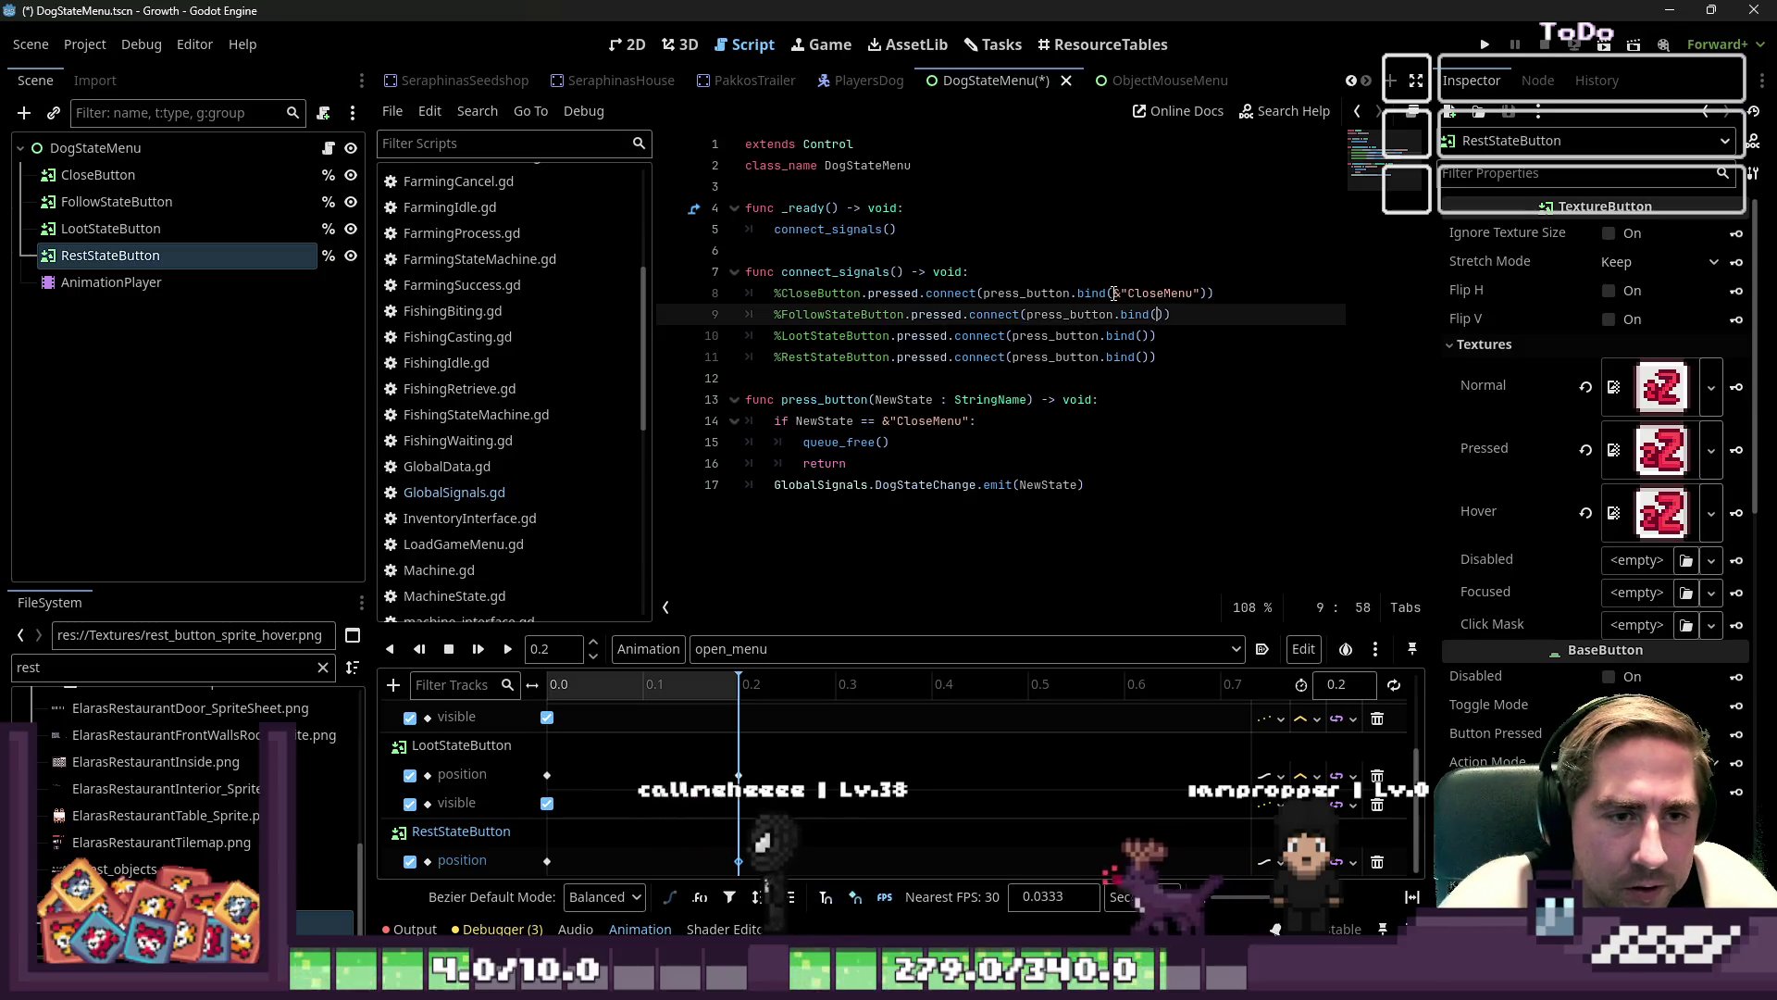
- Change line 9's bind argument to &"DogFollowing" and copy it
key(Left)
key(Left)
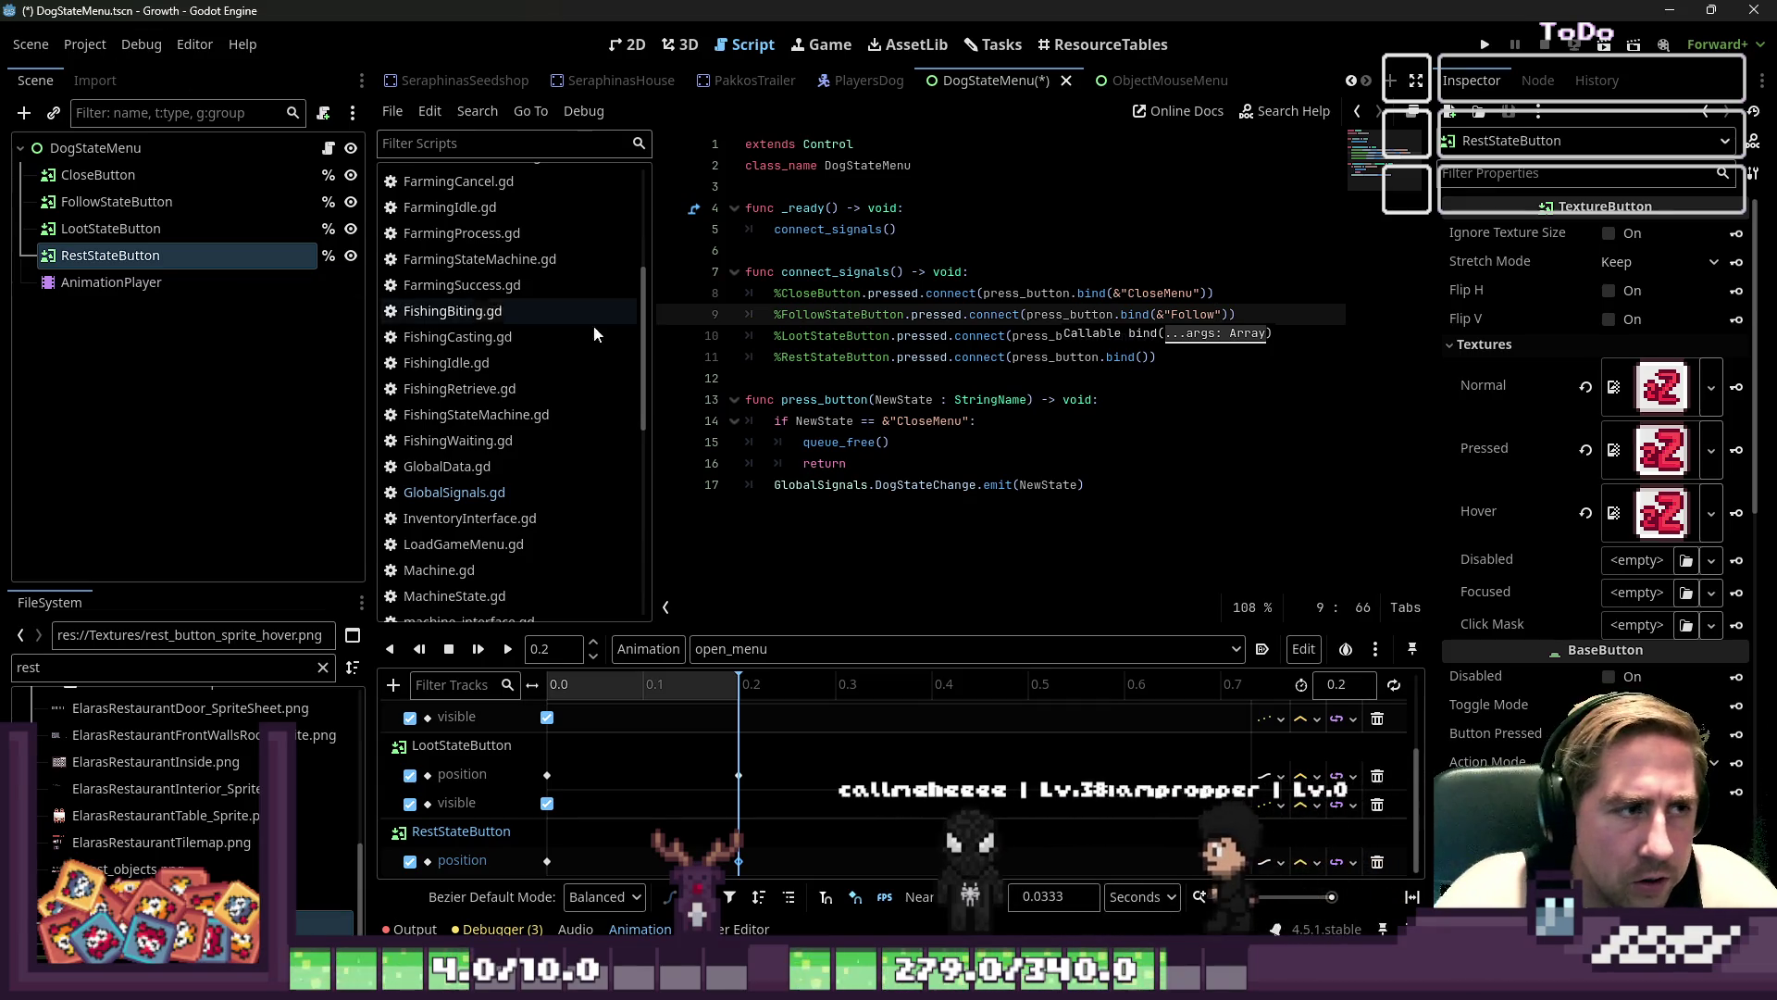
scroll(574, 333, up, 5)
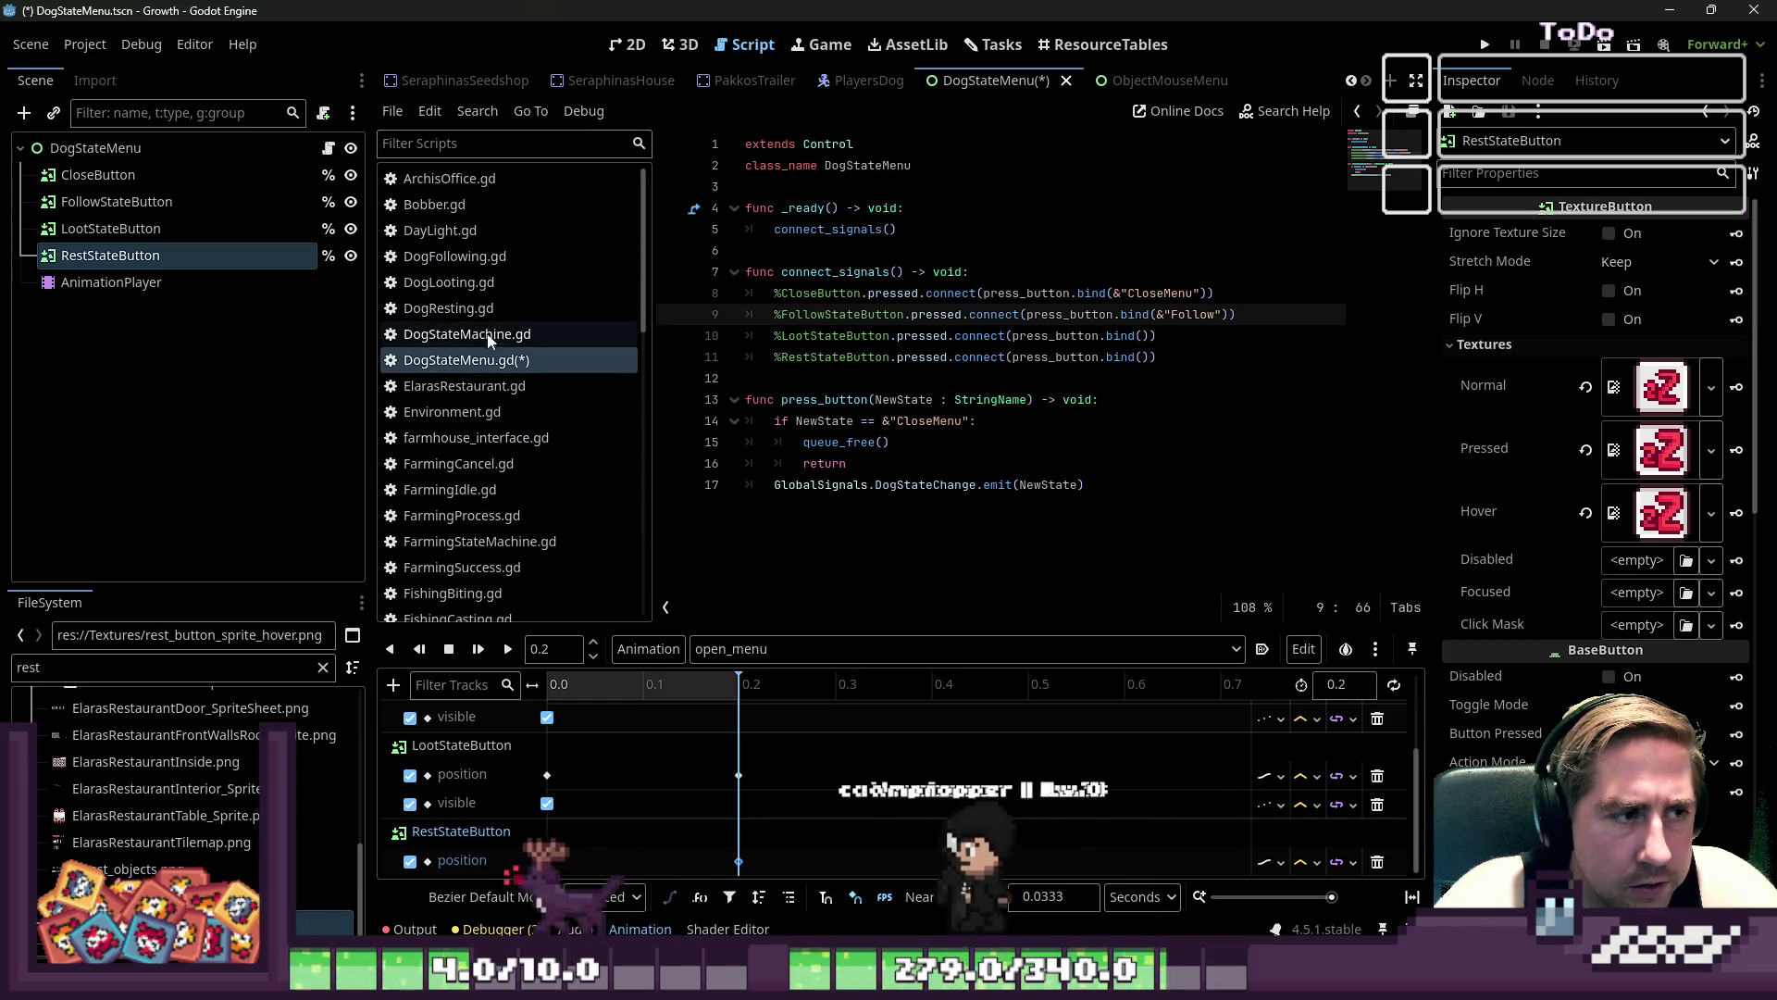
double_click(1194, 319)
text(DogF)
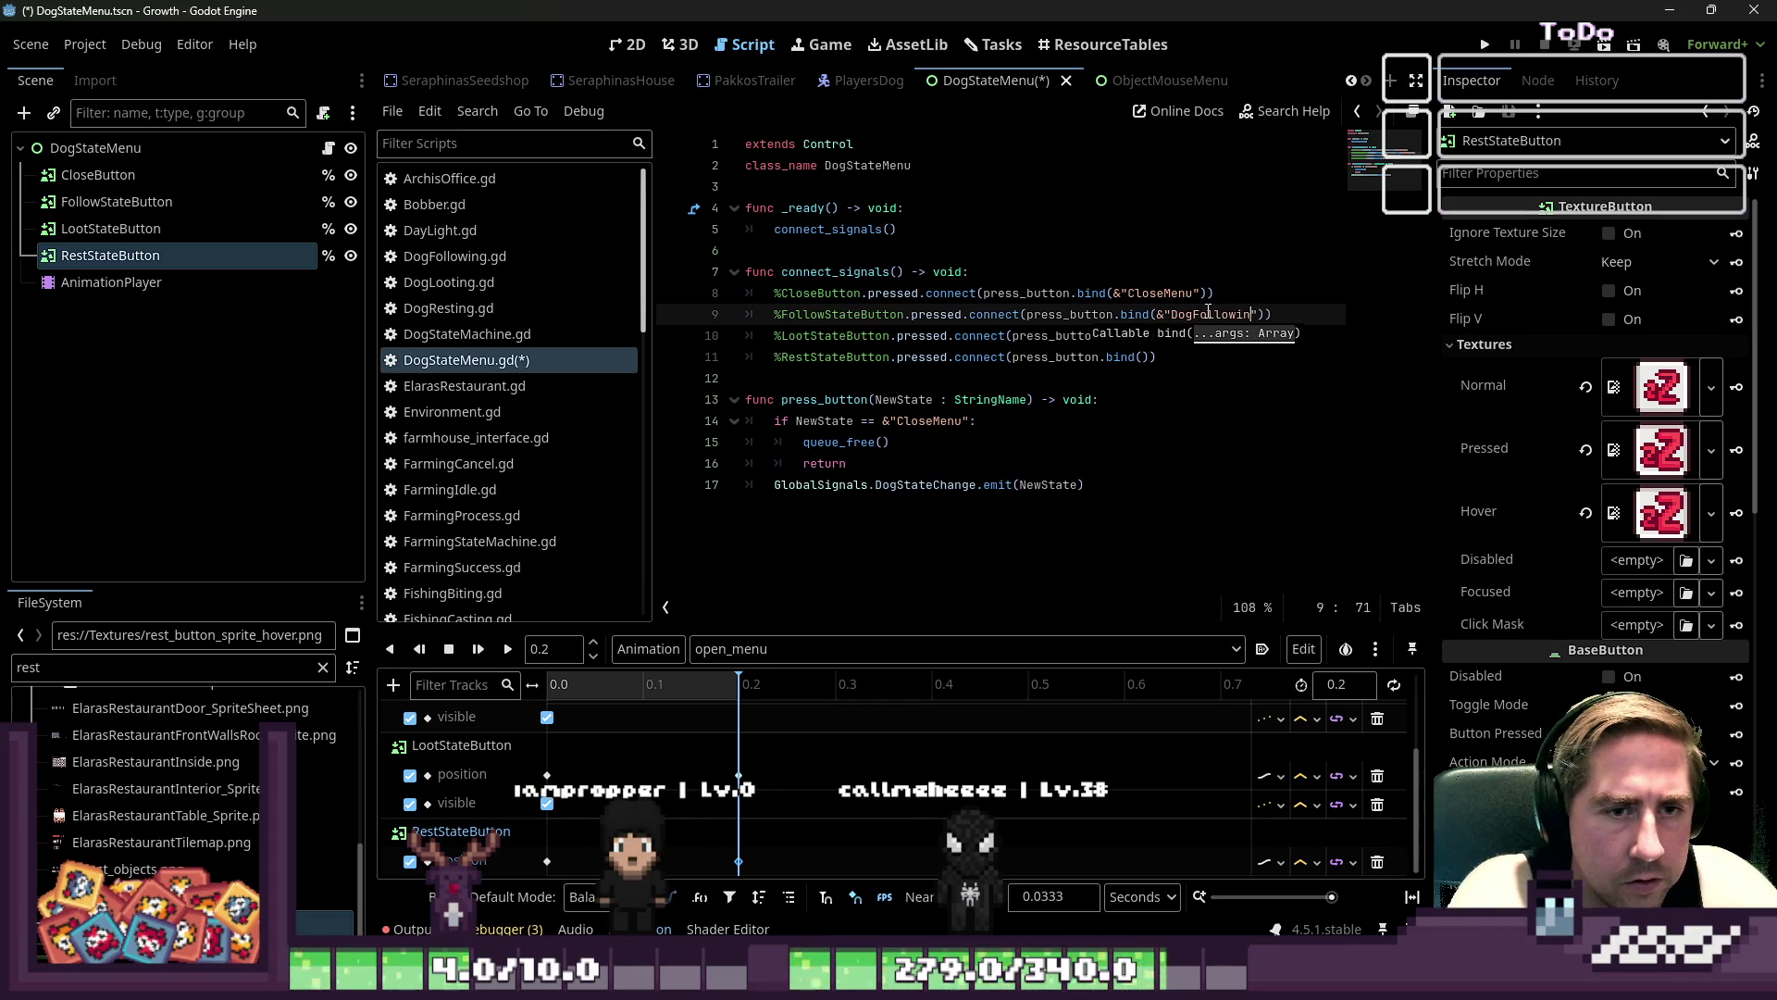
key(Left)
key(Left)
key(Left)
key(ctrl+shift+Right)
key(ctrl+shift+Right)
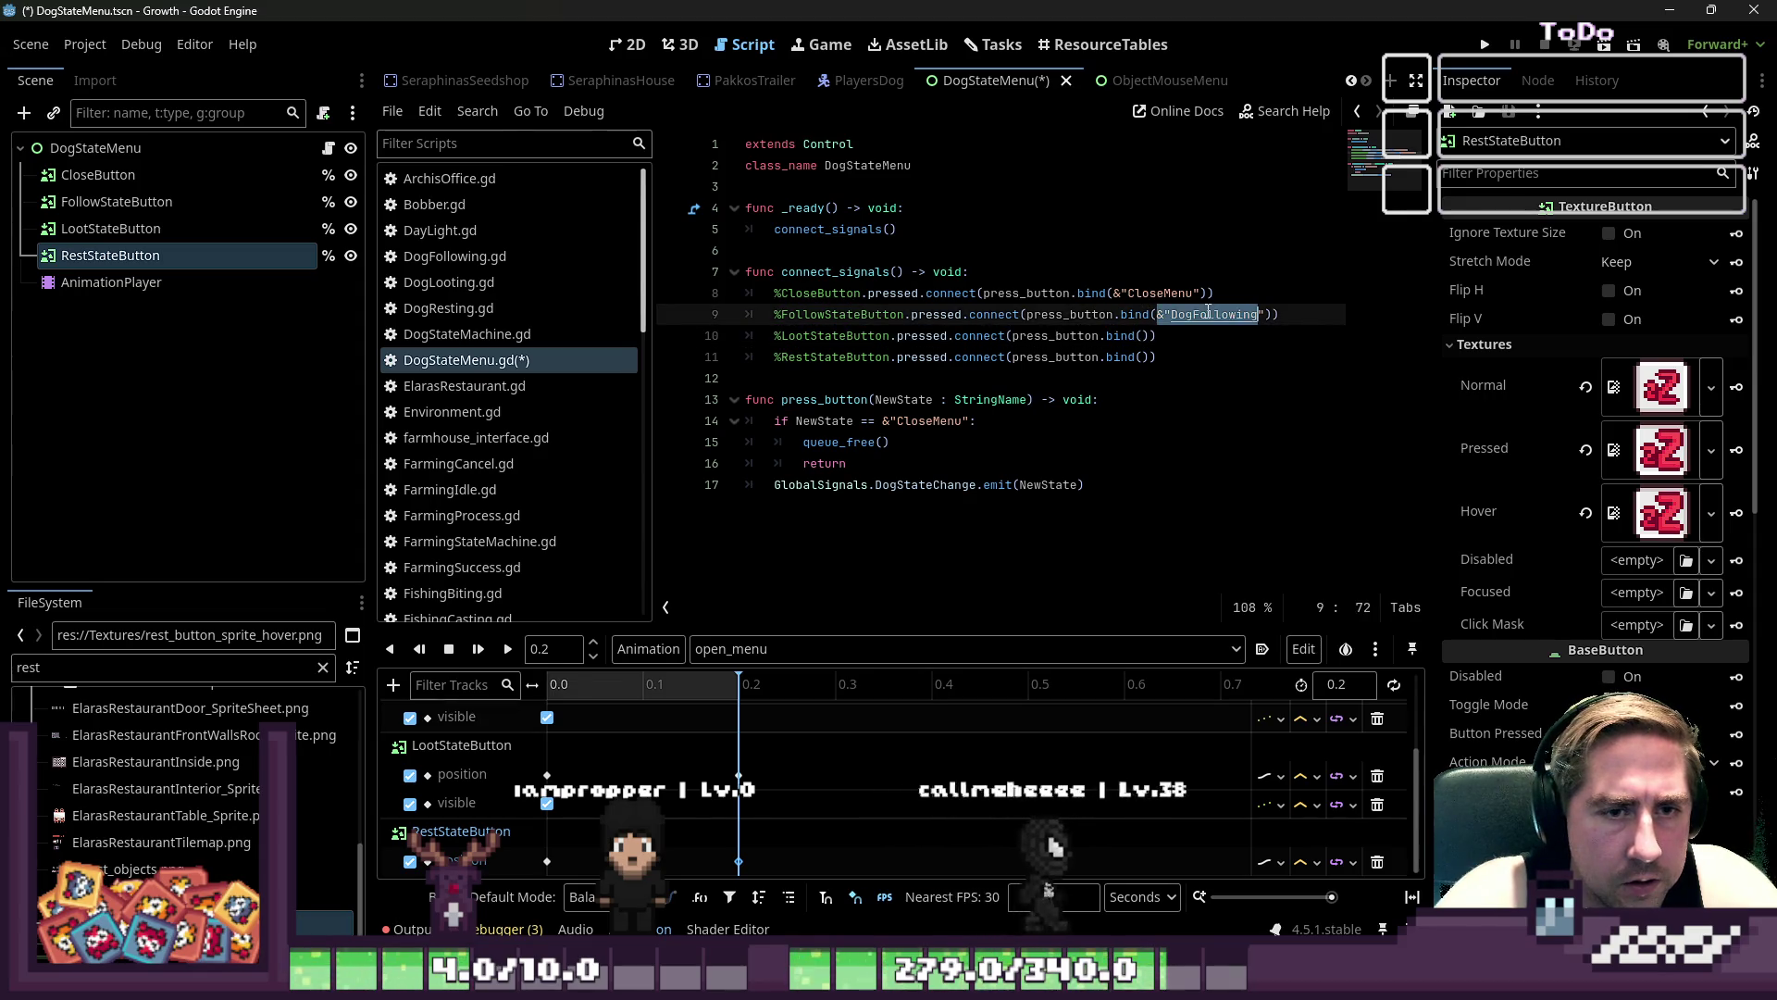
key(ctrl+c)
- Paste it into lines 10–11, edit to DogLooting and DogResting, and save
key(Down)
key(Left)
key(Left)
key(ctrl+v)
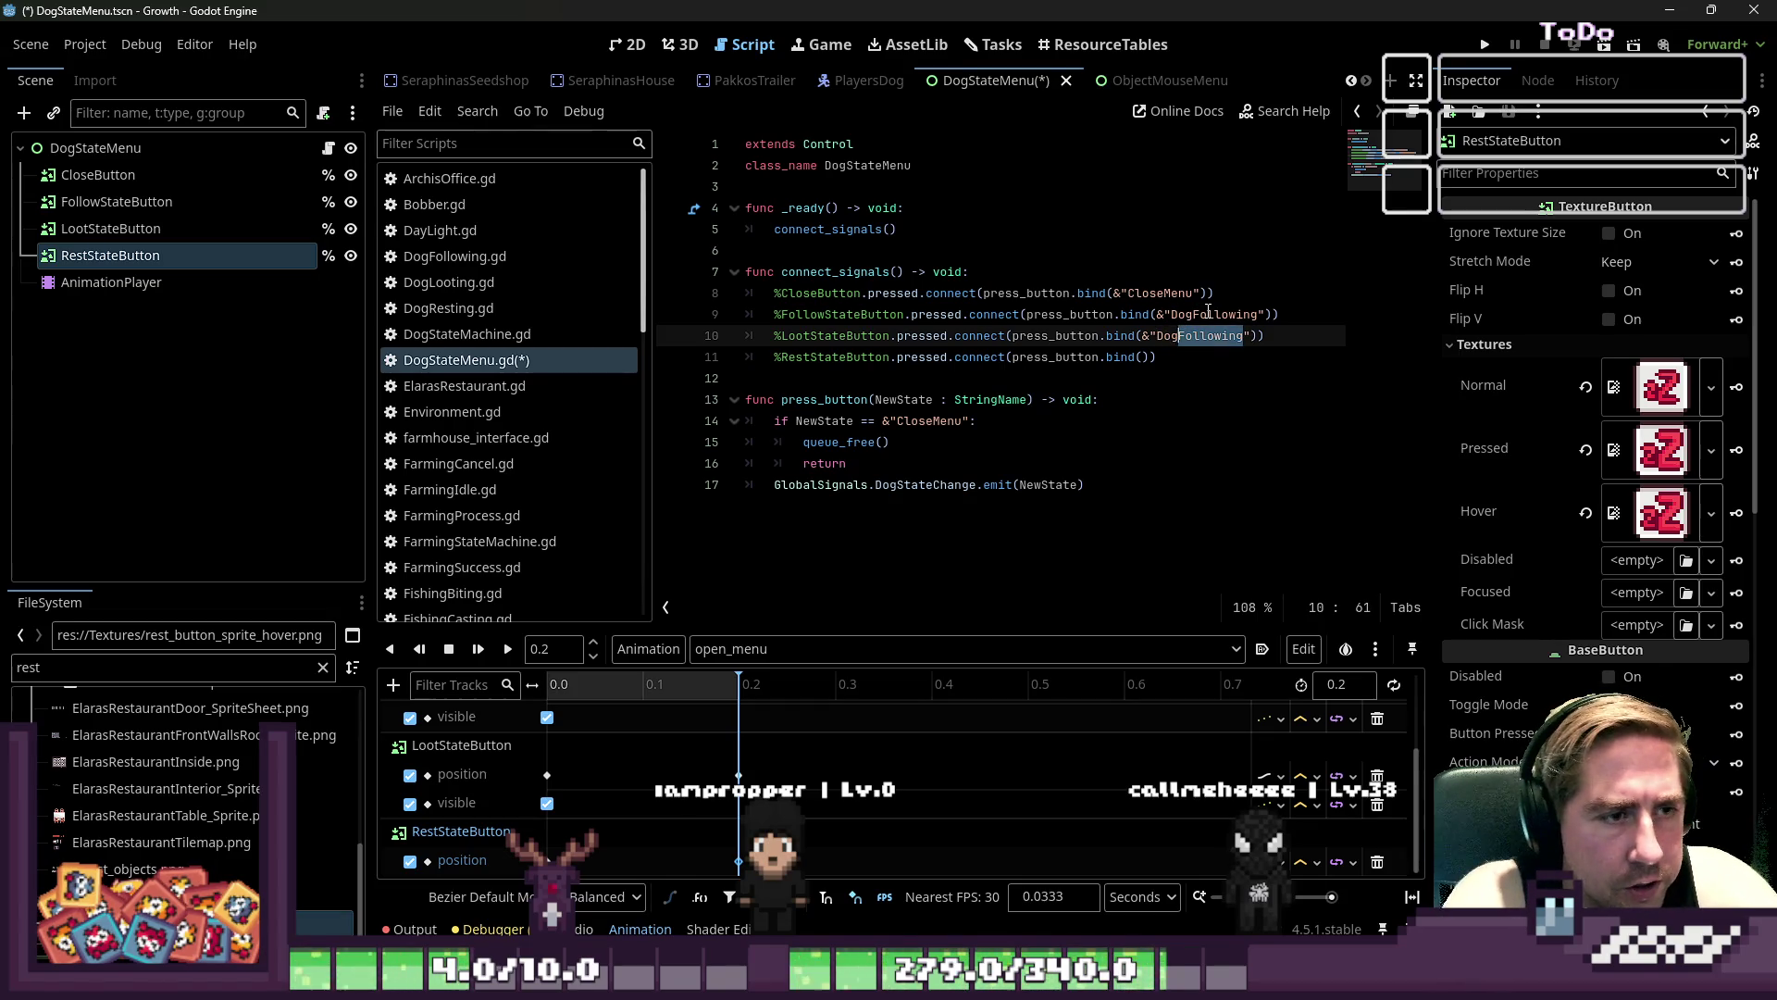
key(Down)
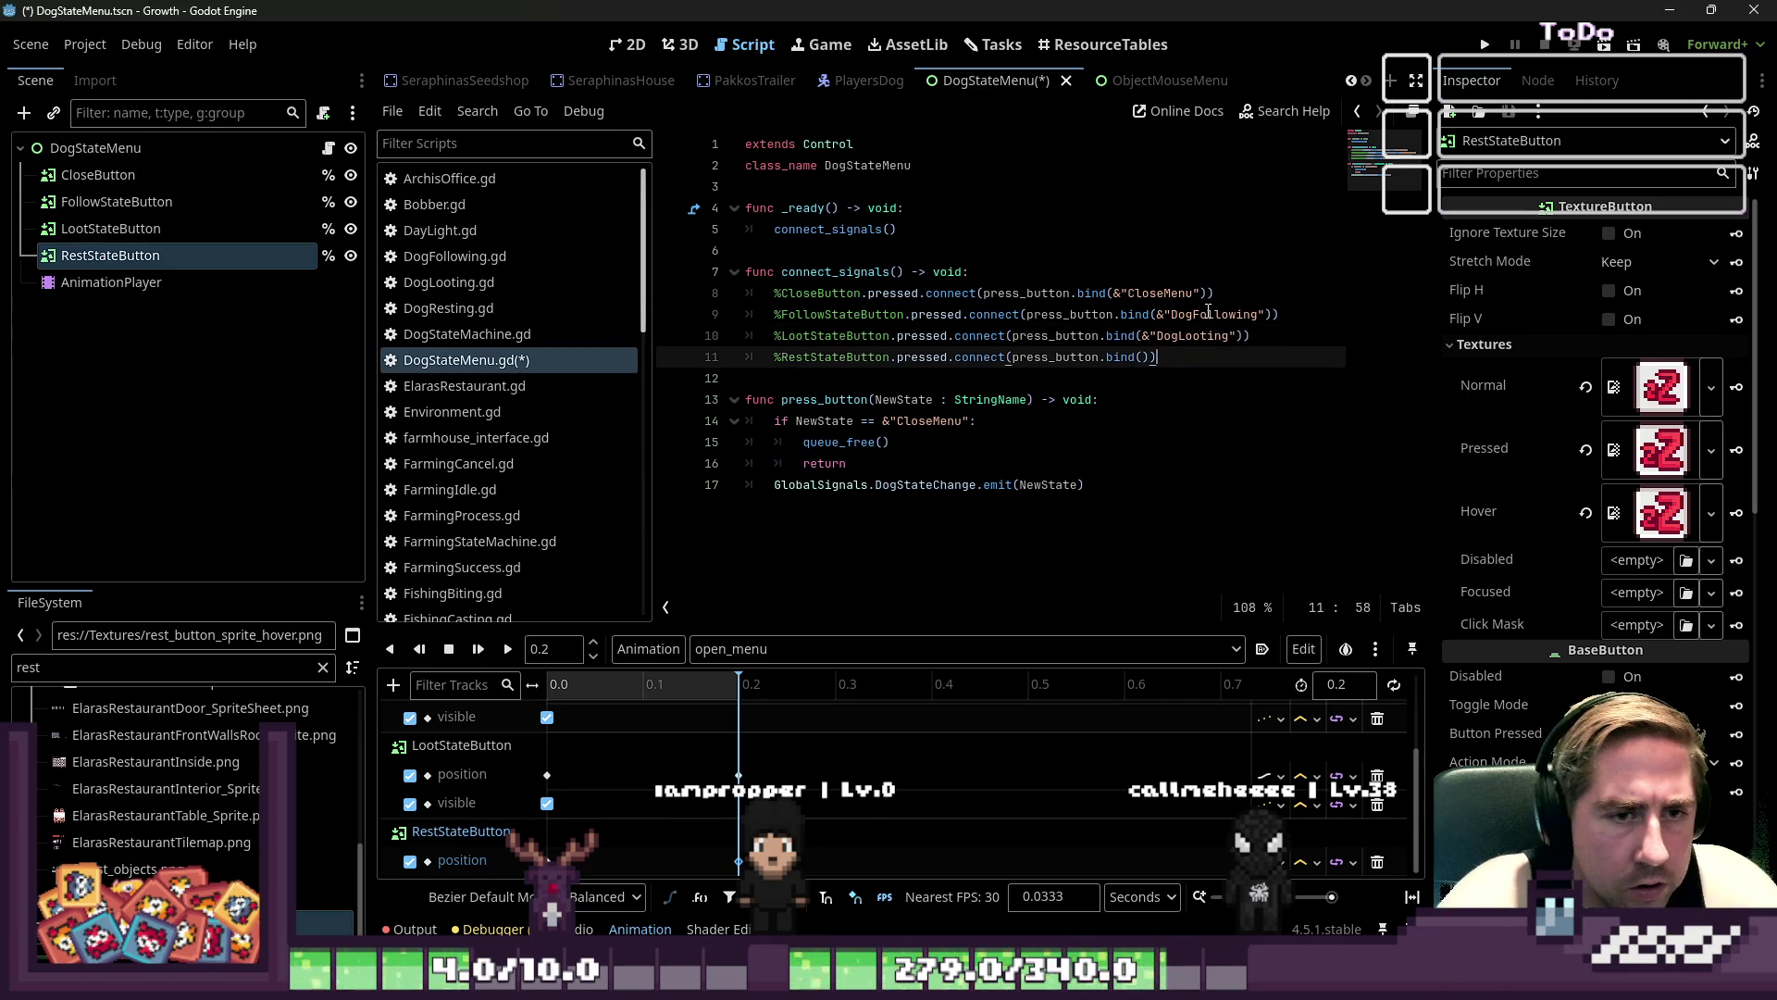
key(ctrl+v)
key(Left)
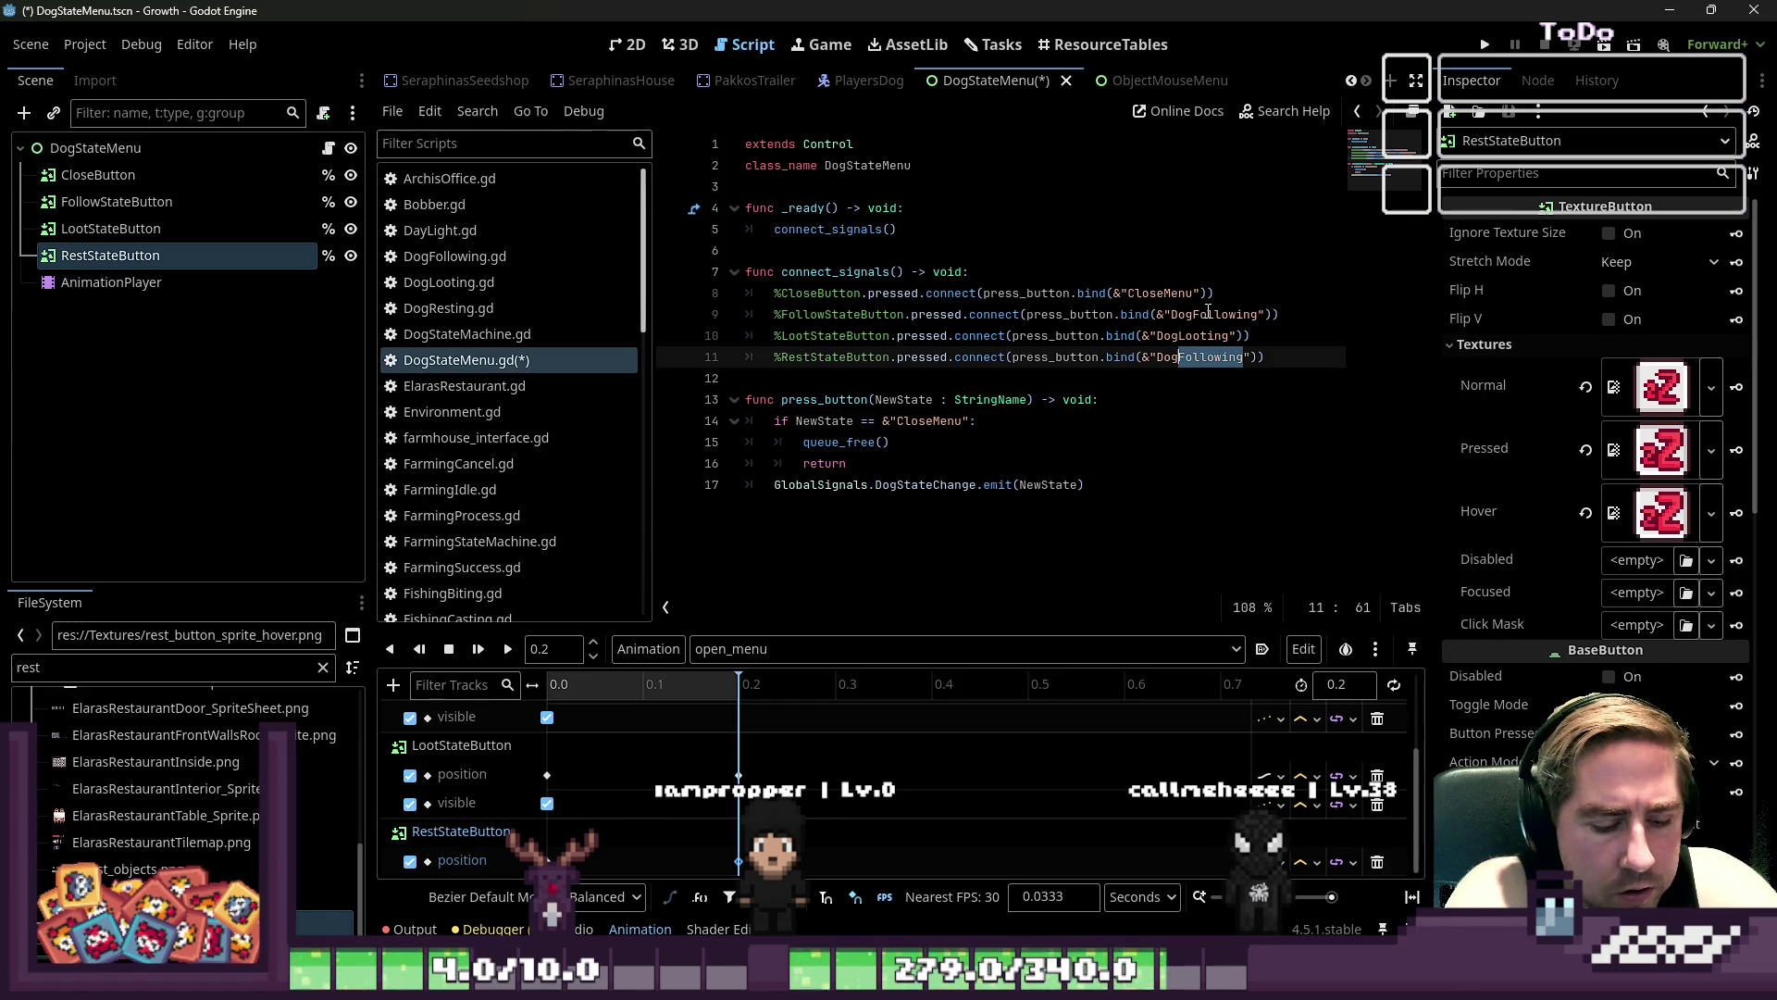
text(sting)
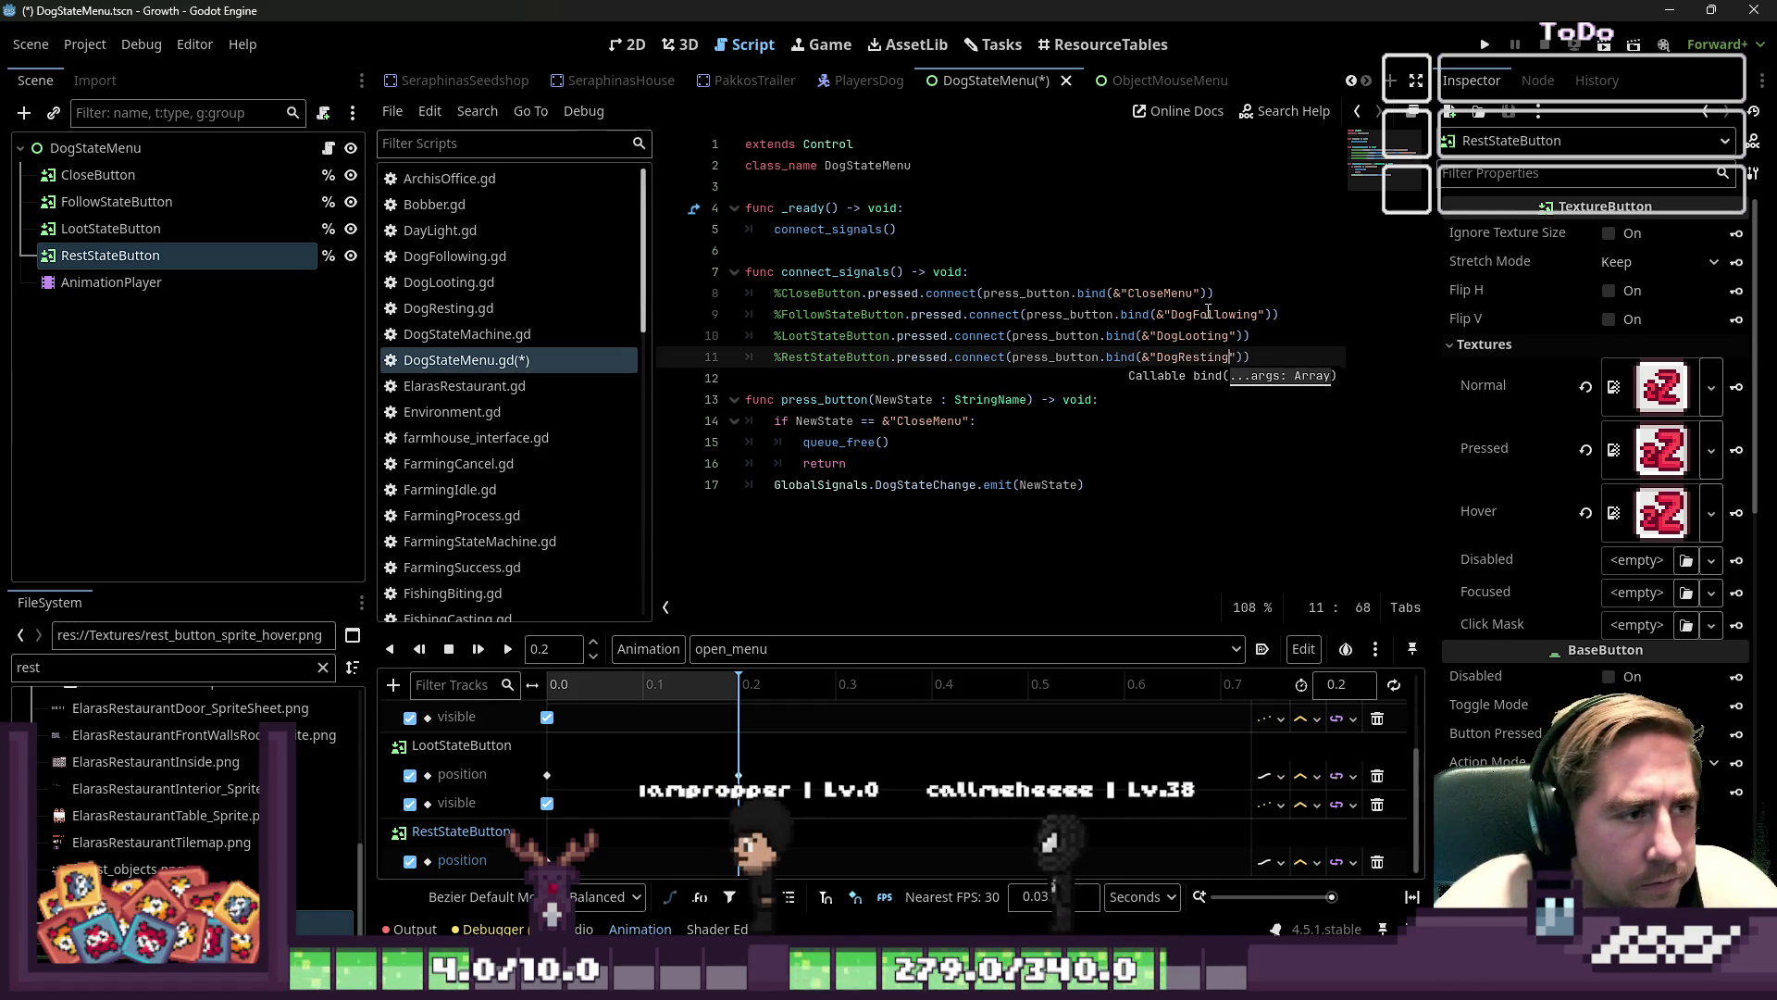
key(Down)
key(Down)
key(Down)
key(ctrl+s)
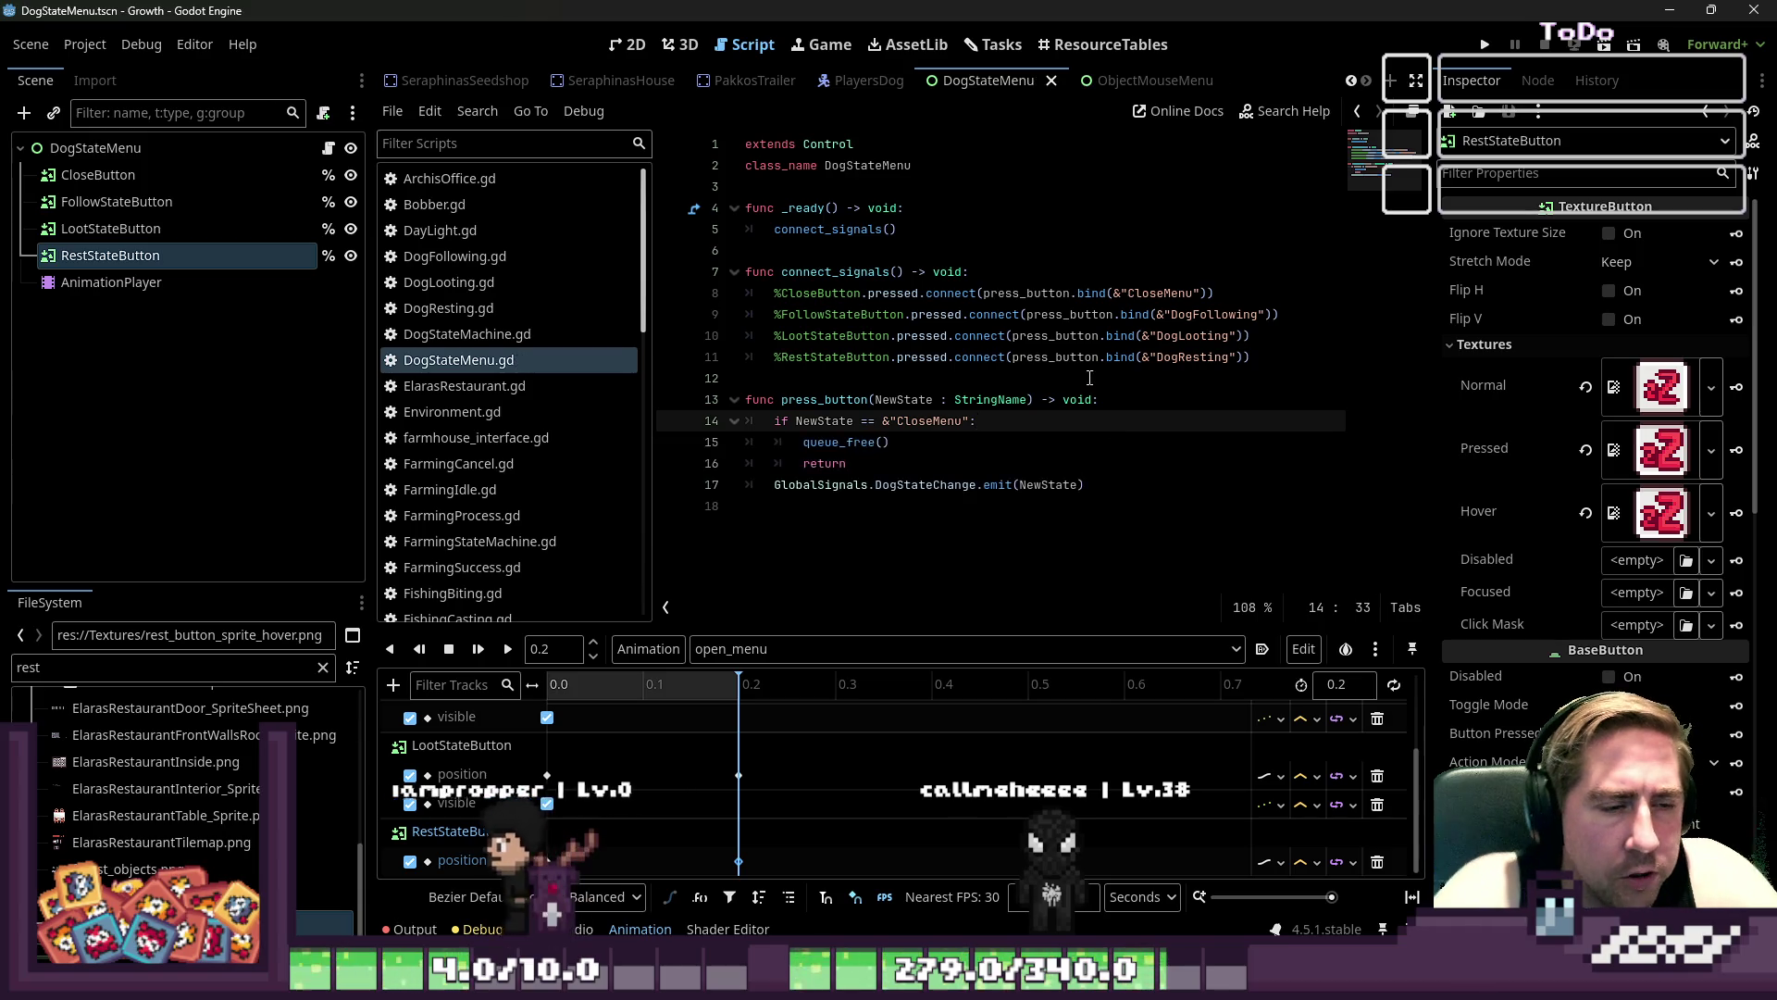
click(912, 371)
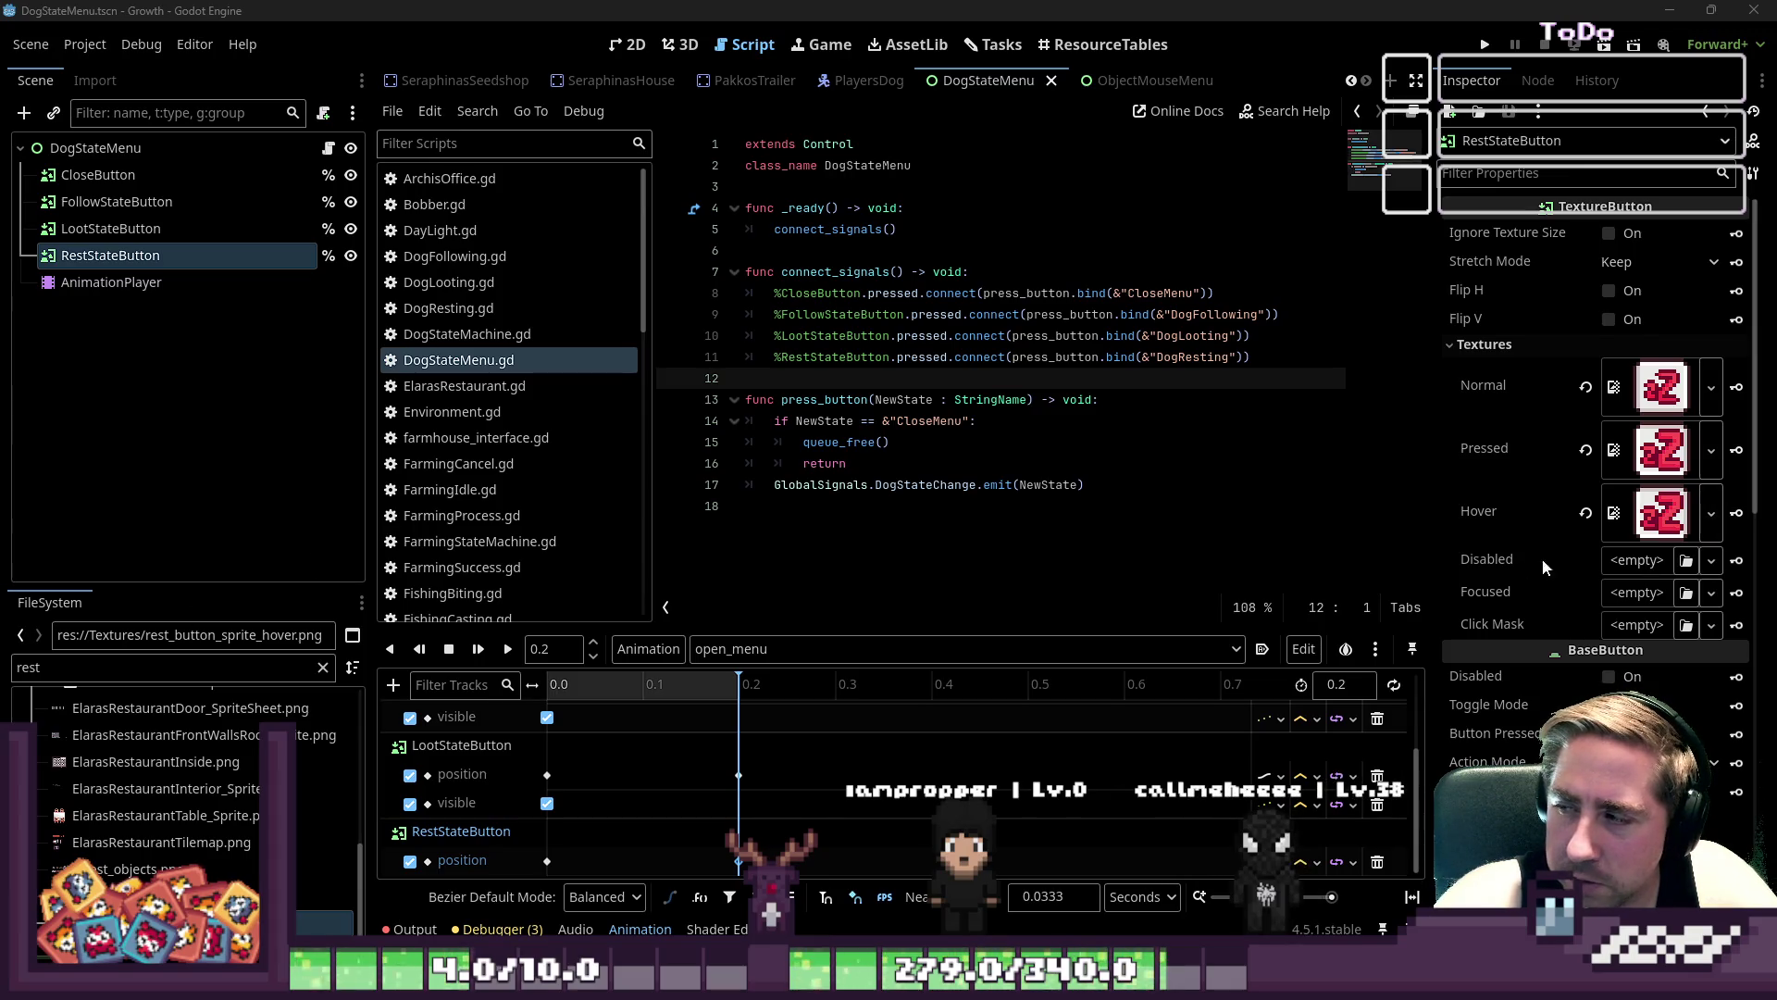
- Review the queue_free(), return and signal-connection lines in DogStateMenu.gd
click(901, 443)
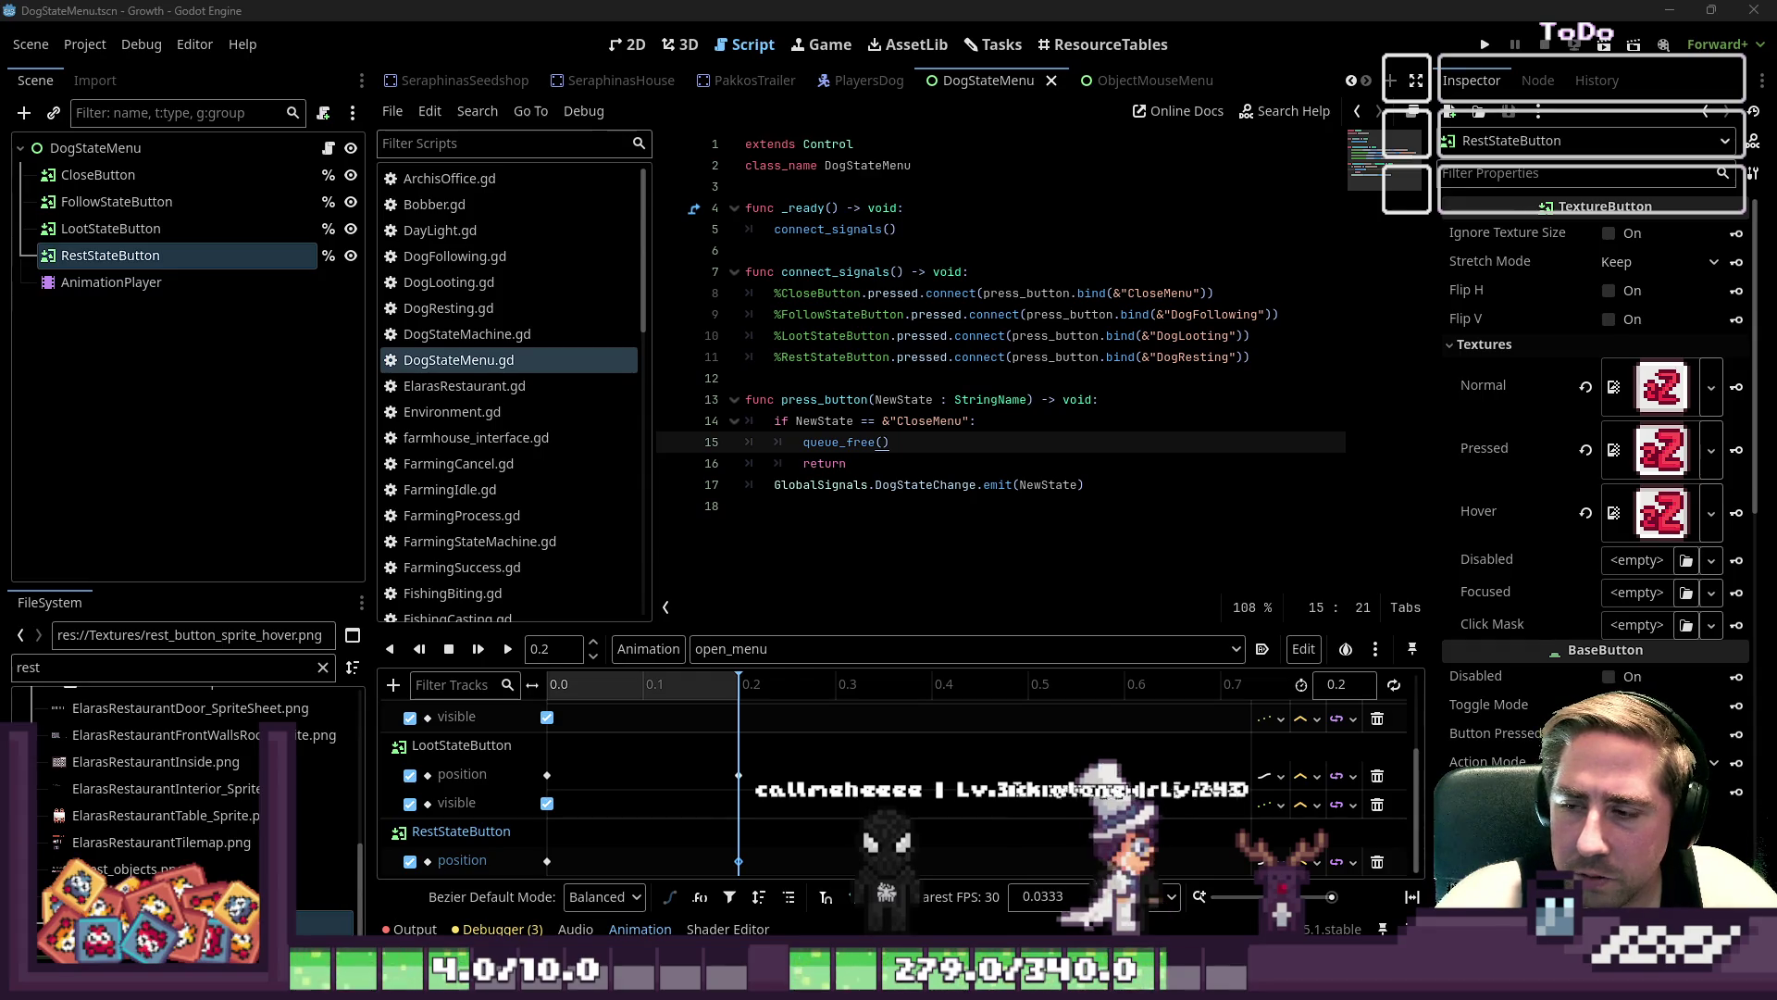
click(904, 461)
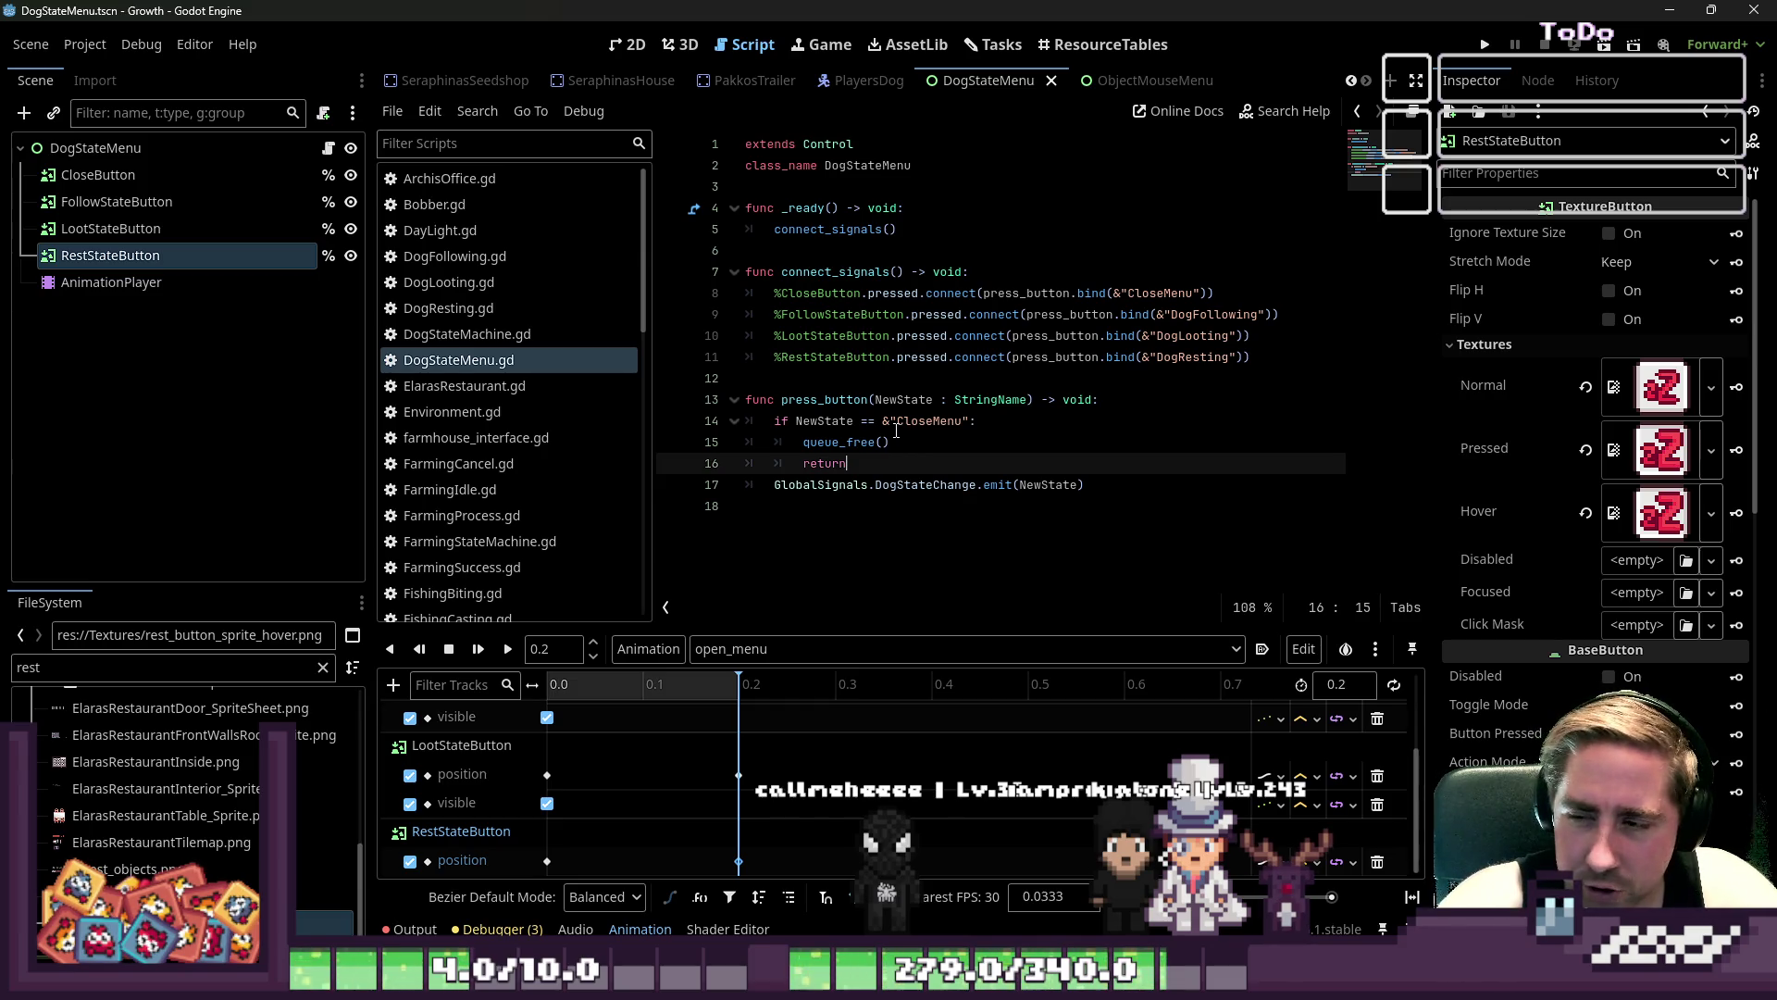
click(968, 448)
click(923, 466)
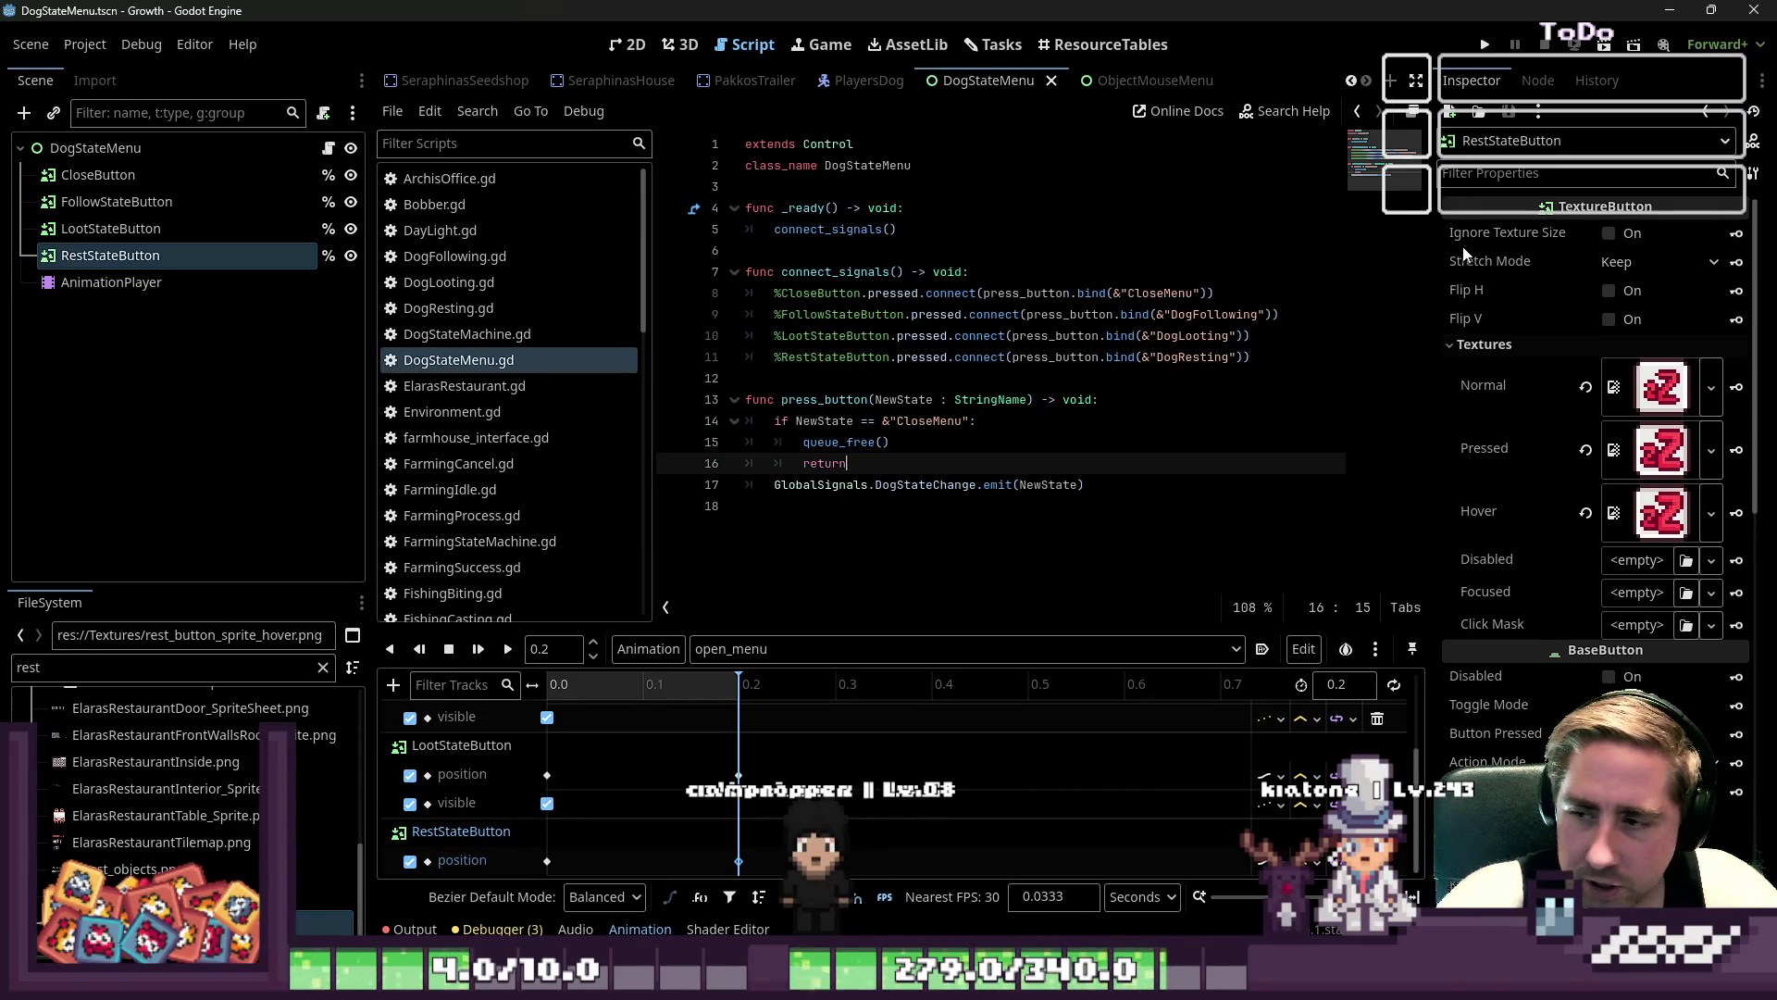
click(857, 372)
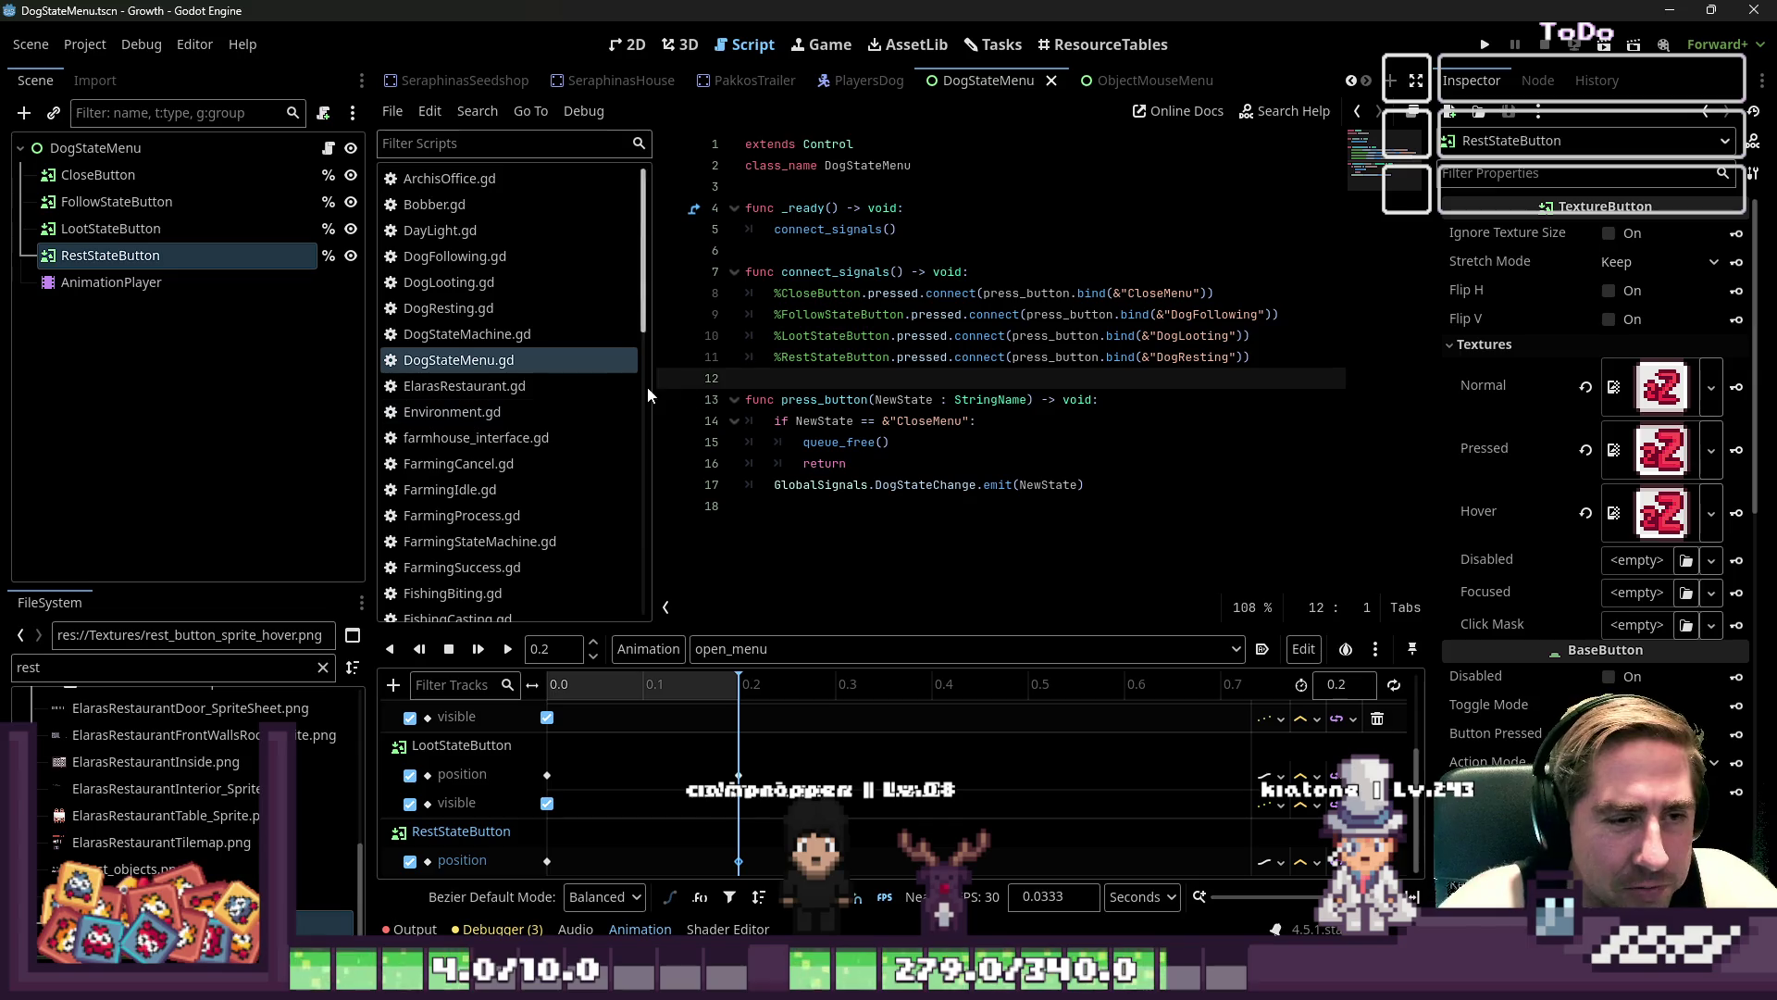
click(847, 463)
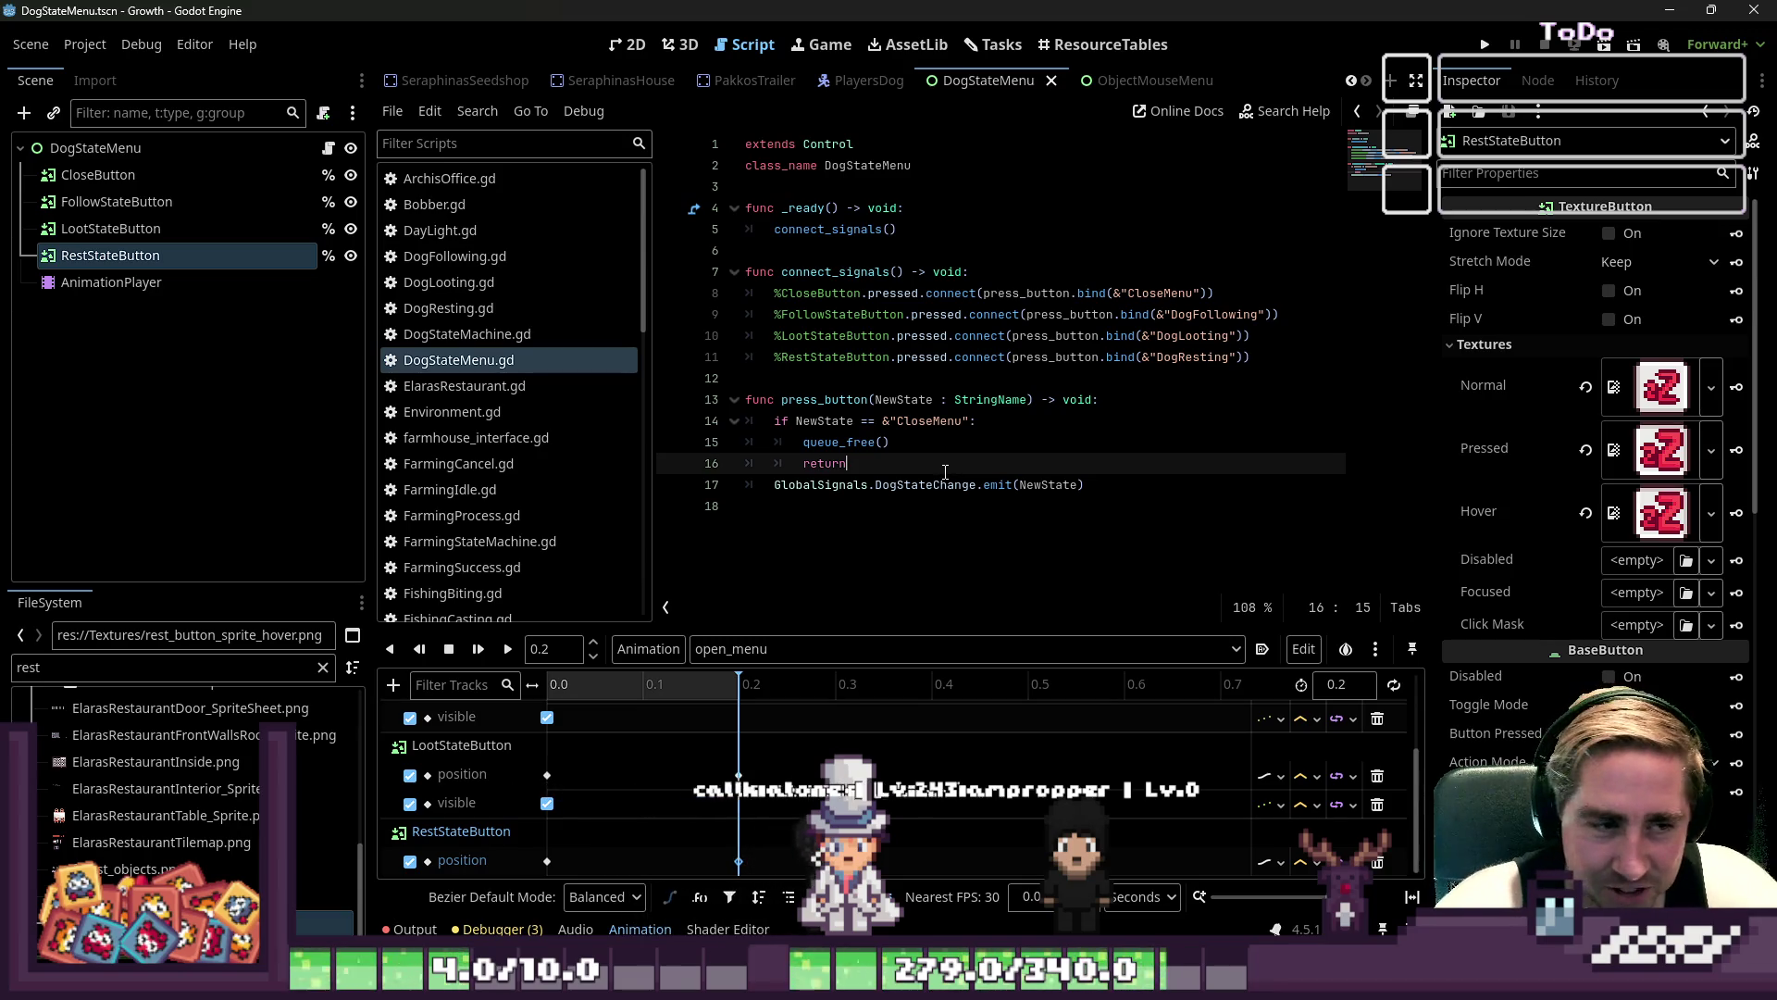
click(870, 378)
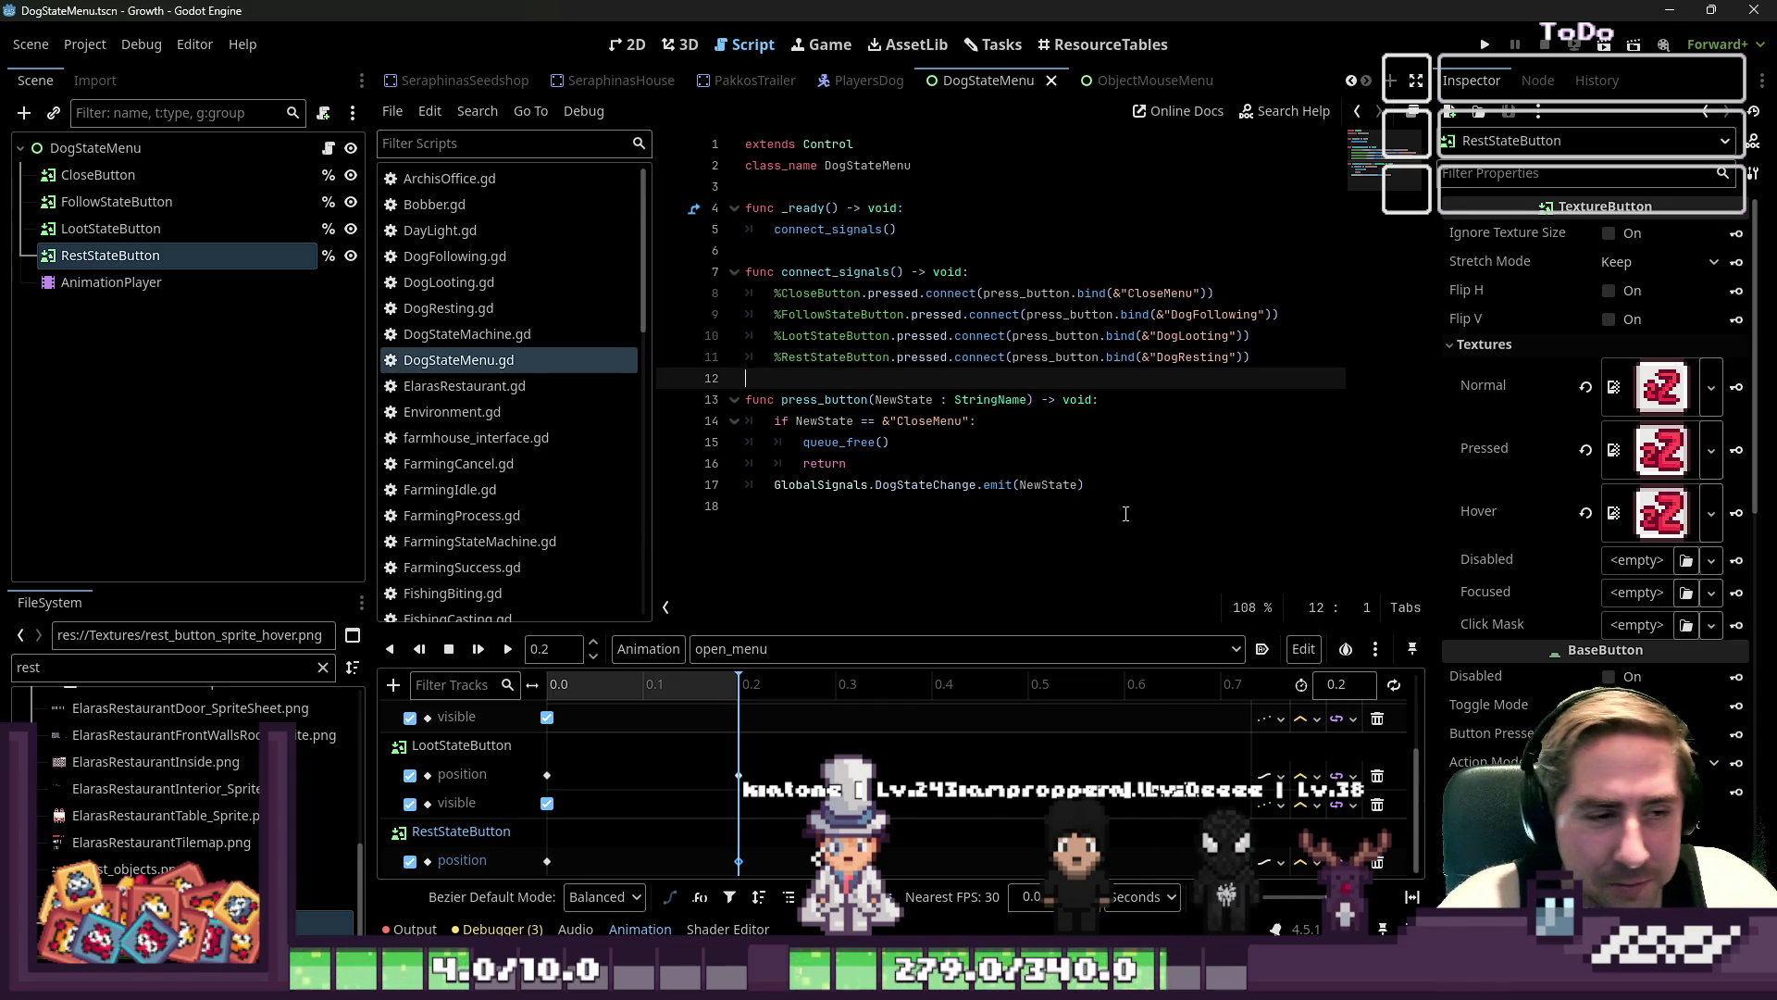
click(937, 356)
click(937, 293)
click(937, 356)
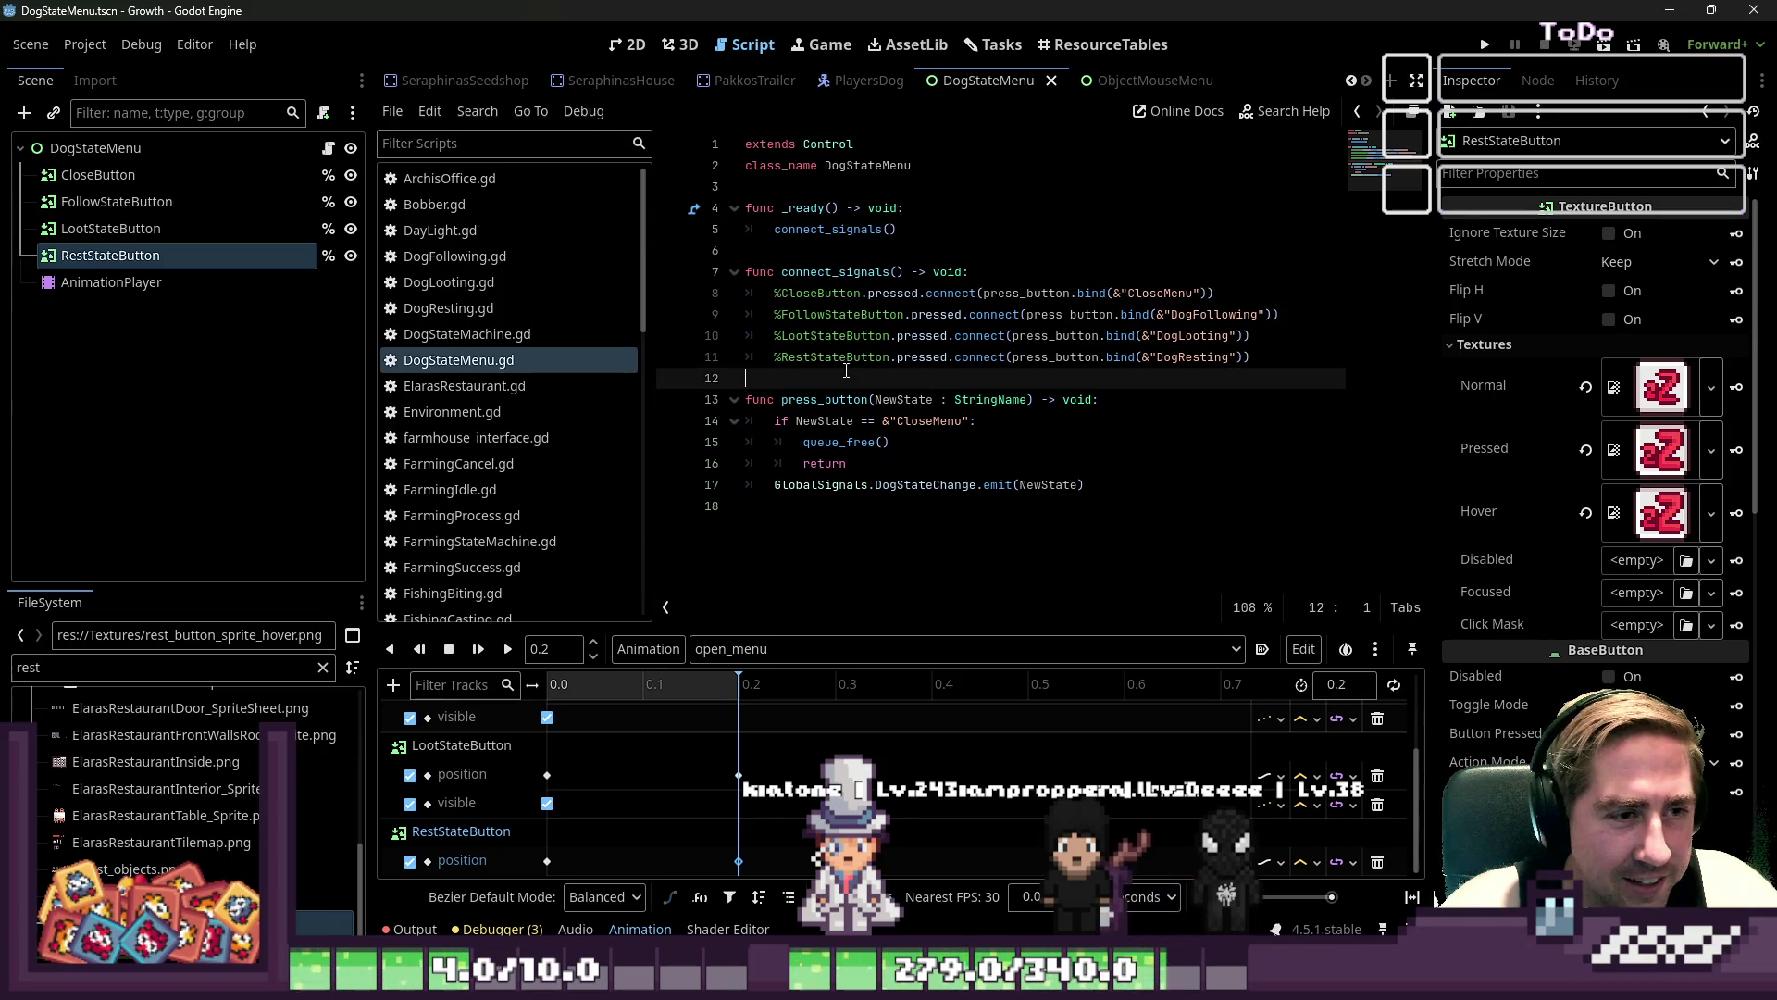
- Inspect press_button and its body lines 15–17, then save DogStateMenu.gd
double_click(824, 399)
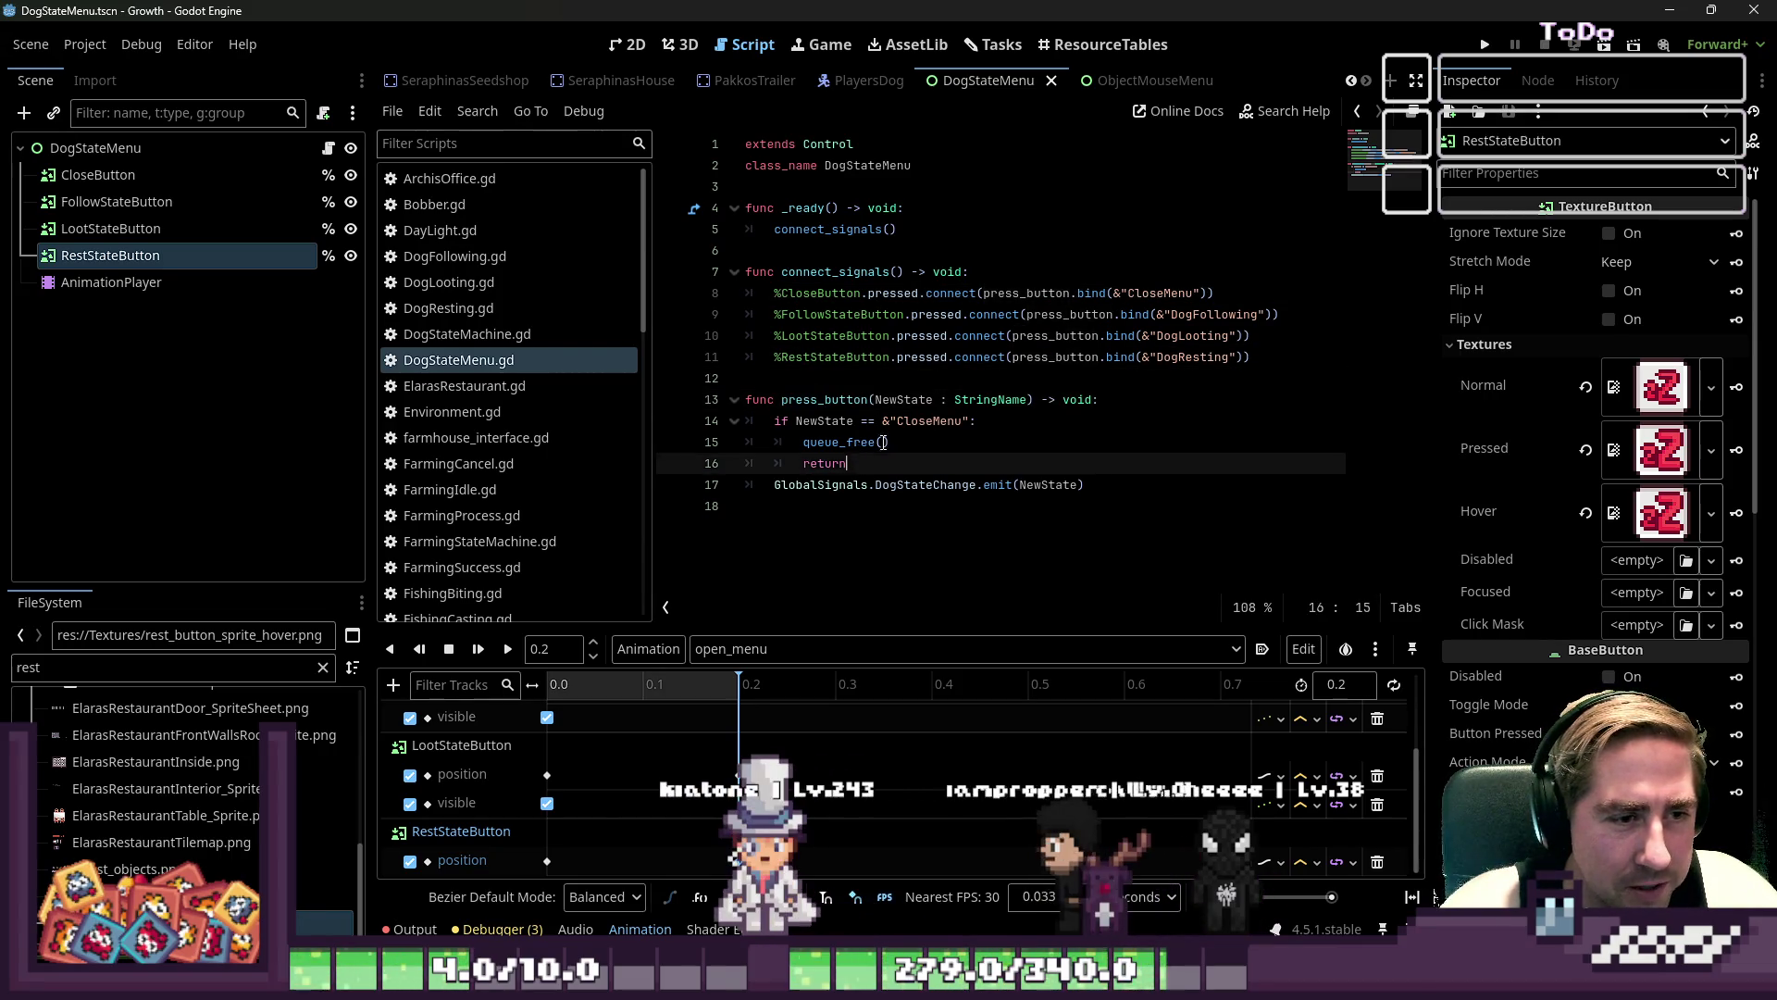
drag(1084, 506, 746, 442)
click(1029, 563)
key(ctrl+s)
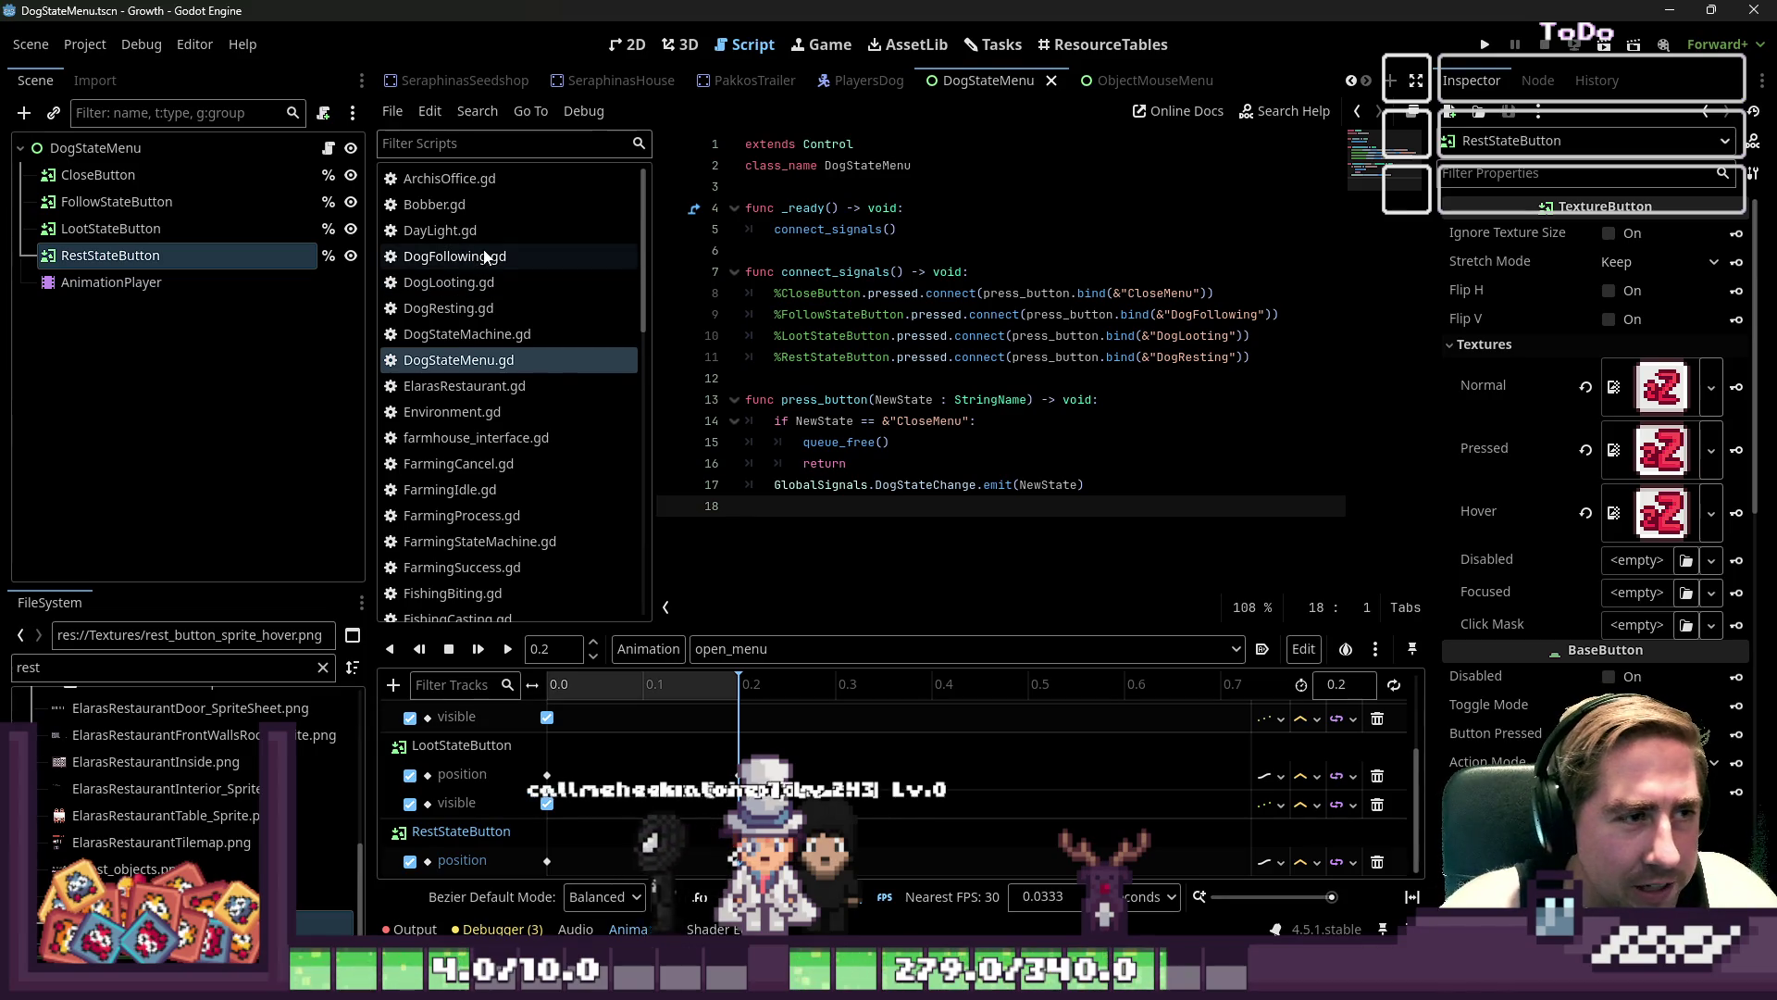
- Switch to the DogStateMachine.gd script from the script list
click(1036, 294)
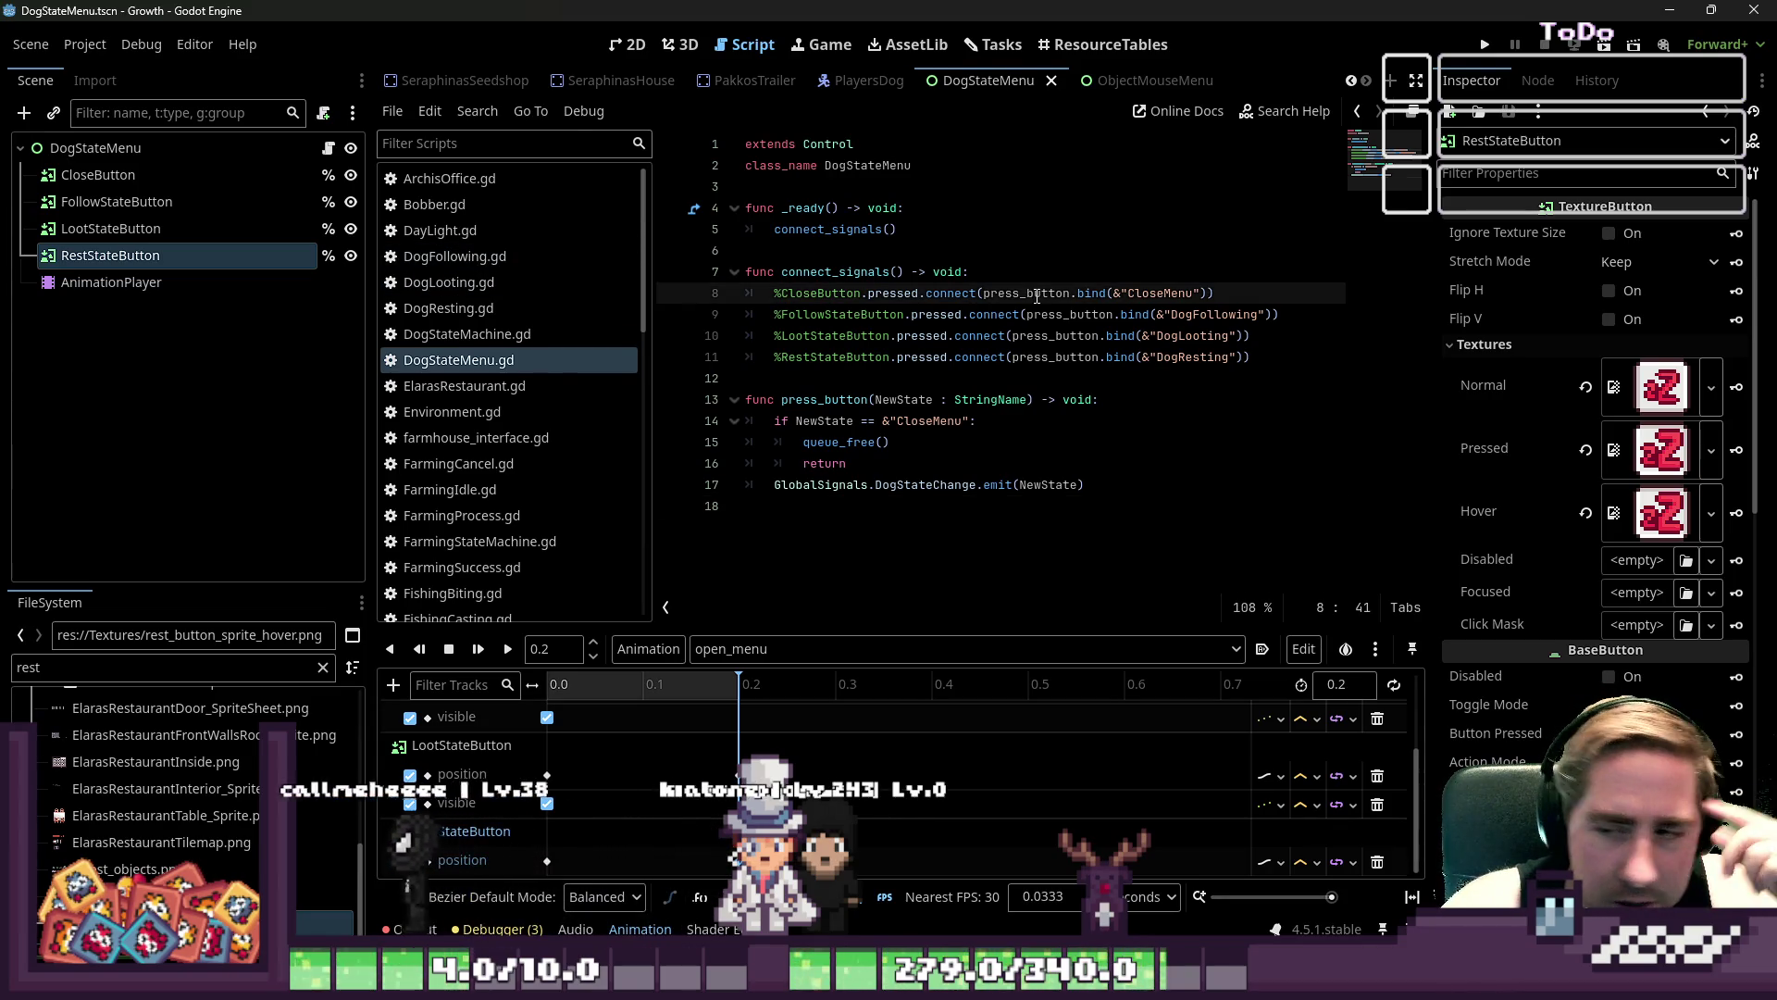
scroll(585, 320, down, 3)
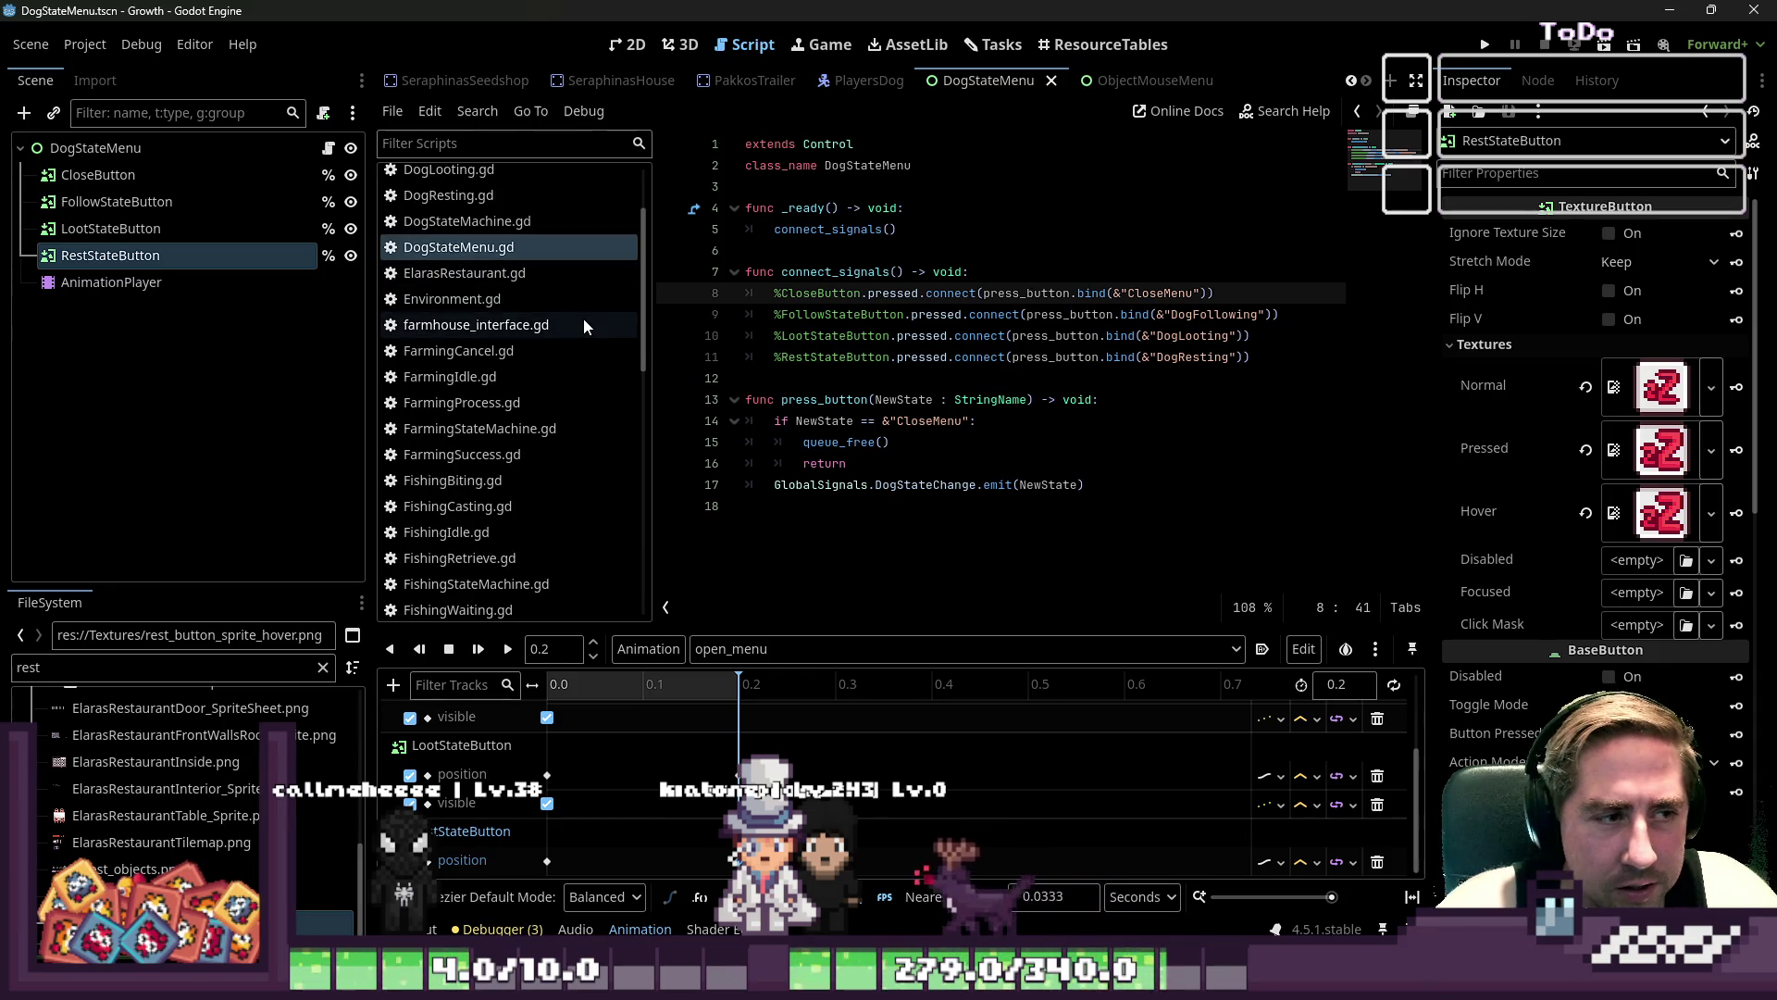
scroll(583, 326, up, 3)
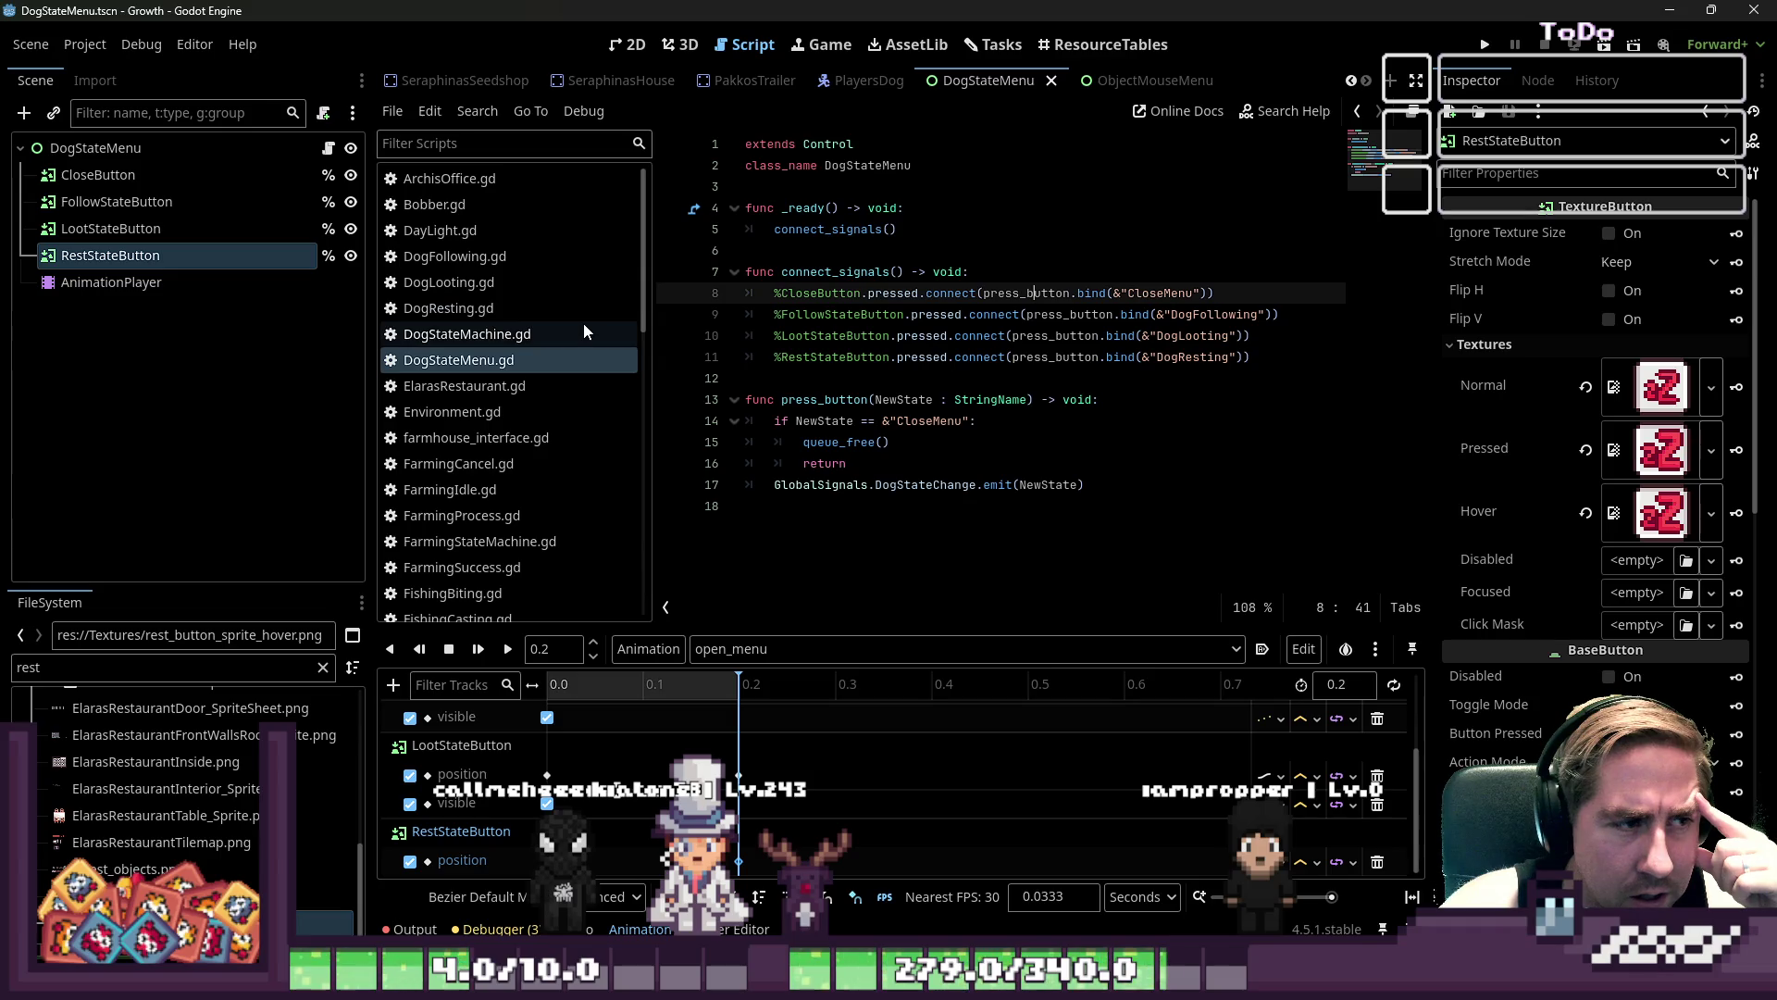
click(565, 333)
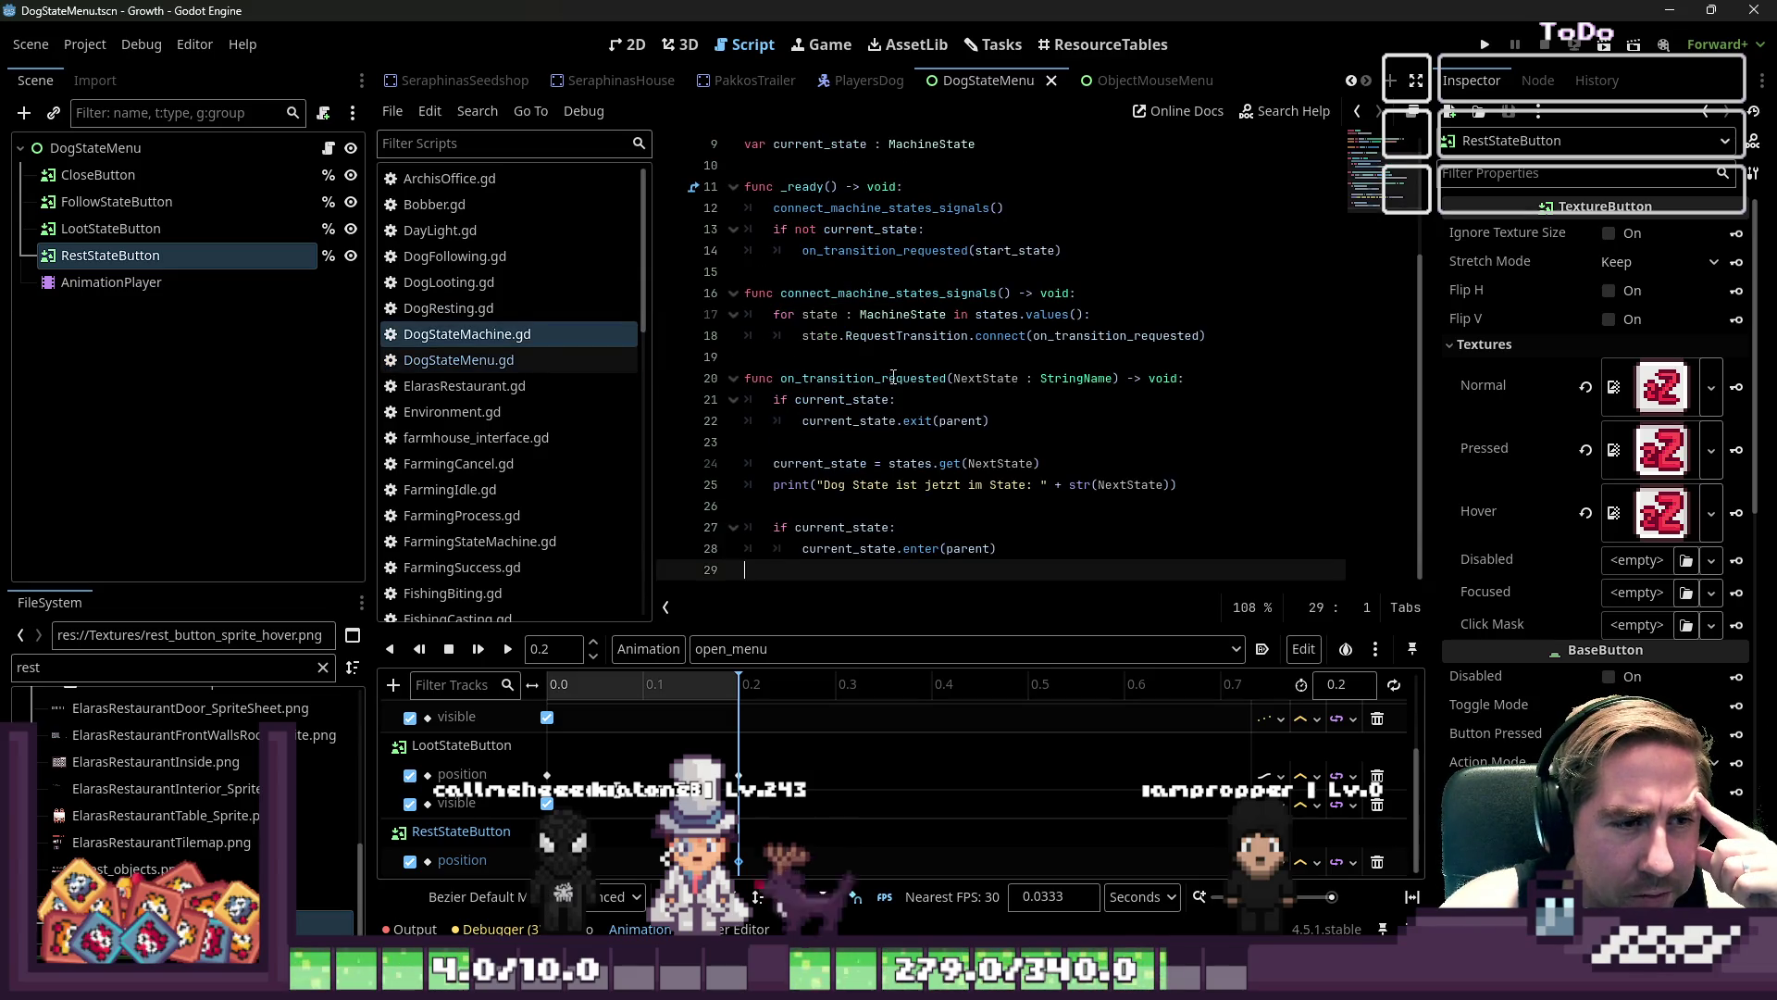
double_click(893, 377)
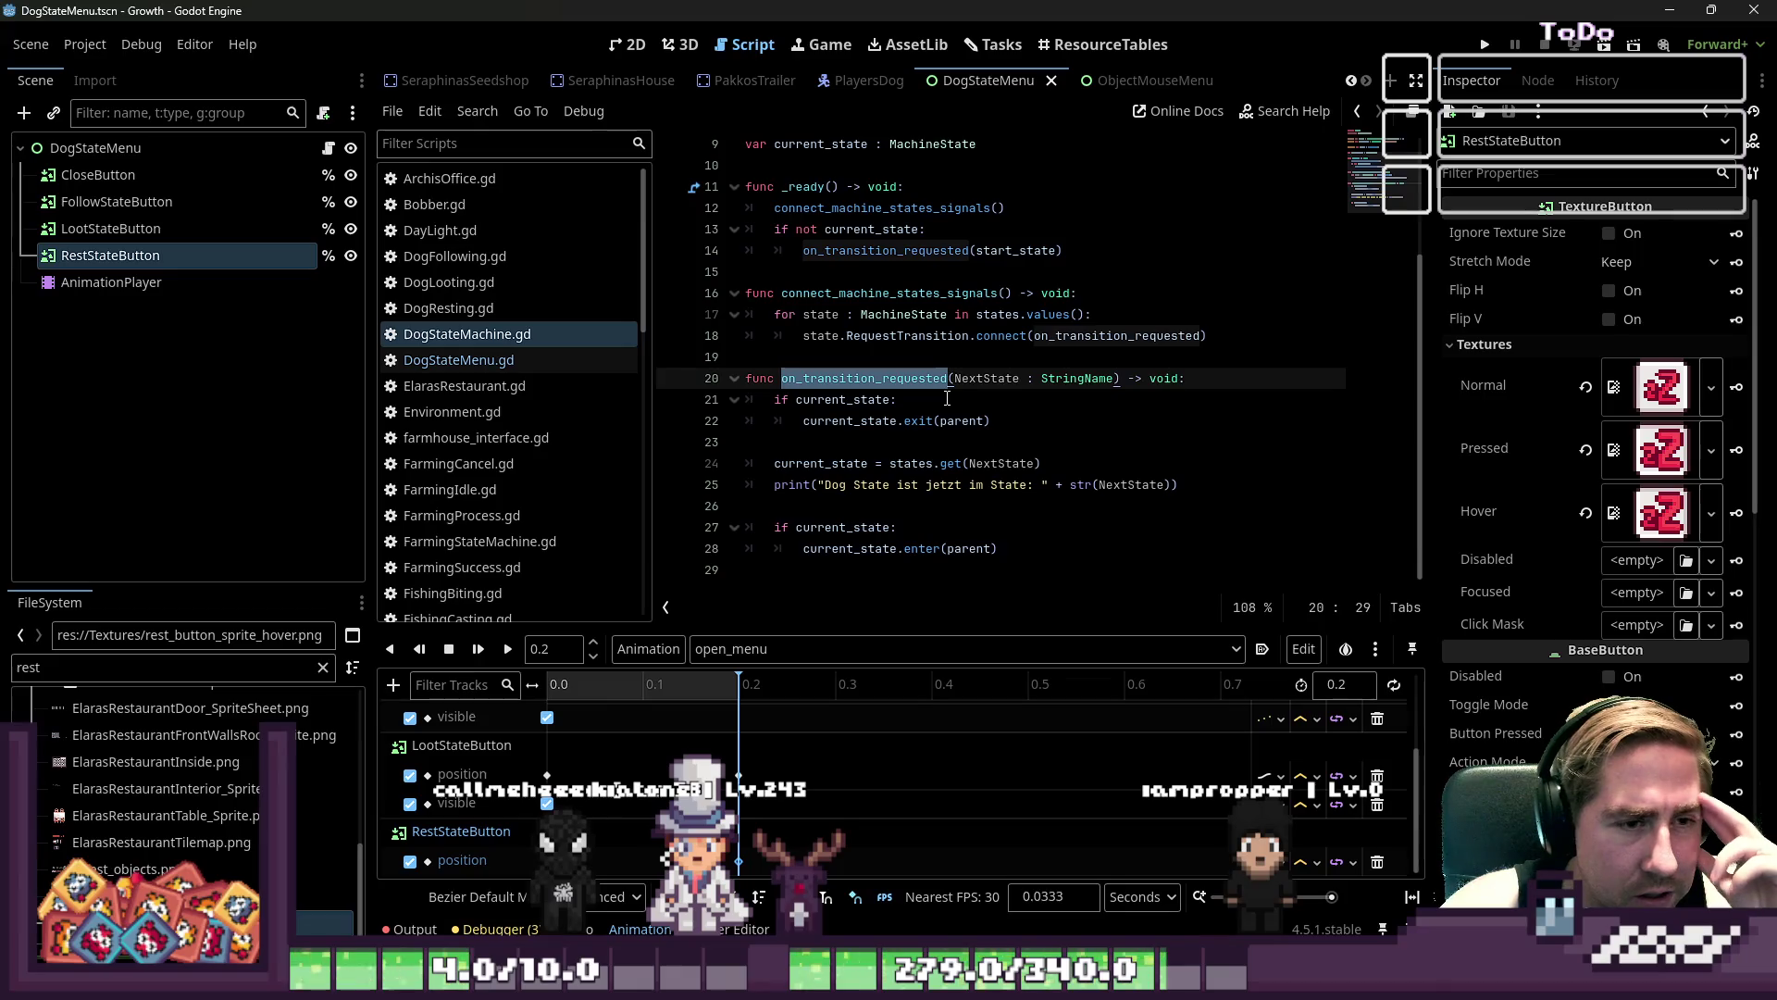
click(840, 335)
drag(1237, 345, 678, 303)
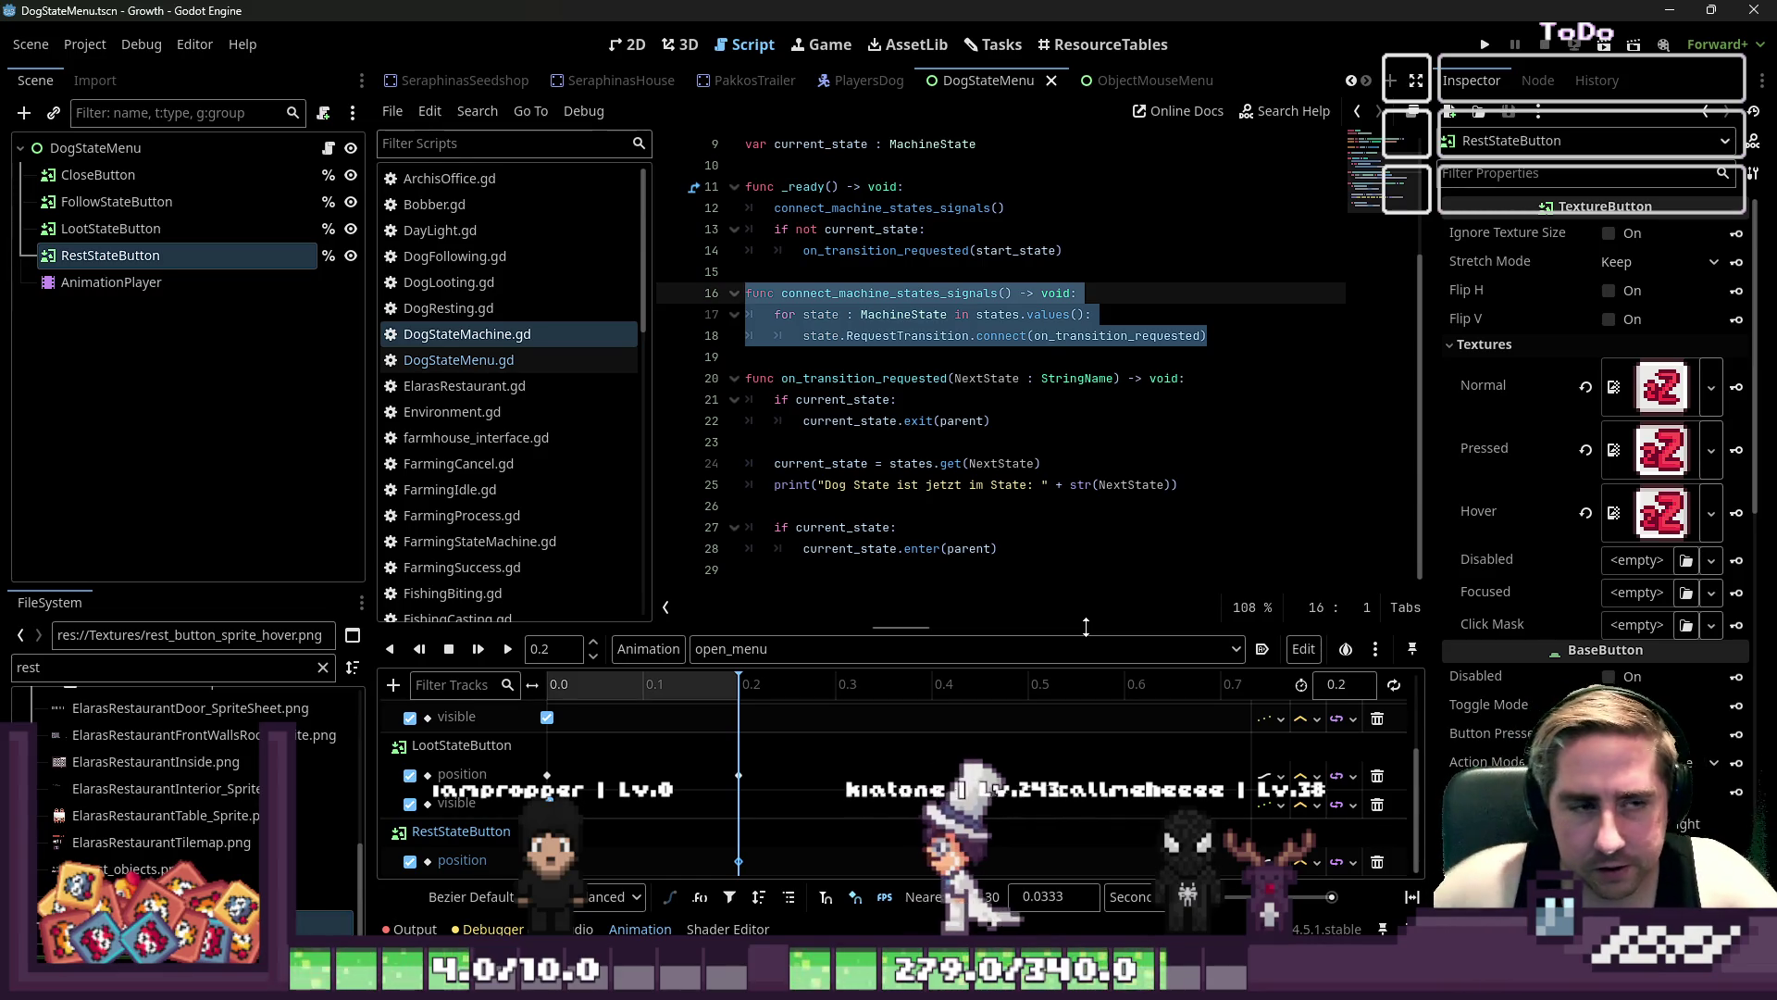
click(839, 292)
click(885, 339)
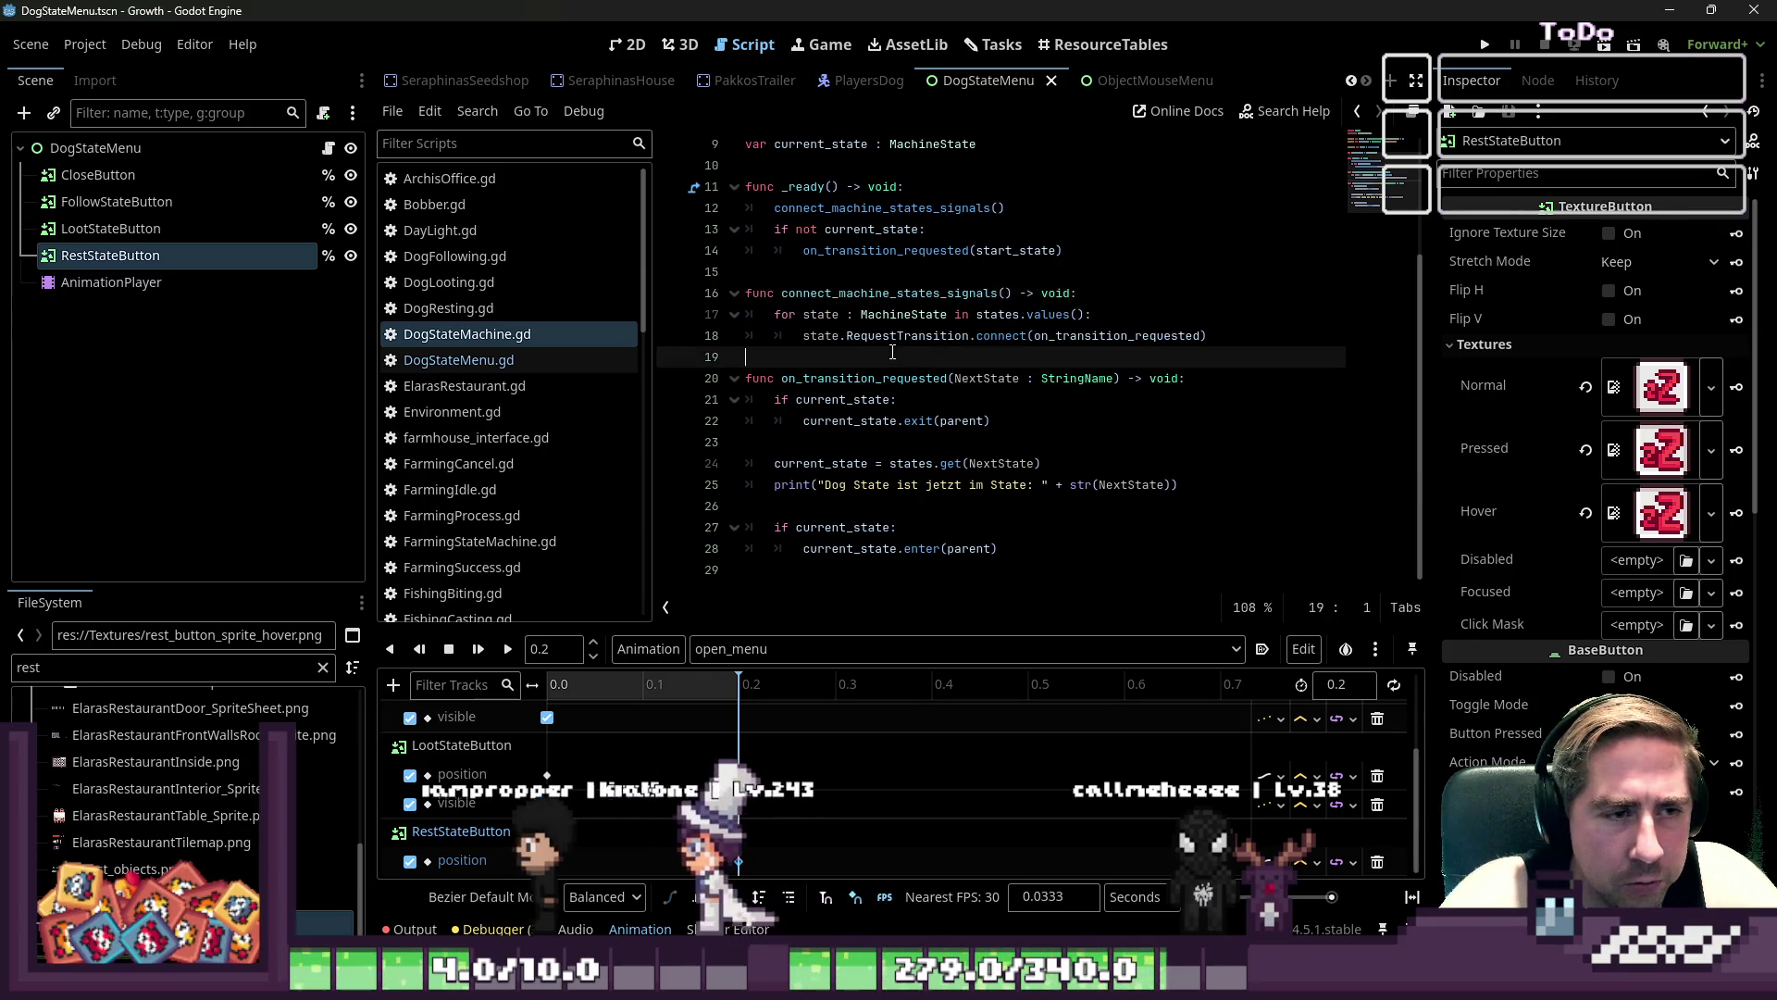
key(ctrl+Right)
key(ctrl+Right)
double_click(863, 378)
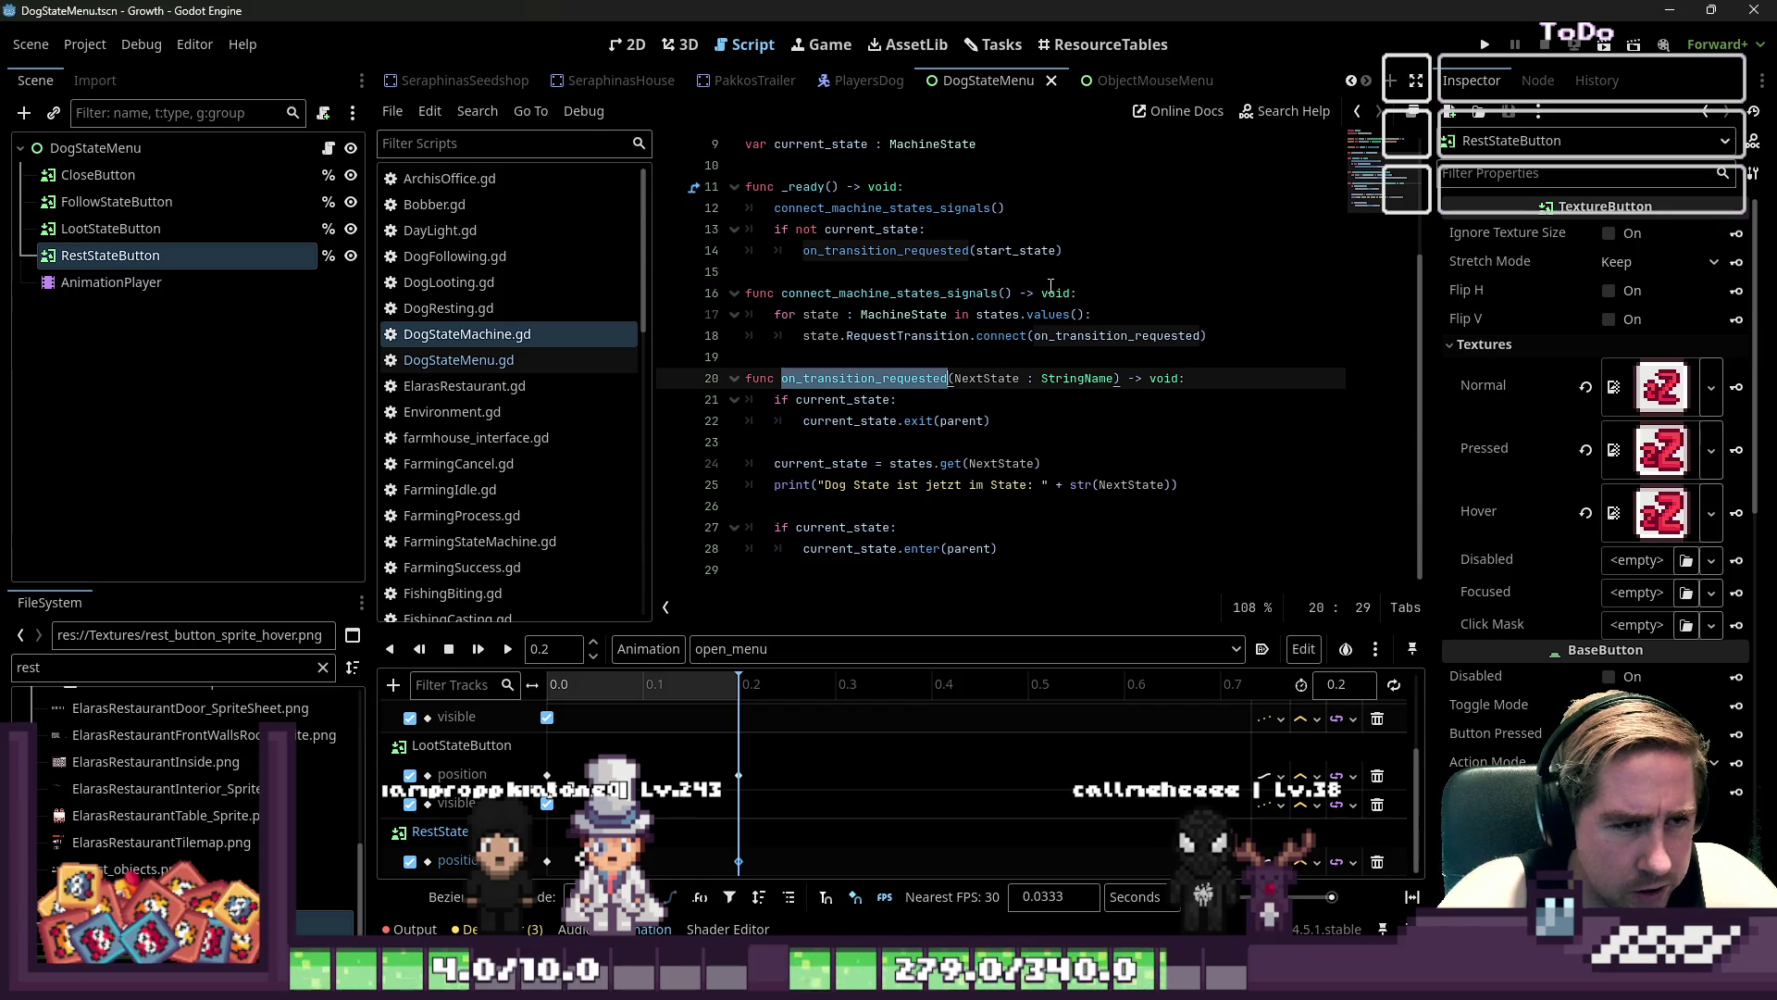
click(1113, 253)
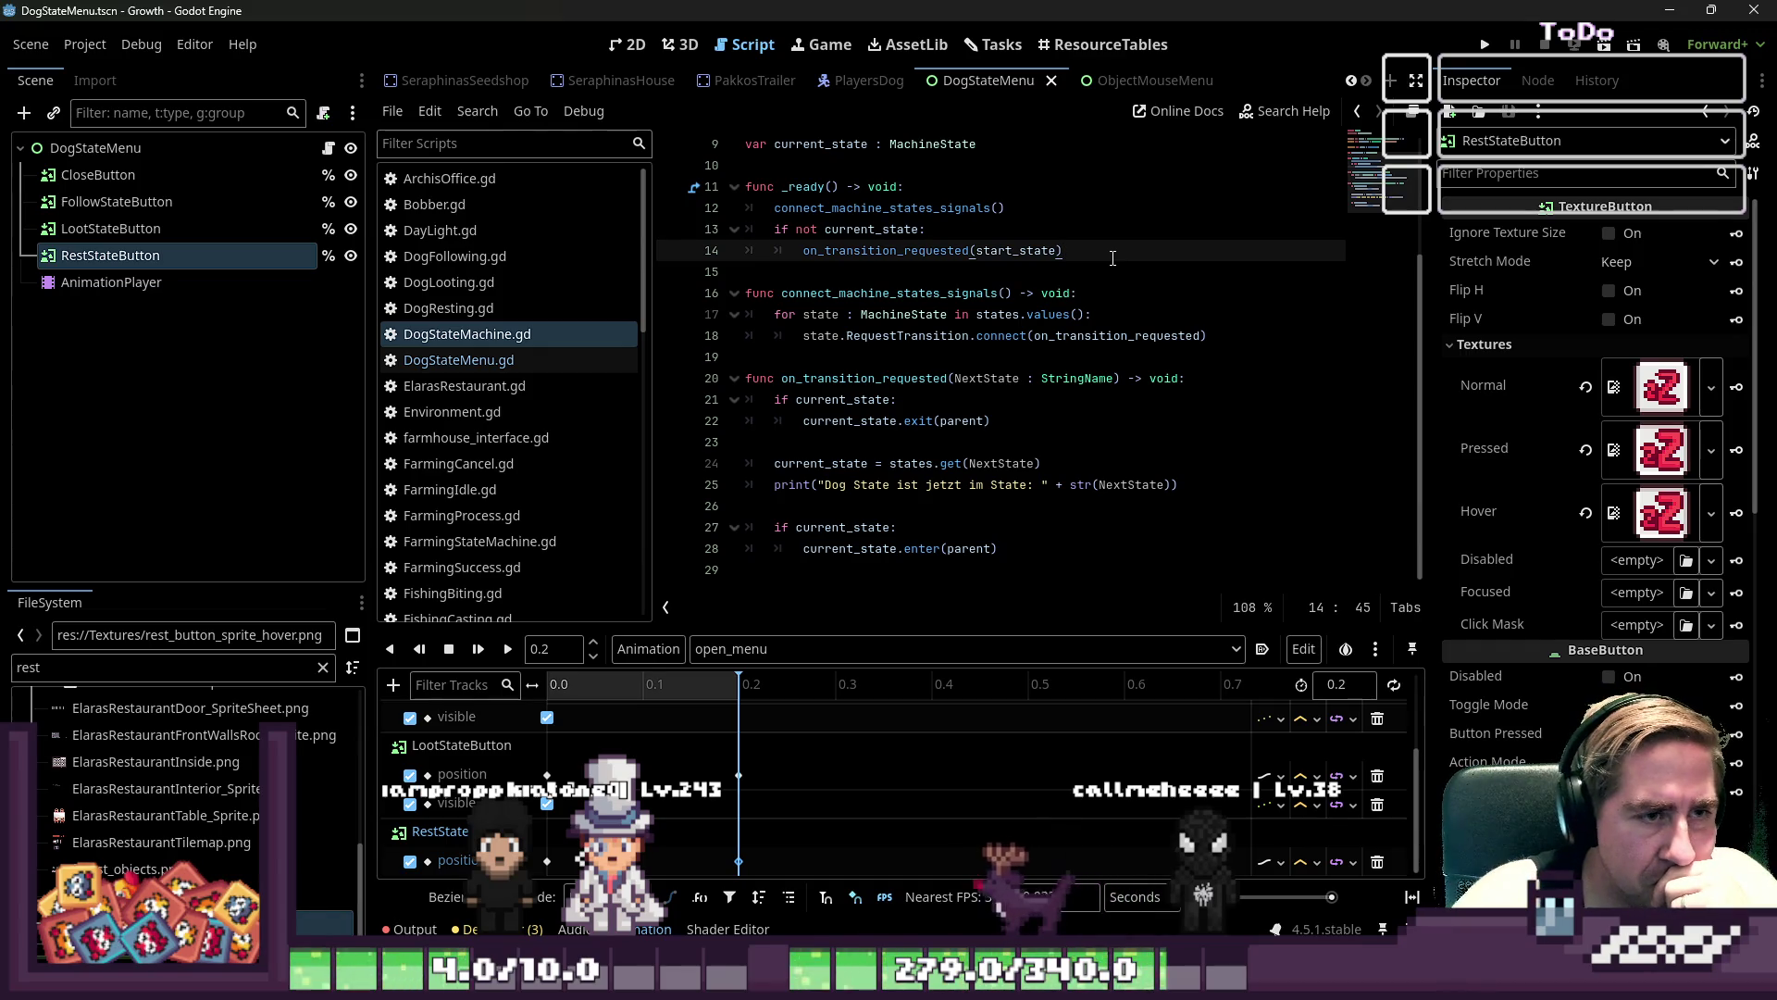
click(1058, 209)
- Add a connect_signals() call and declare func connect_signals() -> void:
key(Return)
text(connec)
text(_signals()
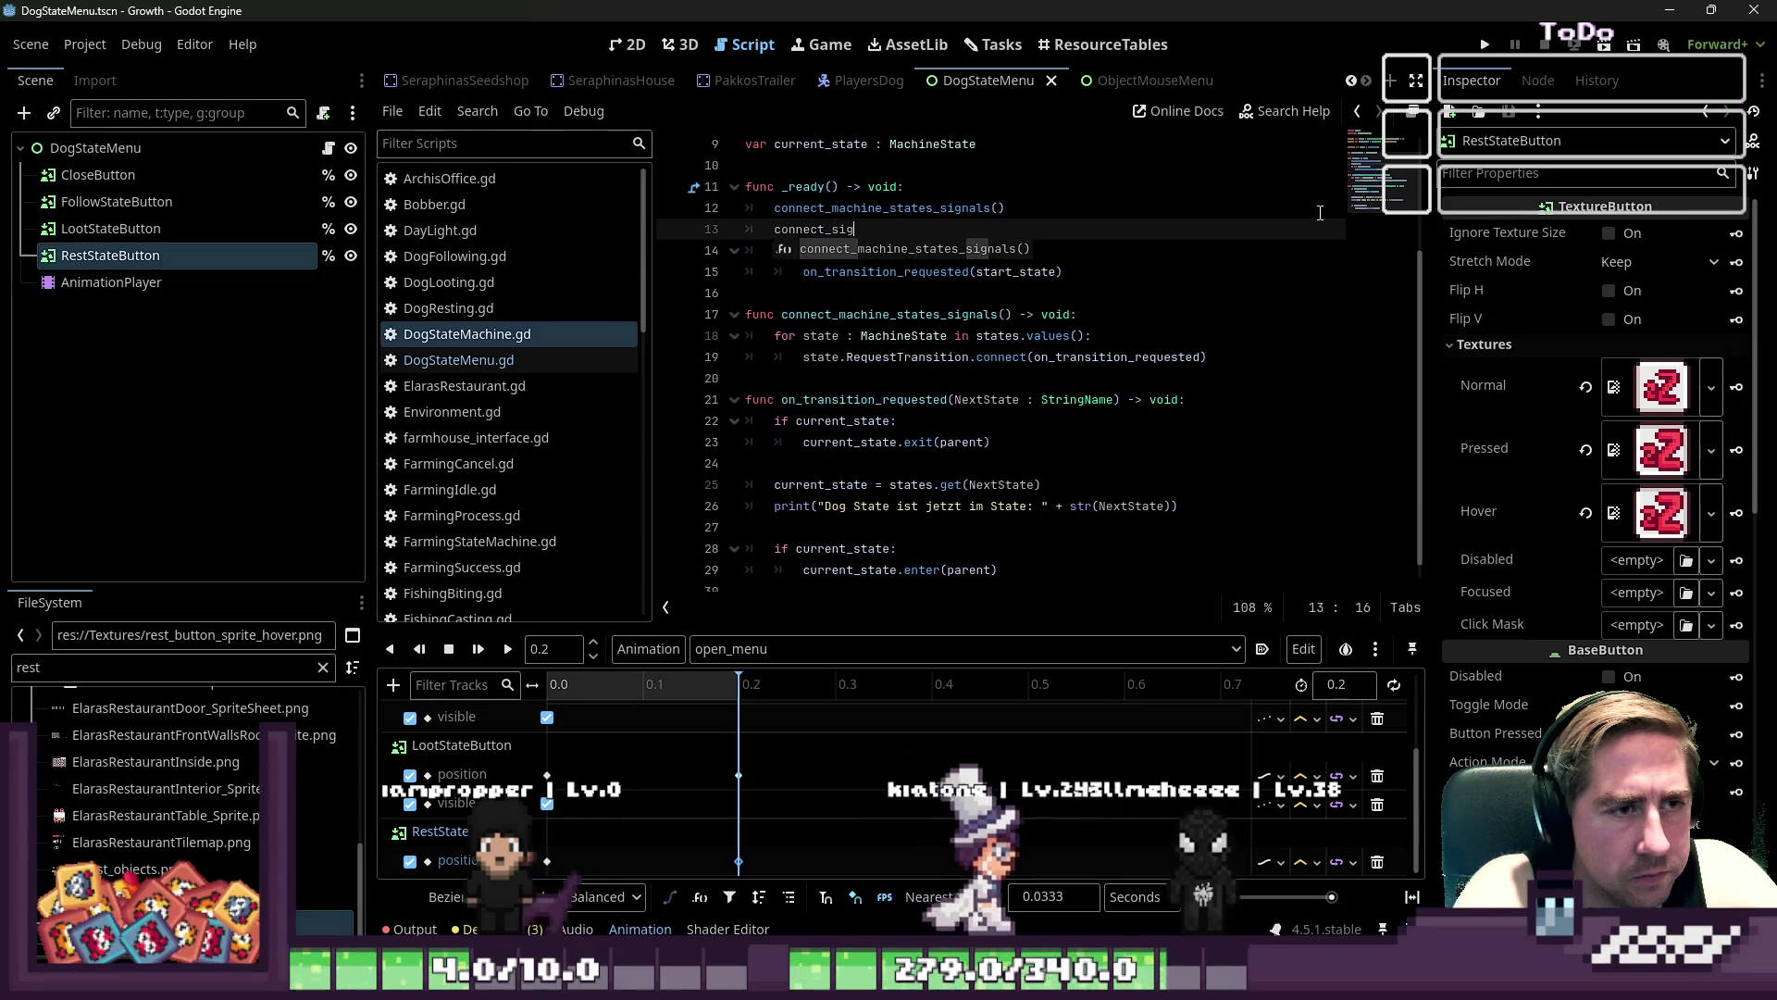
key(Down)
key(Down)
key(Down)
key(Return)
key(Return)
key(Up)
text(func conne)
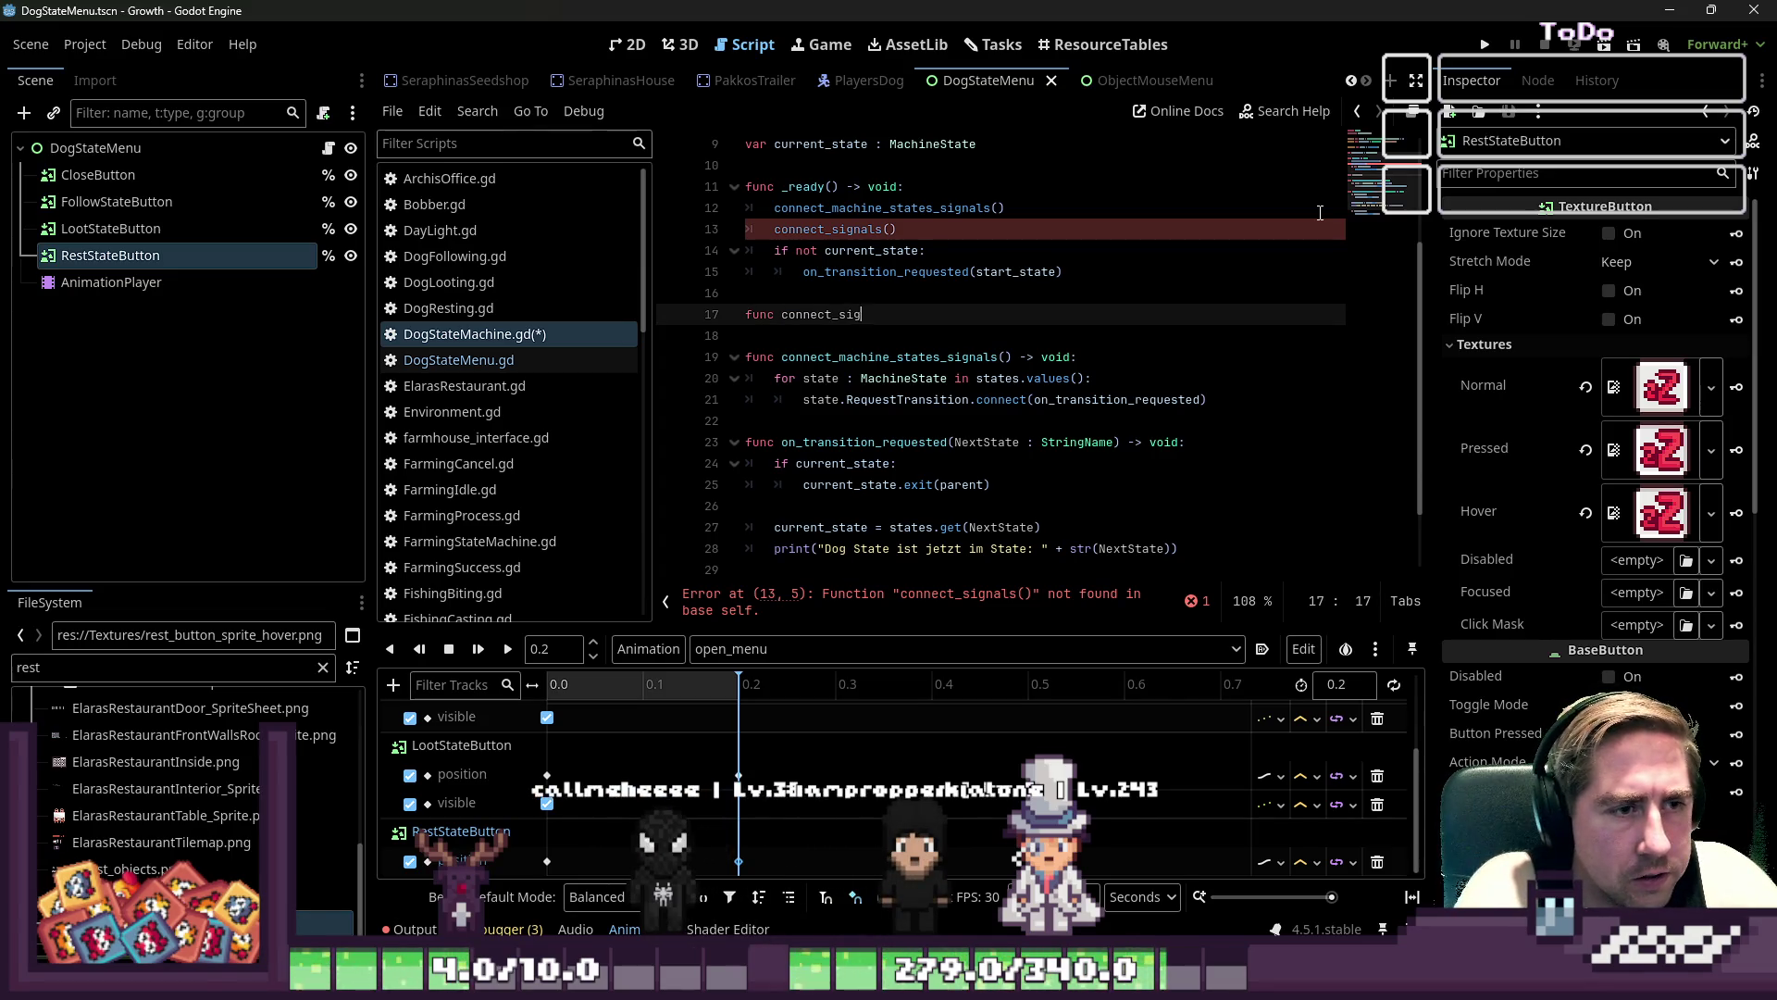
key(BackSpace)
text(als() -)
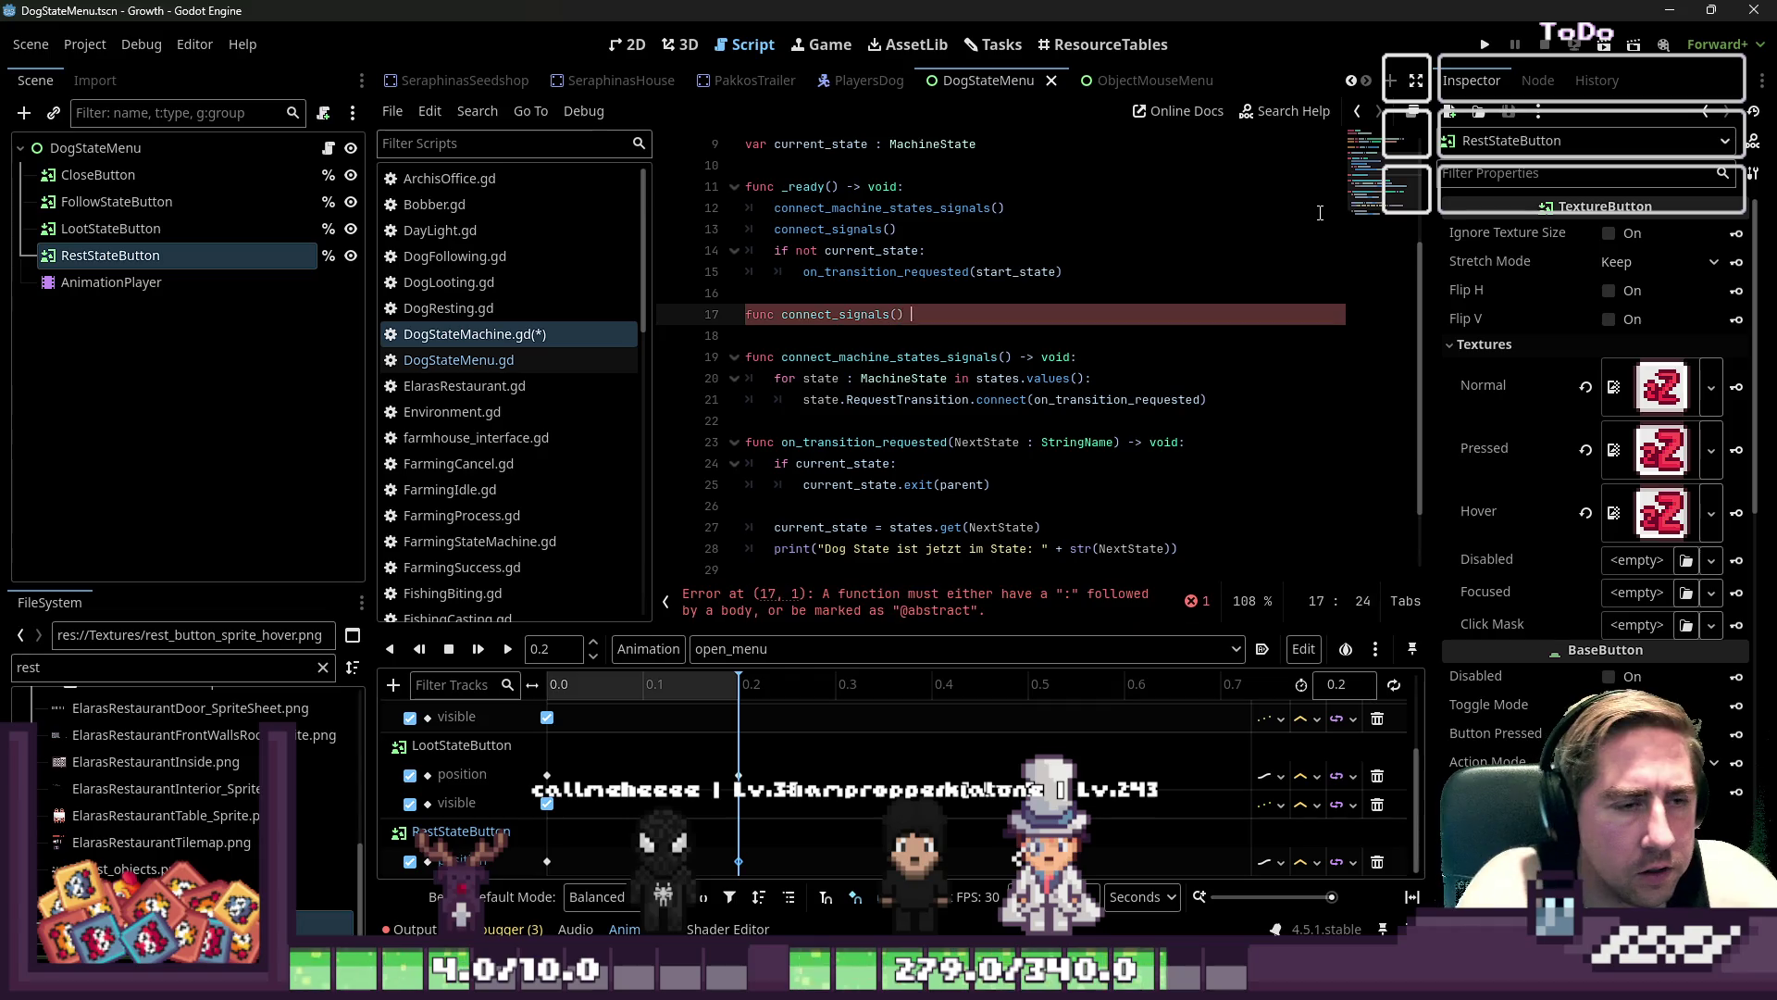
text(> void:)
key(Return)
- Write GlobalSignals.DogStateChange.connect(on_transition_requested) as its body and save
text(on_transition_requested)
key(Home)
text(GlobalSg)
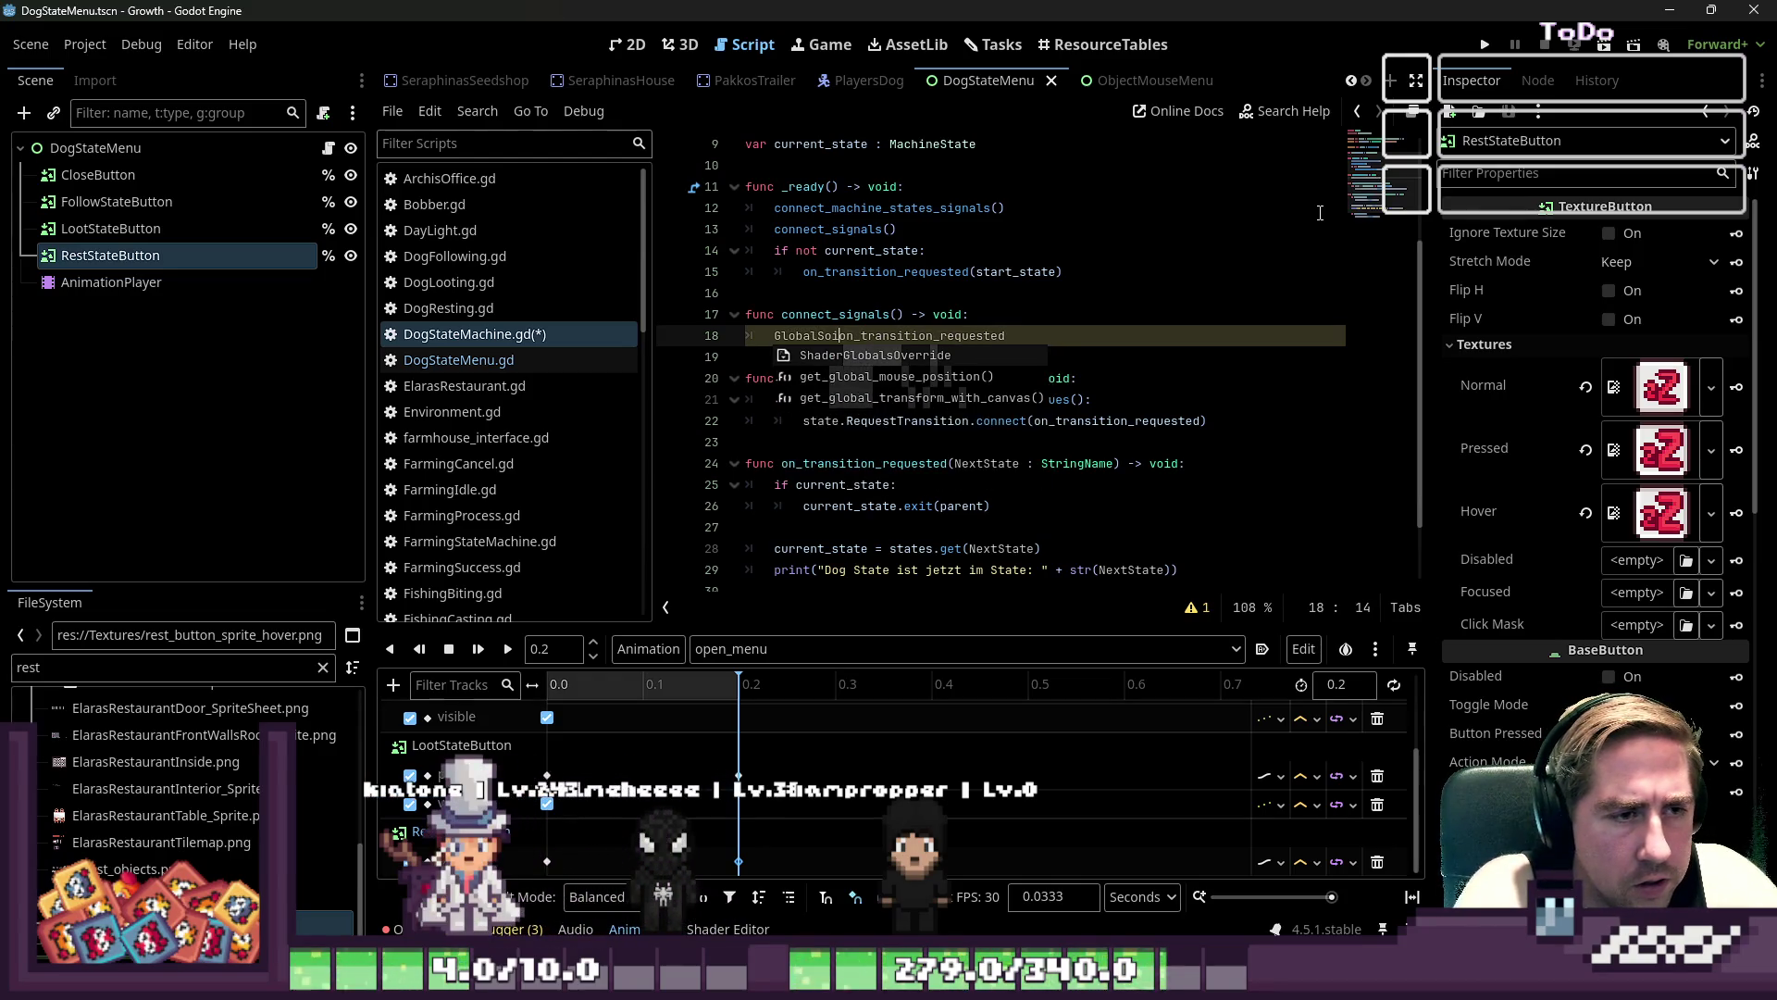
text(nals)
key(Return)
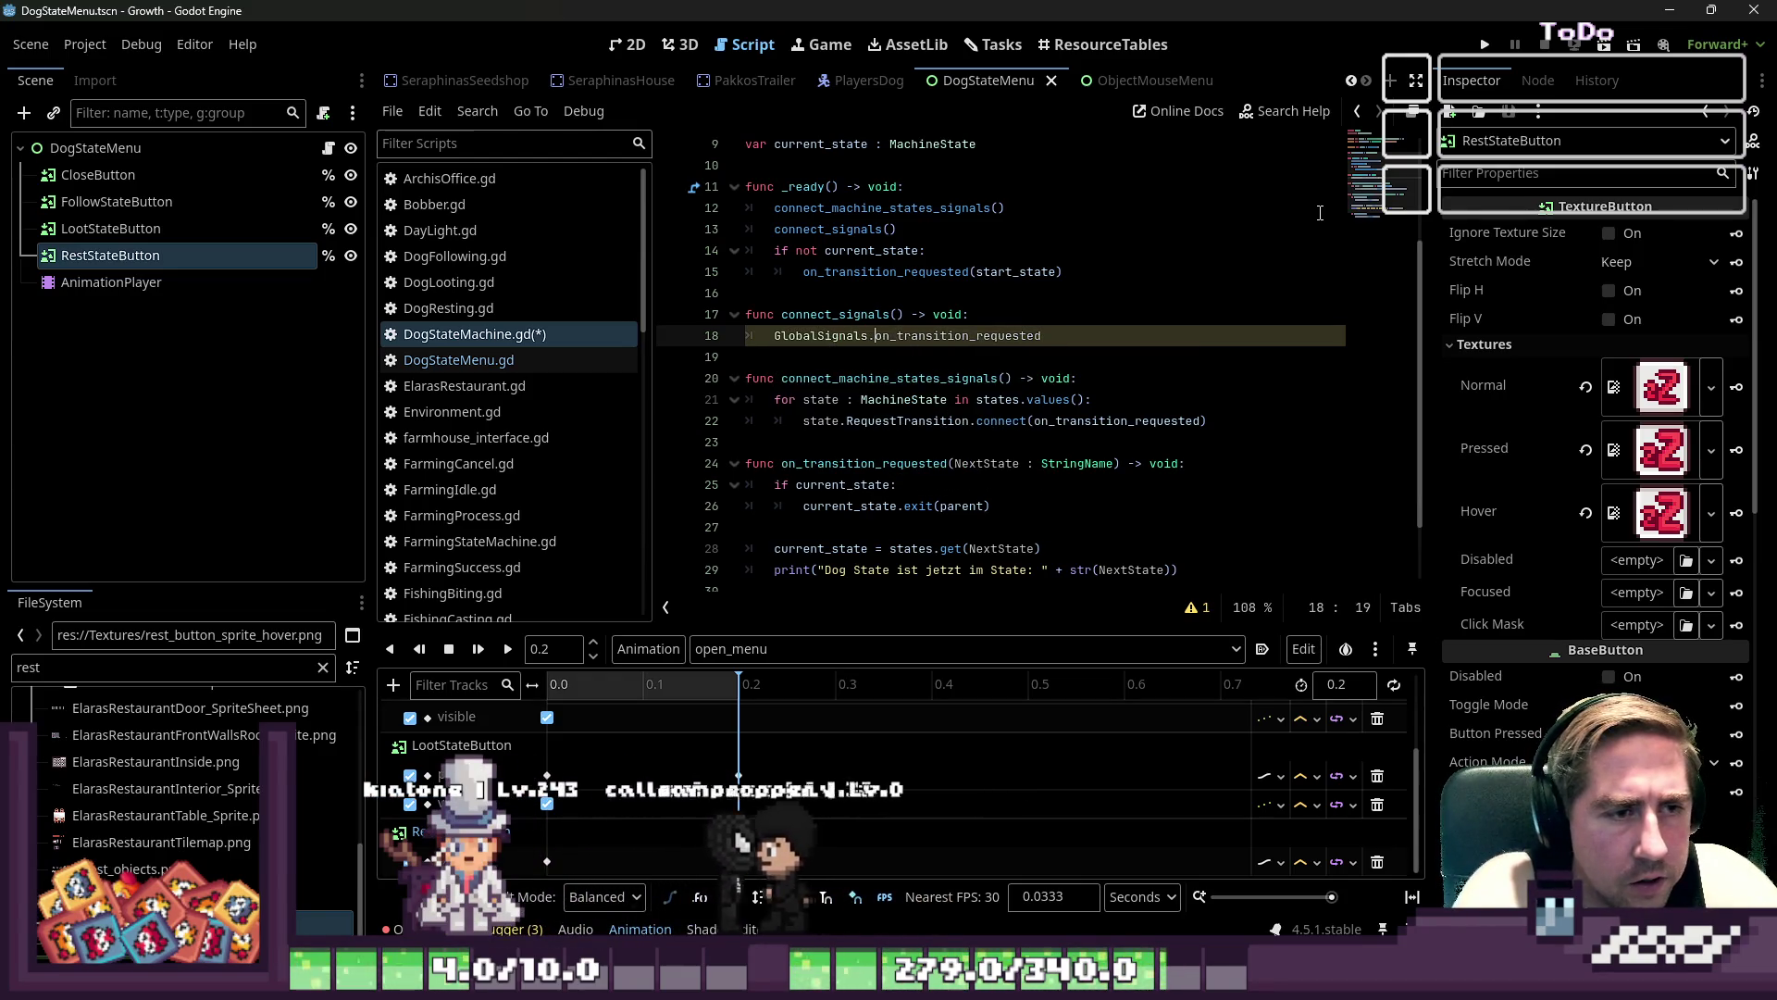
text(.)
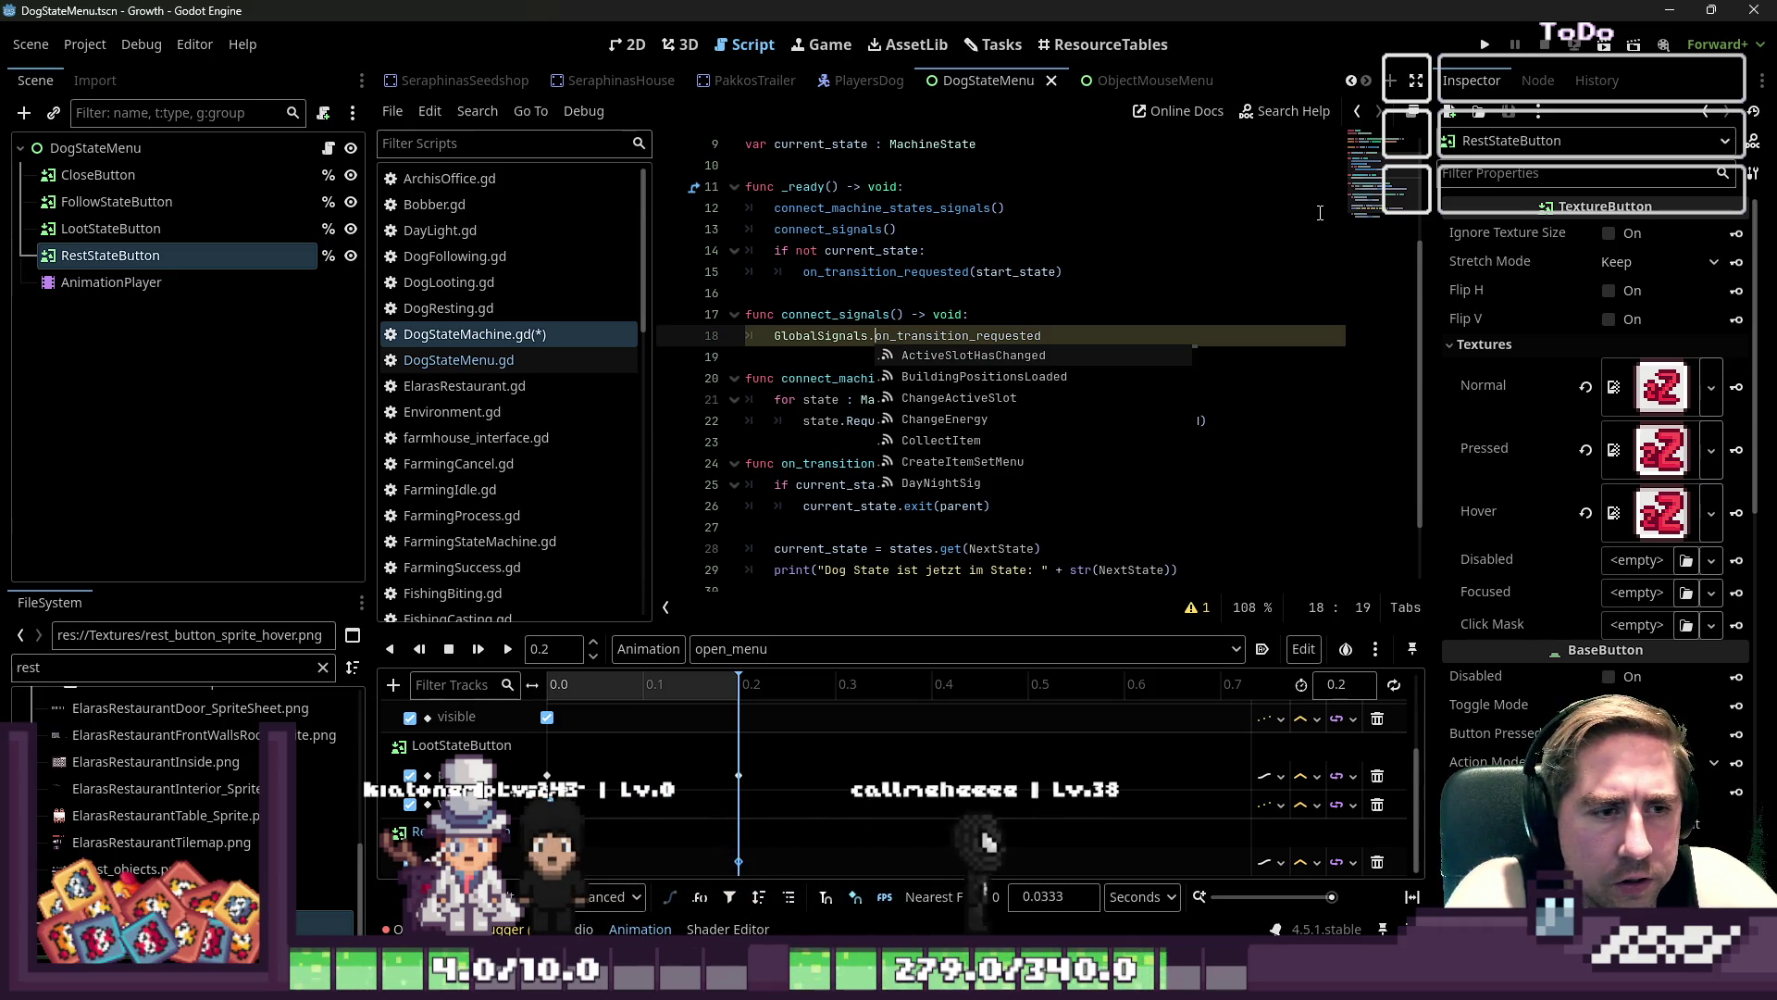
text(DogS)
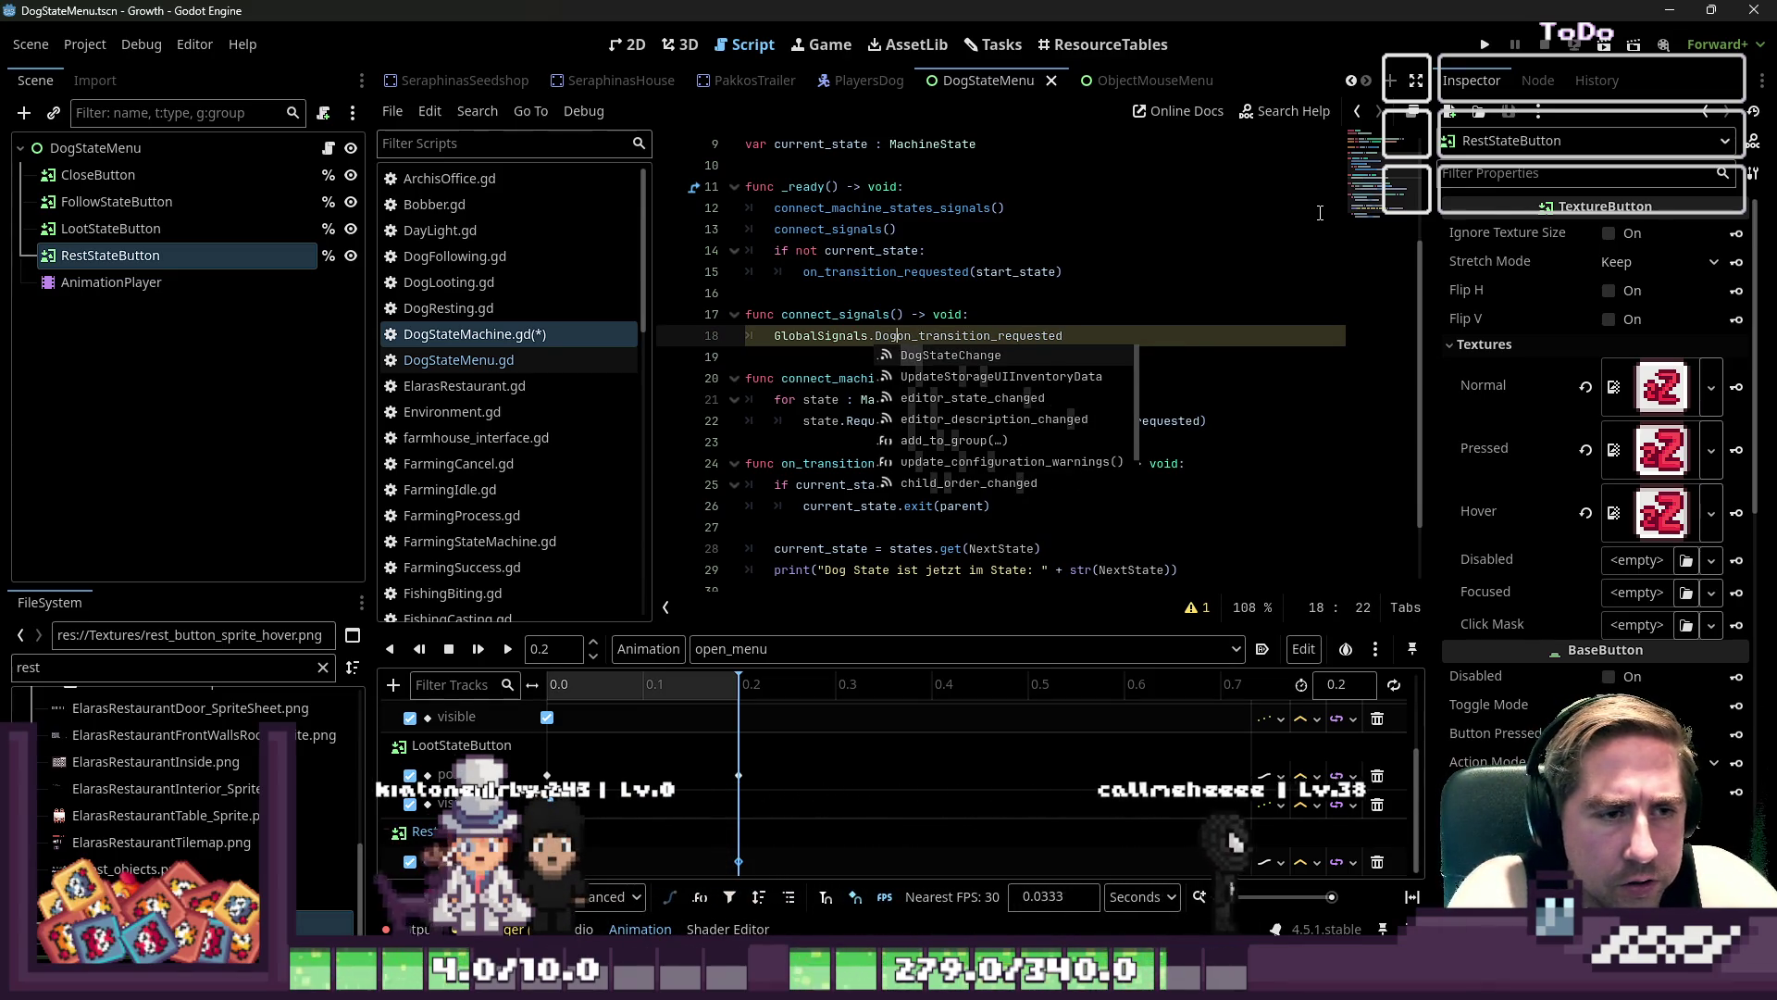
text(tateChange.)
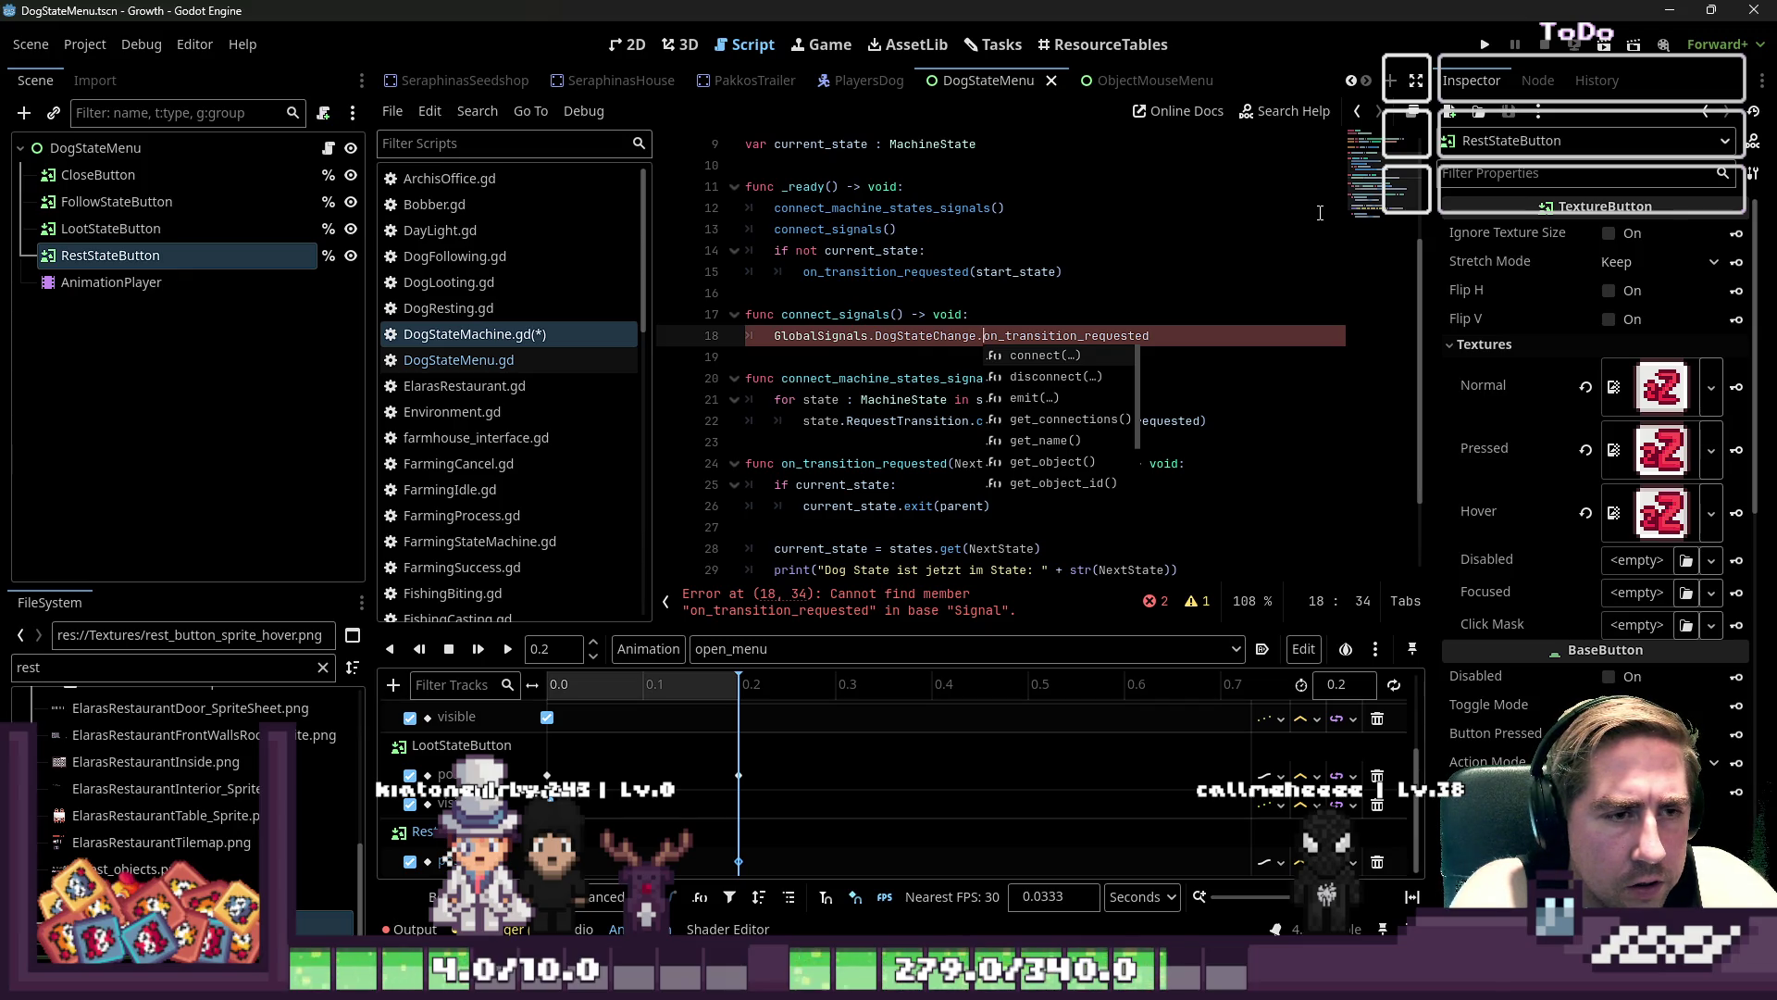
text(connect)
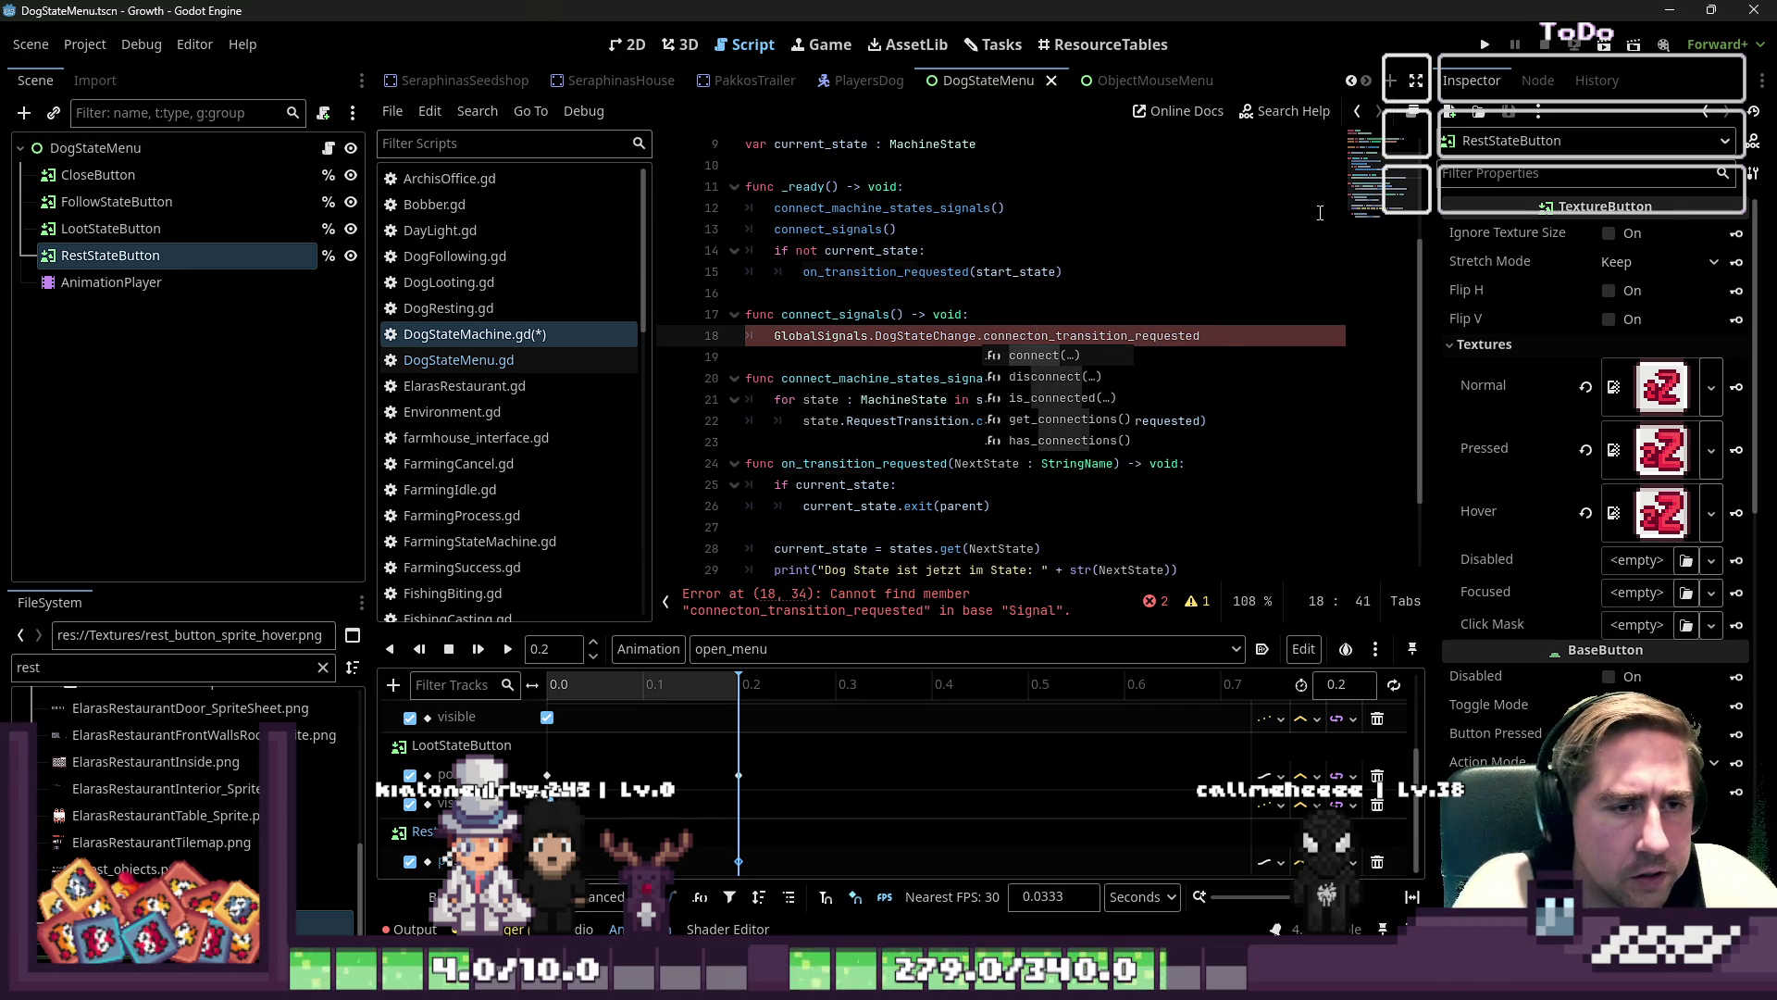
key(Return)
key(End)
text())
key(ctrl+s)
- Move the connect_signals() call to the first line of _ready()
click(829, 314)
click(918, 228)
key(ctrl+x)
key(Up)
key(Up)
key(End)
key(Return)
key(ctrl+v)
key(Down)
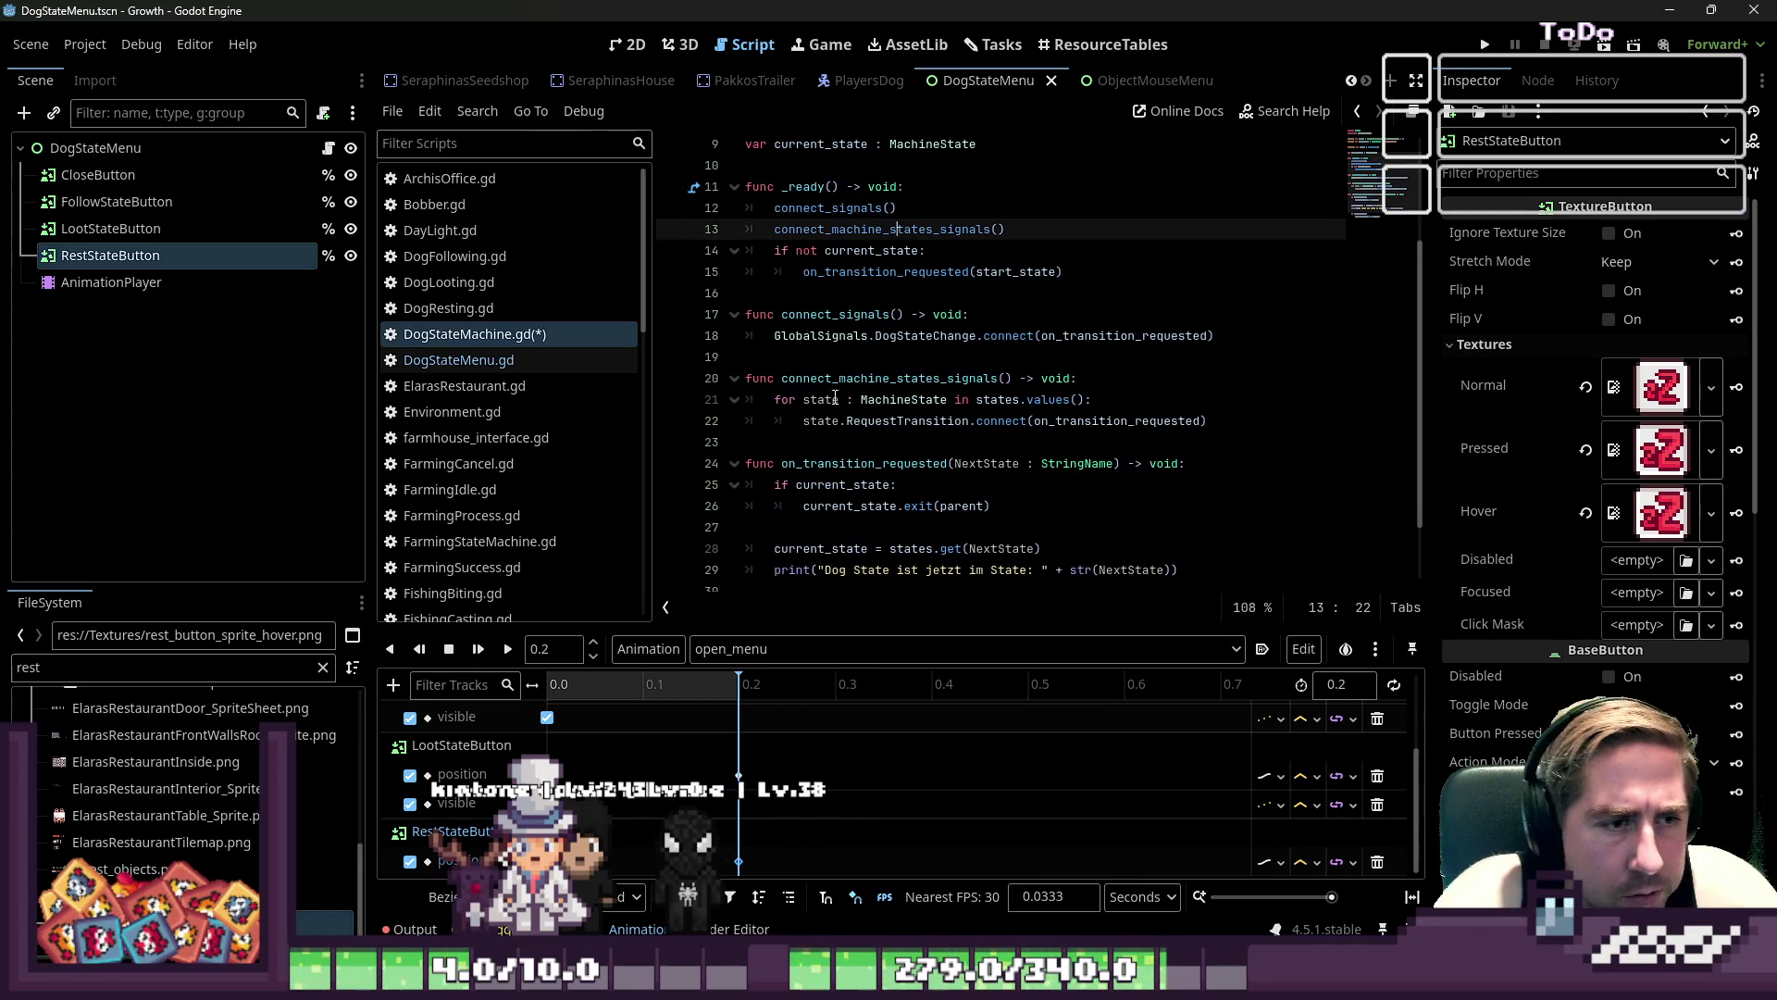
click(838, 379)
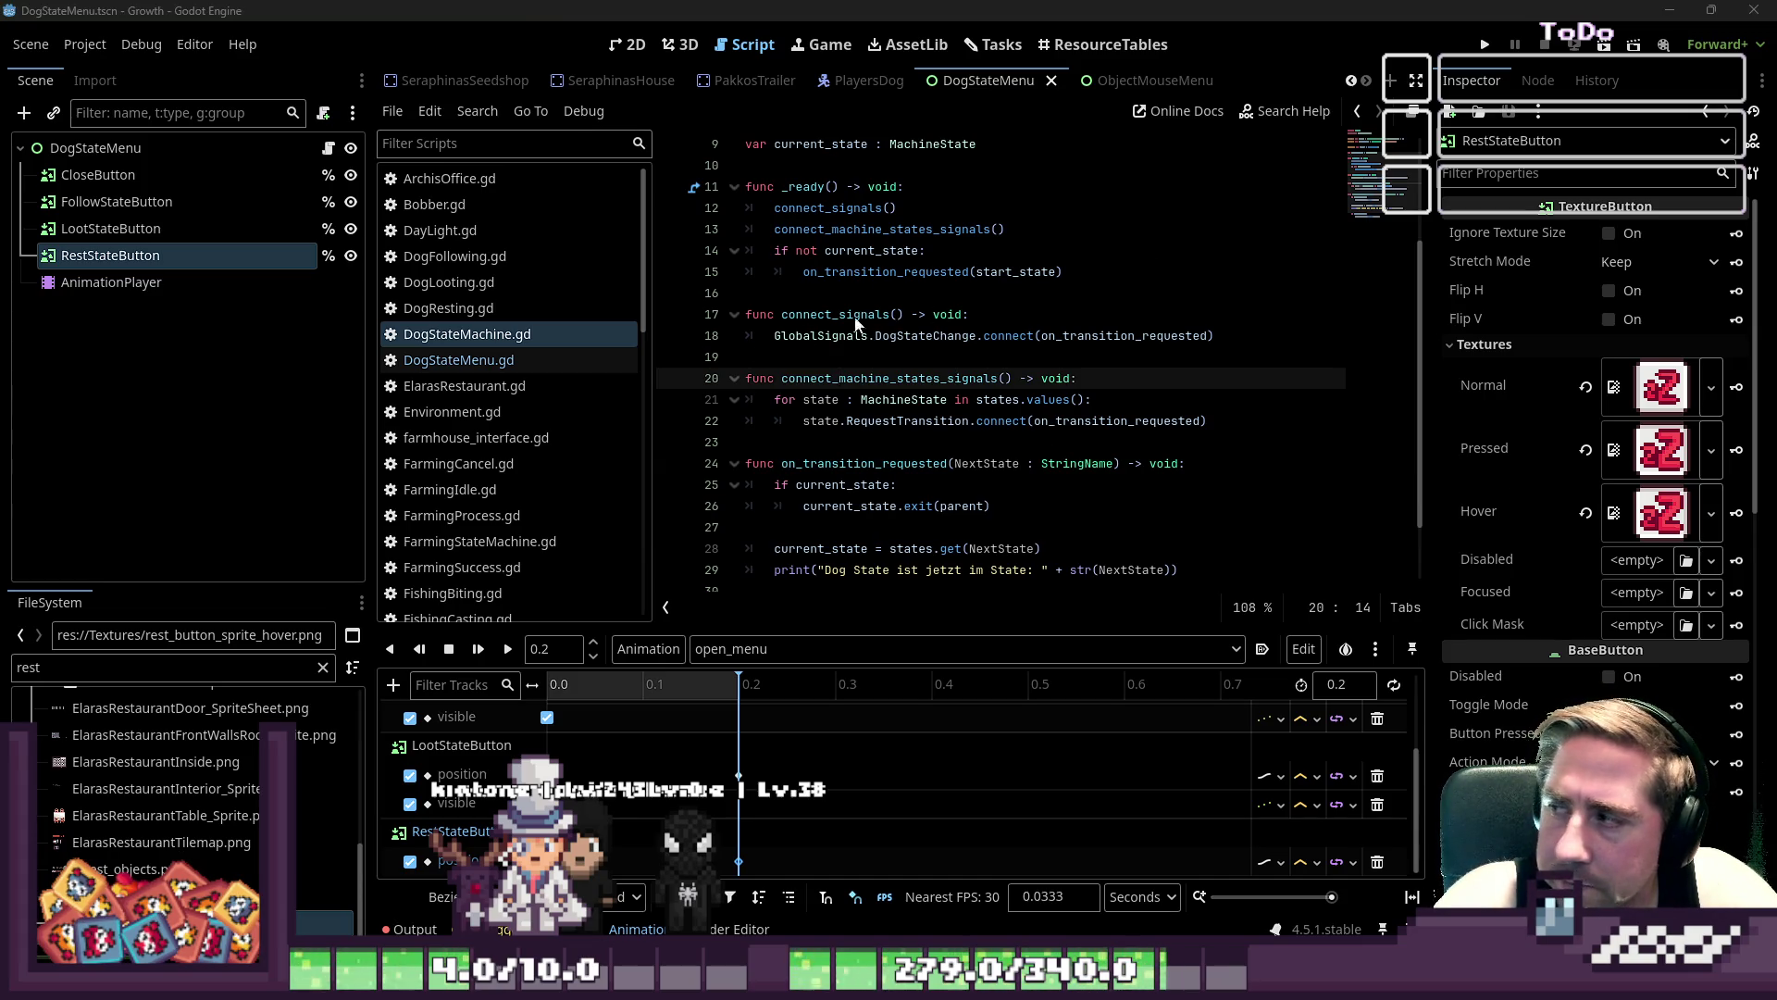
- Review connect_signals, the DogStateChange signal and the state exit call
key(Up)
key(Up)
key(Up)
key(Down)
key(Left)
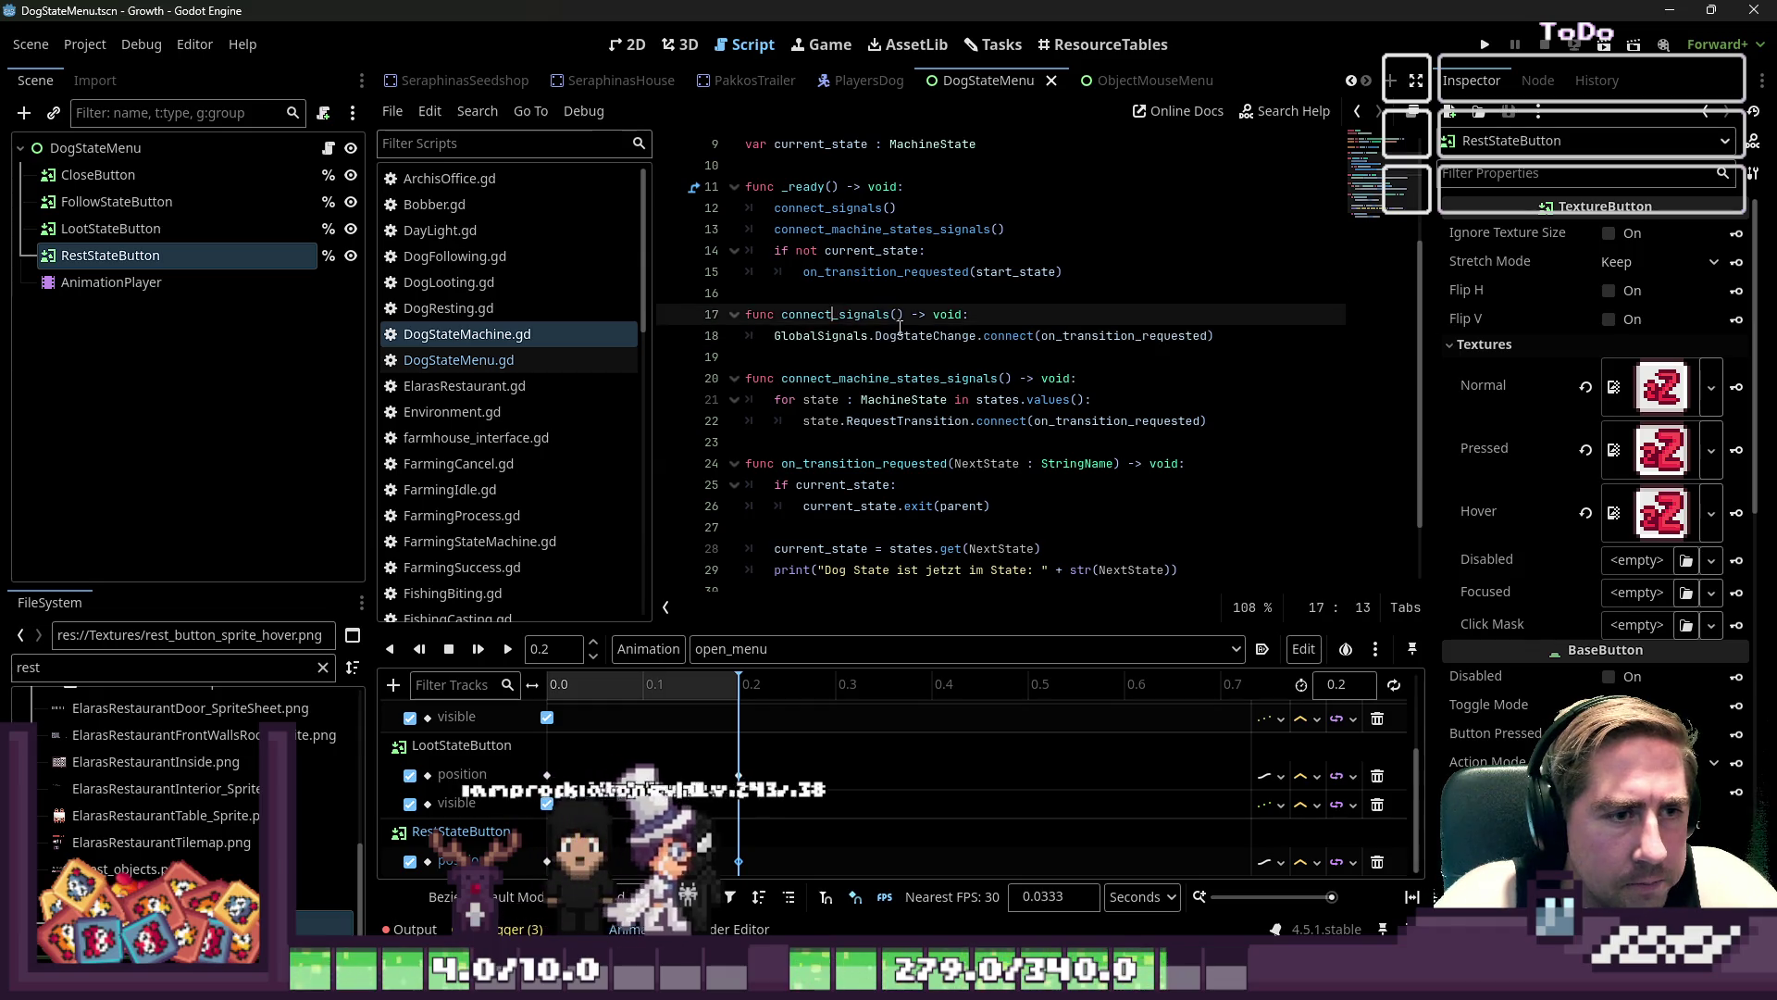
double_click(888, 331)
key(Down)
click(924, 505)
scroll(860, 382, down, 1)
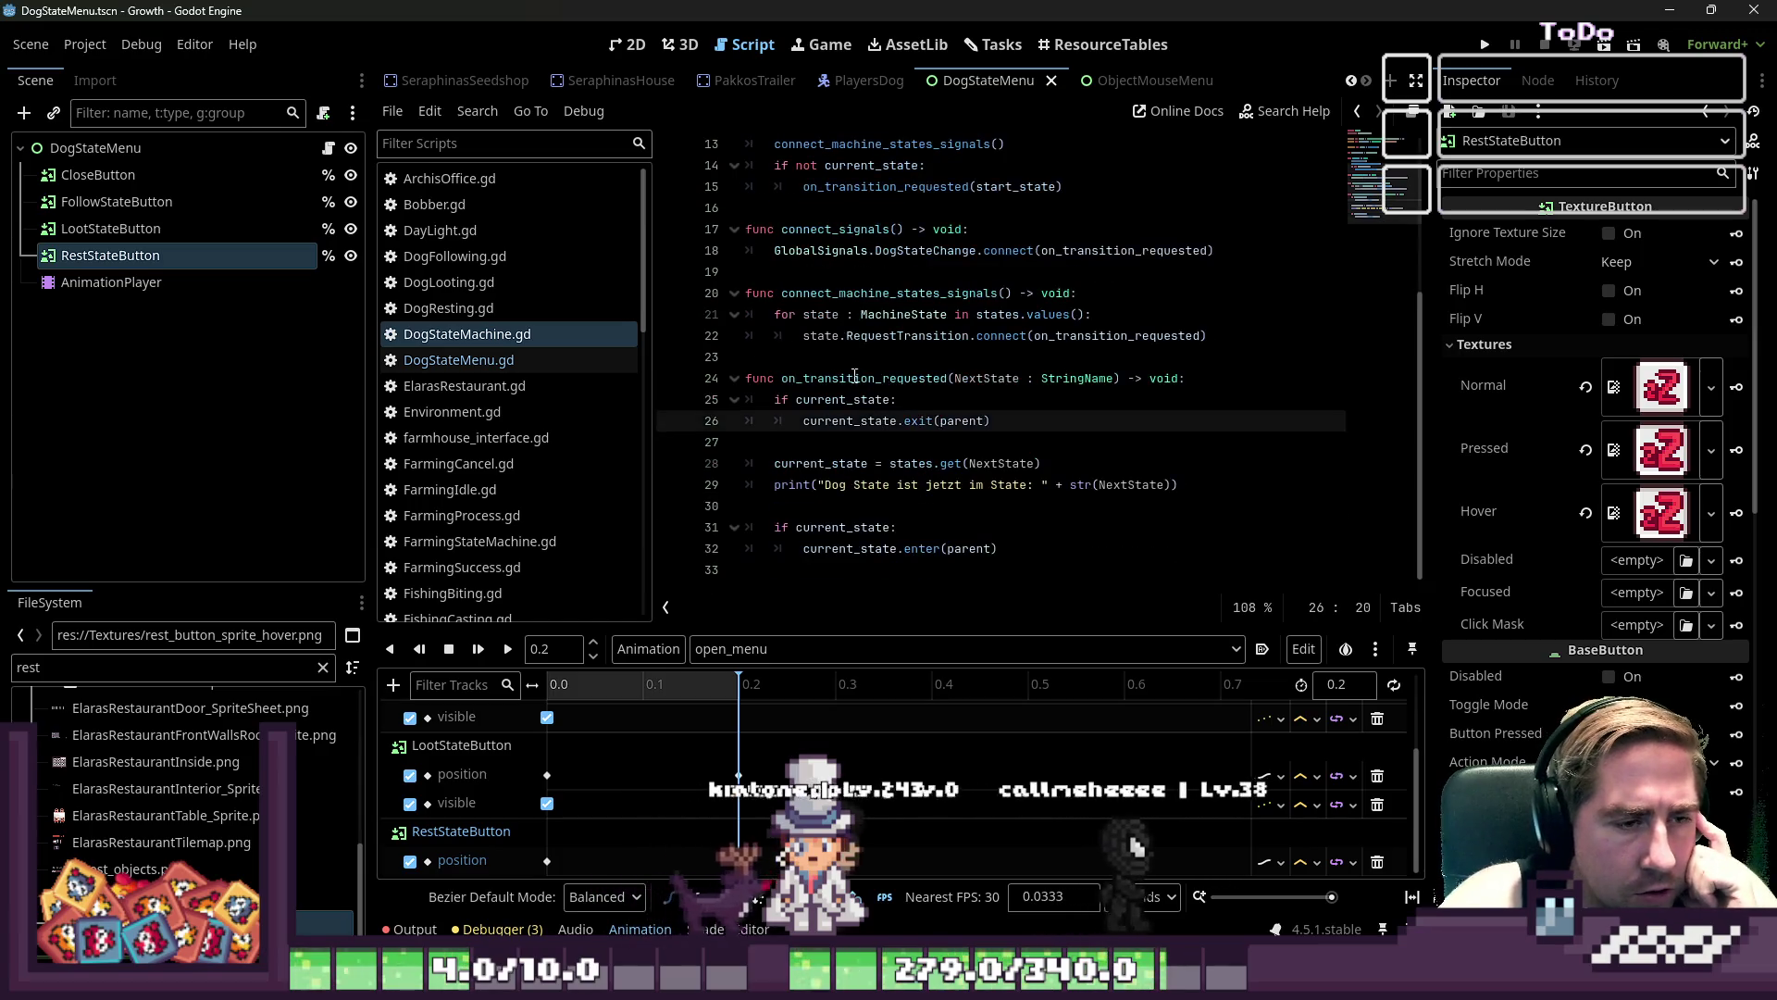
- Inspect on_transition_requested and its NextState logic, then save the script
click(860, 382)
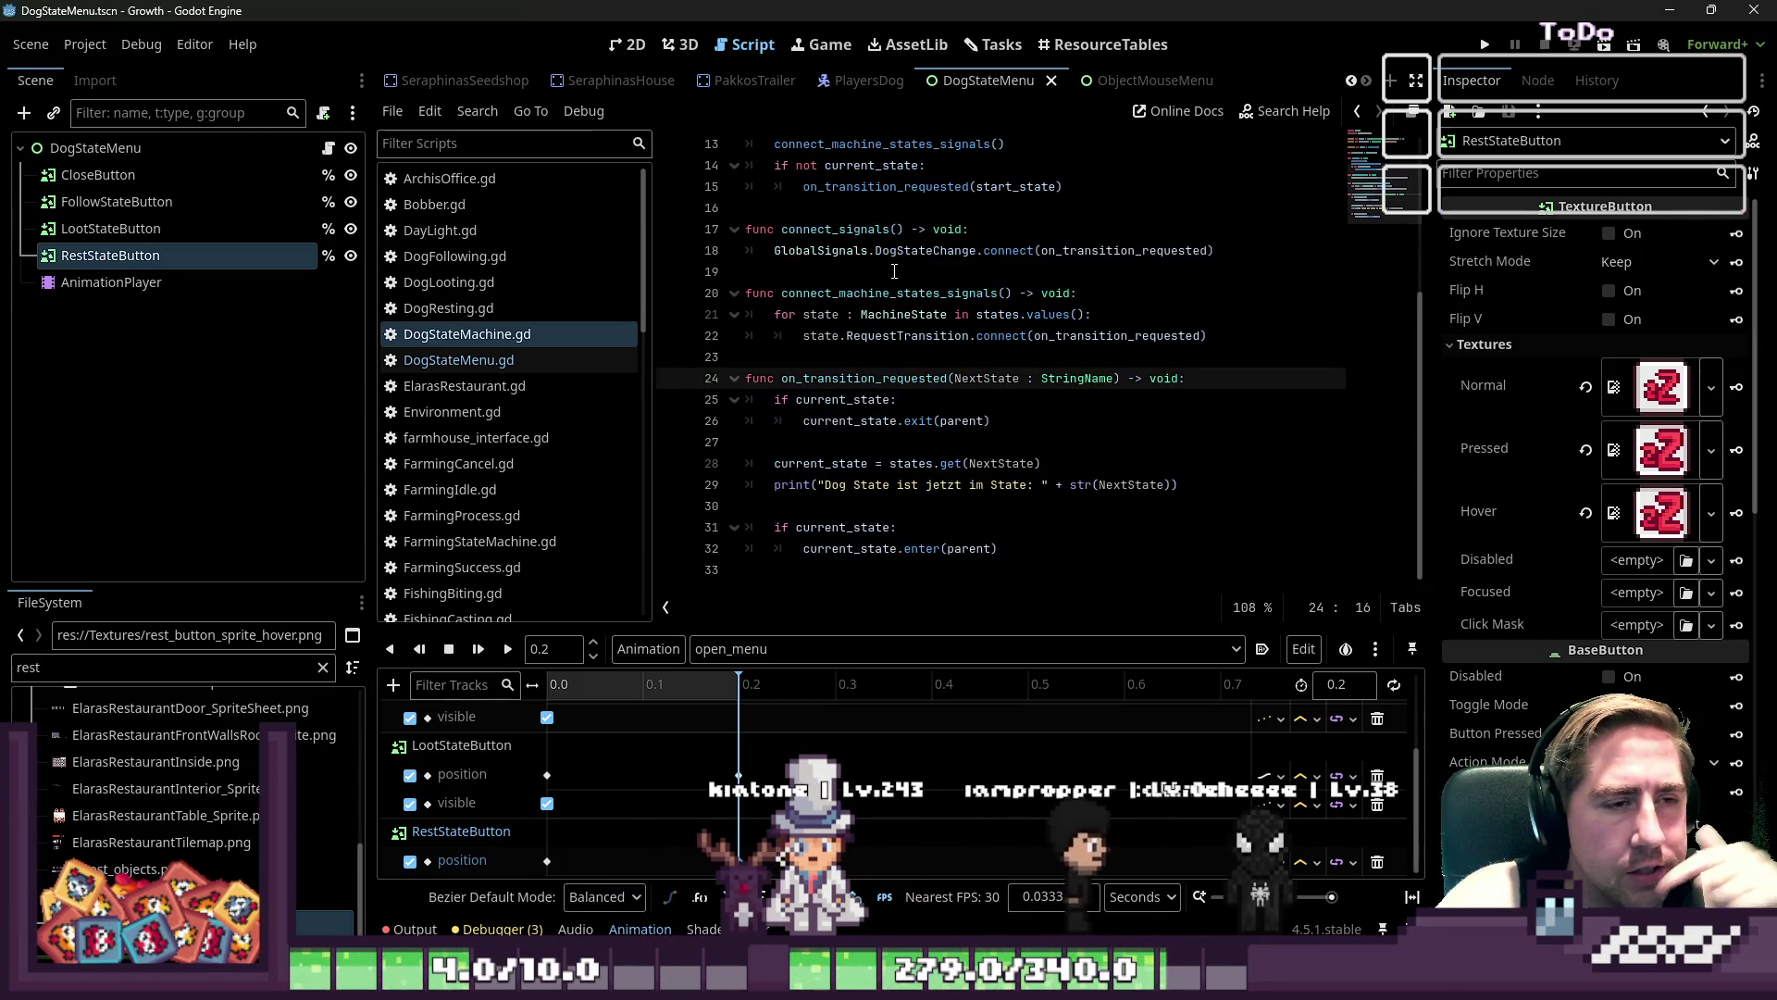
double_click(860, 382)
click(997, 382)
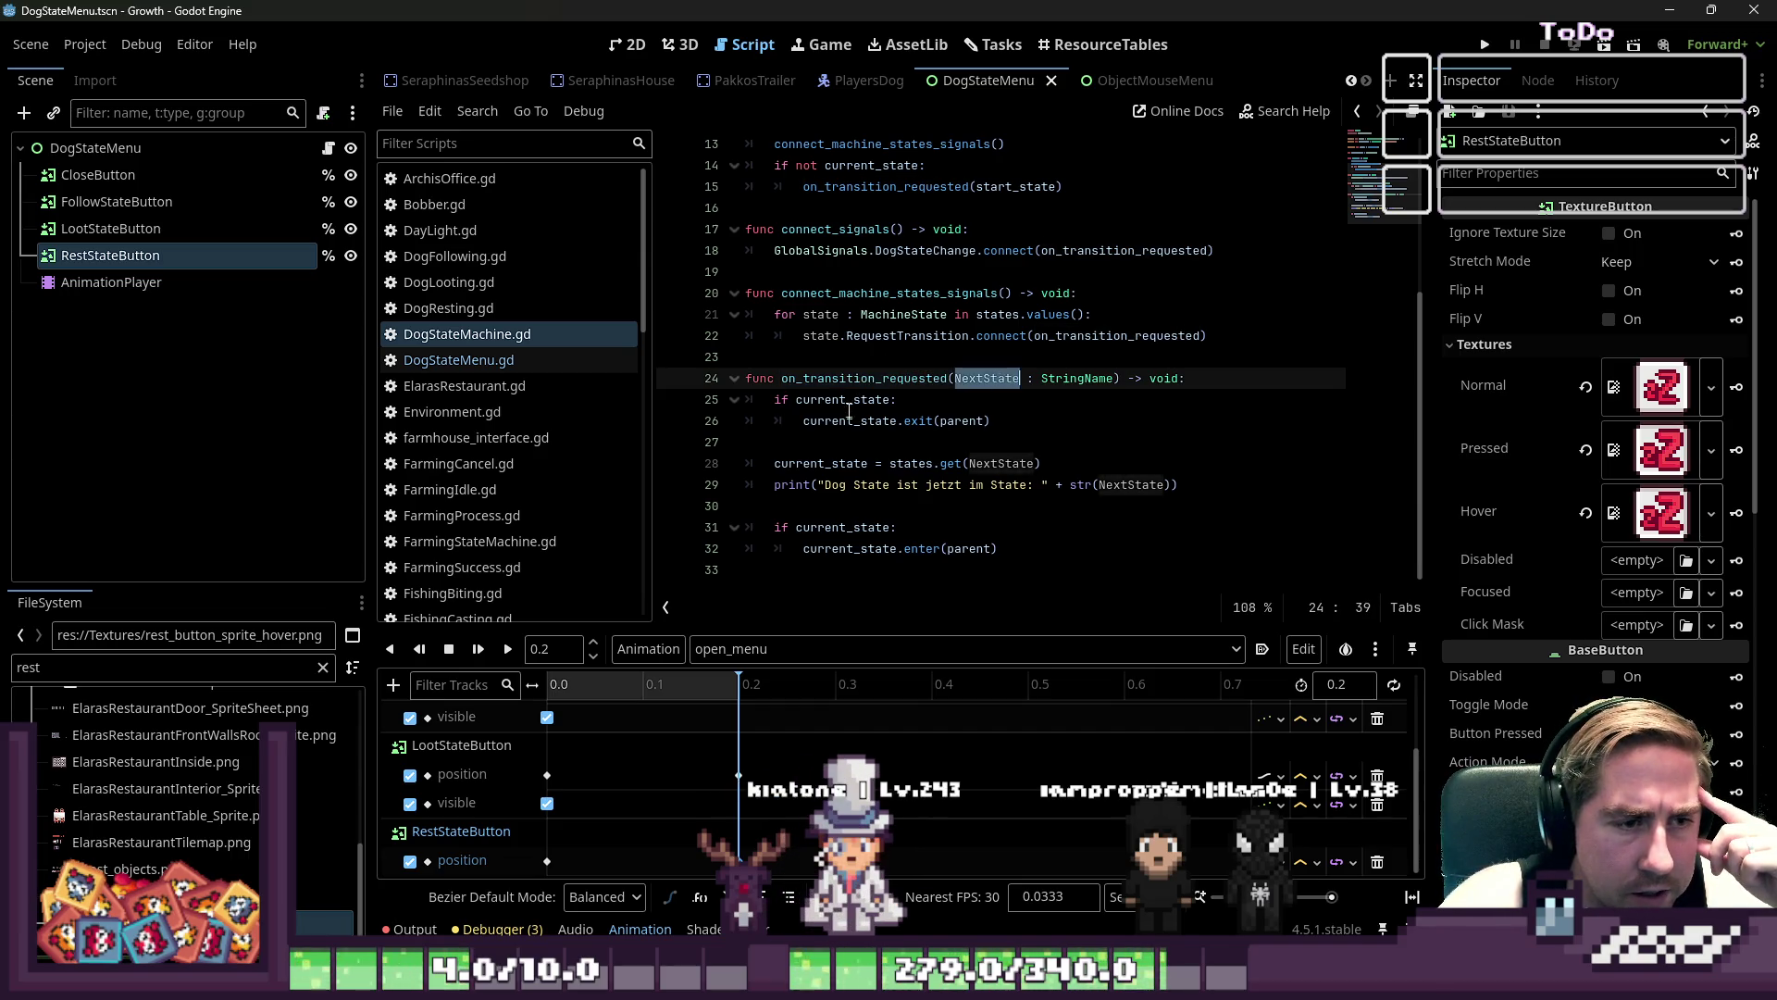
click(1032, 517)
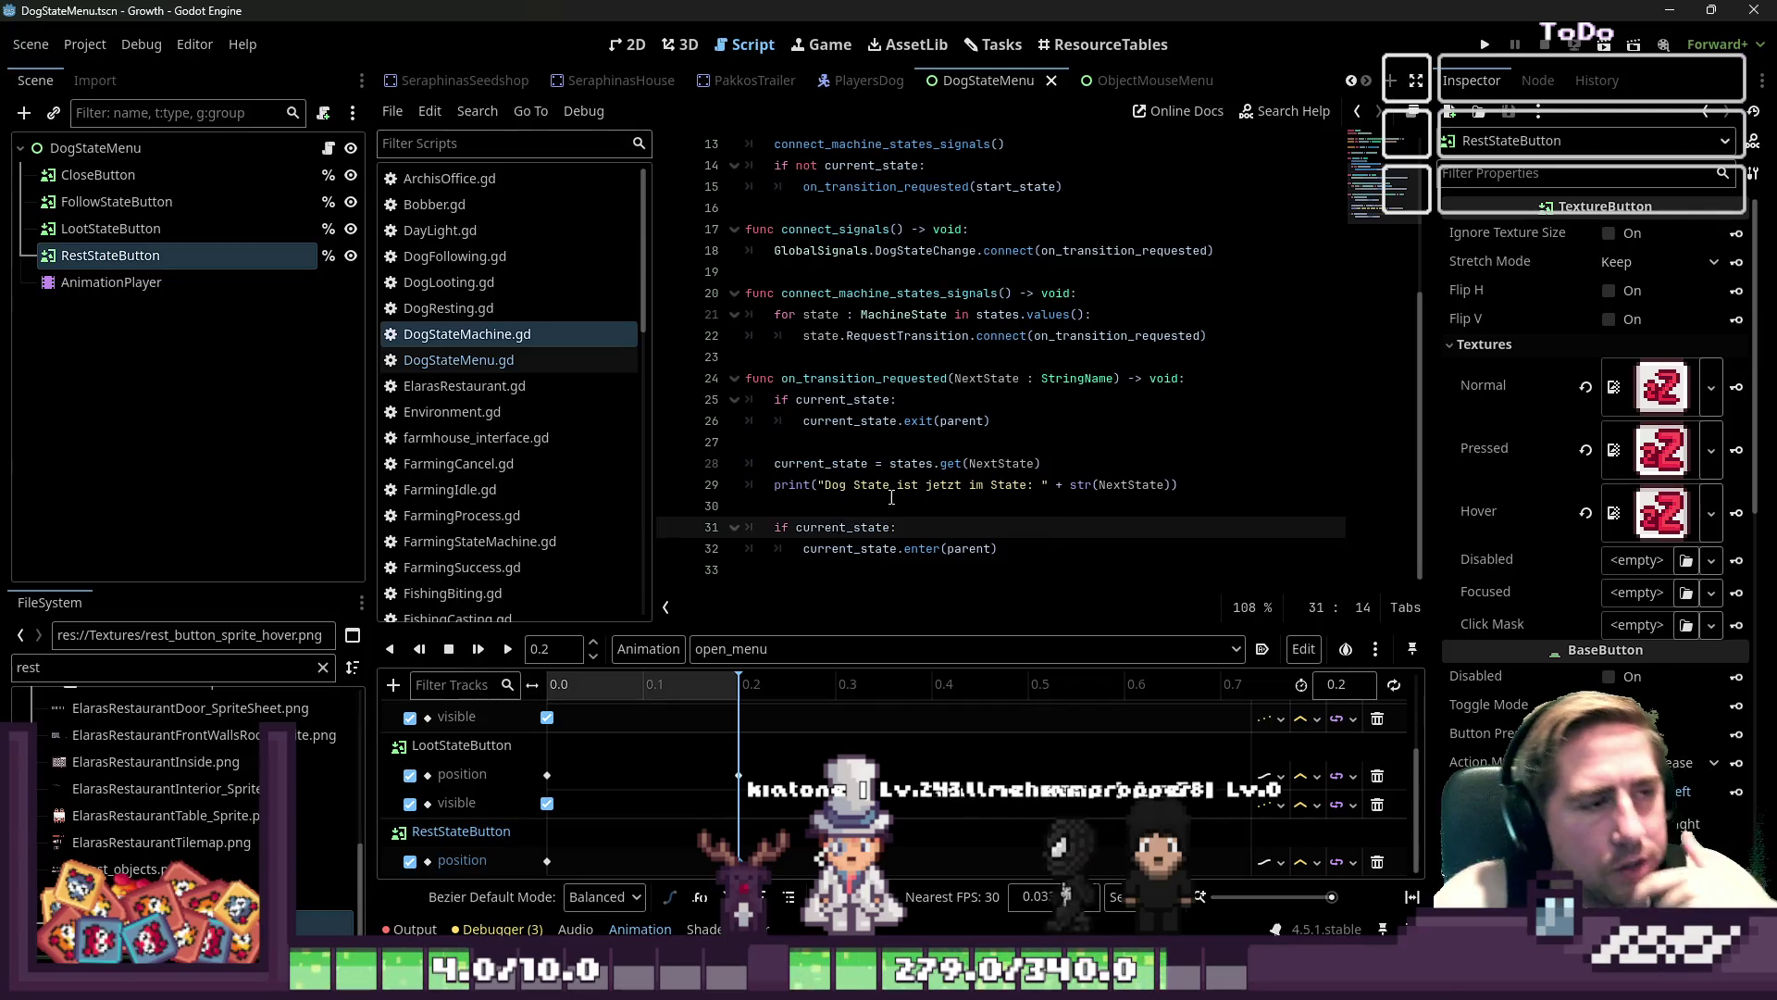
click(983, 424)
key(ctrl+s)
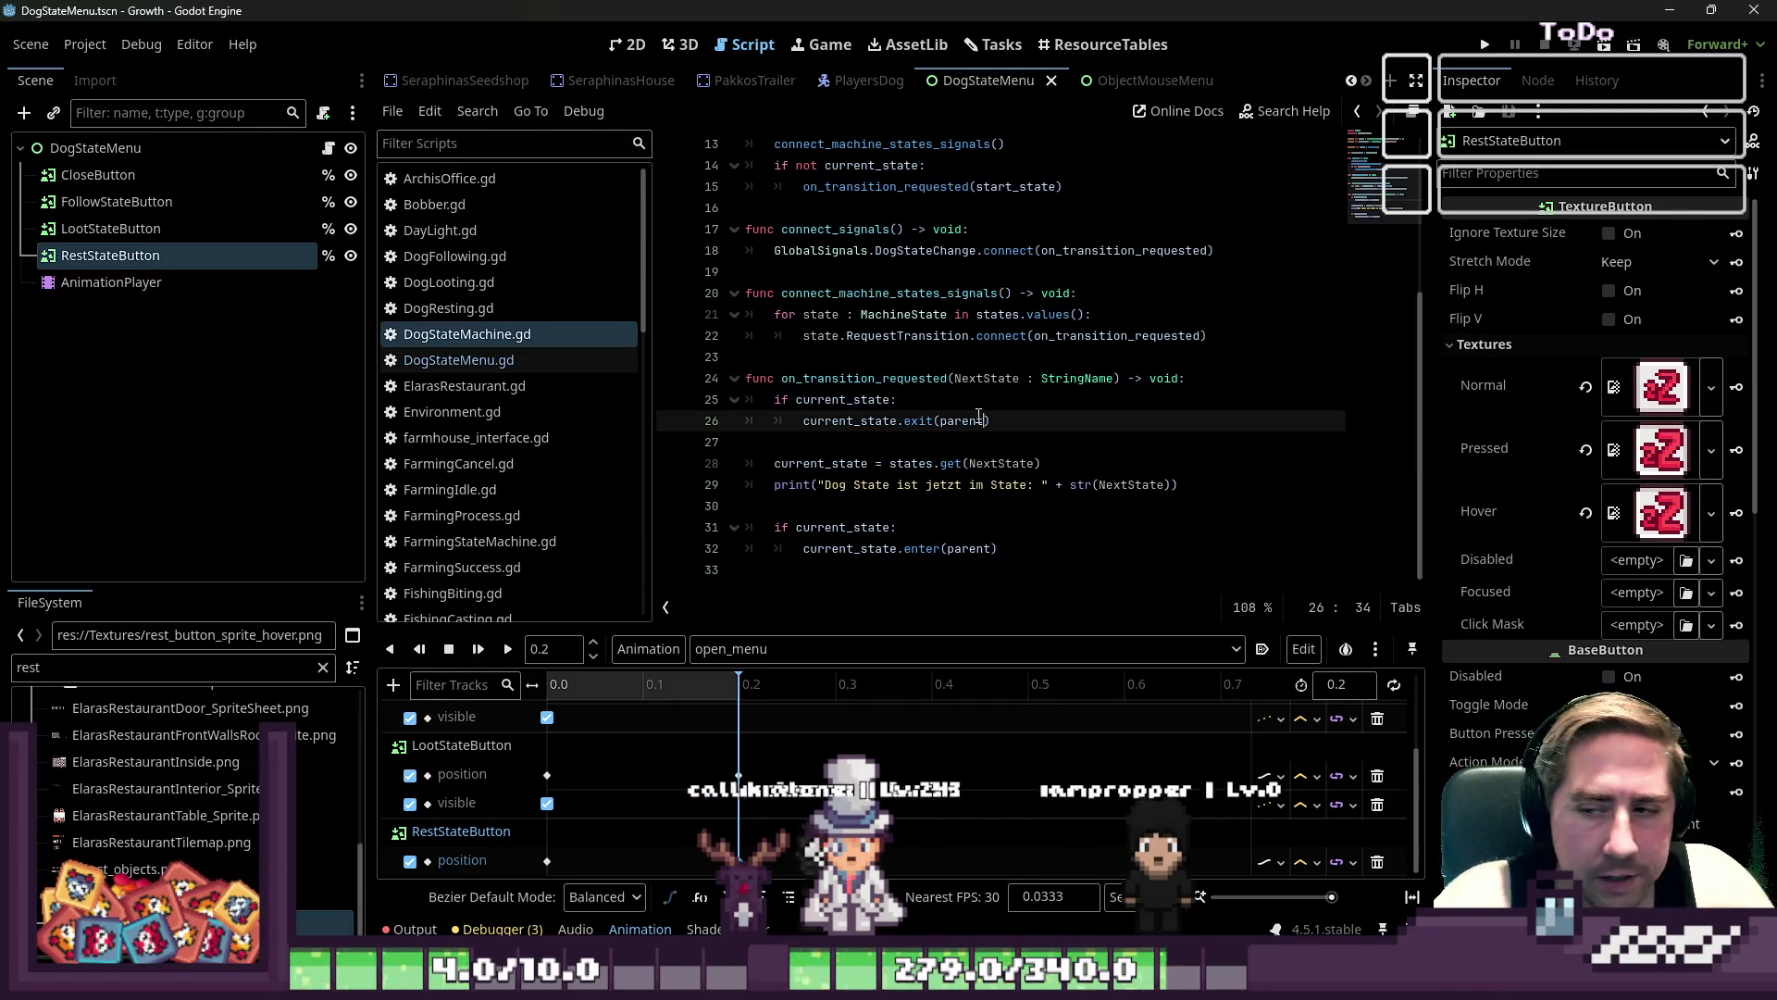
- Open the PlayersDog scene in the 2D view
mouse_move(979, 417)
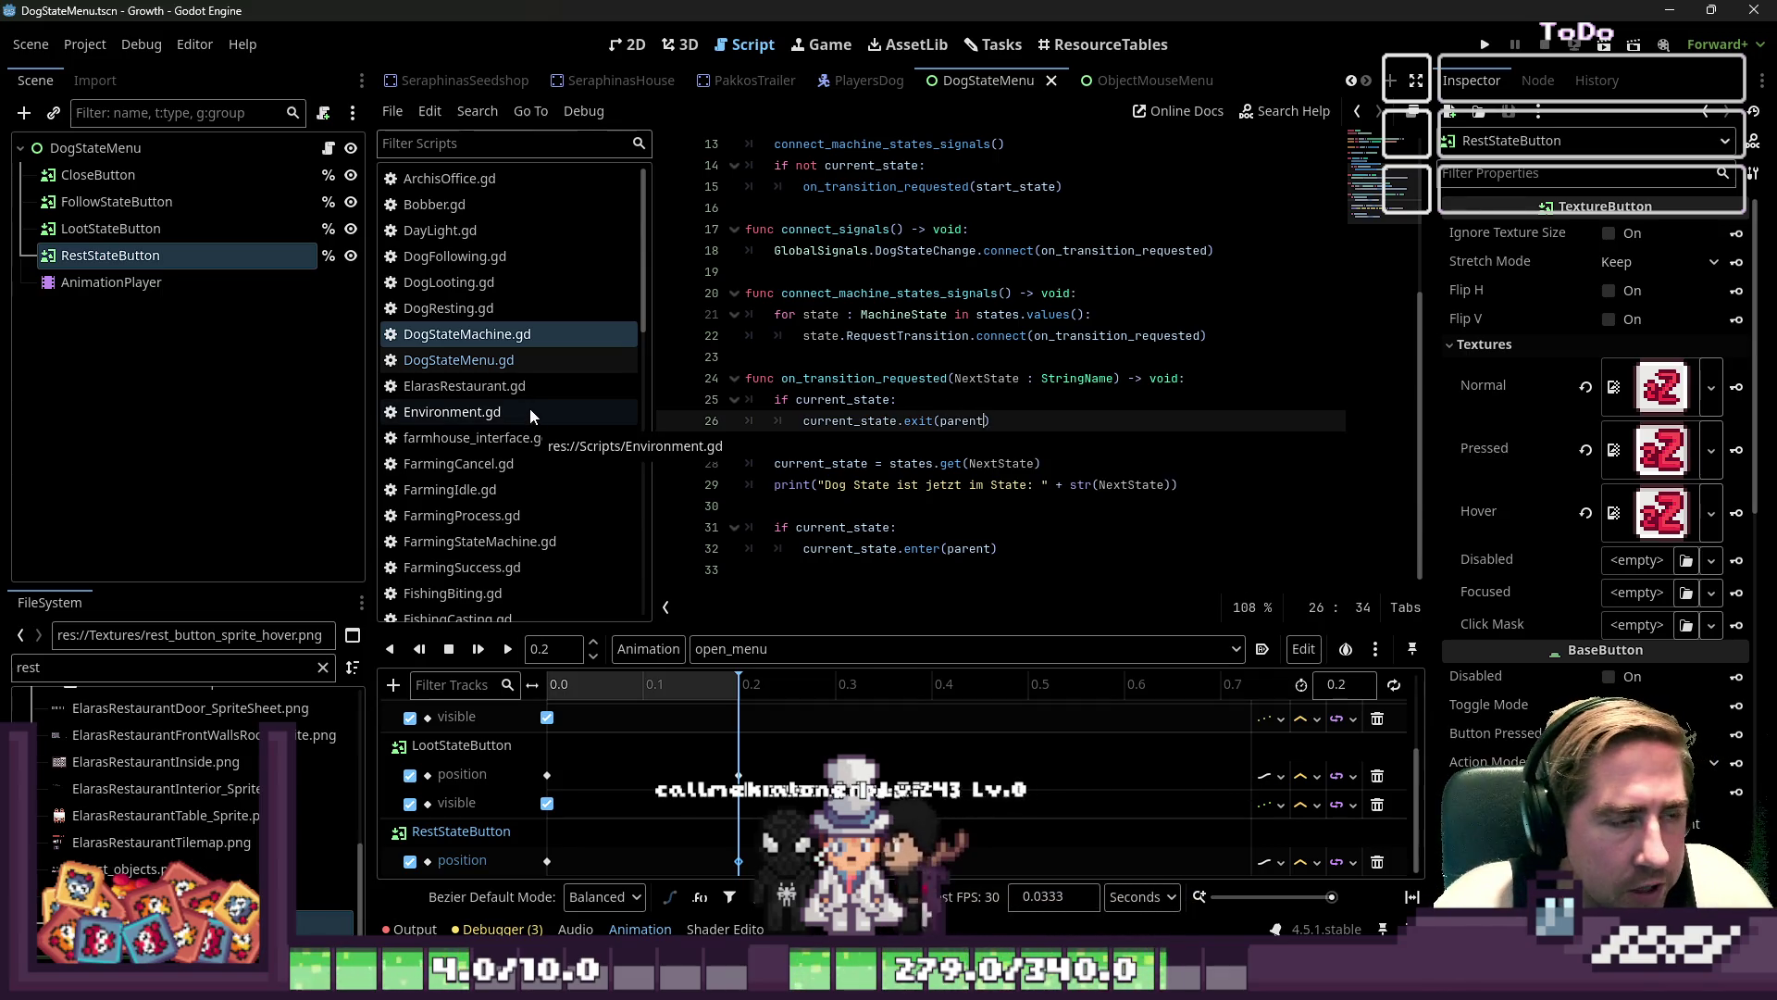
click(865, 80)
click(630, 44)
scroll(995, 415, up, 1)
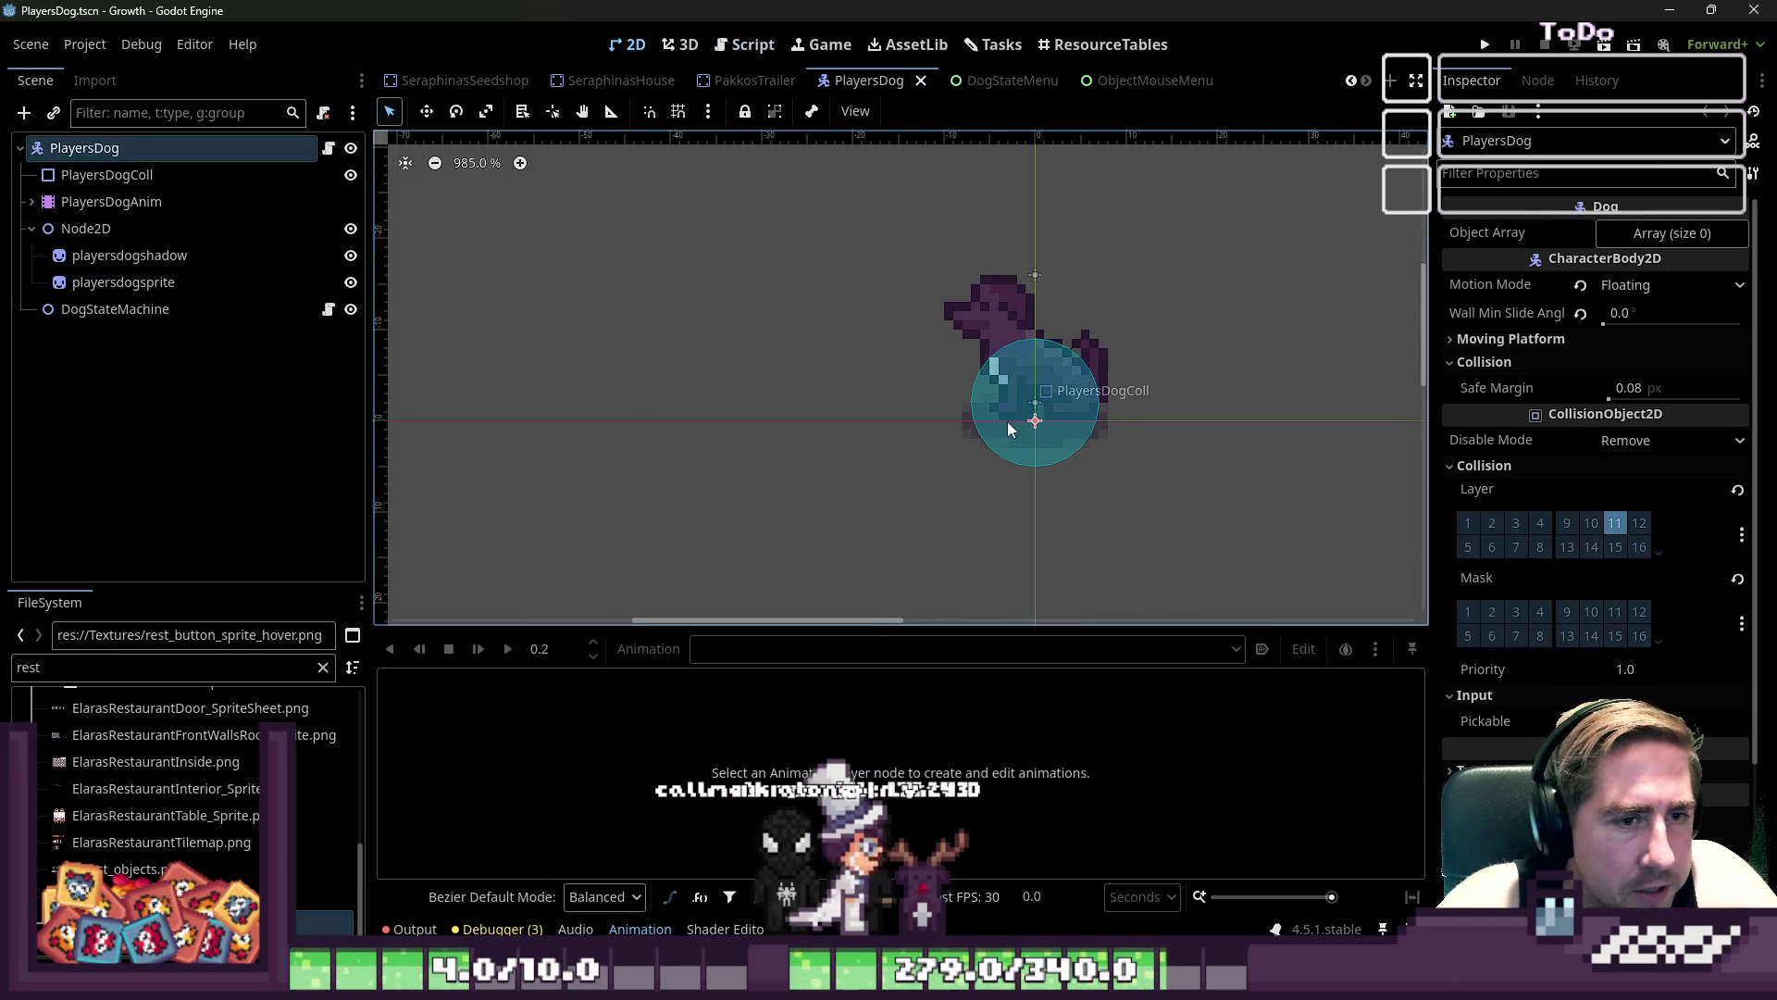
- Select PlayersDogColl and, in Move mode, drag its circle up onto the dog
click(1007, 420)
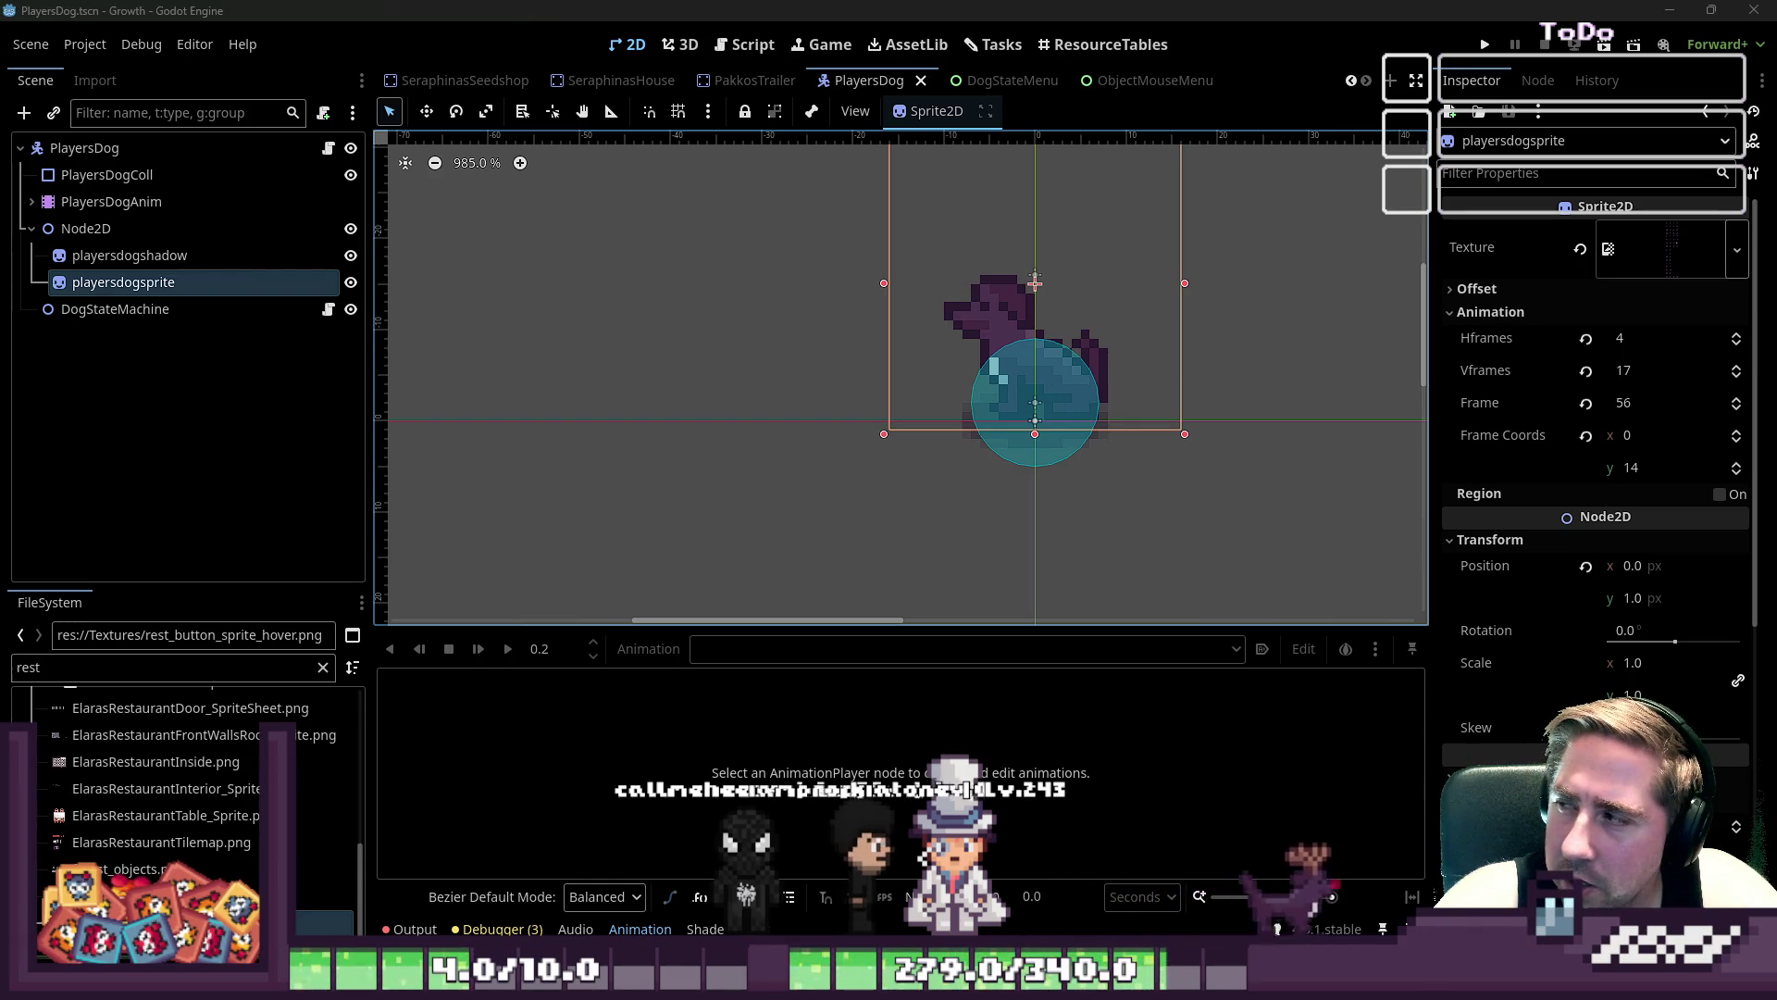
click(107, 174)
click(1059, 385)
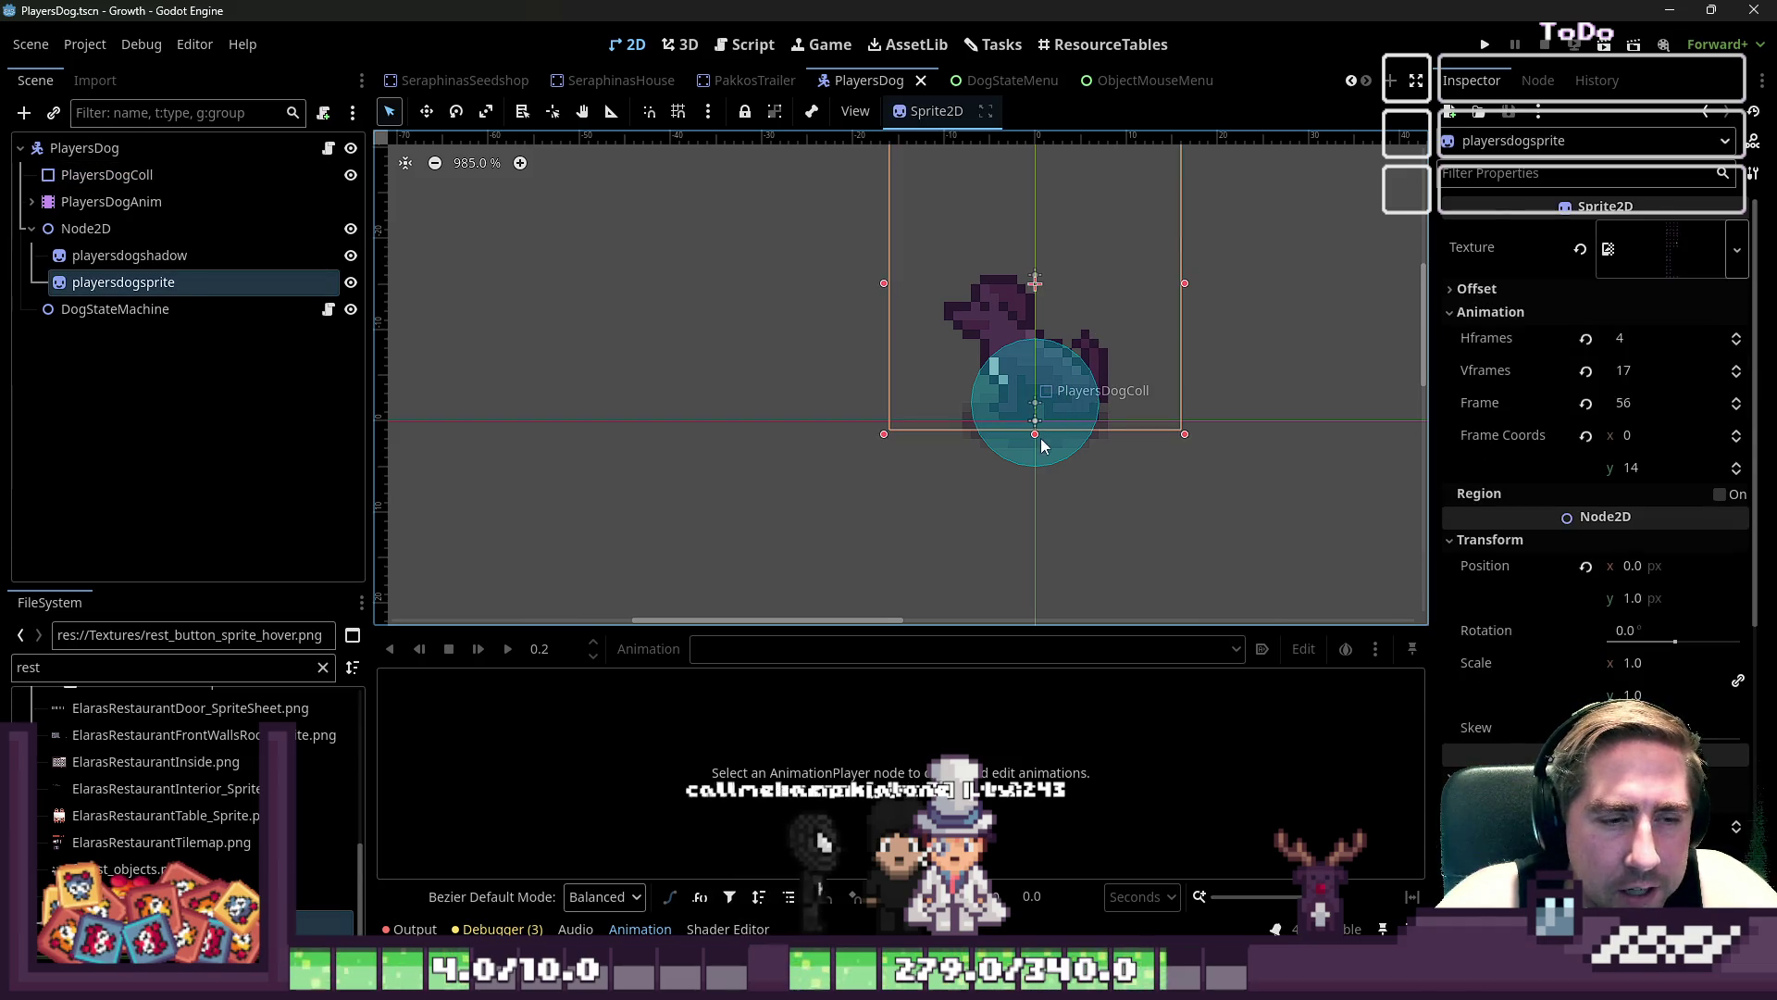
click(102, 174)
click(426, 111)
mouse_move(1055, 367)
mouse_down()
mouse_move(1077, 331)
mouse_move(1143, 354)
mouse_move(1105, 333)
mouse_up()
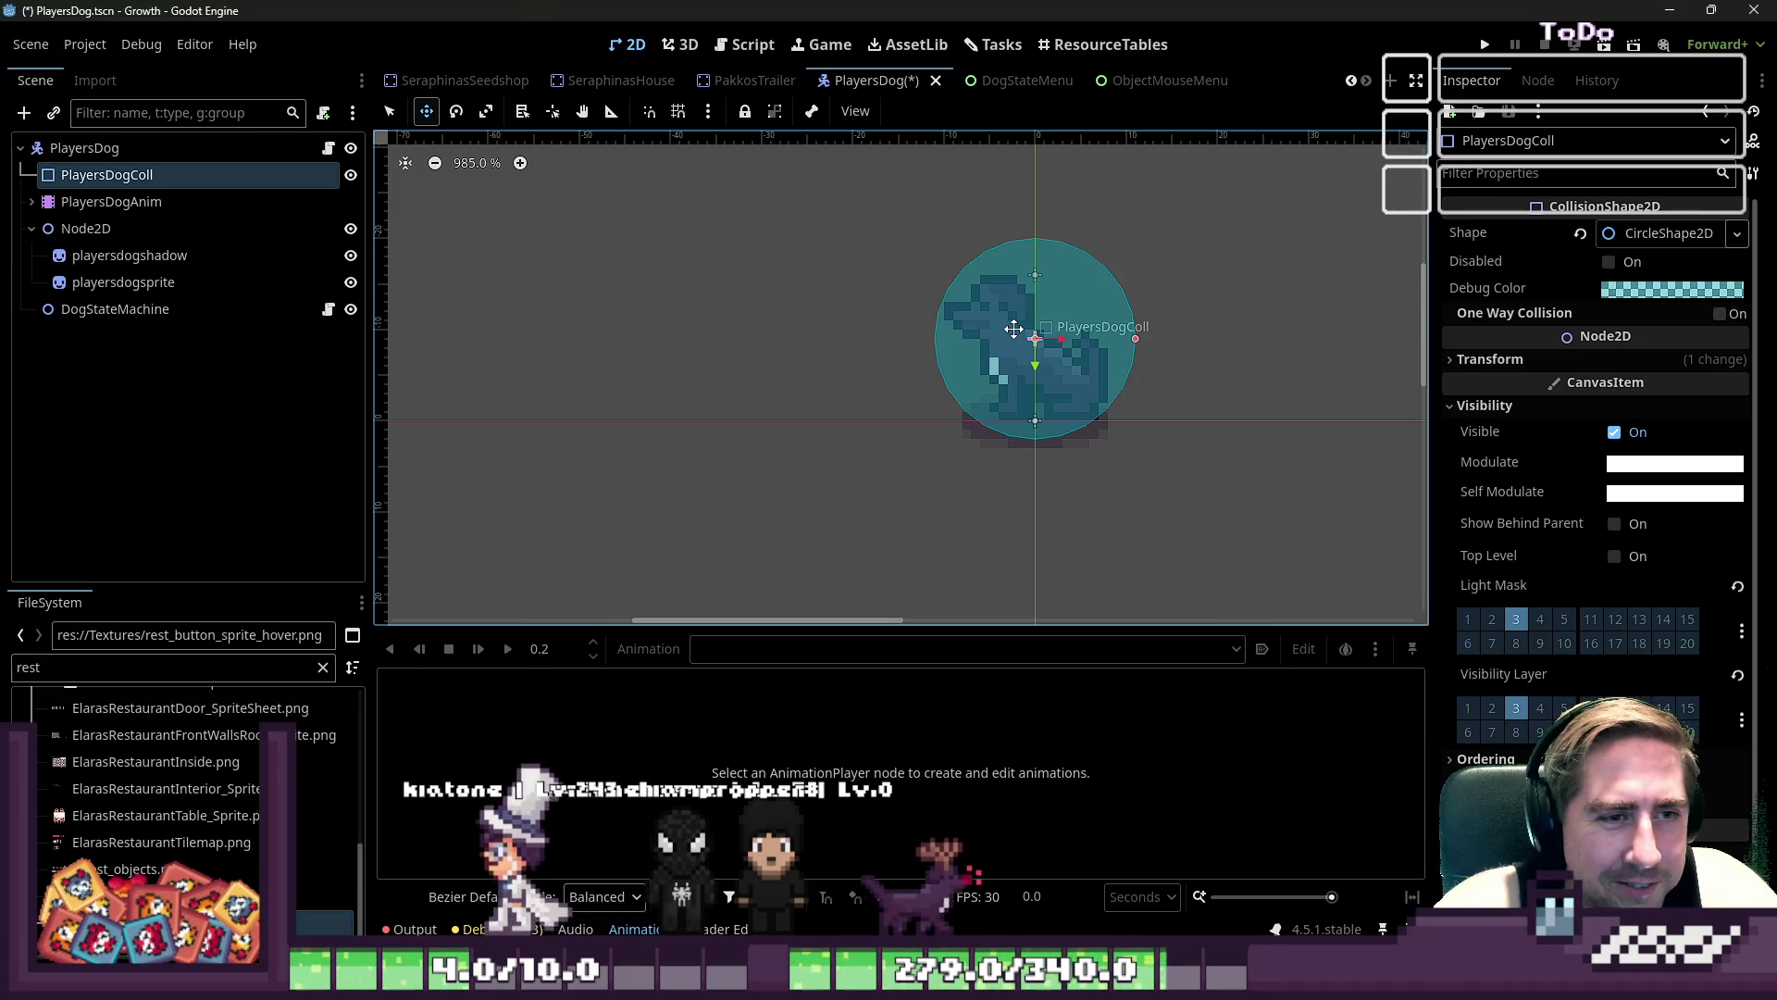
- Load PlayersDog_loot_obj, reselect PlayersDogColl, check History, then show its Signals list
click(139, 201)
click(125, 176)
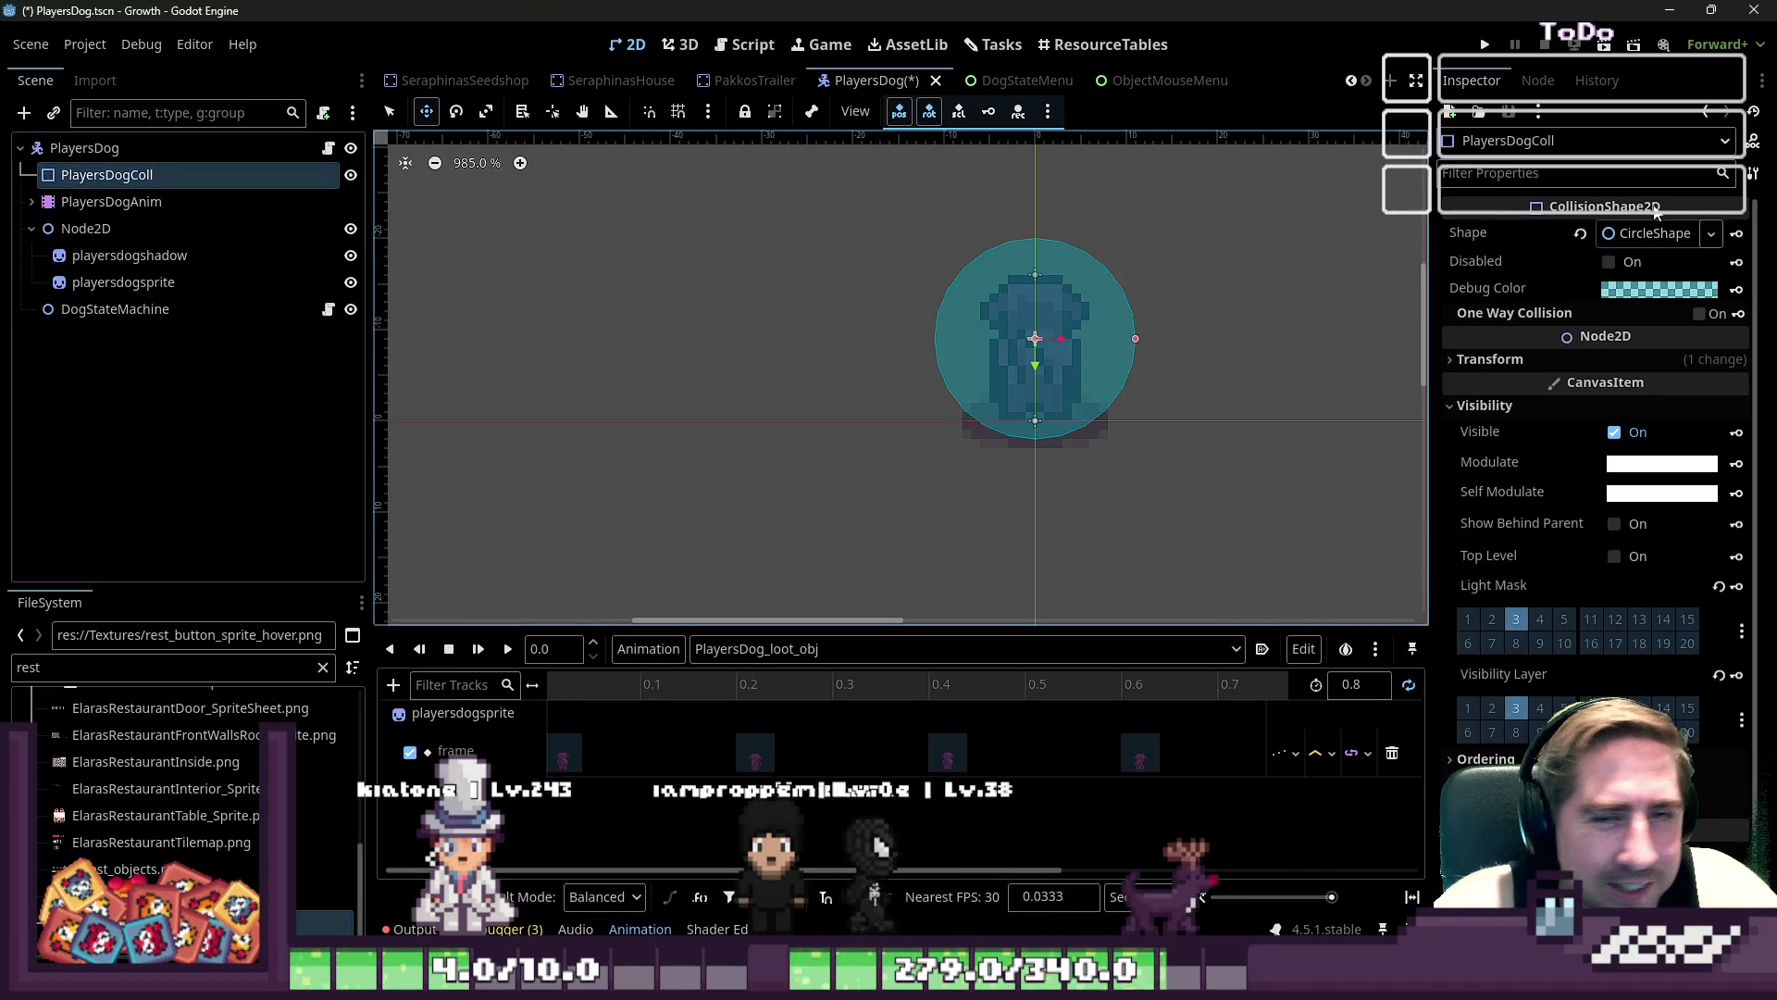
click(1596, 82)
click(1538, 80)
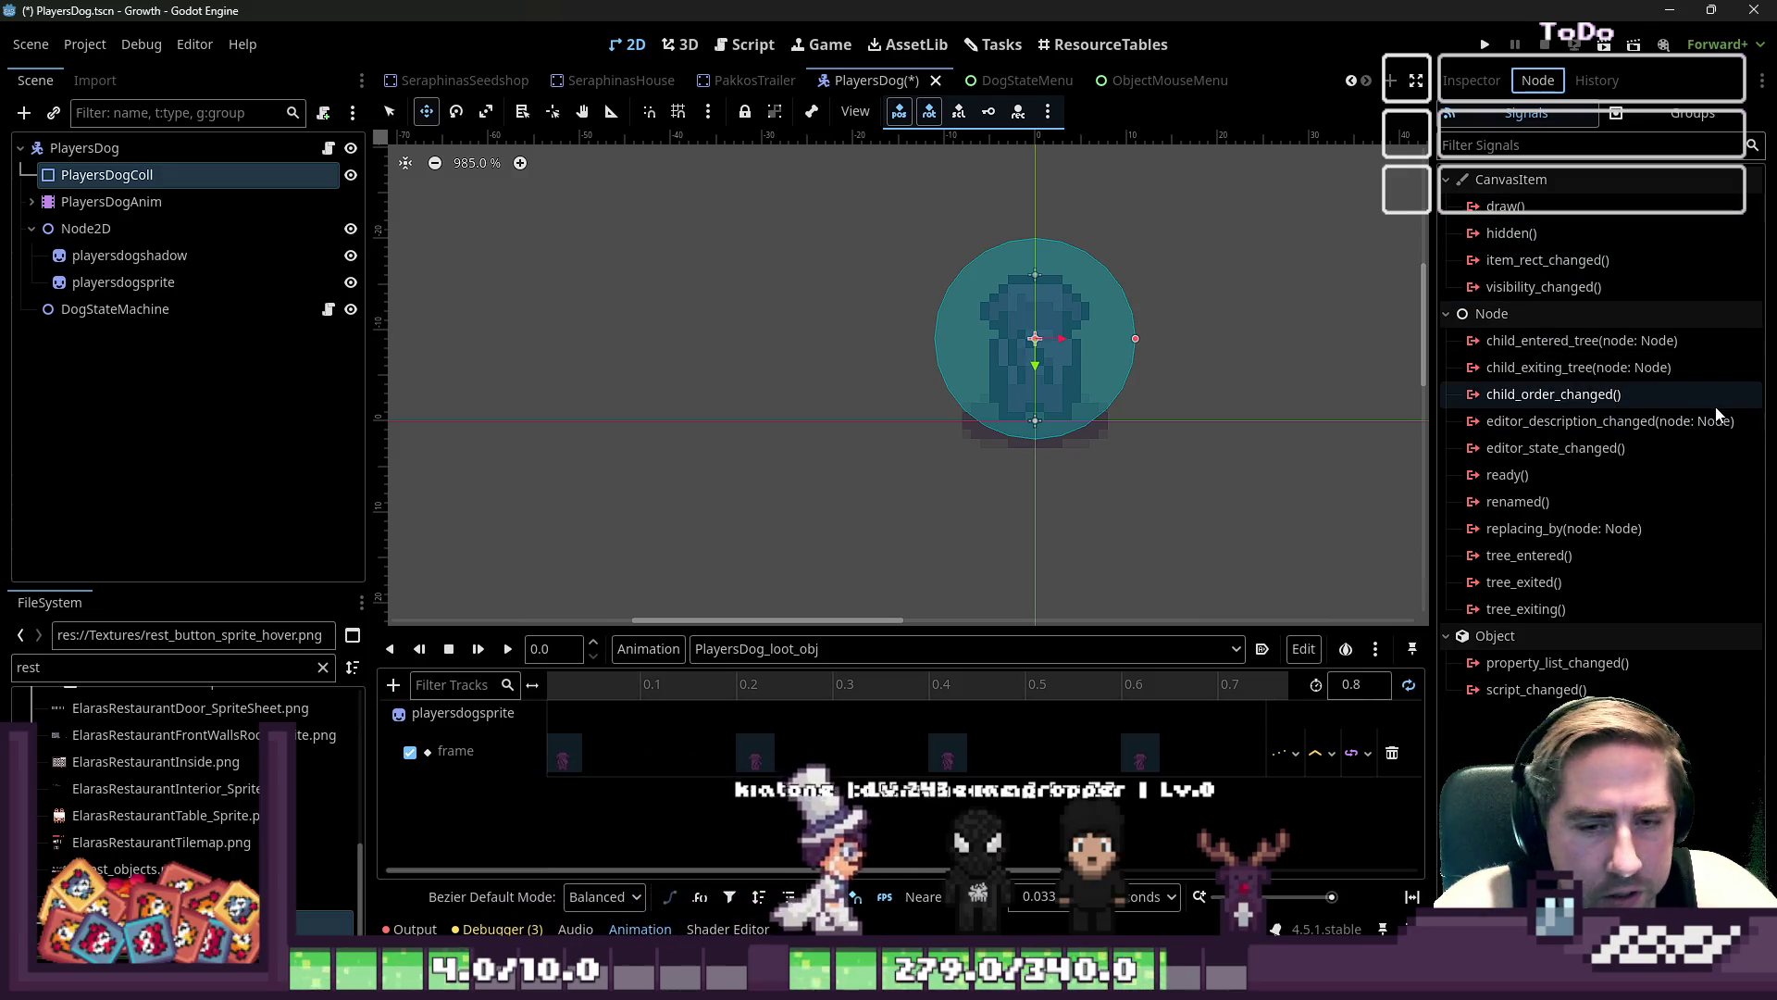
mouse_move(1718, 400)
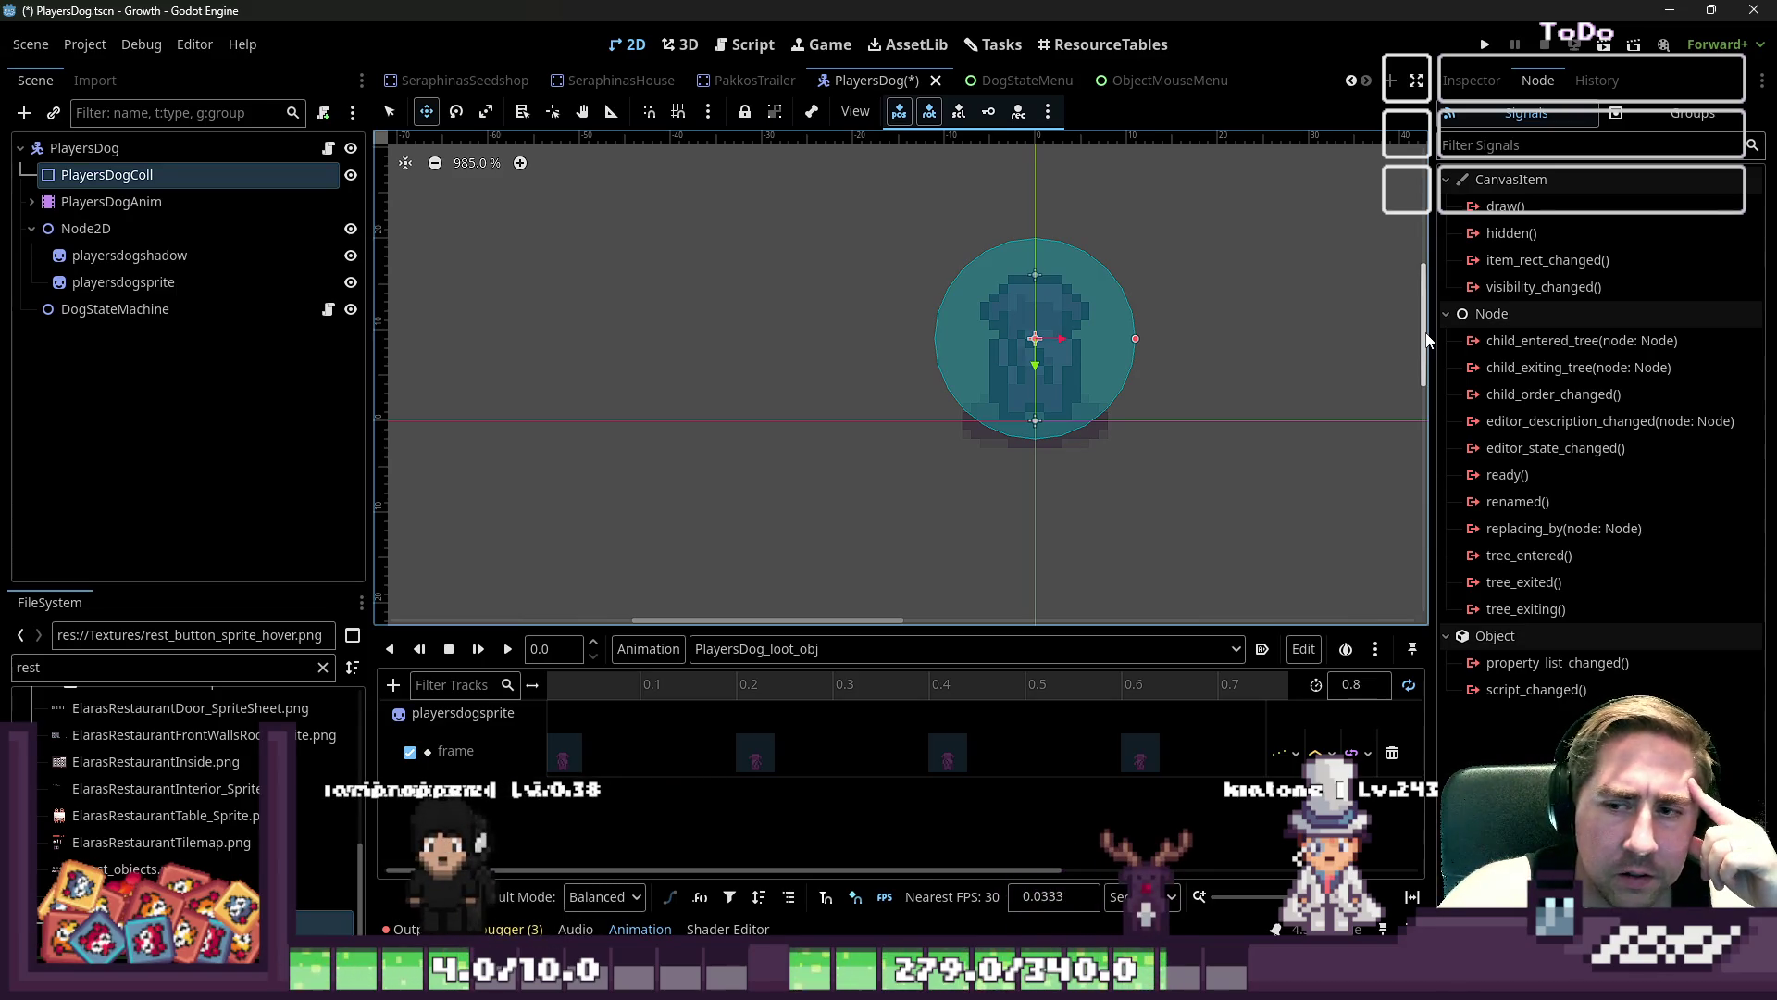
- Run the project and start a New Game with a character named 'dwaf'
click(1484, 44)
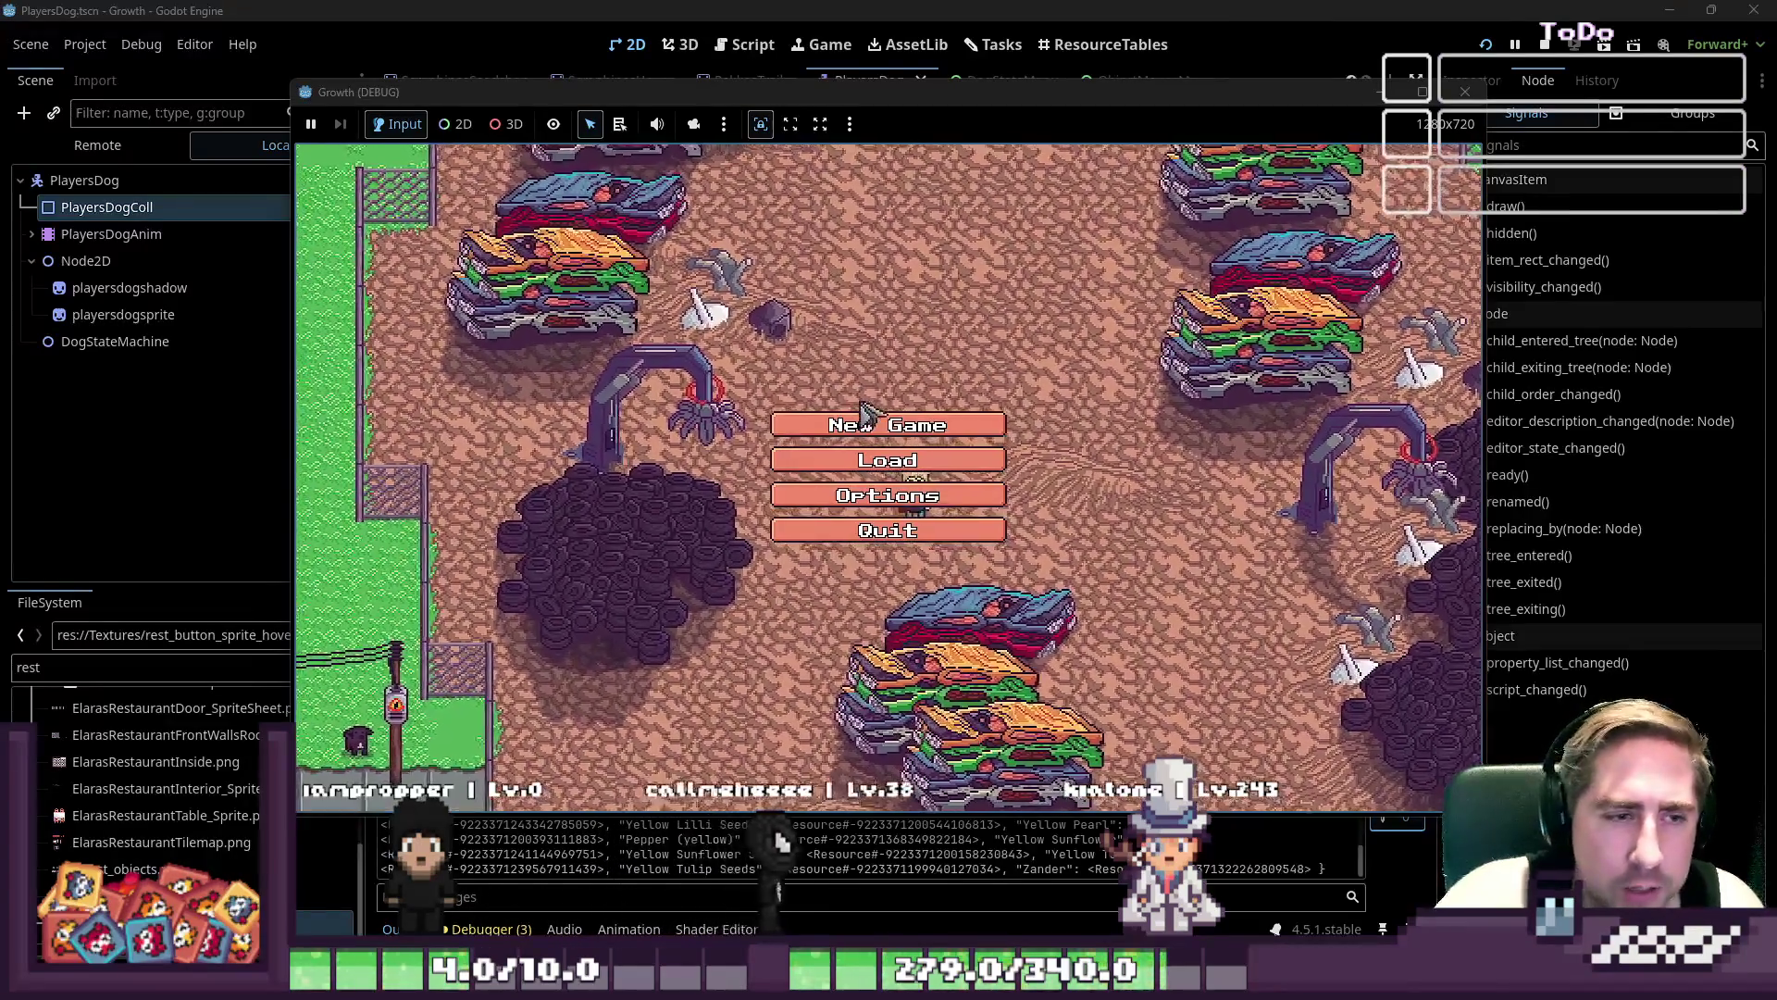
click(863, 418)
click(913, 287)
text(dwa)
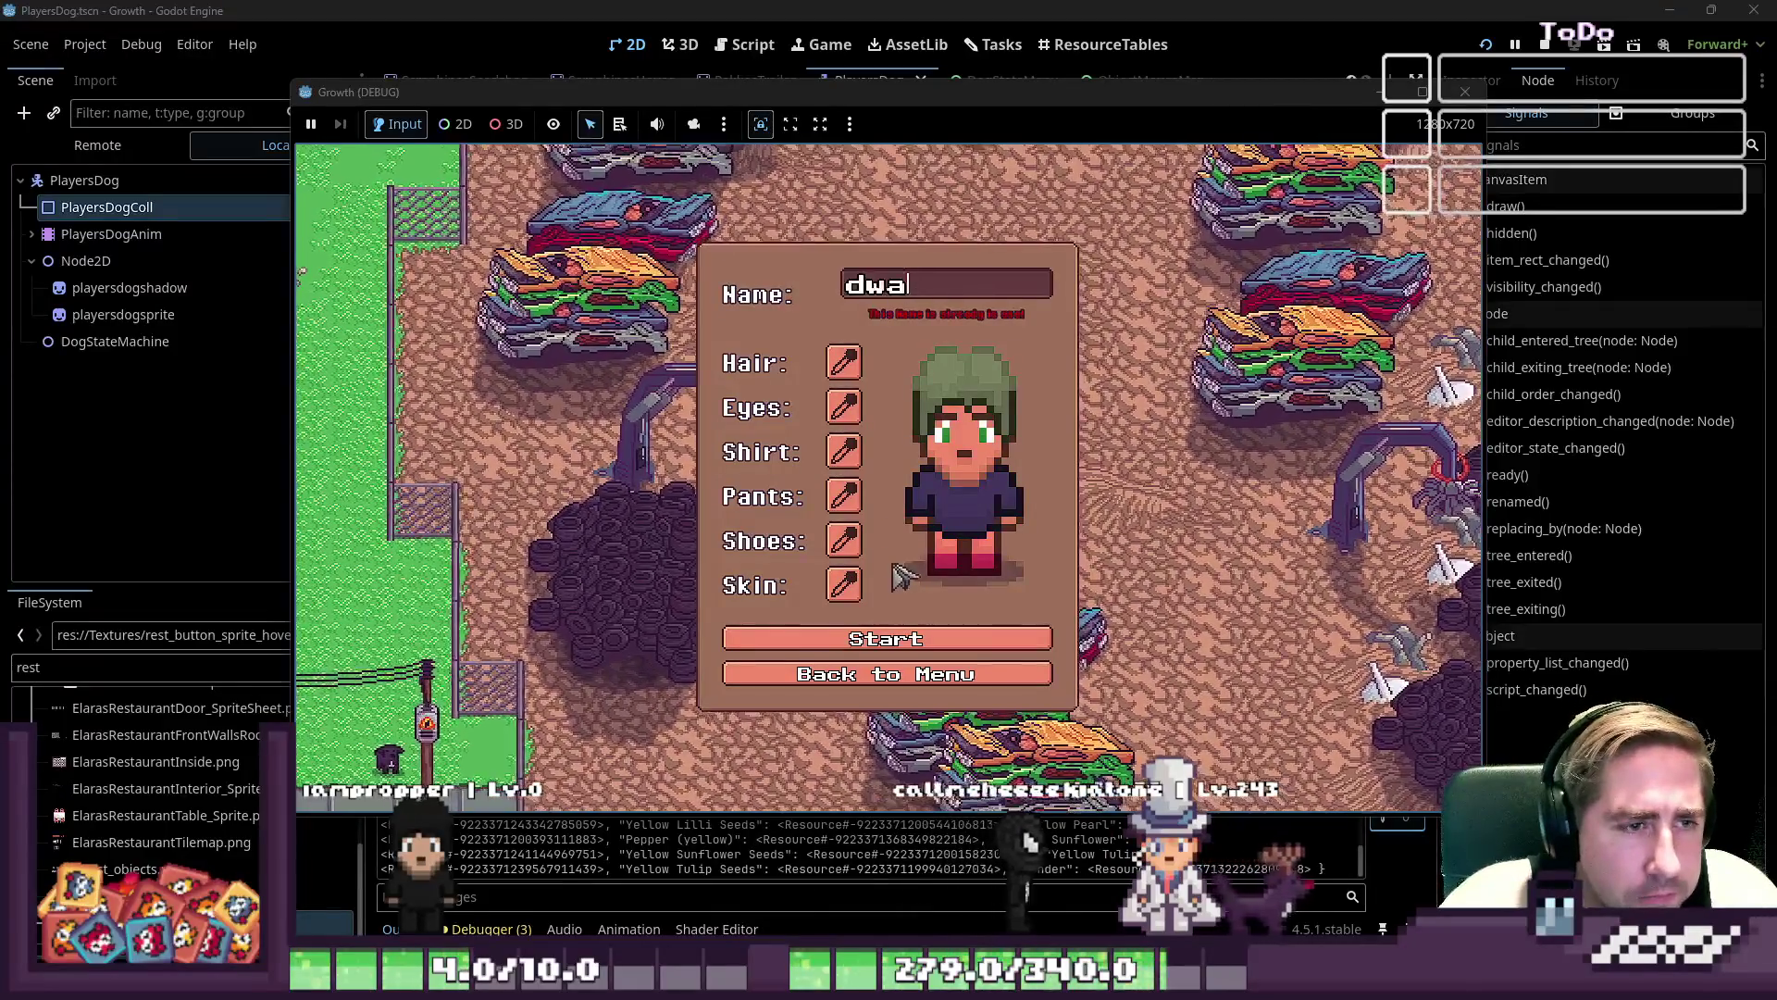
text(f)
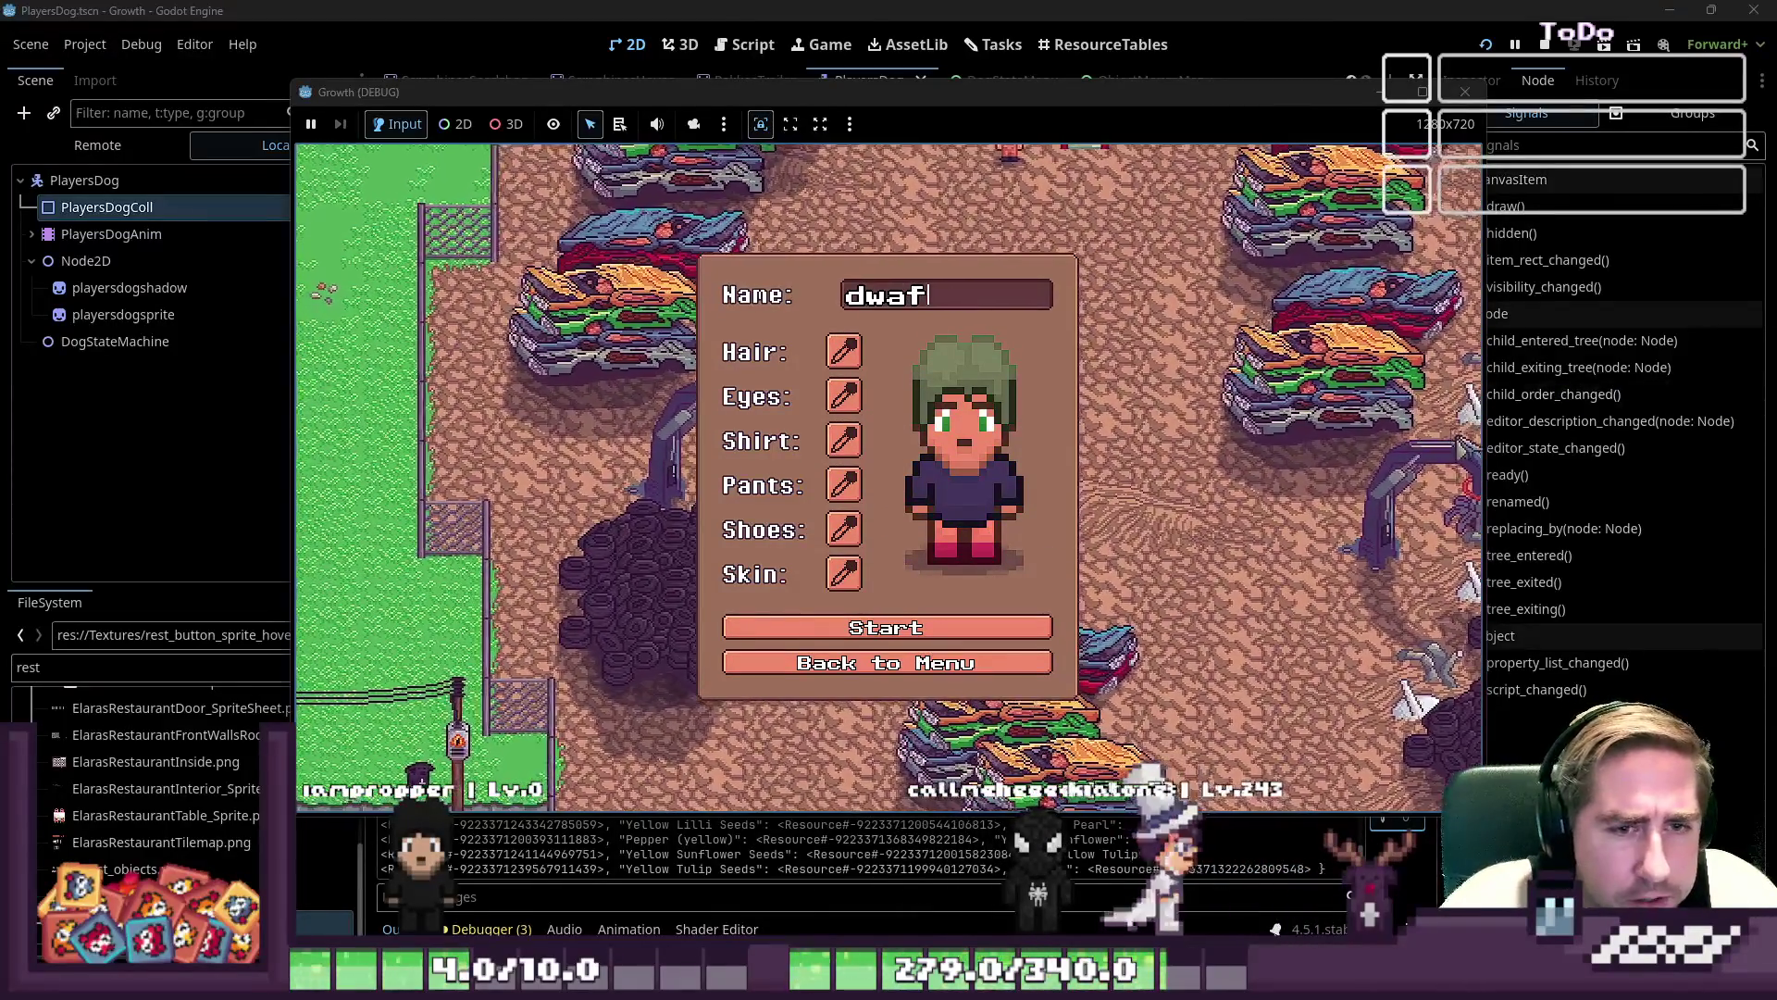
click(1028, 629)
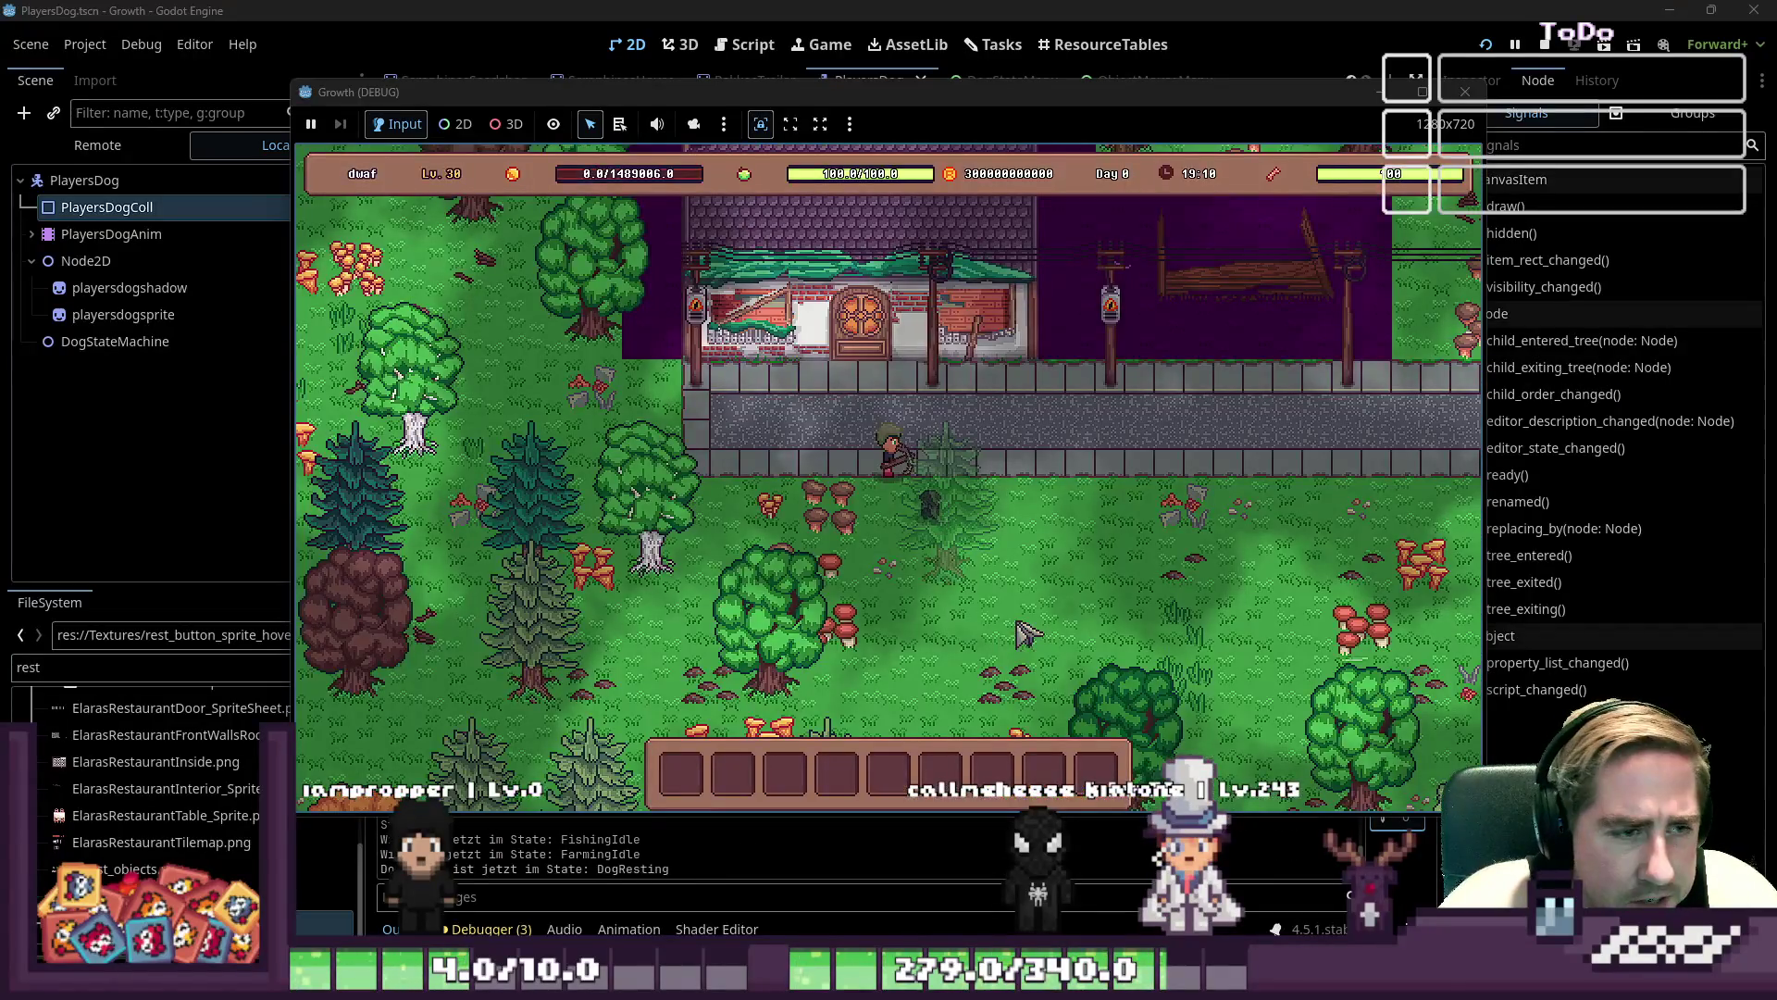
- Close the Collections panel and walk the character toward the restaurant
key(a)
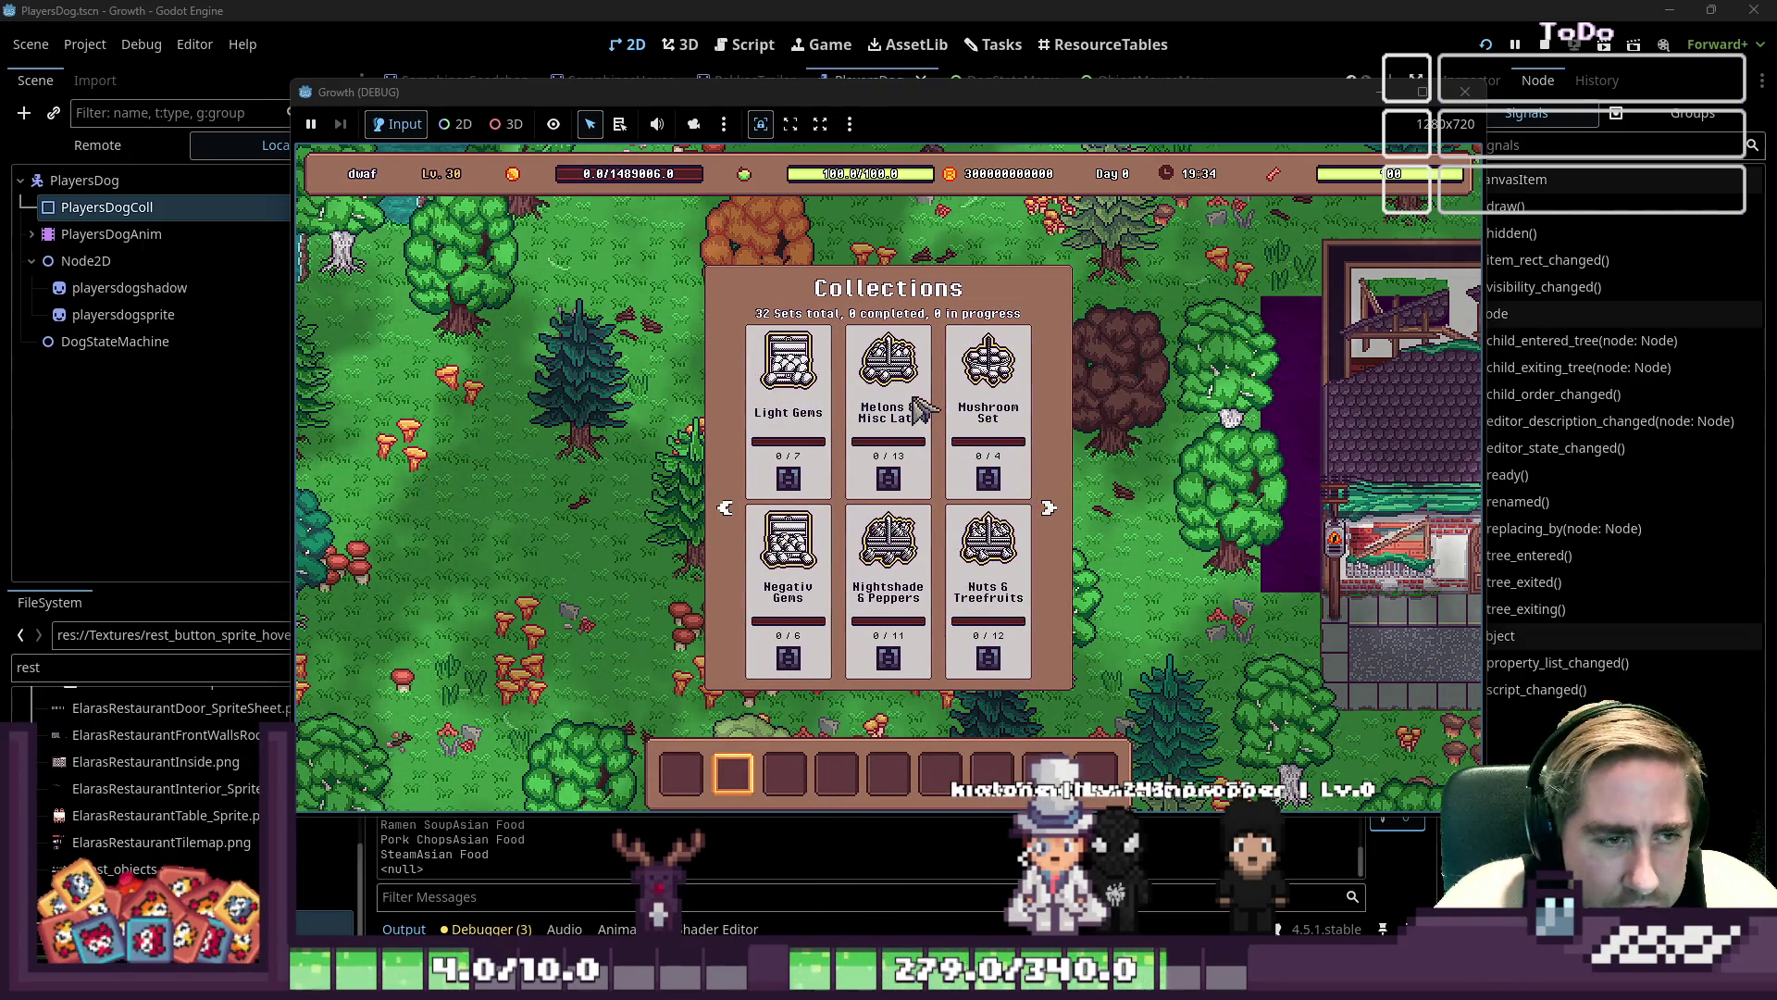
click(741, 303)
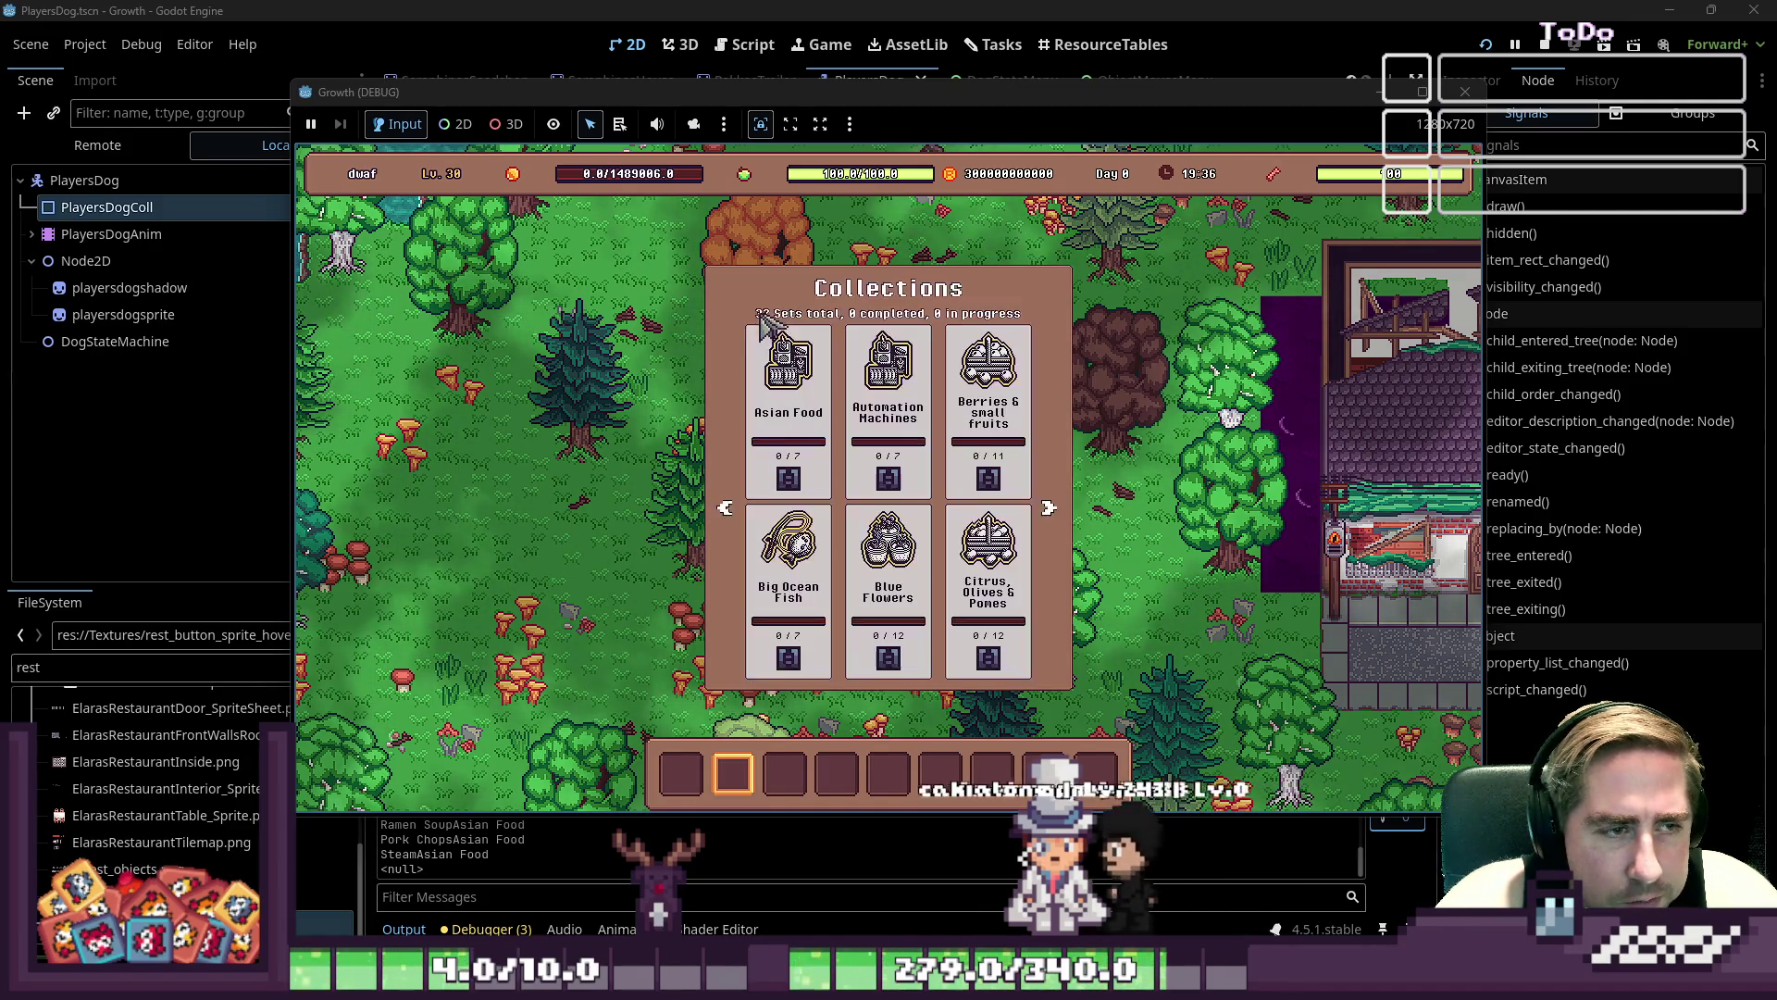
key(Escape)
key(d)
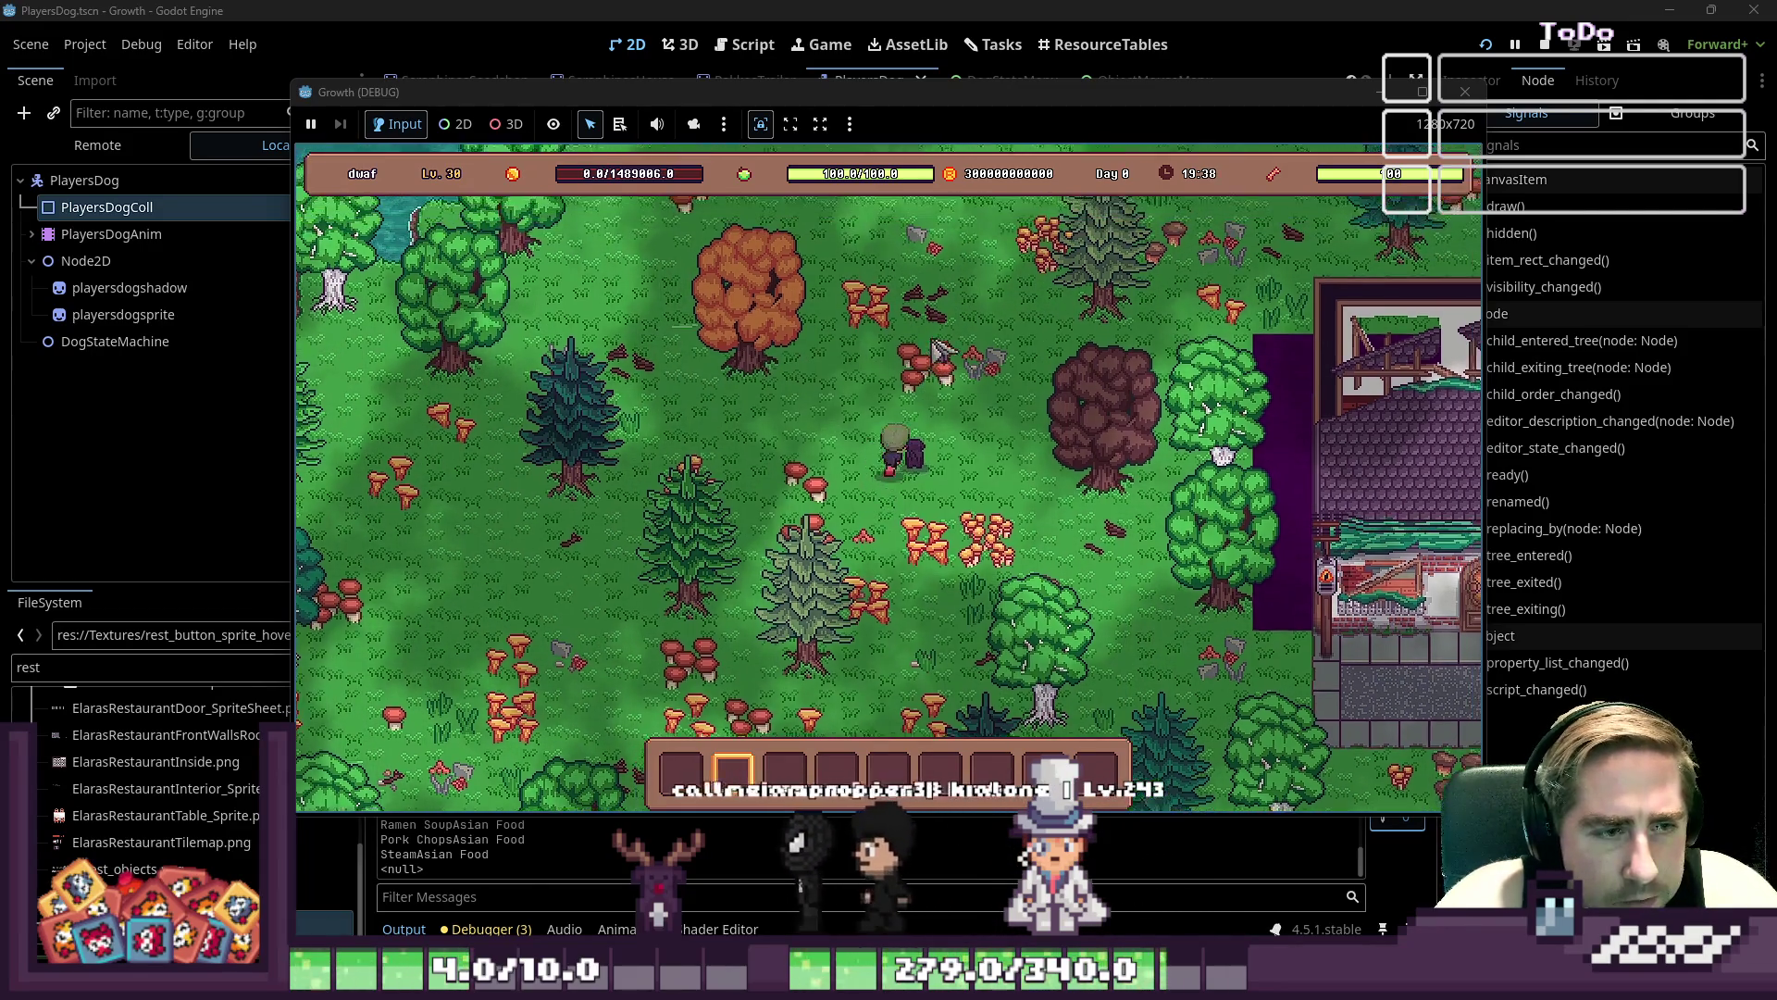
key(s)
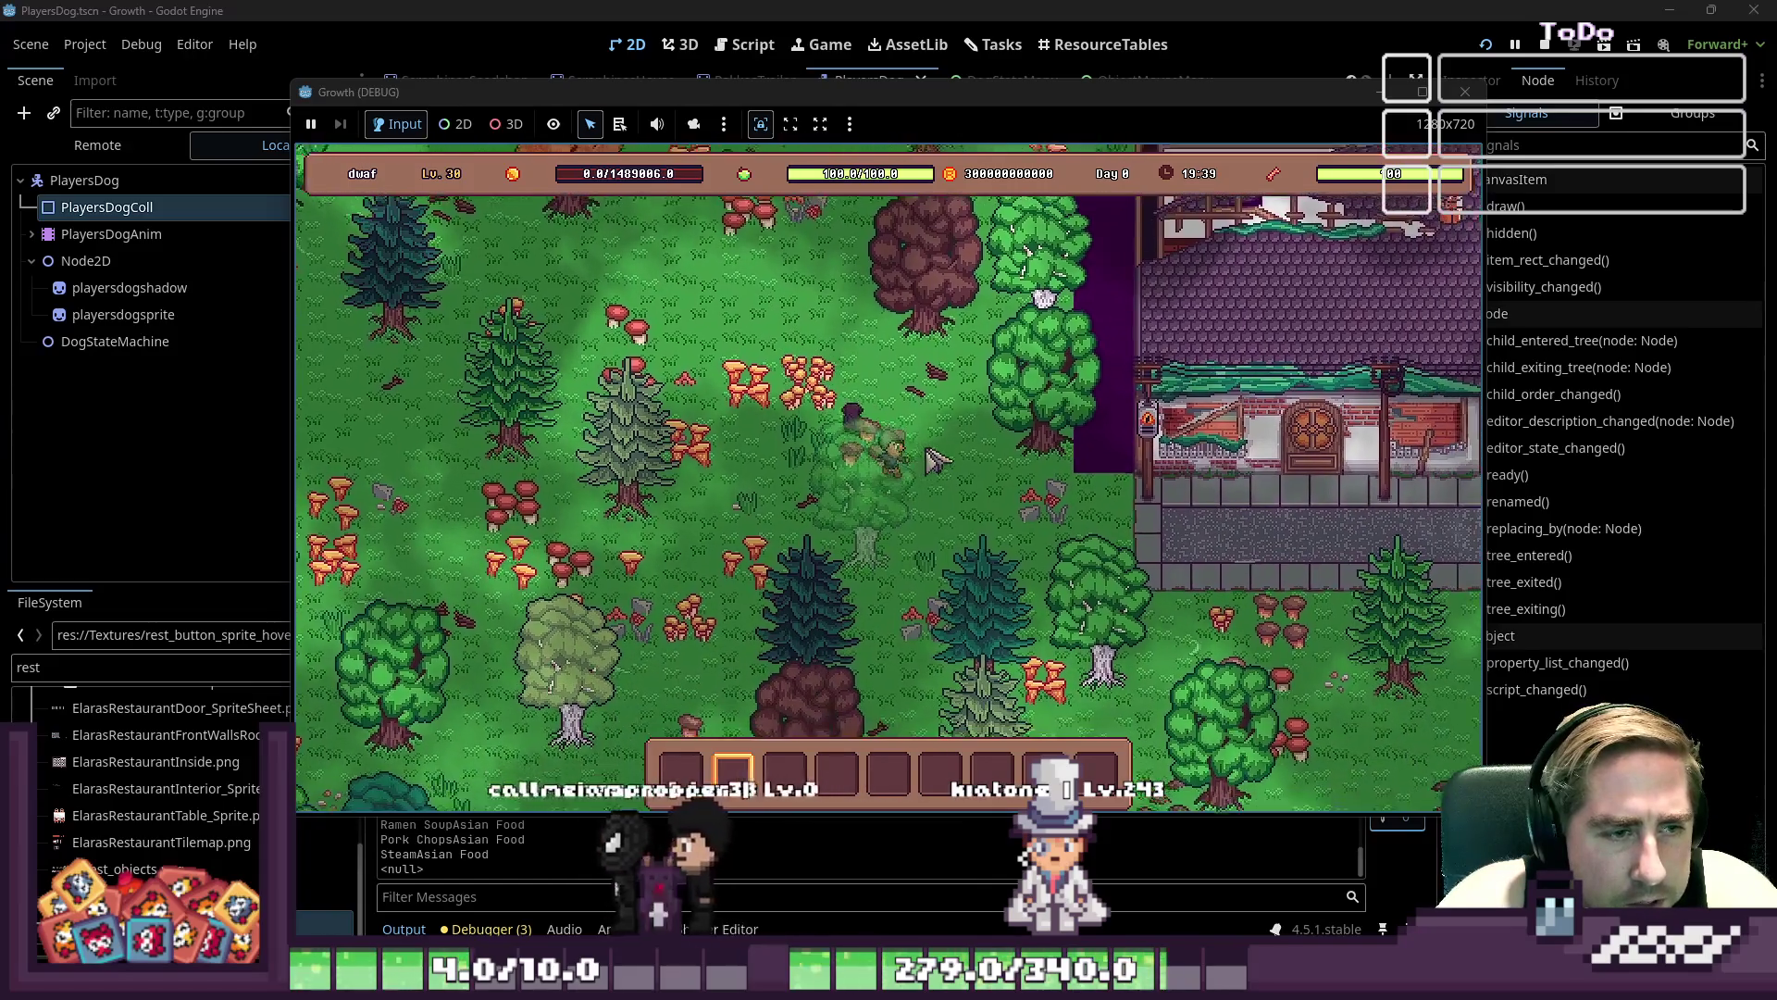
key(d)
key(s)
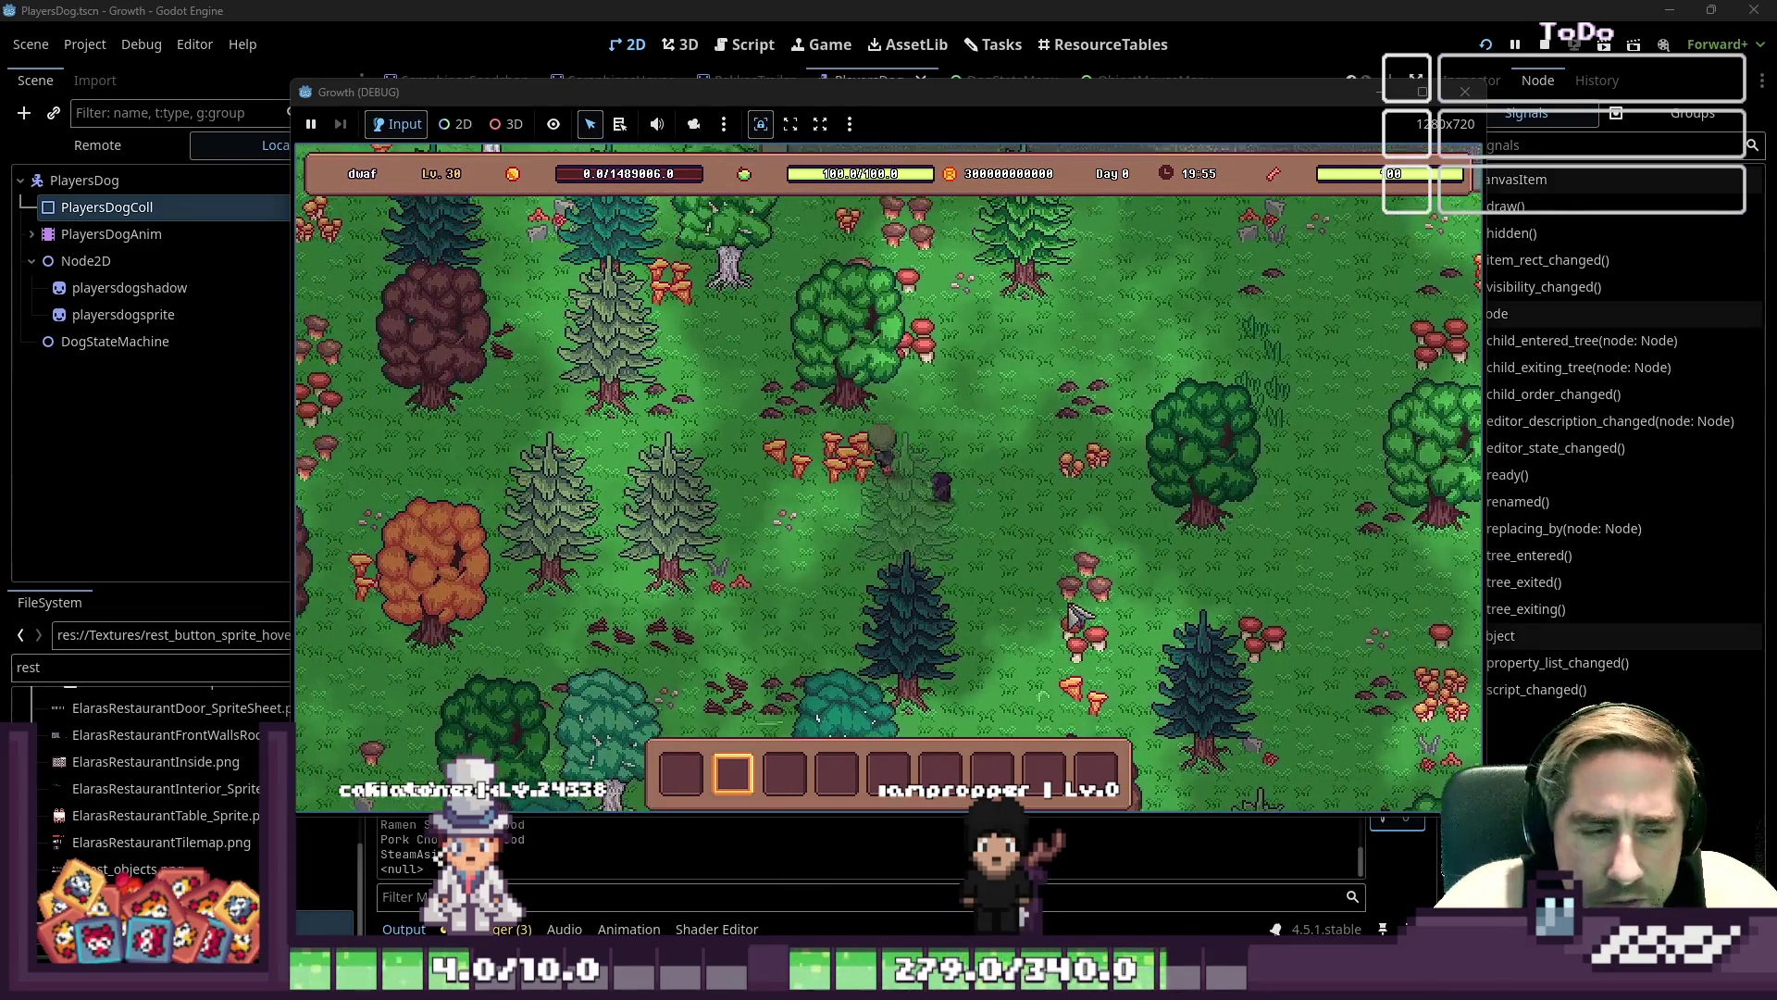
- Open the inventory and walk the character through the forest past the restaurant
key(w)
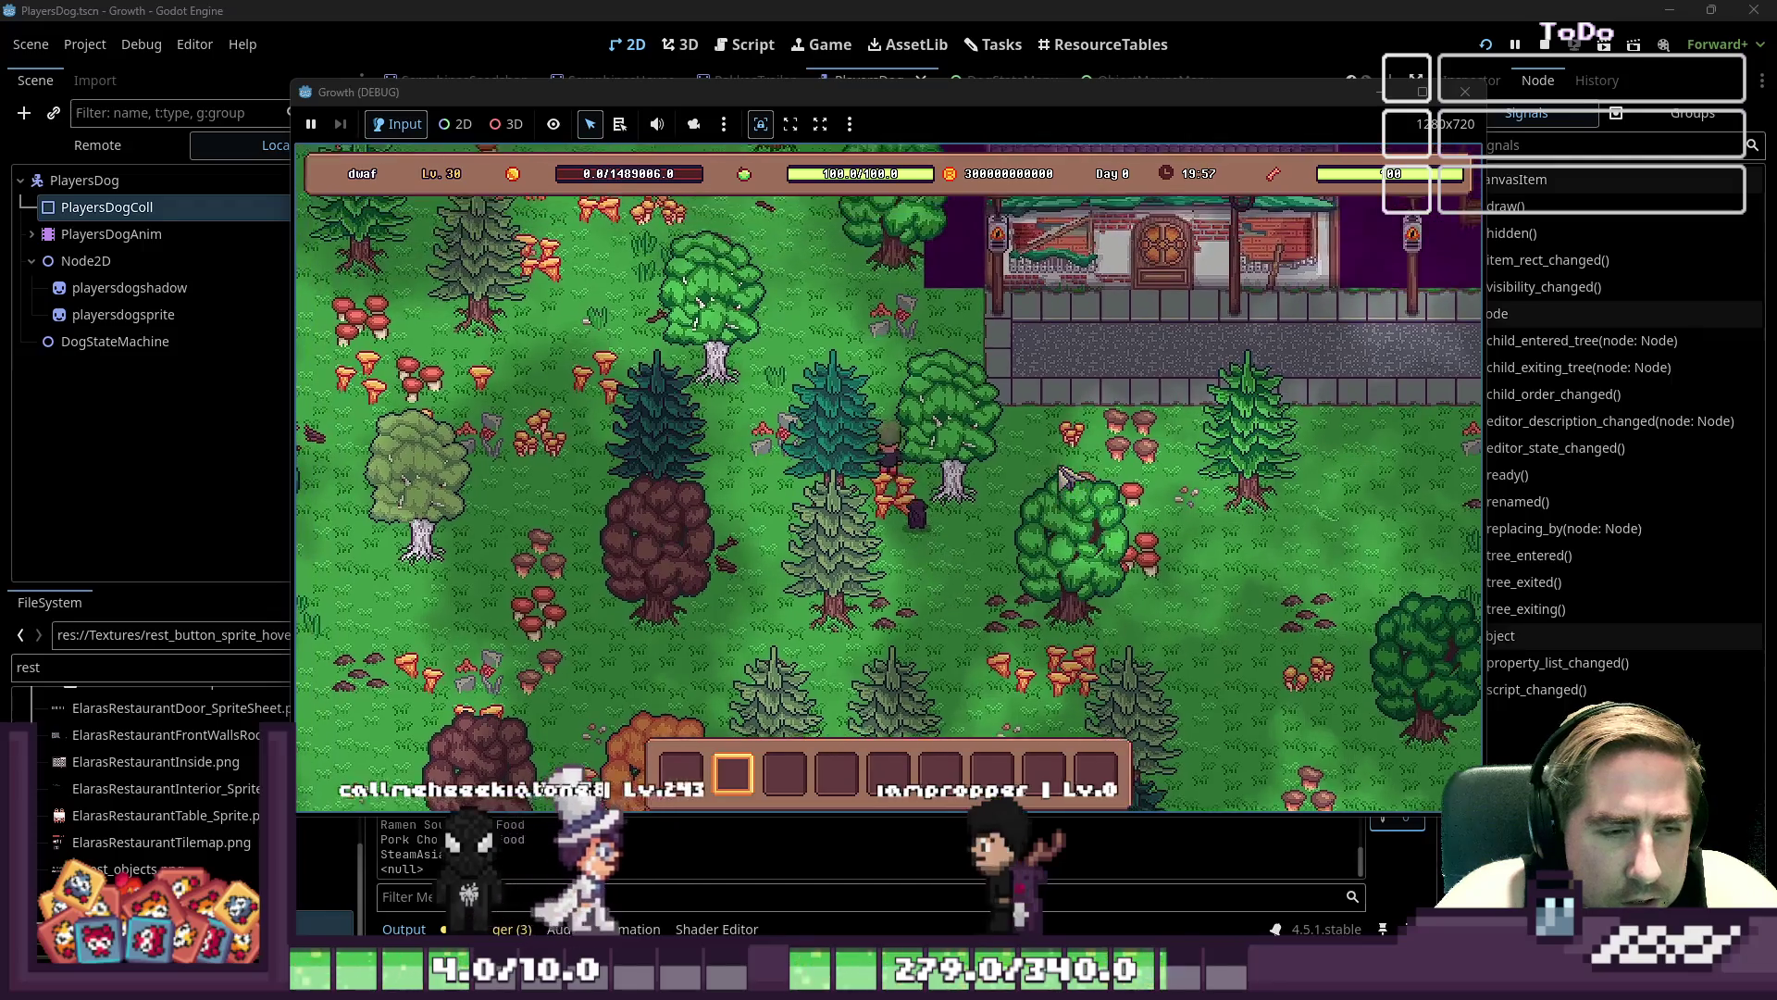
key(i)
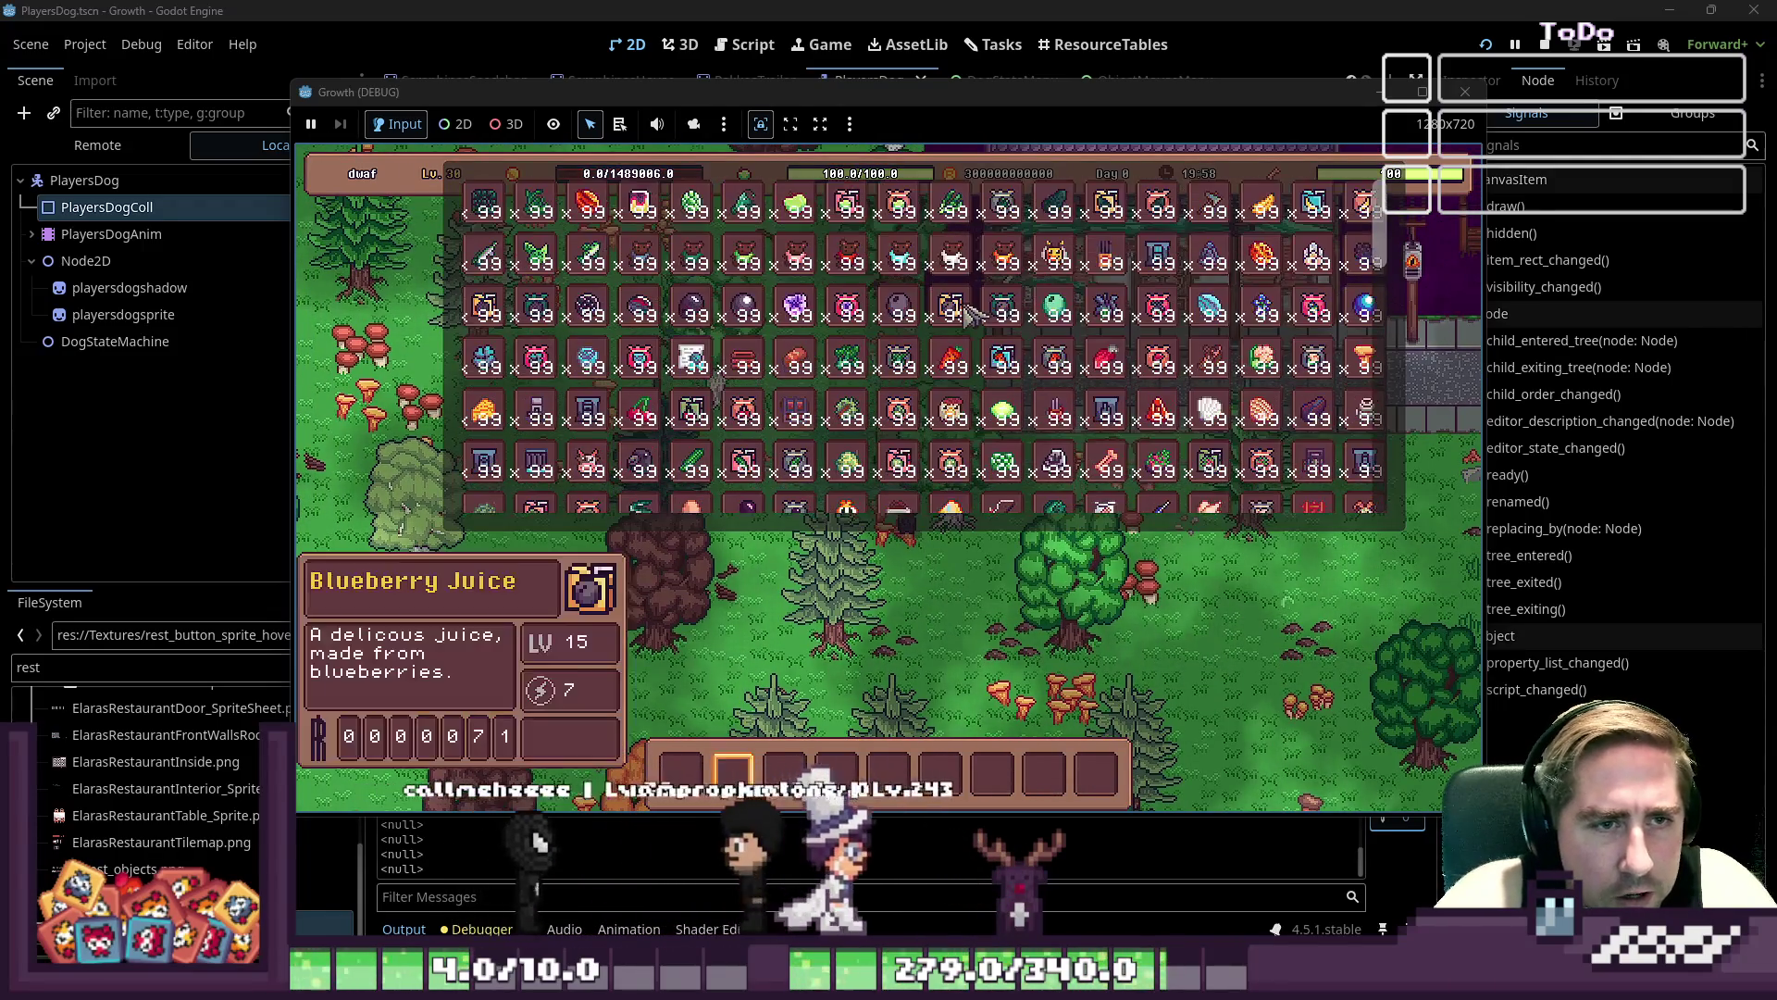
scroll(1018, 371, down, 3)
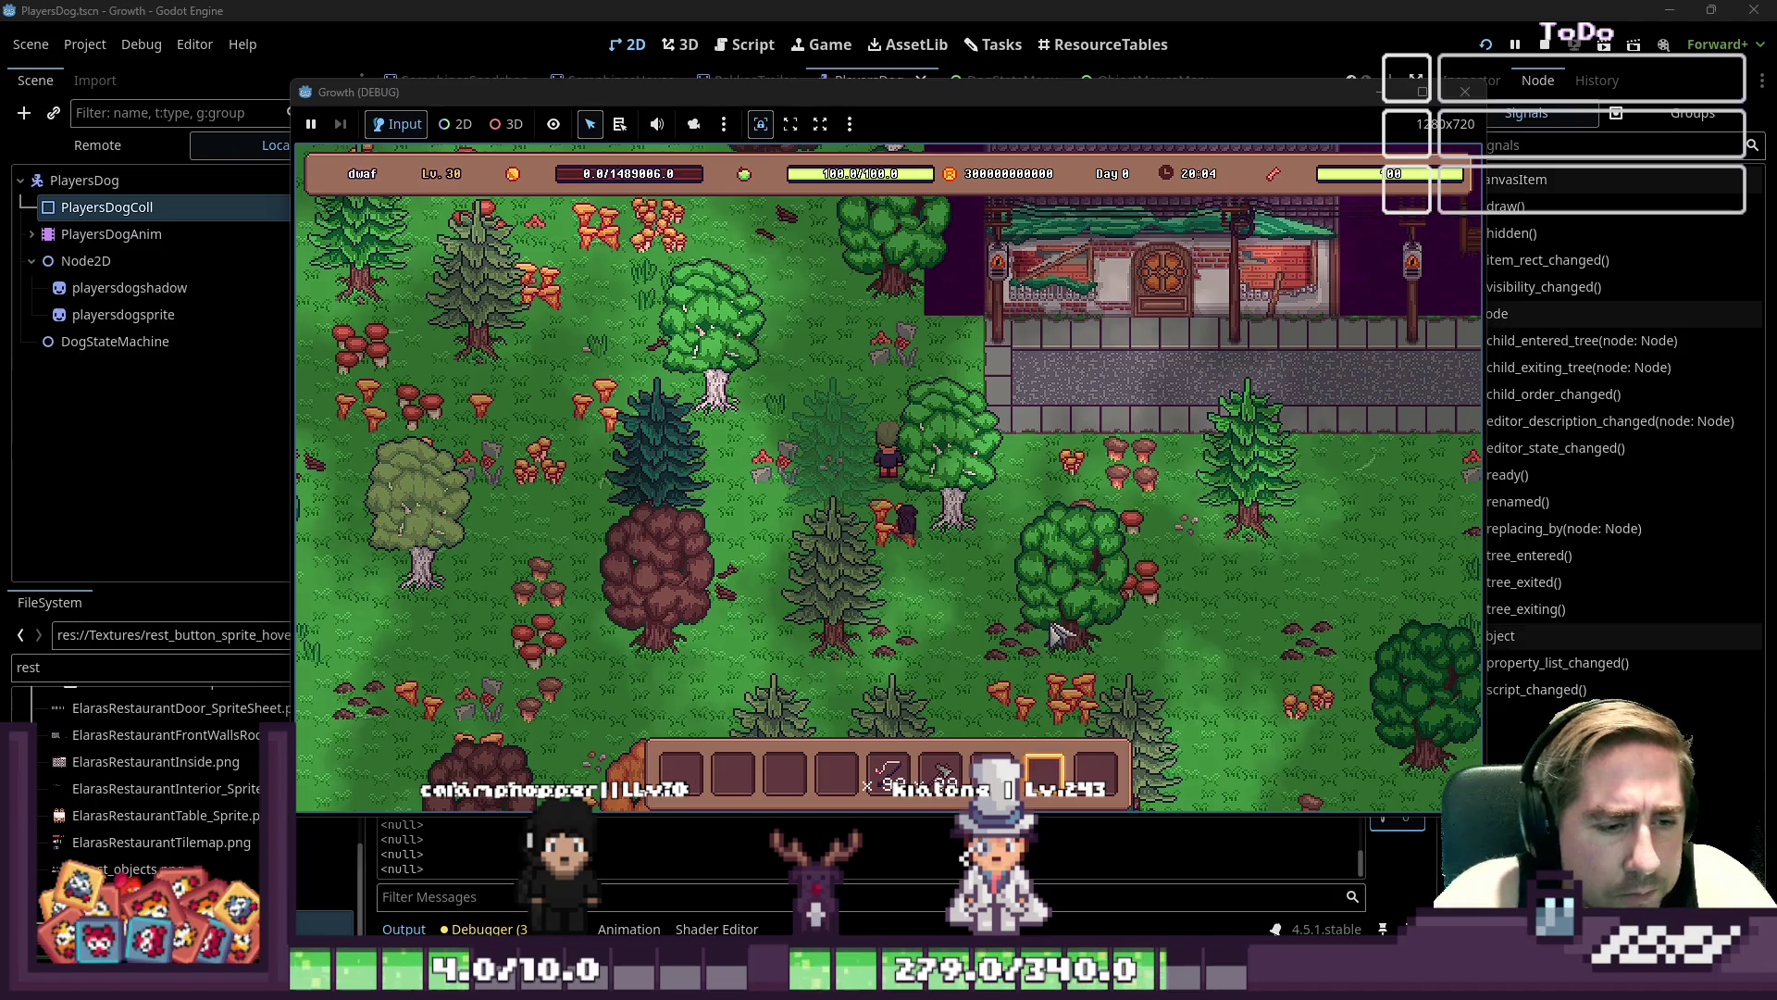
key(s)
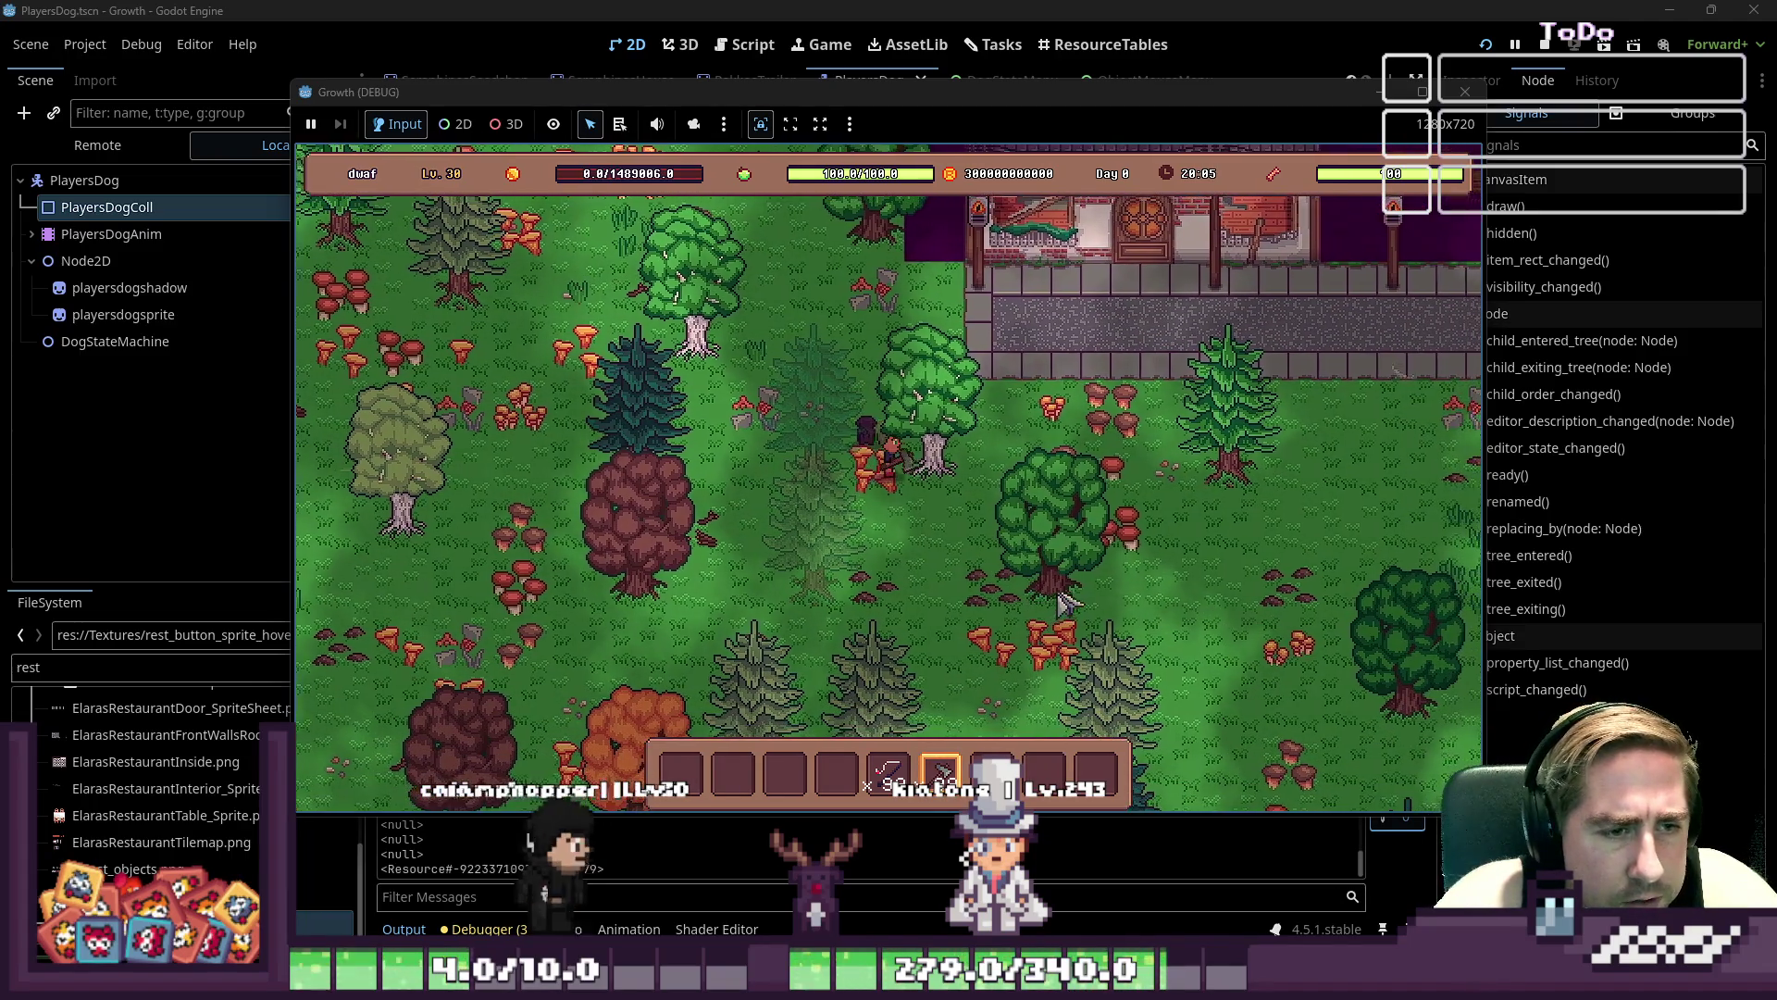
key(w)
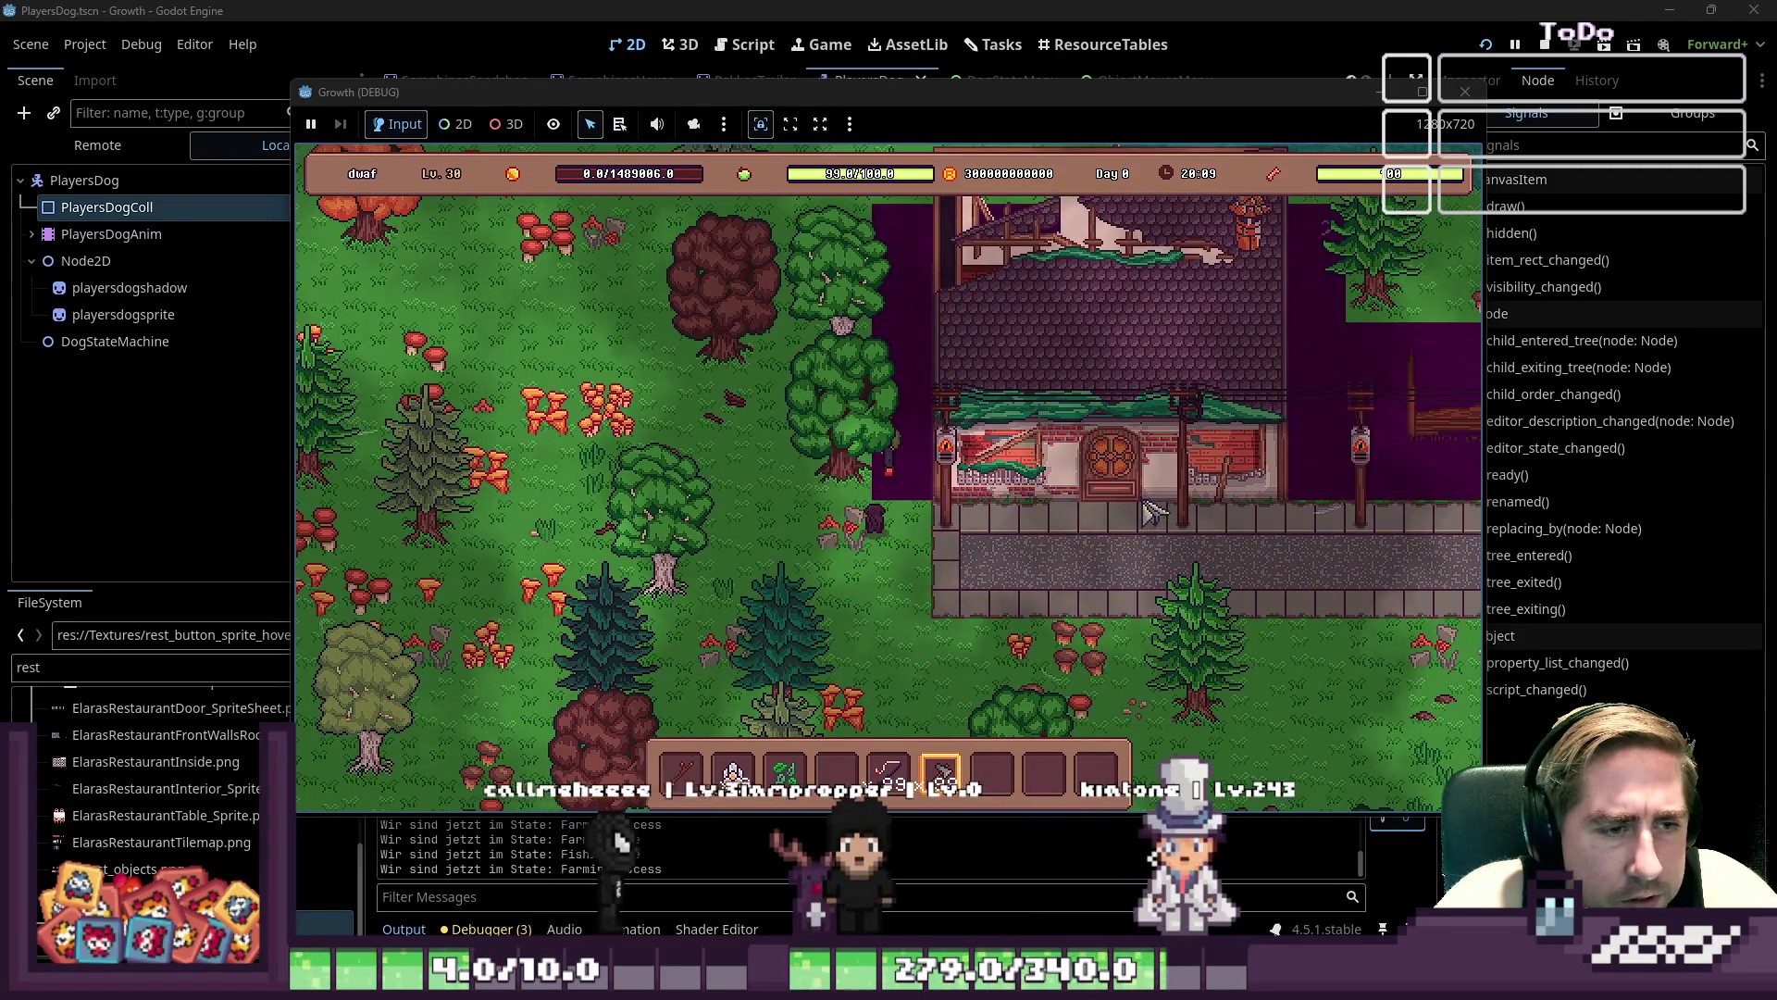
key(w)
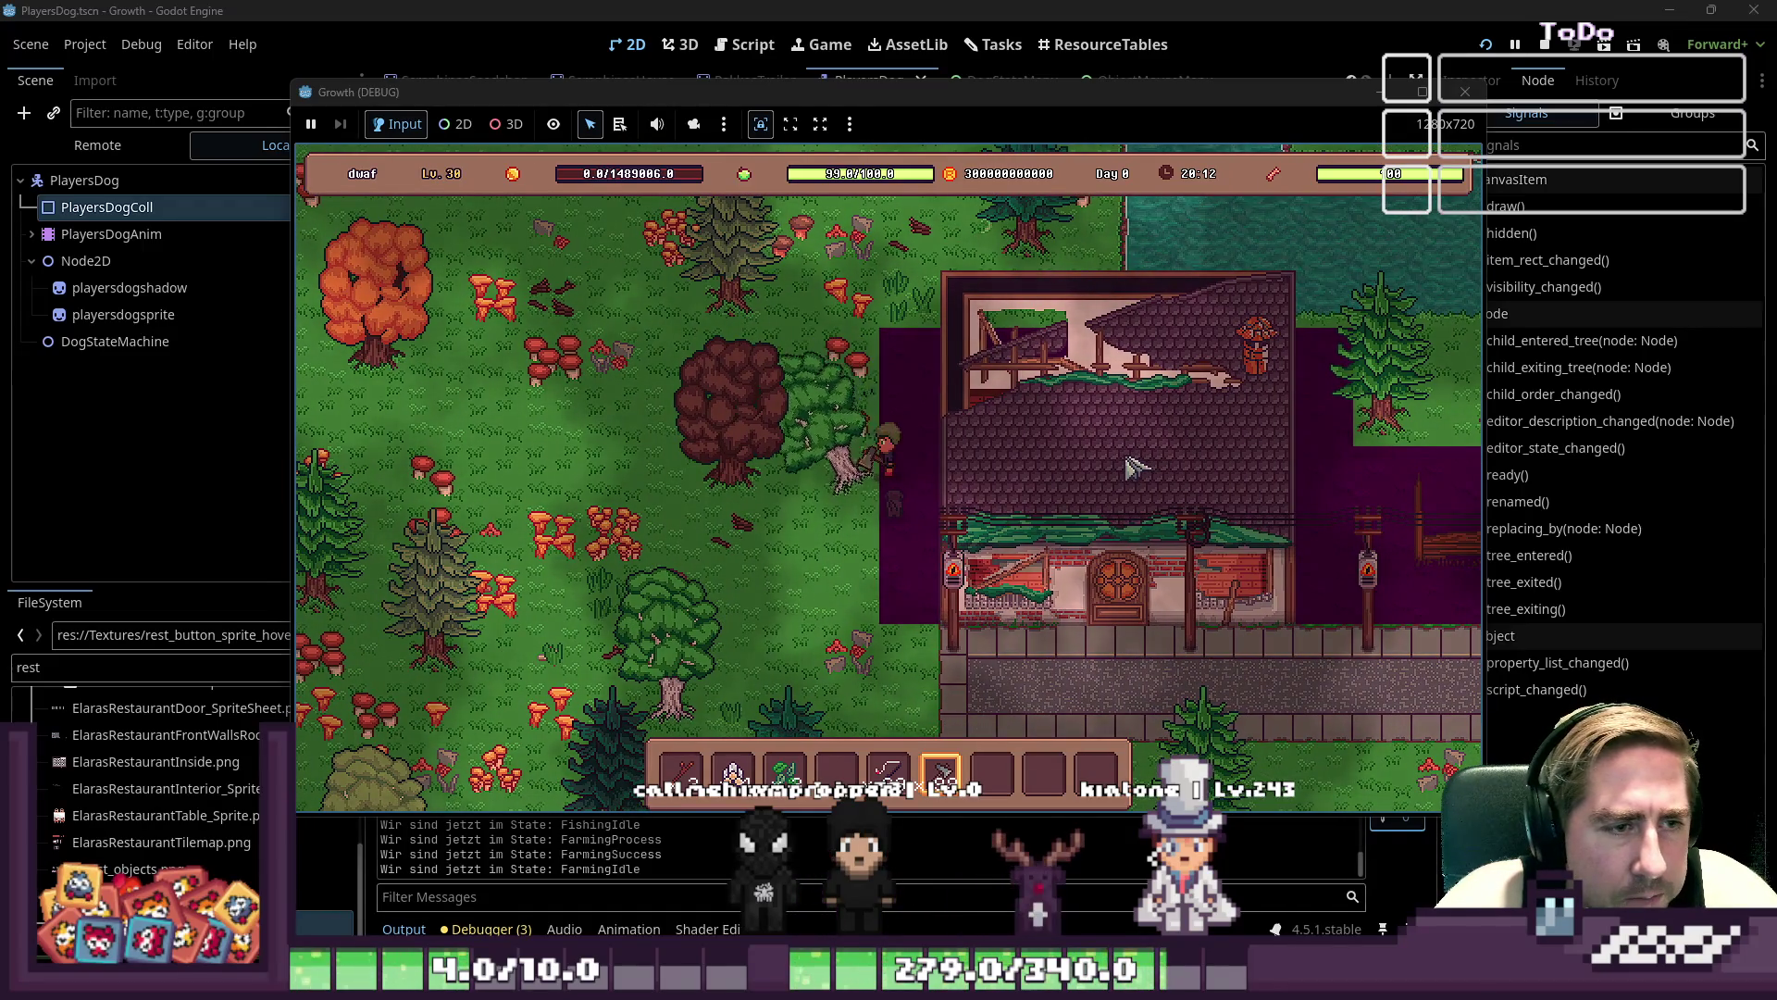
- Select hotbar item 5, cast the fishing line into the water, then stop the game
key(w)
key(5)
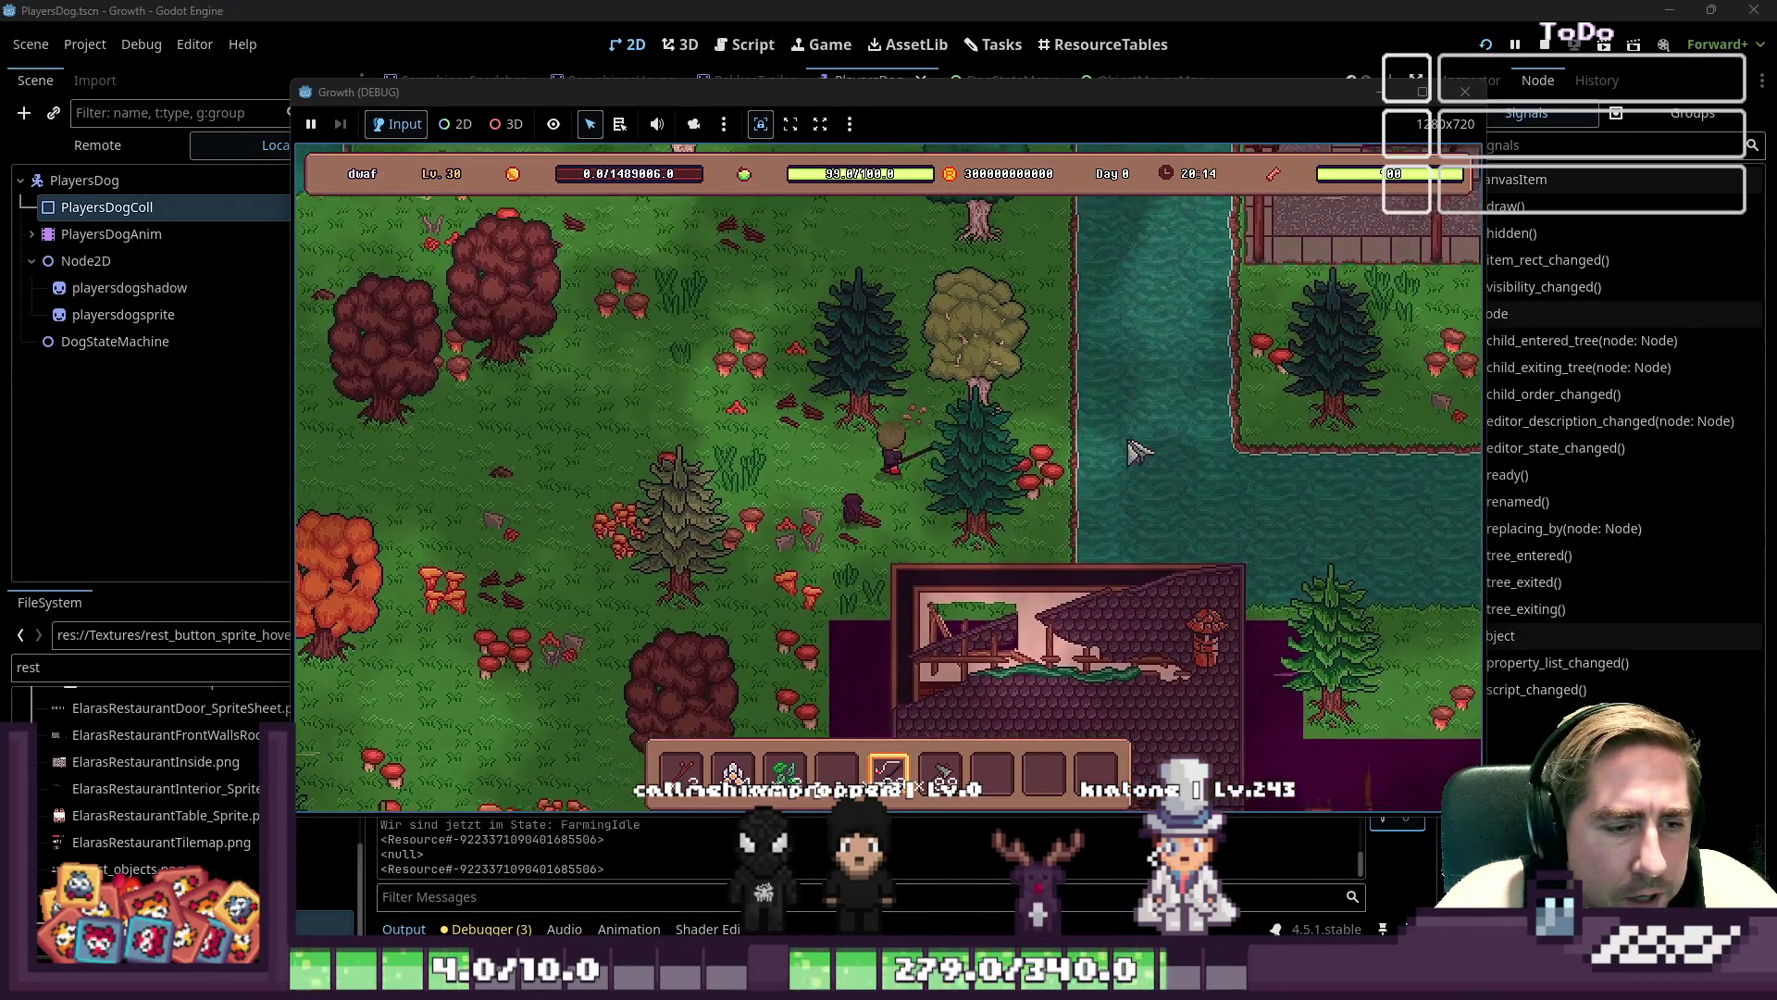
key(w)
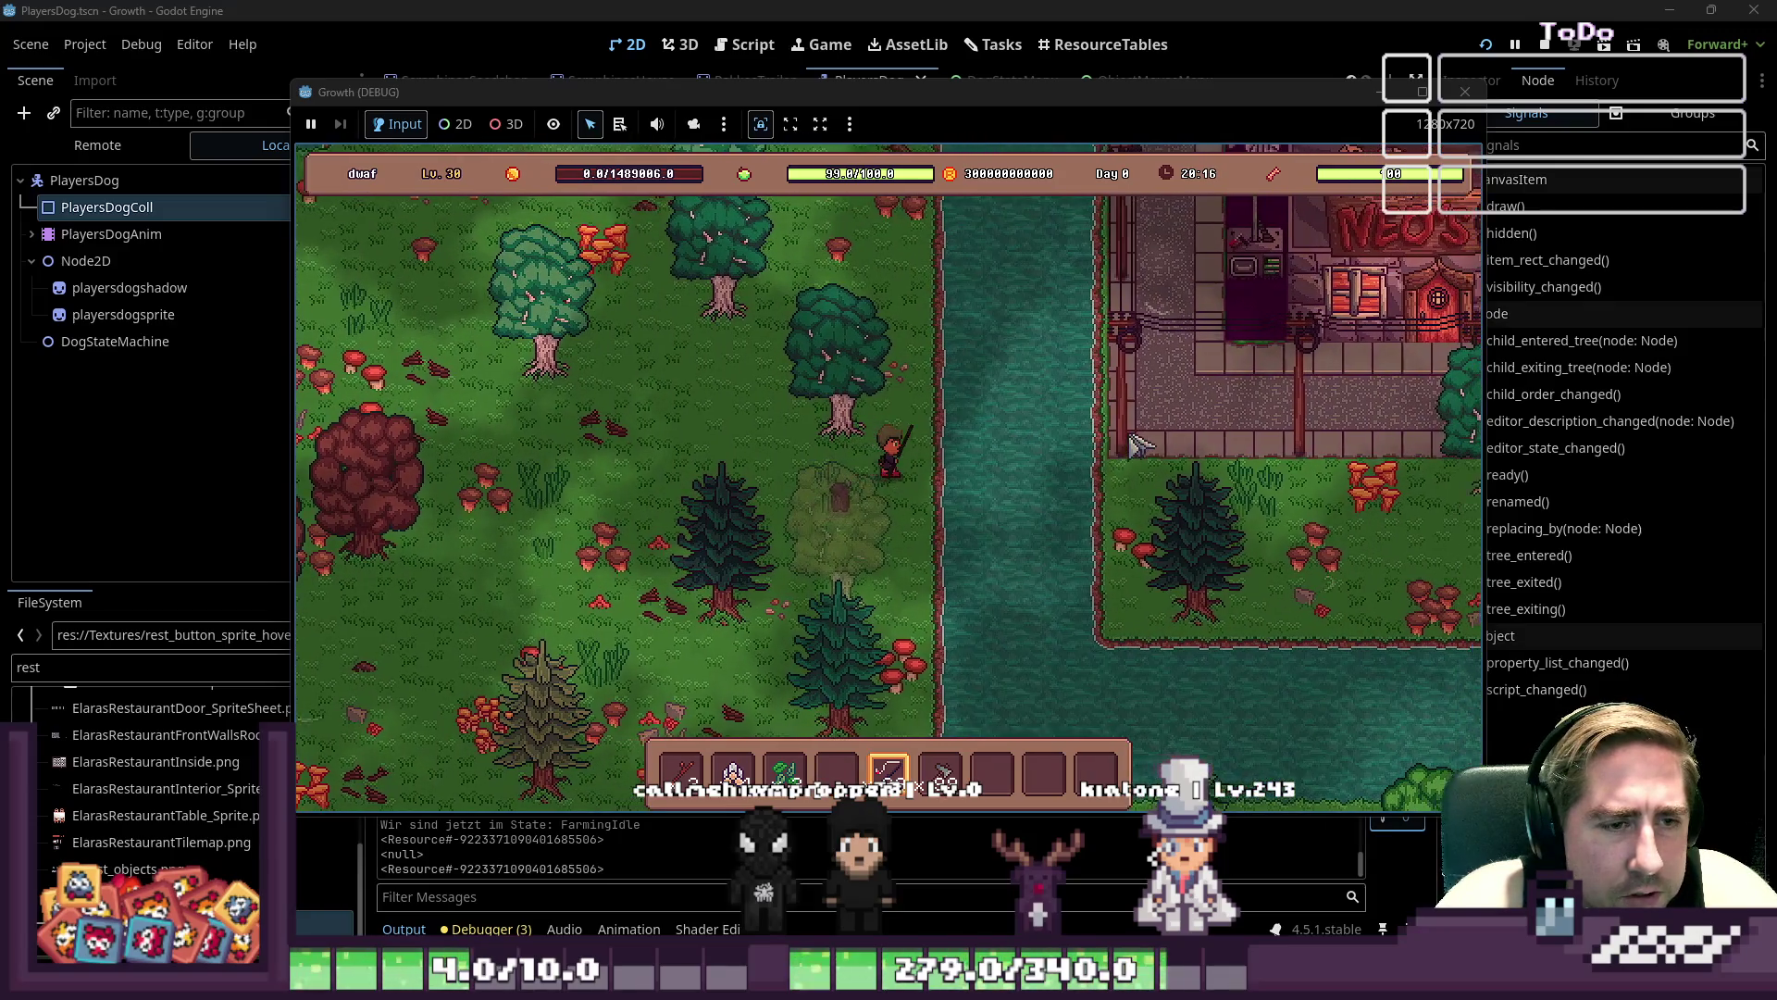
key(d)
click(1140, 445)
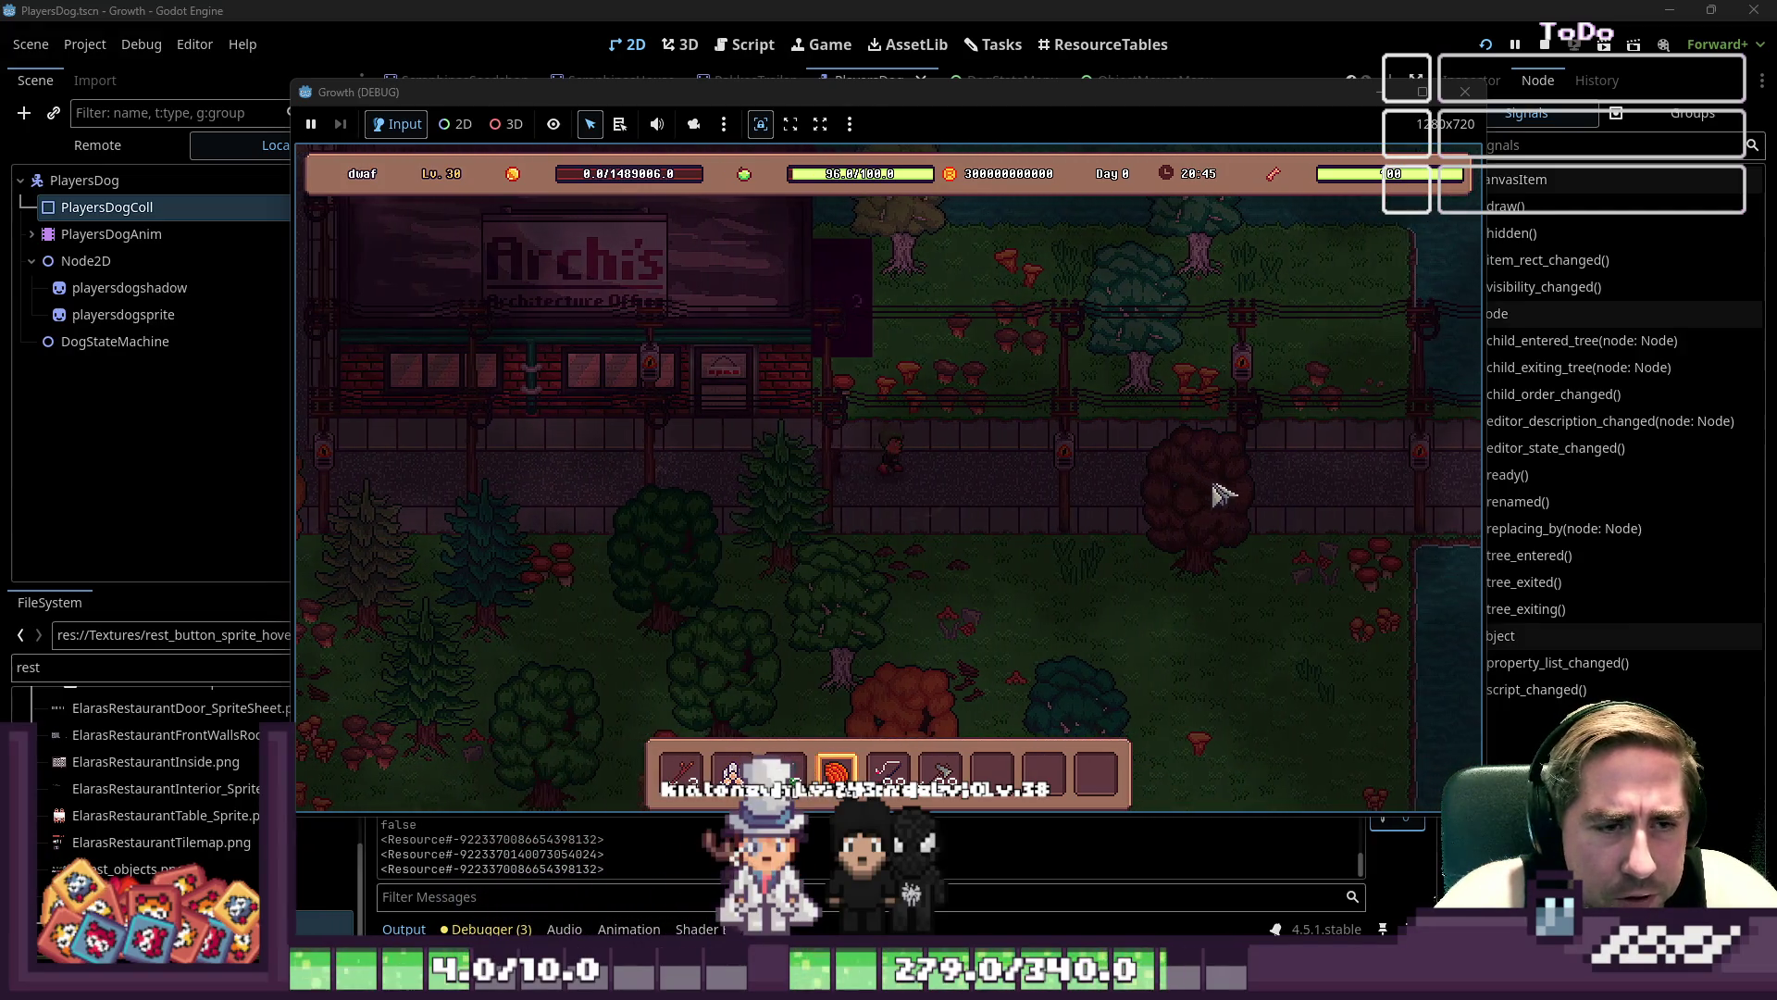
key(s)
key(d)
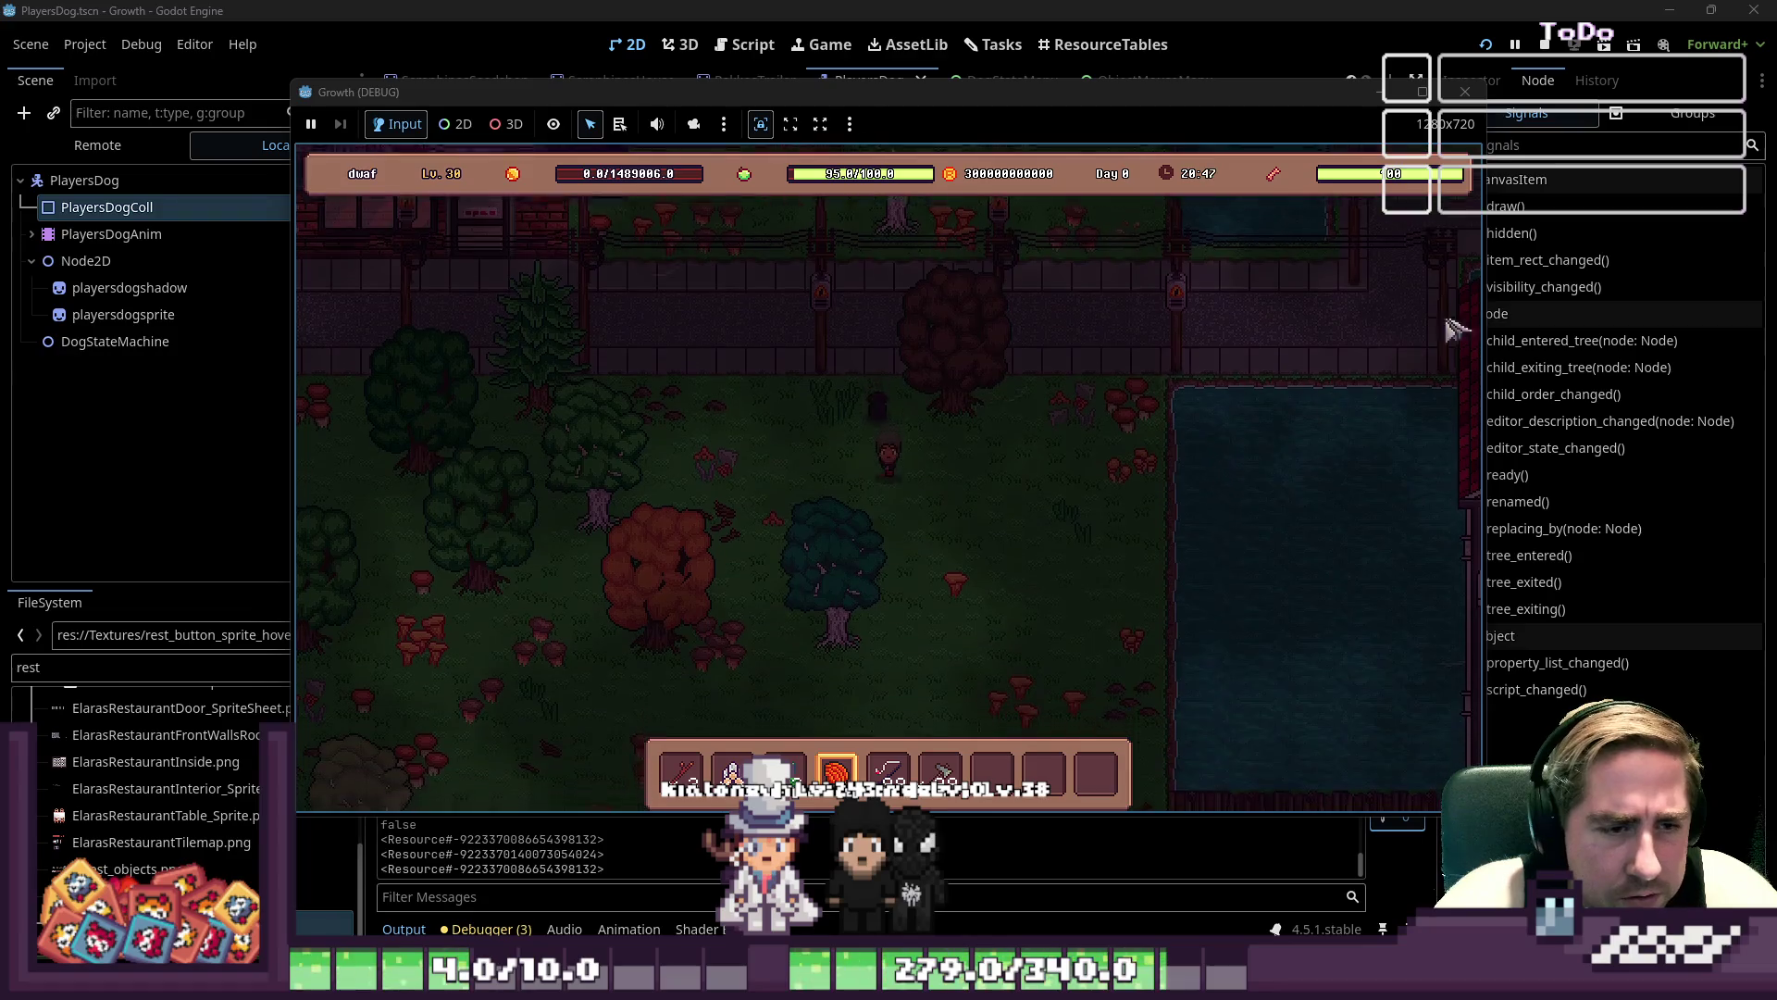
click(1465, 92)
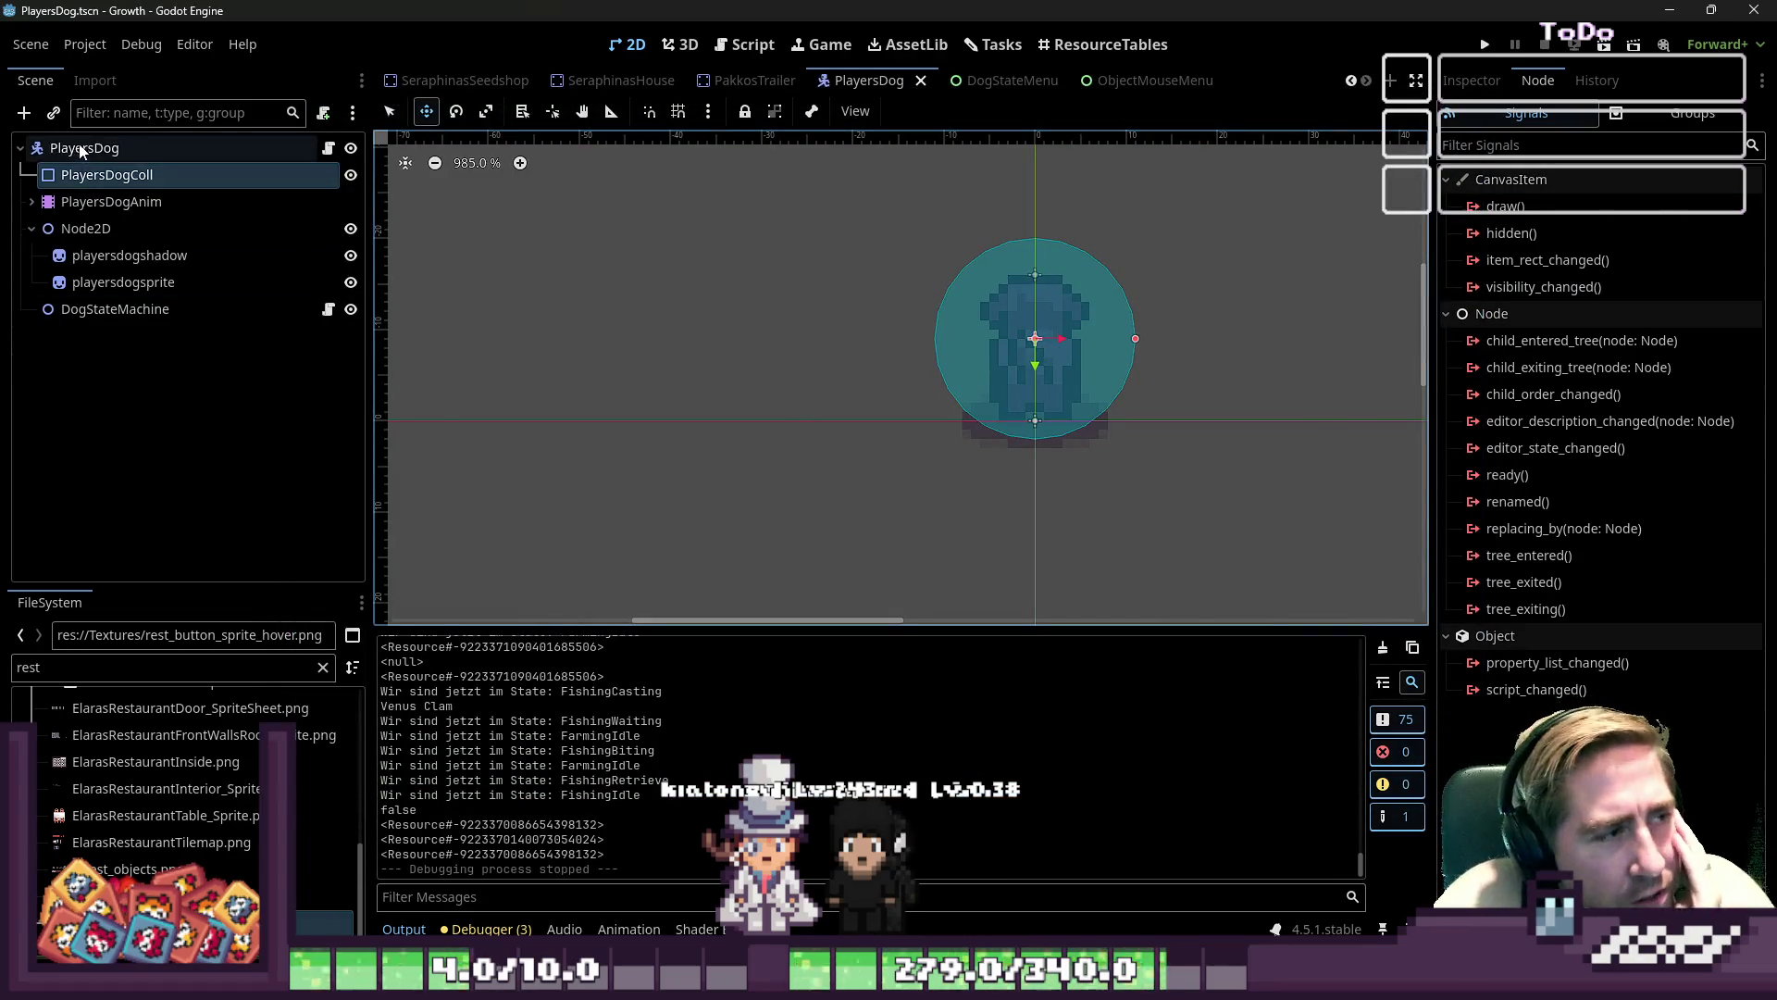
- Check the signals of the PlayersDog and PlayersDogColl nodes
click(277, 148)
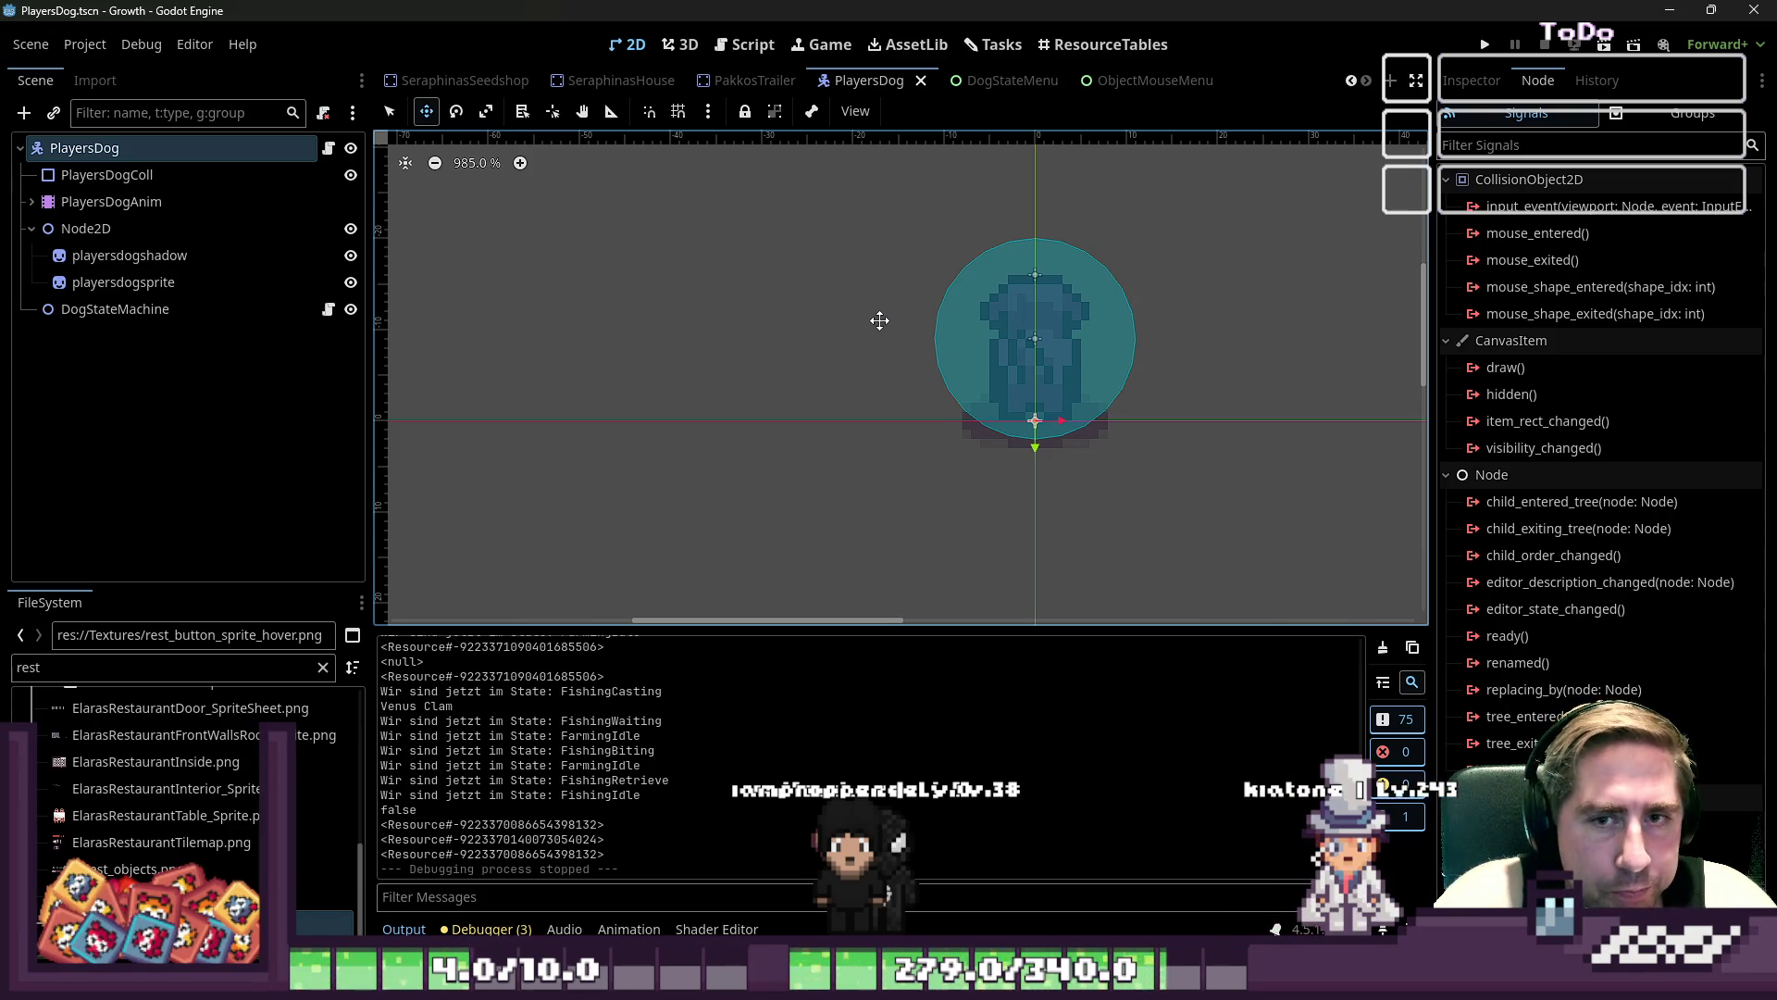
click(165, 172)
click(133, 152)
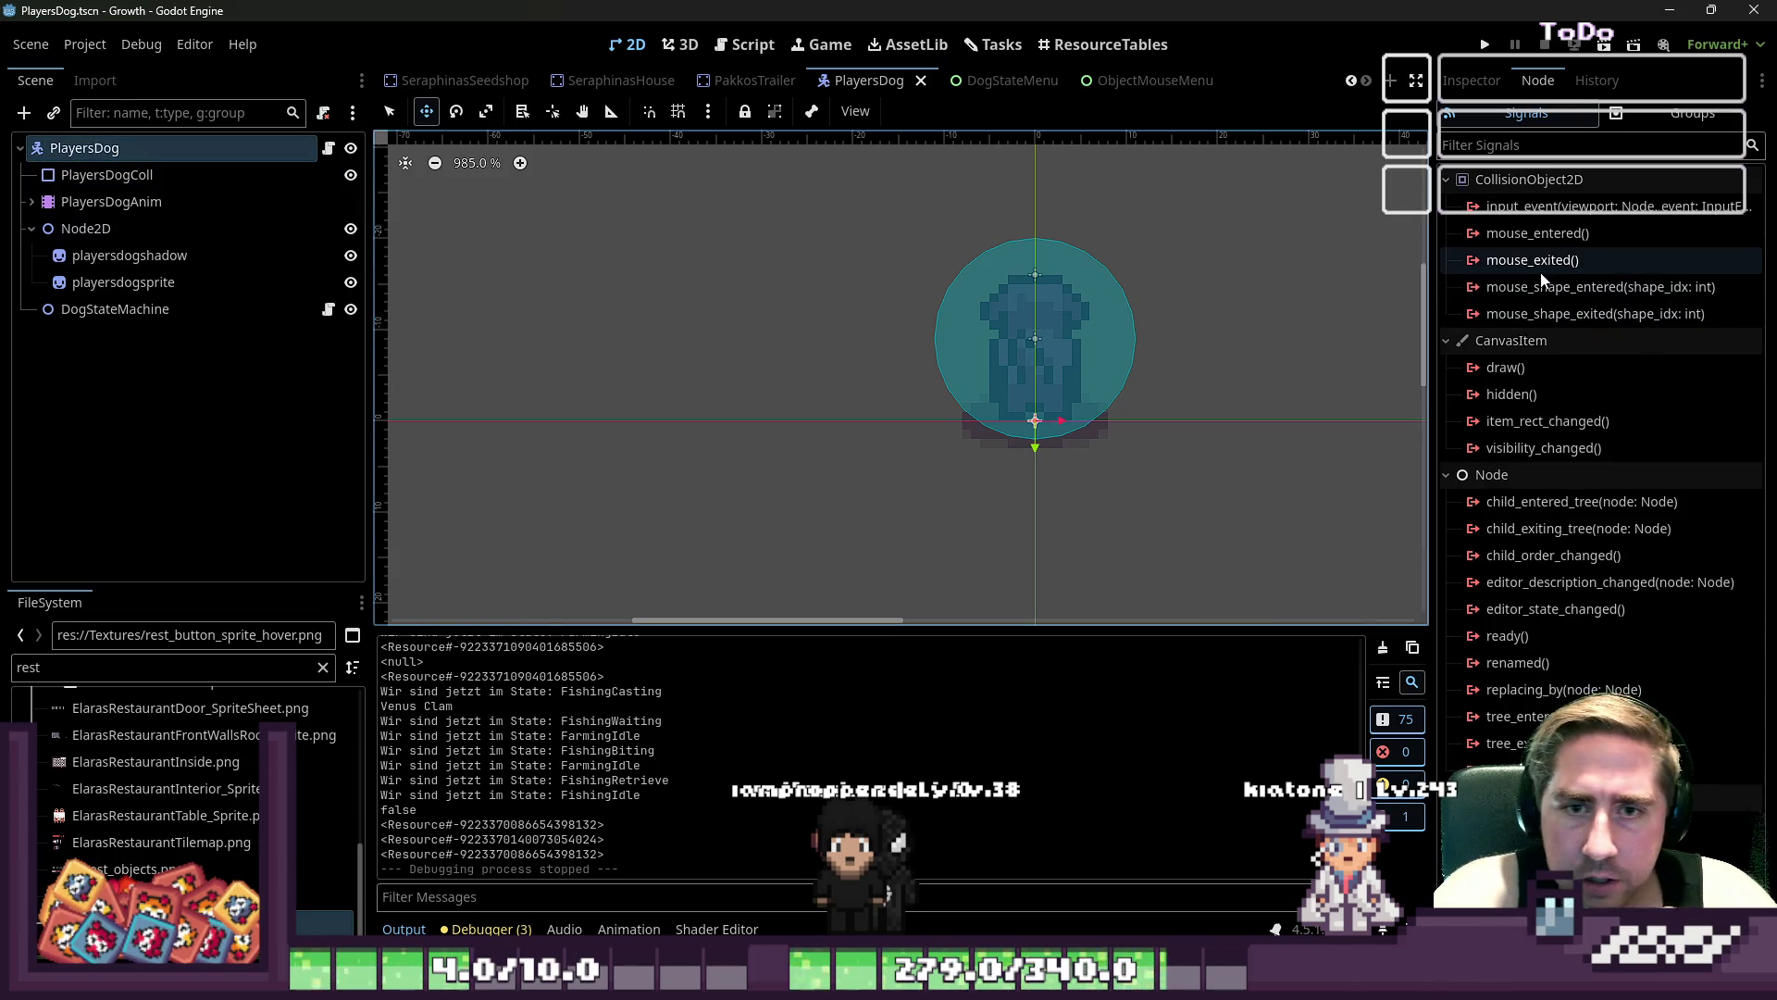
mouse_move(1518, 213)
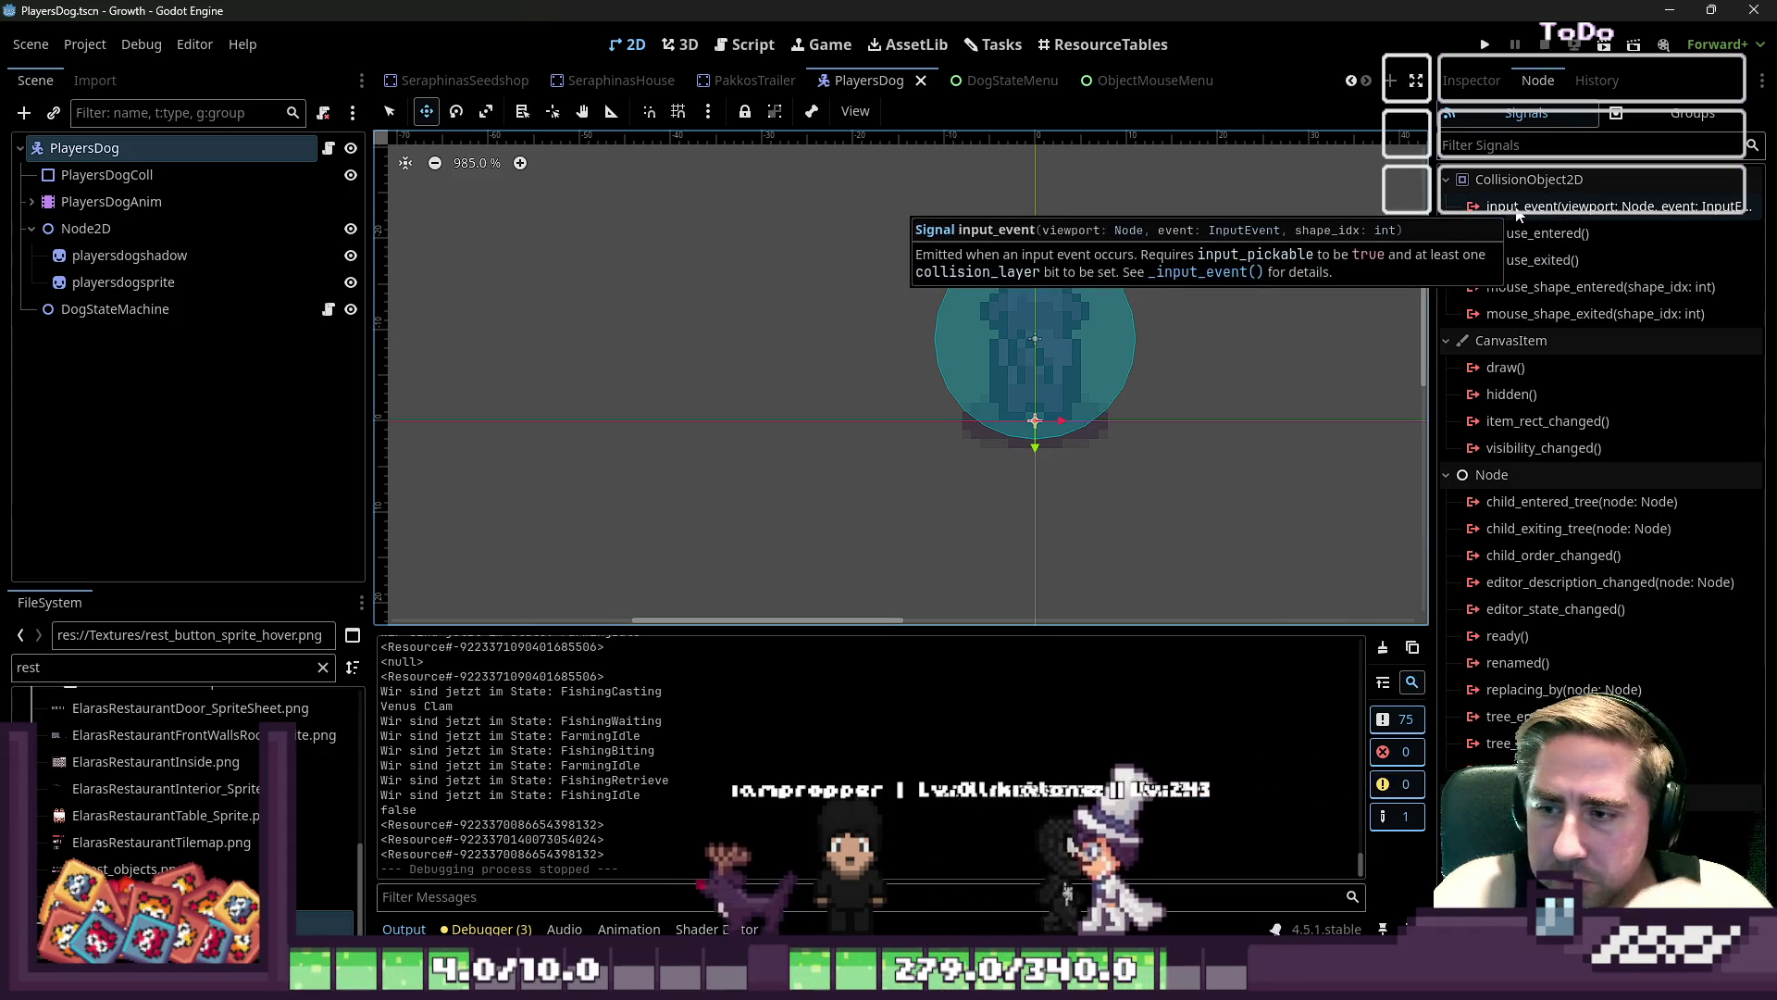
click(111, 175)
click(124, 152)
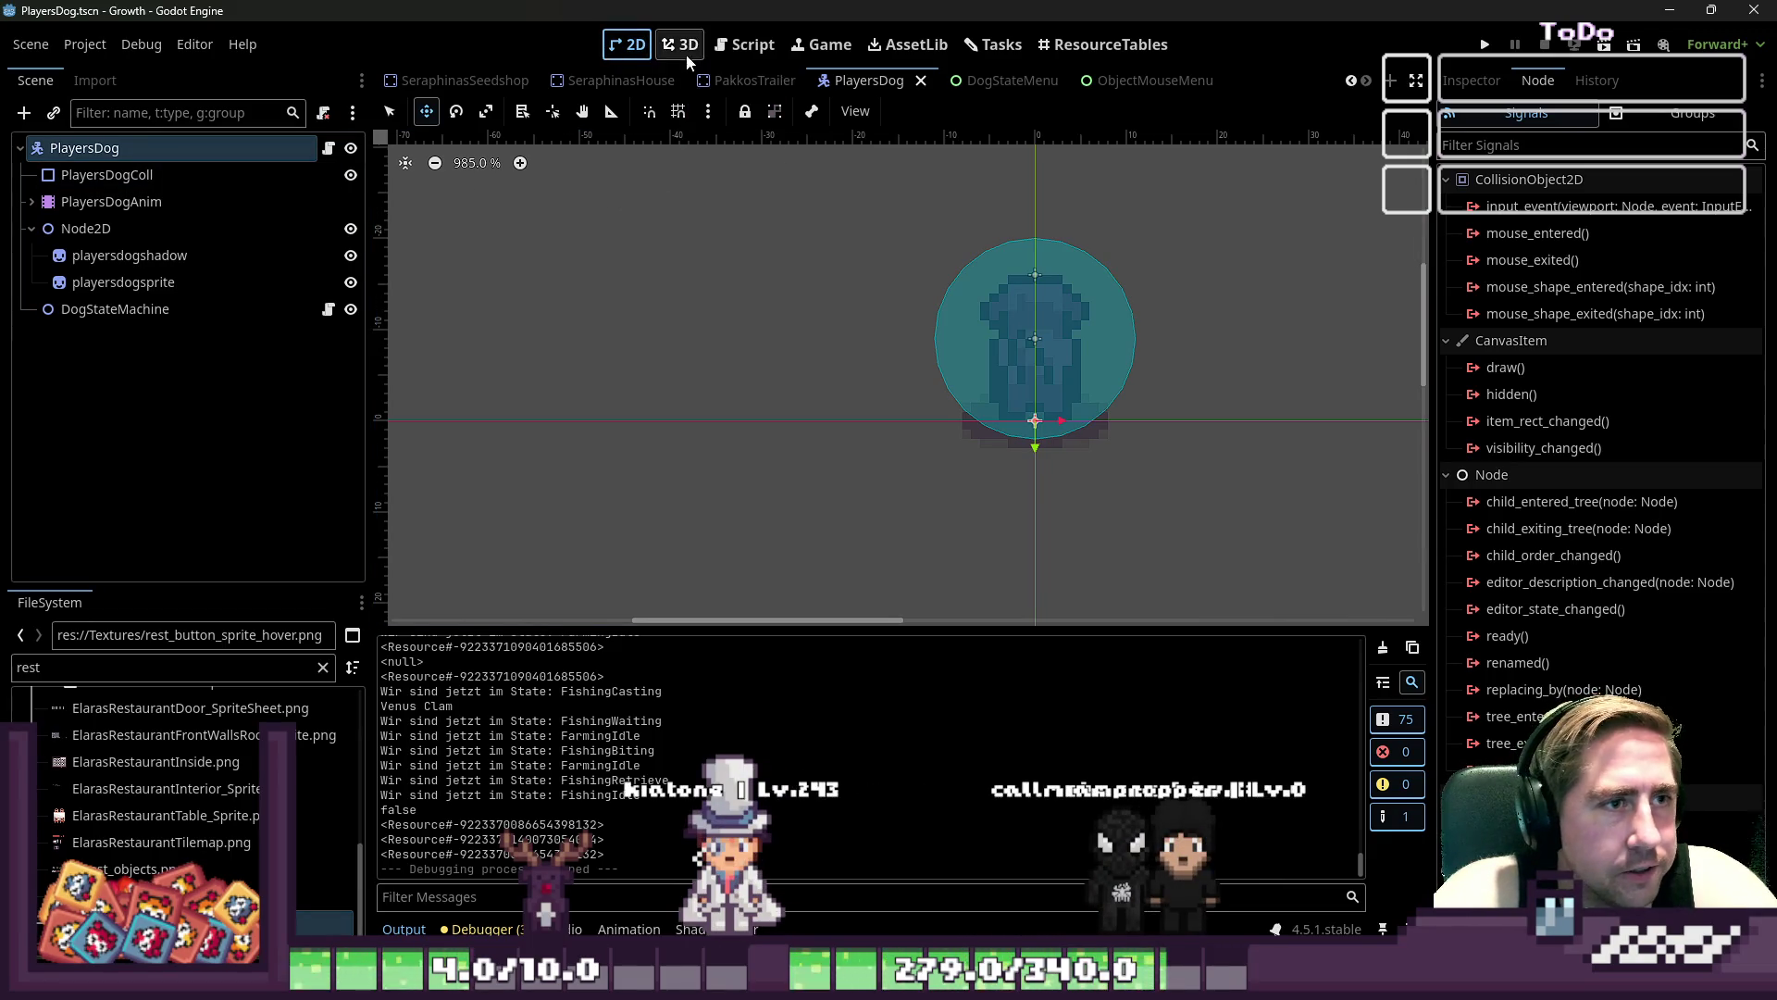
- Open PlayersDog.gd in the script editor and scroll to its top
click(745, 45)
scroll(819, 680, up, 2)
scroll(894, 400, up, 4)
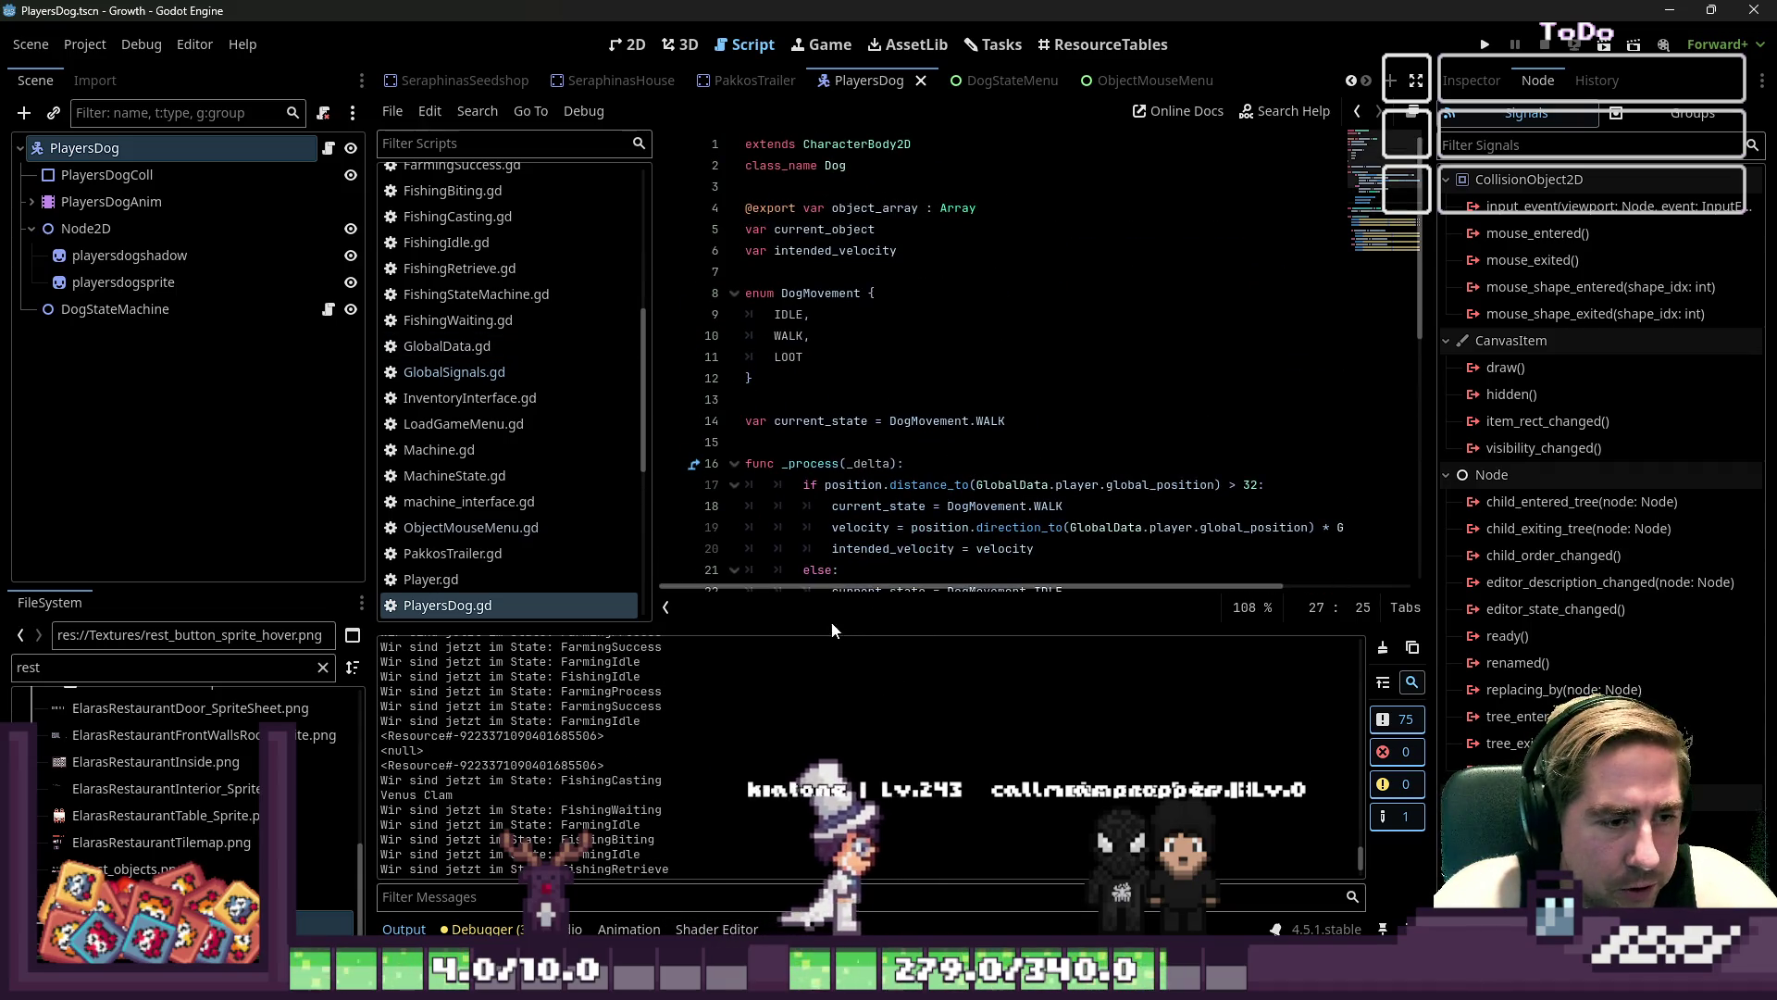
- Enlarge the code editor and select the rest button hover texture in the FileSystem dock
drag(837, 626, 796, 707)
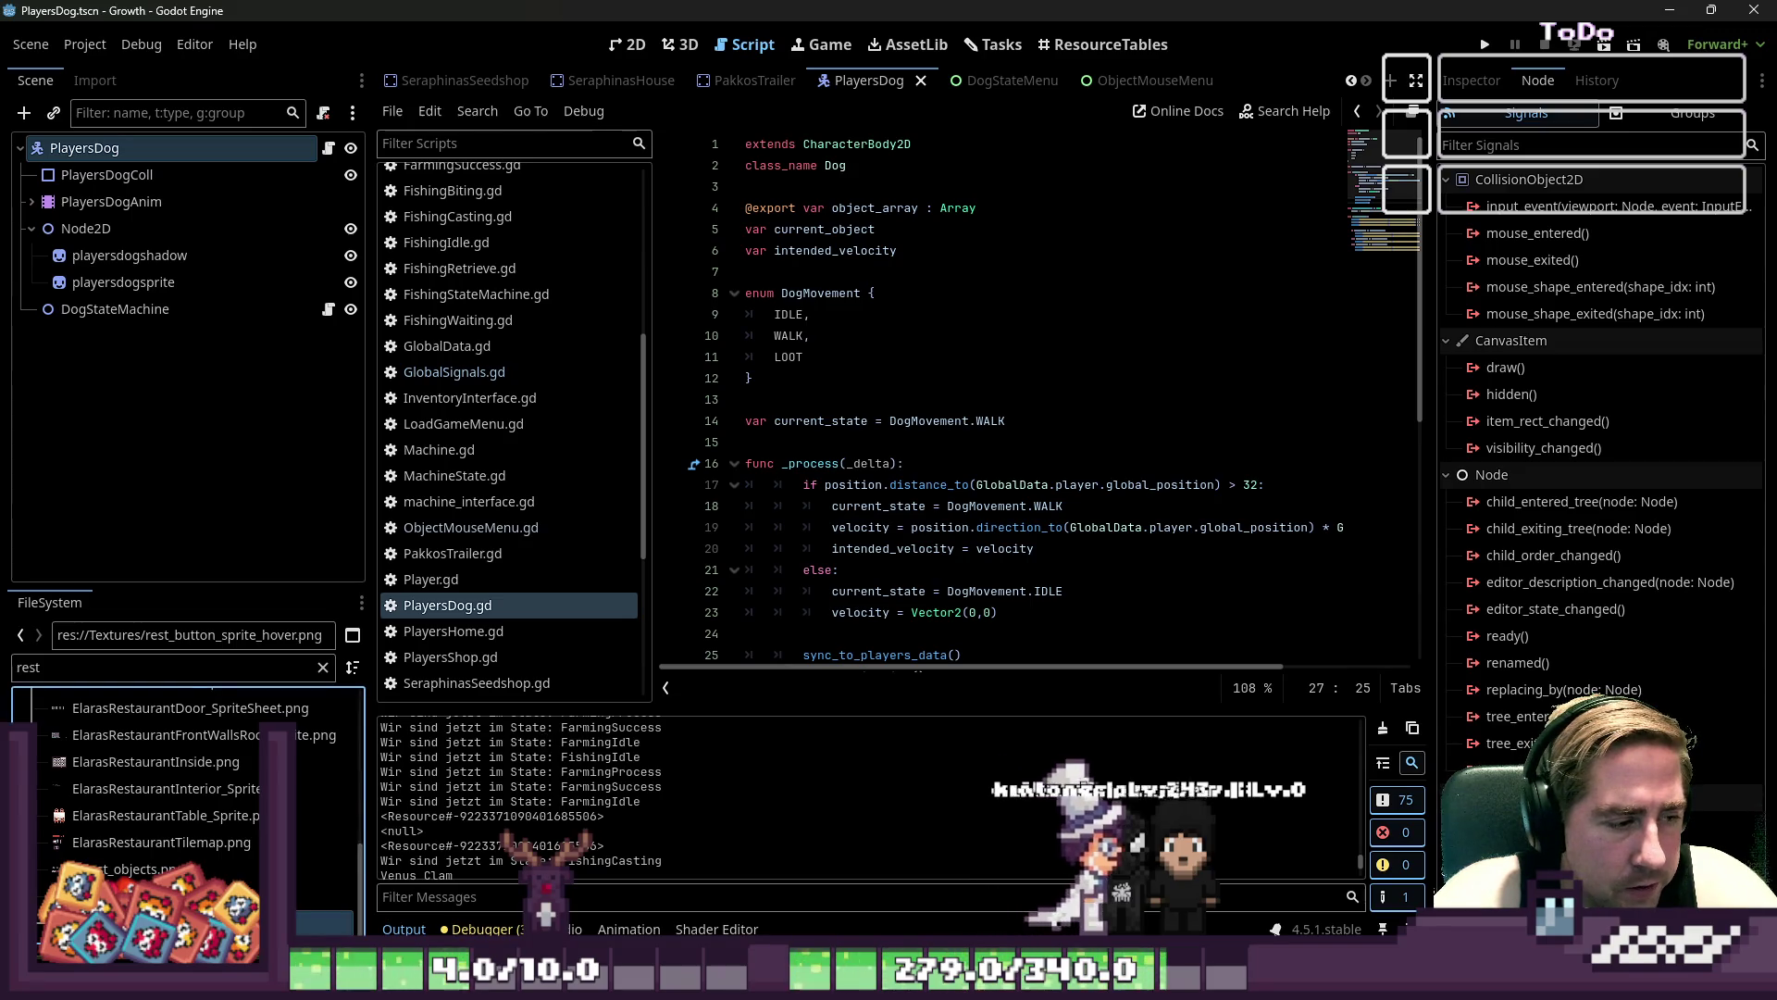
click(187, 817)
key(Down)
key(Down)
key(Down)
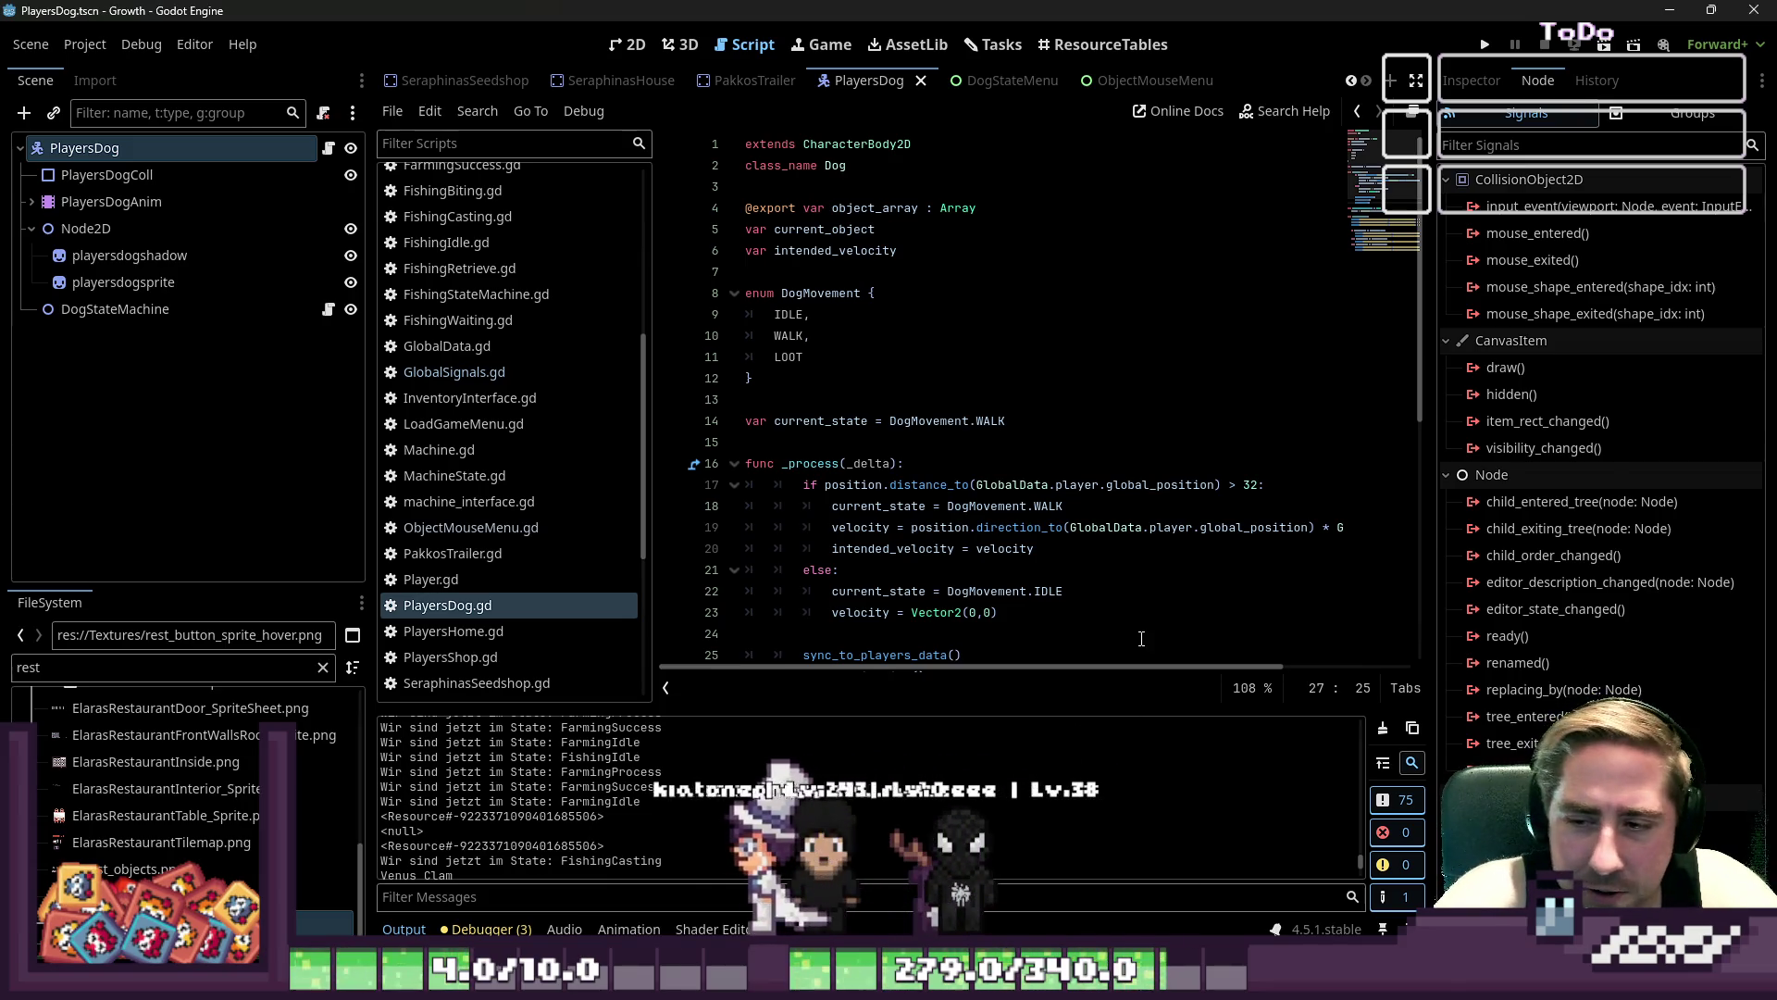
click(139, 148)
scroll(833, 416, down, 2)
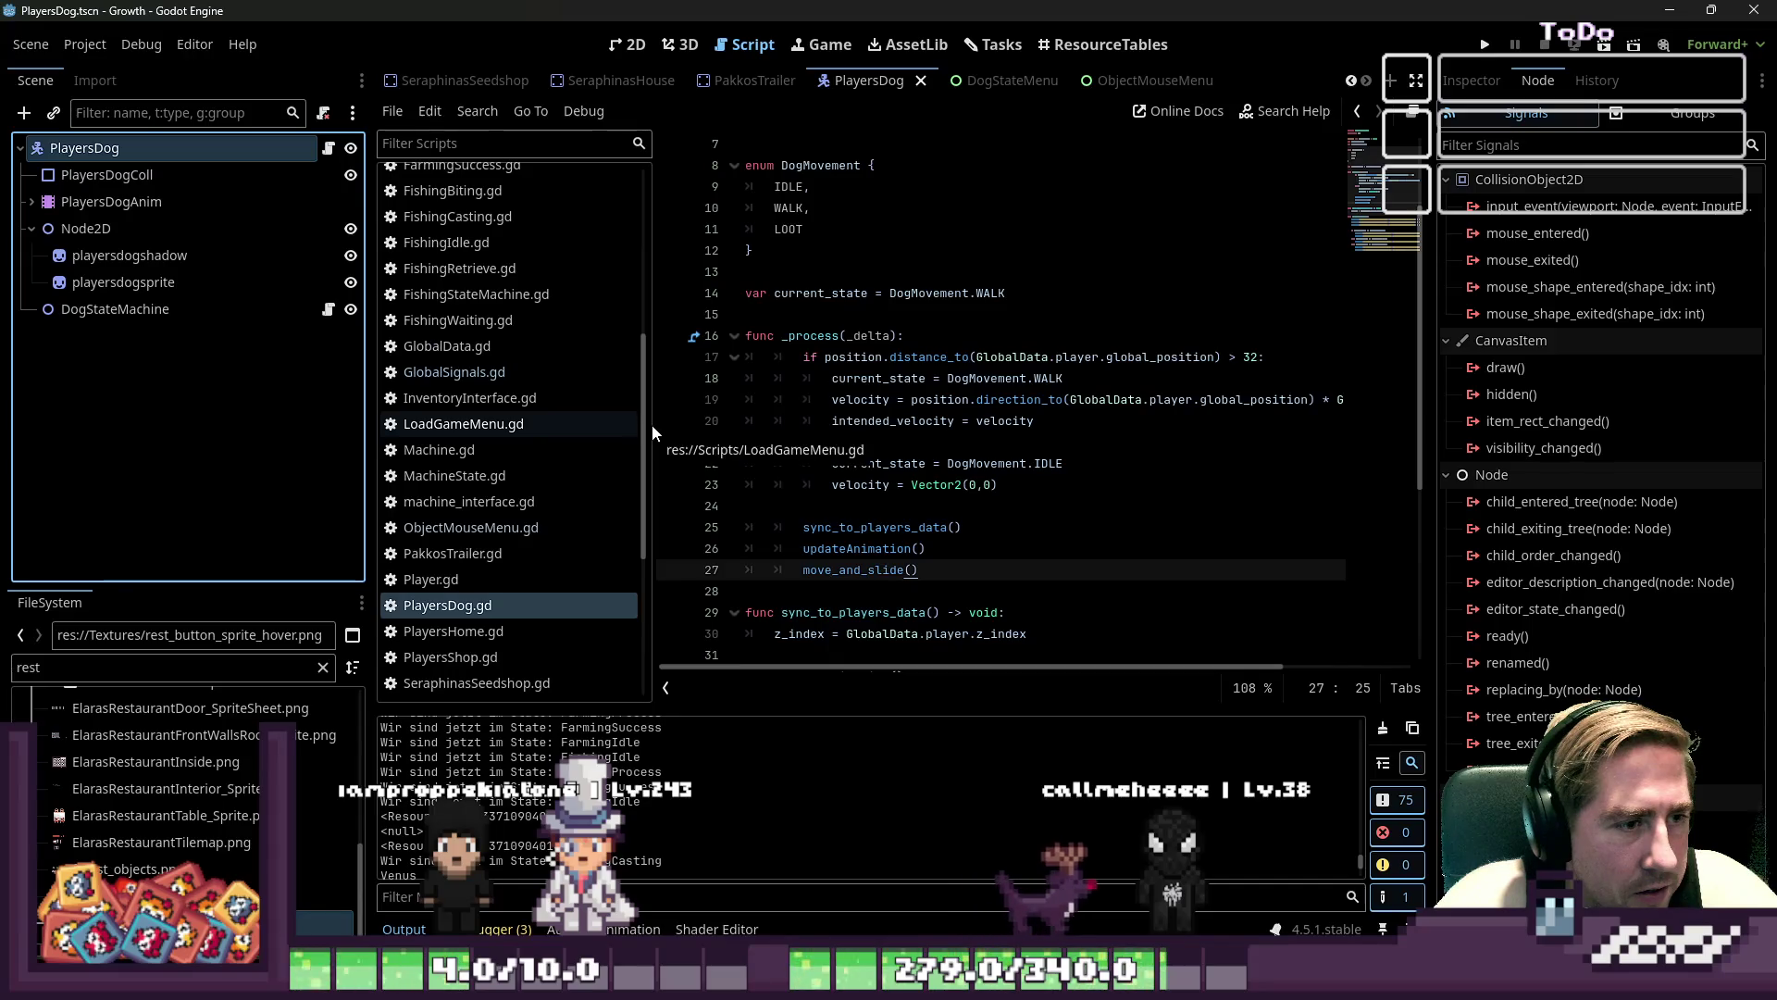
drag(654, 423, 566, 423)
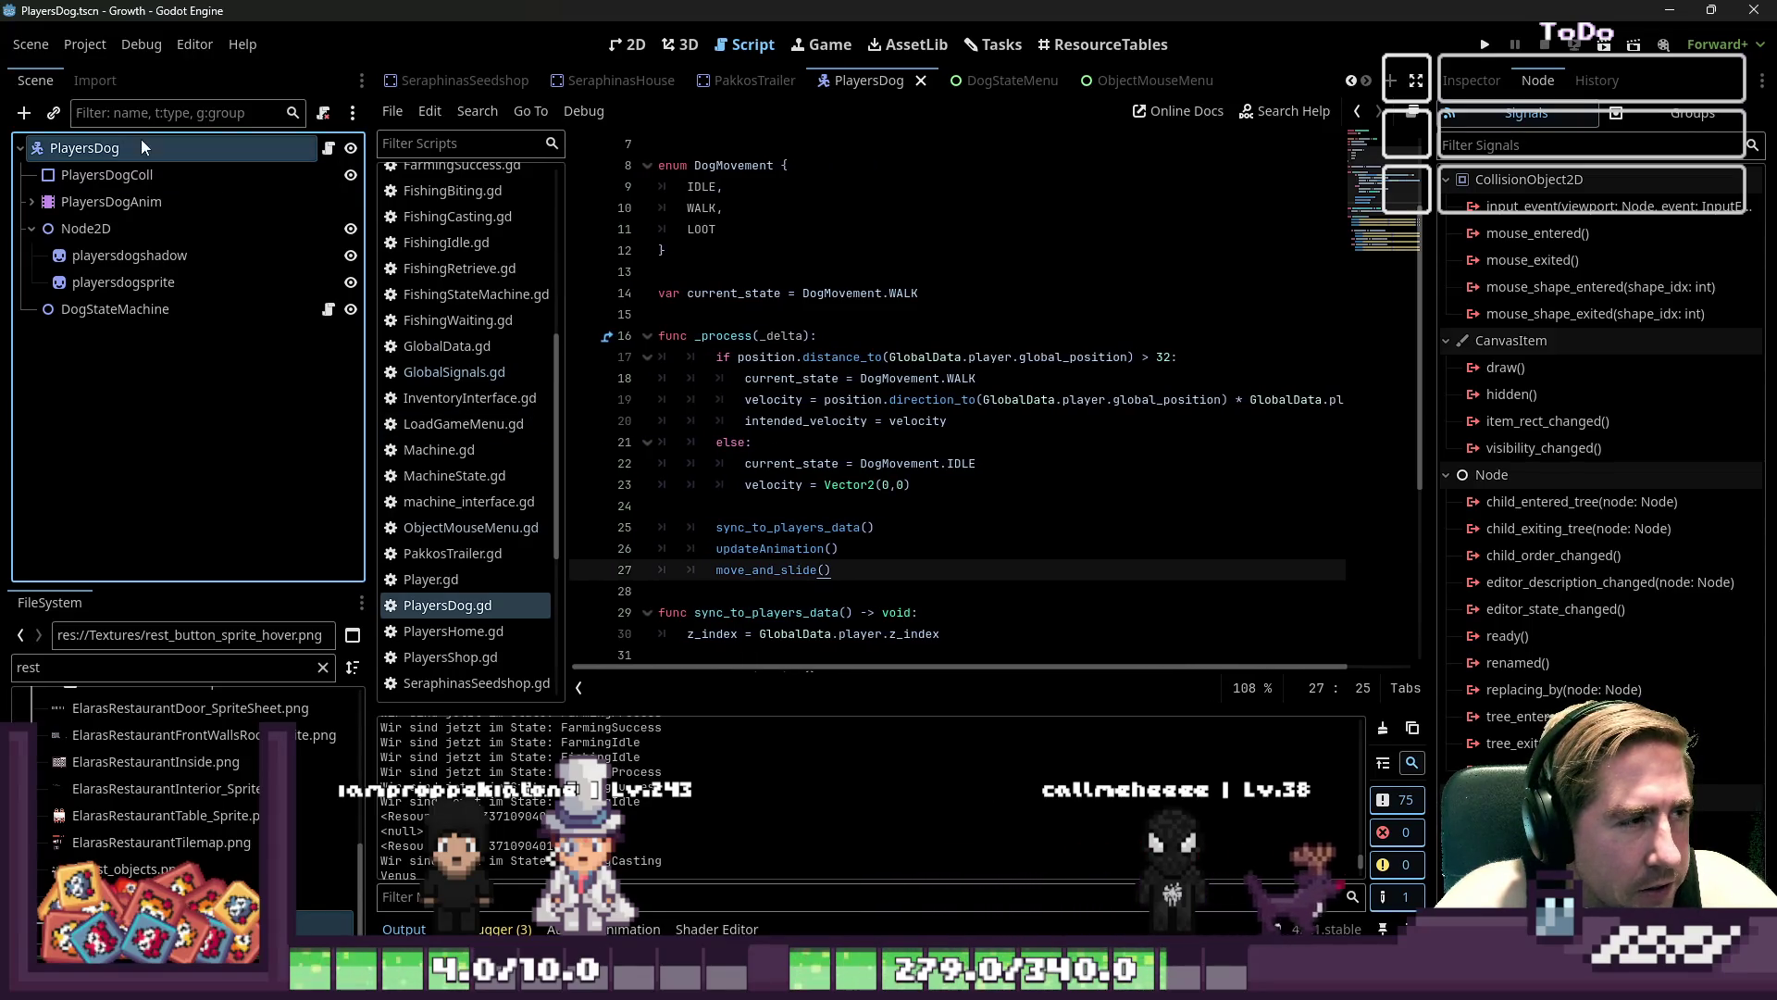
scroll(878, 441, down, 1)
scroll(879, 441, down, 2)
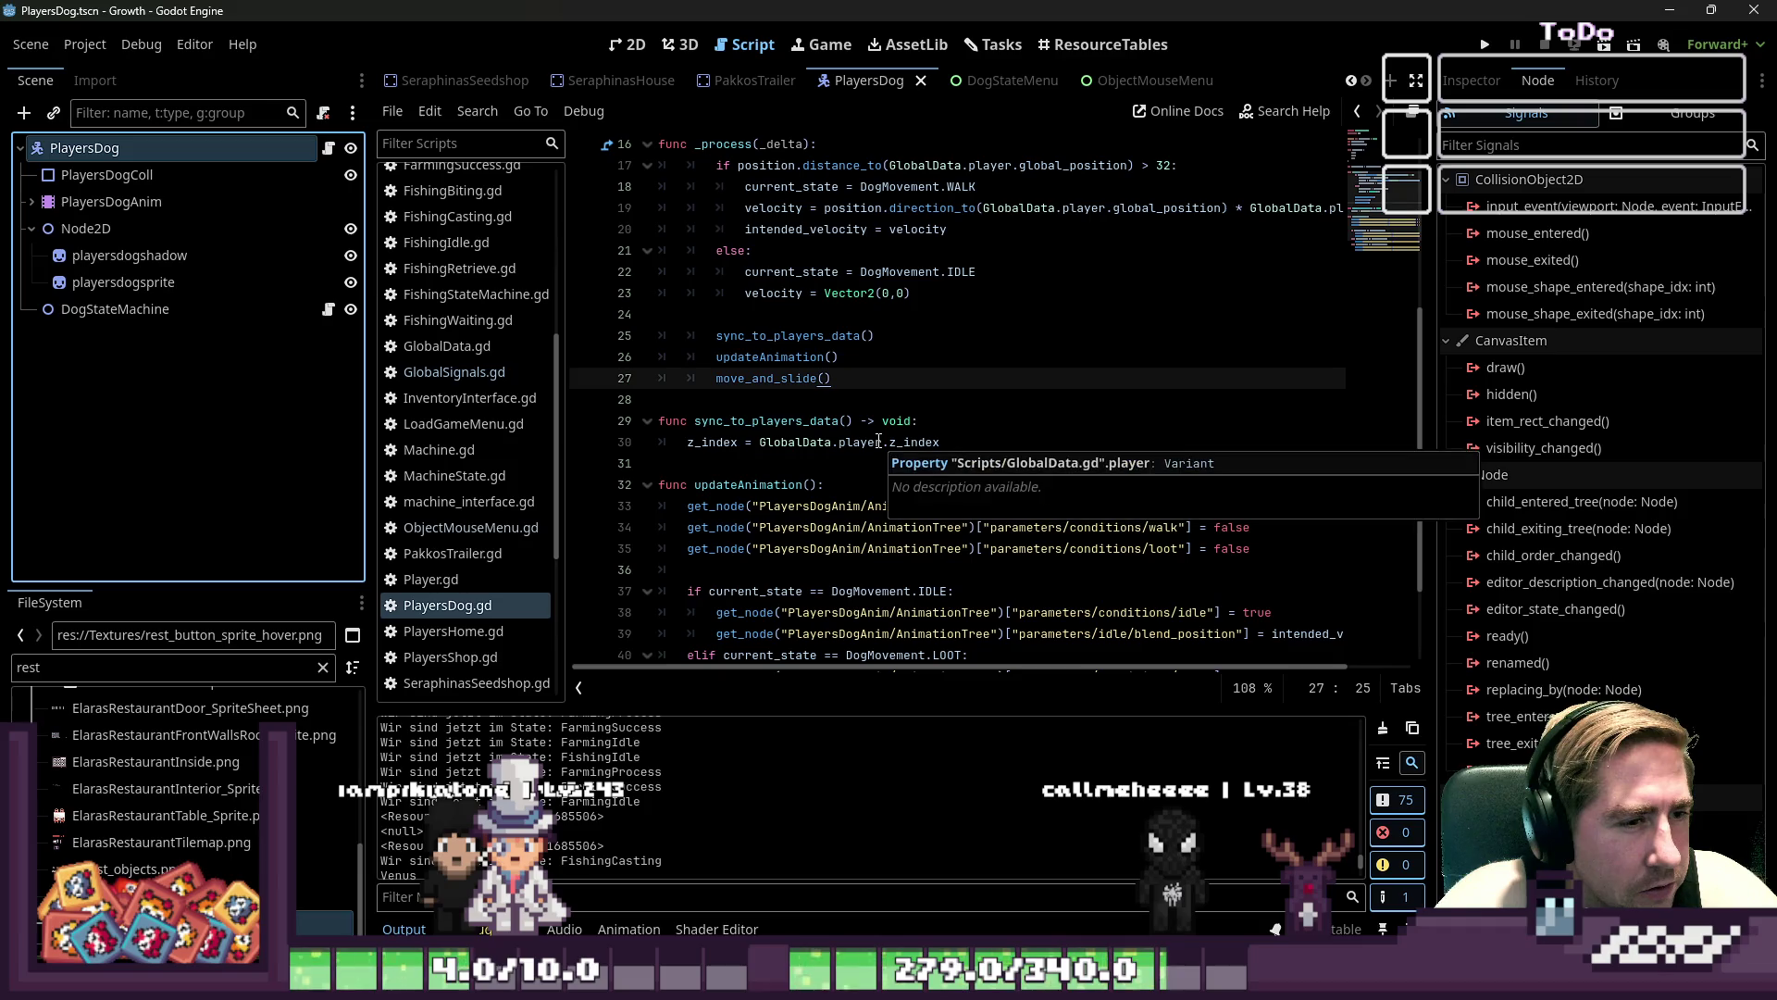
- Fold the updateAnimation and _process functions, then search the FileSystem for 'DogState'
click(675, 399)
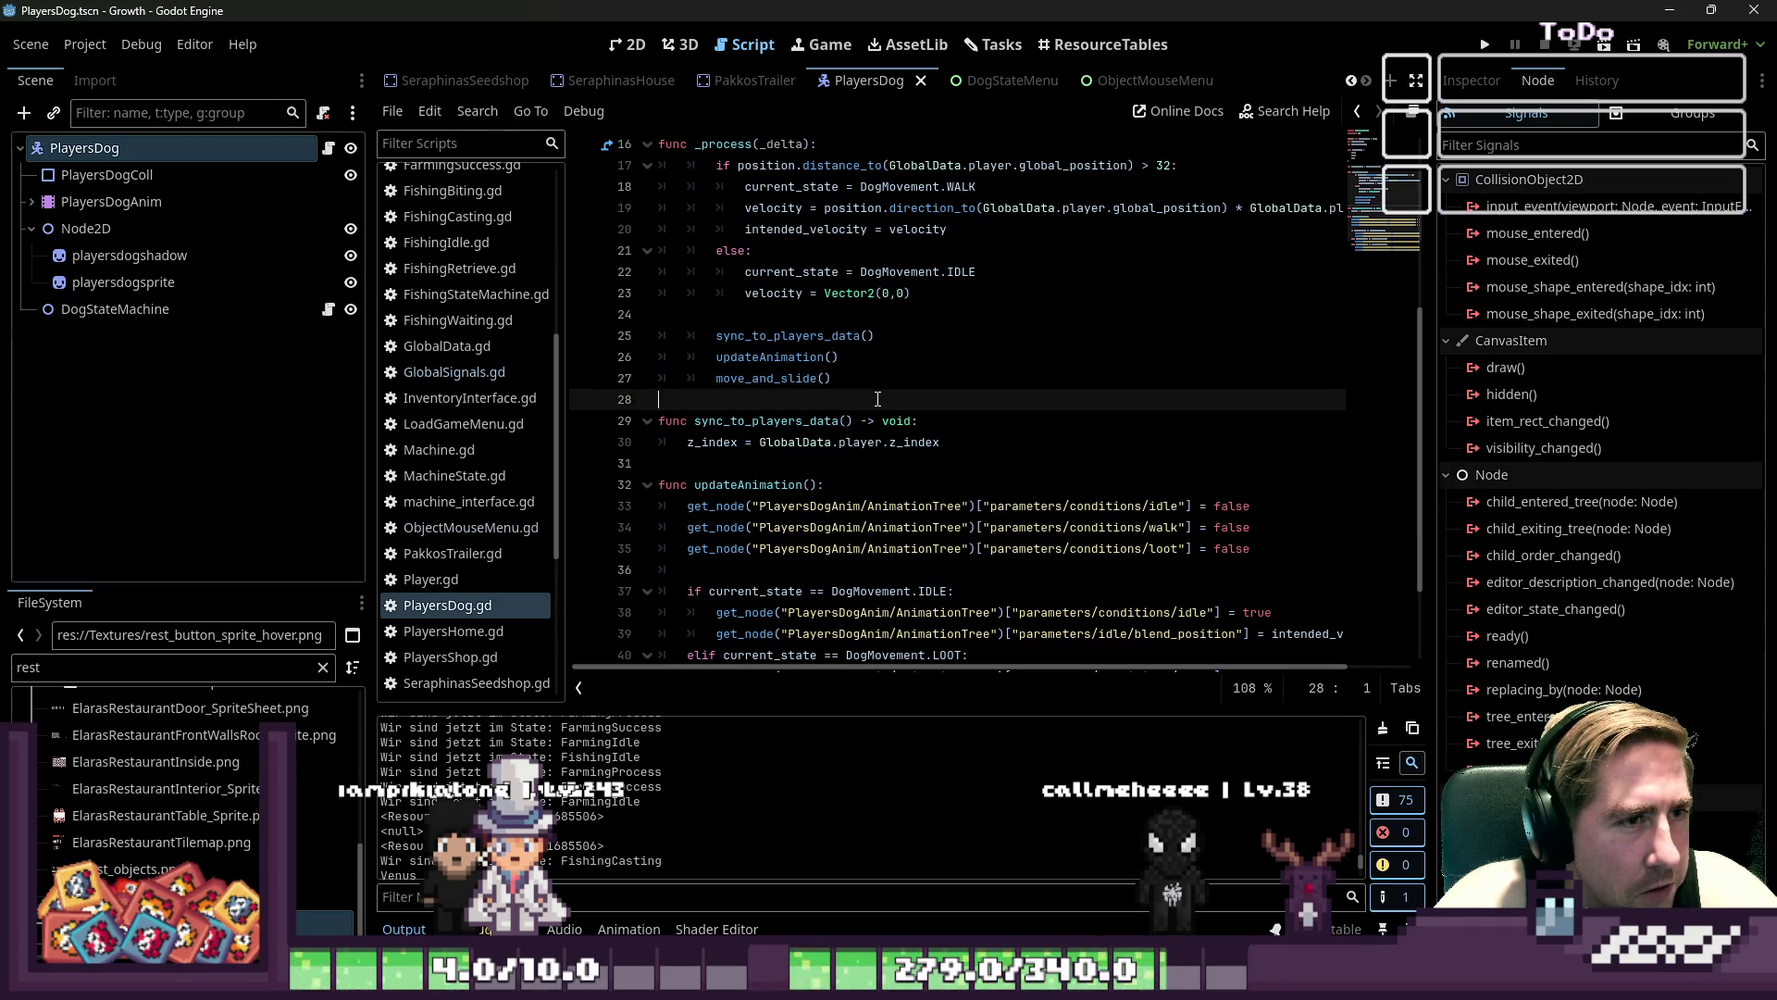
scroll(682, 389, down, 2)
click(647, 356)
scroll(682, 381, up, 7)
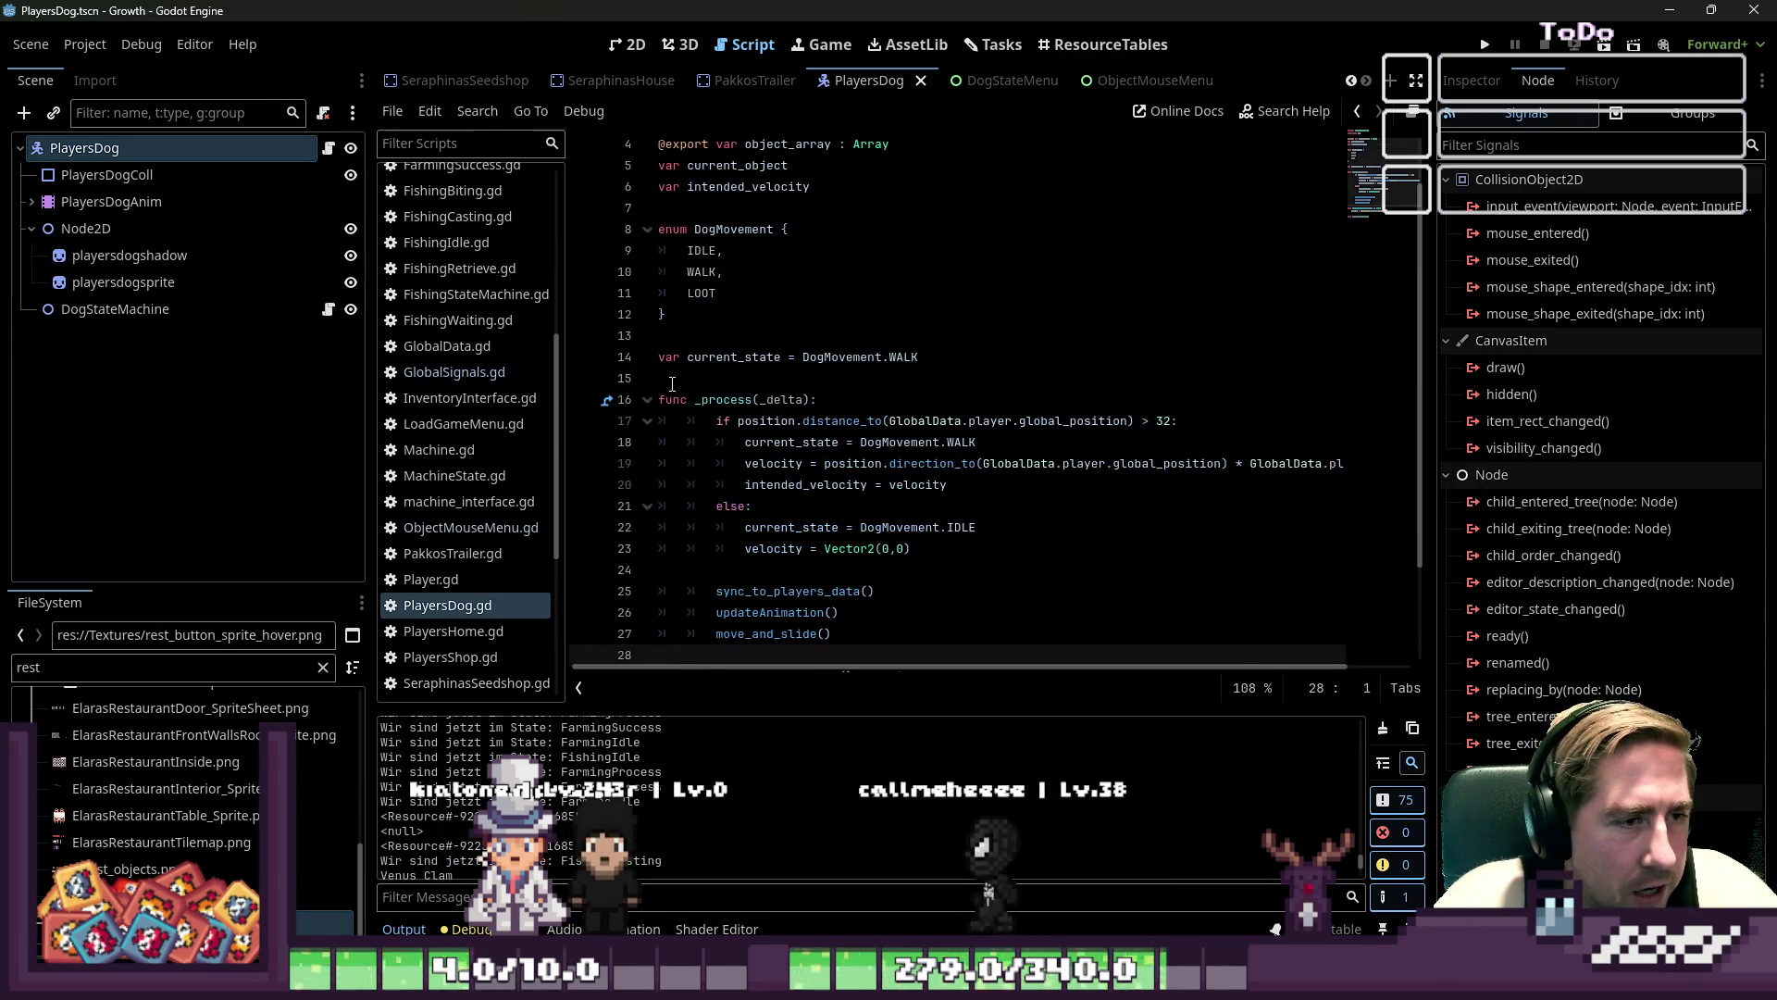
click(647, 463)
click(697, 398)
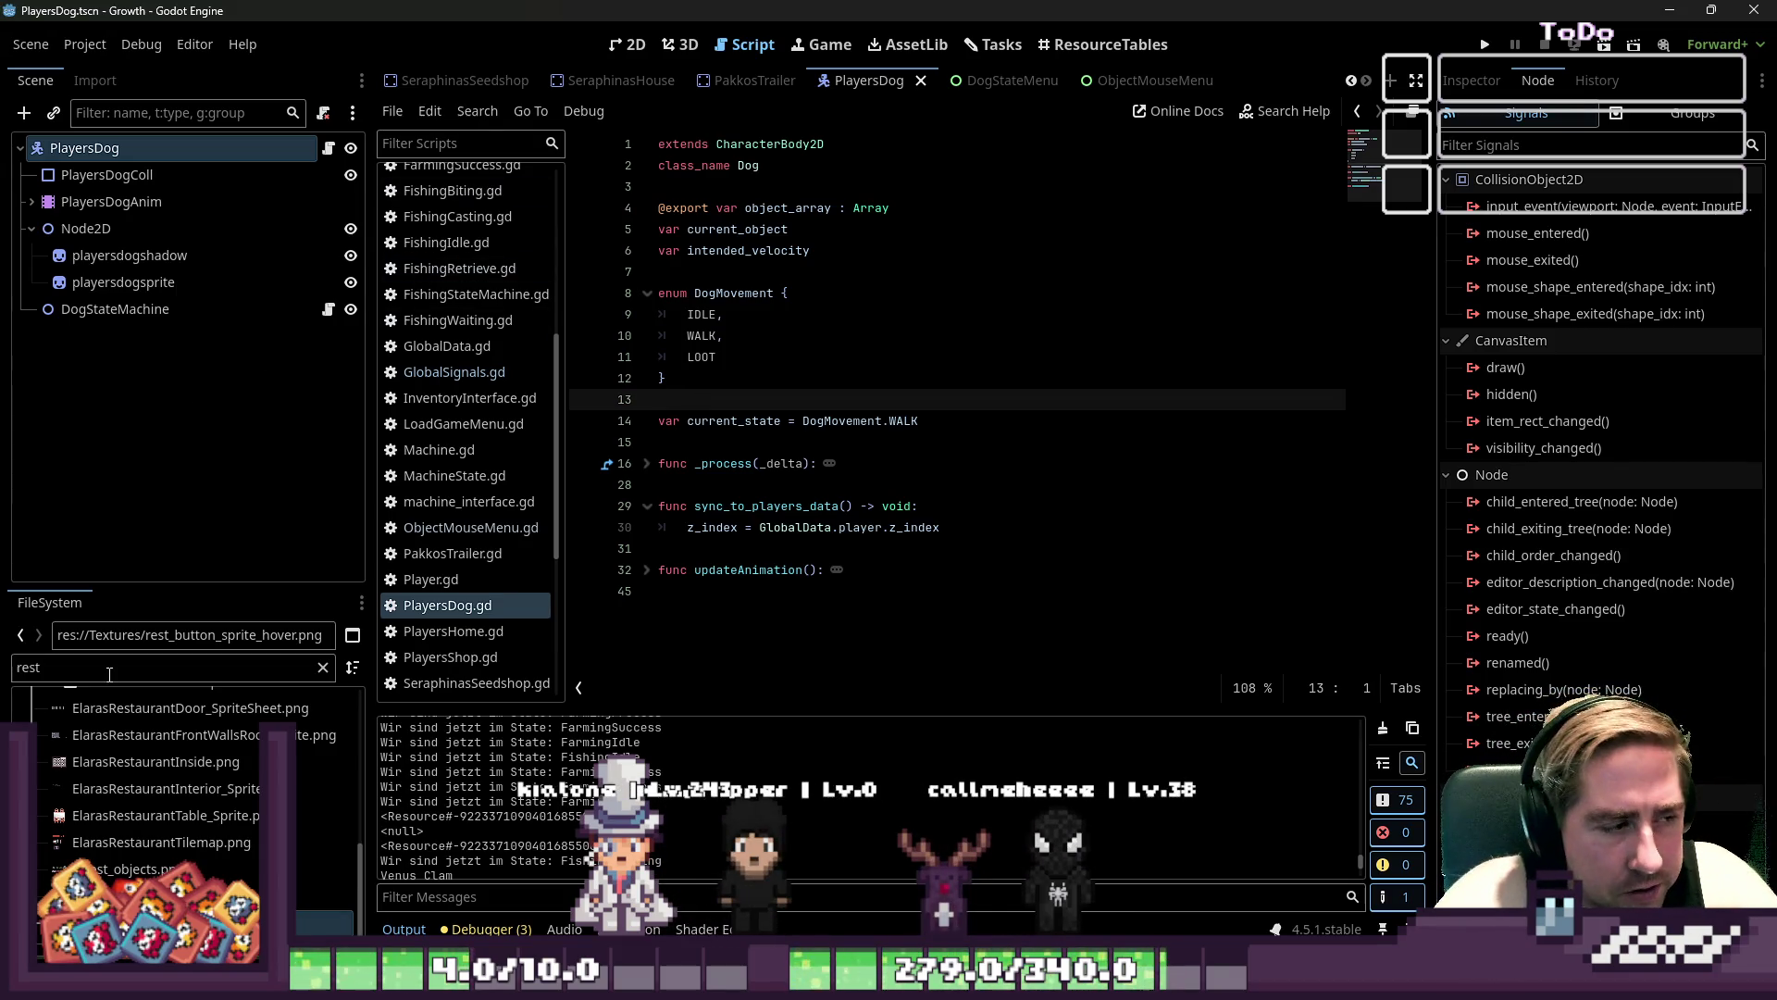
text(DogMe)
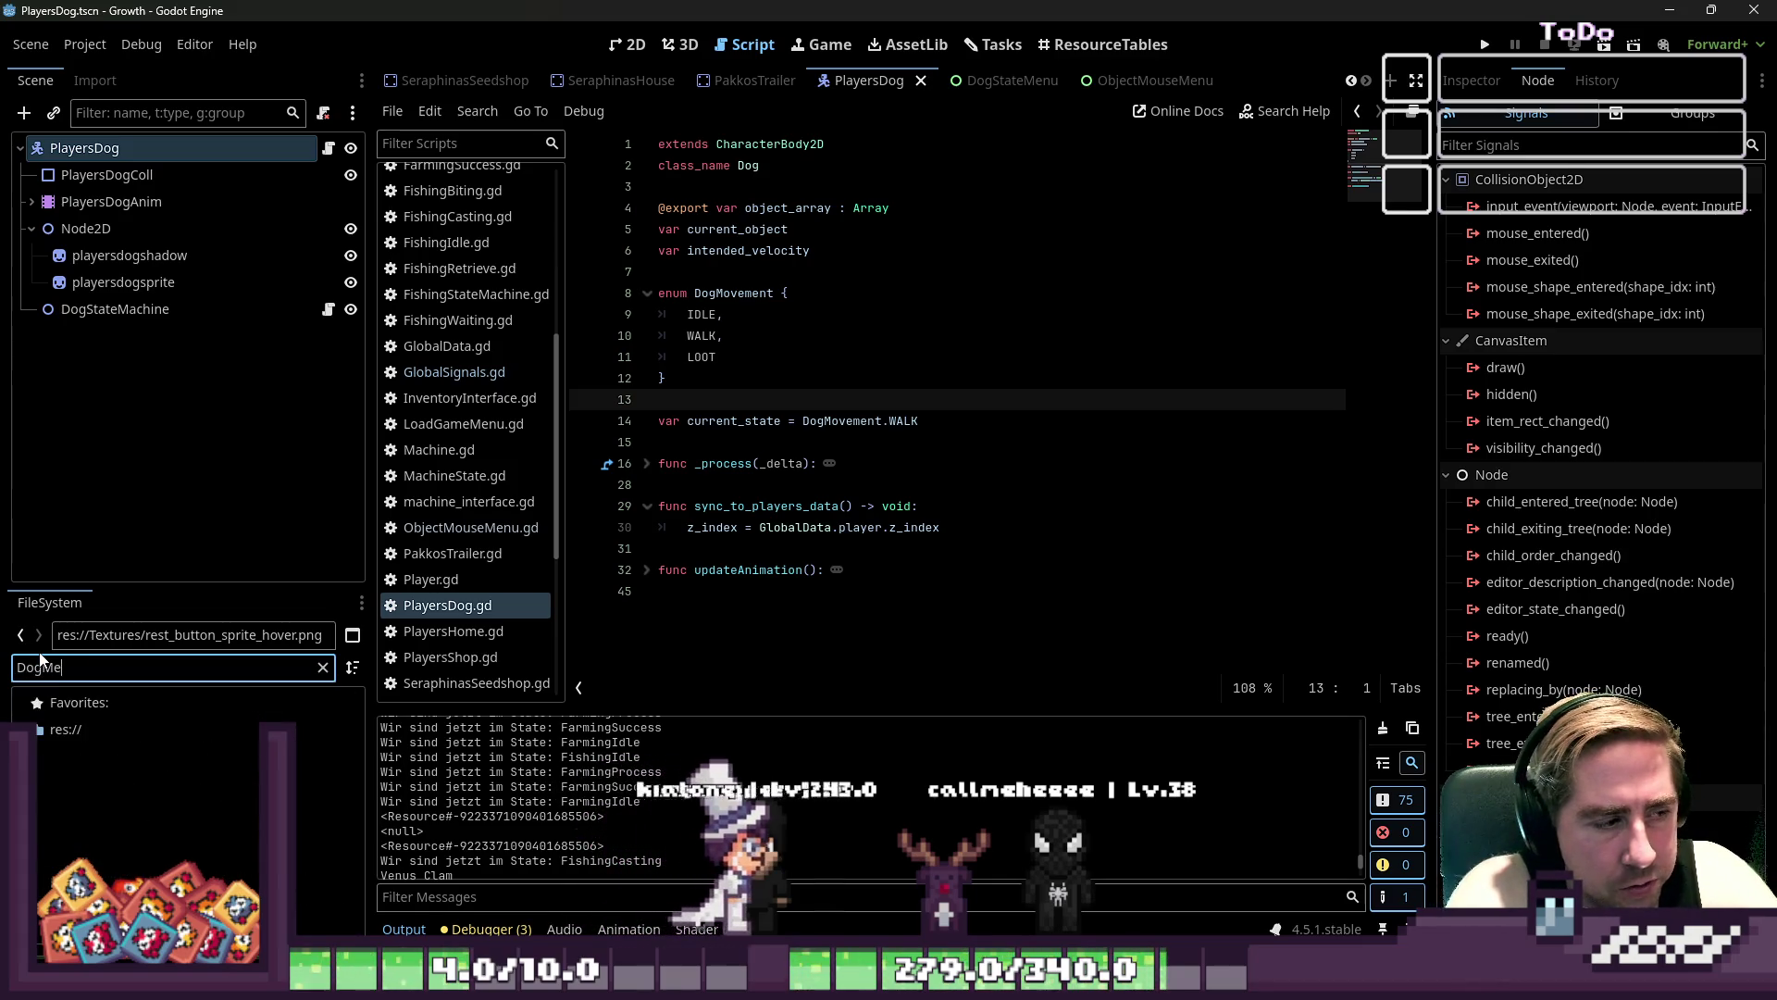
key(BackSpace)
key(BackSpace)
text(State)
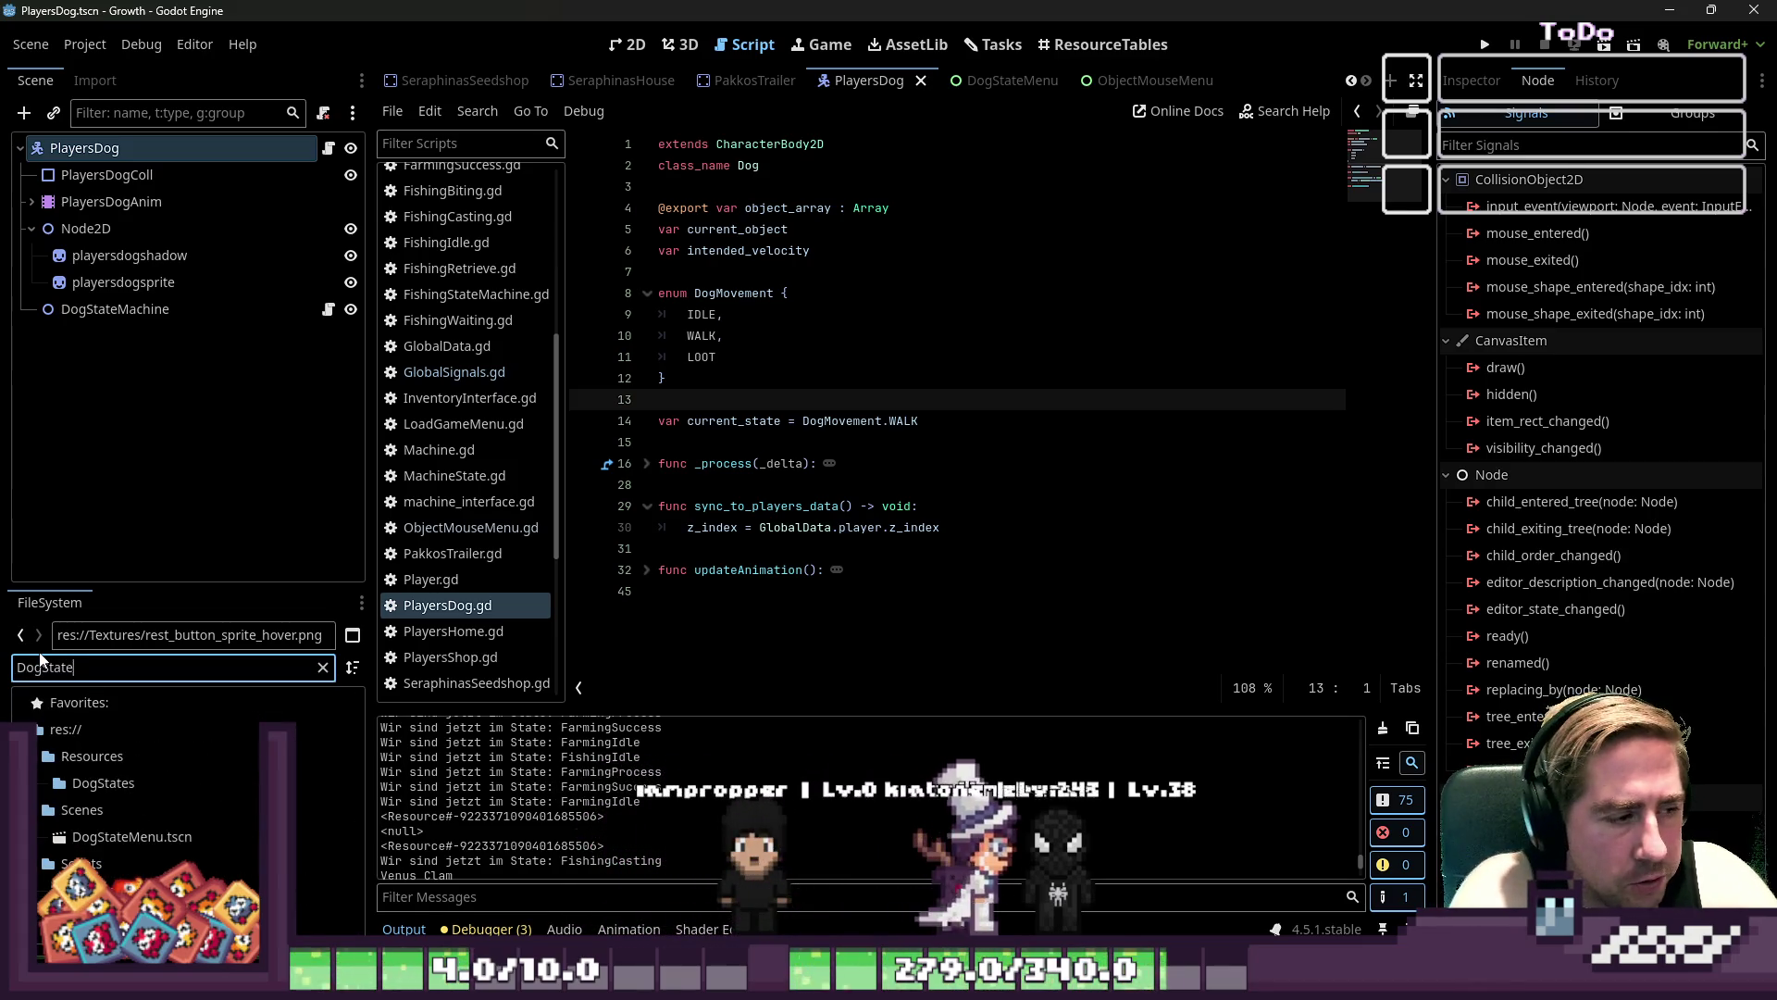
- Instance DogStateMenu.tscn as a child of the PlayersDog node
mouse_move(180, 843)
mouse_down()
mouse_move(134, 837)
mouse_move(309, 229)
mouse_move(145, 155)
mouse_up()
click(627, 45)
scroll(861, 442, down, 5)
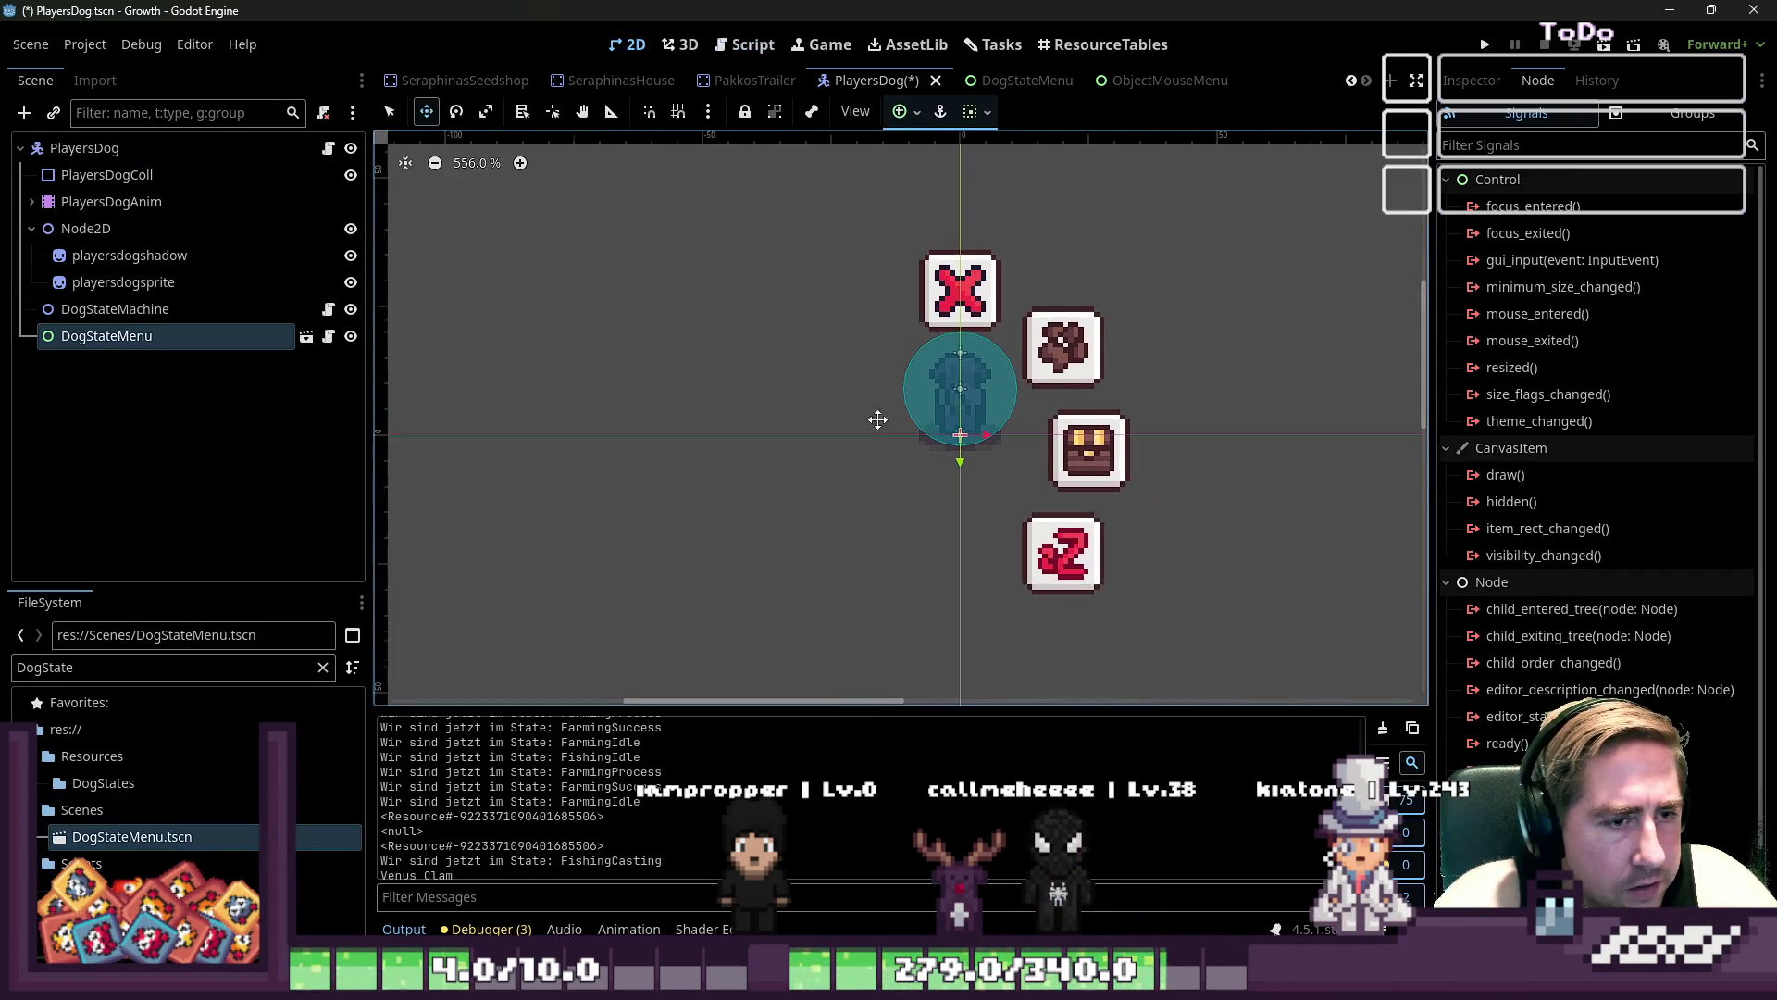
- Try raising the menu above the dog, undo it, and bring up ObjectMouseMenu for comparison
drag(993, 460, 998, 413)
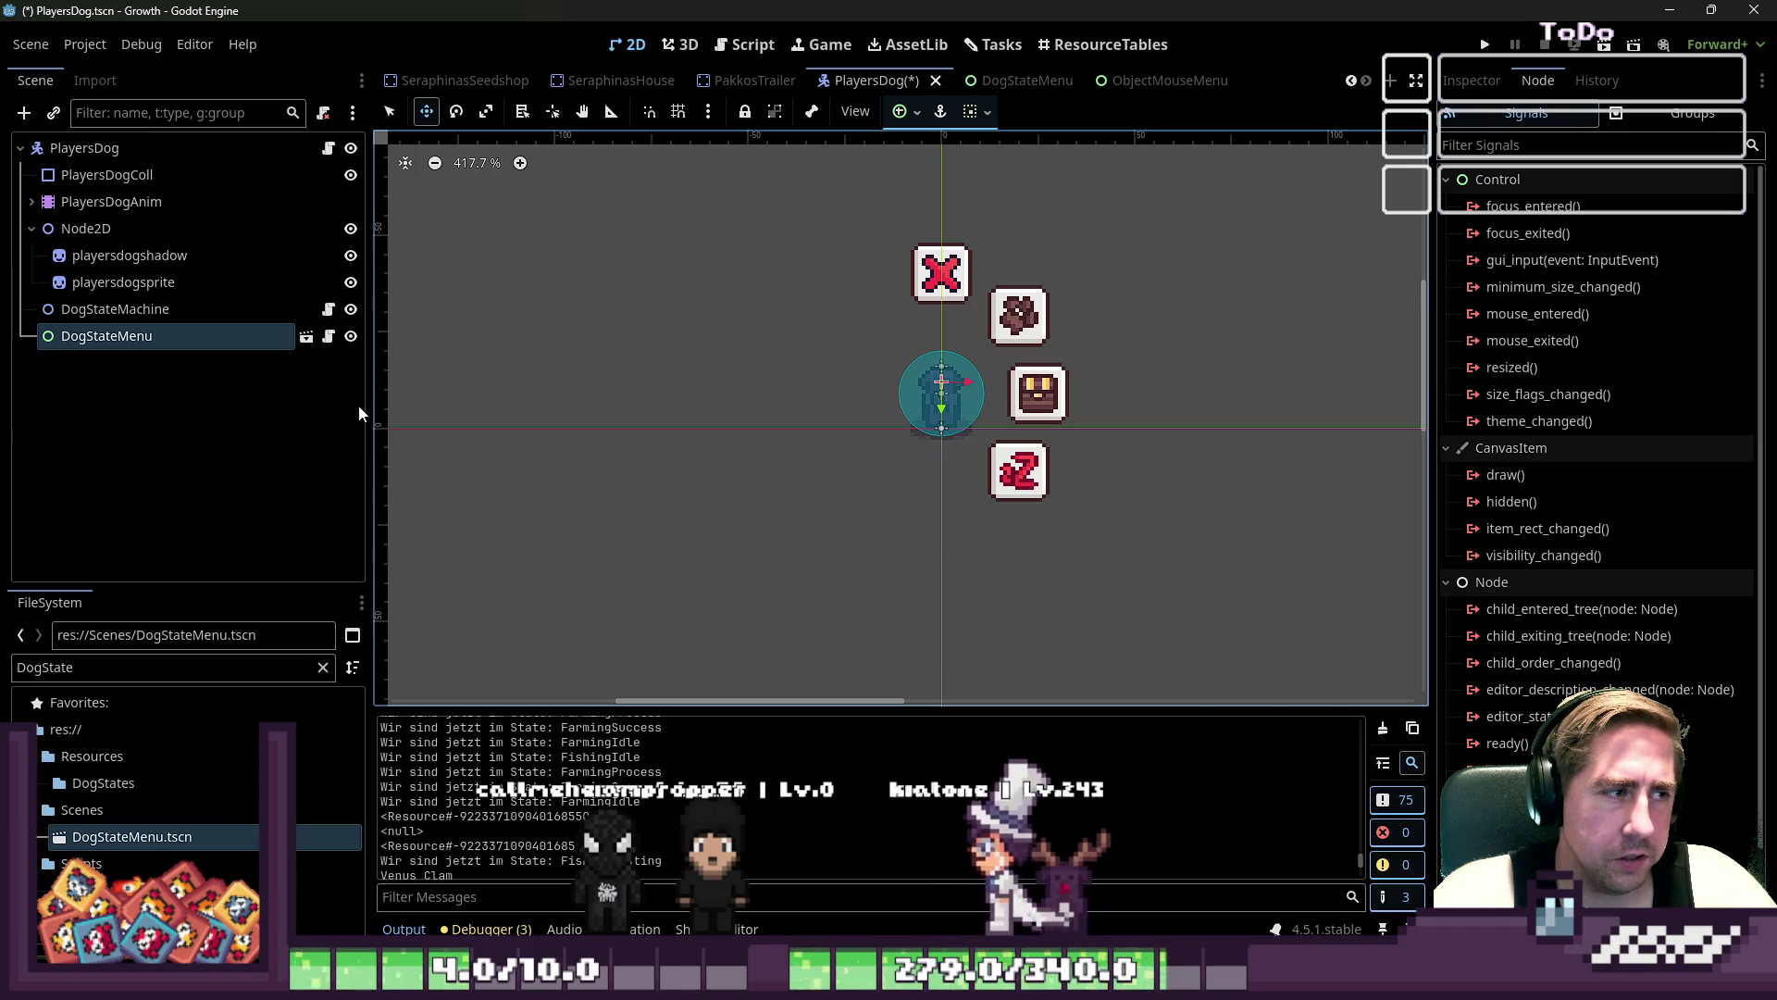
key(ctrl+z)
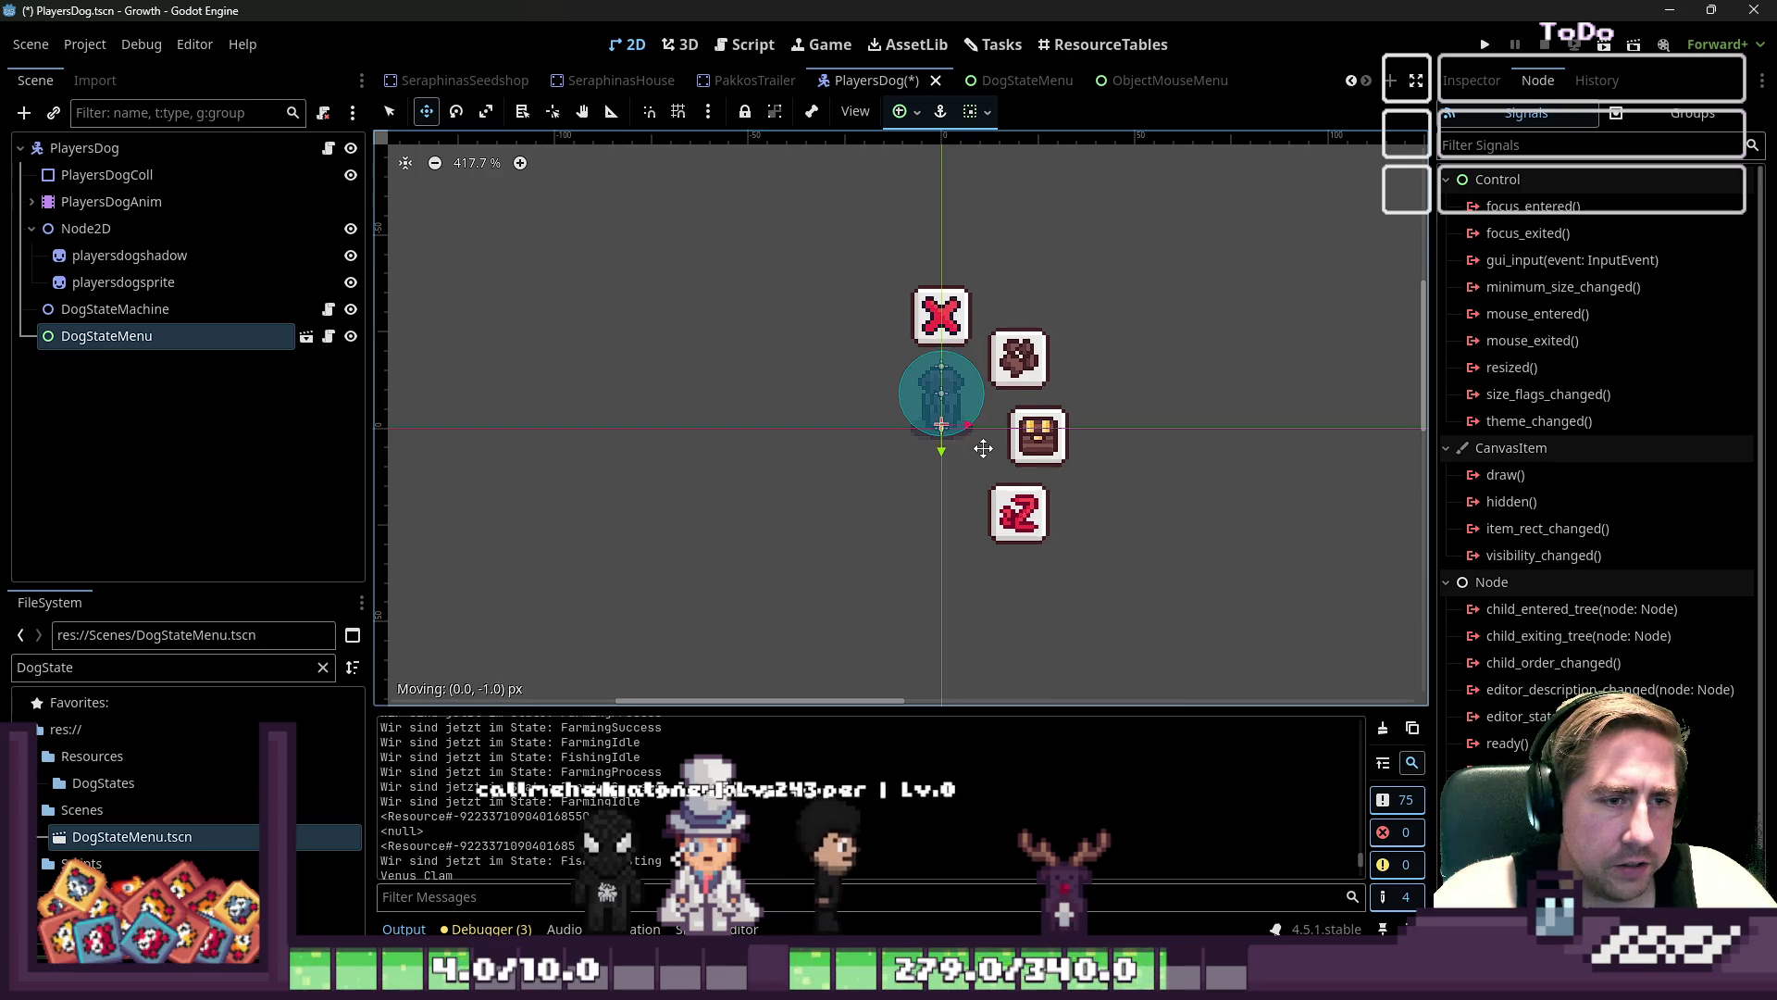
key(ctrl+shift+z)
key(ctrl+z)
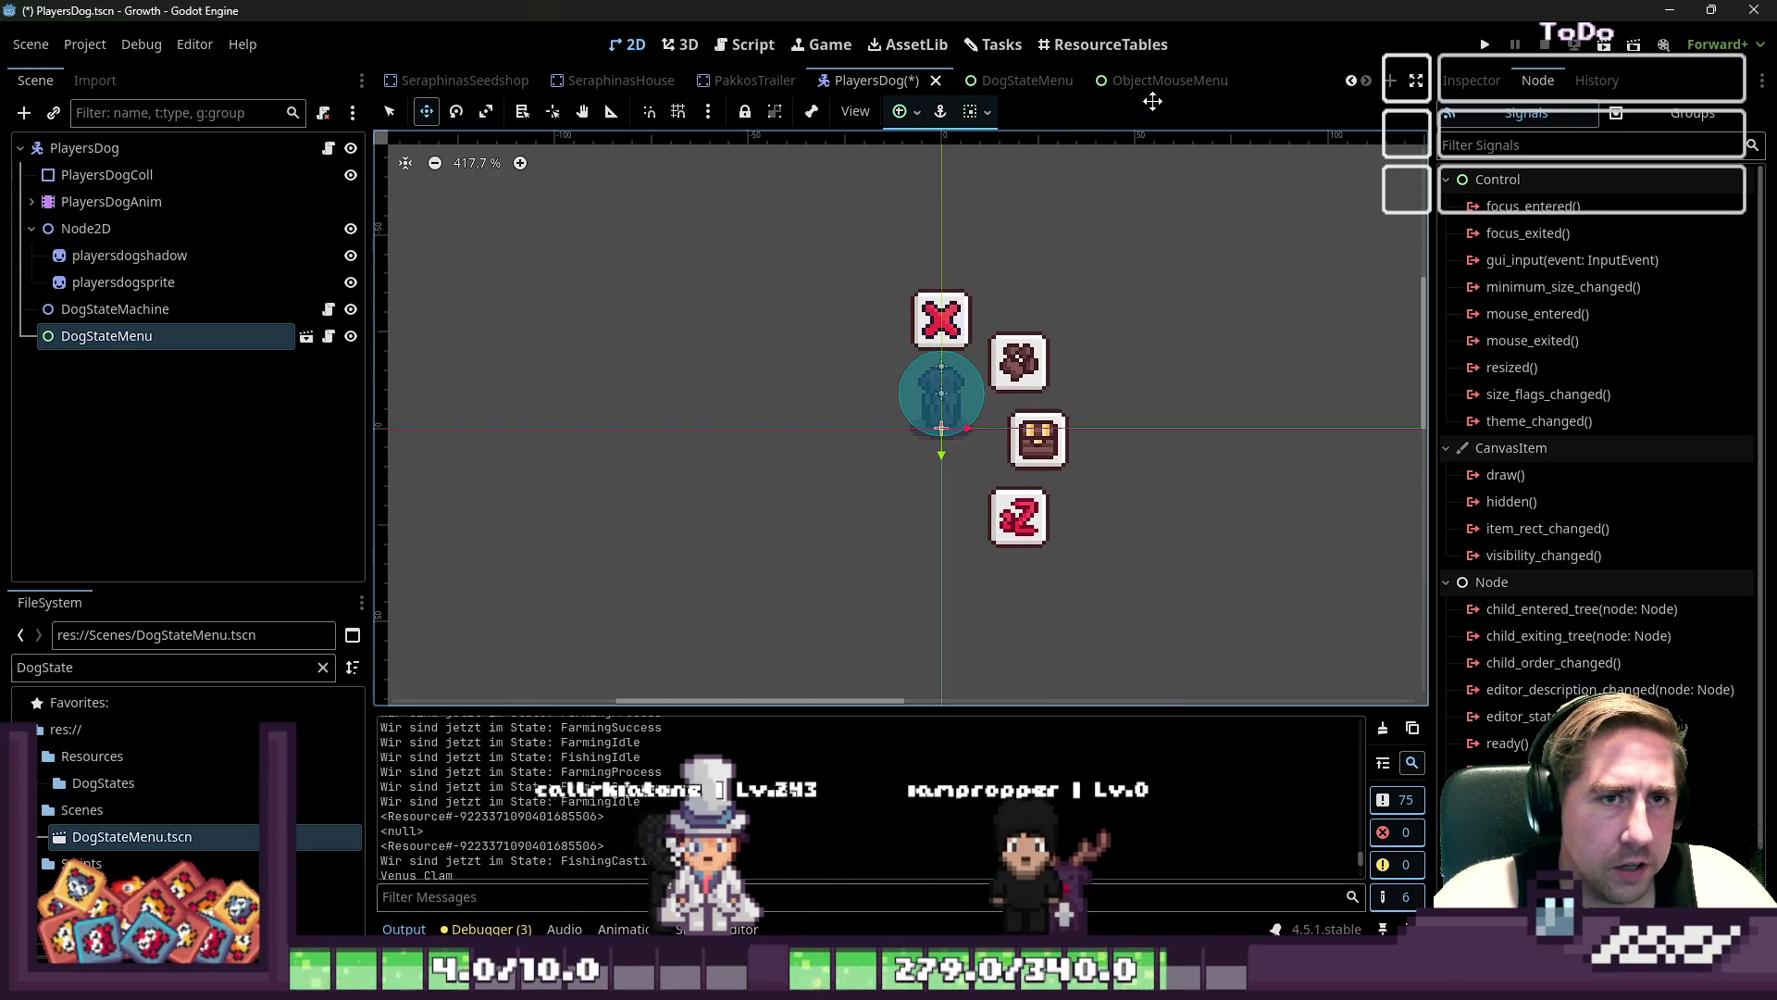
click(1163, 86)
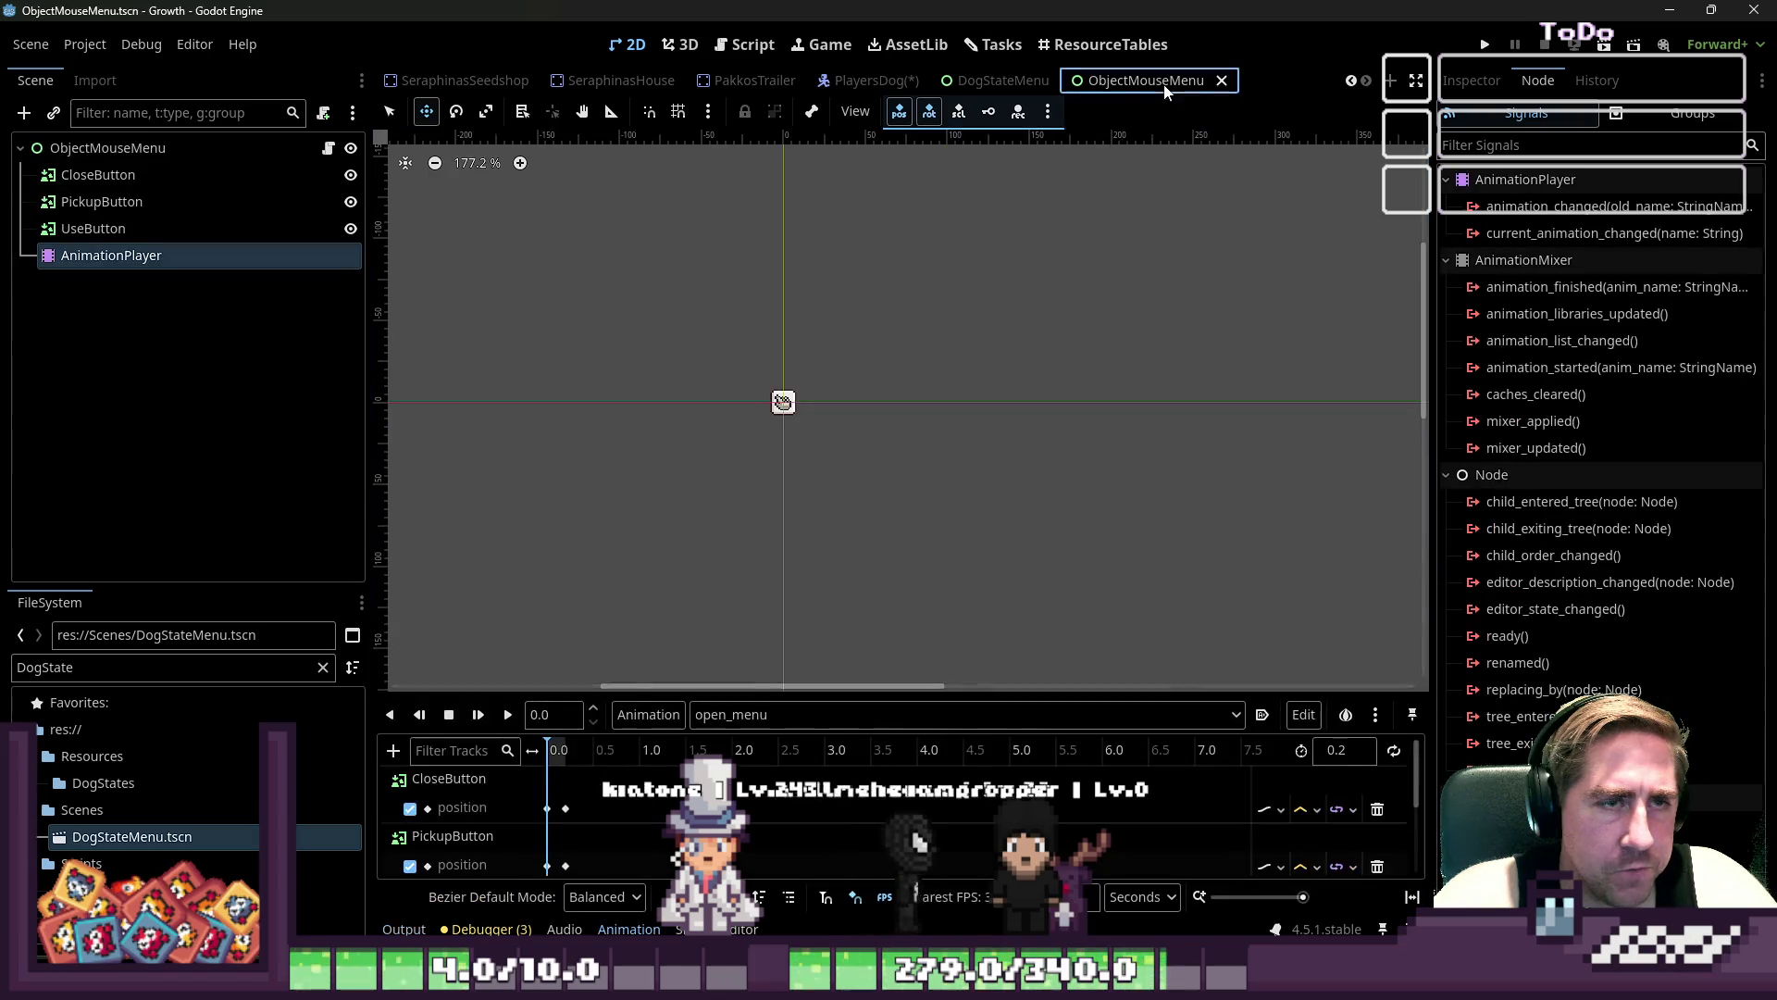
- Inspect ObjectMouseMenu's buttons and AnimationPlayer animations, then close that scene
click(97, 175)
click(103, 230)
shift+click(93, 175)
scroll(517, 371, up, 2)
click(222, 259)
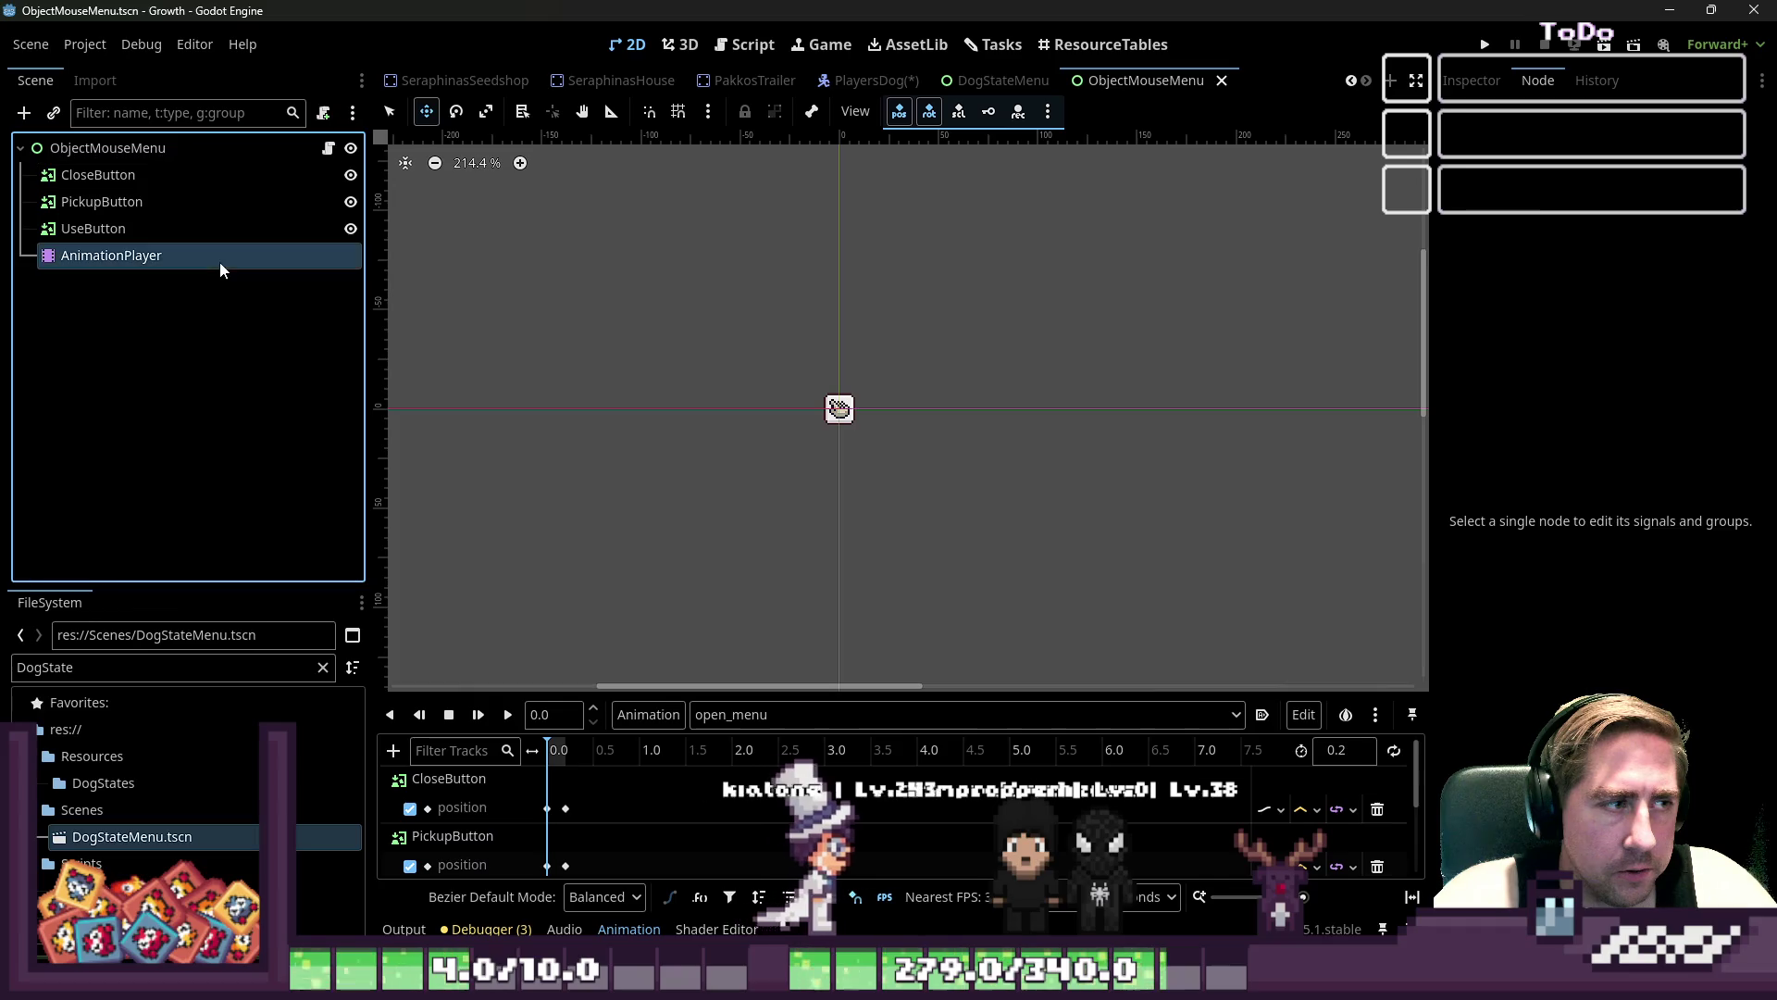
click(806, 715)
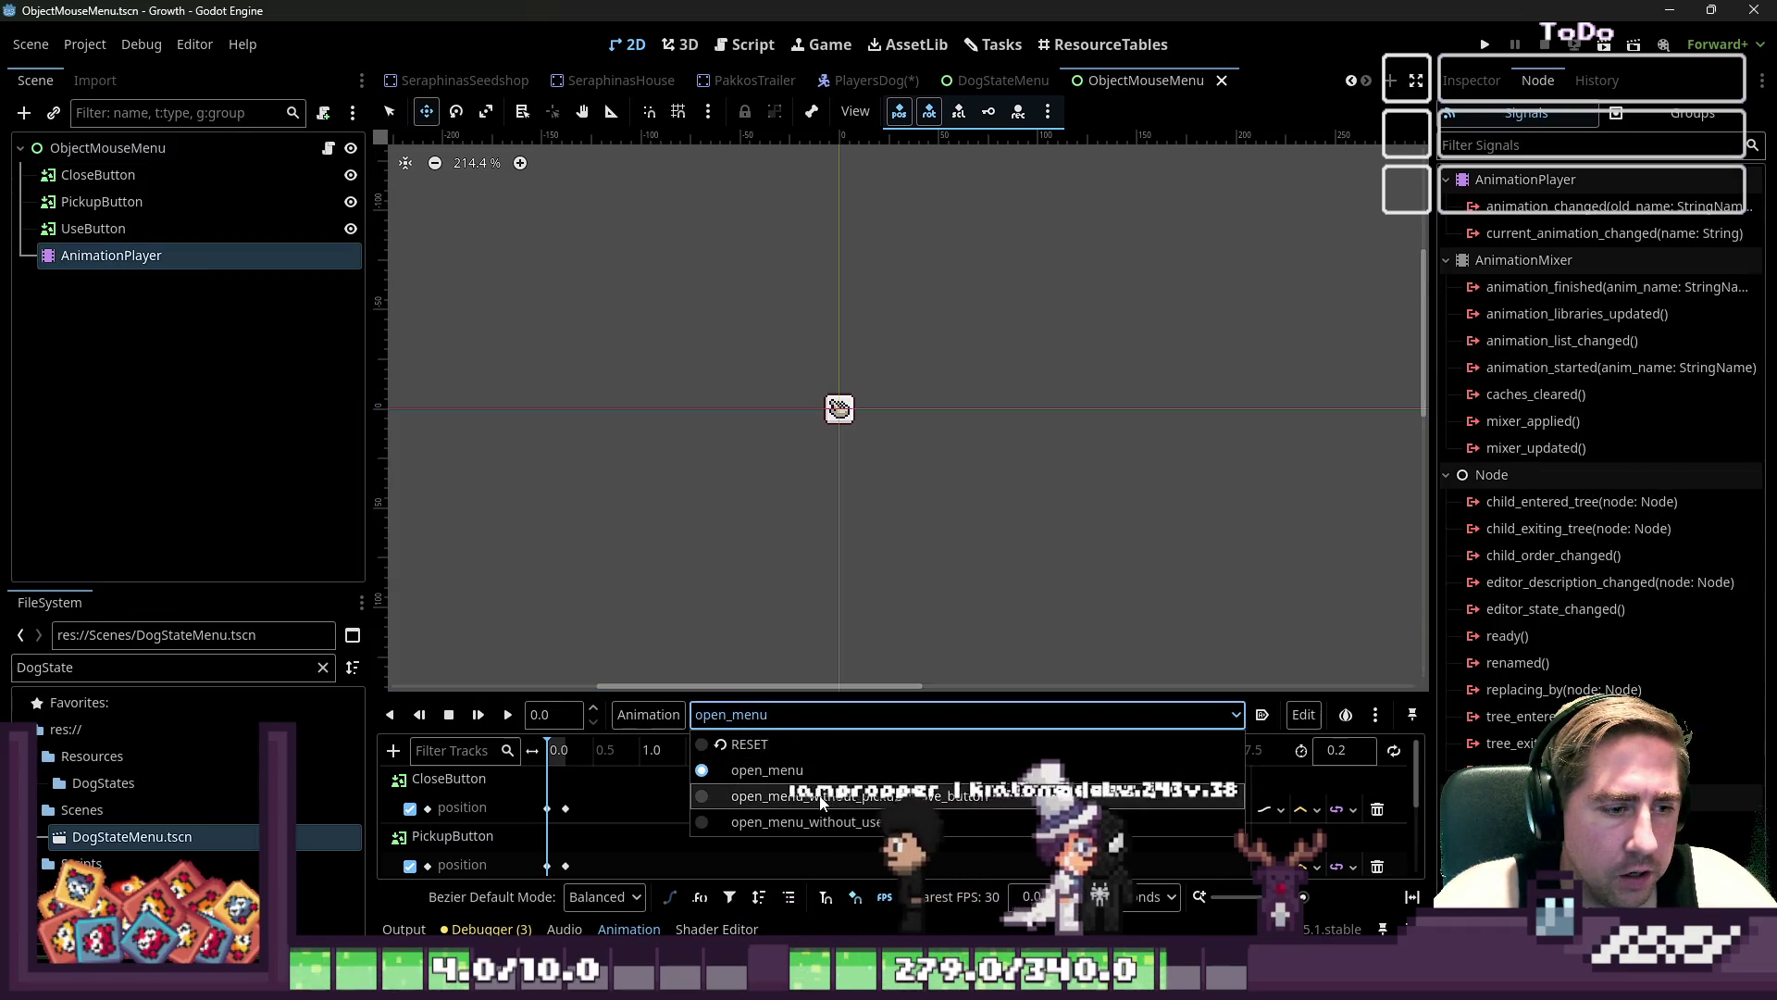
key(Escape)
click(998, 80)
- In DogStateMenu, review the state buttons and play open_menu to see them spread out
click(1197, 87)
click(1222, 80)
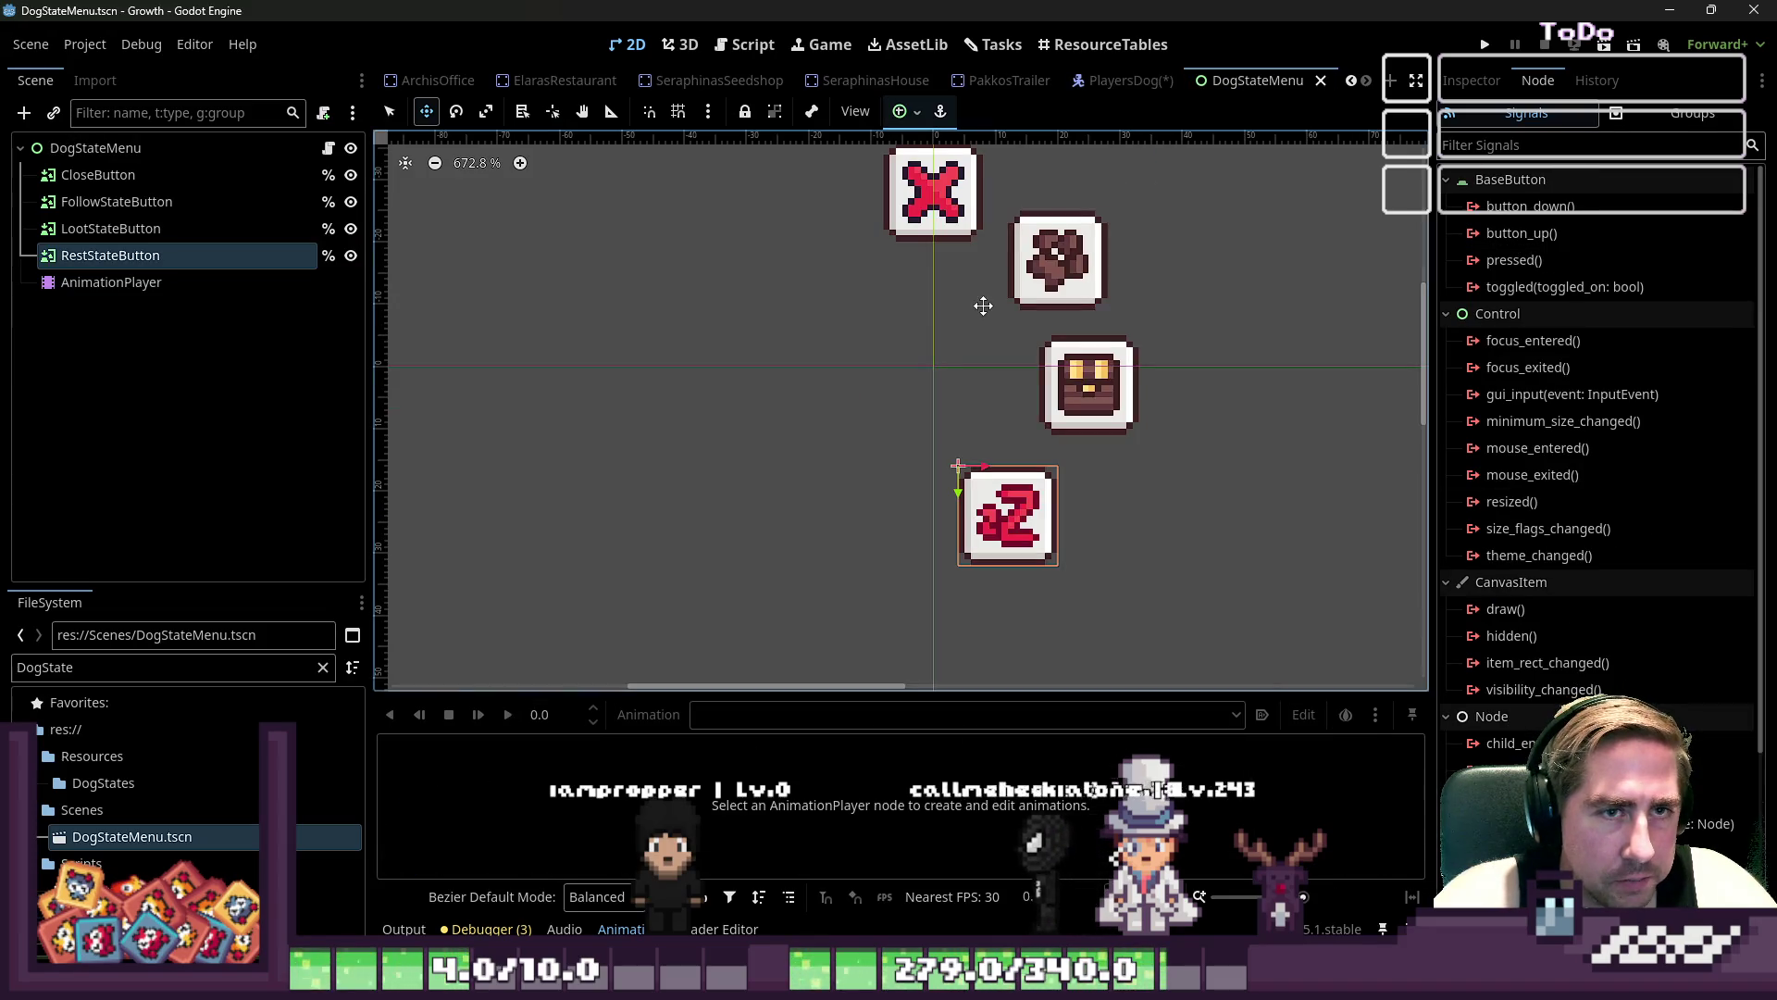
click(139, 229)
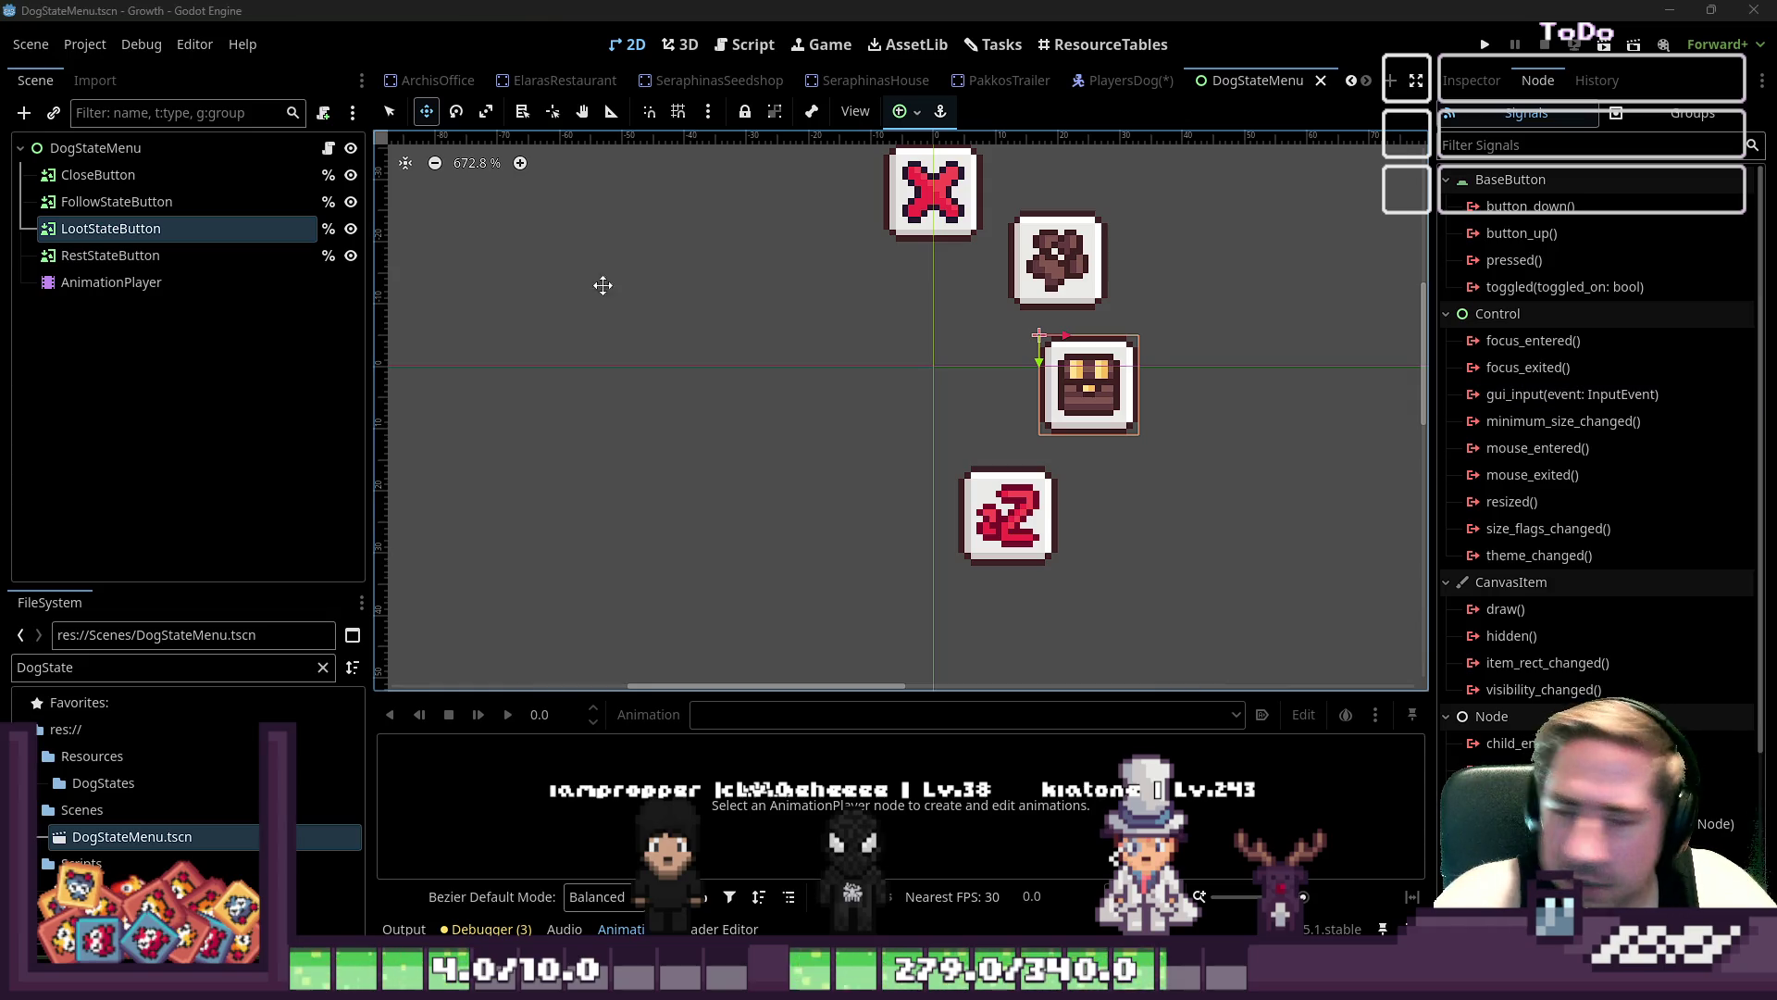
click(103, 175)
click(103, 202)
click(104, 255)
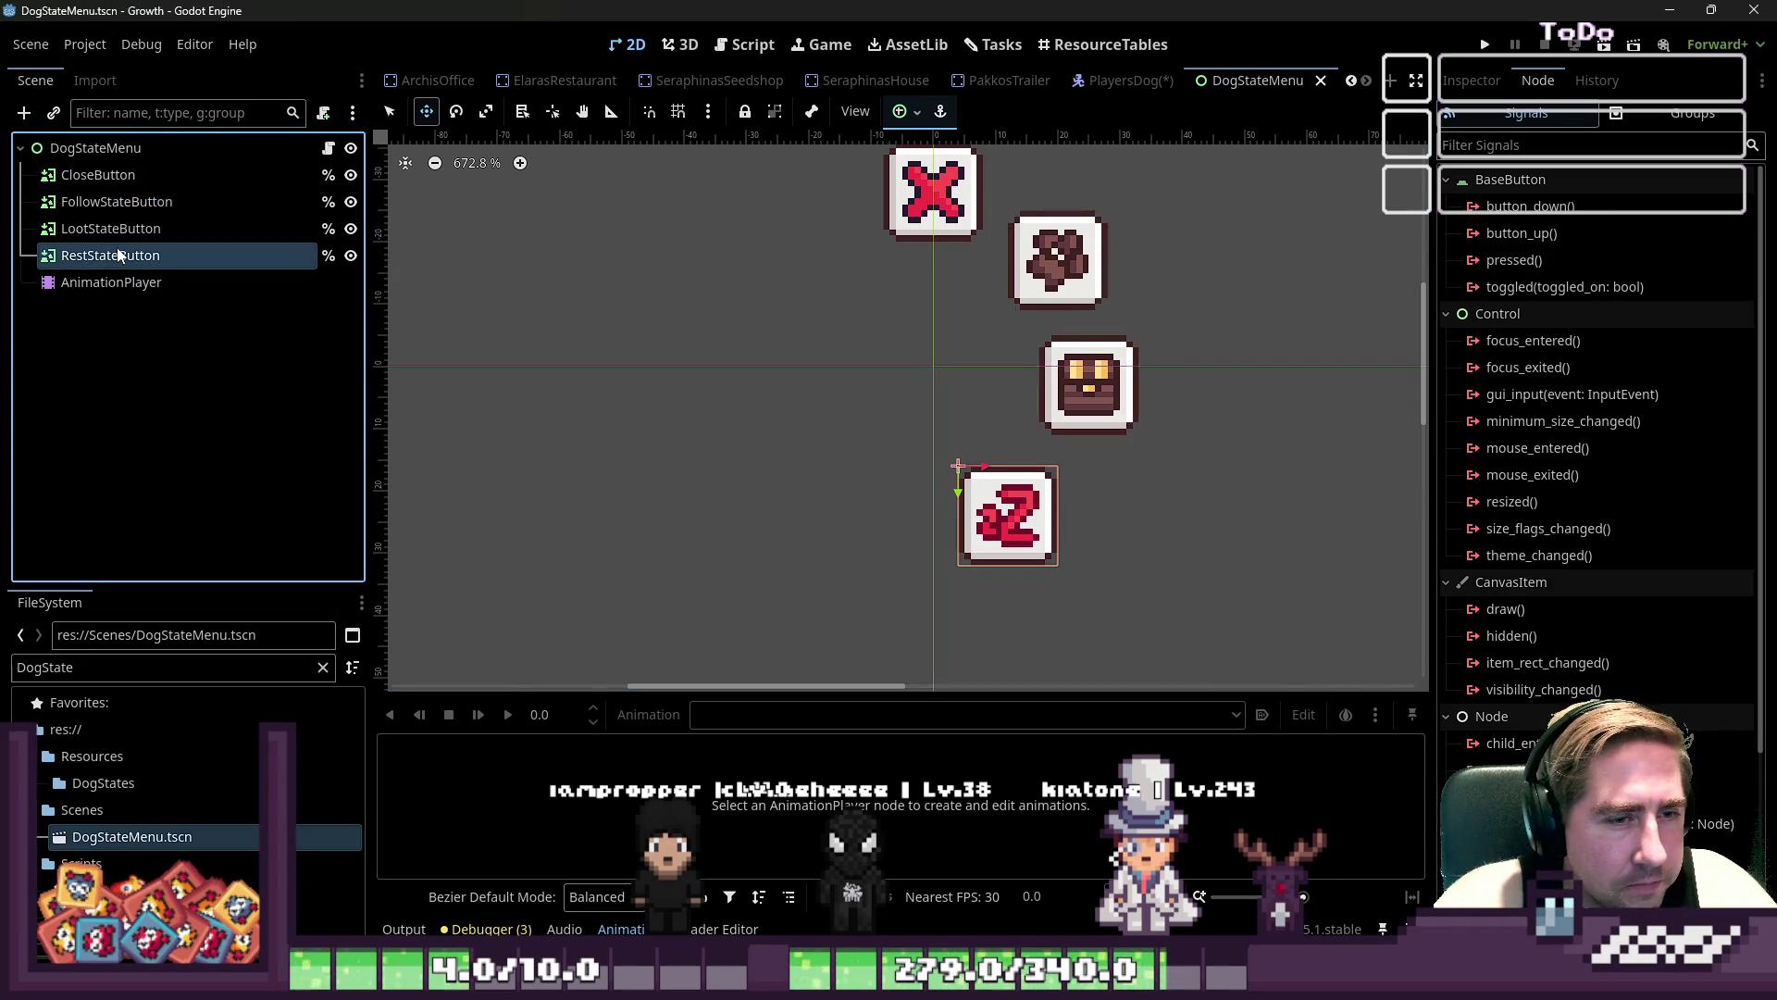
click(104, 283)
click(93, 148)
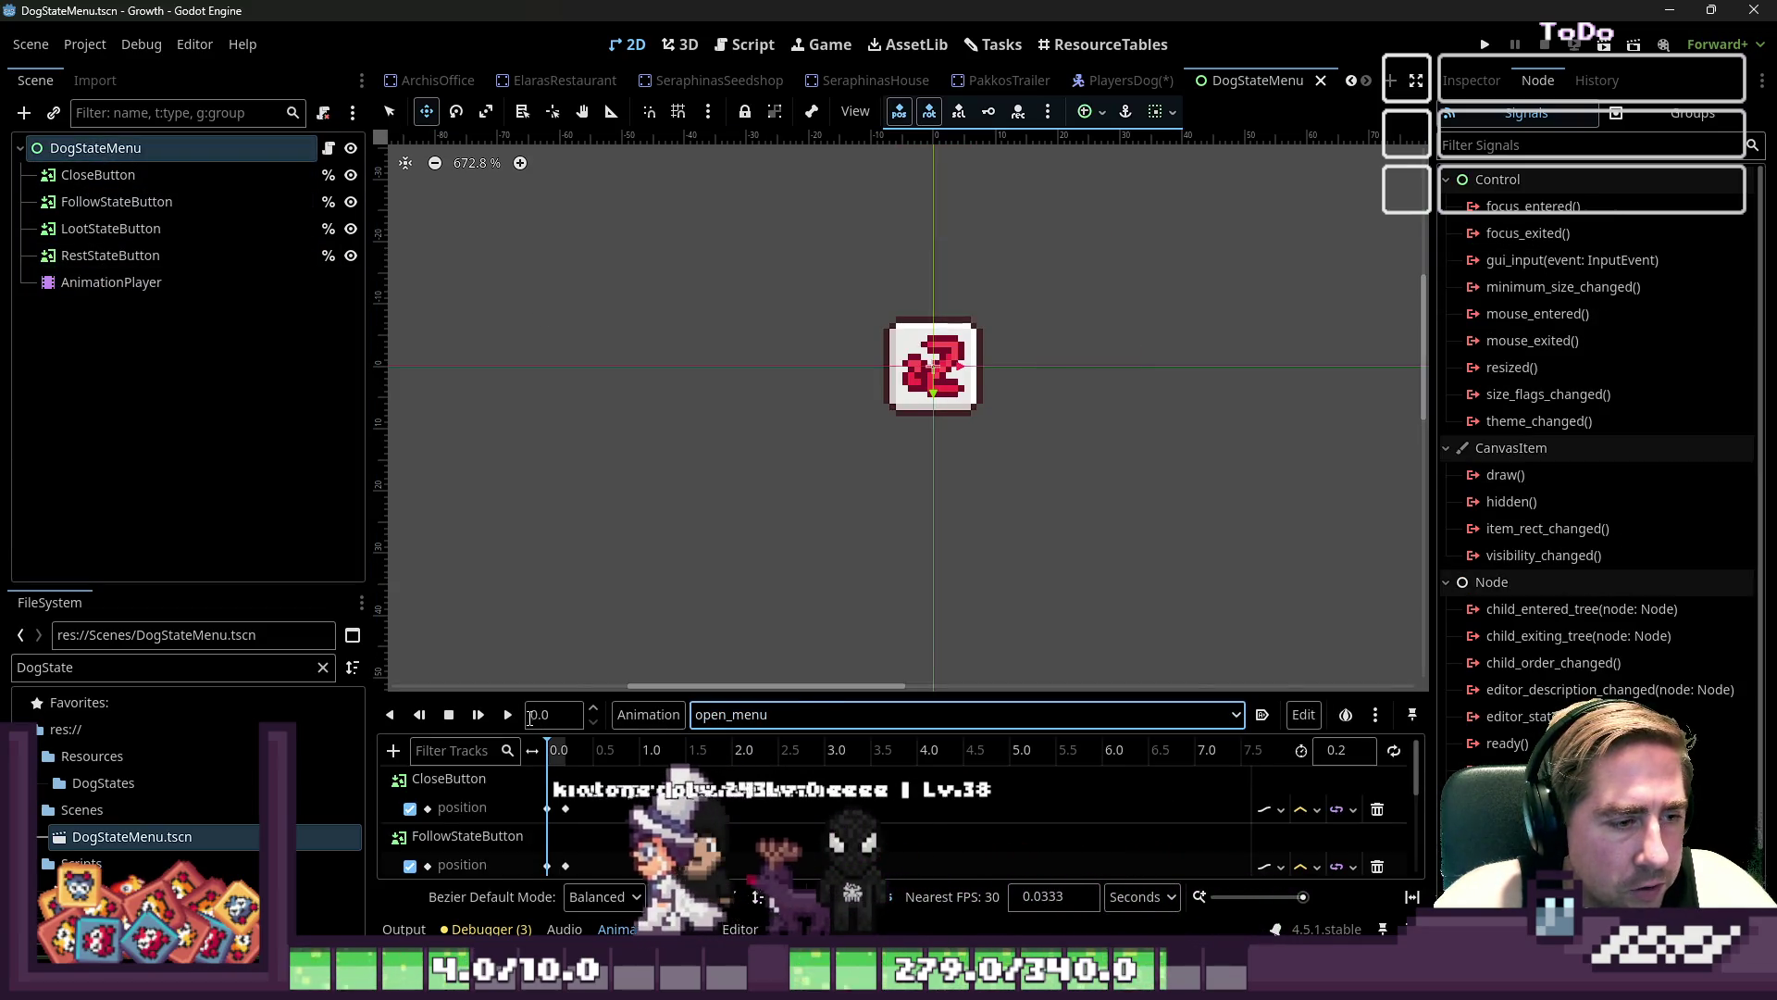
click(508, 715)
- Move the whole DogStateMenu up 10 px, save, and return to PlayersDog
scroll(994, 500, down, 4)
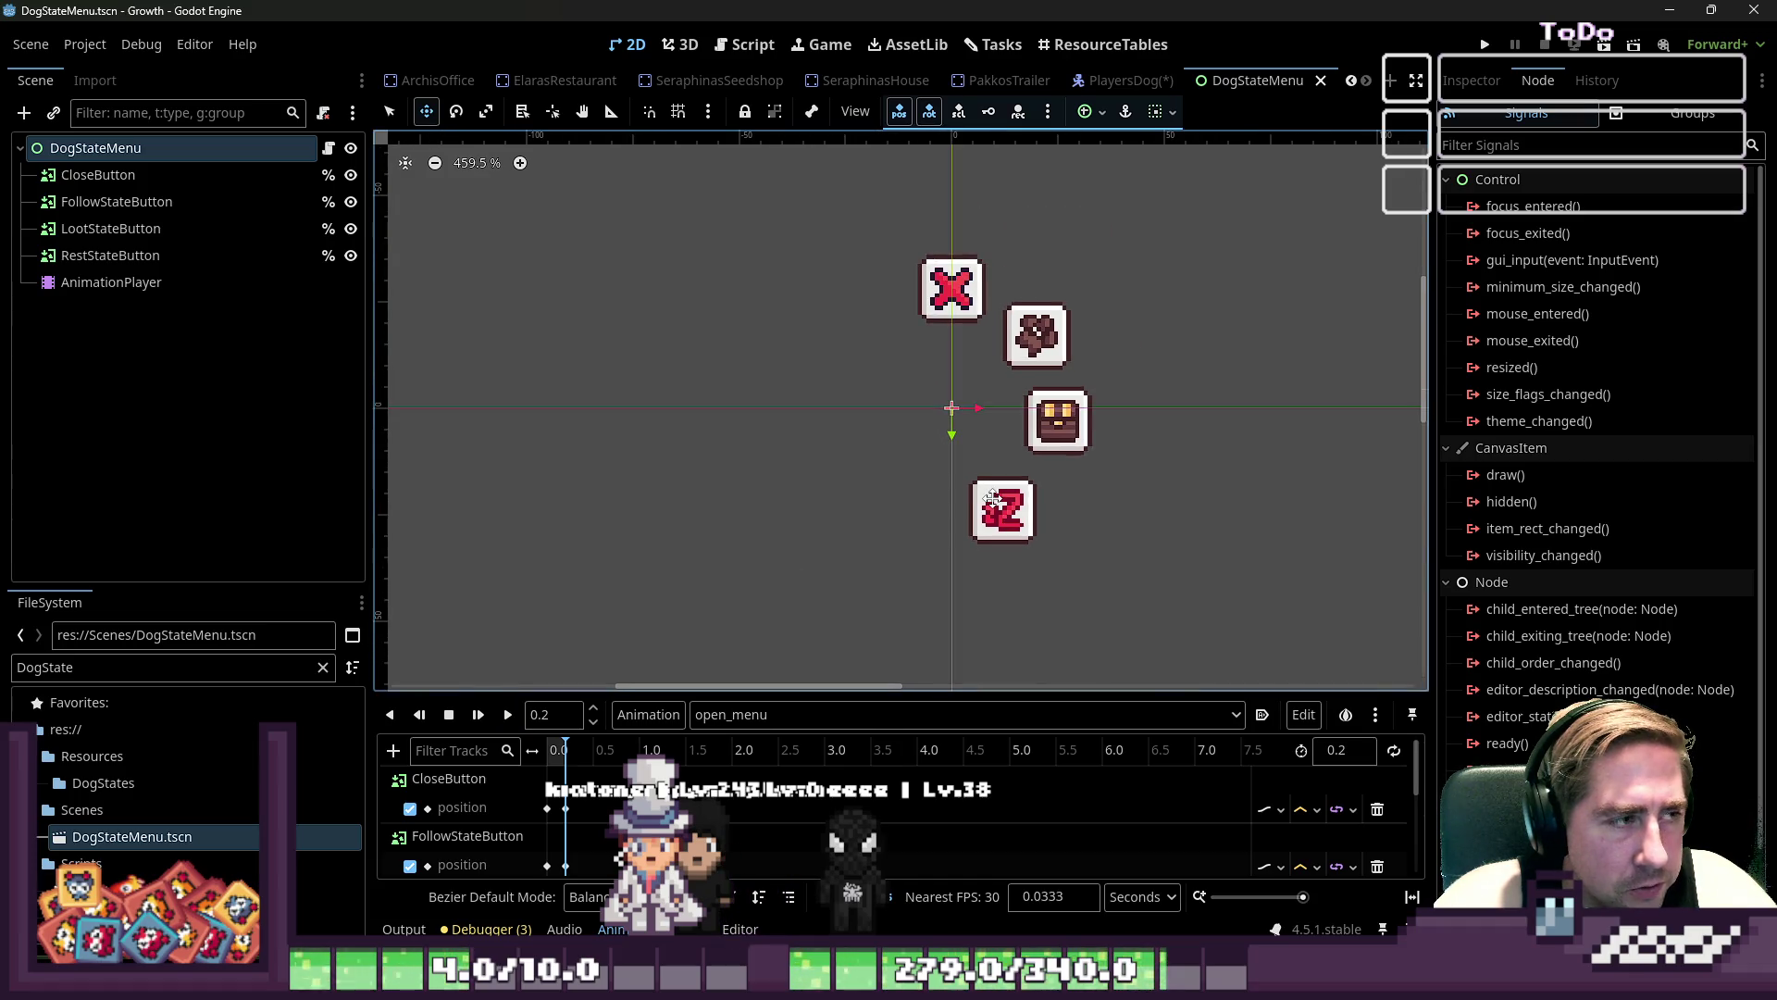
drag(908, 408, 918, 372)
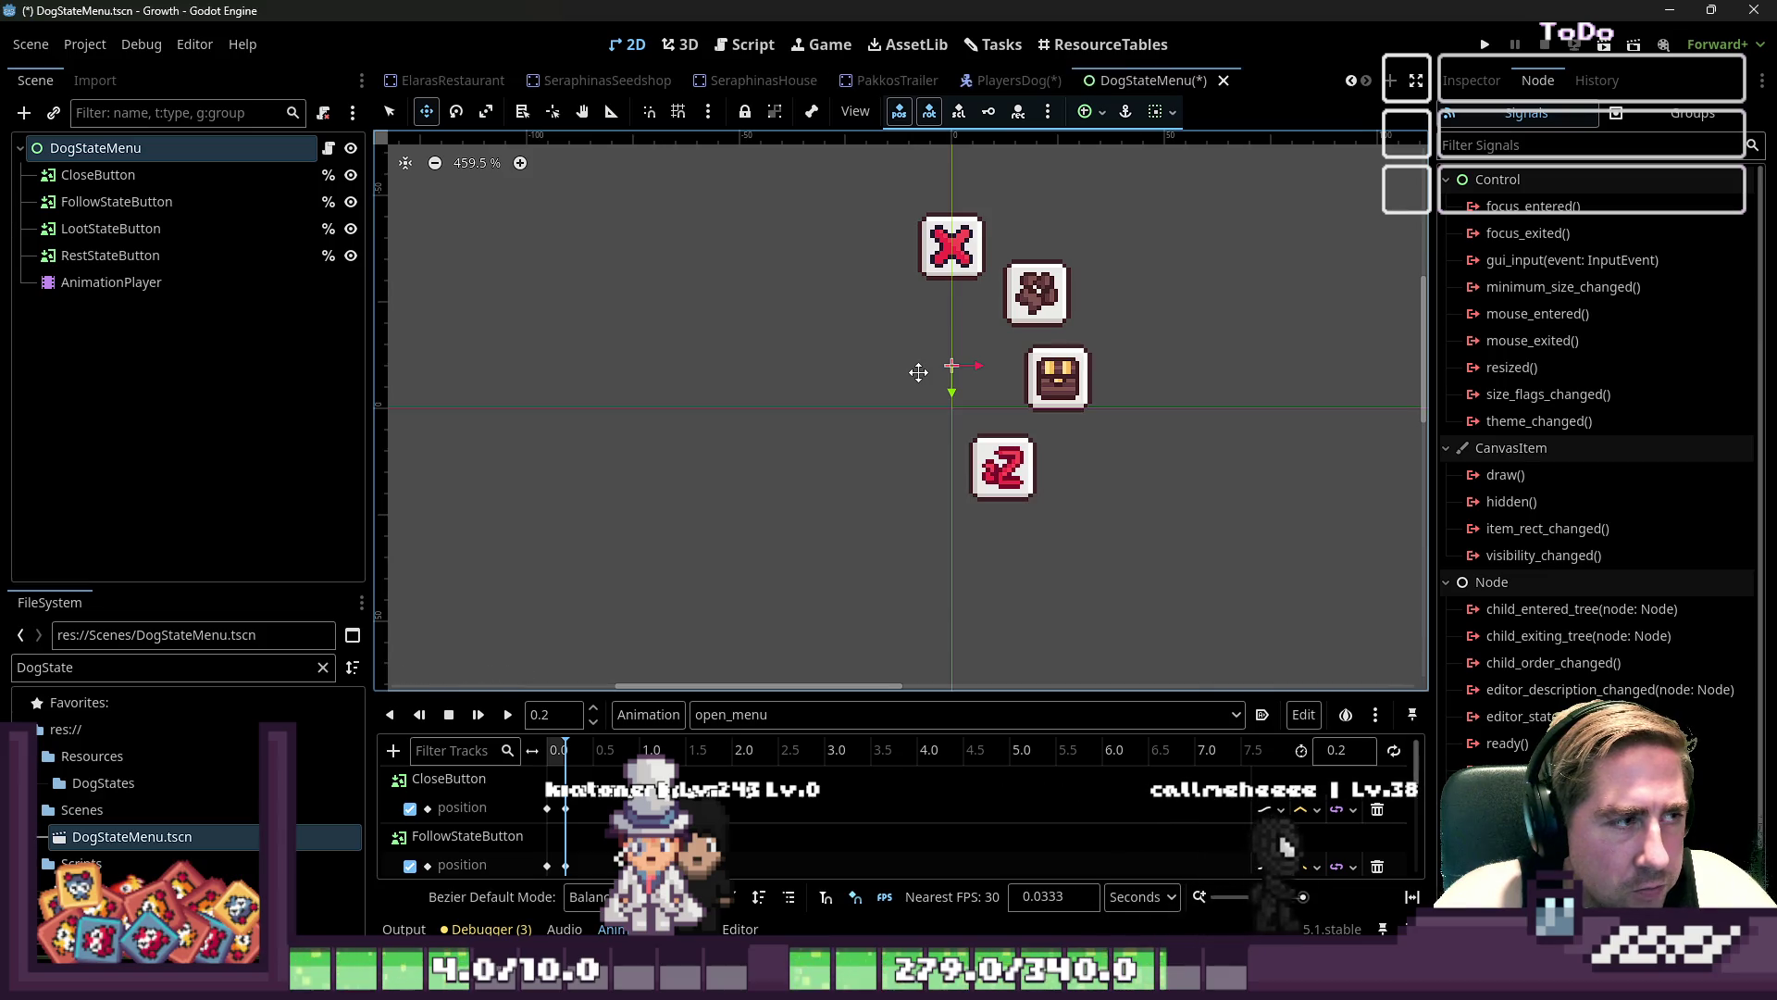
key(ctrl+s)
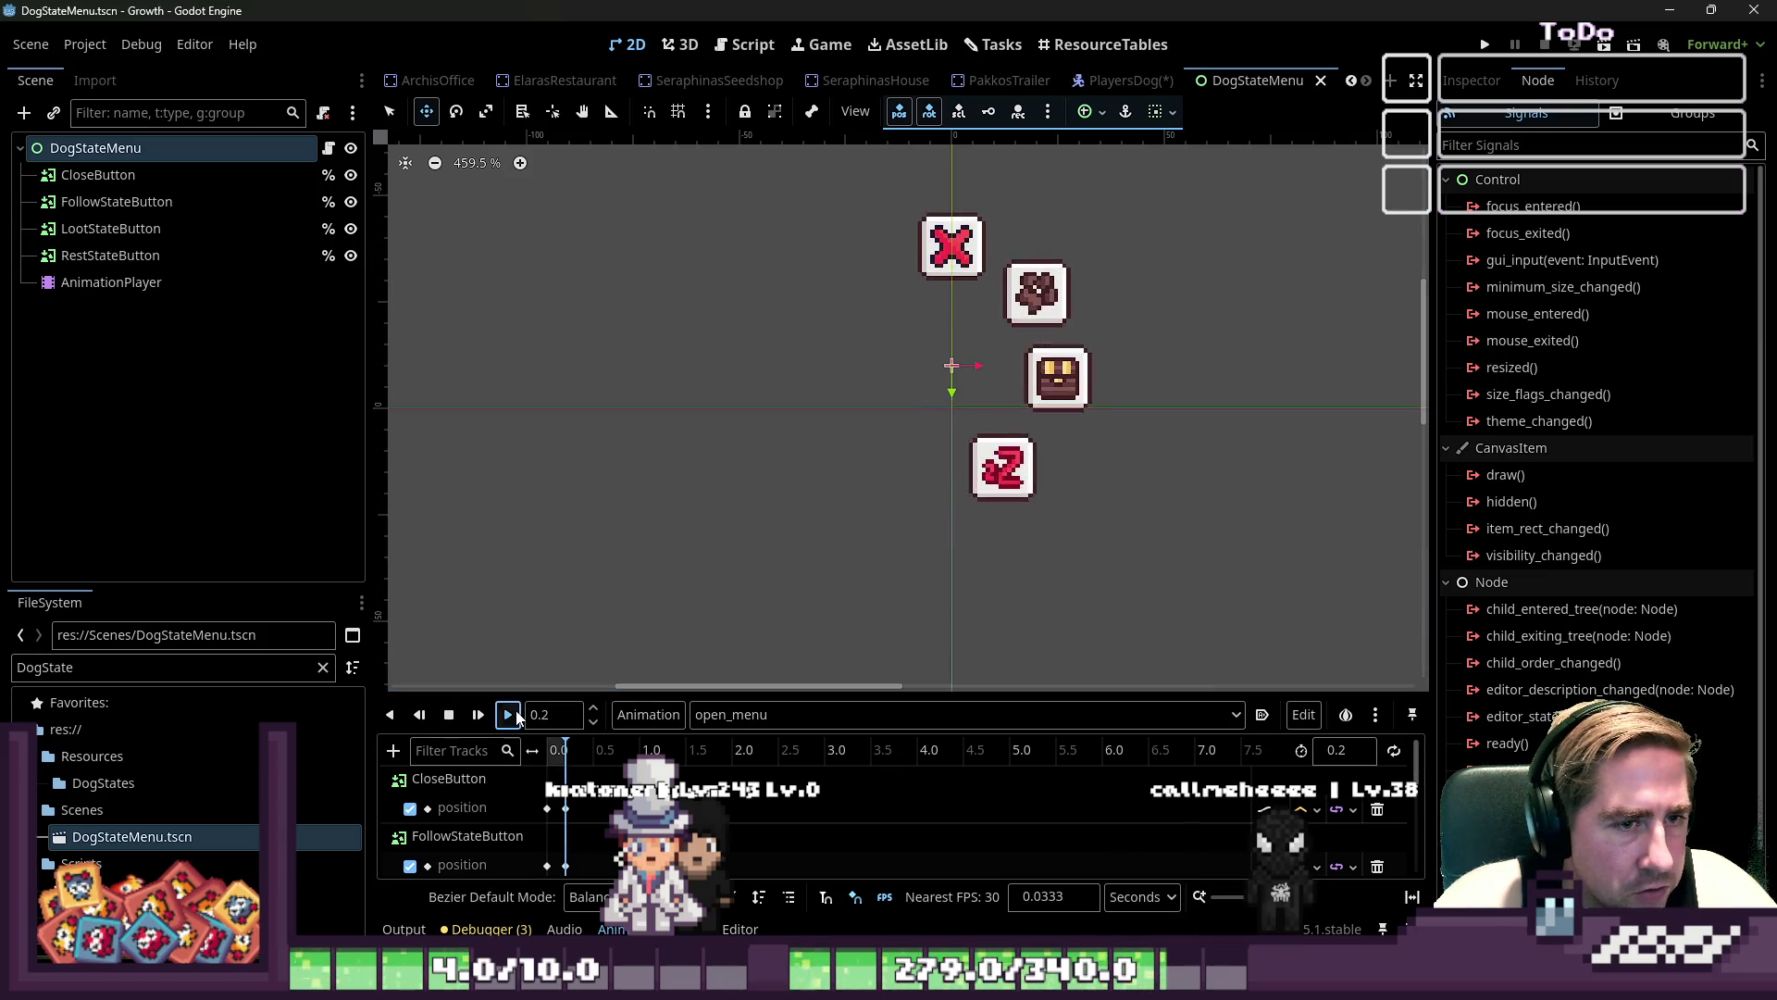
click(1124, 81)
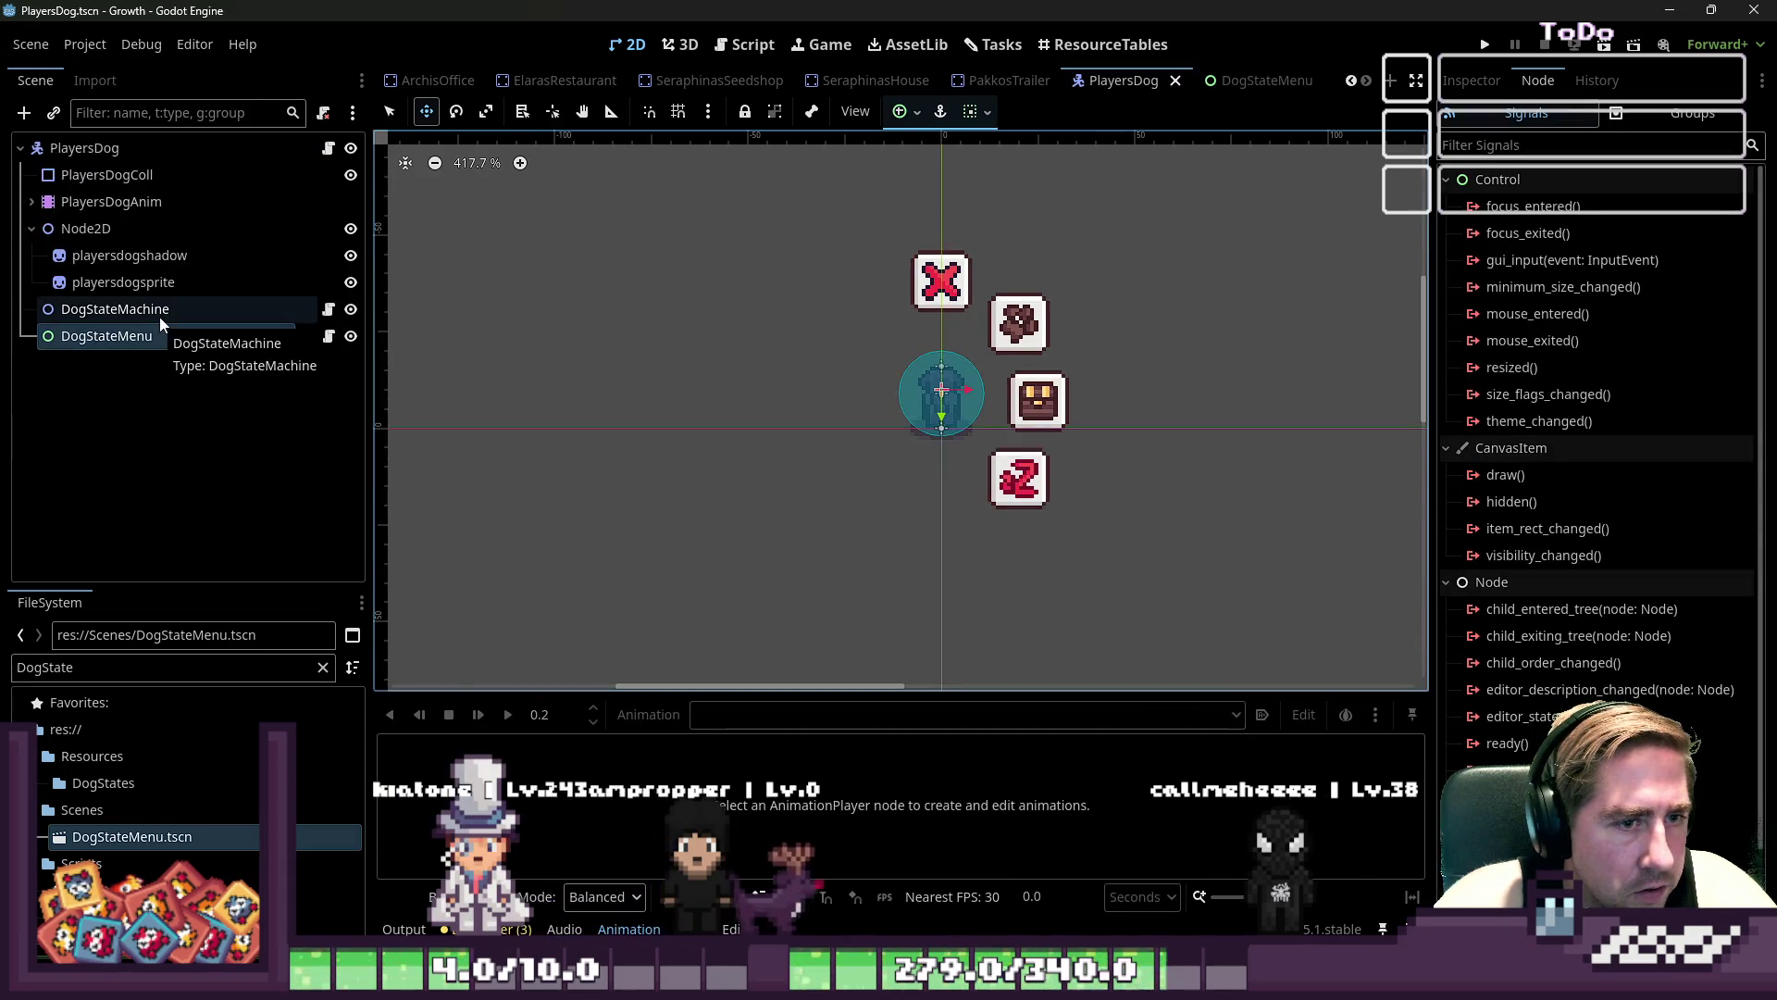
- Nudge the menu instance in PlayersDog, then undo the last DogStateMenu move and save
drag(746, 429, 748, 474)
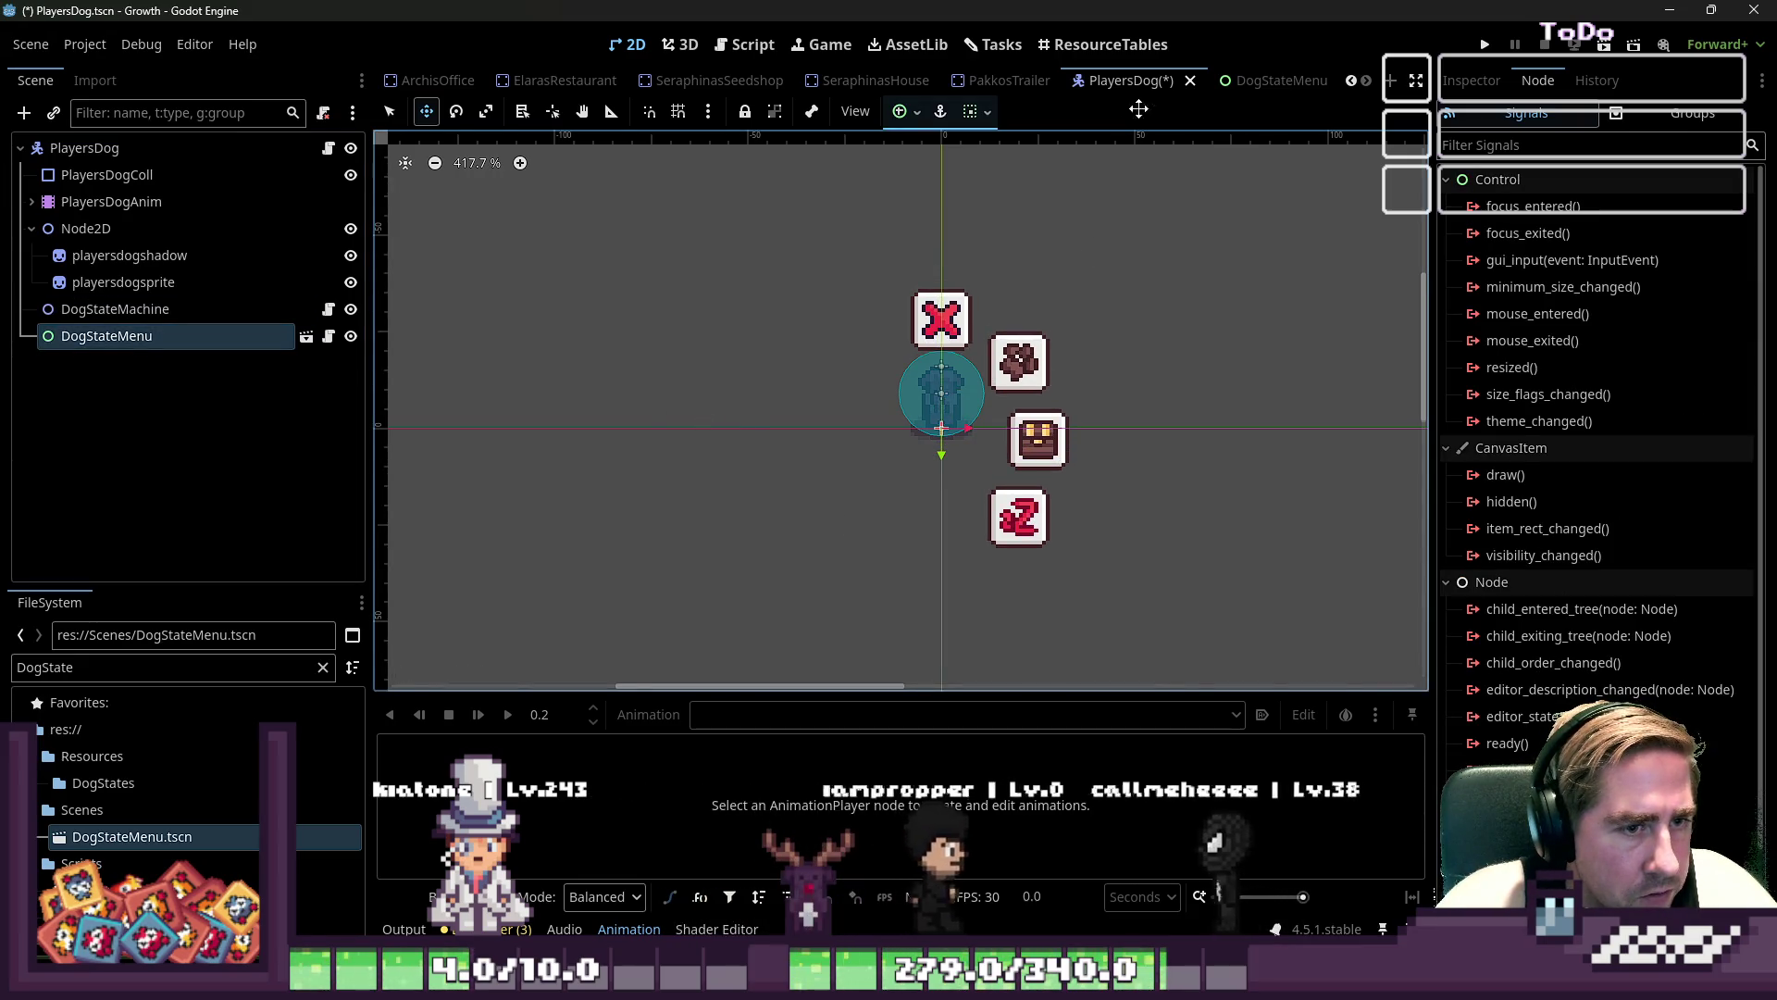
key(ctrl+s)
click(1240, 81)
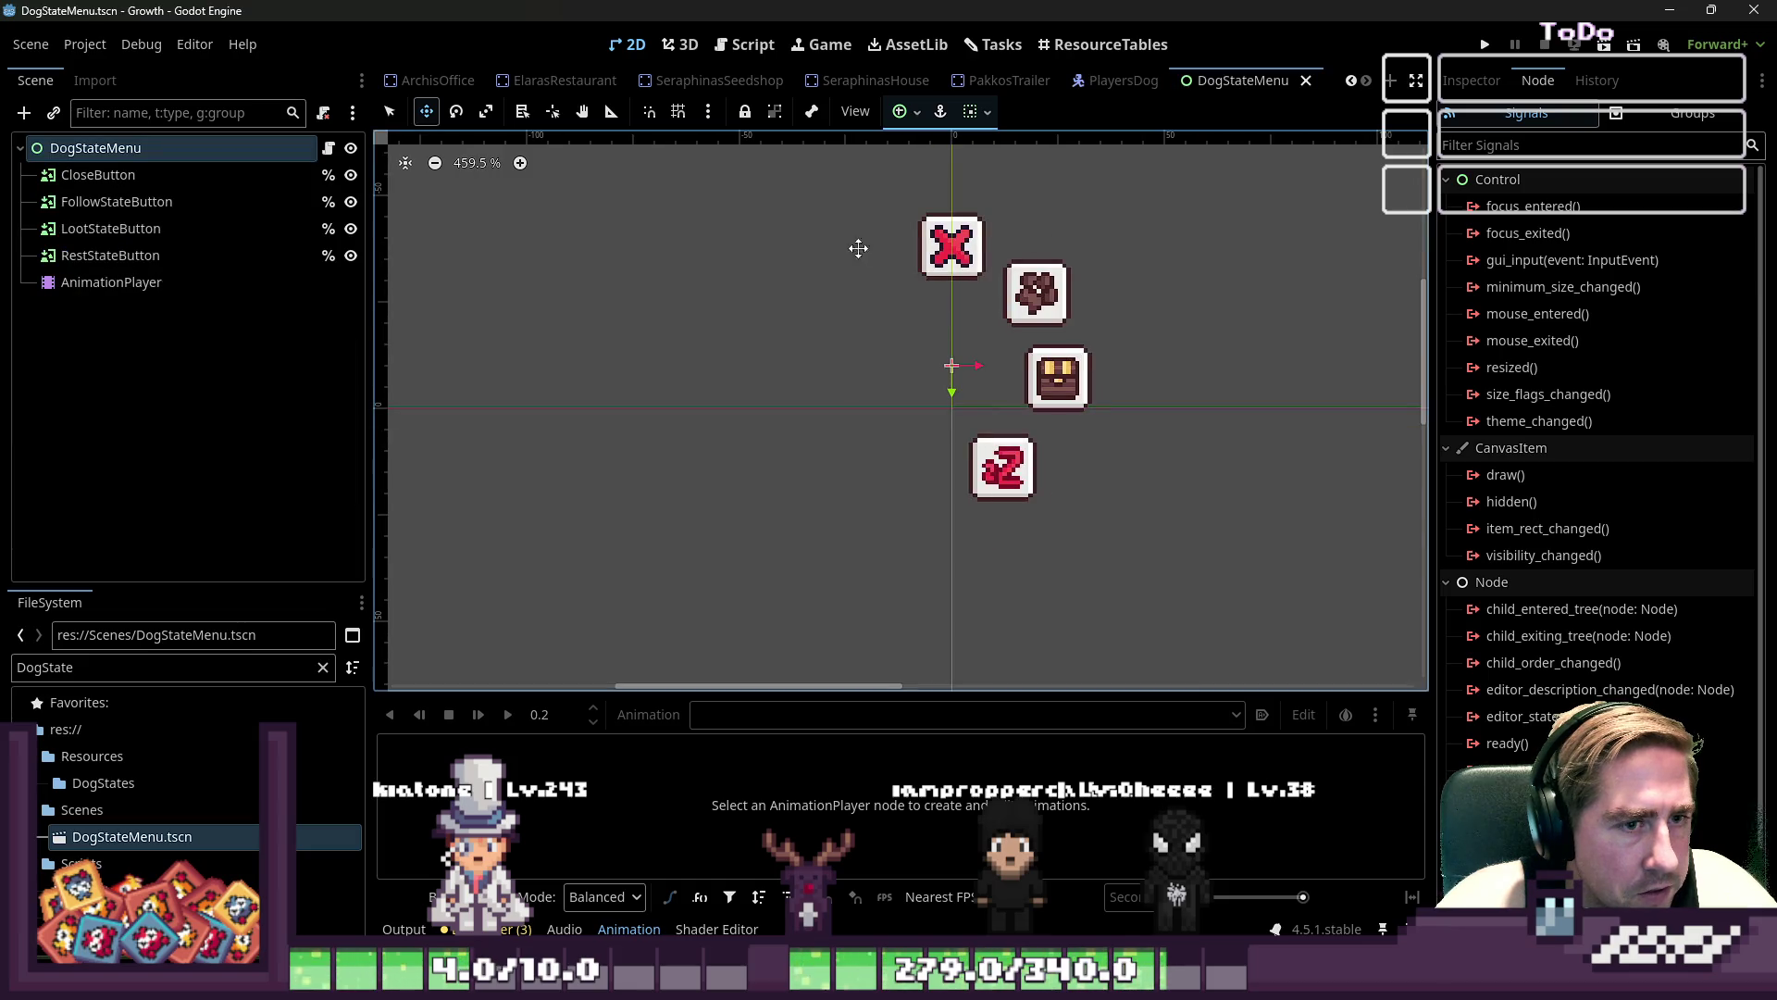
click(111, 201)
click(95, 148)
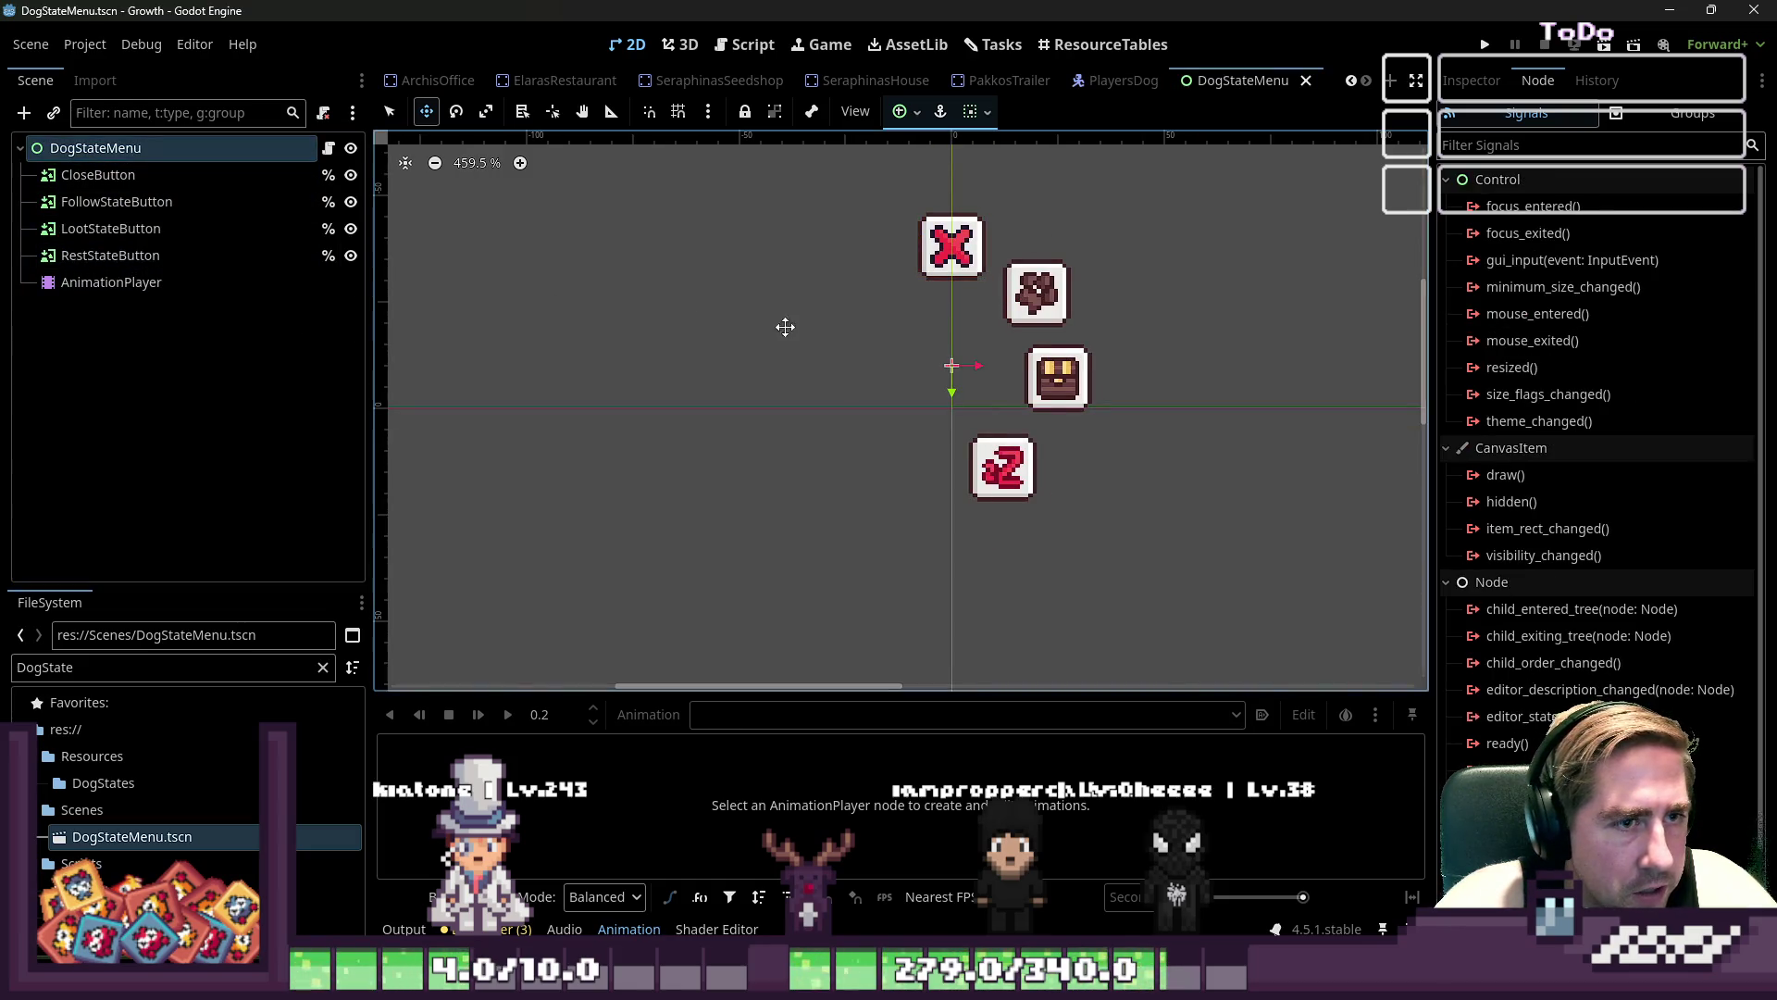
key(ctrl+z)
key(ctrl+z)
key(ctrl+s)
click(1104, 85)
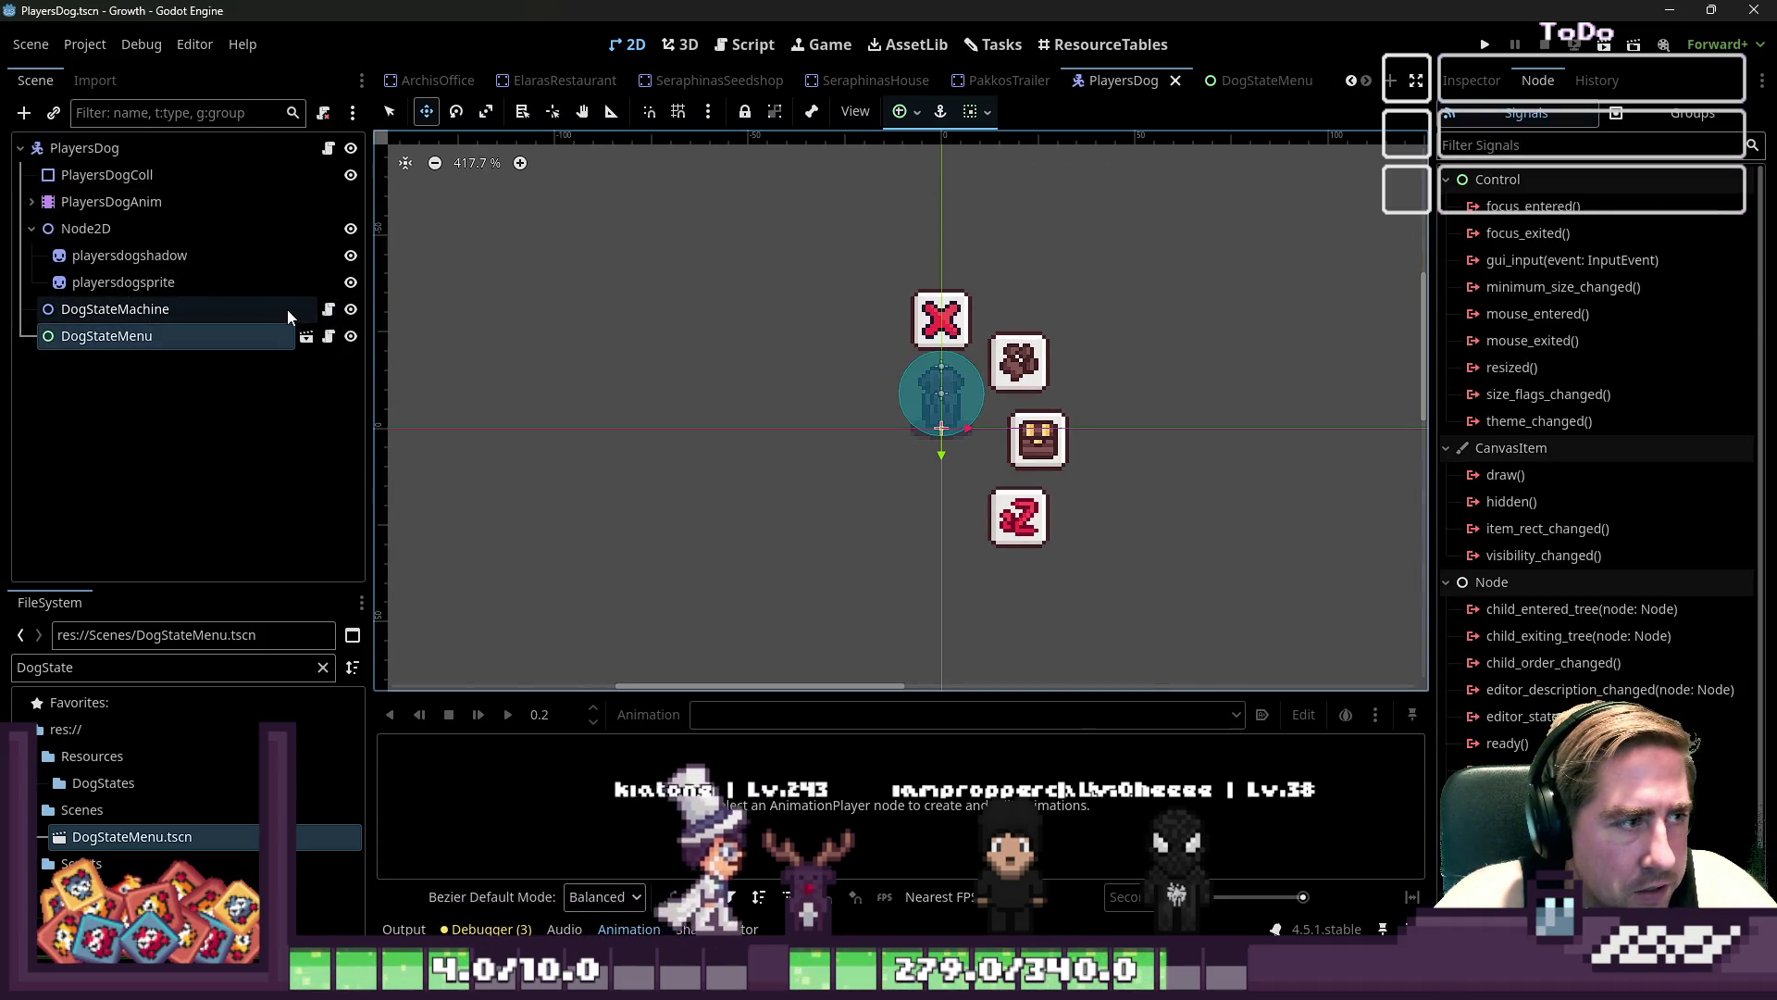
- Shift the DogStateMenu buttons down 9 px in their own scene and save
drag(708, 401, 707, 423)
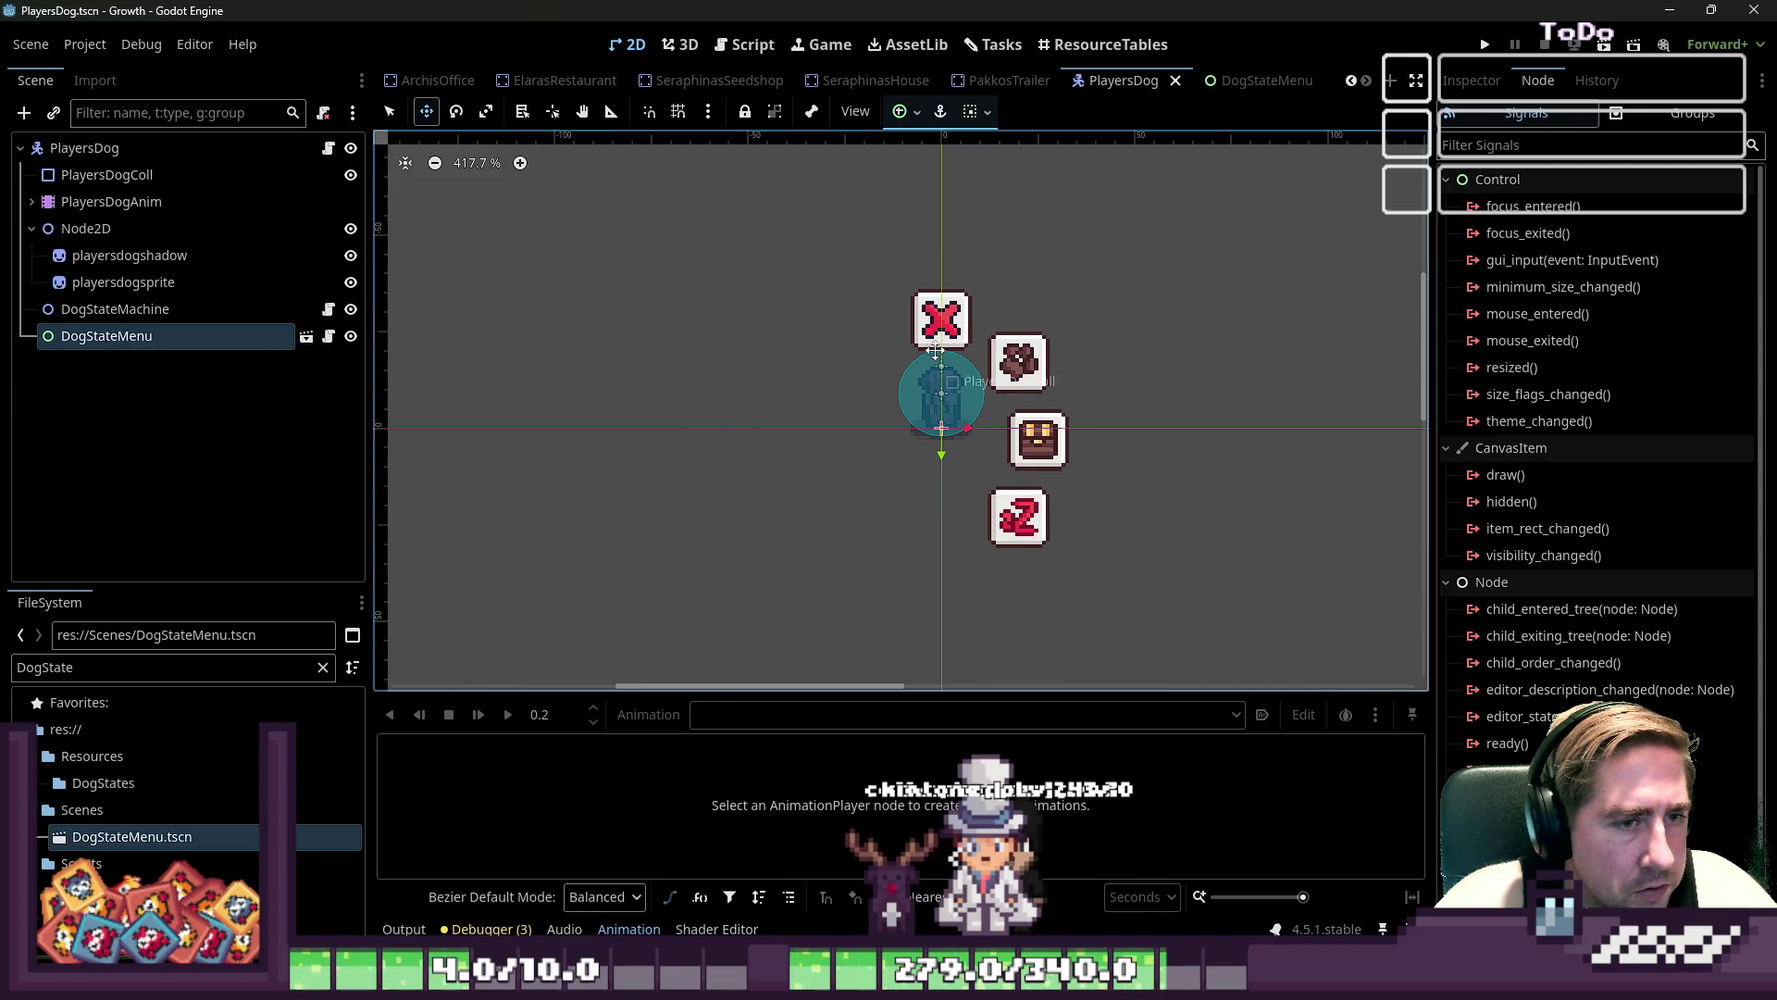
click(1211, 81)
drag(951, 298, 951, 359)
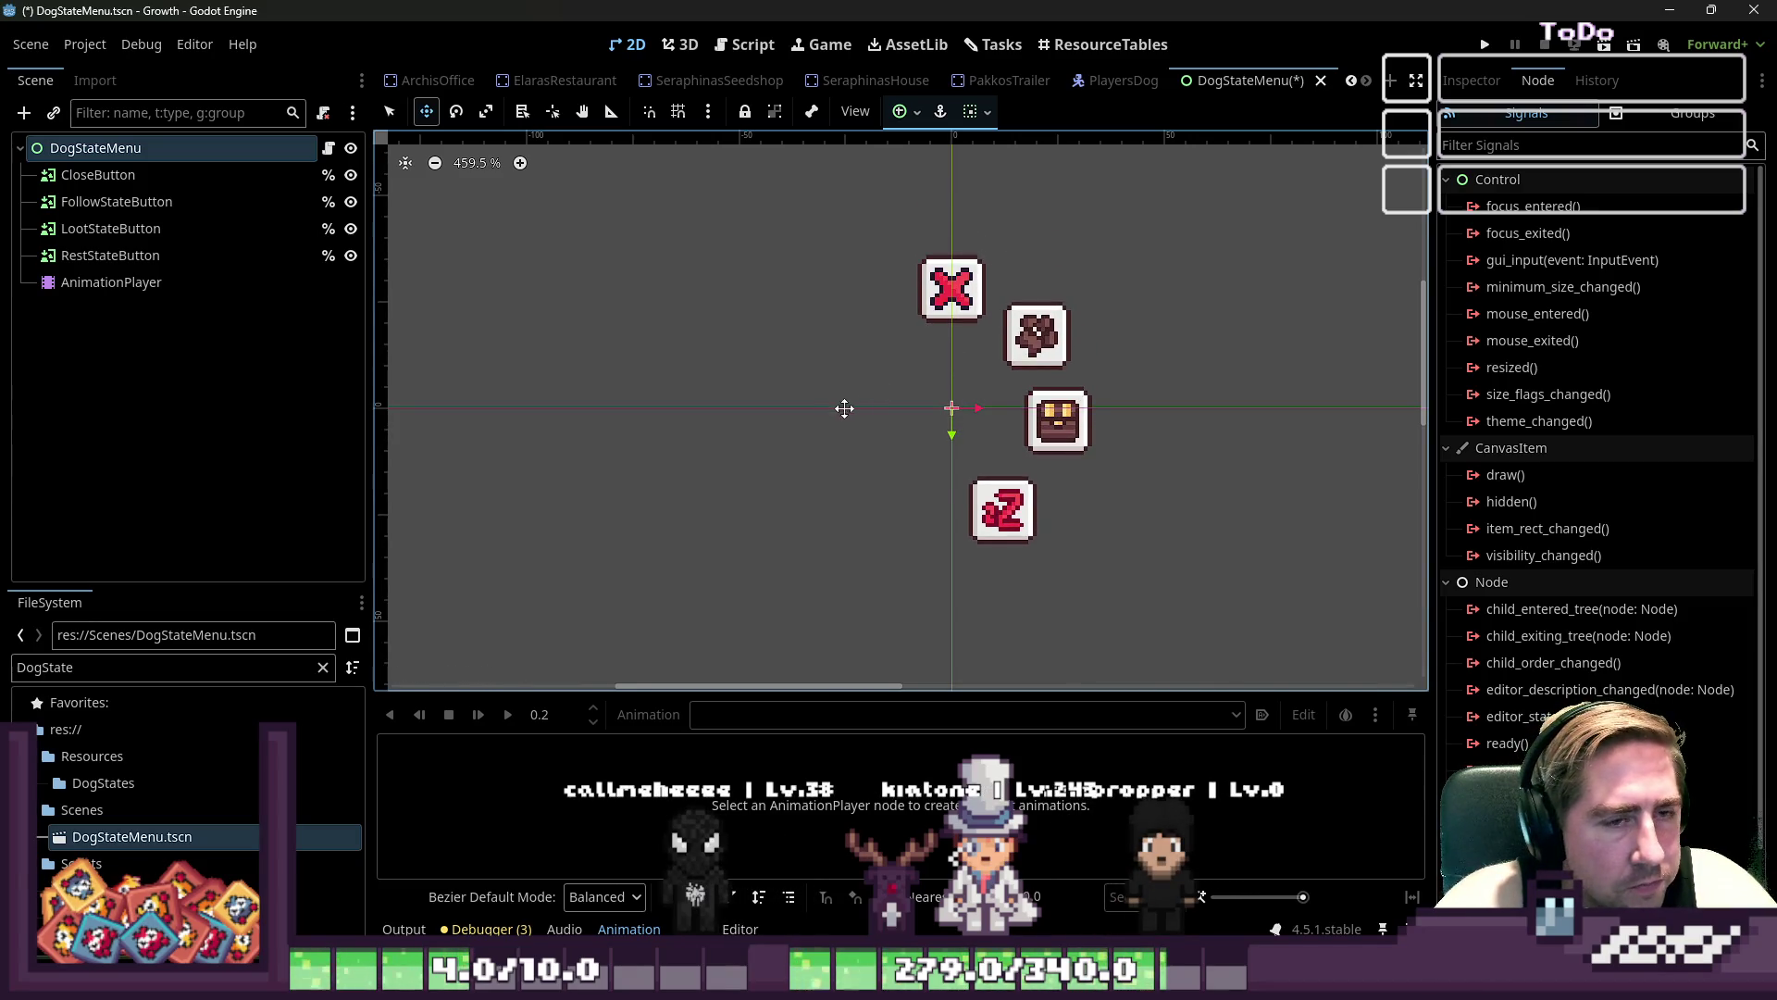
key(ctrl+s)
click(107, 211)
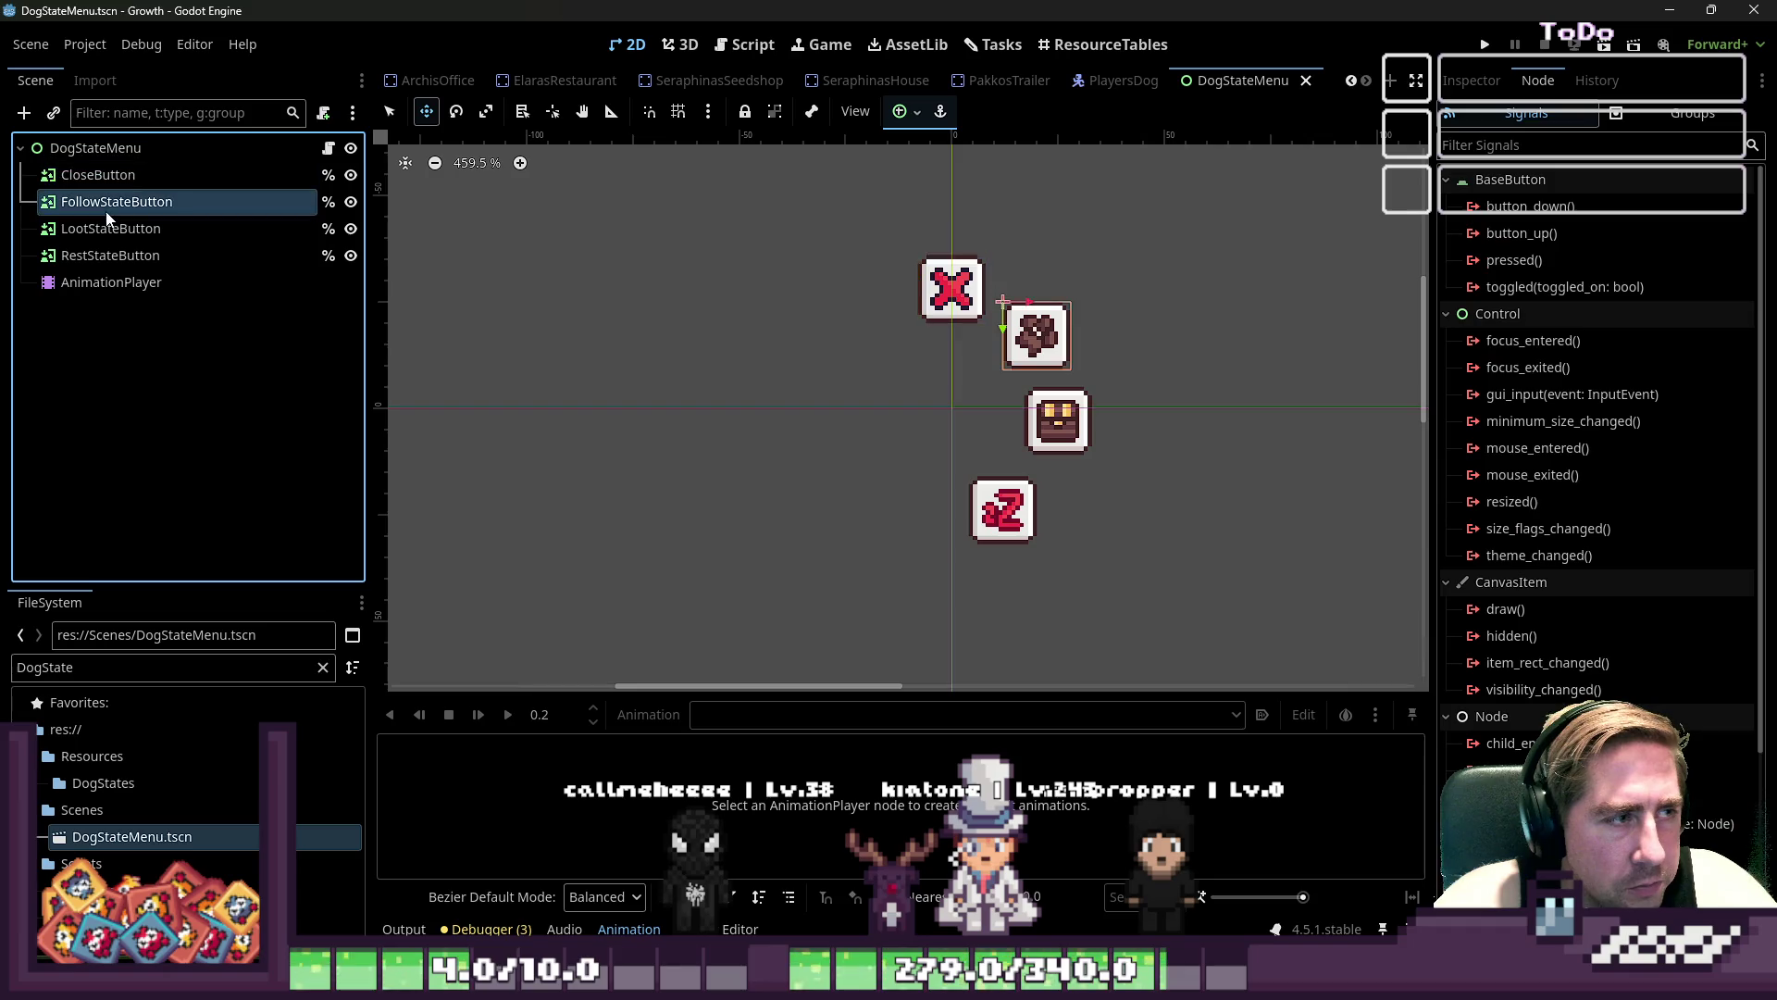
- Raise the four state buttons by 8 px and keep open_menu on the AnimationPlayer
shift+click(118, 255)
click(972, 507)
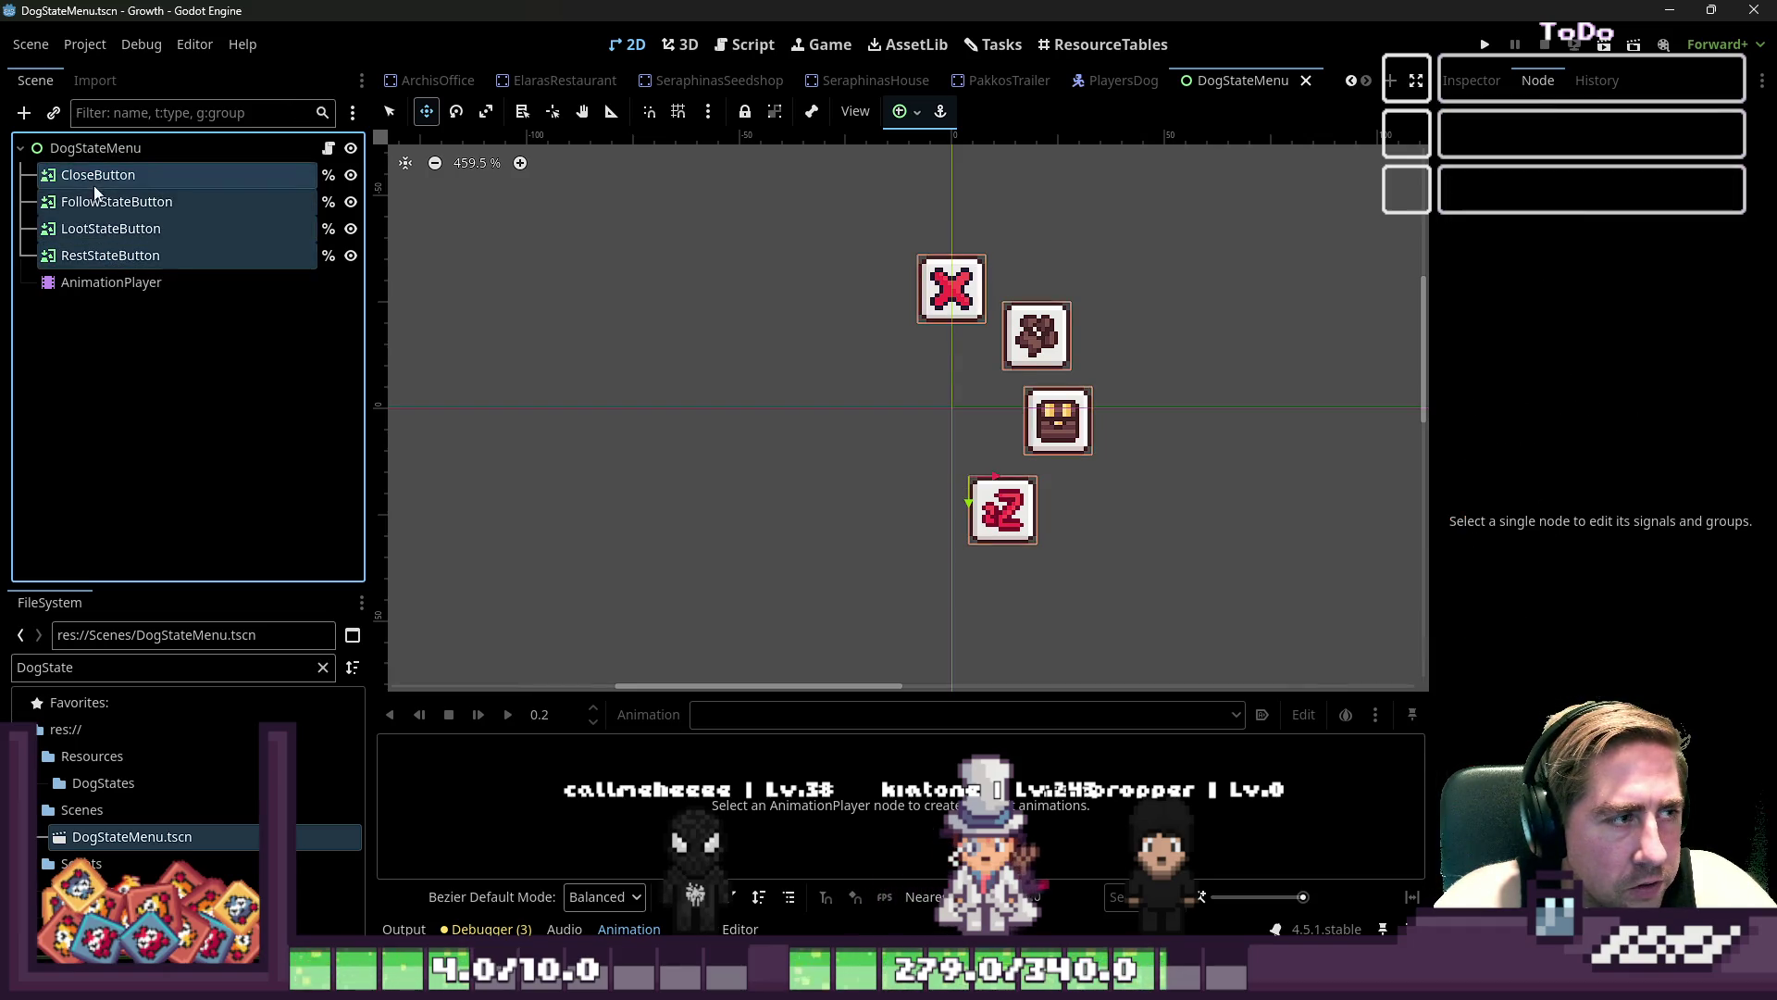
drag(871, 321, 900, 280)
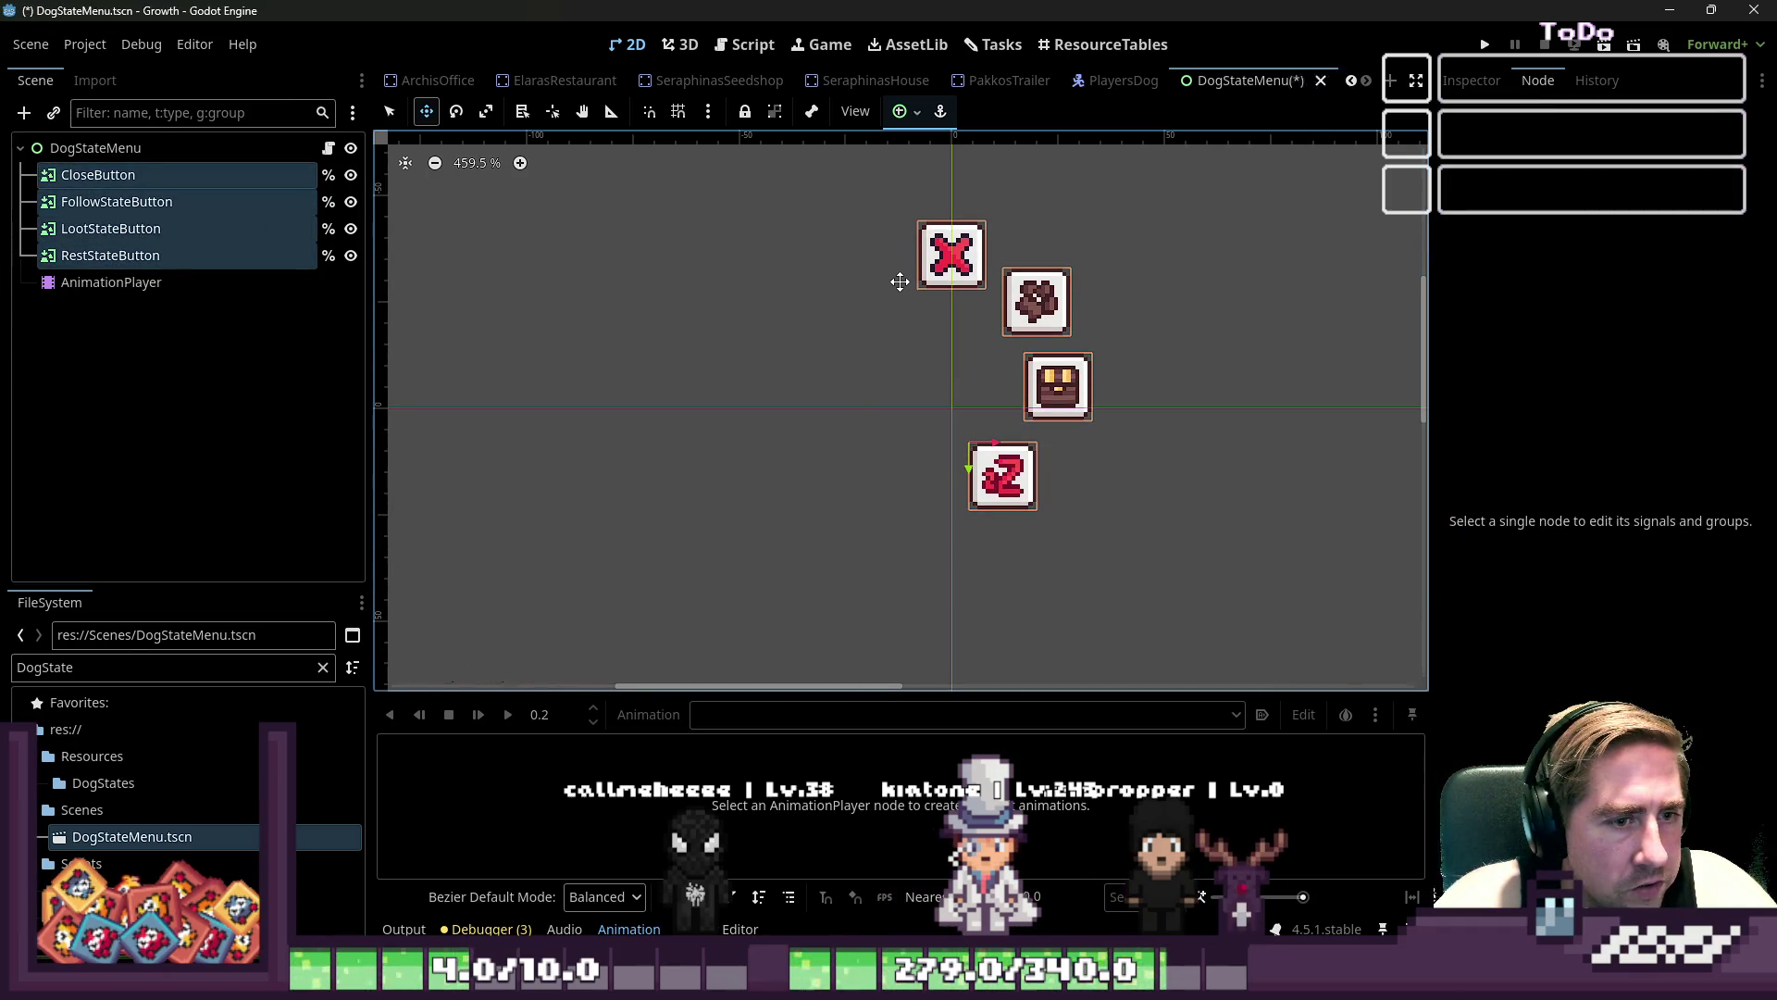
click(111, 282)
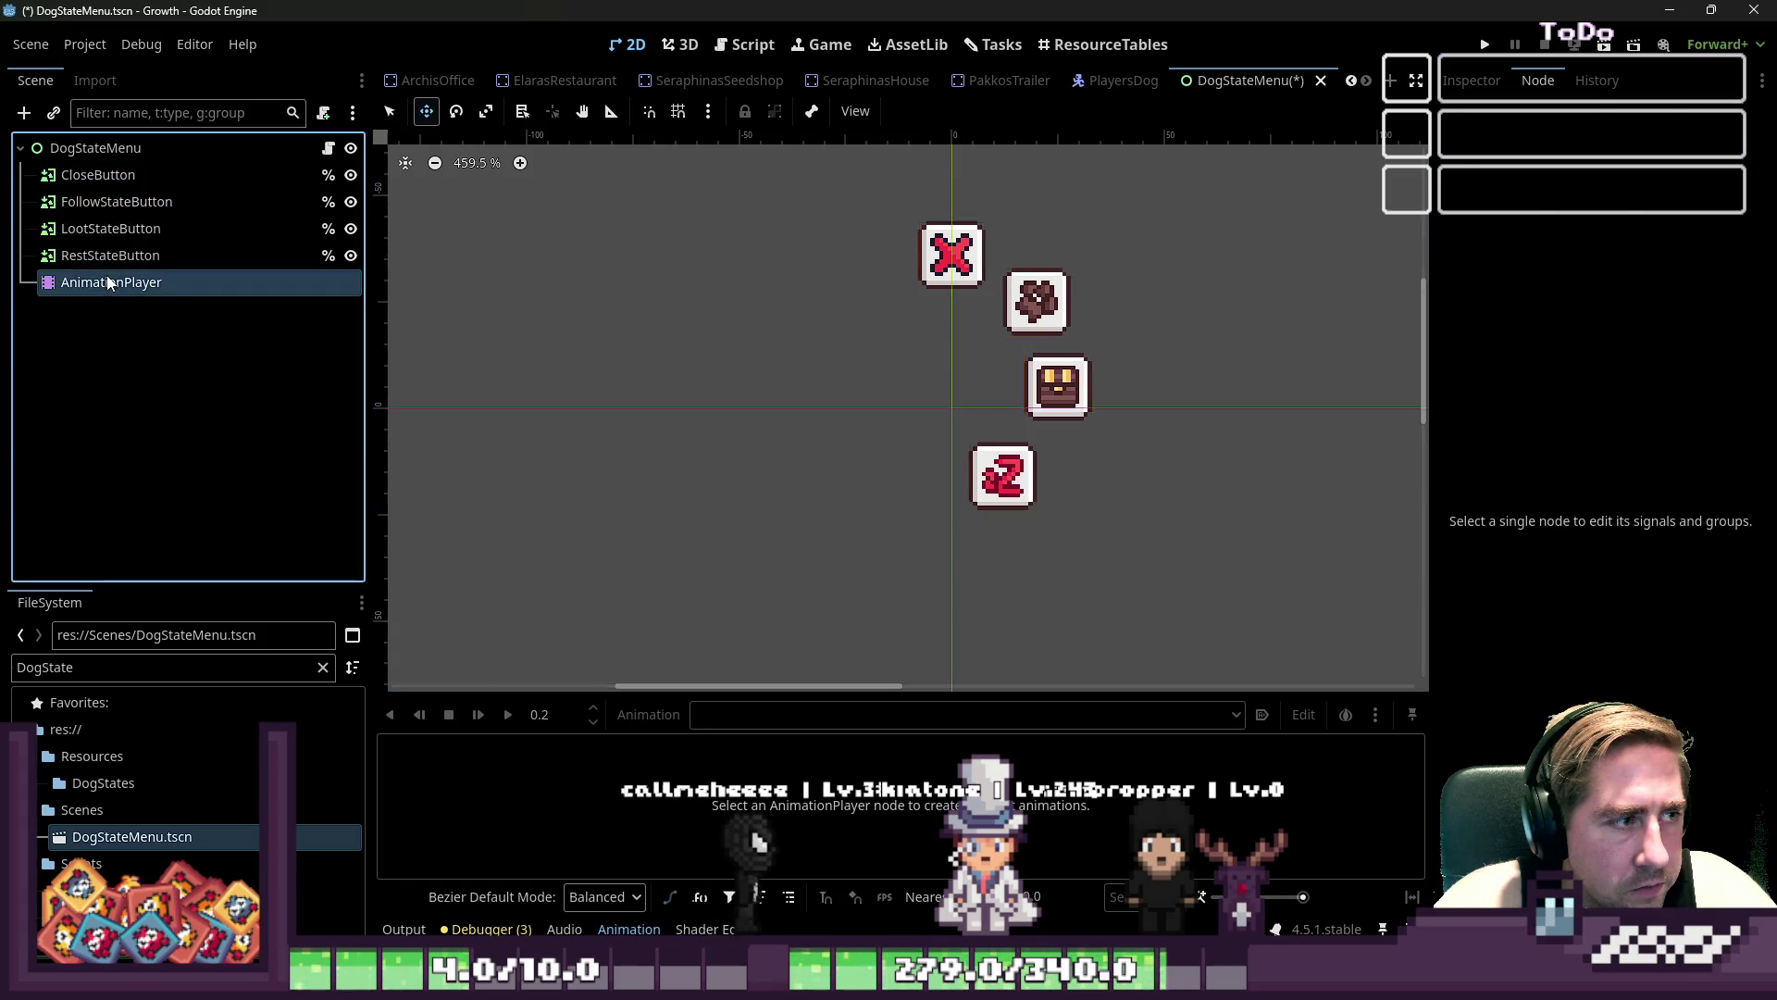
click(694, 714)
click(690, 708)
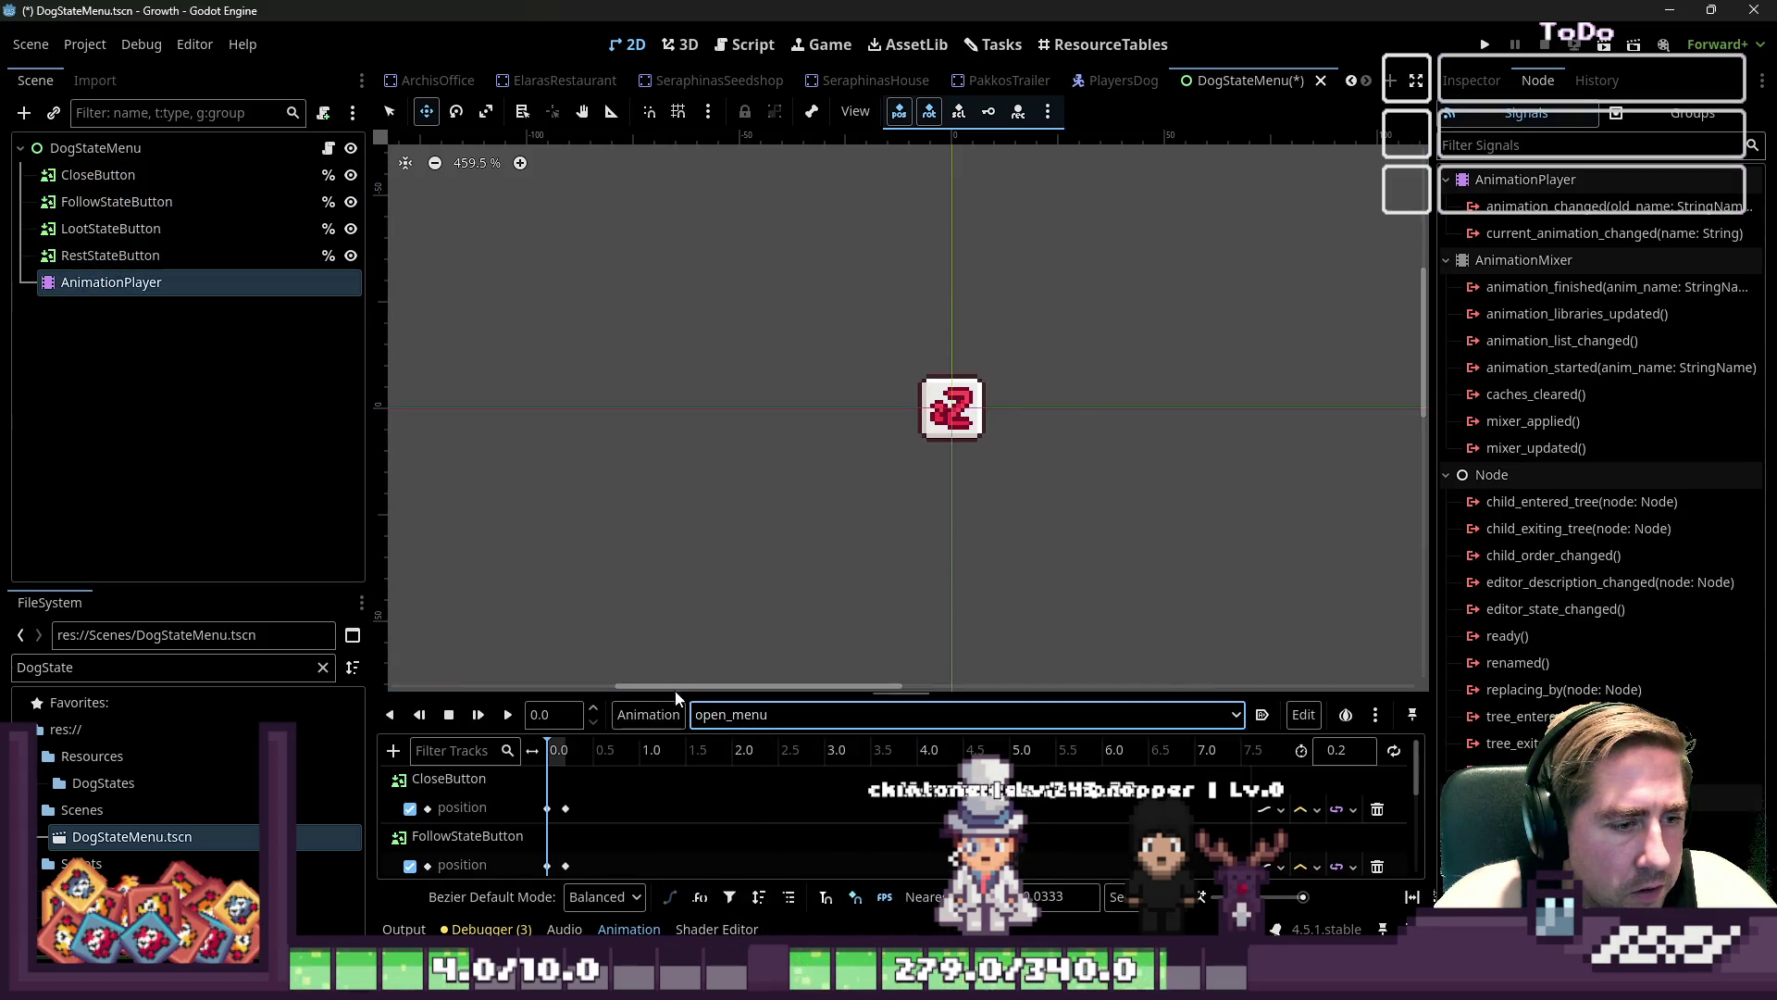
- Enlarge the animation panel, play open_menu to 0.2, and select all four buttons
drag(676, 690, 676, 516)
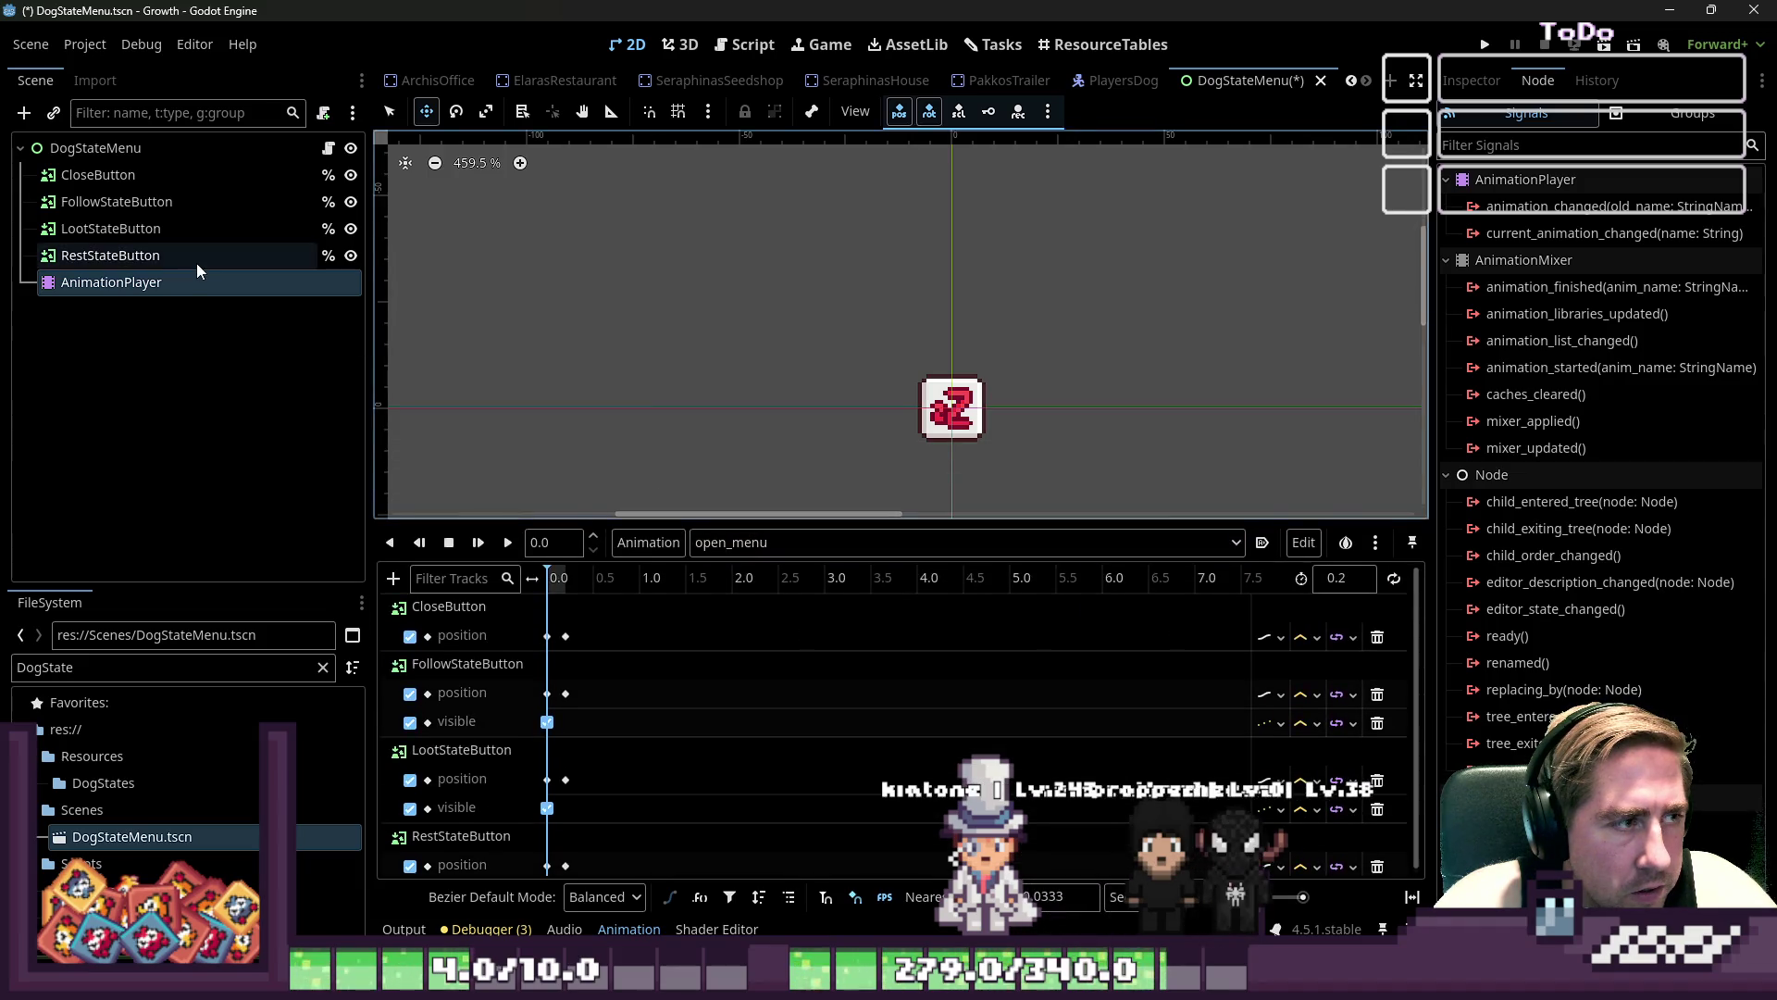
click(197, 263)
click(509, 544)
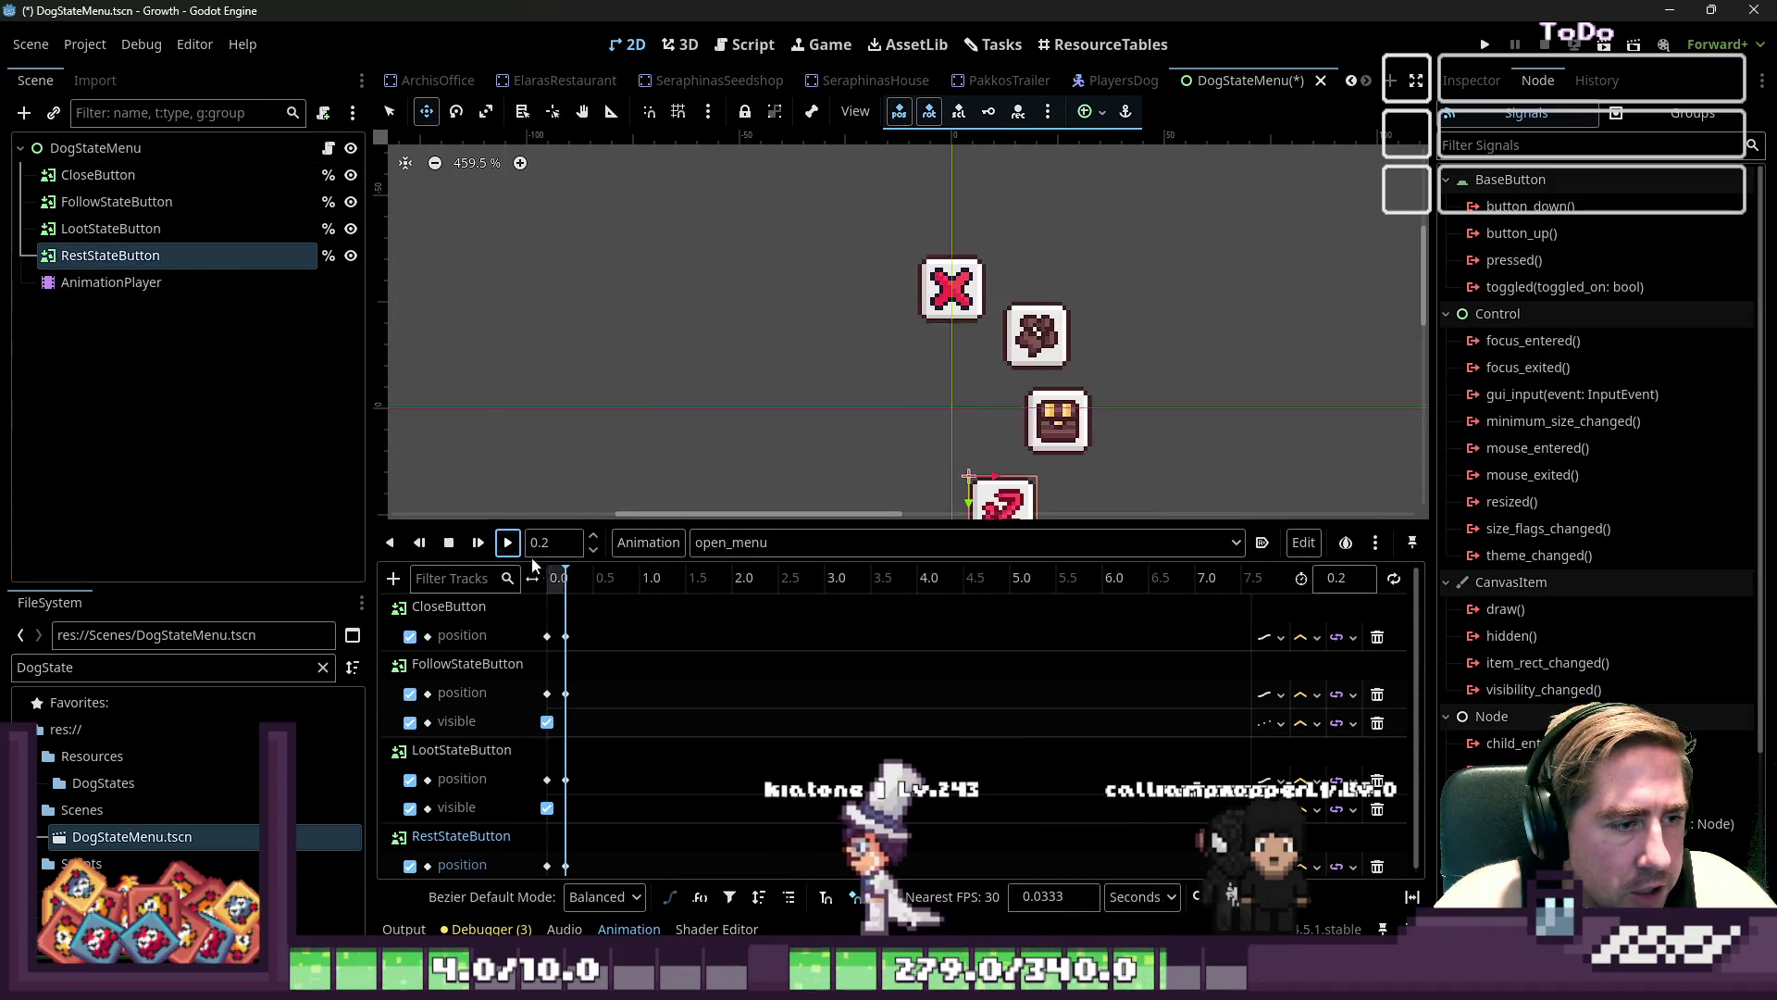
scroll(855, 315, down, 2)
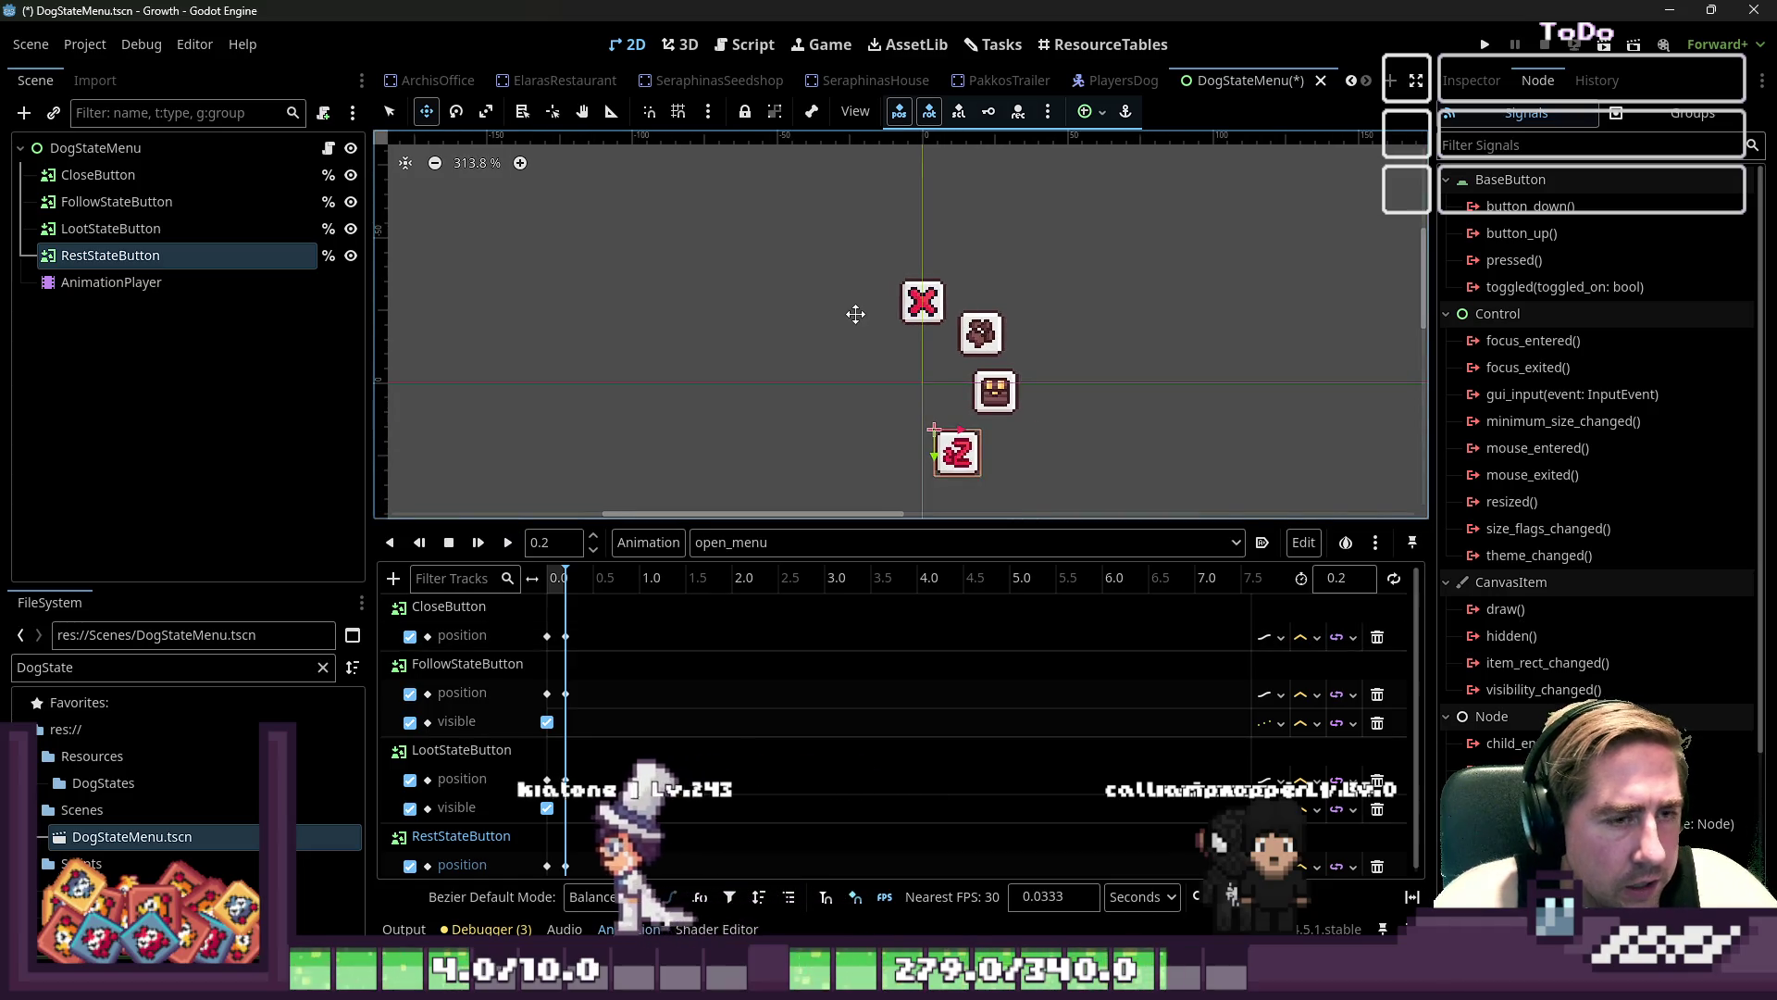
click(89, 174)
shift+click(104, 229)
shift+click(119, 251)
mouse_move(596, 519)
mouse_down()
mouse_move(583, 357)
mouse_move(551, 467)
mouse_move(555, 620)
mouse_up()
click(556, 618)
- Select the four start keyframes at 0.0 and set their Value y to -24
click(544, 665)
click(537, 622)
click(548, 559)
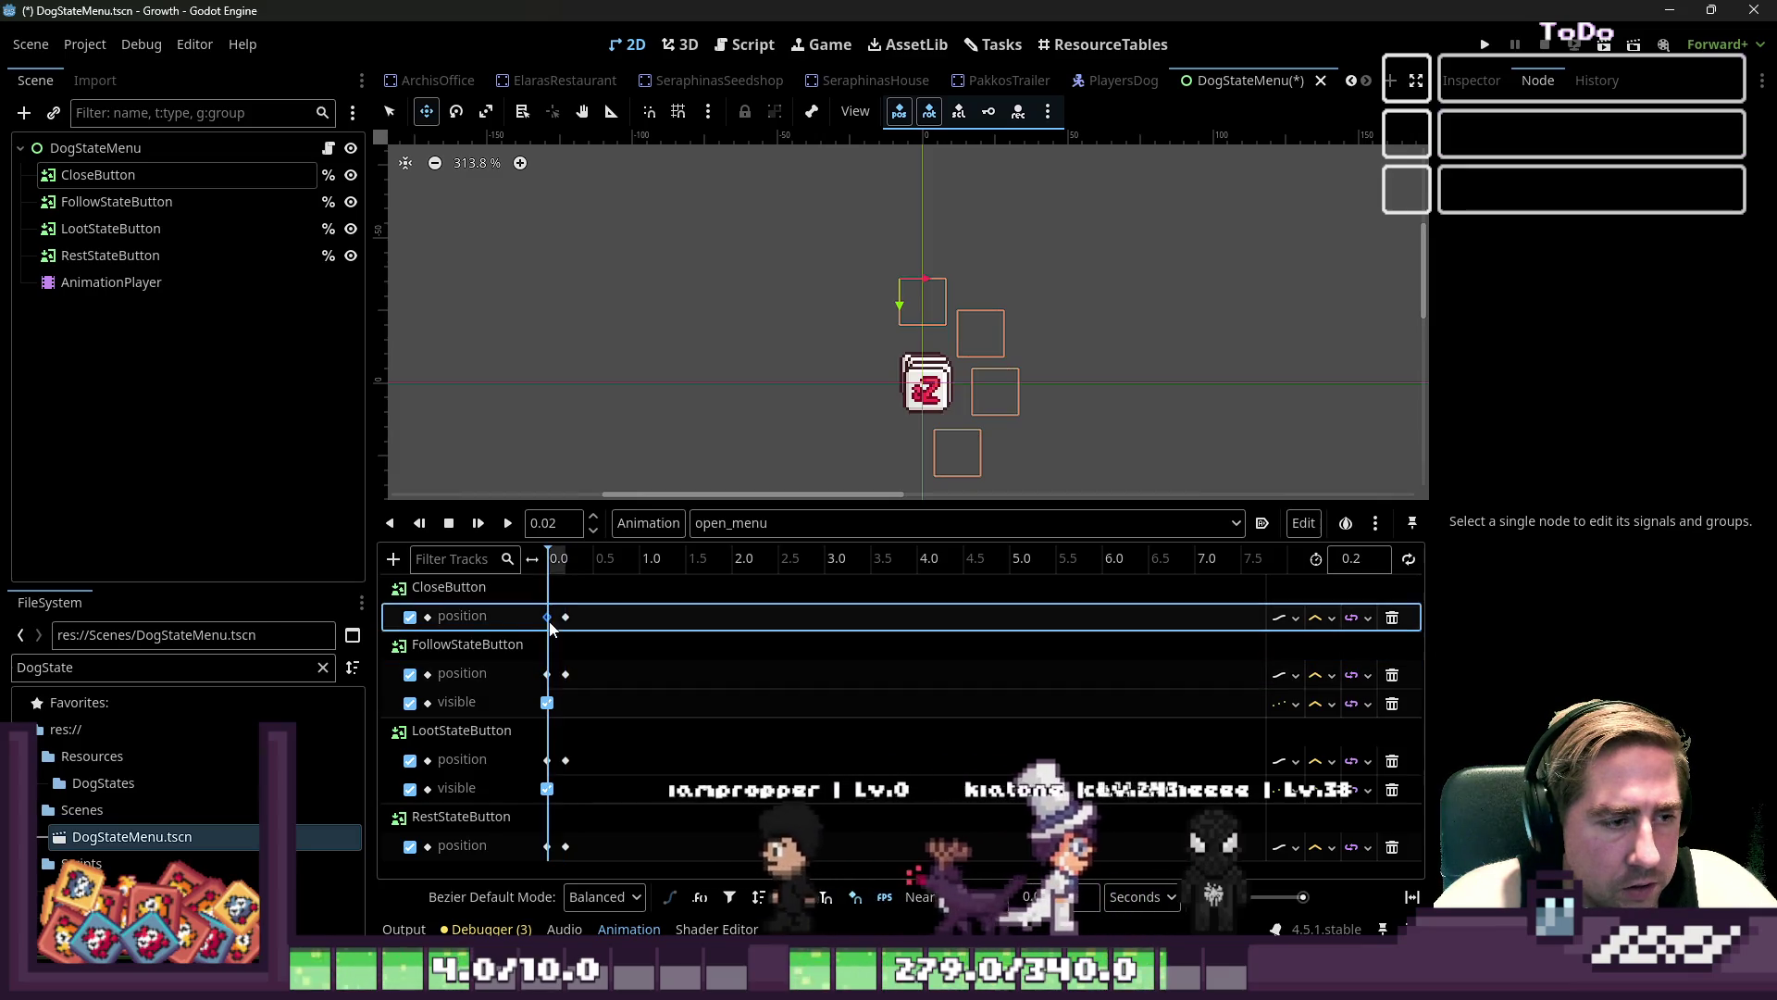
click(1472, 80)
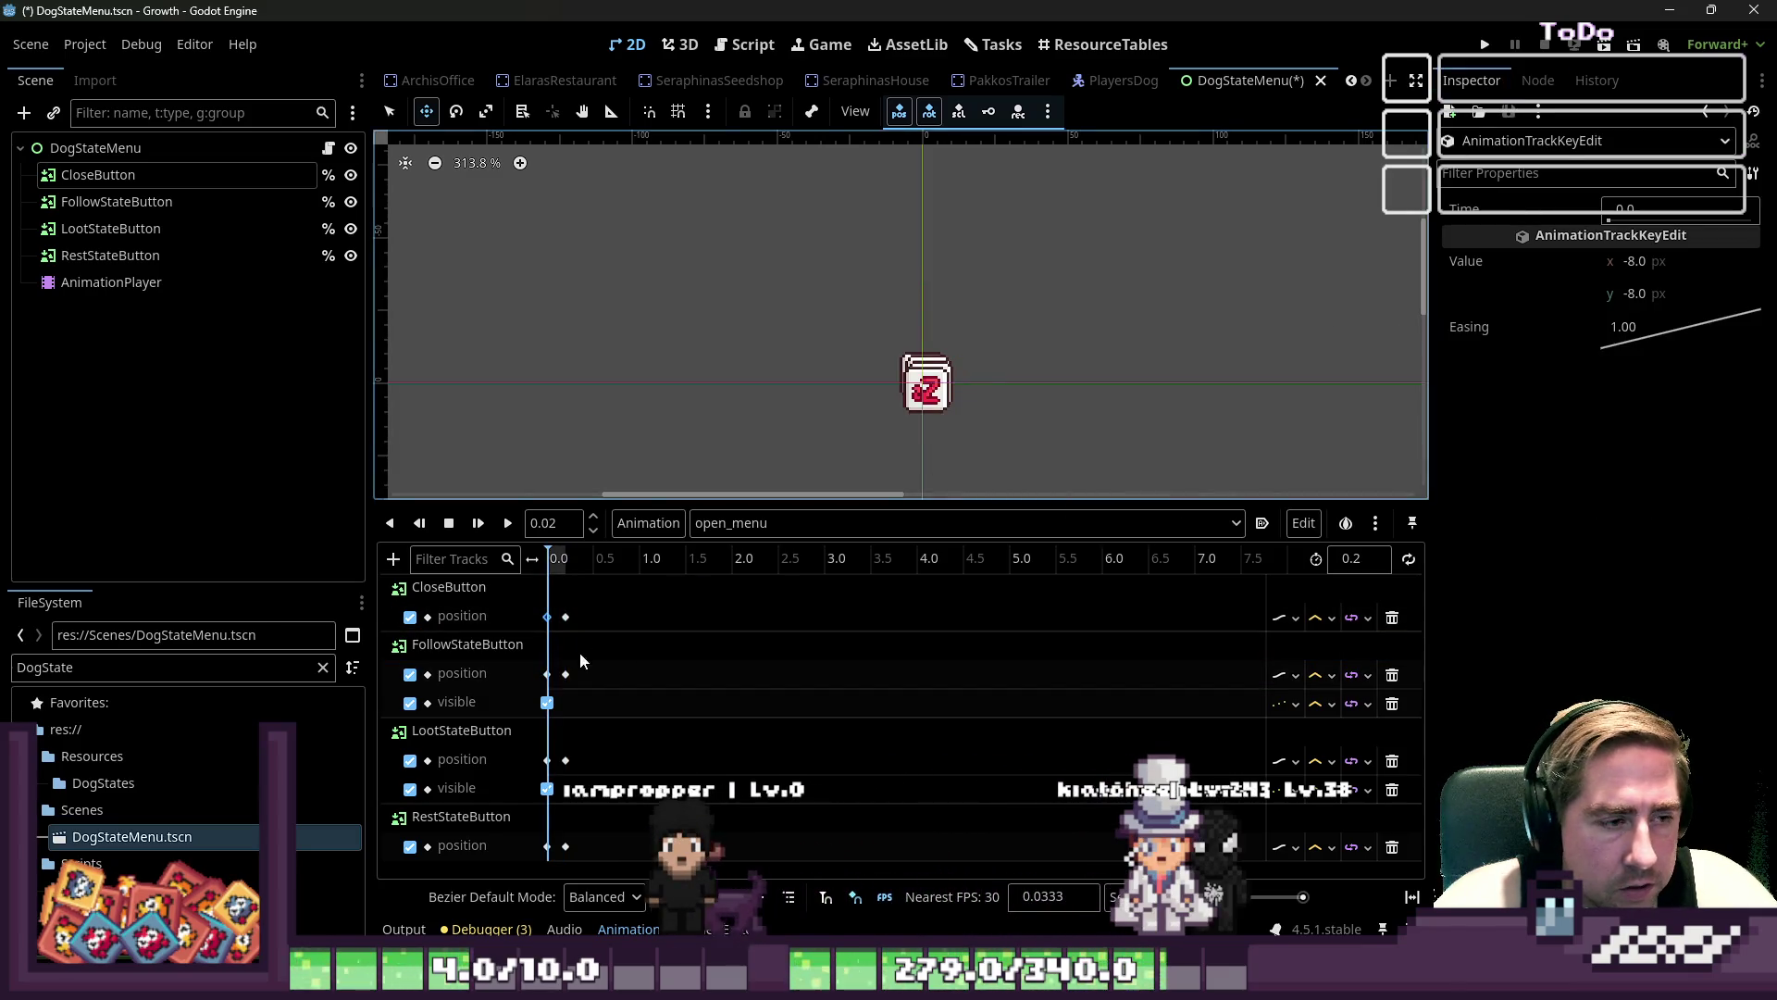
shift+click(548, 675)
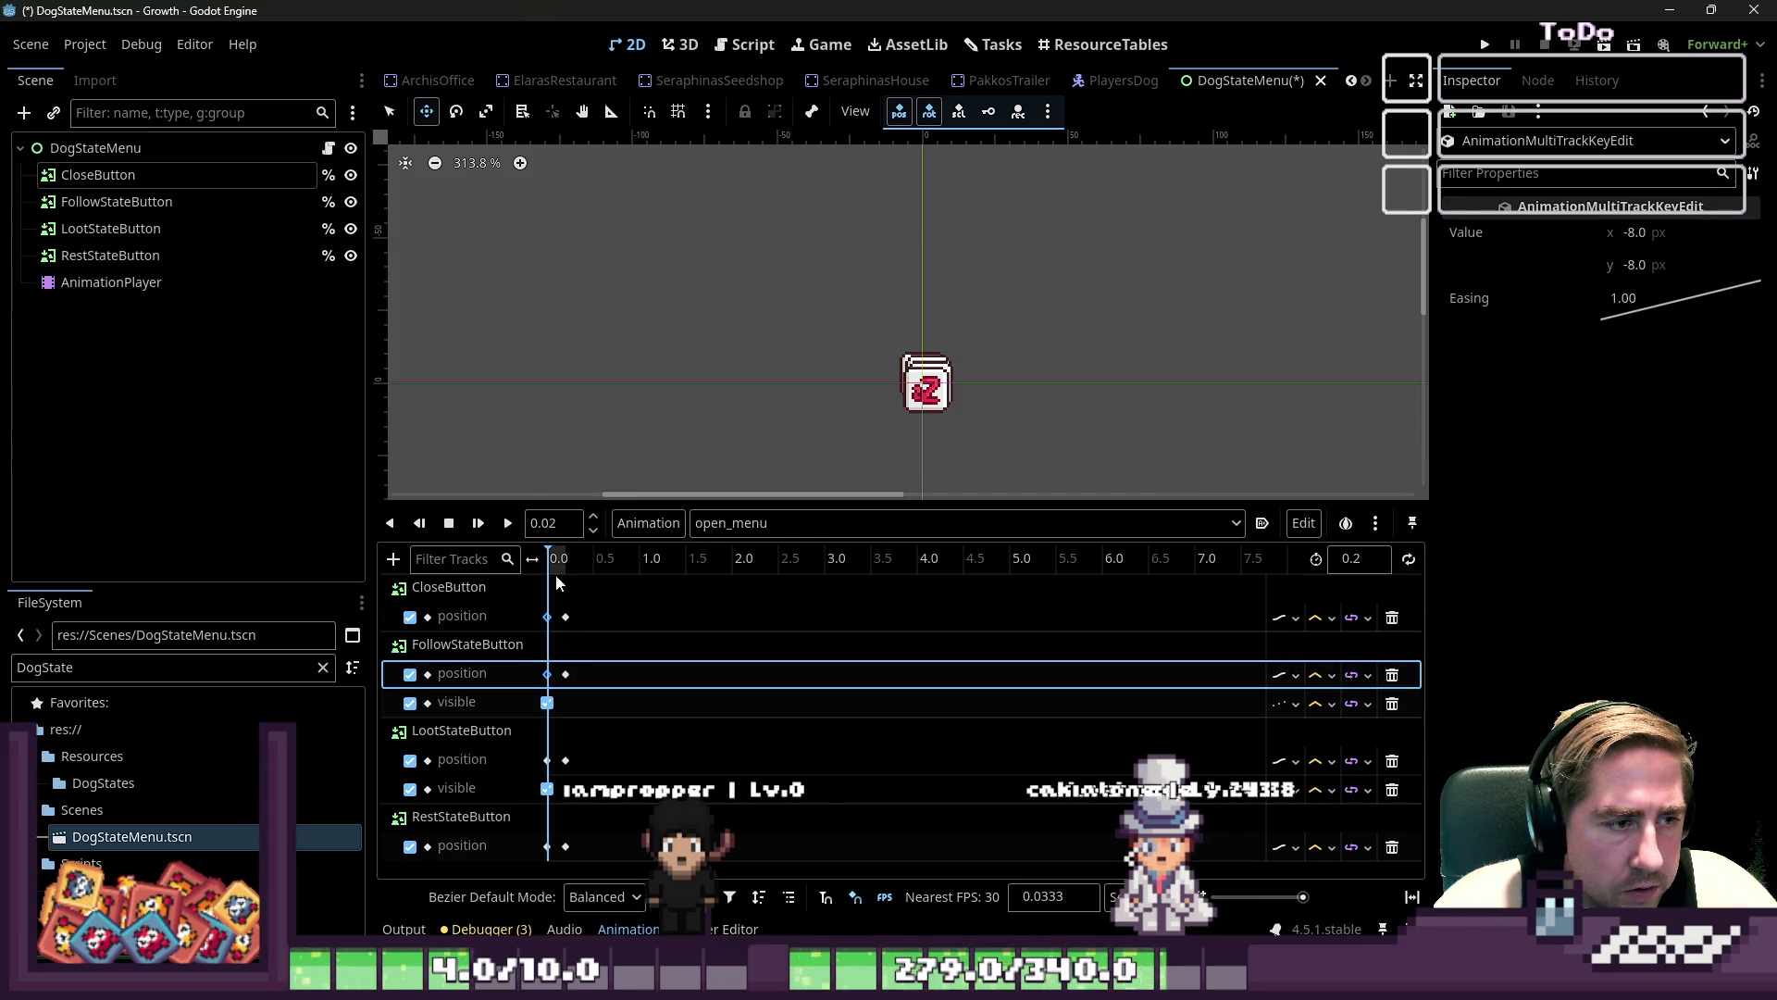
mouse_move(557, 574)
mouse_down()
mouse_move(576, 568)
mouse_move(528, 560)
mouse_up()
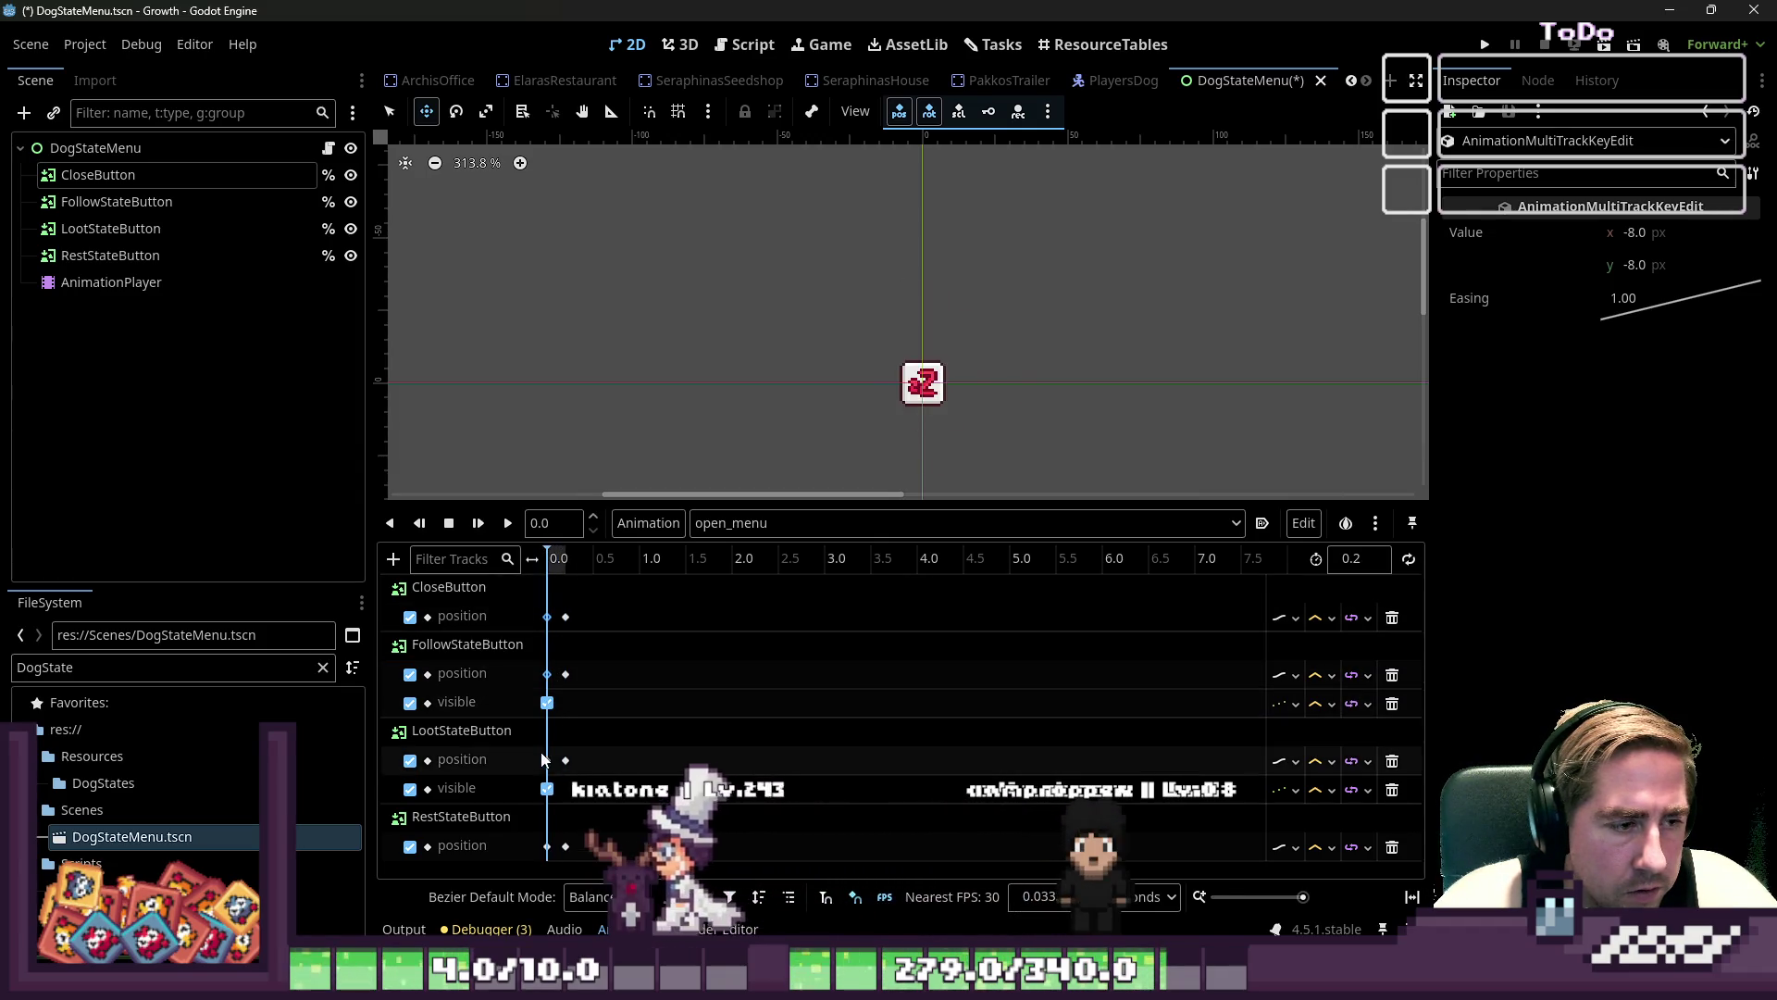
click(648, 846)
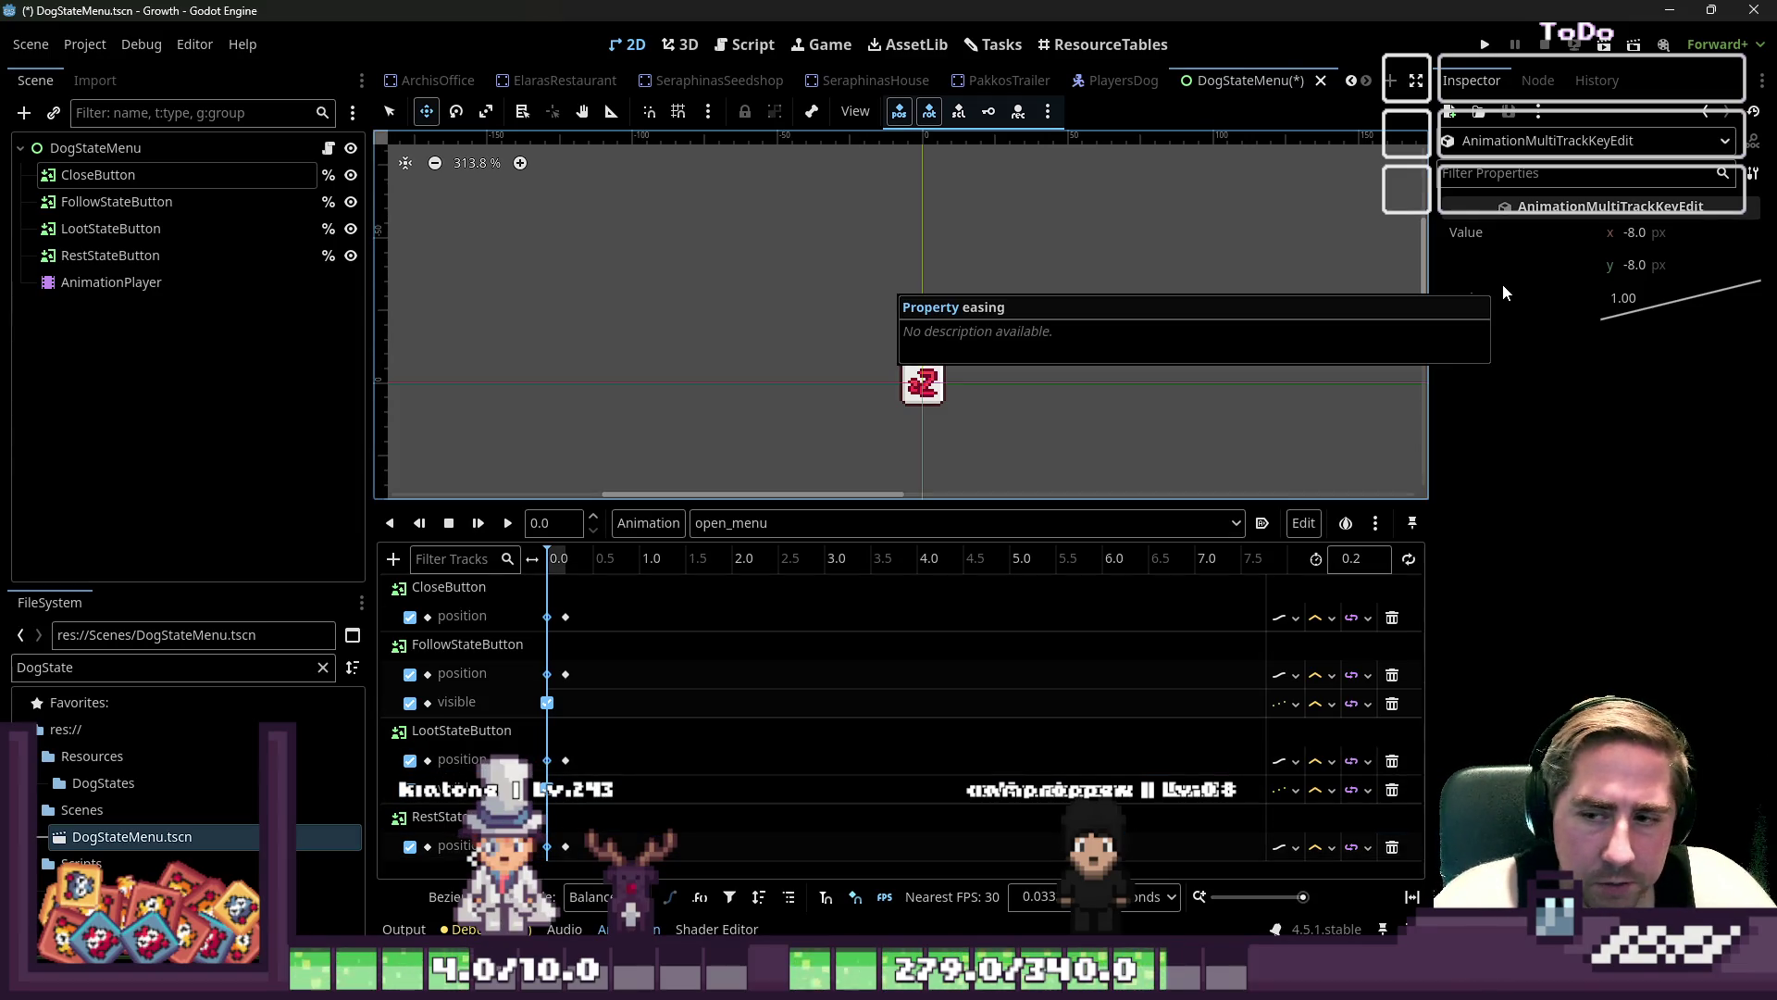
click(1648, 232)
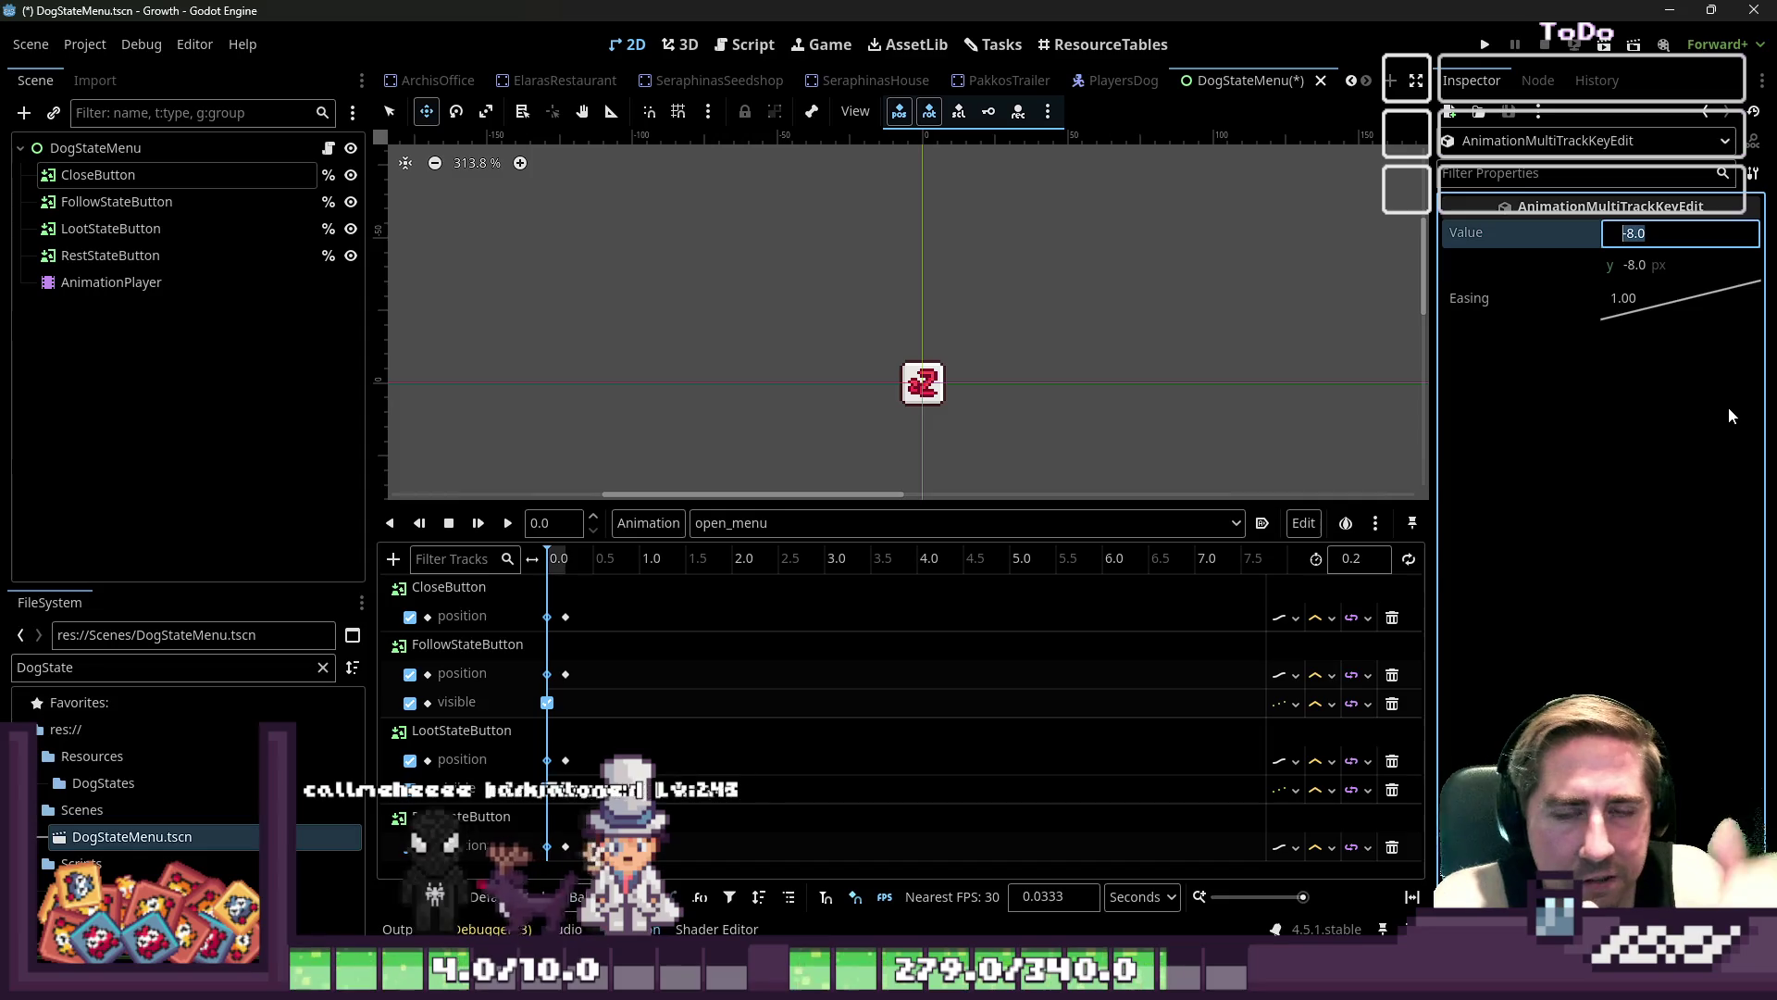
key(Tab)
key(shift+Left)
key(shift+Left)
key(shift+Left)
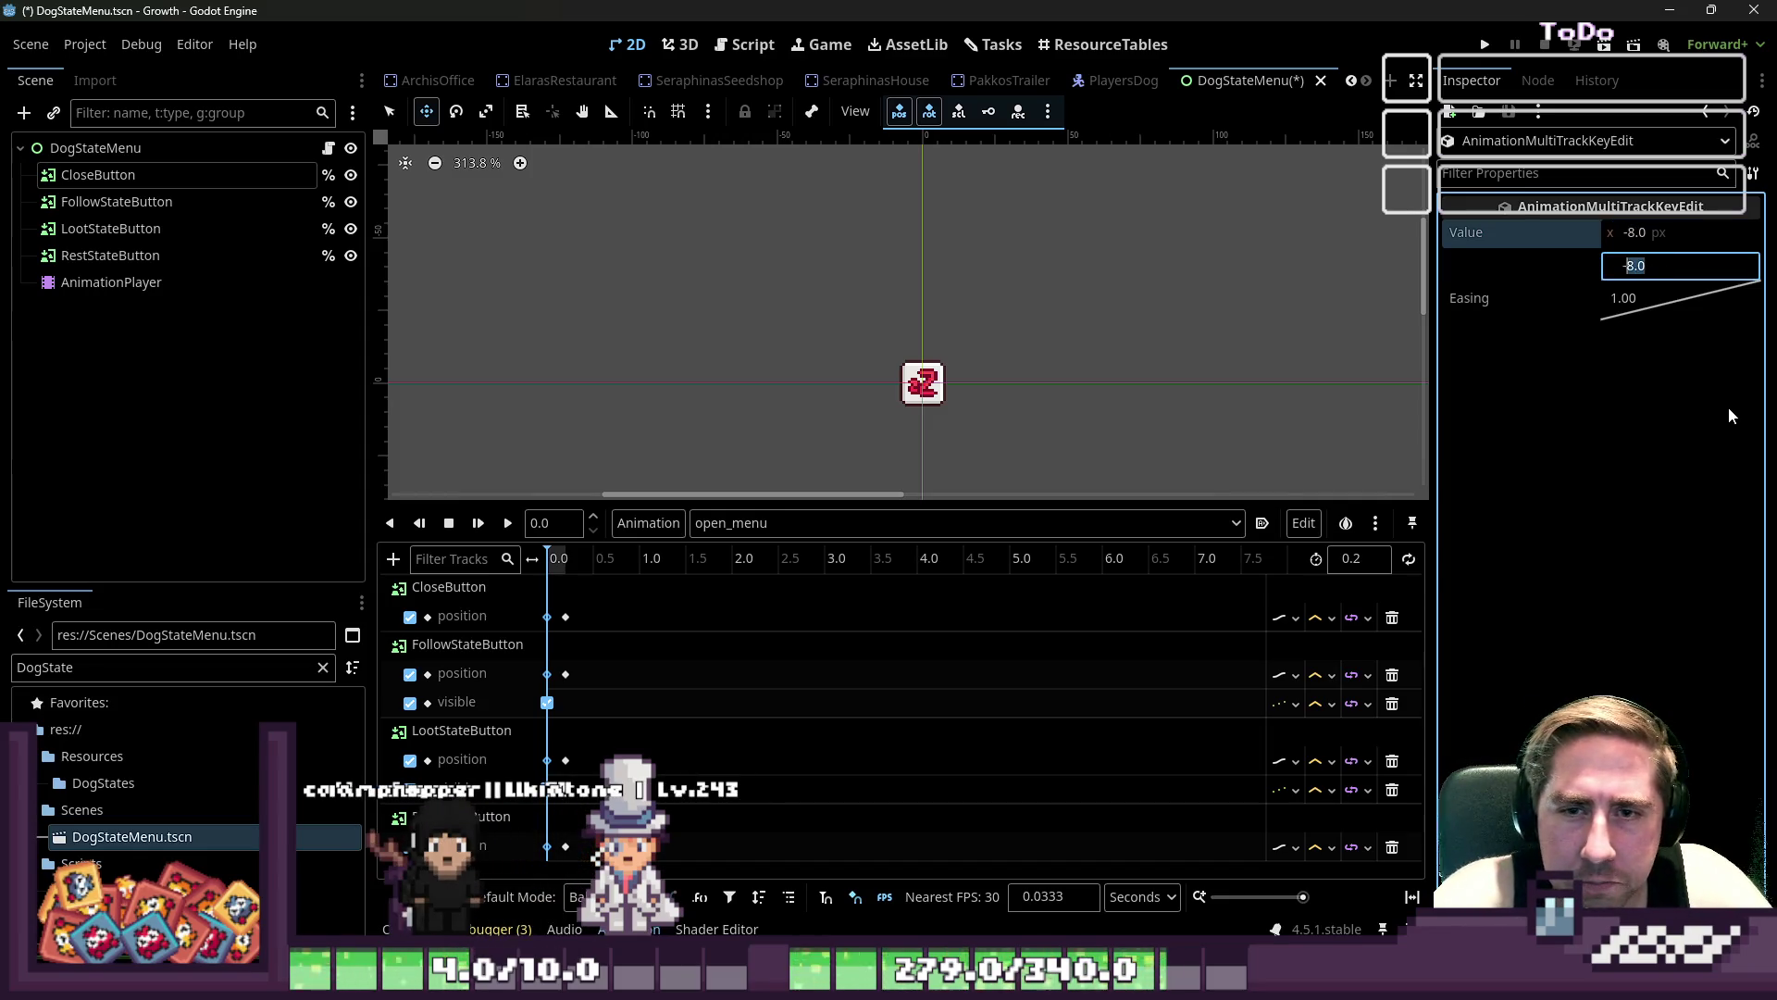
text(24)
key(Return)
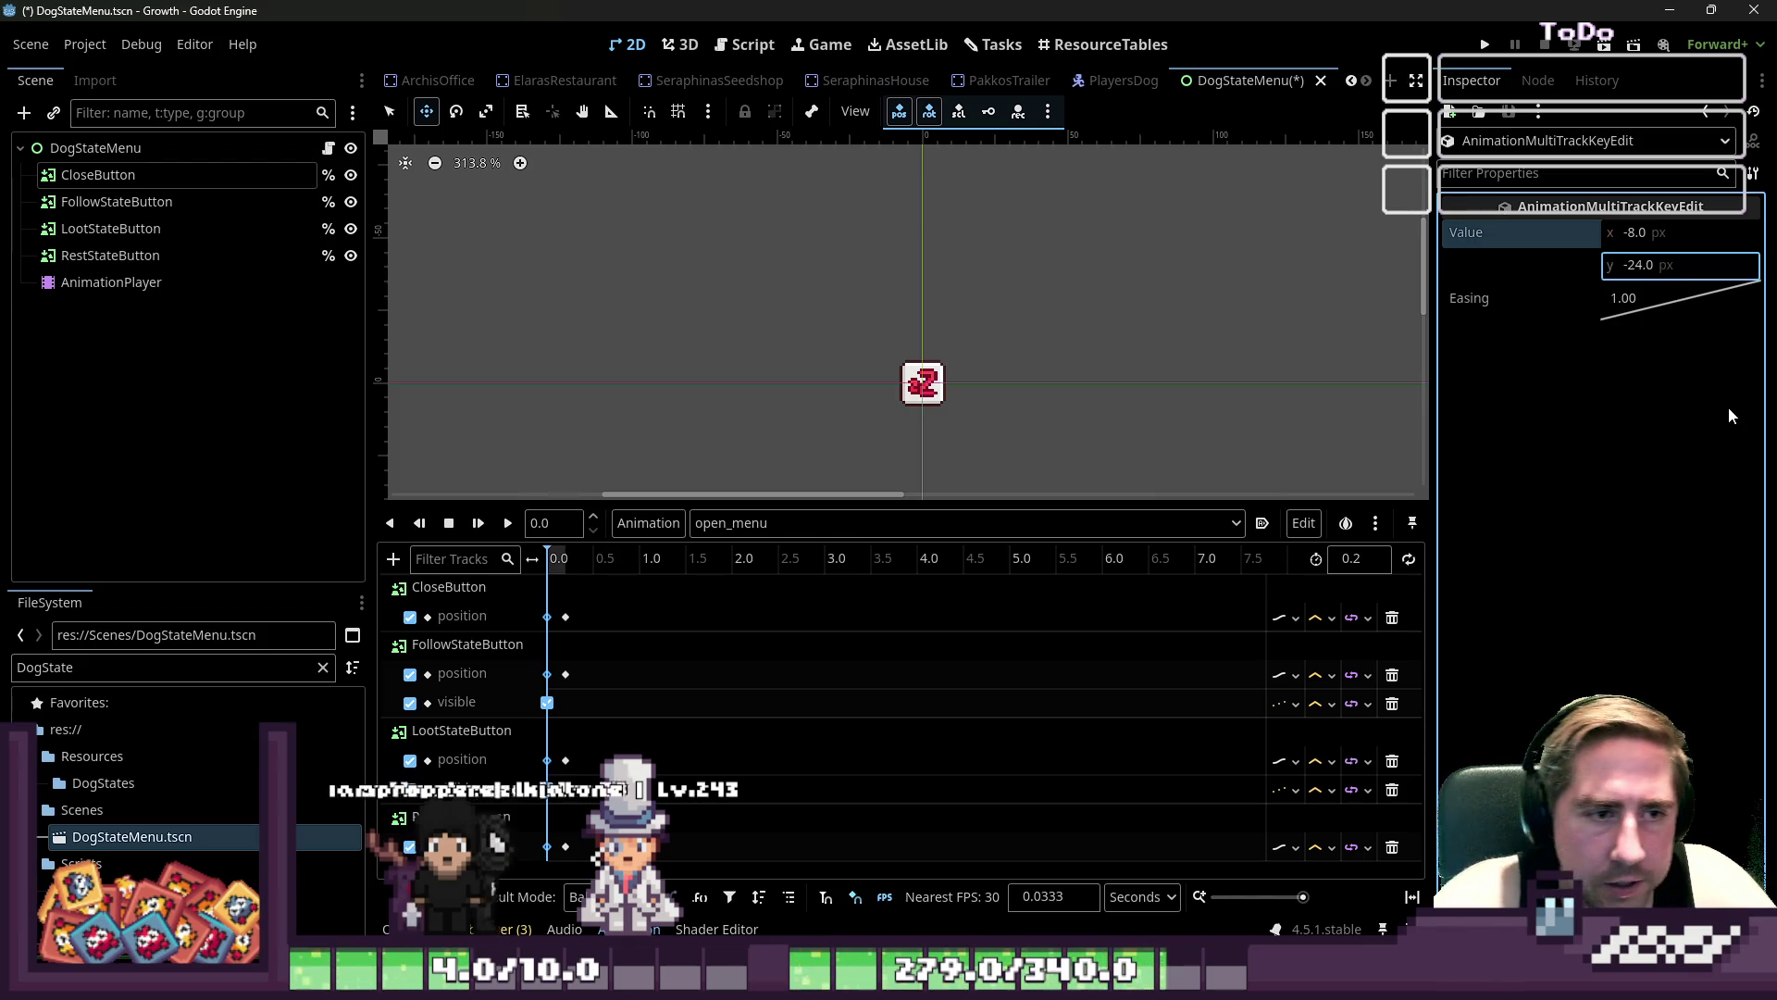
- Raise each button's 0.2 end keyframe y by 16, then play open_menu to preview
click(566, 617)
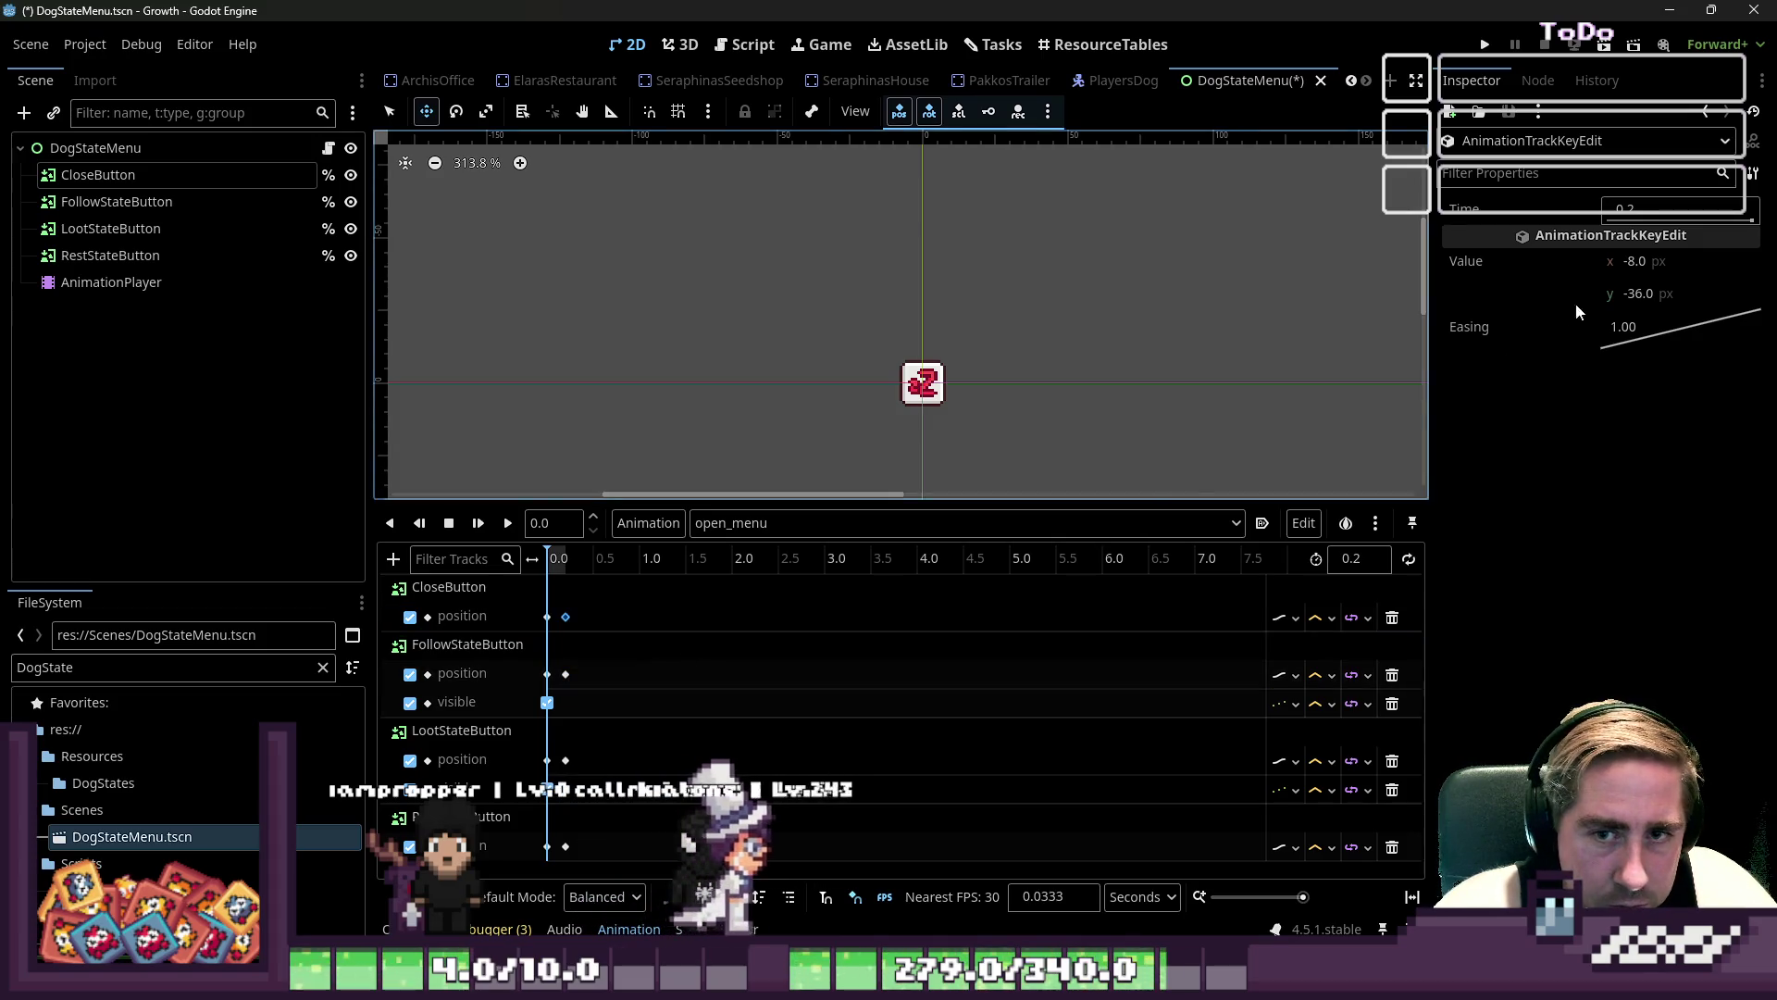
click(1655, 296)
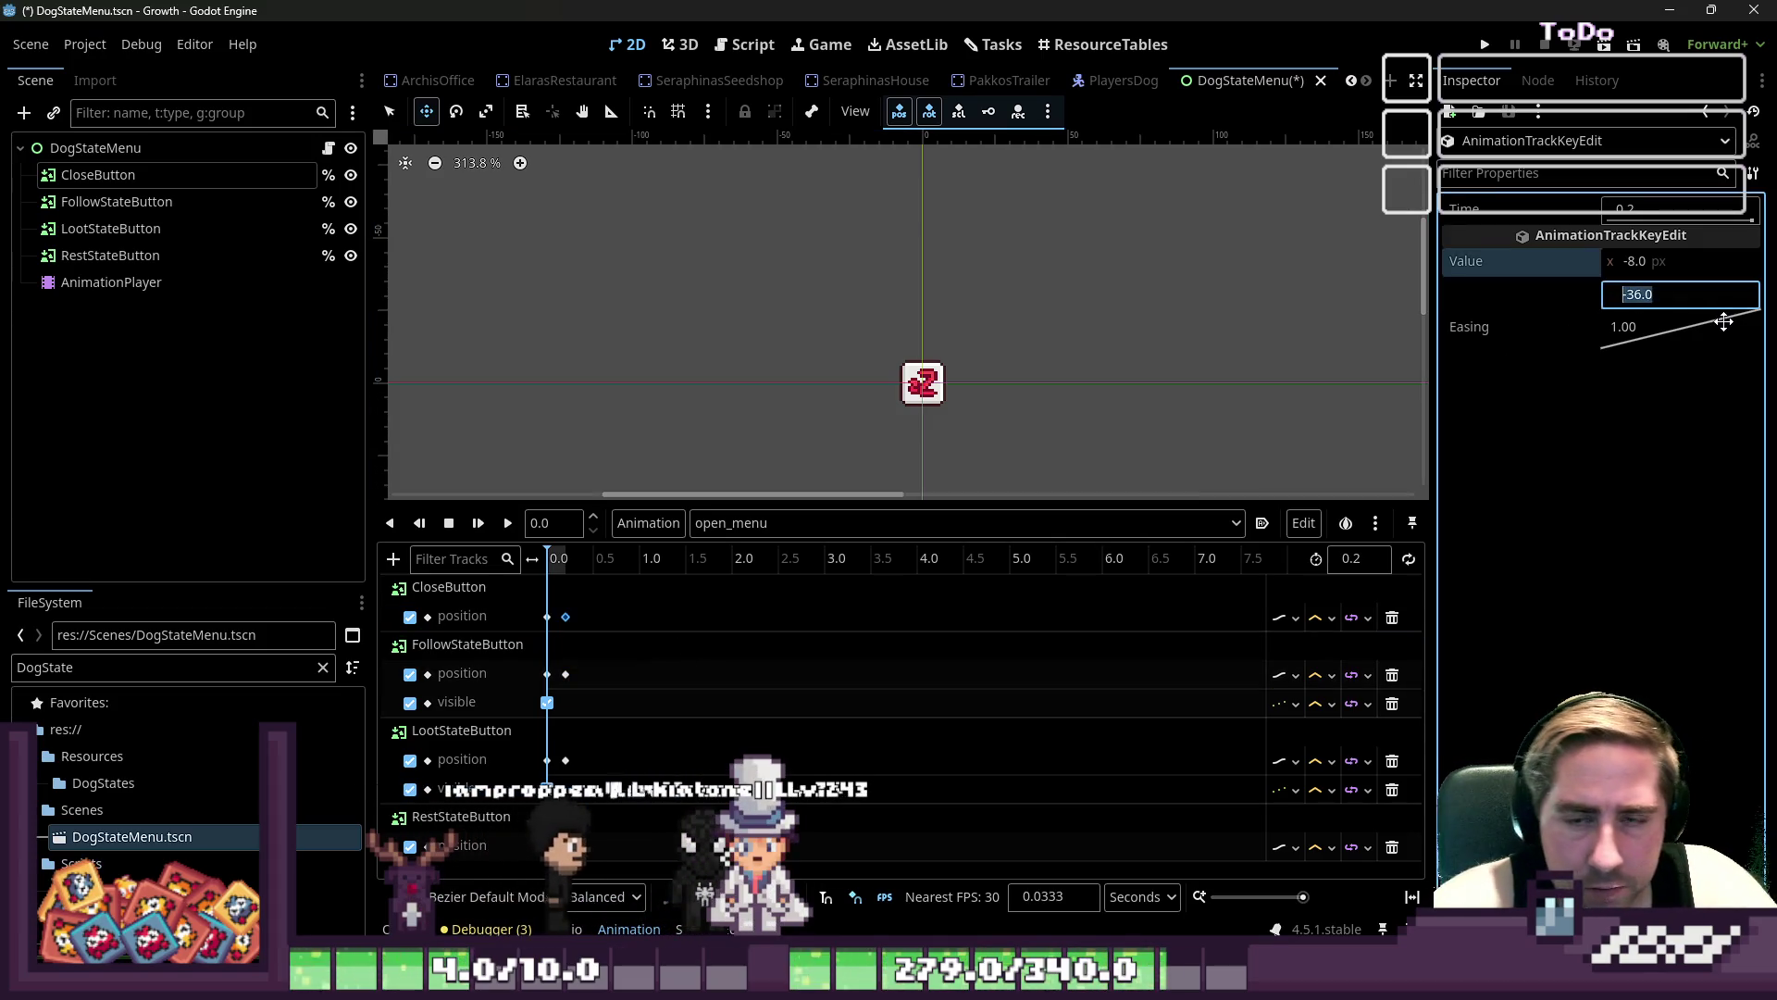
key(End)
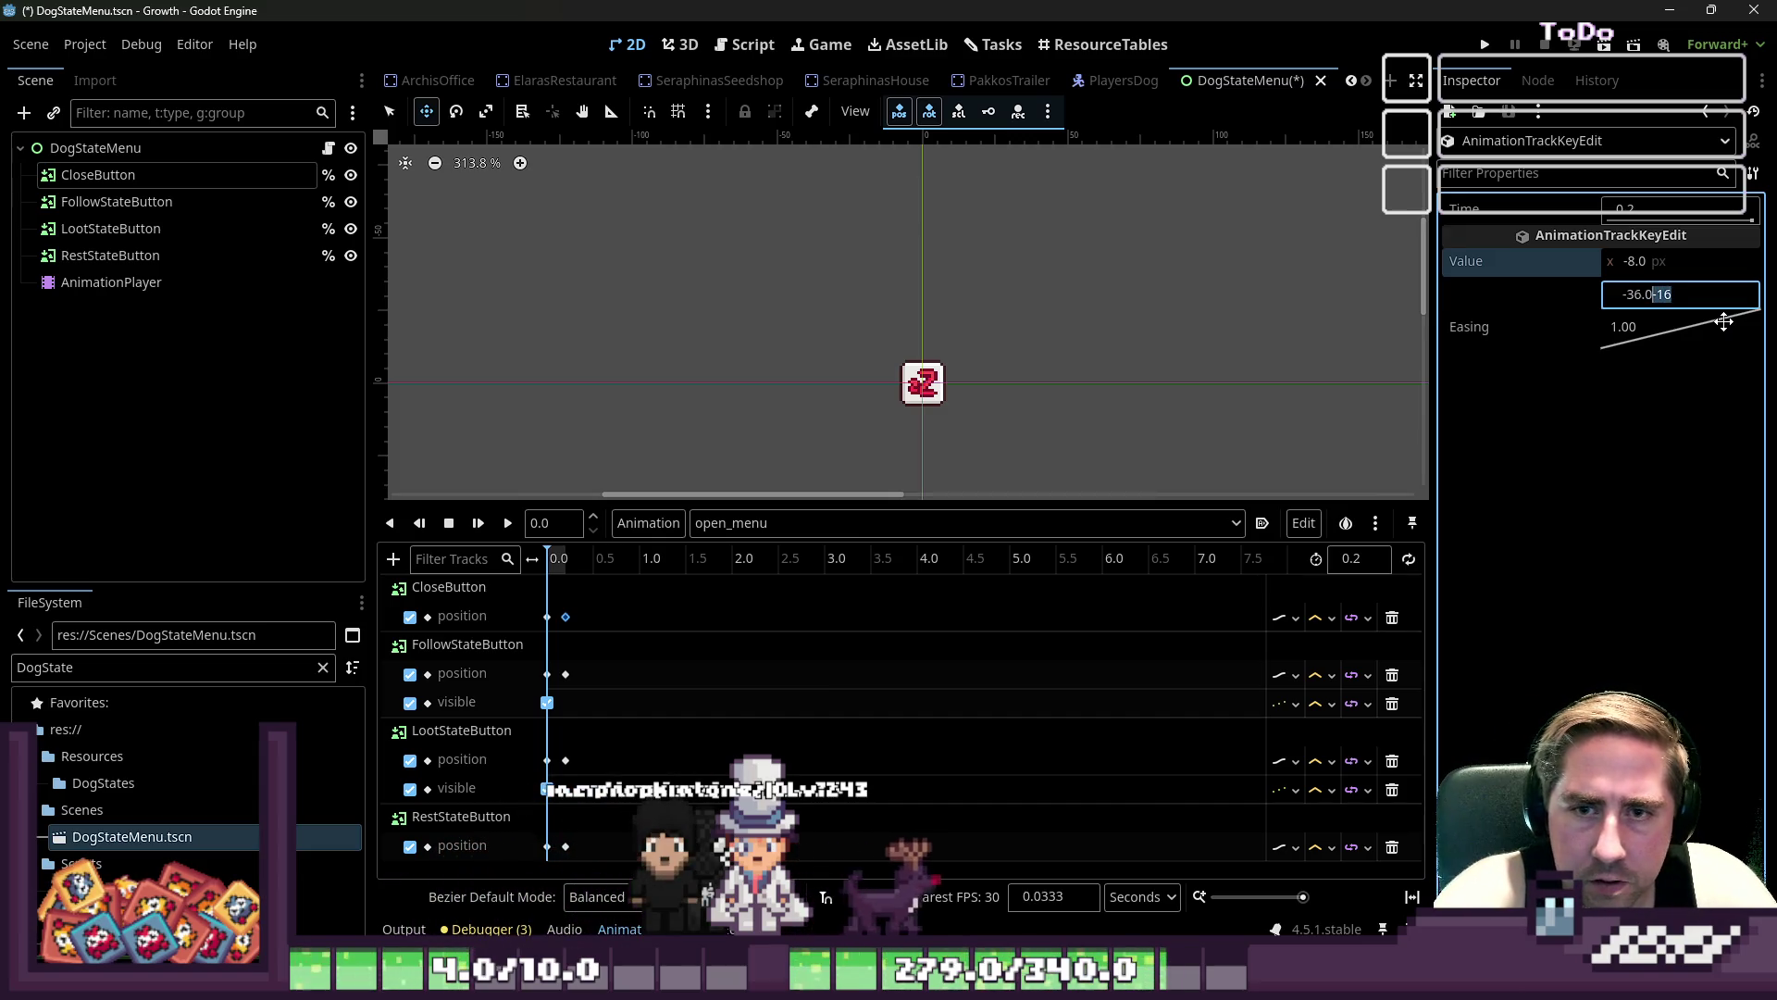
click(566, 674)
click(1695, 296)
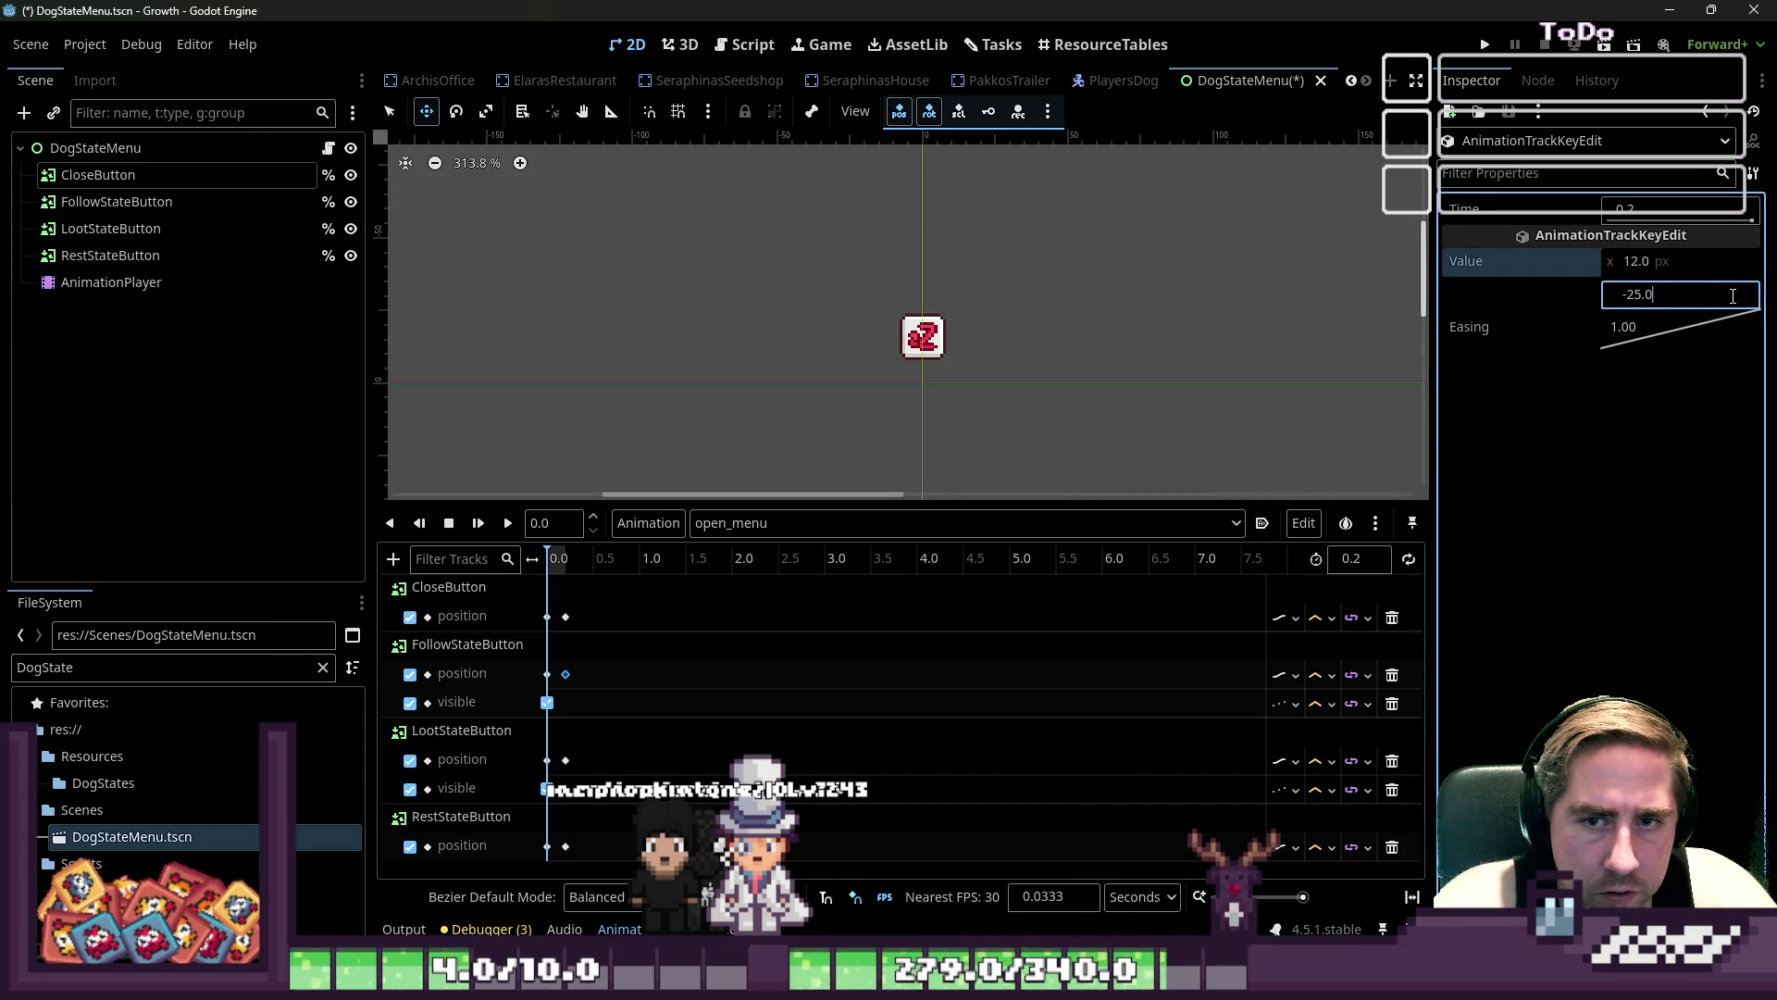
click(566, 759)
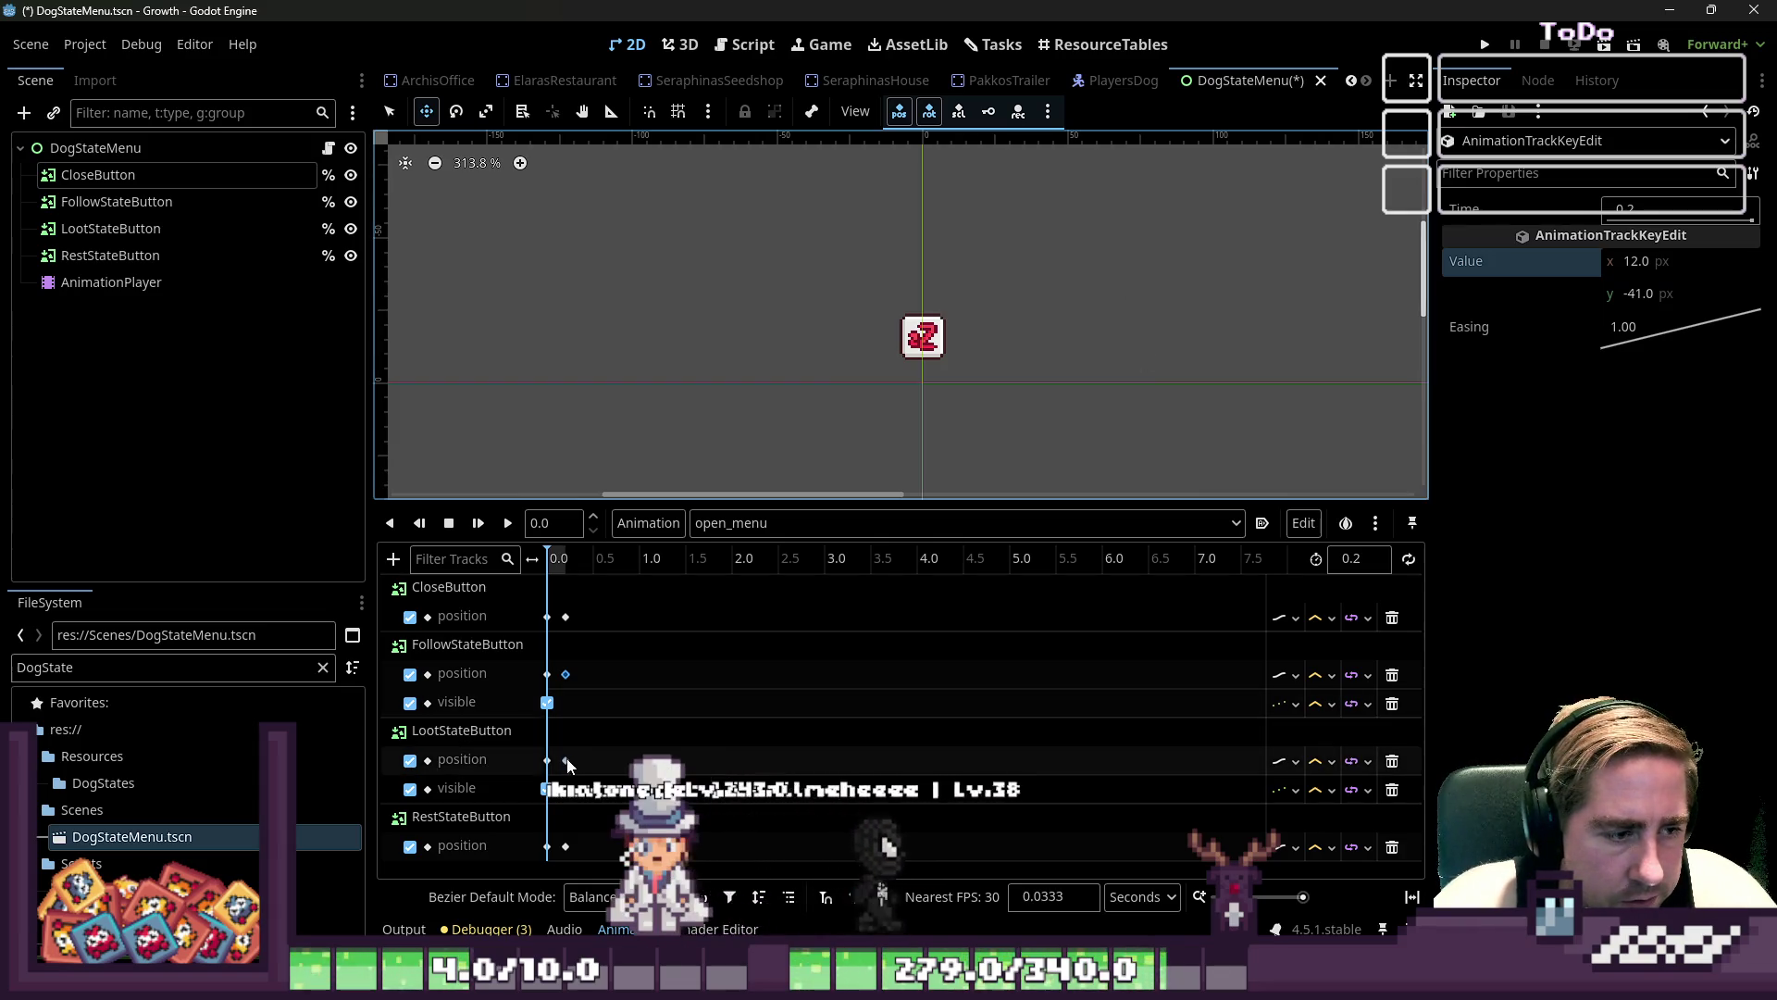
click(1694, 296)
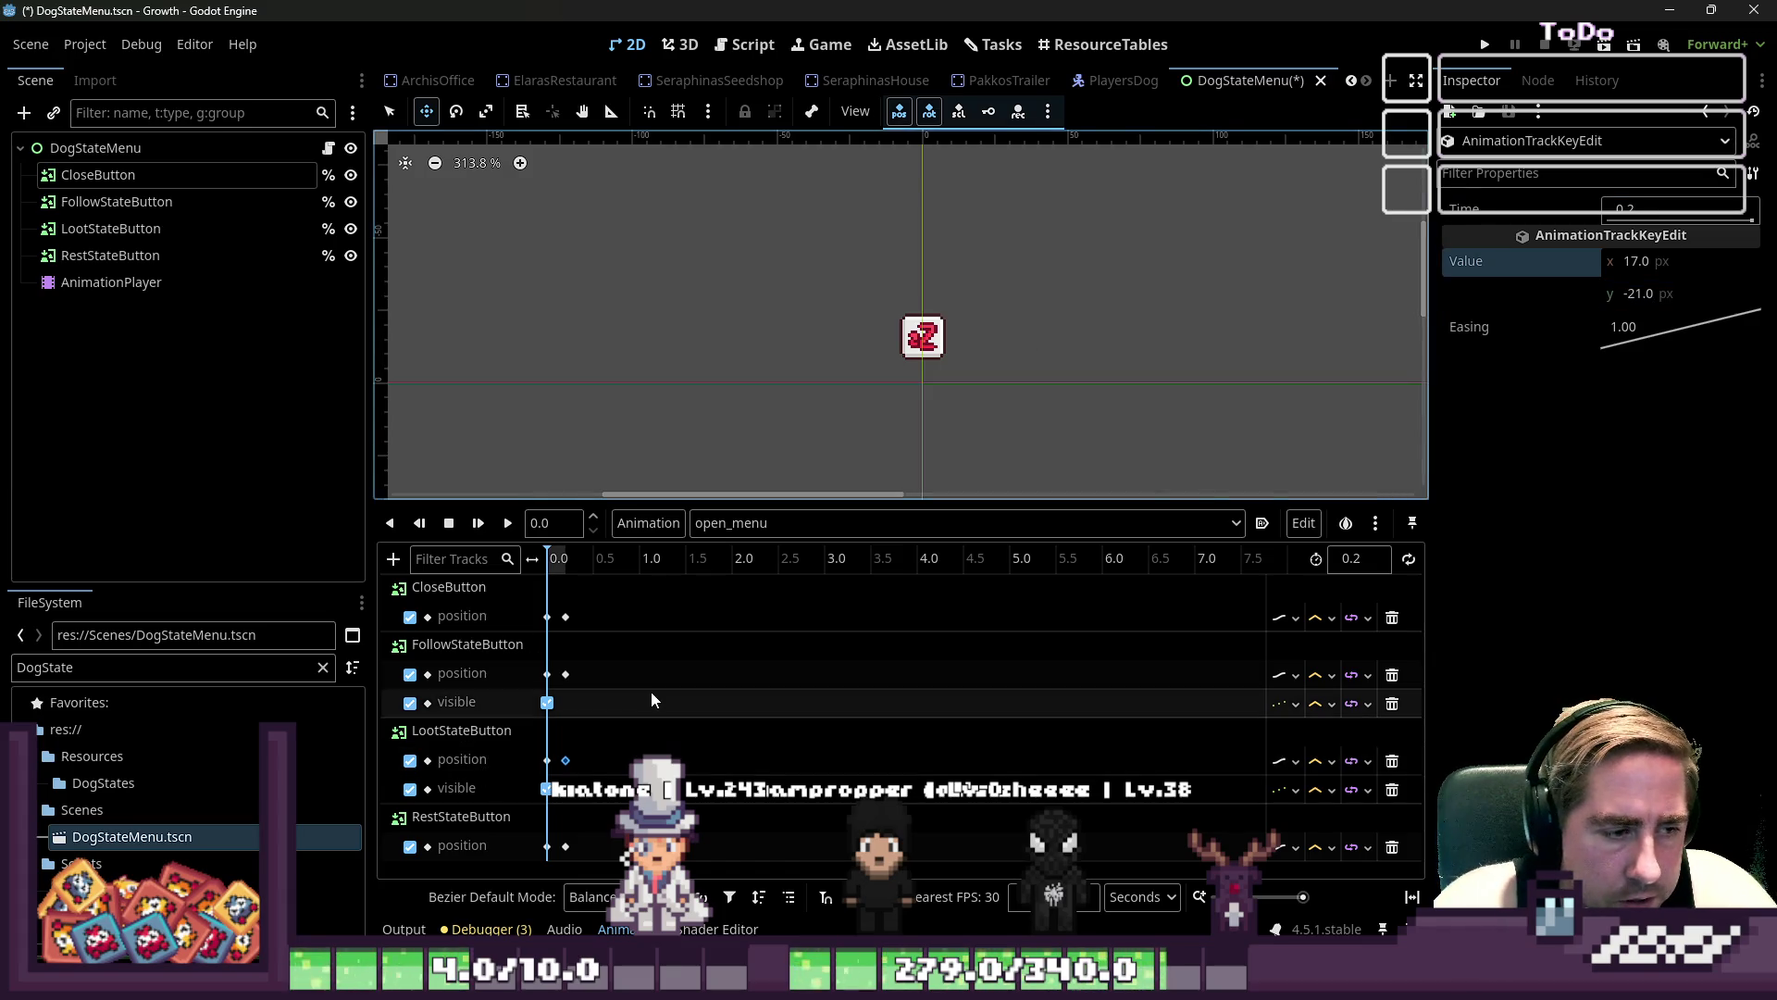
click(567, 846)
click(1686, 294)
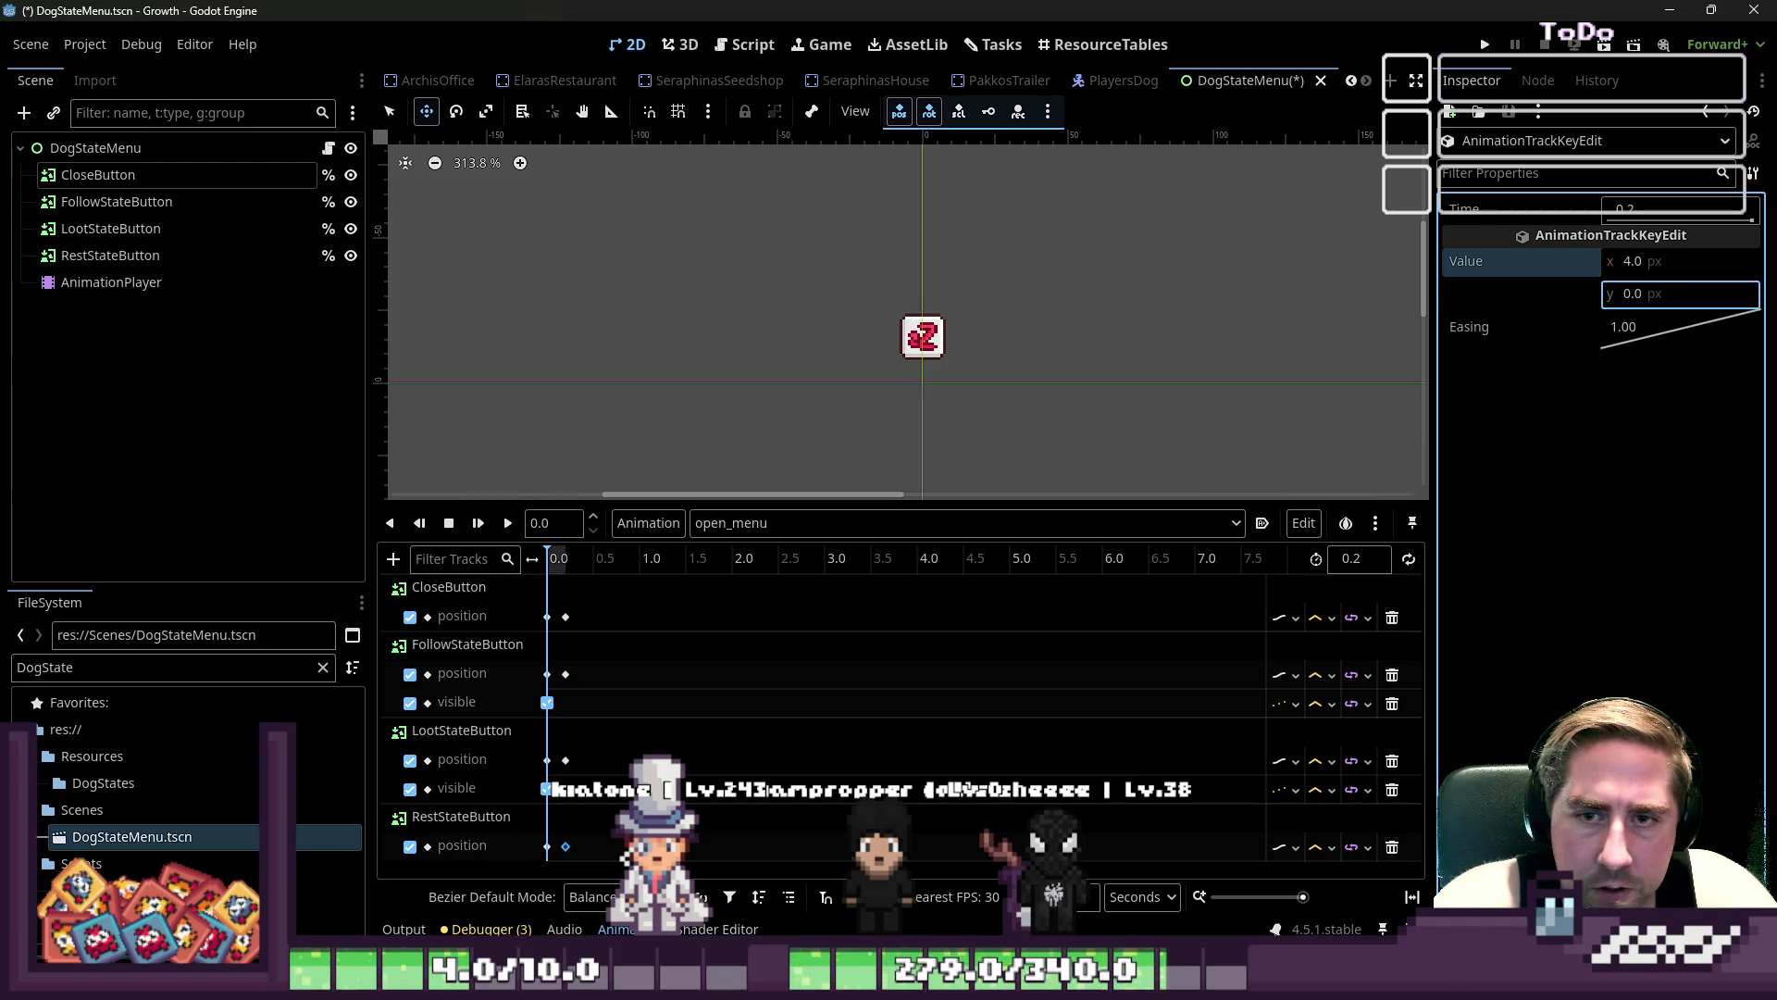
key(Return)
click(515, 518)
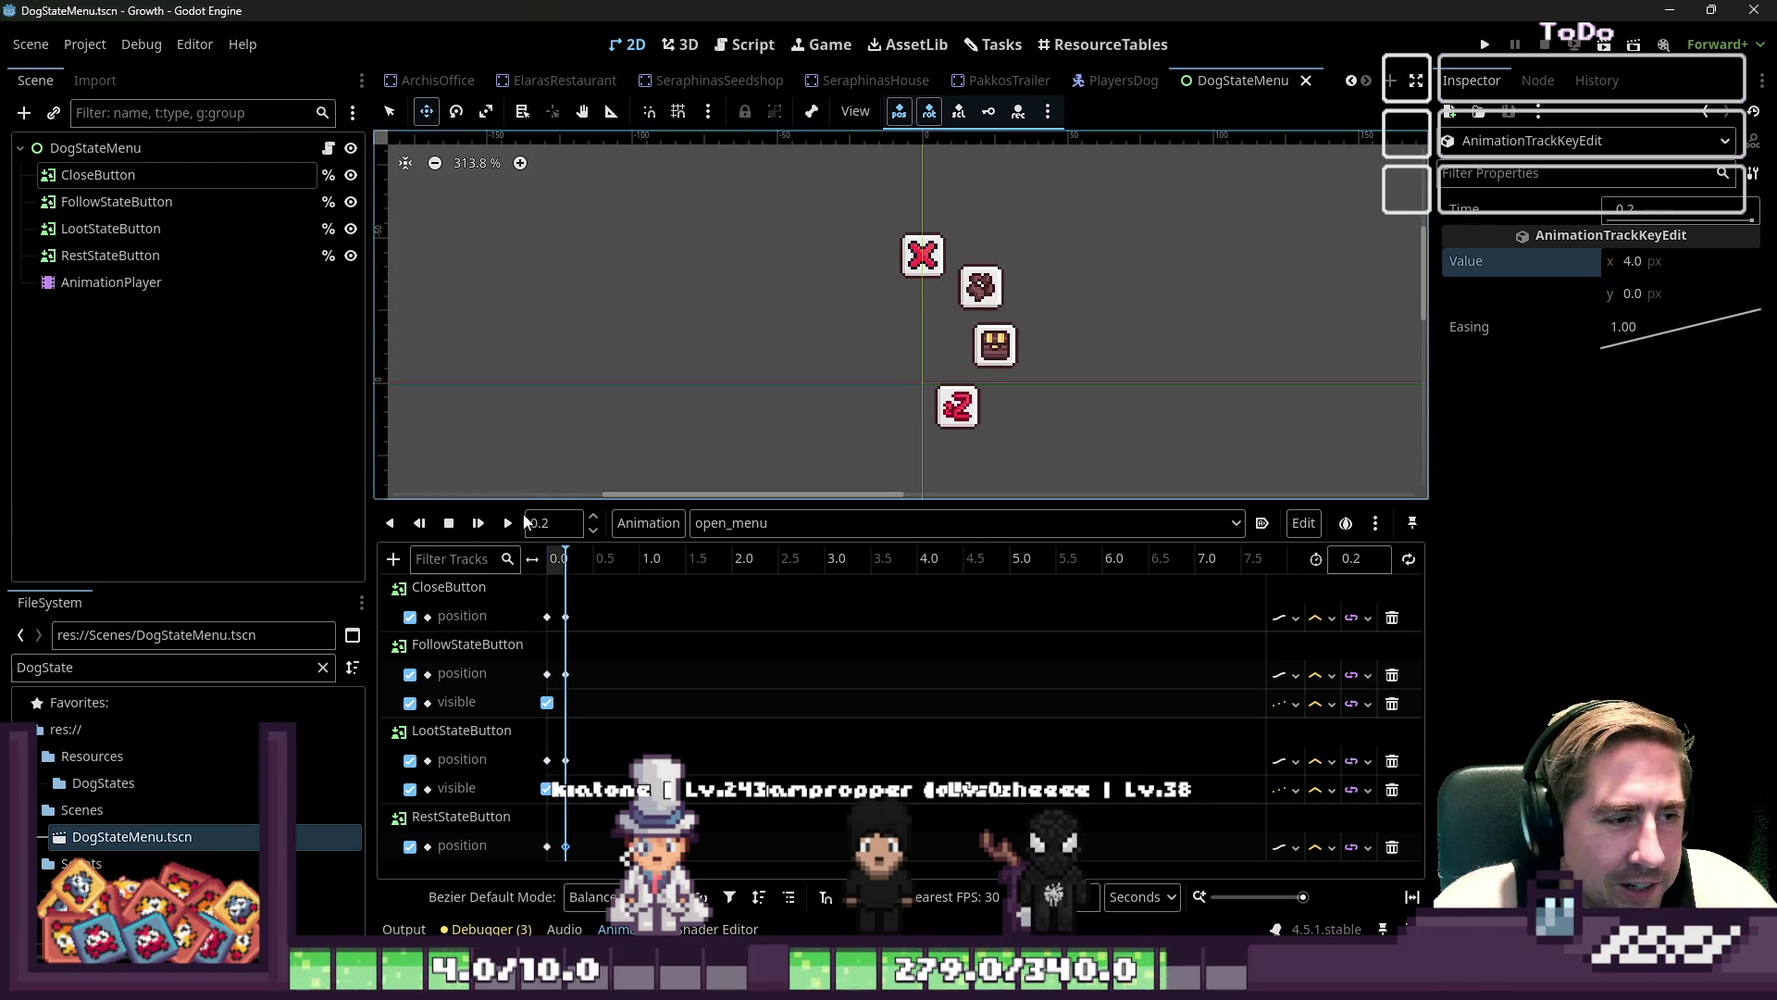
- Delete every track from the RESET animation and save DogStateMenu
key(ctrl+s)
click(740, 524)
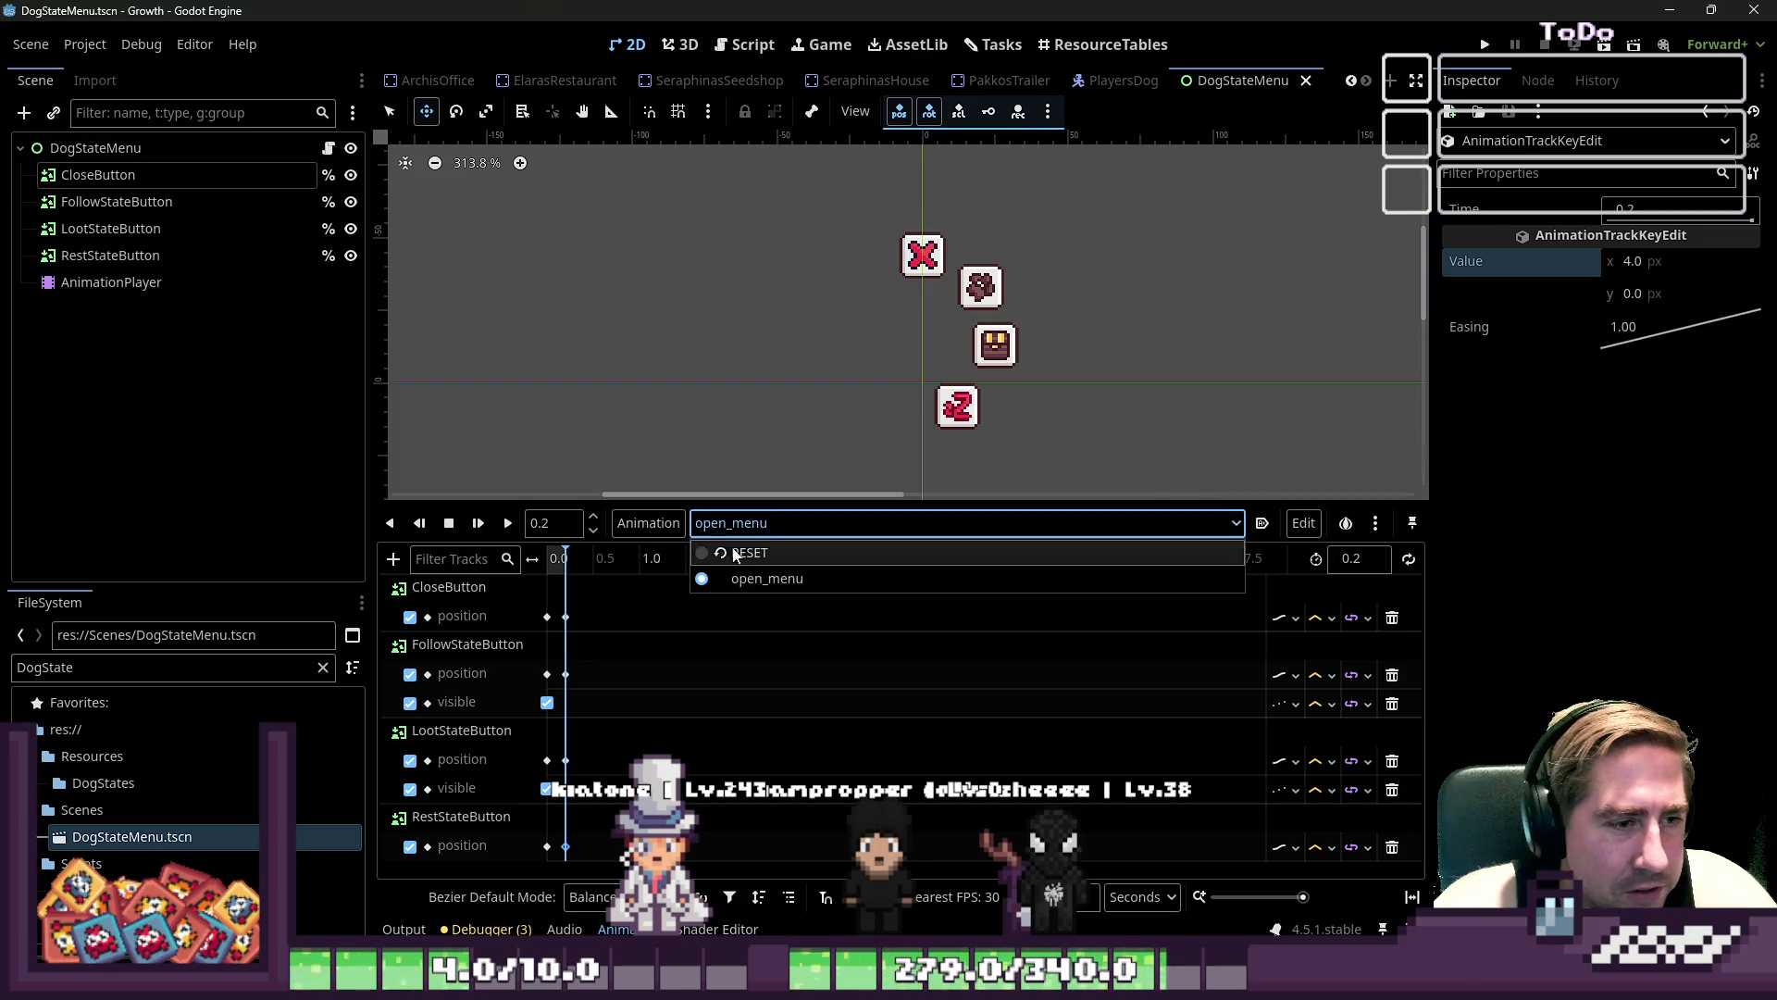
click(748, 554)
click(508, 523)
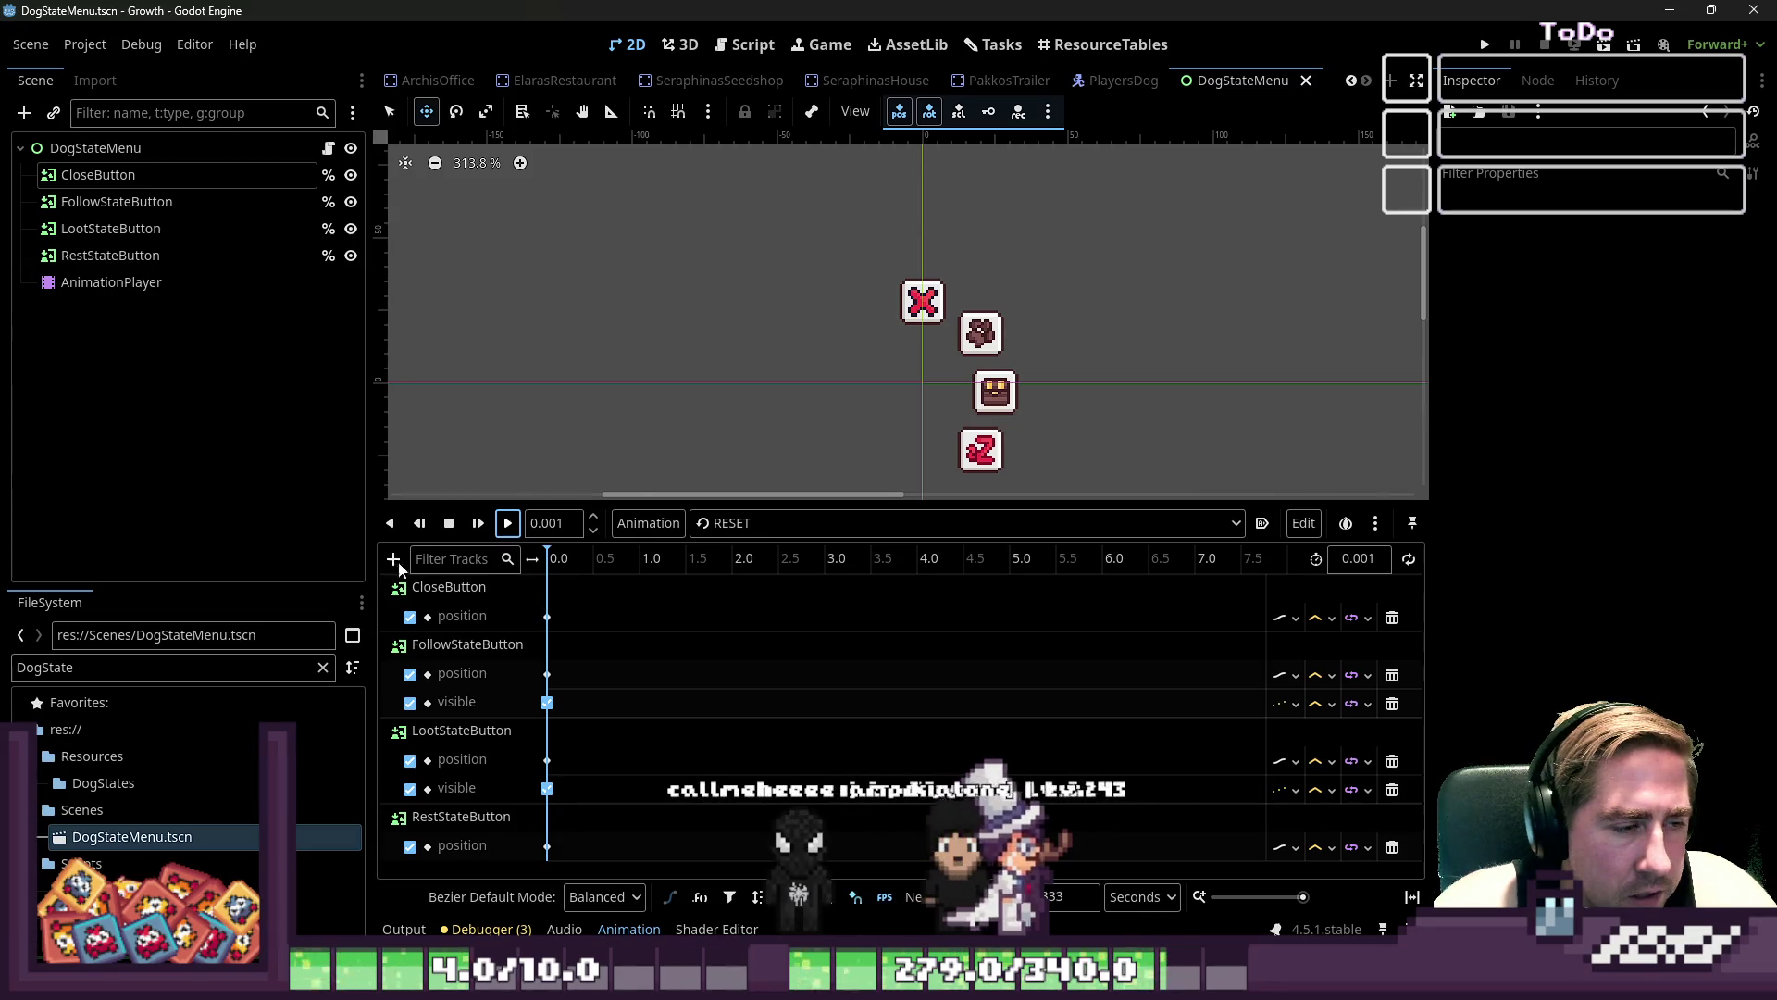
click(1392, 618)
click(1392, 617)
click(1392, 617)
click(1392, 618)
click(1392, 618)
click(1392, 618)
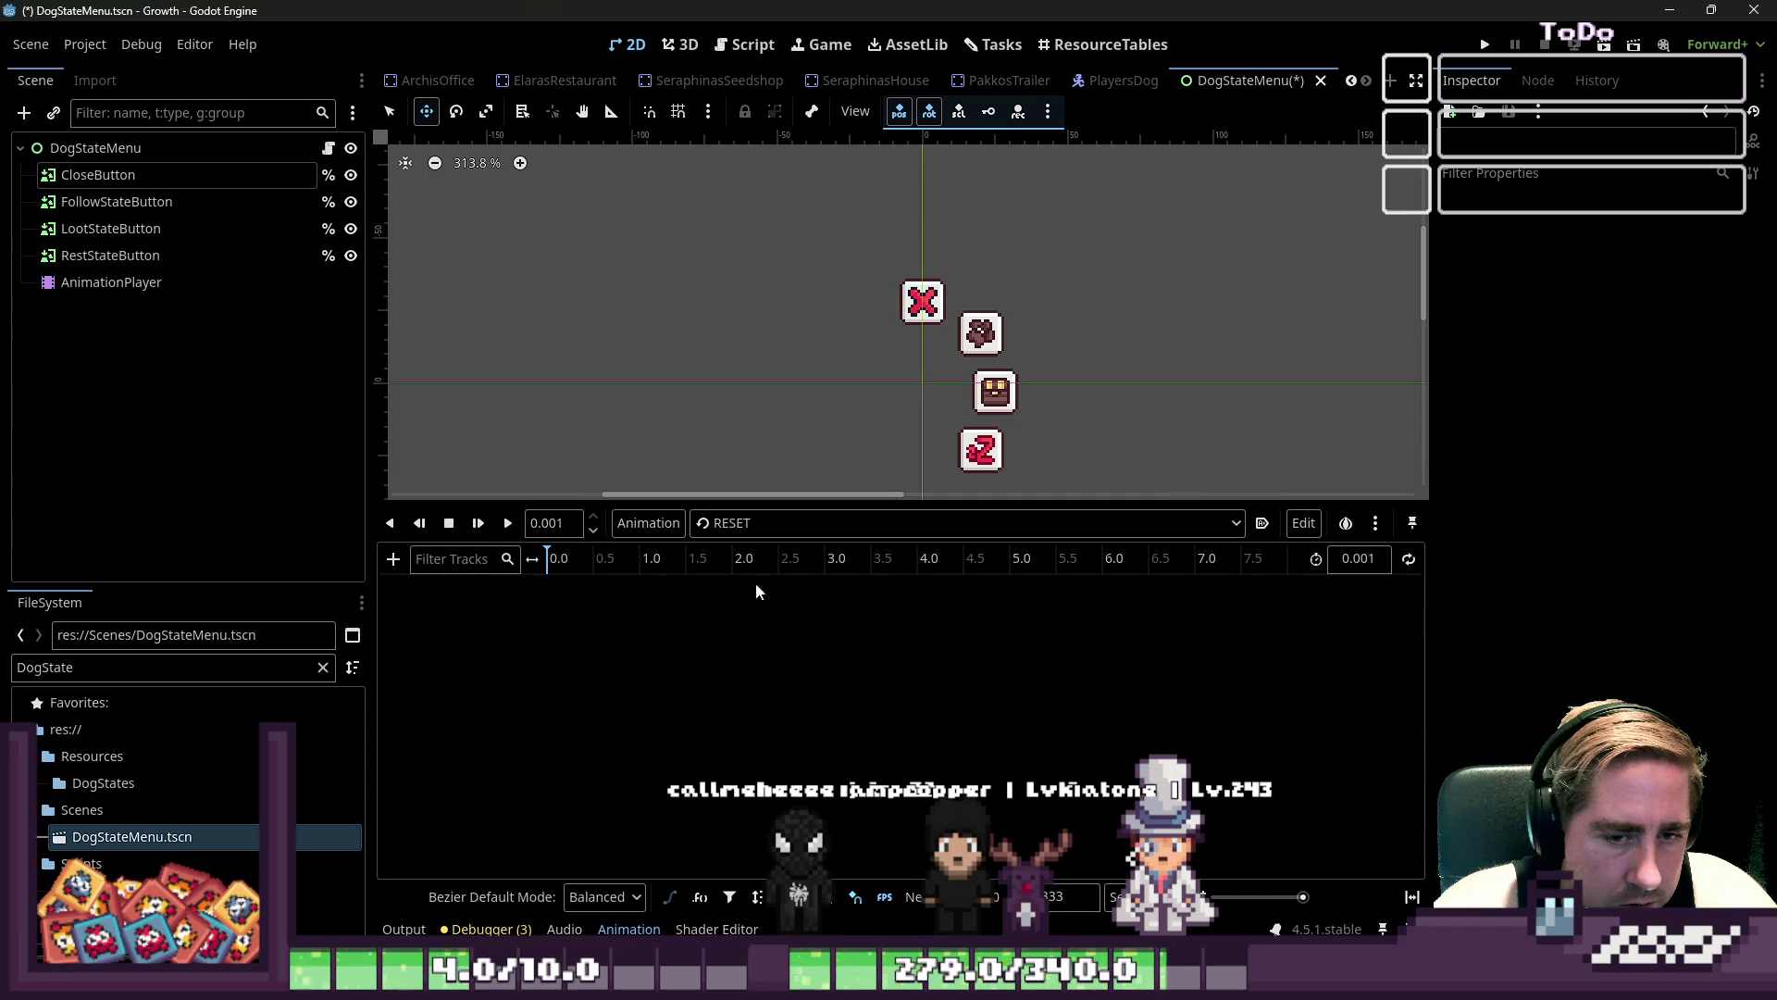
click(449, 523)
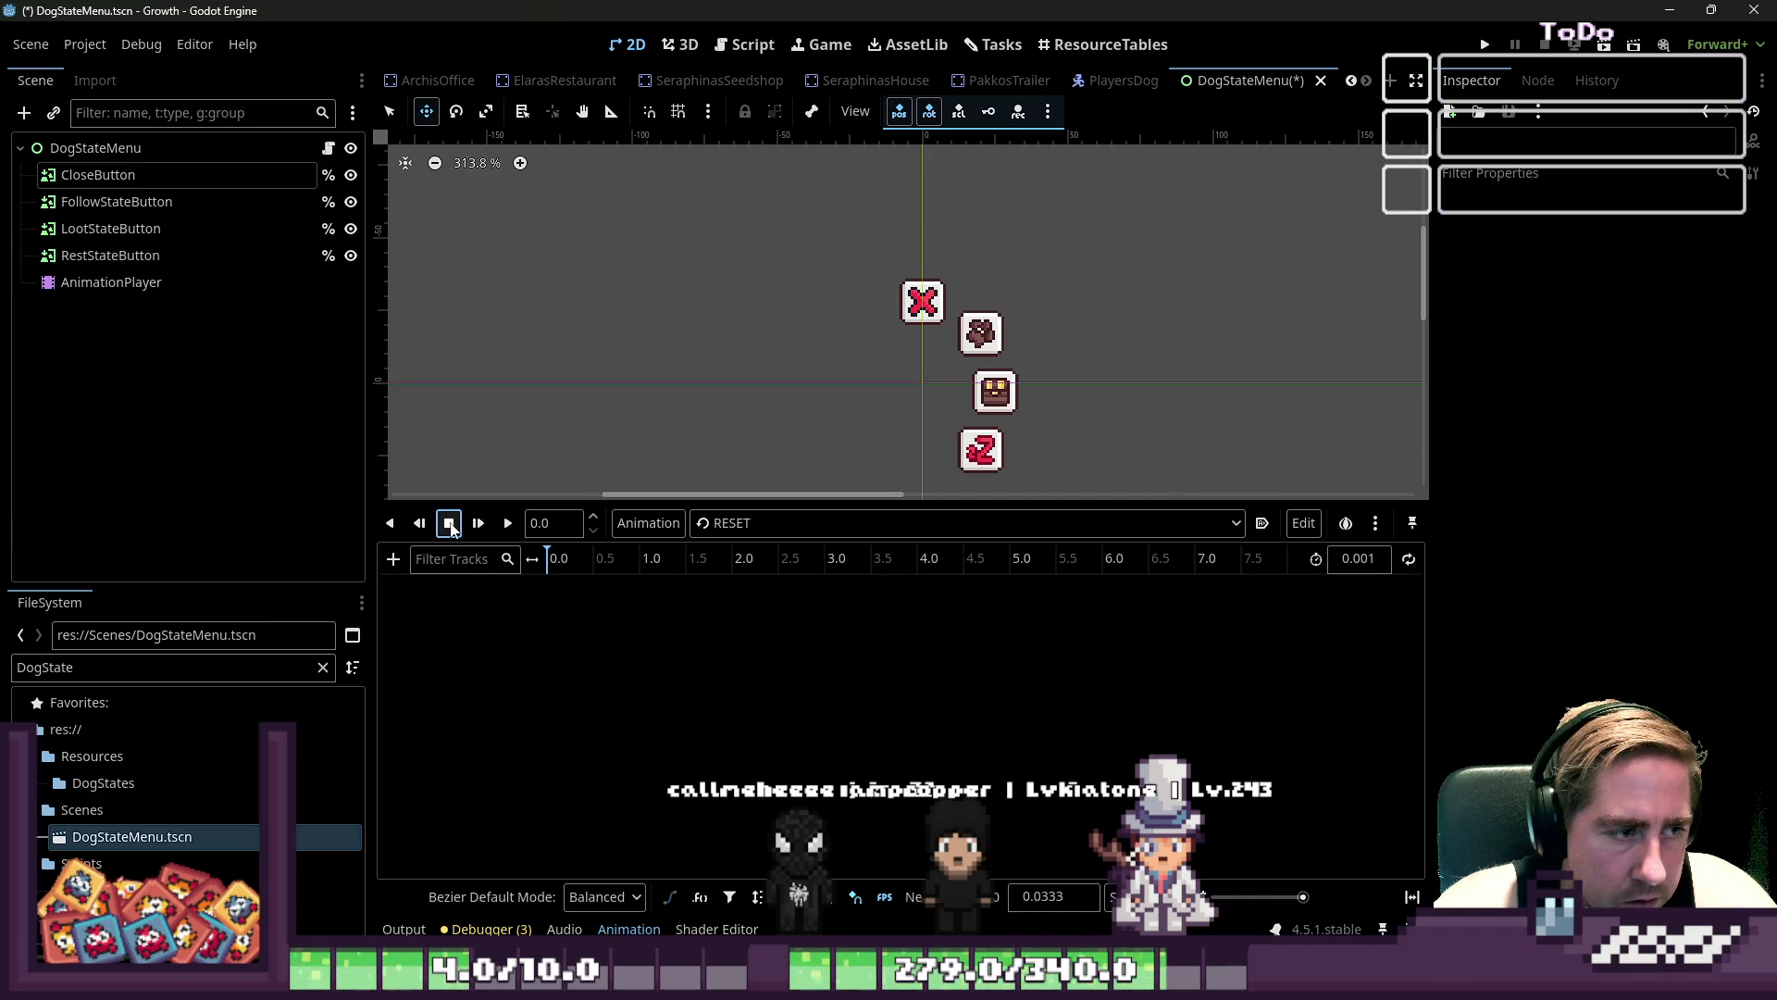
click(801, 523)
click(756, 579)
click(756, 523)
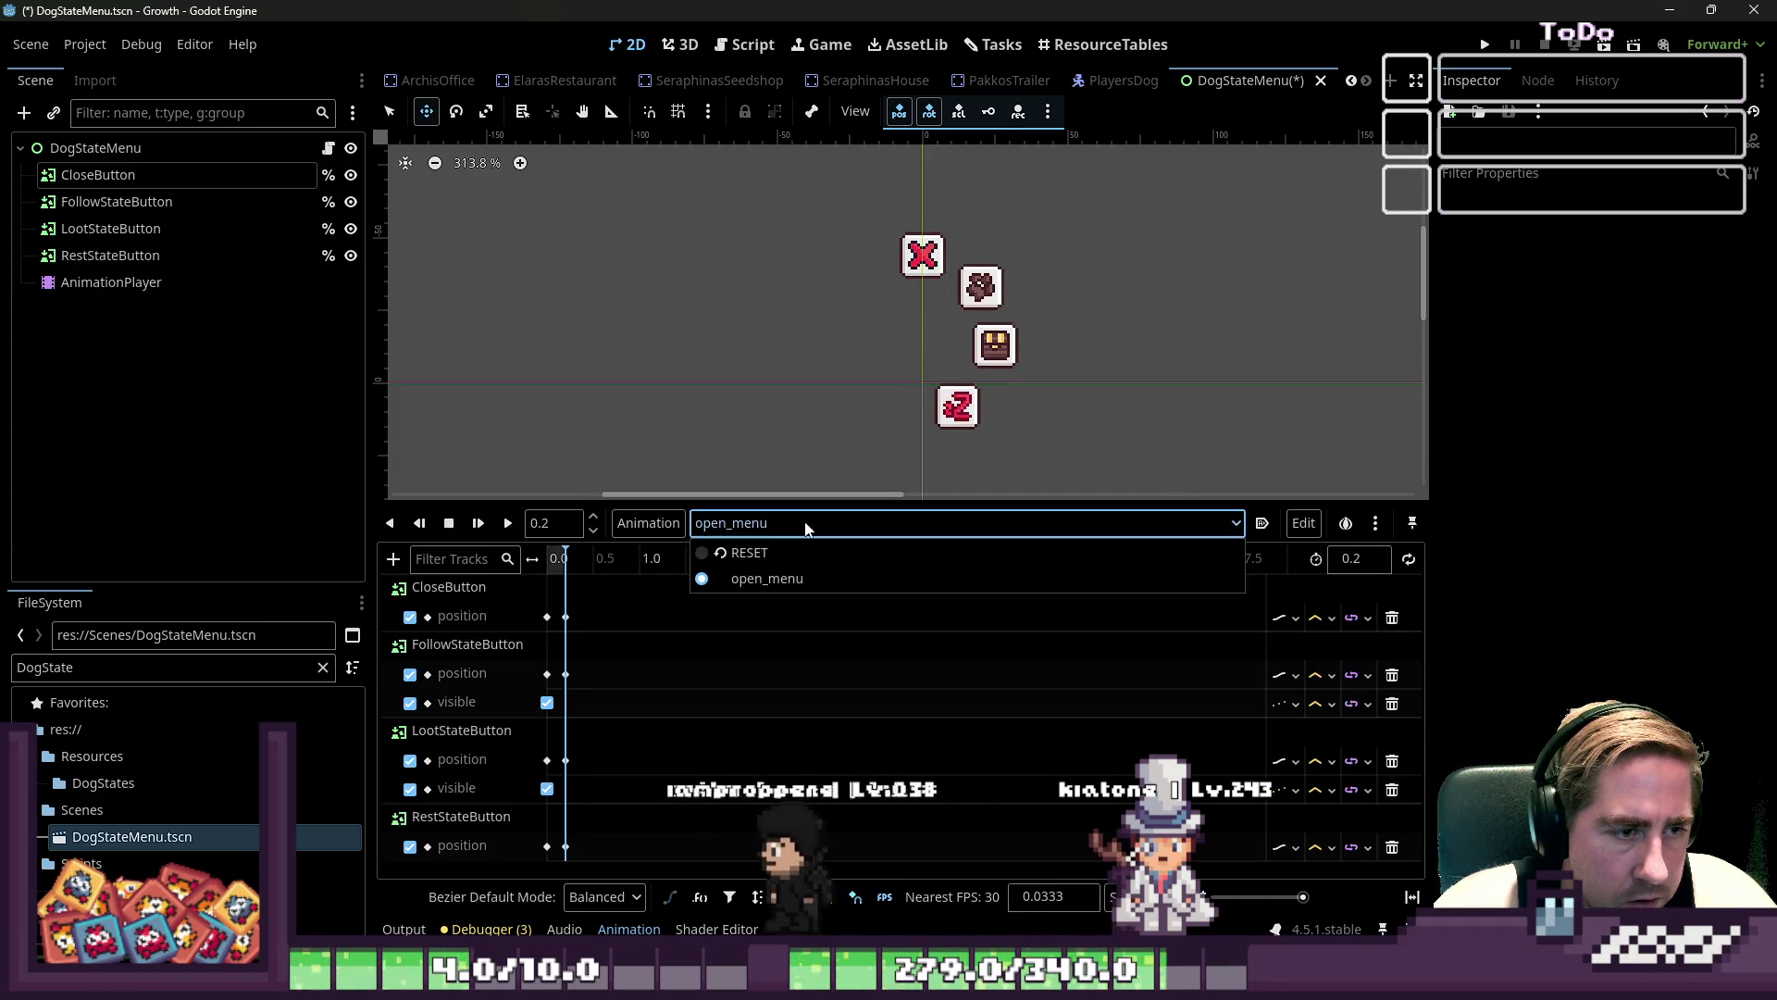
click(731, 552)
key(ctrl+s)
- Save PlayersDog with DogStateMenu selected, then preview open_menu in the DogStateMenu scene
click(1125, 82)
scroll(824, 295, down, 4)
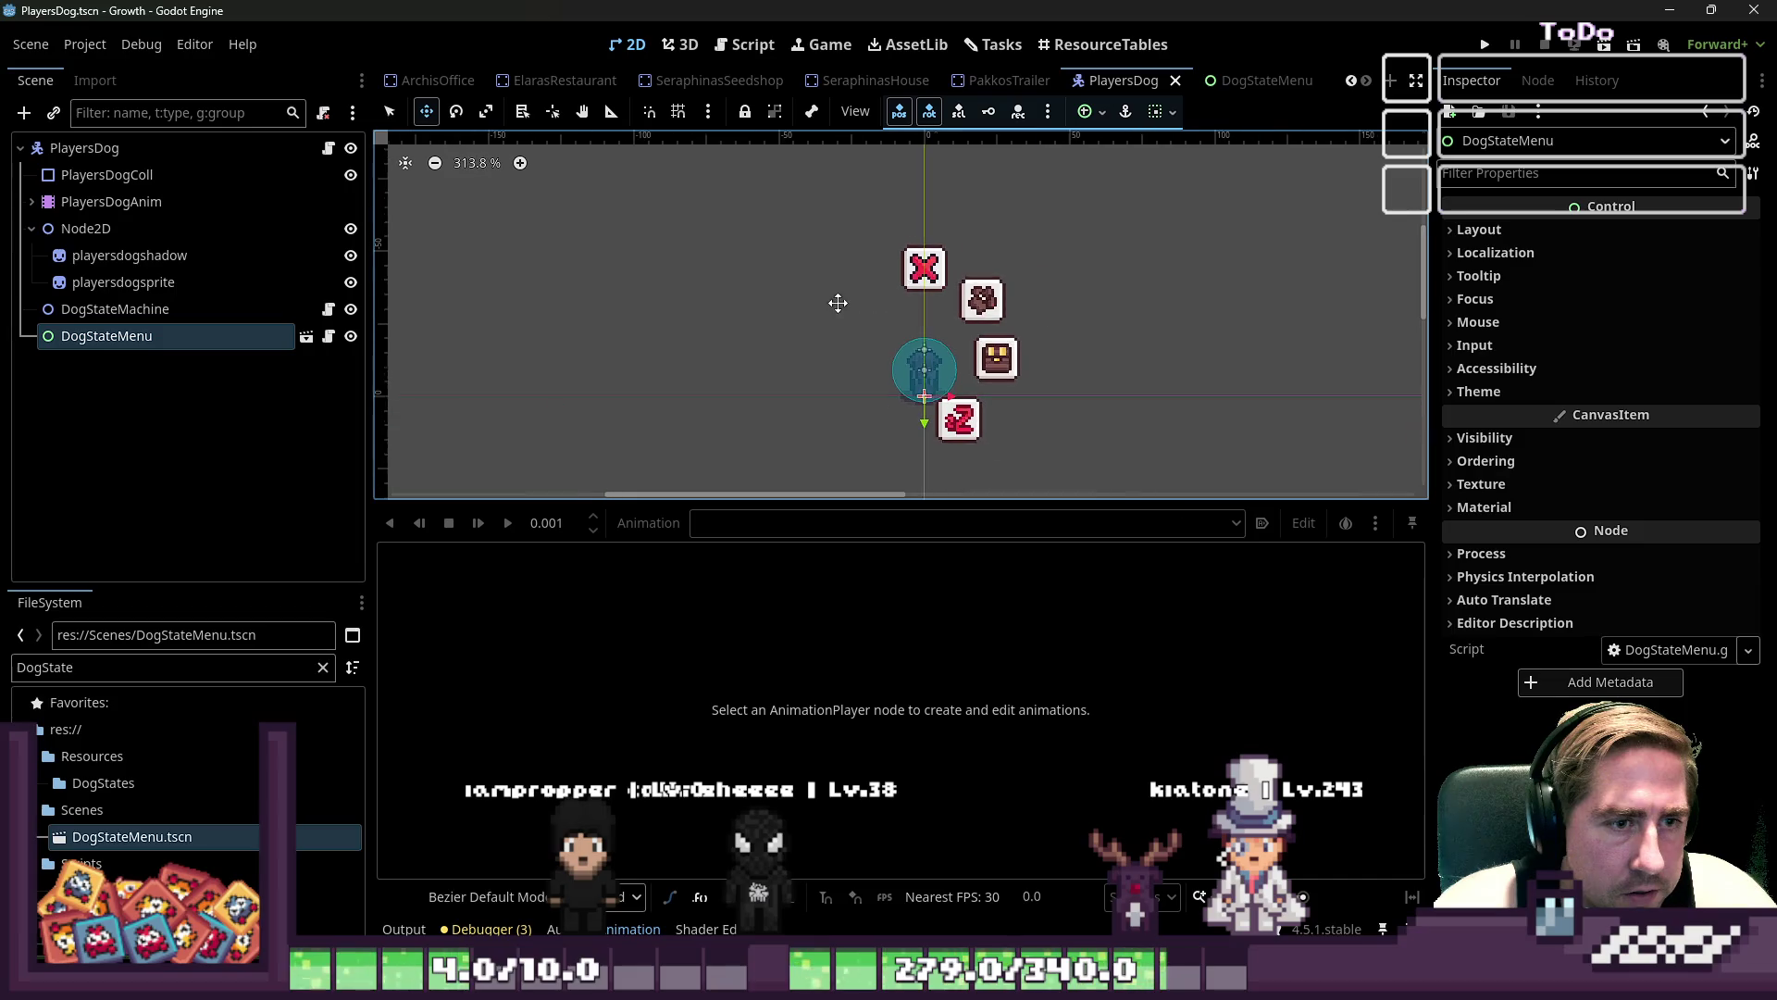
click(224, 308)
click(151, 333)
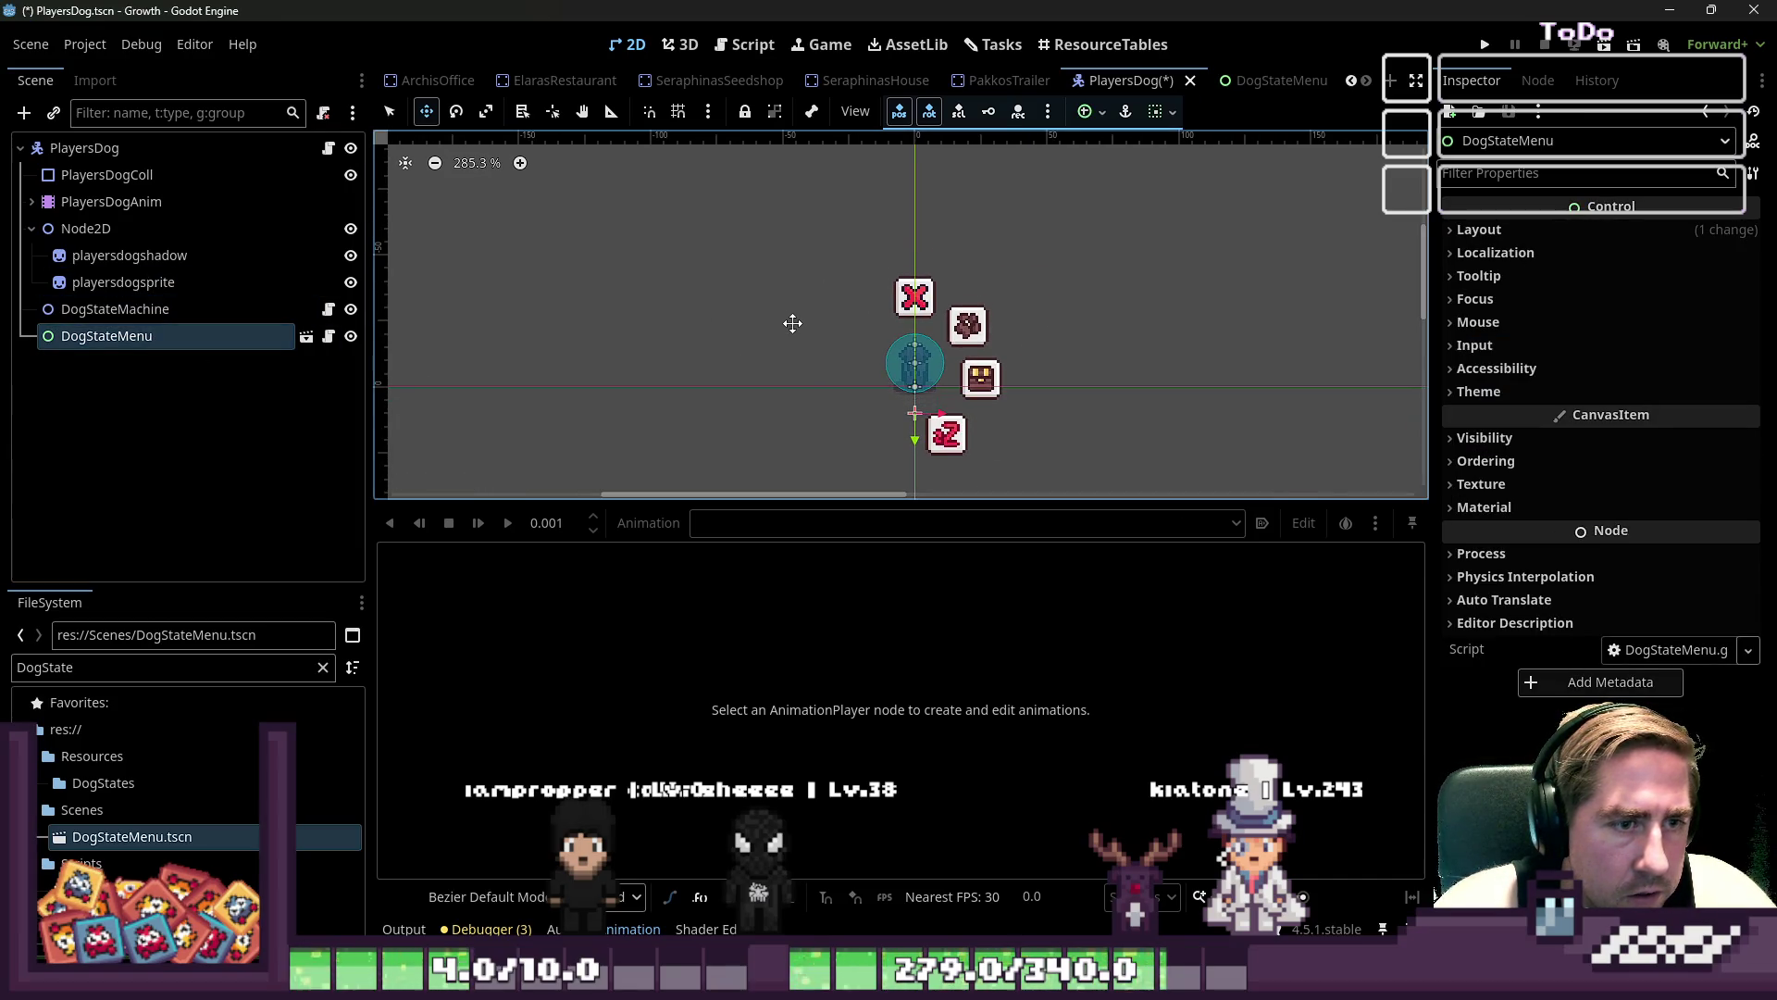
key(ctrl+s)
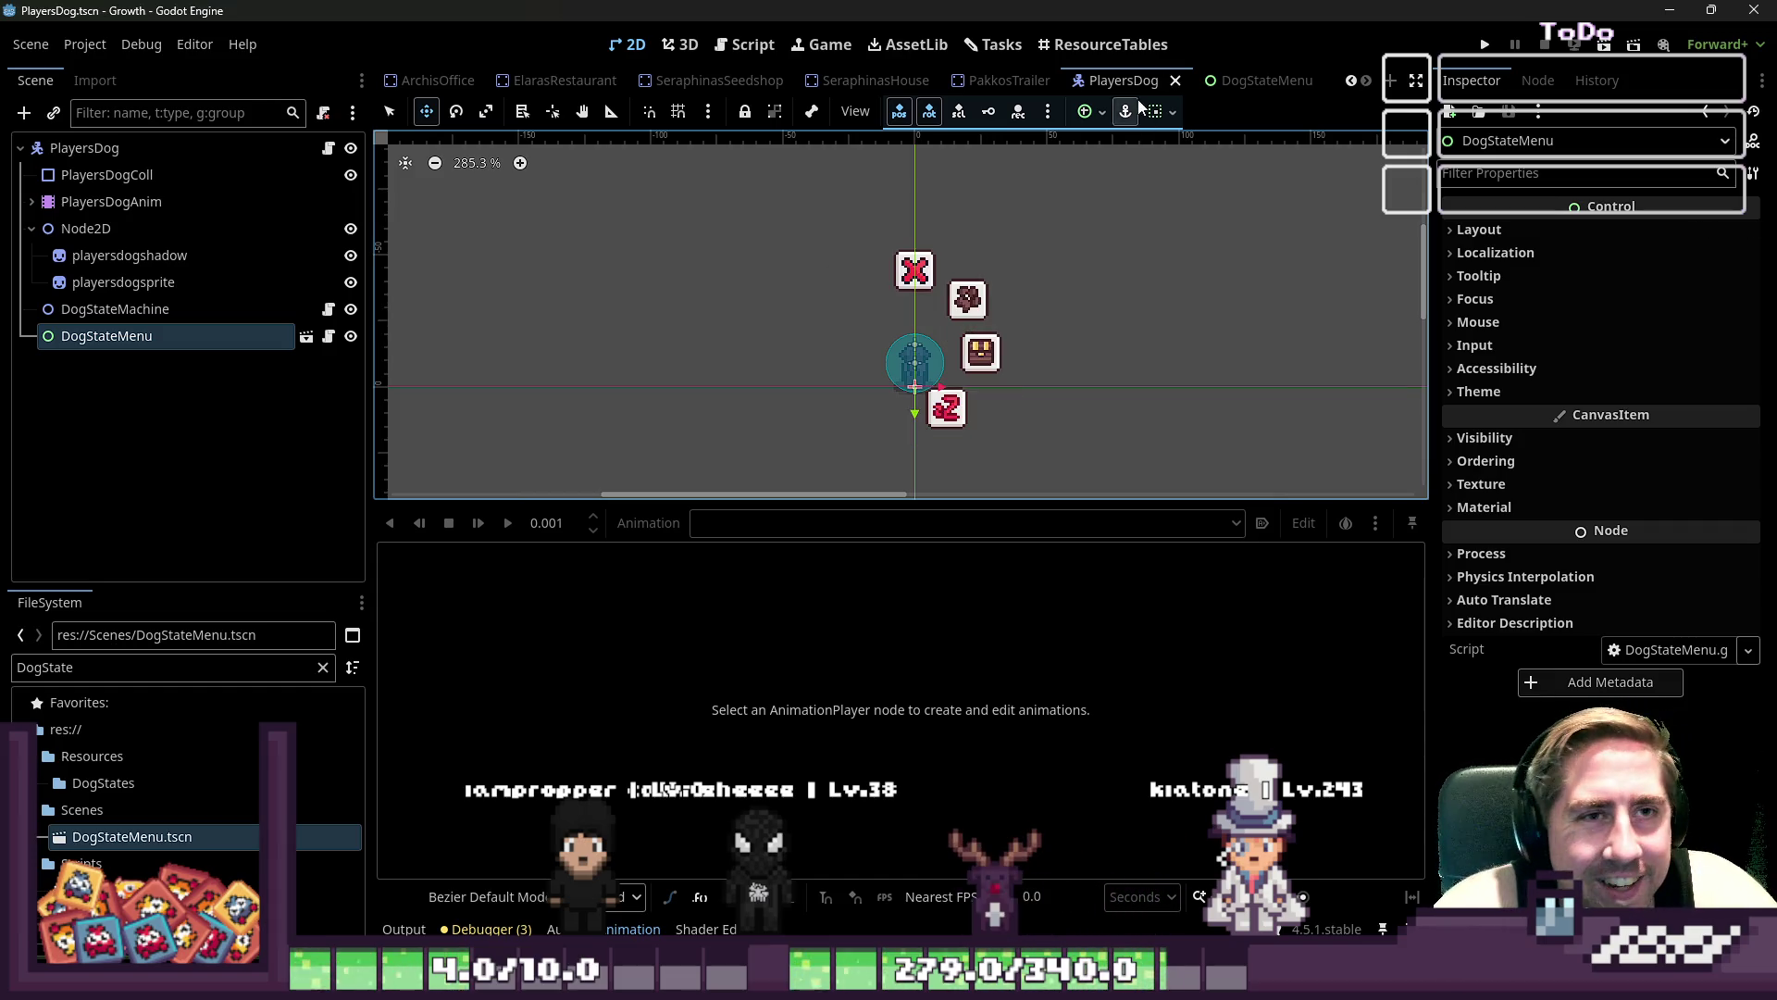
click(1241, 86)
click(93, 281)
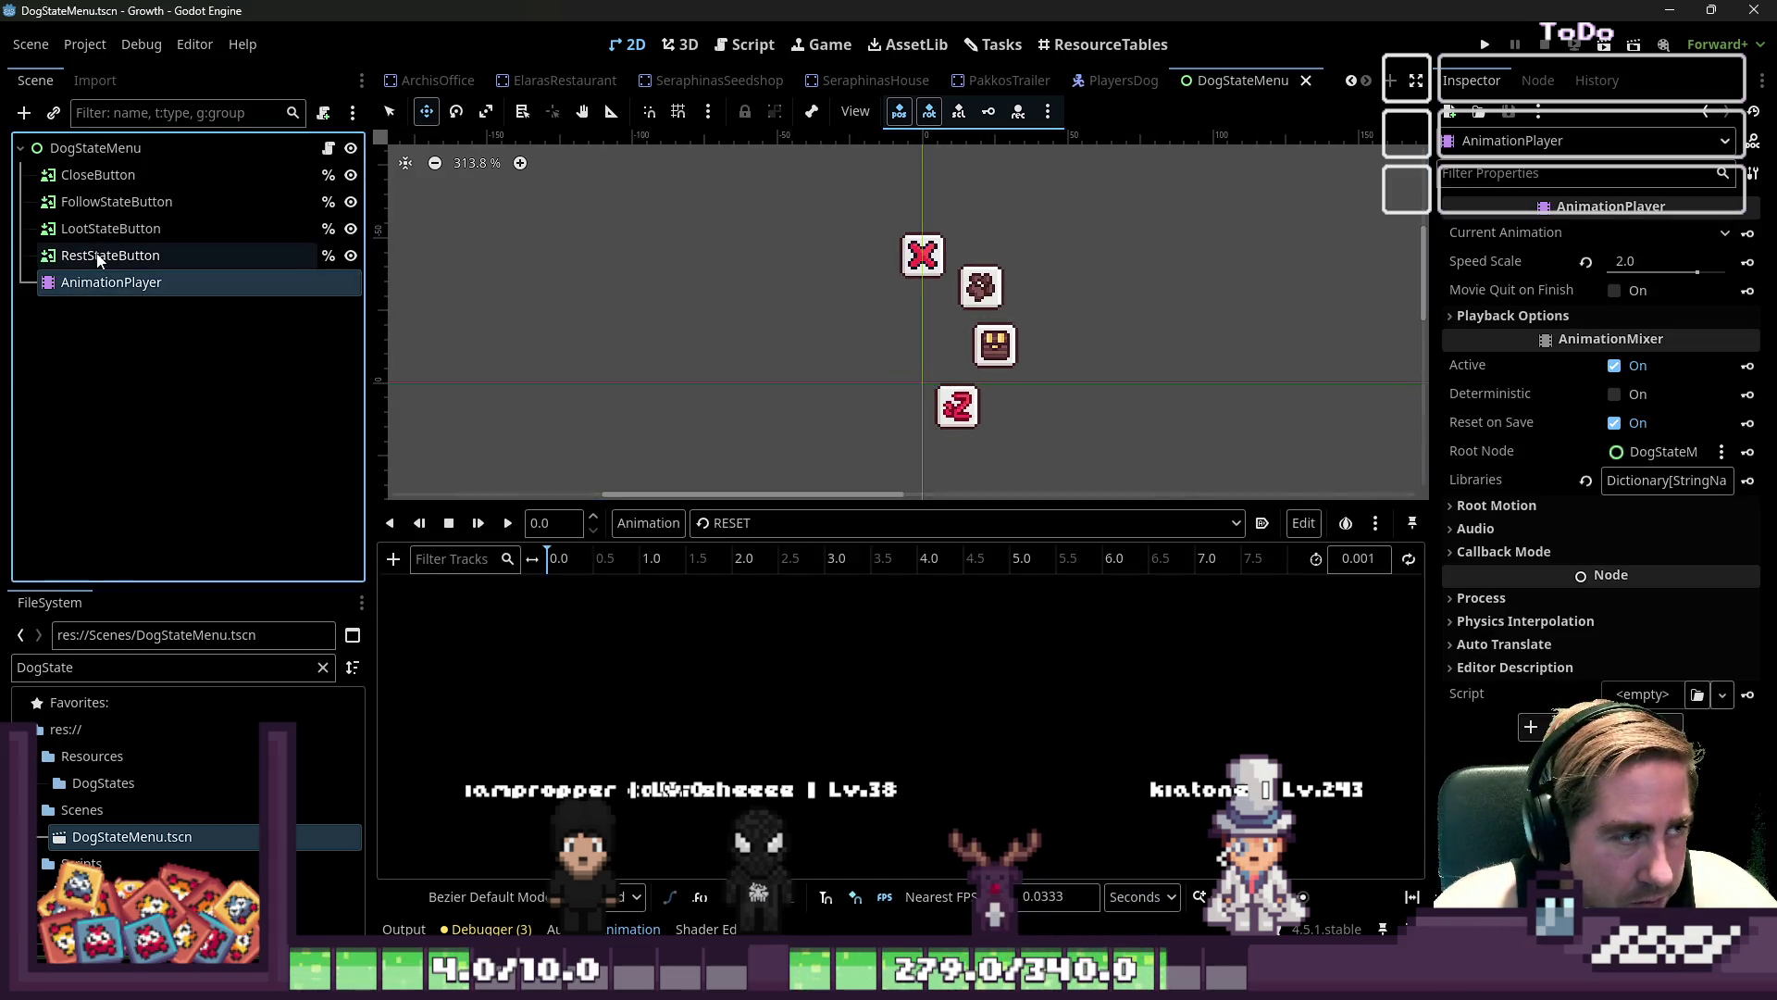
click(722, 523)
click(748, 583)
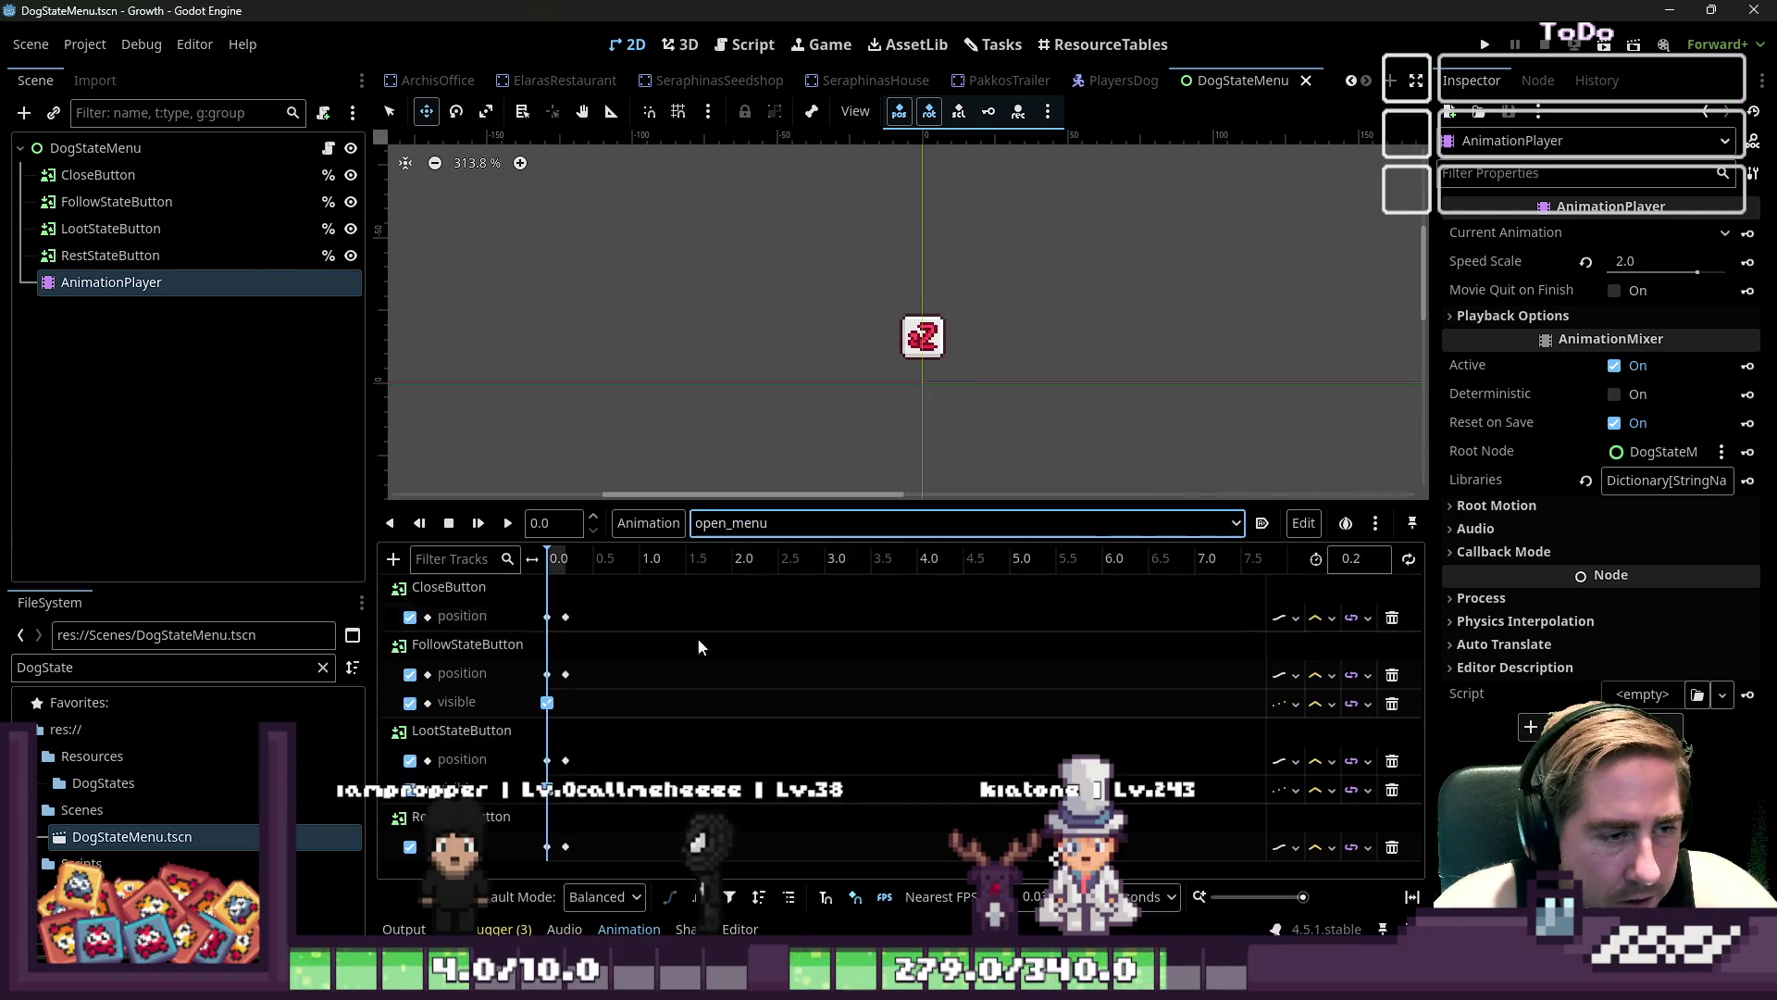
click(507, 523)
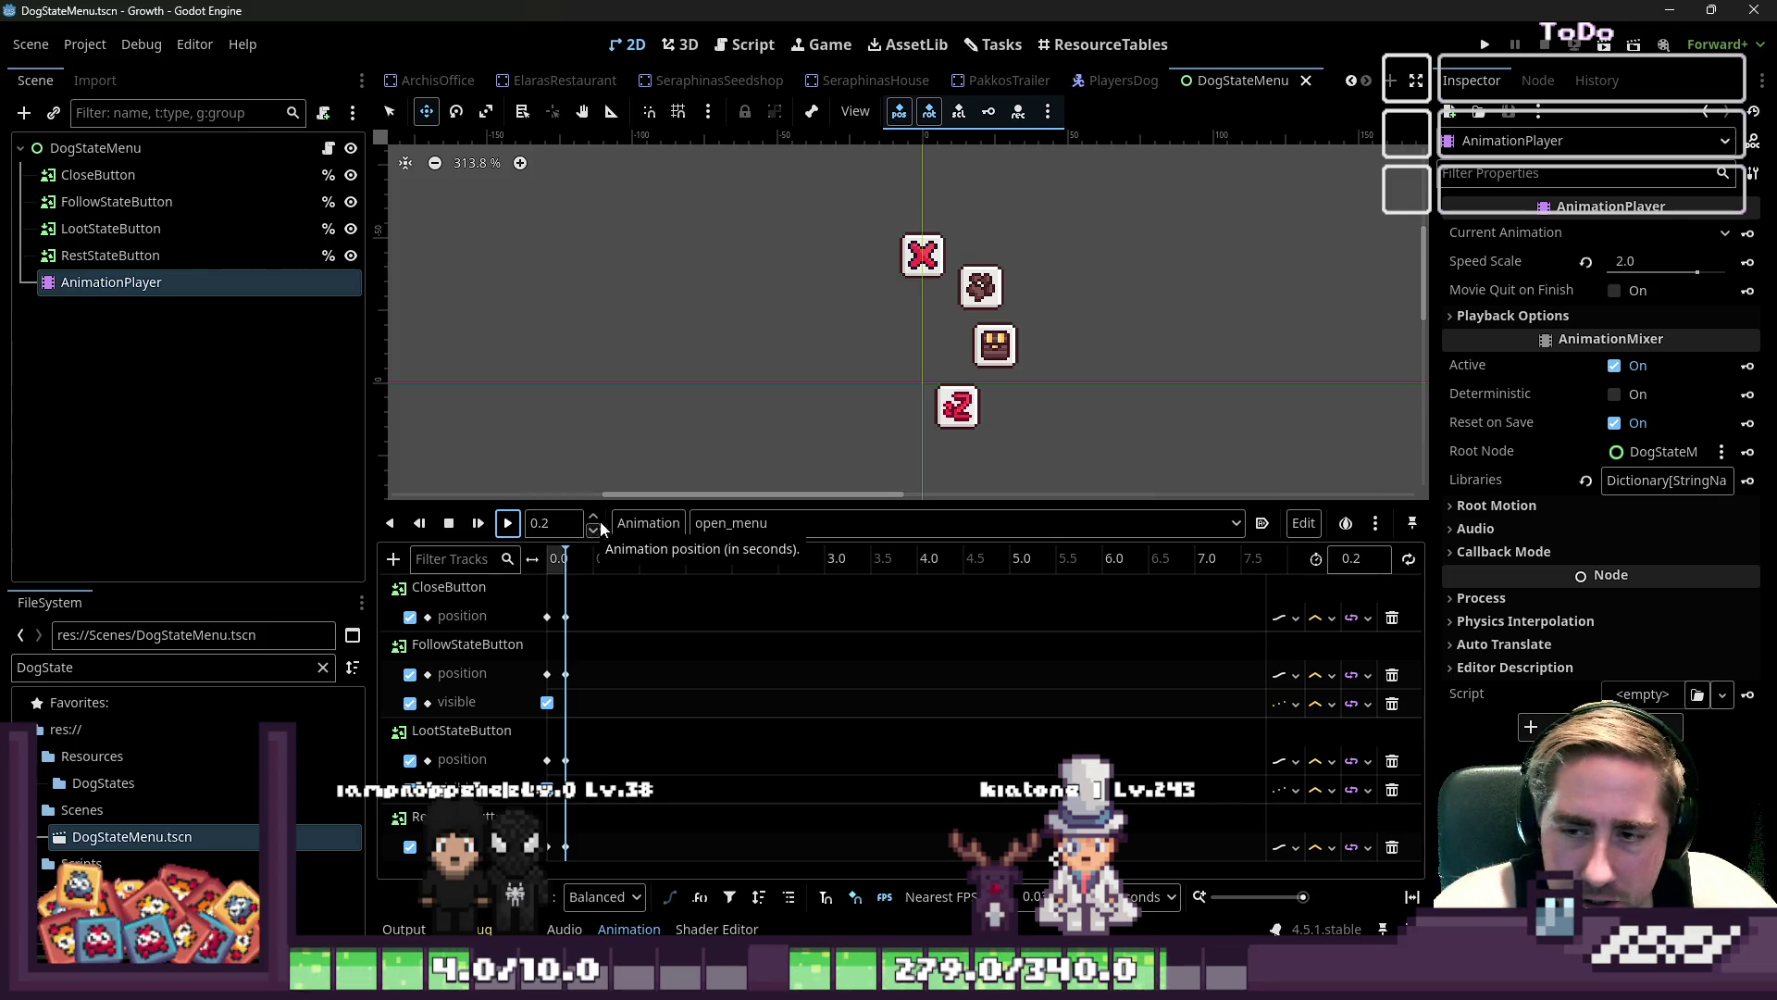
- Move the DogStateMenu instance 8 px lower in PlayersDog and reshow open_menu
click(1120, 80)
key(Down)
key(Down)
key(Down)
drag(925, 307, 922, 326)
scroll(898, 310, down, 5)
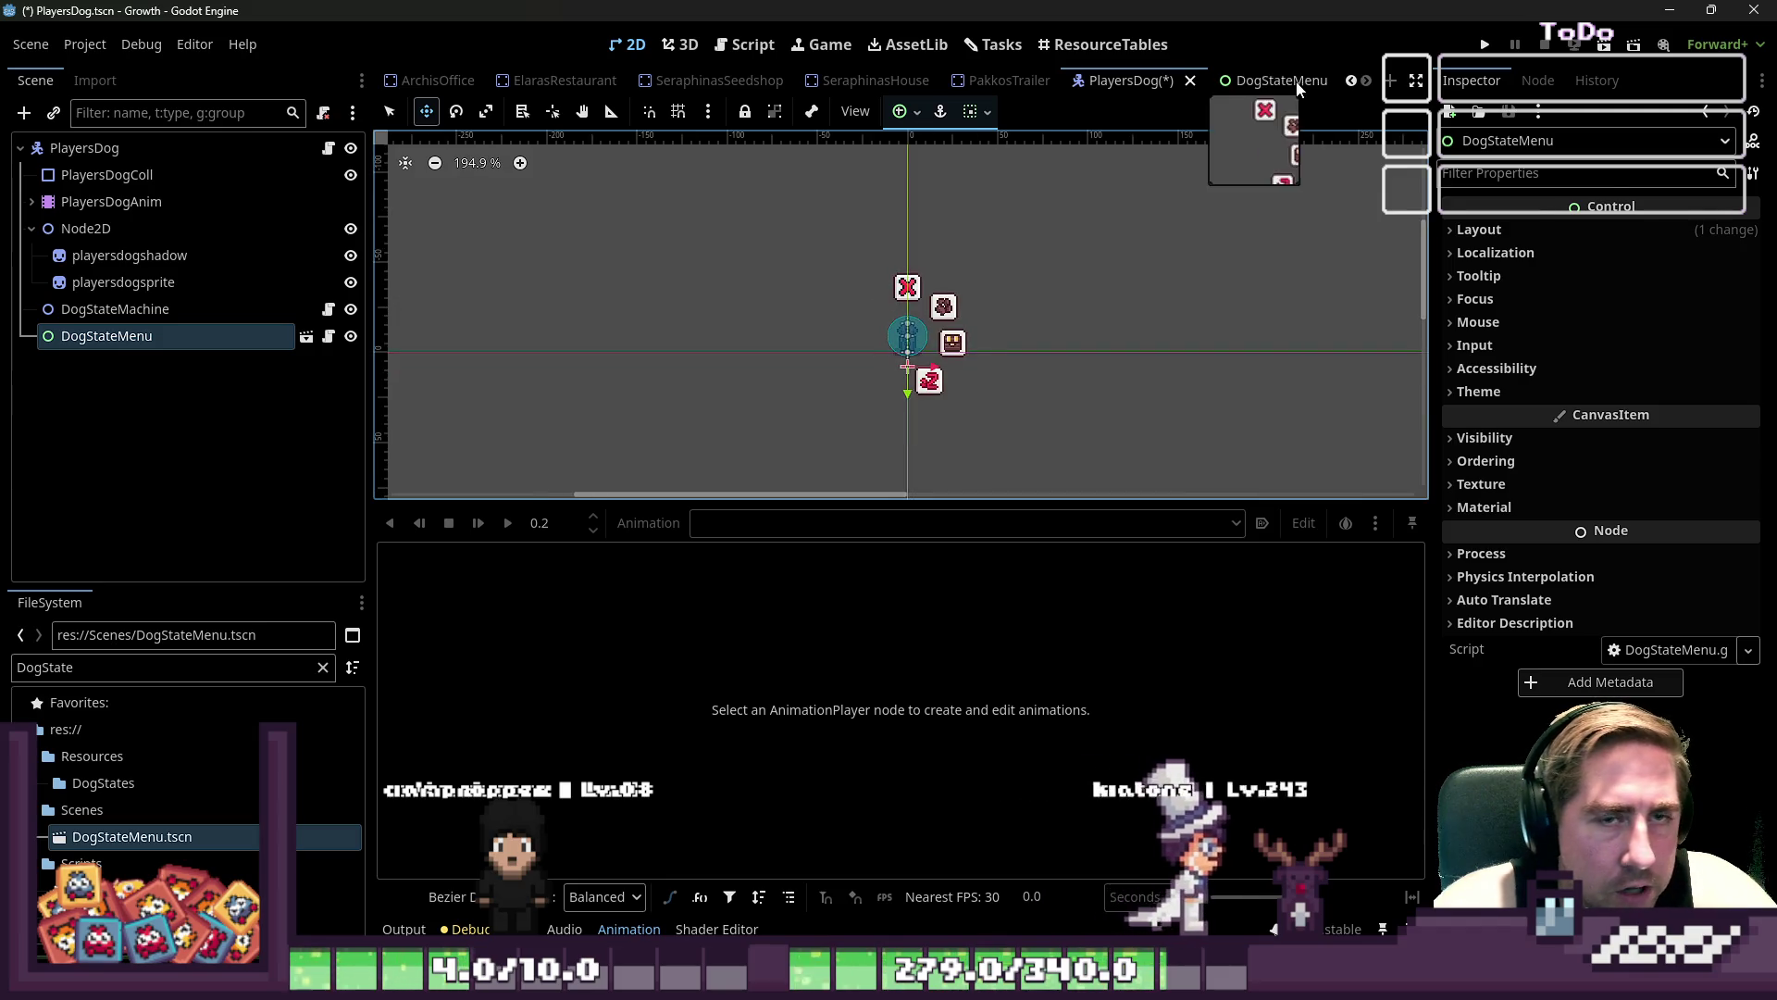
click(1273, 81)
click(741, 523)
click(743, 569)
click(548, 617)
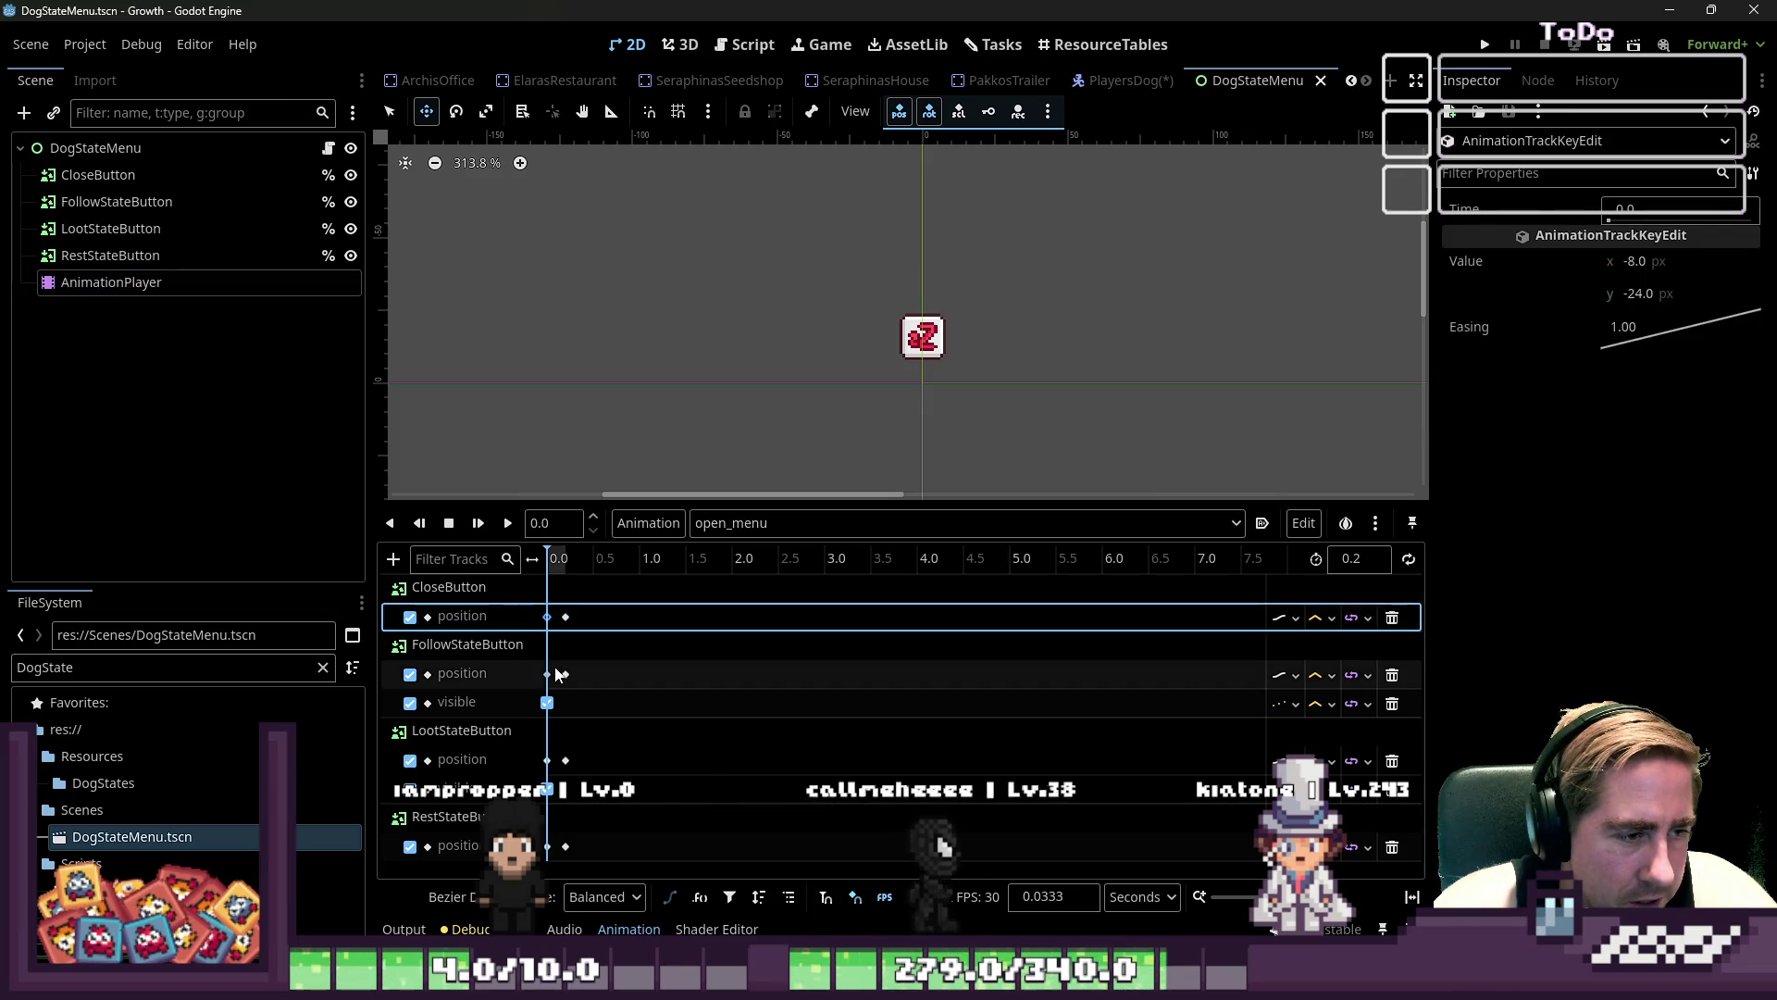
- Shift the FollowStateButton and LootStateButton 0.0 position keys 8 px lower to y -16
shift+click(547, 674)
shift+click(547, 760)
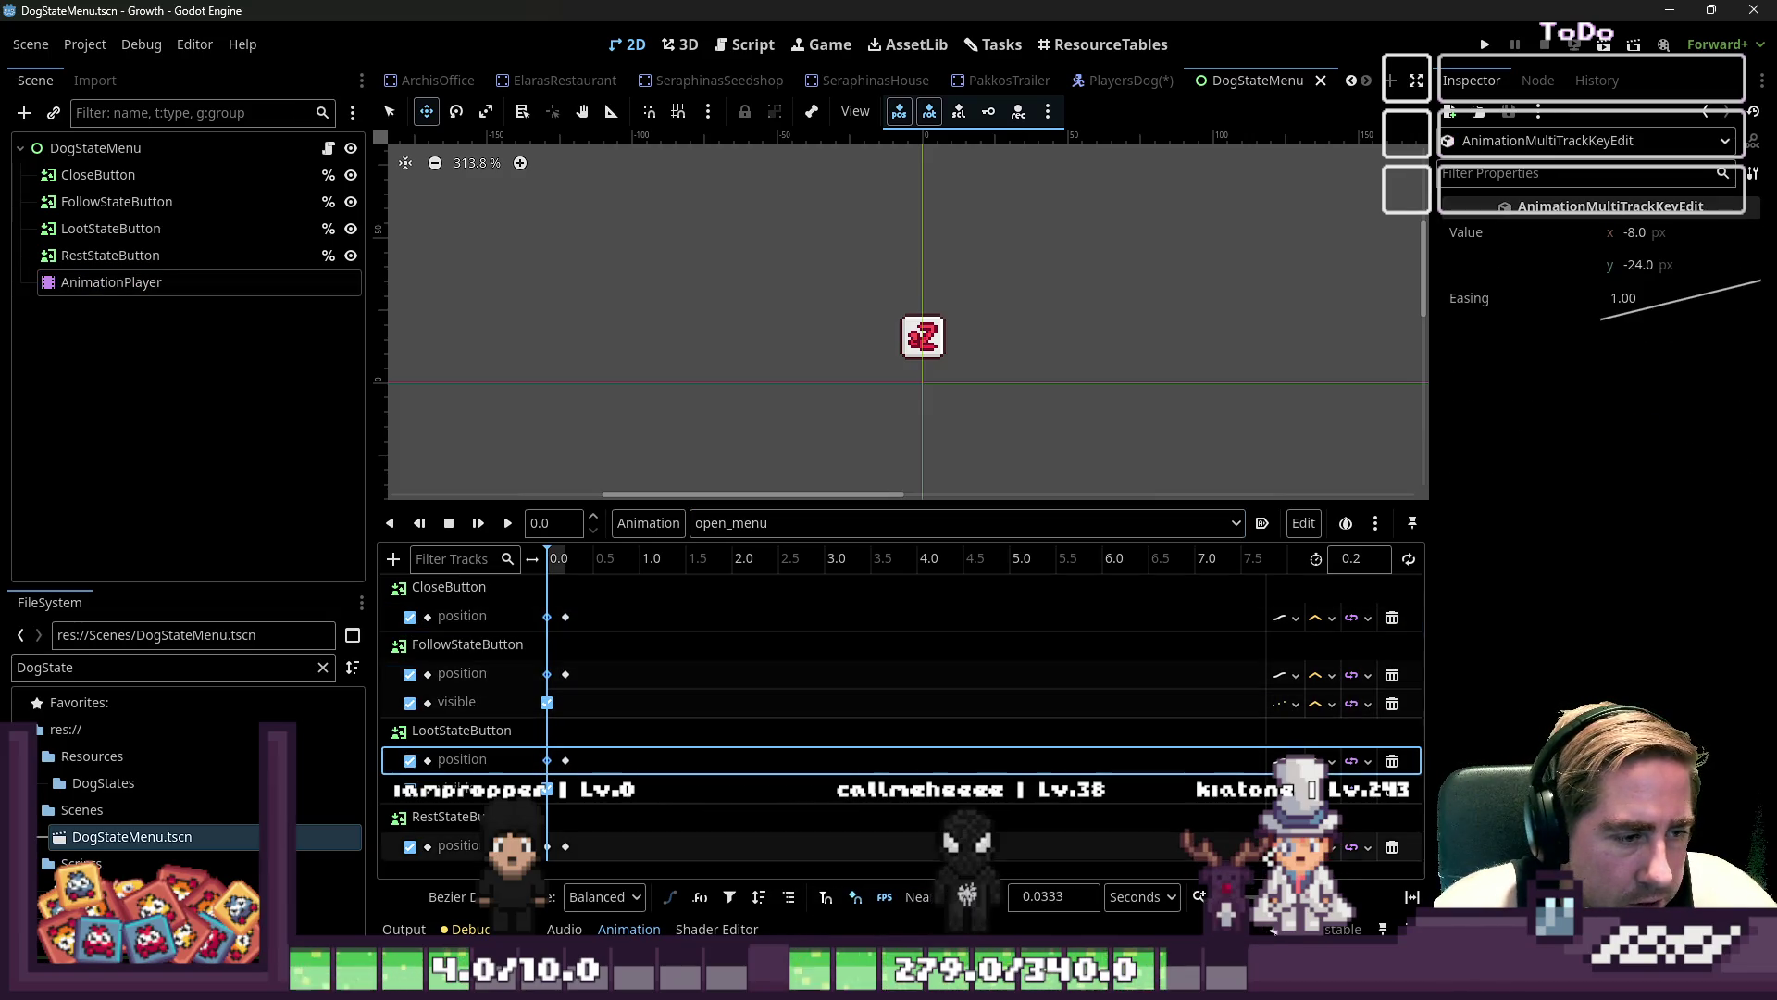
click(1657, 266)
text(+8)
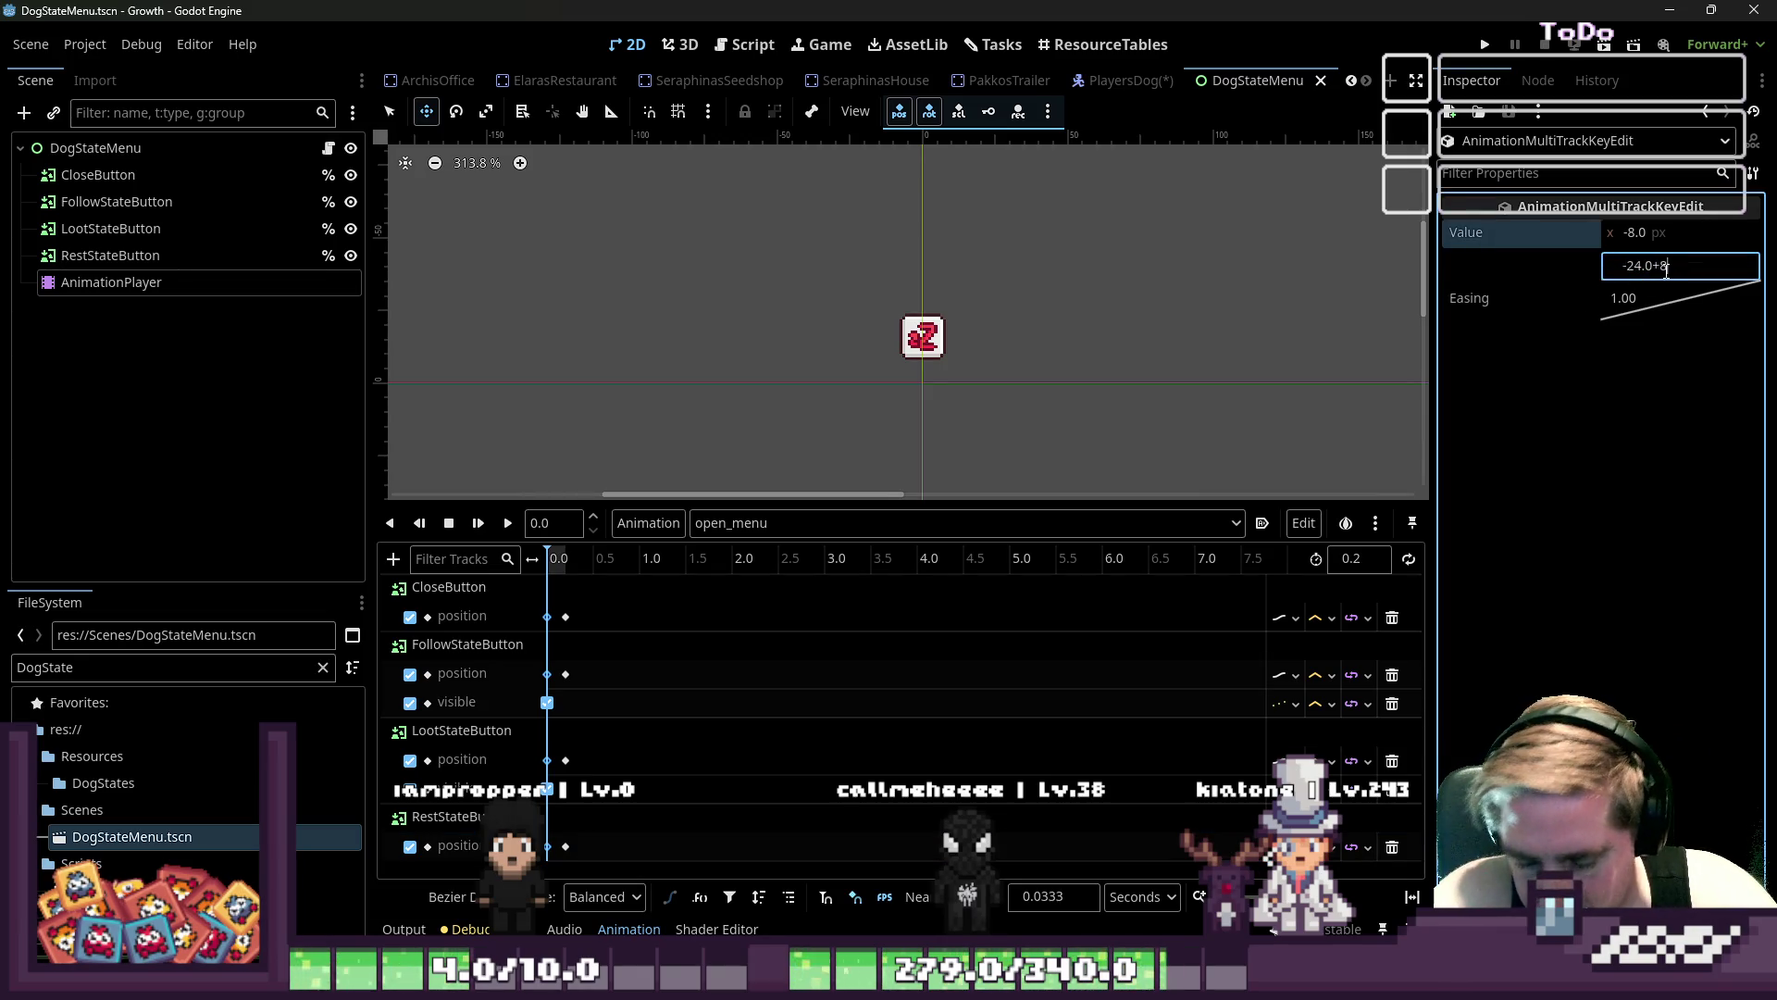
key(Return)
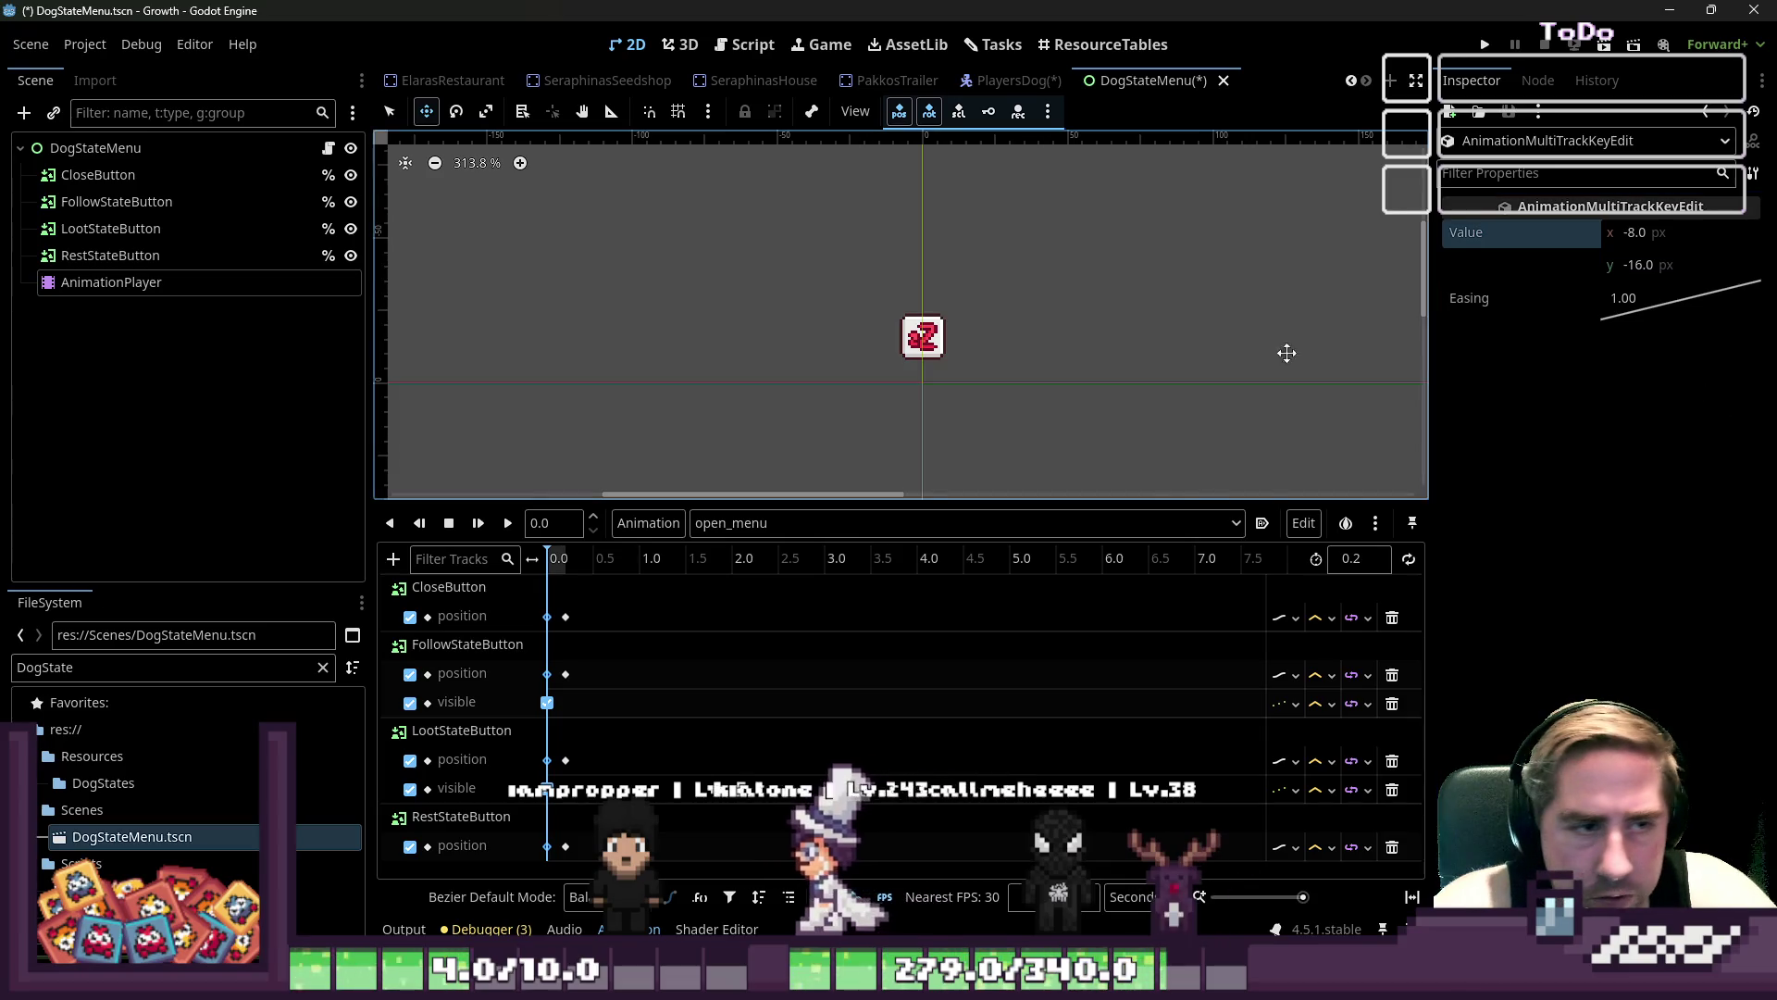
- Set the RestStateButton's 0.2 position key to y 8
click(565, 845)
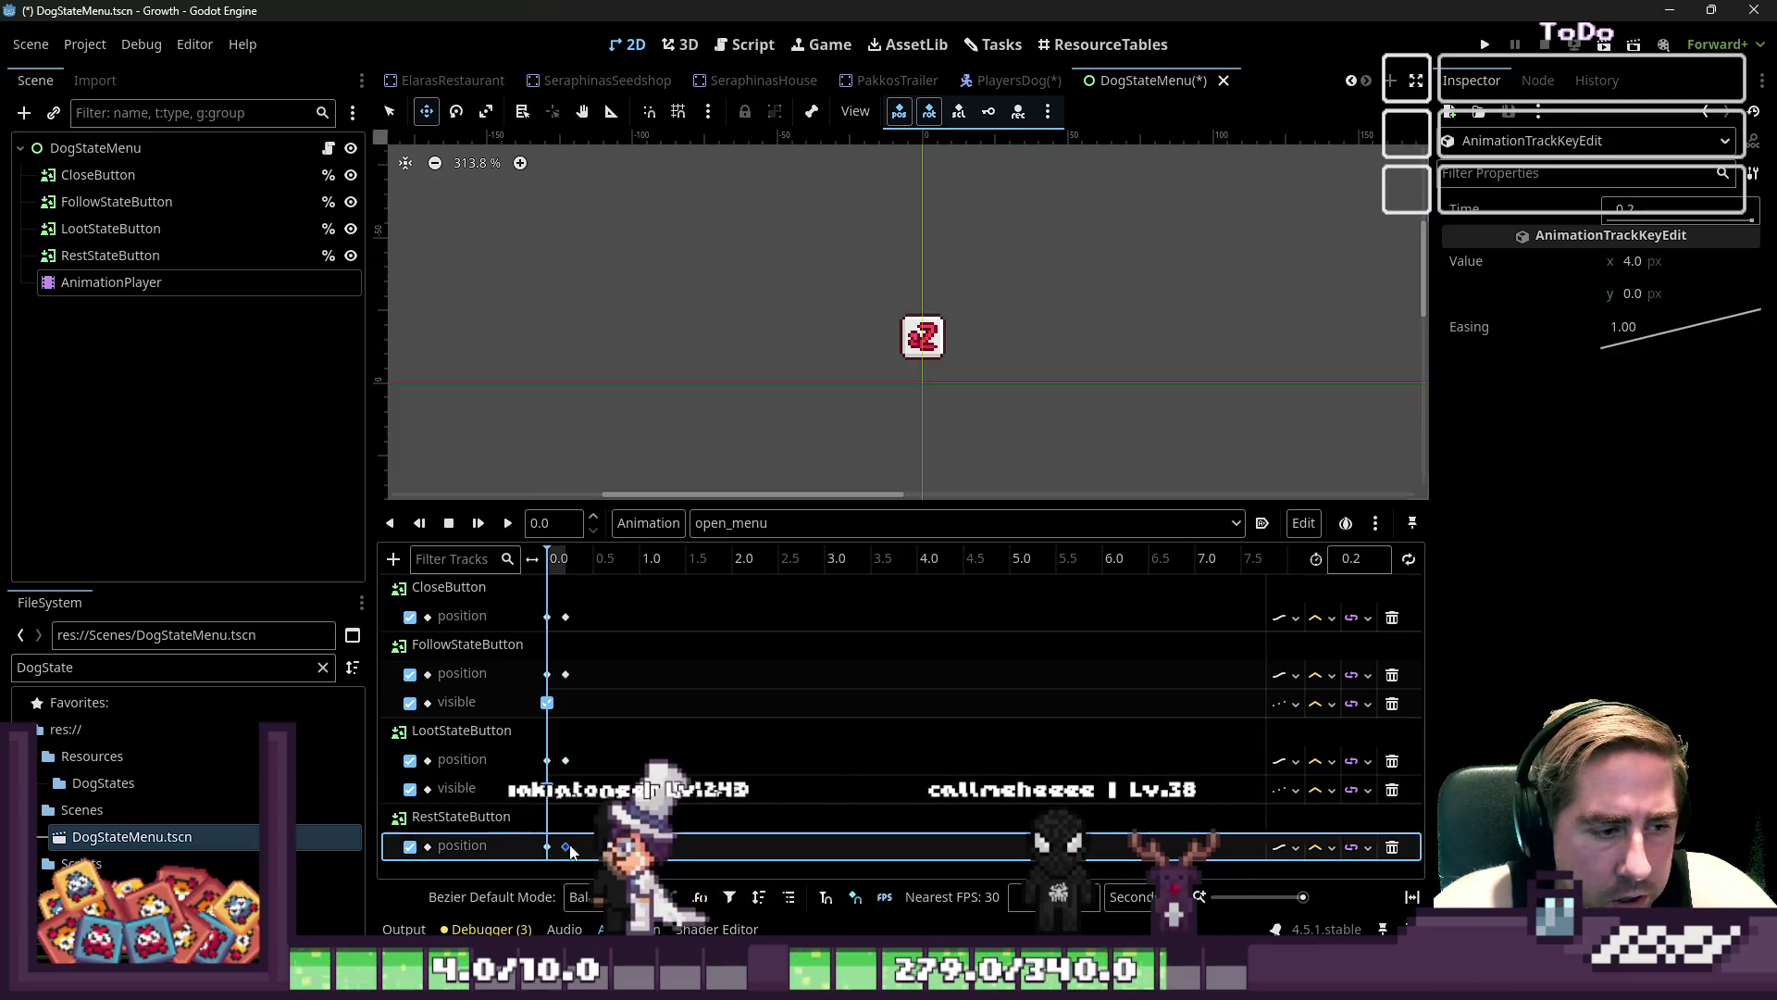
shift+click(565, 760)
shift+click(566, 674)
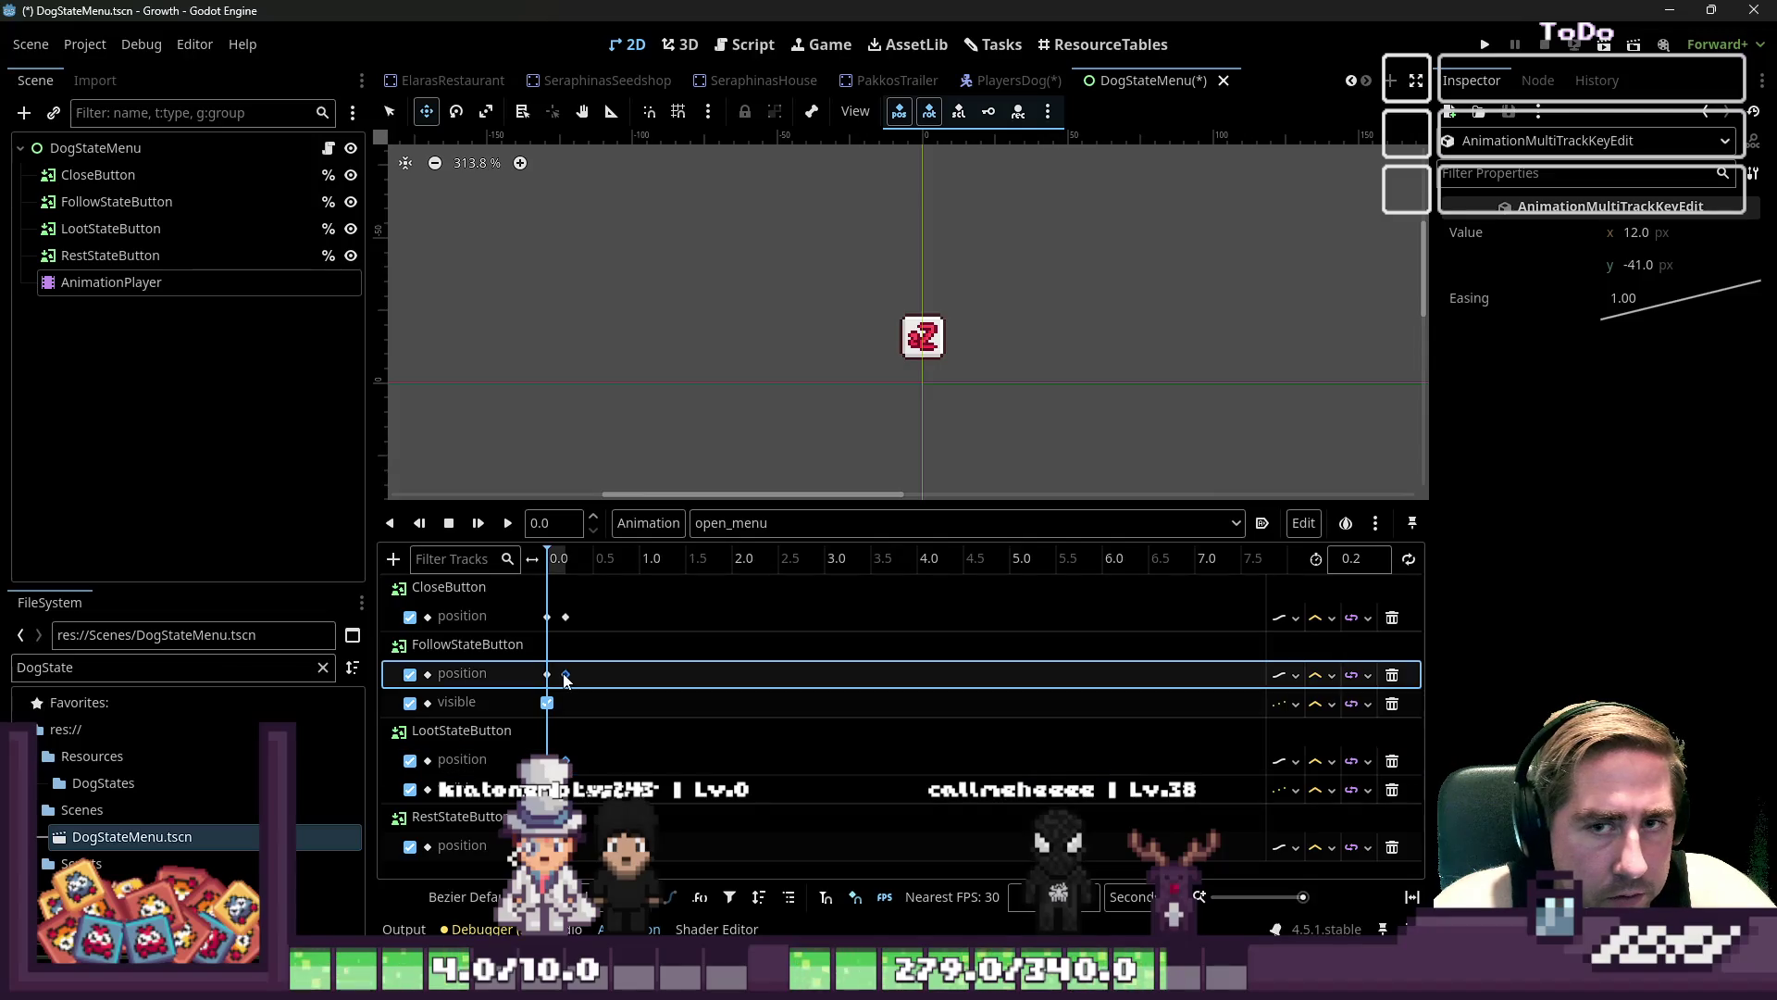
click(566, 845)
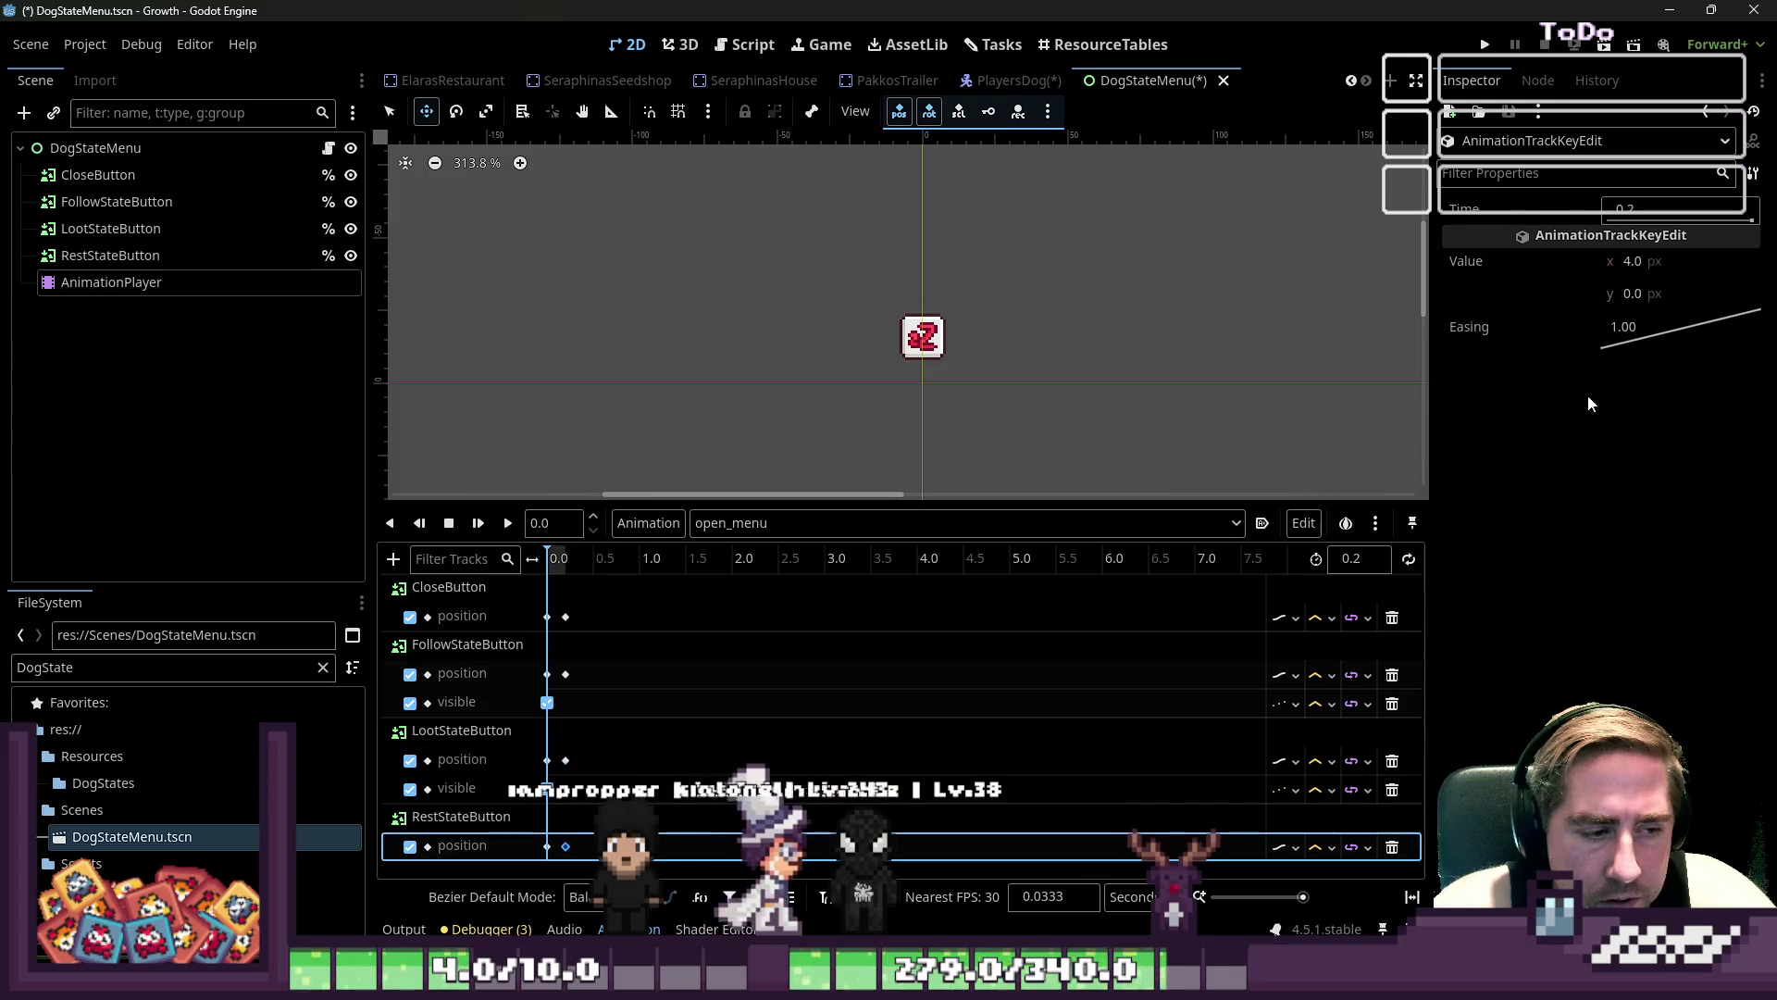
click(1659, 291)
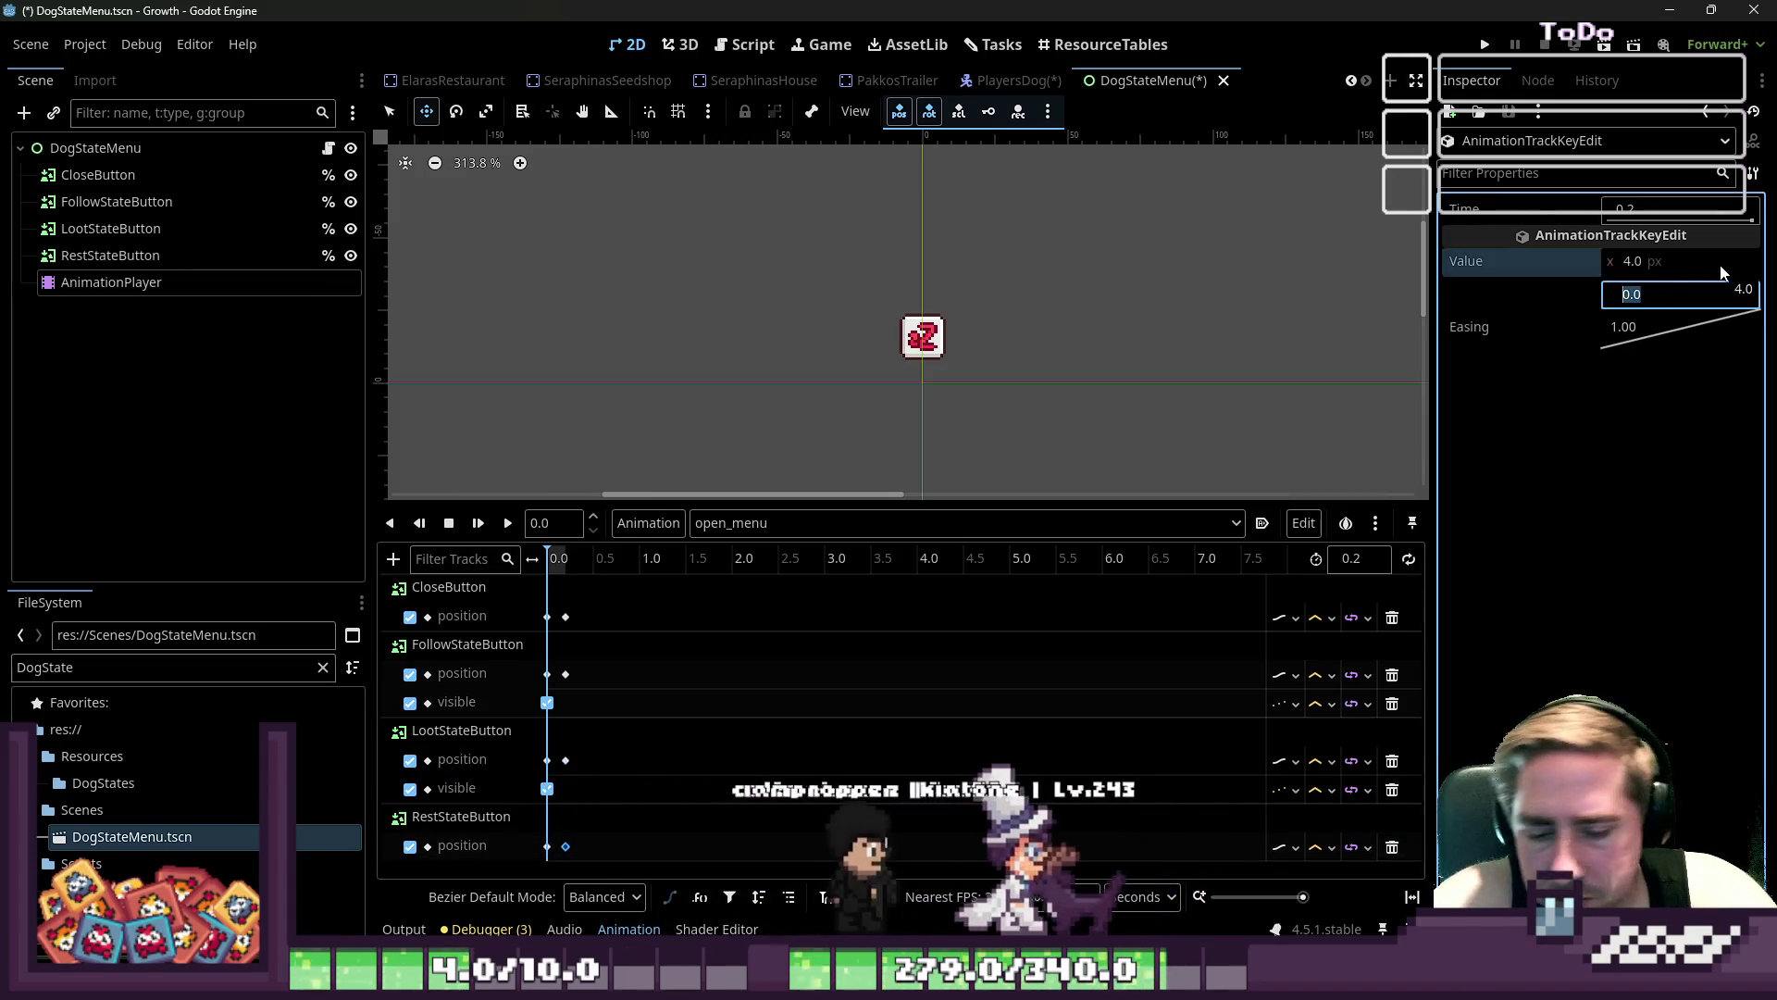
text(8)
key(Return)
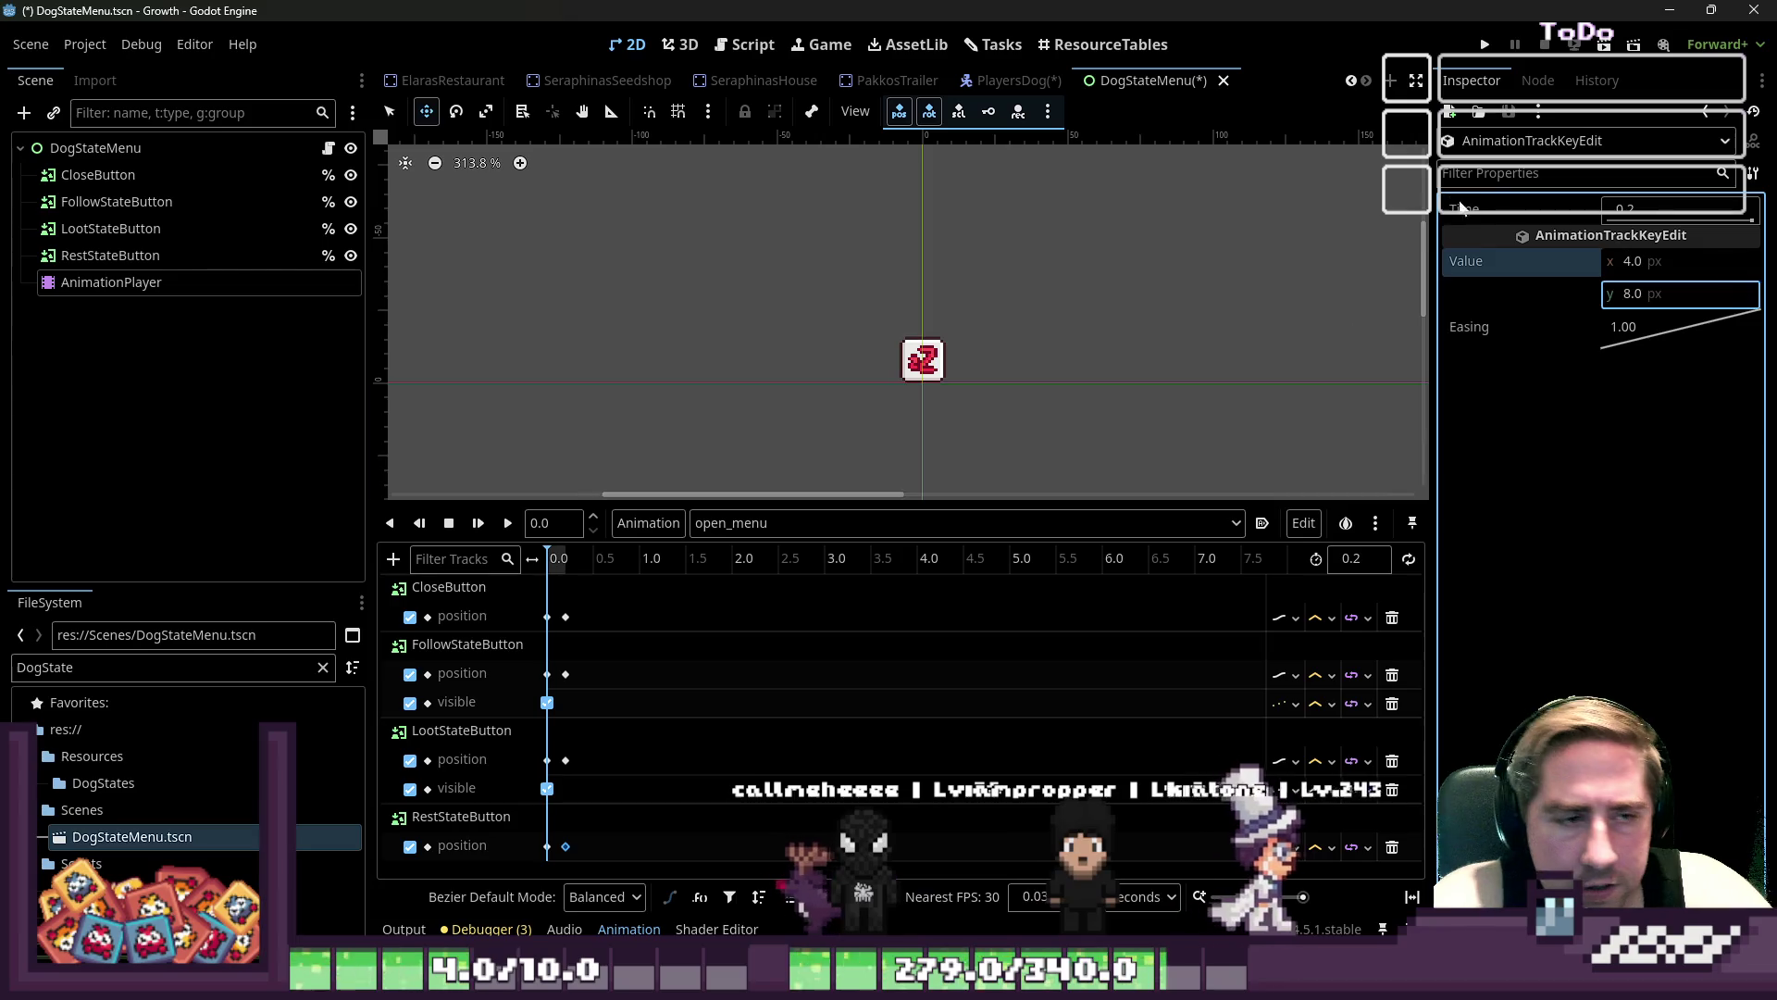
- Lower the LootStateButton end key to y -13 and the FollowStateButton end key to y -33
click(565, 759)
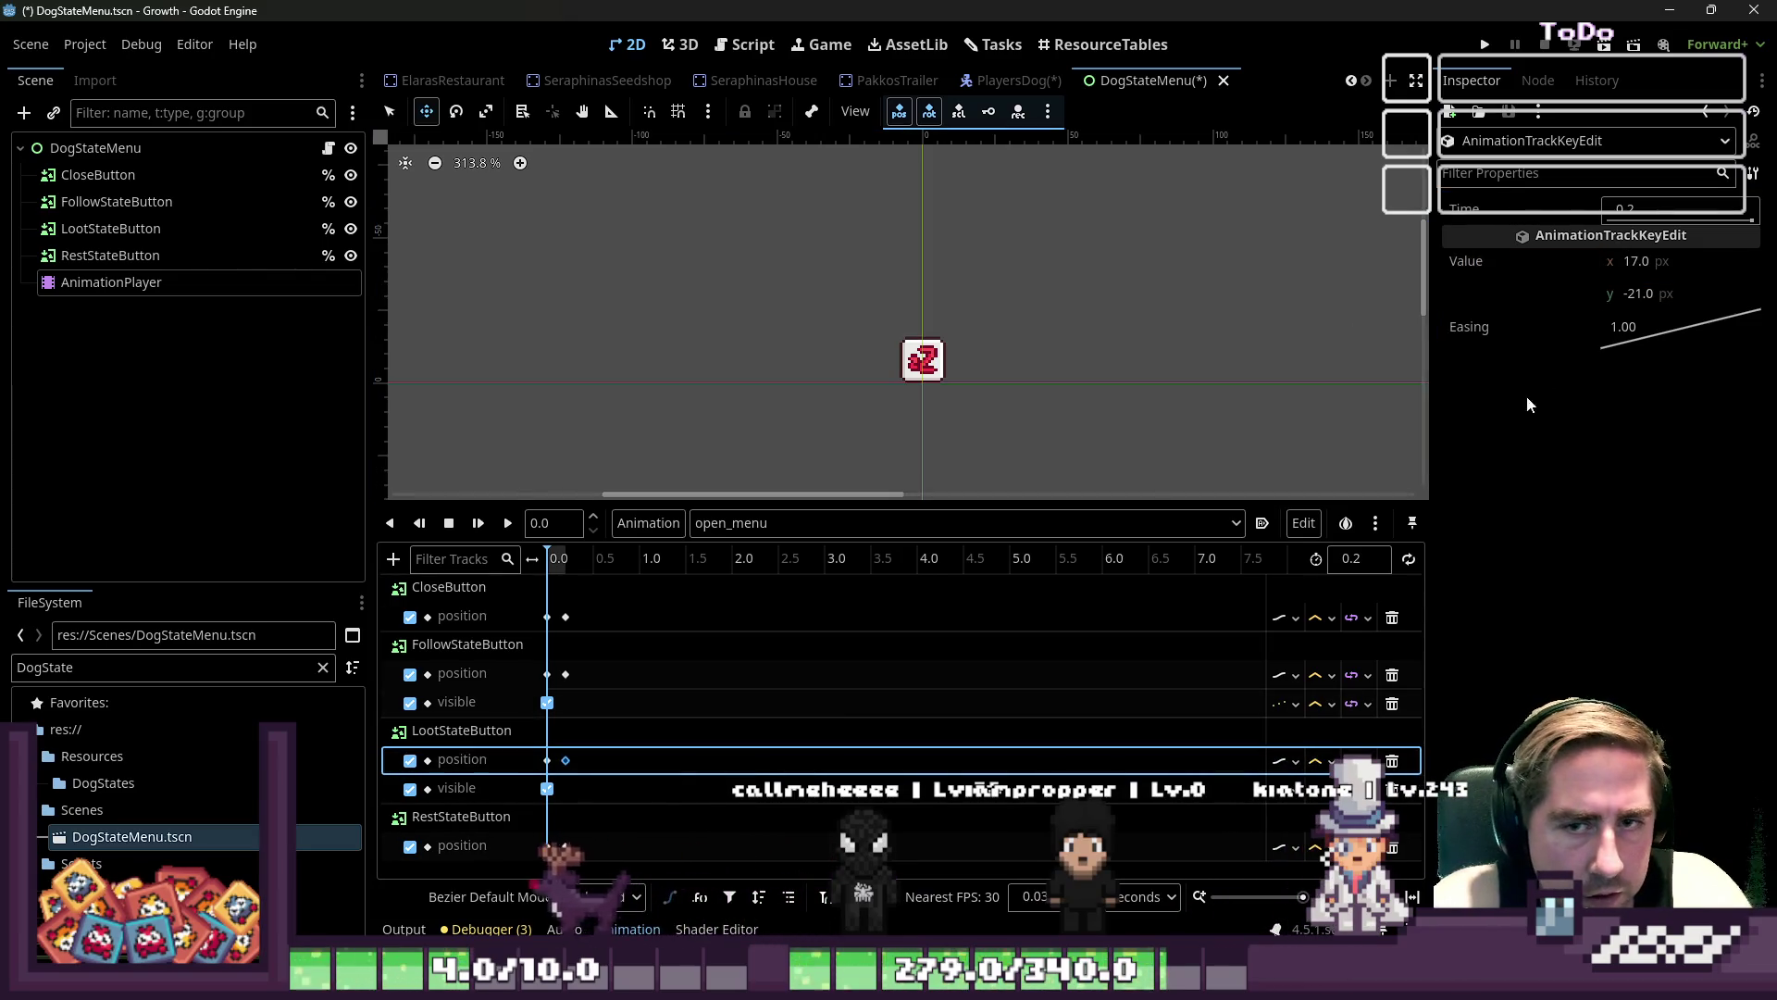
click(1694, 294)
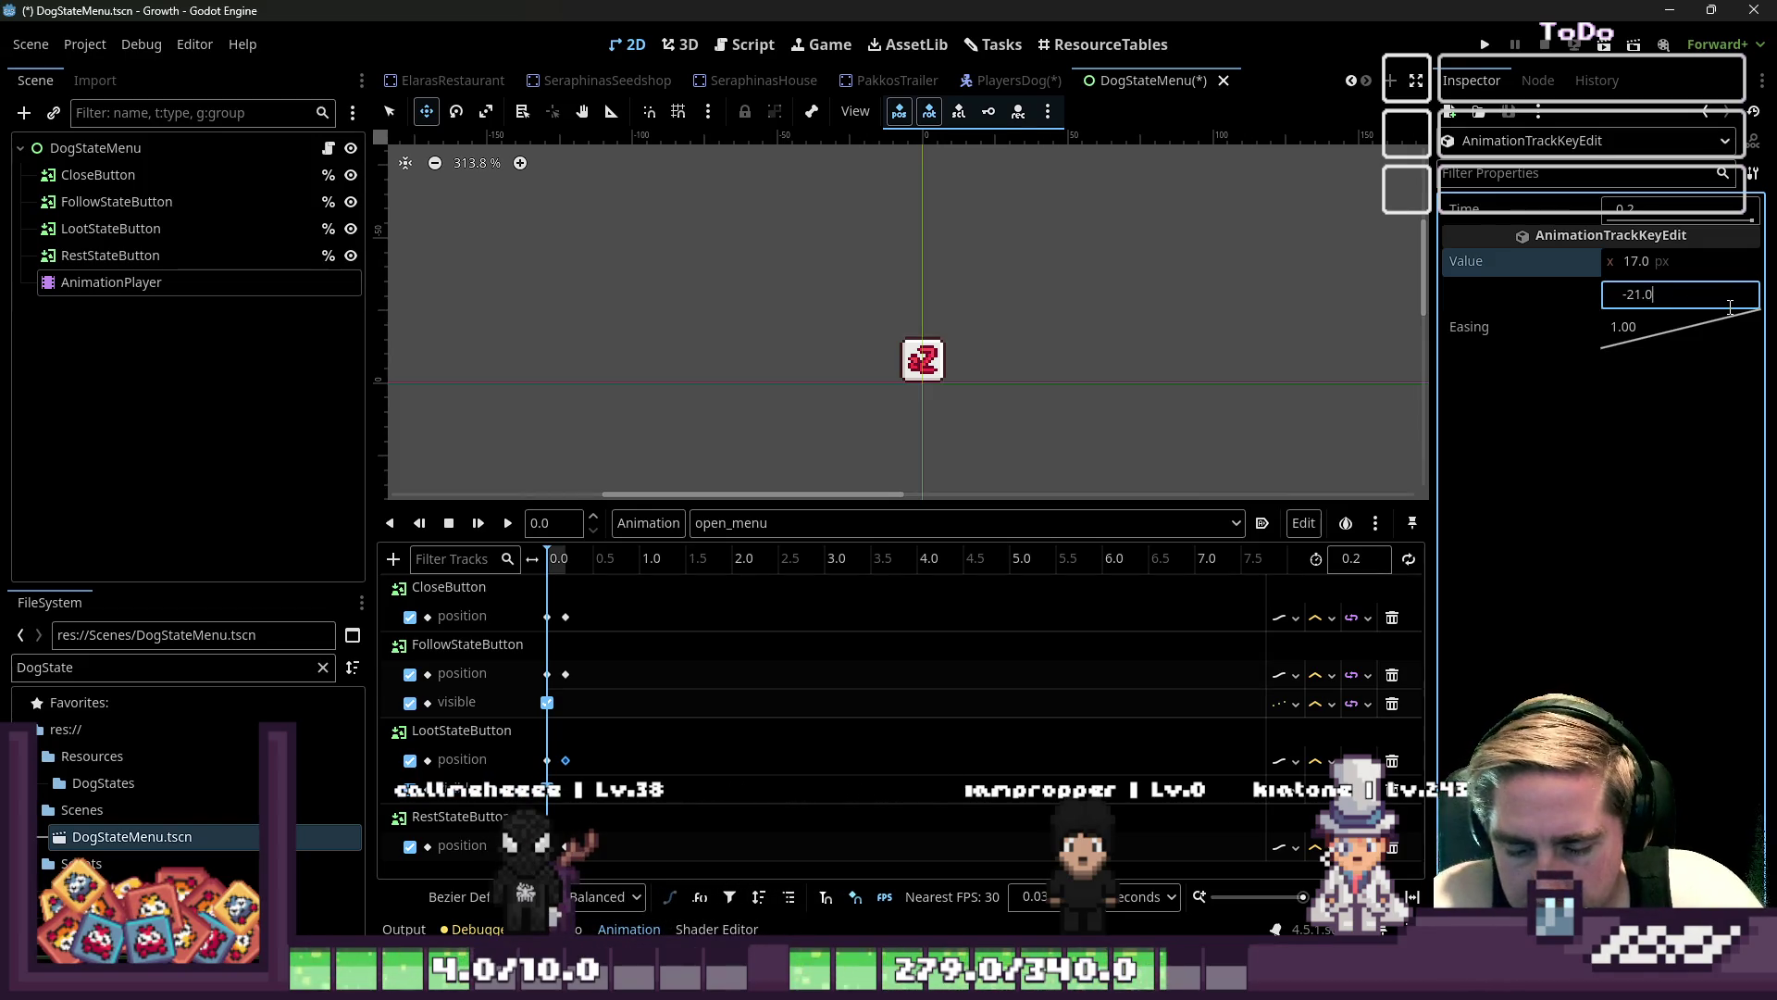
text(+8)
key(Return)
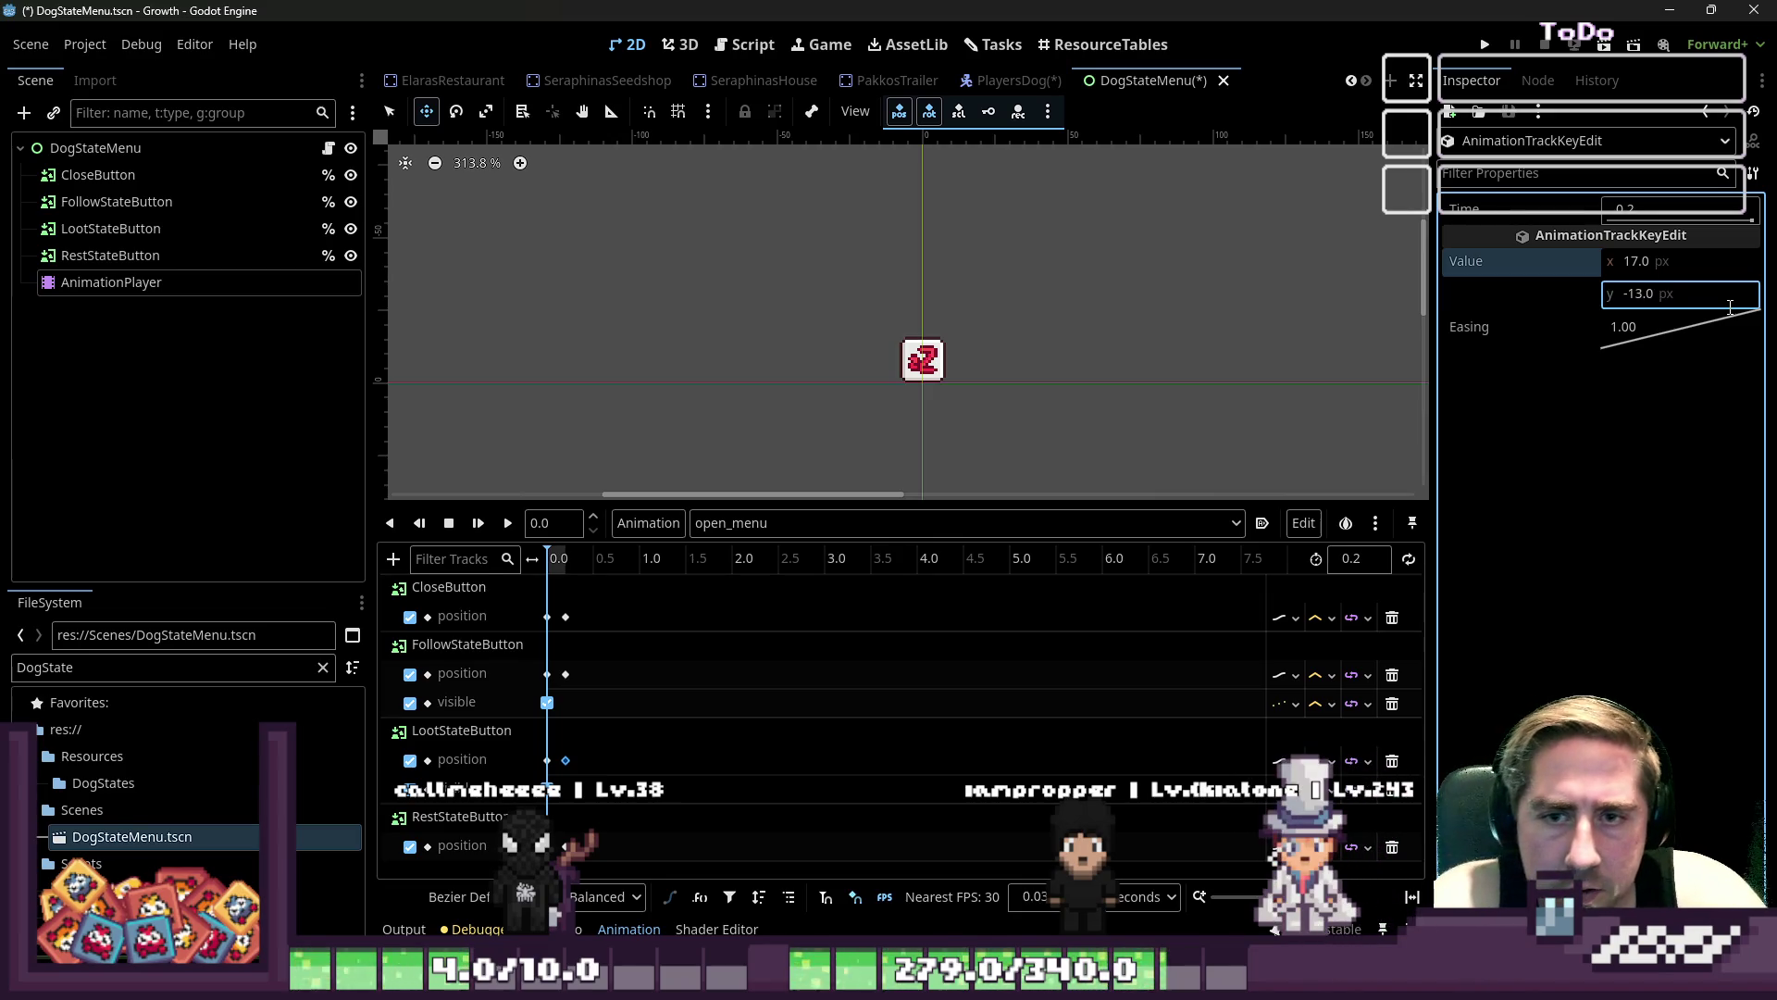
click(566, 674)
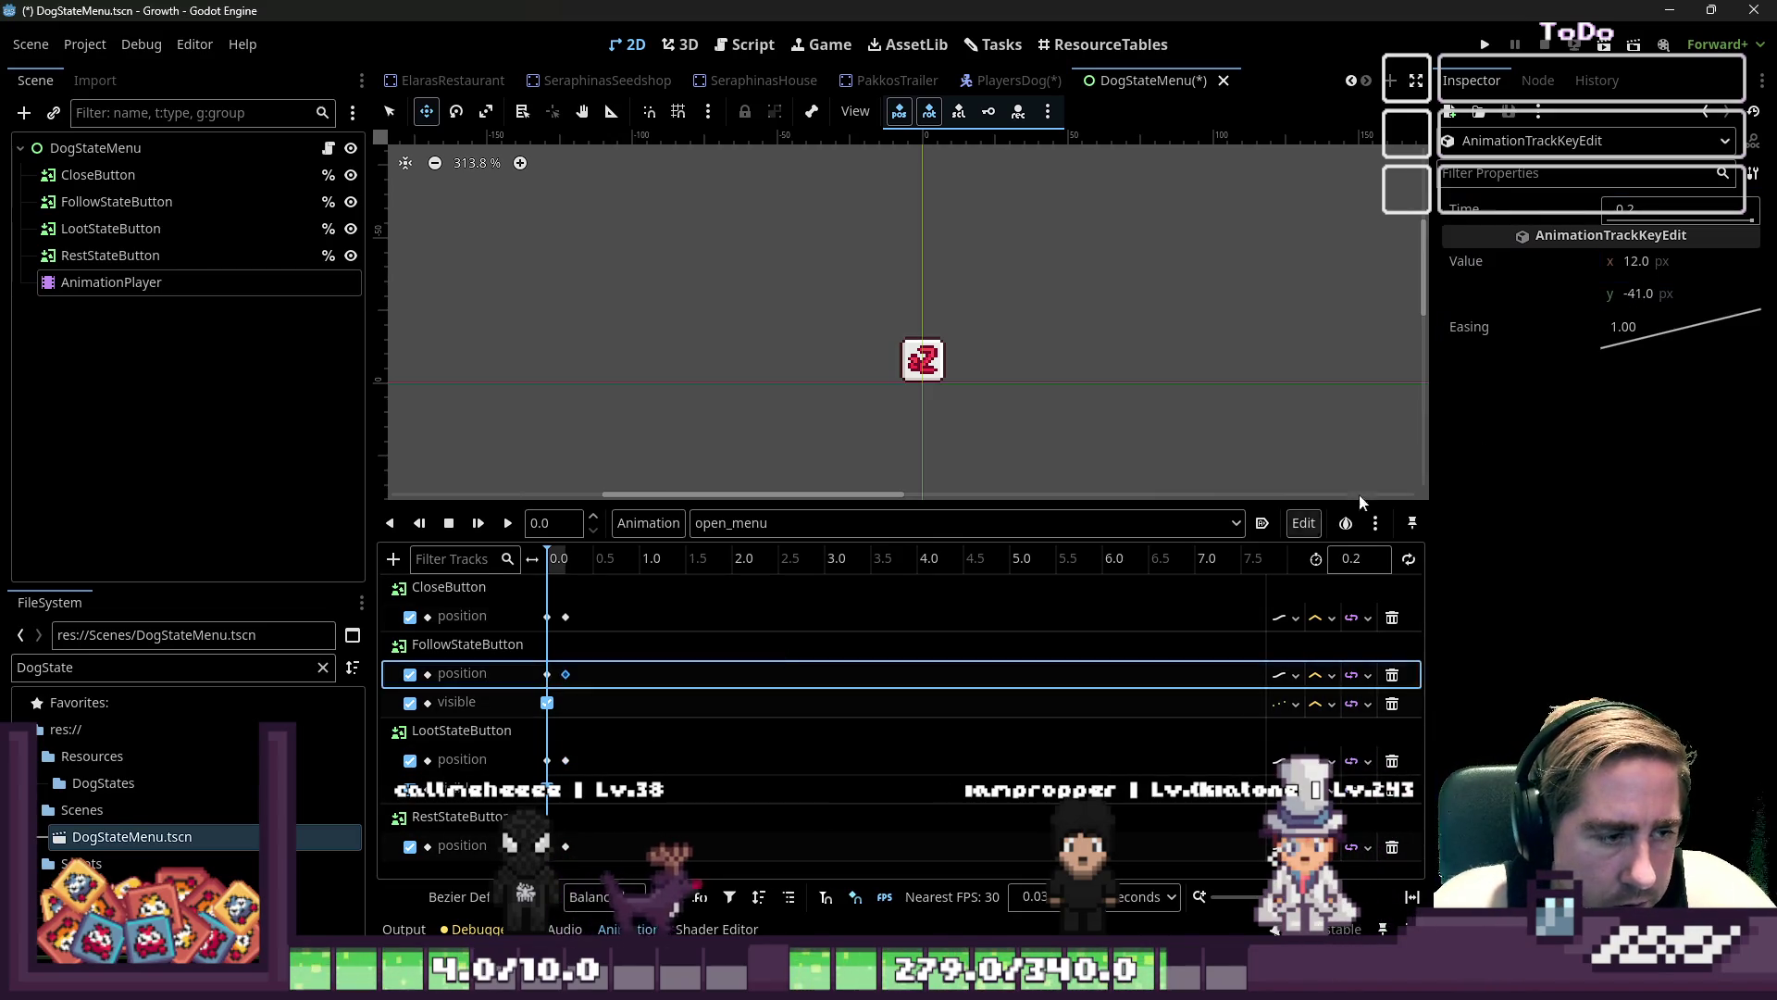
click(1757, 293)
text(-33)
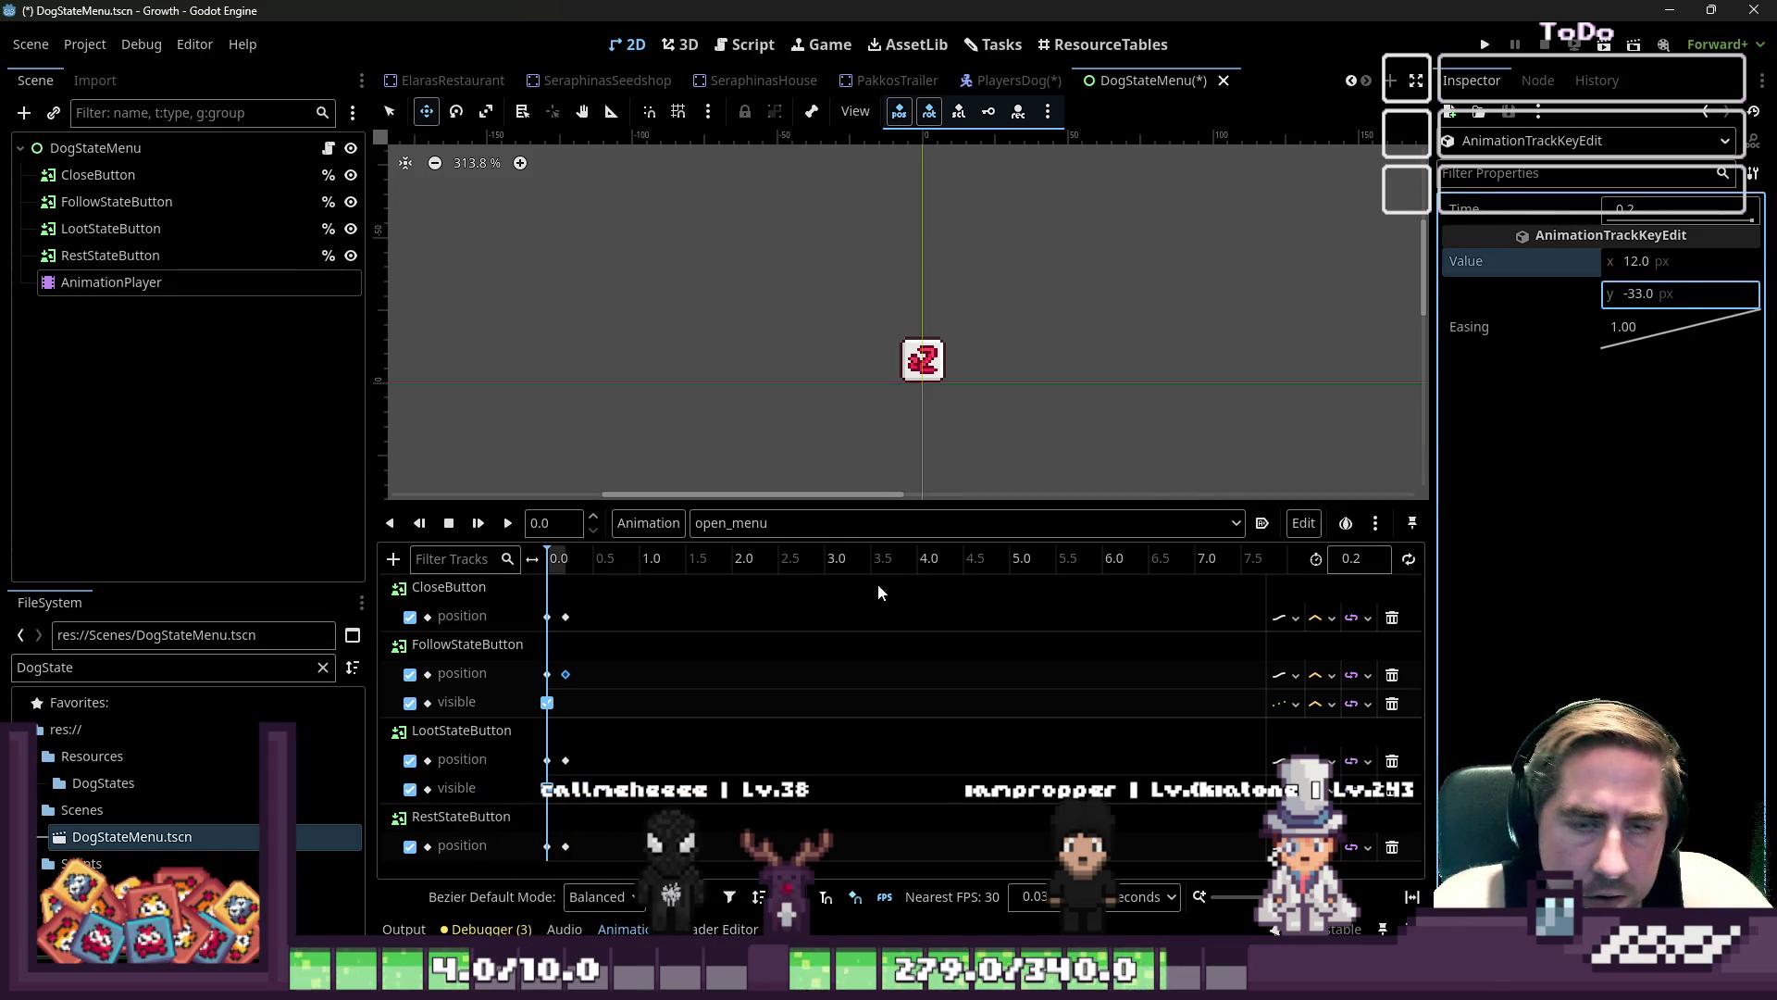
- Lower the CloseButton end key to y -44 and preview open_menu
drag(565, 617, 568, 617)
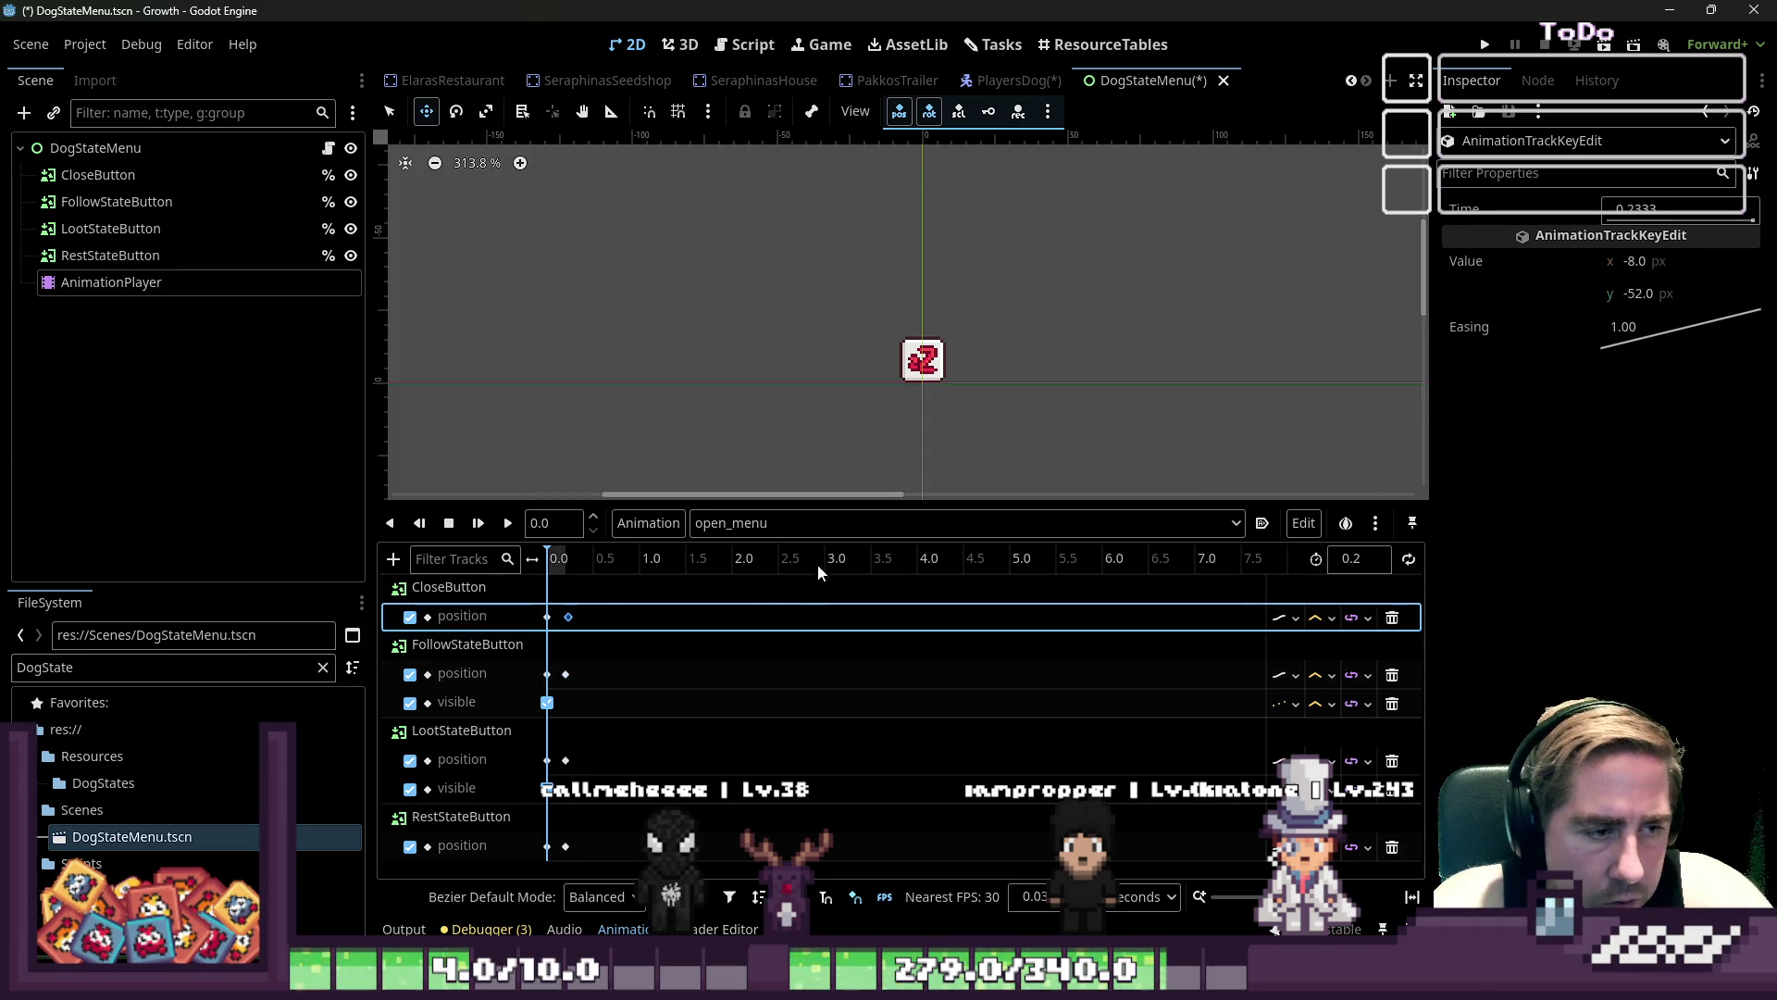
click(1715, 300)
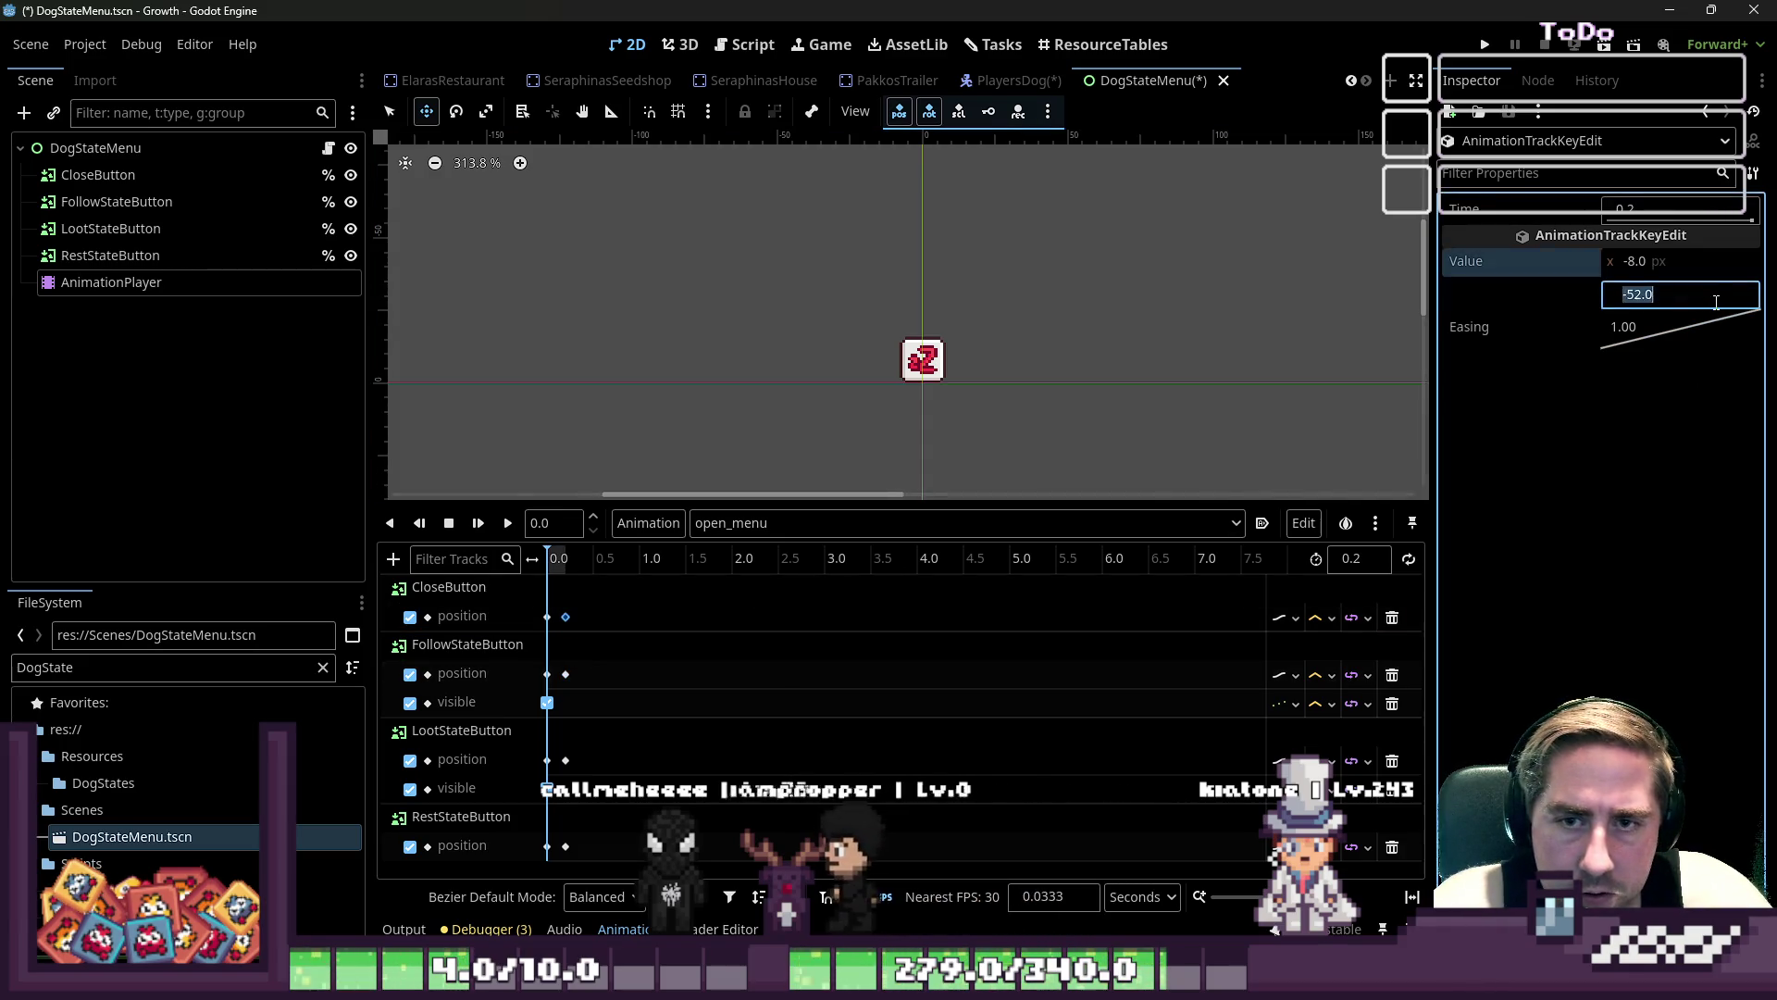
text(+8)
text(-44)
key(Return)
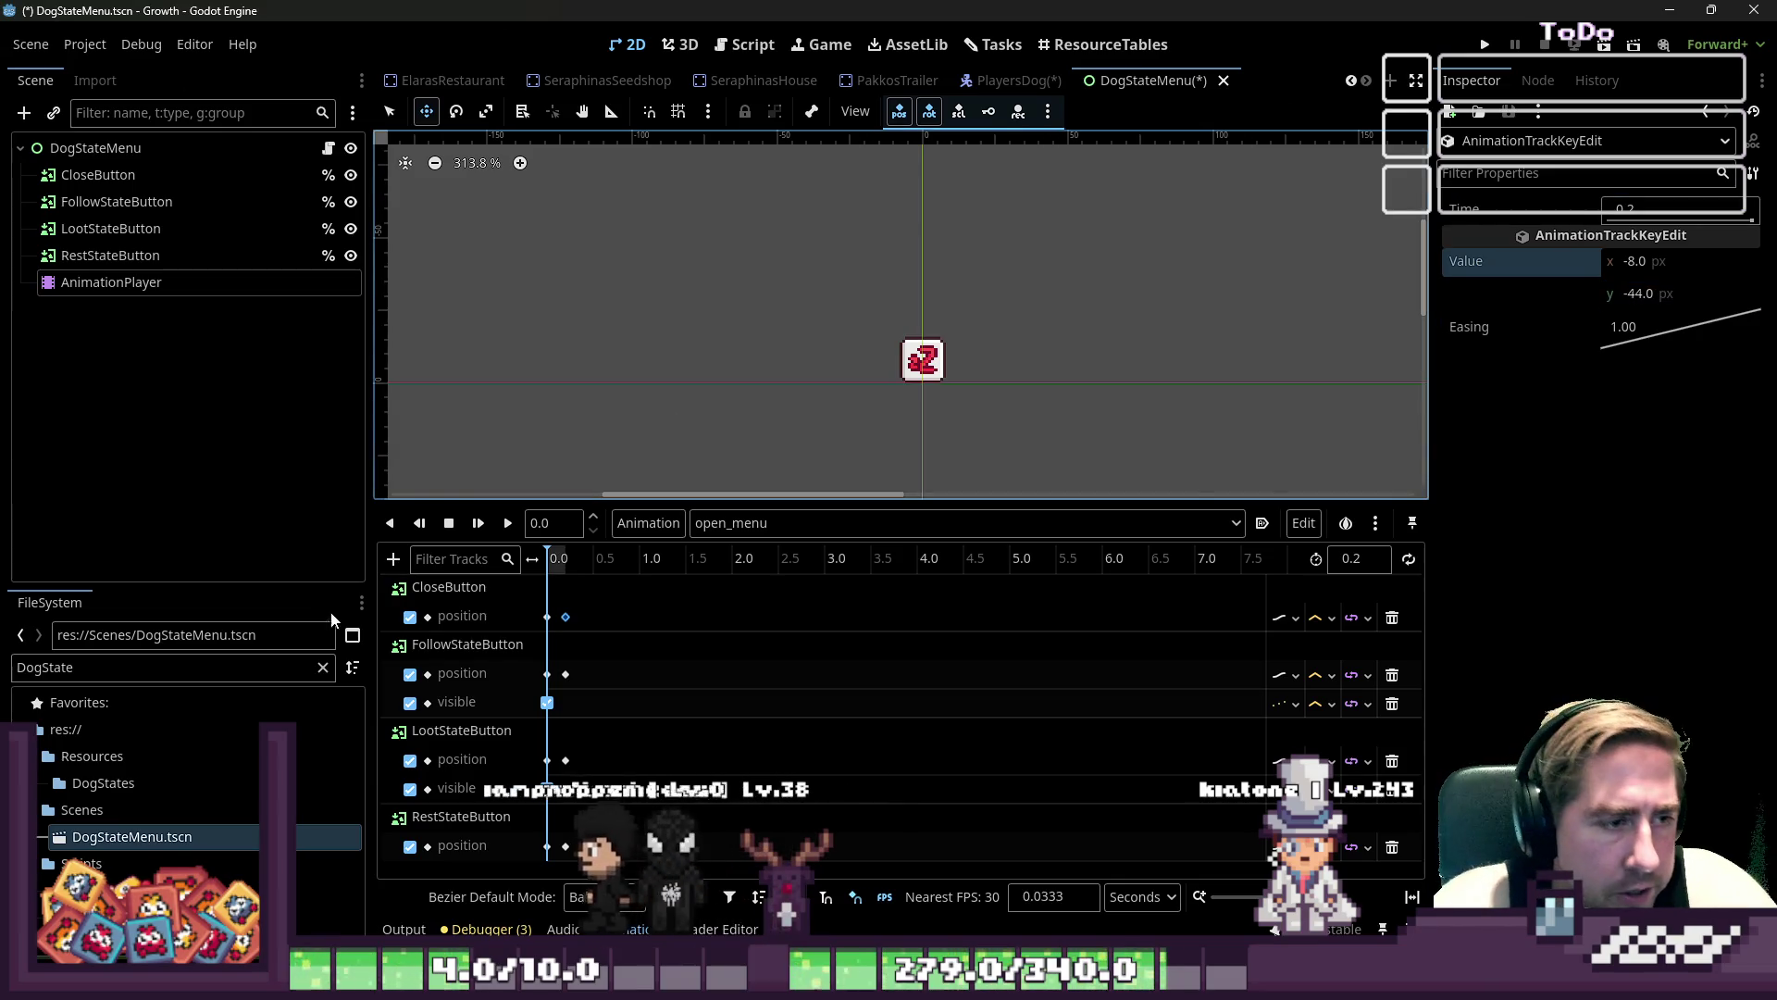
click(508, 523)
scroll(813, 416, down, 1)
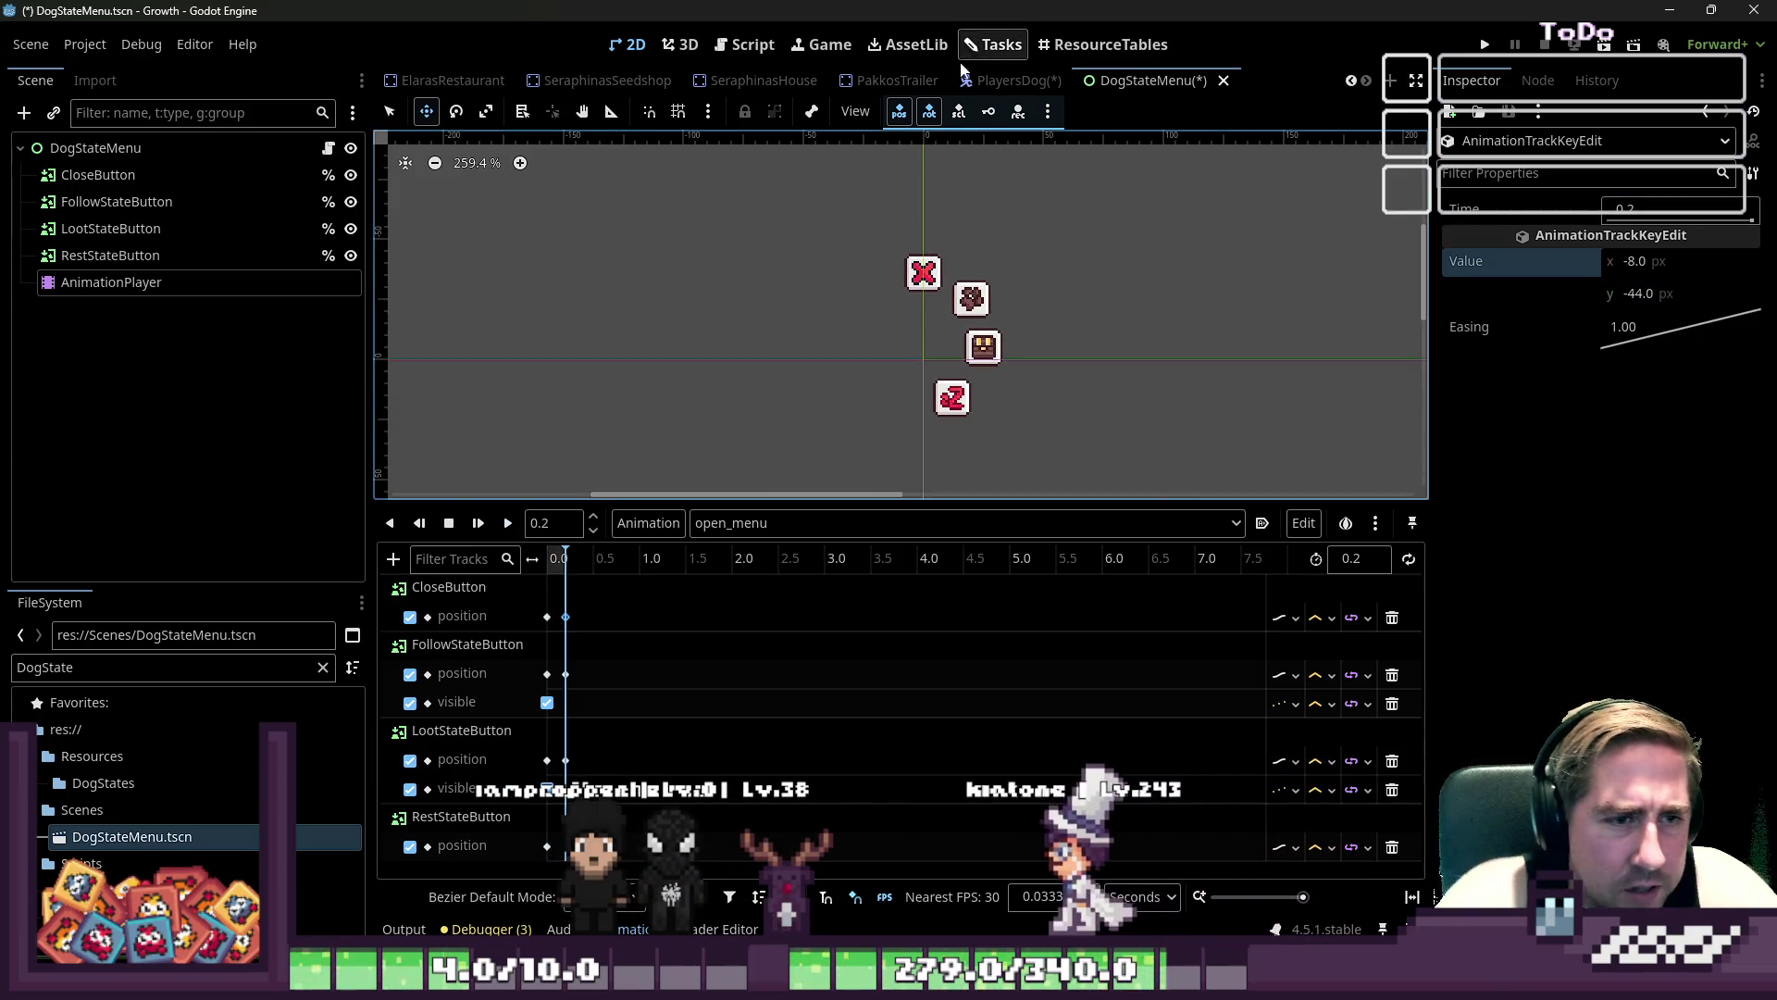
- Zoom the 2D view in and out, then drag the Animation panel divider down for more canvas height
scroll(917, 306, up, 2)
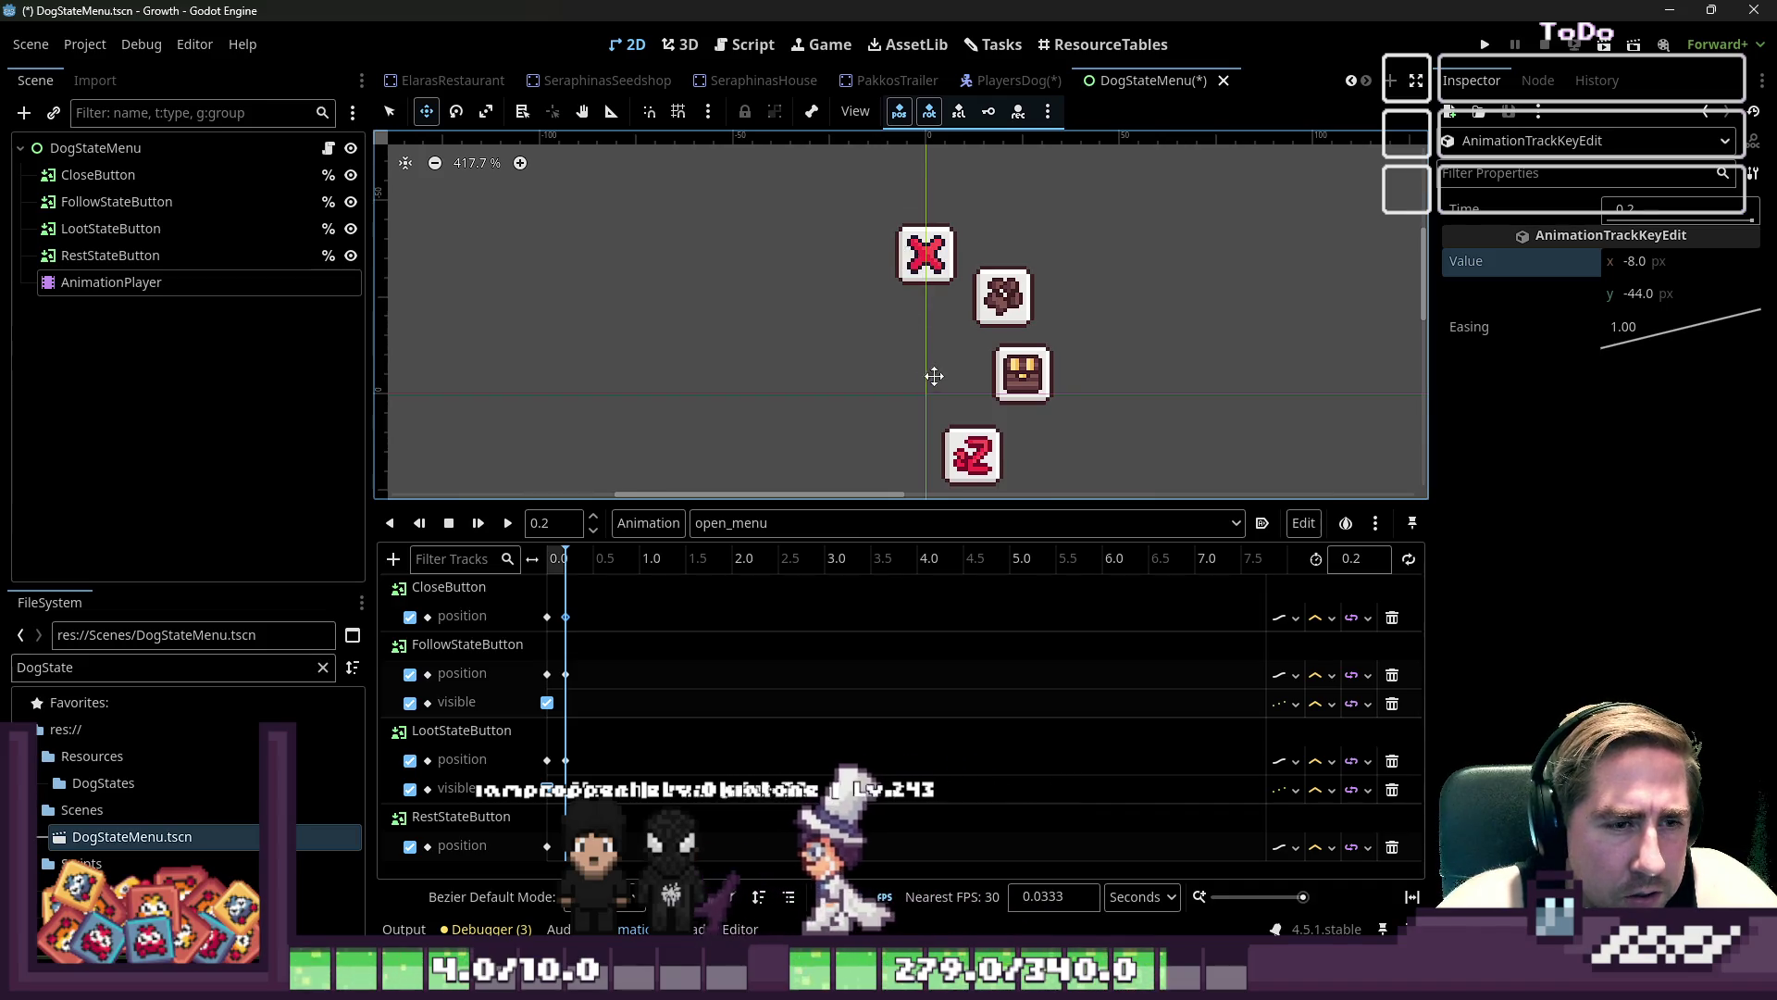
scroll(932, 374, up, 6)
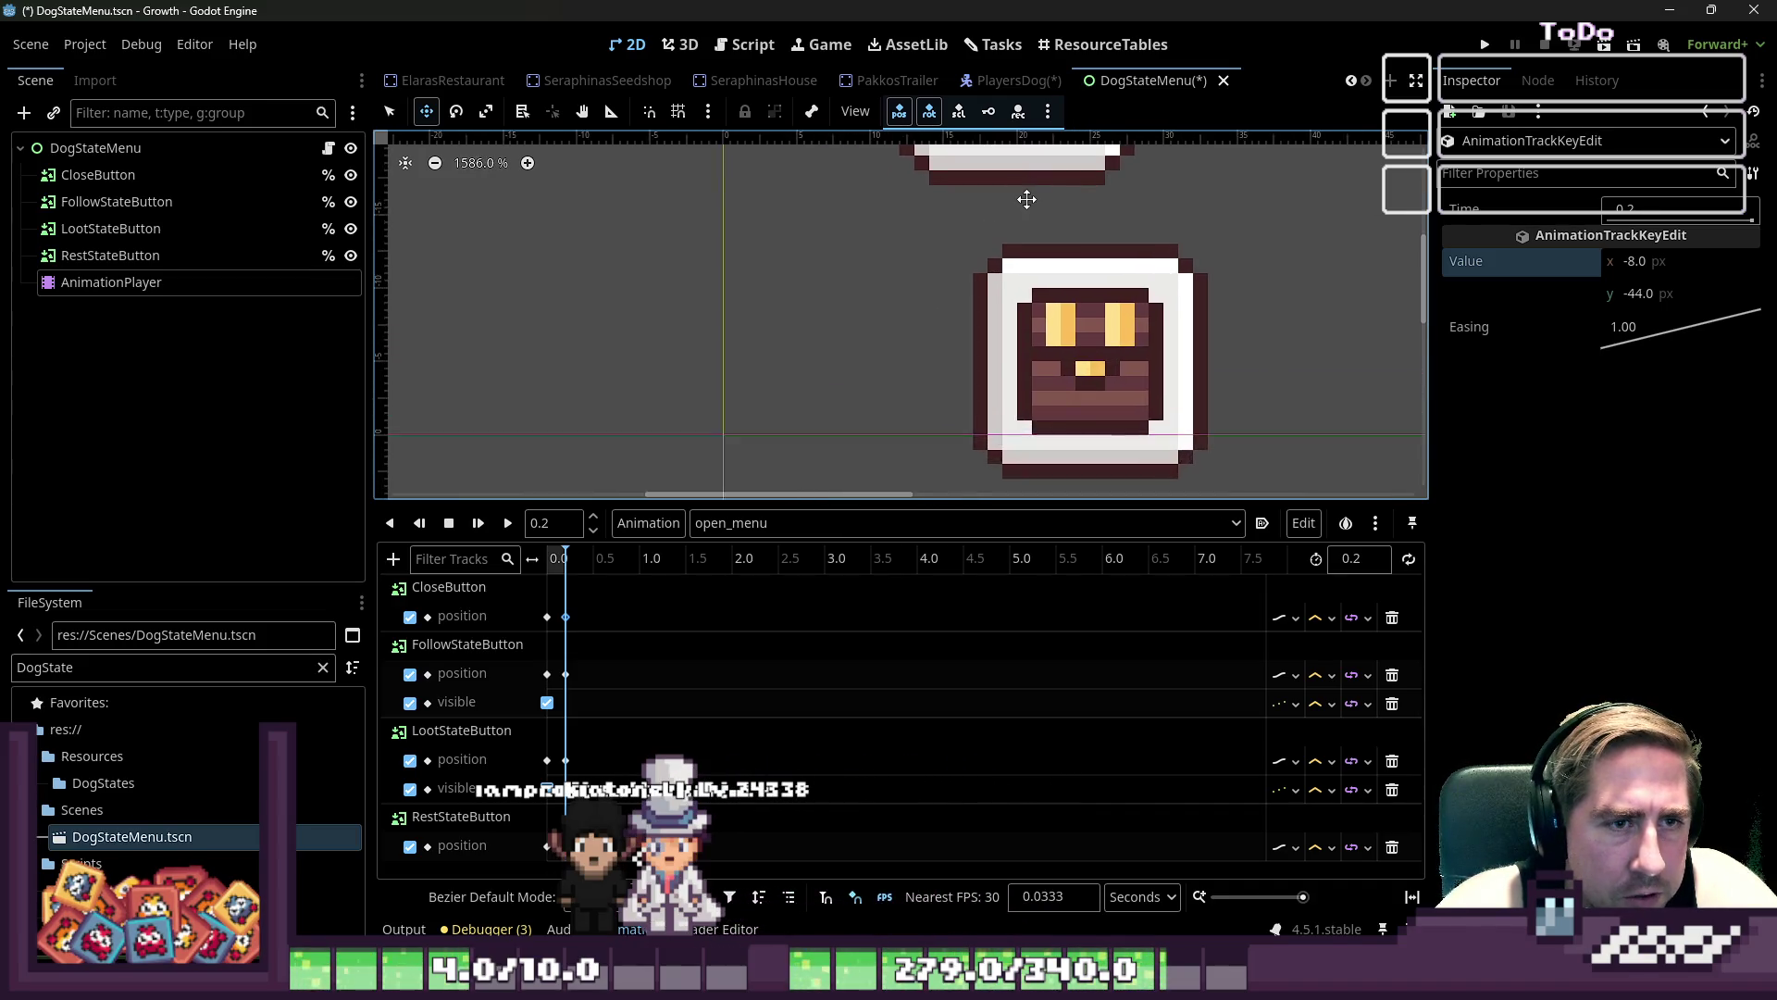
scroll(1028, 195, up, 3)
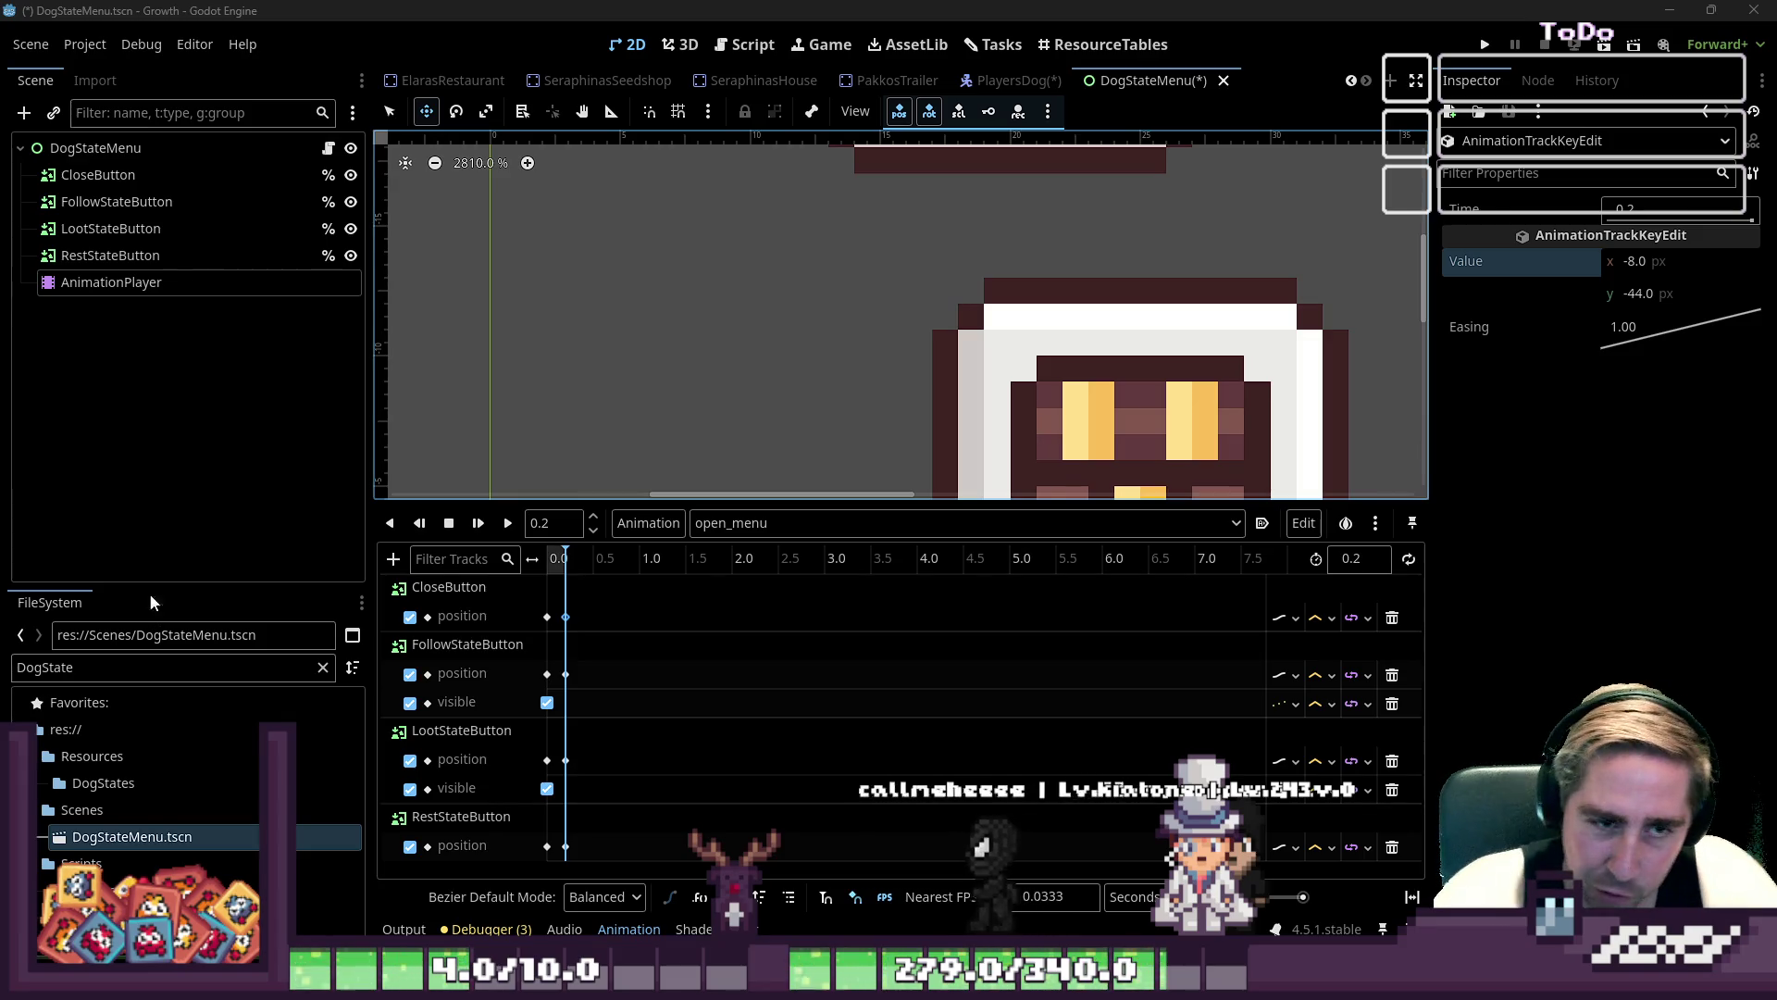
scroll(1024, 400, down, 5)
scroll(1024, 400, down, 3)
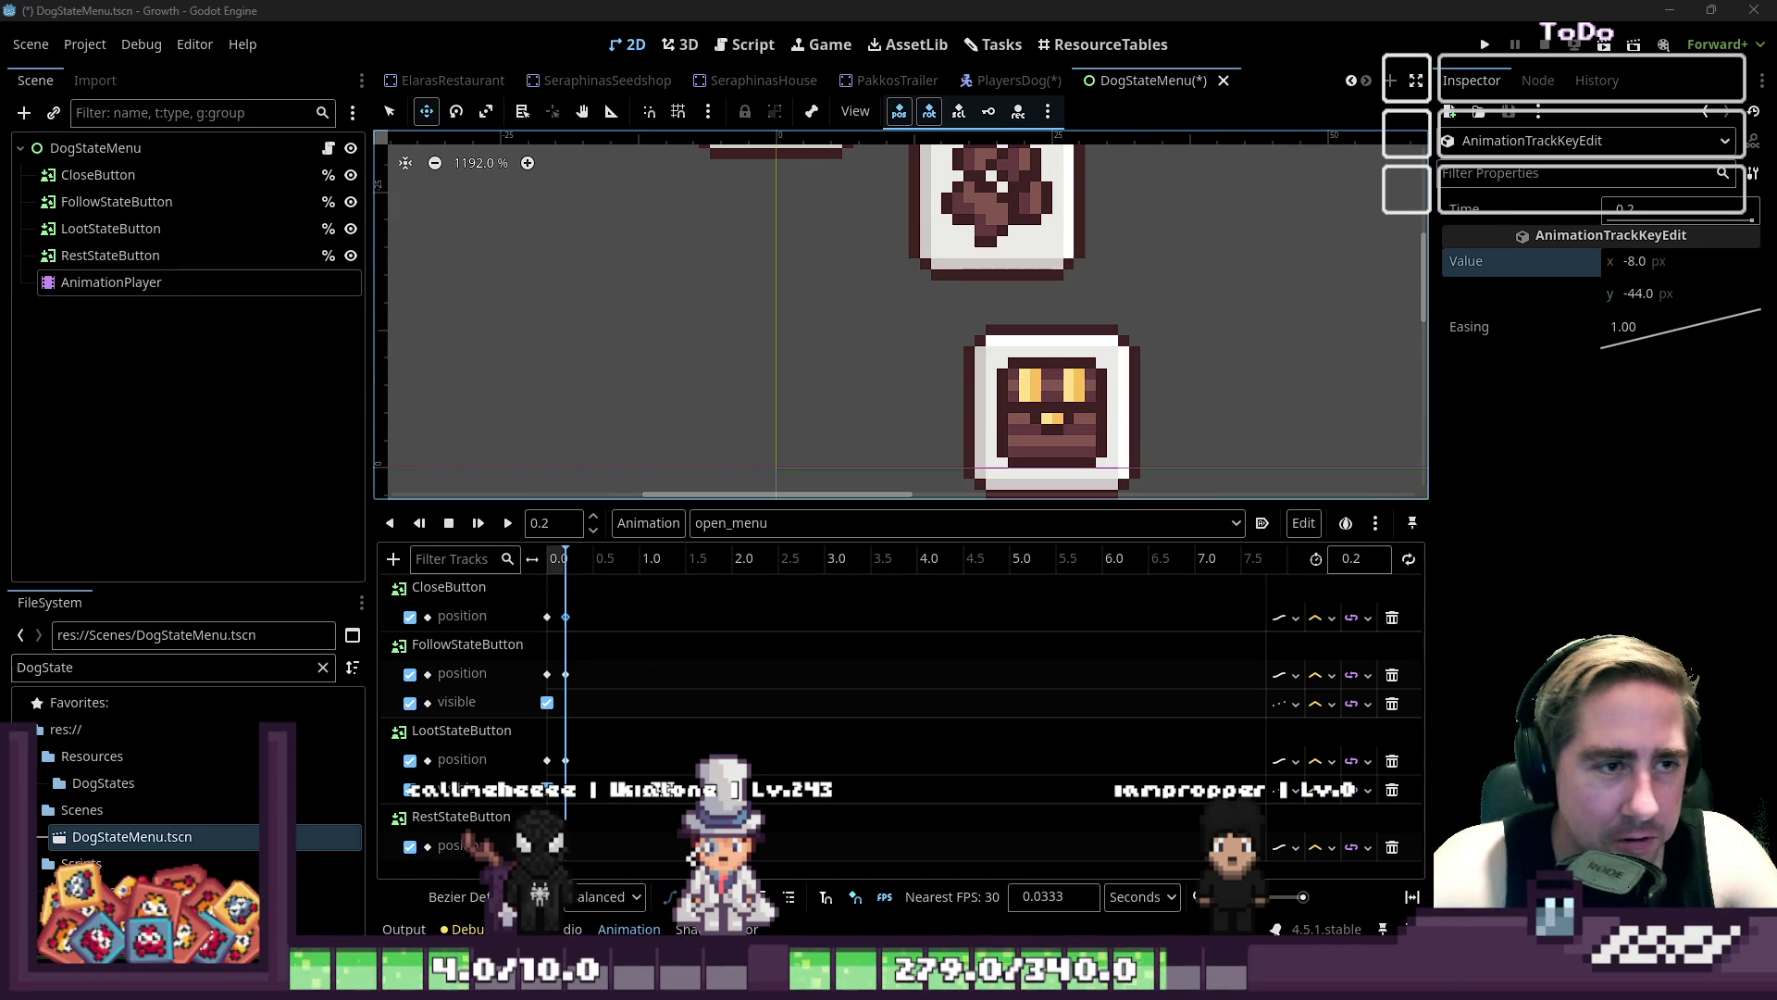
drag(476, 507, 475, 699)
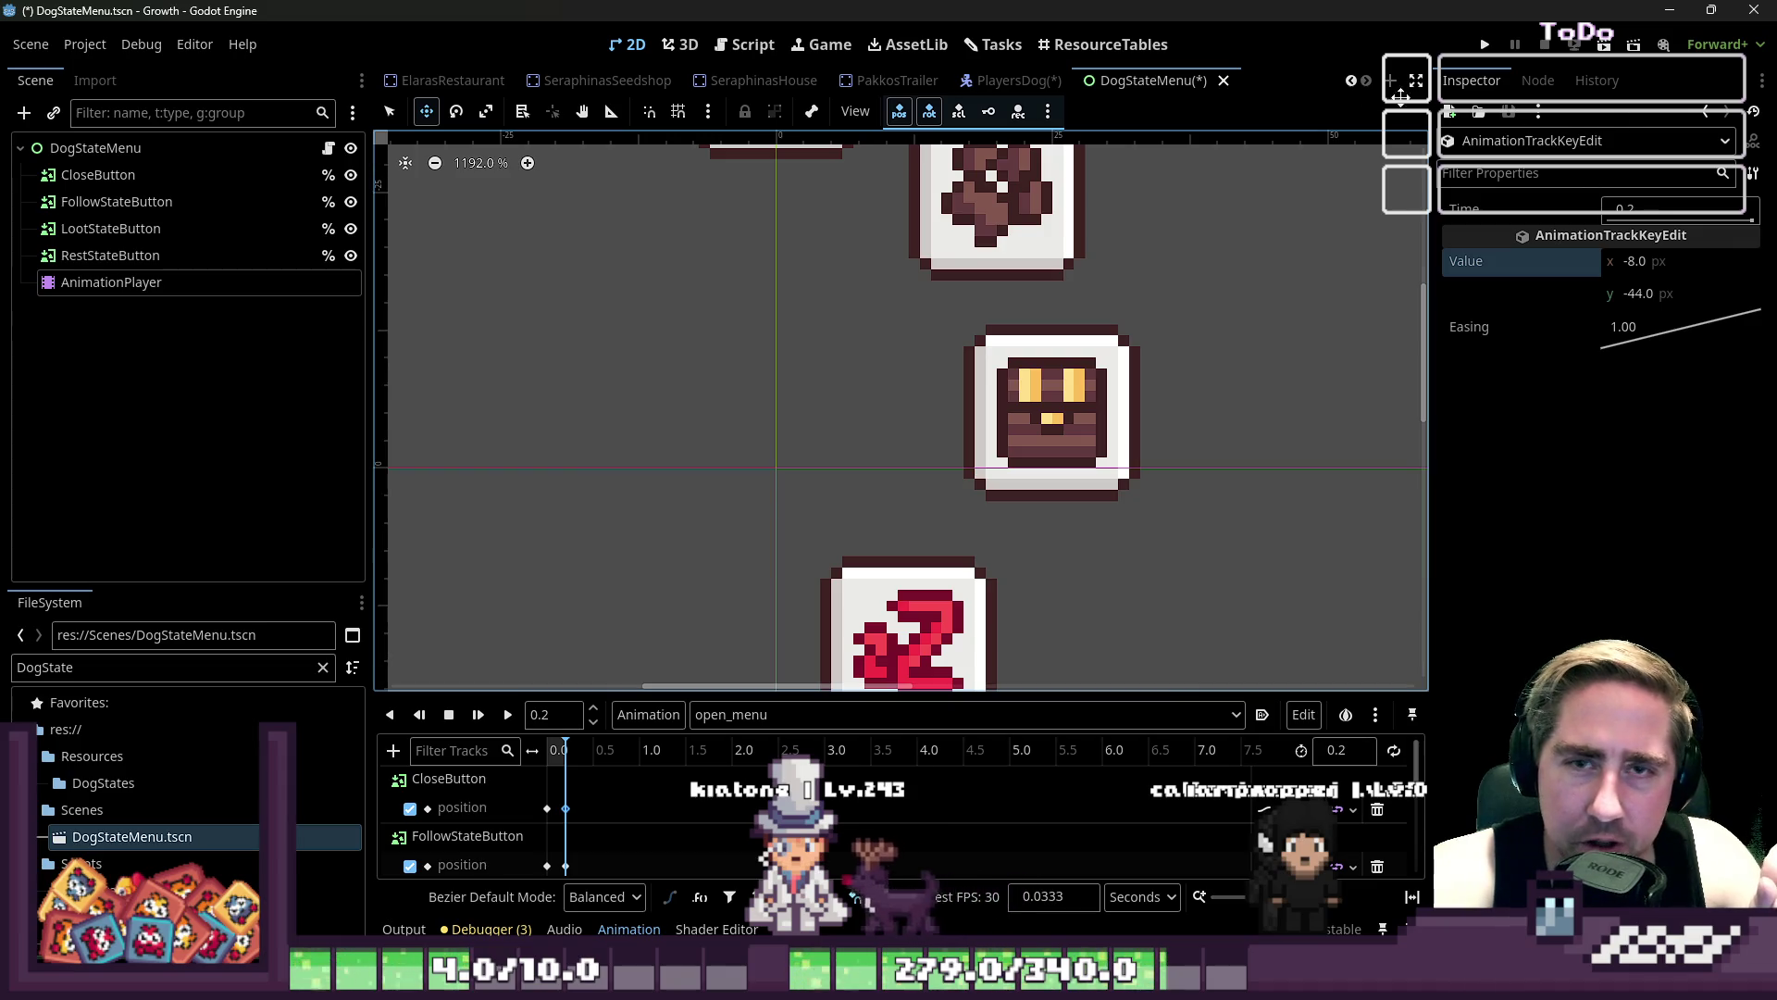
- Switch to the DogStateMenu script and place the caret on empty line 18
click(764, 55)
click(797, 535)
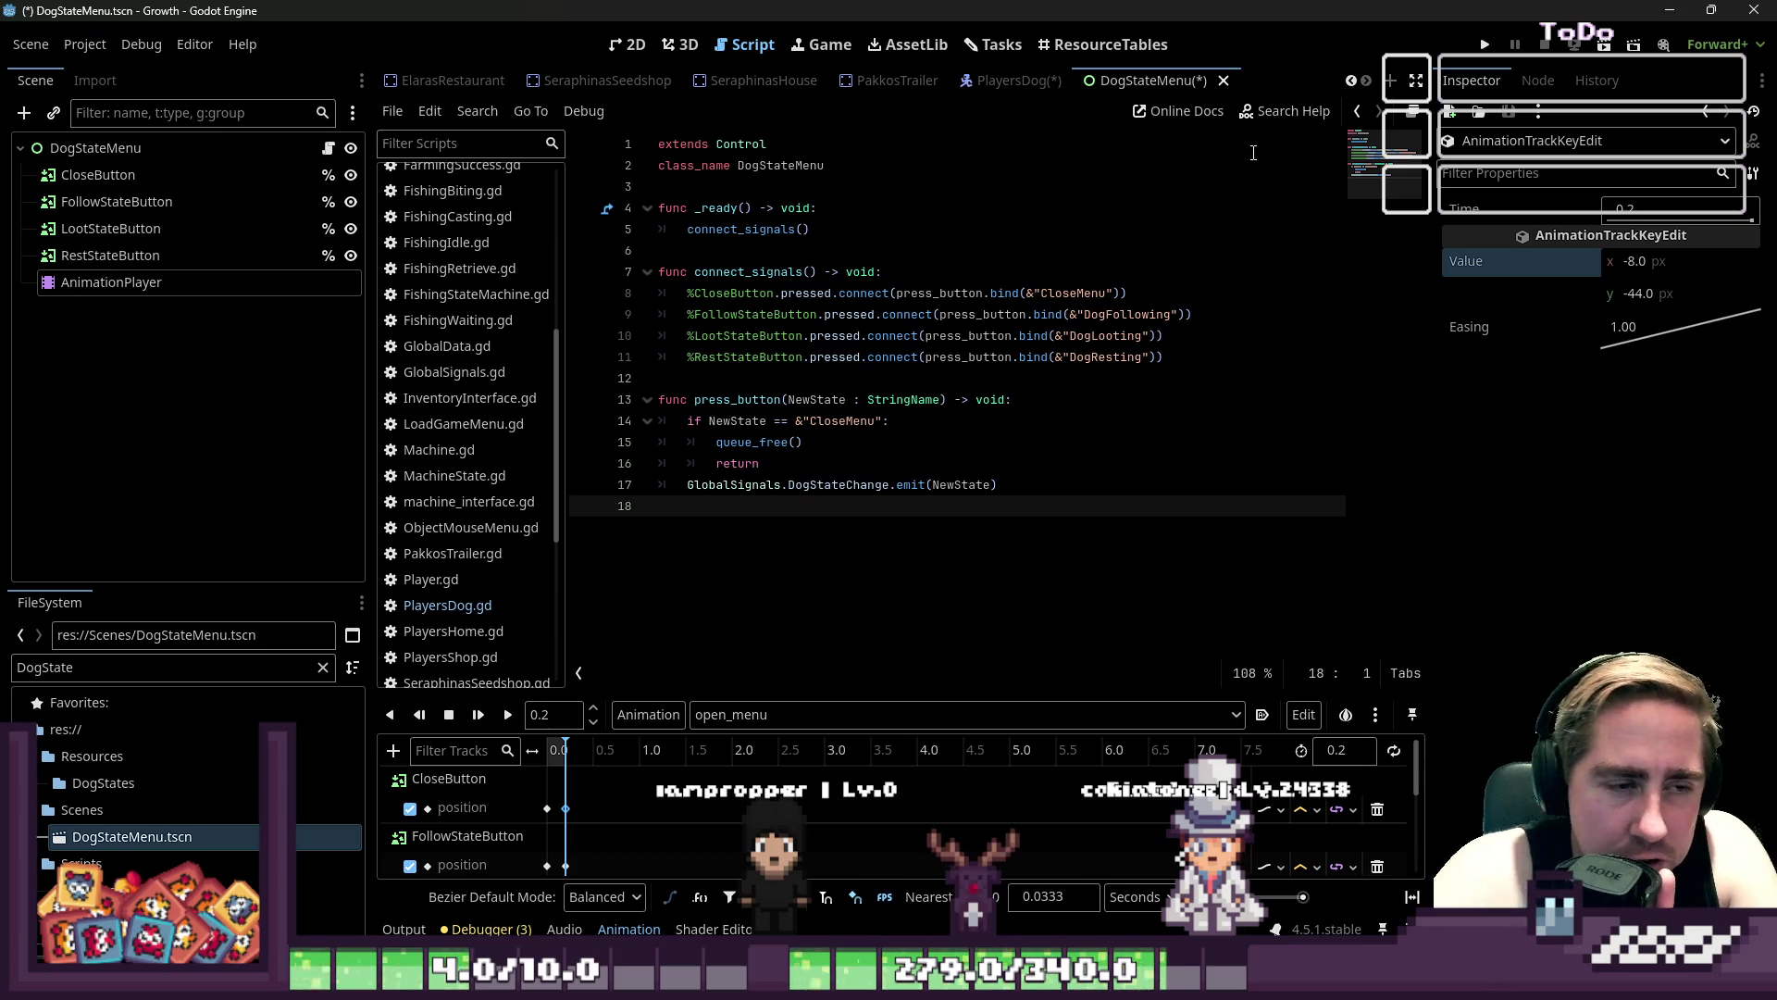
- Look up the Signal class in the help and read through its description
click(1282, 112)
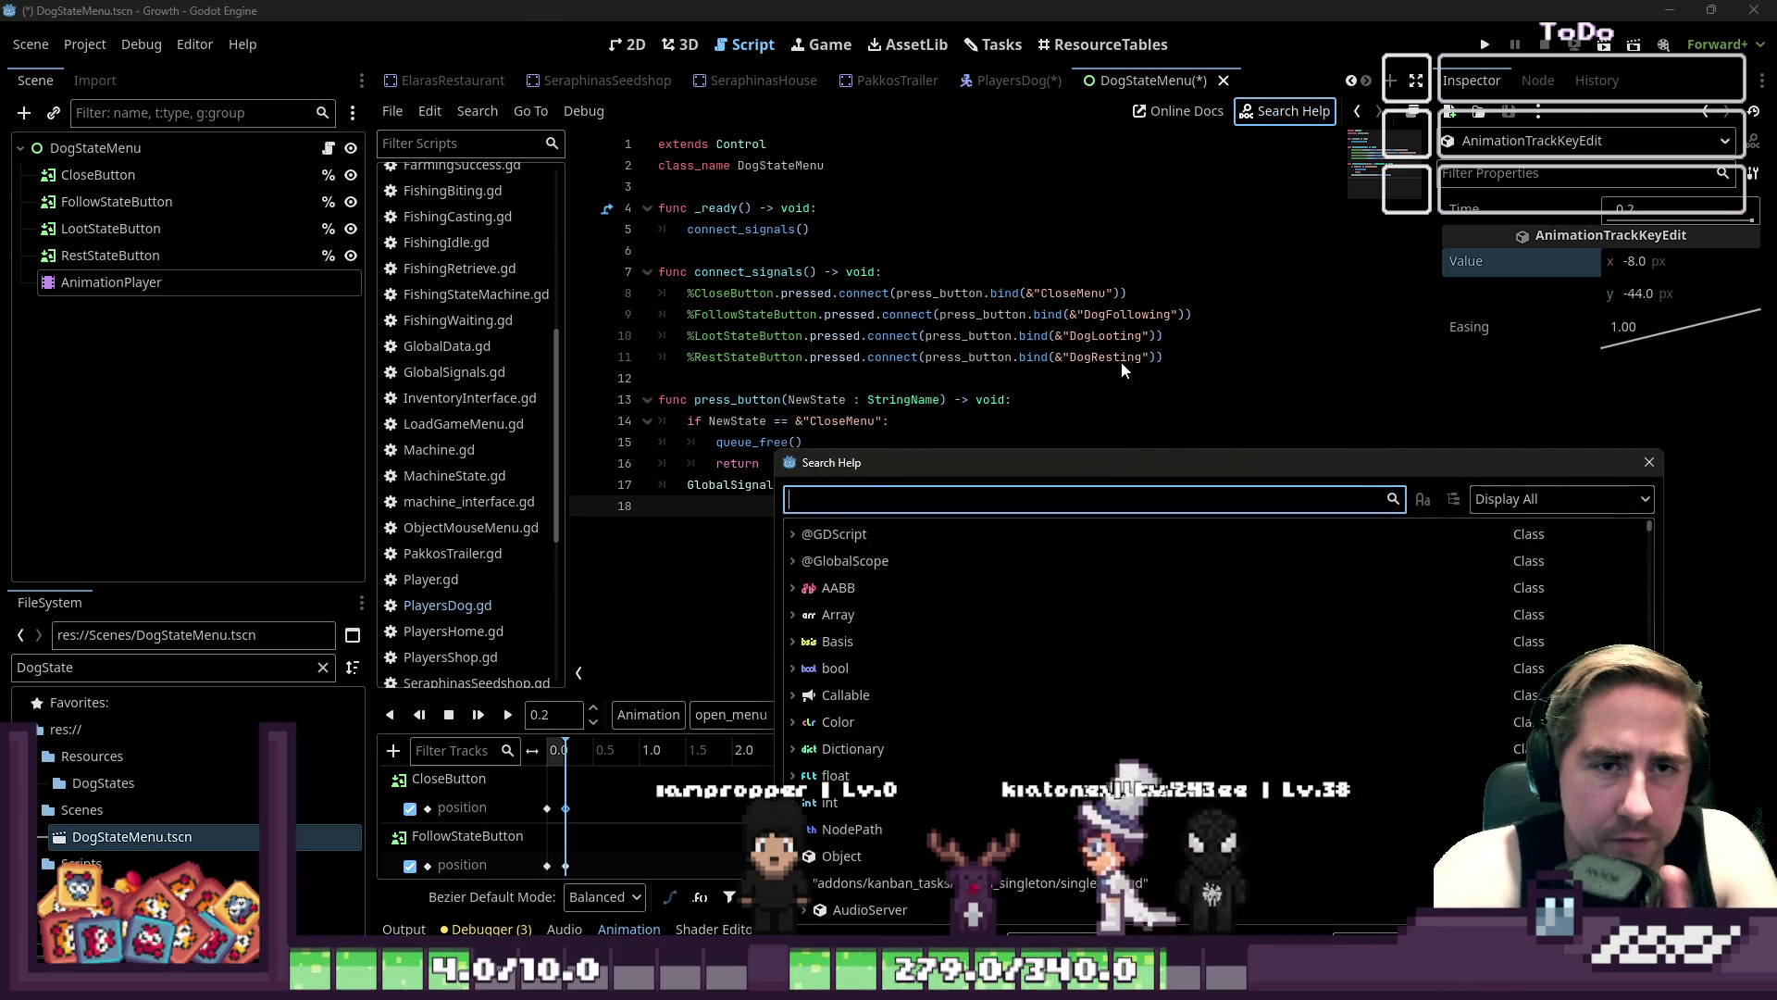
text(signal)
key(Escape)
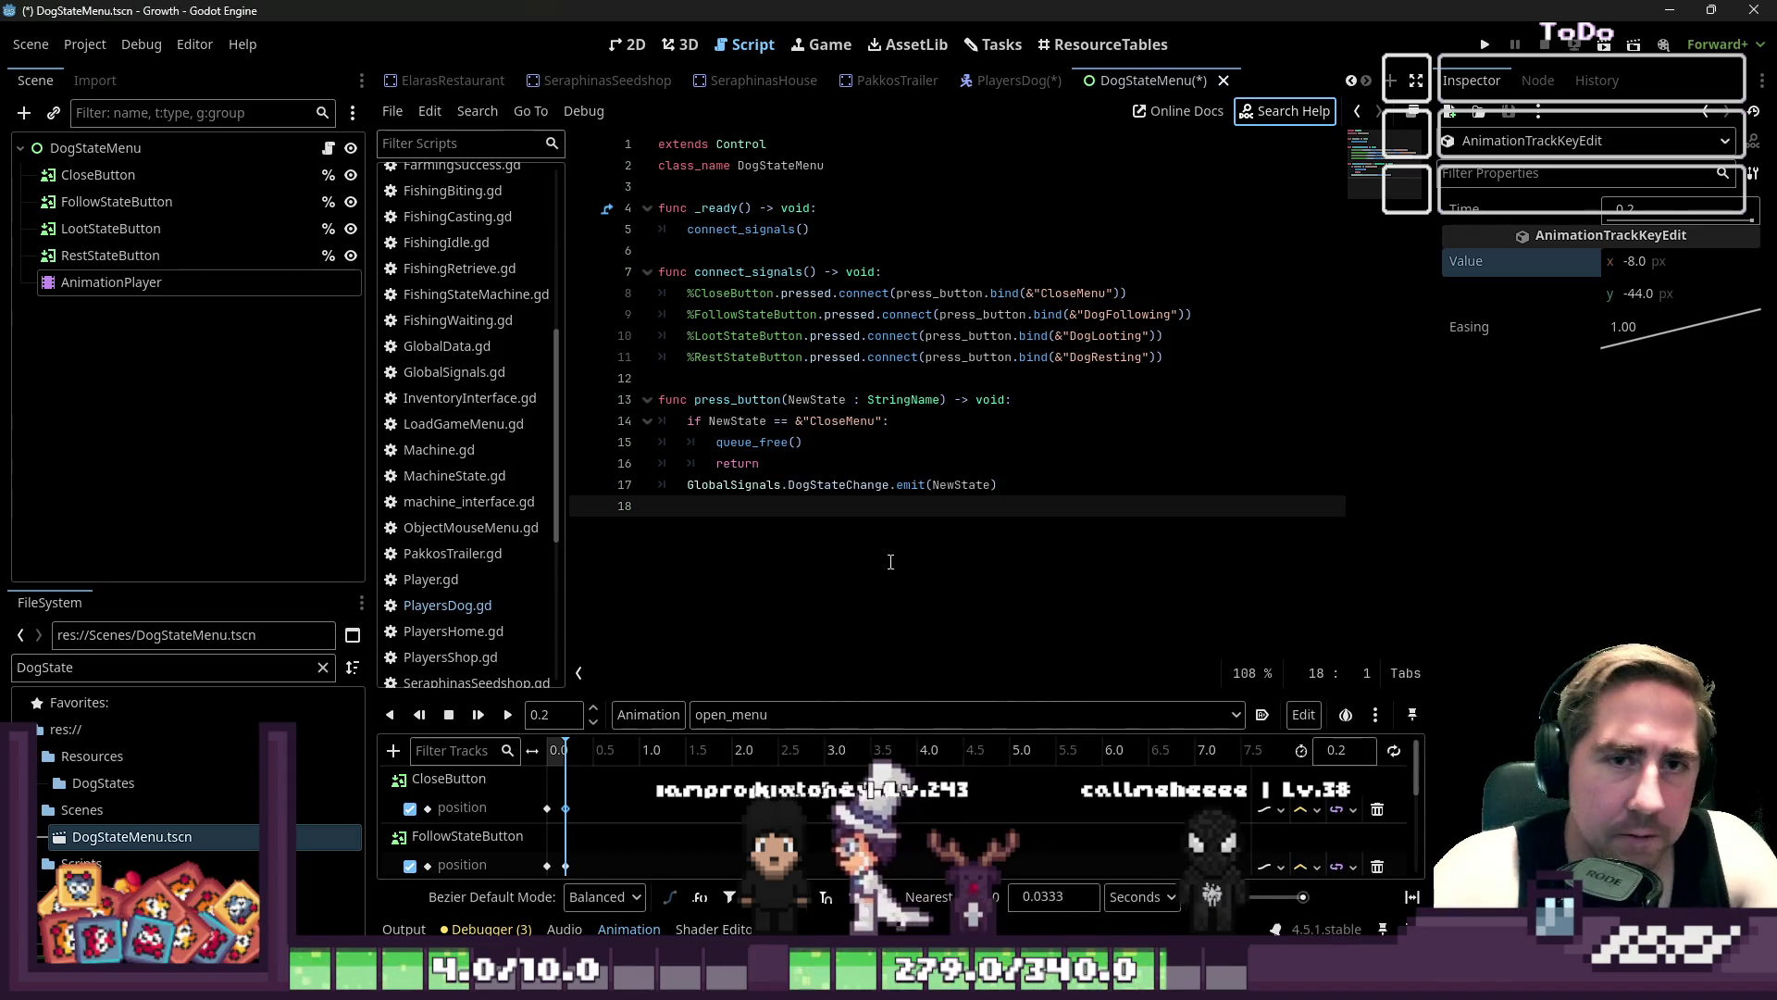
click(1287, 111)
text(Signal)
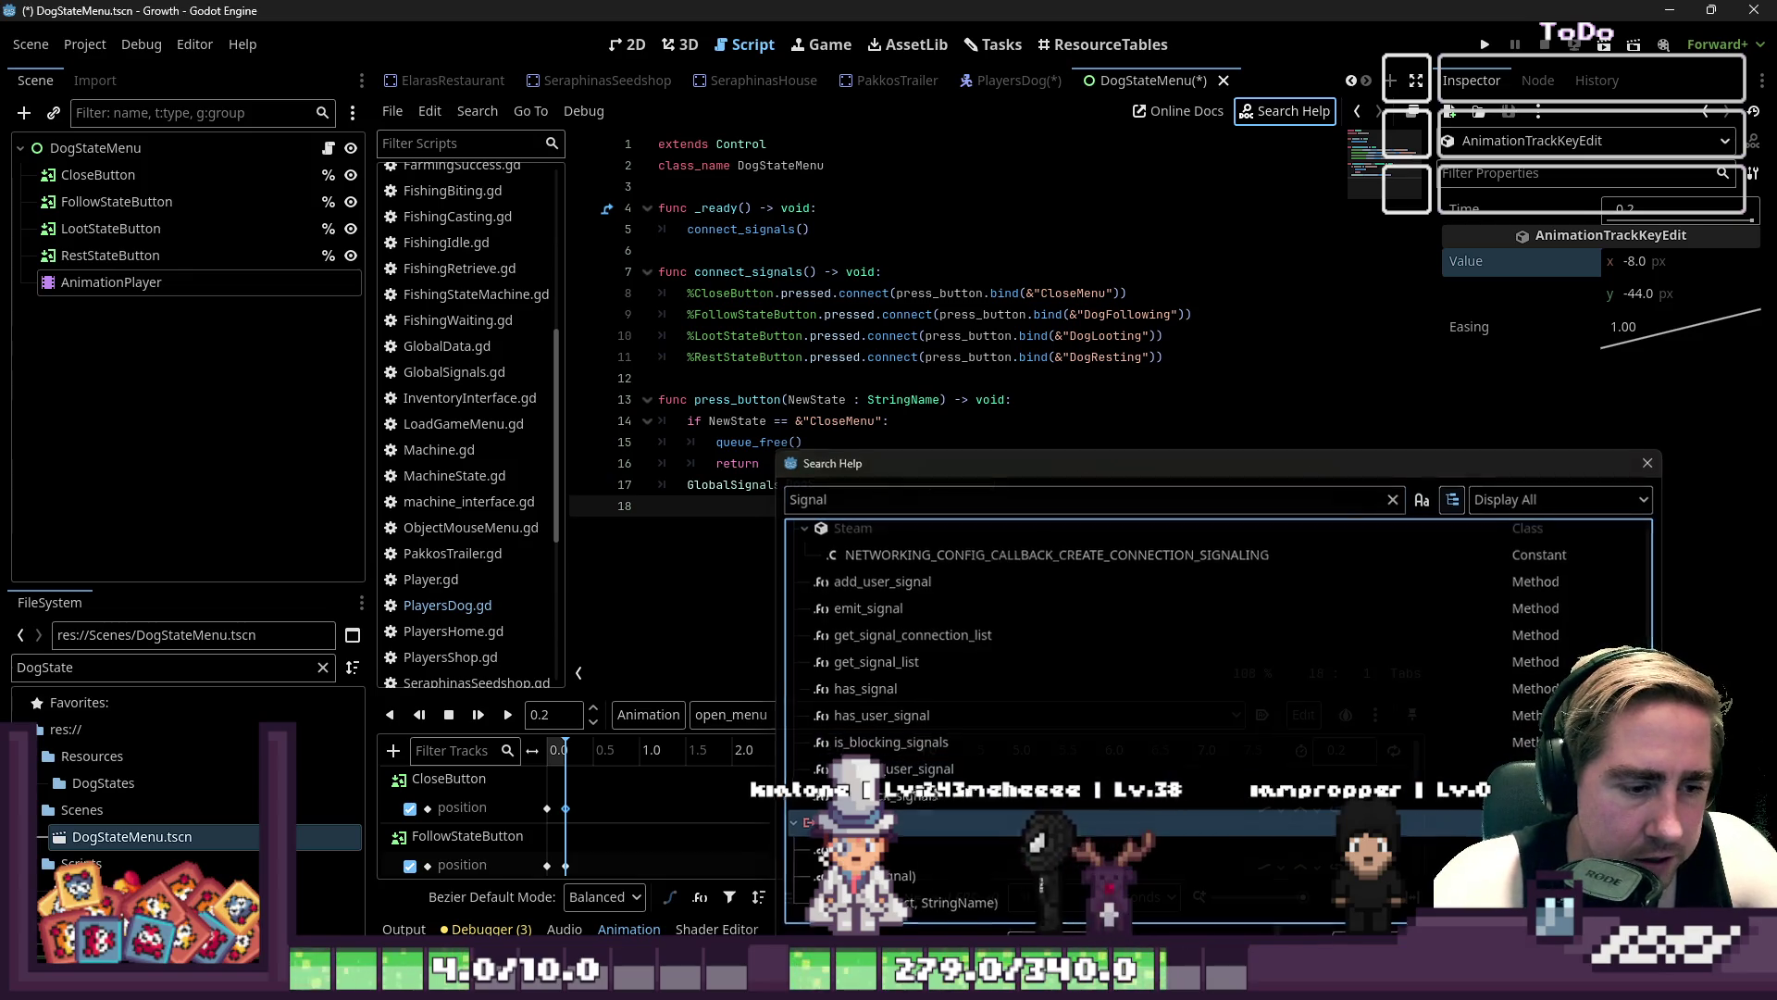
key(Return)
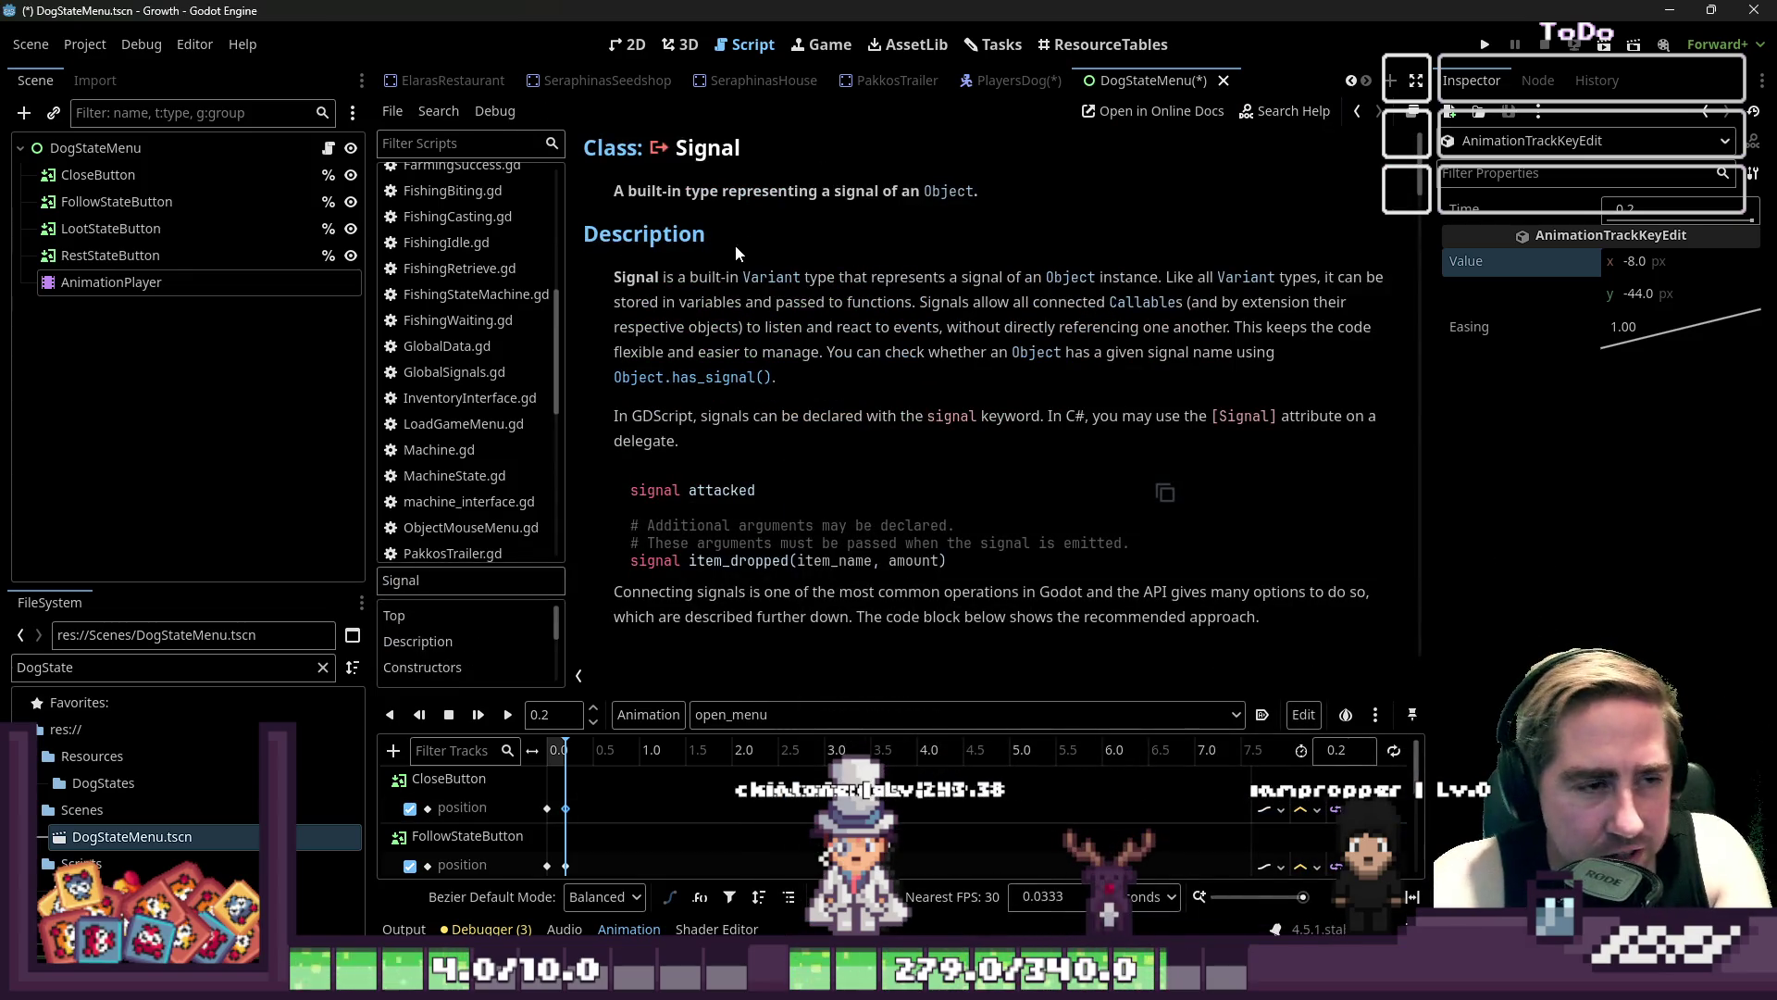
drag(798, 288, 1044, 329)
click(1046, 310)
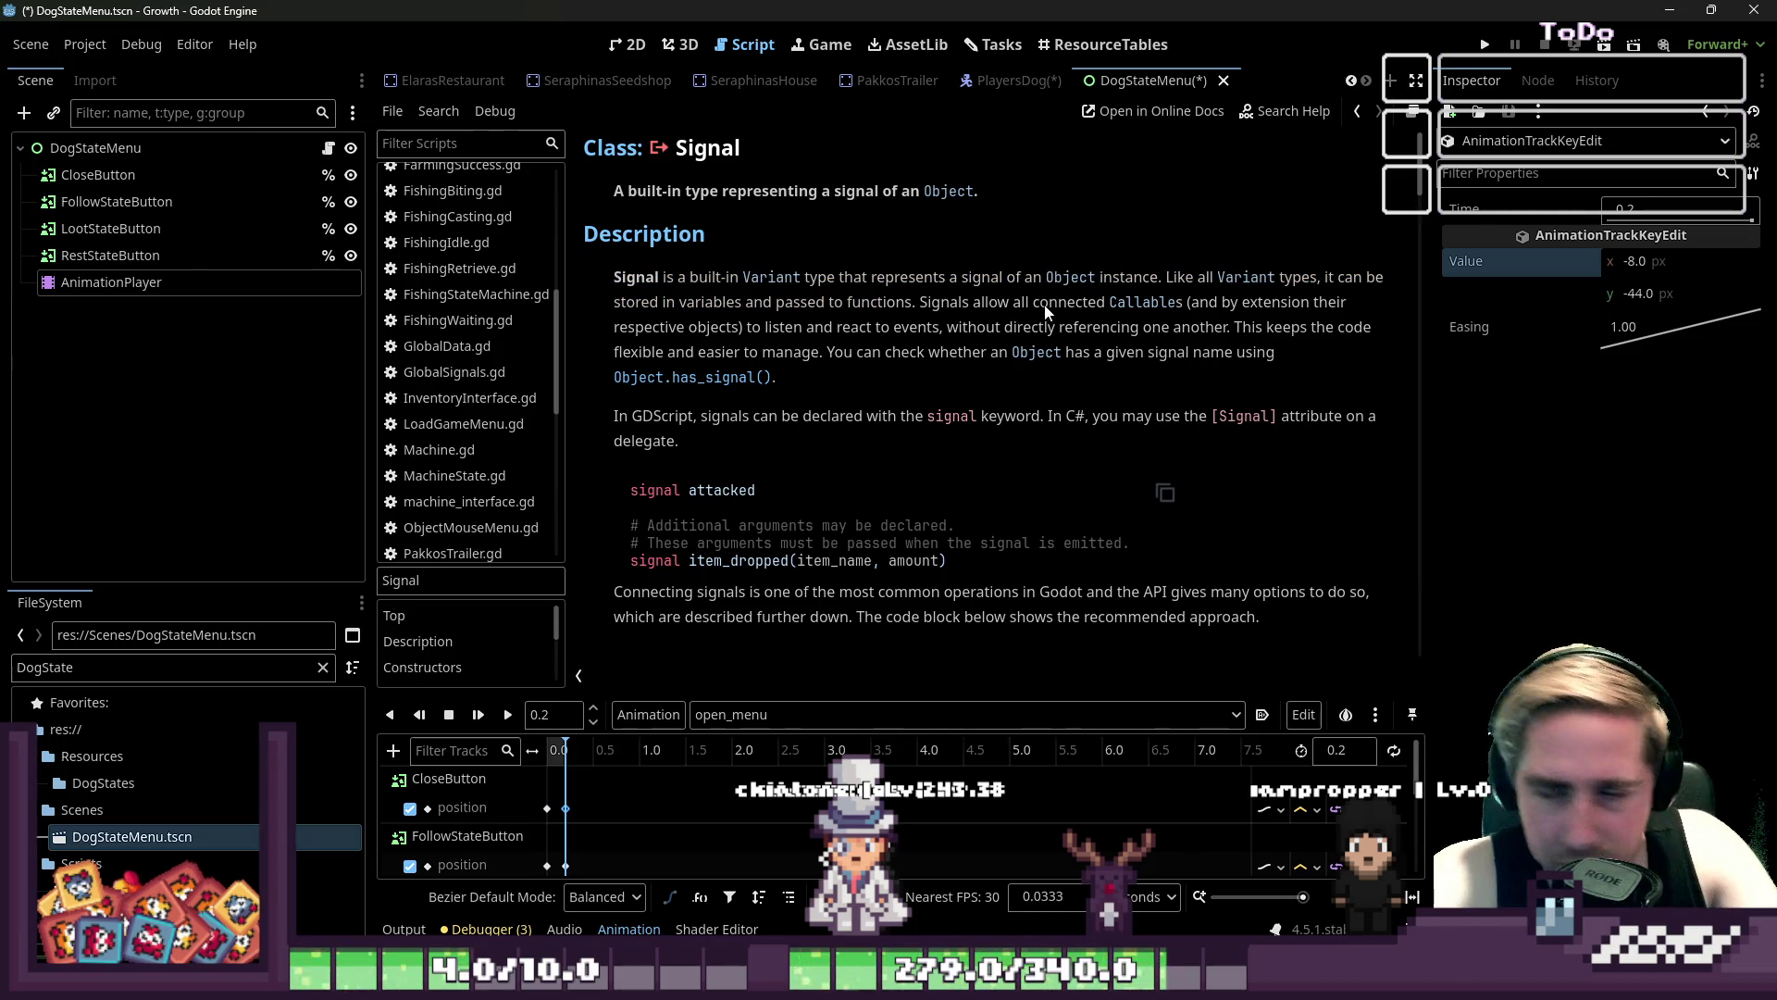
mouse_move(790, 381)
mouse_down()
mouse_move(667, 302)
mouse_move(671, 274)
mouse_move(950, 310)
mouse_up()
click(674, 293)
click(948, 376)
scroll(947, 376, down, 3)
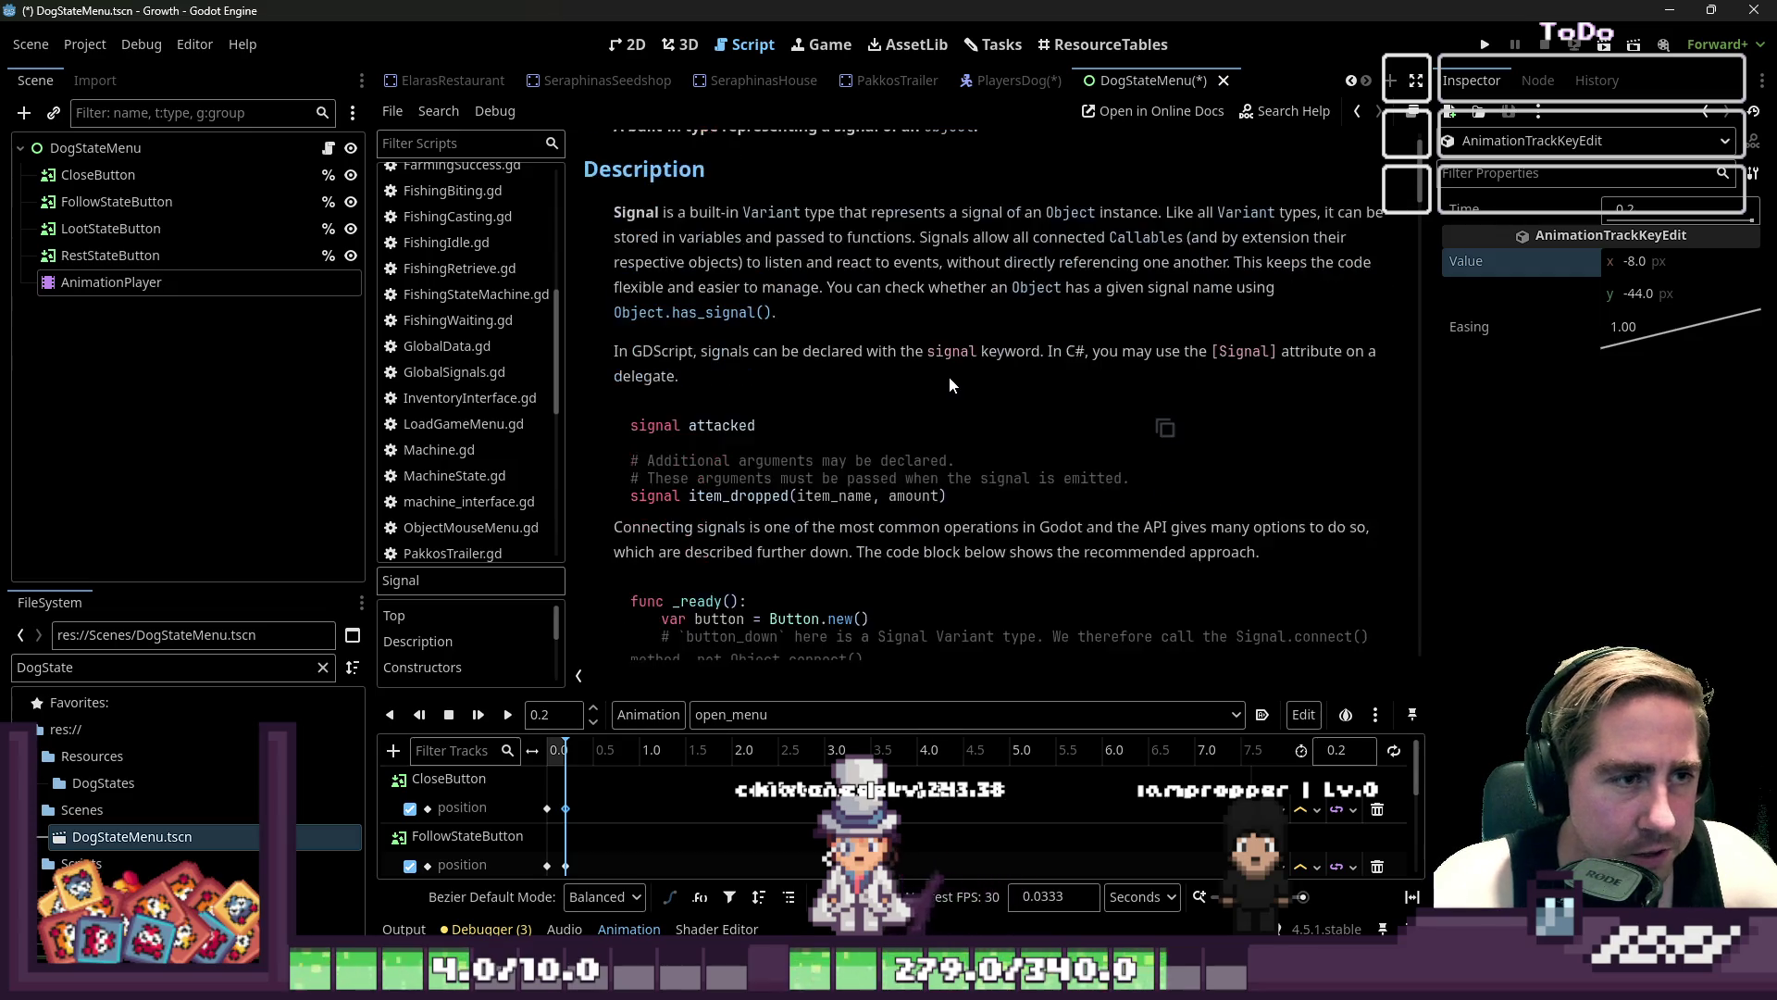
scroll(937, 592, down, 10)
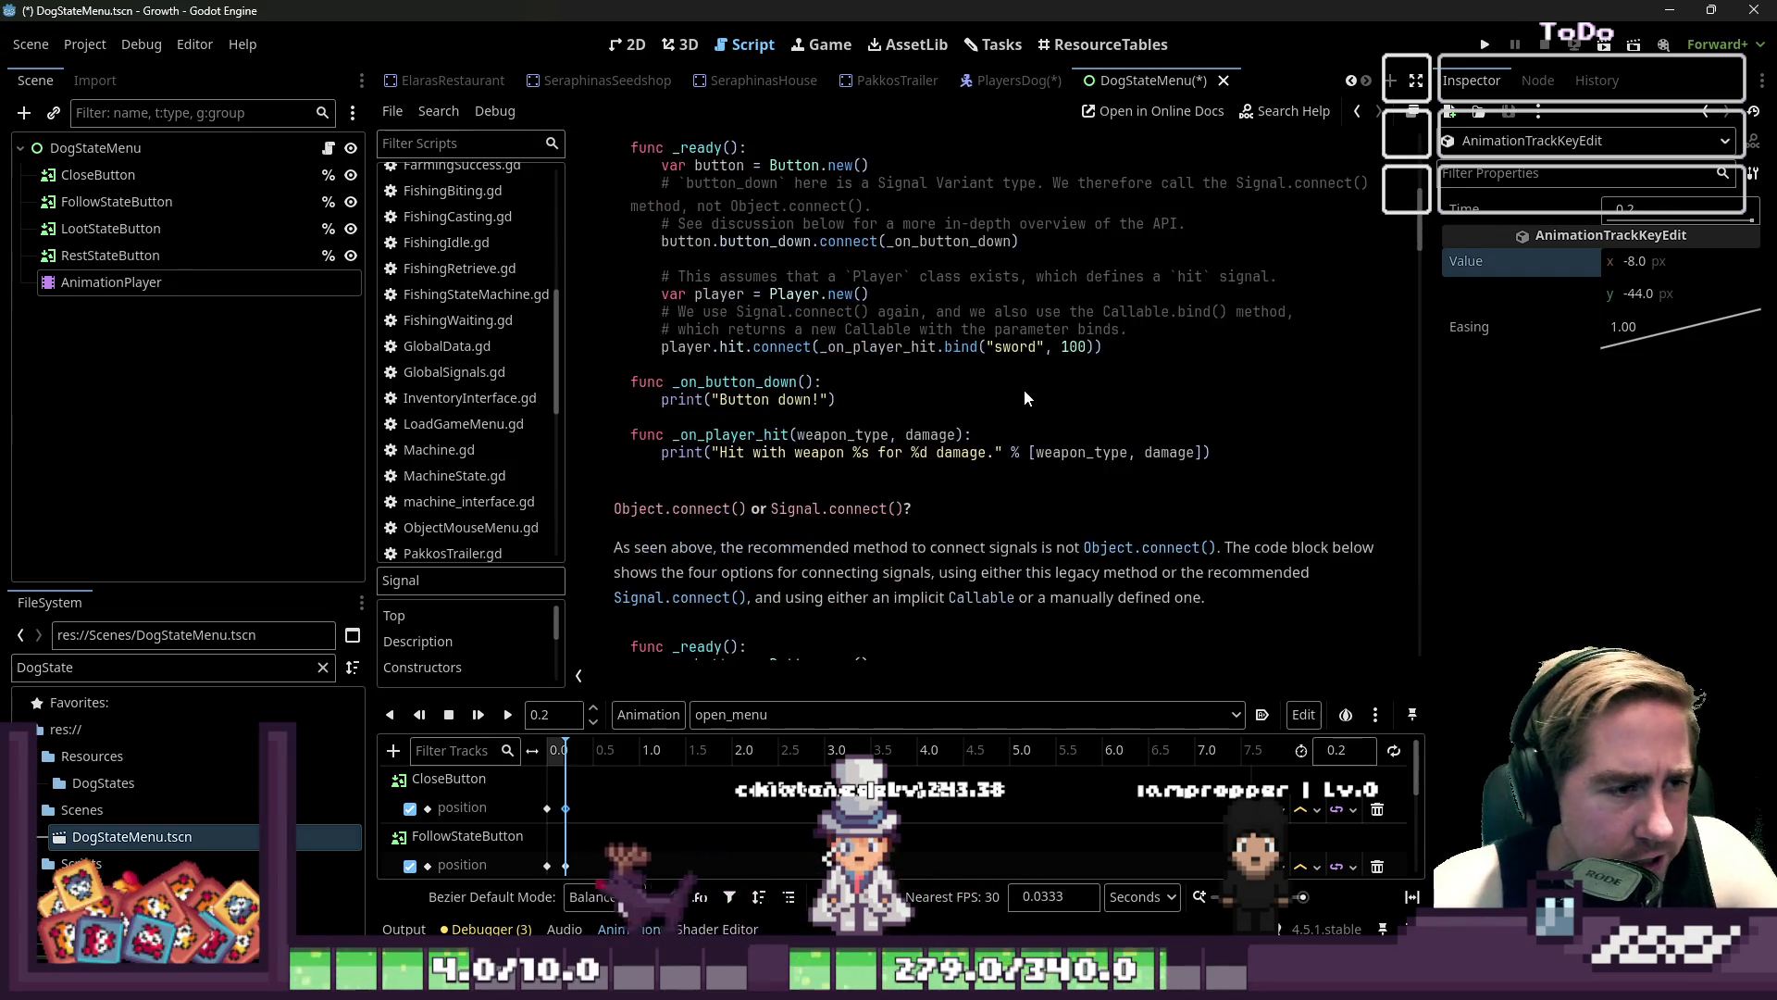
scroll(809, 361, up, 10)
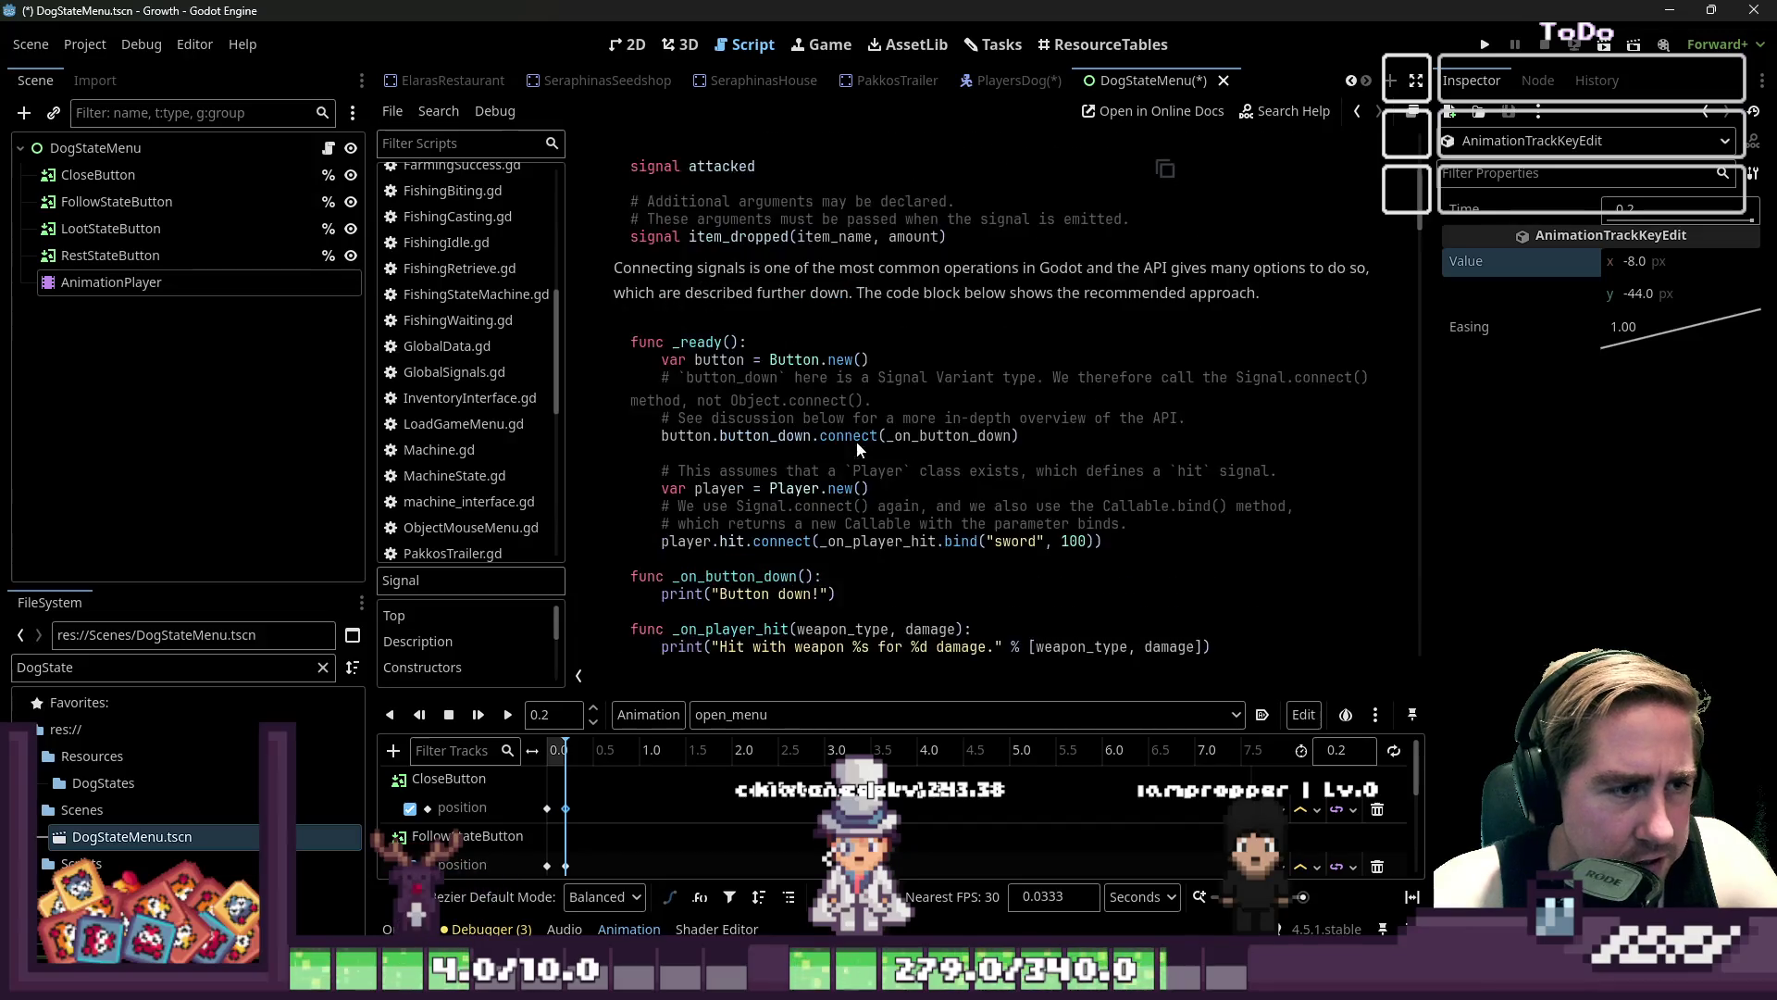
scroll(864, 375, down, 10)
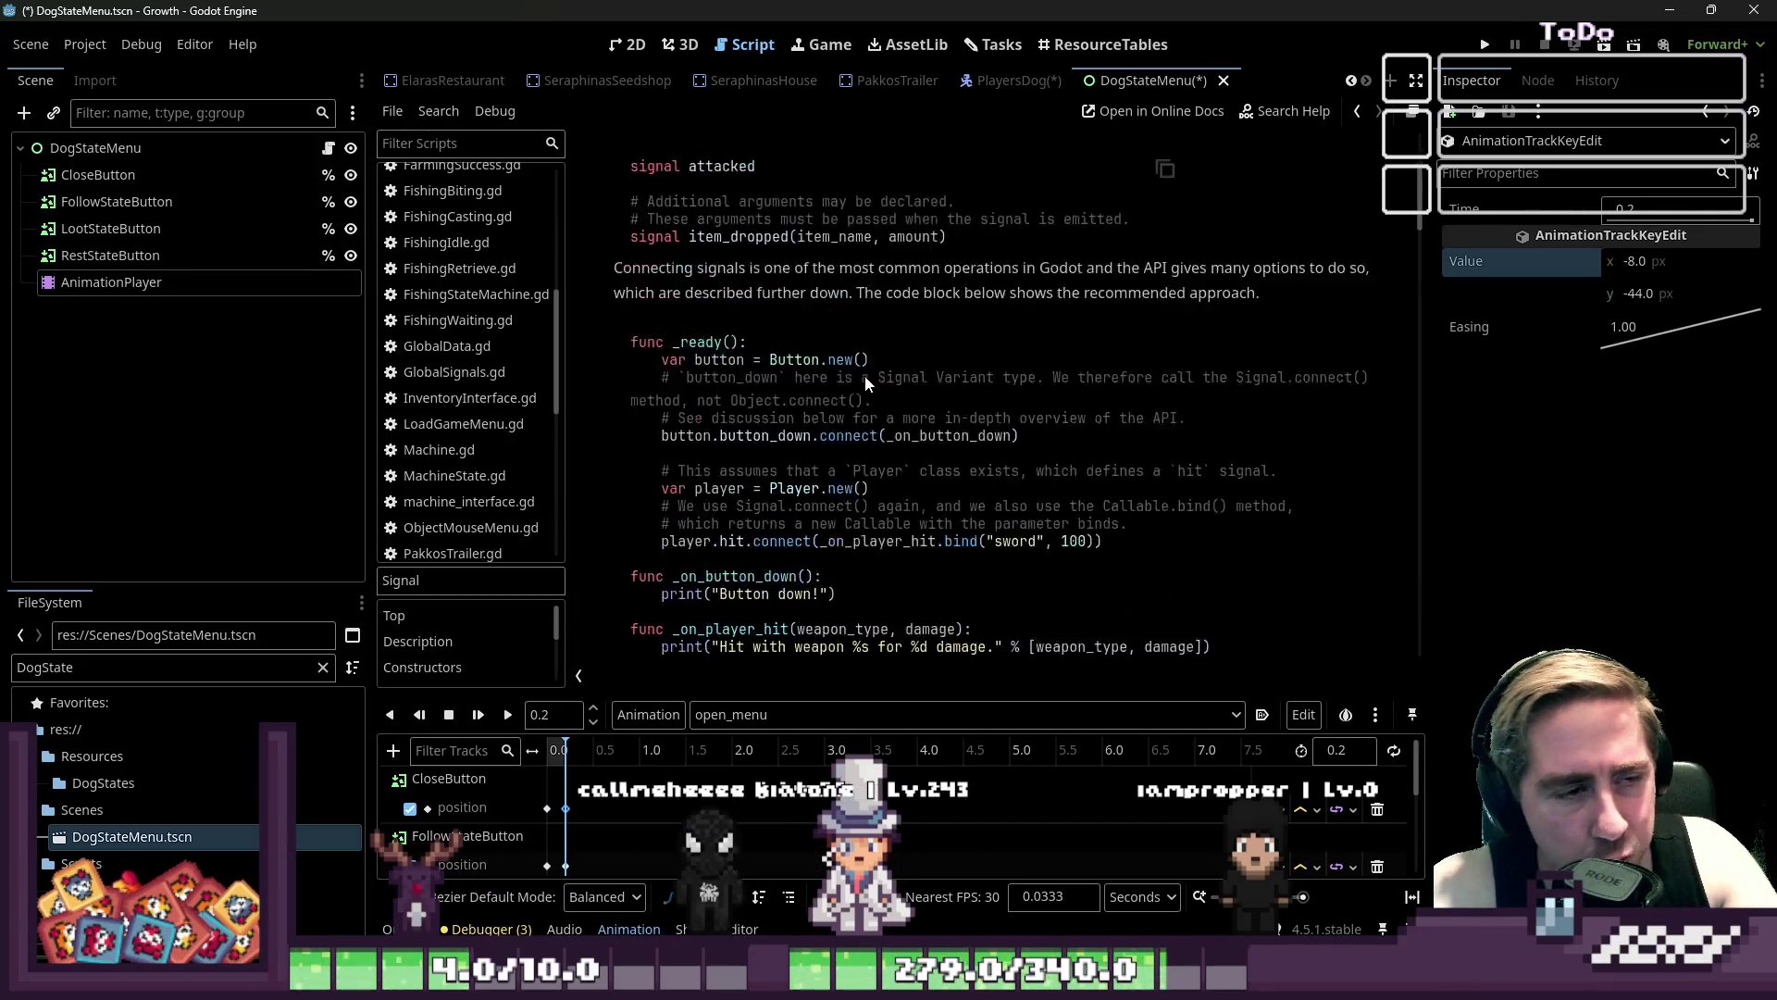
scroll(864, 376, down, 15)
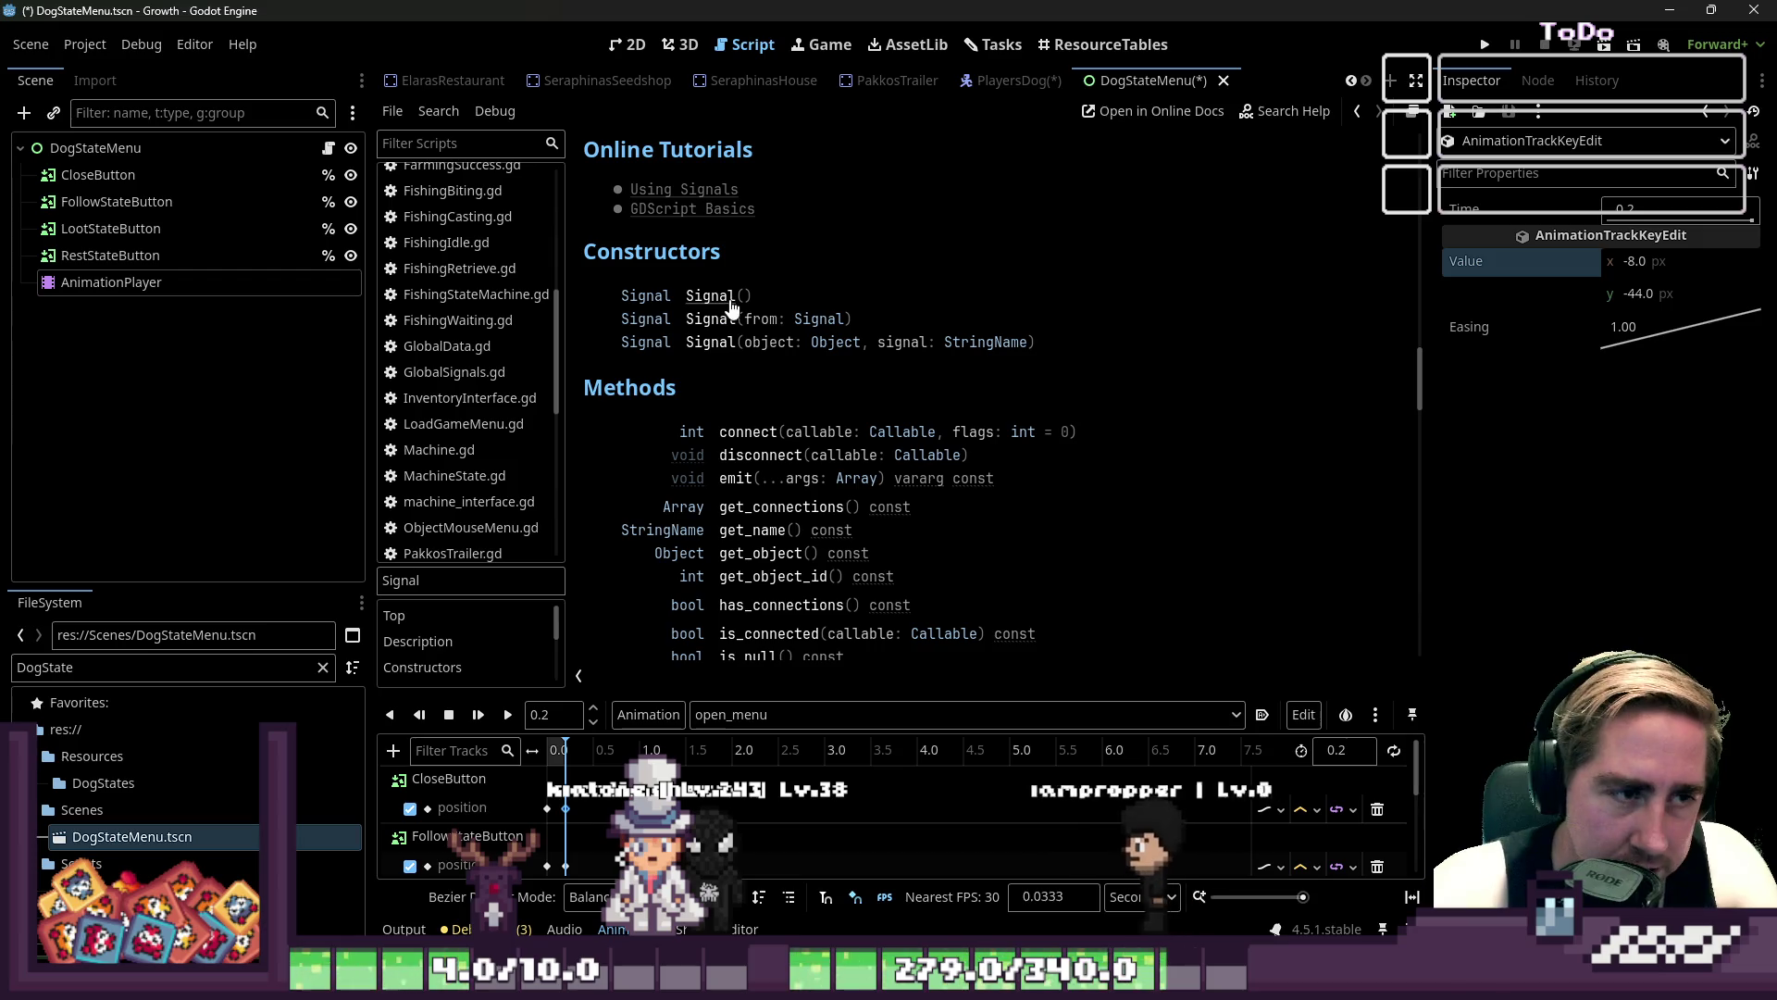
scroll(809, 333, down, 1)
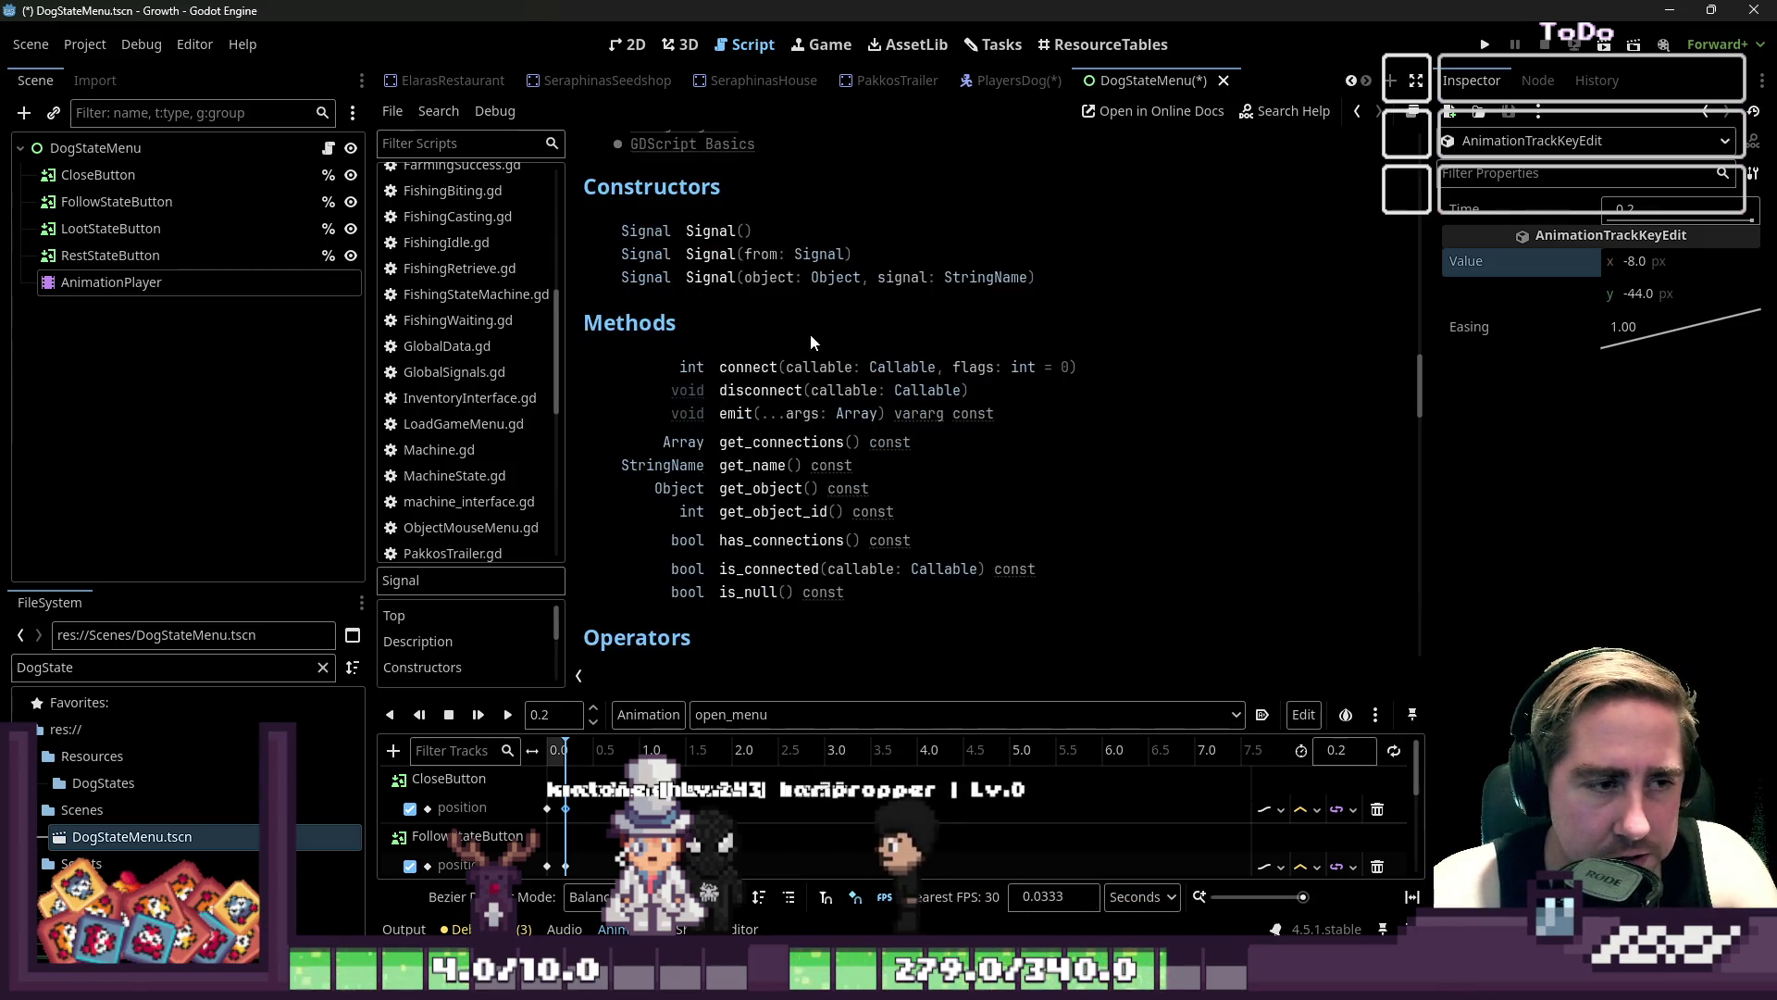
scroll(742, 286, down, 1)
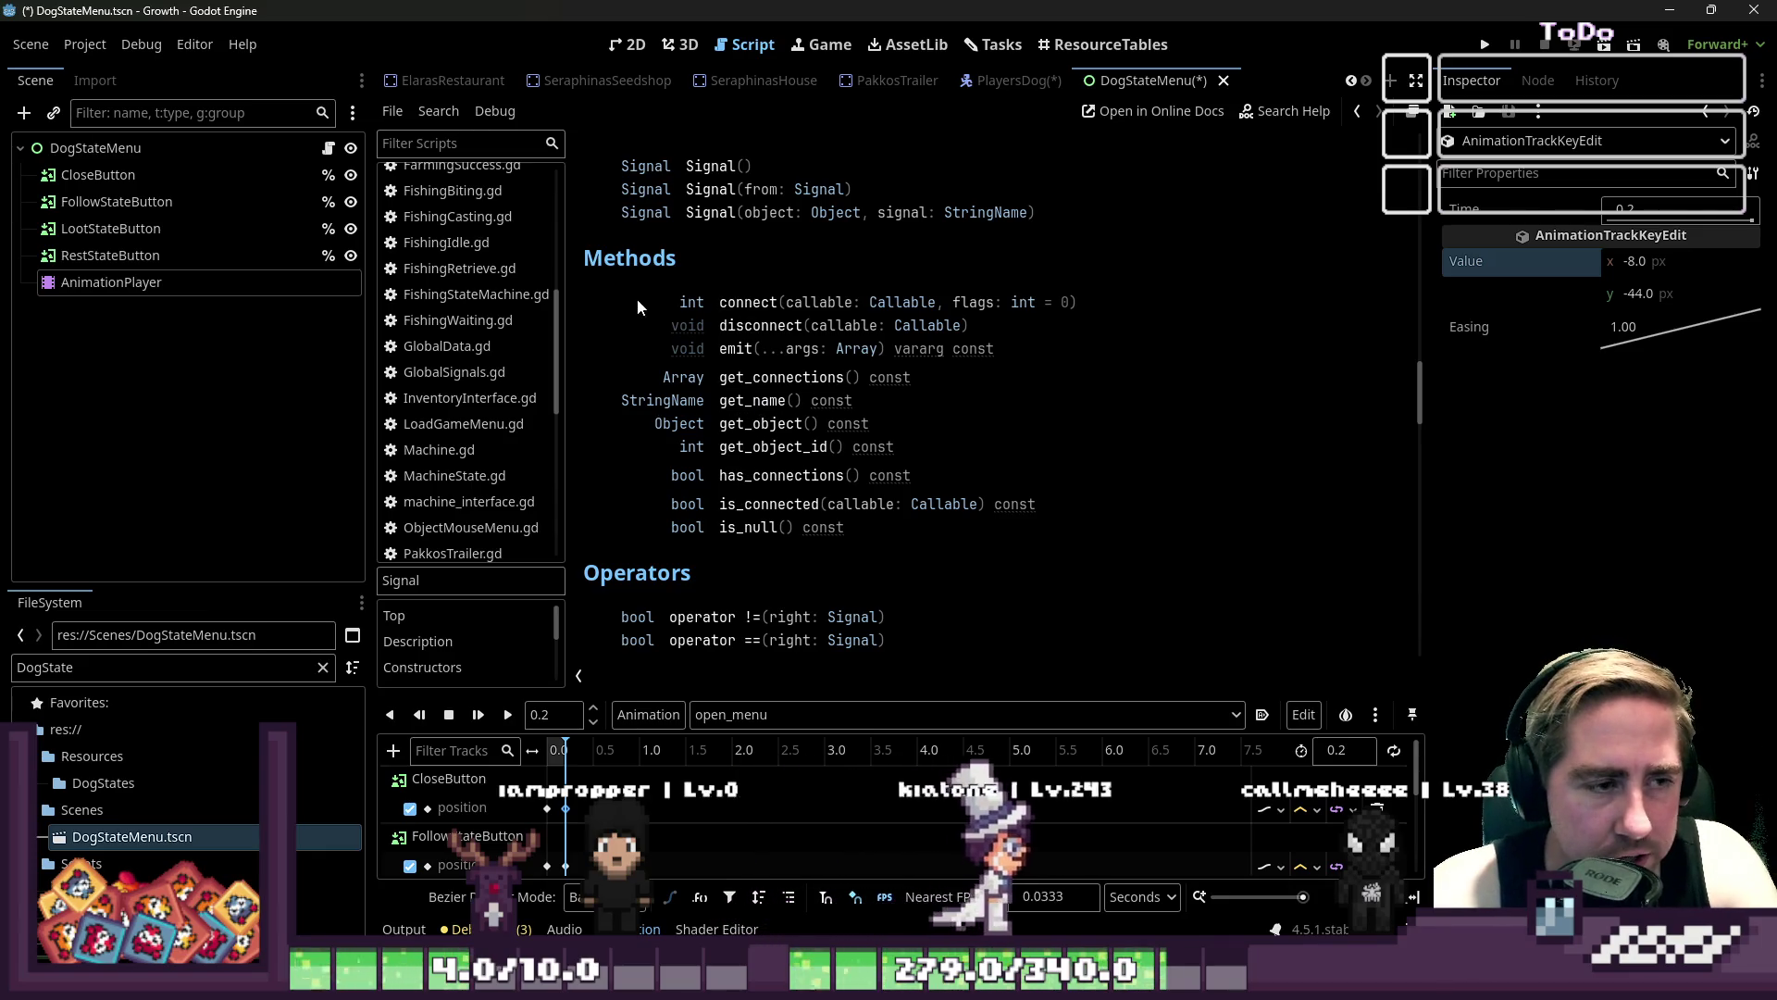
- Cycle through the workspace tabs and return to the script editor
click(1102, 45)
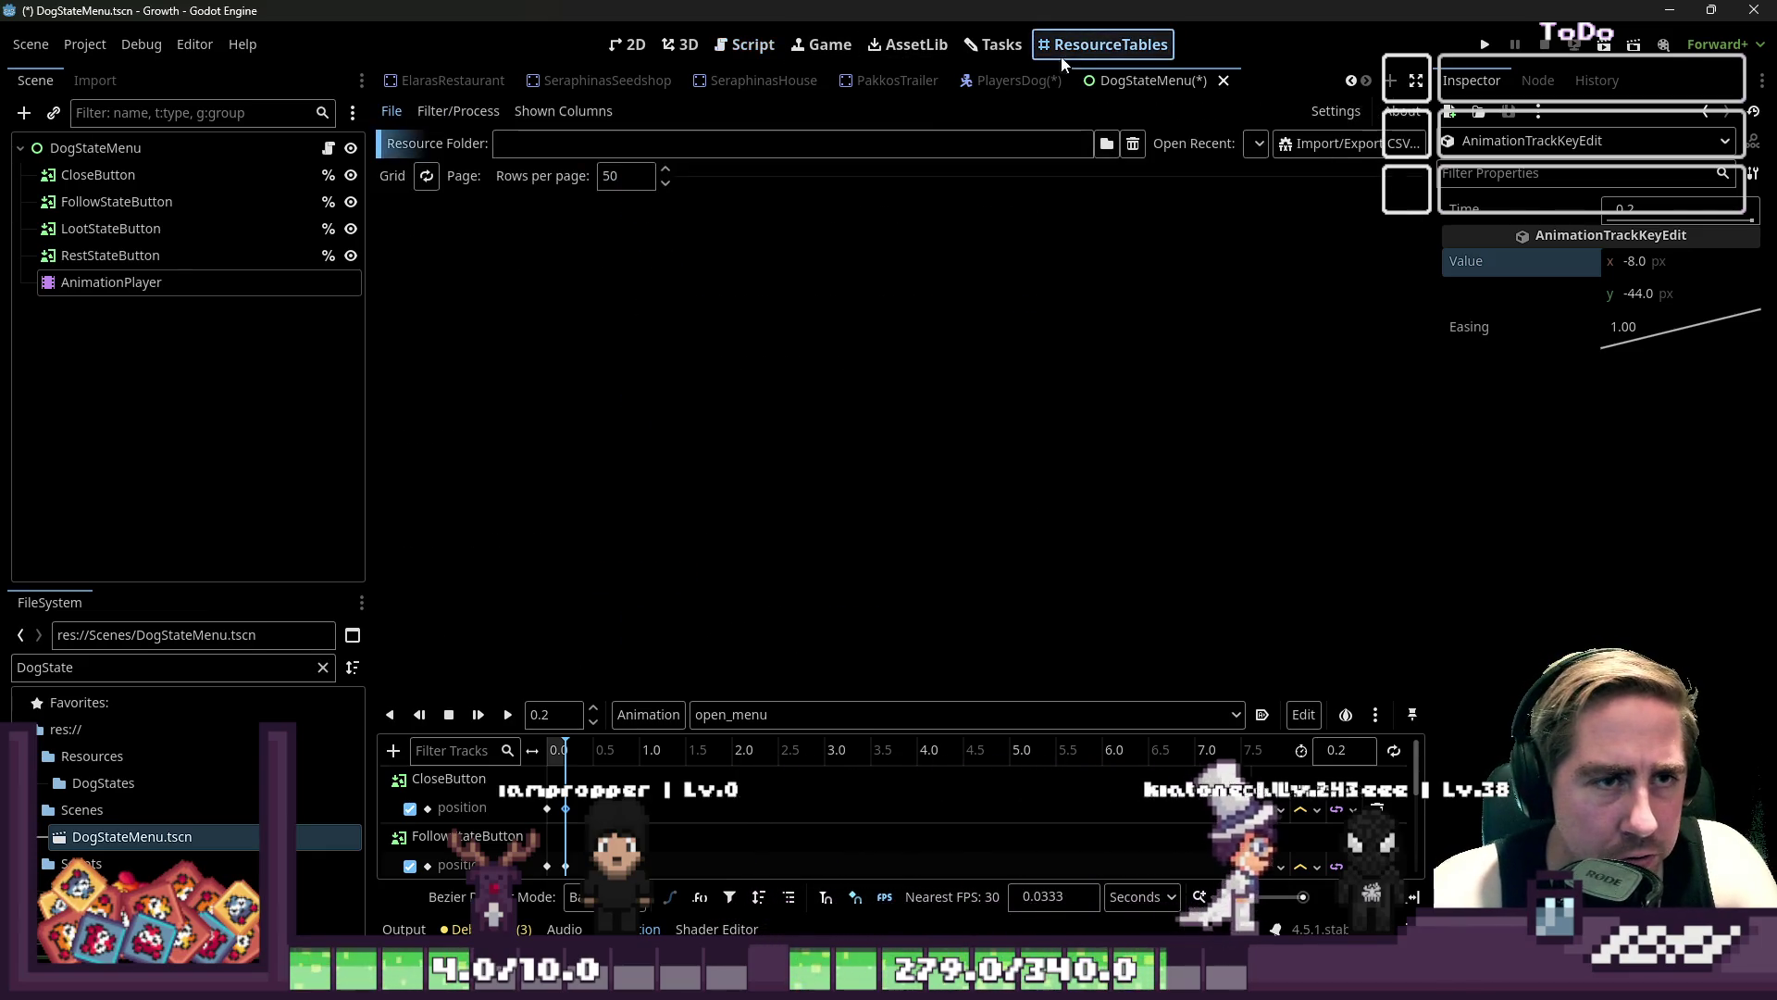
click(994, 44)
click(852, 44)
click(870, 47)
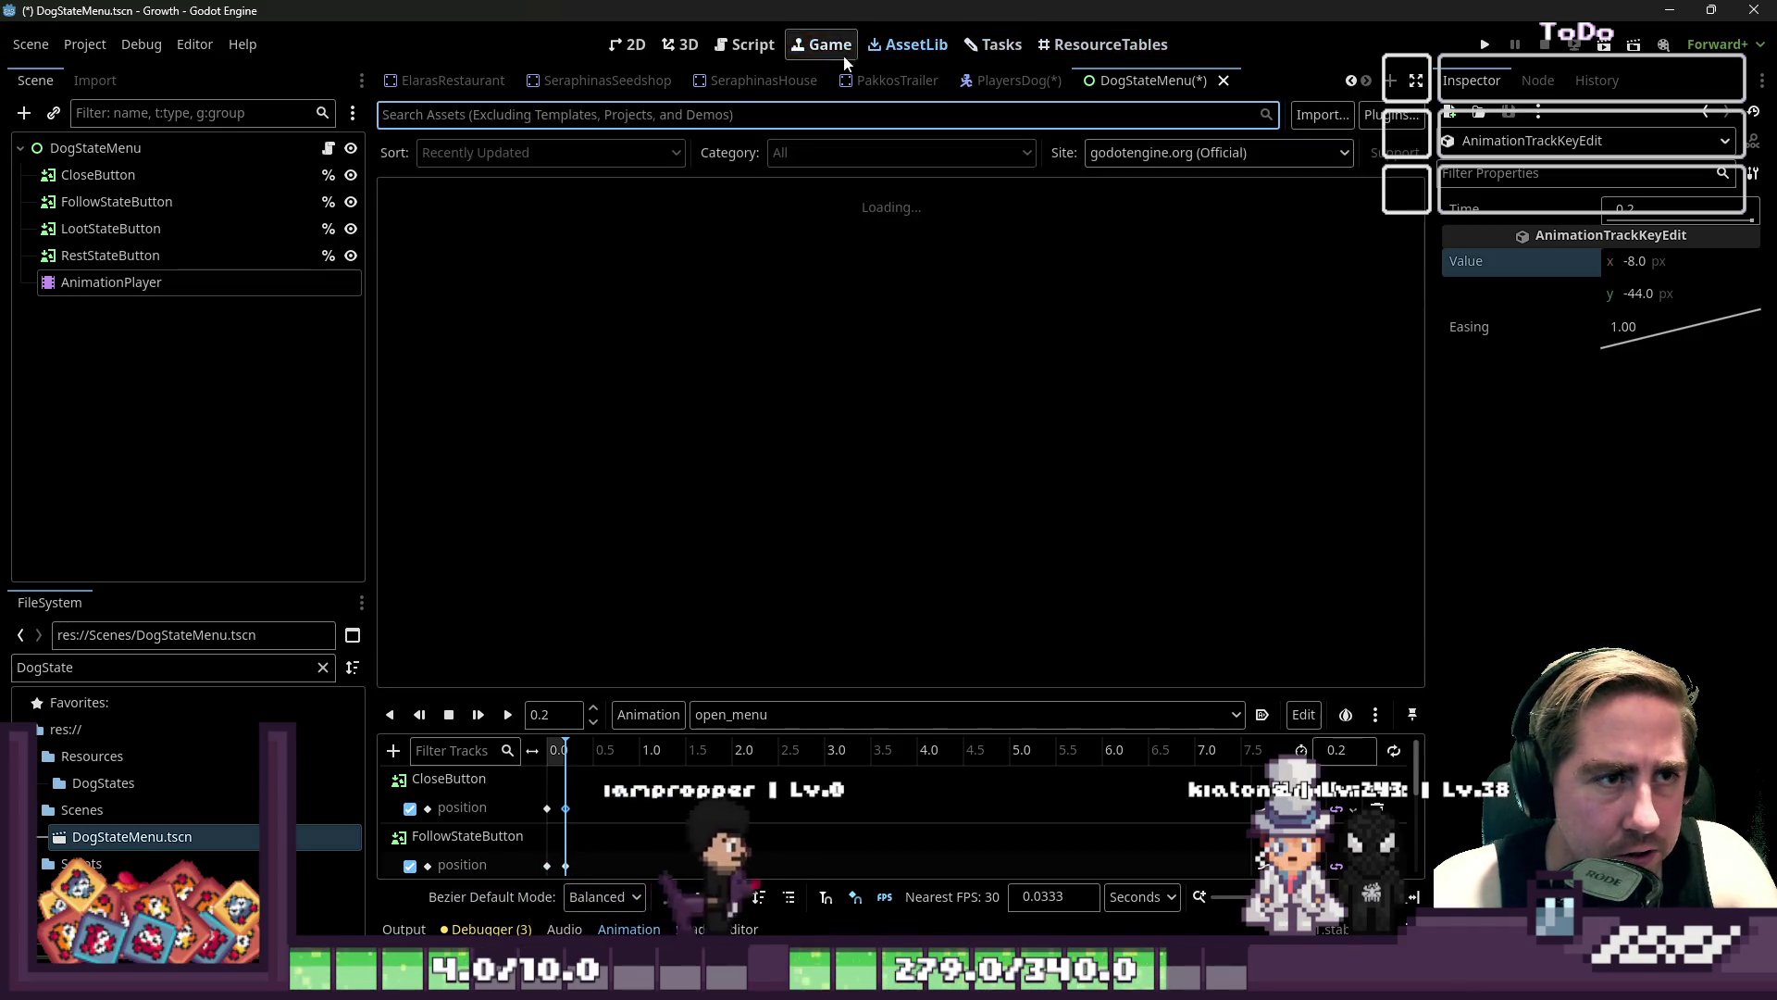
click(745, 44)
- Open FishingRetrieve.gd and study its animation_finished handler on lines 9–17
click(459, 267)
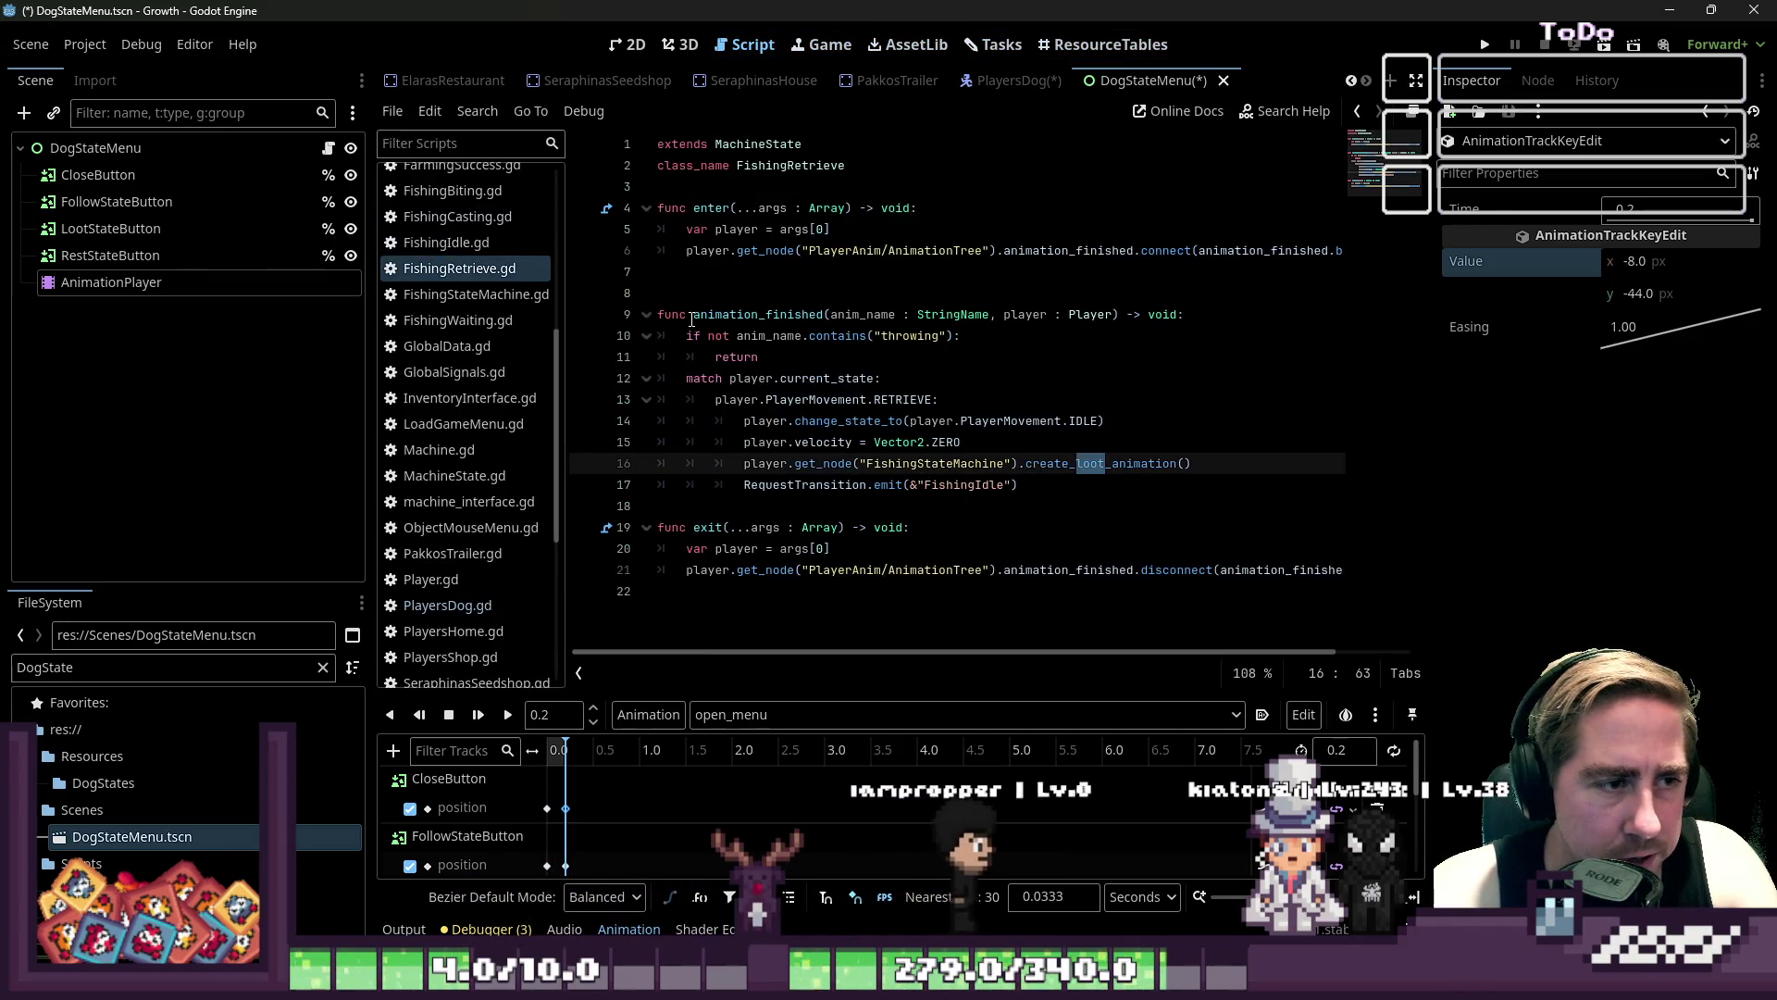
drag(660, 313, 1010, 313)
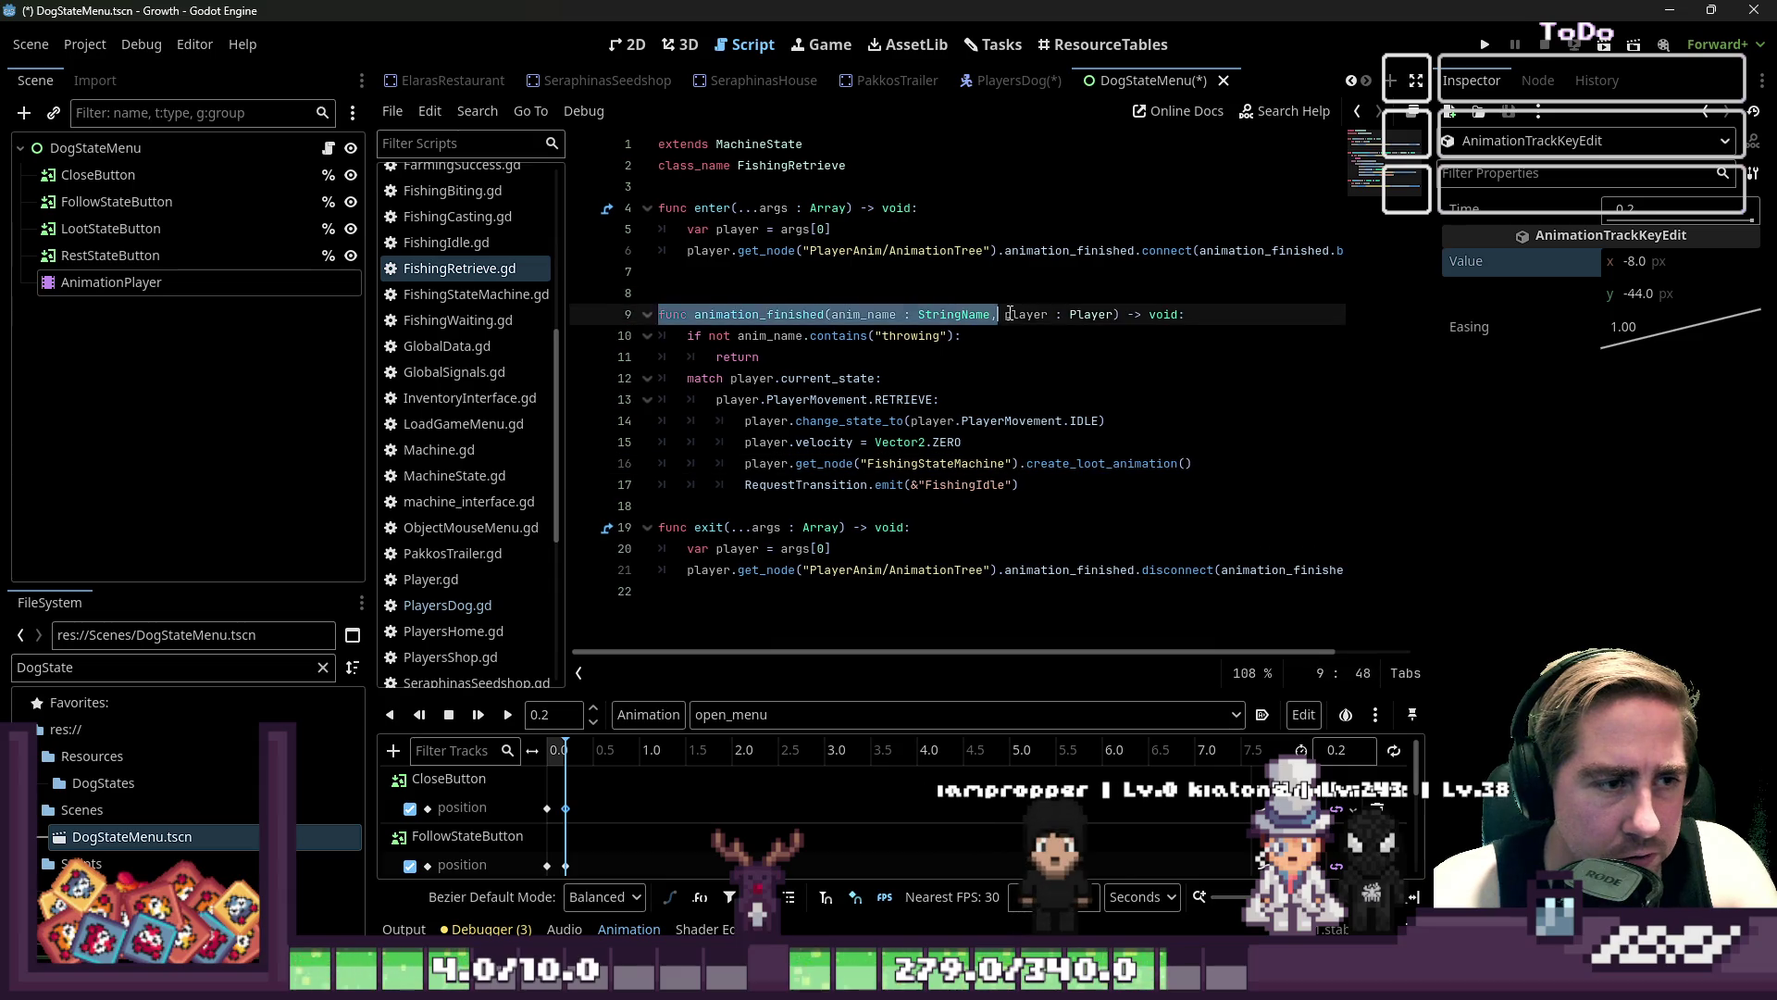
click(1064, 345)
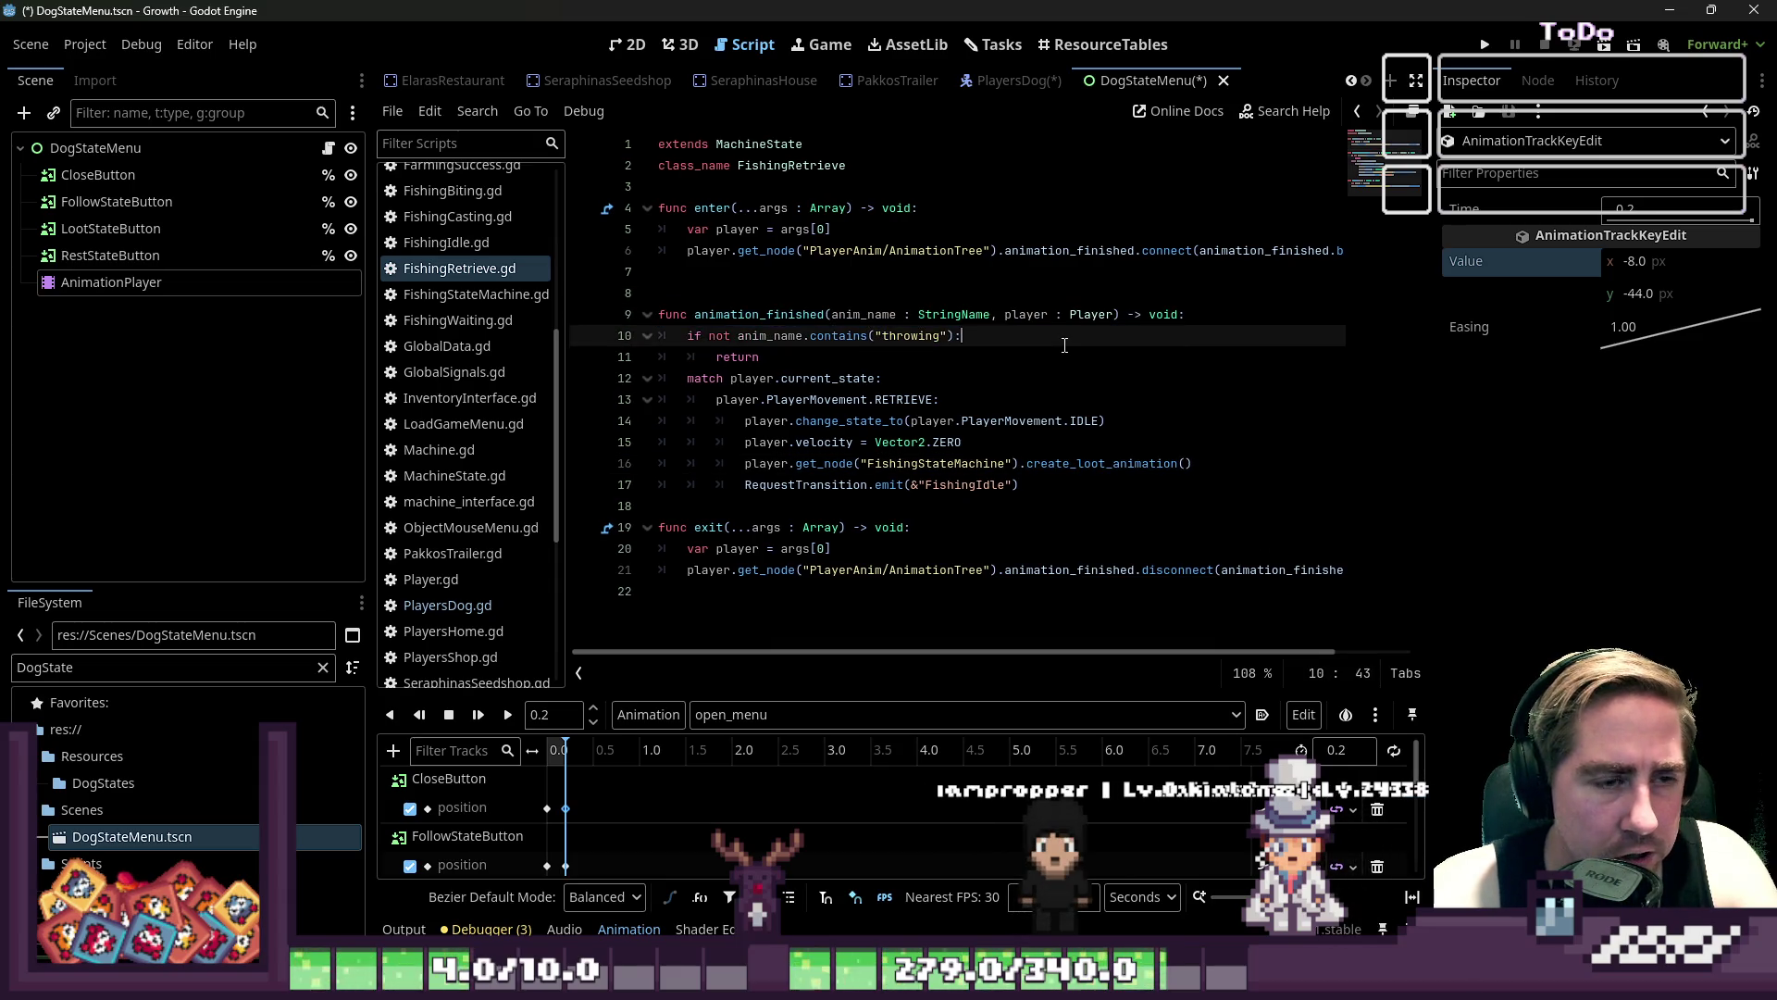
double_click(774, 164)
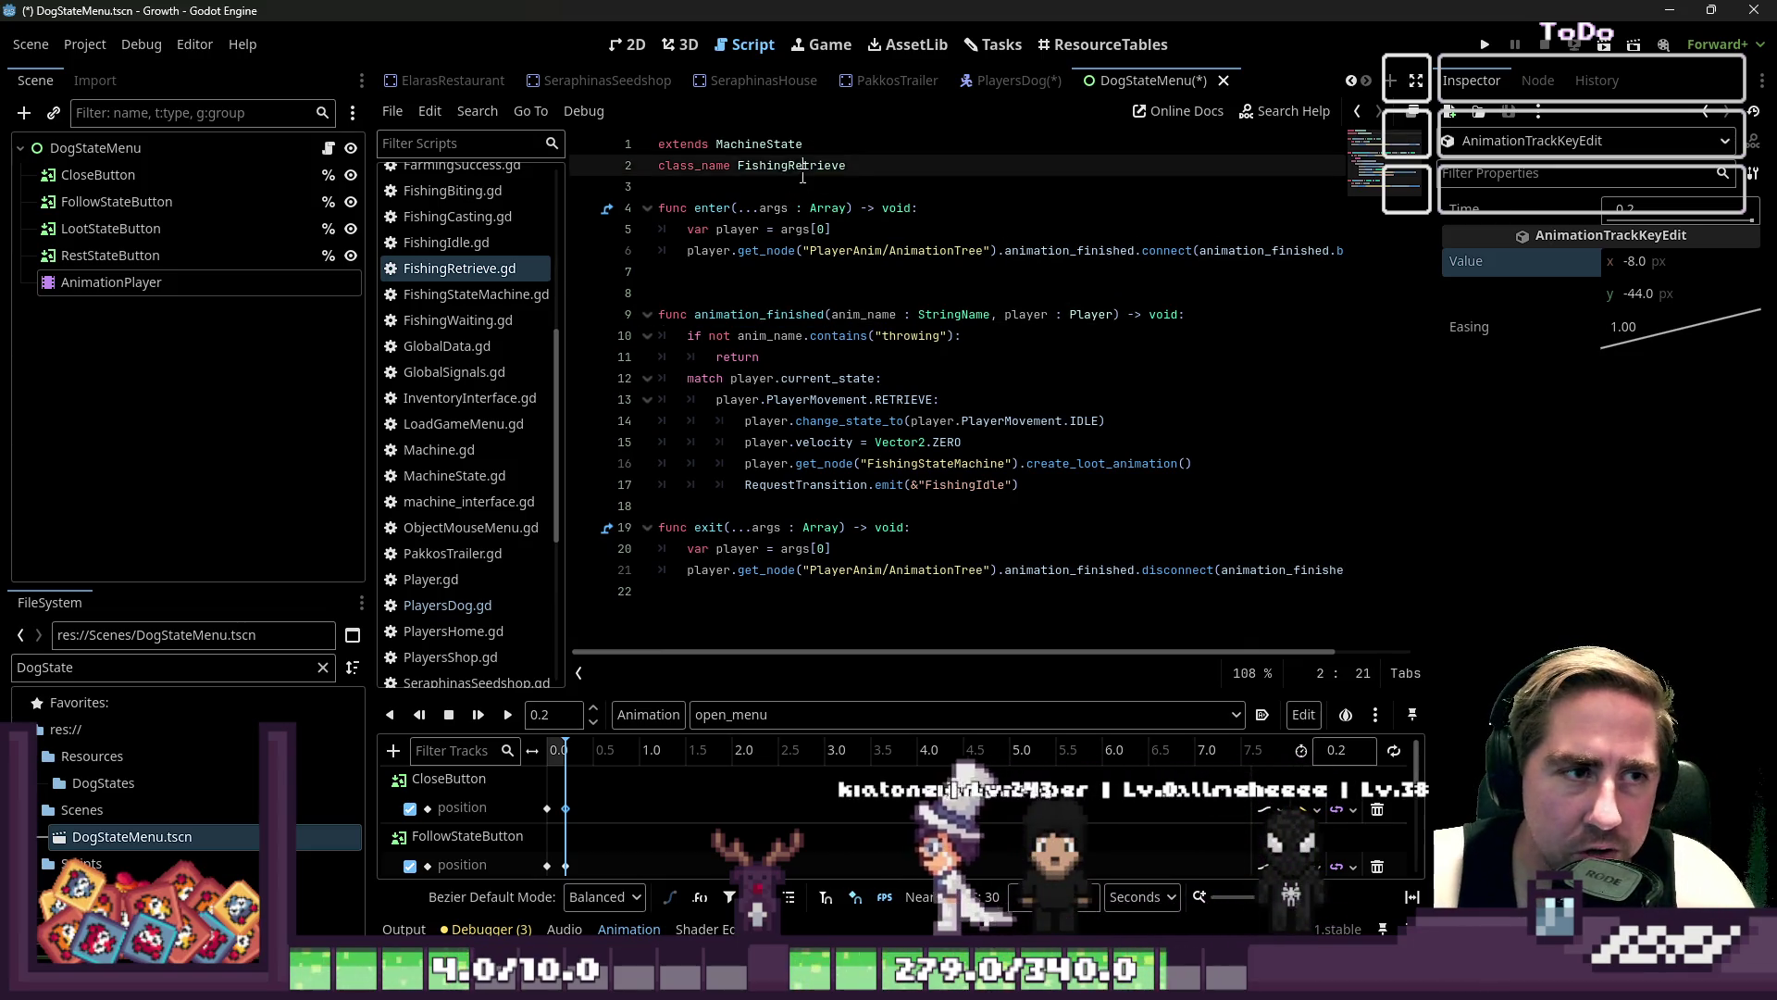
click(748, 315)
double_click(748, 315)
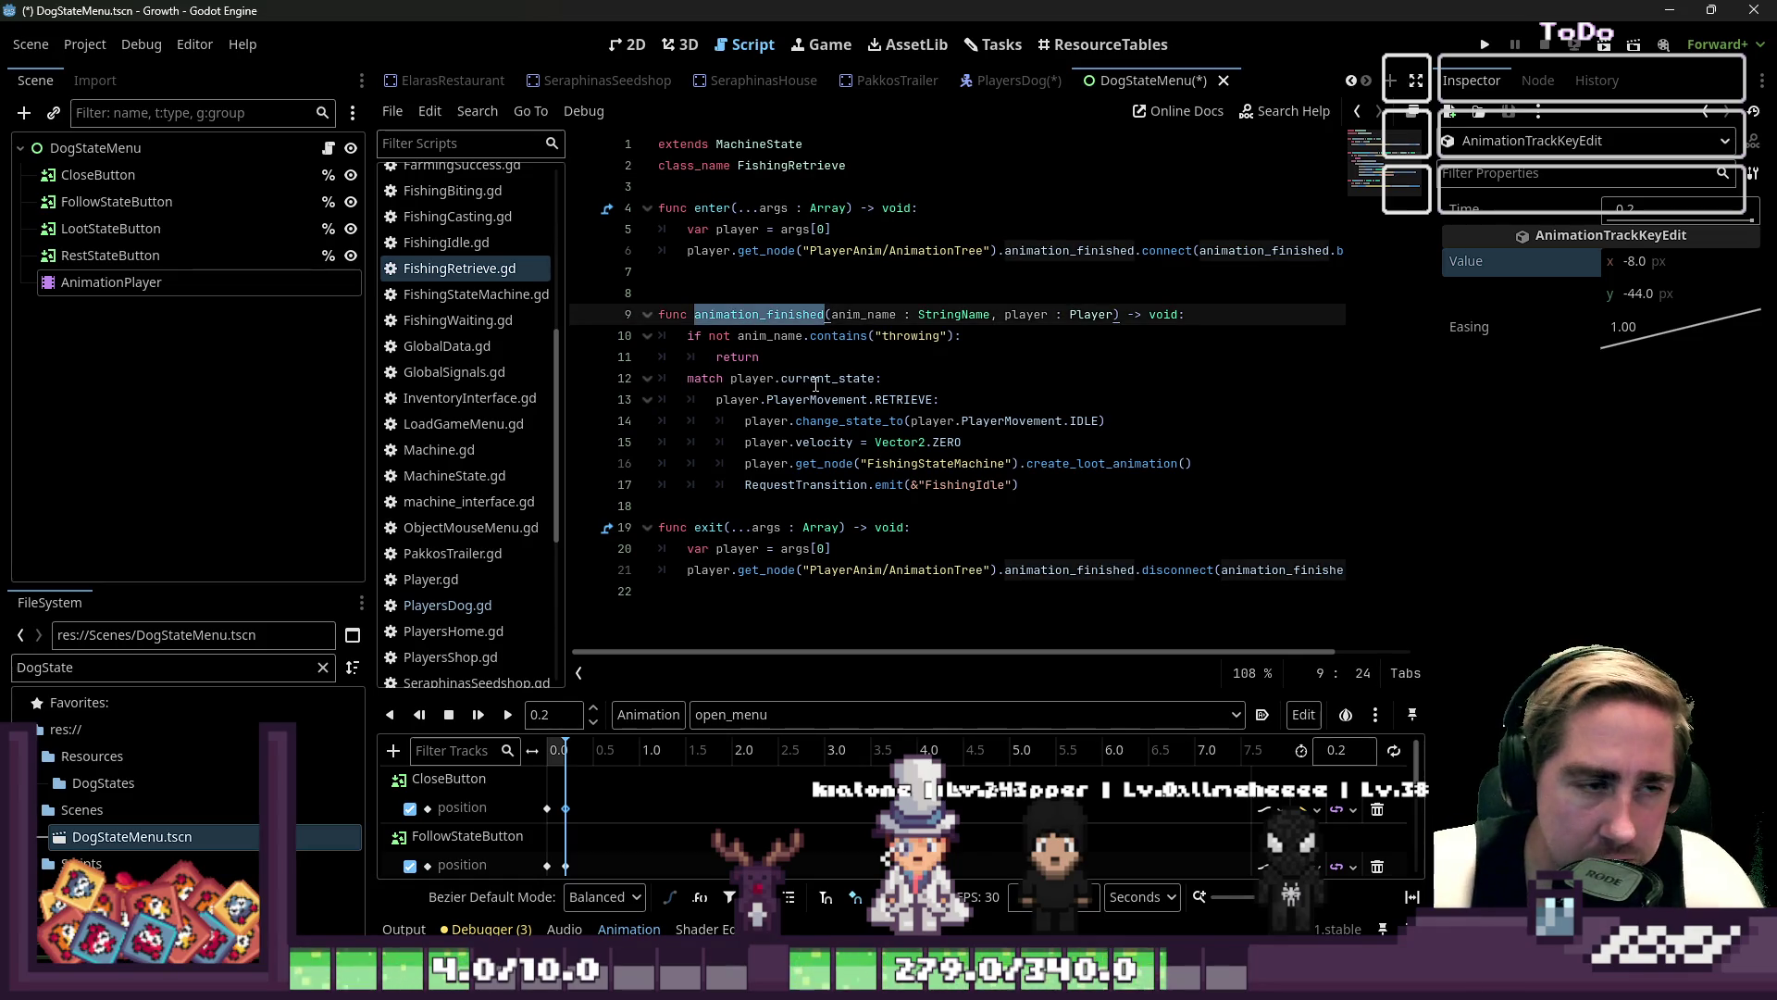
click(732, 361)
drag(659, 314, 1018, 484)
click(1018, 484)
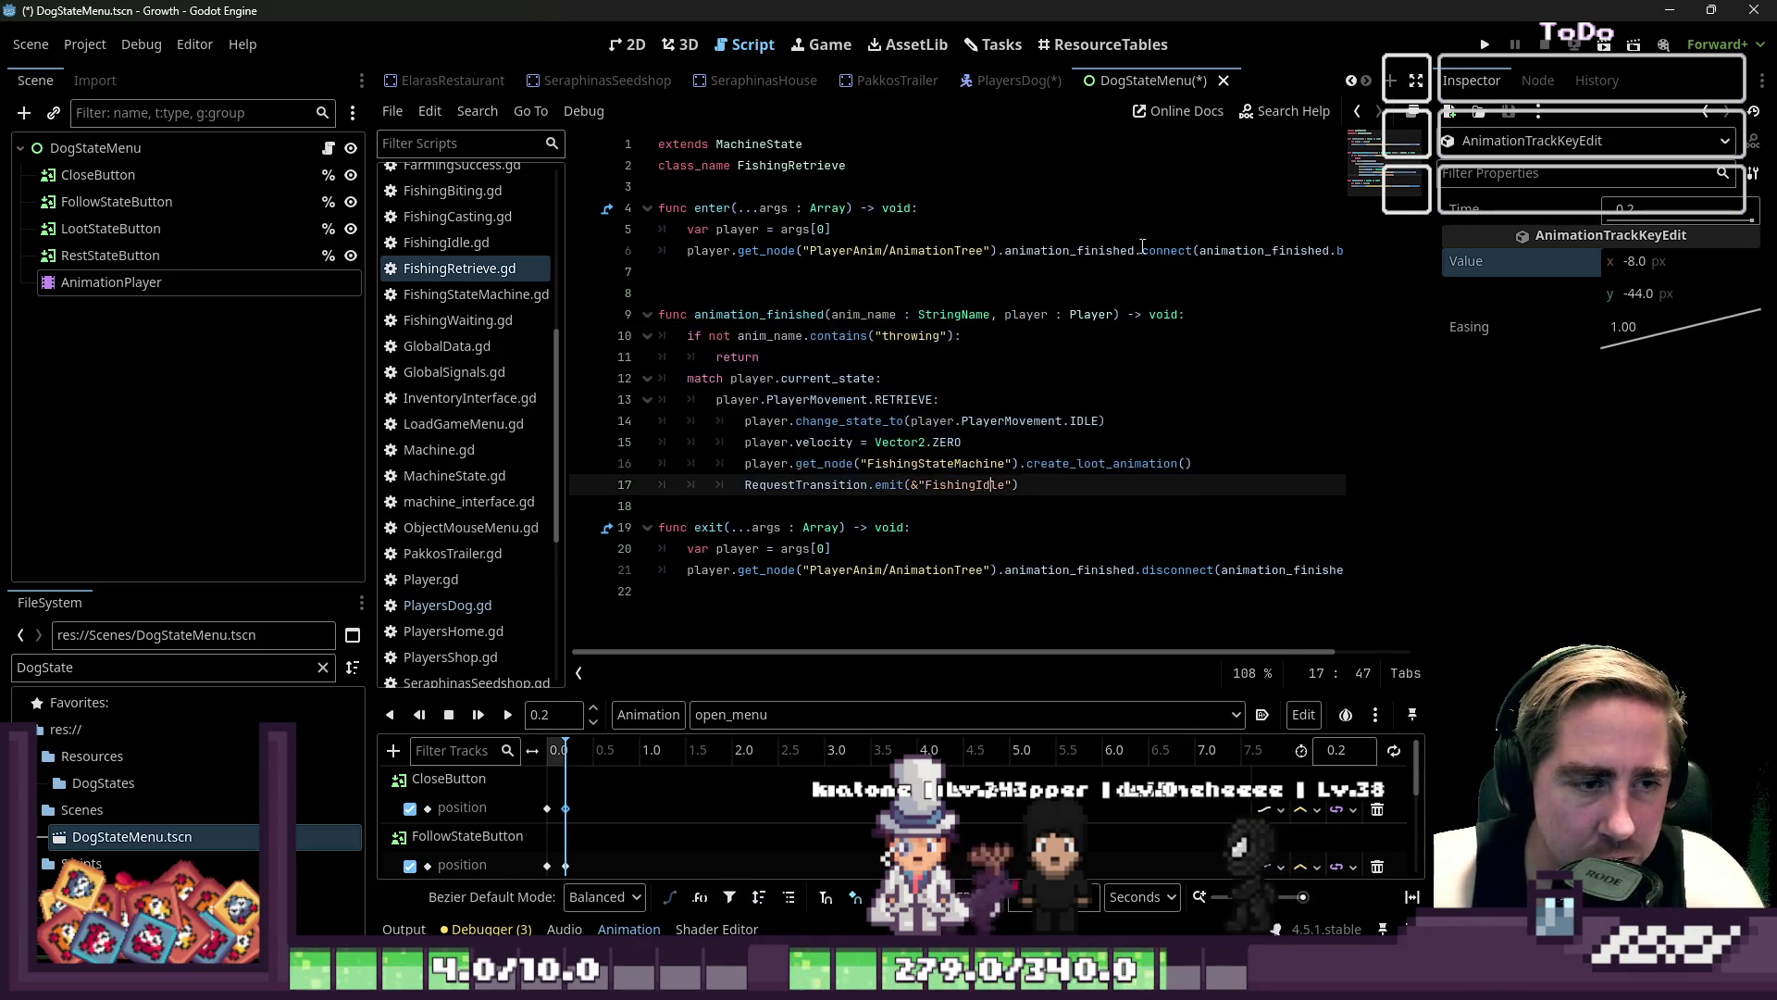
- Read the Signal connect() method description, then return to the 2D view
click(1282, 111)
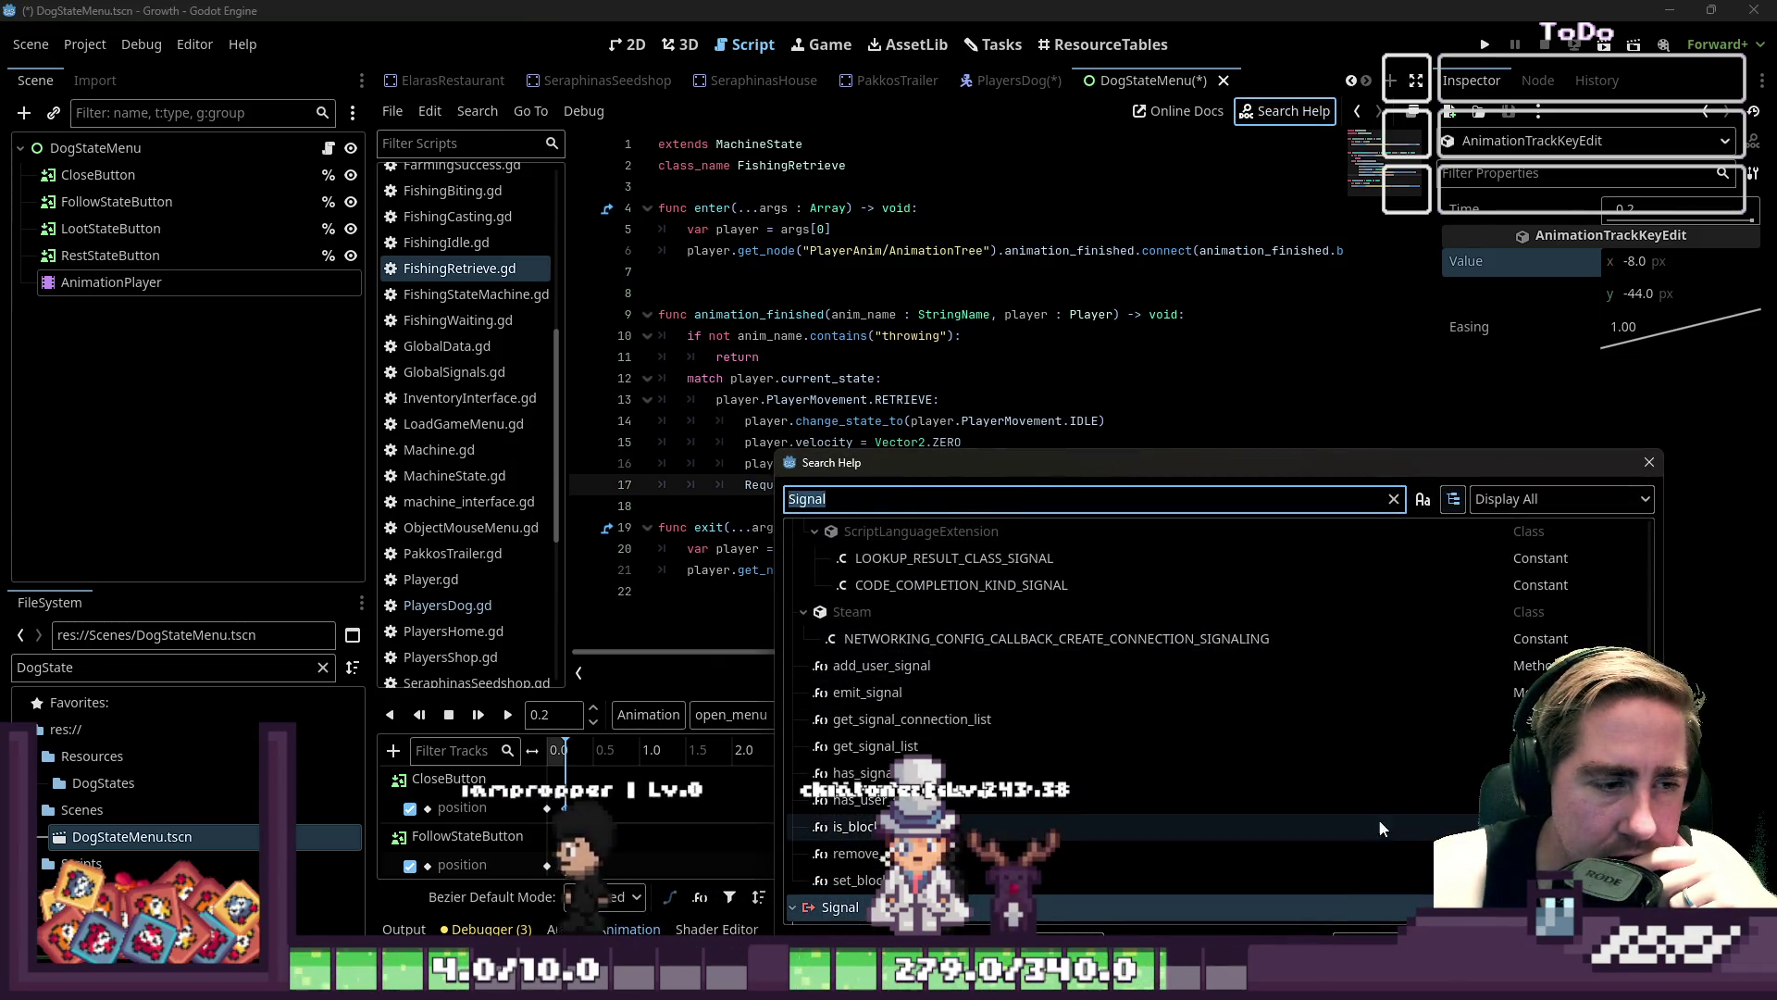
key(Return)
scroll(505, 555, down, 5)
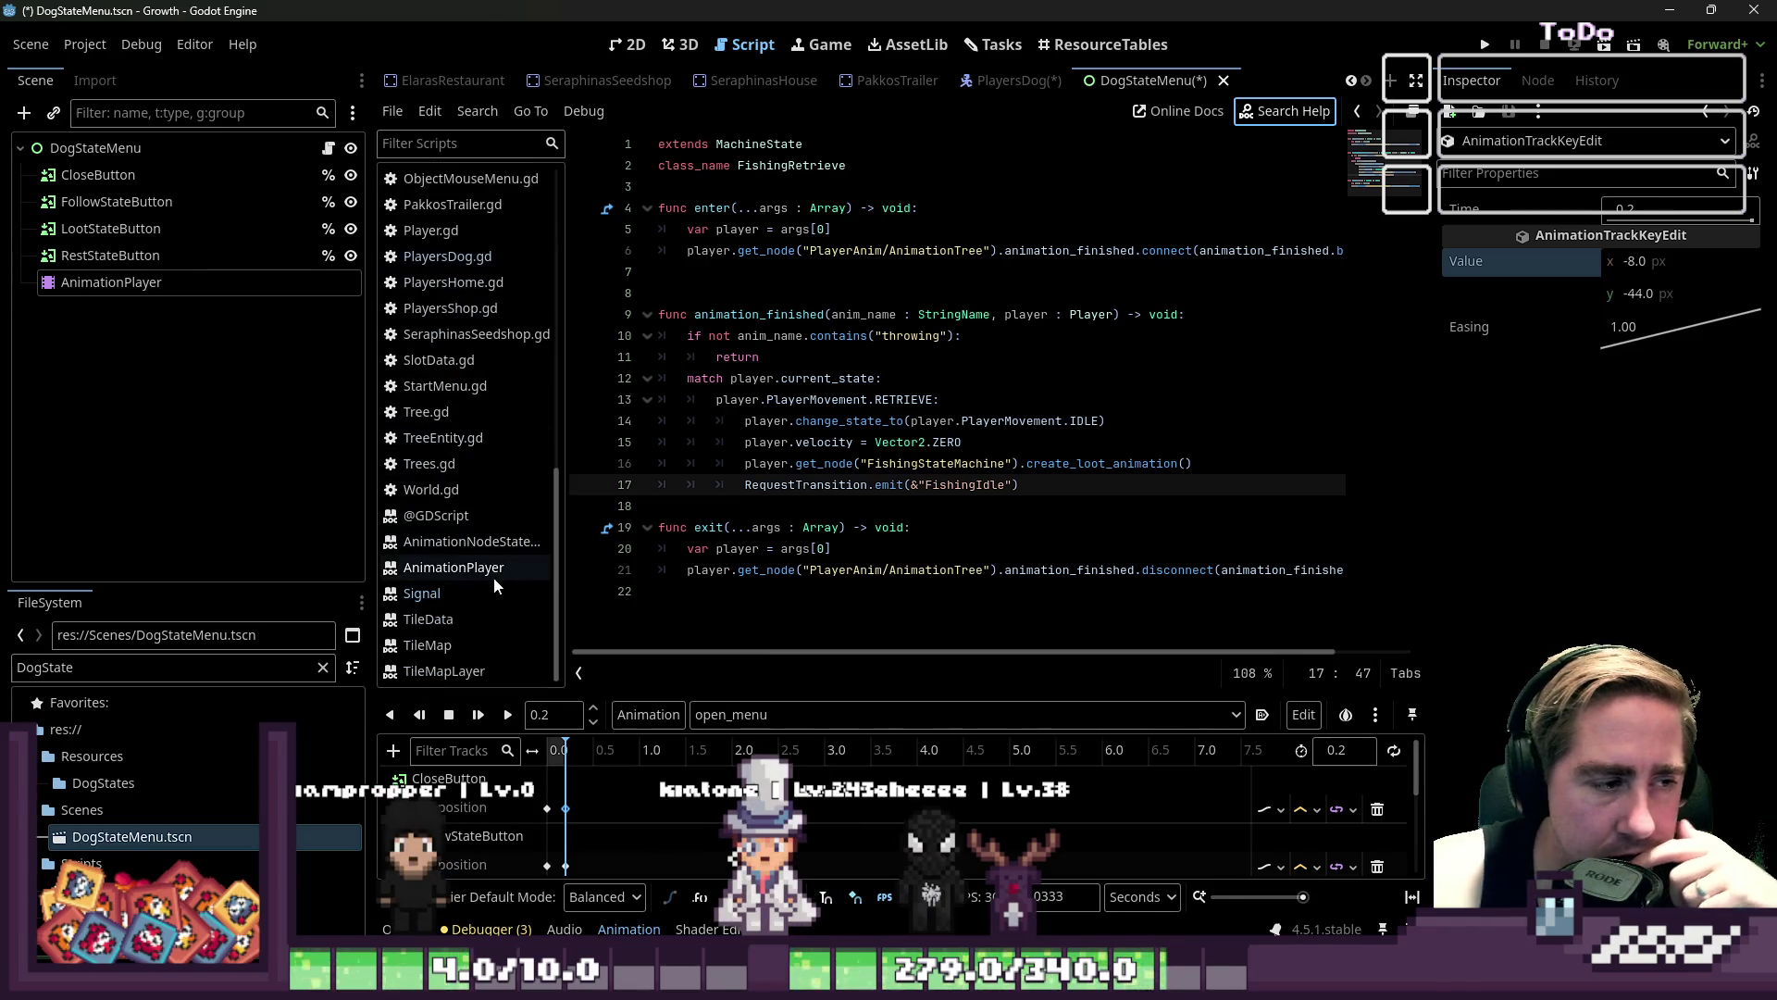
click(467, 591)
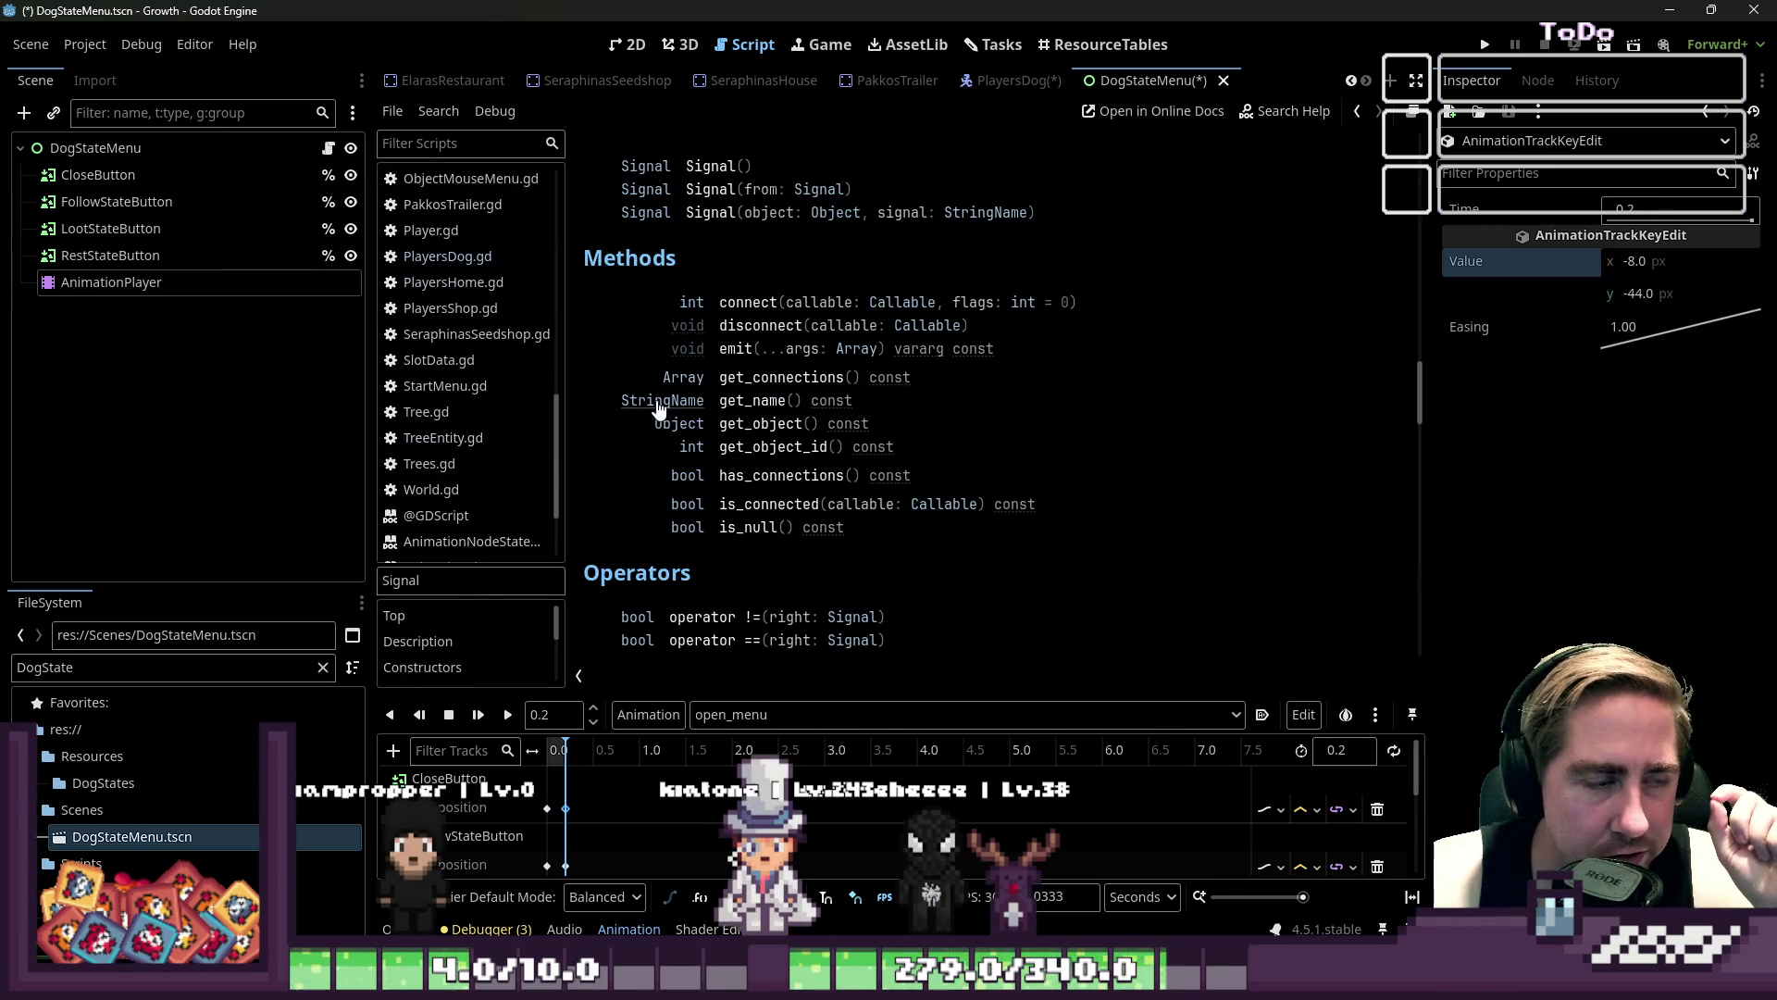
scroll(675, 324, down, 3)
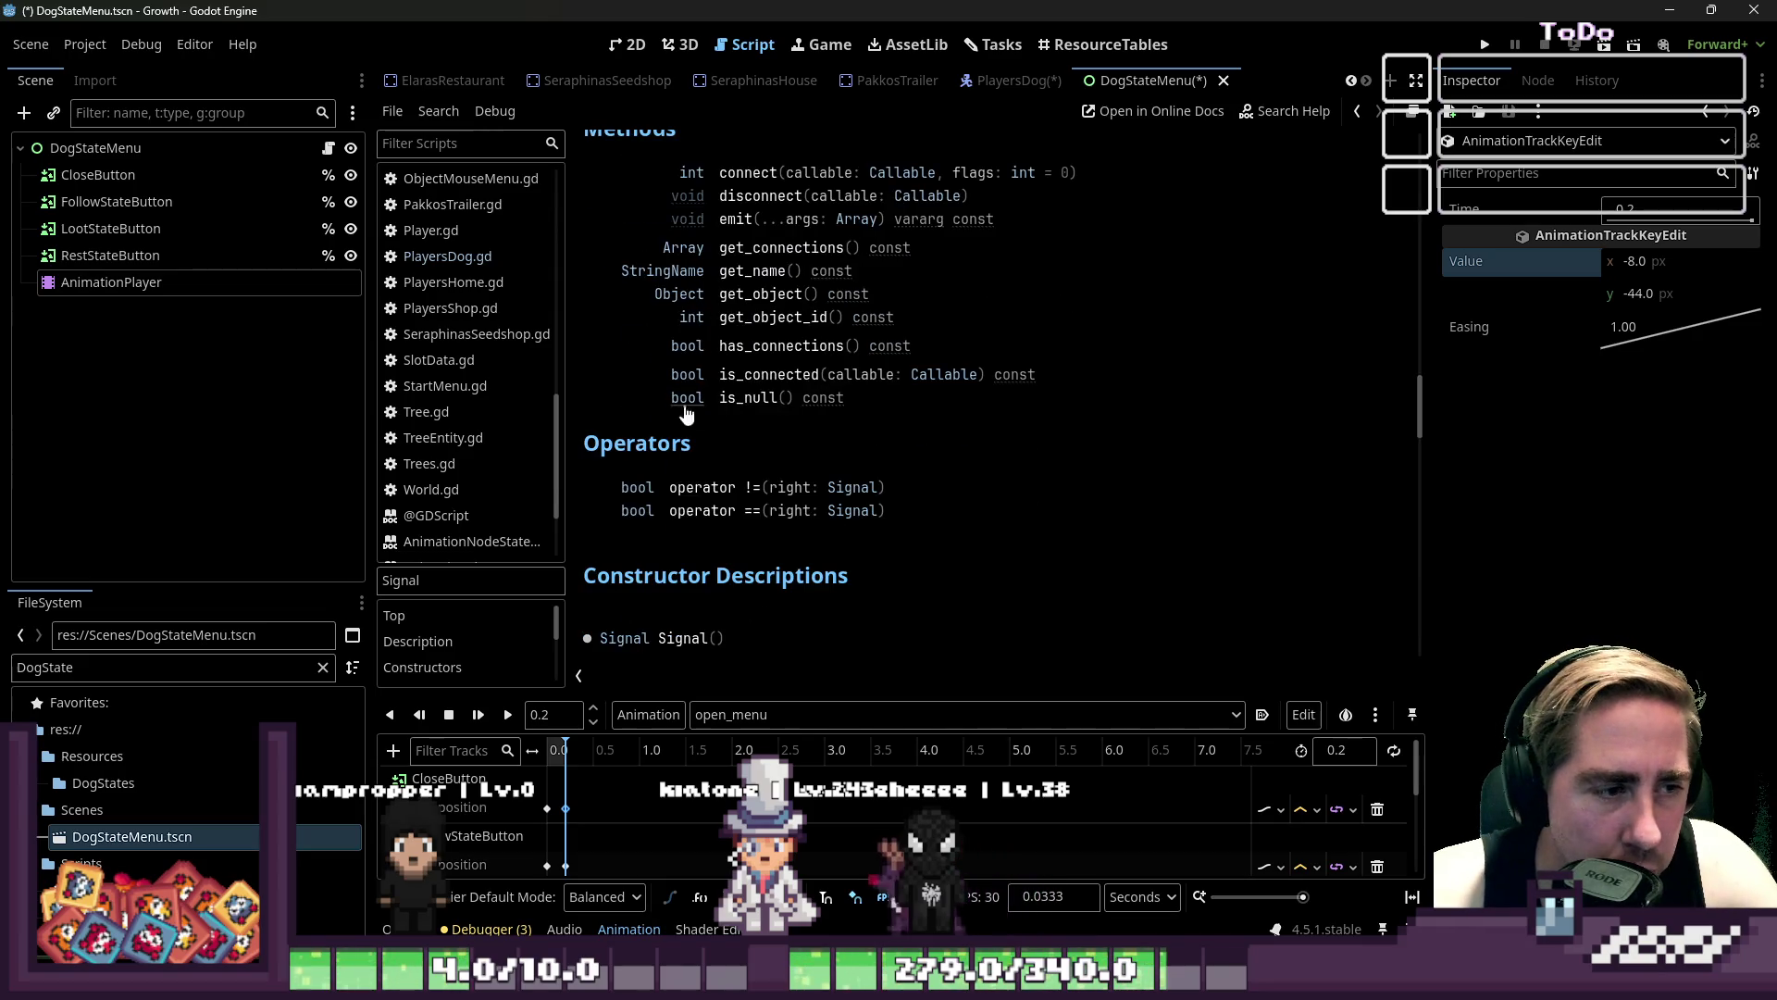
scroll(722, 482, down, 4)
scroll(746, 304, up, 7)
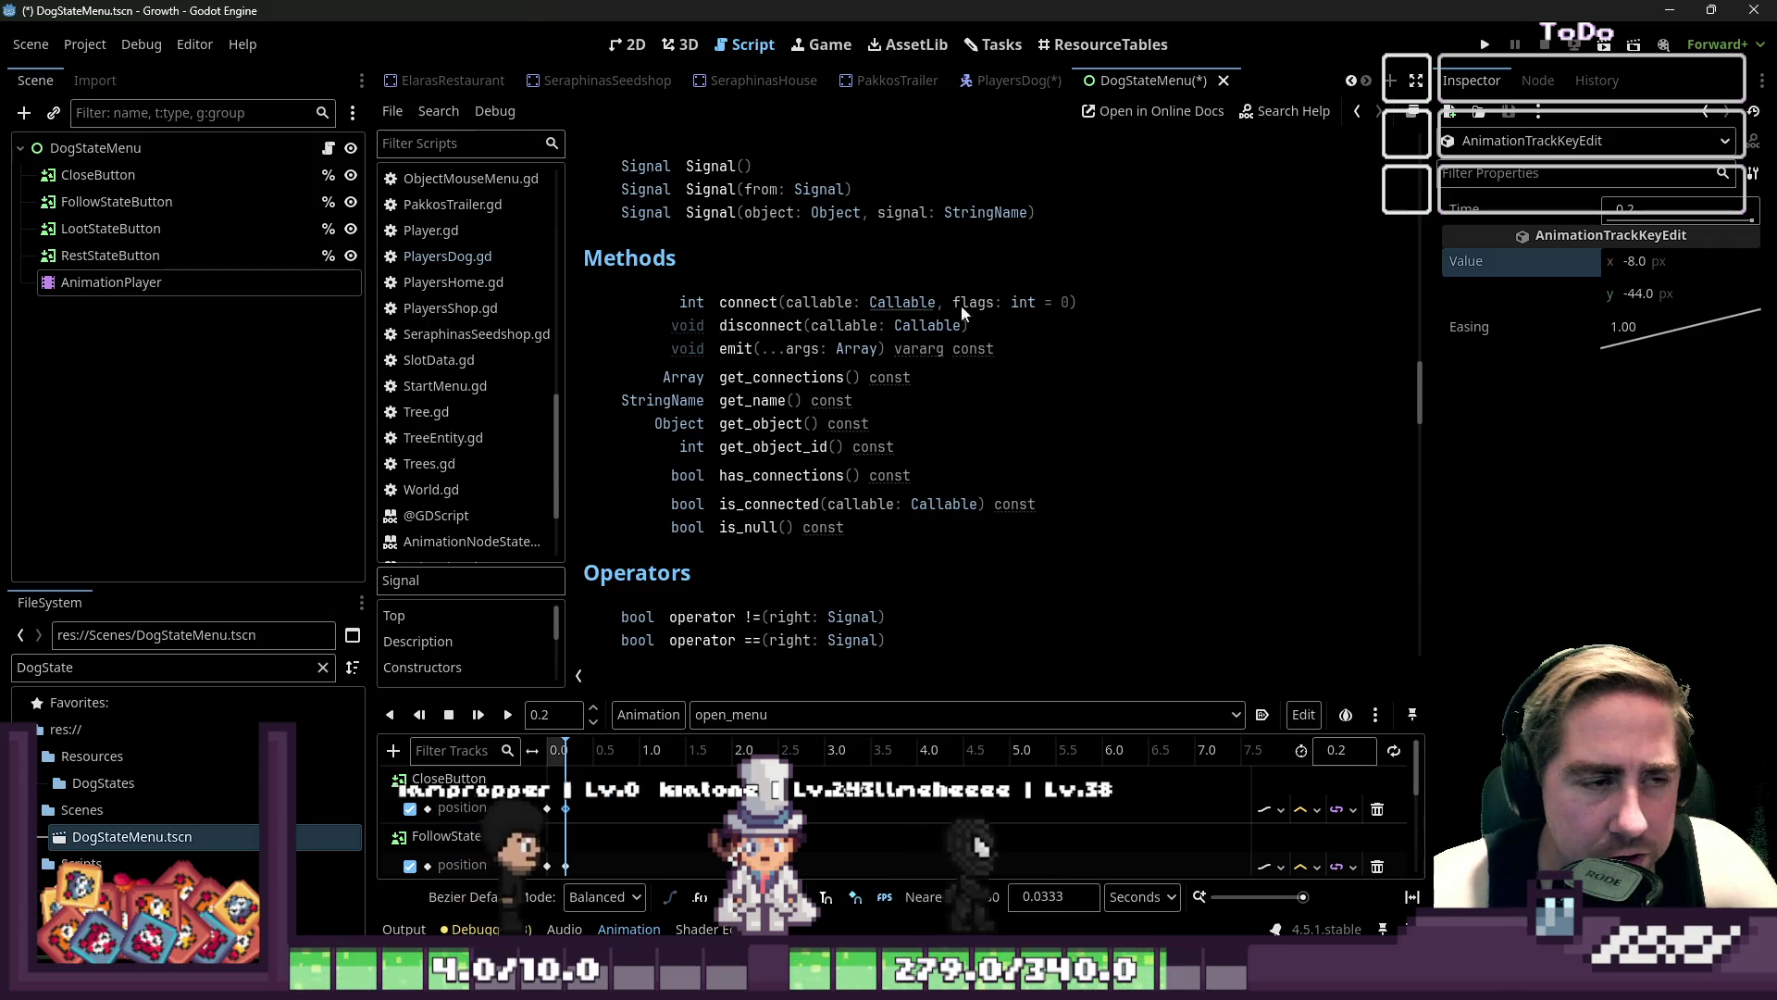
click(740, 305)
mouse_move(628, 209)
mouse_down()
mouse_move(944, 341)
mouse_move(957, 391)
mouse_up()
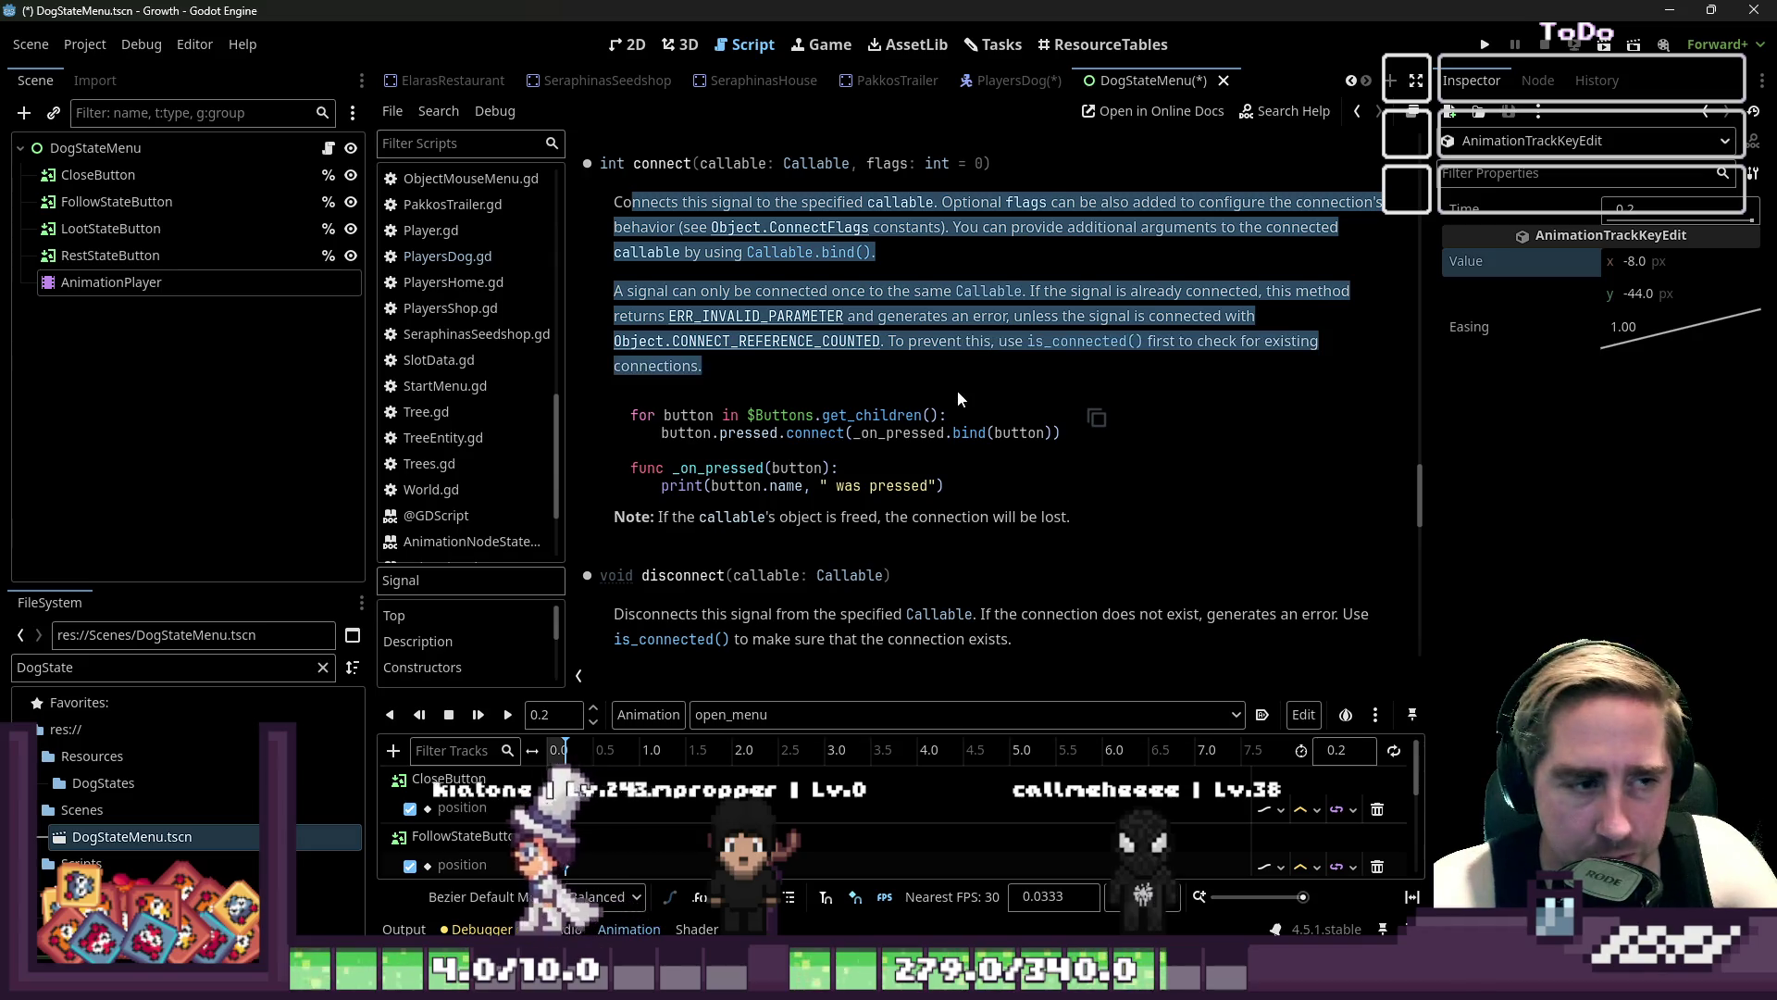
click(958, 391)
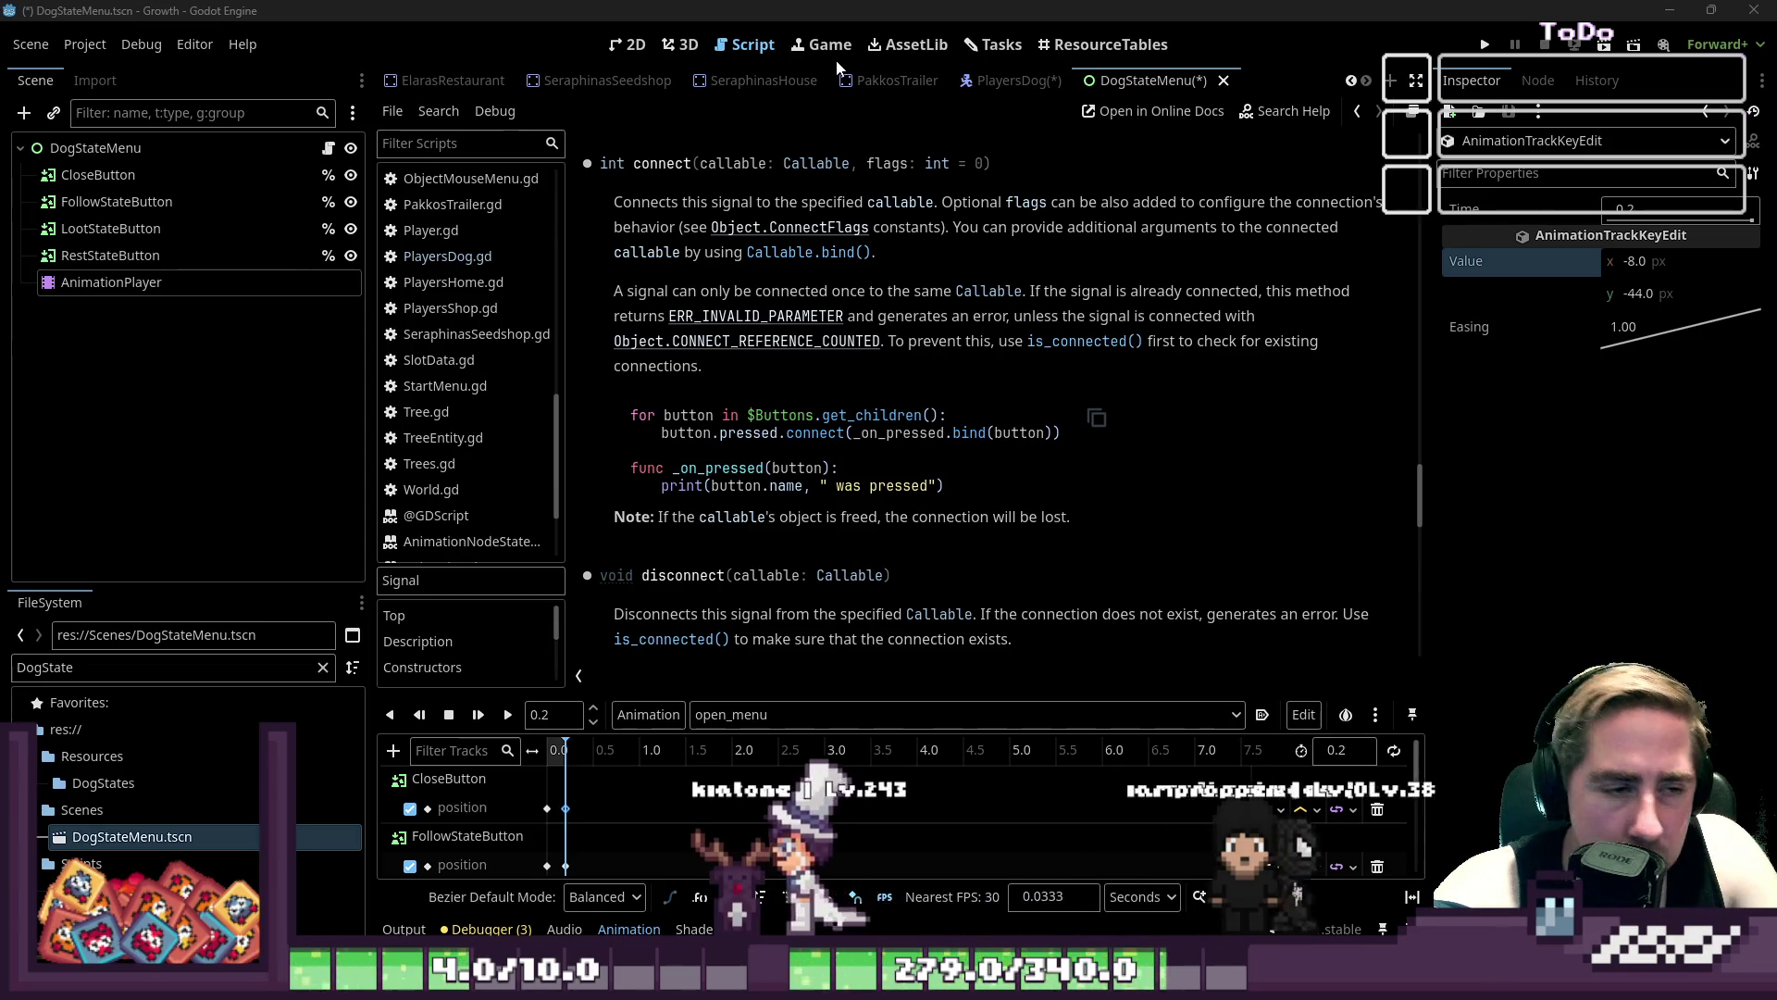
mouse_move(751, 81)
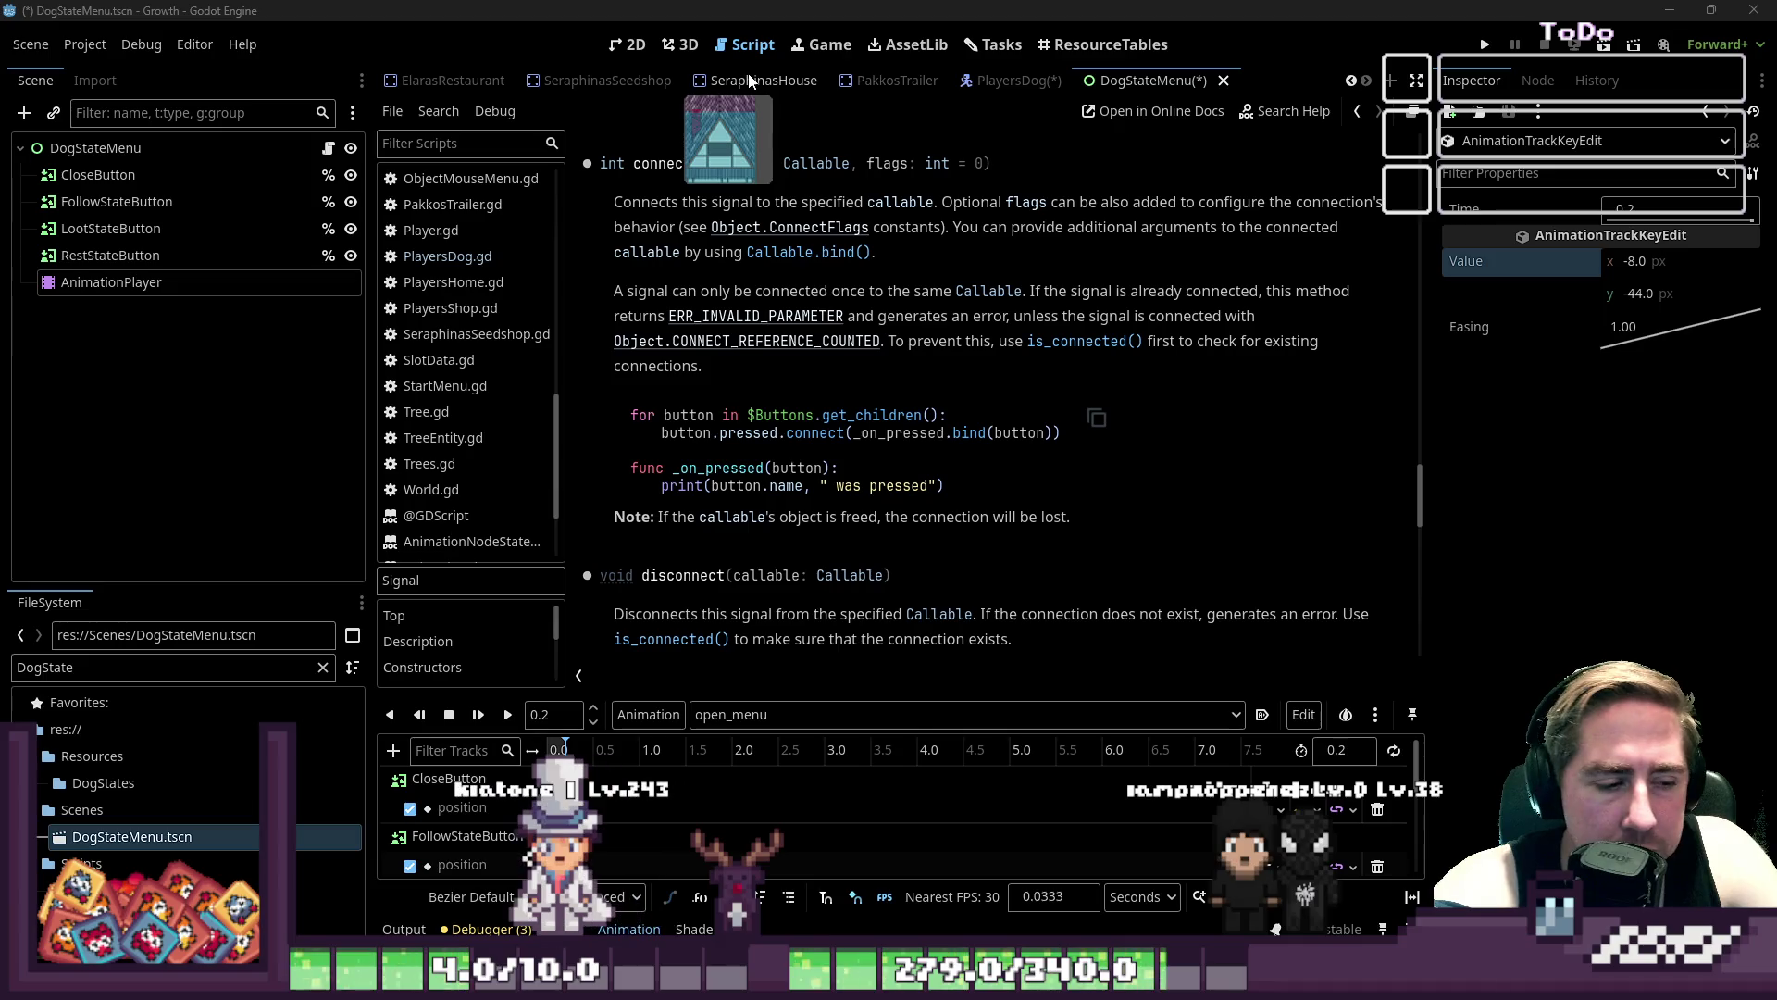
click(618, 47)
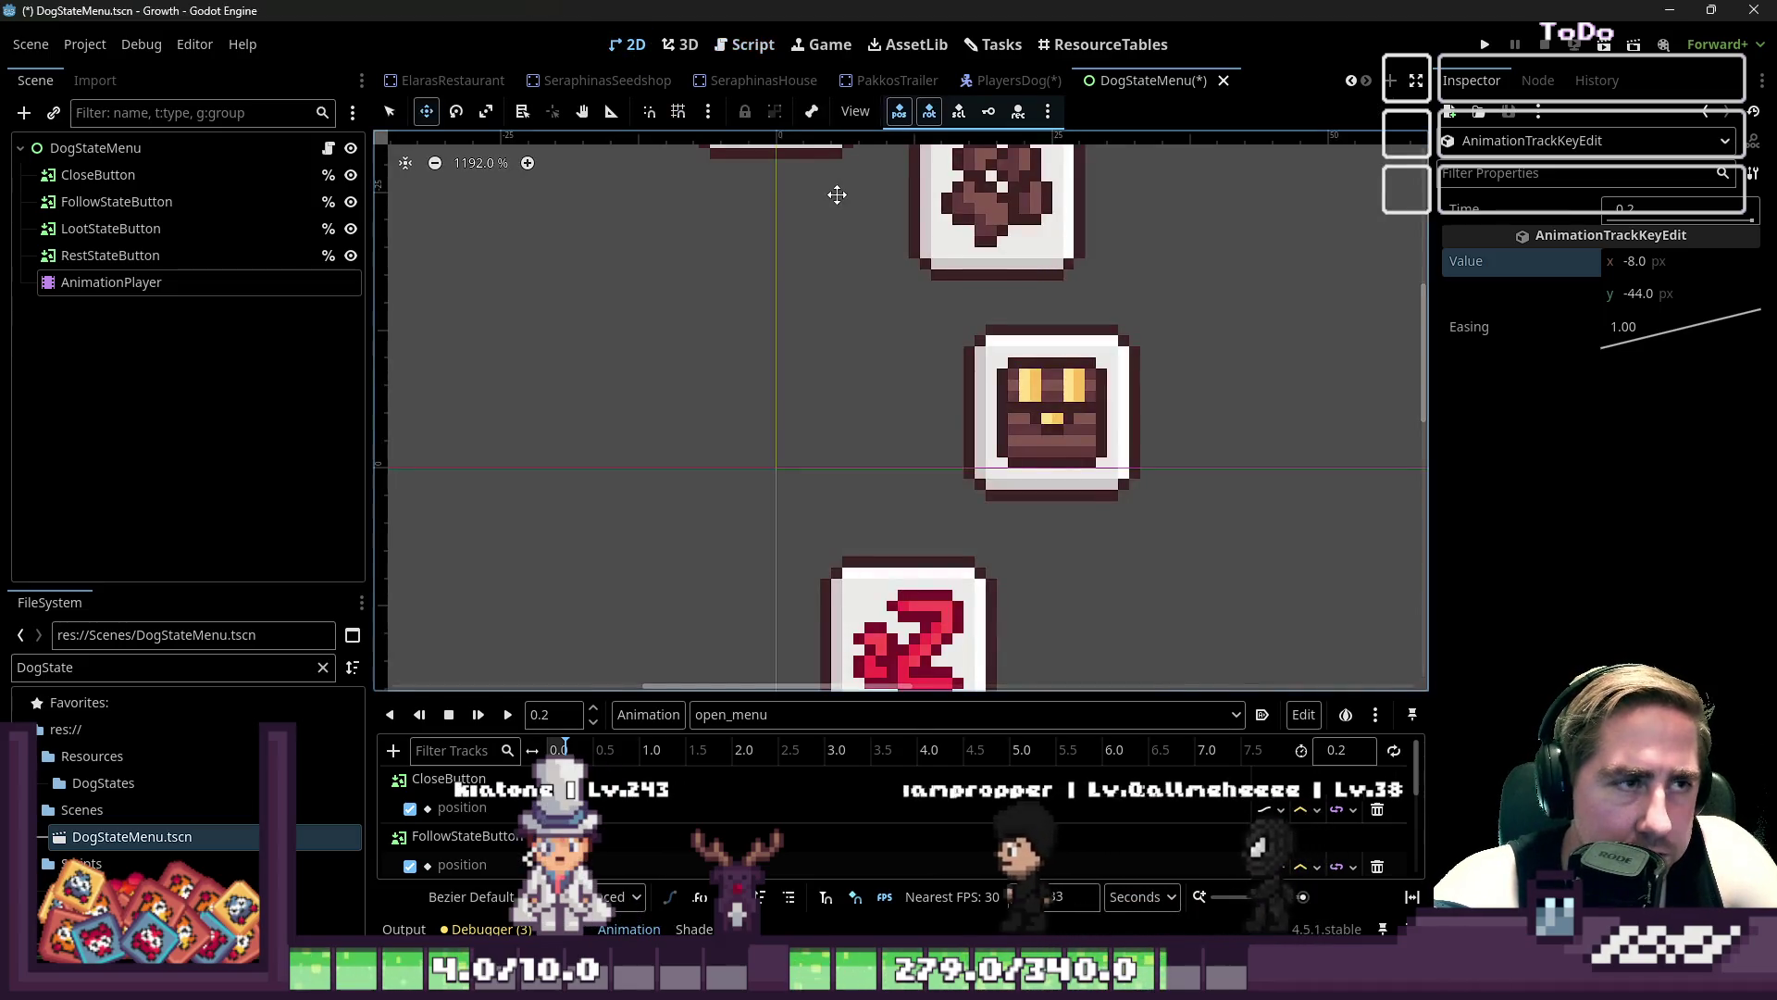
scroll(941, 421, down, 3)
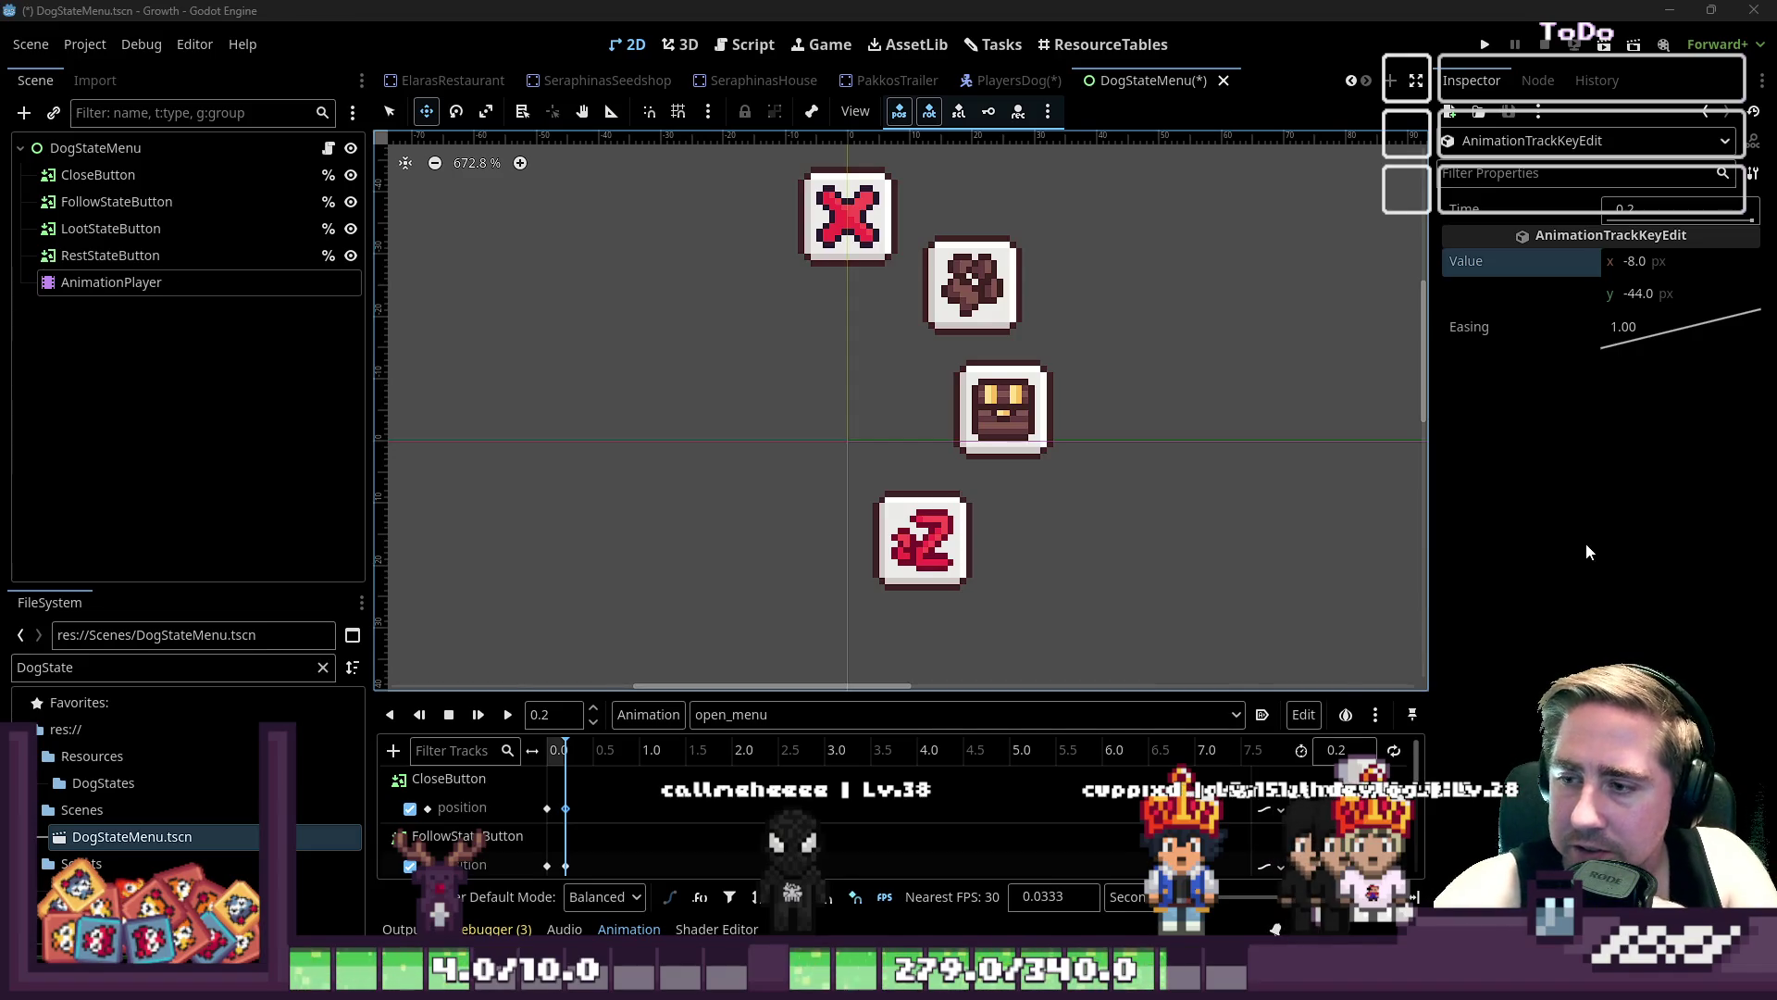
scroll(906, 345, down, 1)
scroll(921, 460, down, 1)
scroll(920, 498, up, 2)
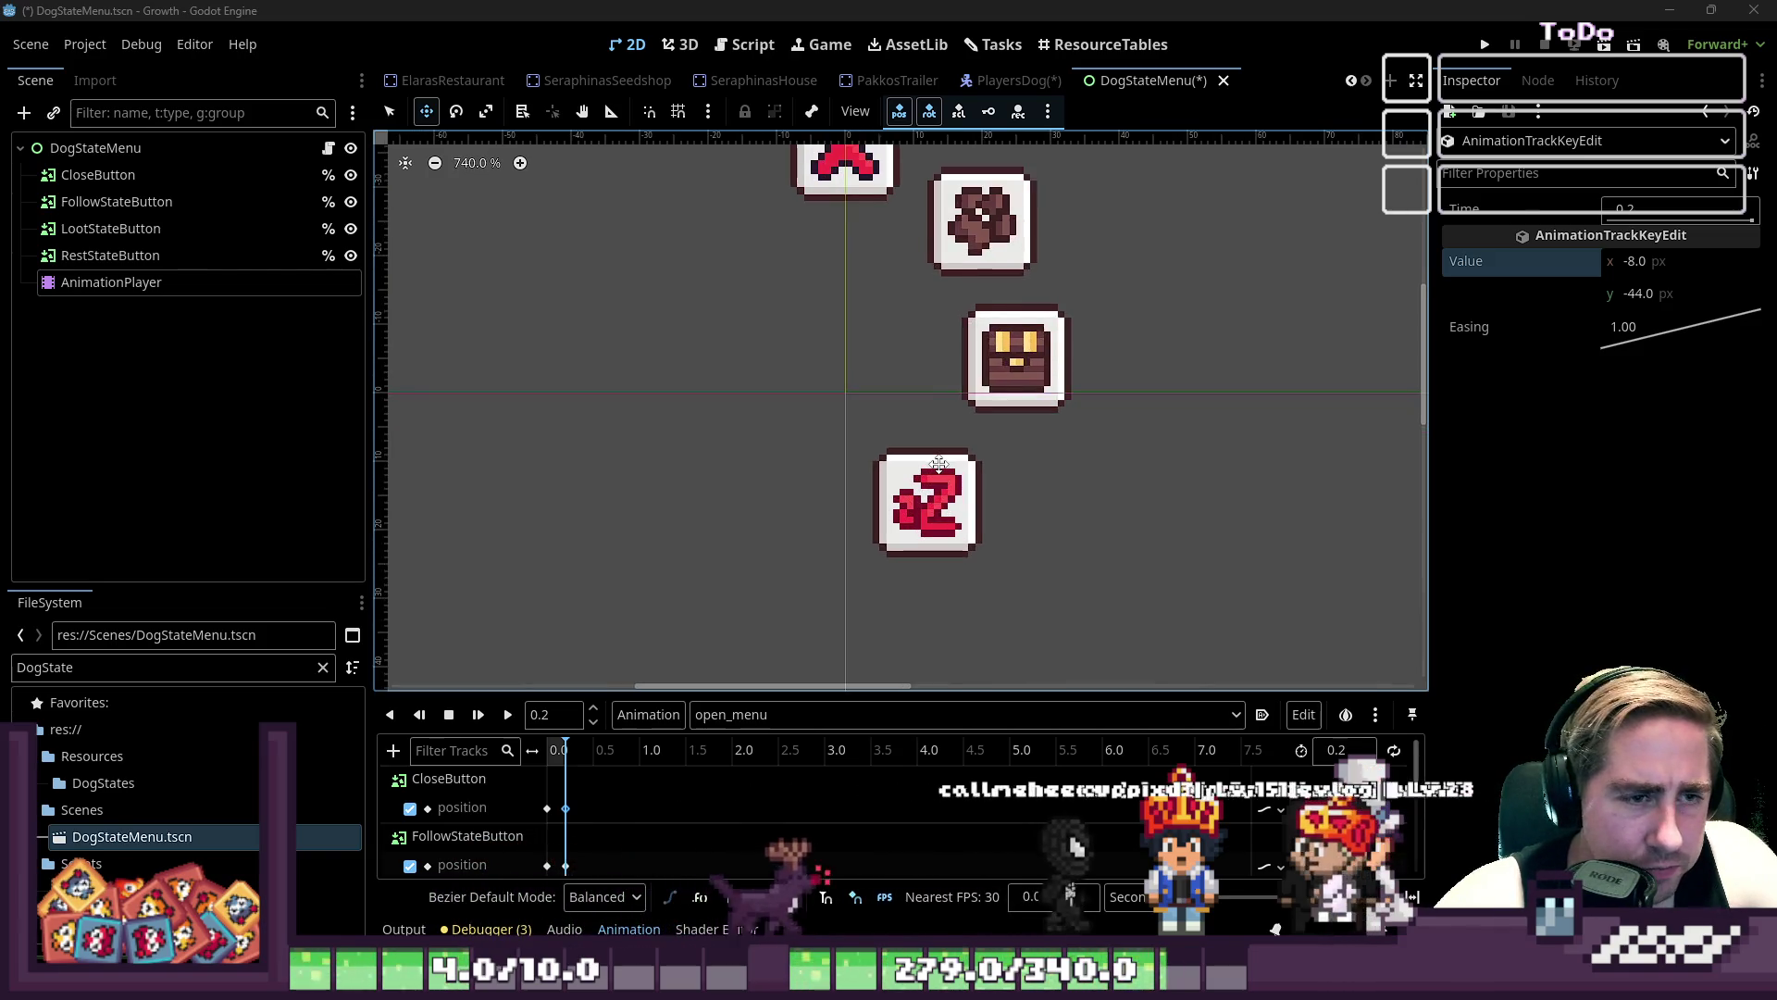
- Select the AnimationPlayer, keep open_menu chosen, and play it to preview the buttons
click(172, 281)
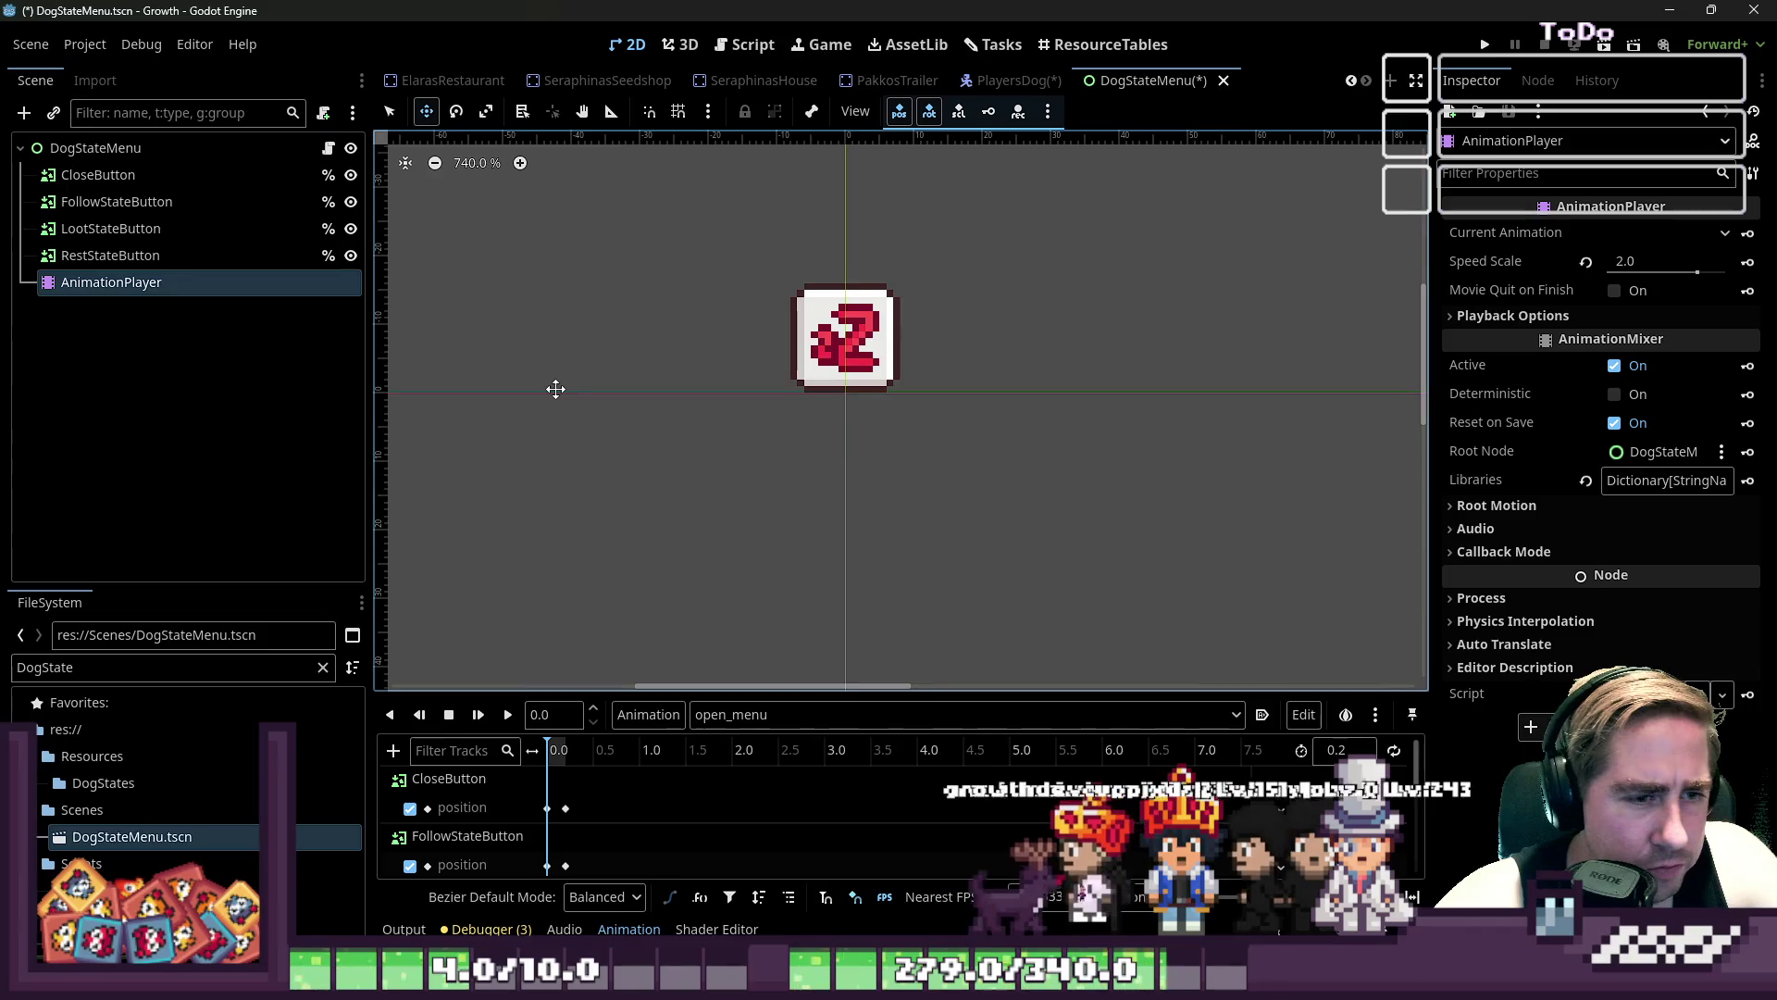
click(726, 713)
click(727, 764)
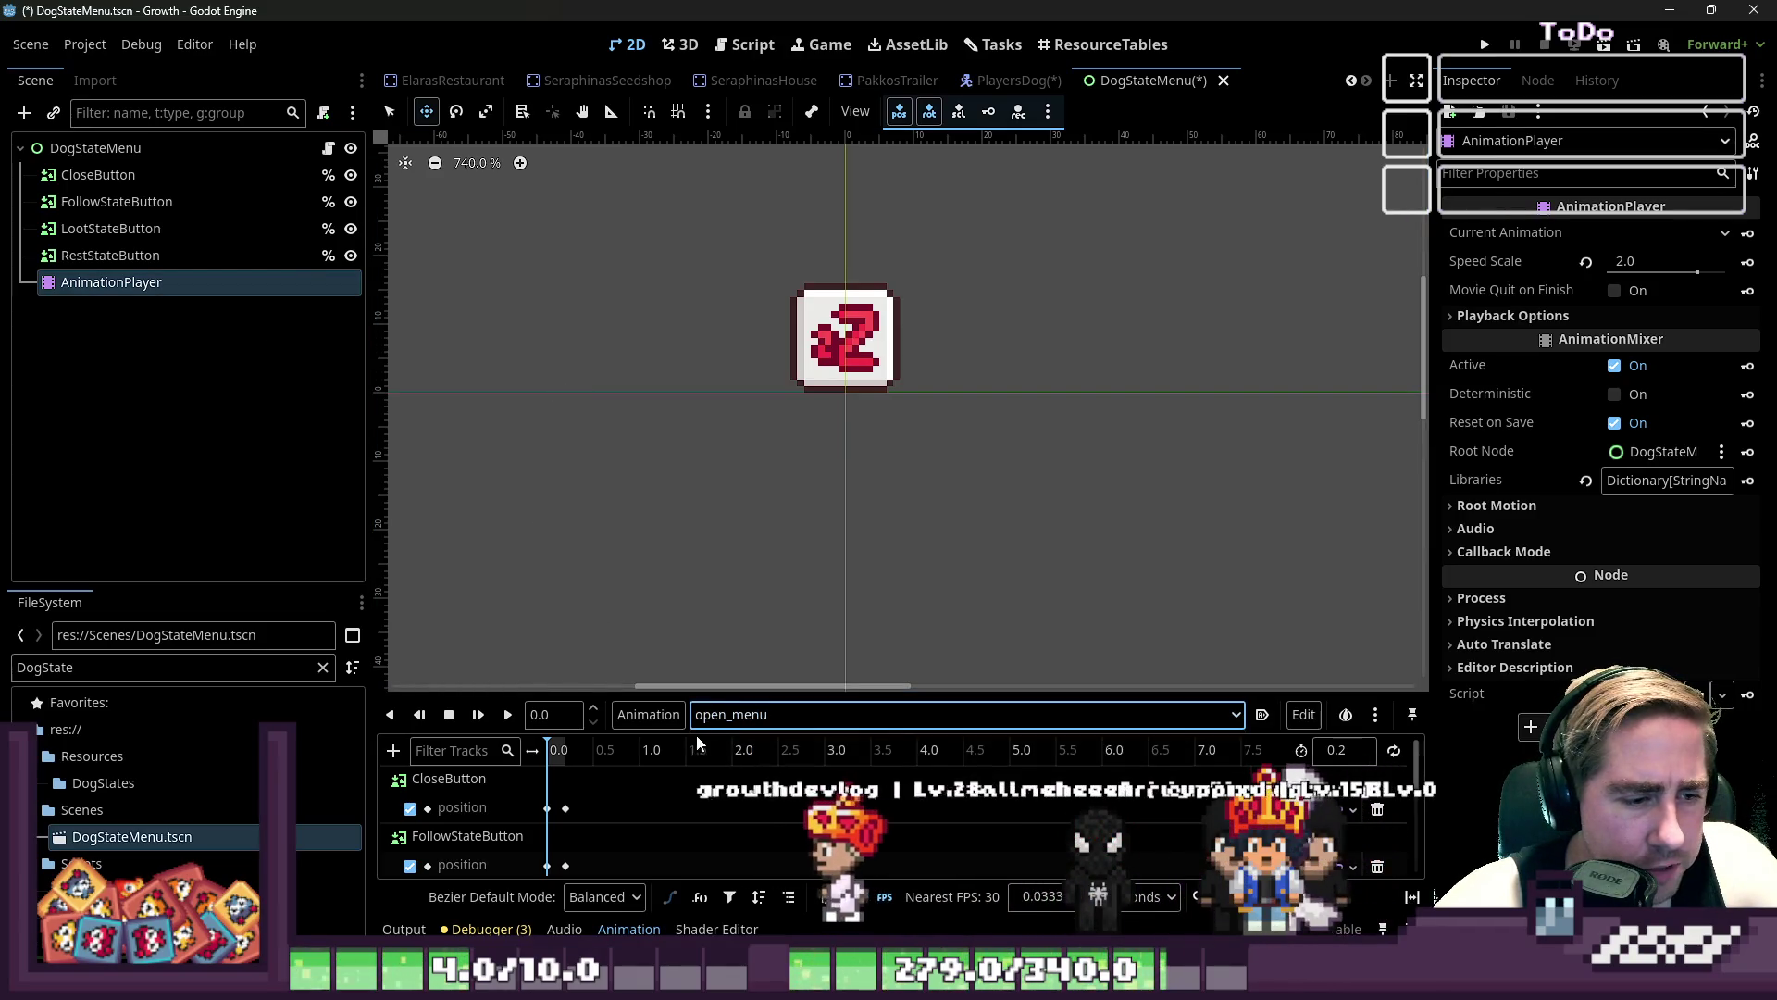
click(507, 715)
scroll(1001, 467, up, 5)
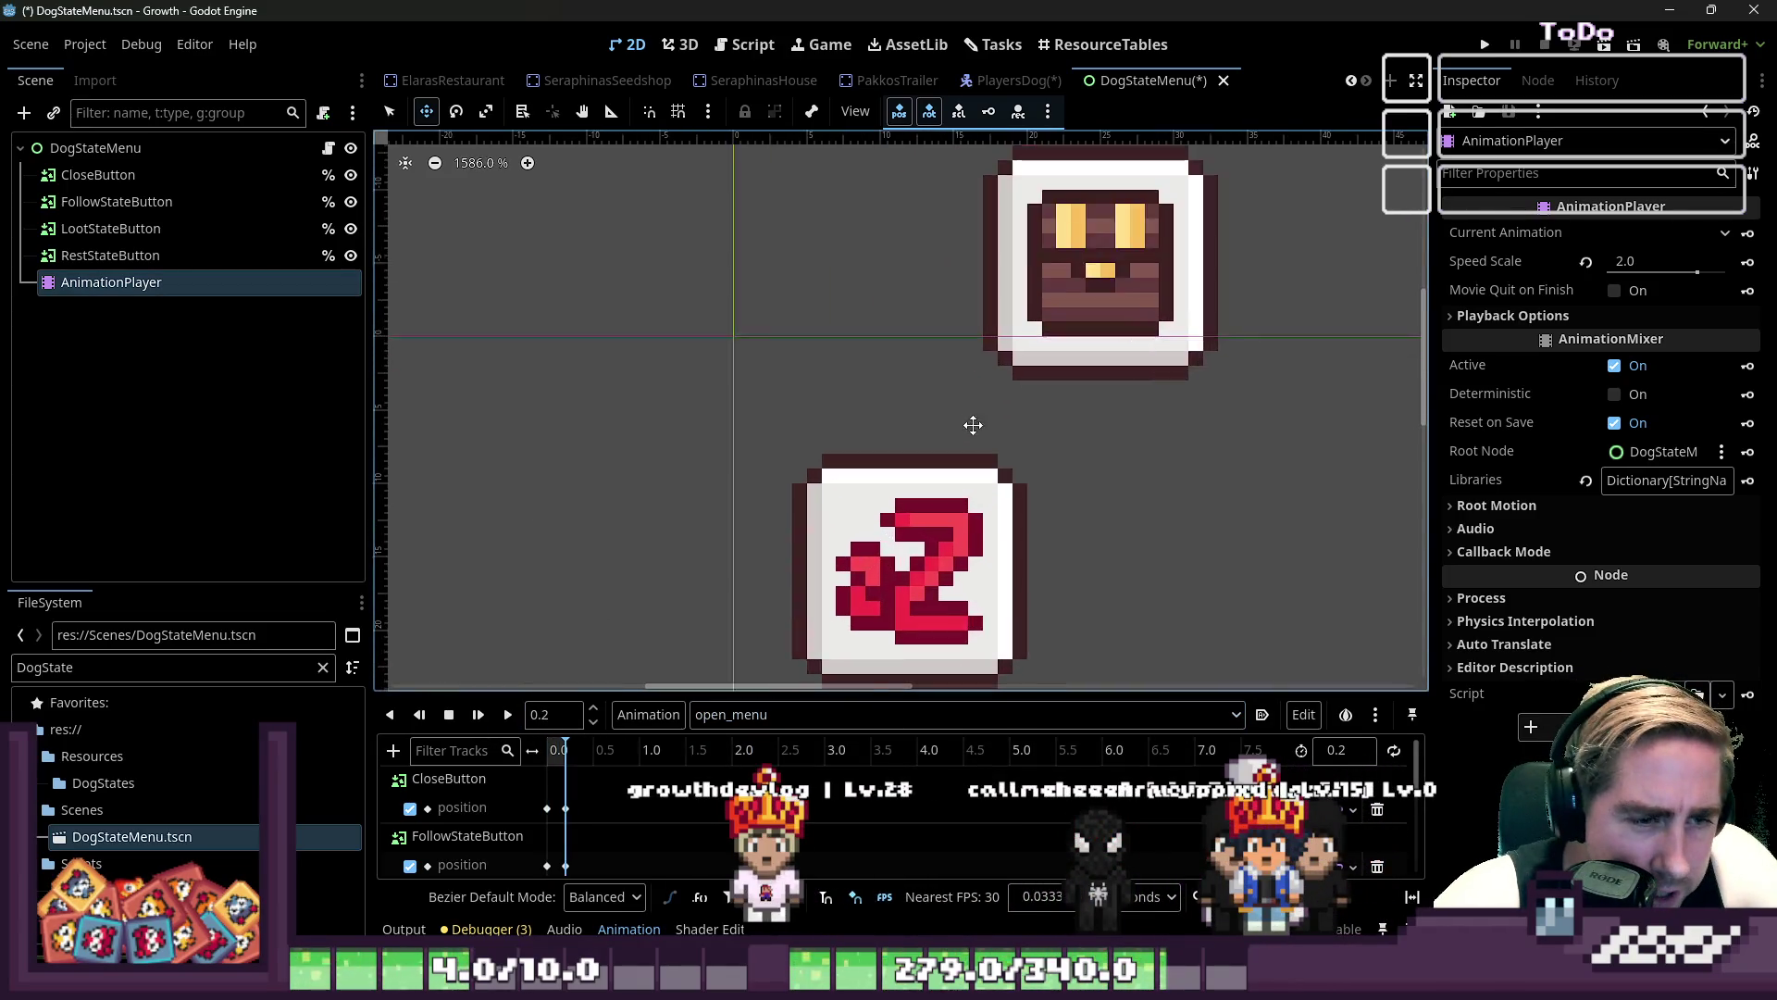
- Set the snap grid step to 1 px × 1 px in Configure Snap
click(678, 112)
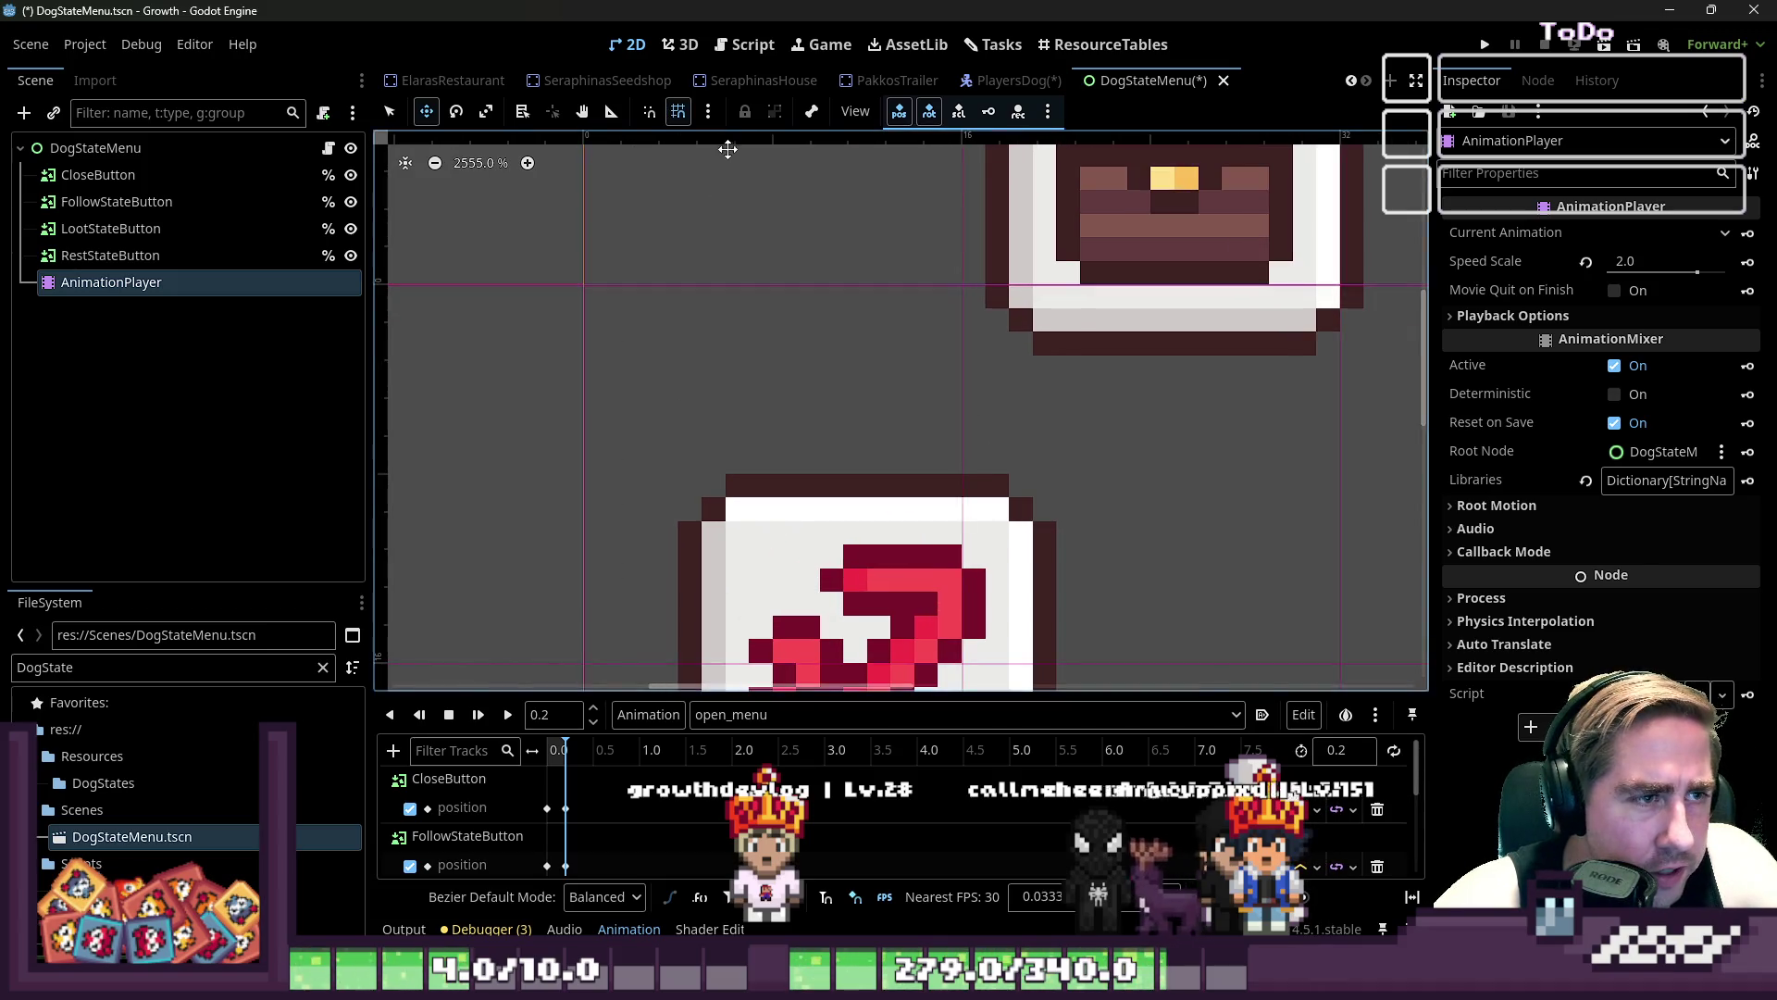
click(678, 111)
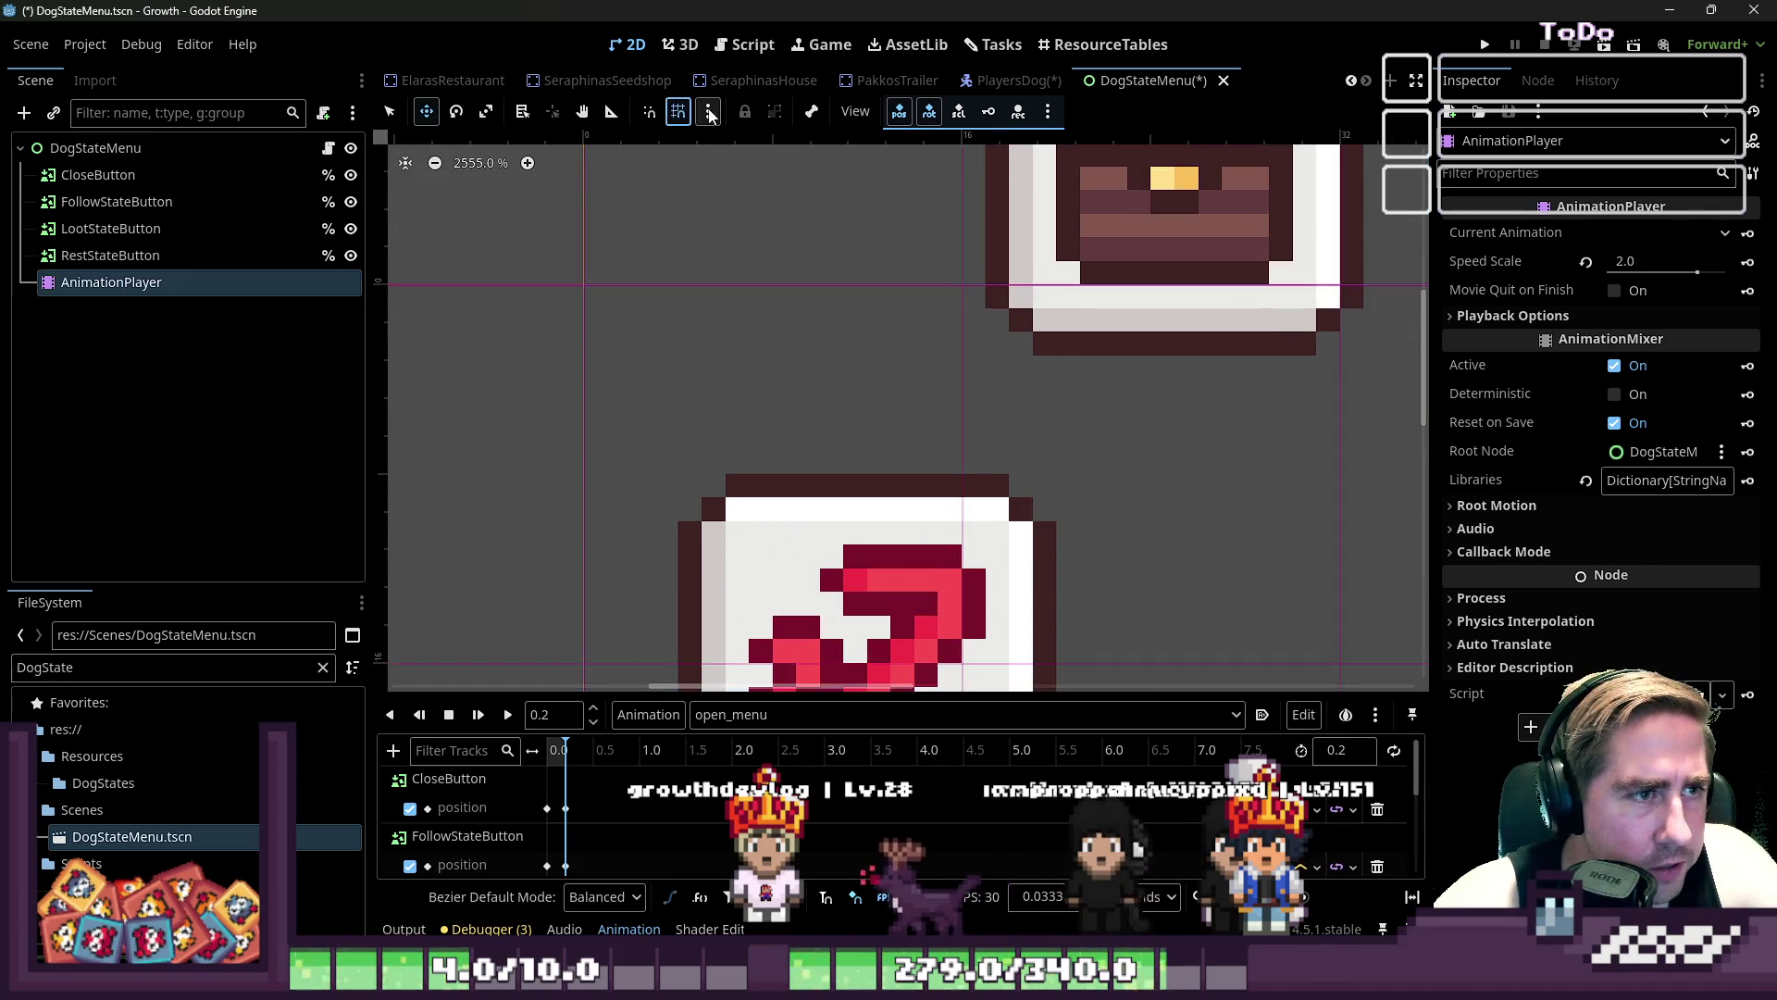
click(710, 111)
mouse_move(762, 245)
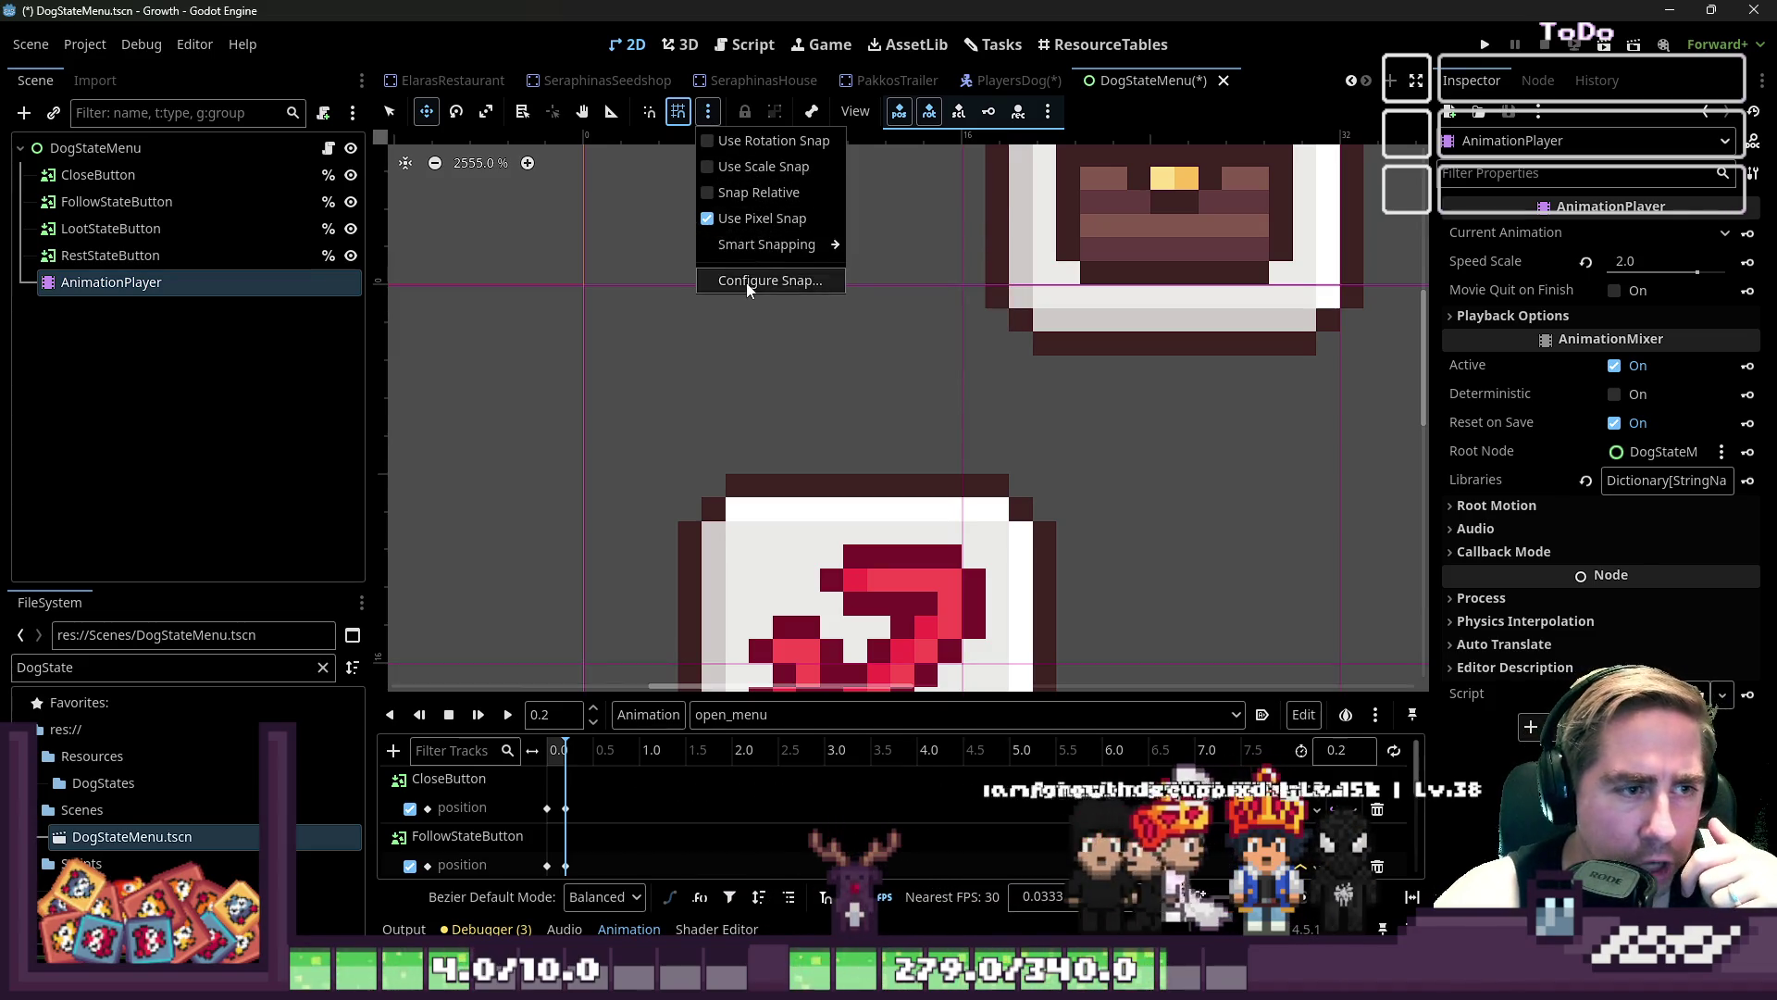
click(750, 281)
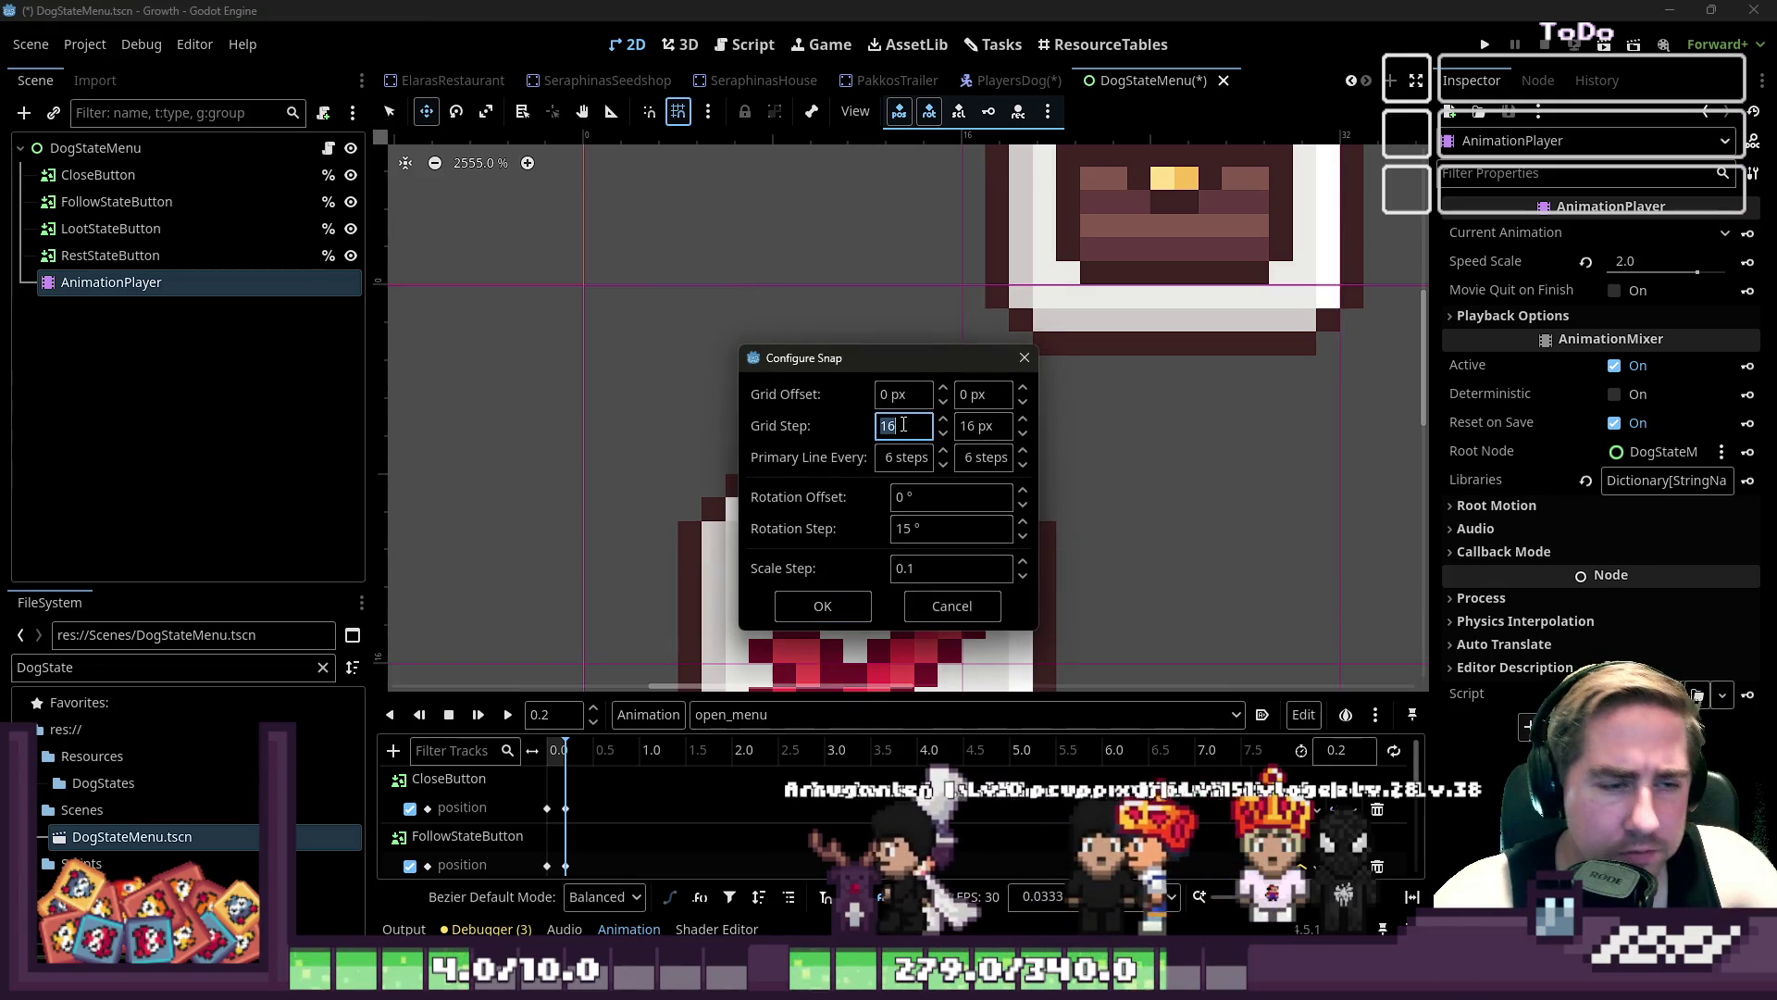
text(1)
key(Return)
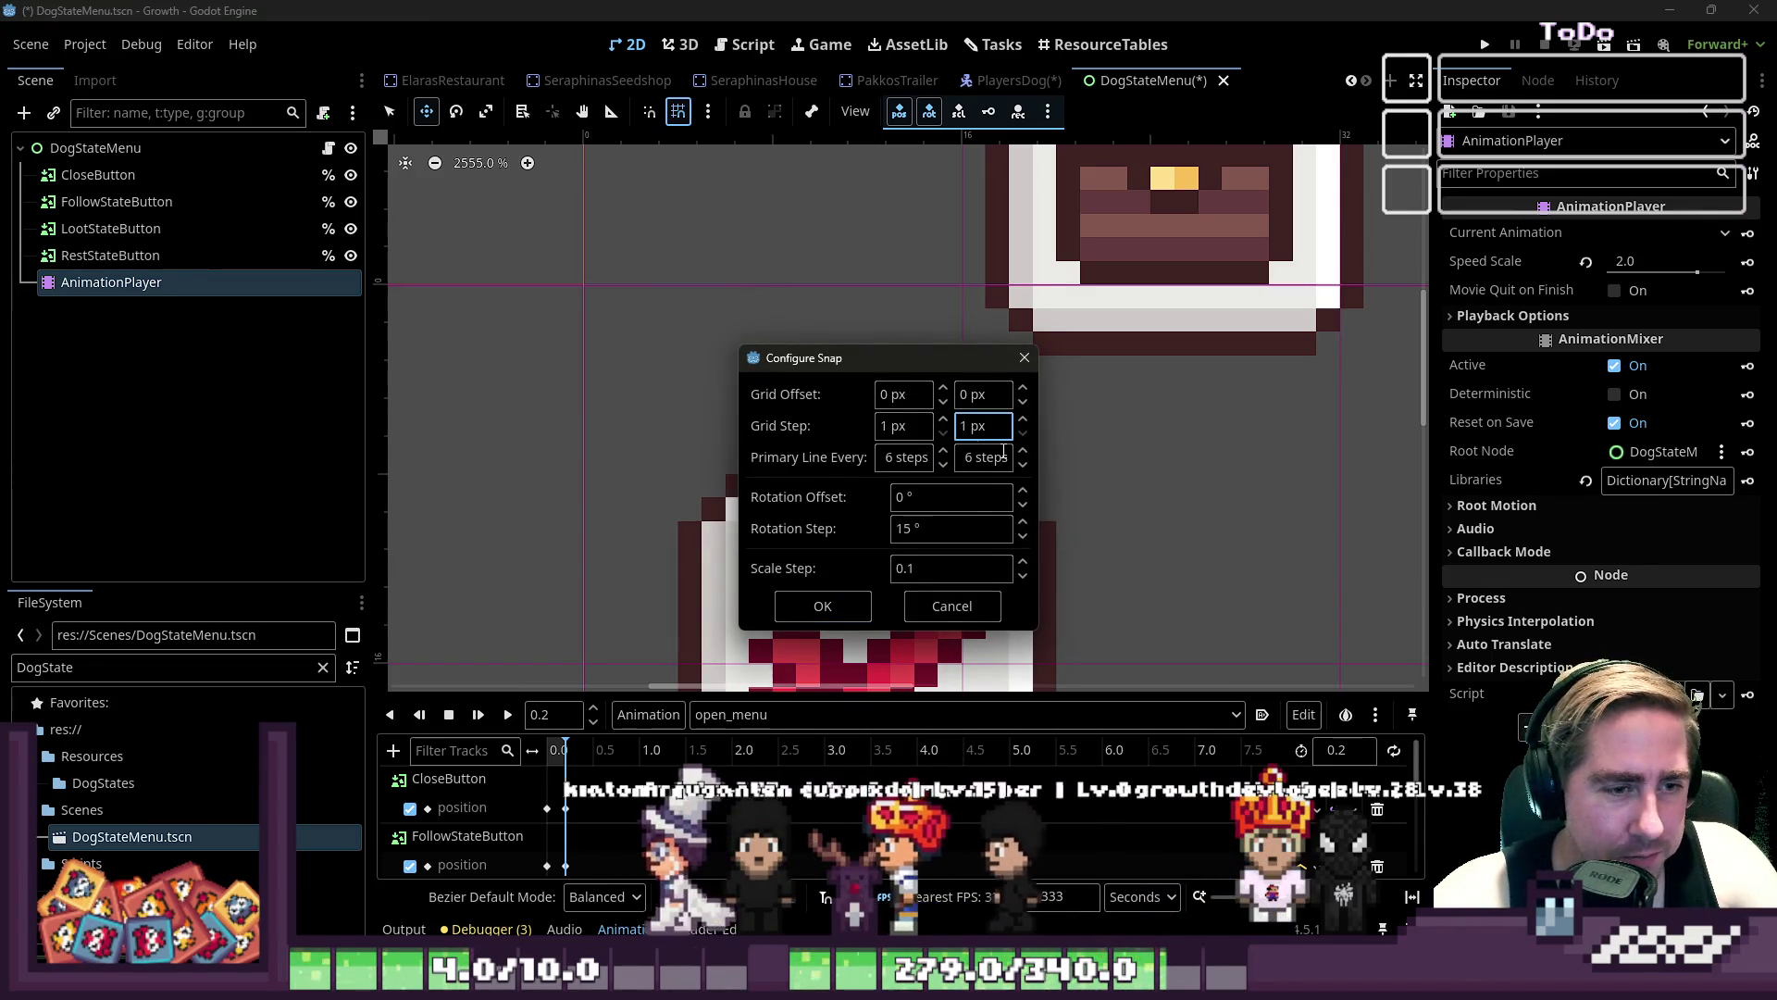
click(823, 606)
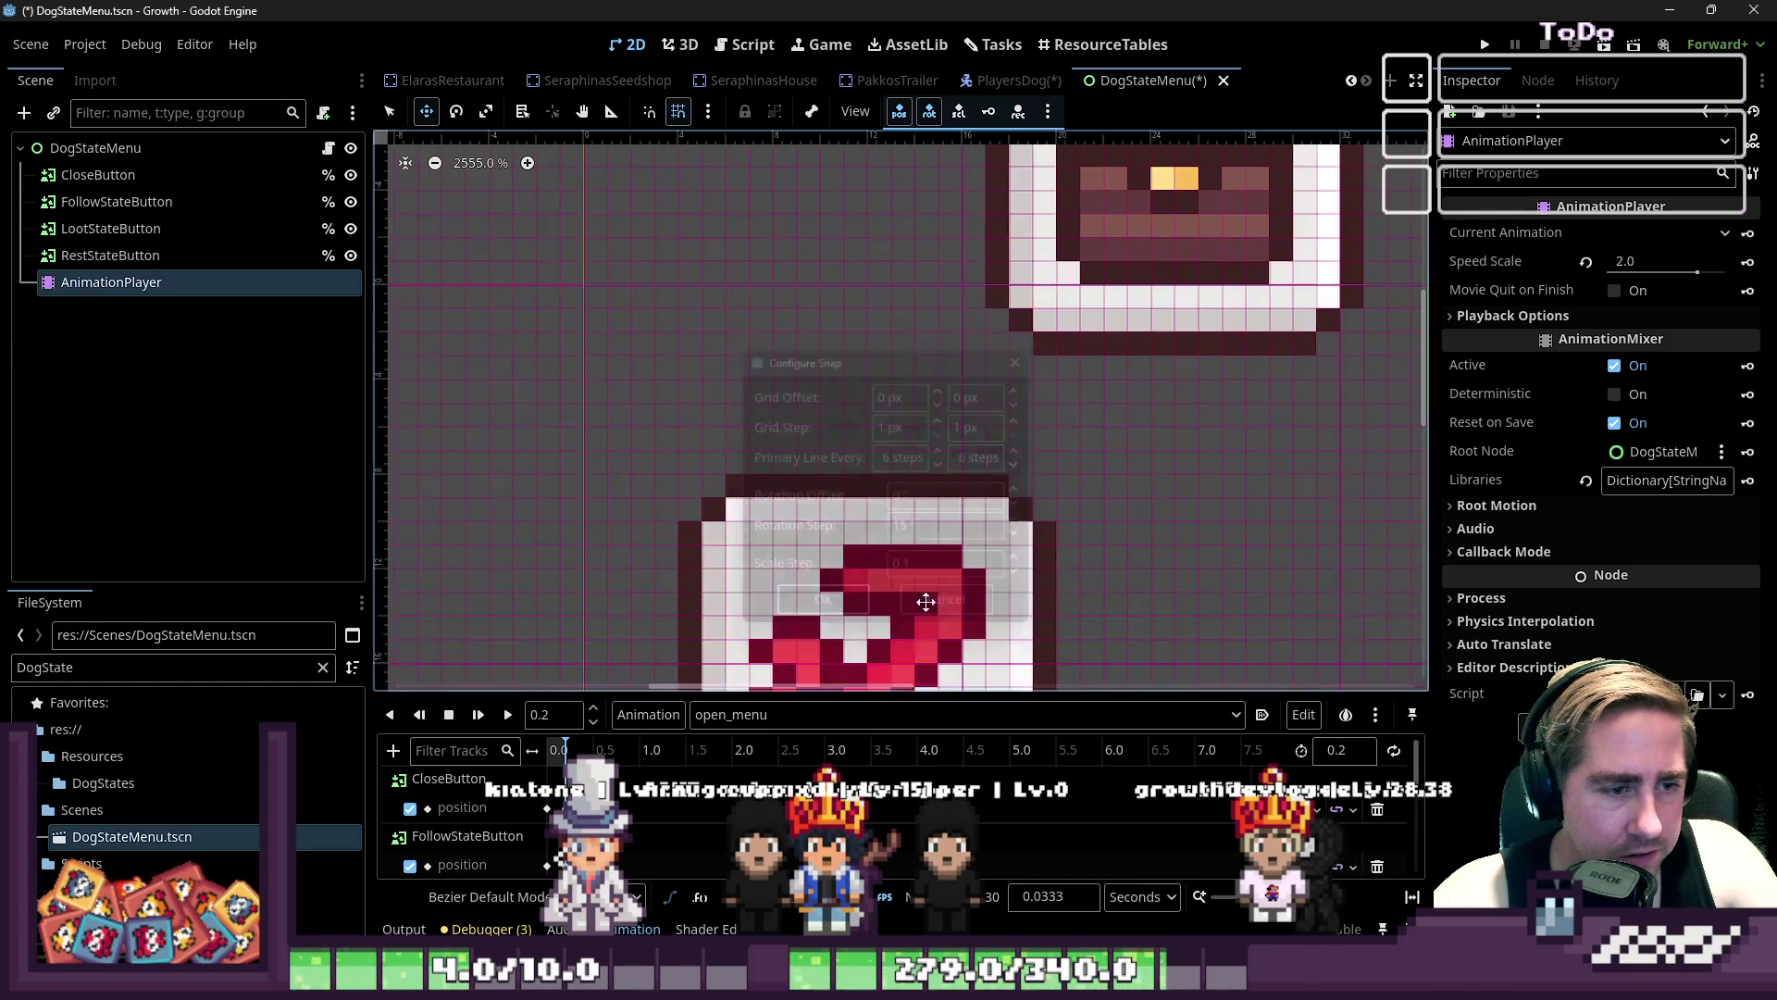
scroll(812, 469, up, 1)
- Replay open_menu from the AnimationPlayer, then select the RestStateButton on the canvas
scroll(947, 446, up, 3)
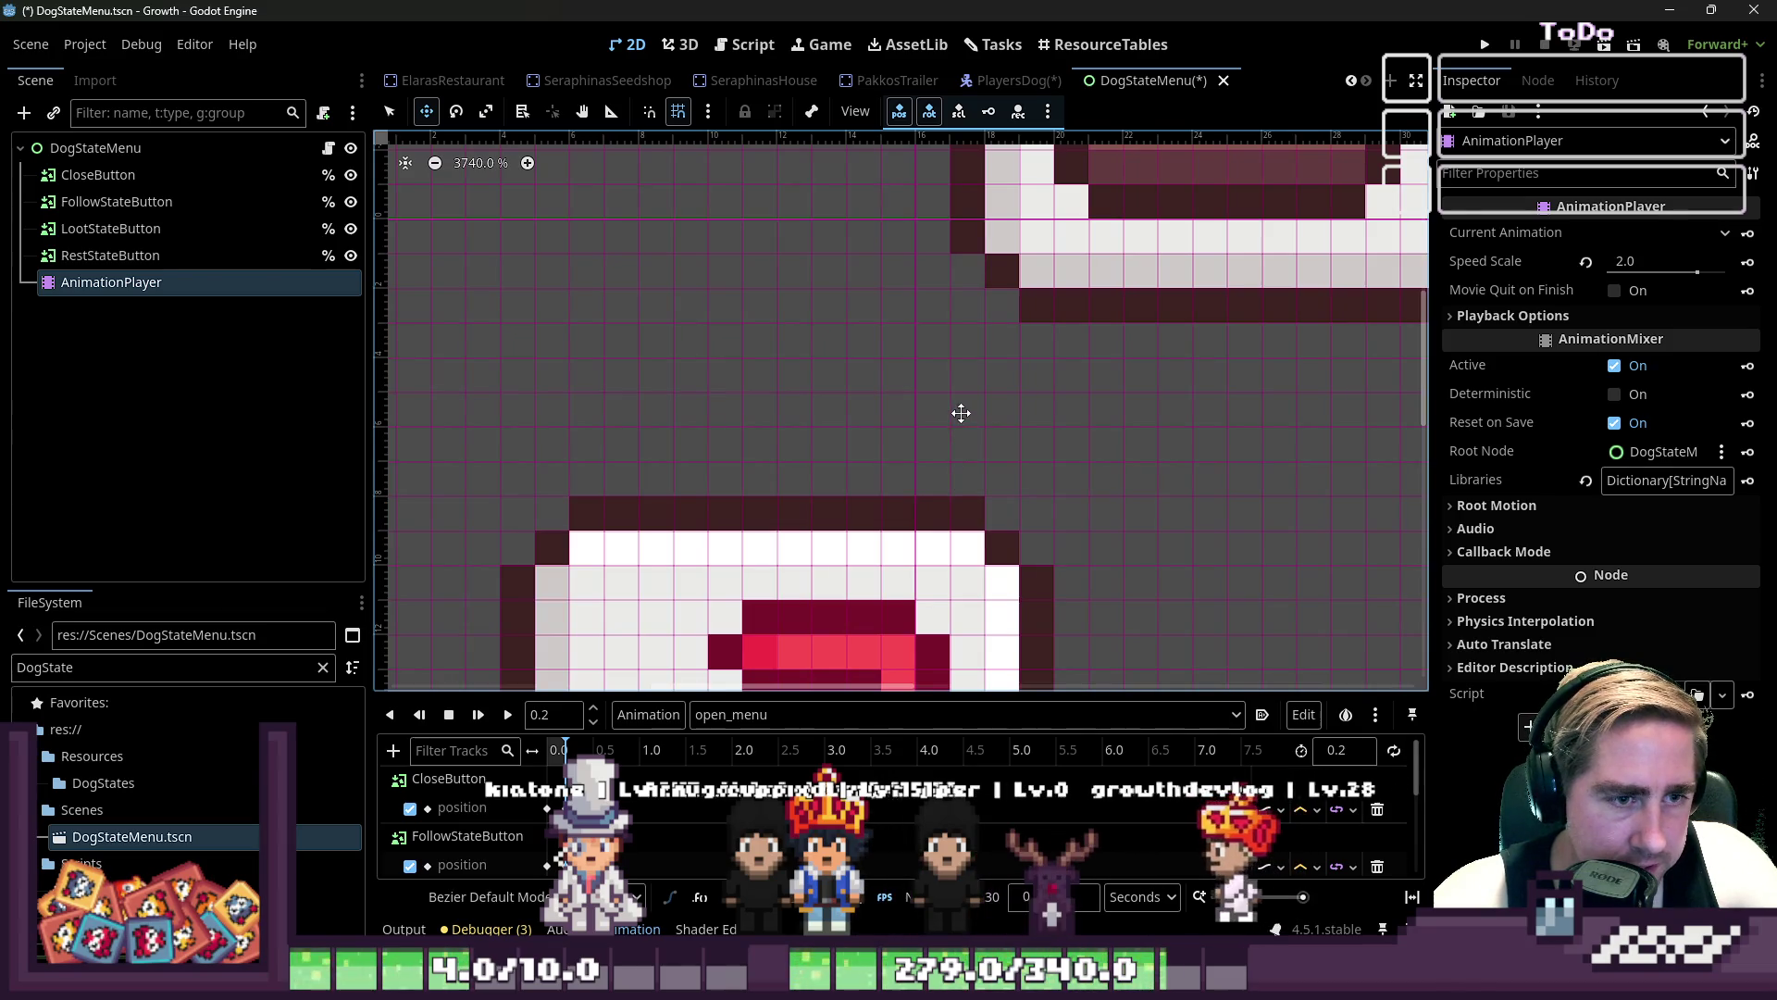
scroll(971, 368, down, 5)
scroll(963, 352, up, 5)
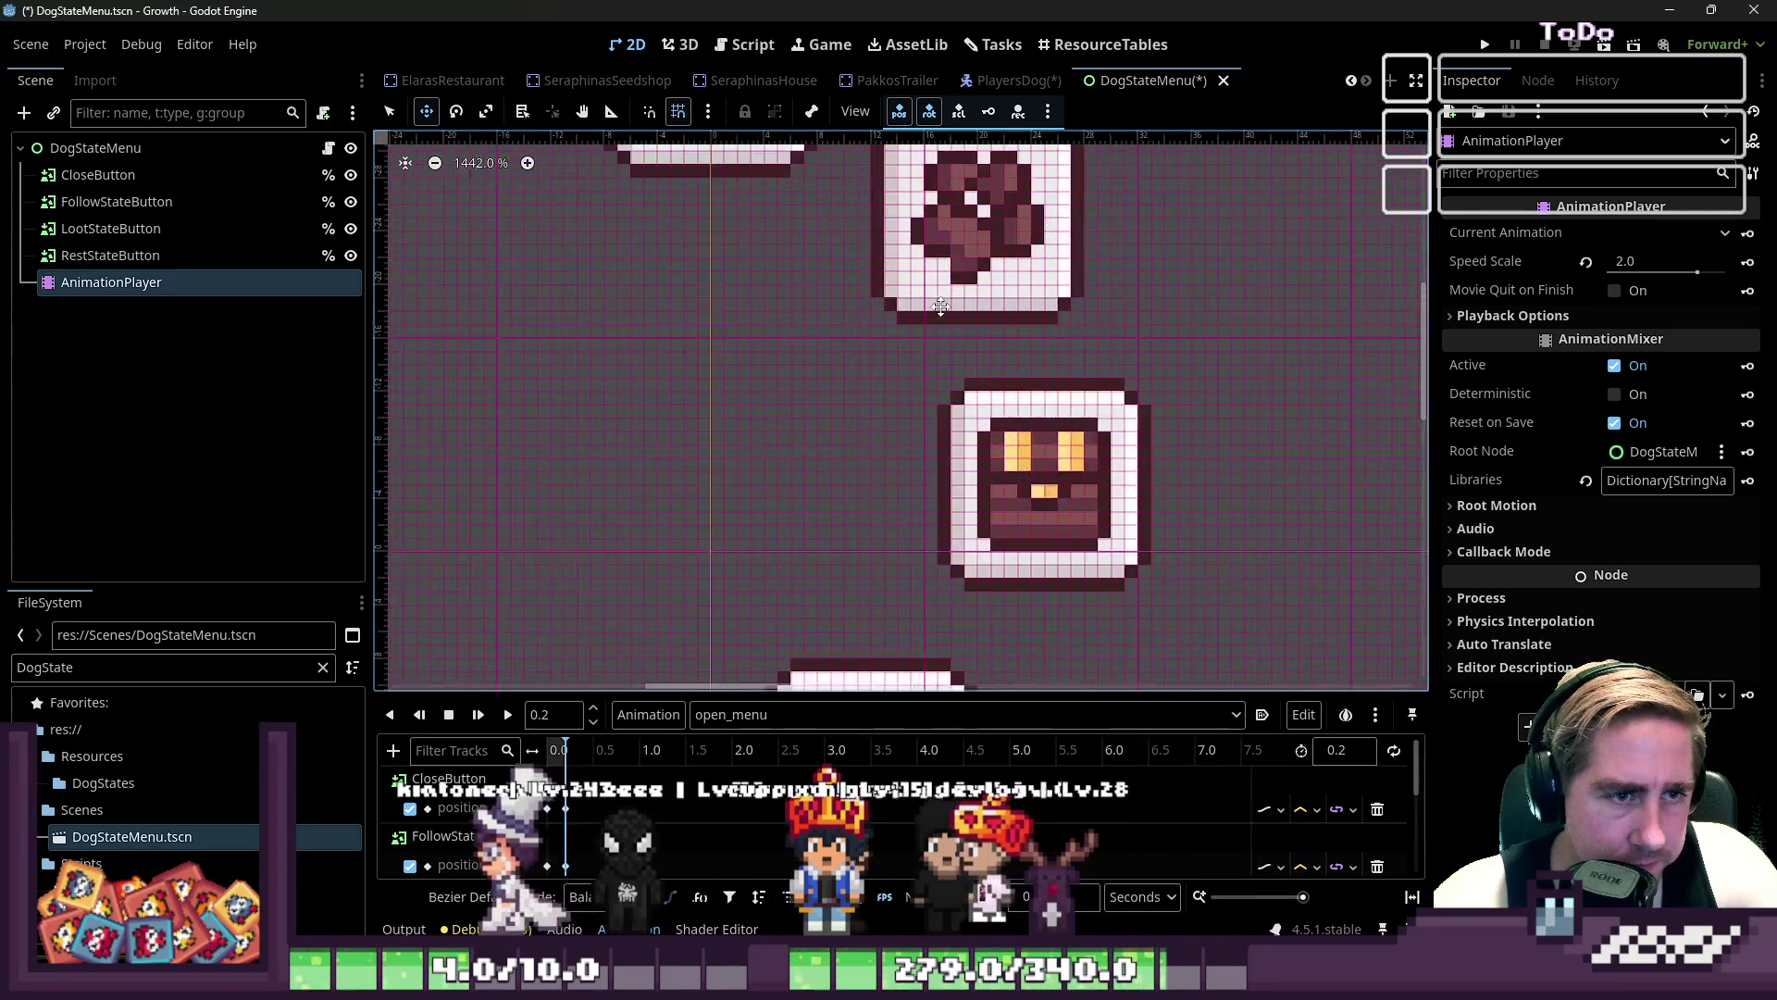
scroll(963, 352, down, 12)
click(110, 255)
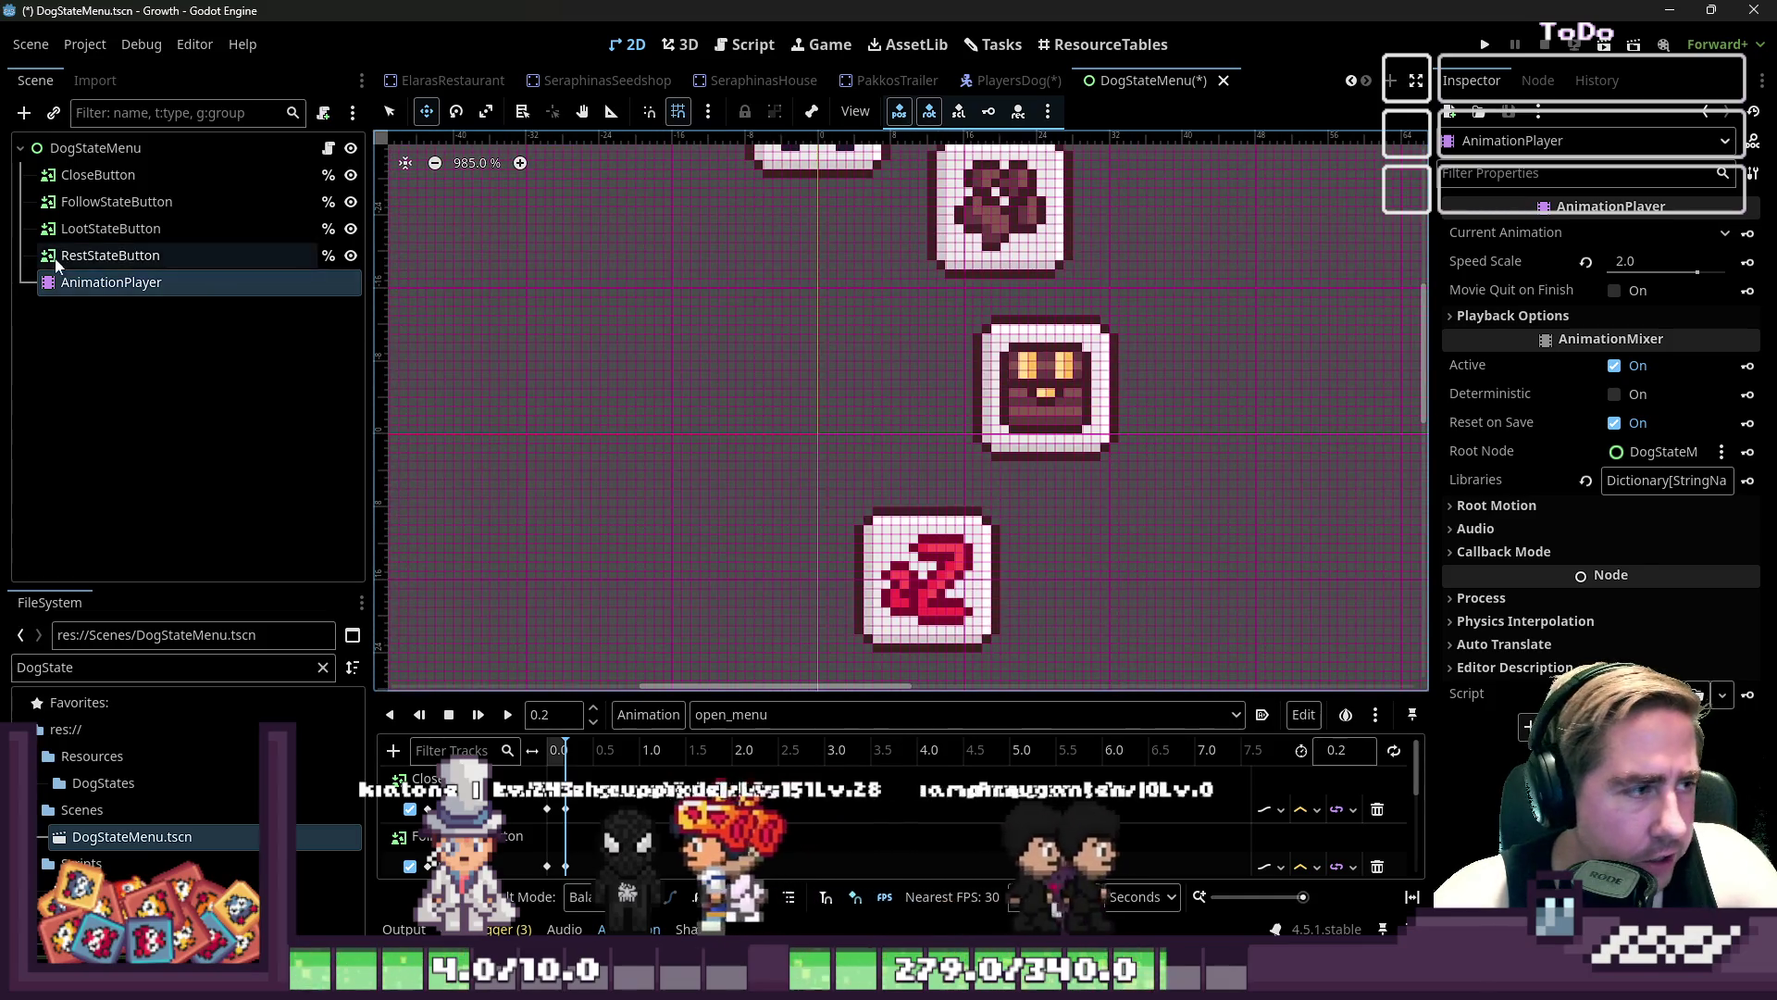
click(80, 288)
click(752, 723)
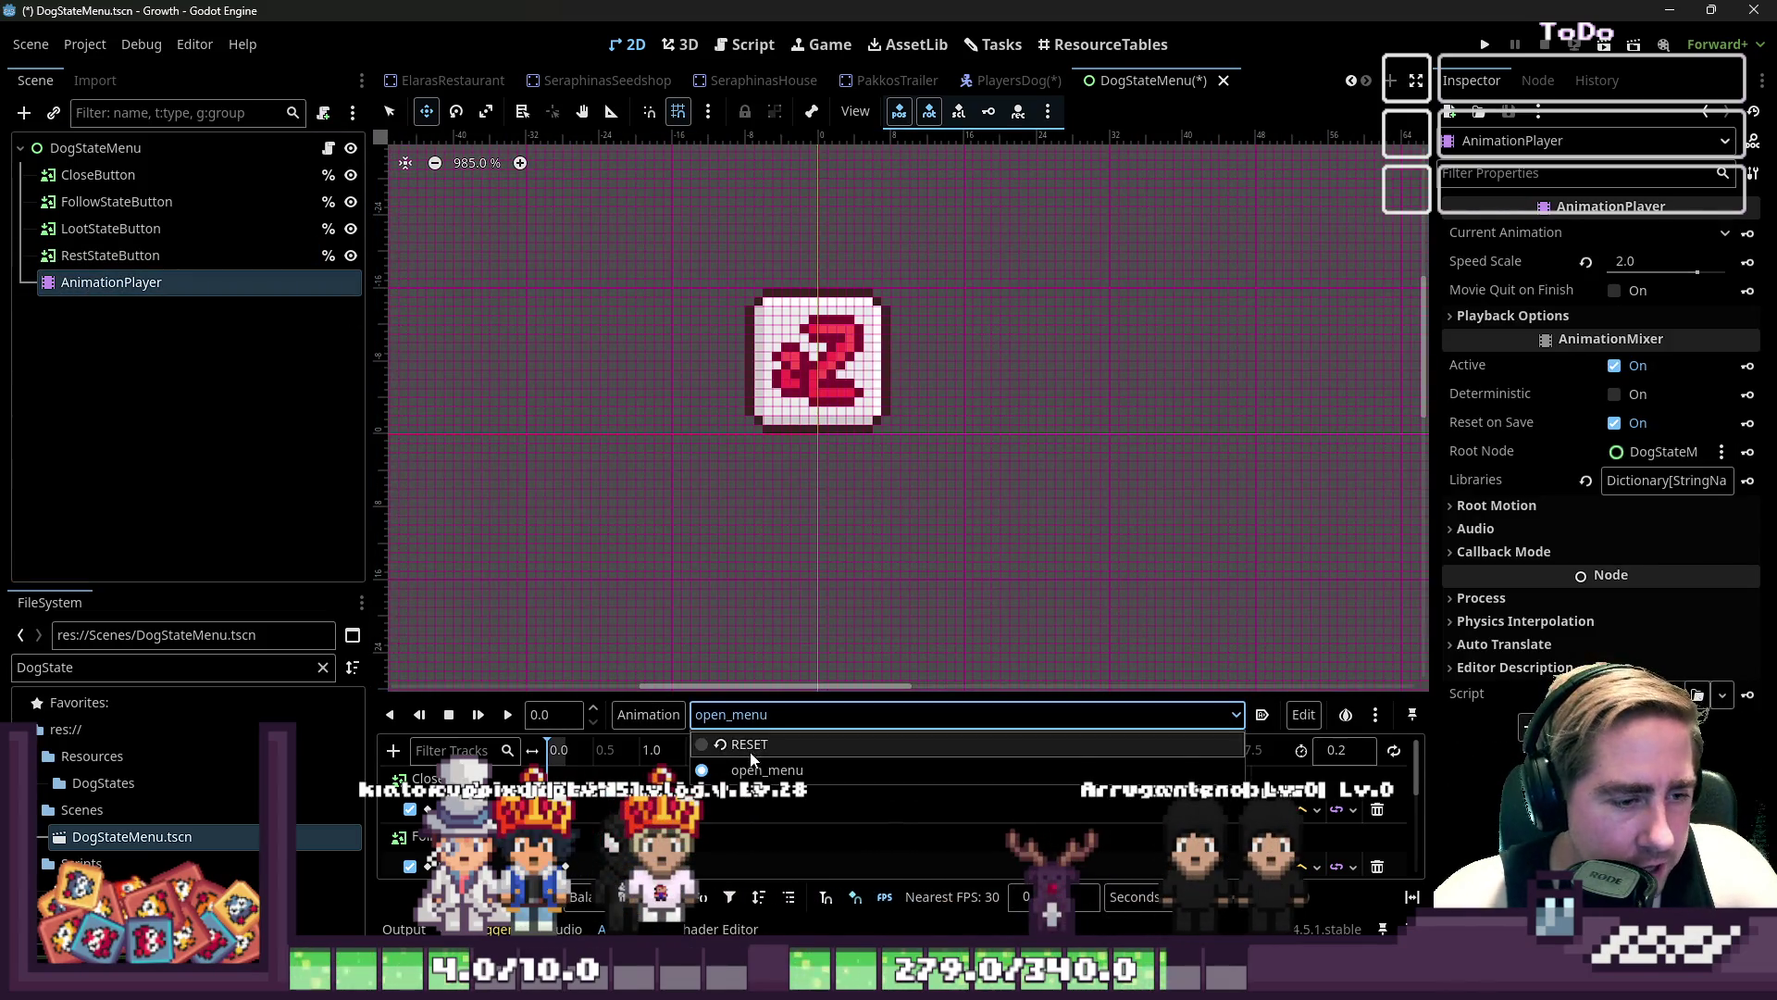
click(500, 719)
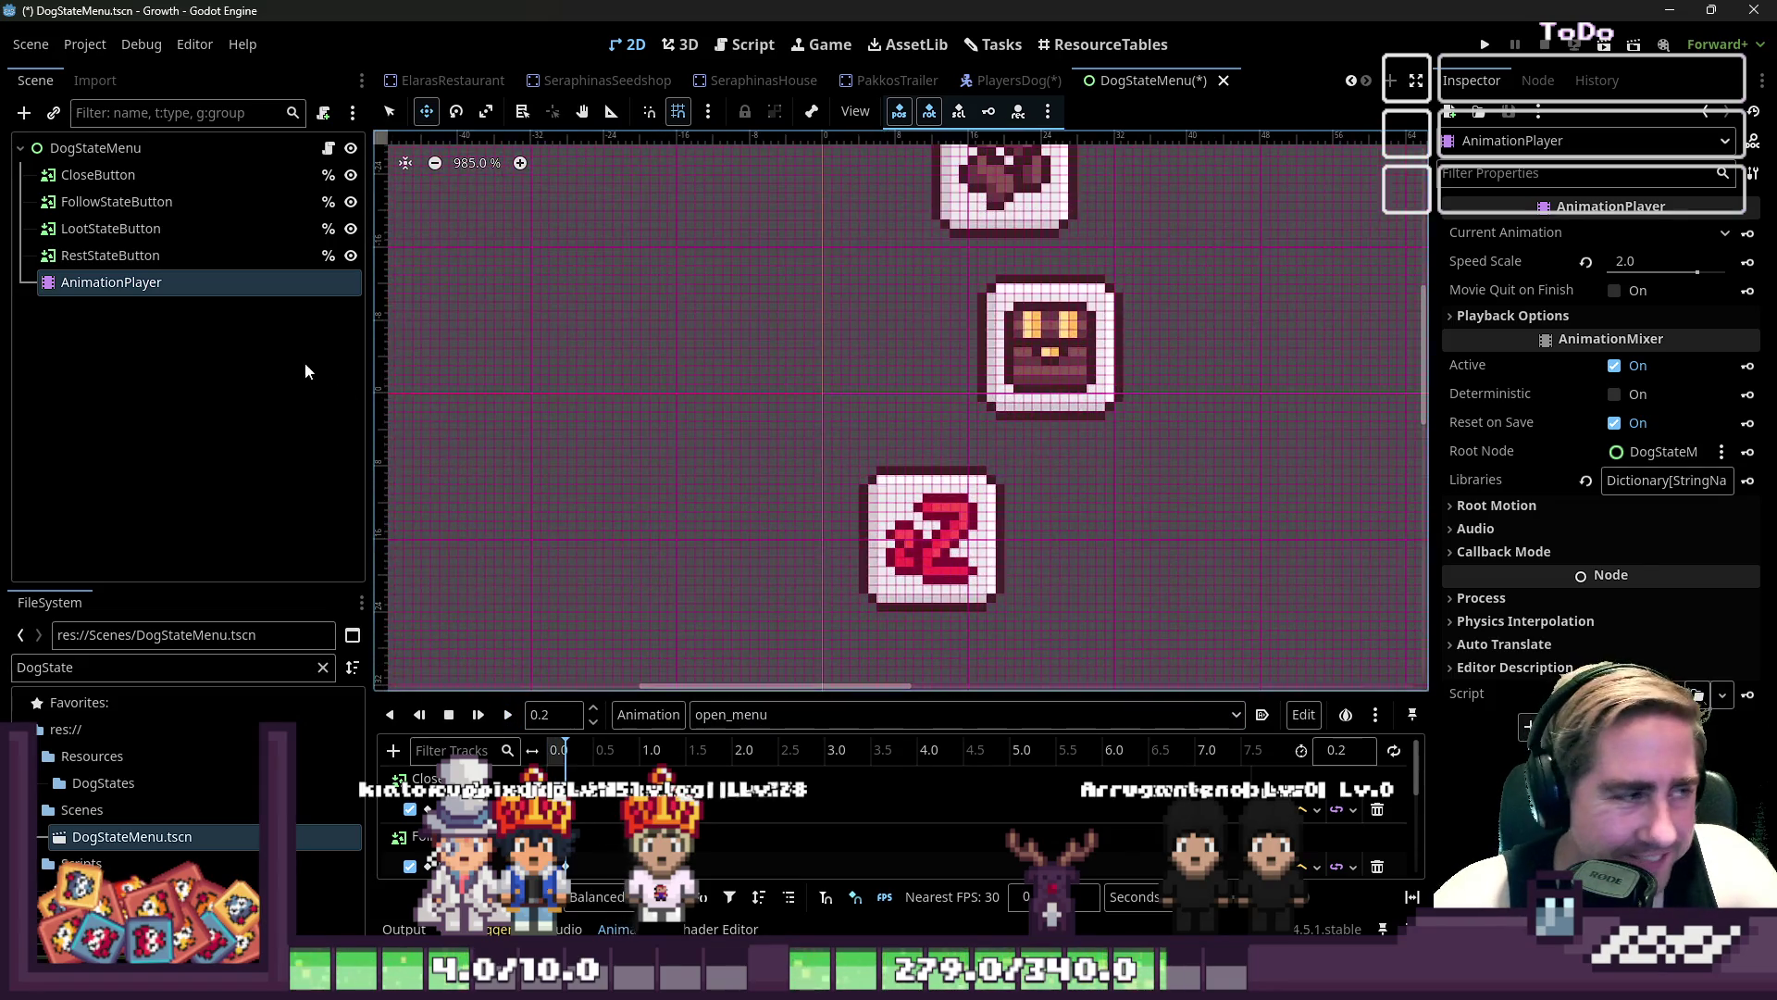
click(864, 476)
scroll(948, 523, up, 2)
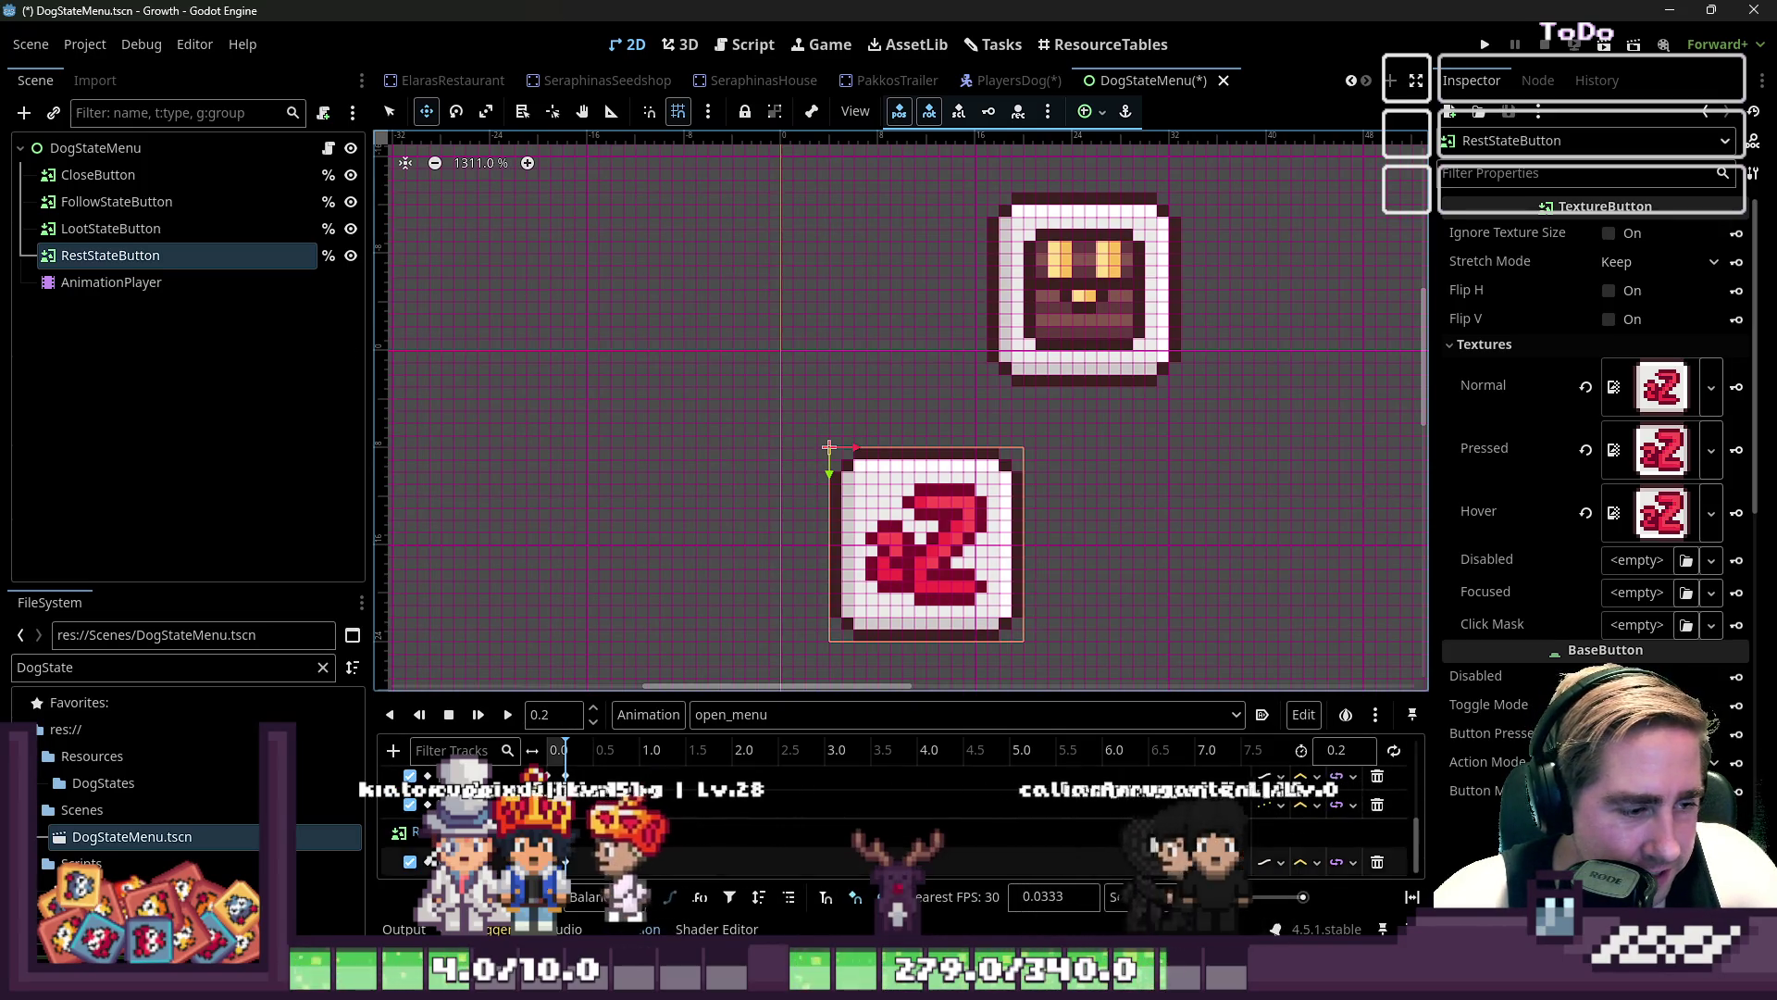
- Change the RestStateButton's end position key from y 8 to y 7
click(566, 804)
click(1640, 292)
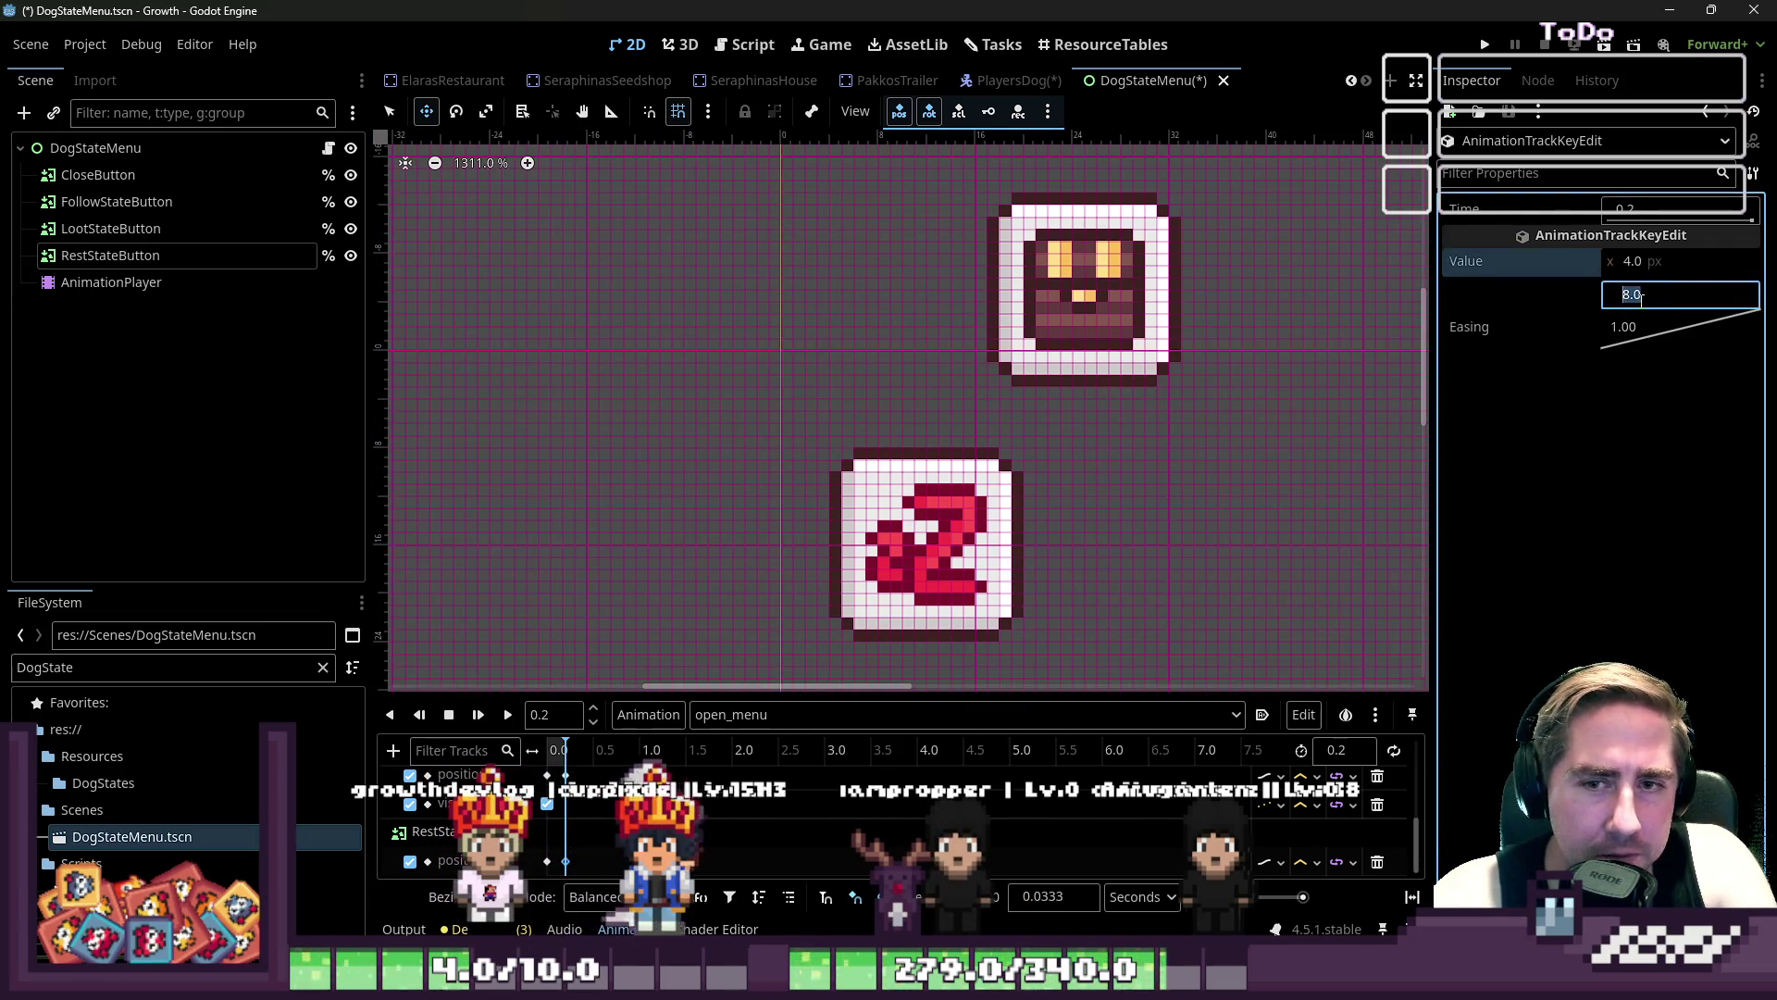
key(Down)
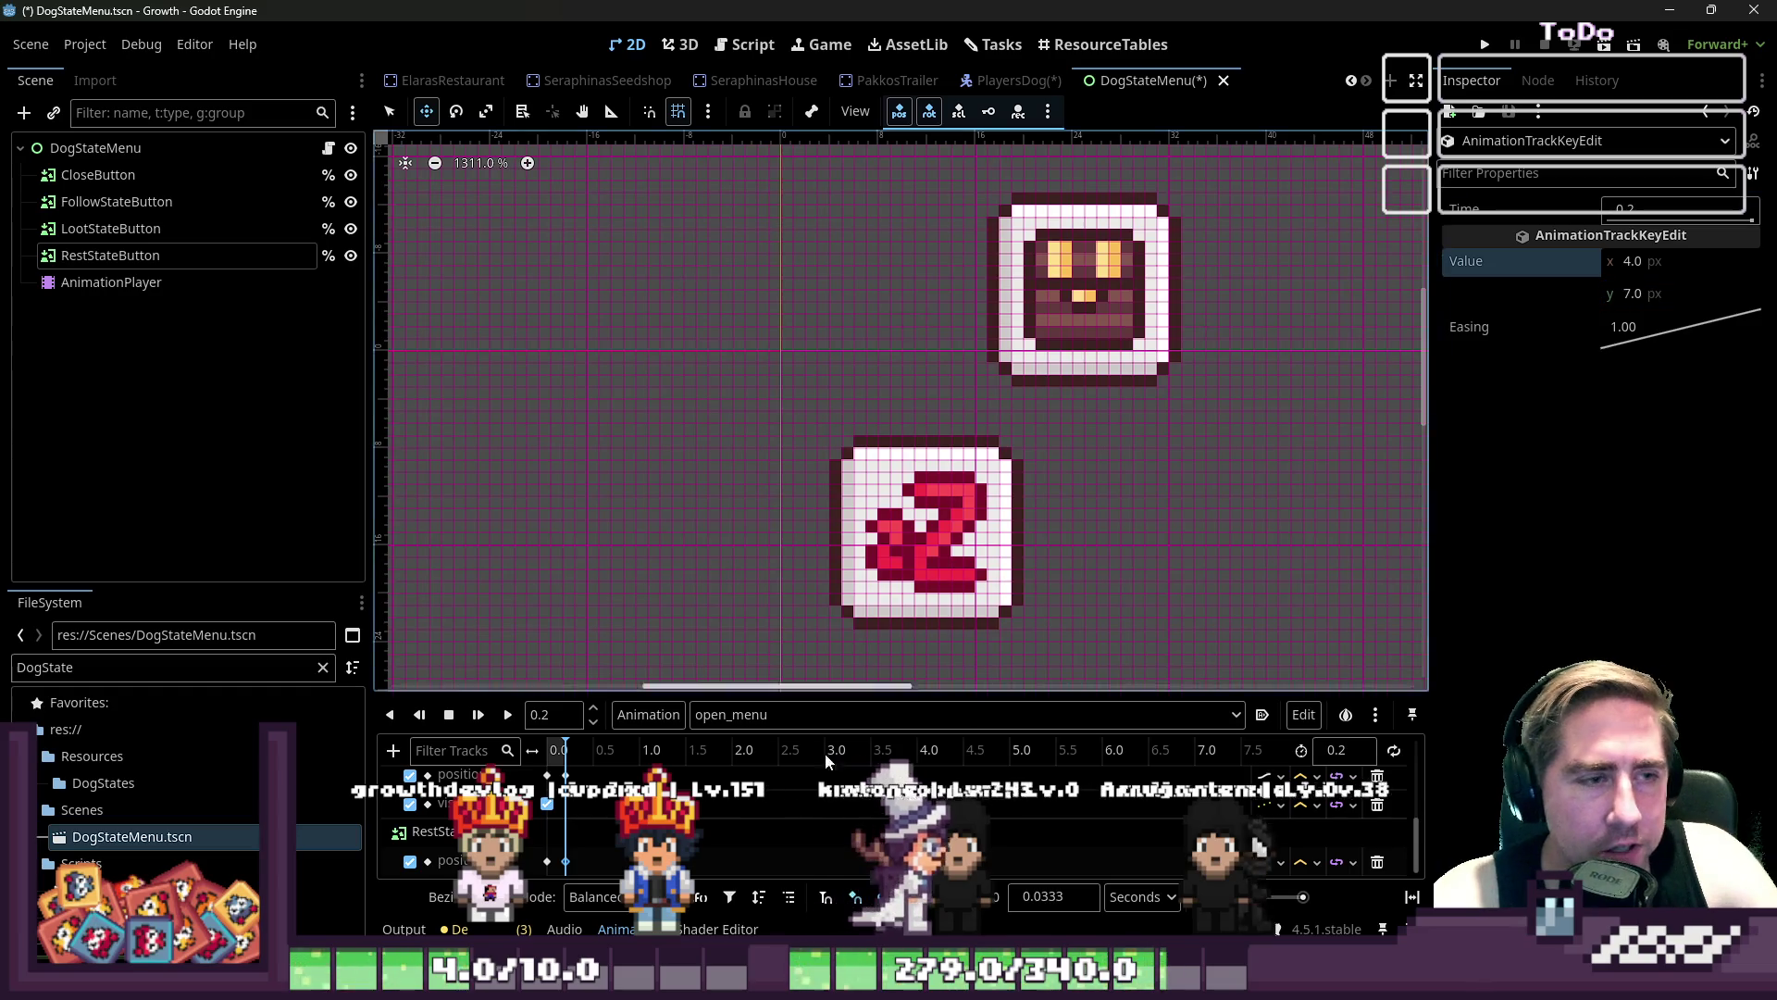
scroll(919, 444, down, 5)
- Turn off grid snapping, replay open_menu, and save the DogStateMenu scene
click(674, 114)
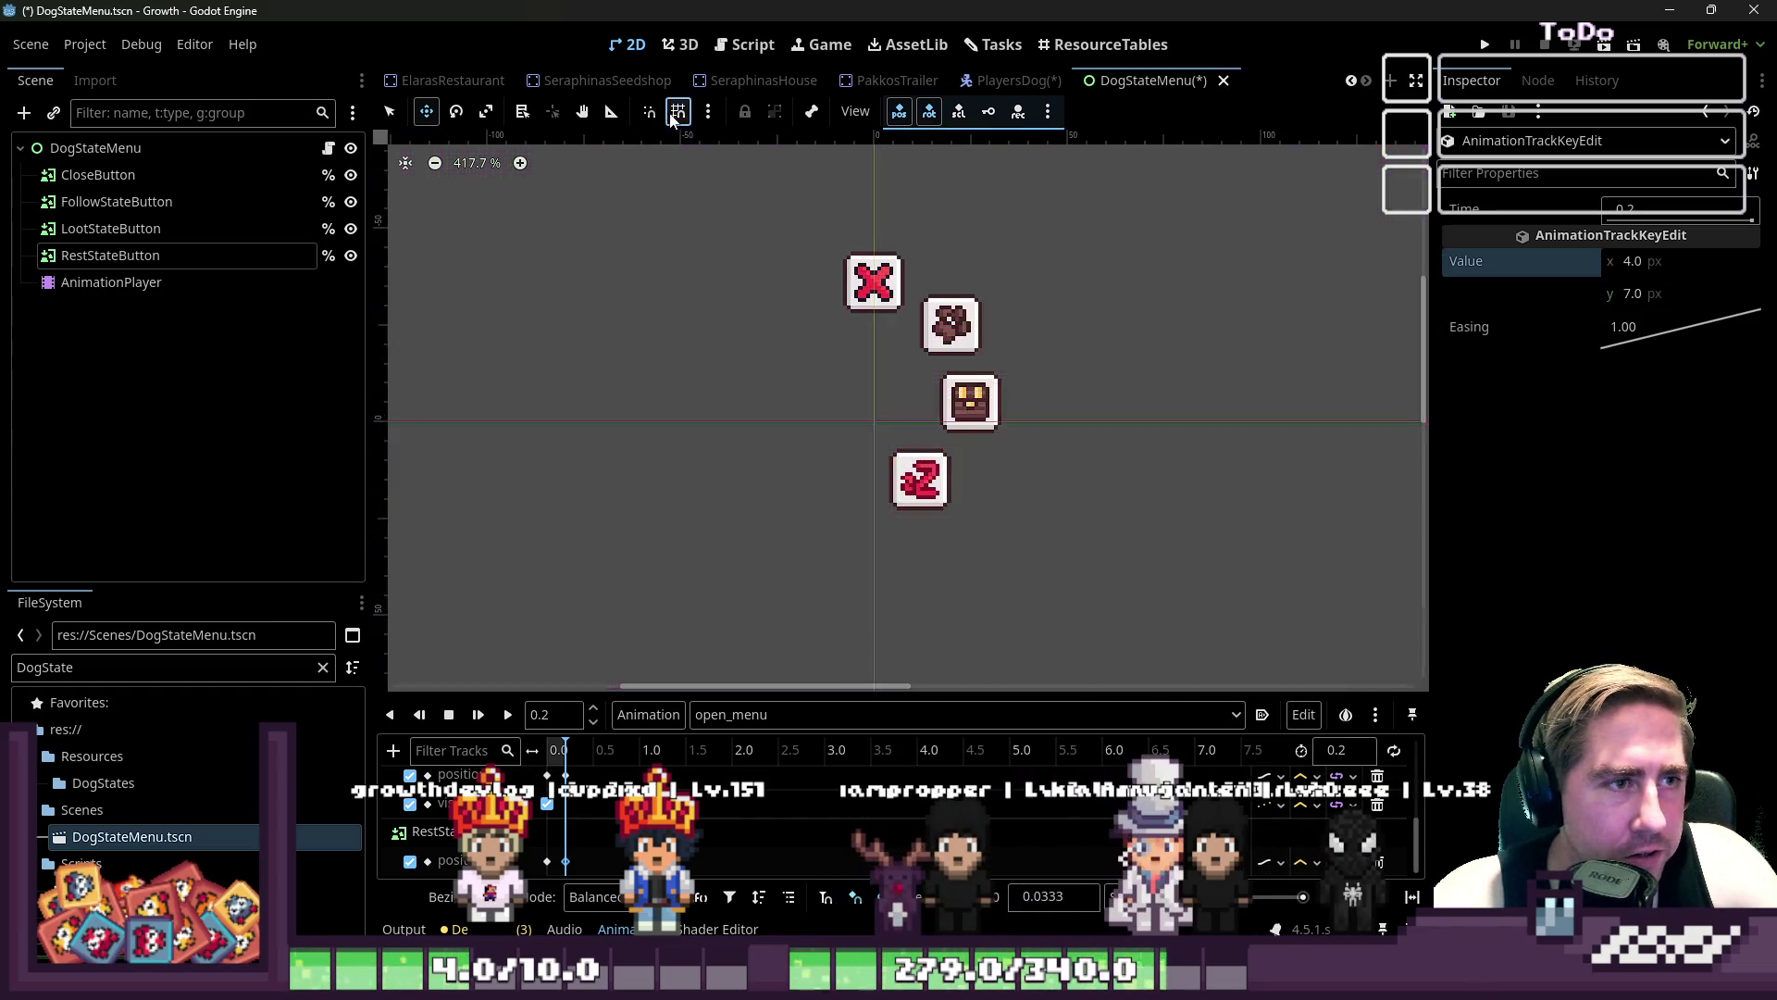
click(509, 713)
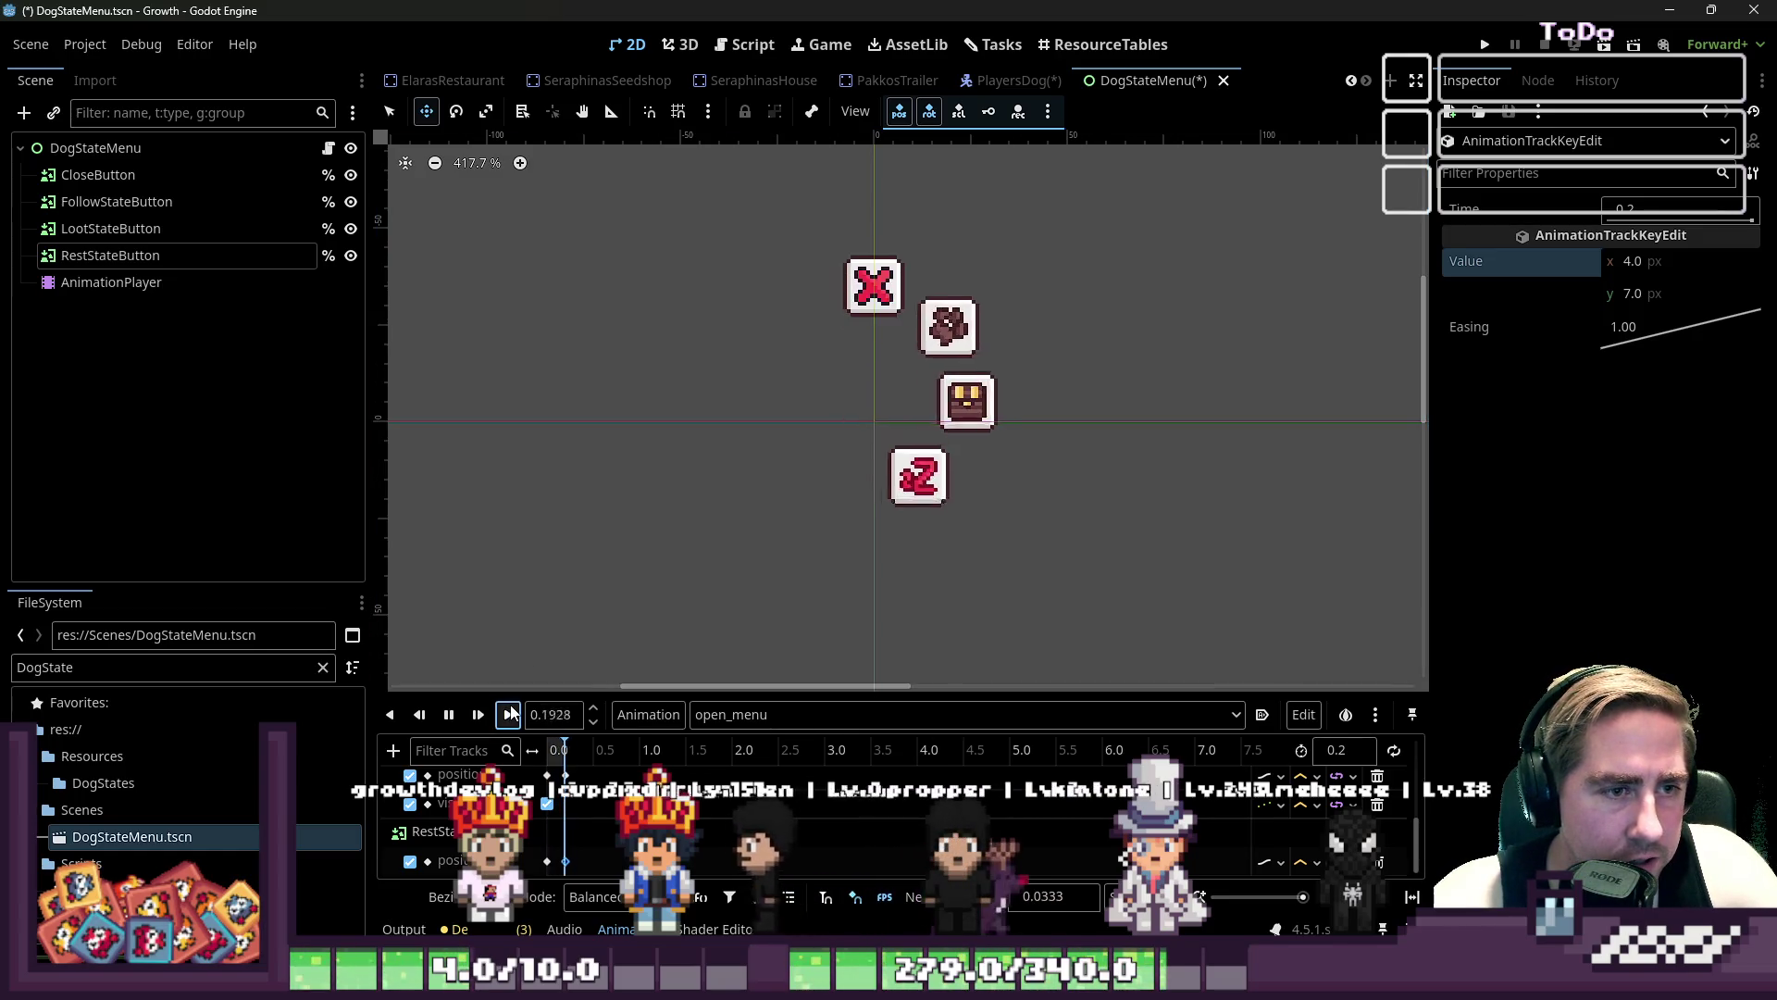
scroll(1023, 583, down, 3)
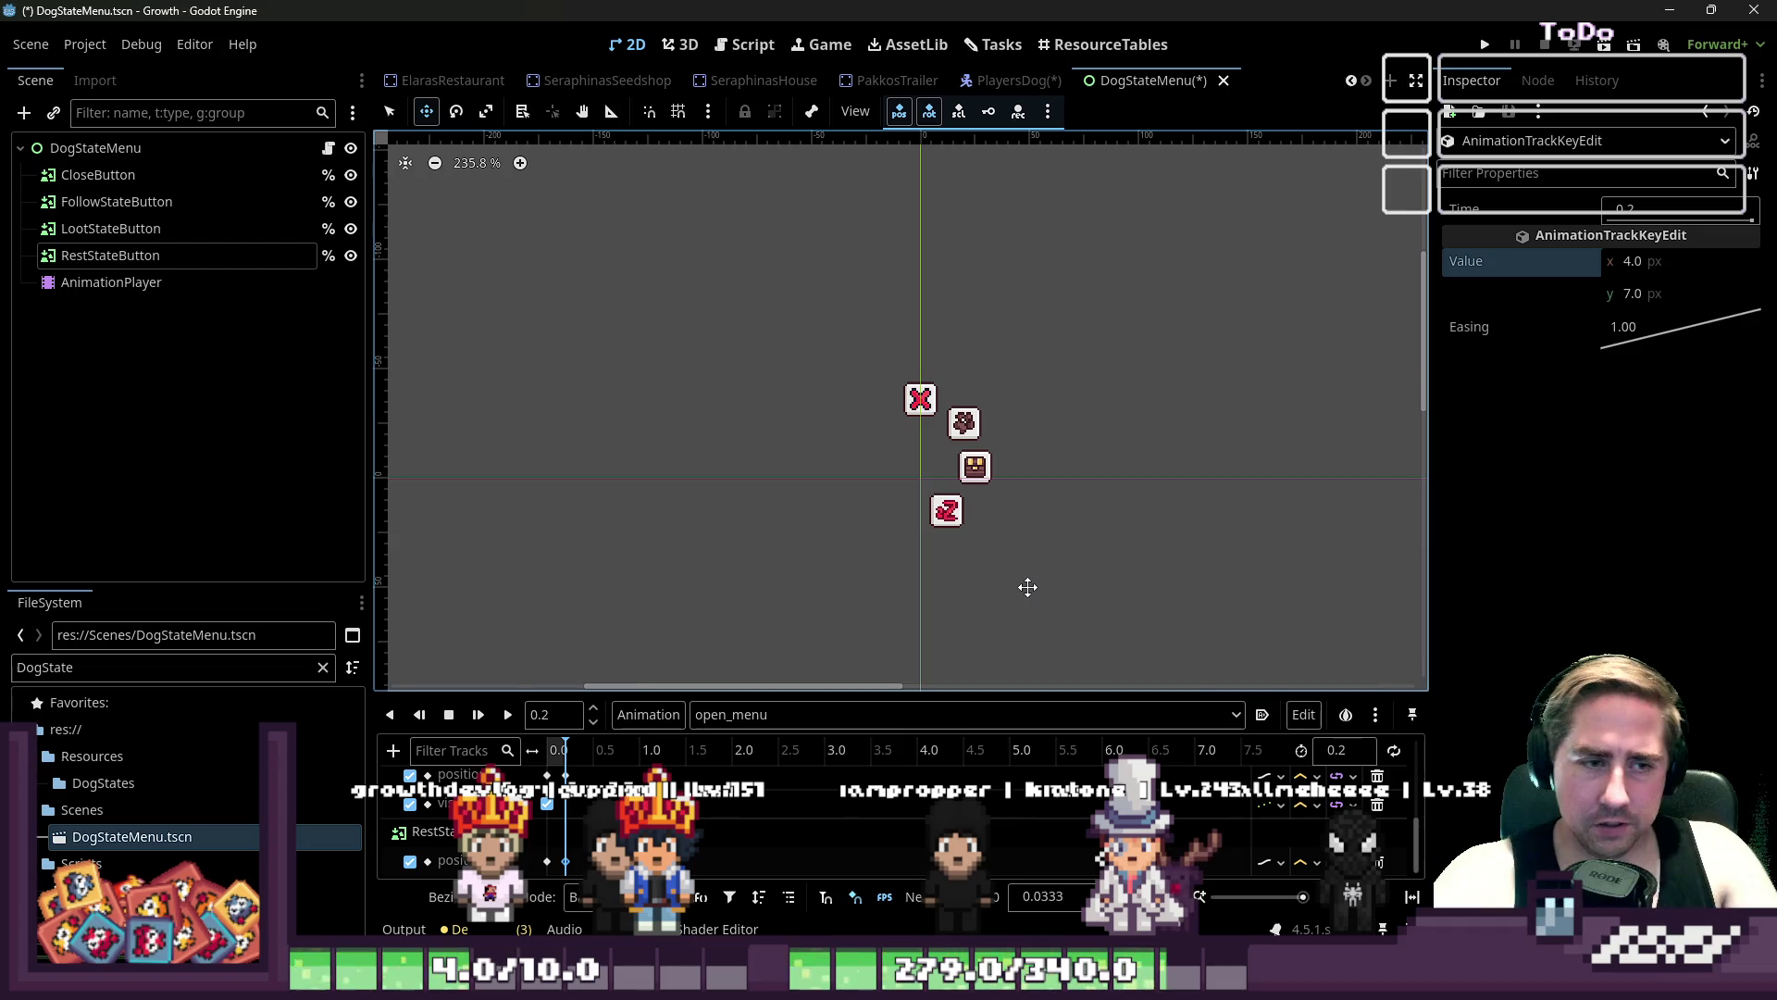
key(ctrl+s)
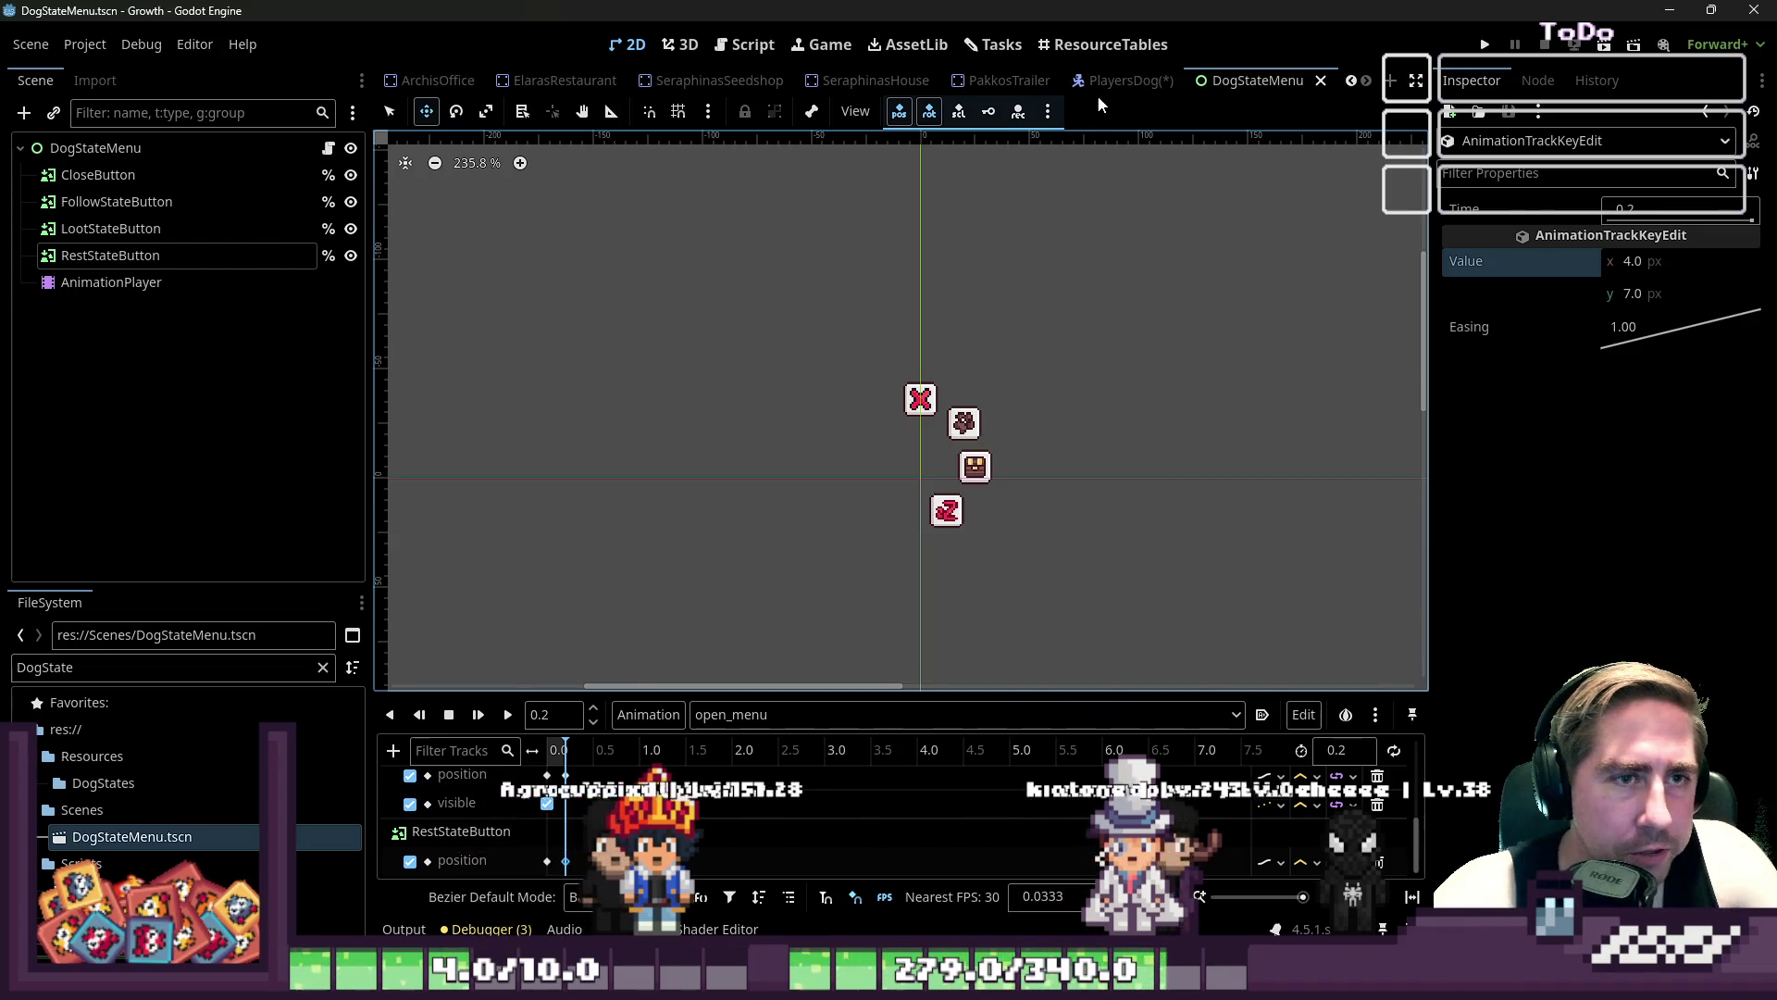
- Switch between scene tabs, ending on the PlayersDog scene
click(1109, 87)
scroll(880, 340, up, 3)
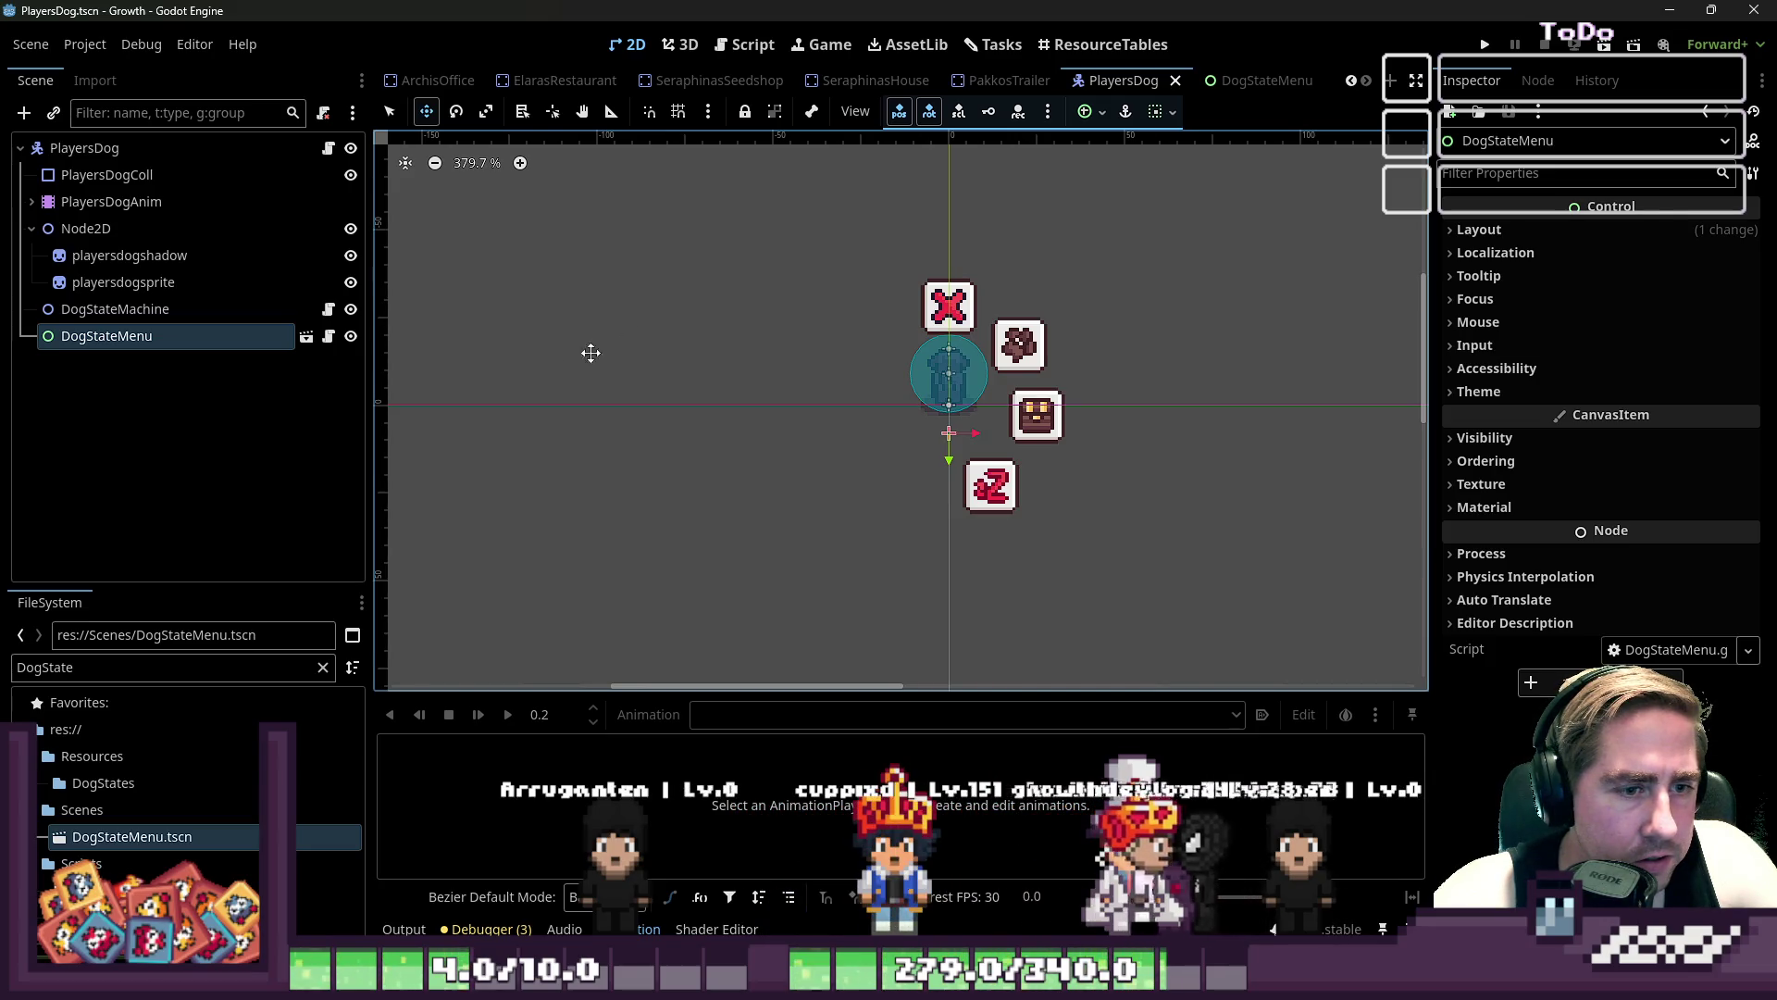
click(1262, 85)
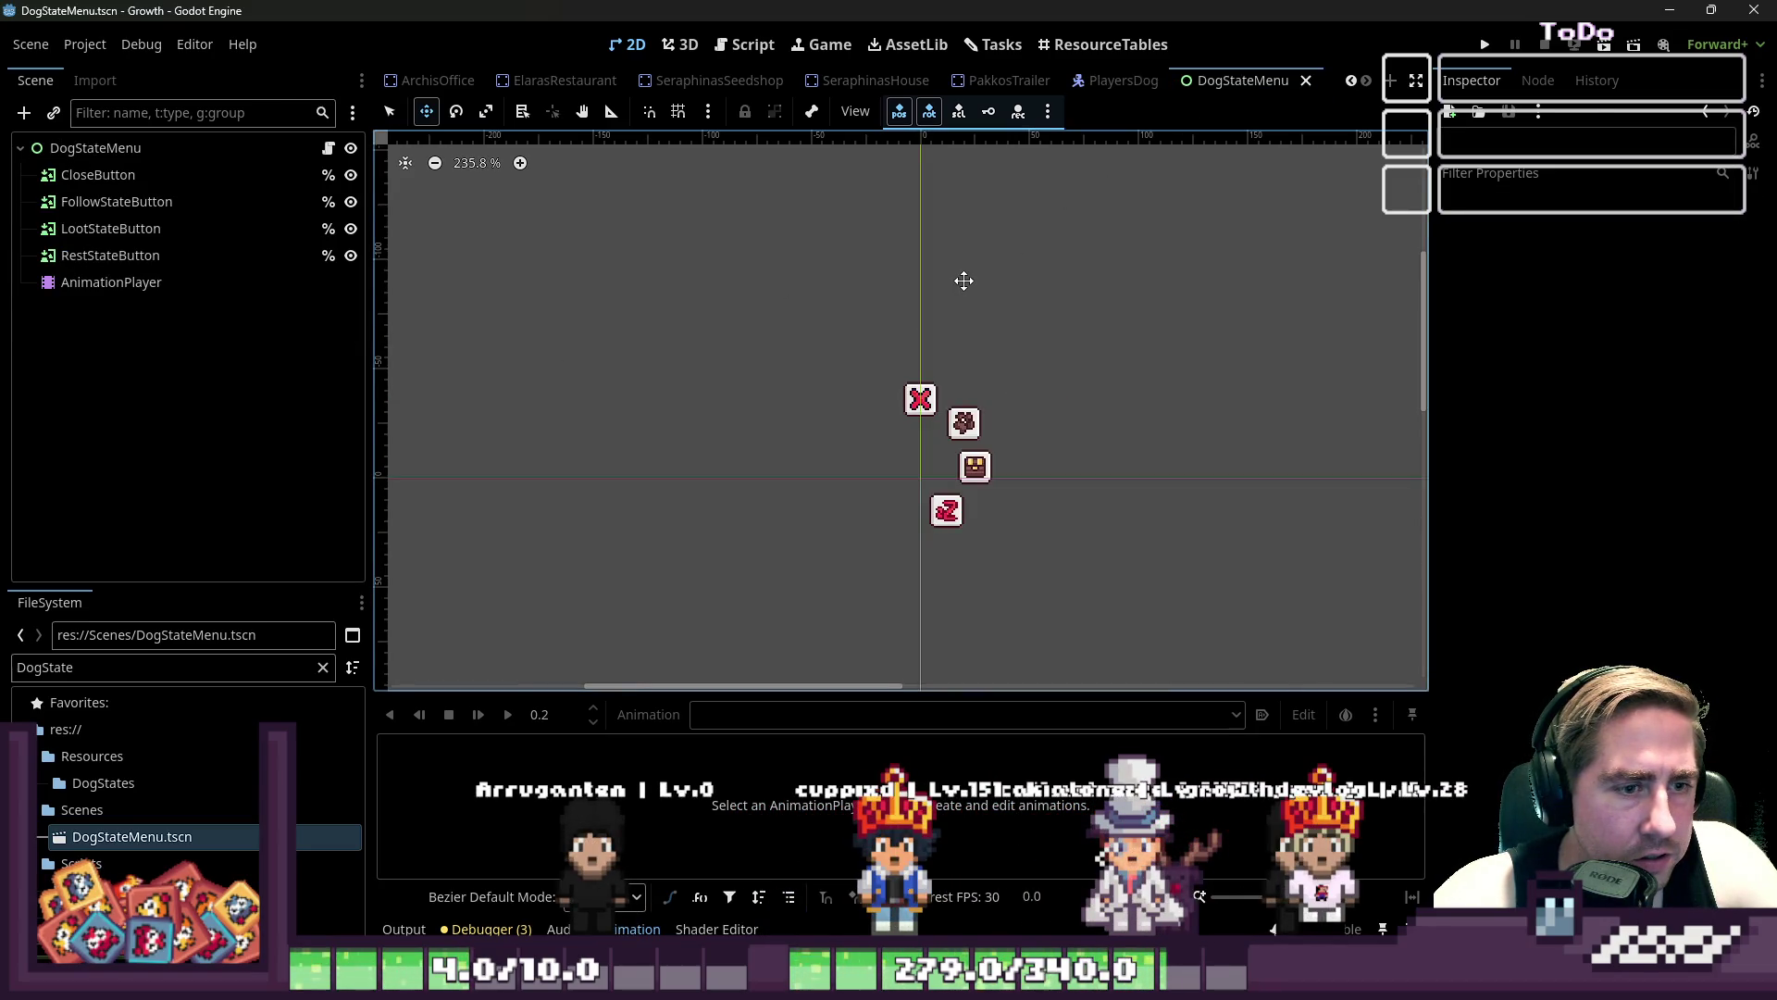
click(1096, 92)
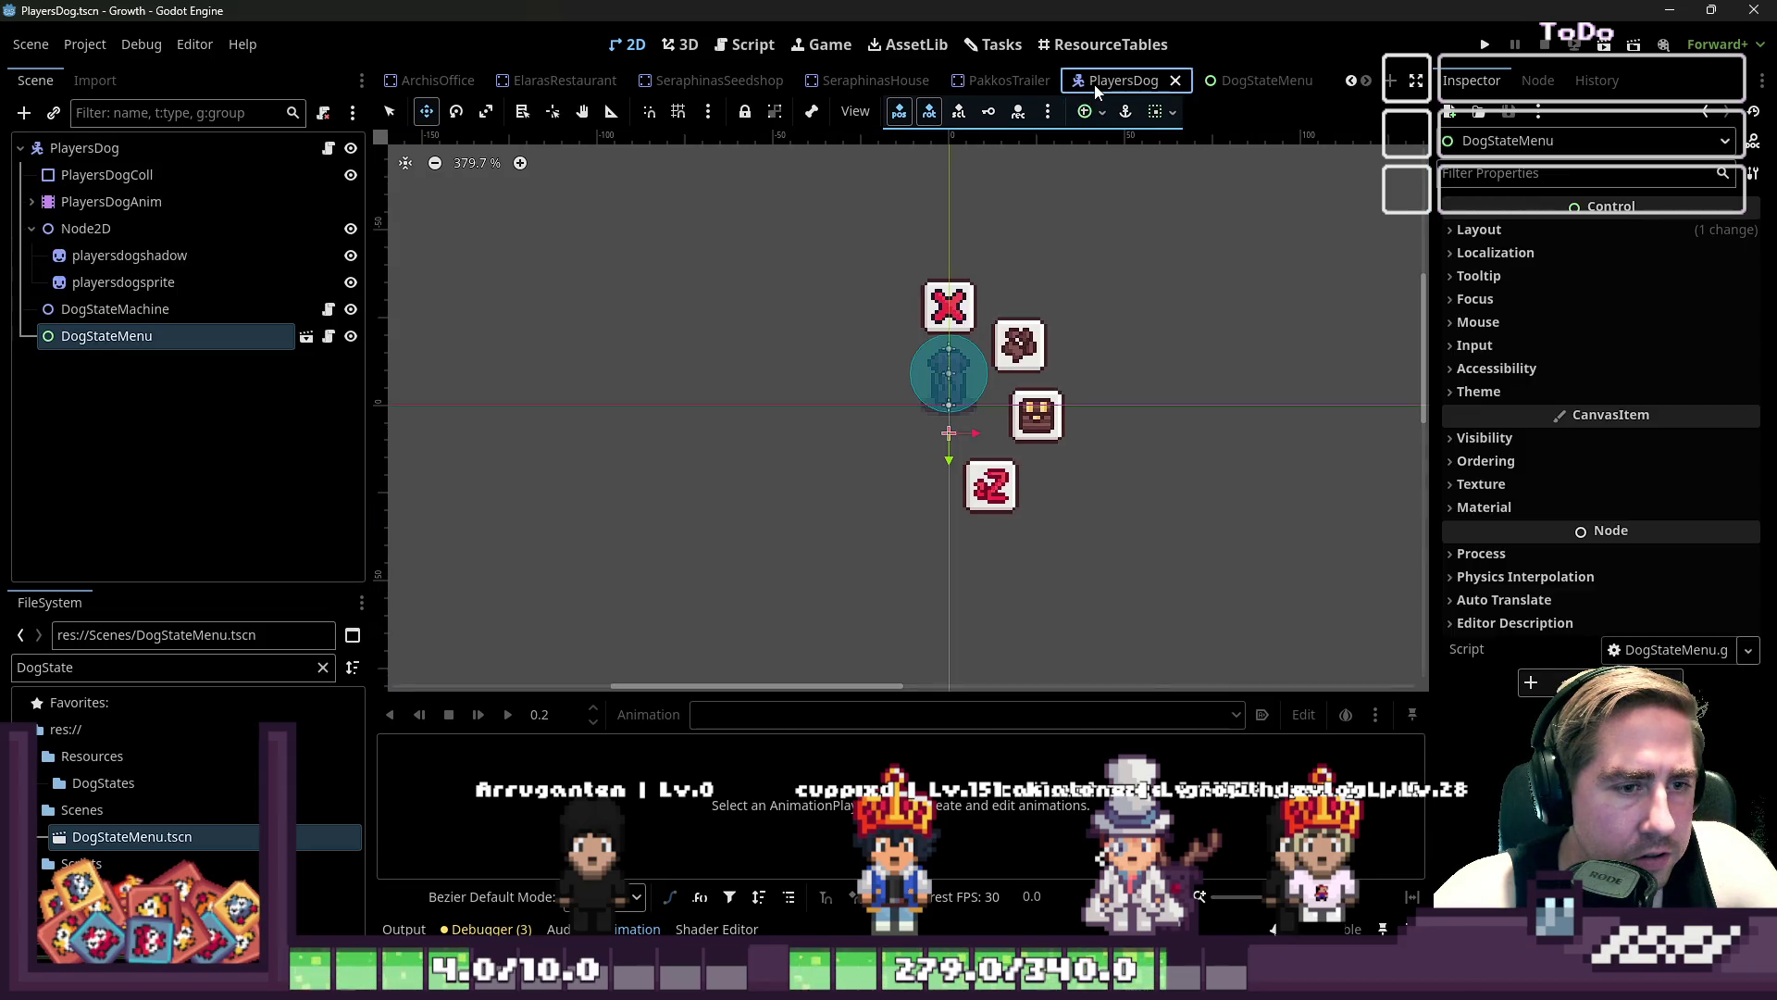
- Delete the DogStateMenu node and re-add DogStateMenu.tscn as a child of PlayersDog
click(184, 315)
click(181, 332)
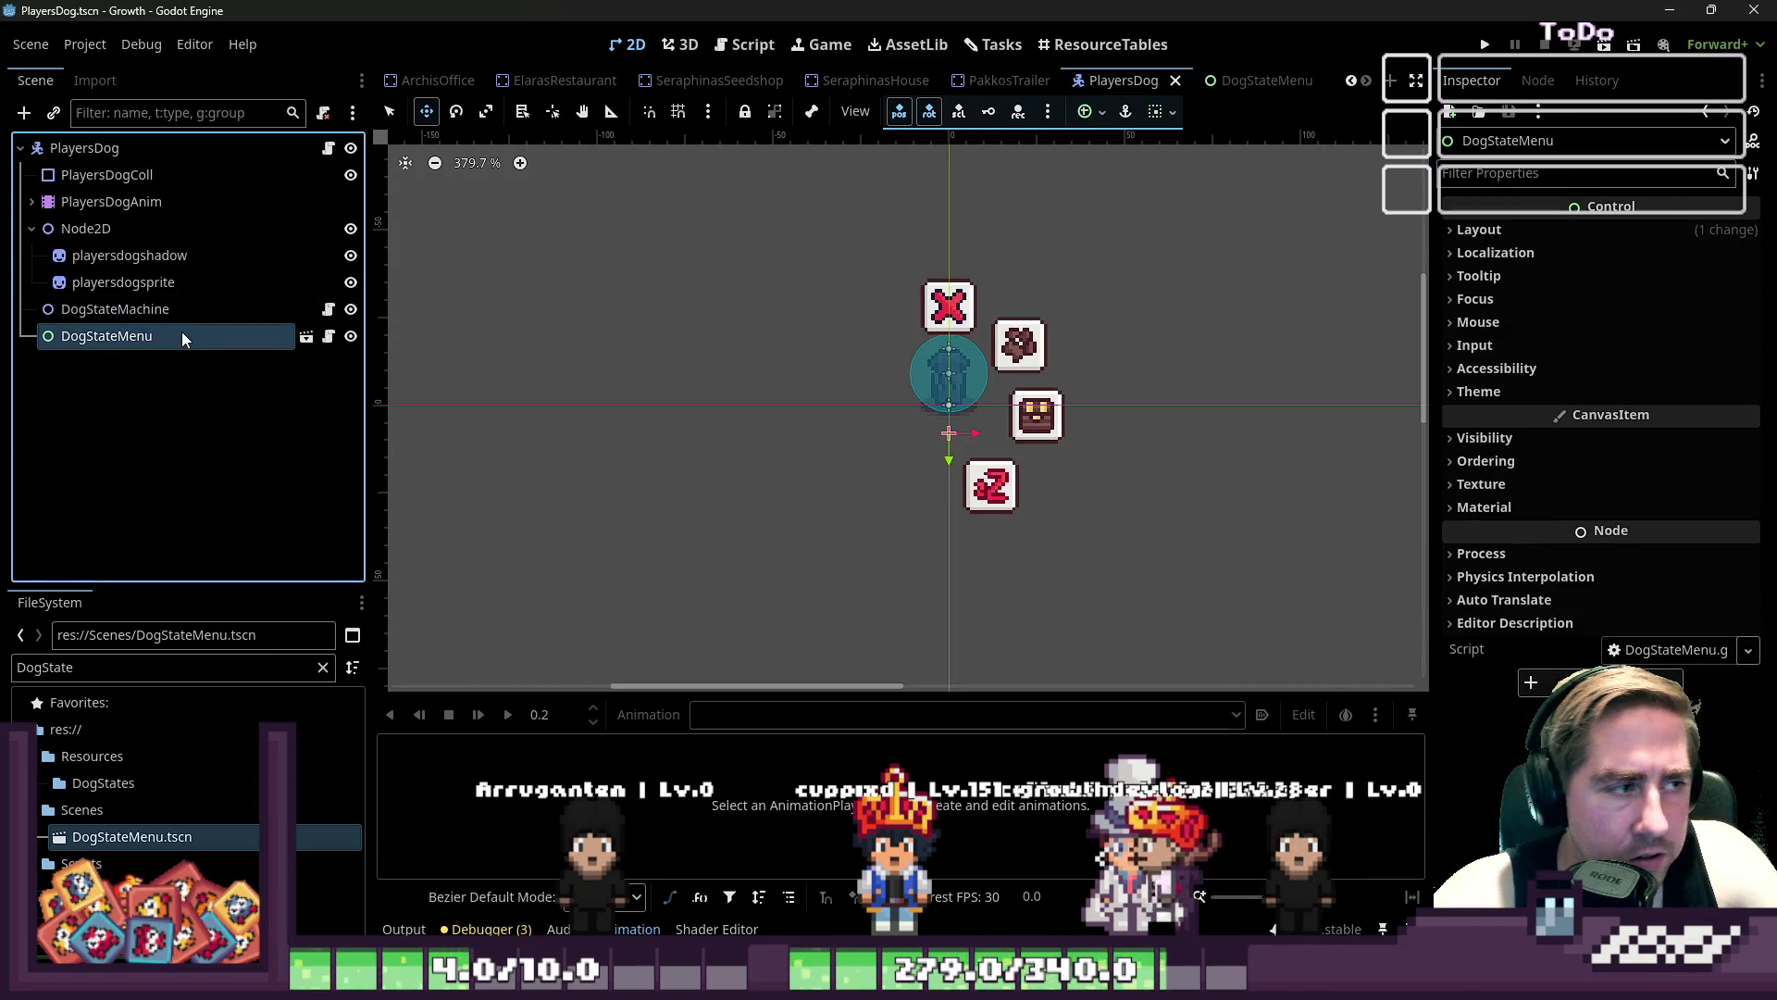
key(Delete)
key(Return)
mouse_move(132, 837)
mouse_down()
mouse_move(198, 385)
mouse_move(137, 157)
mouse_up()
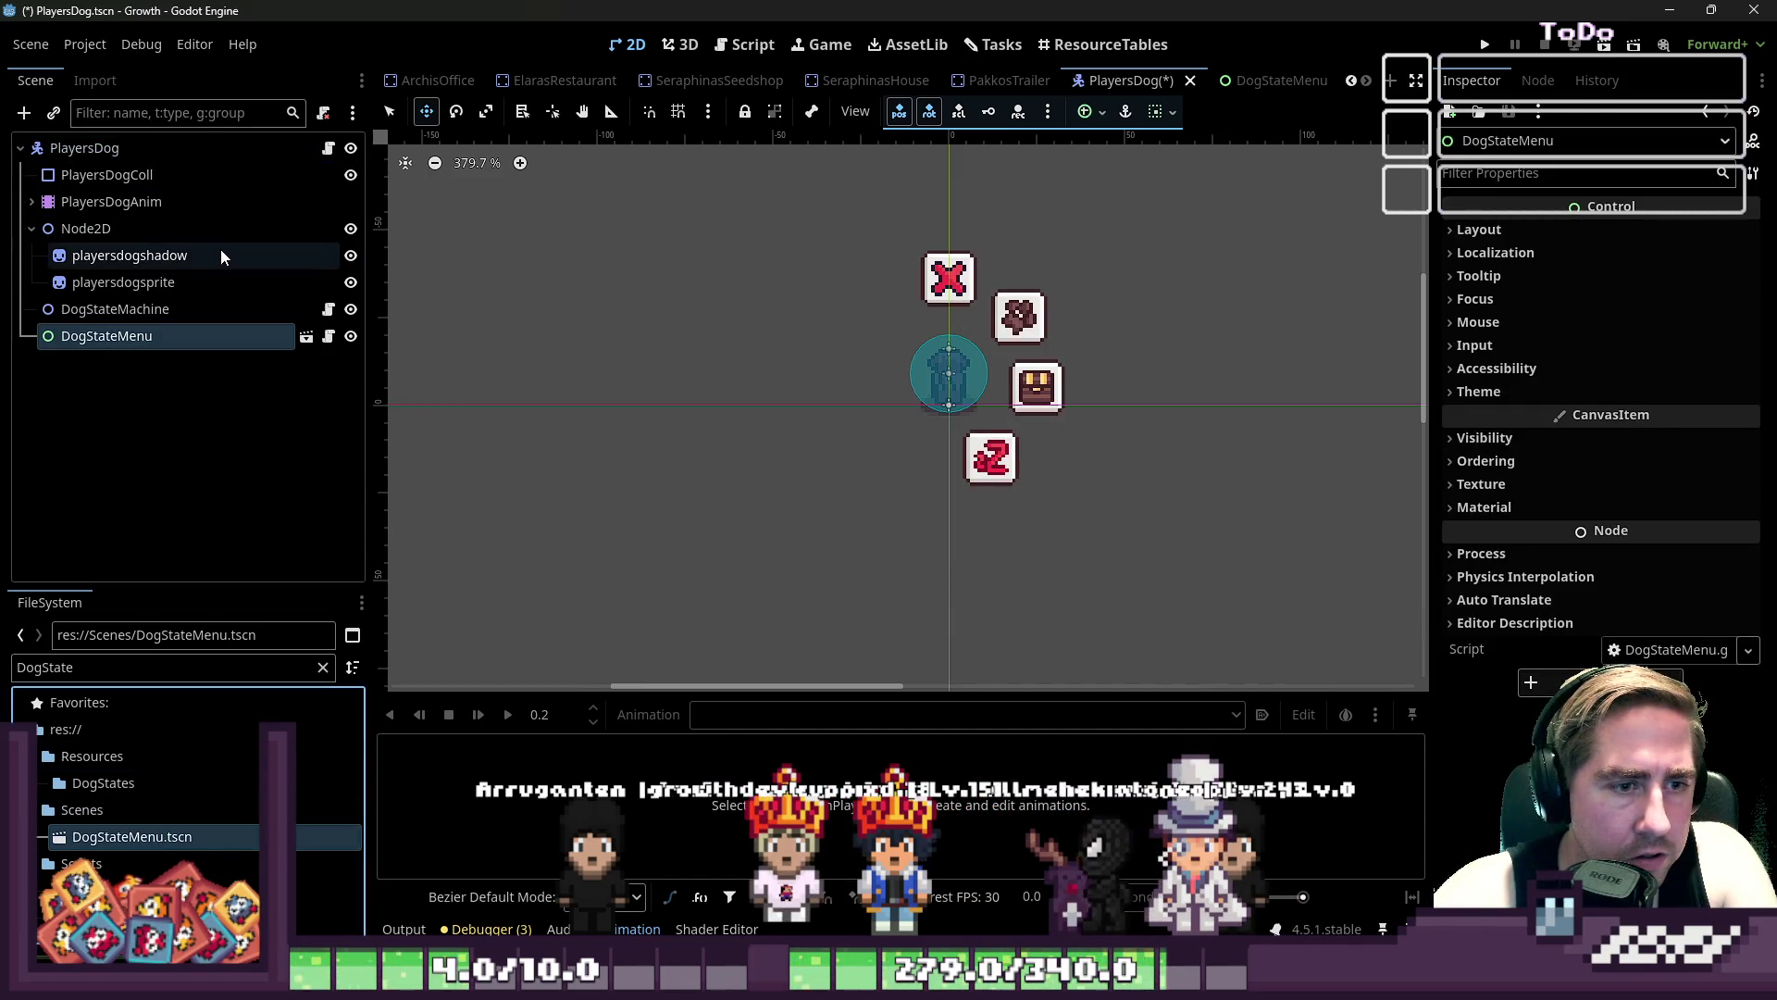
scroll(882, 469, down, 1)
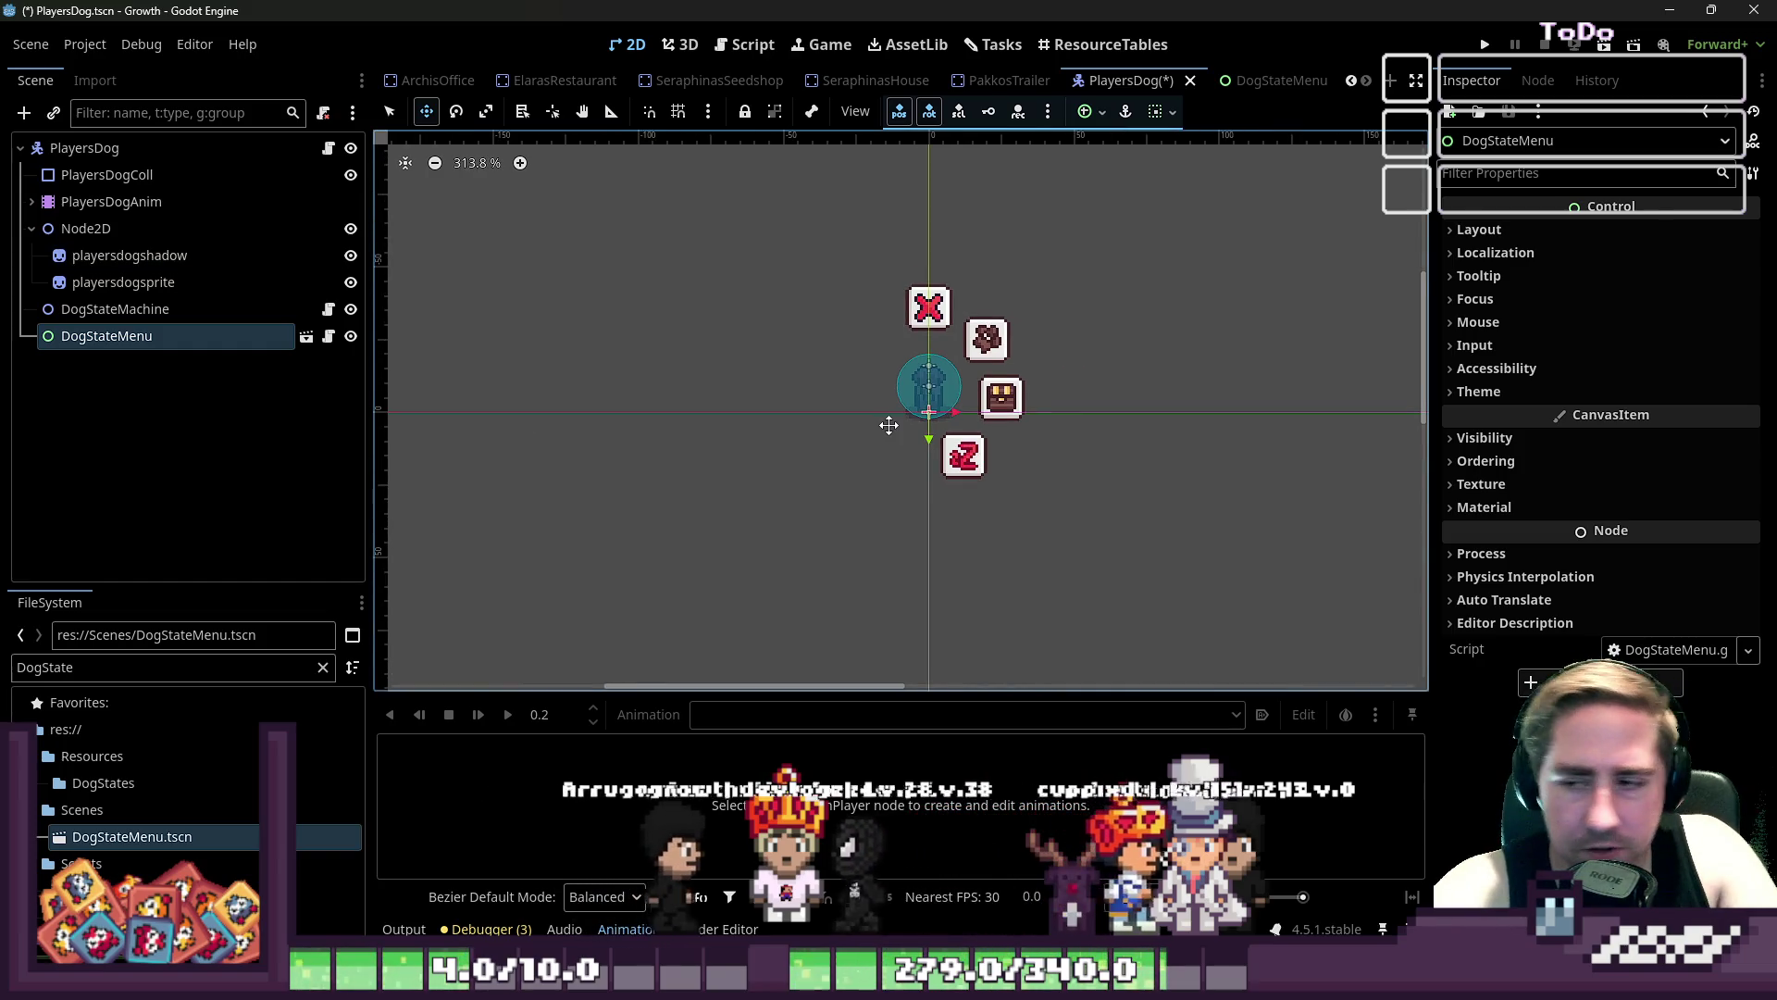
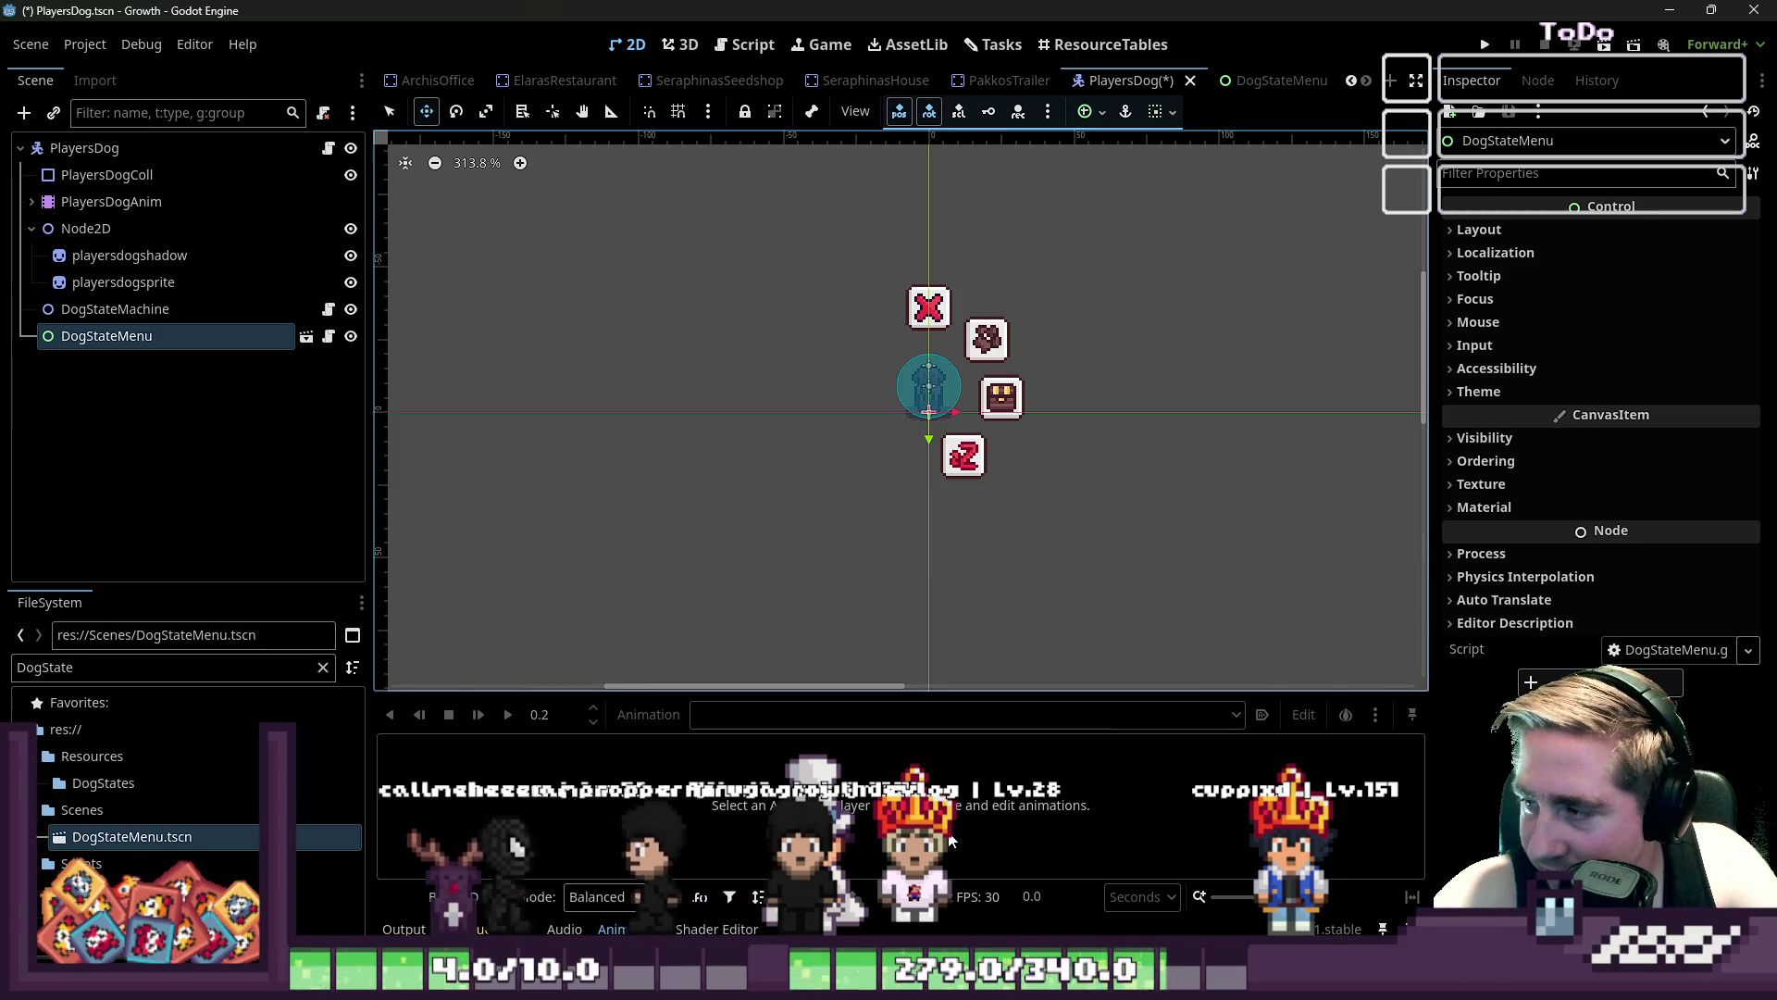
- Delete the DogStateMenu instance from the PlayersDog scene, then open the PlayersDog.gd script
scroll(888, 365, up, 4)
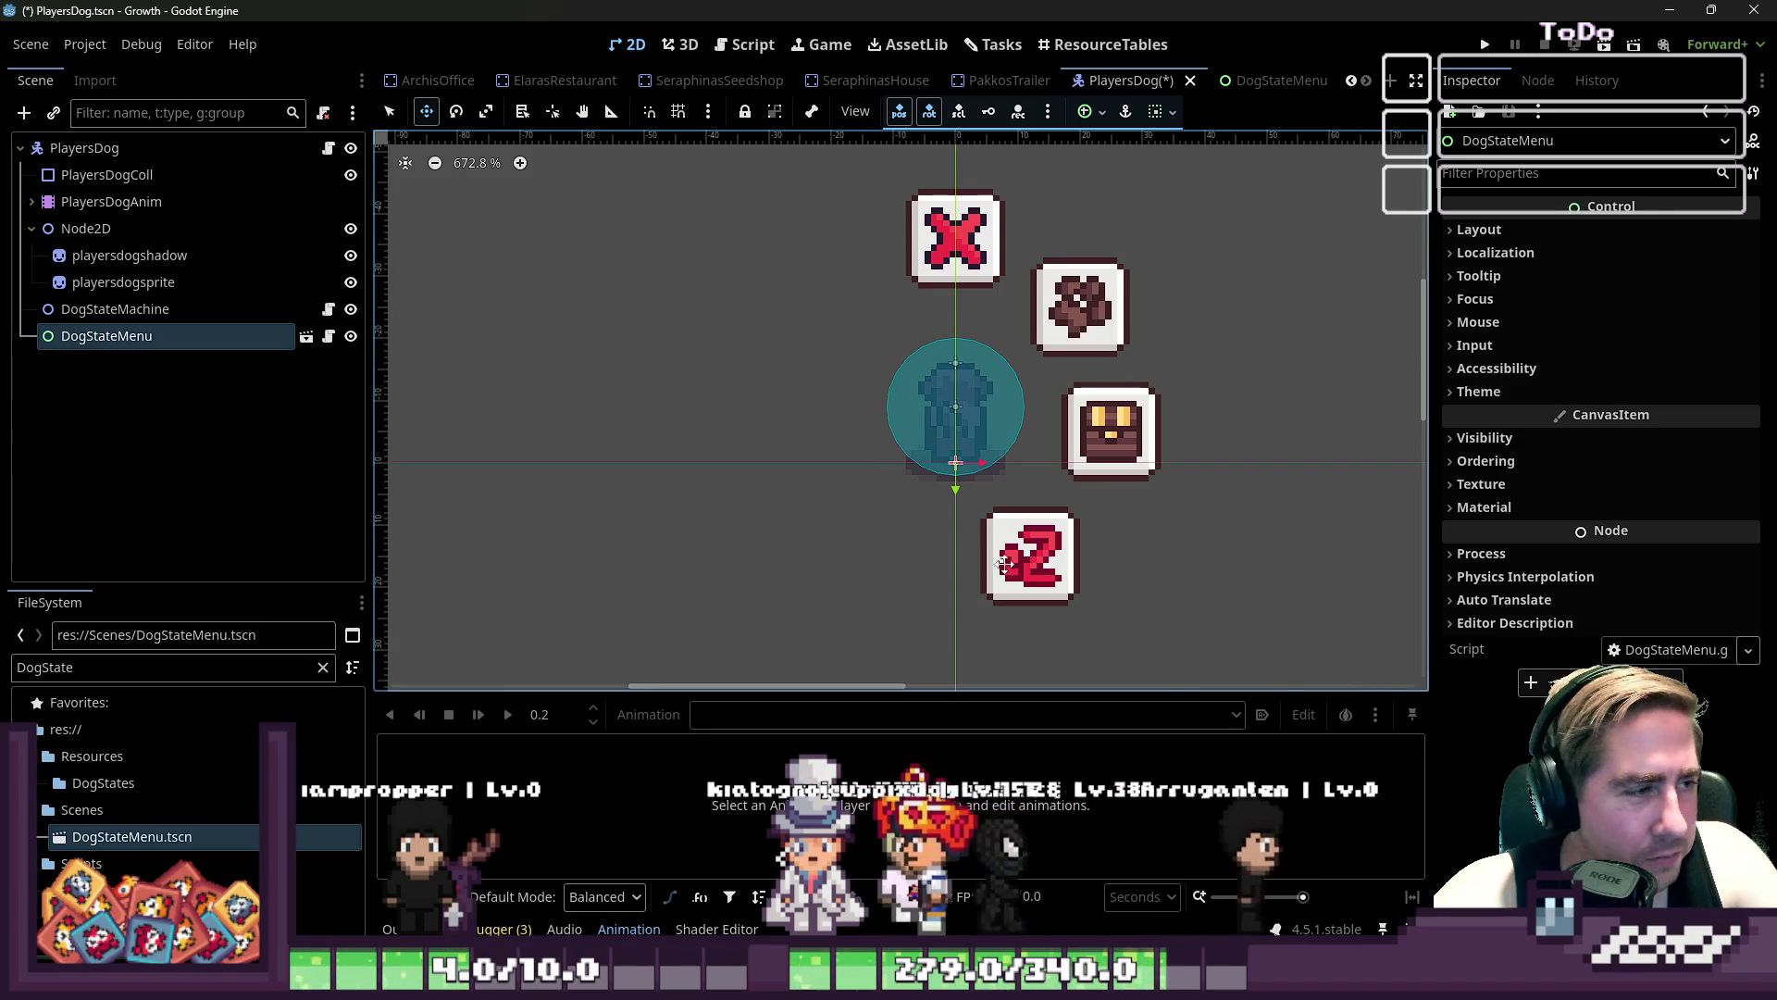
scroll(977, 361, down, 5)
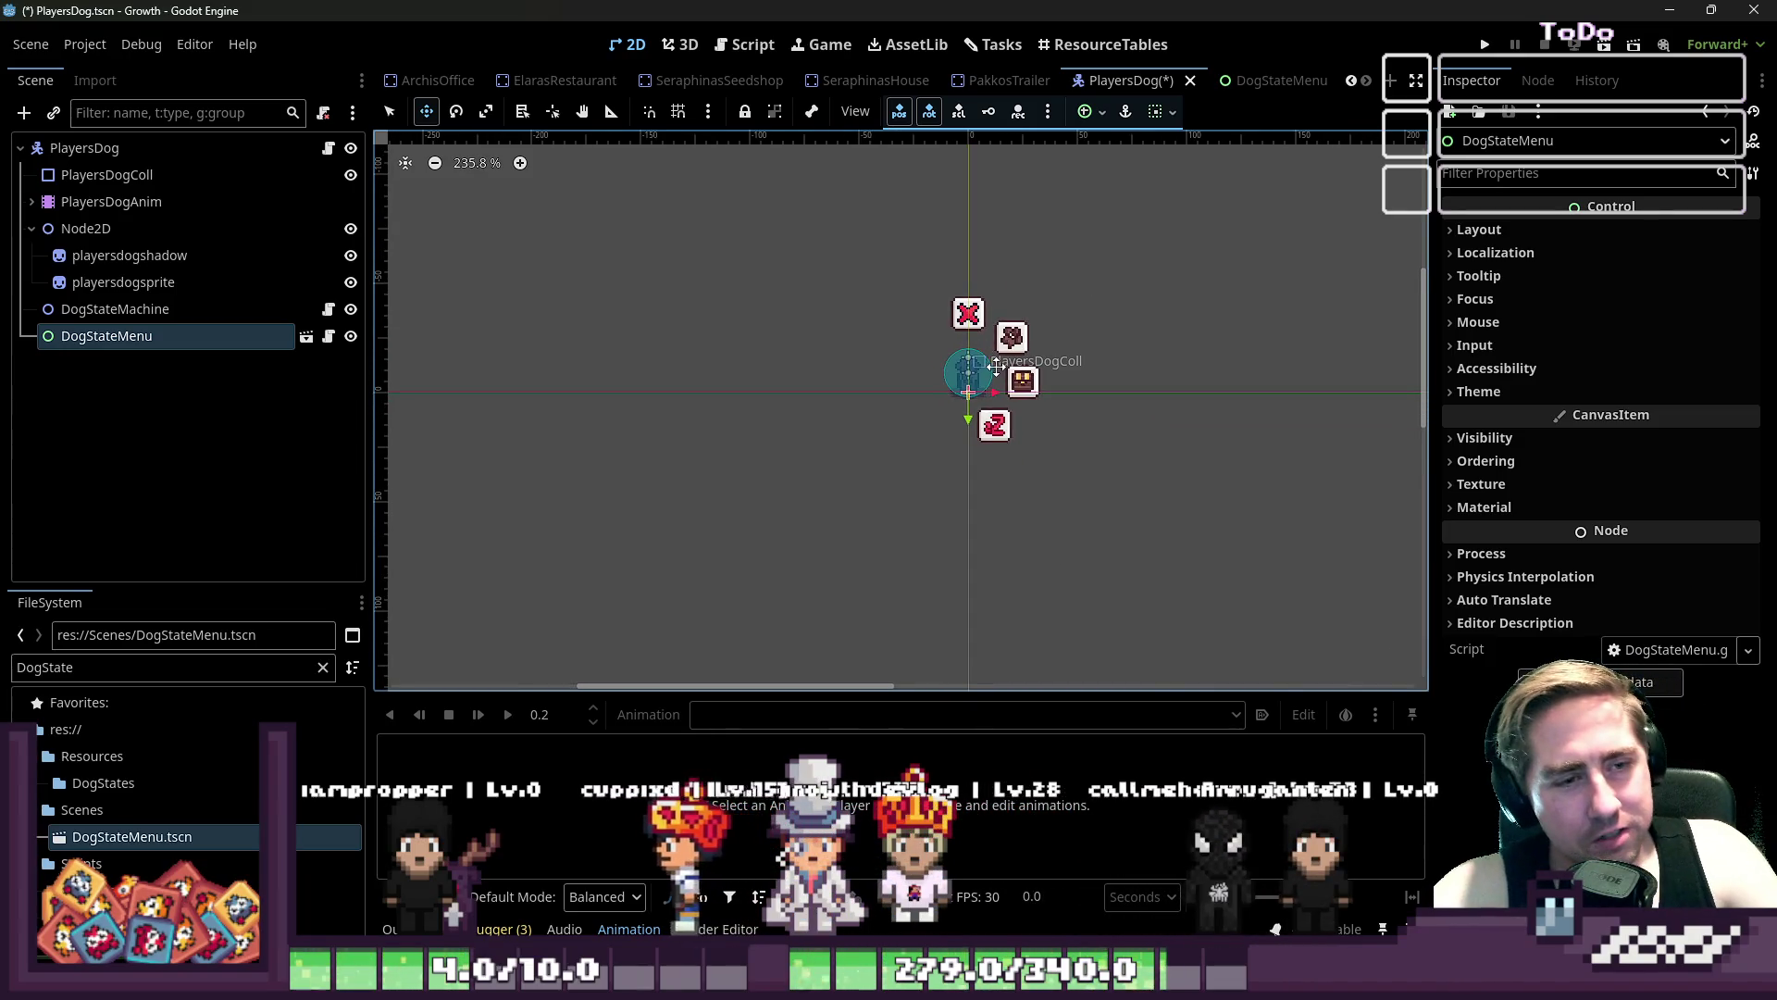
scroll(995, 366, up, 2)
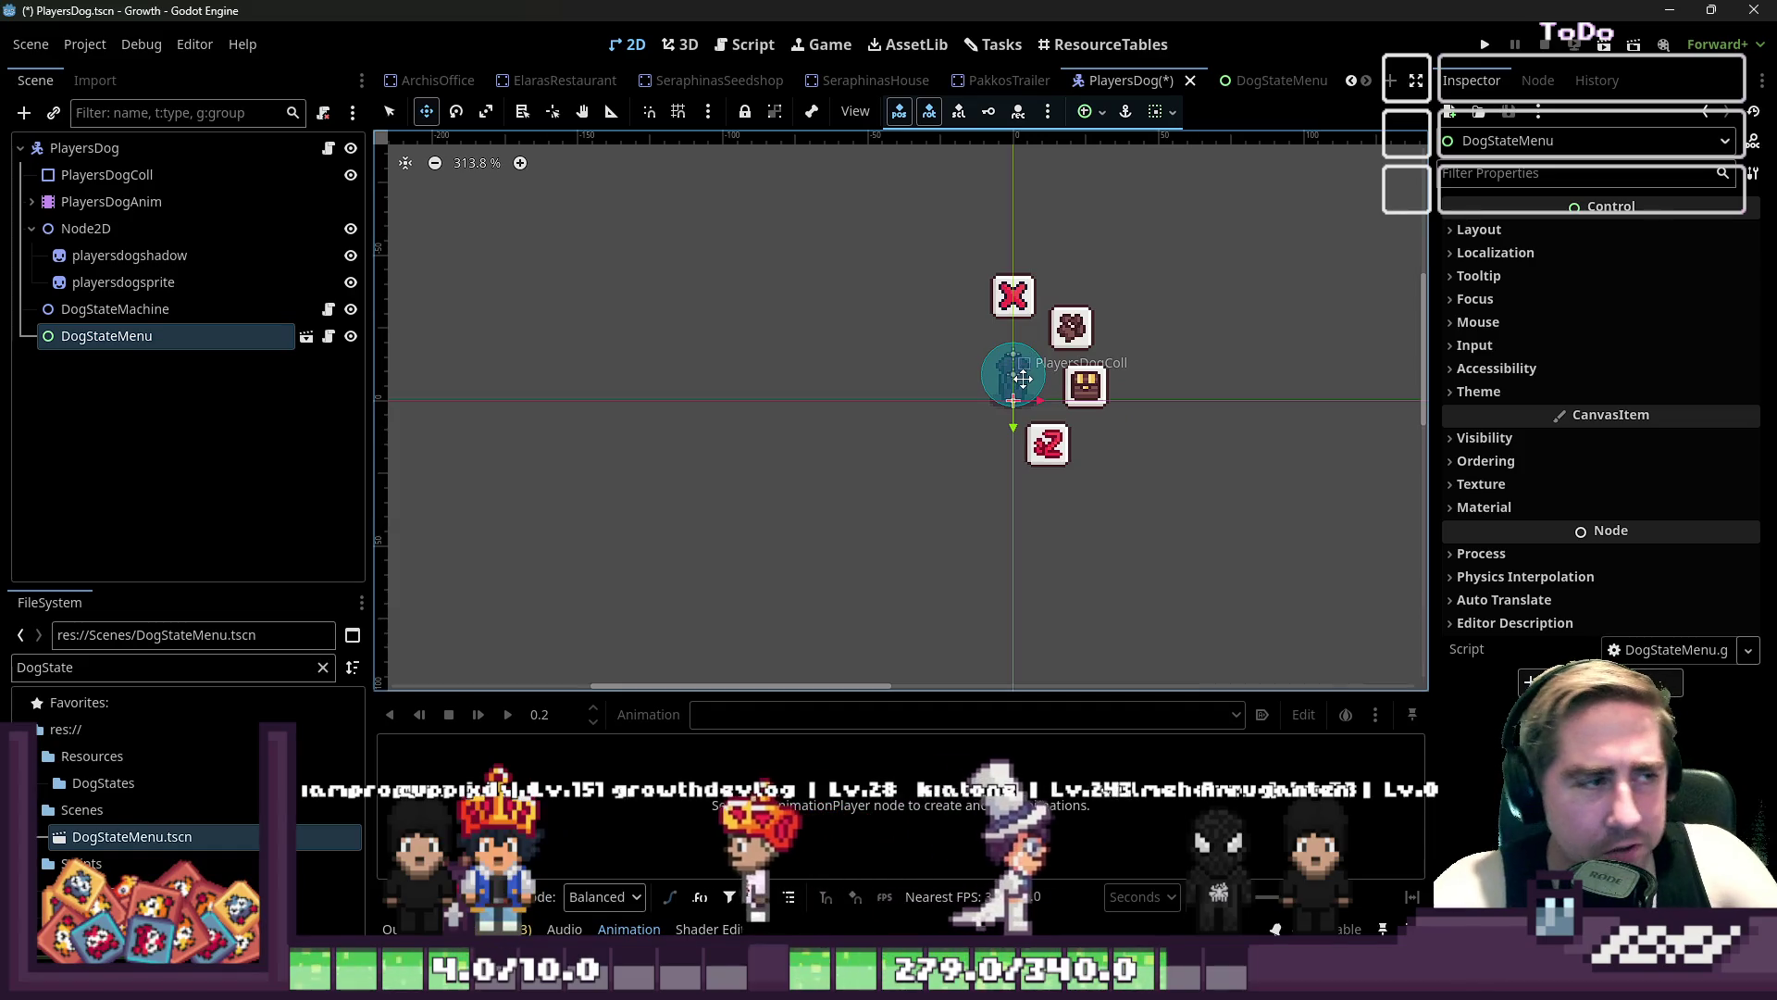
click(179, 302)
click(178, 330)
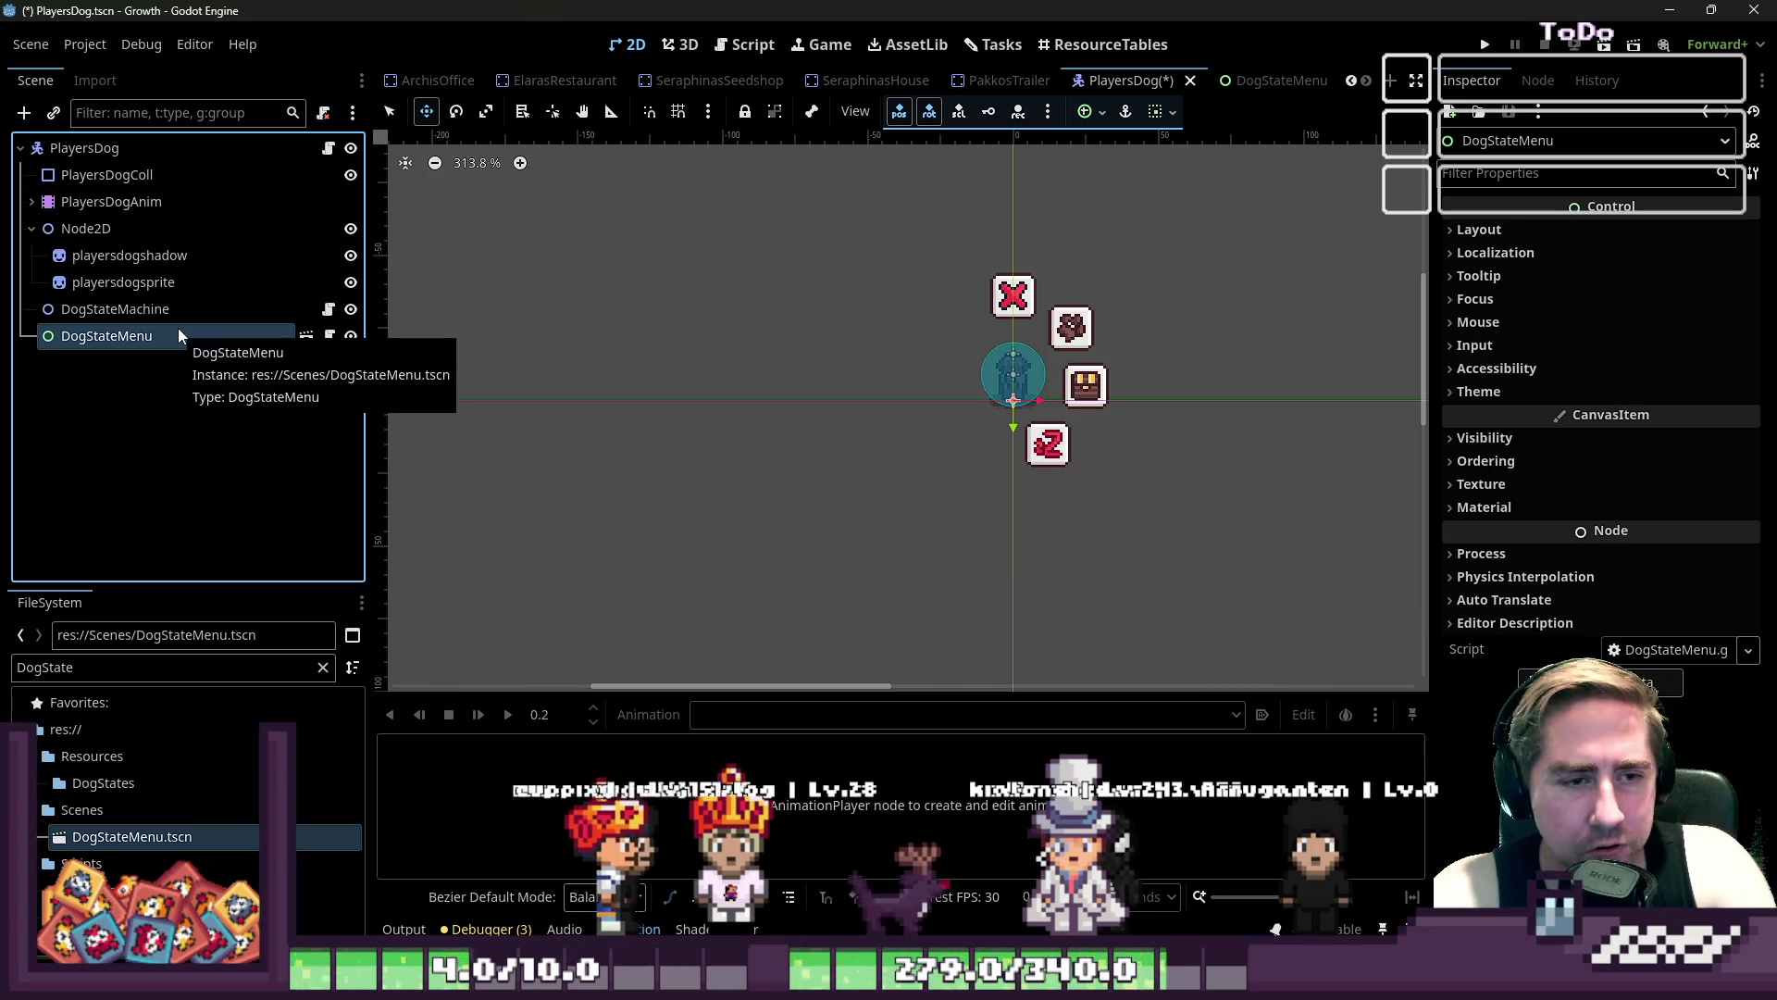
key(Delete)
key(Return)
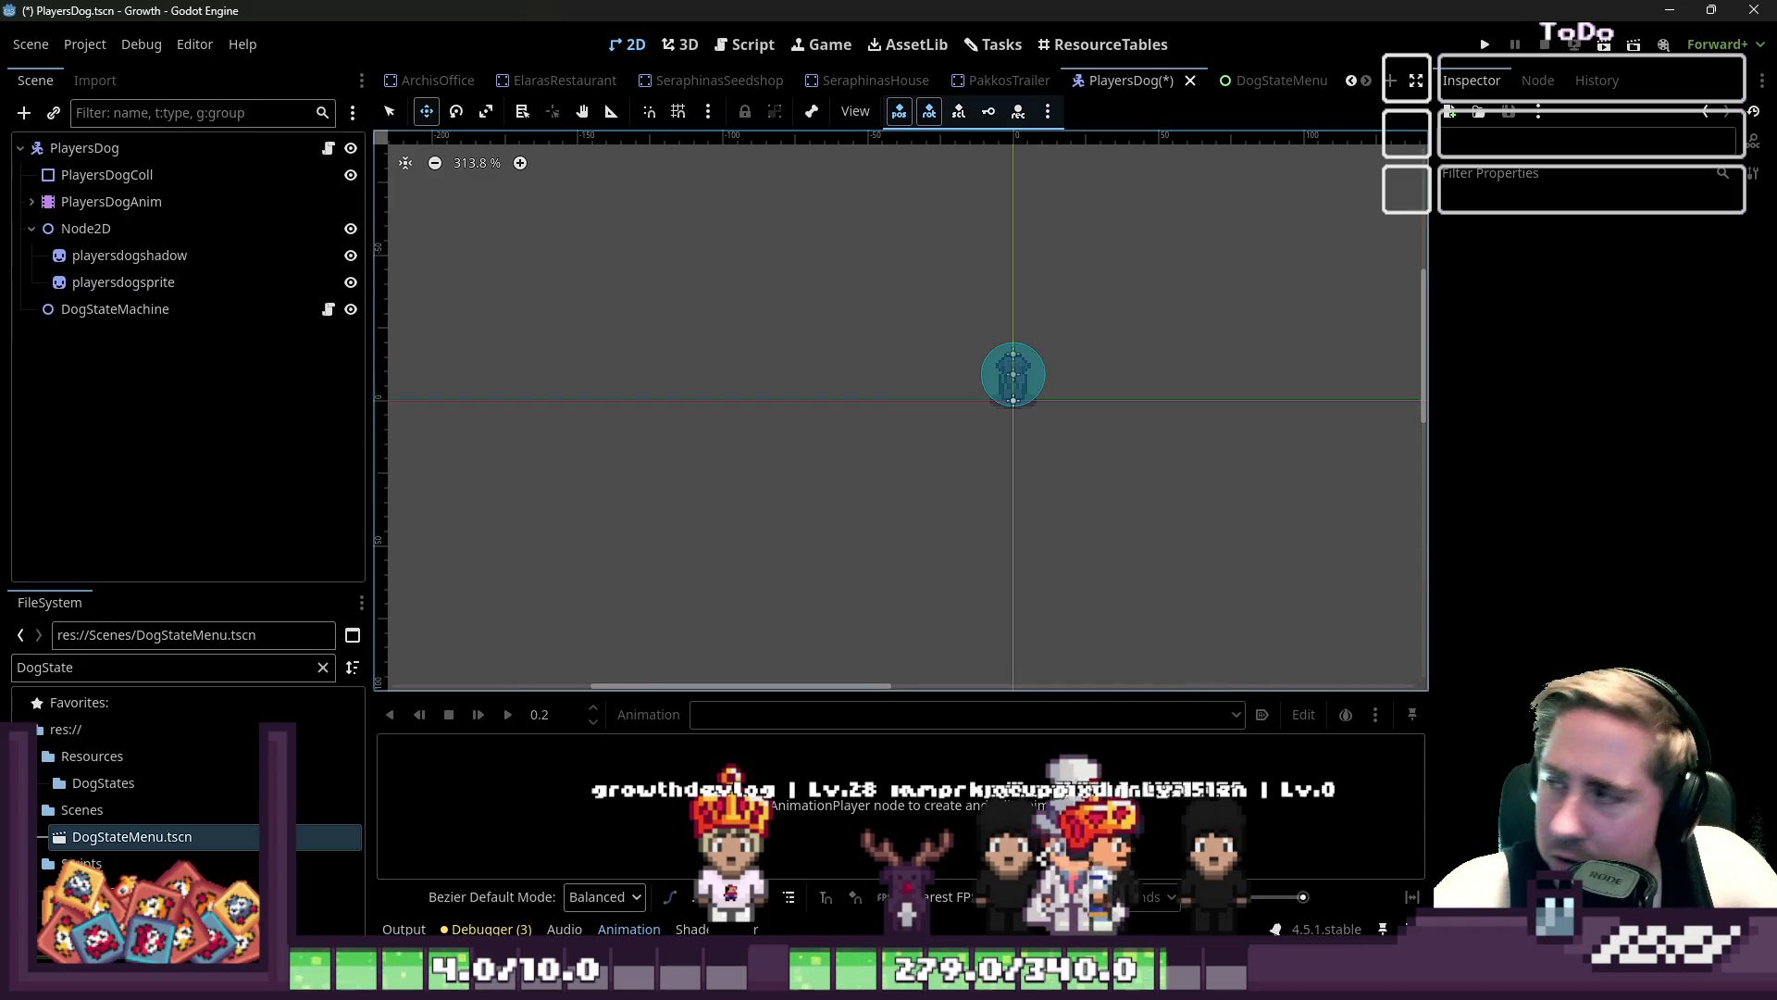
click(329, 148)
- Review PlayersDog.gd, expanding and re-collapsing _process and checking the current_state line
click(823, 615)
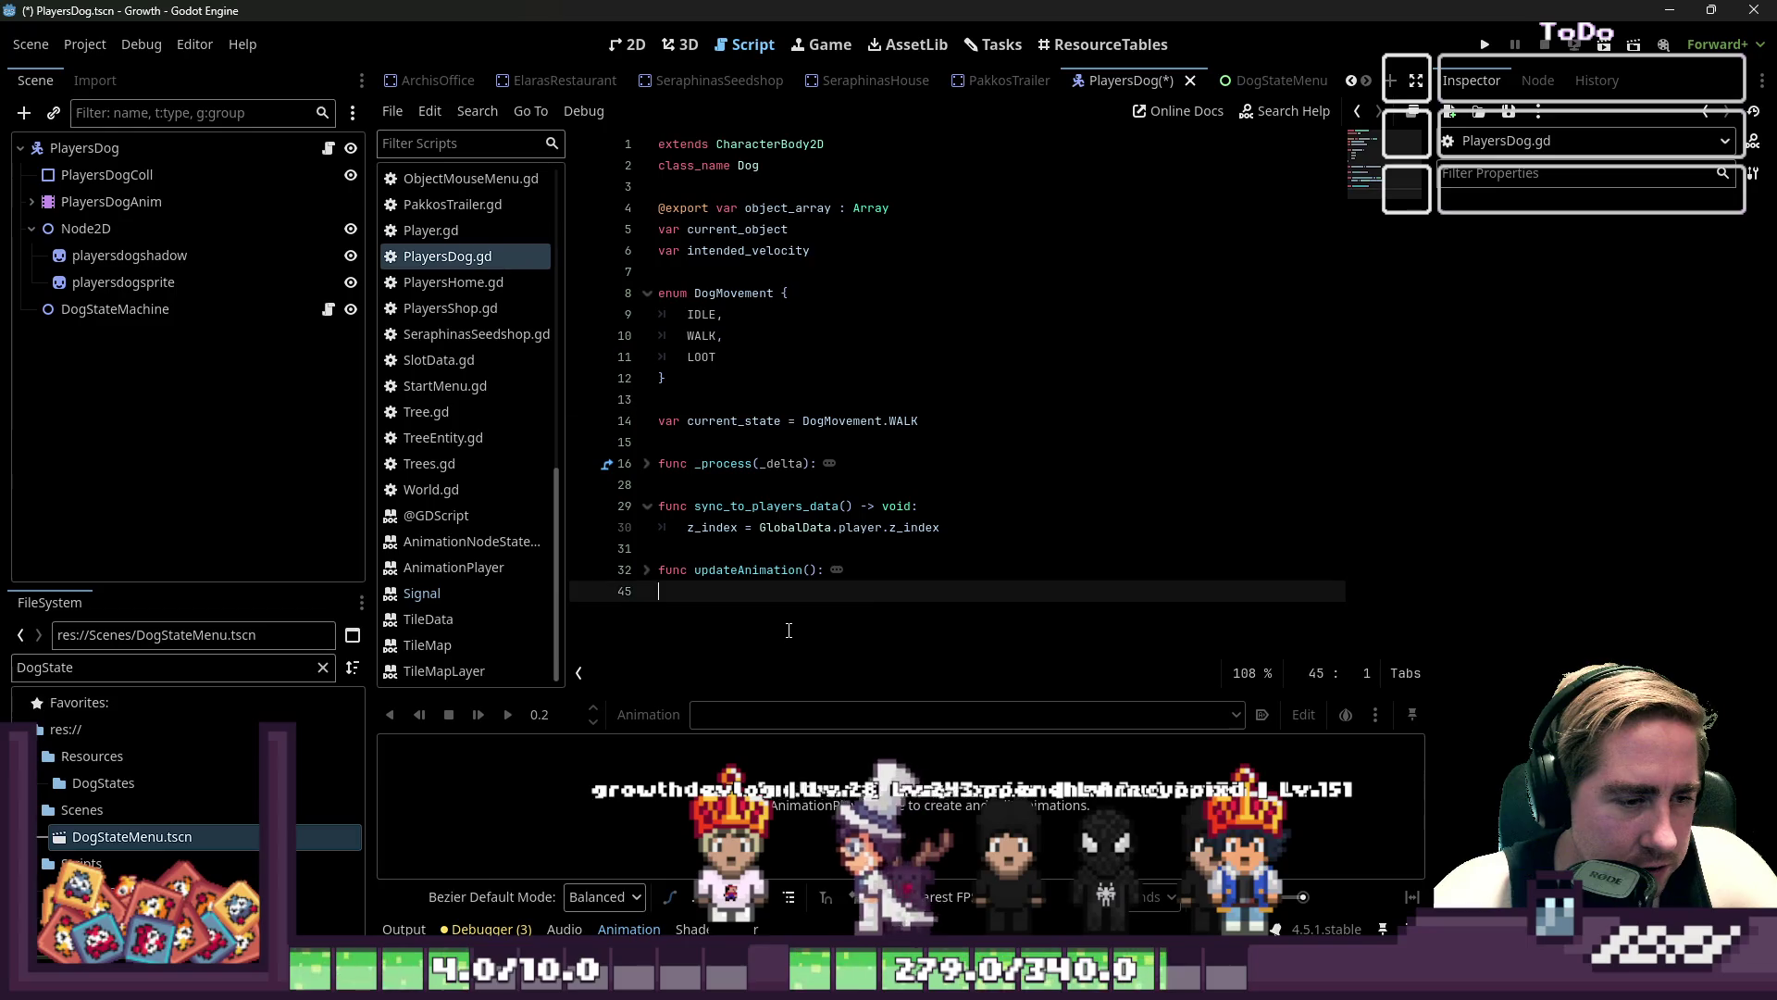
click(706, 278)
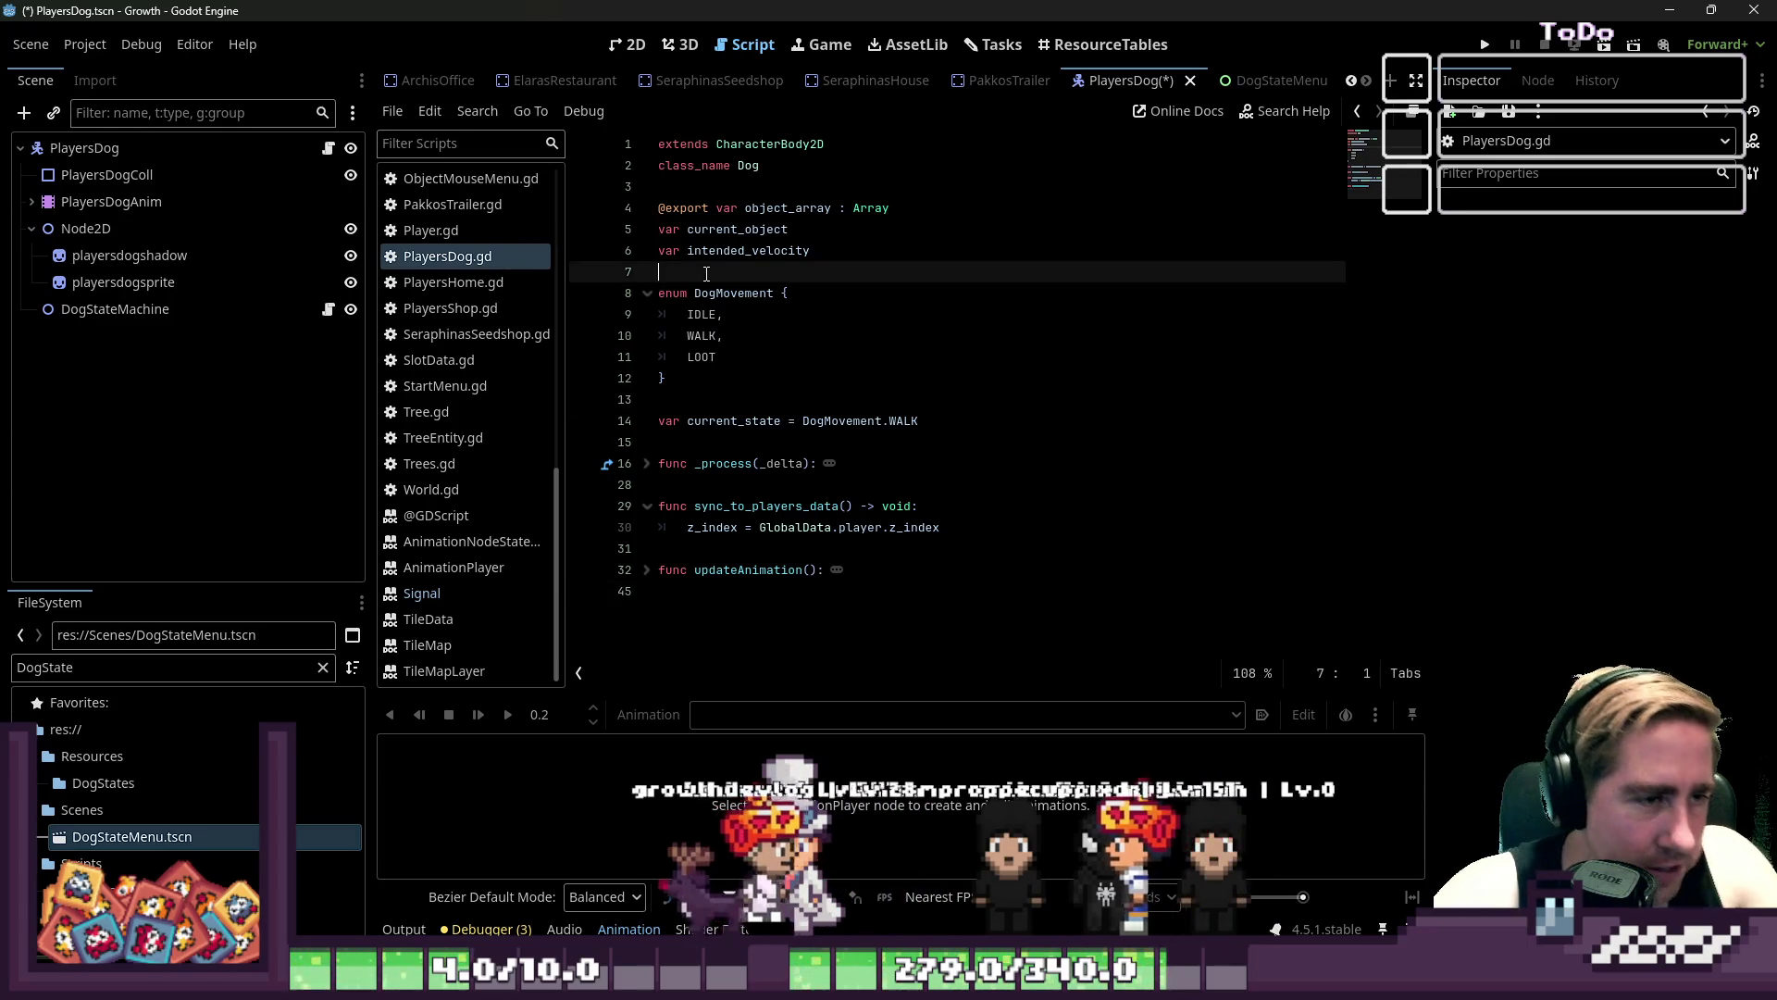
click(648, 466)
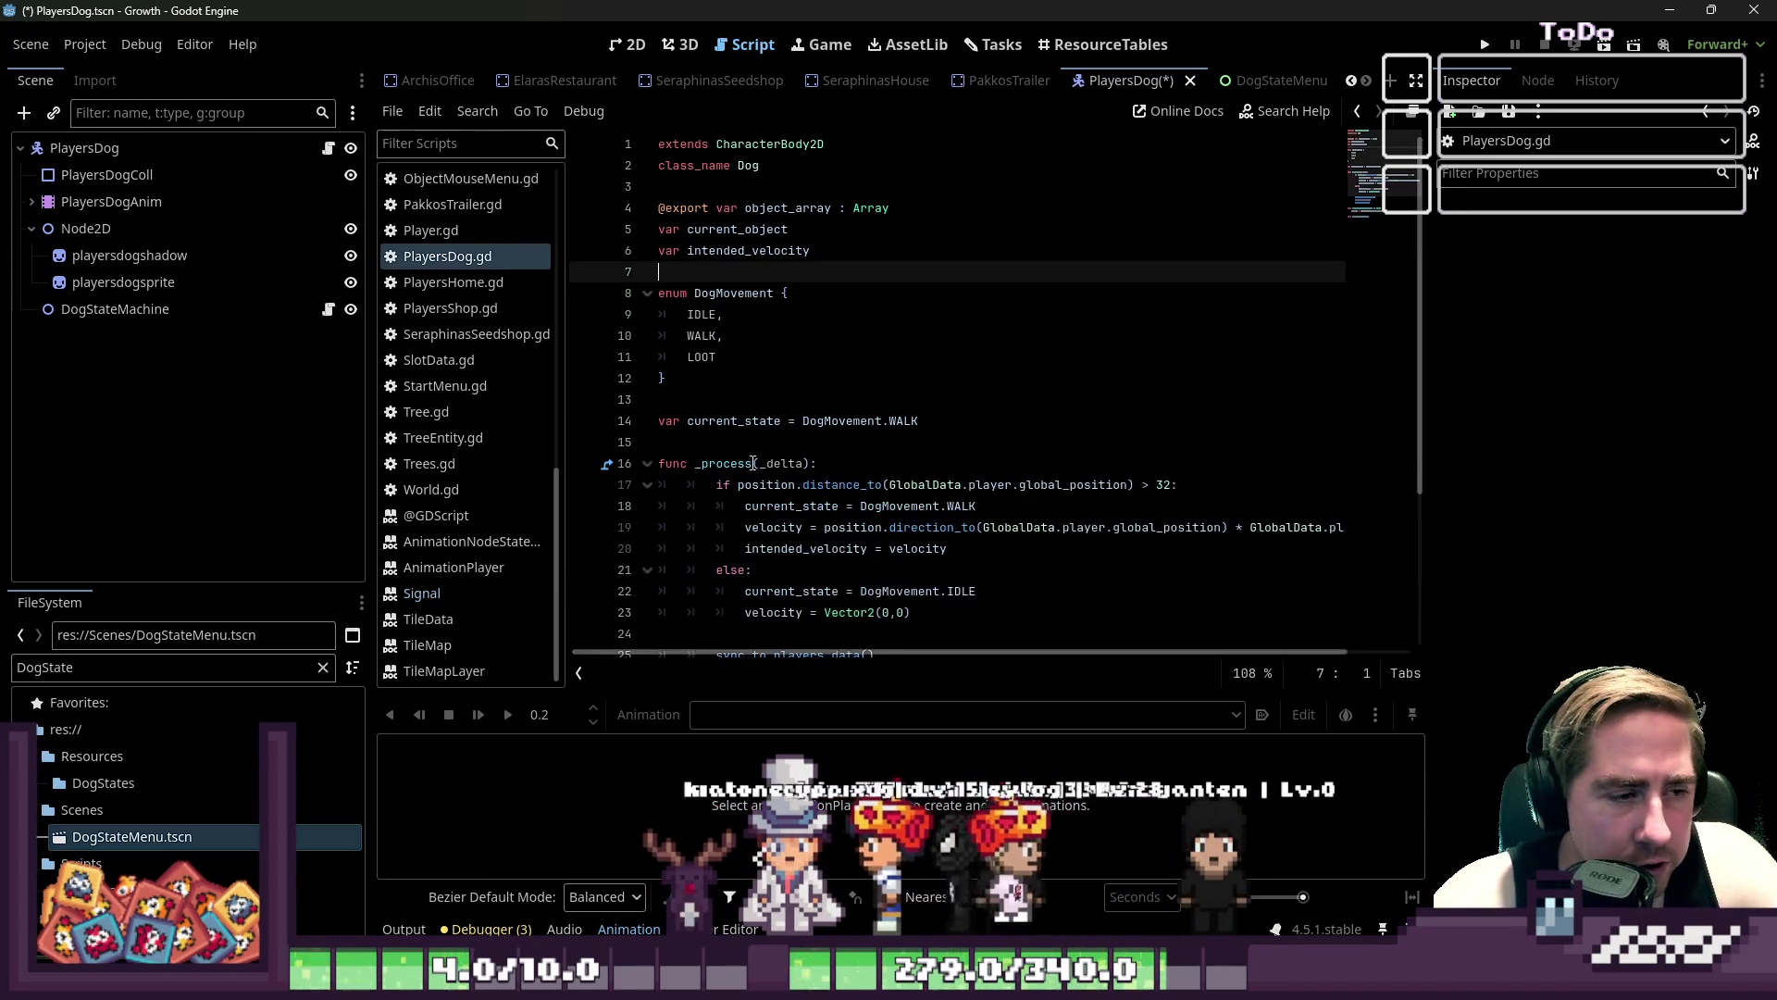
scroll(652, 417, down, 3)
click(648, 274)
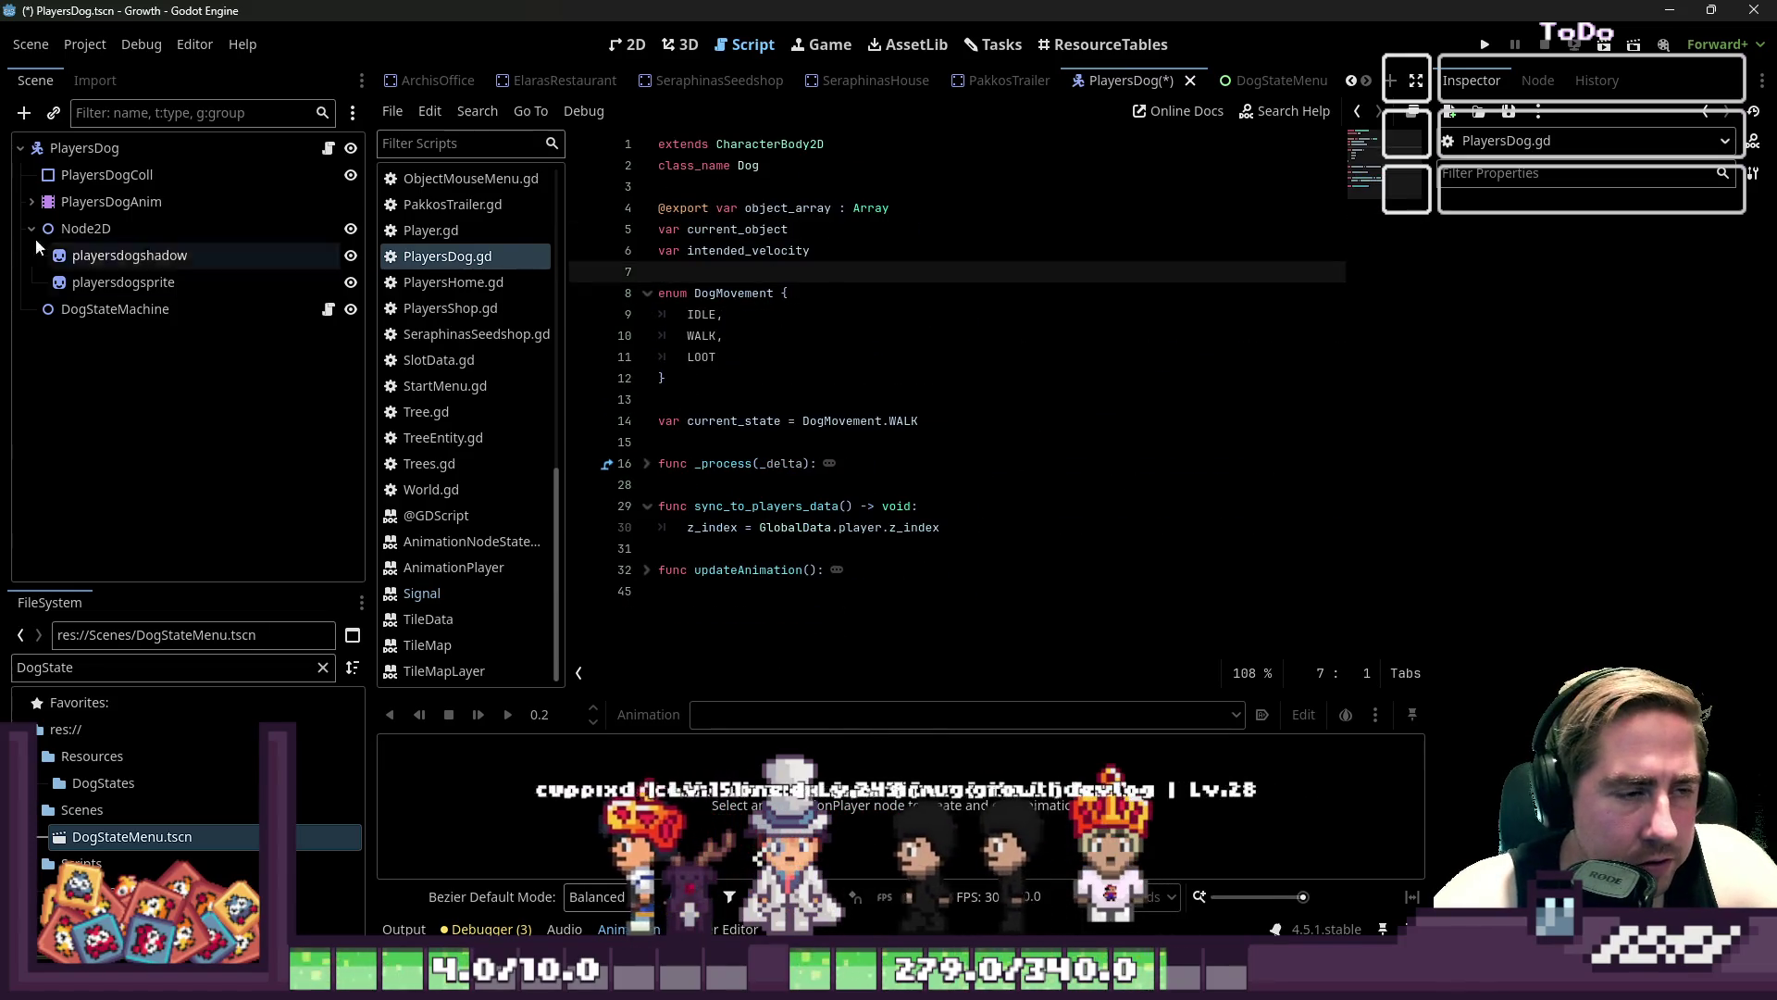
click(734, 408)
drag(733, 442, 732, 429)
click(729, 442)
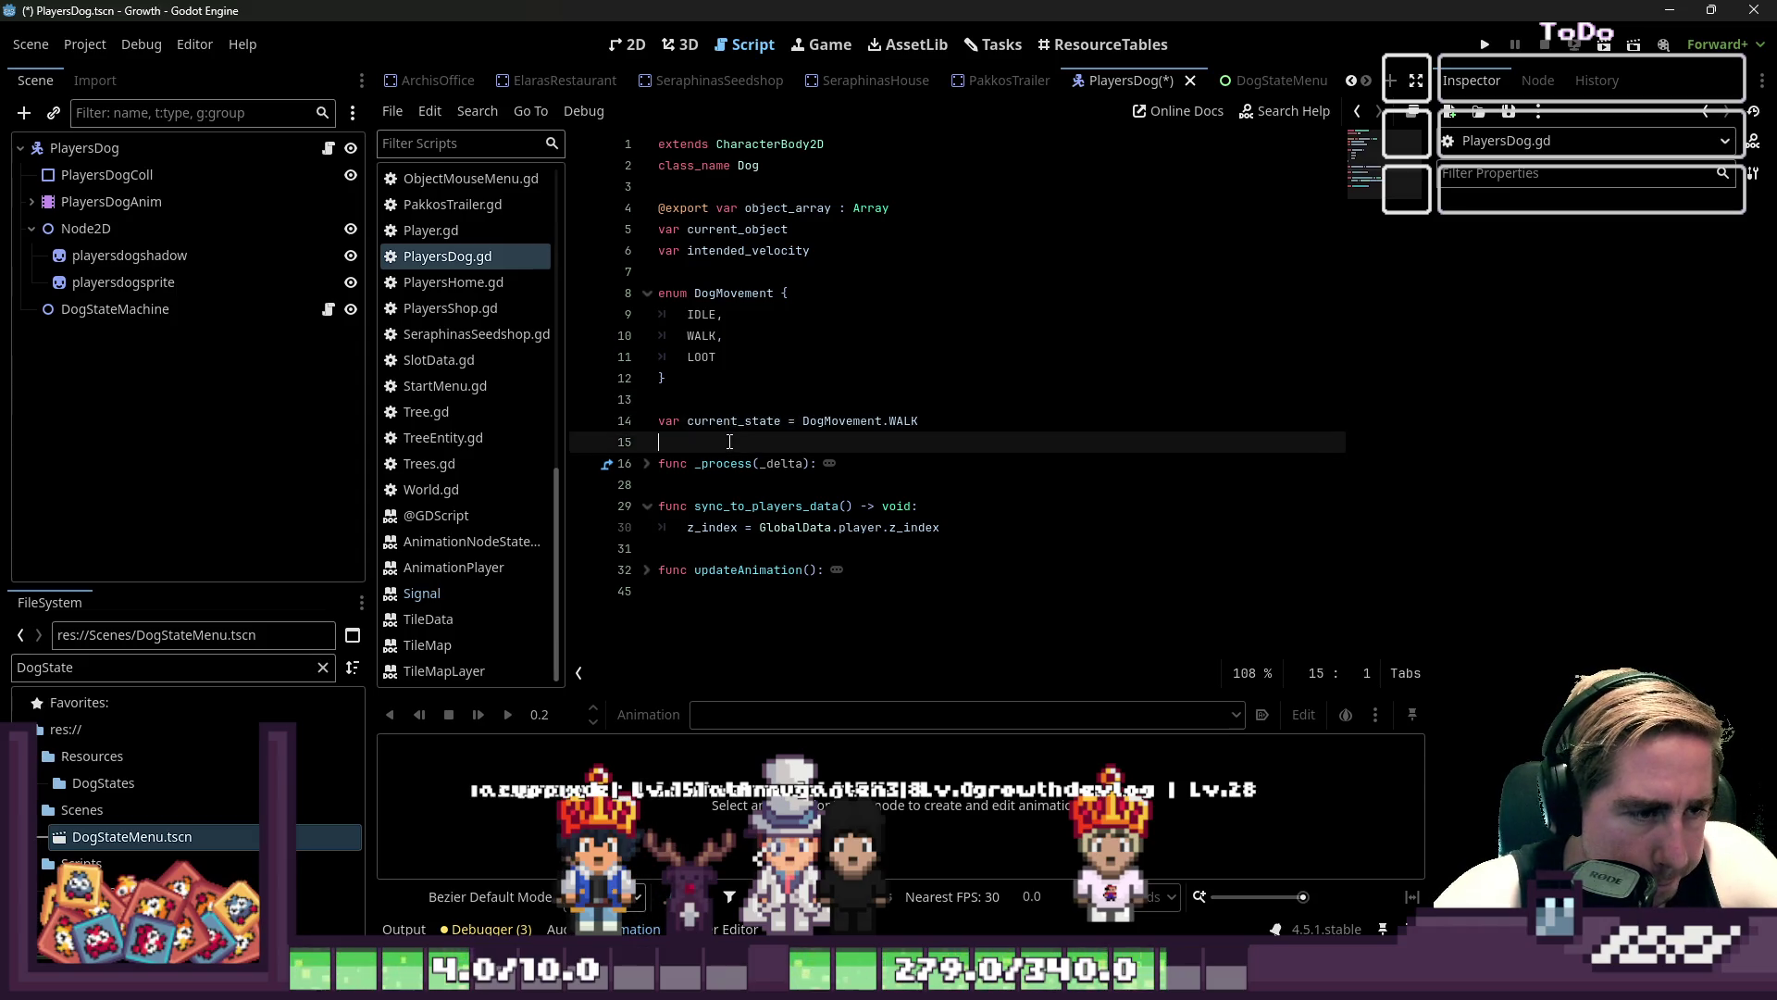
click(685, 590)
click(701, 250)
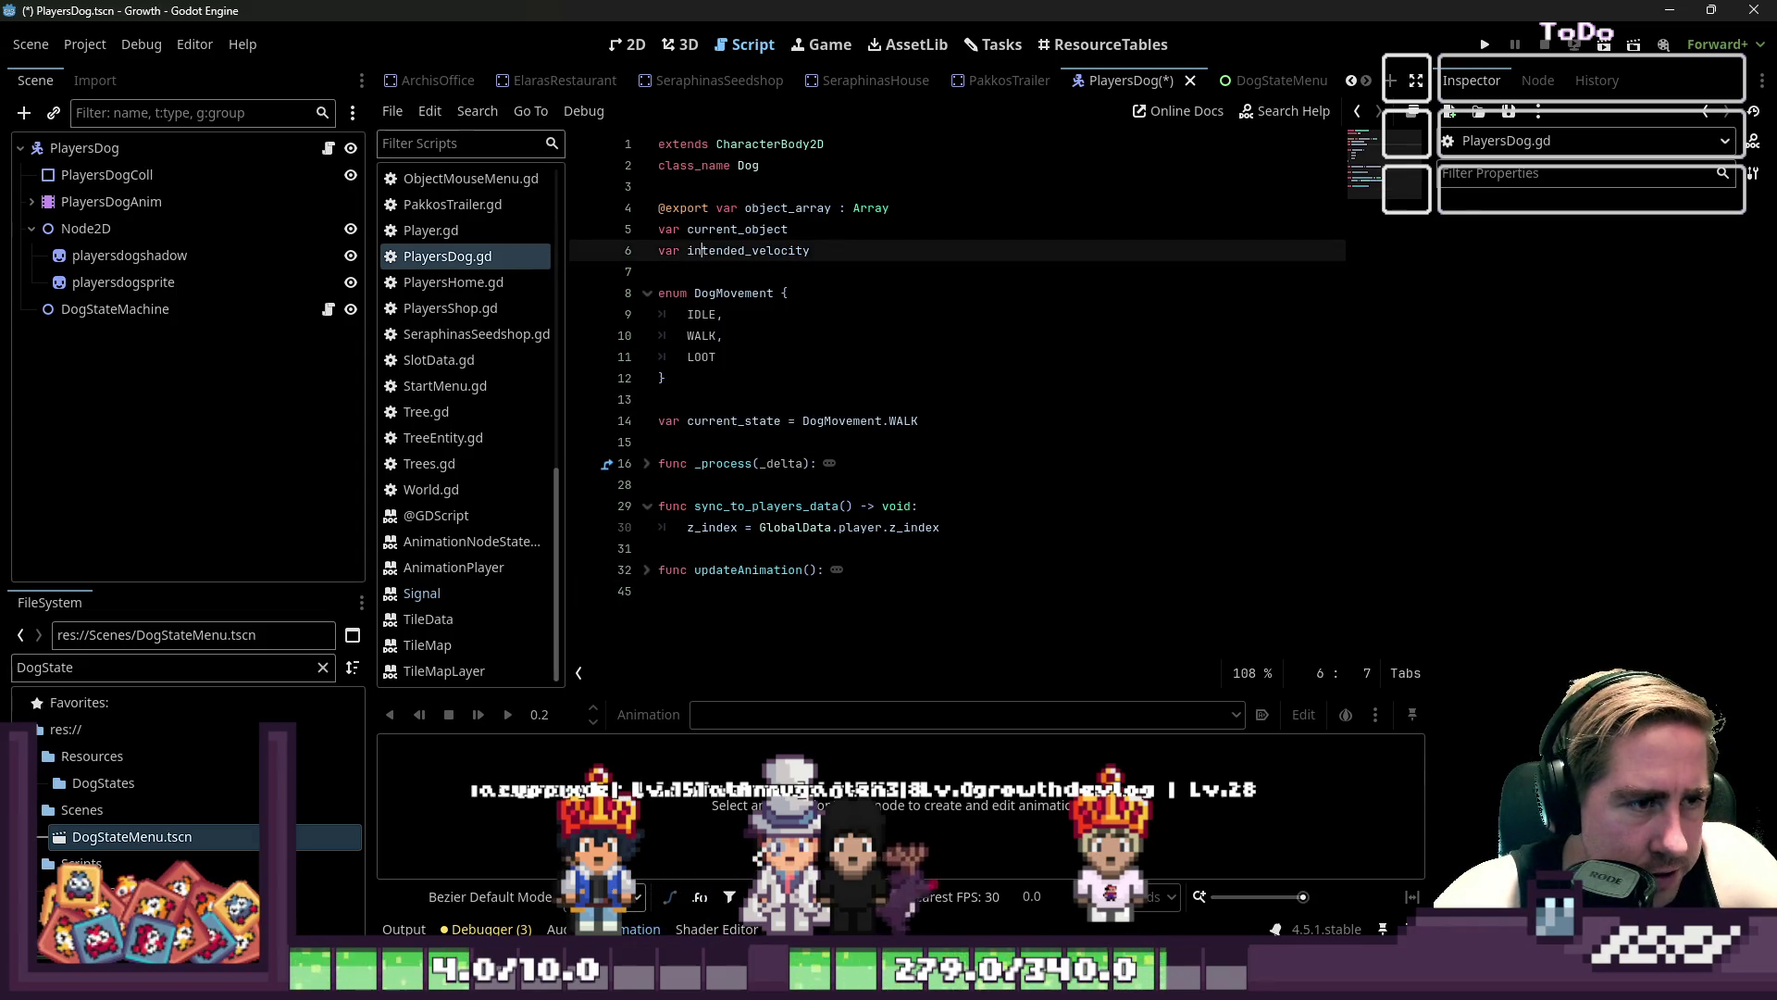
key(Down)
key(Down)
key(Down)
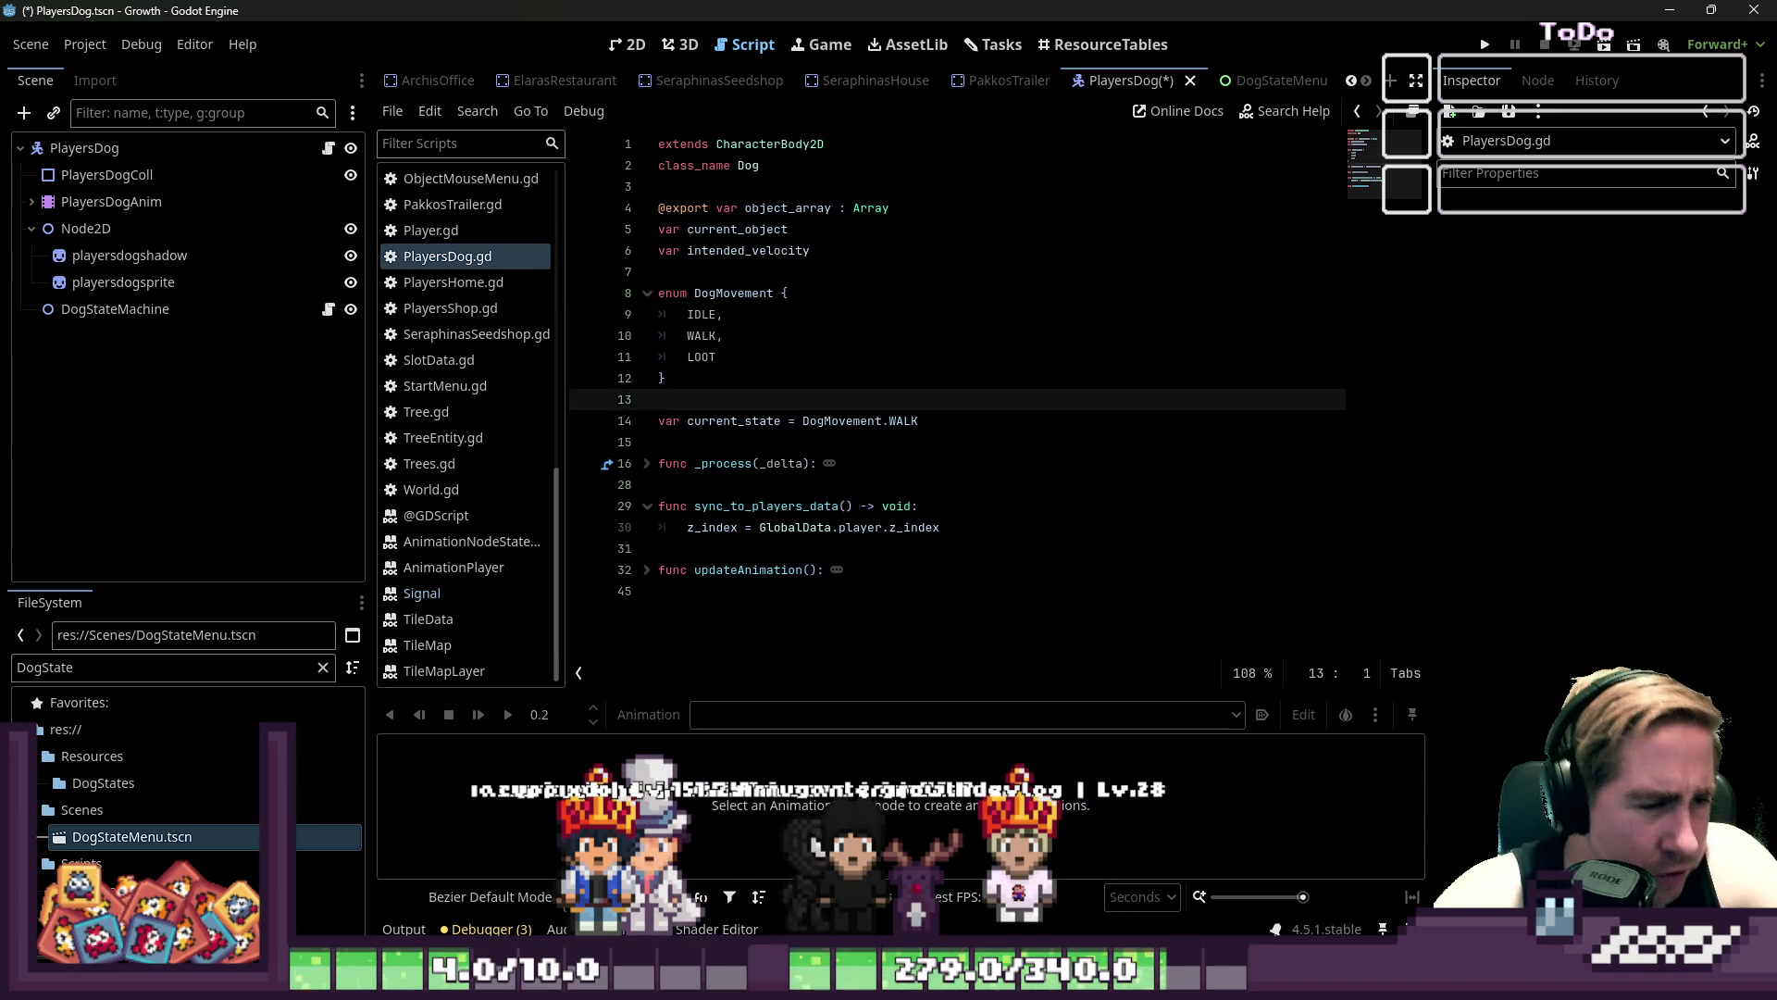
key(Down)
key(Home)
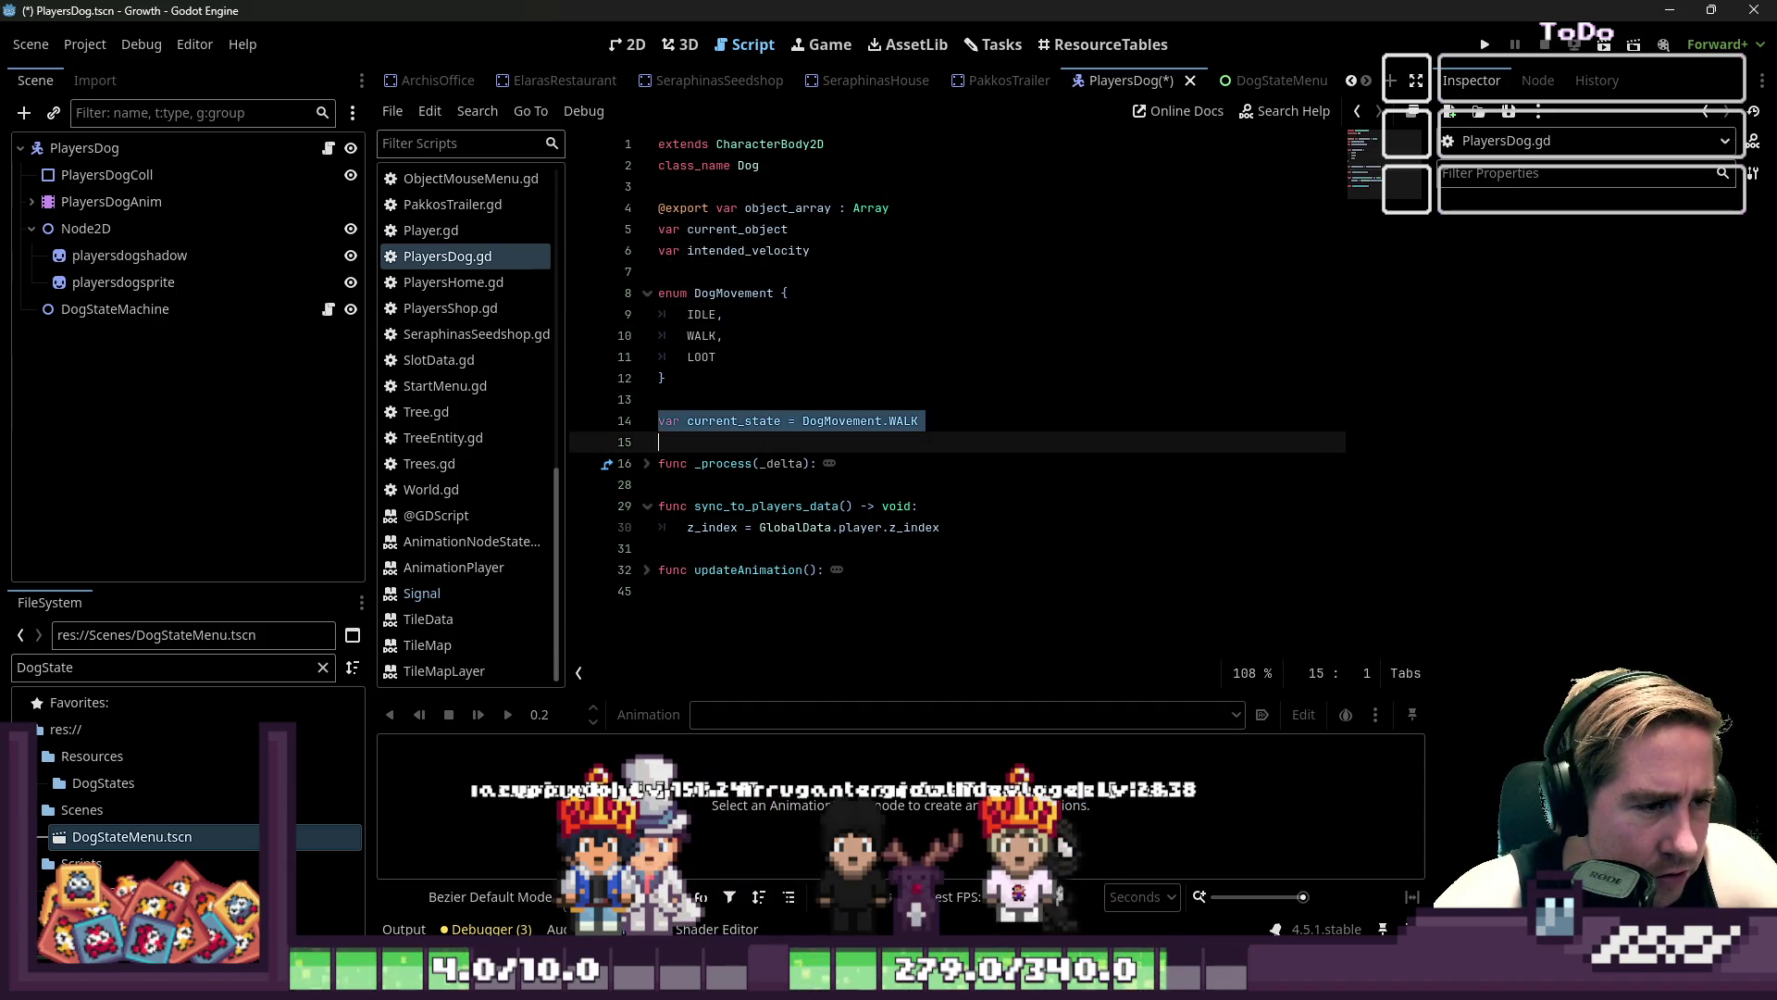
- Collapse the DogMovement enum and insert blank lines above _process for a new function
click(647, 293)
key(Down)
key(Down)
key(Down)
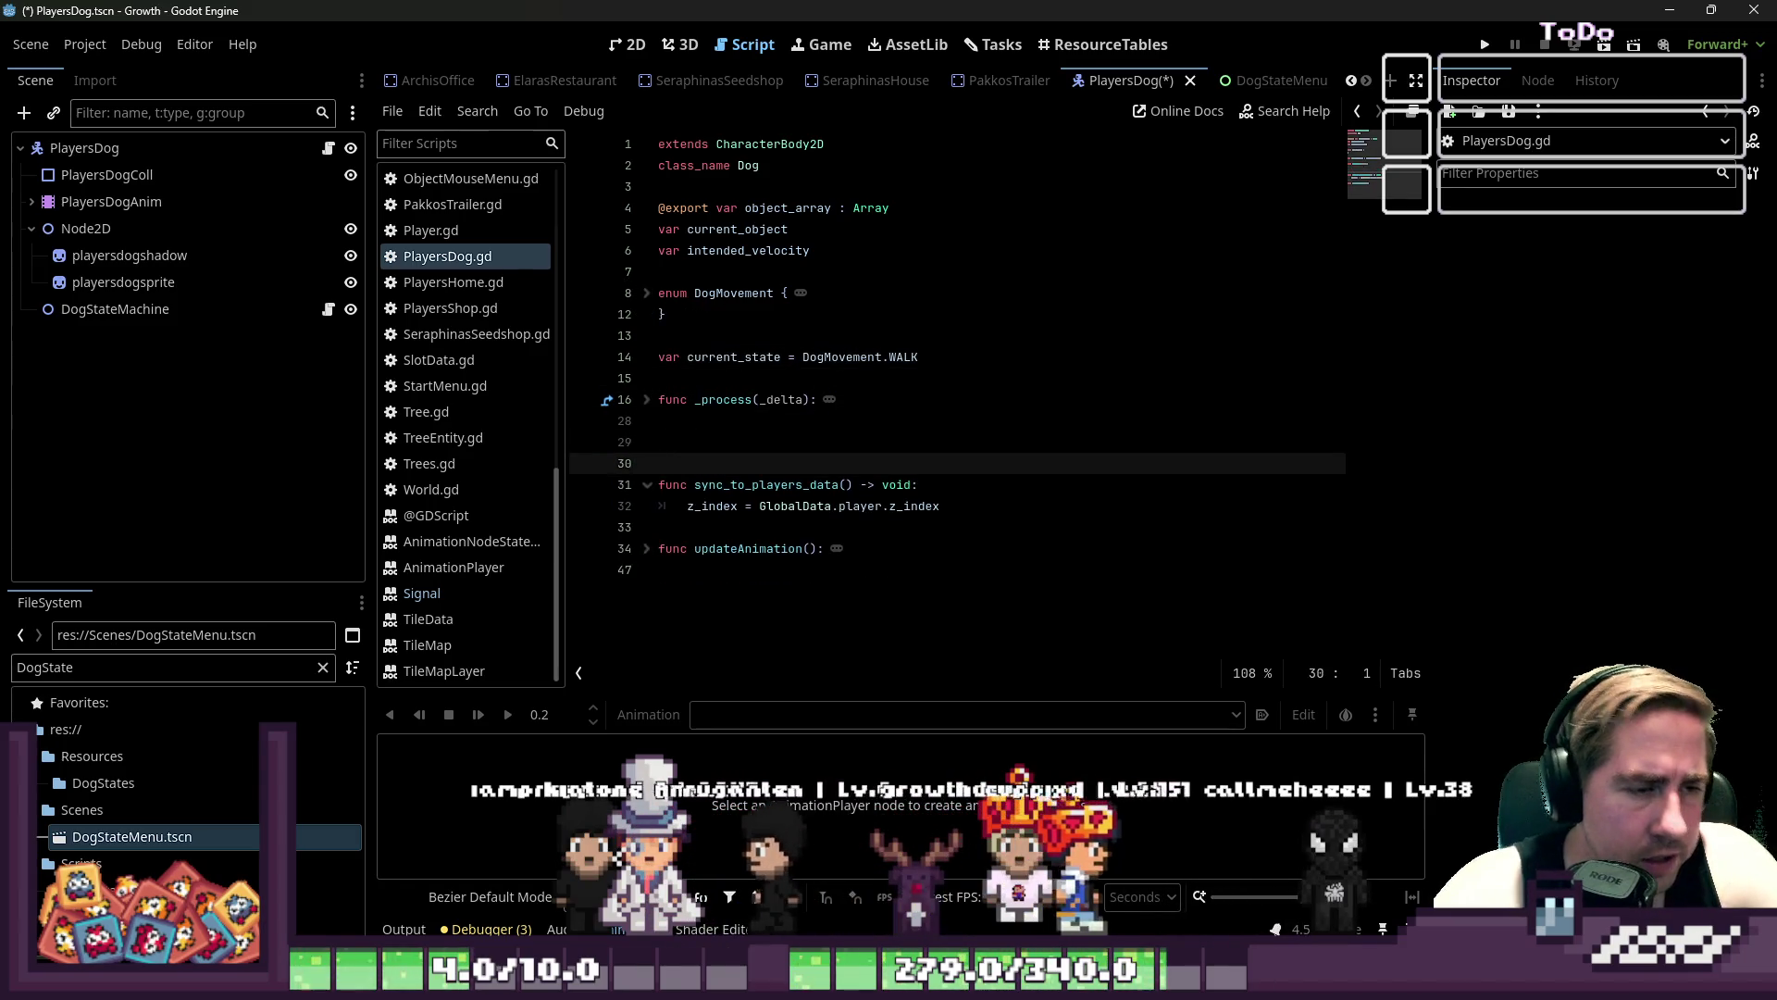
key(Left)
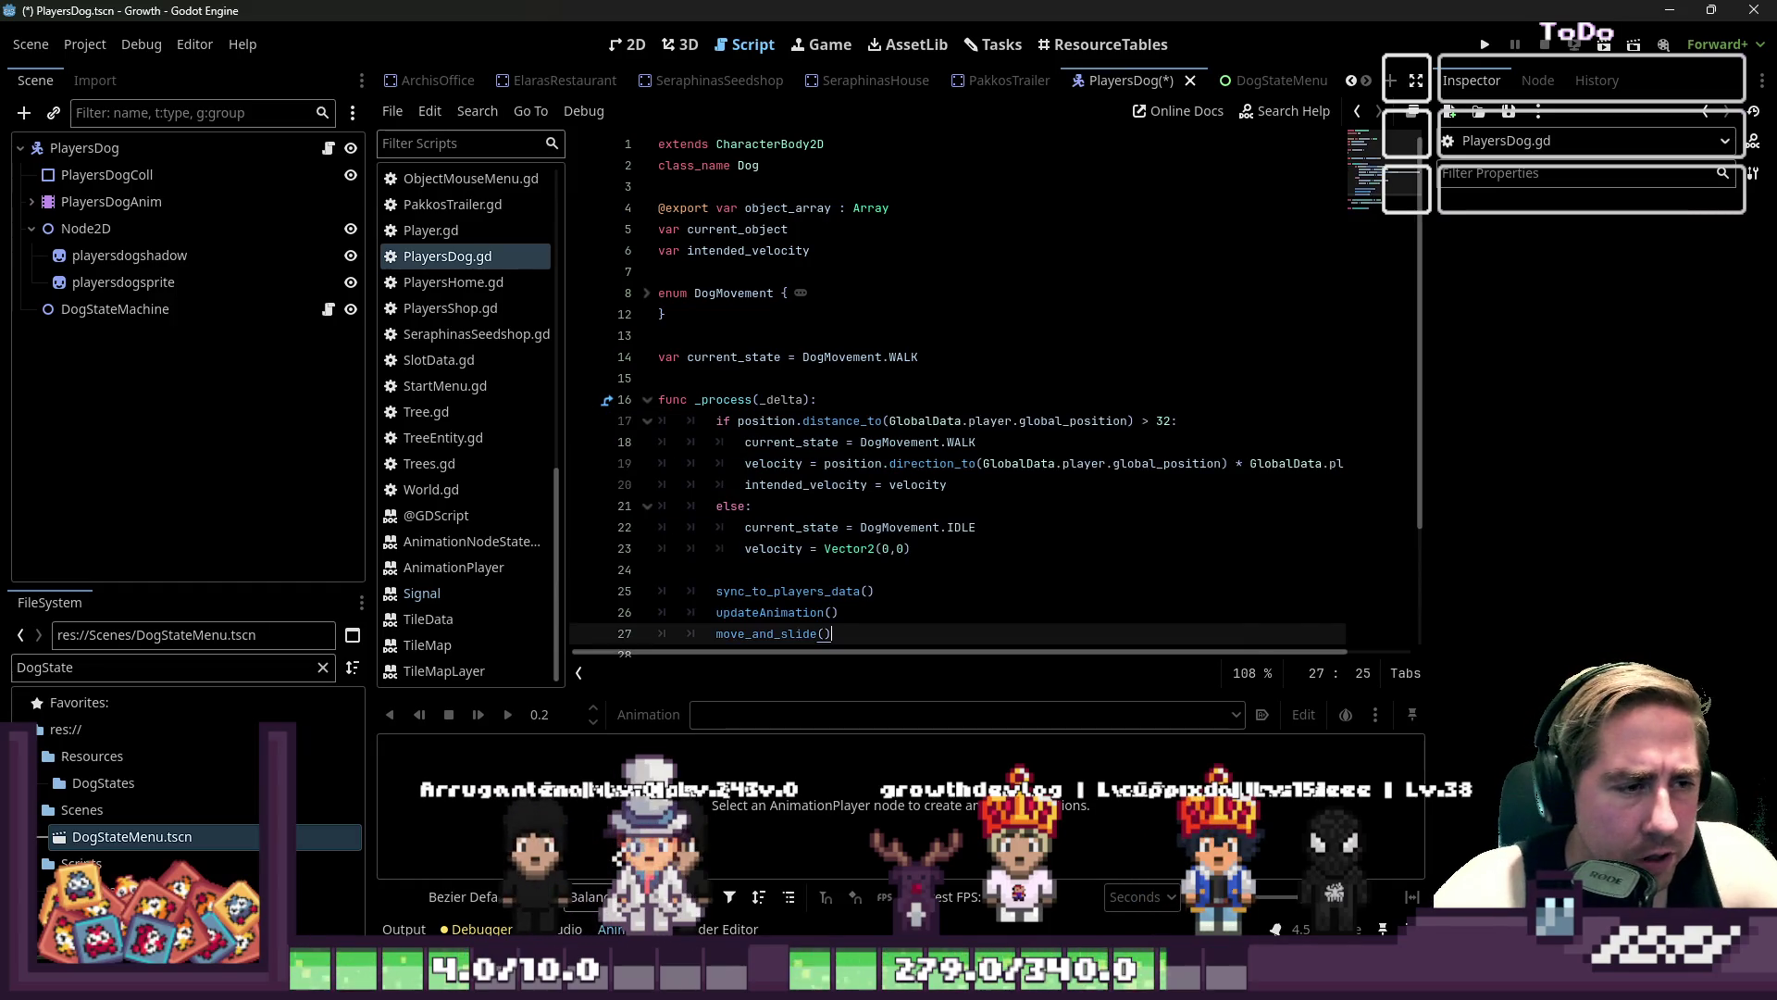
click(648, 400)
key(Up)
key(Return)
key(Return)
key(Up)
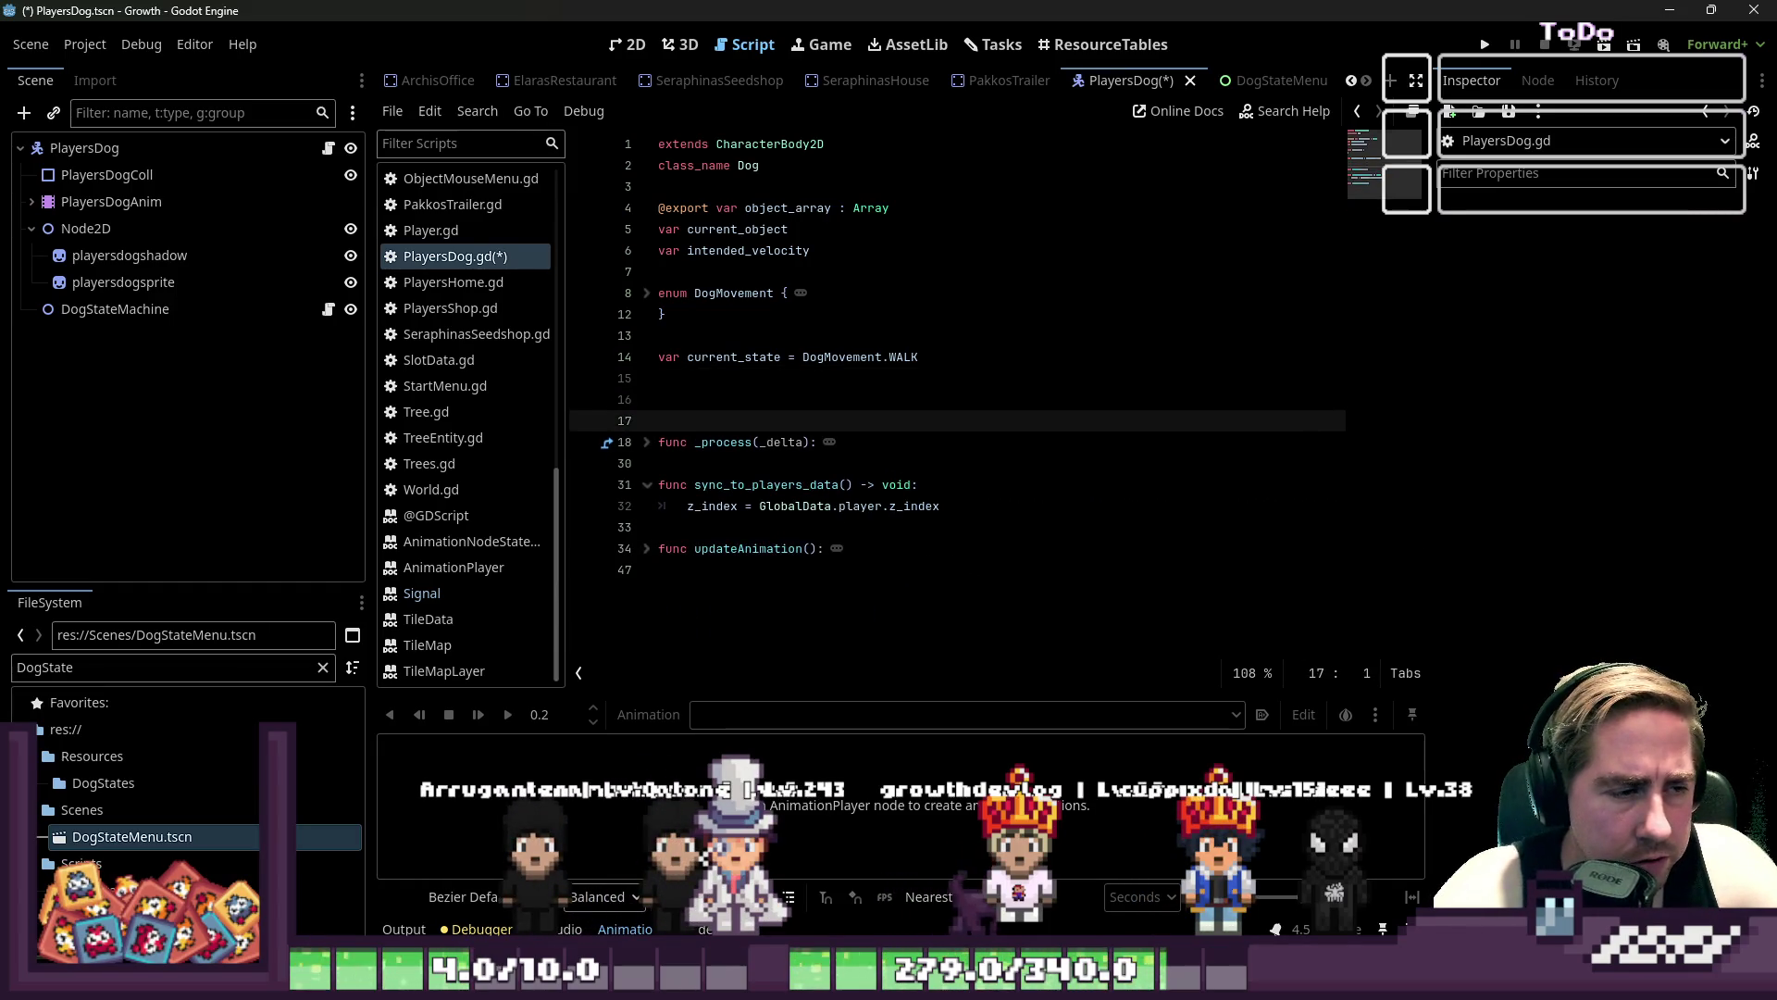
text(f)
key(BackSpace)
key(BackSpace)
key(BackSpace)
- Add a func _ready() whose body calls connect_signals()
text(c _)
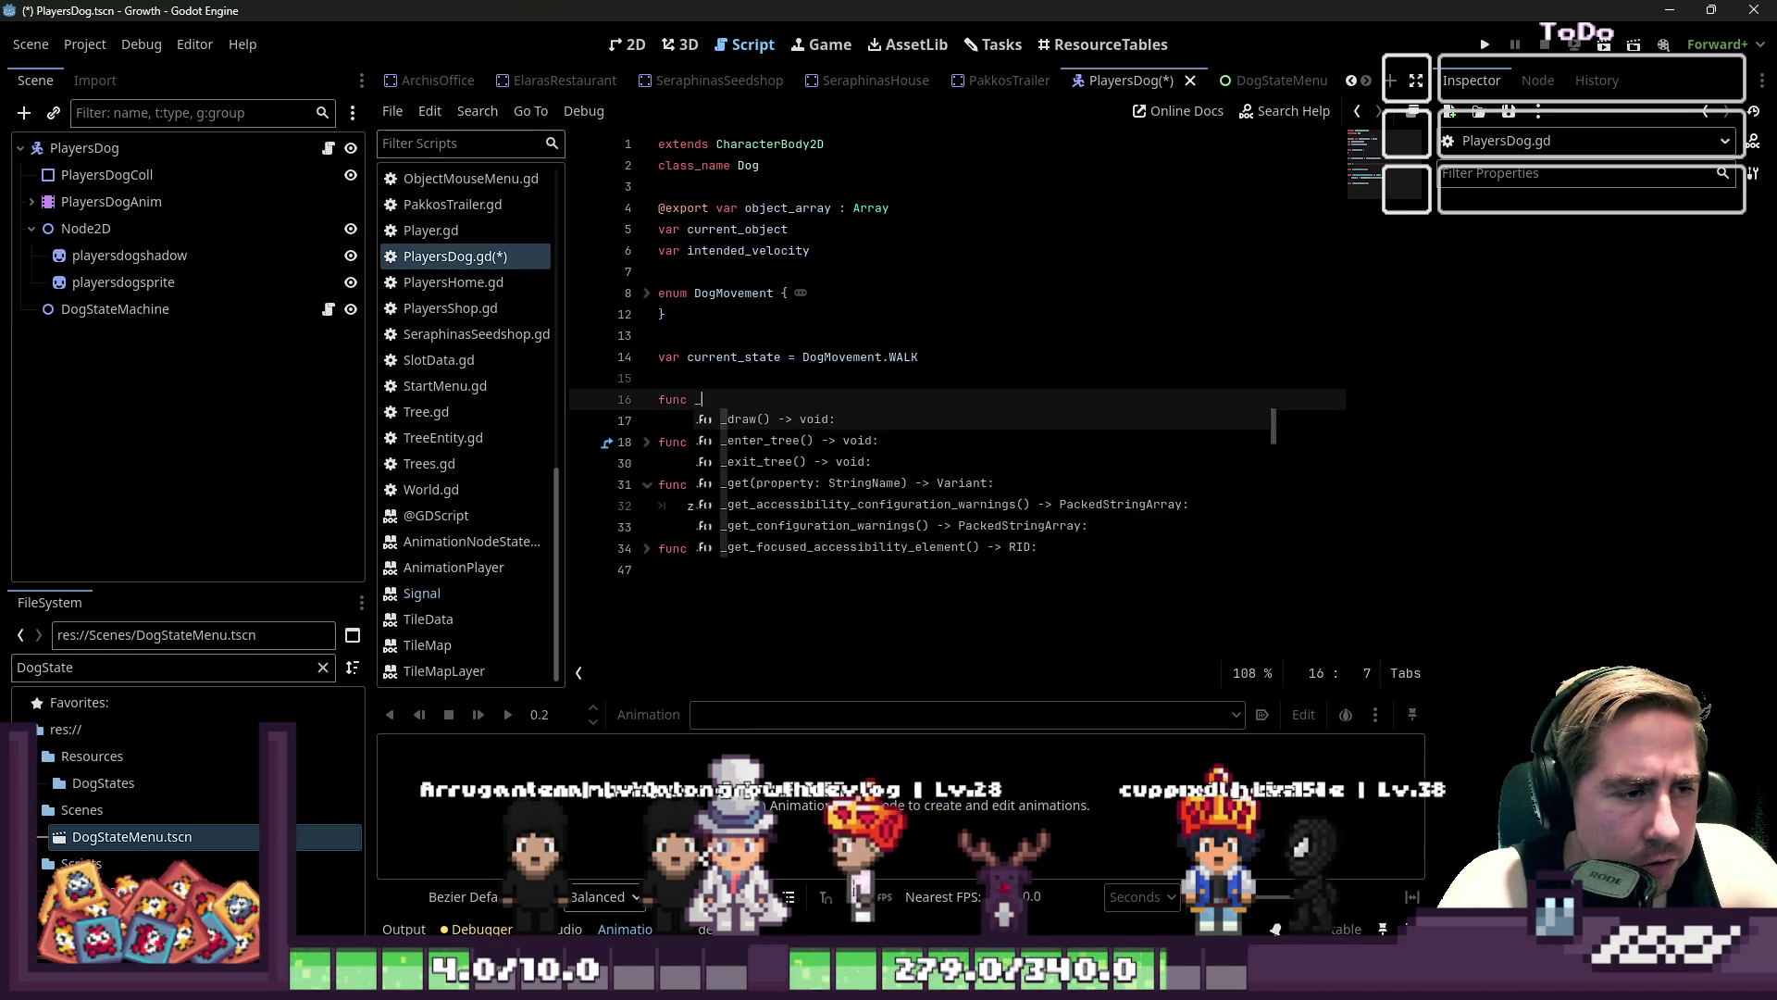
text(rea)
key(Return)
text(connect_si)
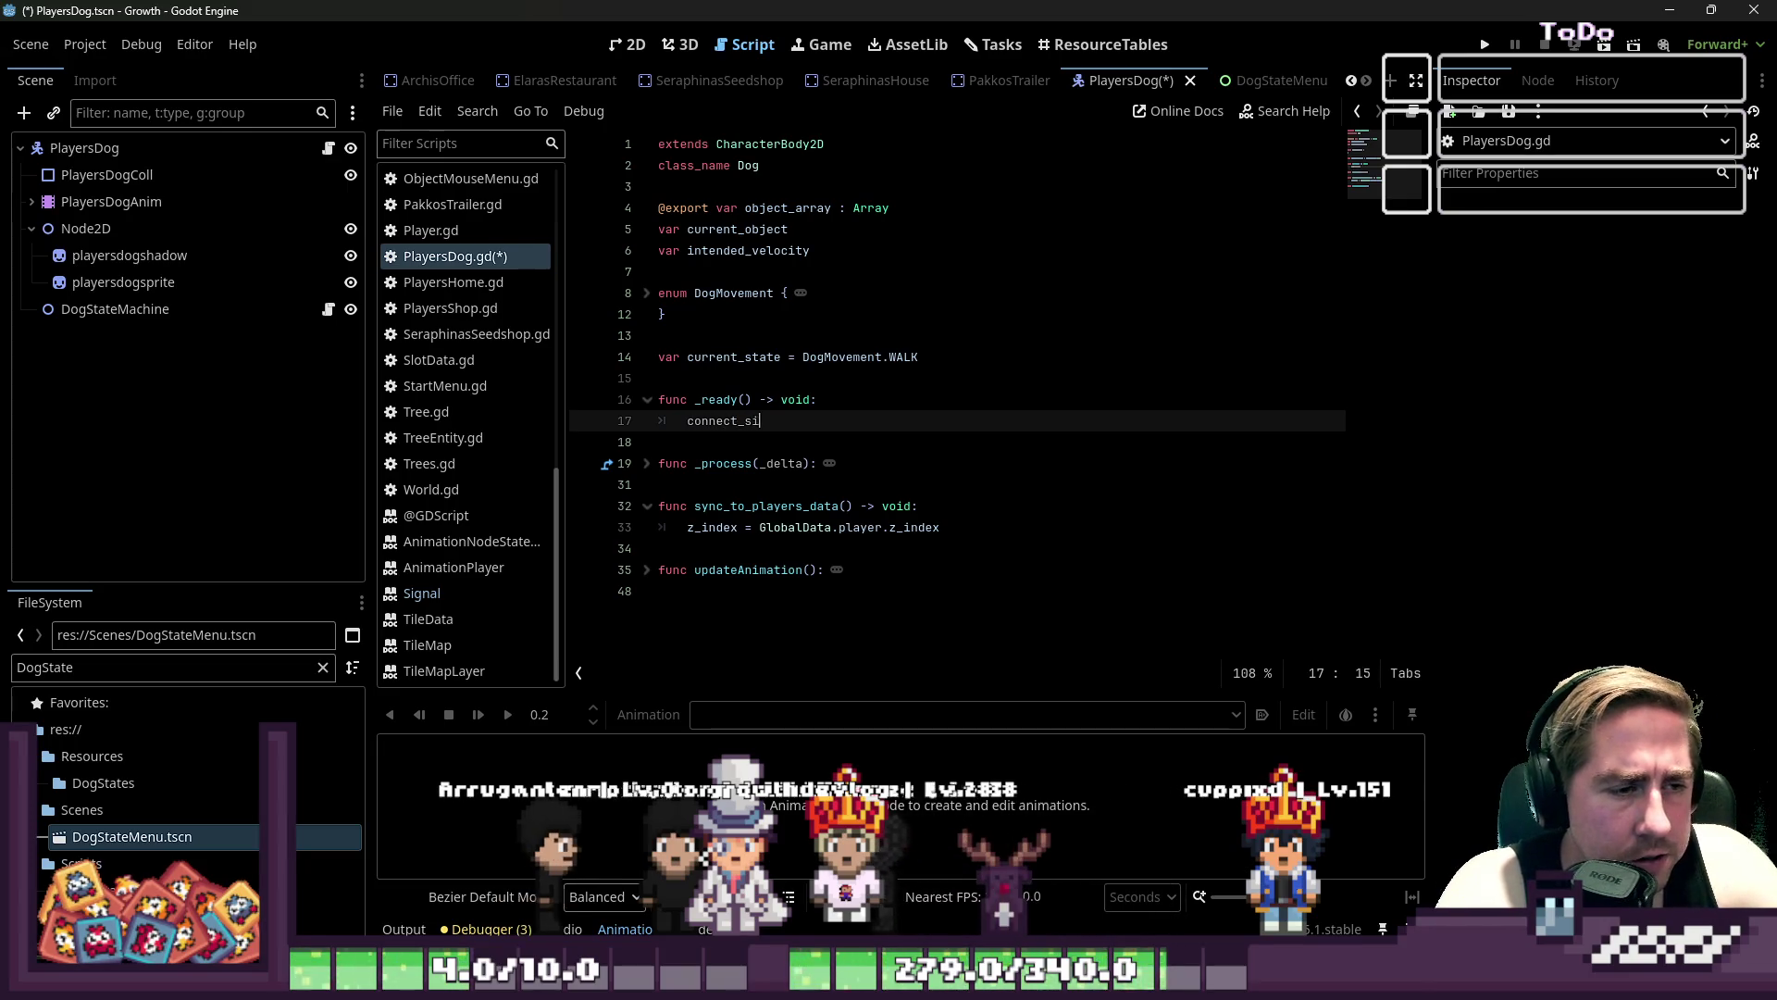
text(gnalös)
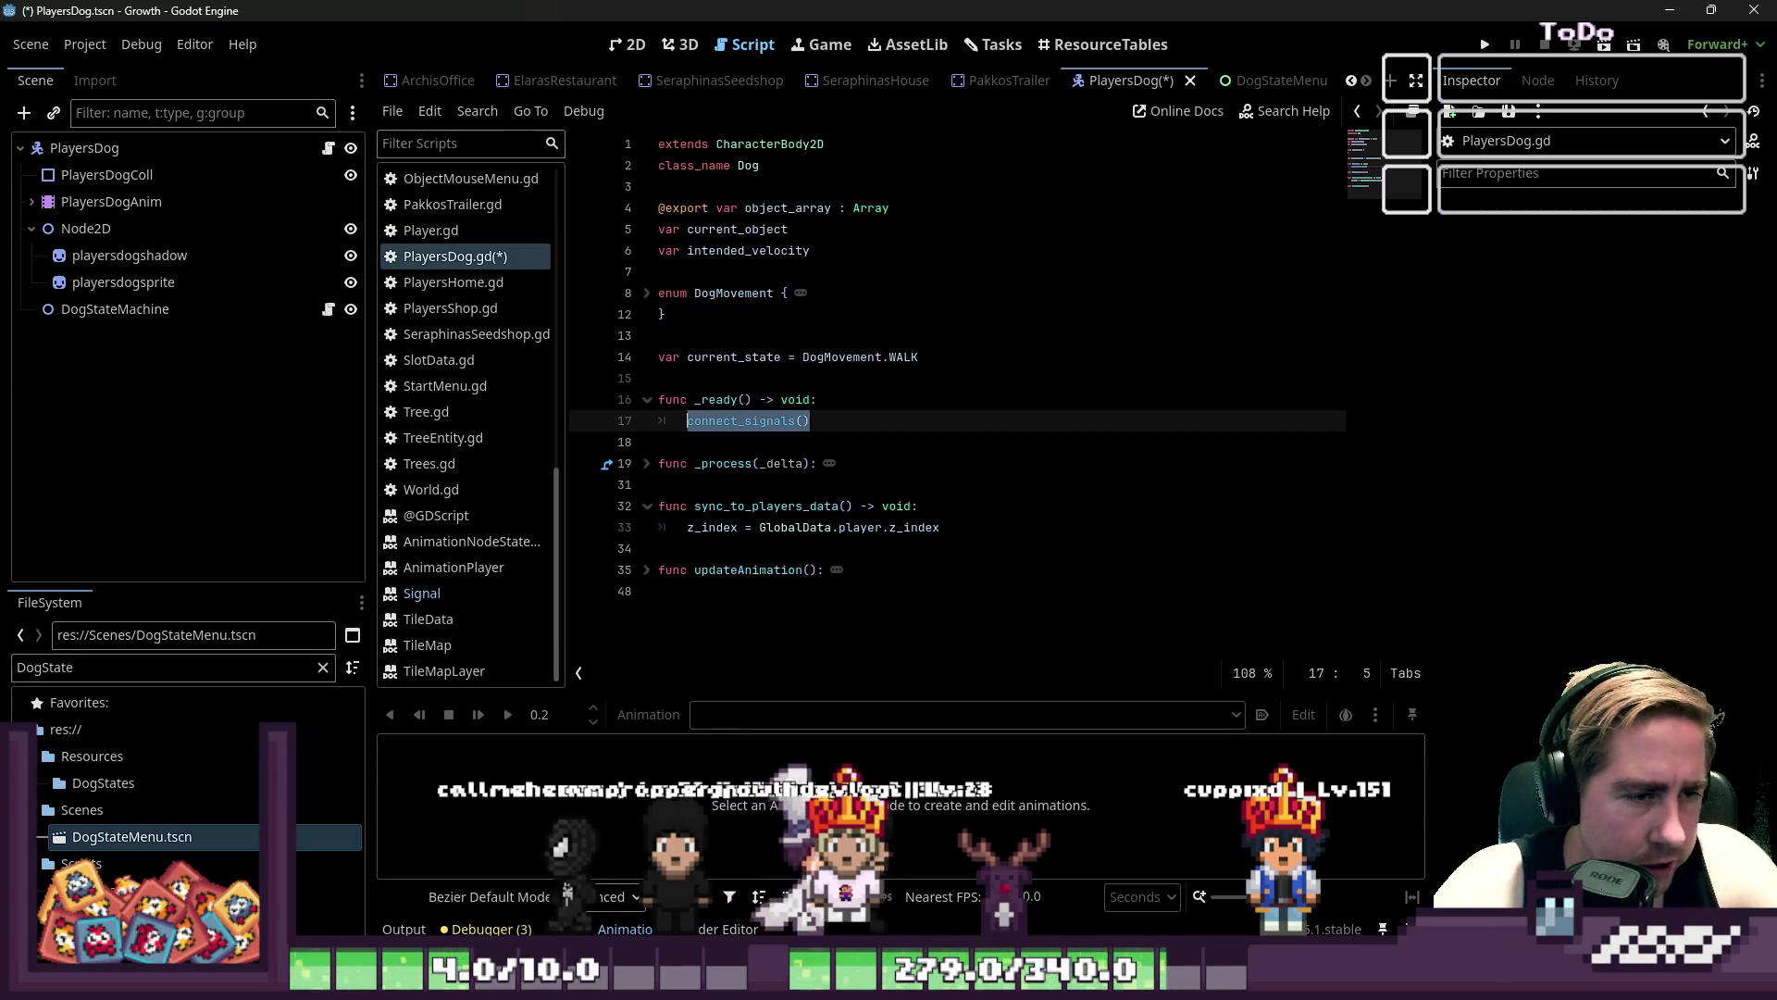
key(Down)
key(Return)
key(Return)
- Declare an empty func connect_signals() -> void: below _ready
key(Up)
text(fu)
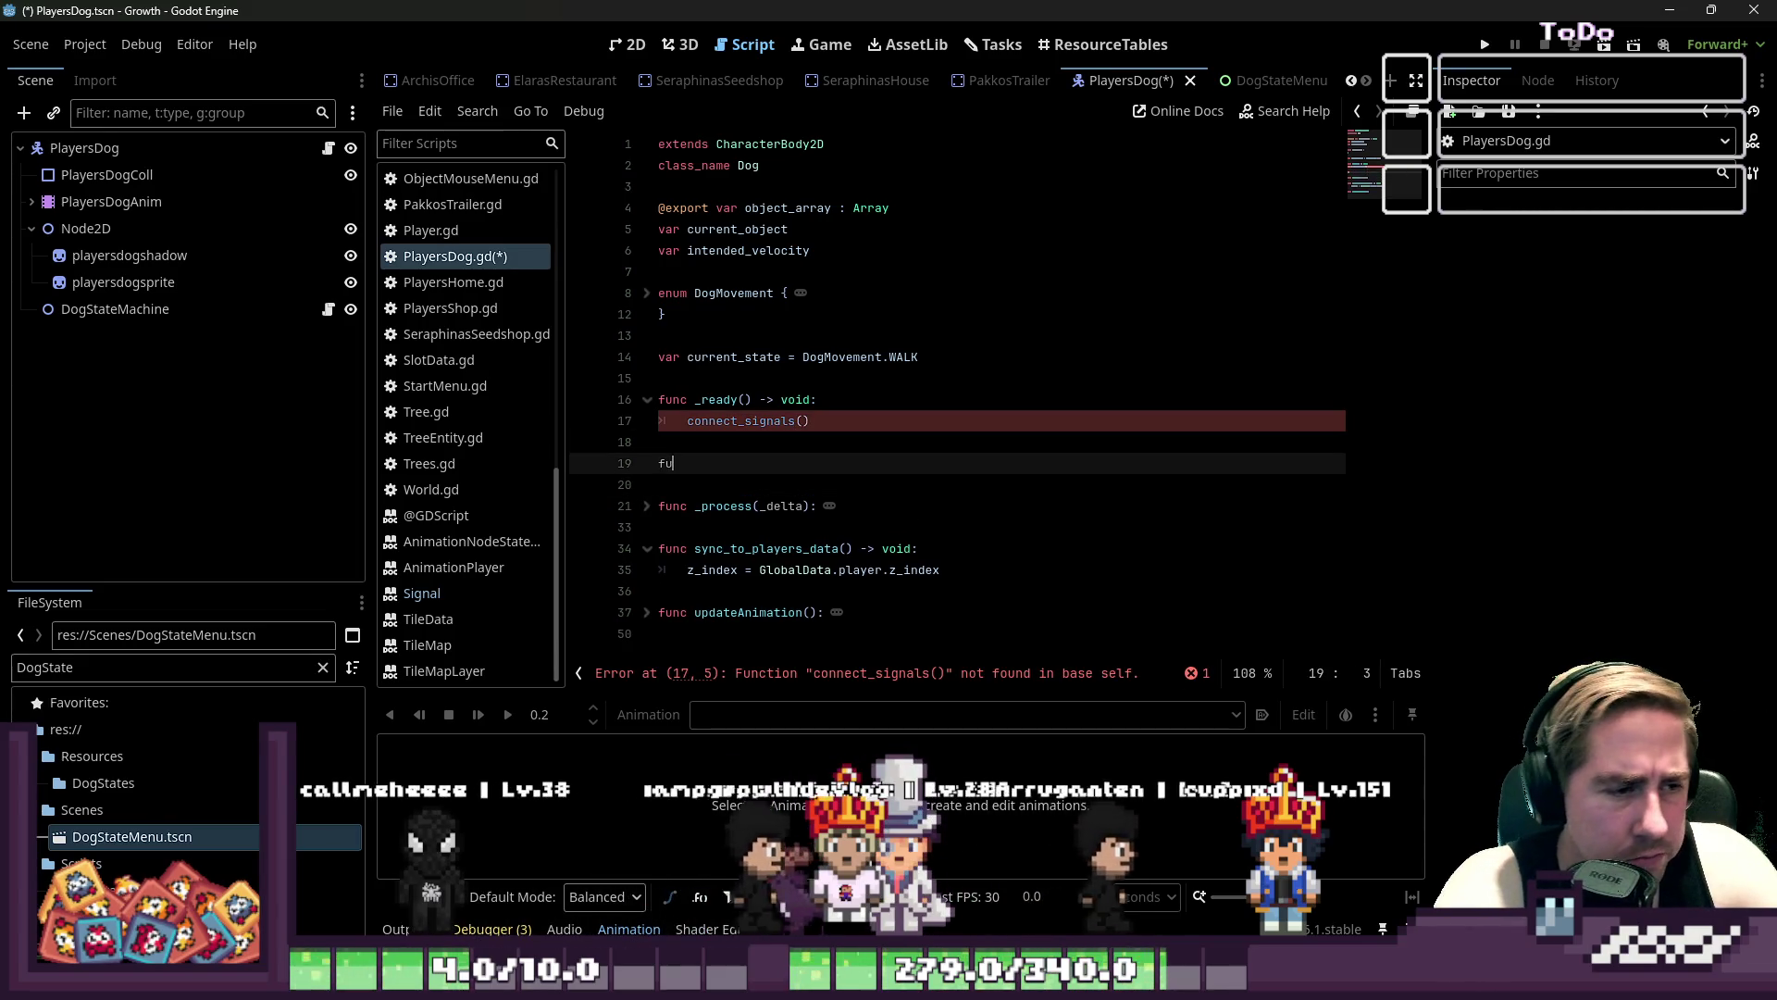
text(nc connect_signals() -> void:)
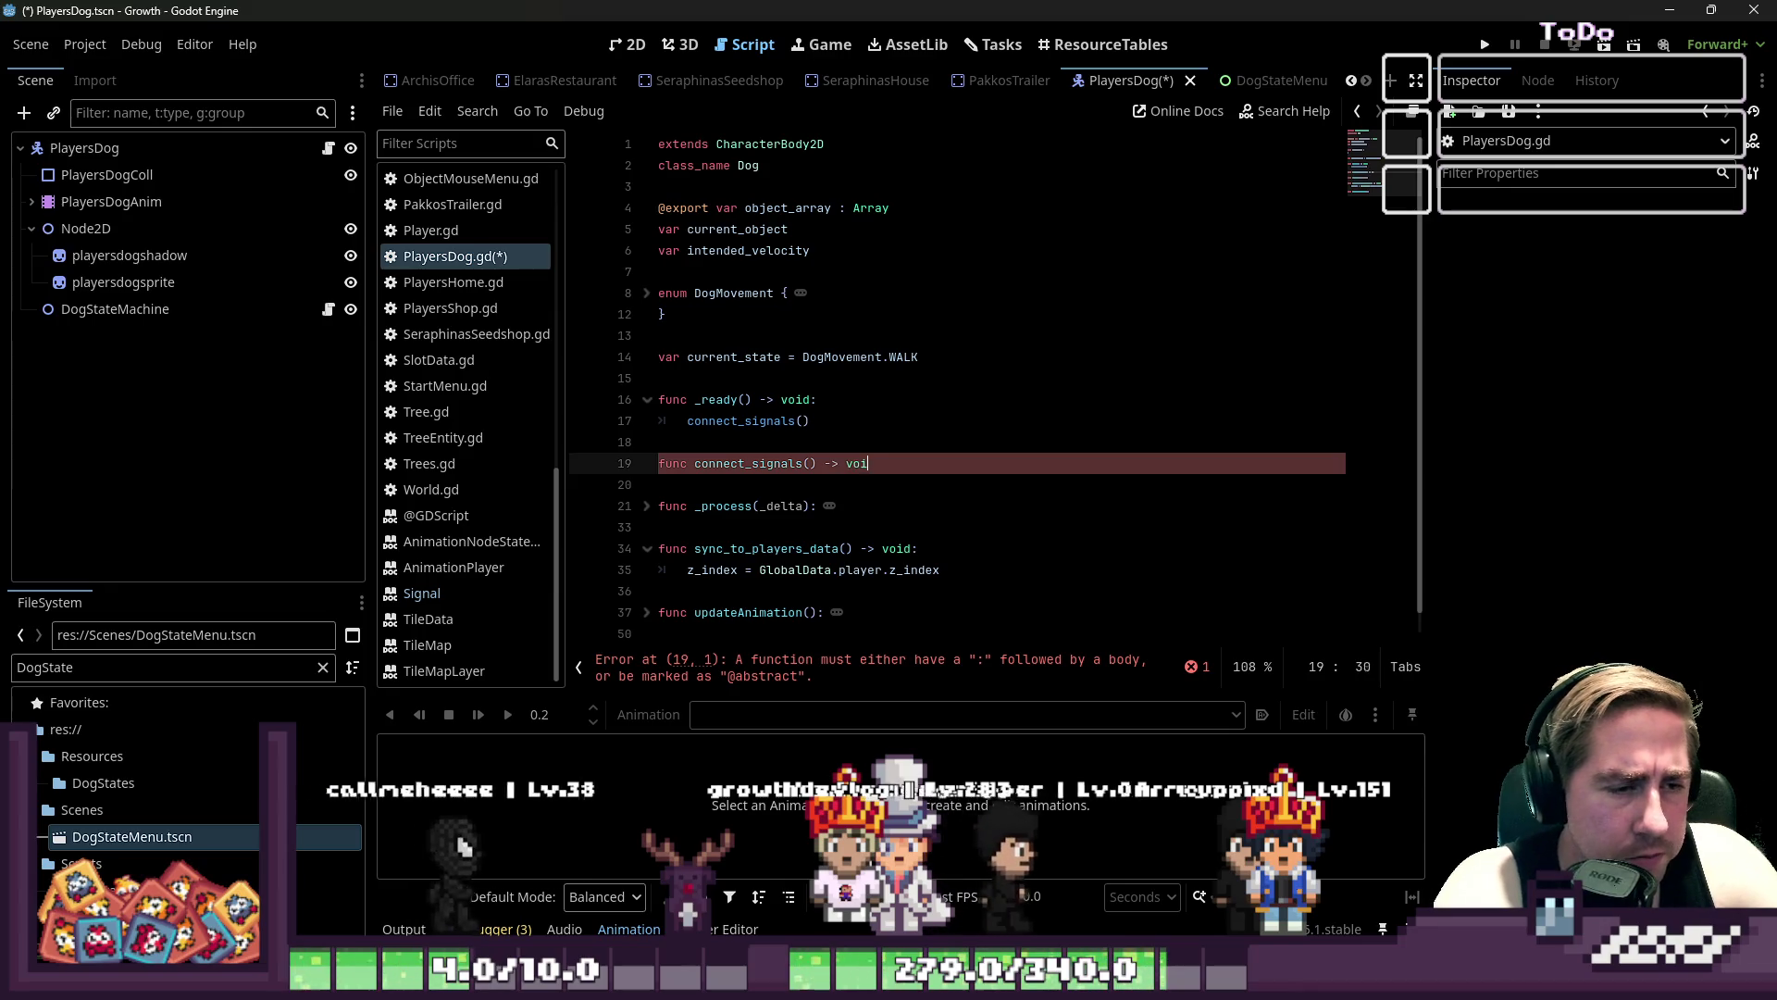
key(Return)
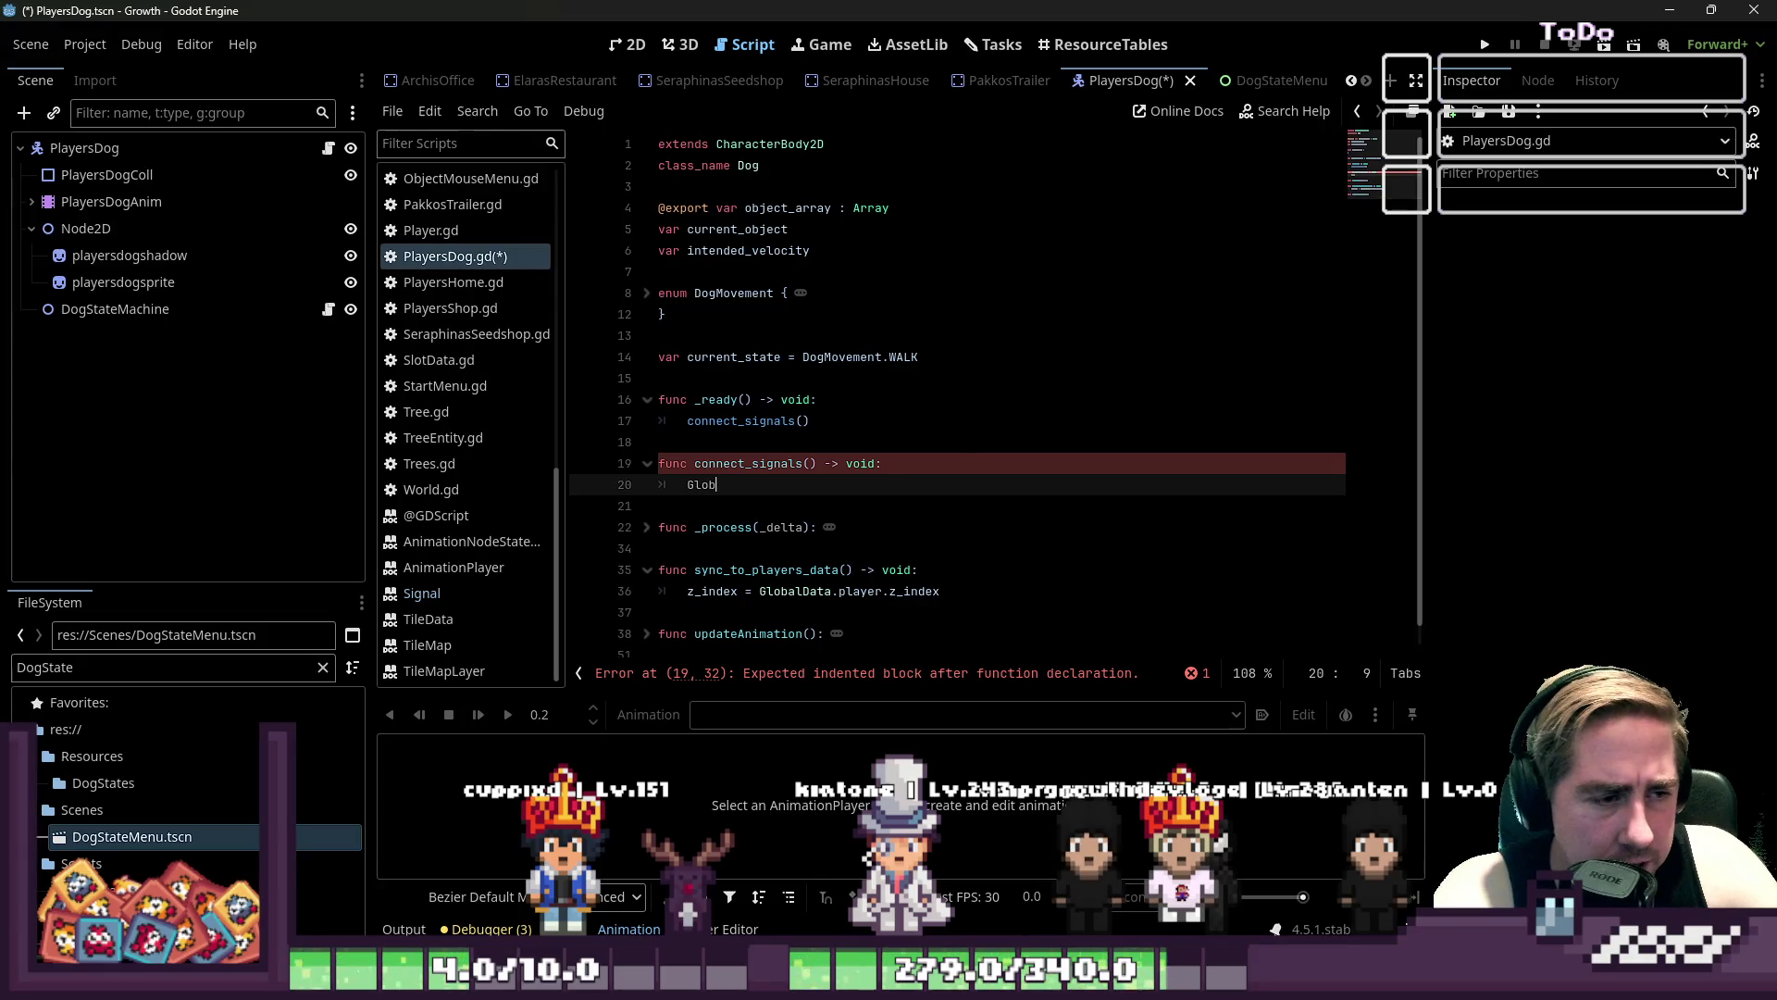
text(al)
key(BackSpace)
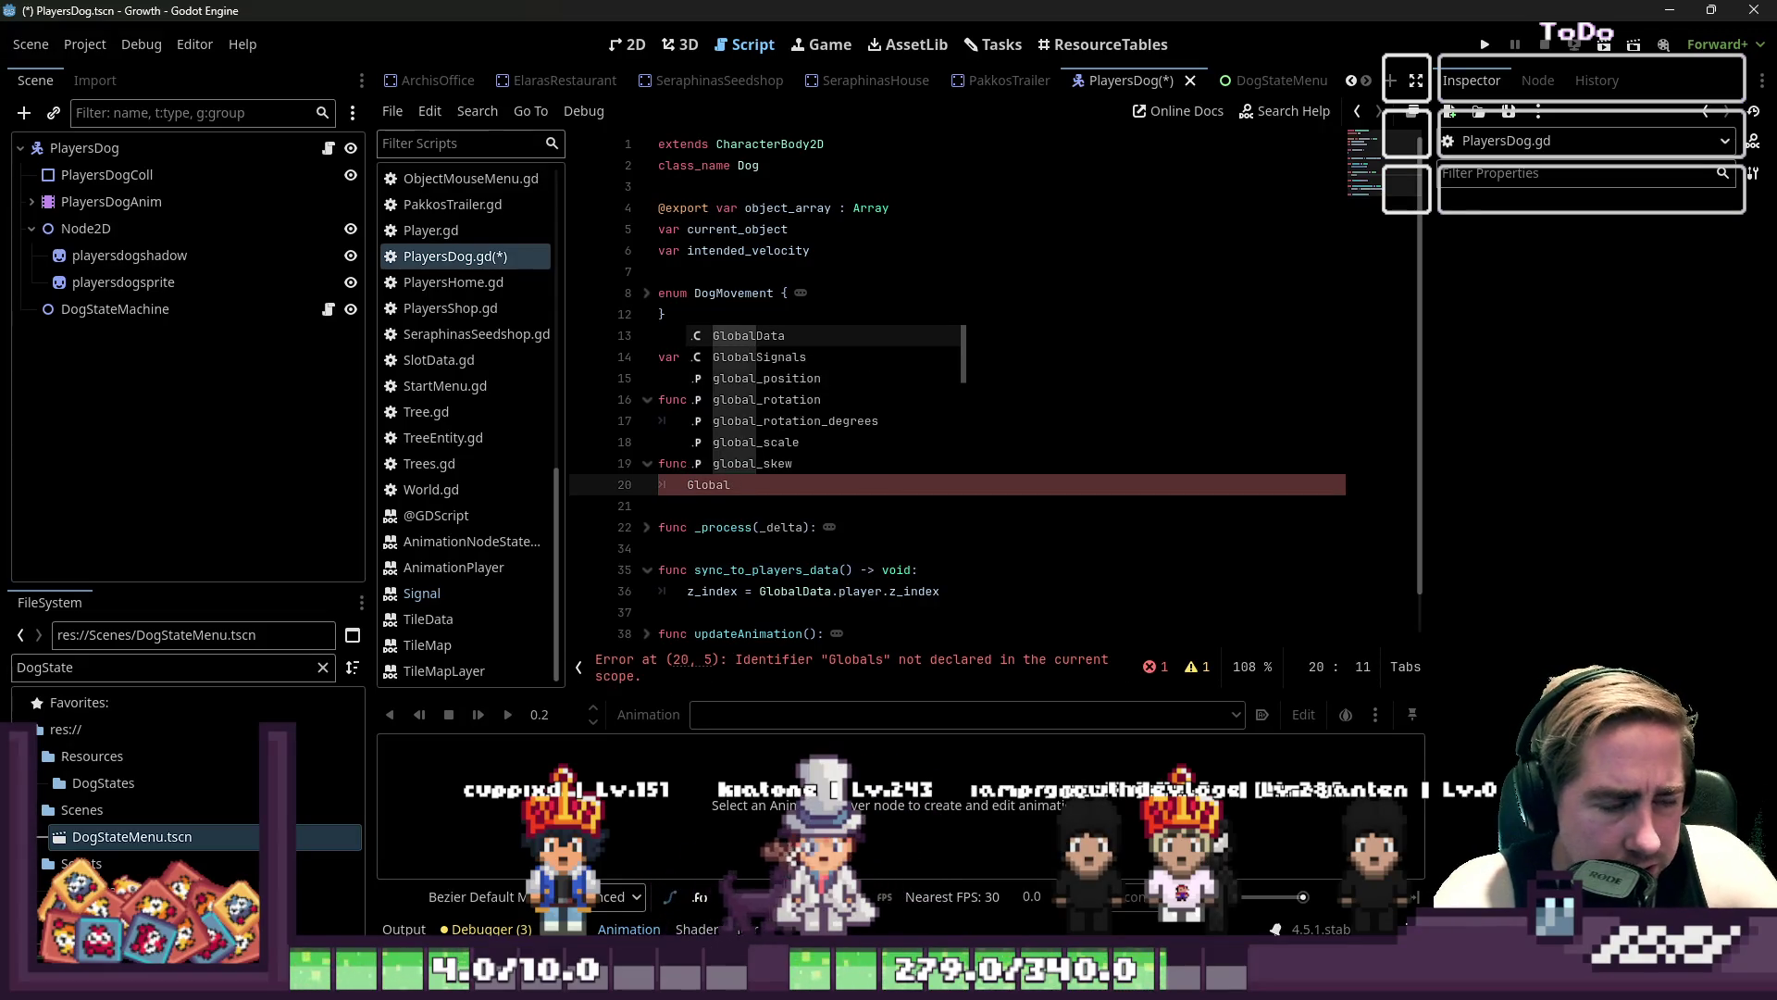
key(Escape)
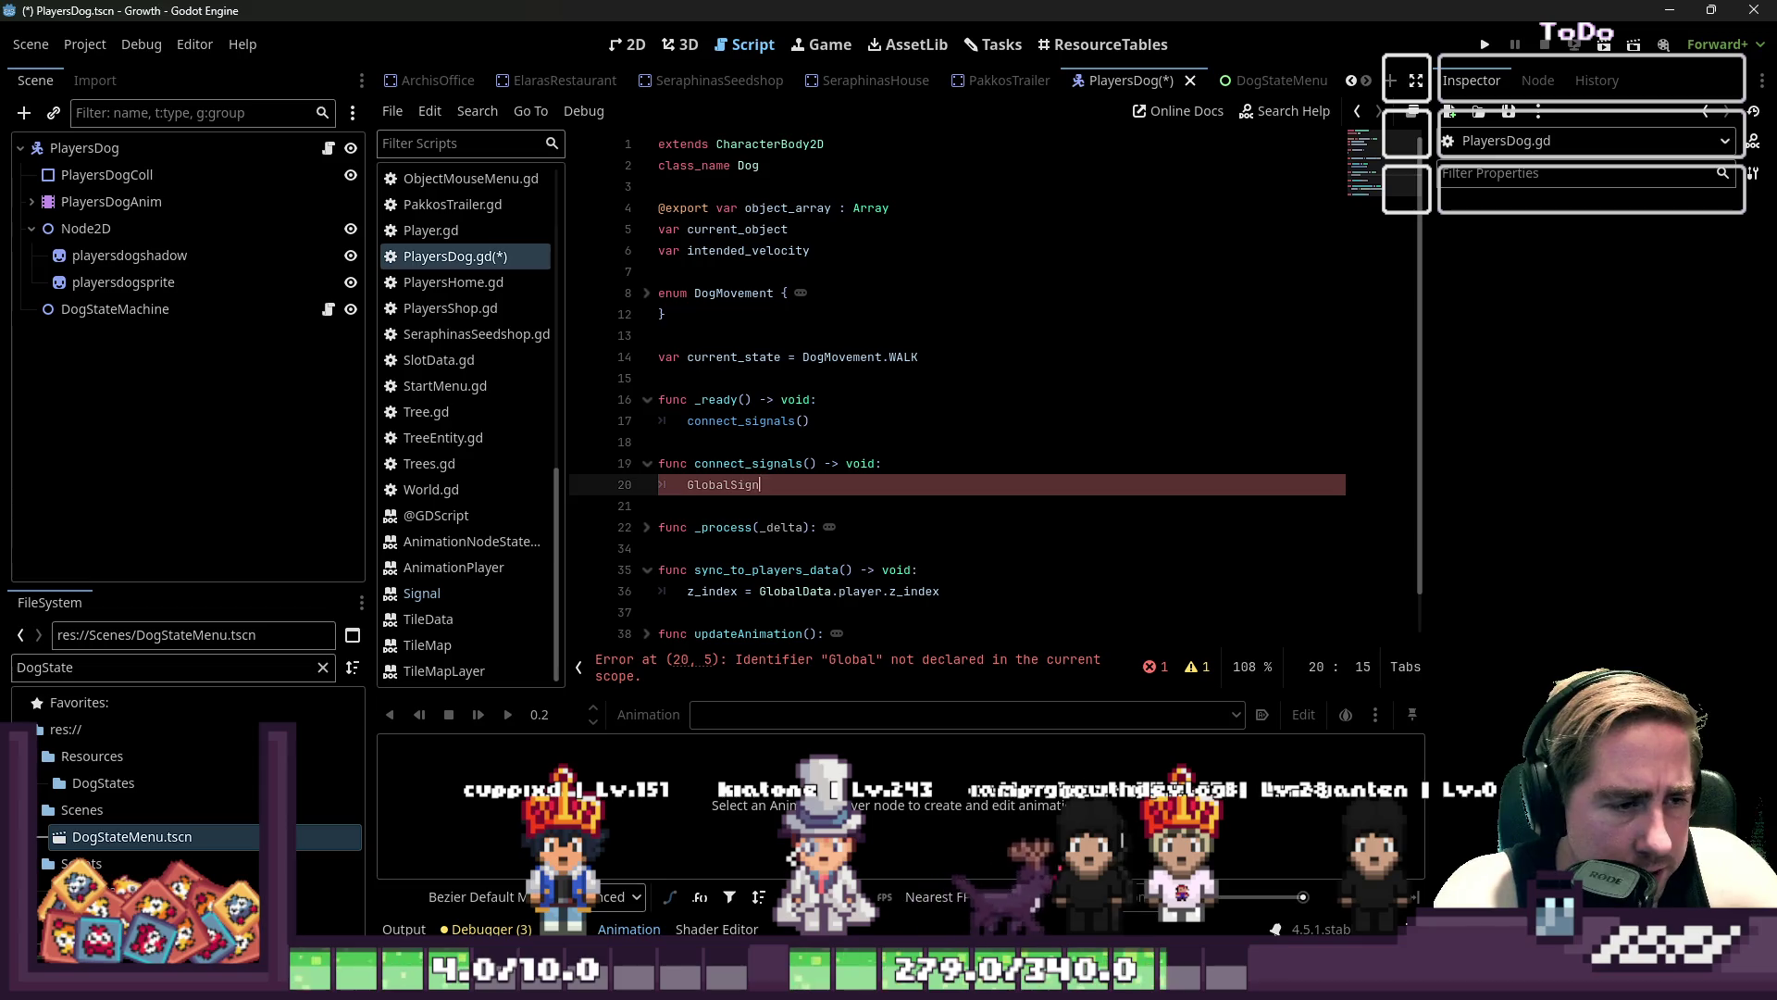
text(als.)
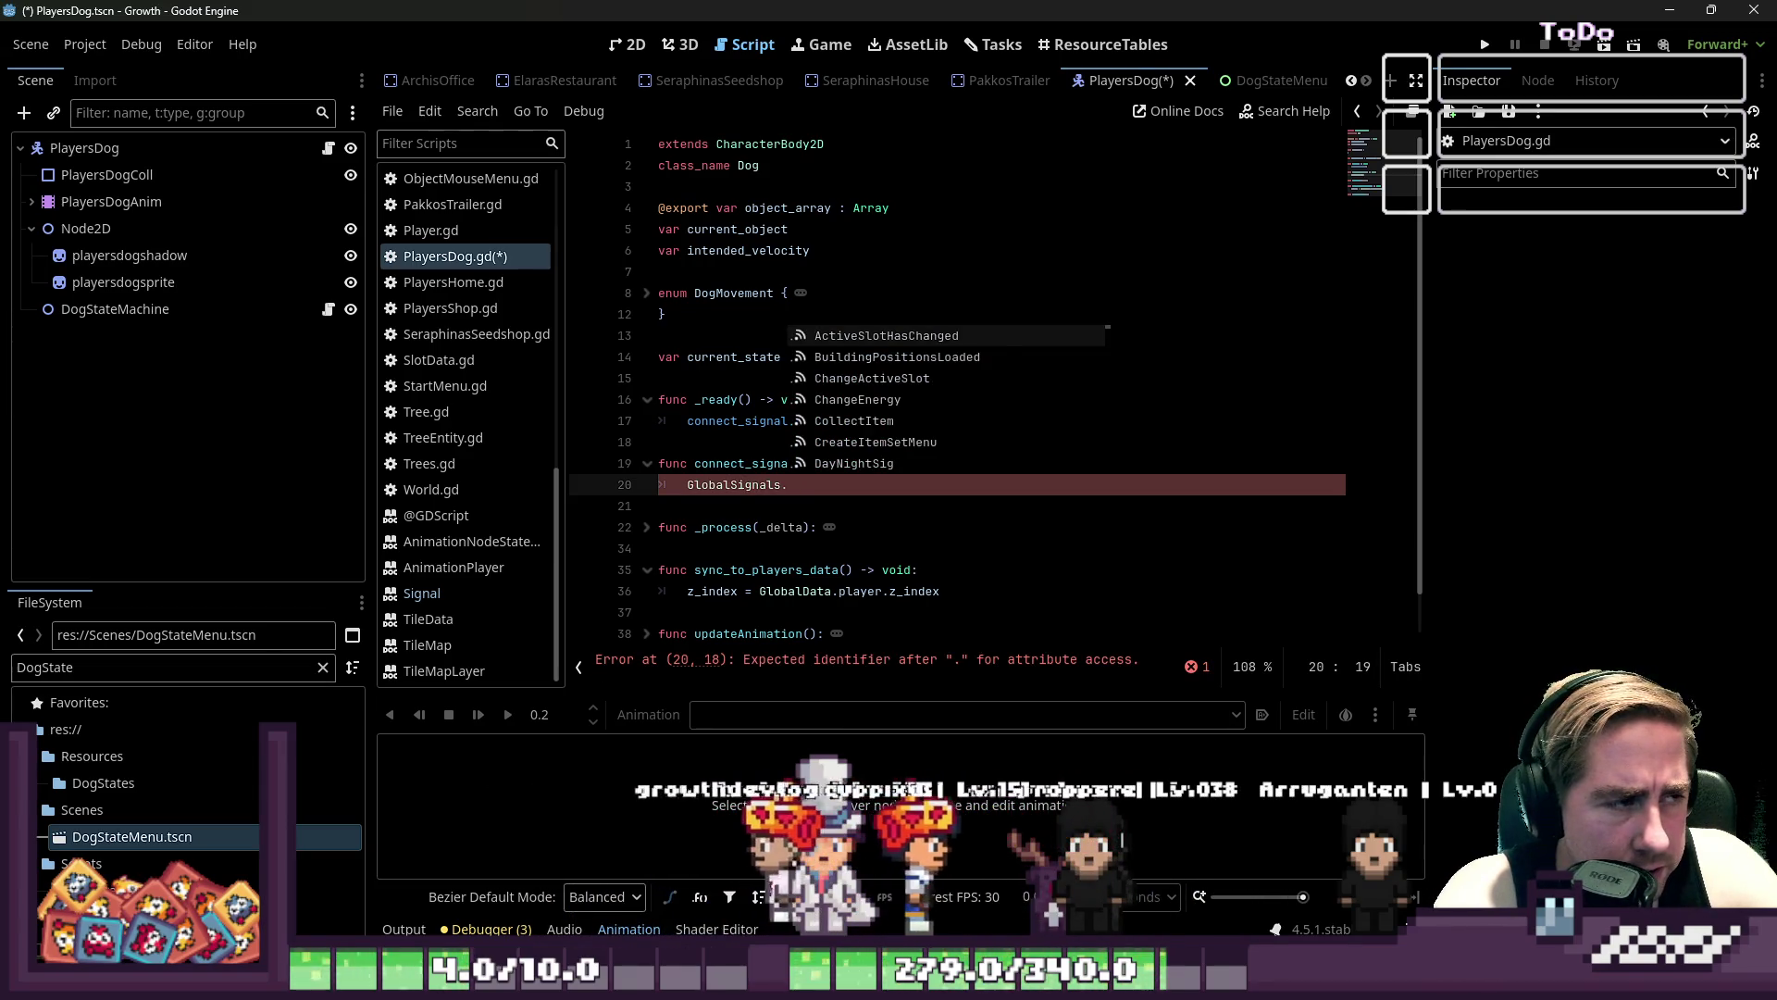
key(BackSpace)
key(BackSpace)
key(BackSpace)
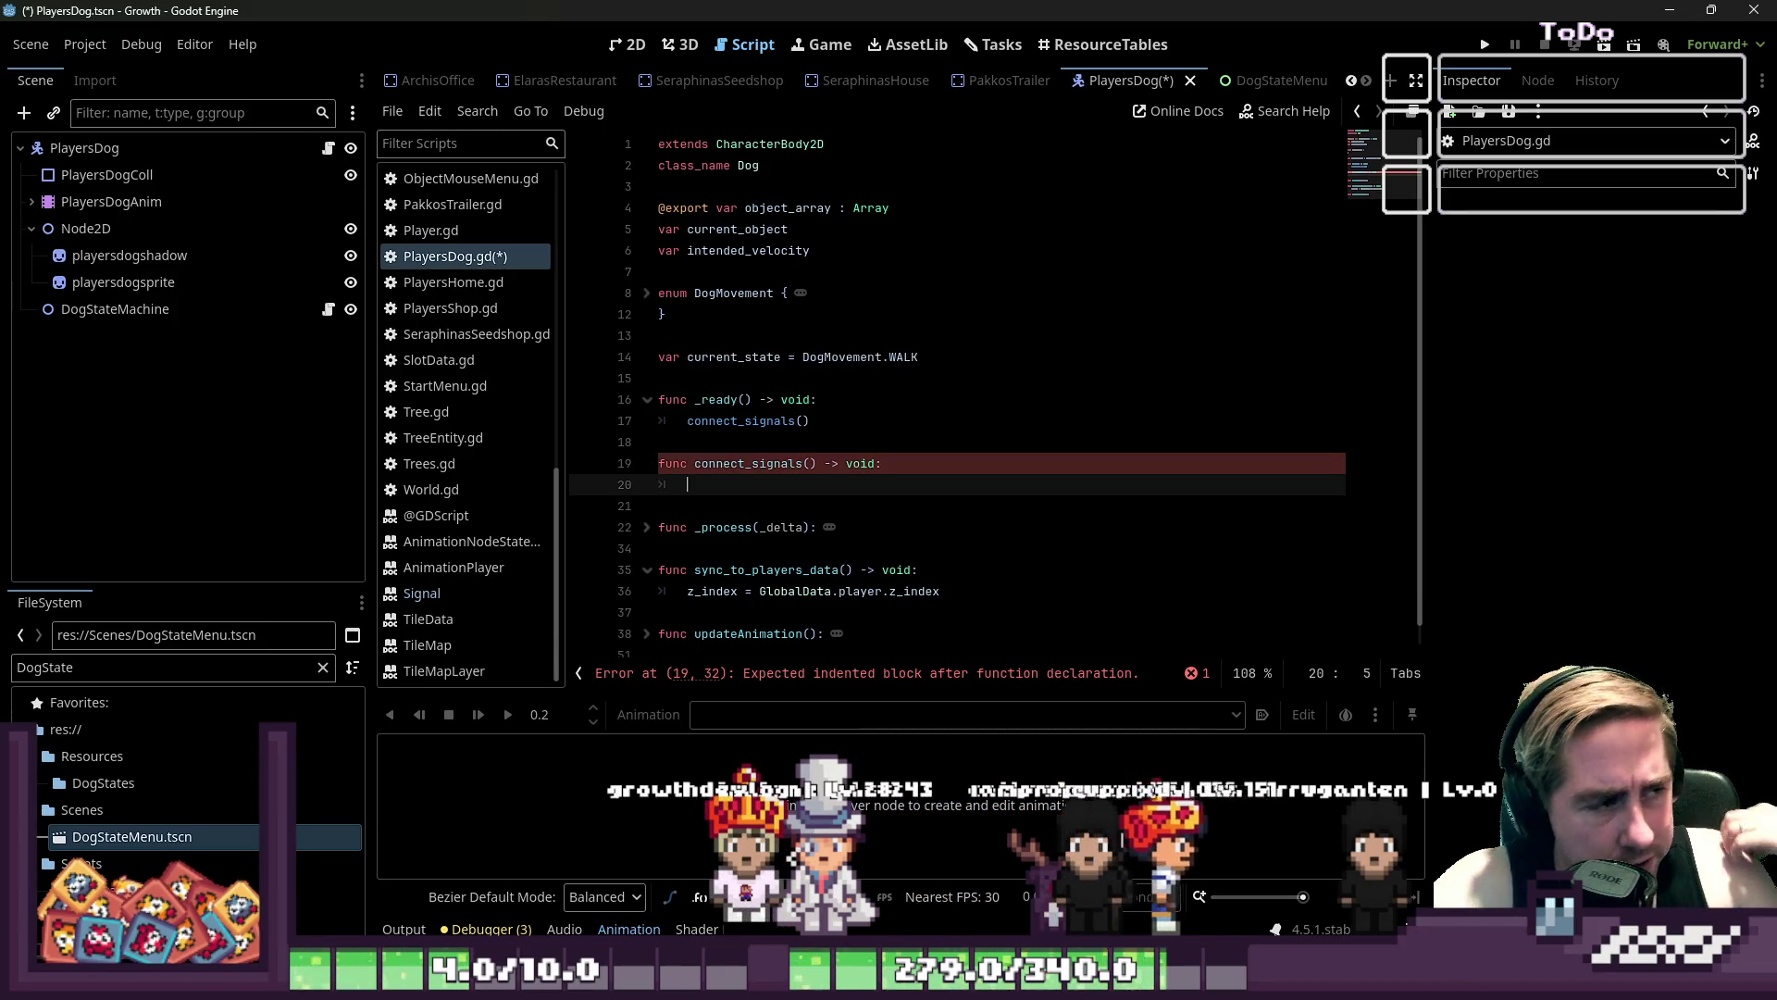
click(111, 153)
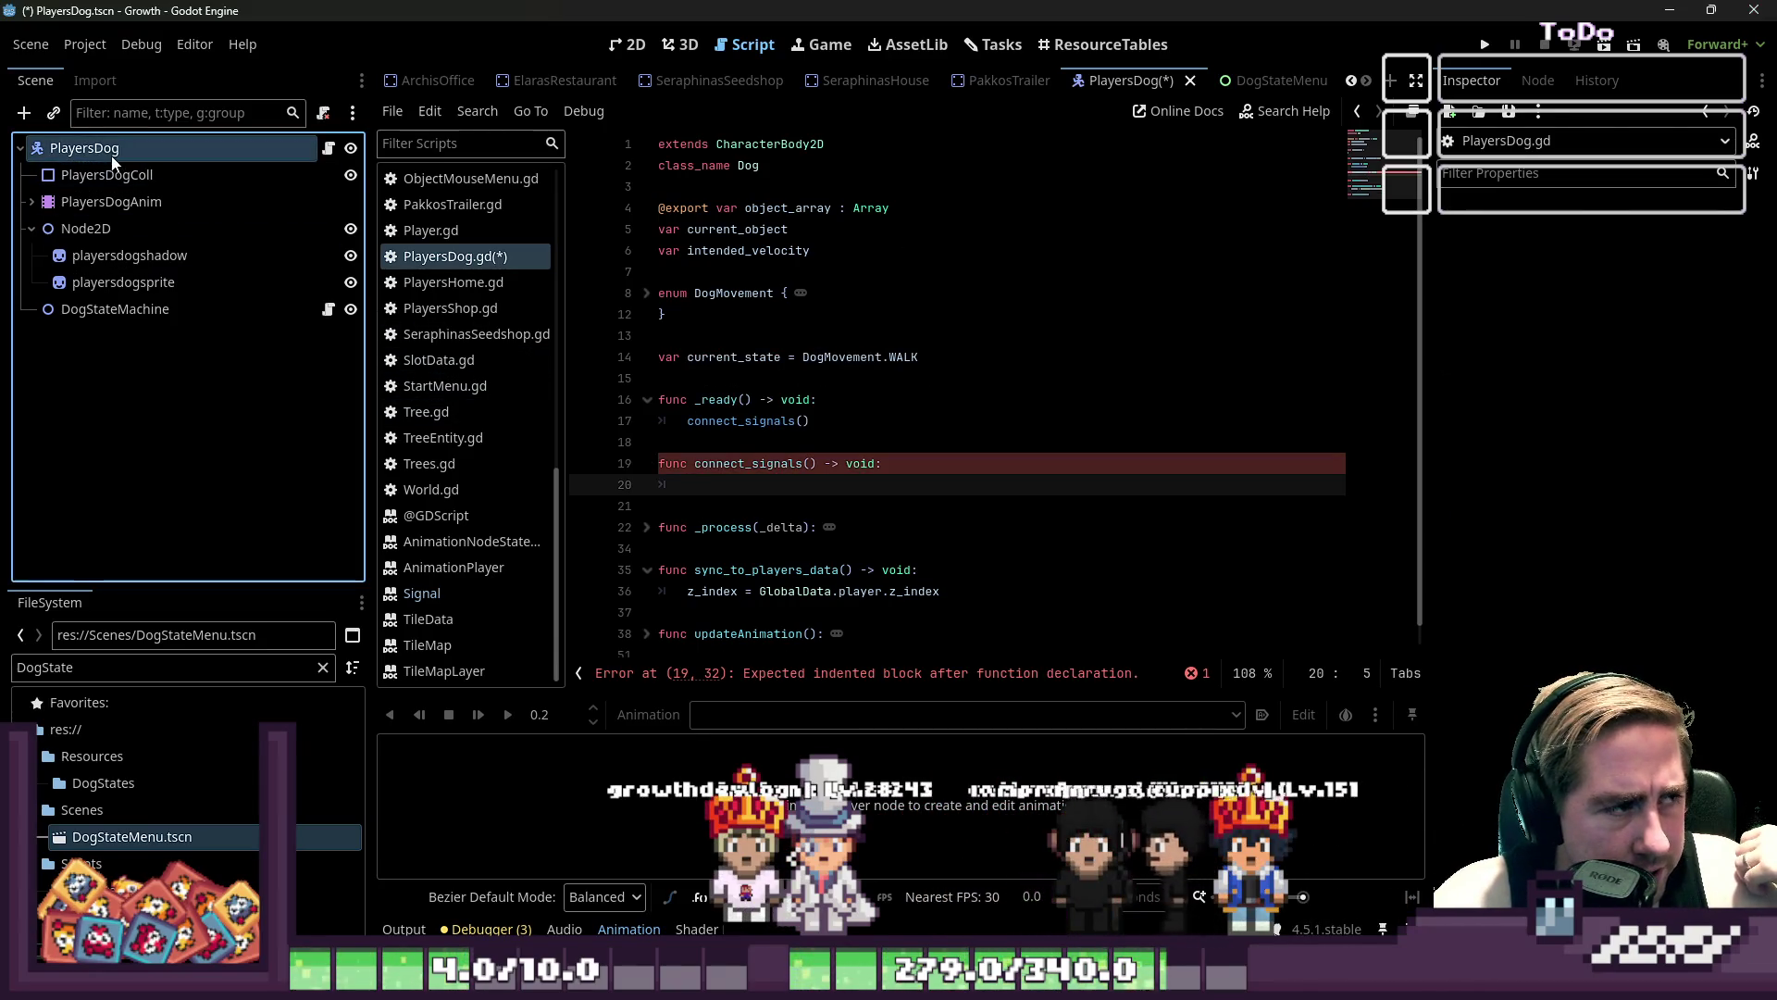
- Write input_event.connect(dog_interact) inside connect_signals on line 20
click(1539, 80)
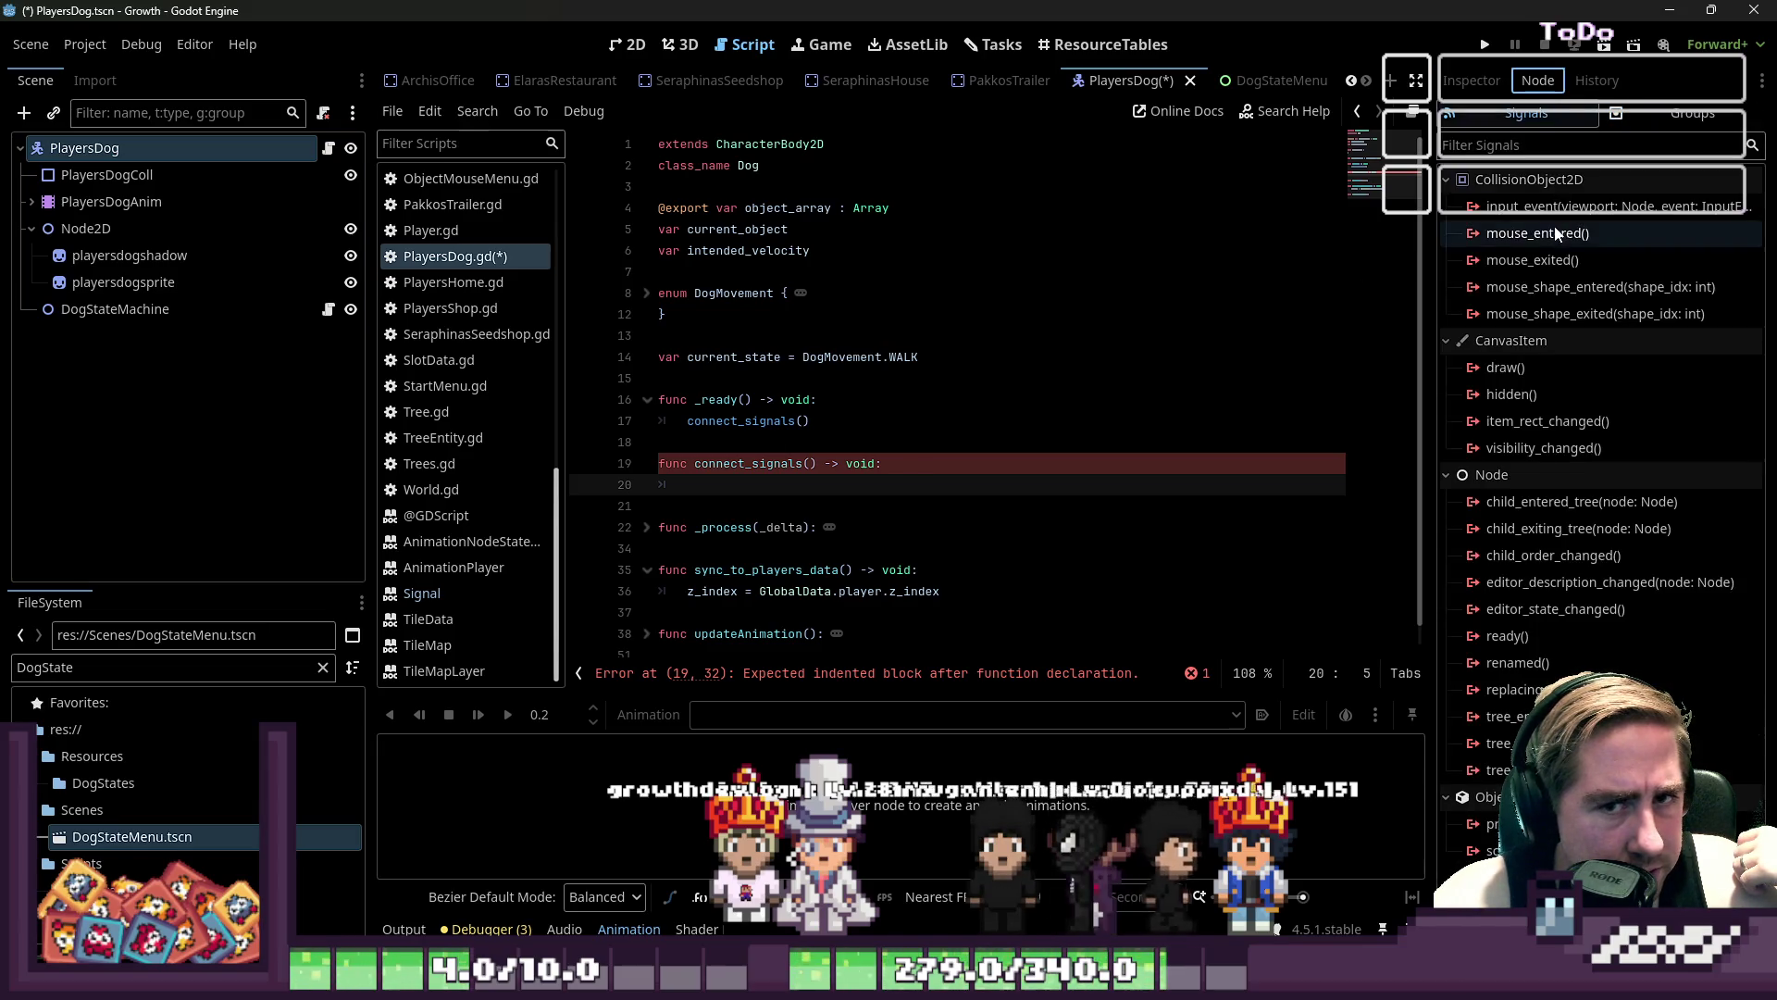
click(804, 484)
text(i)
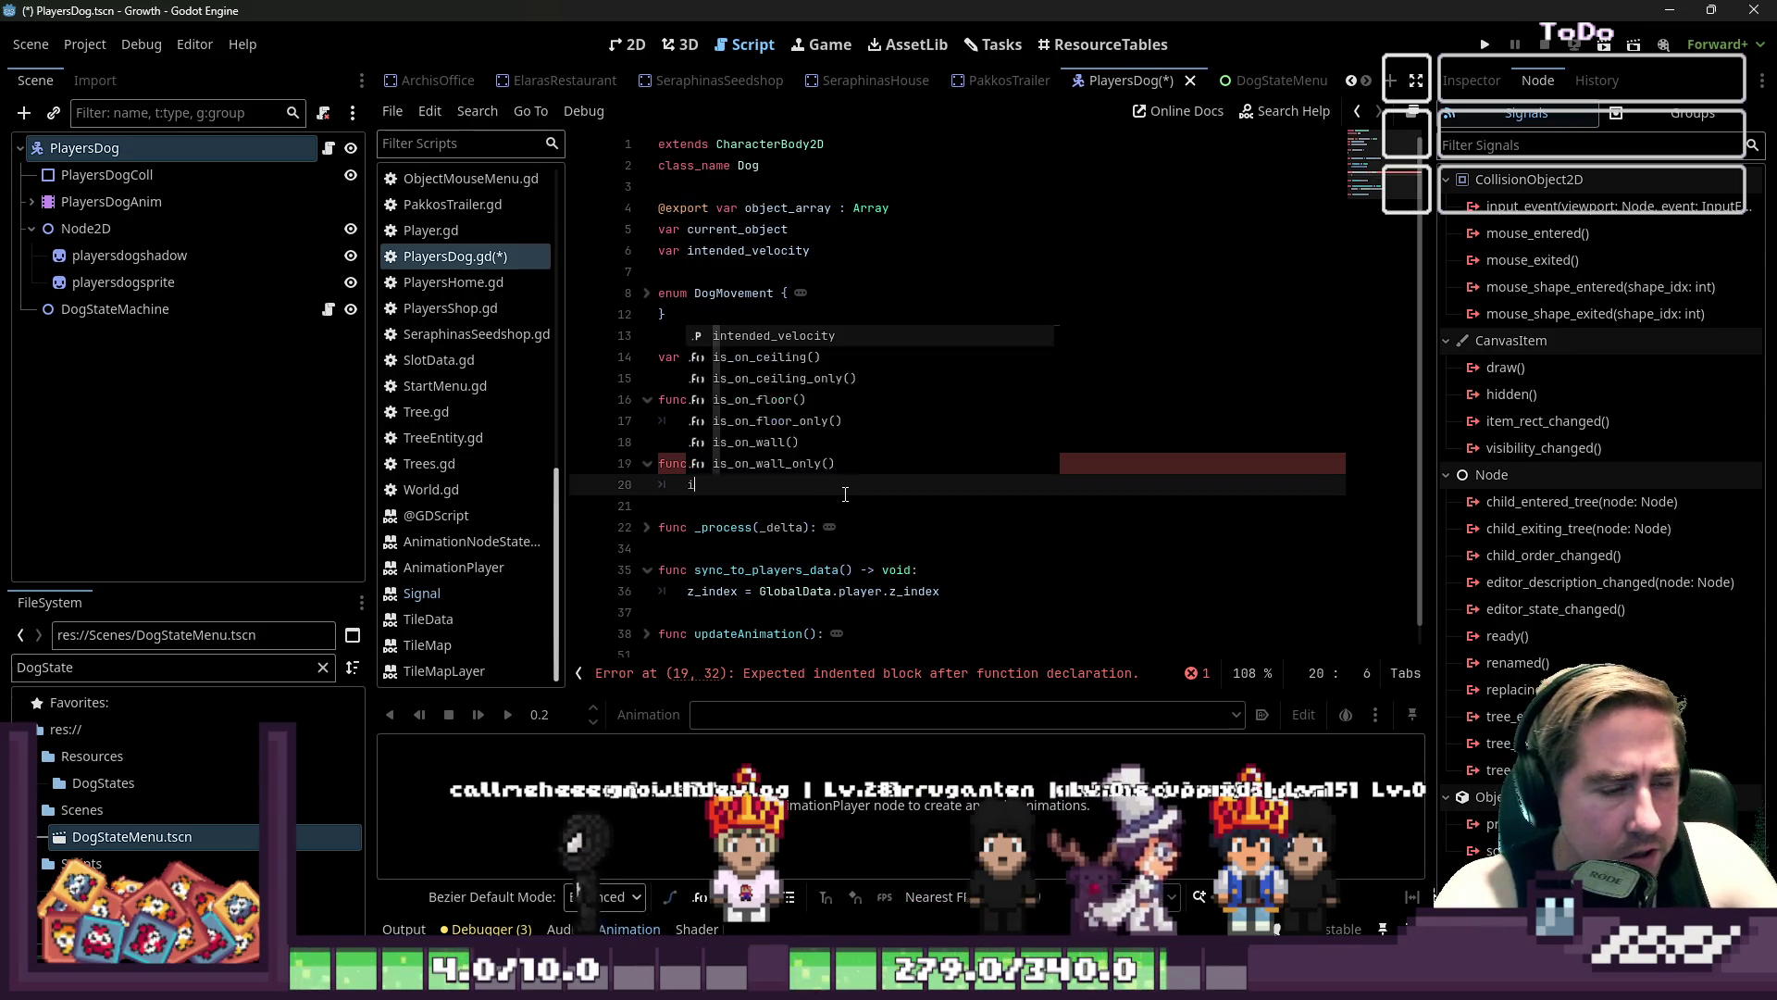
text(nput_event.conn)
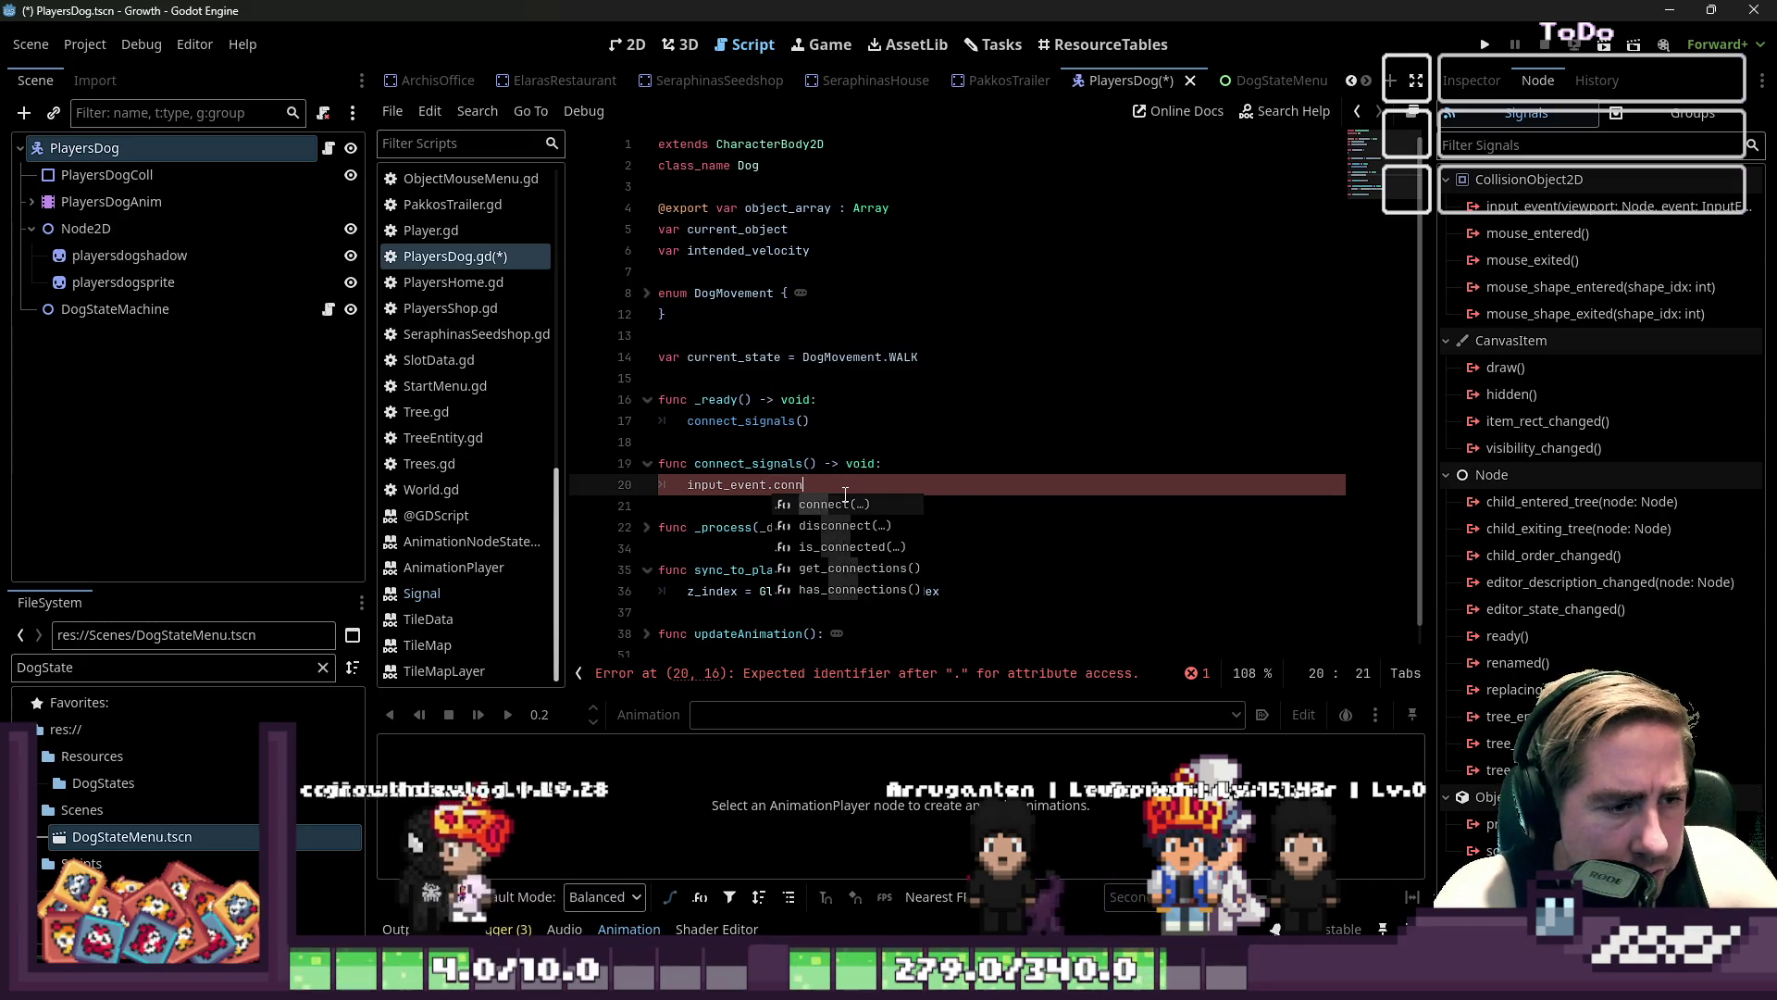
key(Return)
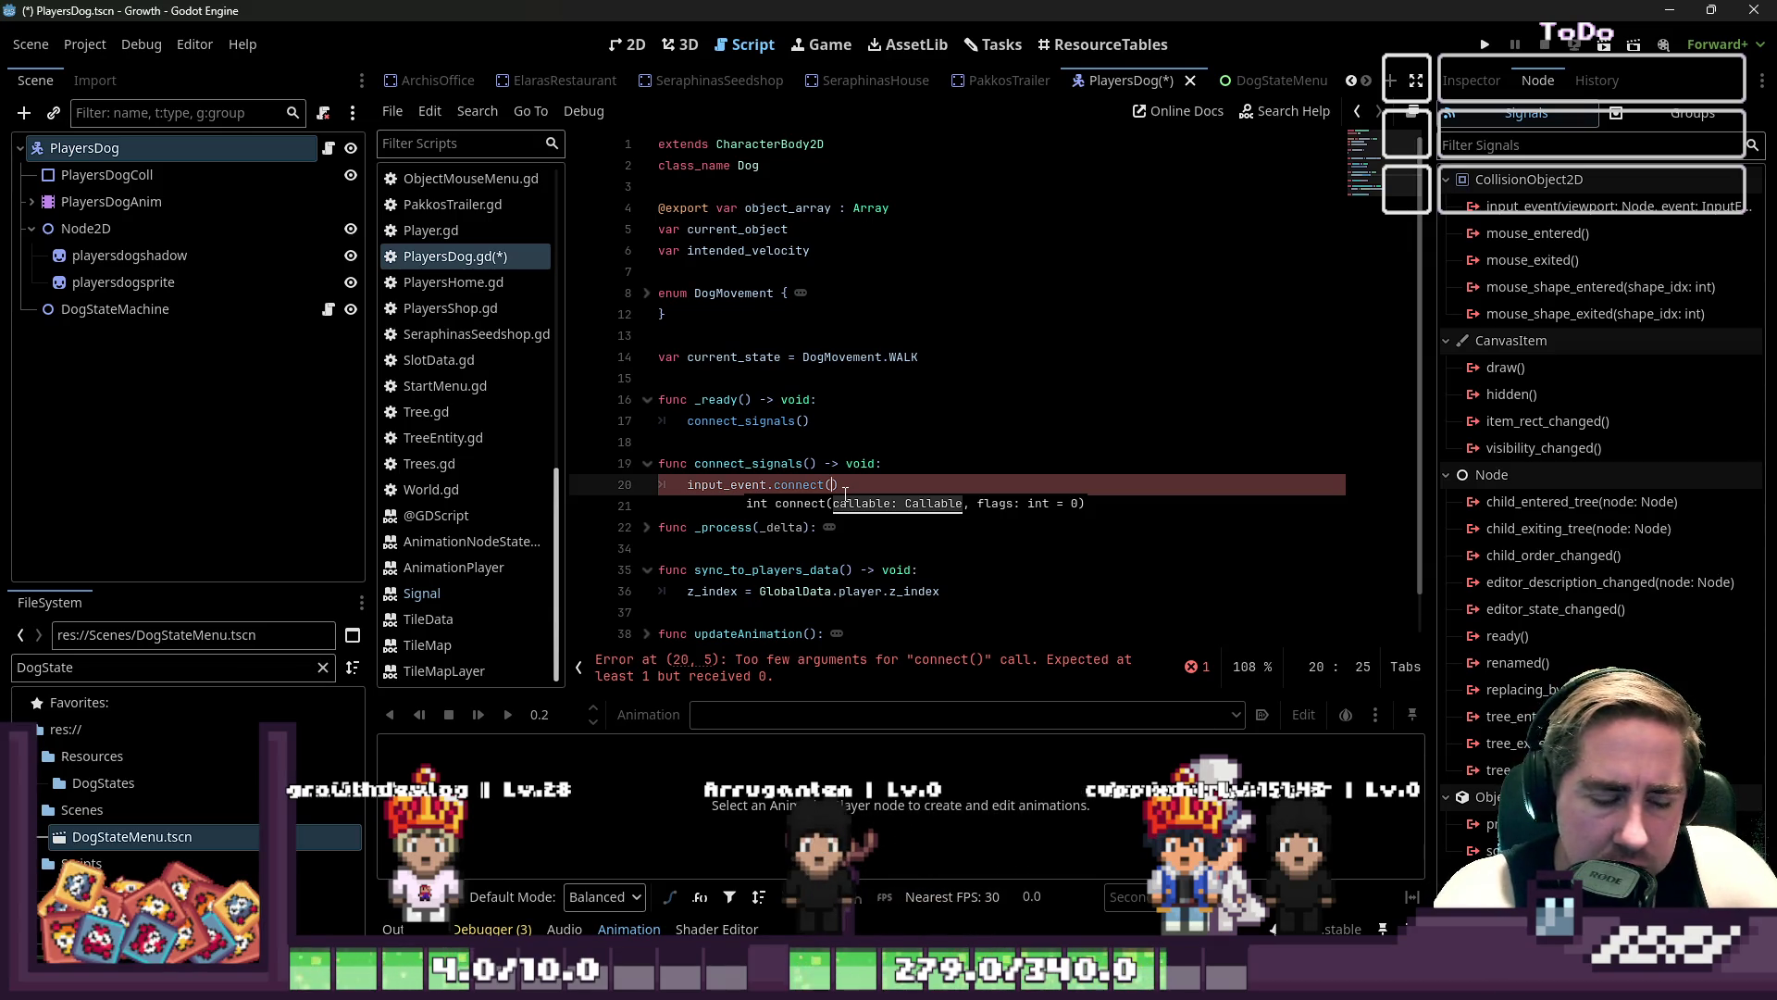
key(BackSpace)
key(BackSpace)
text(i)
key(BackSpace)
text(dog_inter)
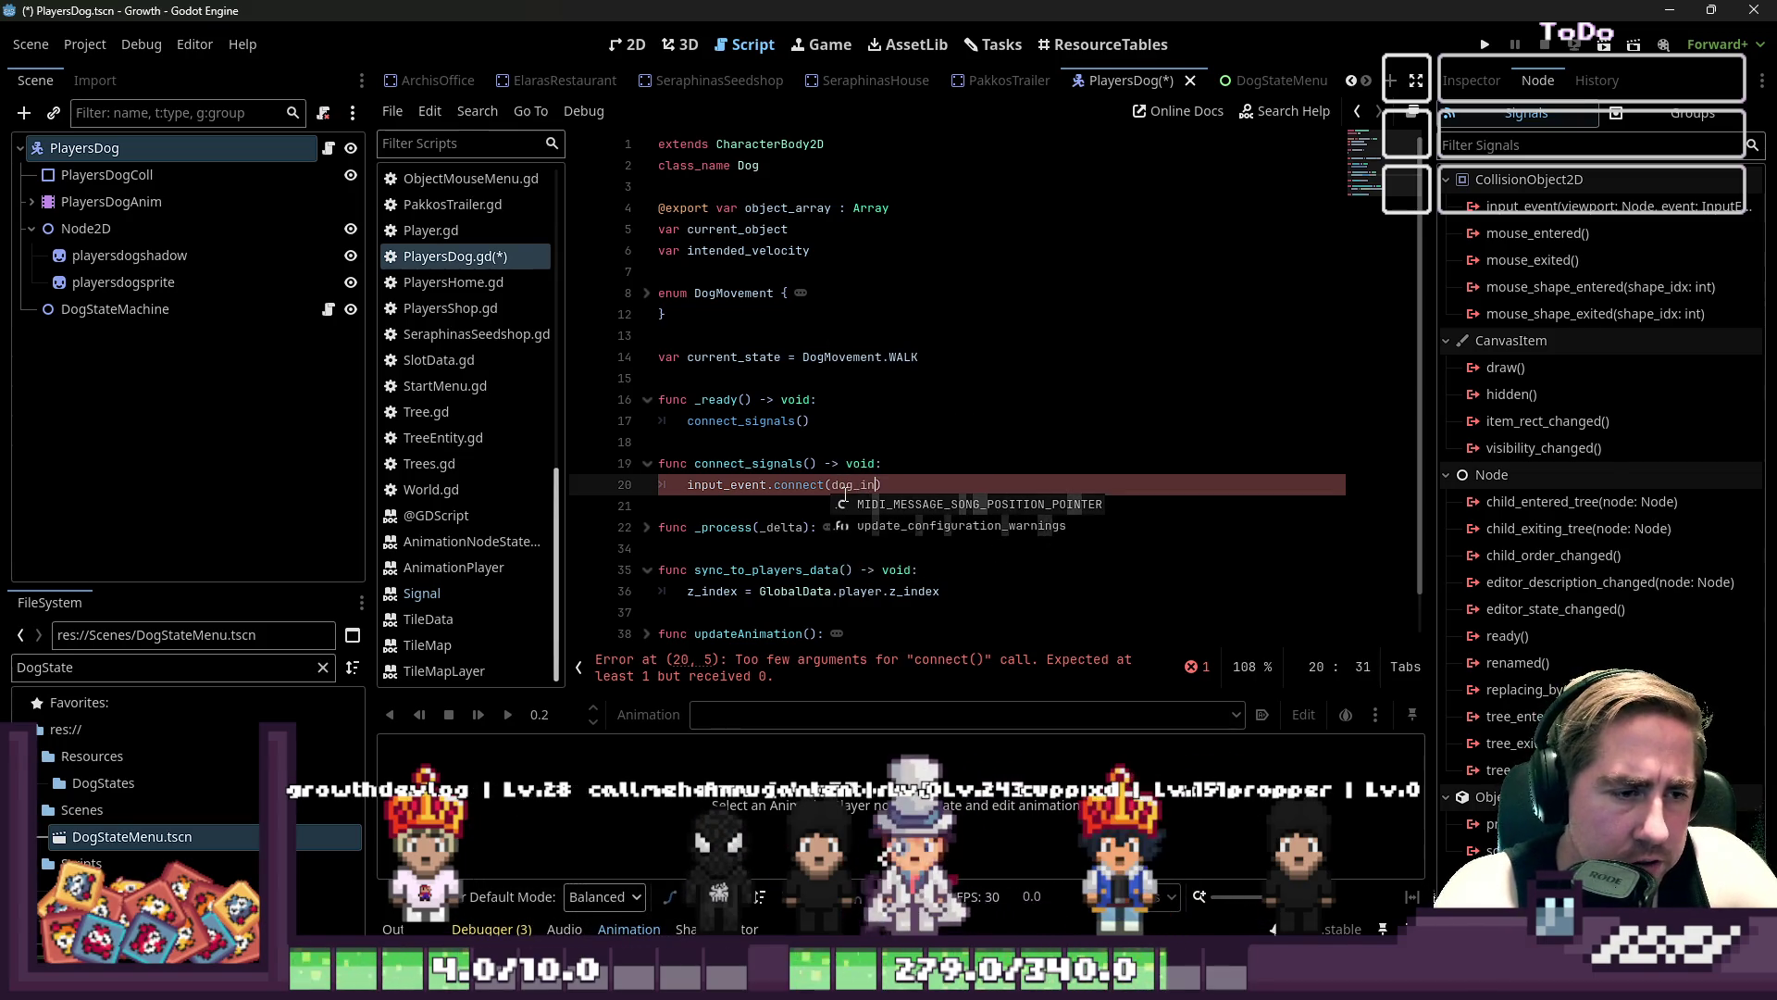
text(act))
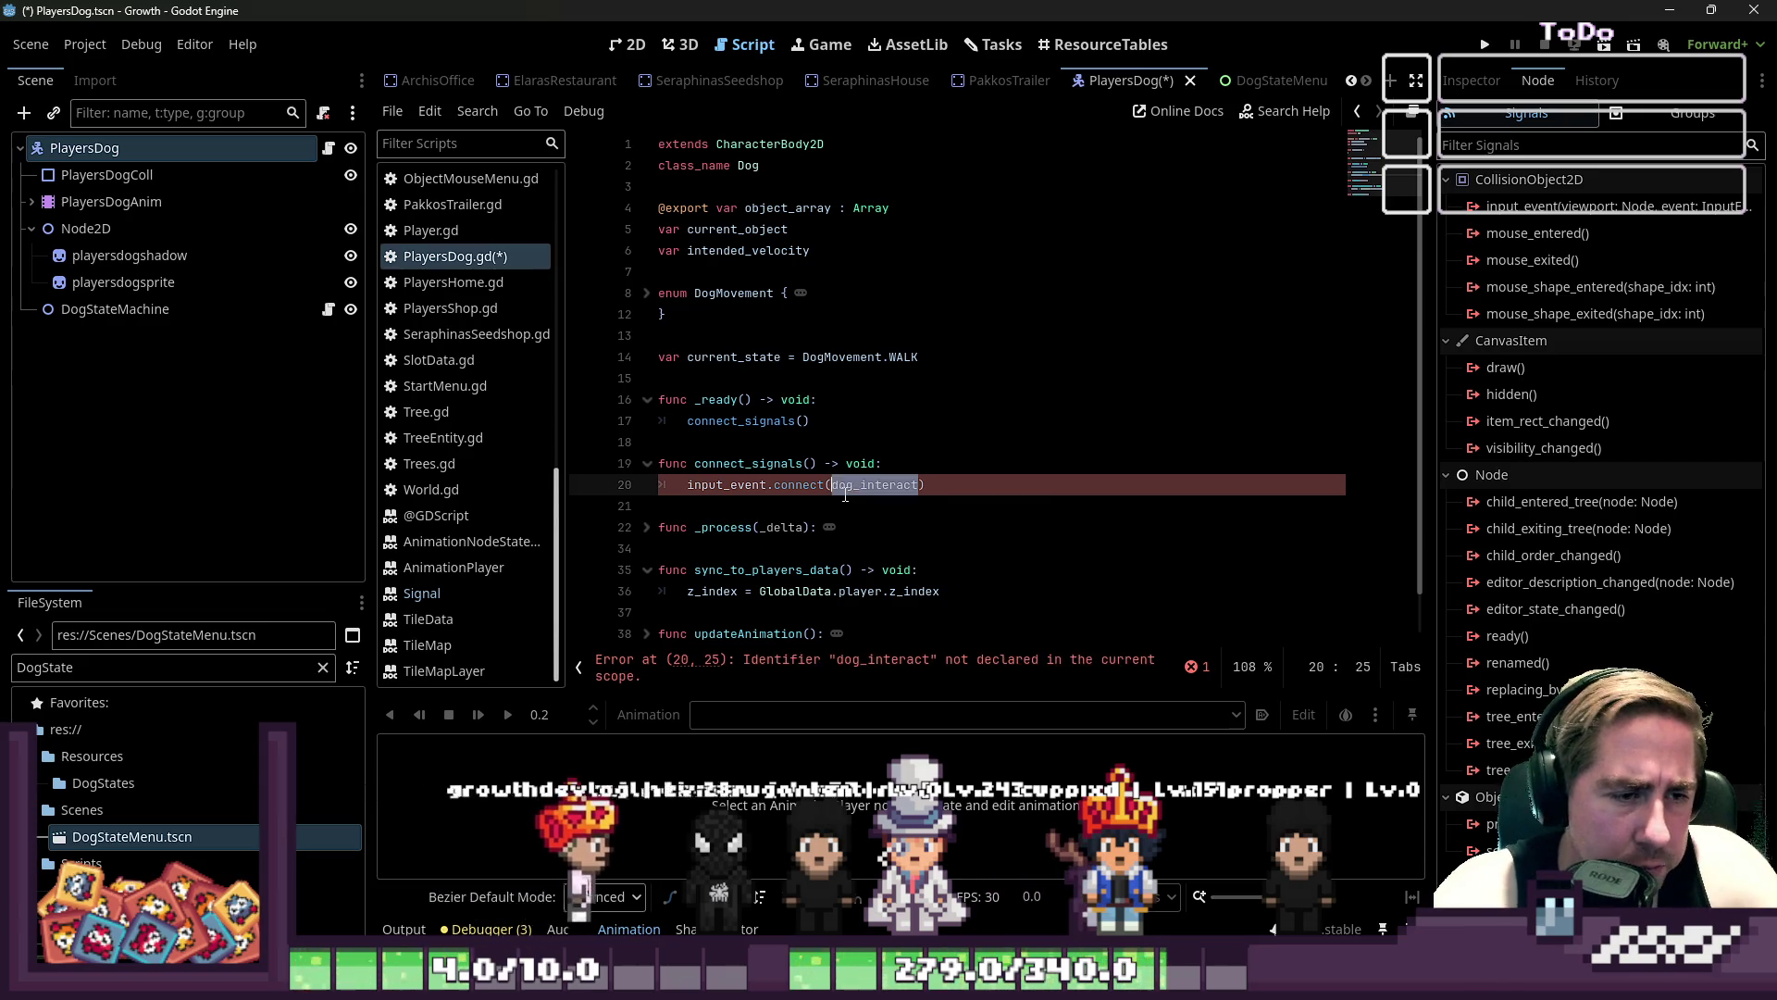
key(Return)
- Remove the extra blank line and begin a func dog_interact() declaration at the script's end
key(BackSpace)
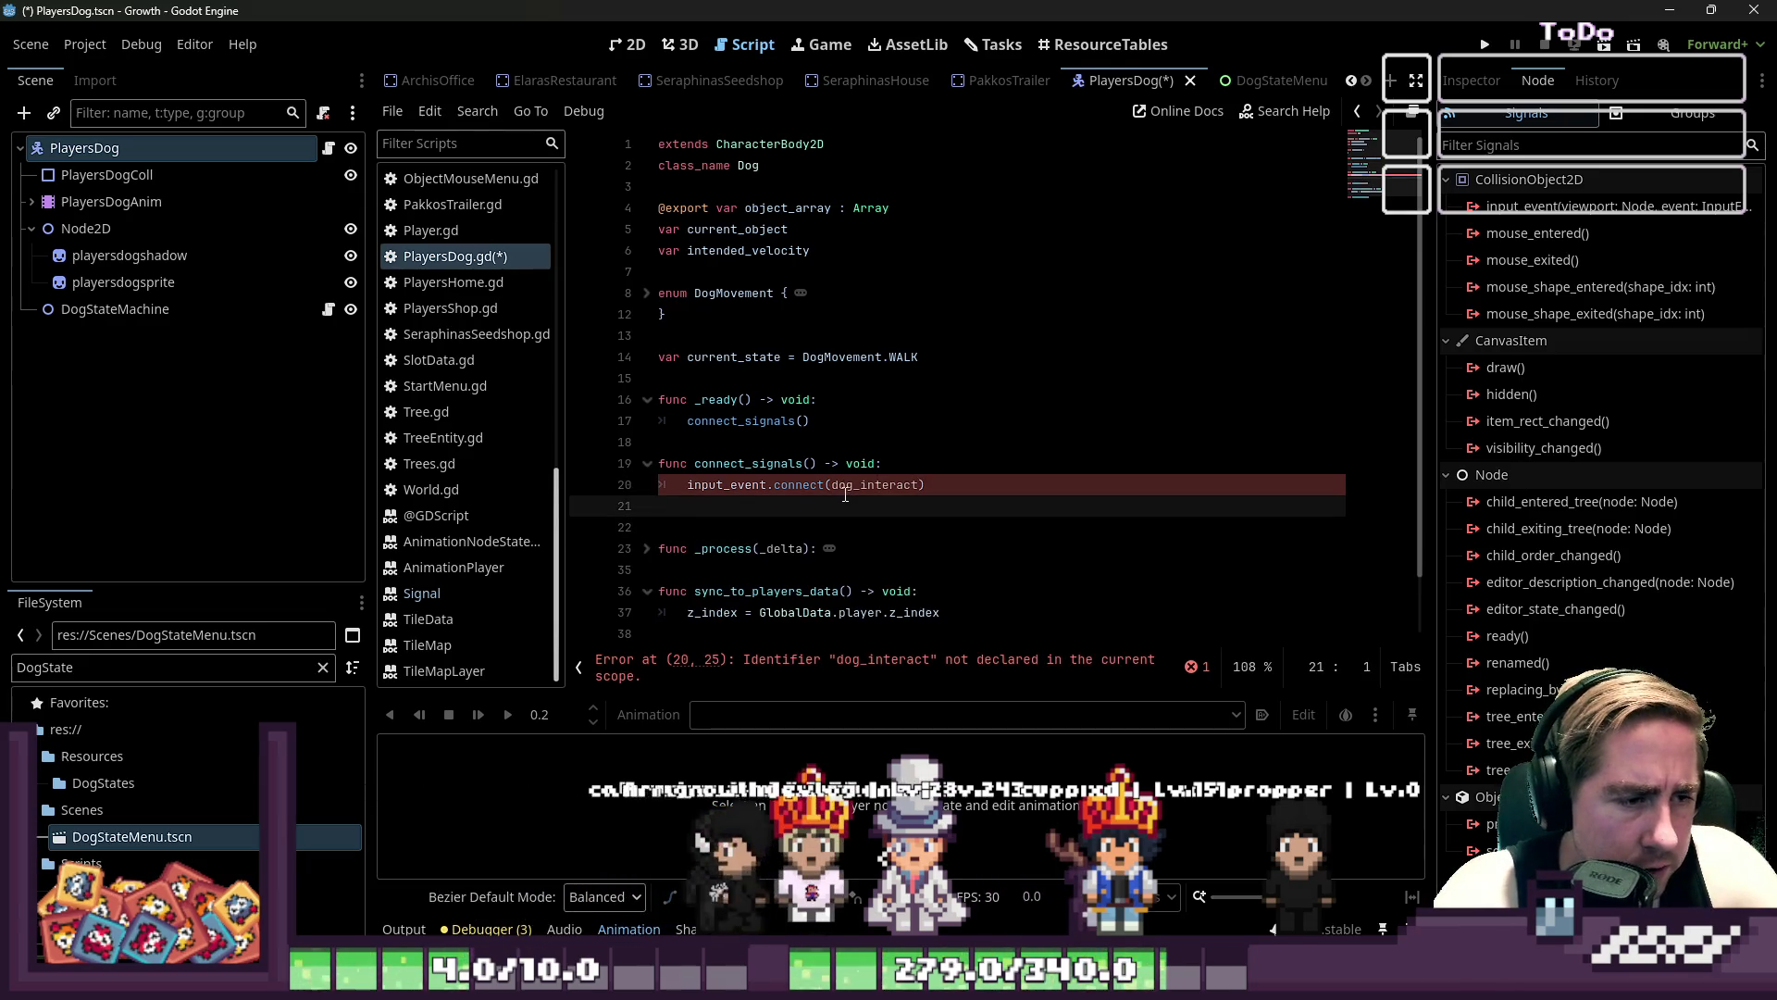
key(Down)
key(BackSpace)
key(Down)
key(Down)
key(Down)
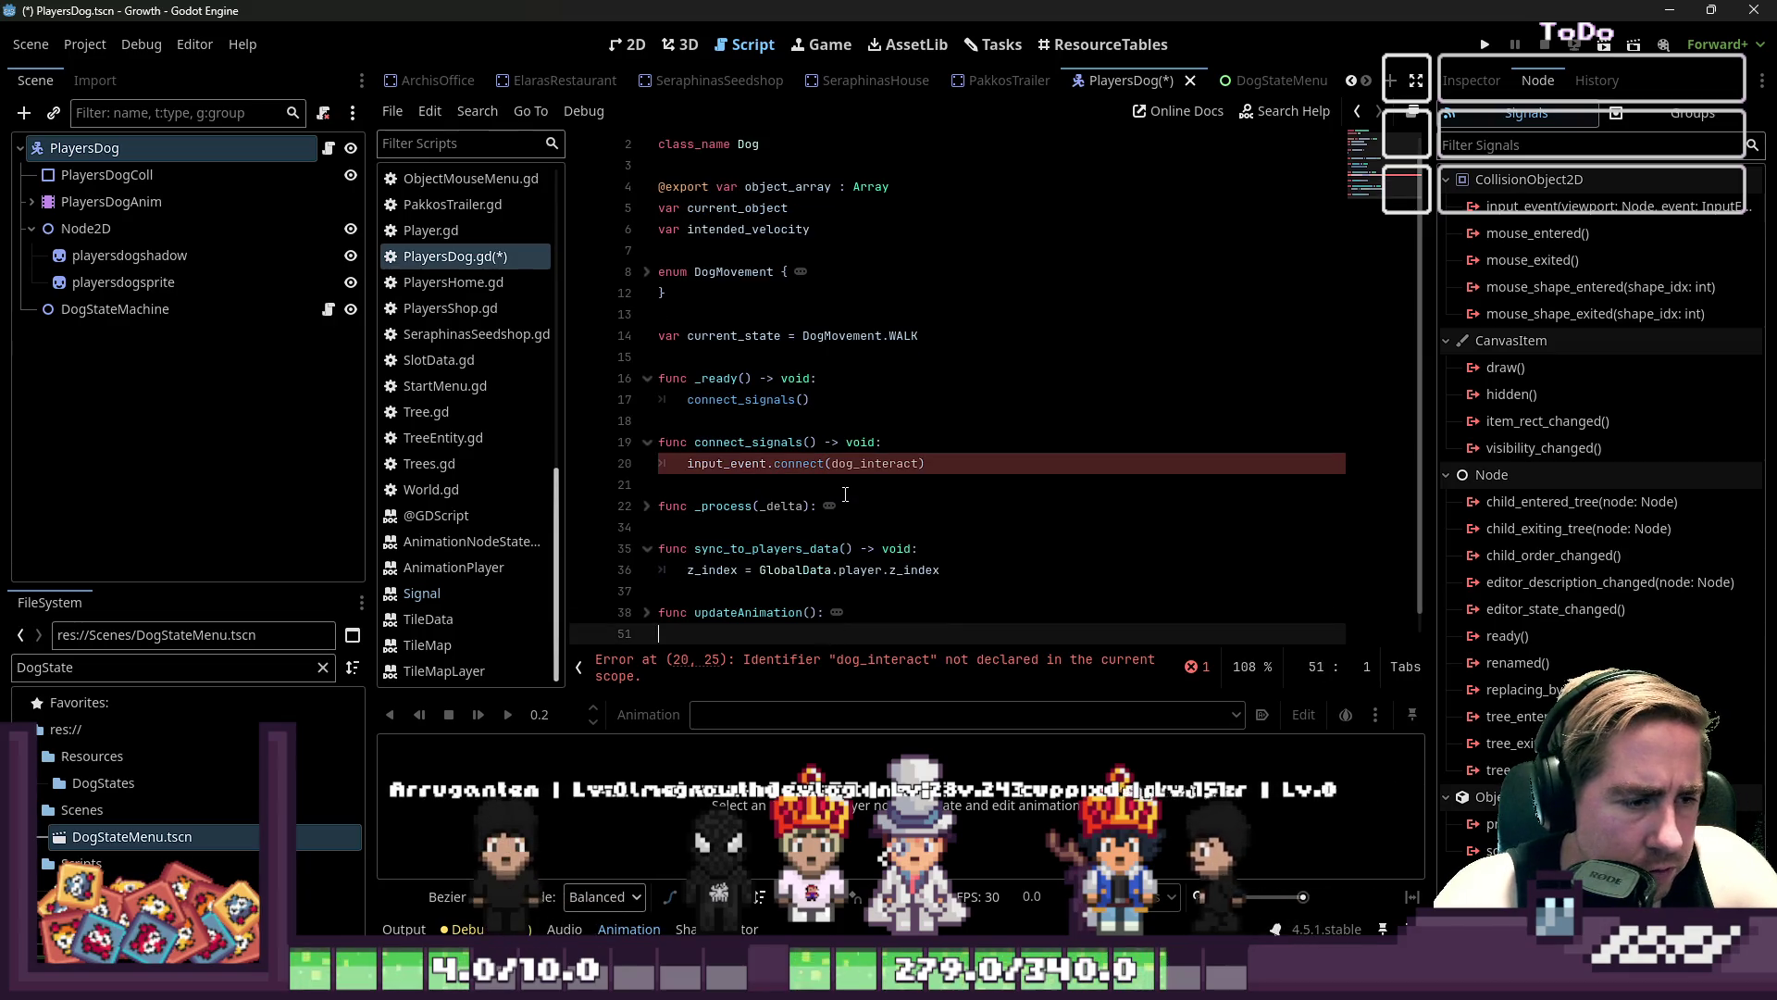
key(Return)
key(Up)
key(BackSpace)
key(BackSpace)
text(unc)
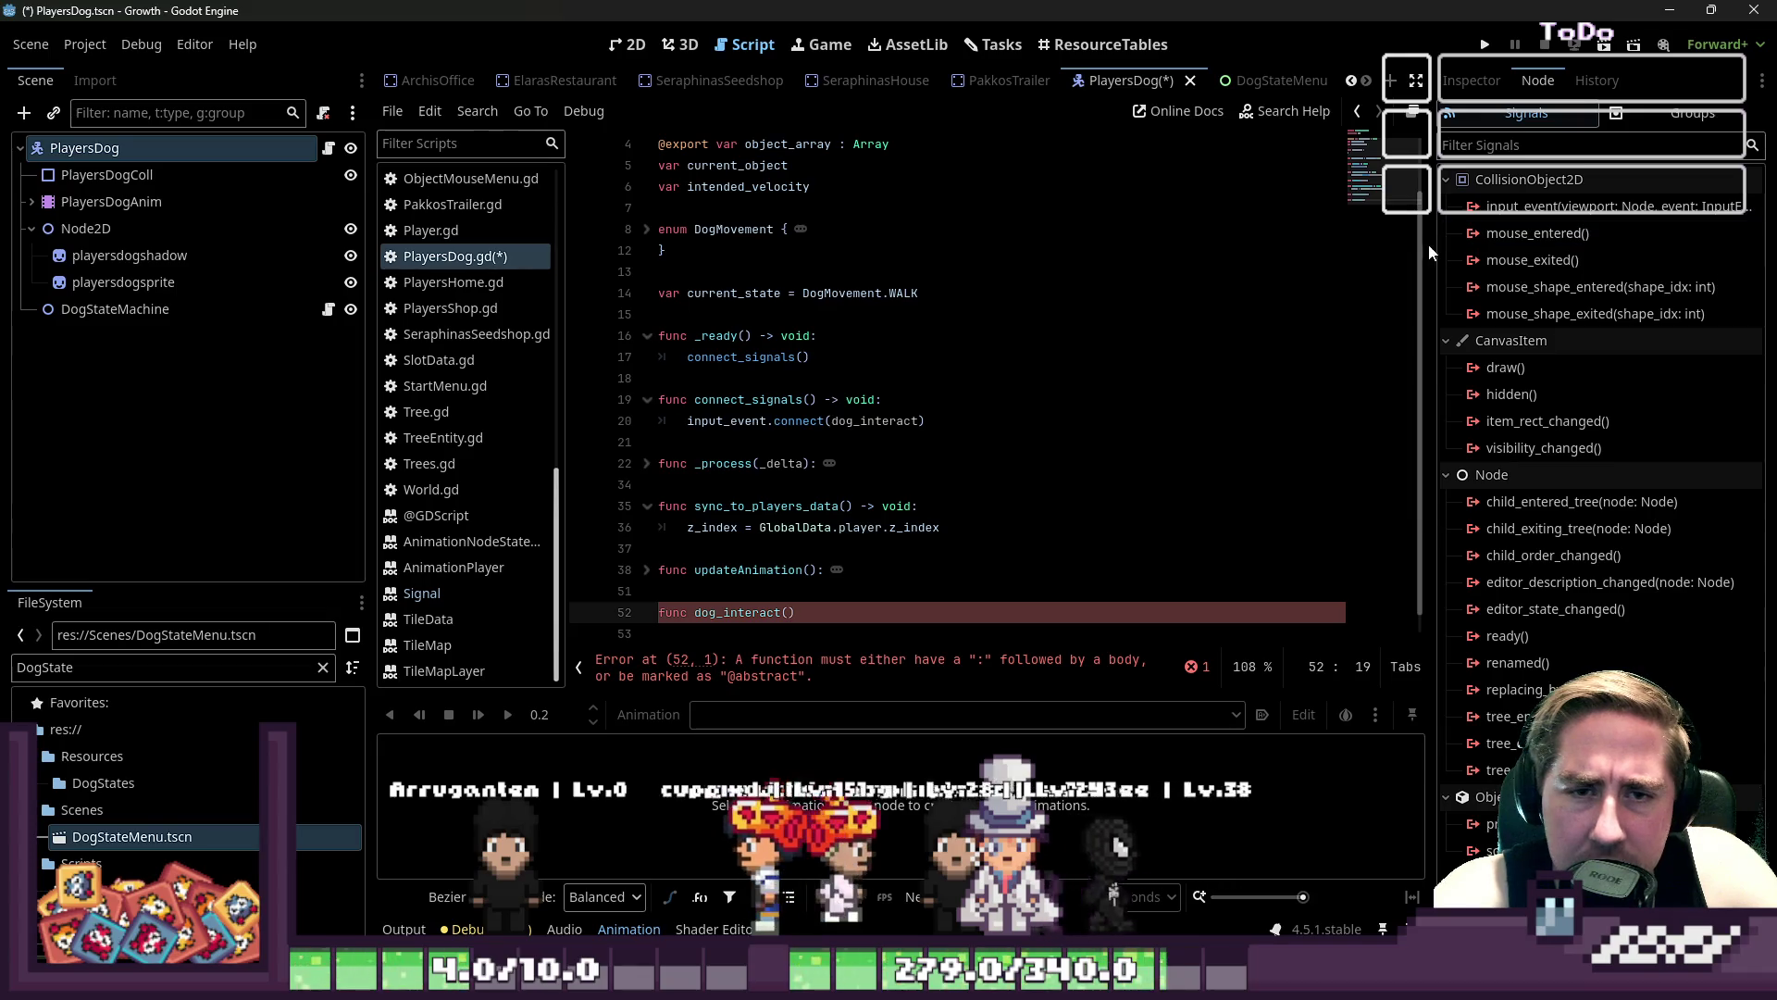
- Widen the Node dock, finish dog_interact() with '-> void:' and a pass body, and view 2D
drag(1430, 245, 1290, 239)
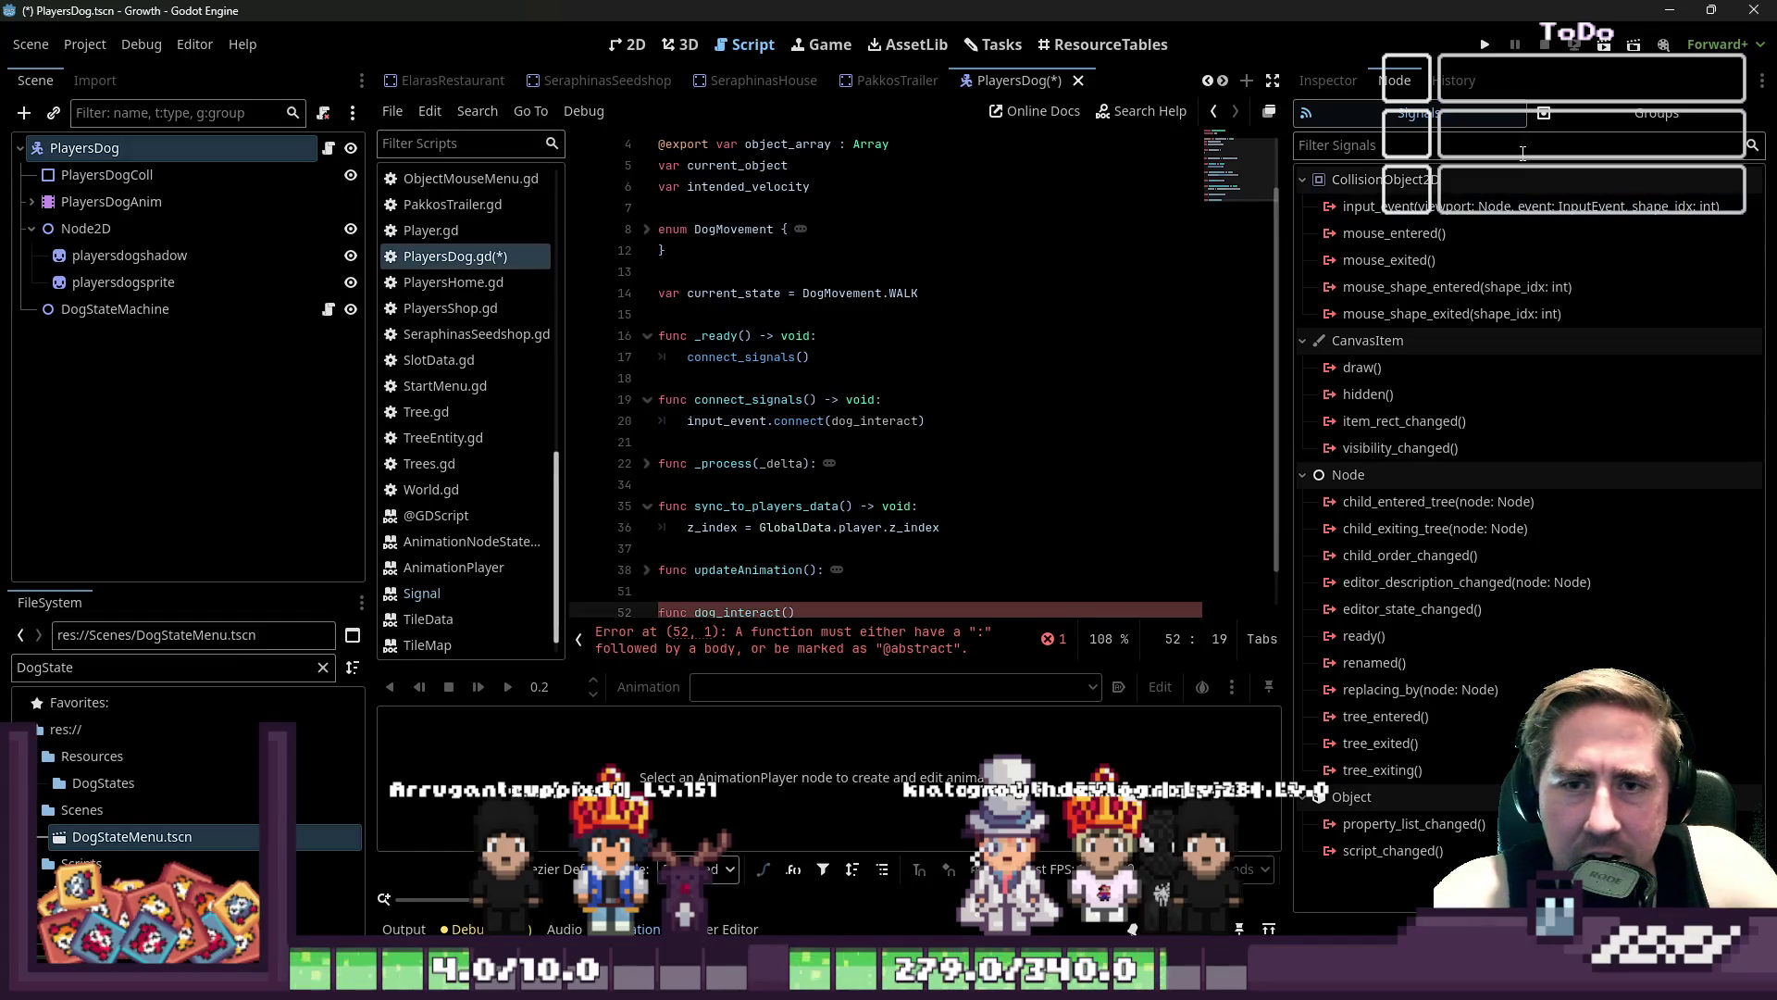
click(794, 609)
key(Return)
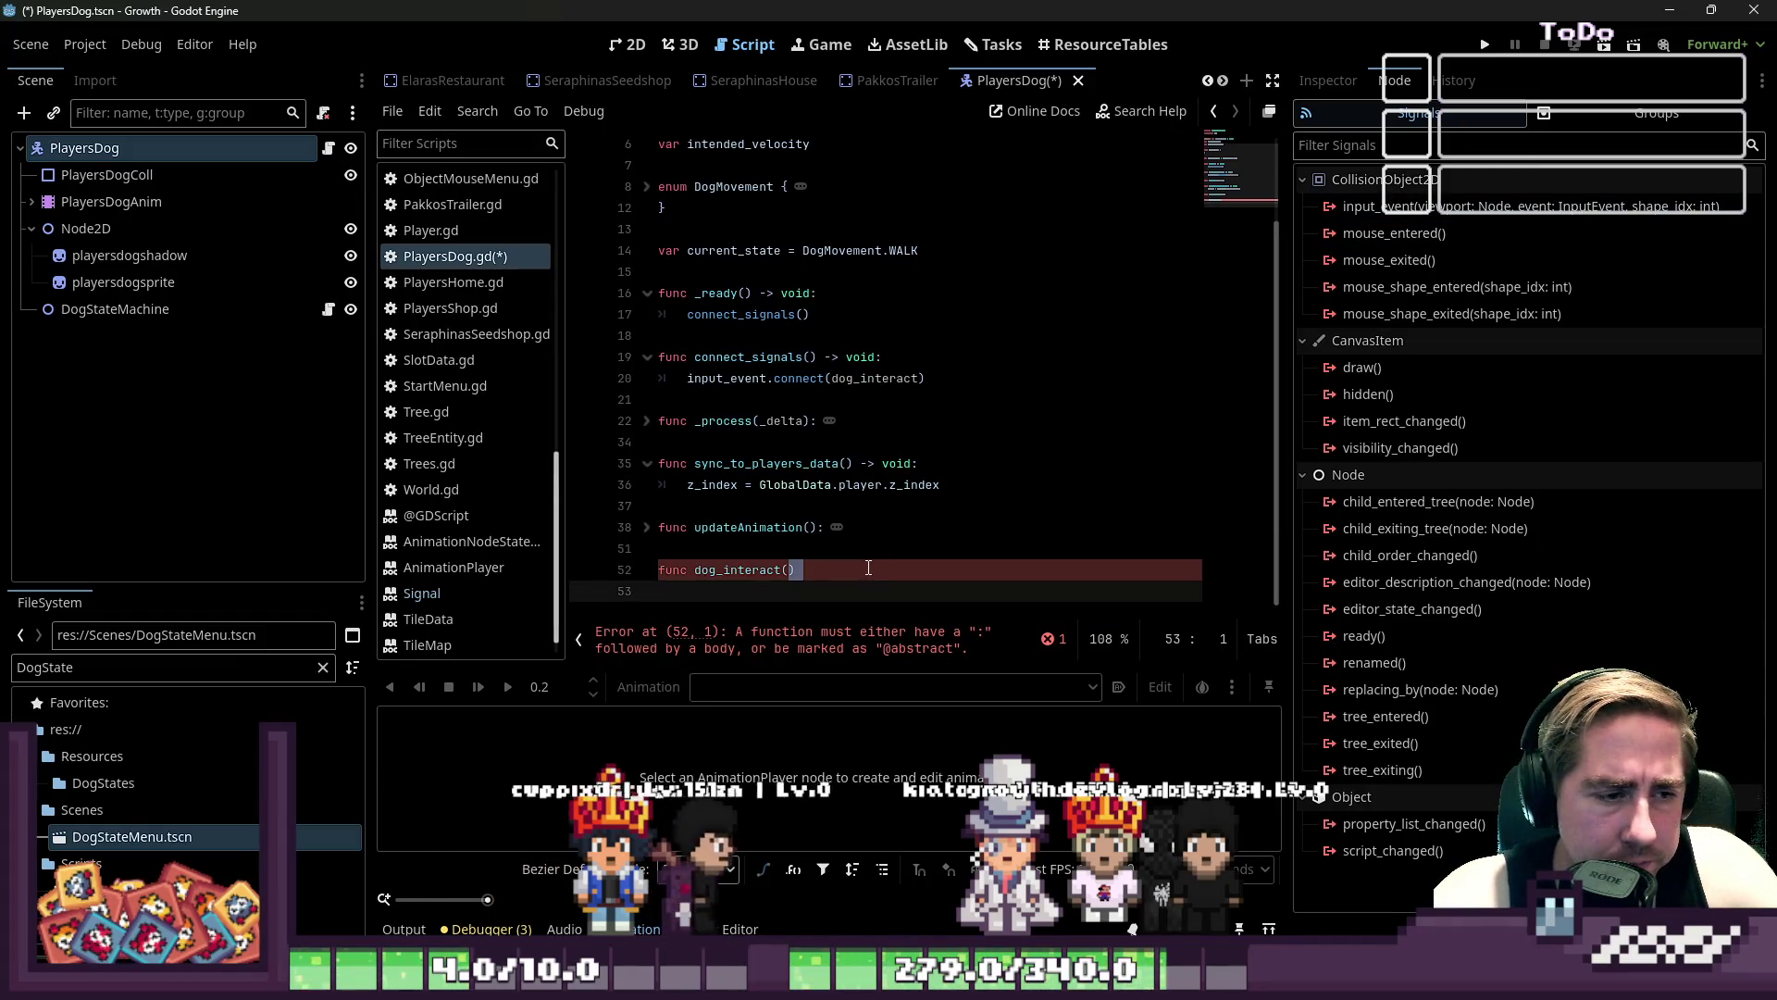
click(869, 568)
text(-> vpo)
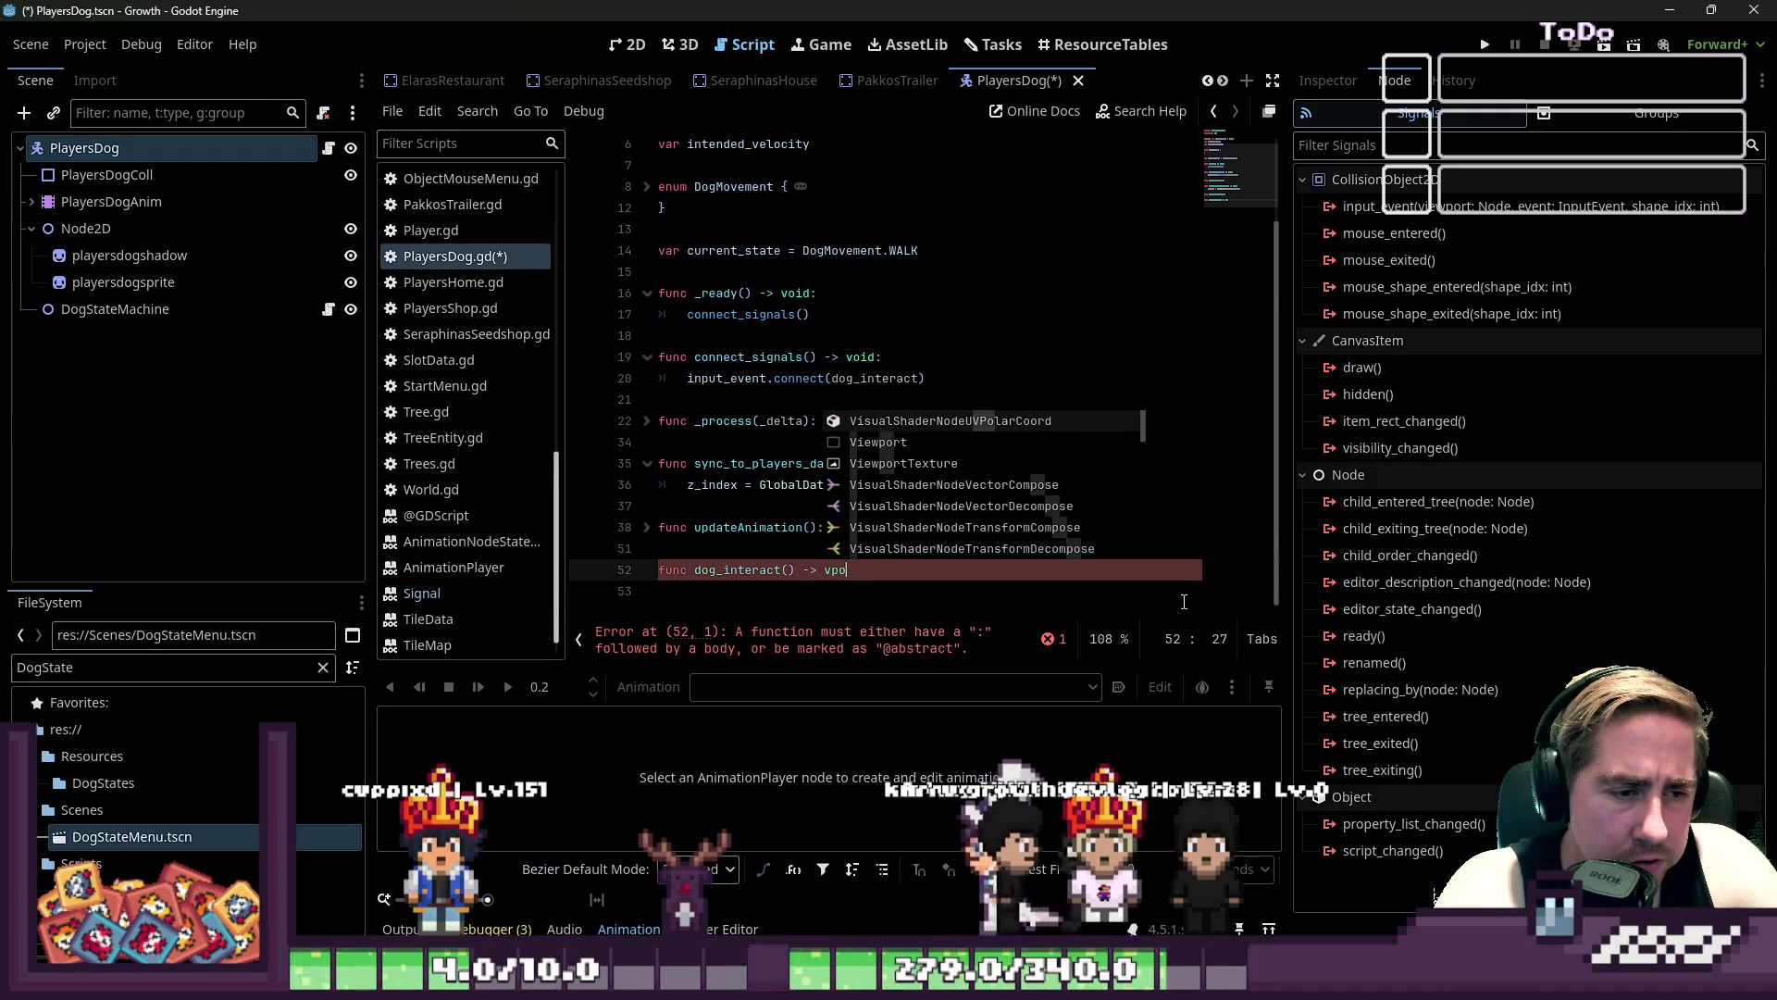
key(BackSpace)
text(oid:)
key(Return)
text(pass)
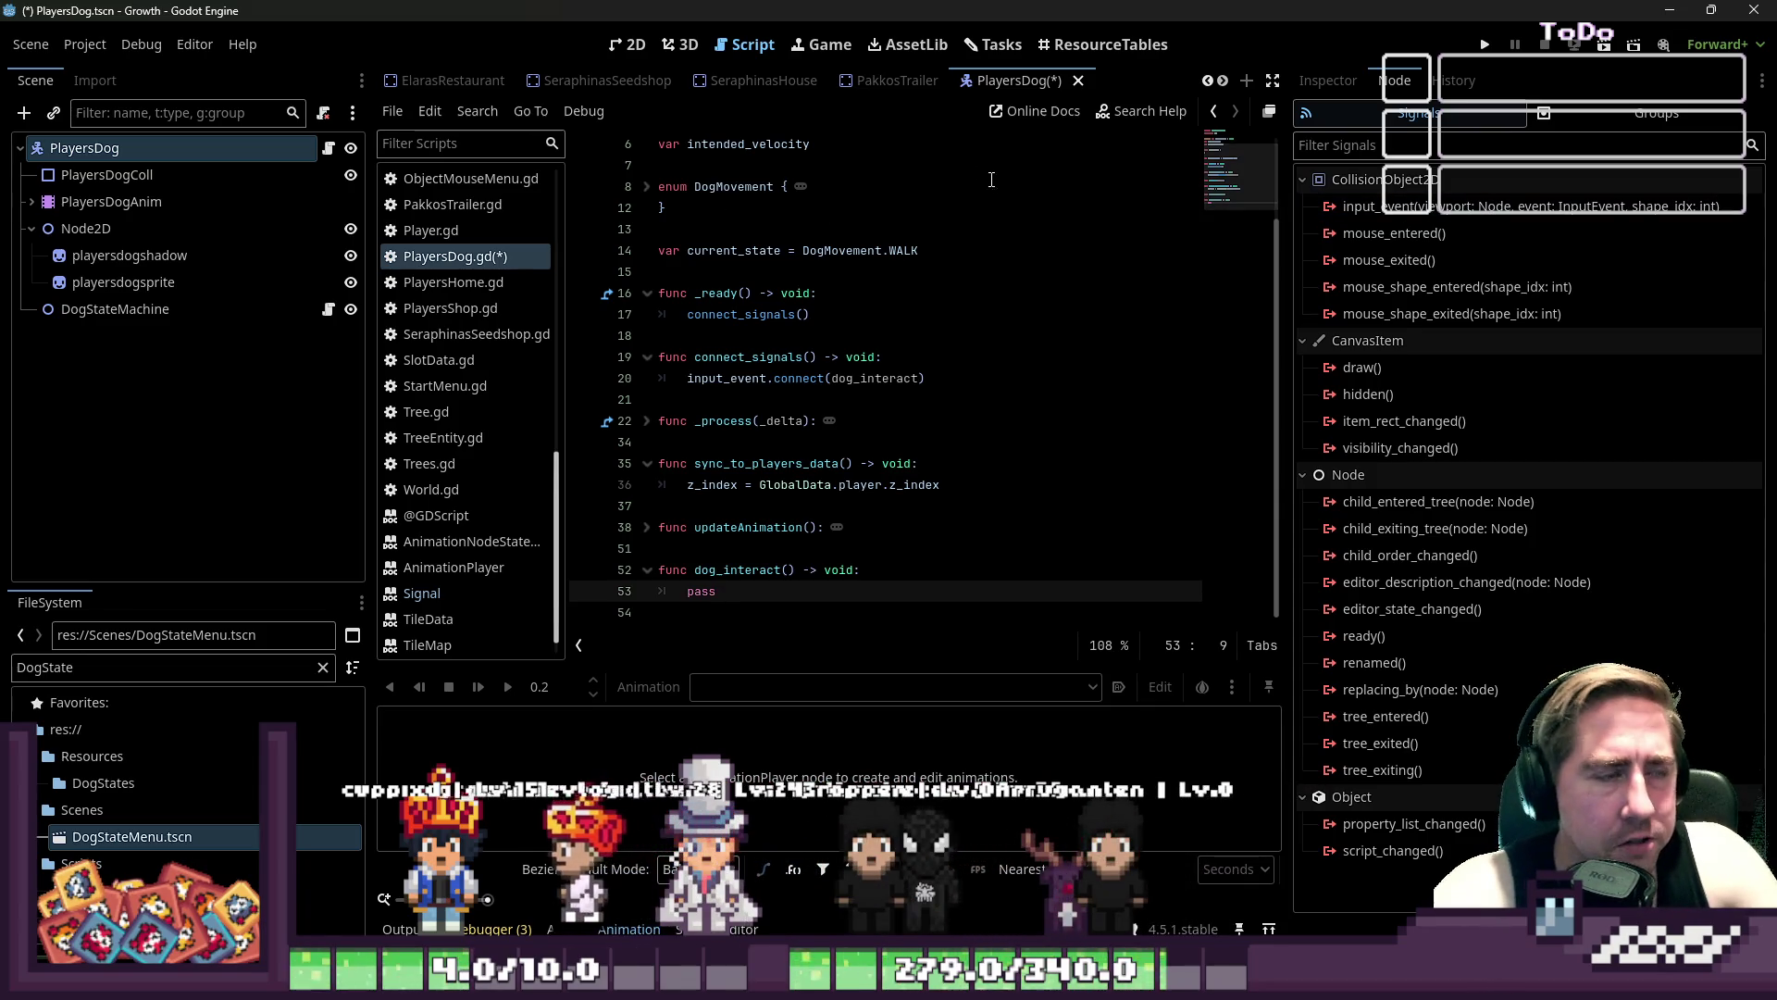
click(632, 44)
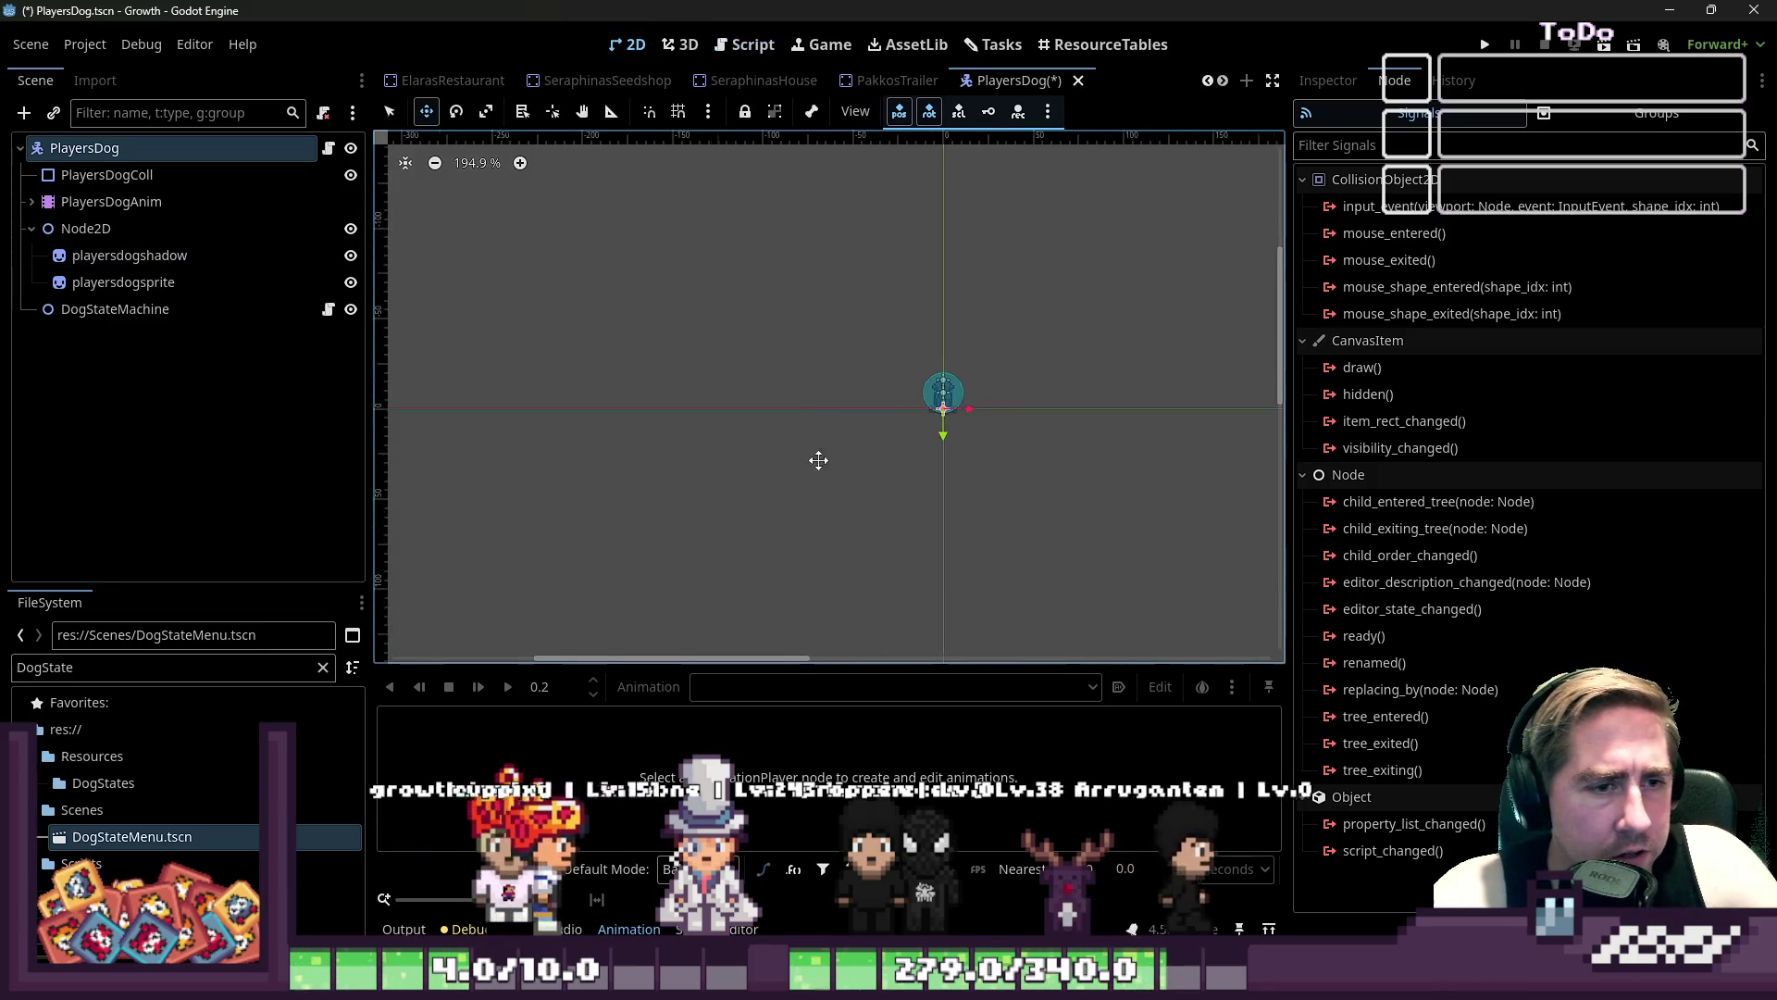
- Zoom out the 2D viewport, select DogStateMachine, and go back to the Script editor
scroll(829, 428, down, 5)
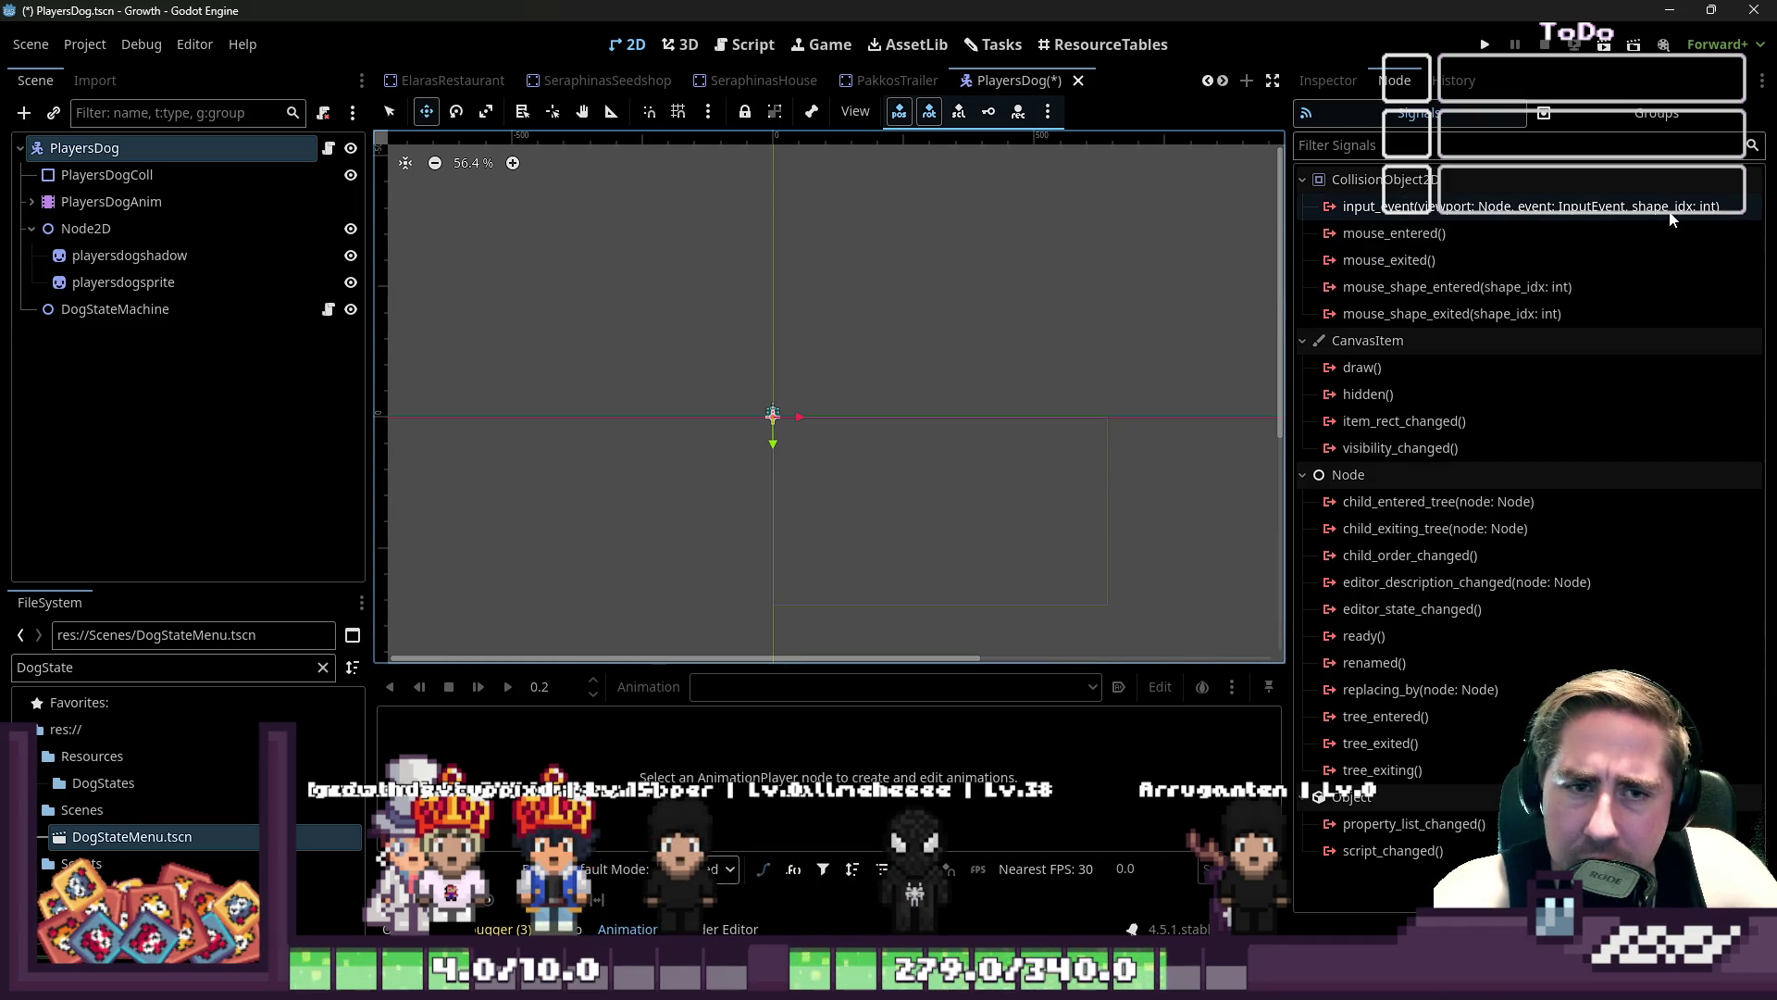
click(180, 306)
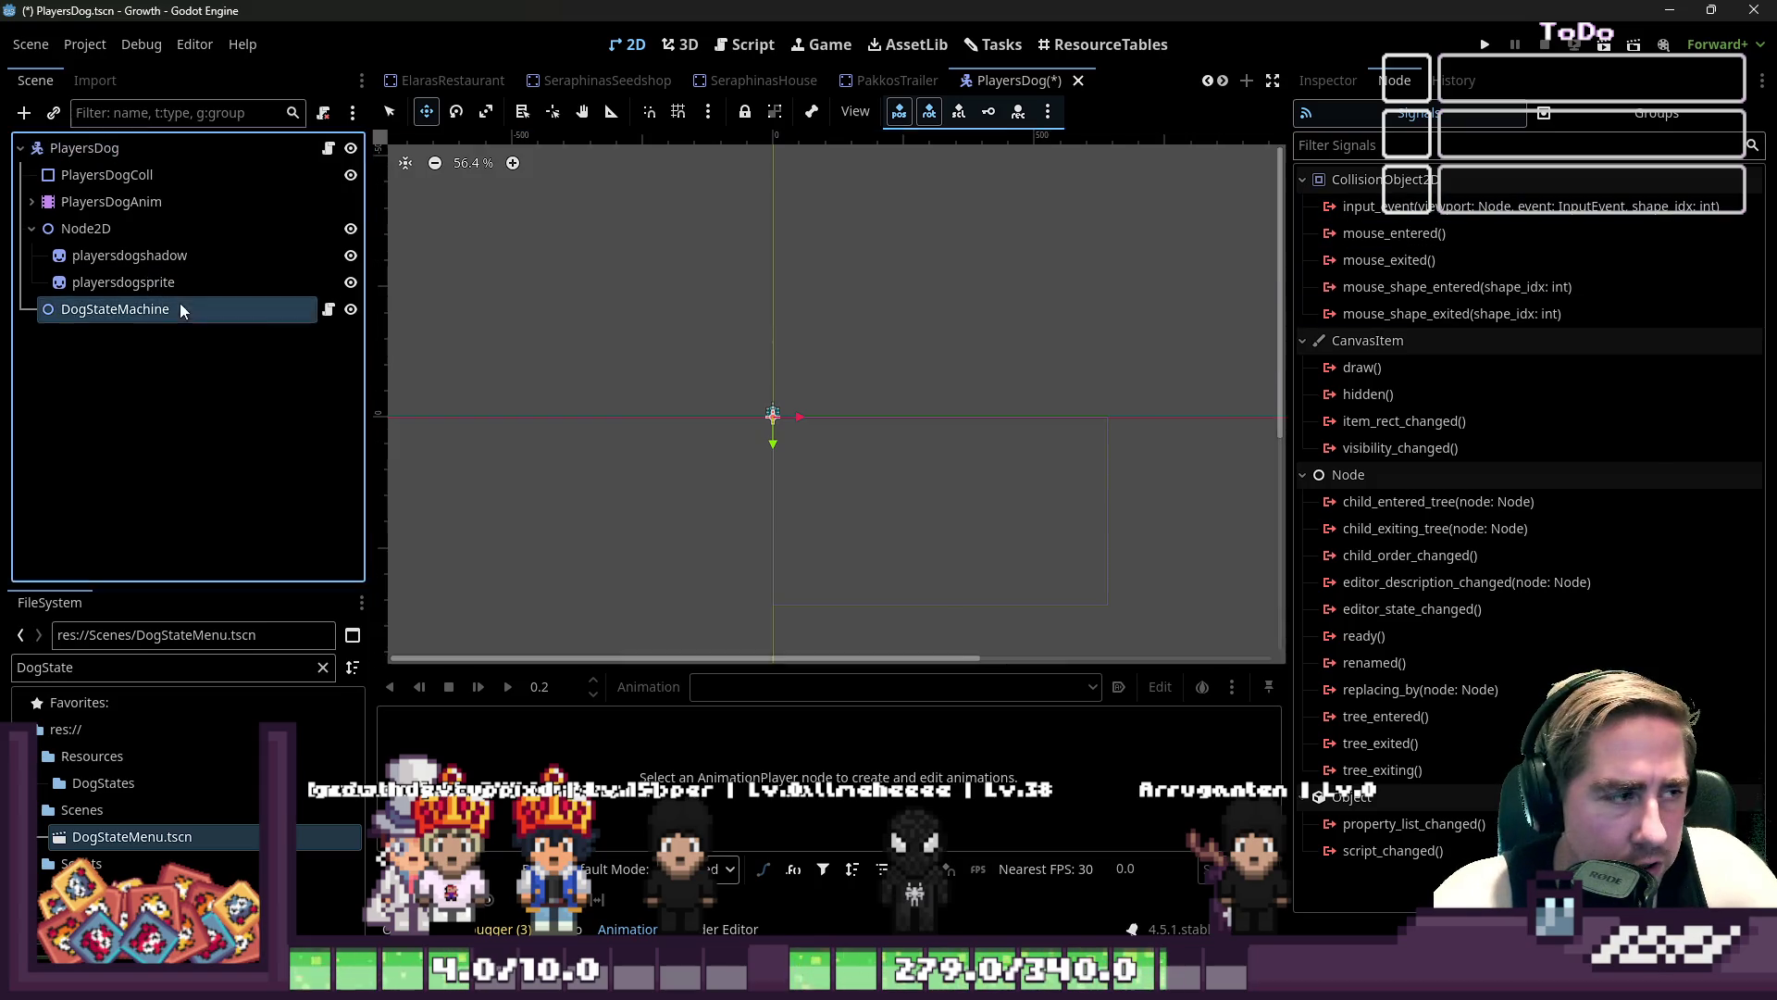
scroll(806, 314, up, 2)
click(753, 46)
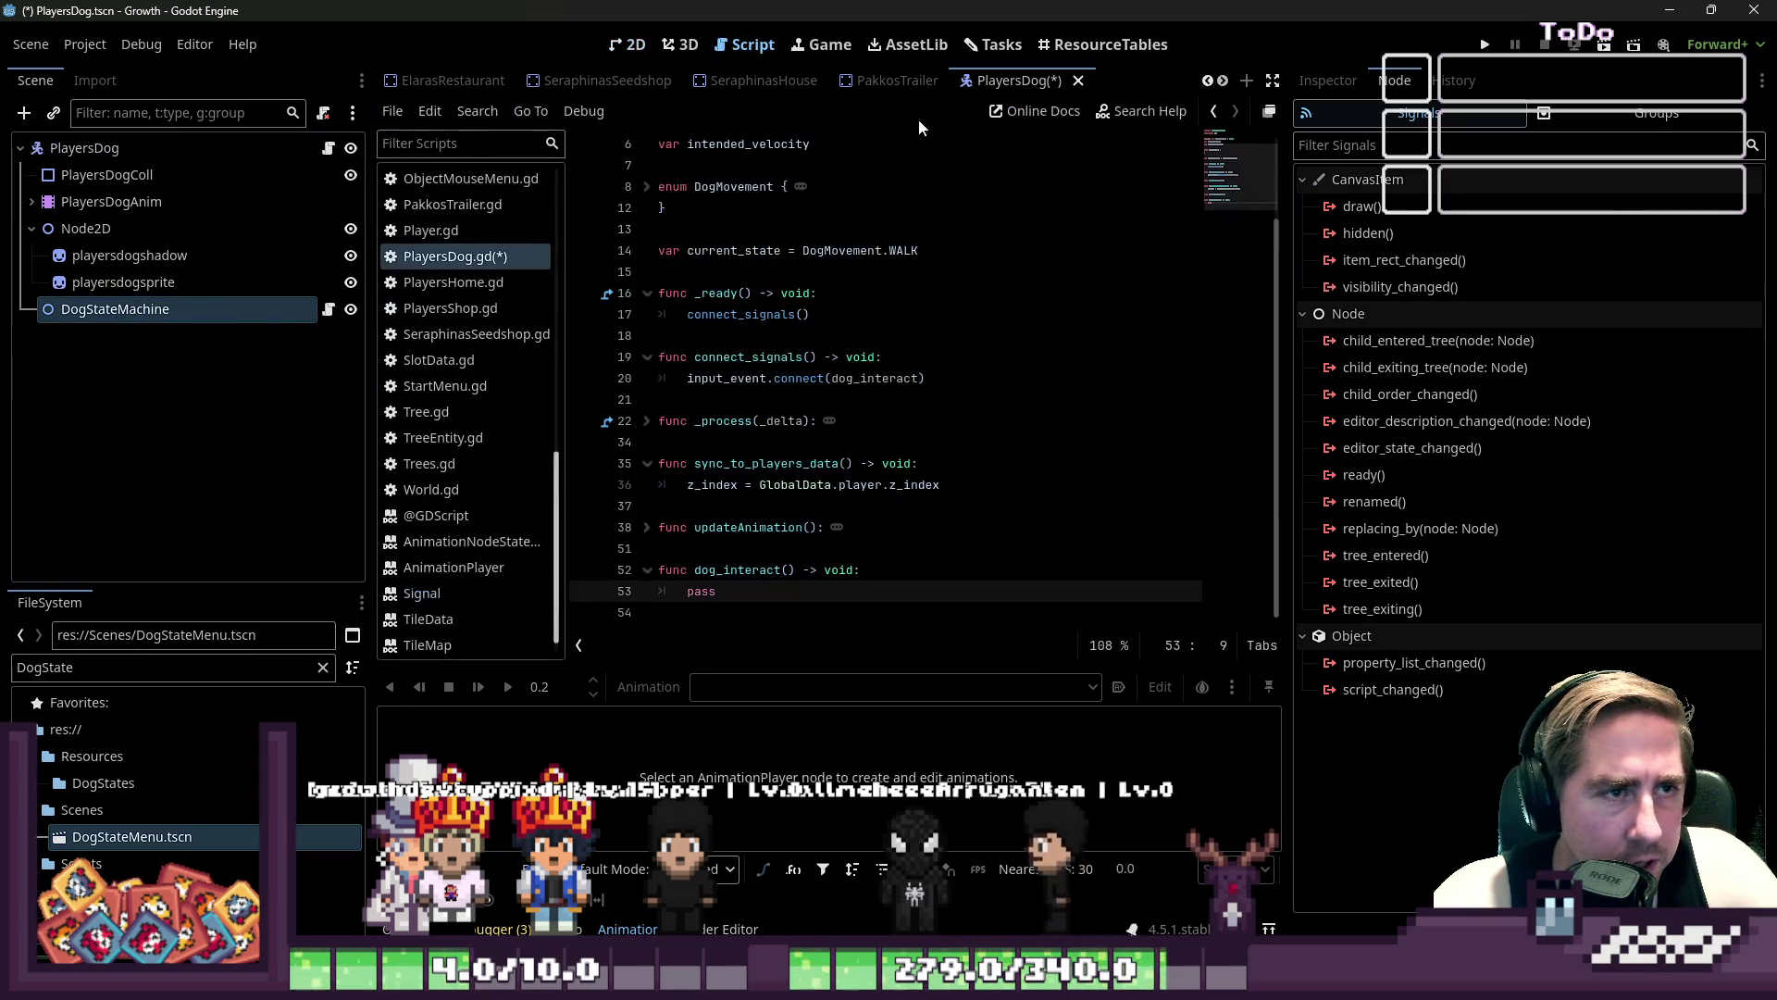
- Type viewport : Node, event : InputEvent, shape_idx : int as dog_interact() parameters
click(792, 572)
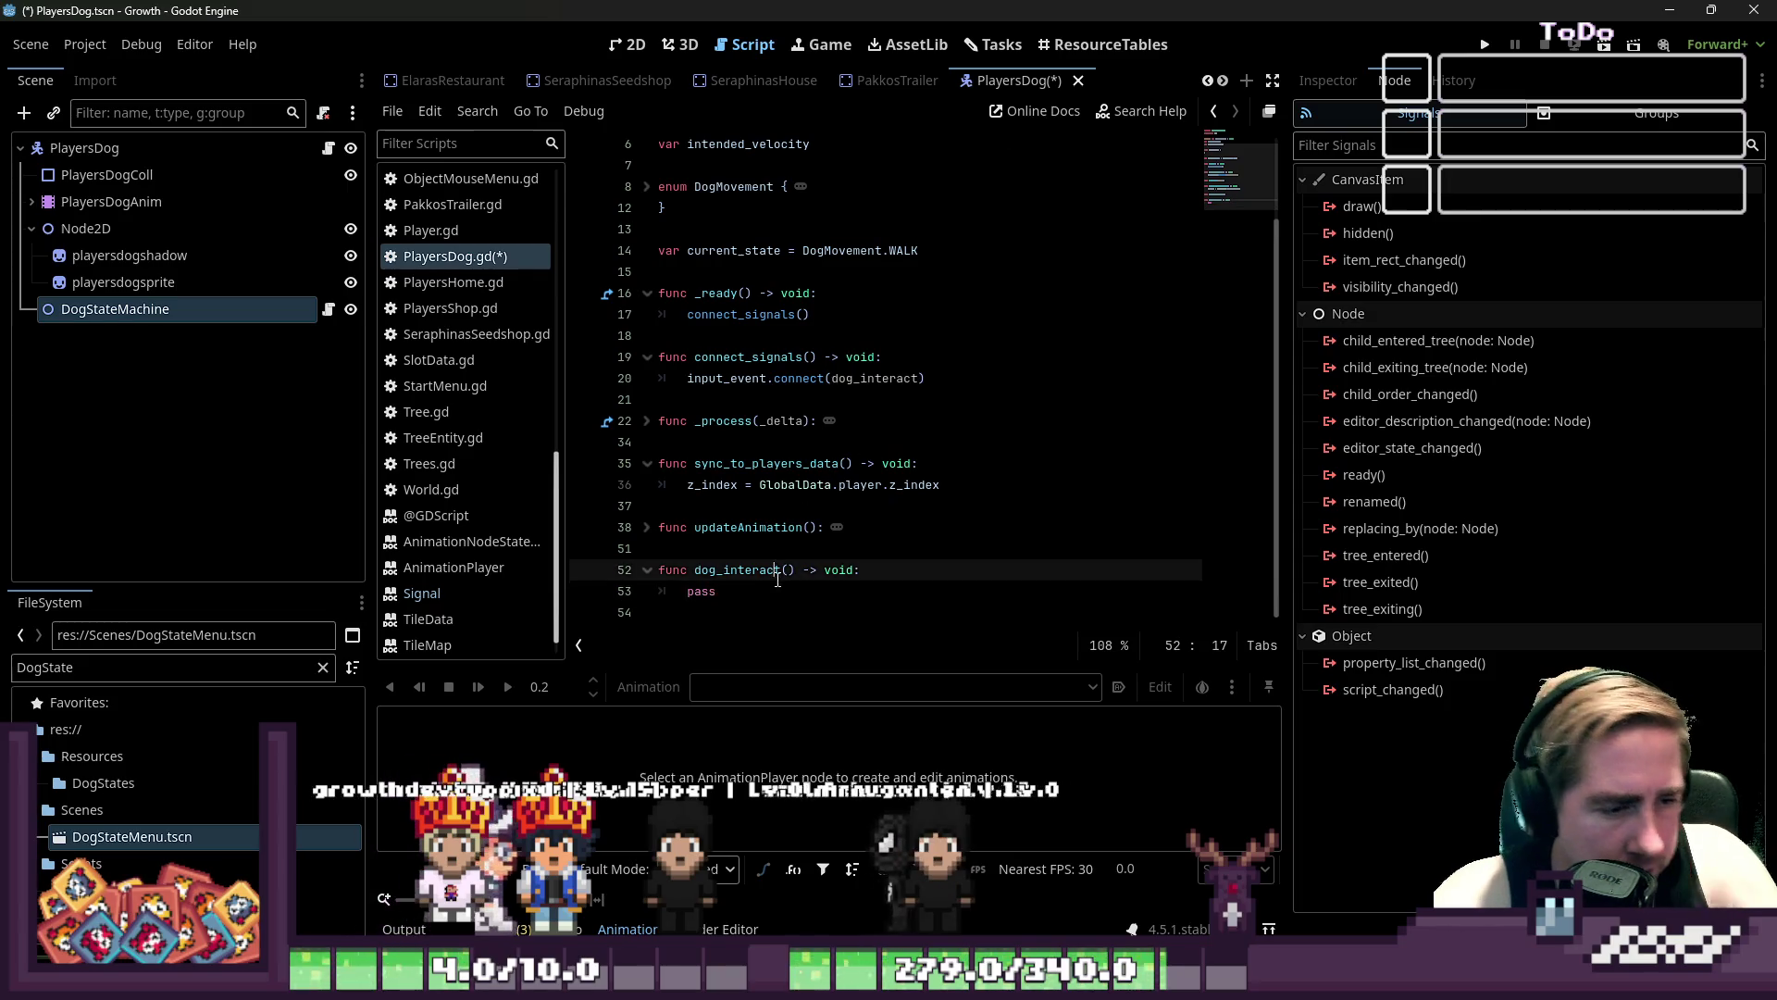
key(Right)
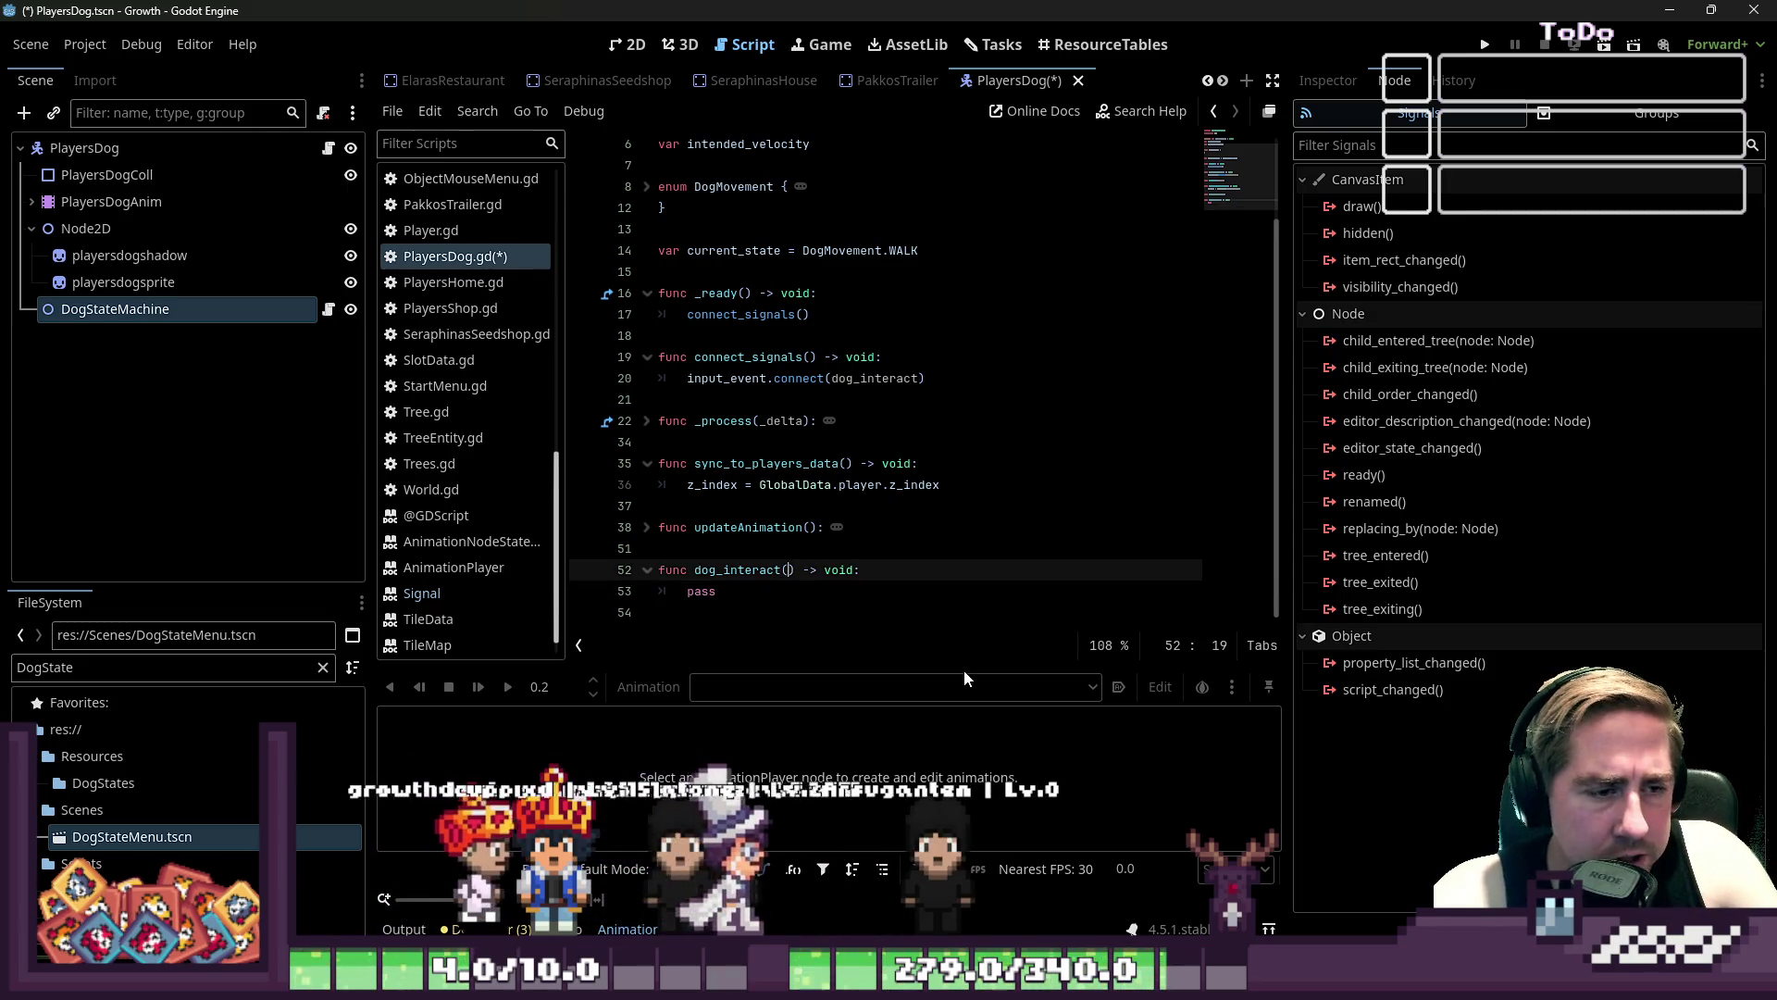
click(84, 148)
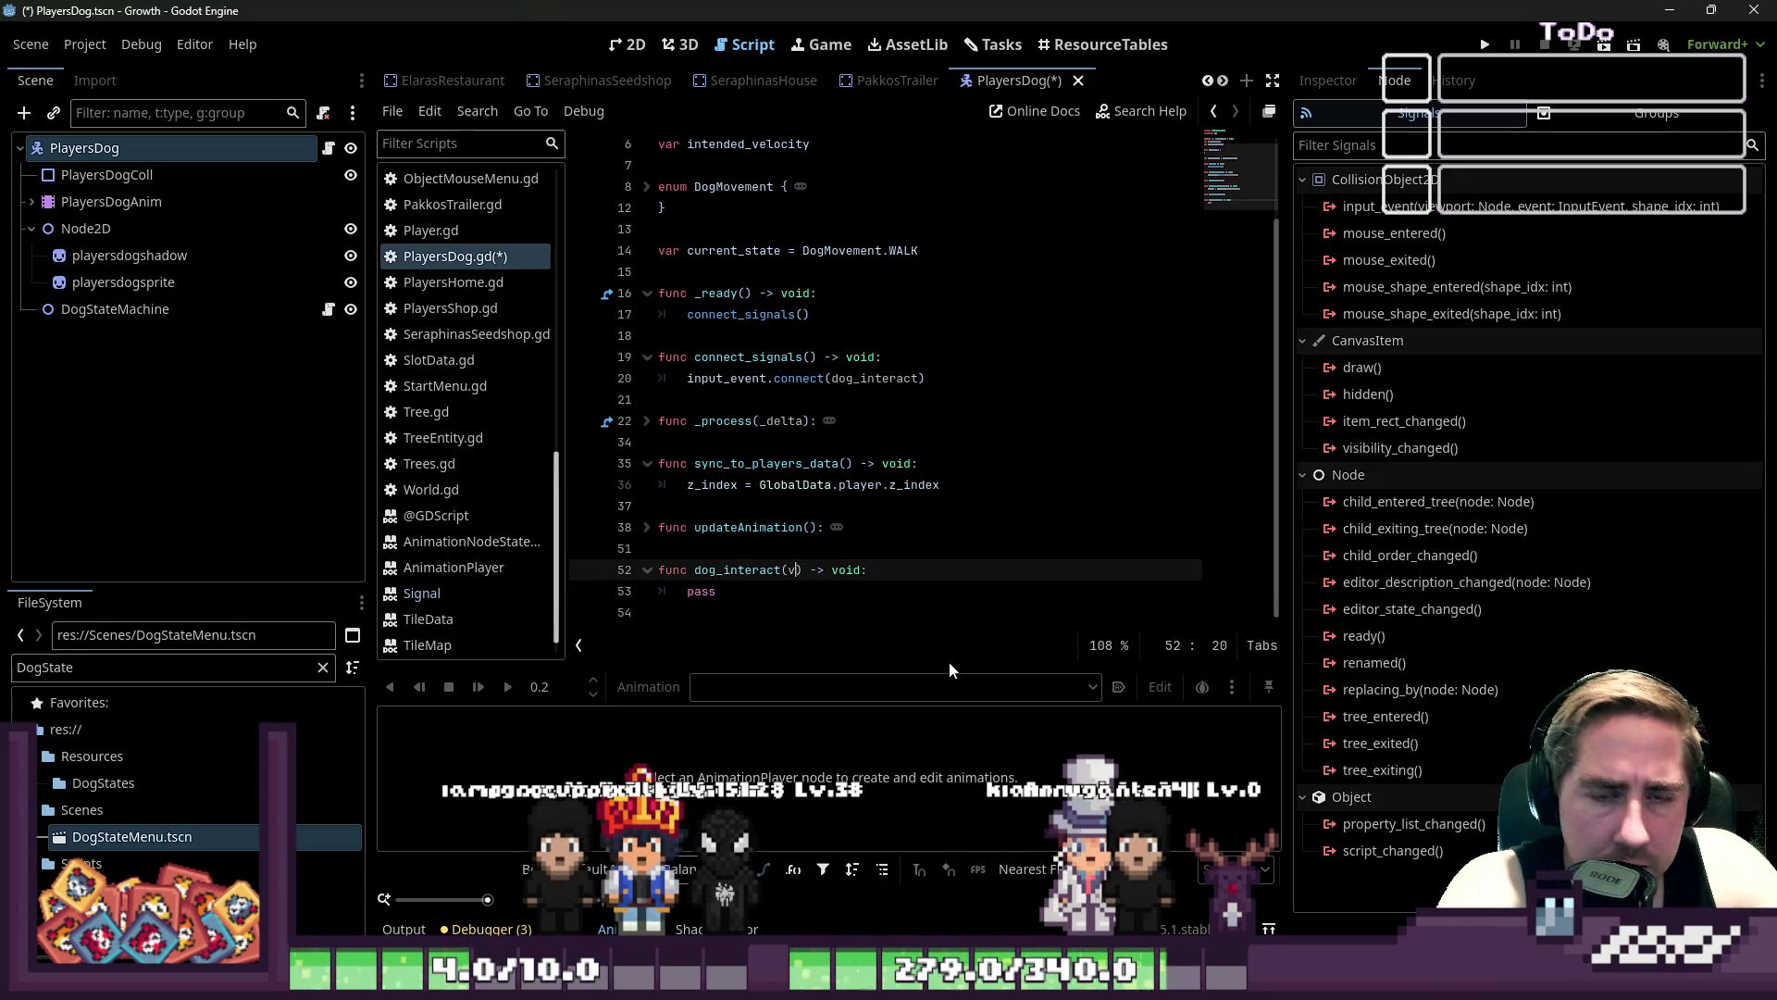
text(view)
text(port : Ni)
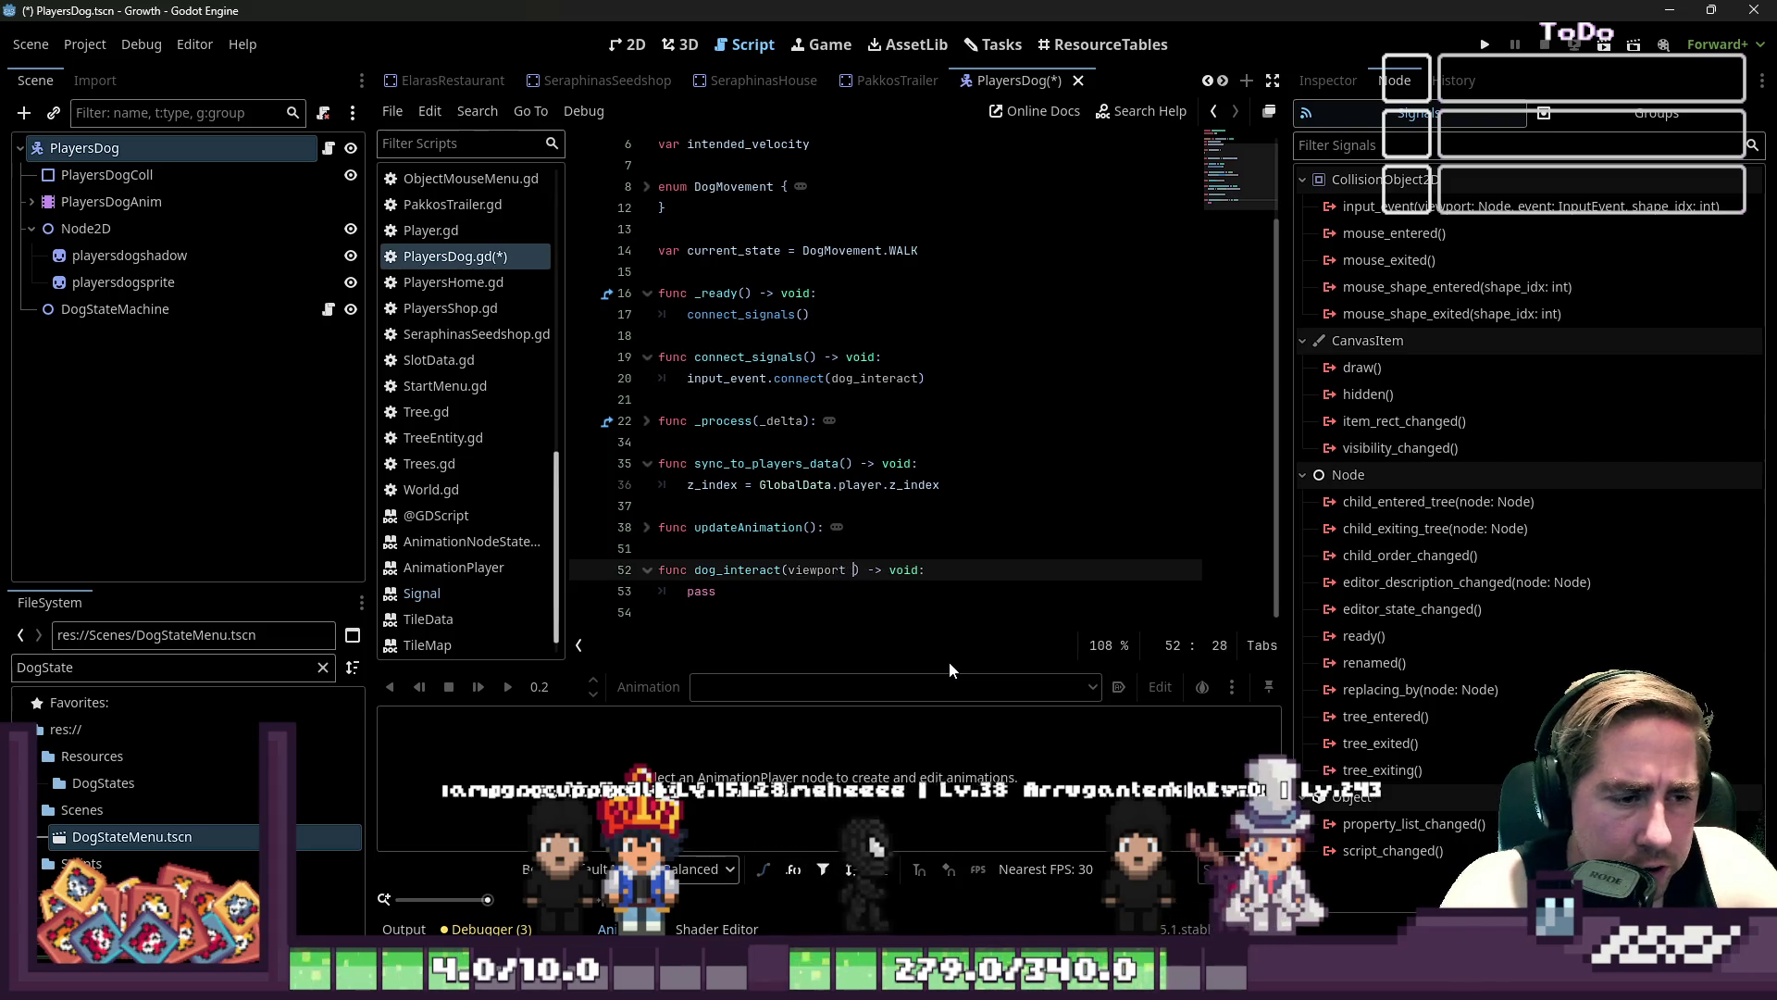
key(BackSpace)
text(ode, )
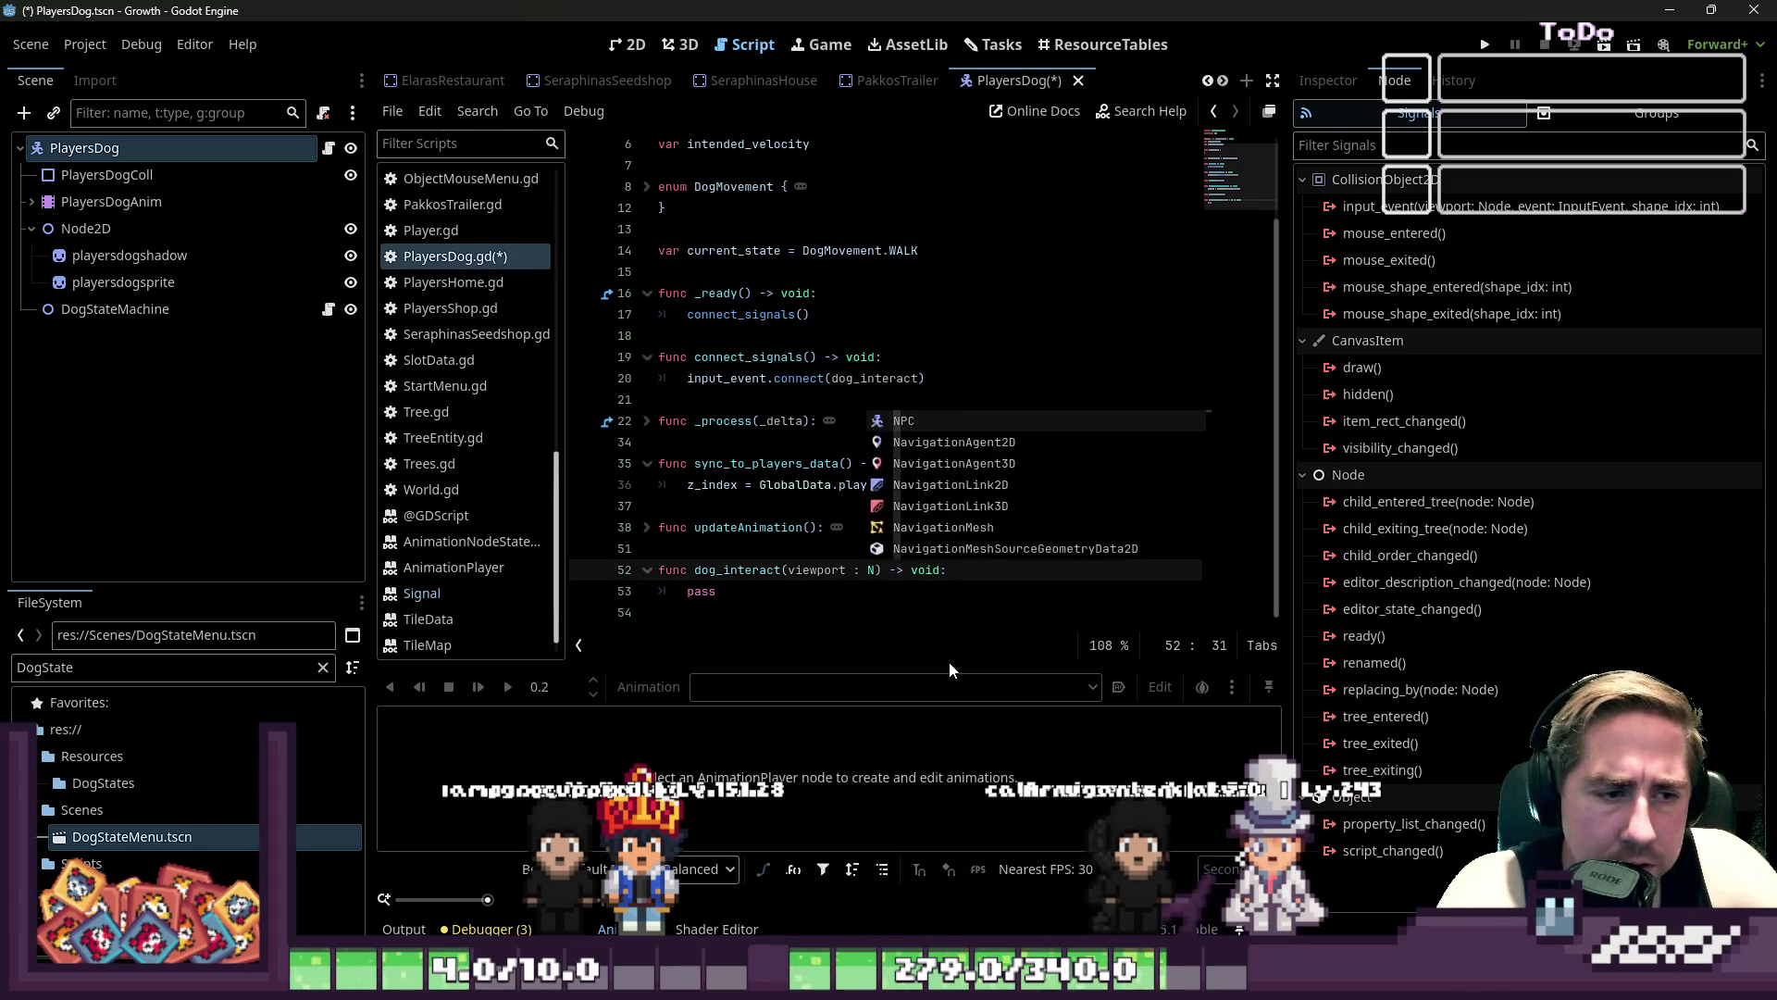
text(event :)
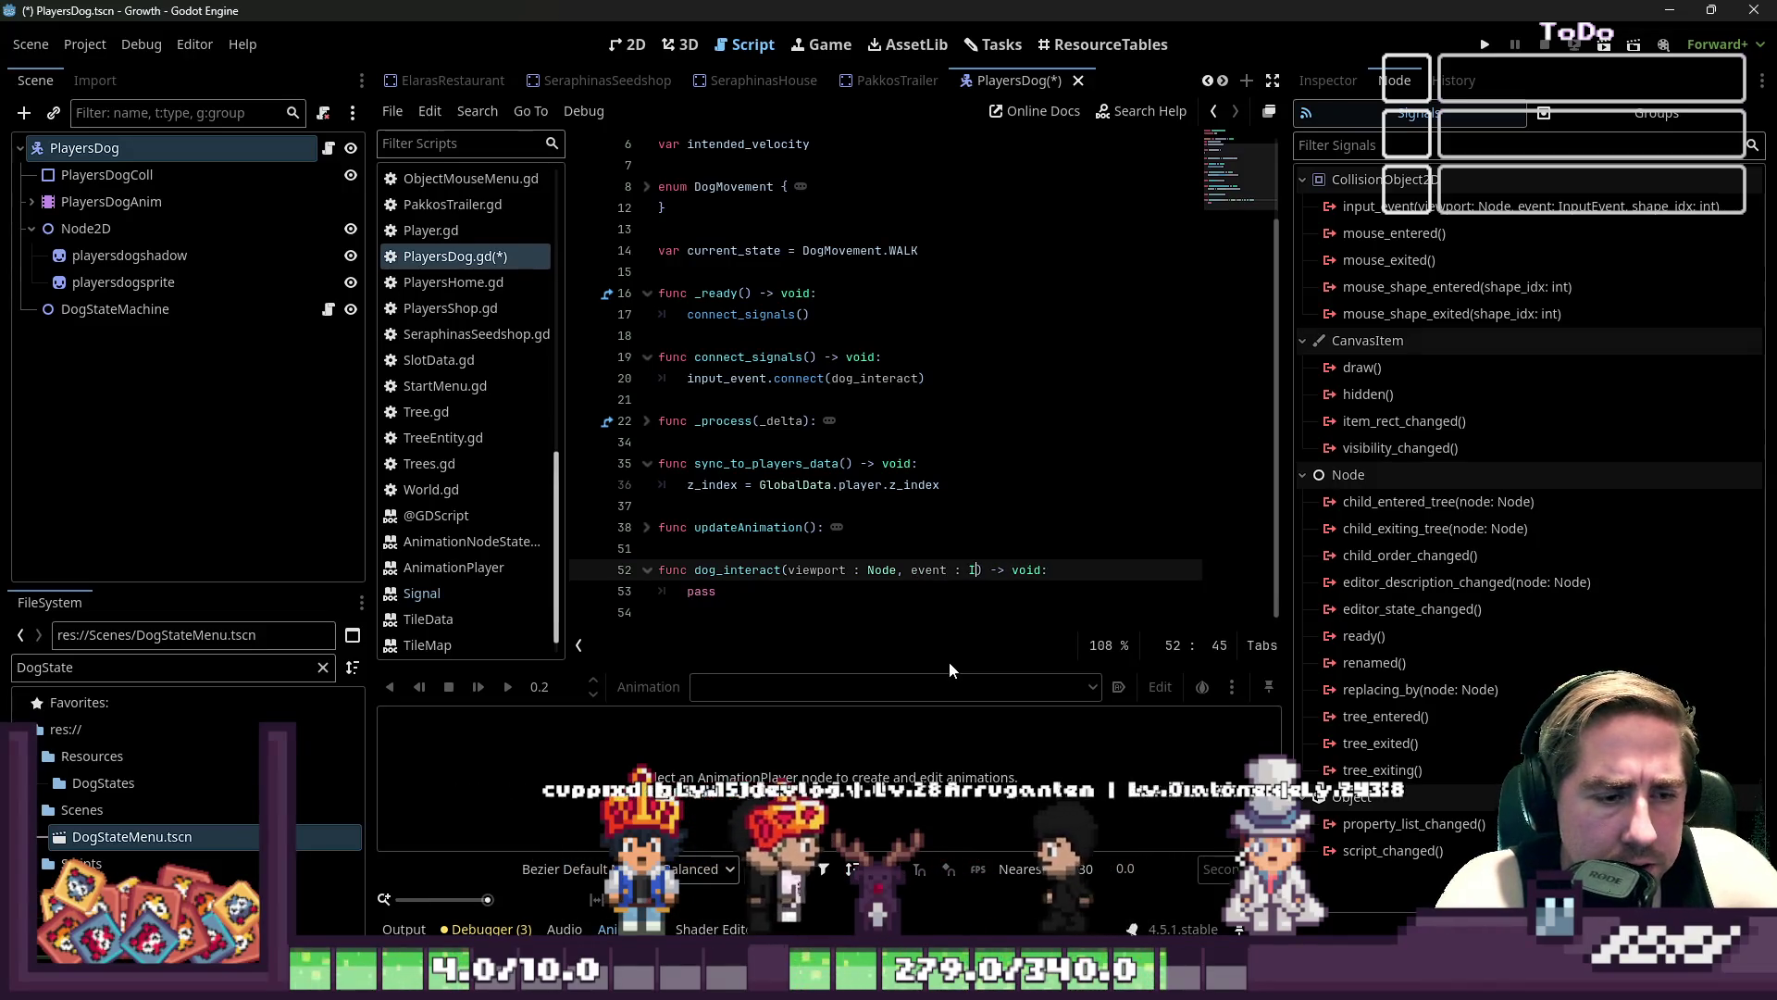
text( InpuEvent, )
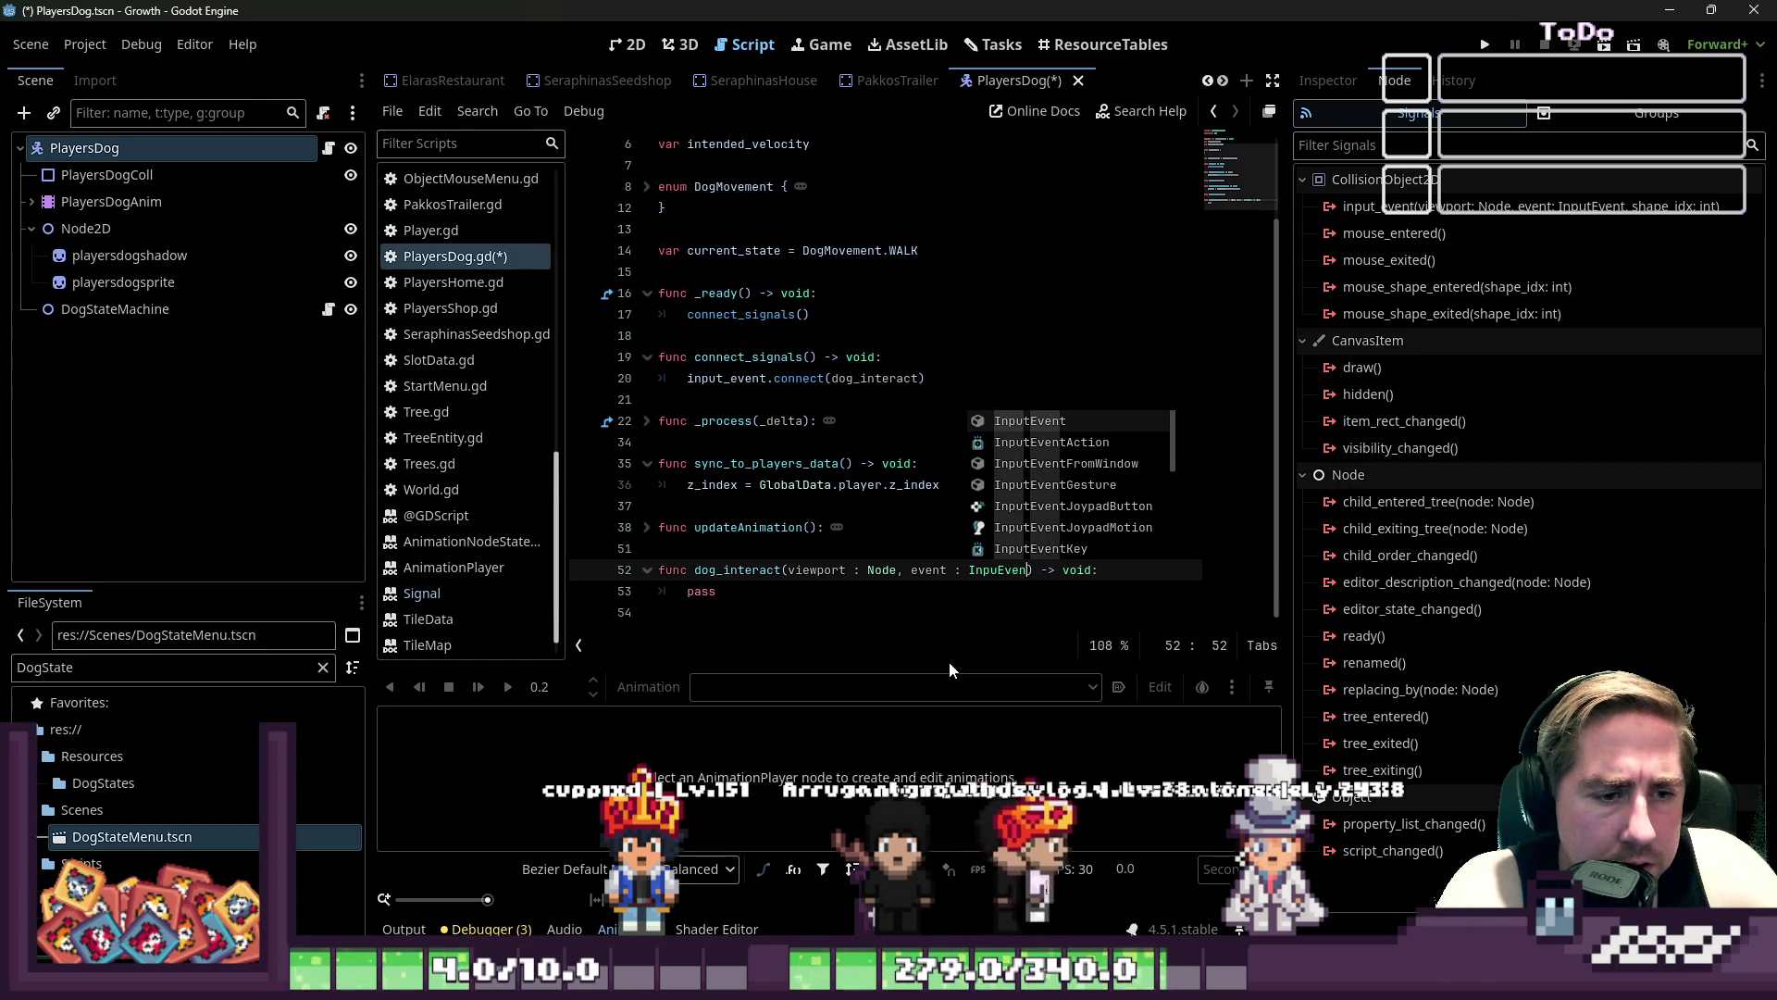
text(shape_id)
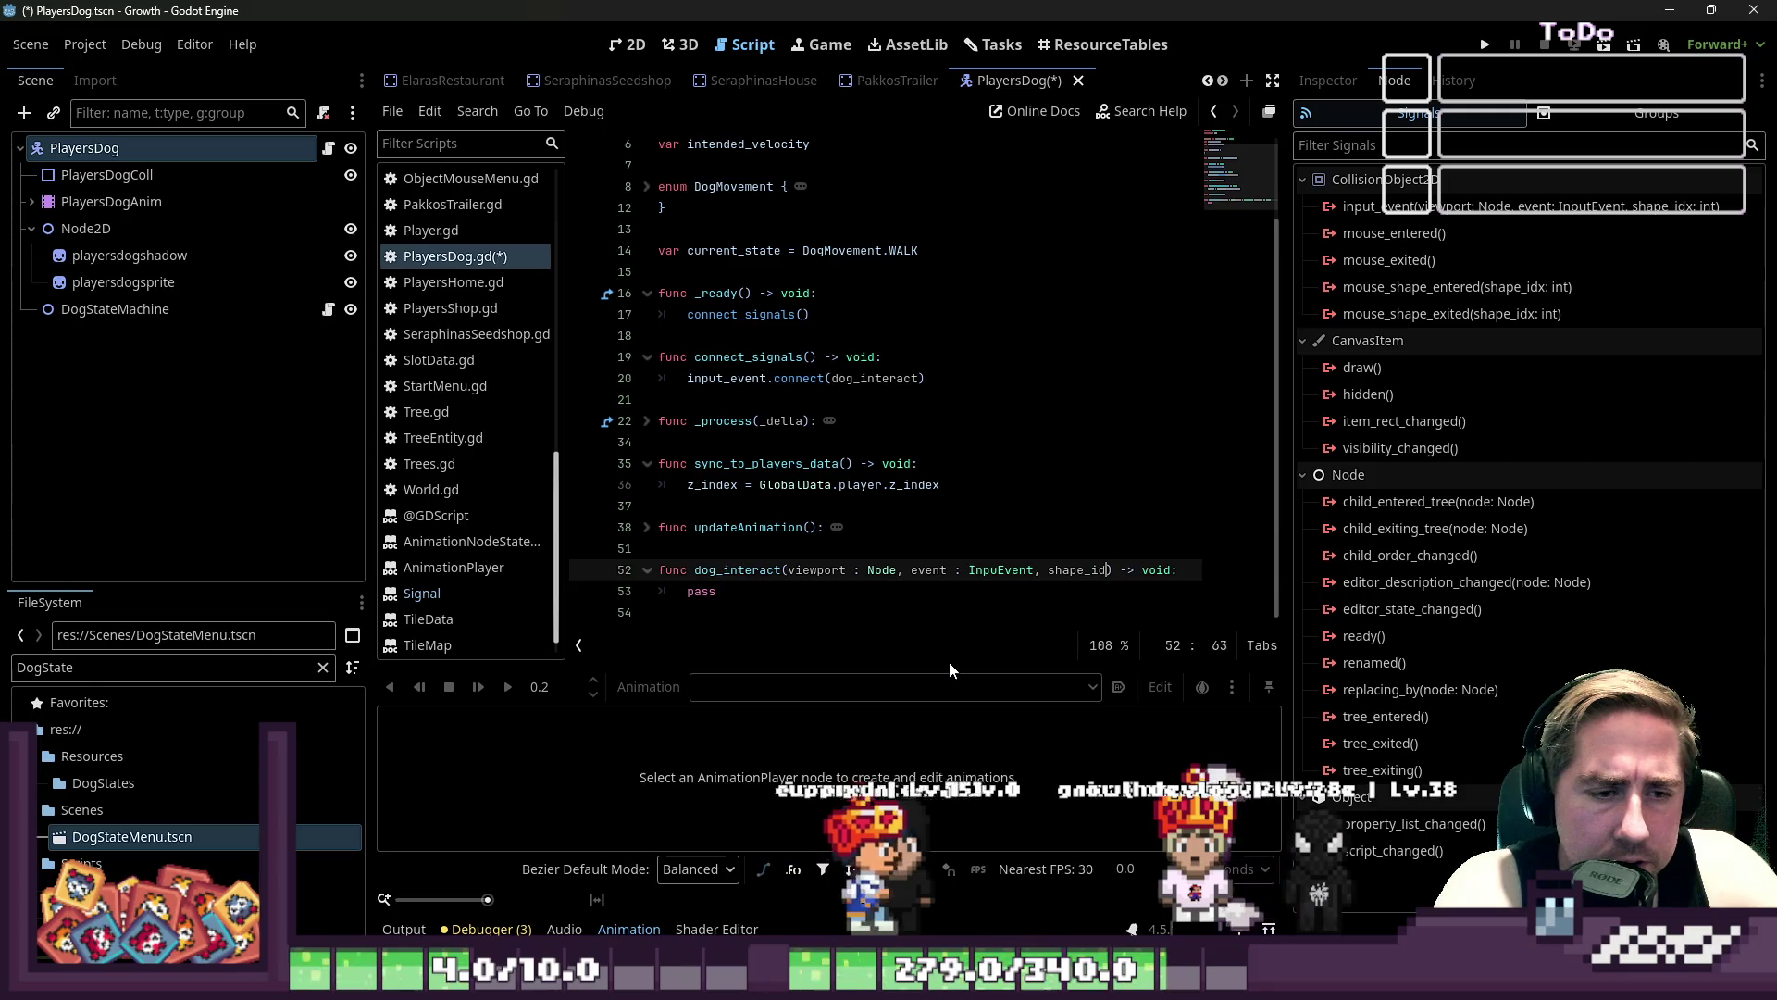
text(x : int)
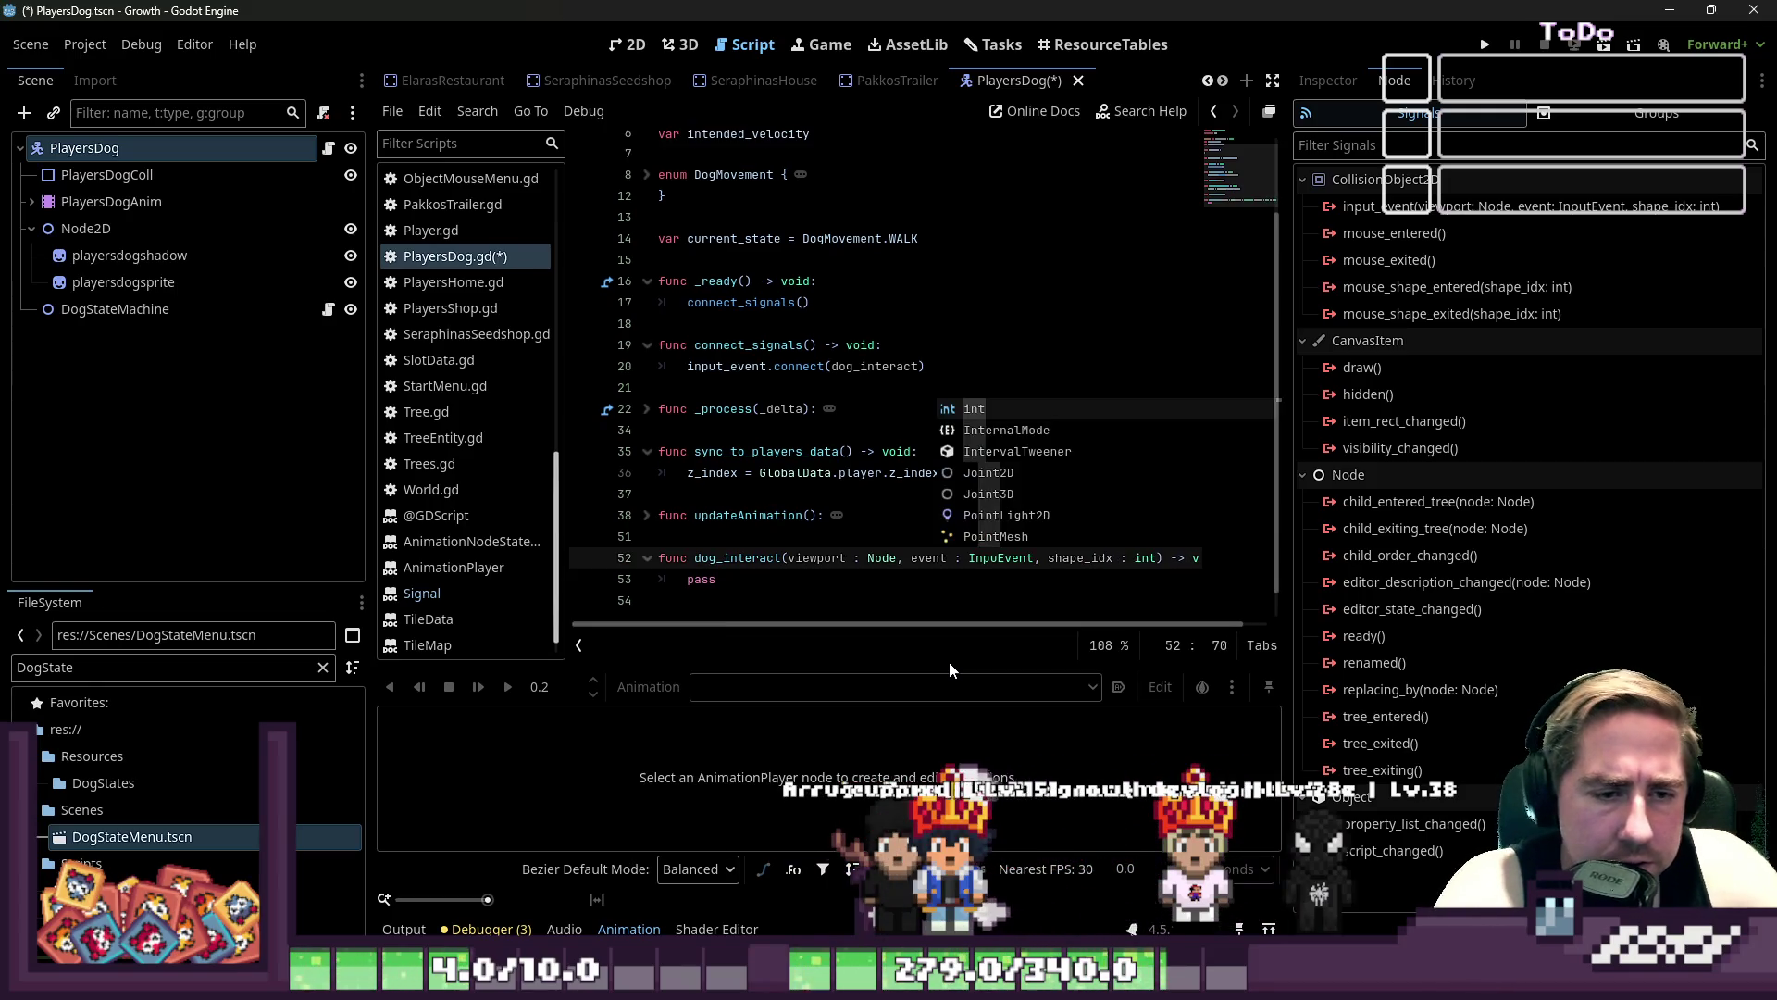
- Fix the InpuEvent typo and rename the parameters to _viewport and _shape_idx
key(Down)
key(Up)
key(End)
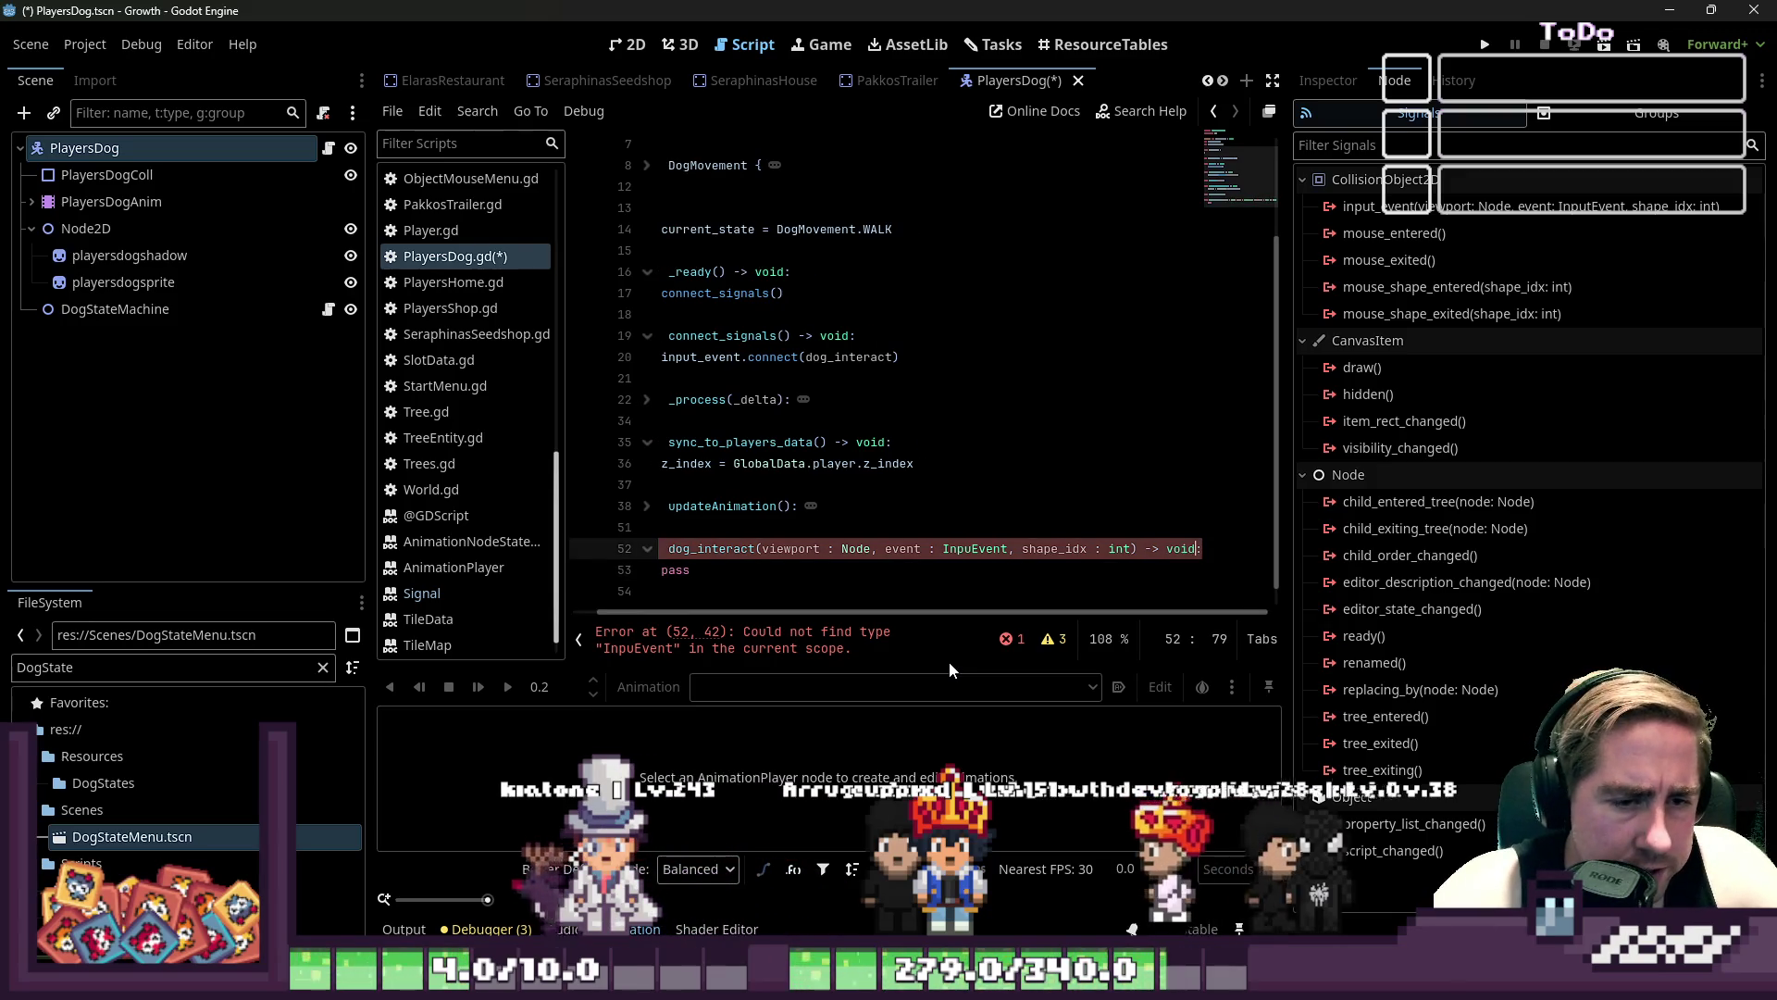
key(Left)
key(ctrl+Left)
key(ctrl+Left)
key(ctrl+Left)
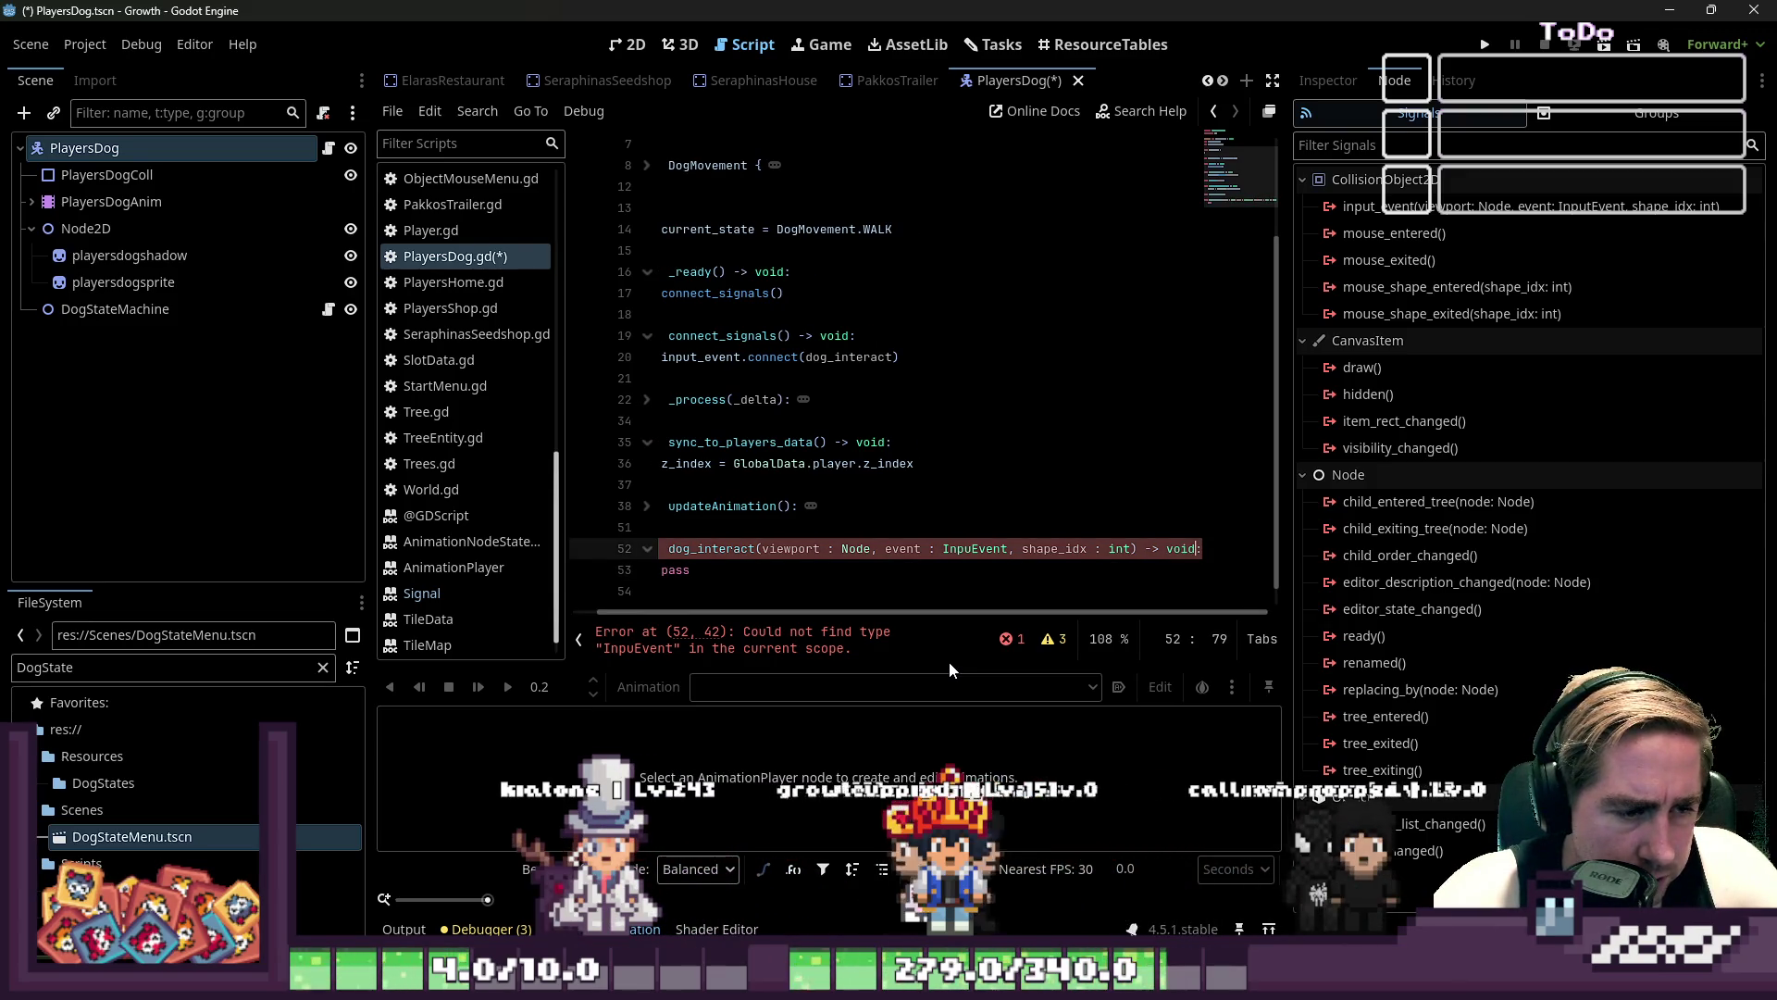
key(Right)
key(Right)
key(Right)
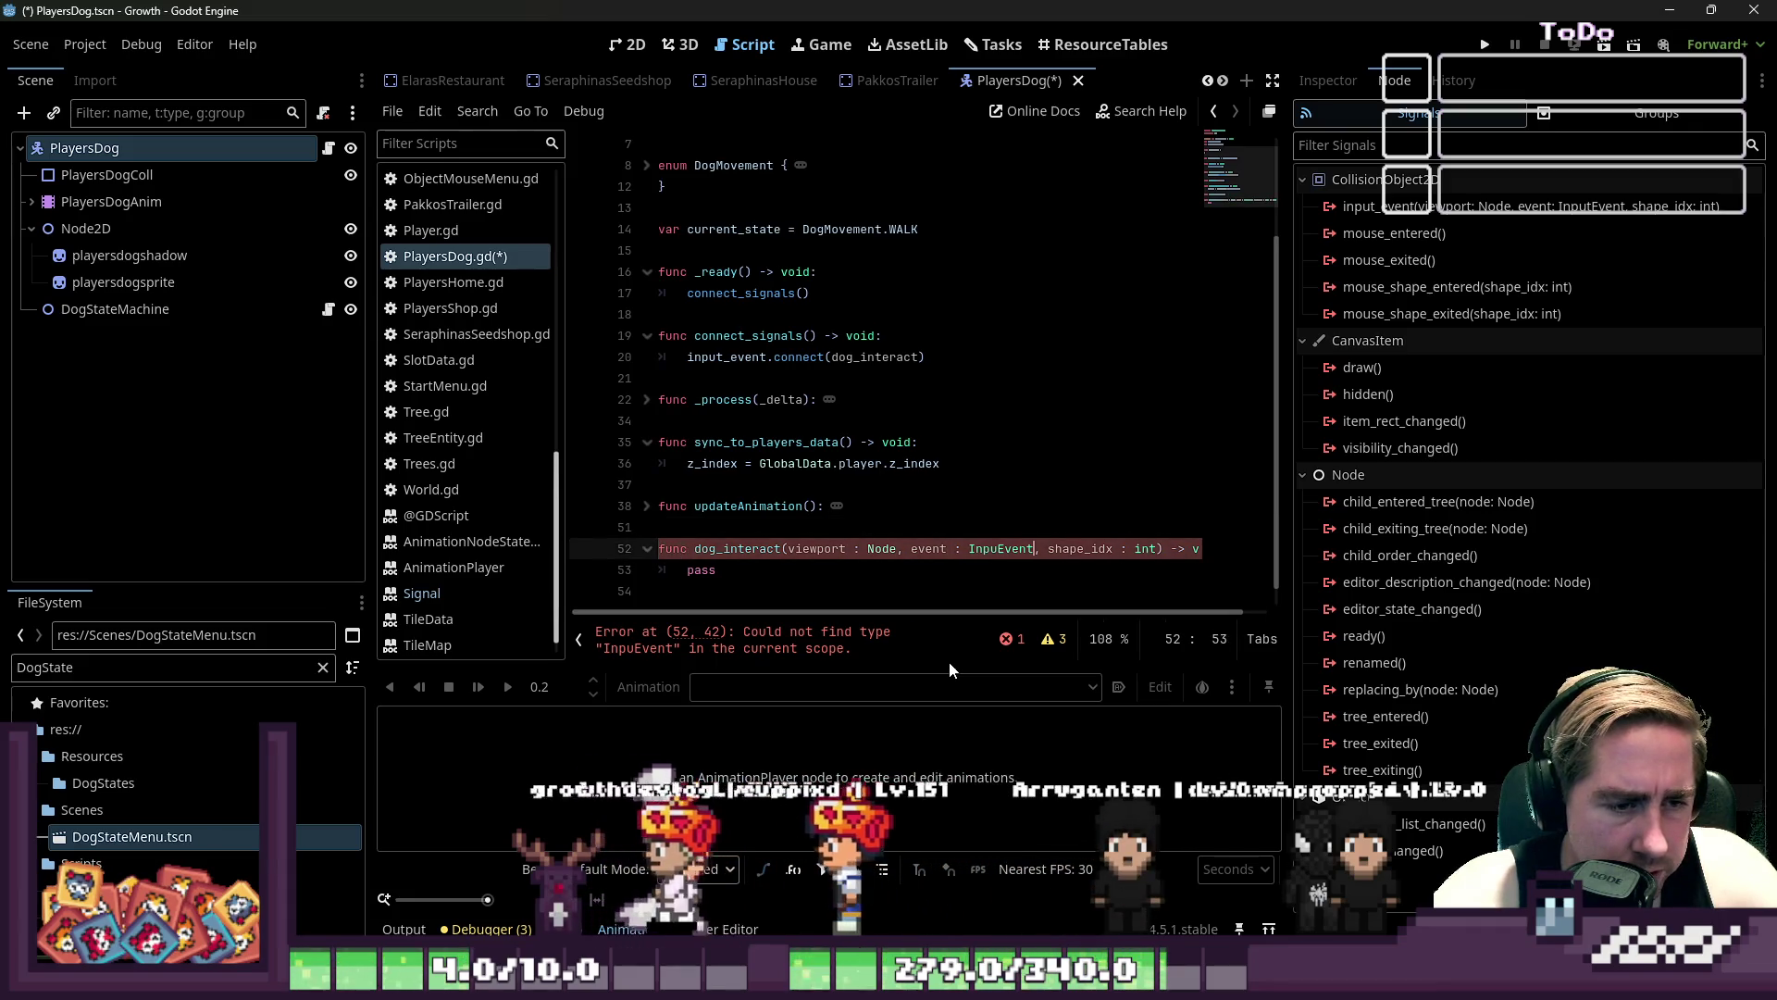
text(t)
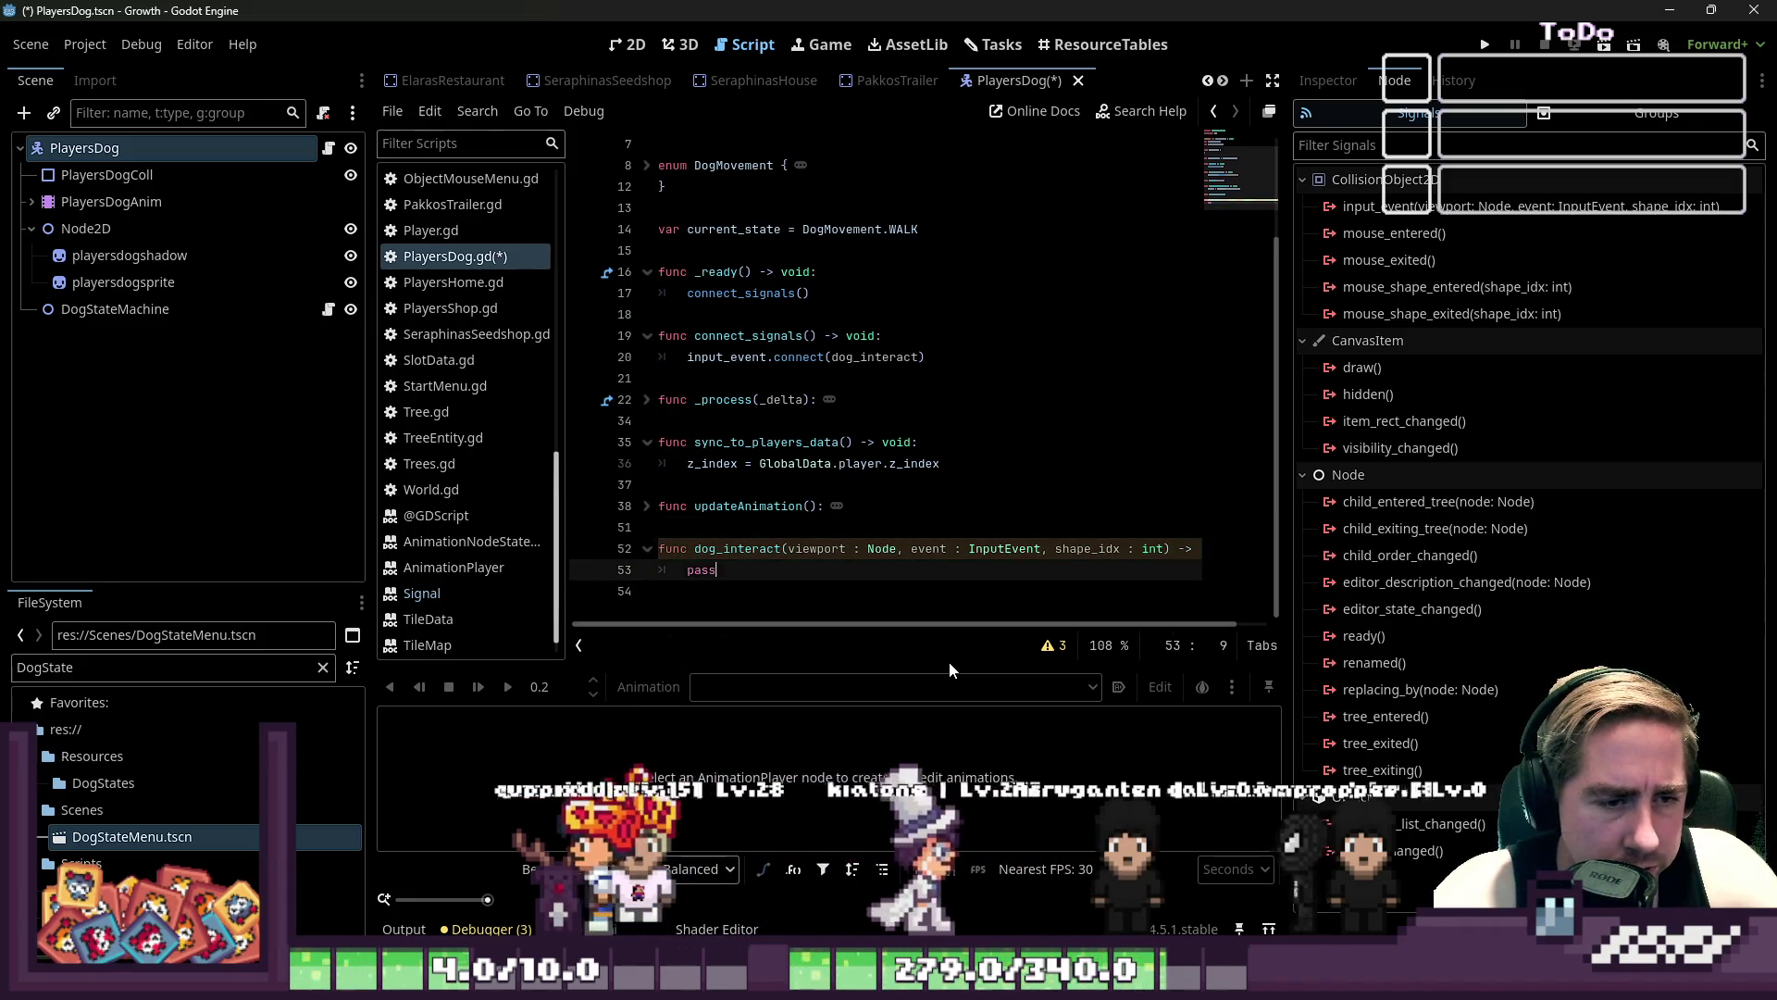
key(ctrl+Left)
key(ctrl+Left)
key(ctrl+Left)
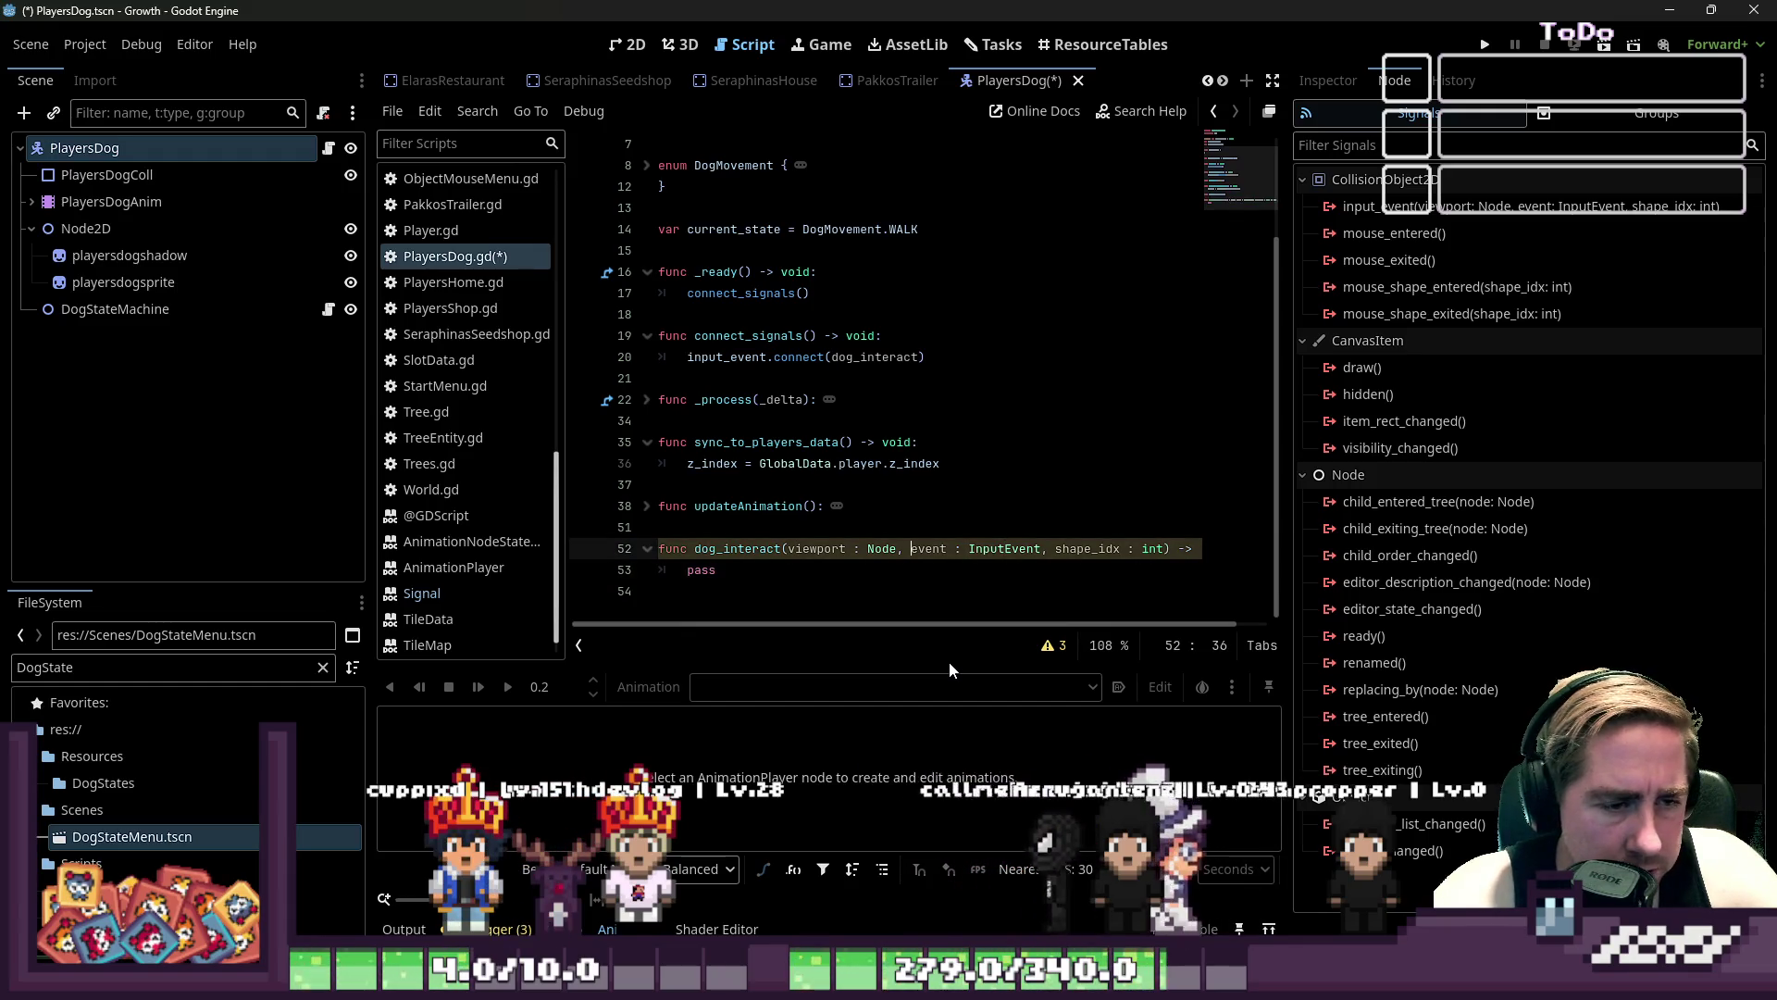
text(_)
key(ctrl+Right)
key(ctrl+Right)
key(ctrl+Right)
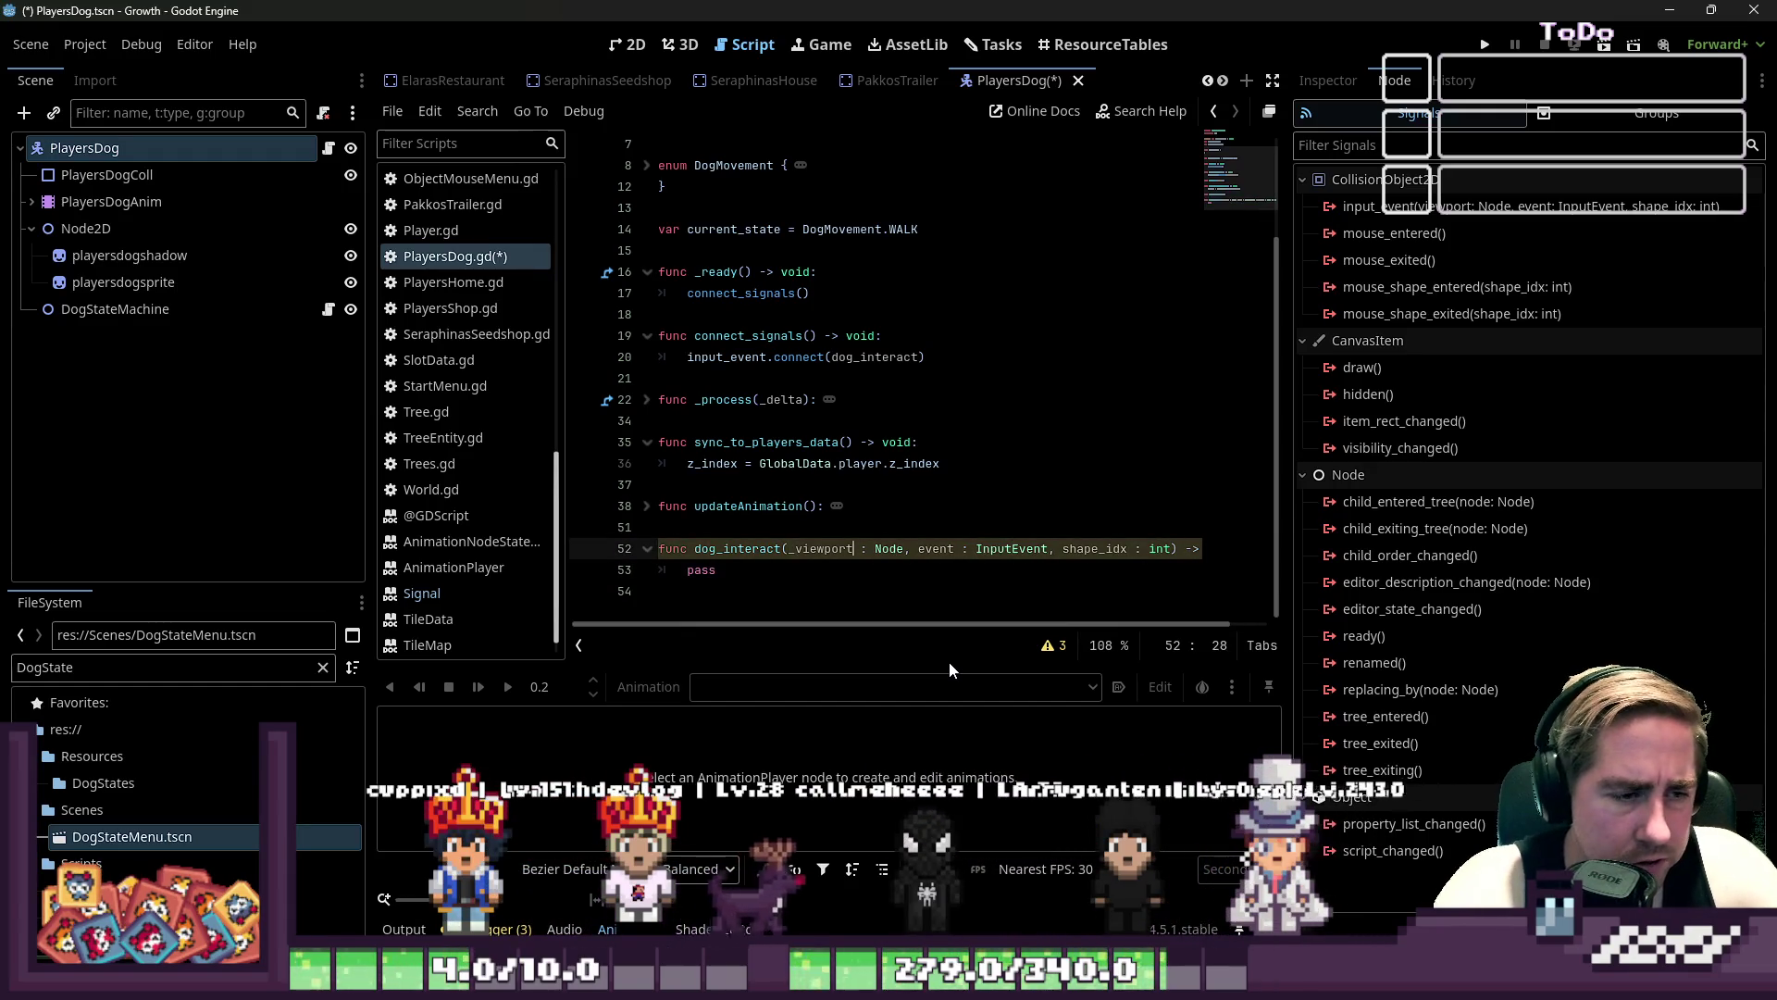
text(_)
- Replace the pass line with the start of 'if event.is_action_p'
key(Down)
key(shift+Home)
text(if event.)
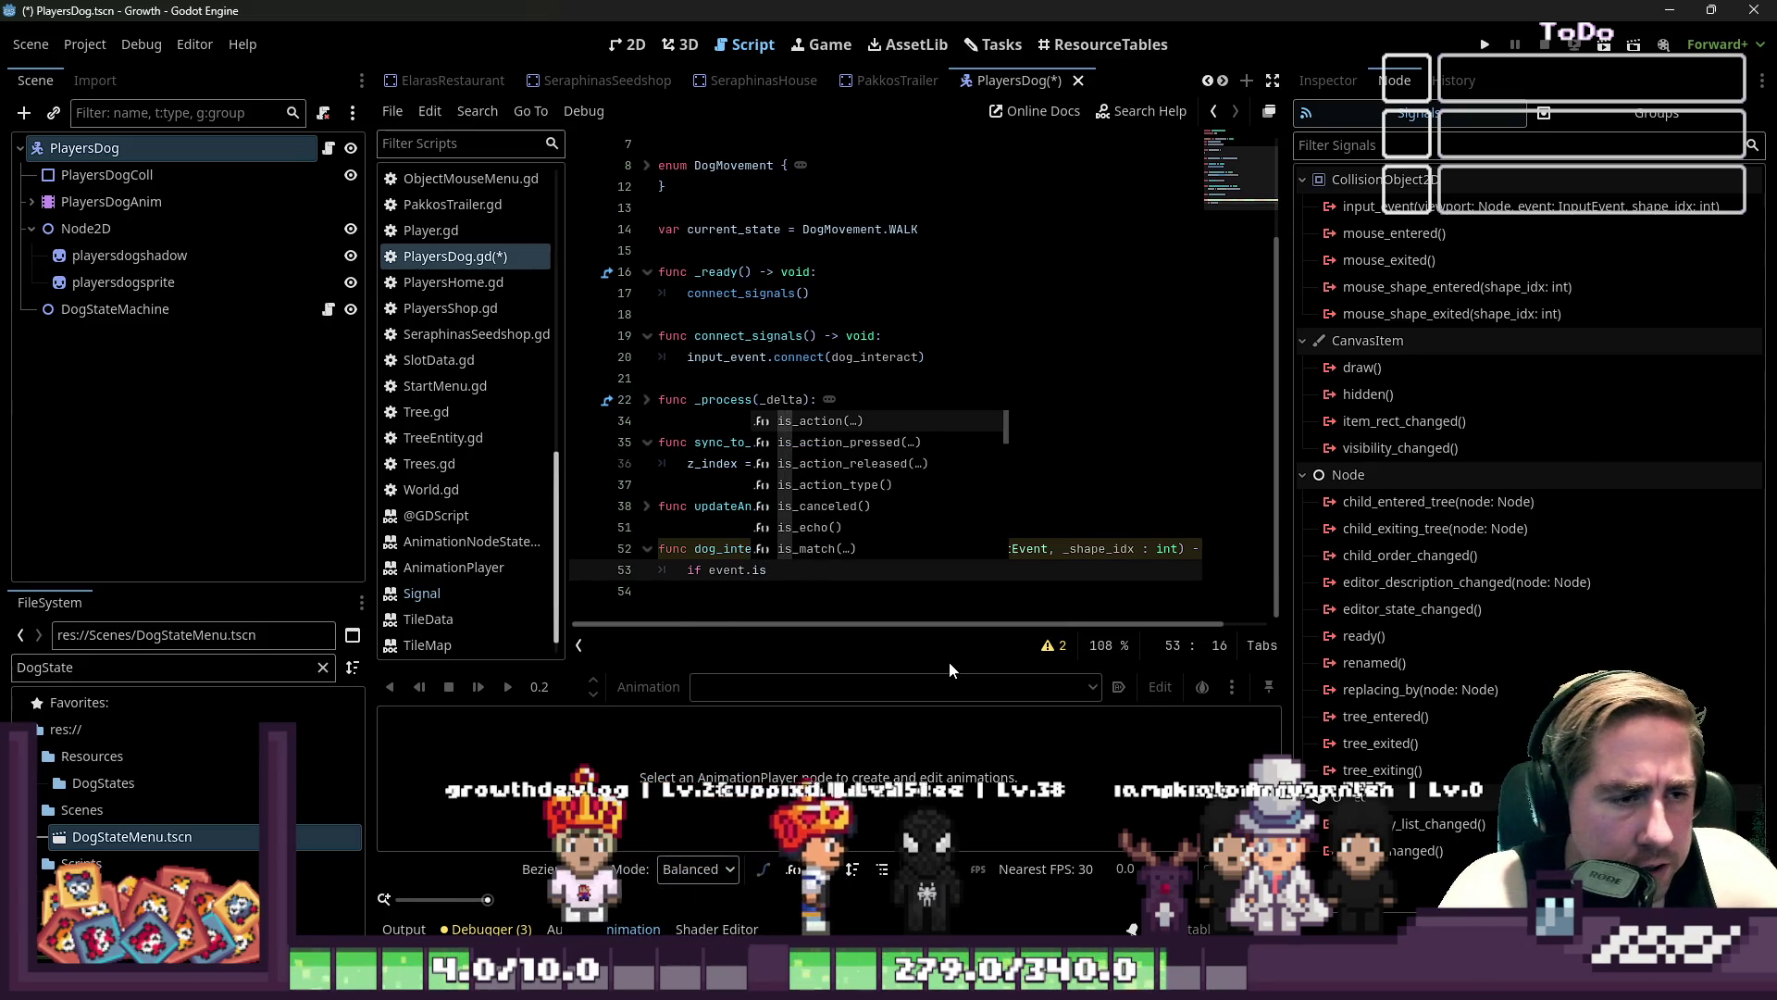
text(is_action_p)
- Complete 'if event.is_action_pressed("mouse_left"):' with an indented line below, then select DogStateMachine
key(Return)
text(")
text(mous)
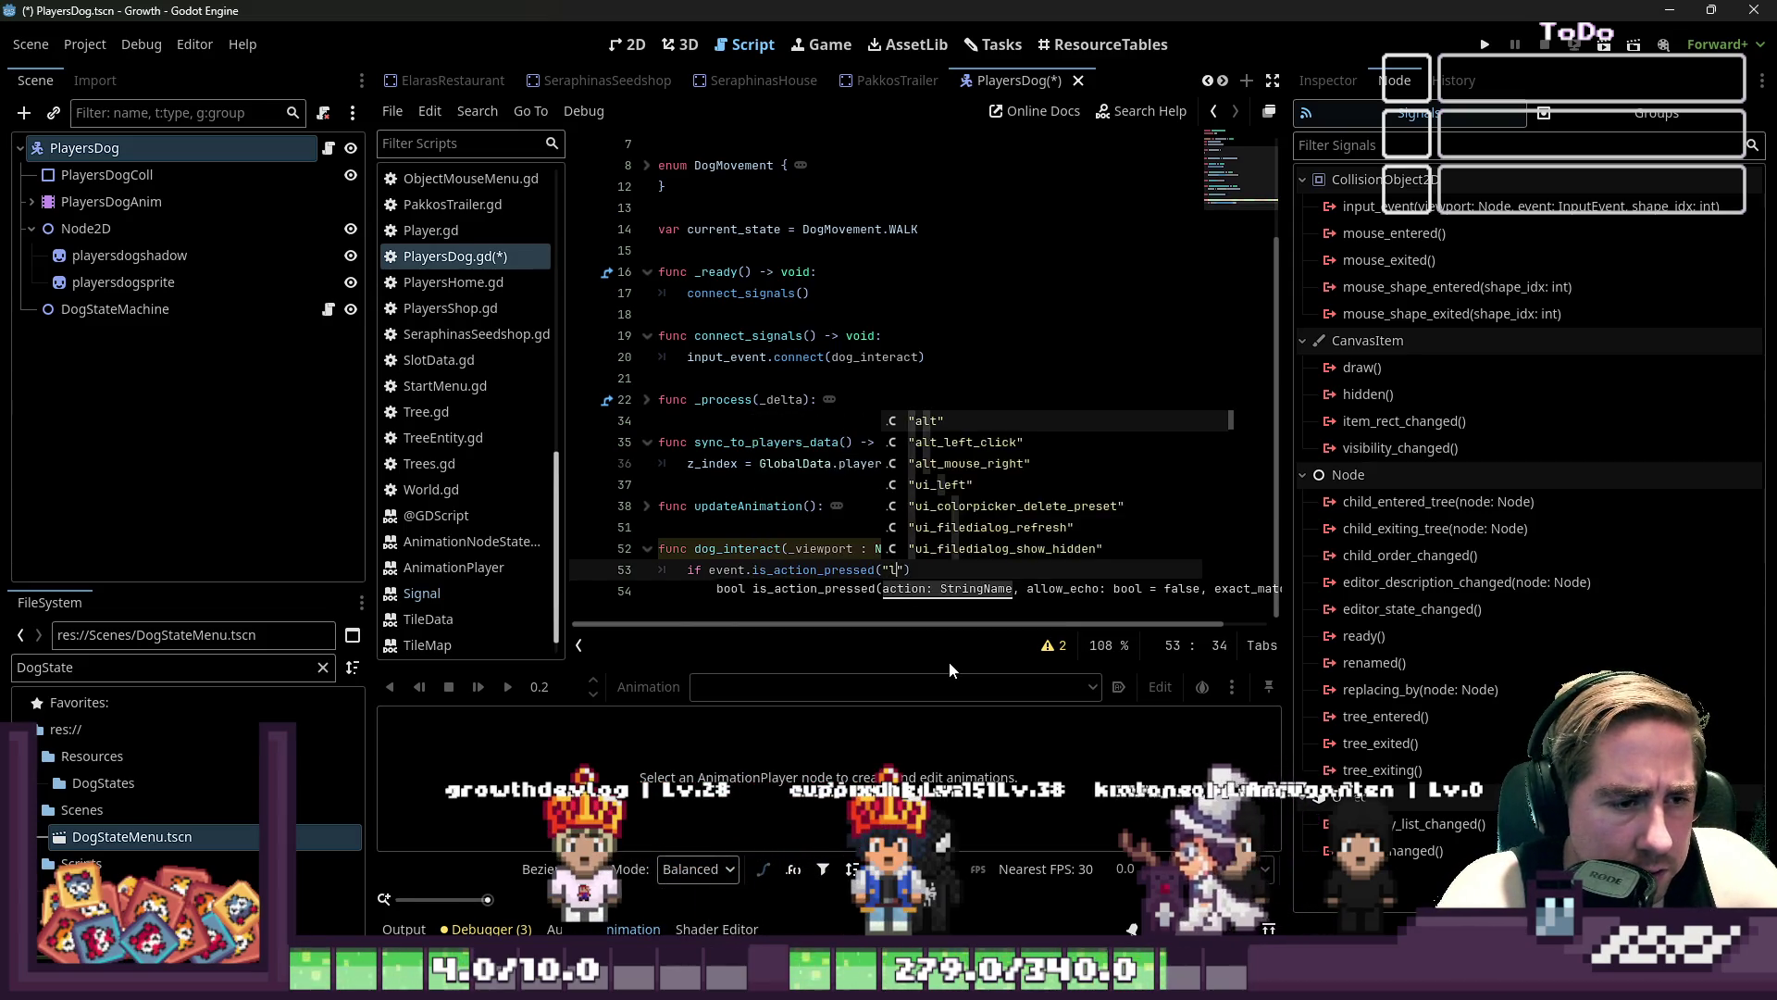
text(e_)
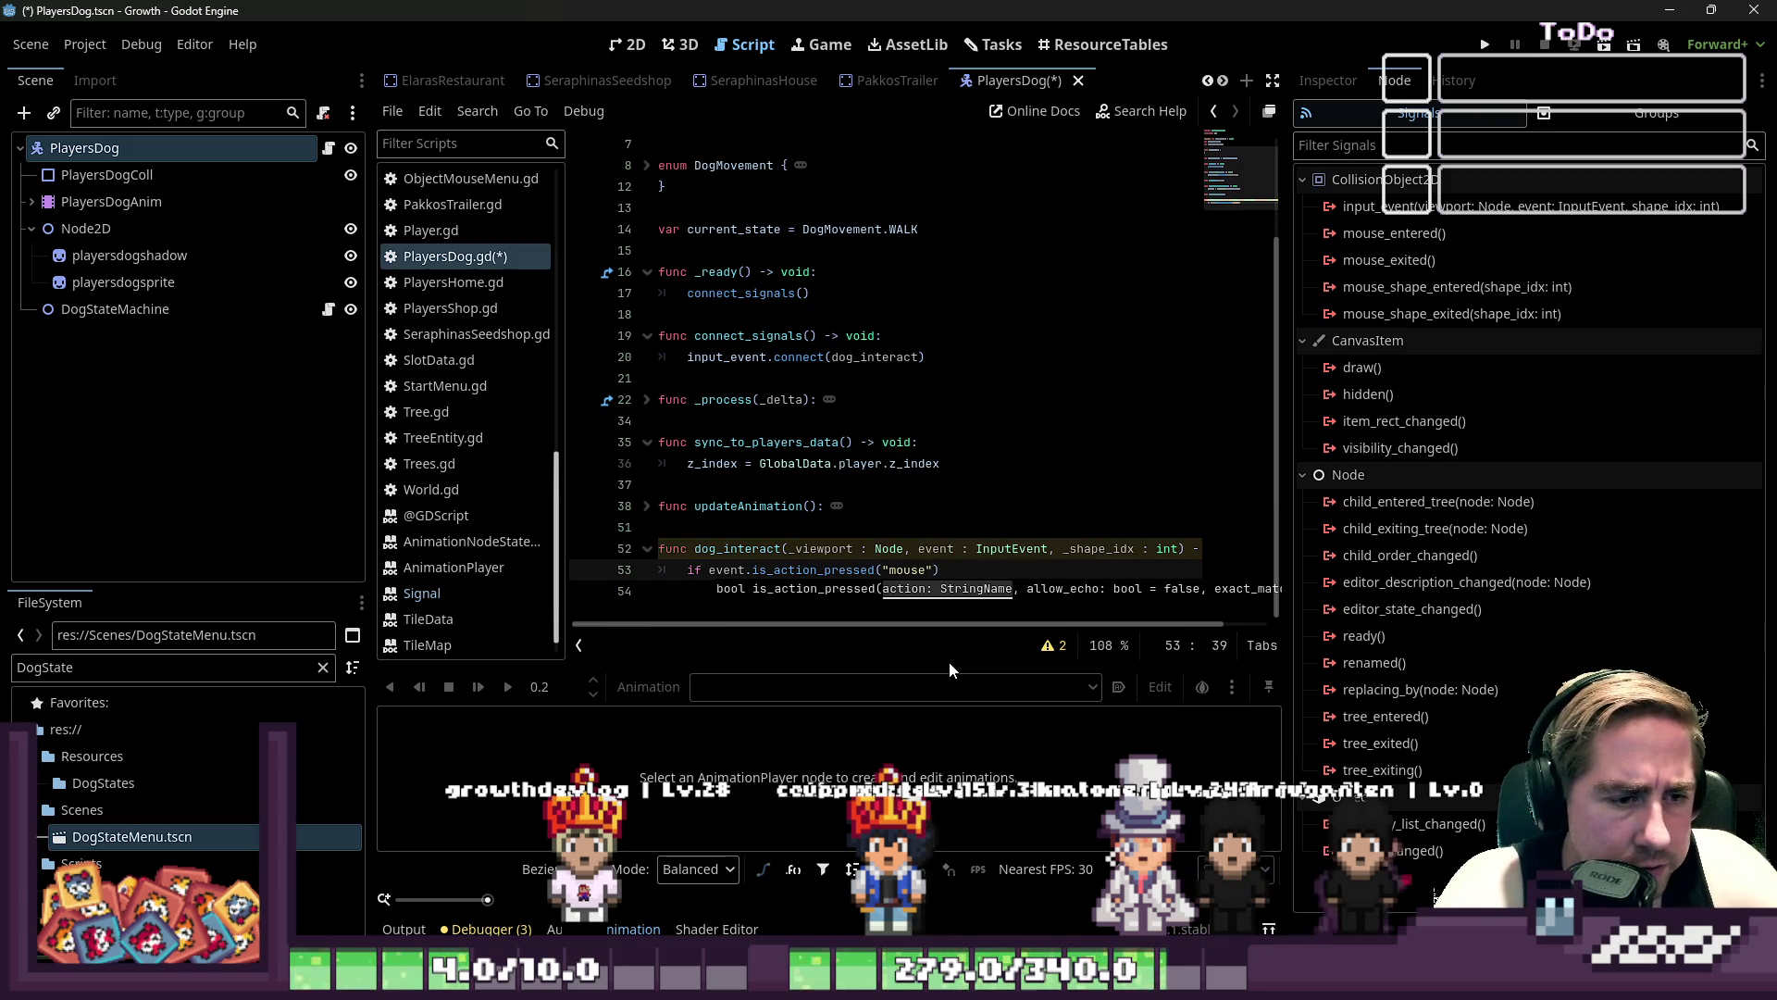
key(Return)
text():)
key(Return)
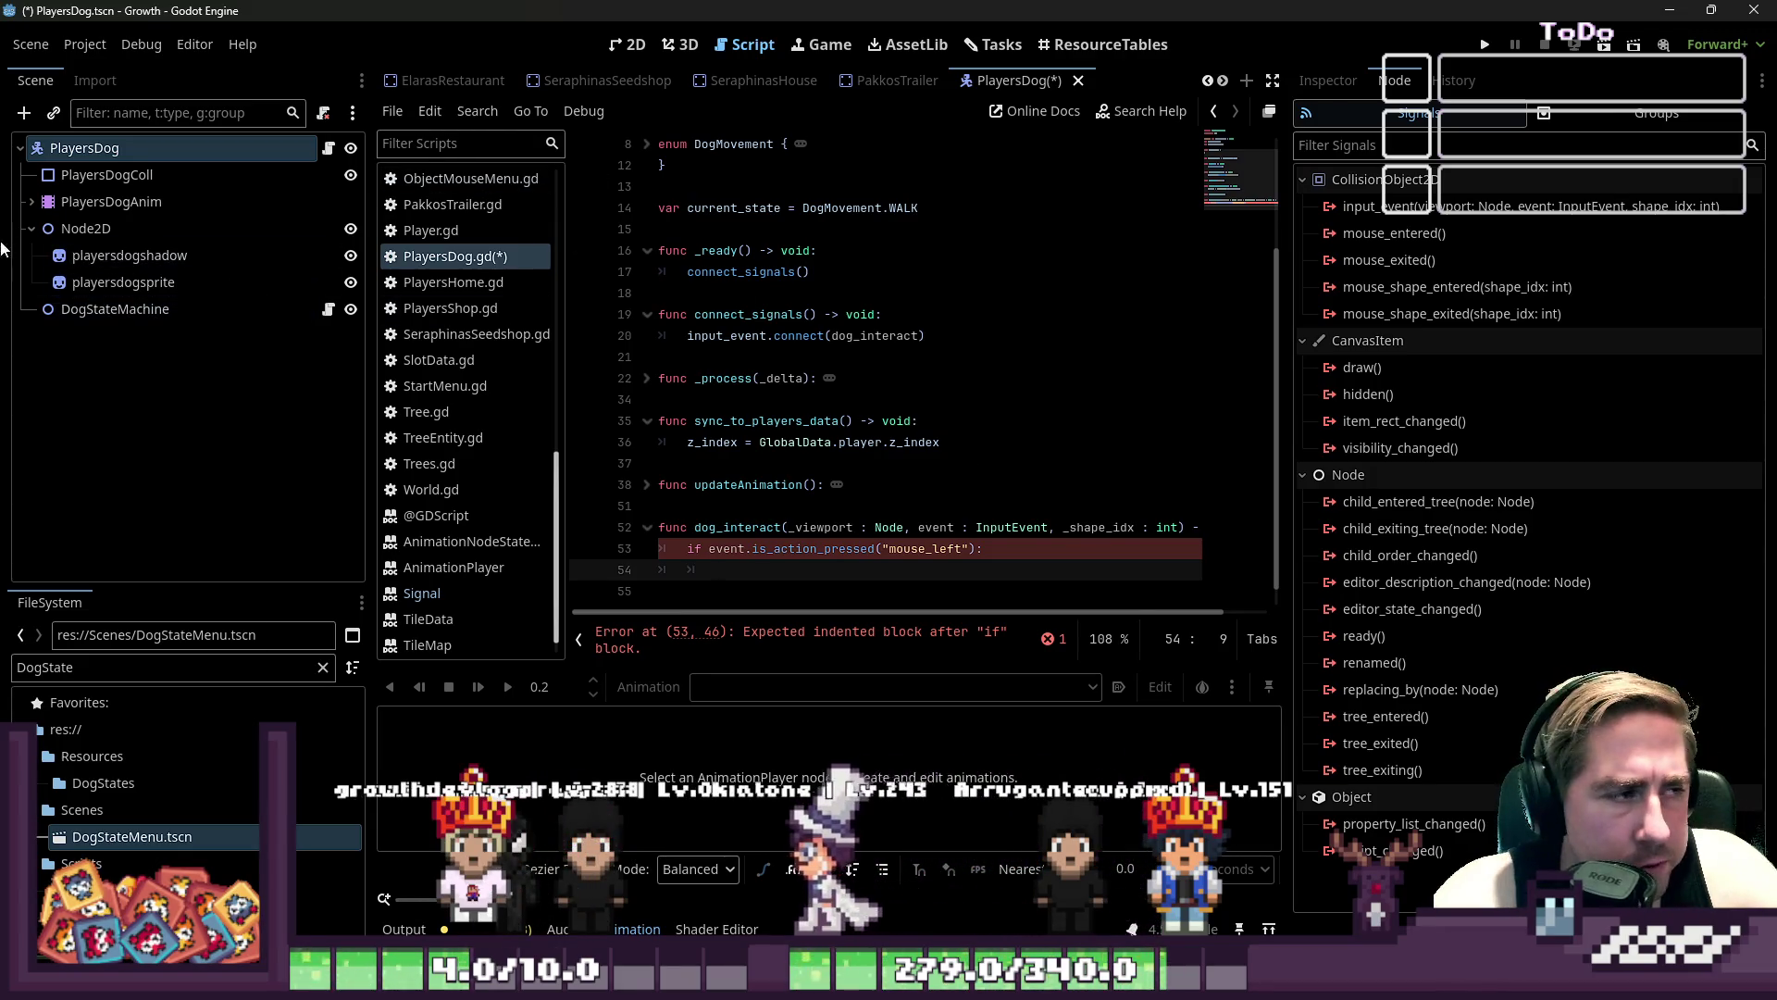
click(115, 255)
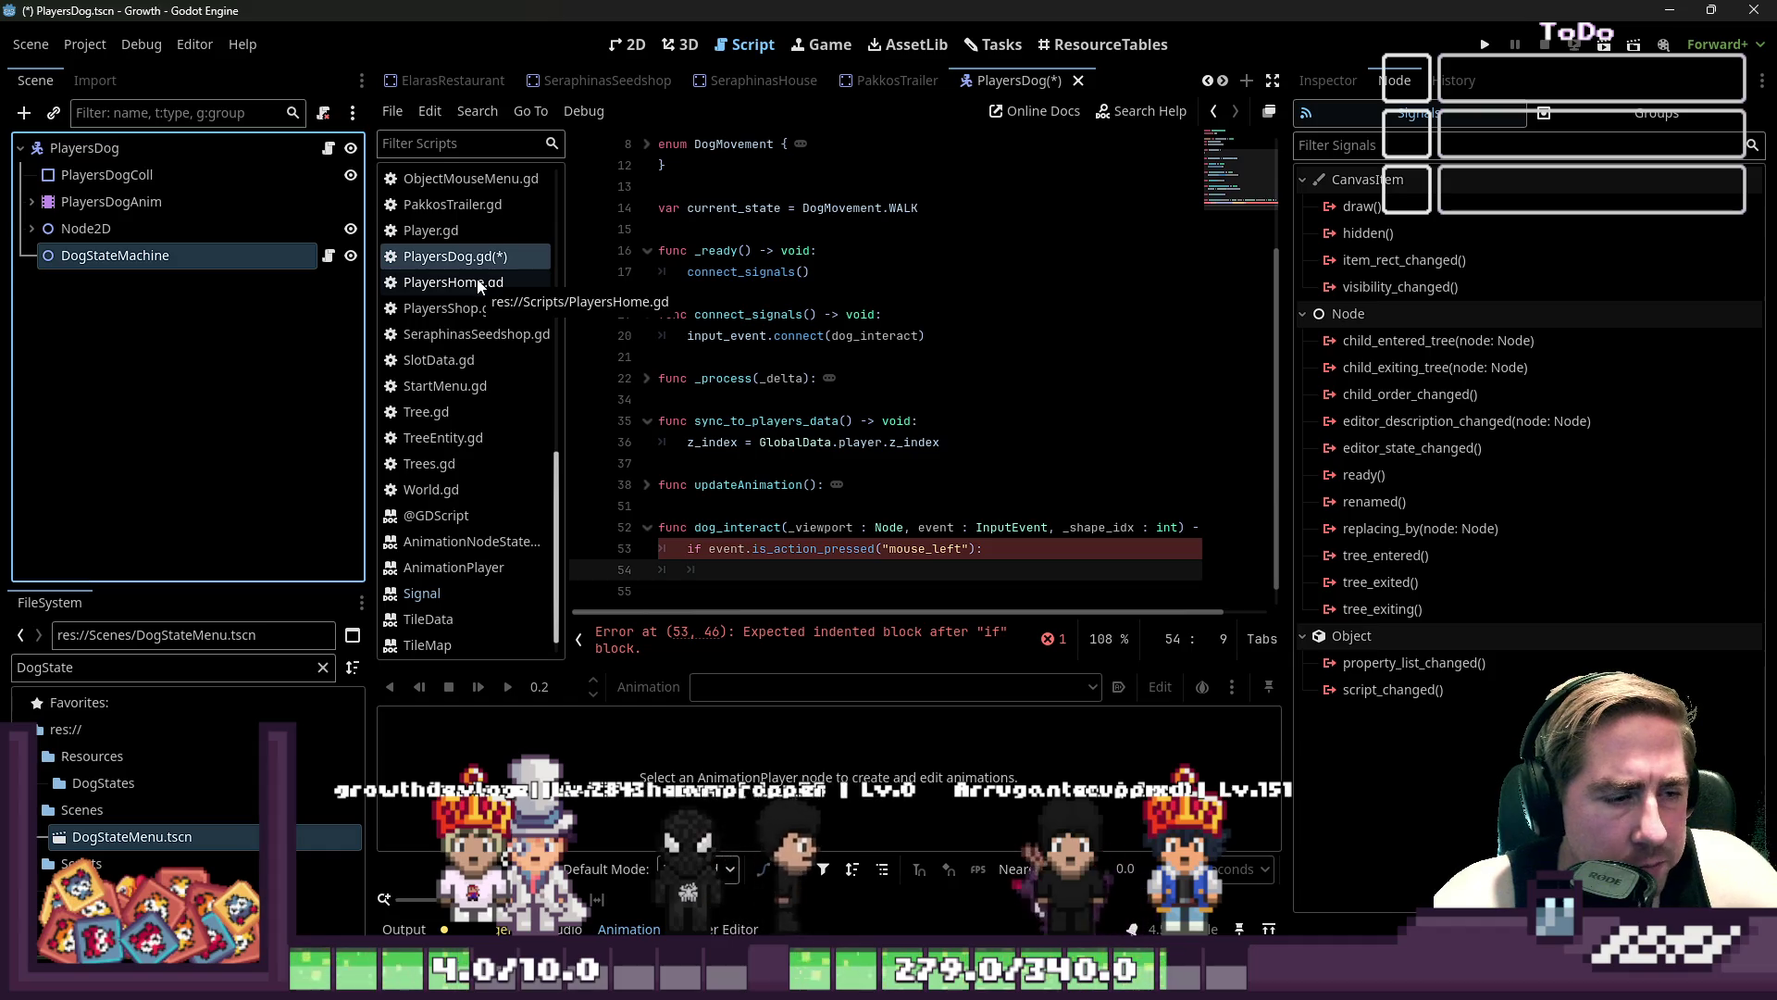
- Mark DogStateMachine as Access as Unique Name from its context menu
scroll(756, 408, up, 3)
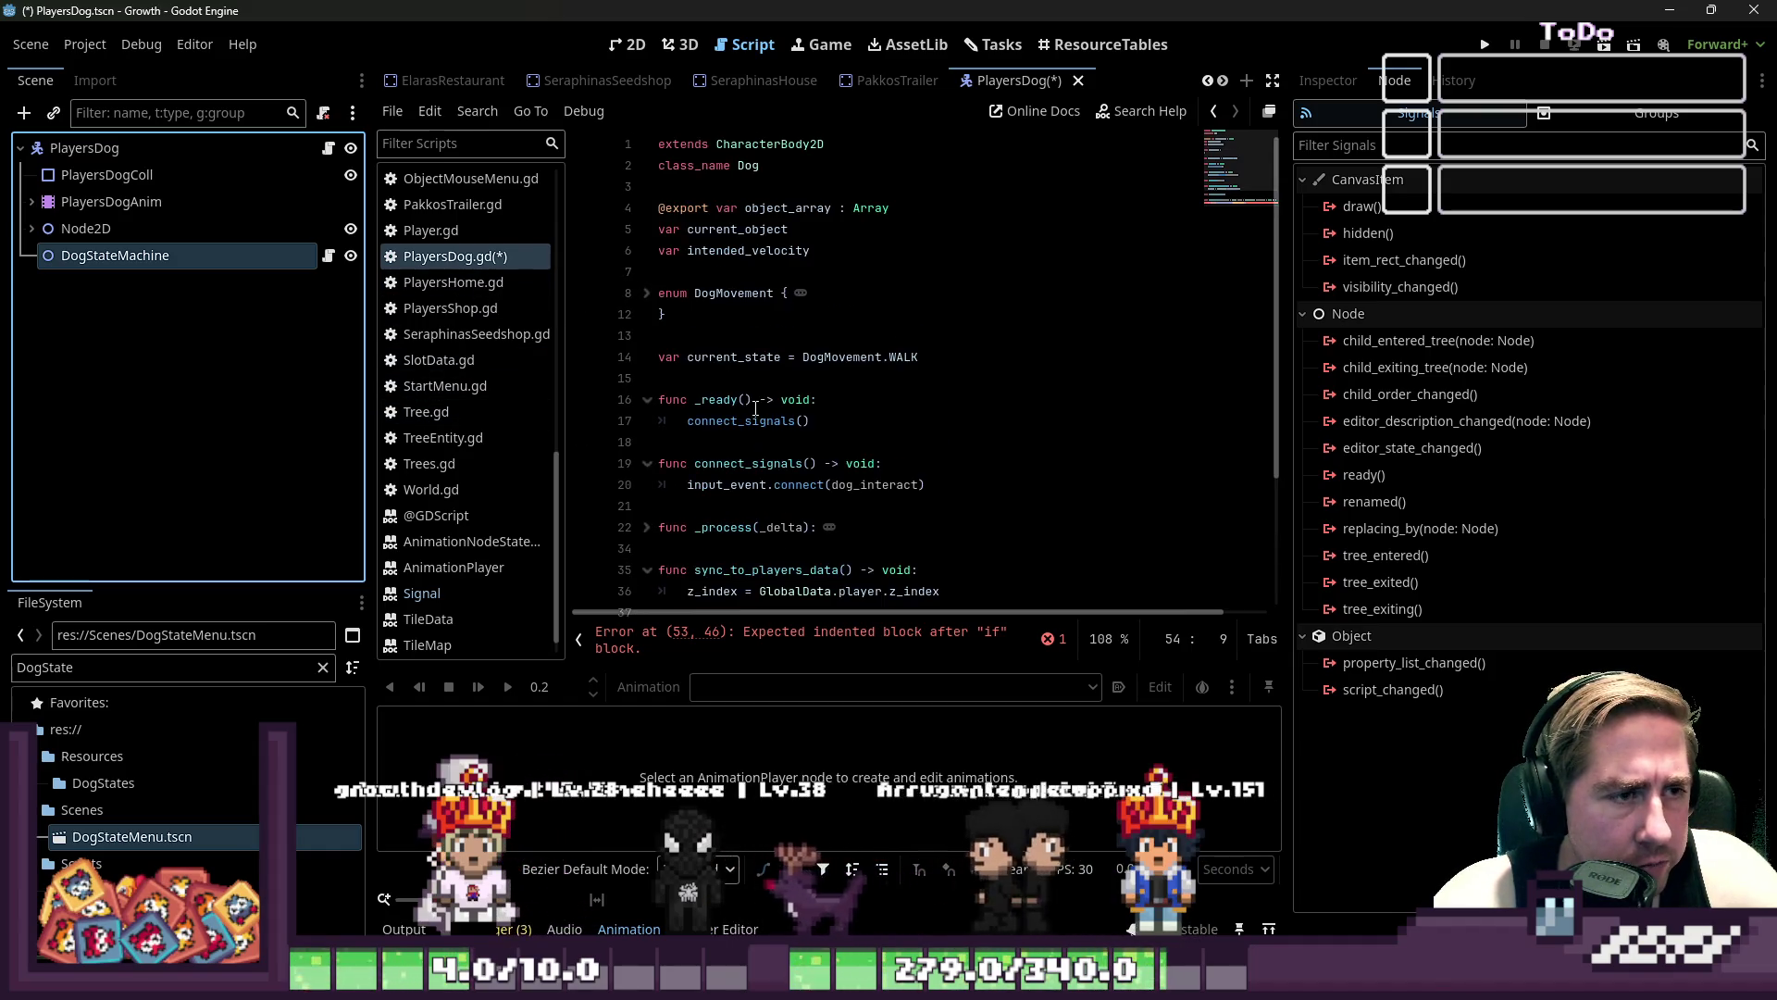
click(714, 172)
mouse_move(698, 212)
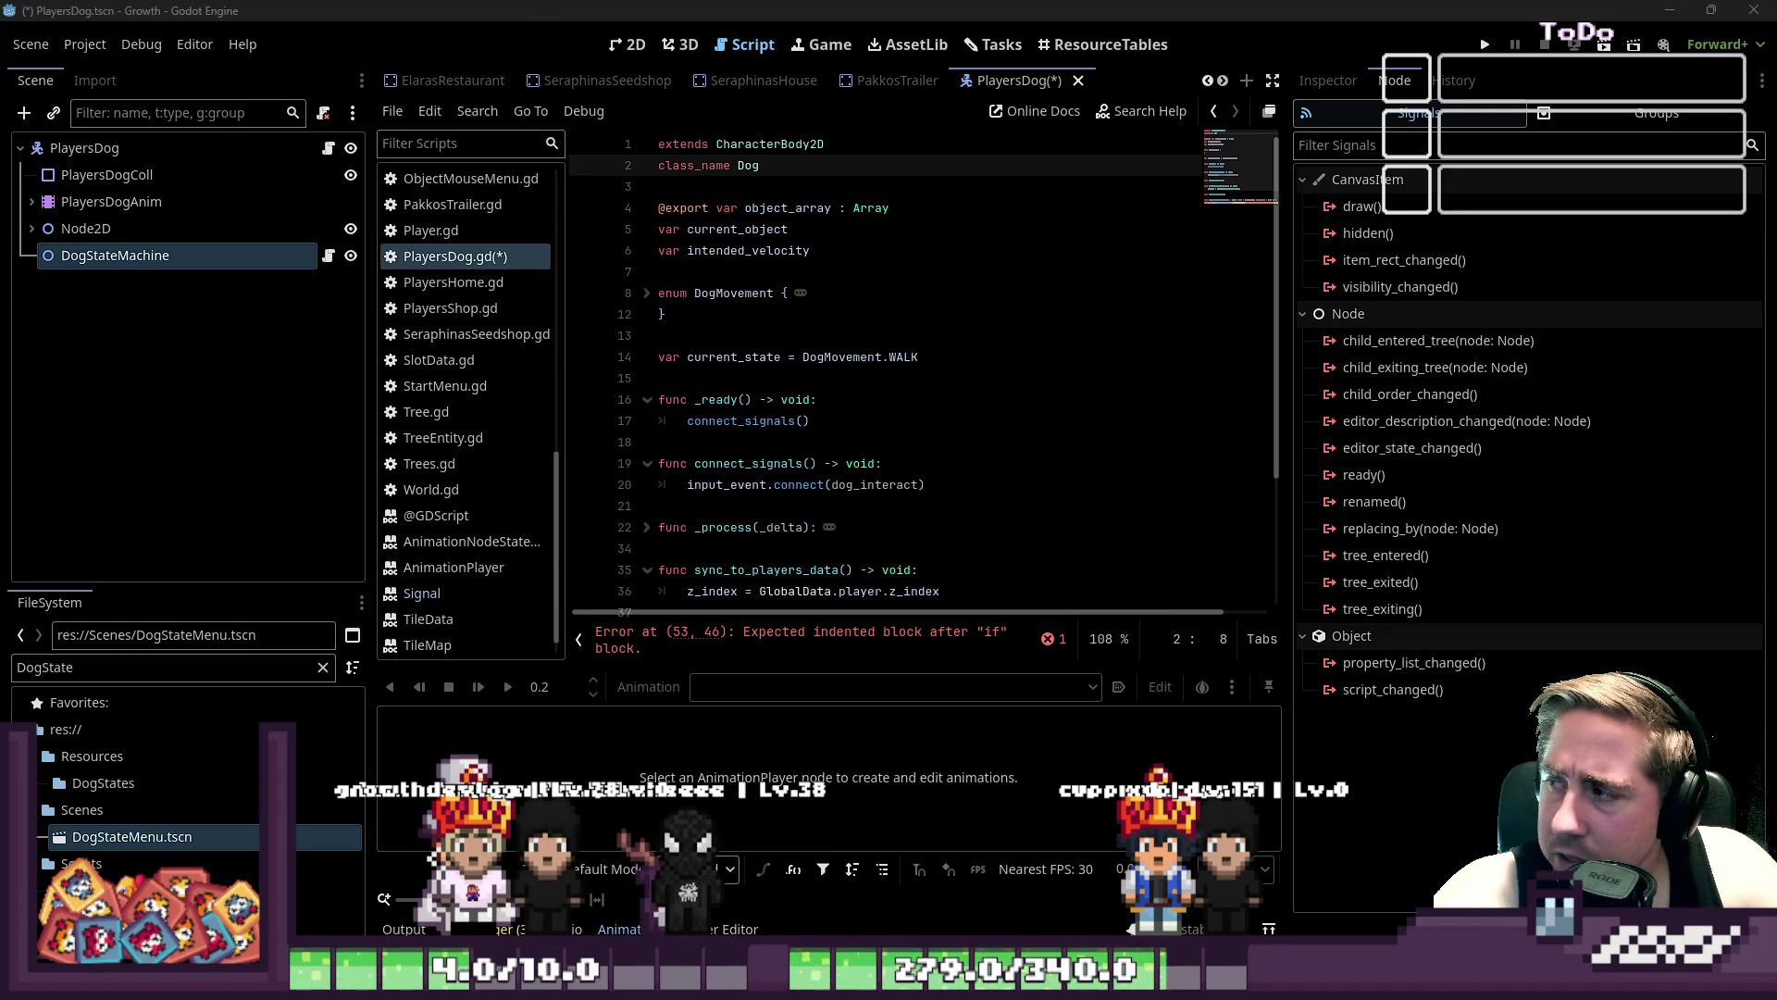
click(84, 259)
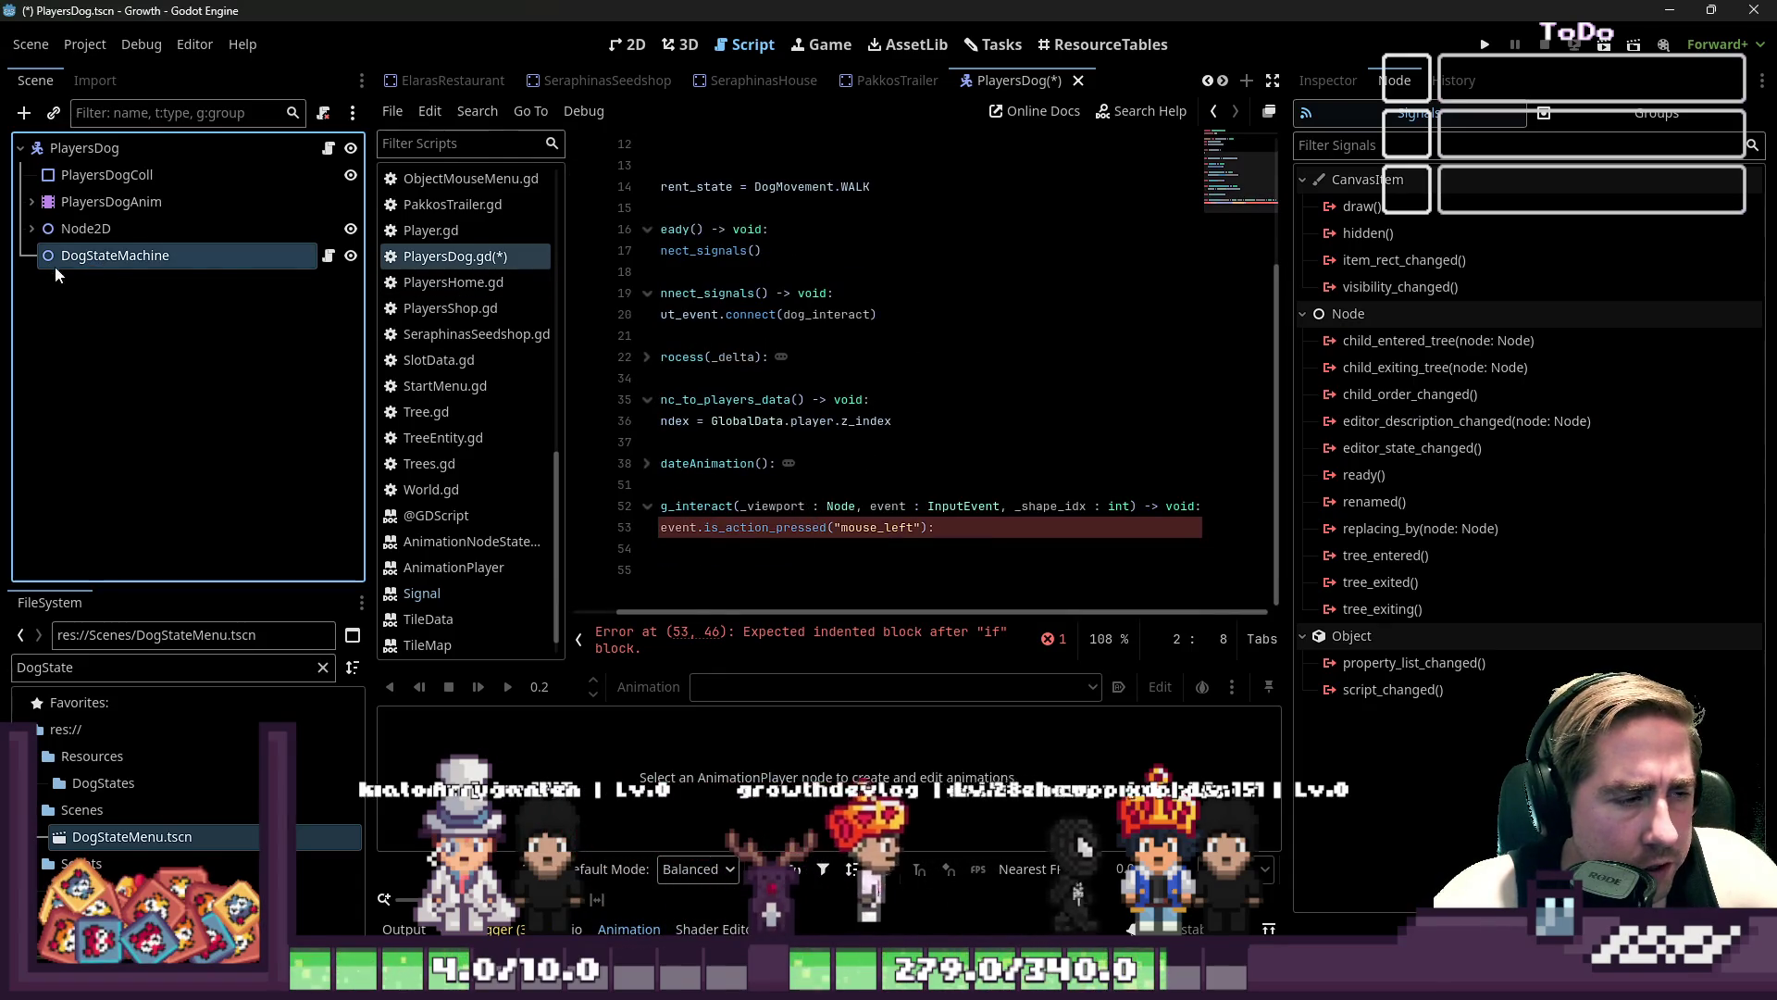
right_click(232, 252)
click(343, 830)
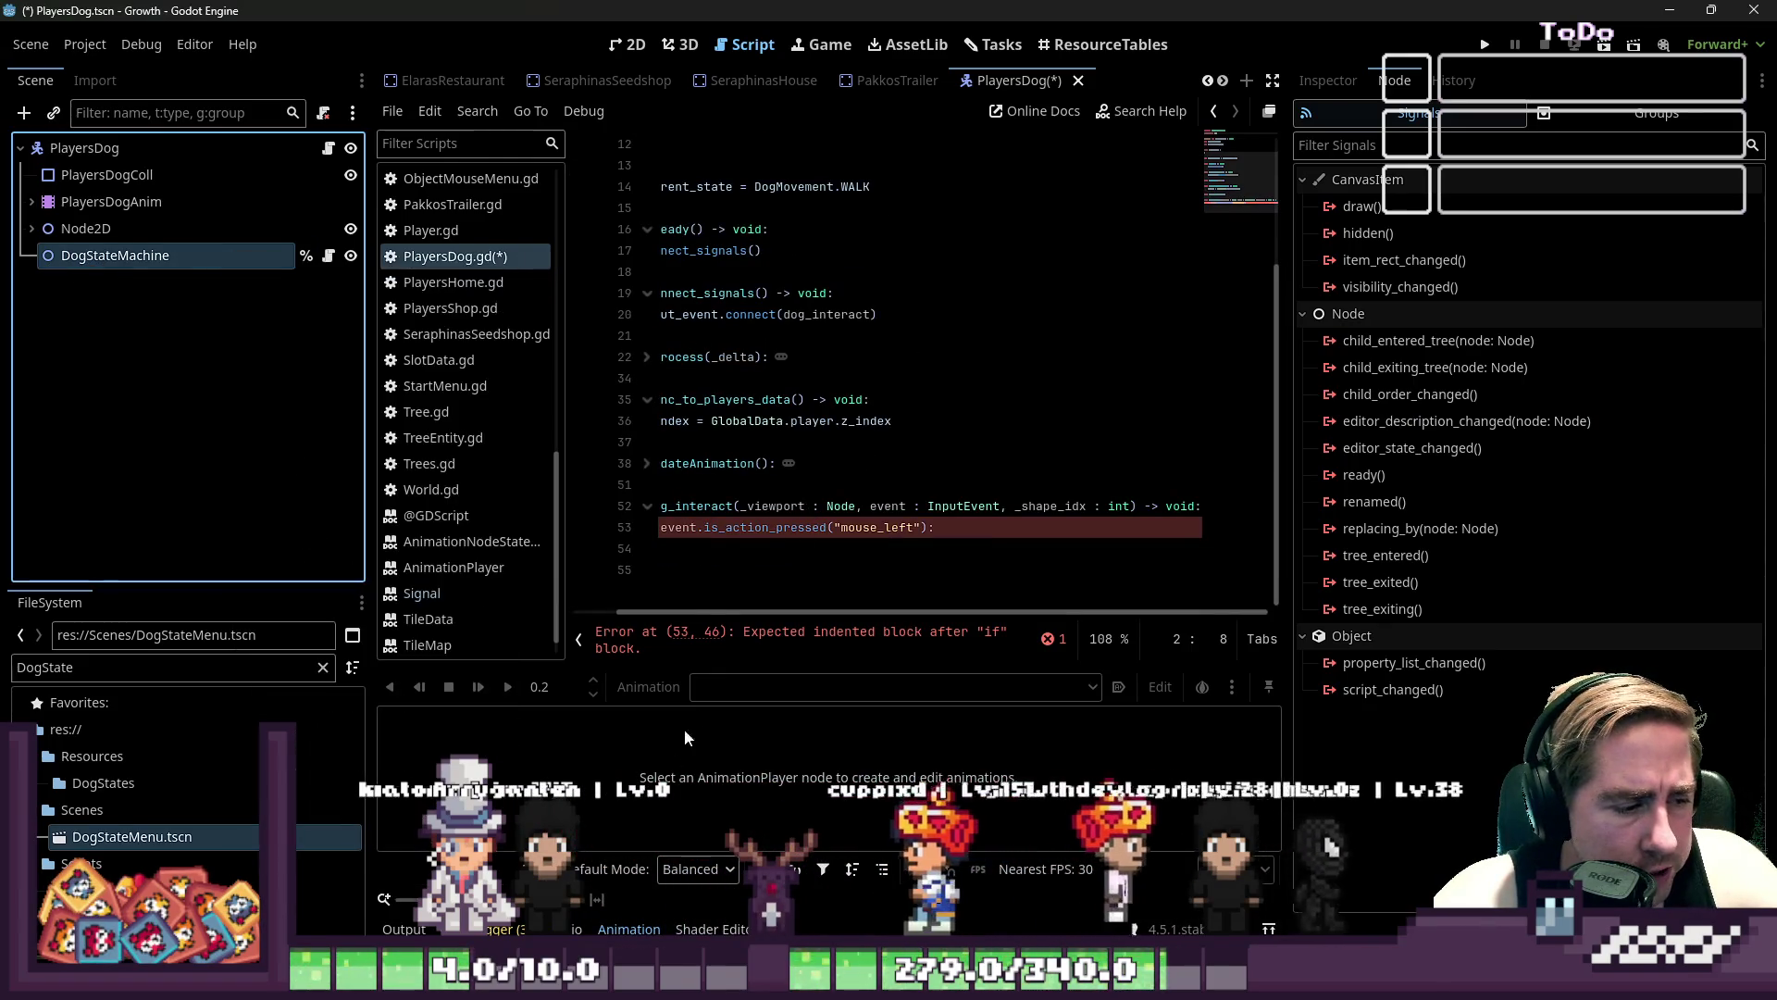
- Try a %DogStateMachine reference on line 54, then leave a pass placeholder instead
click(750, 528)
key(Down)
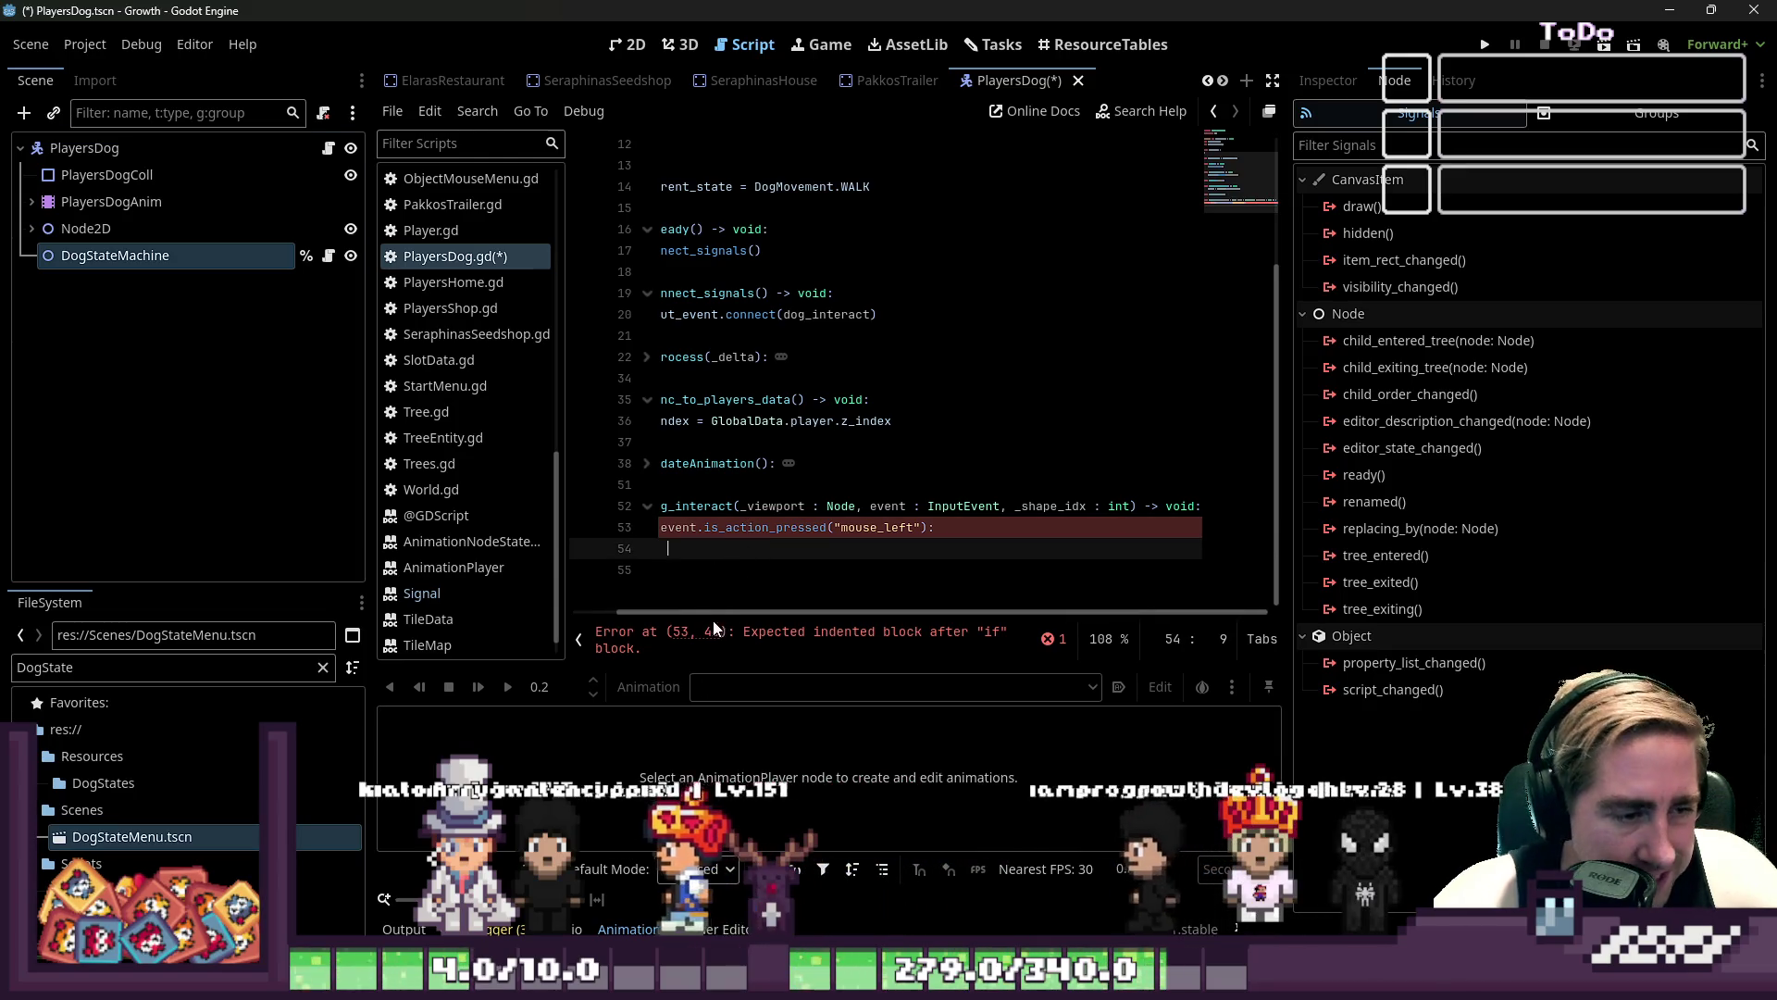
drag(614, 618, 557, 619)
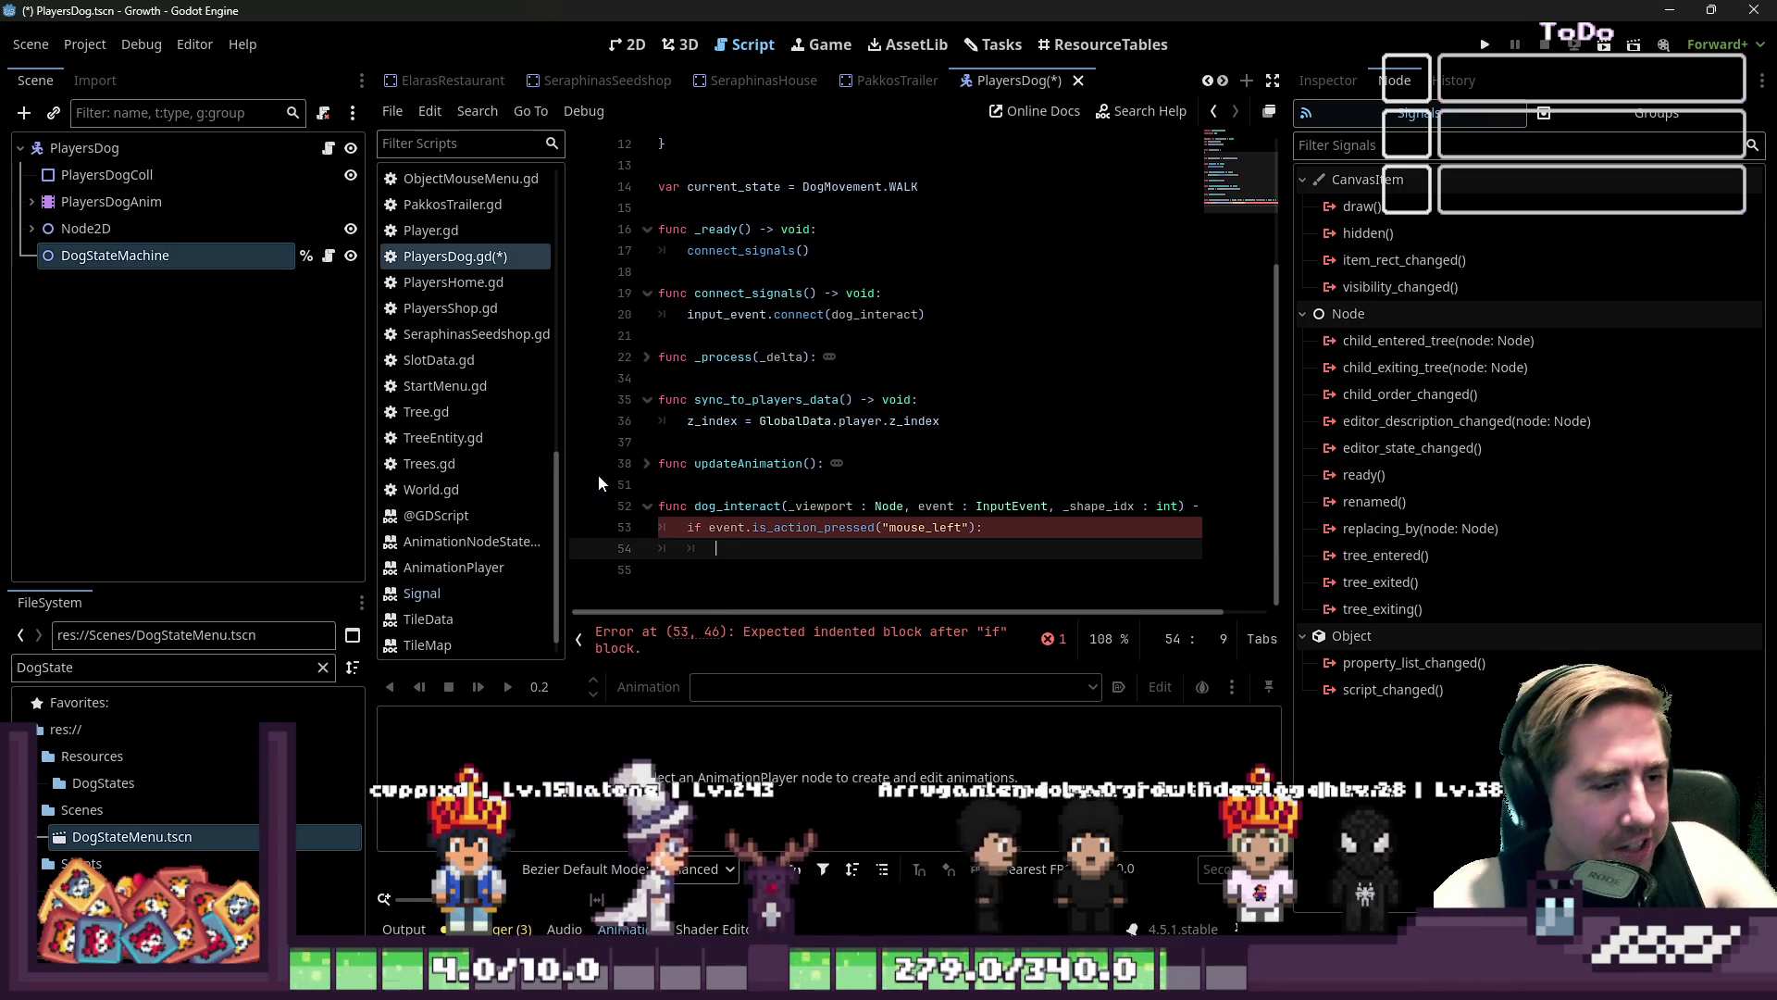
text(%D)
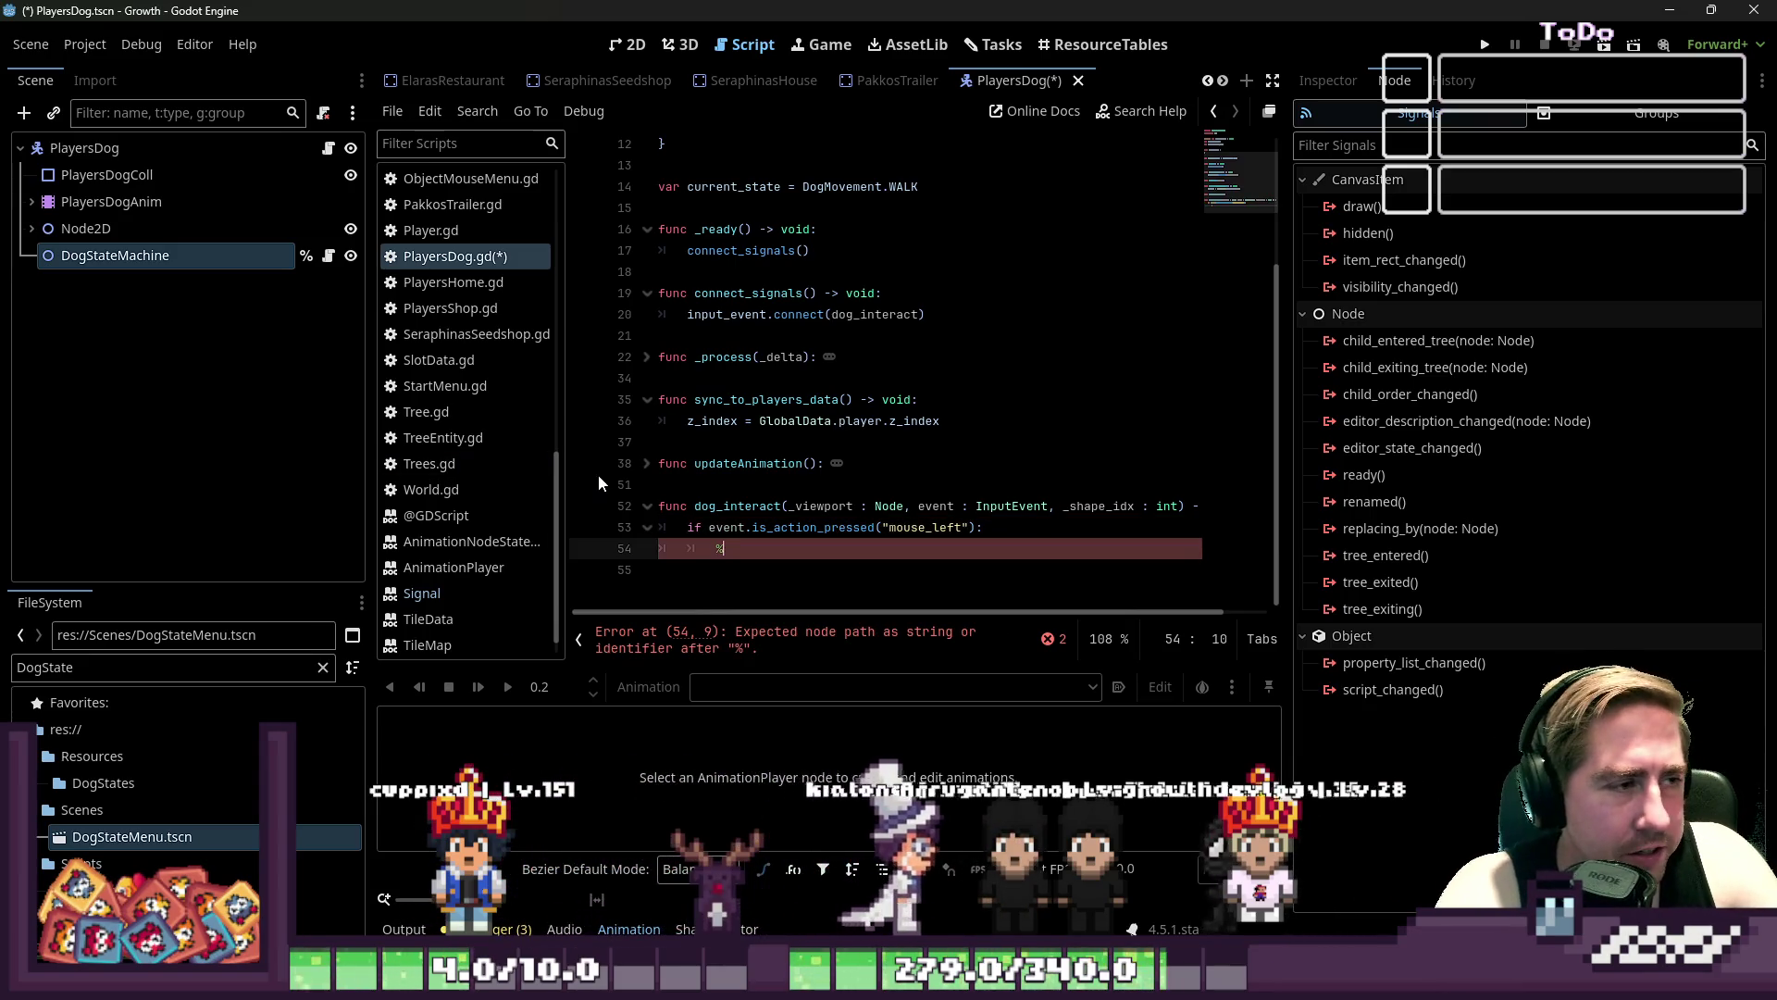
key(Return)
text(.)
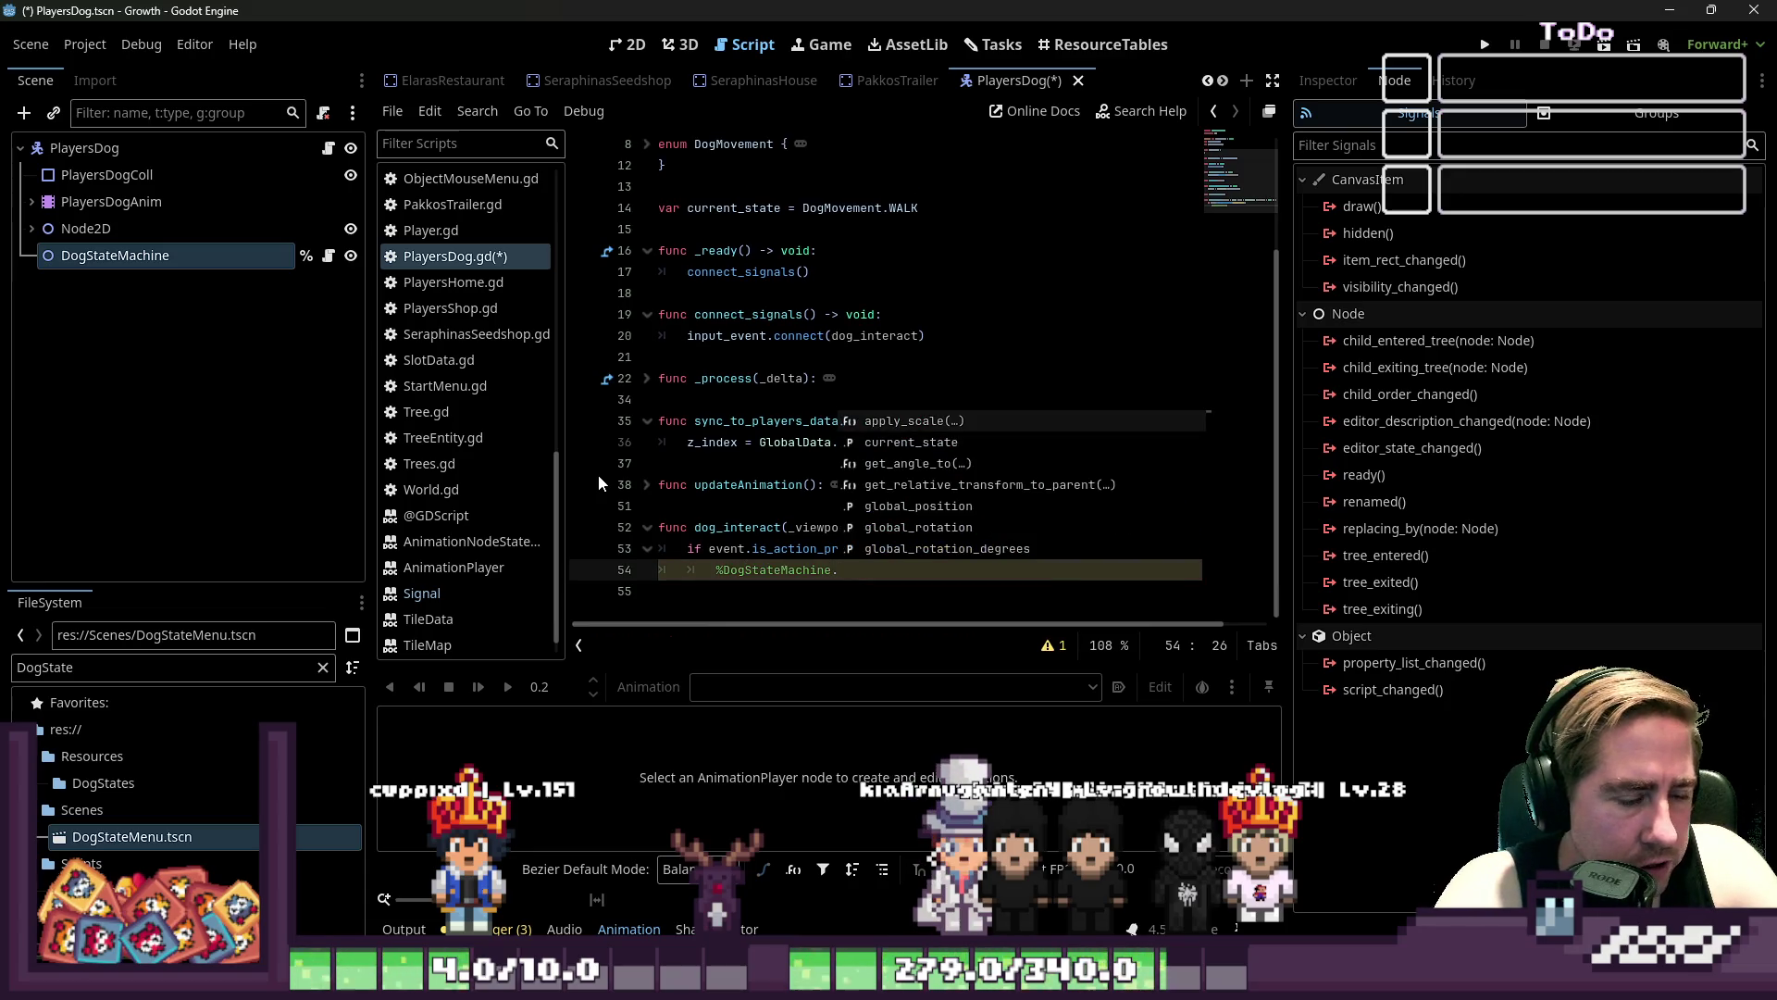
key(BackSpace)
key(BackSpace)
key(BackSpace)
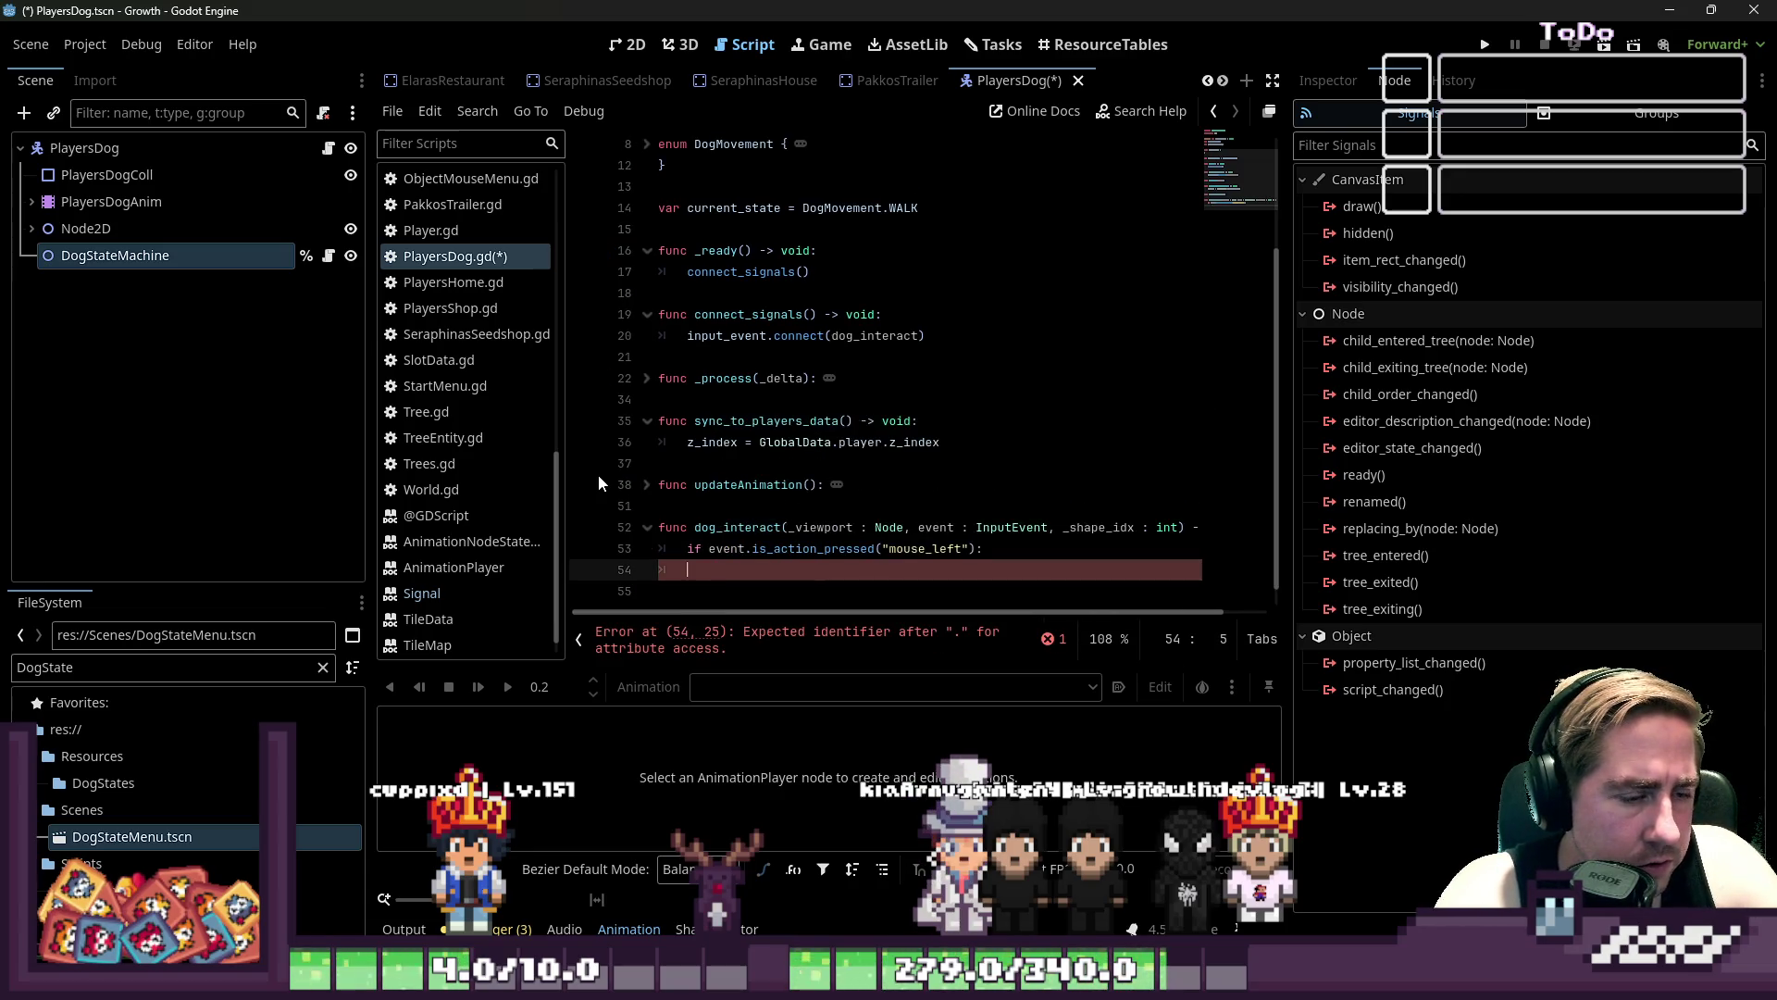
key(Tab)
text(pass)
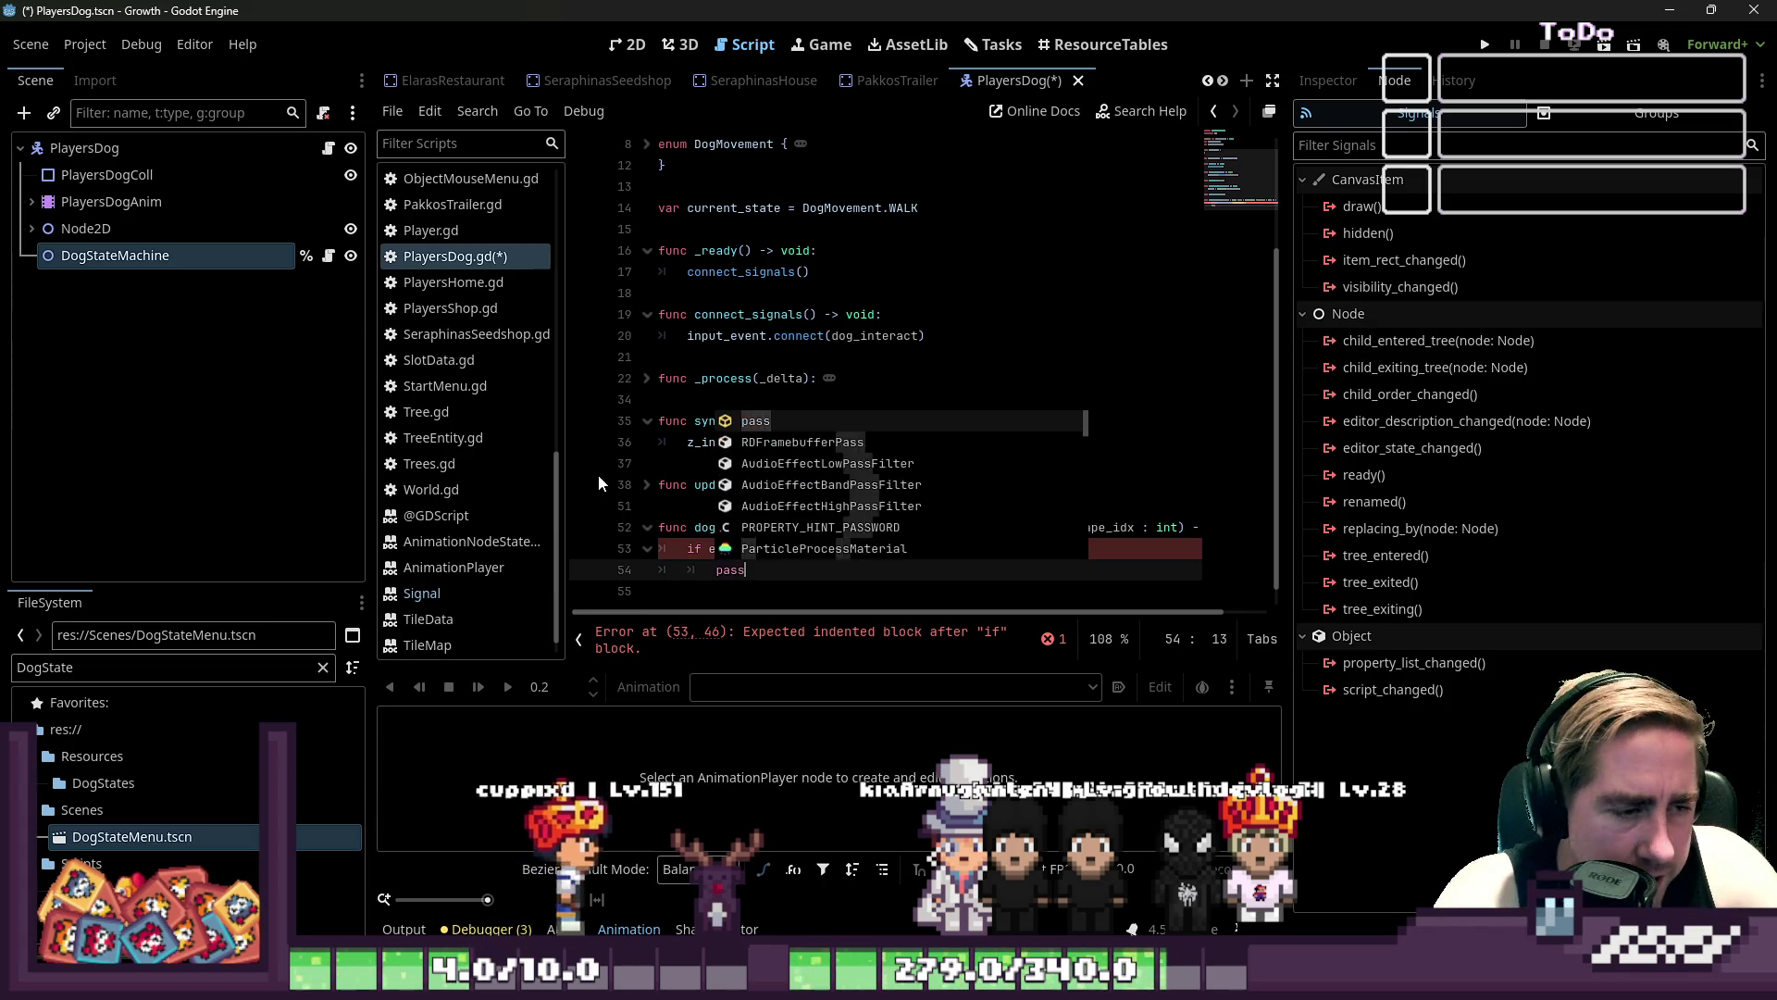
key(BackSpace)
key(BackSpace)
key(BackSpace)
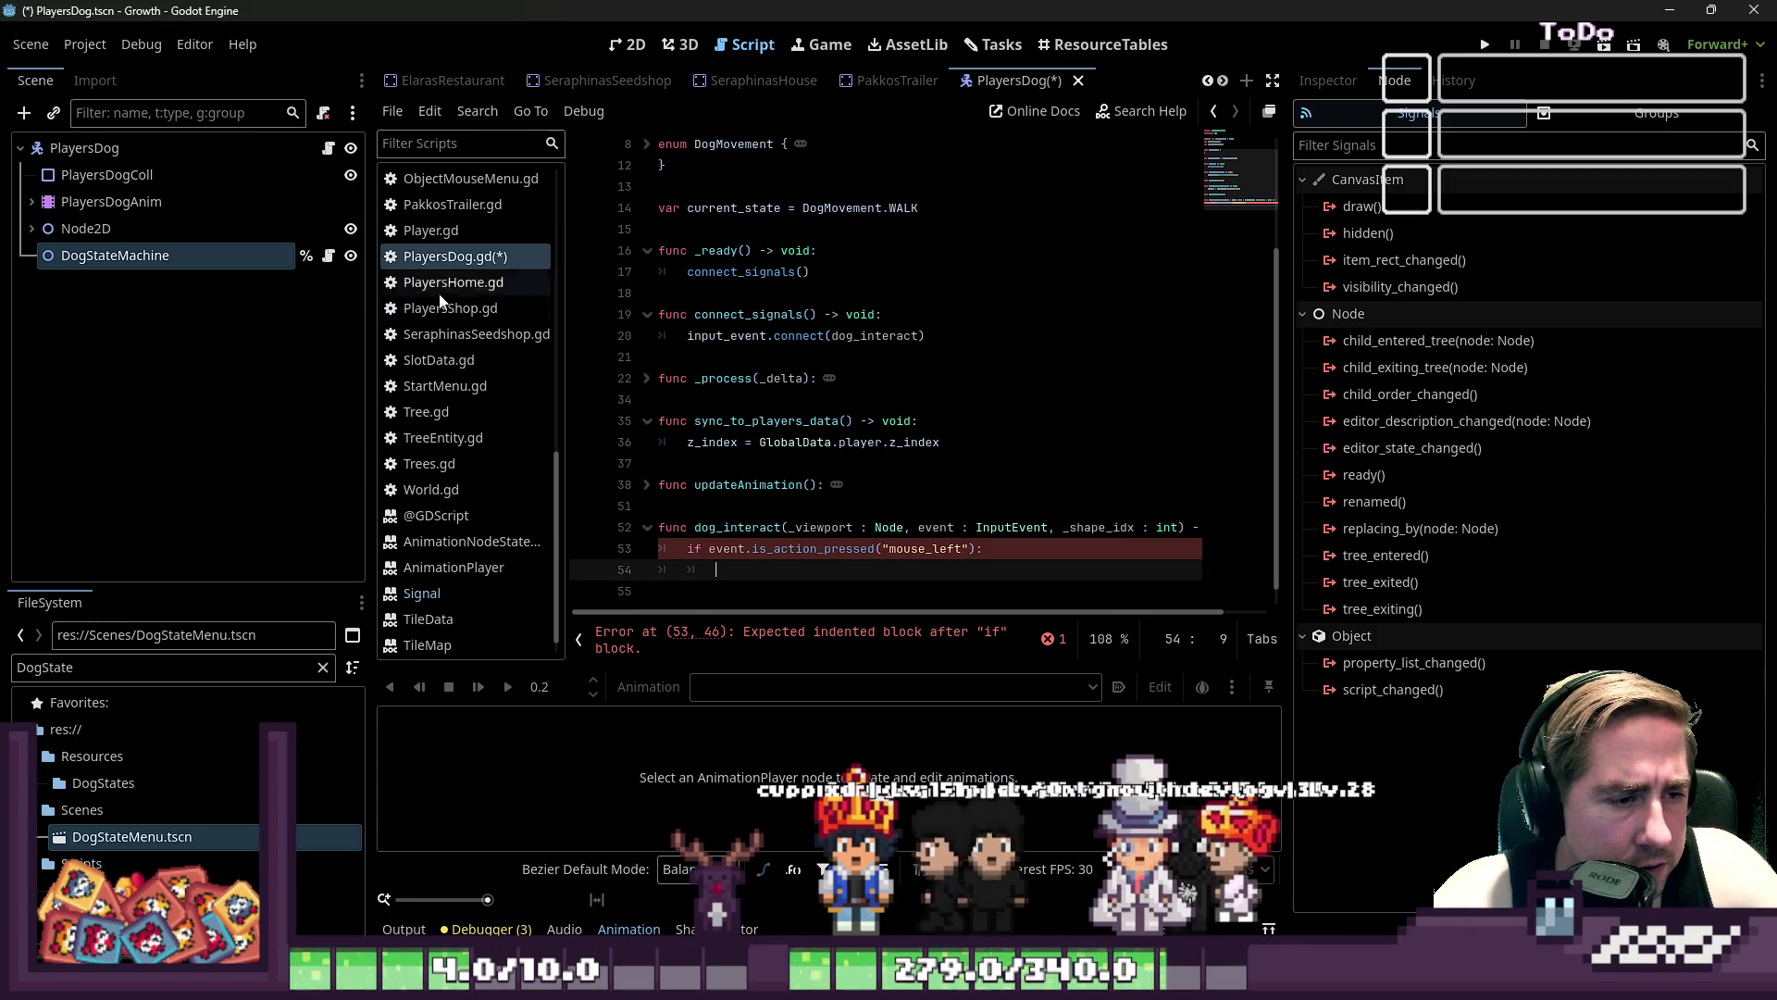
text(p)
- Insert blank lines above the DogMovement enum at the top of the script
key(ctrl+z)
key(ctrl+z)
key(ctrl+z)
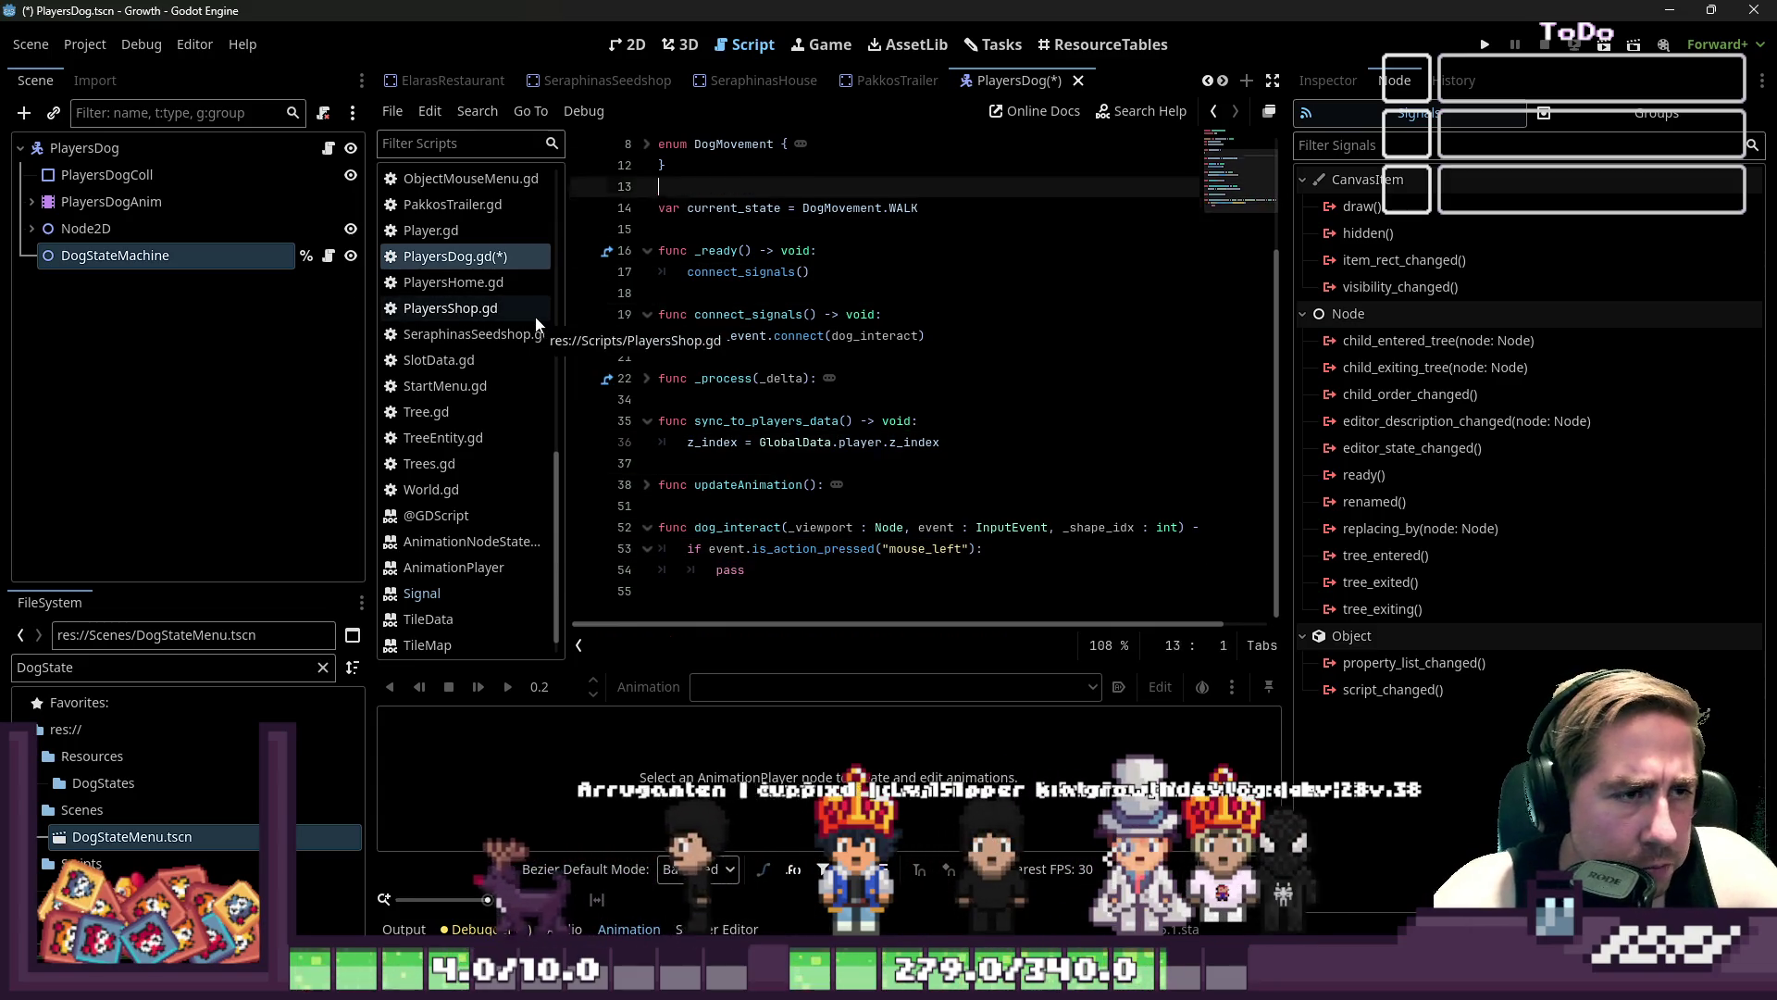
key(Down)
key(Down)
key(Down)
key(Return)
key(Return)
key(Up)
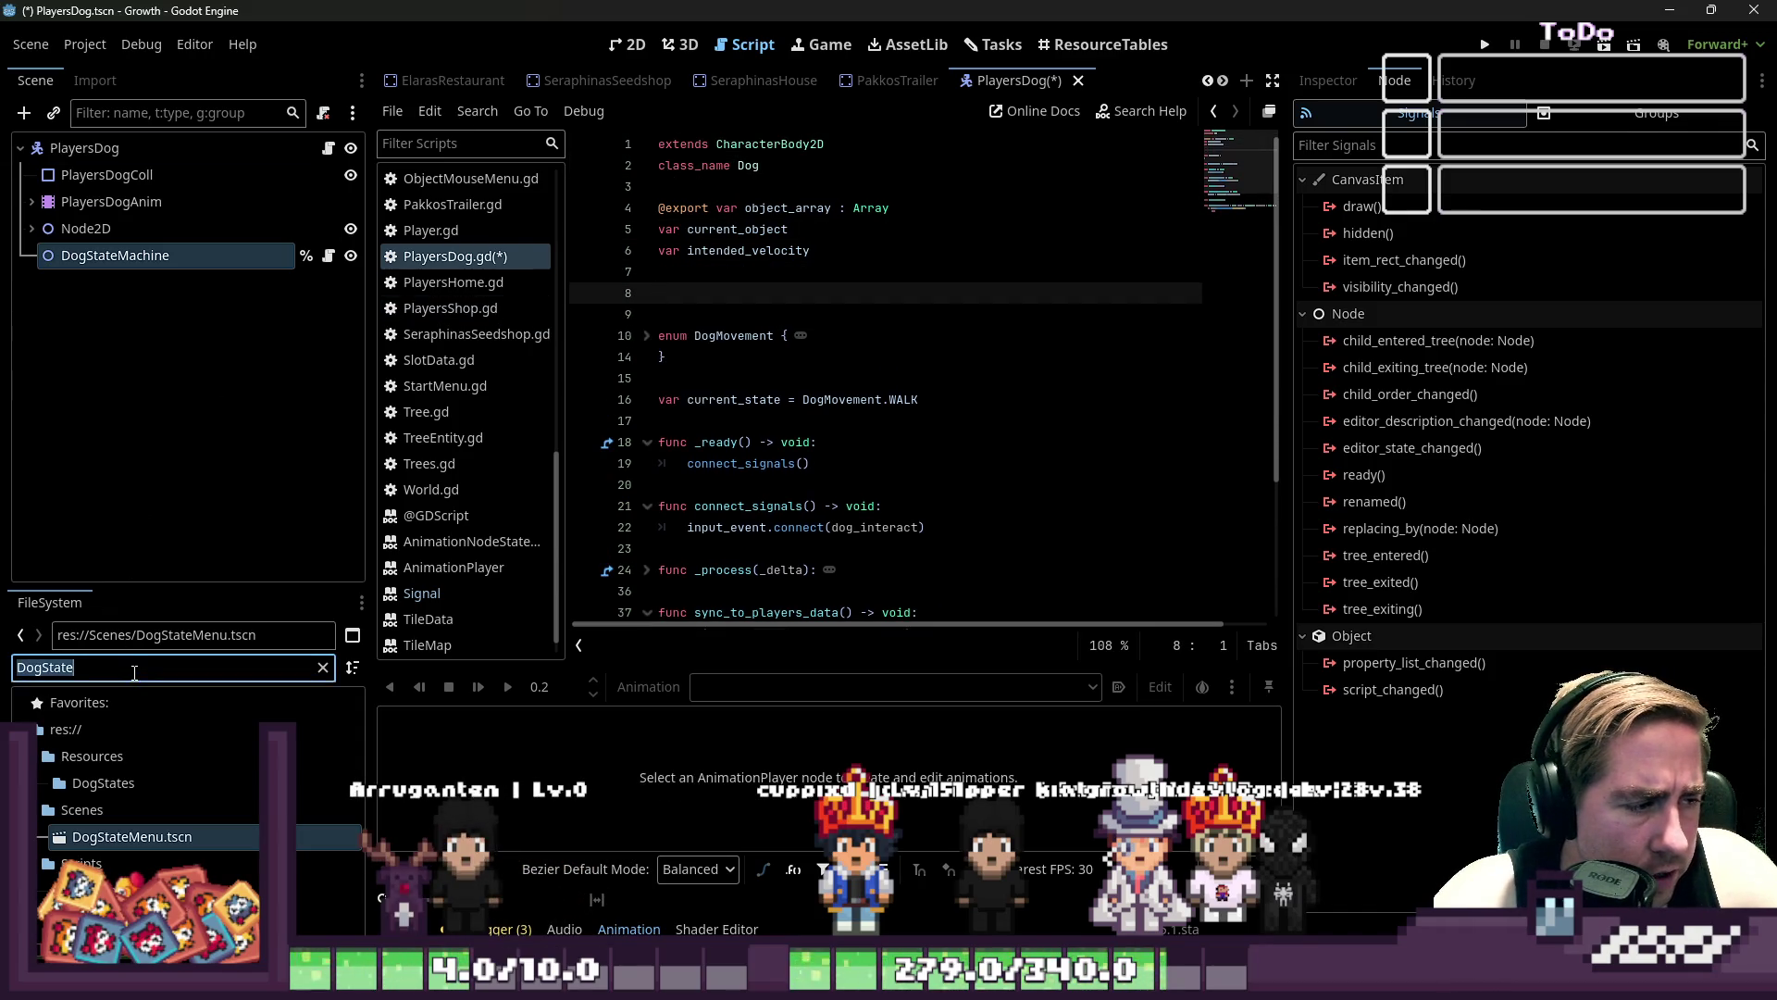
- Filter FileSystem for DogState and Ctrl-drag DogStateMenu.tscn onto line 8 as a DOG_STATE_MENU preload
text(Dog)
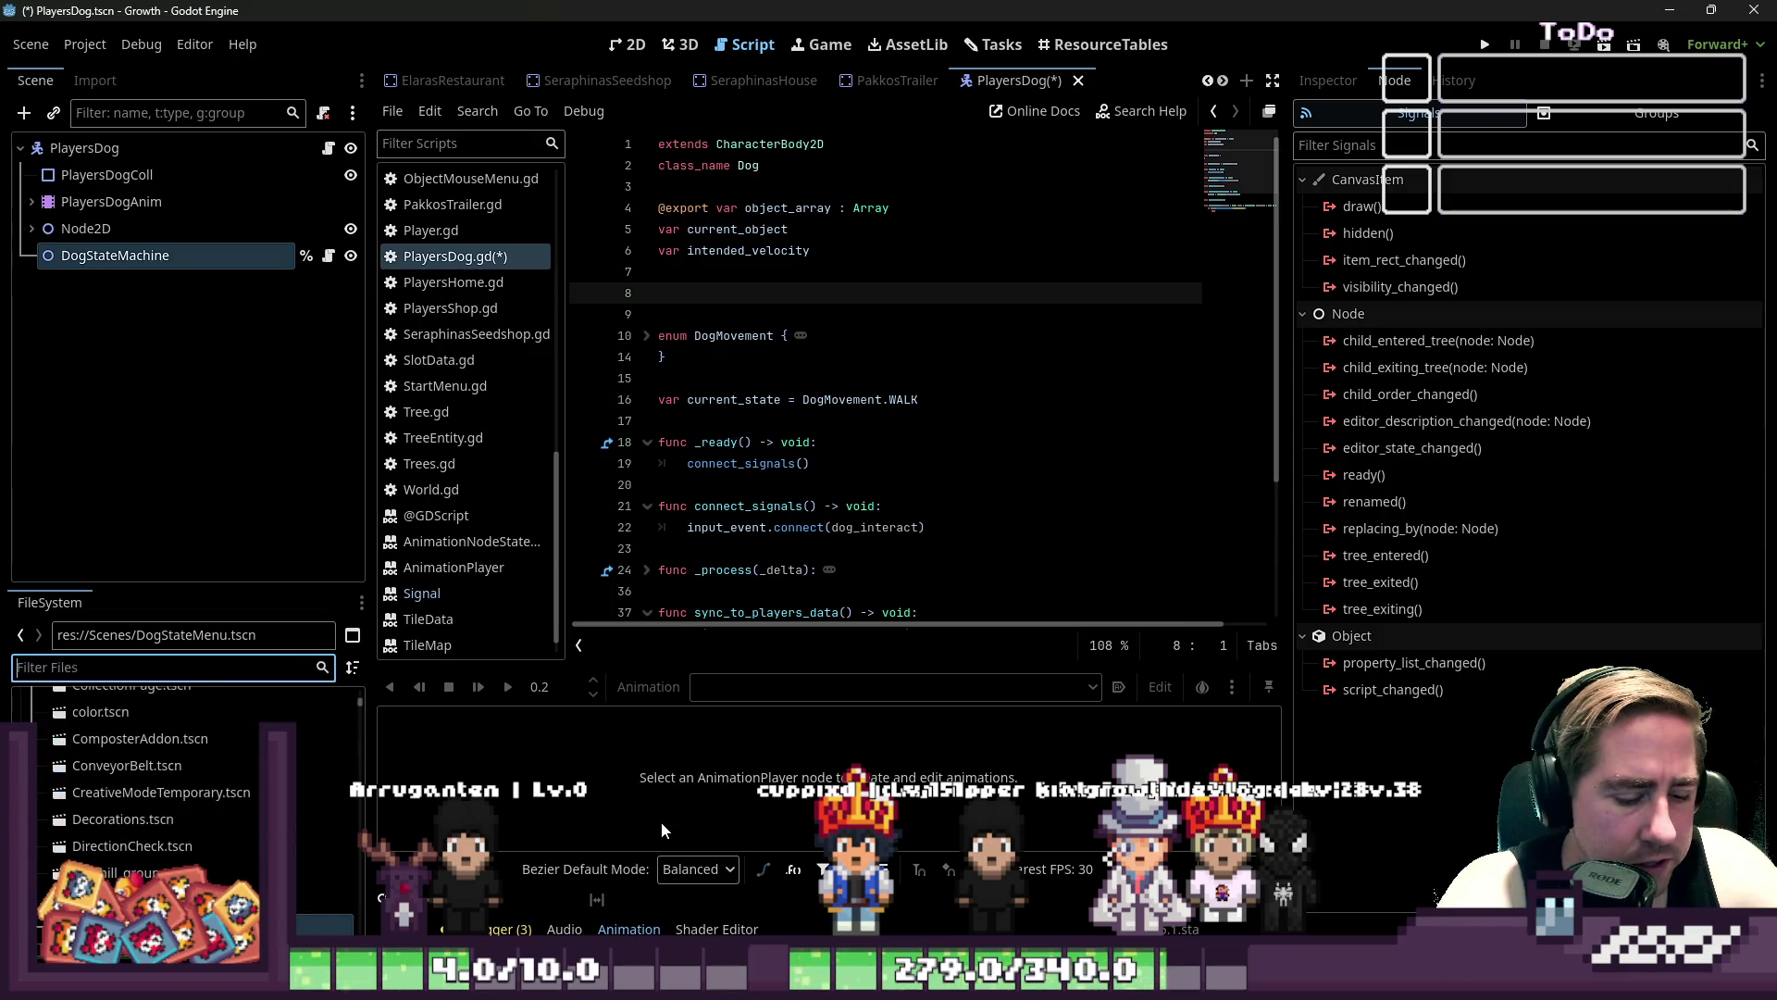
text(Stat)
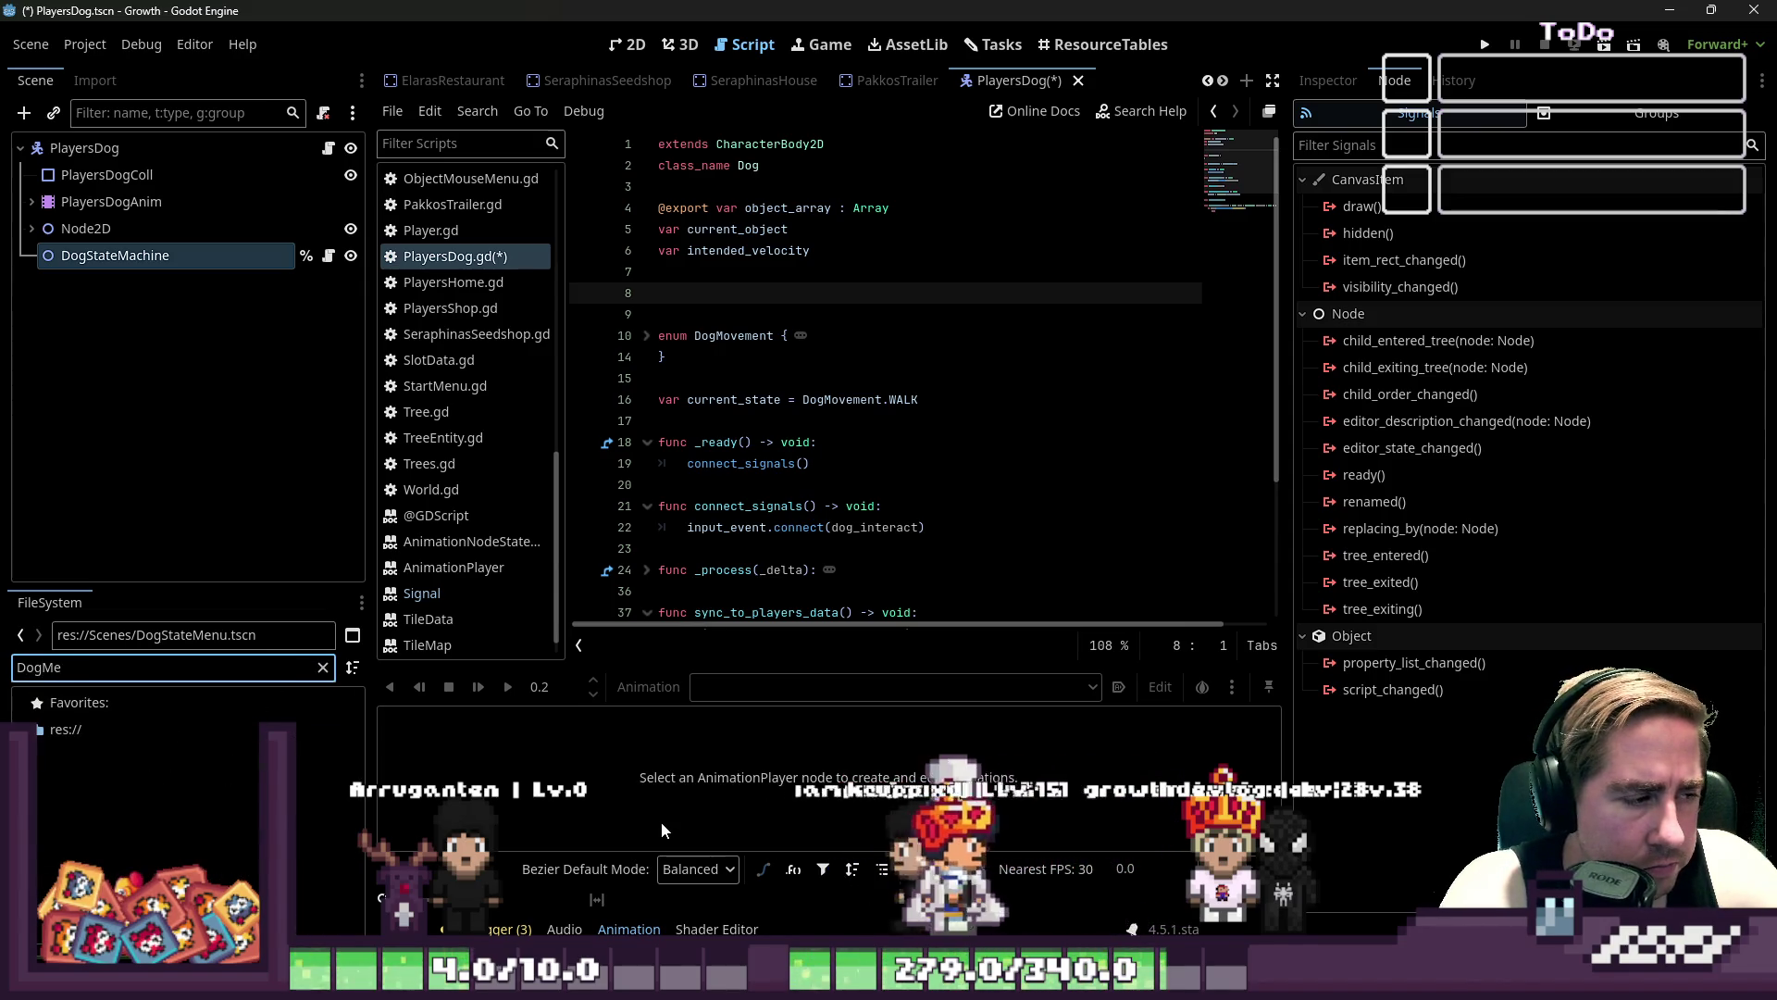
text(e)
mouse_move(222, 837)
mouse_down()
mouse_move(674, 288)
mouse_move(713, 311)
mouse_up()
double_click(752, 292)
click(731, 322)
key(BackSpace)
- Delete the pass placeholder on line 56 in dog_interact
scroll(804, 587, down, 3)
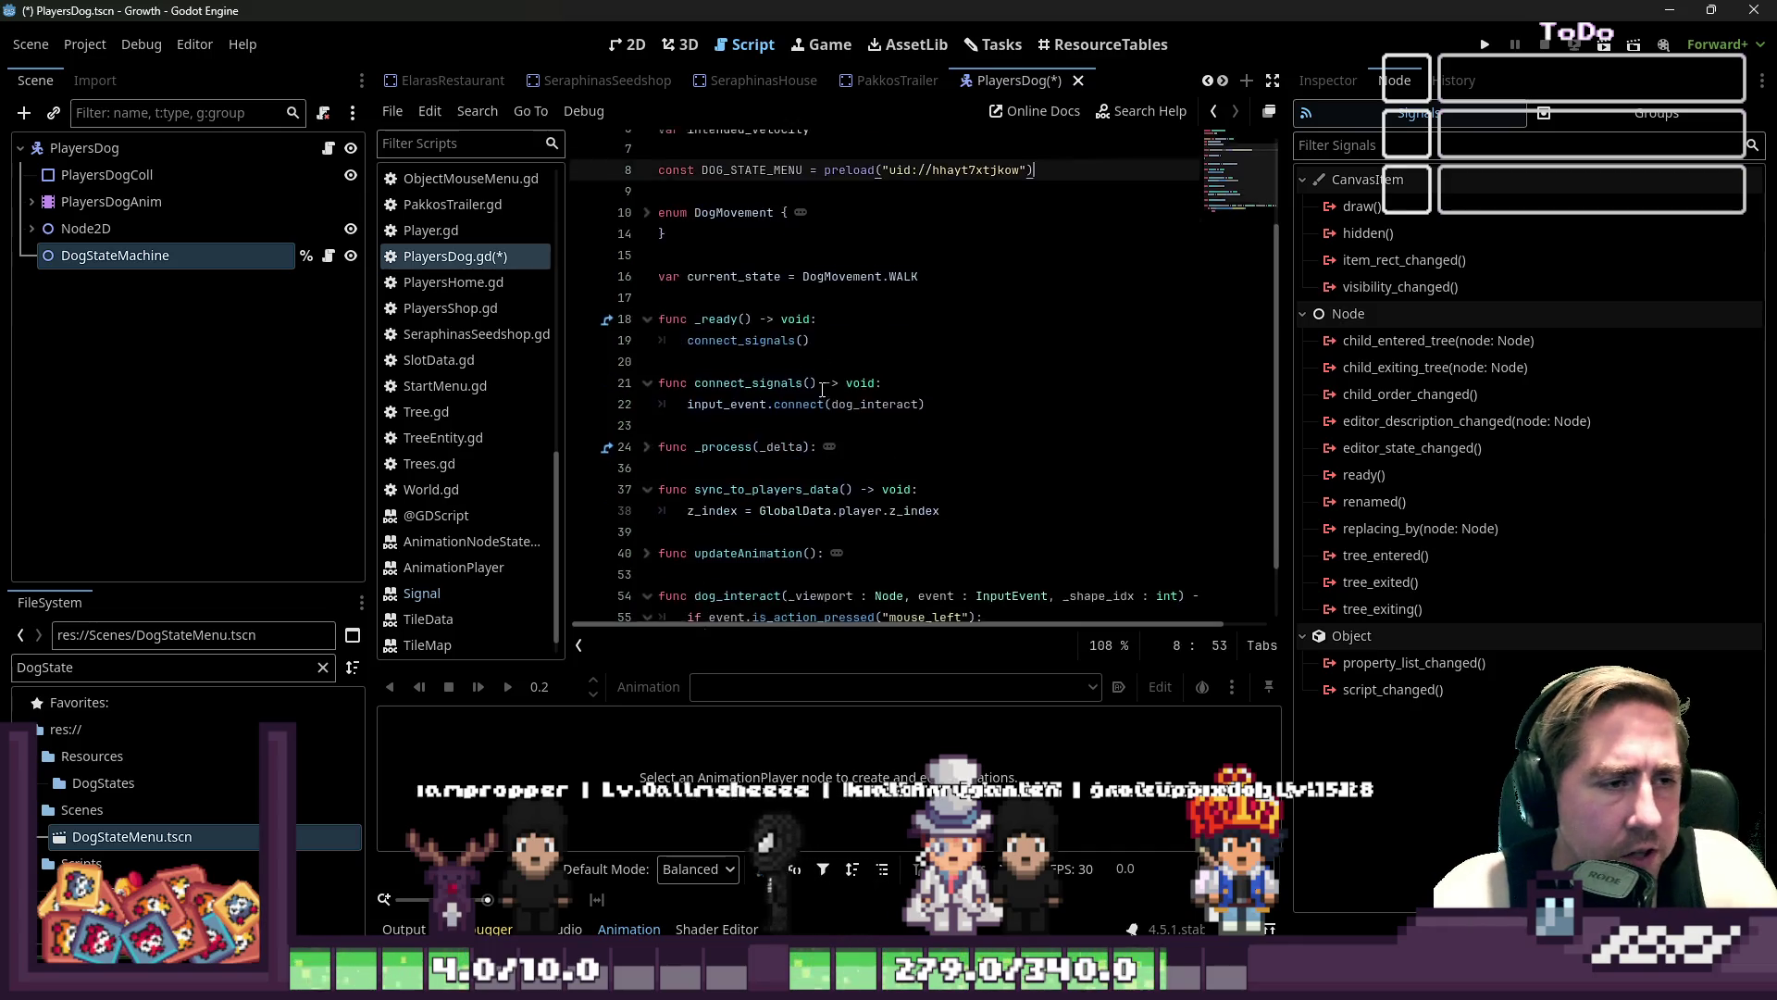
click(803, 587)
key(BackSpace)
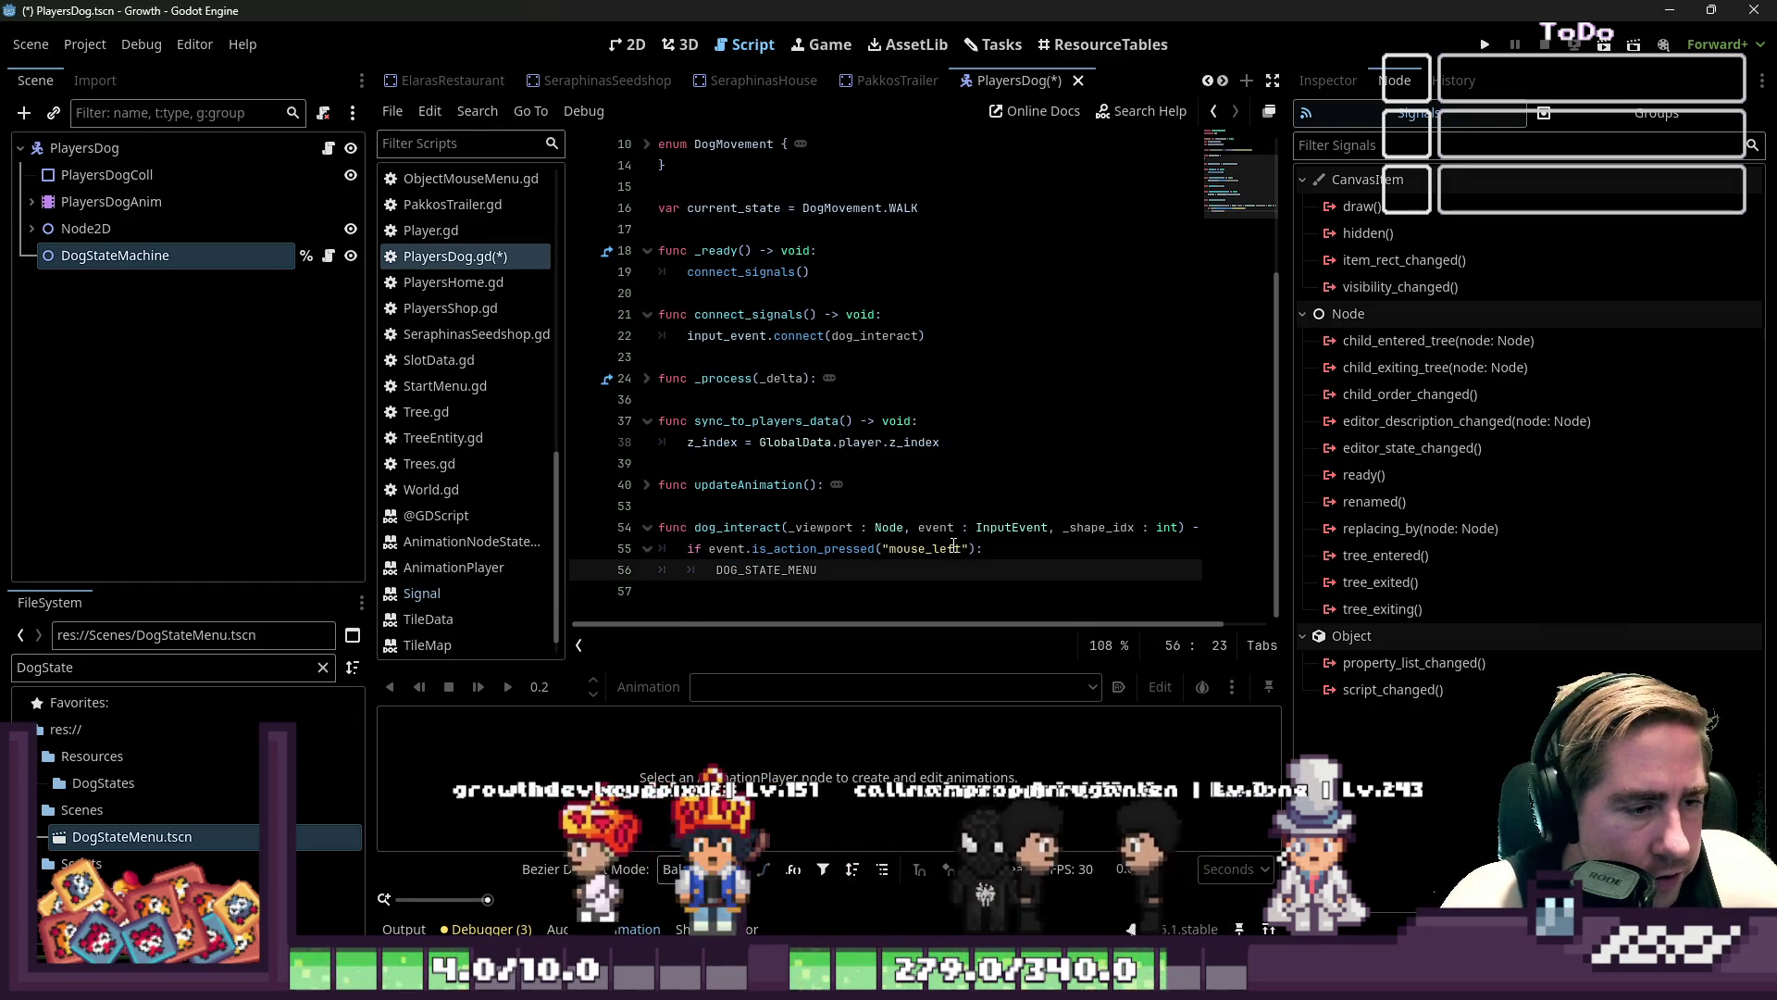
key(BackSpace)
text(for child in)
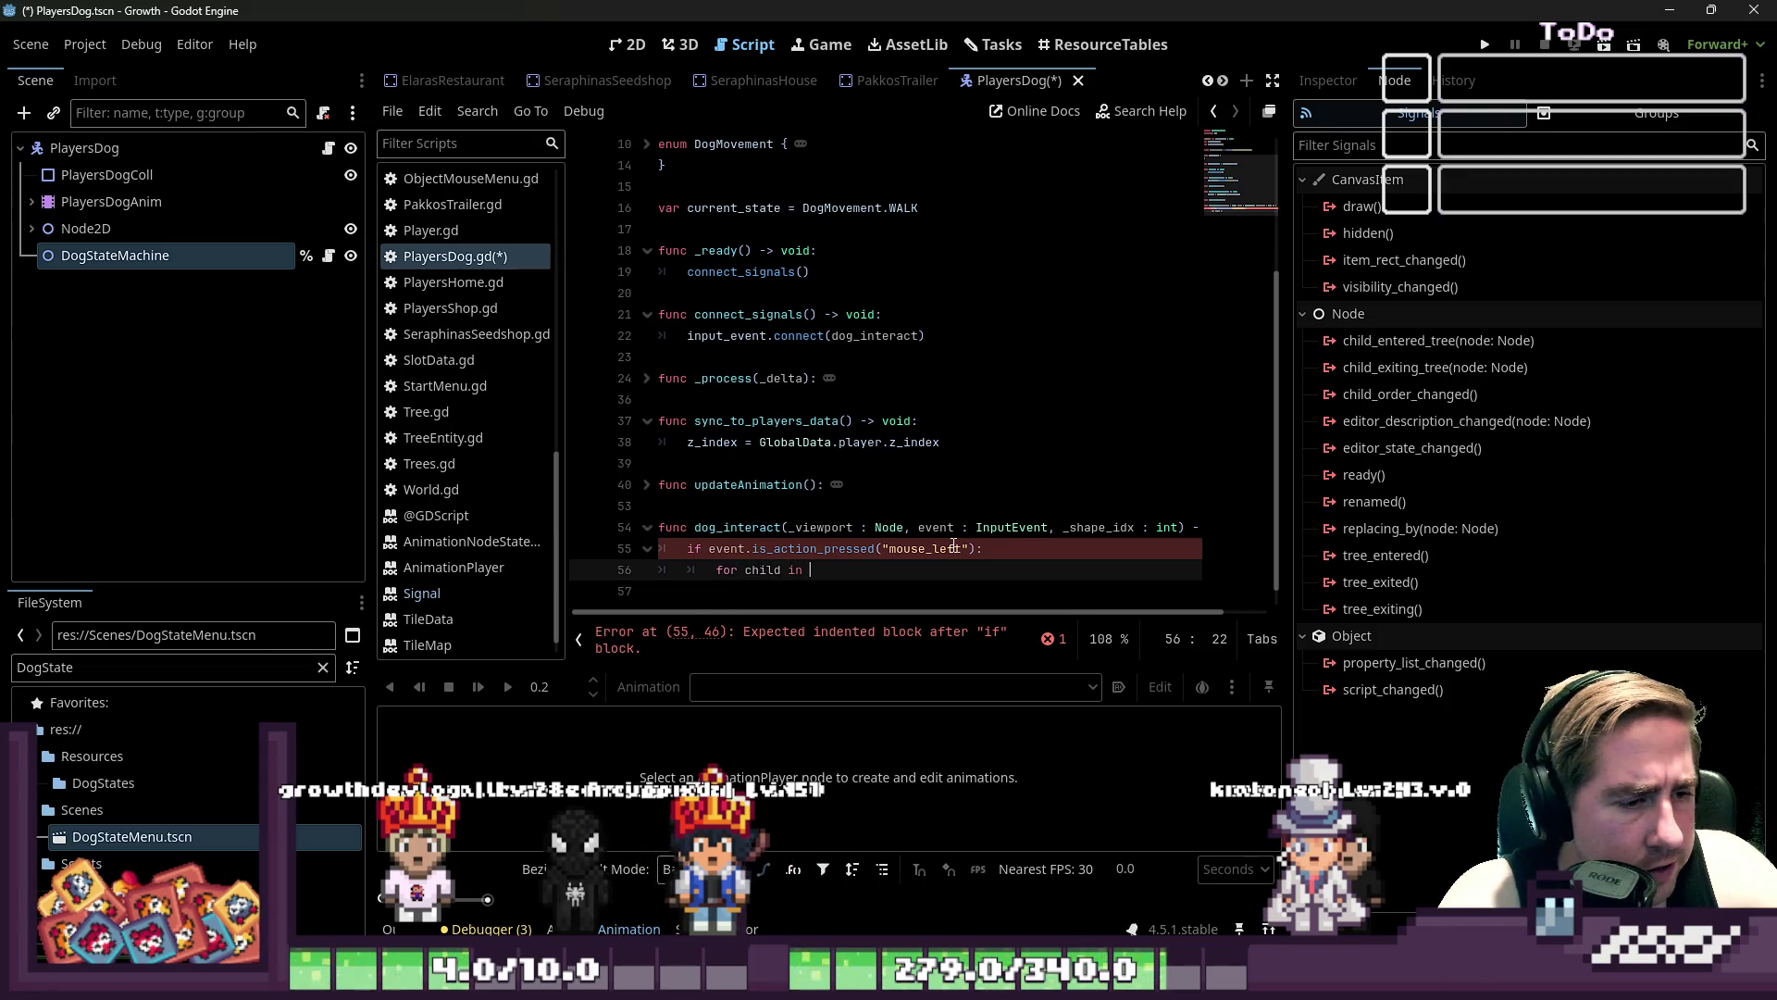
- Complete the for loop header to iterate over DogStateMachine.get_children()
text(Dog)
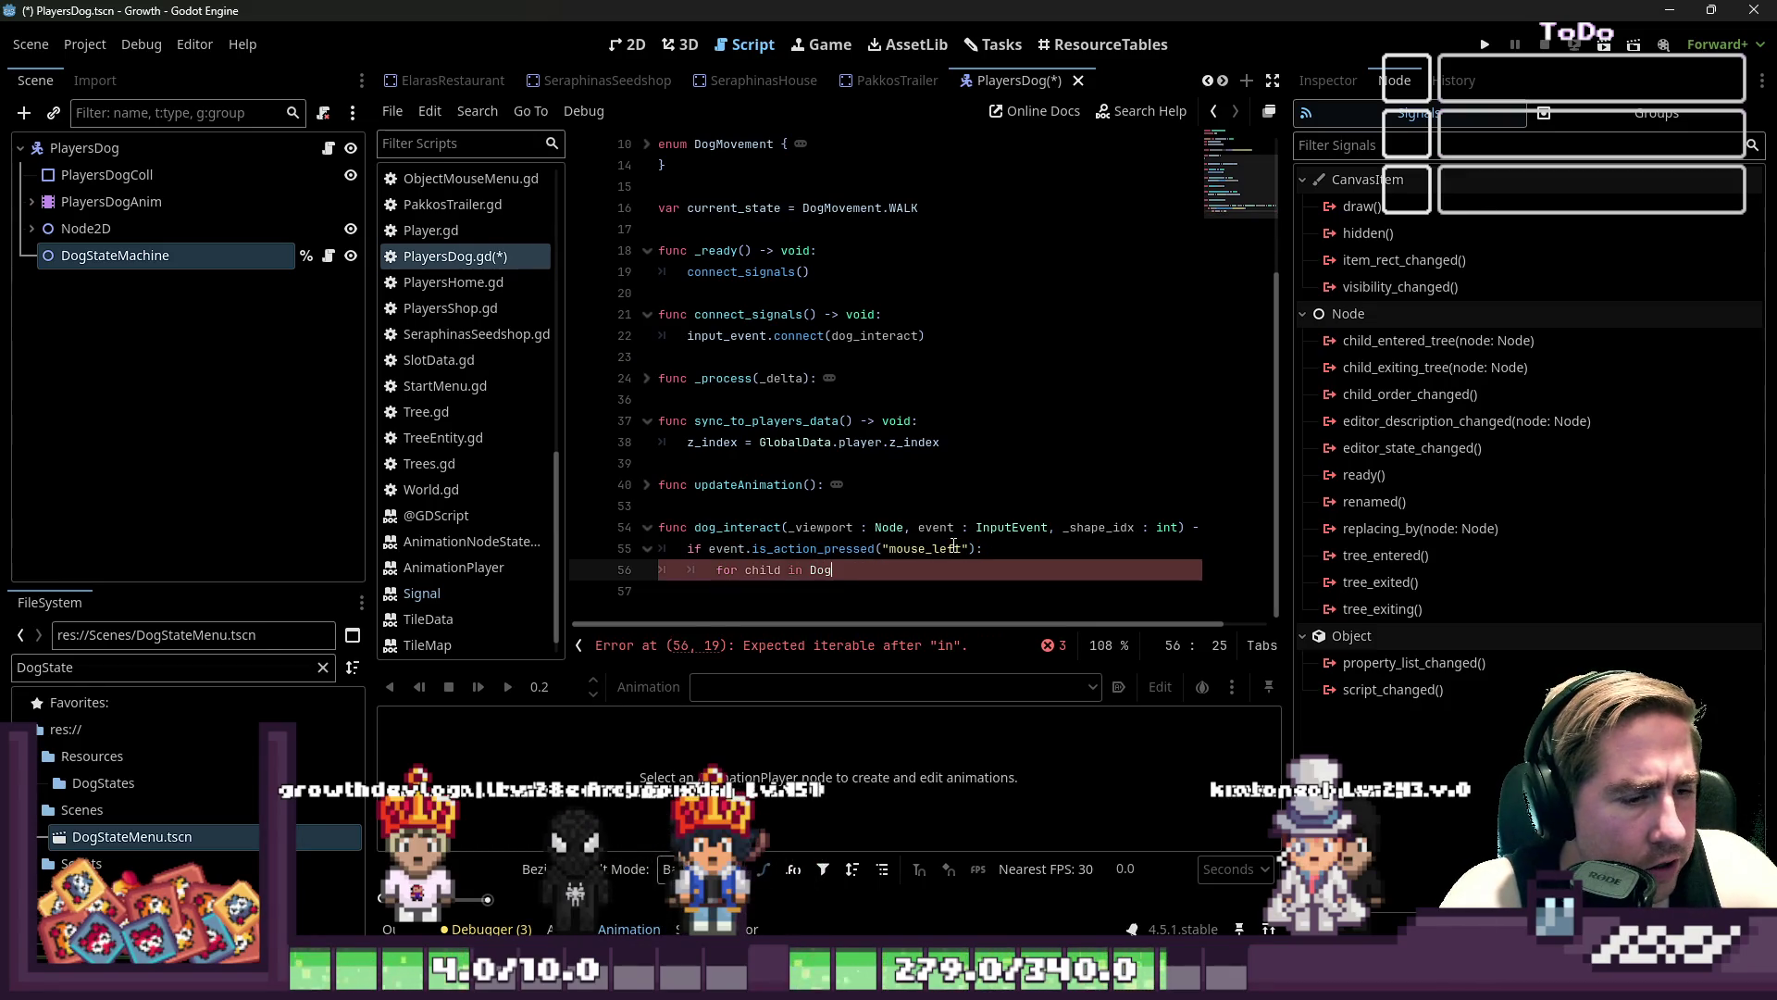
text(StateM)
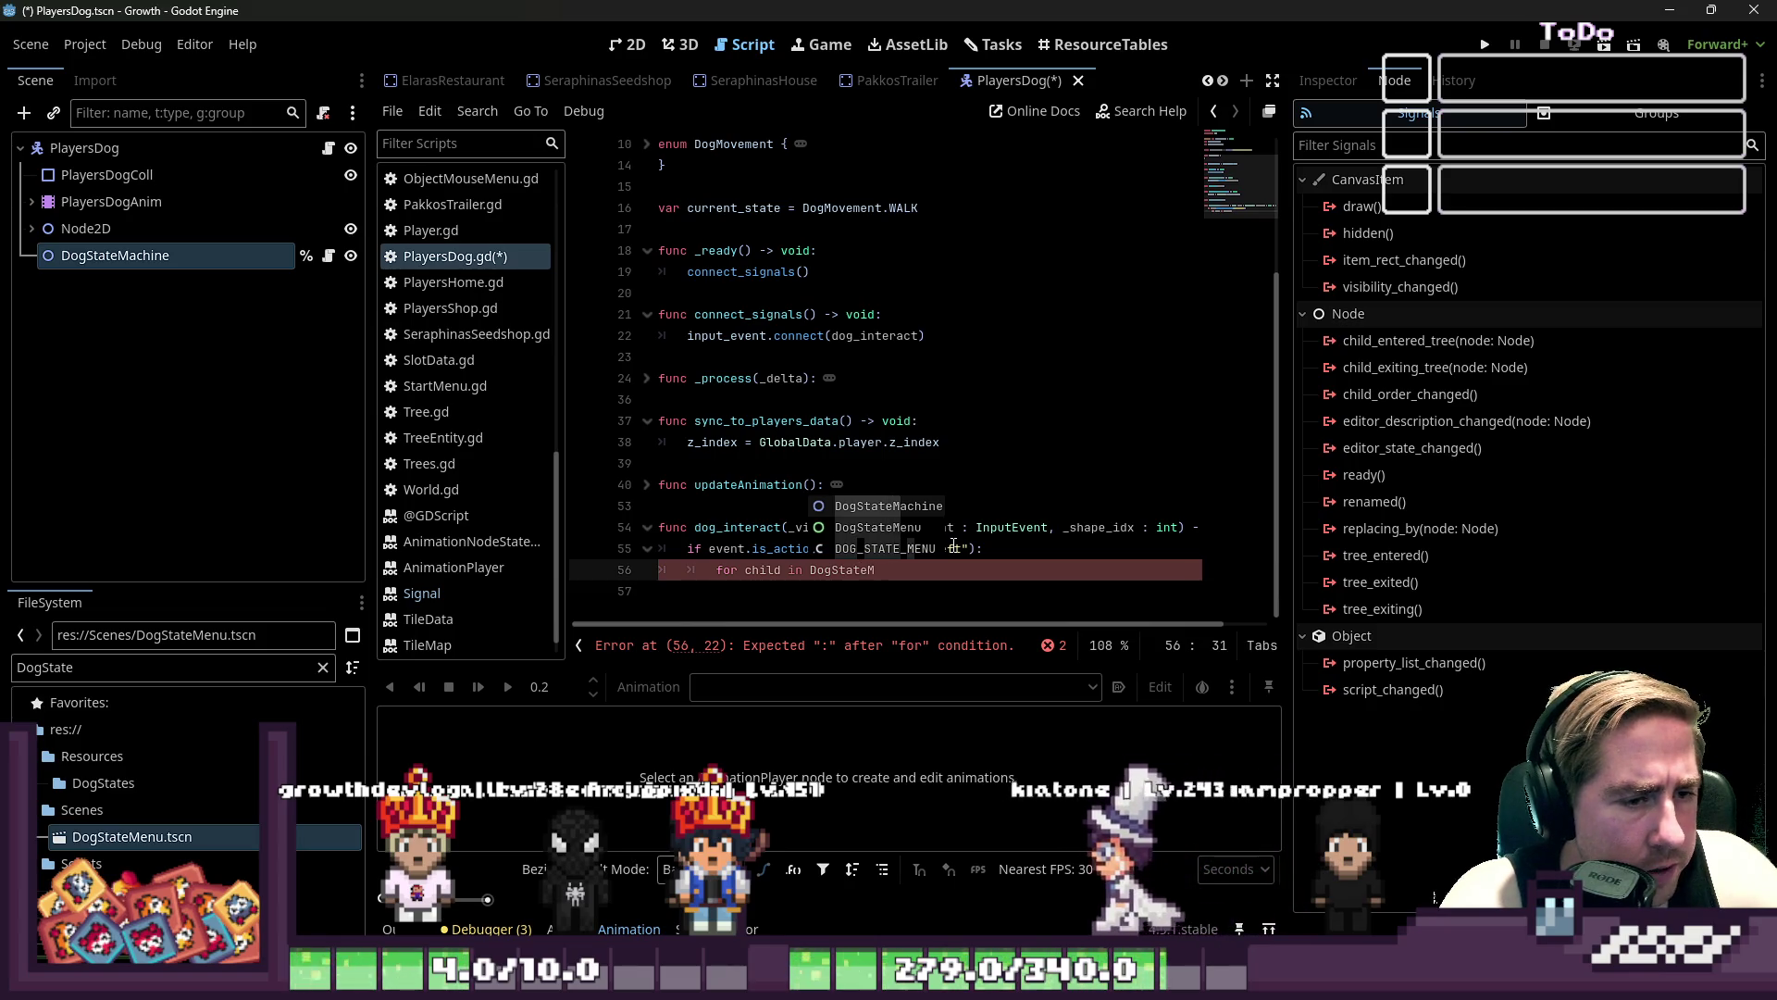
text(achine.)
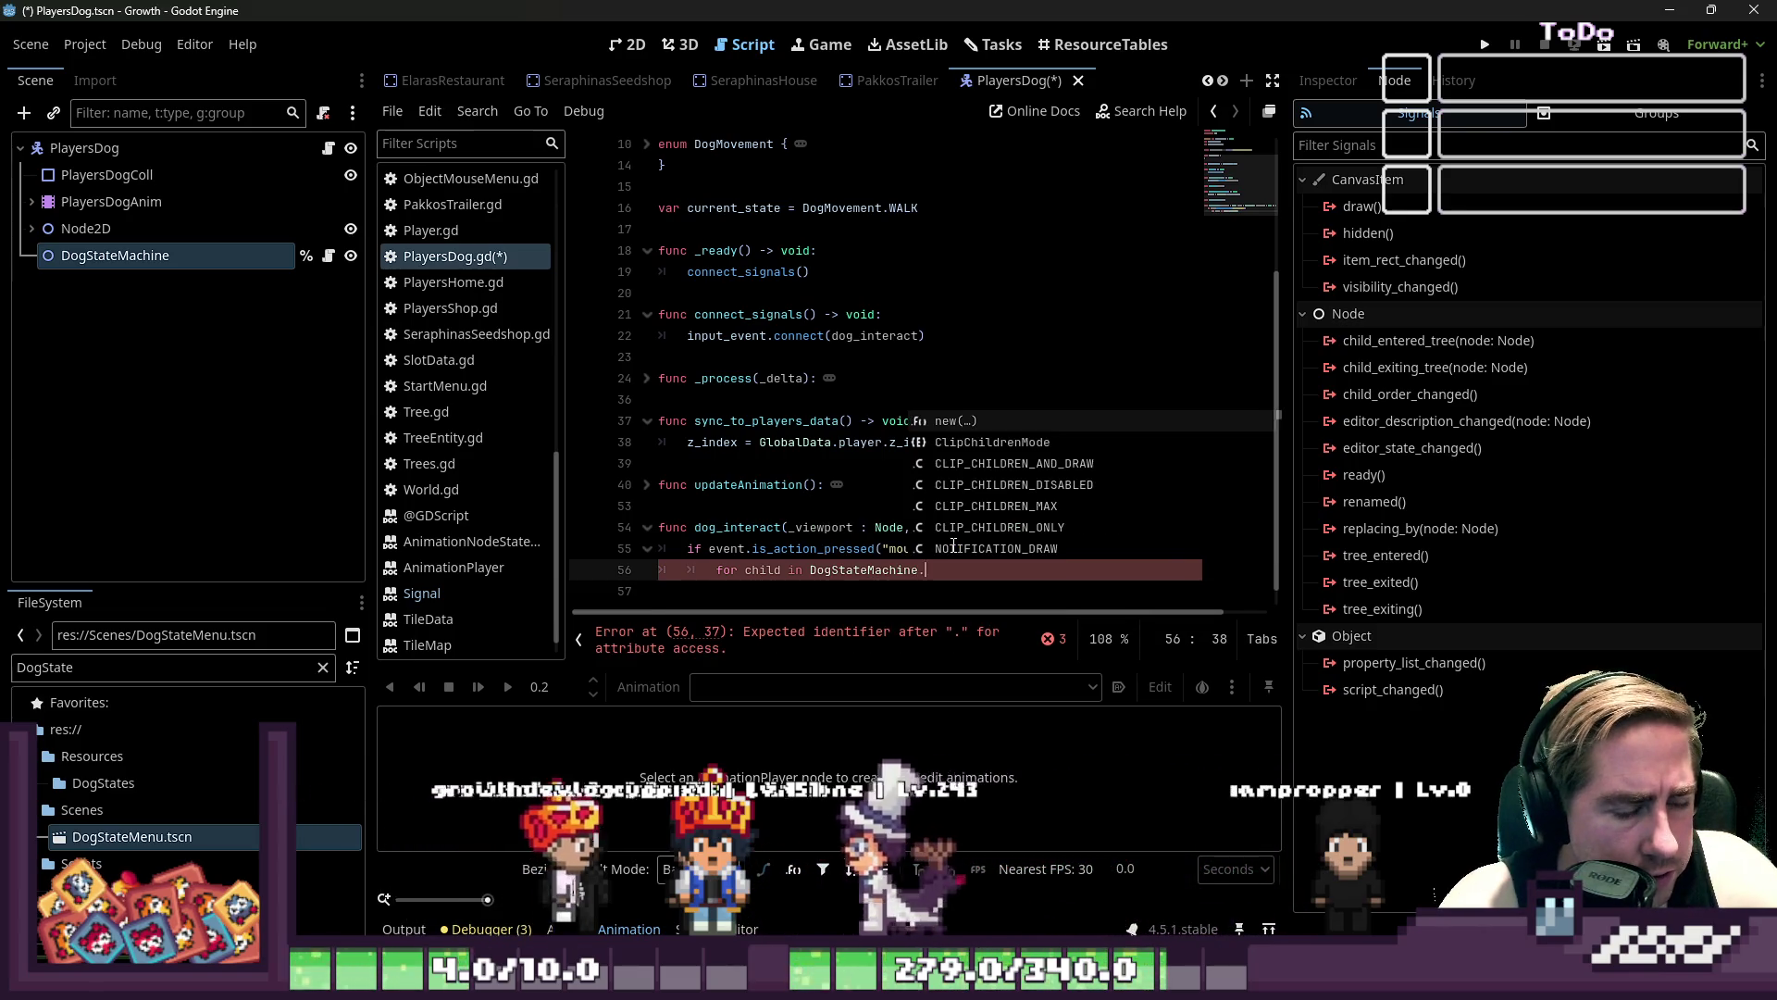
text(get)
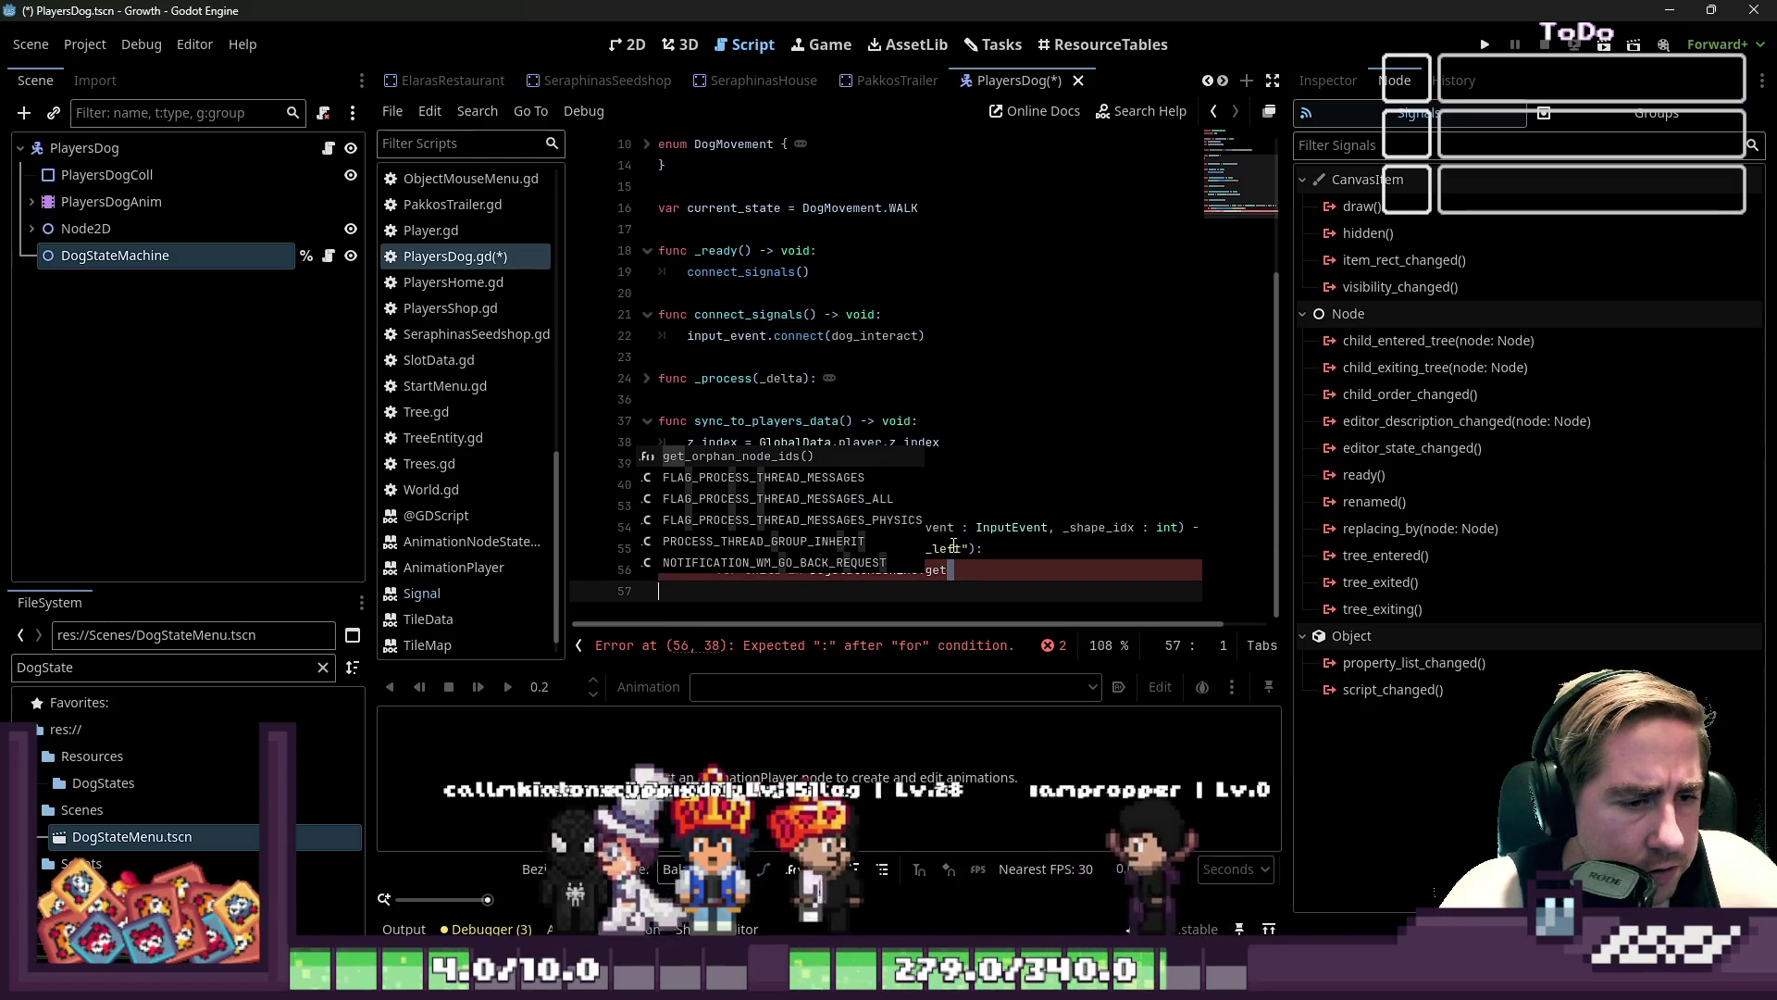
key(Home)
key(Home)
key(Up)
key(Down)
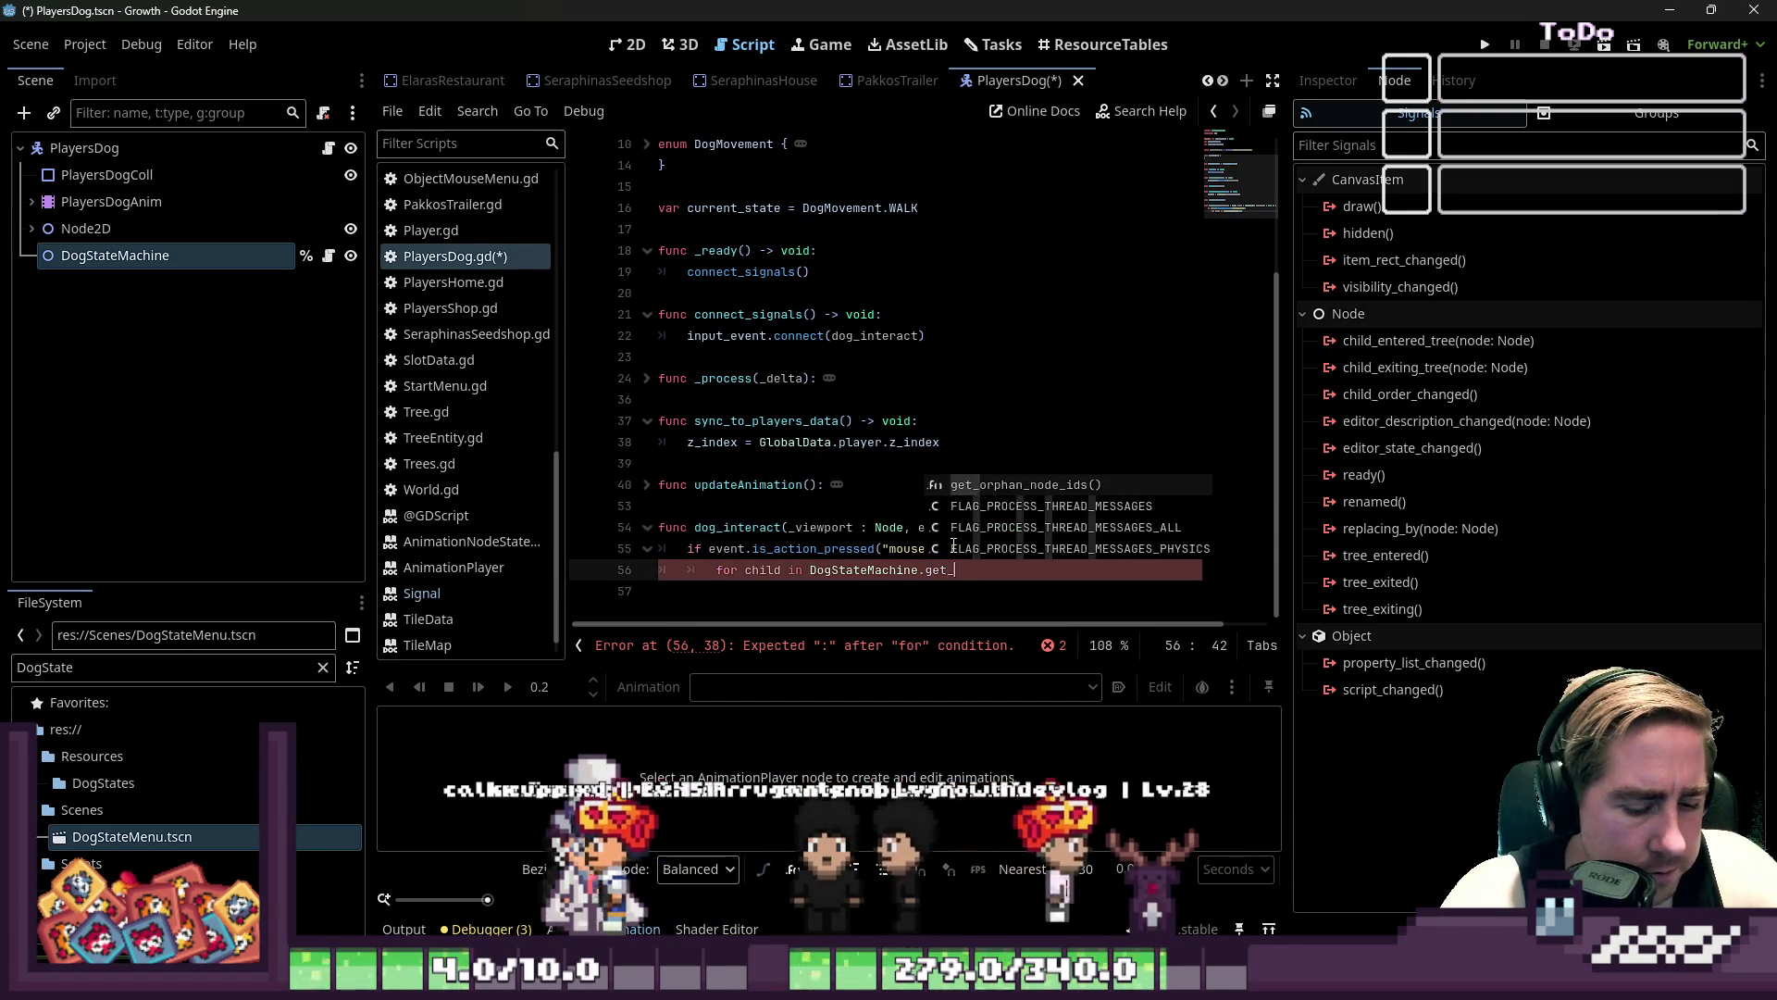
key(End)
text(_children())
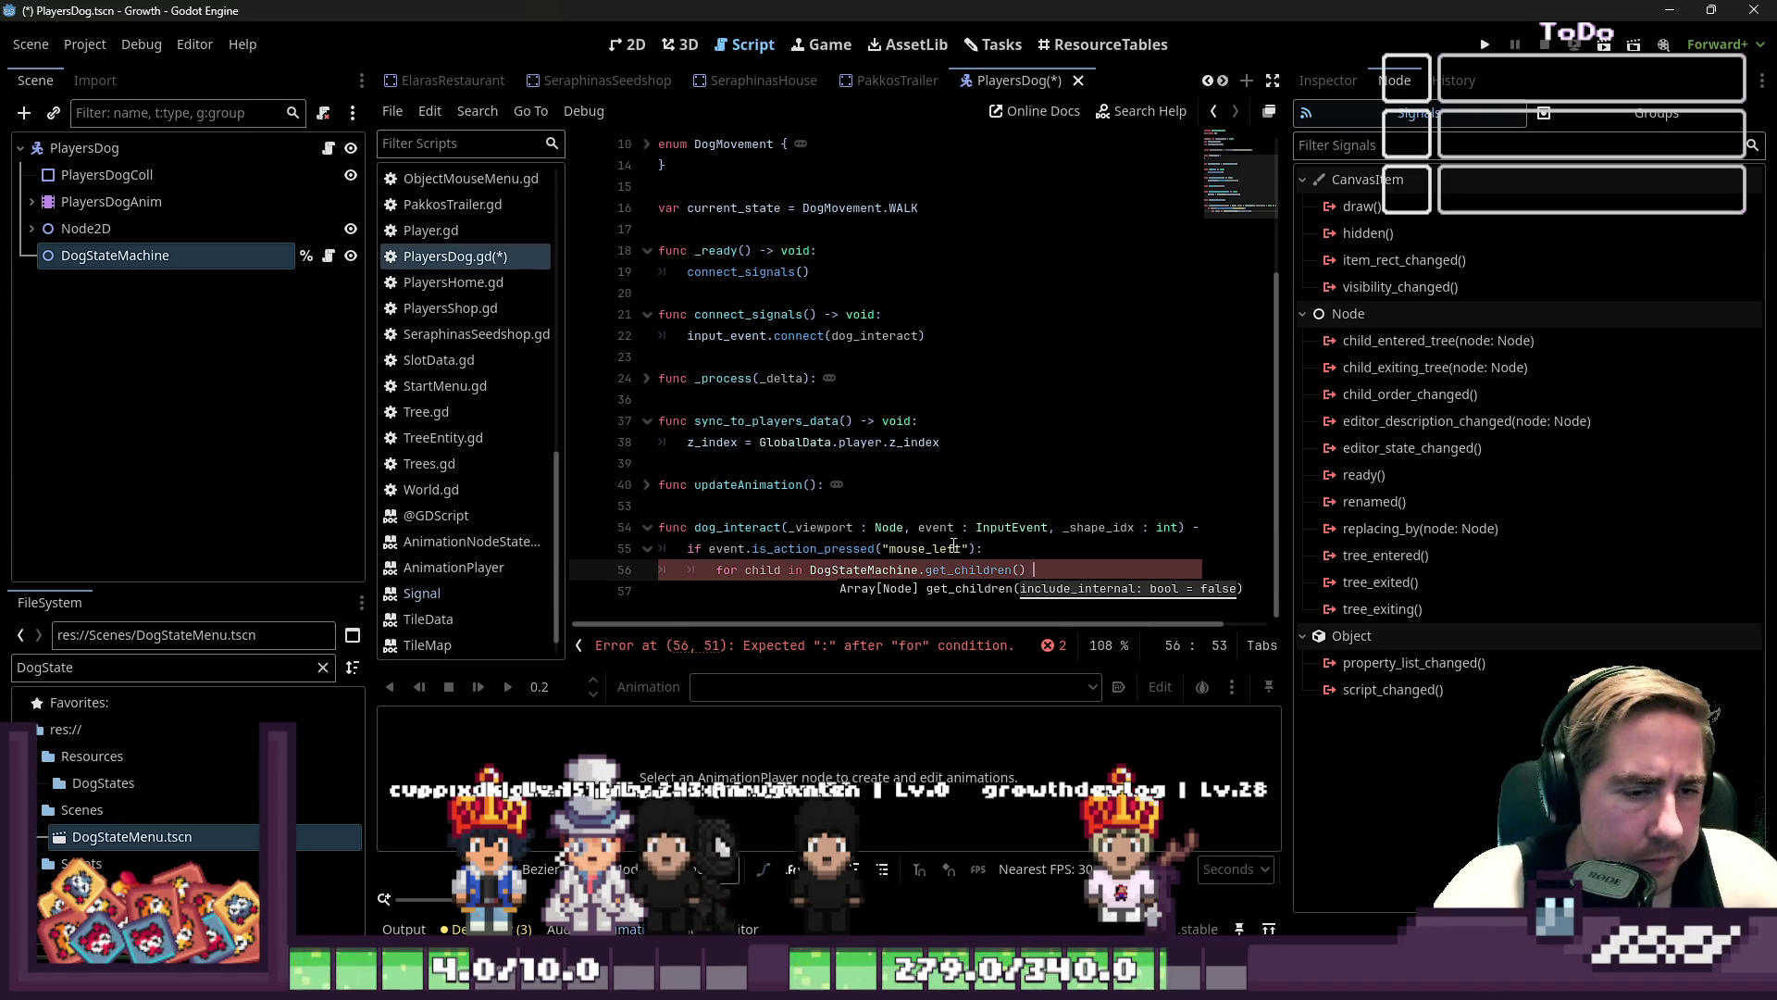
key(Return)
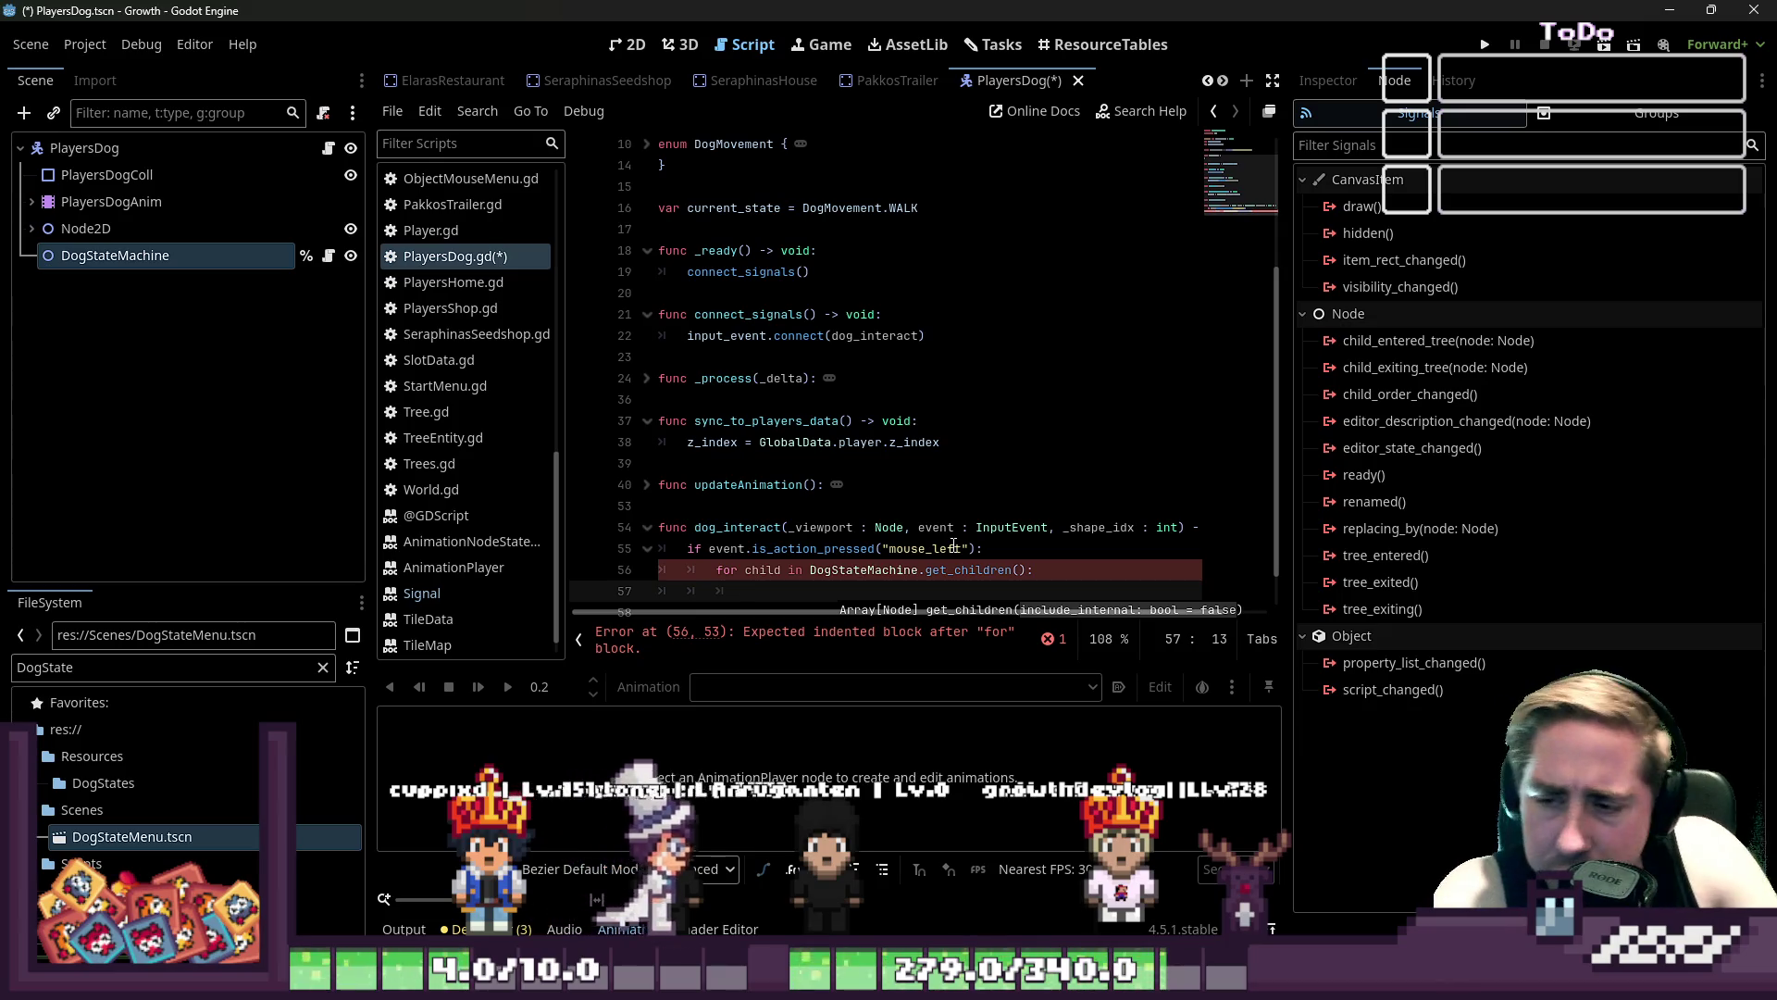
text(ch)
- Add the condition 'if child is DogStateMenu:' inside the loop
key(BackSpace)
text(if chgi)
key(BackSpace)
key(BackSpace)
text(ild is )
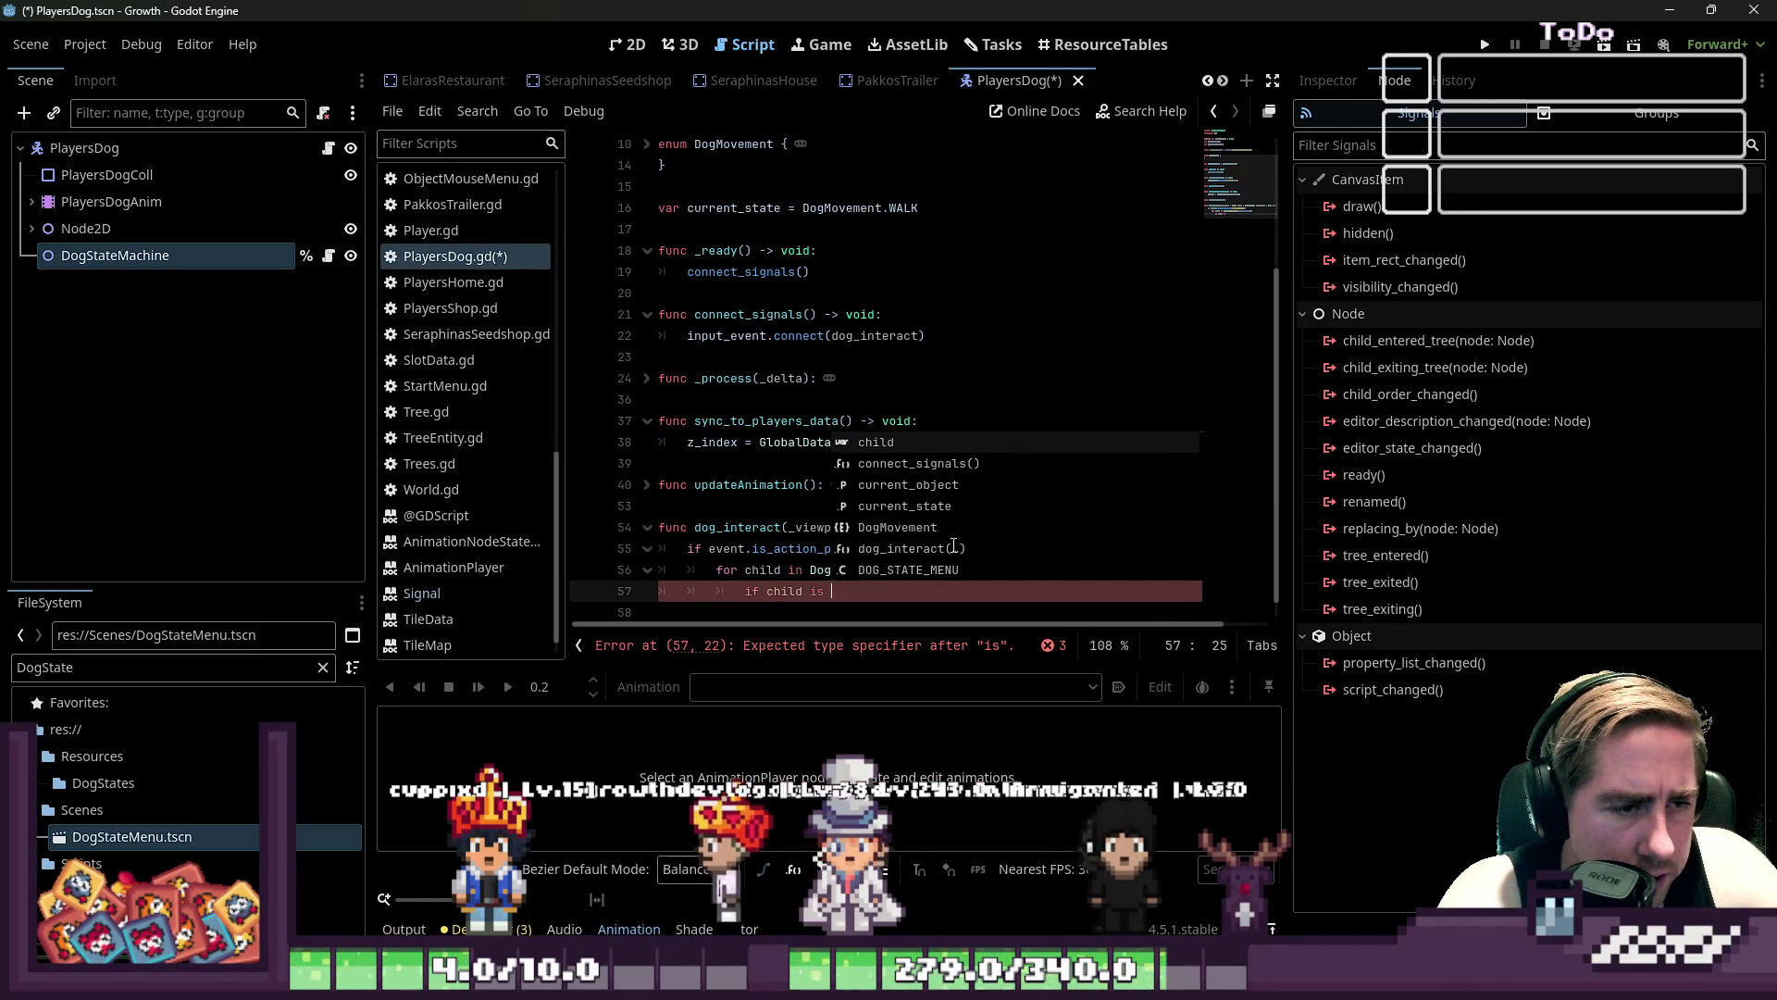
text(DogSta)
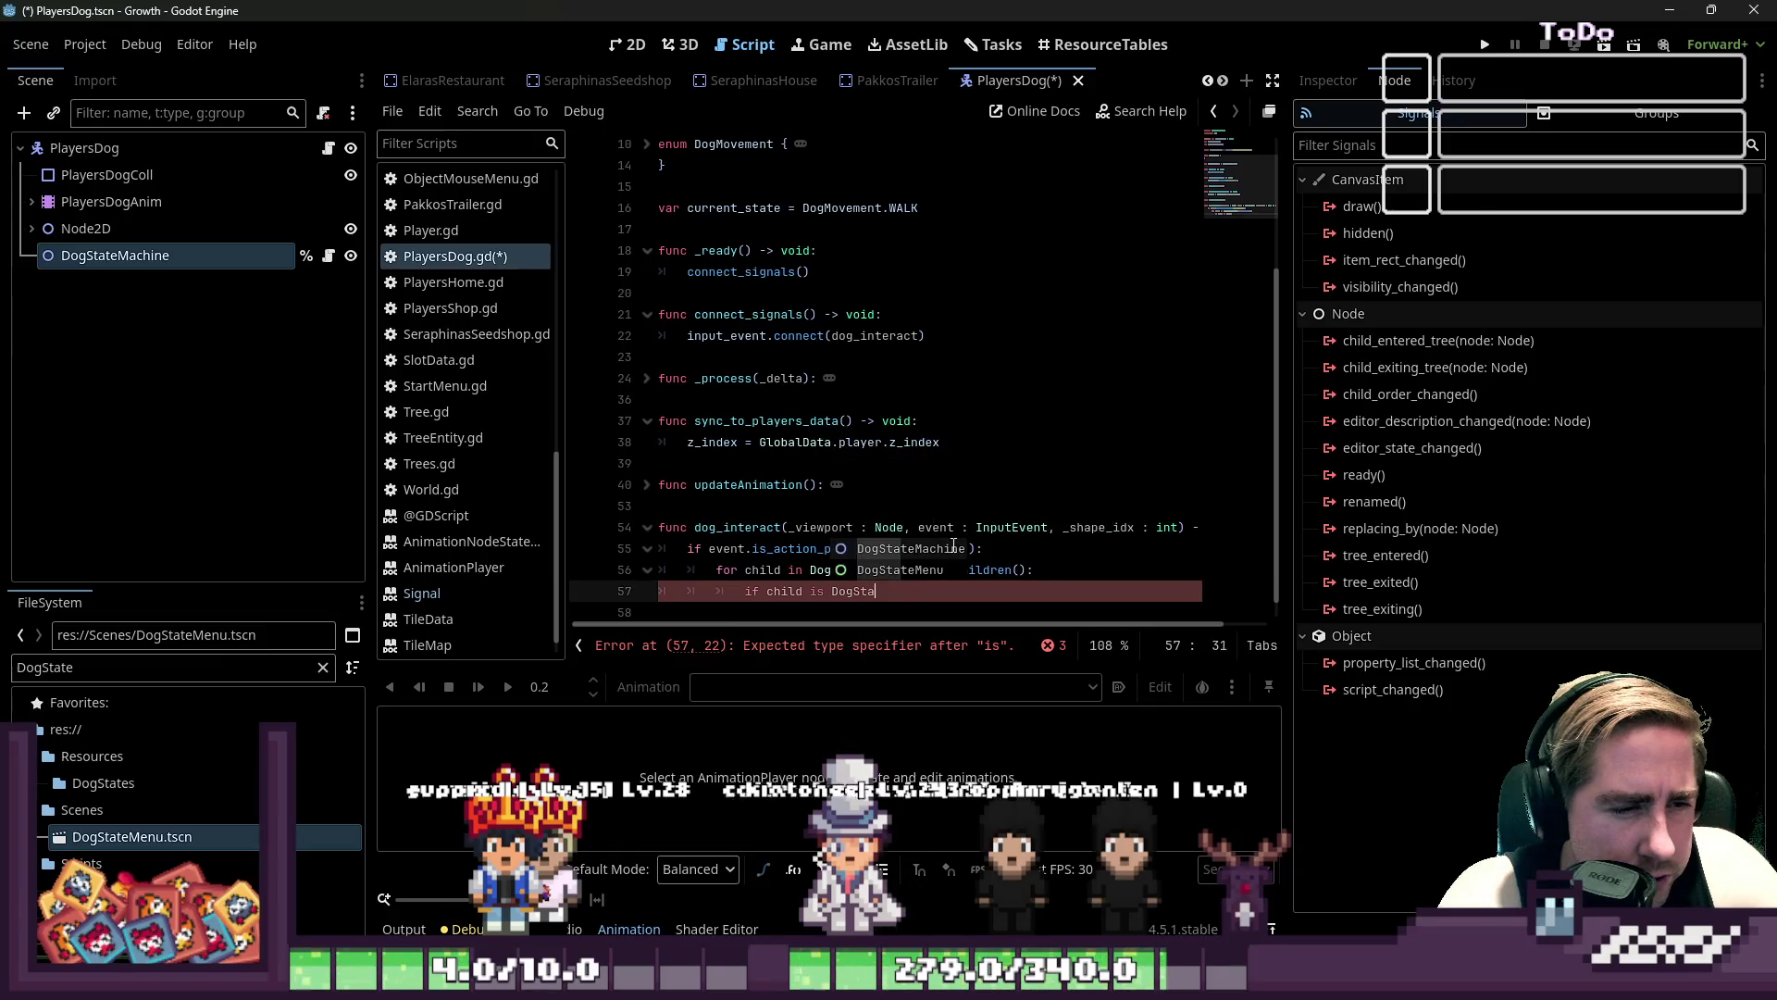
text(teMenu.)
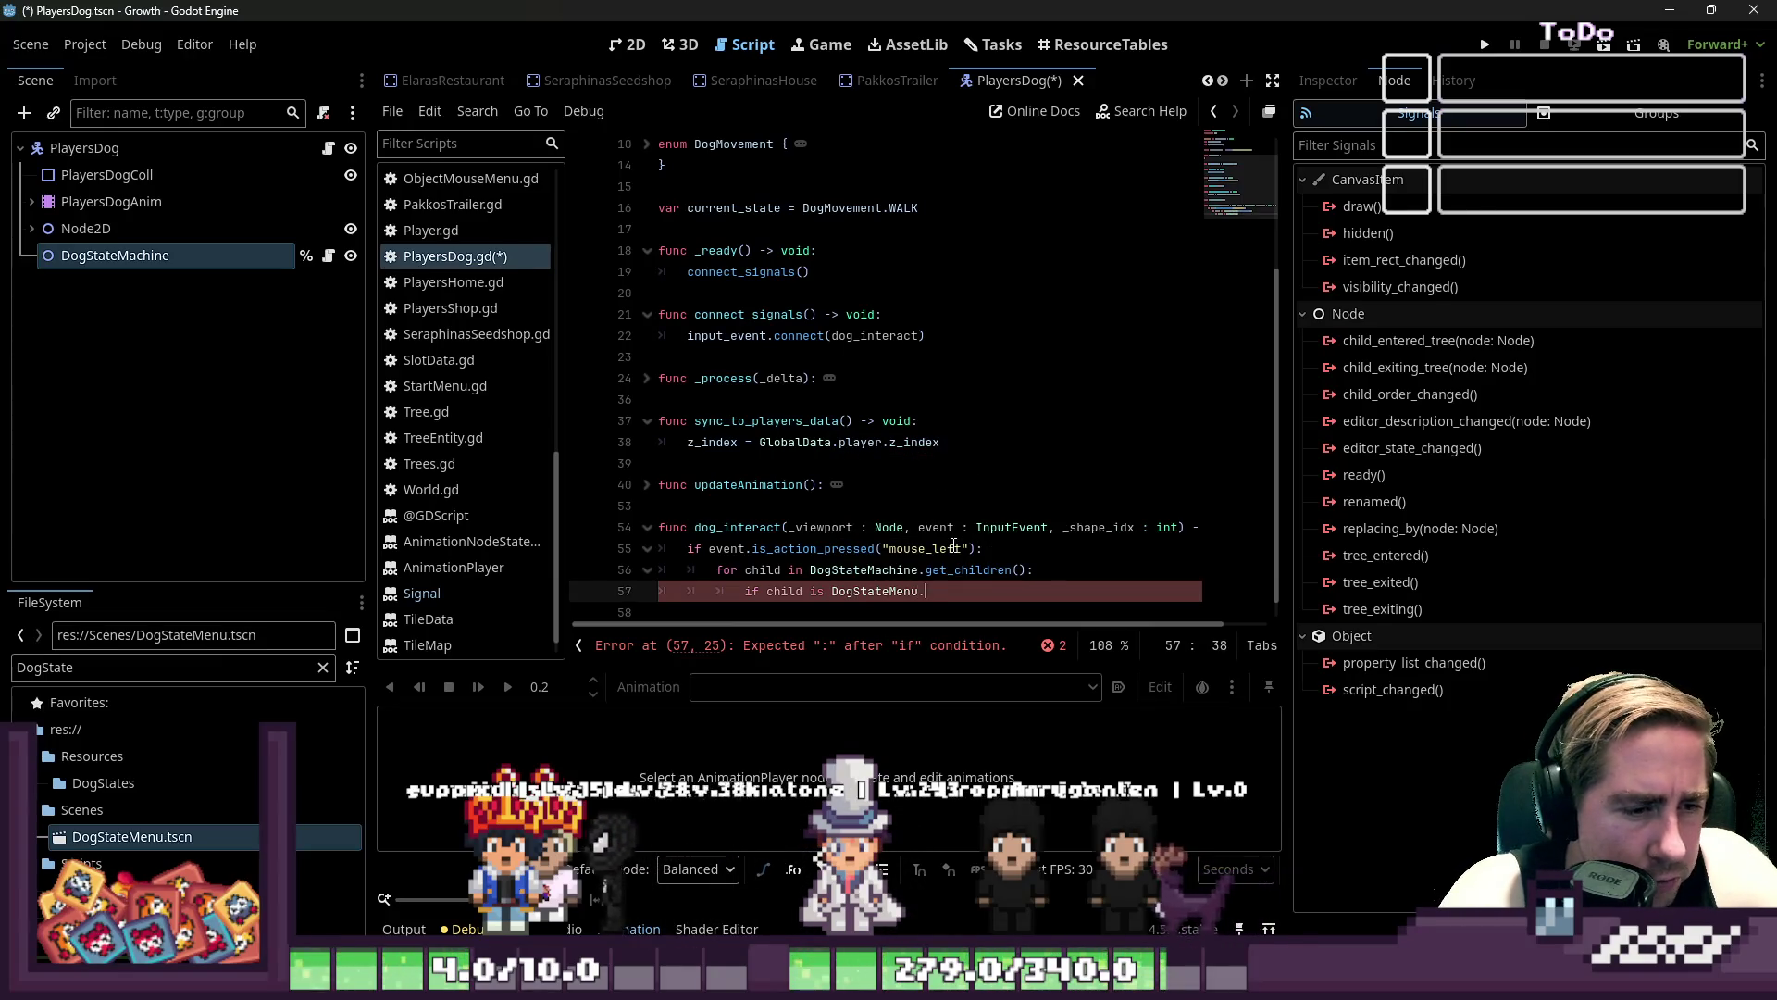
key(BackSpace)
text(:)
key(Return)
- Call child.queue_free() in the if body and change the condition to 'if not child is DogStateMenu'
text(chil)
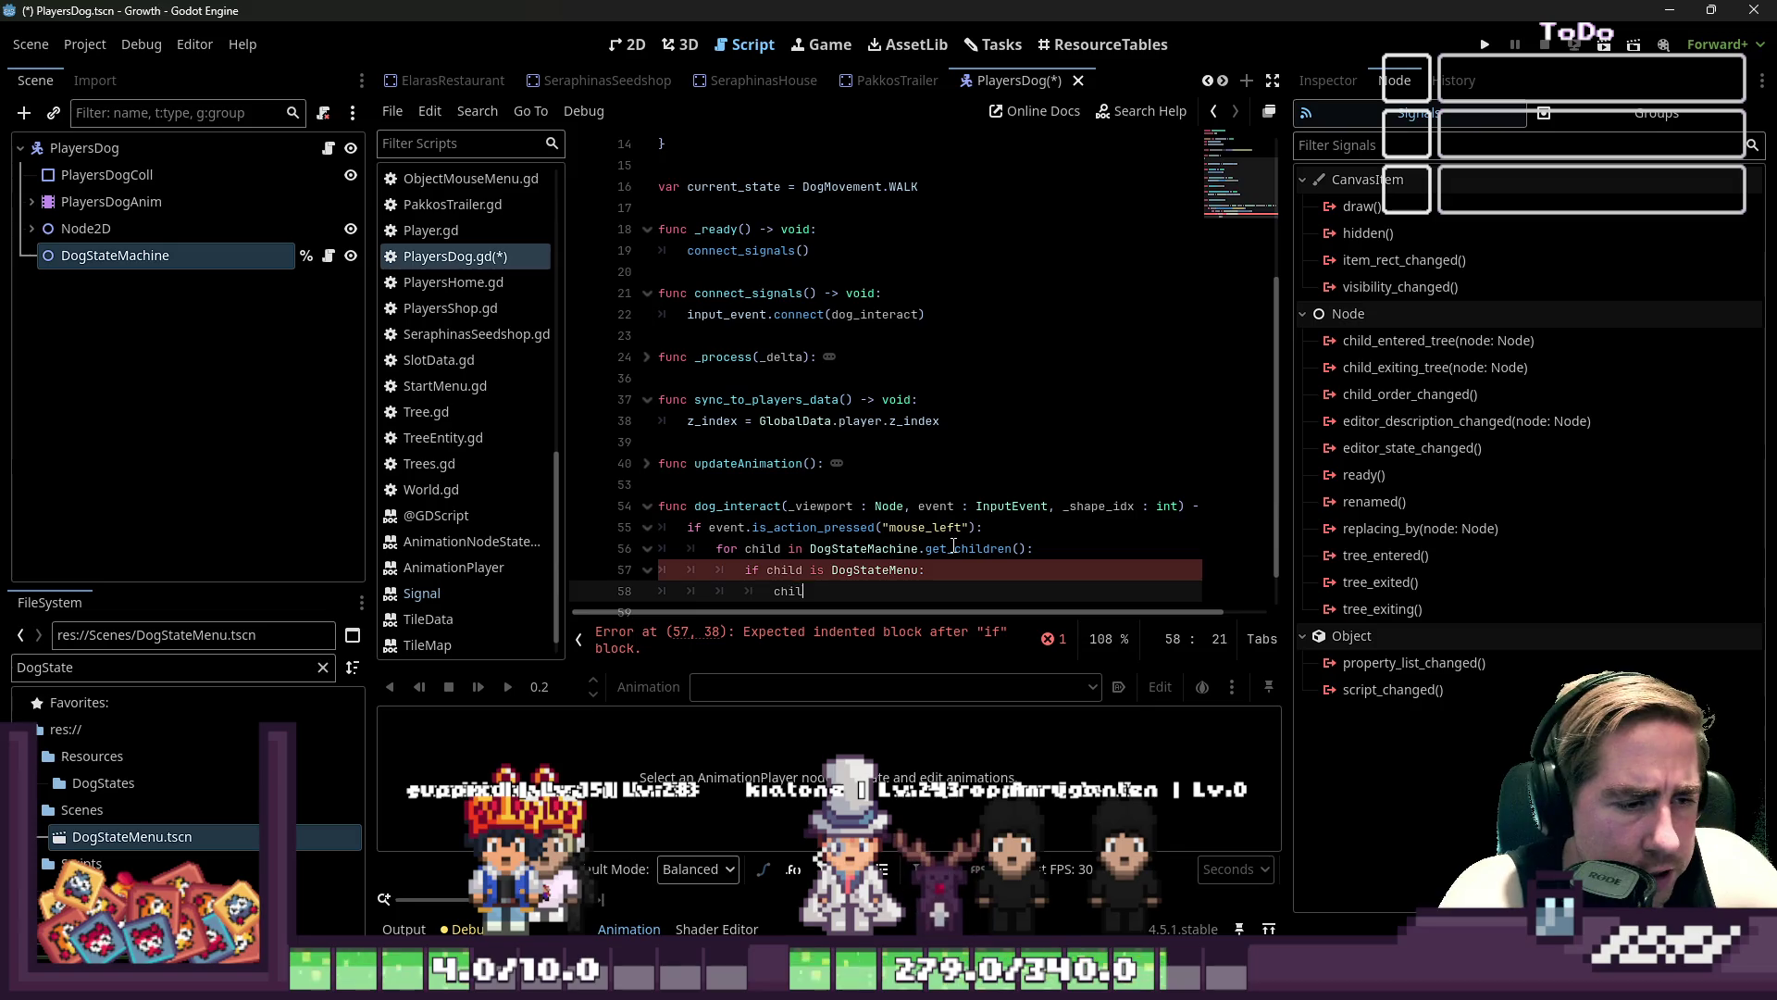
text(d.qu)
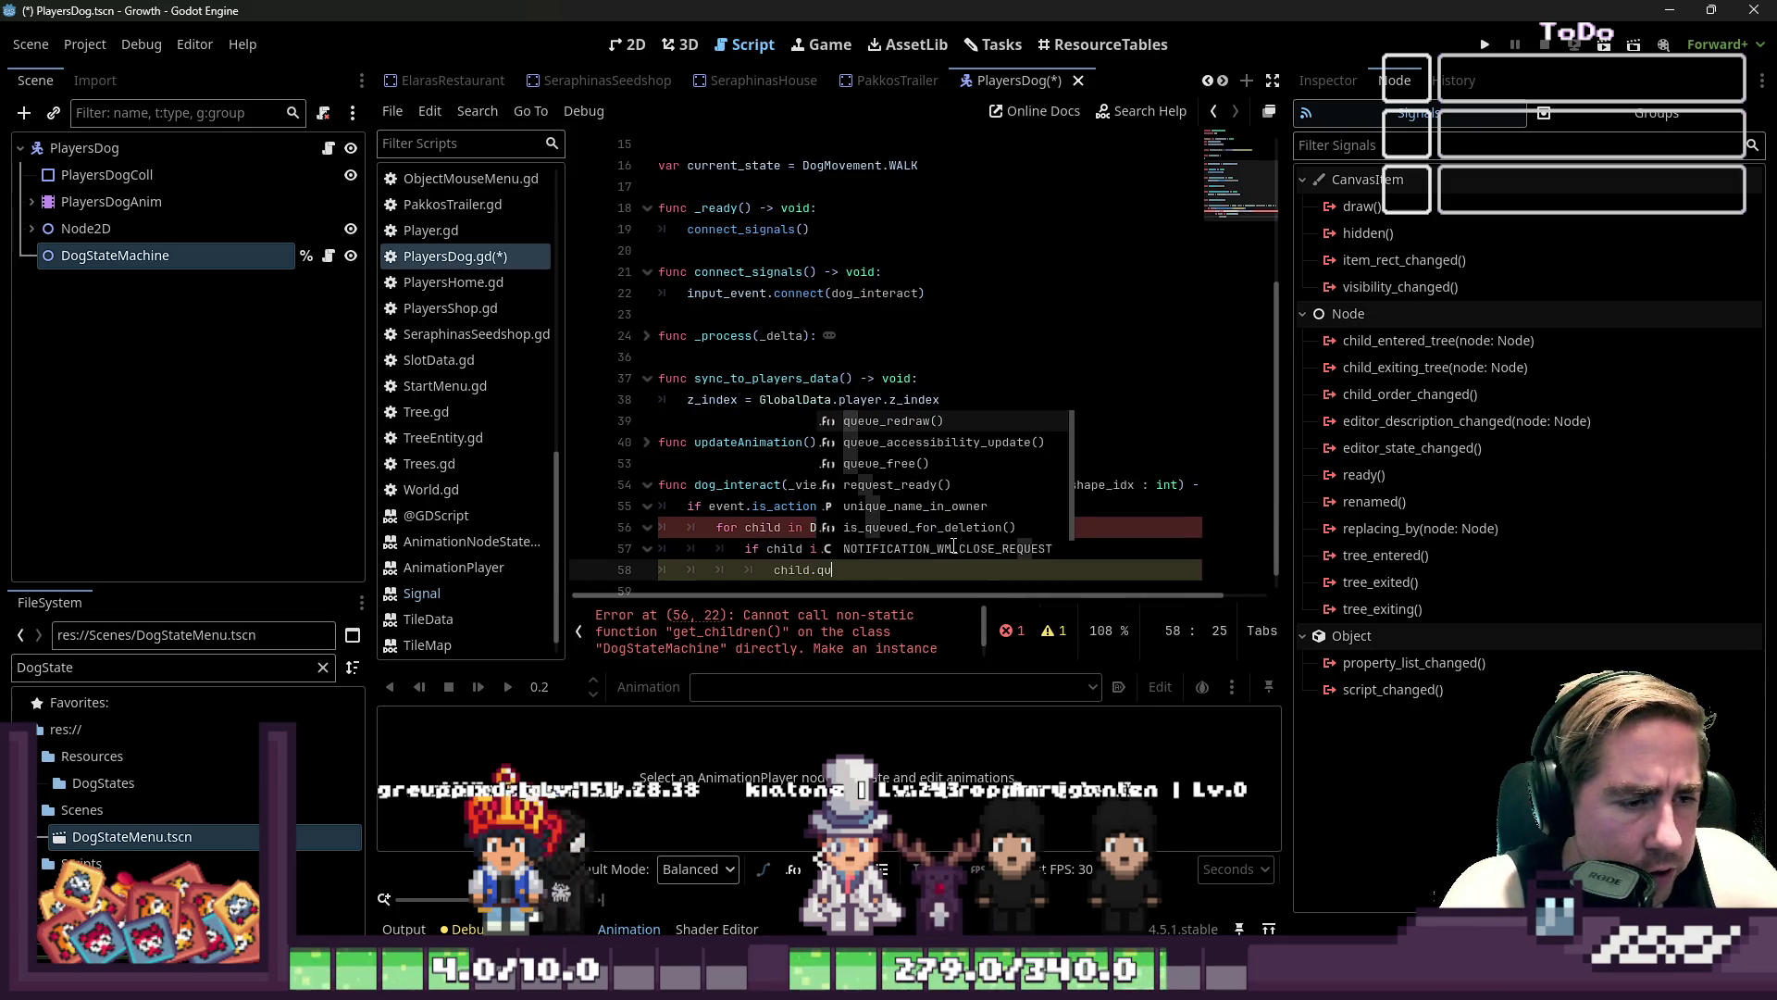
text(eue)
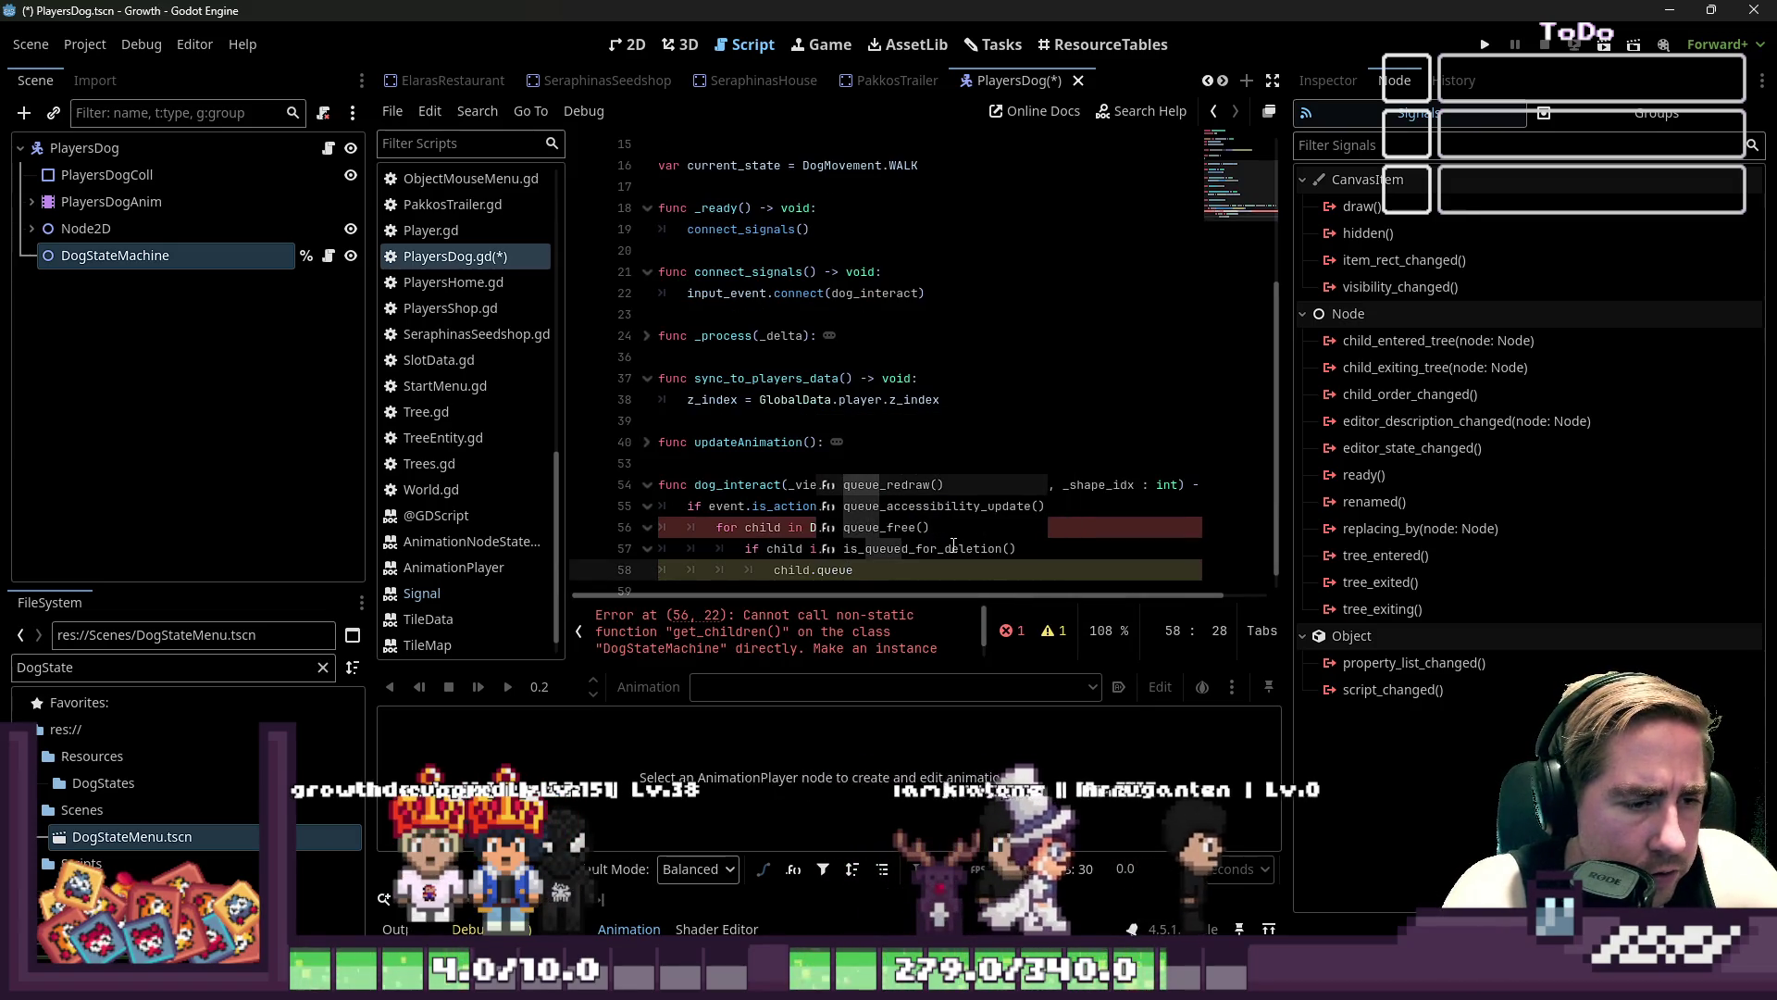
text(_free()
key(Return)
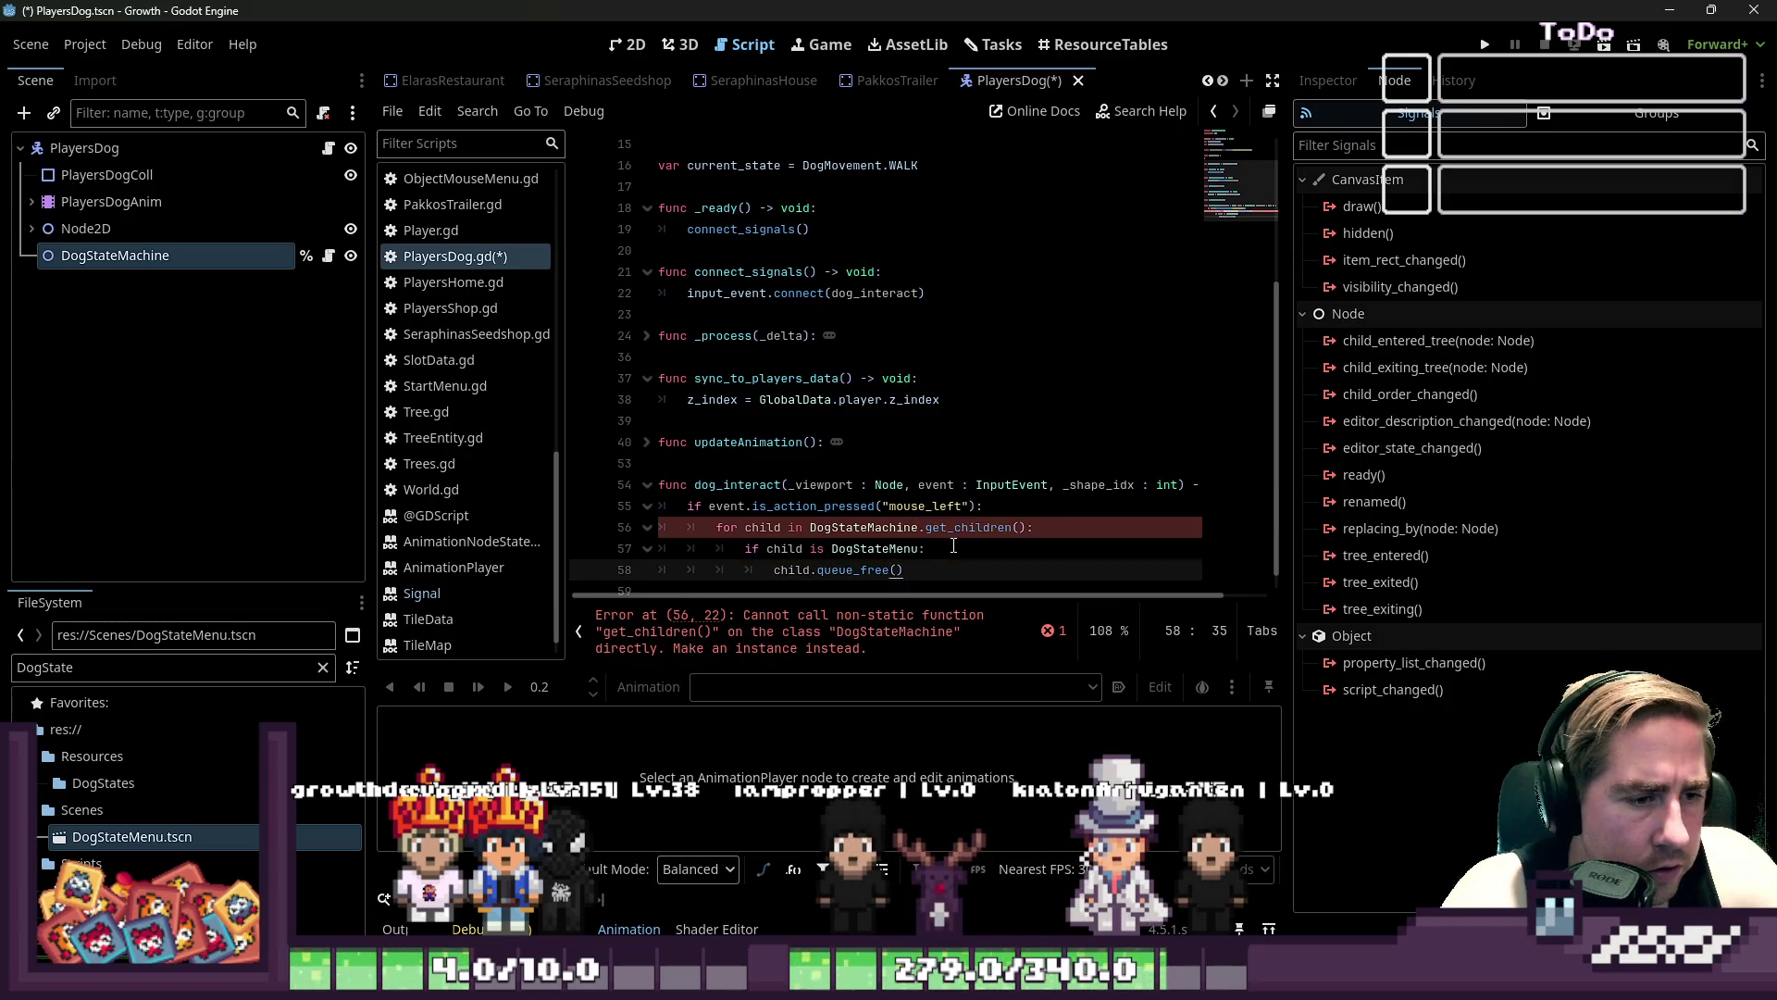
key(Up)
key(ctrl+Left)
key(ctrl+Left)
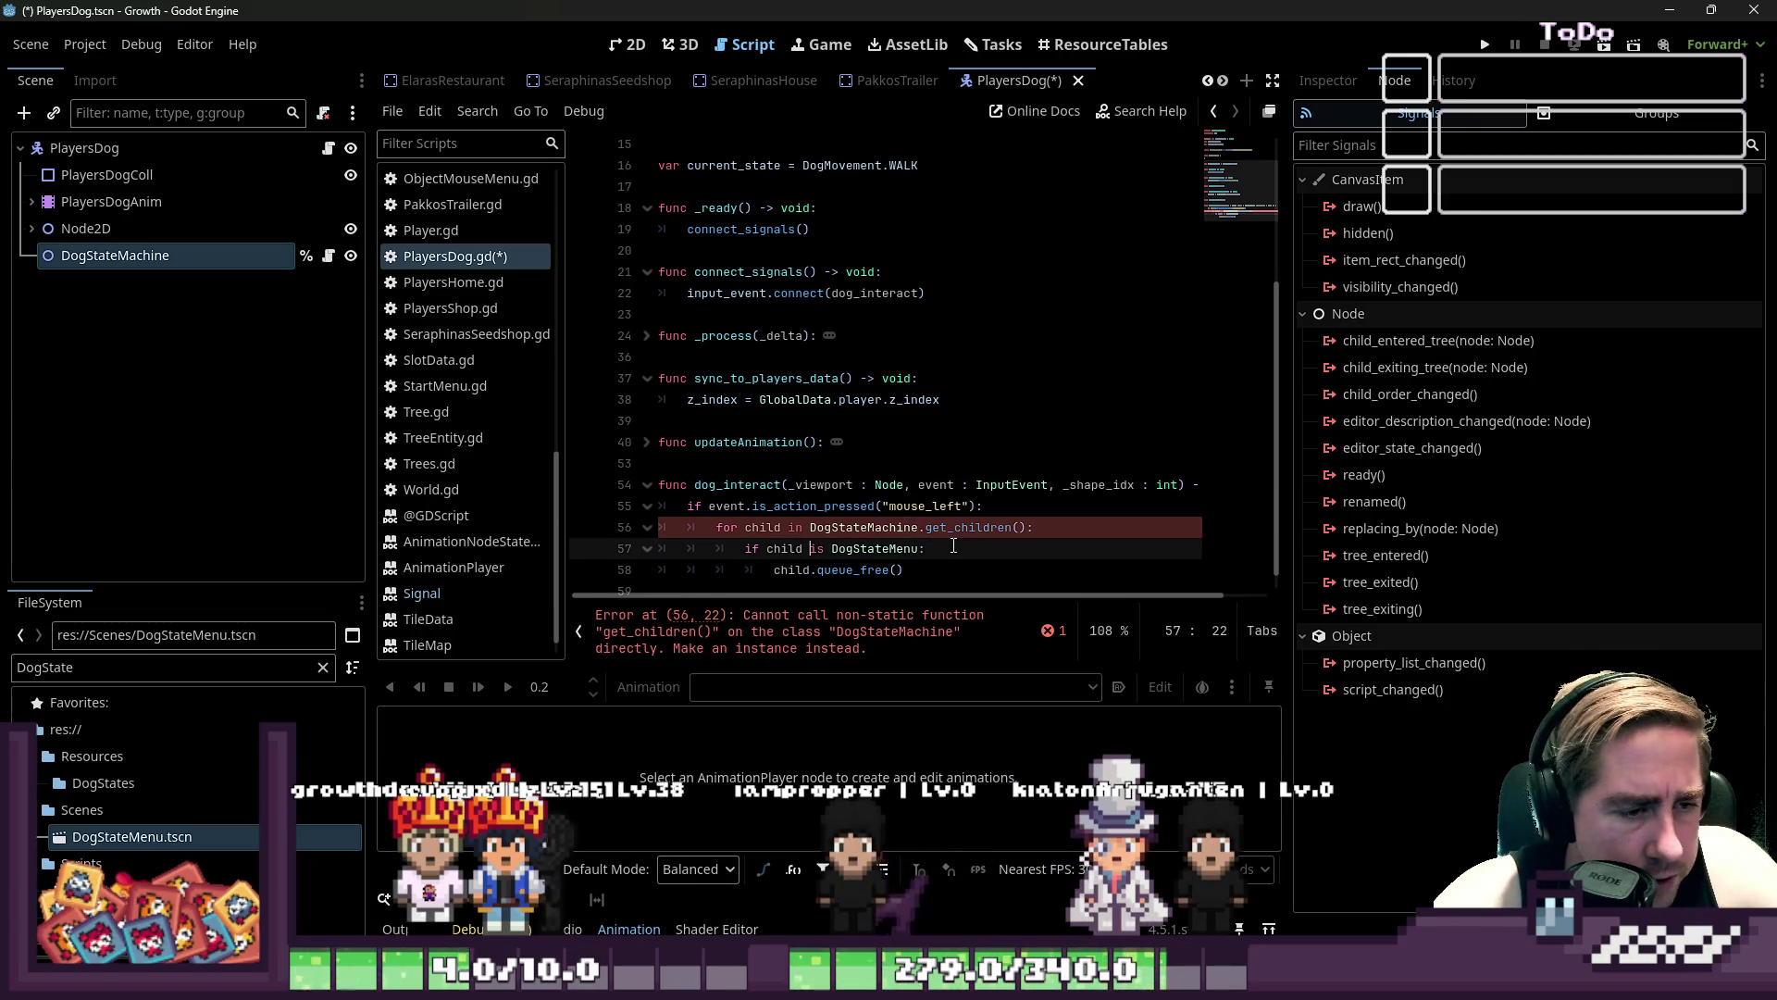
key(Home)
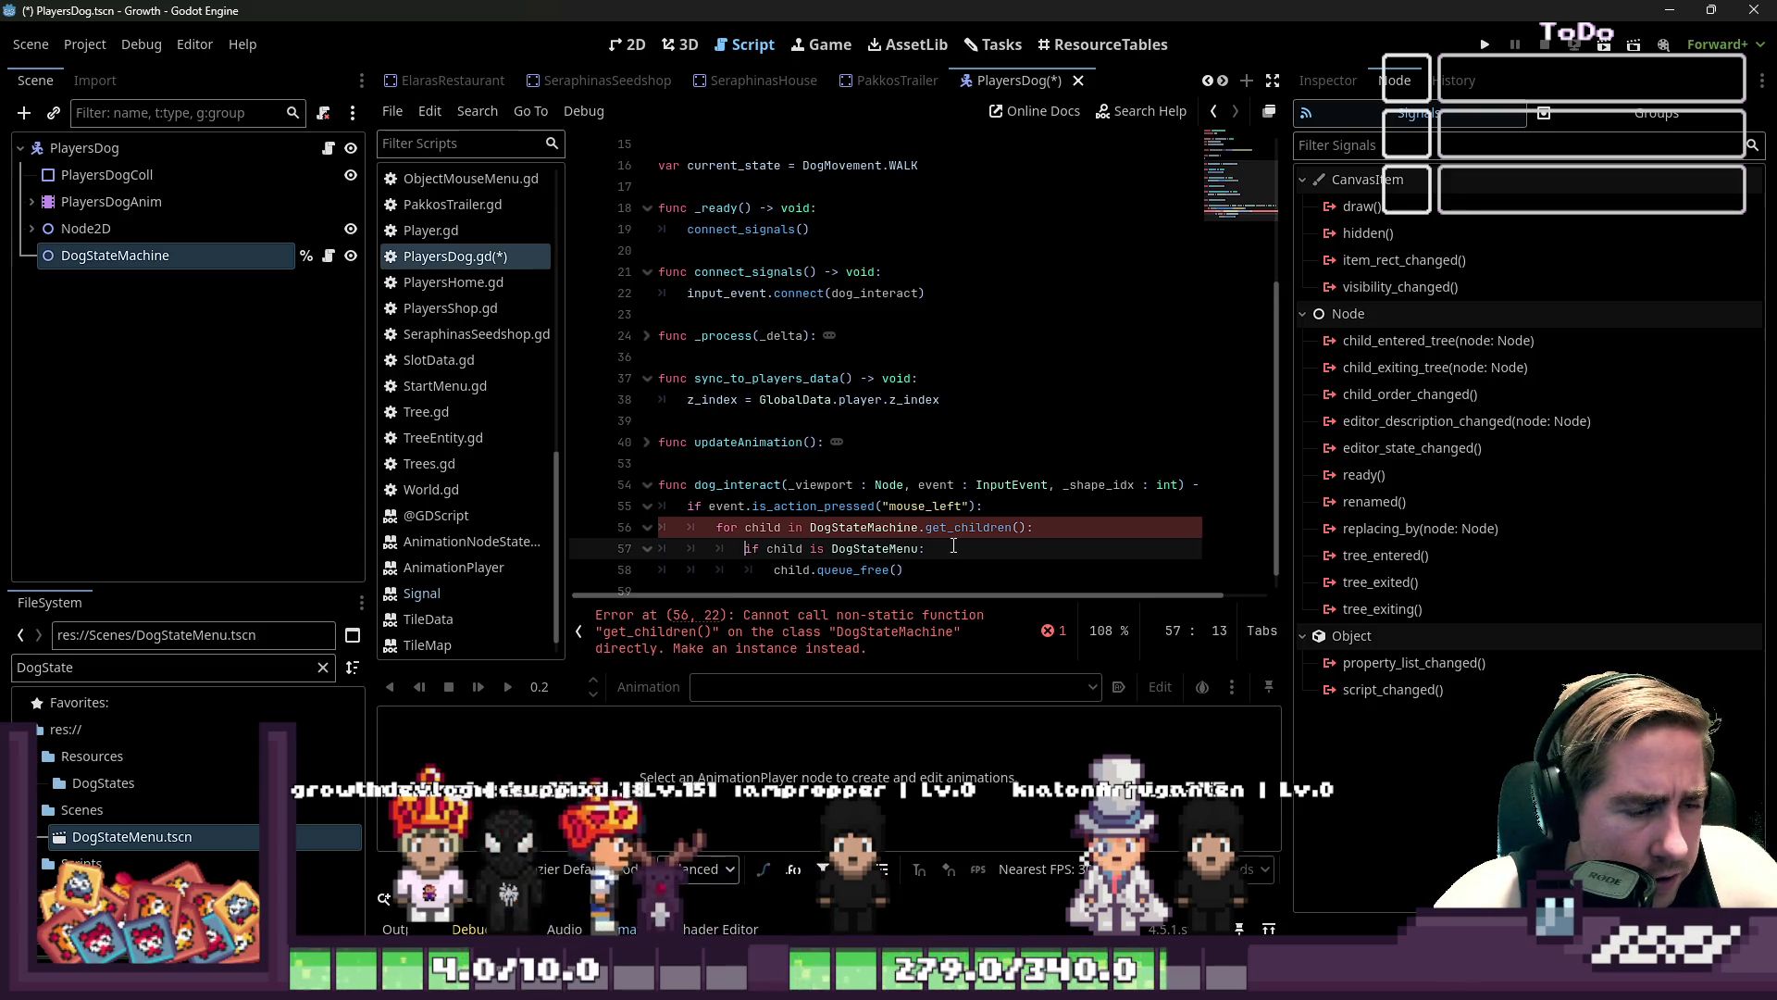
key(ctrl+Right)
text(ot)
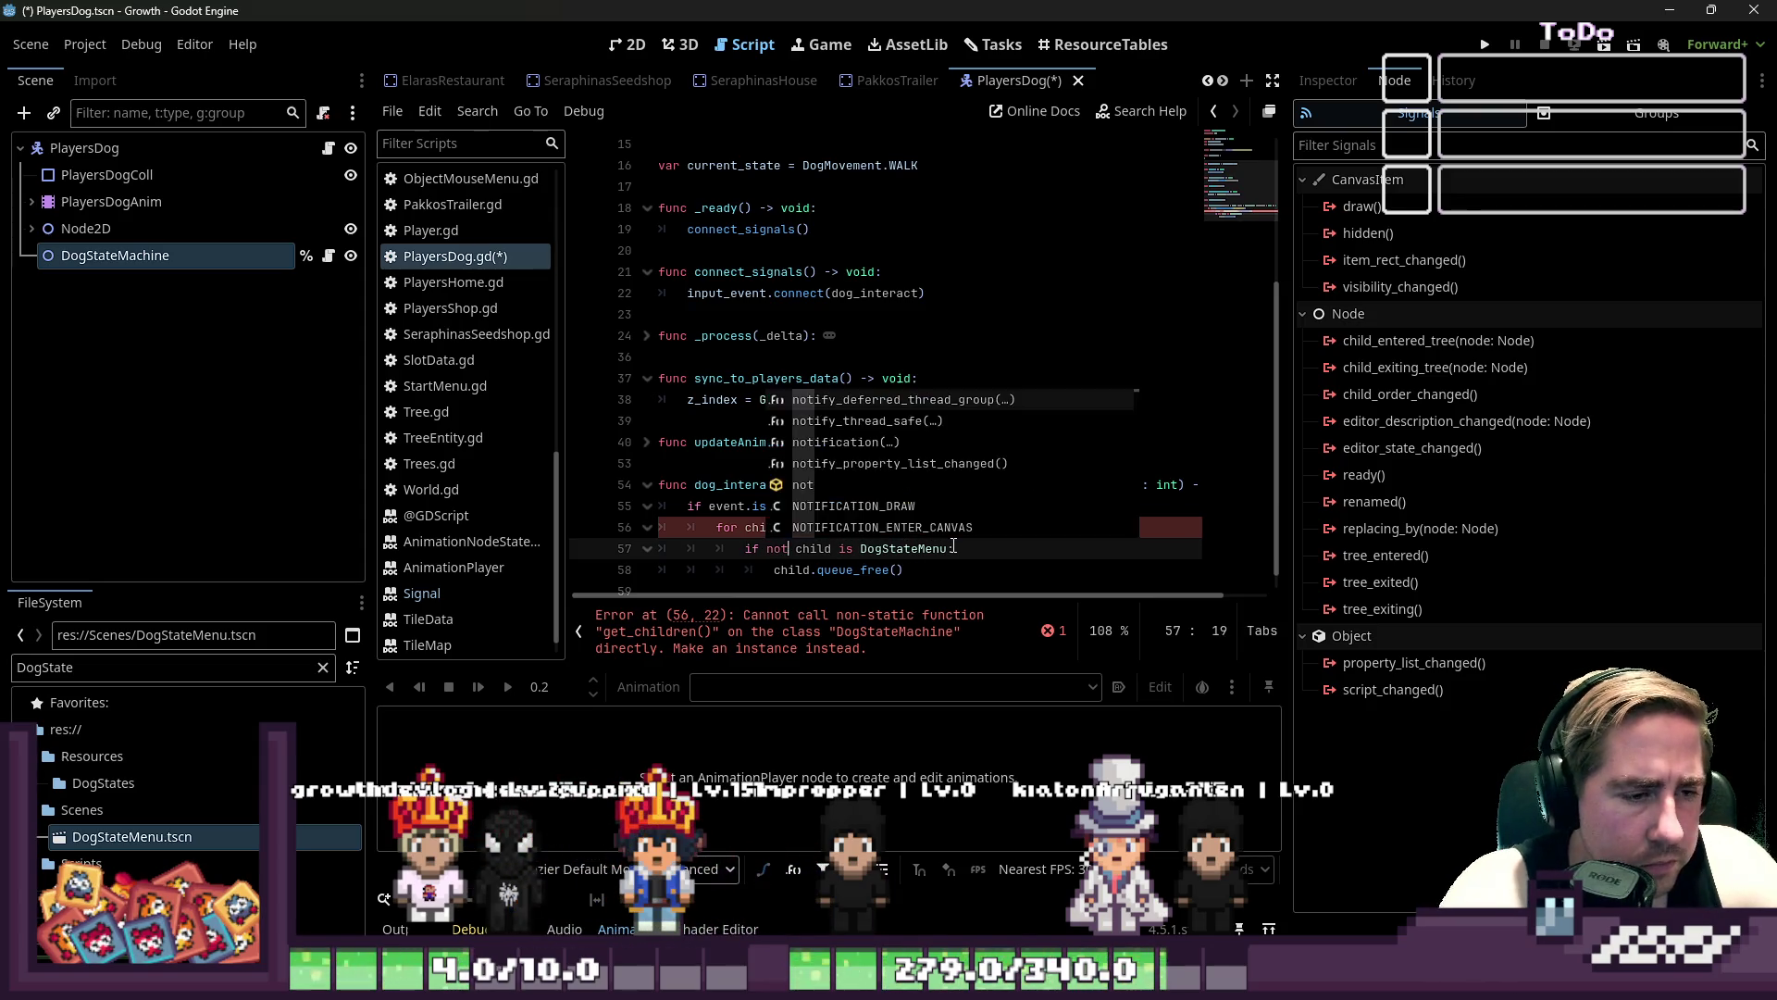
- Select the child.queue_free() statement so it can be replaced
key(Escape)
key(Down)
key(ctrl+Left)
key(shift+ctrl+Right)
key(shift+End)
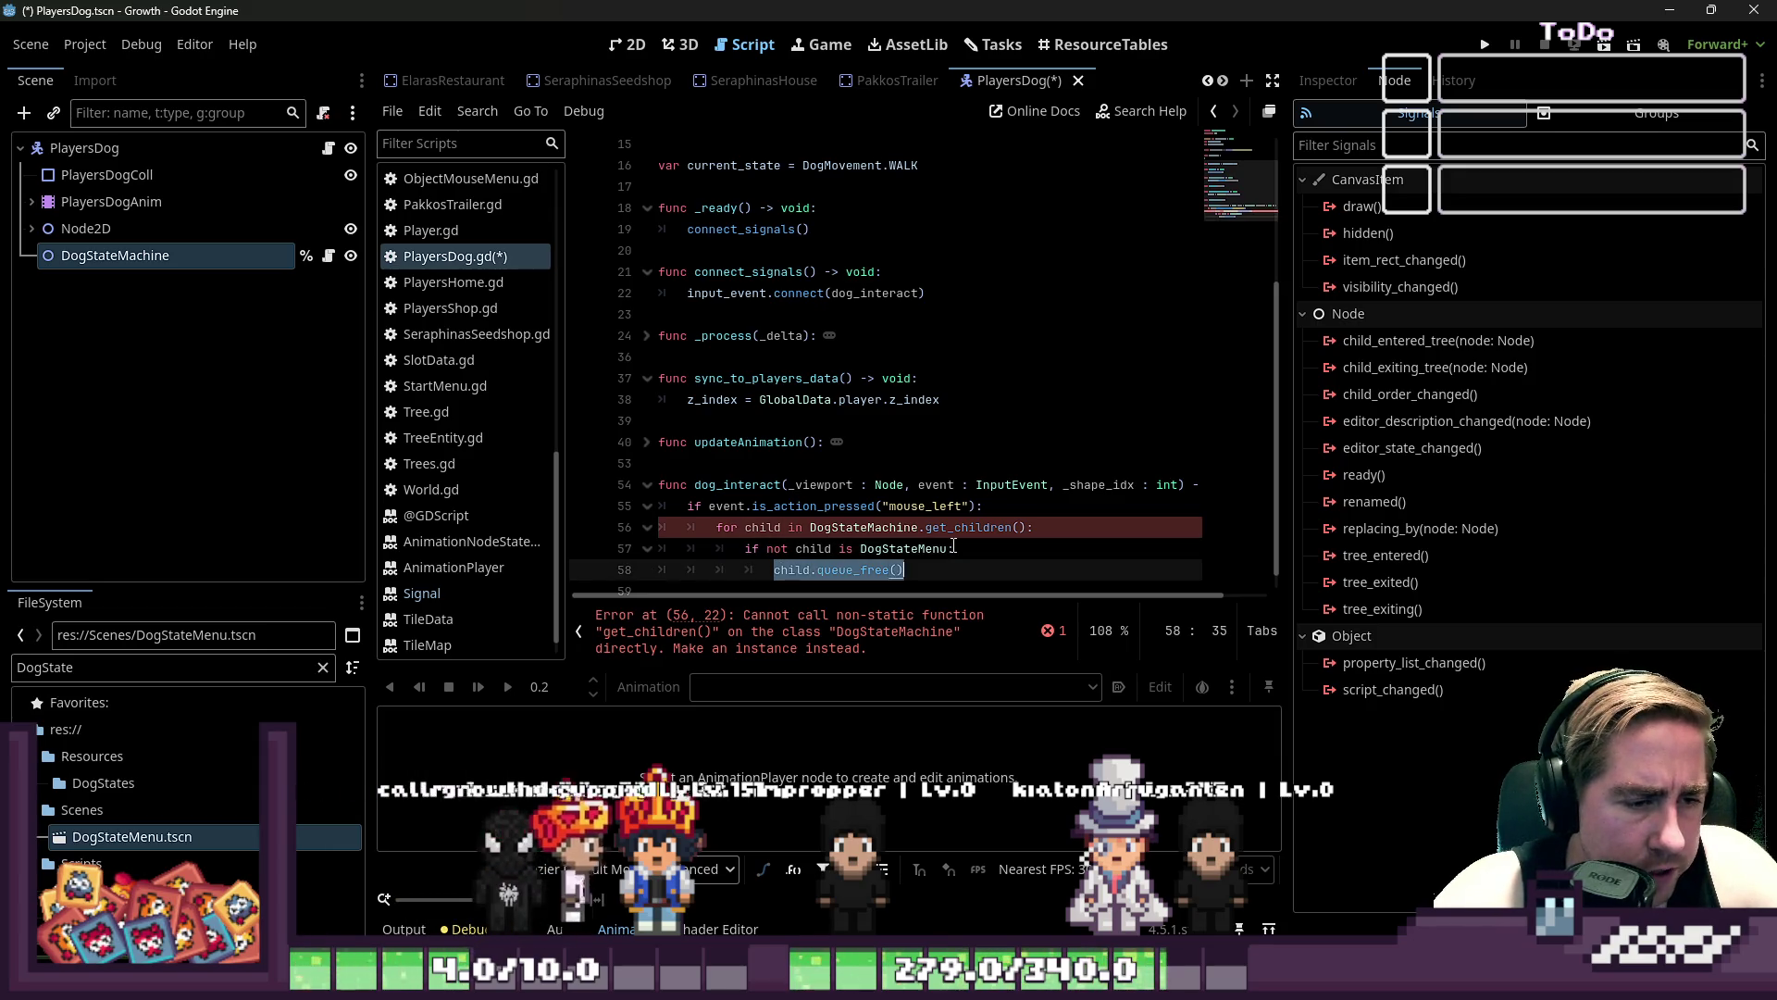
- Replace the if body with continue, leaving child.queue_free() below the if
text(continu)
key(Return)
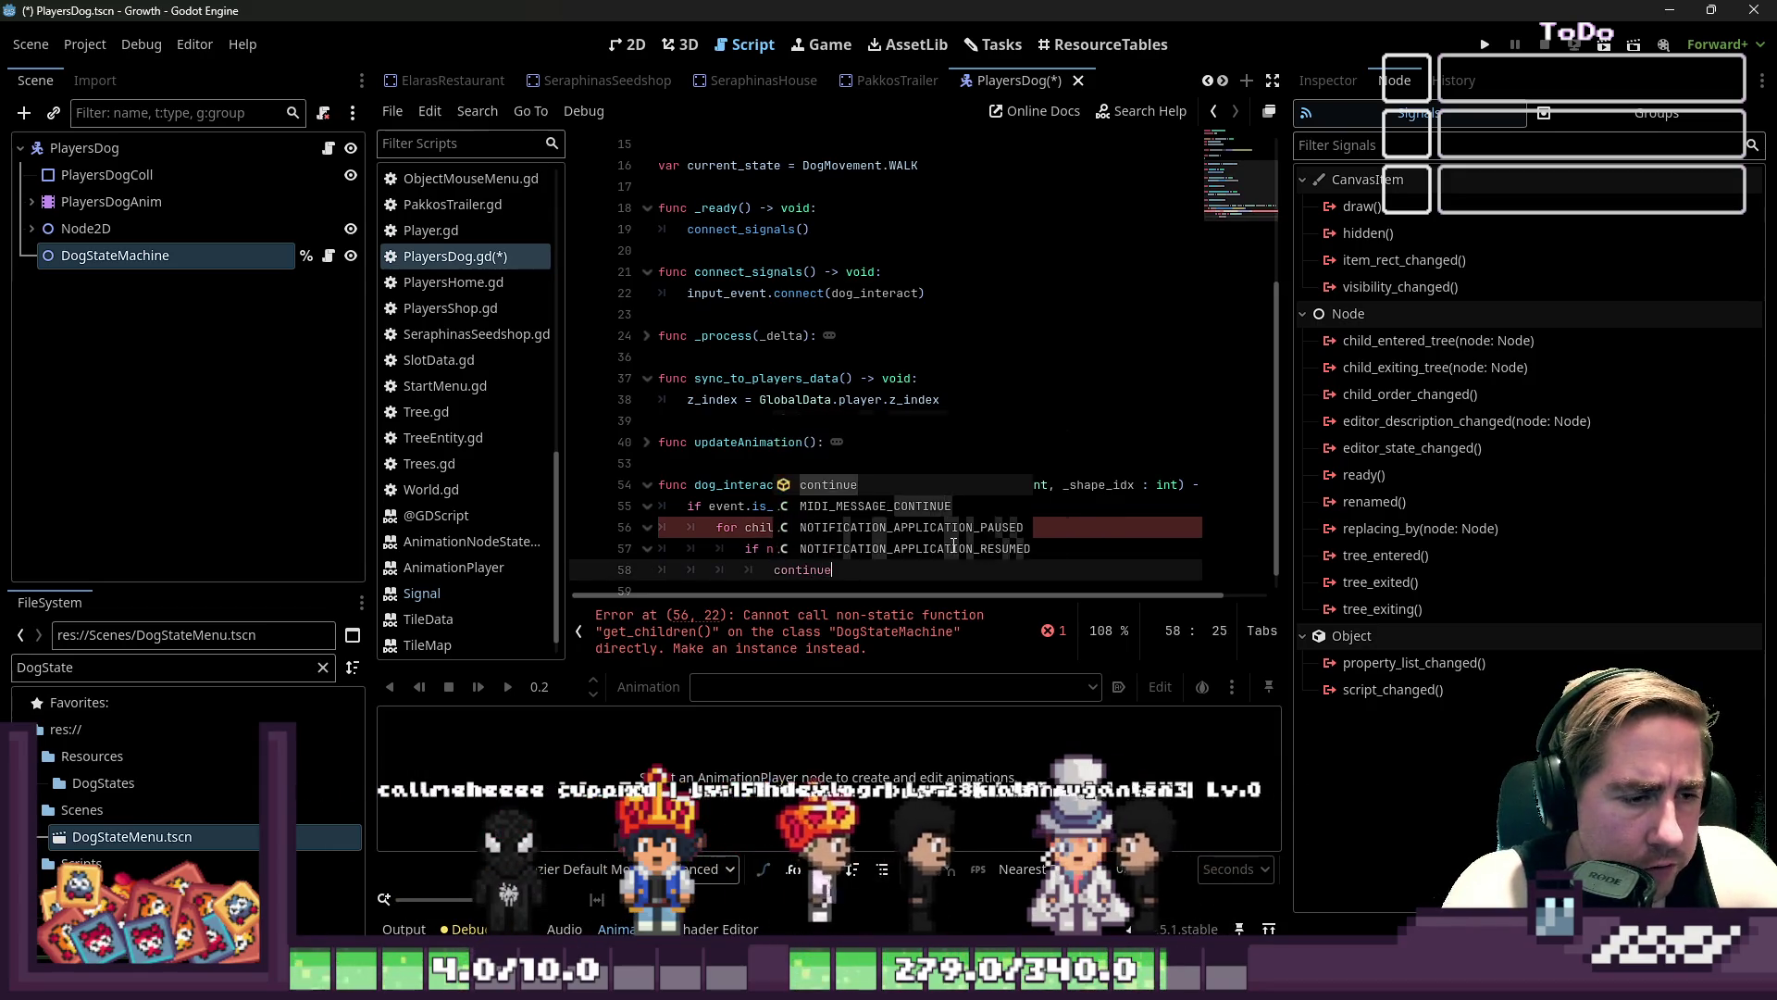
key(Return)
click(832, 548)
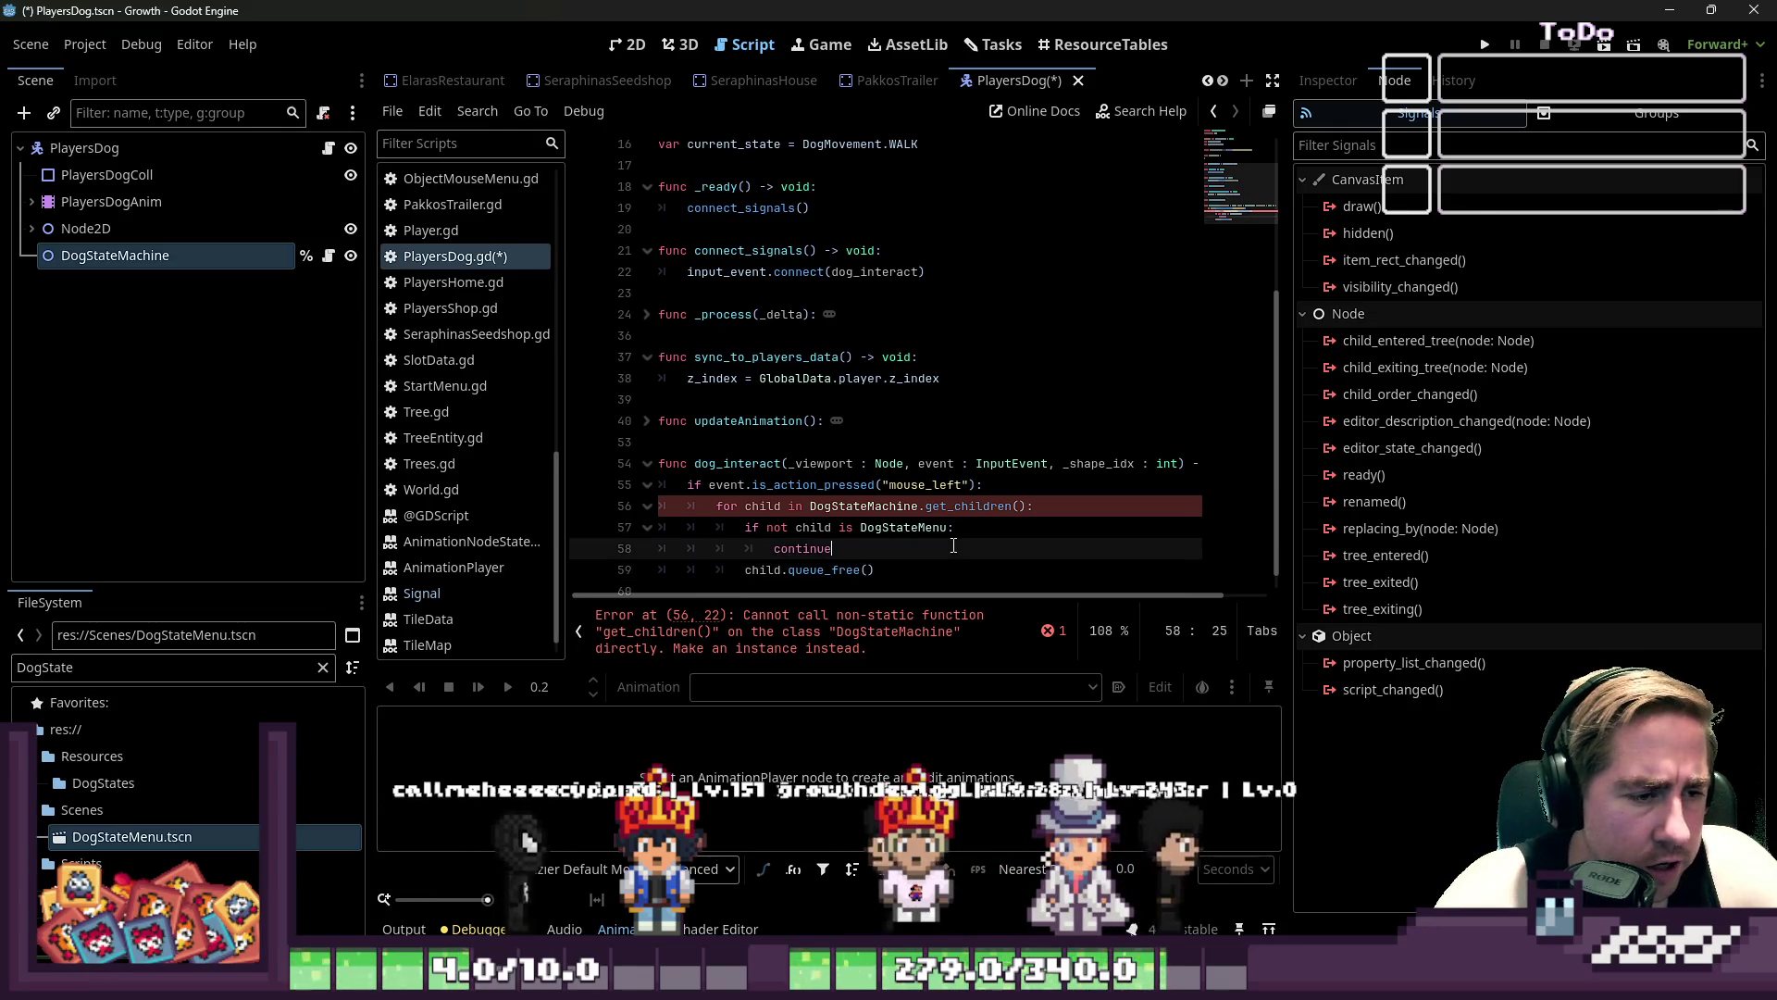
drag(832, 548, 767, 527)
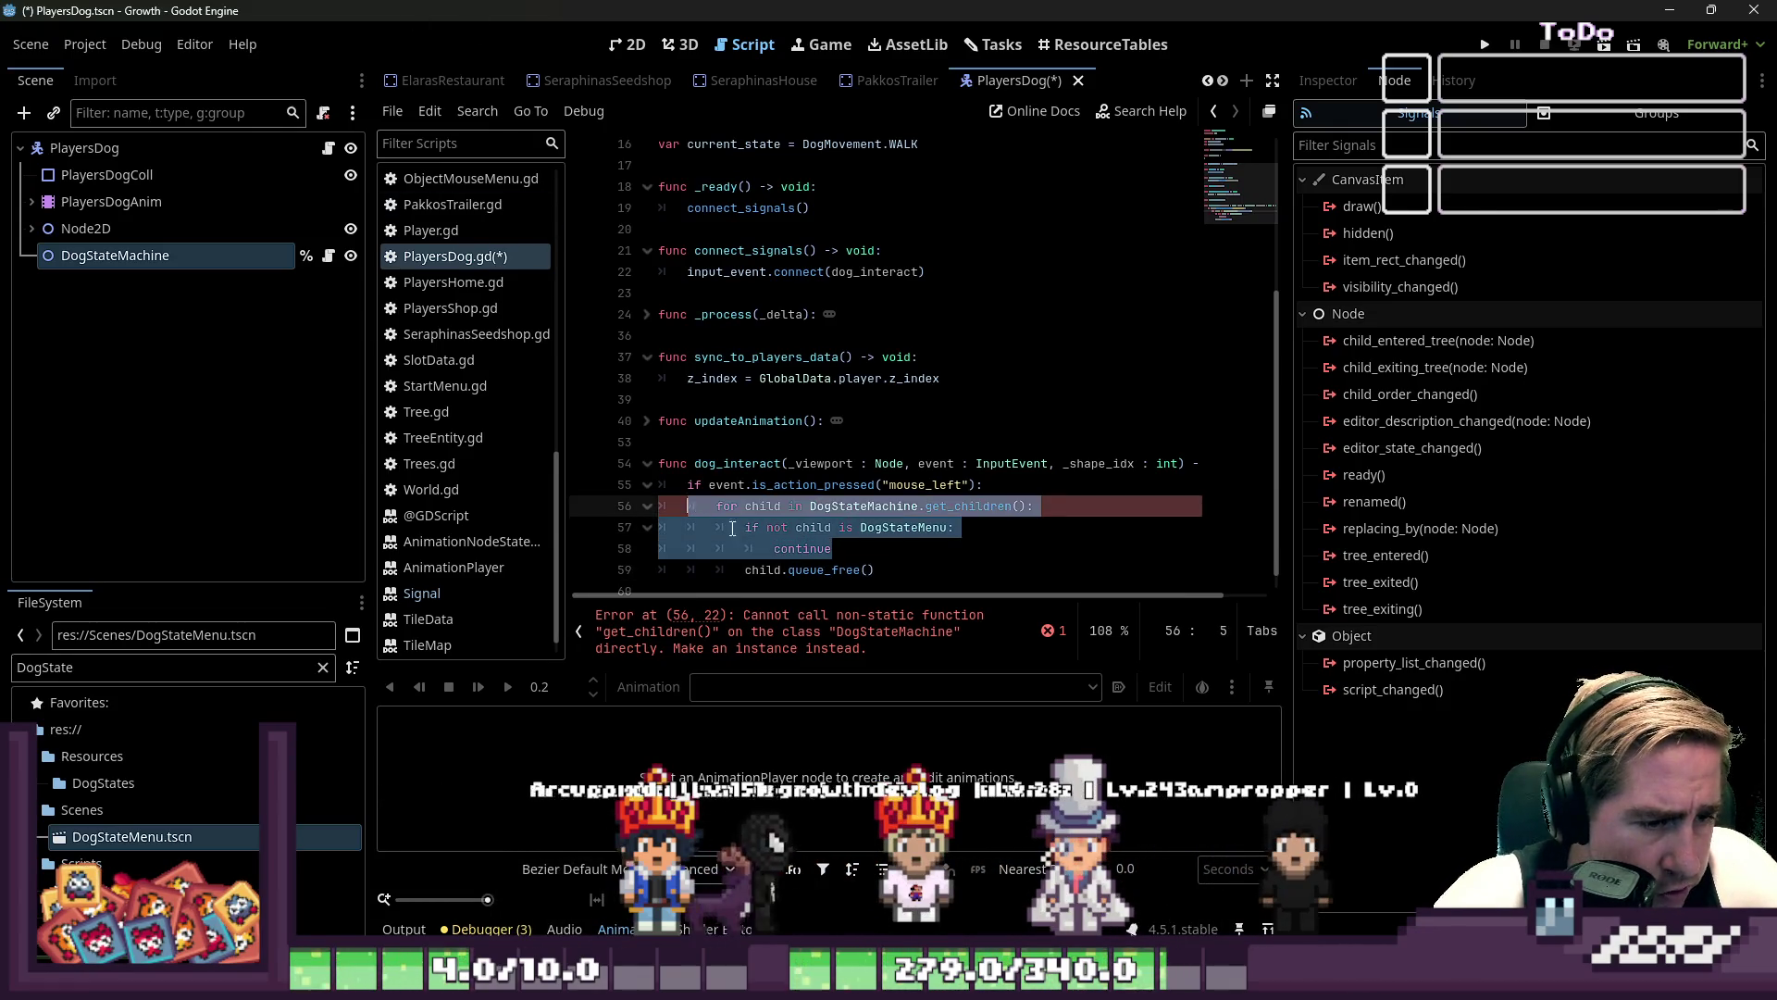
click(909, 527)
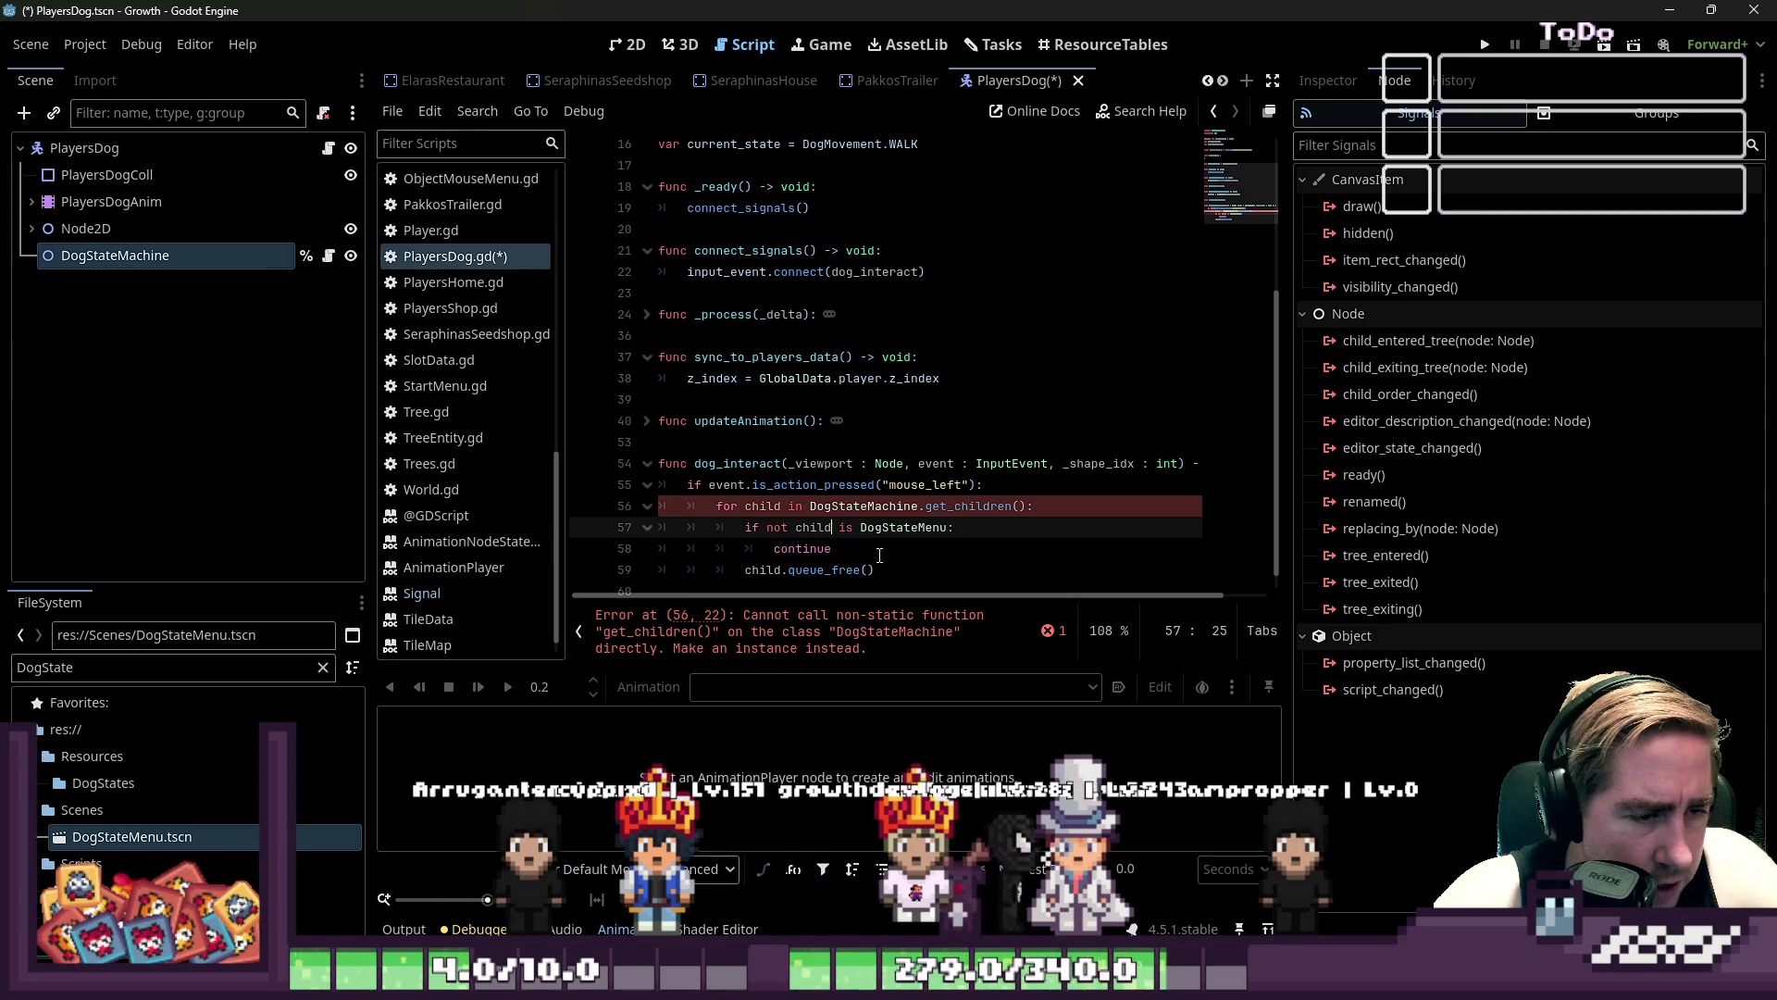
drag(880, 556, 701, 524)
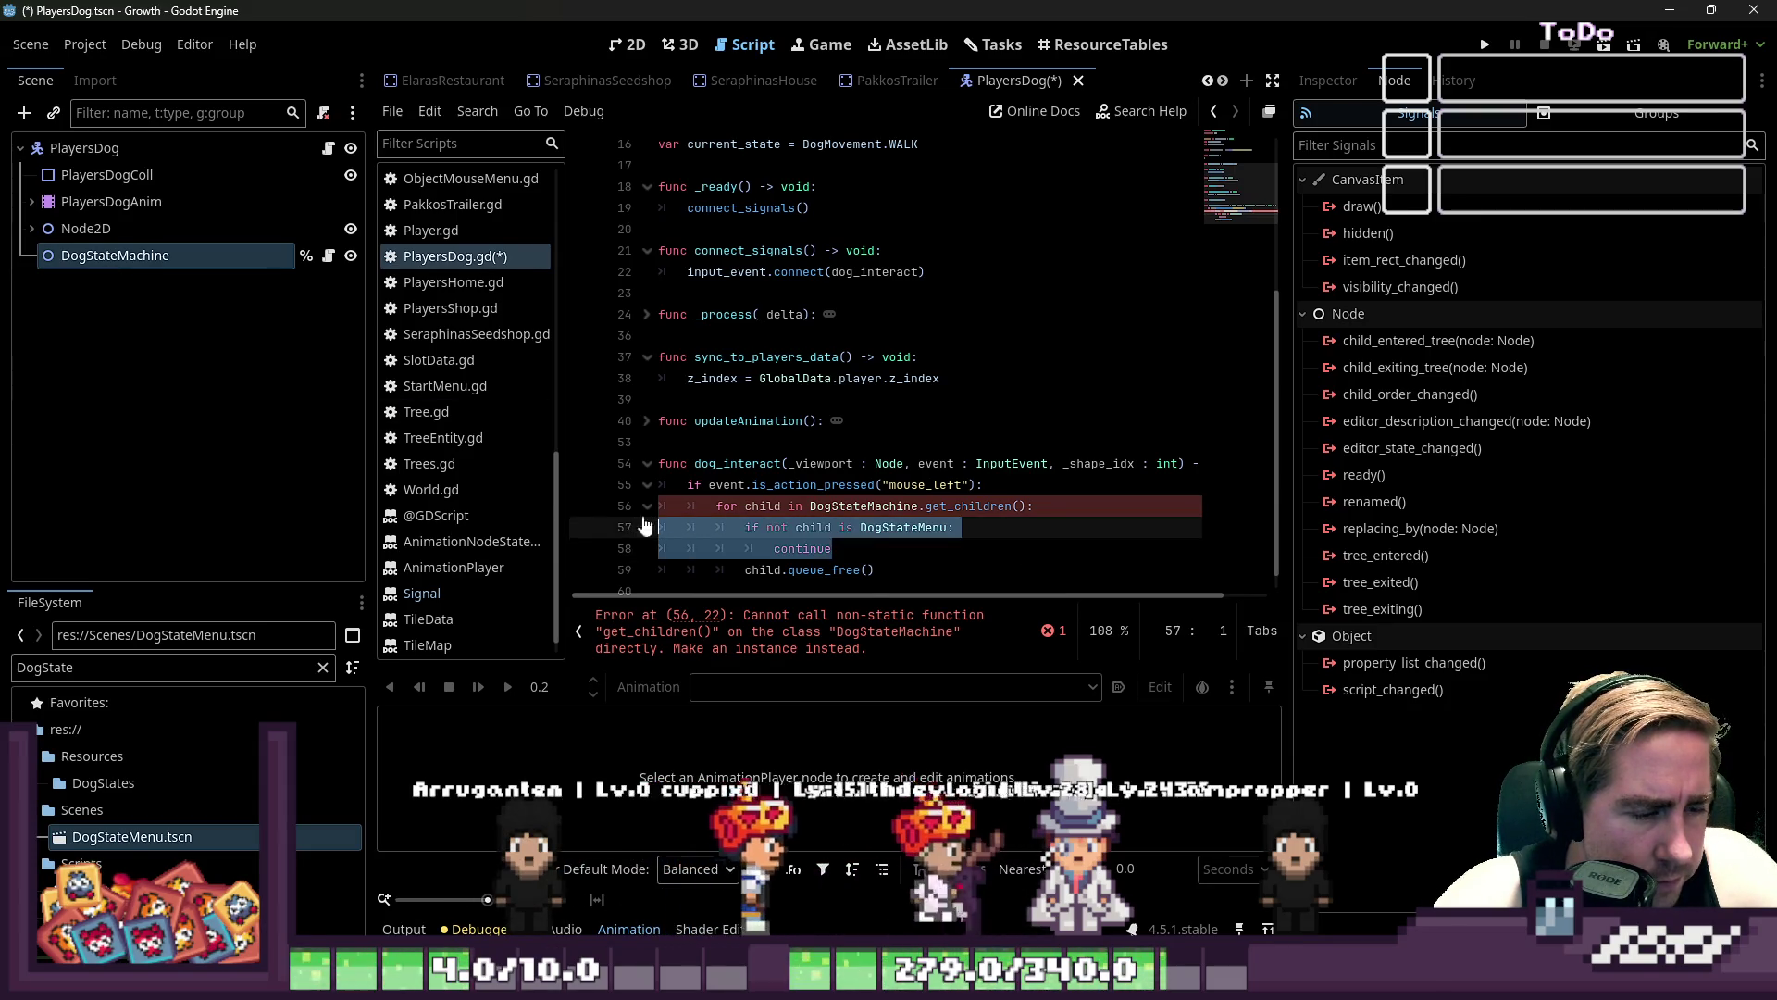
click(752, 527)
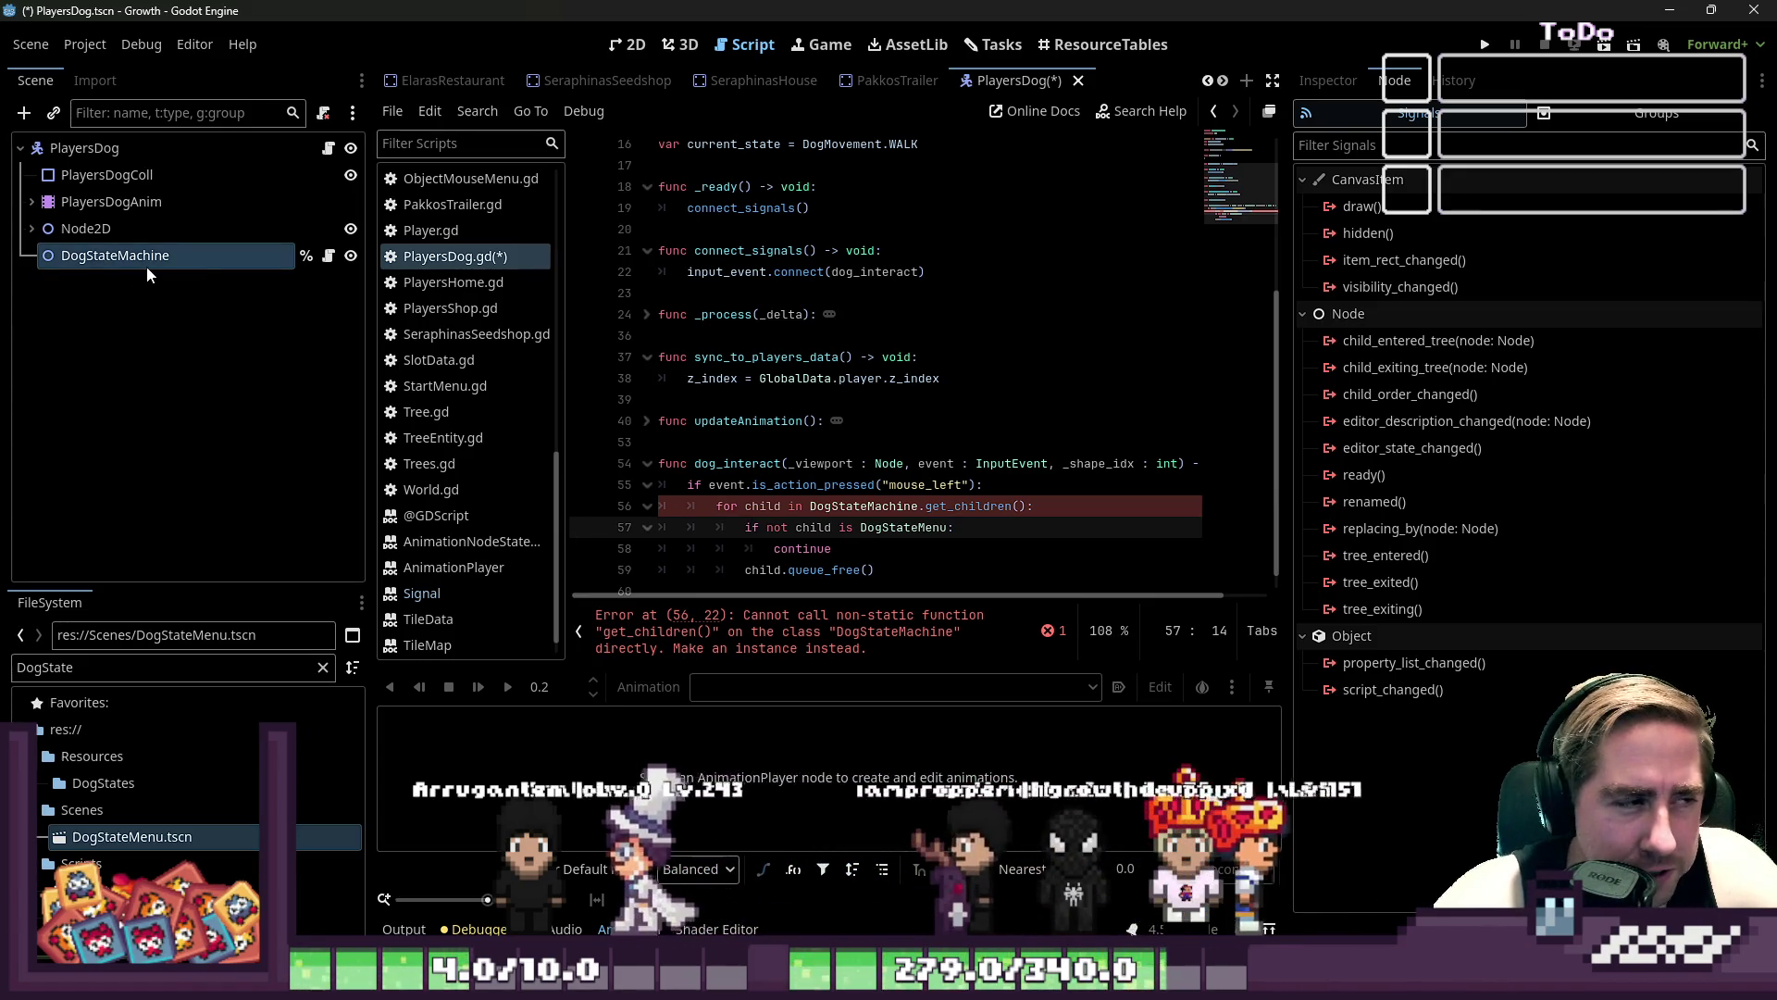
key(Down)
key(Down)
key(End)
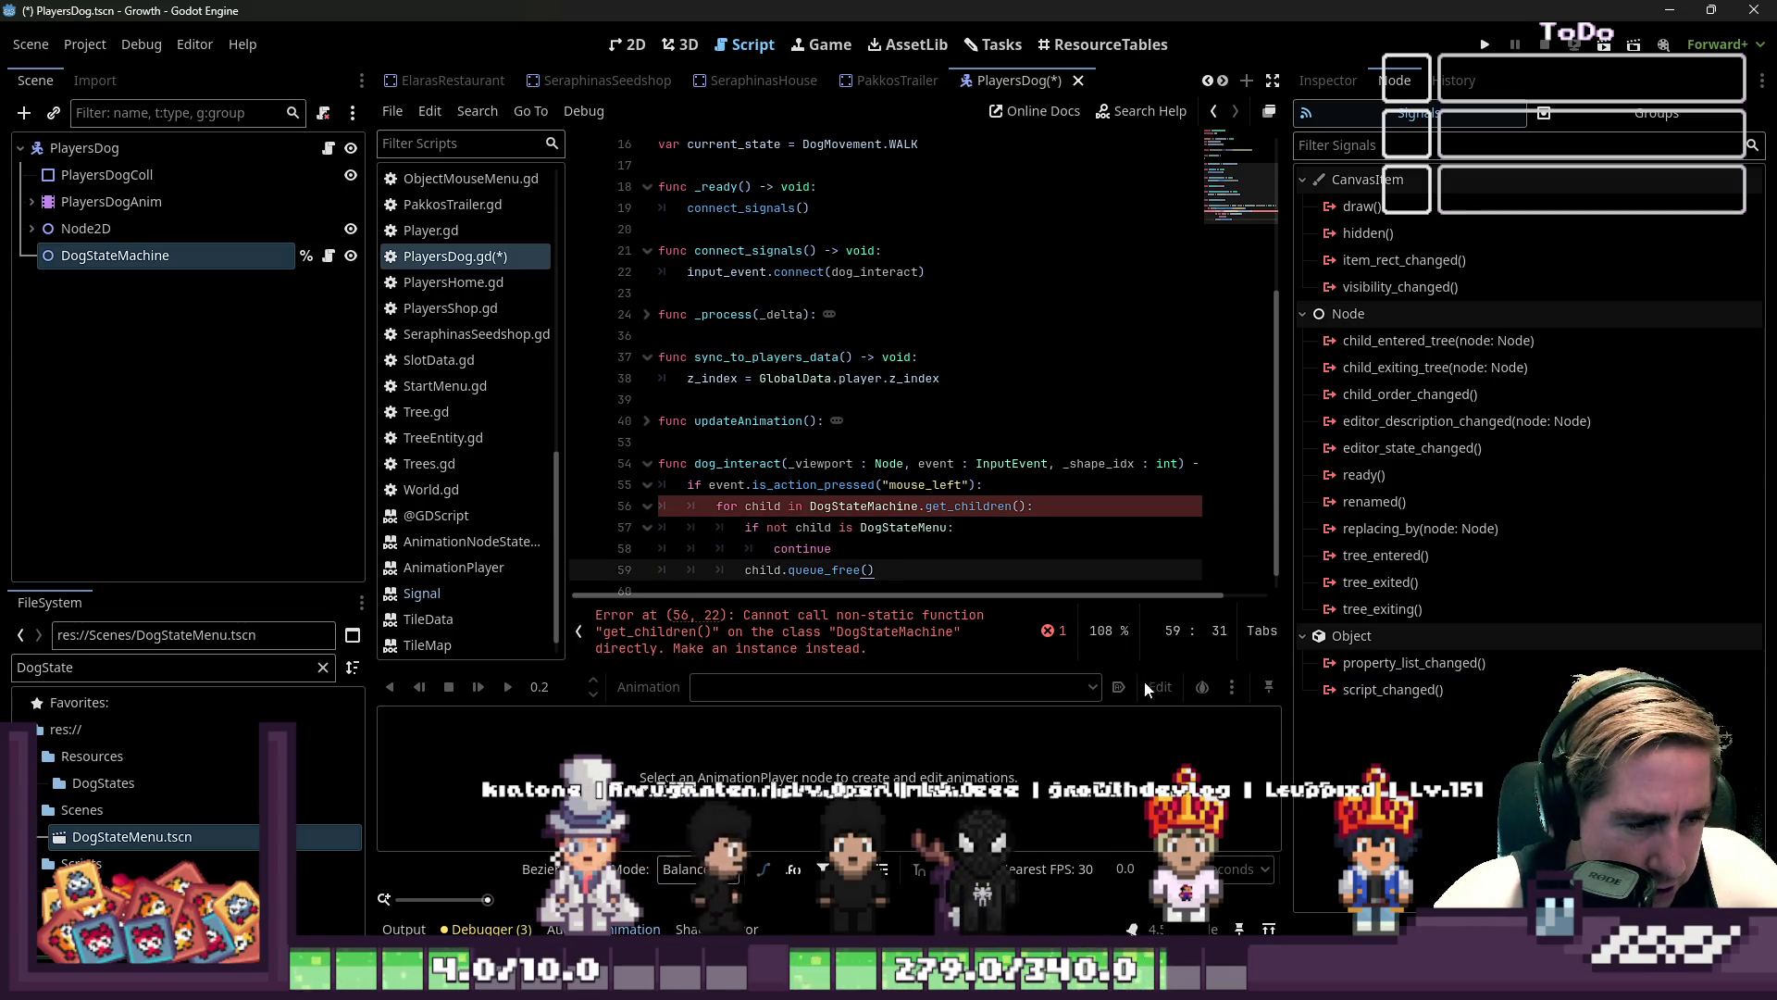
- Reference the loop's node as %DogStateMachine and add an empty line below the loop
click(988, 557)
key(Up)
key(Up)
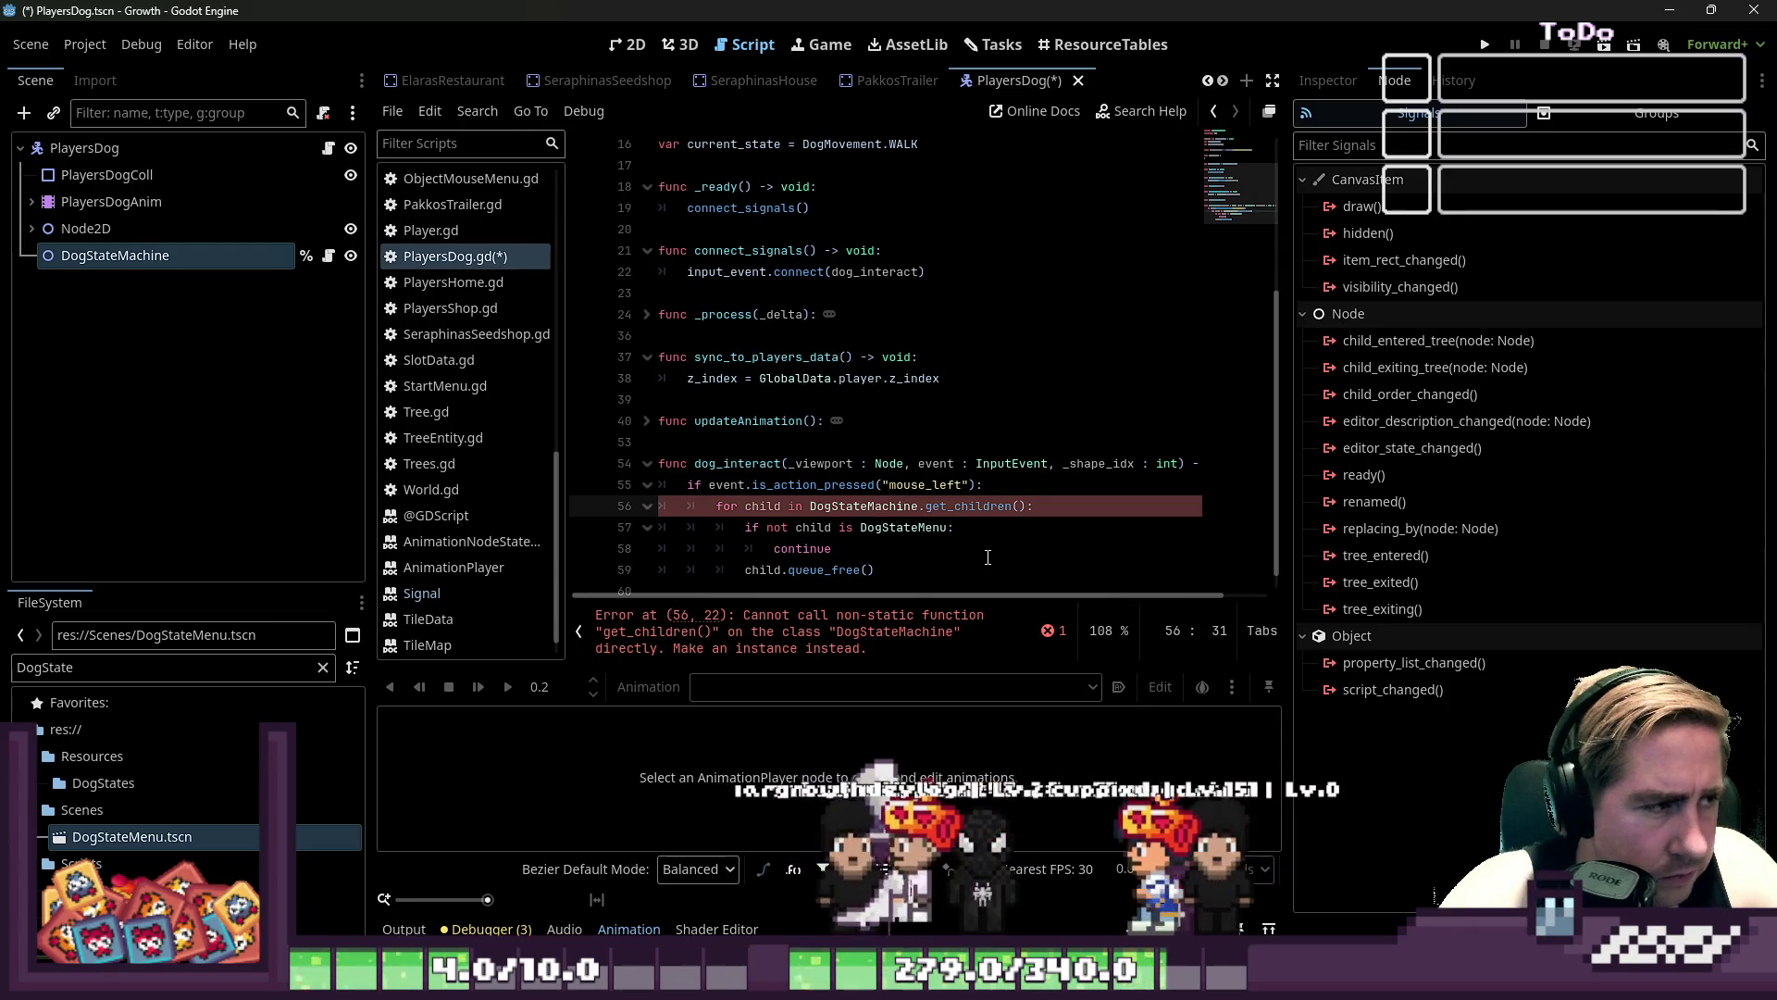
key(ctrl+Left)
text(#)
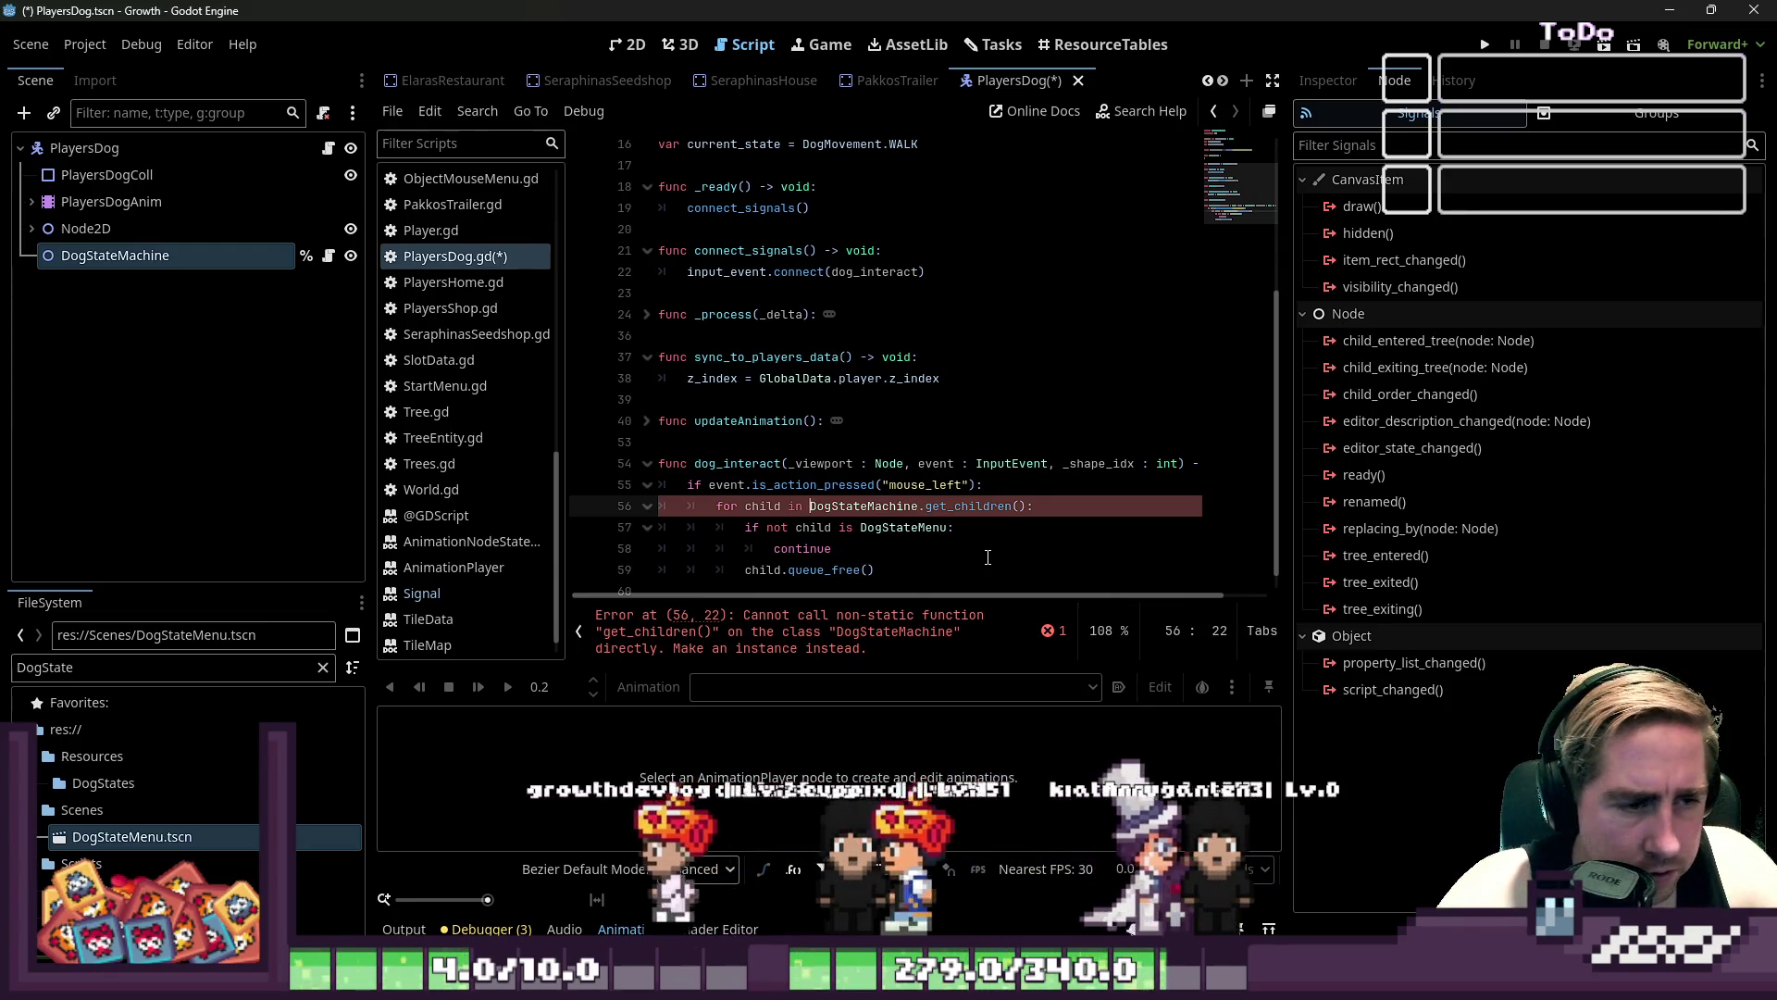
key(BackSpace)
text($)
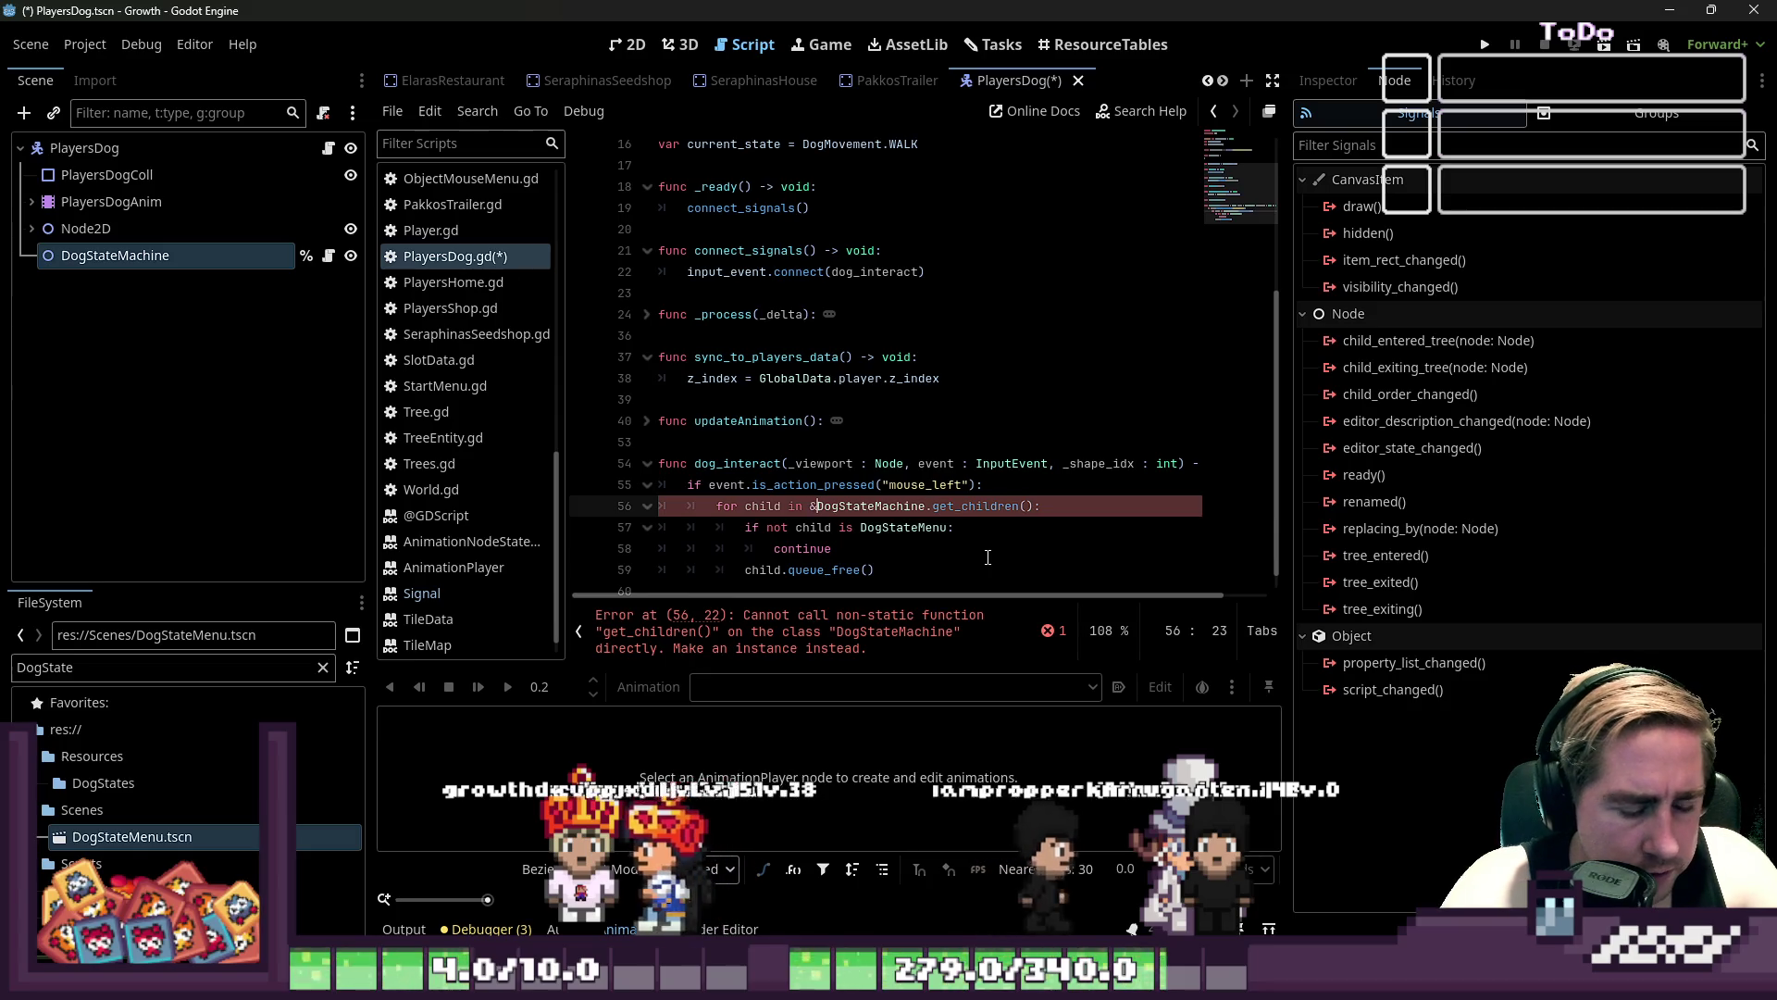
key(BackSpace)
text(%)
key(Down)
key(Down)
key(Down)
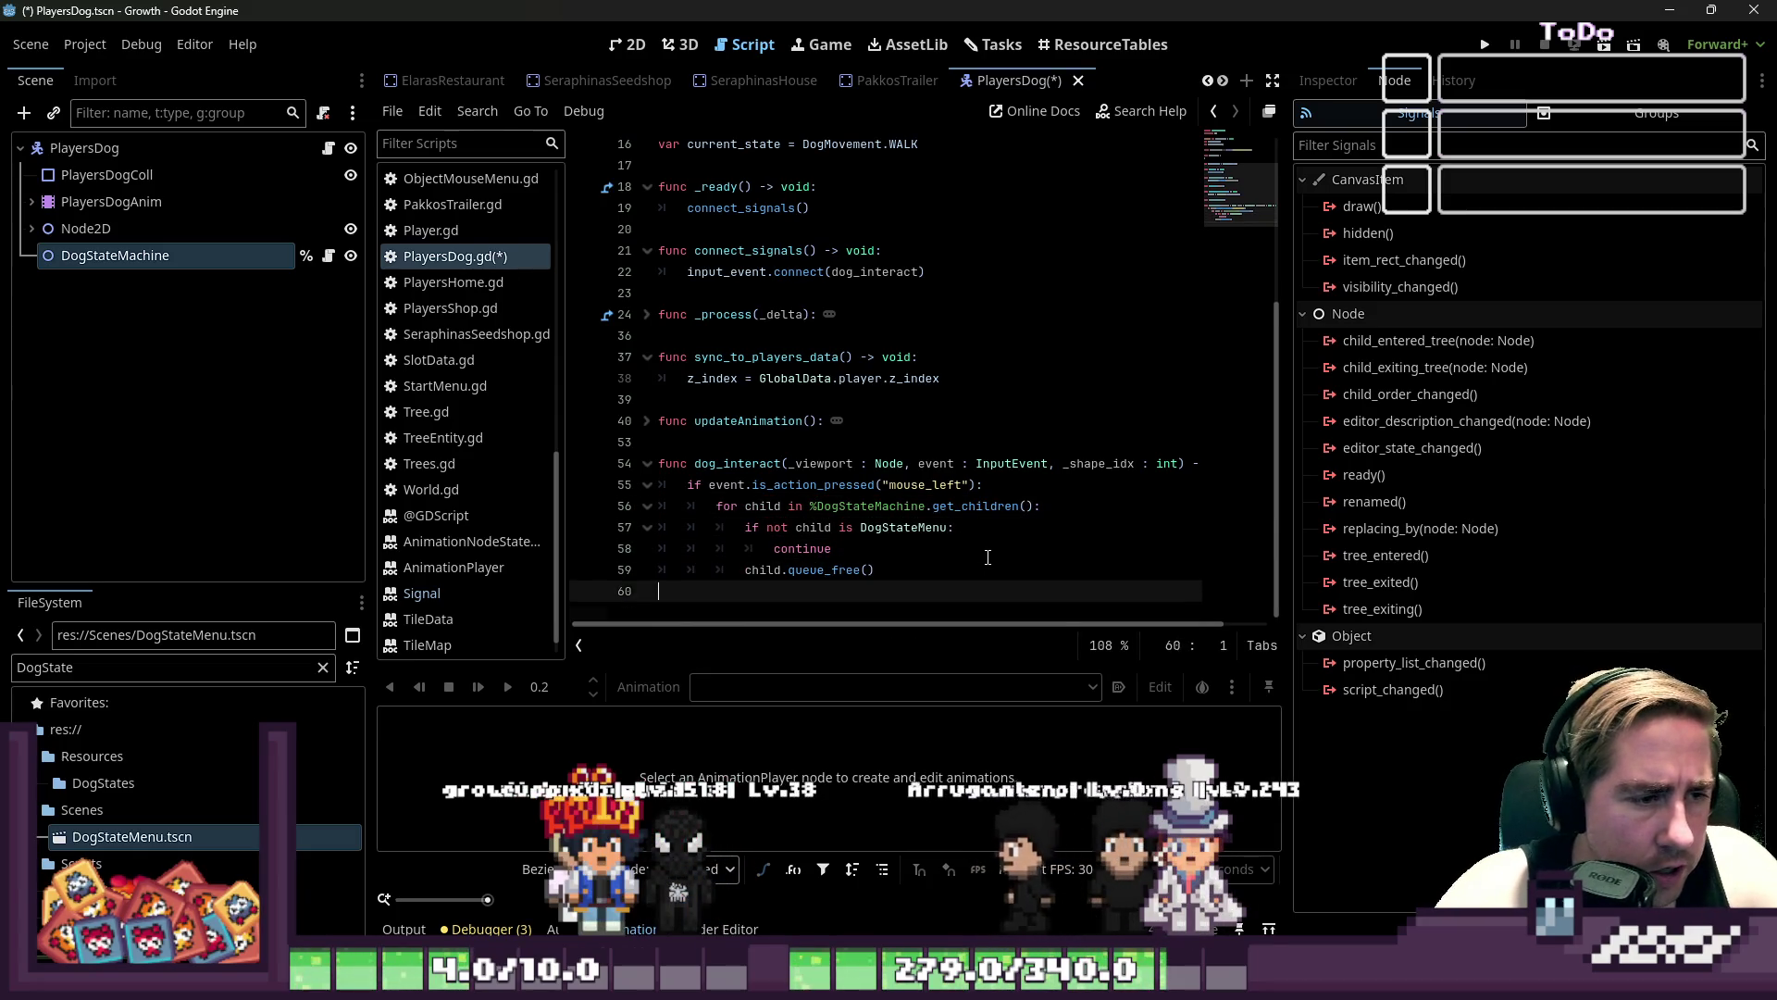
key(Return)
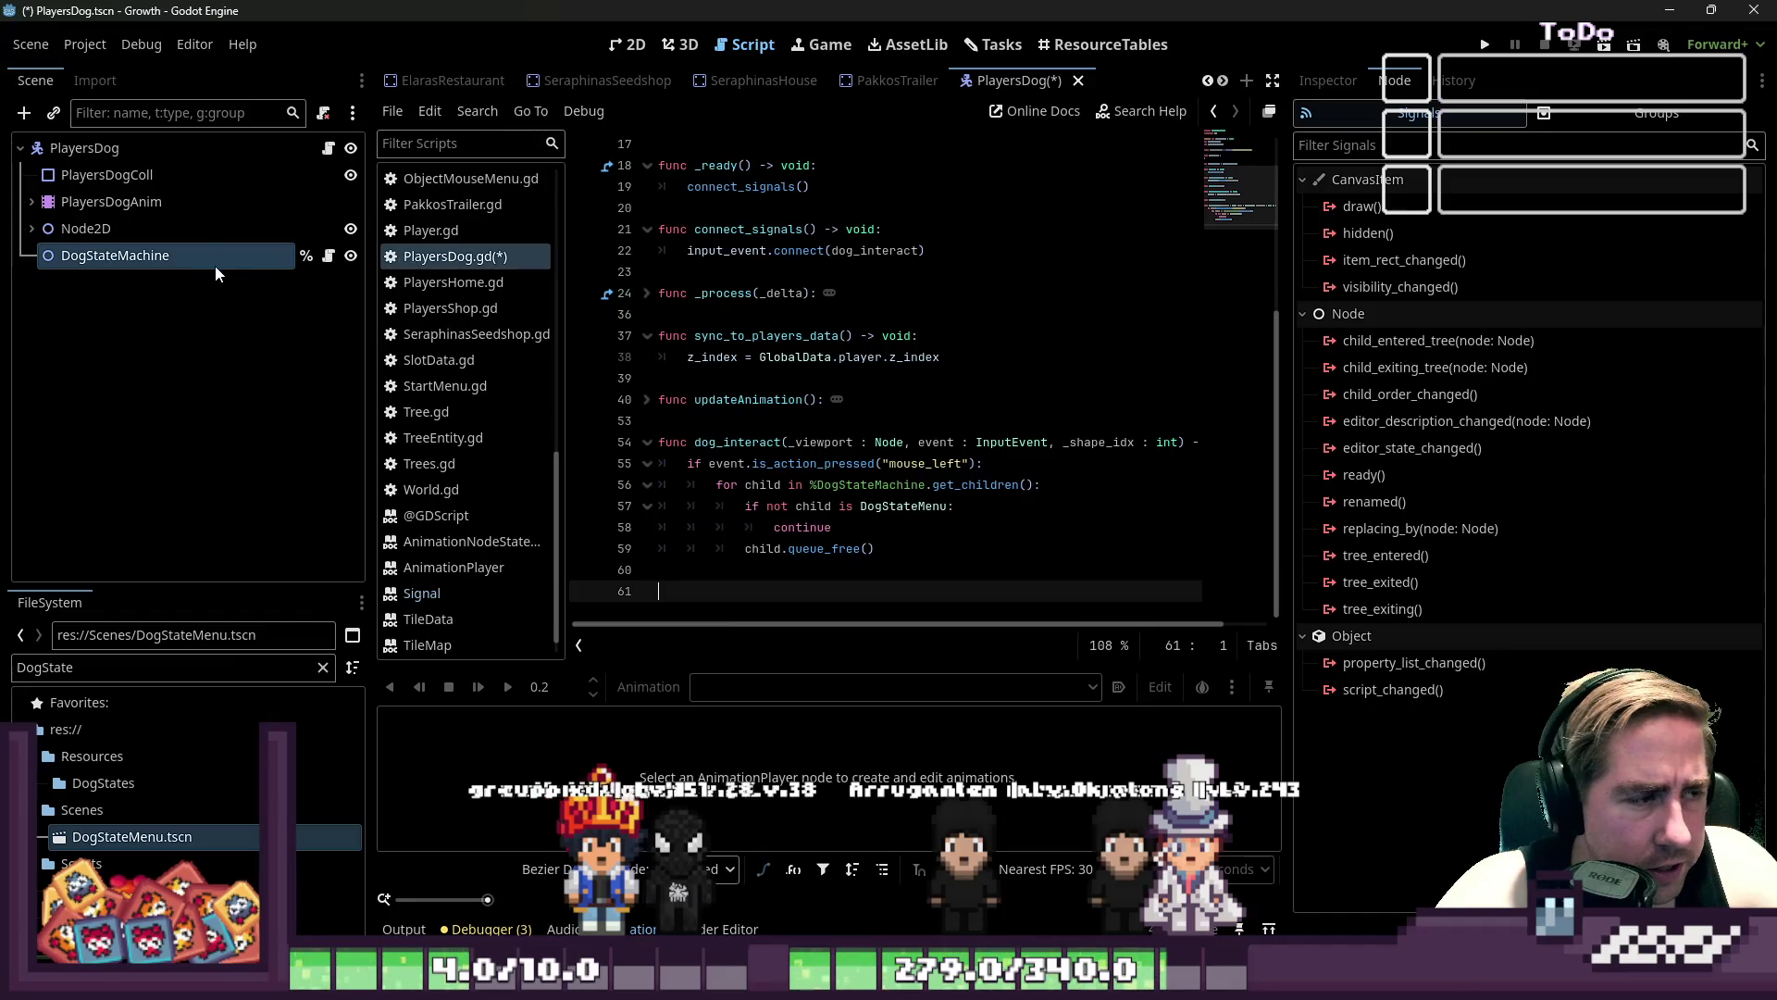
- Declare var new_dog_state_menu : DogStateMenu = DOG_STATE_MENU.instantiate()
key(Tab)
key(Tab)
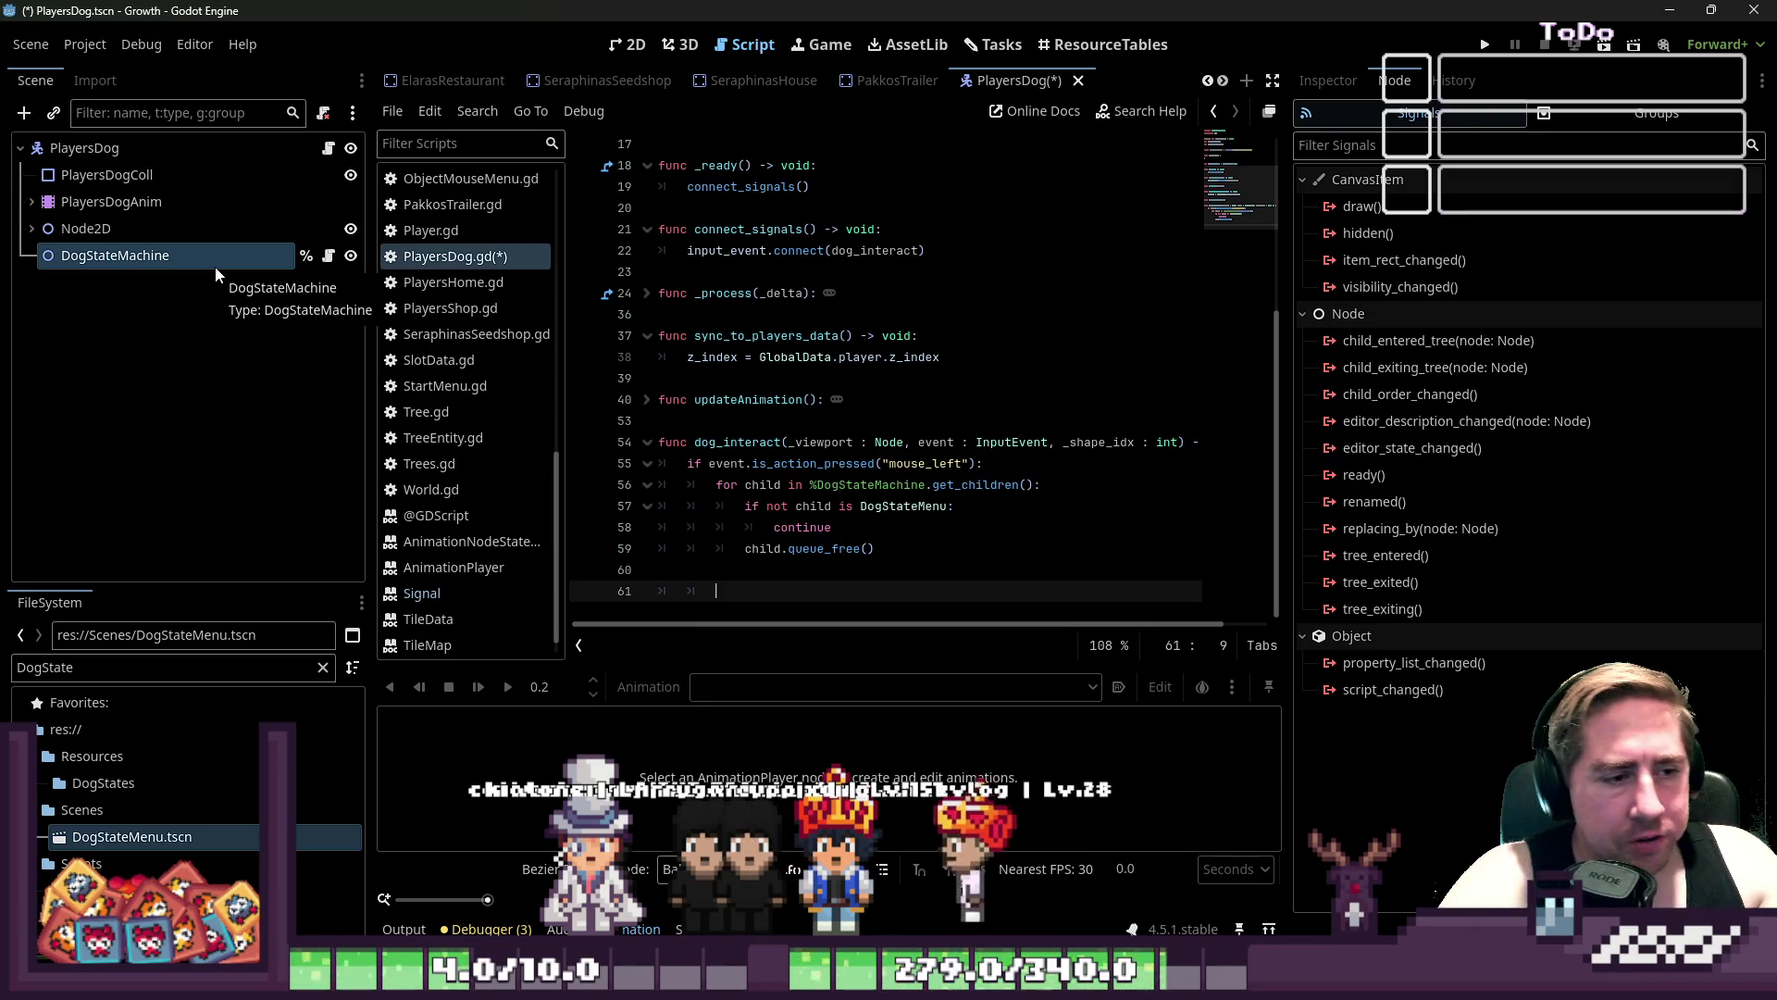
text(var)
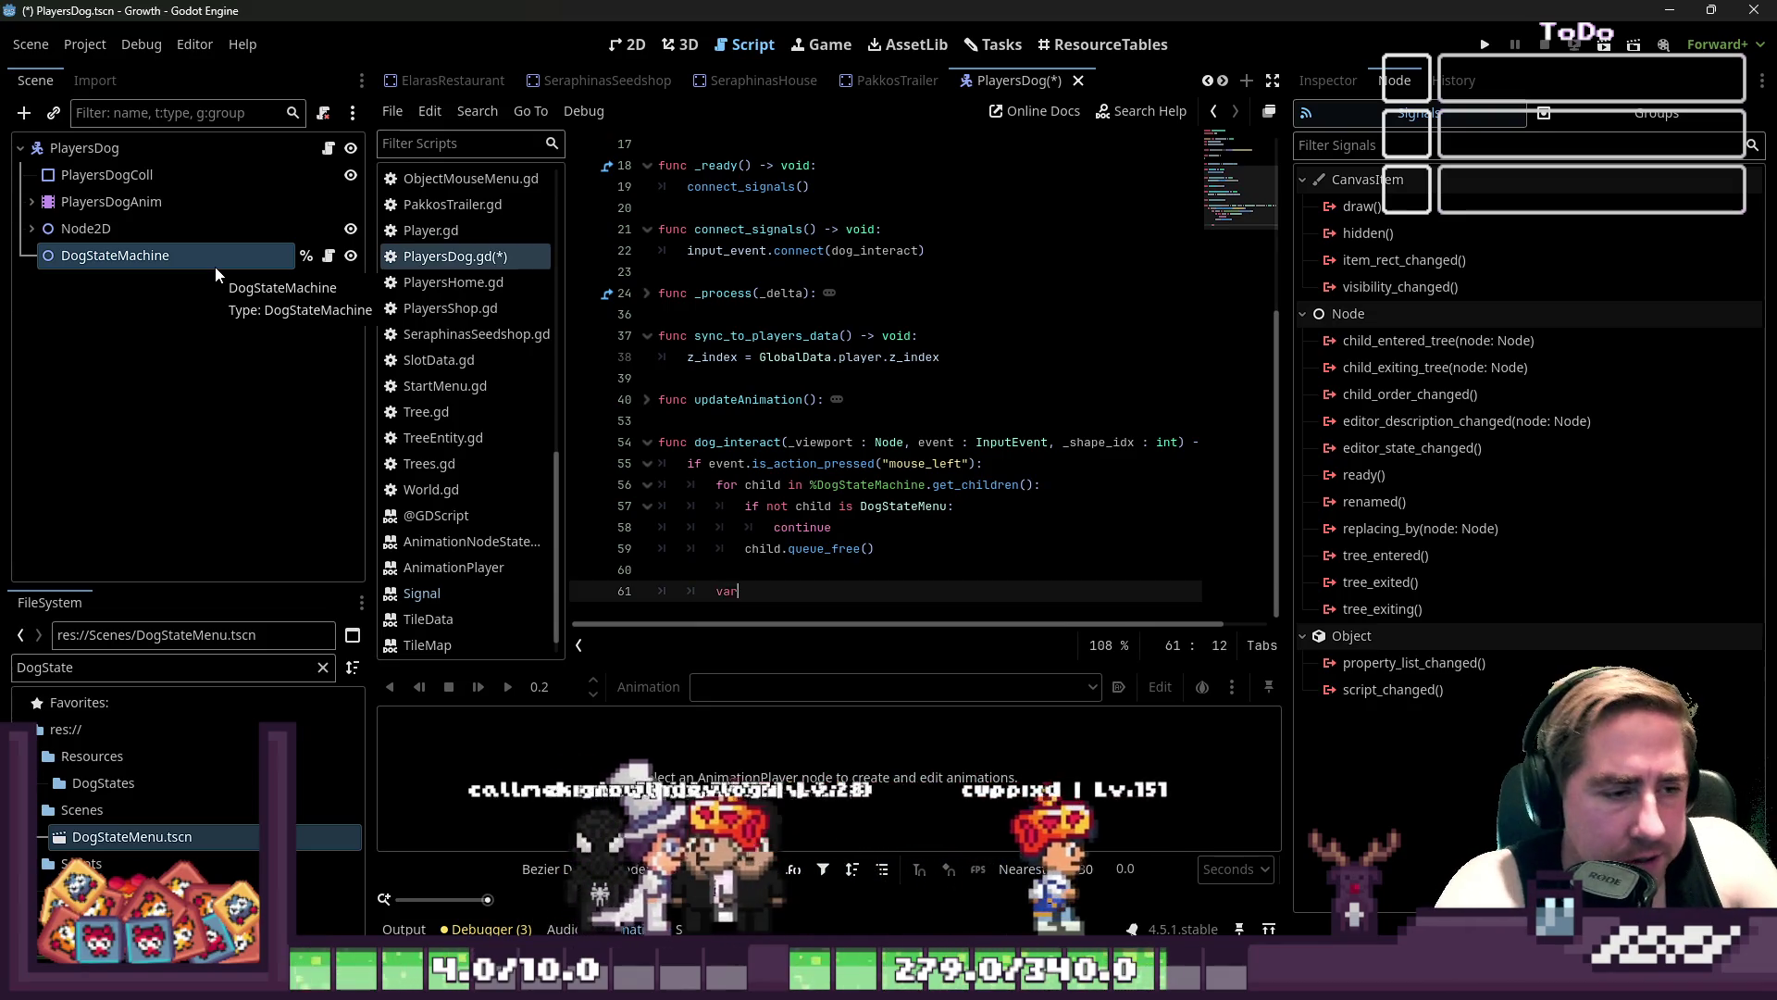
text( new_)
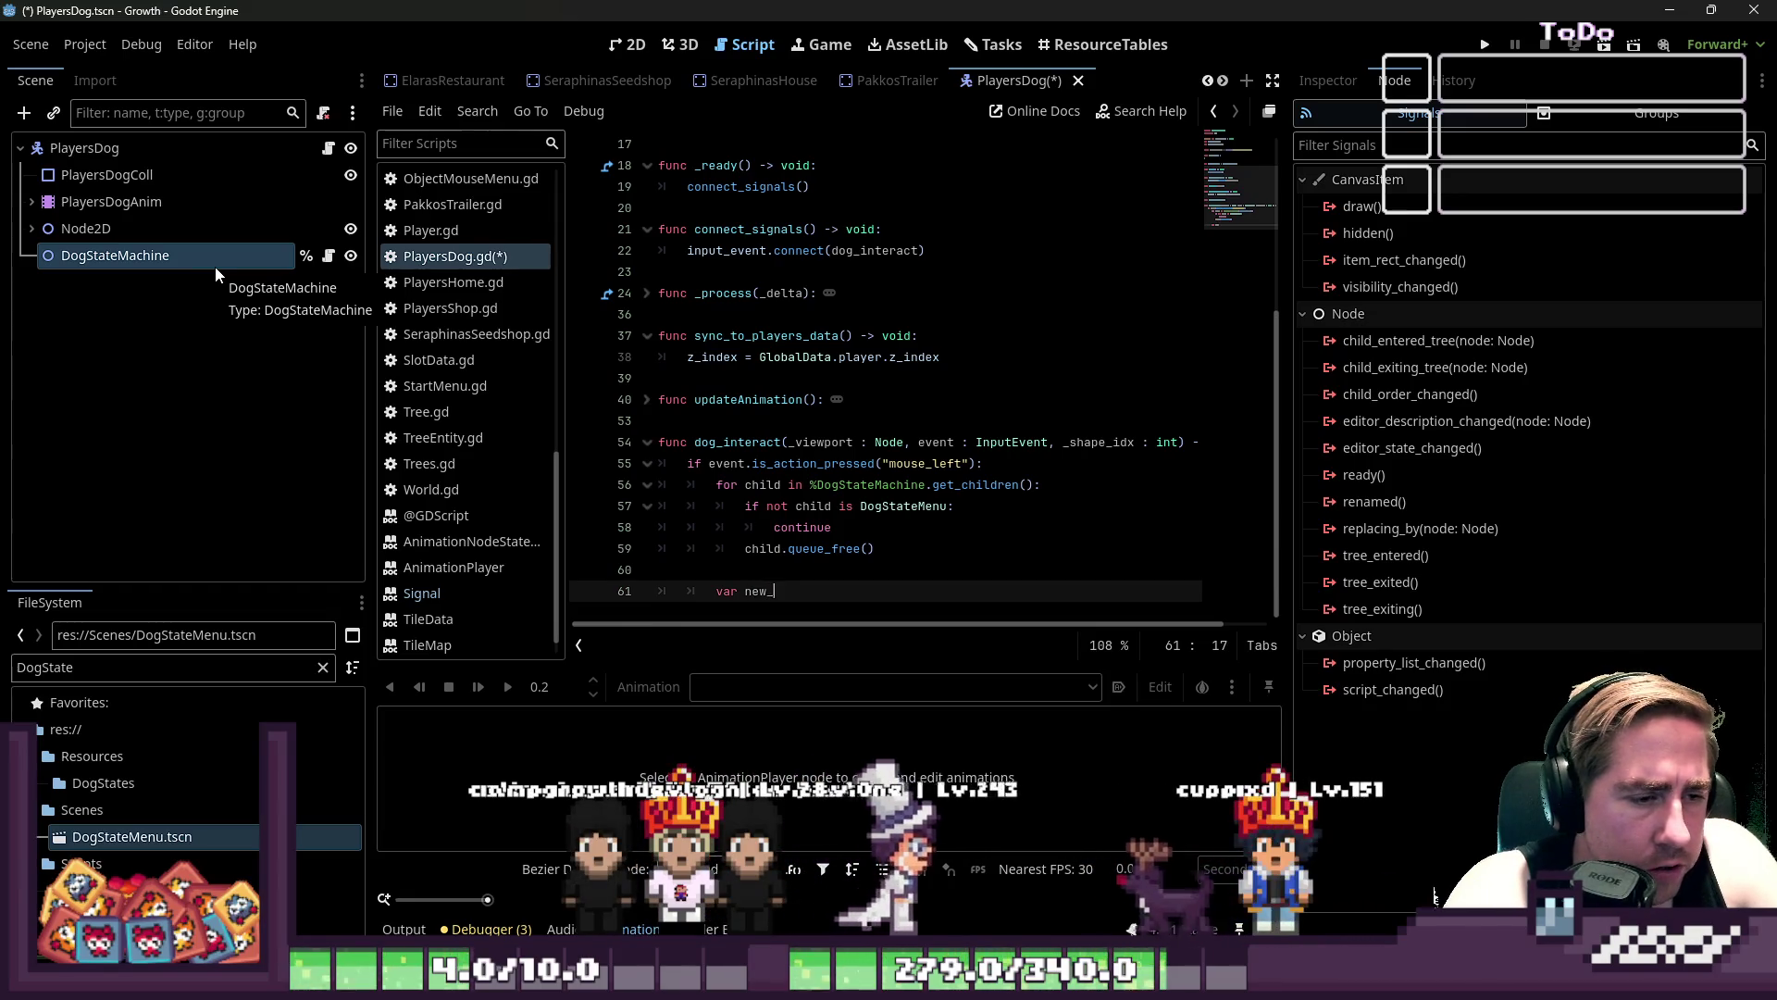
text(dog_state_menu : DogStateMenu = )
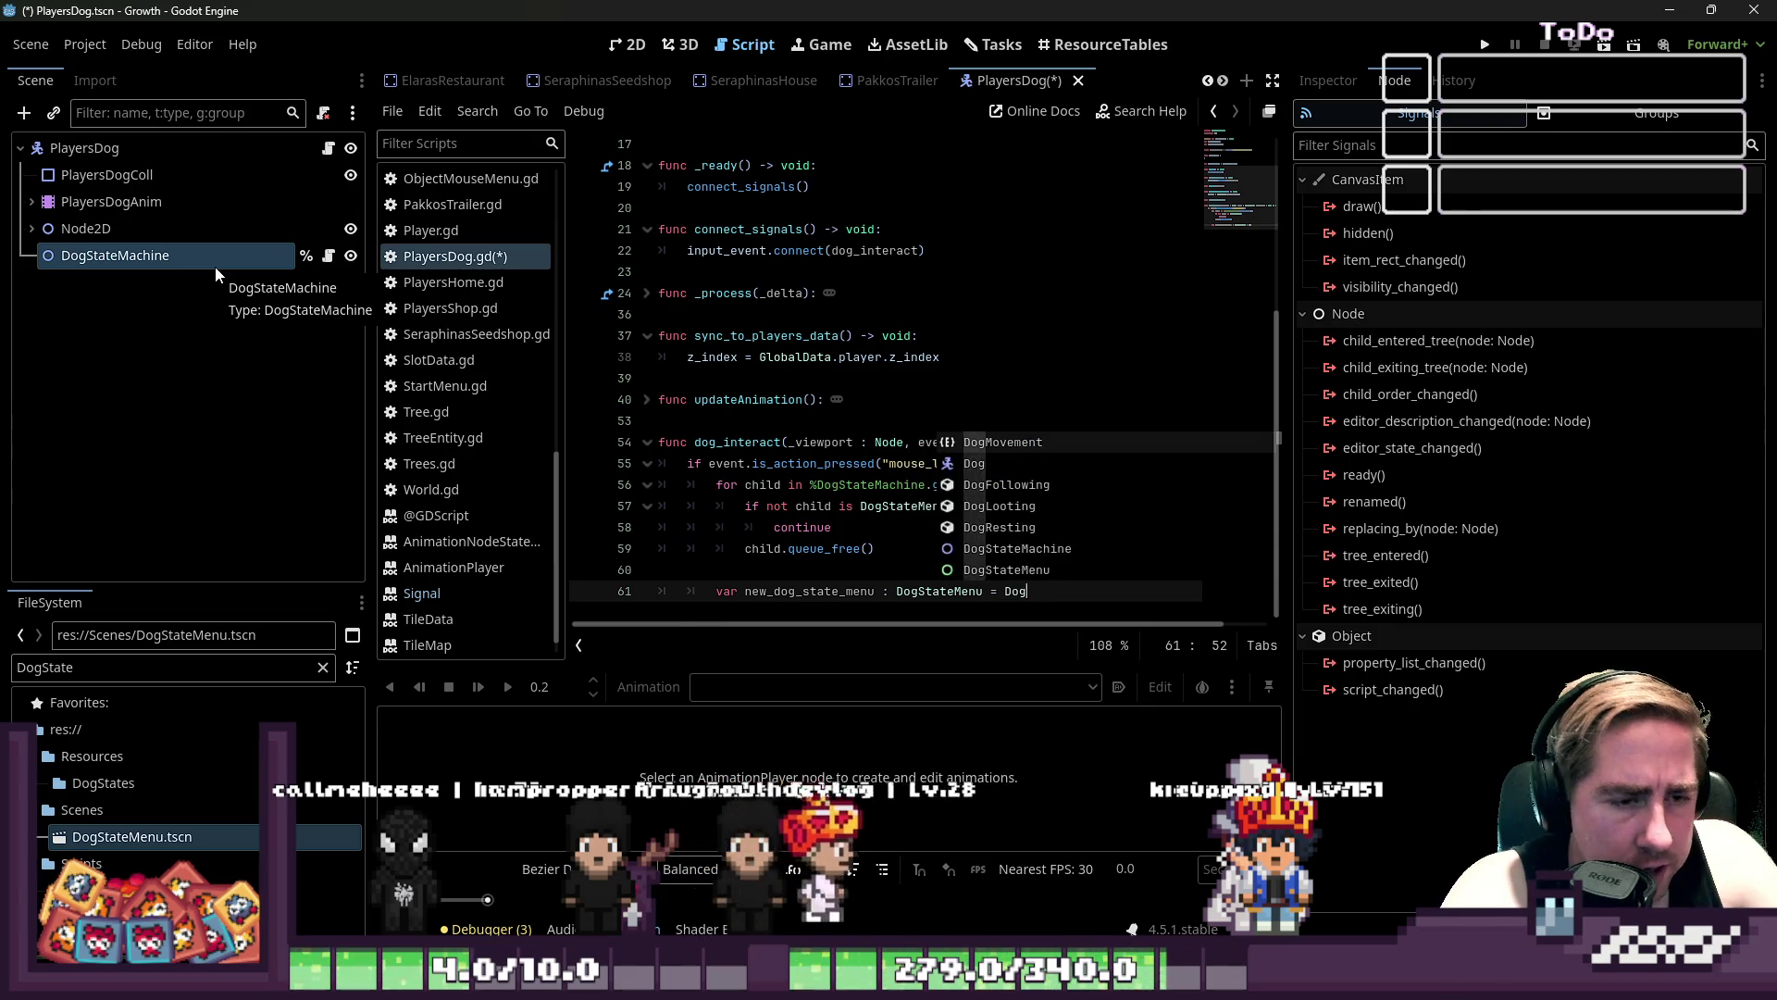
text(DOG)
key(Return)
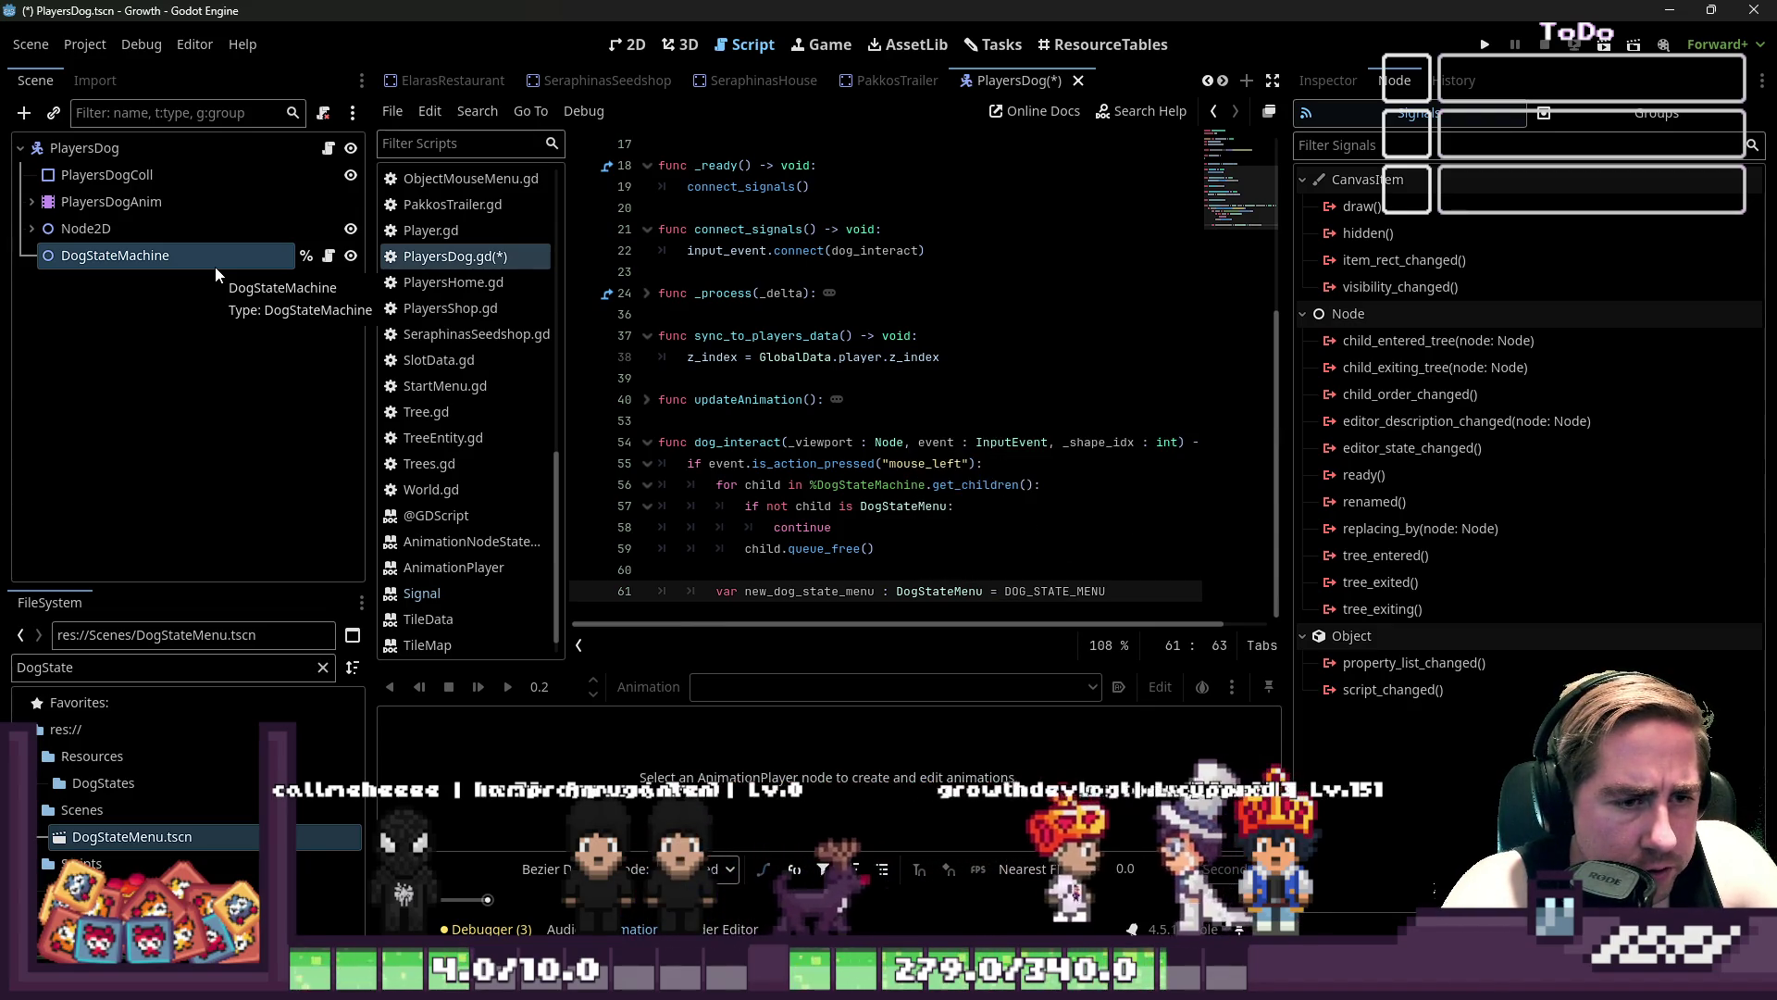
text(.inst)
key(Return)
key(Return)
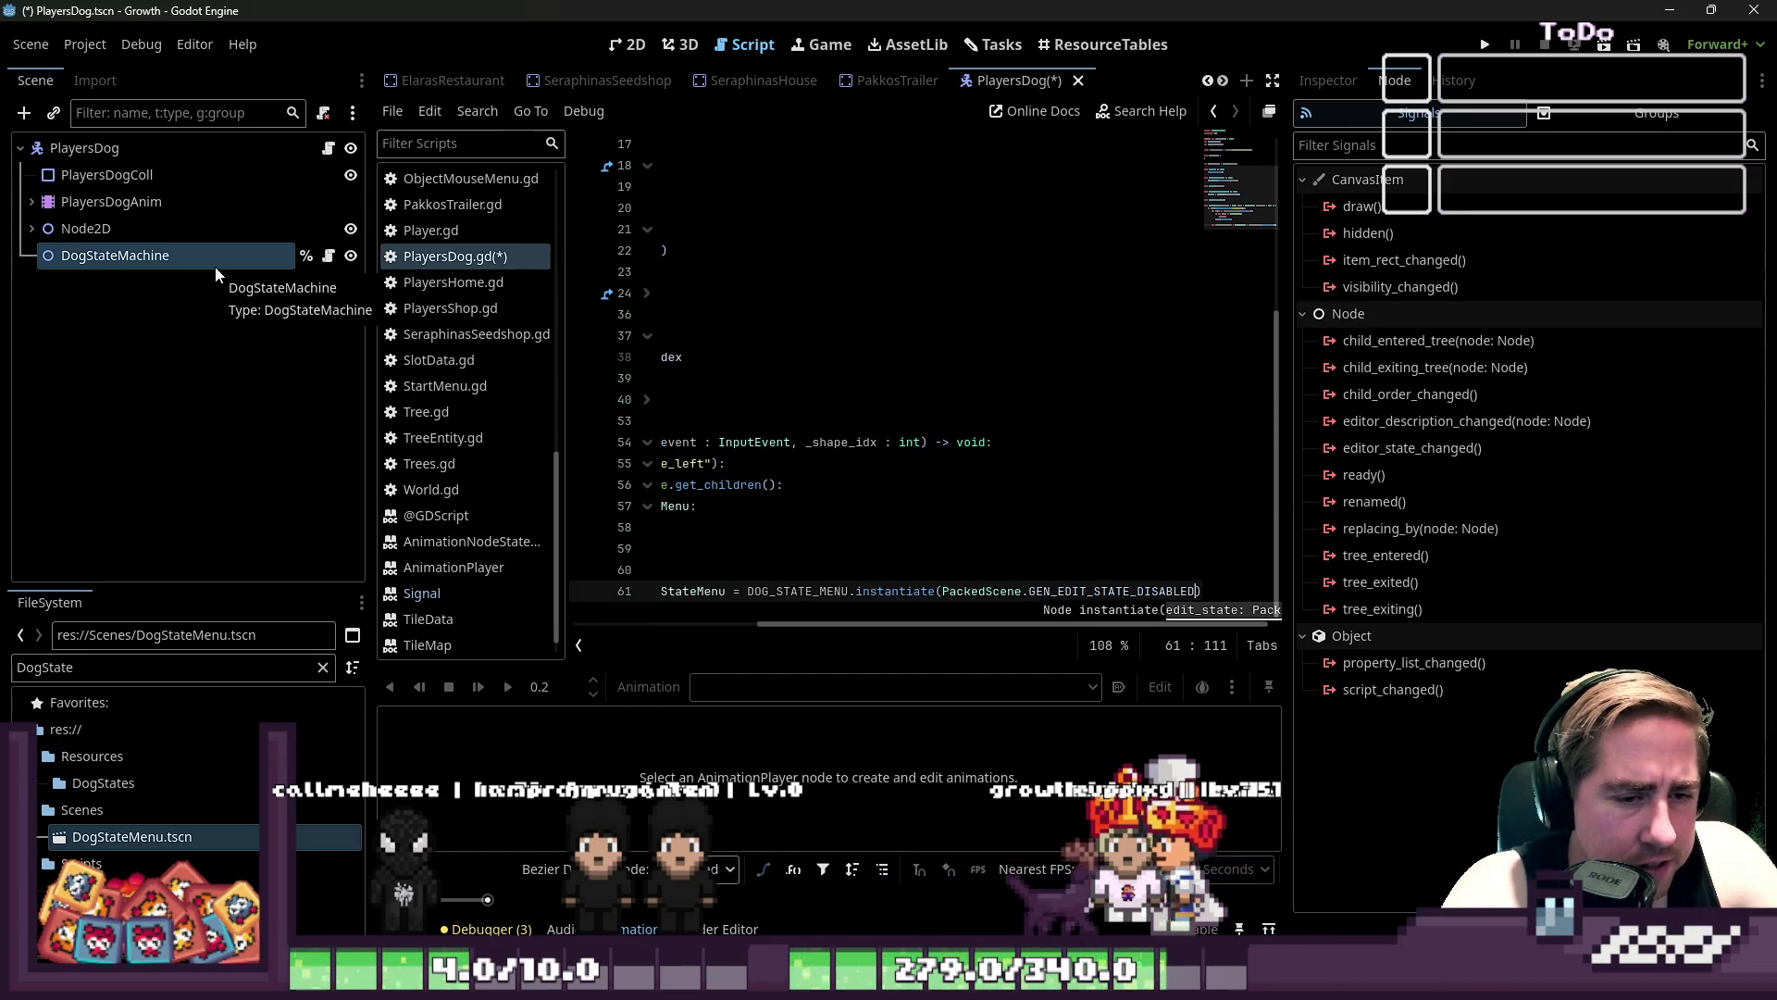
key(ctrl+BackSpace)
key(ctrl+BackSpace)
key(ctrl+BackSpace)
key(Return)
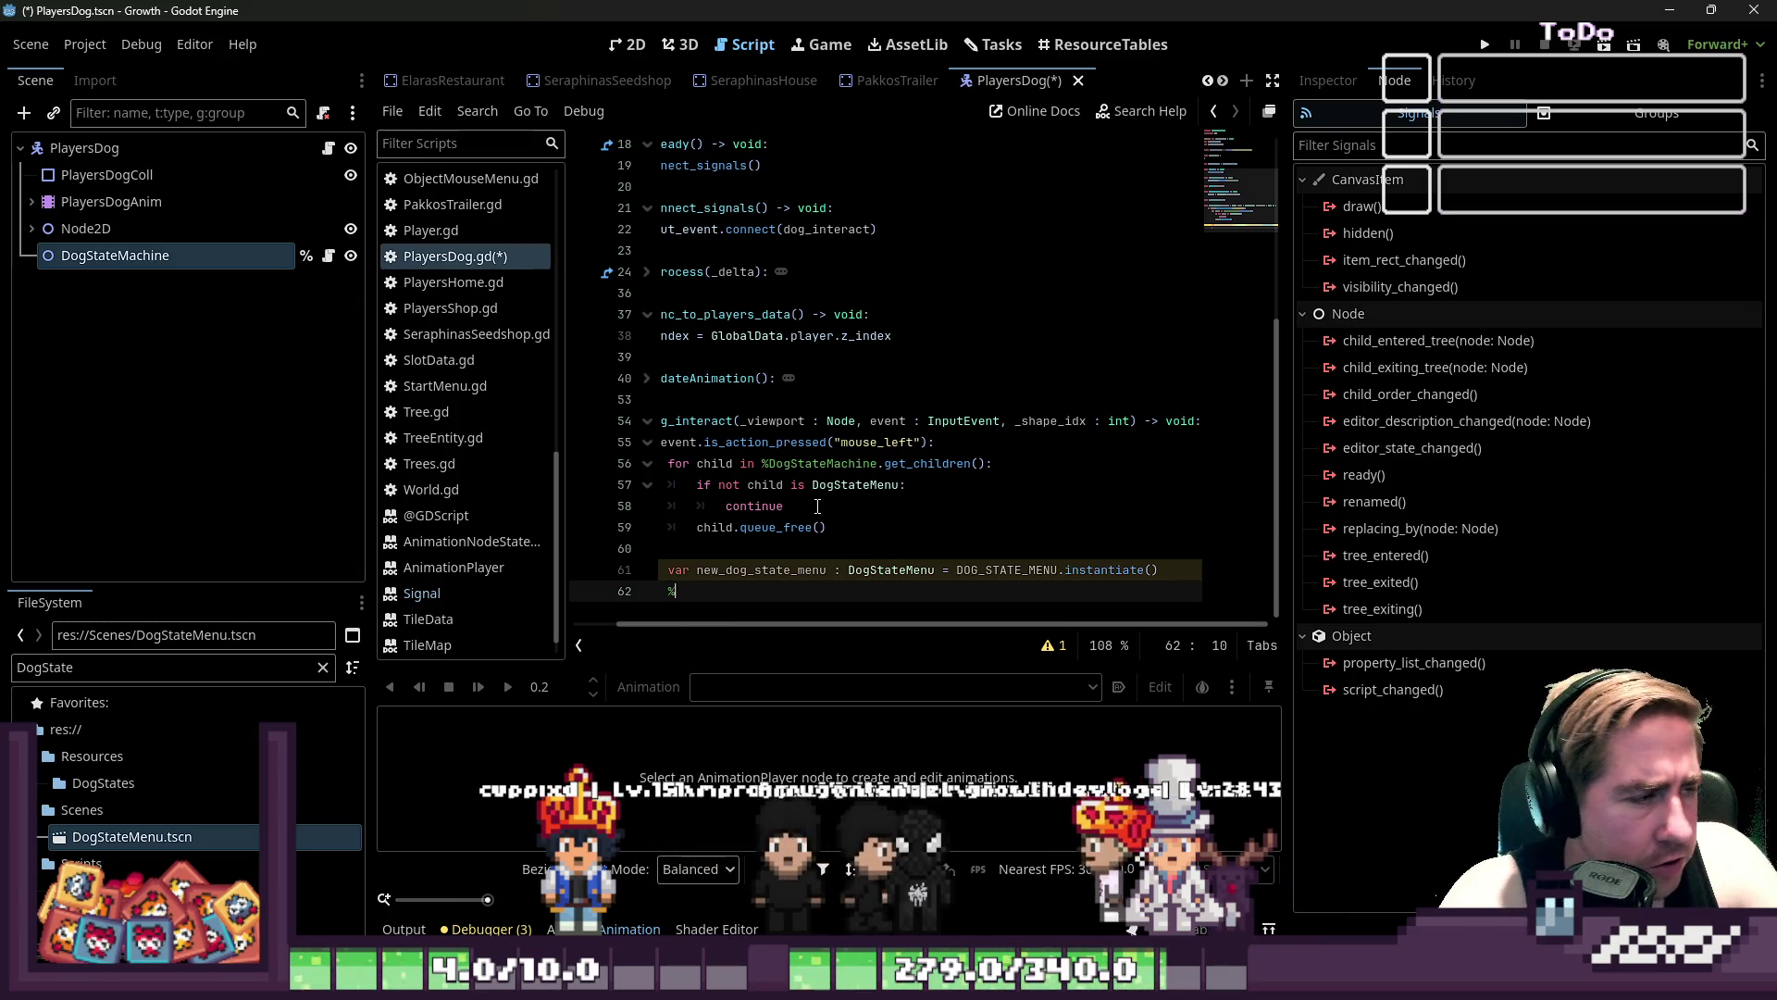
- Add the new menu to DogStateMachine with add_child(), then save and run the game
text(DogStateMachine)
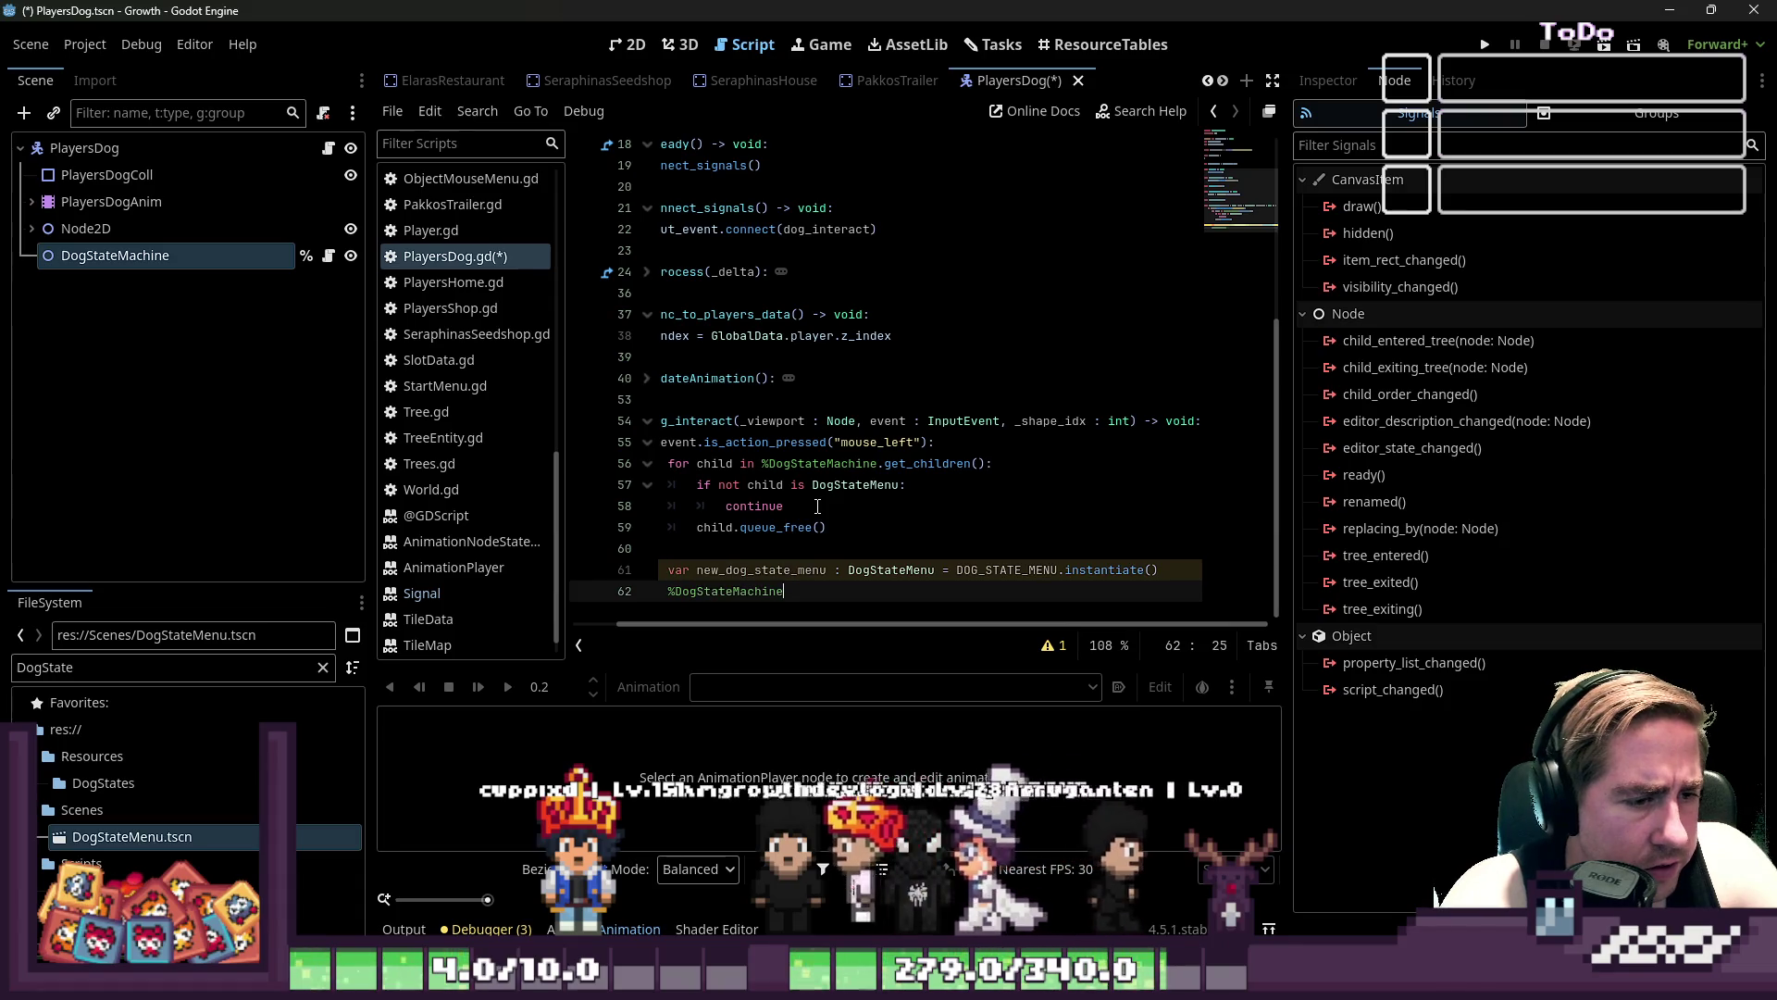
text(.add_child()
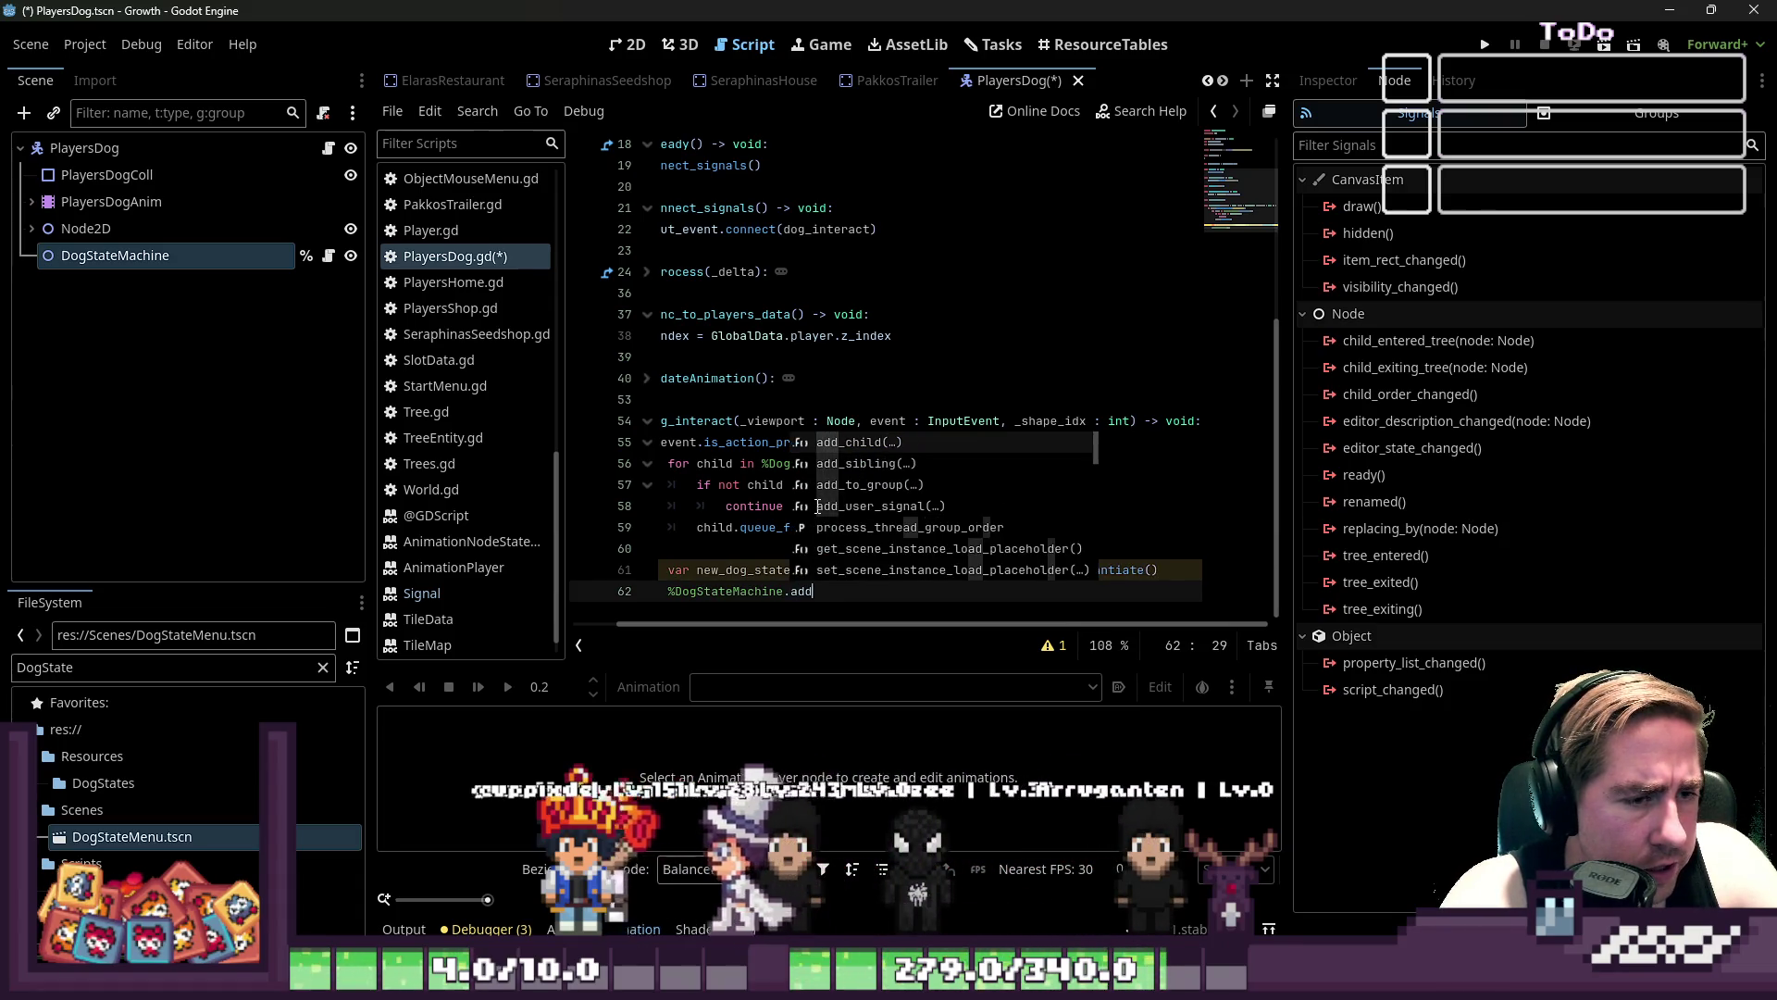
key(Up)
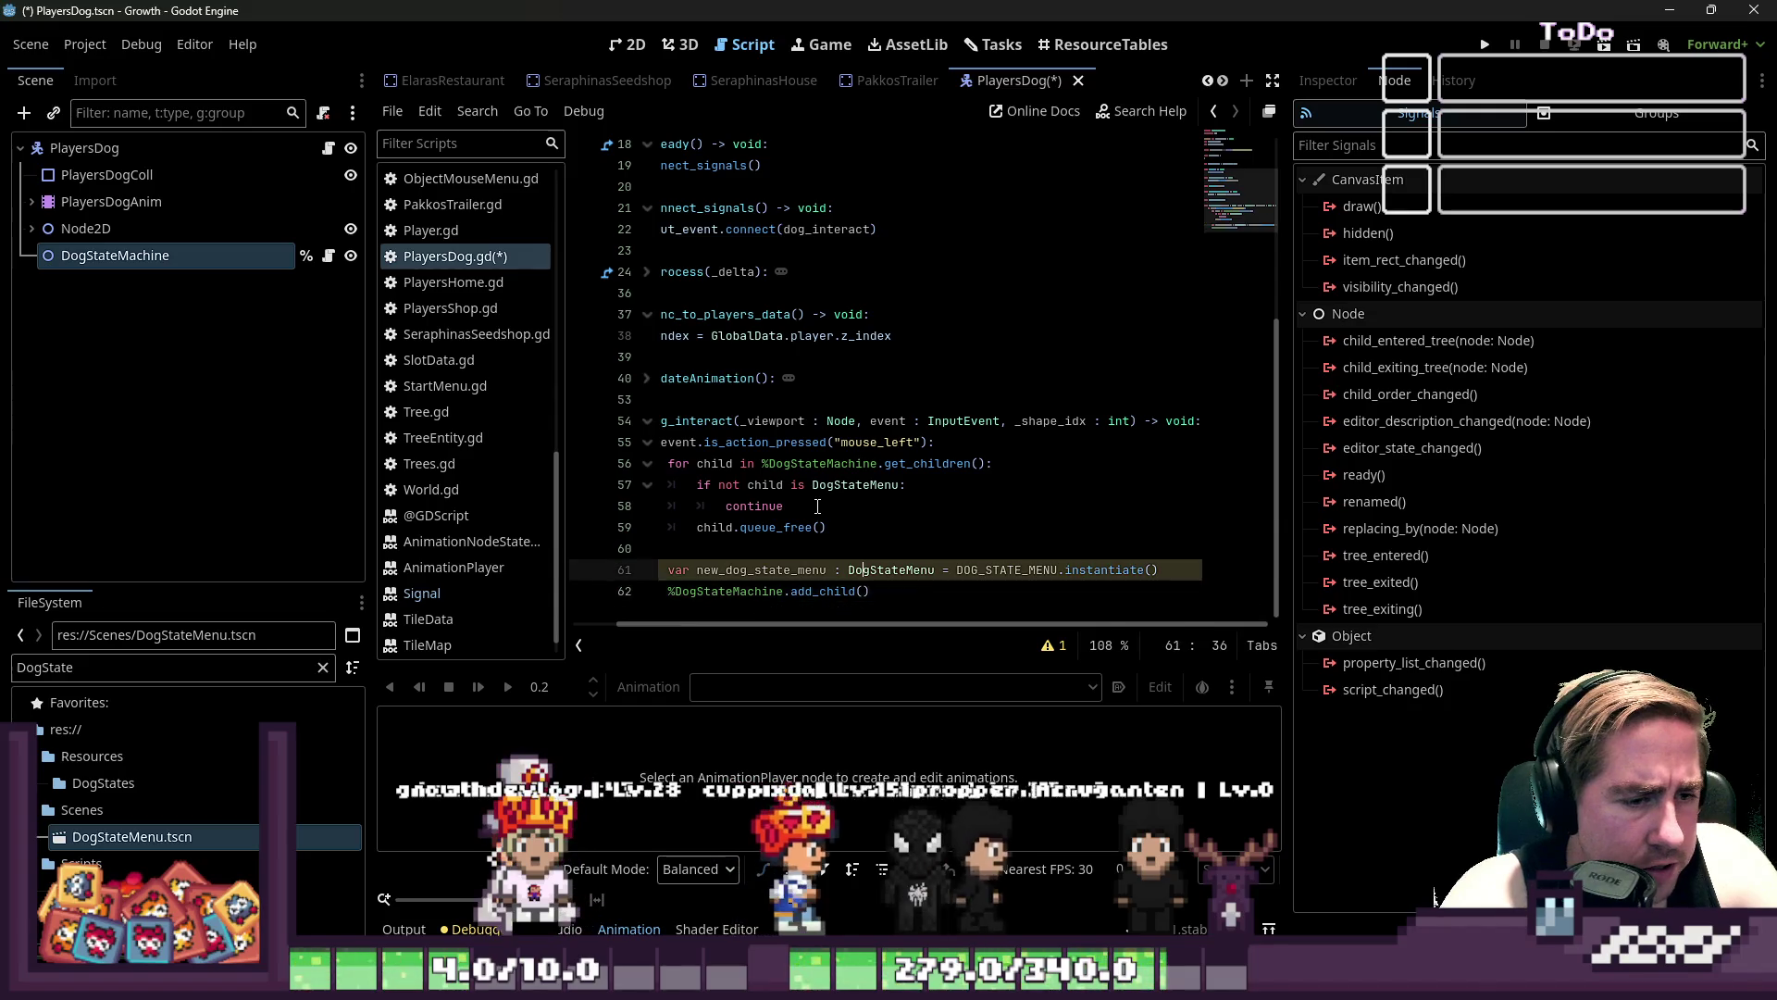
key(Down)
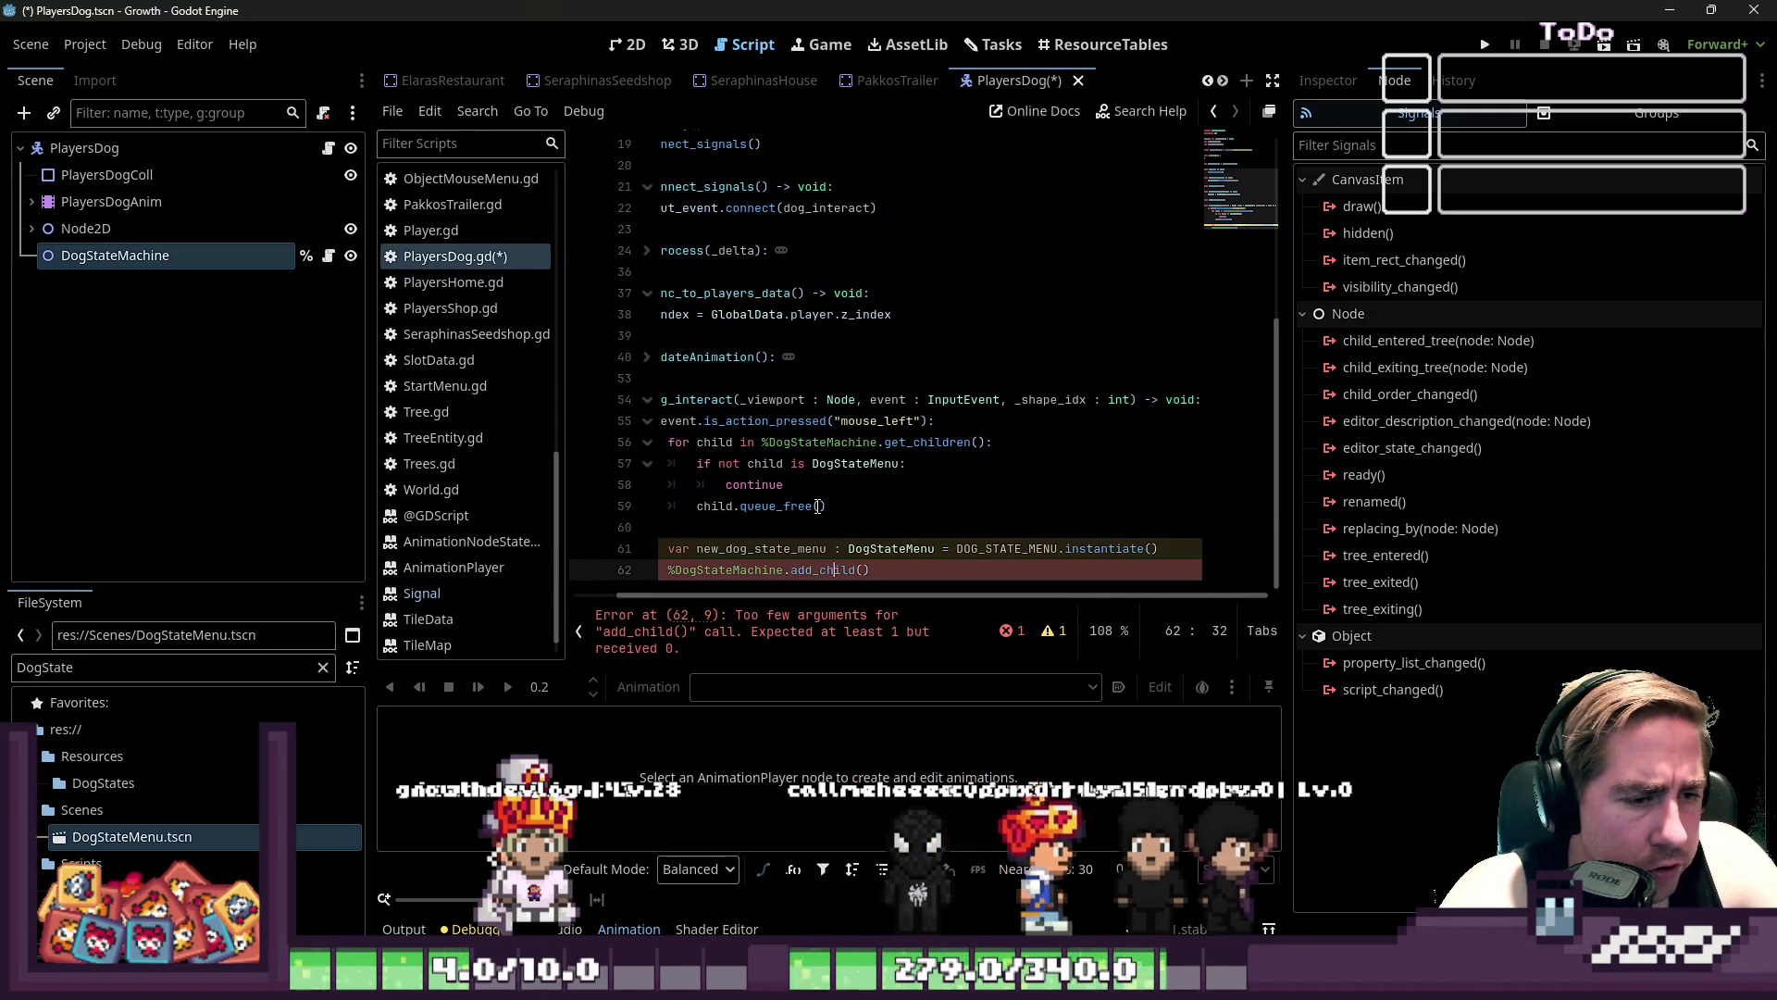
key(Right)
key(Right)
key(Right)
key(End)
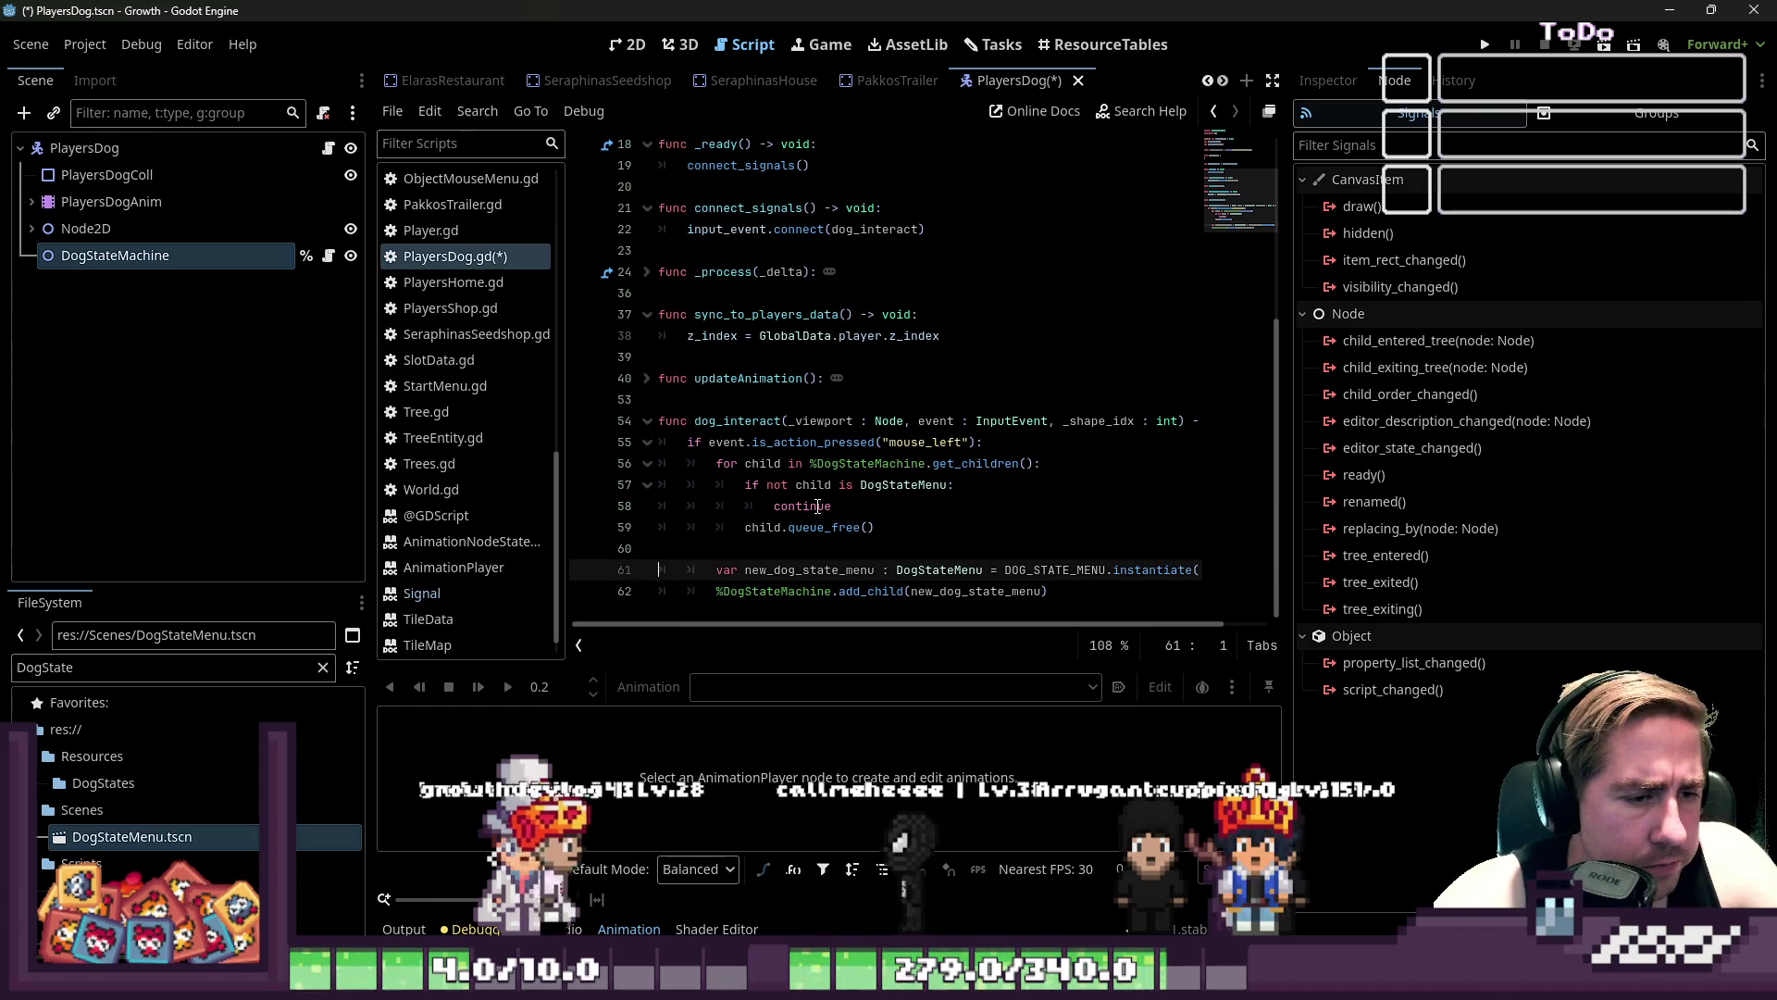
key(Return)
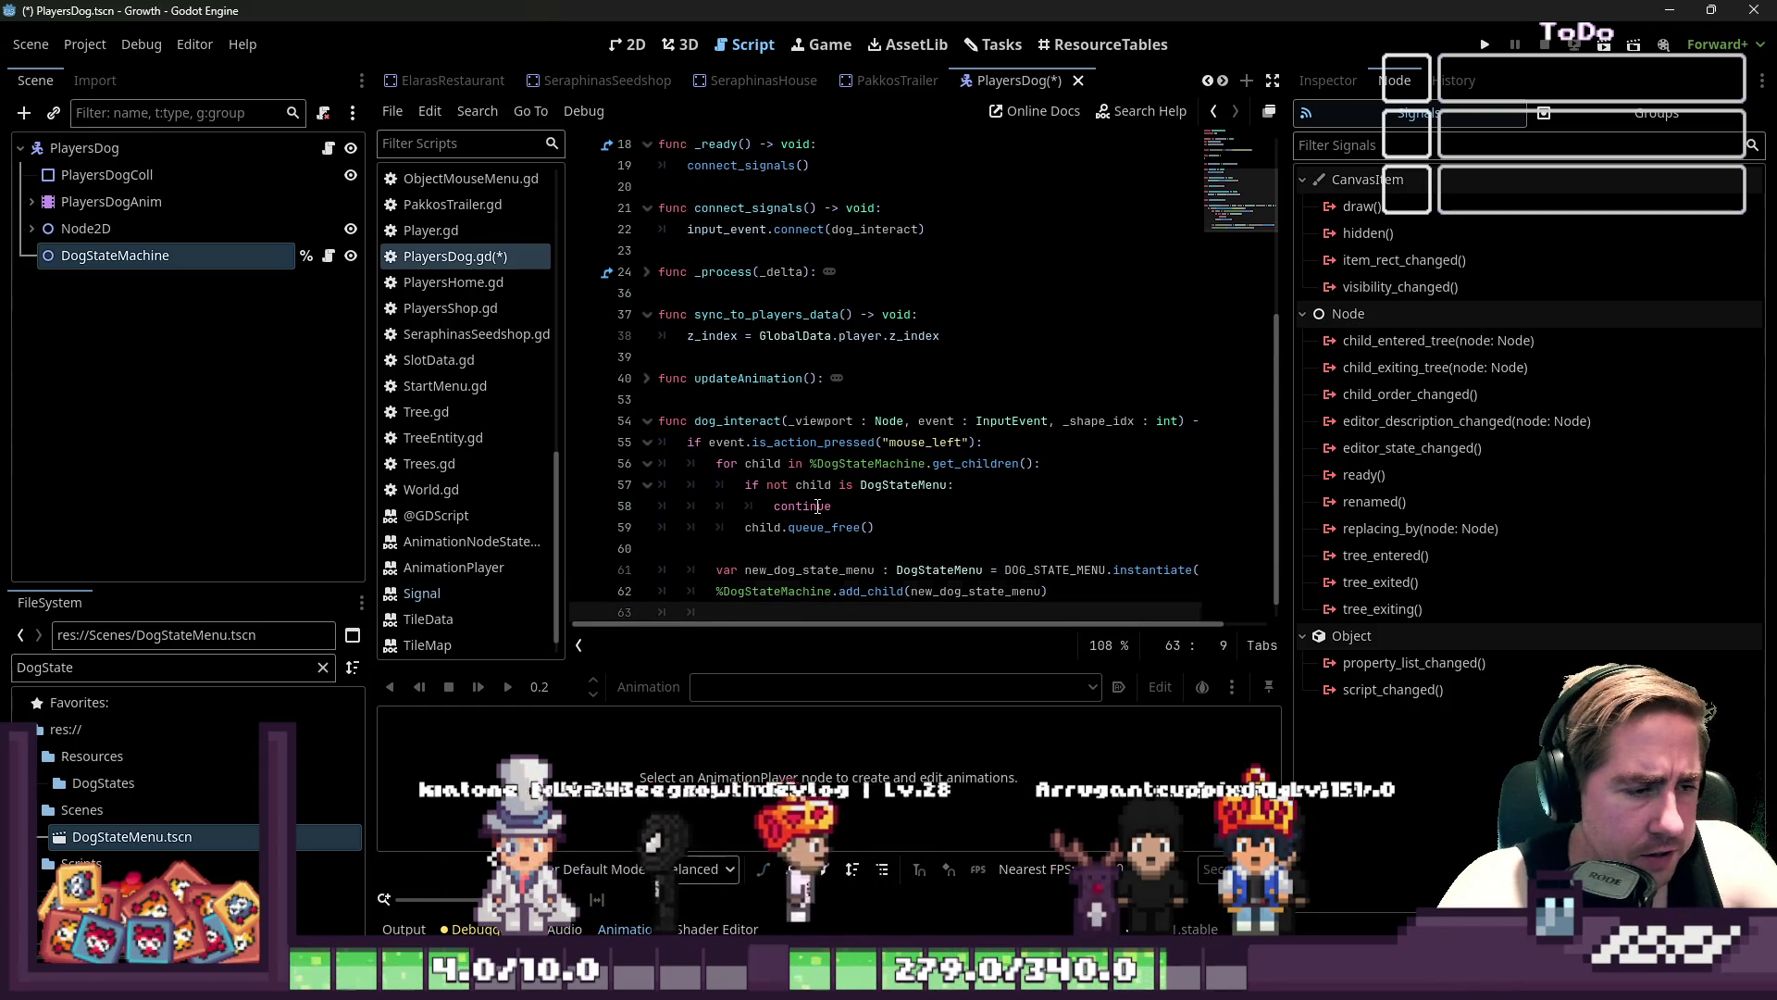
key(ctrl+s)
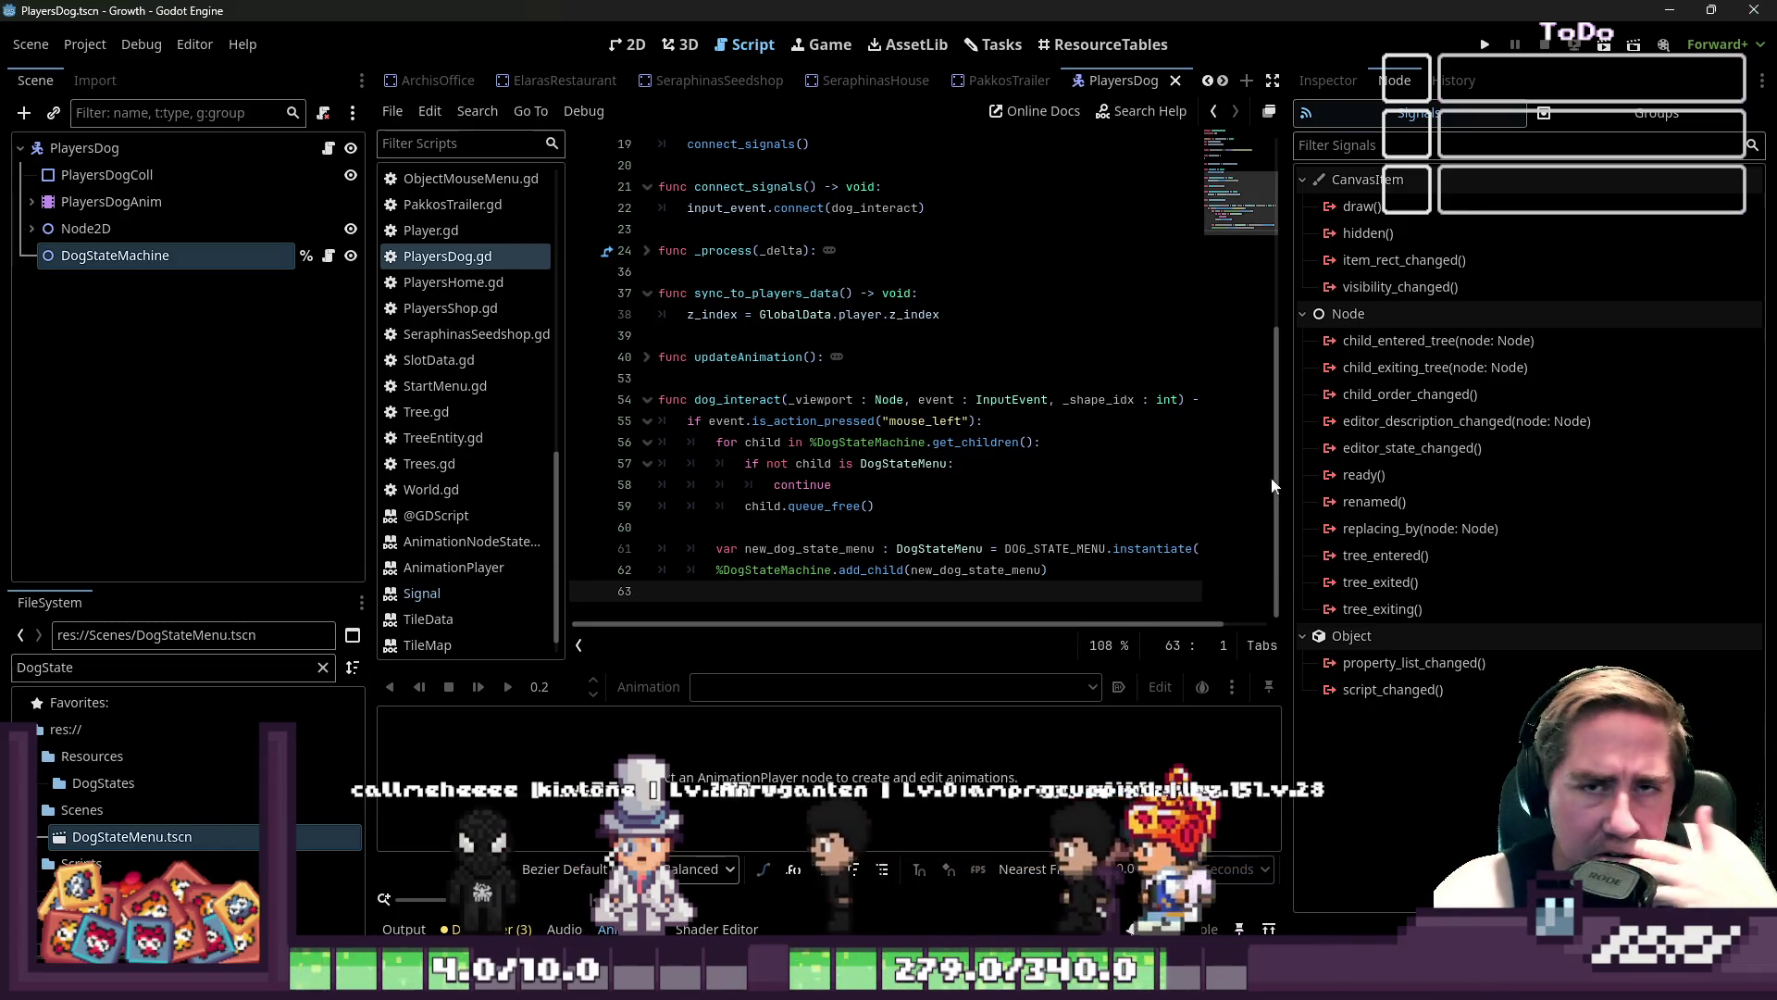
click(1485, 46)
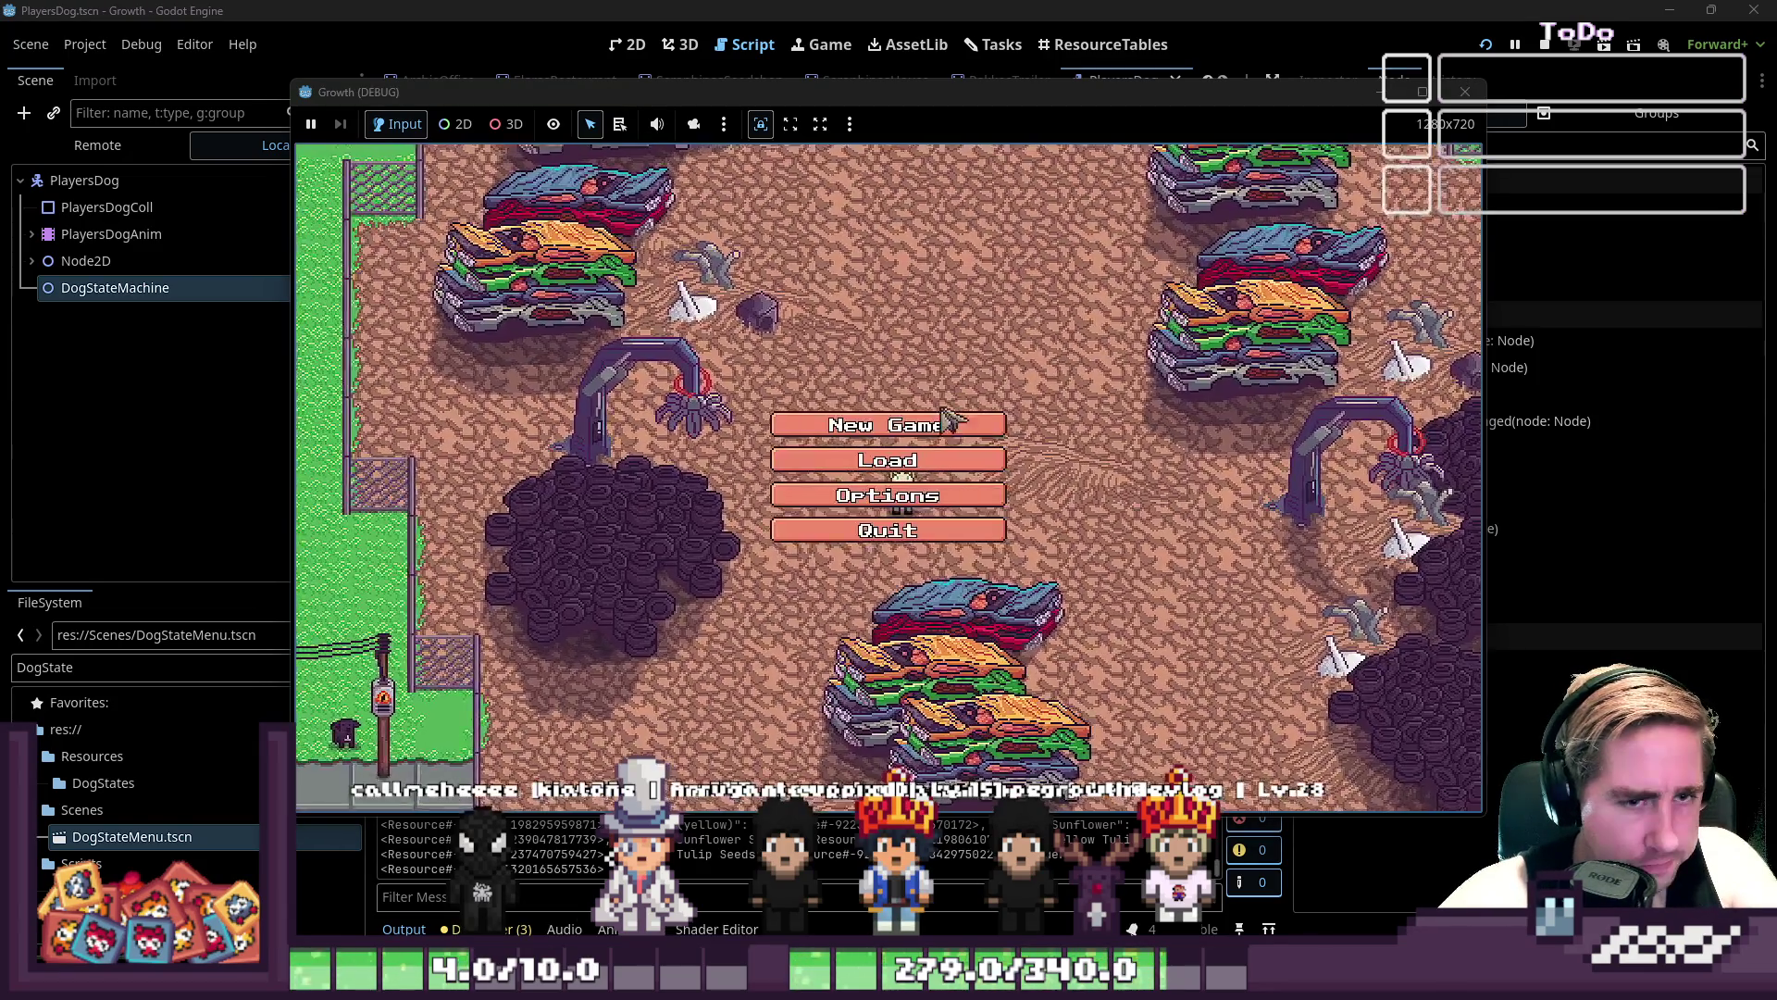
click(889, 417)
click(955, 270)
text(sdf)
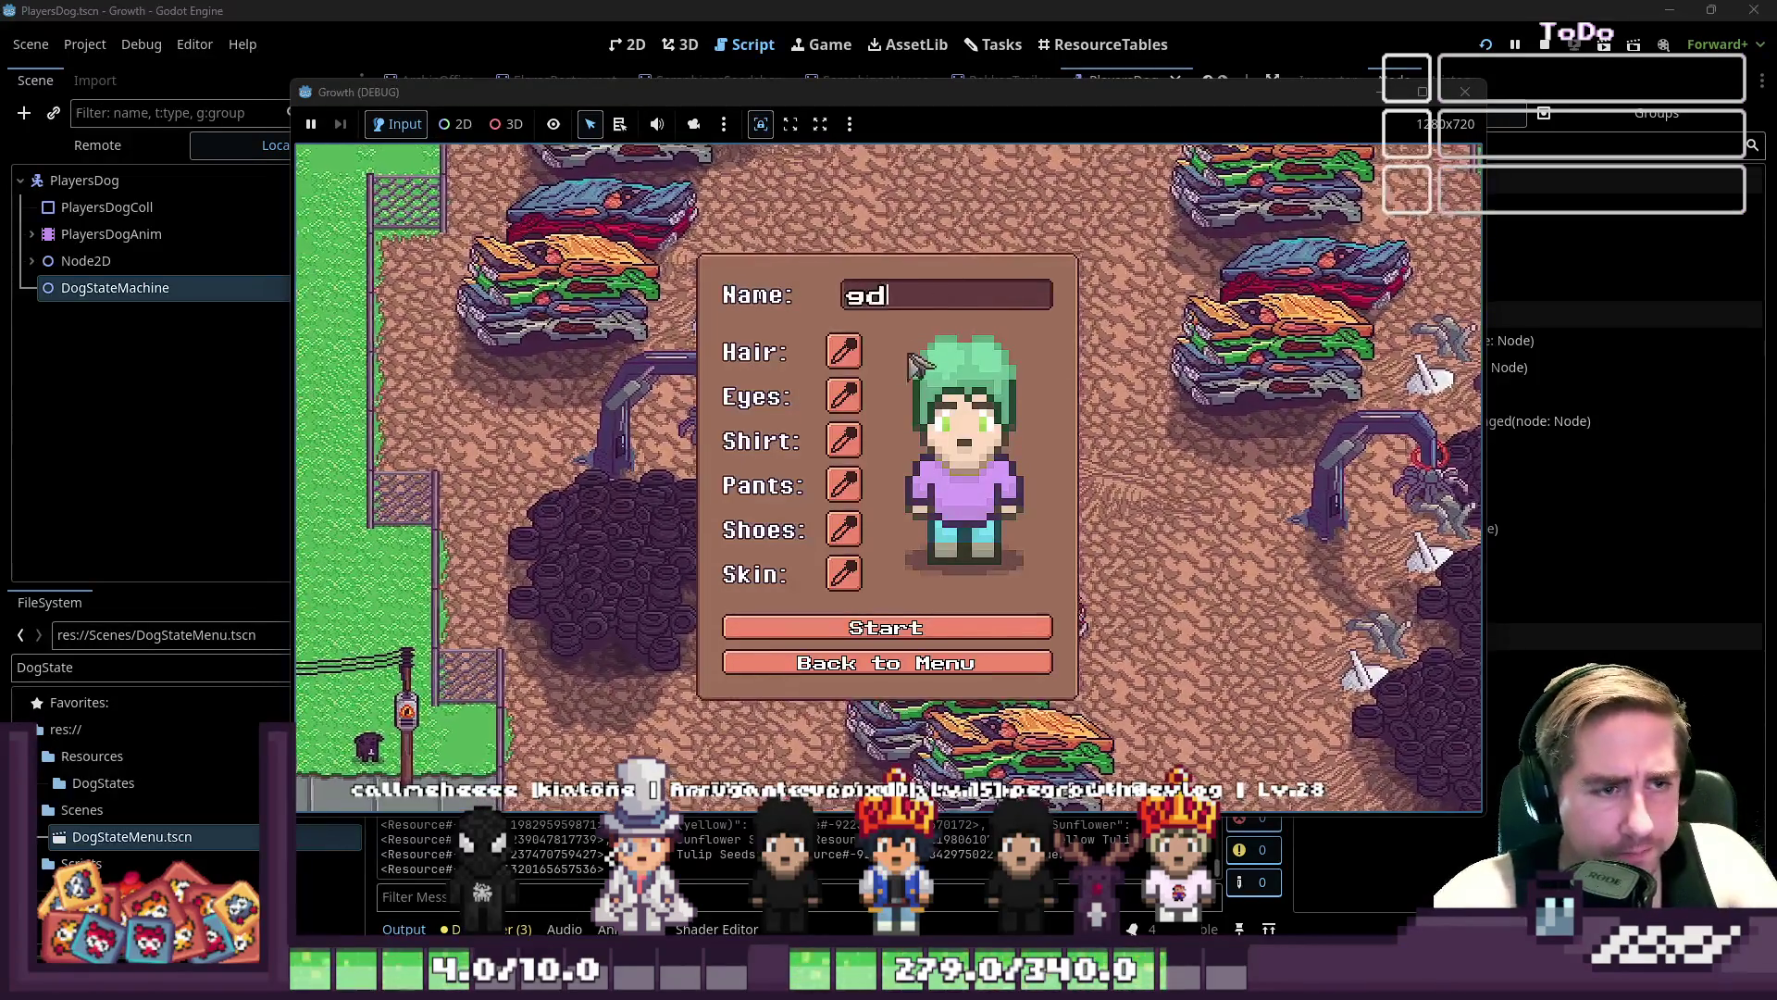
click(856, 641)
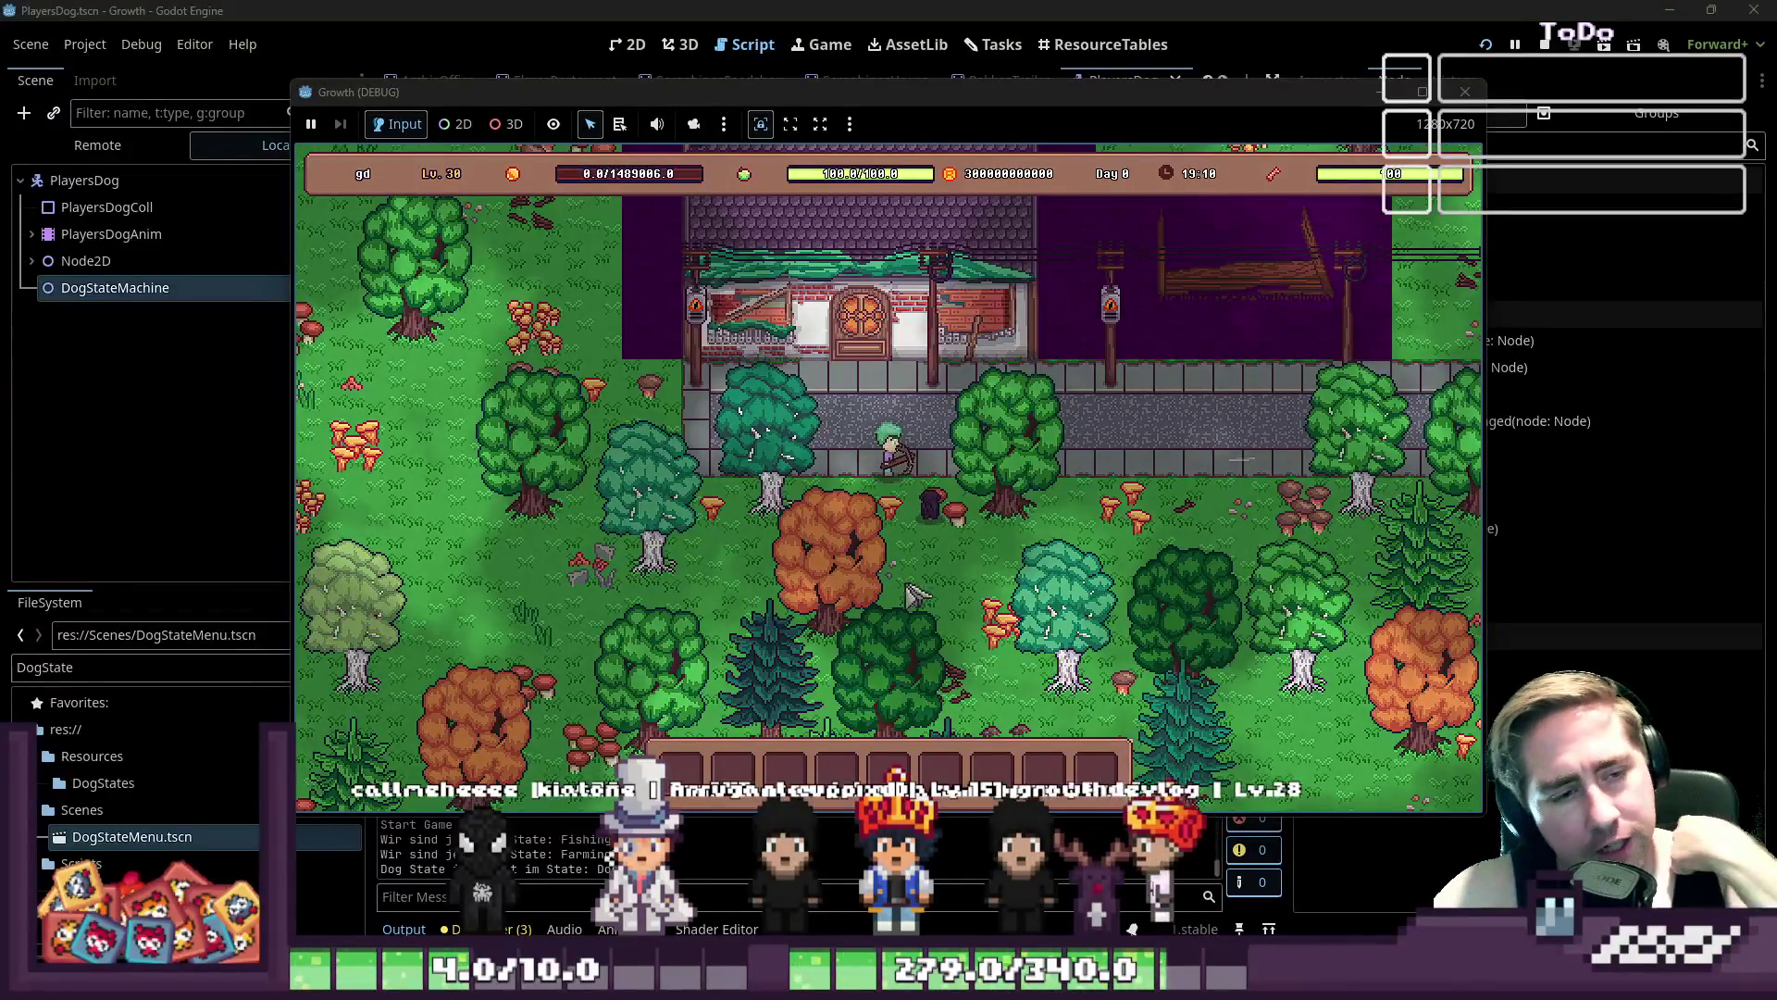
click(933, 524)
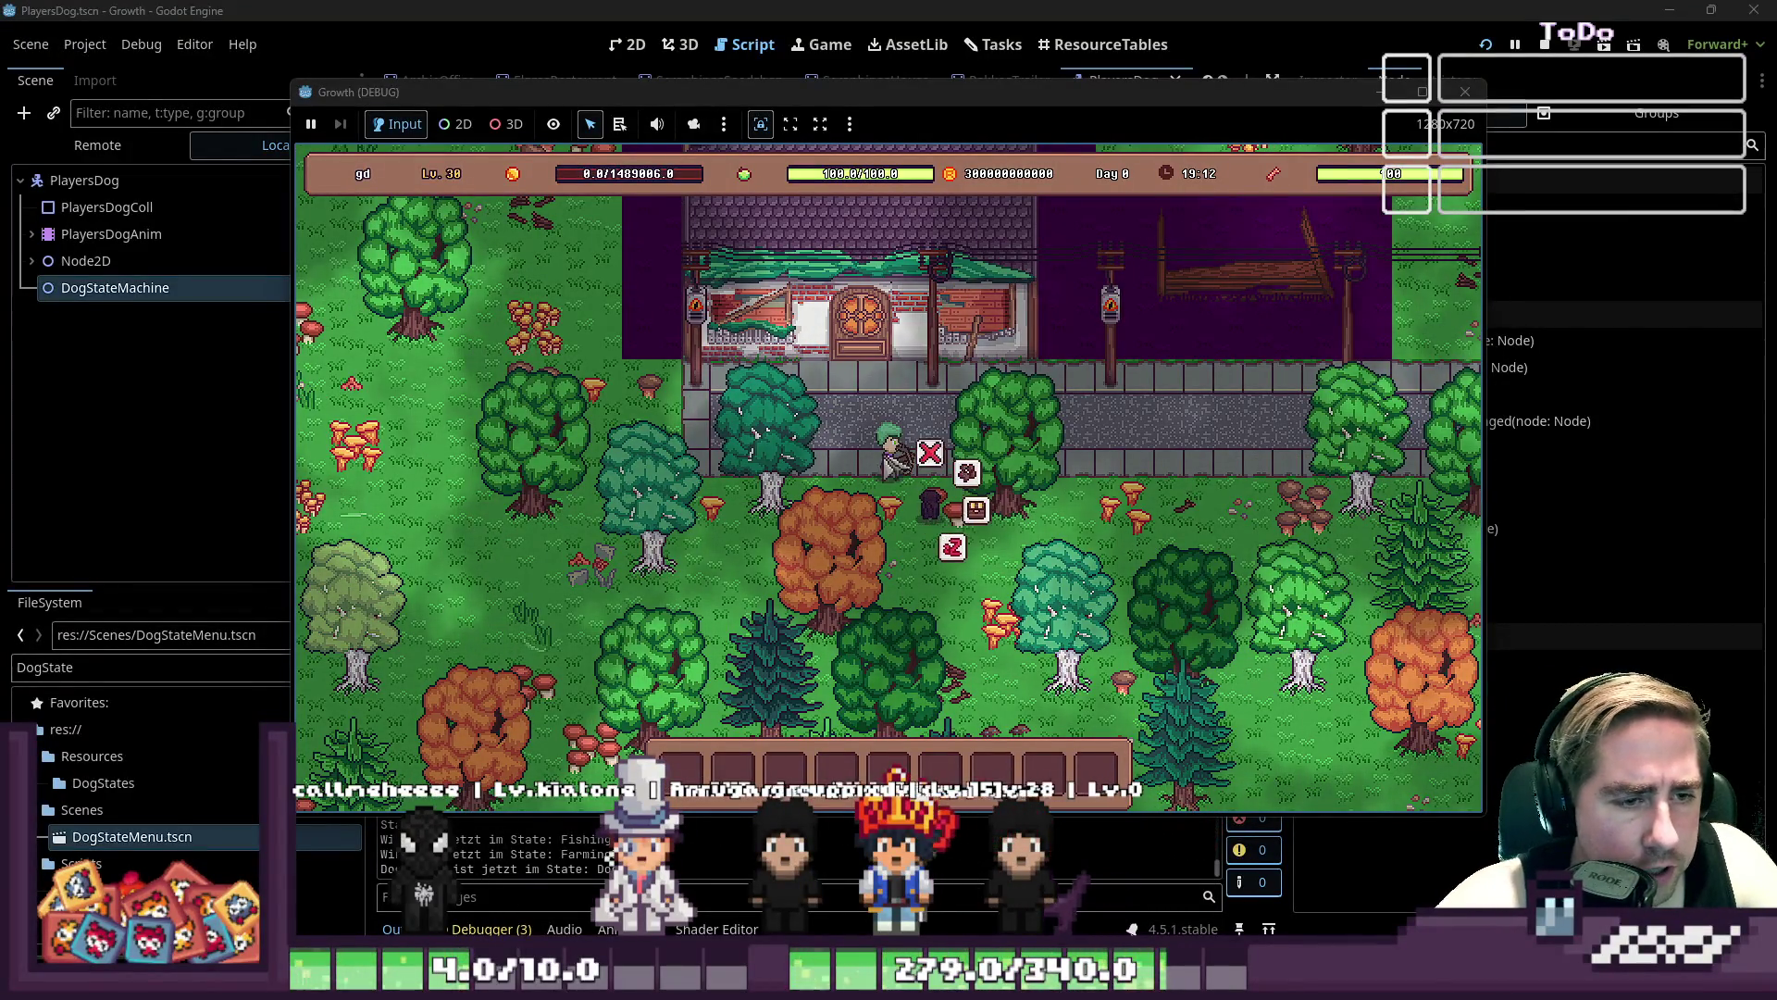
click(937, 520)
click(937, 520)
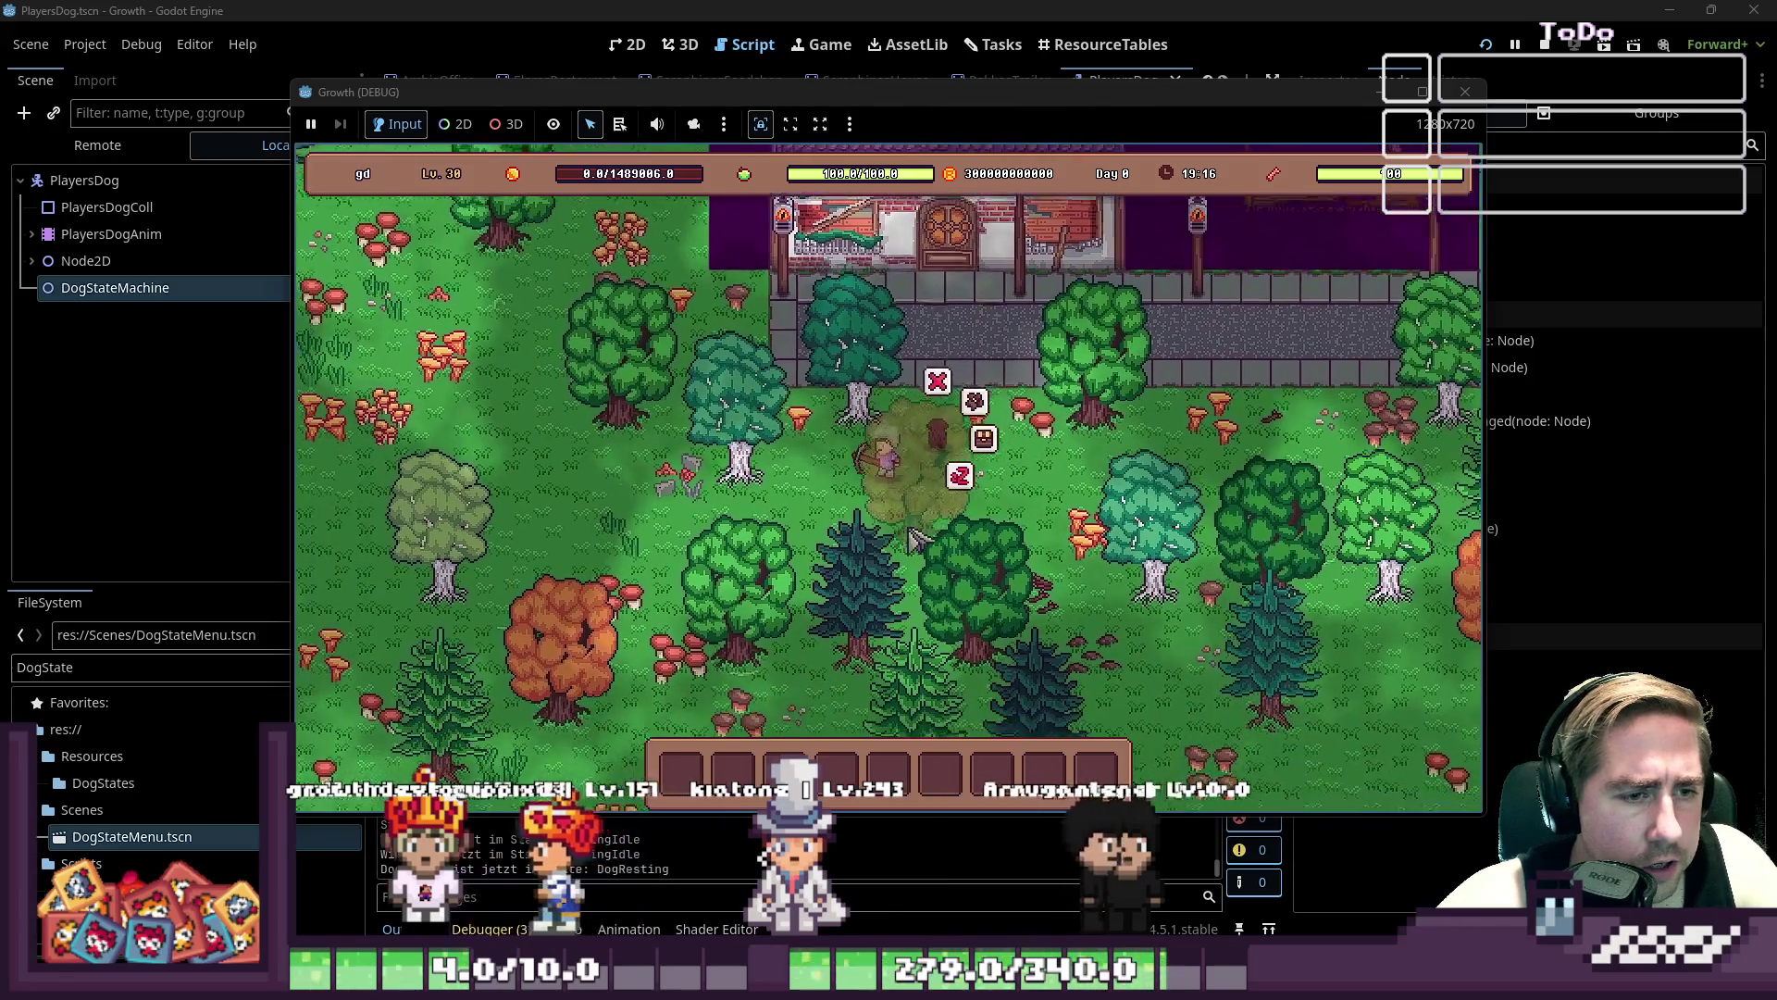
key(a)
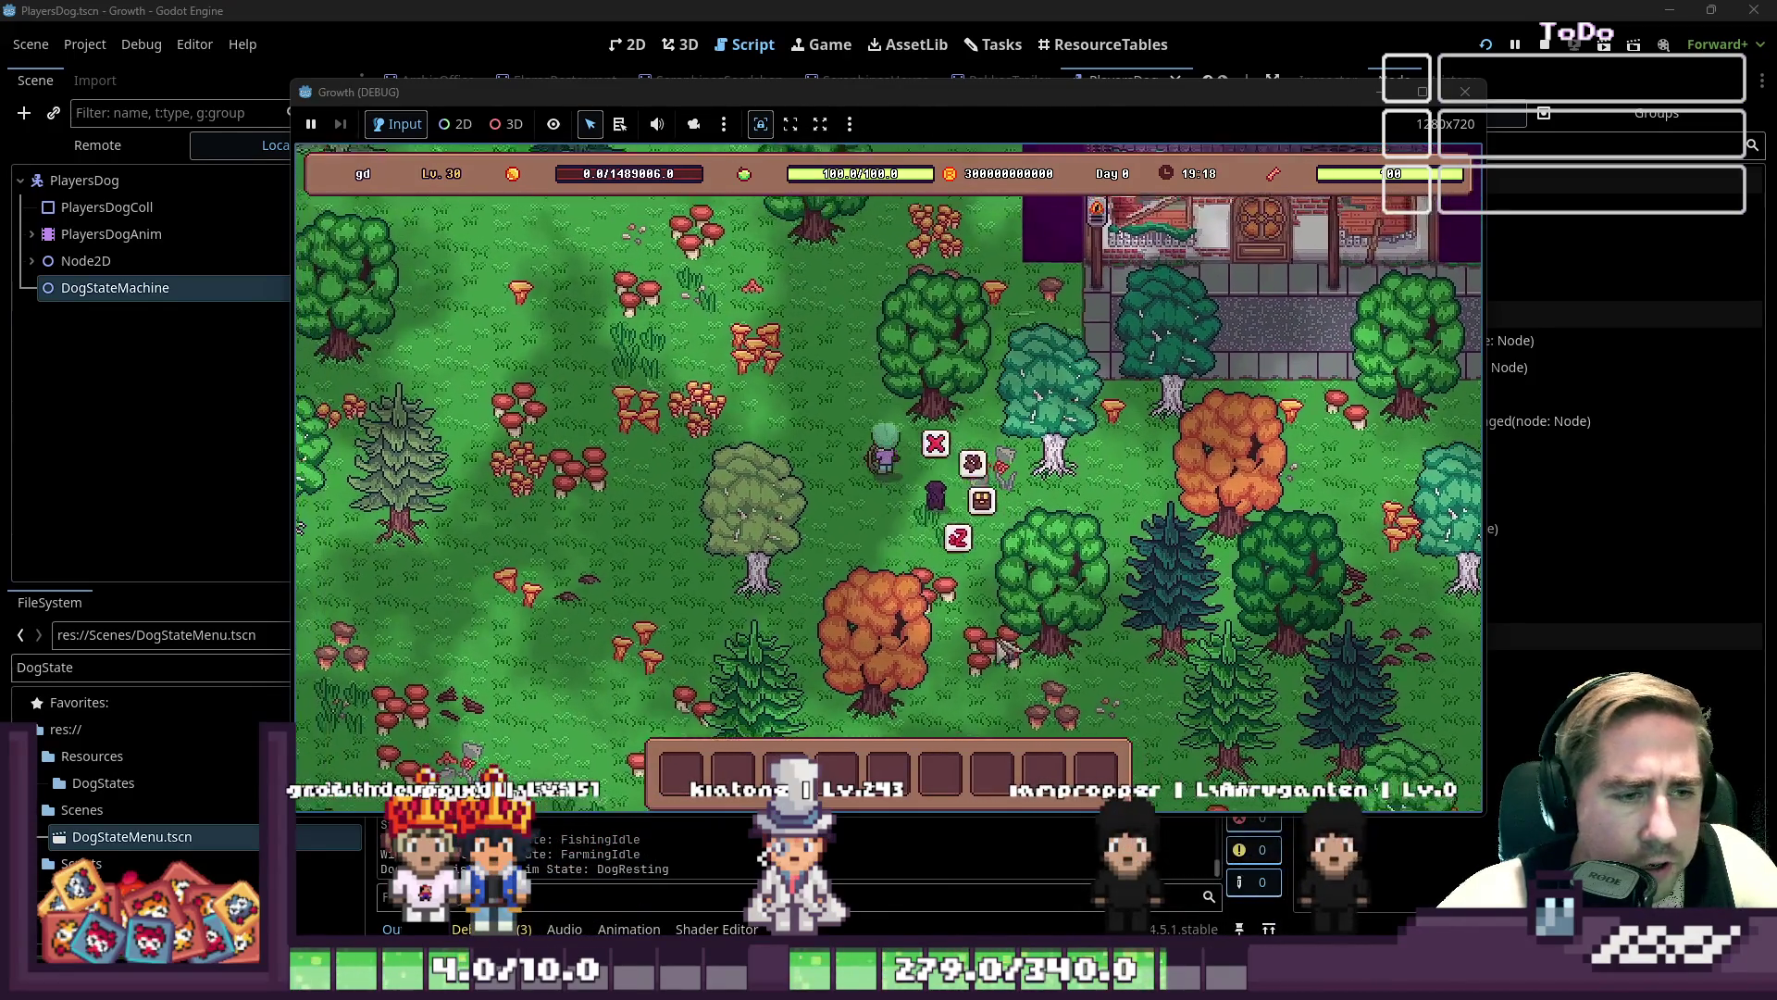
key(w)
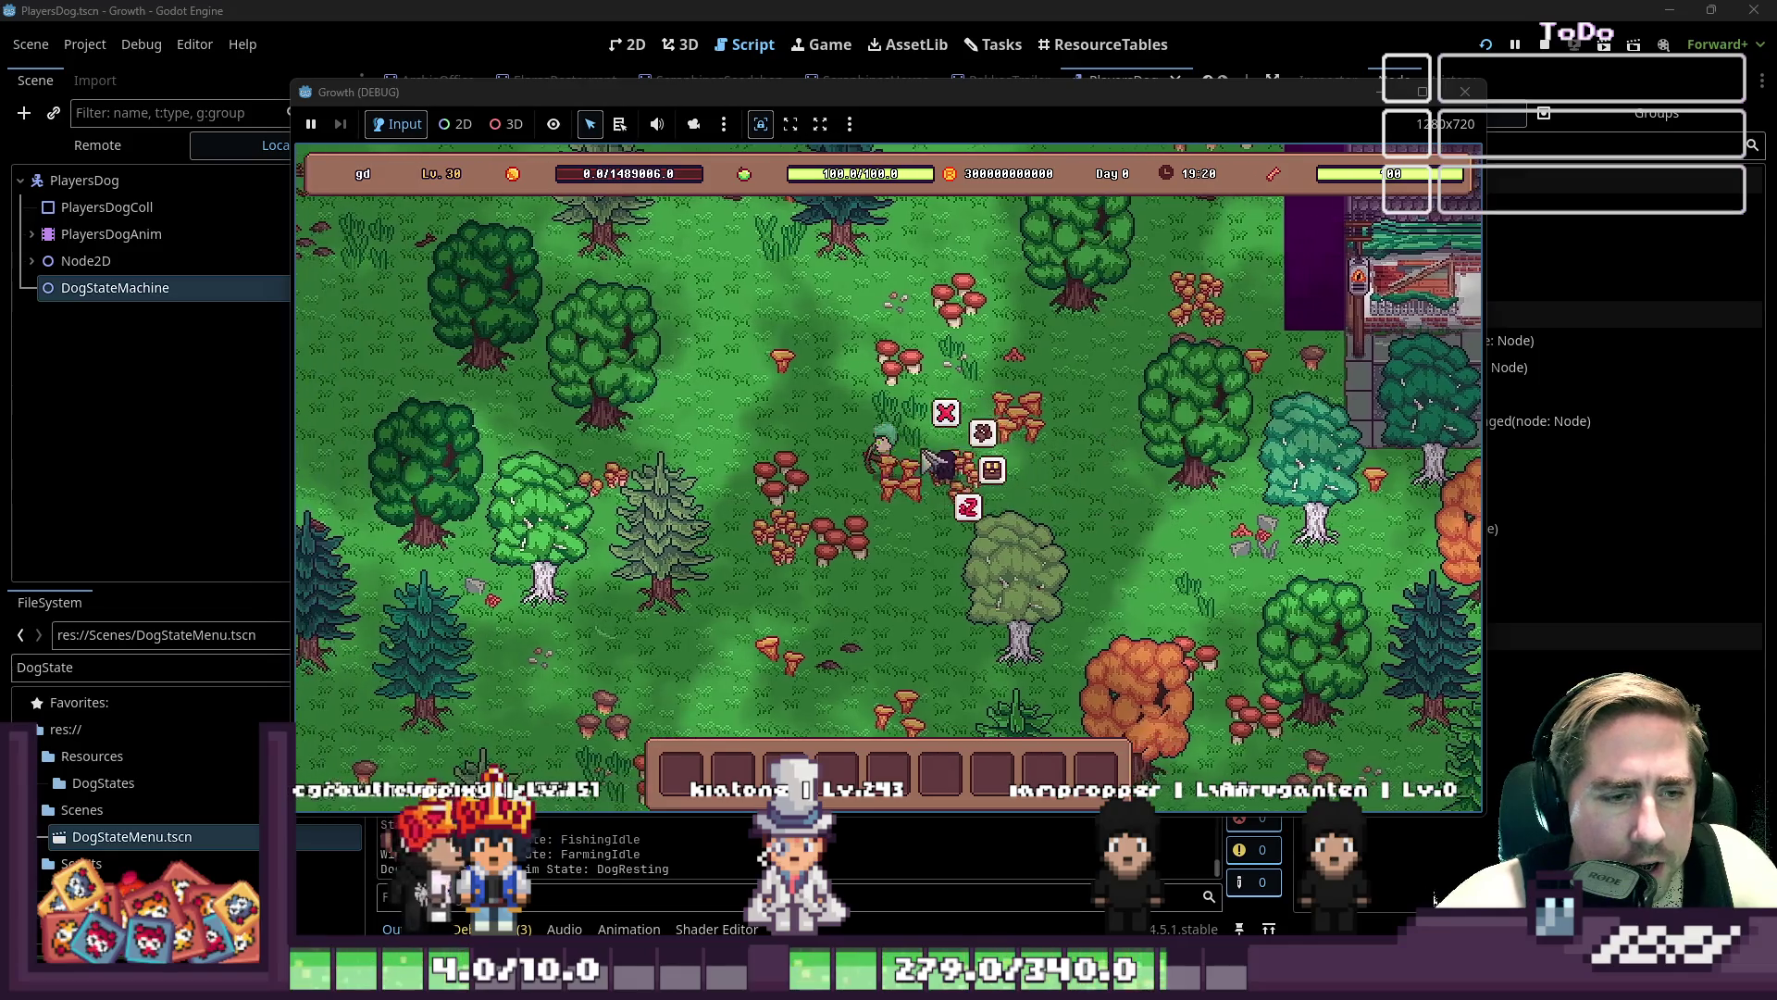
key(a)
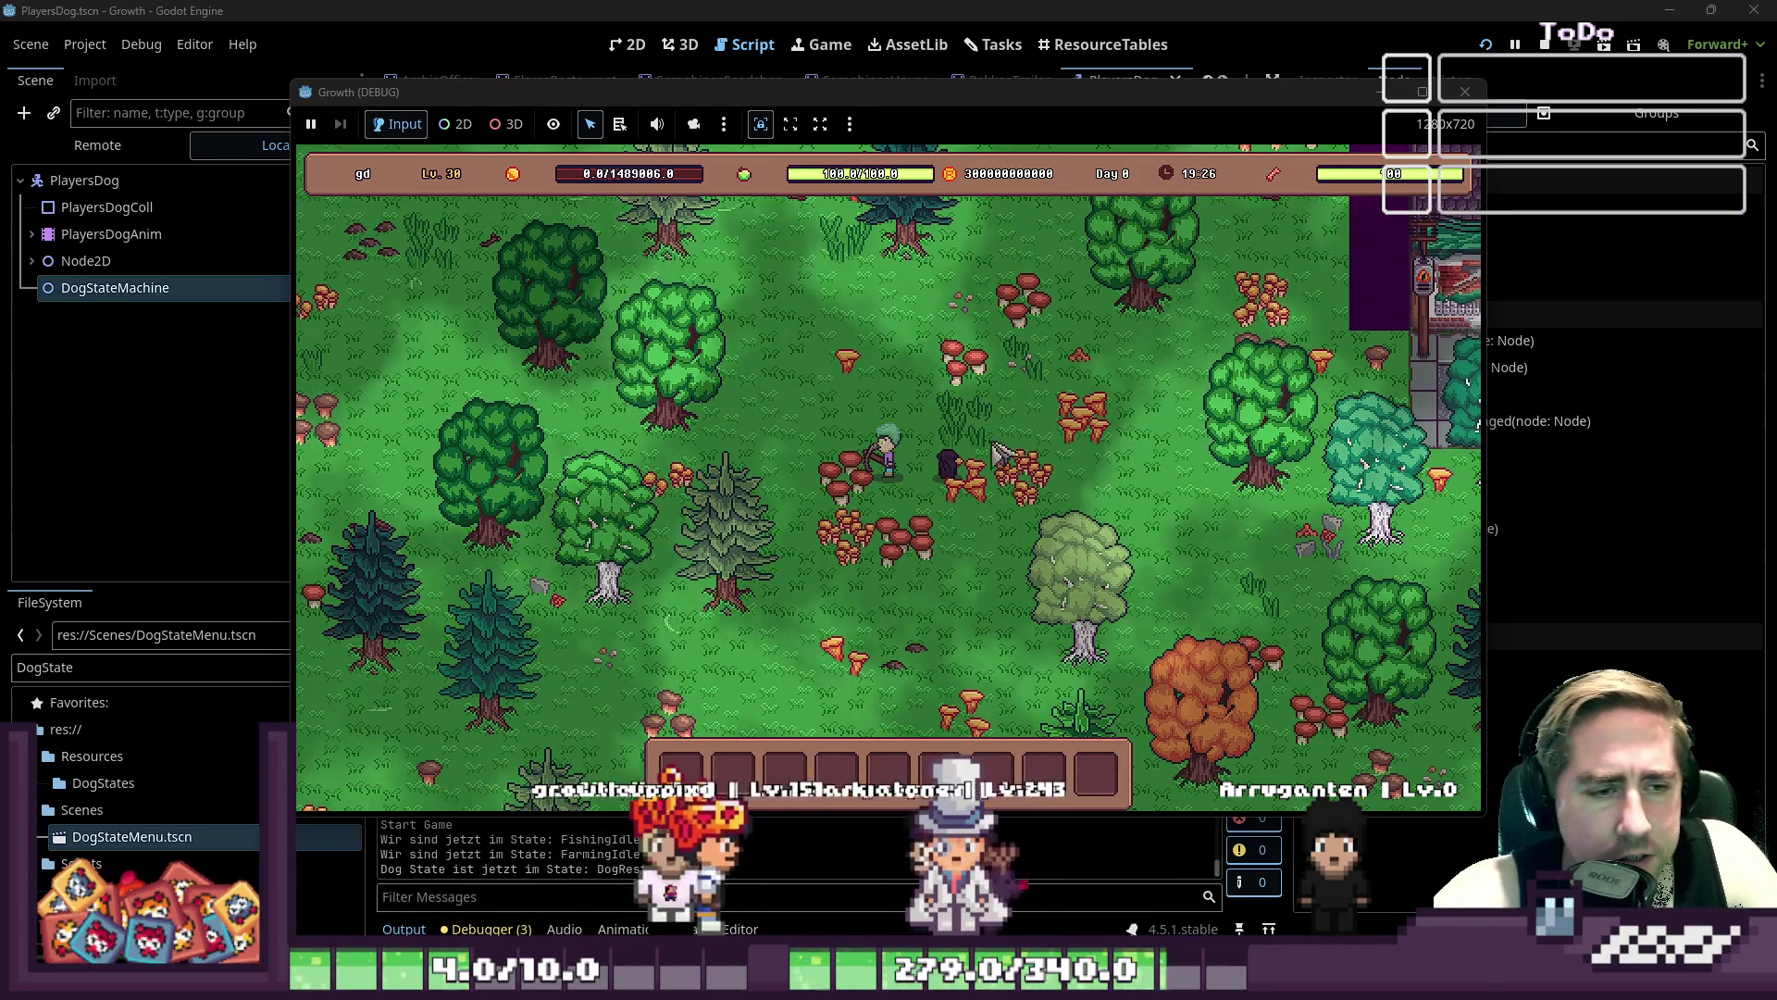
key(w+a)
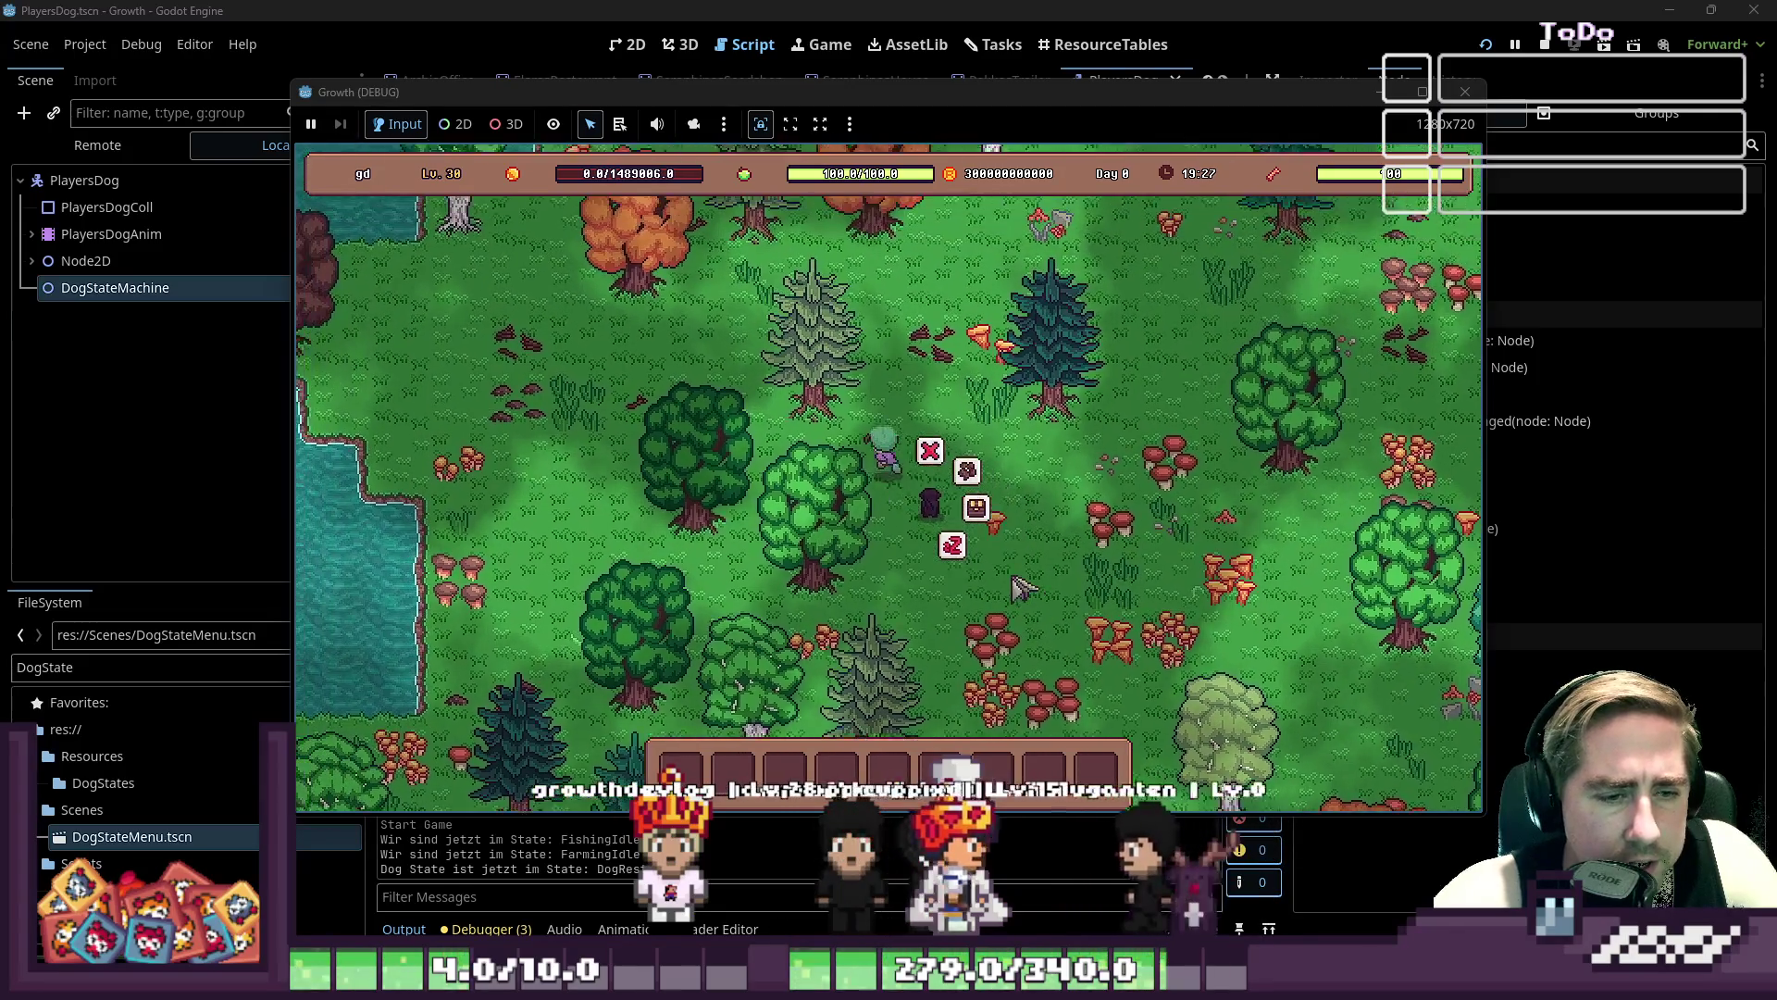
key(w+a)
key(w+d)
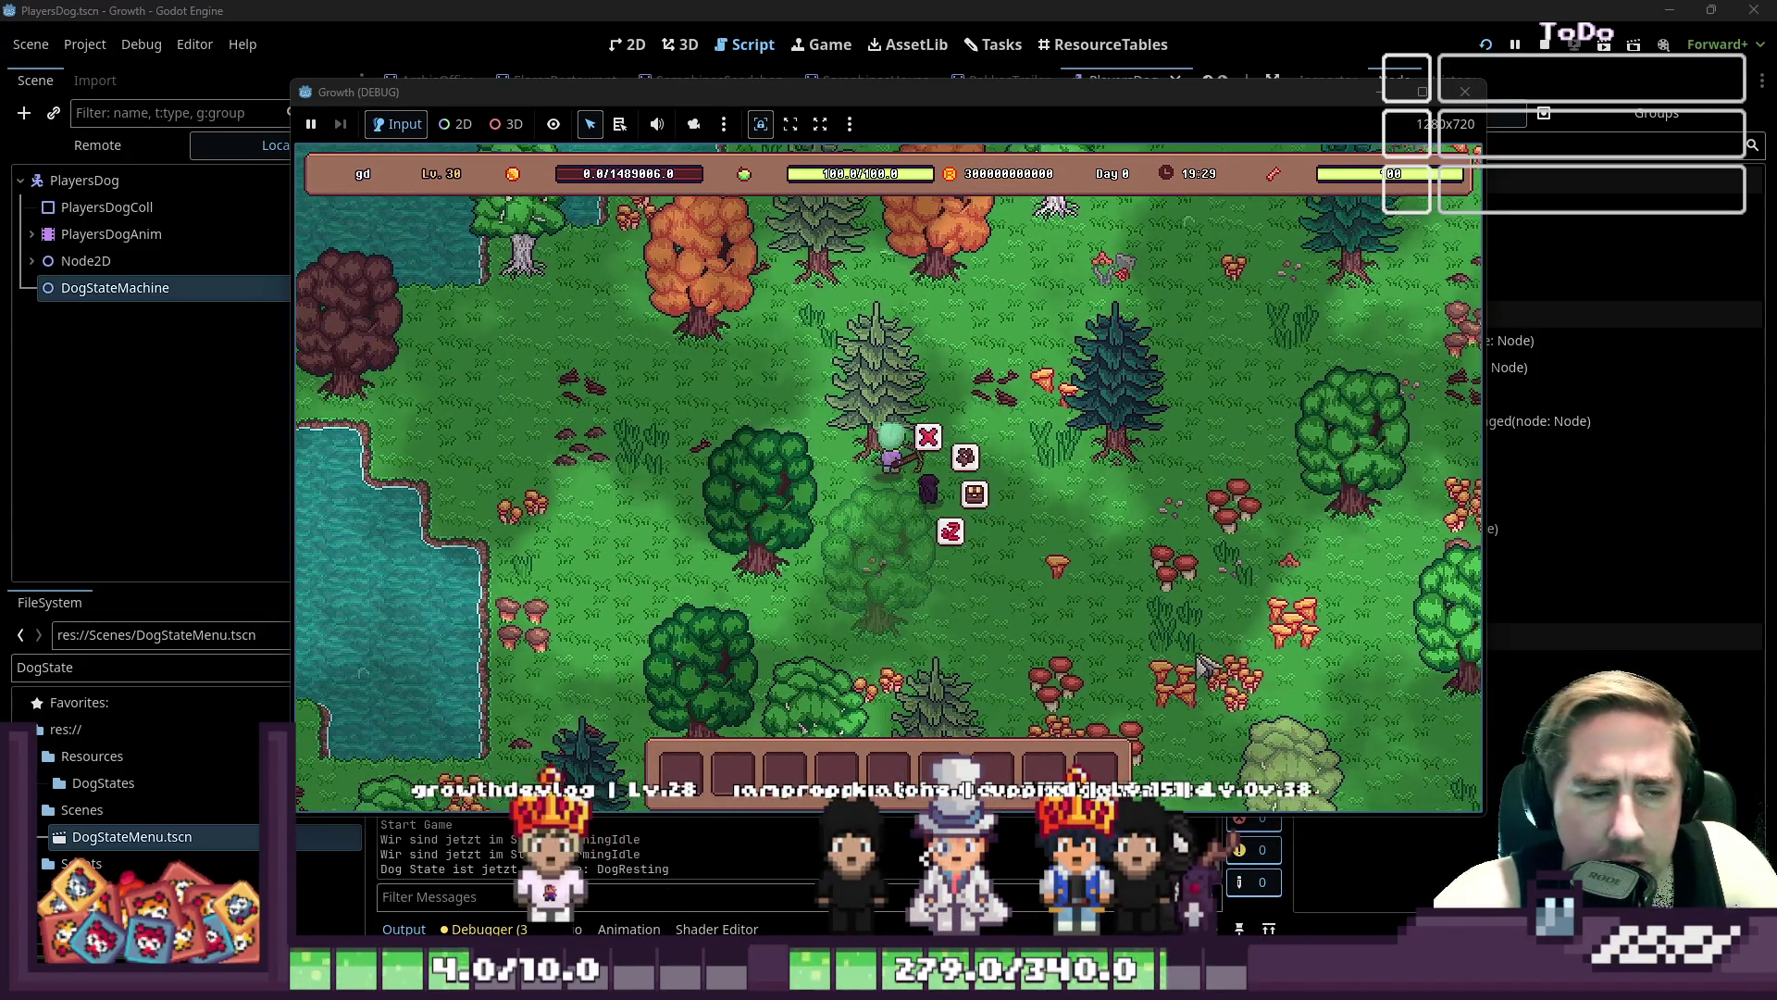
key(d)
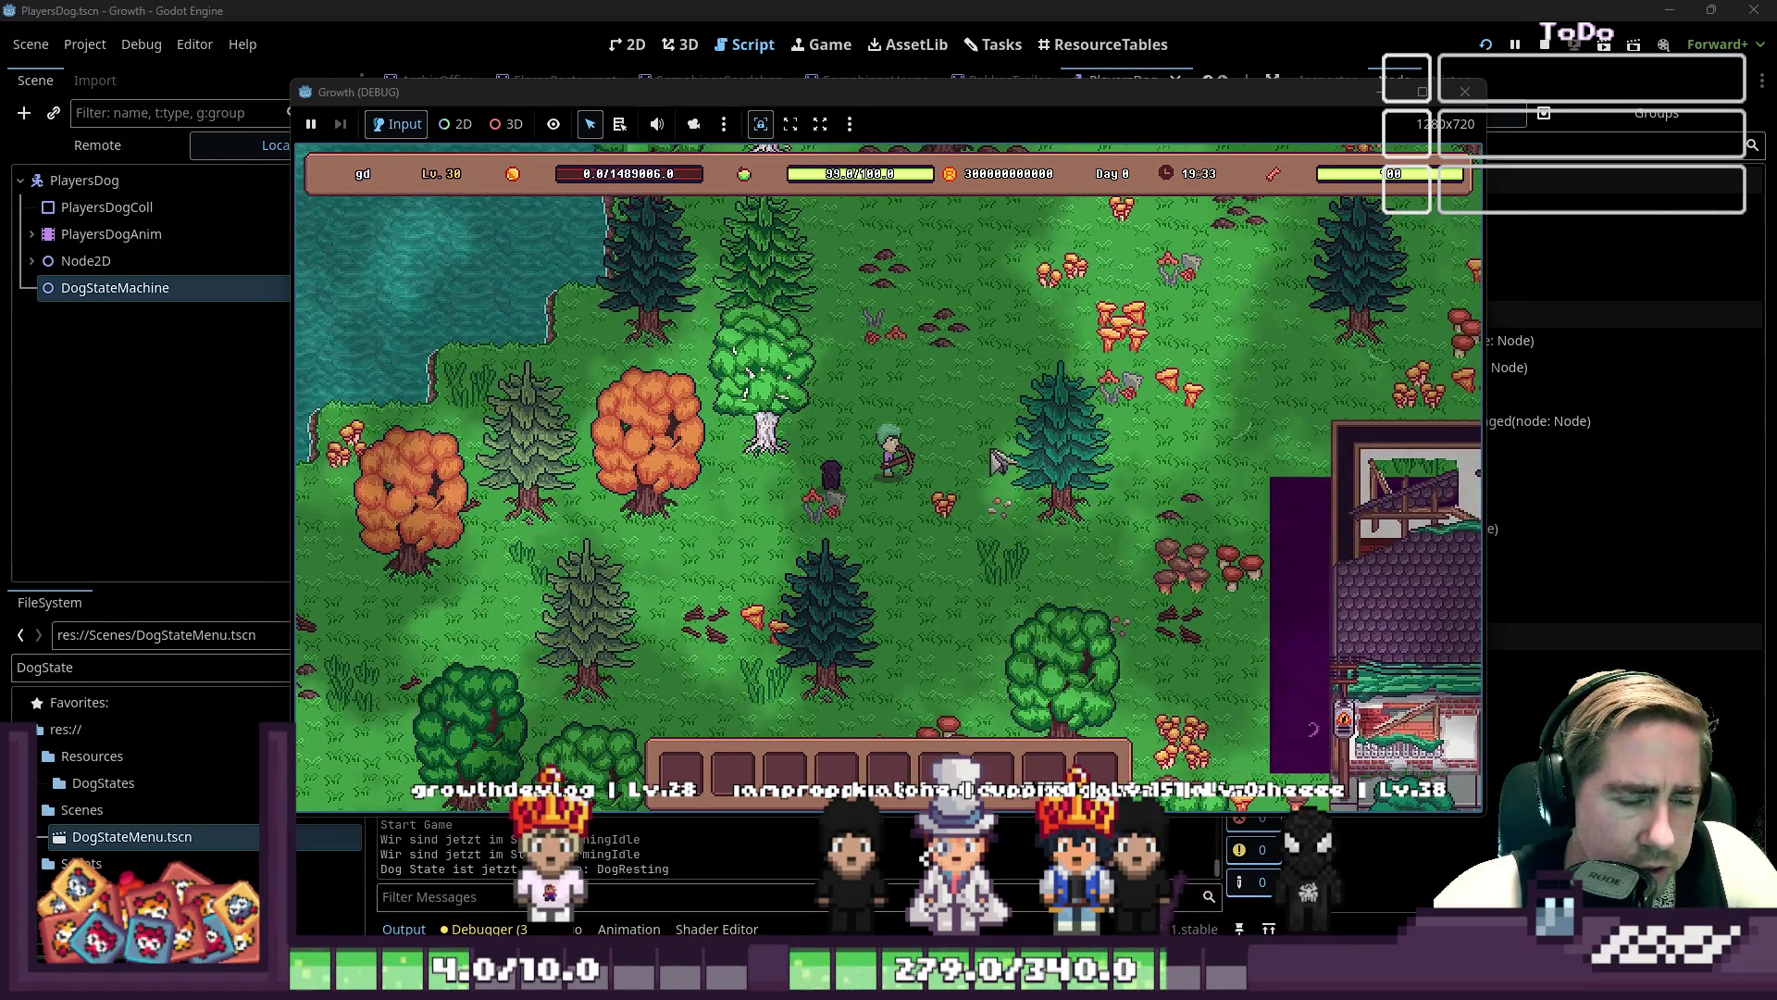
click(832, 477)
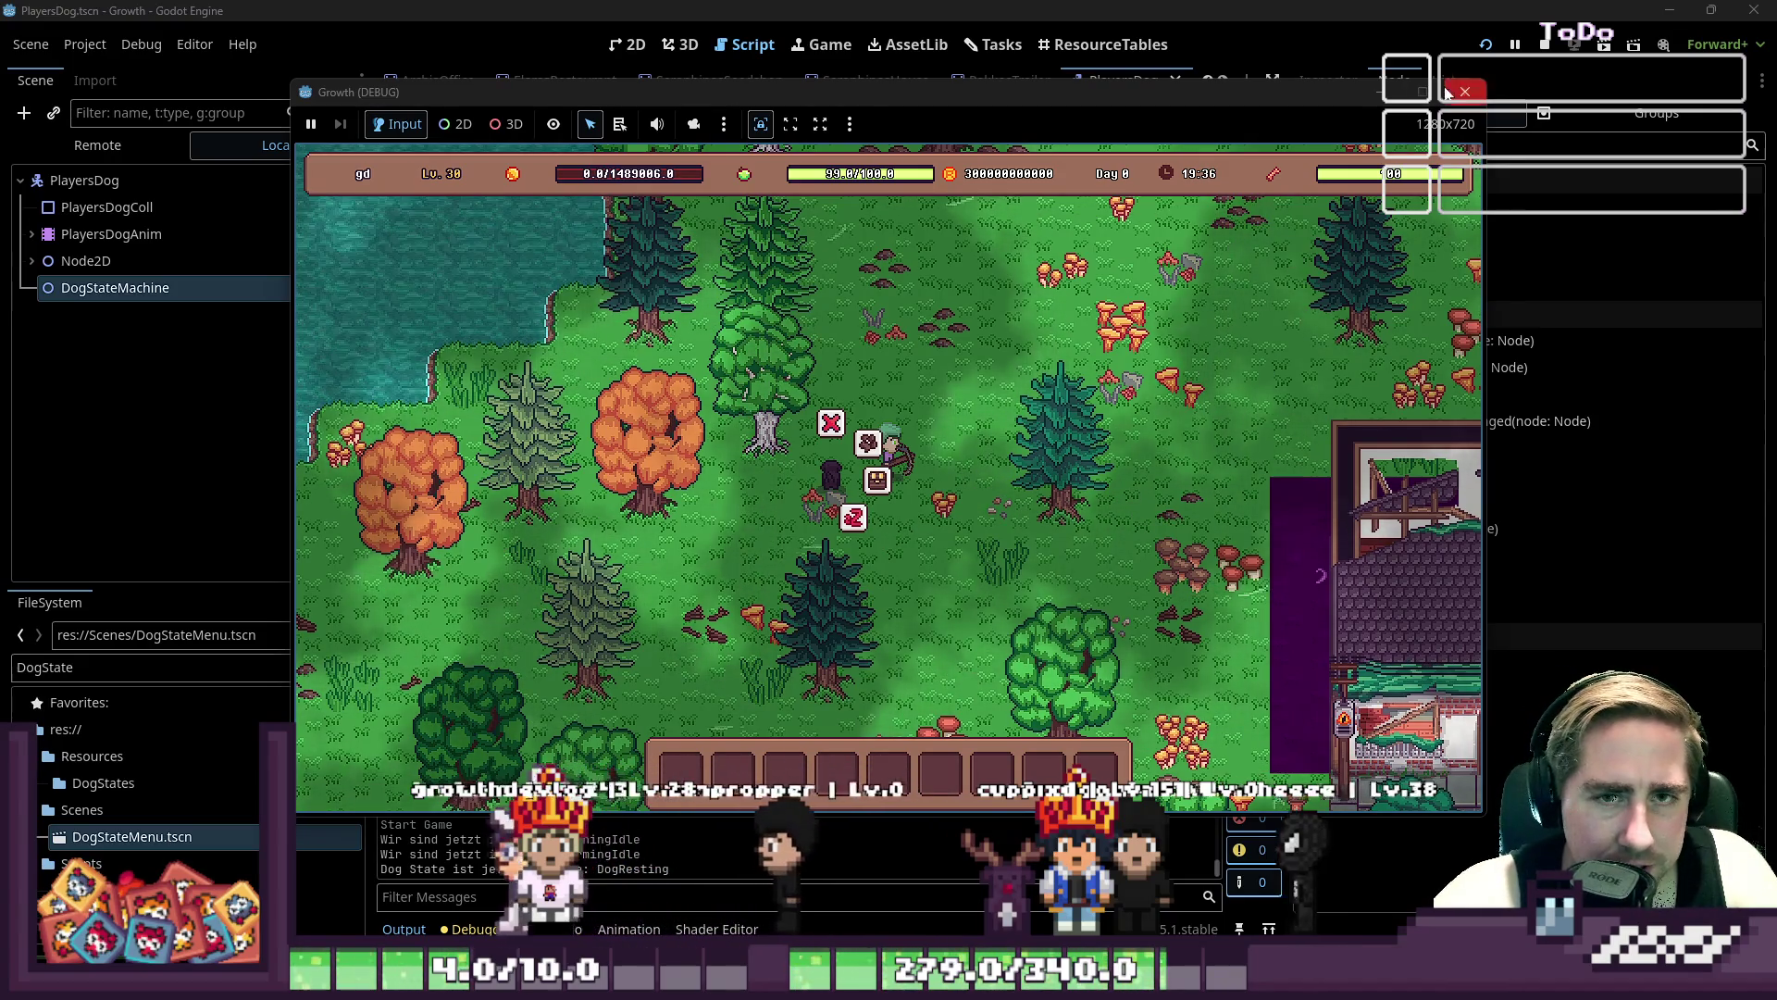
key(F8)
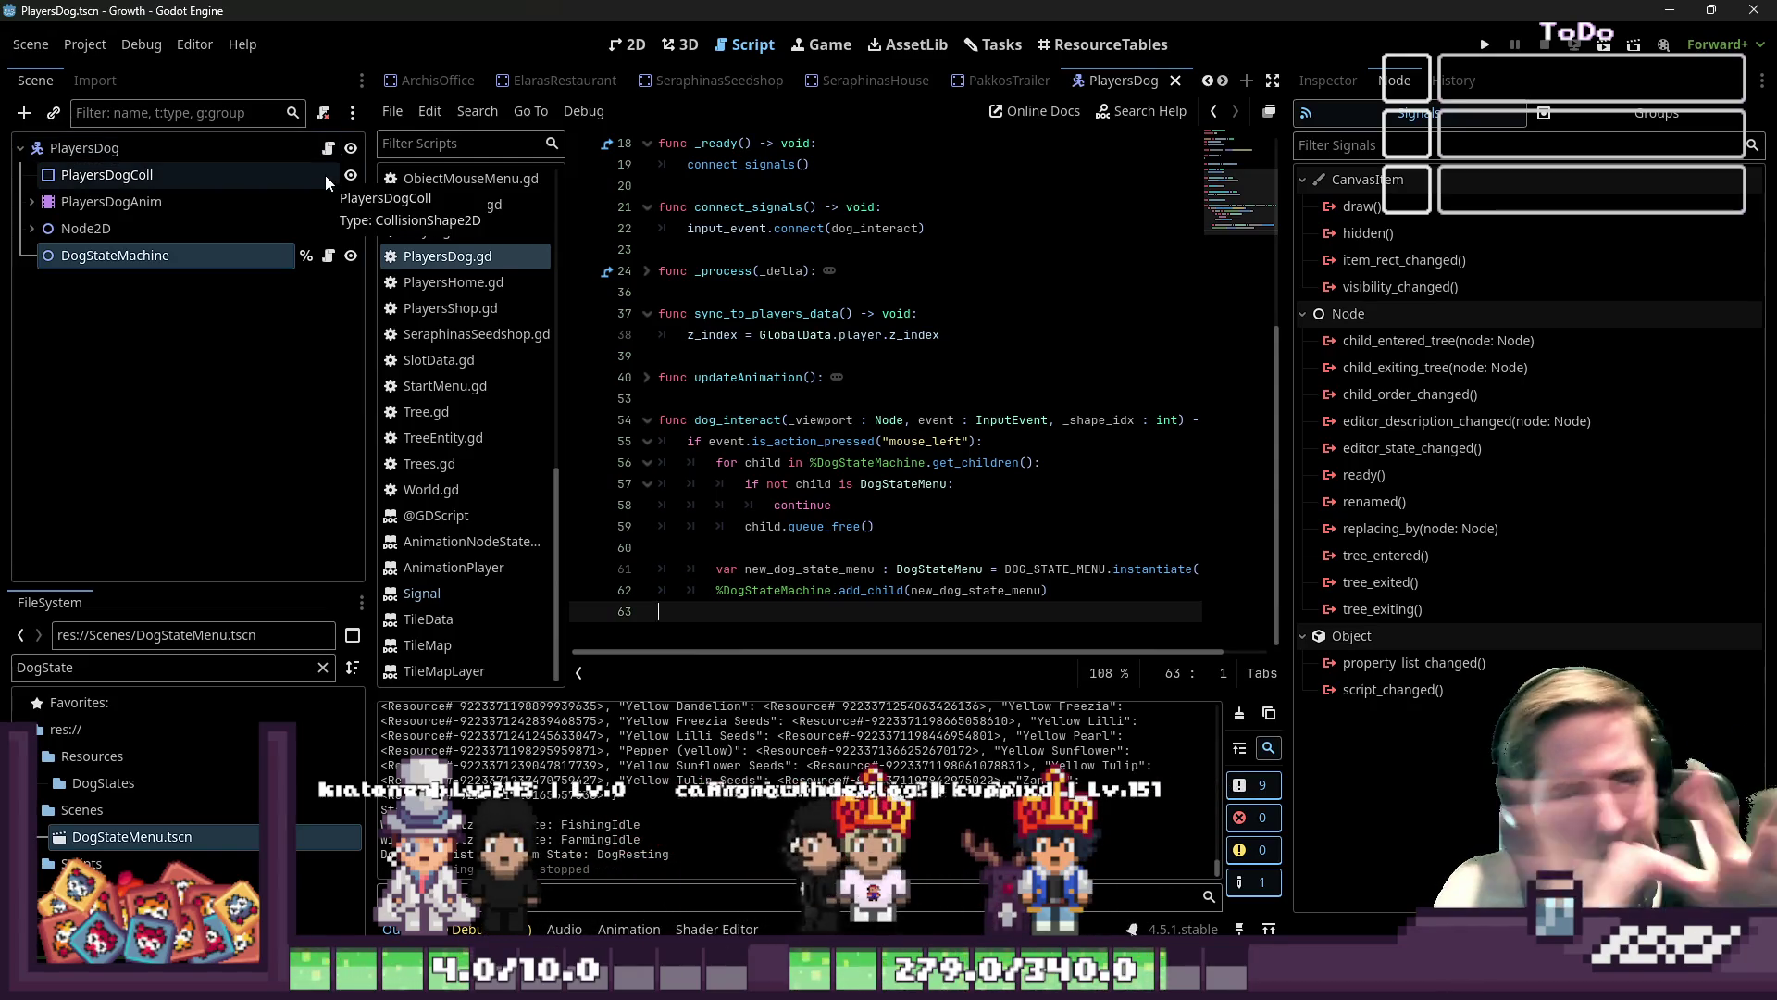
- Open the DogStateMenu scene in 2D and select its AnimationPlayer node
mouse_move(132, 836)
mouse_down()
mouse_move(627, 84)
mouse_move(987, 82)
mouse_up()
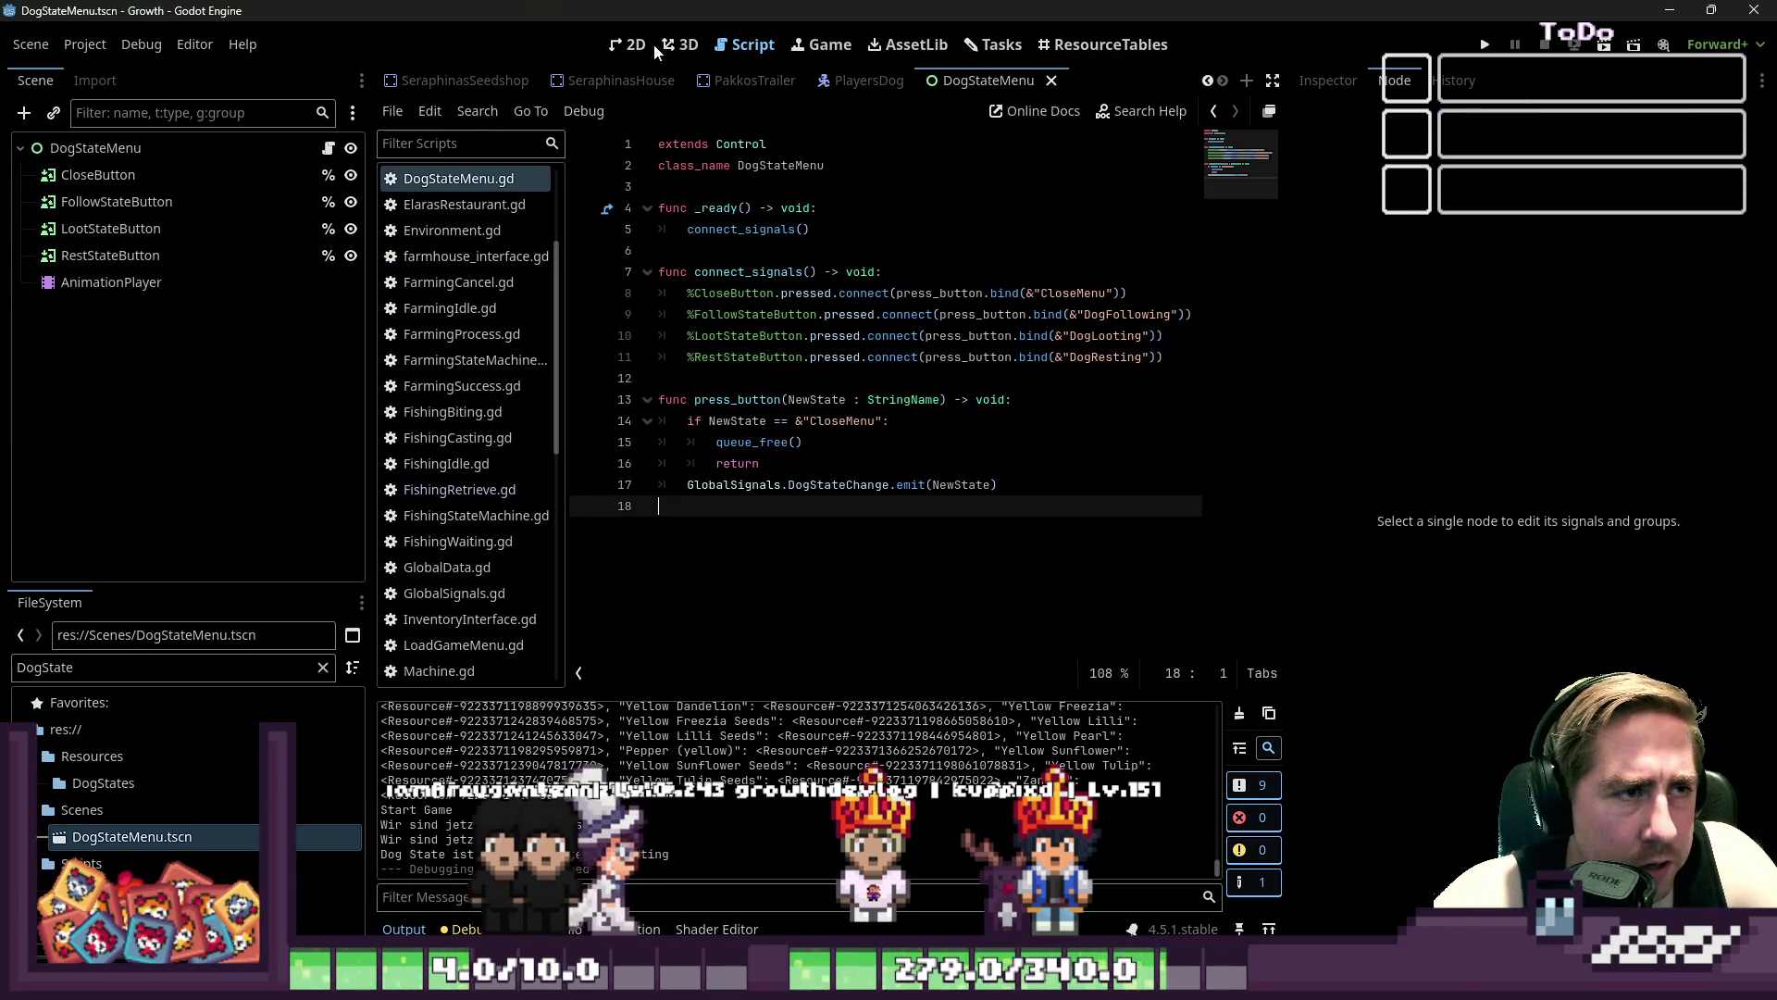
click(646, 44)
click(192, 159)
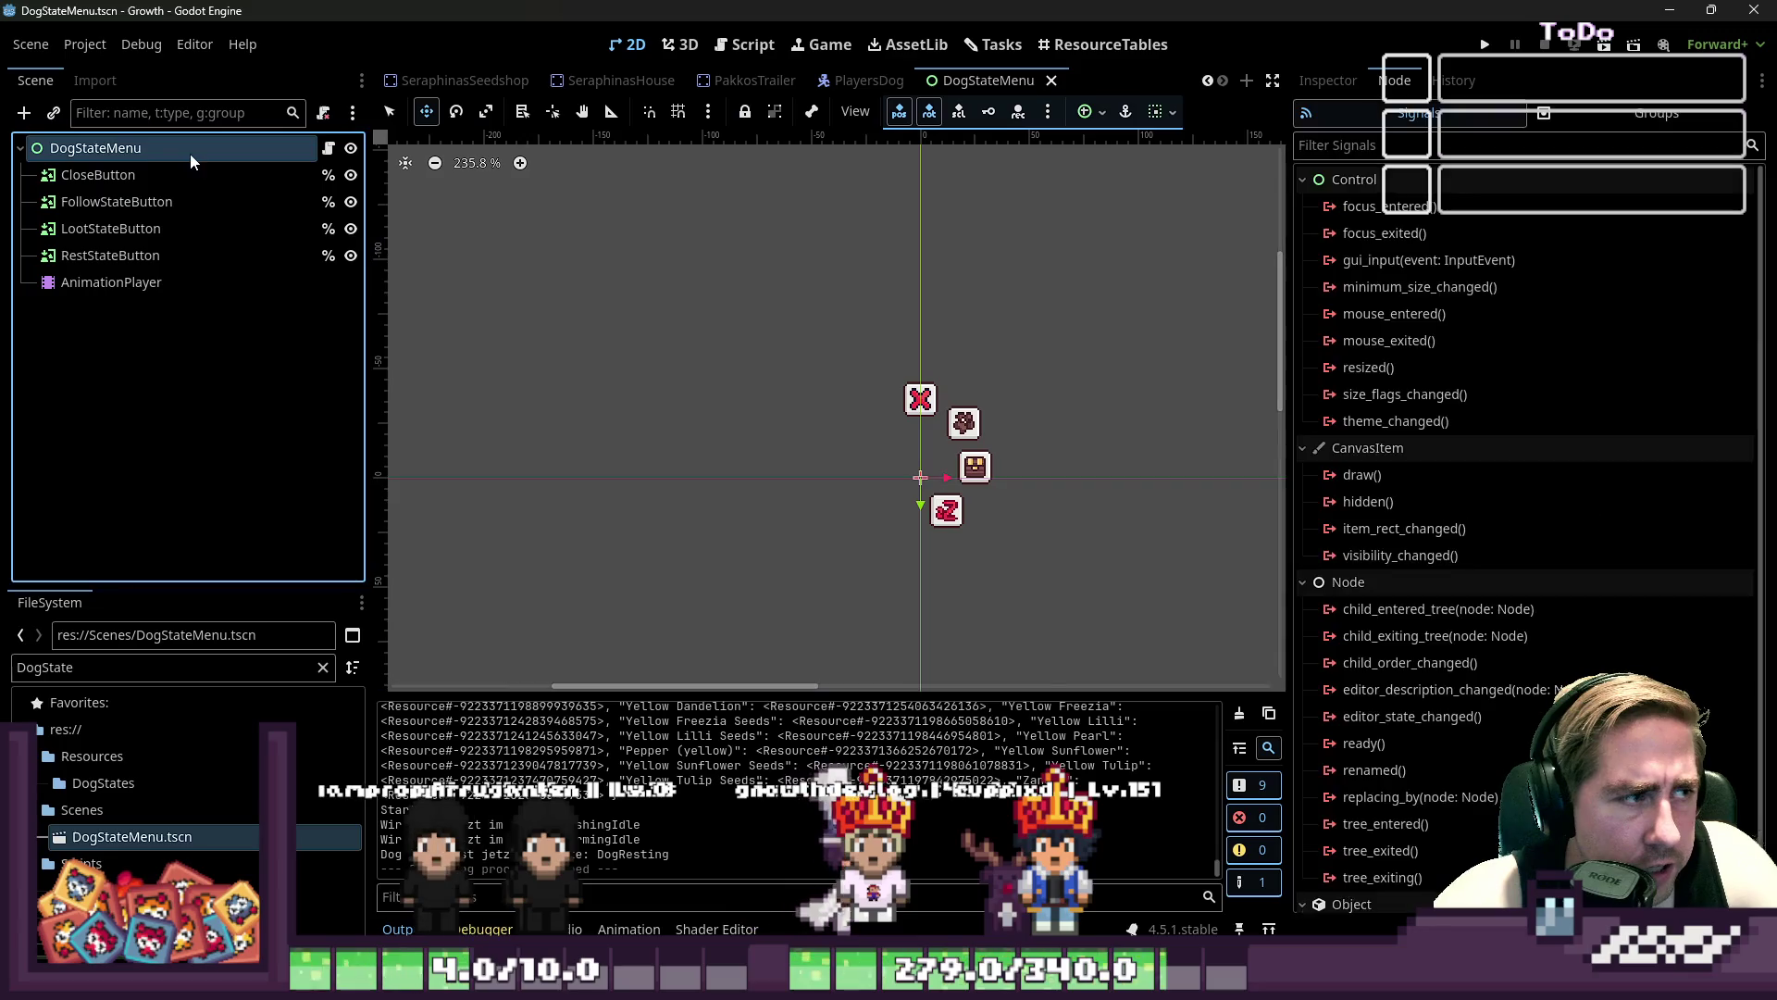
click(111, 283)
- Load the open_menu animation in the animation editor, then bring up the DogStateMenu script
click(889, 686)
click(731, 715)
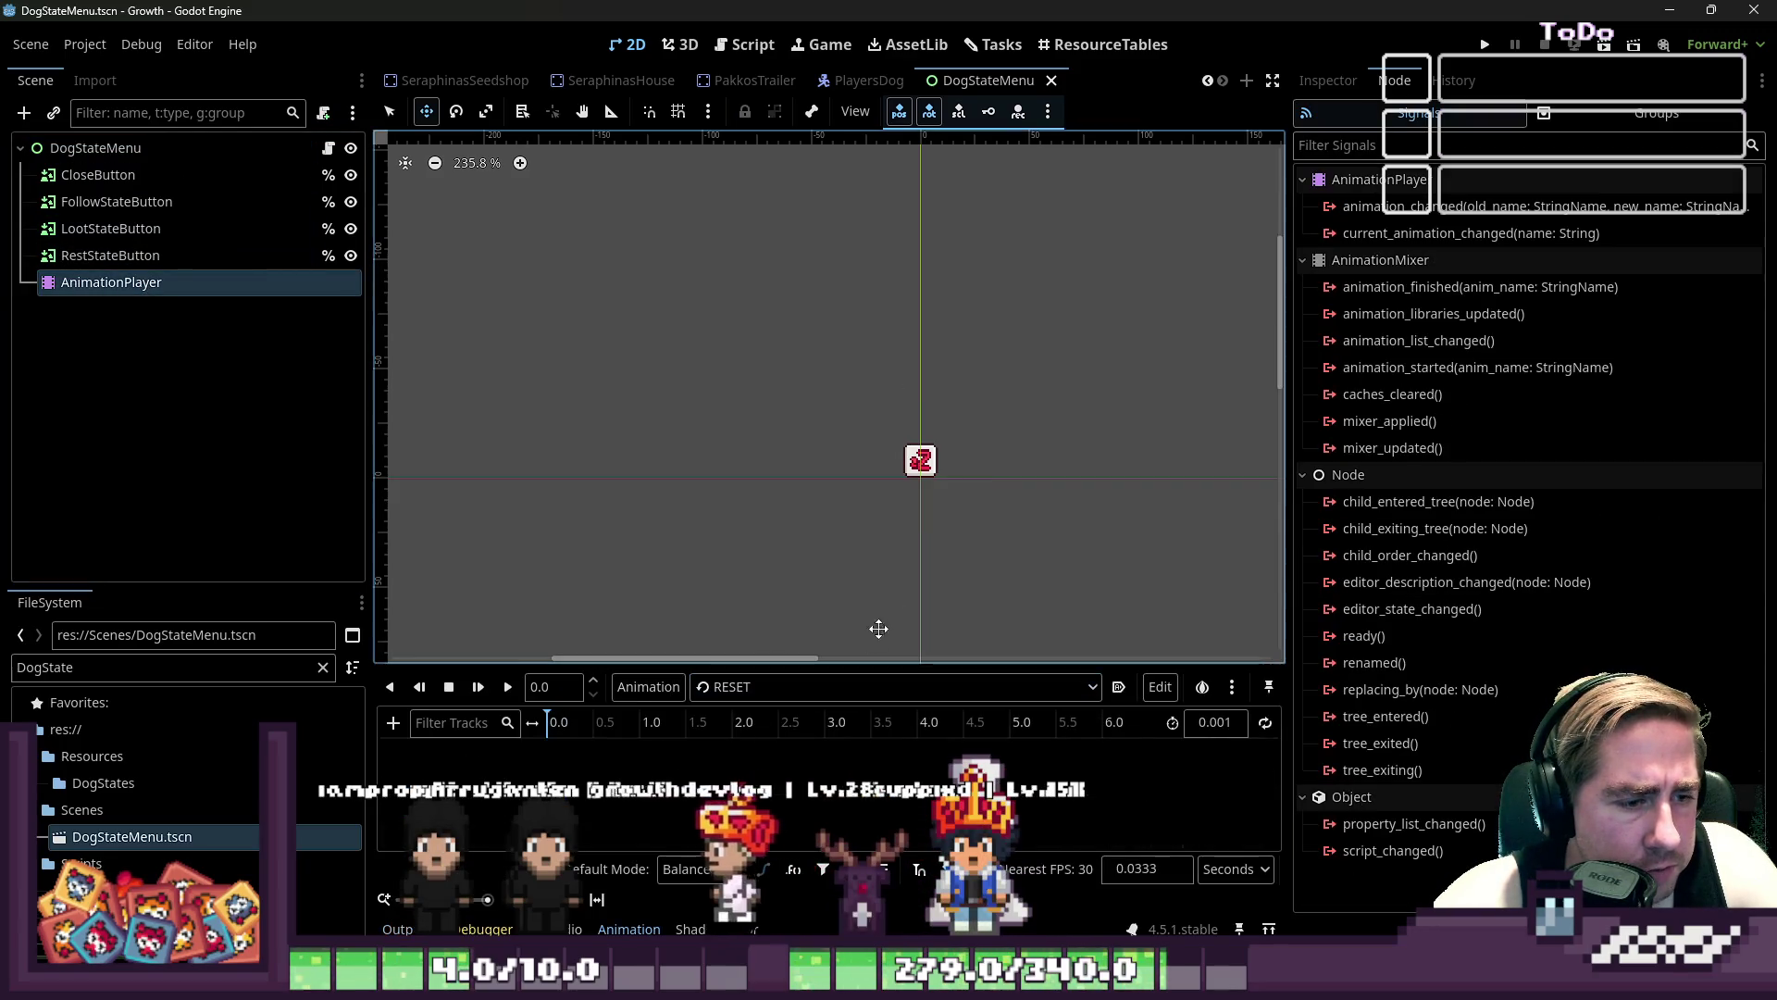
click(766, 687)
click(759, 743)
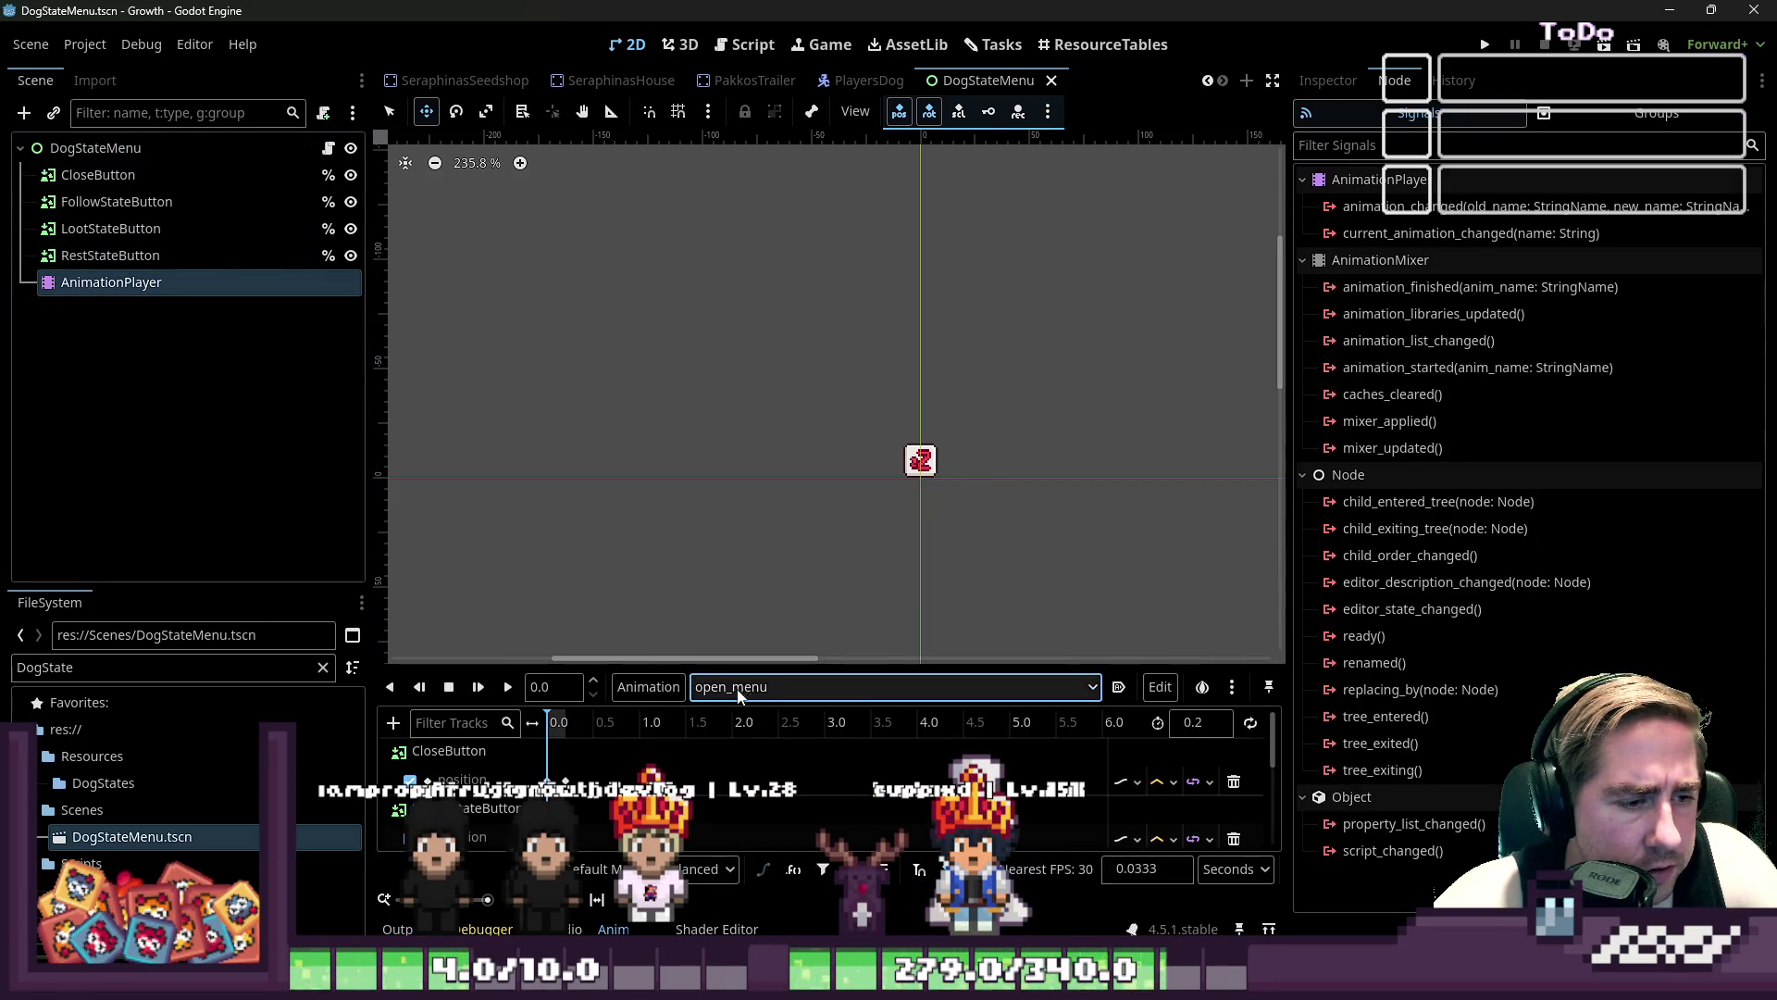
click(447, 689)
click(732, 686)
click(703, 715)
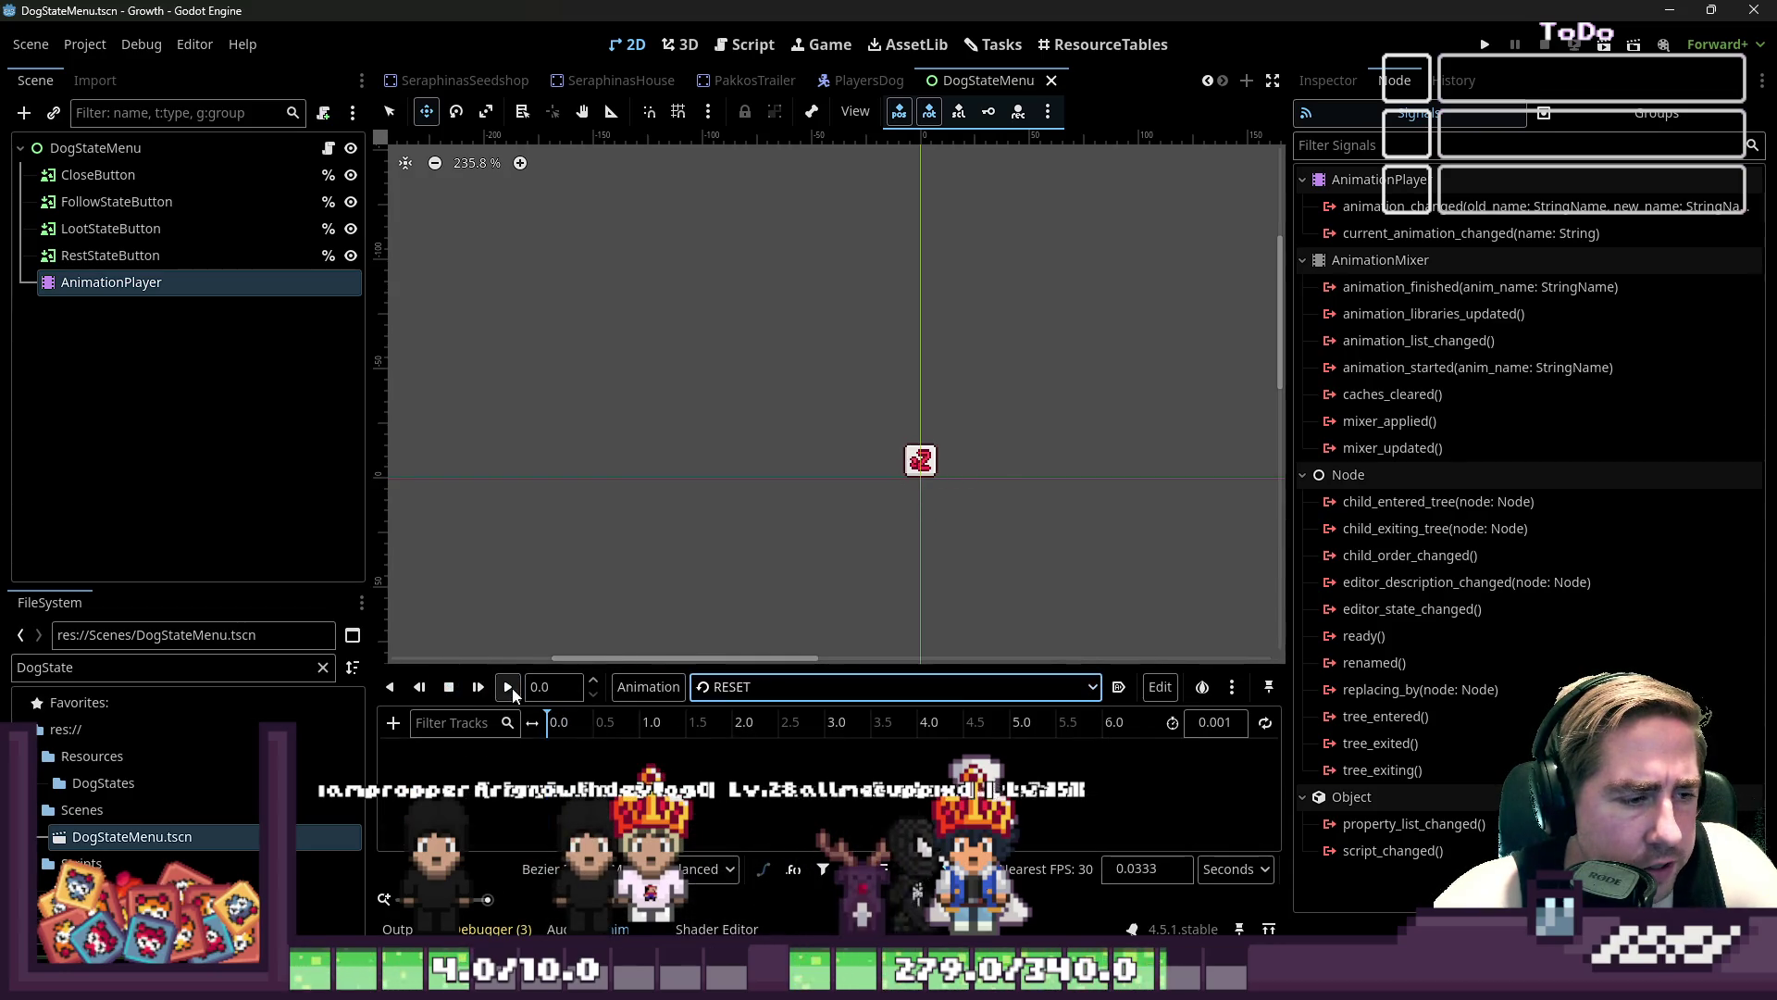
click(731, 686)
click(741, 740)
scroll(887, 584, up, 3)
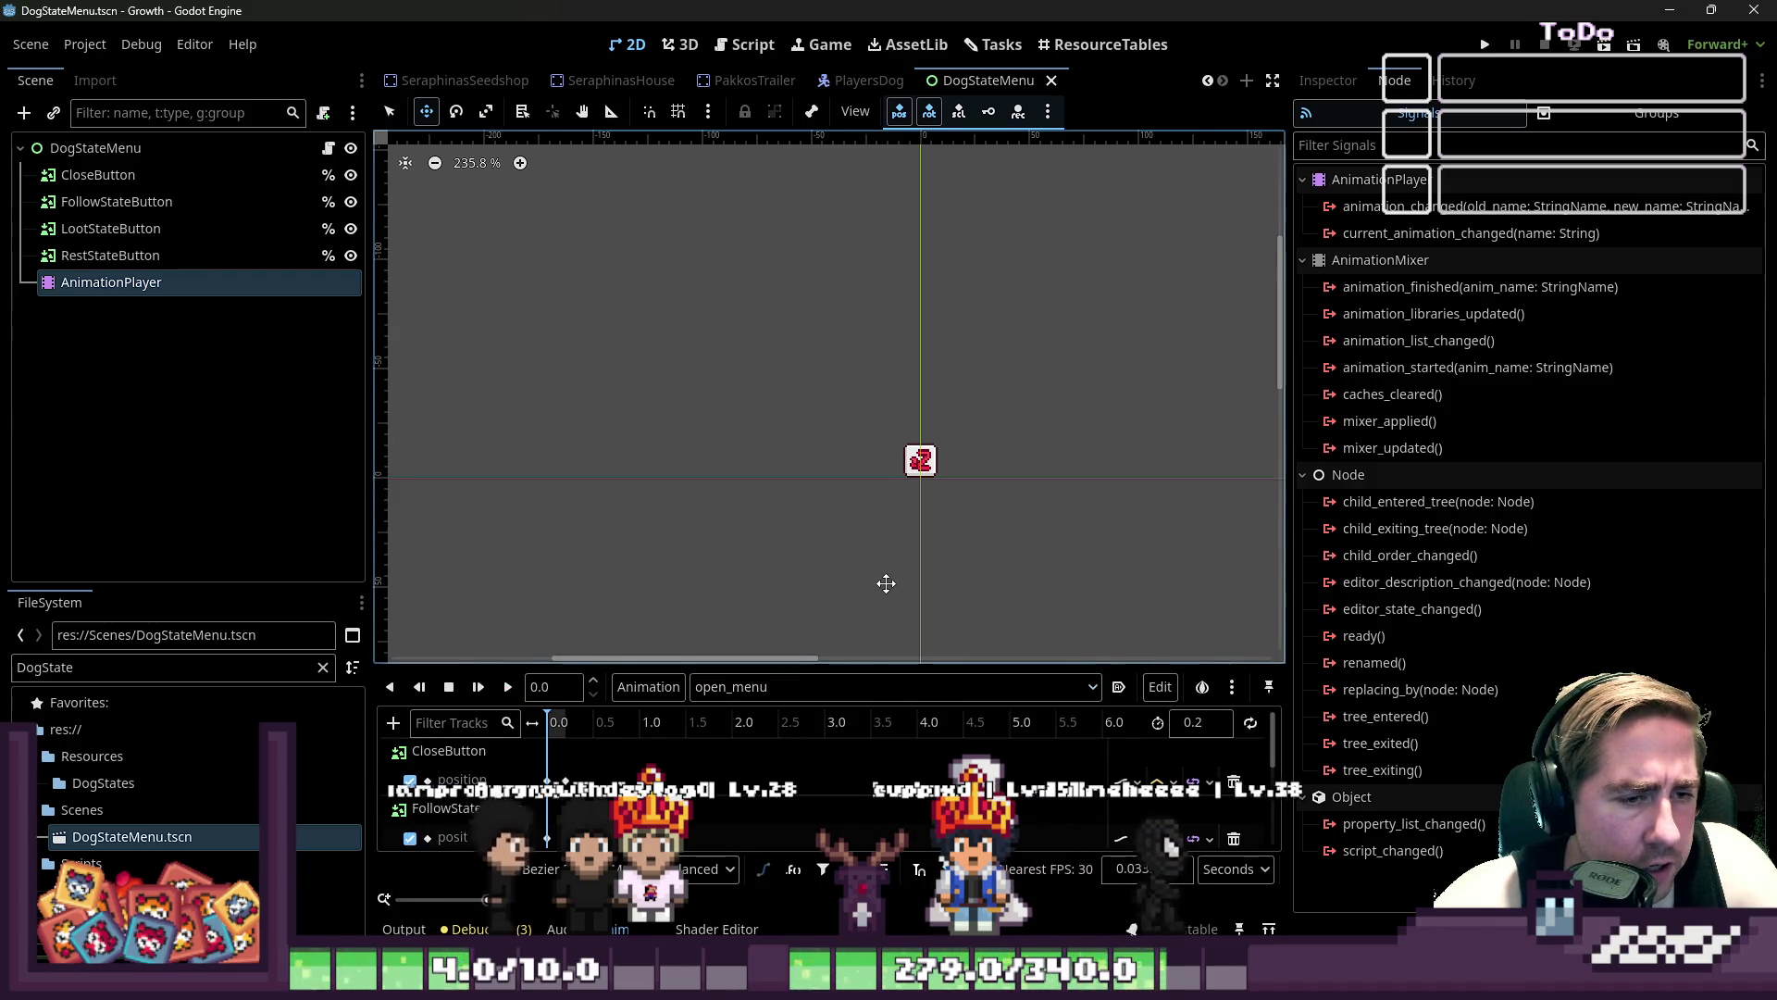
click(329, 148)
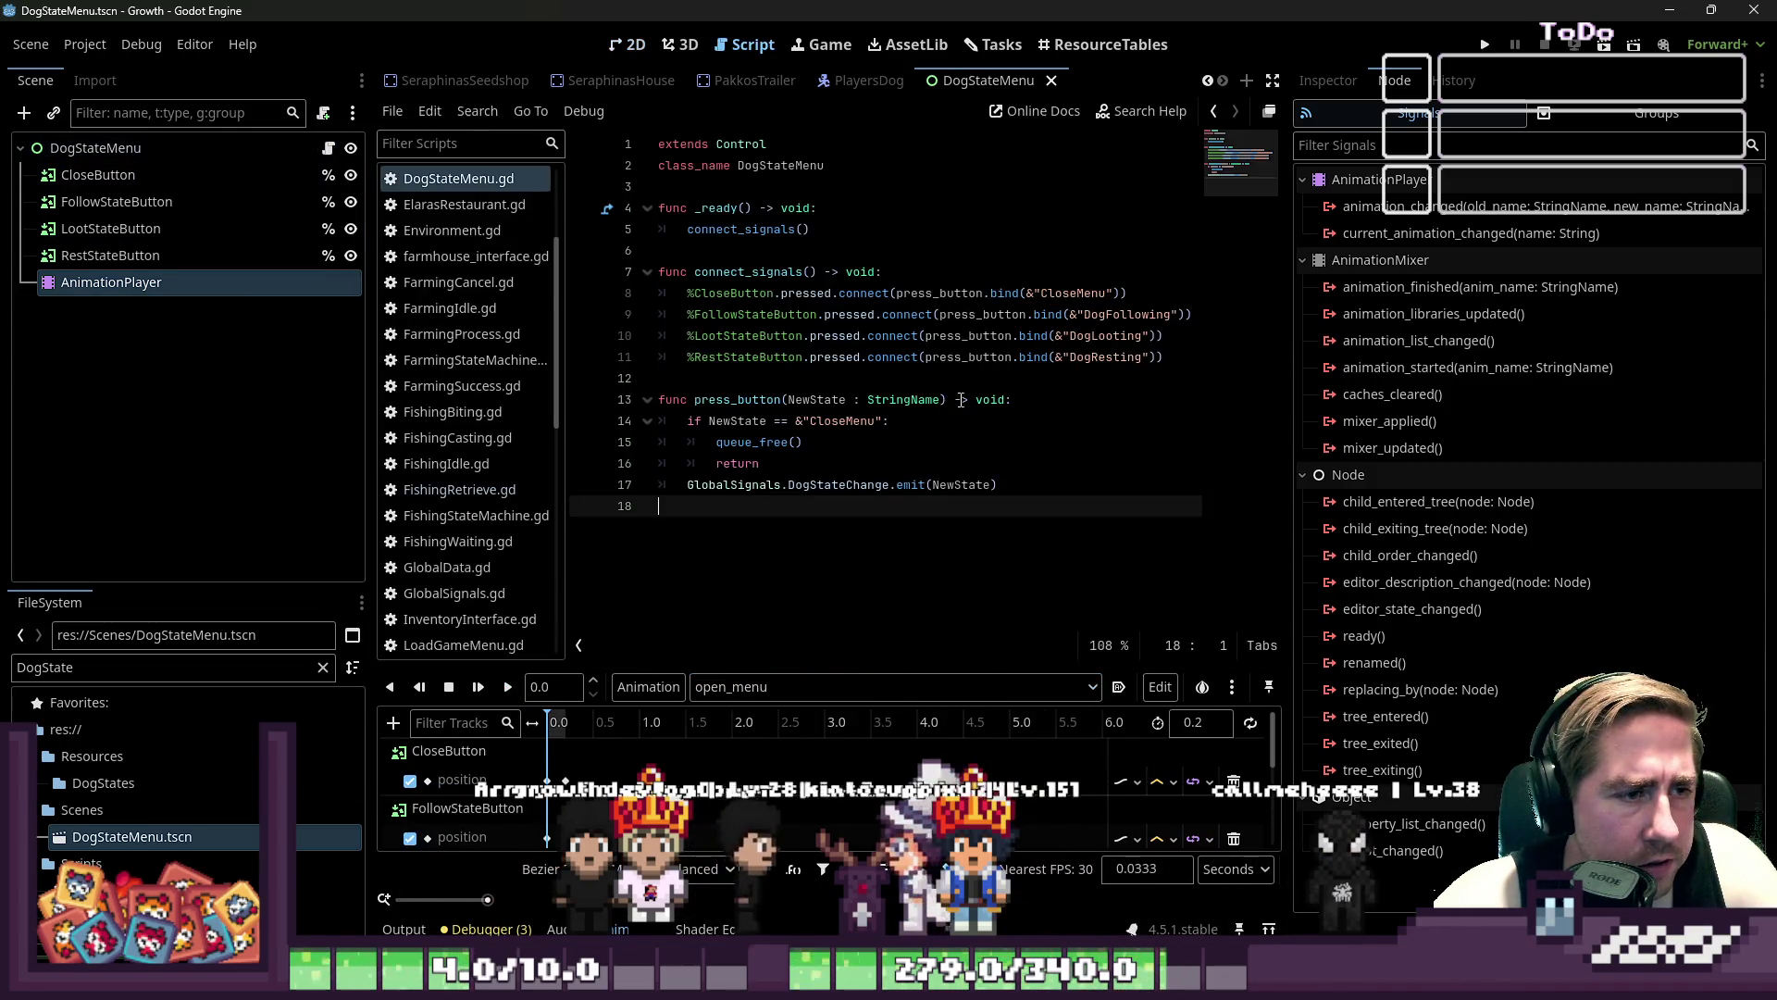
- Call start_animation() in _ready right after connect_signals()
click(1018, 230)
key(ctrl+shift+Return)
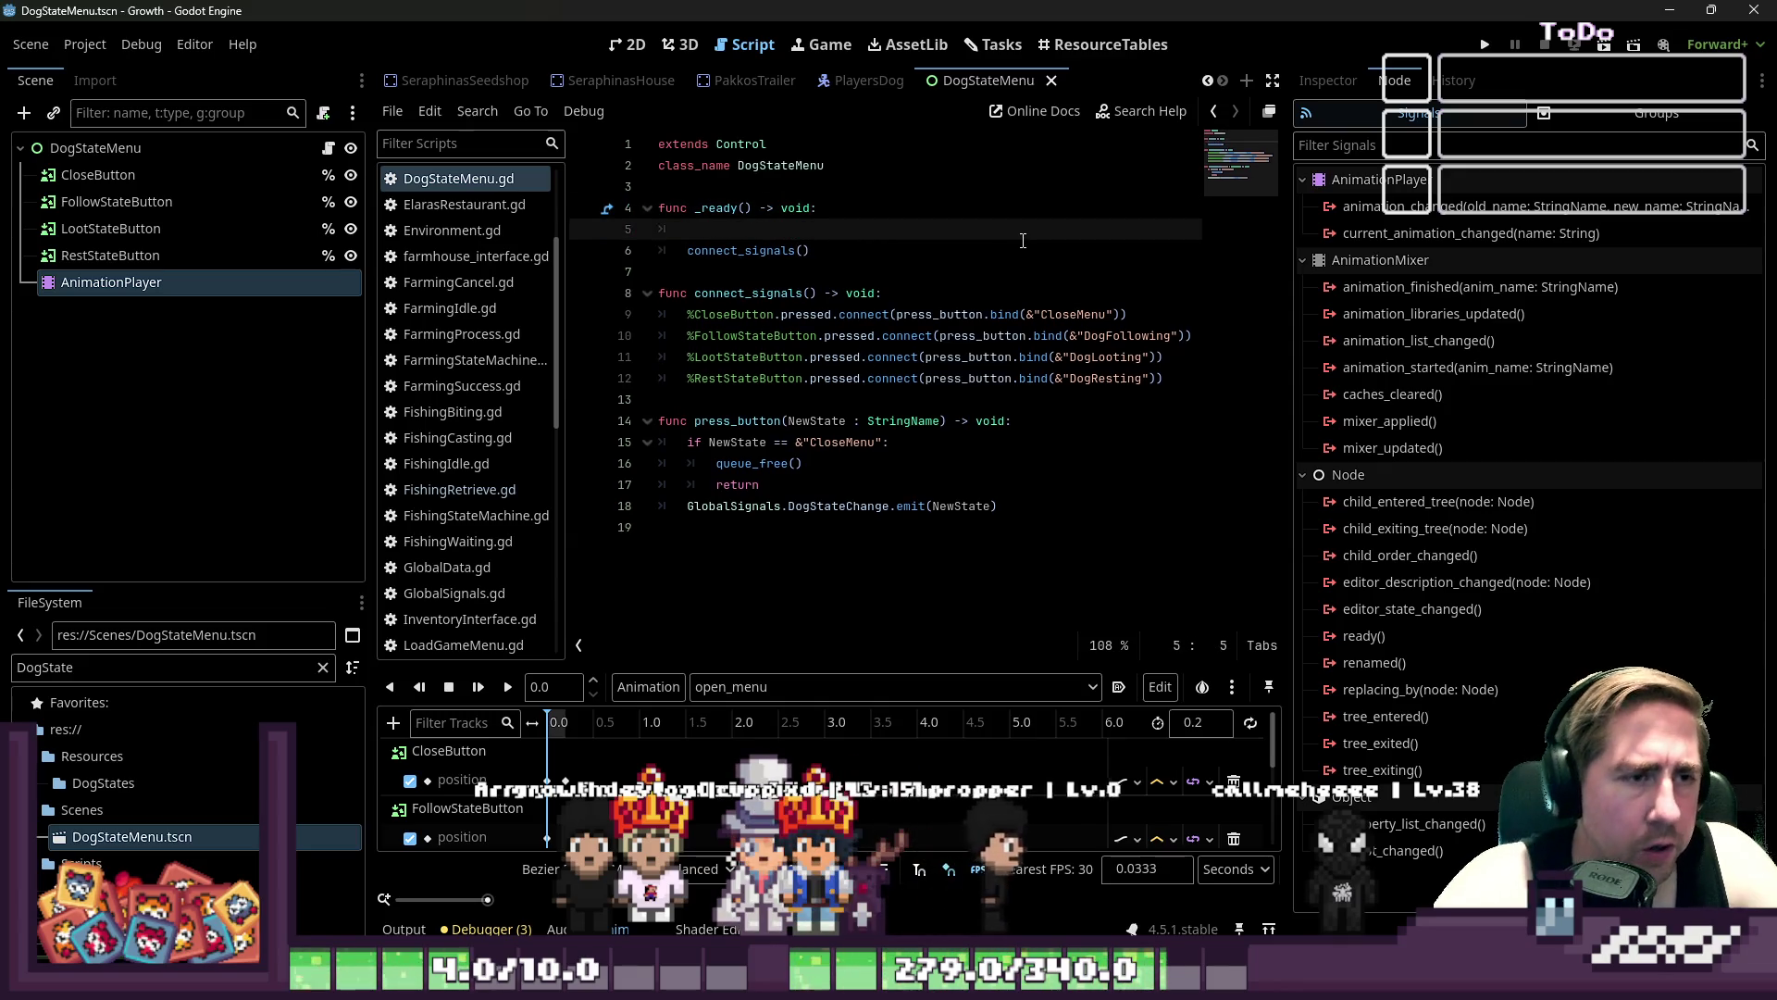
key(alt+Down)
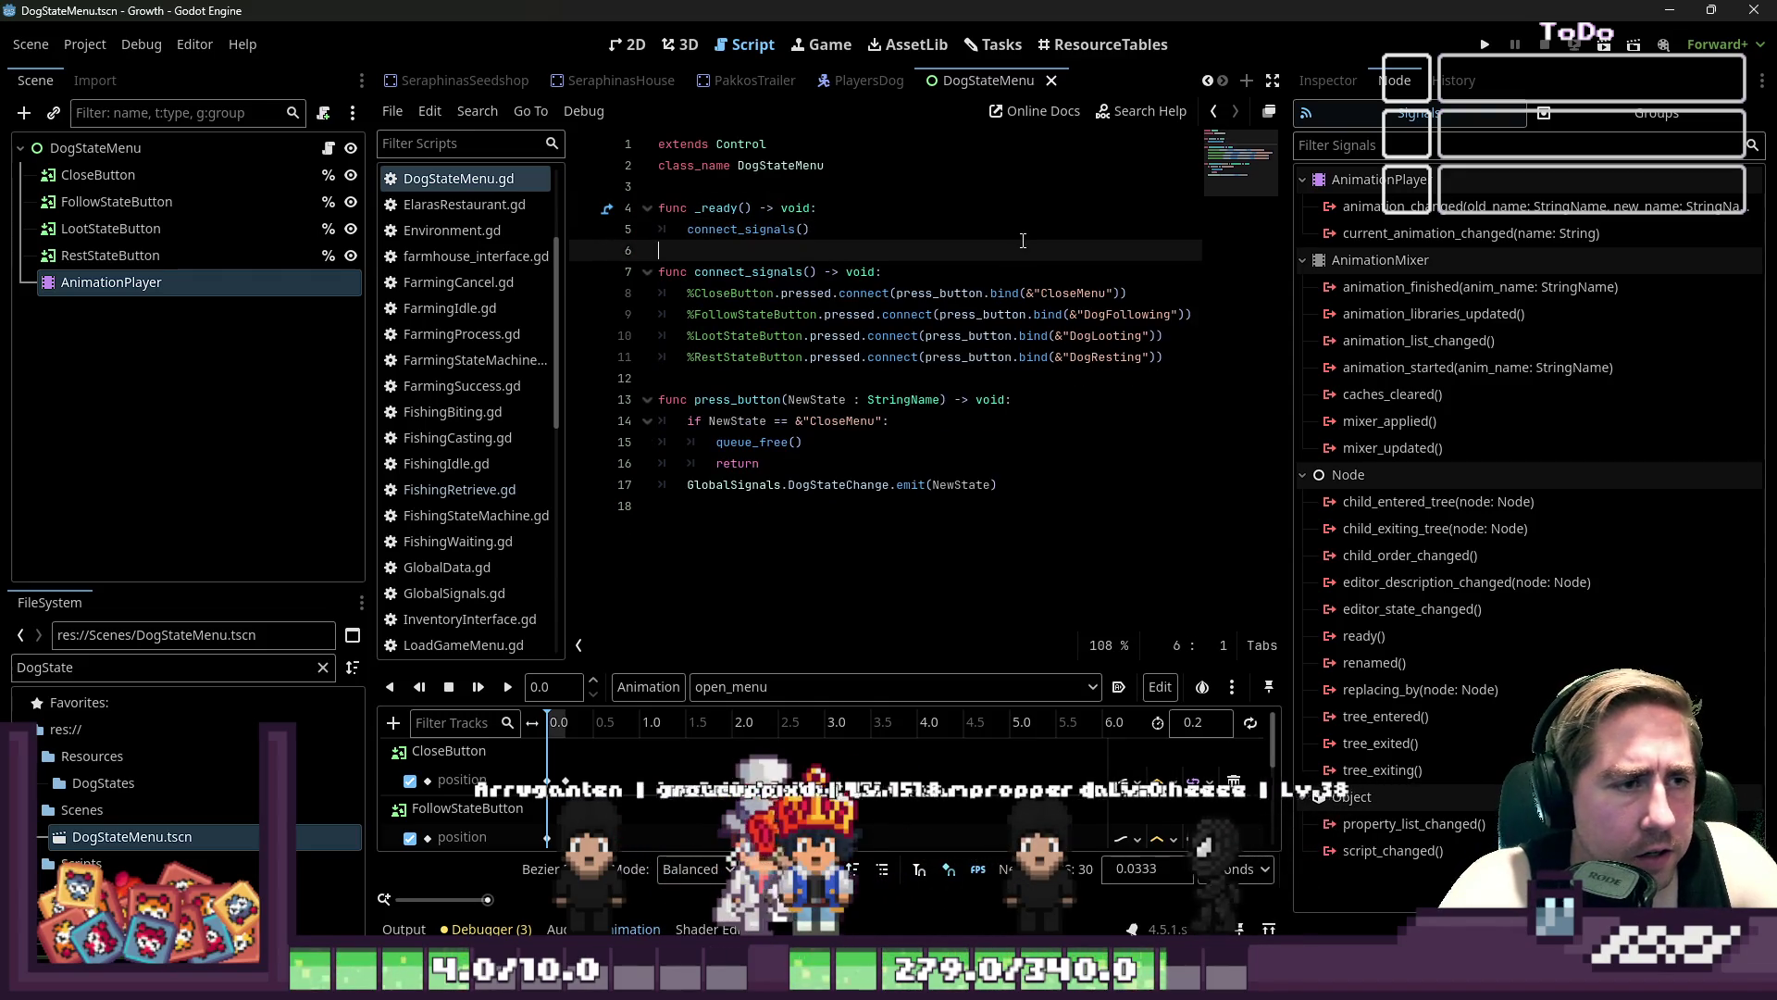
text(start_an)
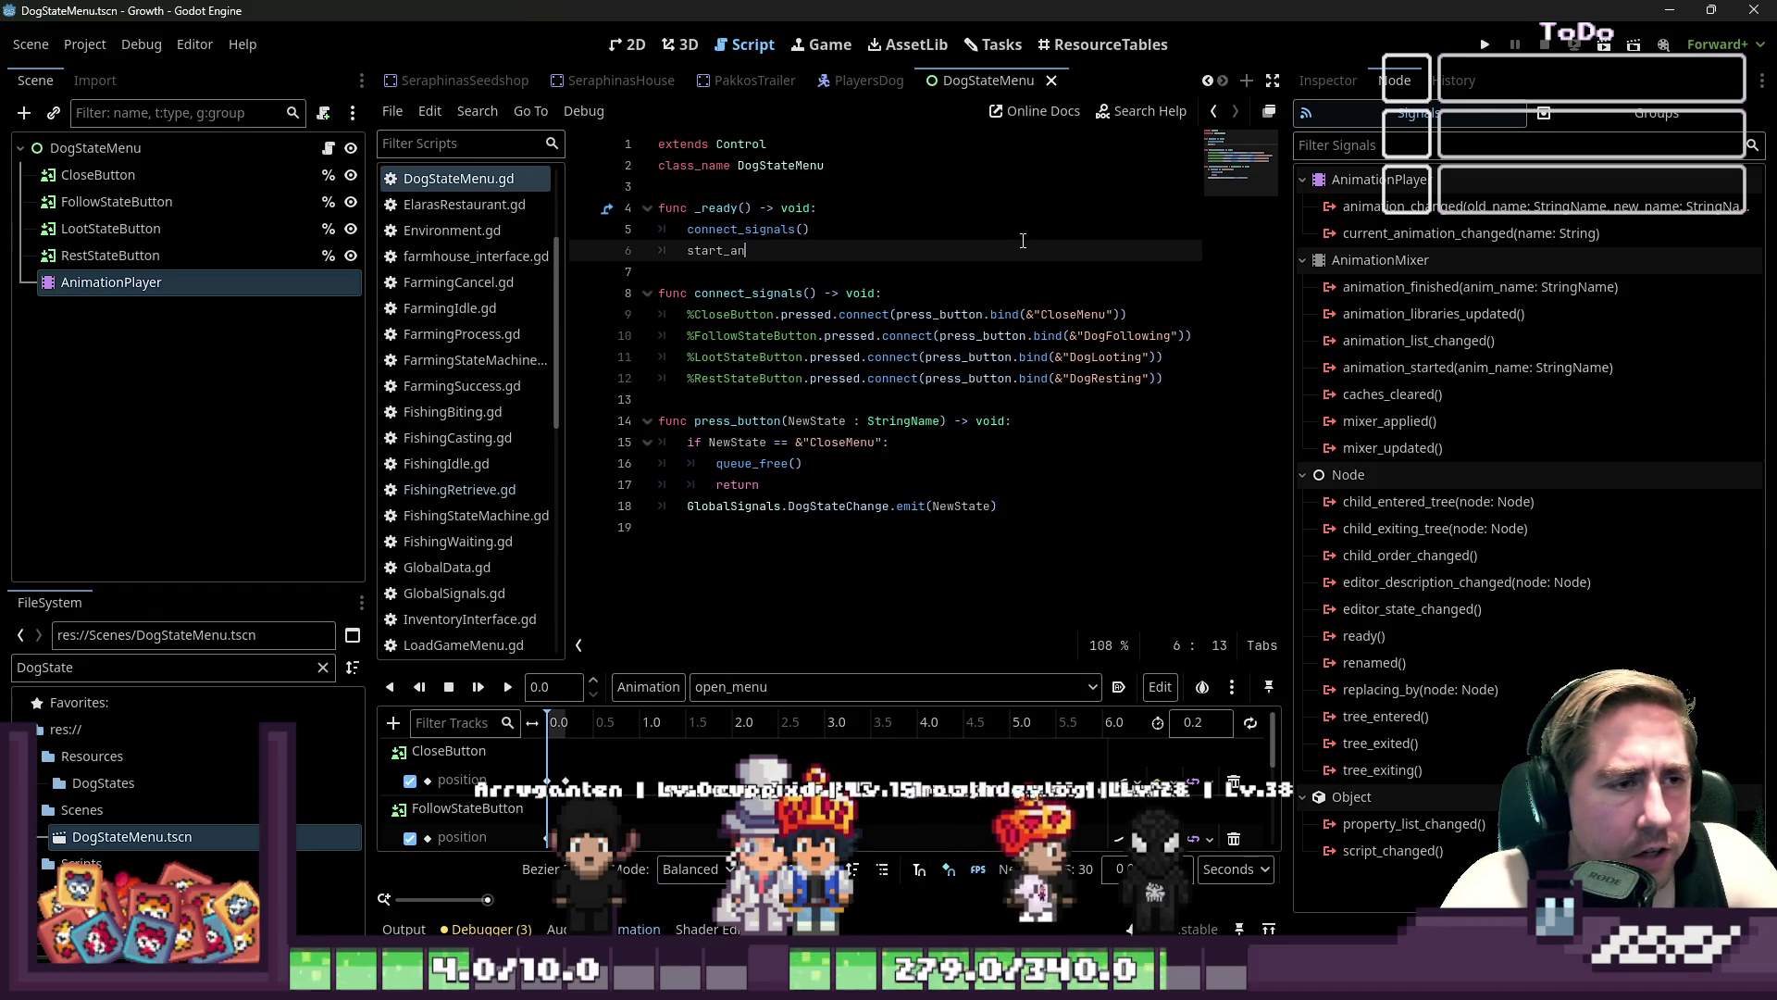
text(imation()
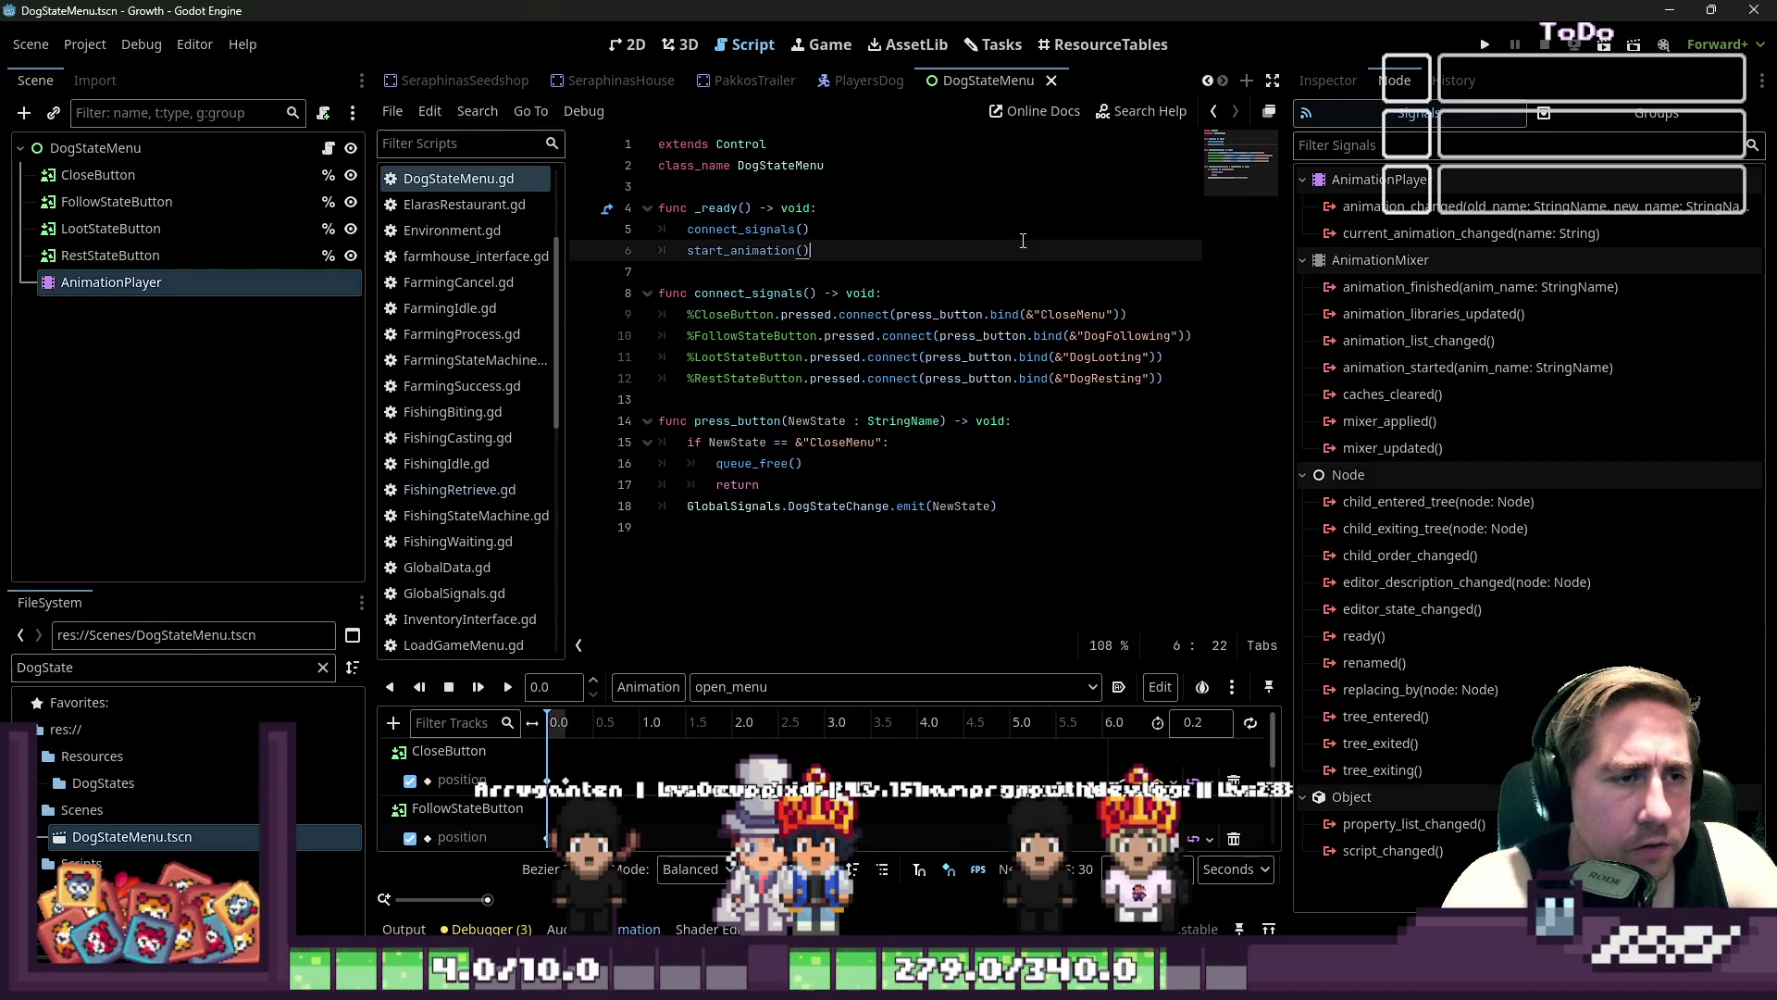
key(Down)
key(Down)
key(Down)
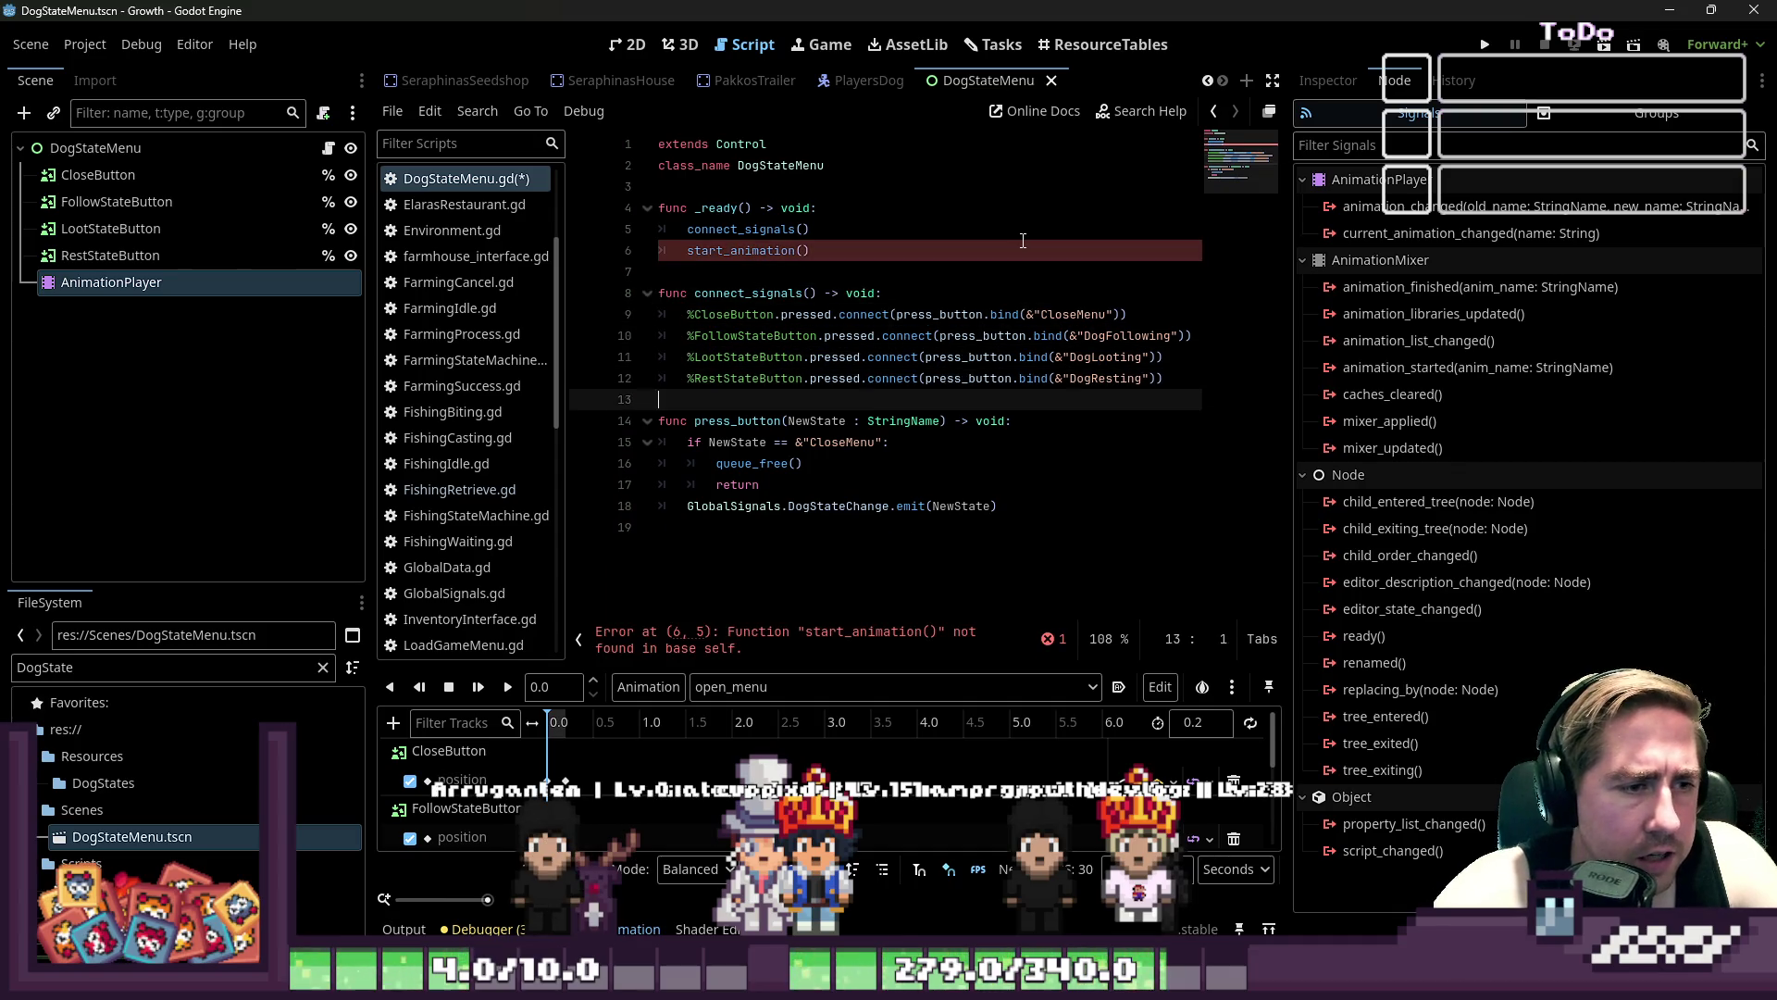
- Define a new start_animation() -> void function above press_button
key(Return)
key(Return)
key(Up)
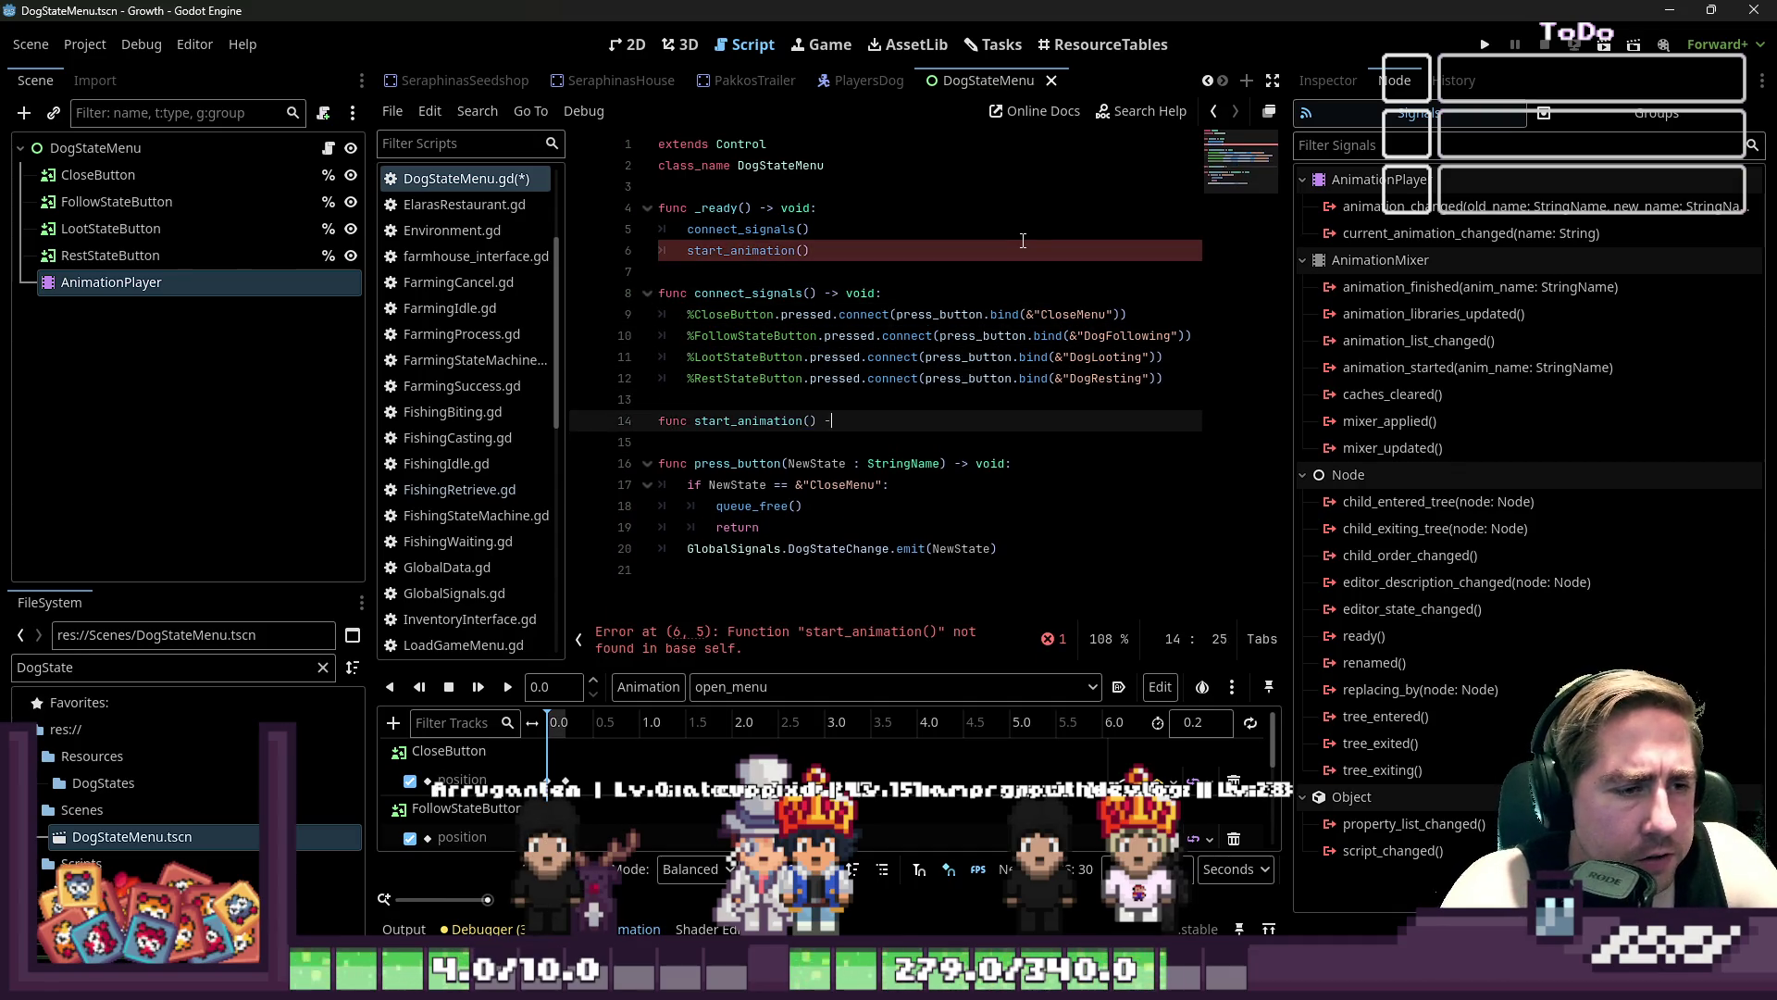
text(> void:)
key(Return)
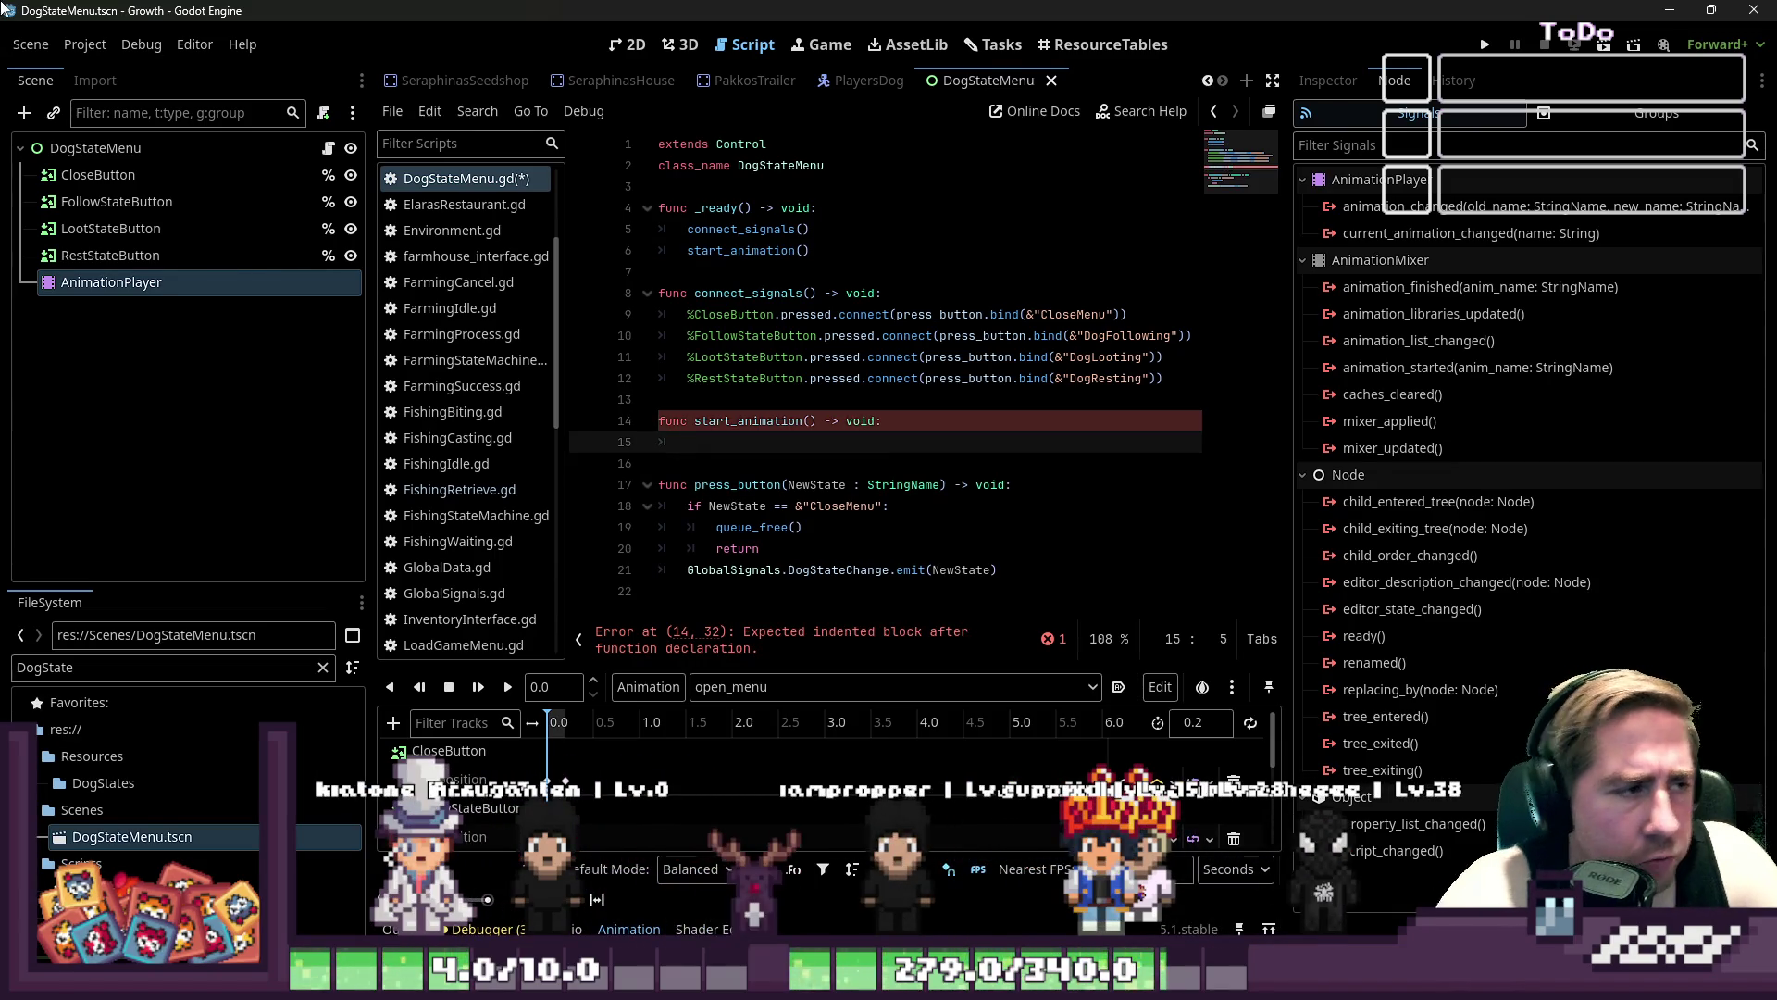
- Give AnimationPlayer a unique name and call %AnimationPlayer.play("open_menu") in start_animation
right_click(287, 282)
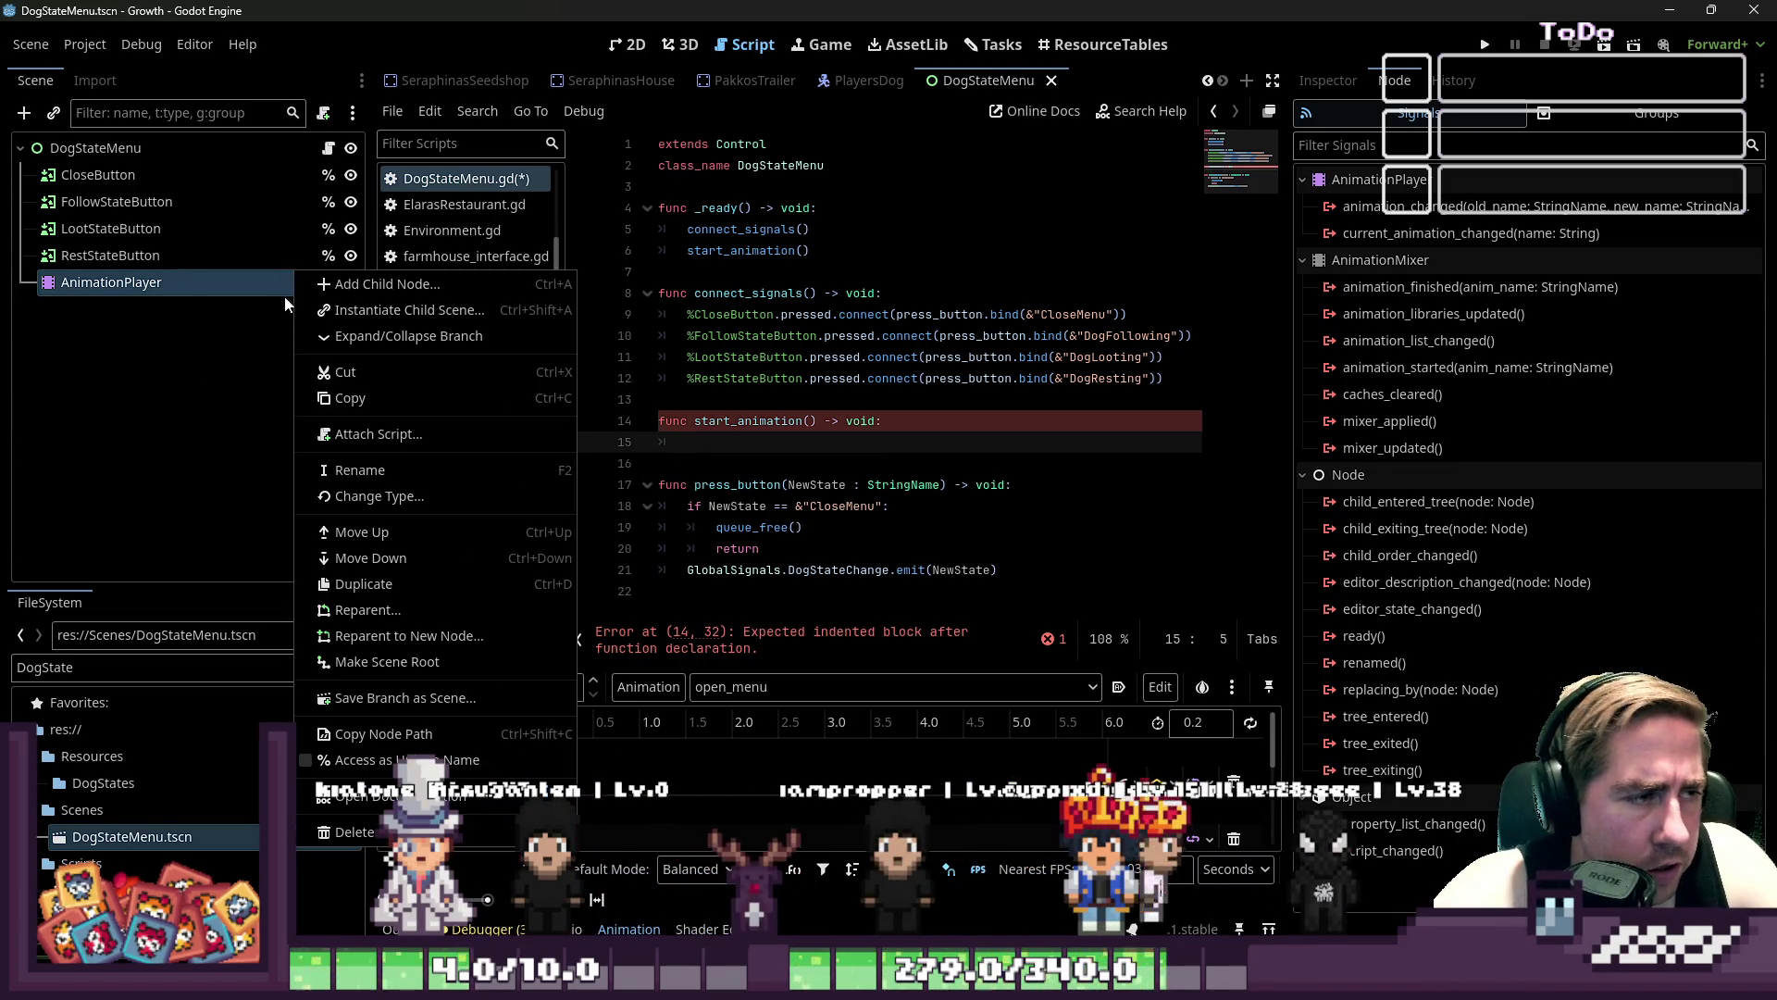
click(370, 754)
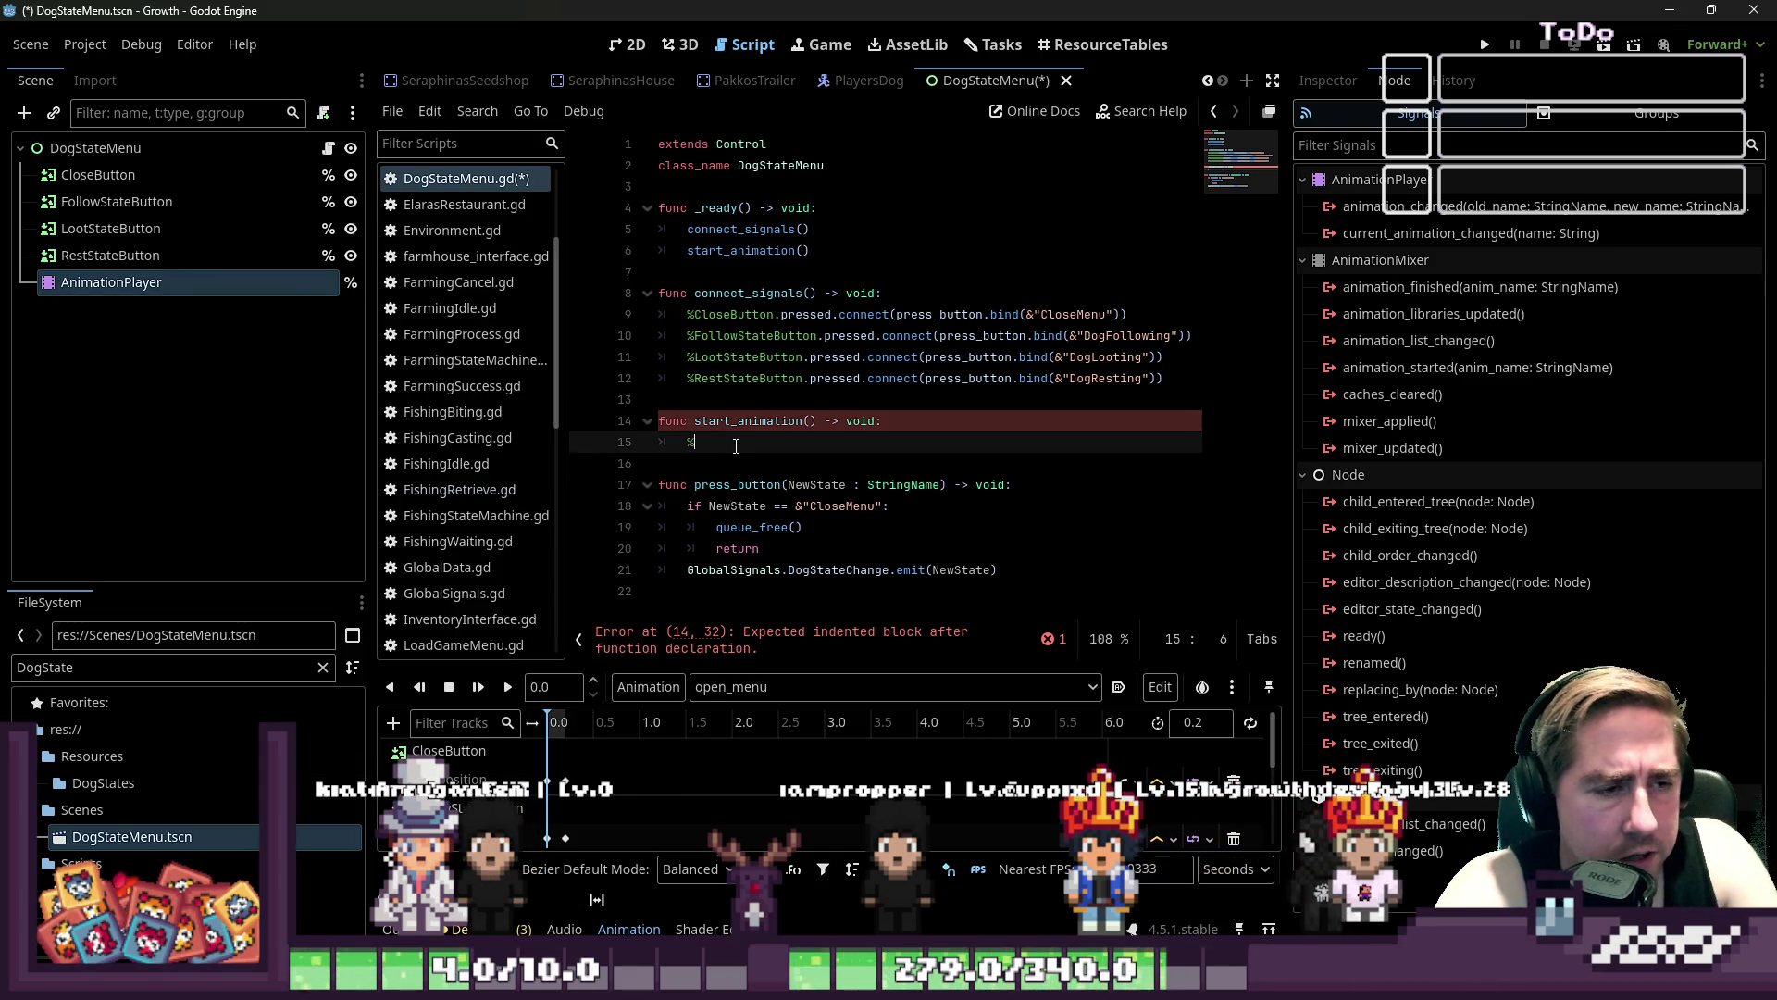
text(%Anima)
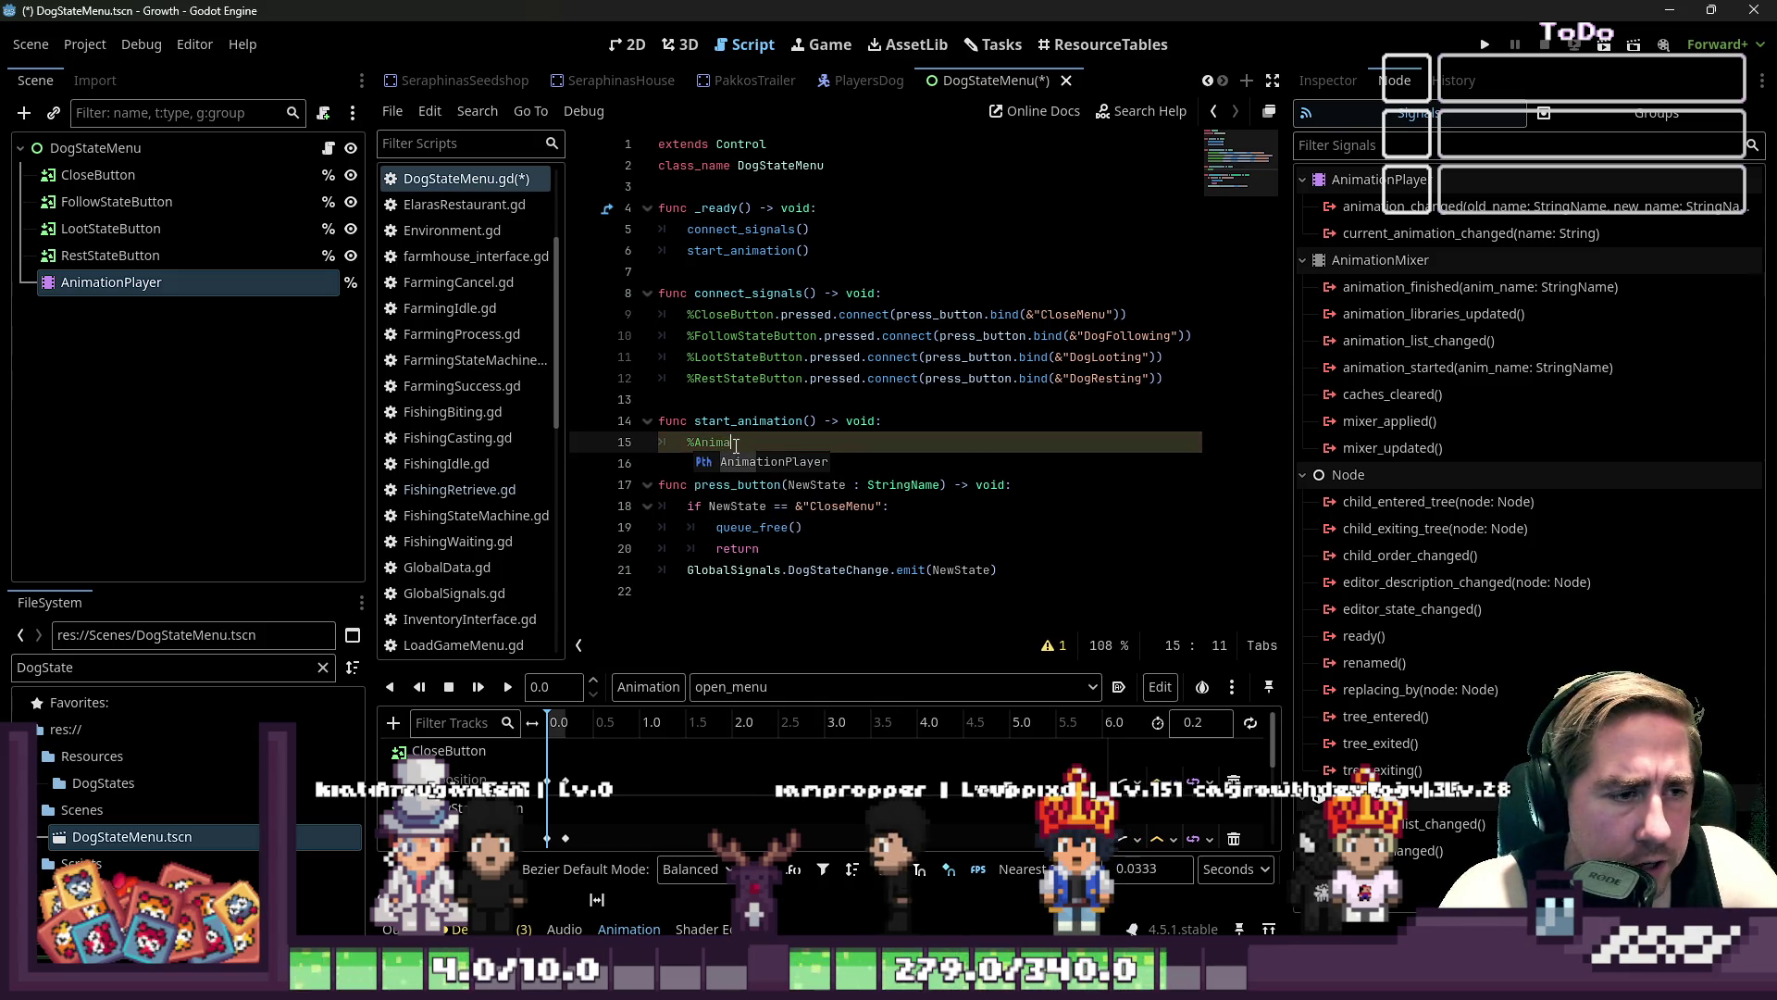
key(Return)
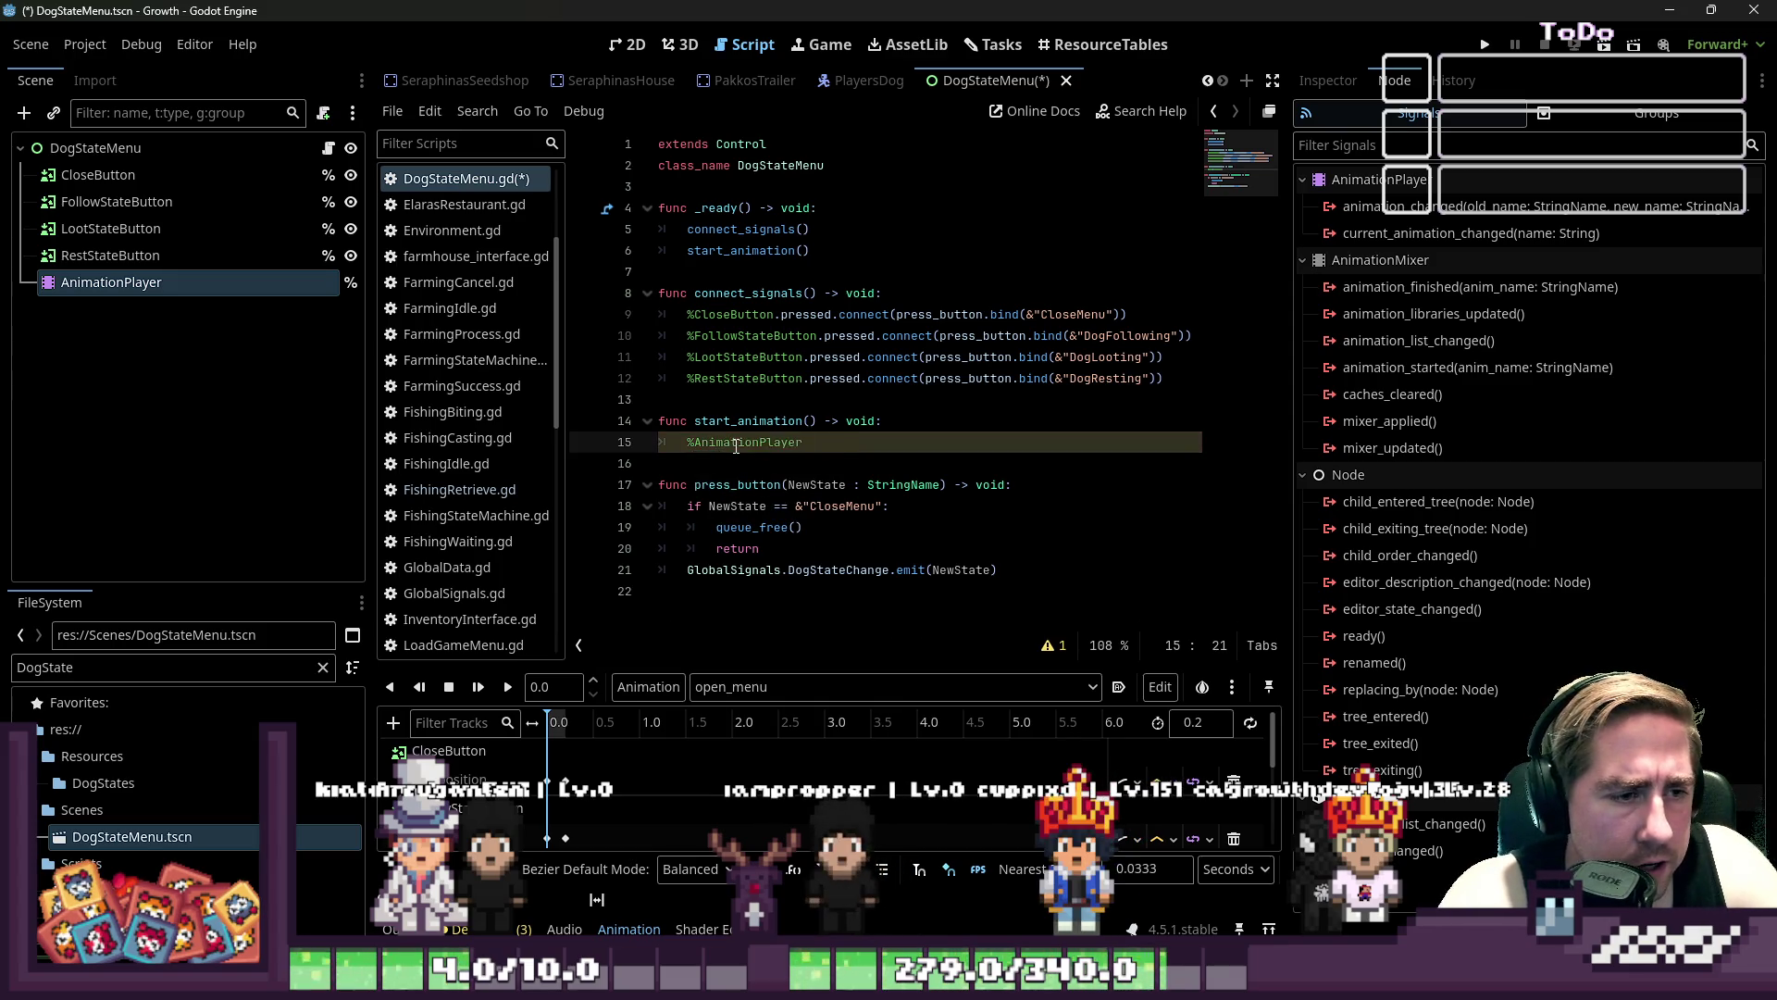
text(.play("open_menu")
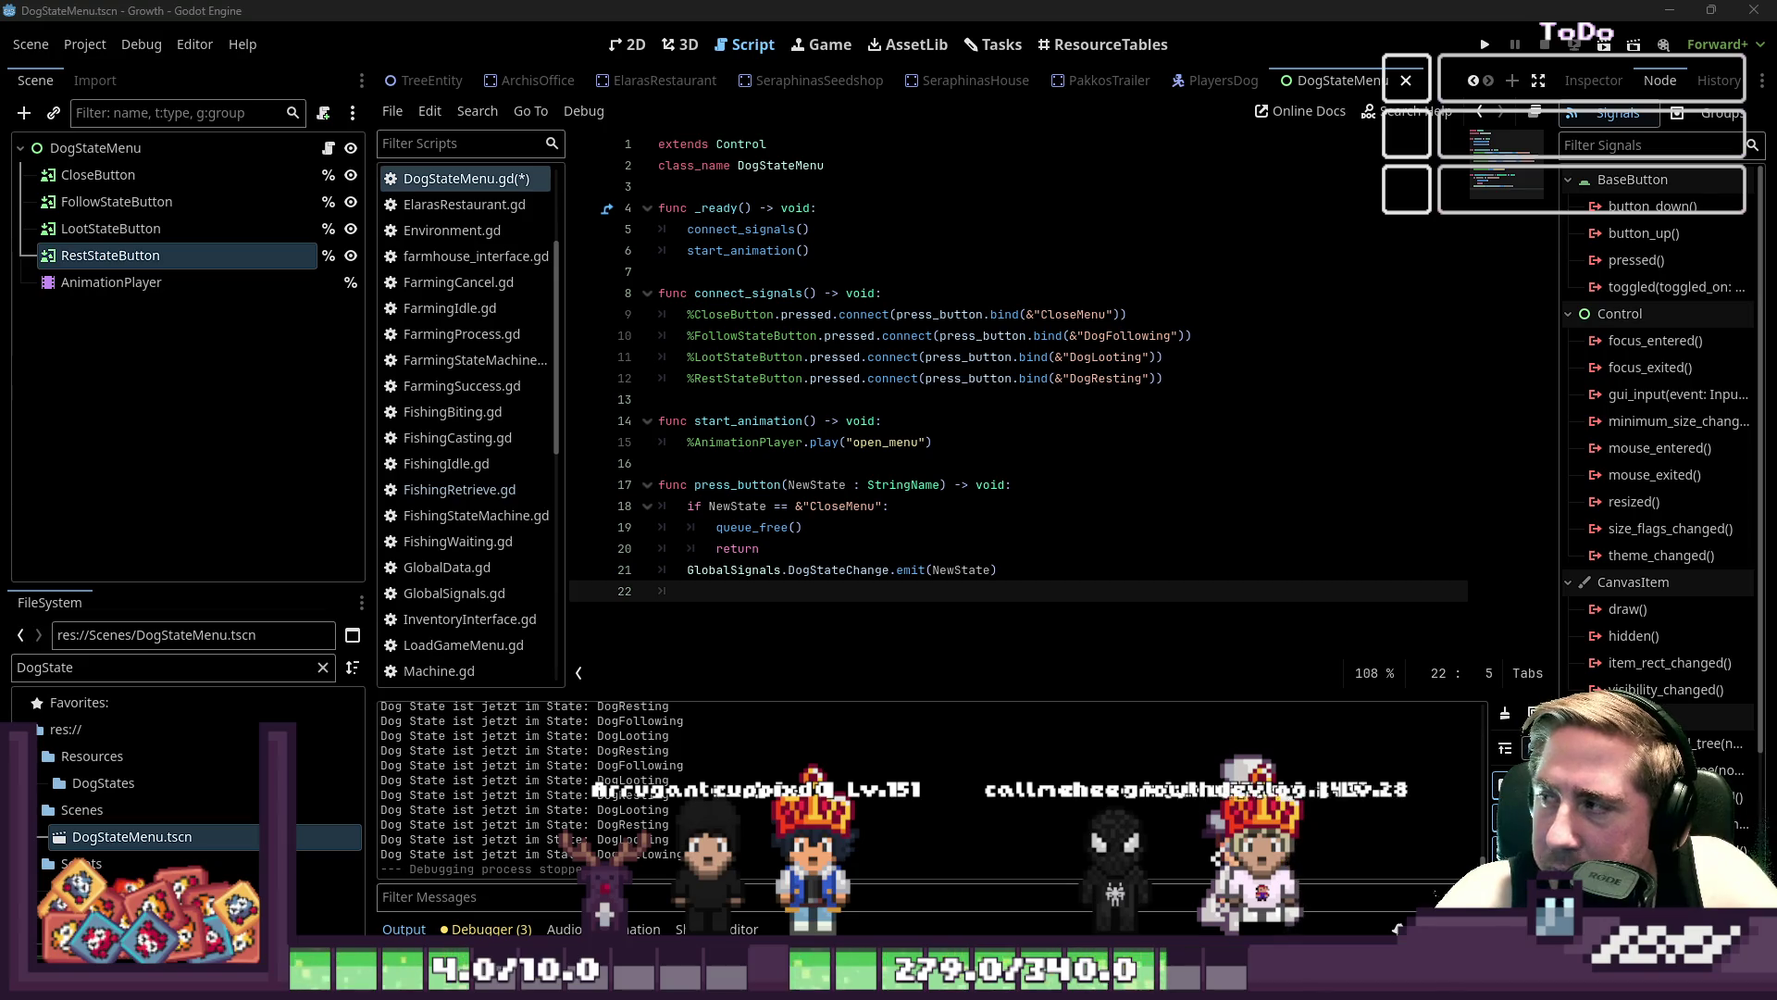
- Add queue_free() at the end of press_button and save DogStateMenu.gd
text(queue_free())
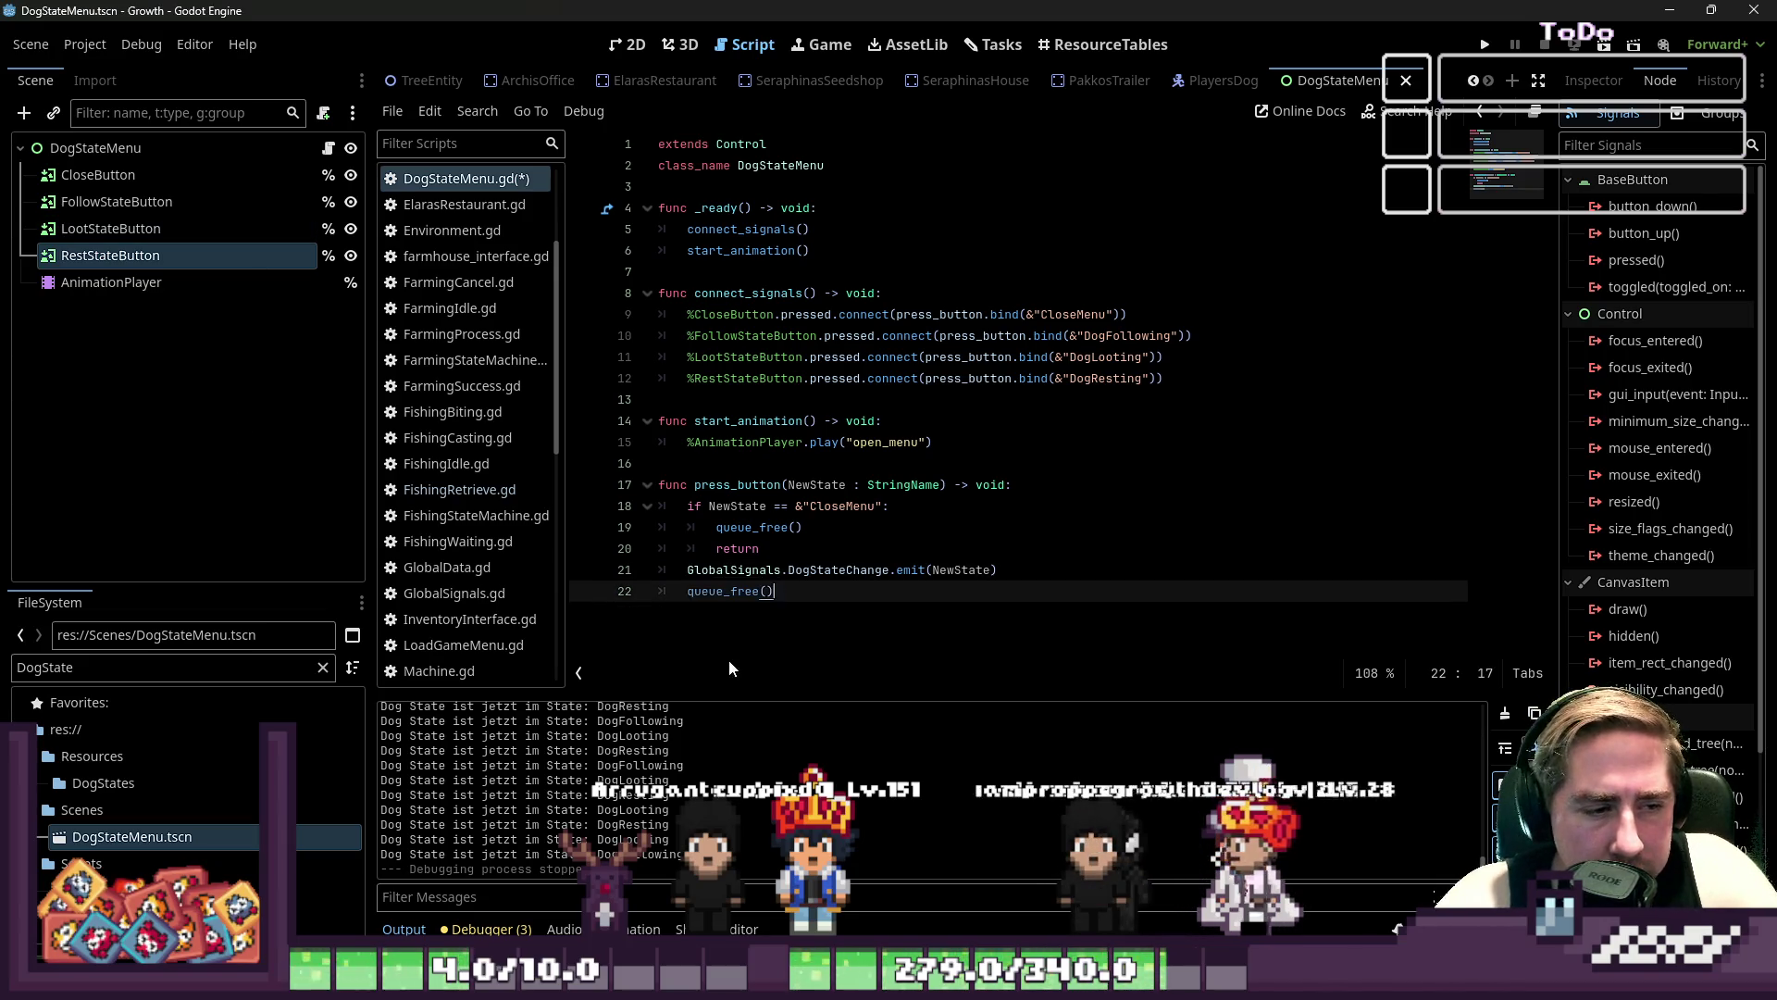
key(Return)
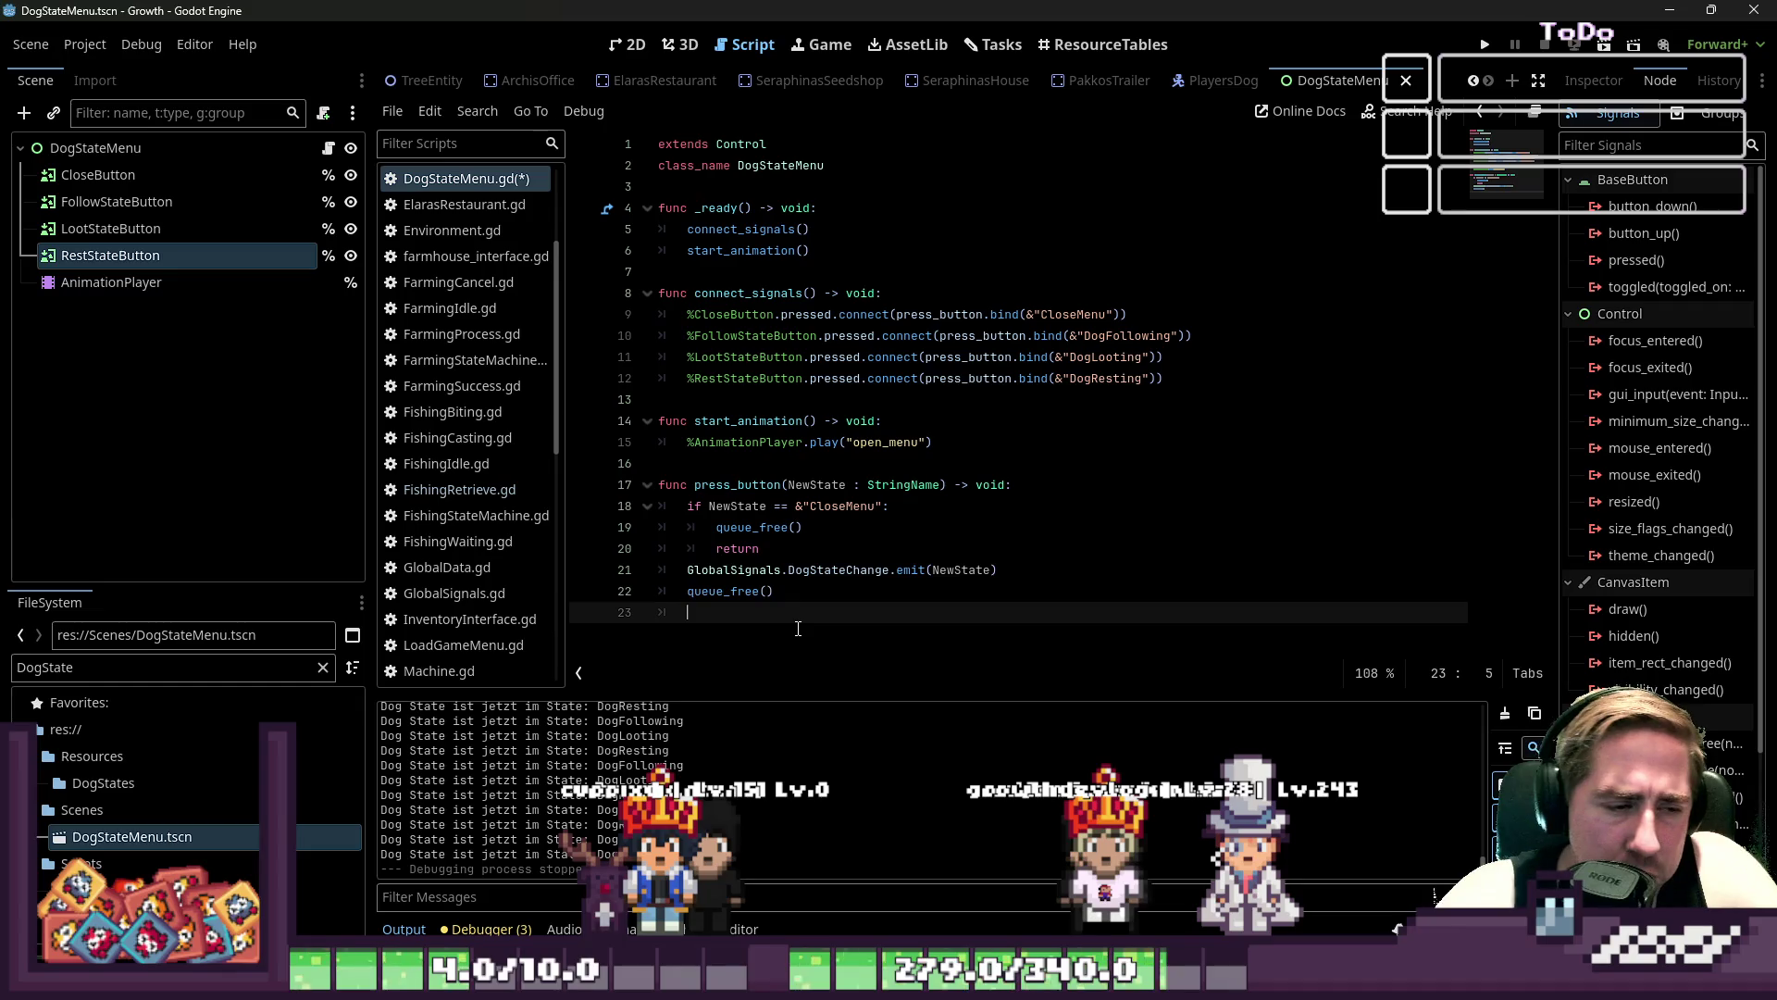
key(ctrl+s)
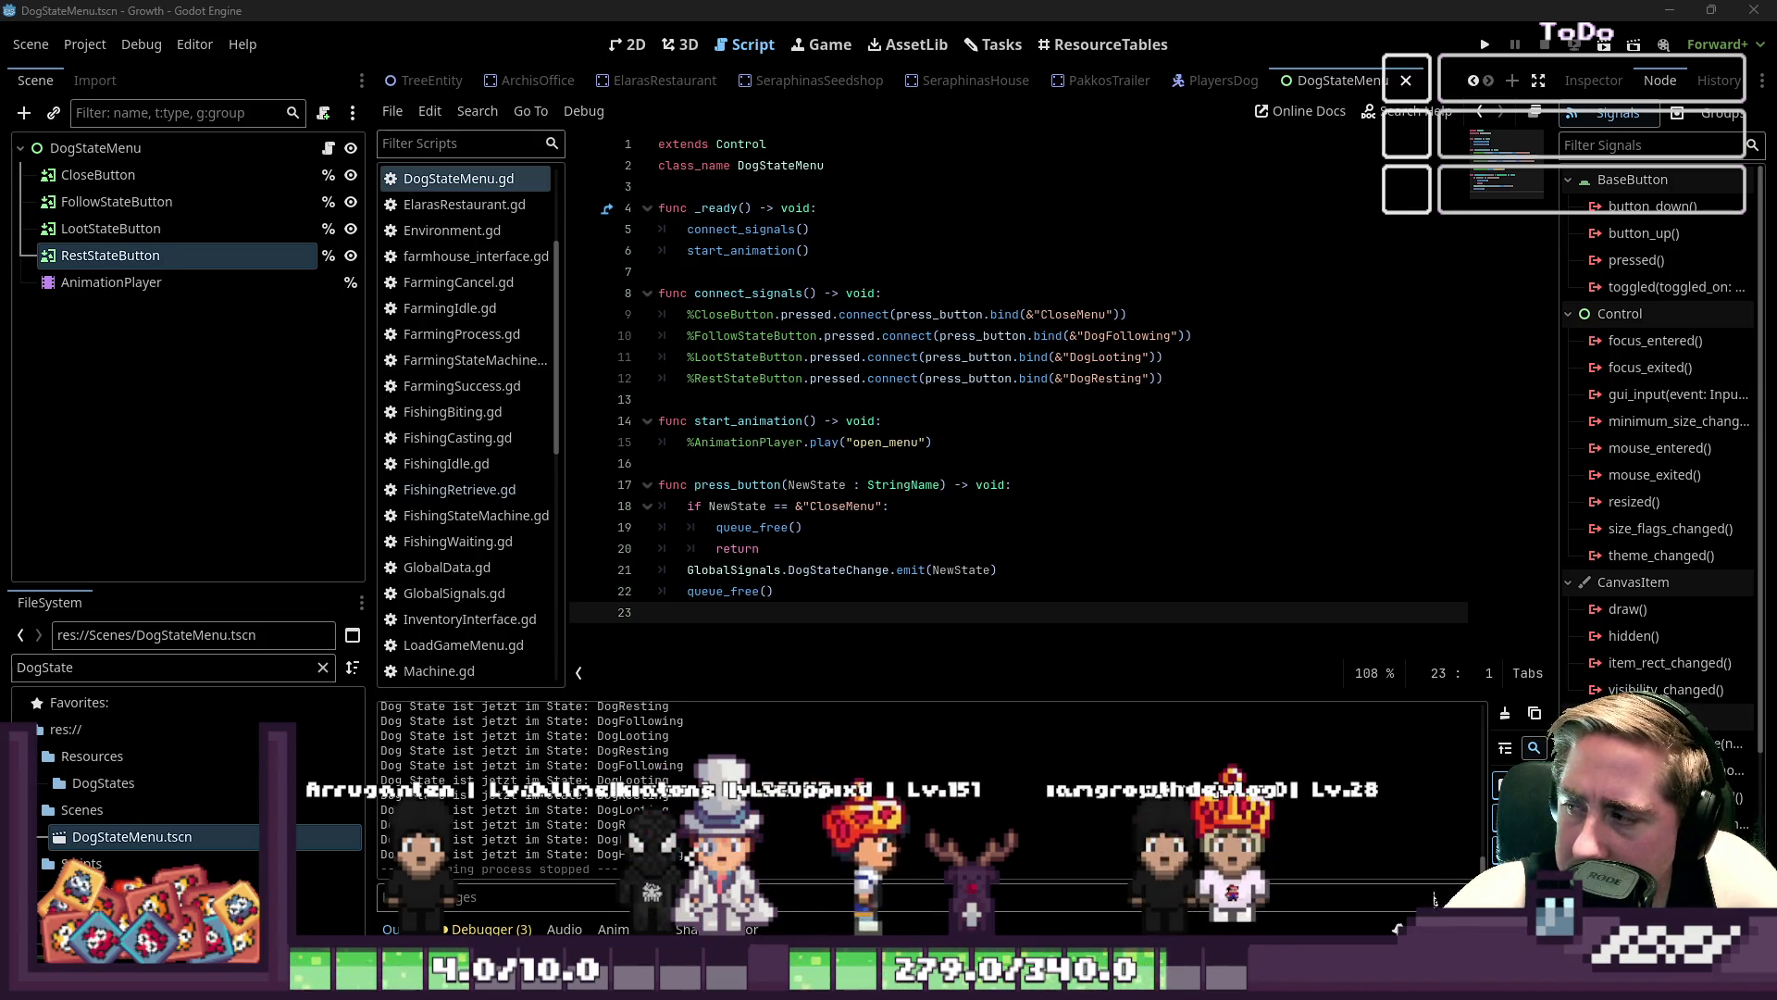
- Switch to the PlayersDog scene and open DogStateMenu.gd from the script list
click(697, 527)
click(629, 44)
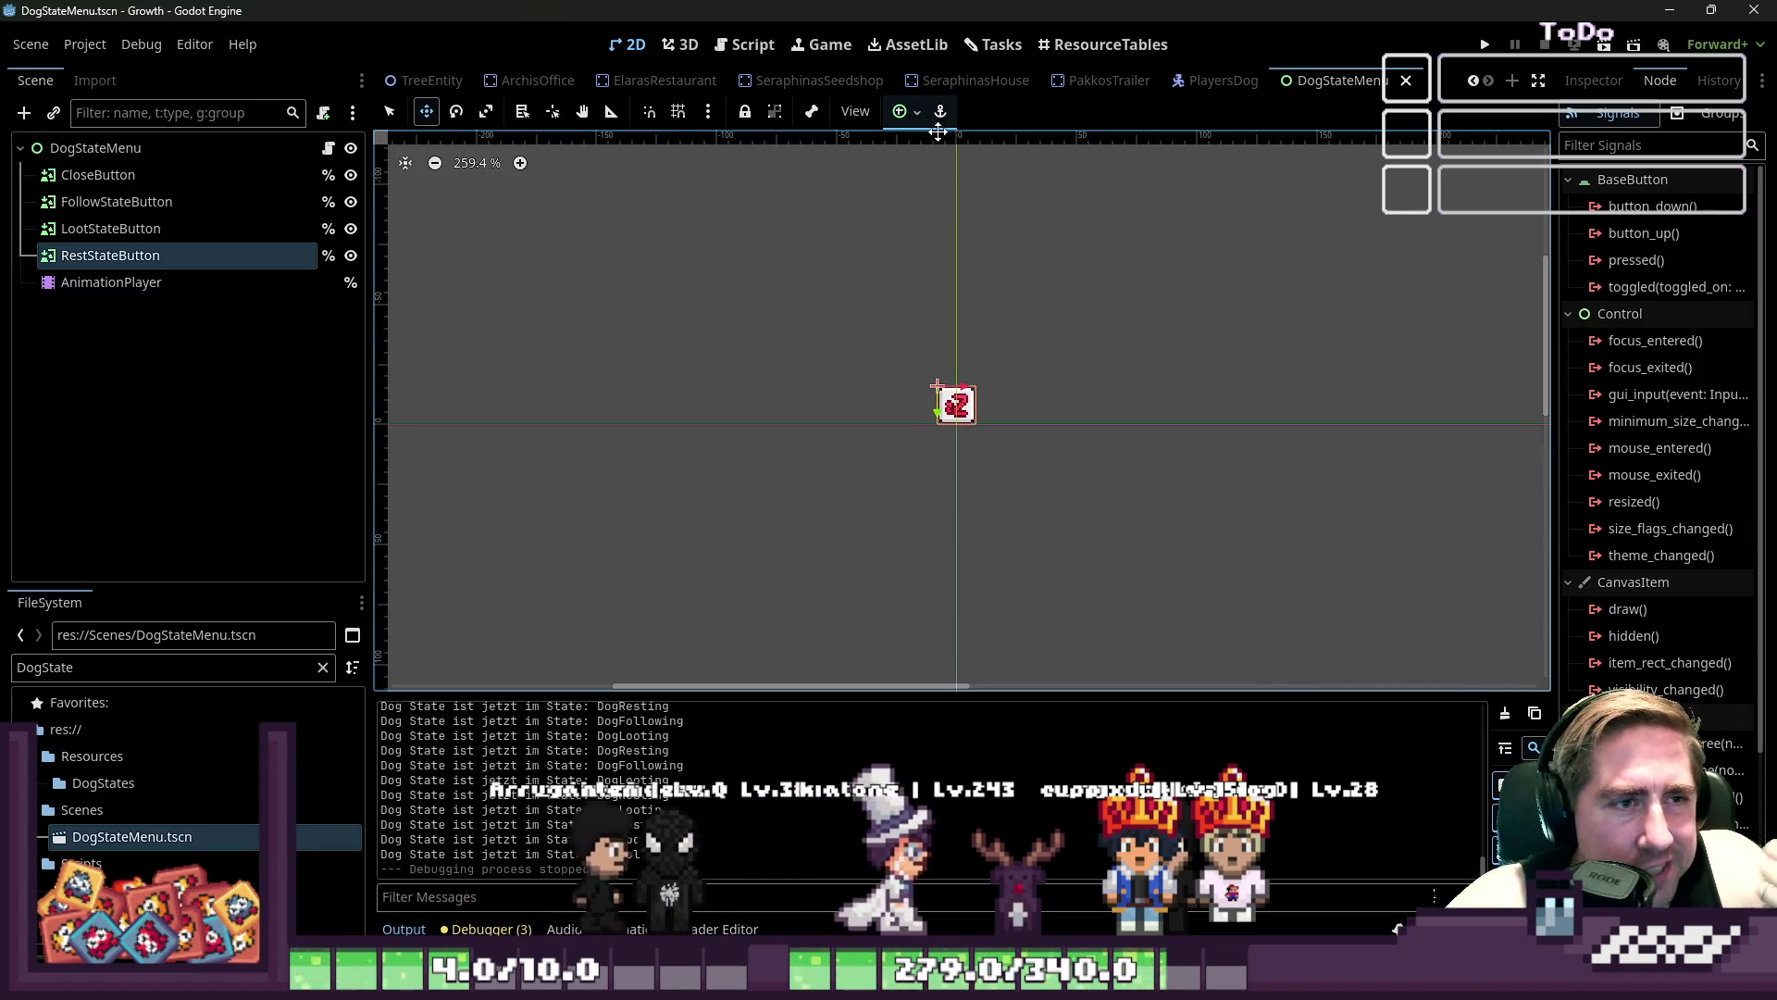
click(1224, 82)
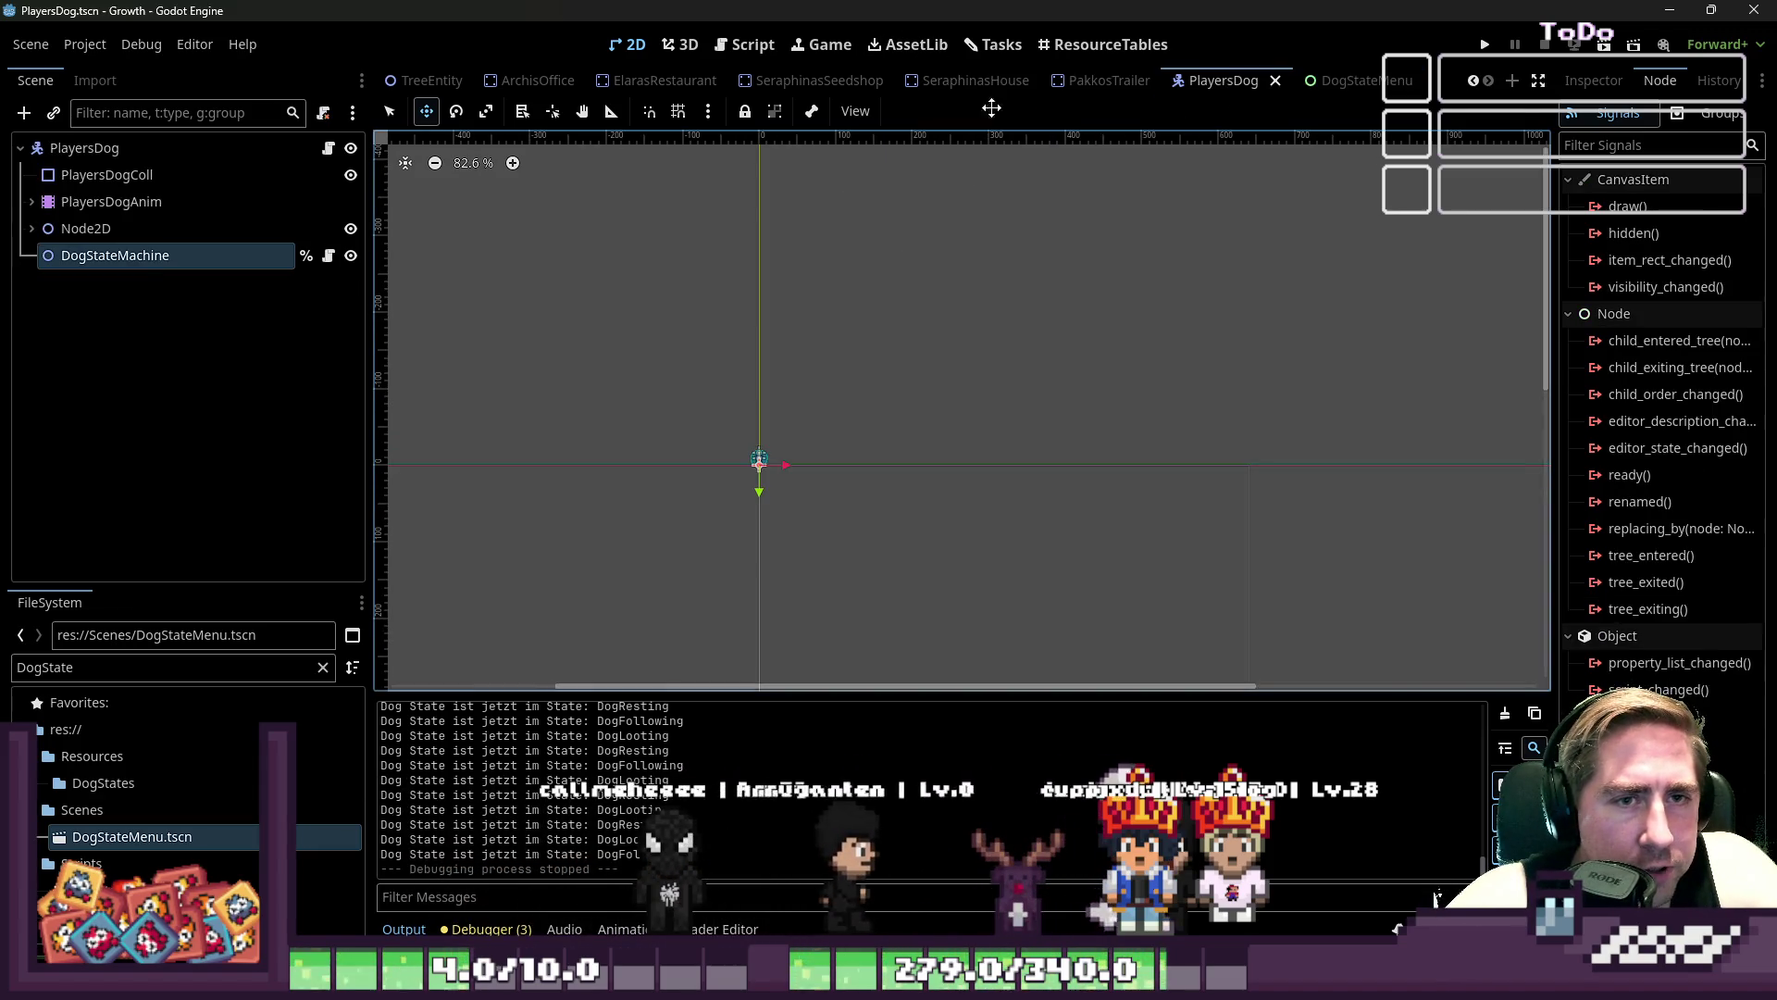
click(746, 45)
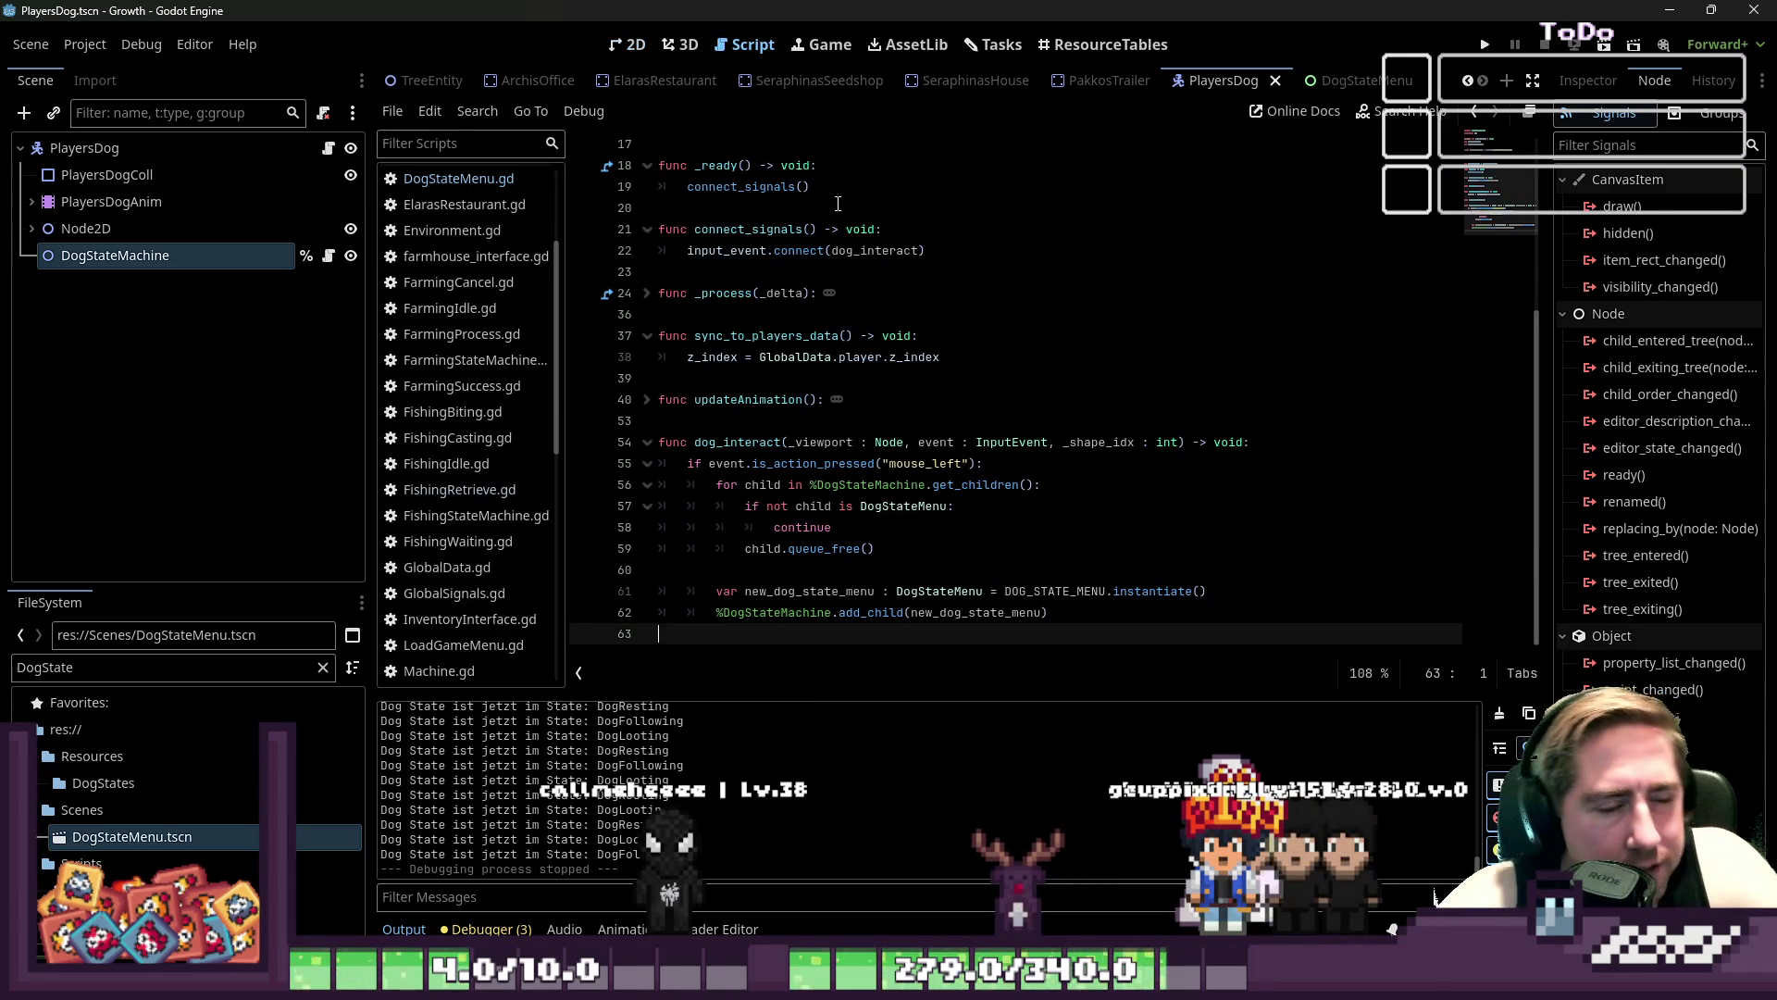
click(514, 185)
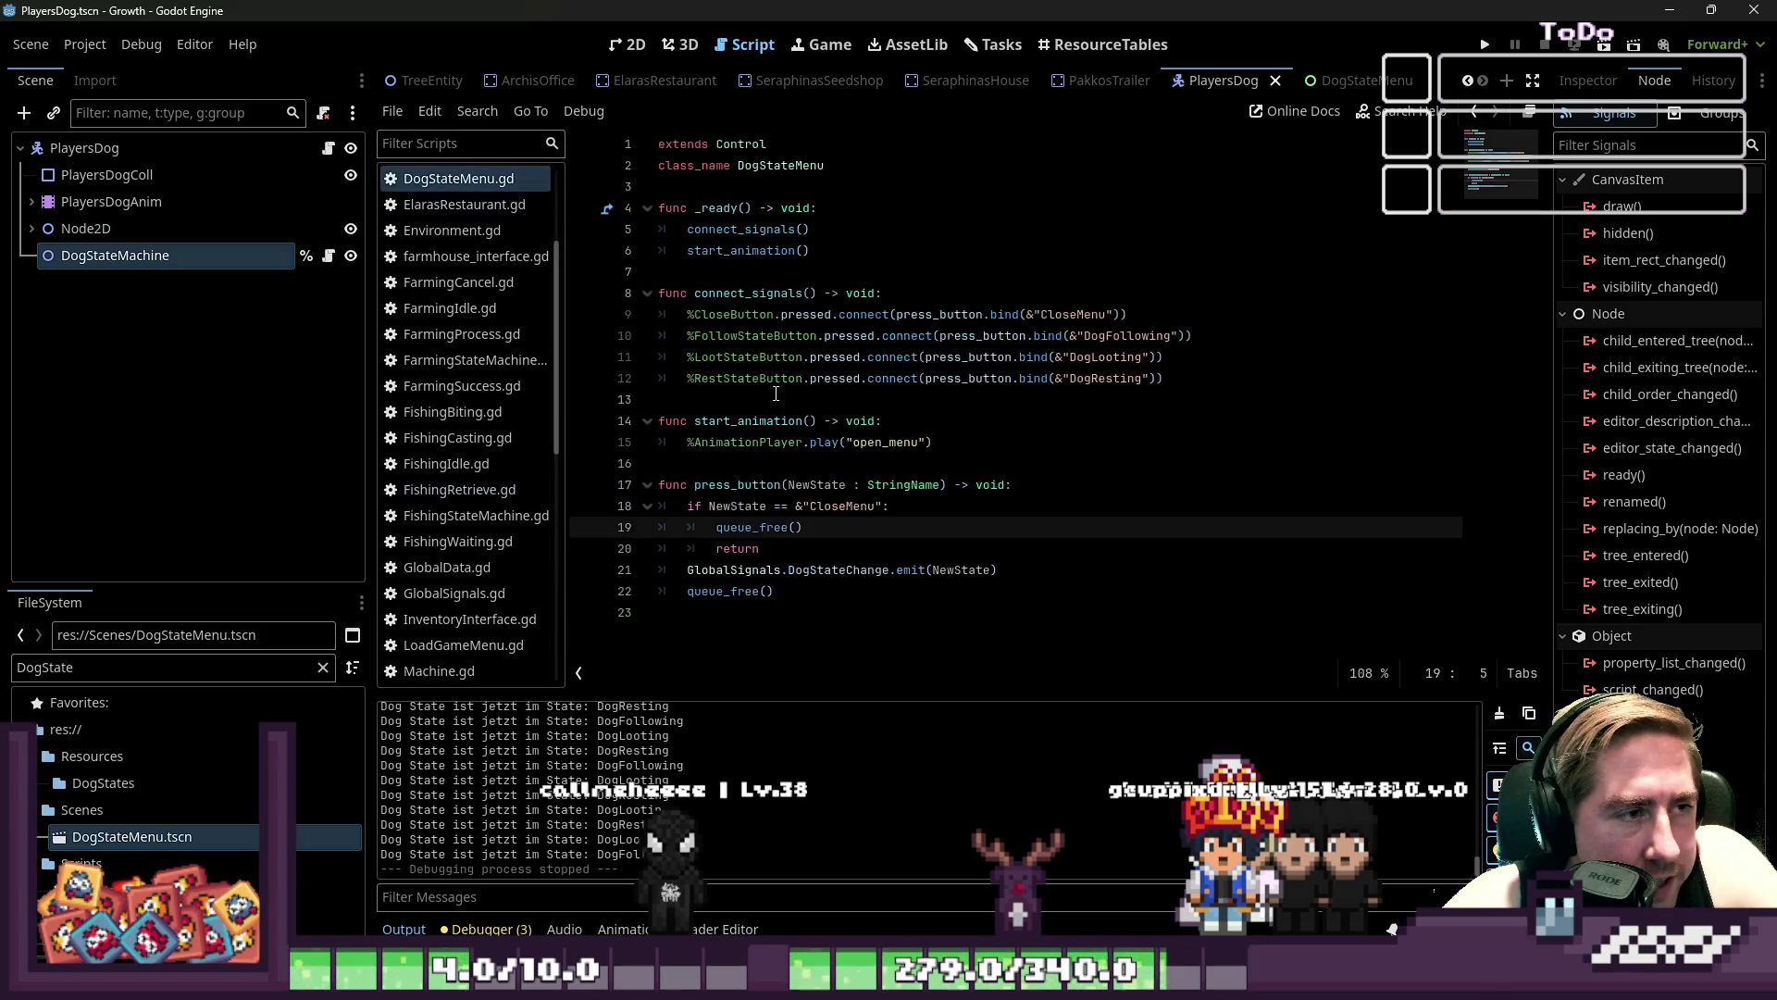
- Inspect the DogStateMachine's States dictionary in a widened Inspector panel
scroll(532, 445, up, 3)
click(146, 254)
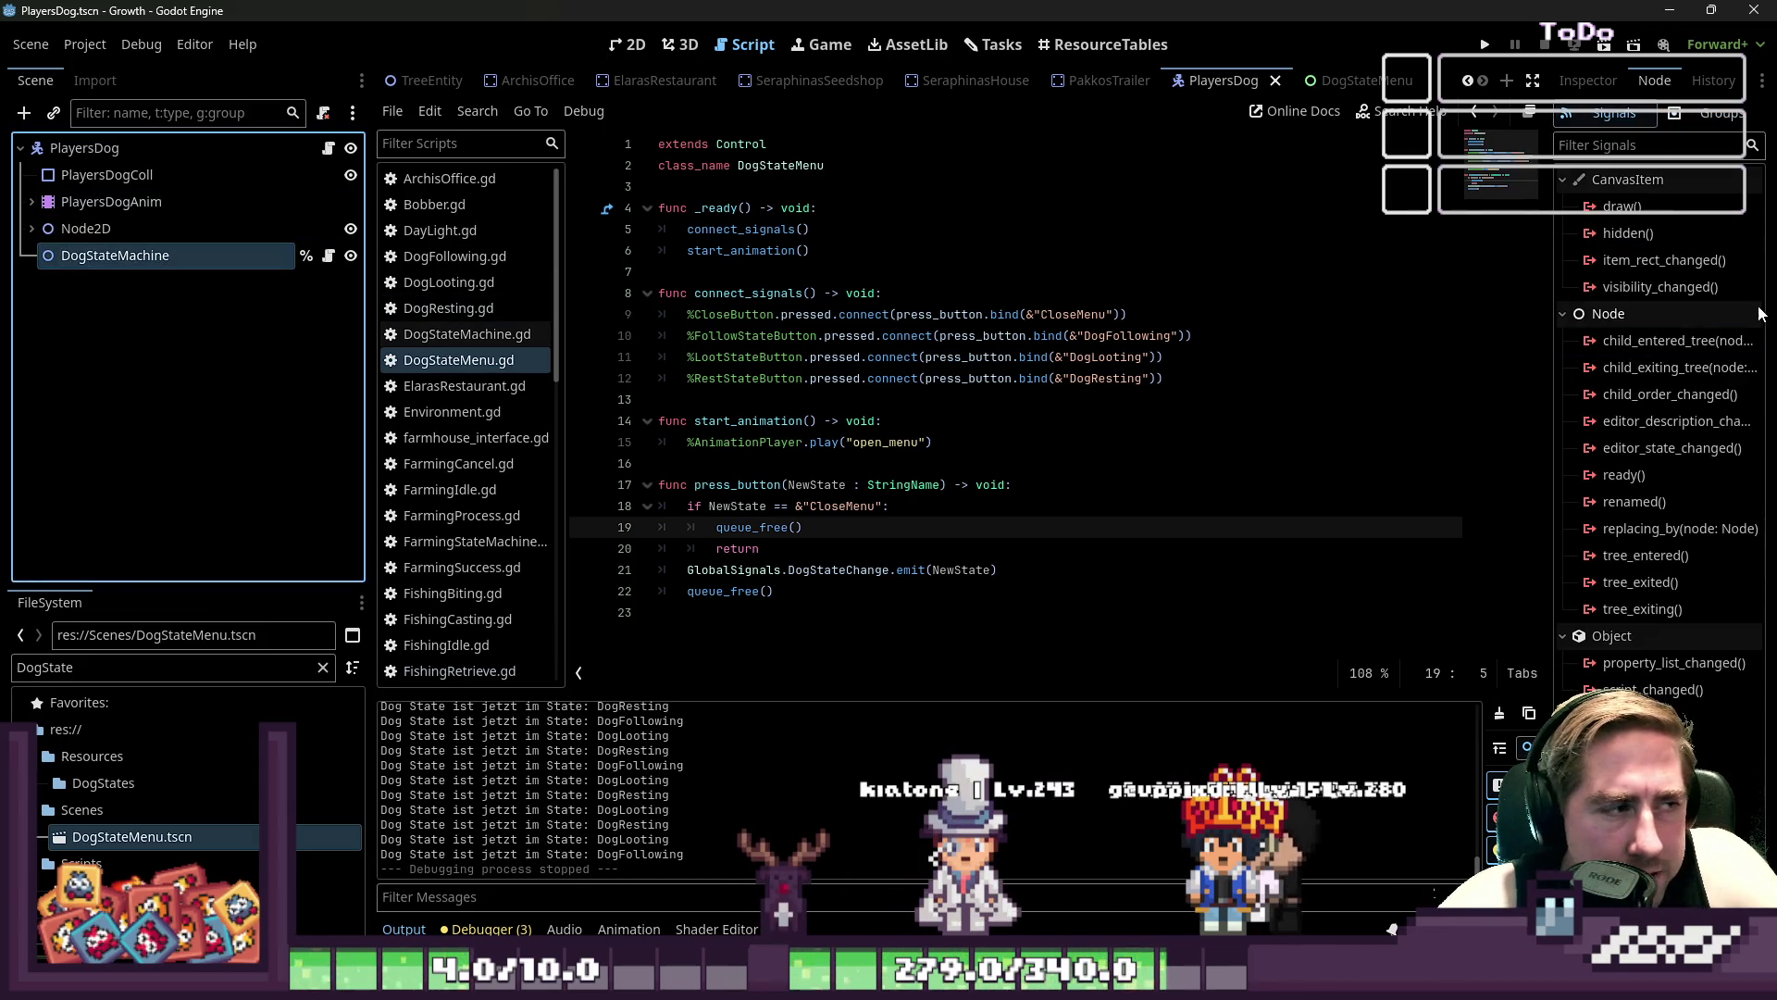
click(1587, 78)
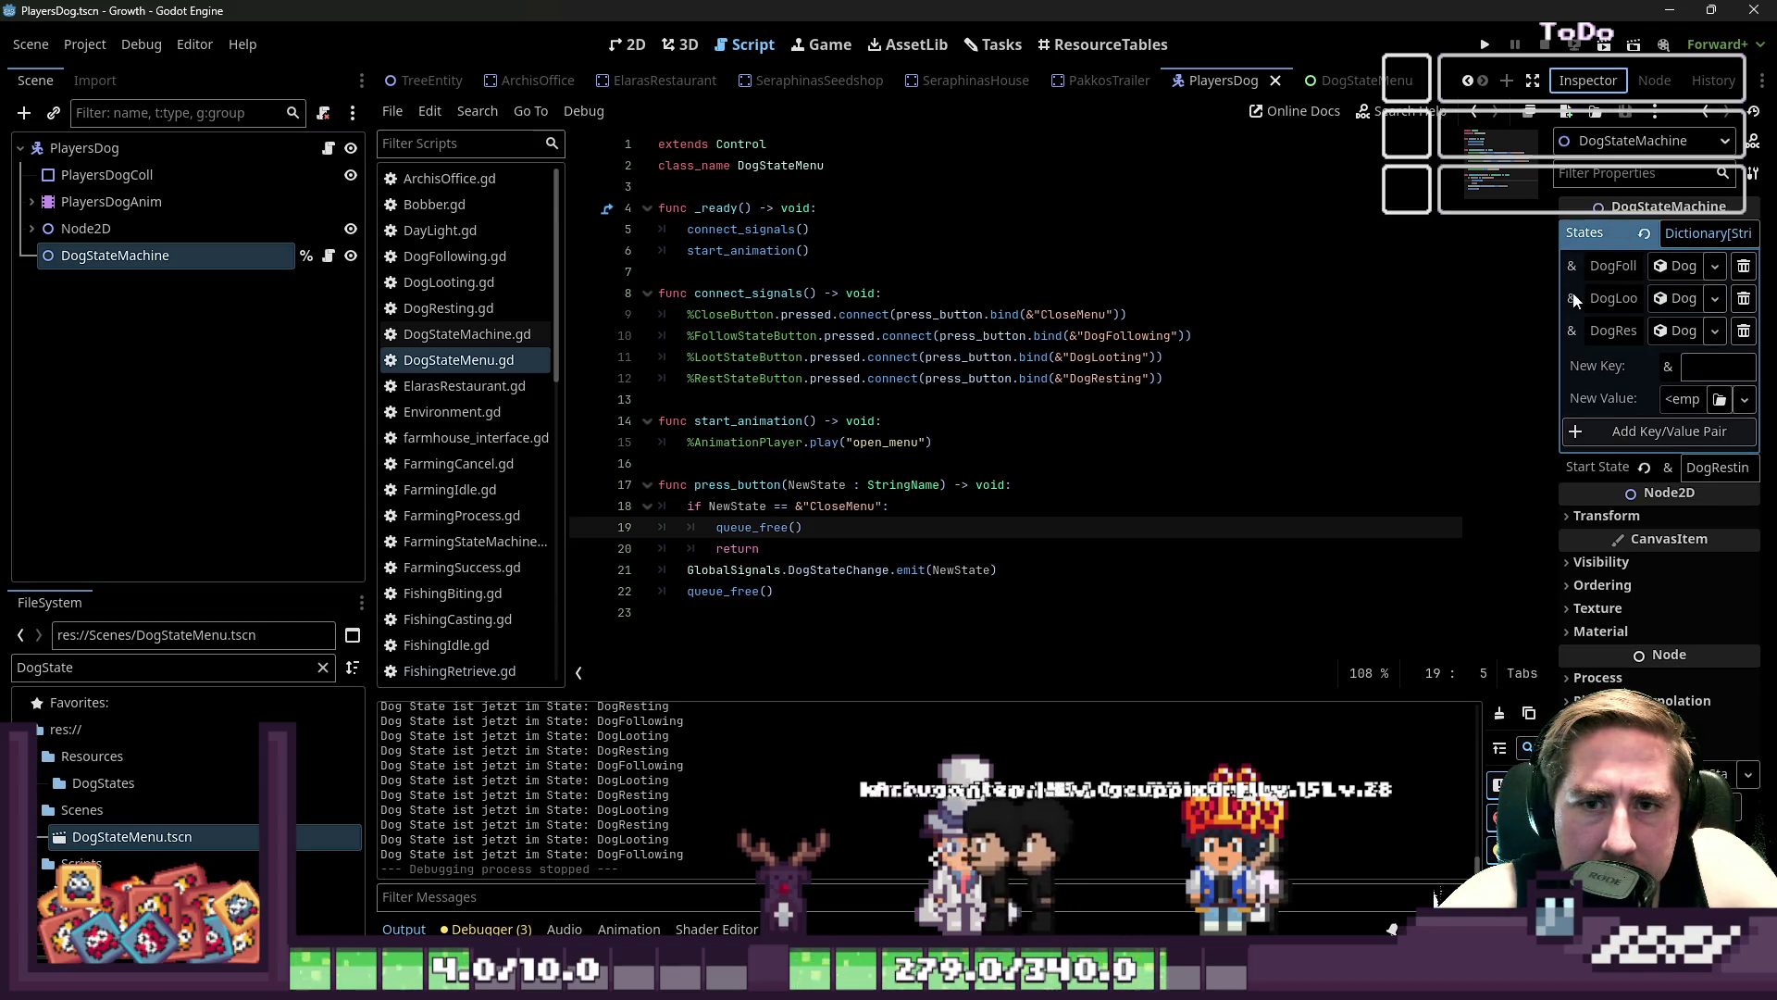
drag(1547, 293, 1354, 282)
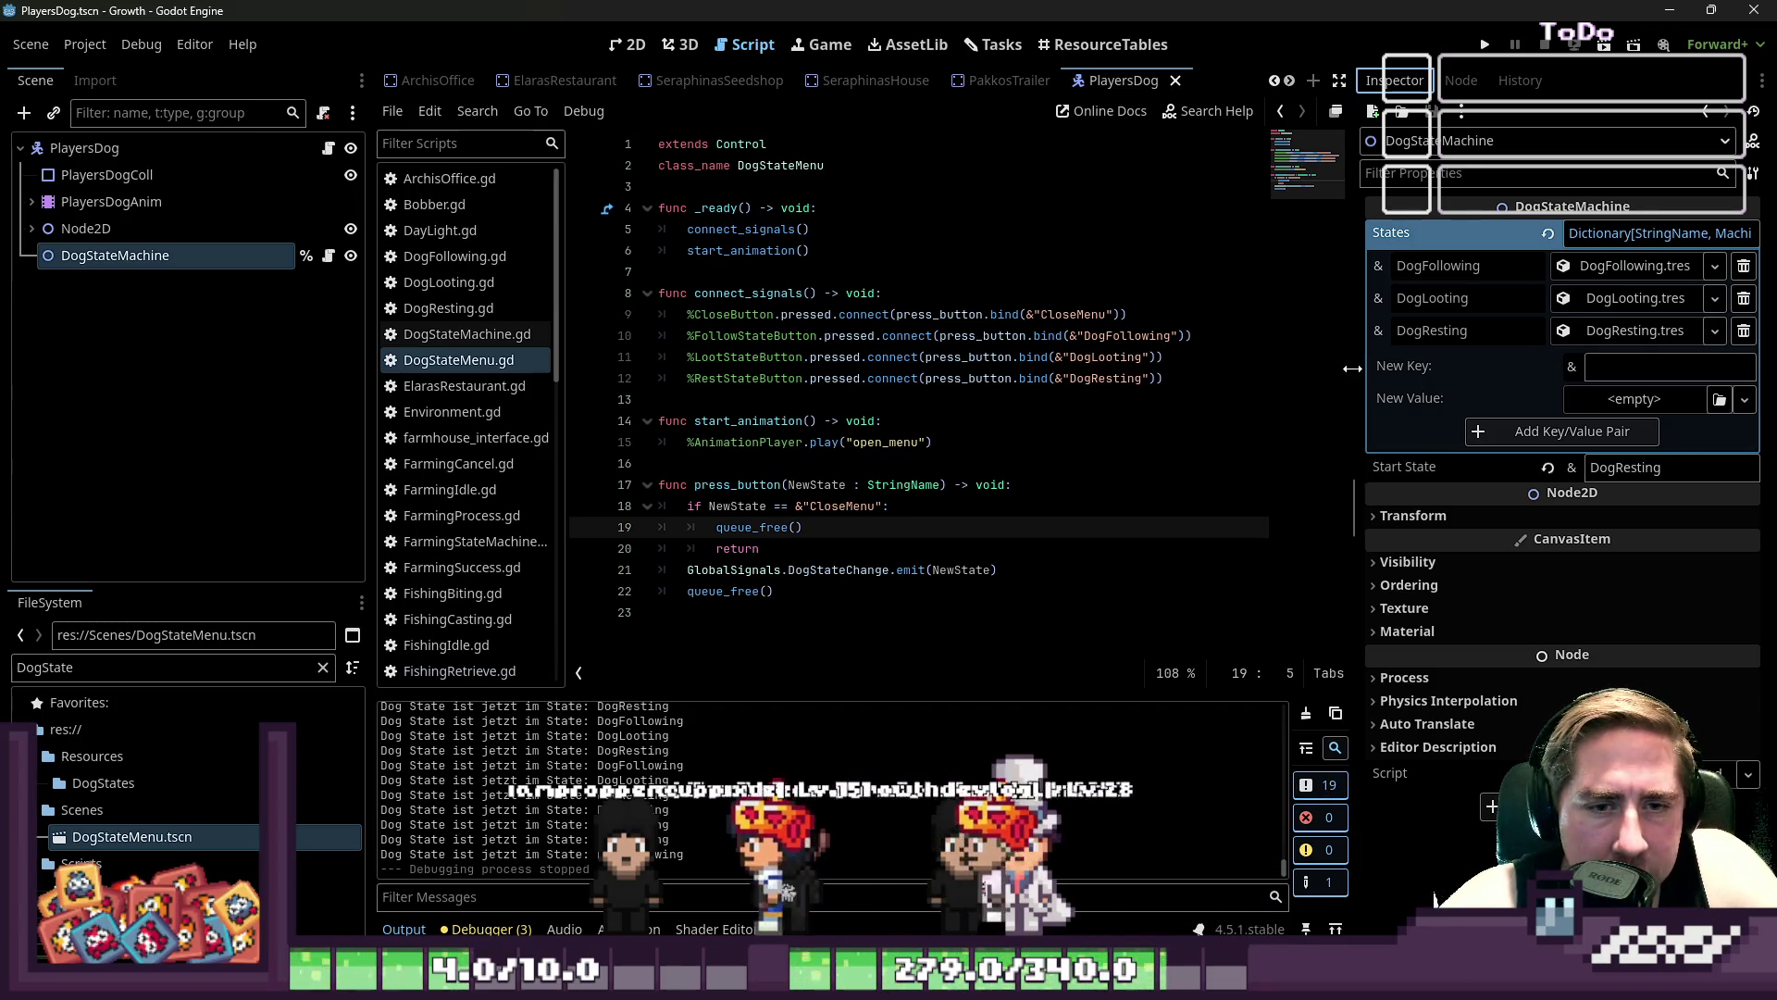
drag(1353, 368, 1557, 369)
- Open DogFollowing.gd and add a blank line
click(418, 231)
click(416, 257)
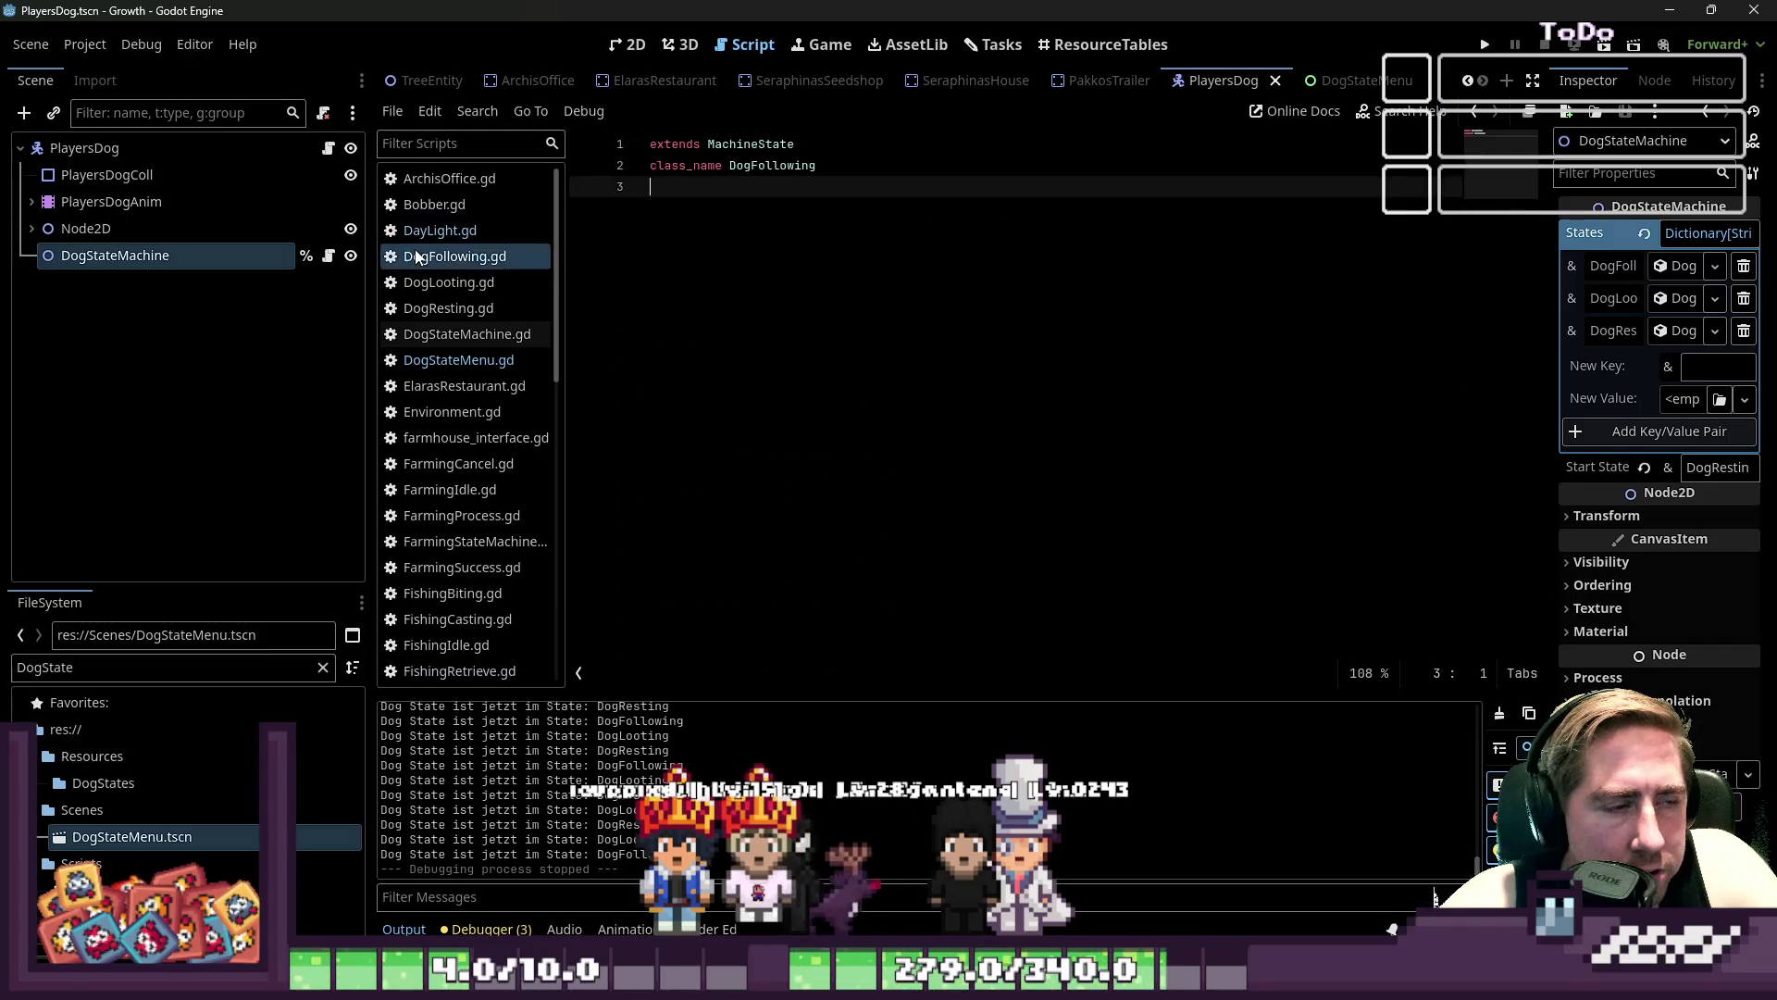
key(Return)
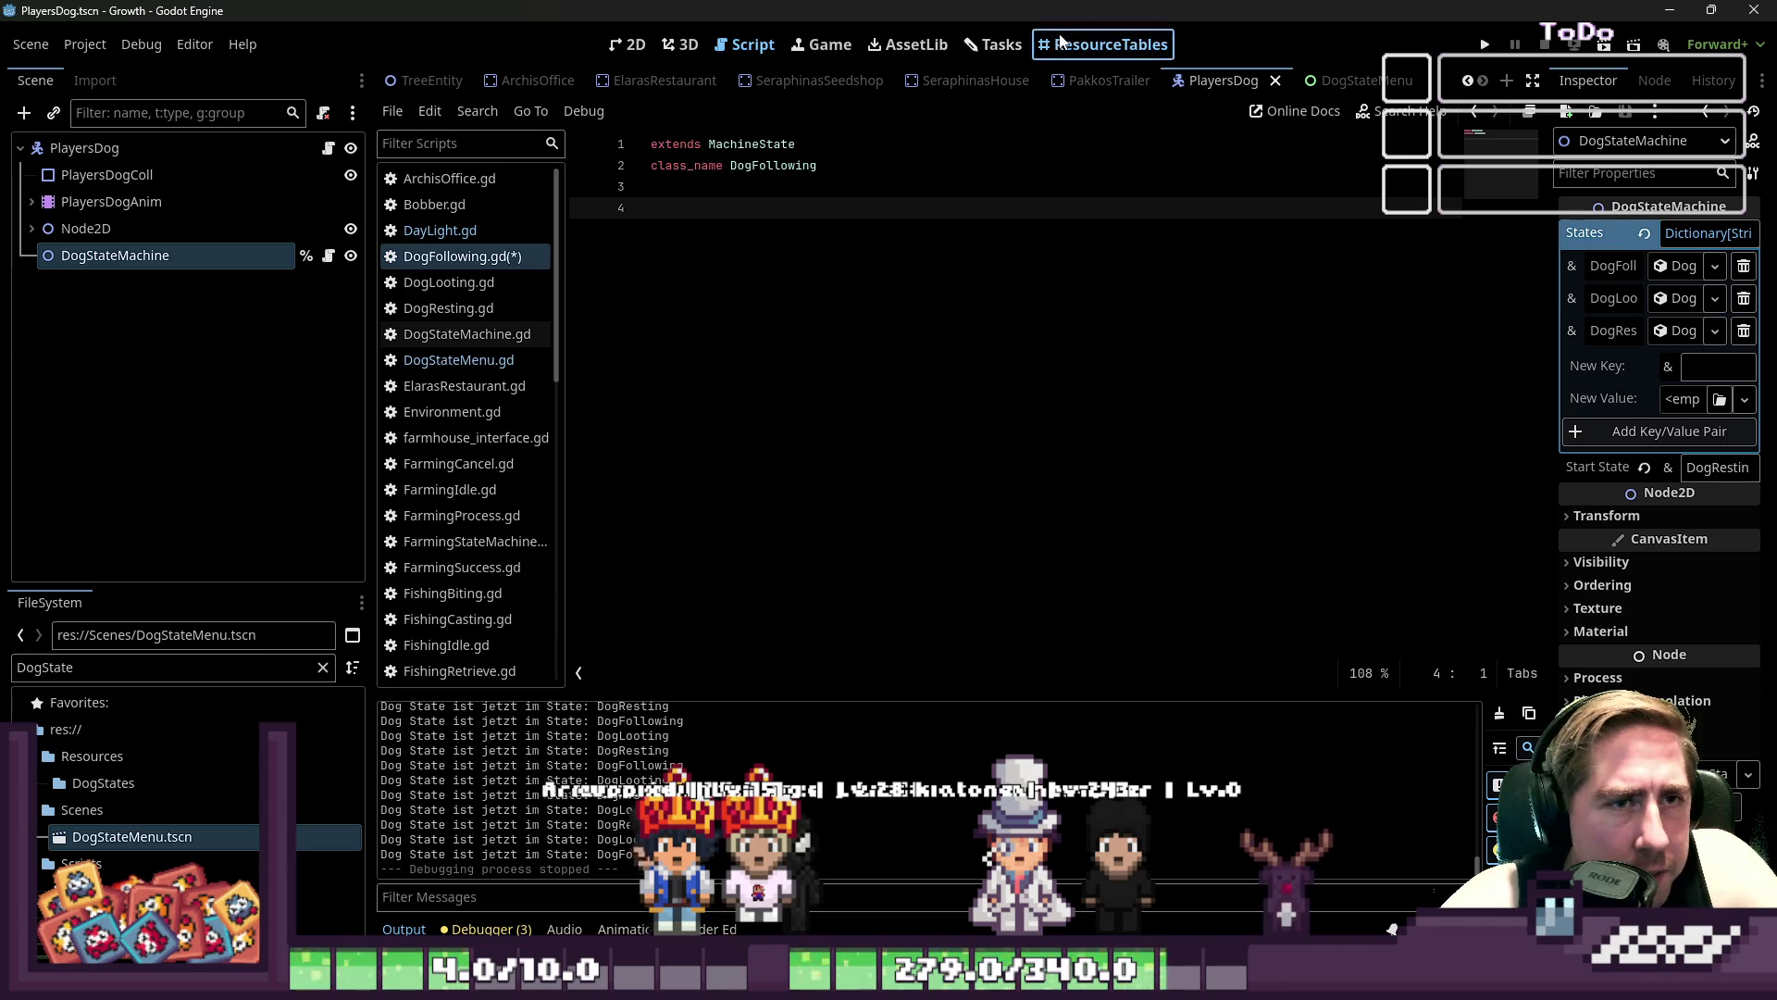
- Read the Hund StateMachine task's notes on dog following in the Tasks board, then close them
click(1102, 44)
click(996, 44)
scroll(1034, 432, down, 3)
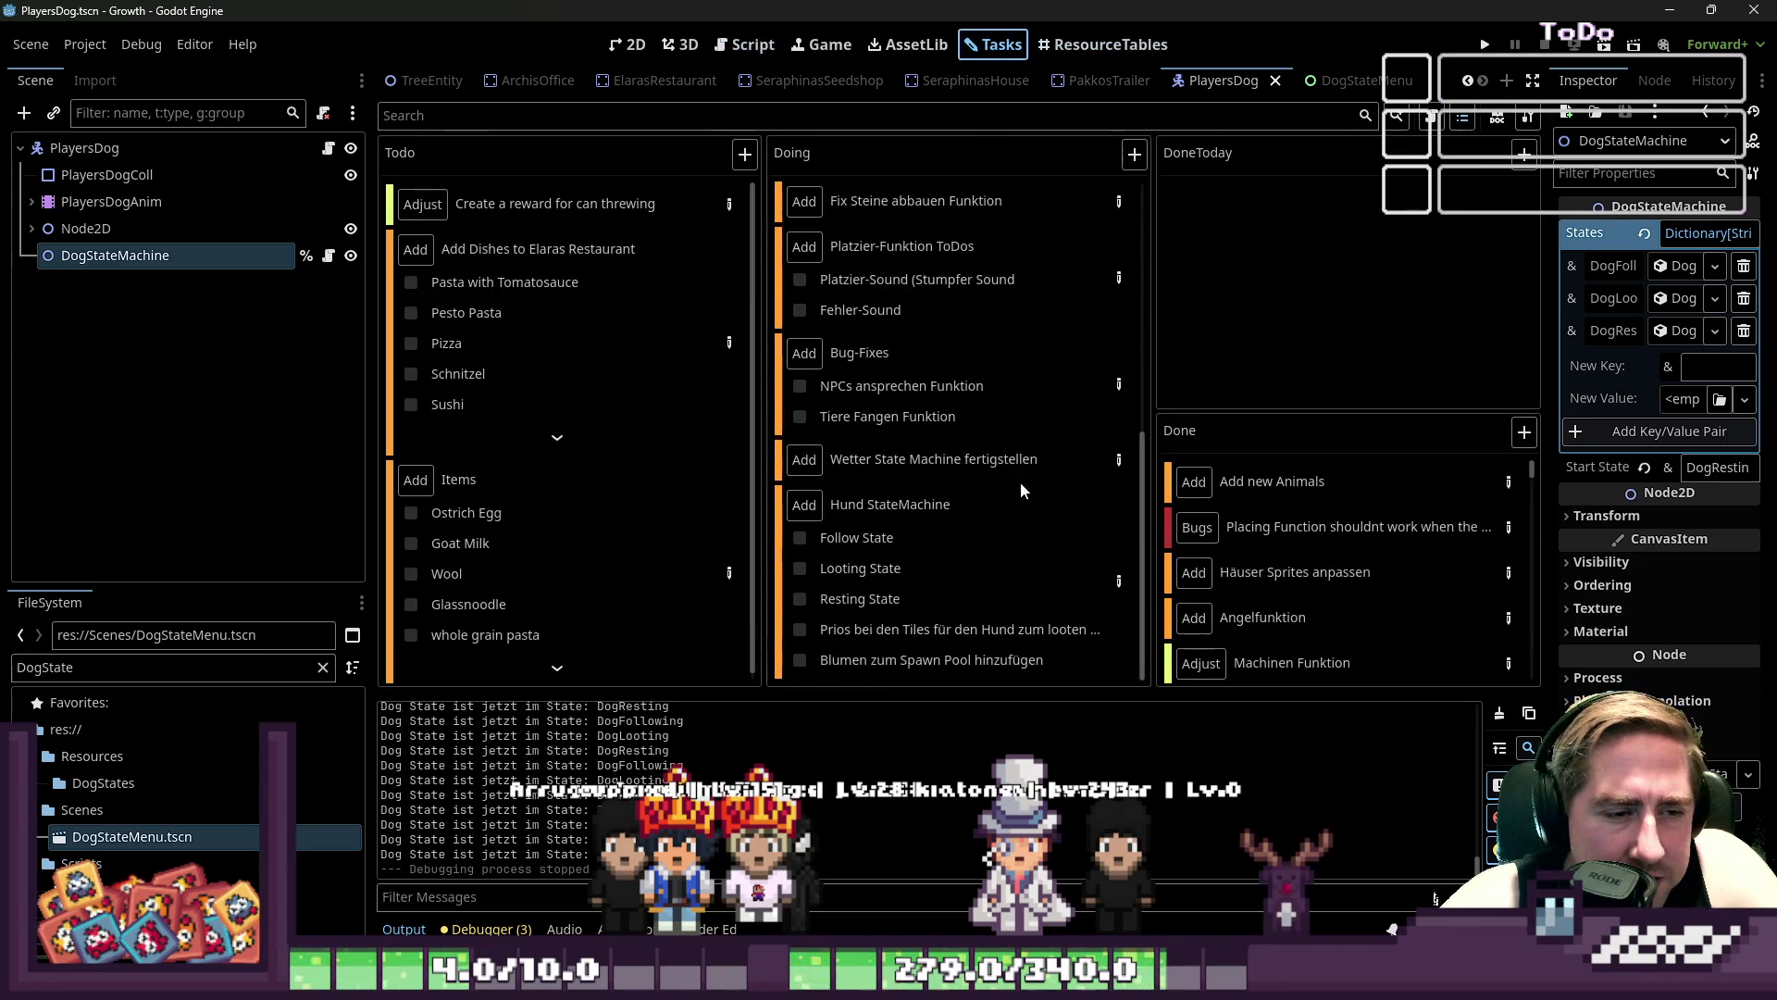
click(1113, 588)
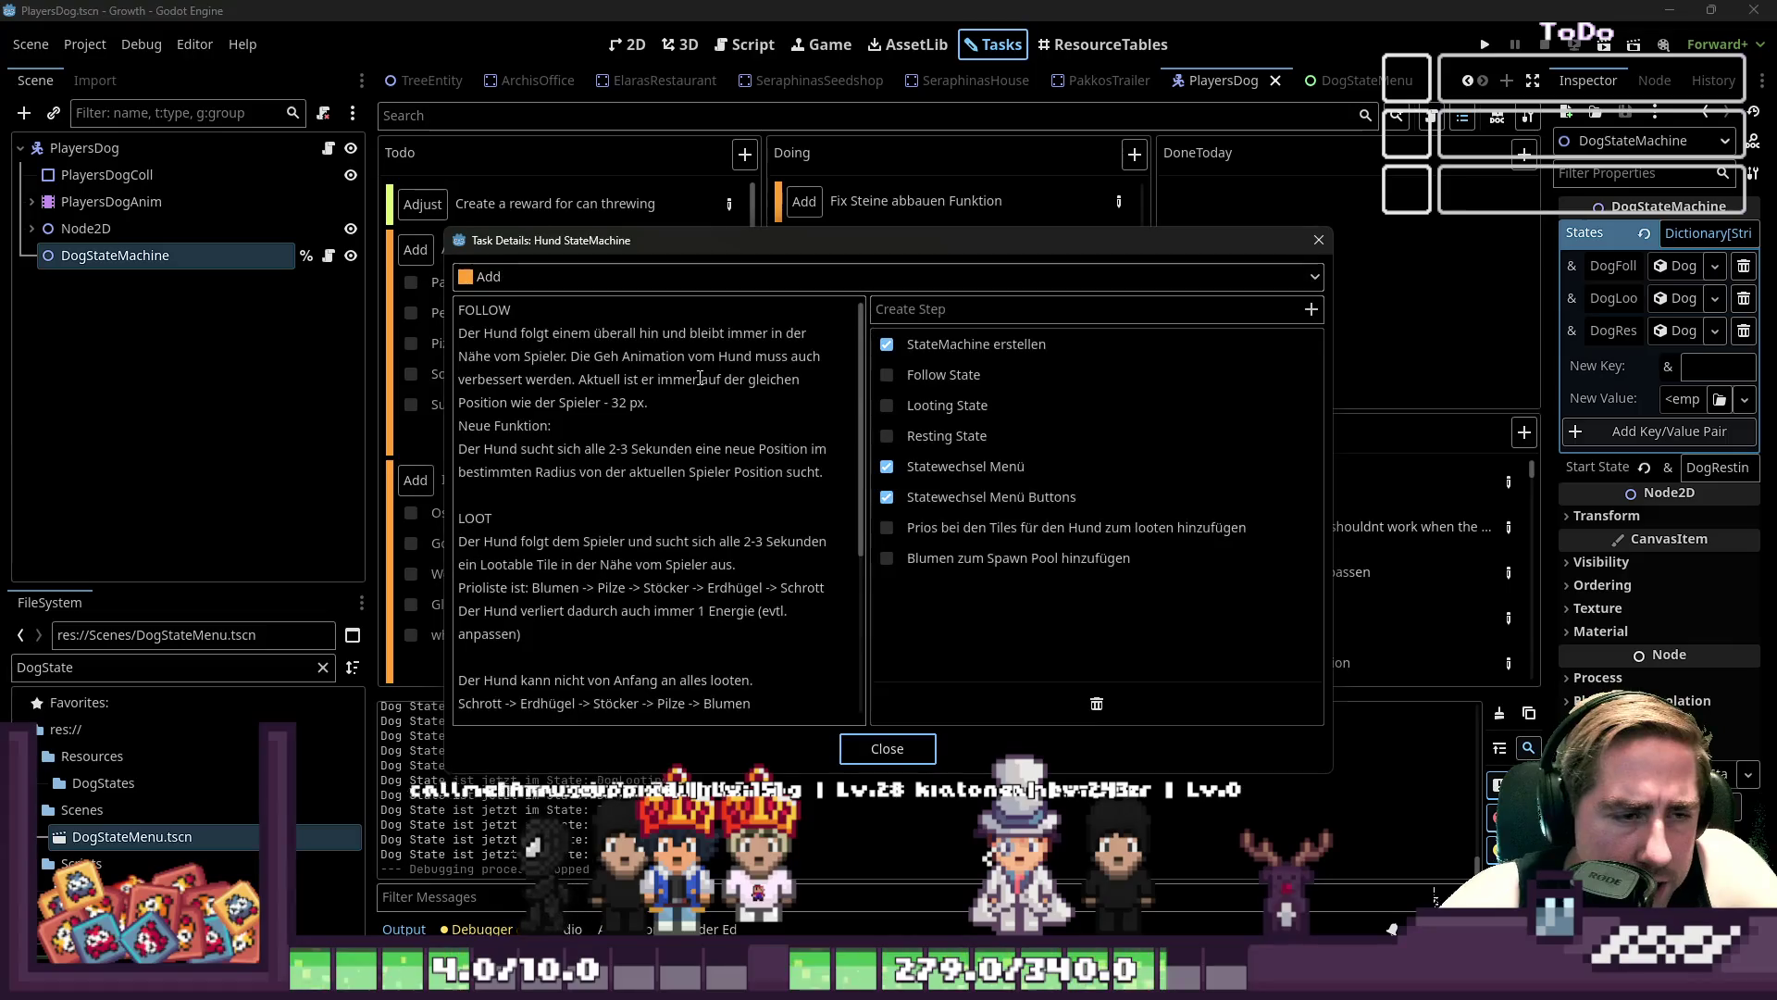
drag(488, 326, 551, 425)
click(551, 425)
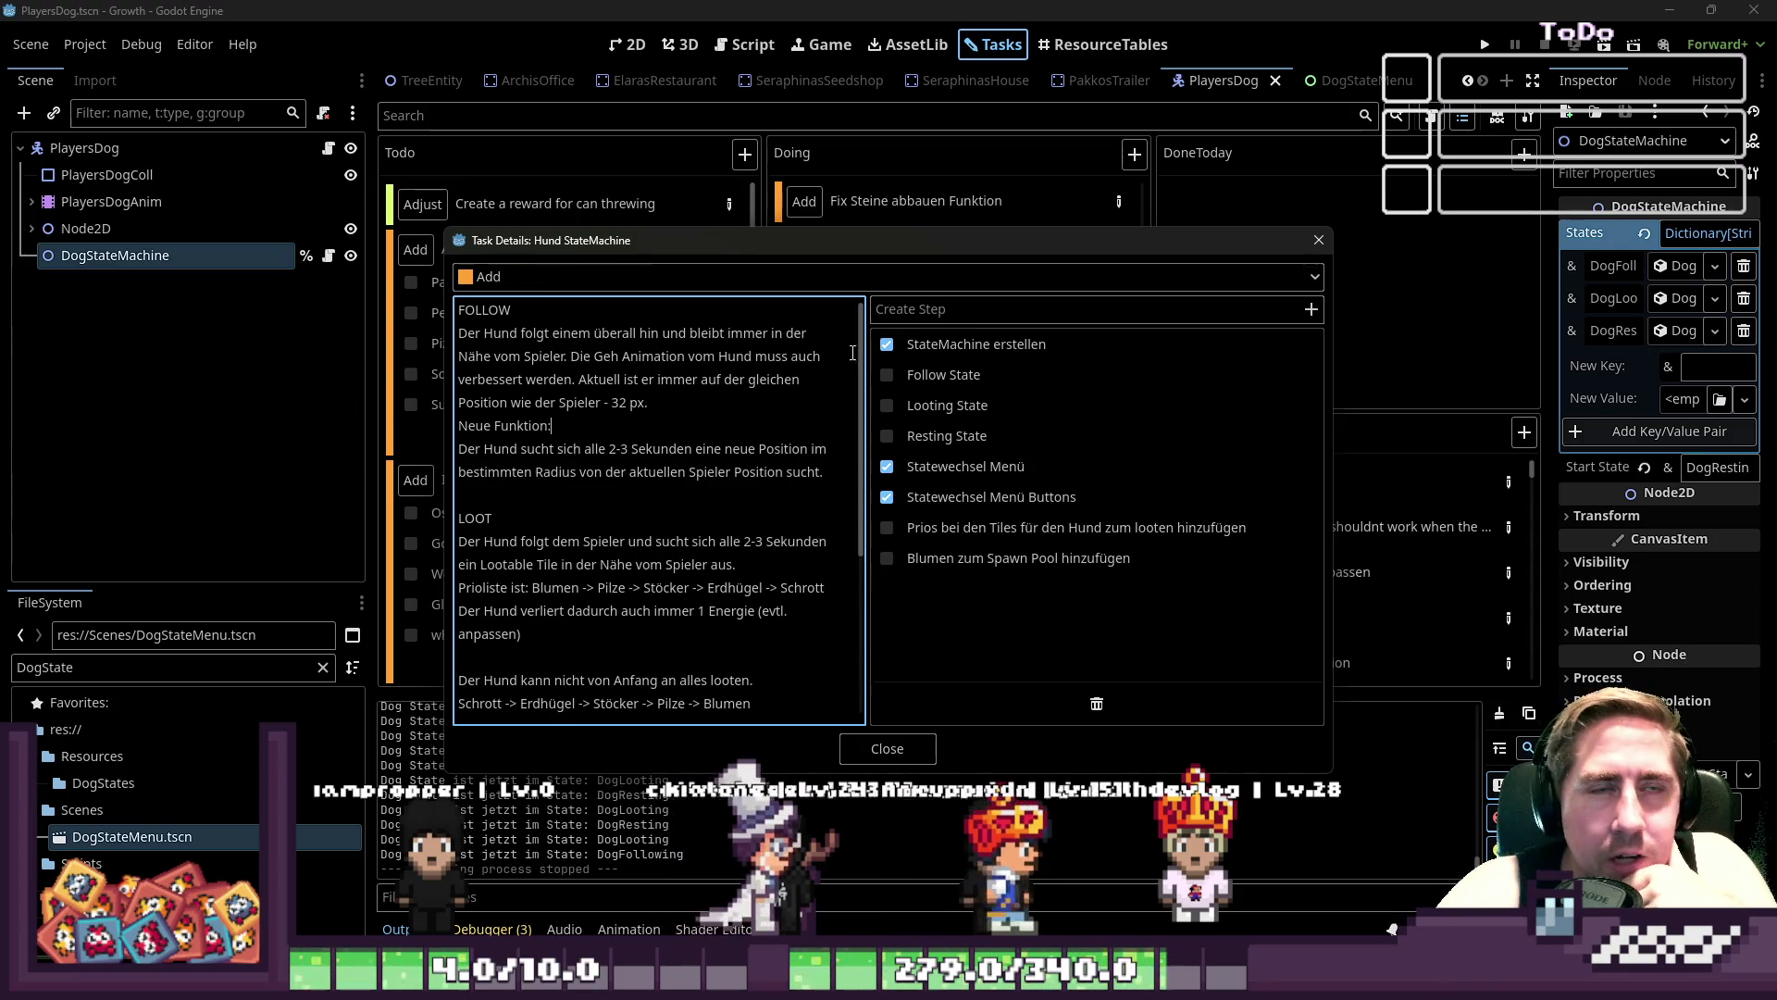
click(1319, 241)
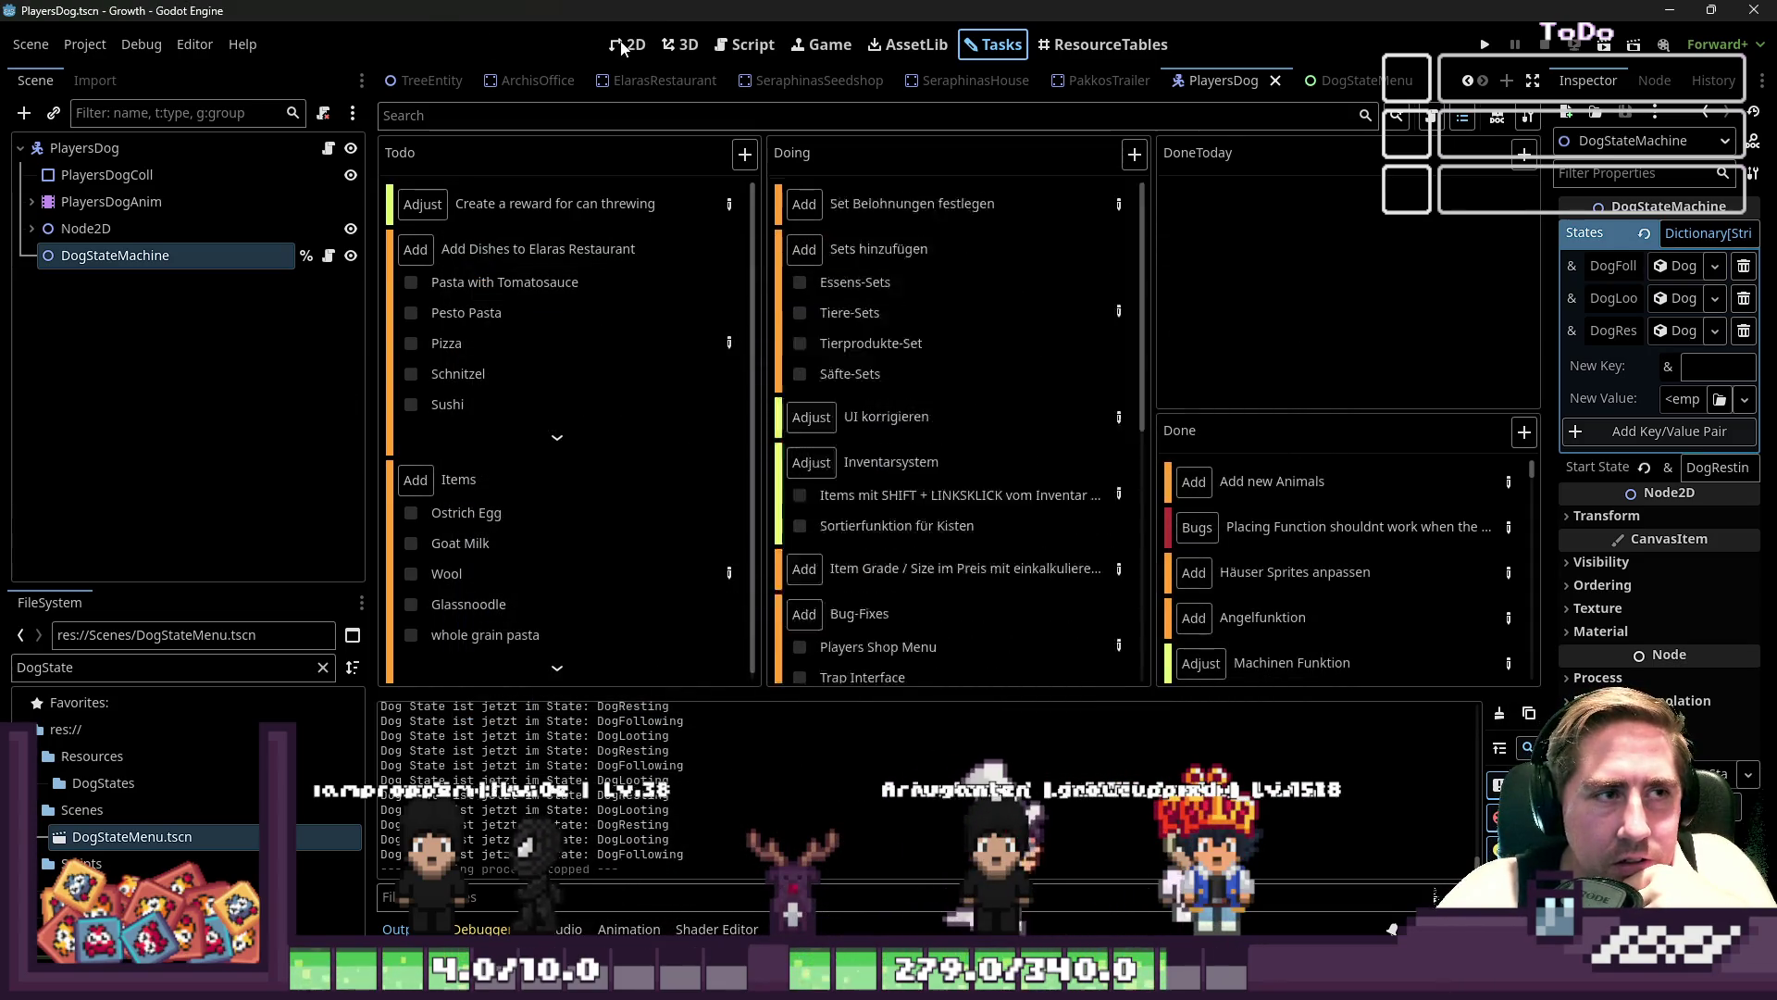
- Open the World scene in the 2D editor and zoom in on its hotbar
key(ctrl+F1)
scroll(775, 89, up, 5)
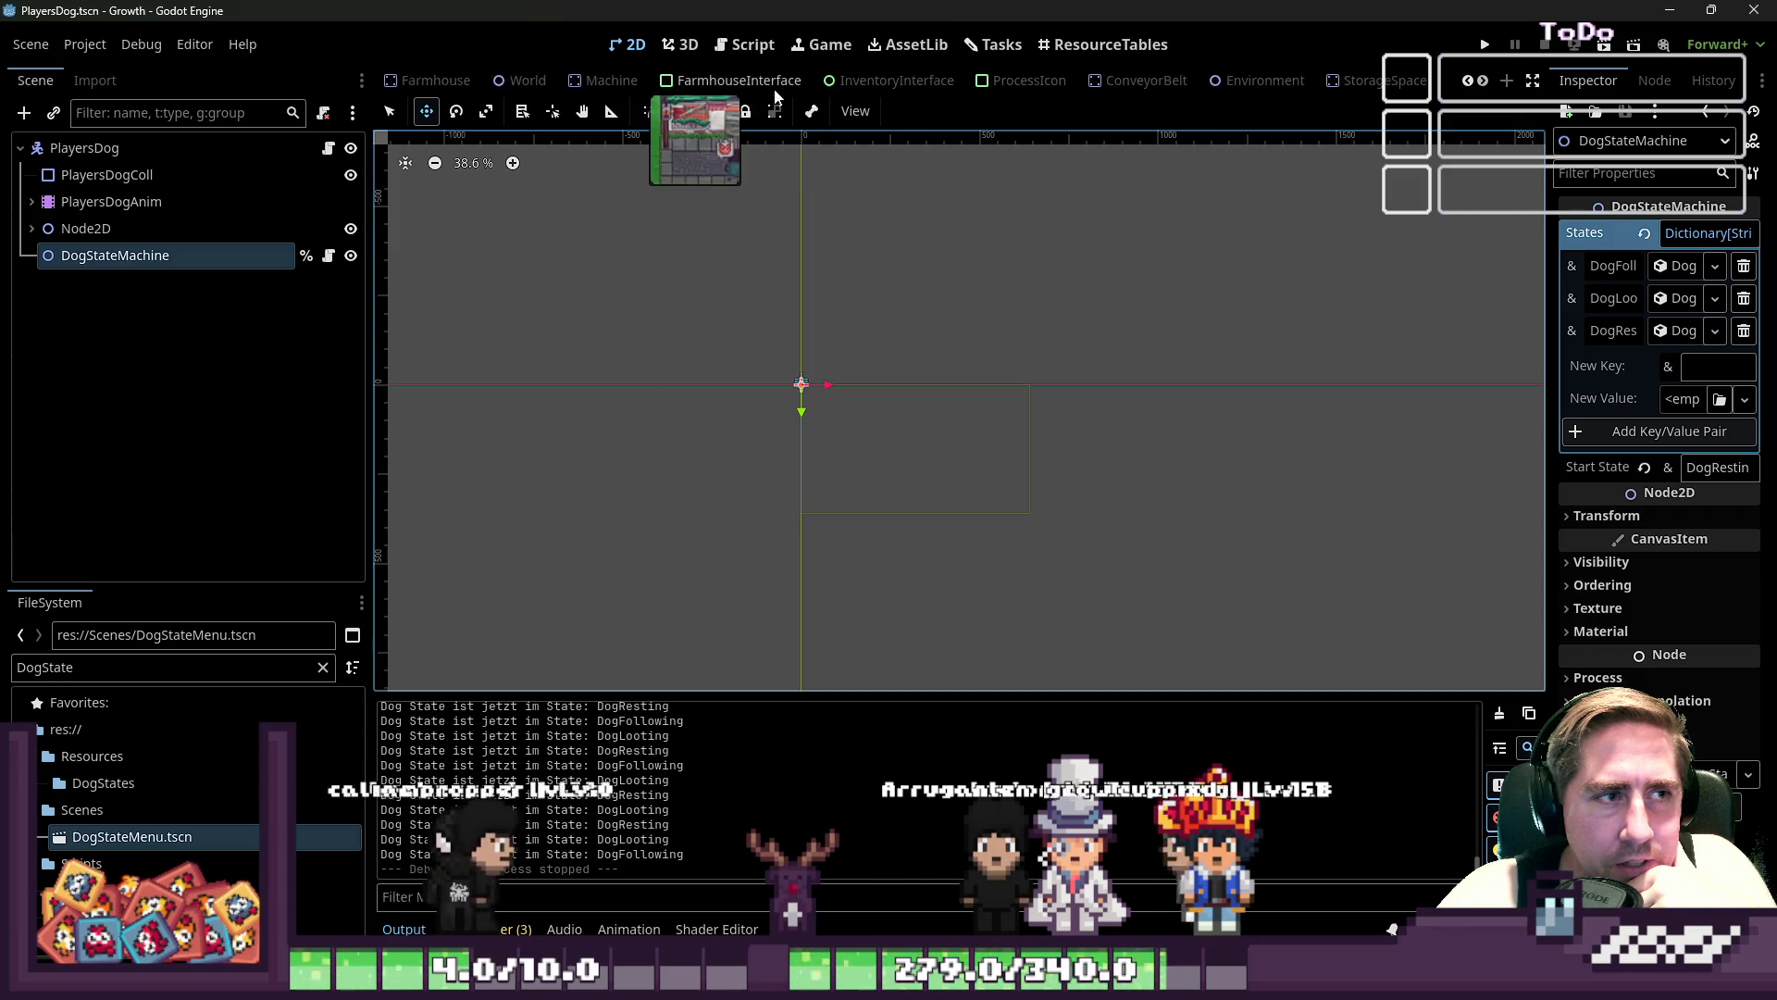
click(636, 86)
scroll(751, 315, down, 3)
scroll(751, 316, up, 7)
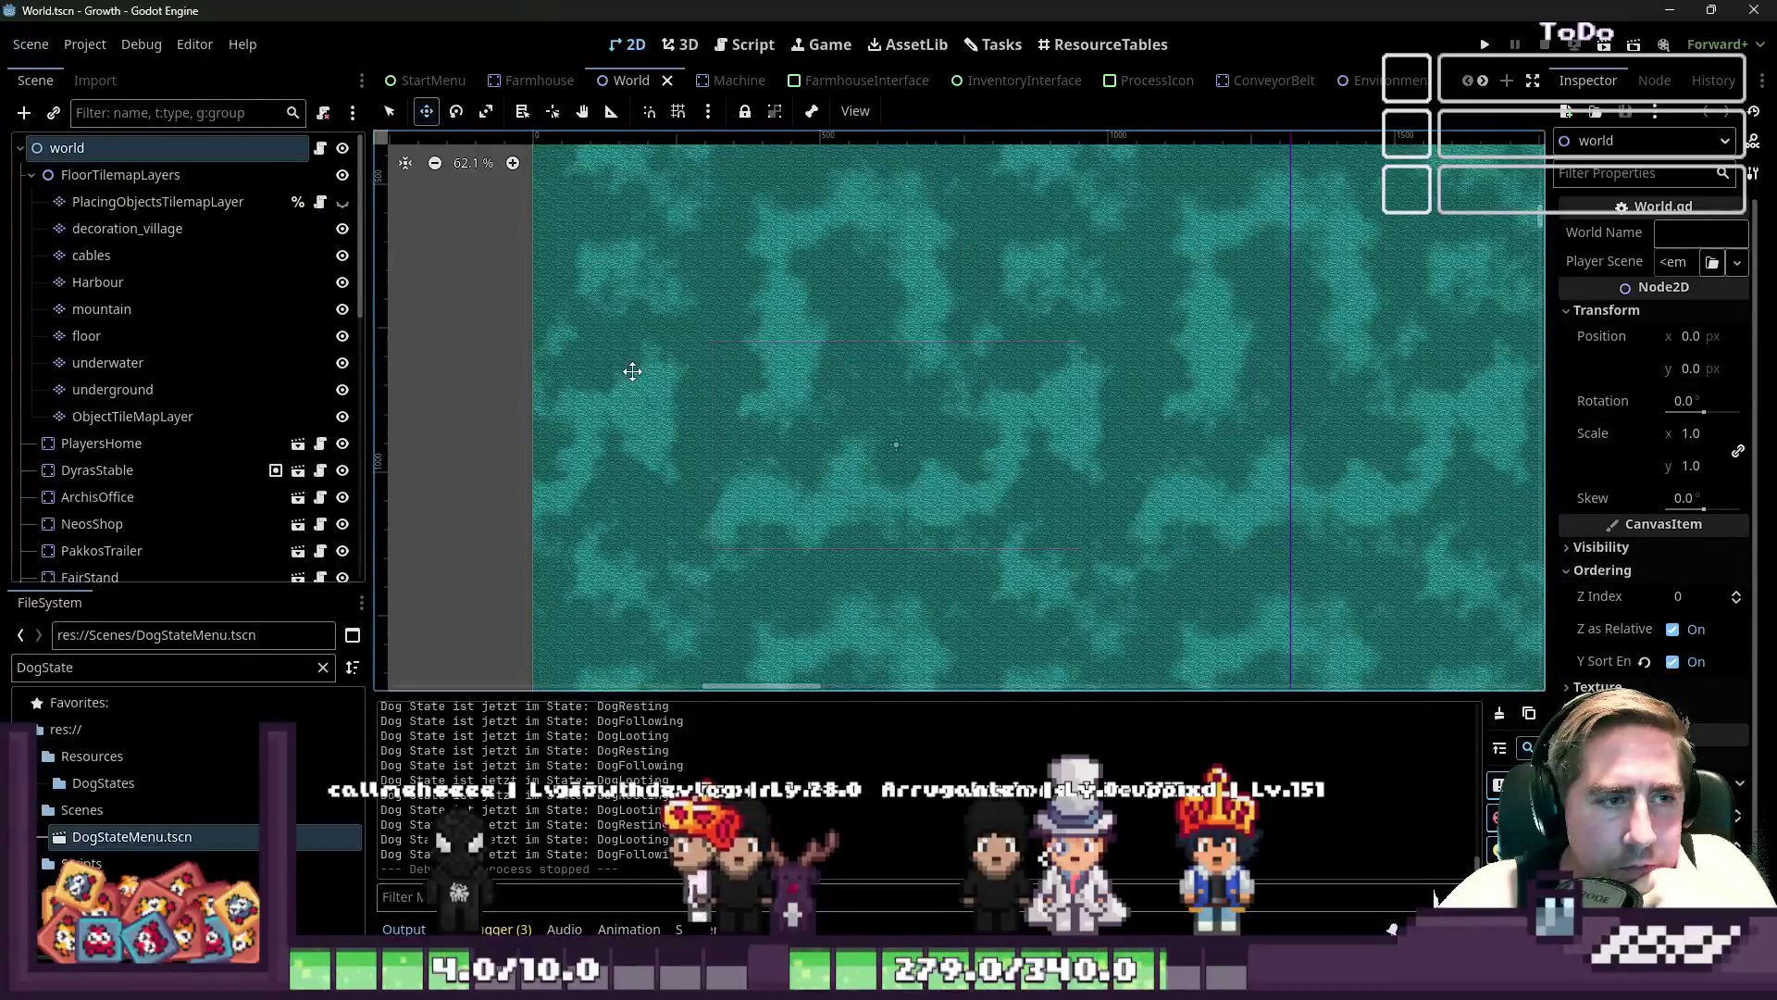
scroll(833, 413, up, 1)
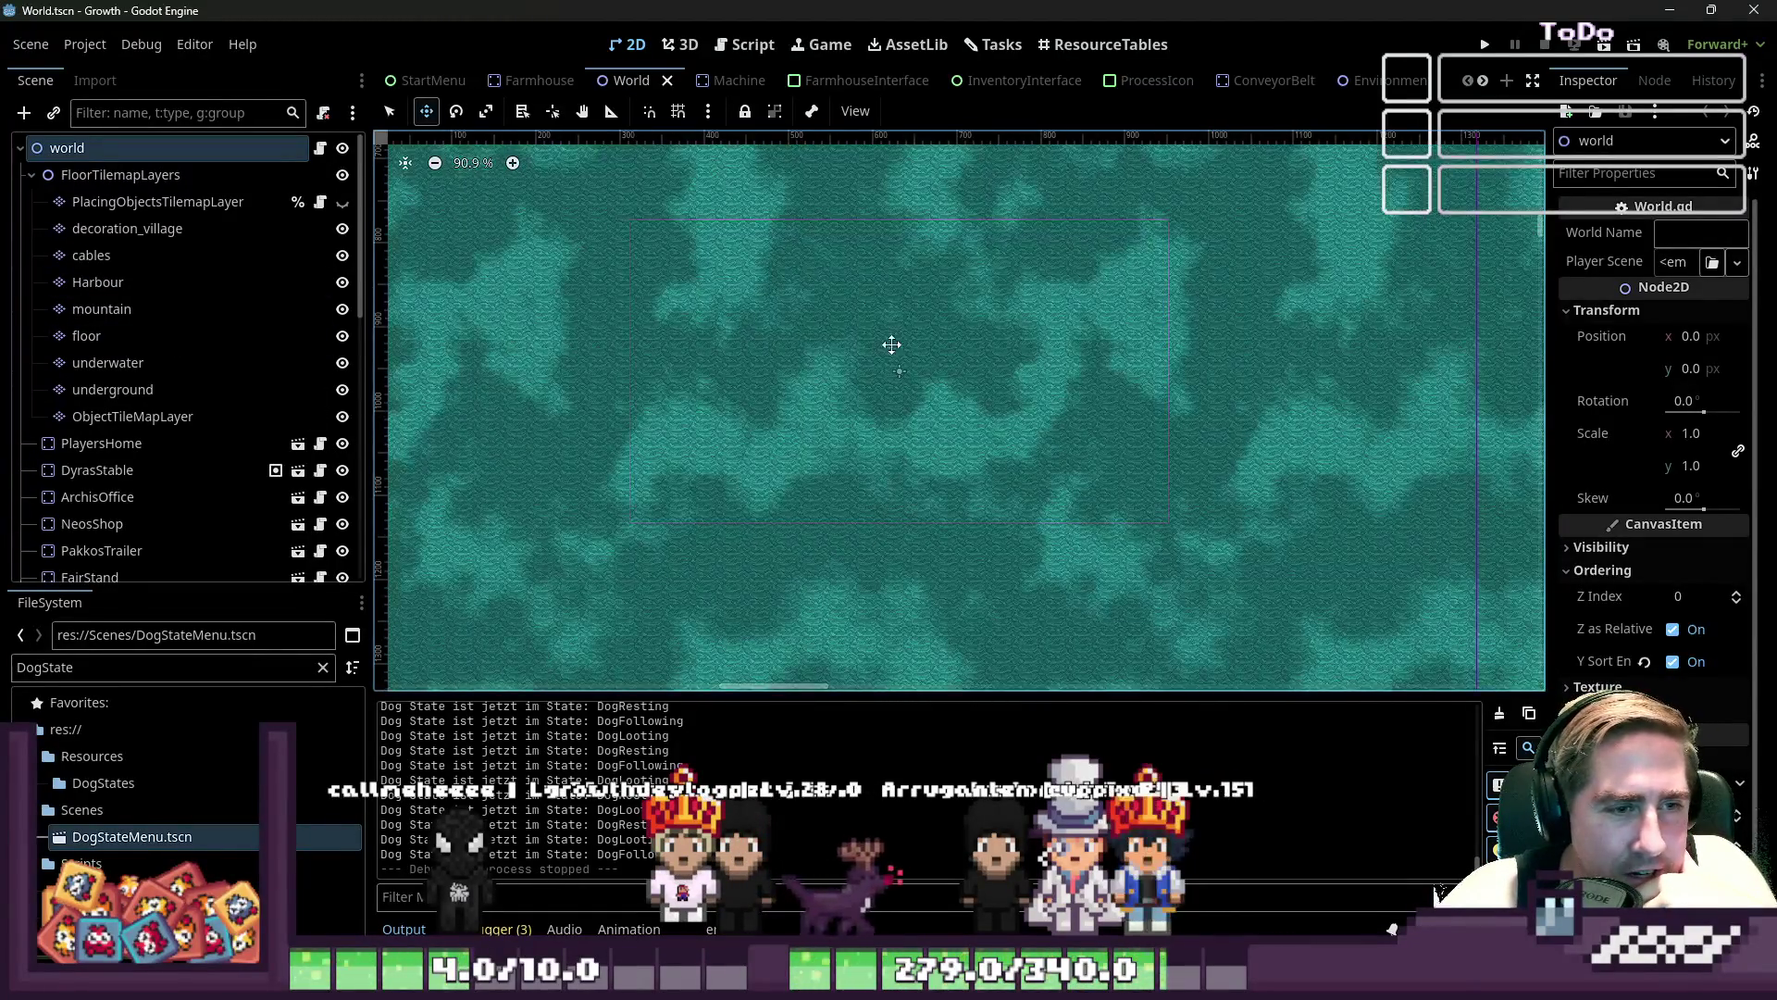
scroll(1045, 560, up, 5)
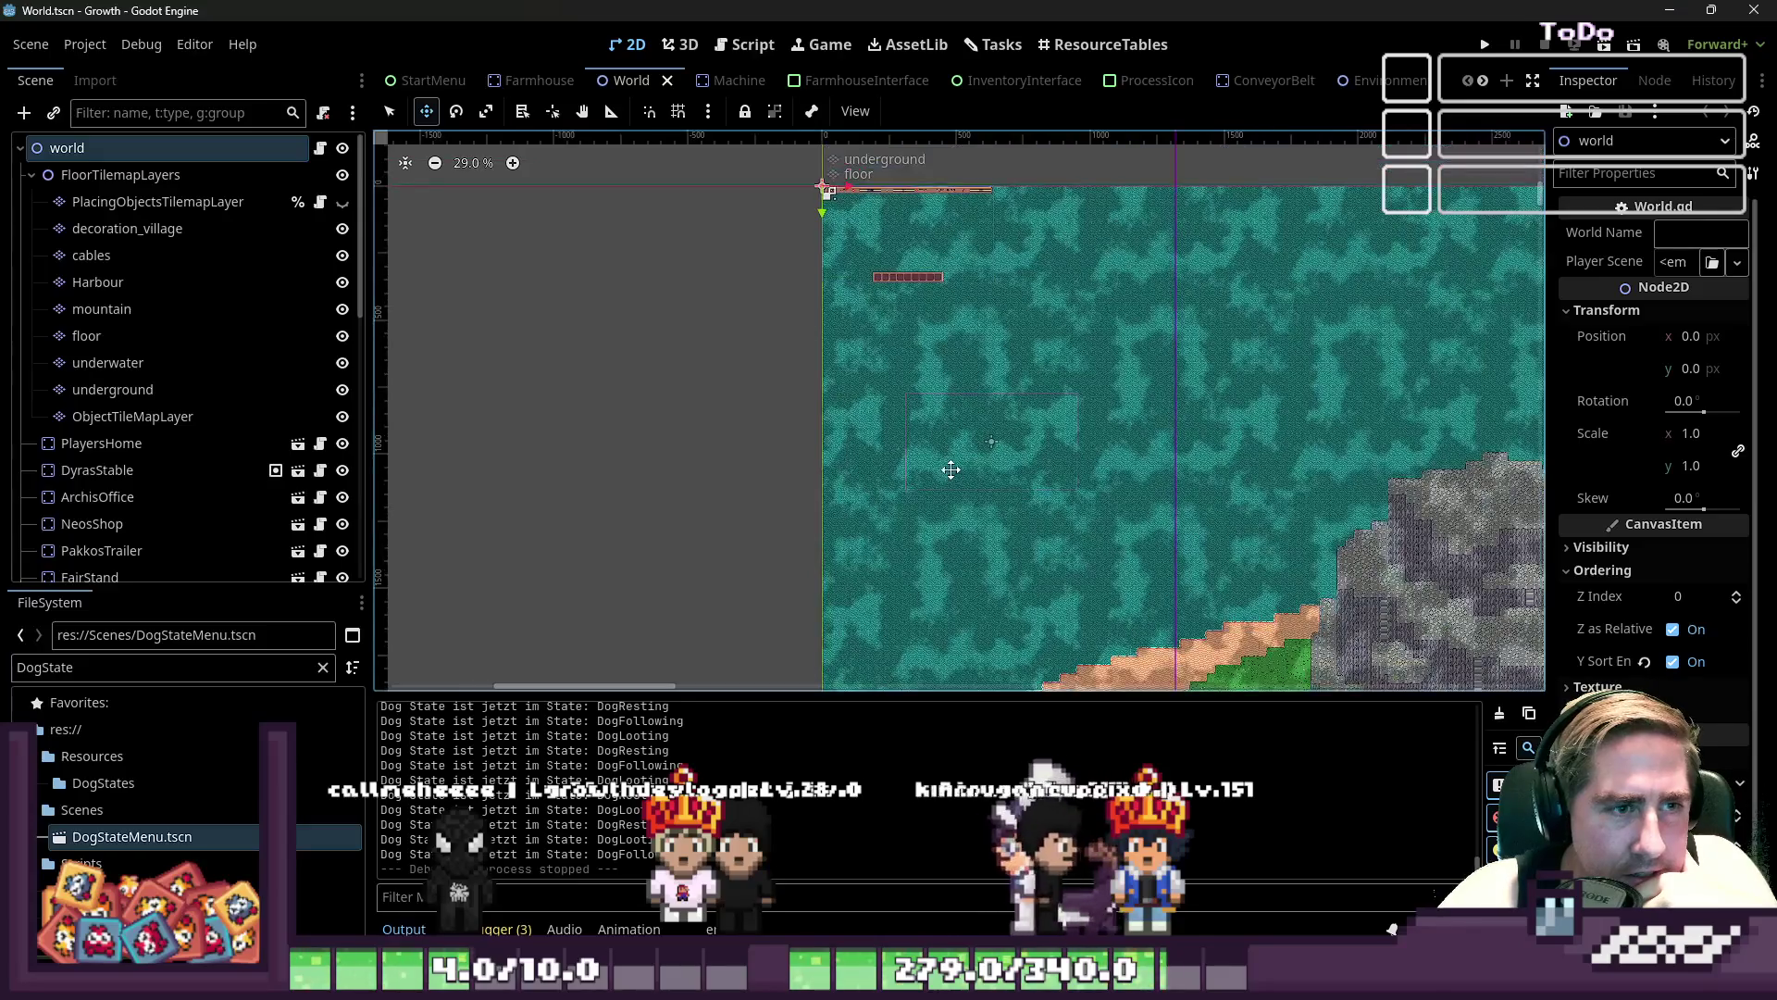
scroll(919, 369, up, 3)
scroll(842, 508, up, 8)
scroll(954, 490, down, 4)
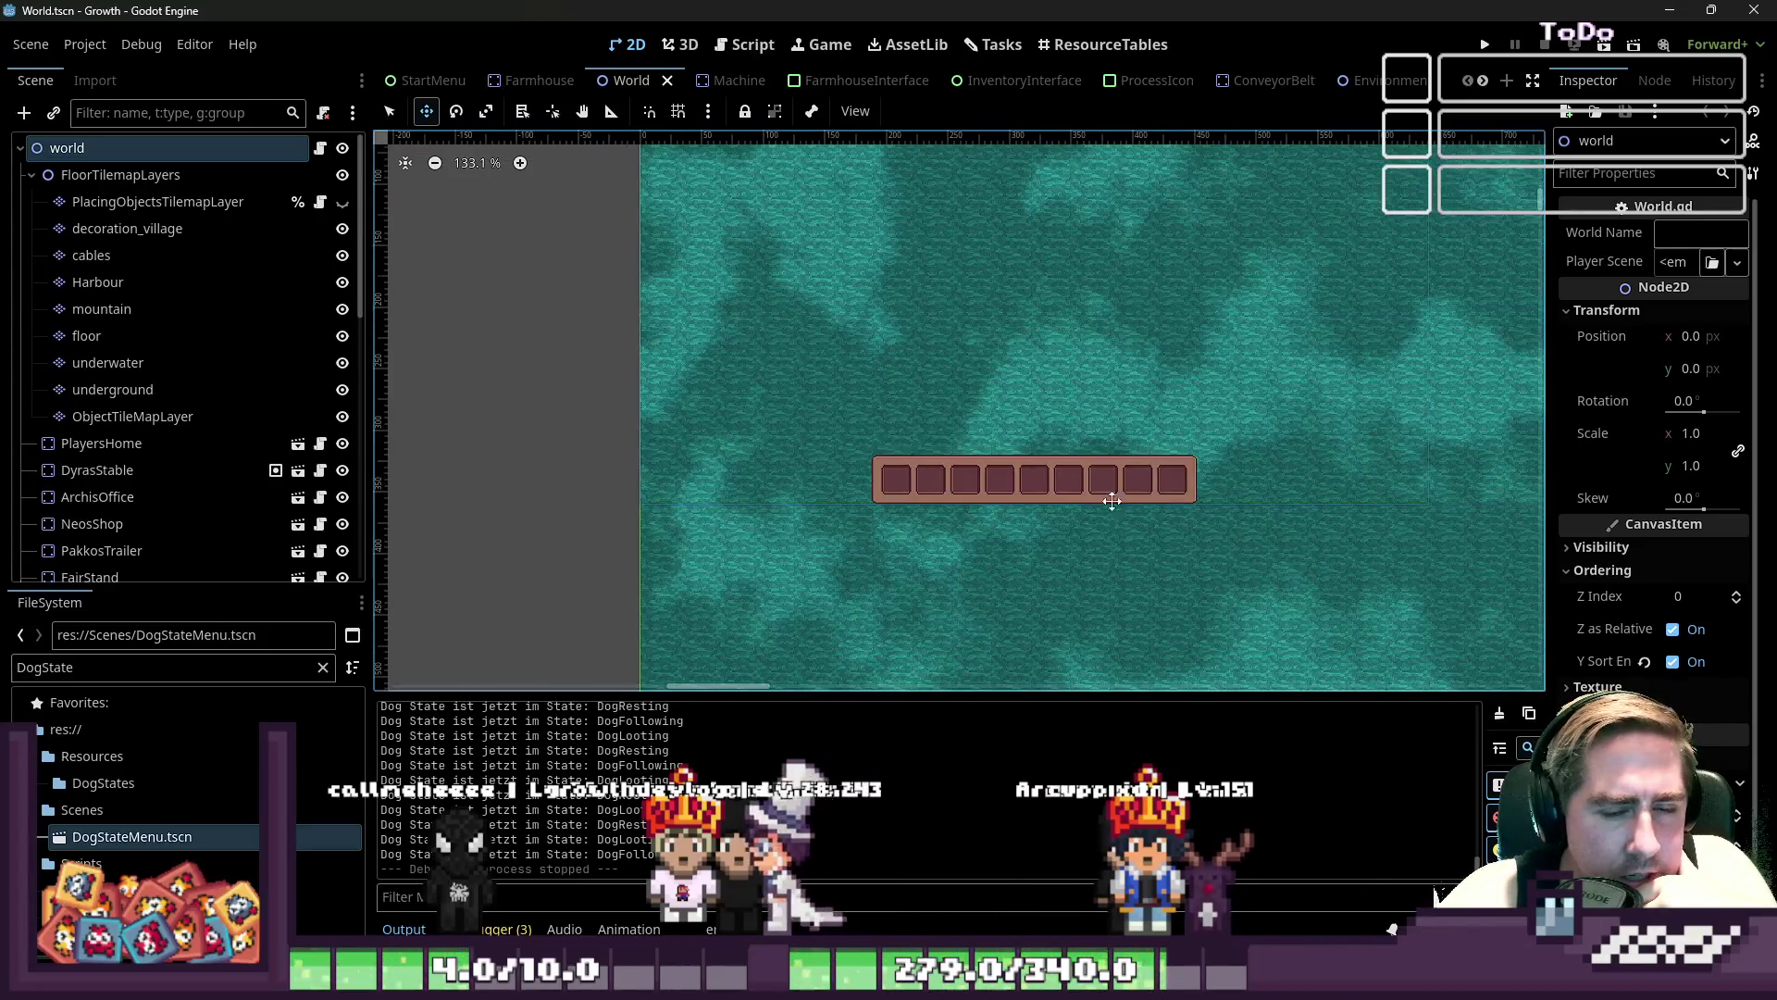
scroll(1227, 476, up, 6)
scroll(1228, 477, up, 1)
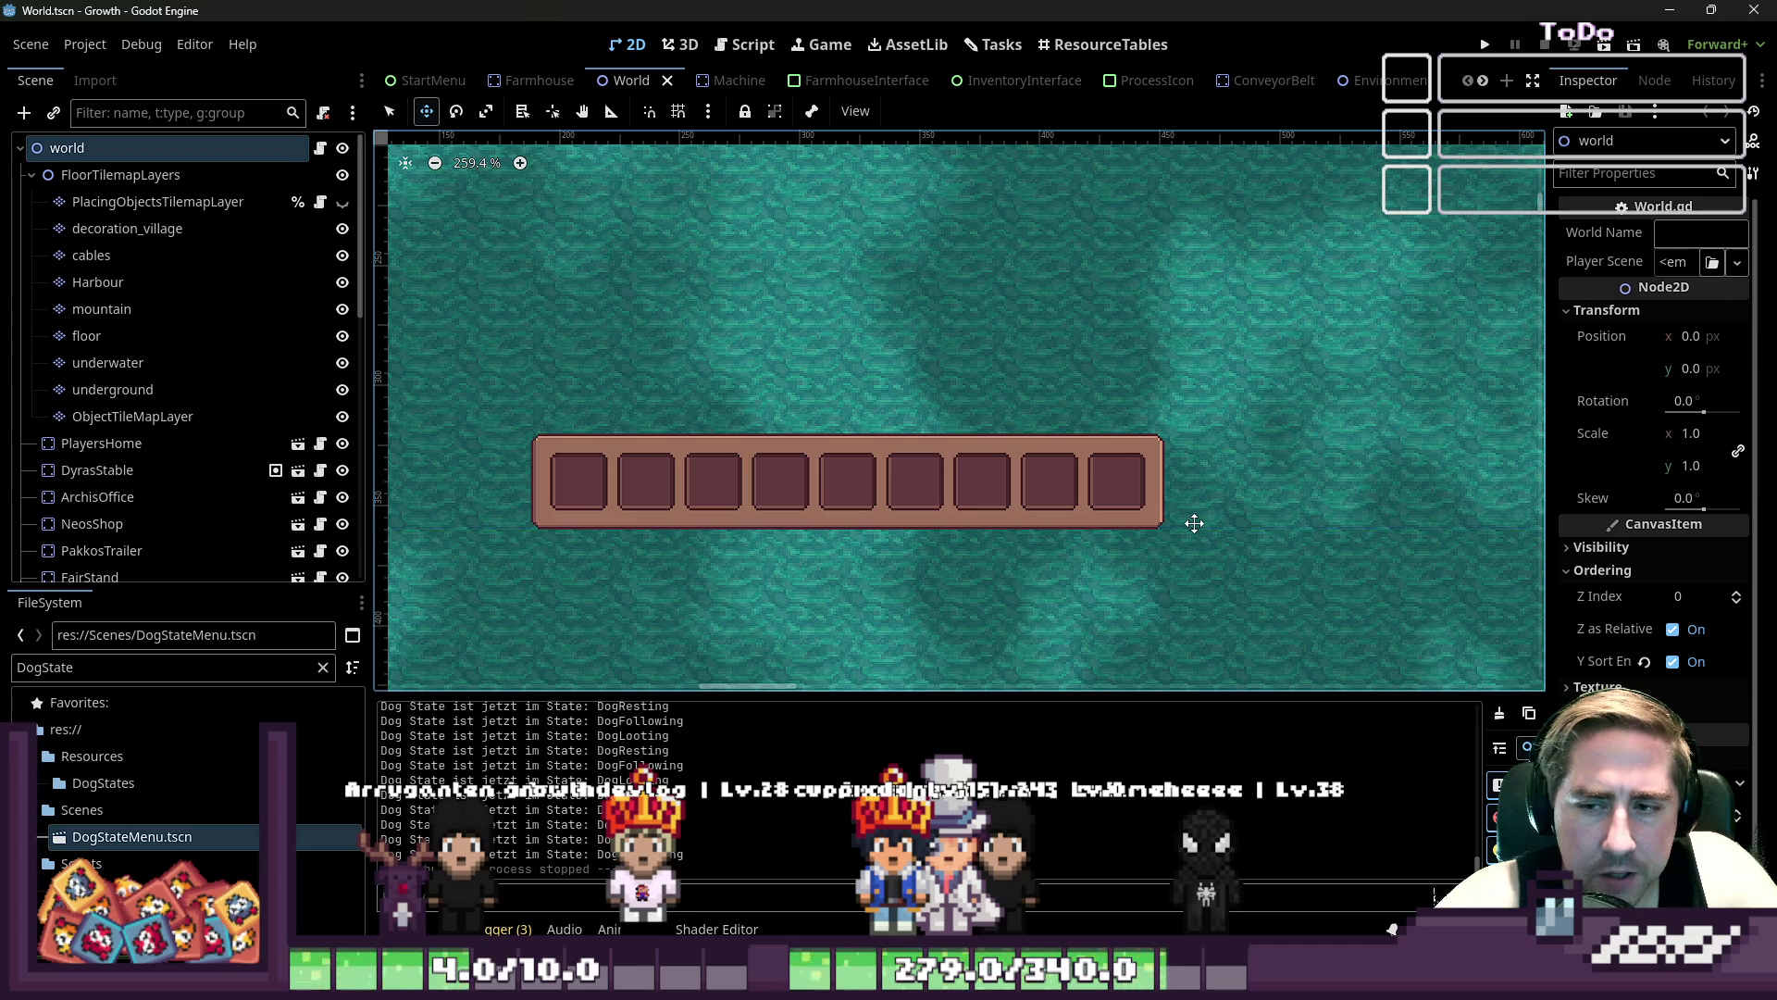
click(1064, 46)
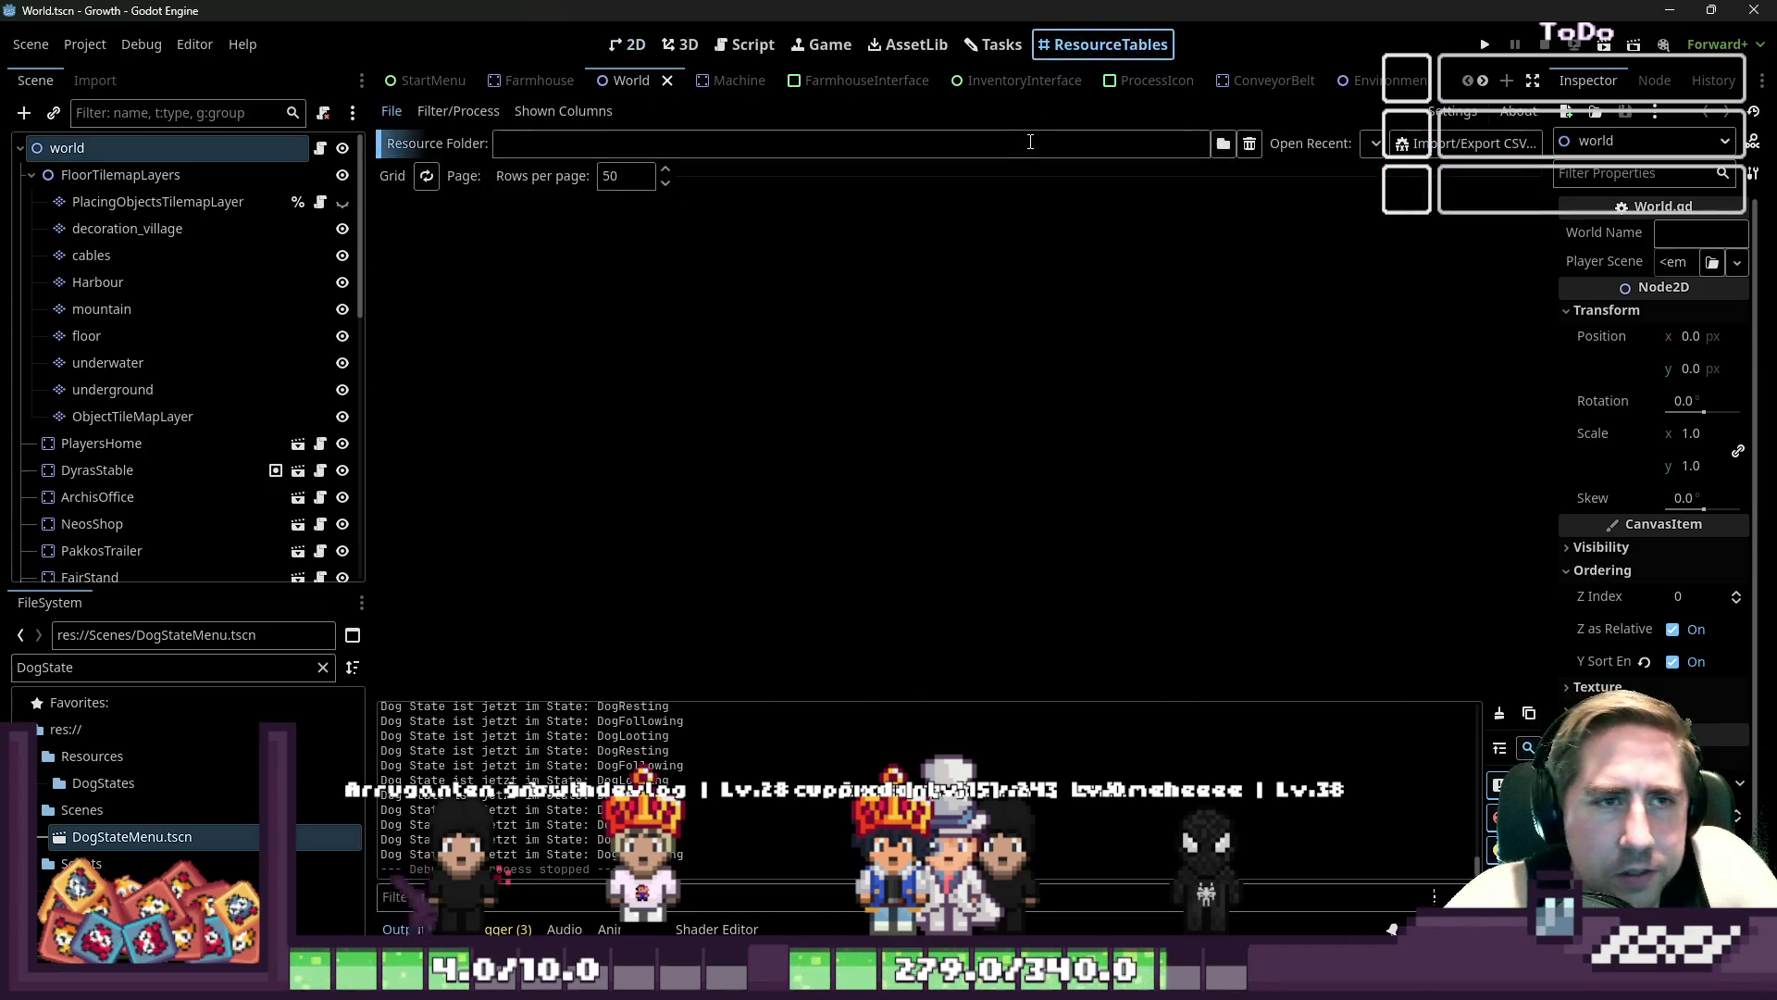
- Reread the follow behaviour notes in the Hund StateMachine task on the task board
click(998, 37)
scroll(1092, 526, down, 5)
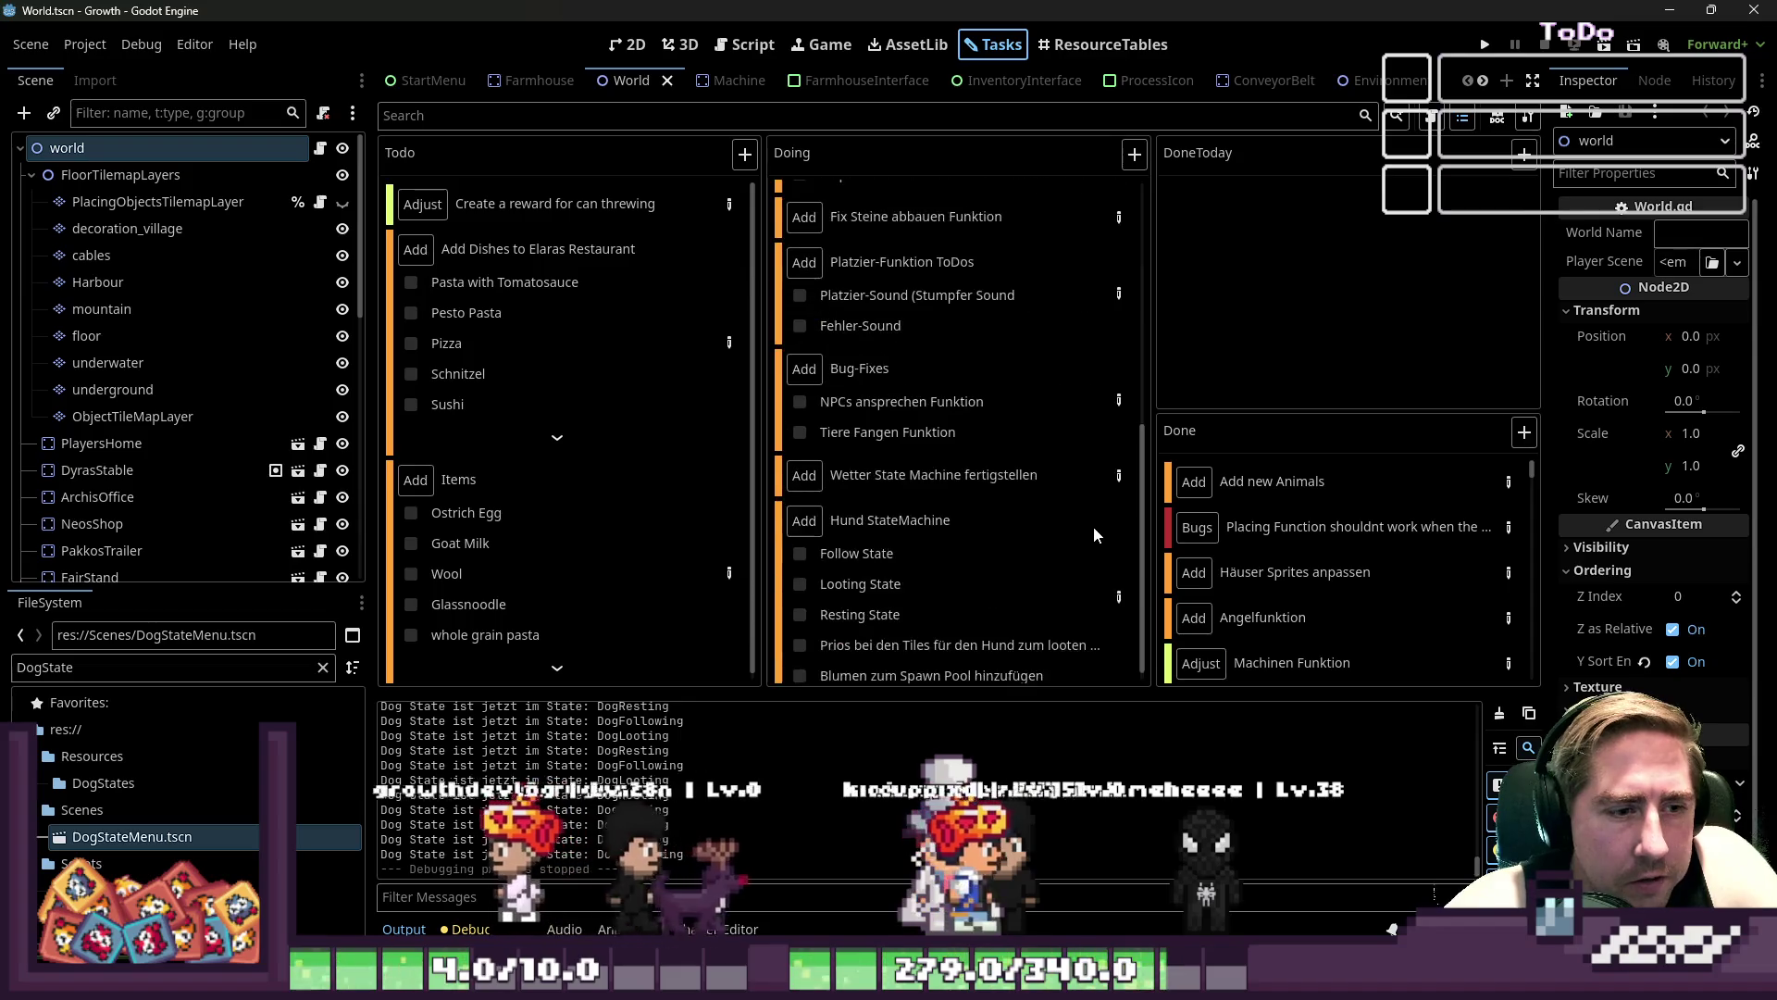
click(1120, 582)
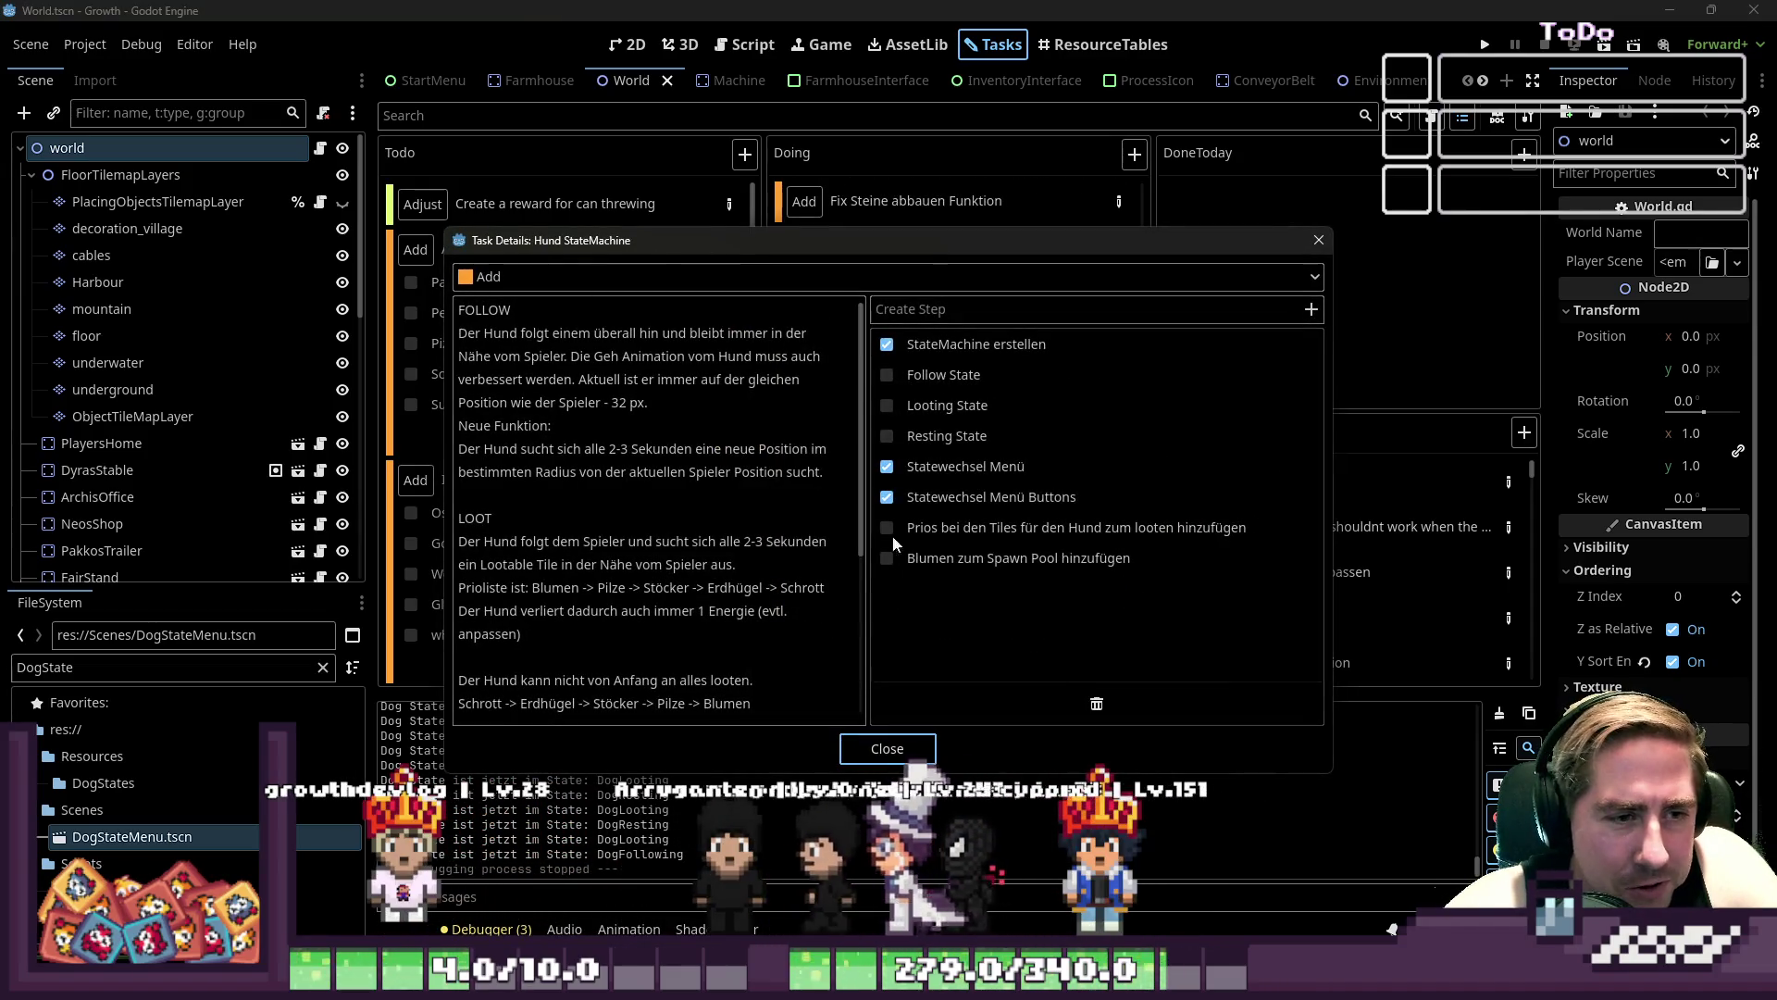
drag(543, 340, 726, 476)
click(727, 477)
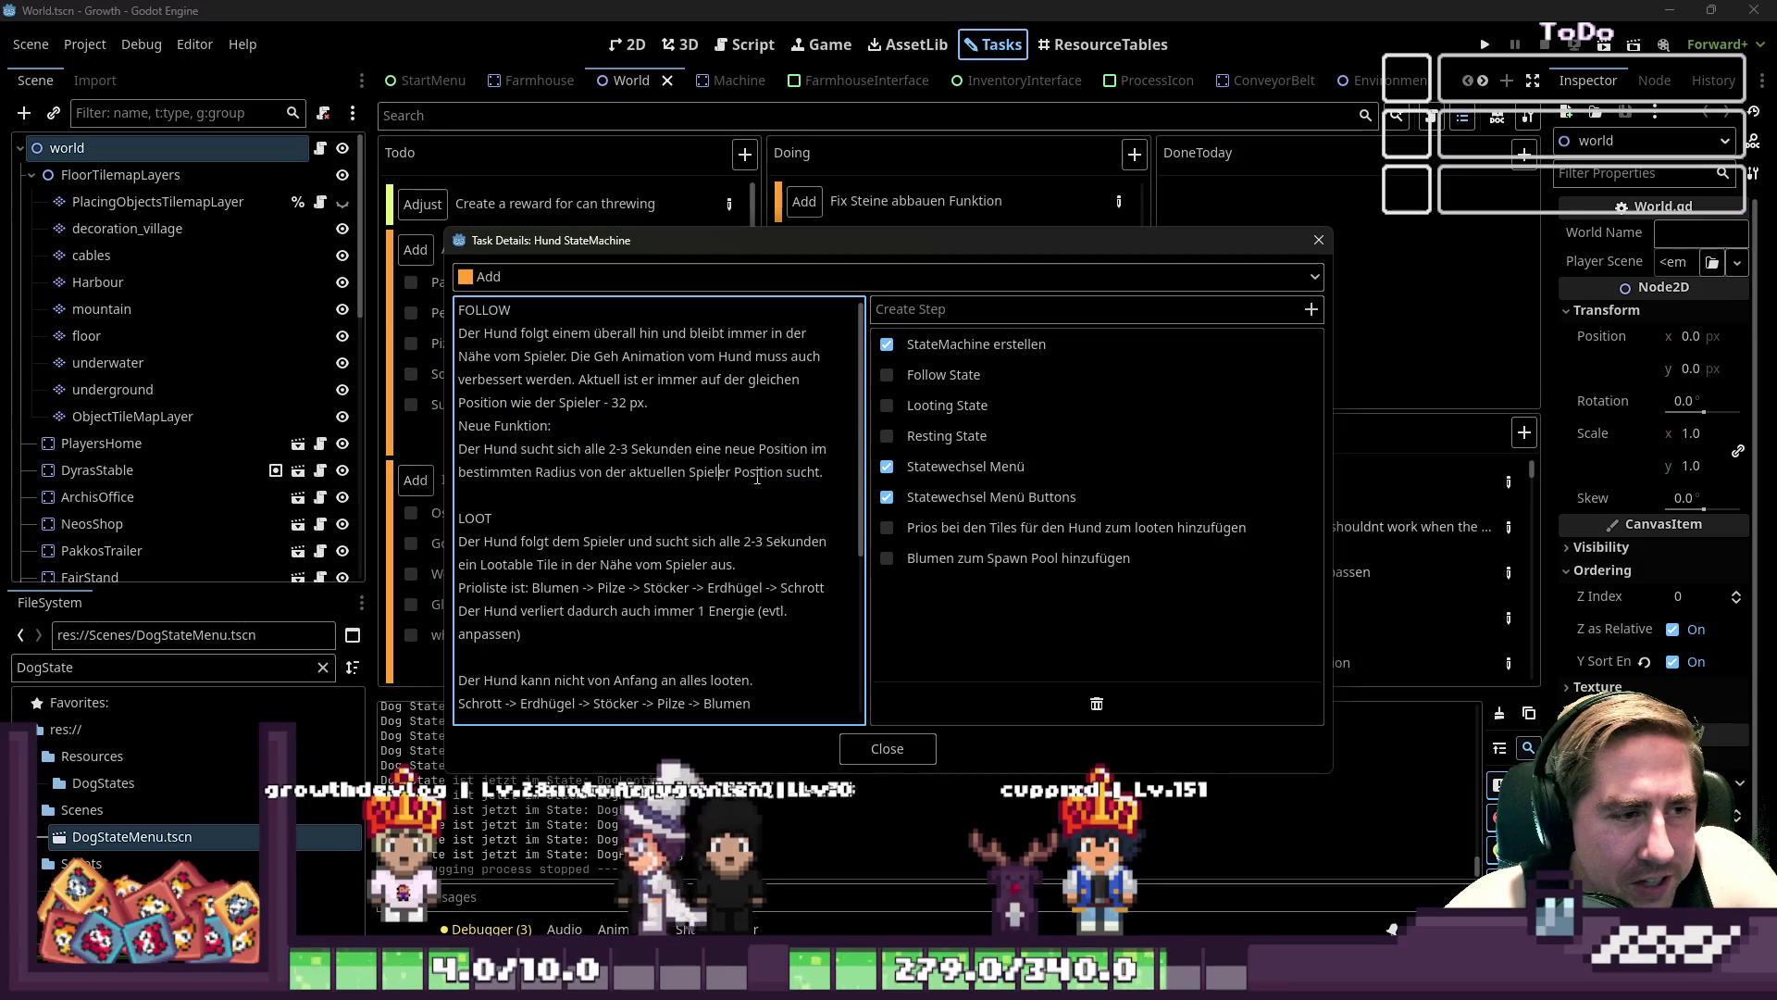
click(921, 749)
- Run the game, start a new game with character 'cx', and walk down-left through the forest
click(1485, 47)
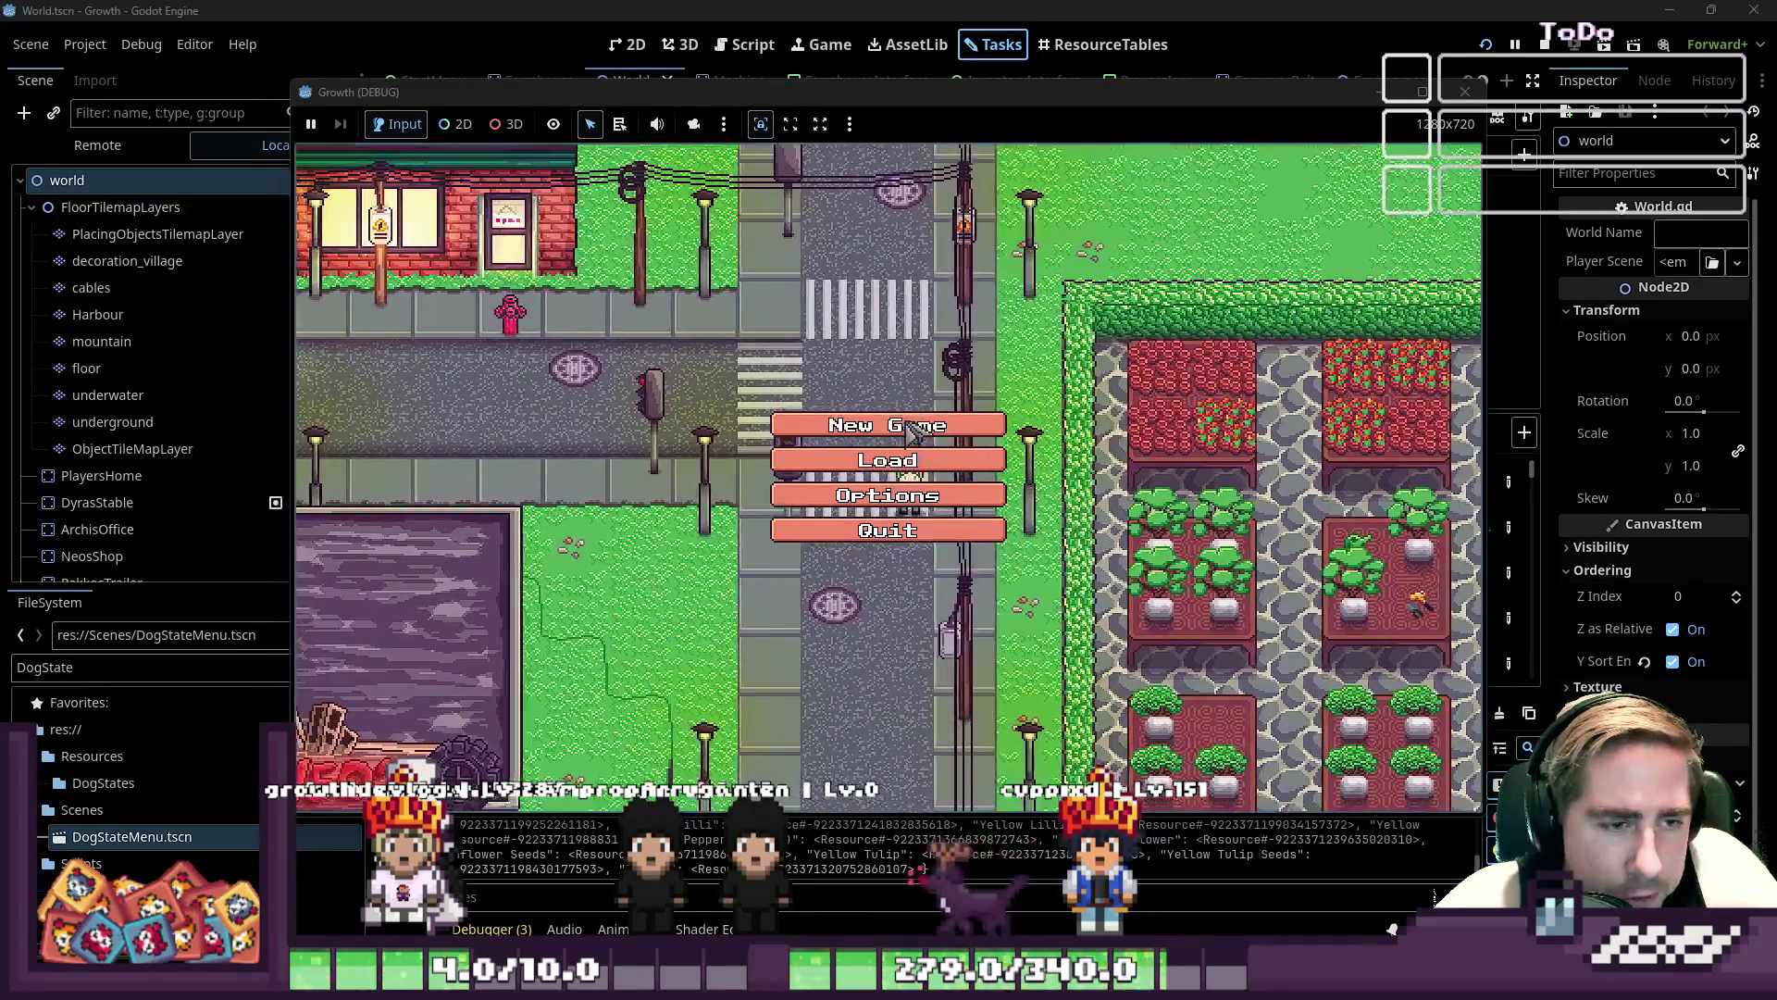
text(cx)
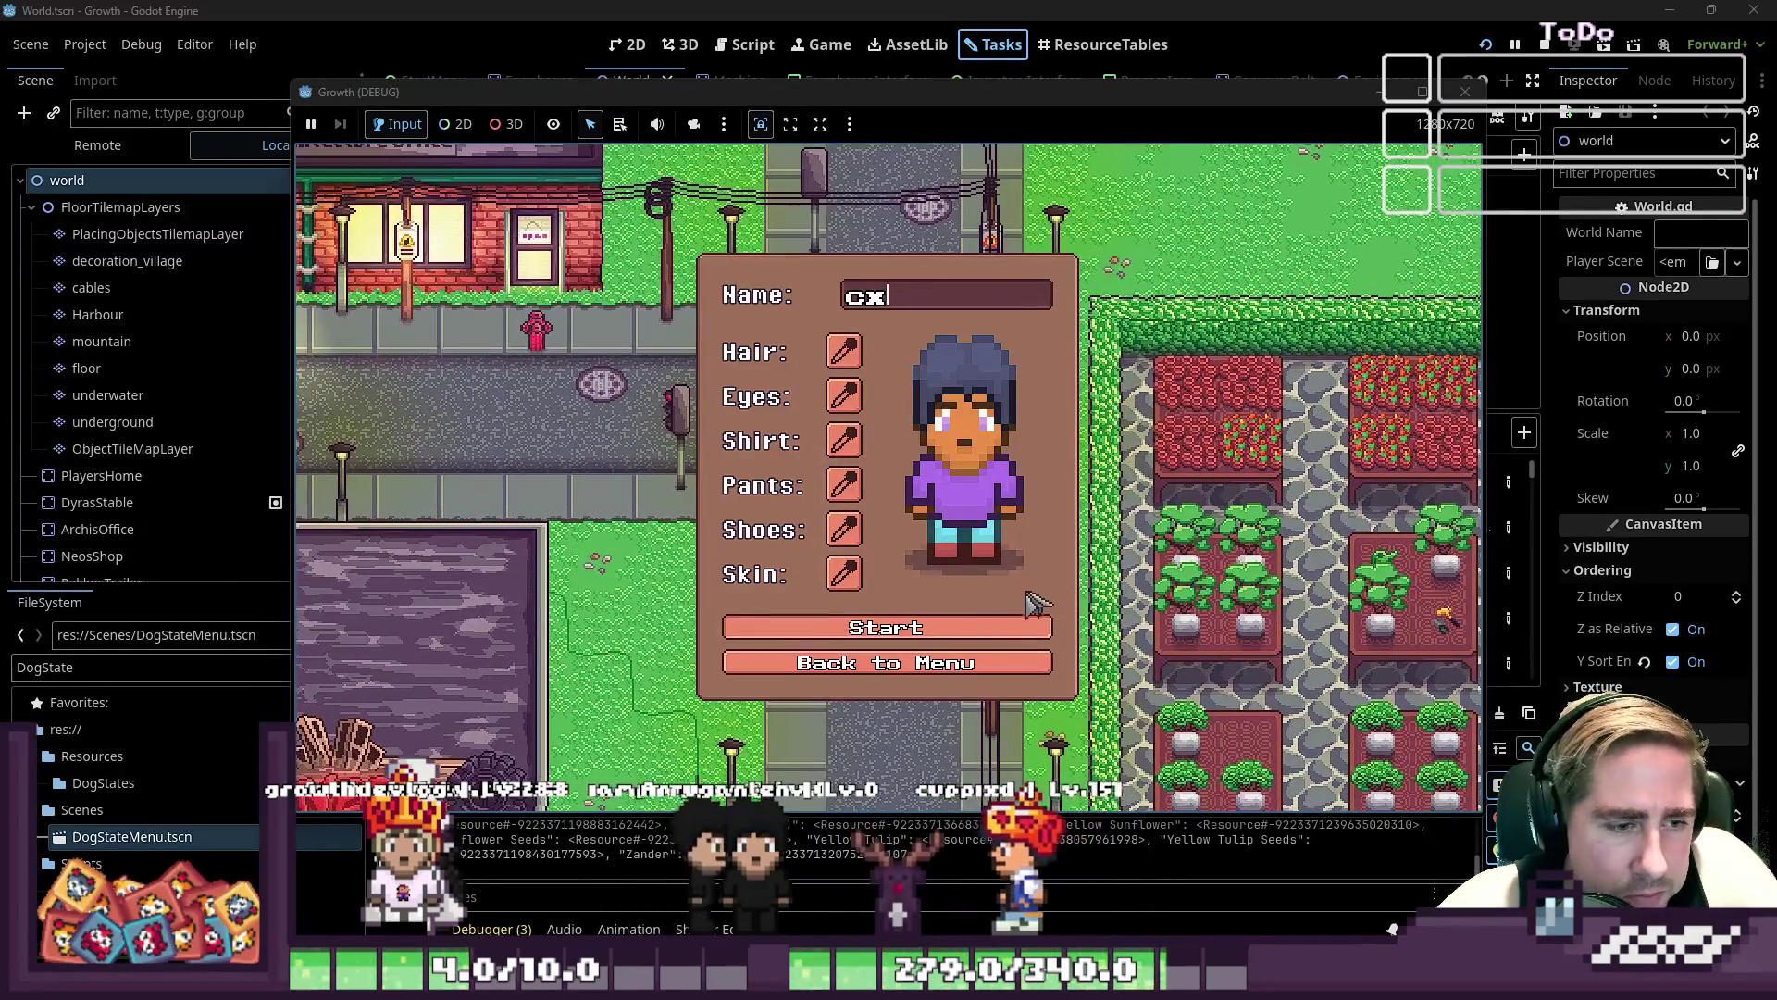
click(1019, 628)
key(s)
key(a)
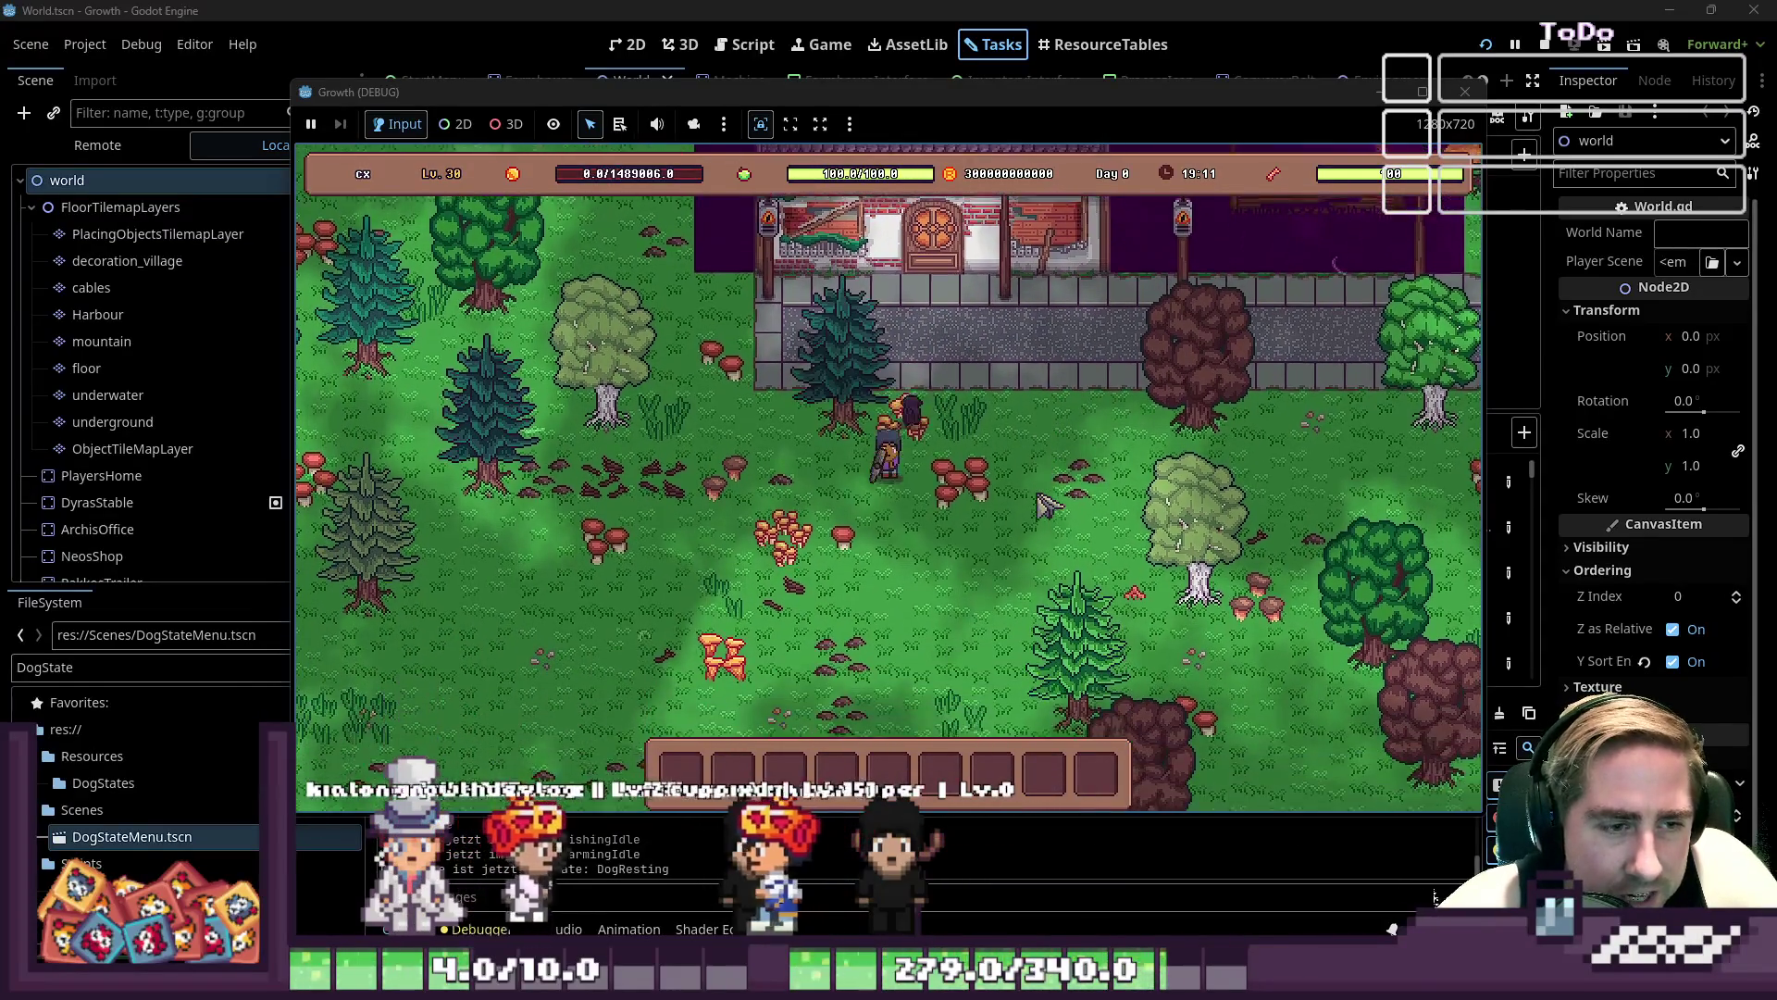
key(s)
key(a)
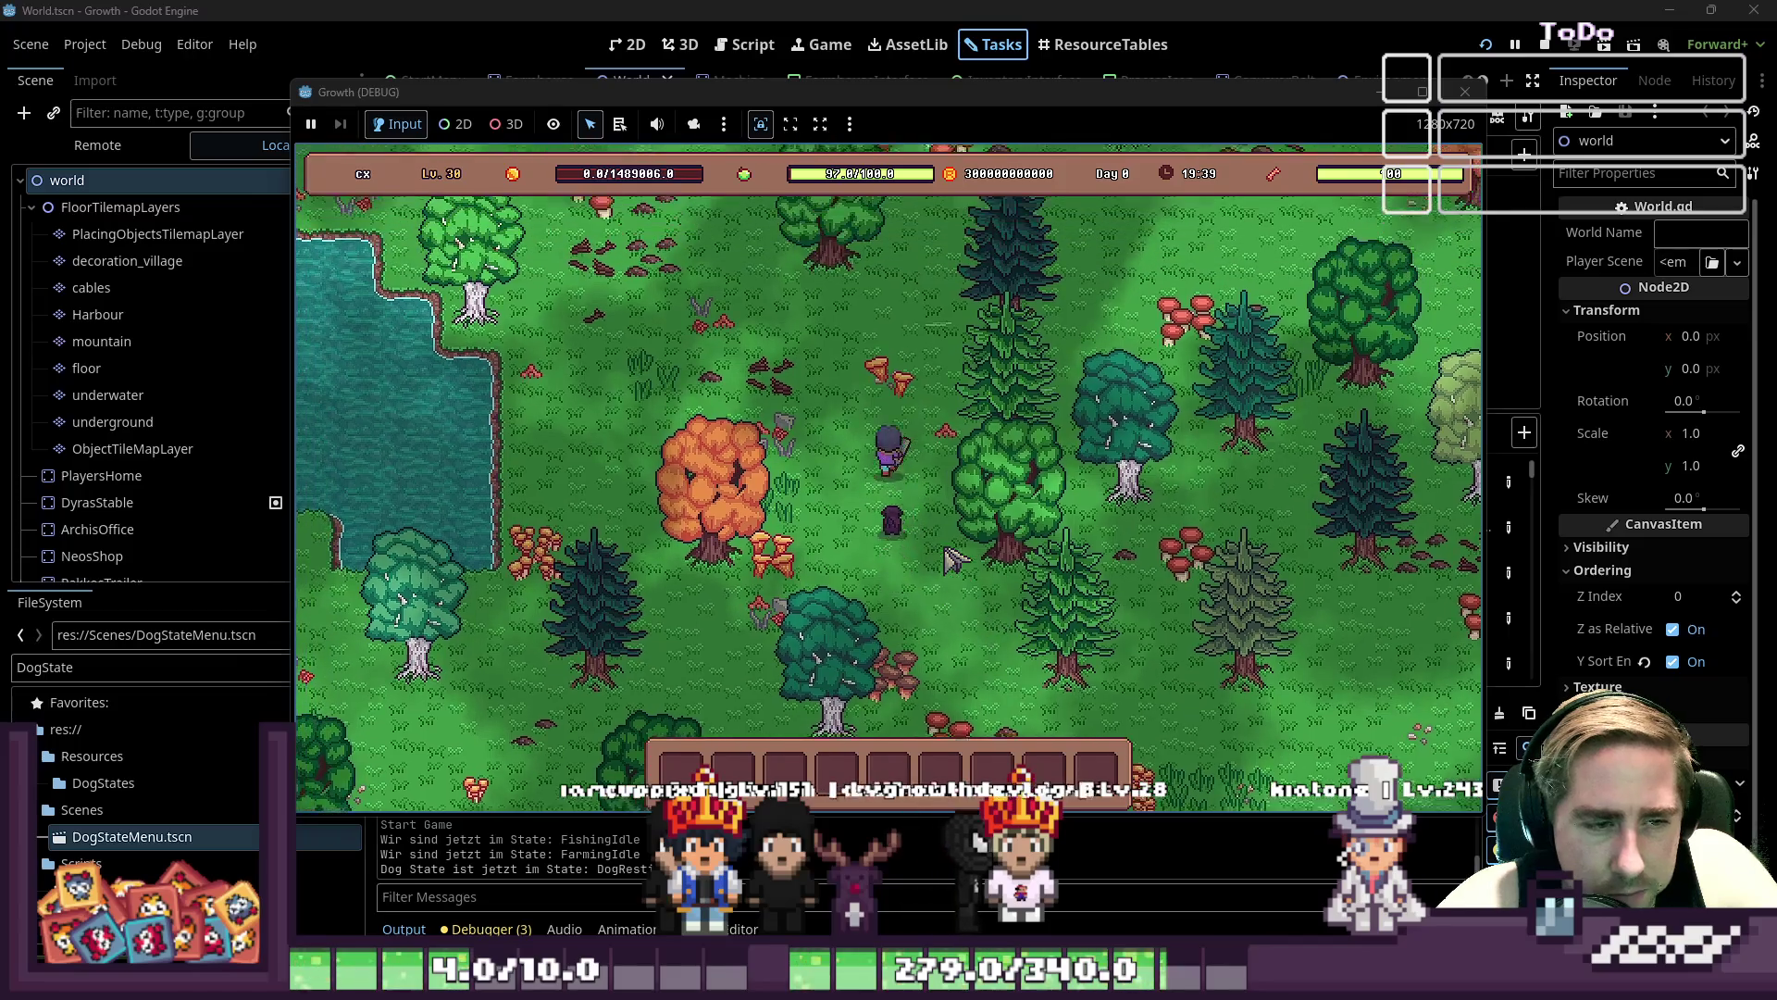
- Walk the player up, down and left toward the lake, swinging the tool at the ground
key(w)
key(s)
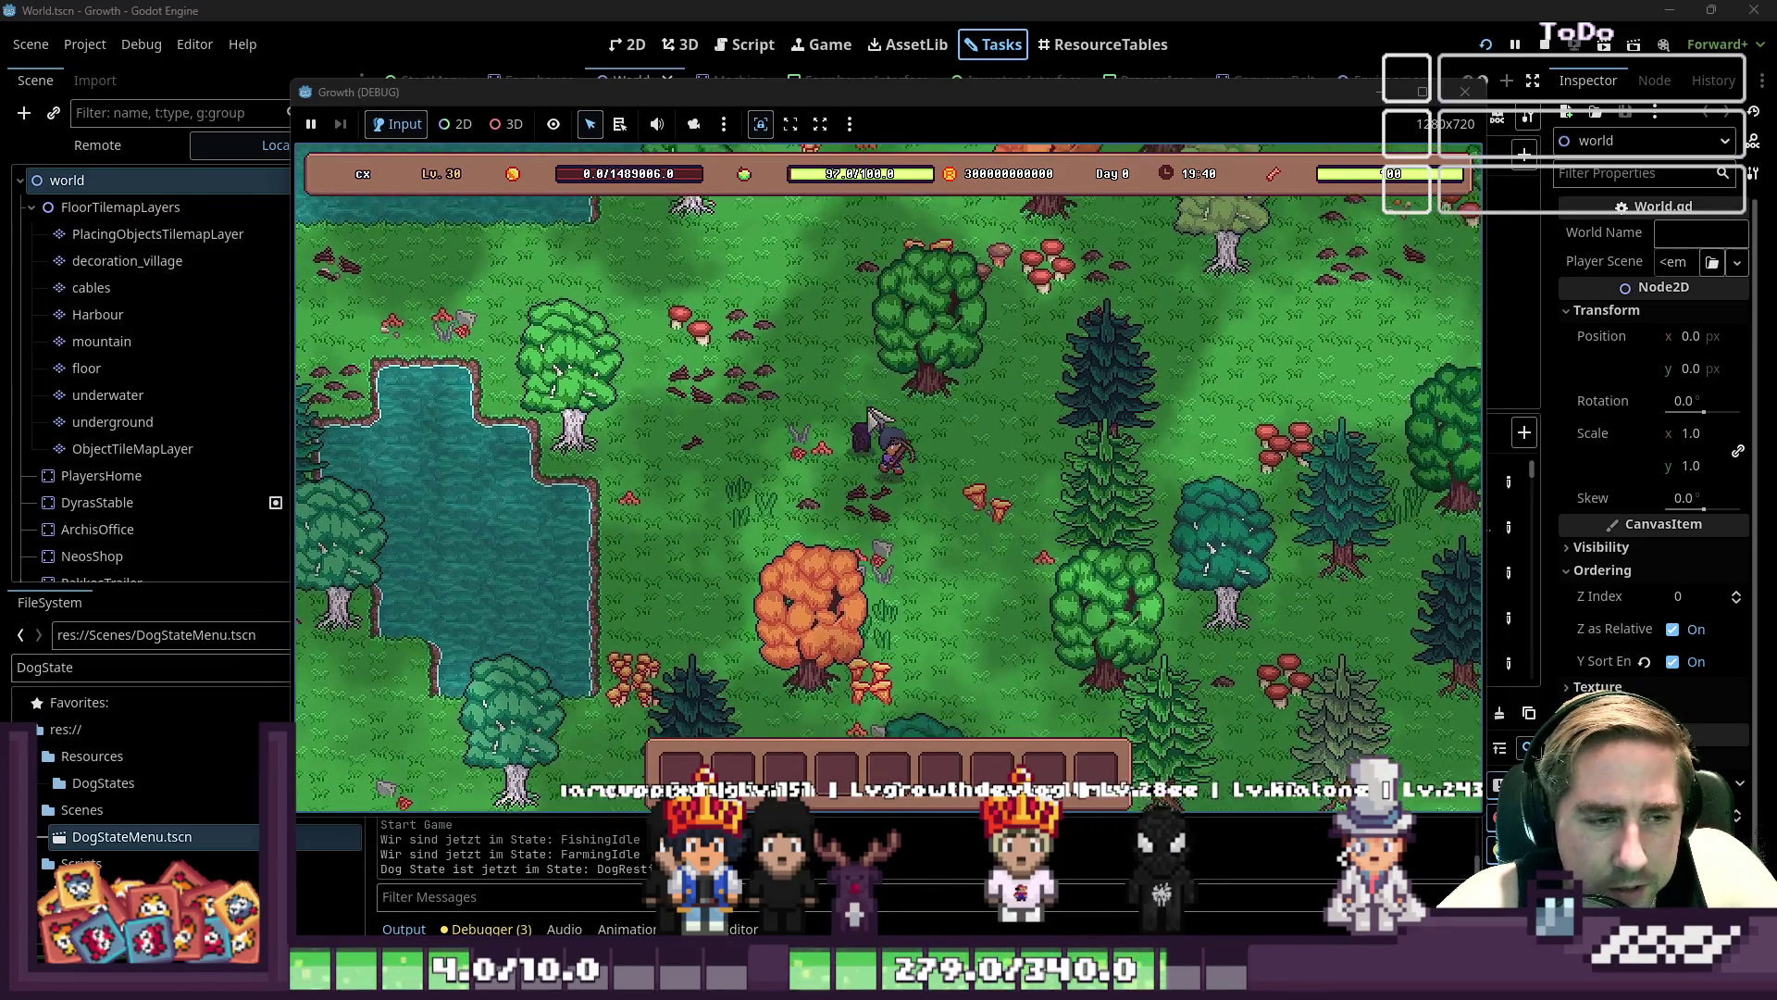
click(940, 467)
key(s)
key(w)
key(a)
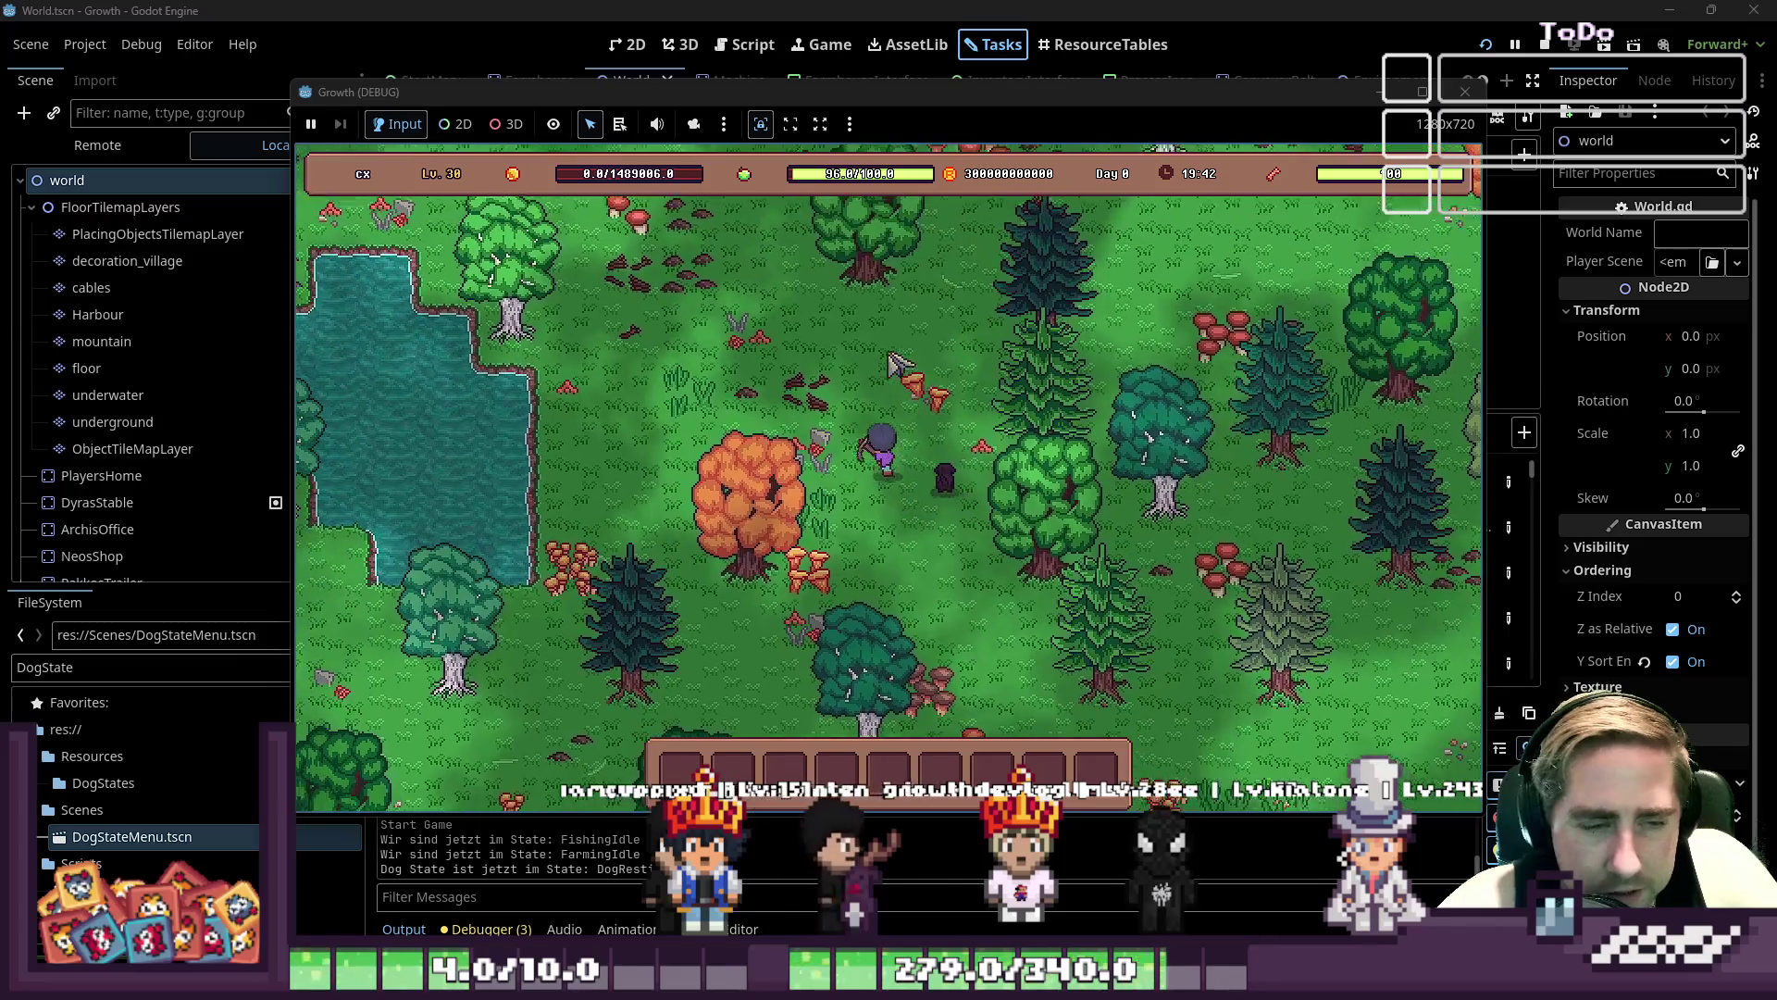
key(w)
key(a)
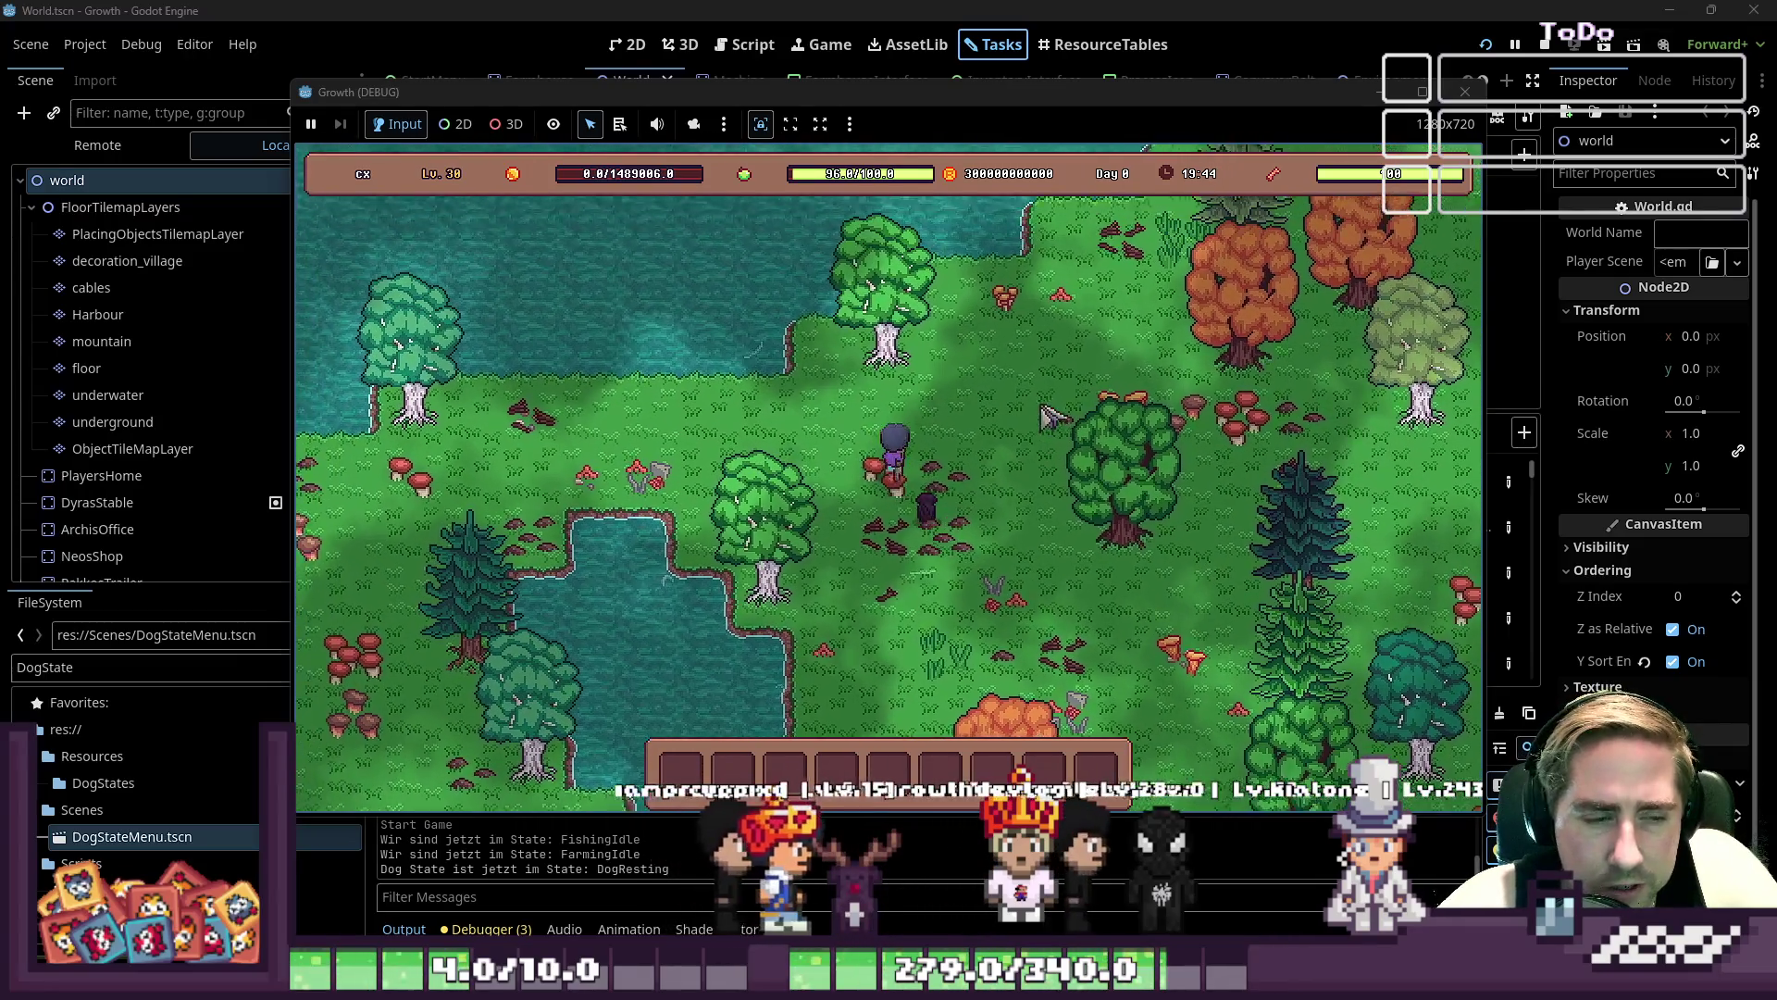
key(d)
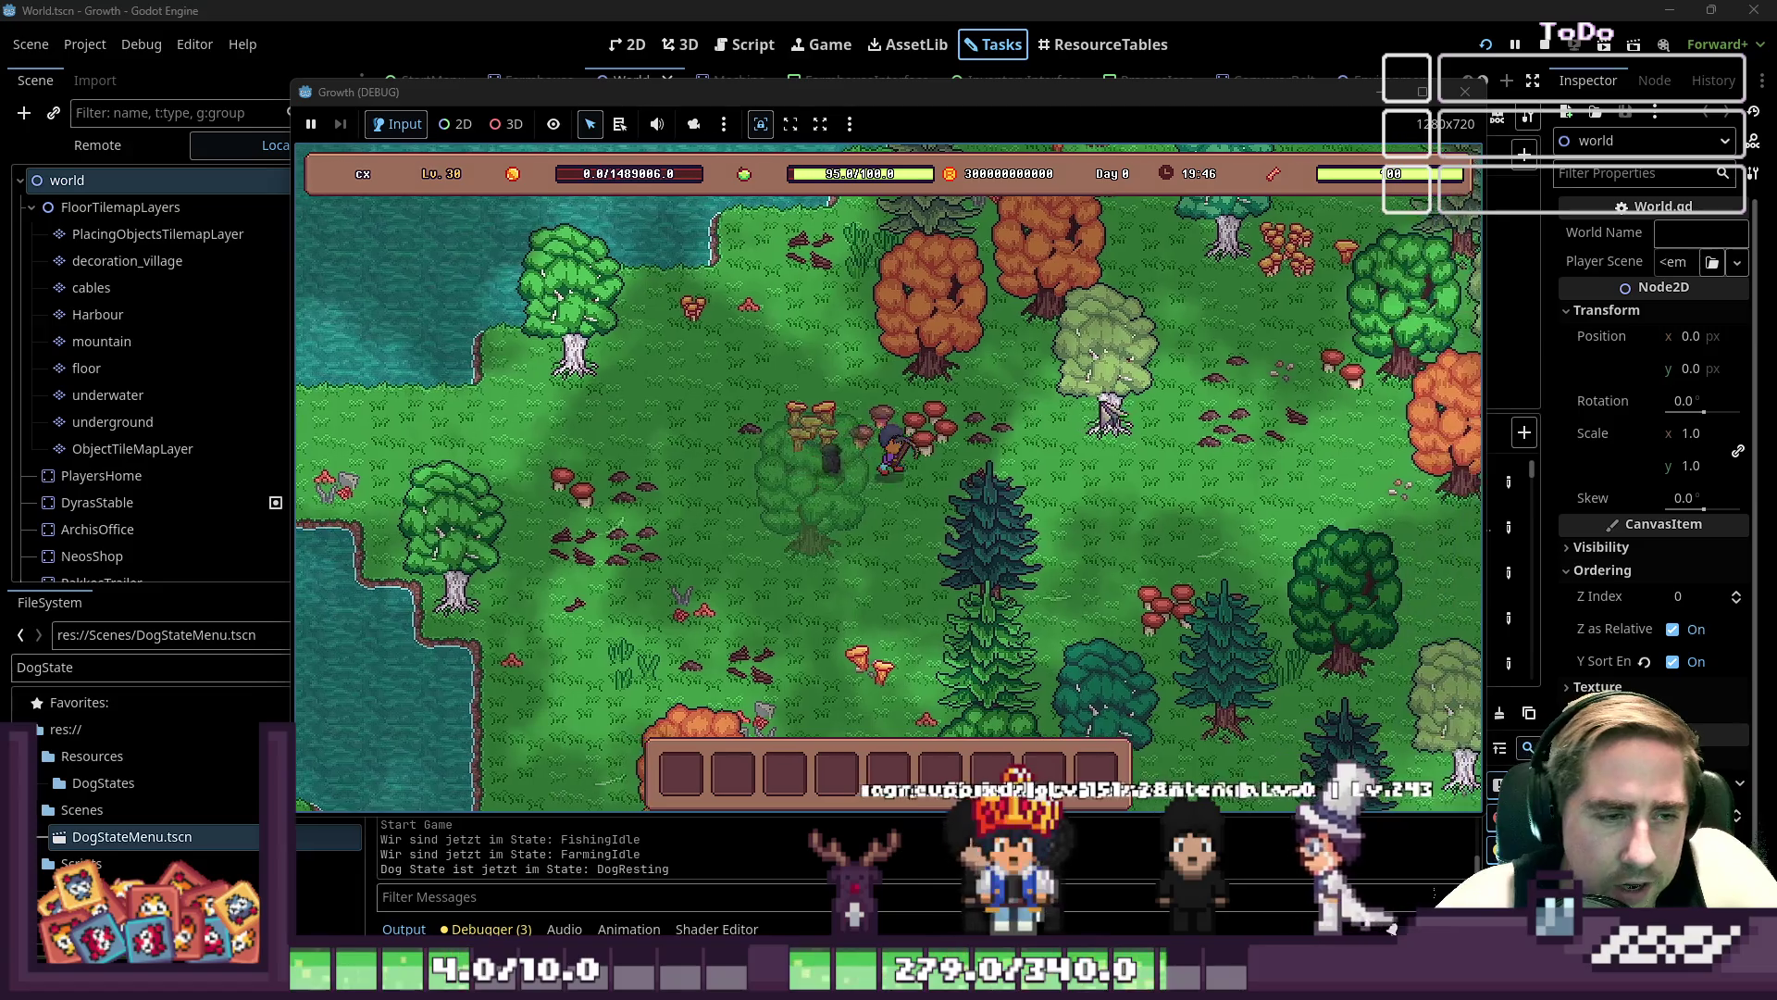
- Swing the pickaxe, walk right toward the house with the dog following, then stop the game
click(1110, 414)
key(d)
key(w)
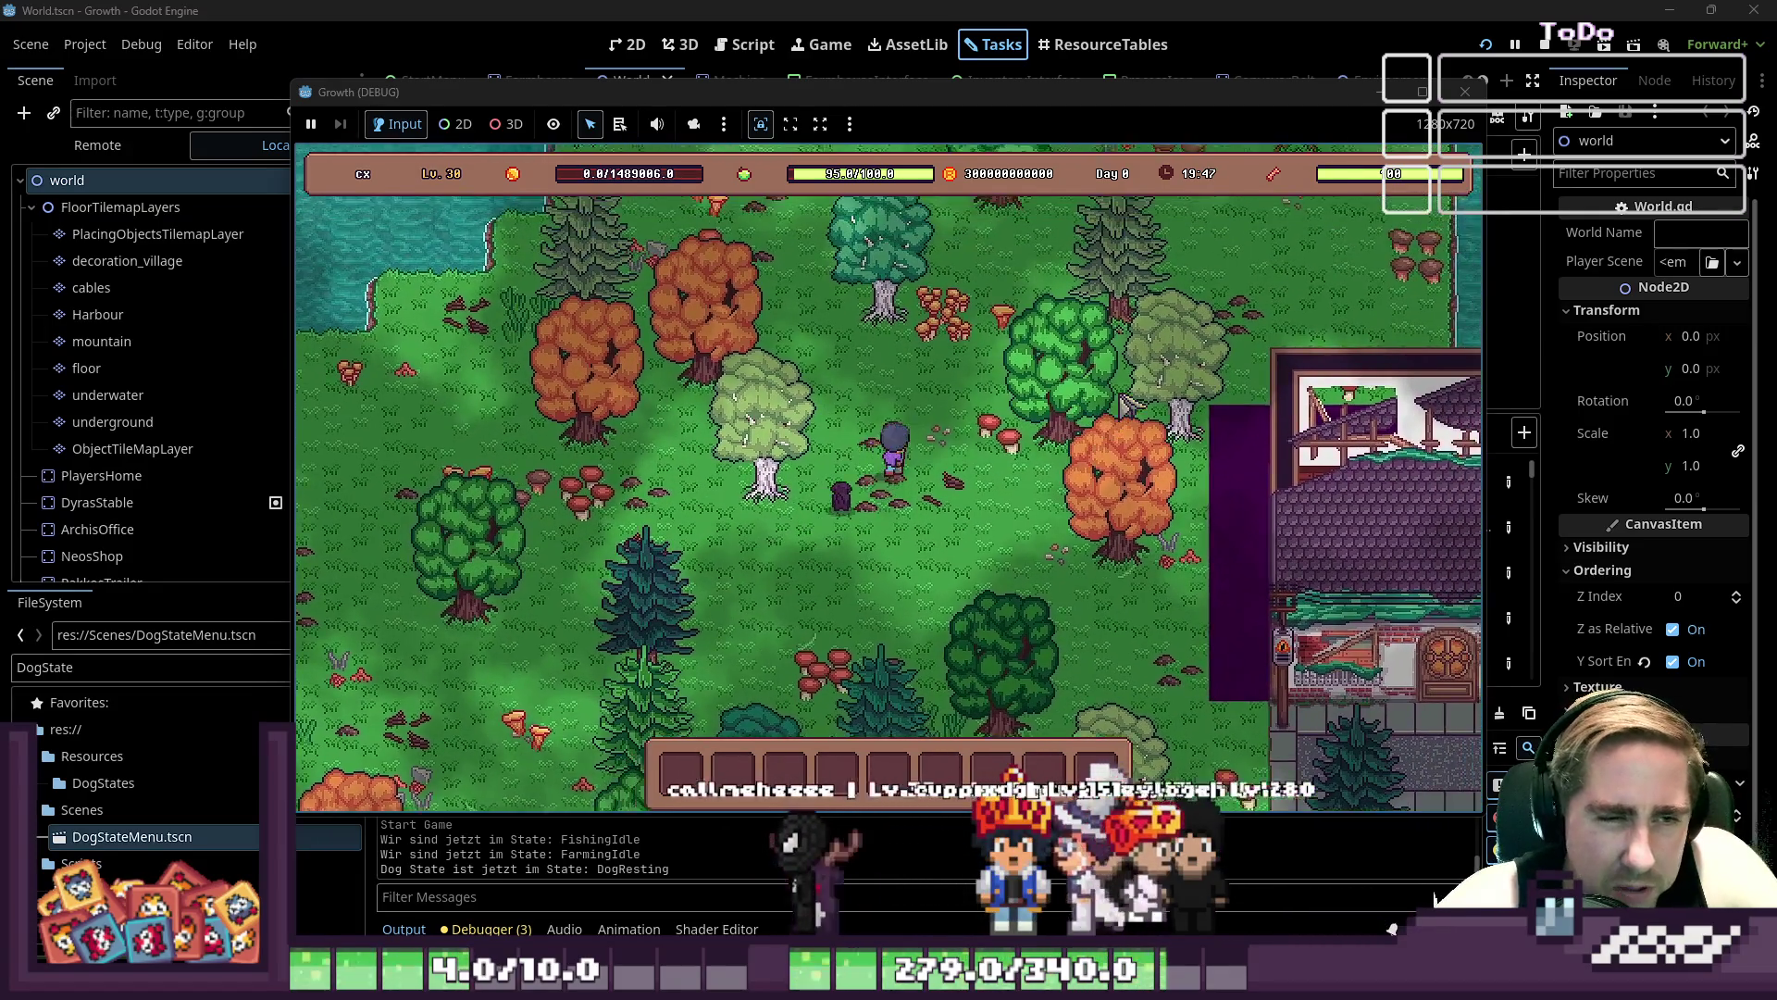
key(d)
key(w)
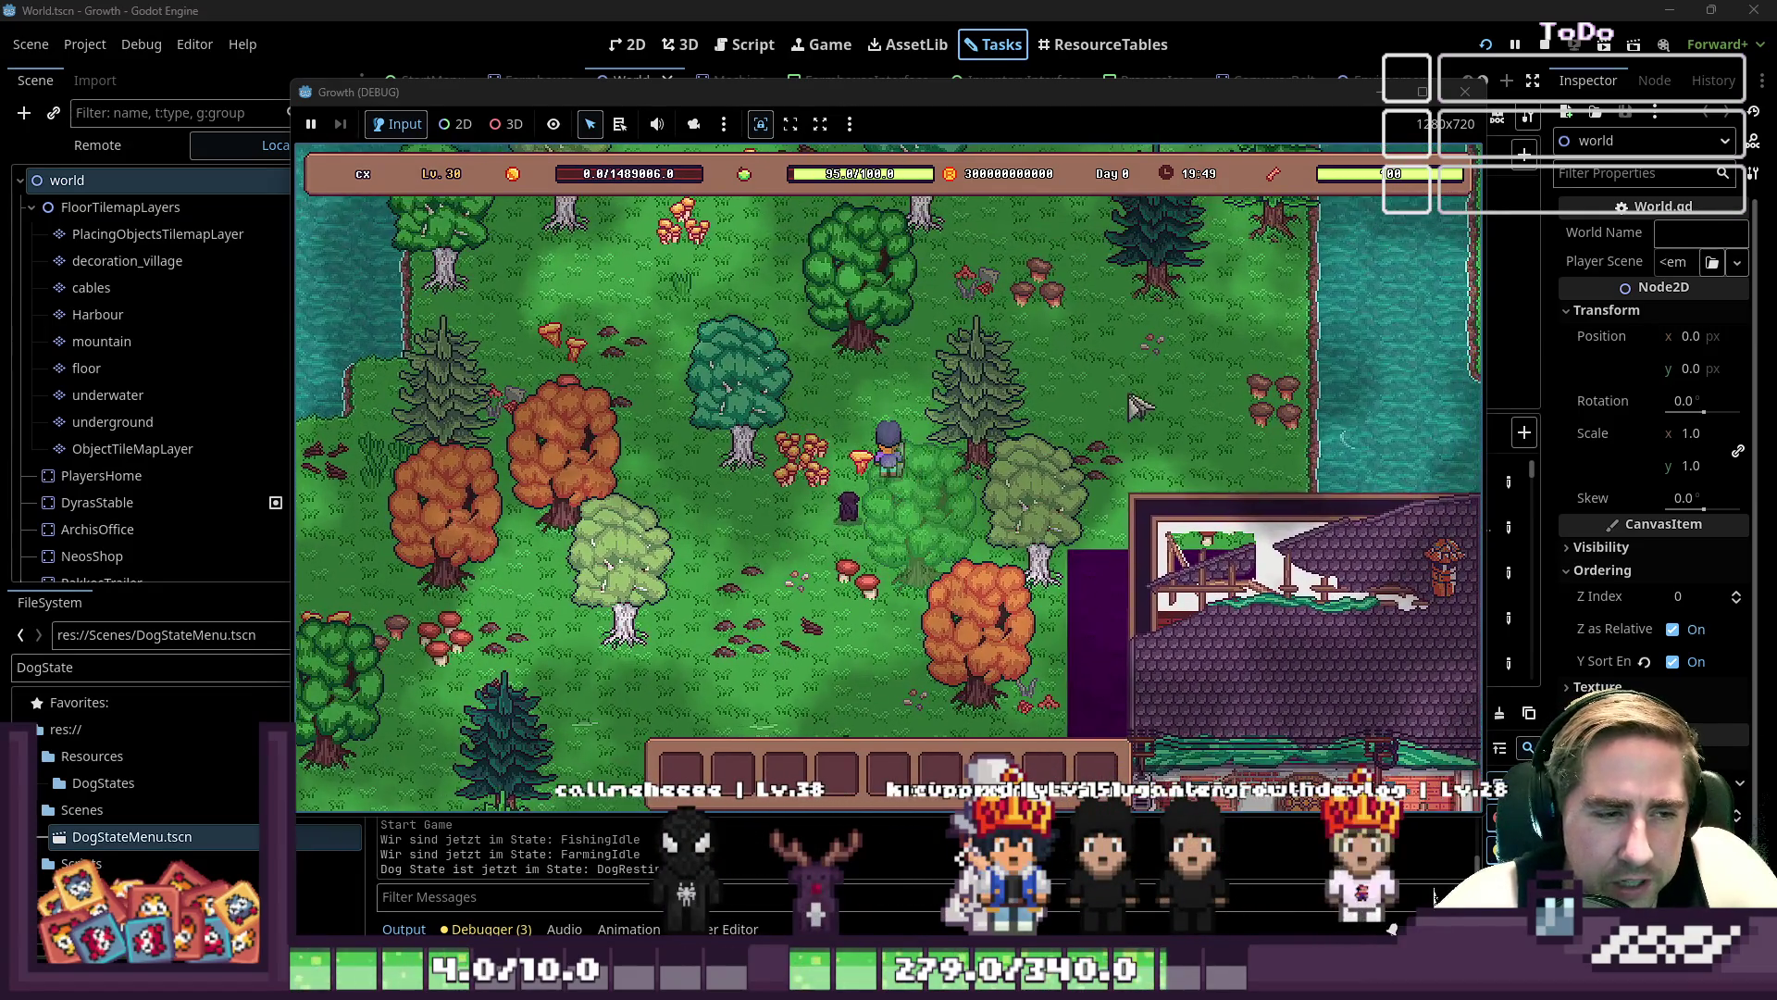
click(1465, 92)
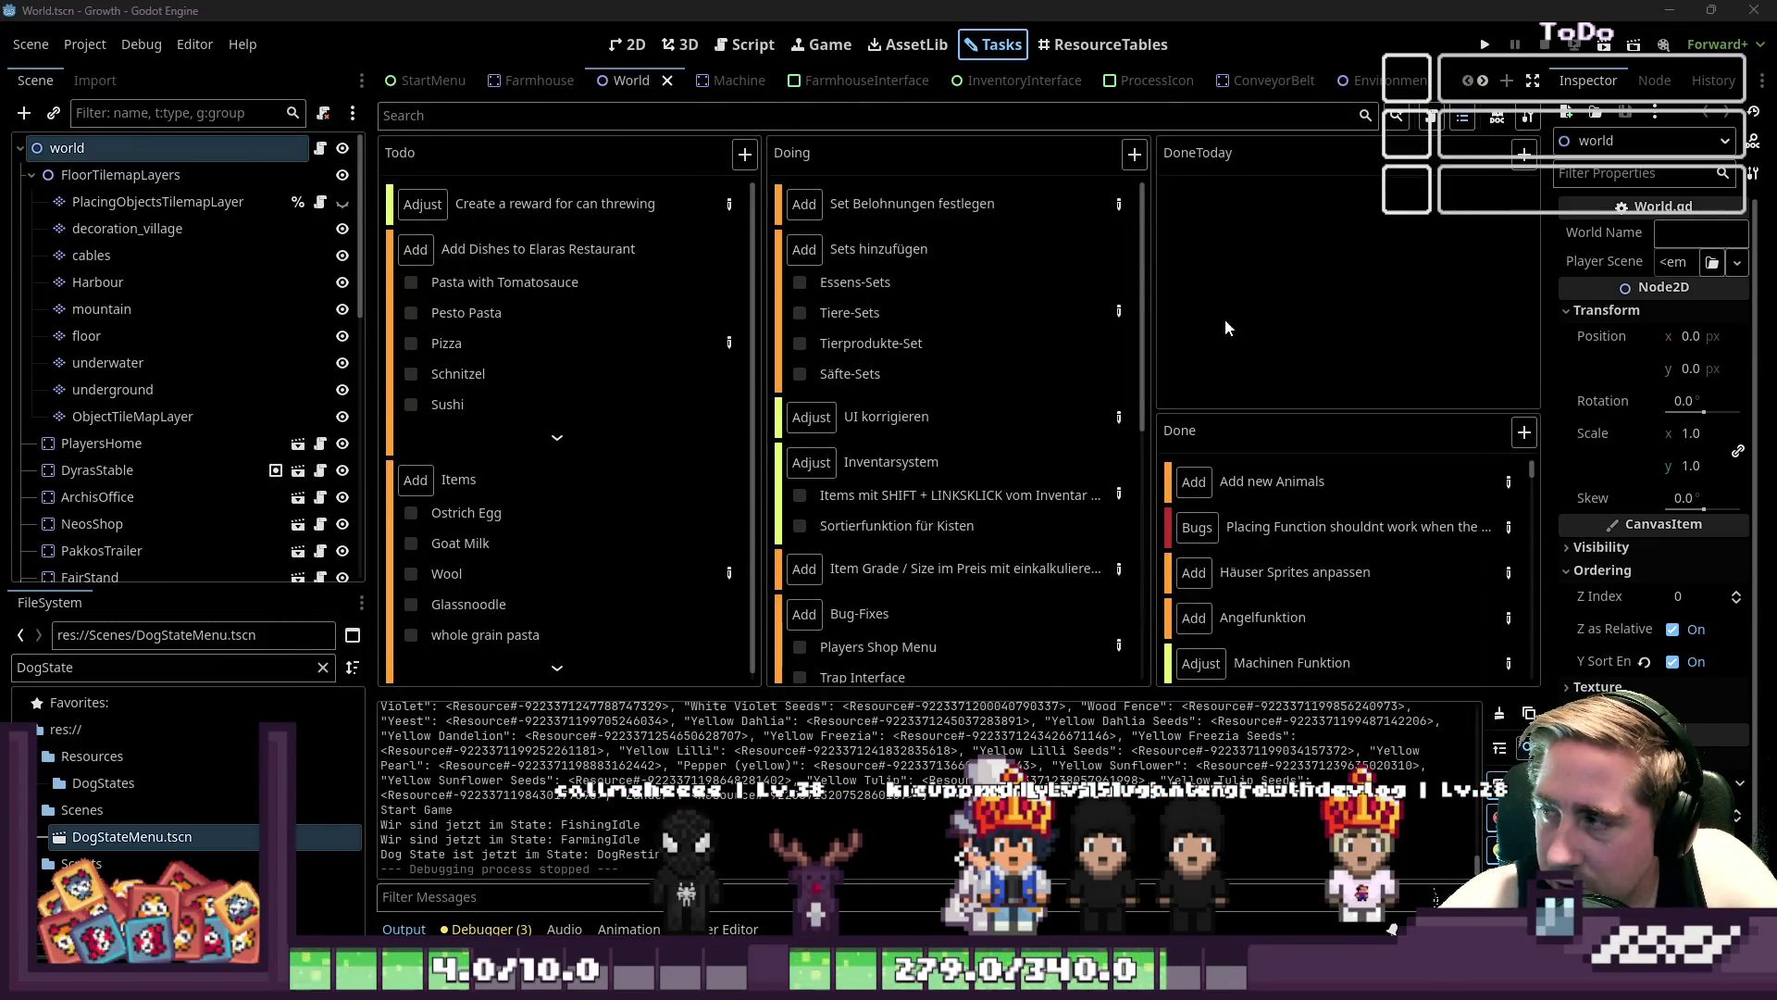
- Insert a blank line after the 32 px offset line in the Hund StateMachine notes, then return to 2D
scroll(912, 388, down, 5)
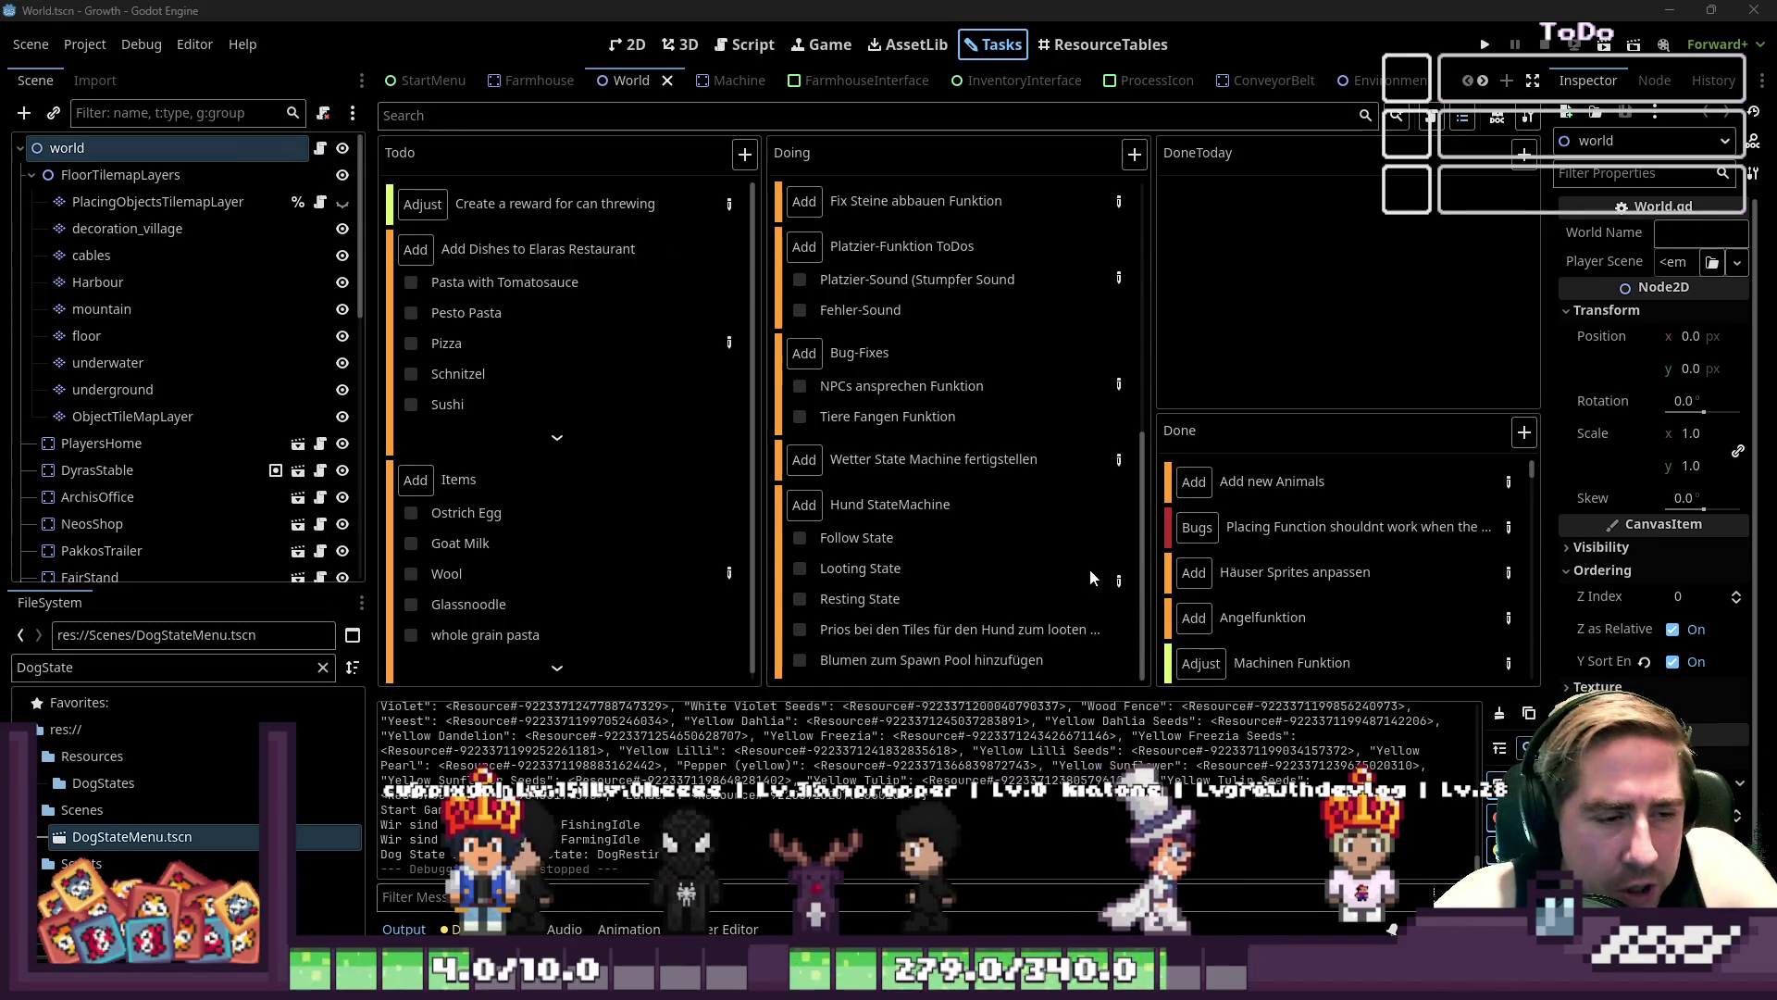
click(1119, 580)
drag(599, 426, 458, 320)
click(690, 448)
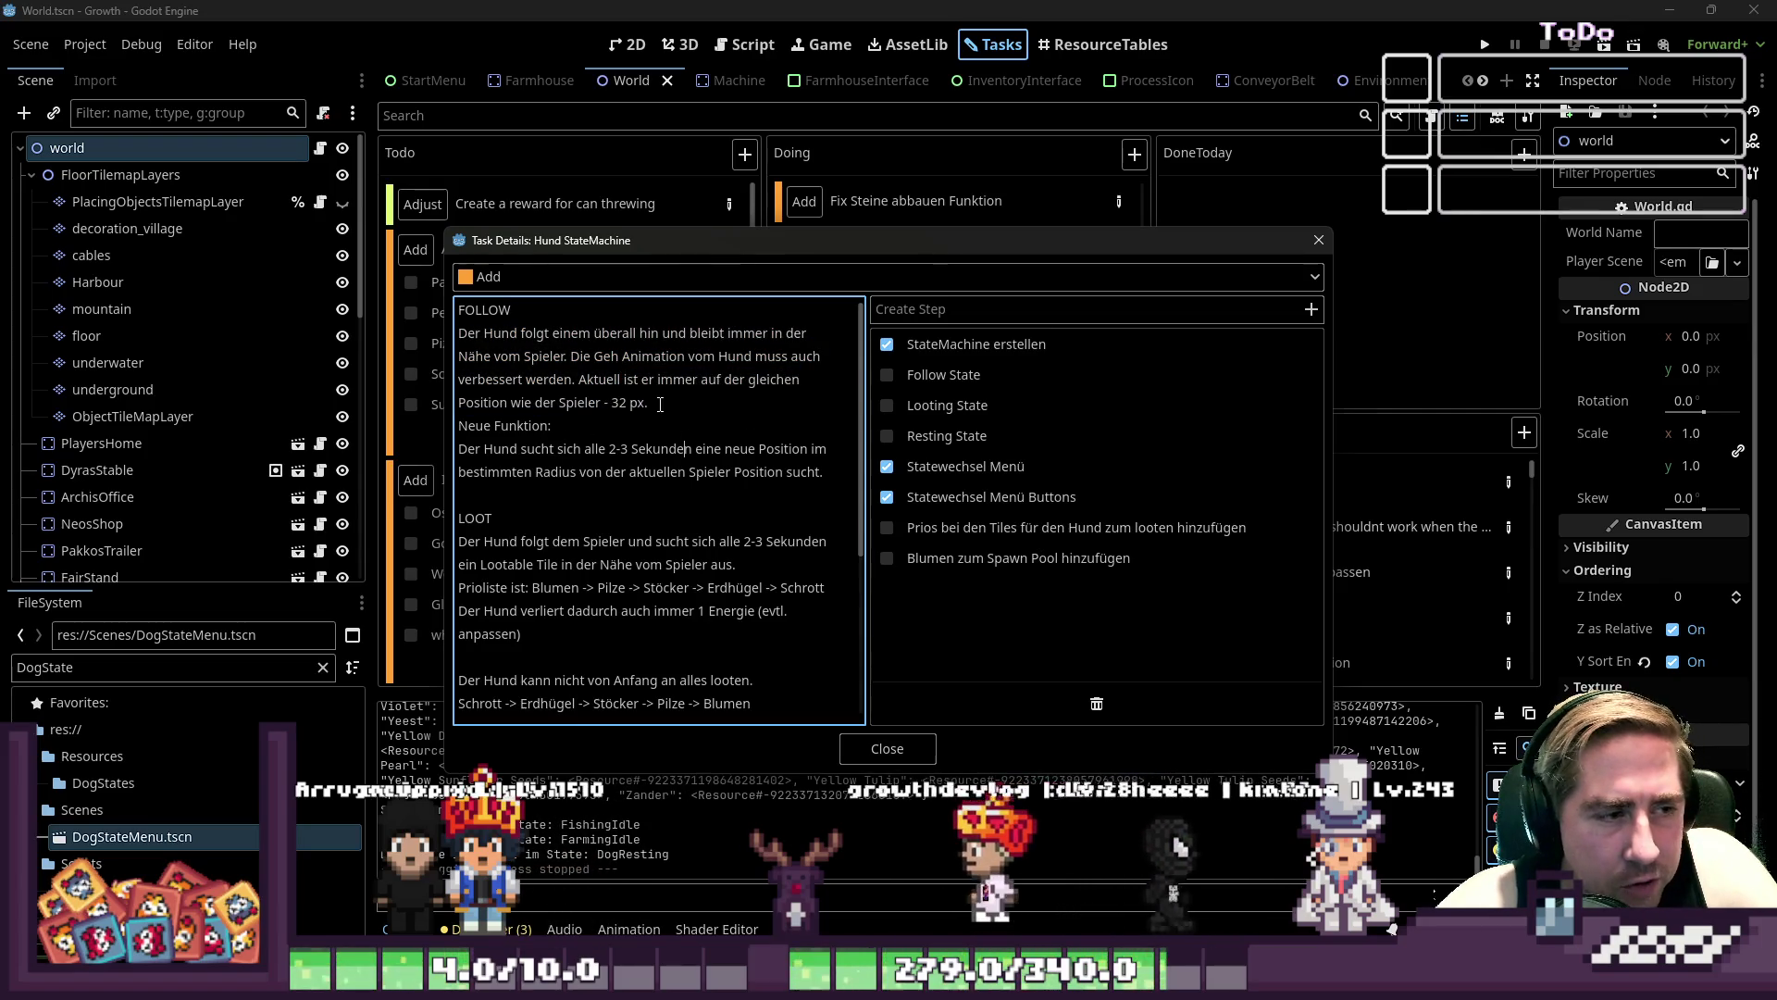
click(660, 404)
key(Return)
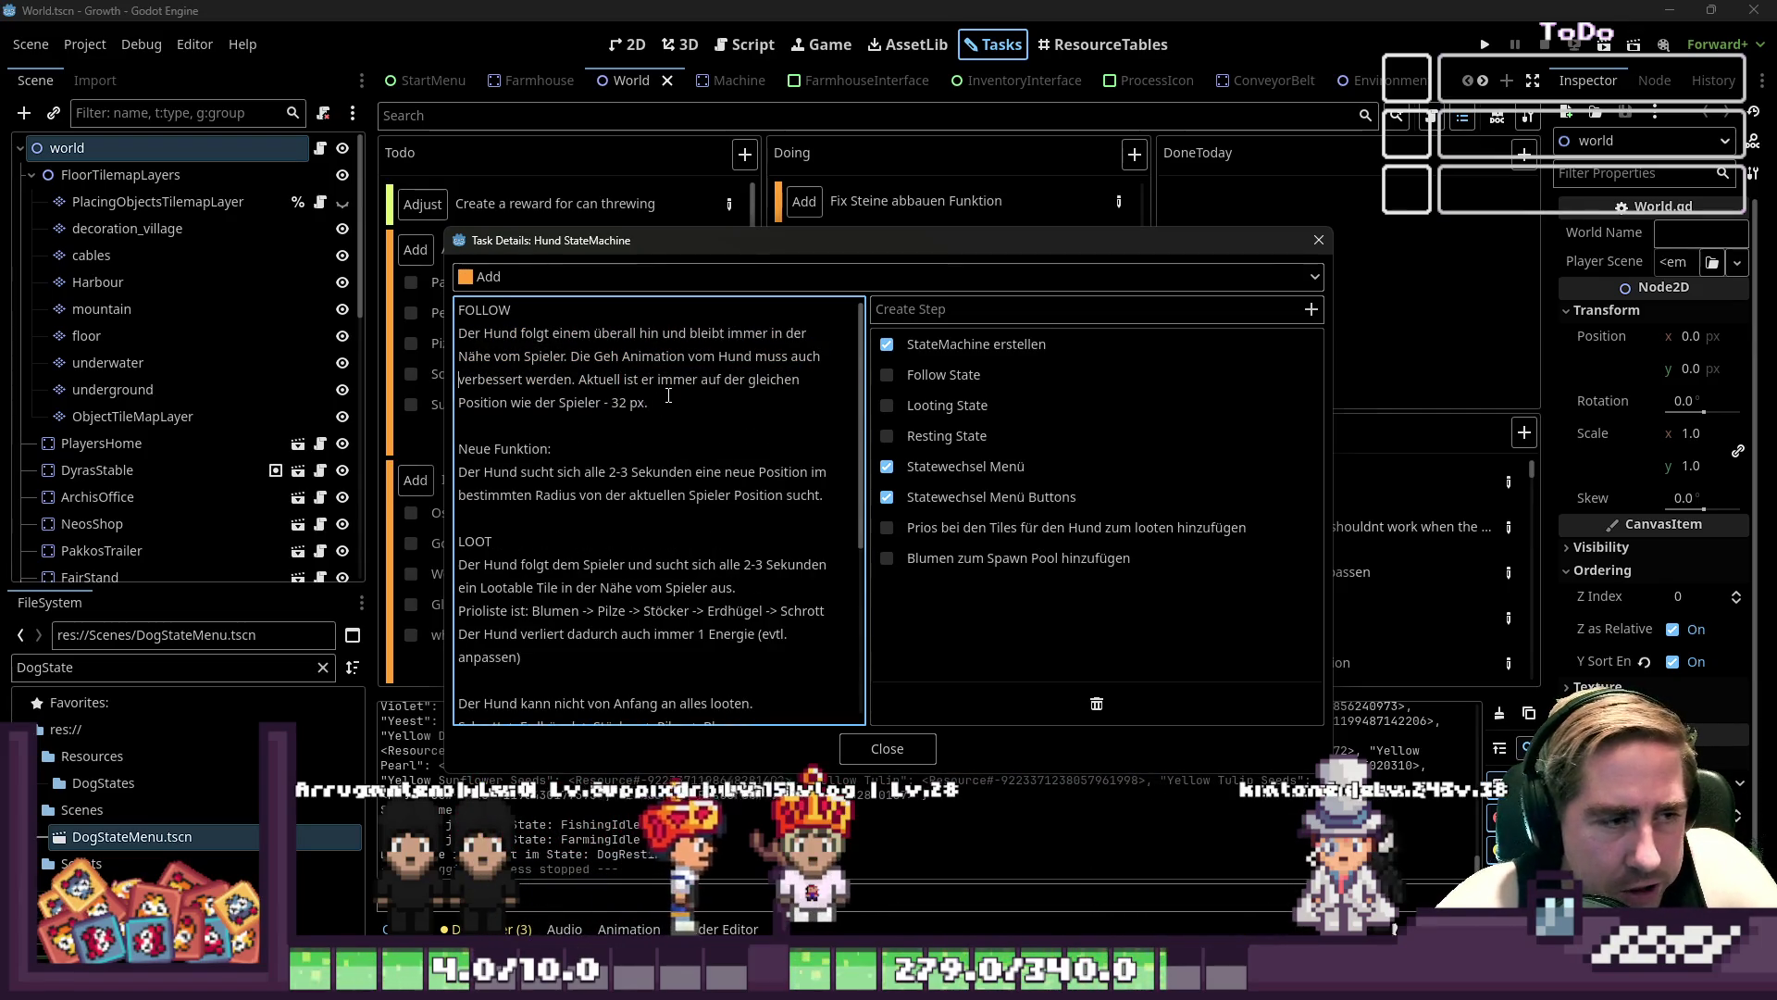
triple_click(669, 395)
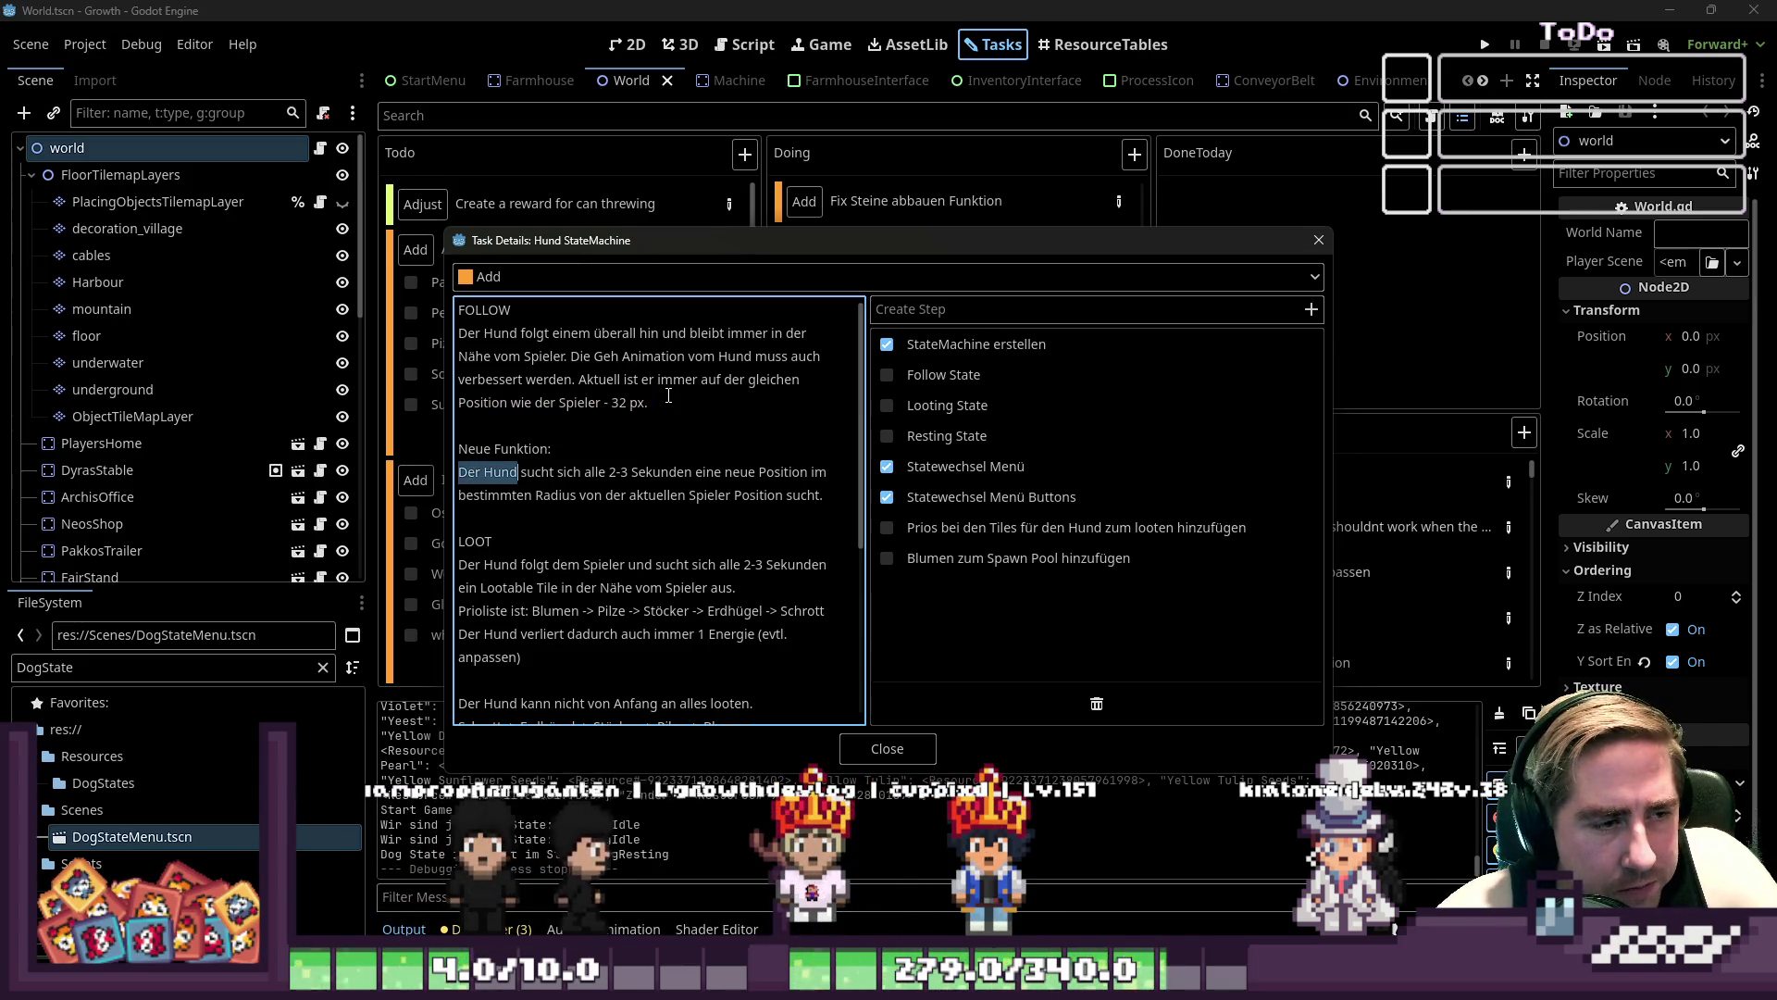
key(ctrl+shift+Right)
key(ctrl+shift+Right)
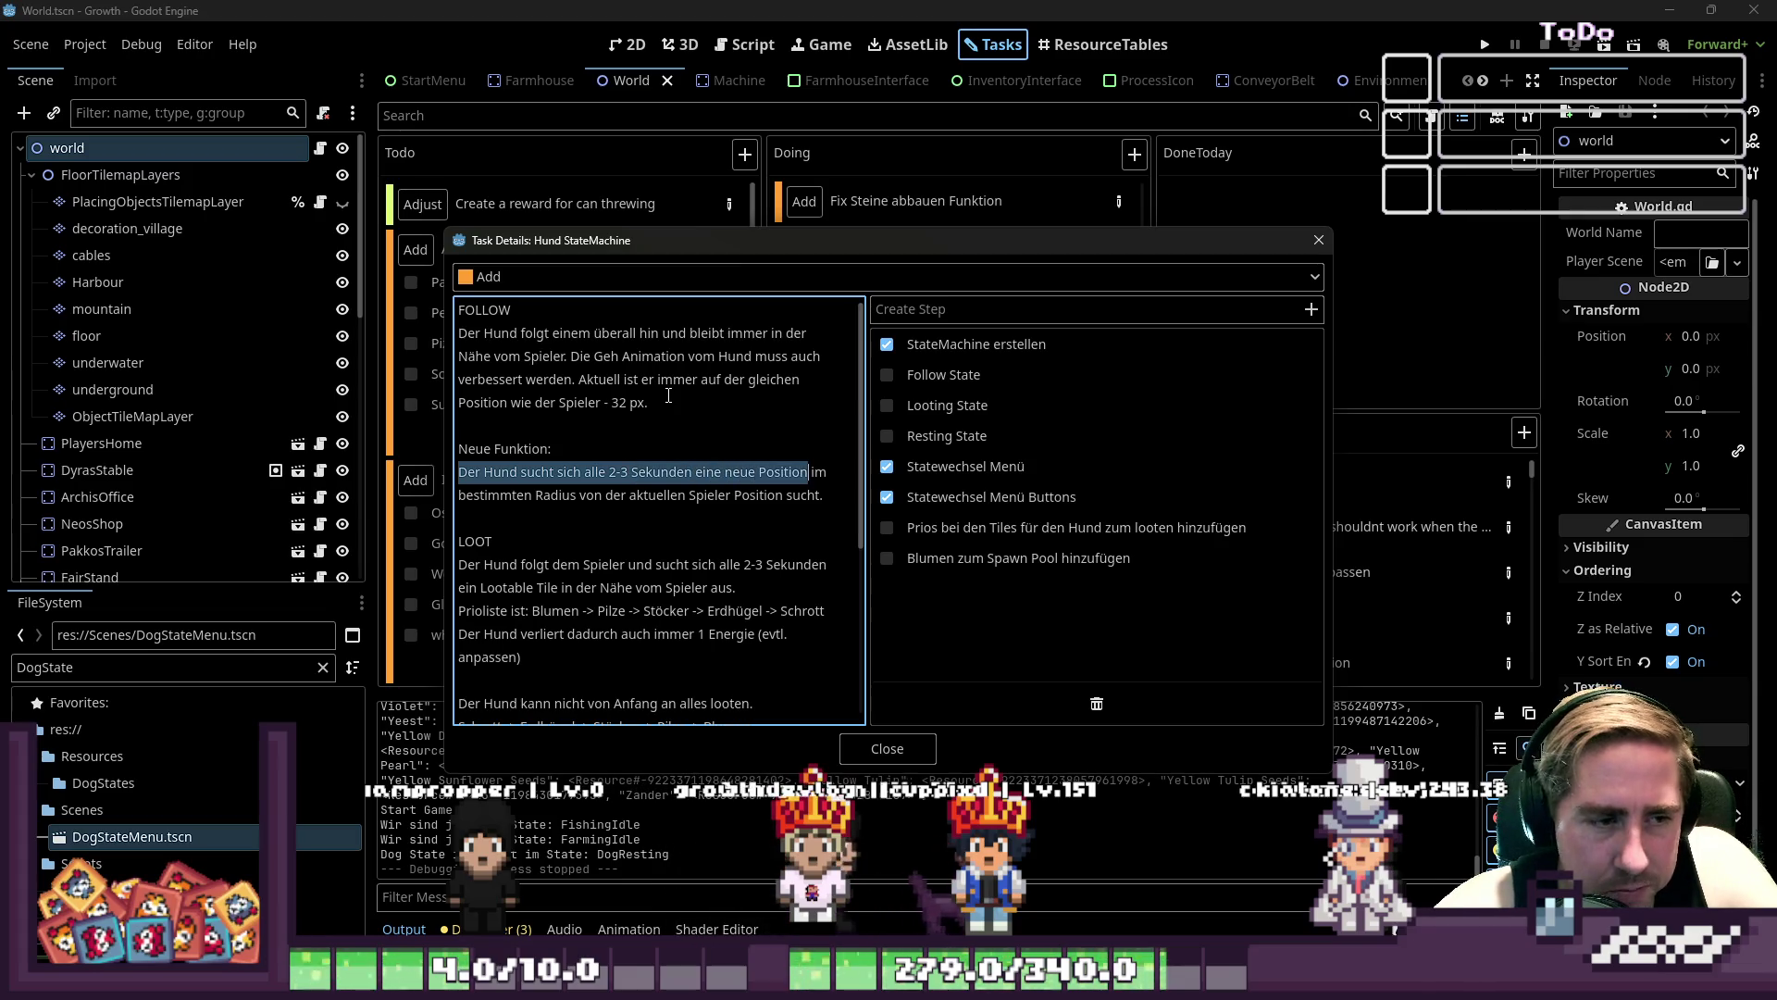
key(Down)
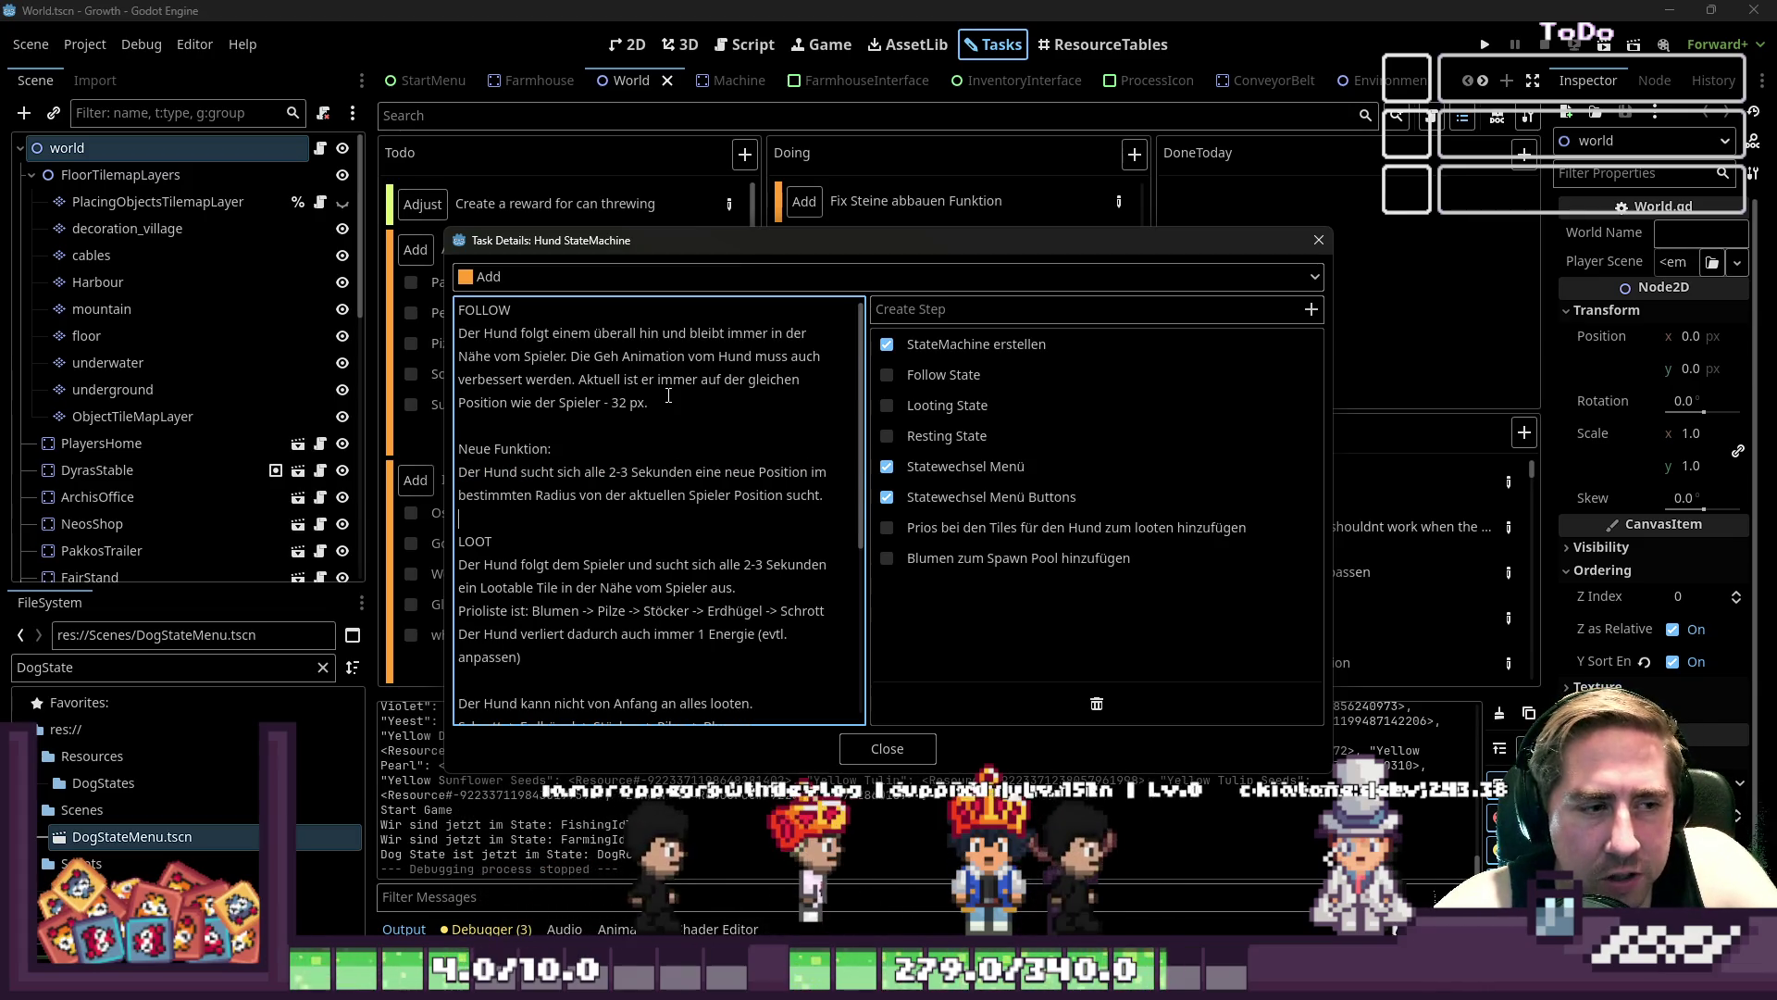
click(1318, 240)
click(615, 54)
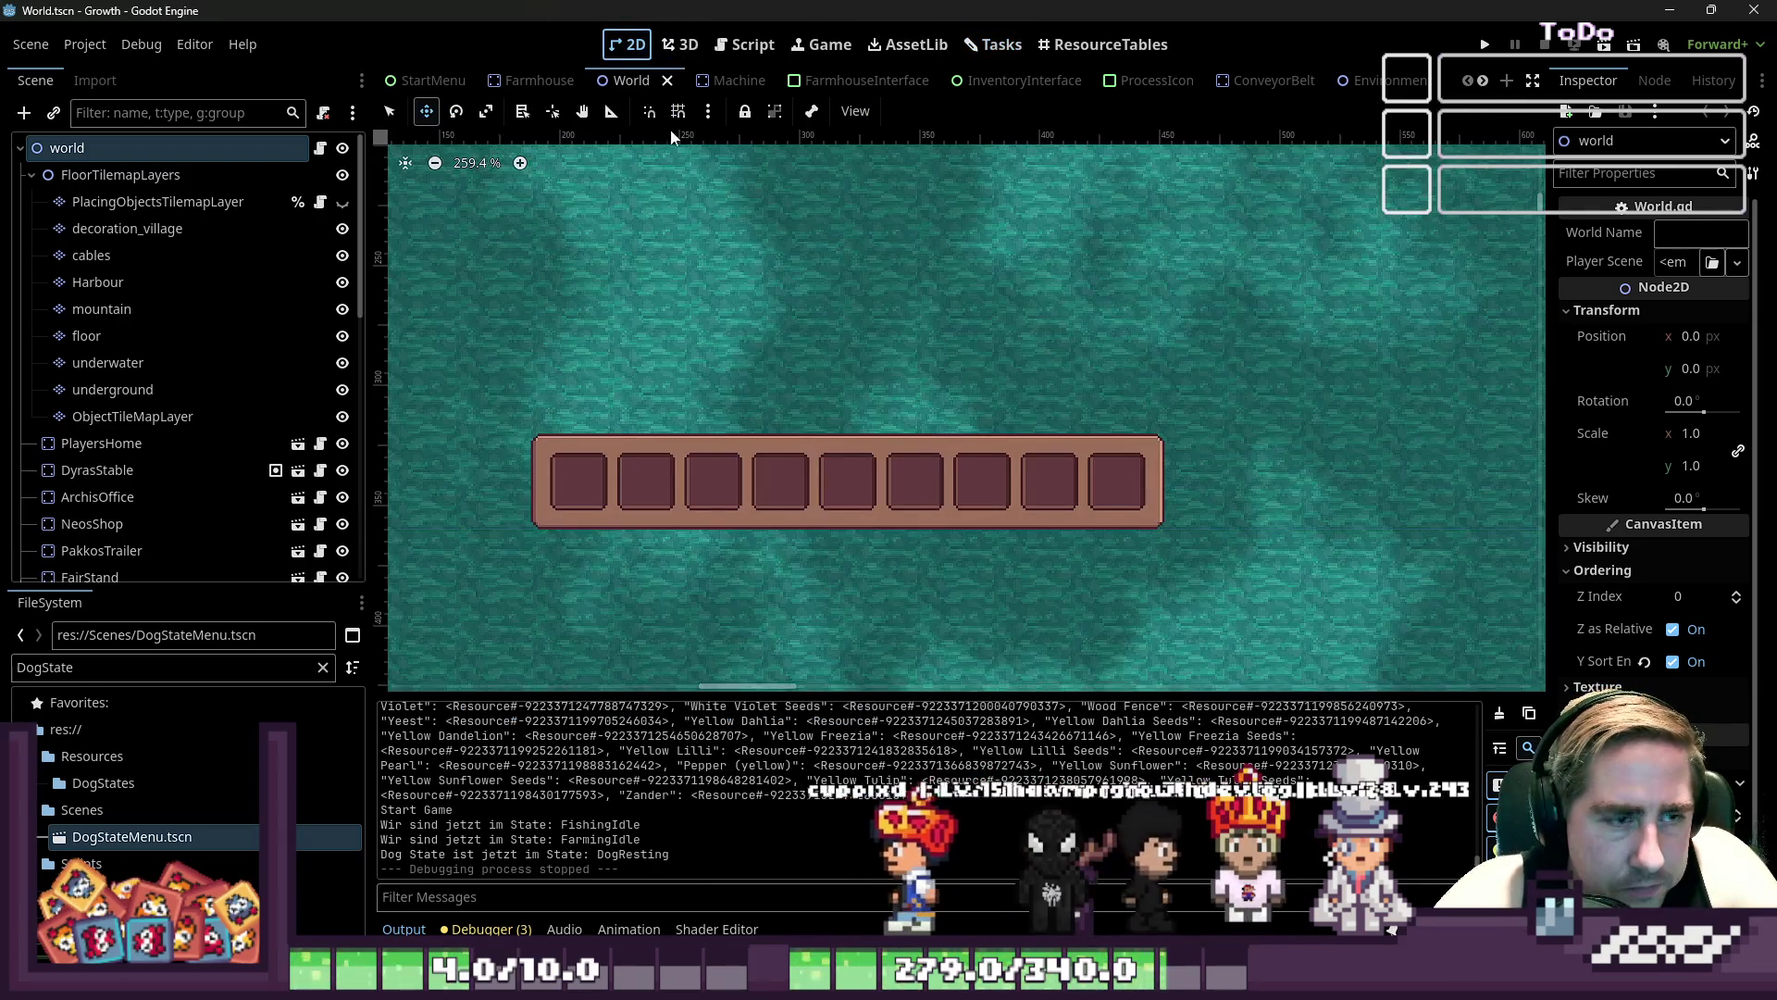
- Look through DogFollowing.gd, DogStateMachine.gd, DogStateMenu.gd and FarmingStateMachine.gd in the script editor
click(752, 46)
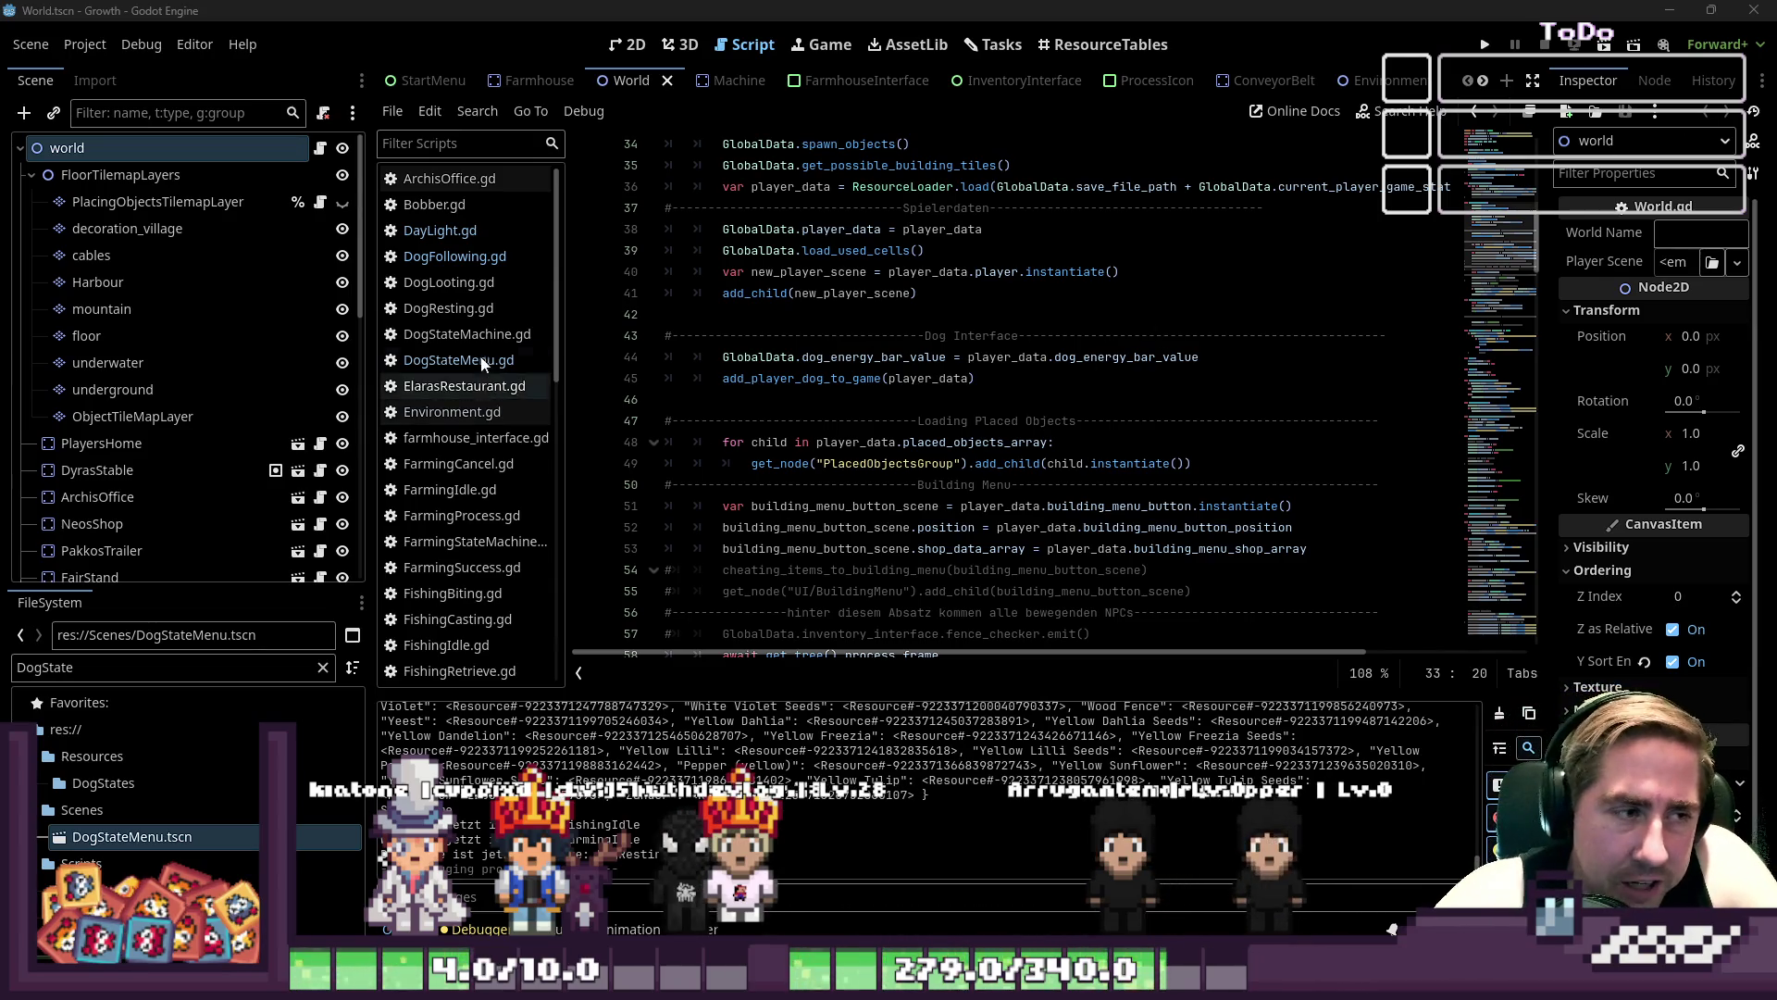
click(488, 256)
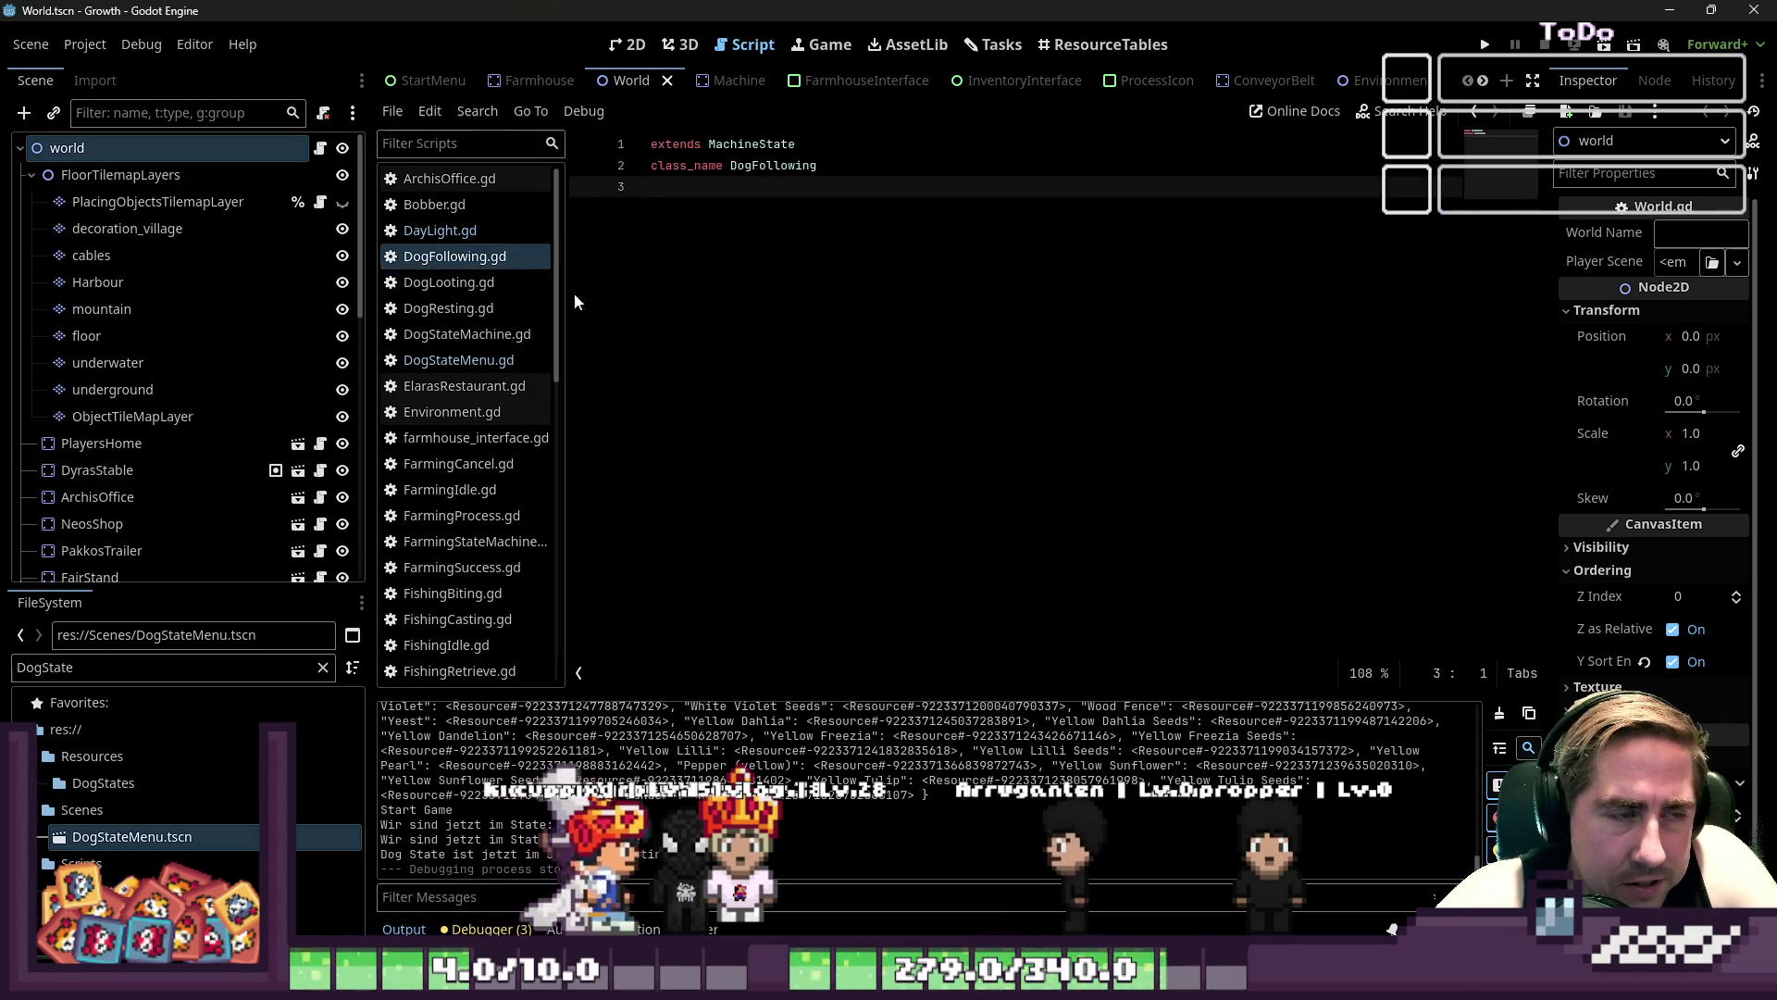
click(468, 334)
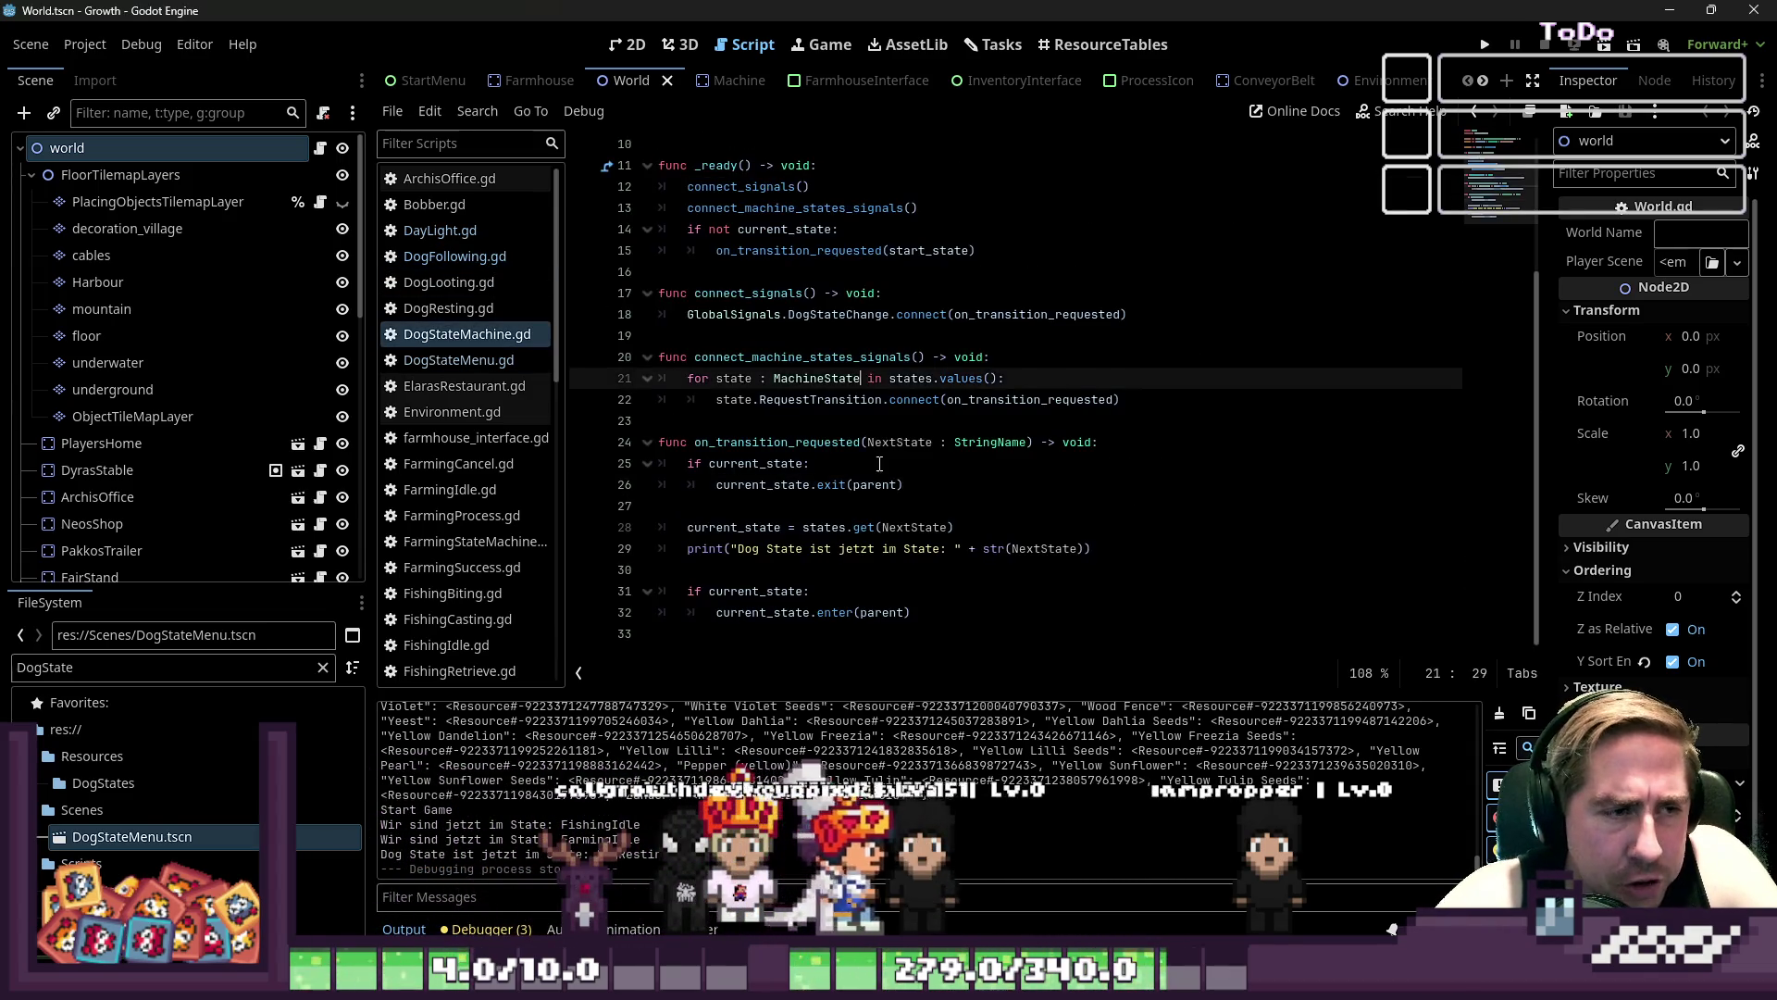
click(454, 360)
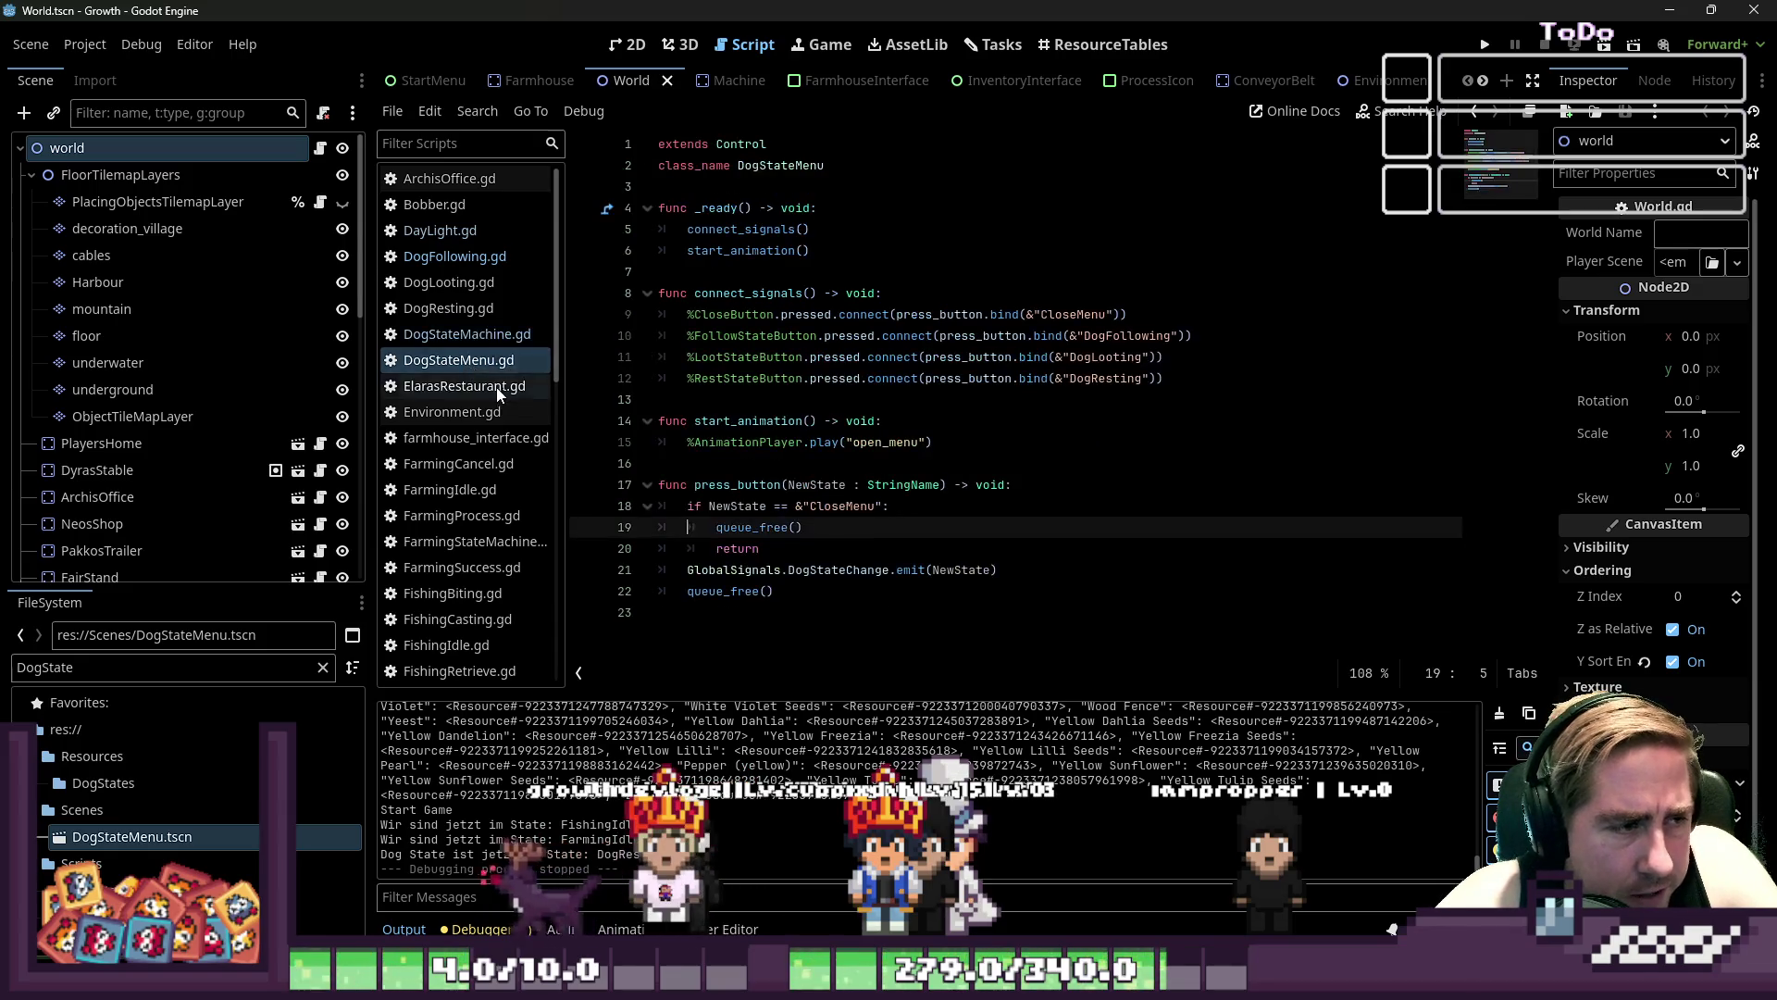
scroll(471, 427, down, 3)
click(461, 421)
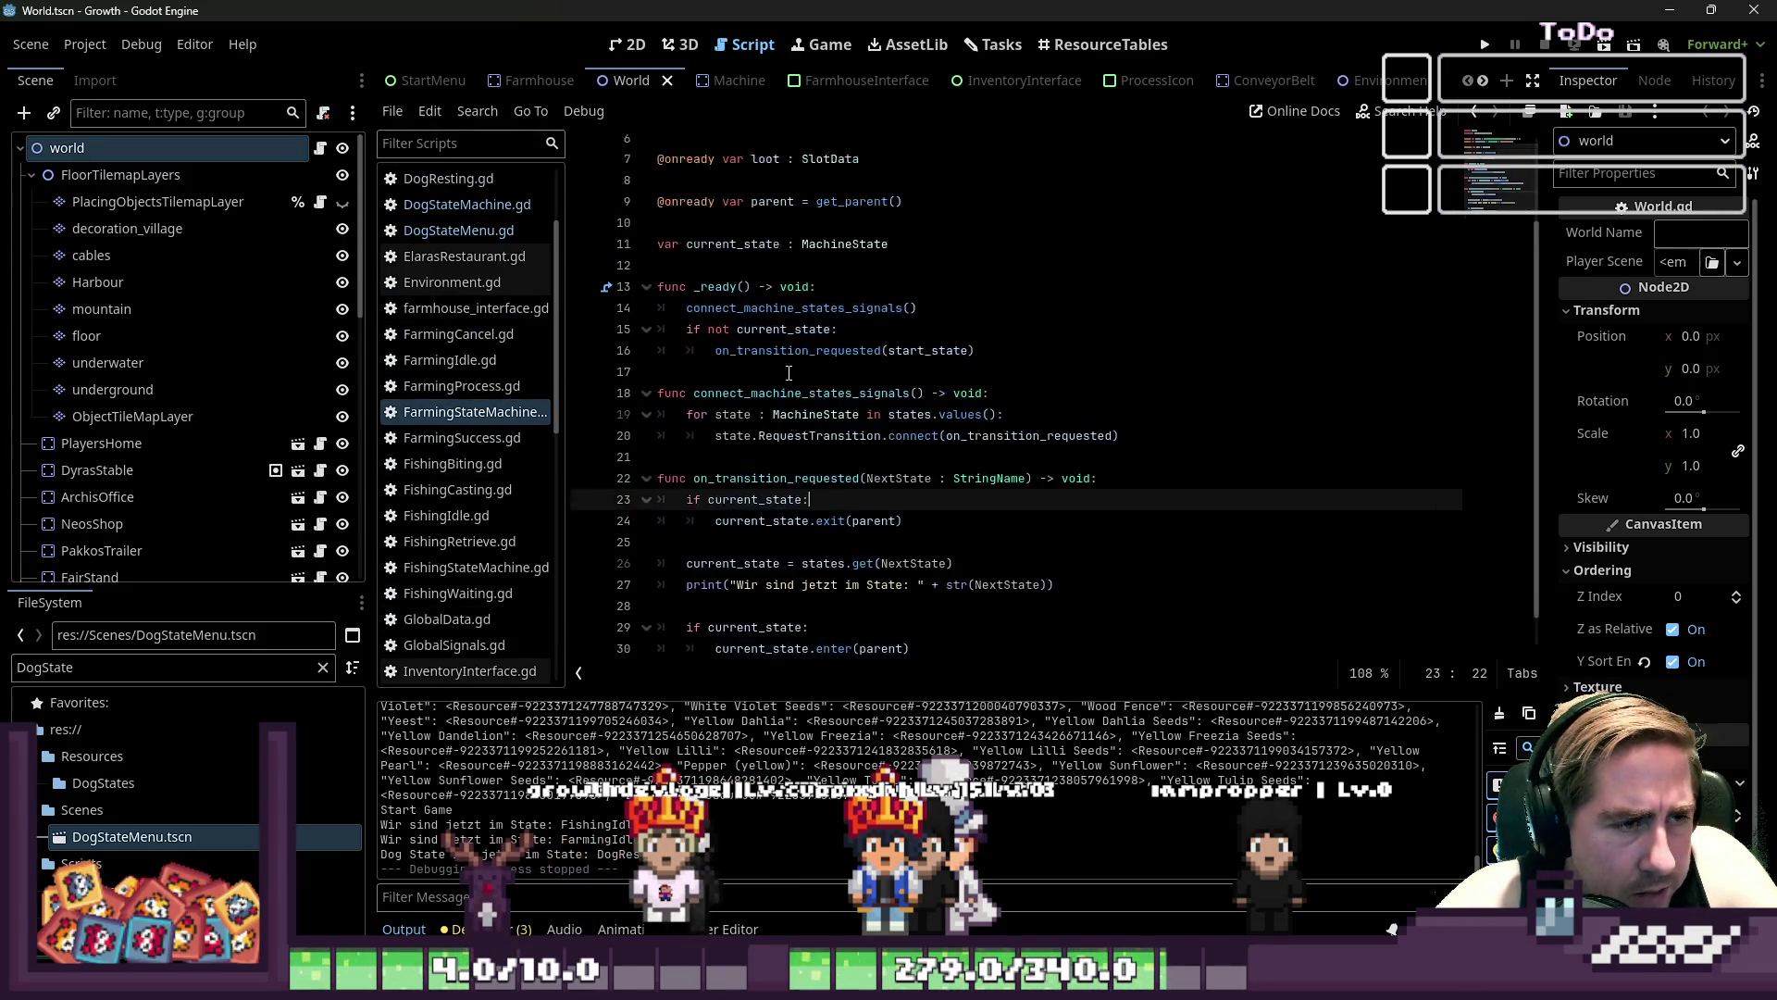
scroll(821, 382, up, 5)
click(822, 379)
click(819, 399)
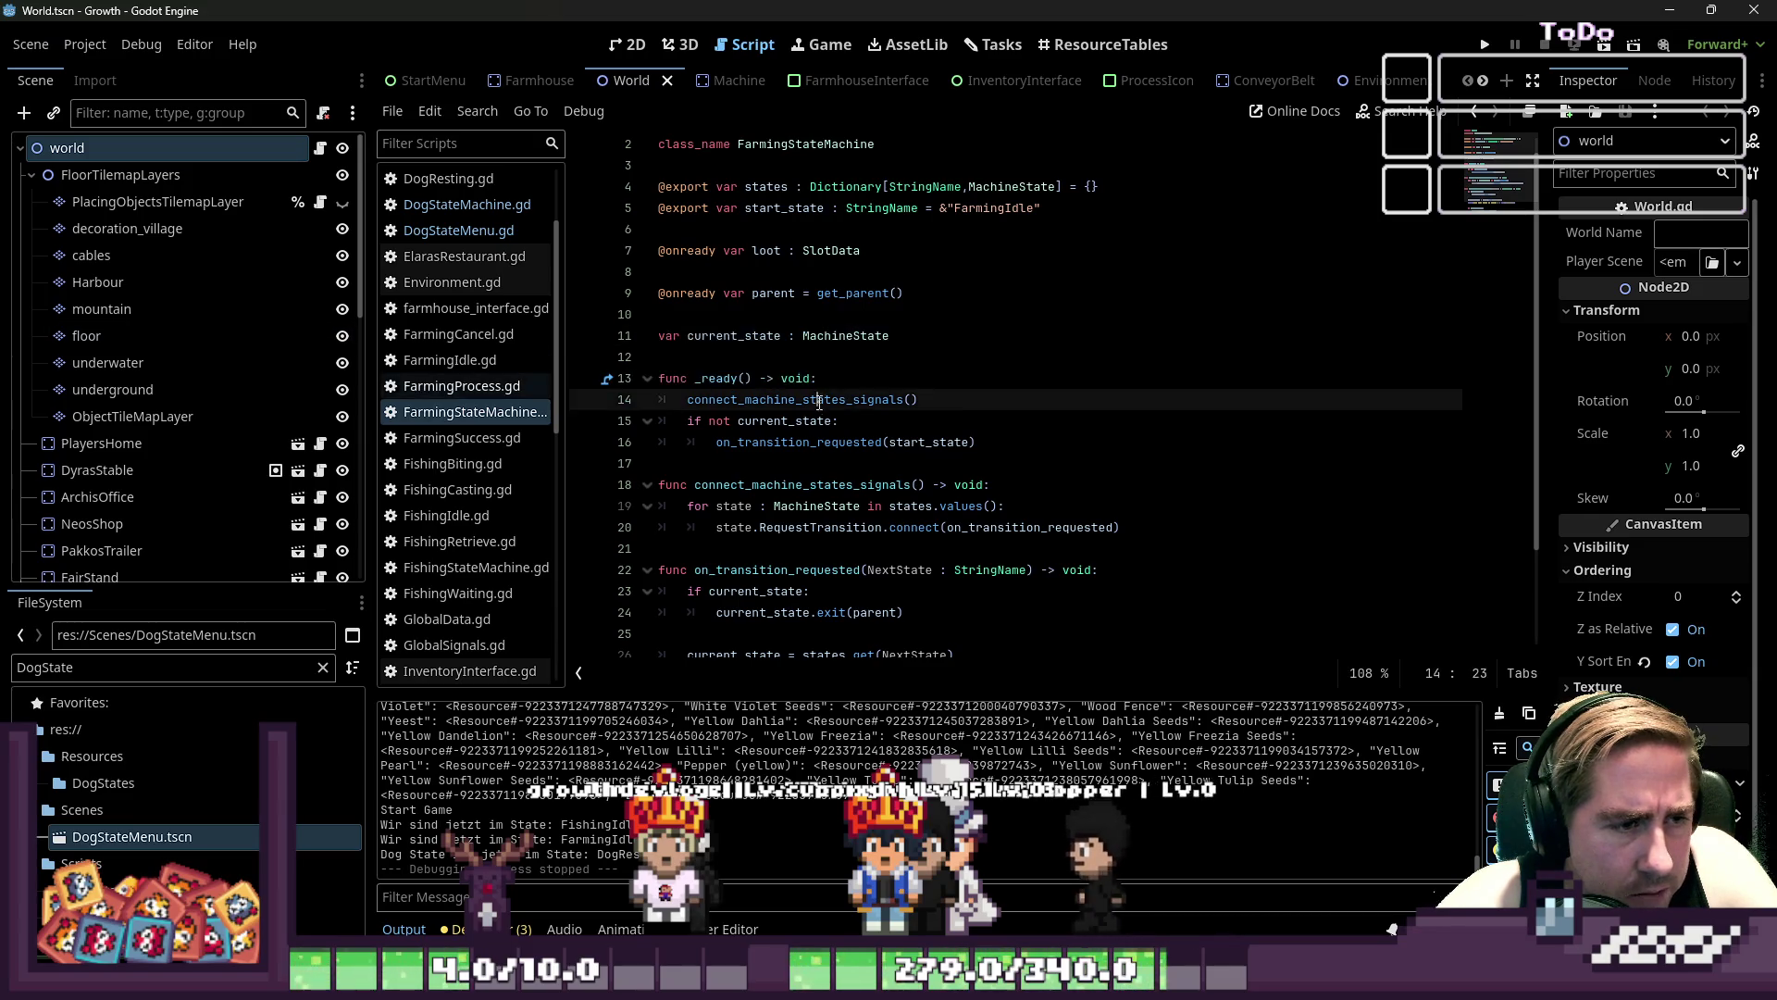
- Copy the enter() header and player line from FarmingSuccess.gd, then switch to DogFollowing.gd
click(523, 429)
scroll(887, 355, up, 3)
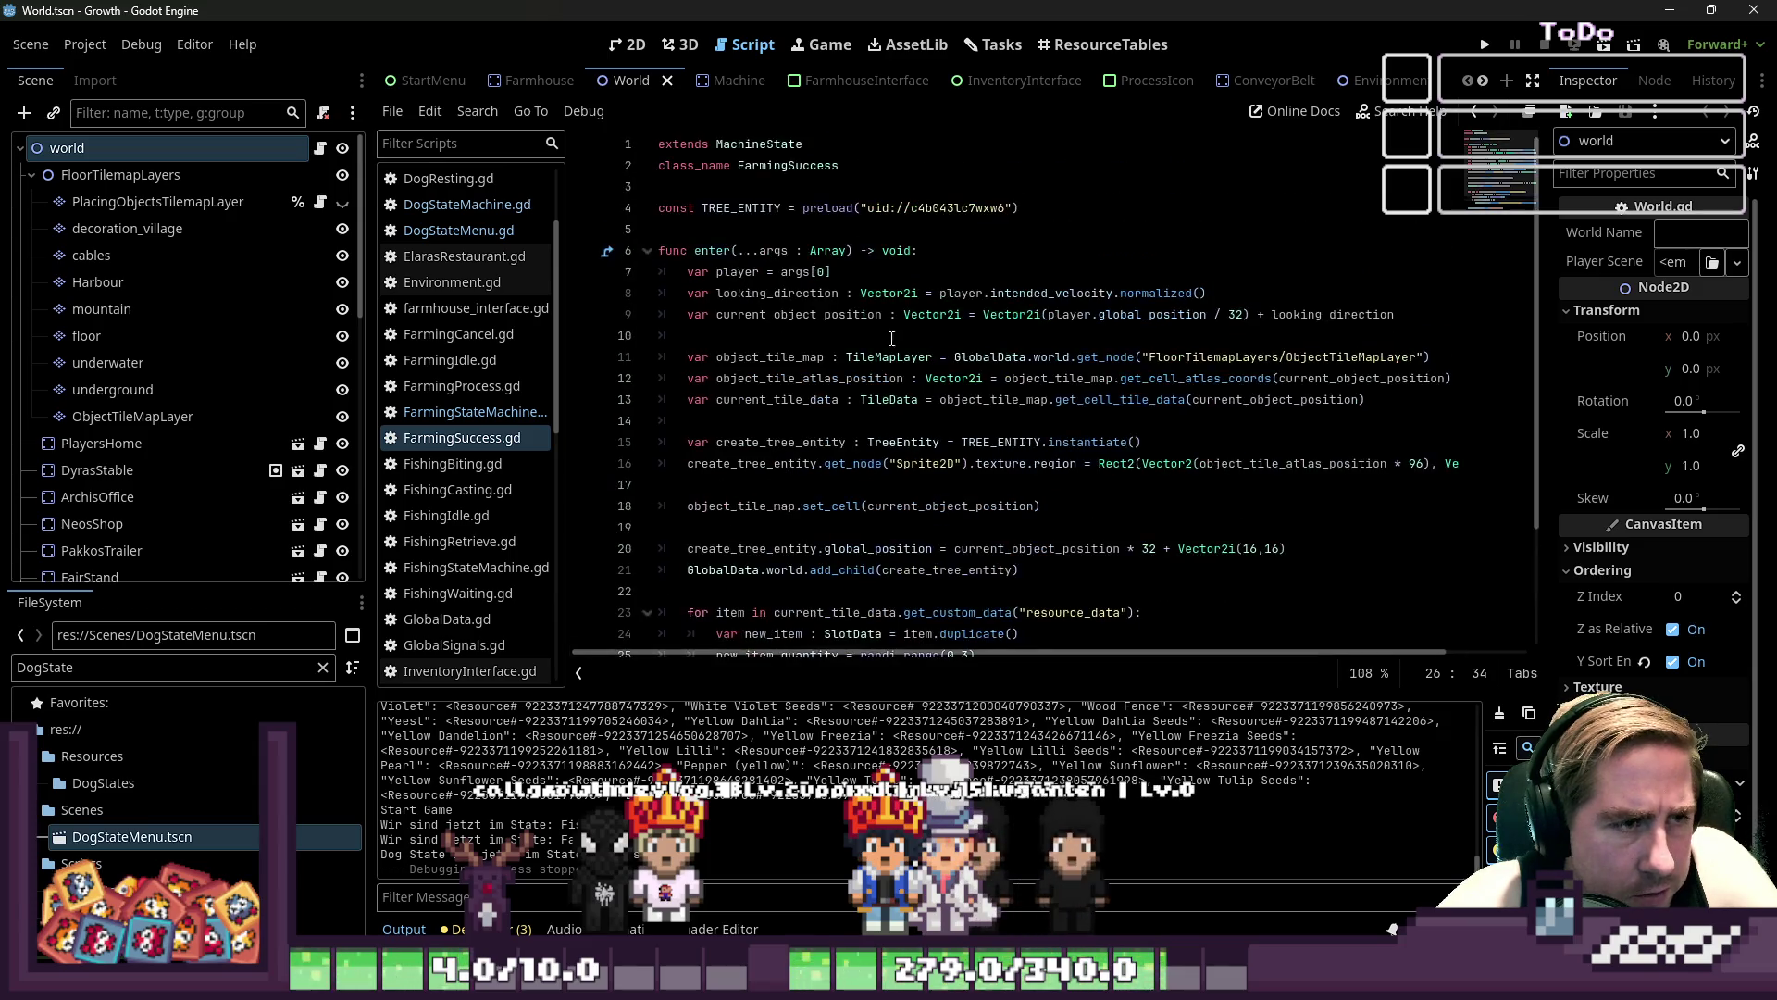
drag(932, 275, 598, 251)
scroll(453, 278, up, 3)
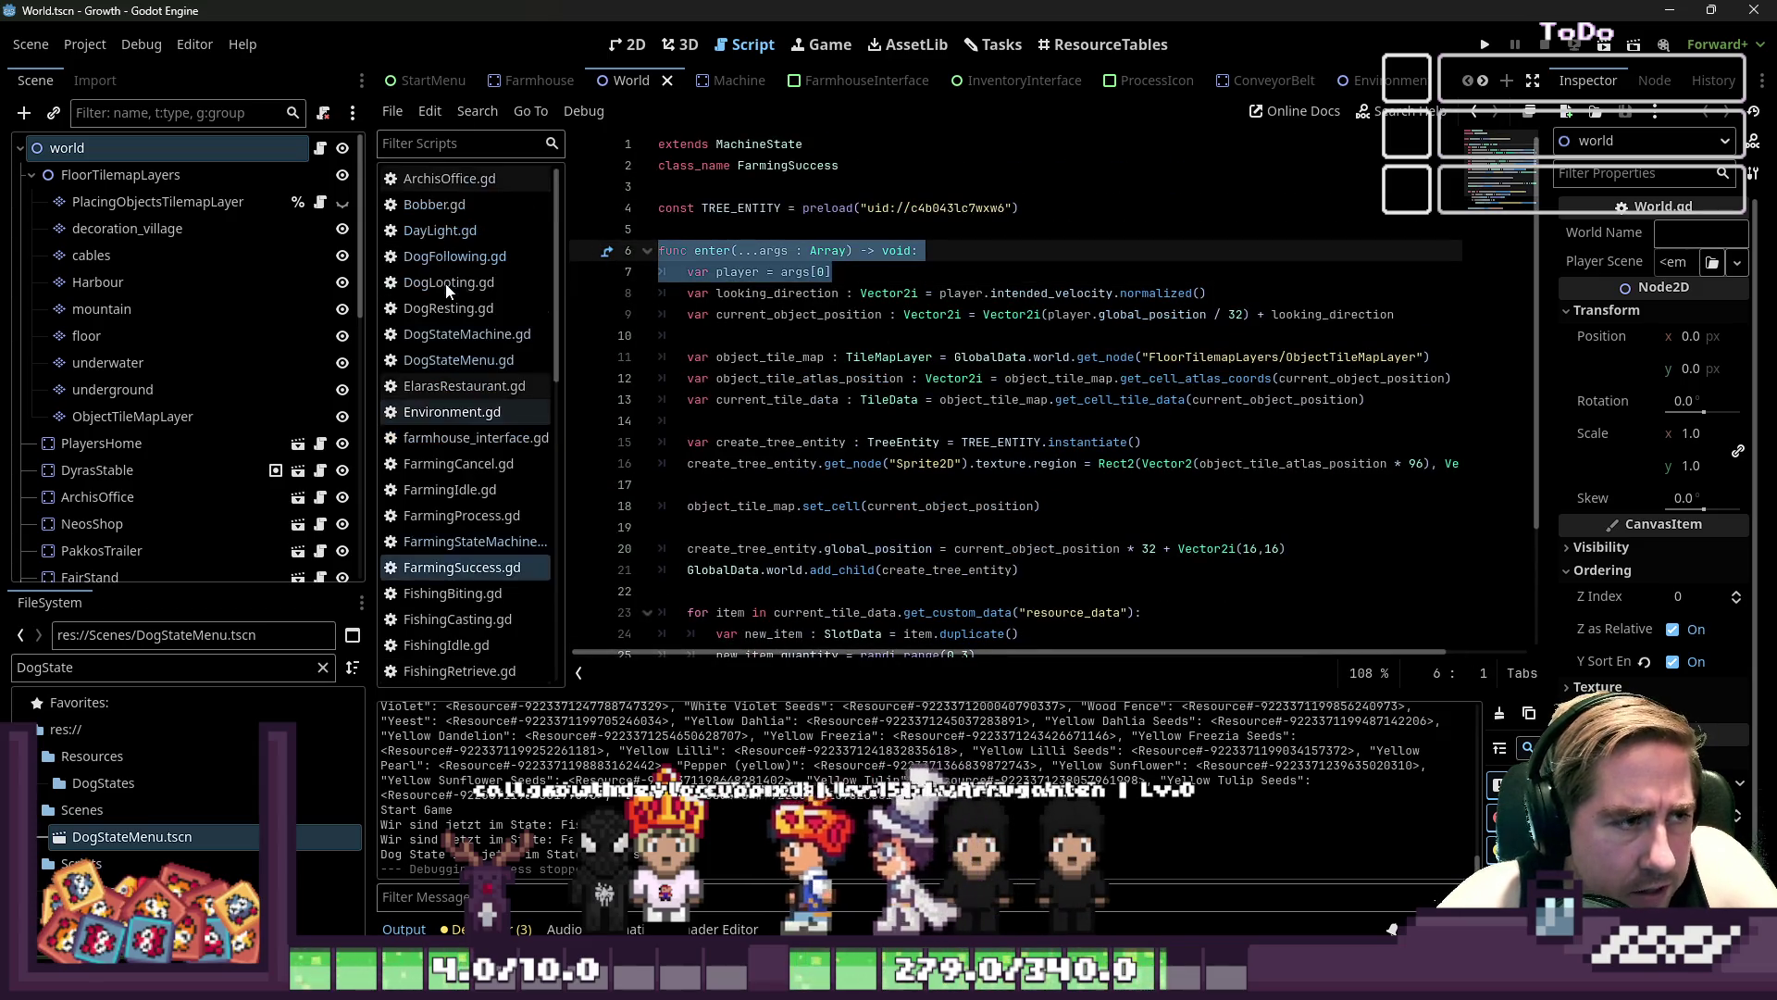
click(478, 256)
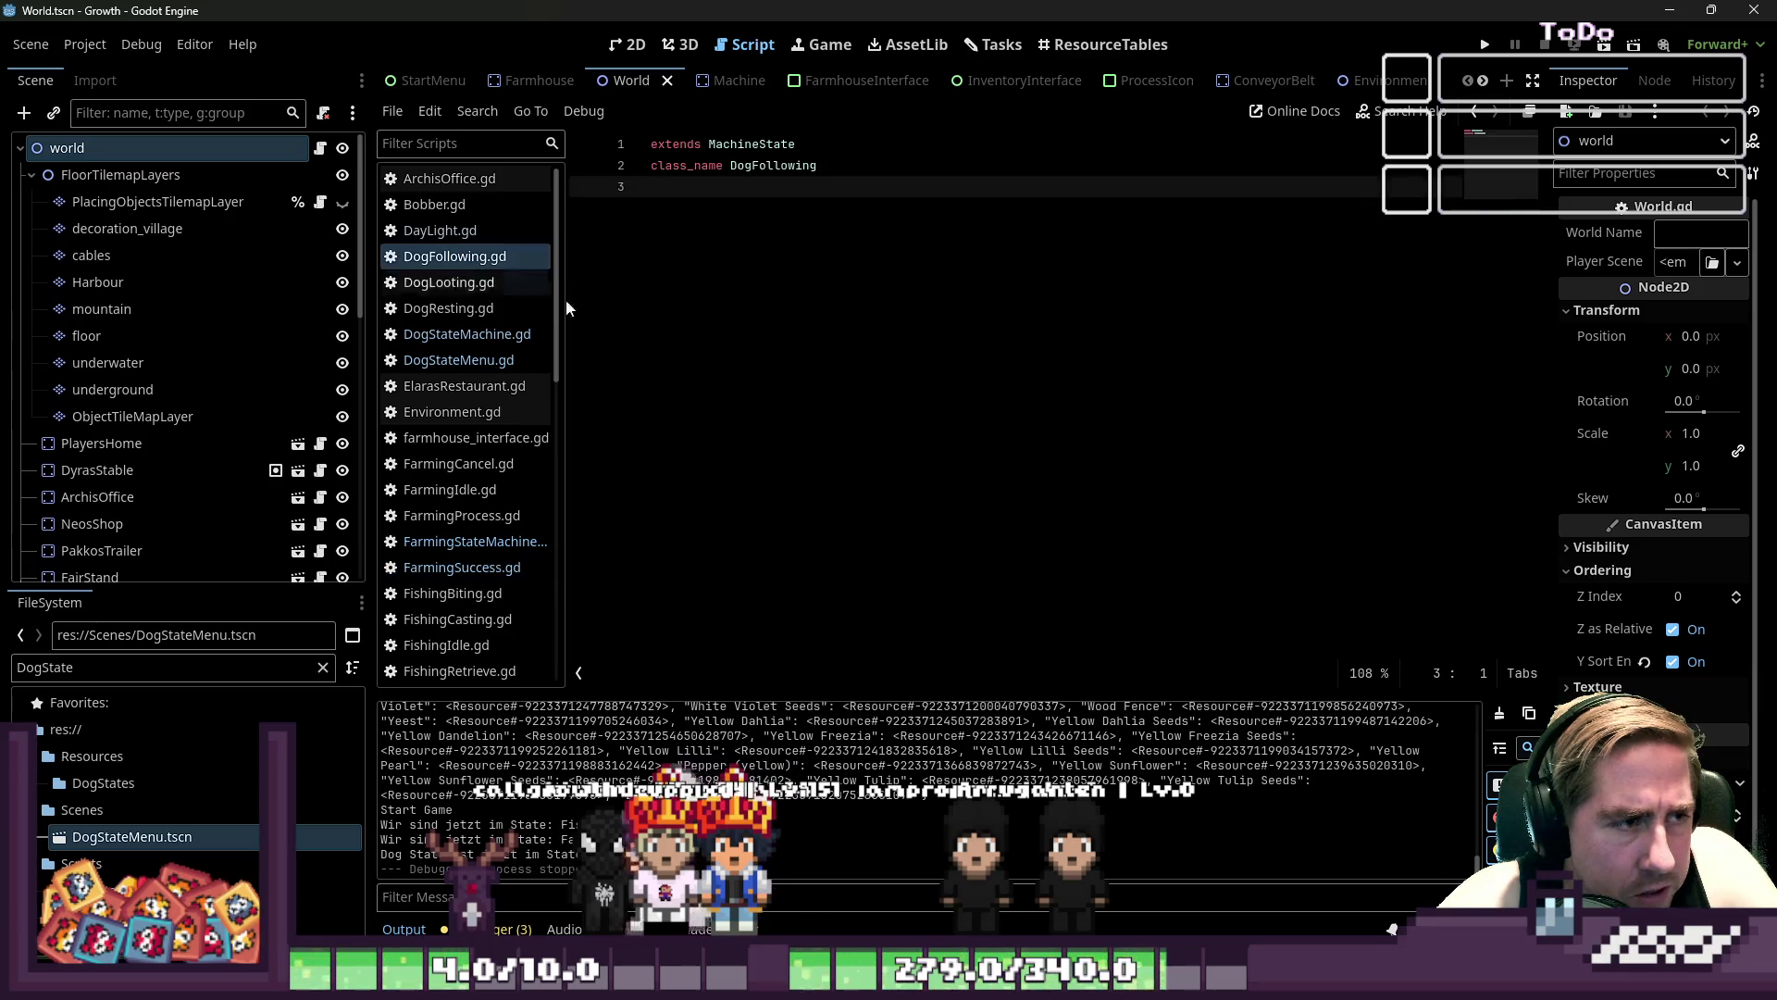
- Paste the enter() function into DogFollowing.gd and rename its player variable to dog
key(Return)
key(ctrl+z)
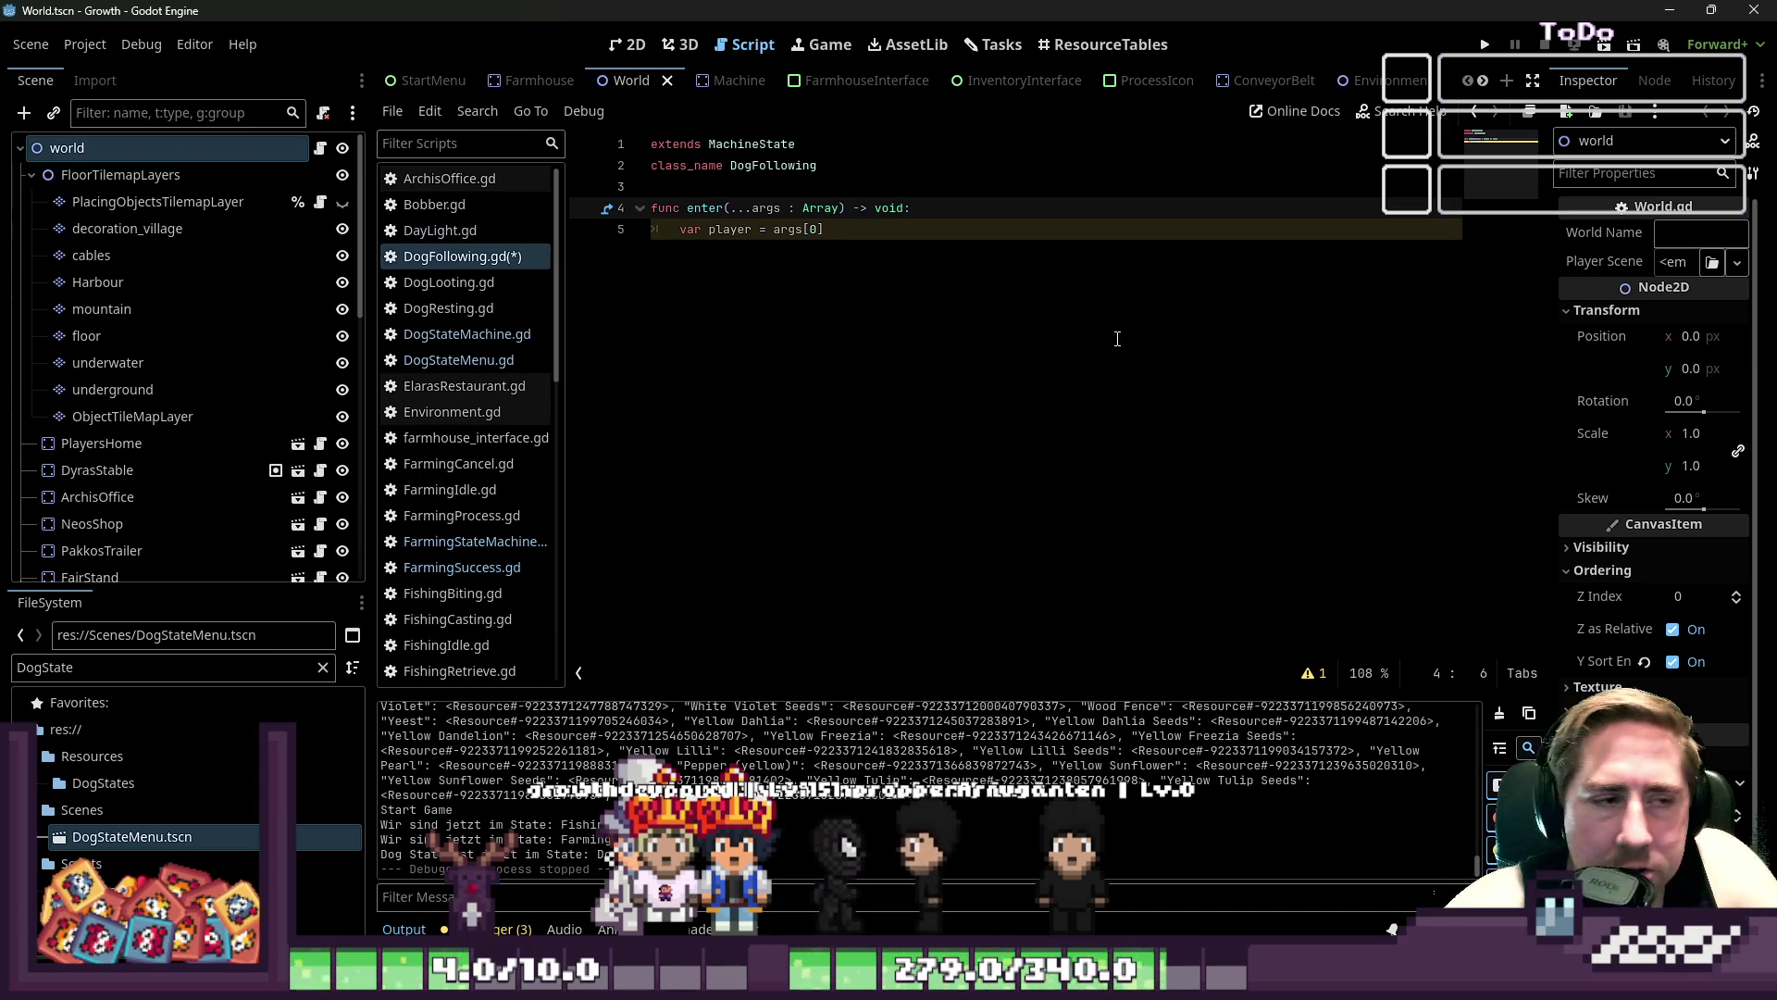
key(Down)
key(Left)
key(Left)
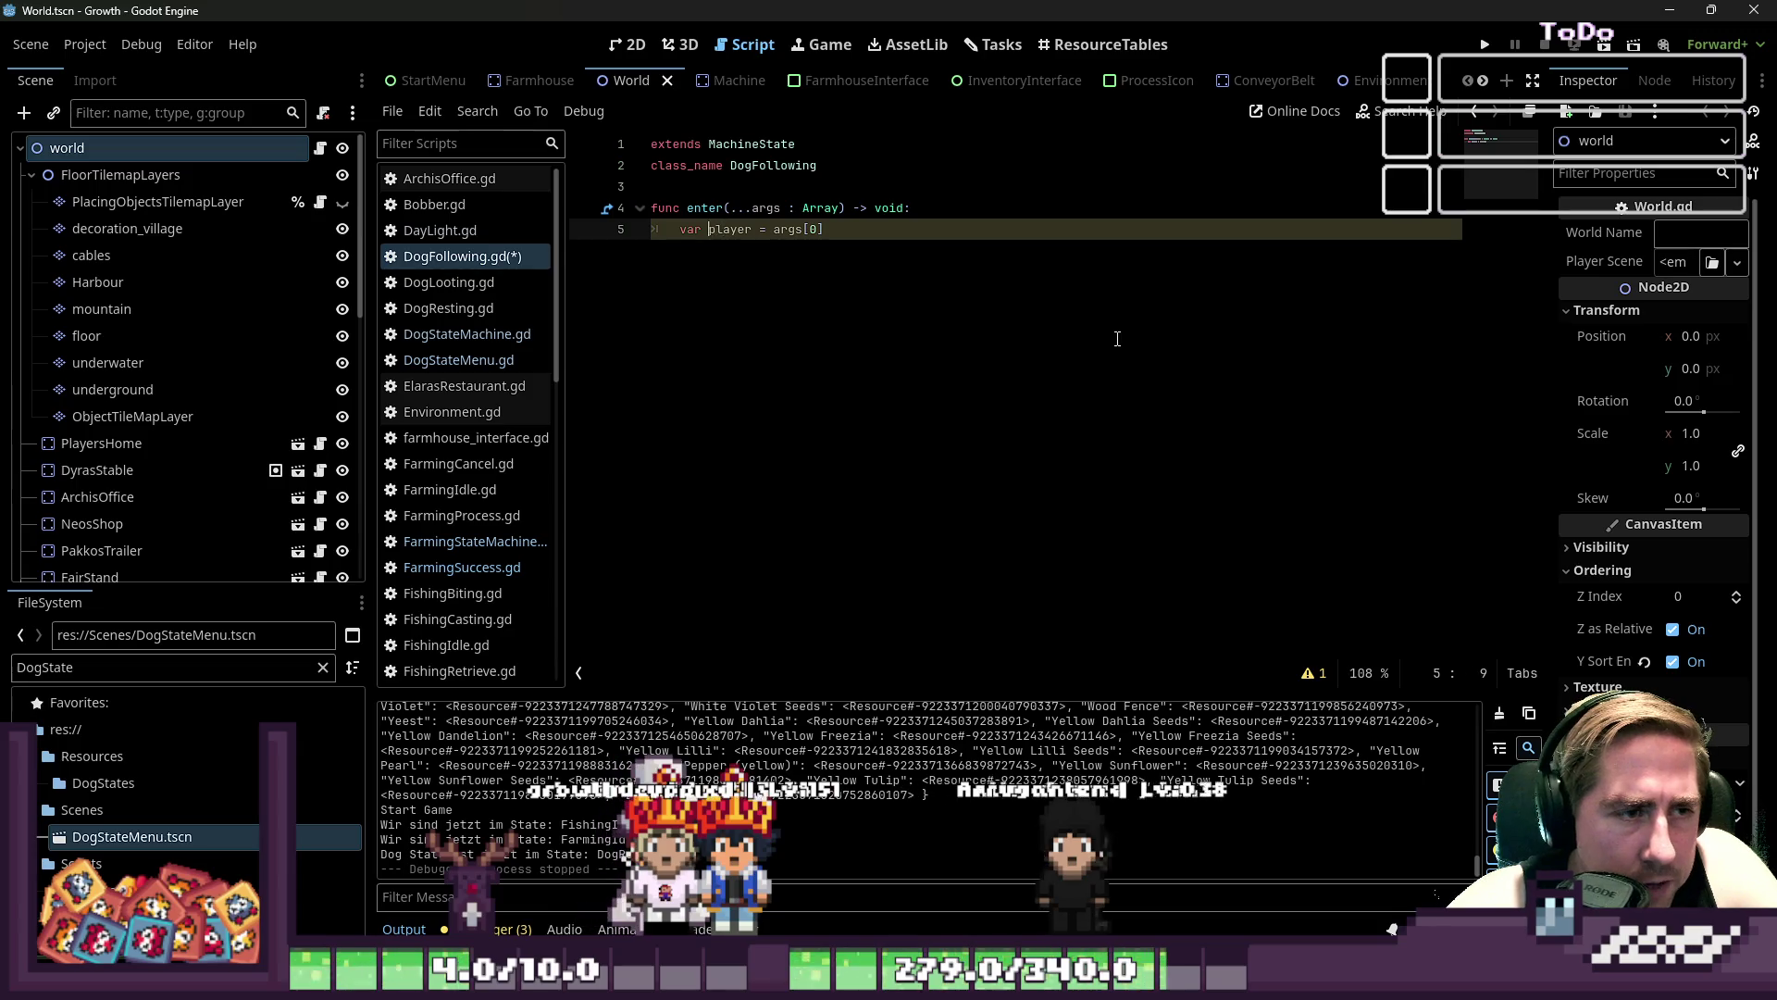
text(dog)
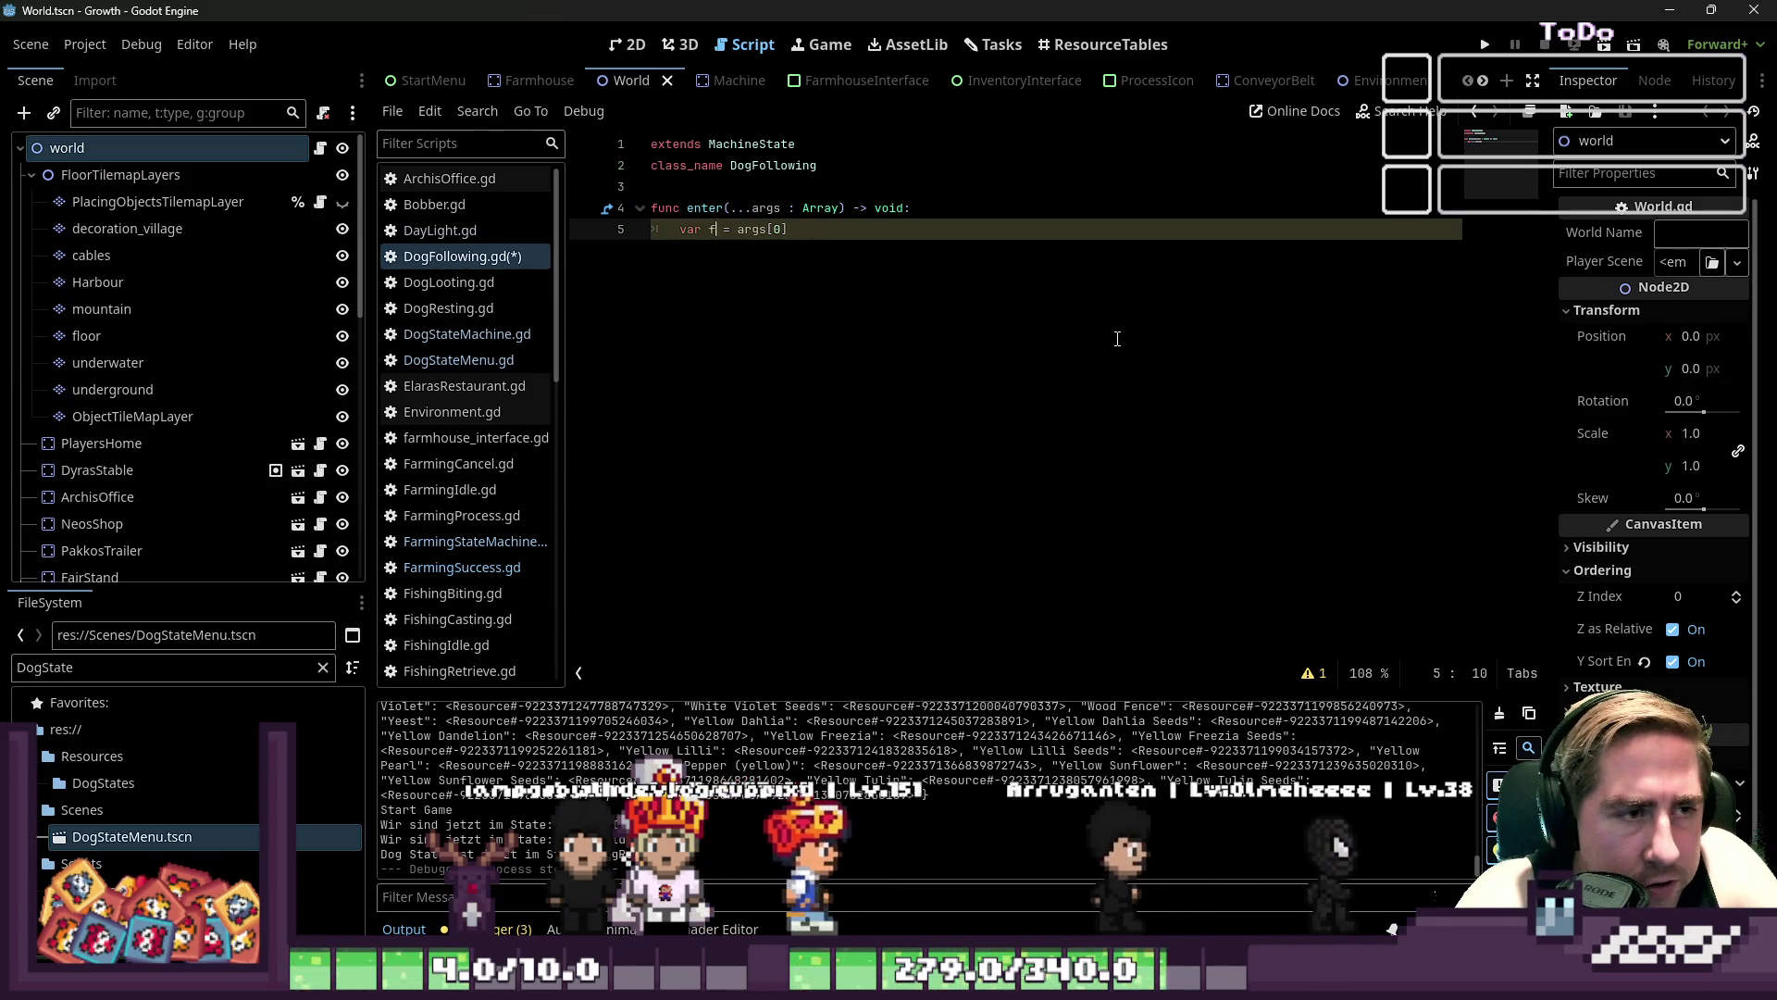
key(End)
key(Return)
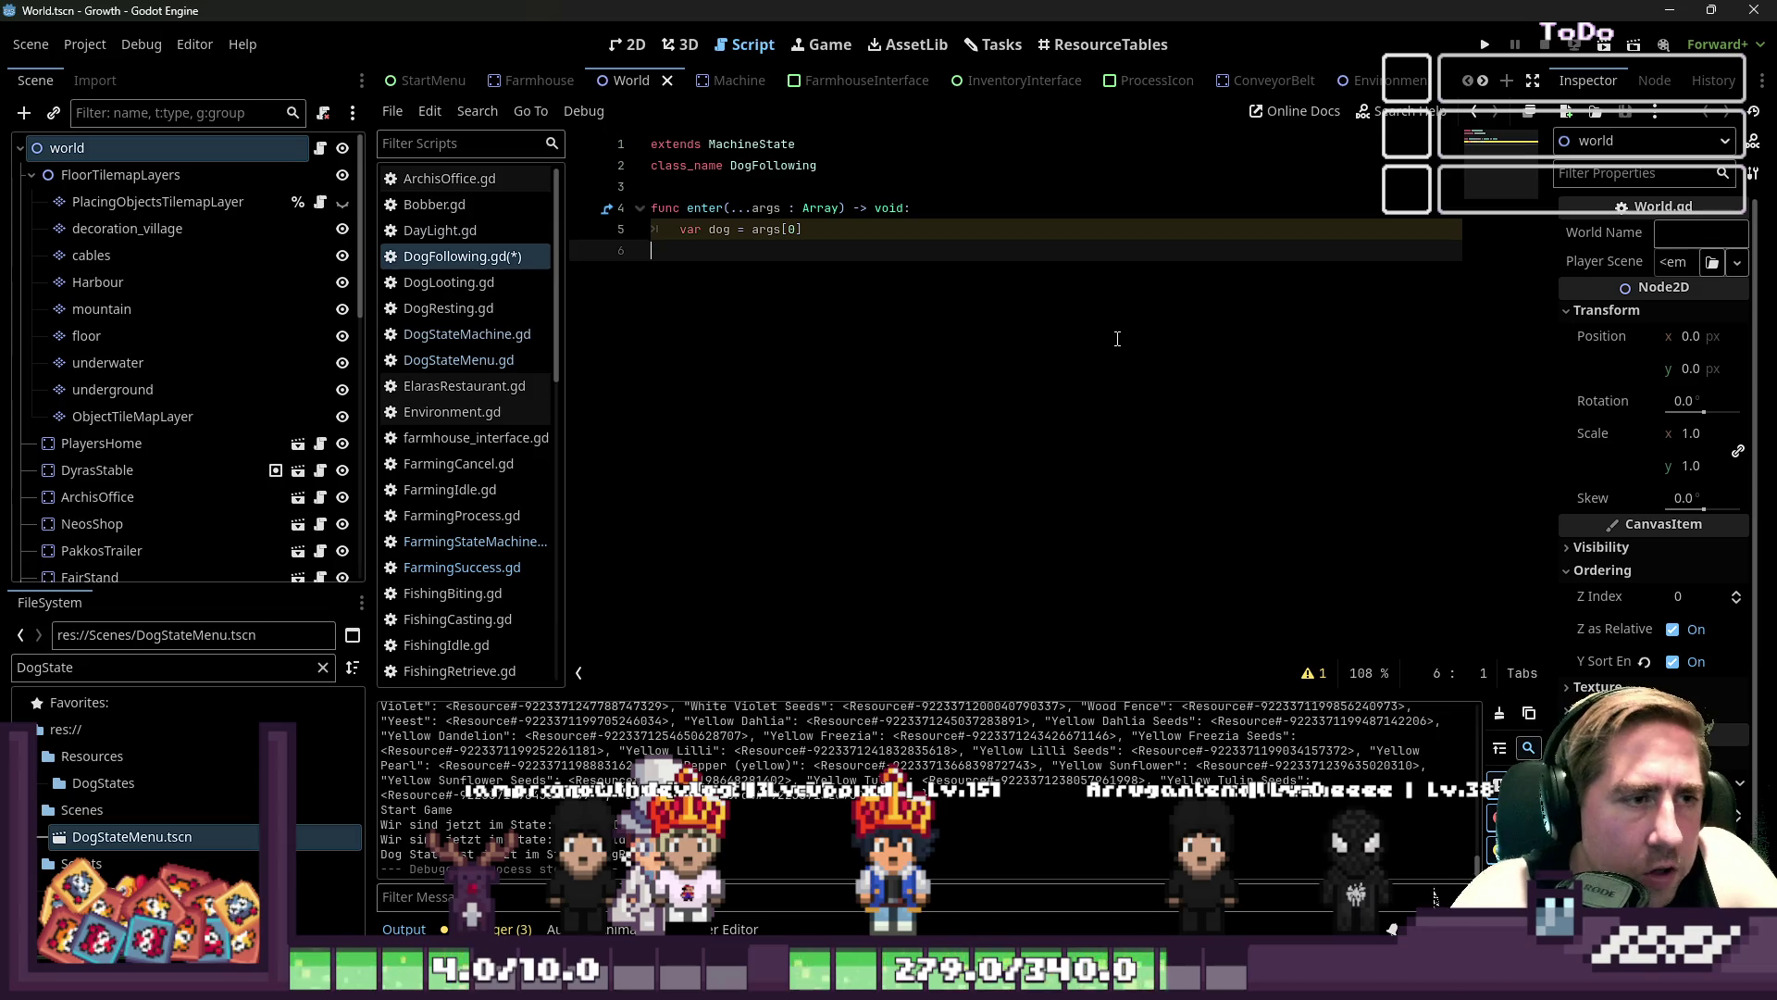
text(p)
key(BackSpace)
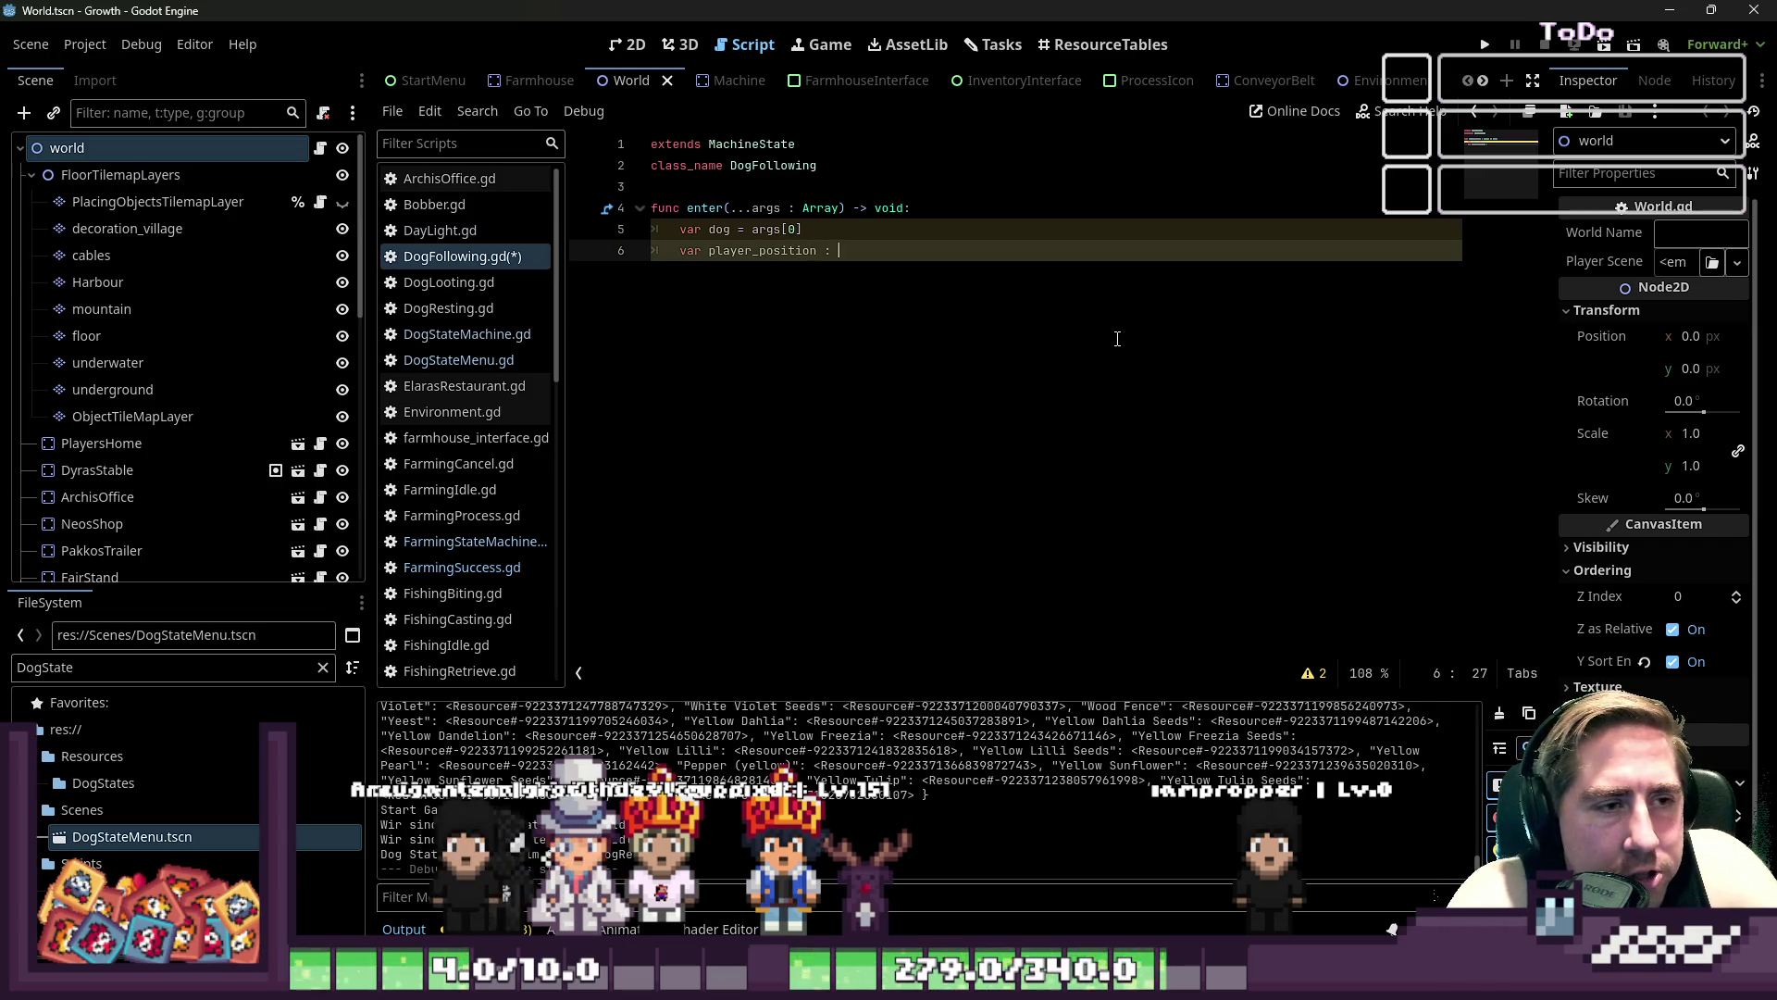
- Write player_position = GlobalData.player.global_position in the enter() body
text(Vector2 = )
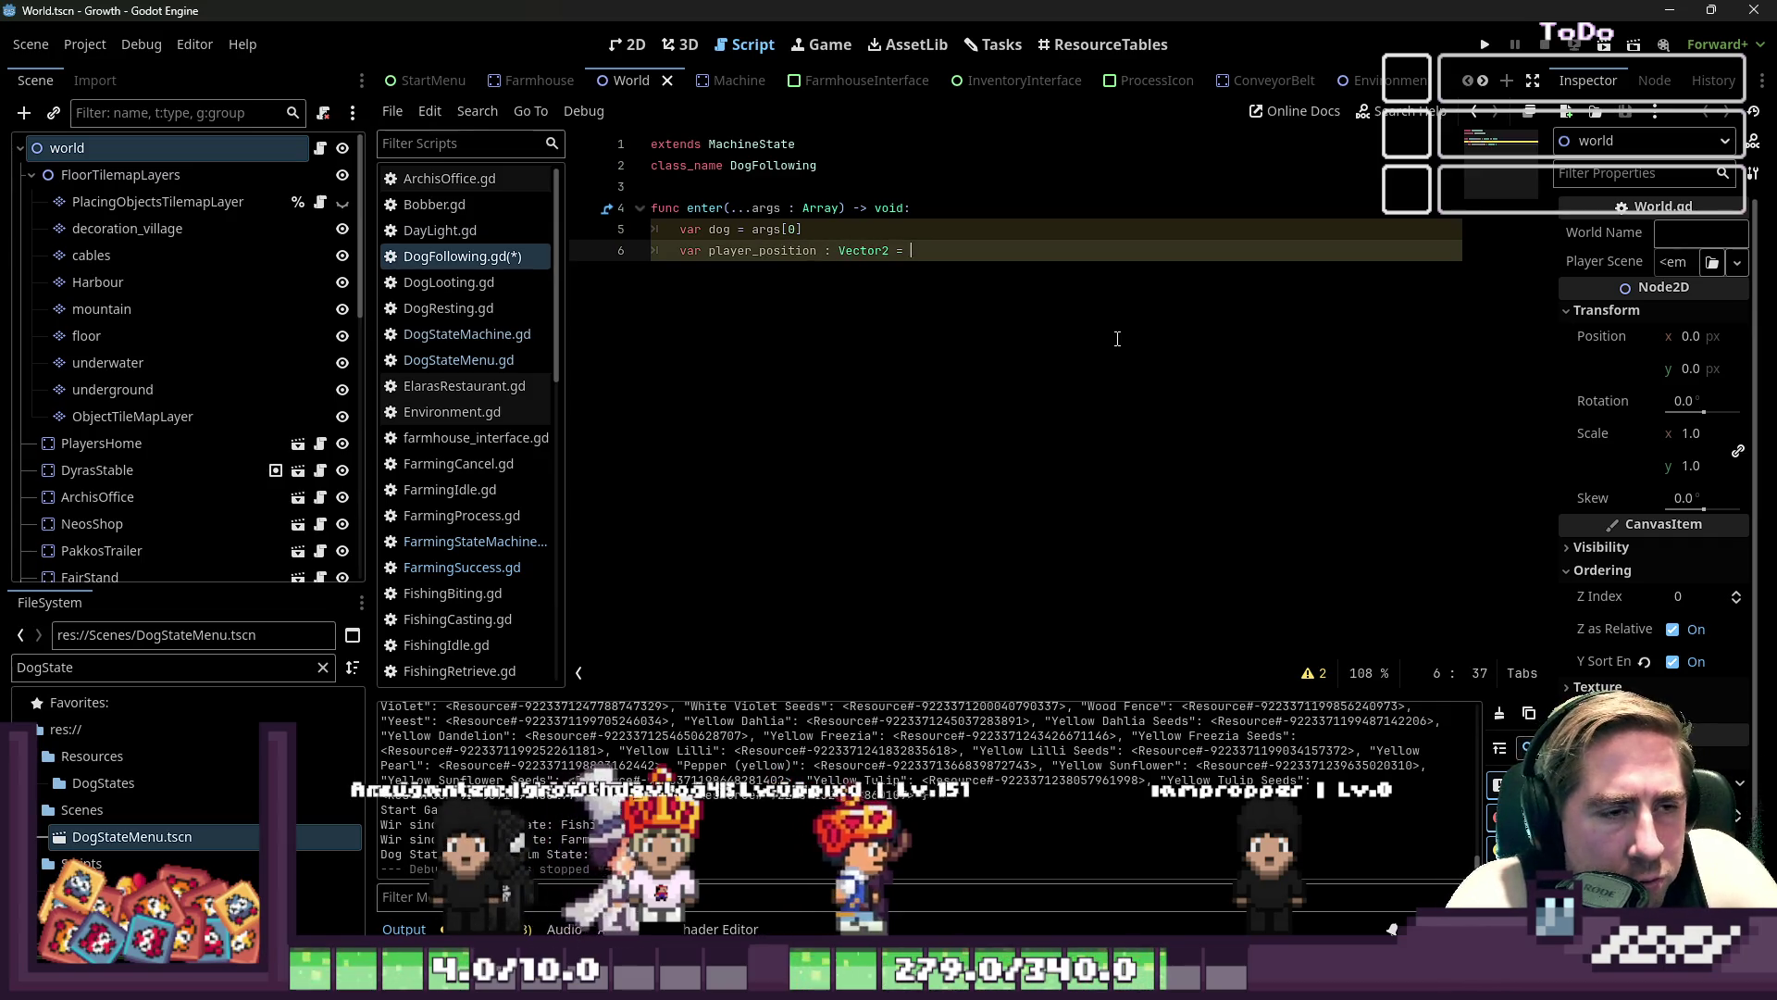
text(GlobalData.playa)
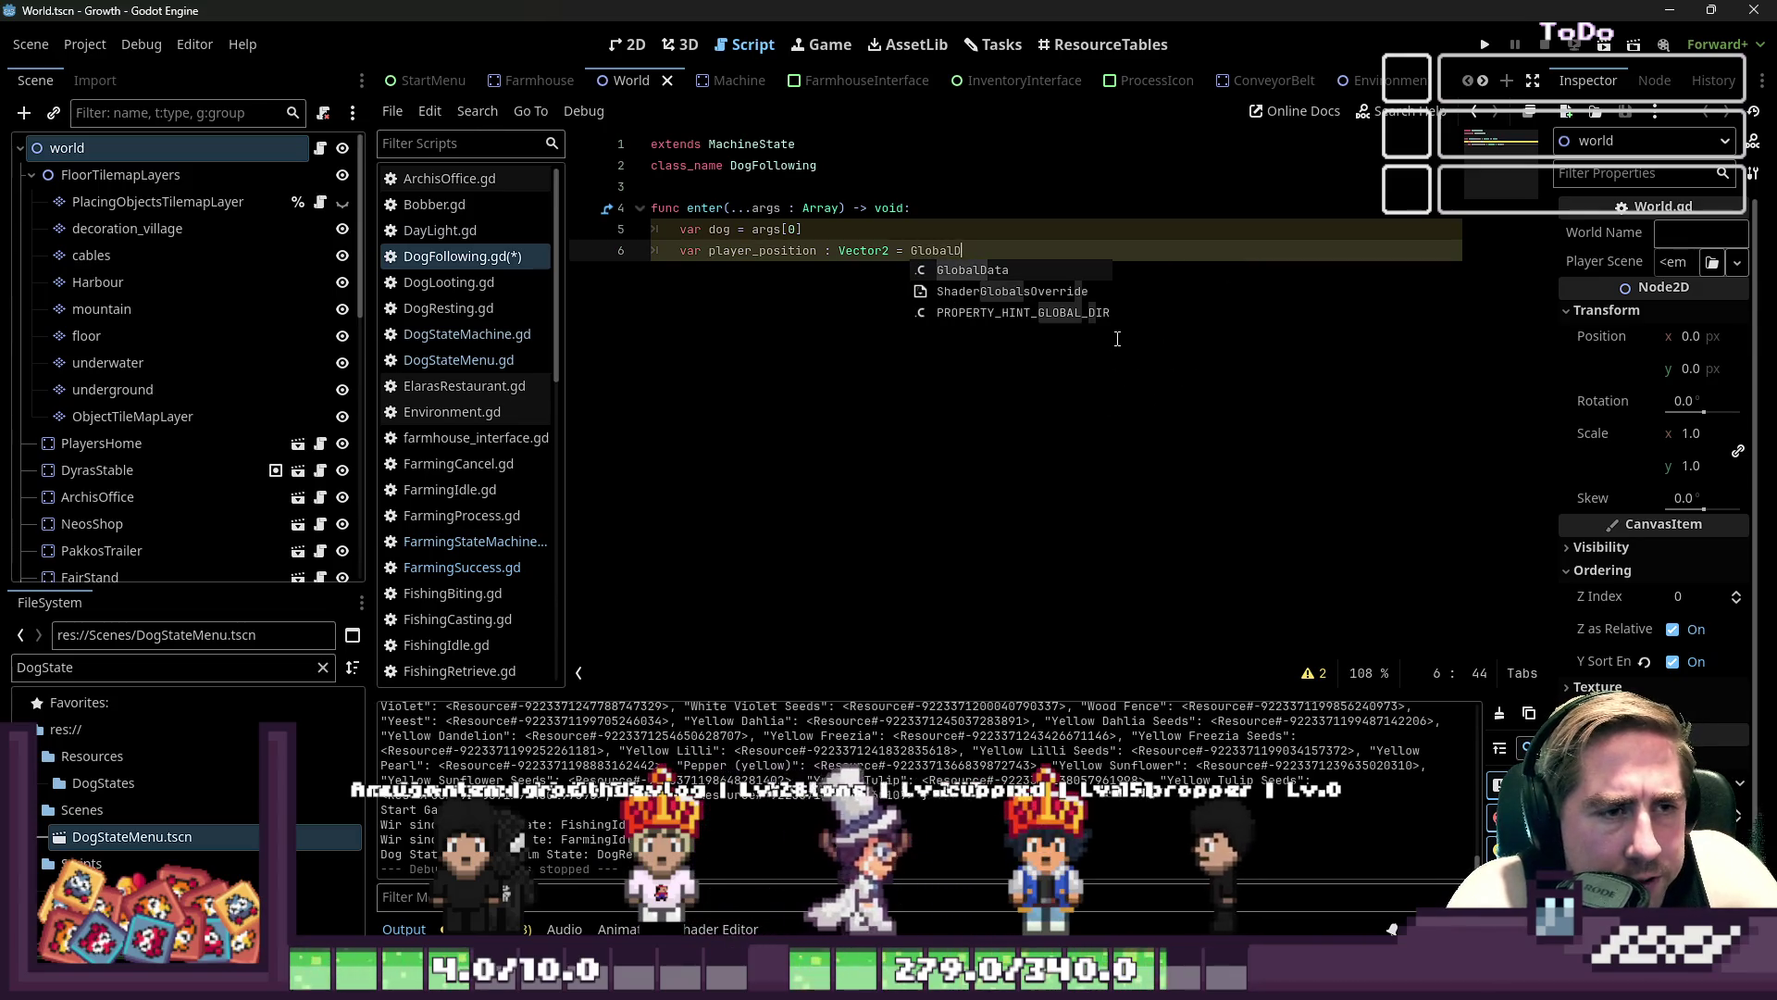
key(BackSpace)
text(er.f)
key(BackSpace)
text(global_position)
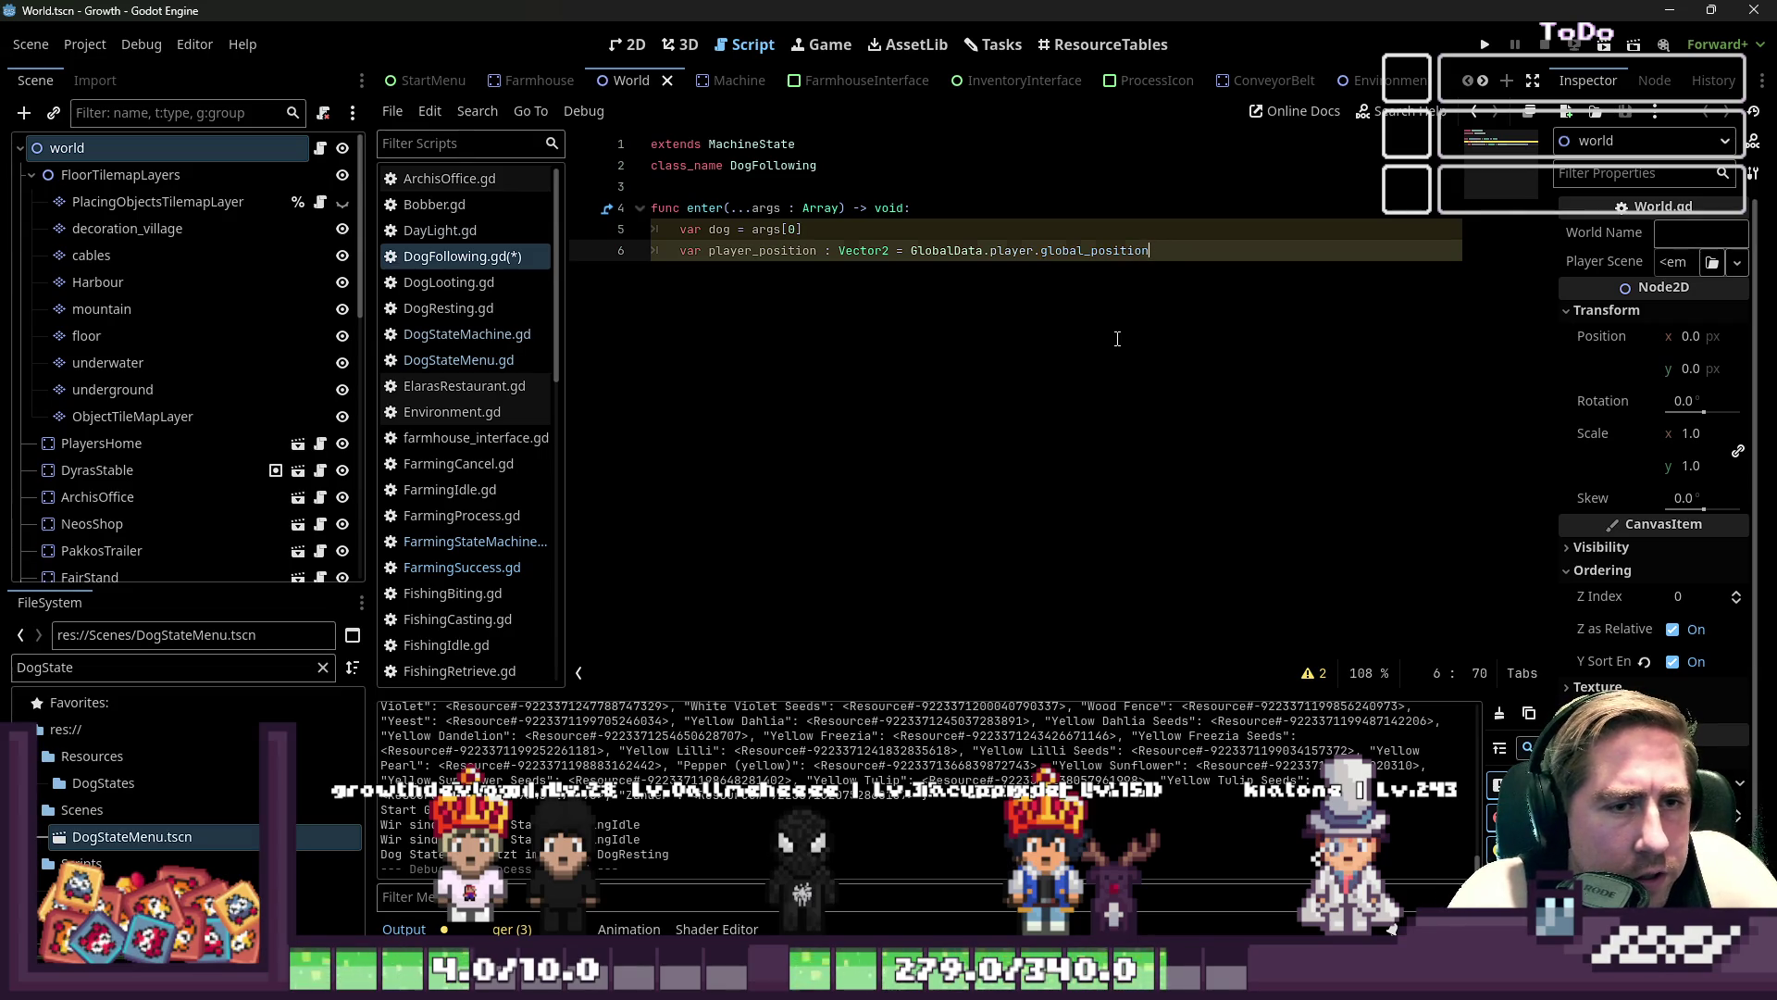
key(Return)
key(Return)
- Add print(dog.global_position) and print(player_position) lines to enter()
key(BackSpace)
key(BackSpace)
text(print(dog.)
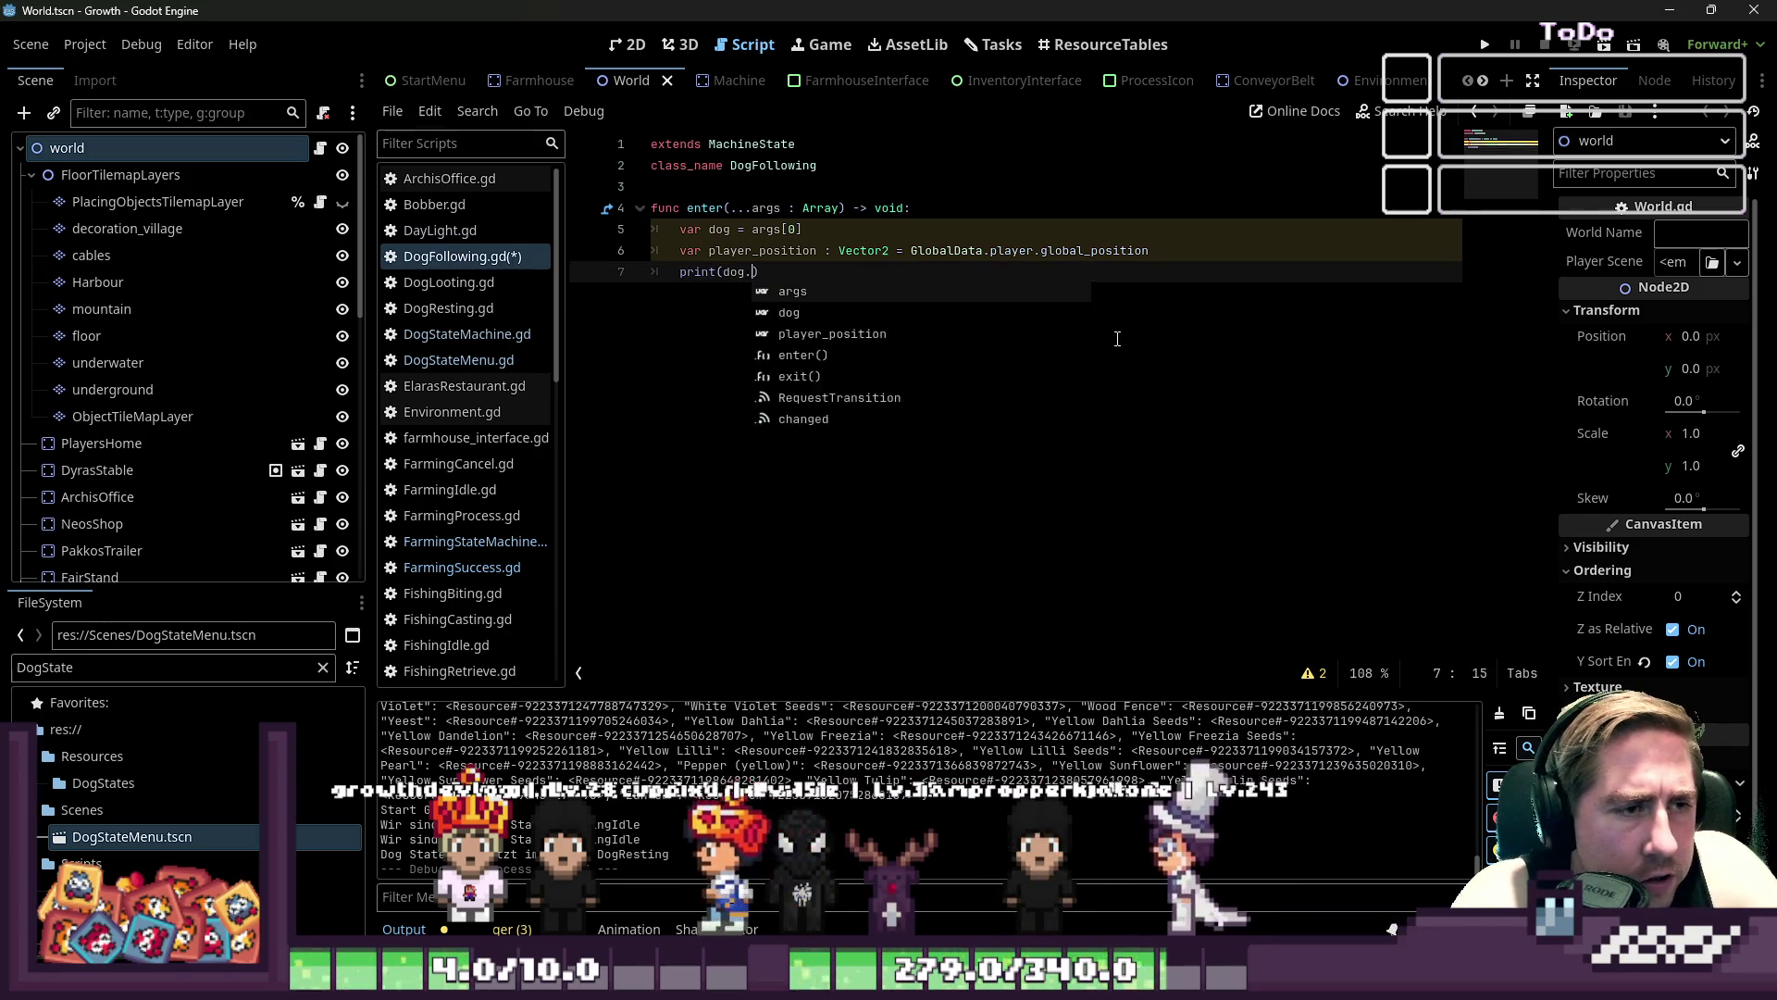
text(position))
key(Return)
text(print()
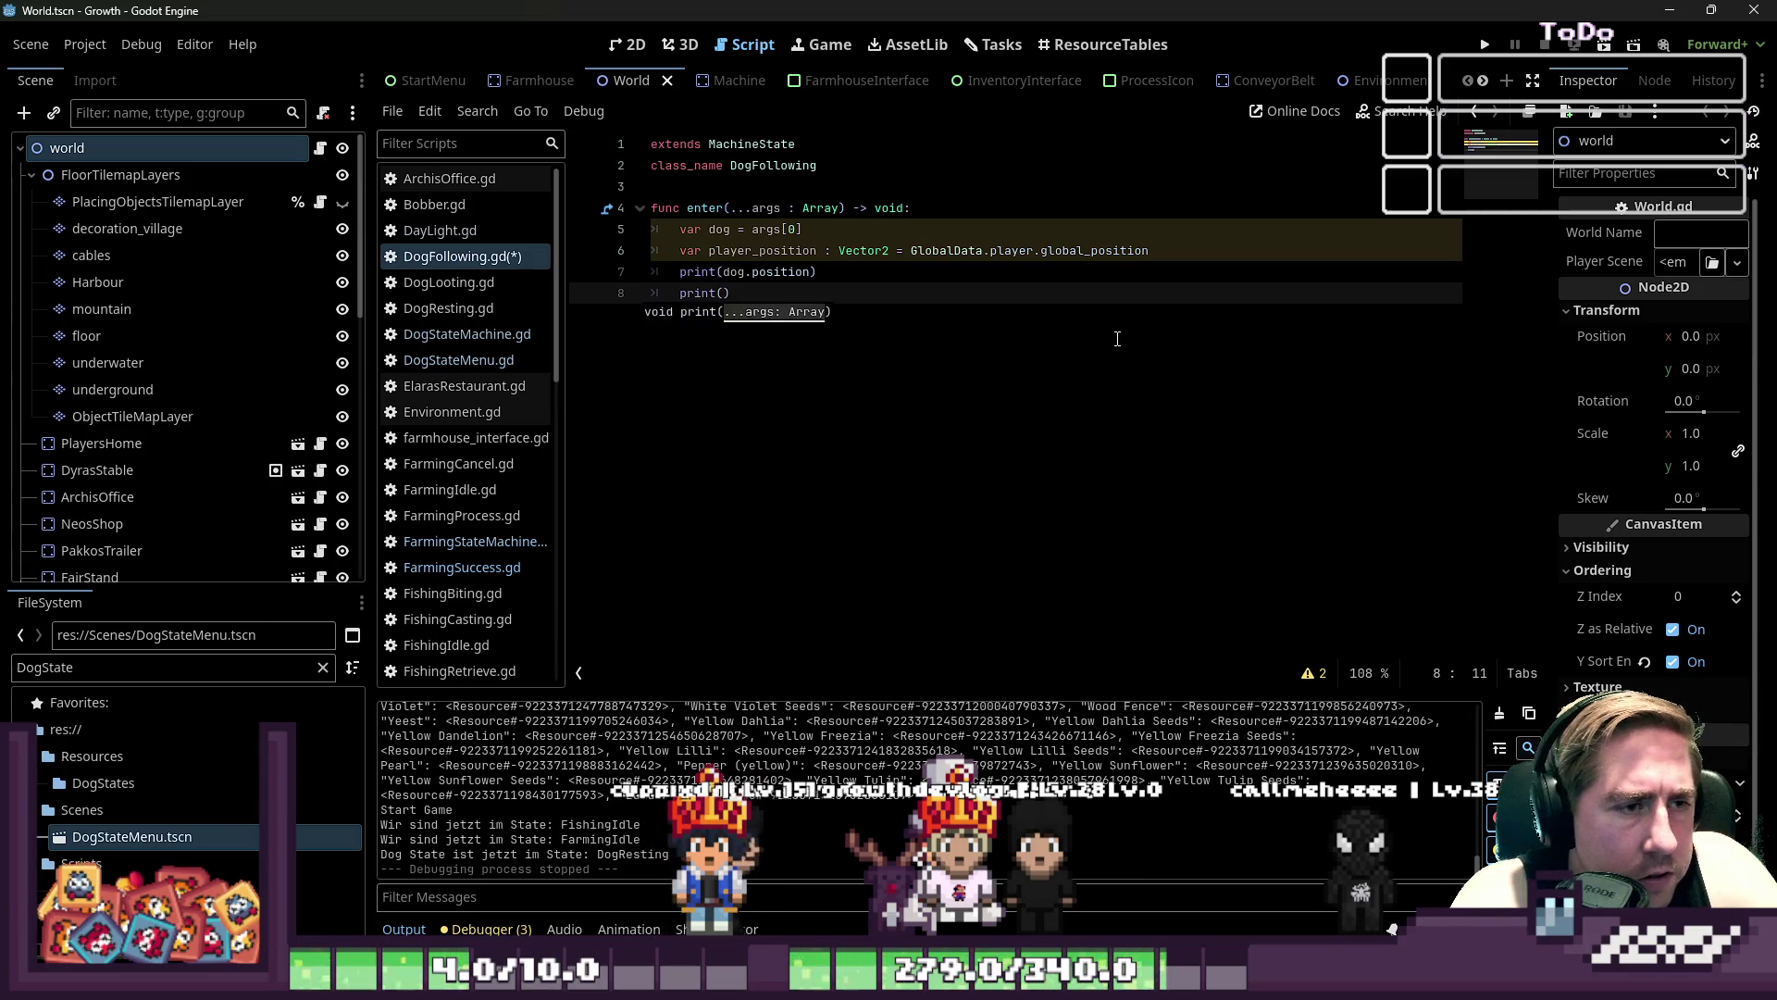
key(Up)
key(End)
key(Left)
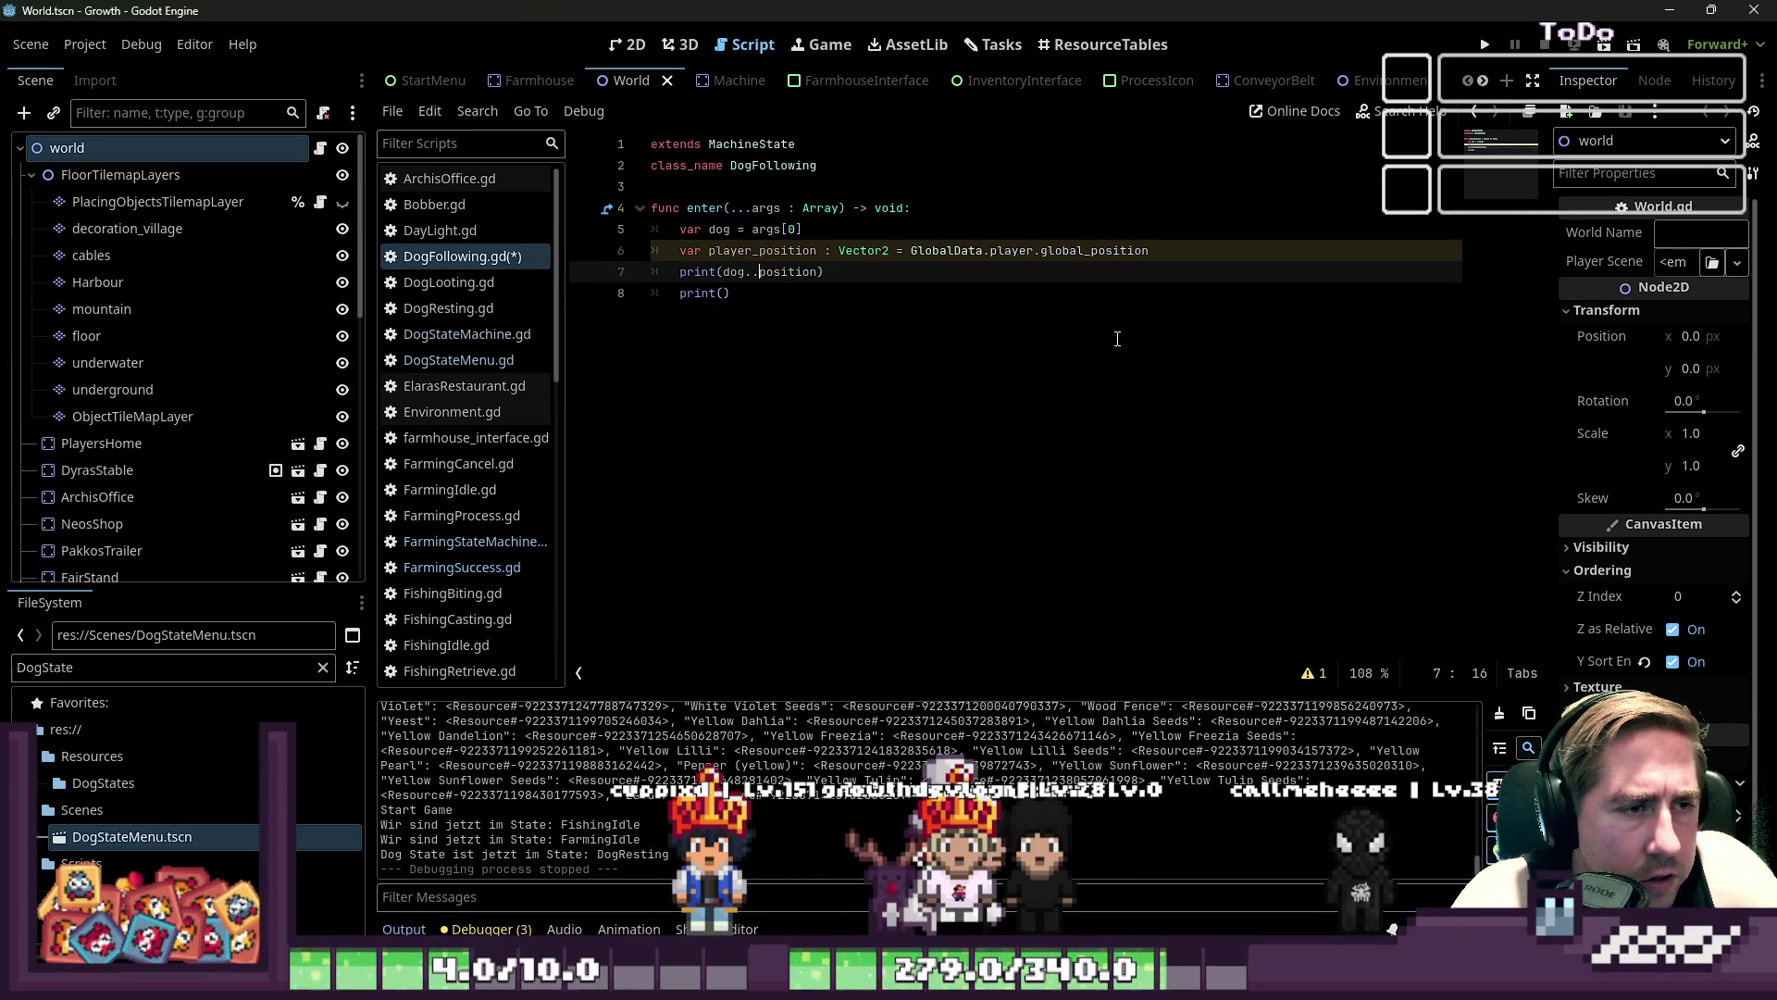
text(bal_)
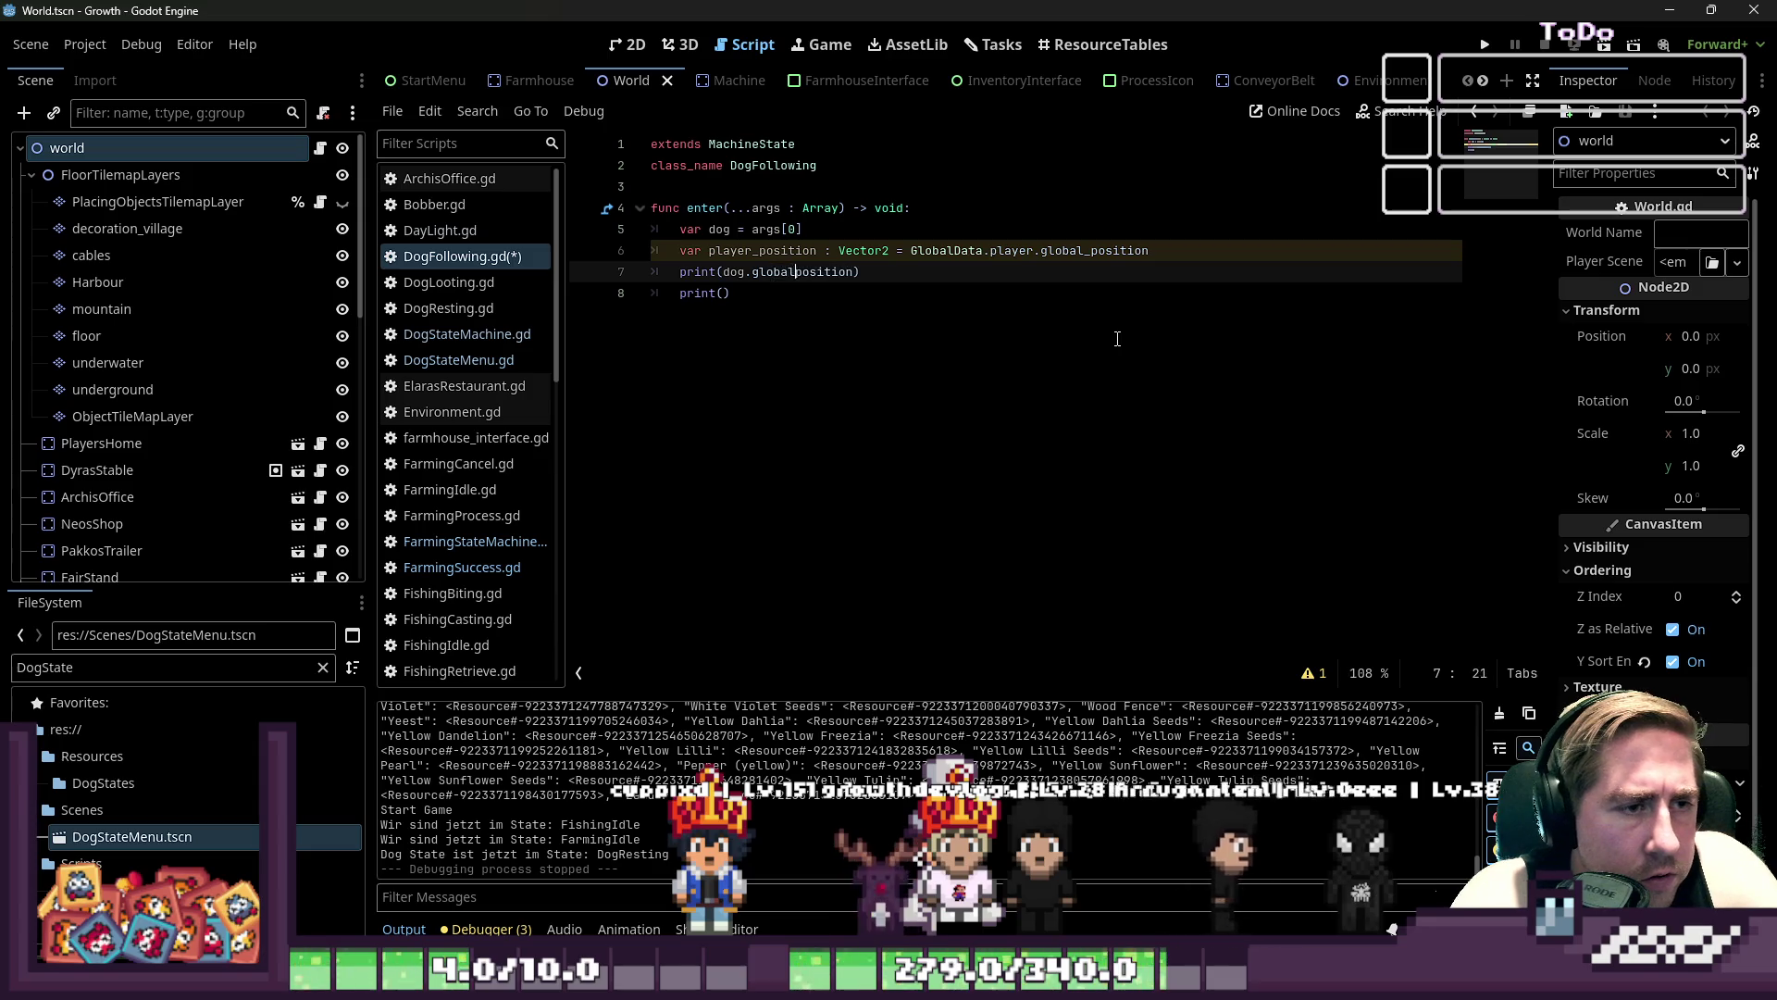
key(Down)
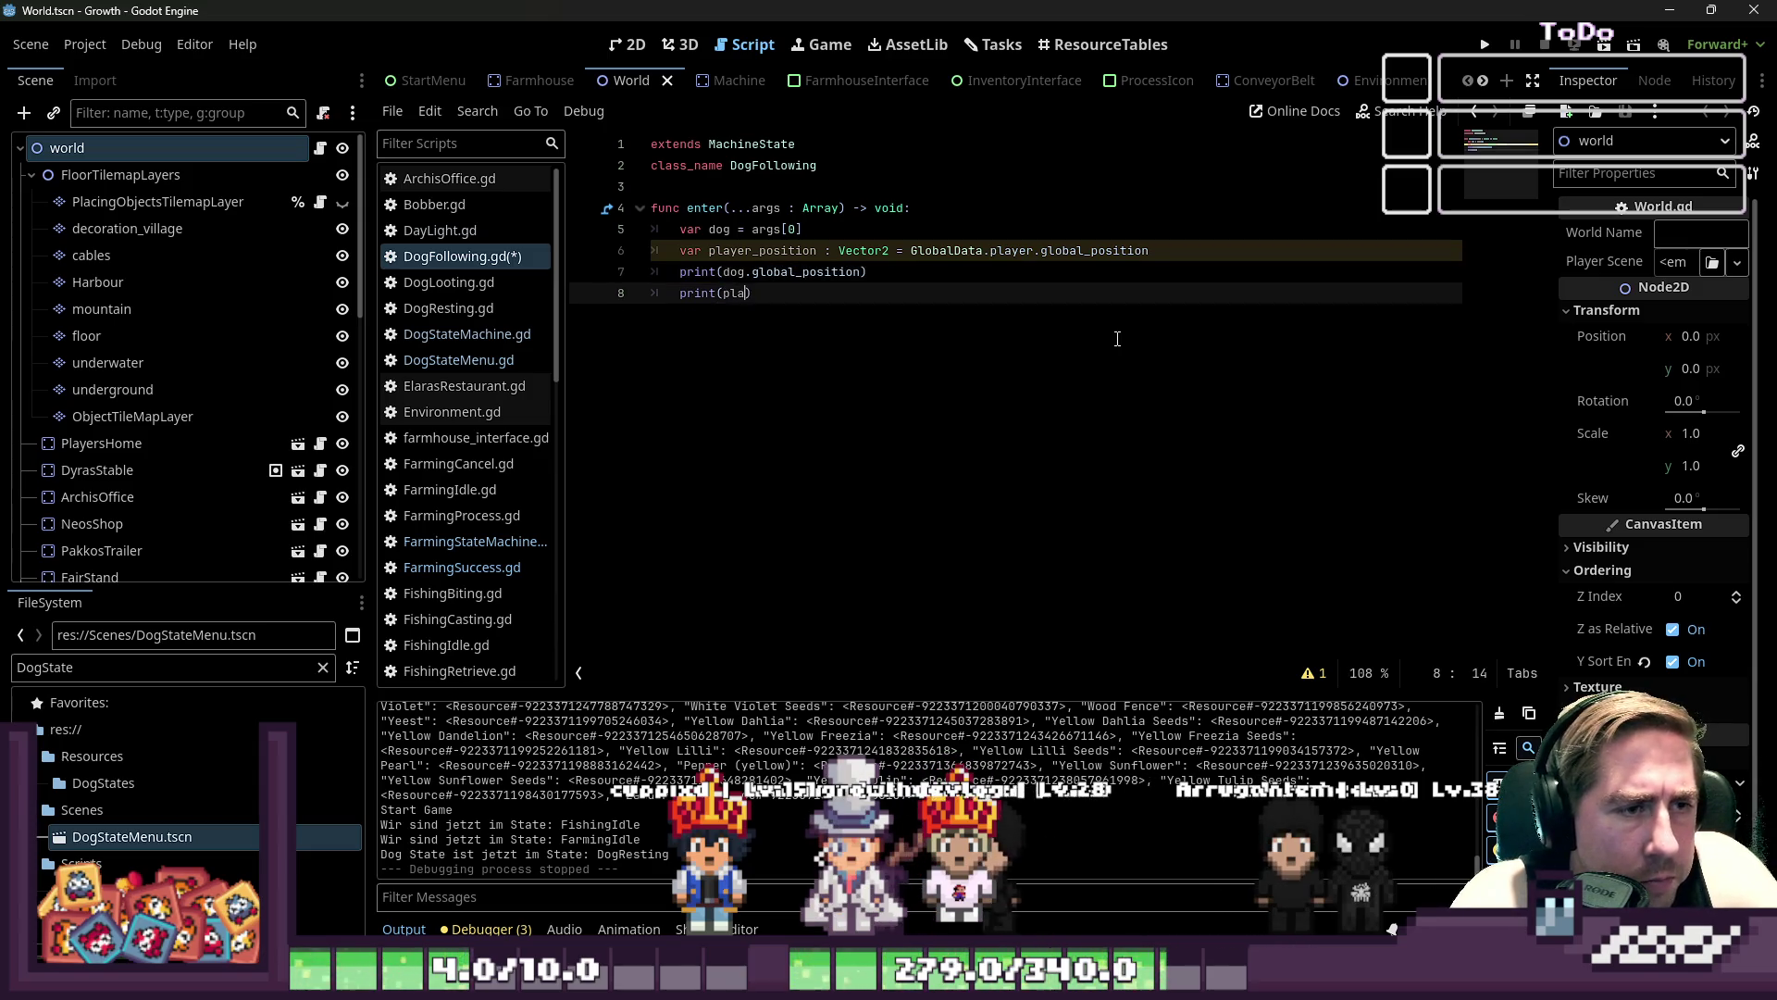
text(yer_posi)
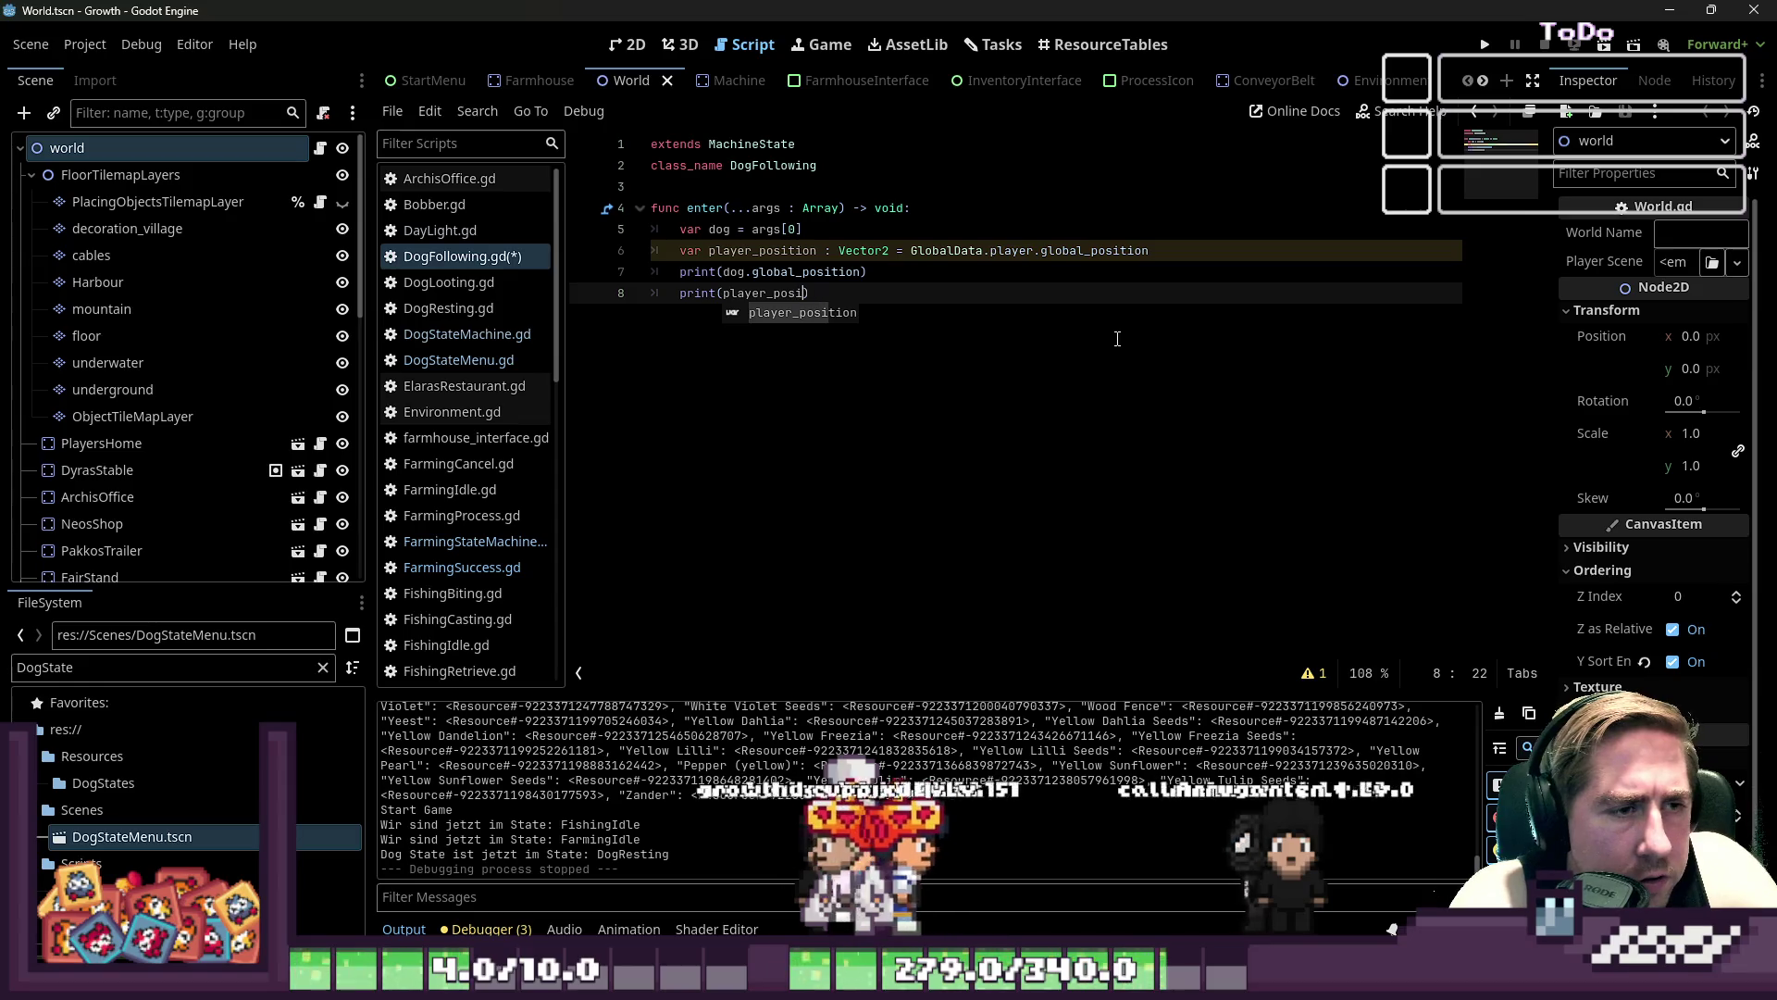
key(Return)
key(Return)
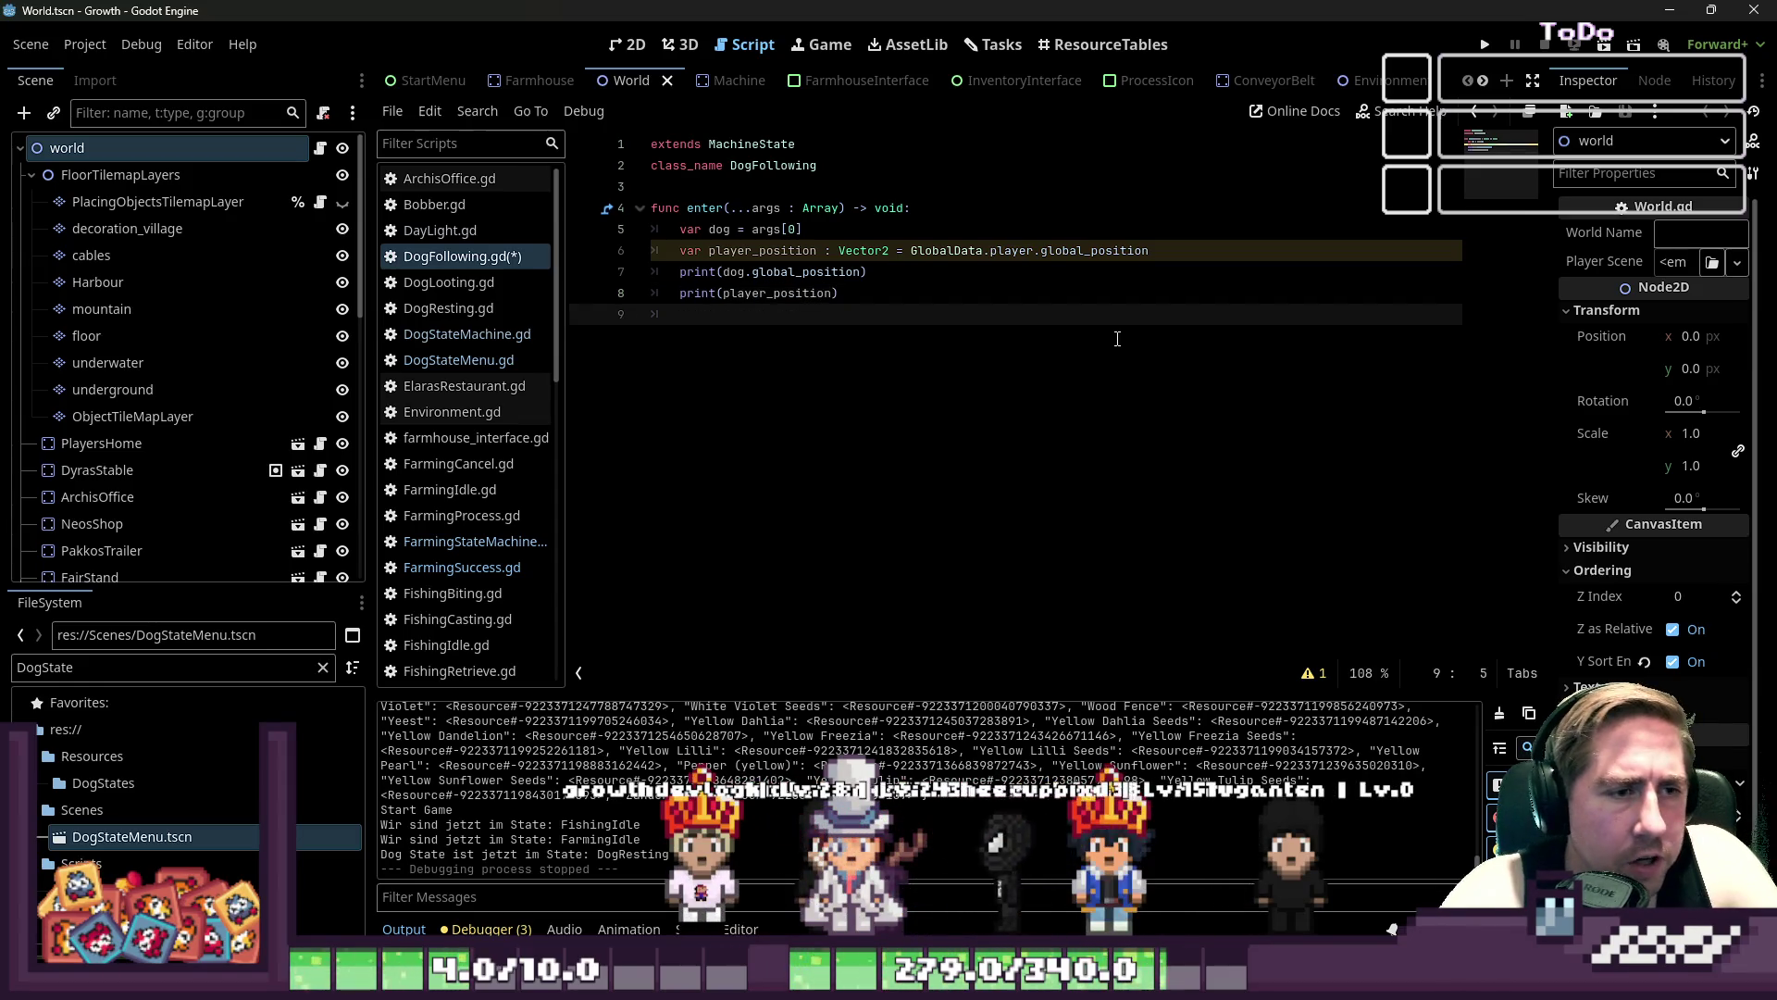
- Save DogFollowing.gd and run the game to test the dog
key(ctrl+s)
click(957, 251)
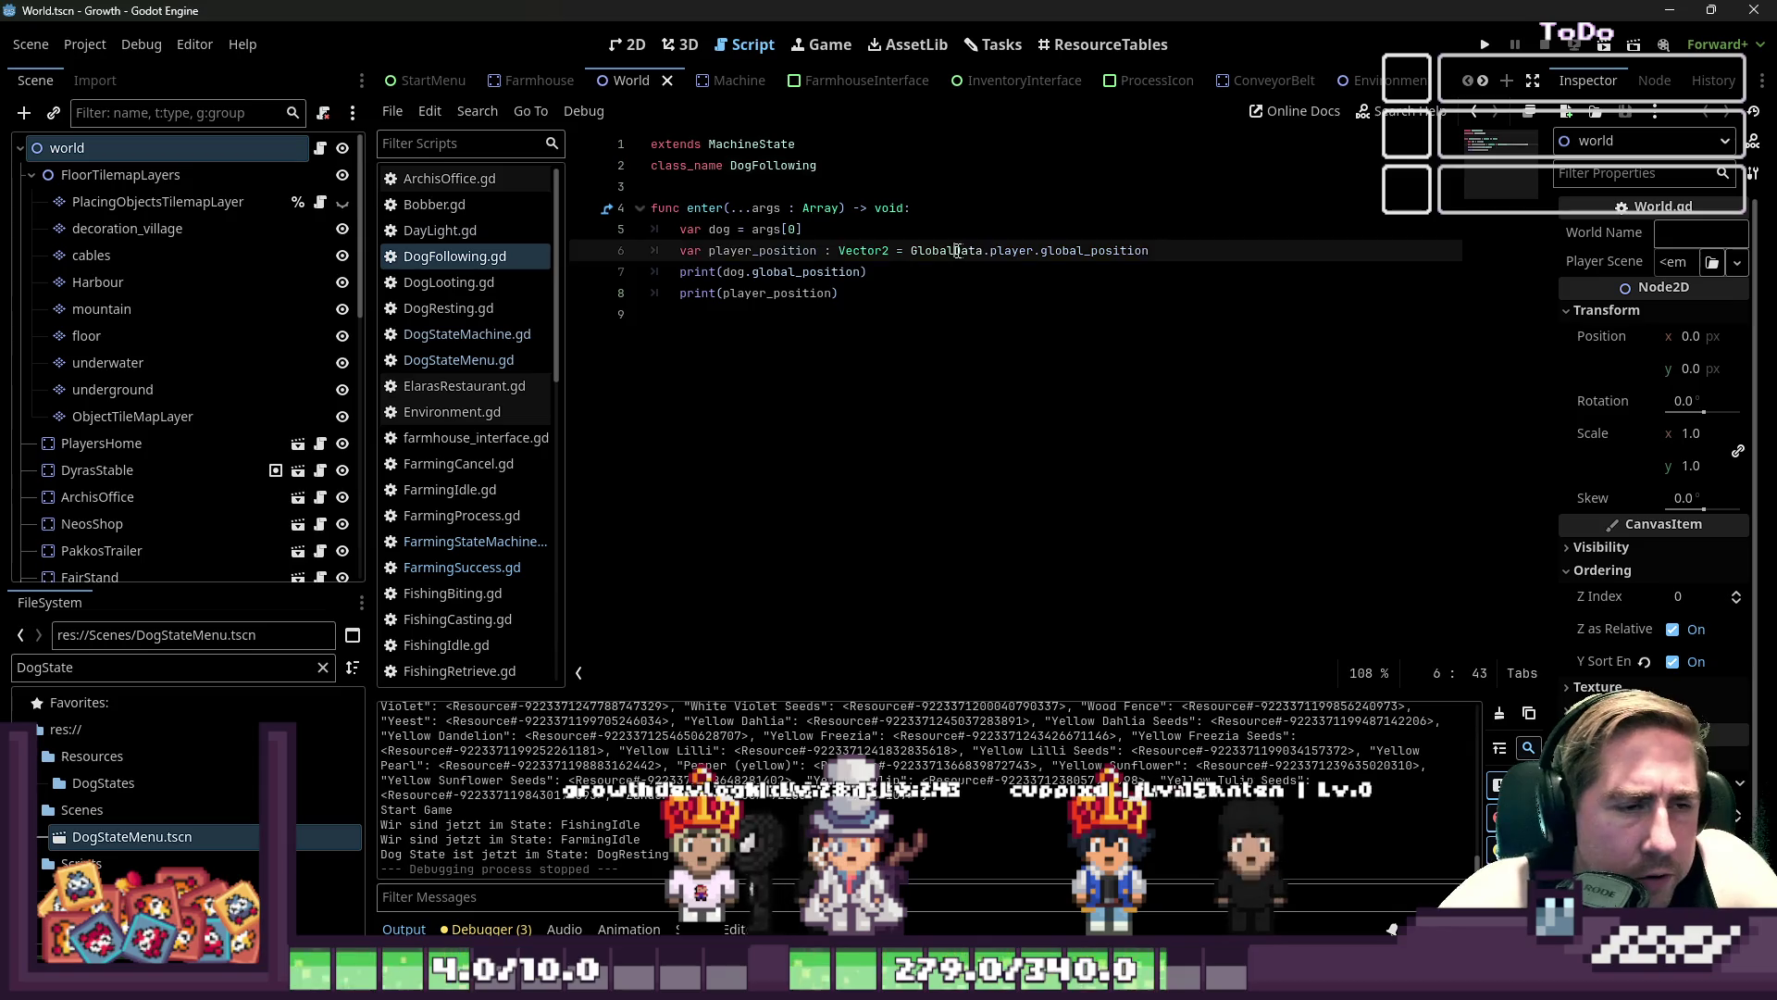
click(1484, 46)
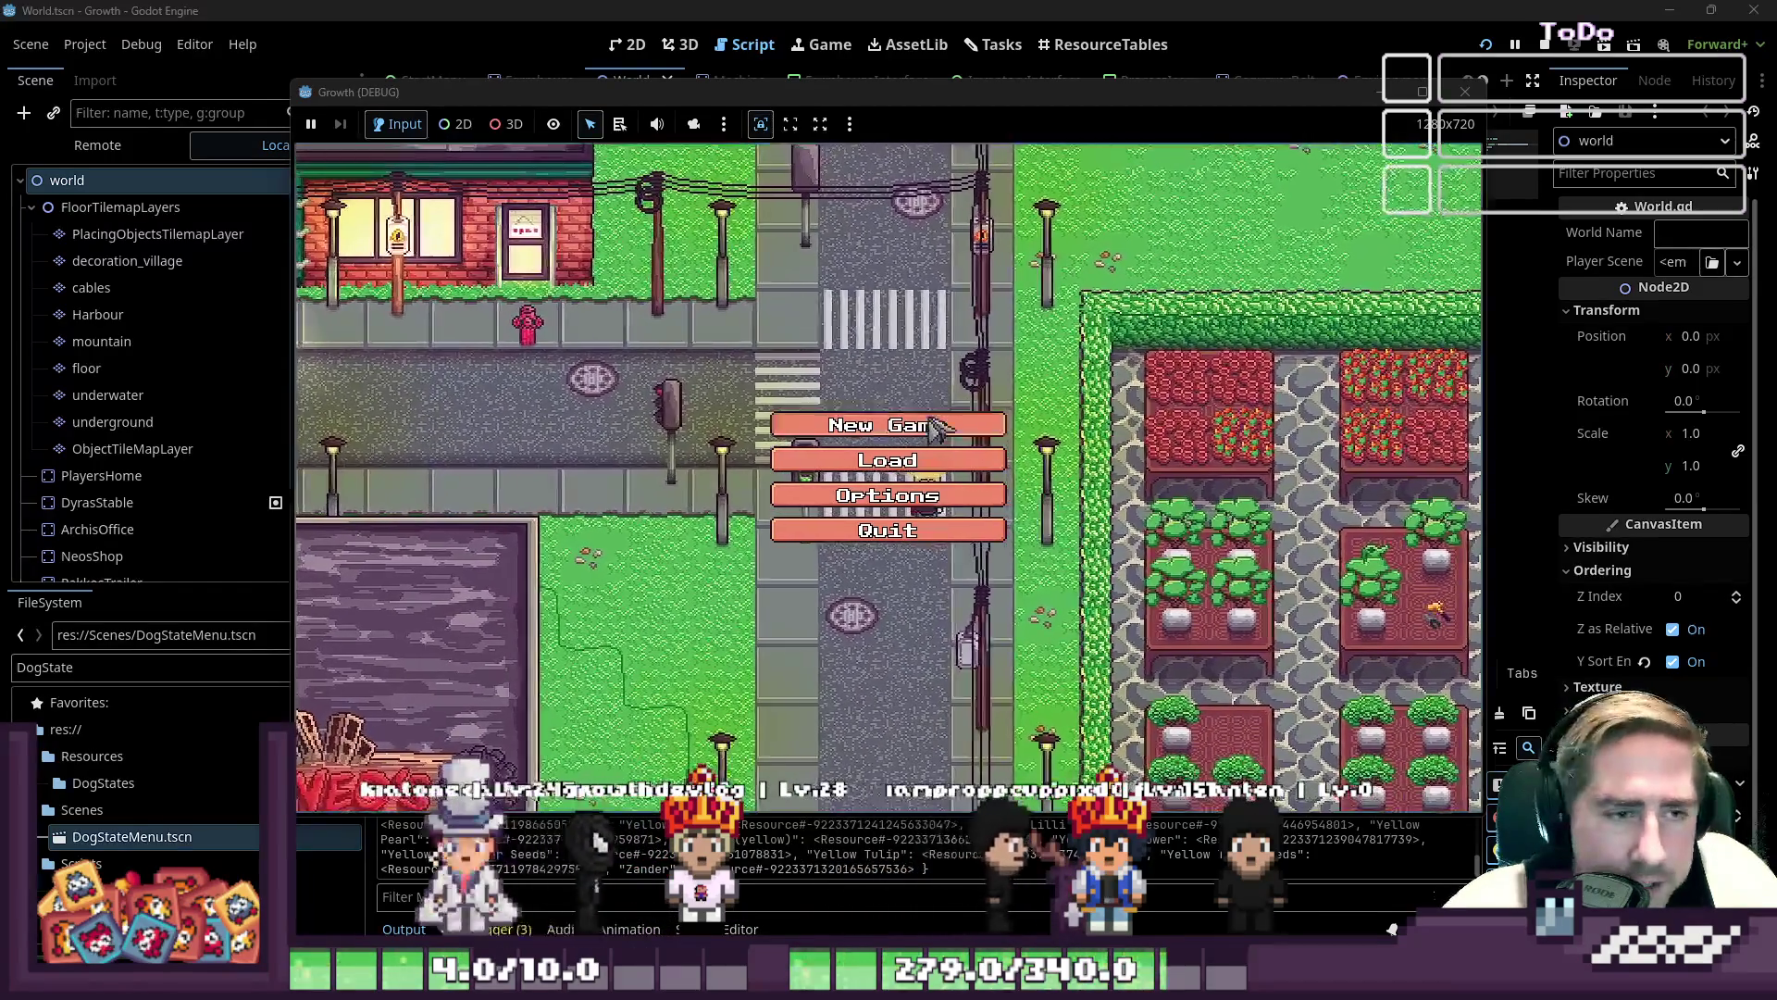
- Start a new game with character 'dsdw' and begin walking the player left
click(887, 425)
text(dsdw)
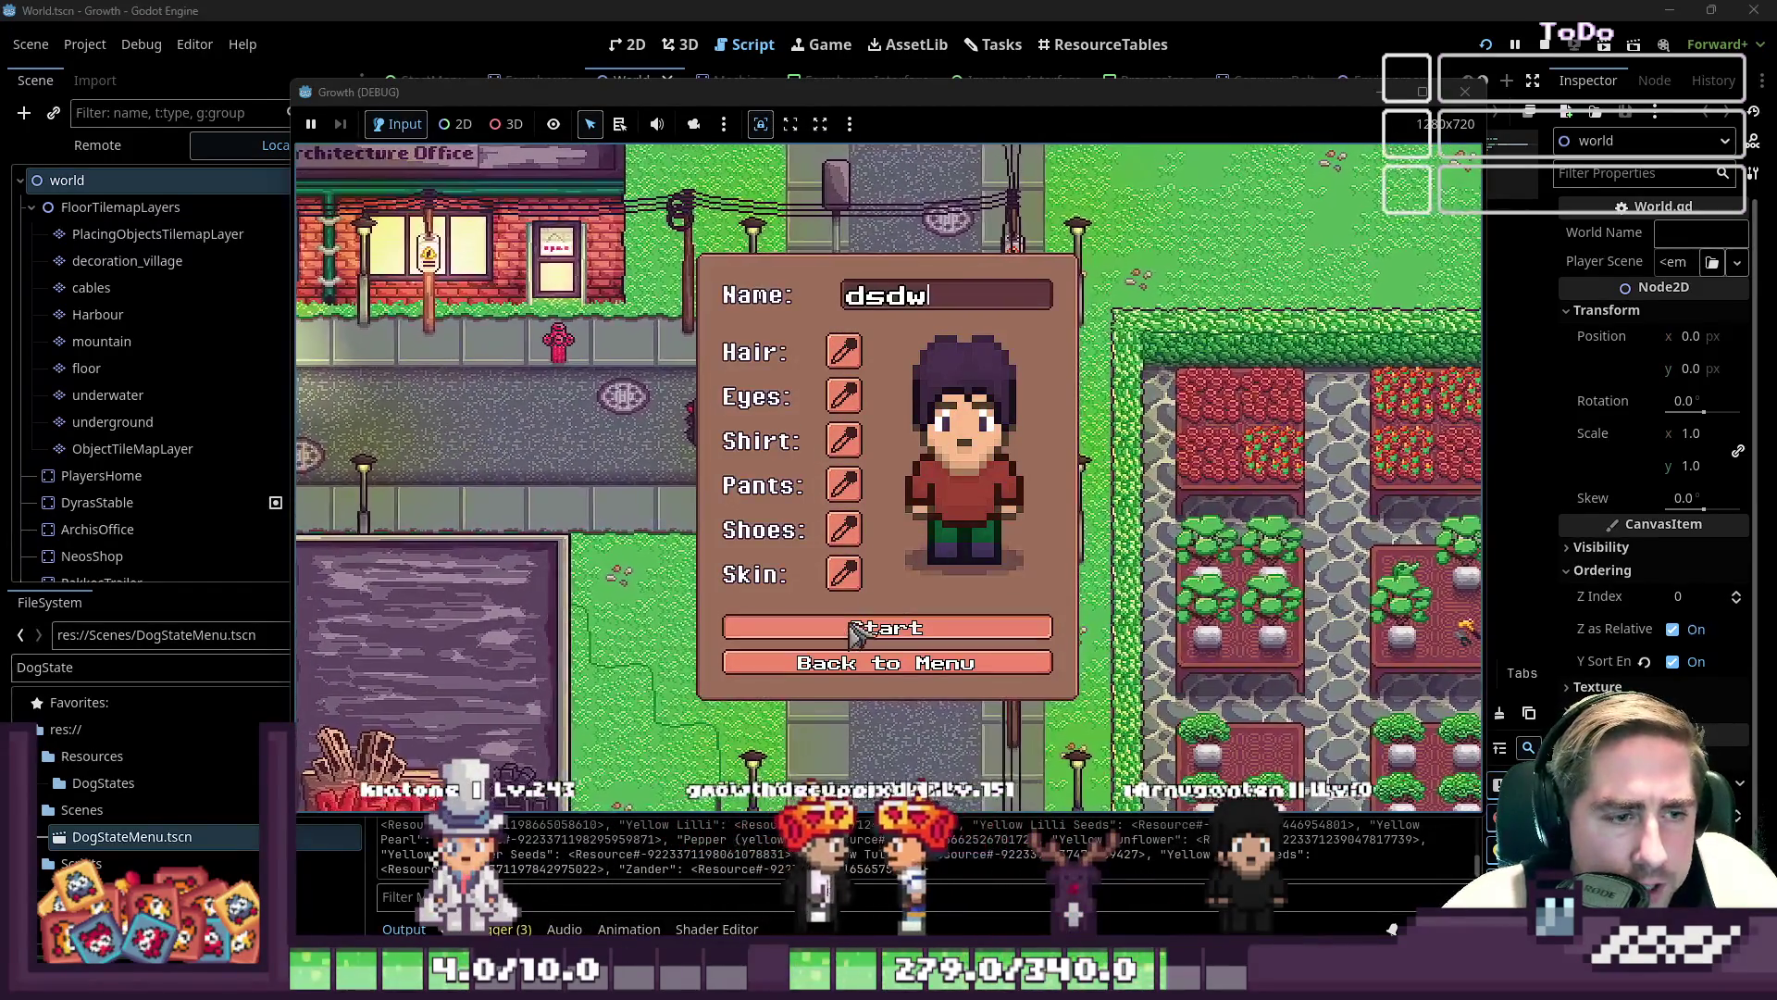
key(Return)
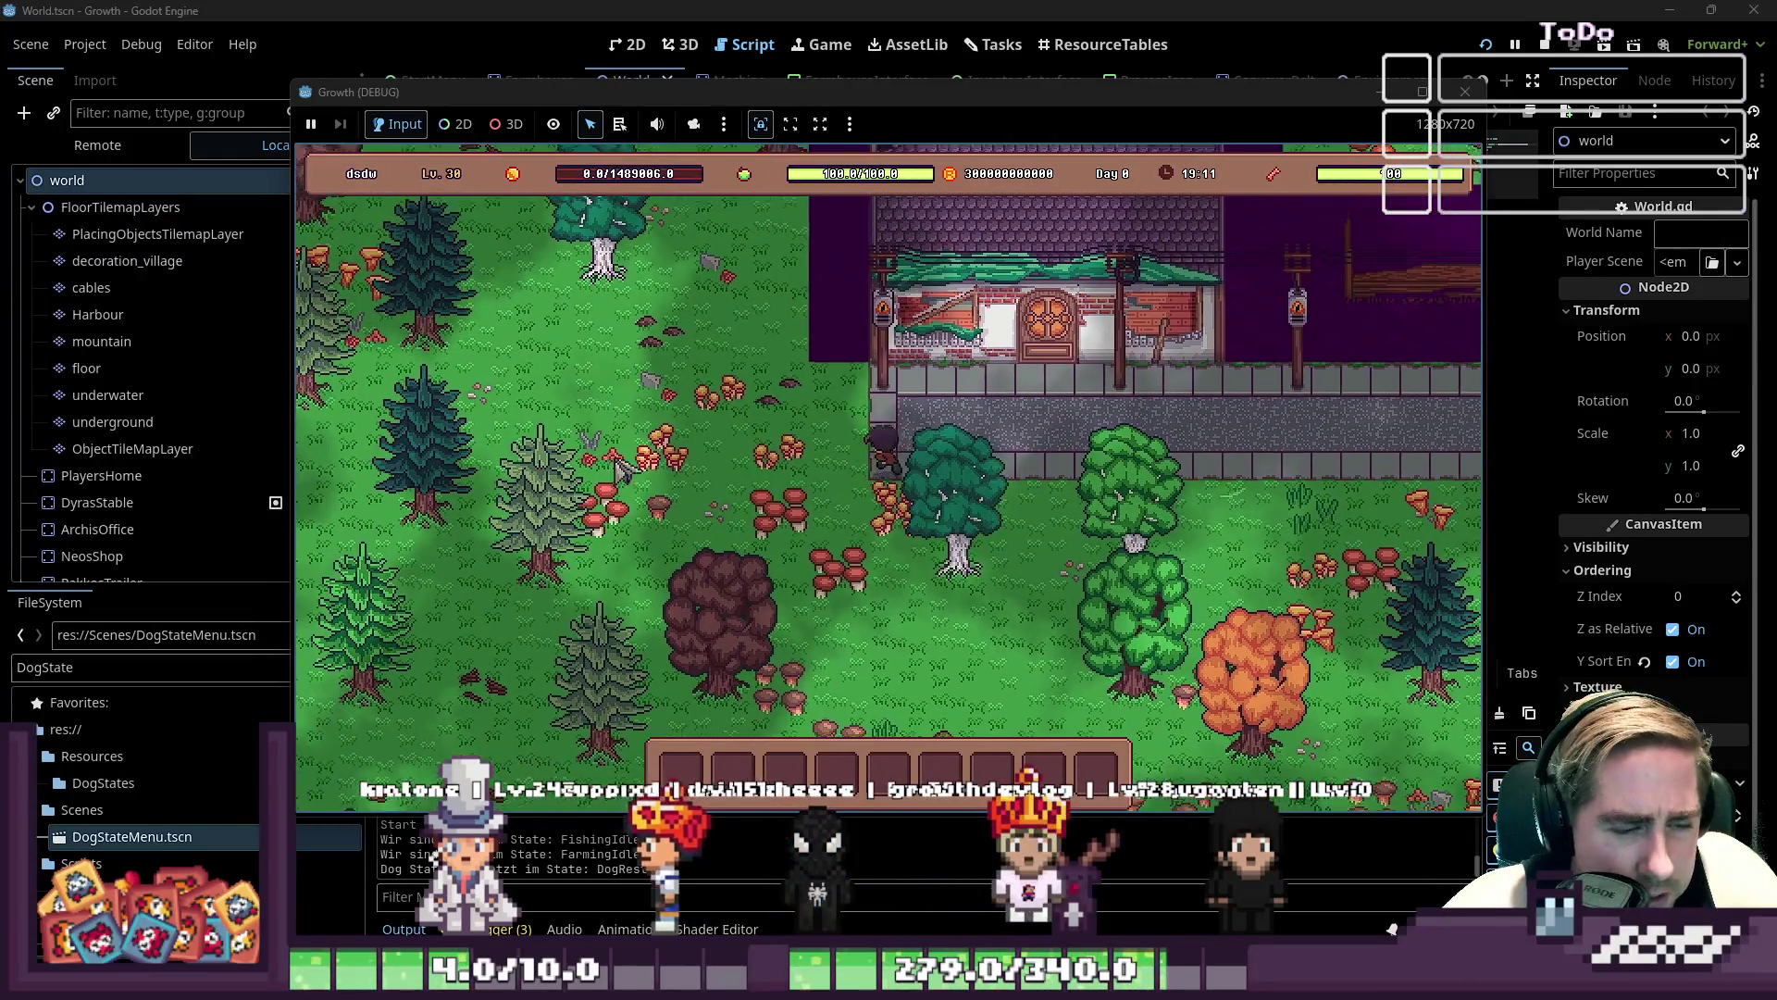
key(a)
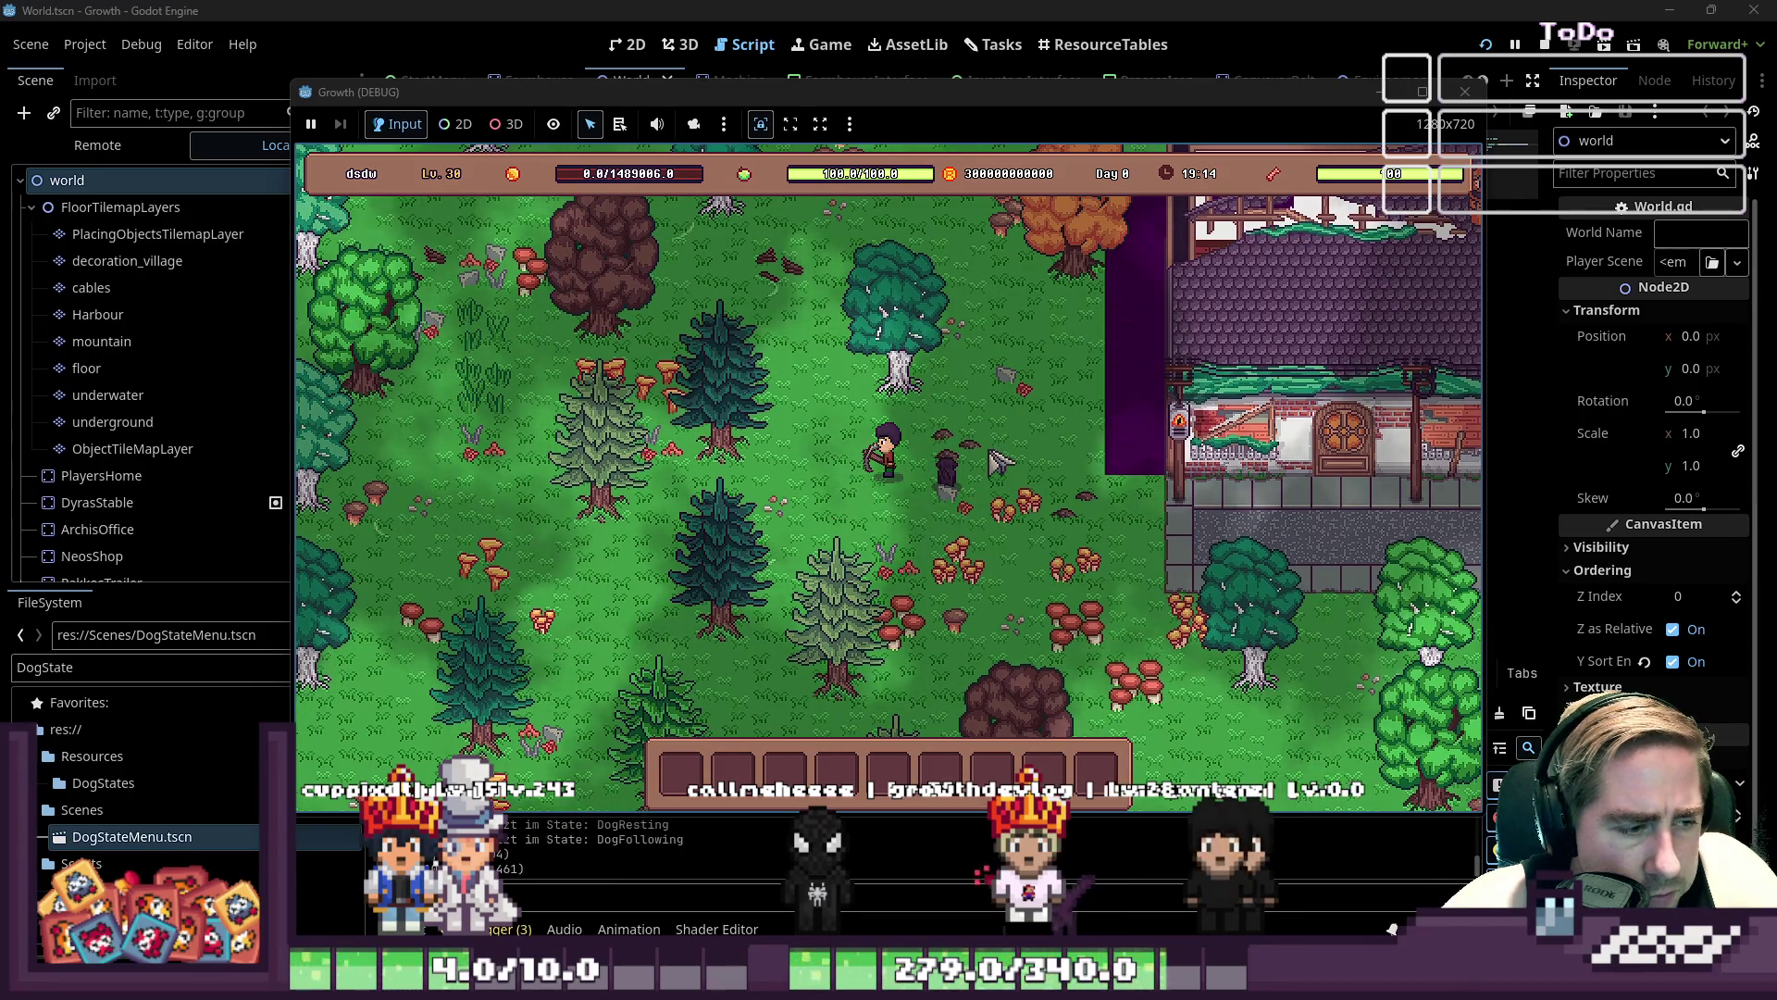
key(a)
- Walk the player down-left past the house and through the trees toward the water
key(s)
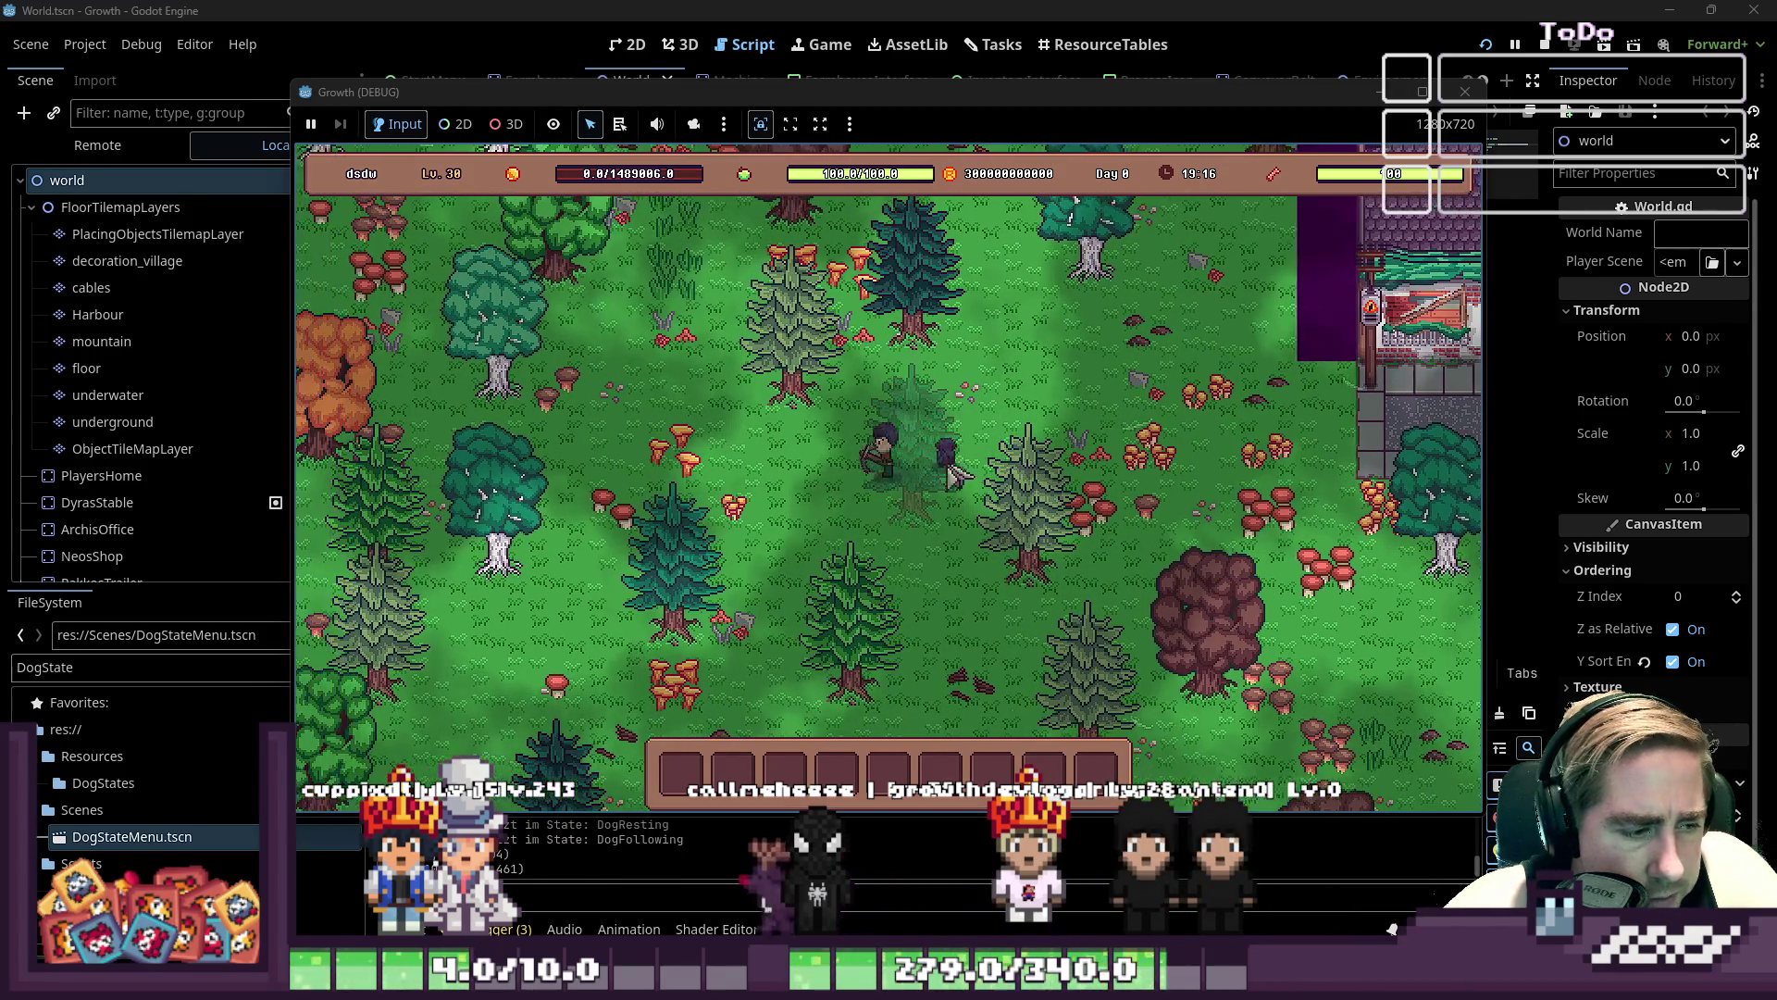
key(a)
key(s)
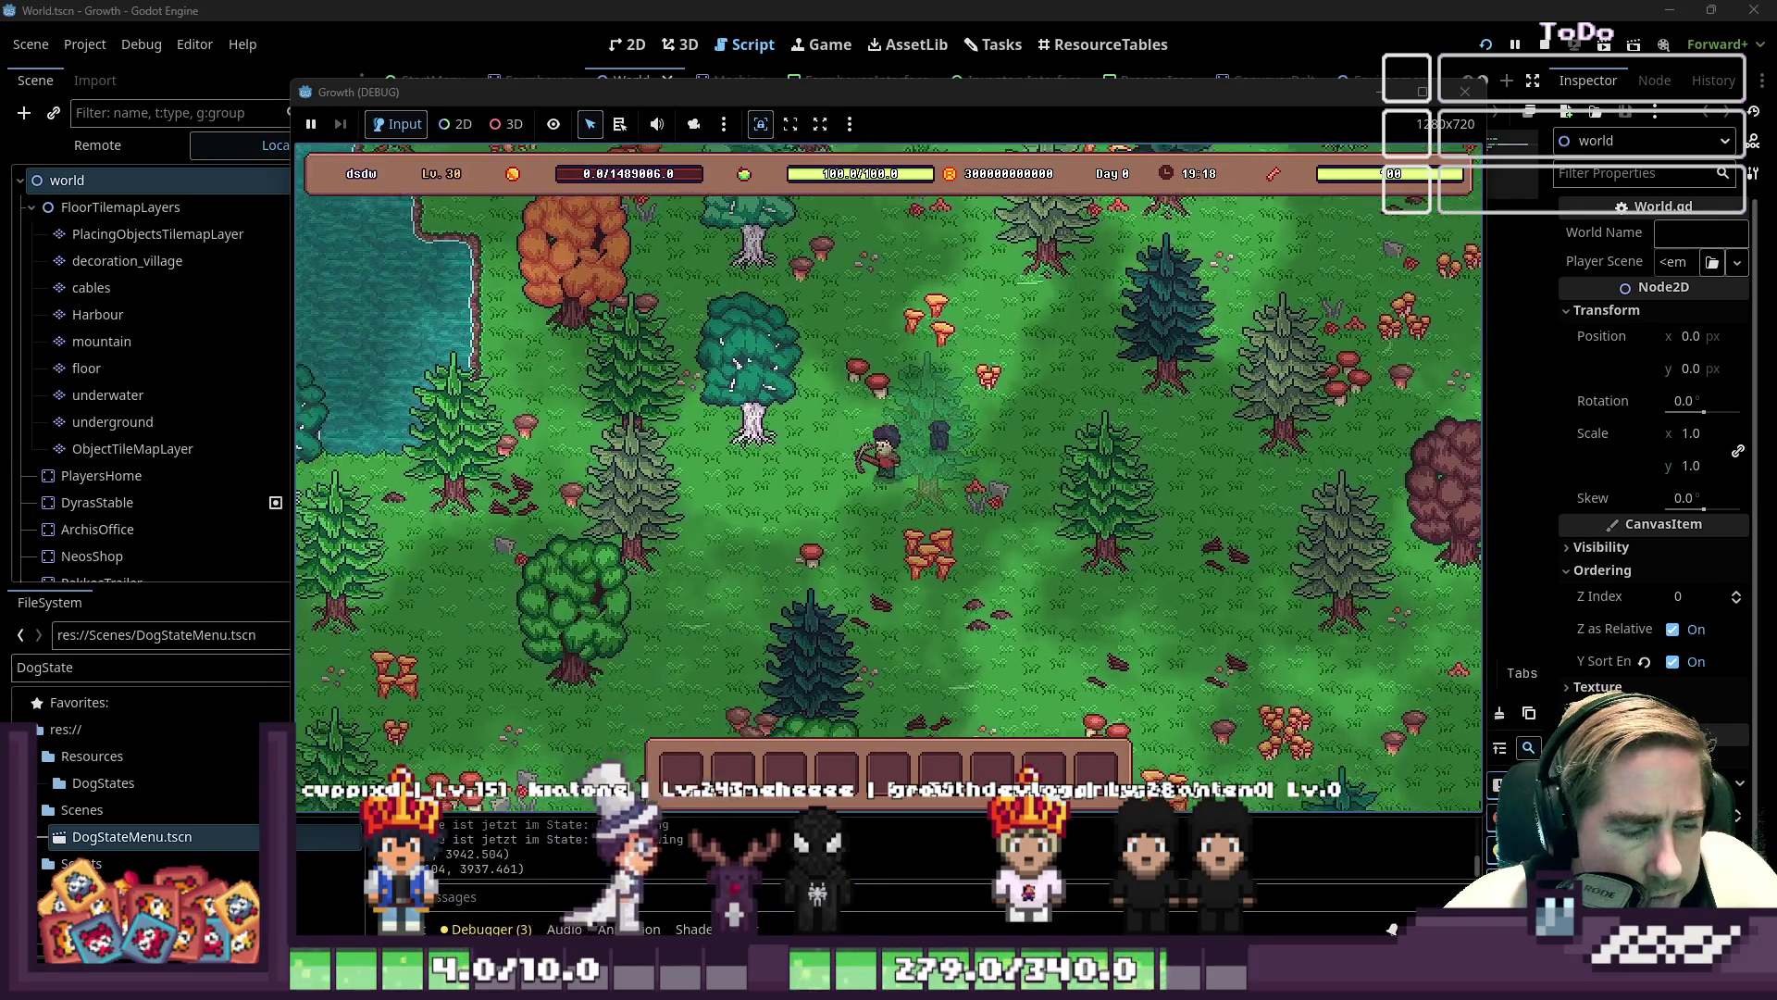
key(a)
key(s)
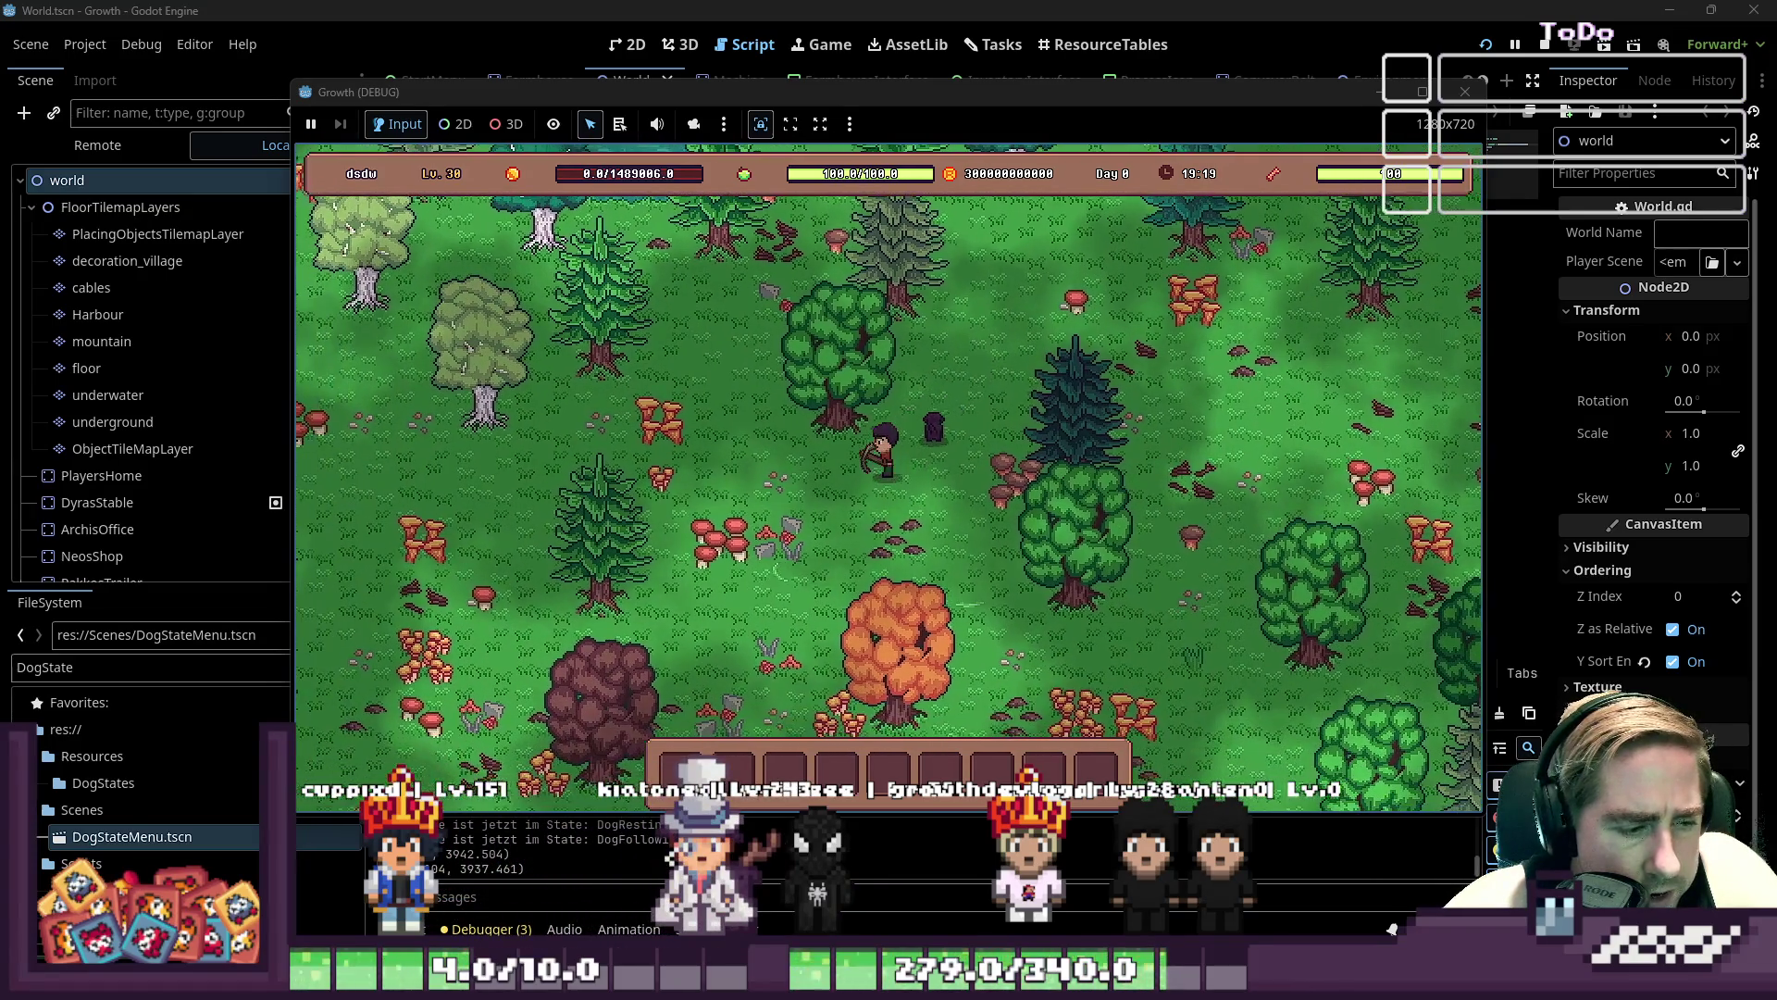
key(a)
key(s)
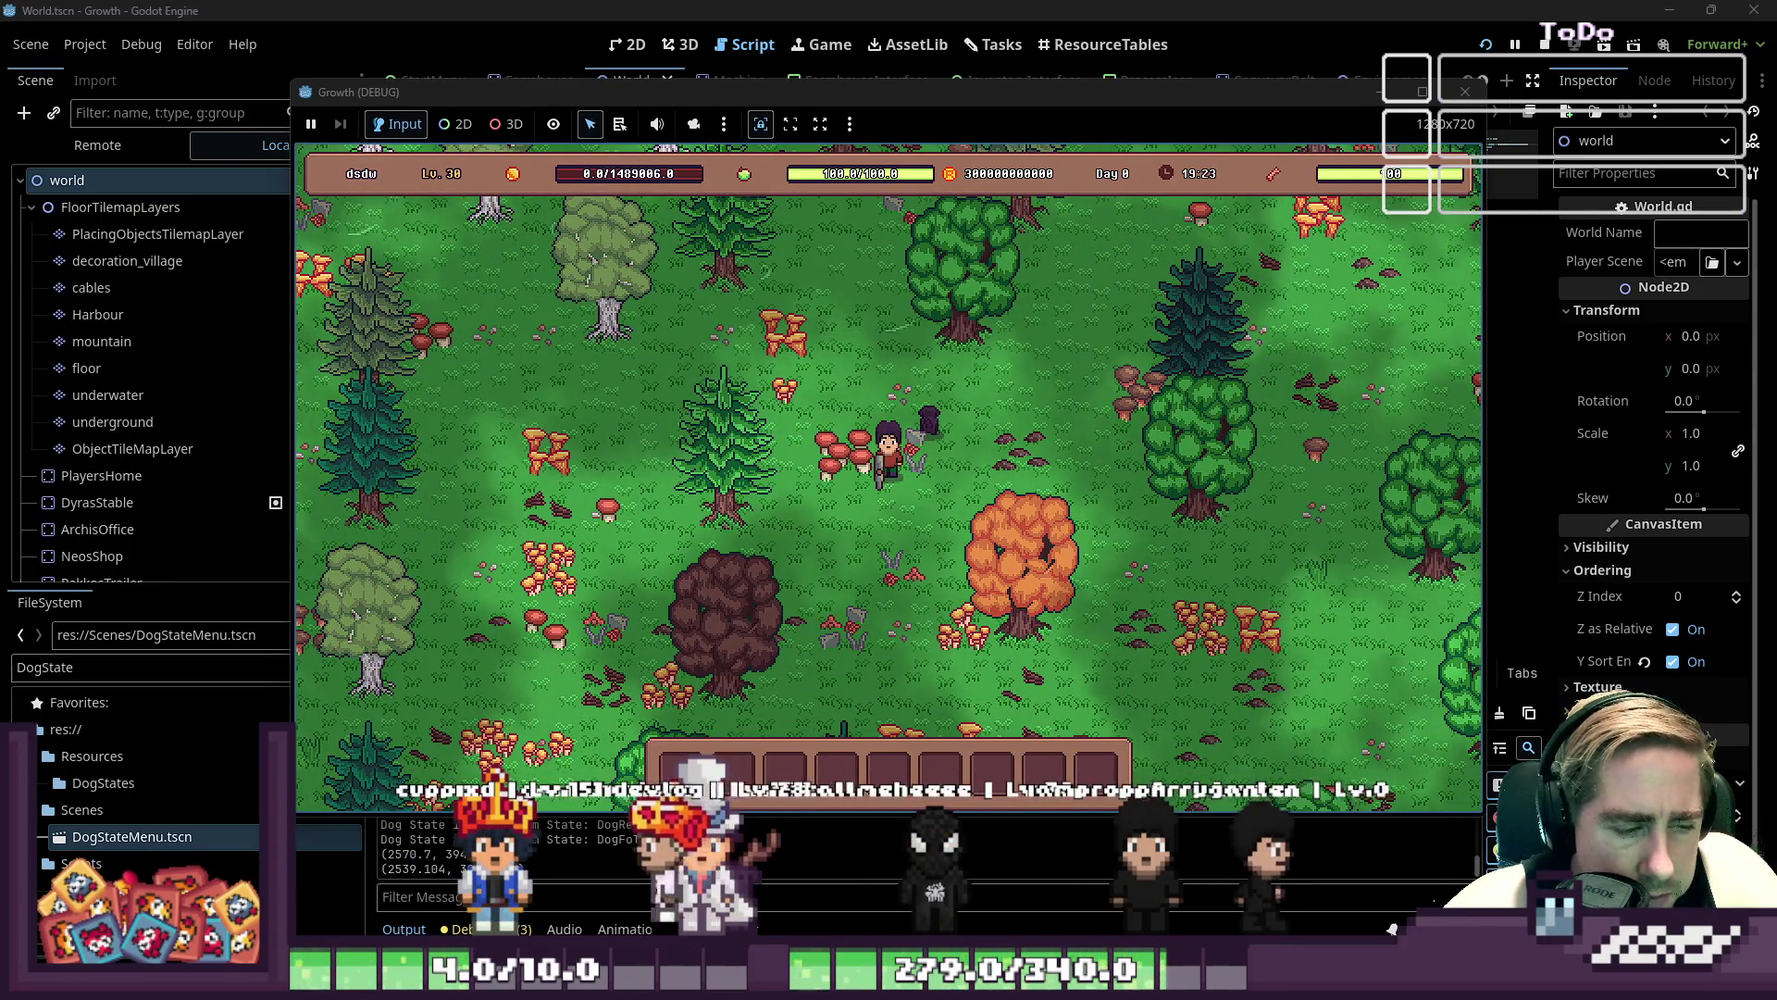
key(a)
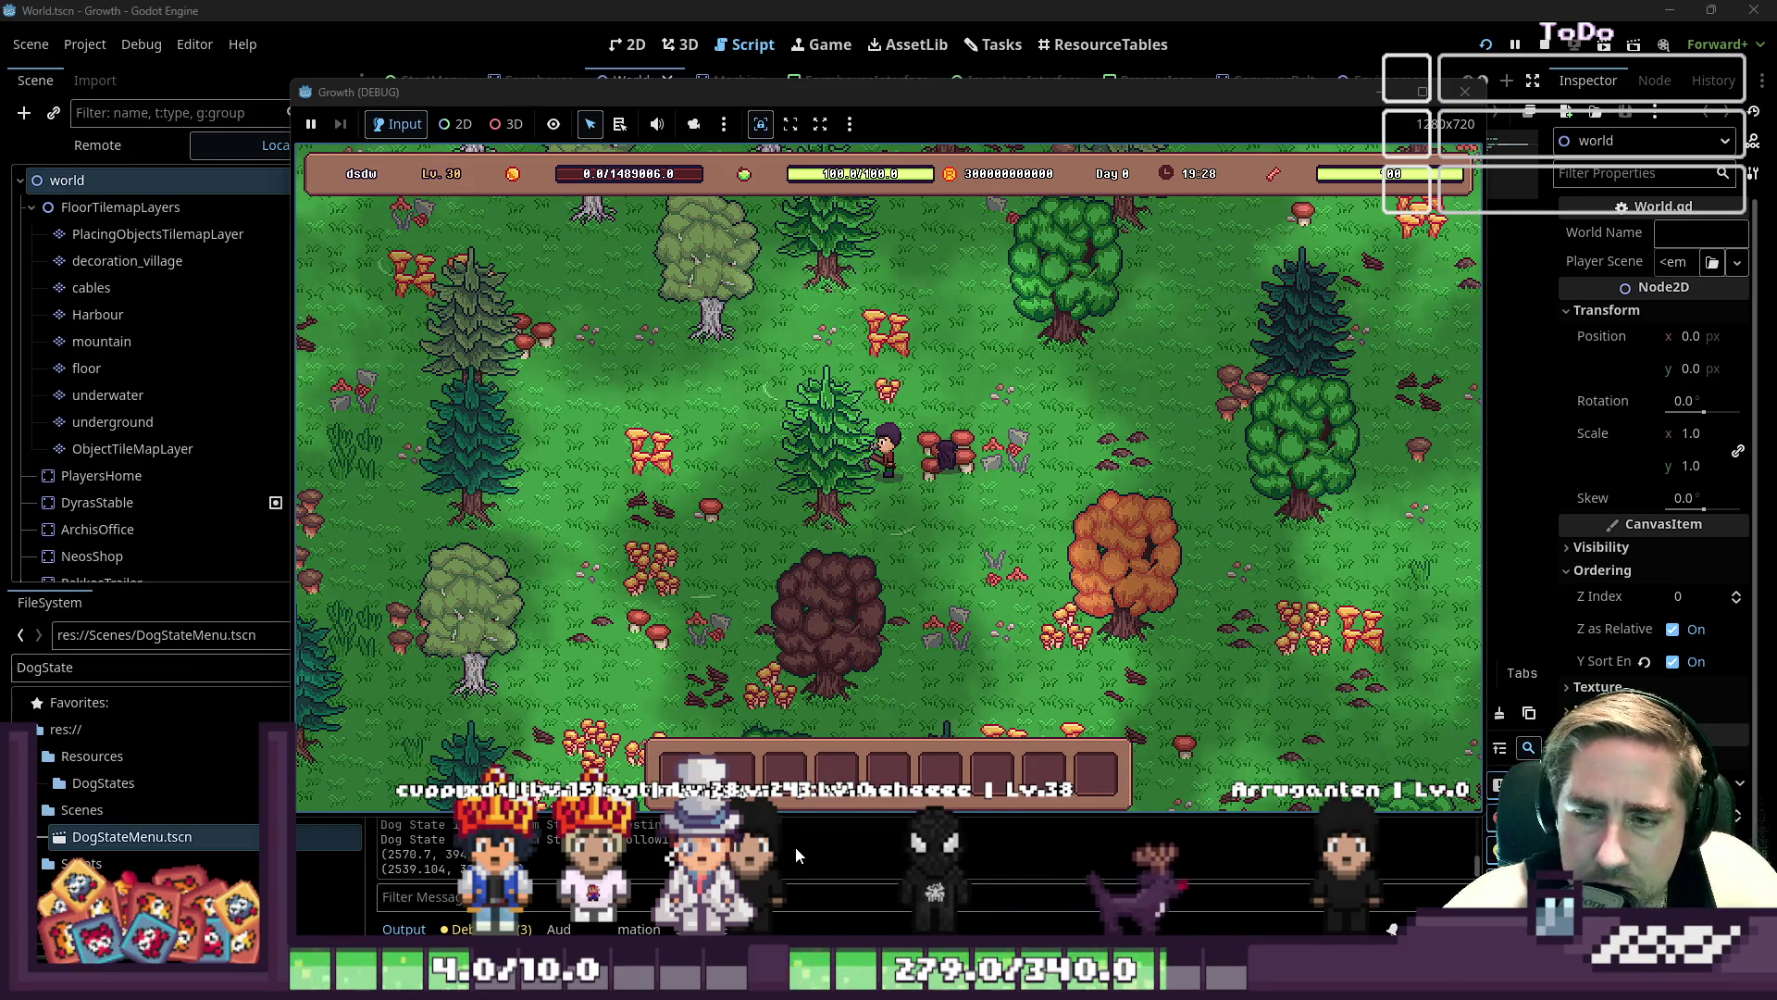
- Loop the player north past the pond, east, south and back, with the dog trailing behind
key(w)
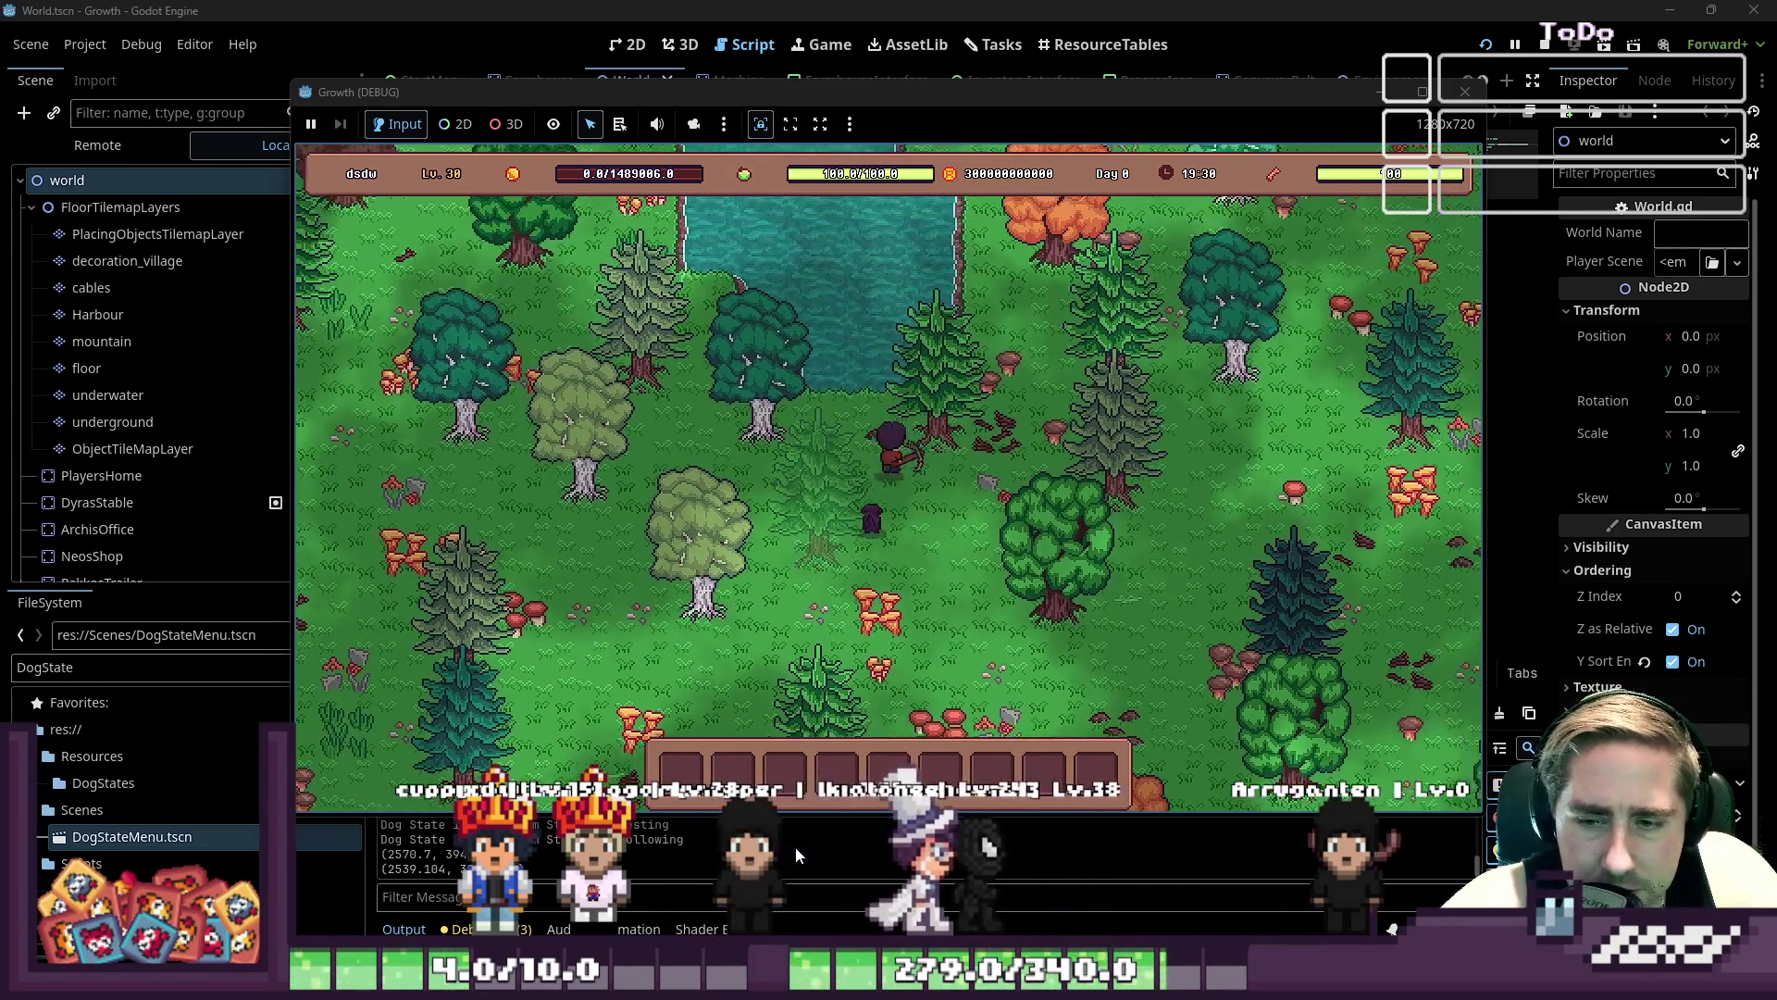
key(d)
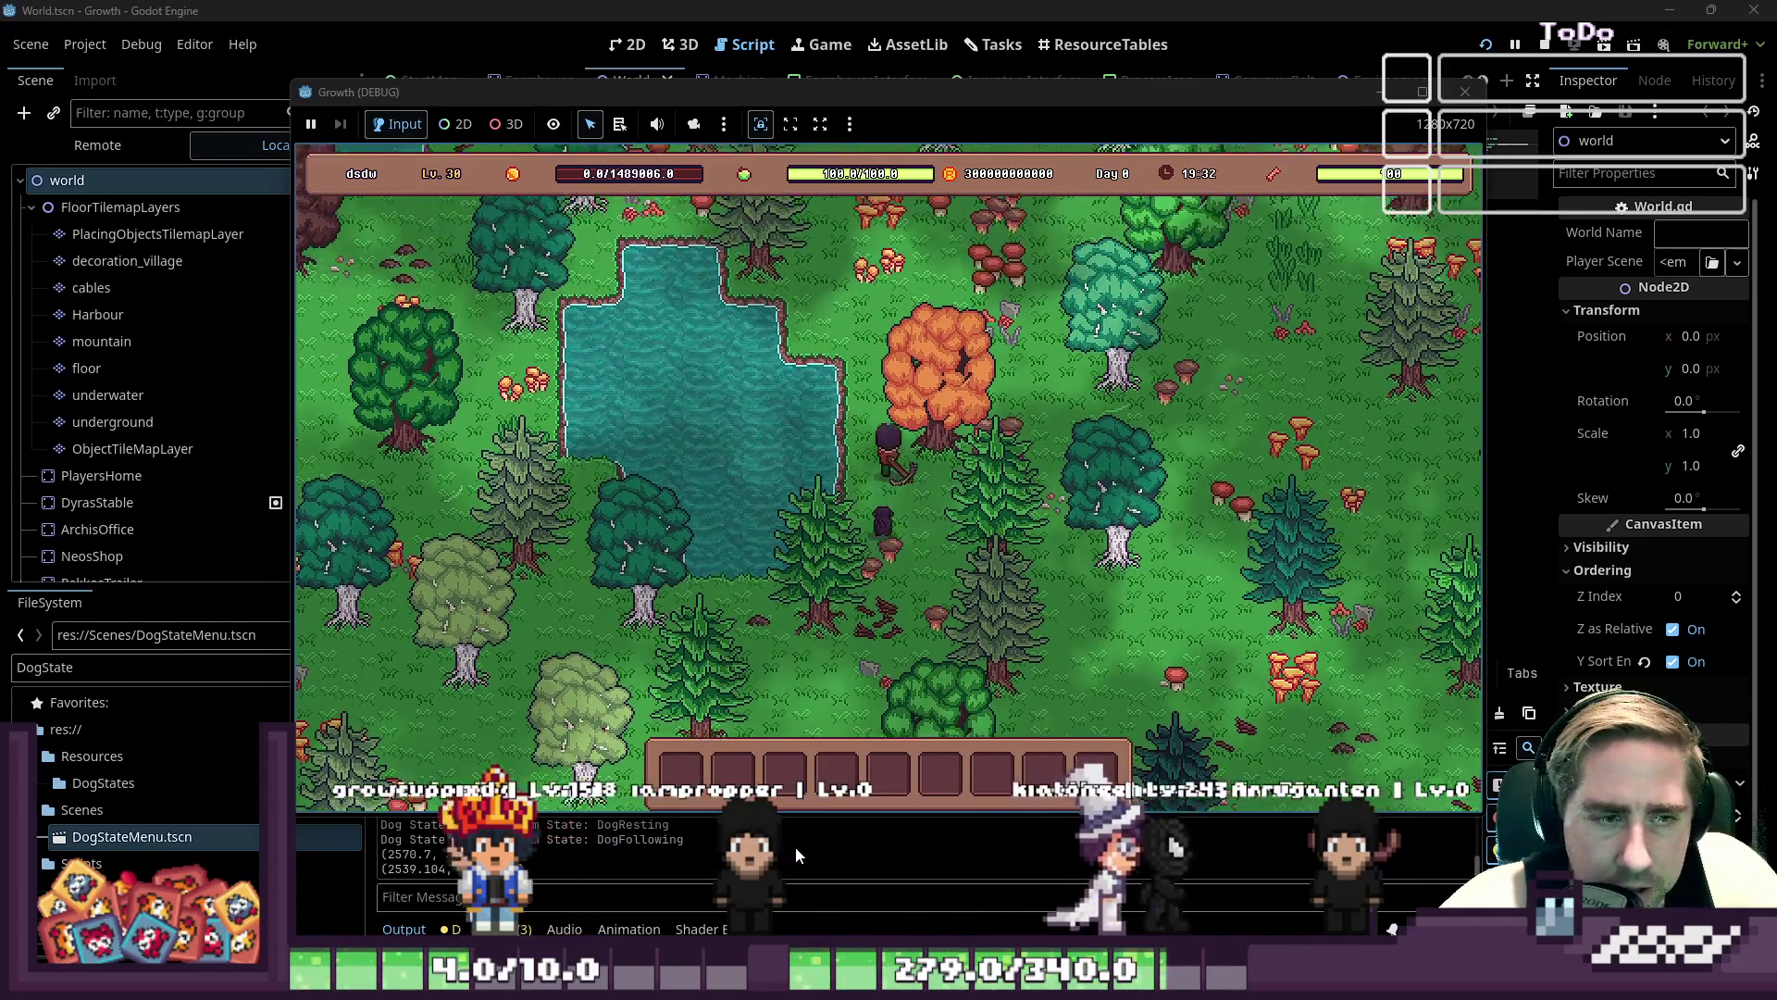
key(w)
key(d)
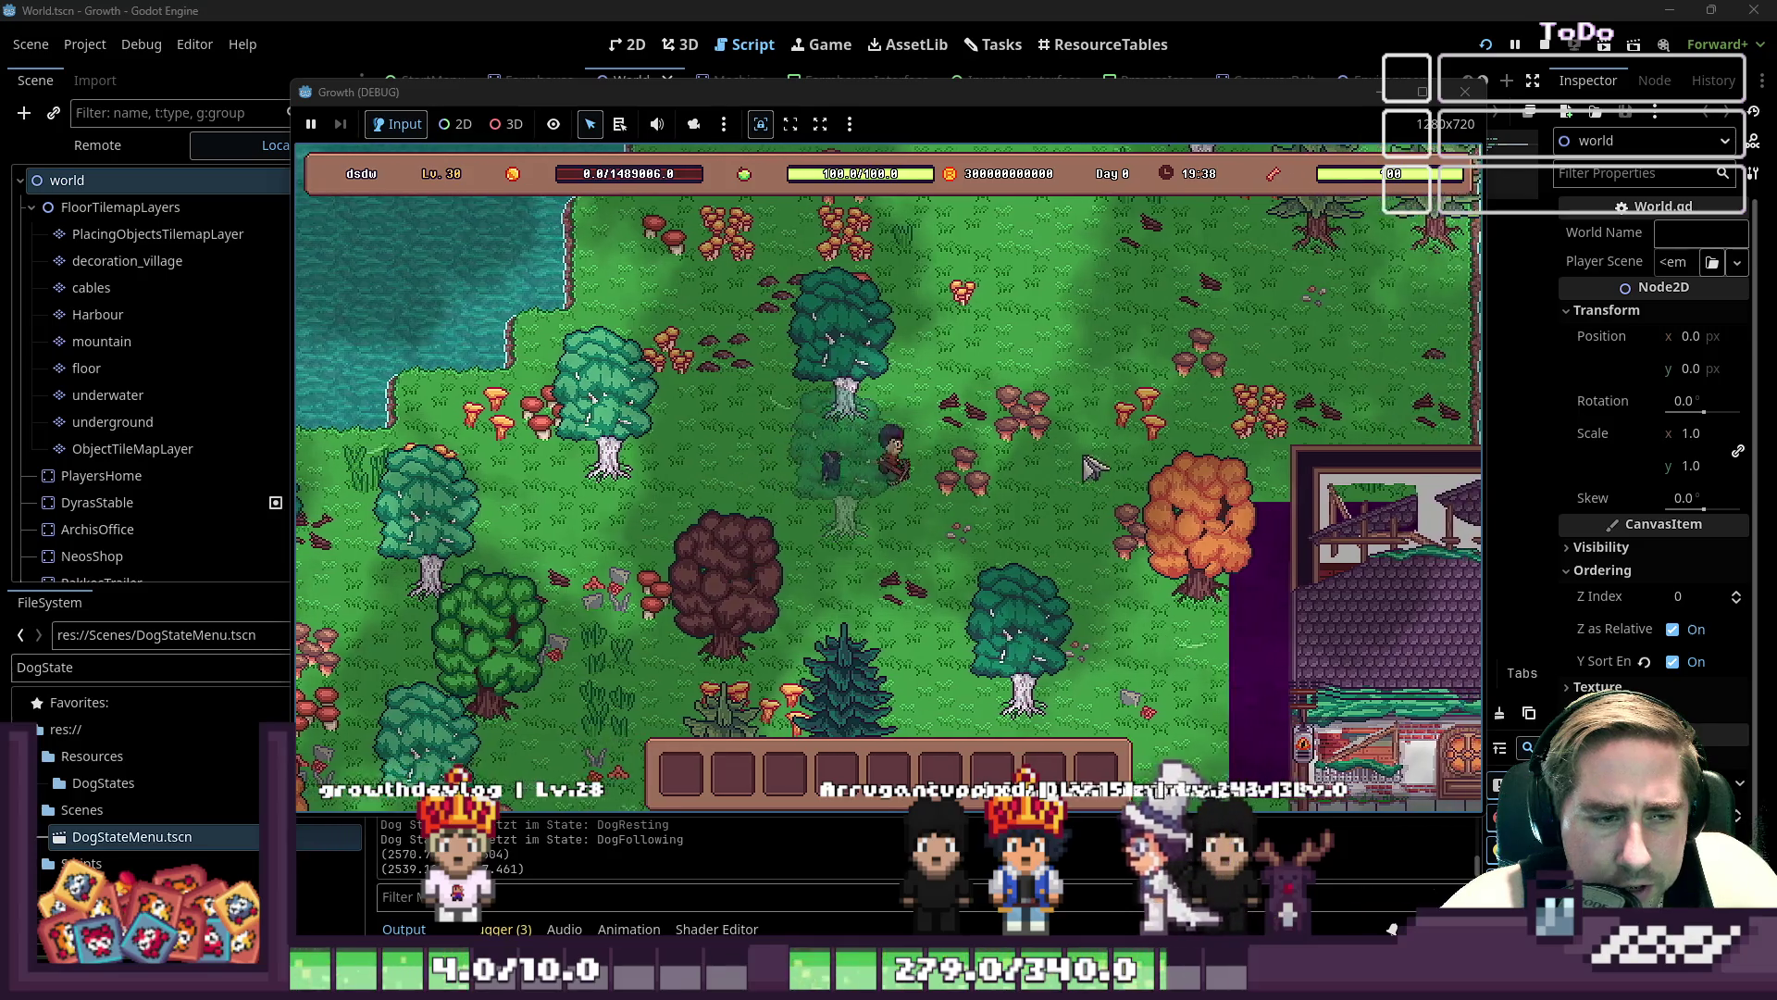
key(d)
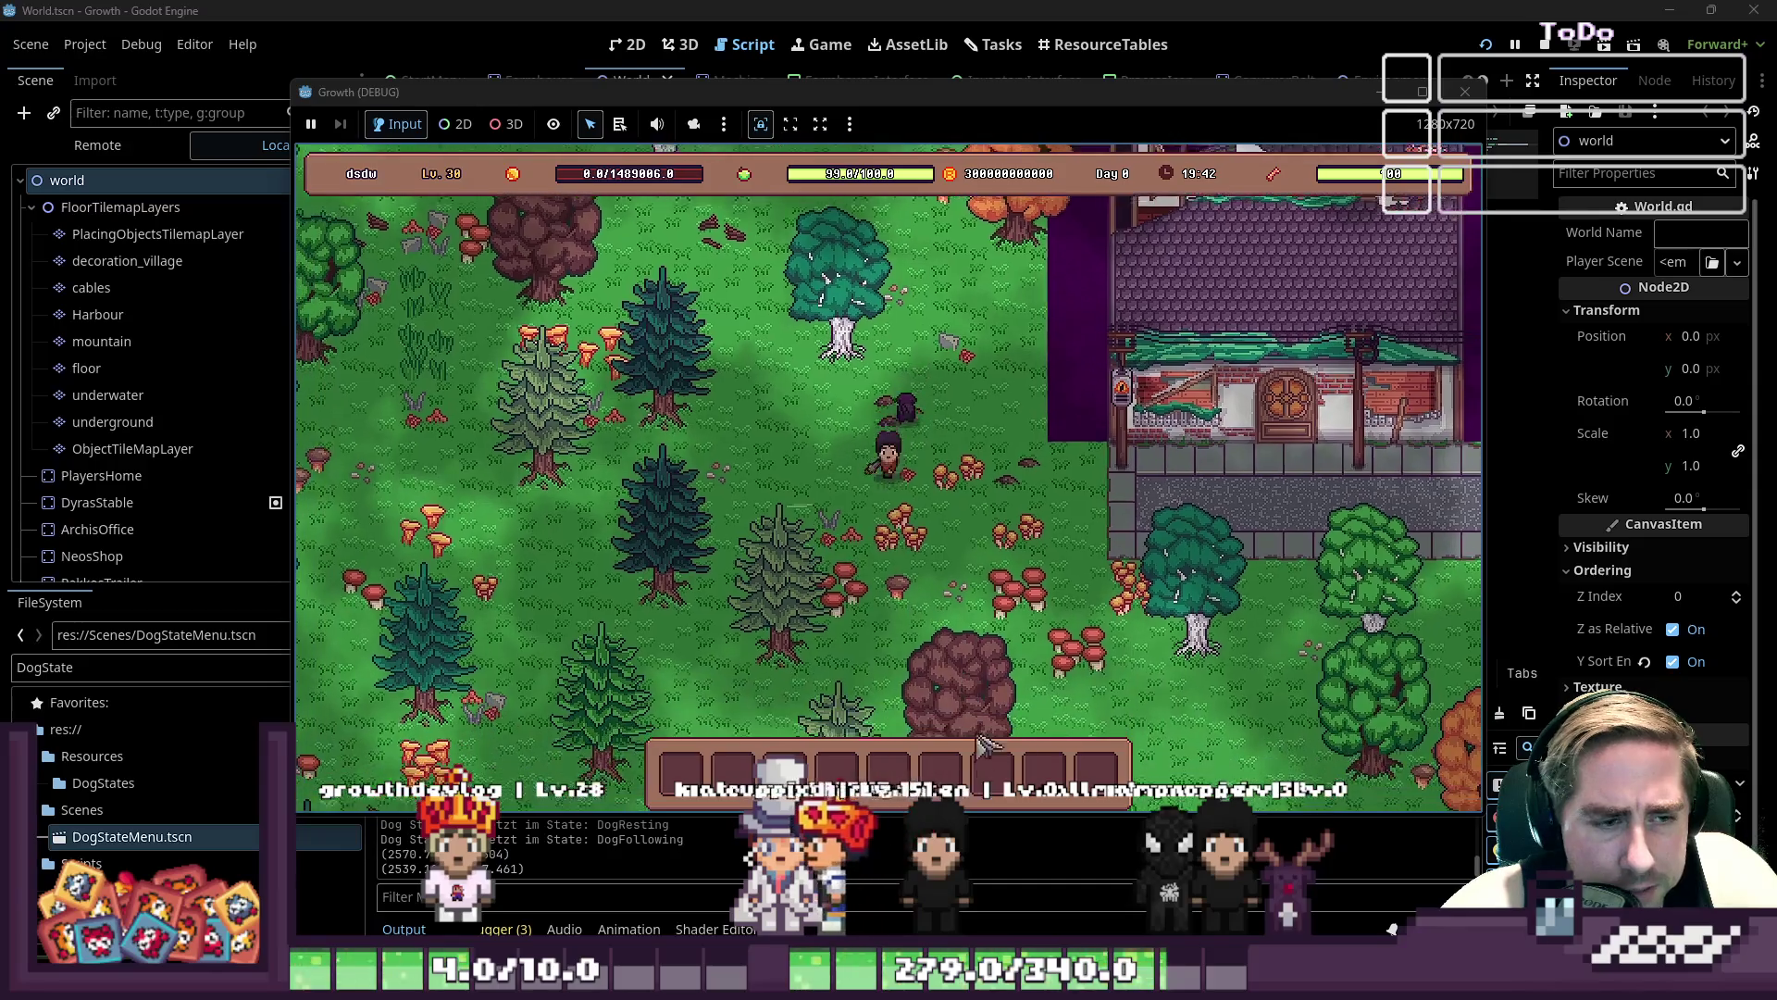
key(s)
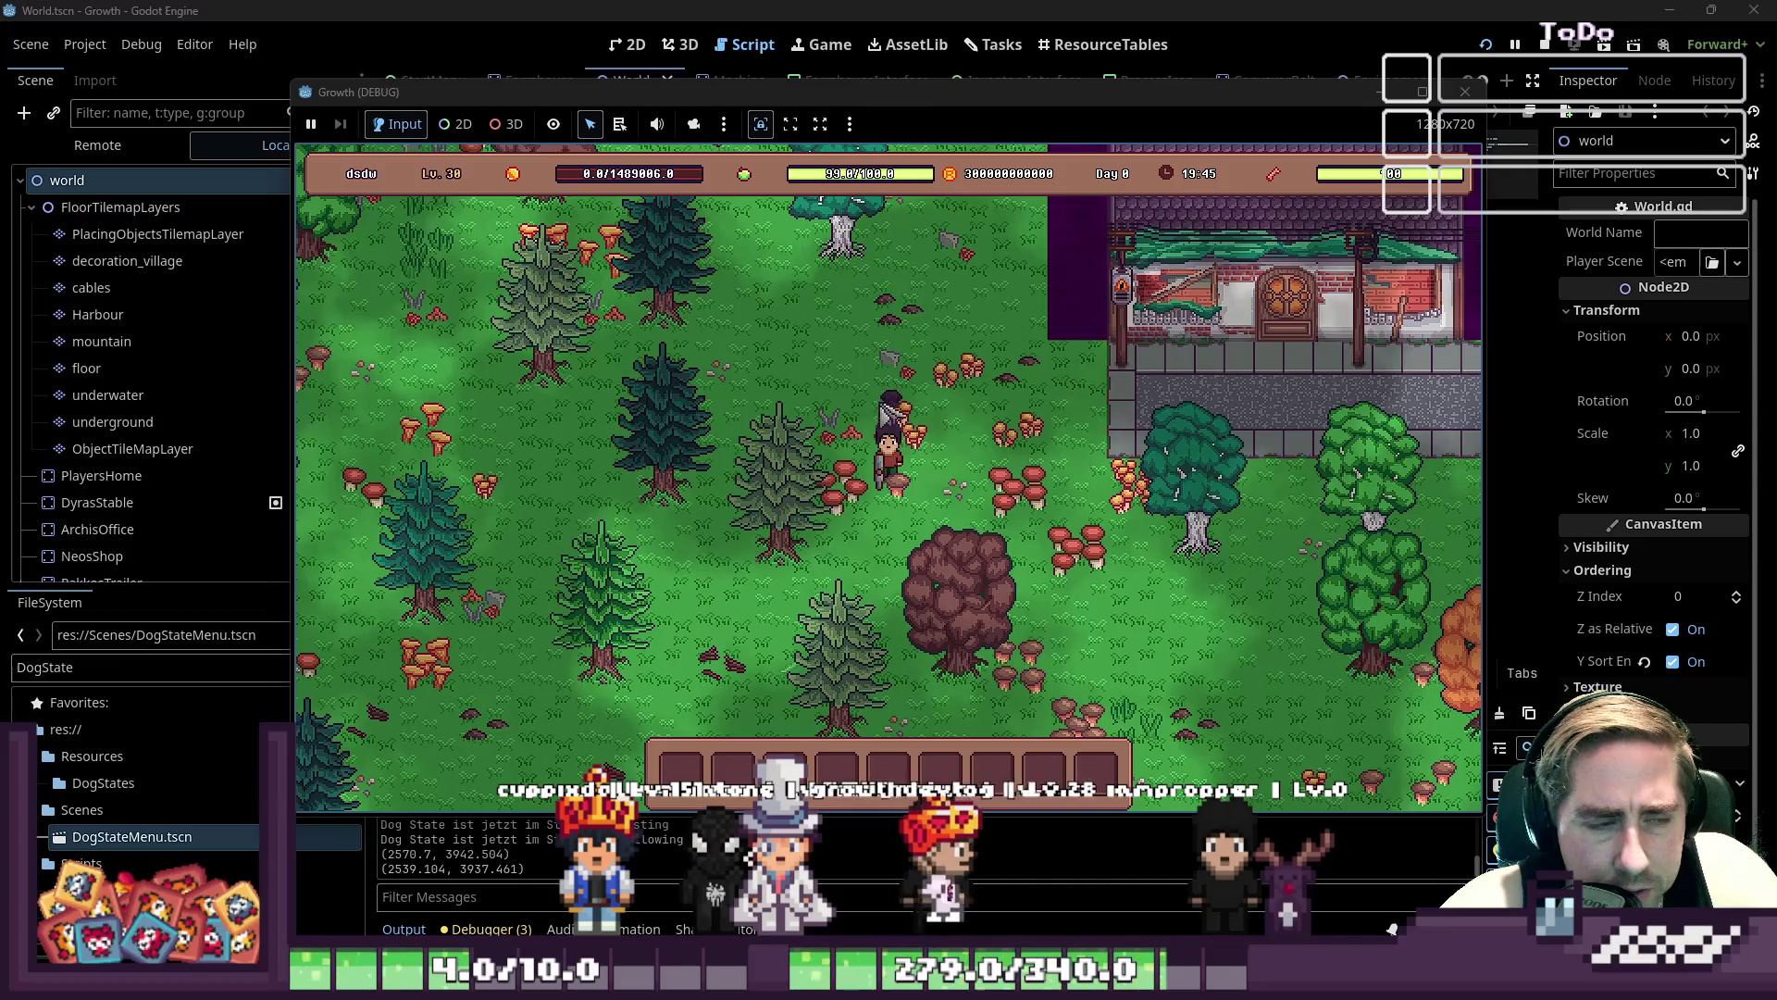
key(w)
key(a)
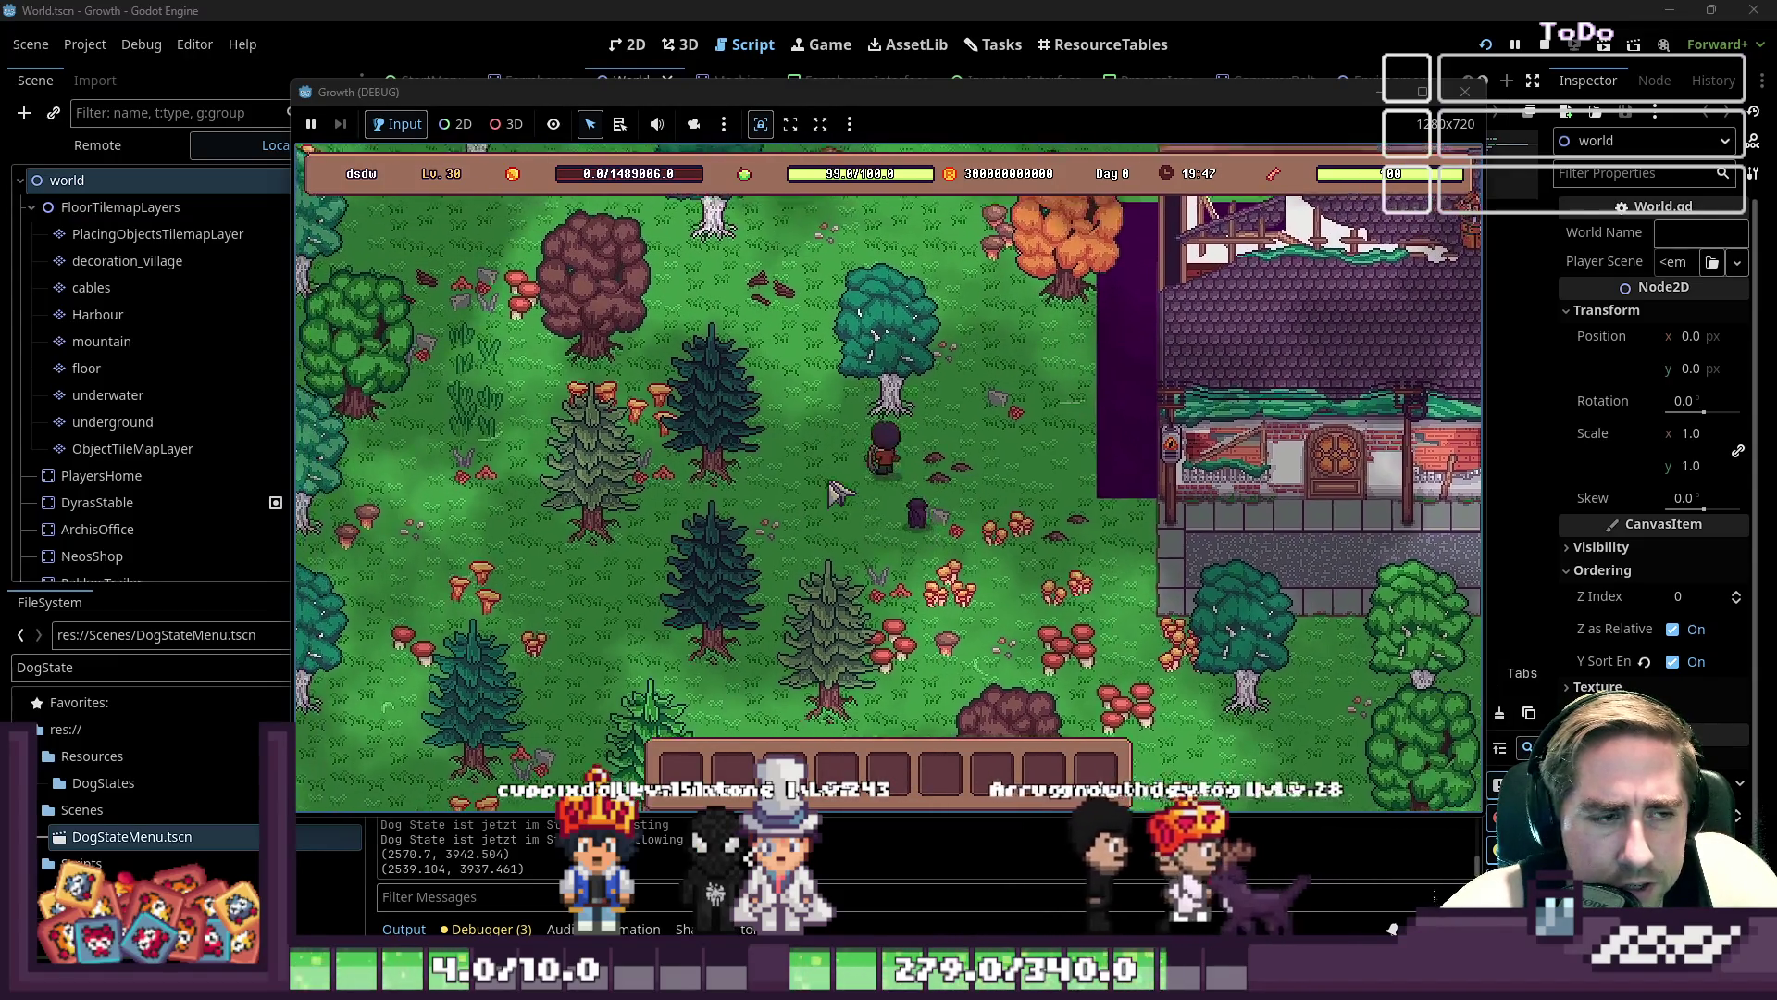
mouse_move(1424, 107)
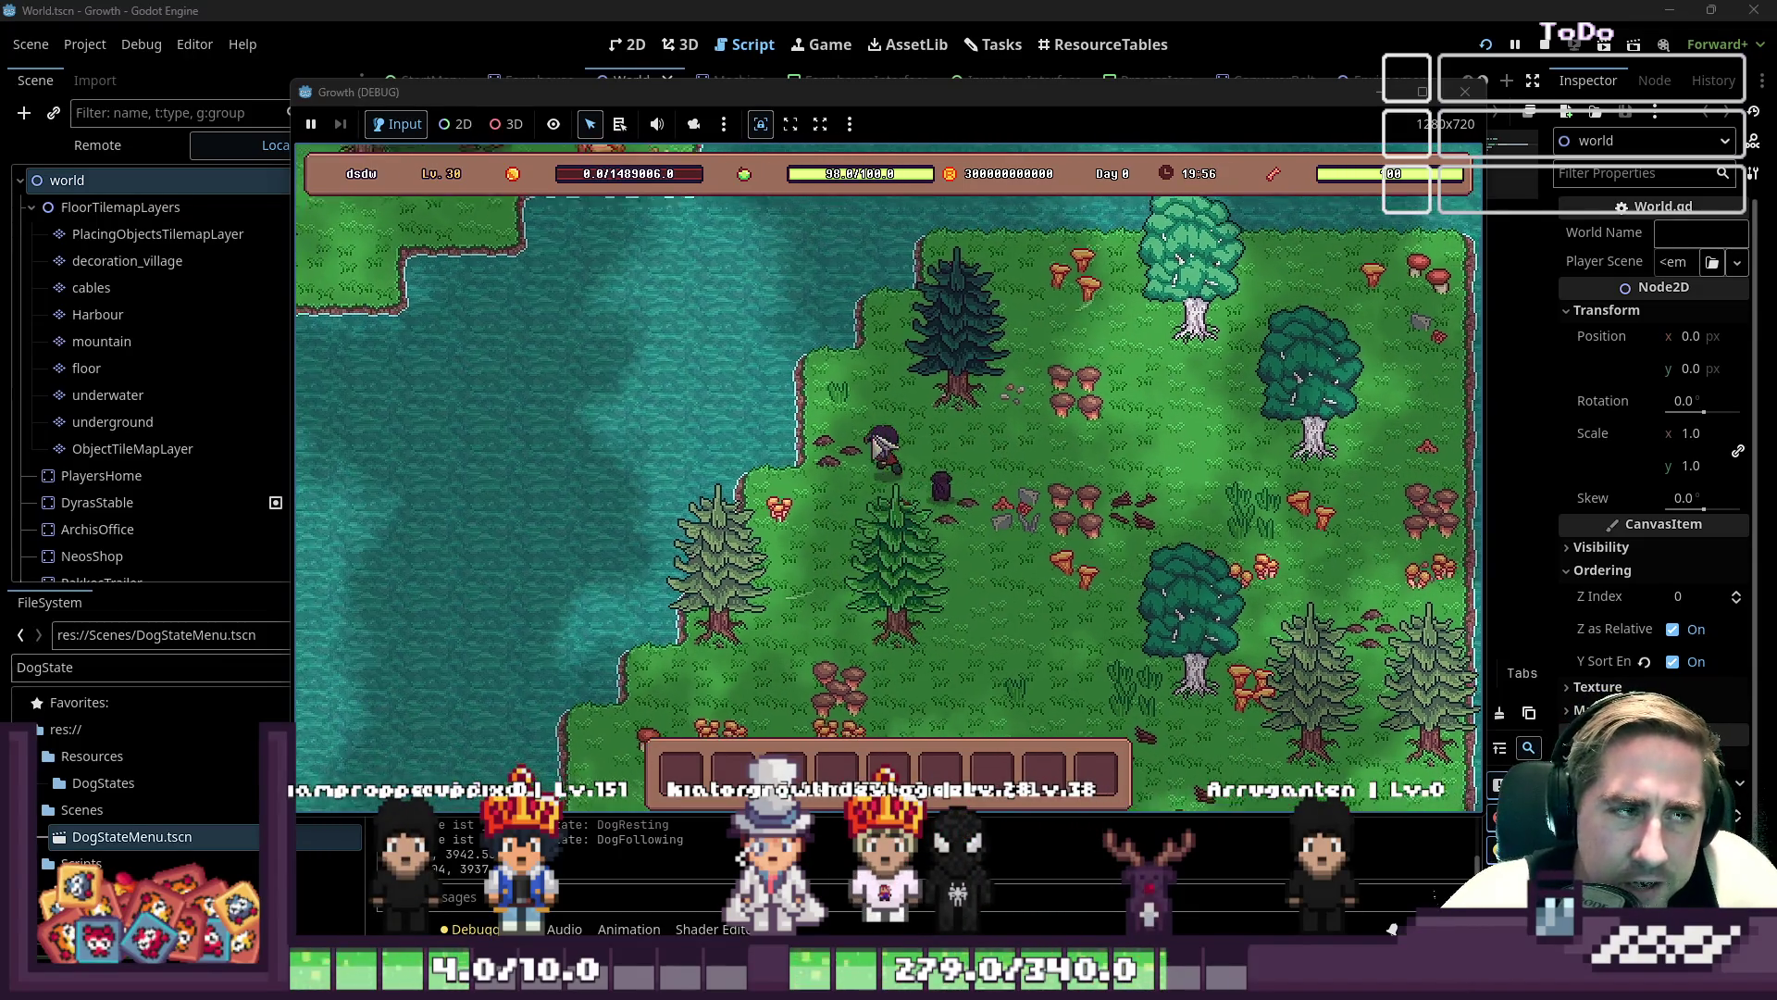
key(w)
key(d)
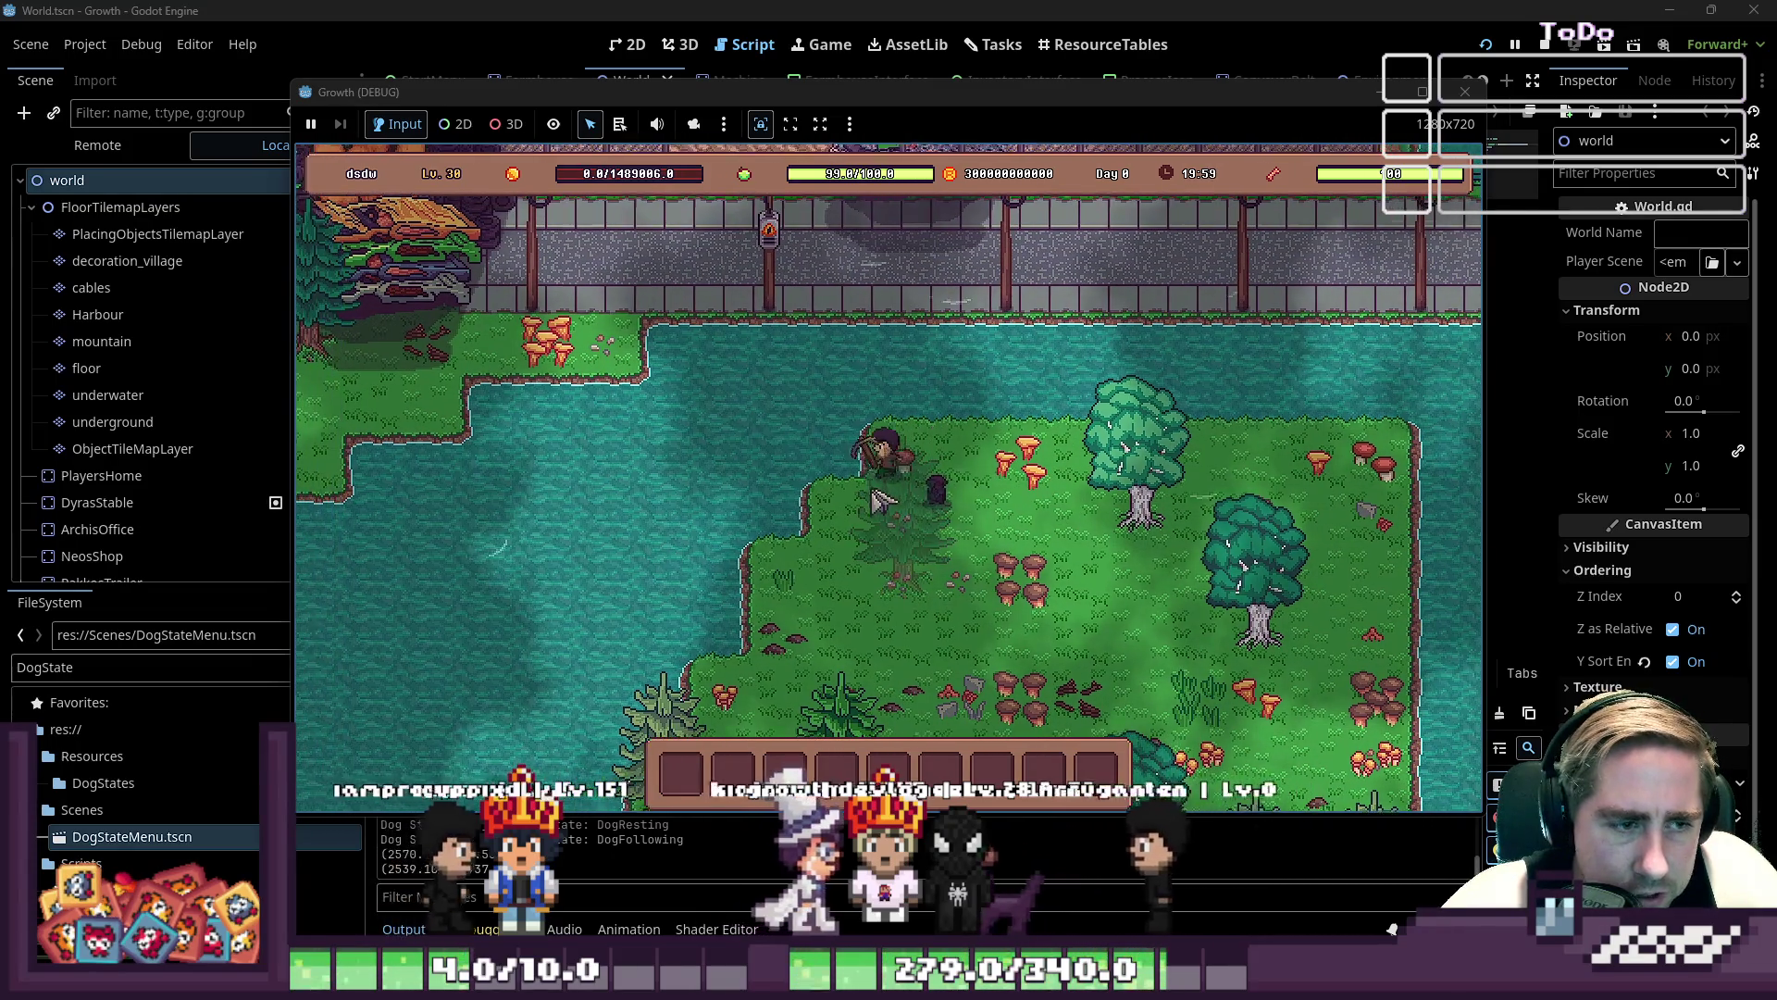
key(a)
key(s)
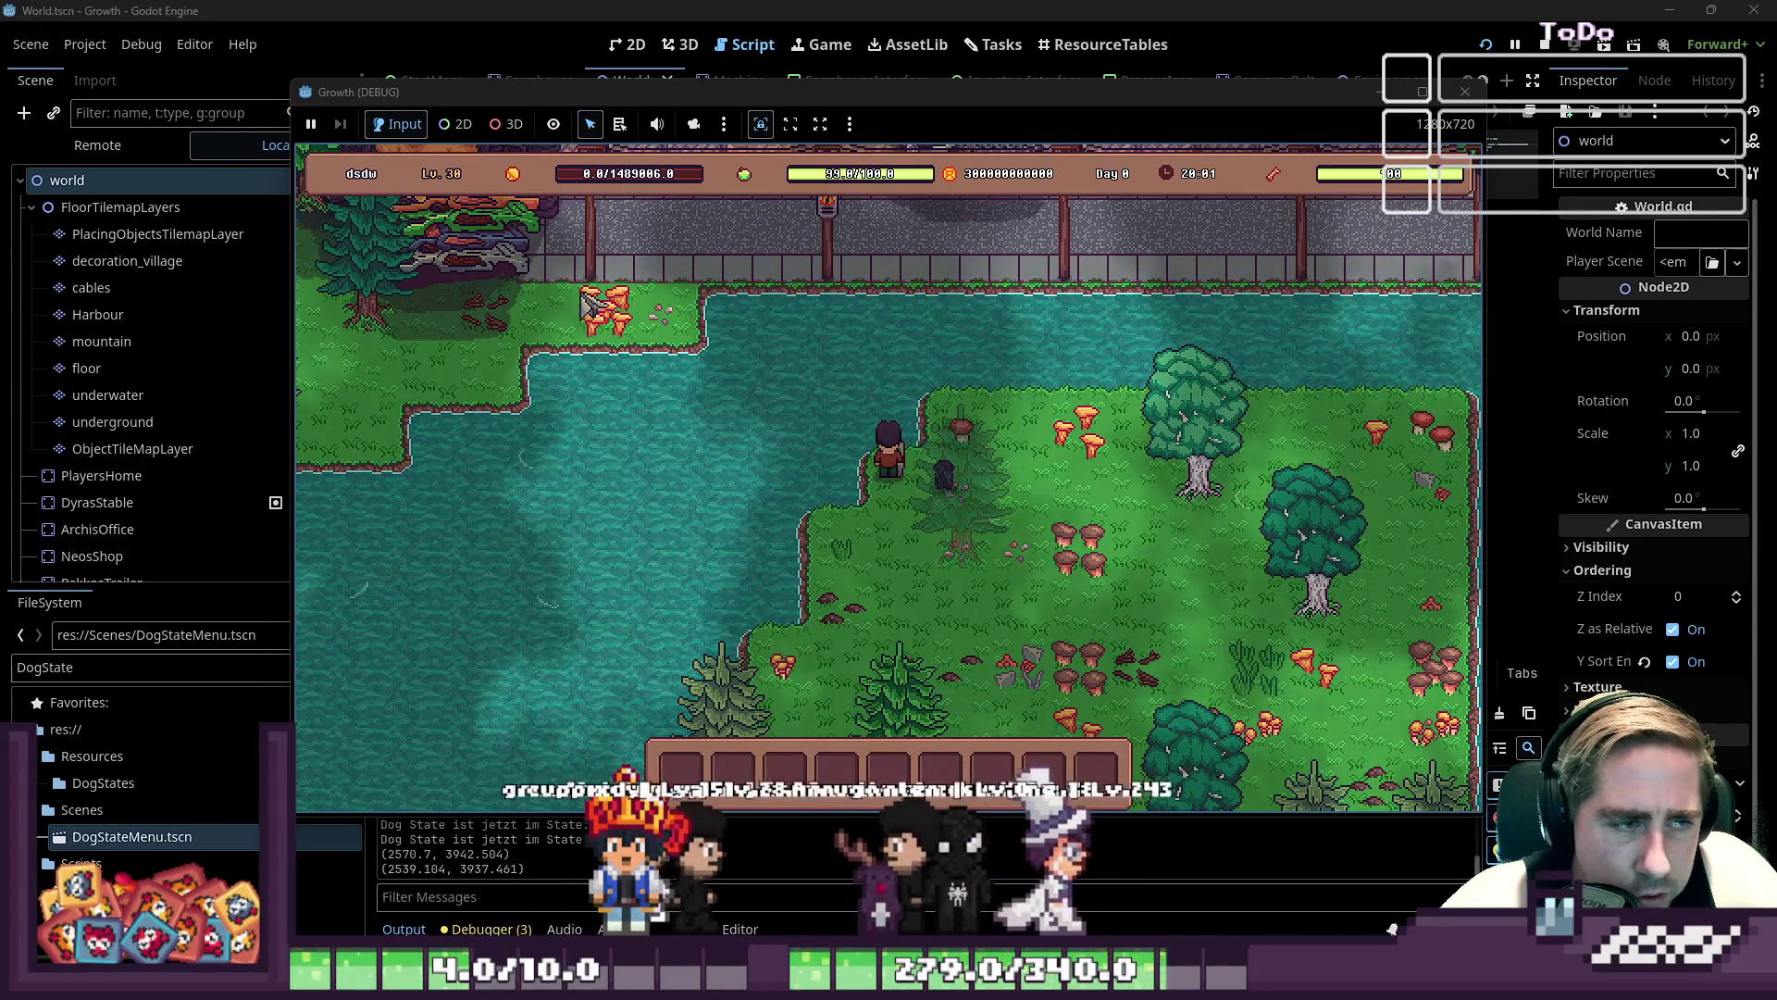
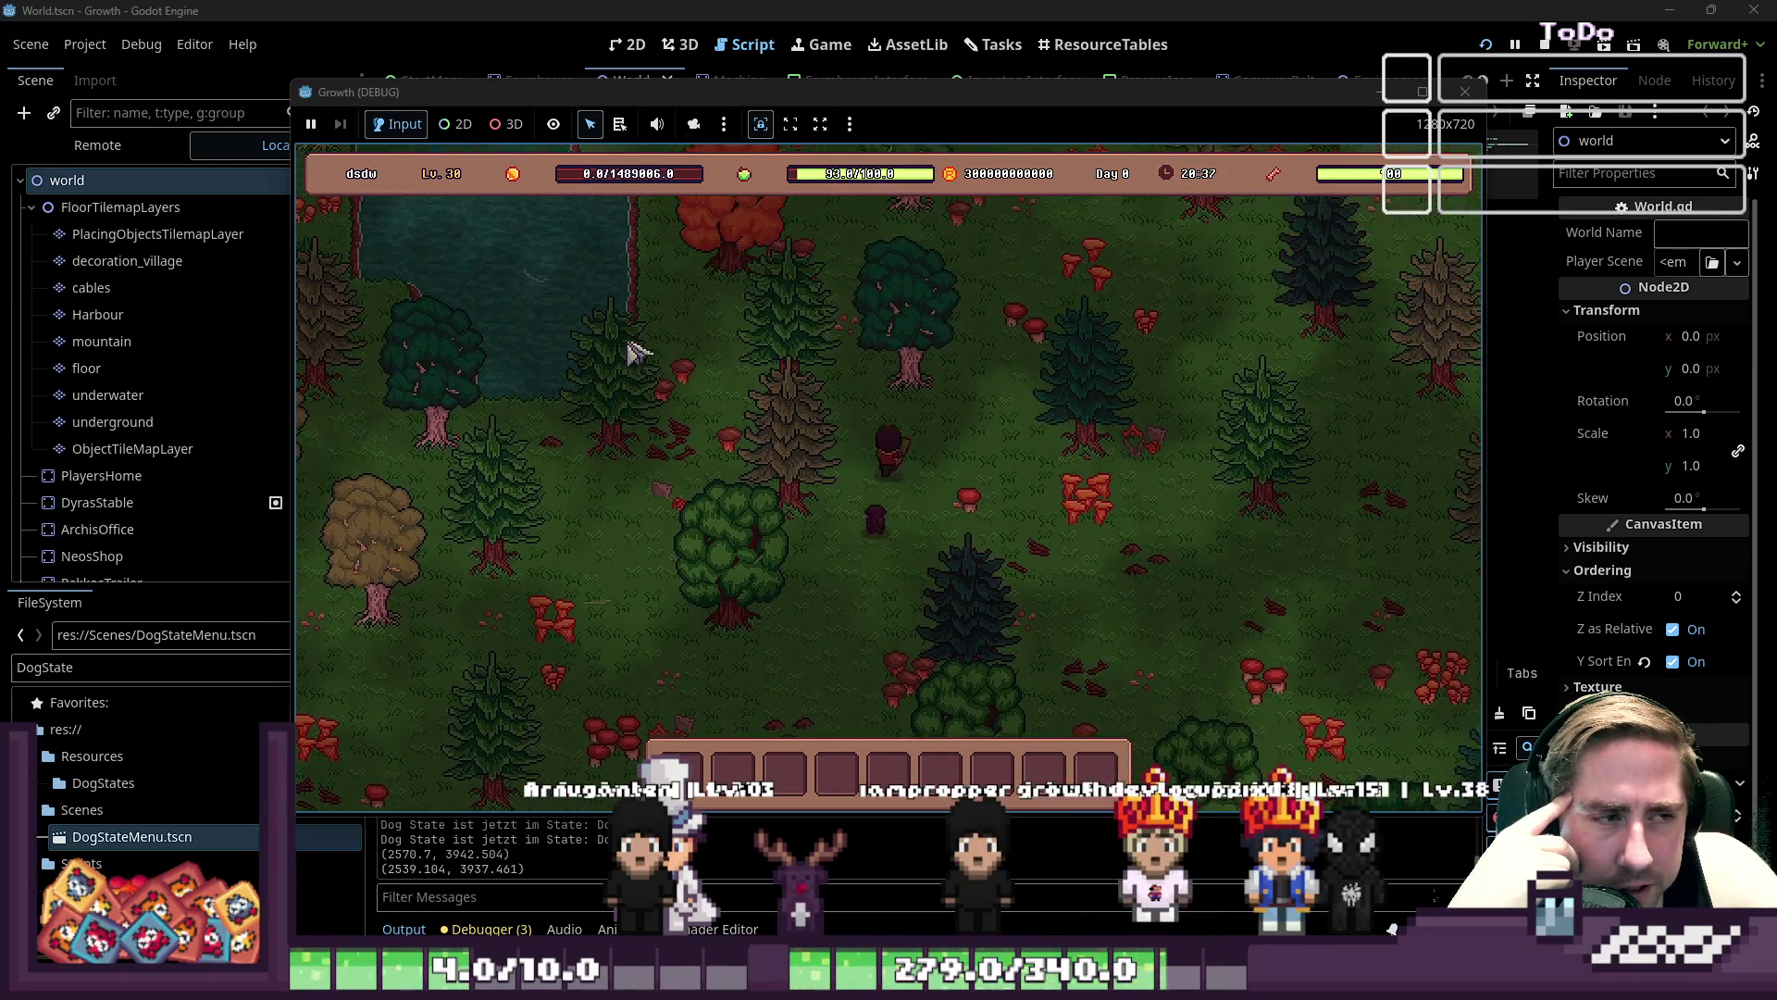
- Walk the player character up and left in the running game with W
key(w)
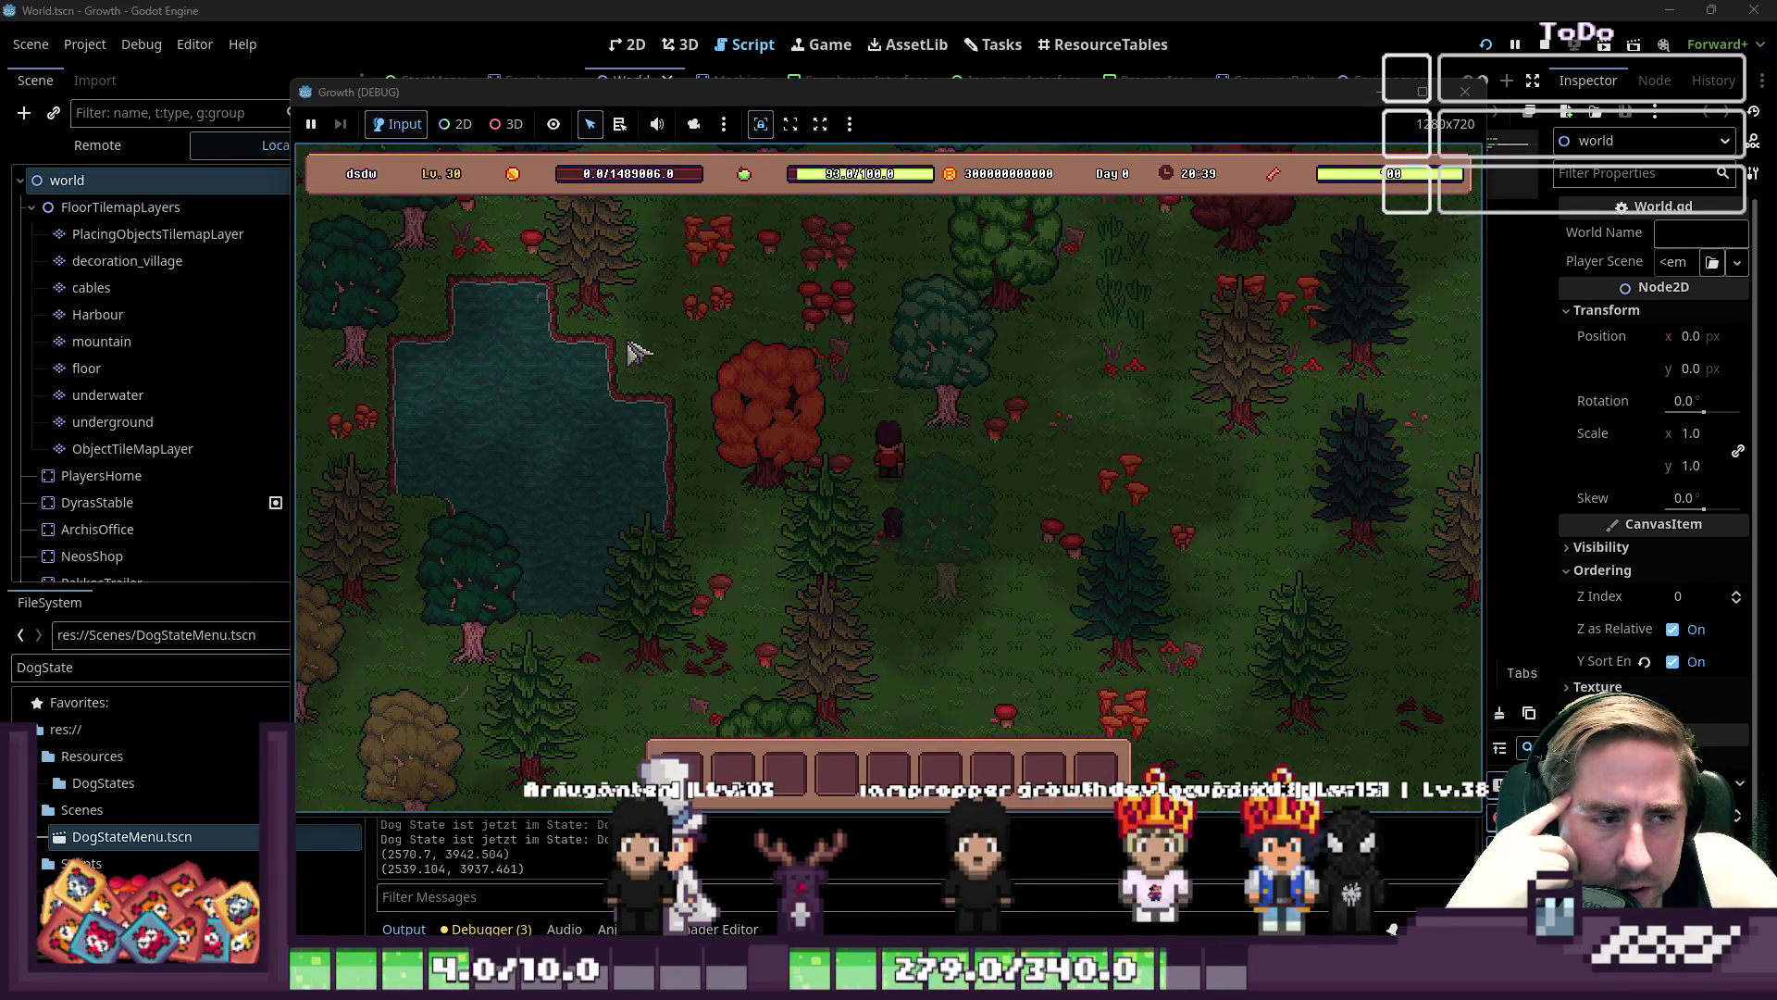
key(w)
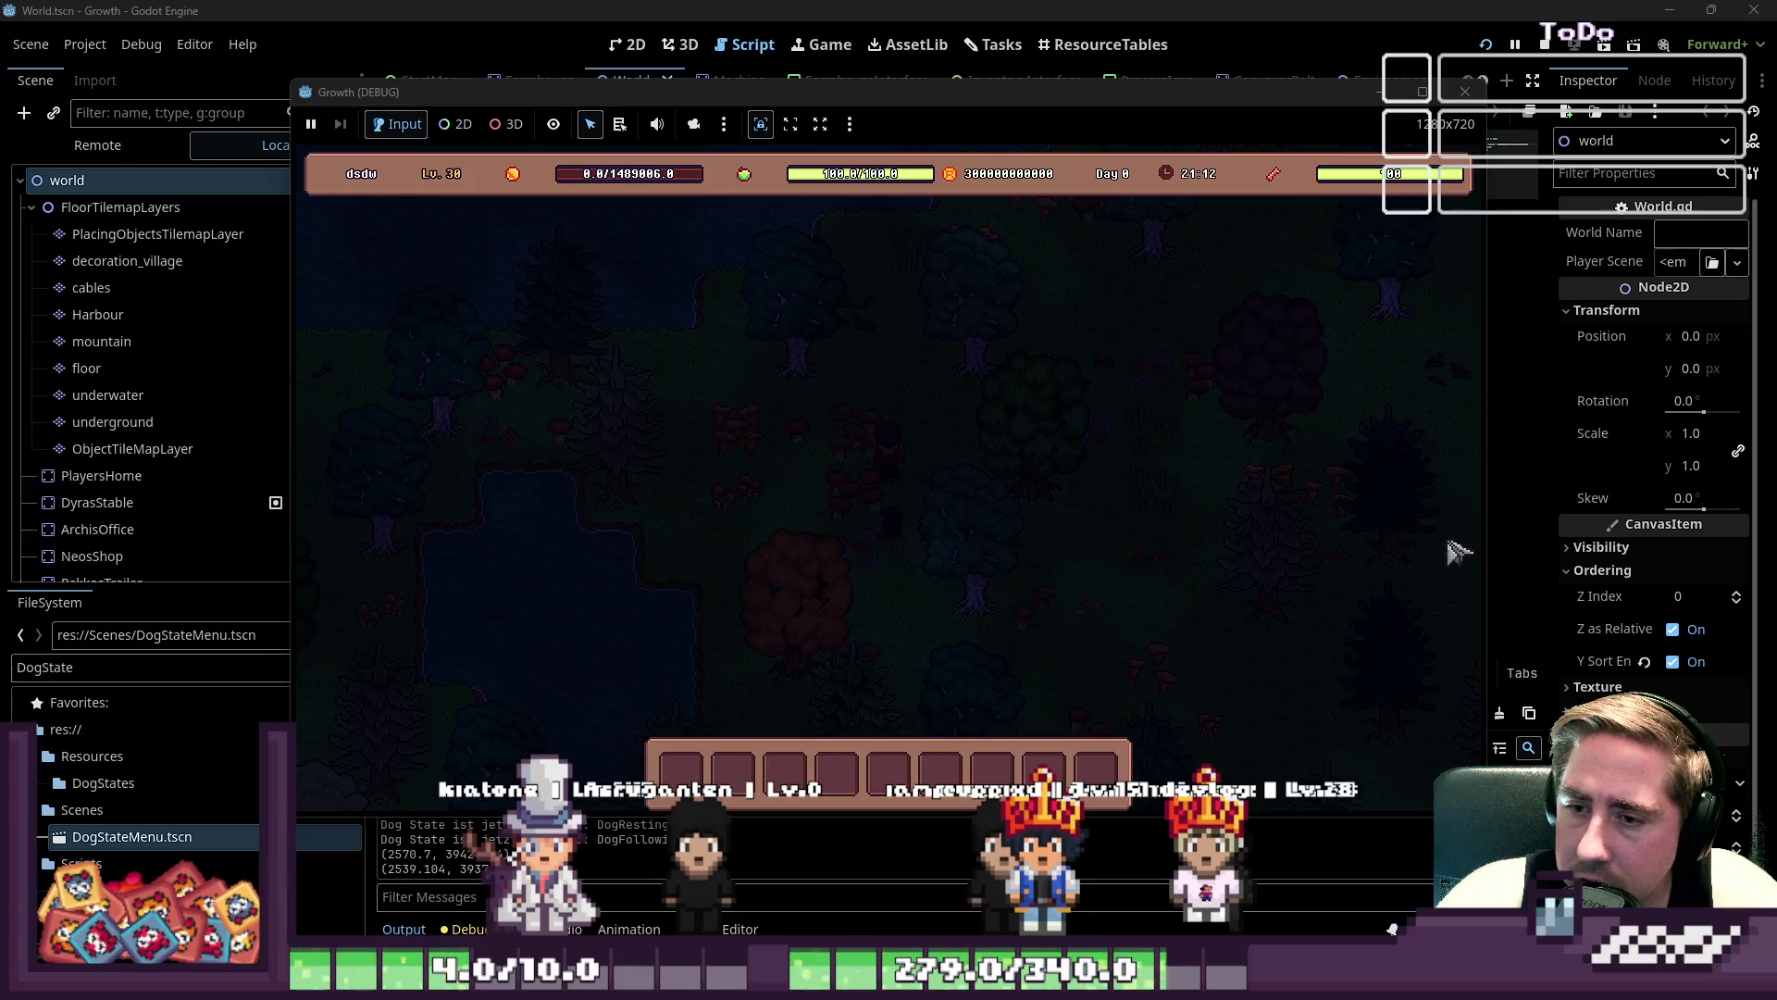
key(w)
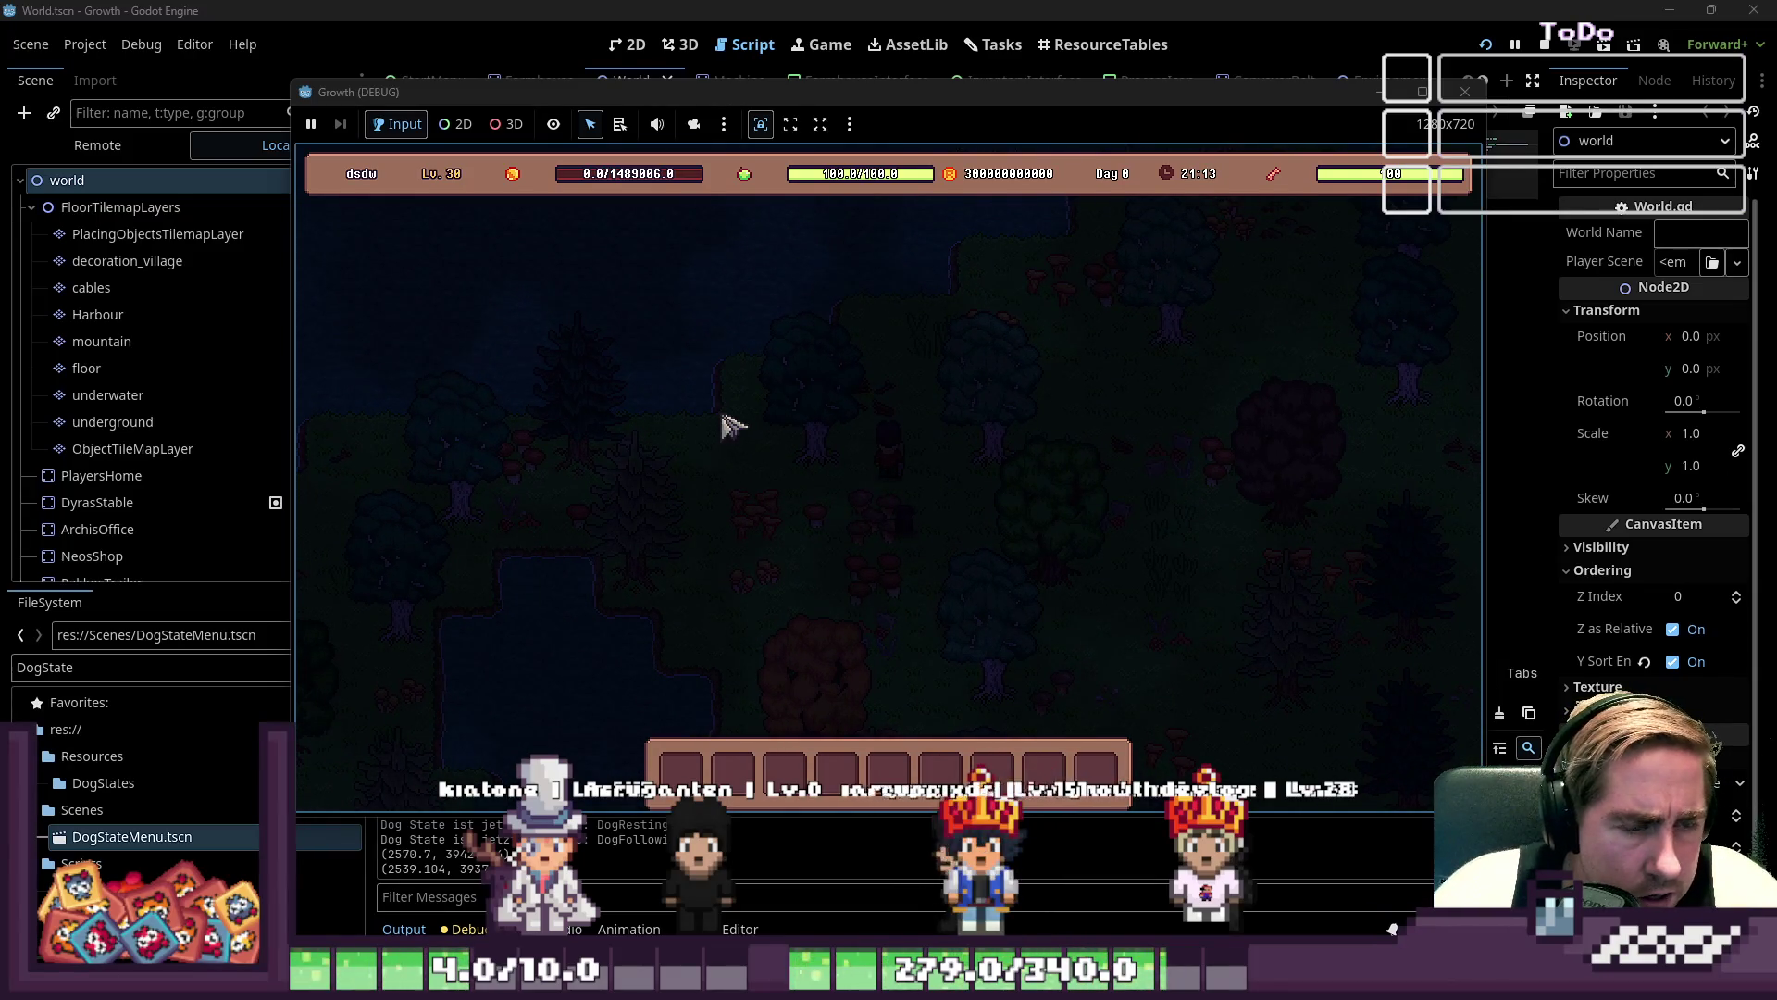
- Stop the game with F8 and delete the two print lines from enter() in DogFollowing.gd
key(F8)
drag(858, 329, 633, 274)
key(BackSpace)
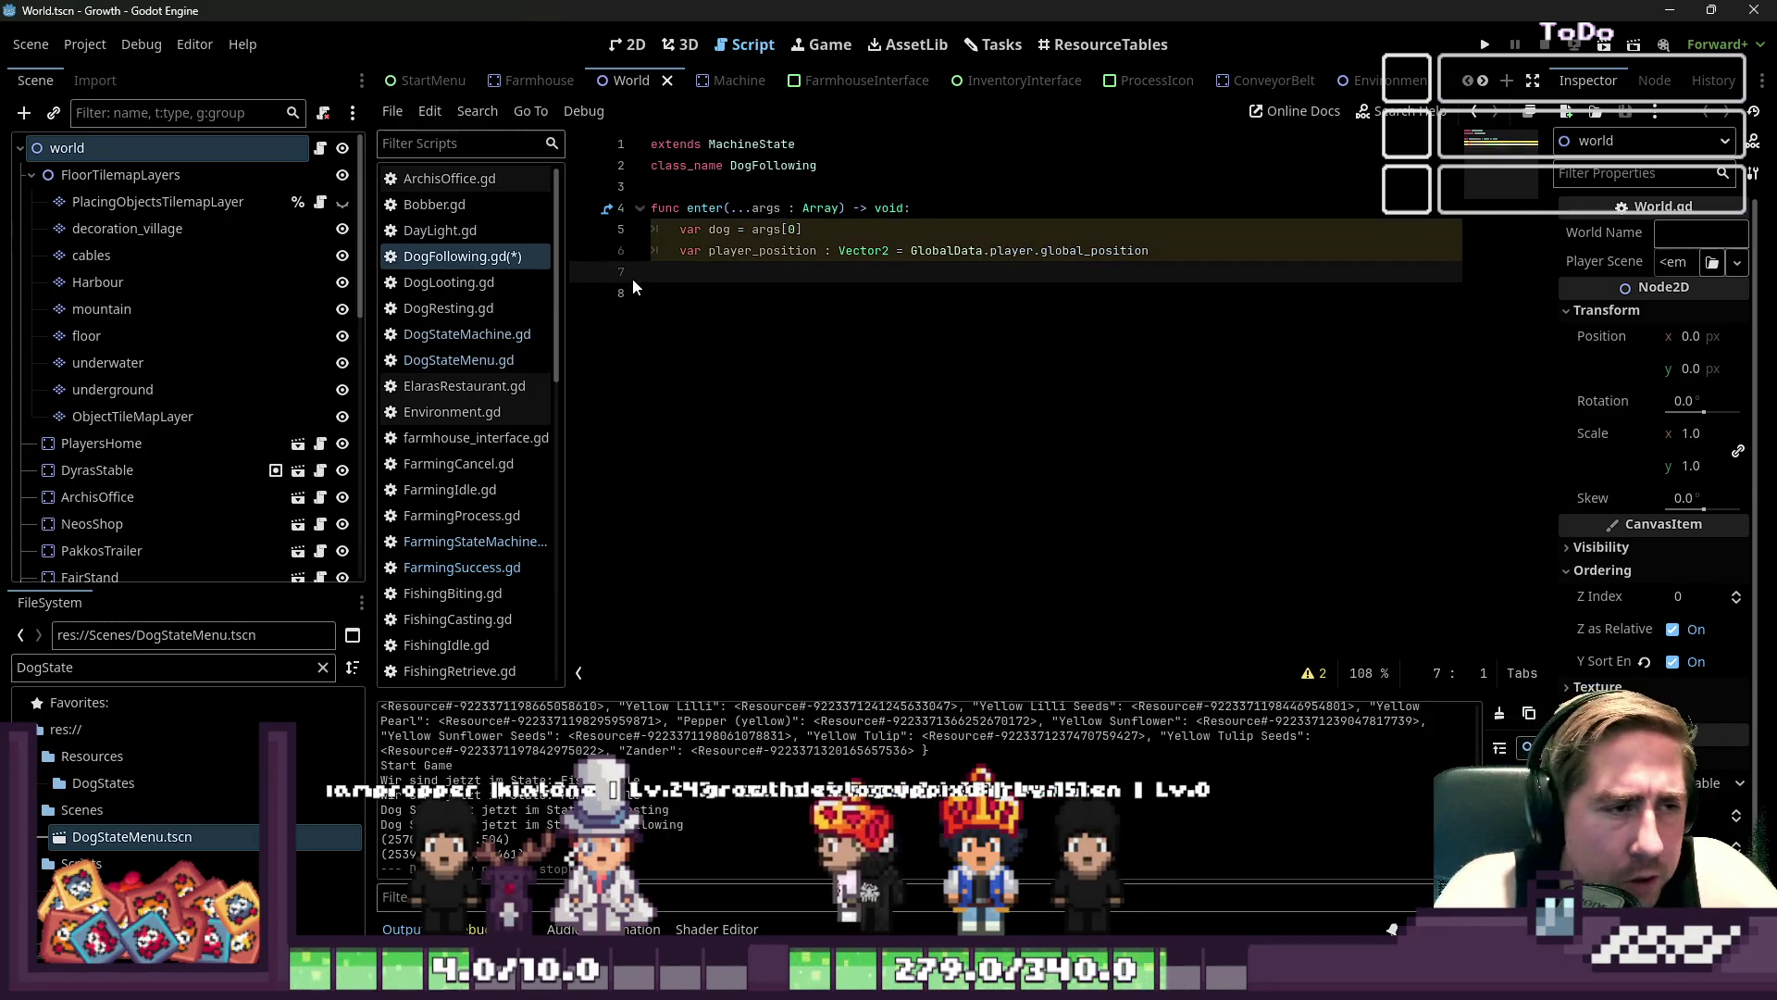
- Remove the trailing blank lines after enter() in DogFollowing.gd and save it
key(Down)
key(BackSpace)
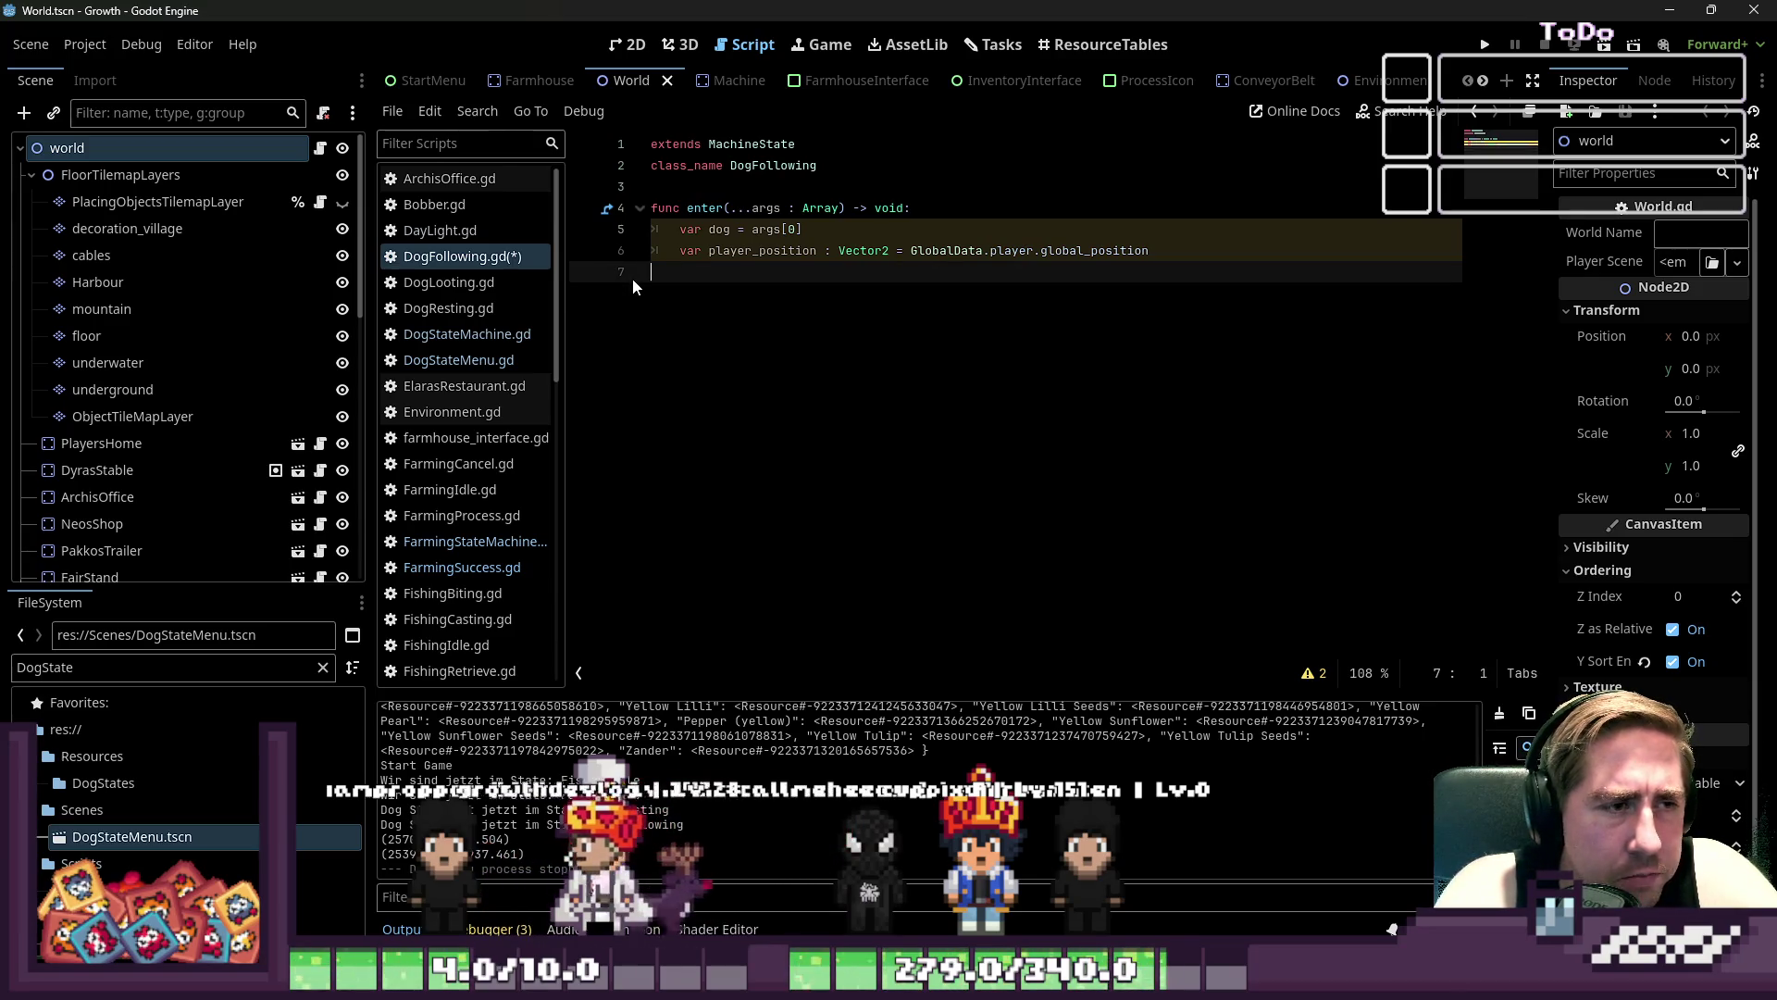
key(Return)
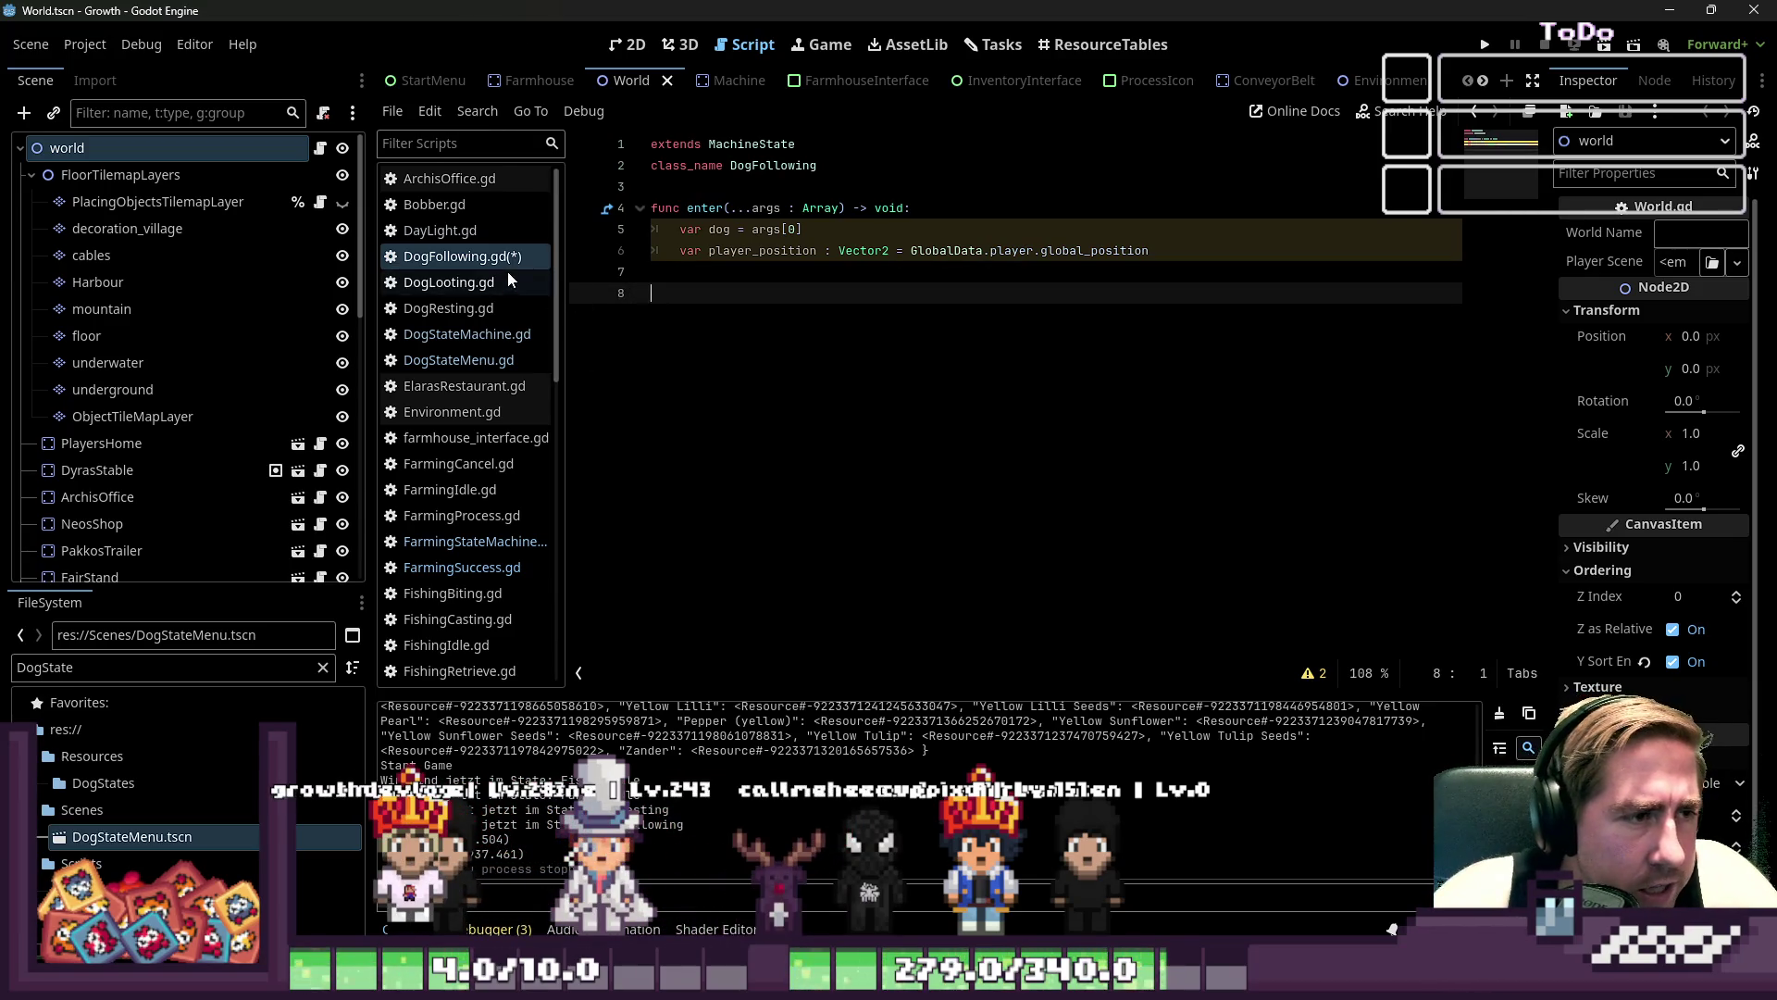
key(BackSpace)
key(ctrl+s)
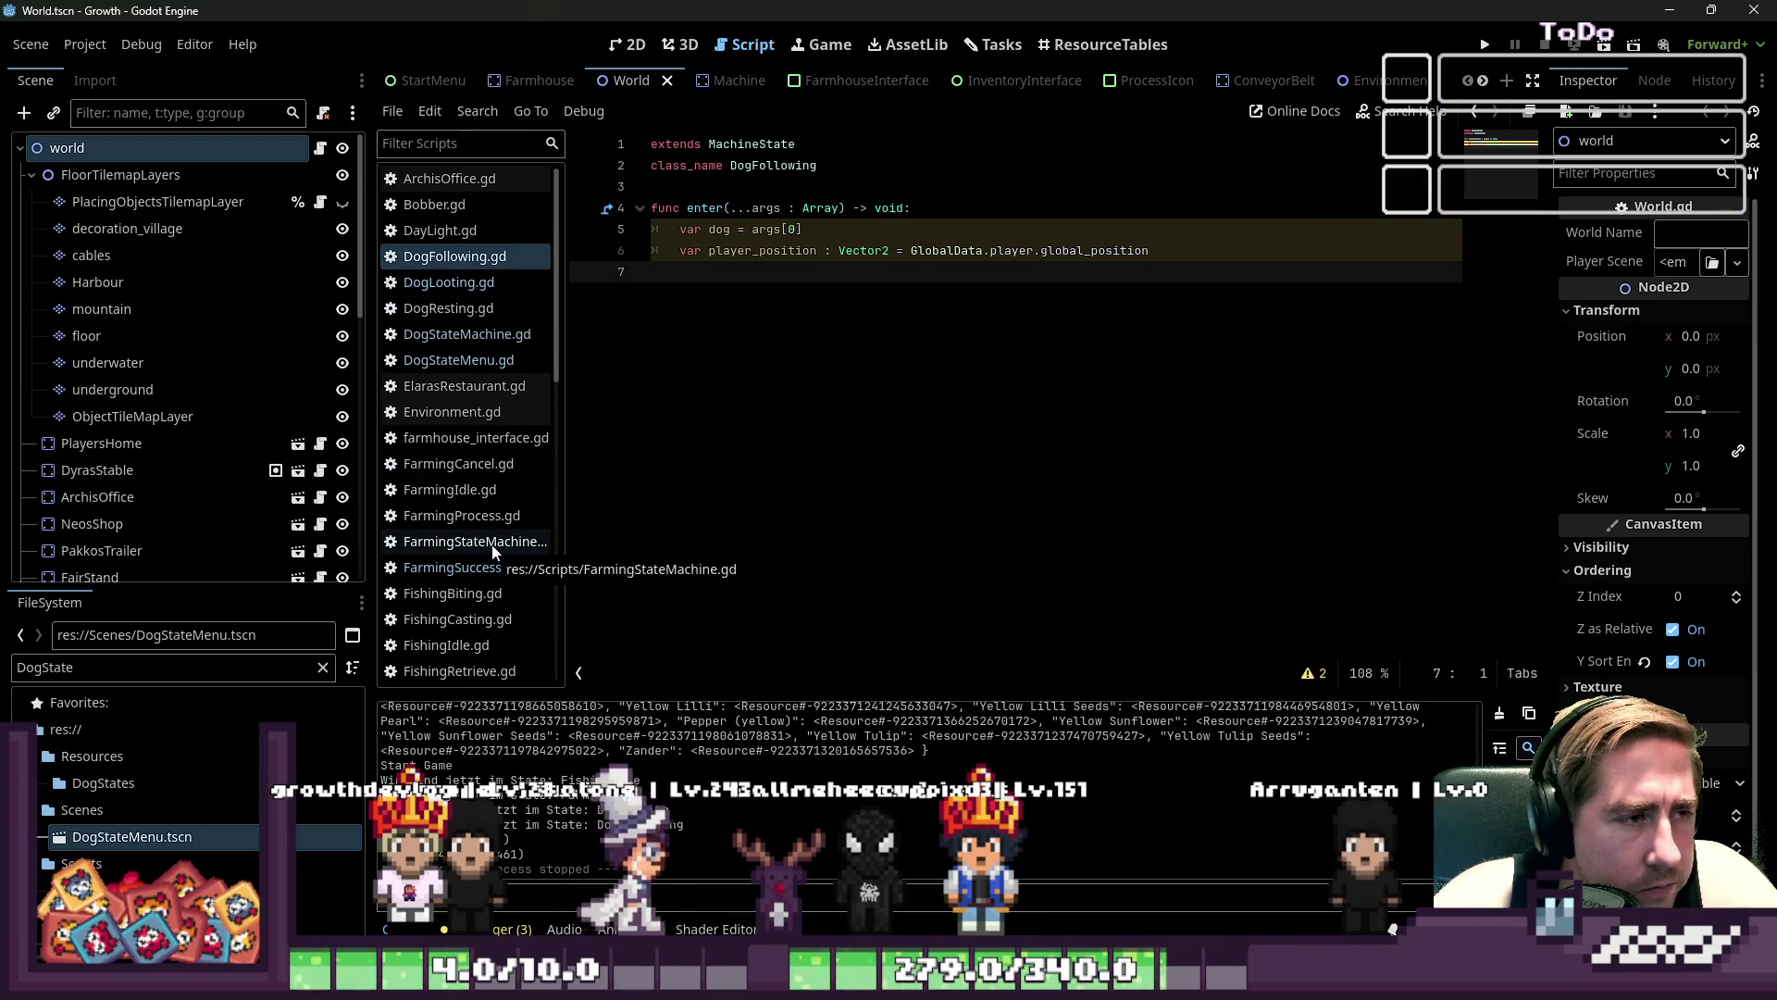
key(Tab)
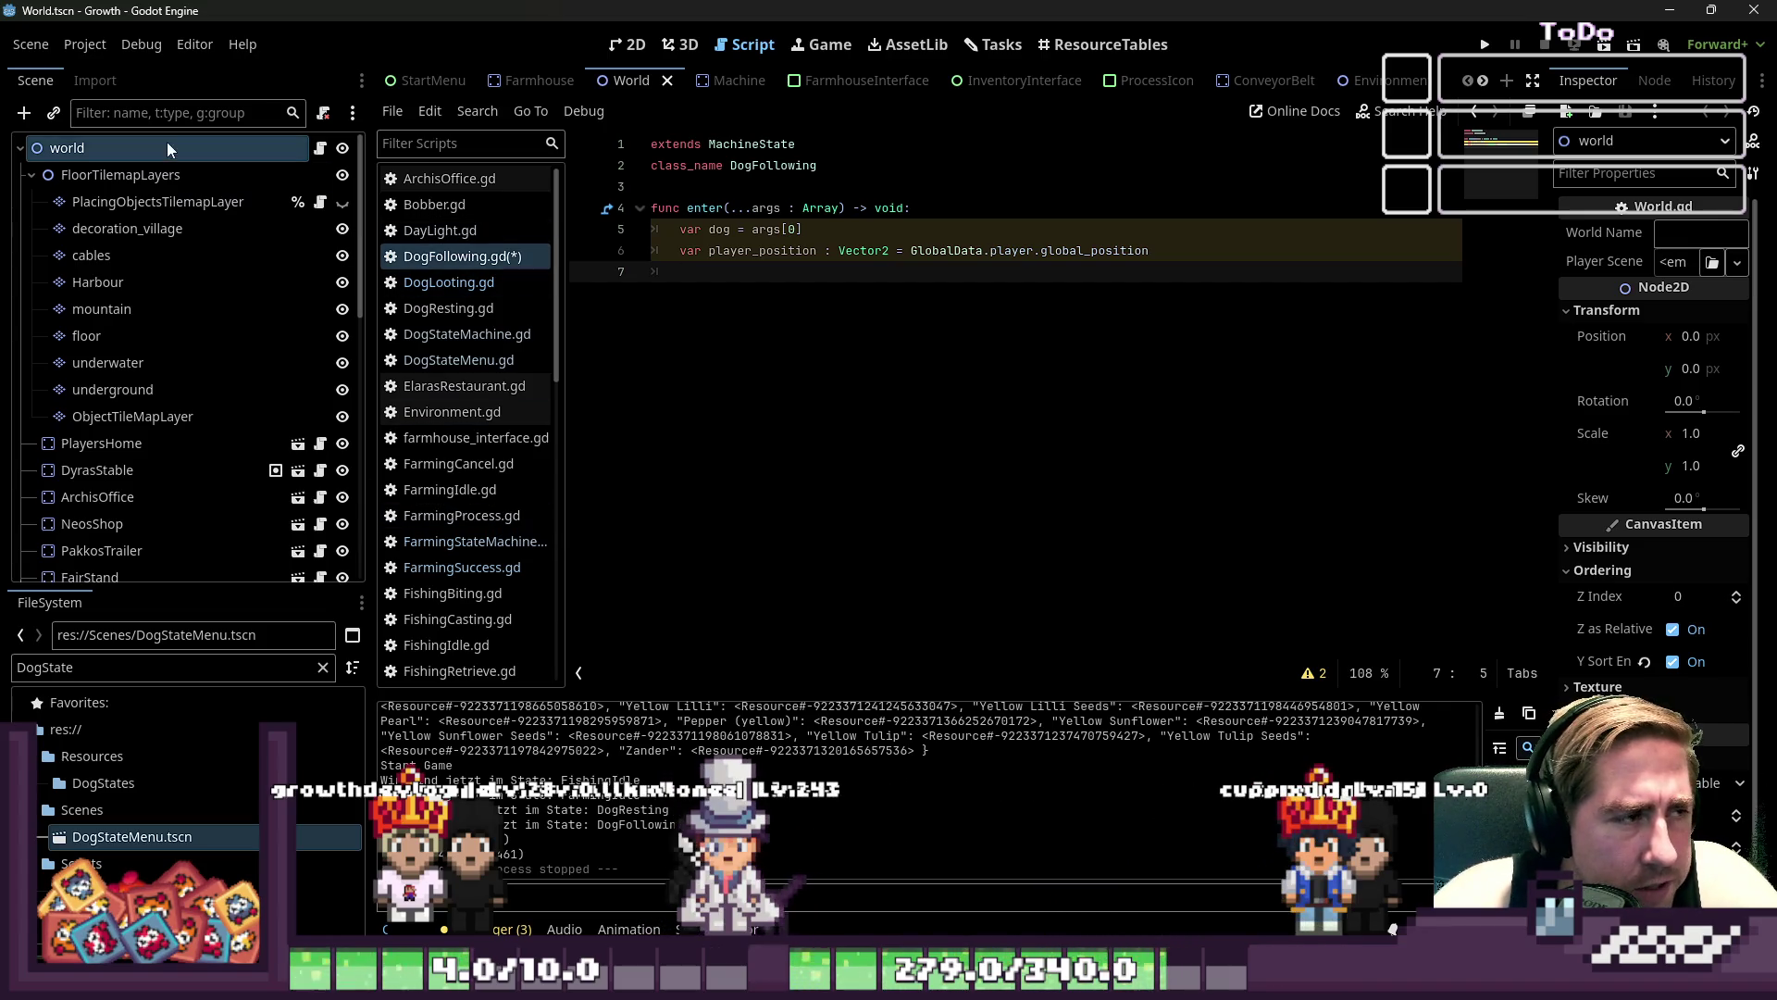
scroll(736, 84, down, 2)
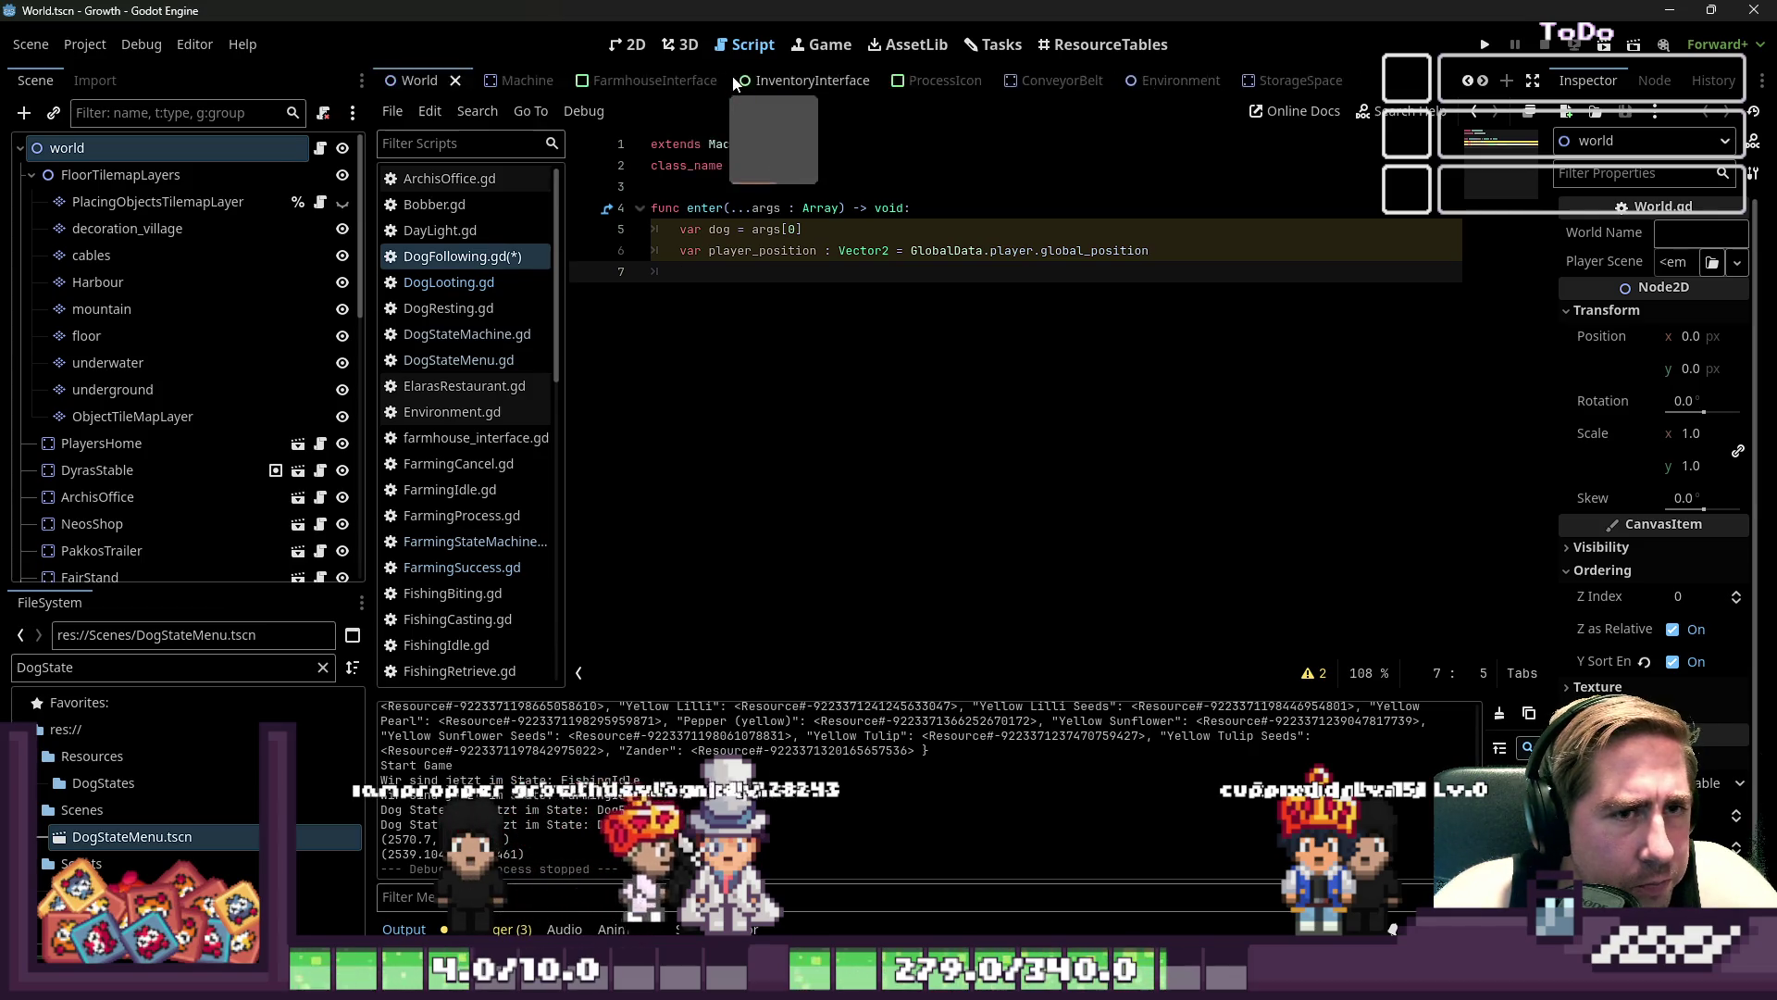
scroll(887, 81, down, 5)
- Switch to the Player scene's script, then to the PlayersDog scene tab
click(1058, 84)
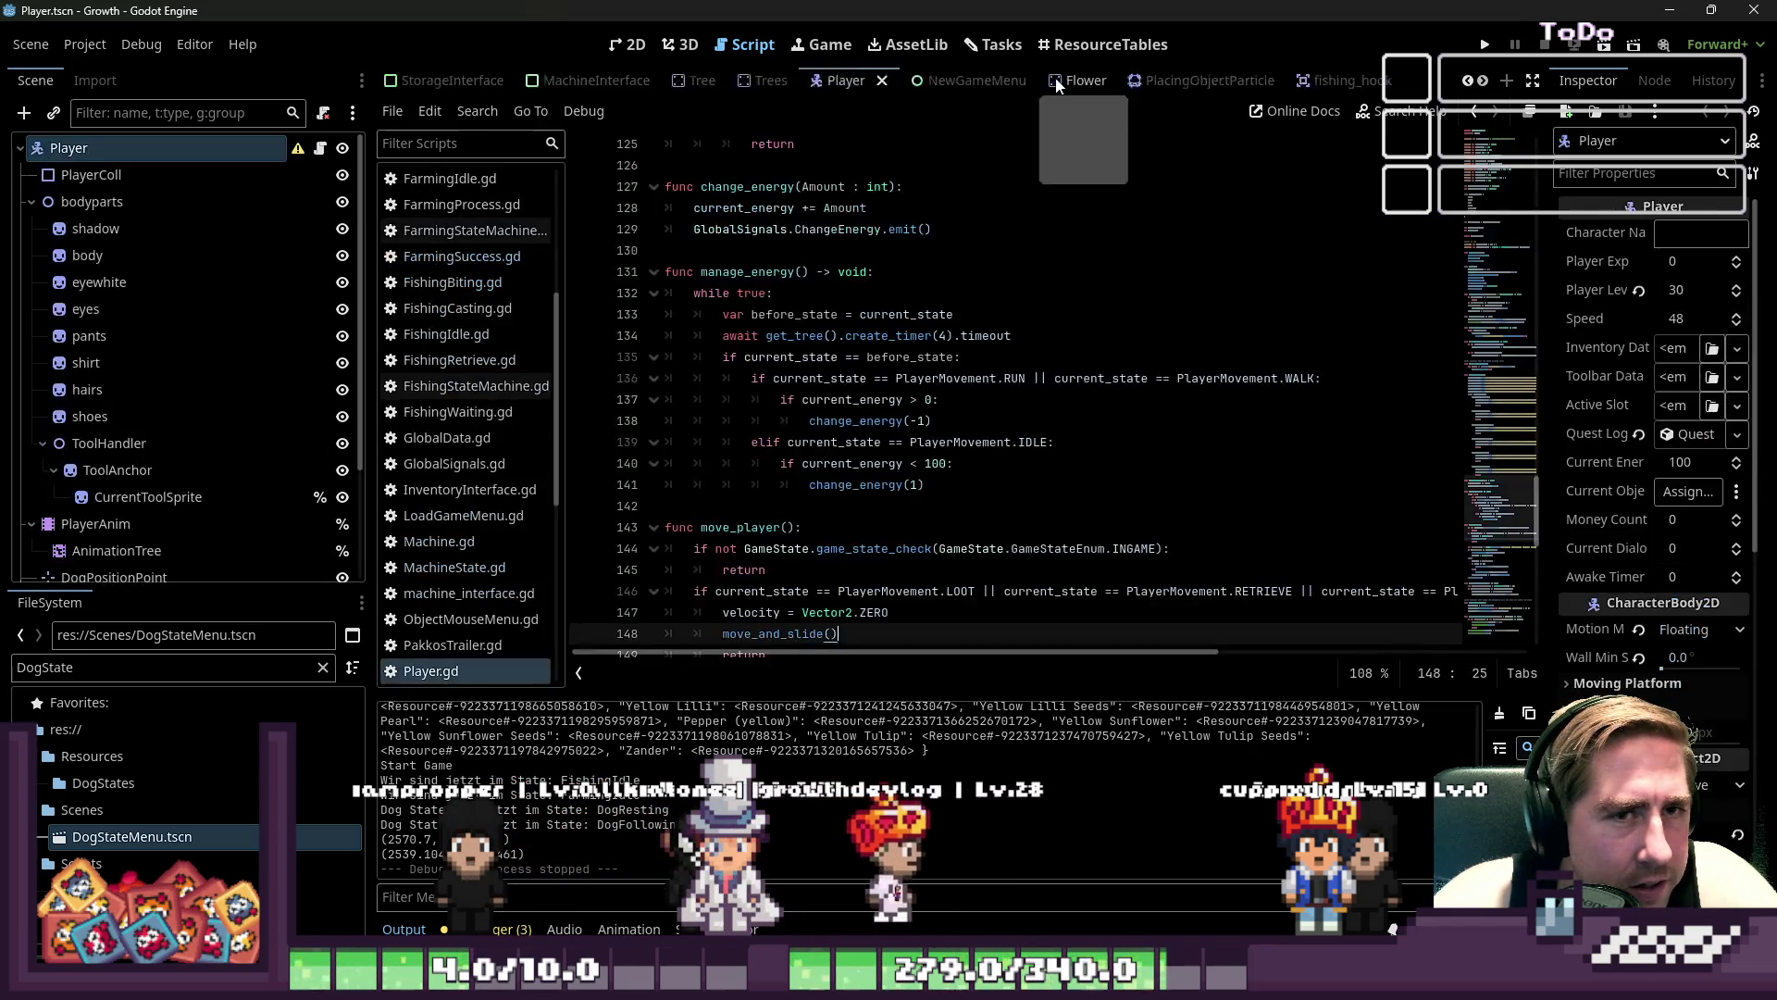
scroll(1051, 91, up, 7)
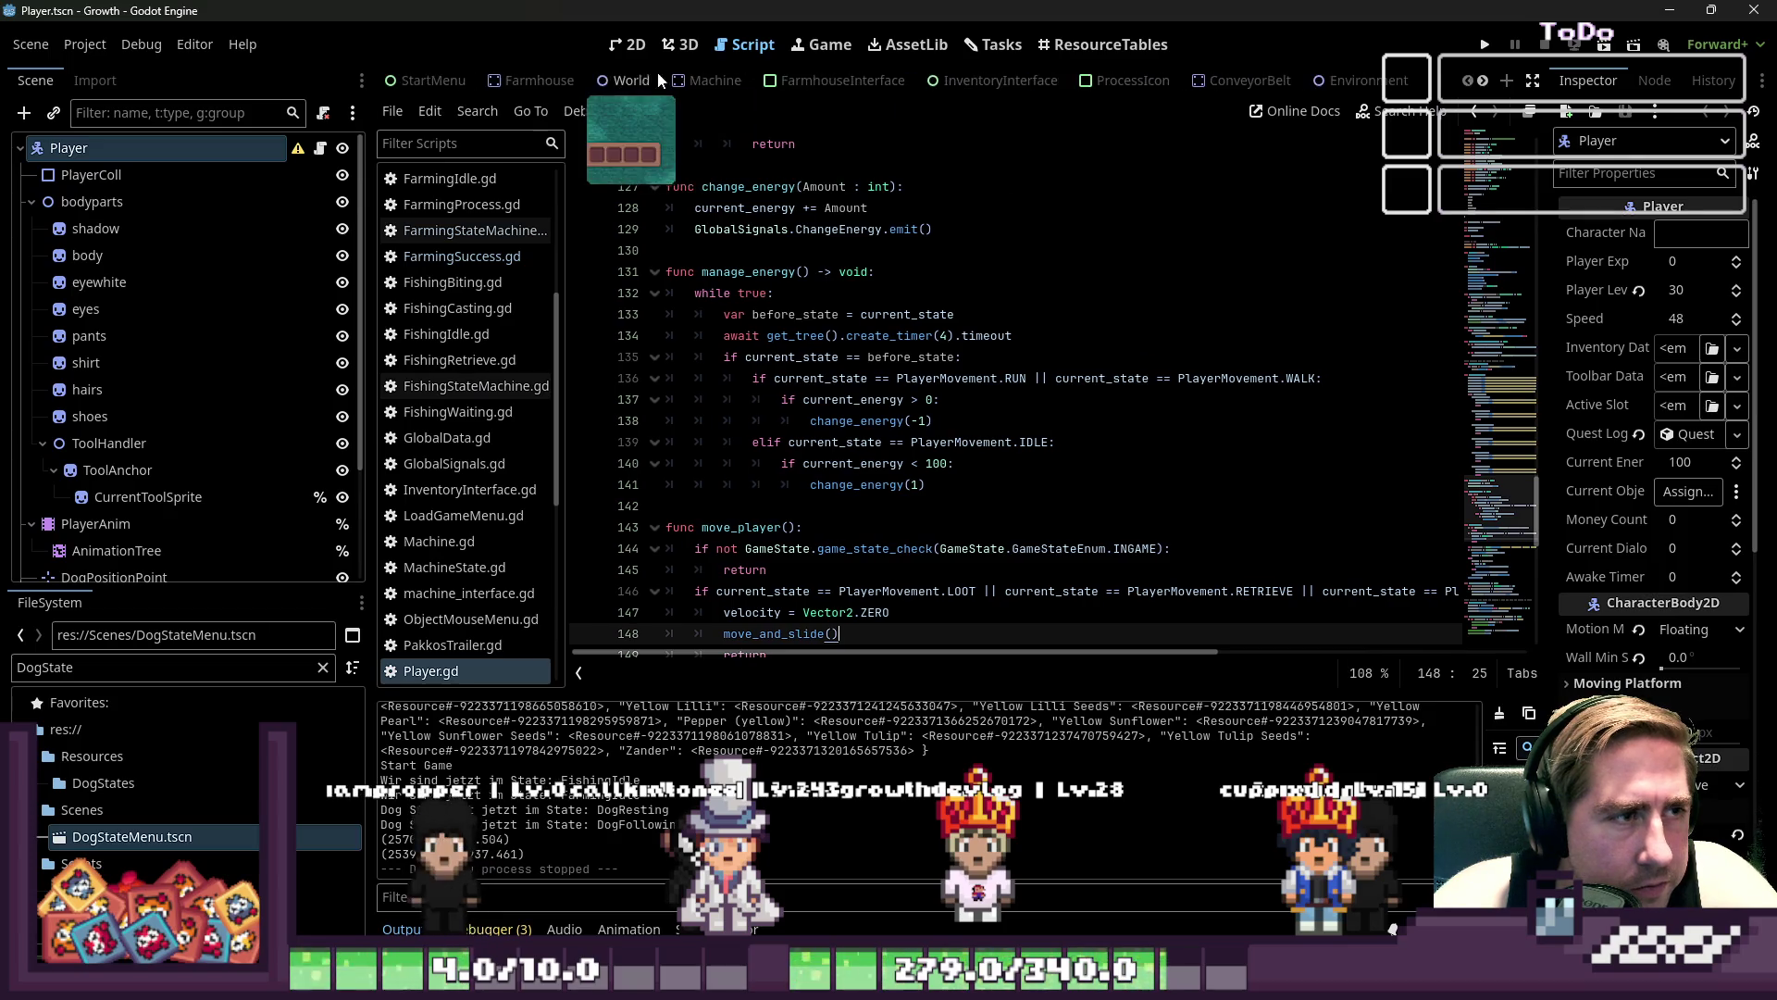
scroll(596, 78, down, 5)
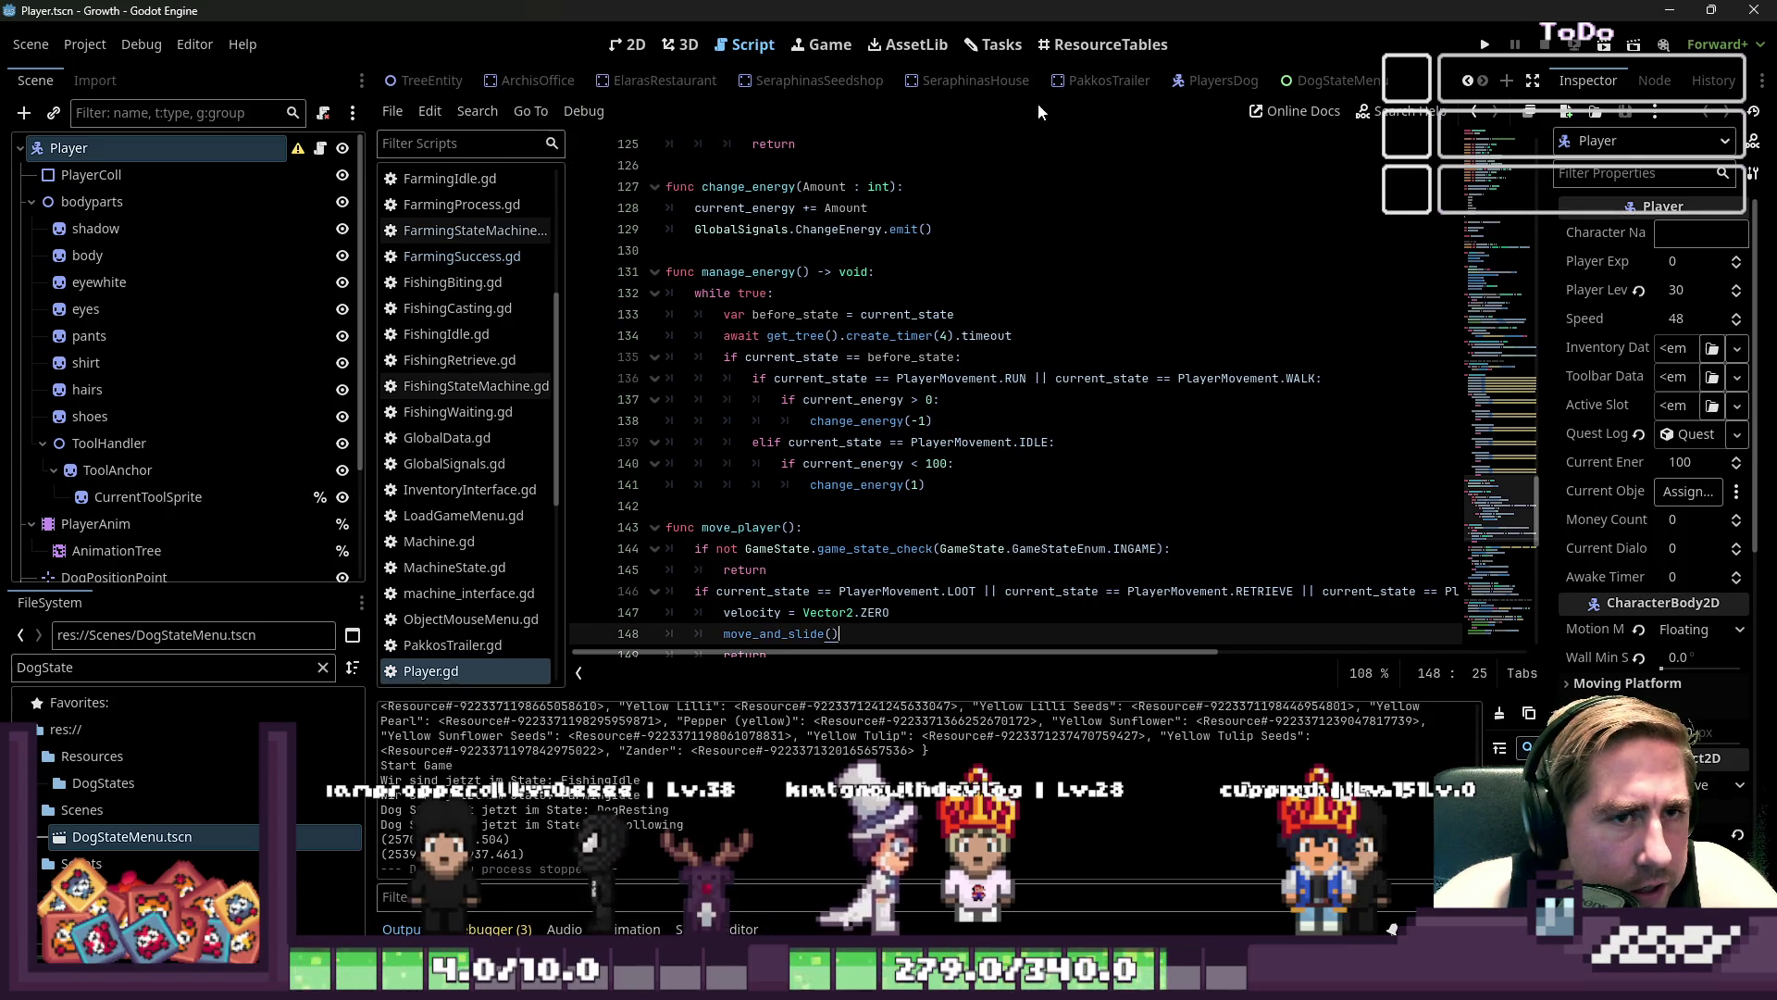
click(1222, 80)
- Unfold the _process function in PlayersDog.gd
click(902, 358)
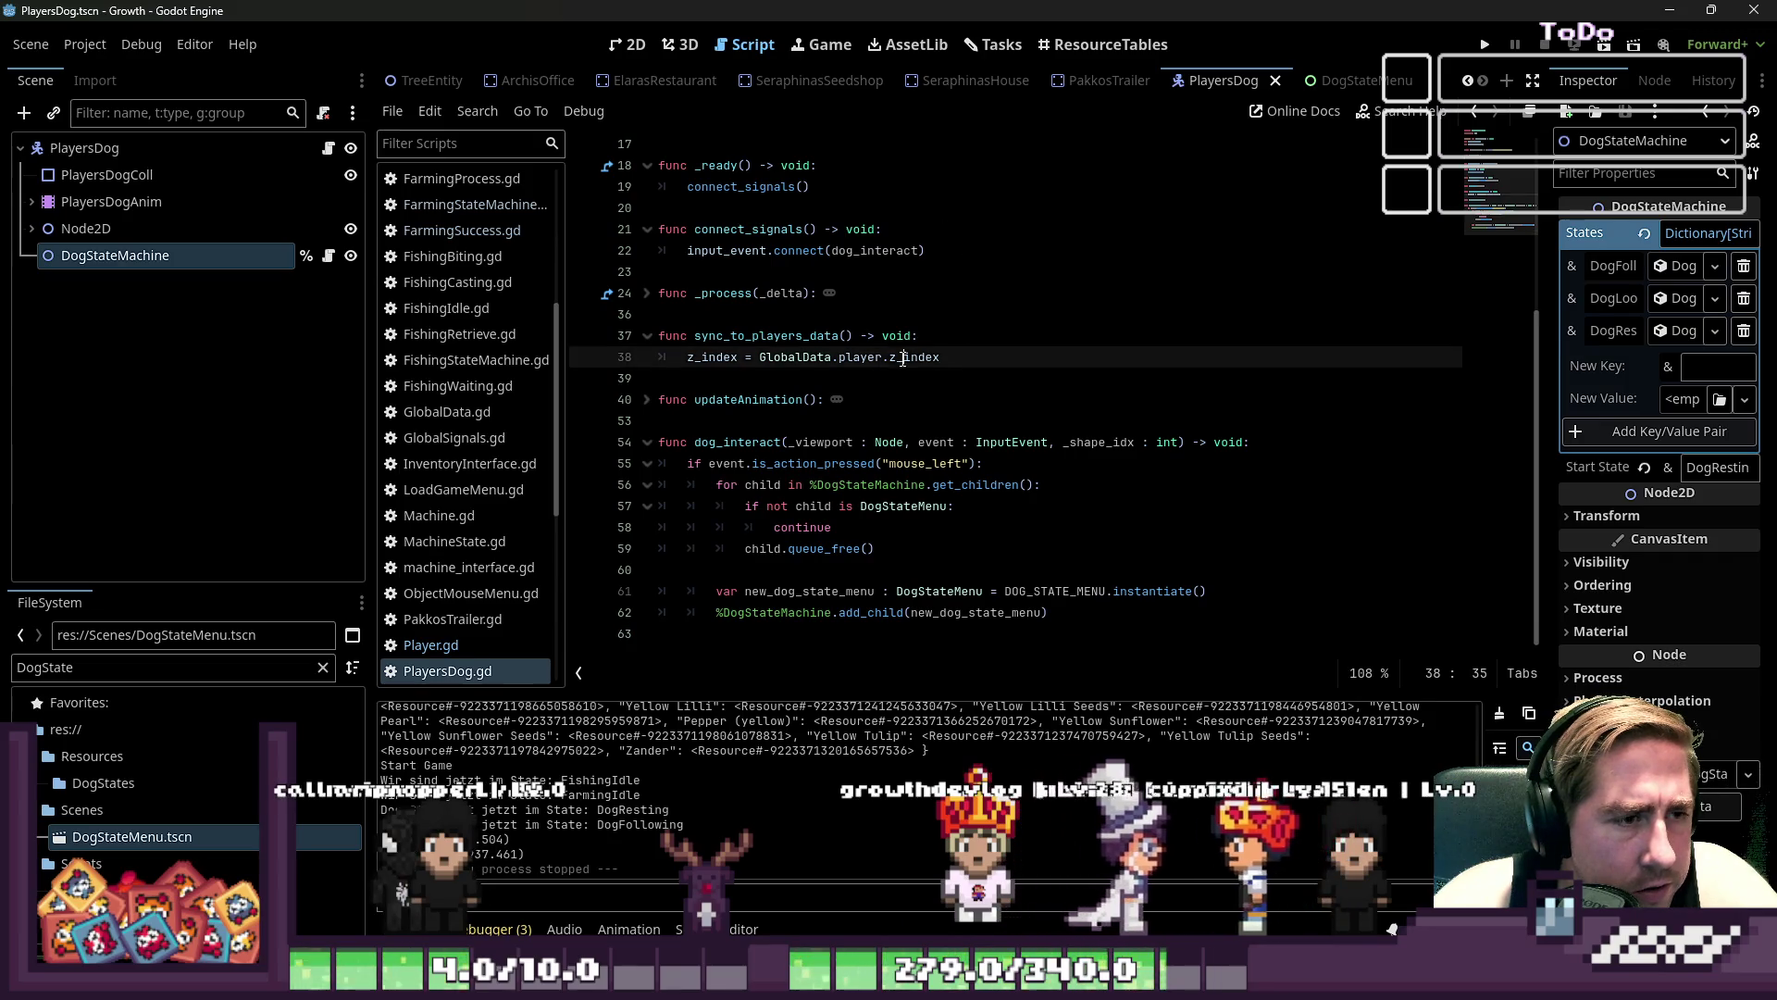
click(647, 293)
click(877, 378)
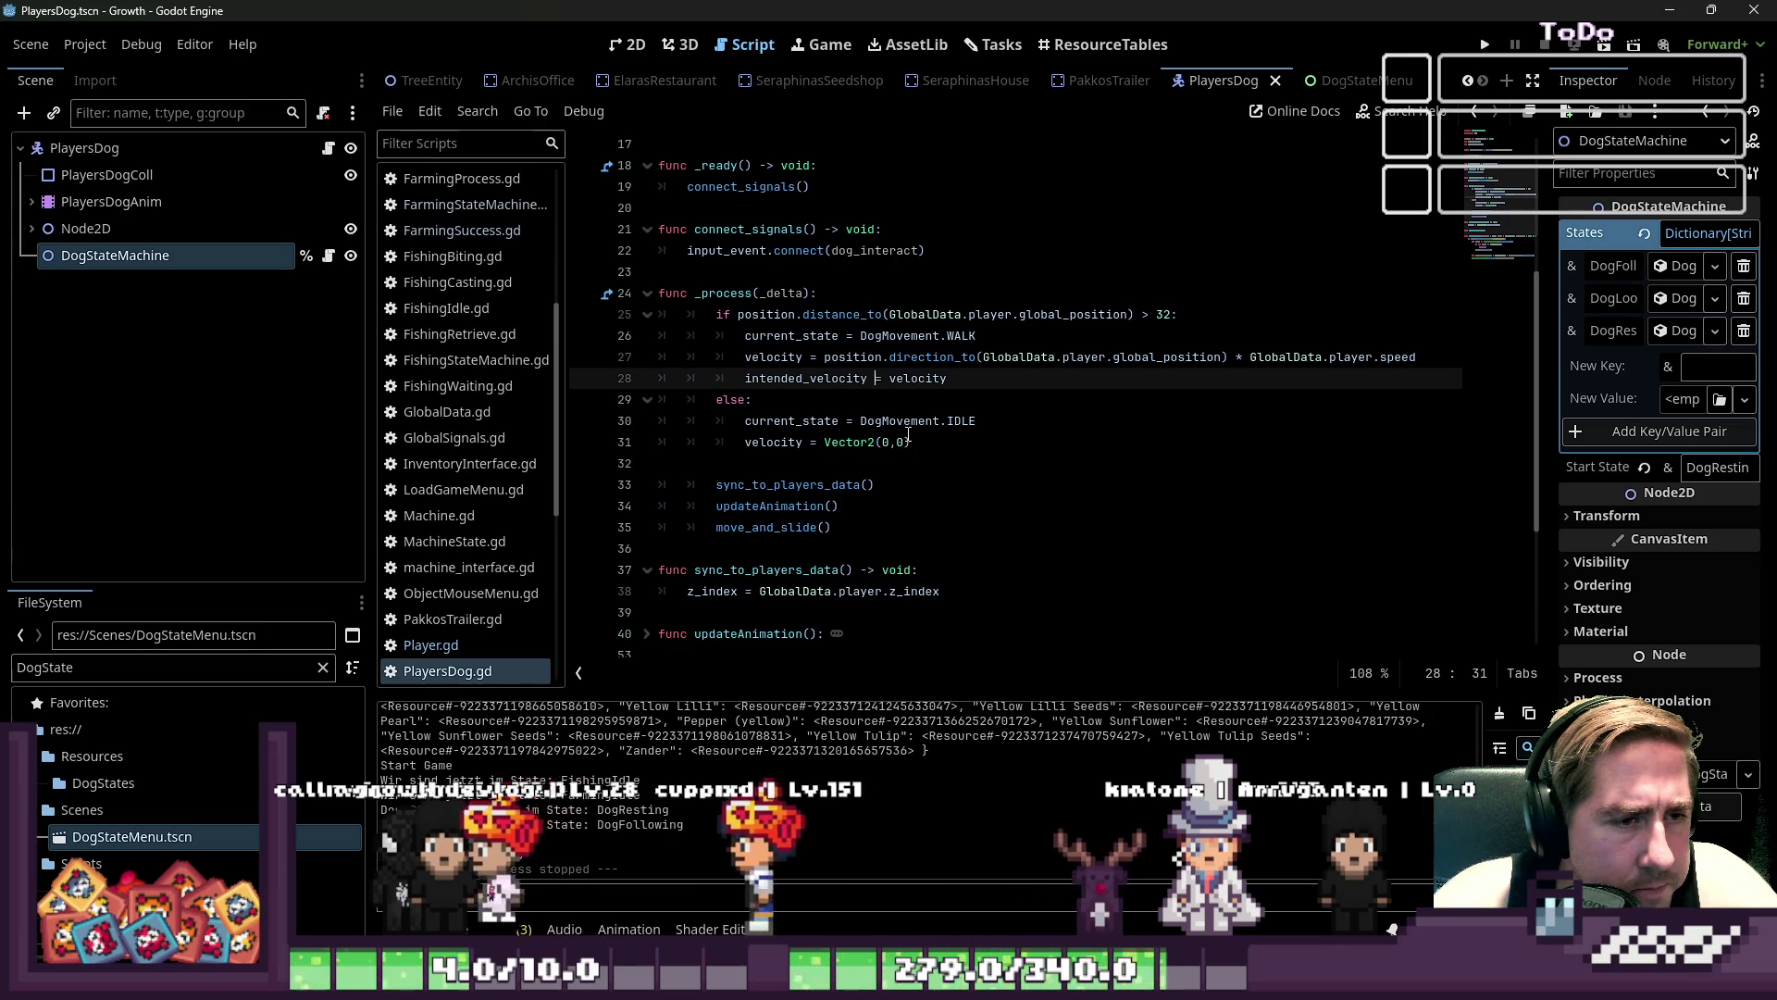
- Examine line 27's direction_to(global_position) call, then return to the variables near line 7
double_click(926, 358)
double_click(1124, 357)
click(1075, 356)
mouse_move(1422, 357)
mouse_down()
mouse_move(897, 357)
mouse_move(1402, 358)
mouse_move(1225, 360)
mouse_up()
click(897, 357)
scroll(1225, 360, up, 5)
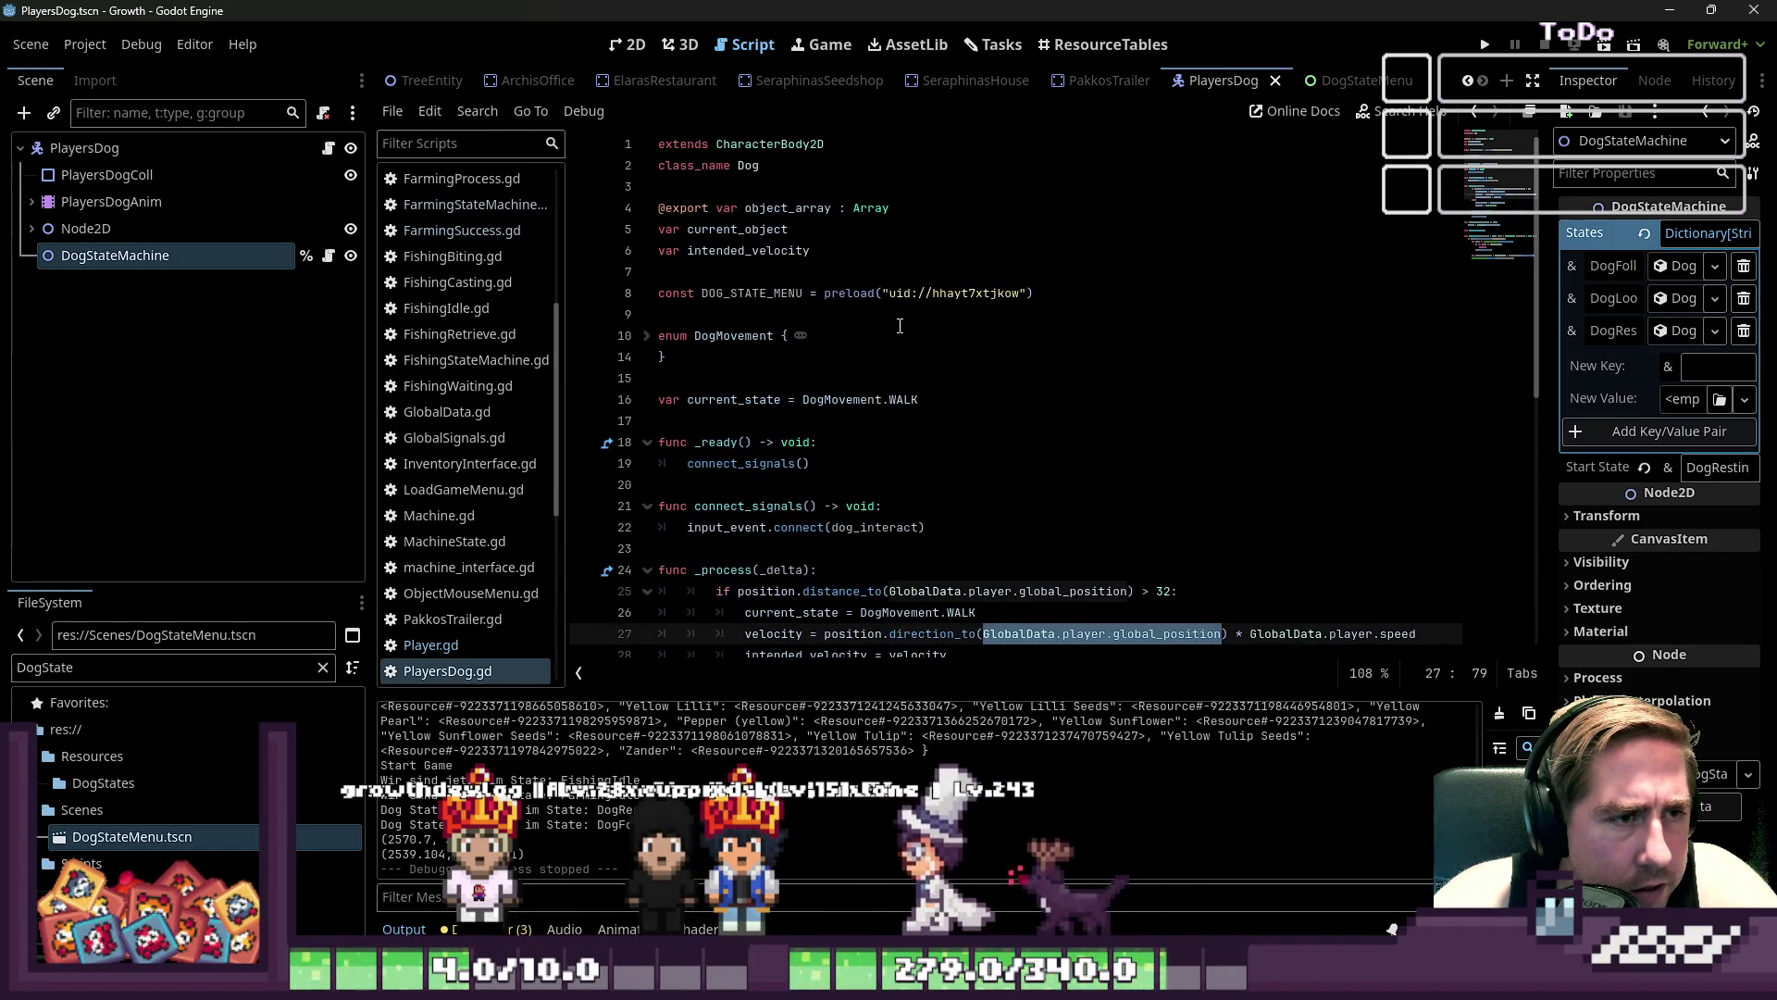
click(831, 273)
- Start a new var line and delete the current_object variable declaration
key(Return)
key(Return)
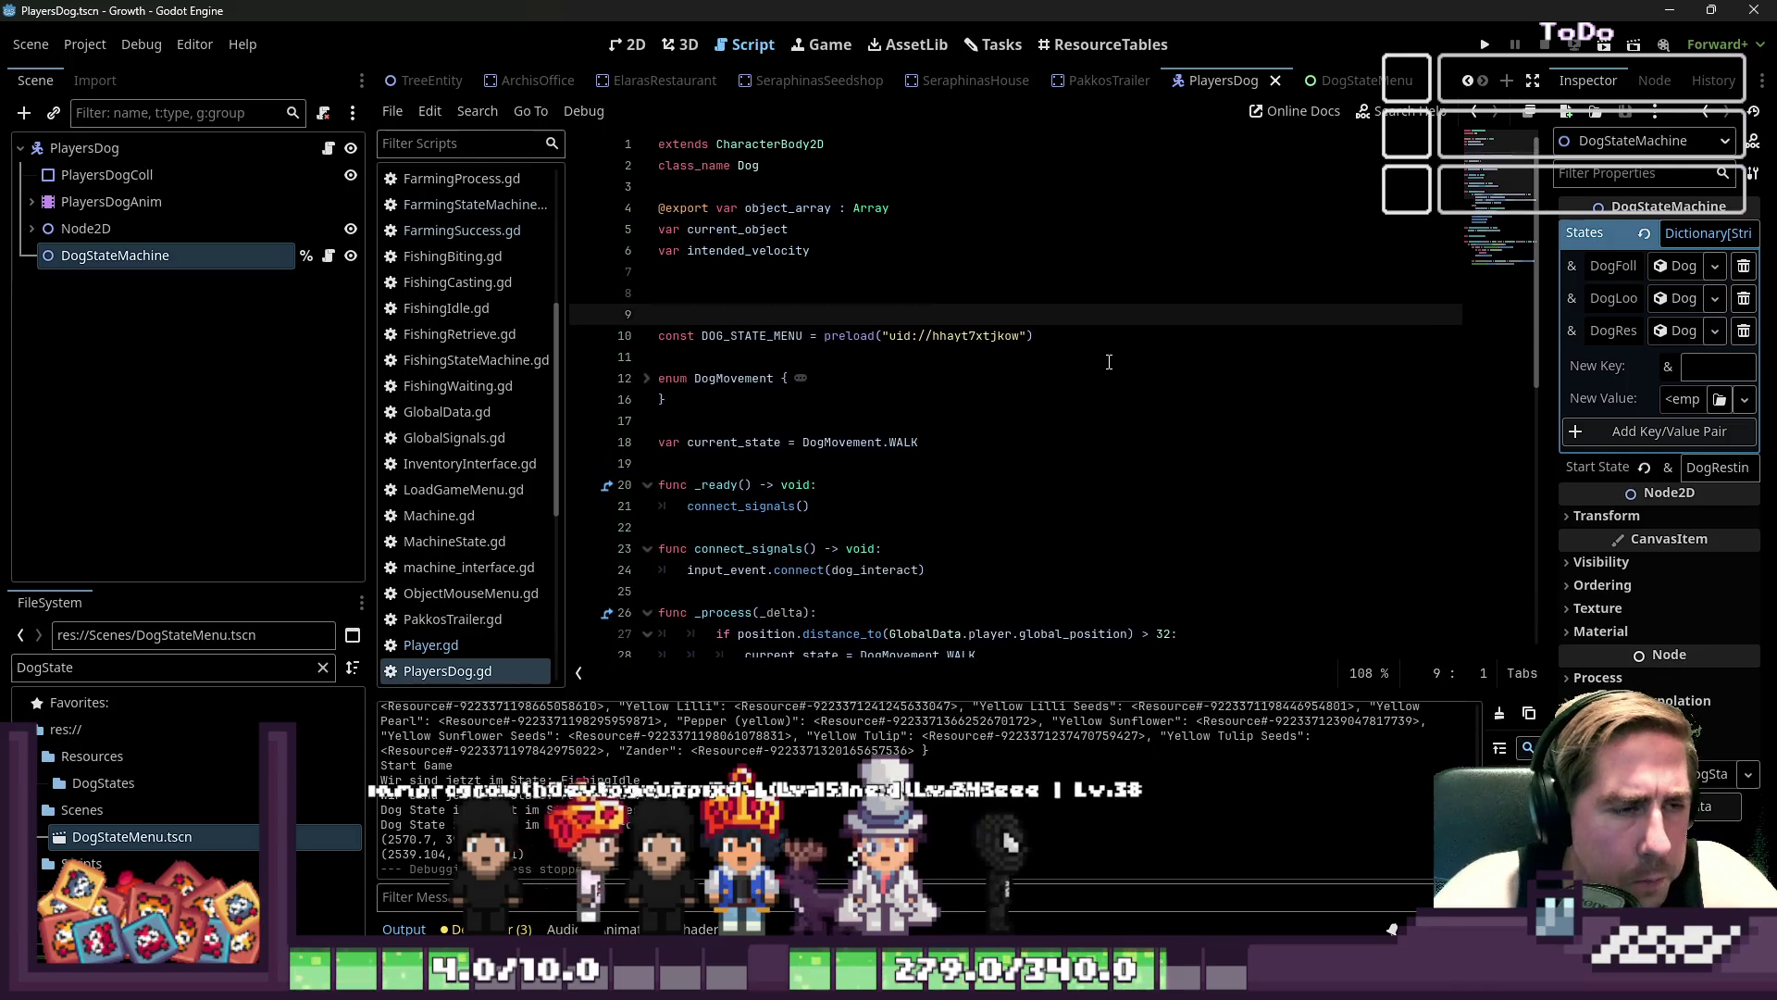
key(Up)
text(var)
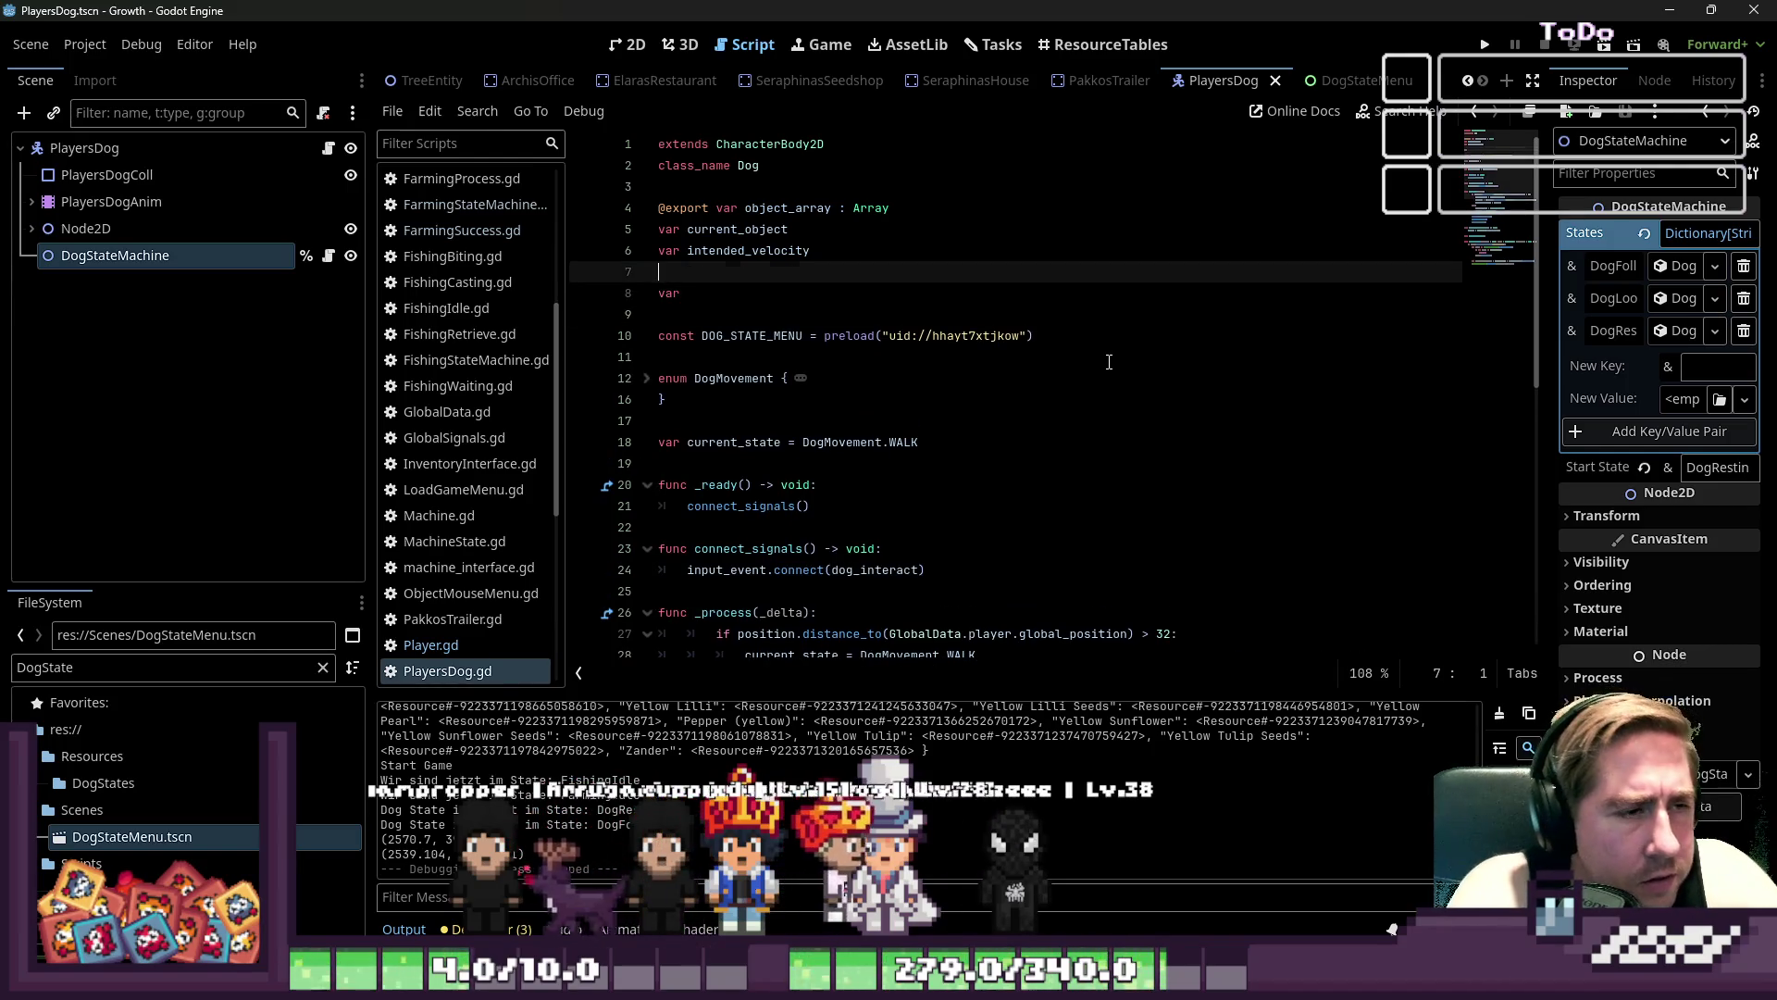
key(Up)
key(Up)
key(Up)
key(shift+Down)
key(Delete)
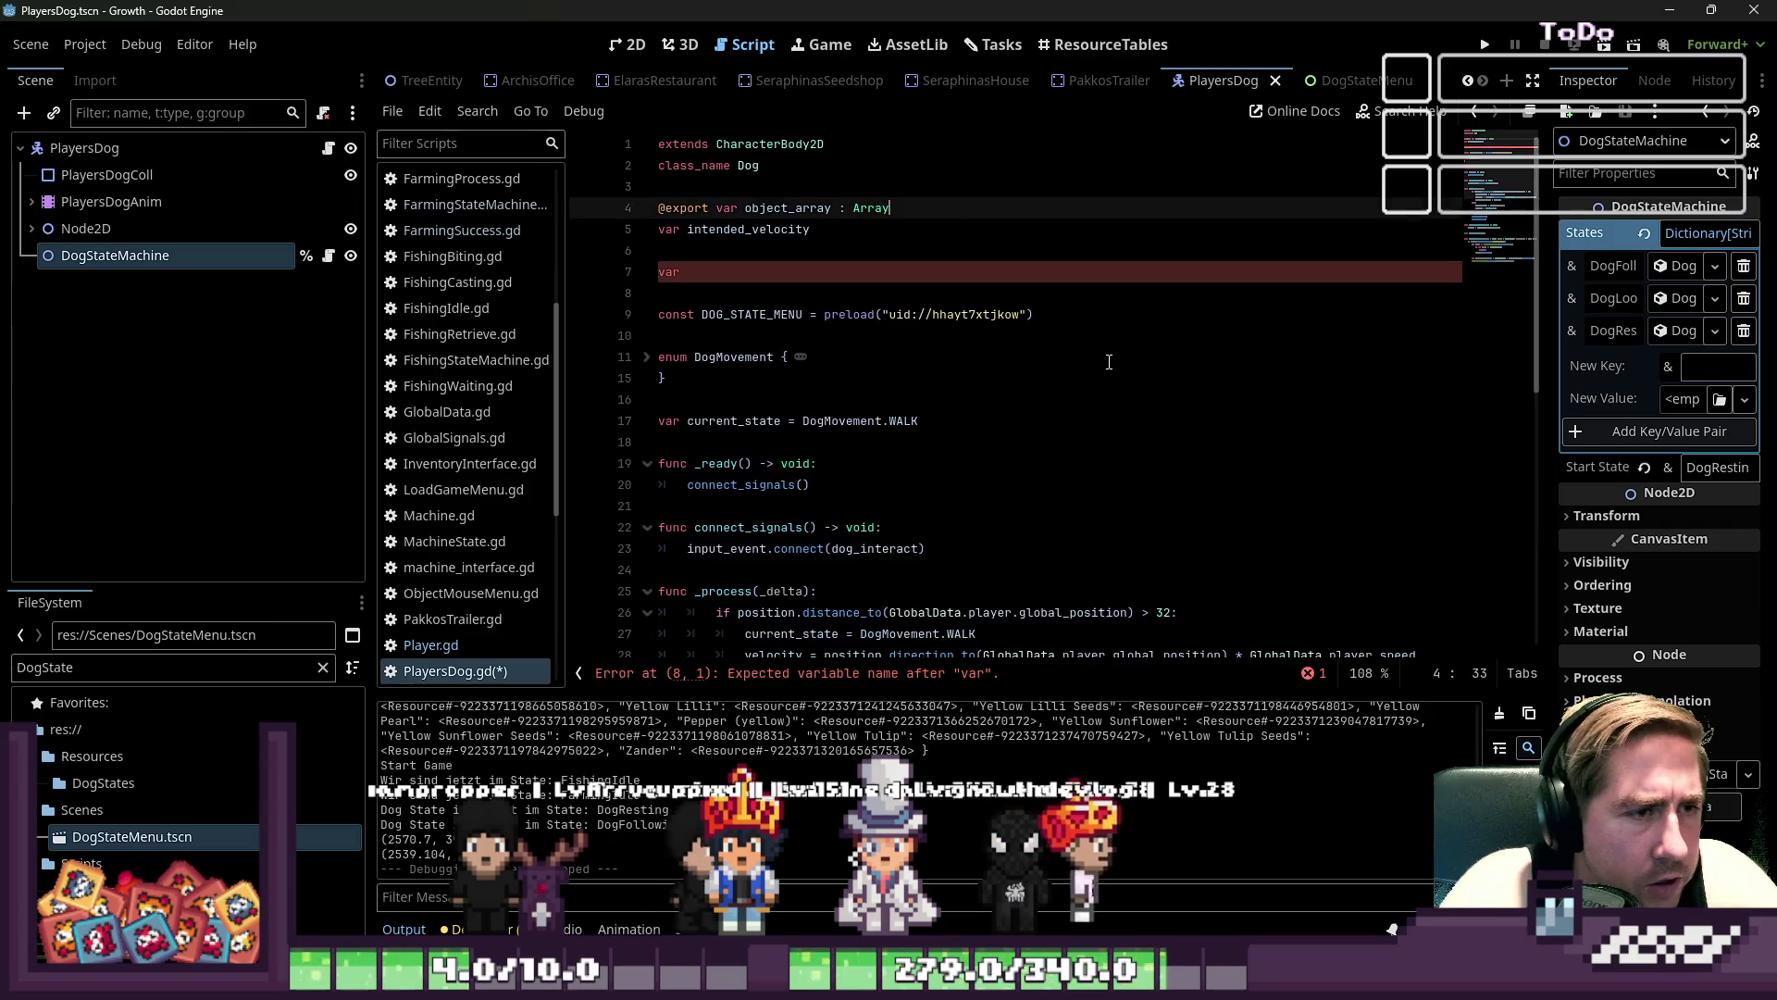
- Complete the declaration as 'var next_destination : Vector2' and save PlayersDog.gd
key(Down)
key(Down)
key(End)
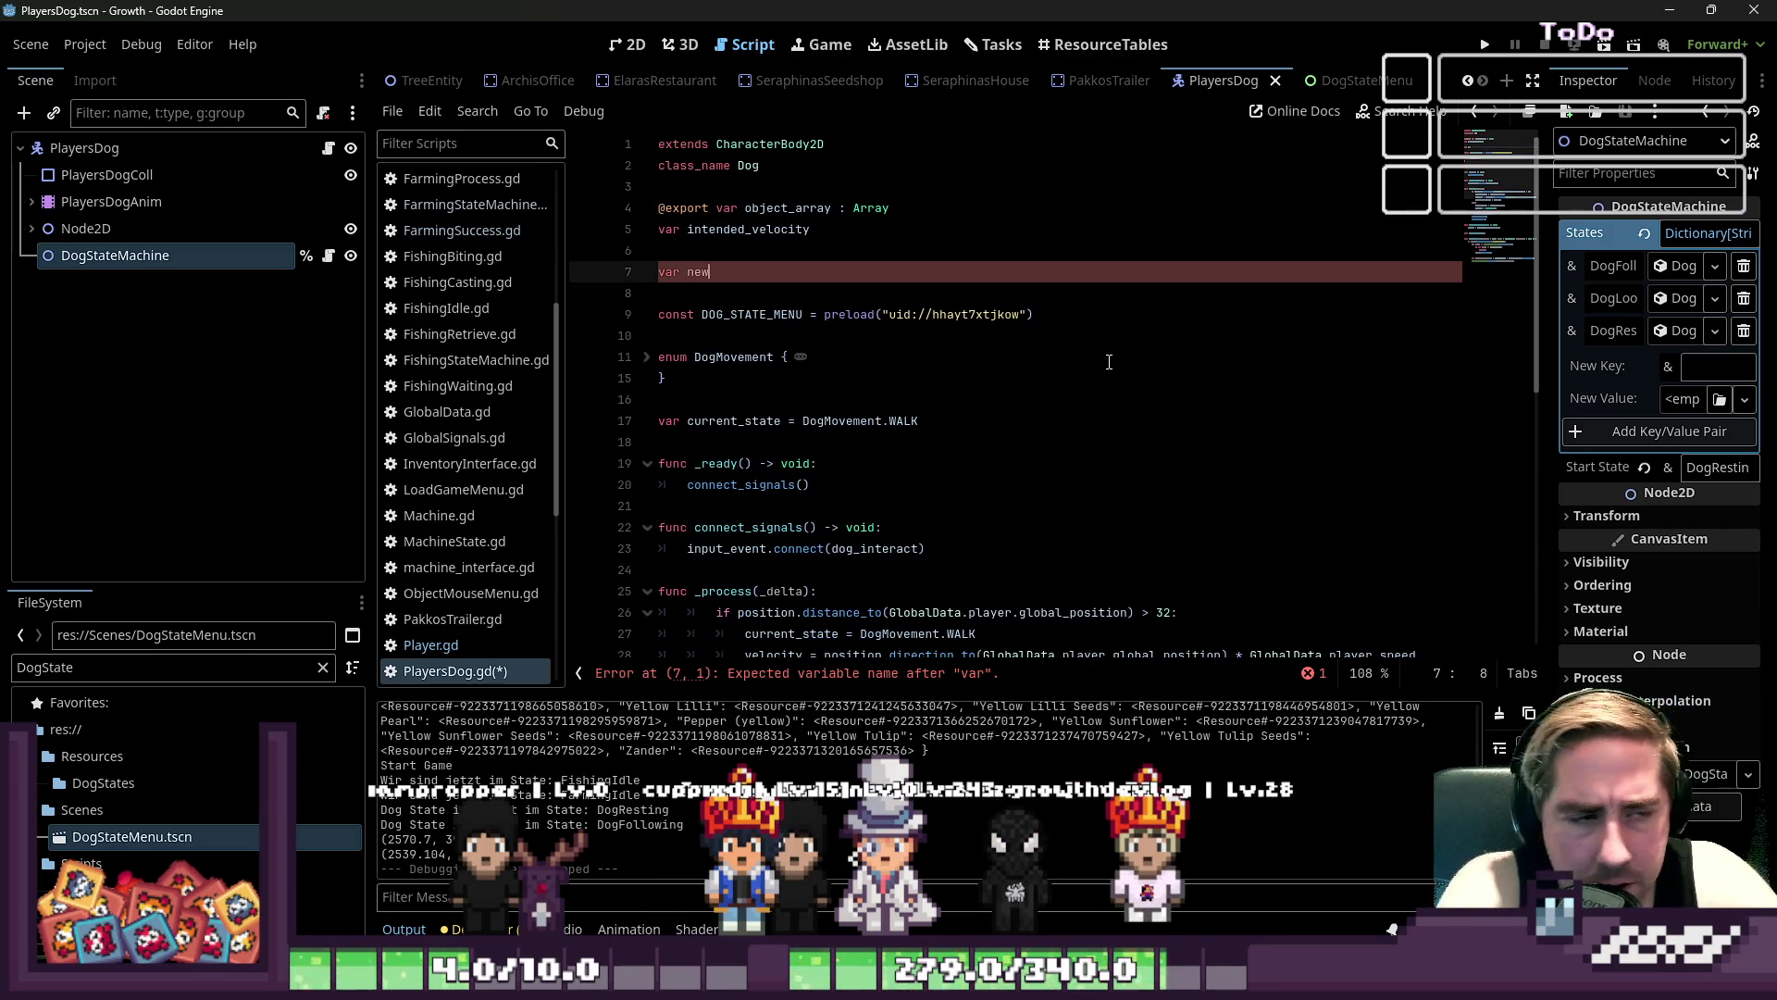
key(BackSpace)
text(xt_)
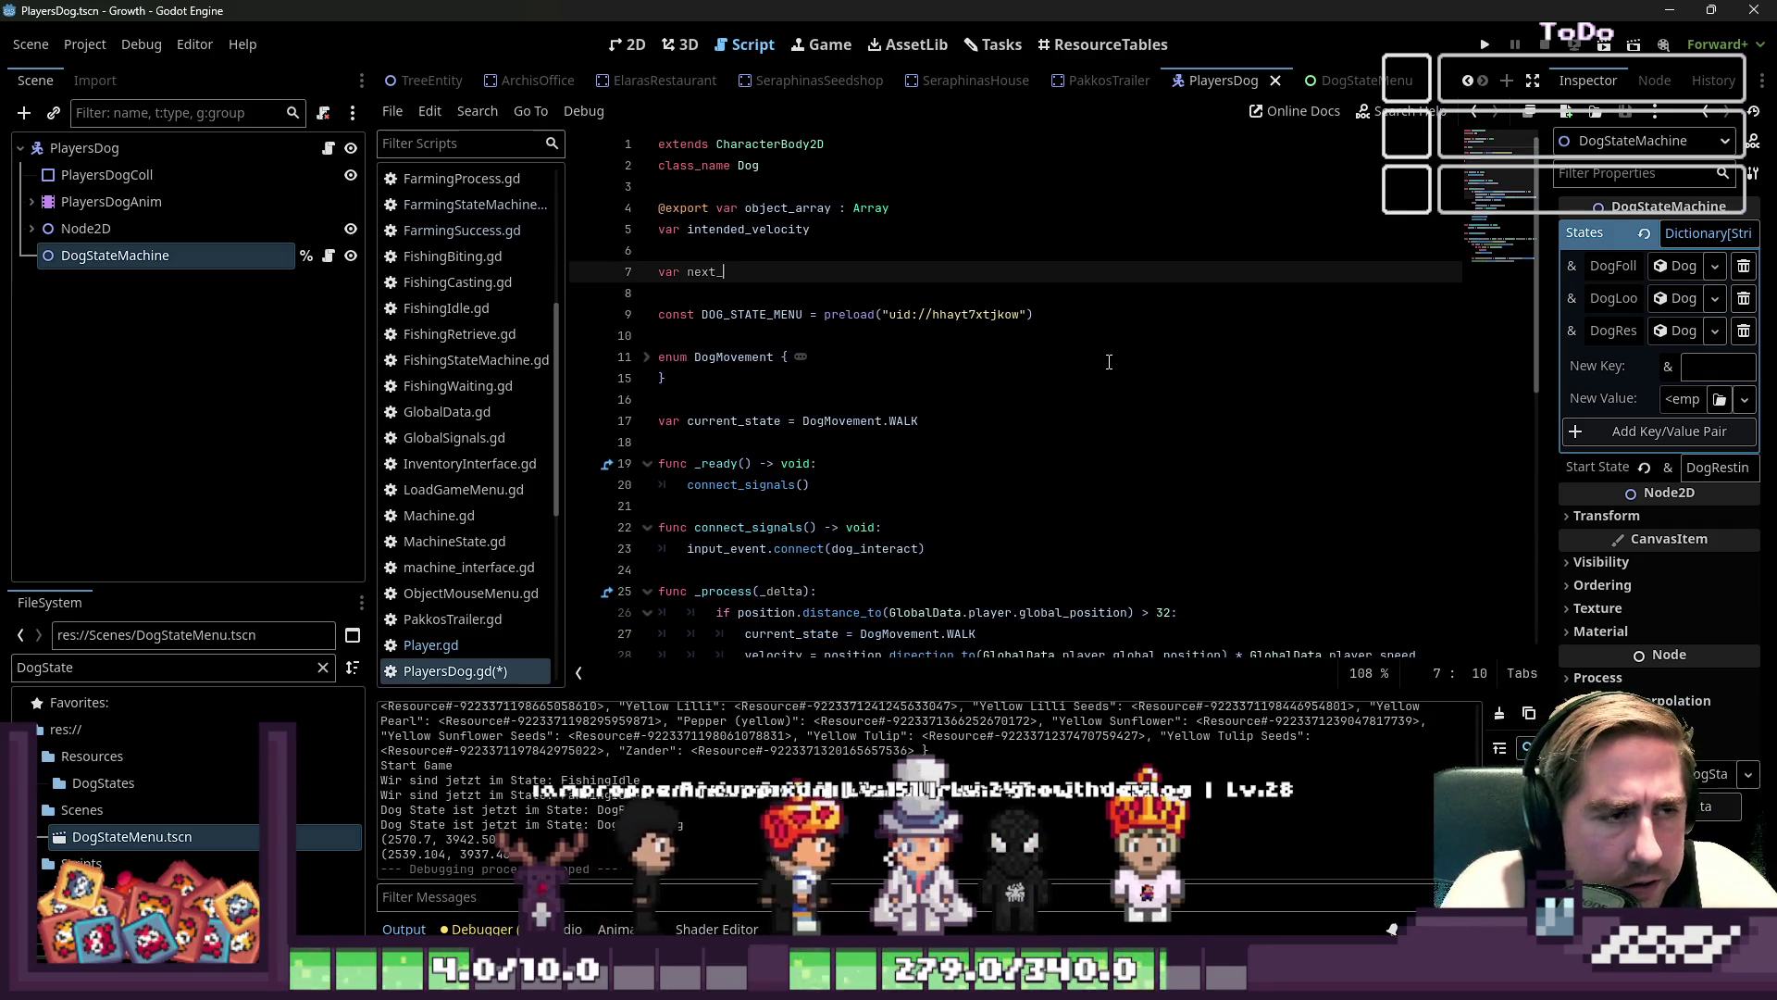
text(destina)
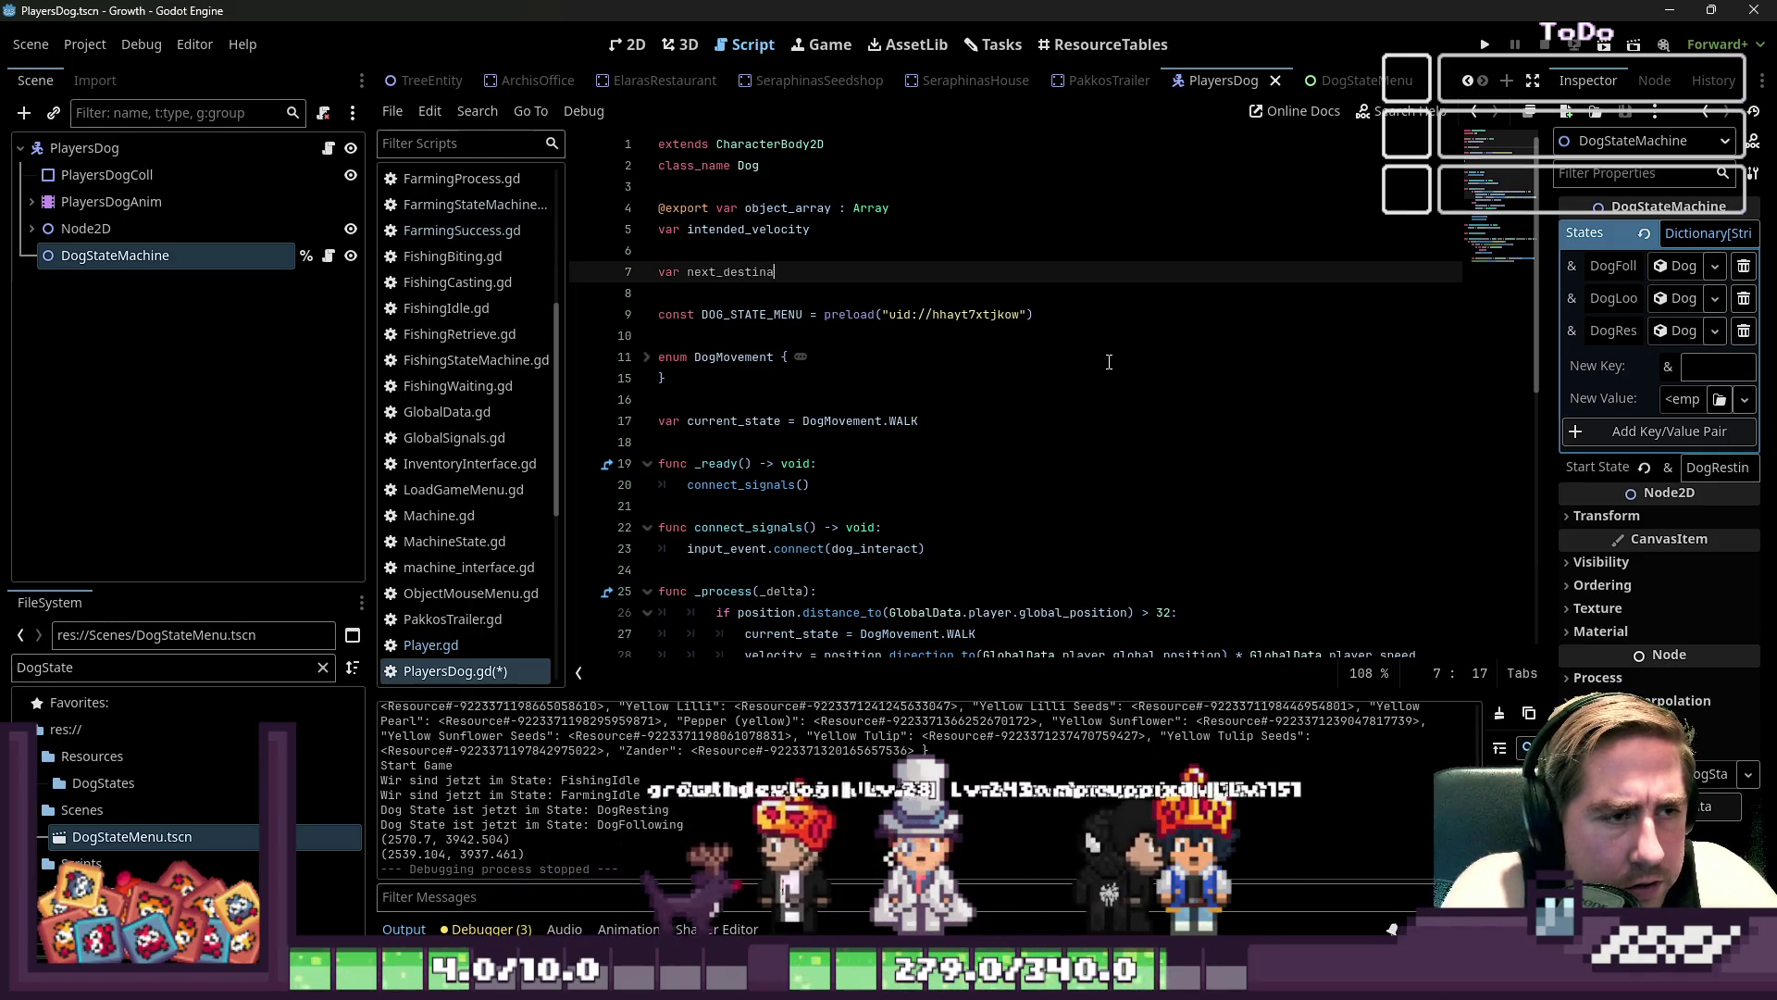
text(tion :)
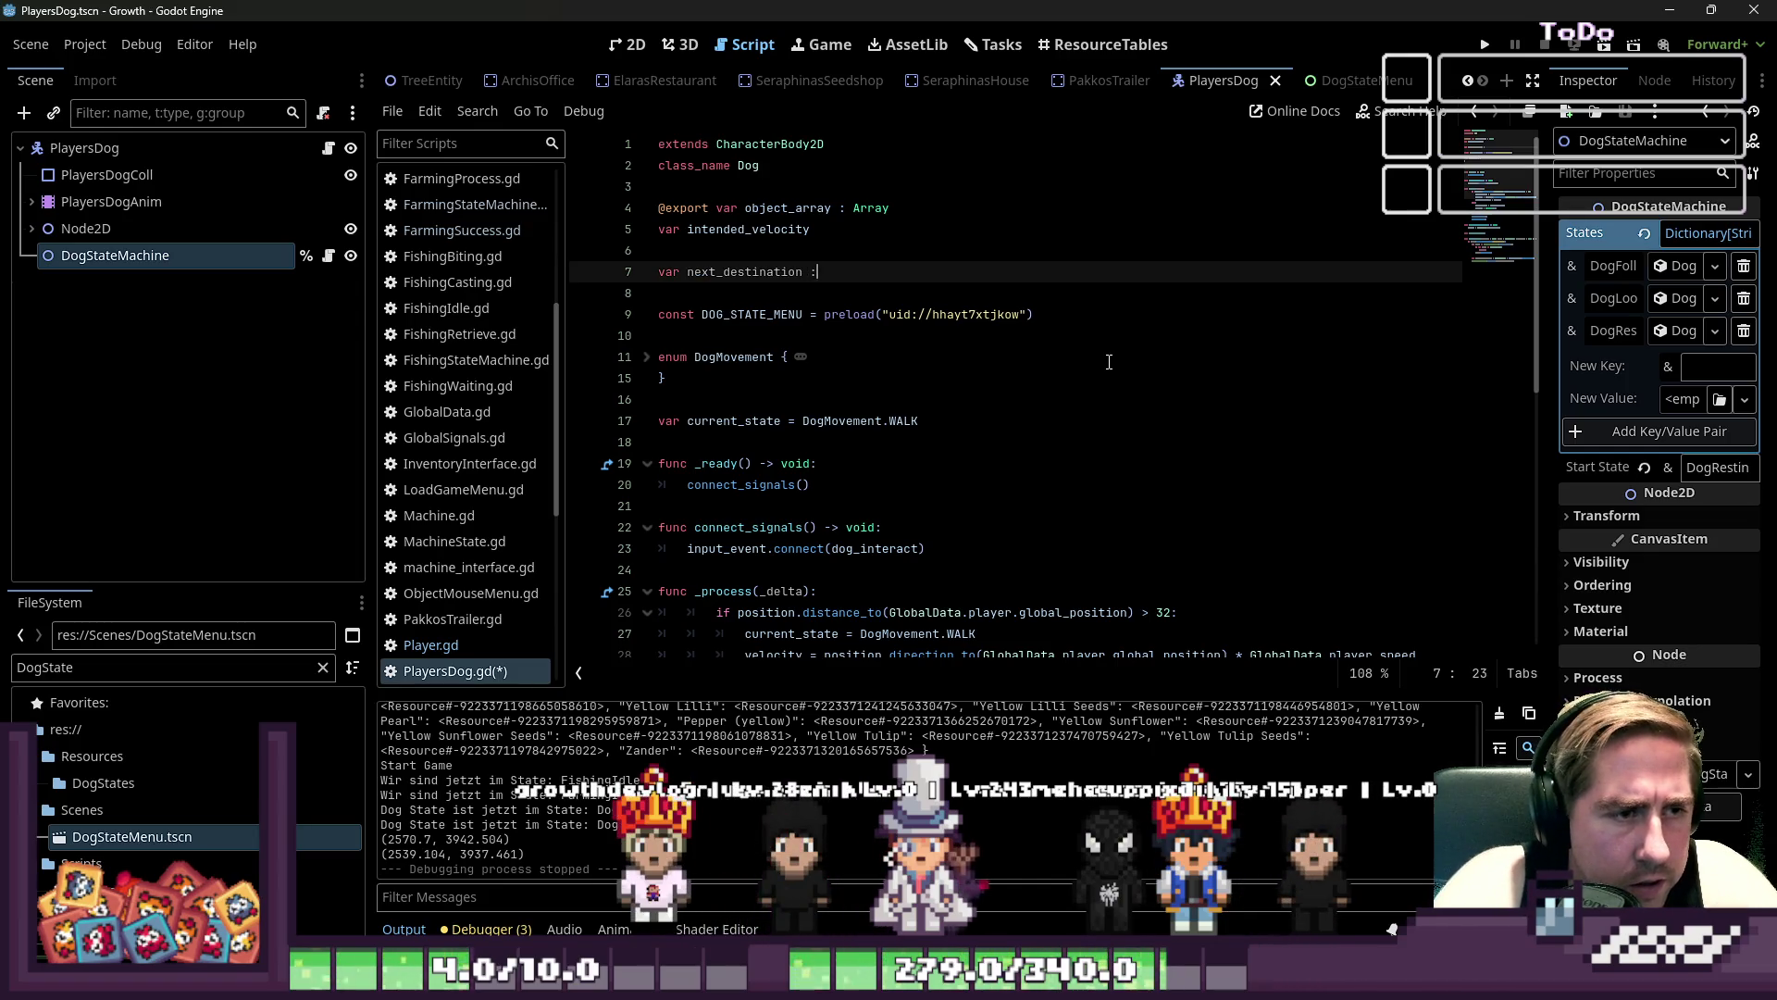
text( Vector2(0,0)
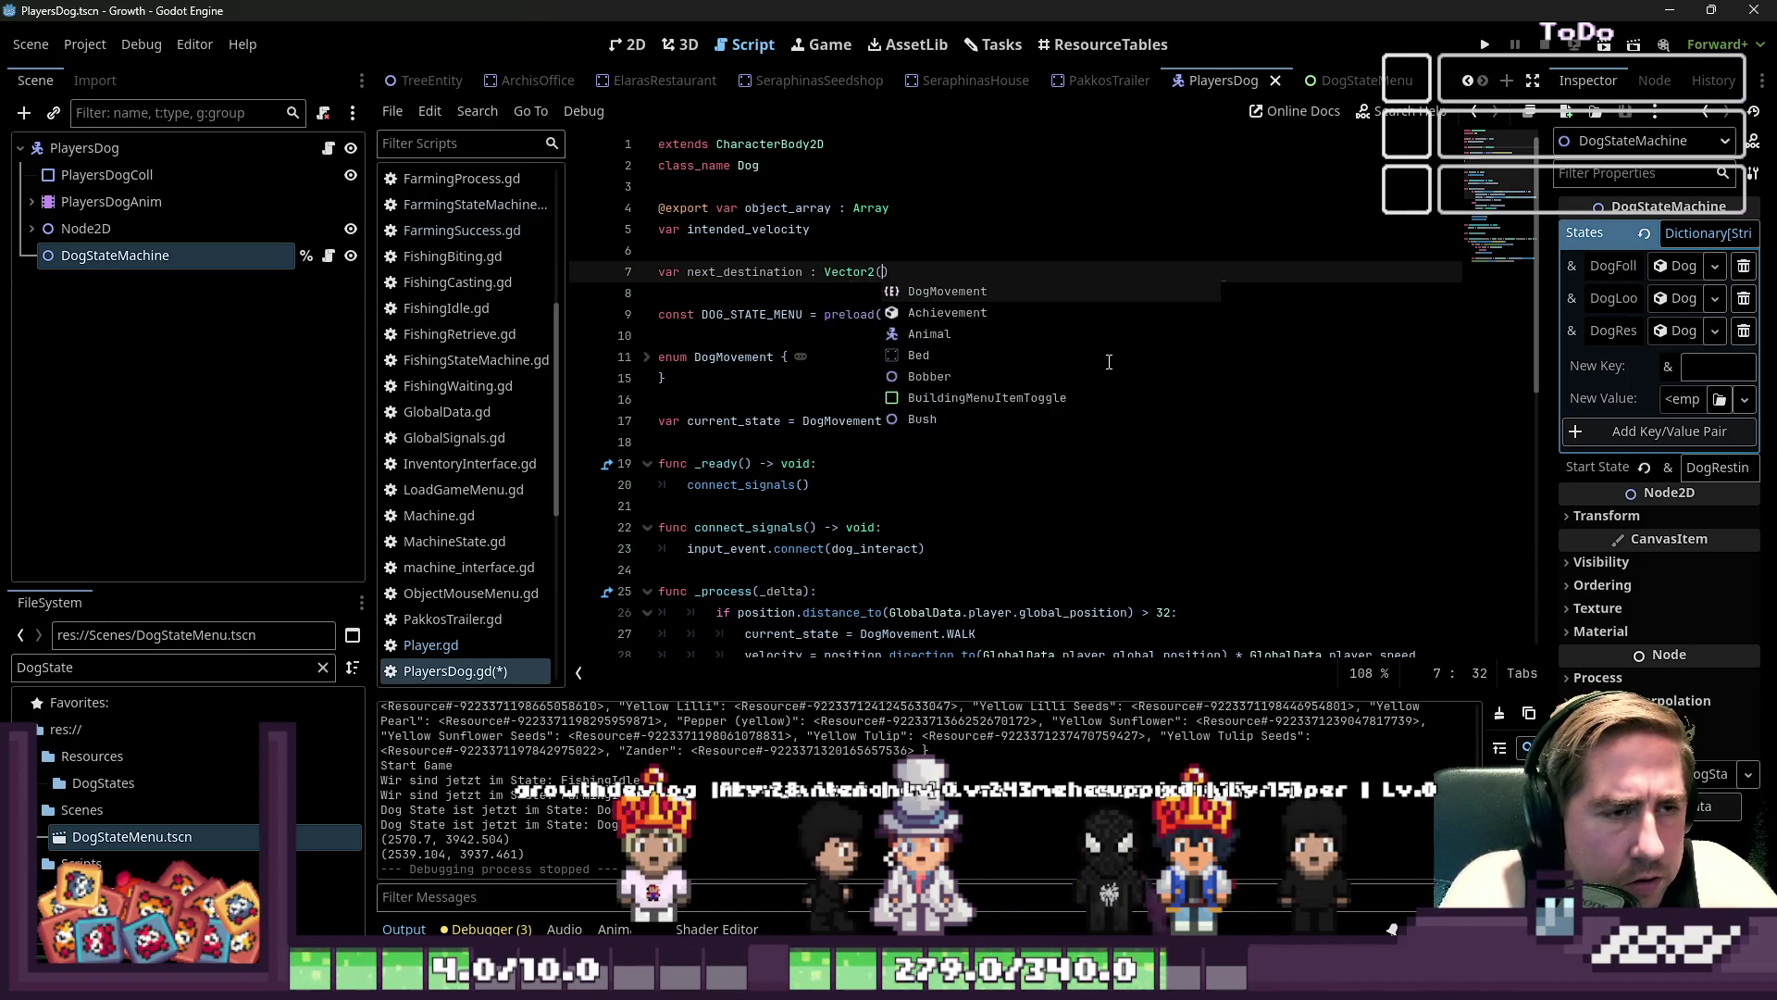
key(ctrl+Left)
key(ctrl+Left)
key(ctrl+Left)
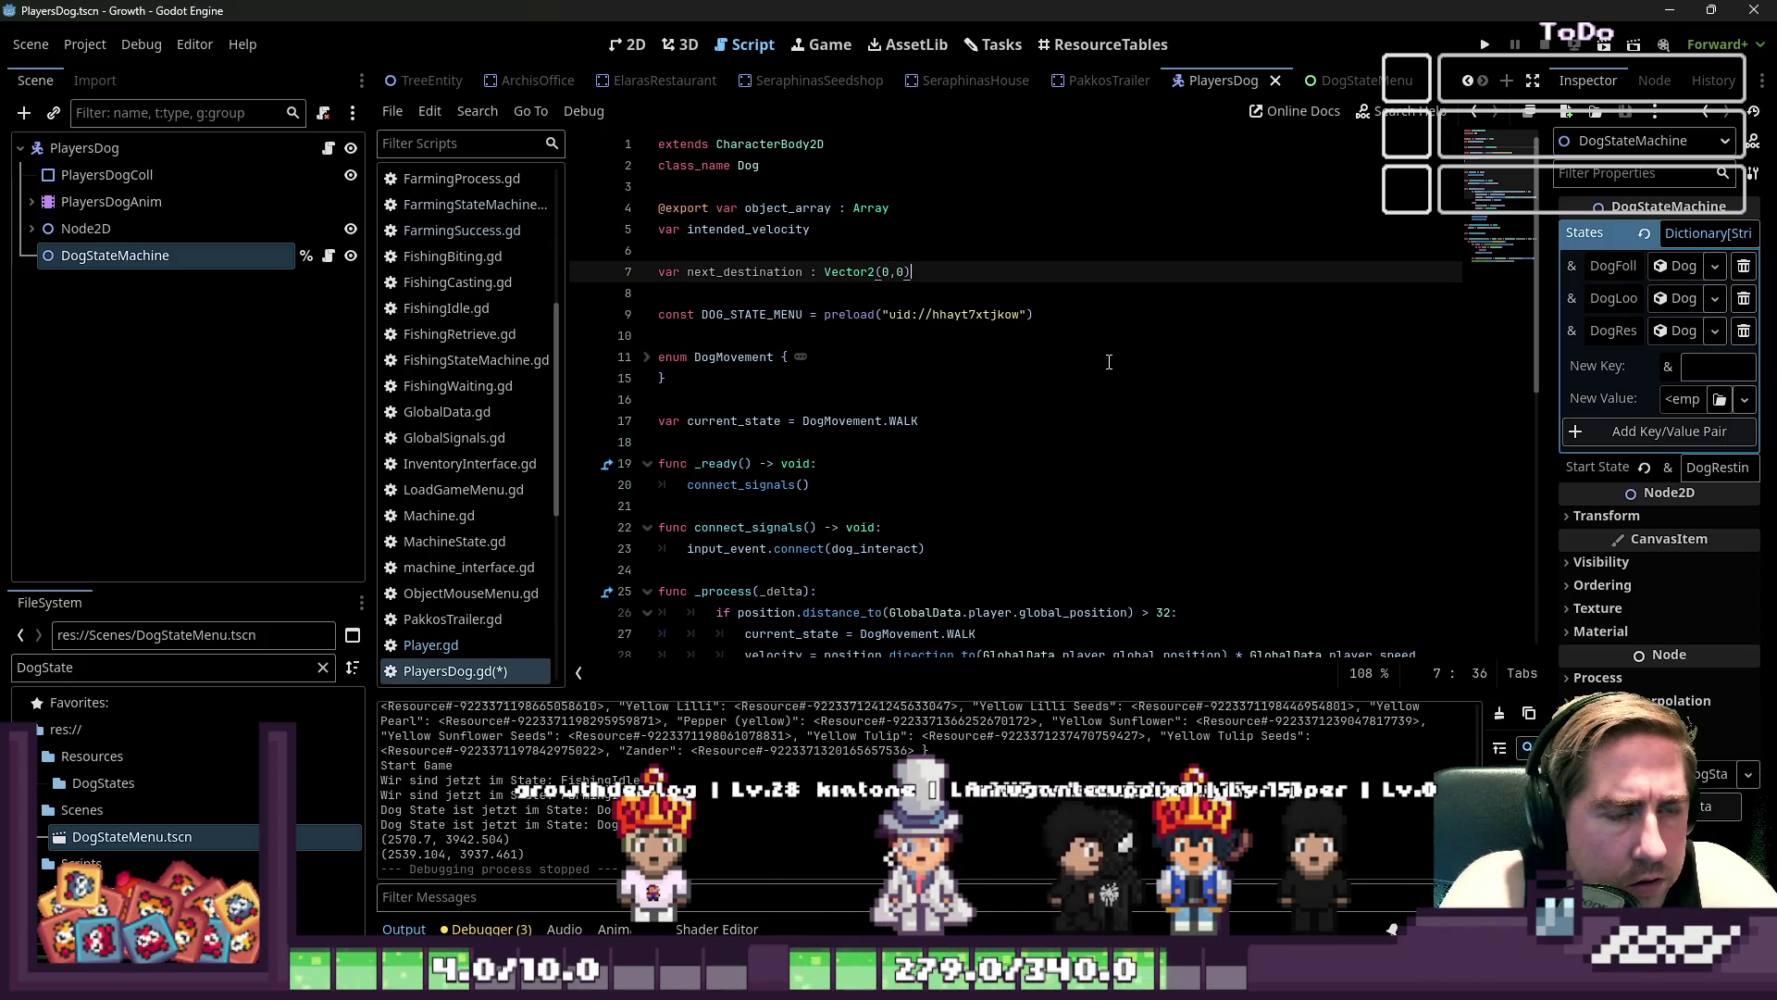
key(ctrl+Right)
key(ctrl+Right)
key(ctrl+Right)
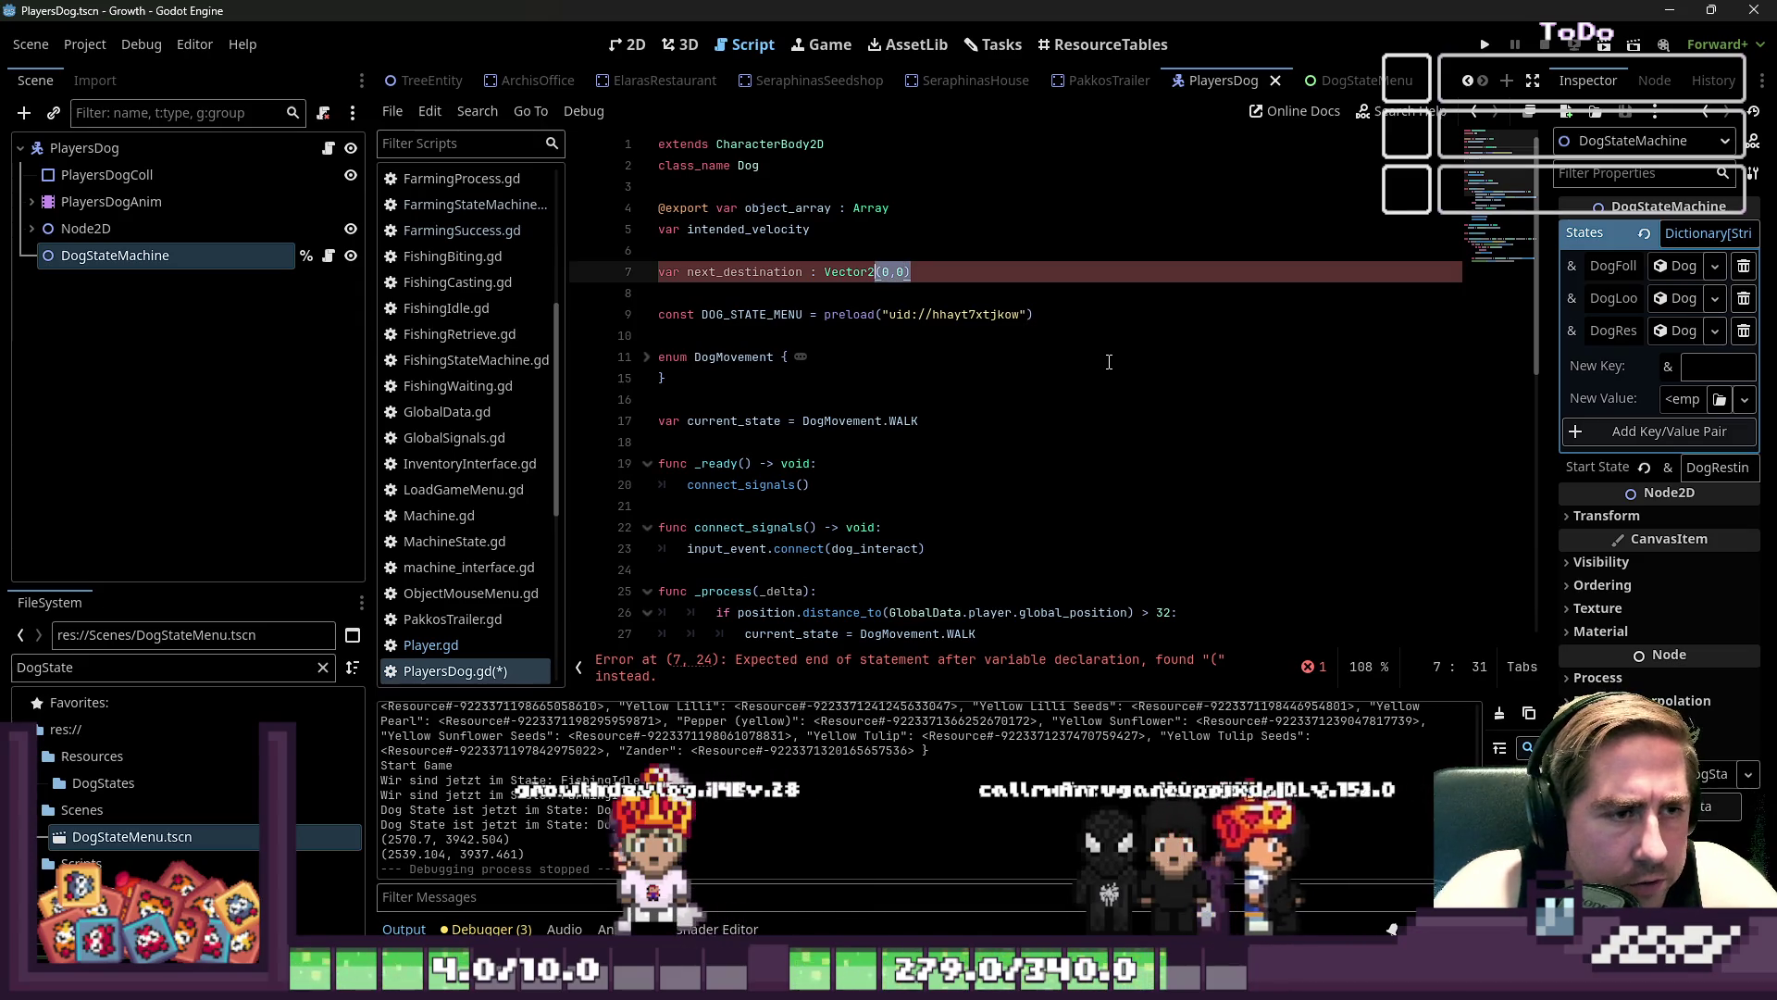
key(BackSpace)
key(BackSpace)
key(BackSpace)
key(ctrl+s)
scroll(999, 339, down, 6)
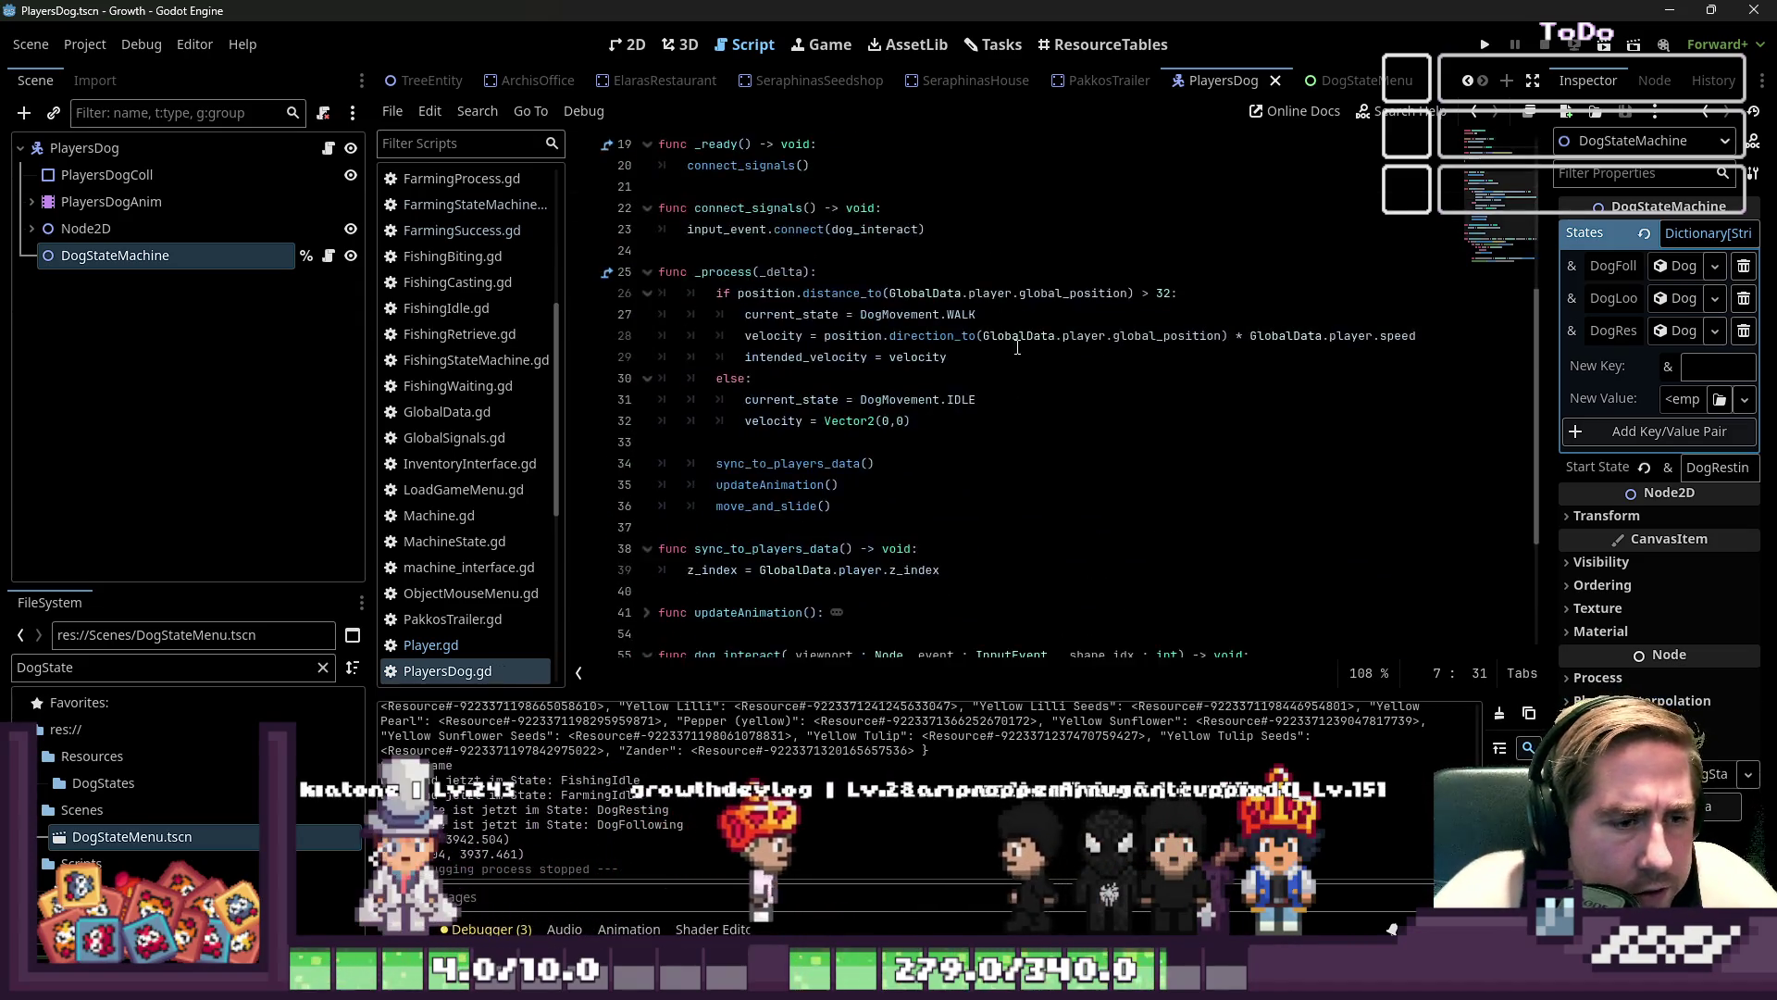
- Change line 28 to velocity = direction_to(next_destination) * 16
click(984, 335)
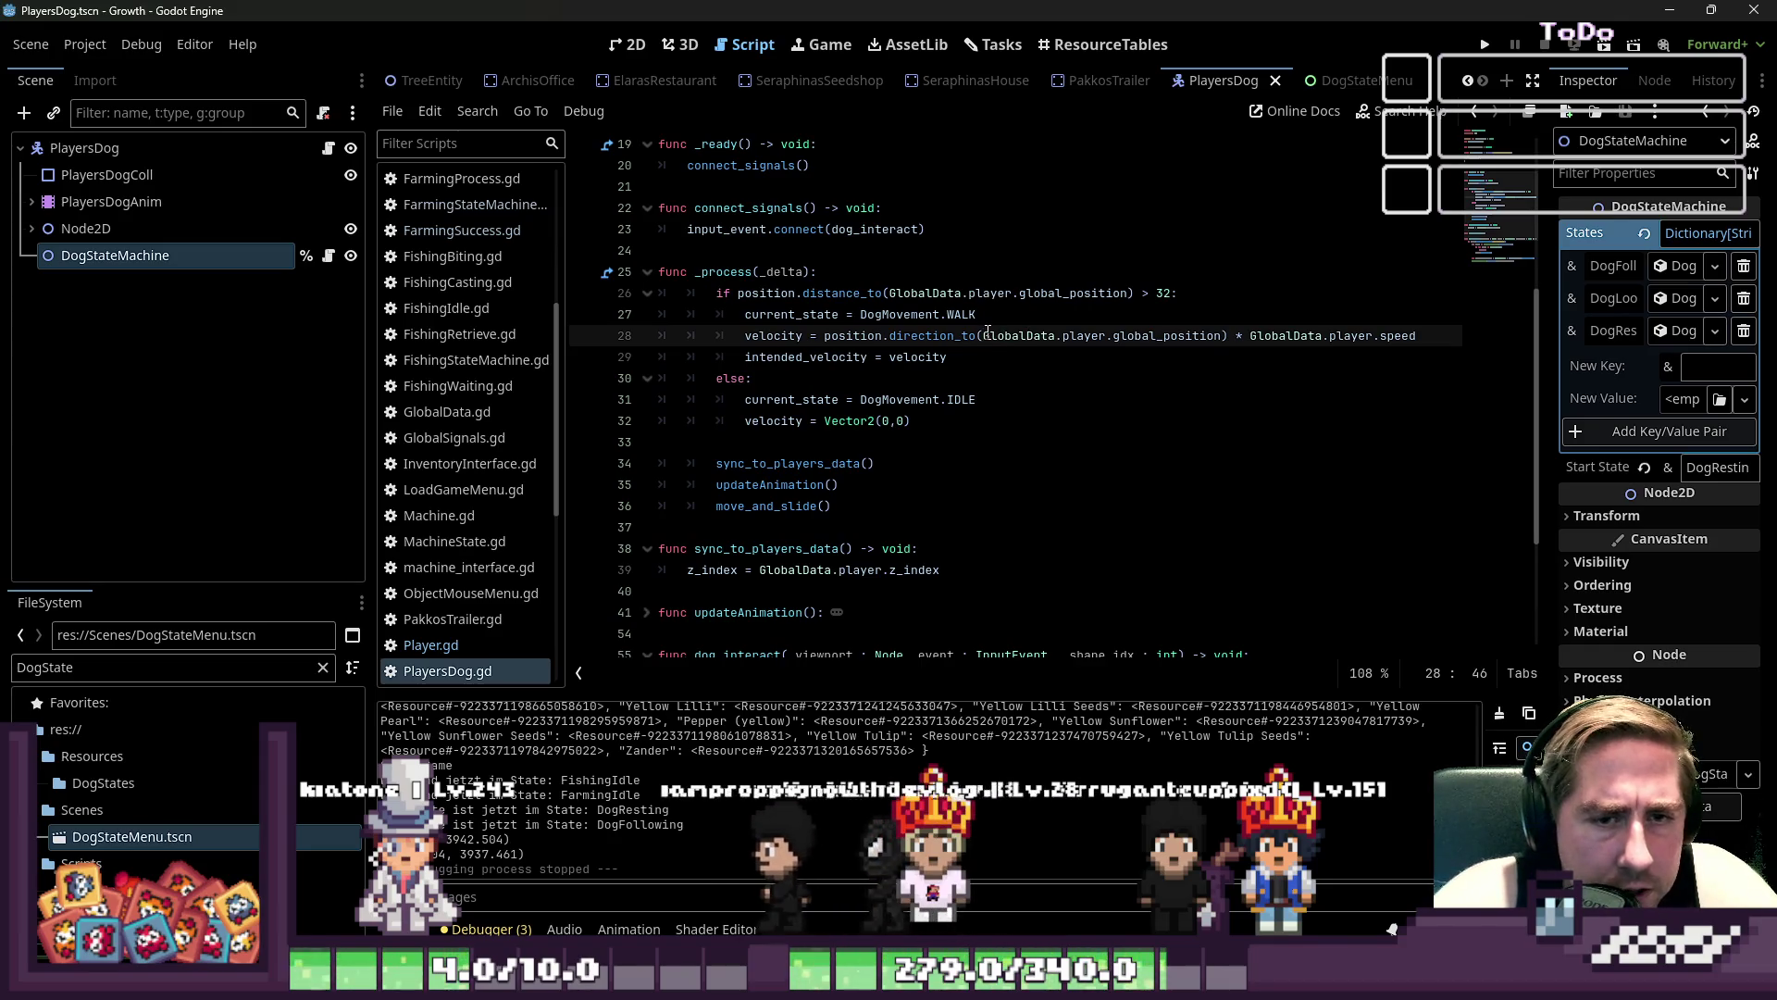
key(ctrl+shift+Right)
key(ctrl+shift+Right)
key(ctrl+shift+Right)
text(next_destination)
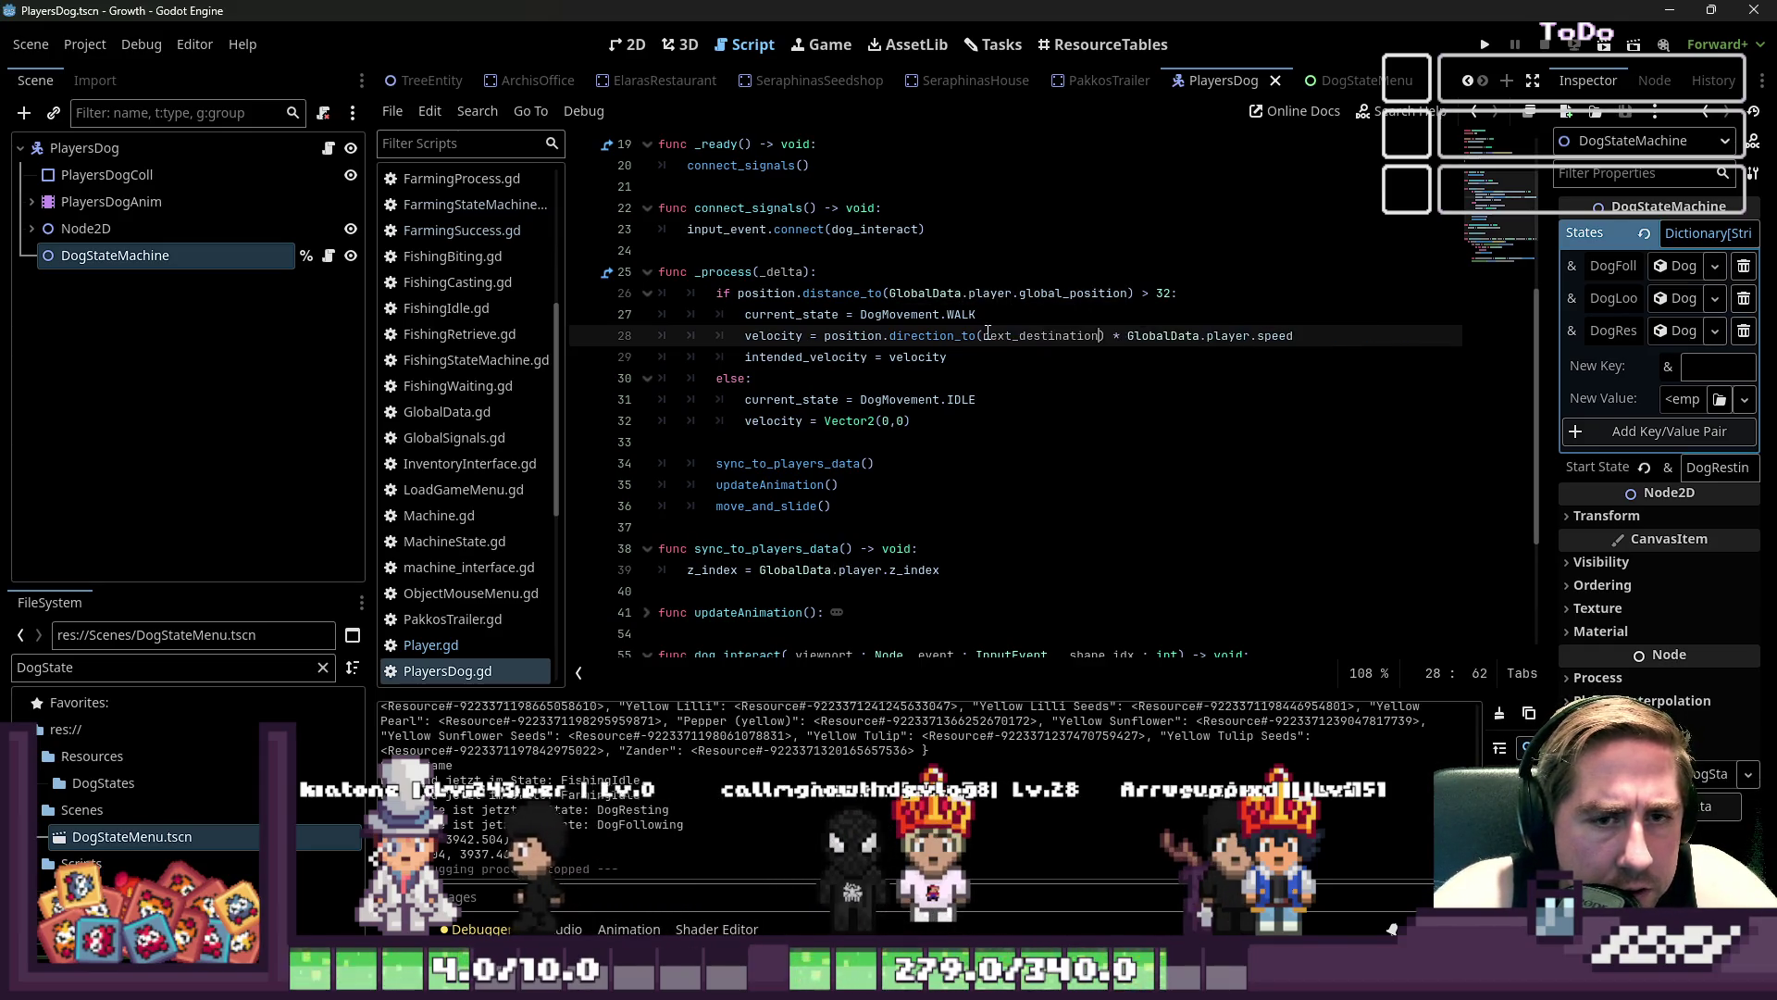
key(BackSpace)
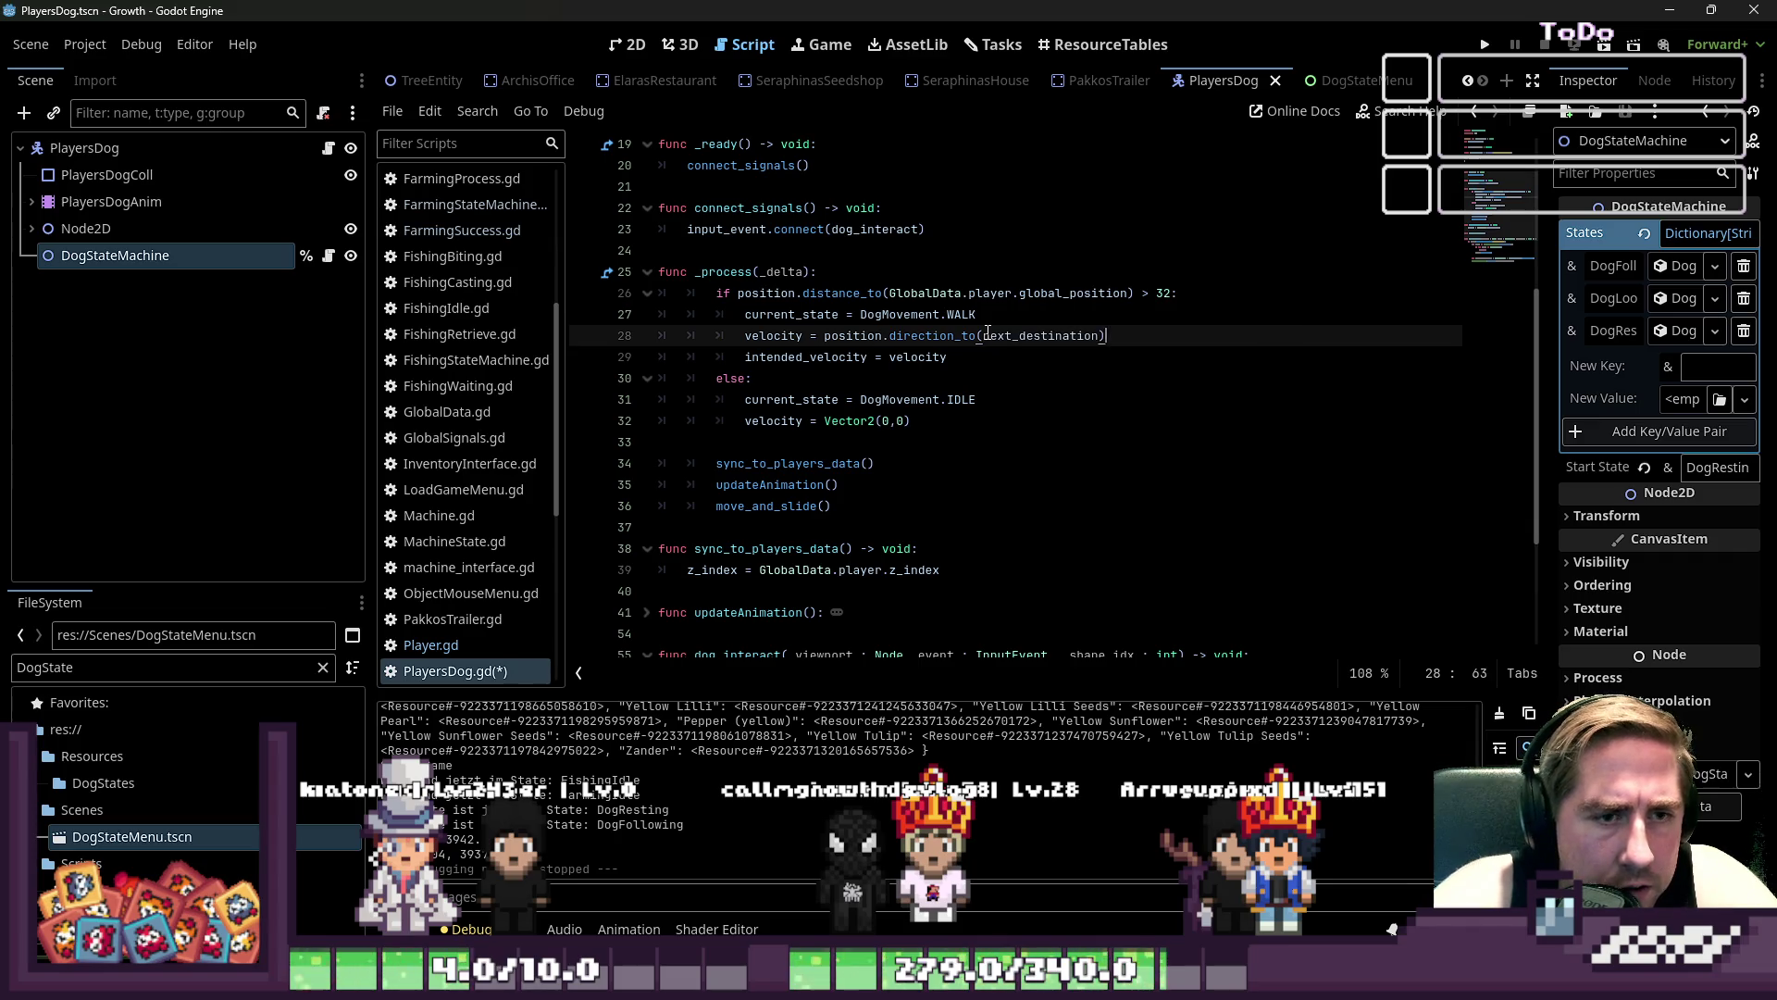
key(Return)
key(BackSpace)
key(BackSpace)
key(BackSpace)
text(* 16)
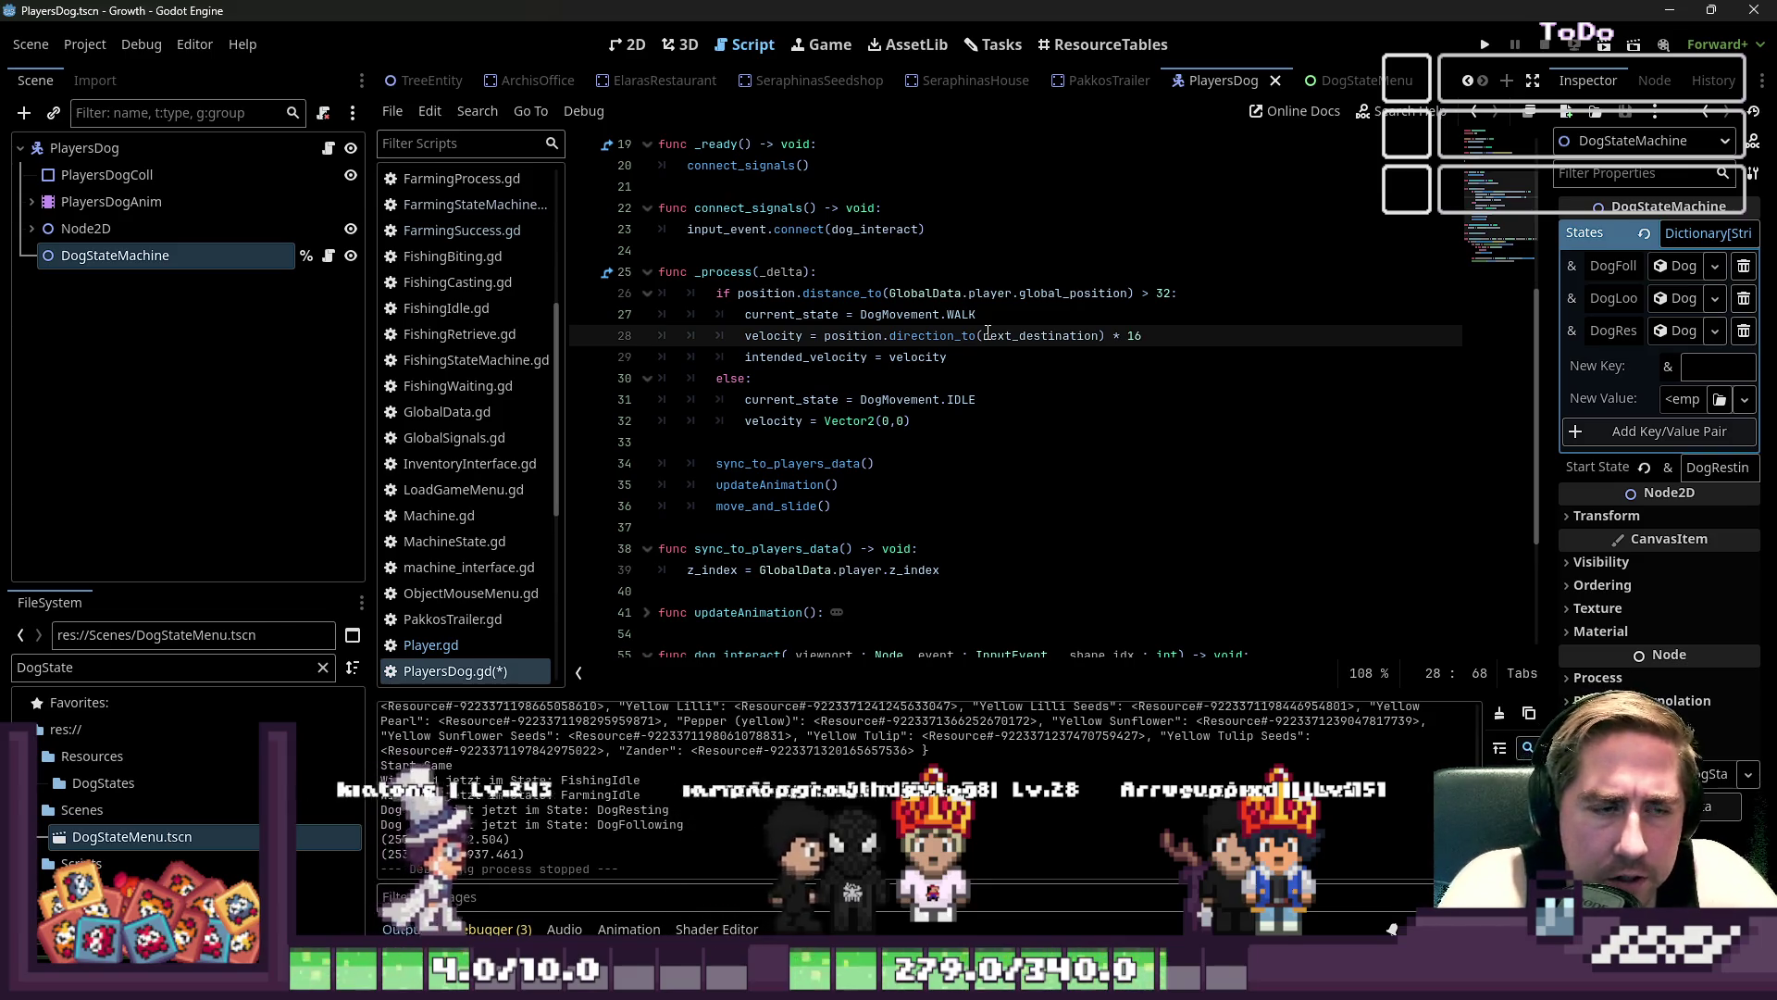
scroll(430, 475, up, 3)
scroll(430, 475, down, 3)
- Open Player.gd and scroll up to its exported variables
click(430, 644)
scroll(883, 327, up, 10)
scroll(882, 326, up, 15)
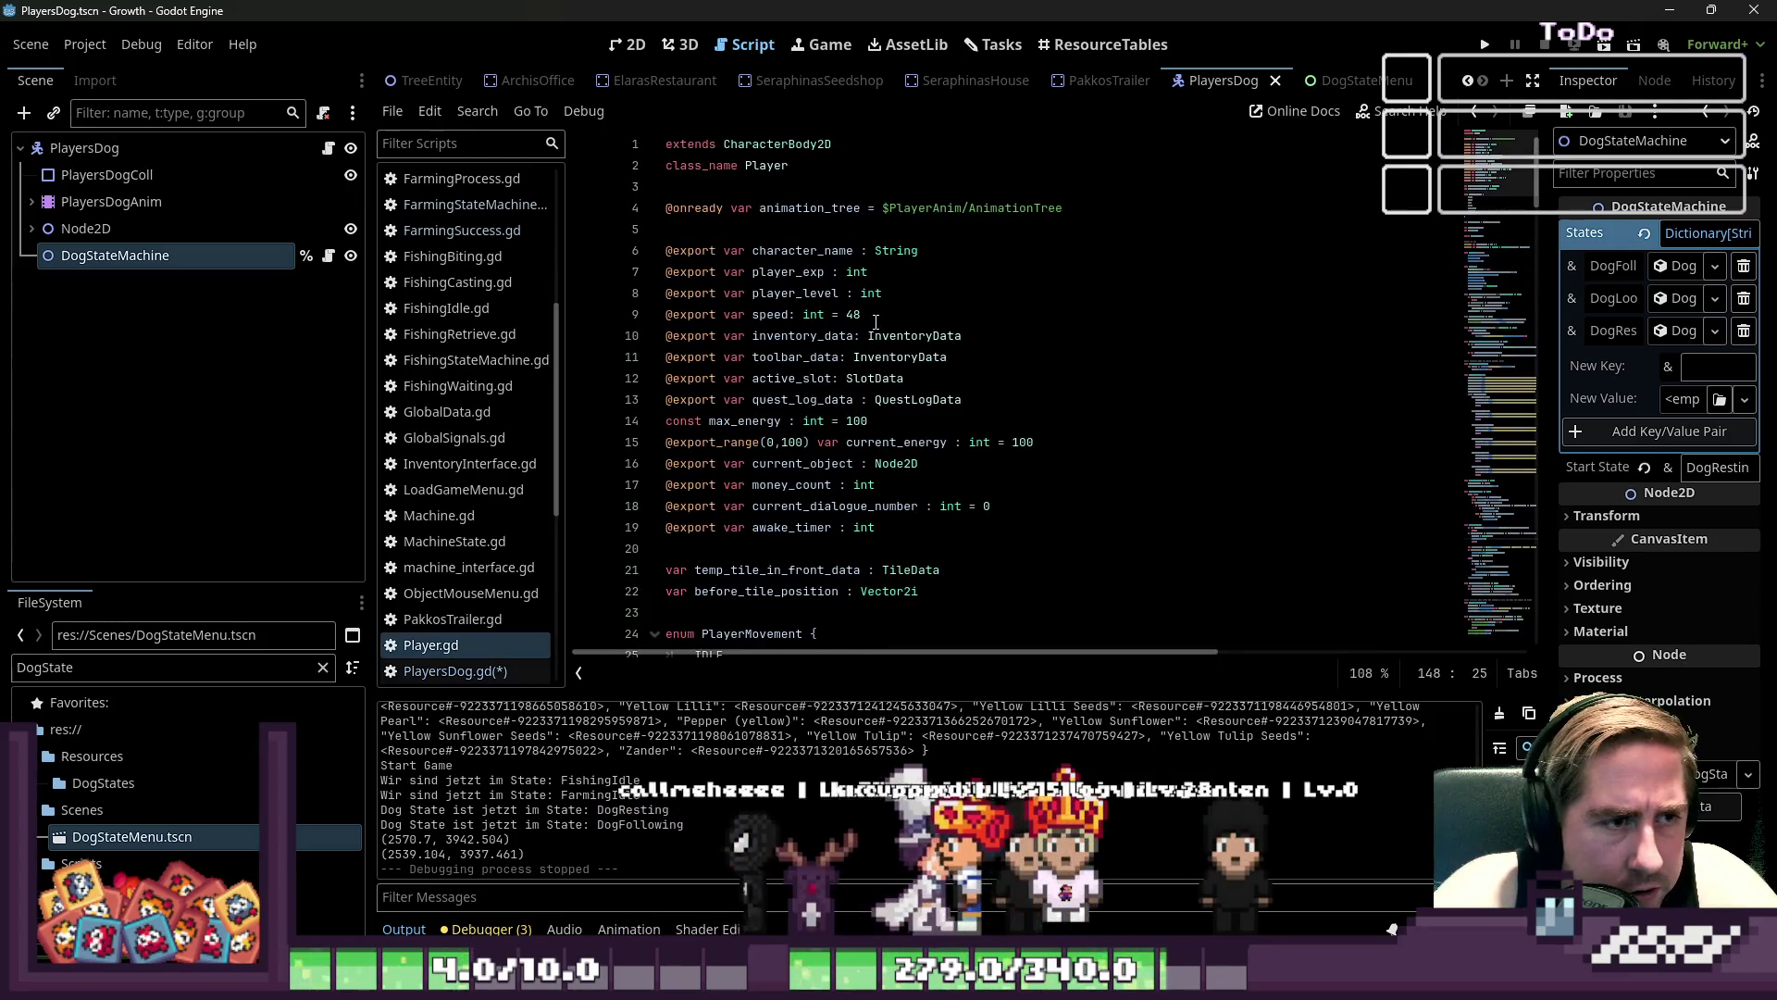
- Check that the player's speed value in Player.gd is 48
scroll(819, 464, down, 1)
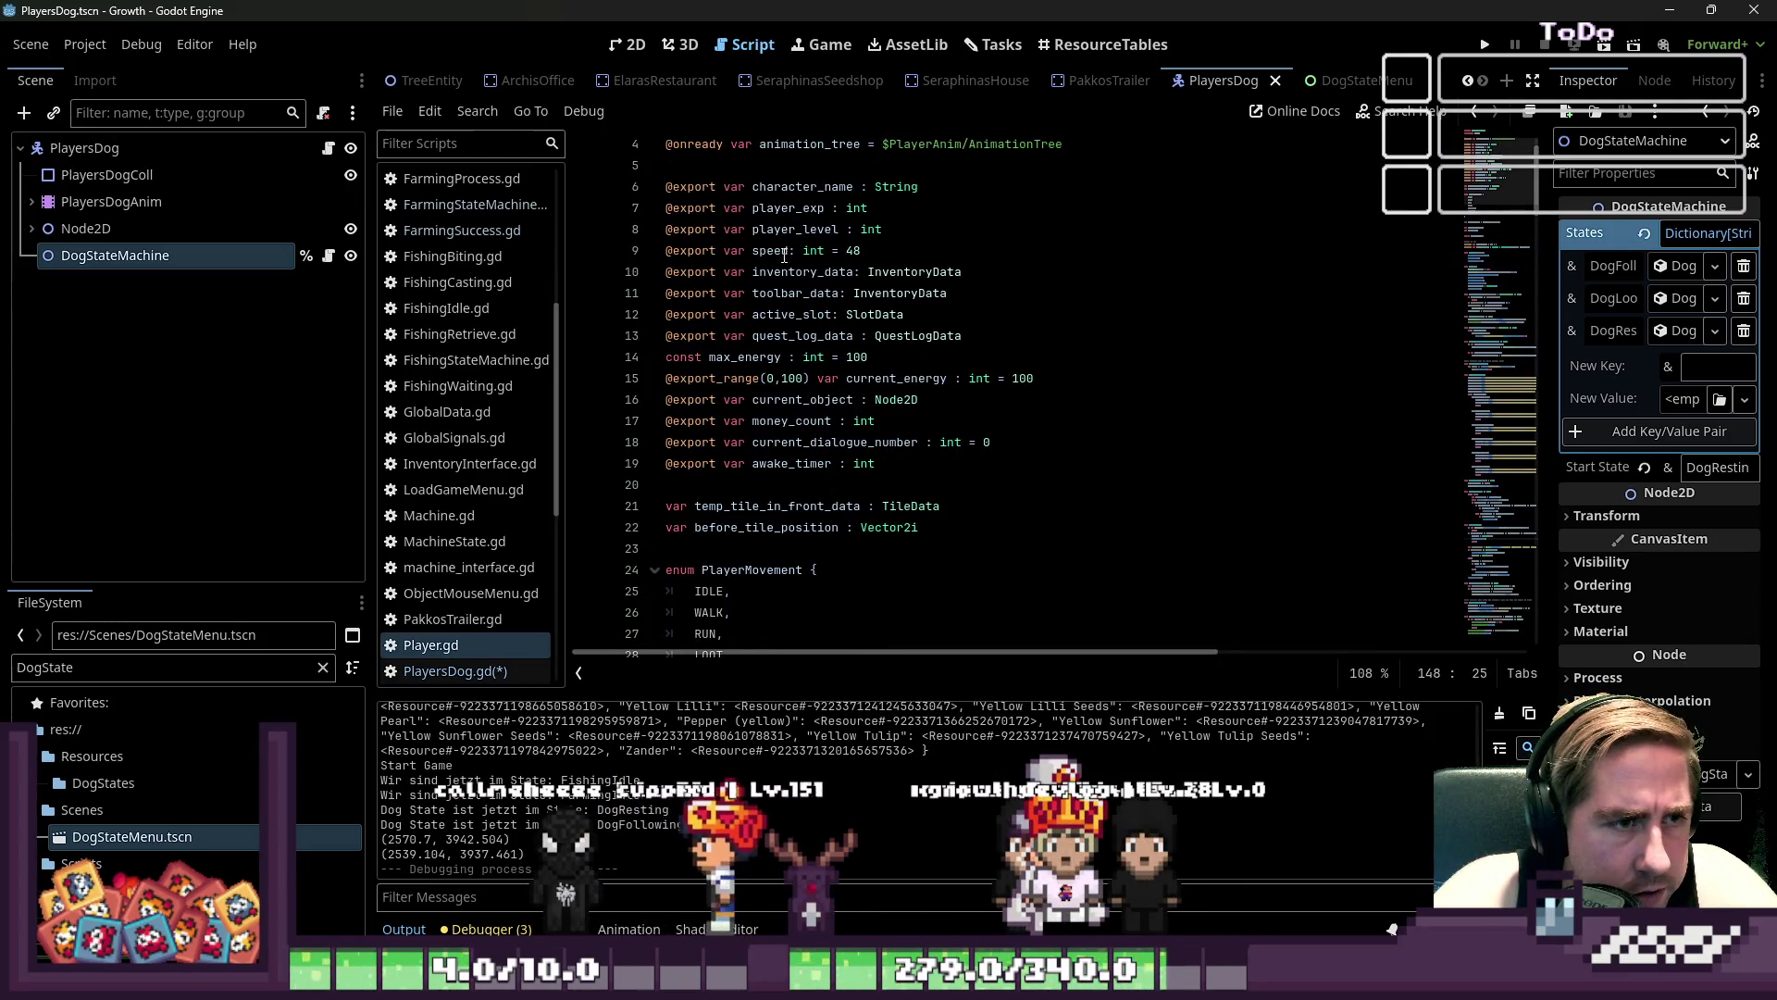
double_click(853, 250)
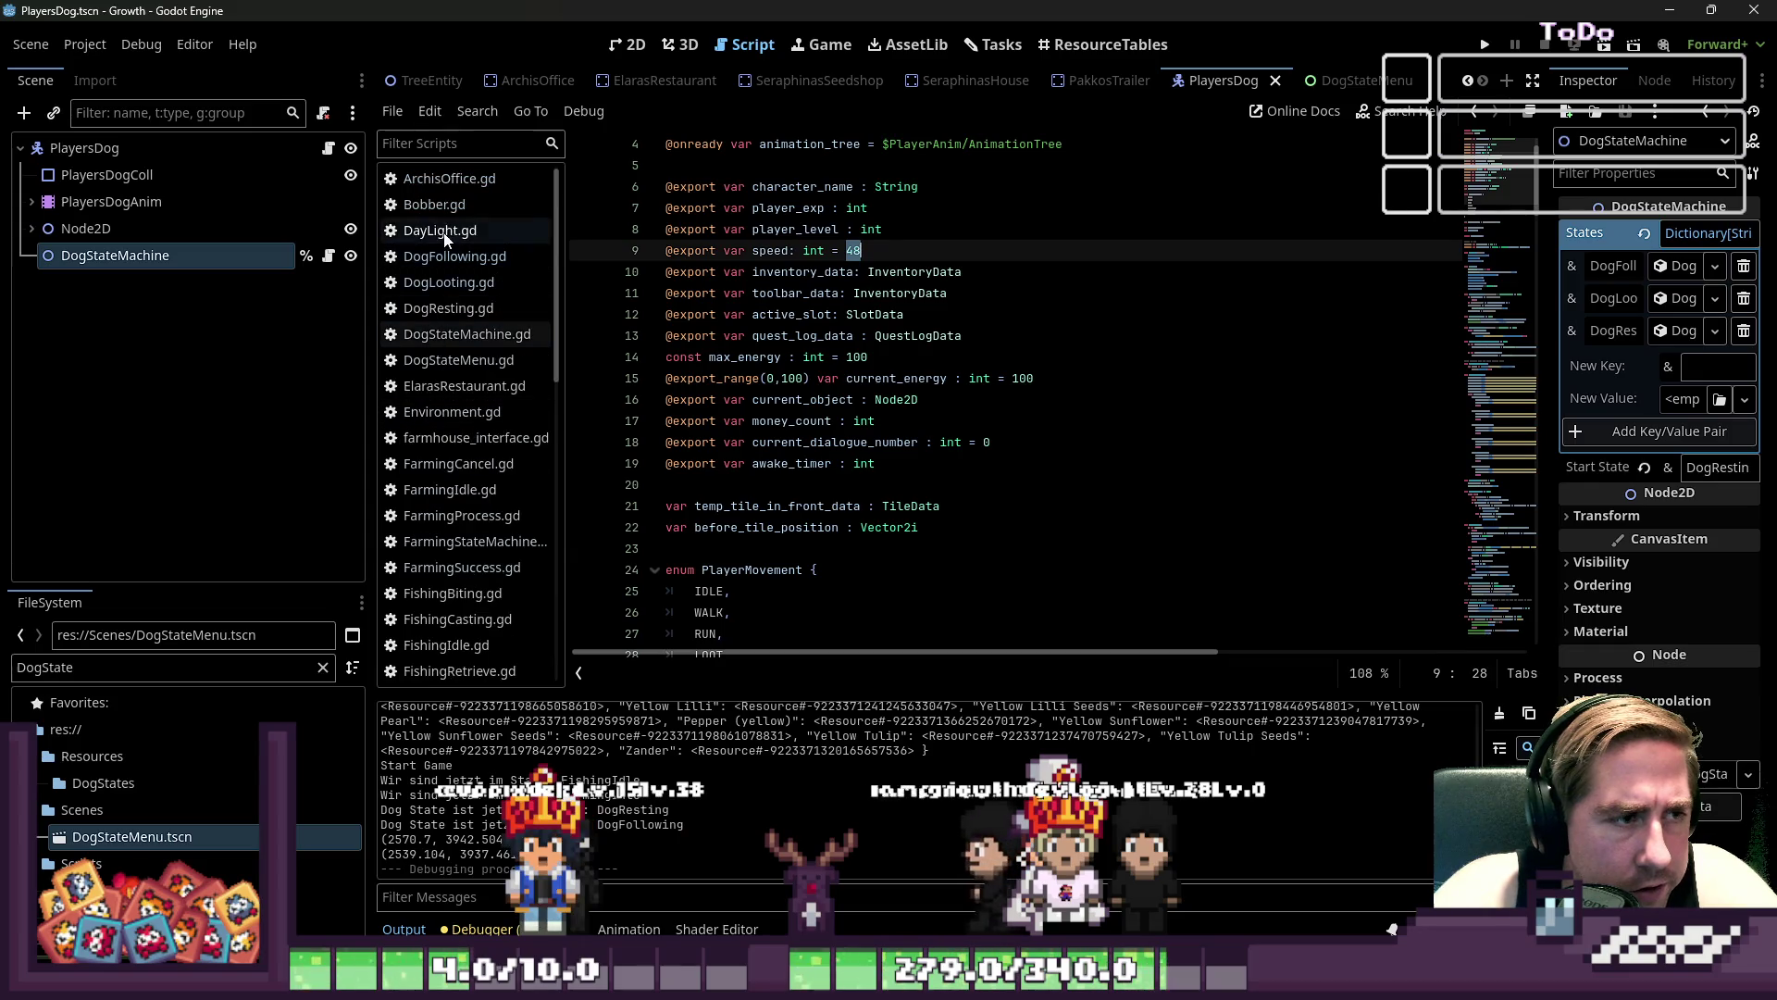
scroll(434, 398, up, 3)
- Look through the DogFollowing, DogLooting, DogStateMachine and DogResting scripts, then return to PlayersDog.gd
click(453, 257)
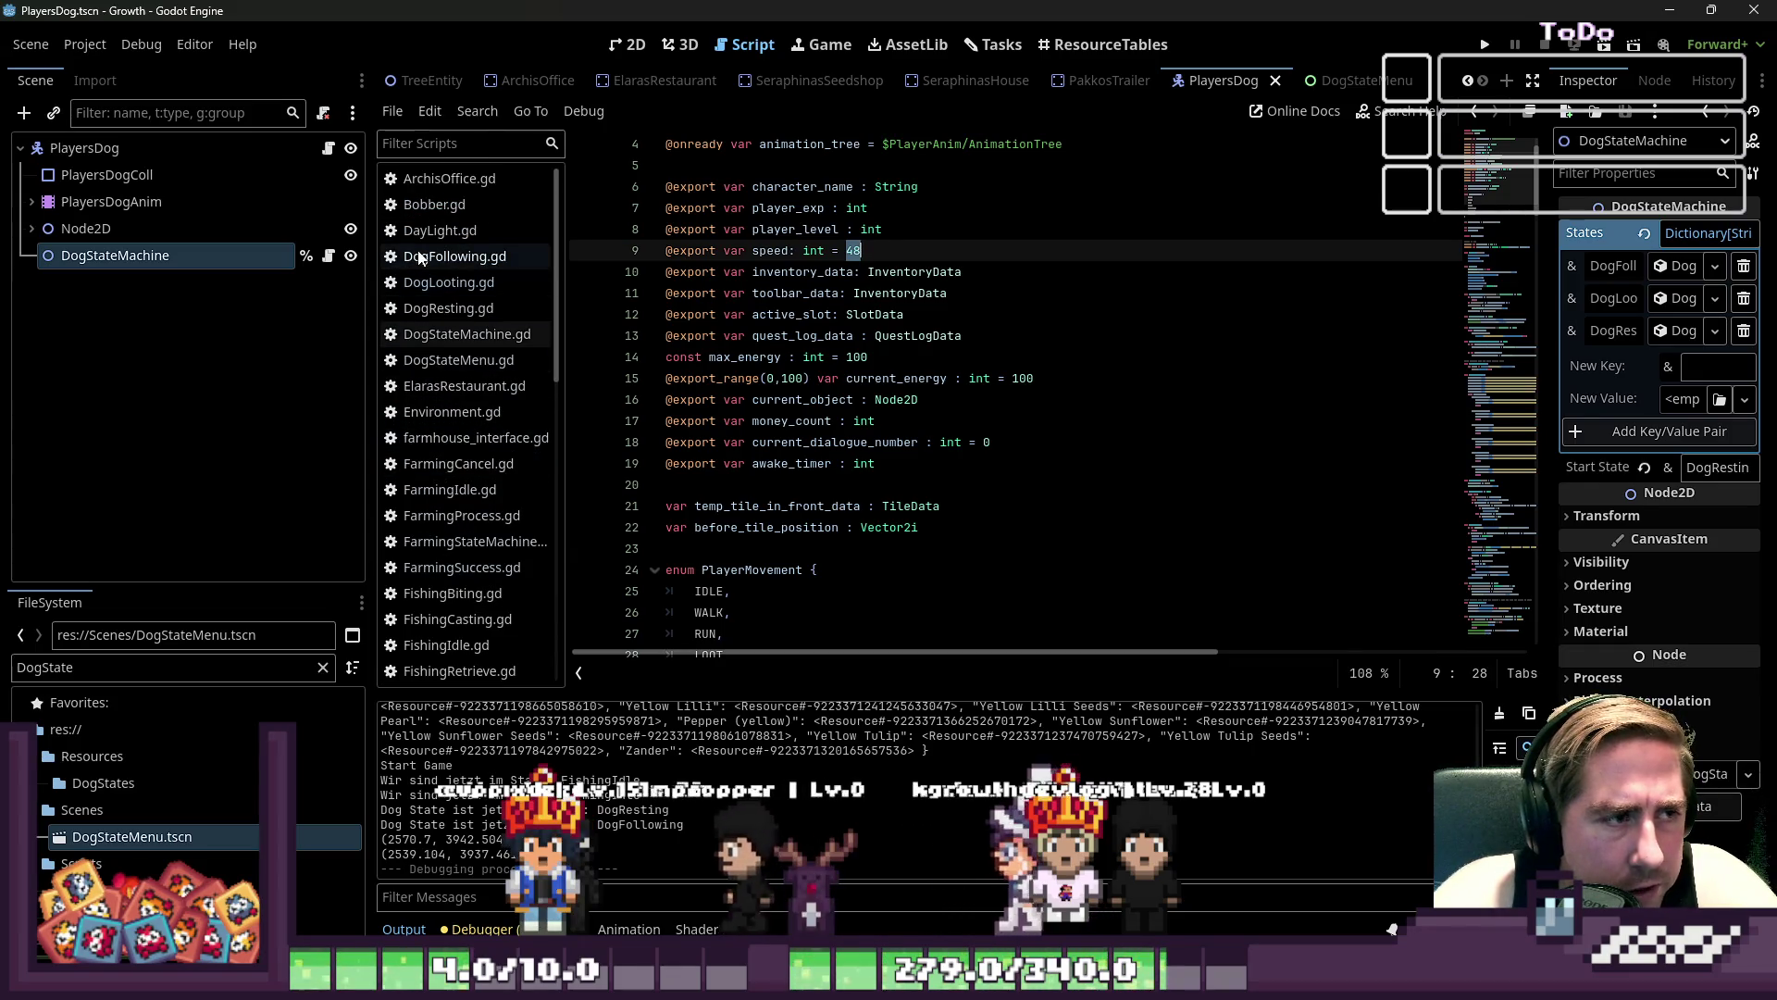
click(444, 283)
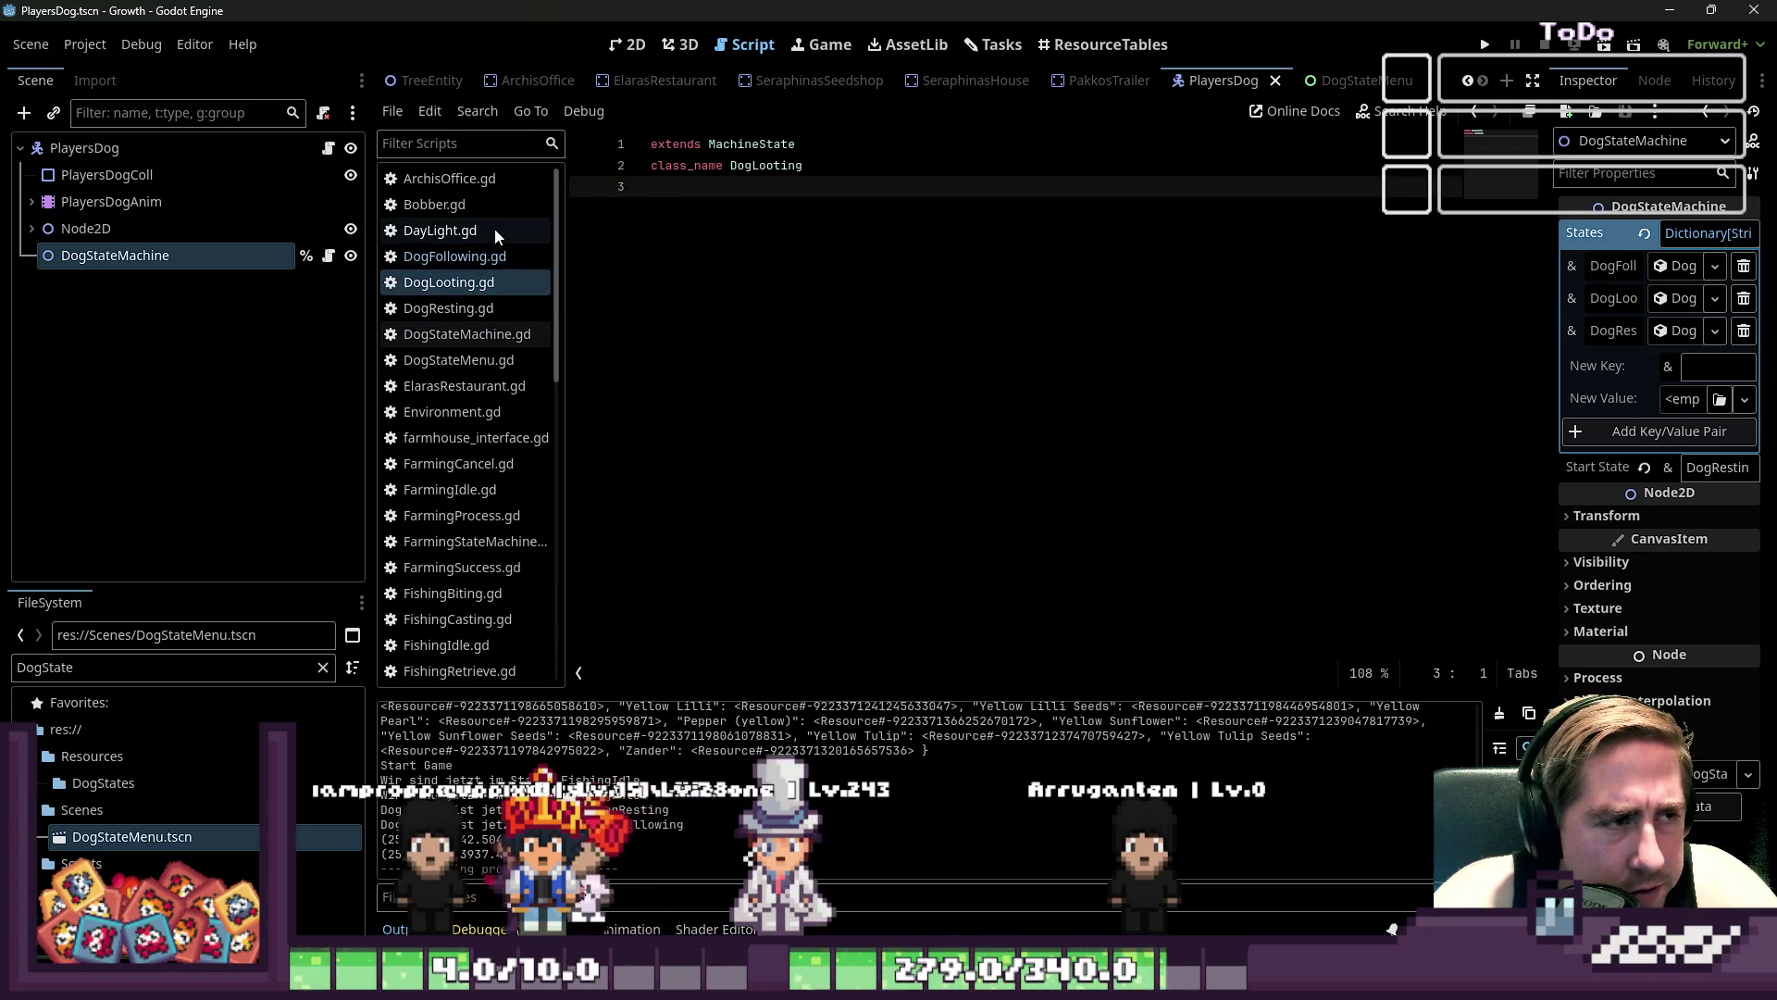
click(467, 334)
click(454, 308)
click(458, 335)
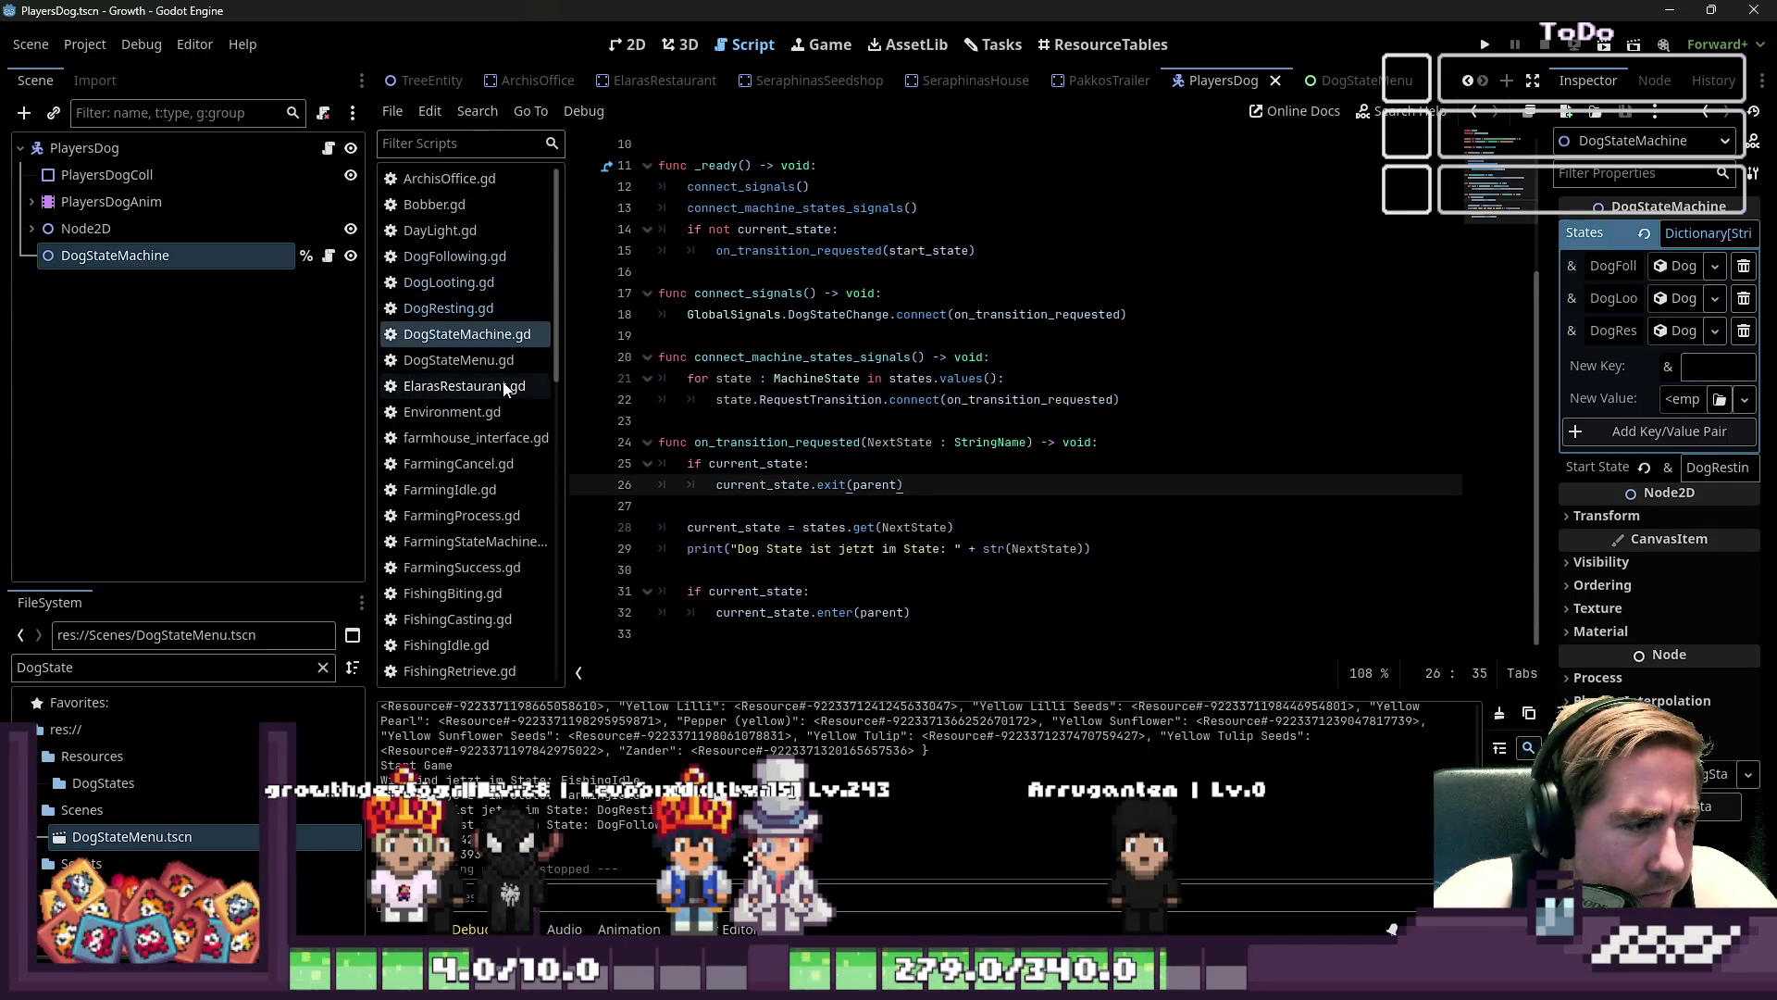
click(463, 287)
click(454, 308)
click(458, 282)
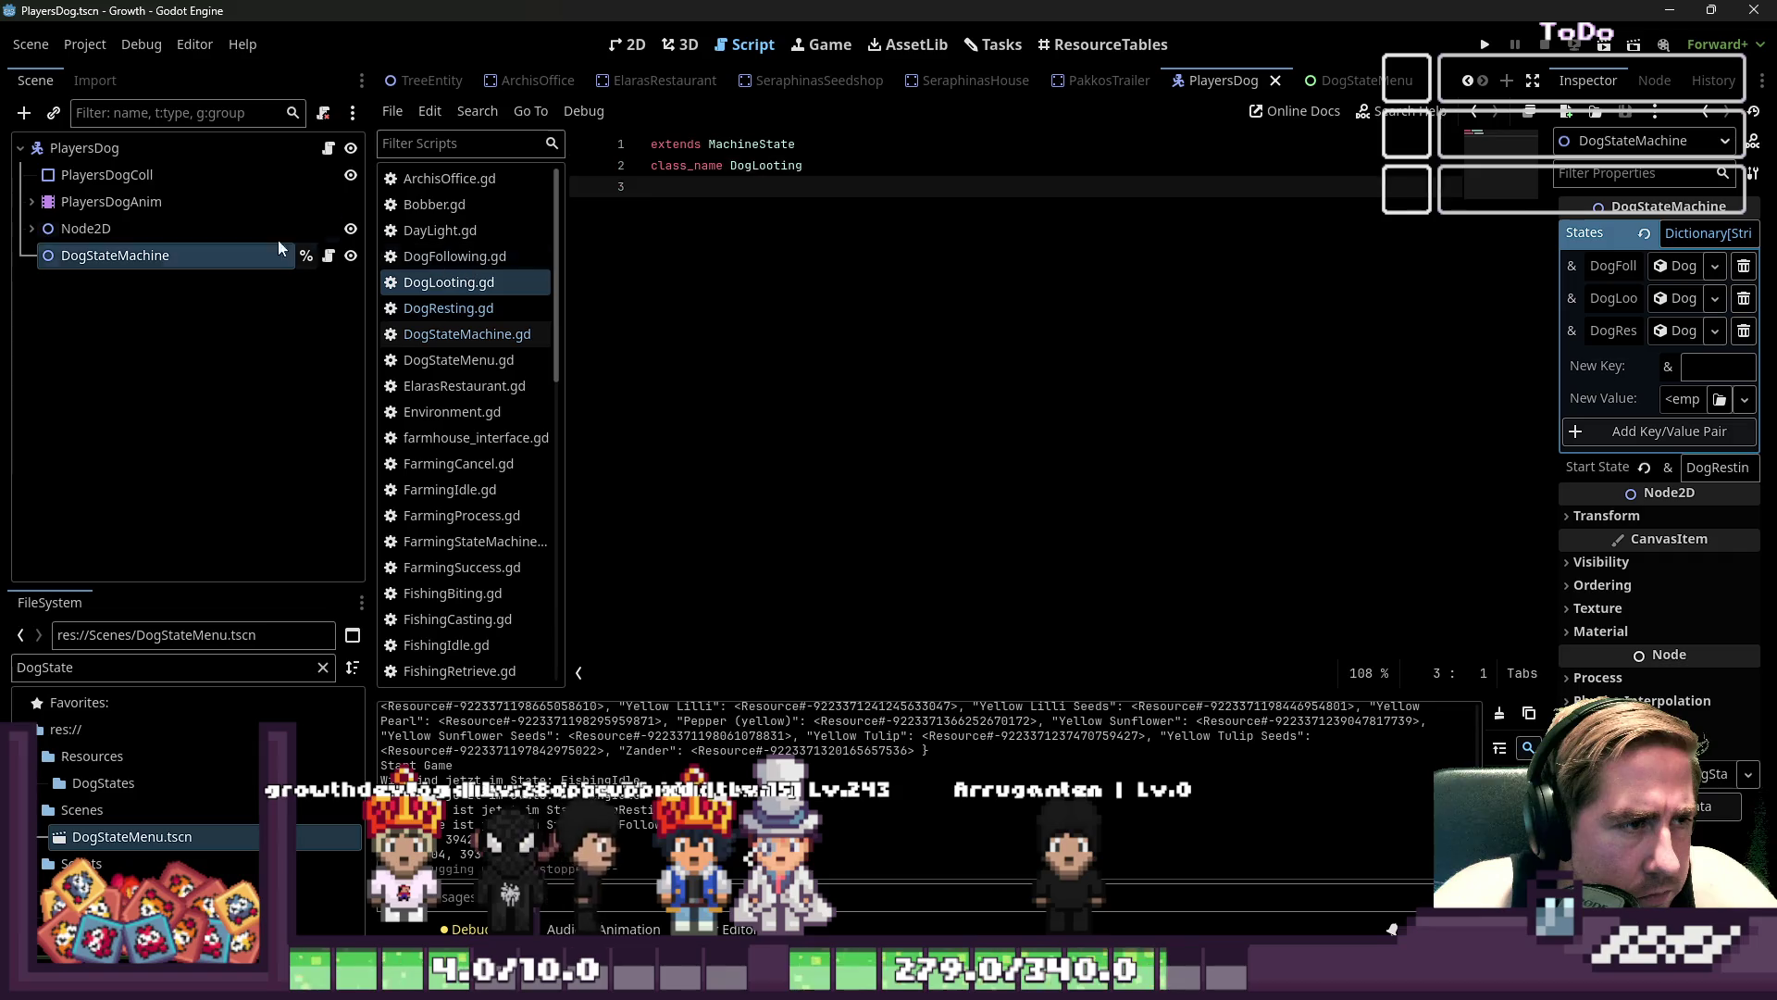
click(225, 150)
click(328, 148)
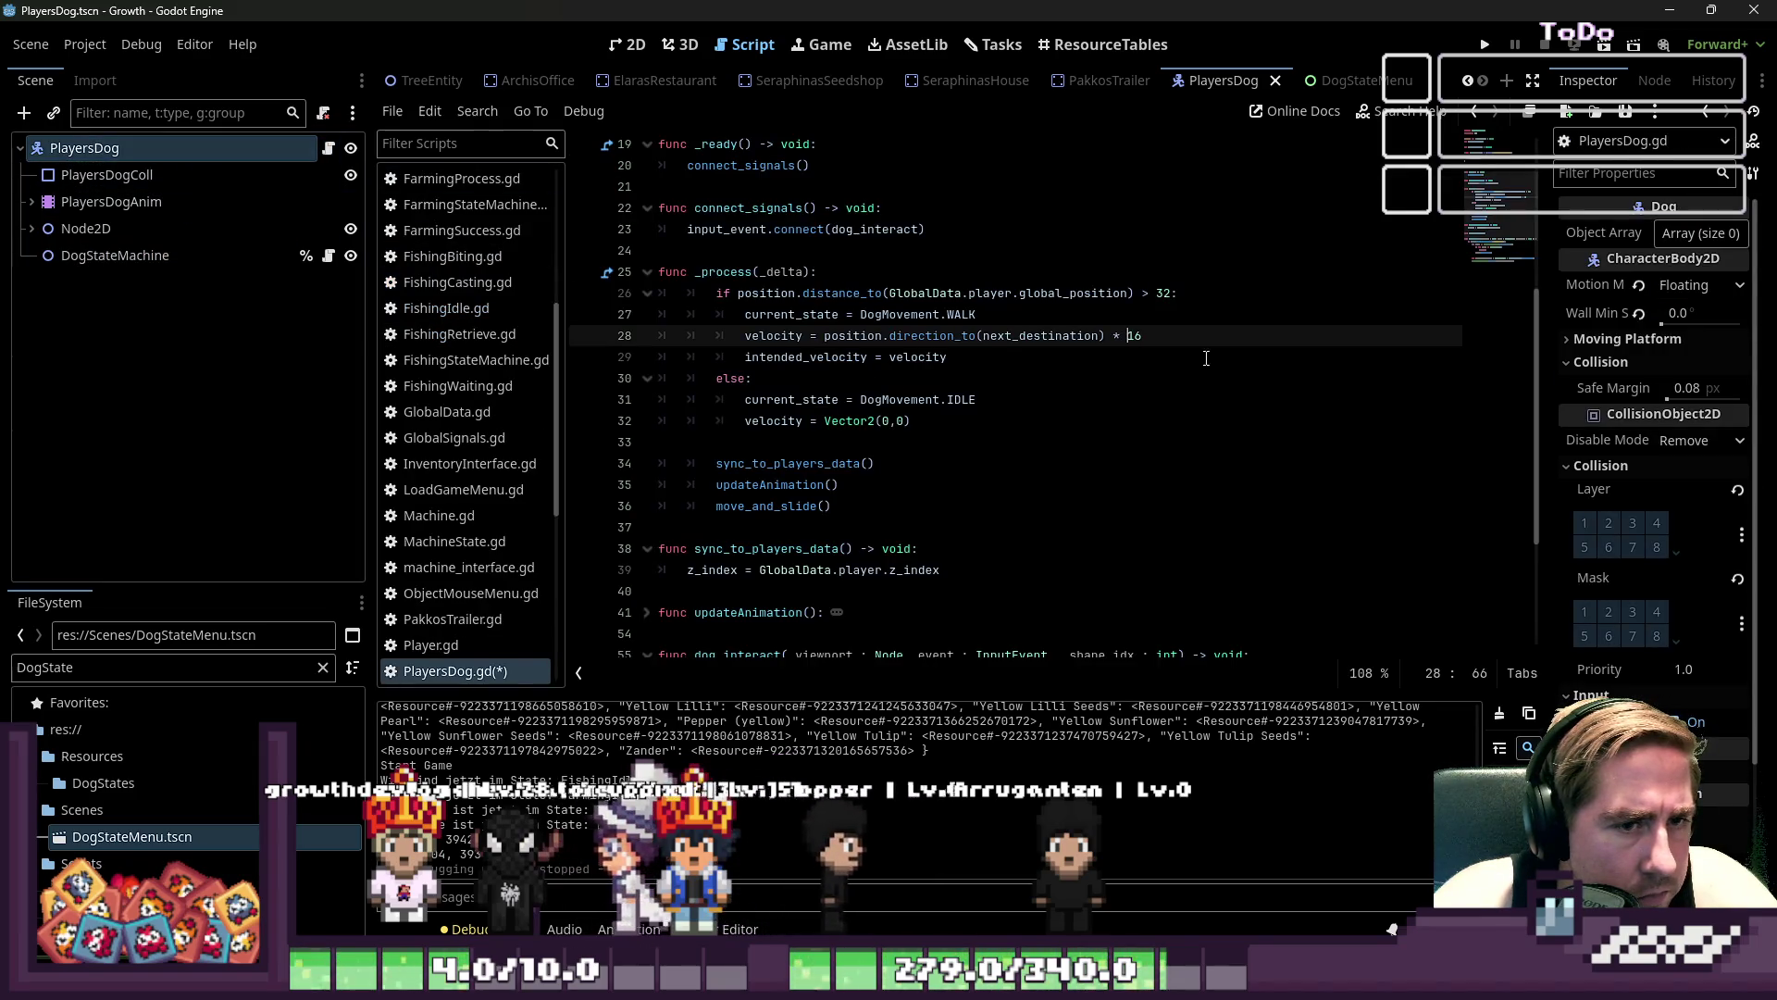
- Replace the 16 multiplier on line 28 with 48
text(48)
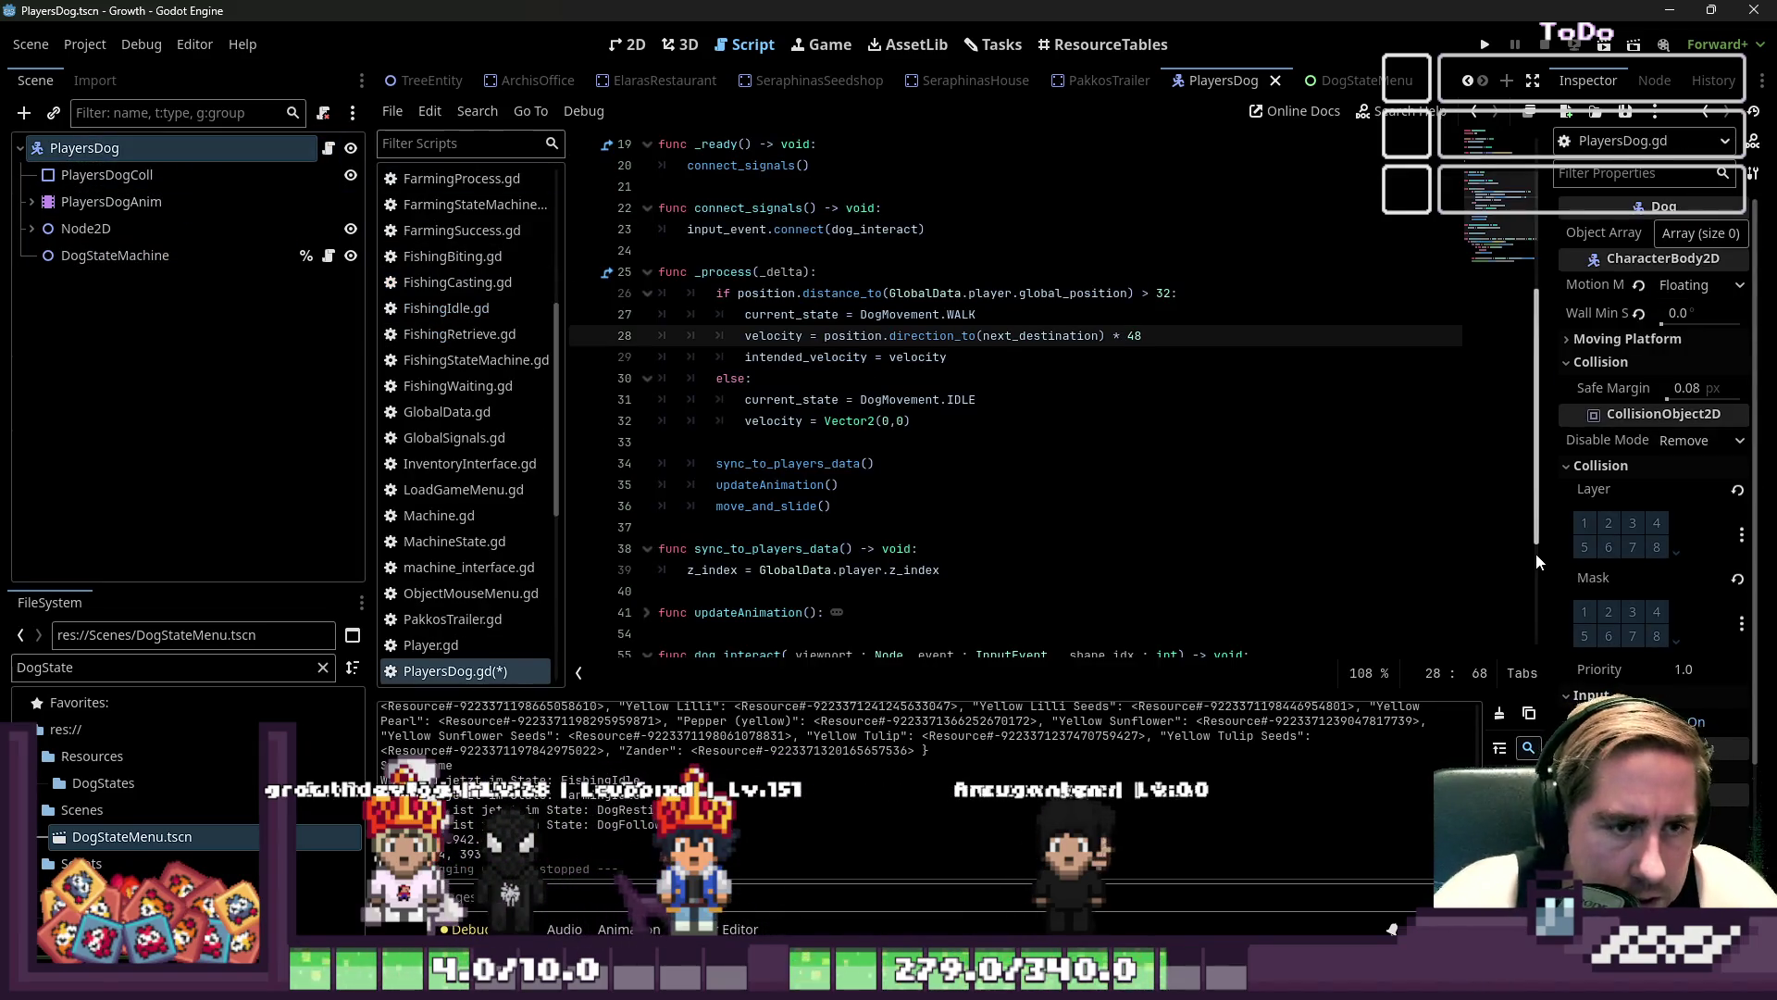
key(Down)
key(Up)
key(Up)
key(Up)
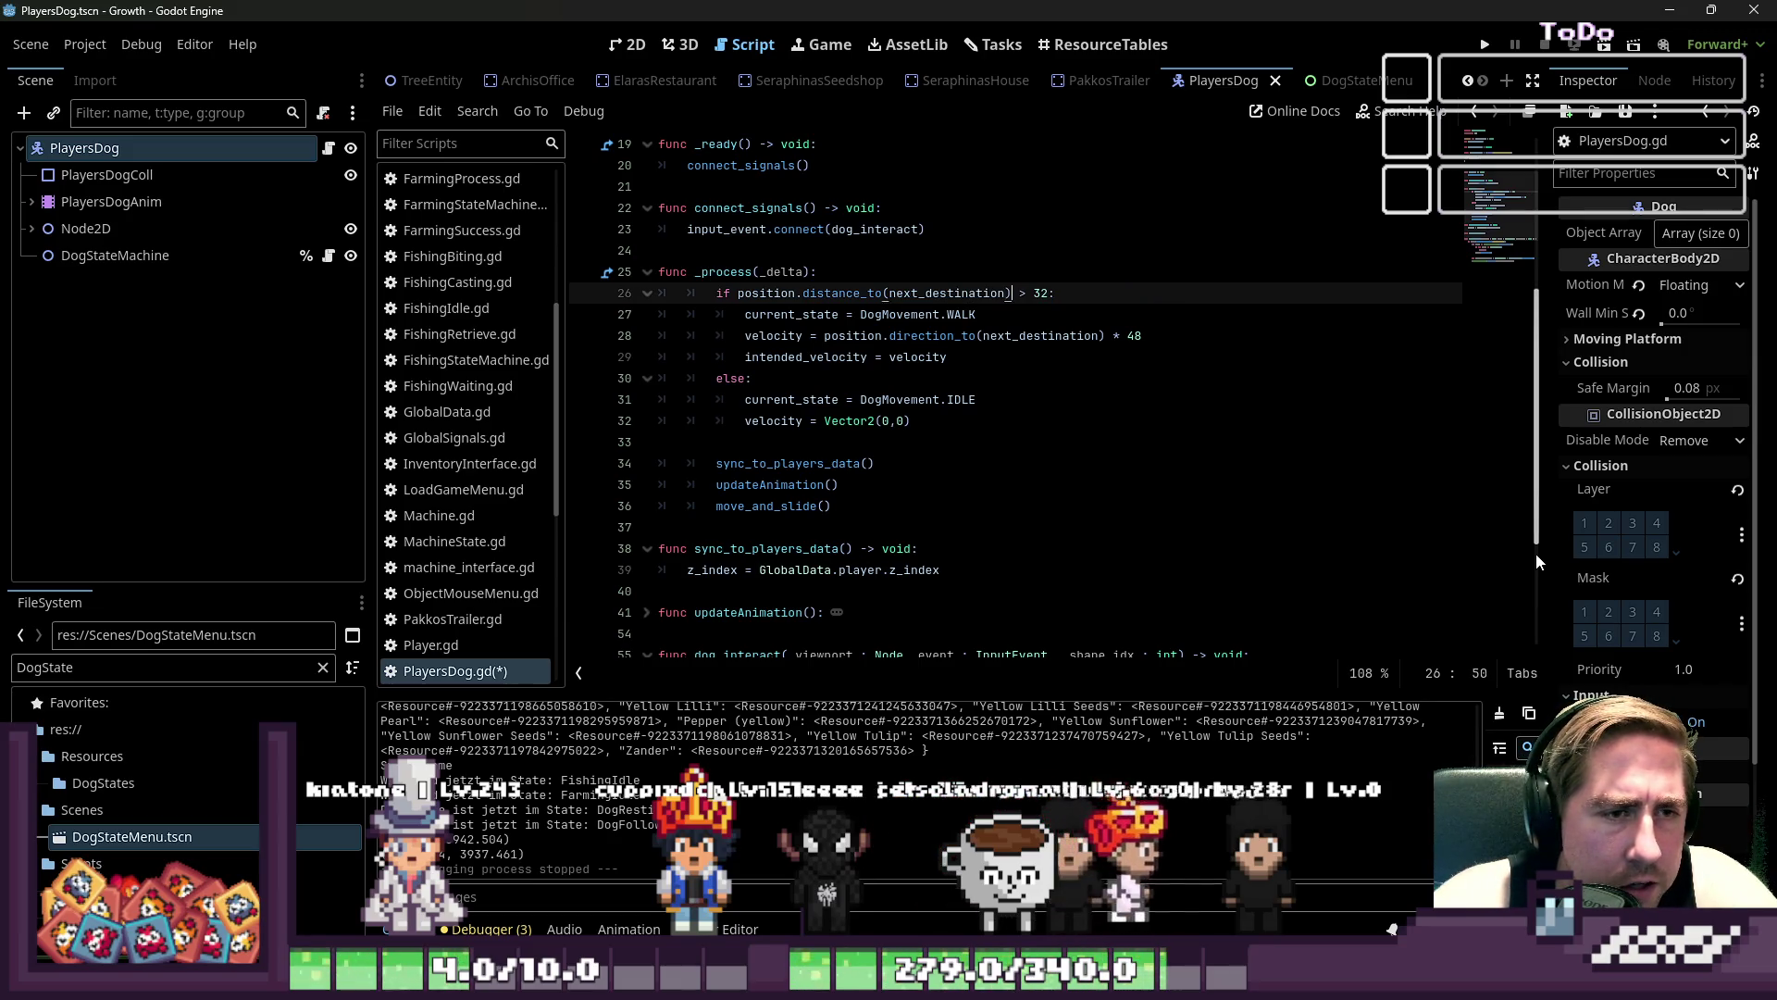
key(Right)
key(Right)
key(Right)
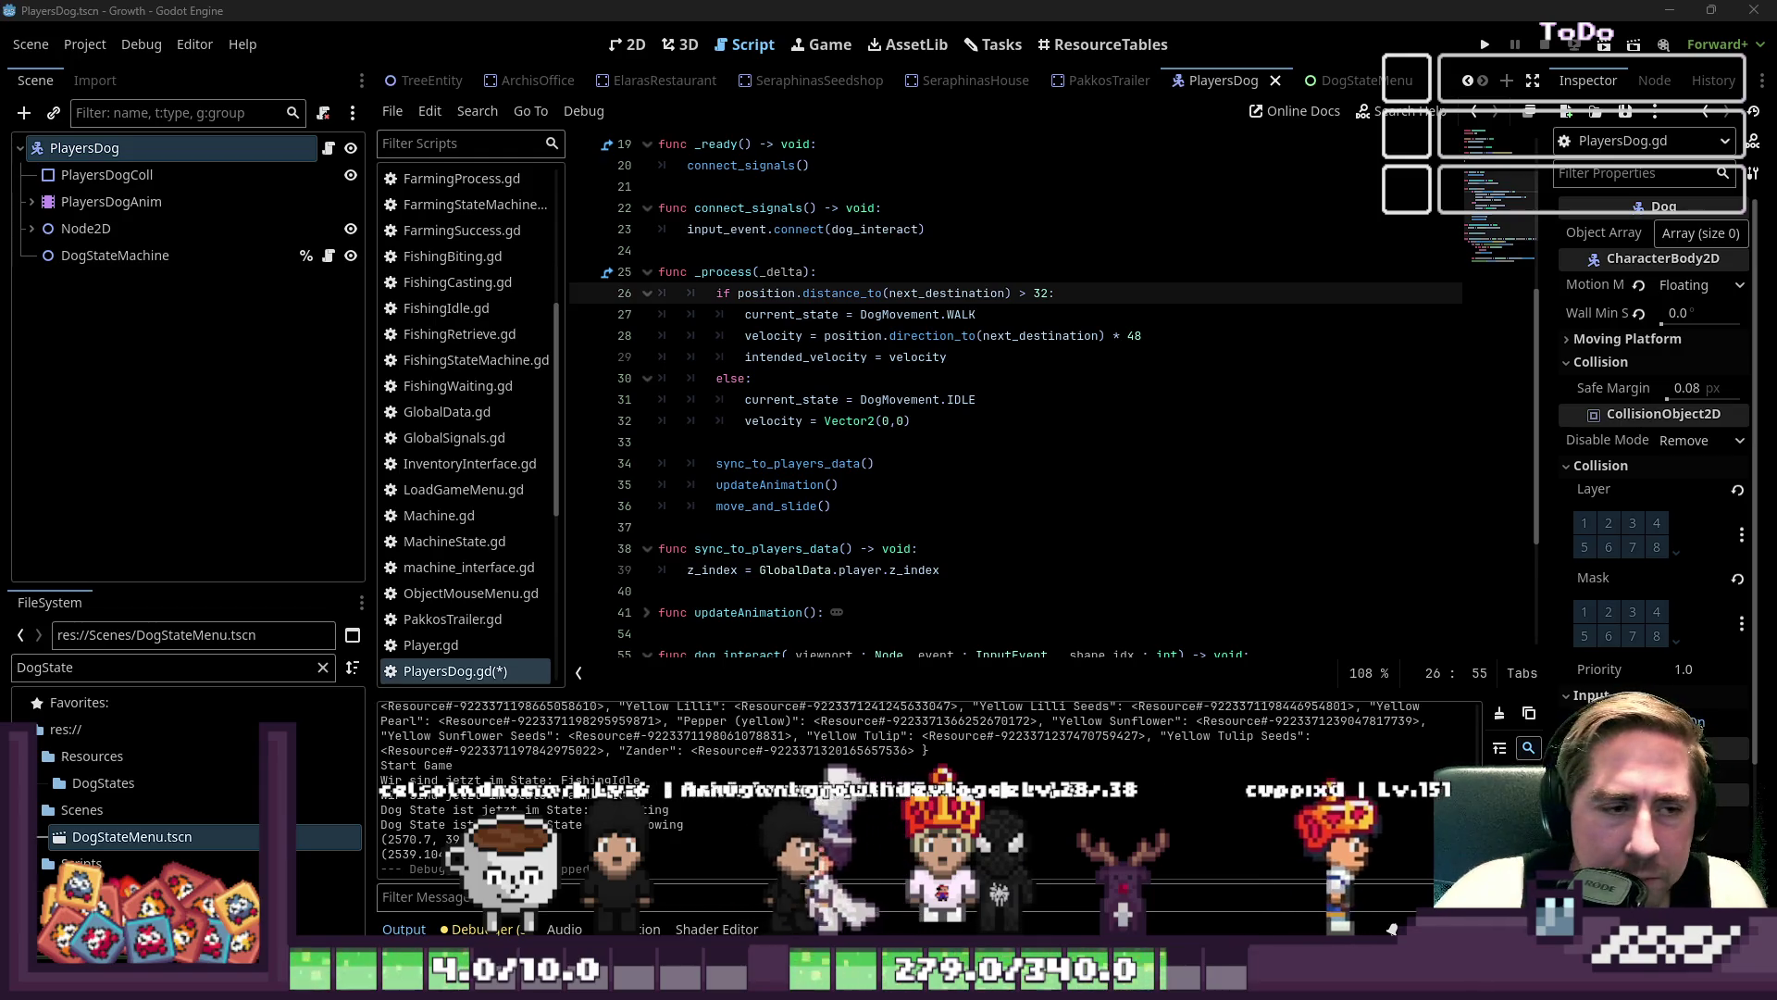
- Review the else branch on lines 30–32 that sets IDLE and resets velocity to Vector2(0,0)
click(688, 437)
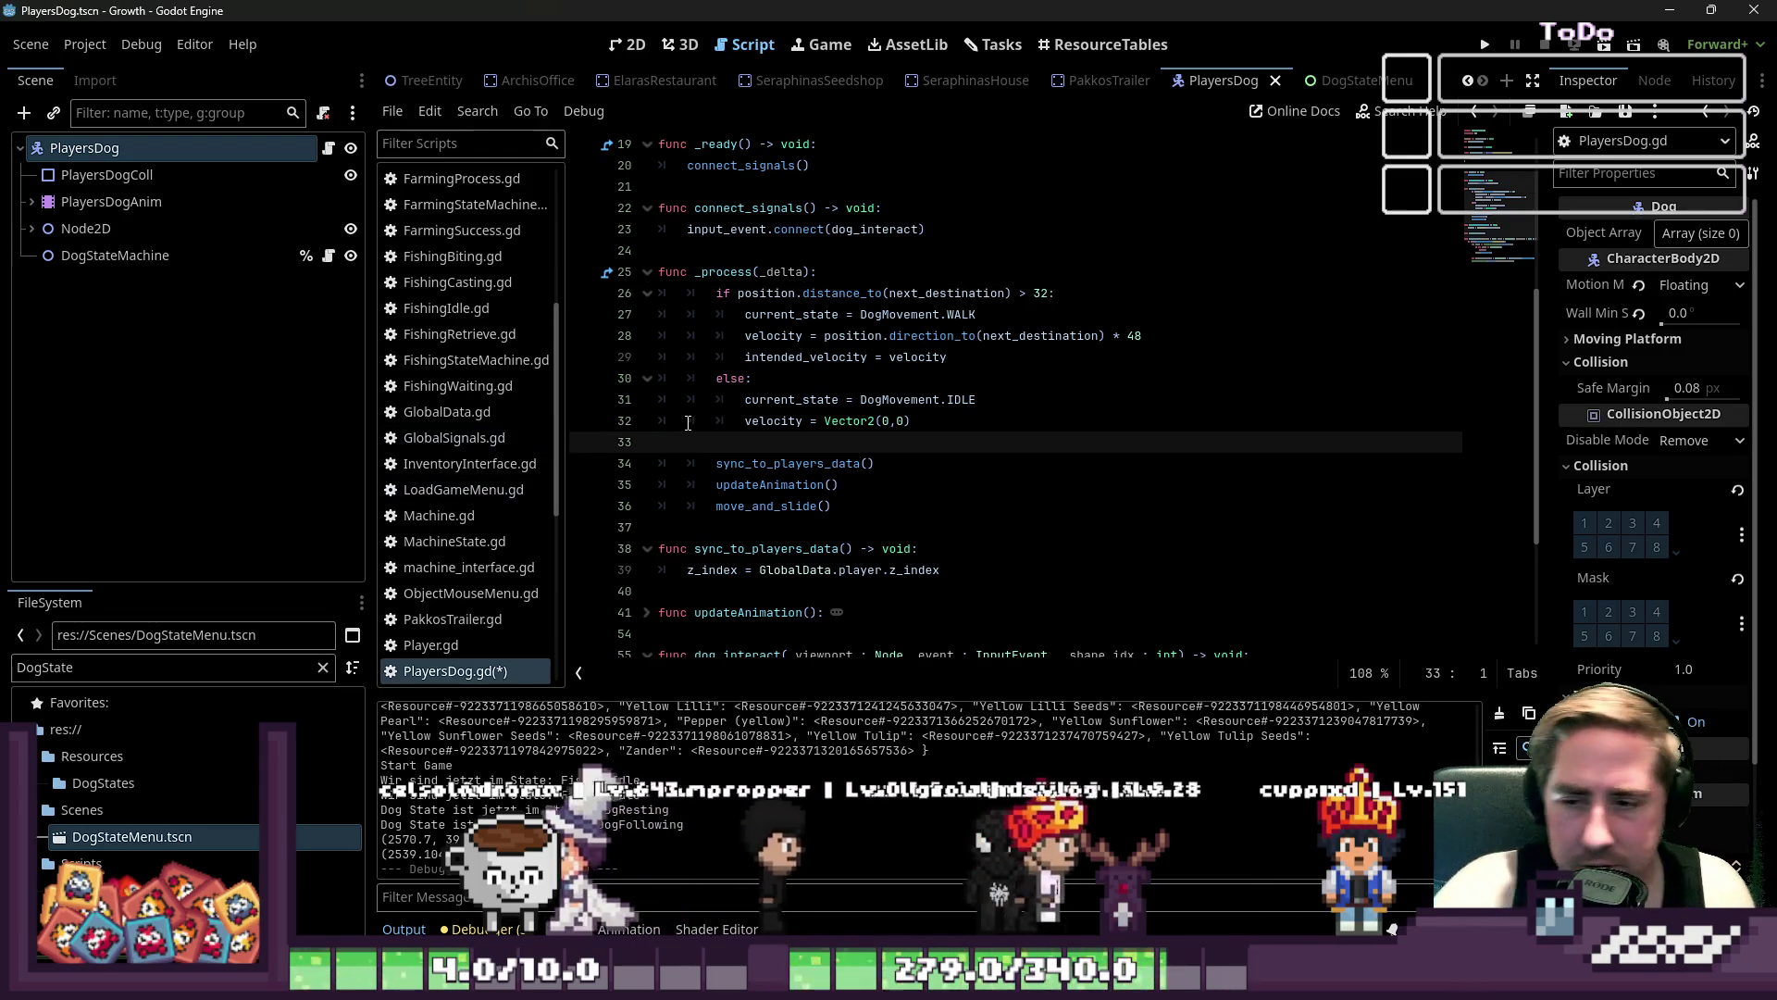
click(917, 399)
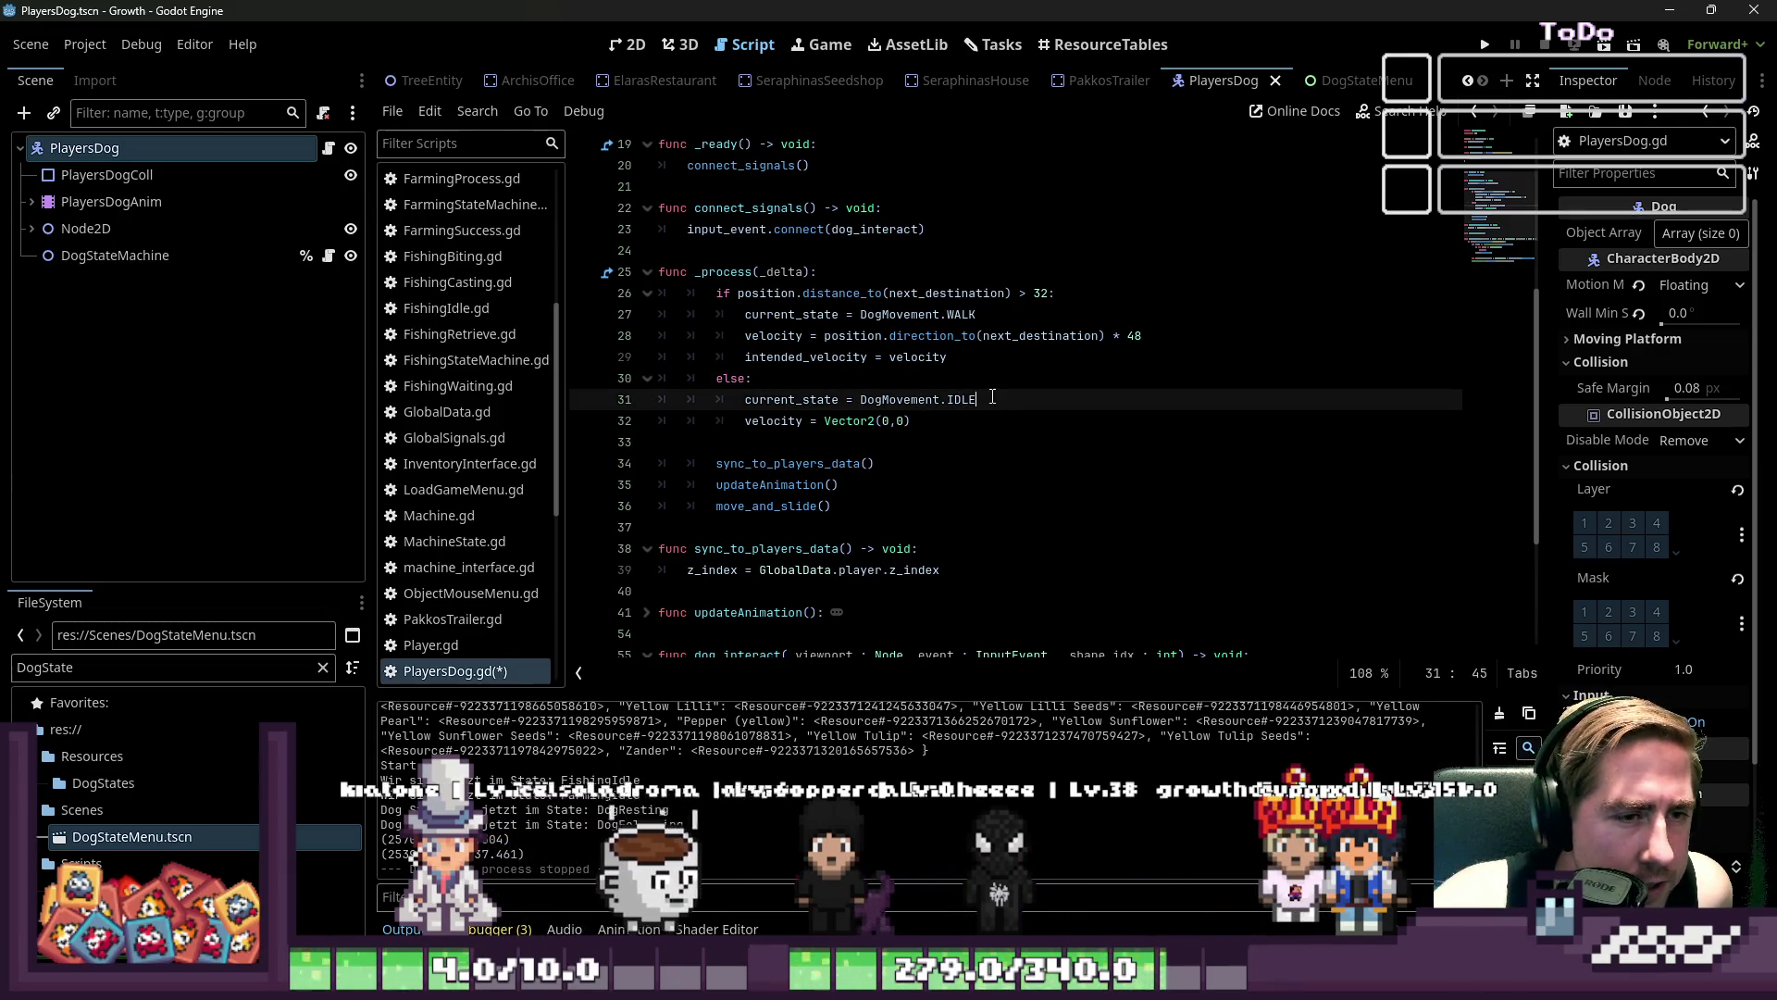
click(871, 421)
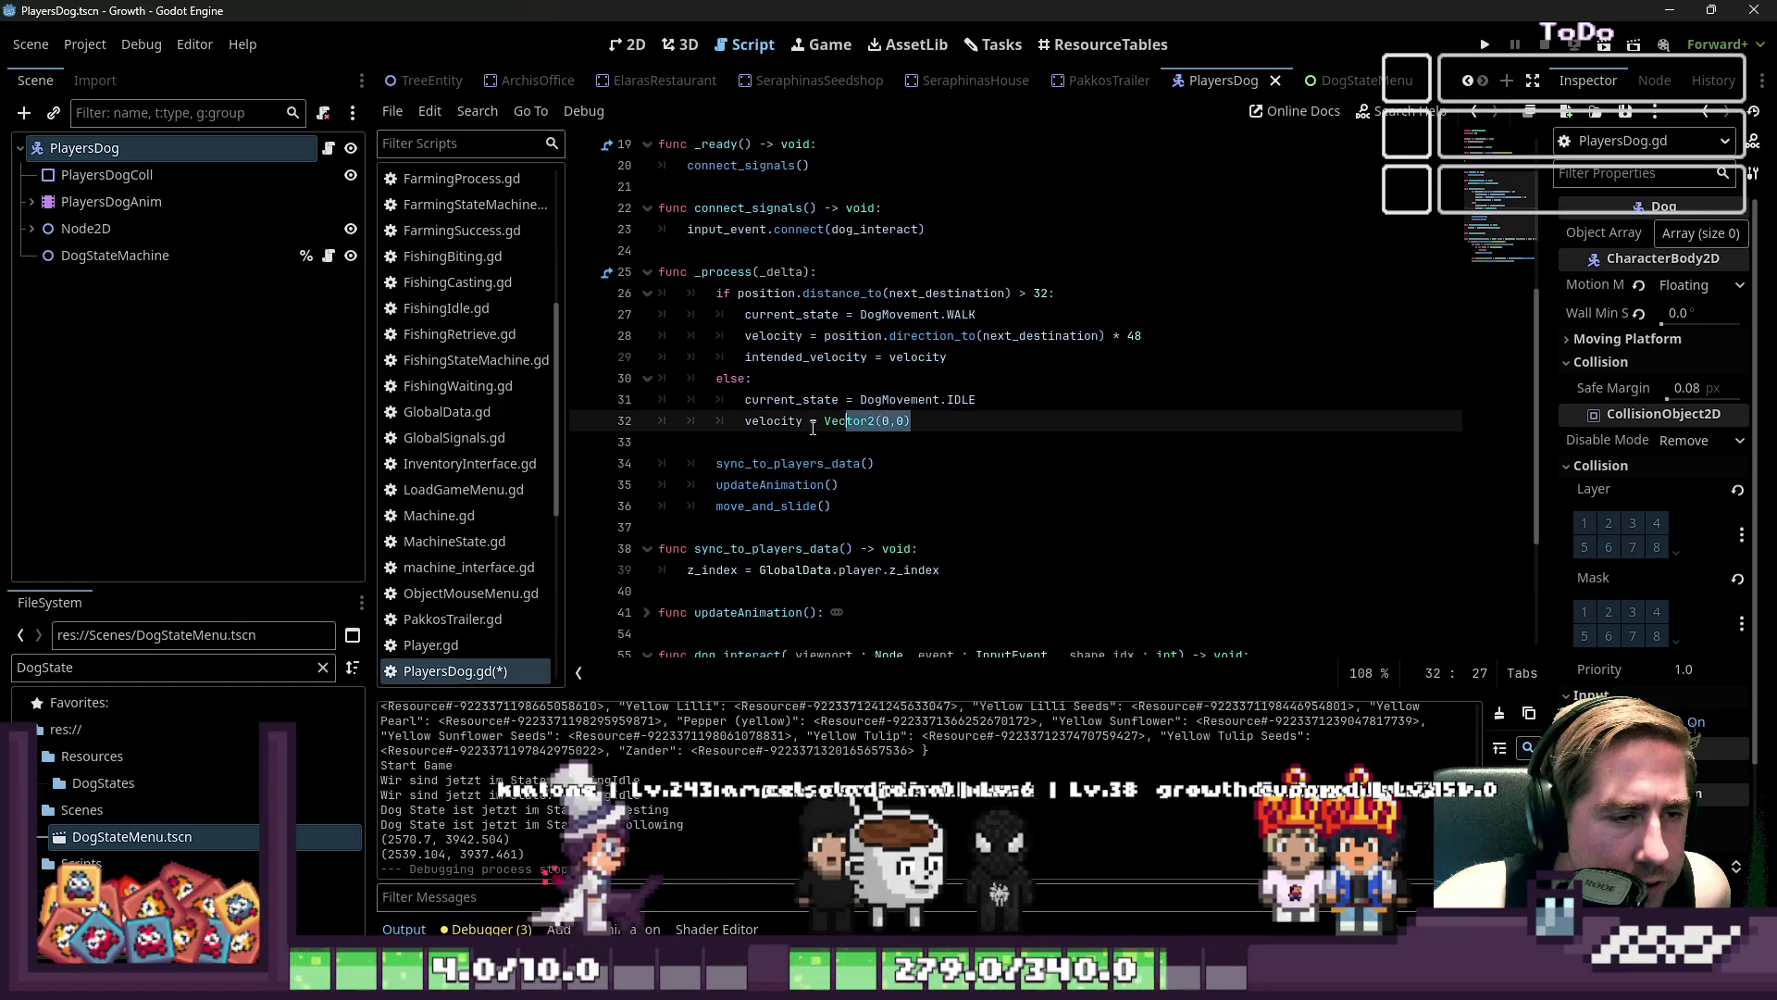
click(842, 432)
click(865, 421)
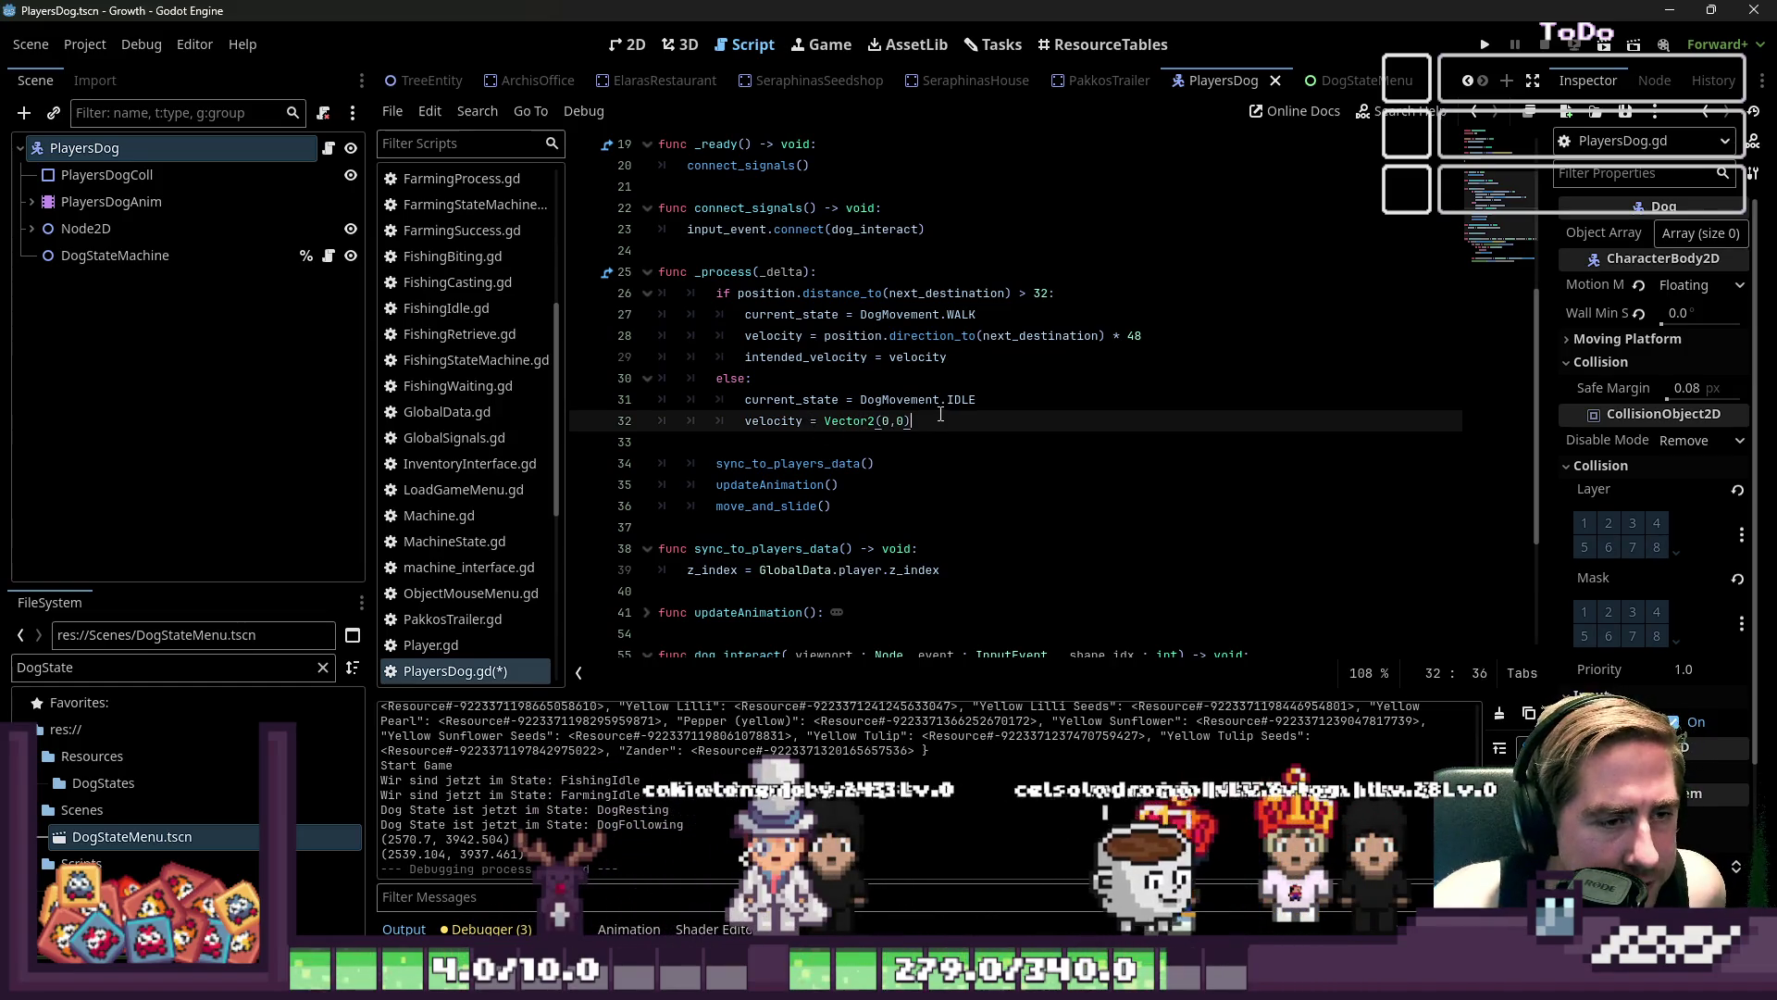
drag(971, 419, 962, 378)
click(1028, 295)
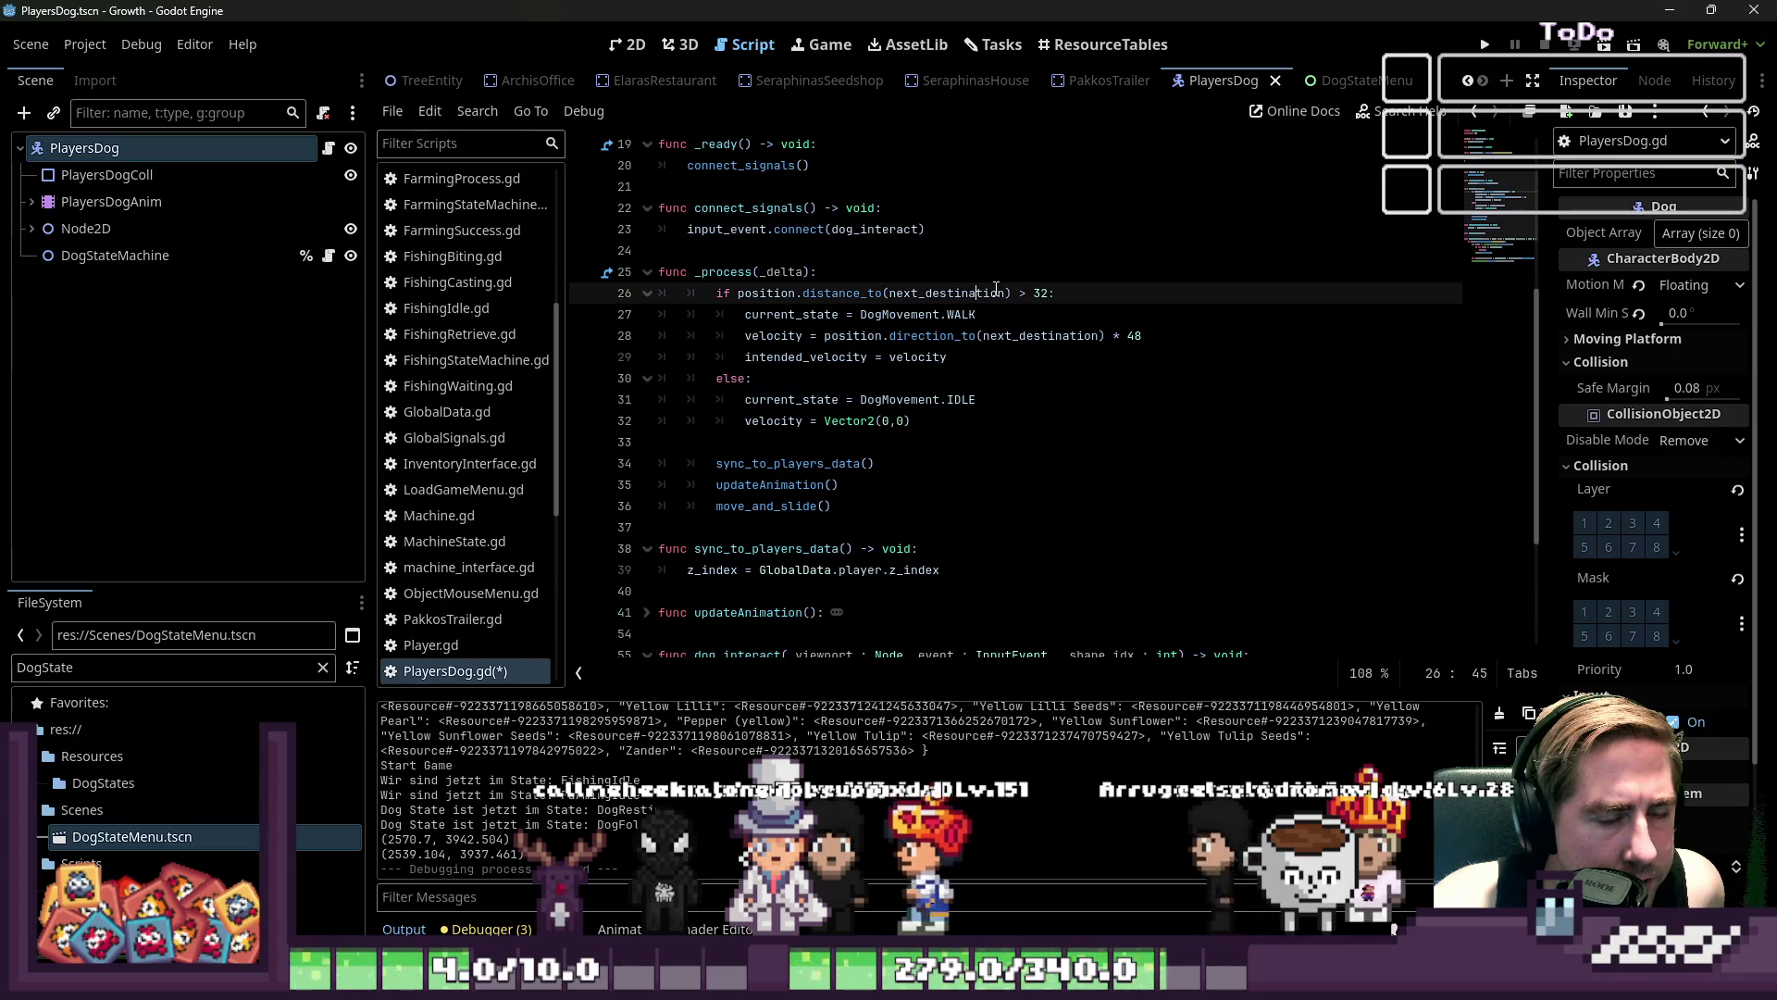
click(987, 399)
click(963, 442)
click(953, 422)
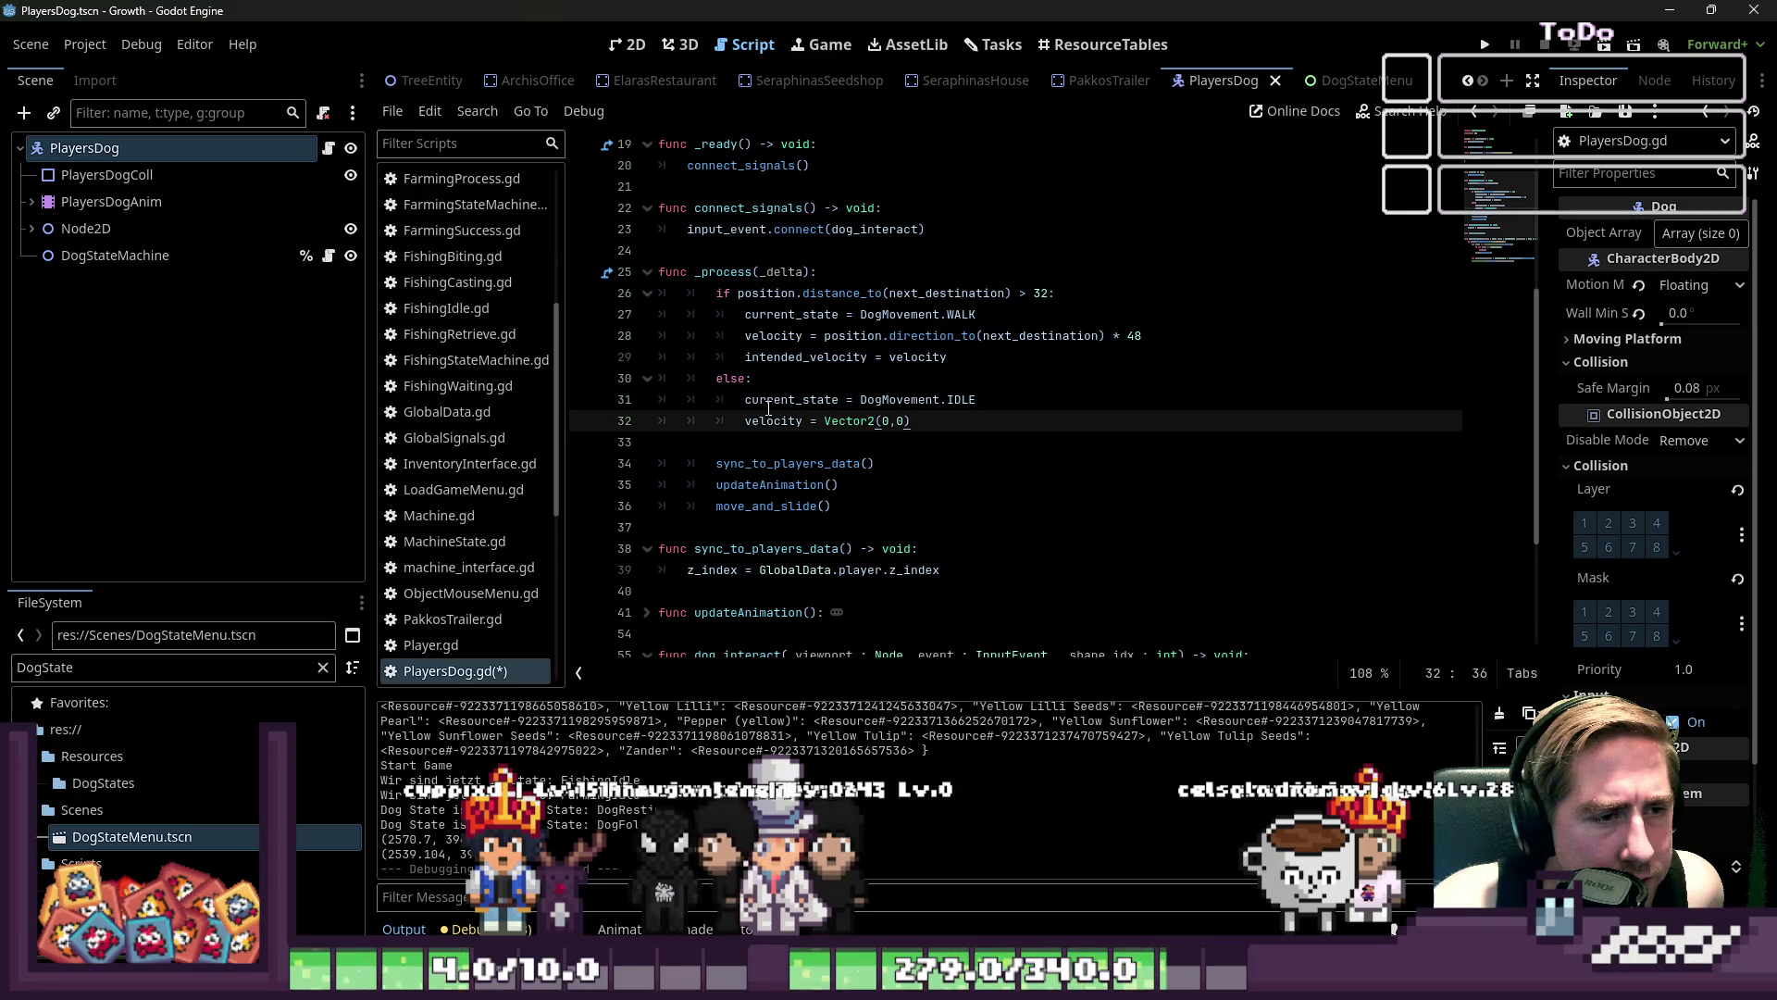
- Select the distance_to(next_destination) condition on line 26
scroll(925, 422, up, 1)
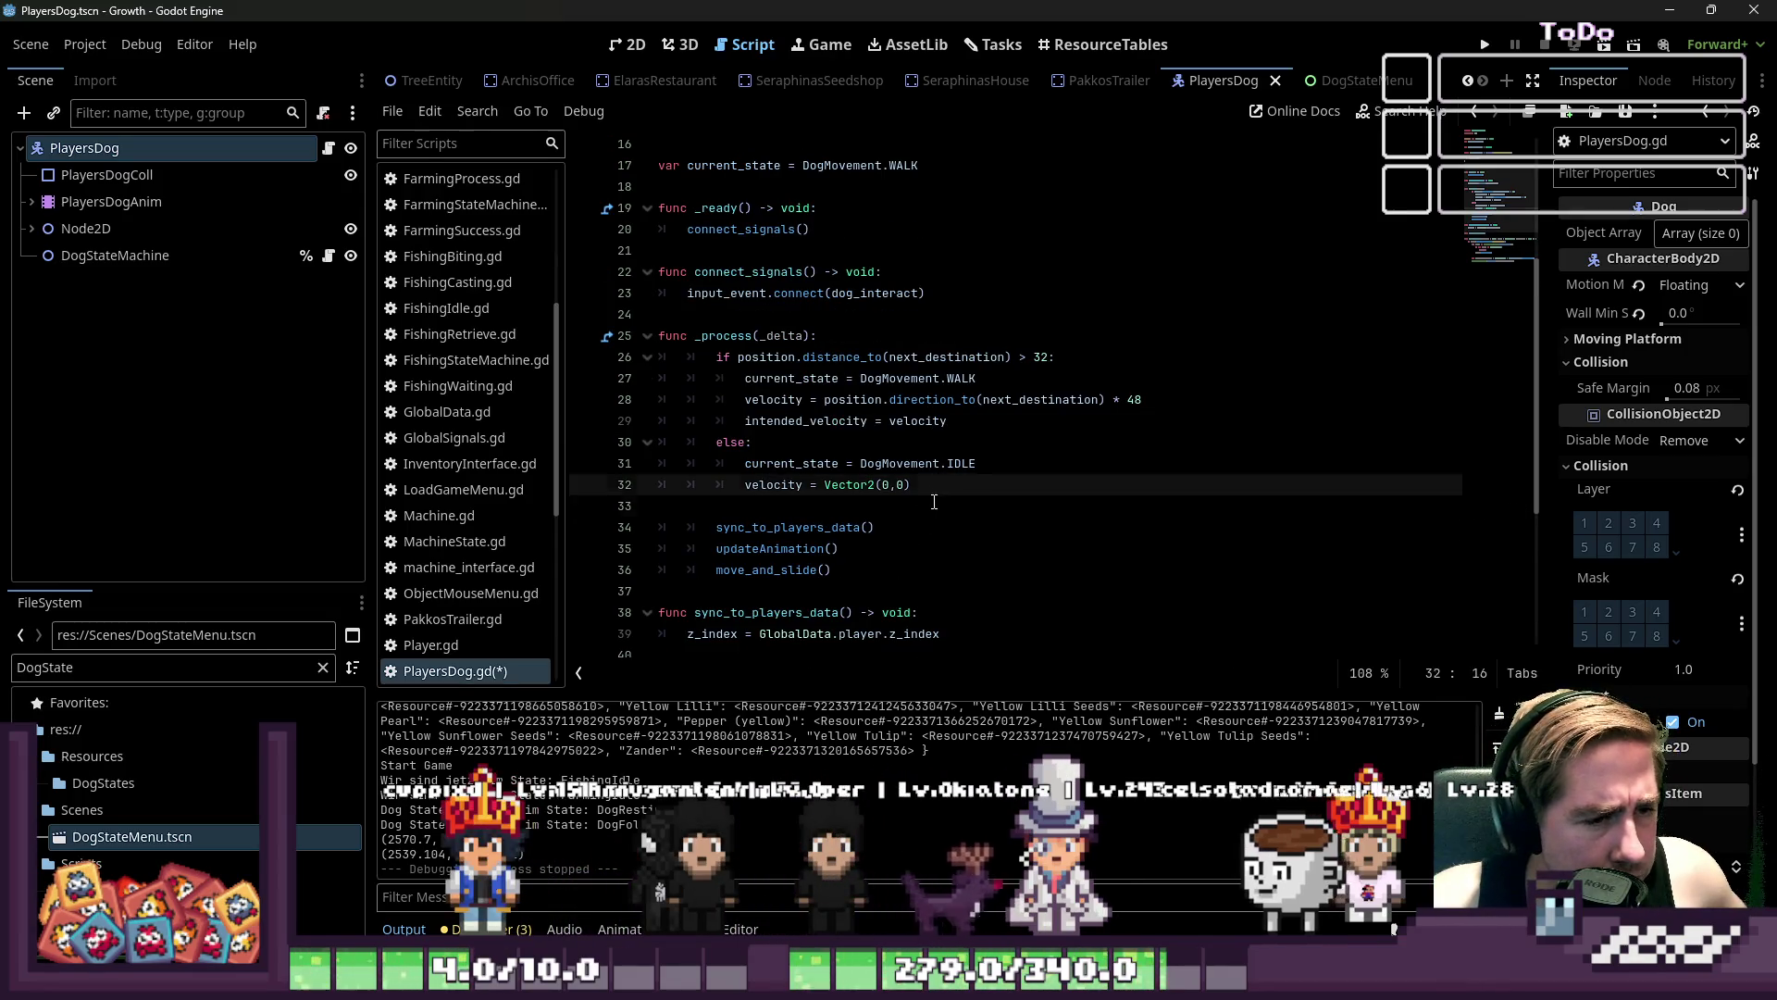
click(933, 503)
scroll(422, 350, up, 5)
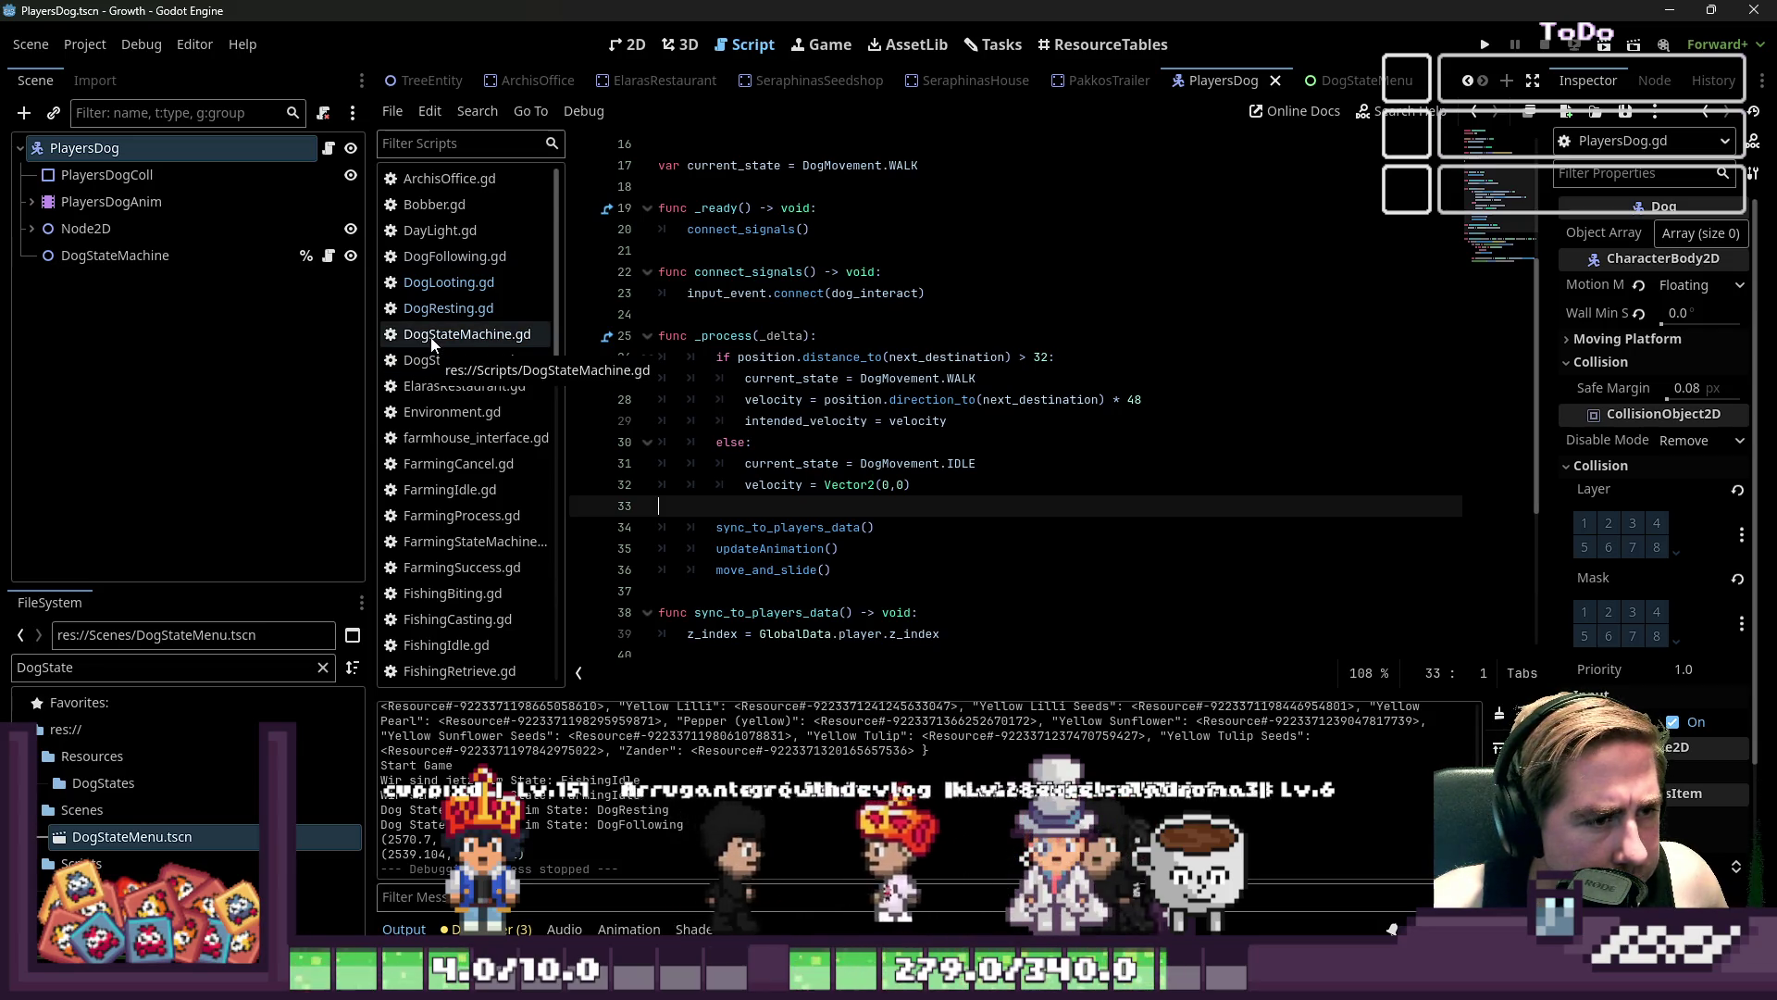
scroll(938, 475, up, 5)
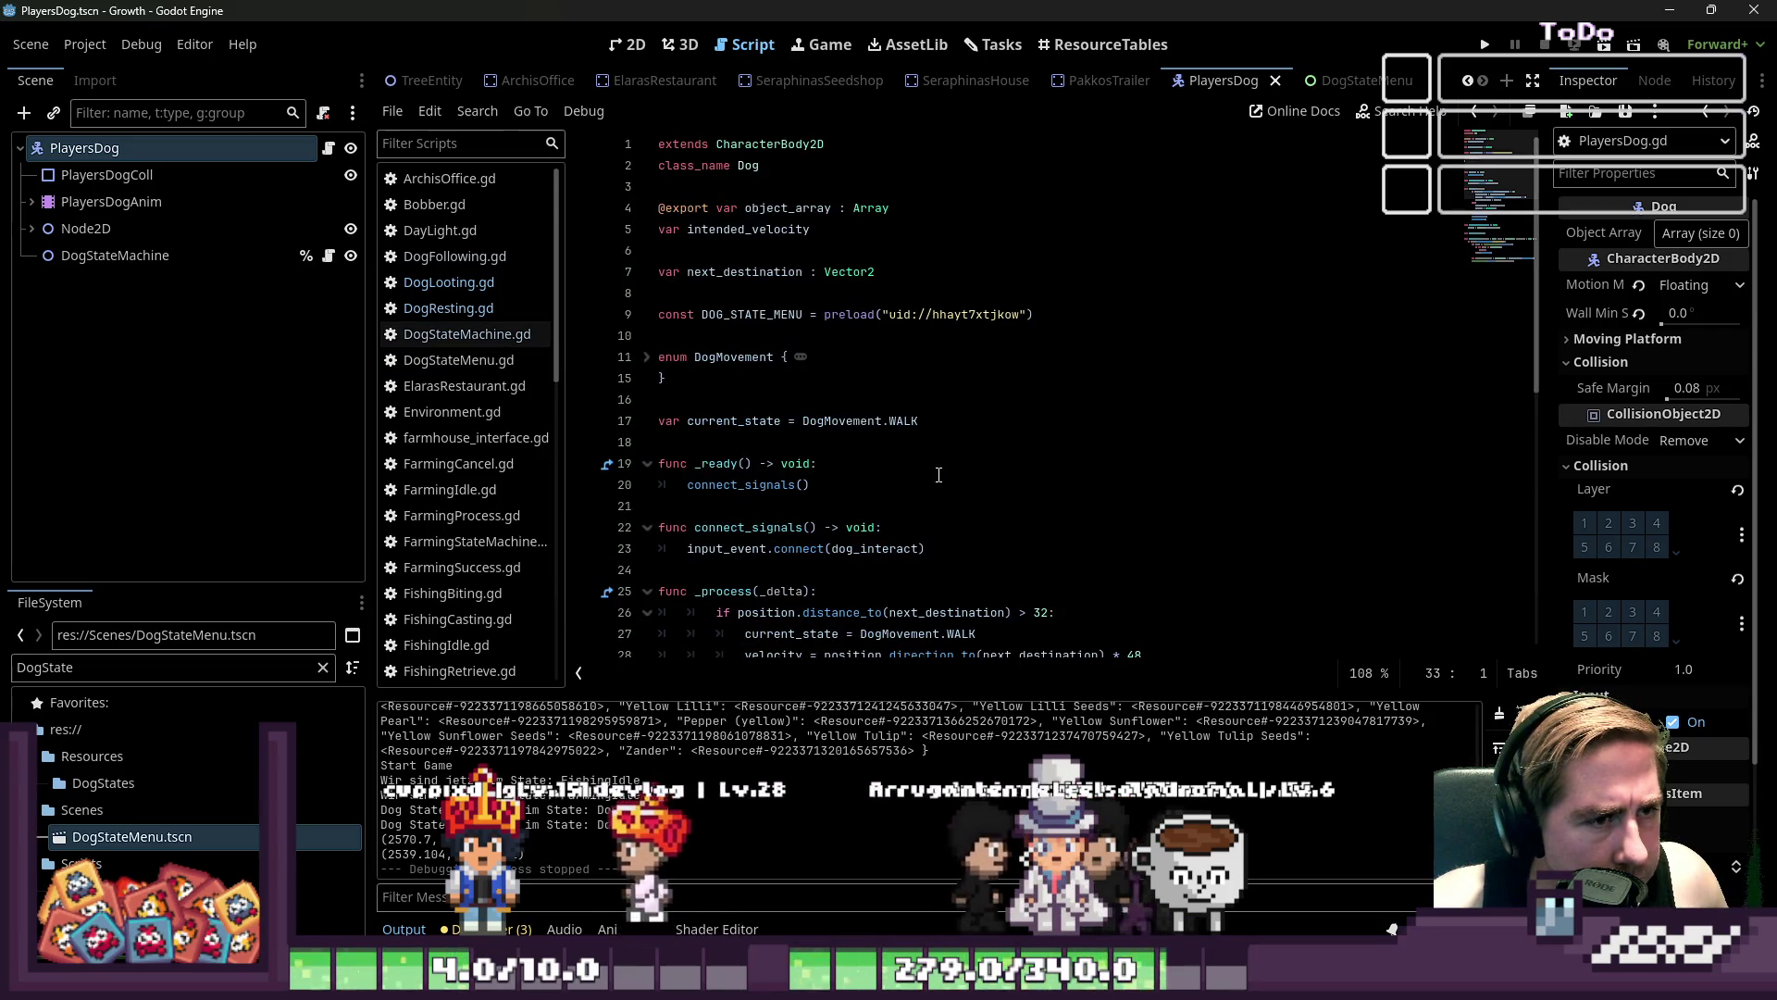
scroll(939, 474, down, 1)
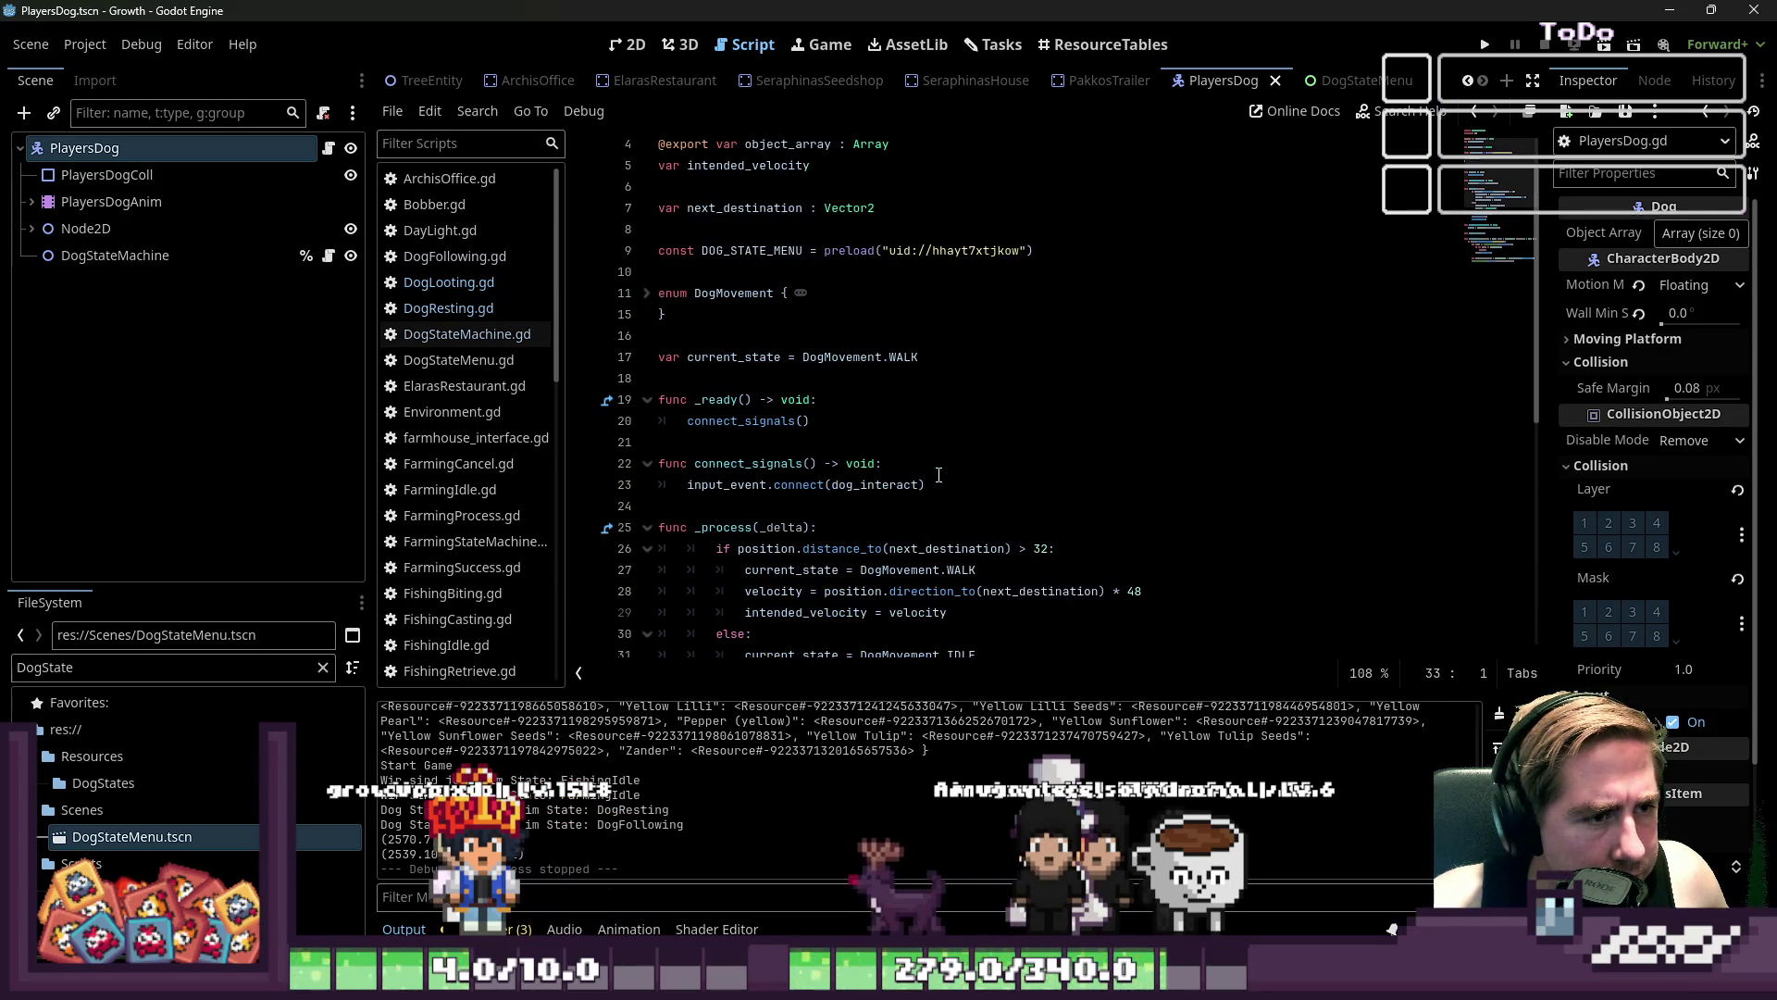
scroll(939, 475, down, 2)
click(947, 530)
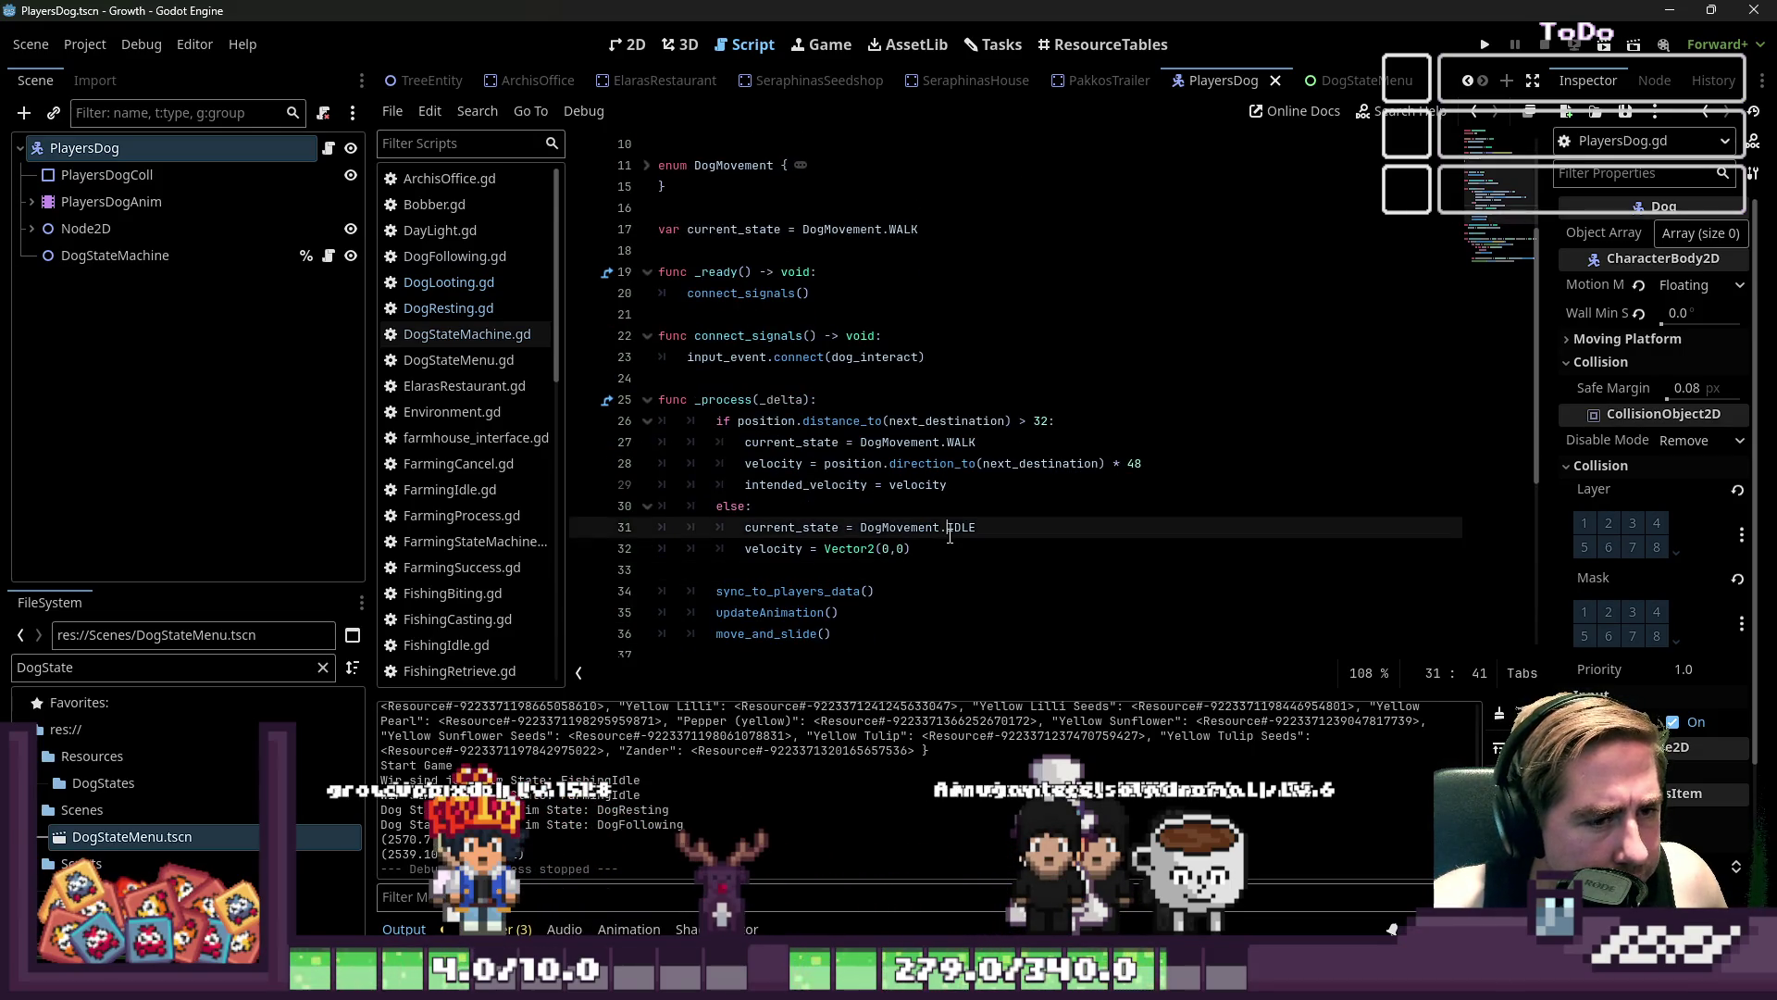
click(882, 420)
drag(738, 421, 1003, 423)
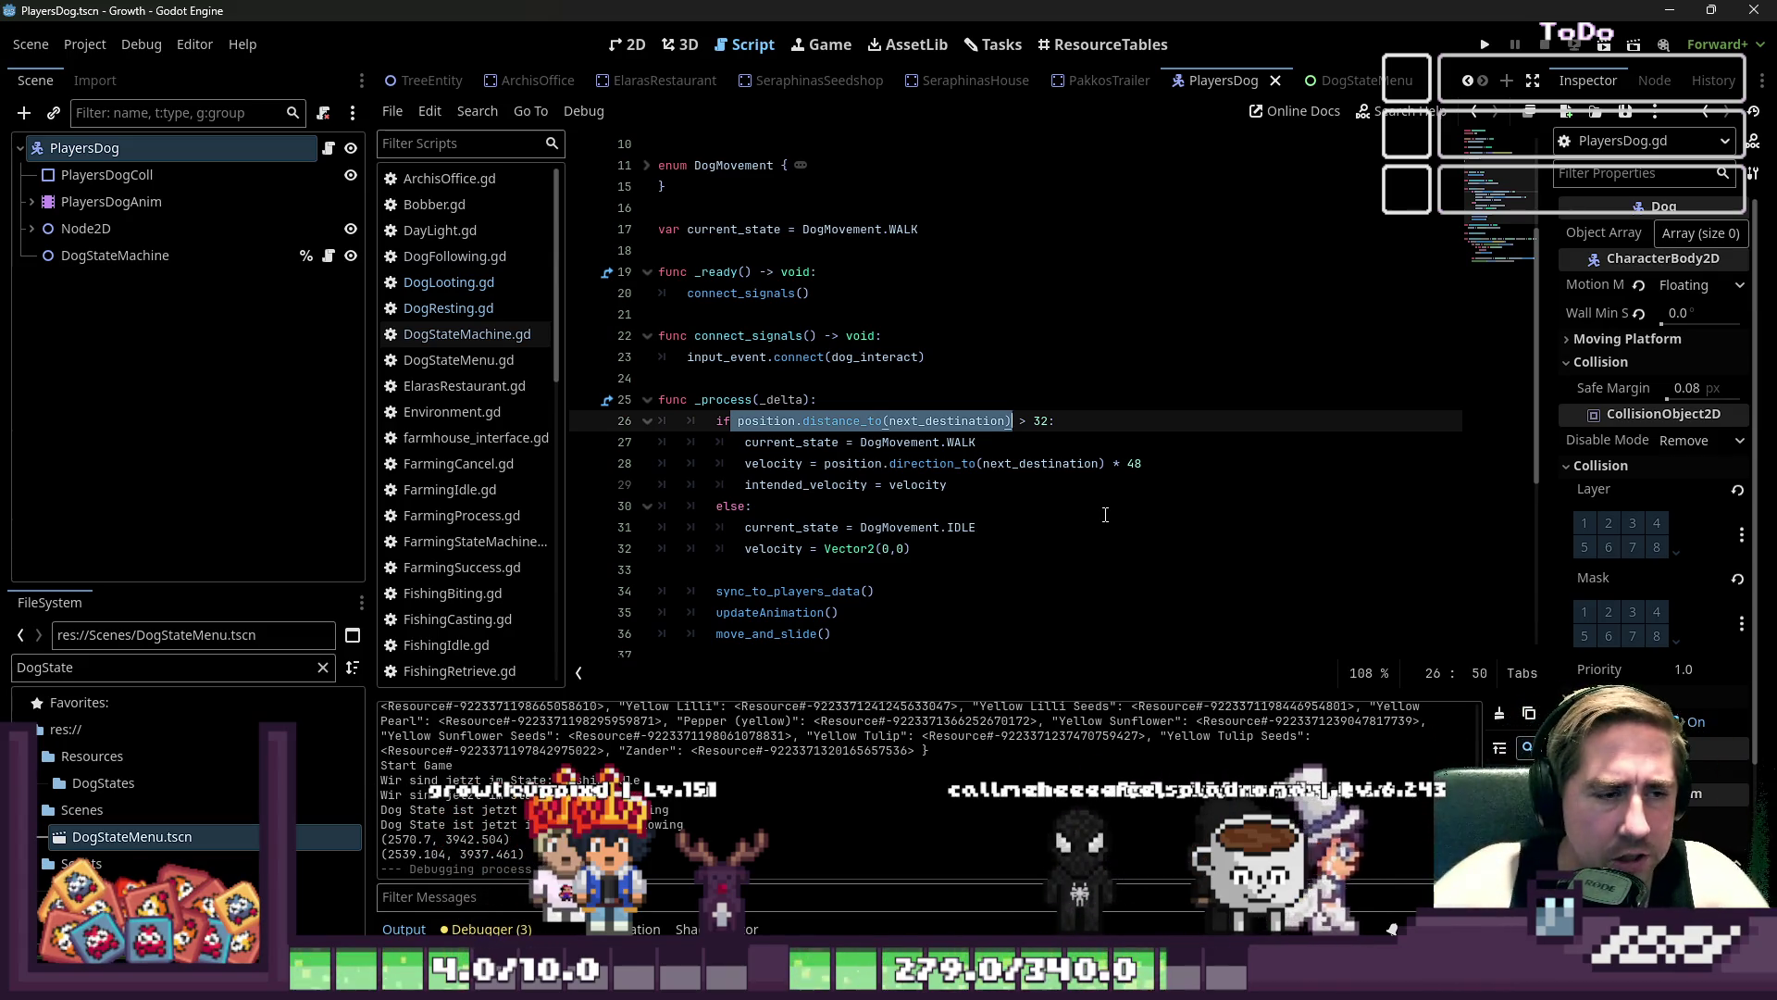
key(Left)
key(Left)
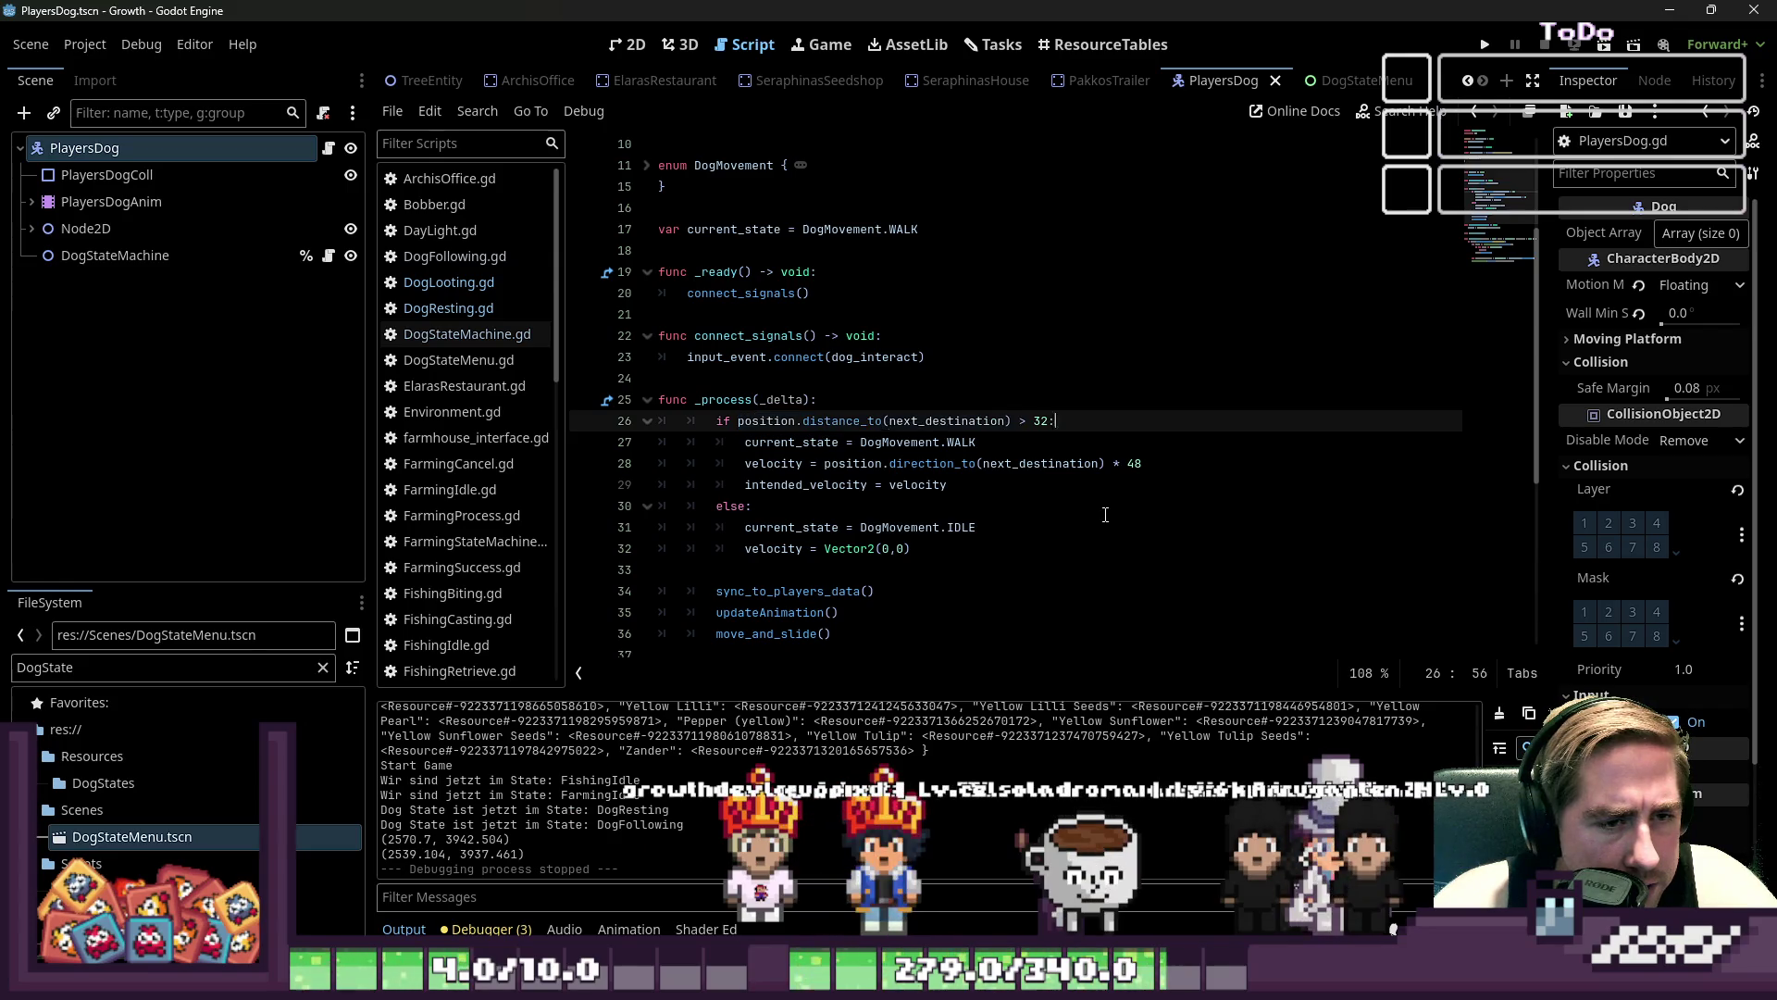
- Step through the WALK, velocity and else lines of _process, ending on line 28
click(796, 441)
key(Down)
key(Right)
key(Right)
key(Right)
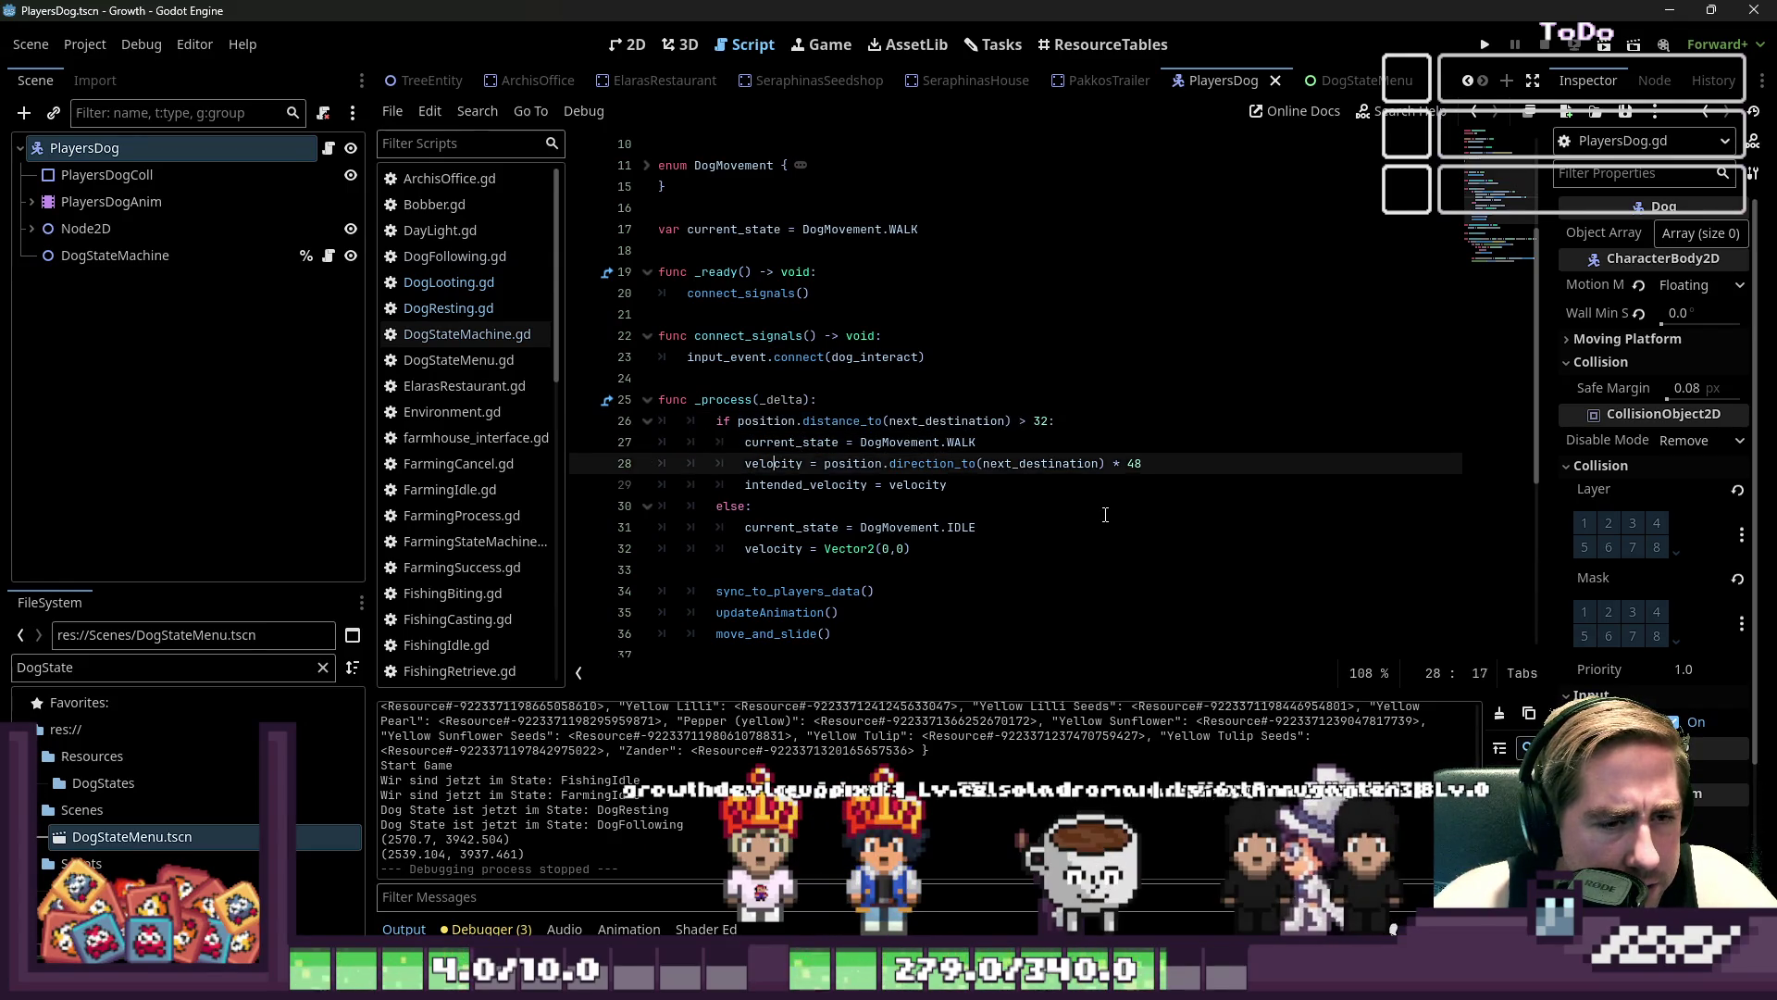
key(Down)
key(Down)
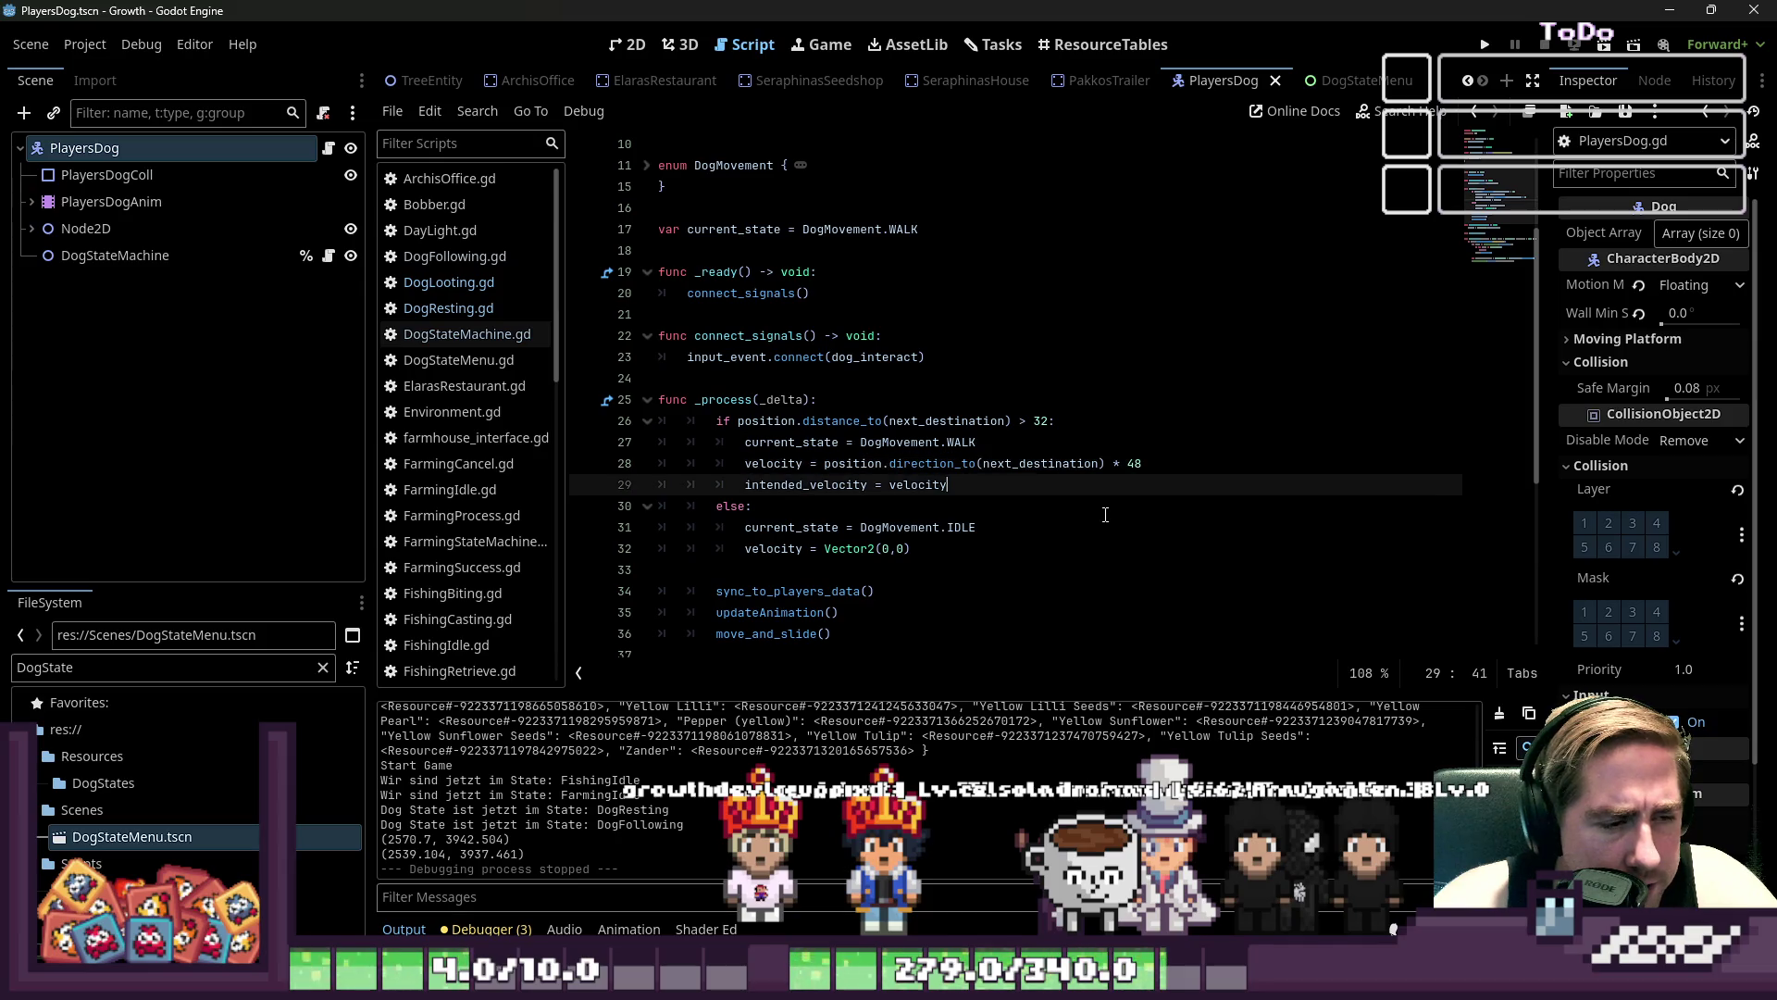
key(Up)
key(Up)
key(Up)
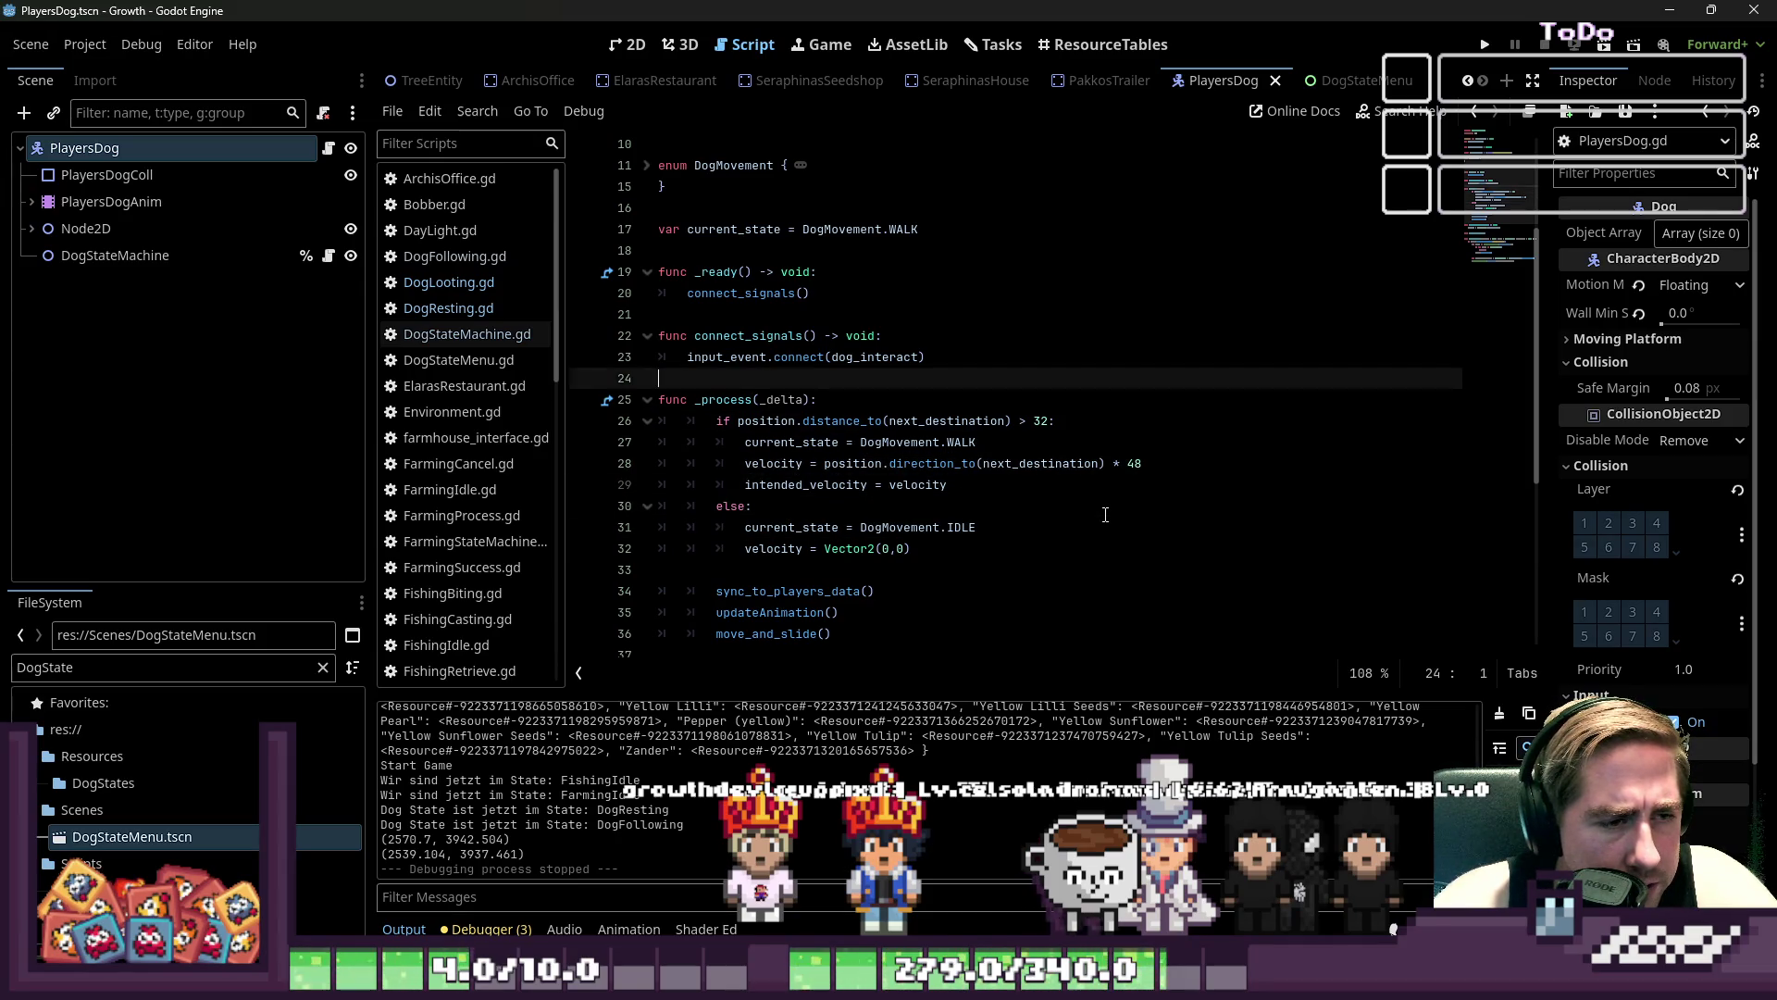
key(Right)
key(Right)
key(Right)
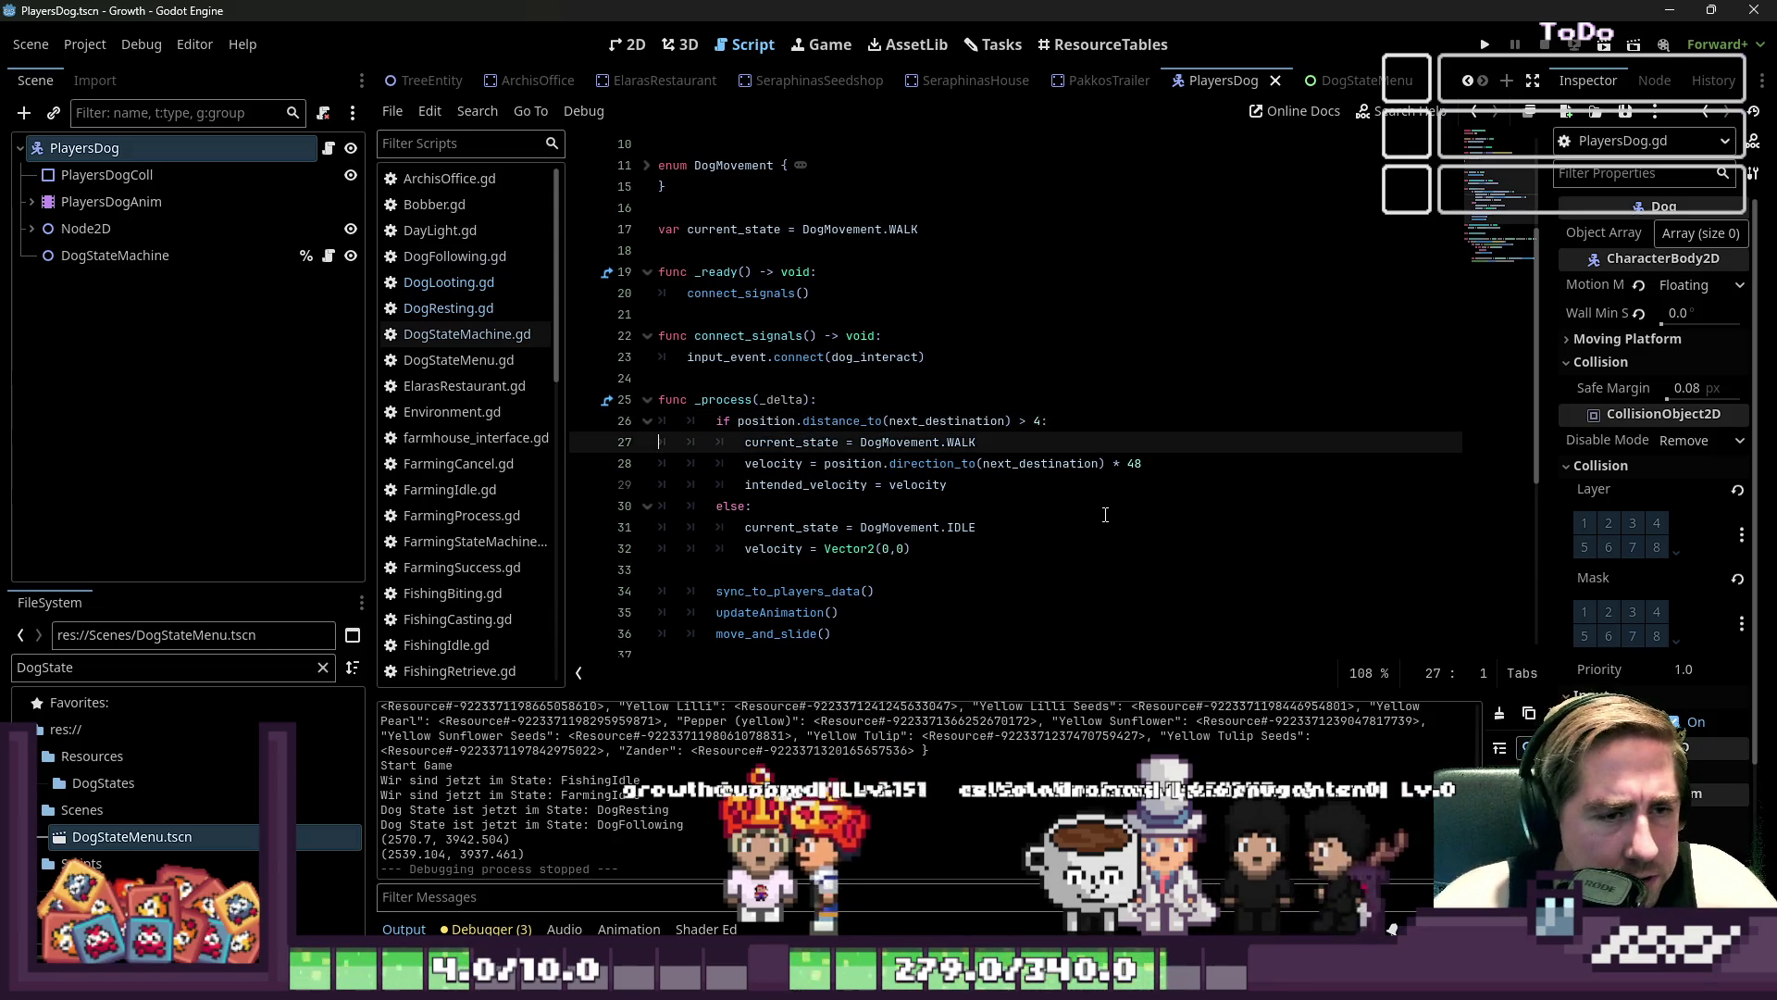
key(Down)
key(Down)
key(Home)
key(Home)
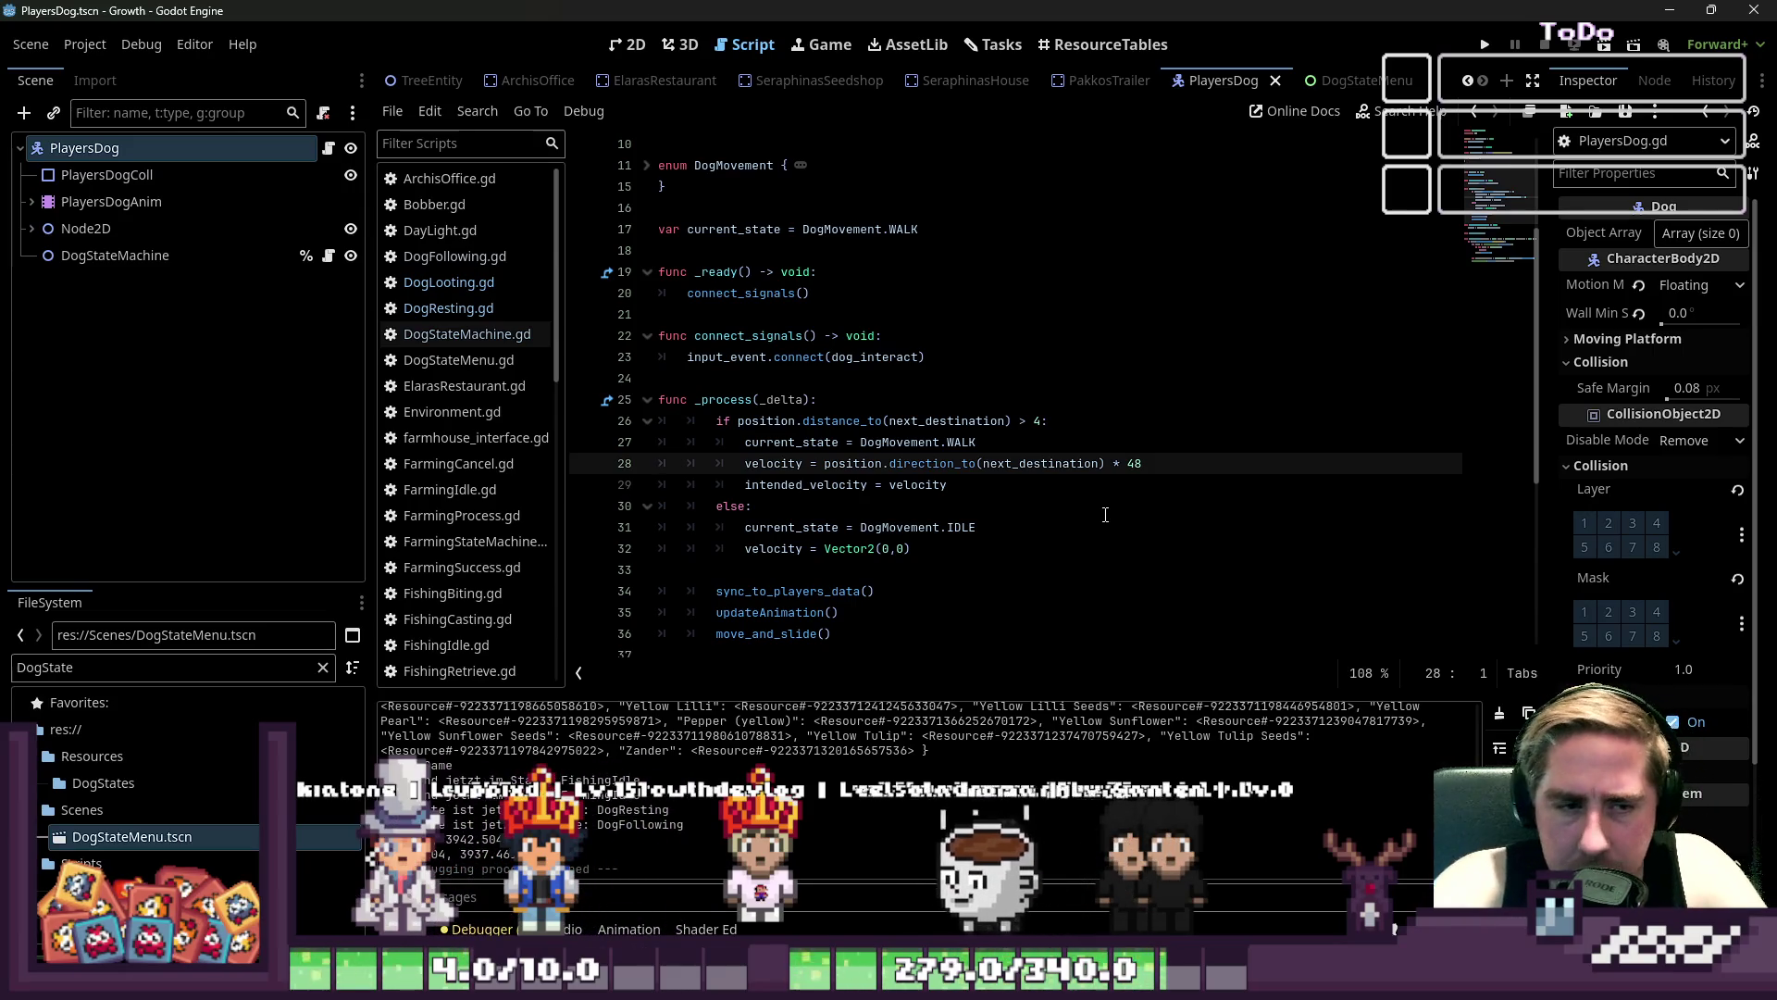
click(1127, 462)
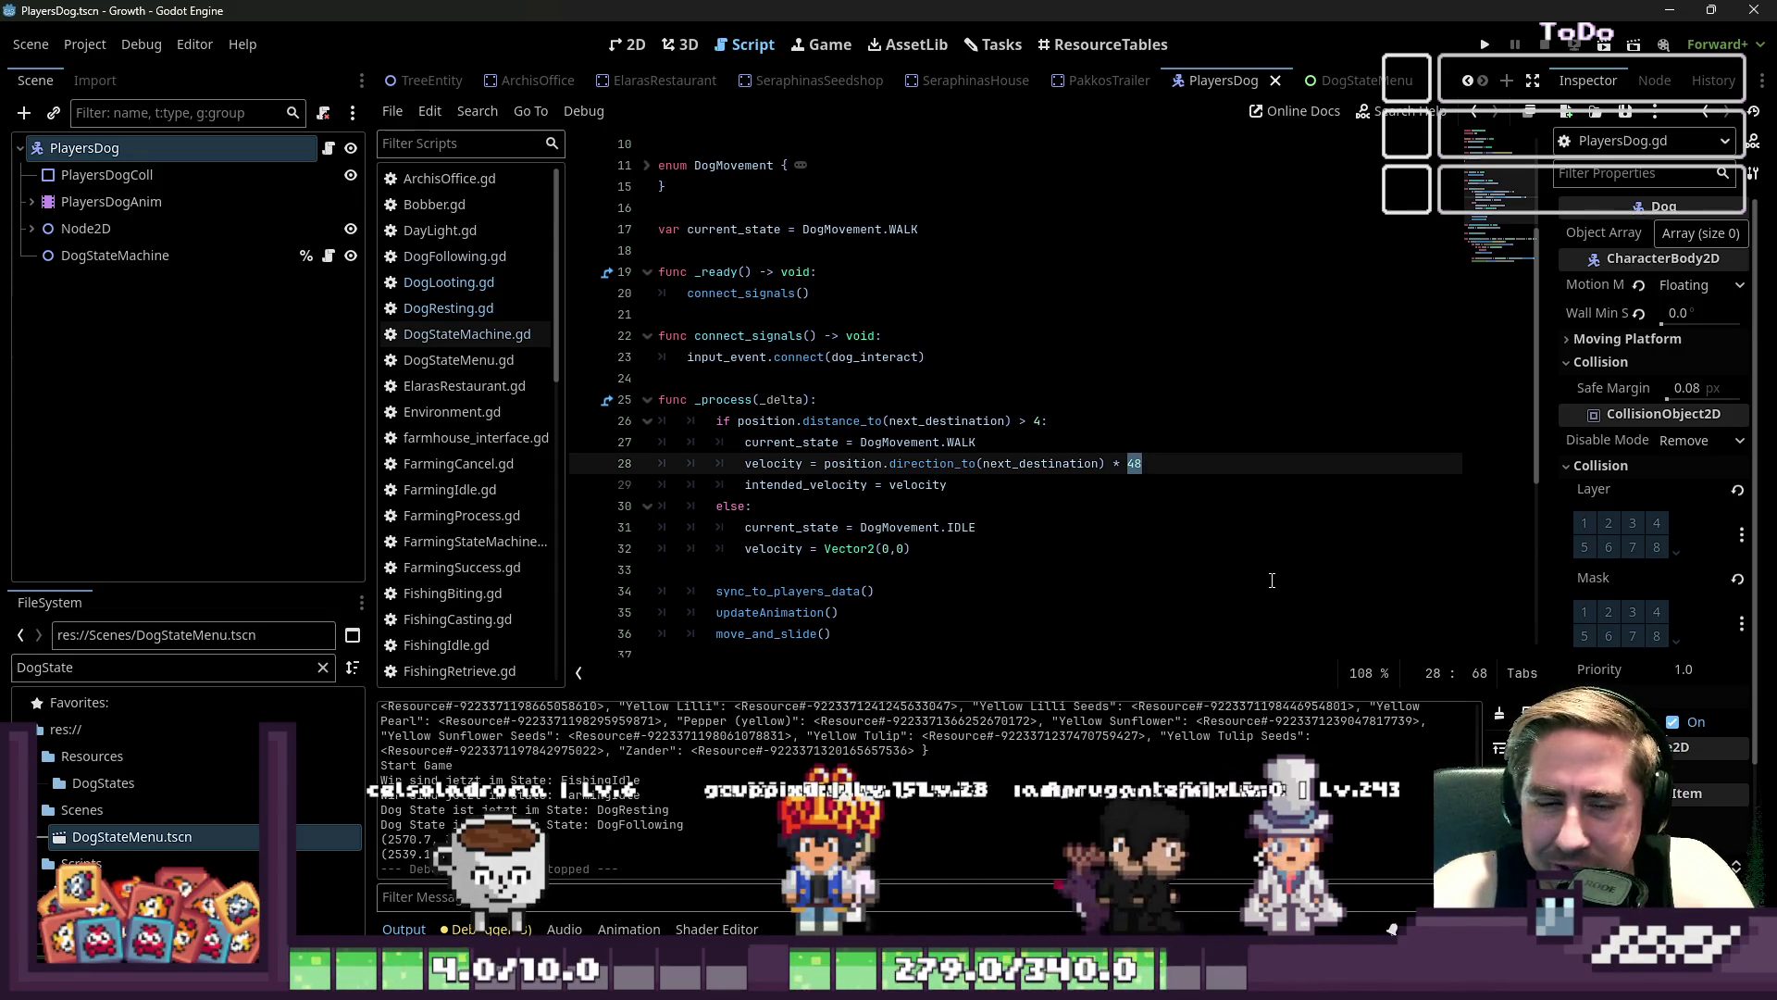
click(1042, 421)
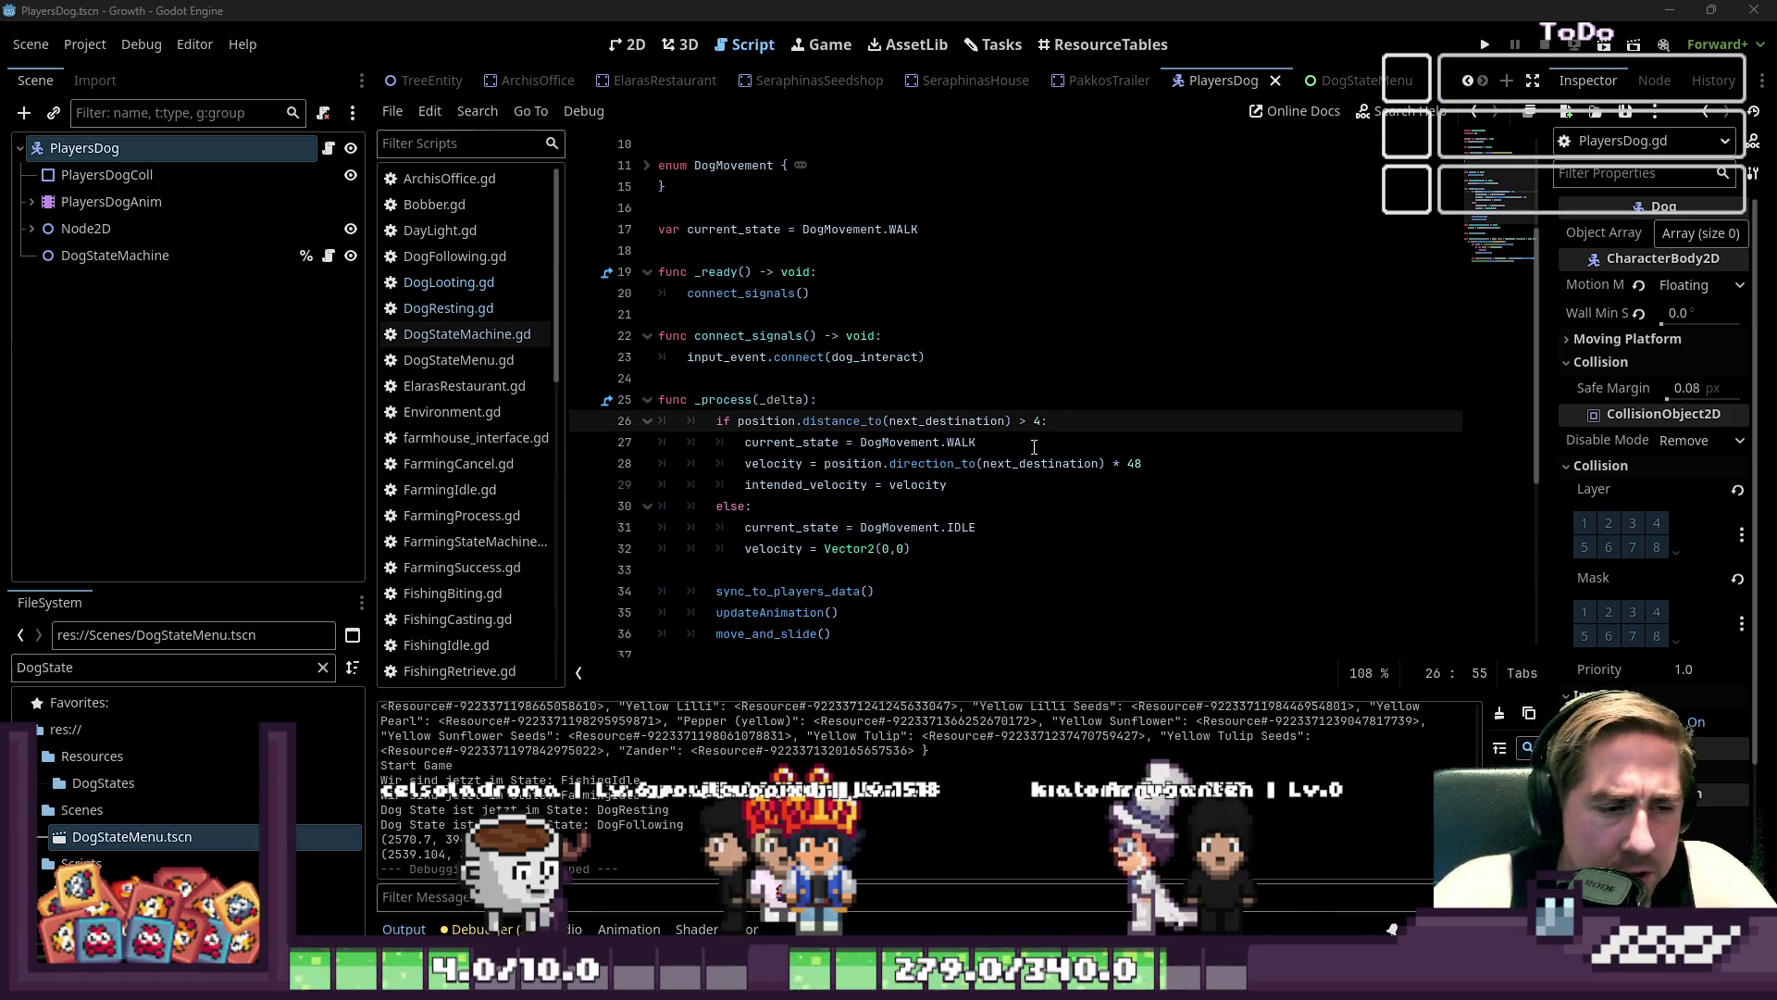
click(755, 506)
drag(917, 549, 743, 515)
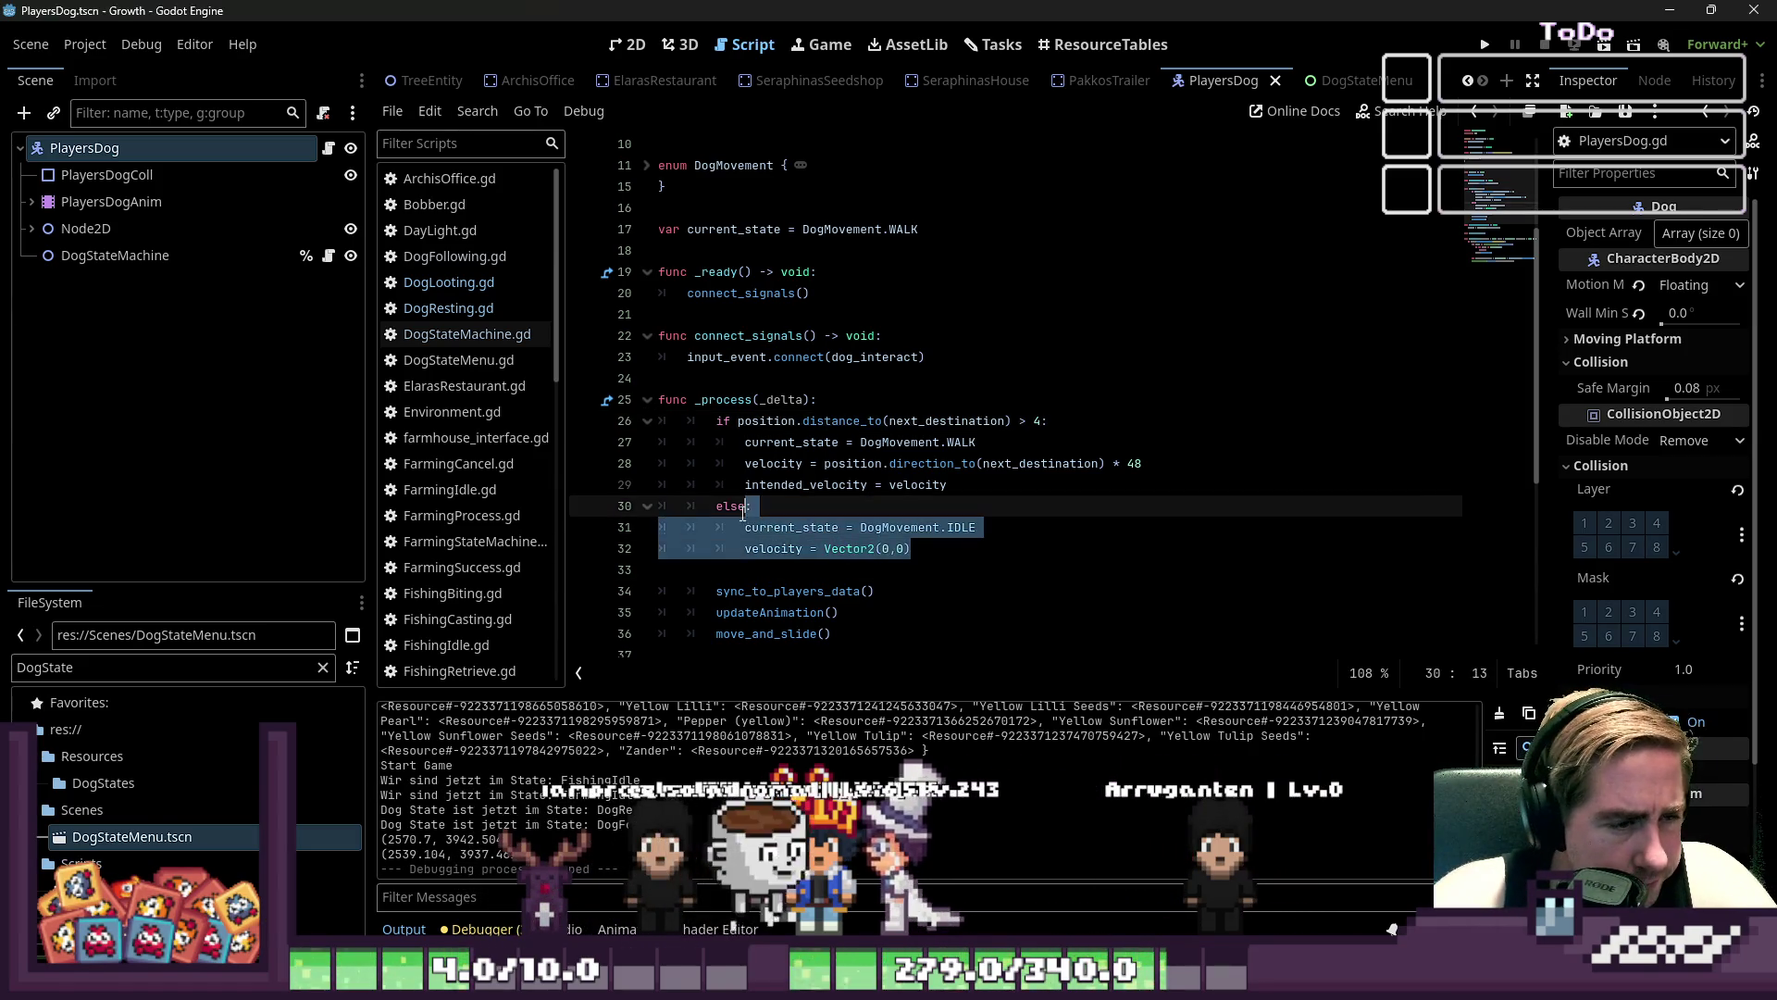
click(948, 562)
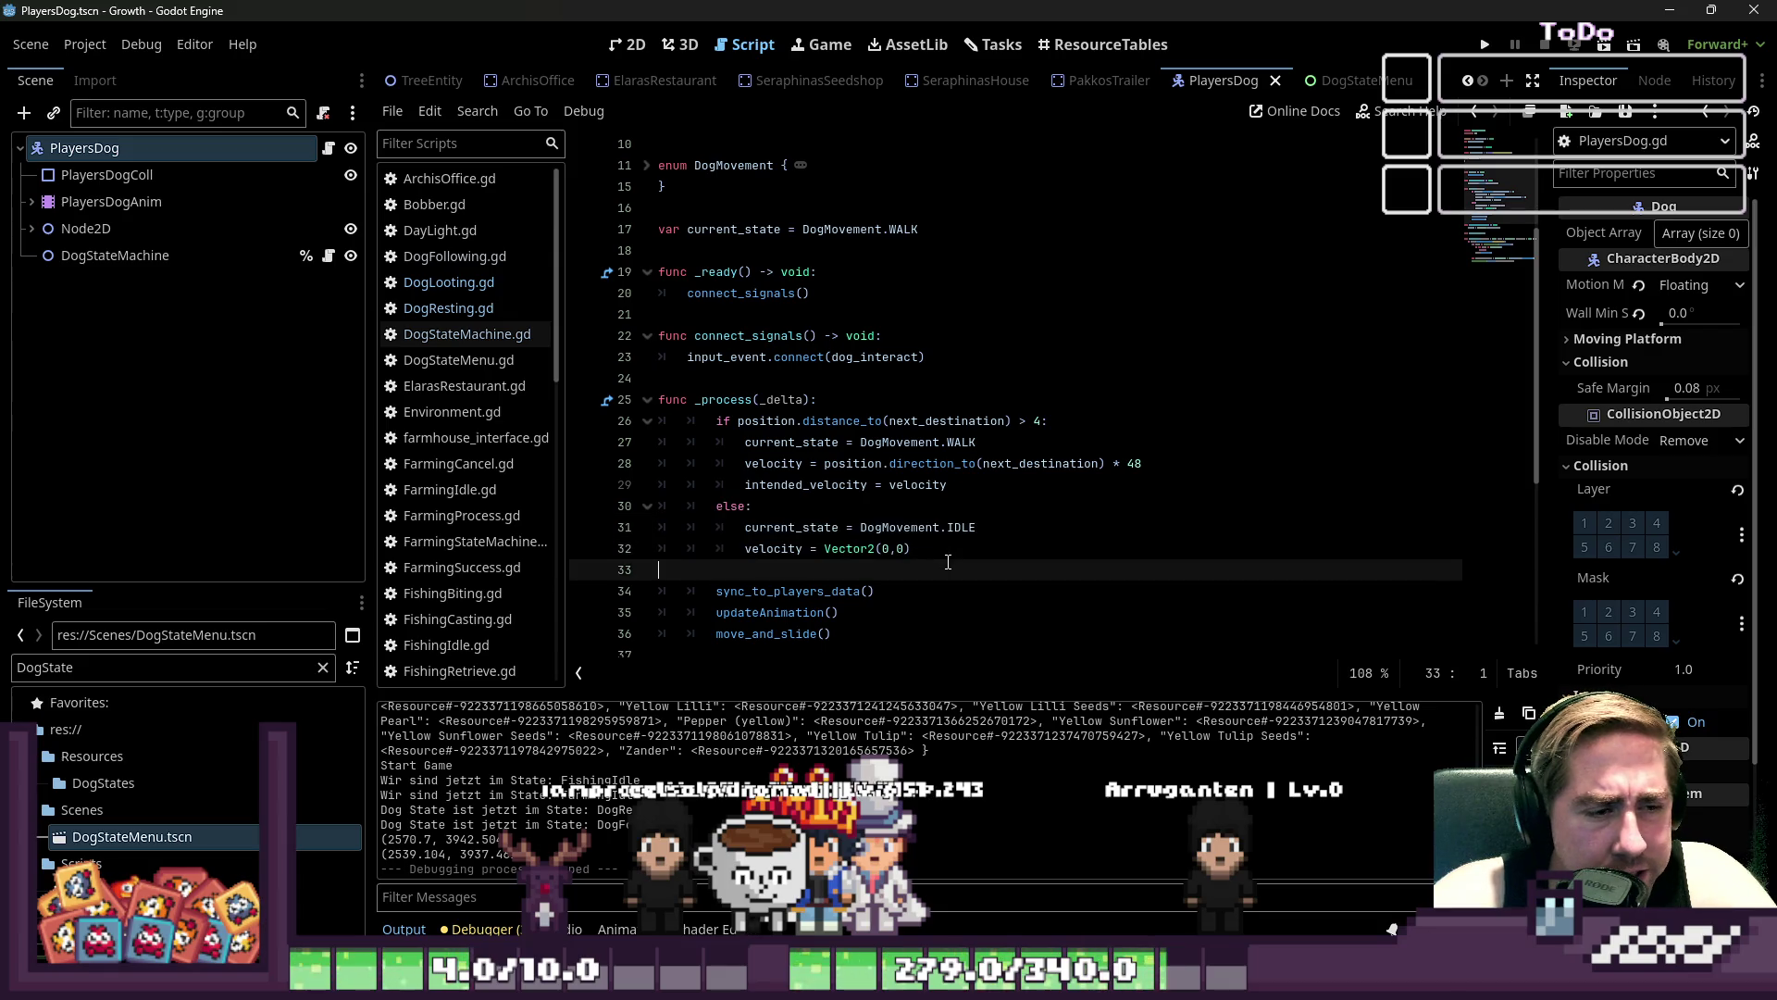
click(967, 507)
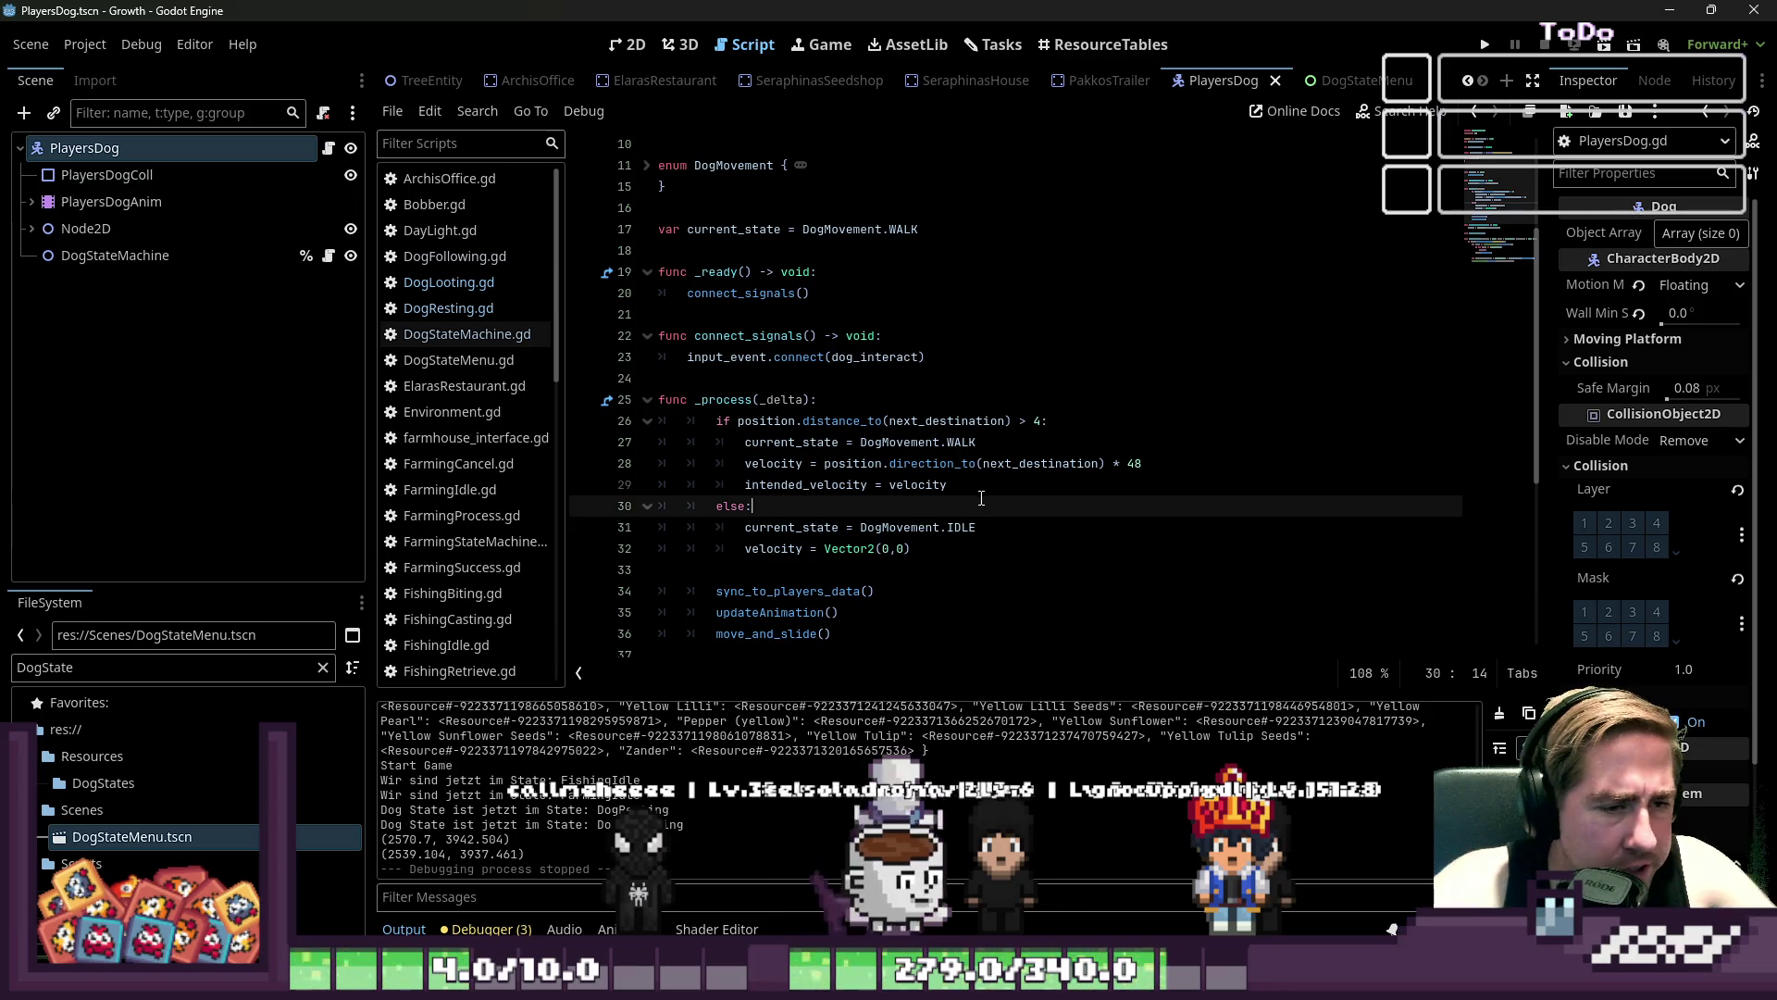
click(976, 527)
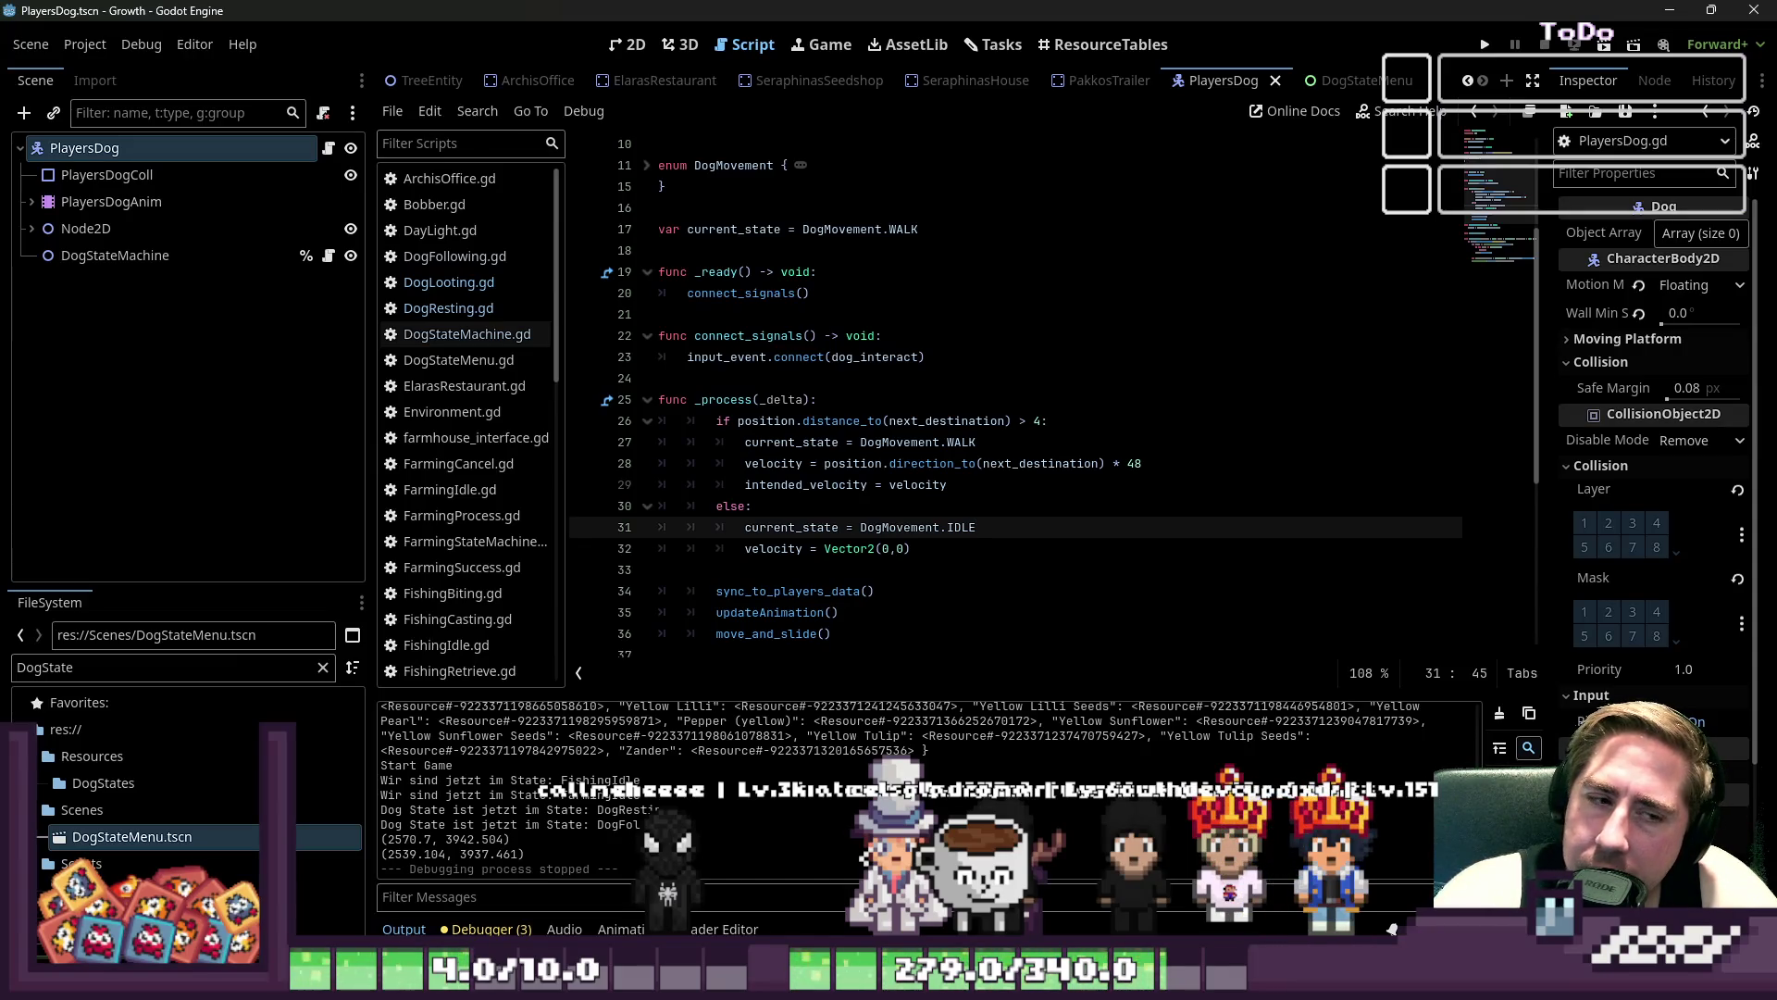
- Delete the DogMovement.IDLE assignment from the else branch, discard a trial next_destination line, and save
key(ctrl+shift+Left)
key(ctrl+shift+Left)
key(ctrl+shift+Left)
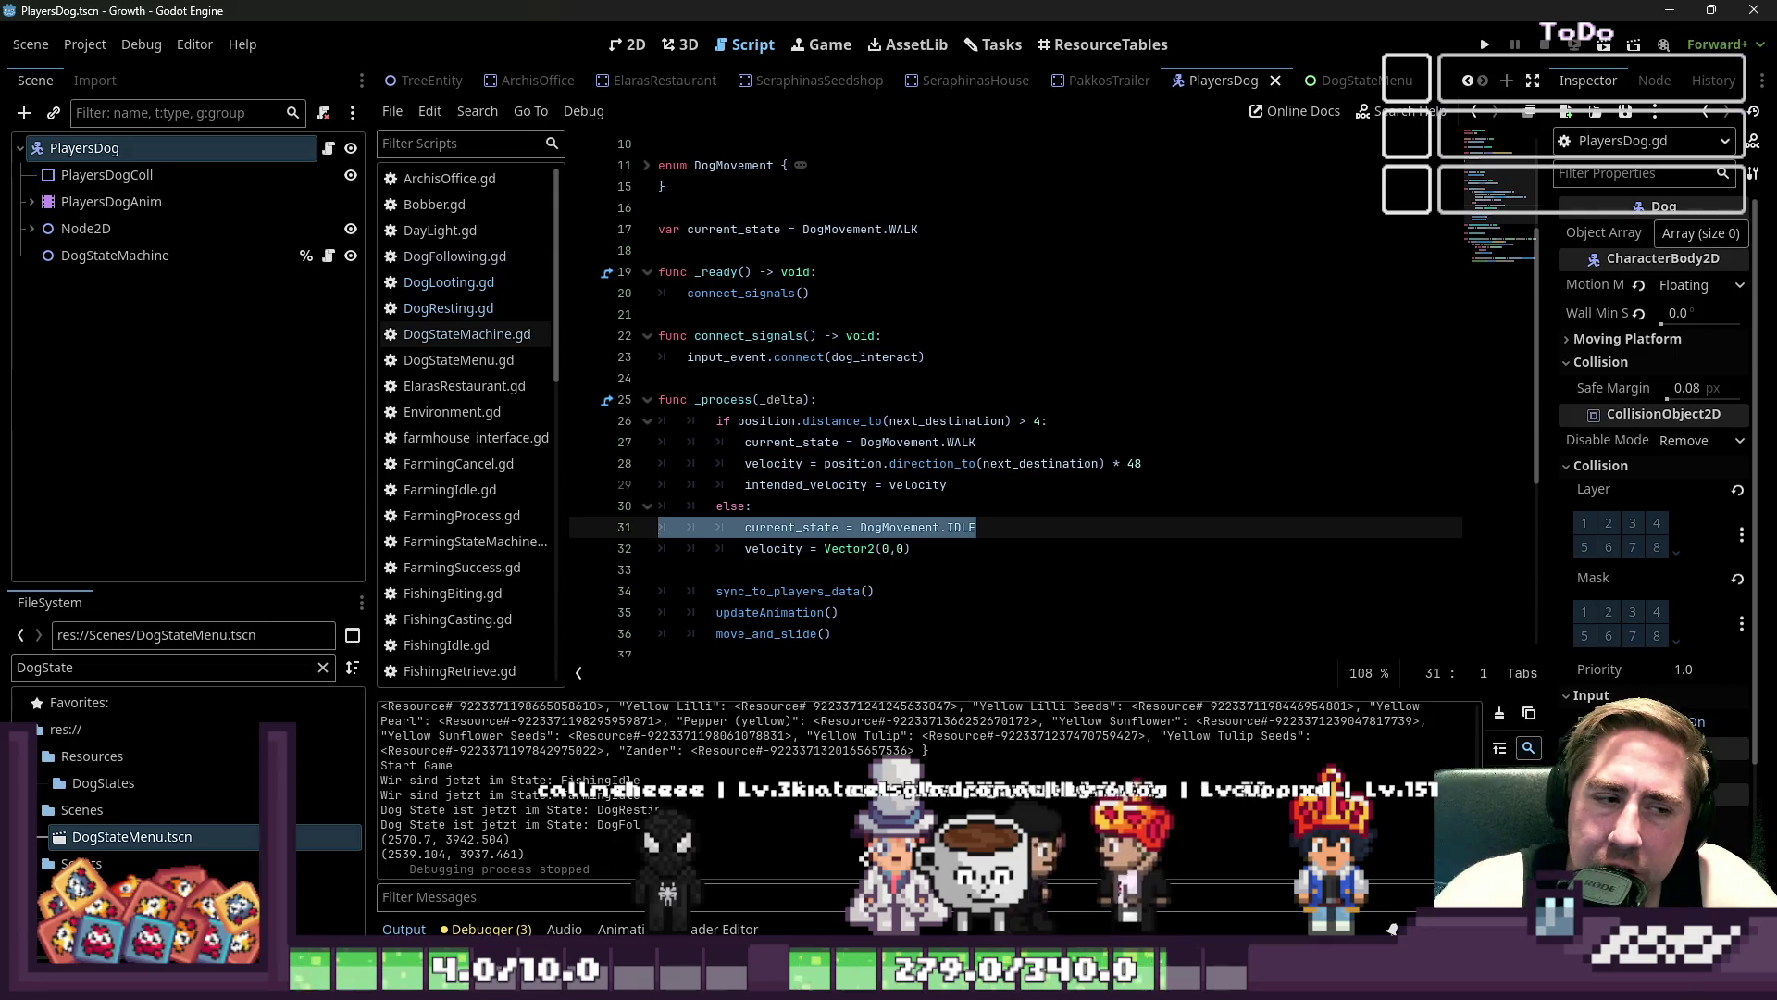
key(BackSpace)
key(Tab)
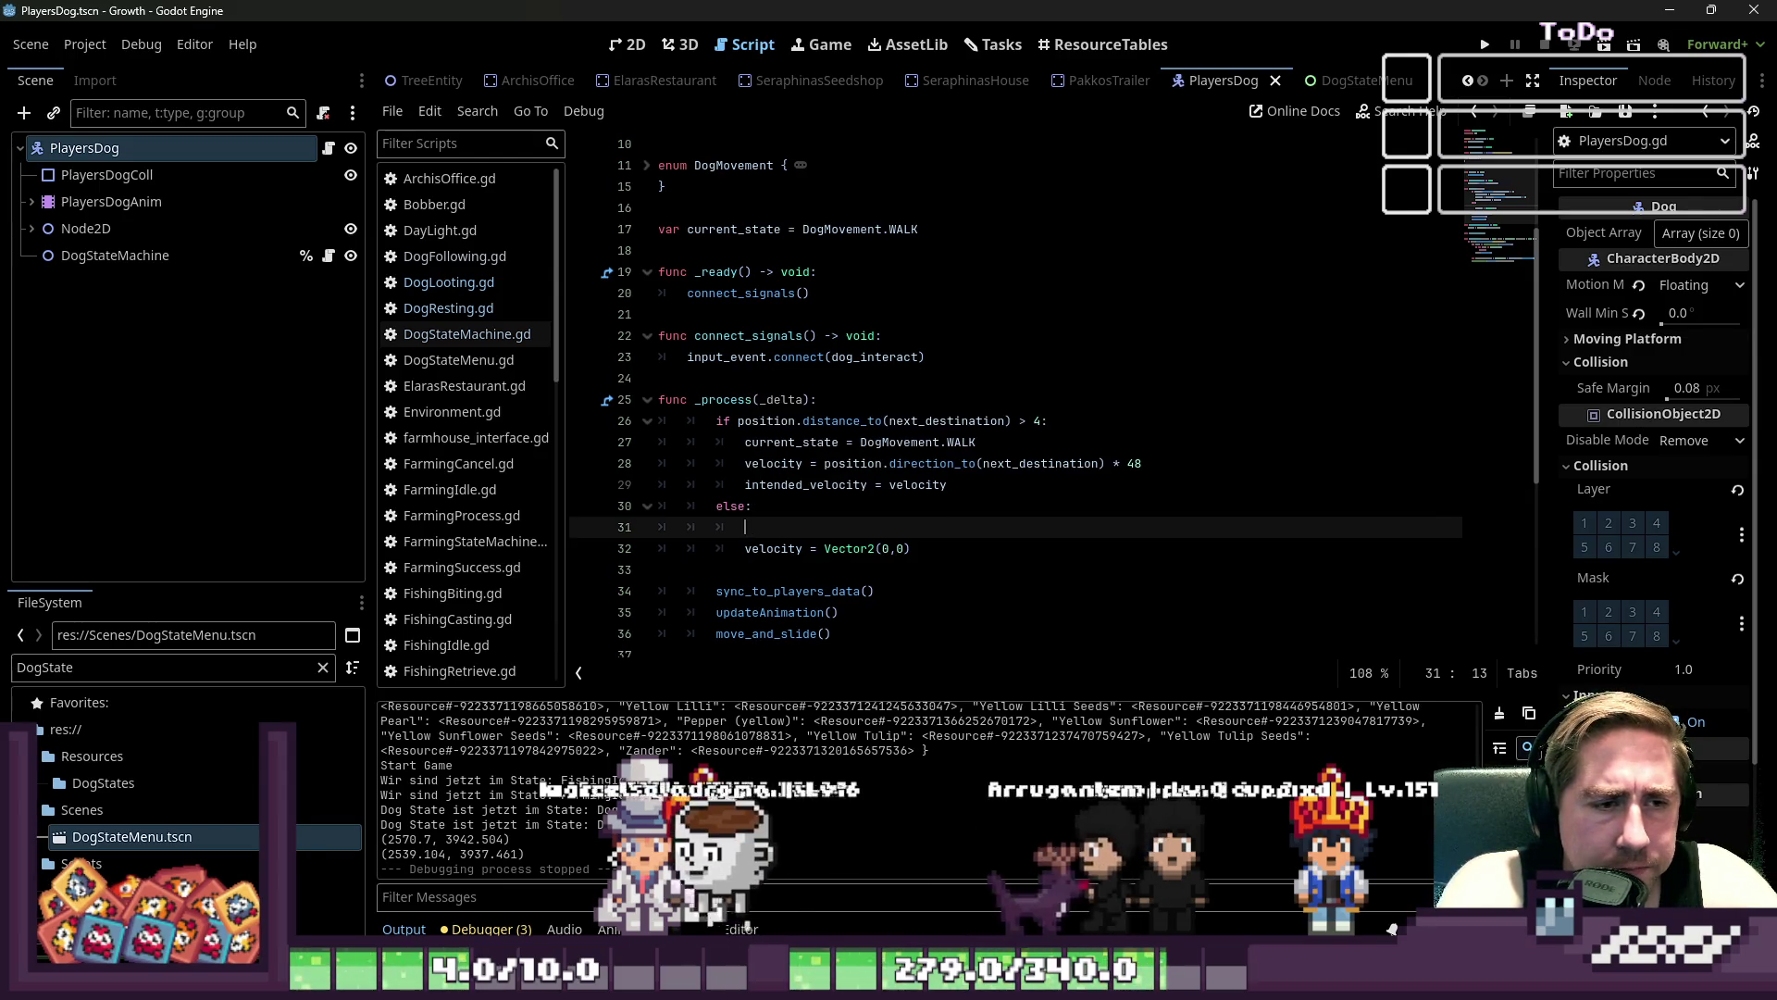
text(next_destination)
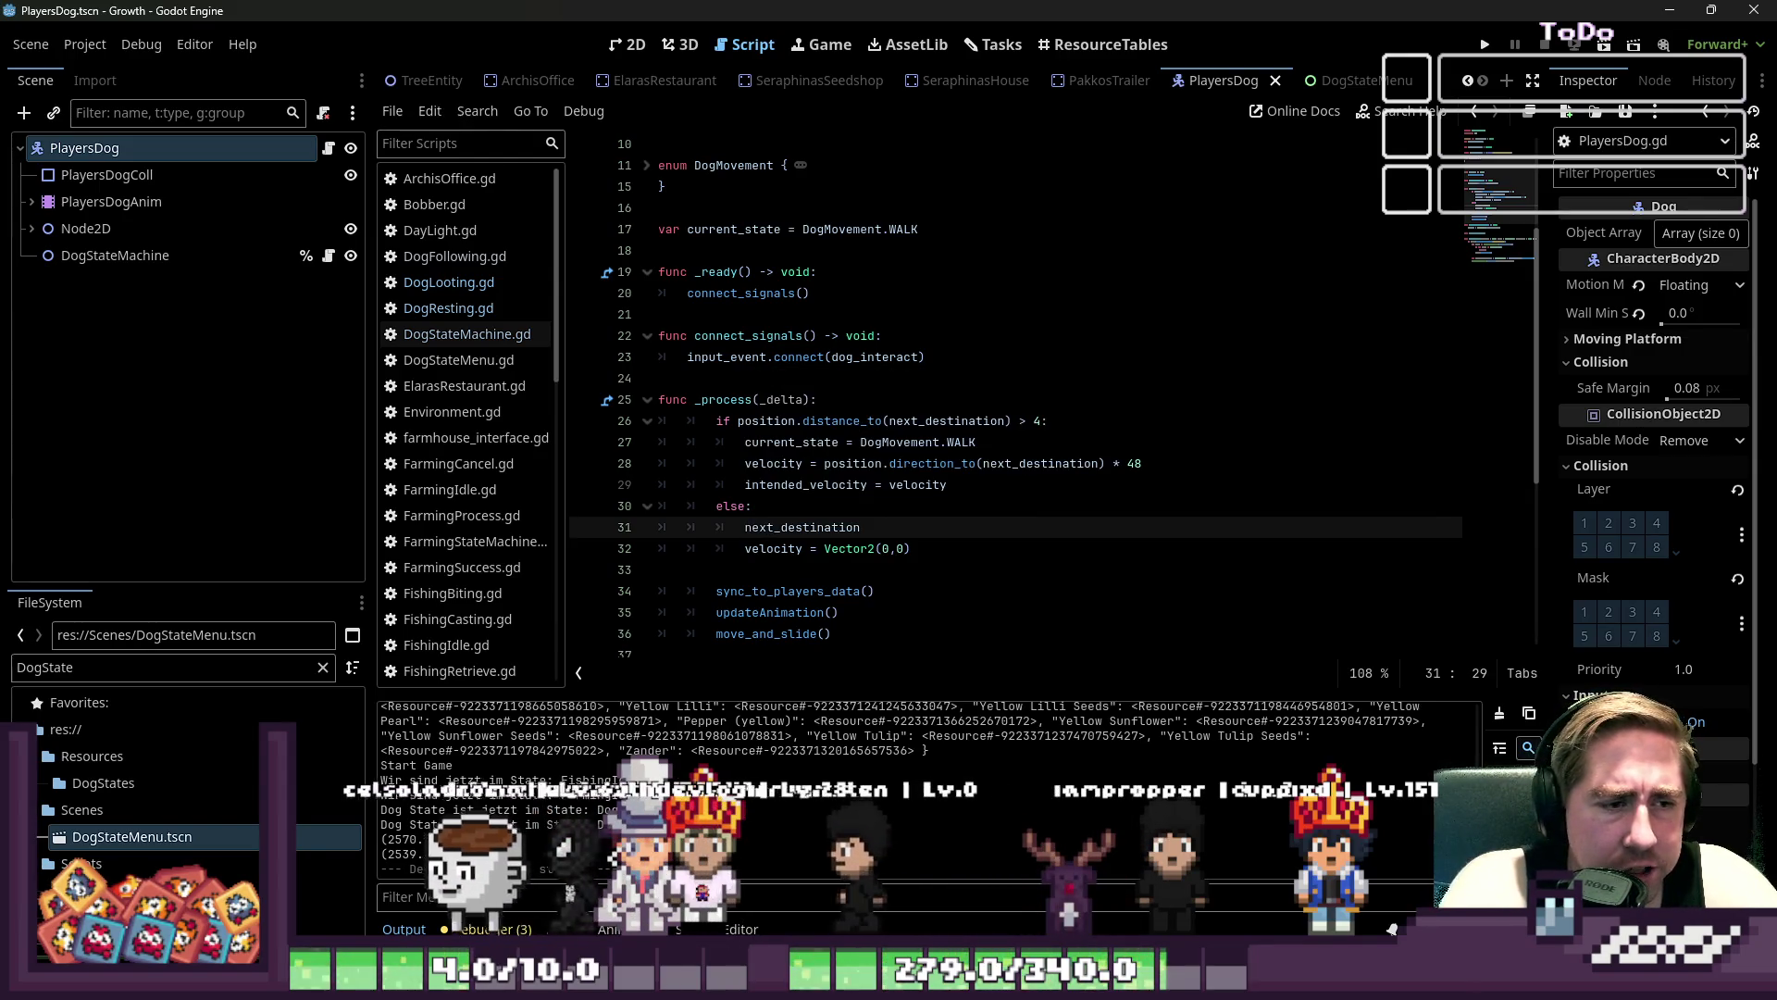
text( =)
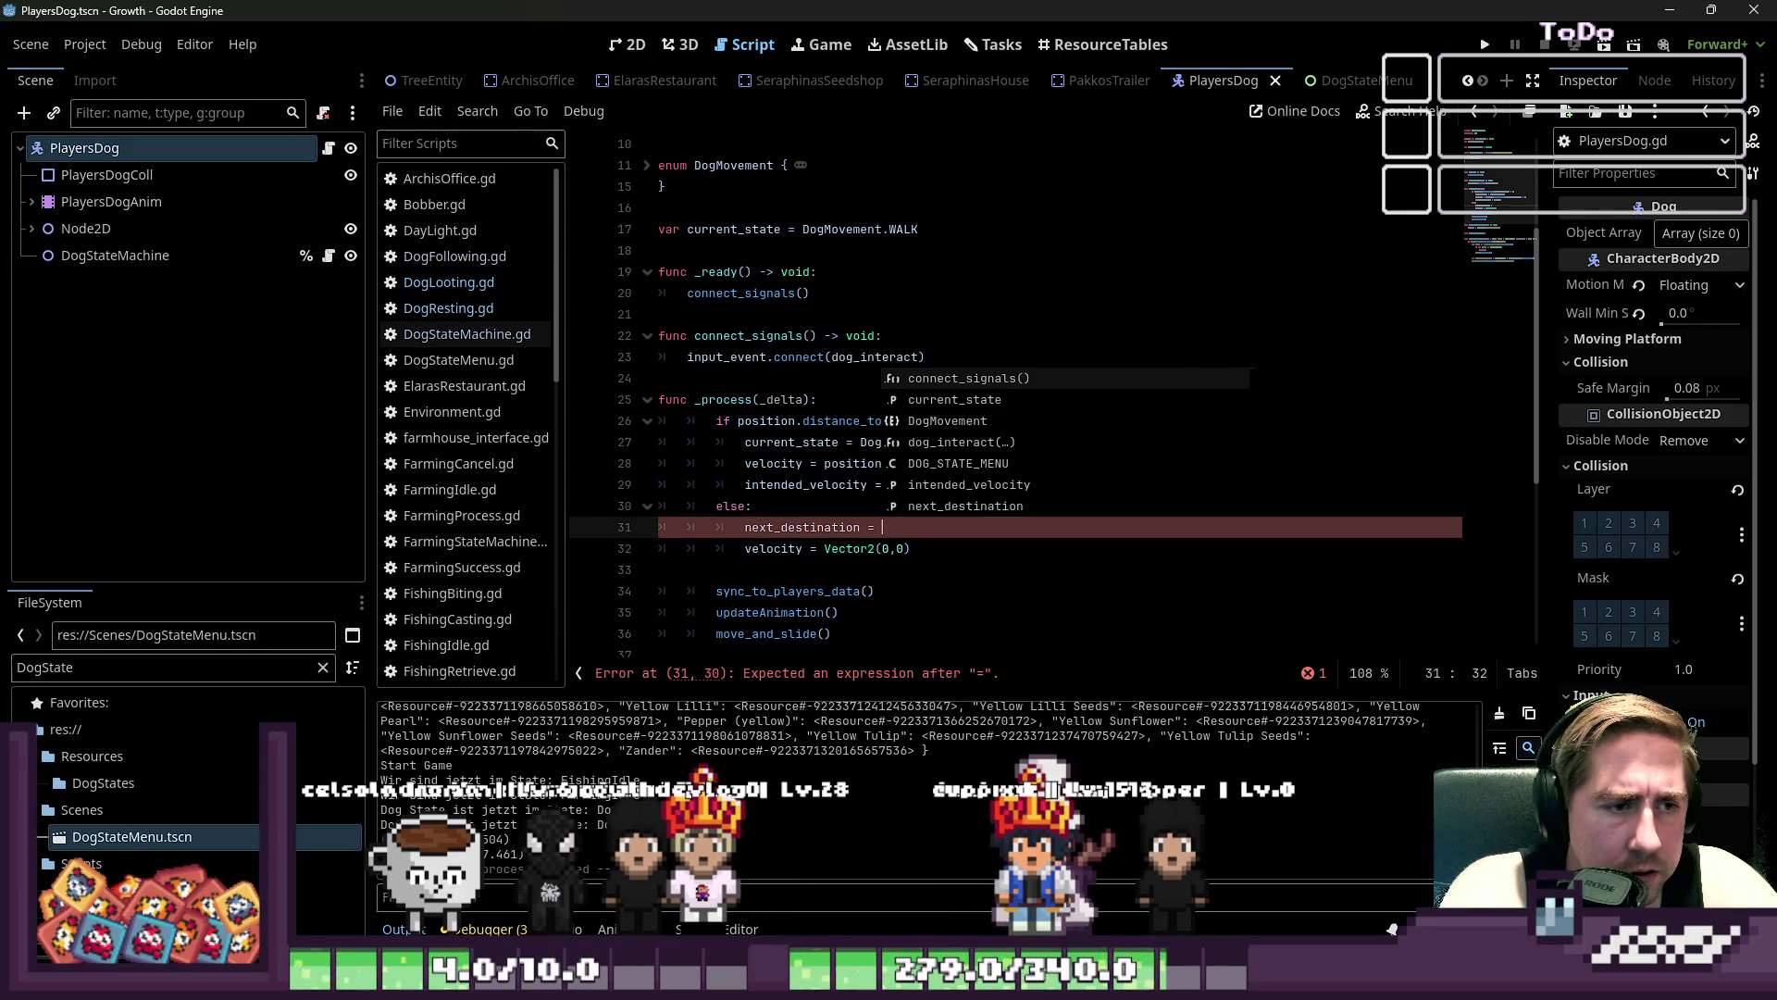
text( d)
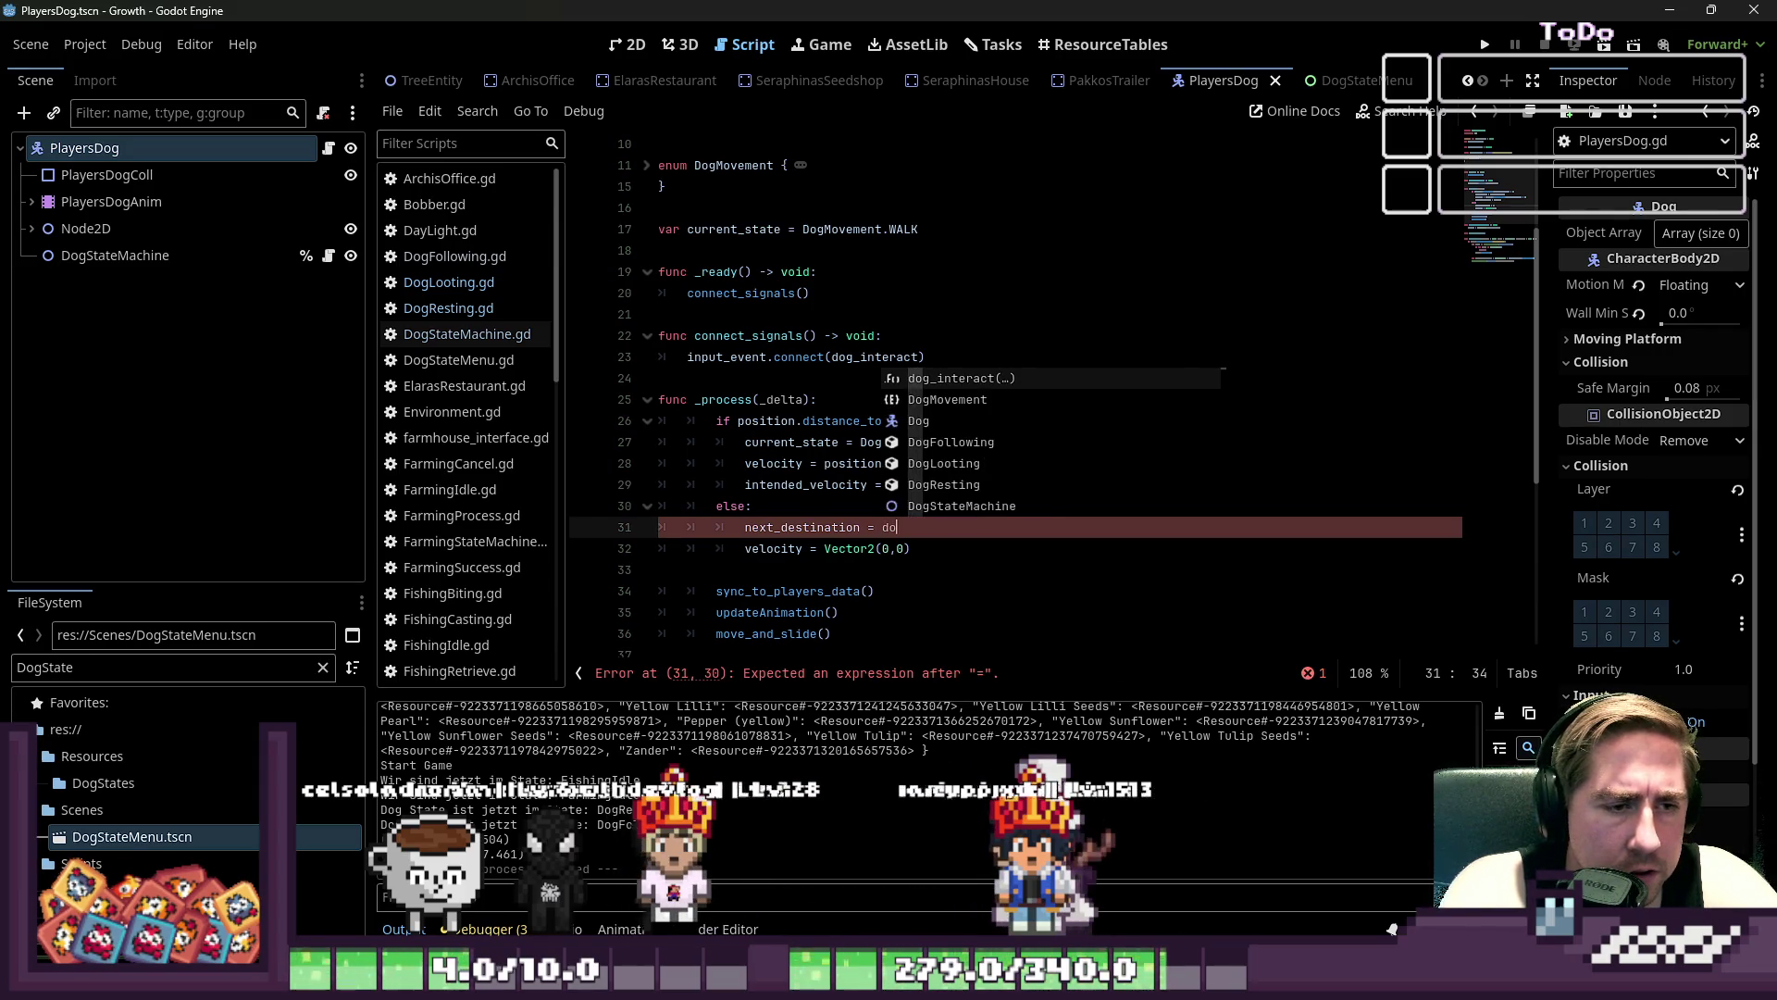
key(BackSpace)
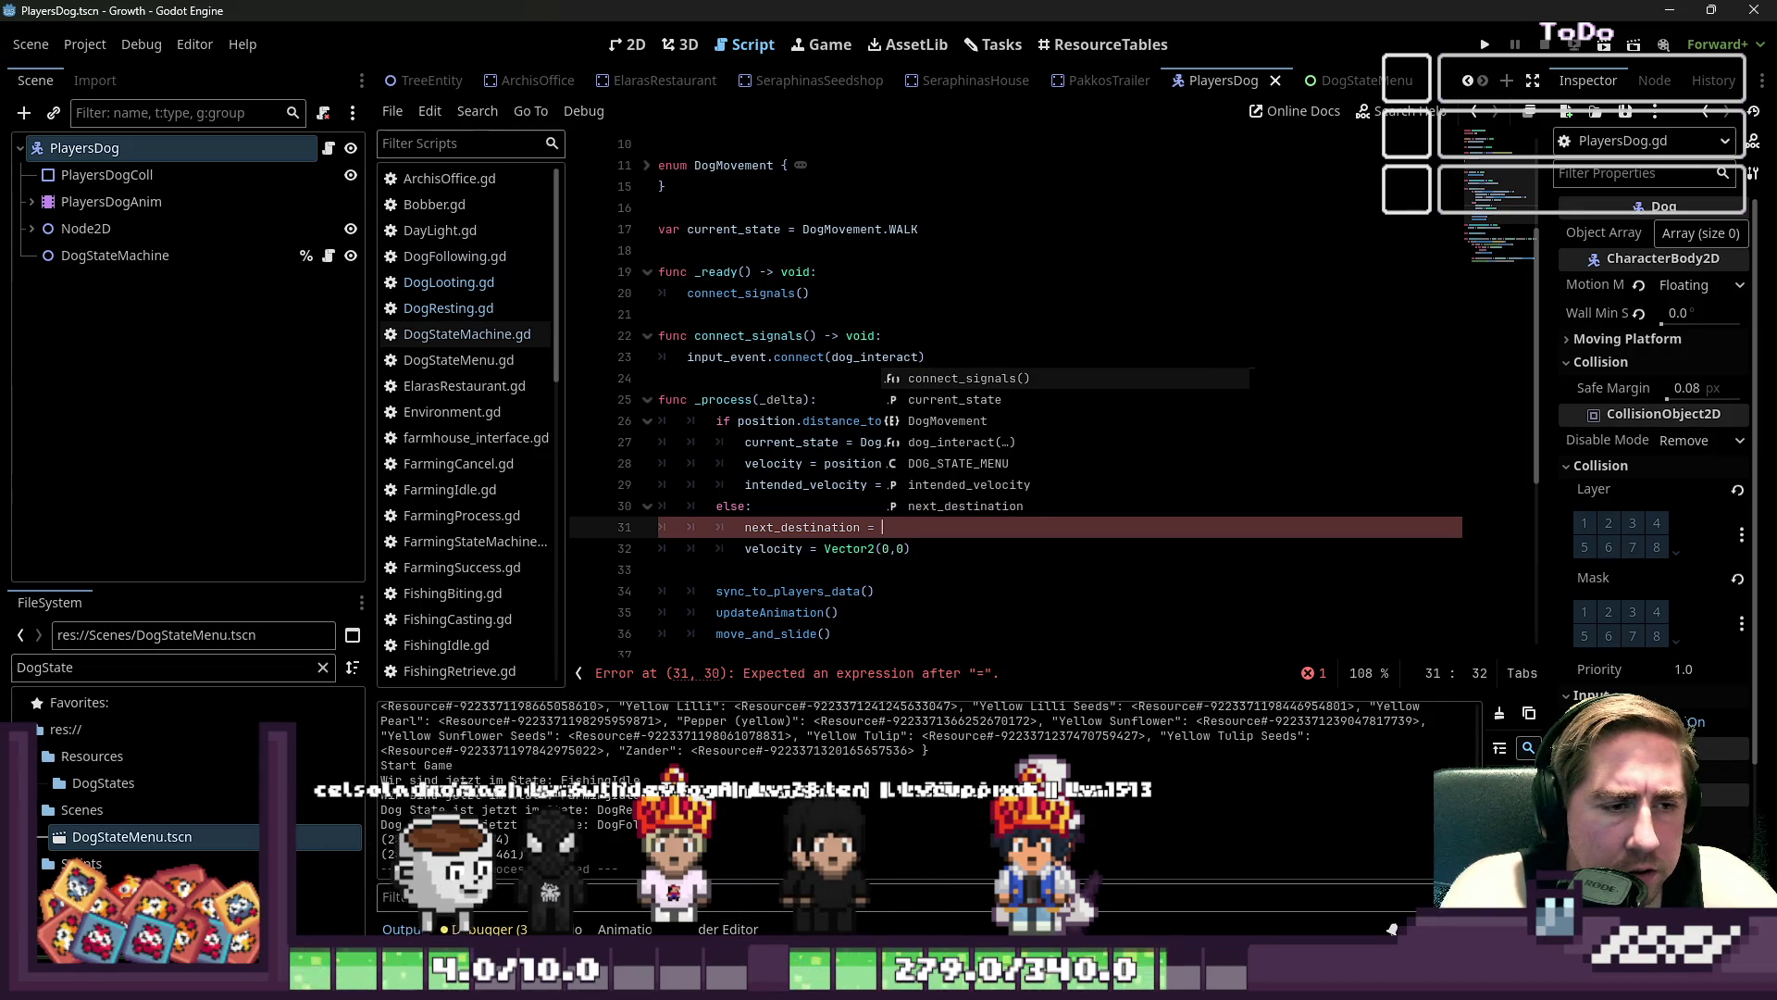
text(D)
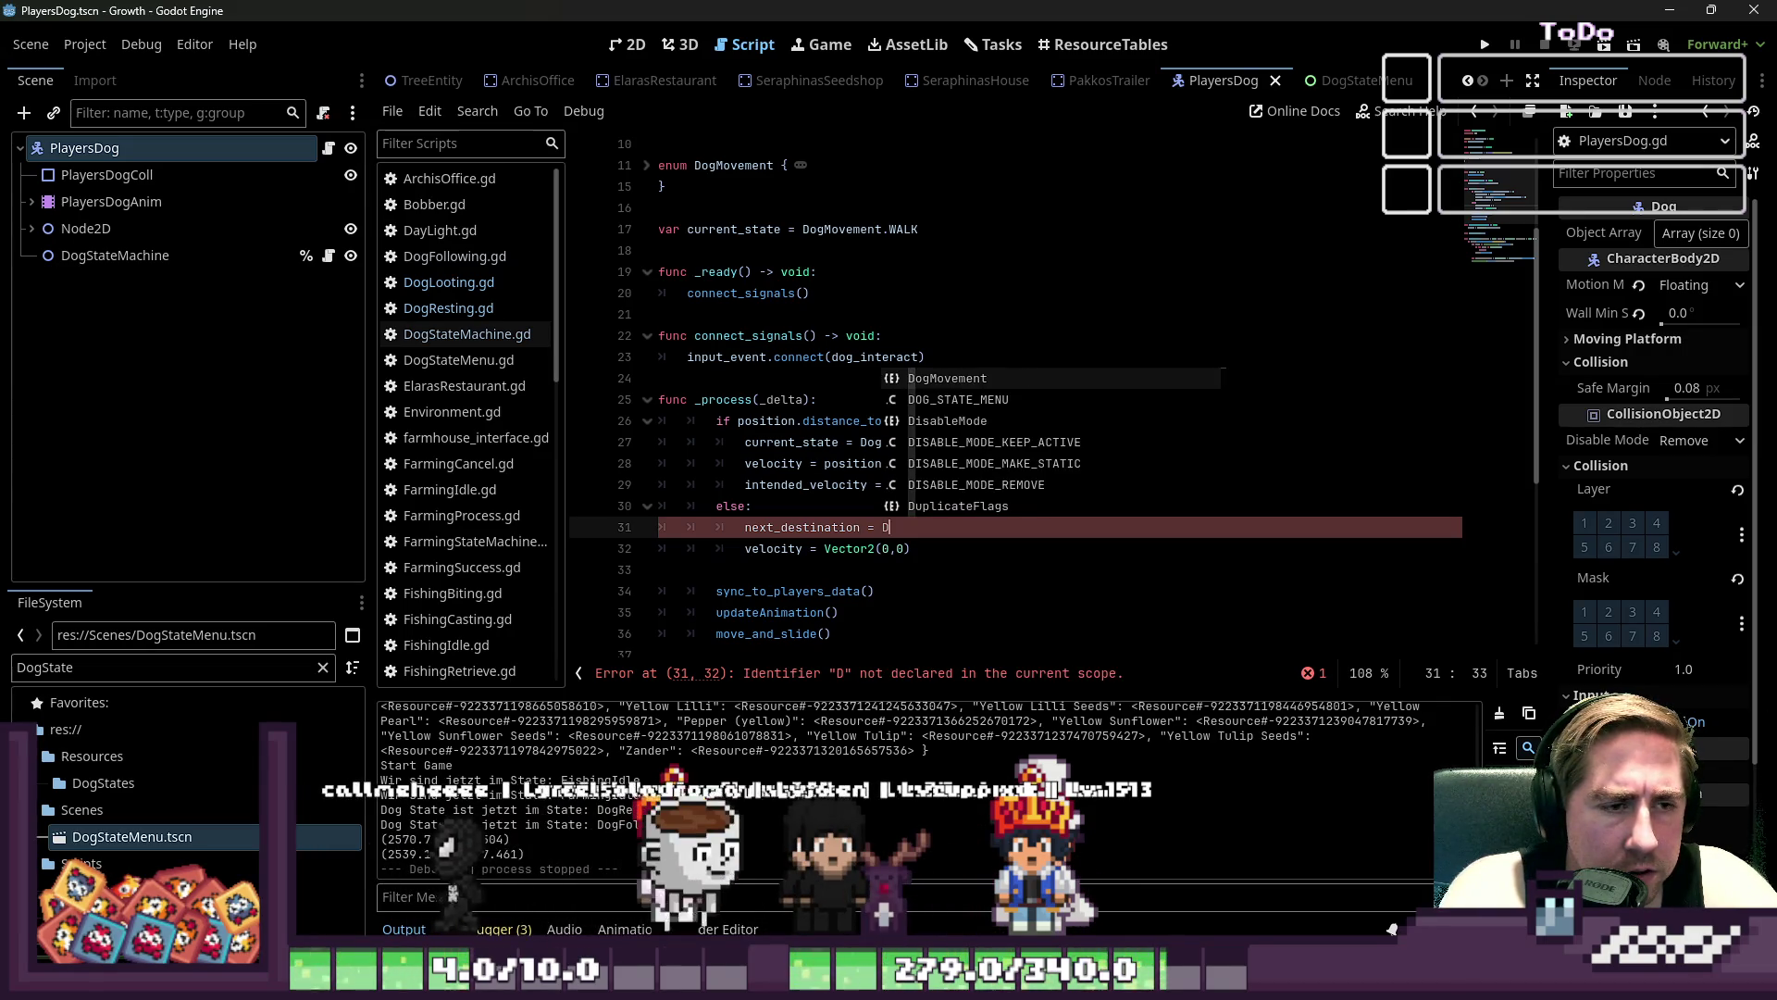
key(BackSpace)
key(BackSpace)
key(BackSpace)
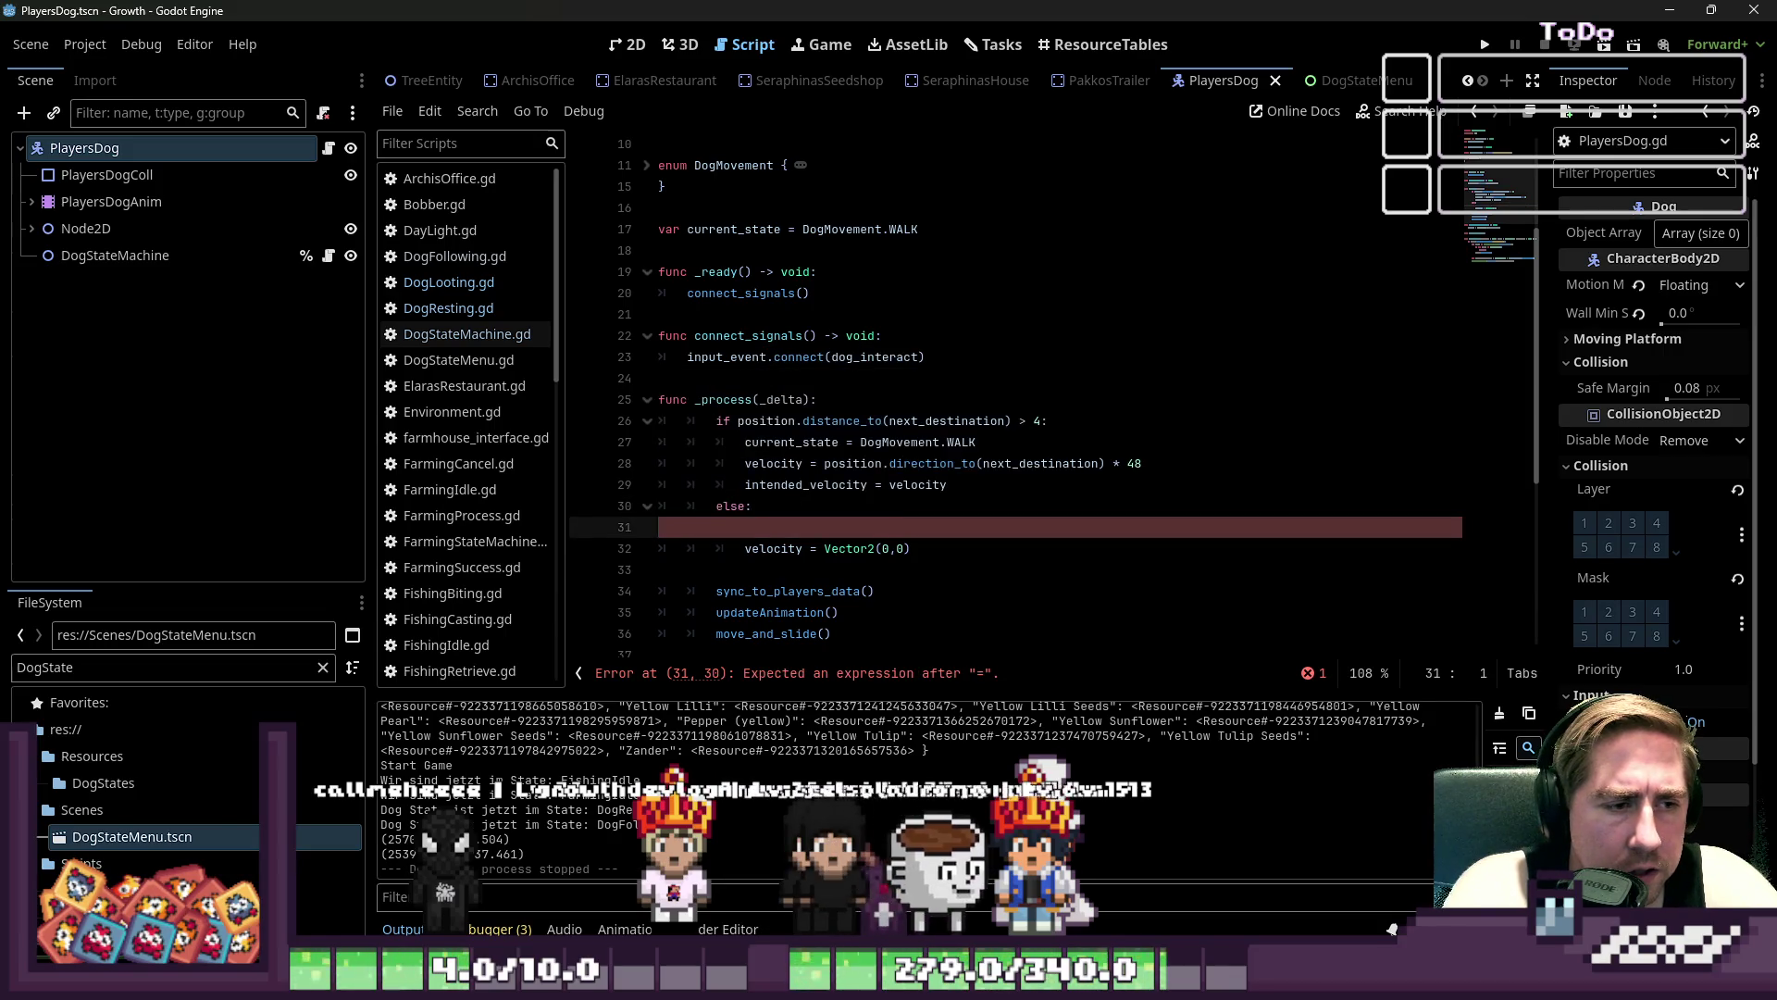
key(BackSpace)
key(ctrl+s)
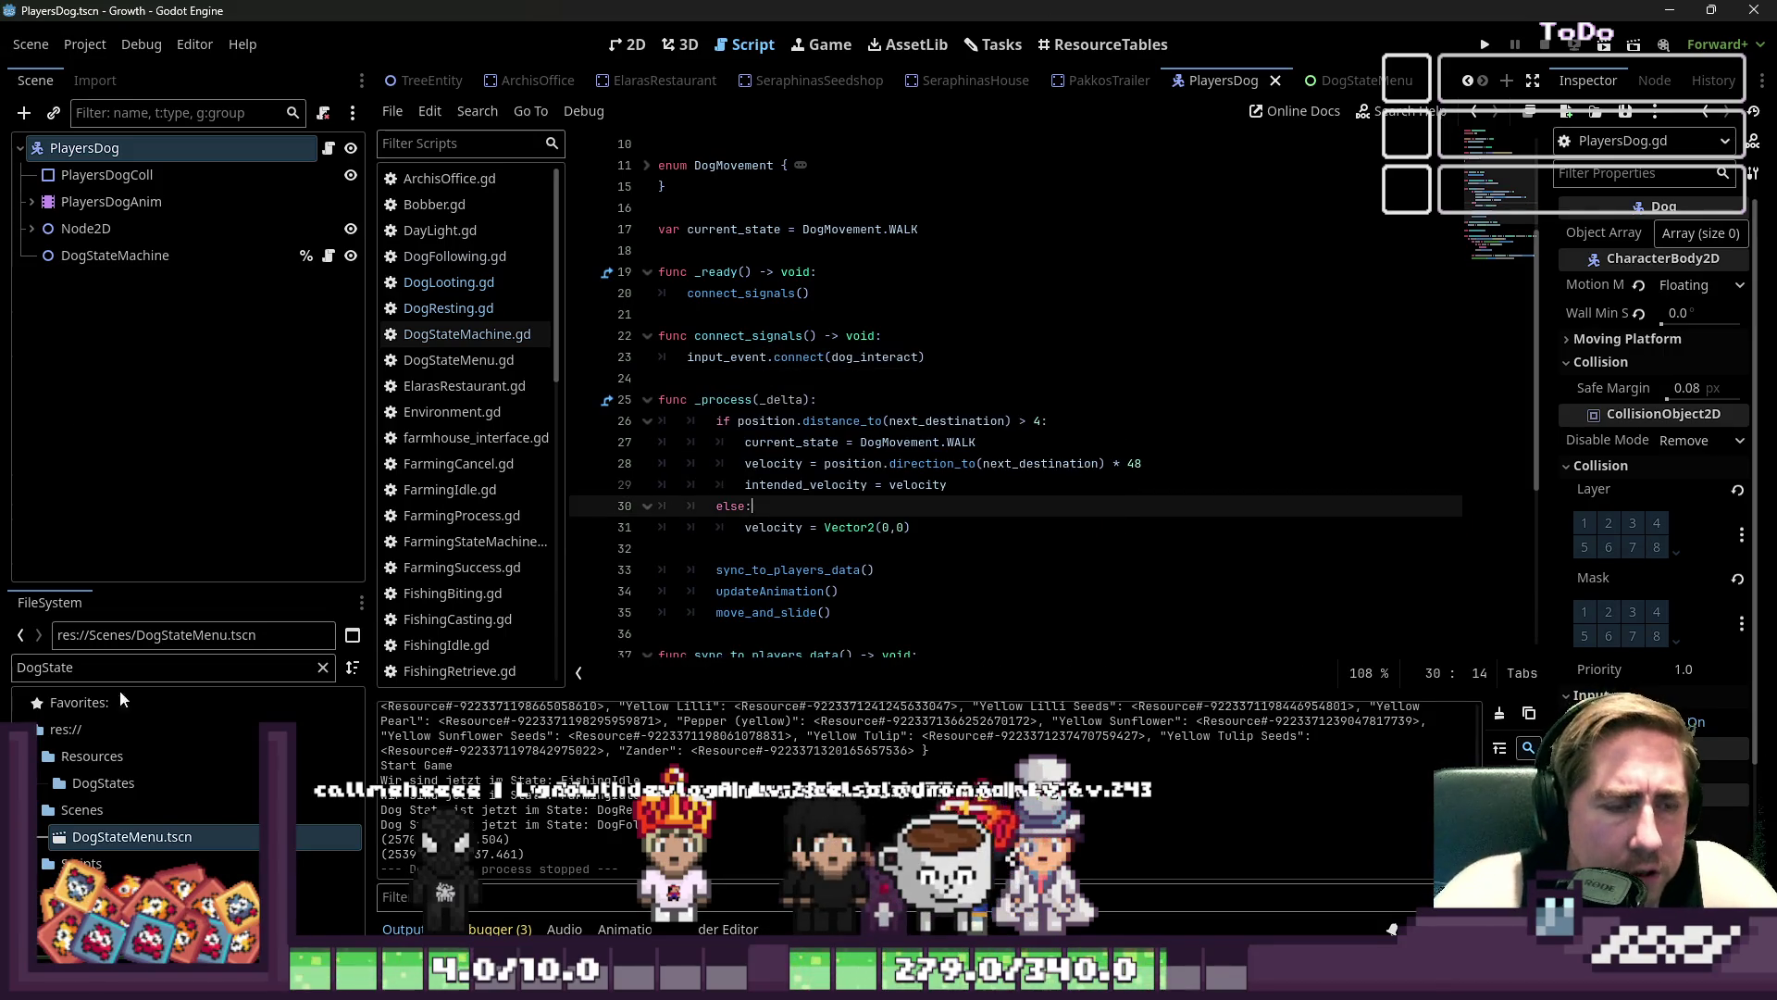
key(Down)
key(Down)
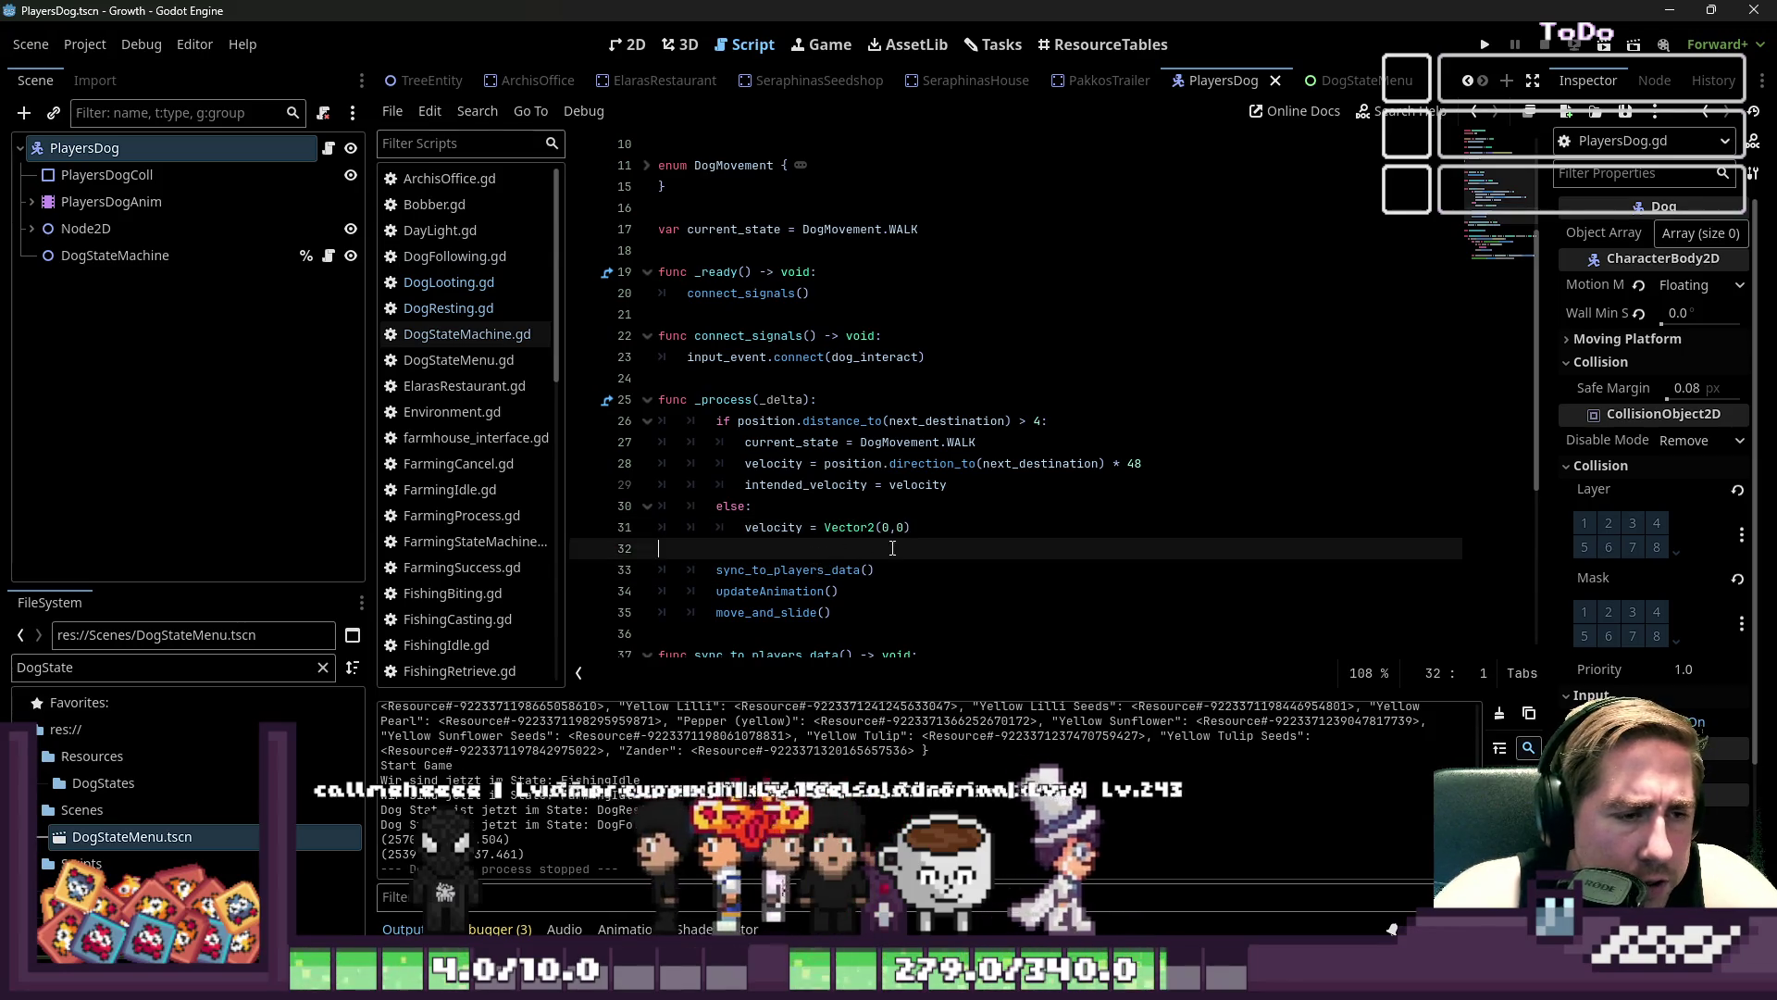
click(991, 488)
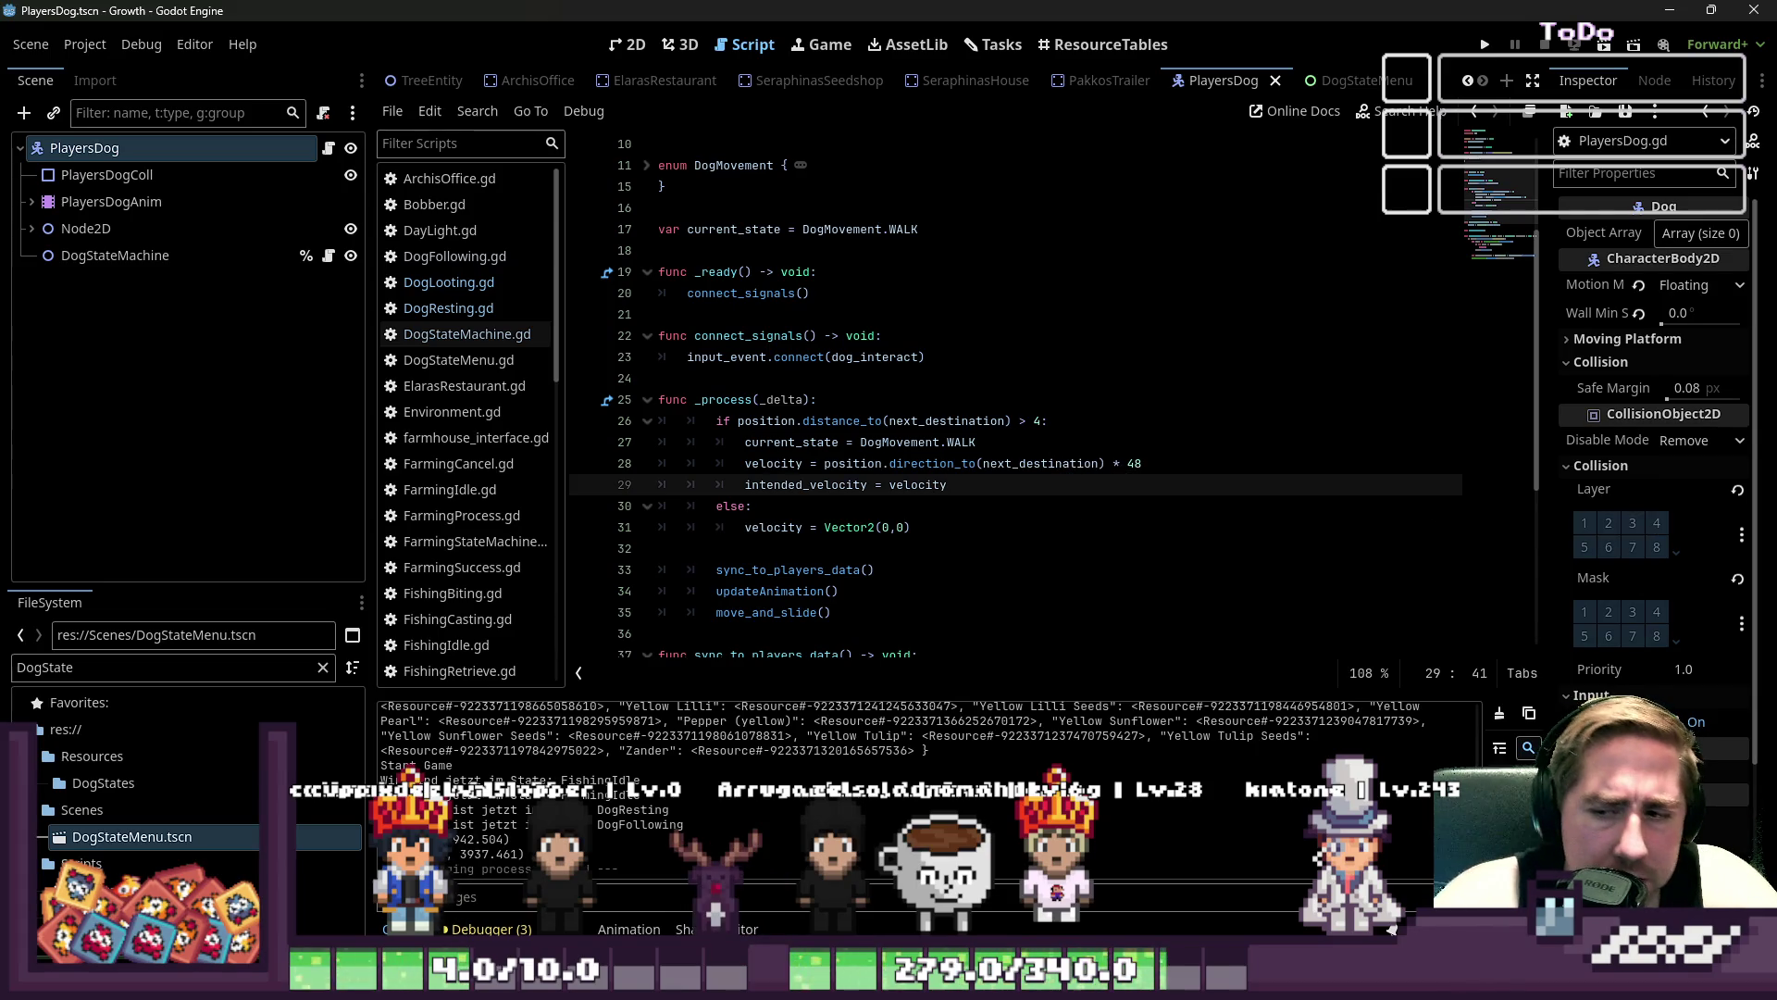
click(986, 376)
key(ctrl+s)
scroll(882, 503, down, 2)
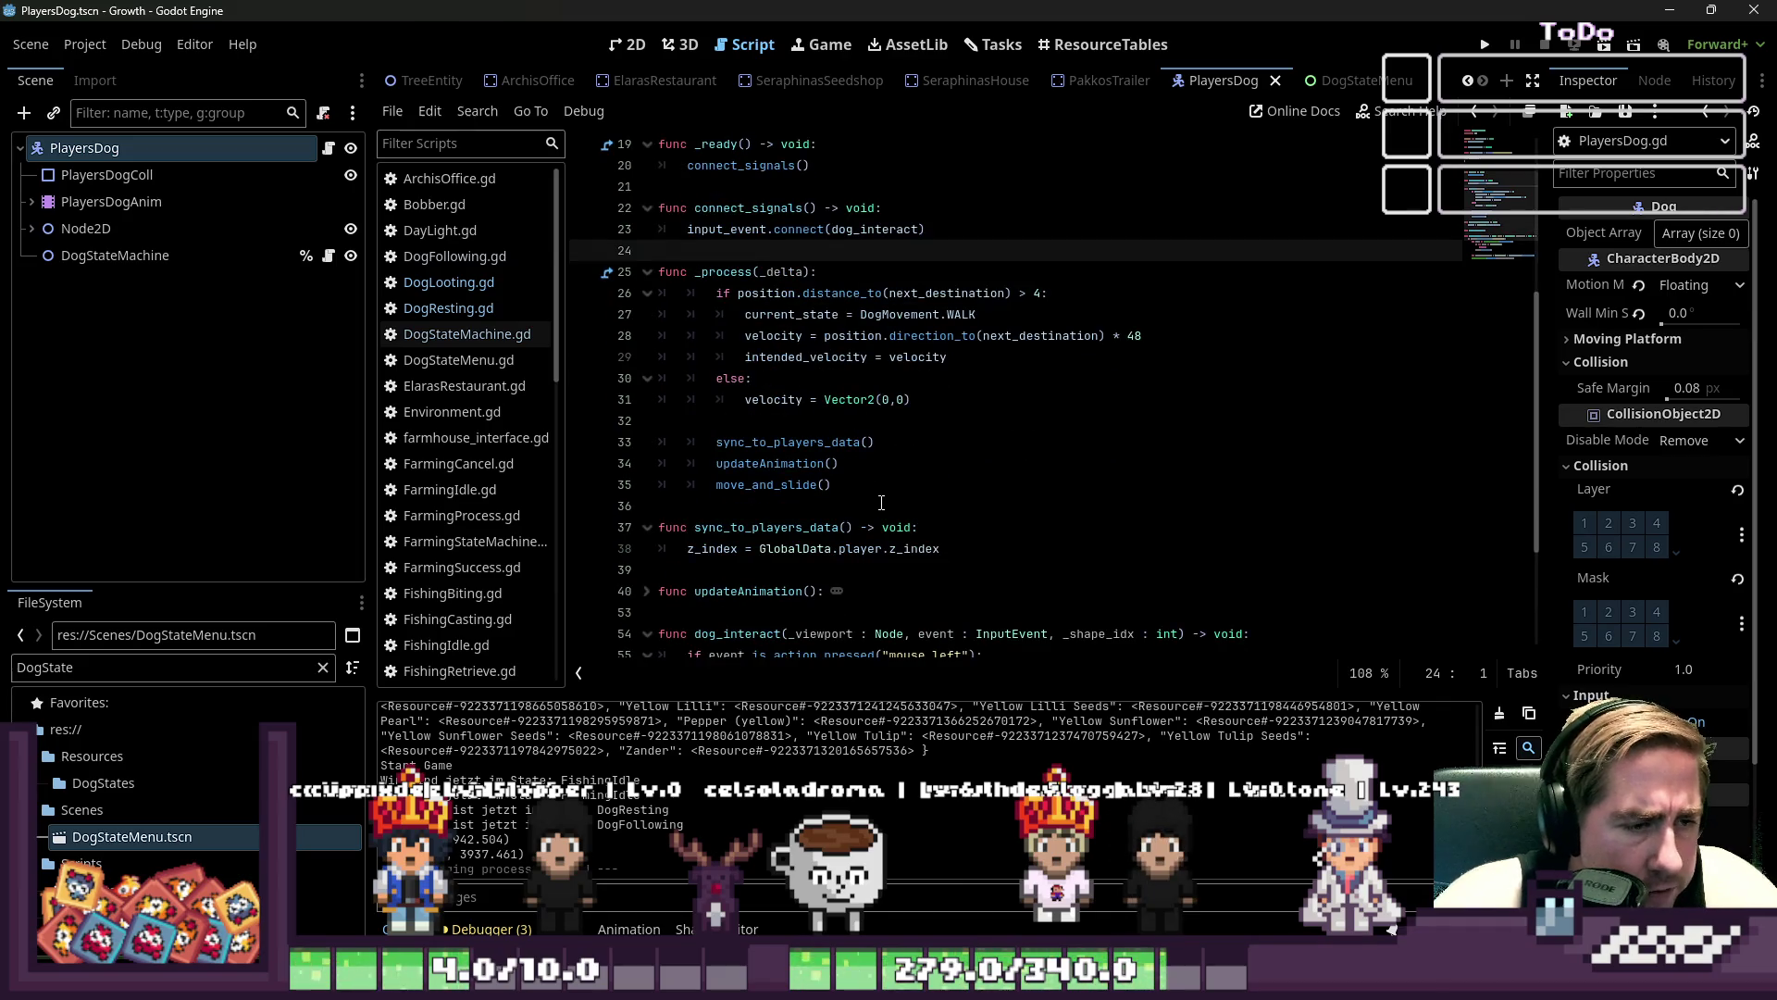
double_click(786, 442)
scroll(992, 515, down, 2)
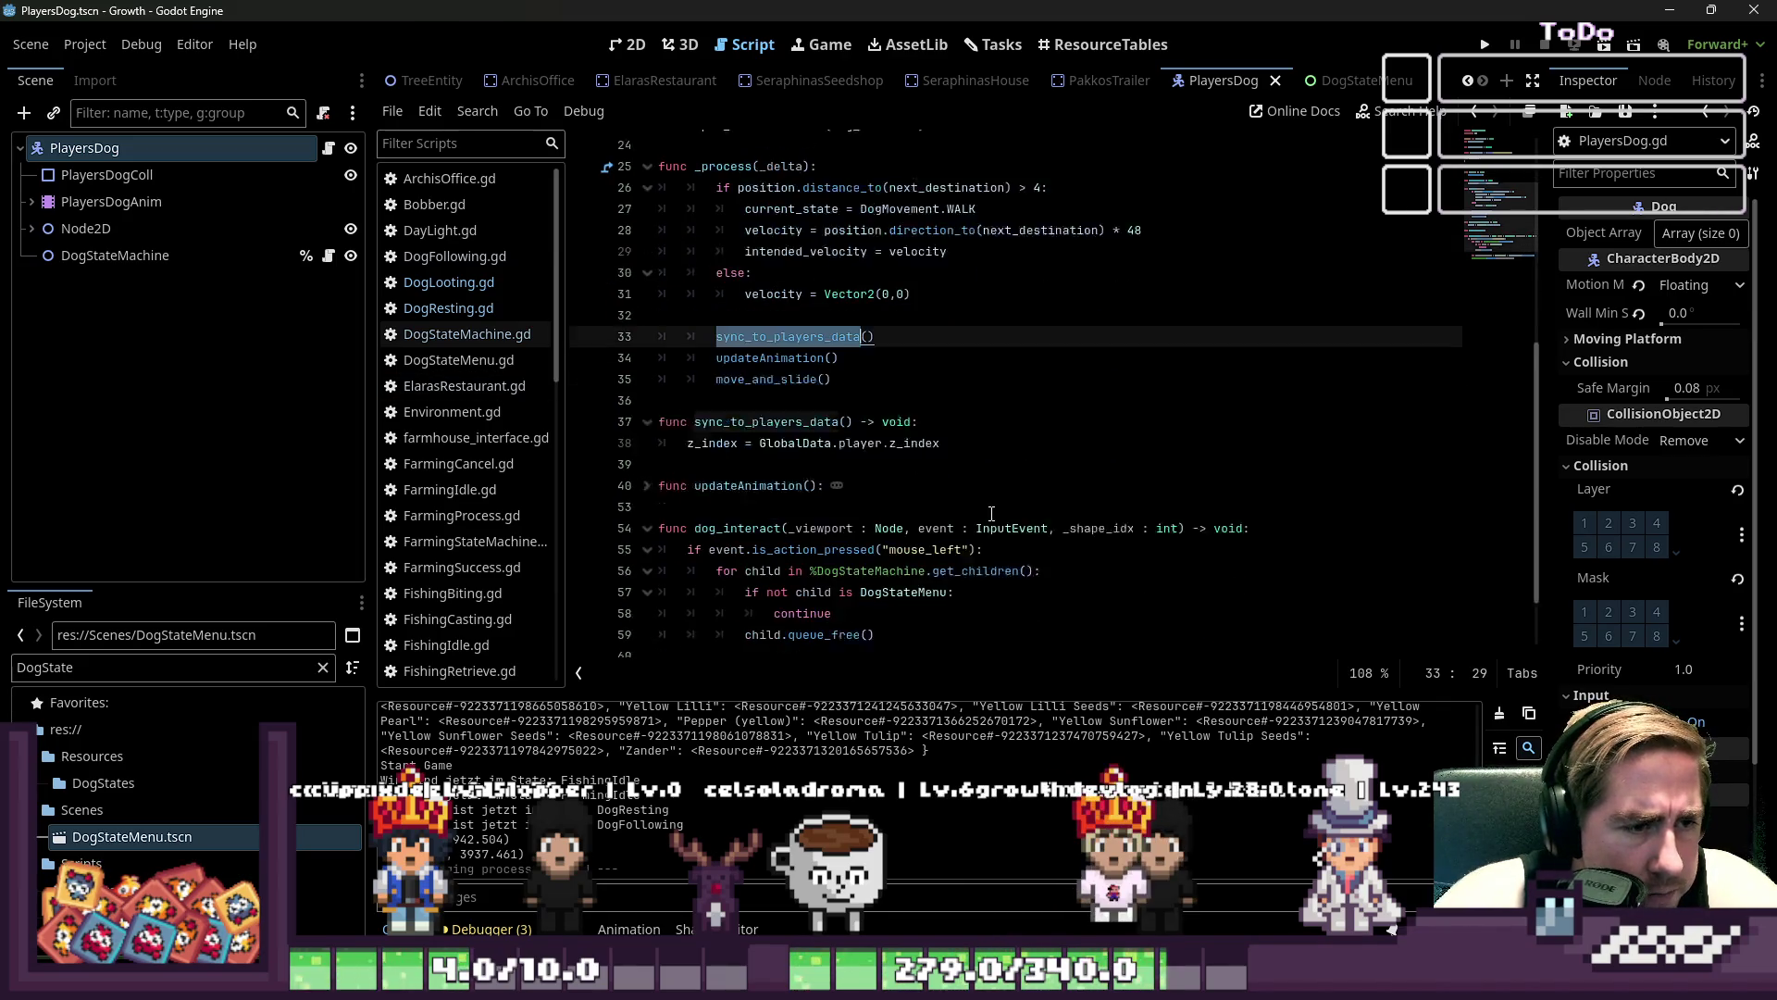
click(647, 463)
click(647, 463)
click(647, 463)
click(647, 463)
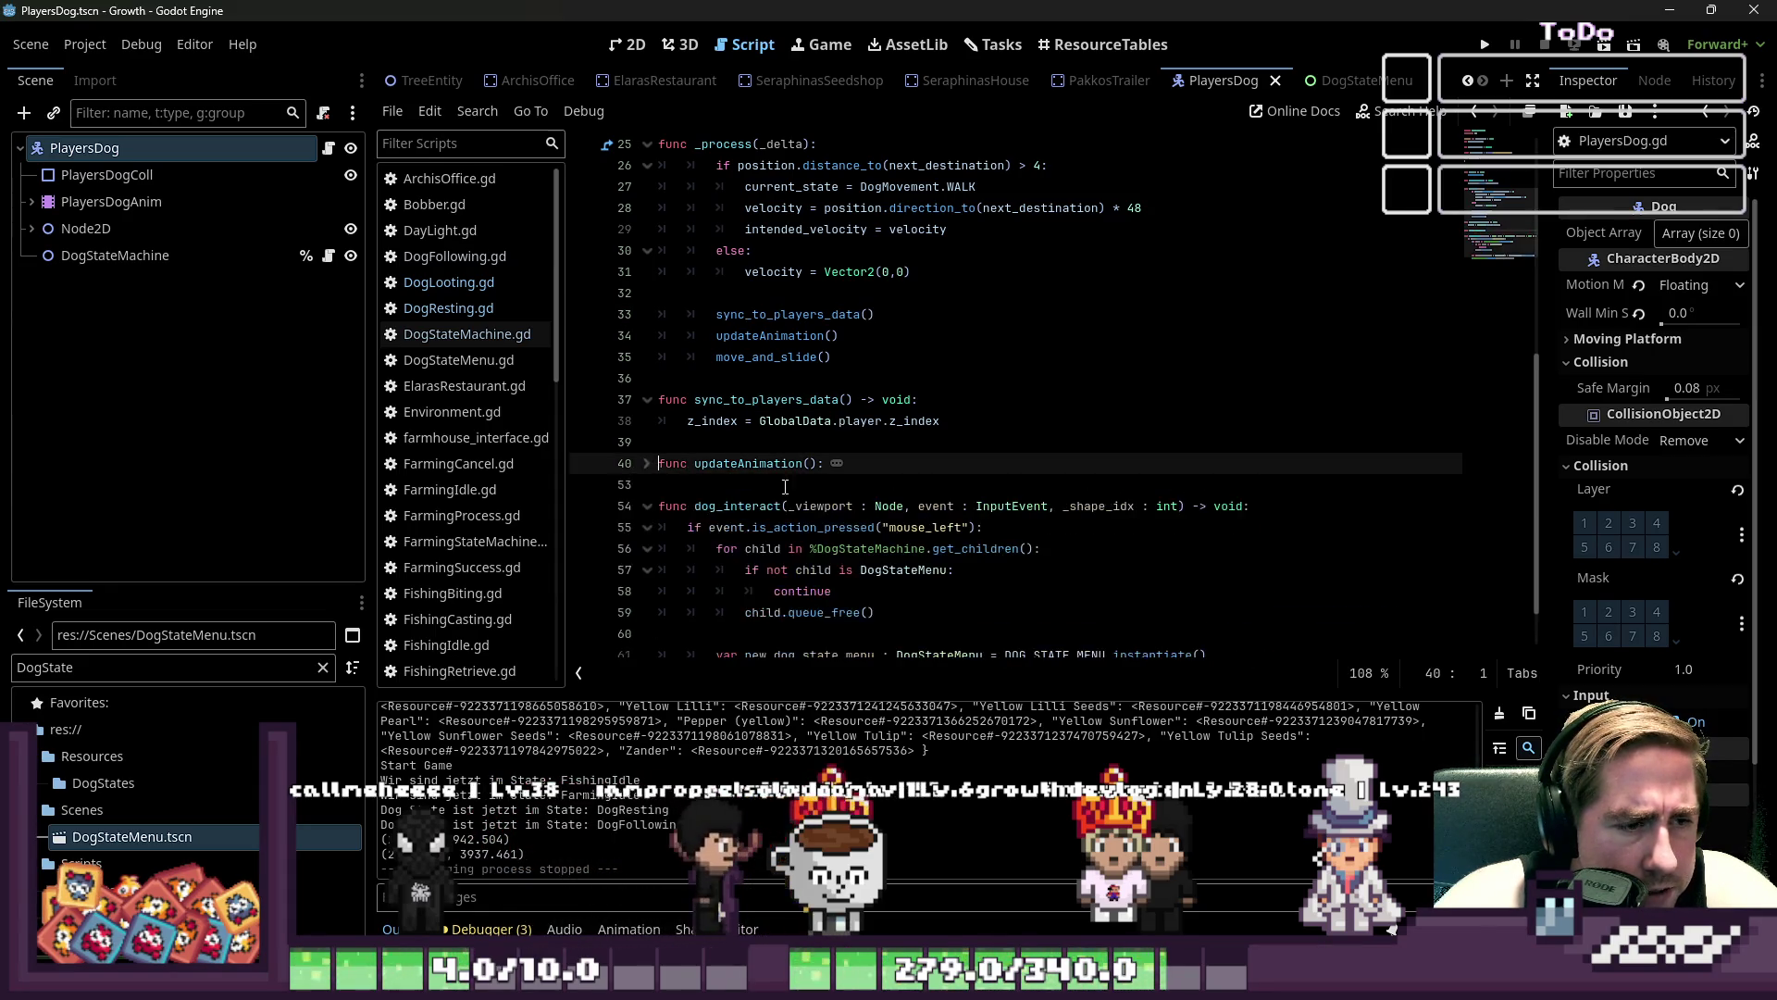
scroll(754, 483, down, 1)
click(879, 442)
click(926, 526)
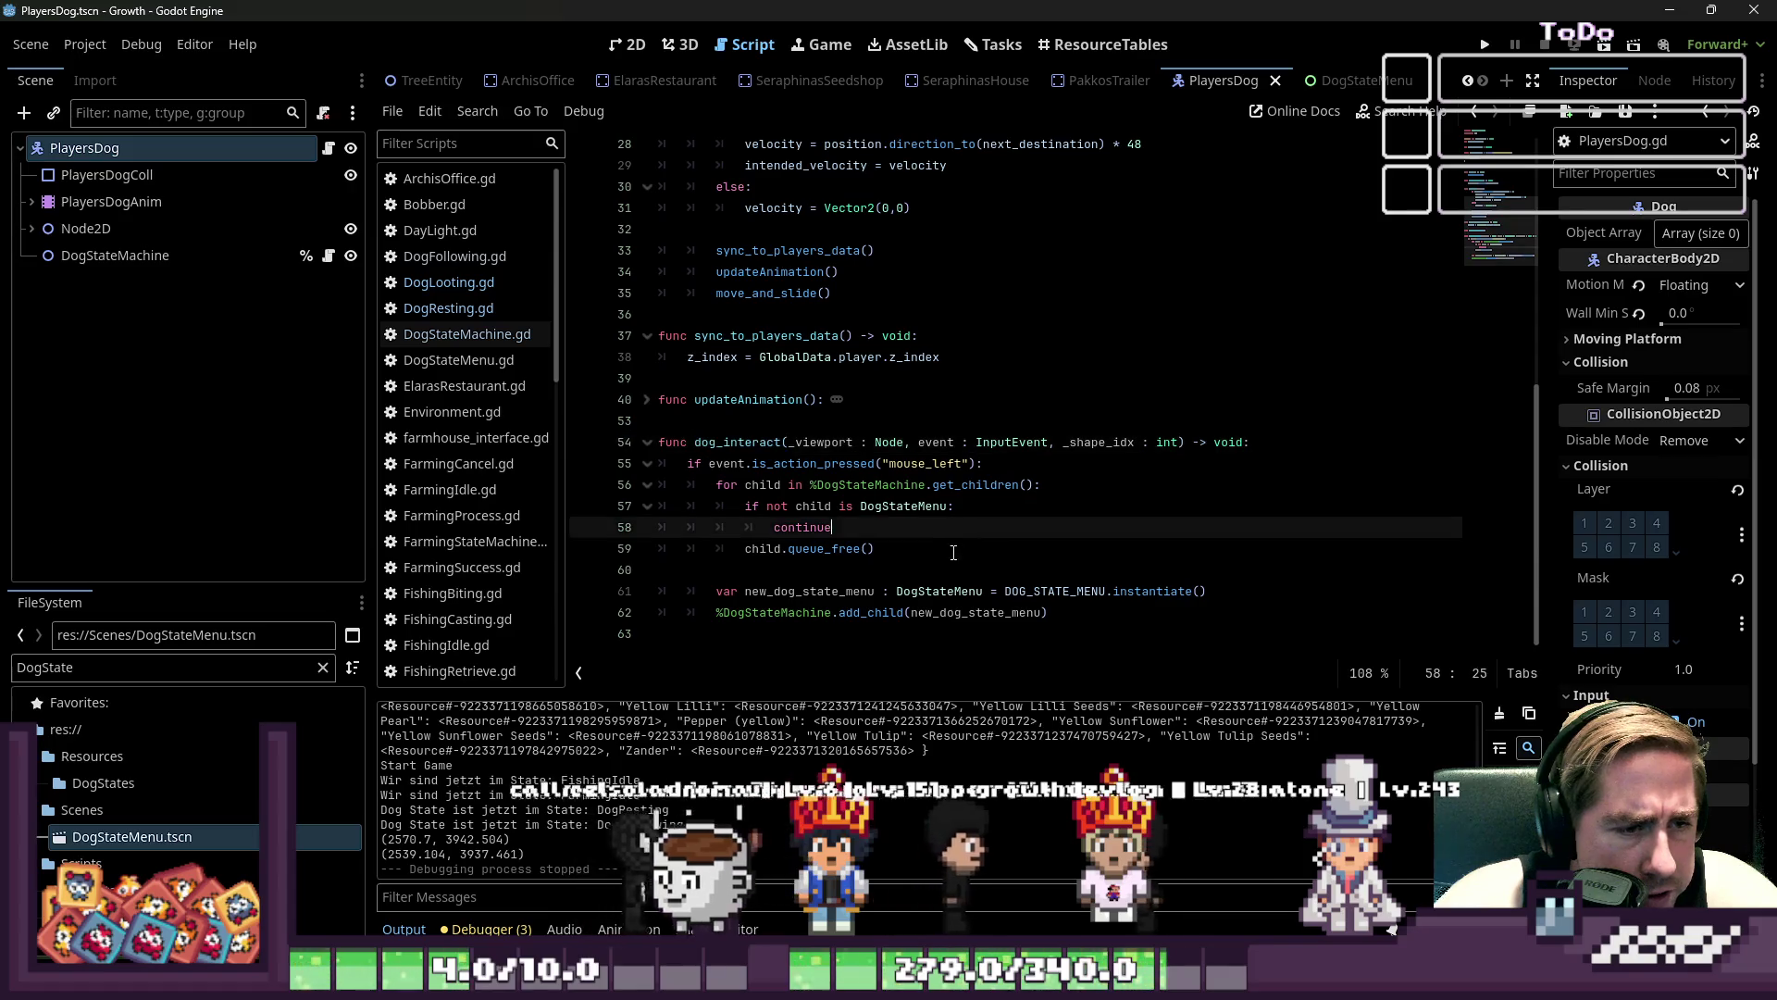
click(952, 551)
click(1296, 441)
scroll(769, 486, up, 5)
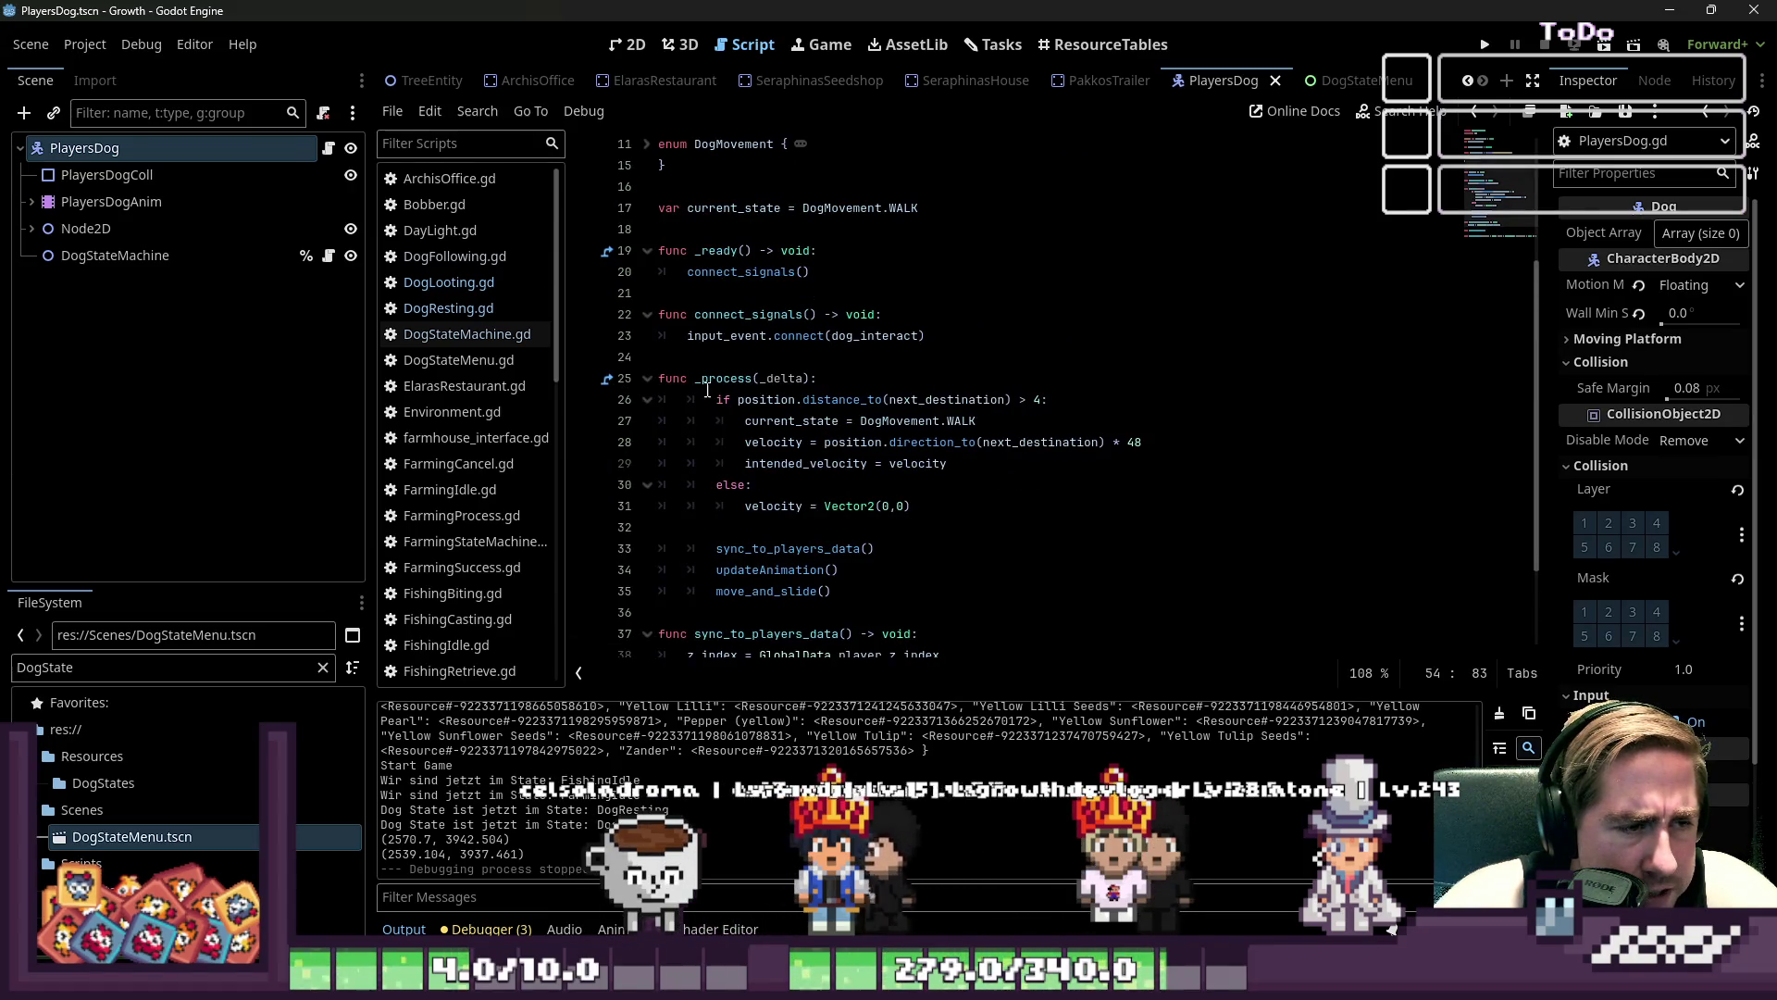
scroll(709, 391, up, 1)
click(779, 361)
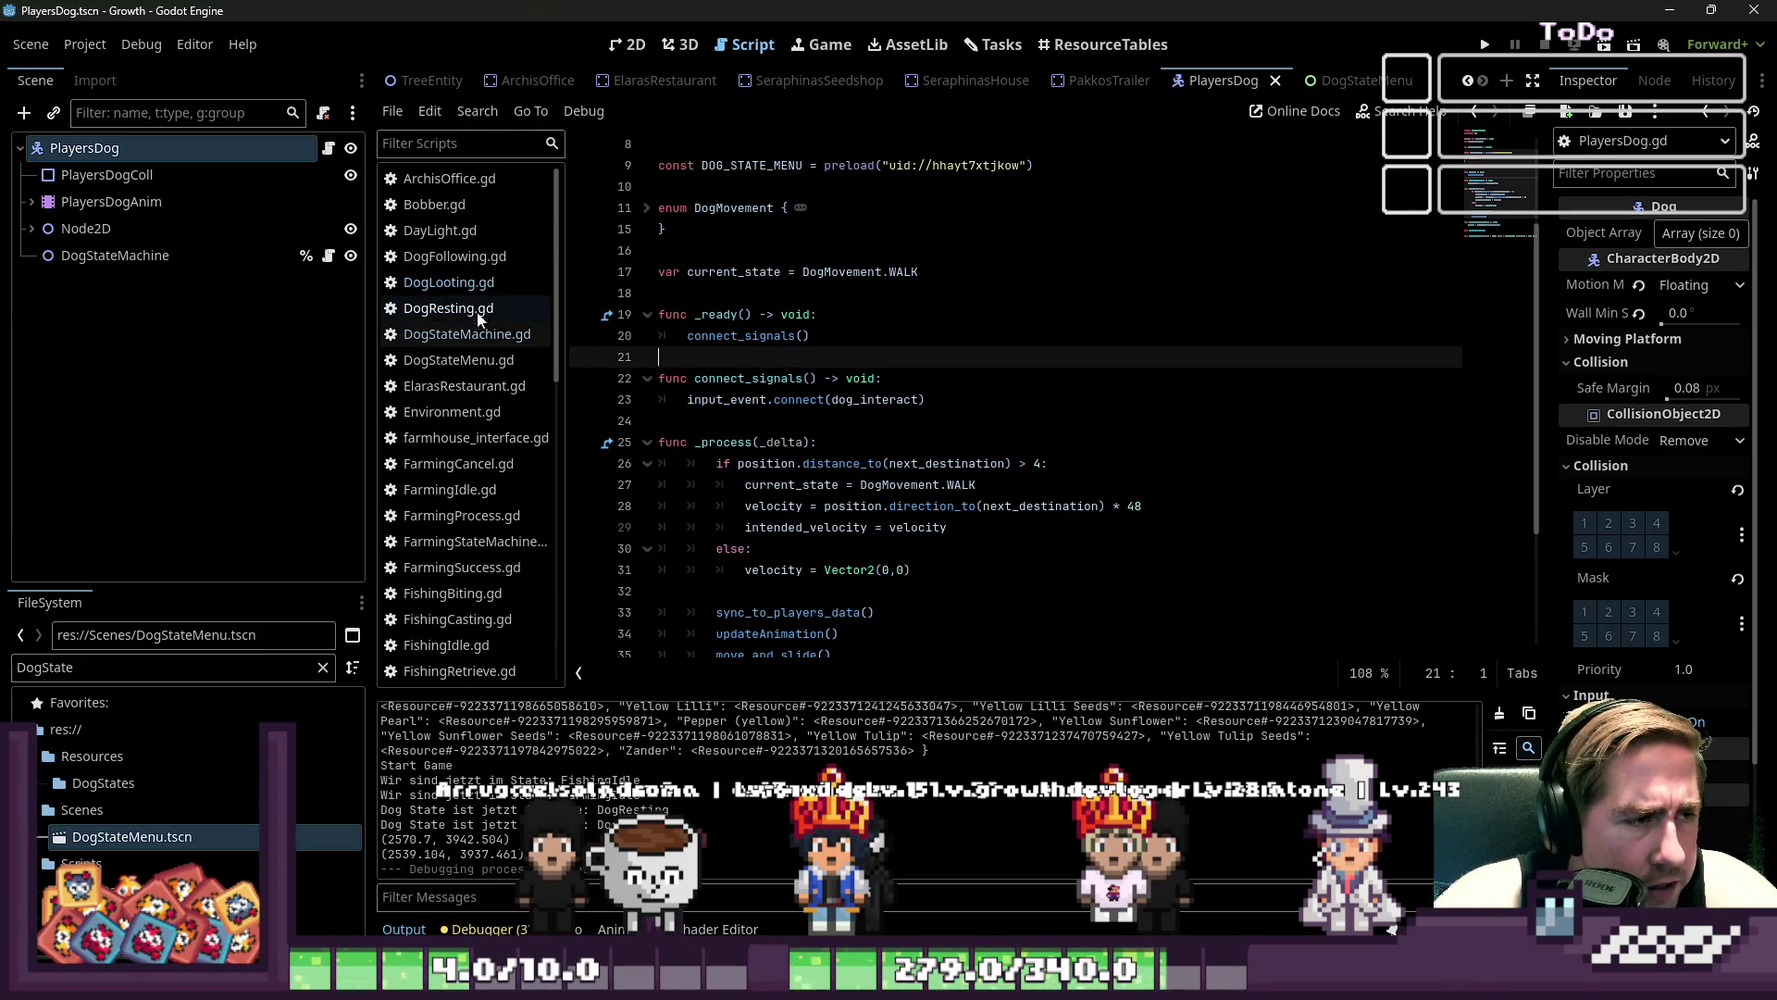
click(454, 256)
- Open a fresh line 8 in enter() and add a Timer child node under DogStateMachine
click(774, 365)
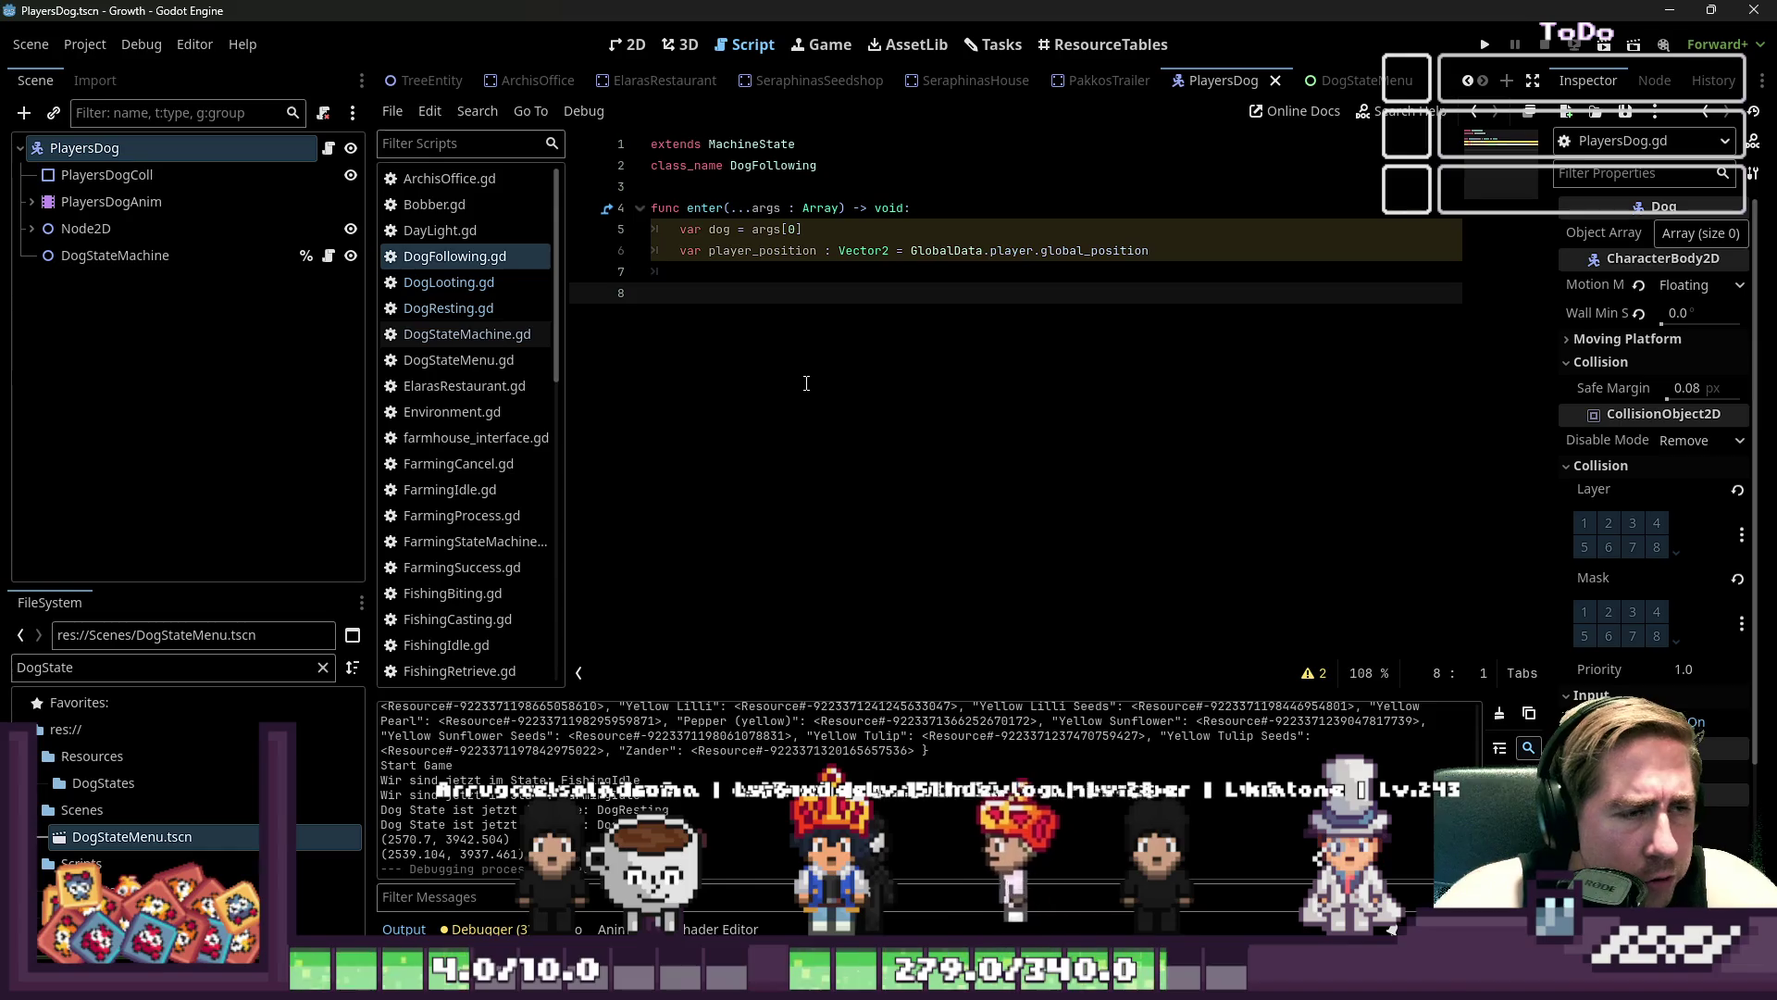
key(BackSpace)
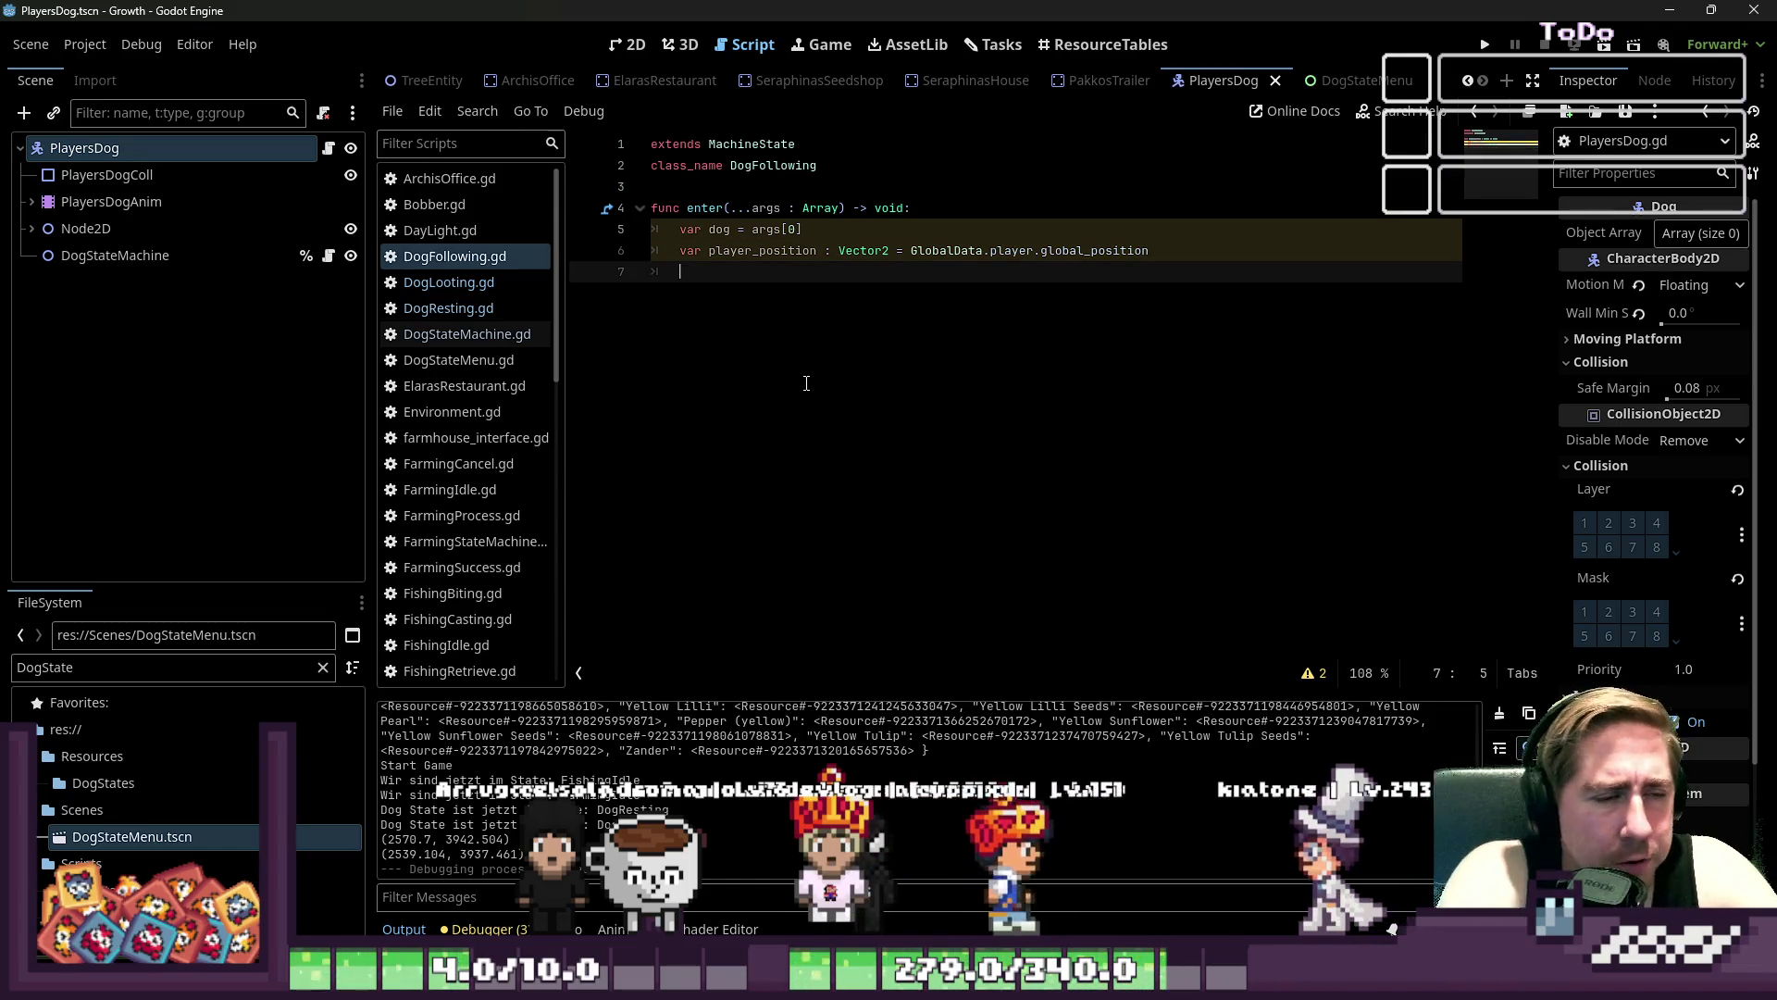
key(Return)
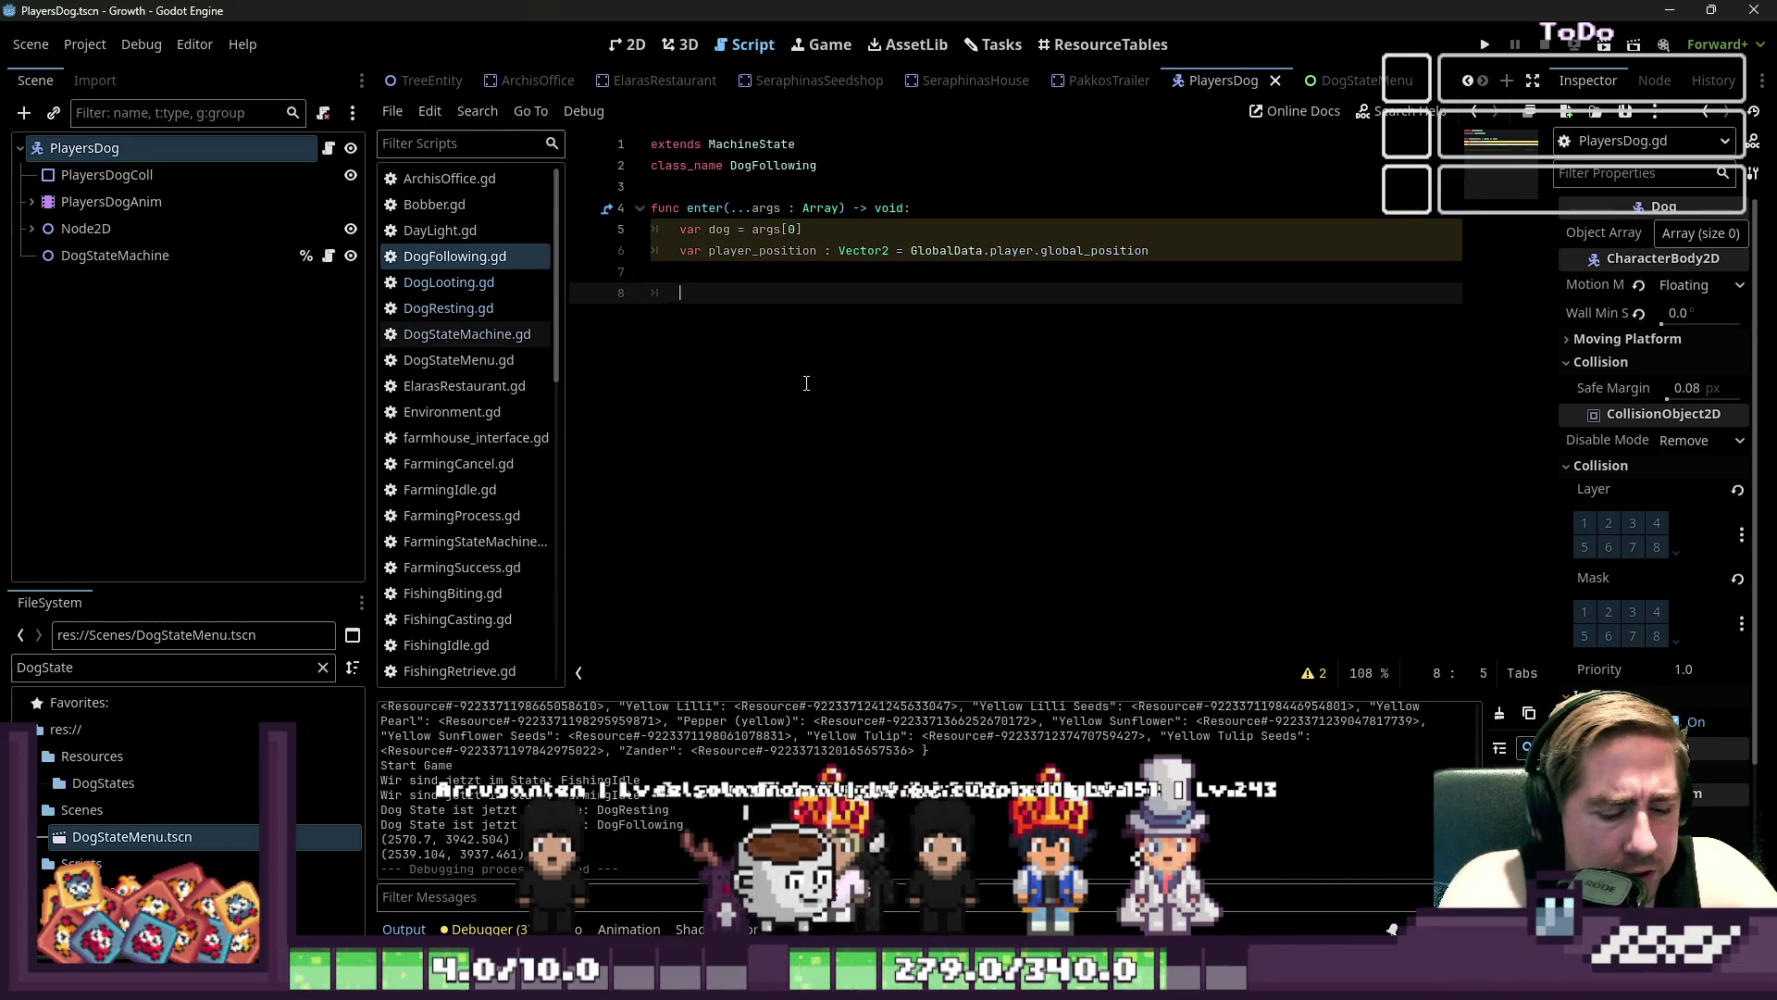
click(183, 259)
right_click(183, 263)
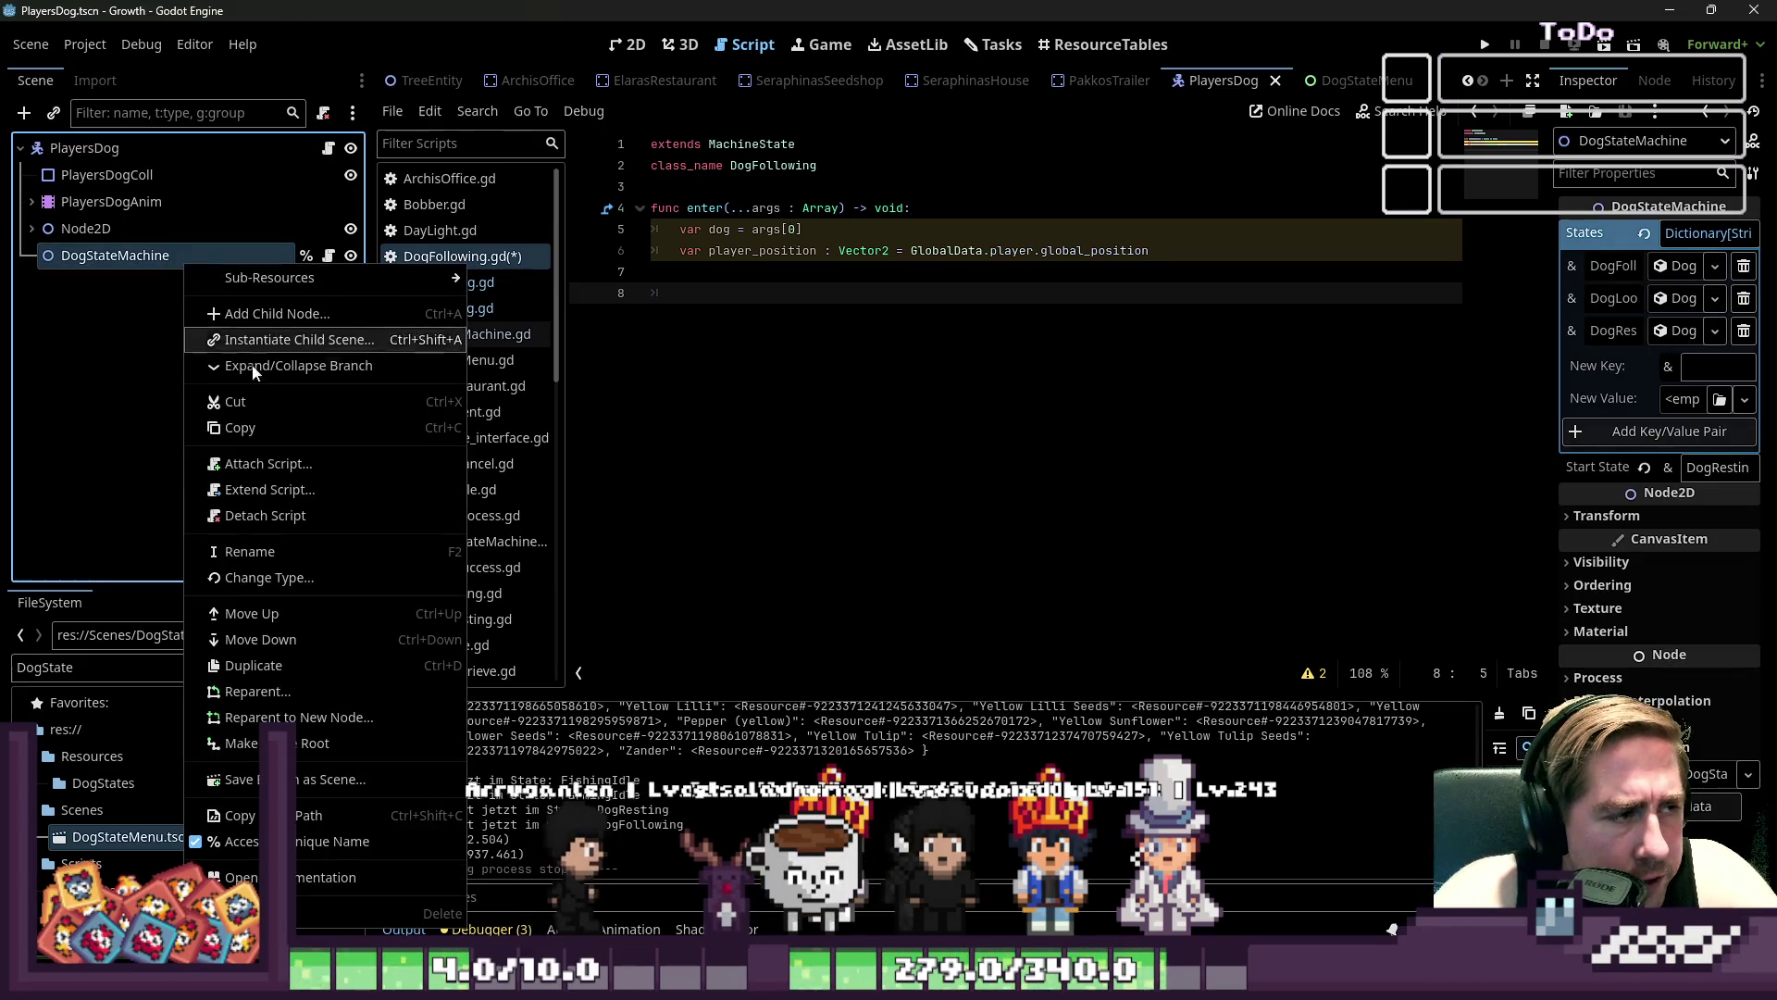
right_click(91, 261)
right_click(91, 261)
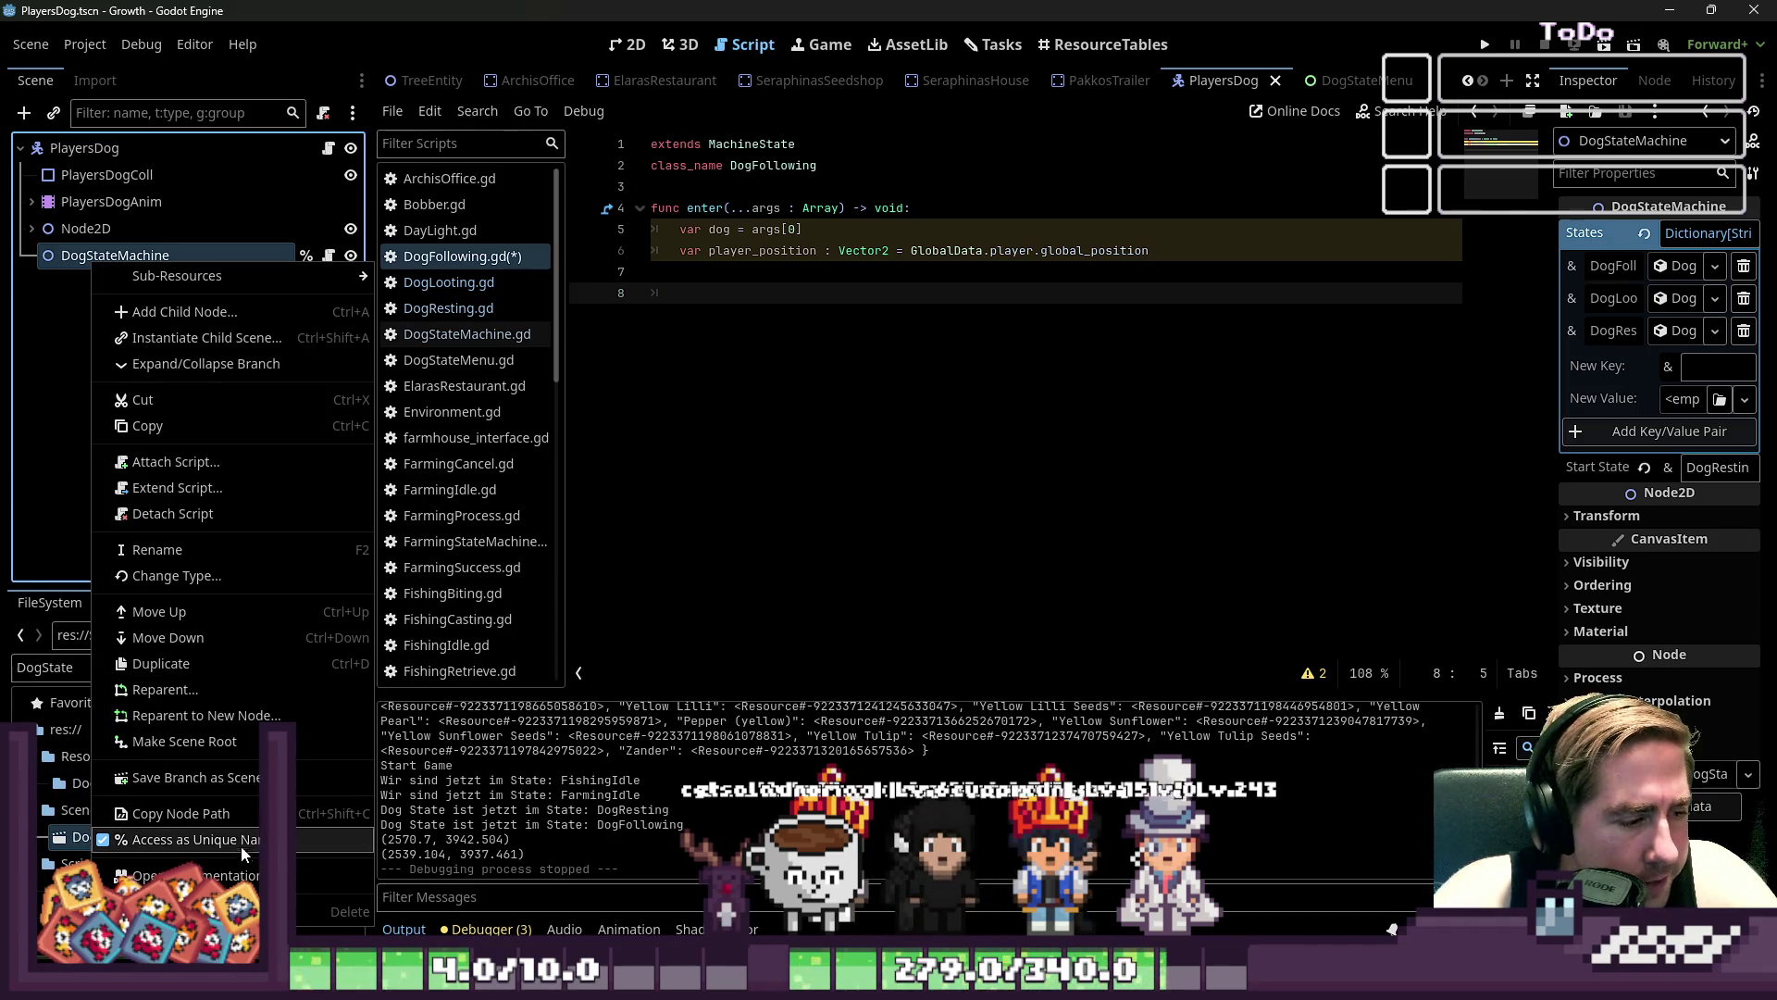
click(85, 266)
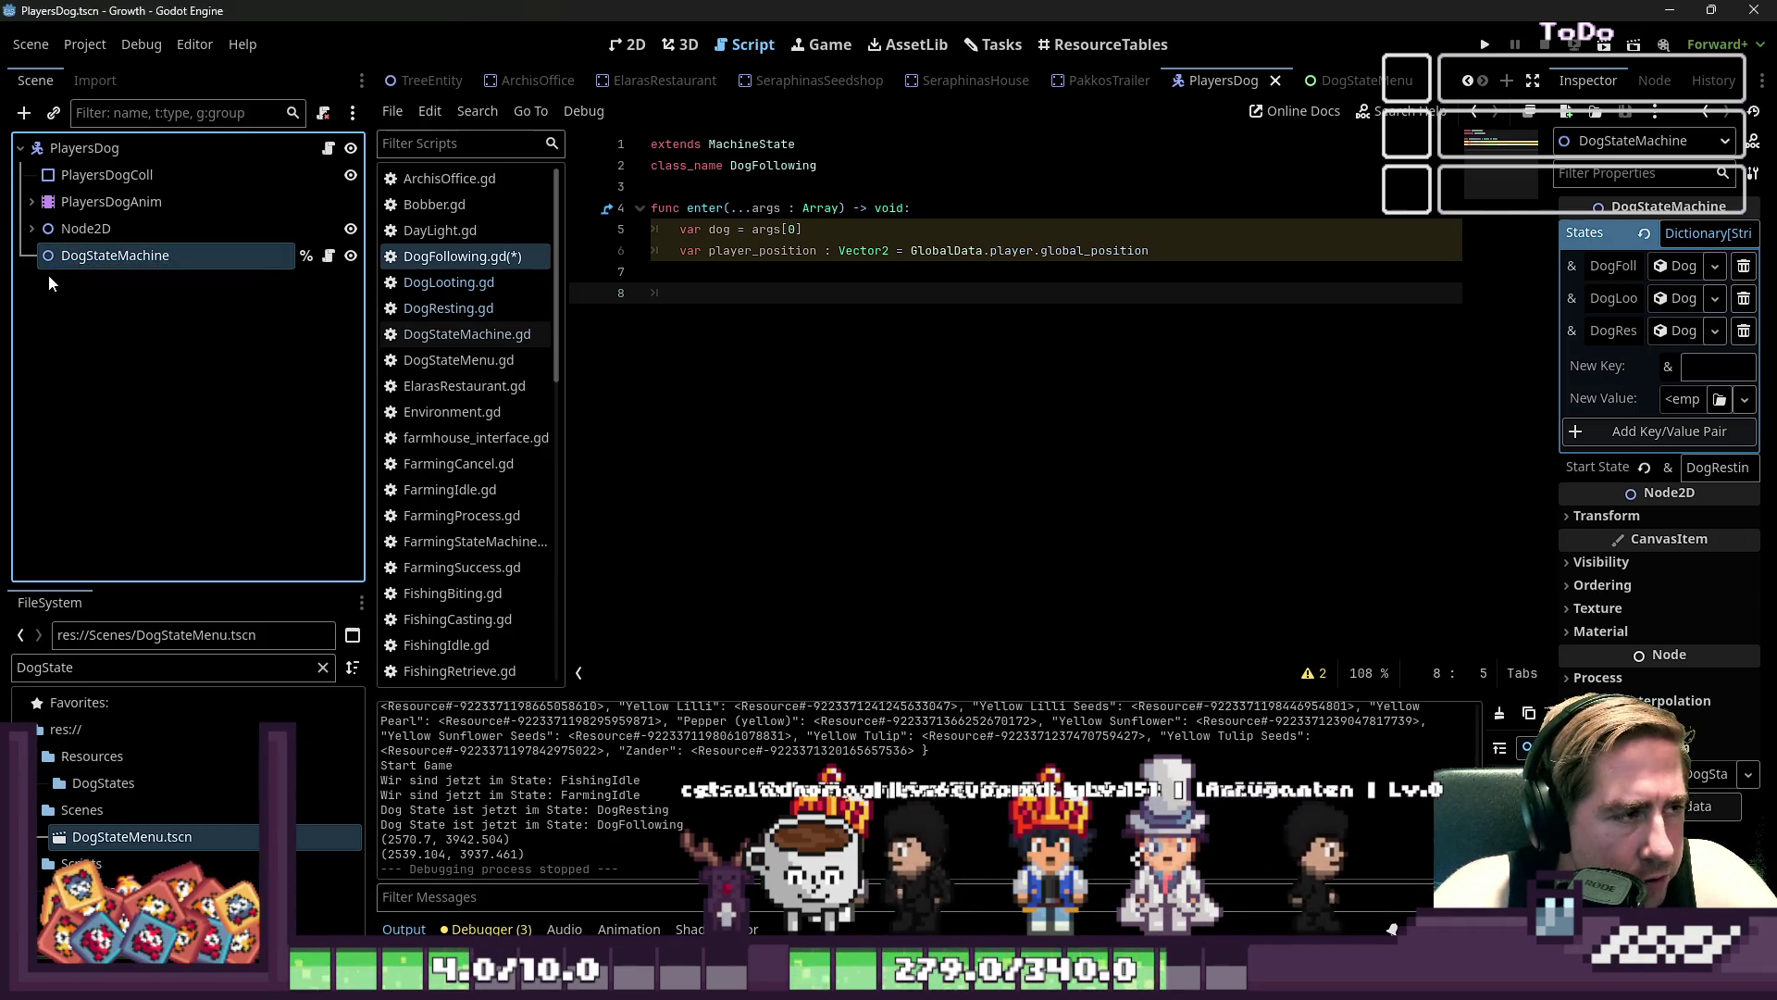
key(ctrl+a)
text(timer)
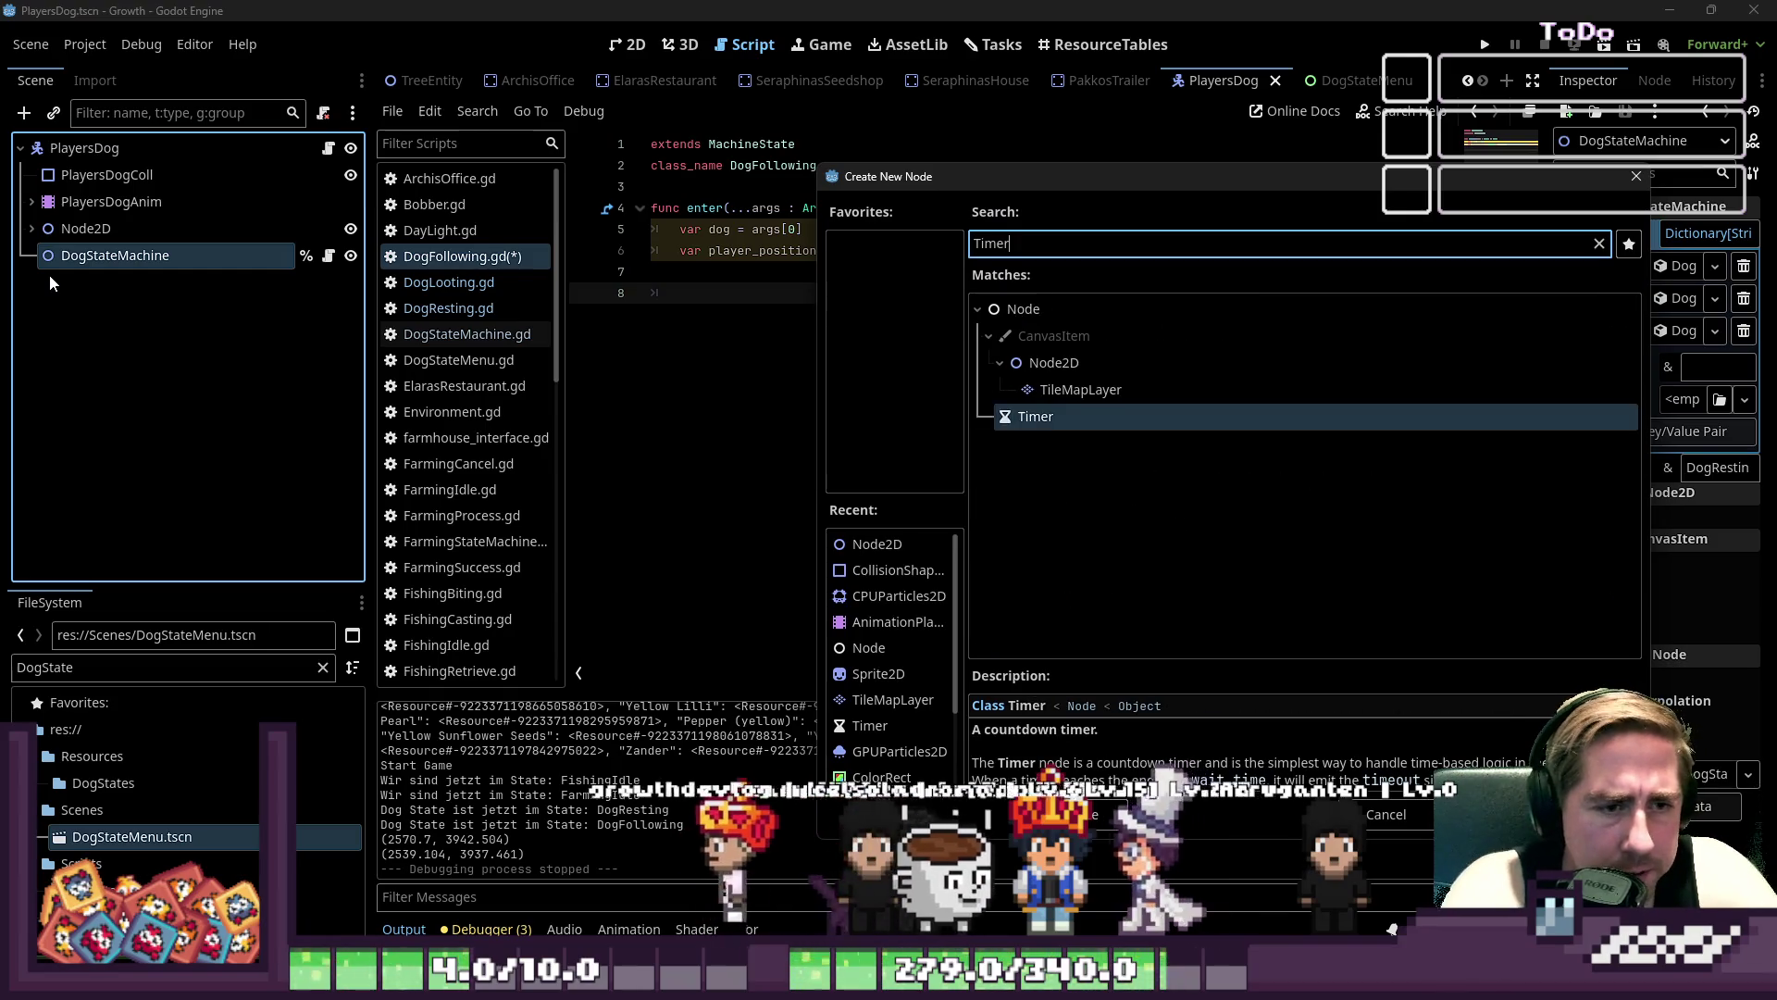
key(Return)
- Make Timer scene-unique and connect its timeout to dog_walks_to_next_destination in enter()
right_click(96, 280)
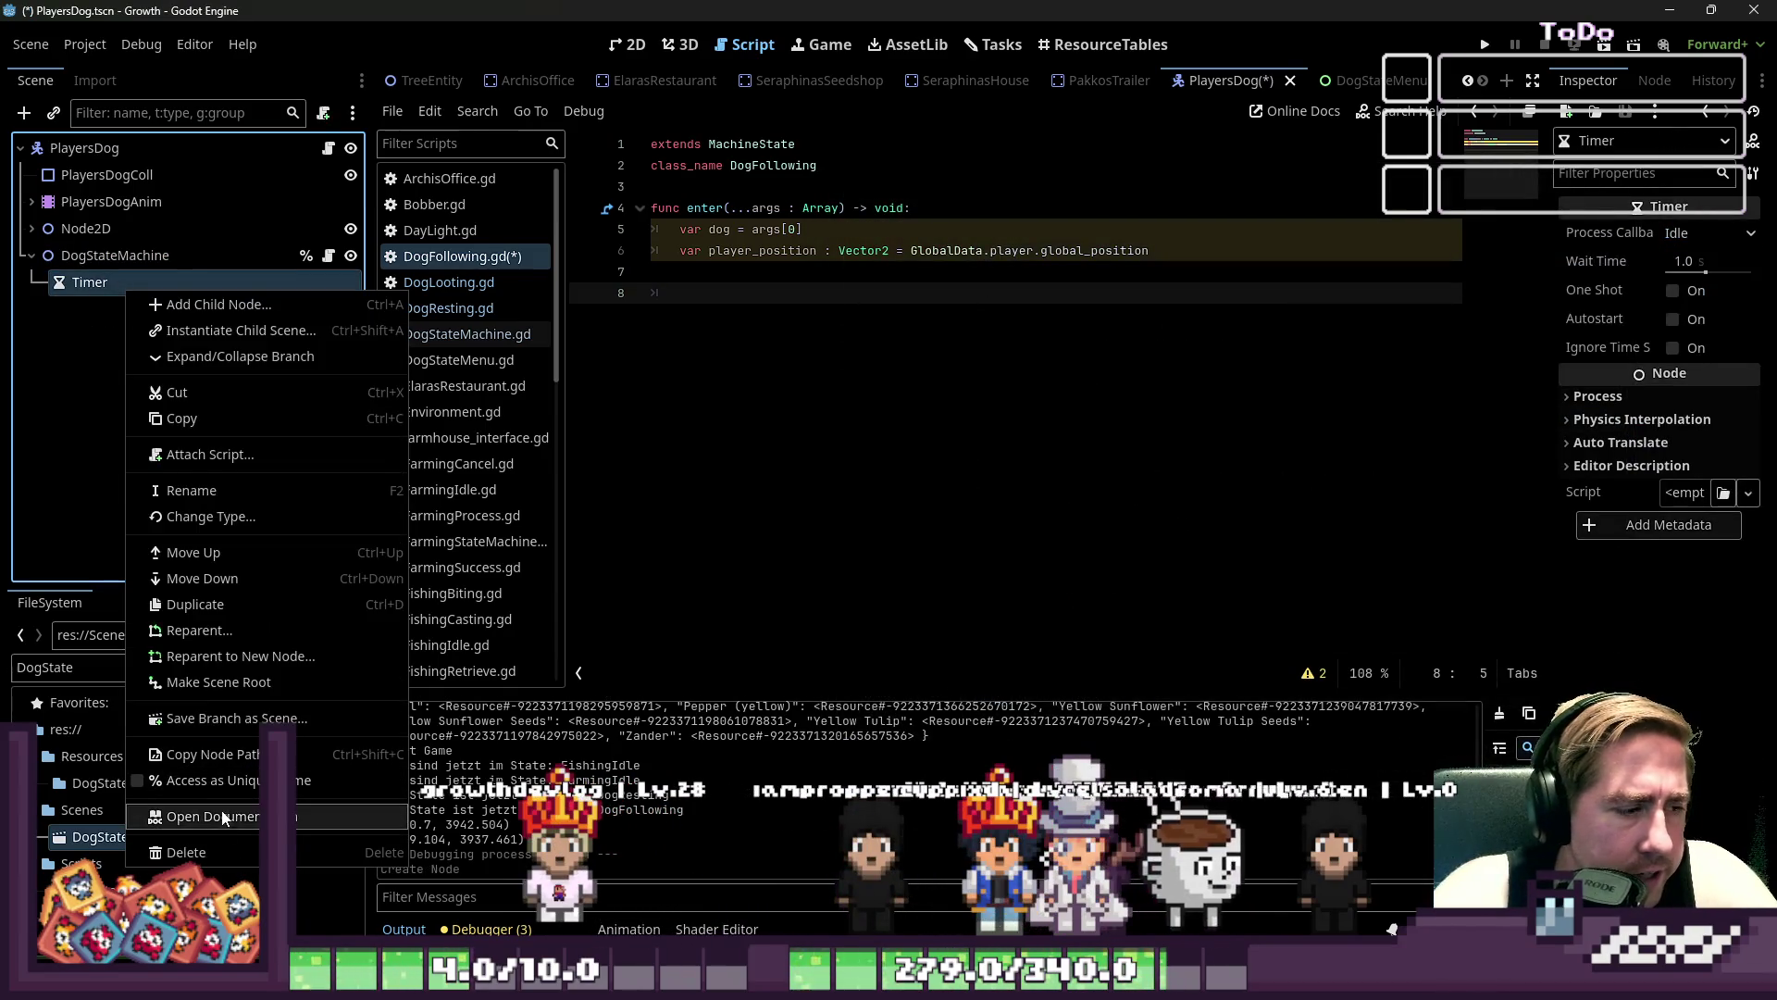
click(185, 783)
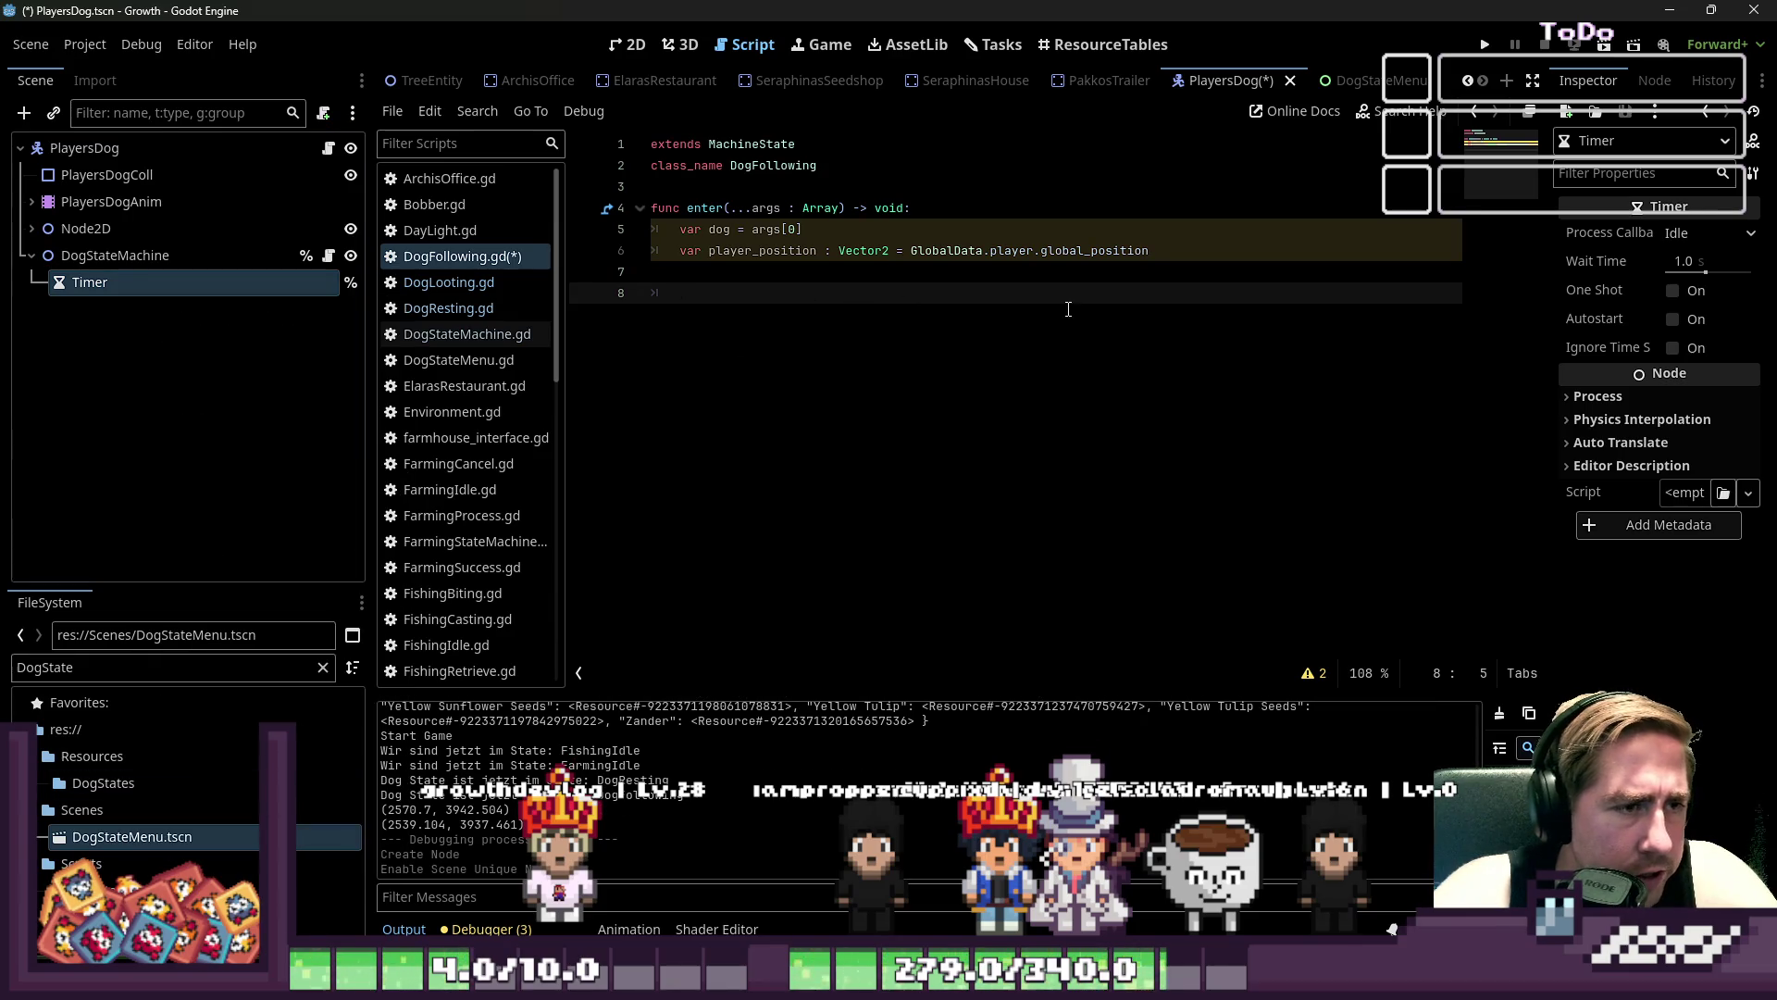
key(BackSpace)
key(Return)
text(%Timer.)
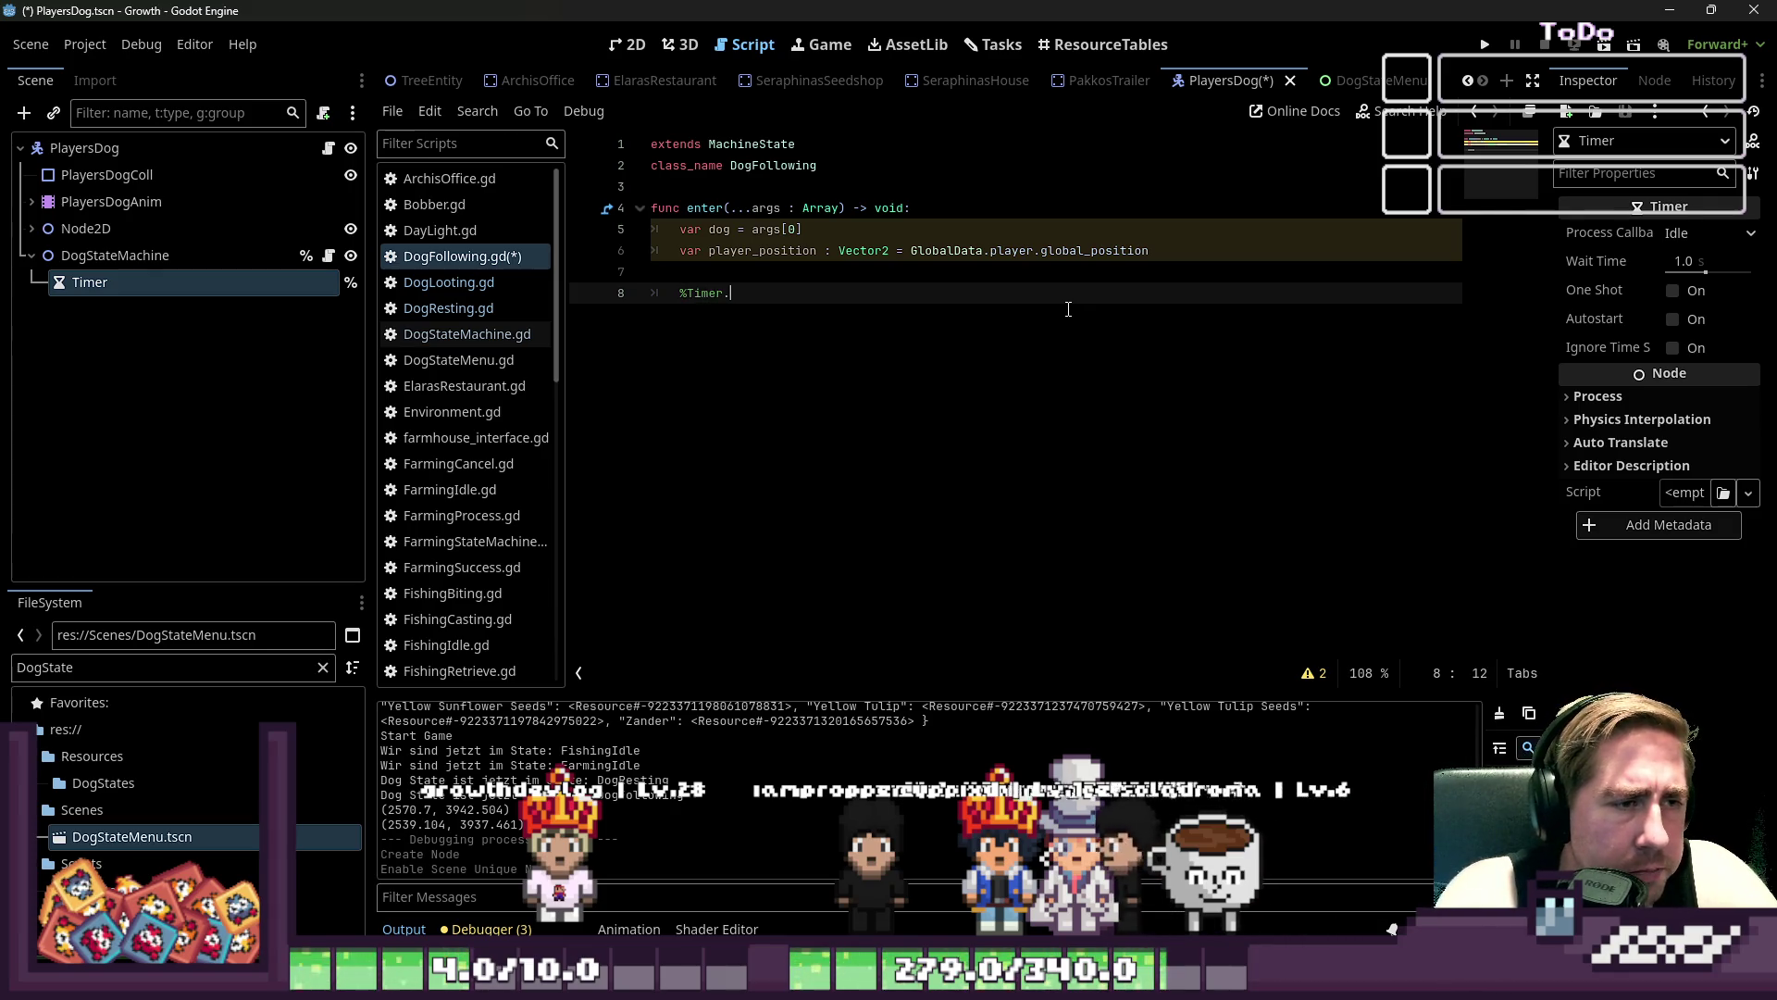
key(BackSpace)
key(BackSpace)
key(BackSpace)
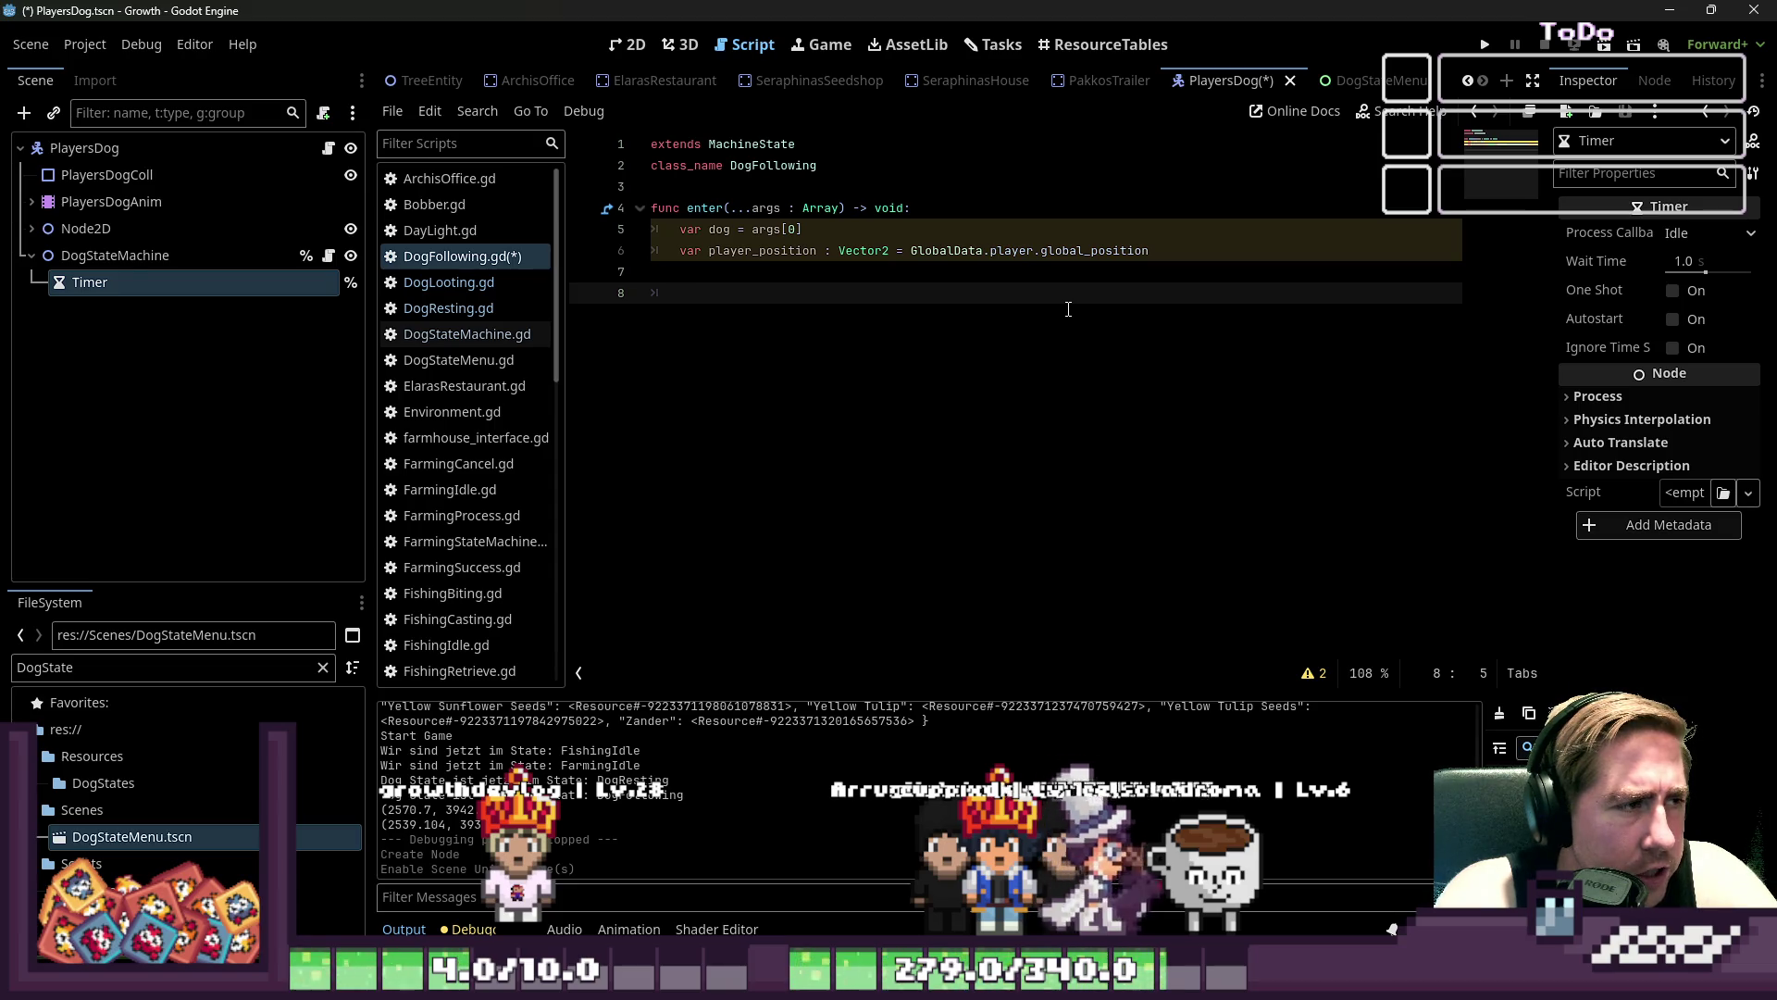
text(dog.ge)
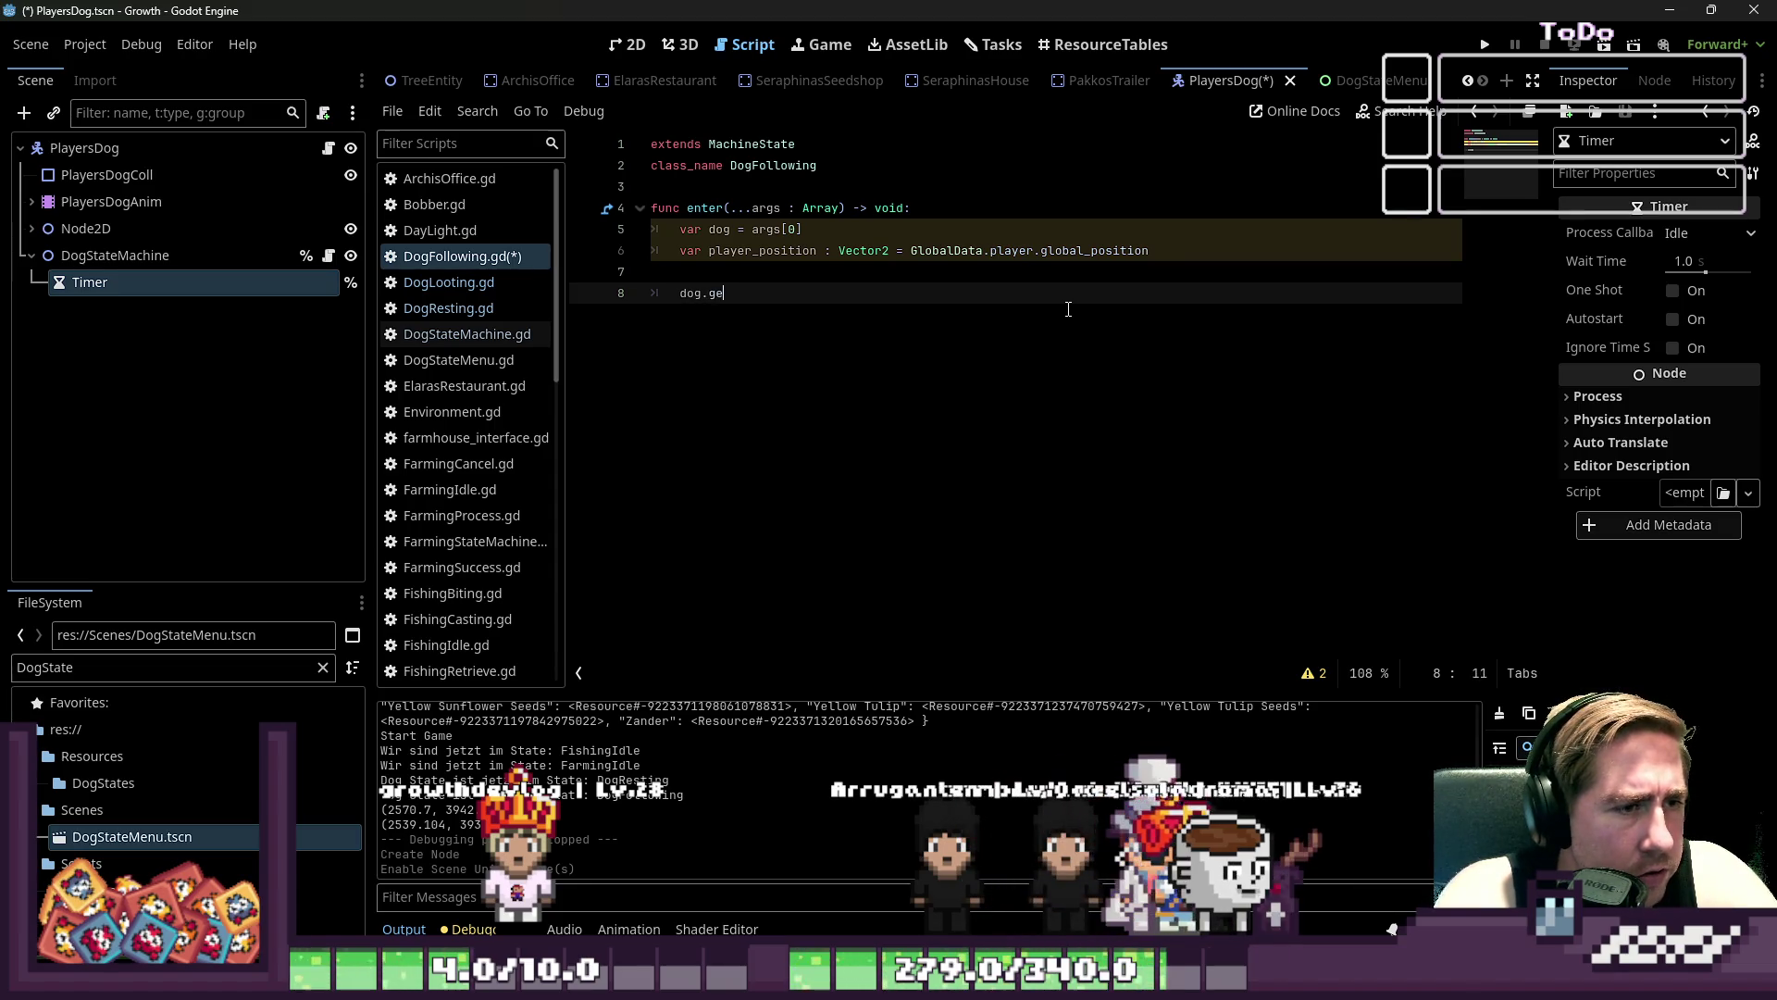
text(t_node()
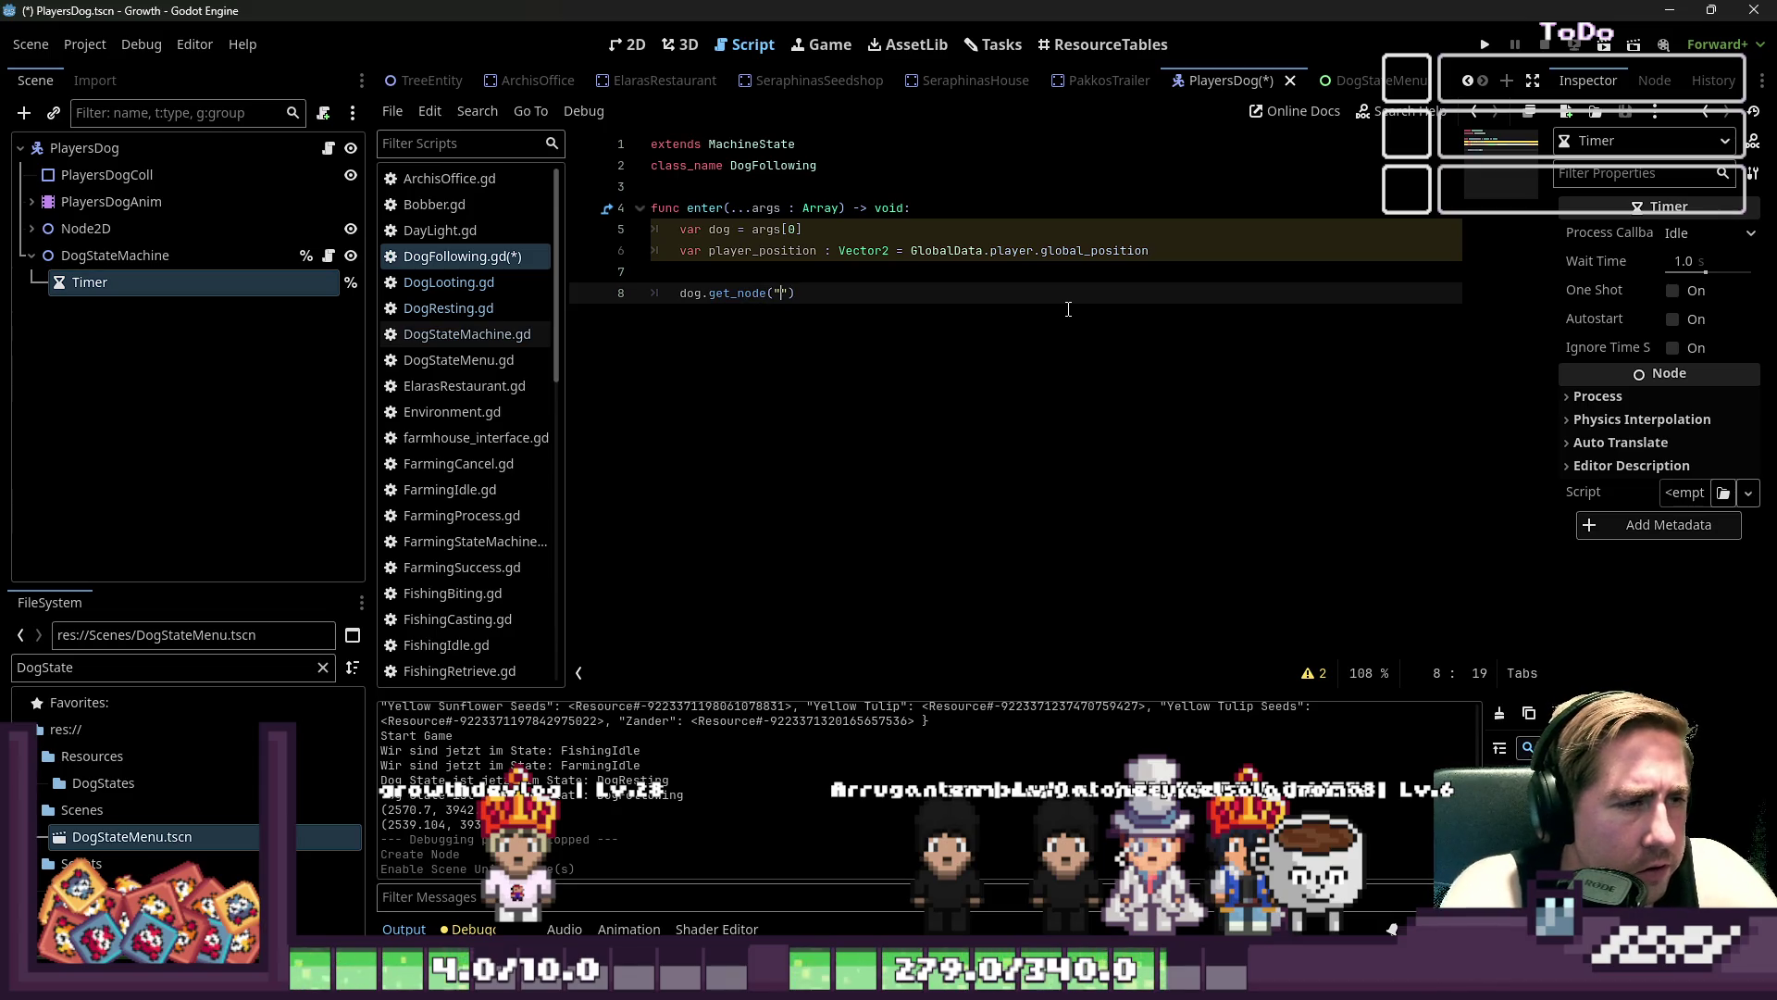
text(P)
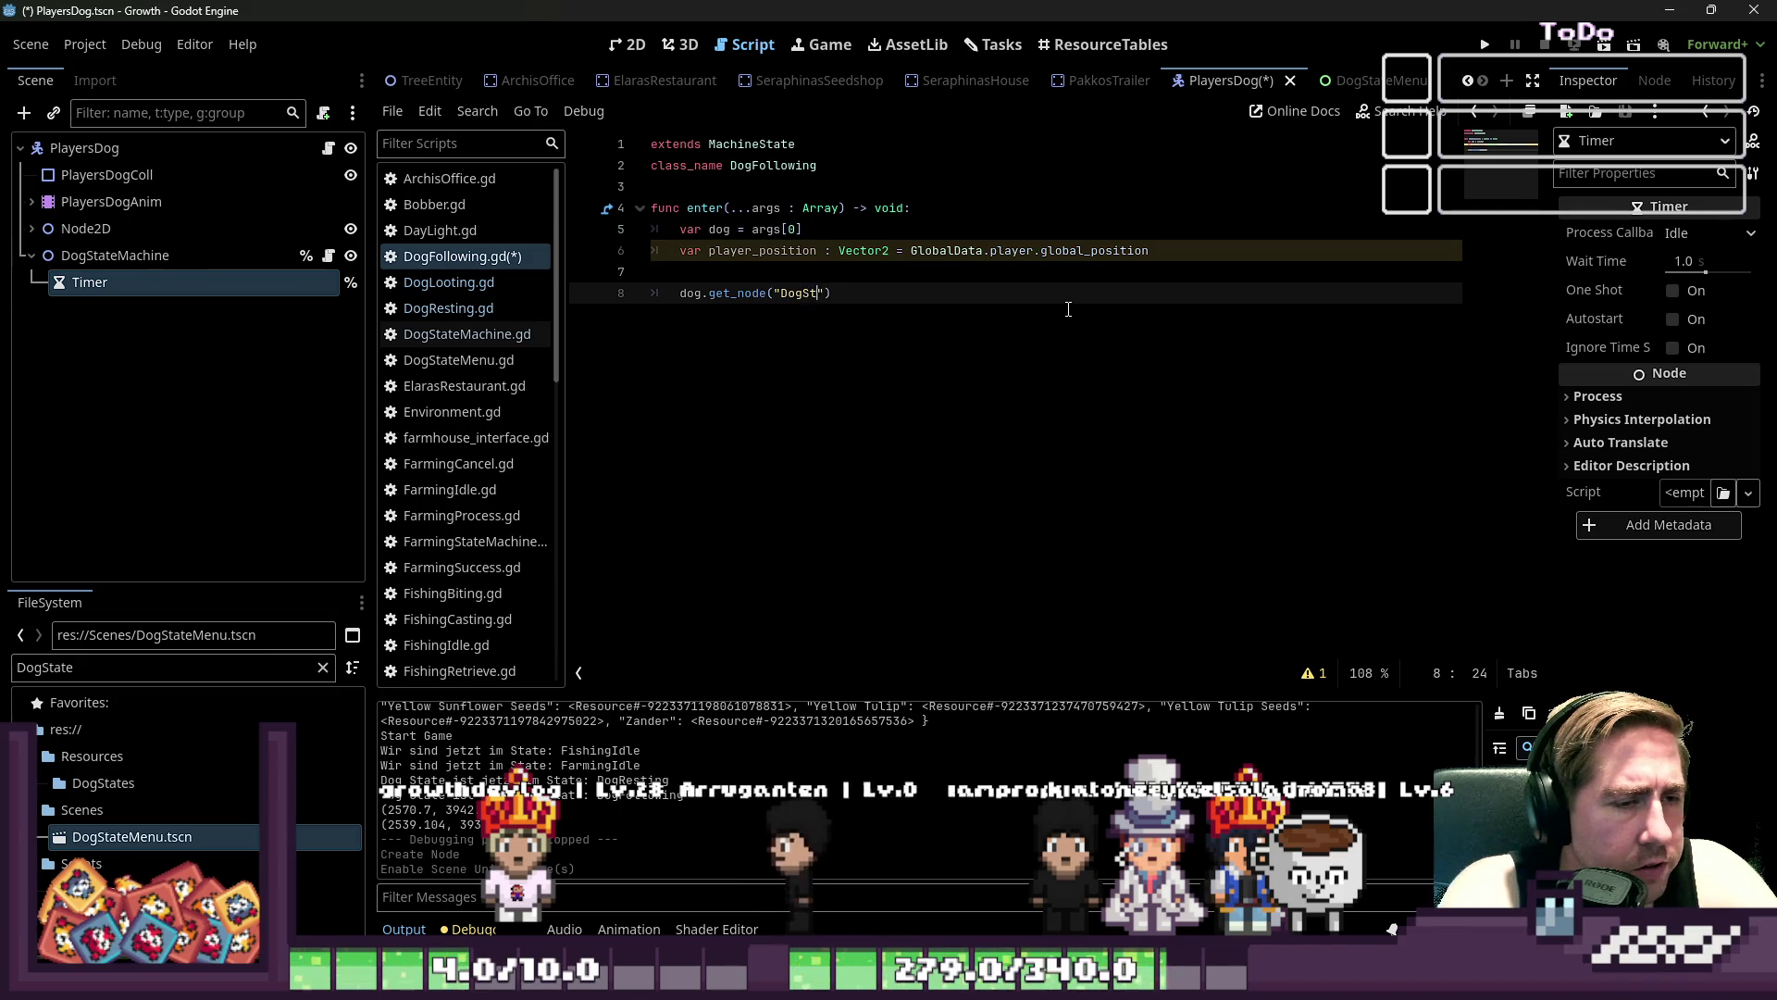
text(Machine/Timer)
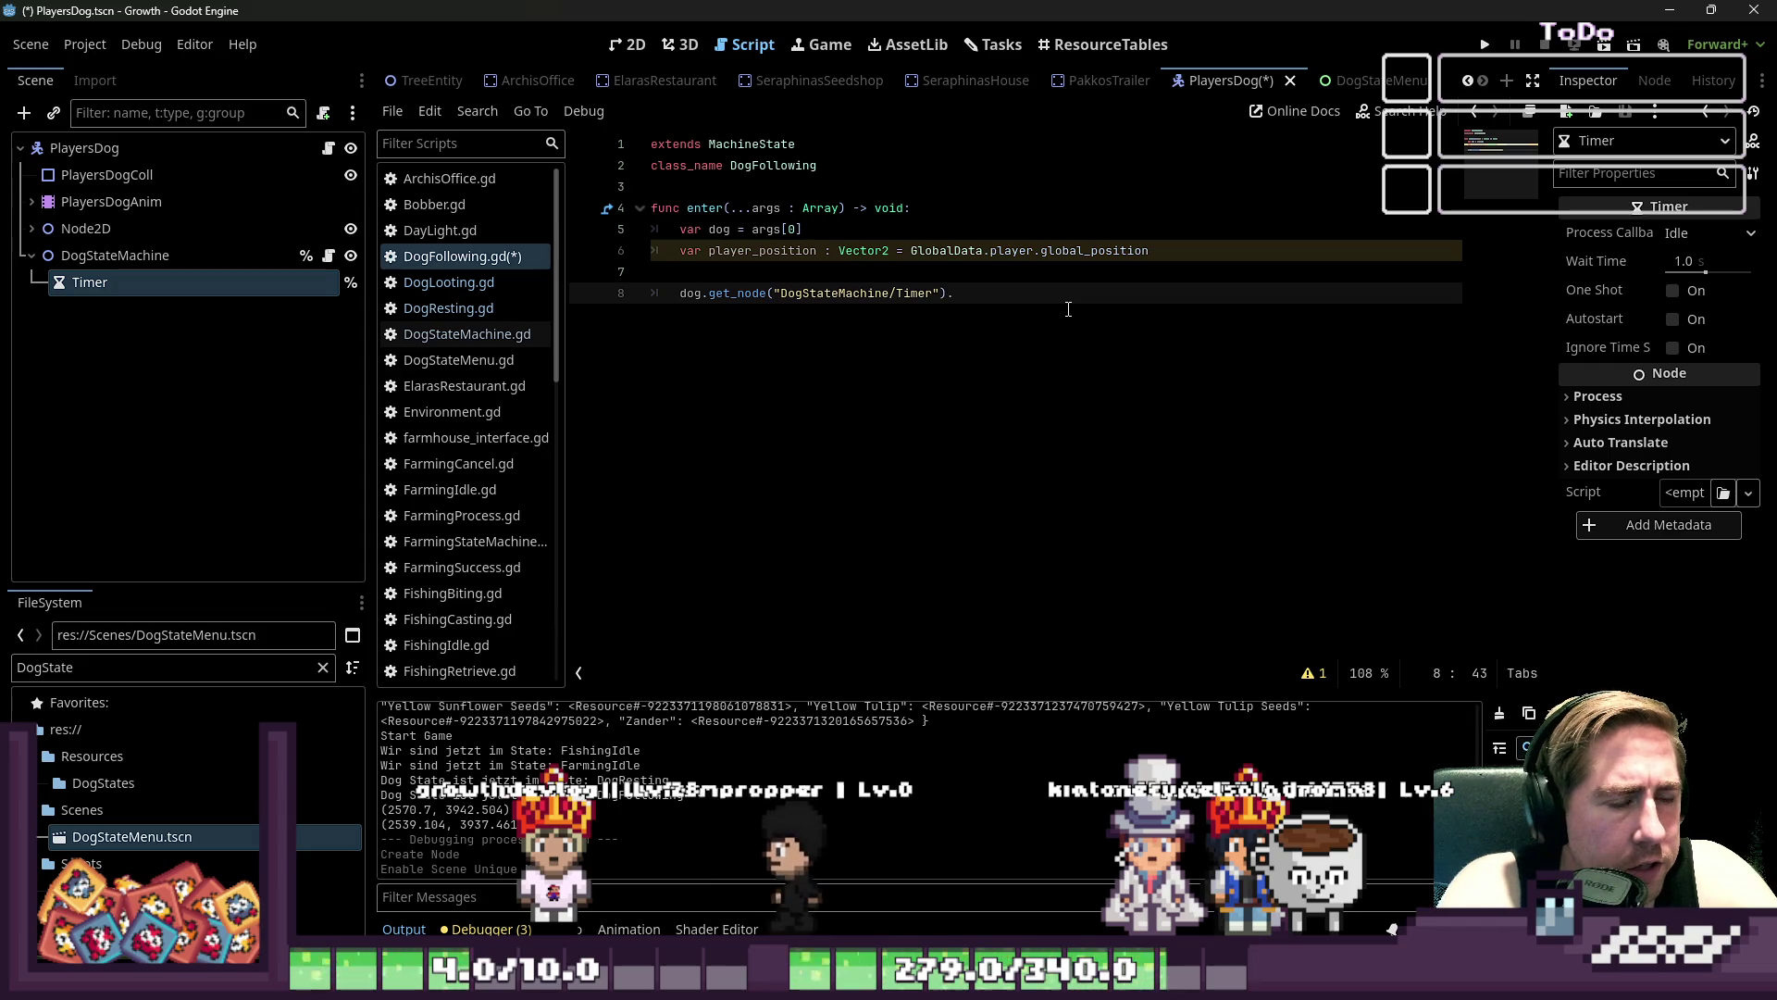
text(timeout)
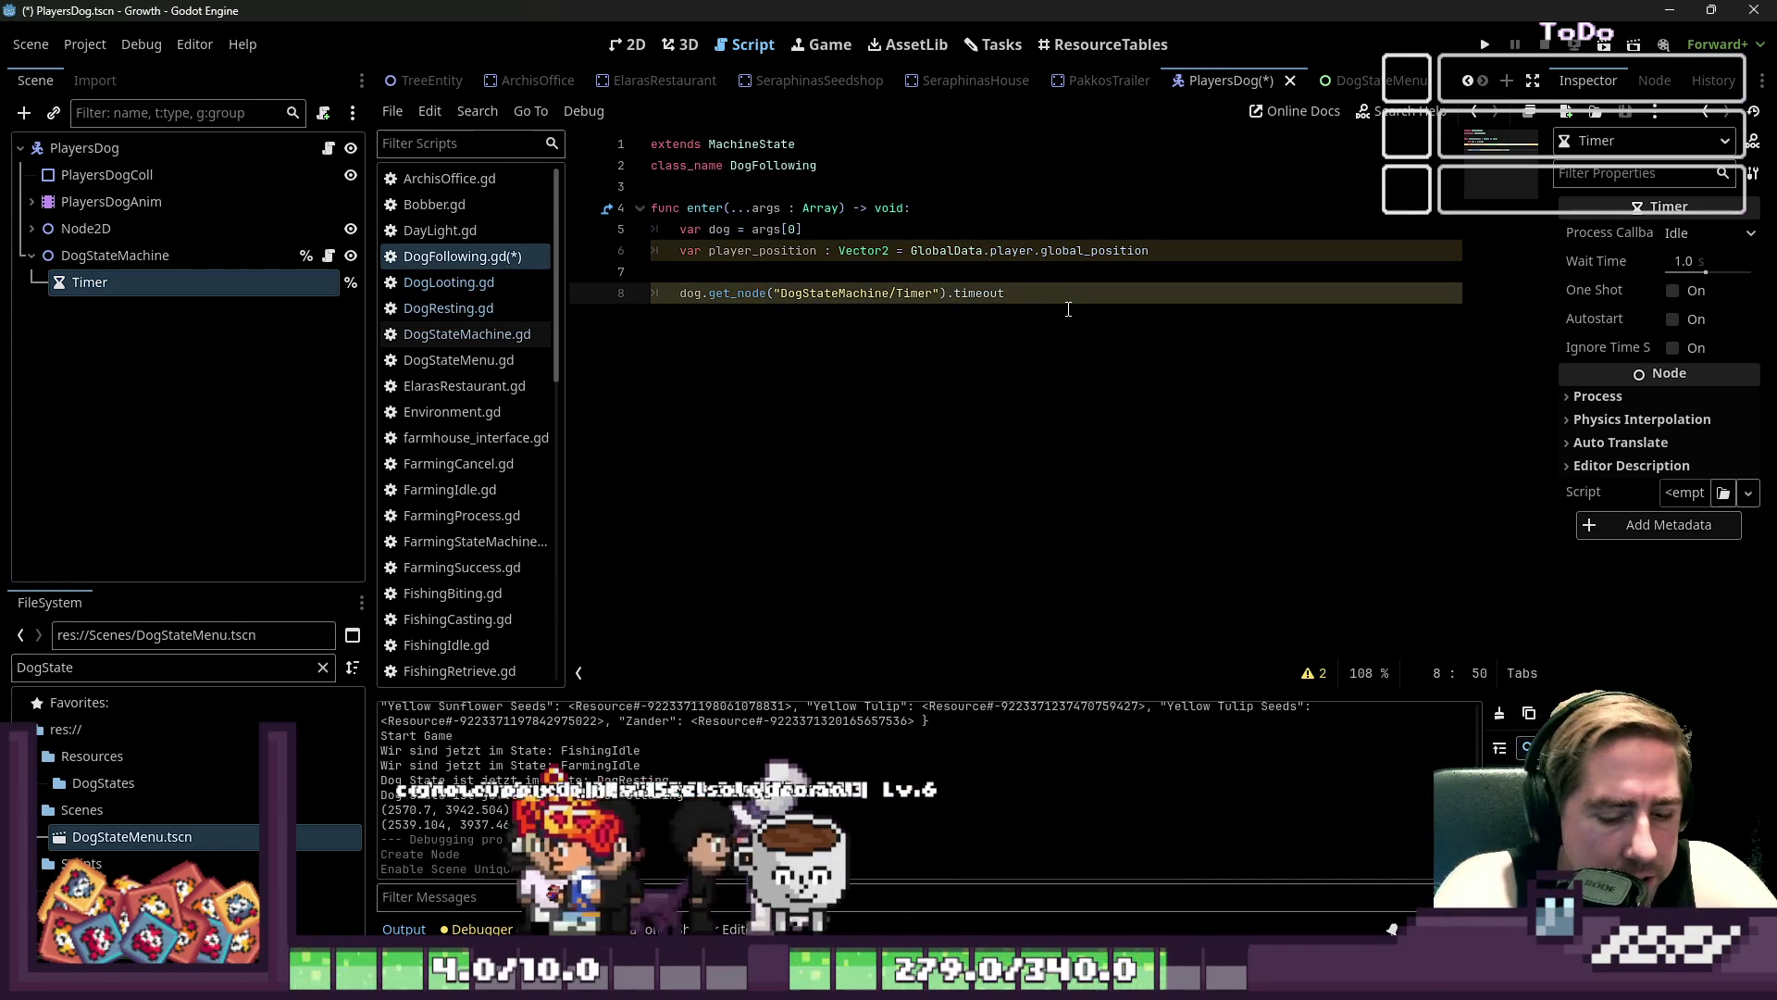
text(.conn)
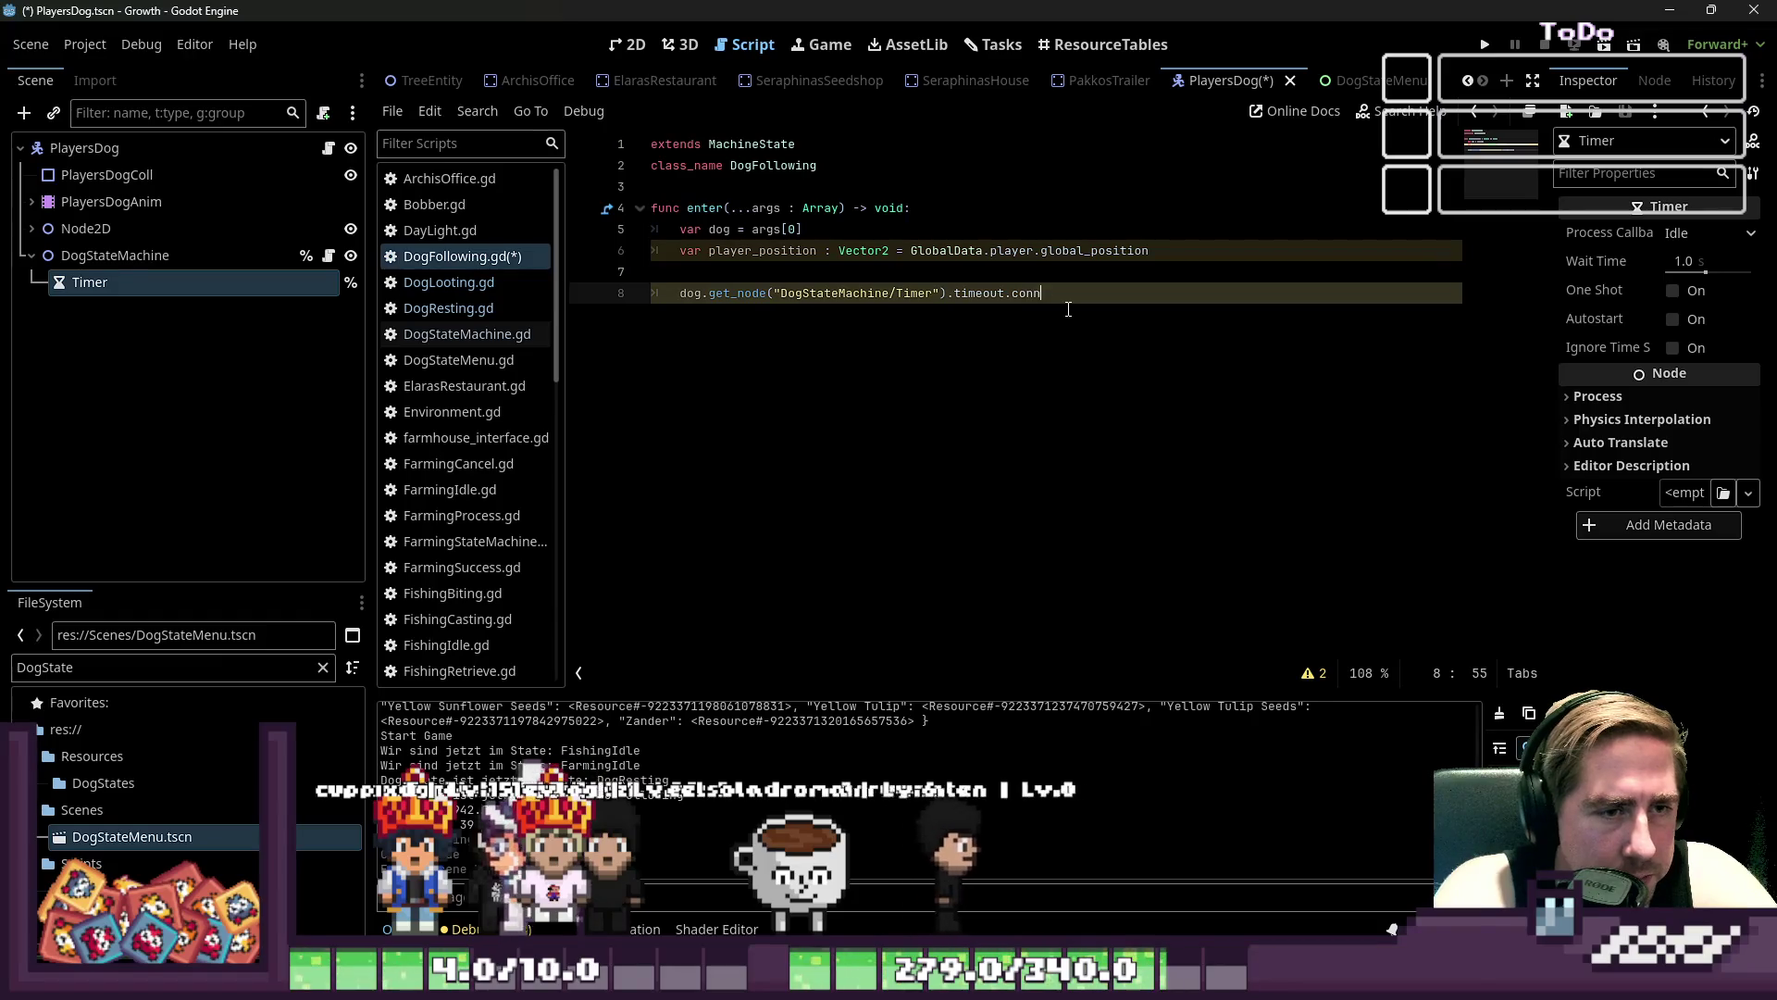
text(ect()
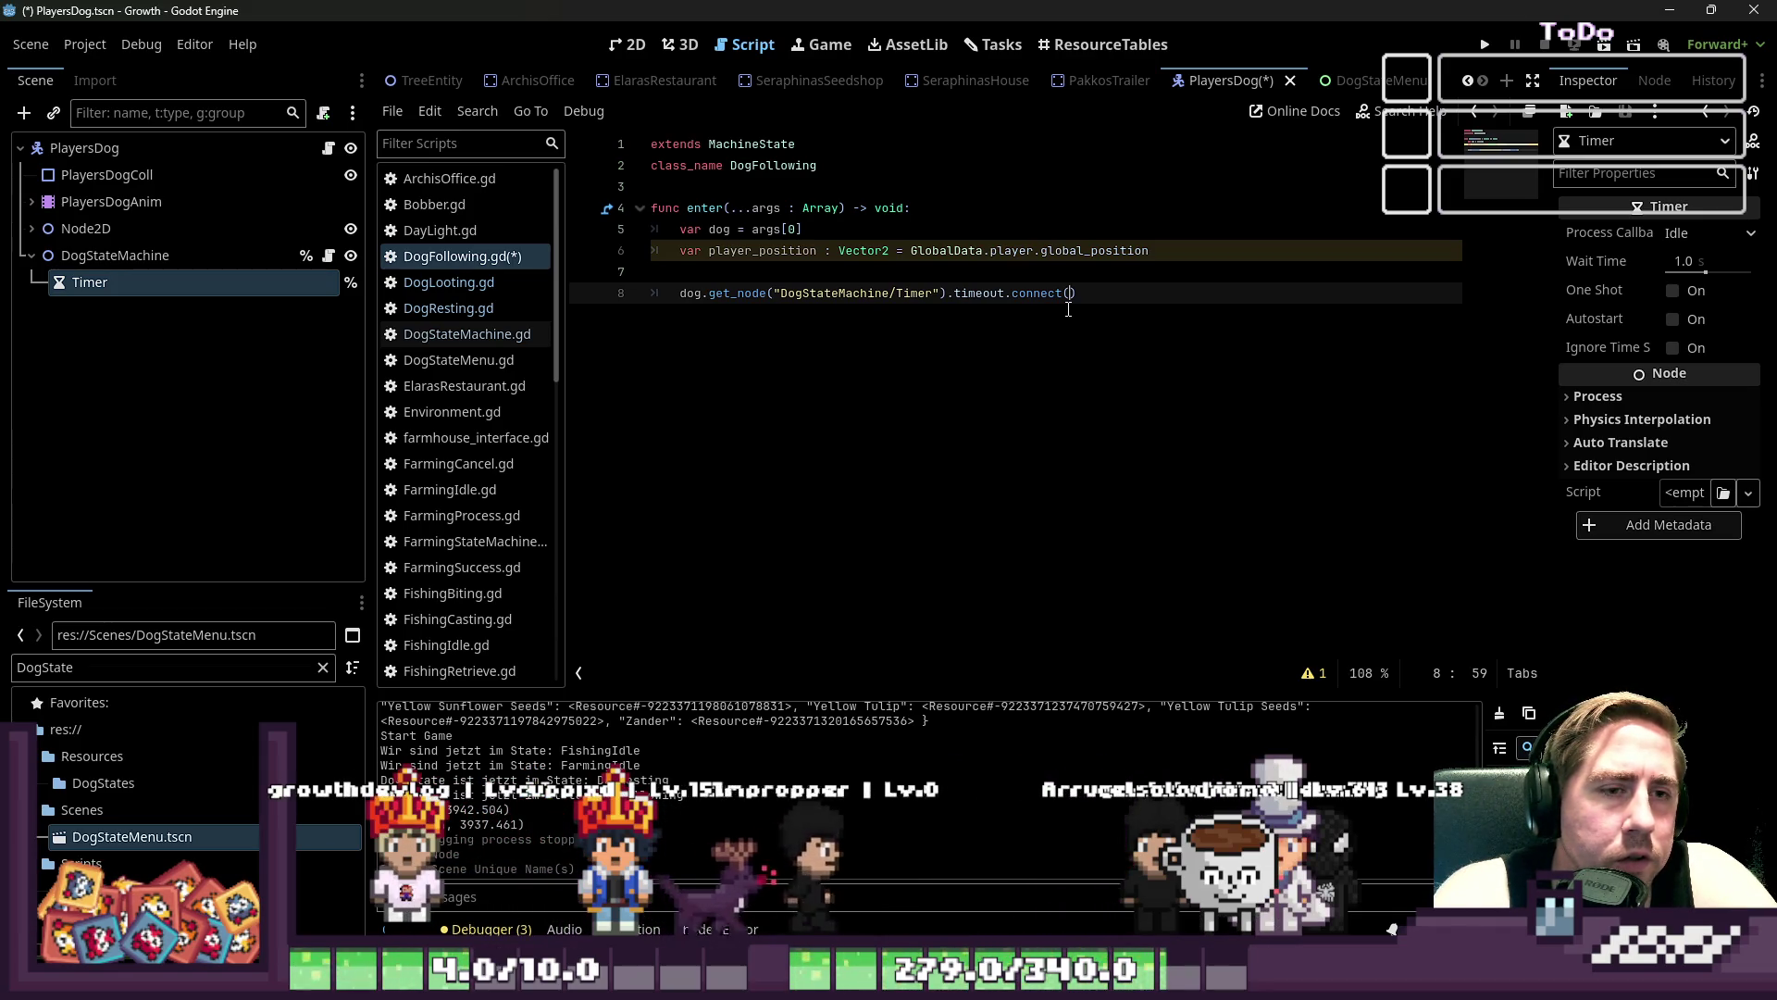
text(dog_walks_to_next_destination)
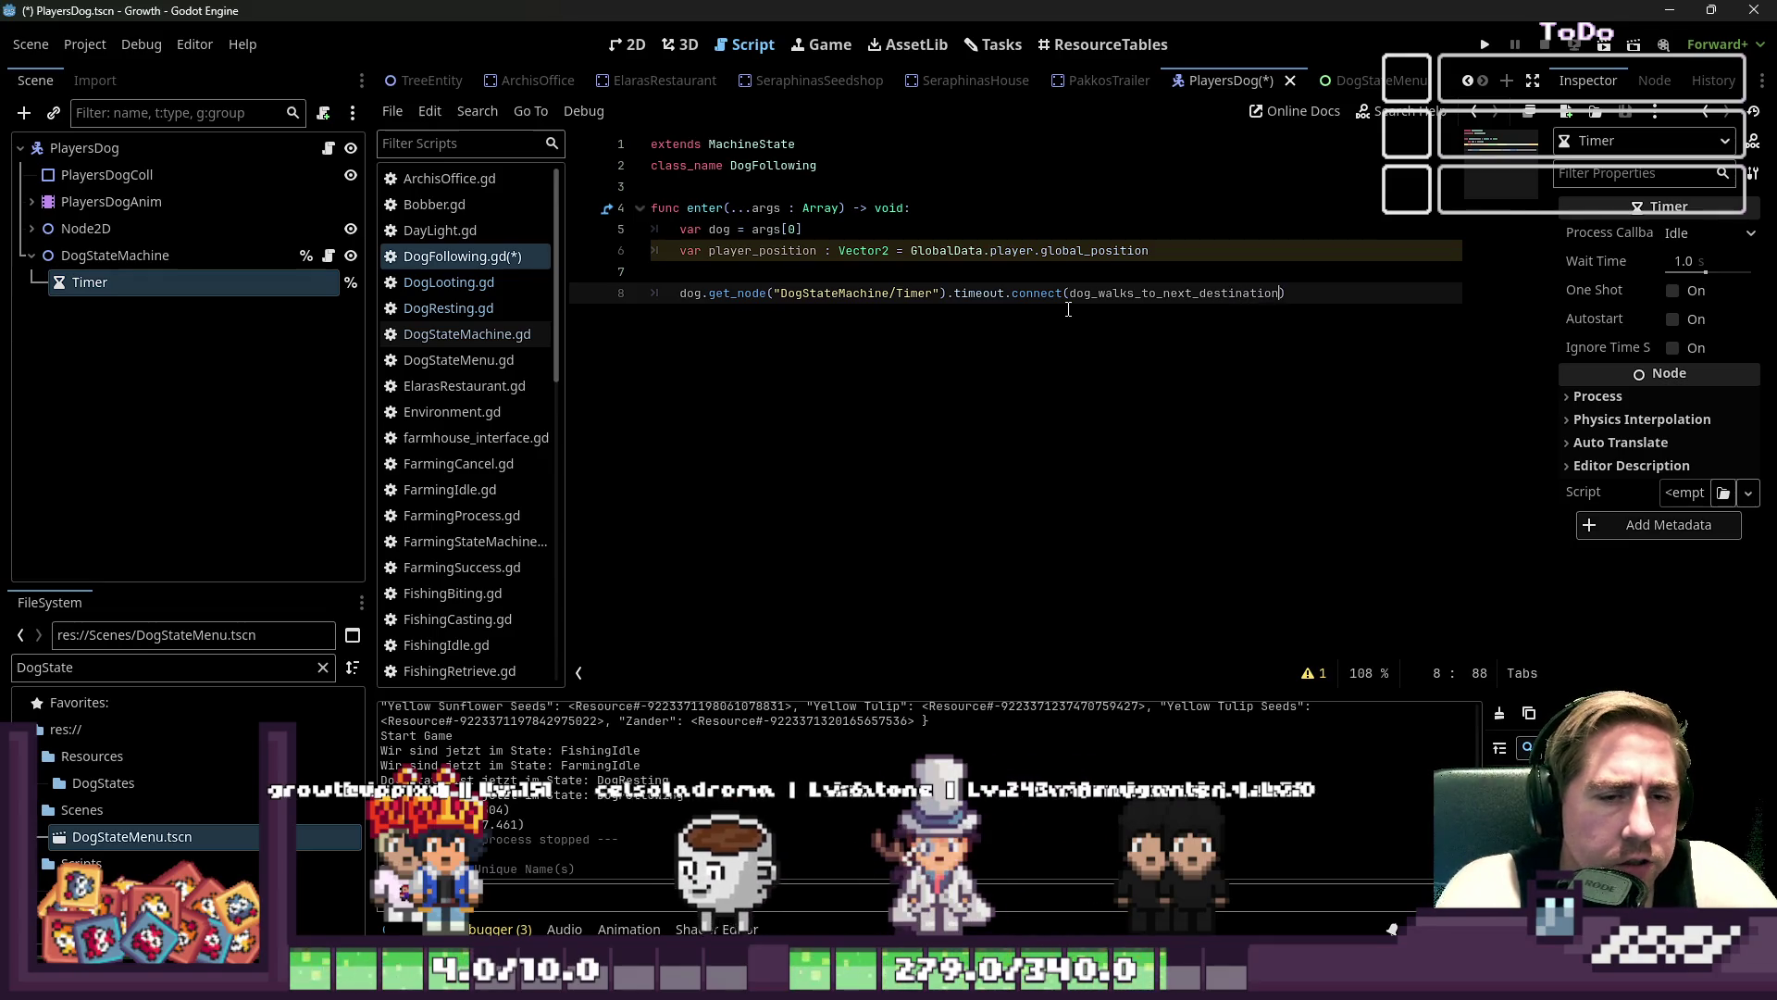
key(Return)
key(Return)
text(func dog_walks_to_next_destination())
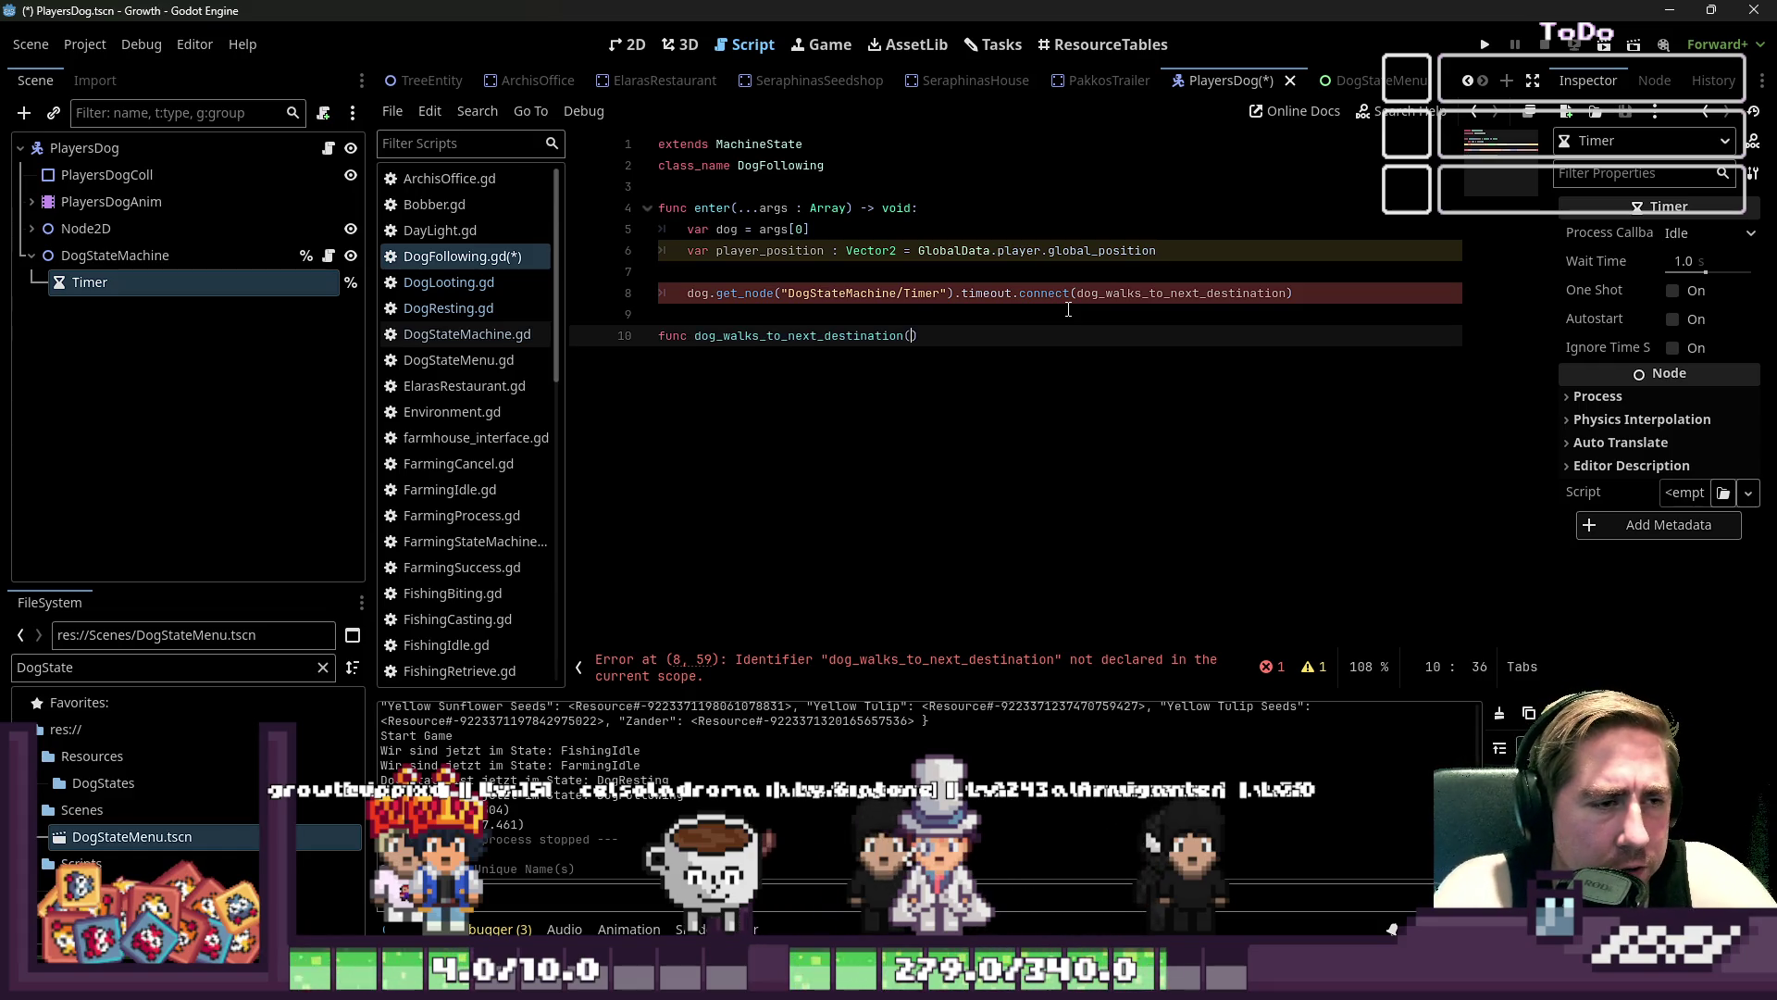
- Finish the new function header with '-> void:' and give it a 'pass' body
key(Right)
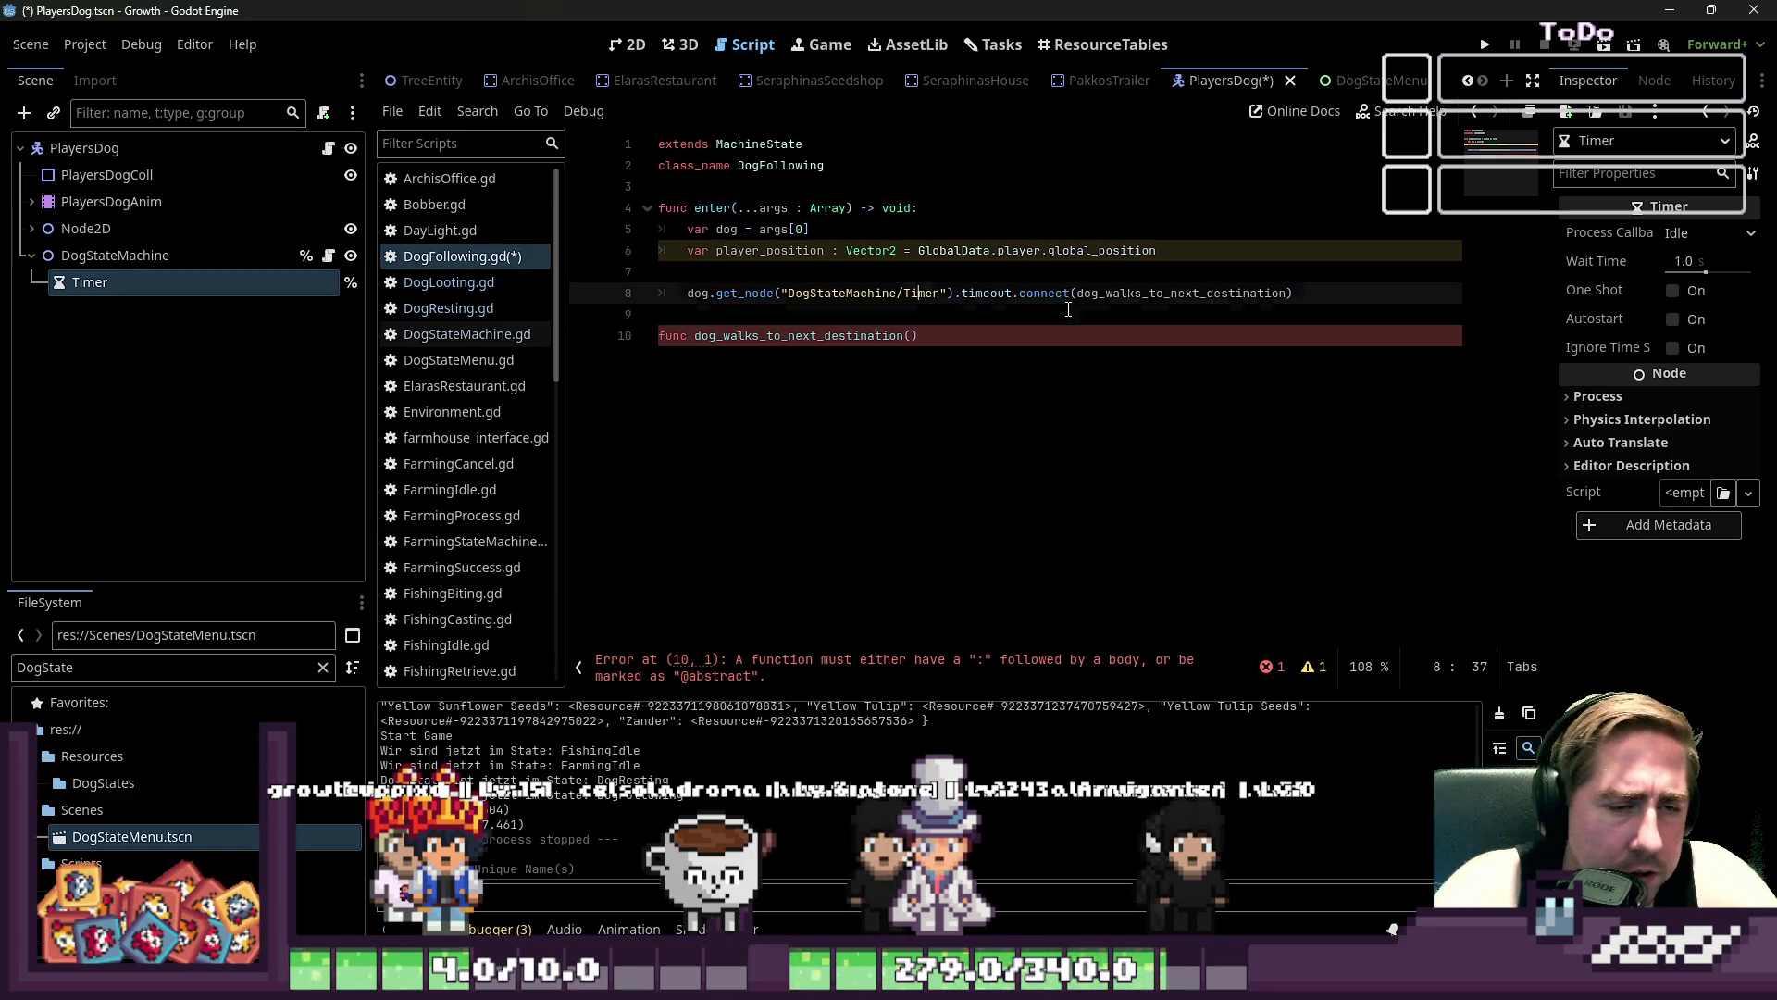
text(-> void:)
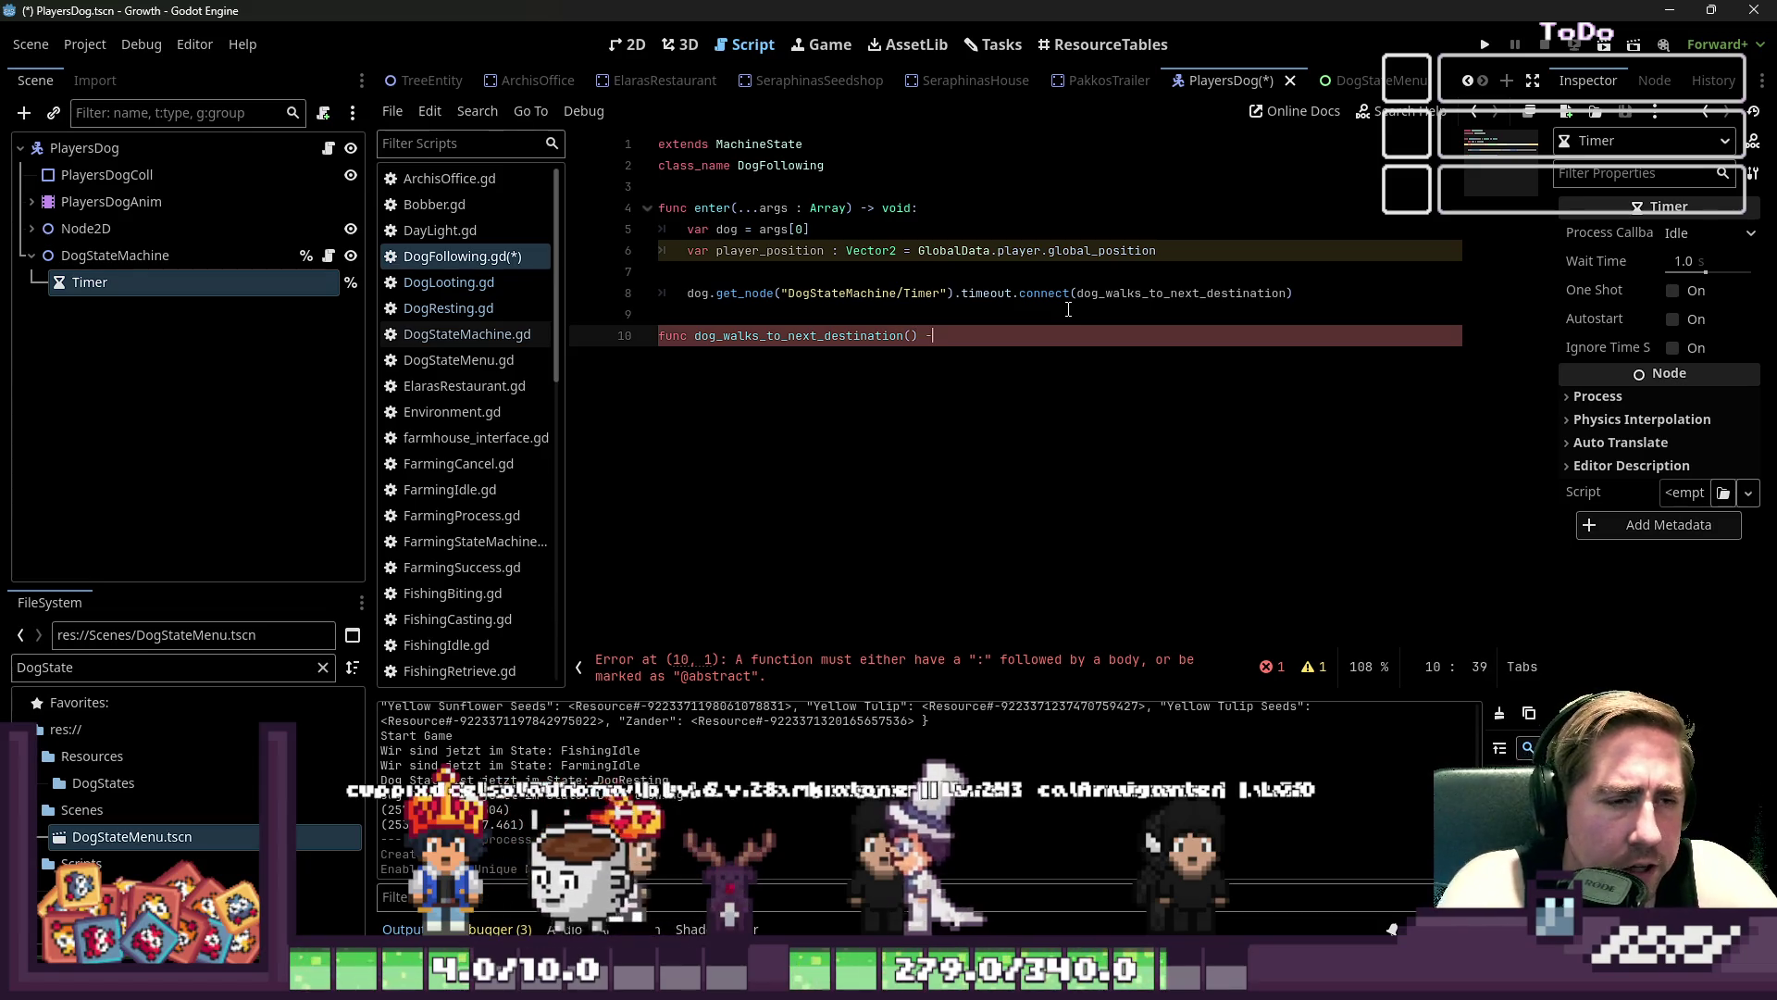
key(Return)
text(pass)
key(Return)
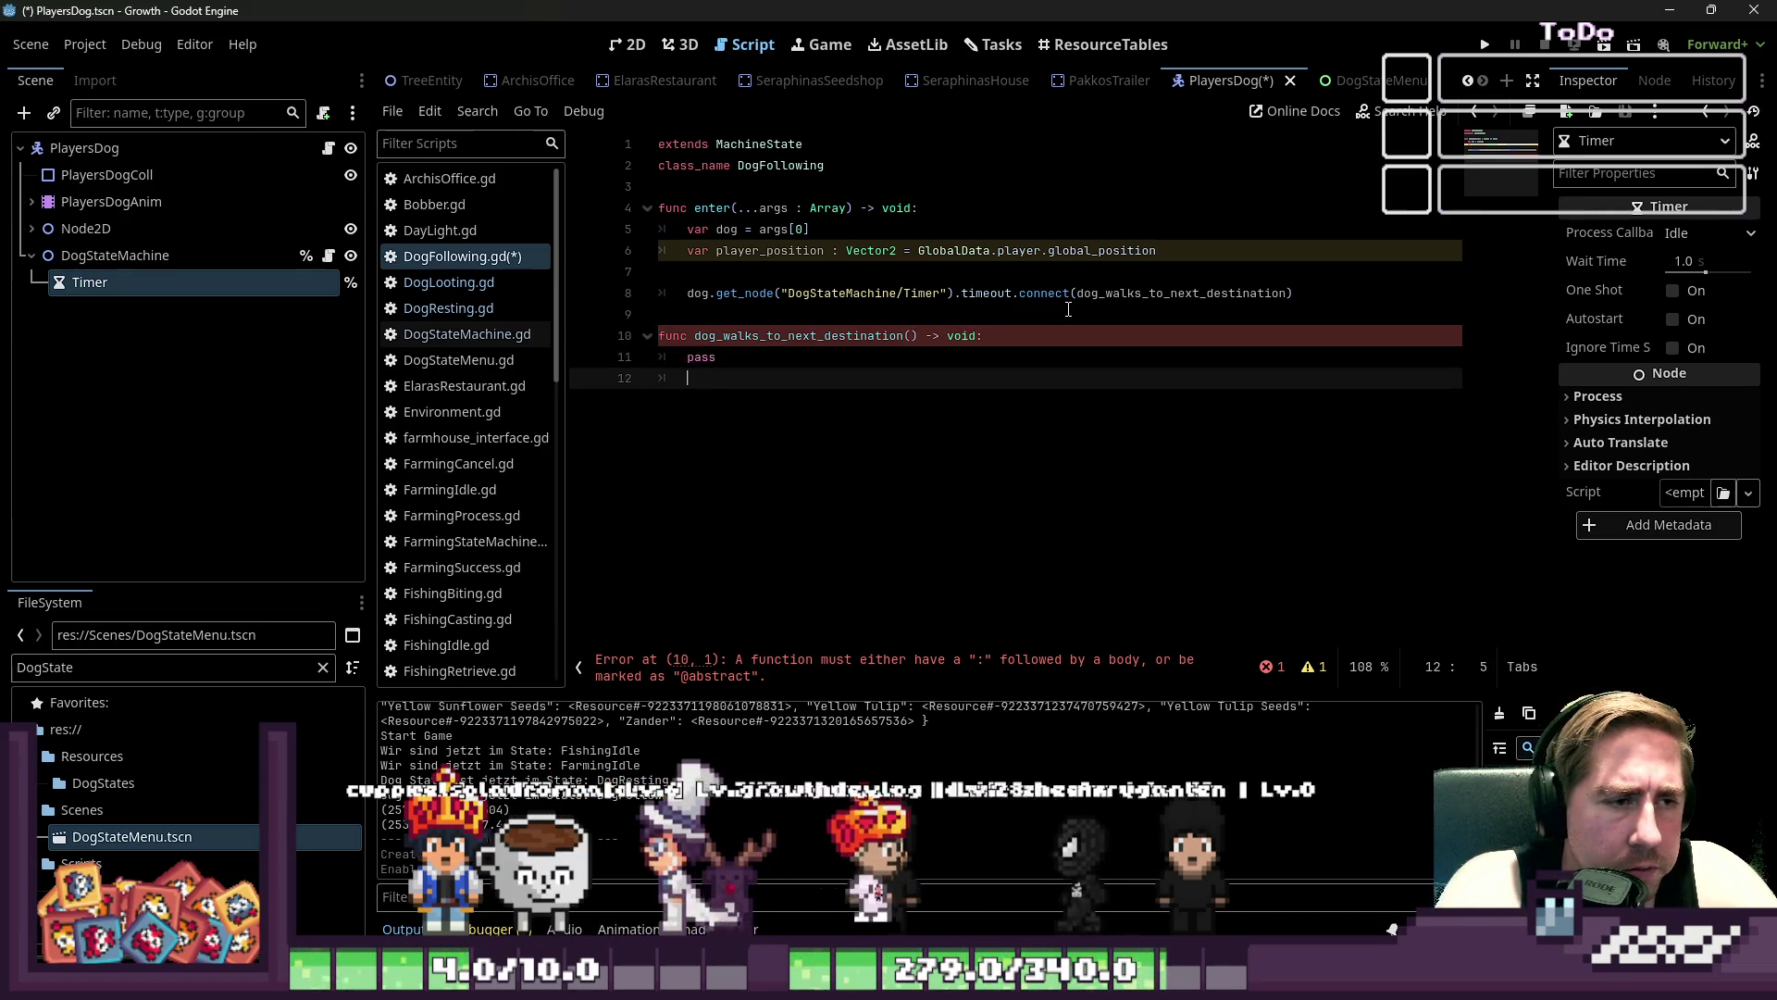
key(Up)
key(Up)
key(Up)
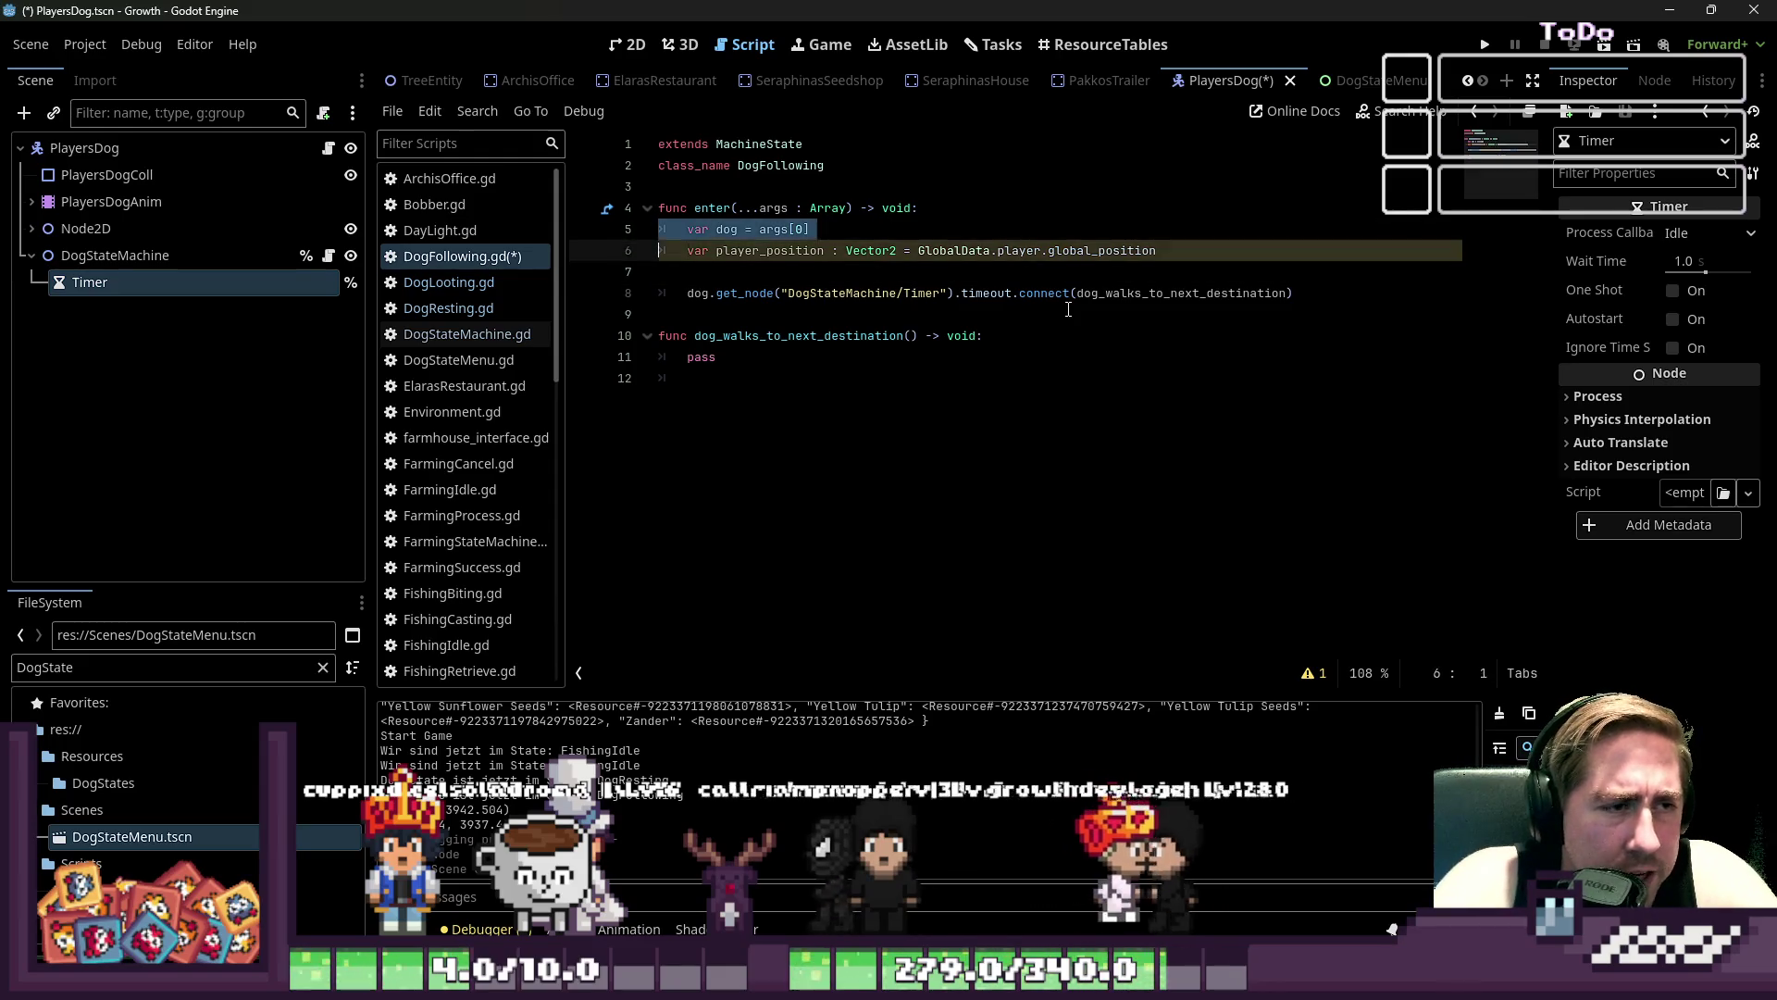
key(Down)
key(Down)
key(Down)
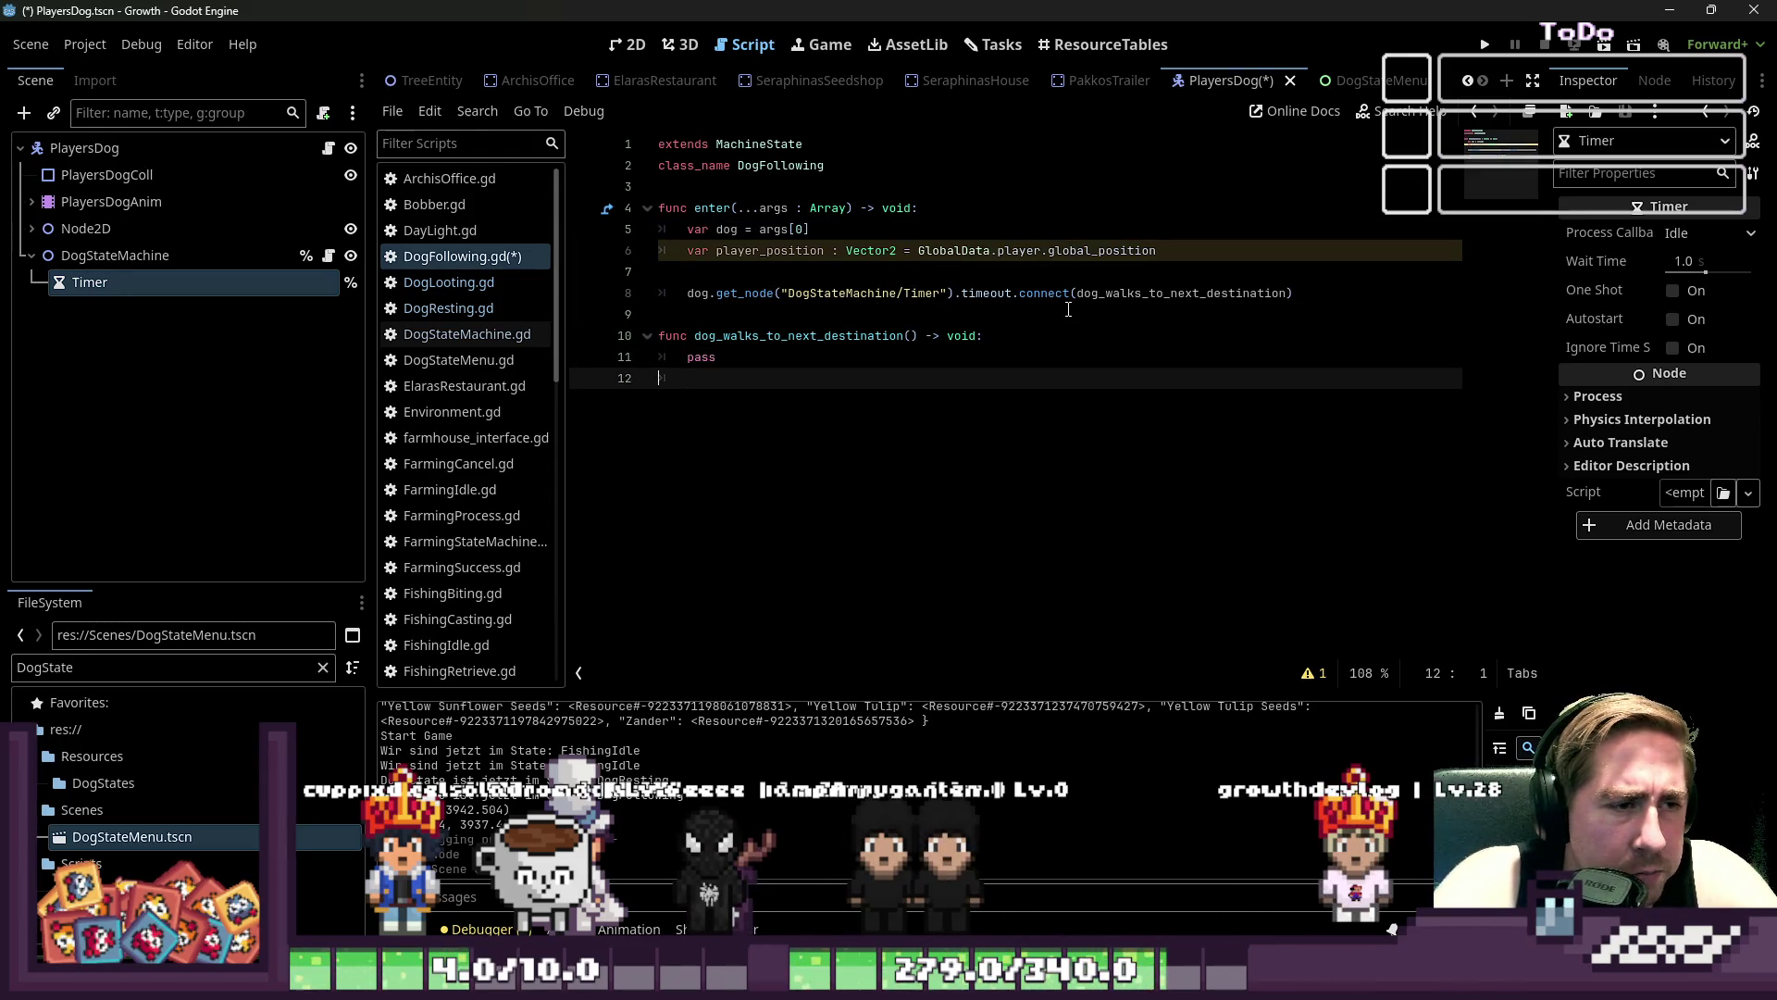
key(Up)
key(shift+Down)
- Paste the dog and player_position lines into the new function and remove them from enter()
text(var dog = args[0] 	var player_position : Vector2 = GlobalData.player.global_position)
key(Up)
key(Up)
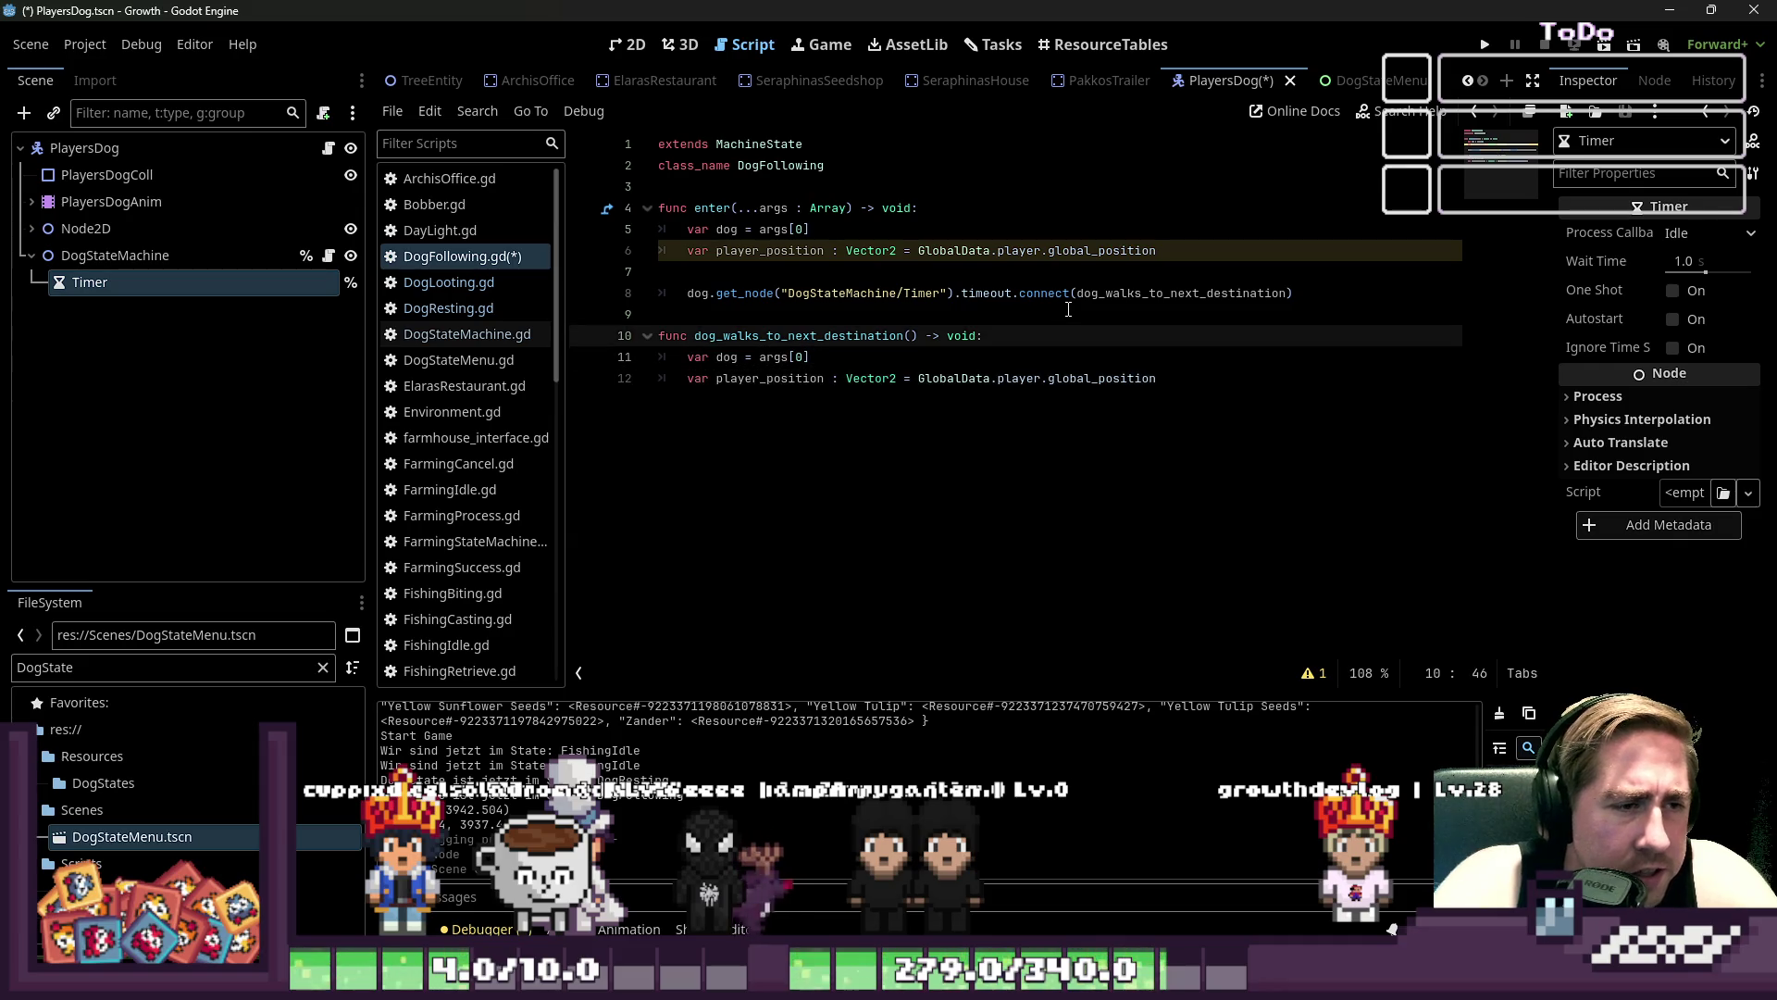
key(Down)
key(Up)
key(Up)
key(Up)
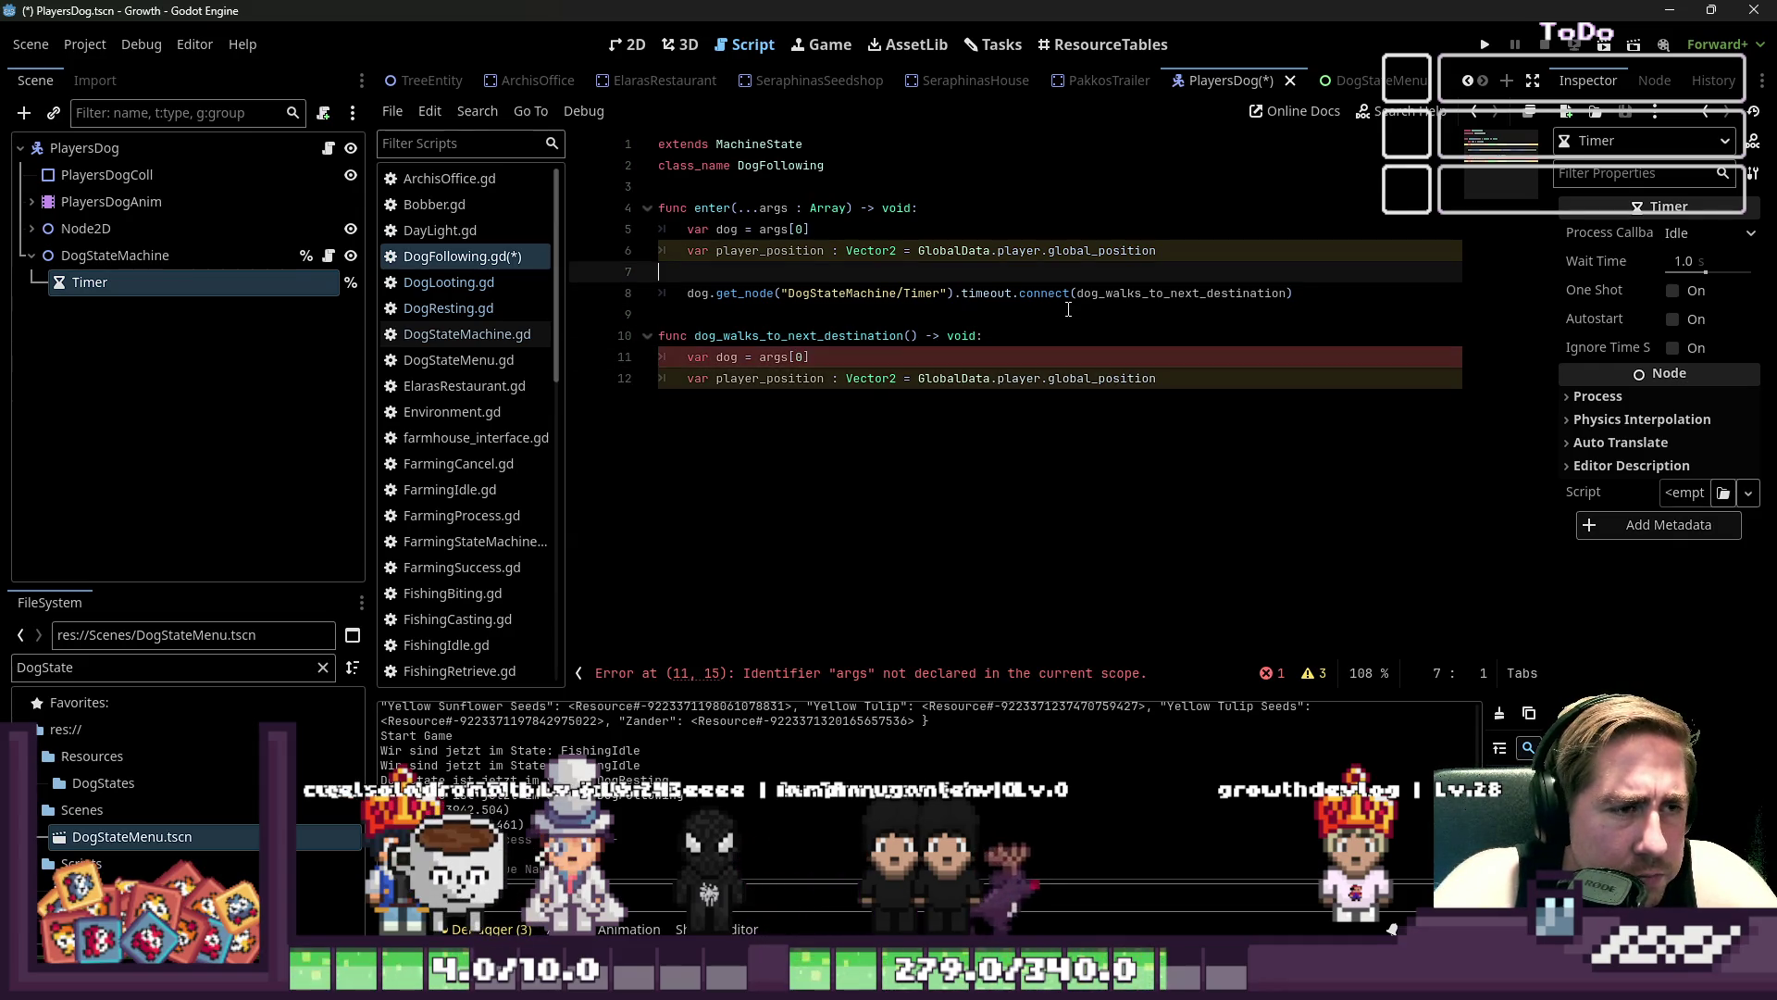
key(shift+Up)
key(shift+Up)
key(Delete)
key(Delete)
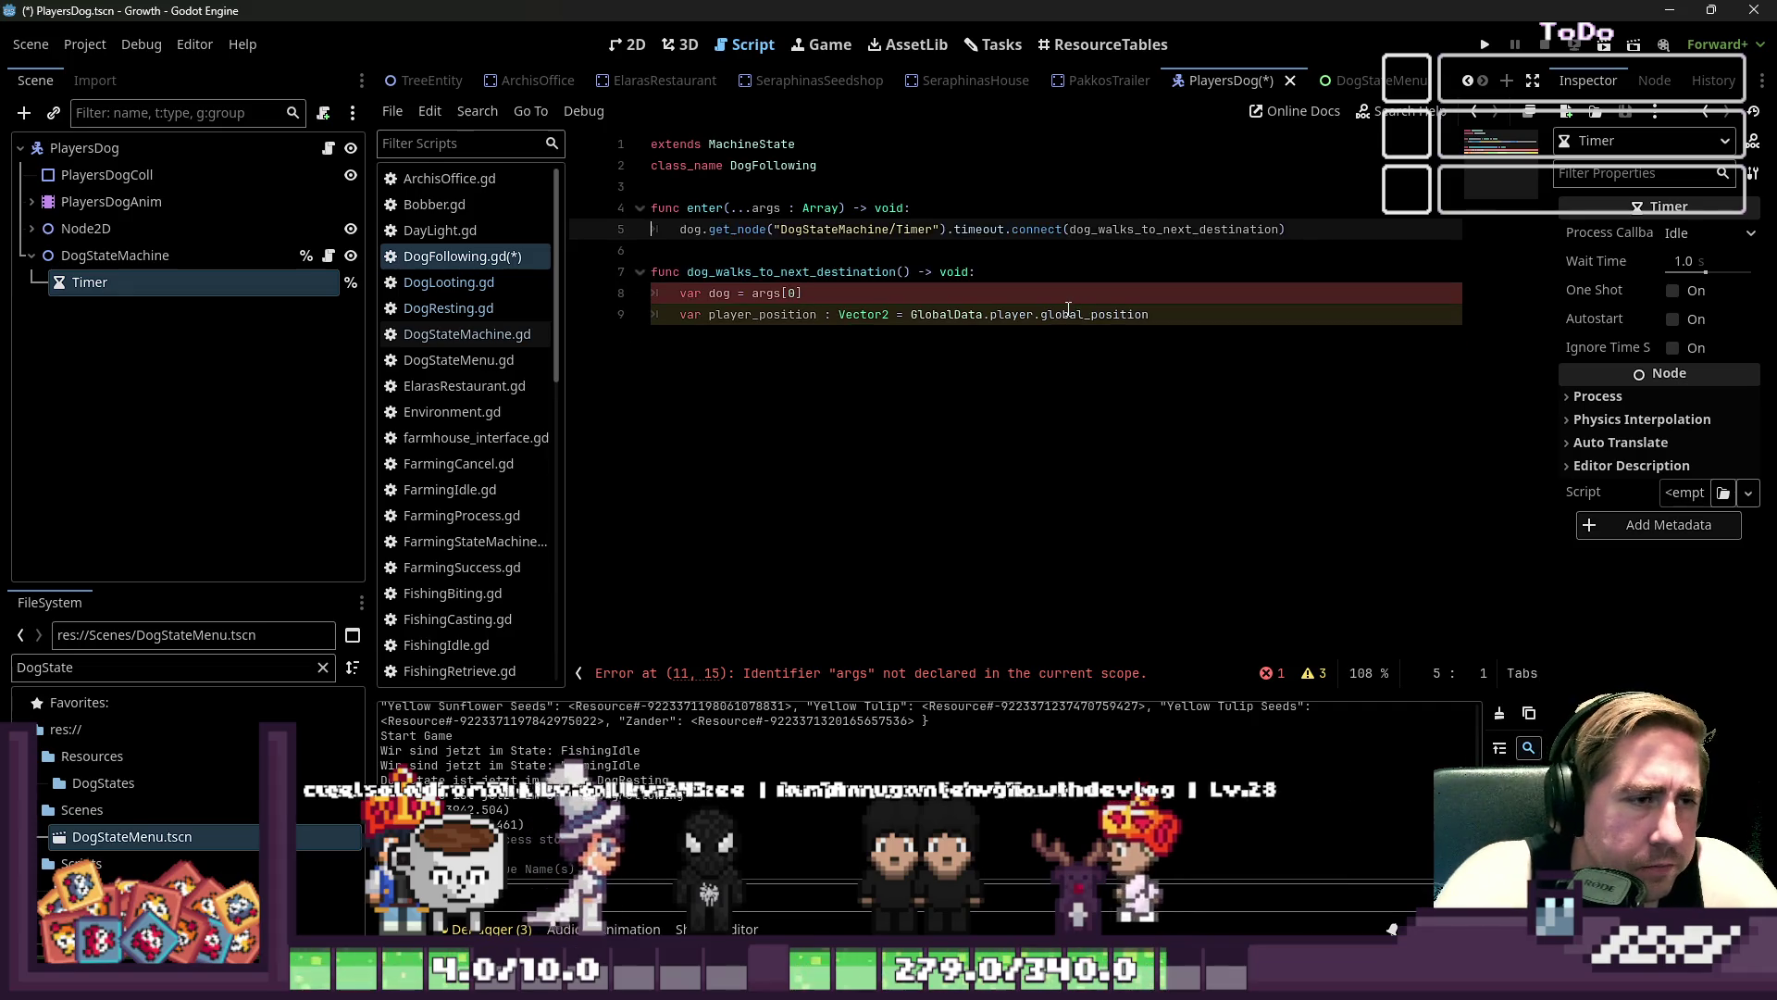
- Add a line that starts the Timer with randi_range(0,3) below the connect call
key(Down)
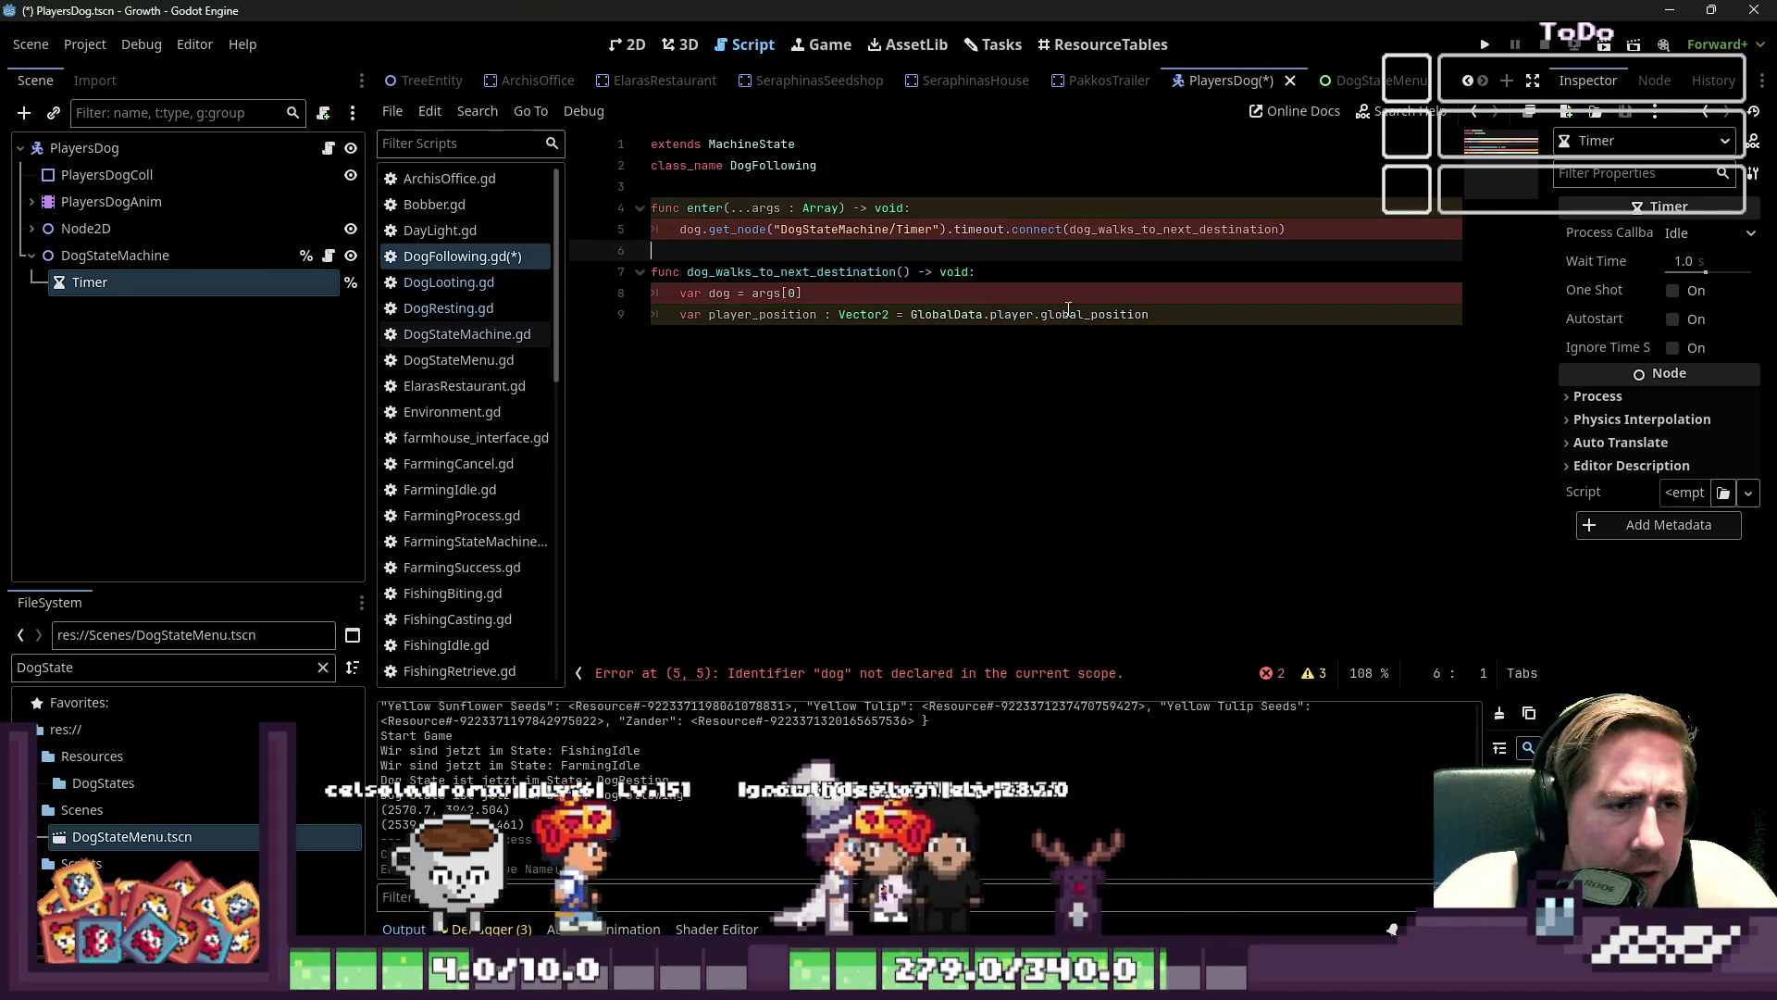
key(Return)
key(Up)
key(Return)
key(Up)
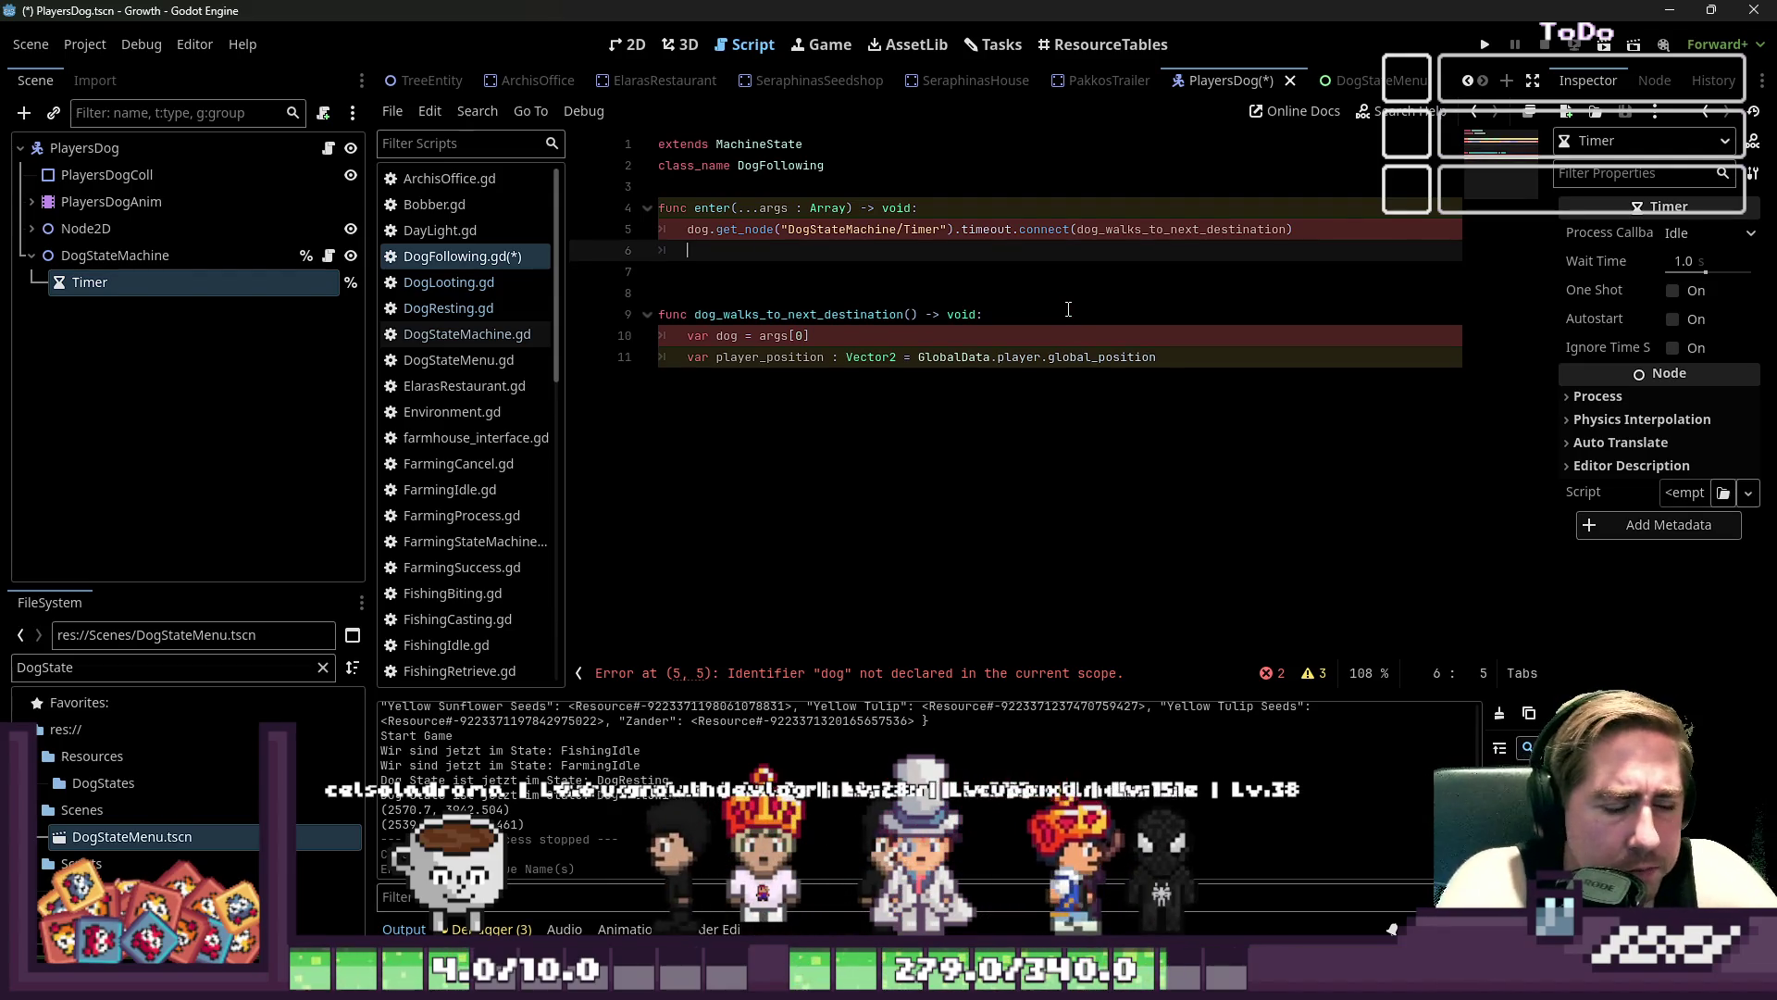
text(t)
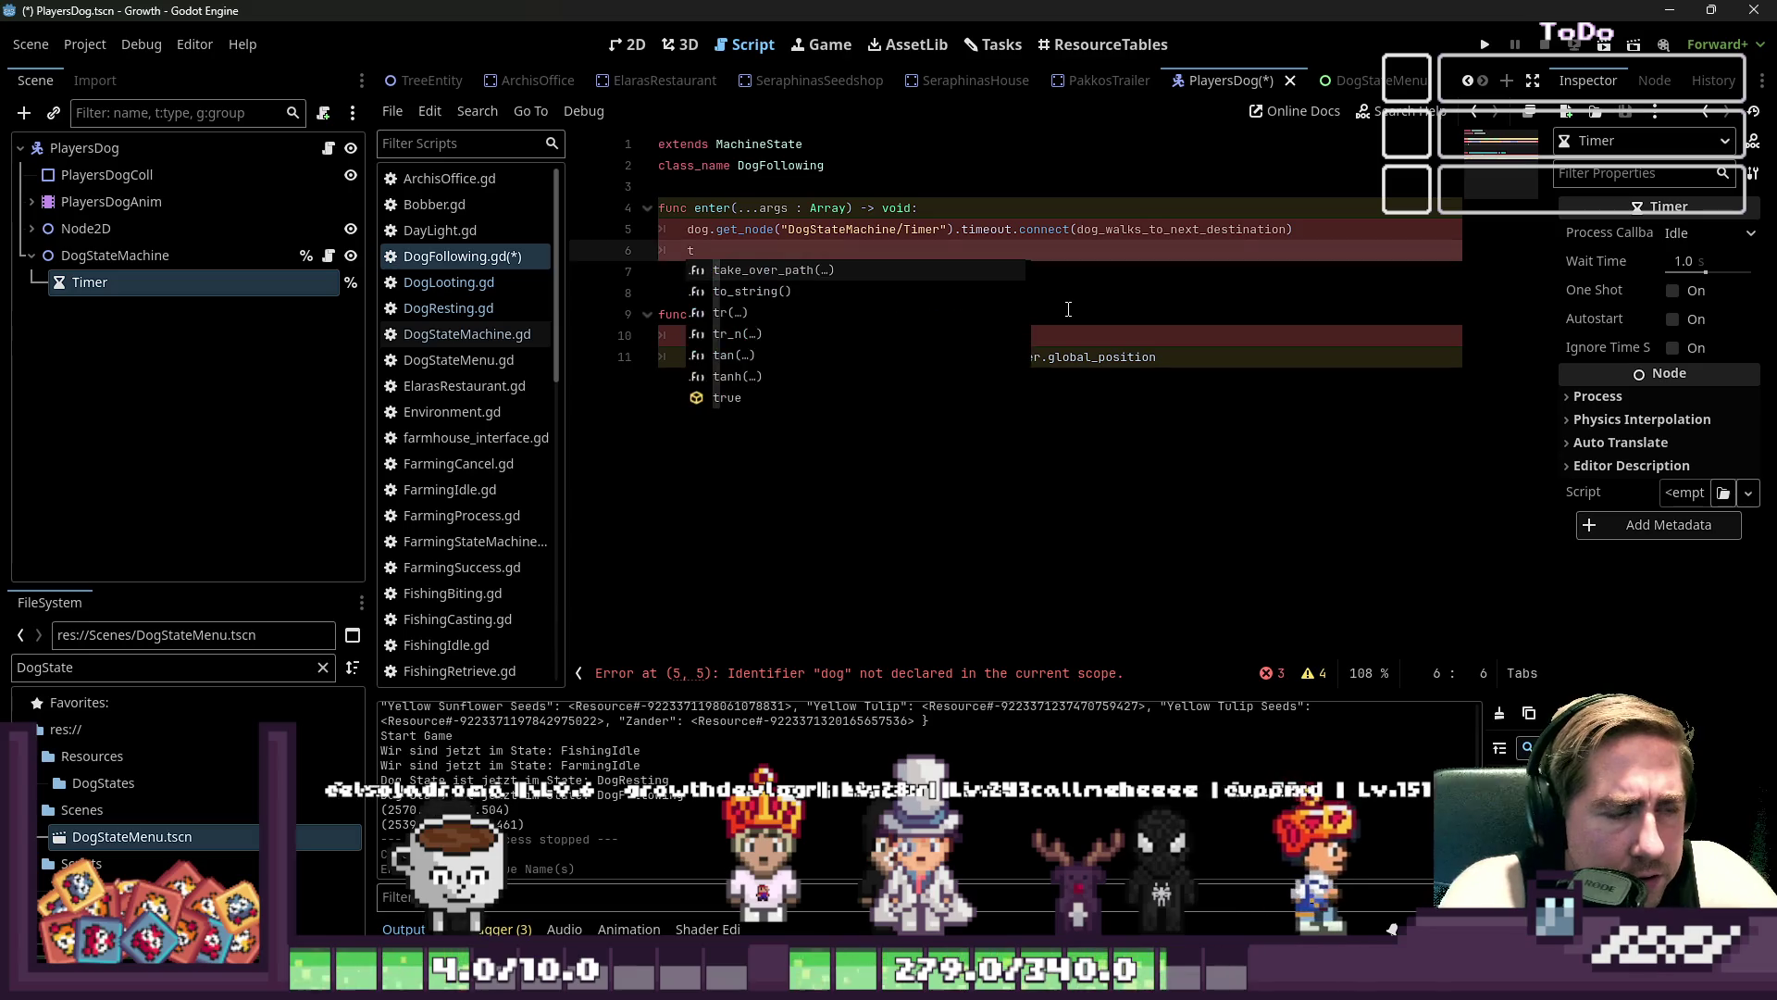
key(BackSpace)
key(Up)
key(ctrl+shift+Right)
key(ctrl+shift+Right)
key(ctrl+shift+Right)
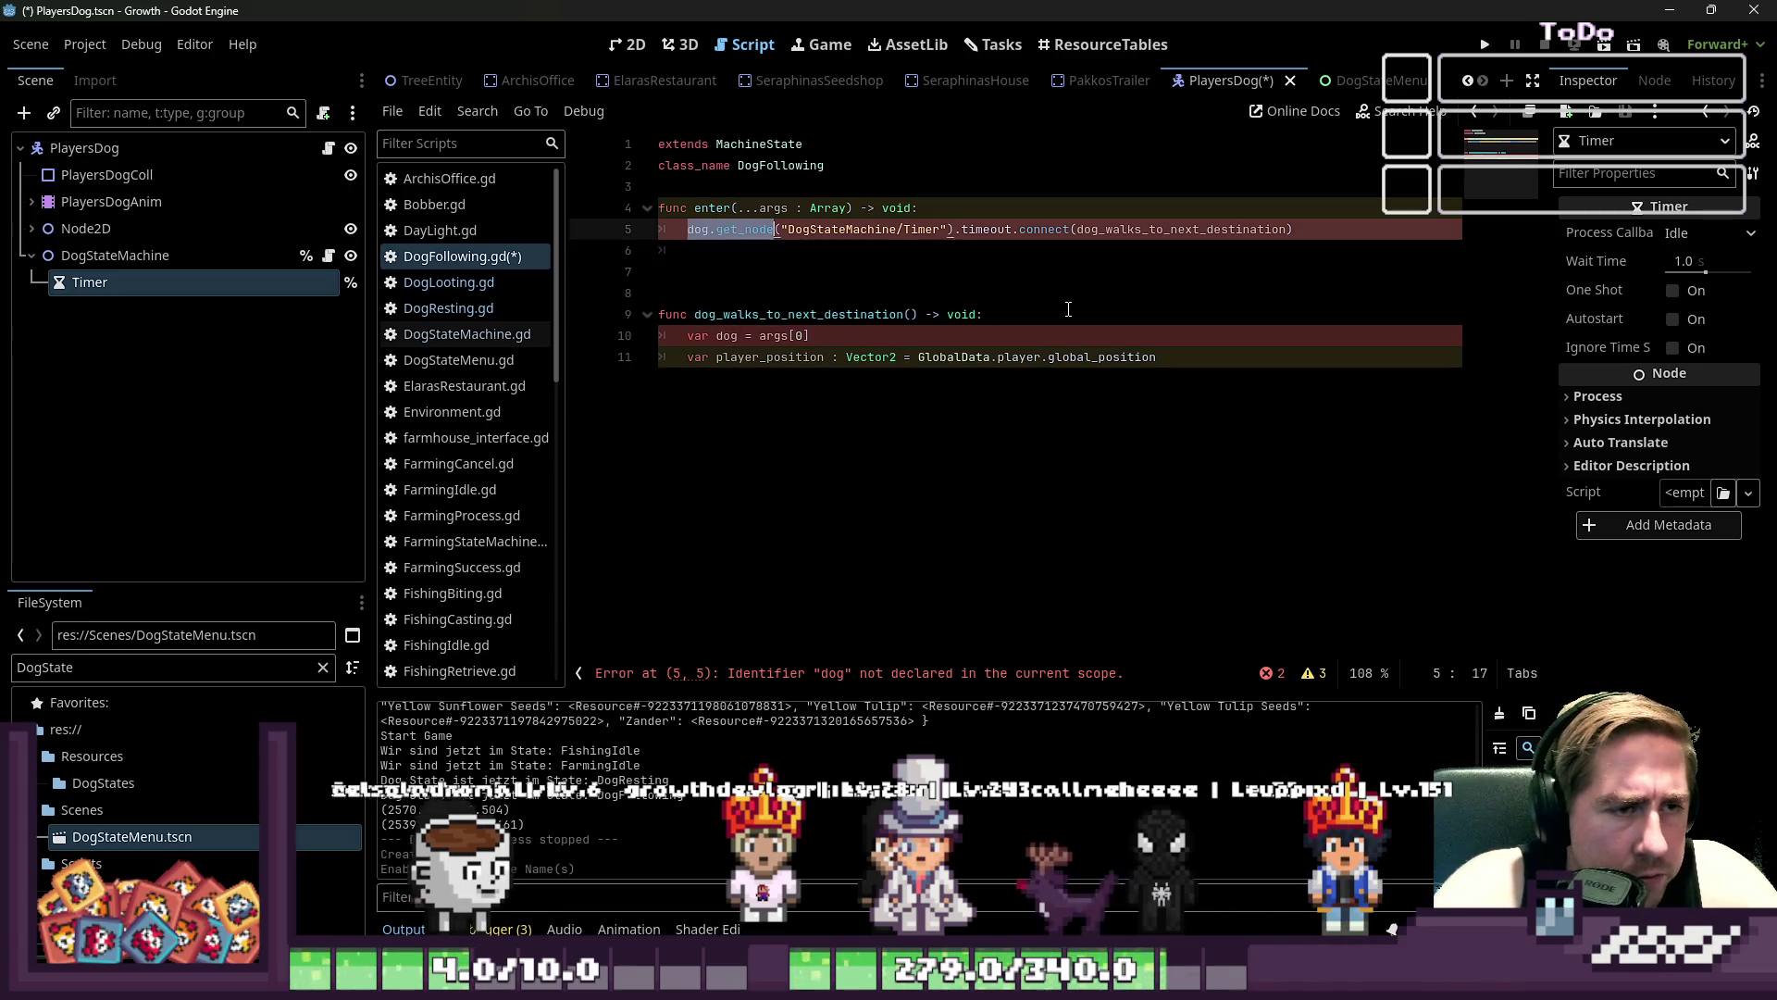
key(Down)
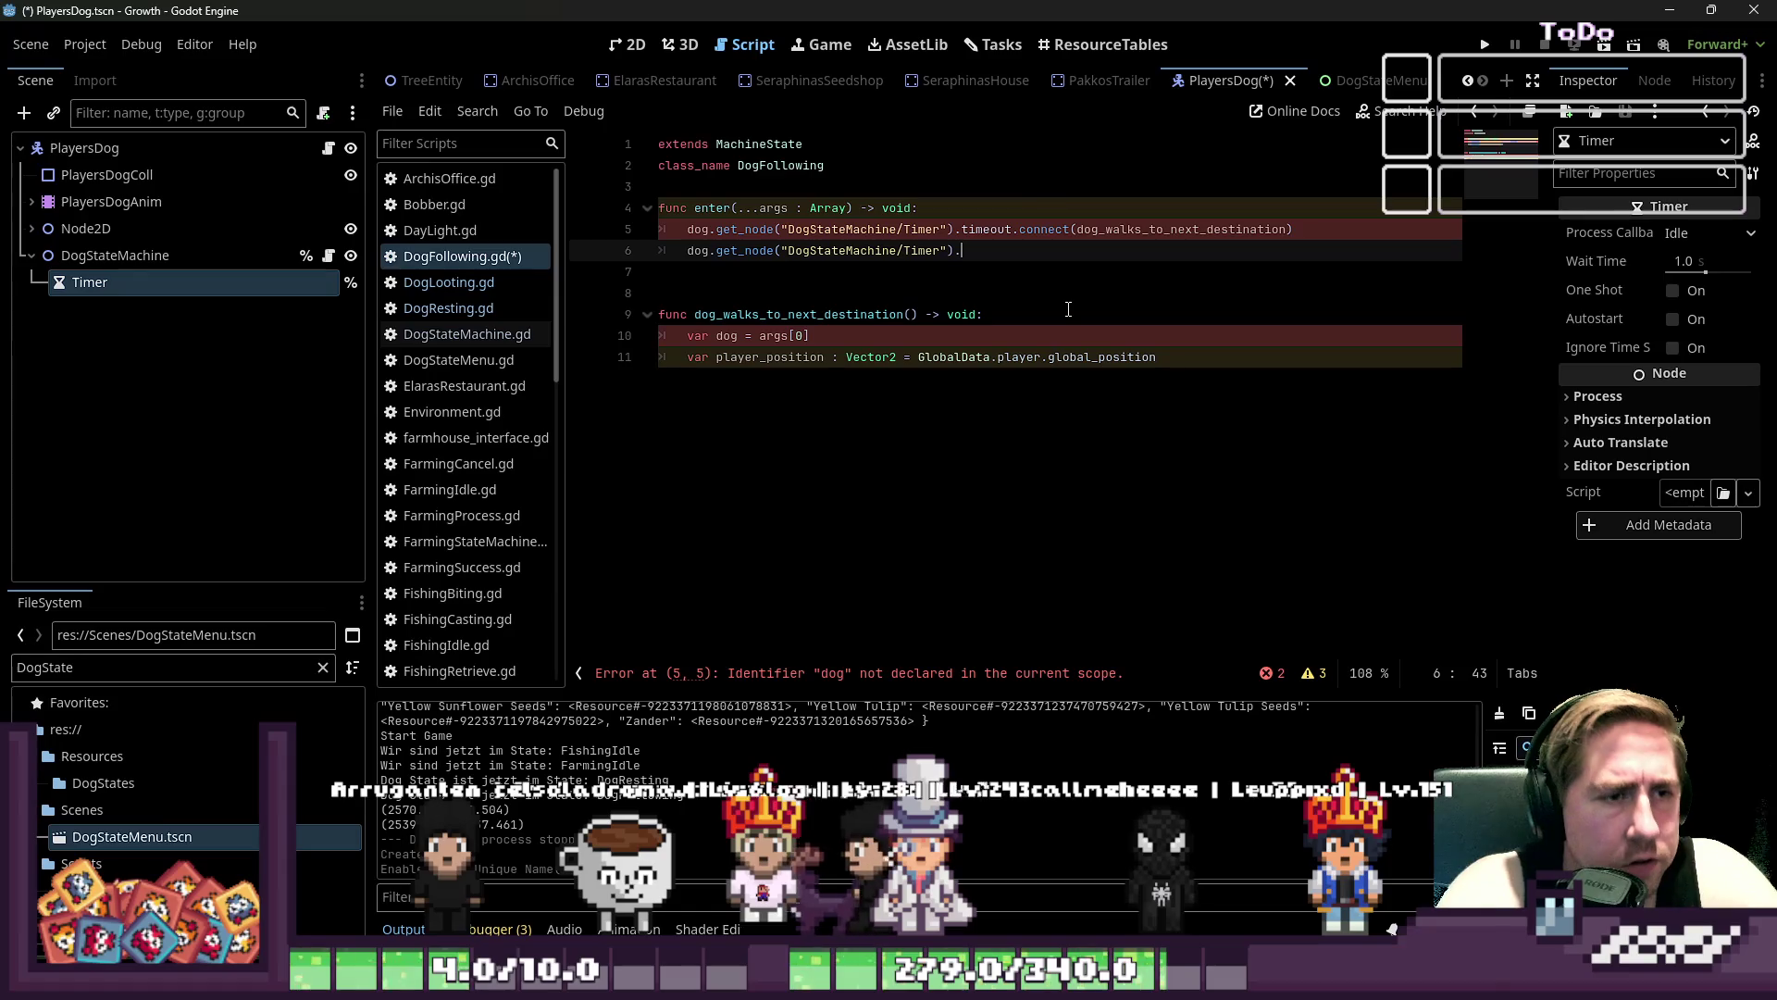
text(start()
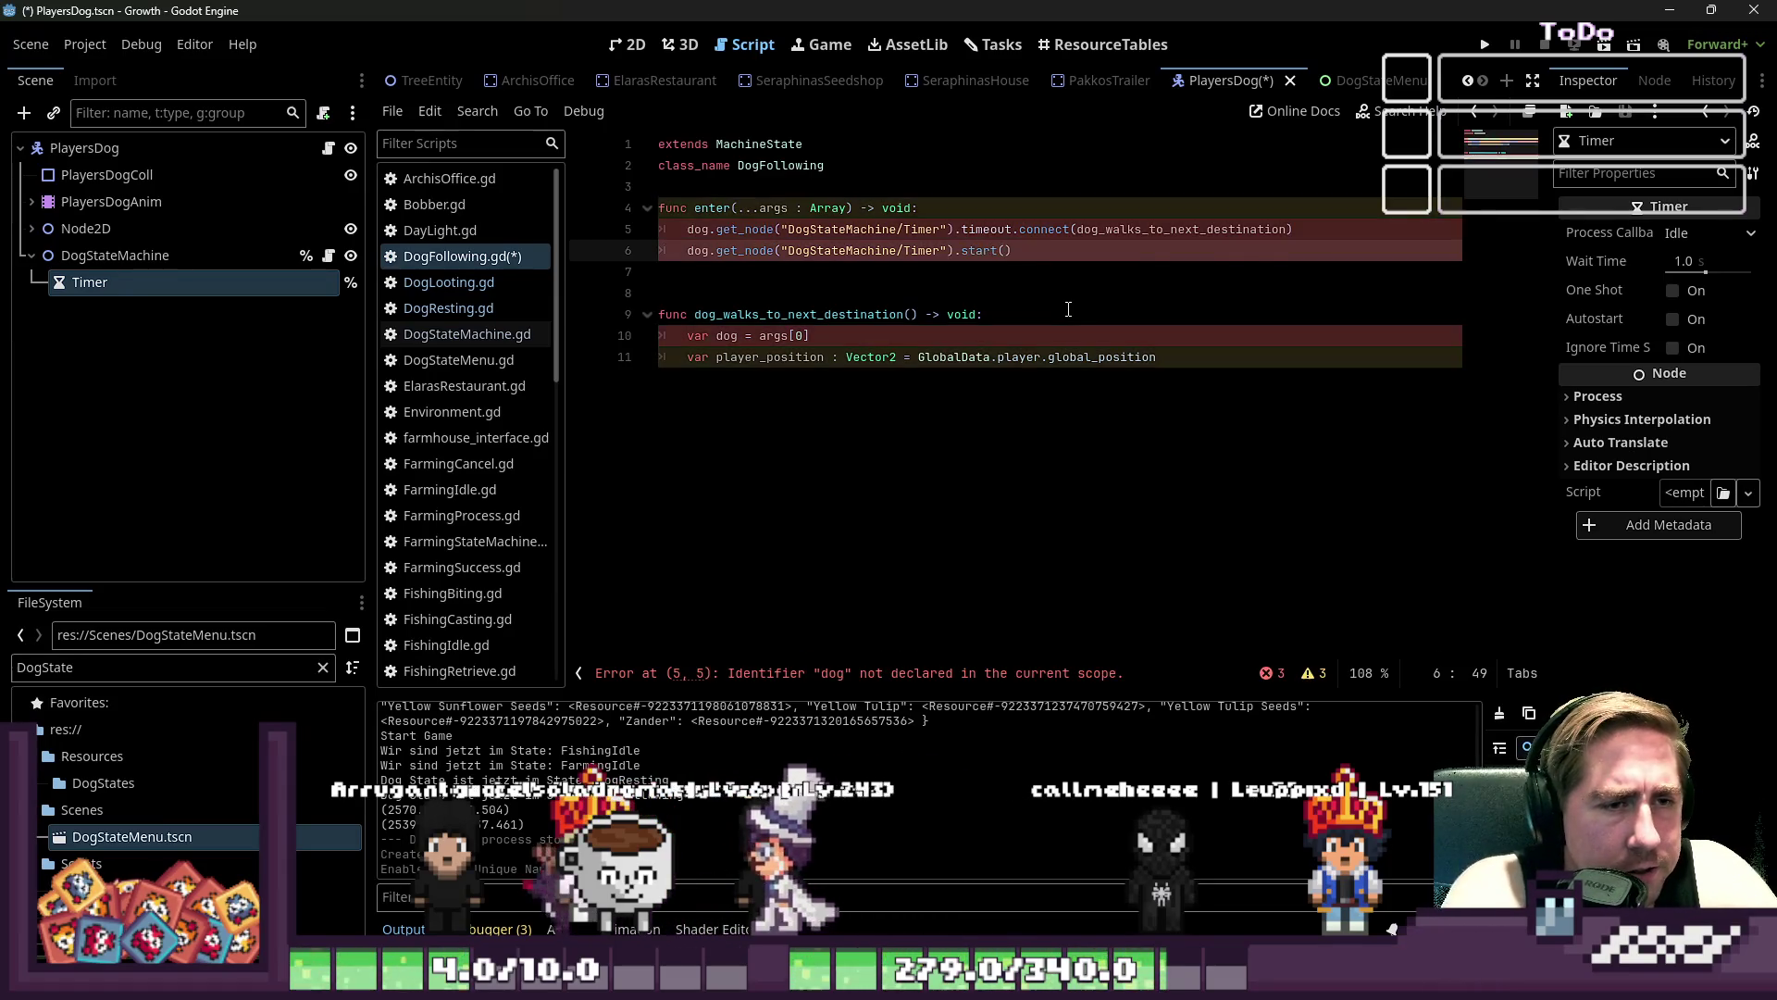
text(randi_r)
key(Return)
text(0,3))
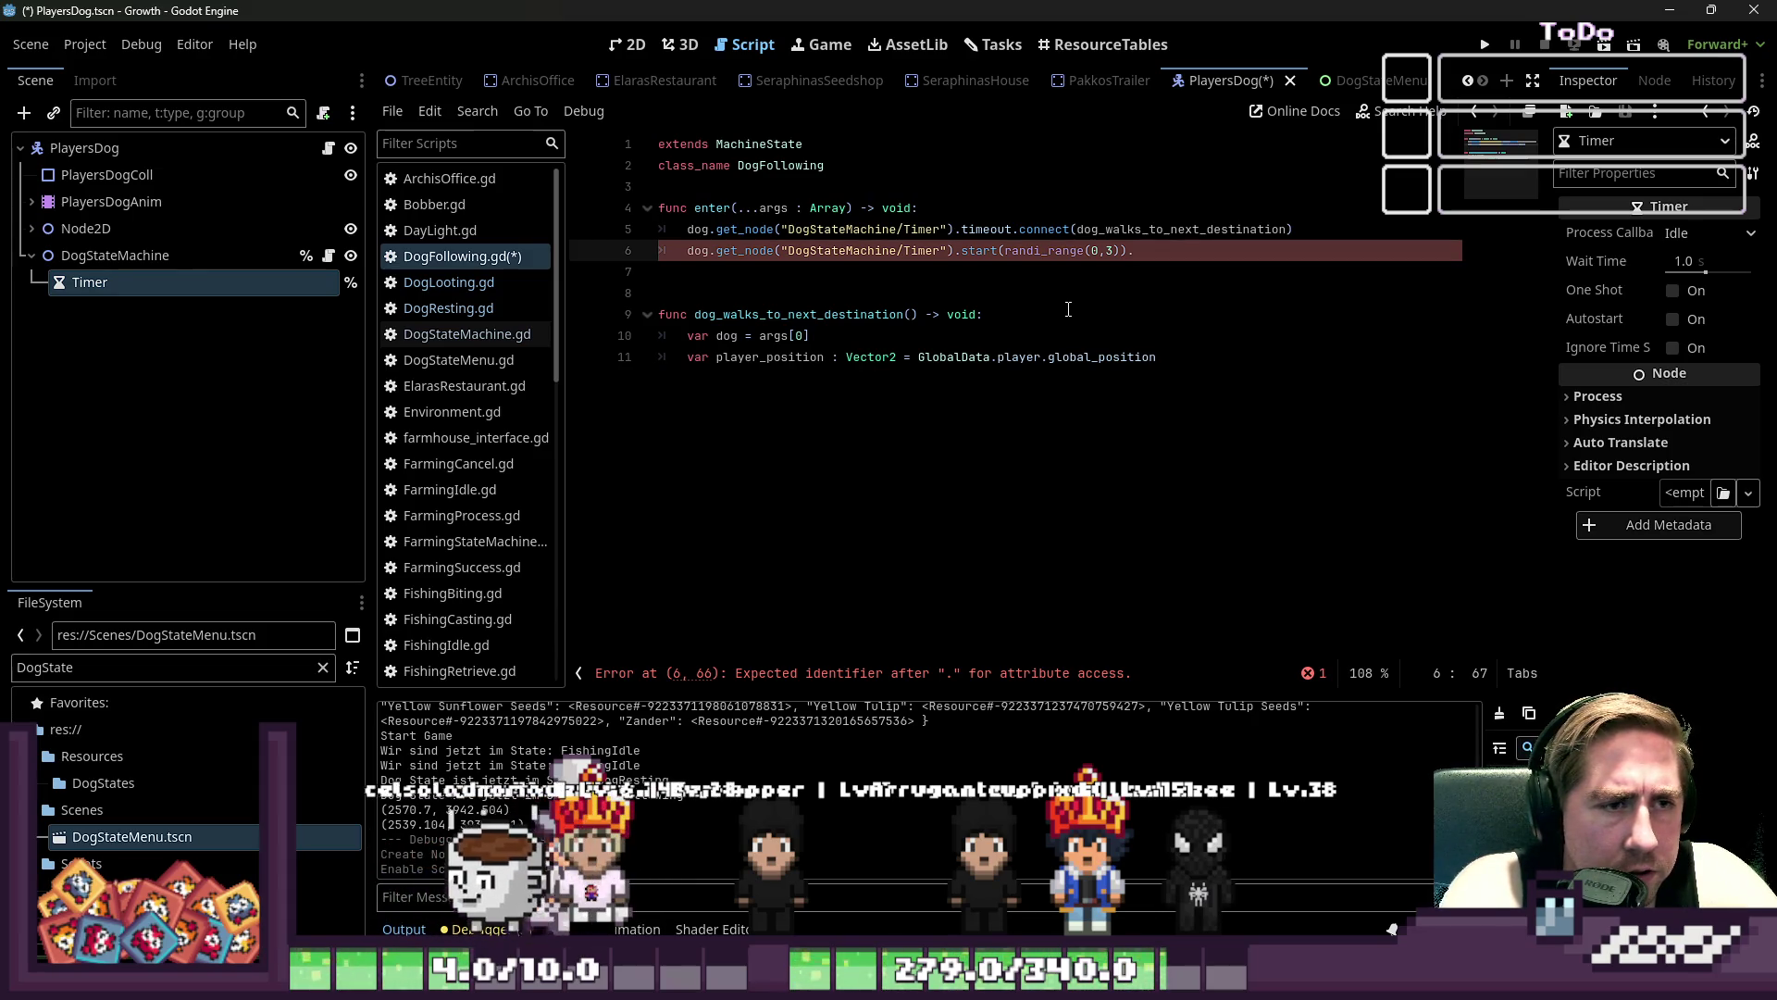
key(BackSpace)
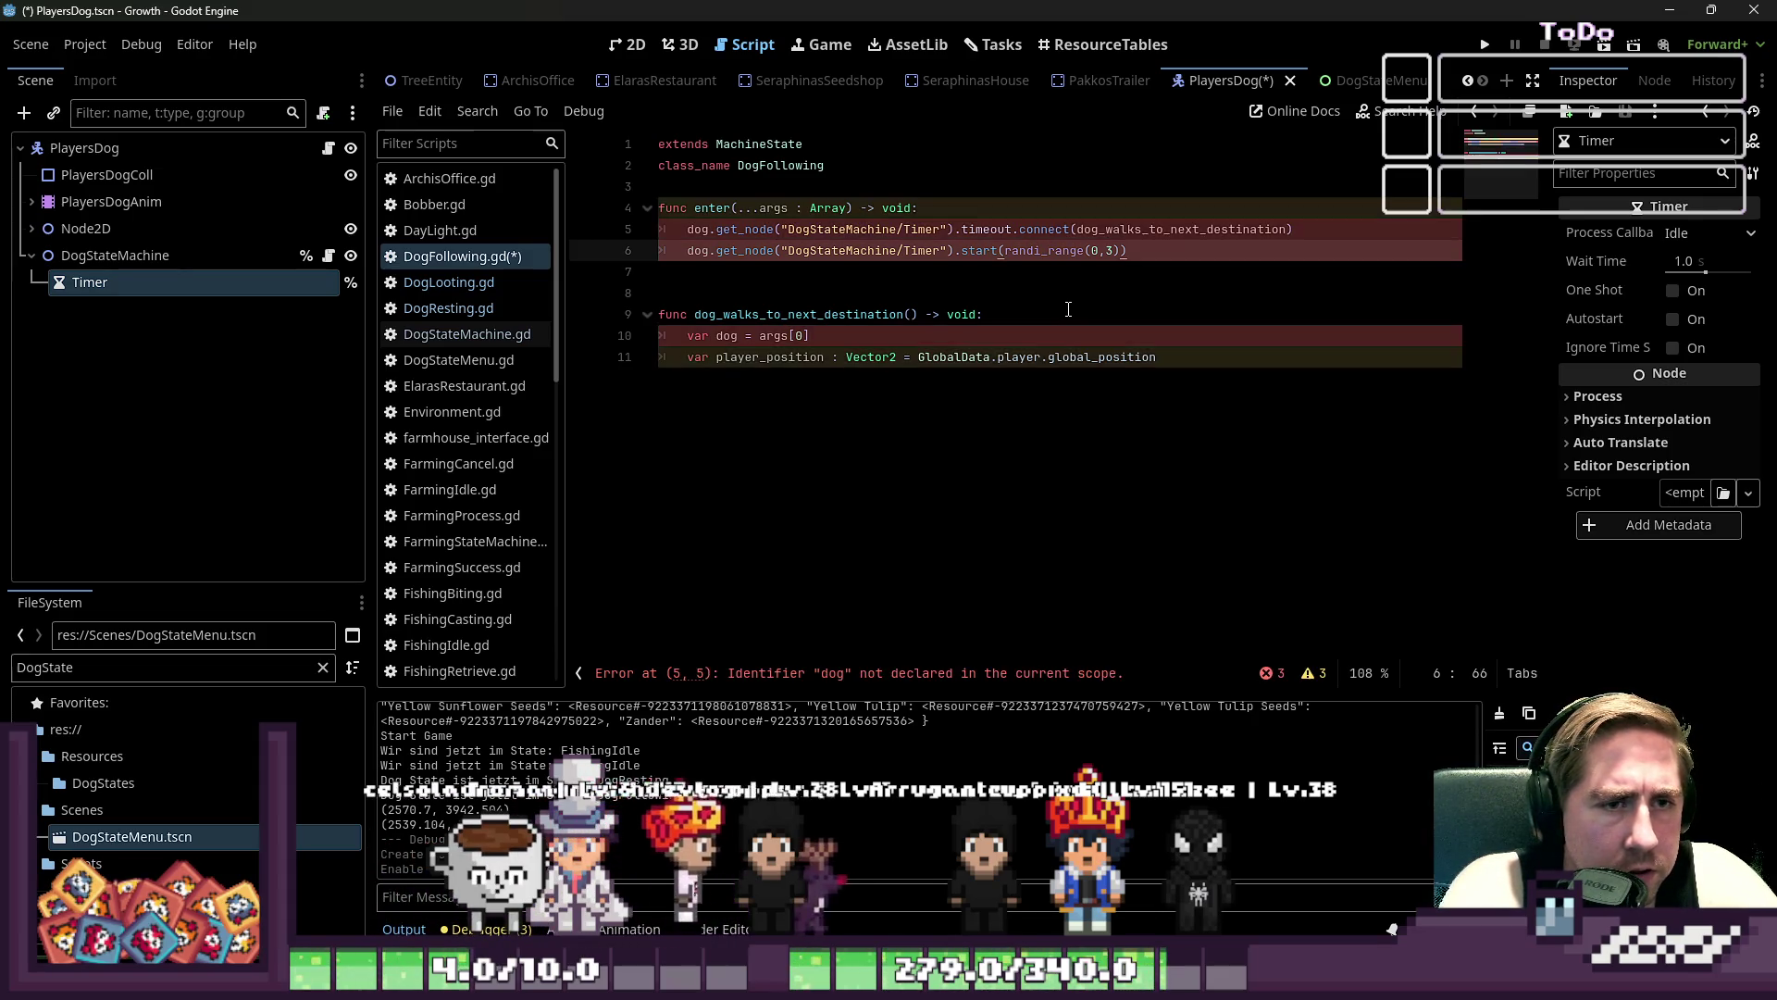
- Move 'var dog = args[0]' to the start of enter()
key(Down)
key(Down)
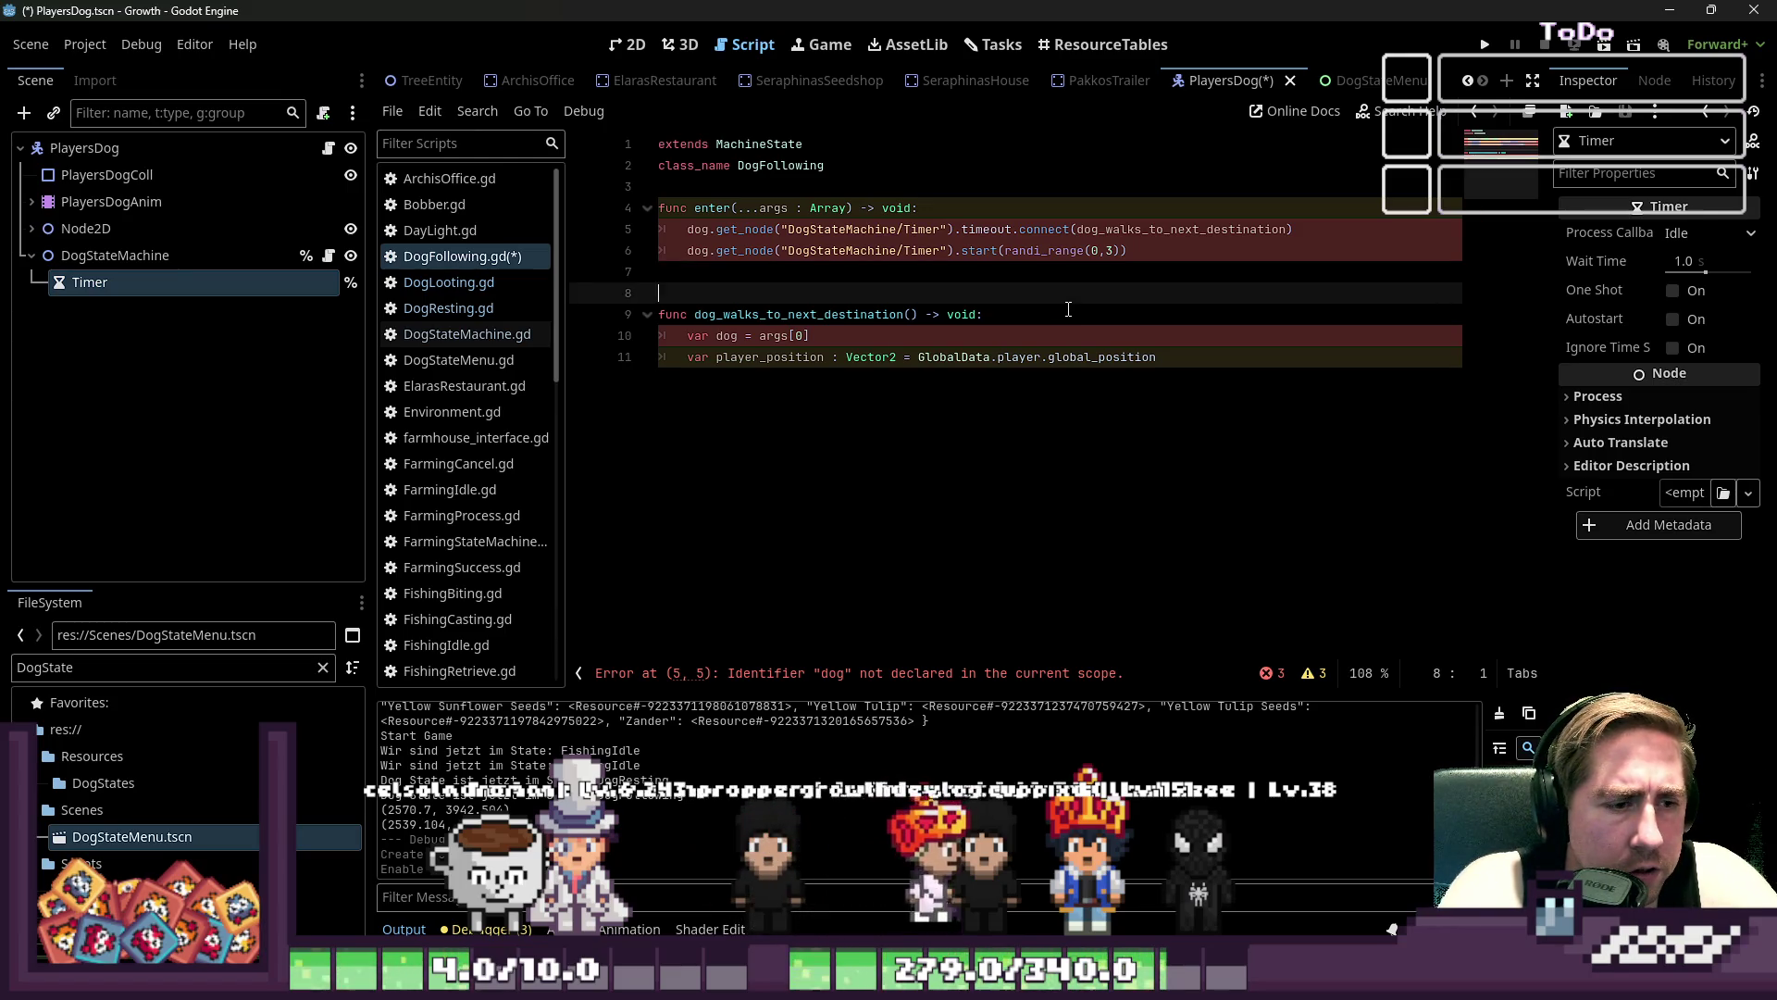
key(Up)
key(Up)
key(Up)
key(Down)
key(Down)
key(Down)
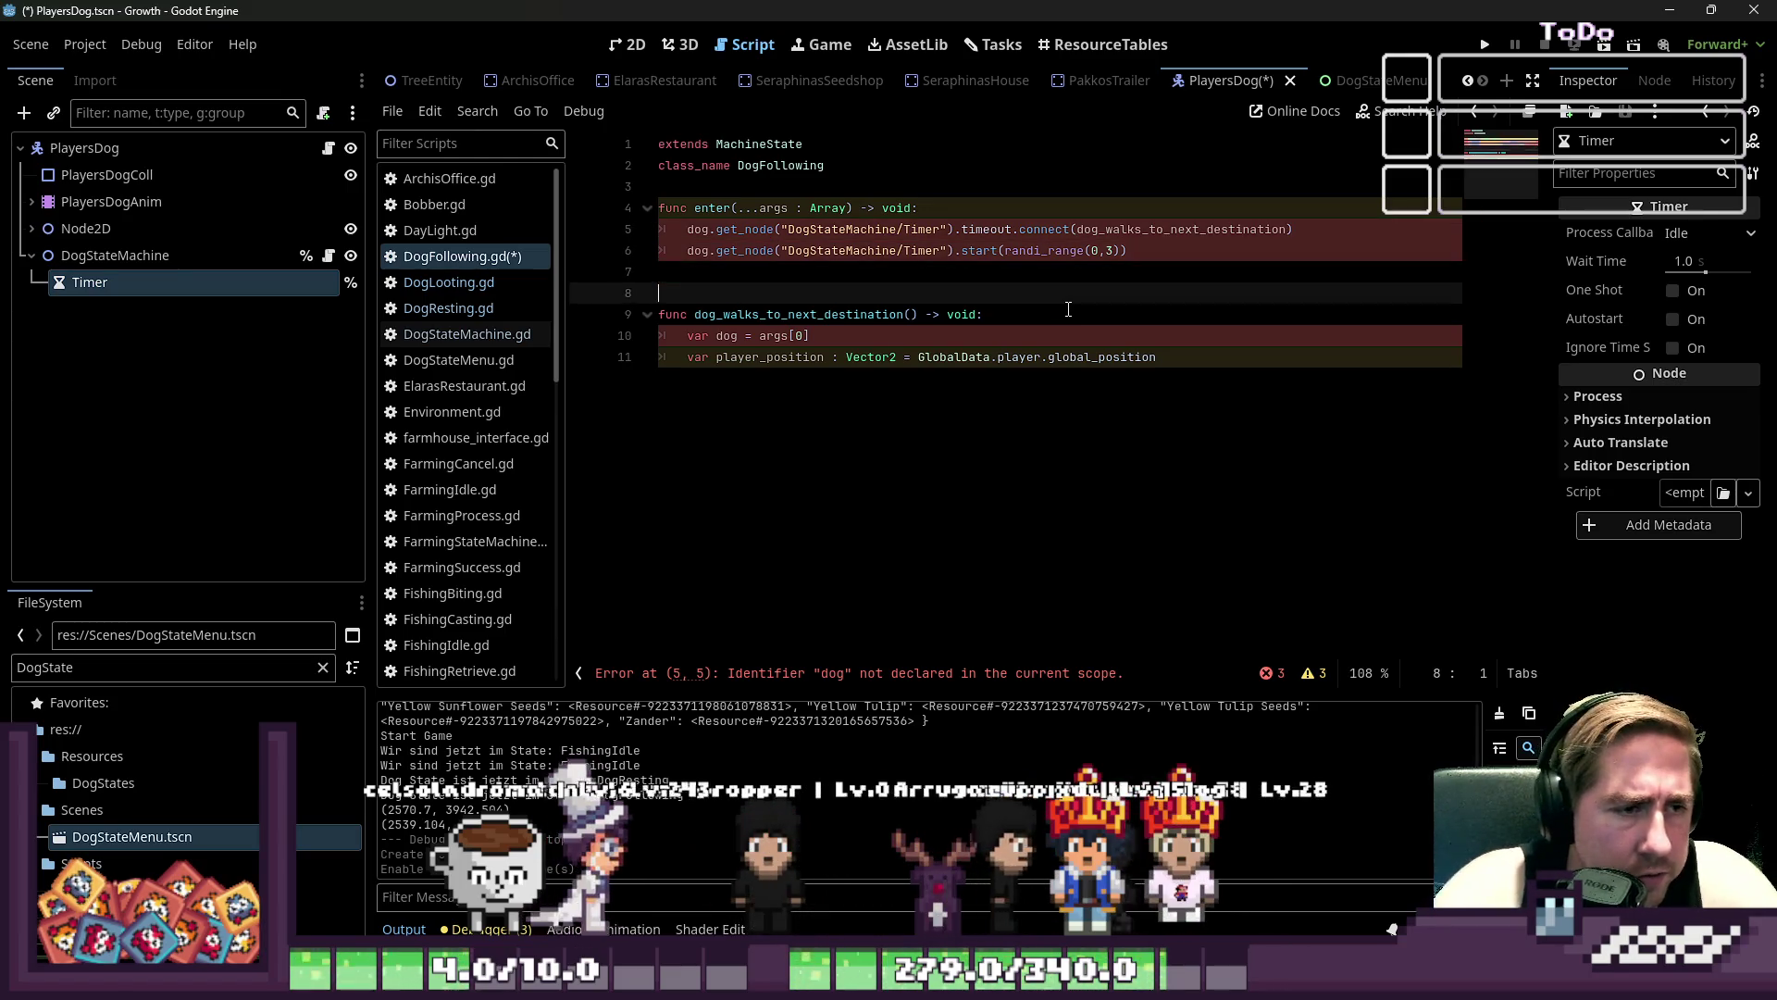
key(shift+Up)
key(BackSpace)
key(Up)
key(Up)
key(Up)
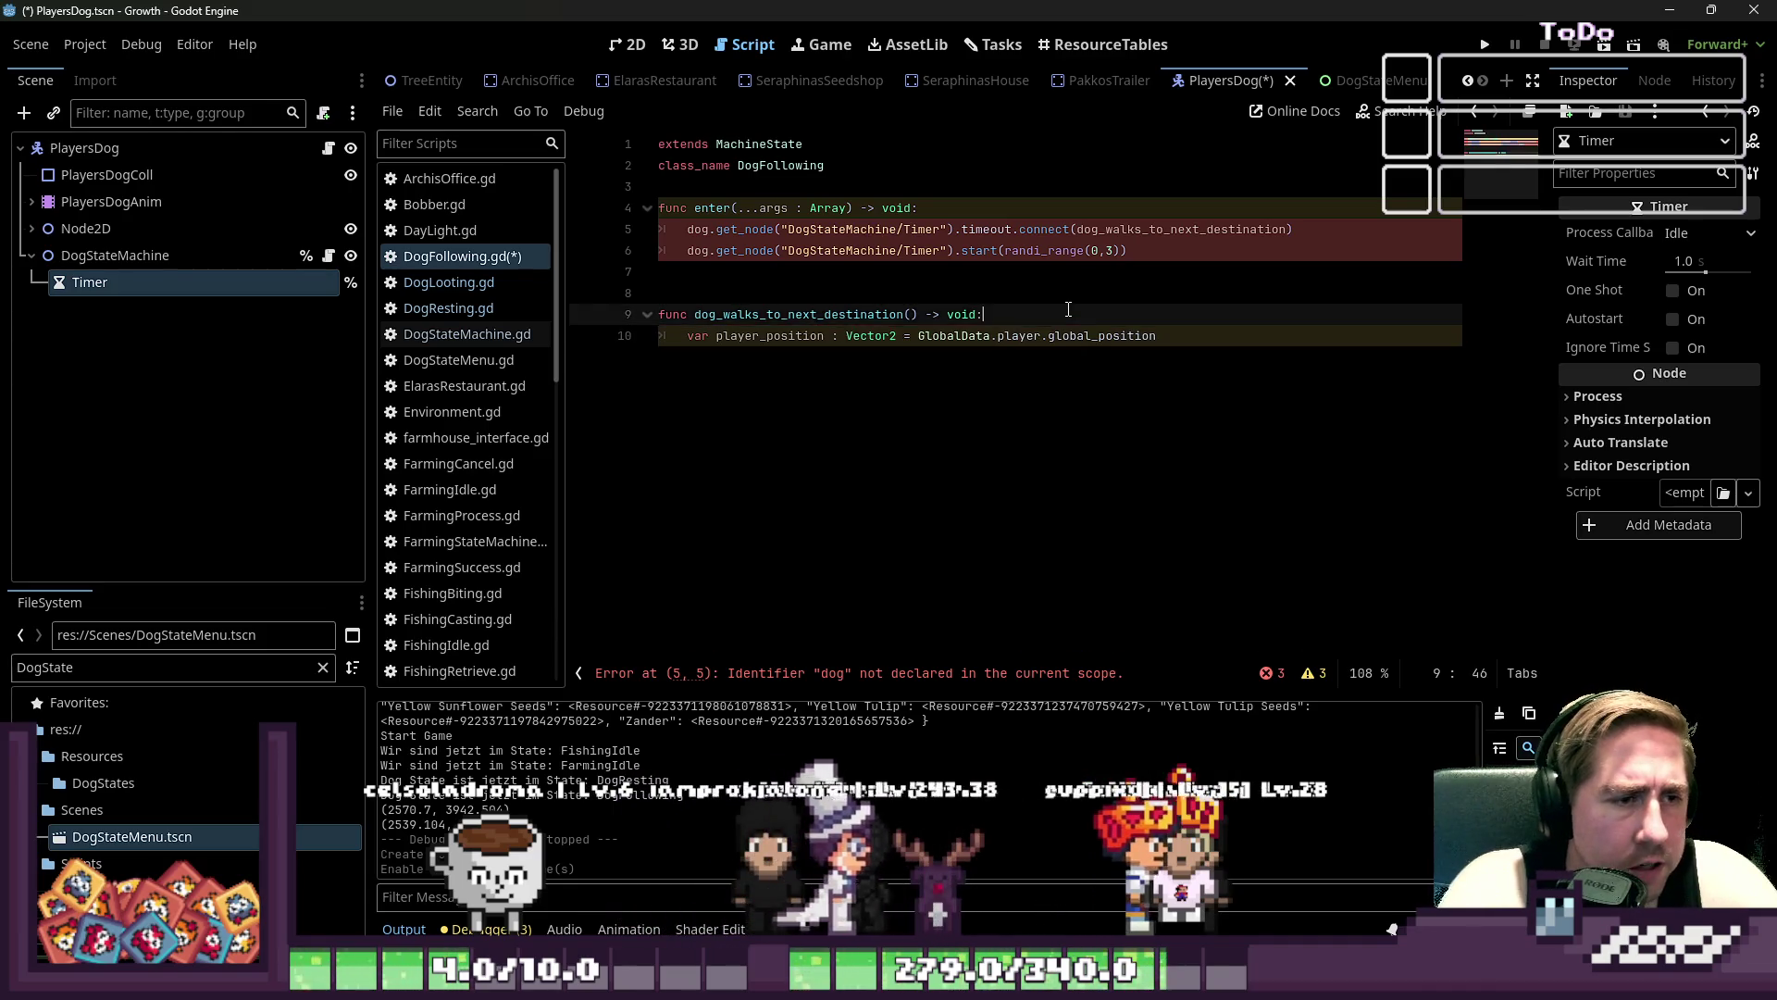
key(Up)
key(Up)
key(Return)
key(Up)
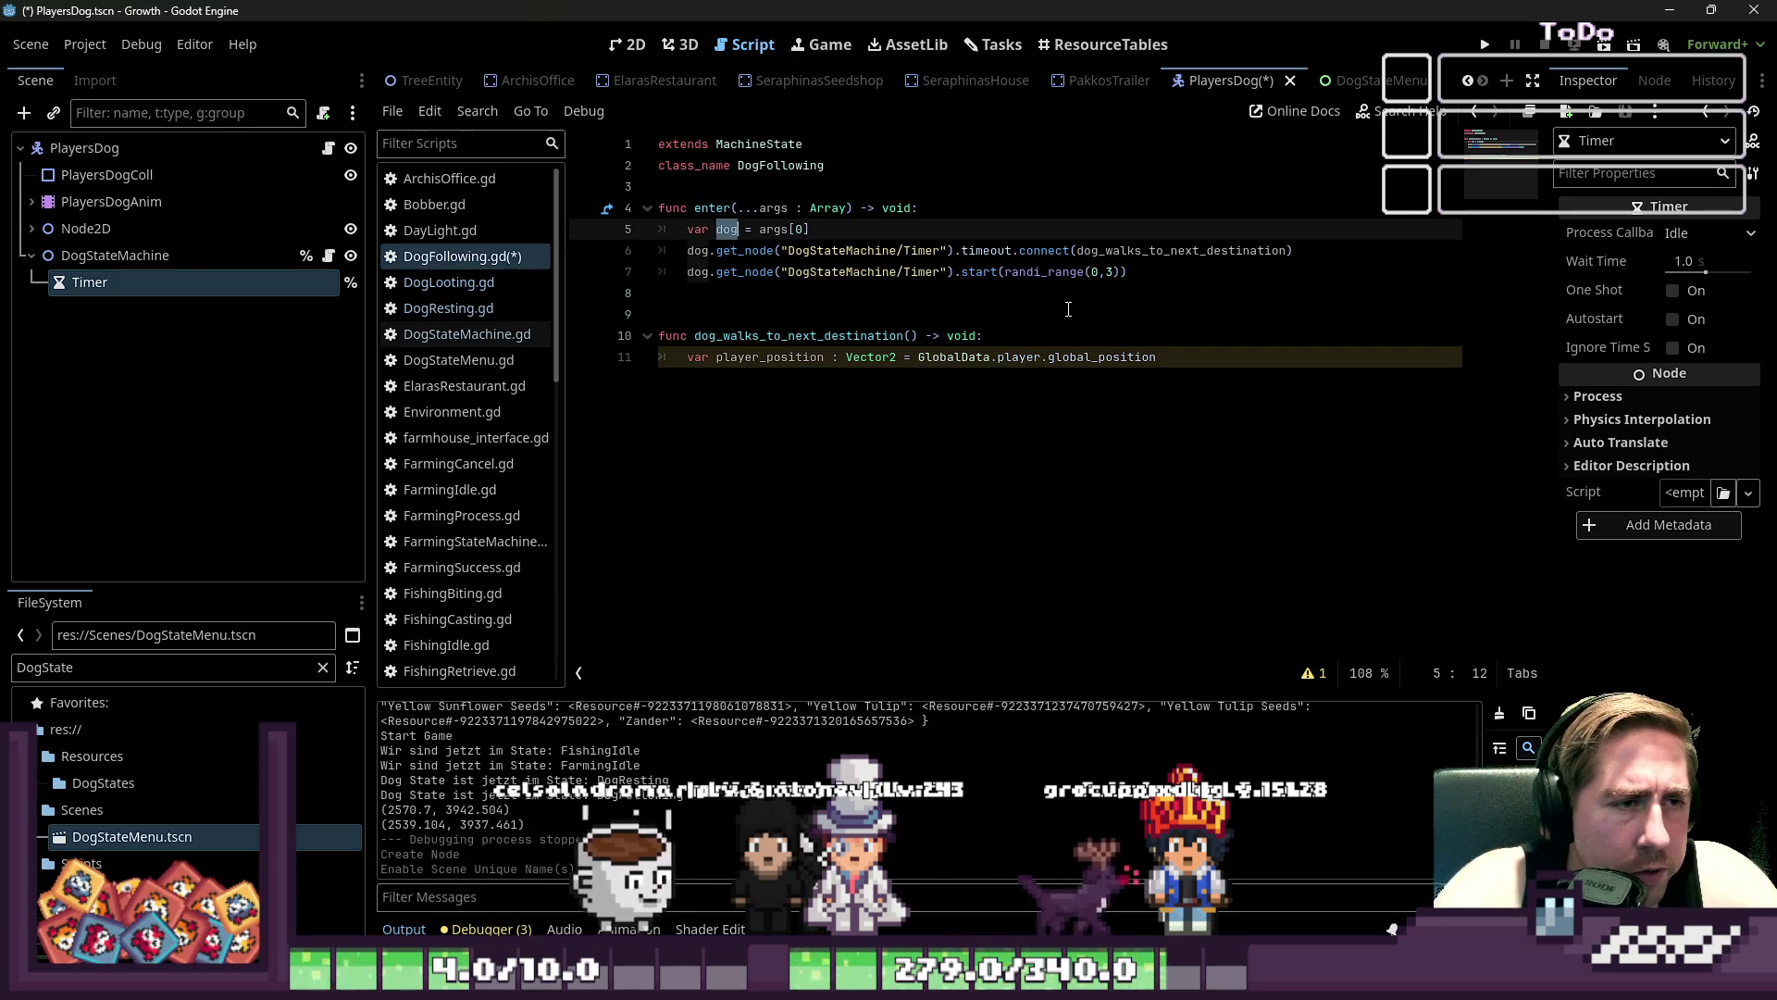
key(Down)
key(Down)
- Append .bind(dog) to the timer callback in the connect call
key(Up)
key(End)
key(ctrl+Left)
key(ctrl+Left)
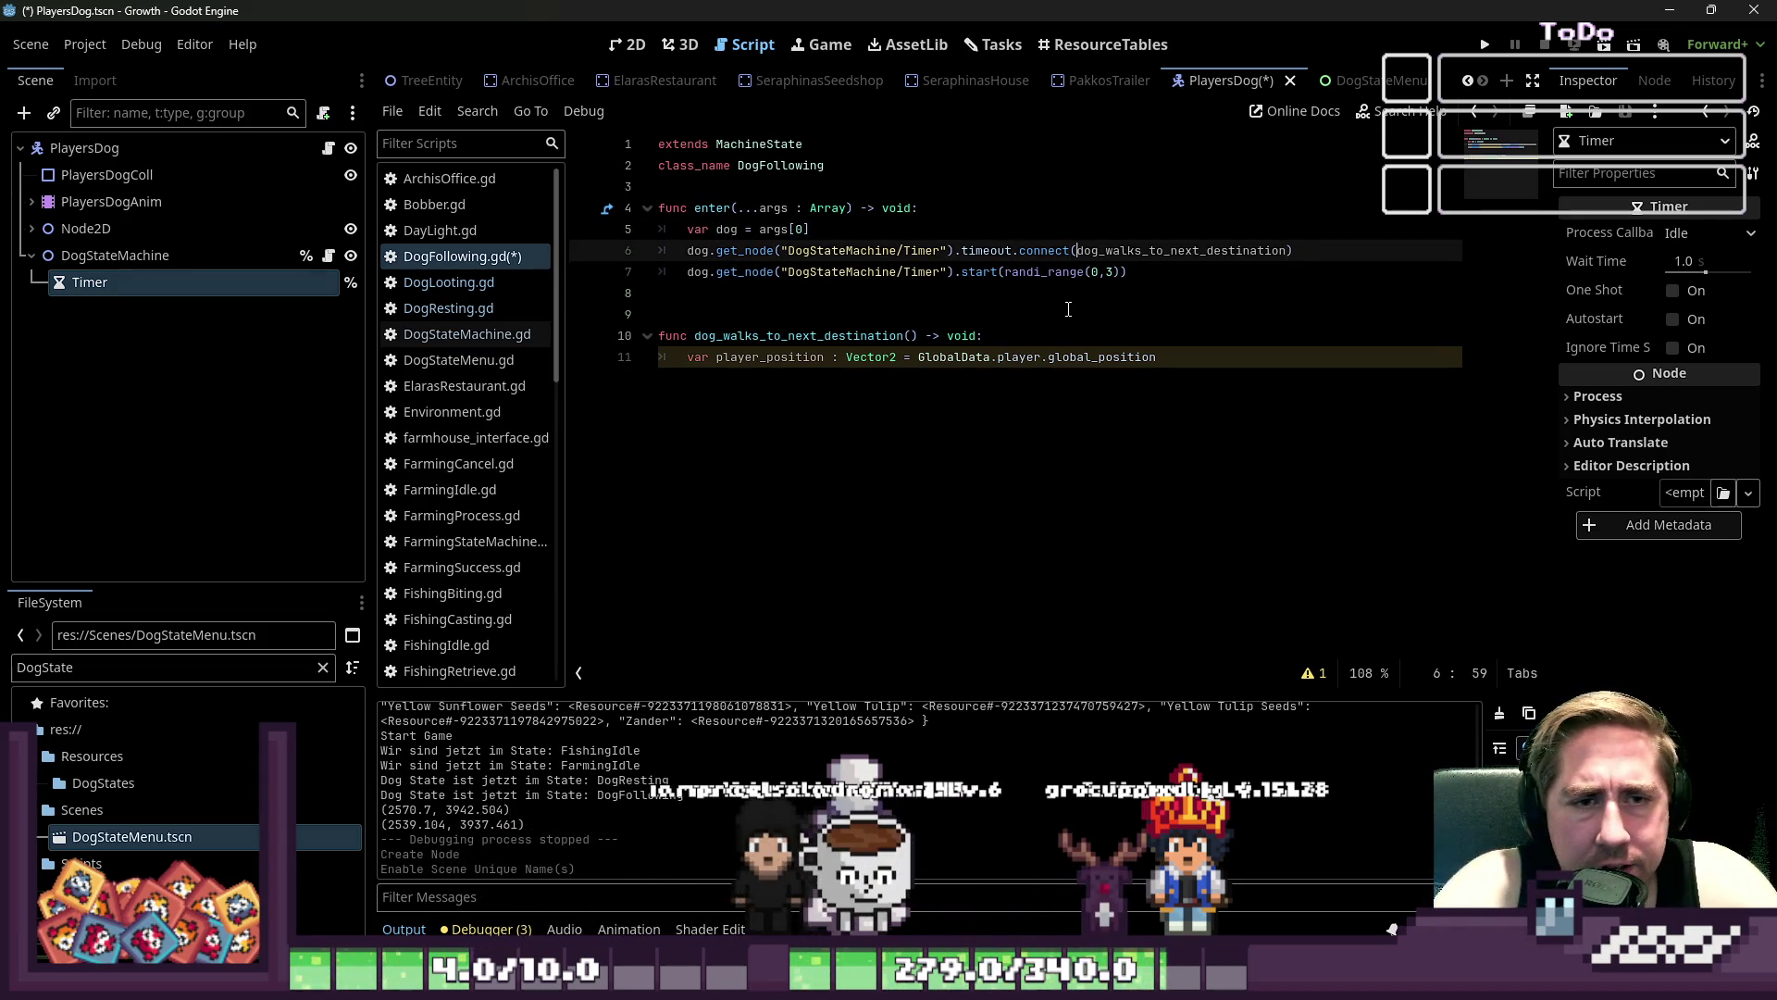
text(.bind(dog)
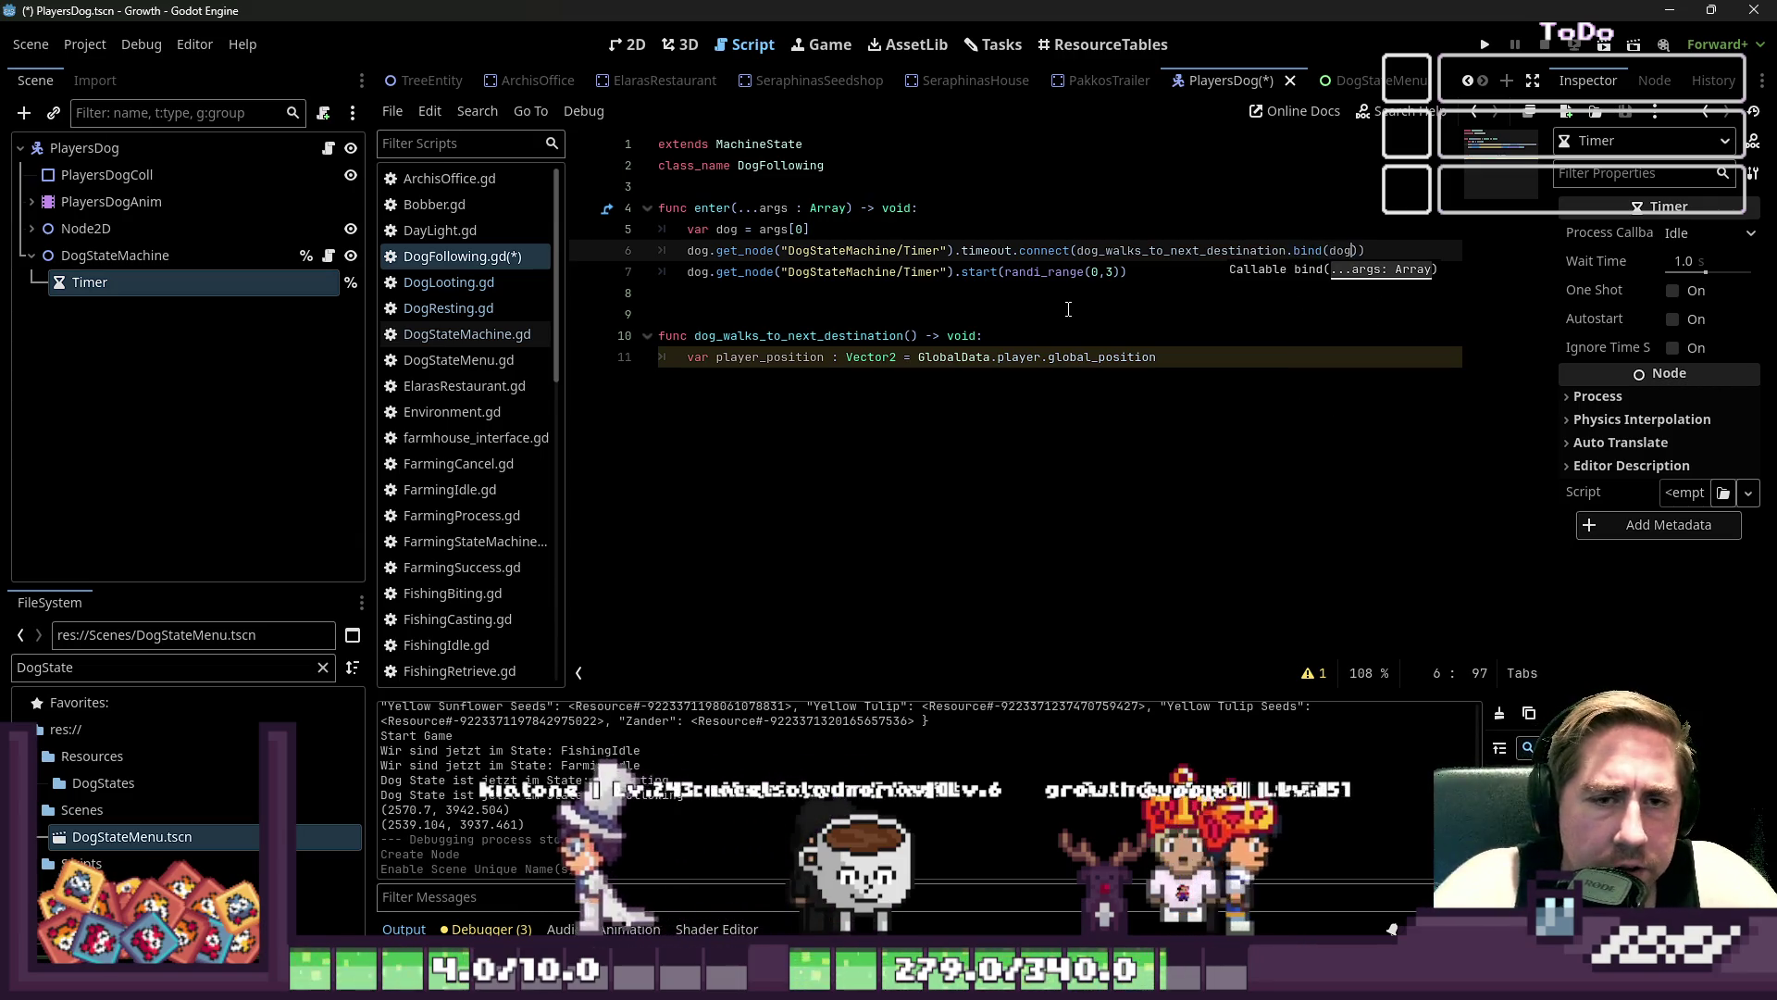
- Give dog_walks_to_next_destination a 'dog : Dog' parameter and open a line below player_position
key(Down)
key(Down)
key(Down)
key(Home)
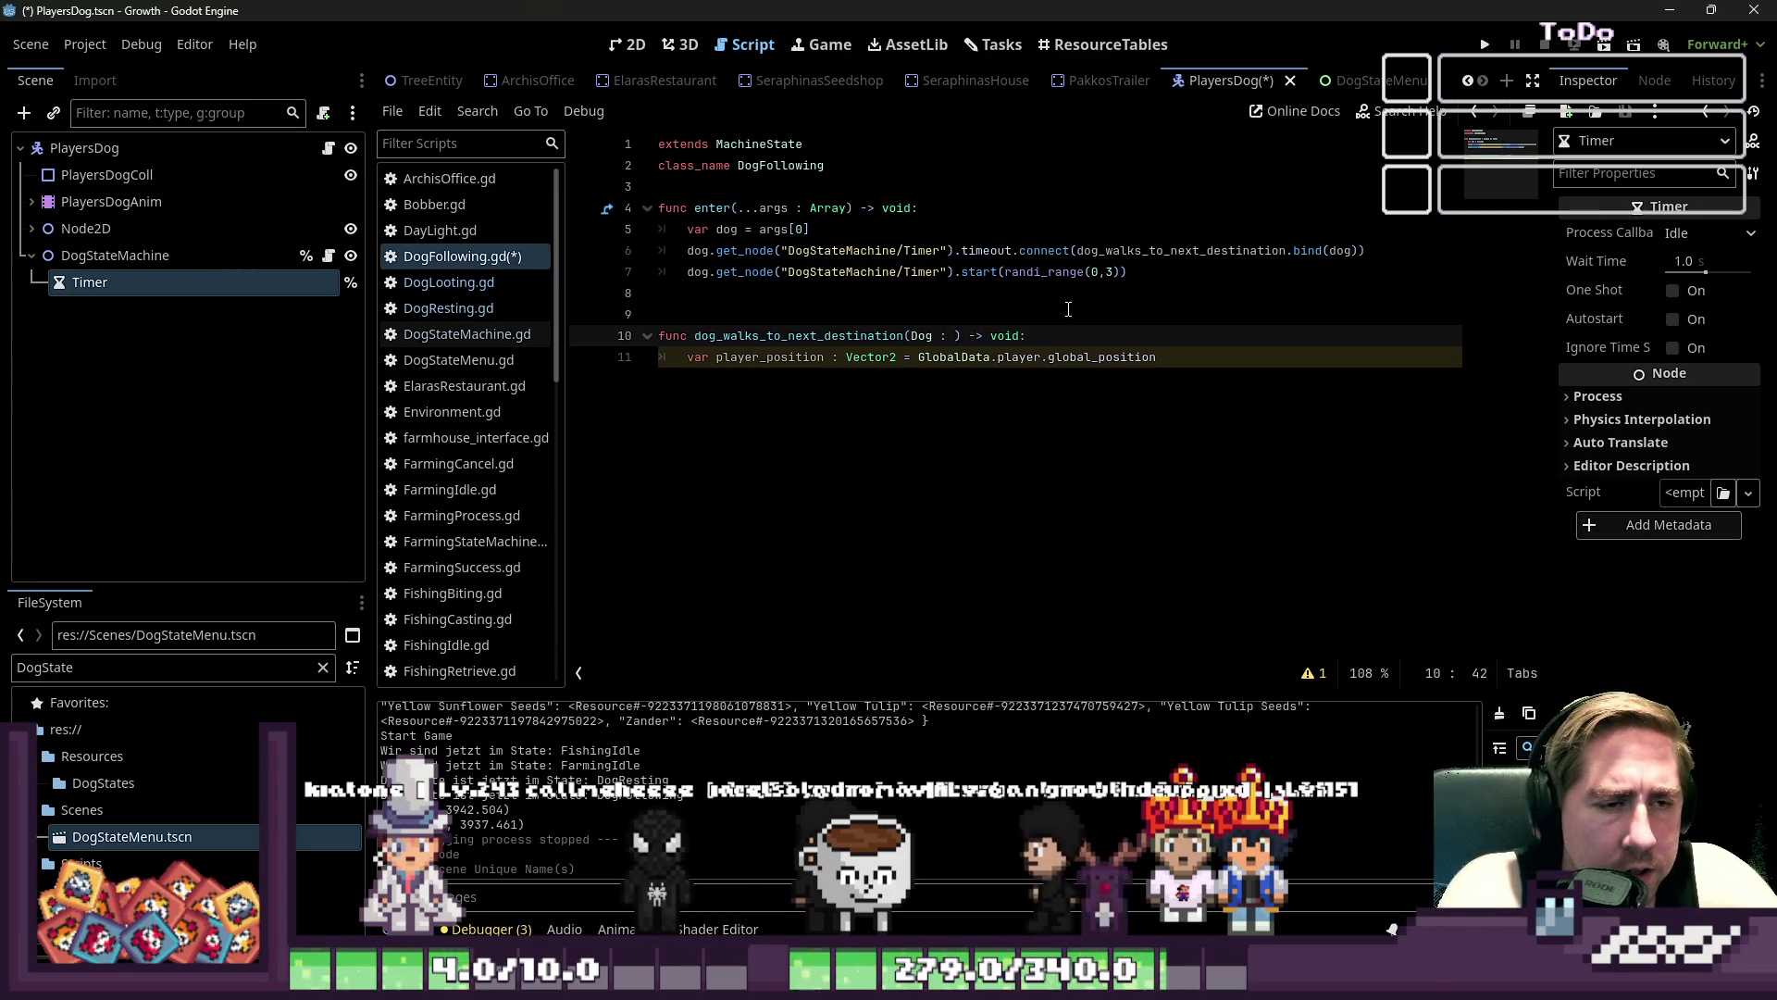
text(Dog)
key(Escape)
key(Down)
key(End)
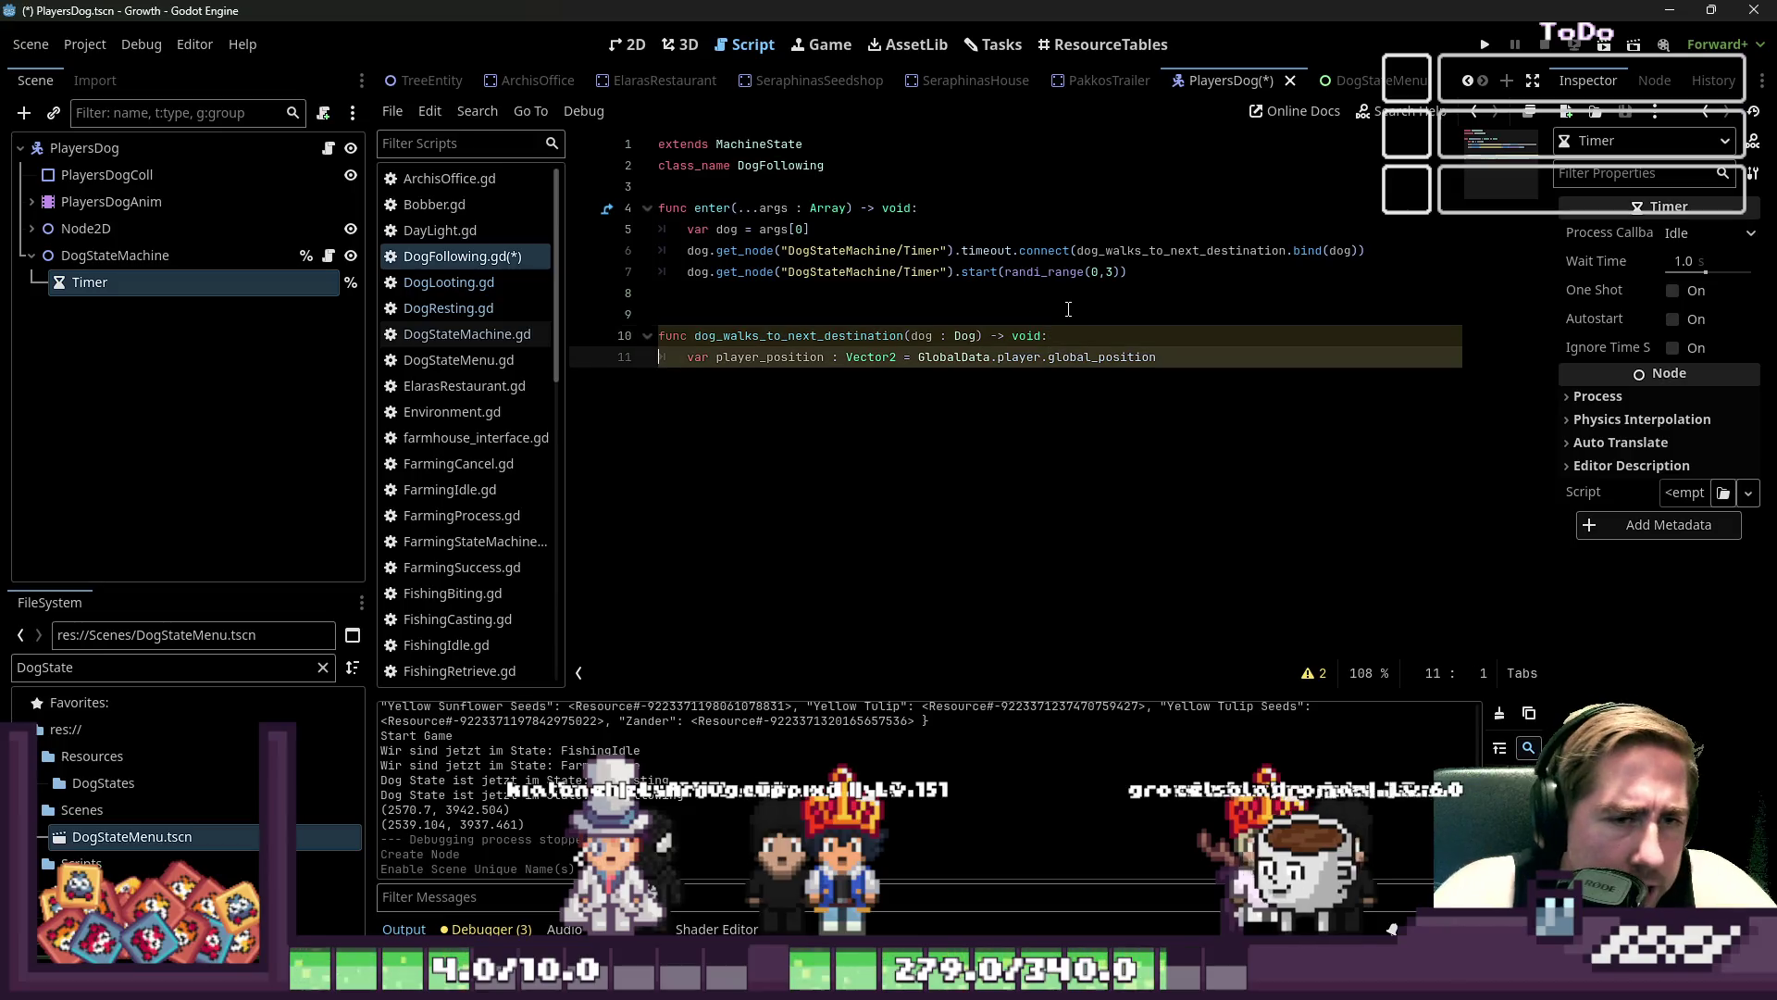
key(Return)
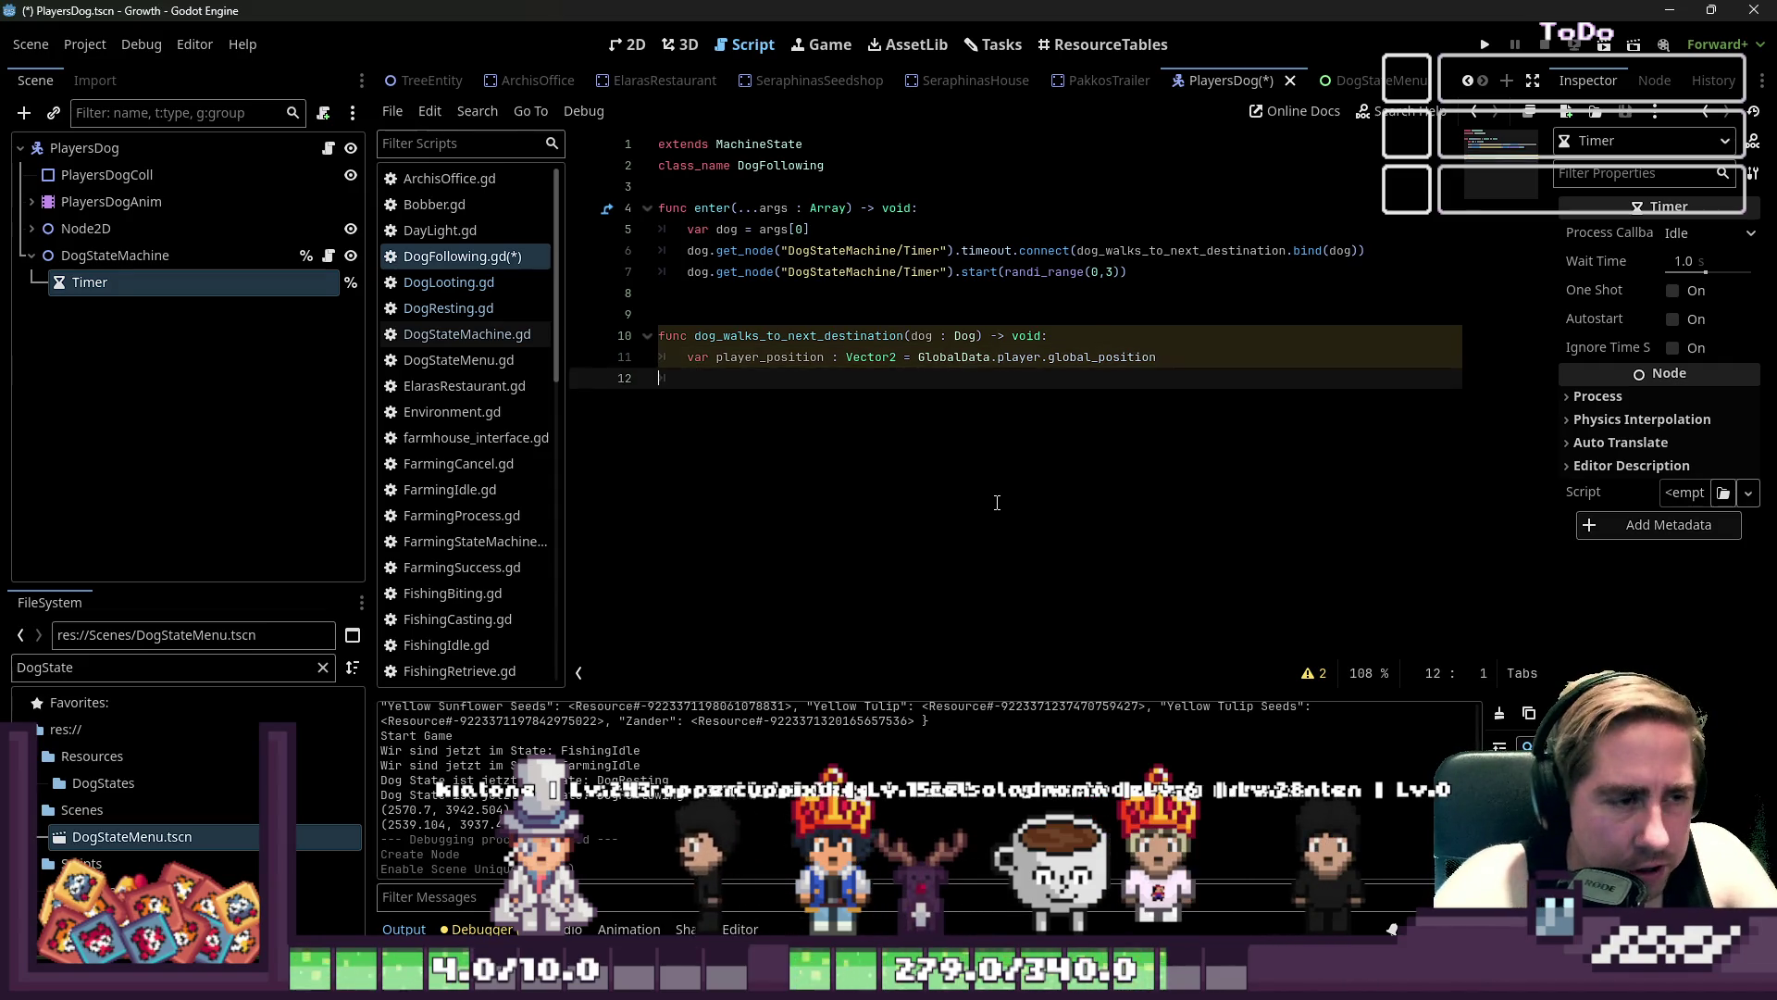
- Add a .snap() call after global_position on the player_position line
key(Left)
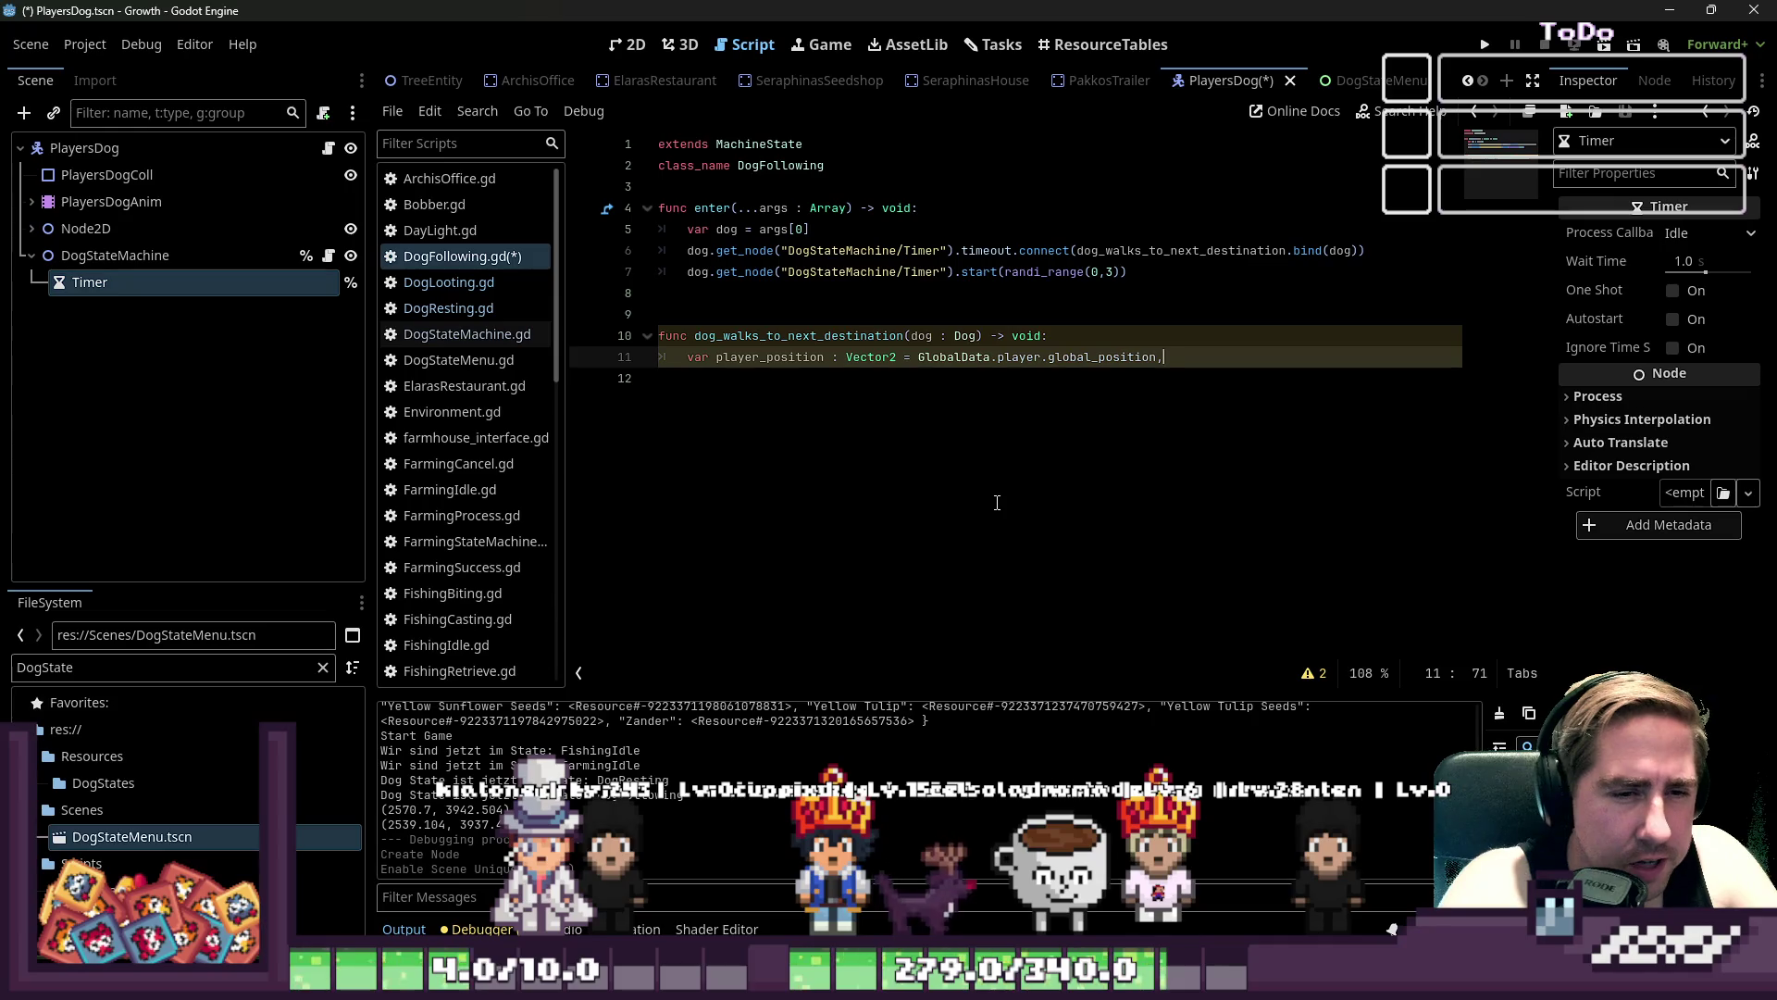
text(snap(V)
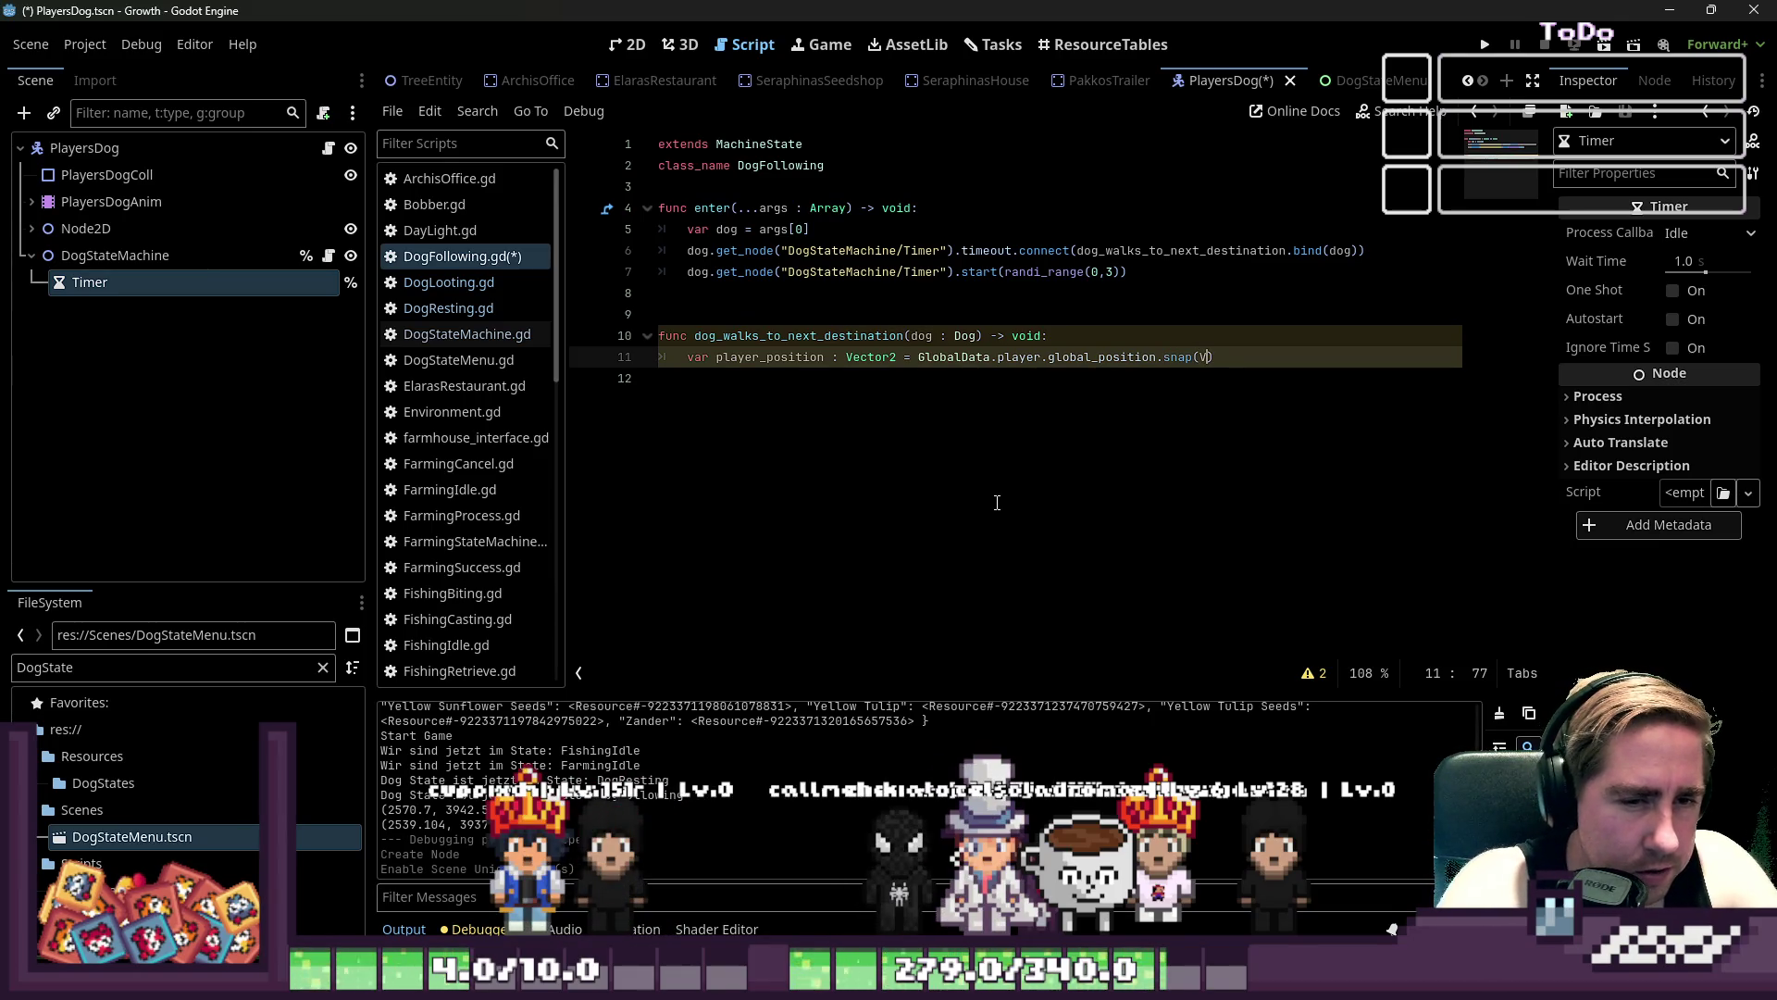
key(BackSpace)
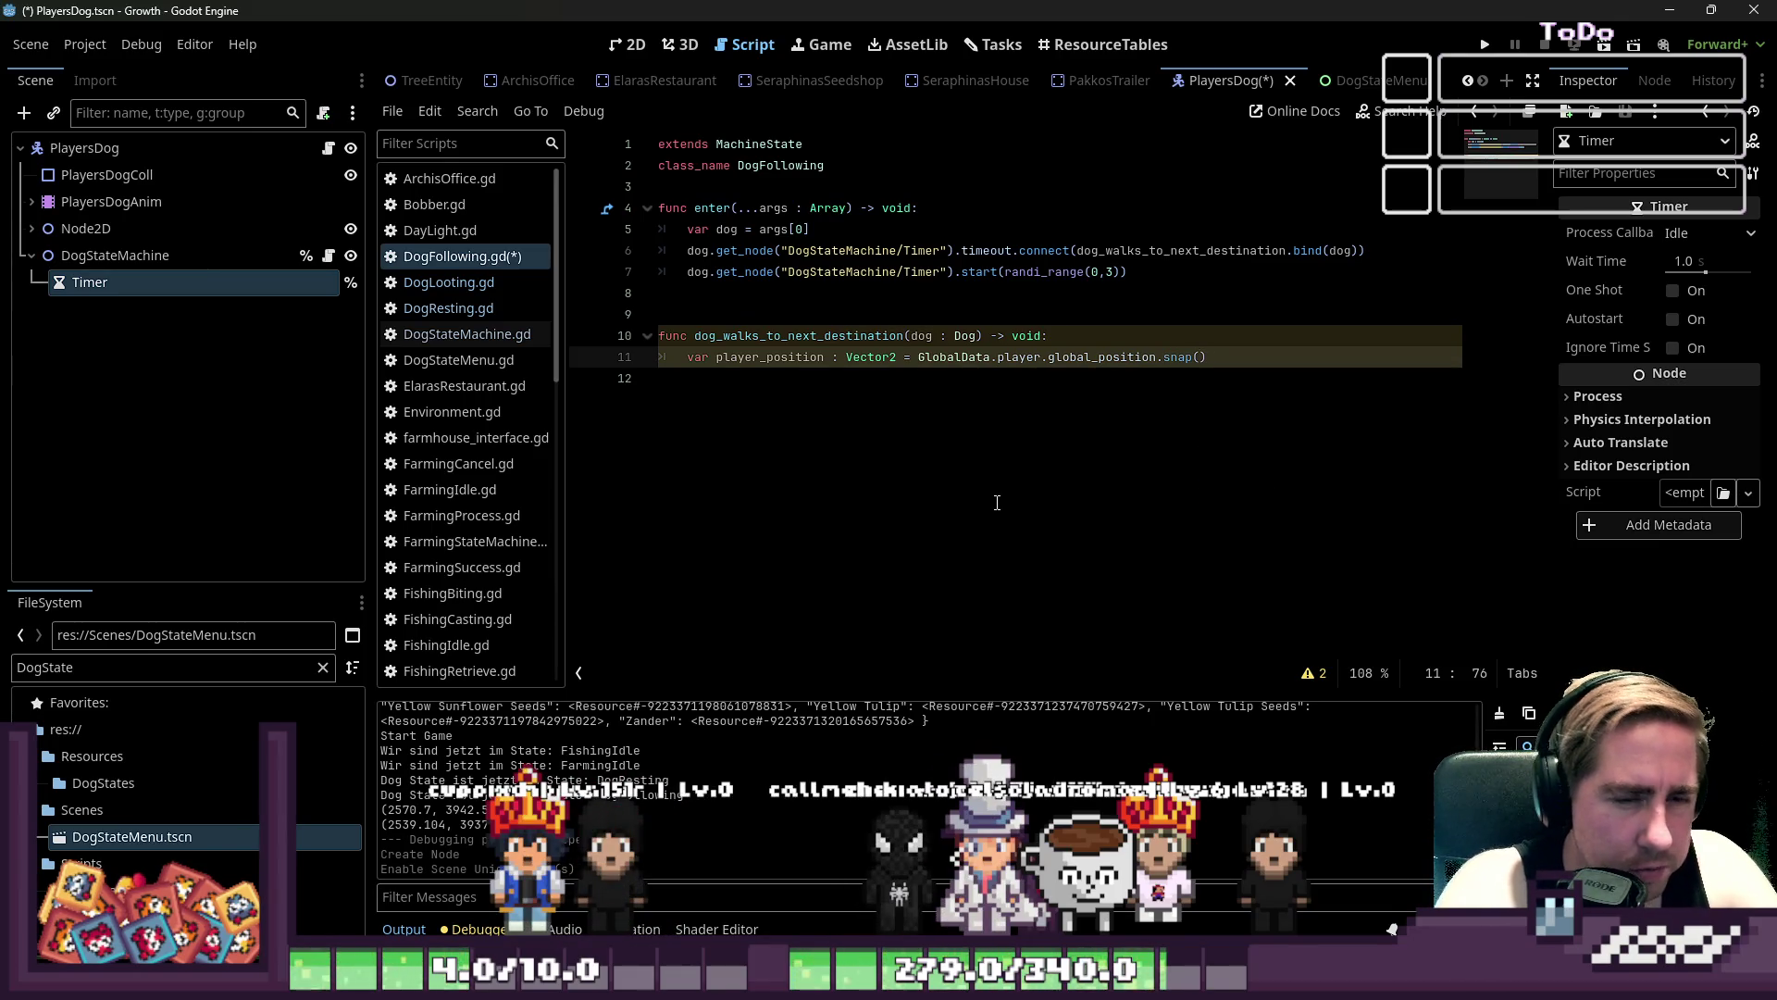
- Look up the Vector2 class reference and find its snapped() method
click(1417, 115)
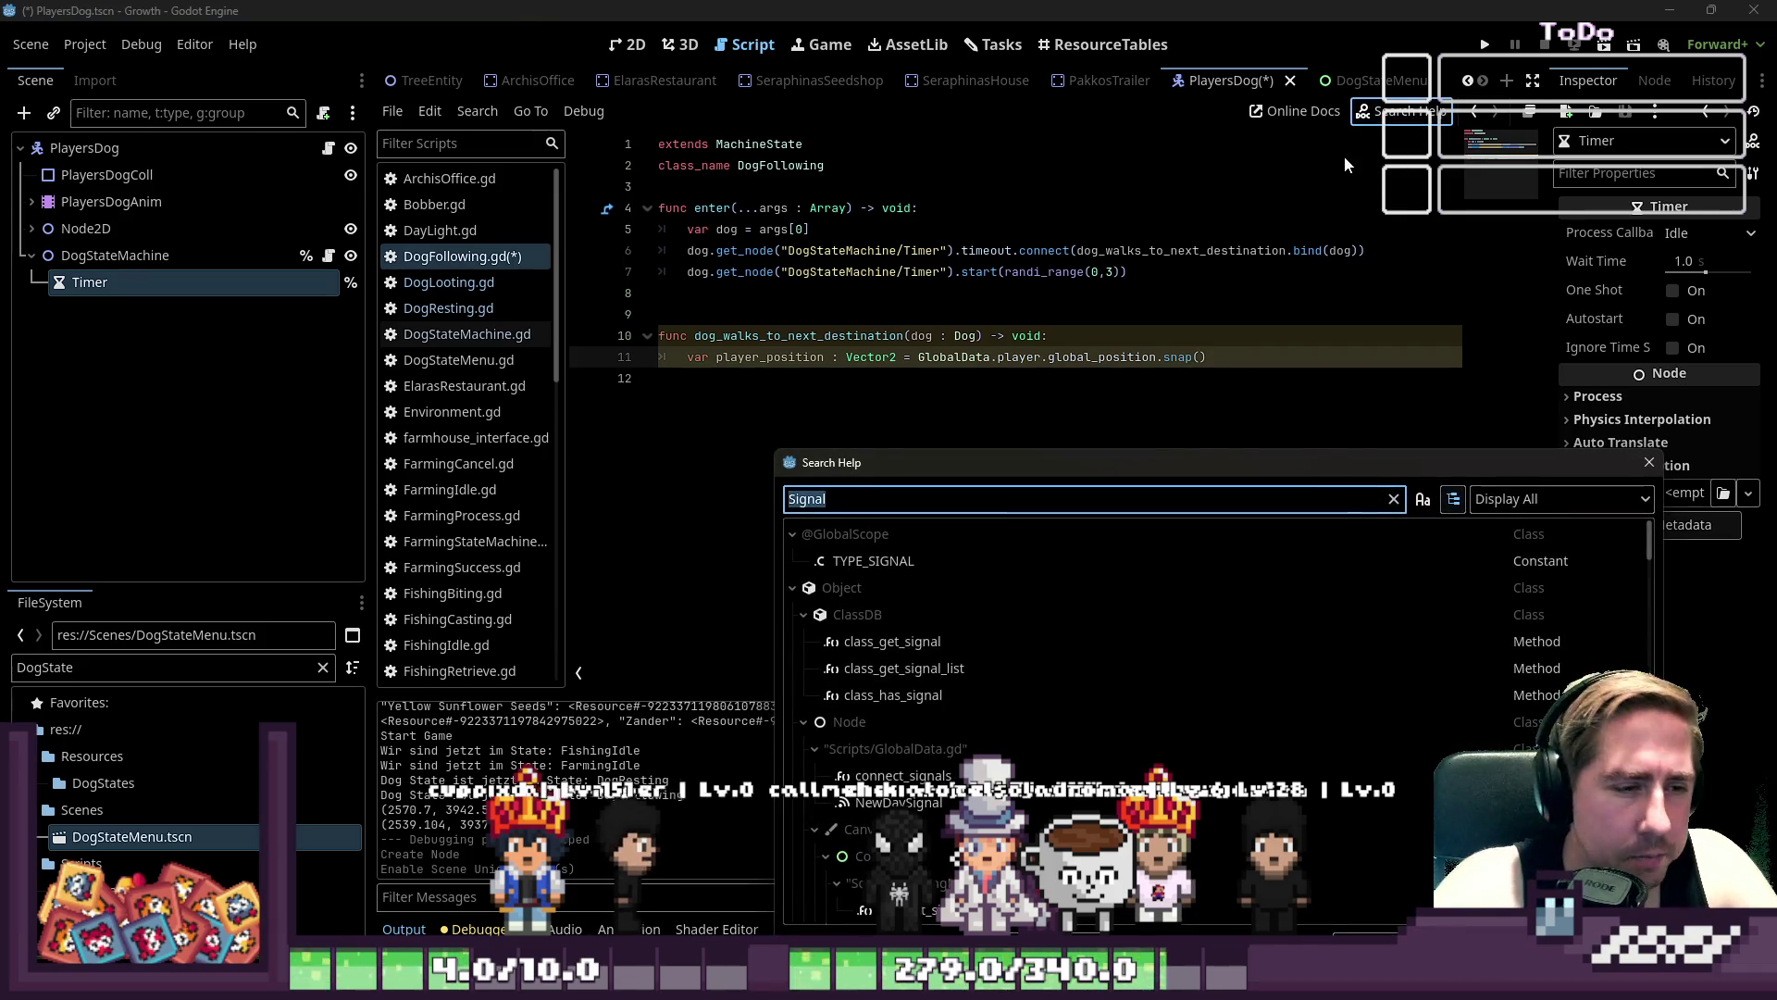
text(snap)
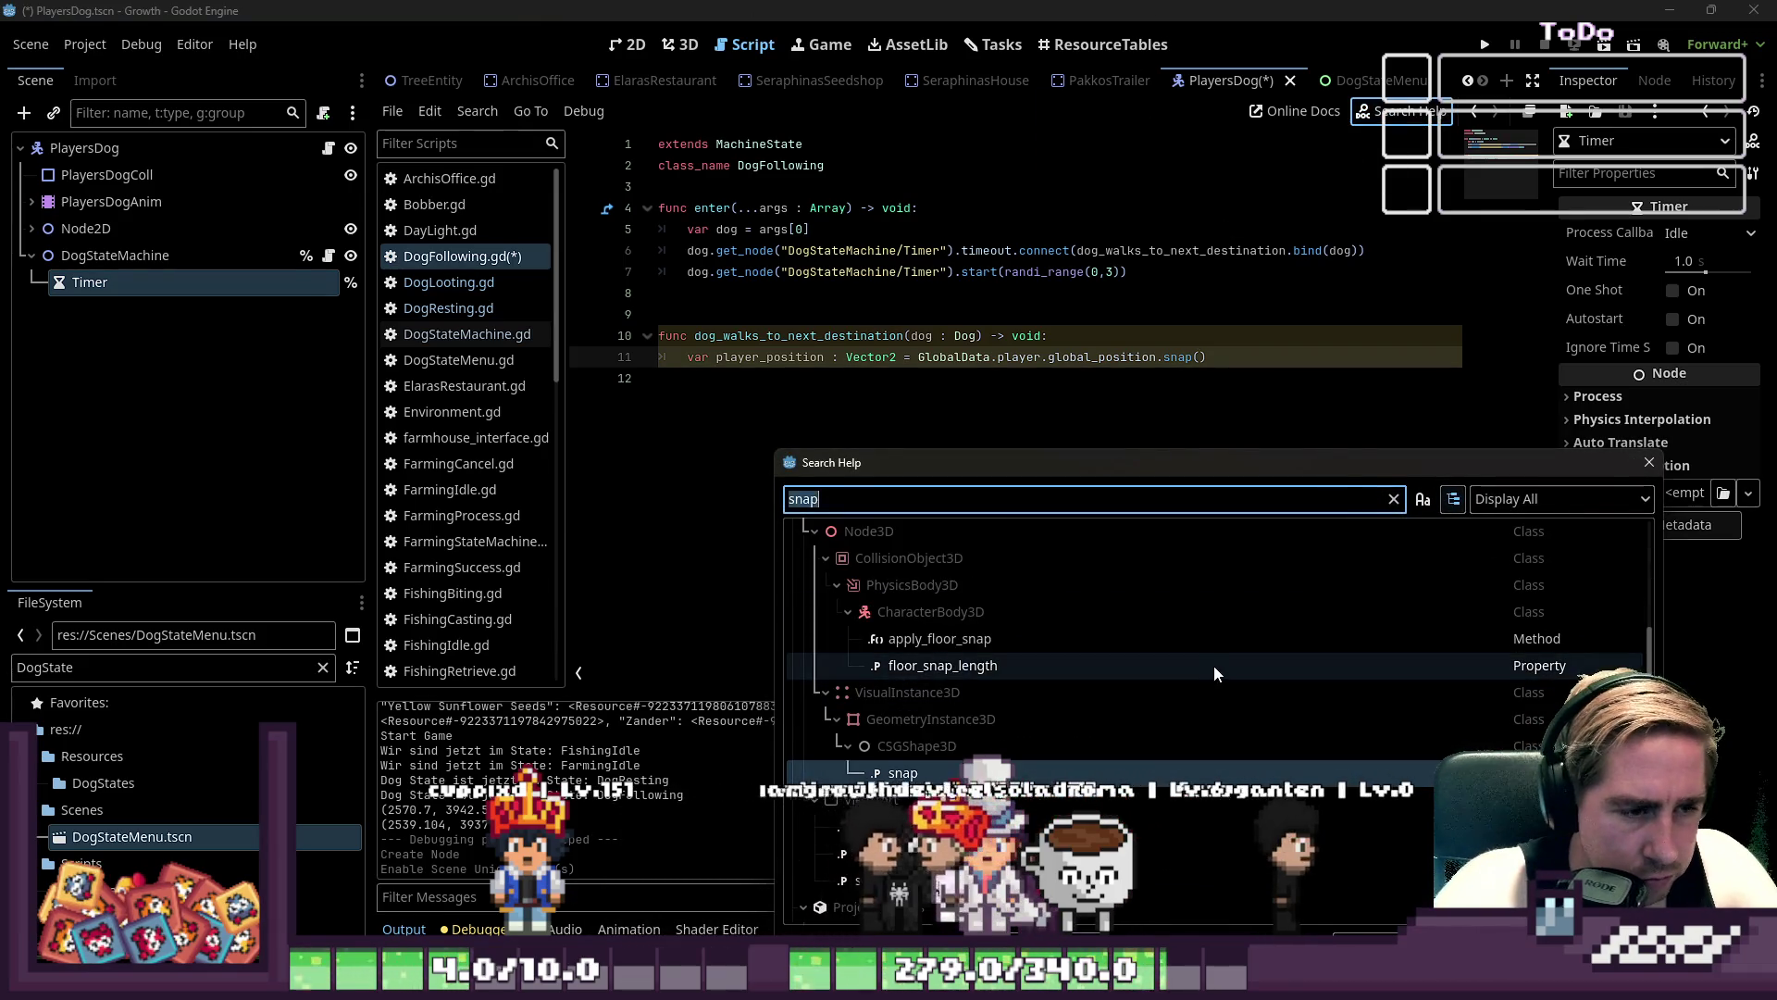
text(Vector2)
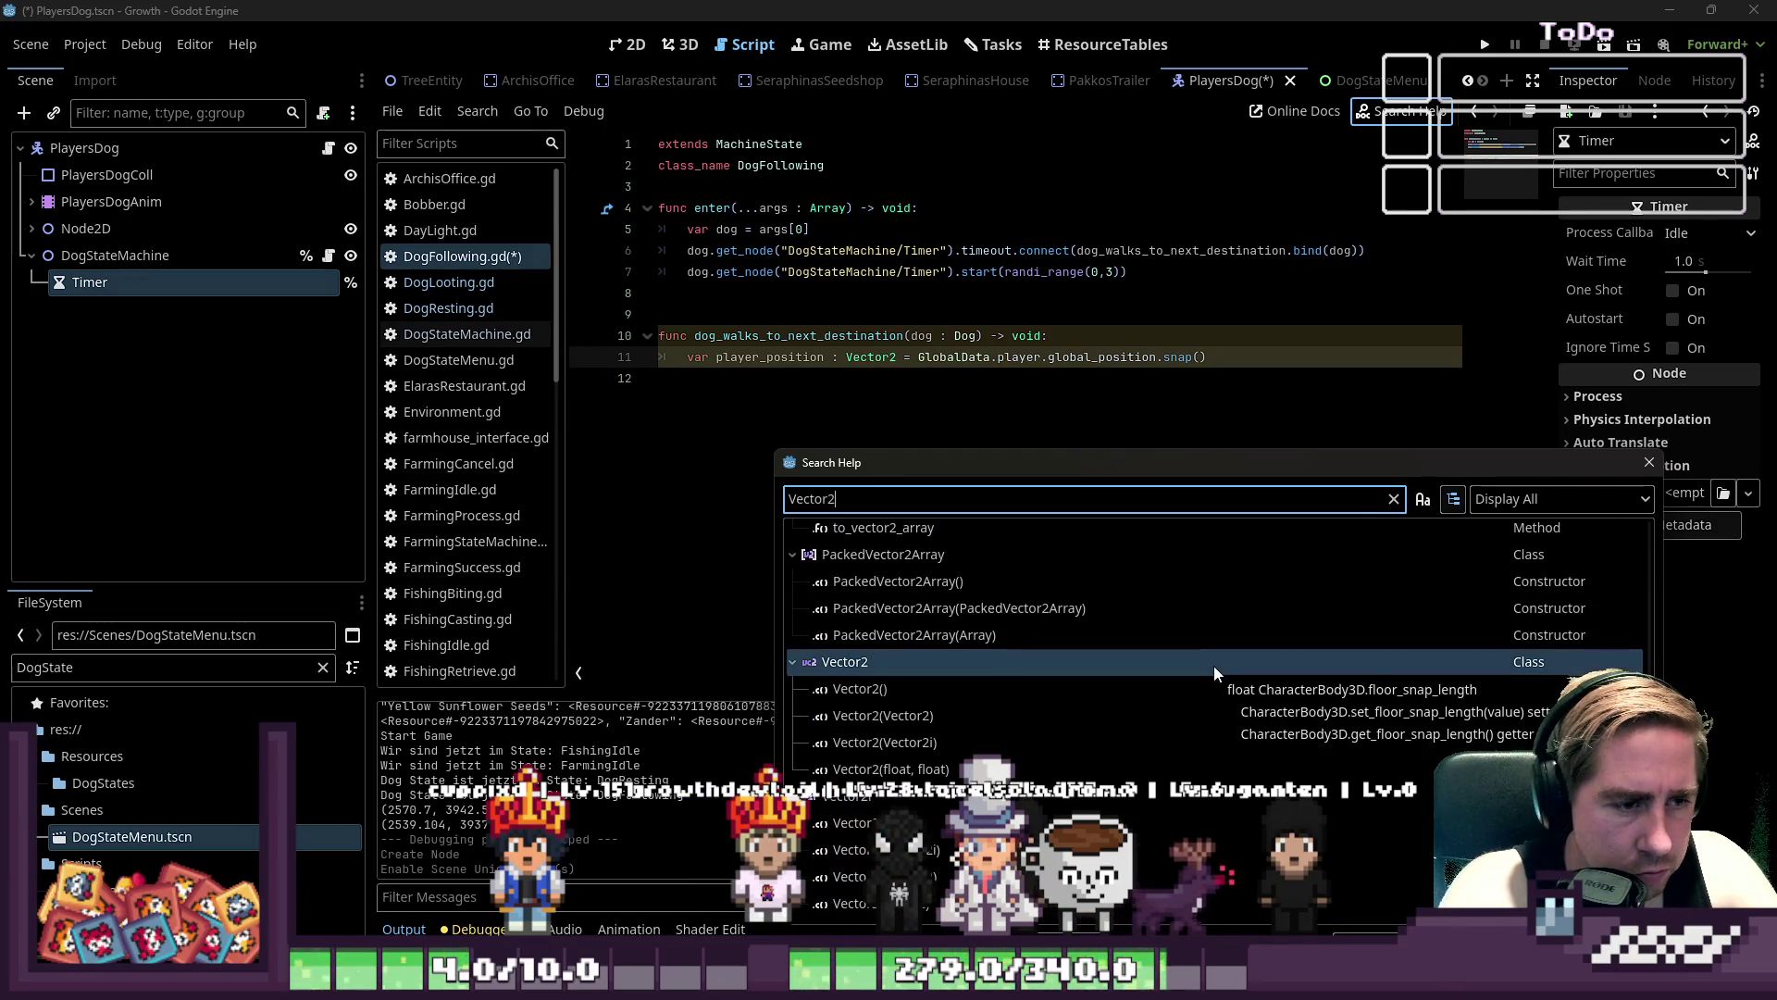
click(854, 690)
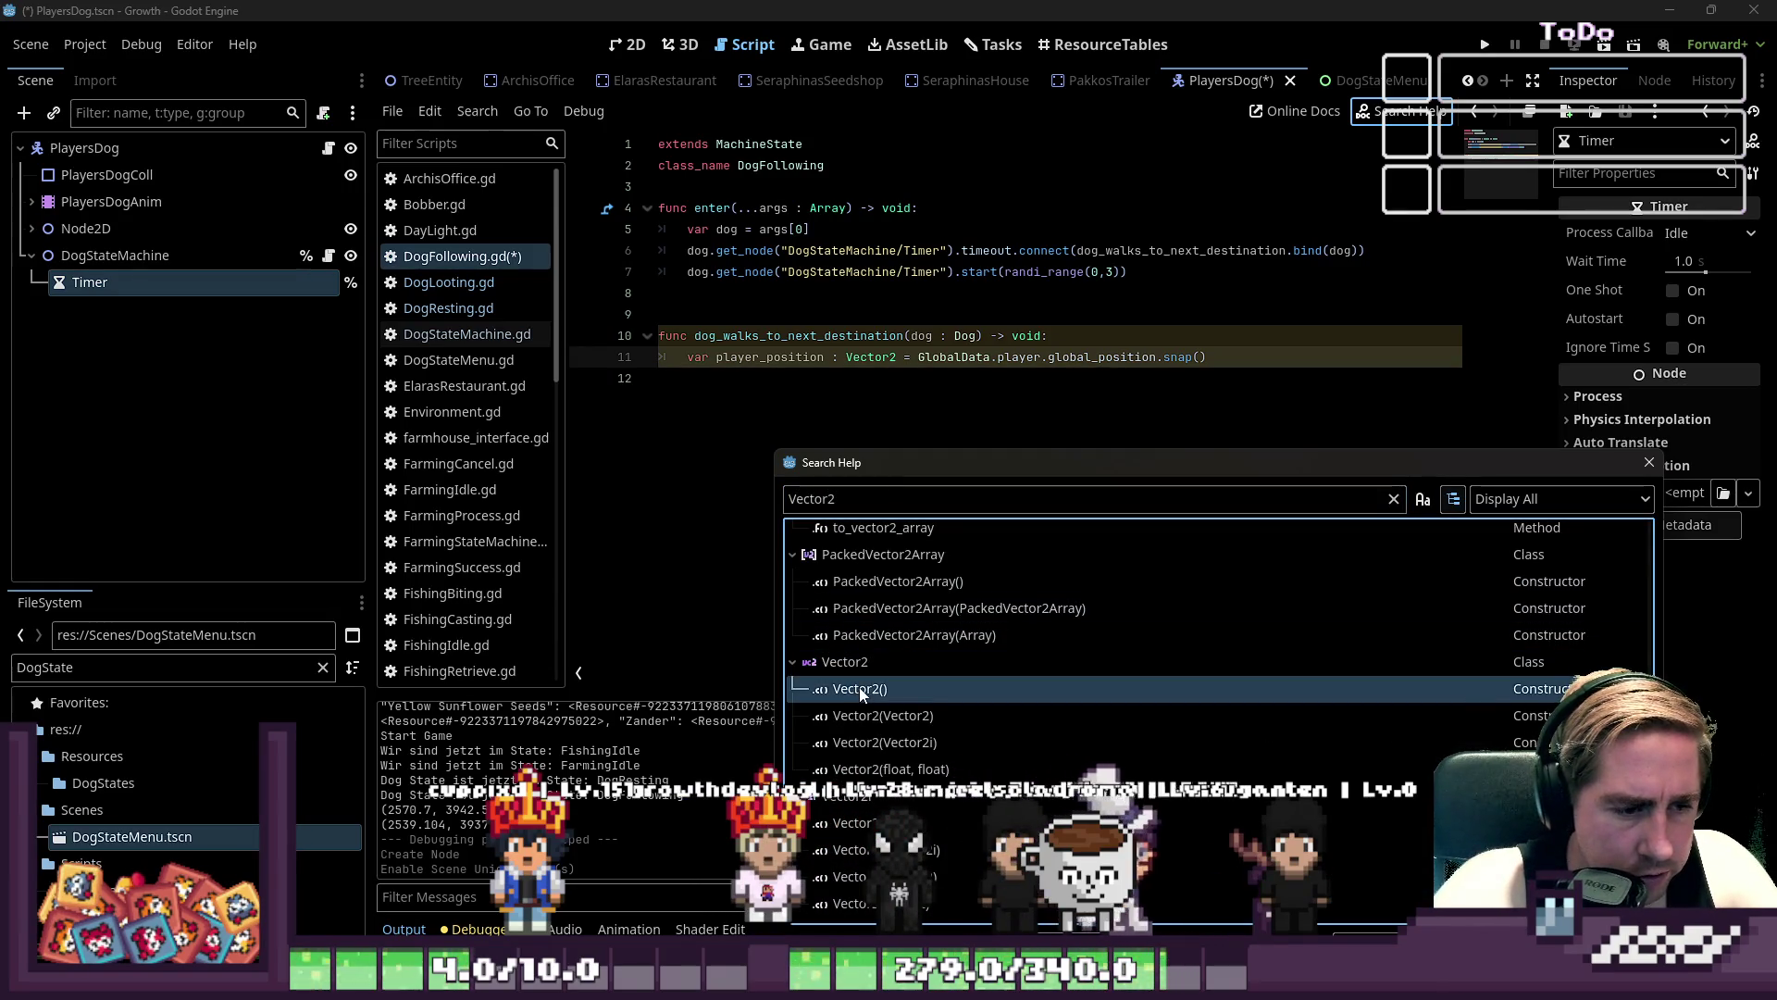
click(897, 661)
double_click(896, 661)
key(ctrl+f)
text(s)
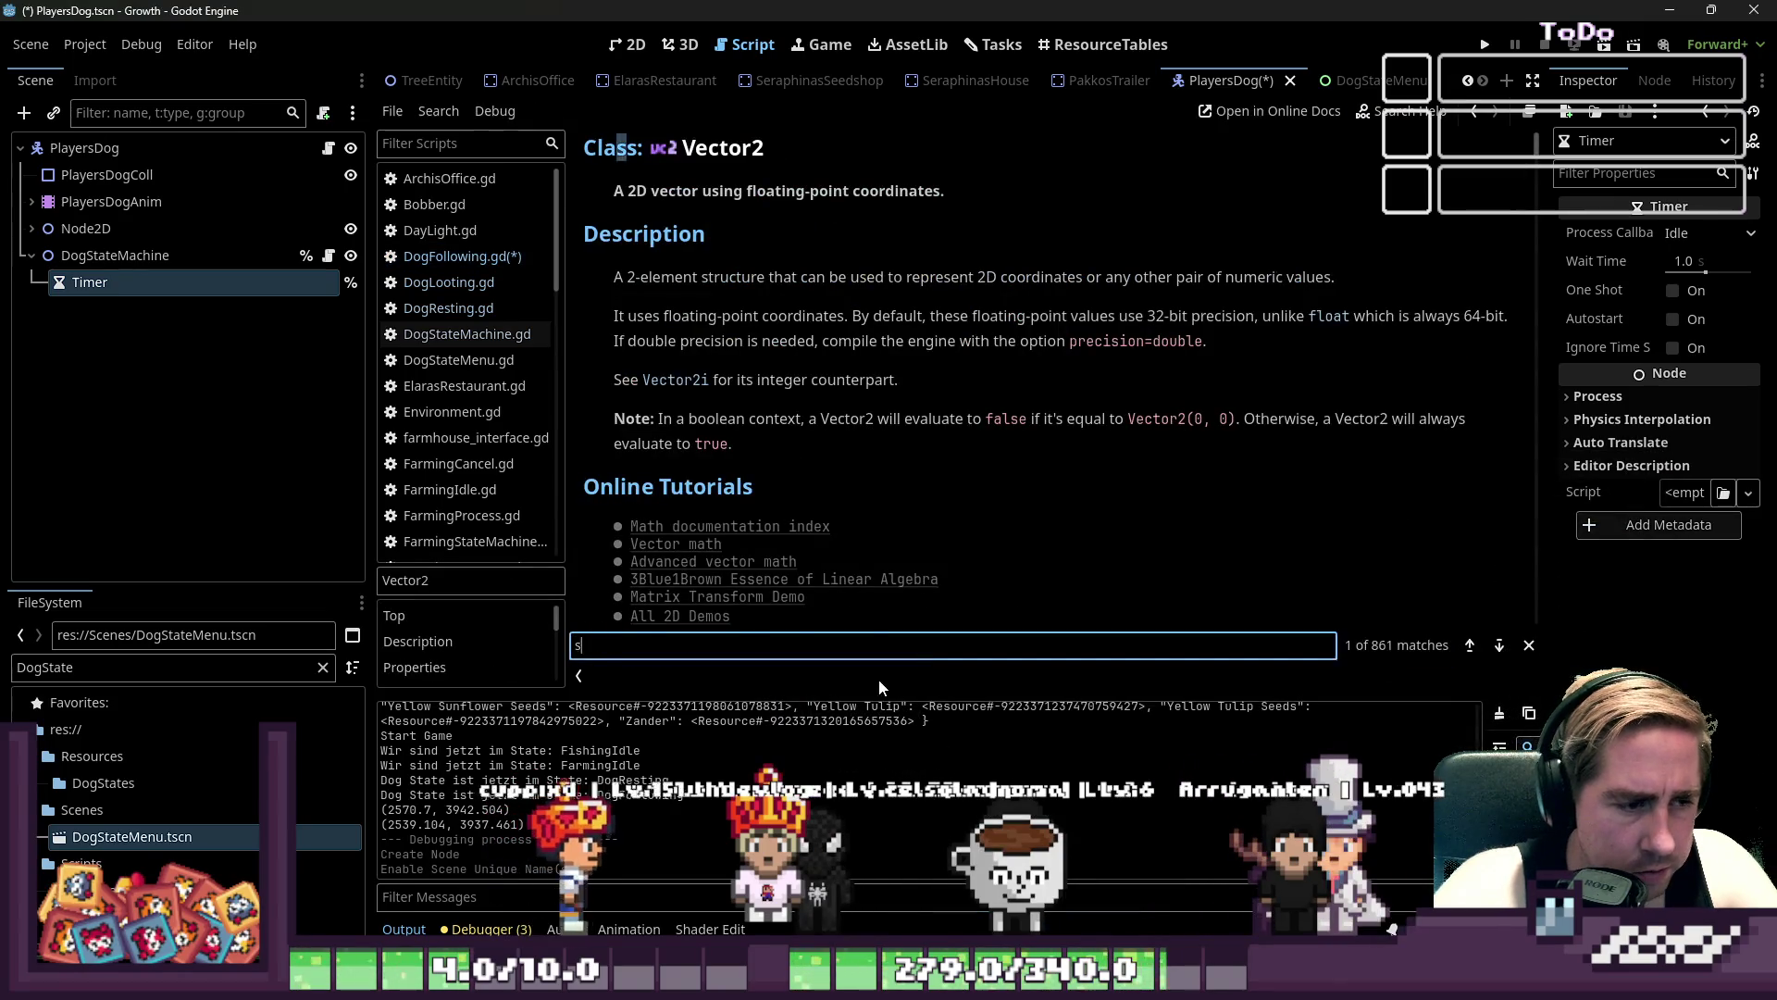
text(nap)
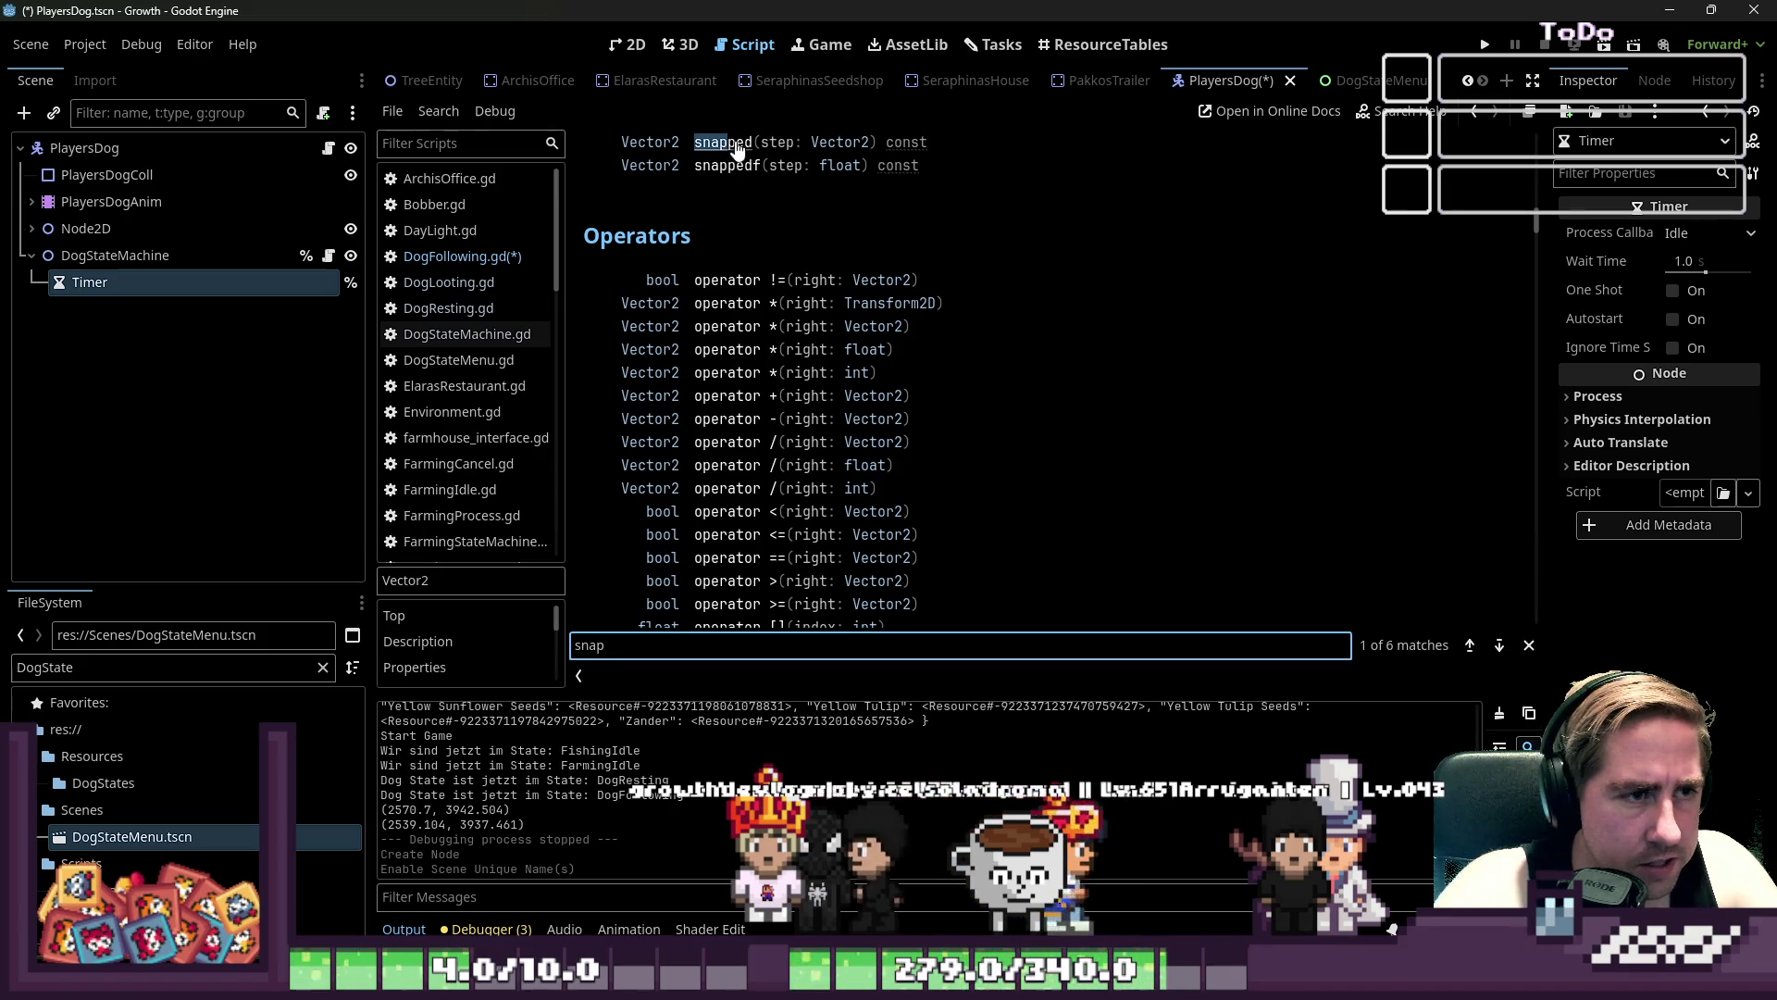
click(718, 143)
double_click(702, 170)
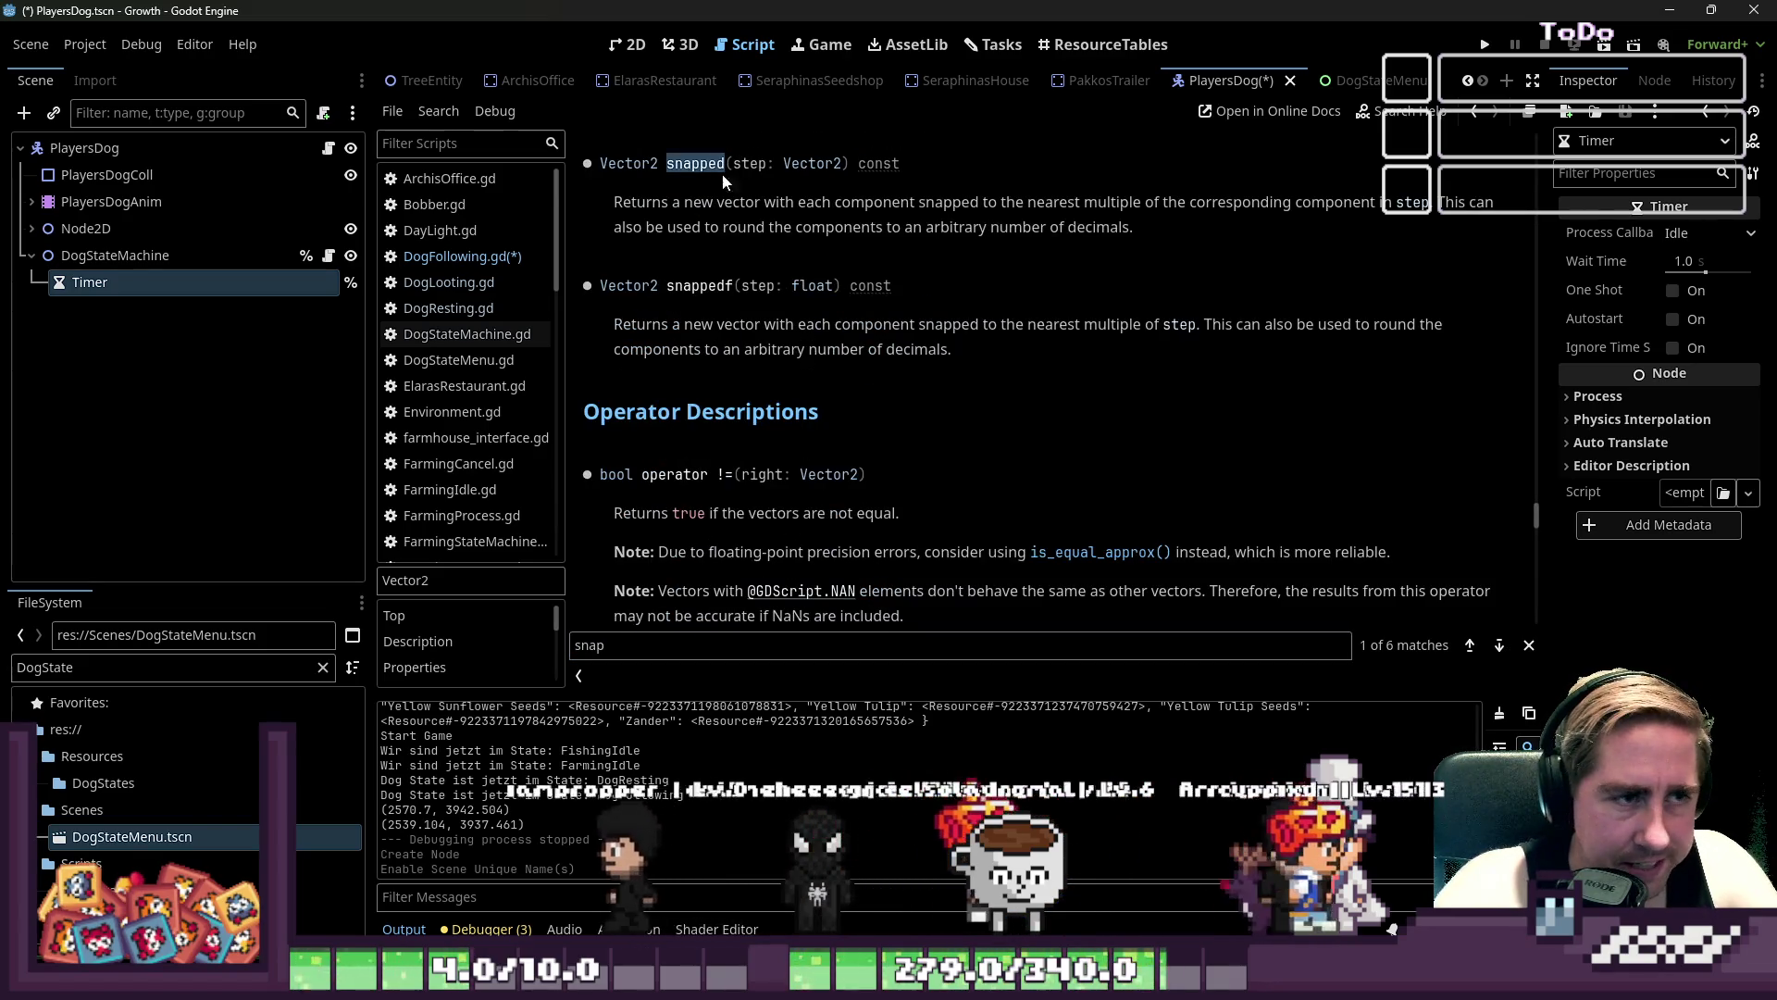
click(454, 256)
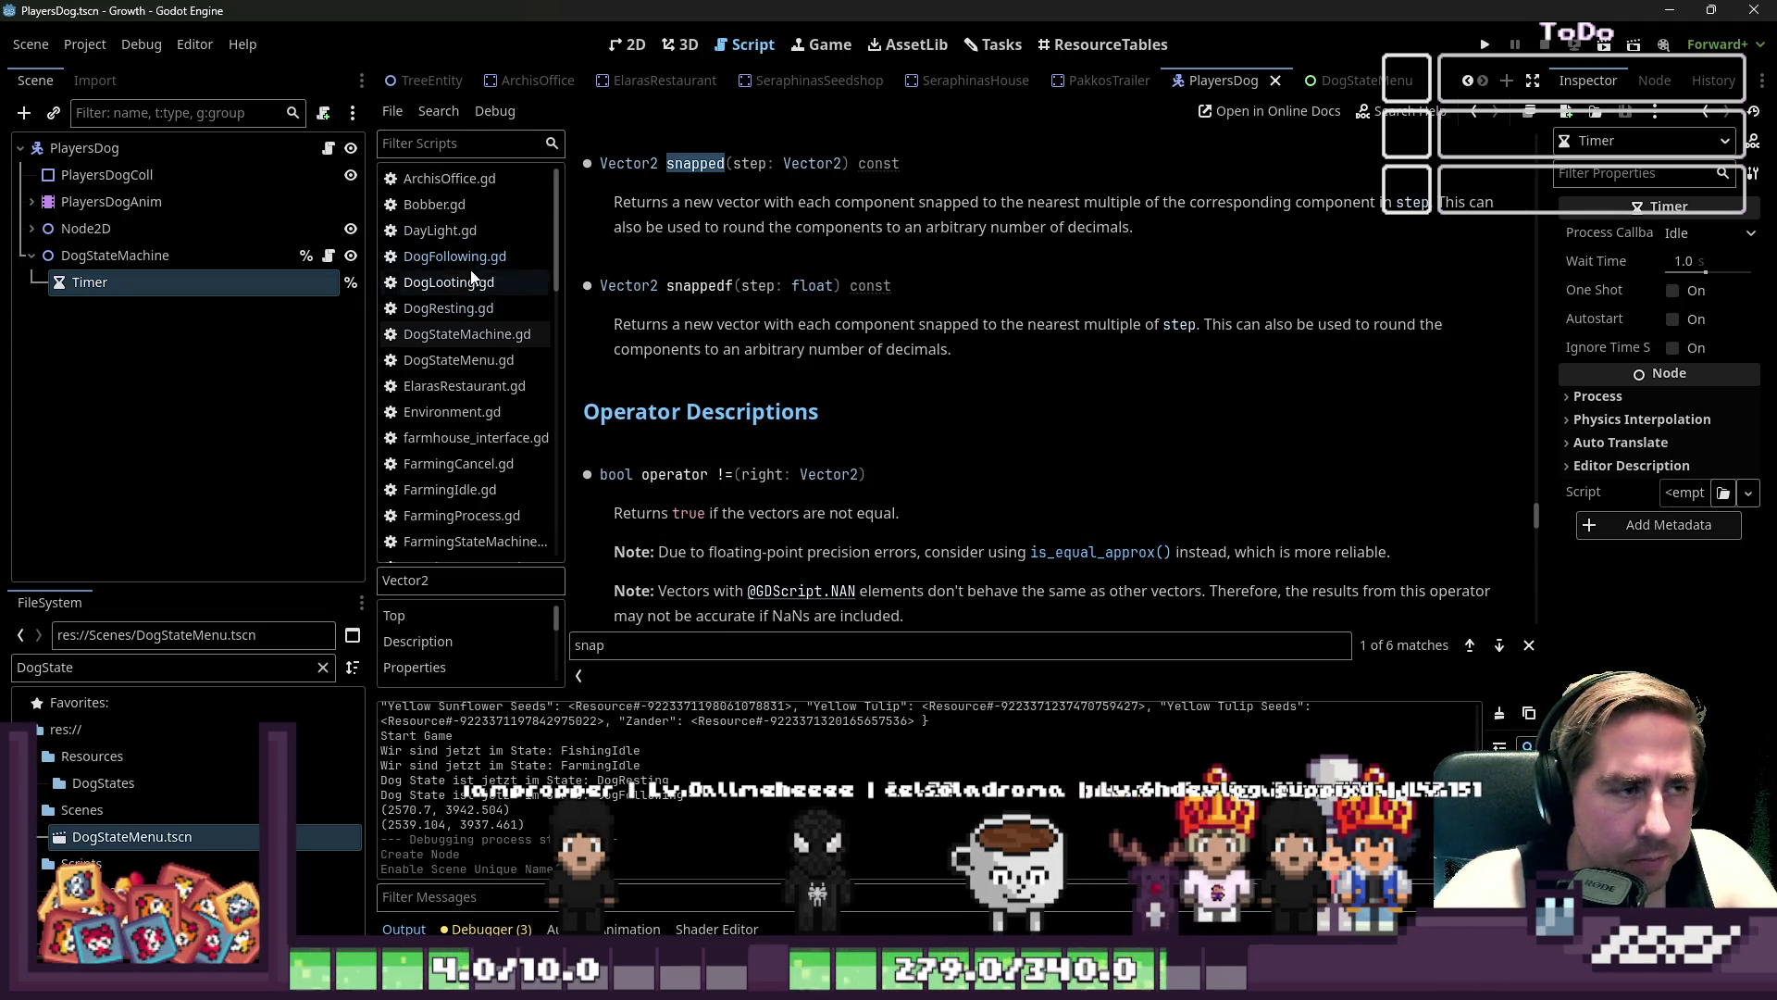
- Save the script and replace snap() on line 11 with .snapped(Vector2(32,32))
key(ctrl+s)
drag(1168, 357, 1269, 354)
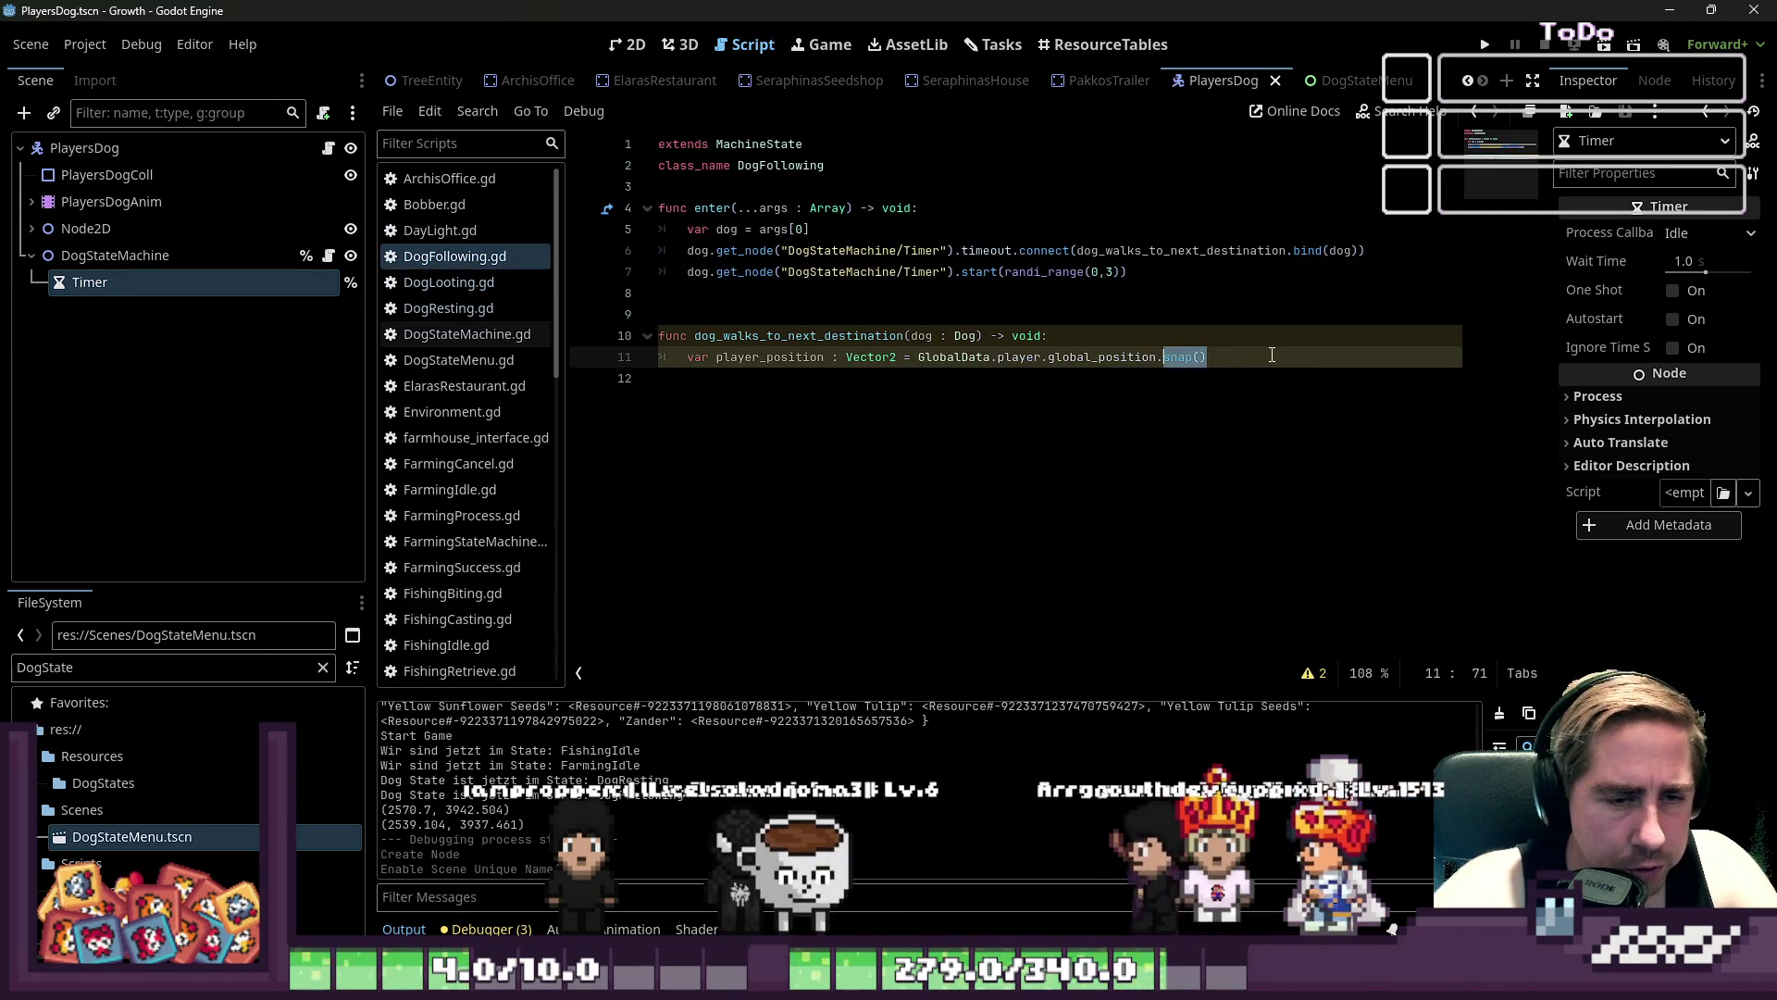
text(snapped()
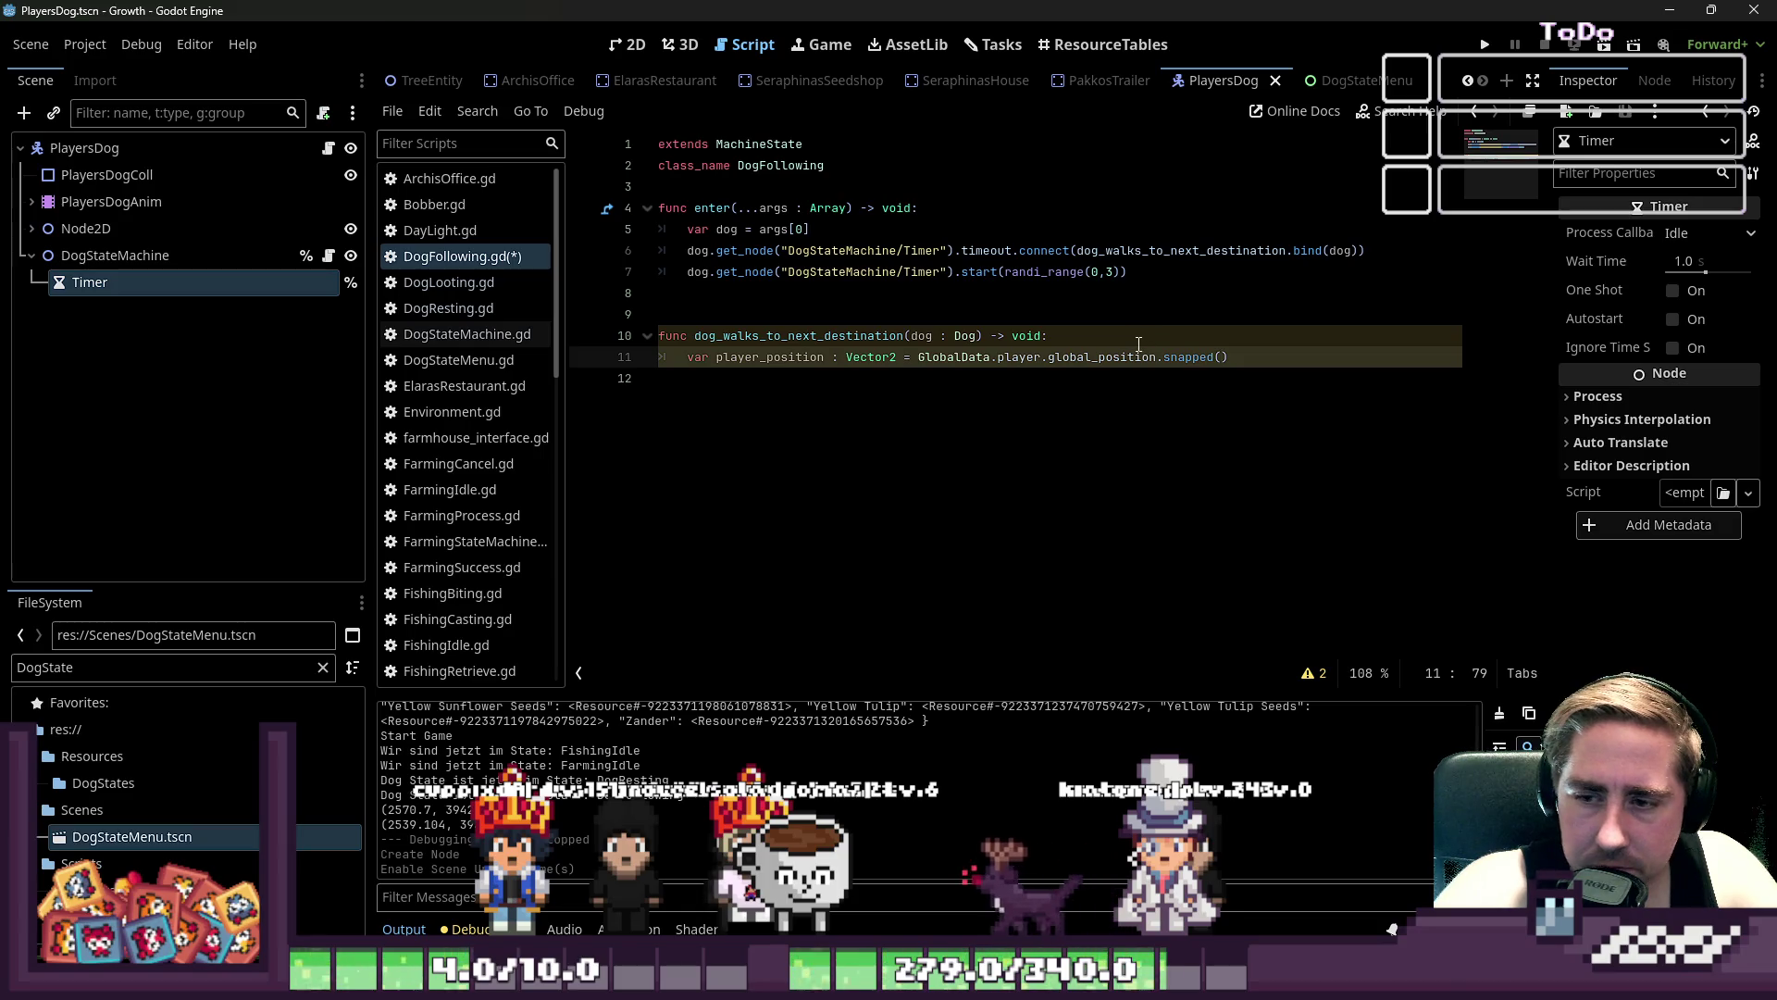
key(End)
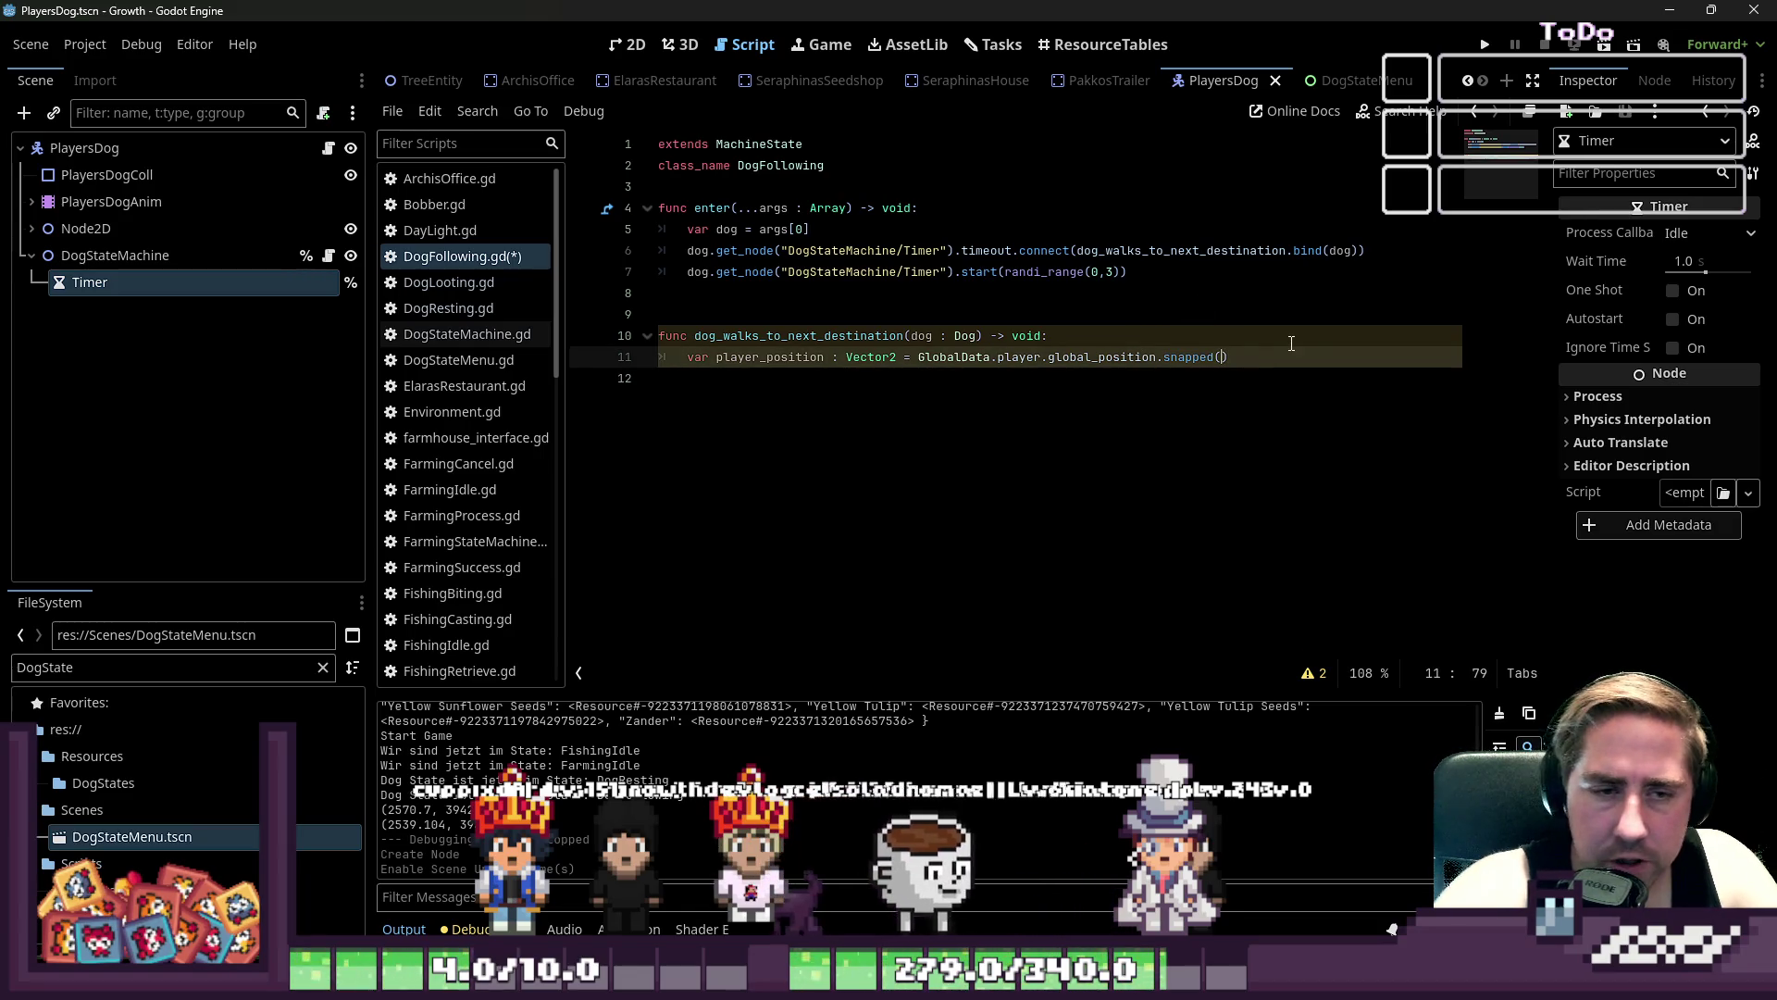
text(Vector2()
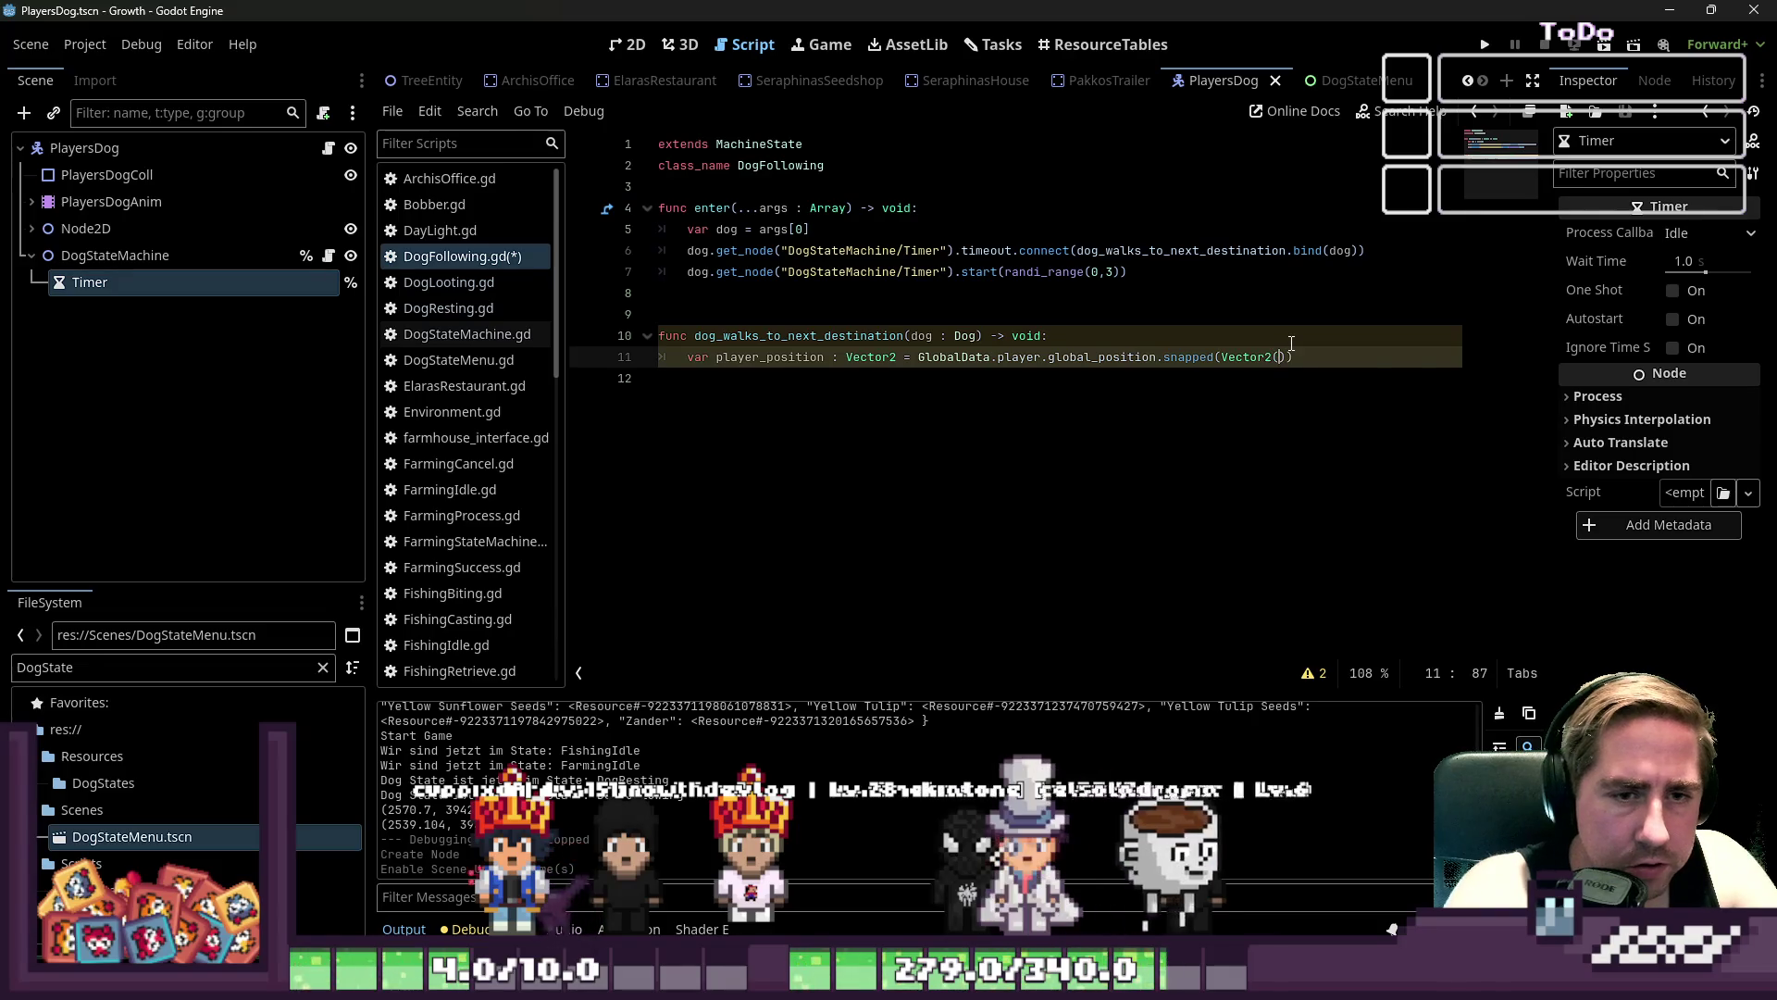
text(32,32)
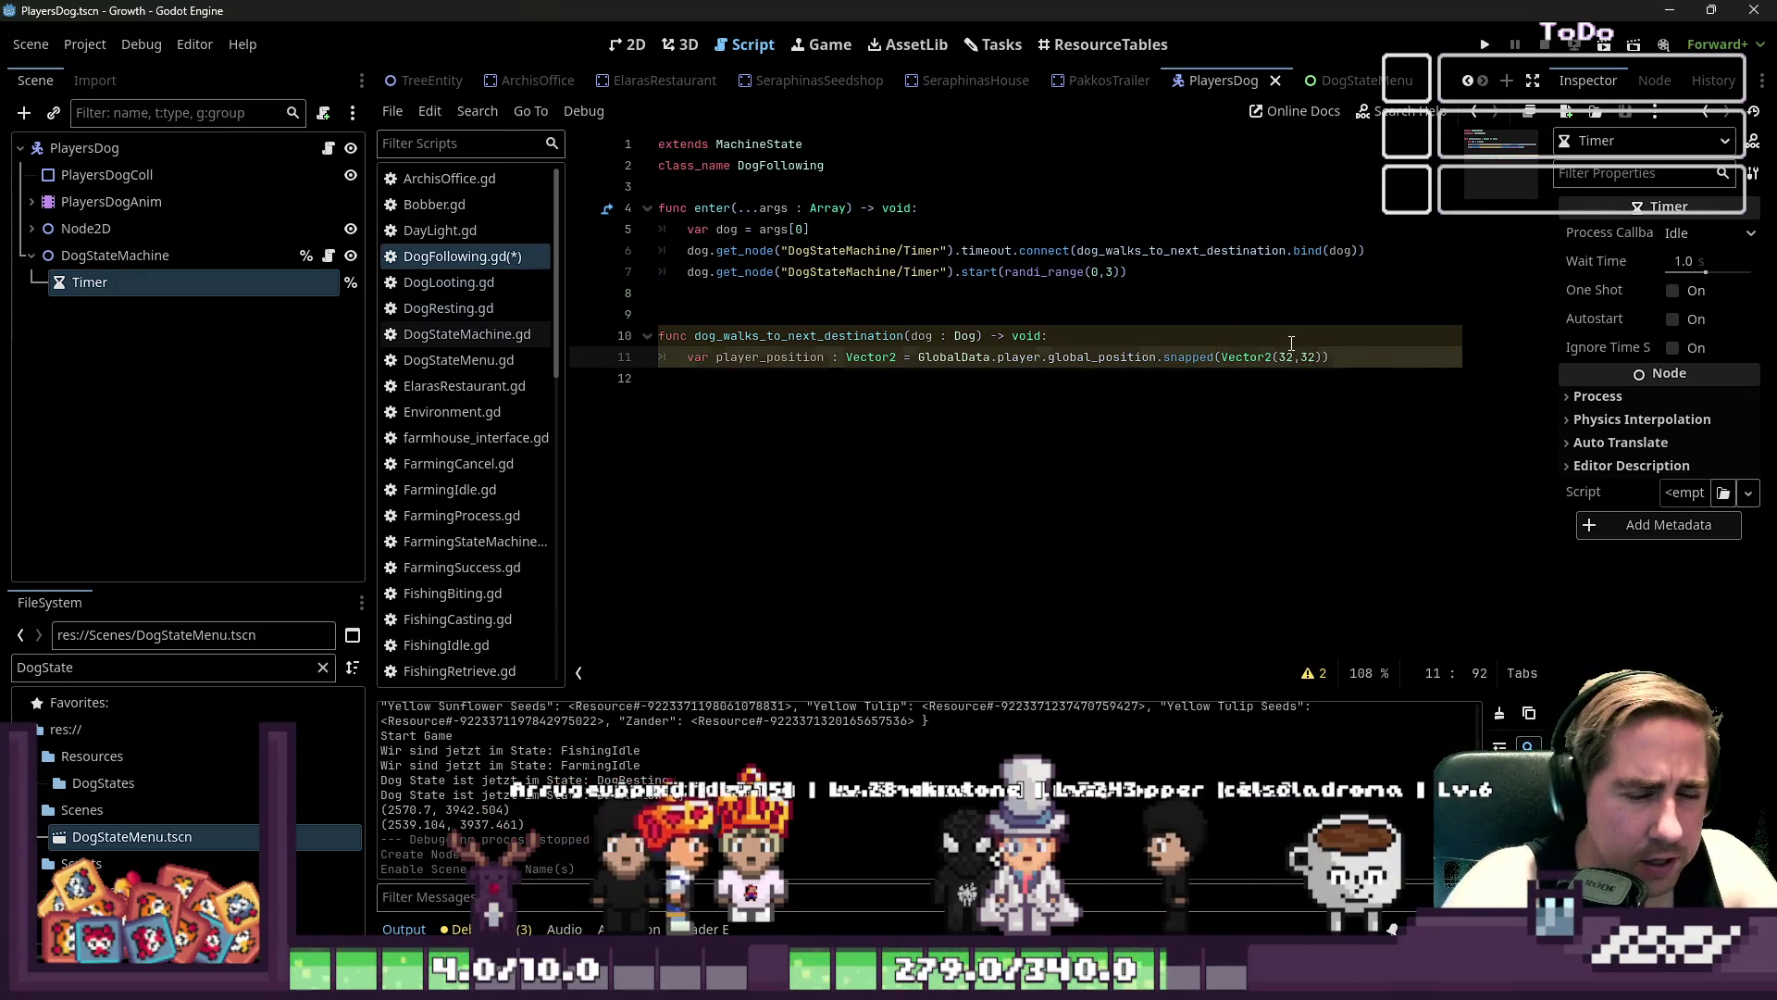
key(Down)
scroll(487, 401, down, 10)
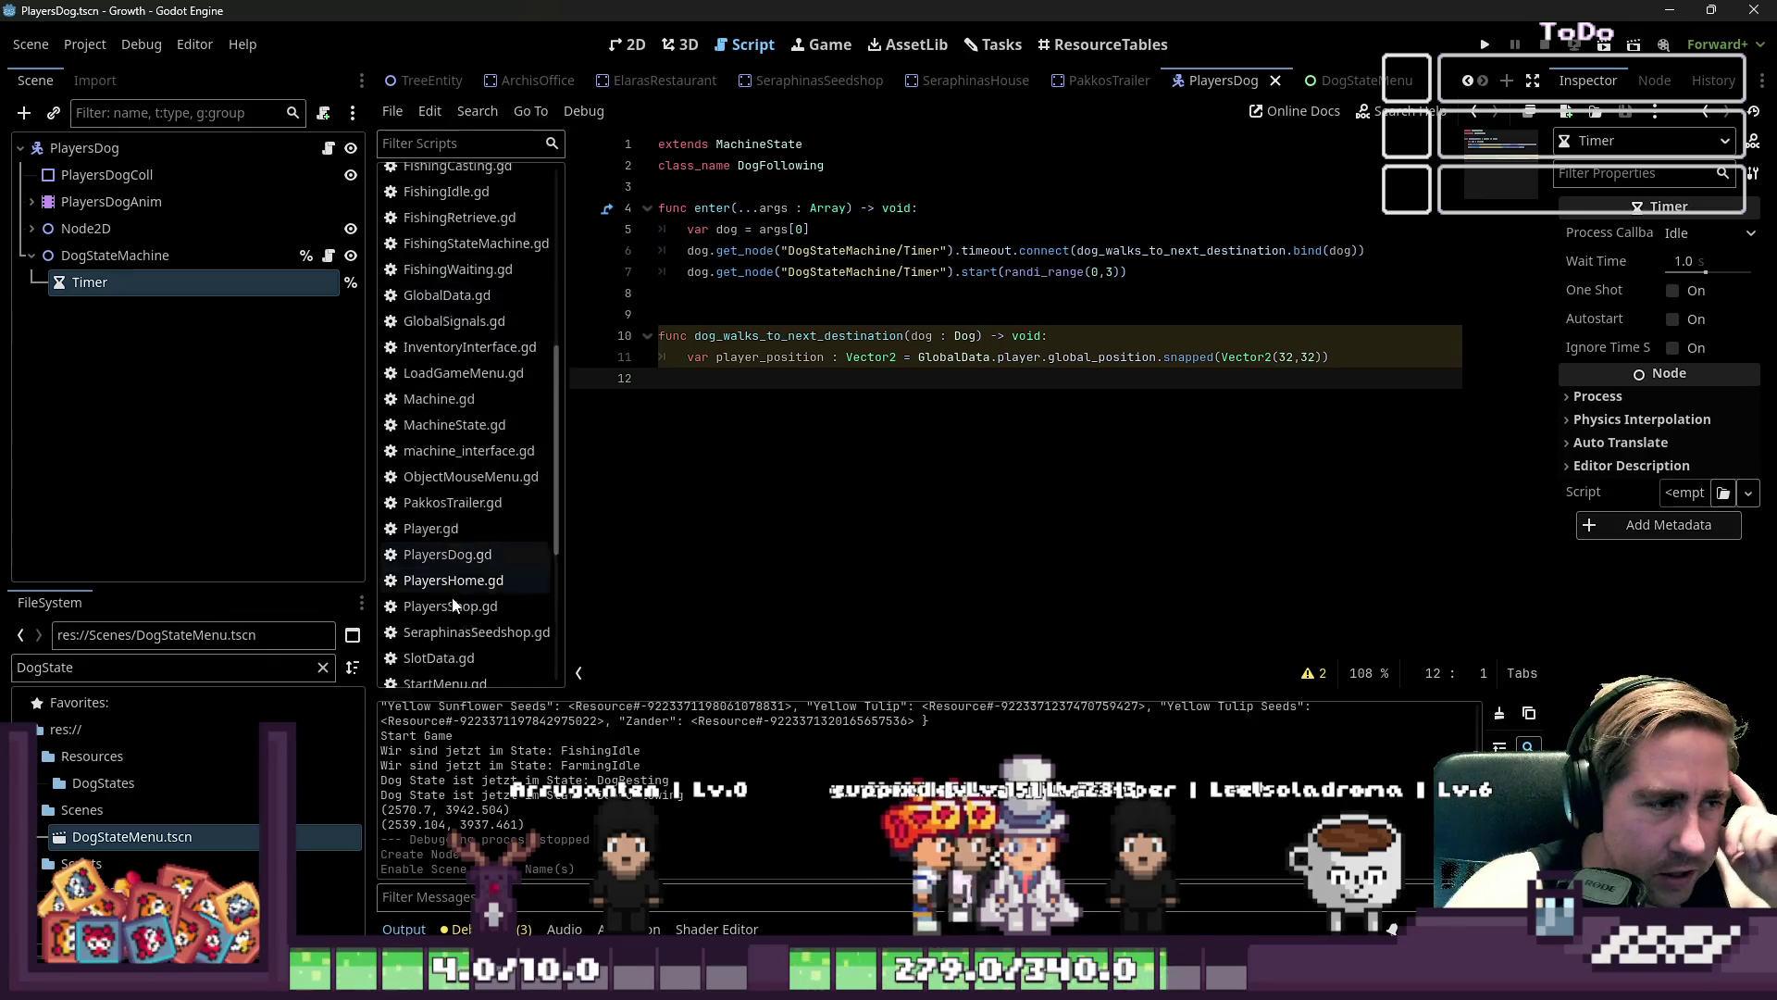
- Recheck the snapped(step) entry on the Vector2 help page, then return to DogFollowing.gd
click(389, 657)
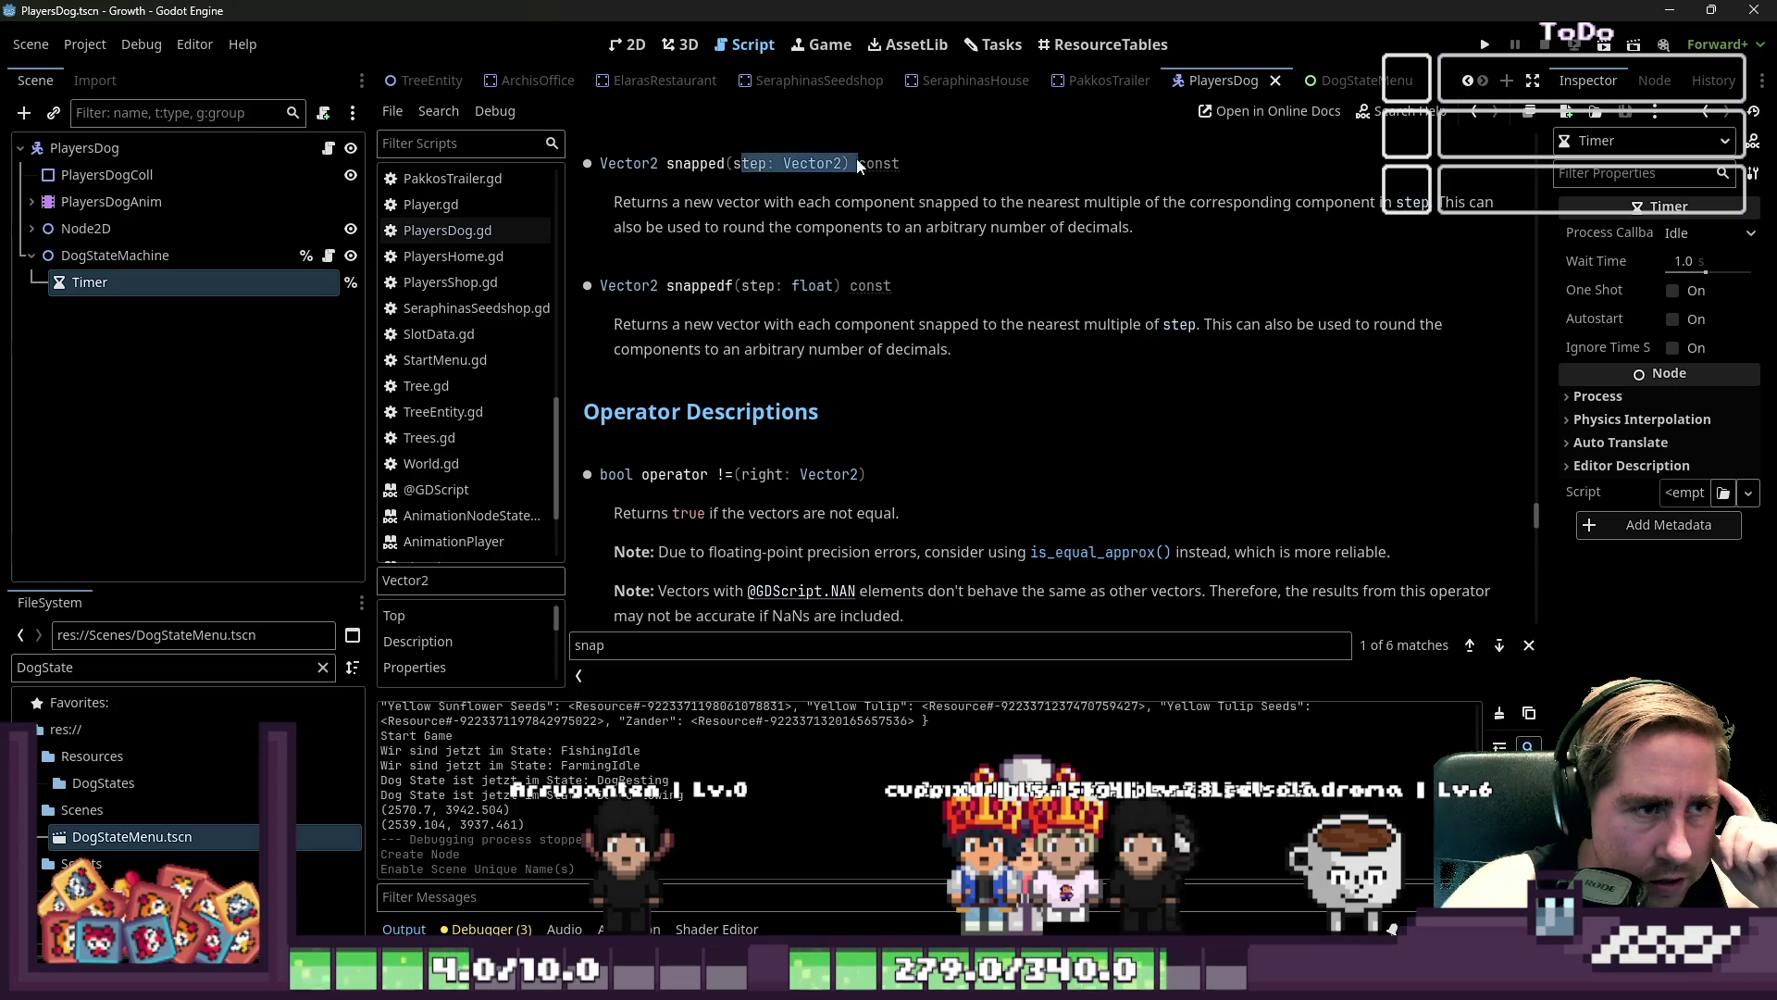
scroll(409, 399, up, 5)
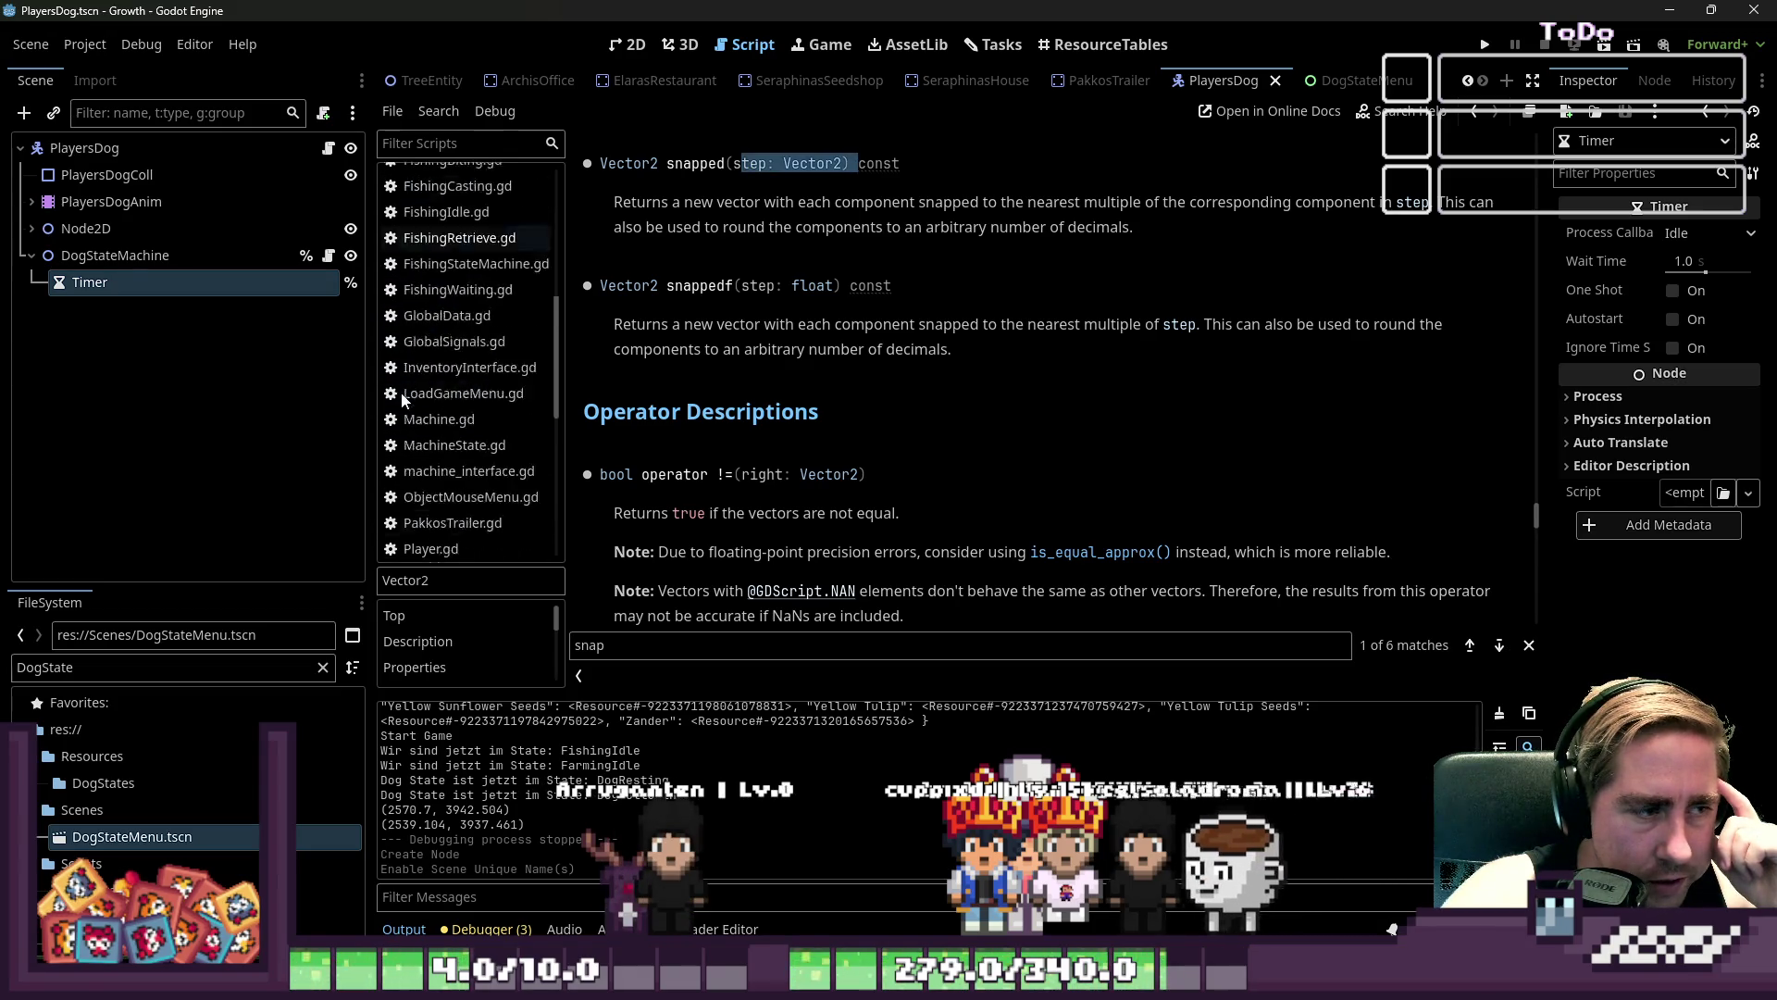
scroll(409, 400, up, 6)
click(445, 257)
text(var a)
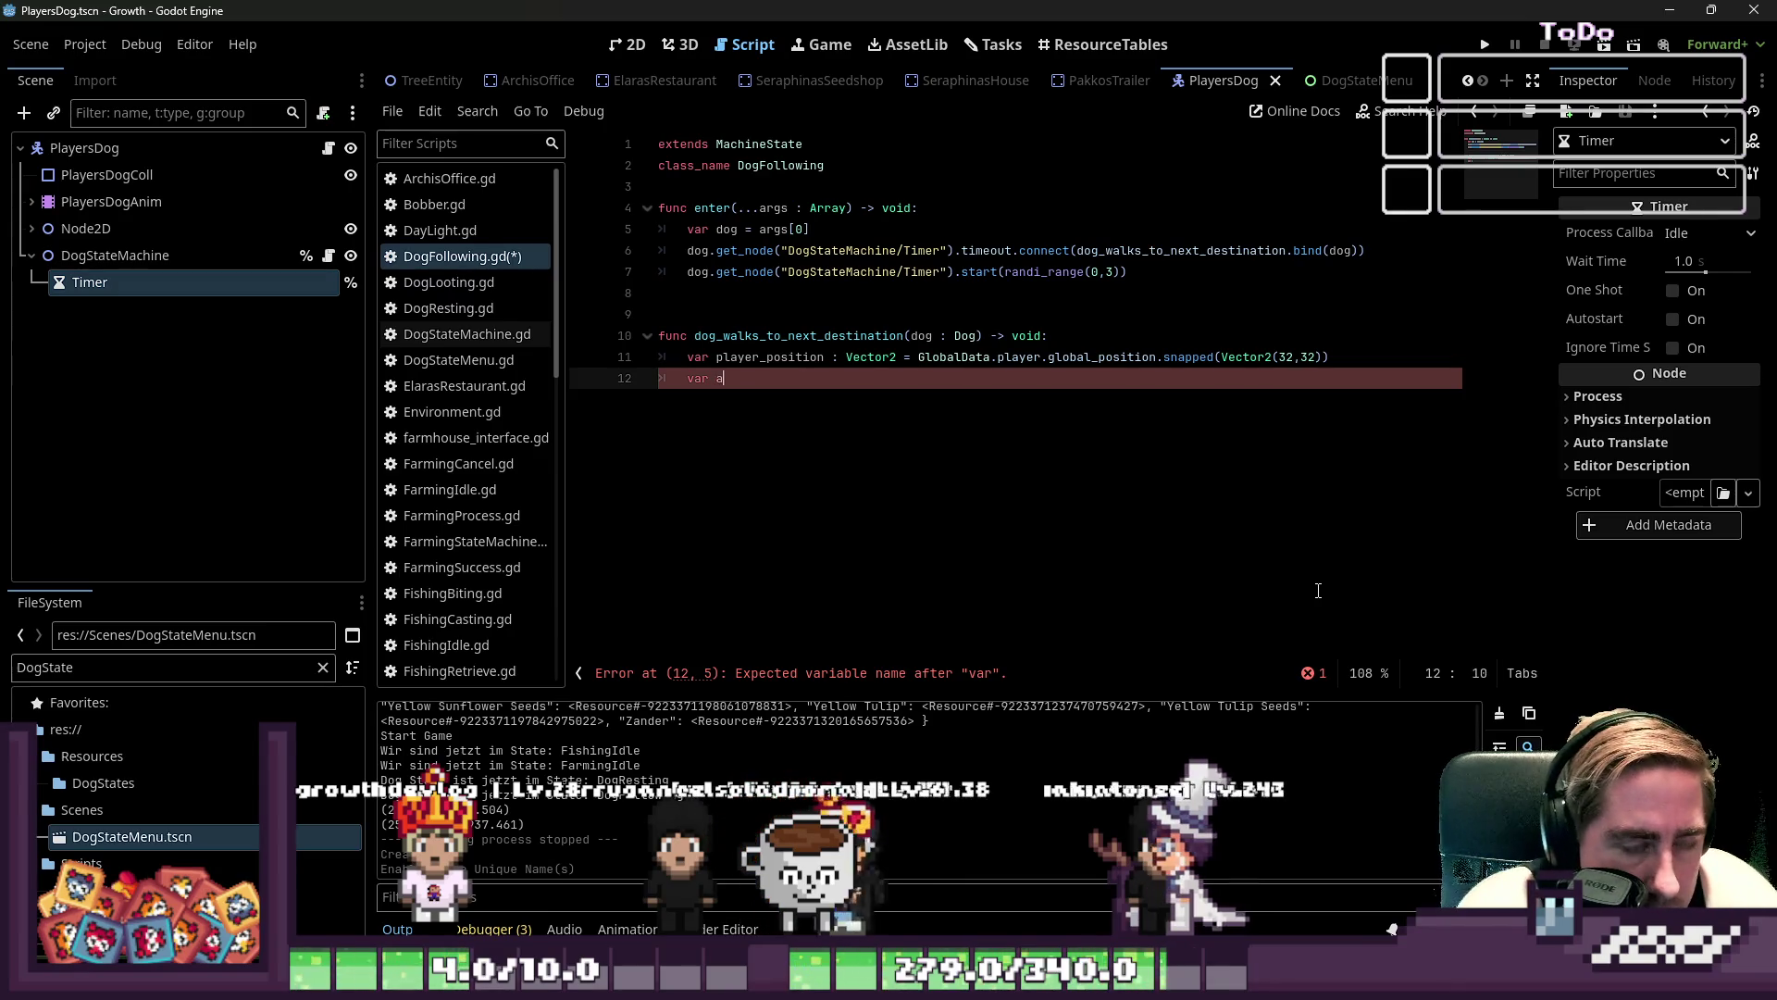
- Declare possible_next_destinations : PackedVector2Array = get_possible_next_destionations(player_position) on line 12
key(BackSpace)
text(possible)
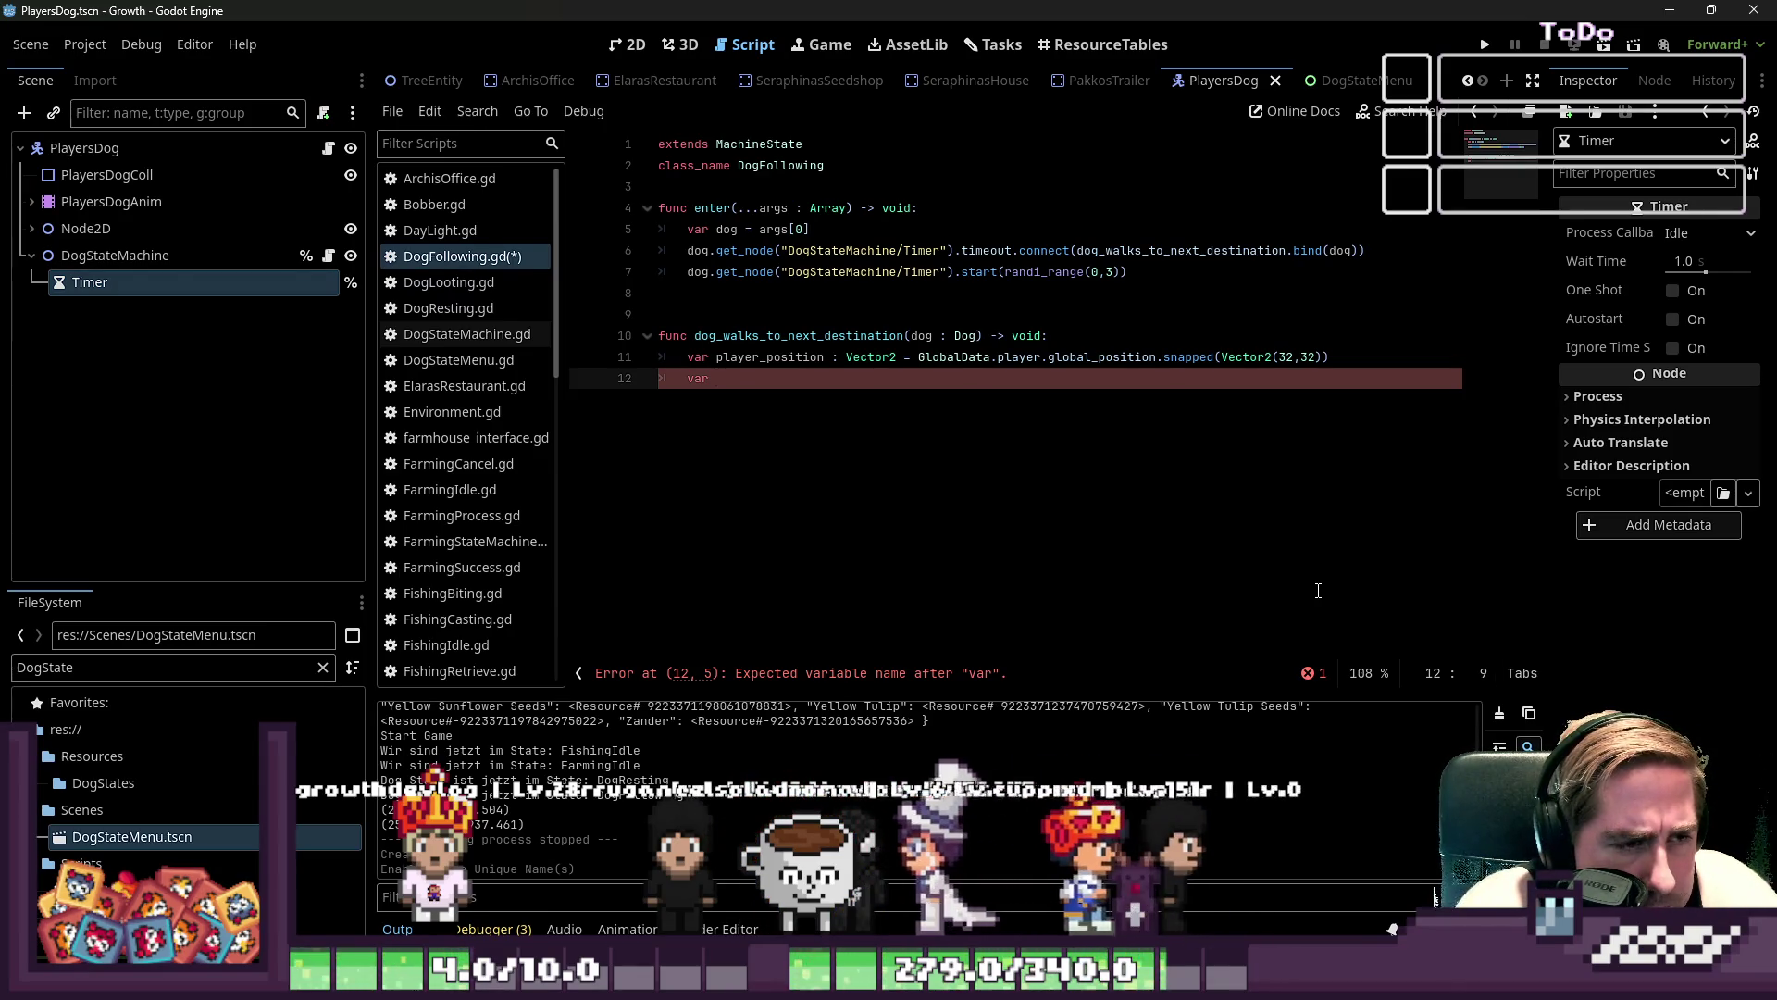
text(_newx)
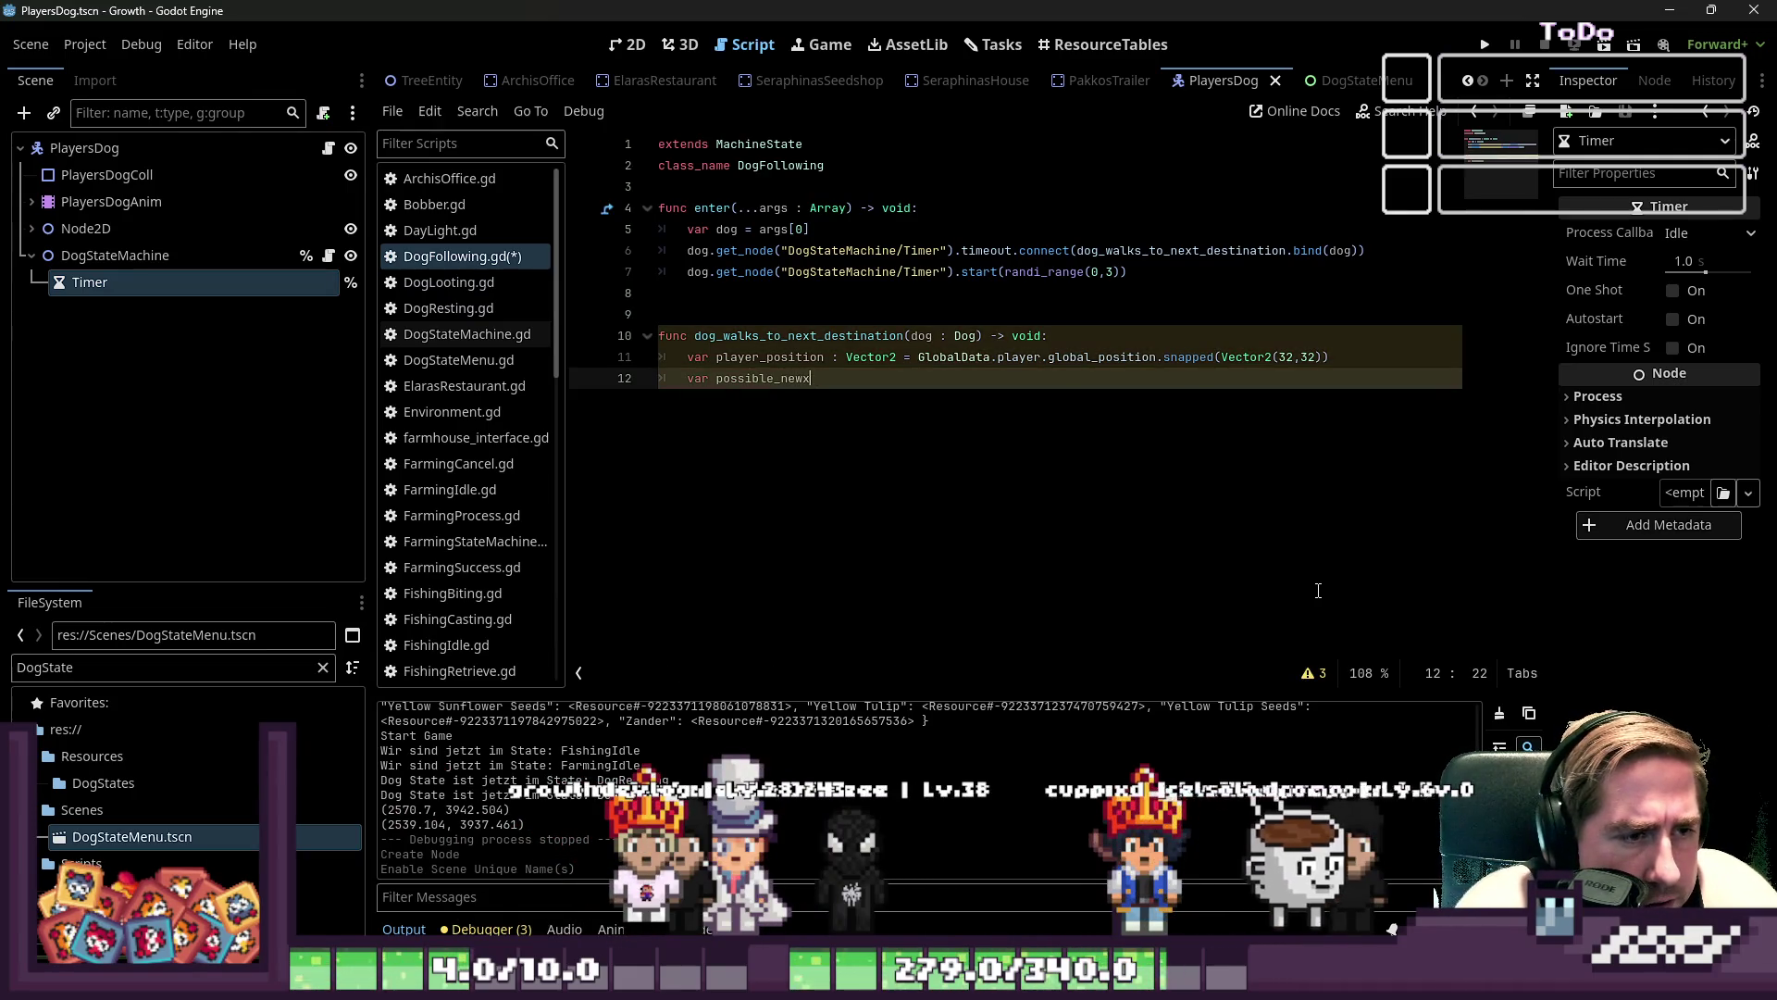
key(BackSpace)
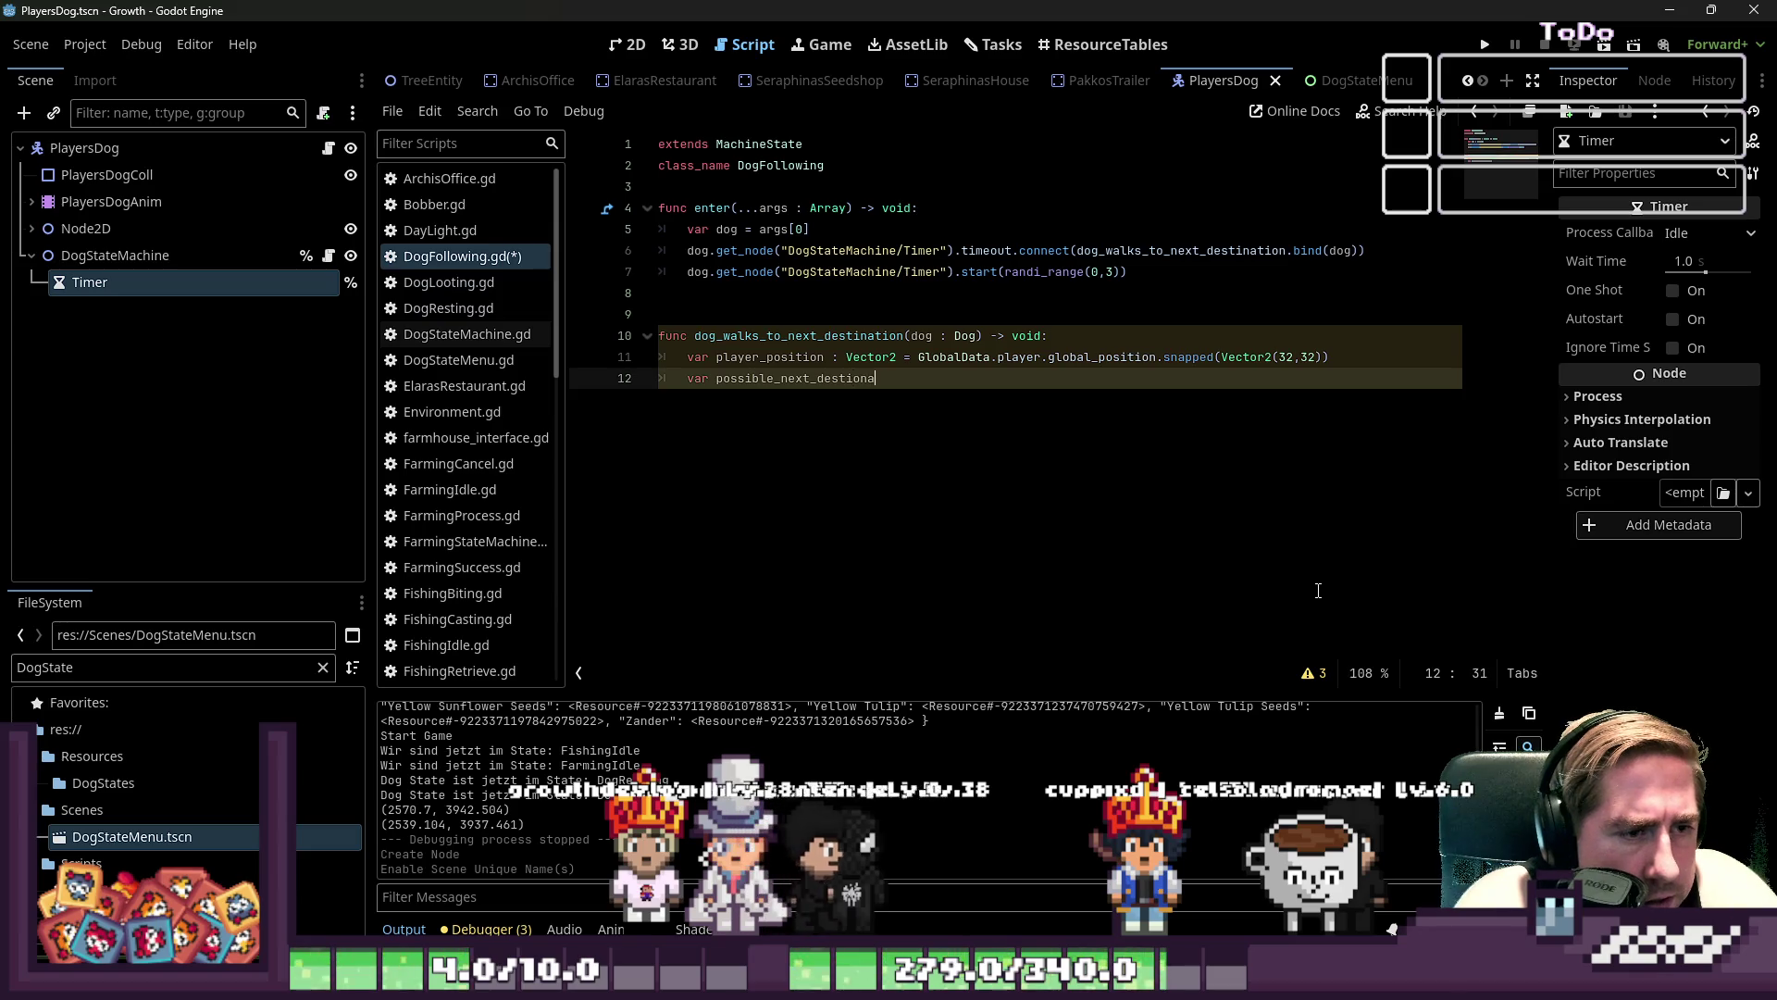
text(t_destina)
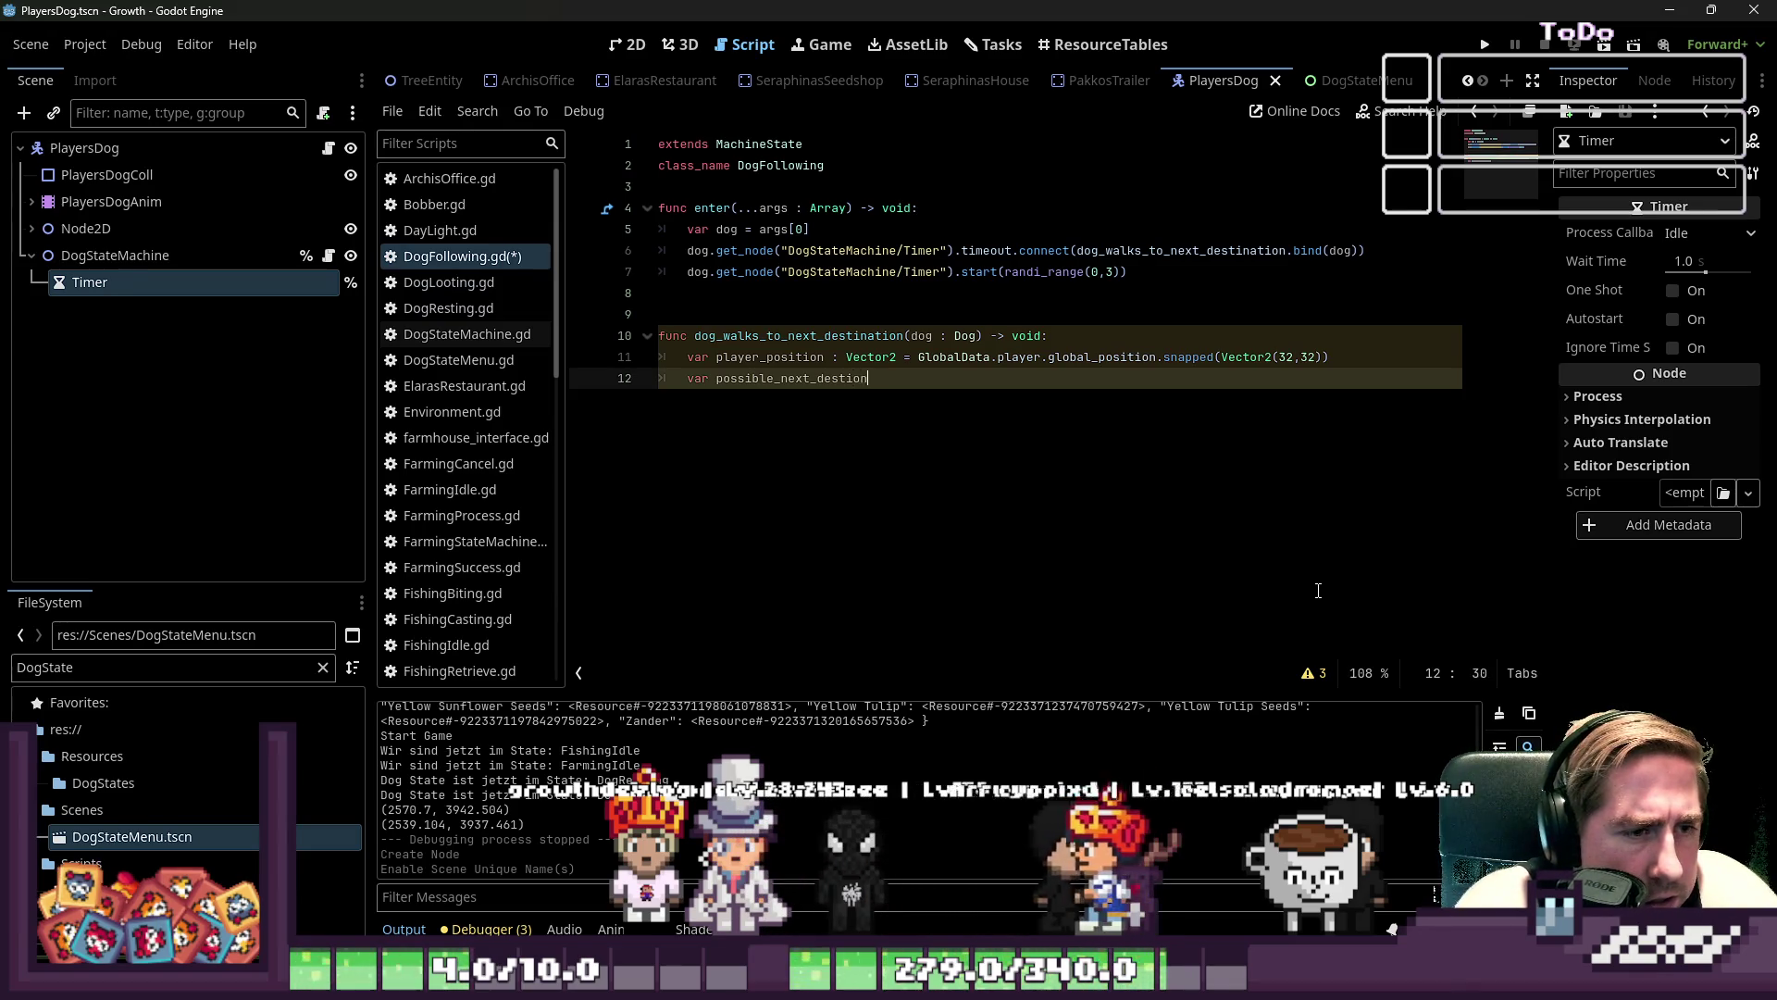
text(tions)
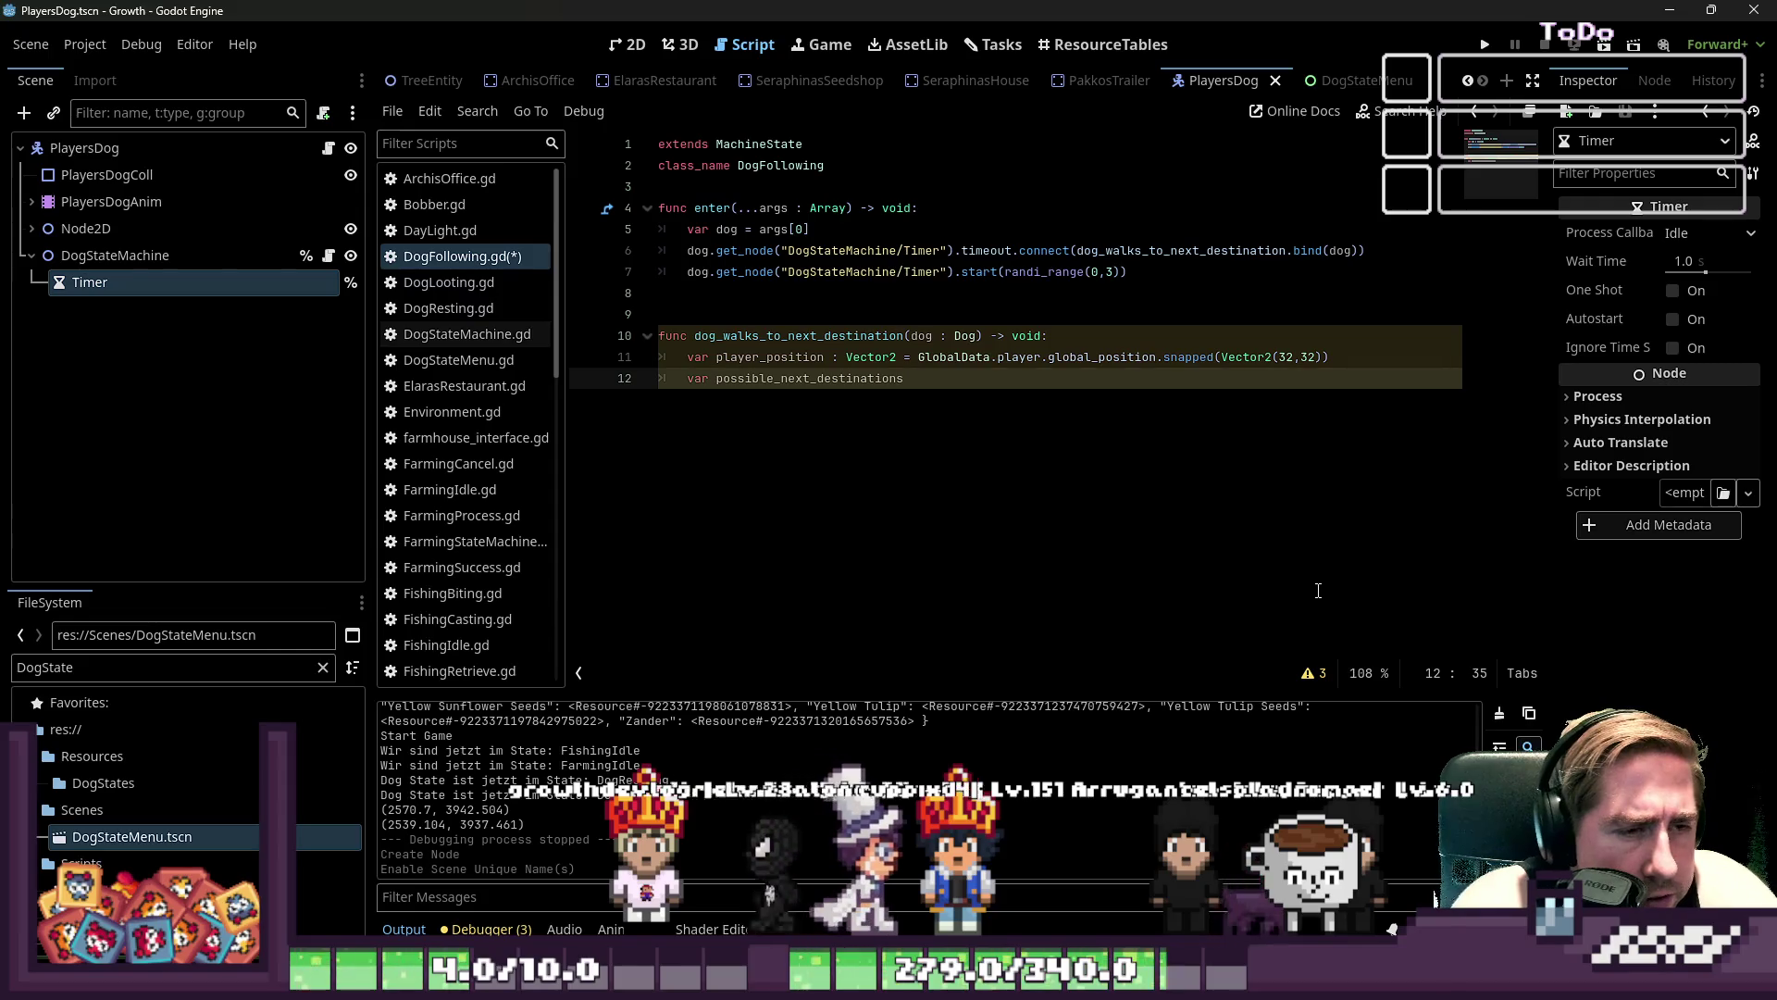
text( : P)
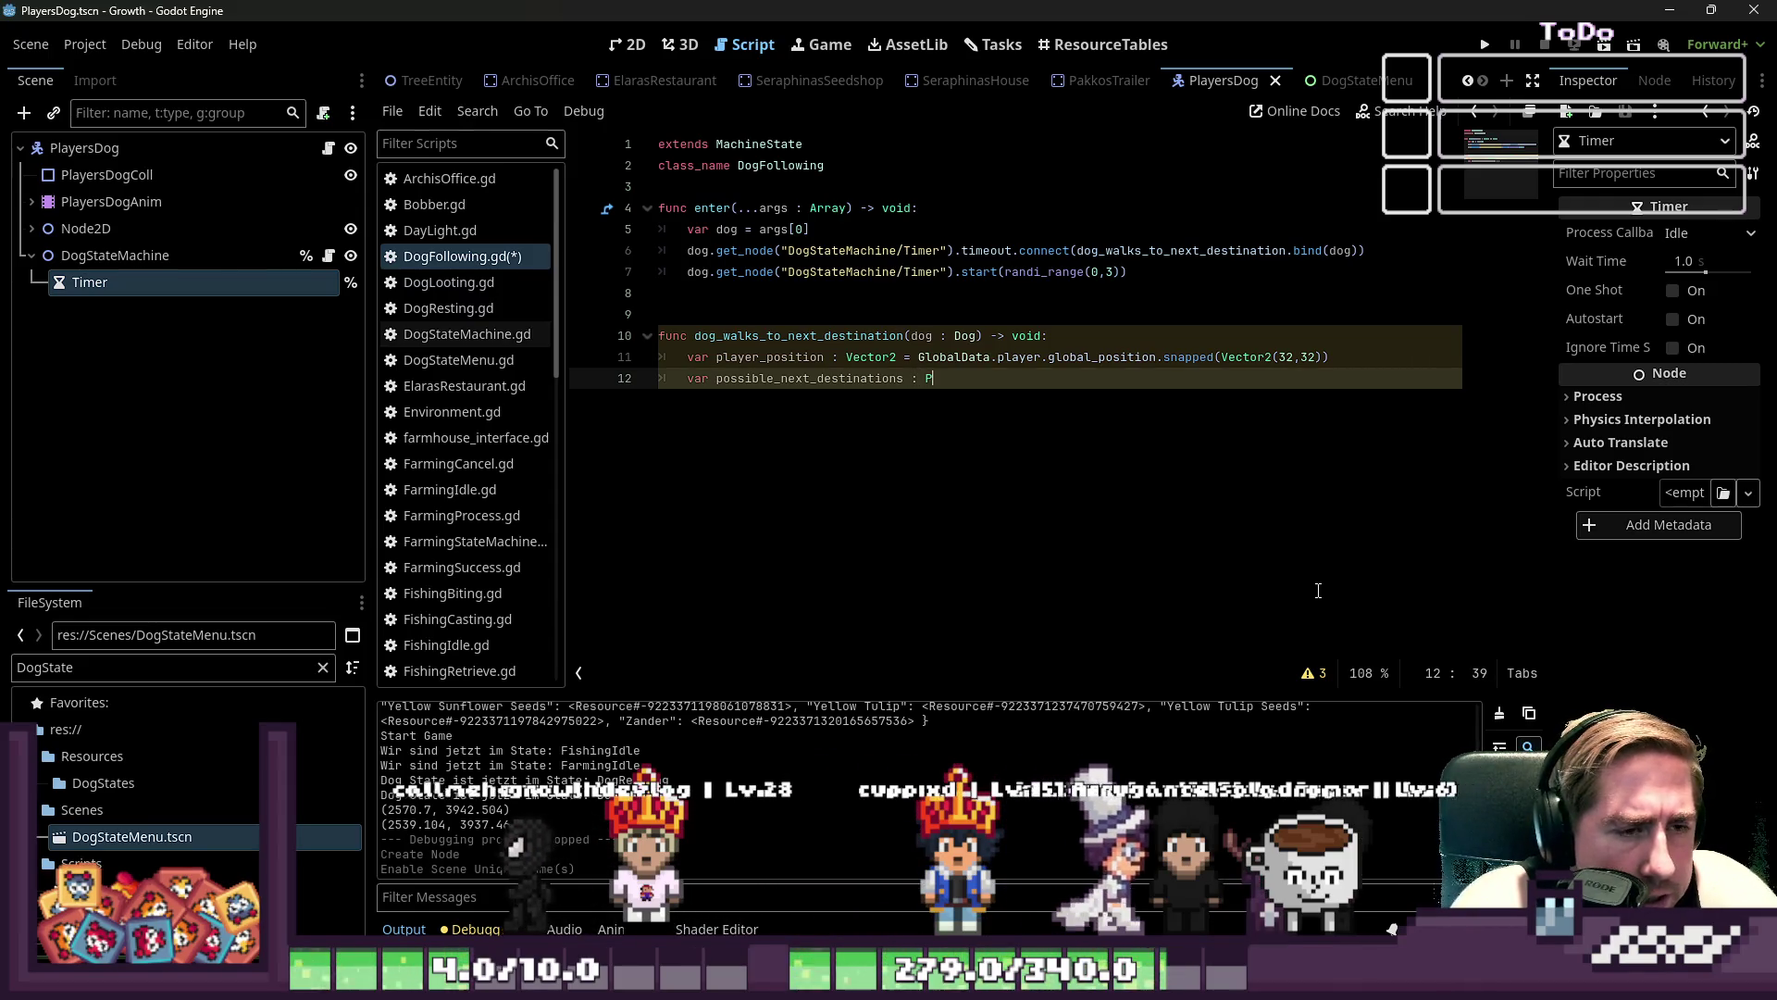
text(acVector2Array)
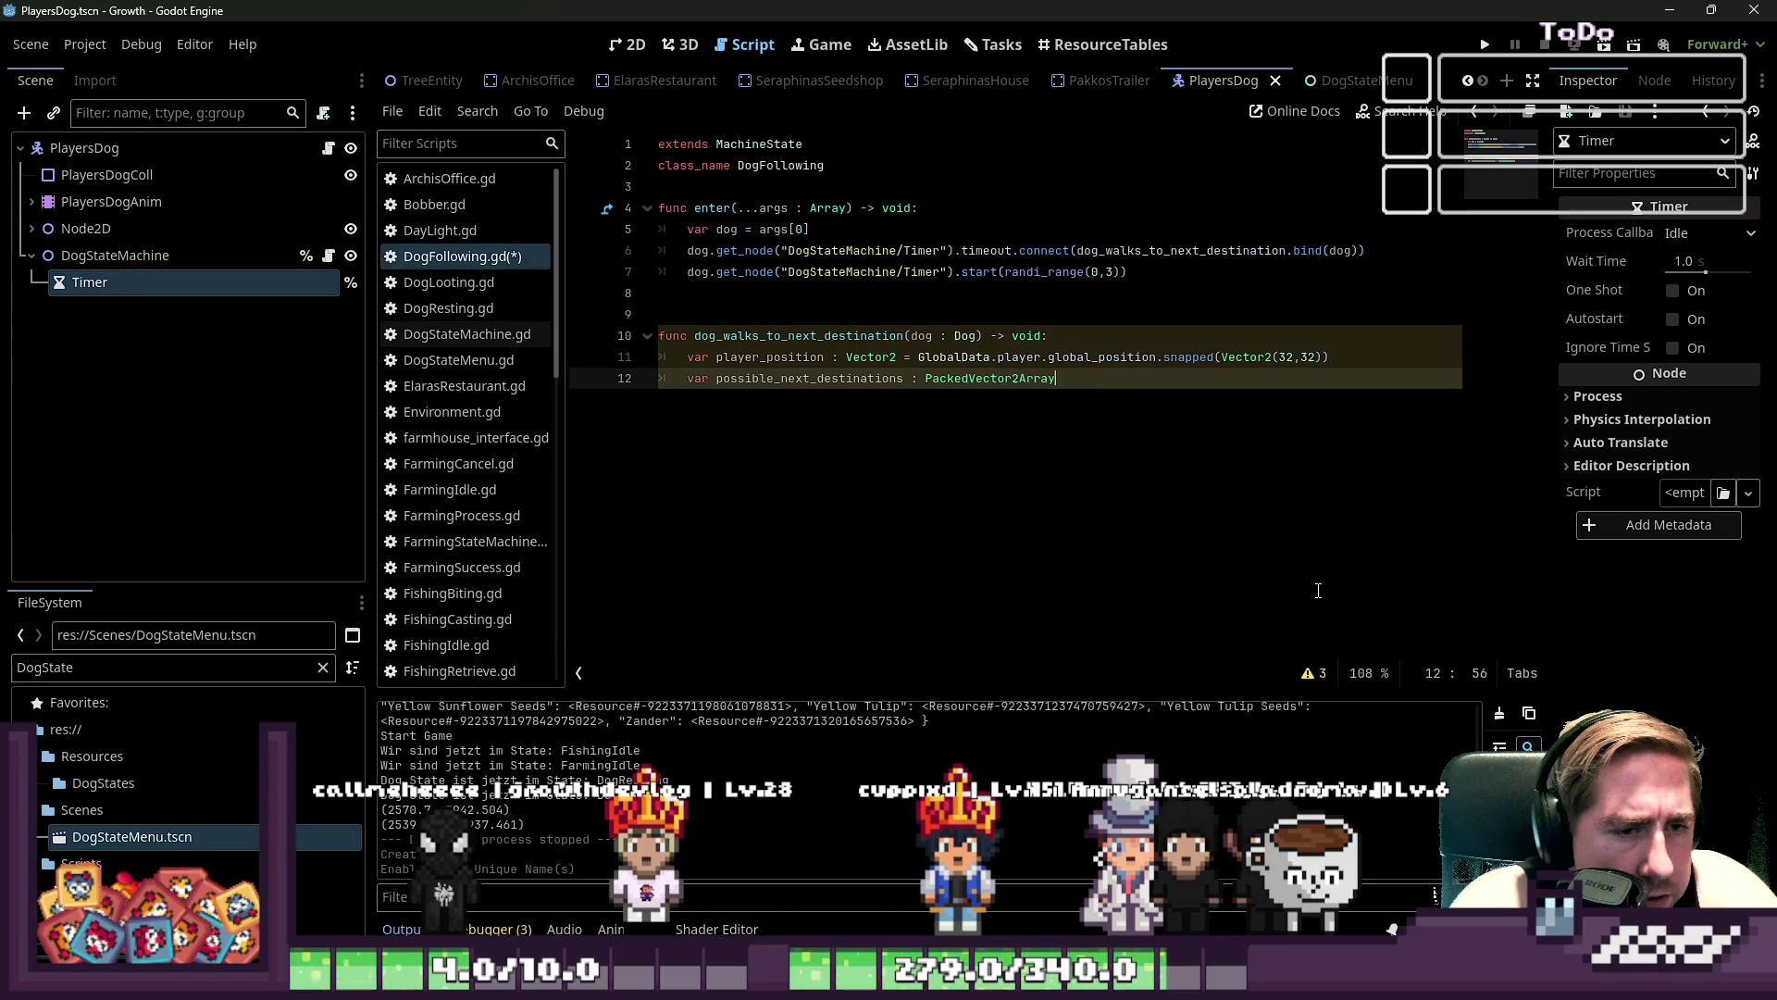
text( = [)
key(ctrl+Left)
key(ctrl+Left)
key(ctrl+Left)
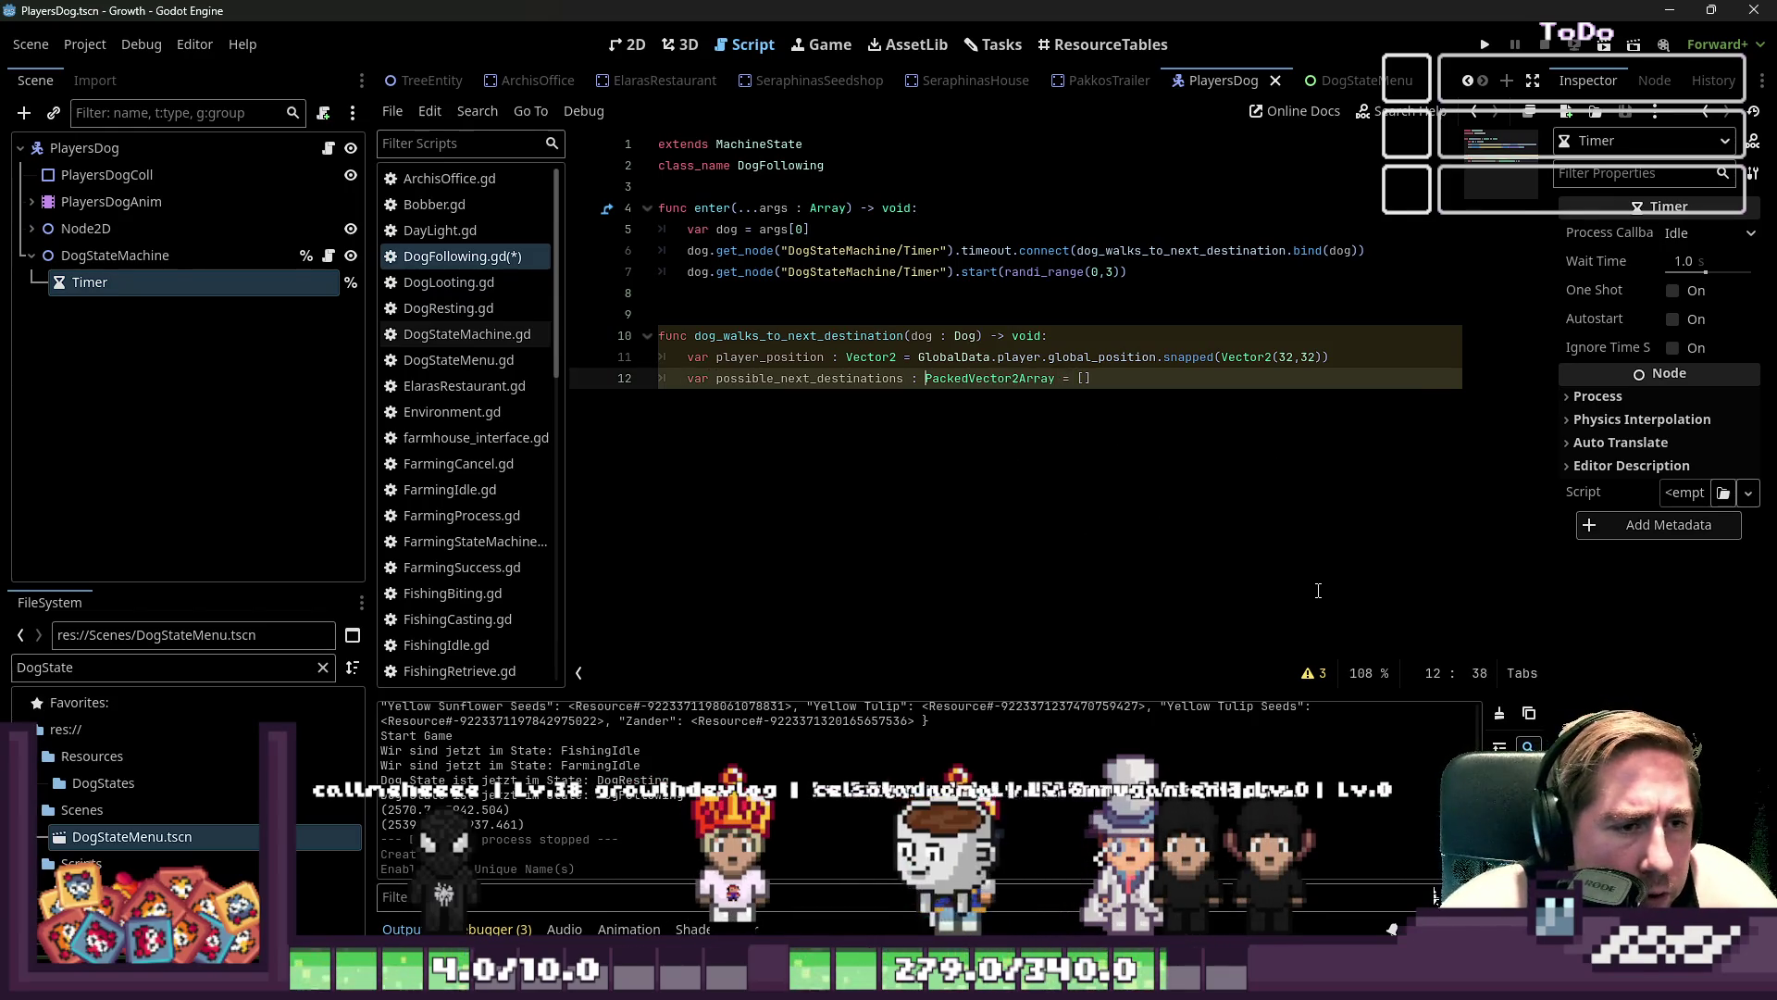
key(shift+End)
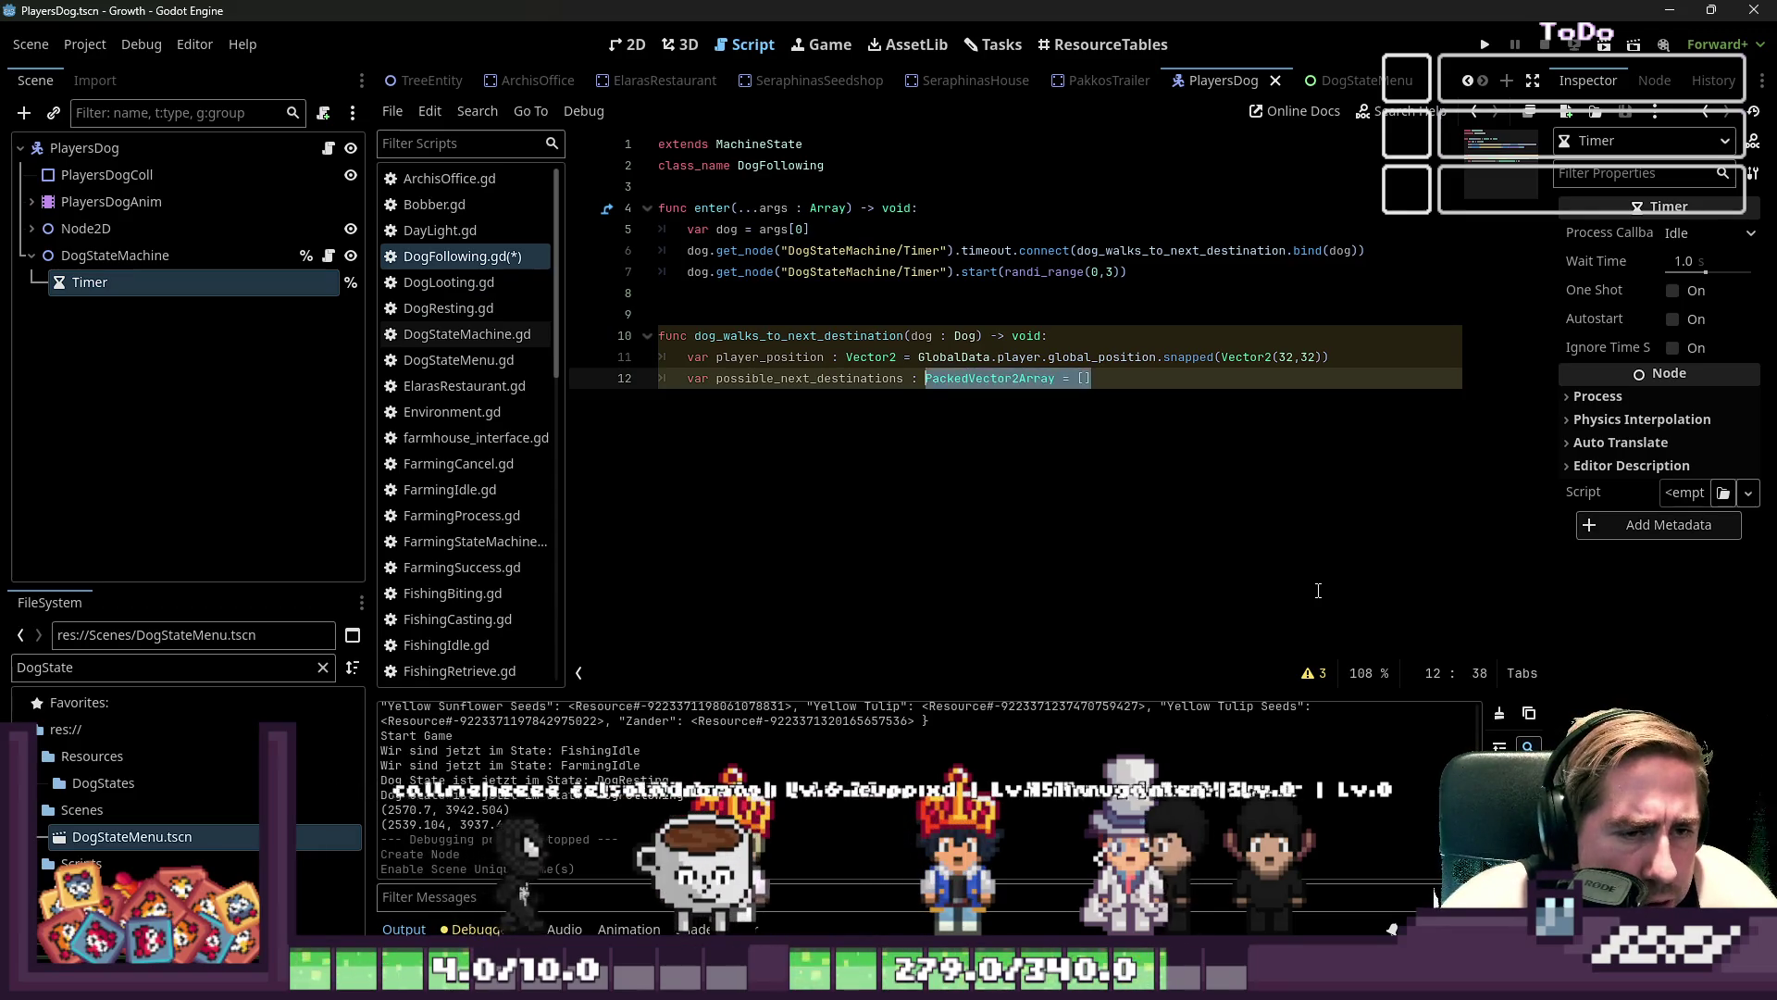
key(End)
key(Left)
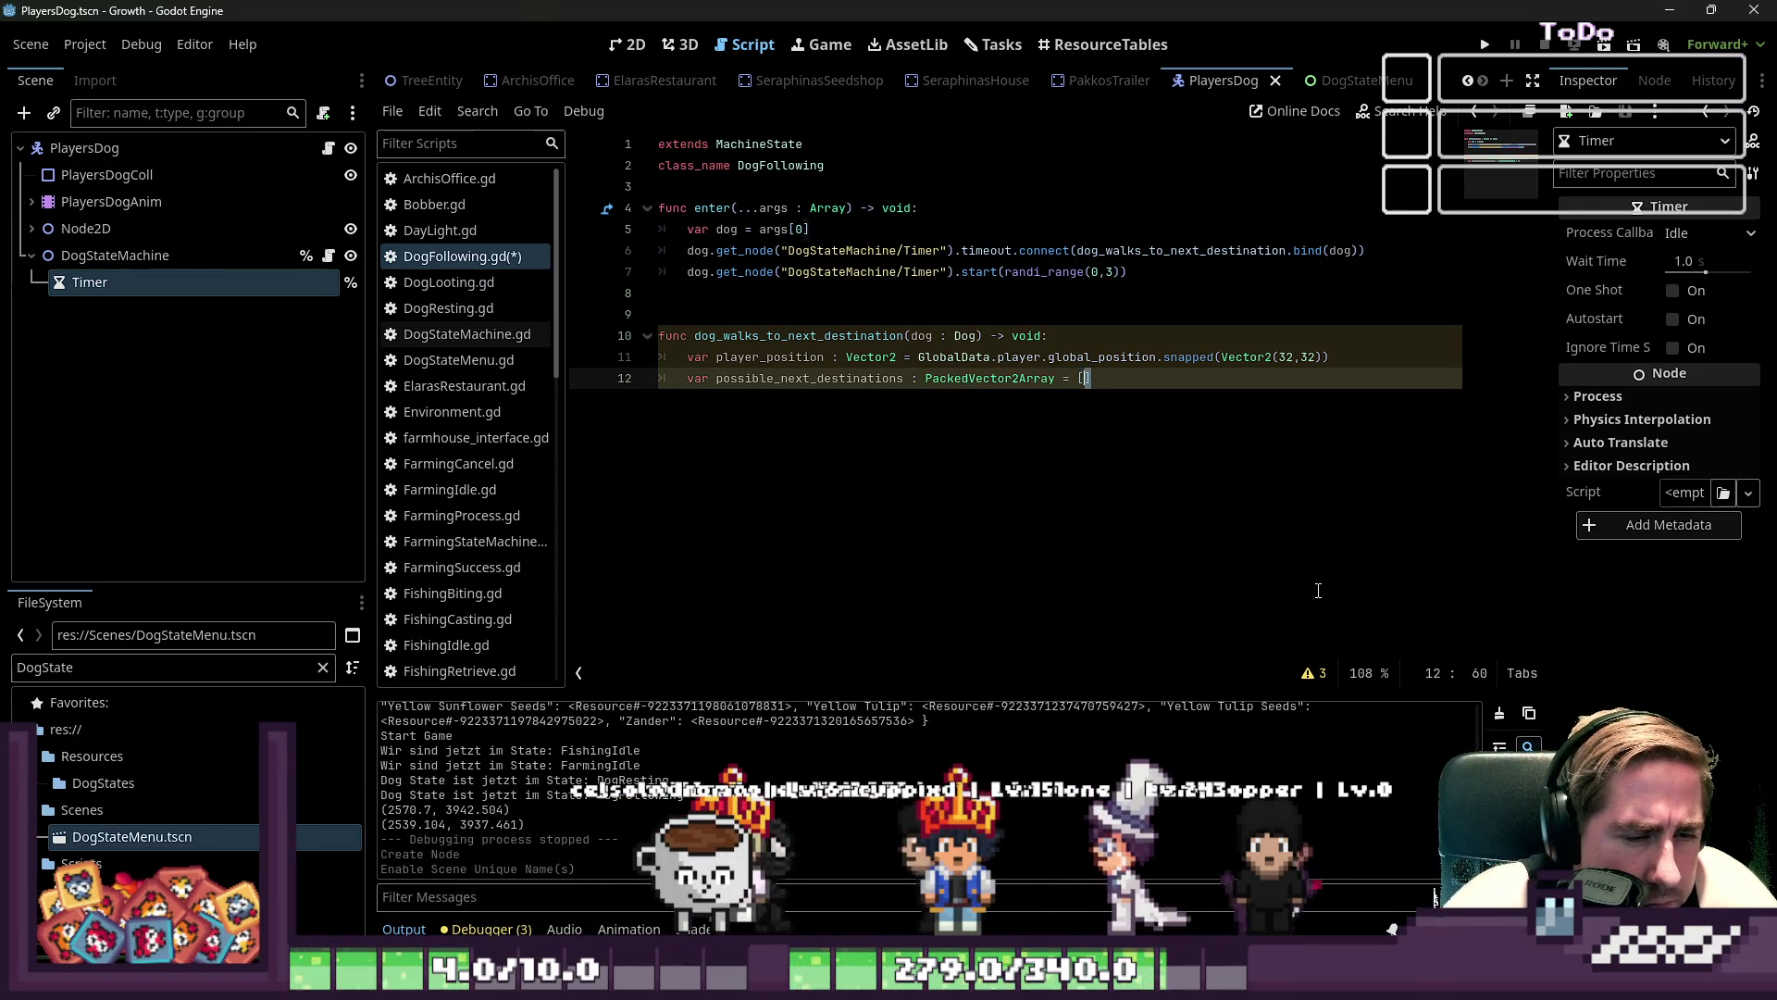
key(BackSpace)
text(get)
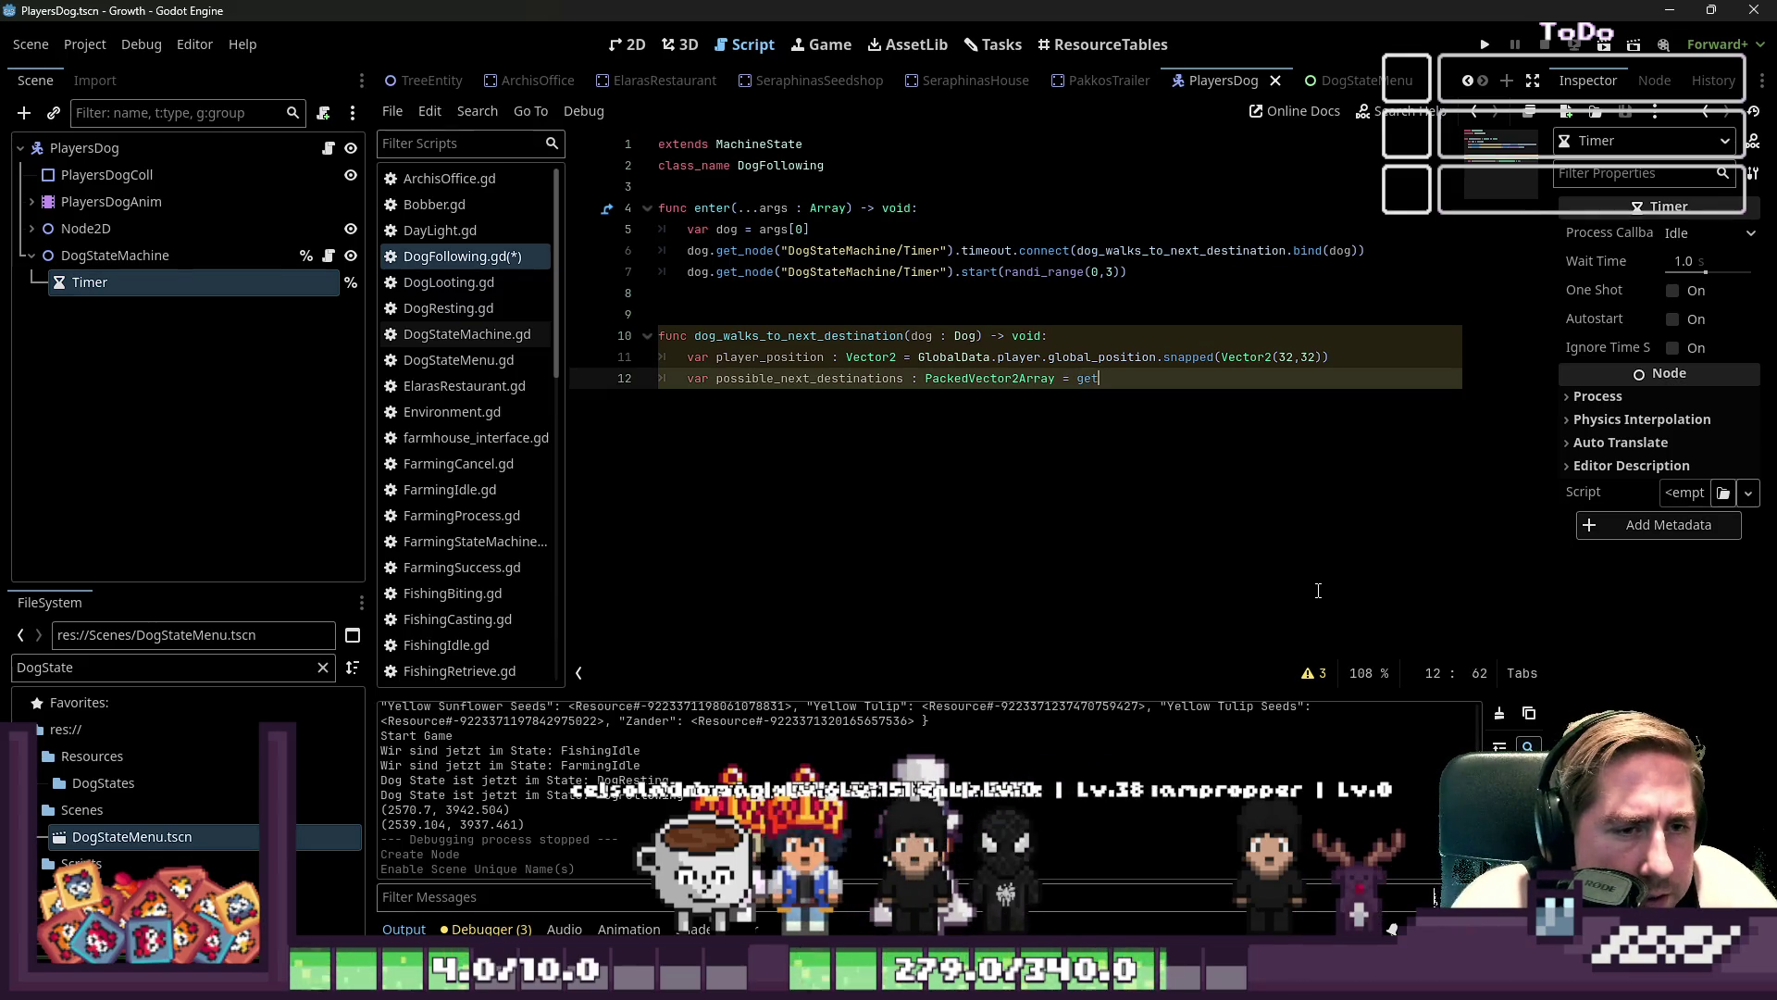
text(_possi)
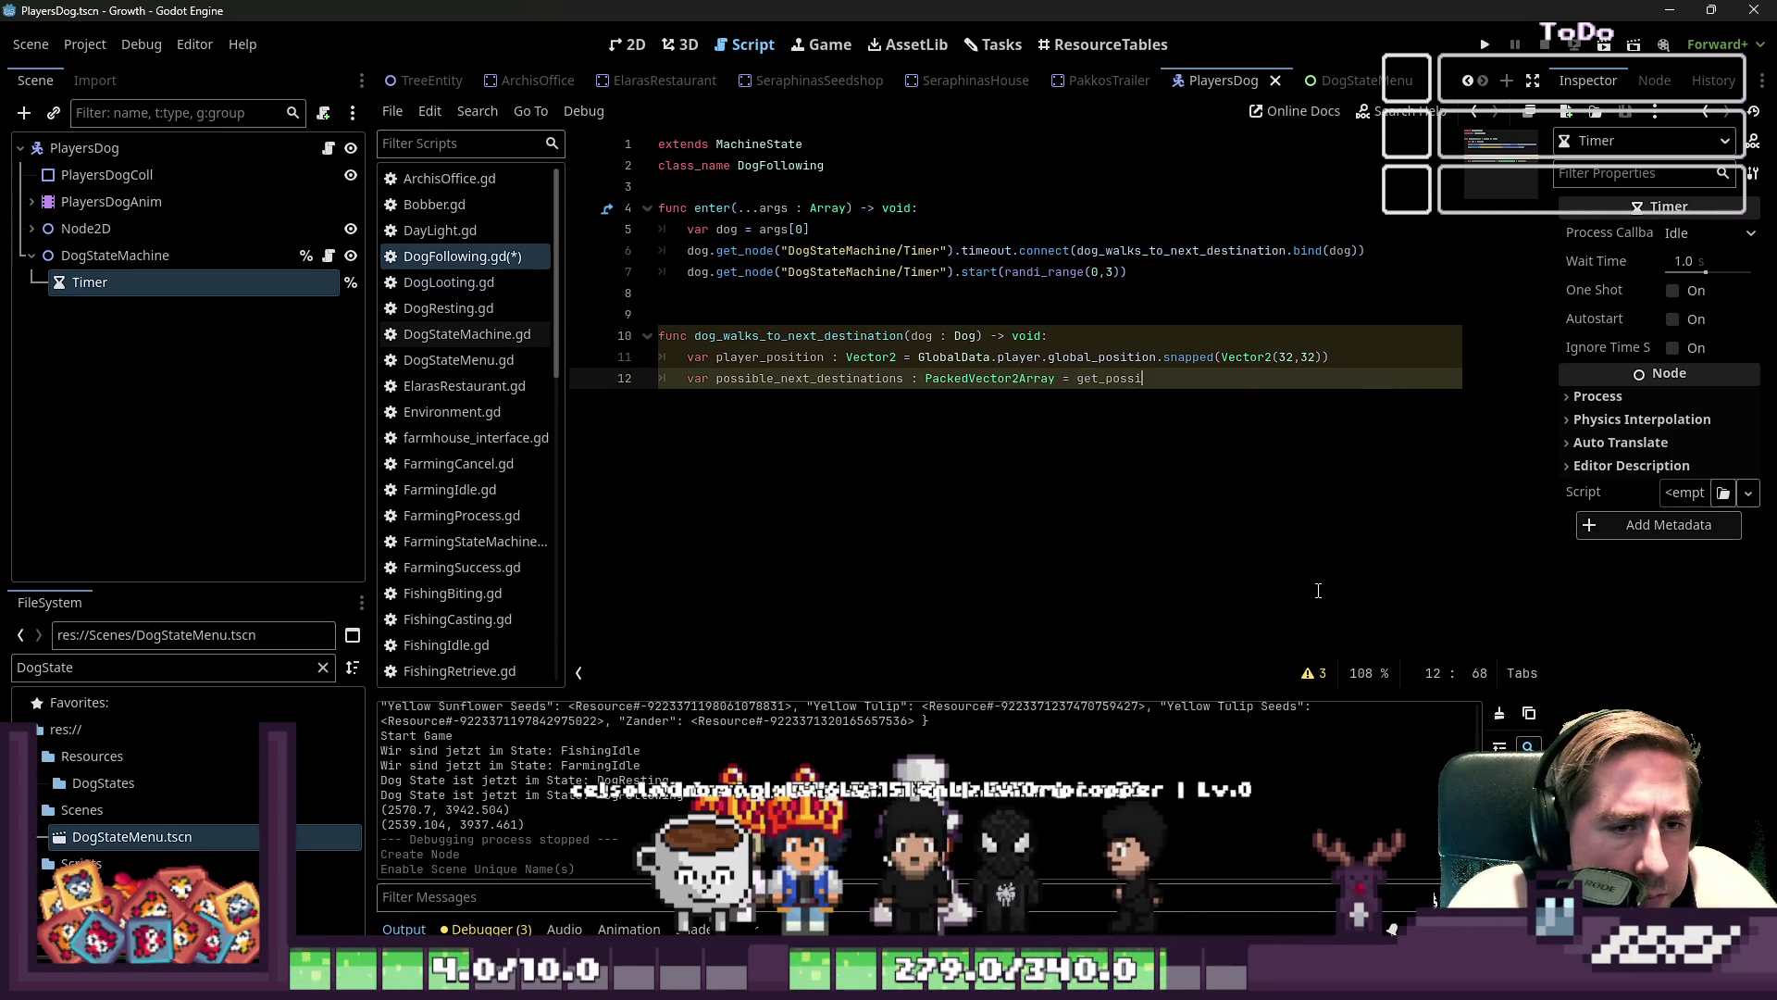
text(ble_next_destionations()
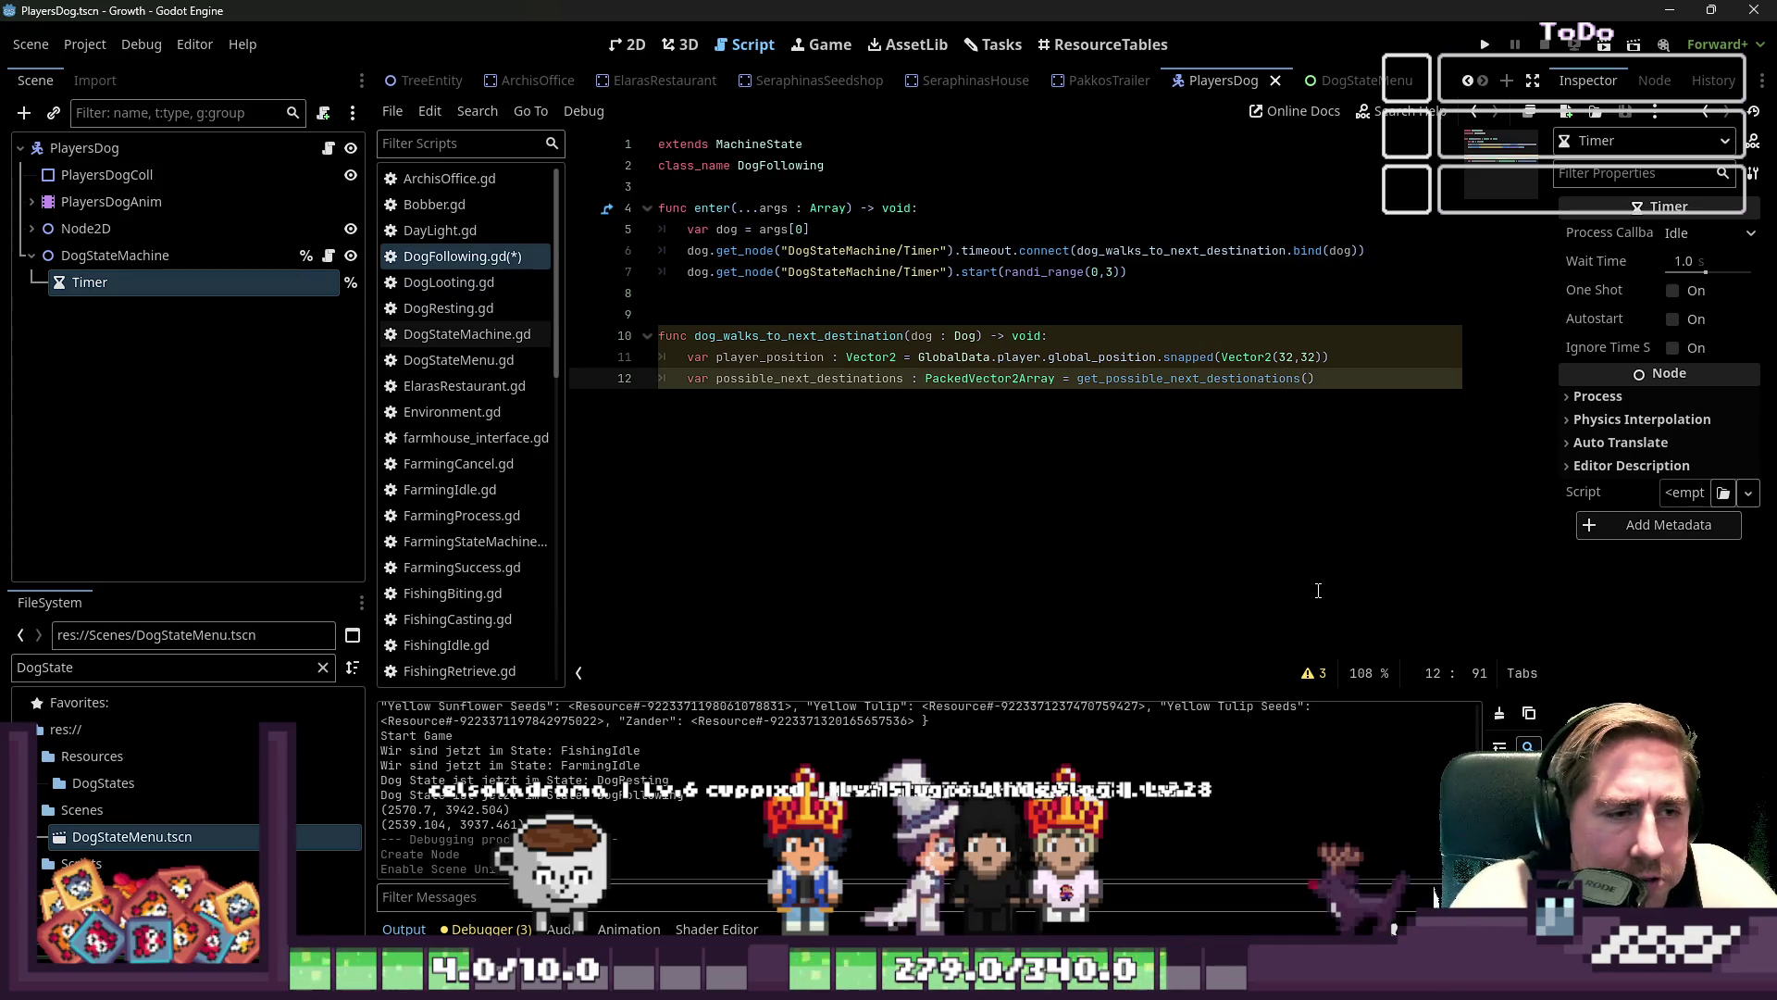
key(BackSpace)
key(BackSpace)
key(BackSpace)
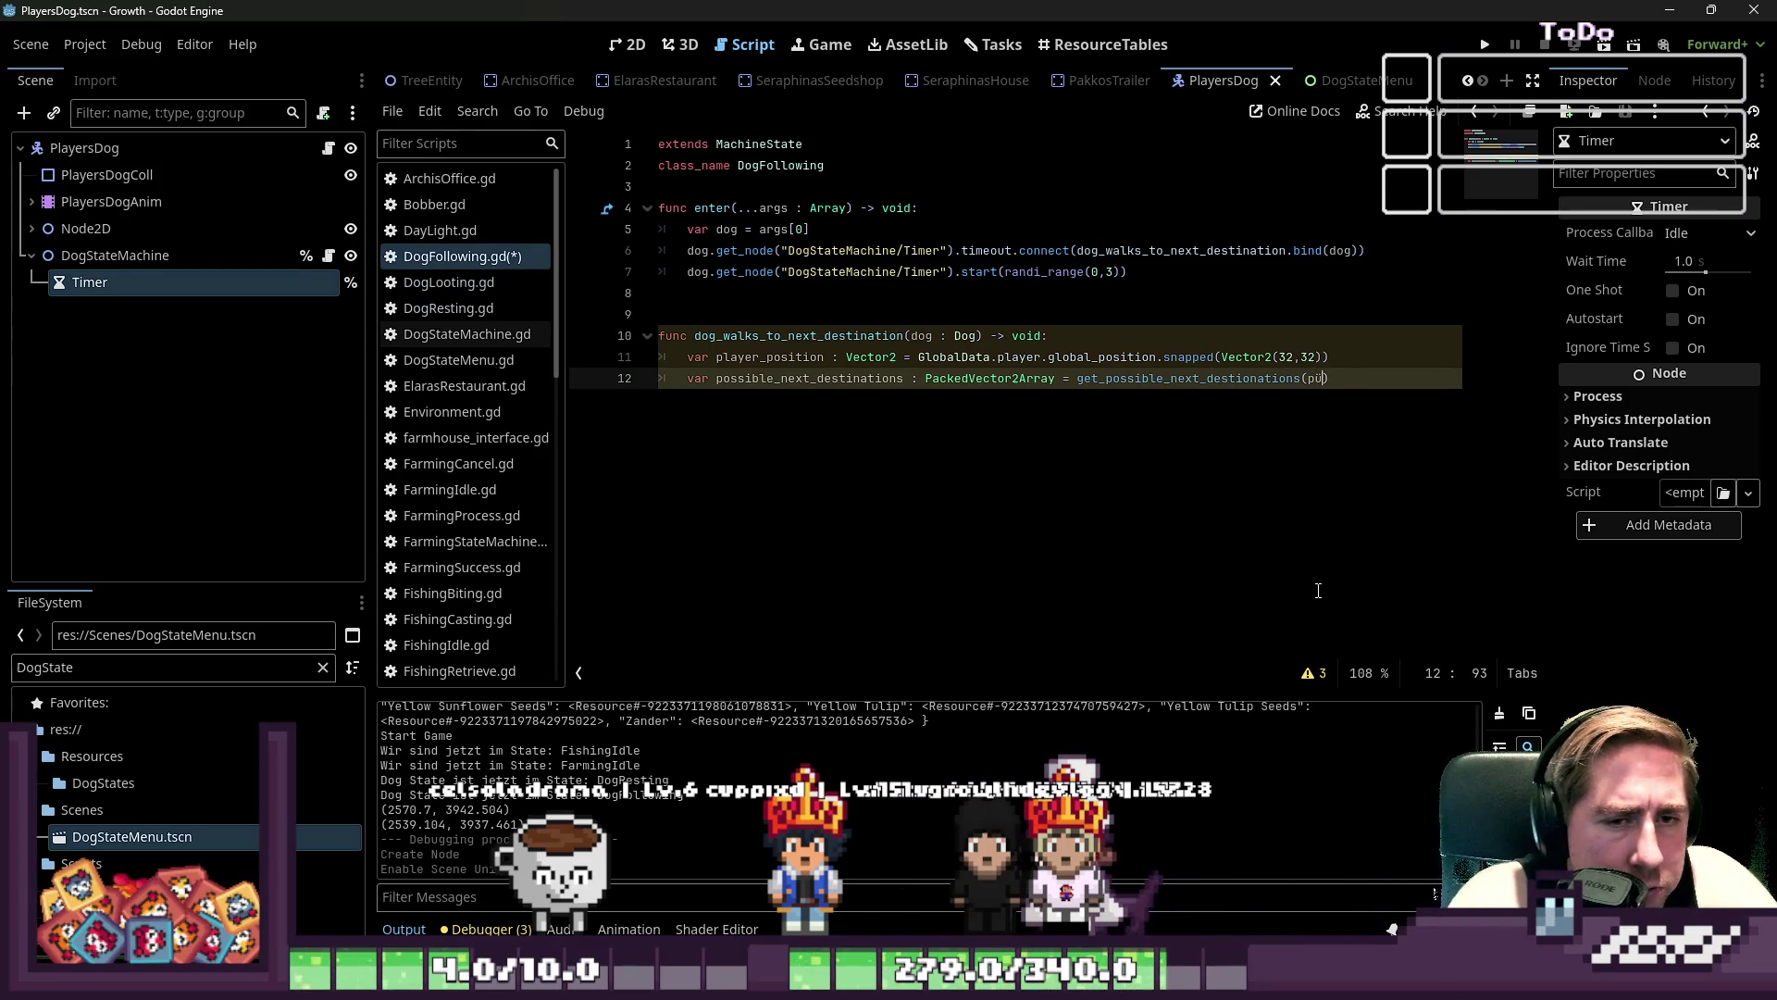
text(layer_position)
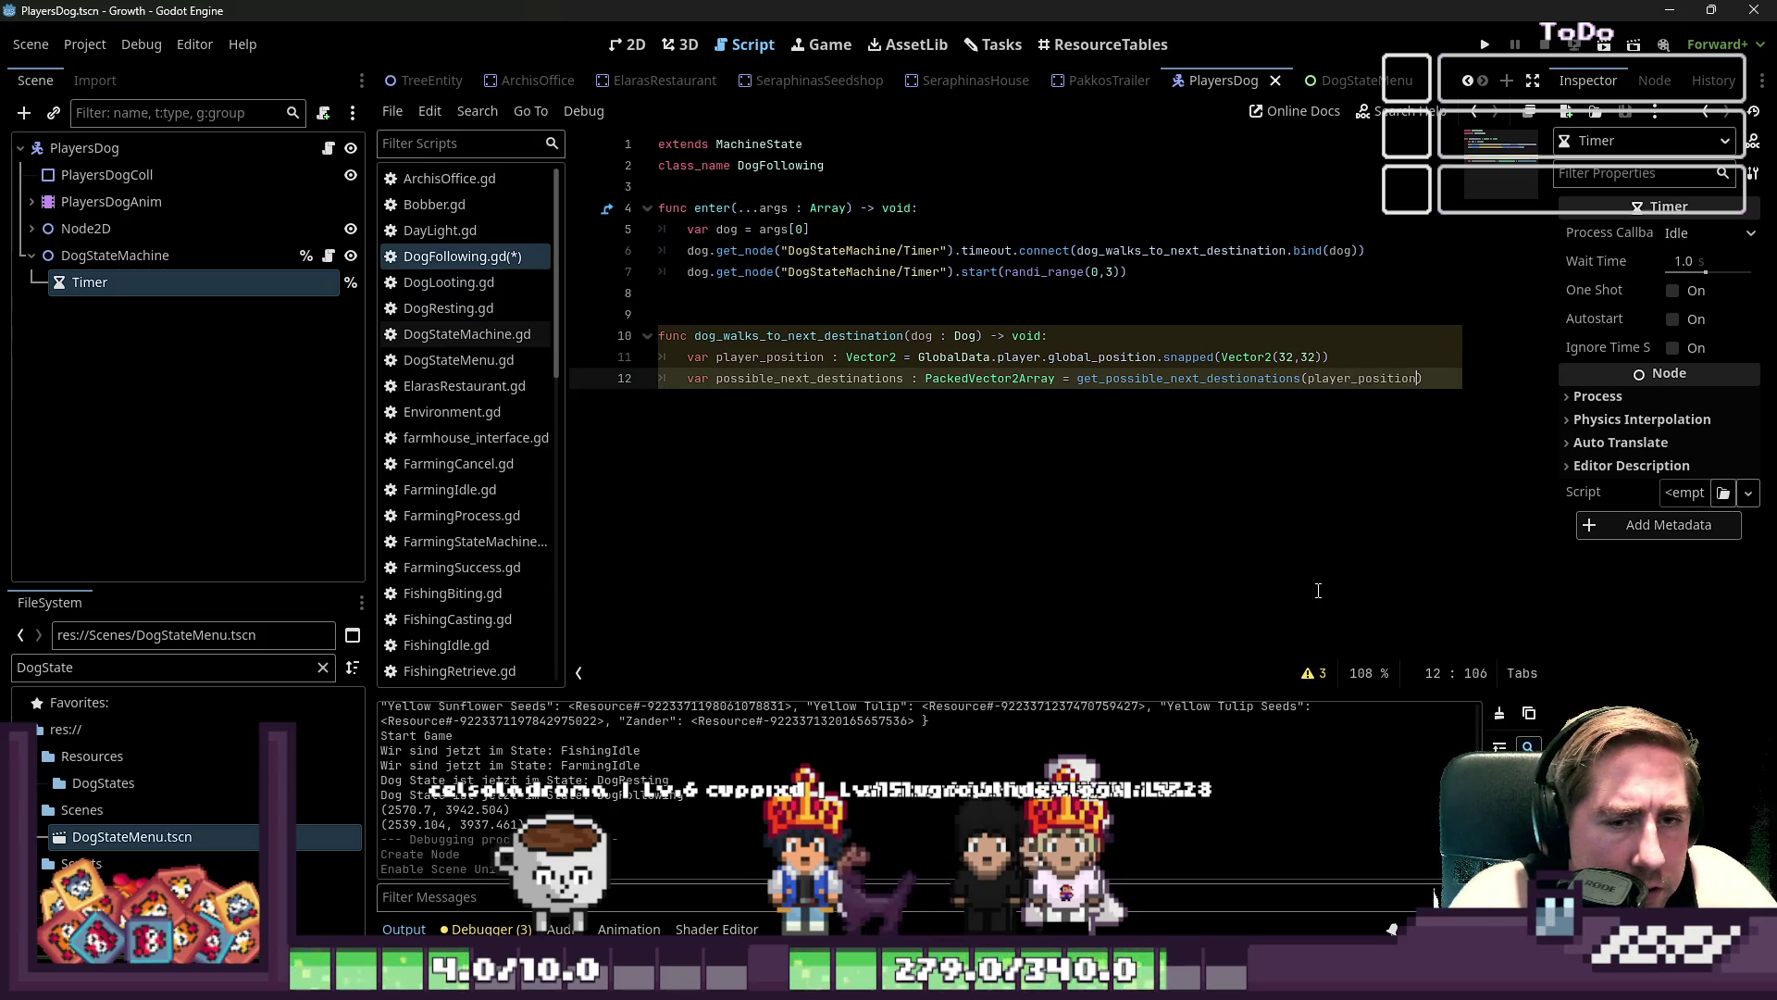
- Copy the get_possible_next_destionations call and add an unindented blank line for a new function
key(ctrl+shift+Left)
key(ctrl+shift+Left)
key(ctrl+shift+Left)
key(ctrl+c)
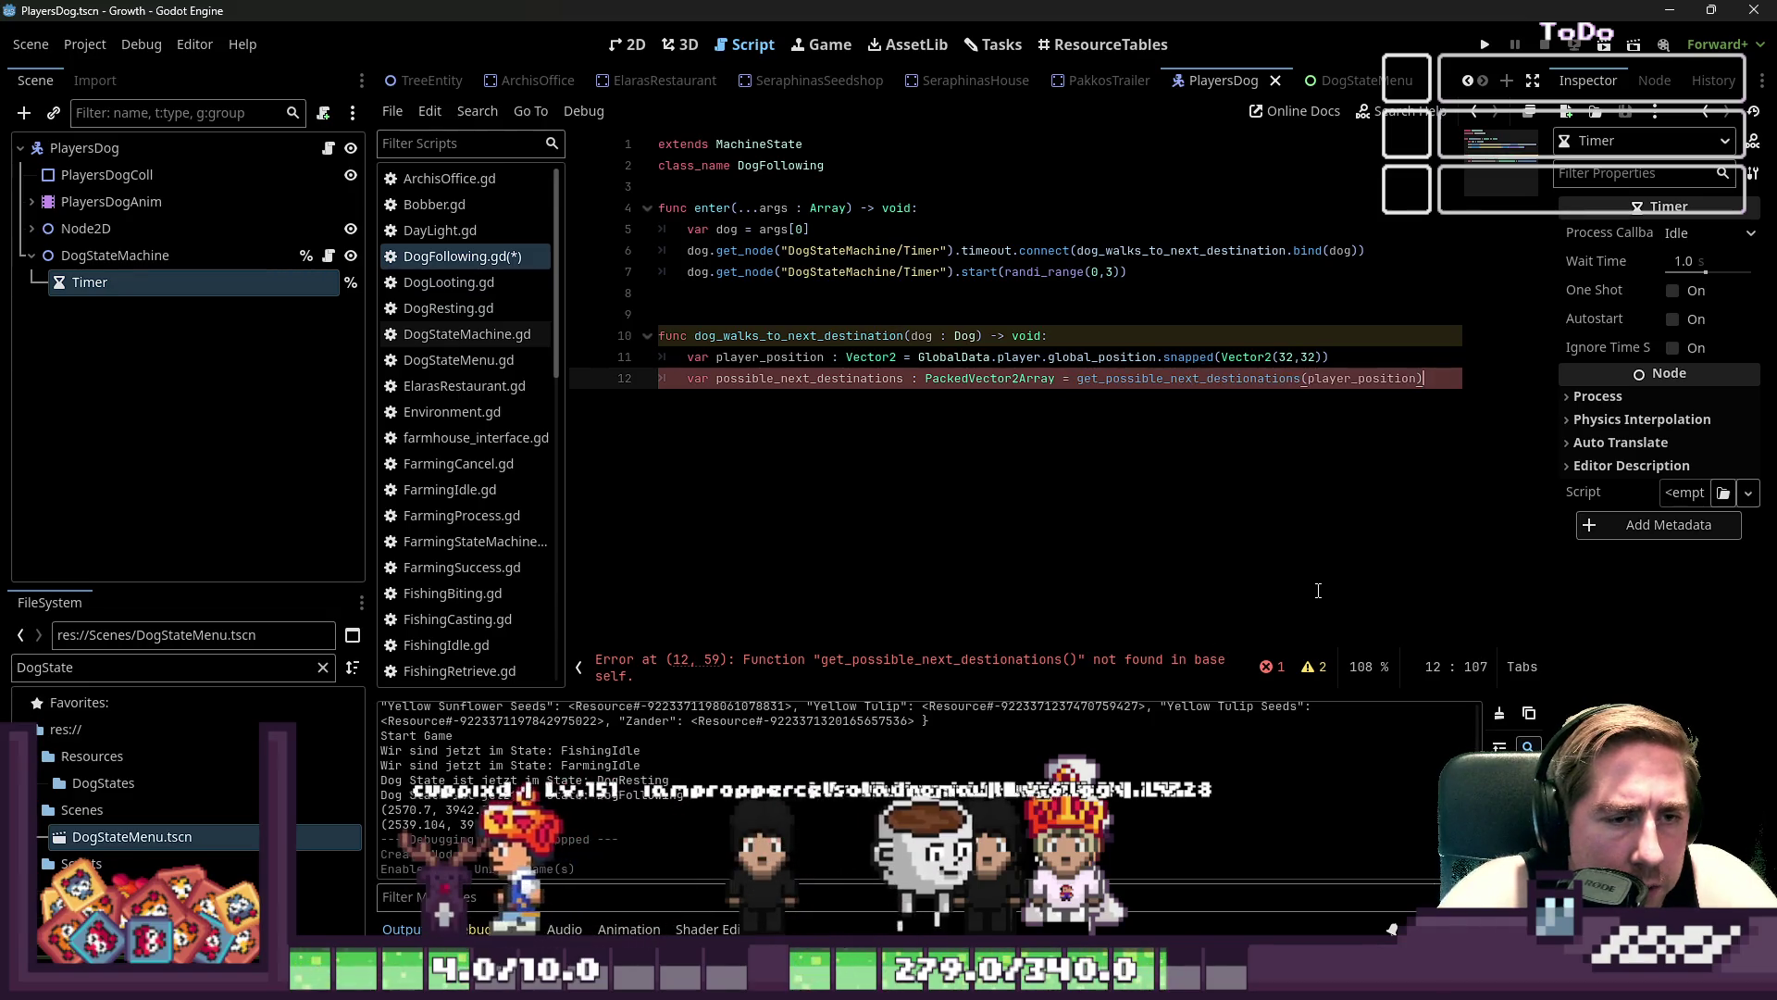
key(End)
key(Return)
key(BackSpace)
key(Return)
- Create the get_possible_next_destionations(PlayerPosition : Vector2) function stub with a pass body
key(BackSpace)
key(ctrl+v)
text(-> vo)
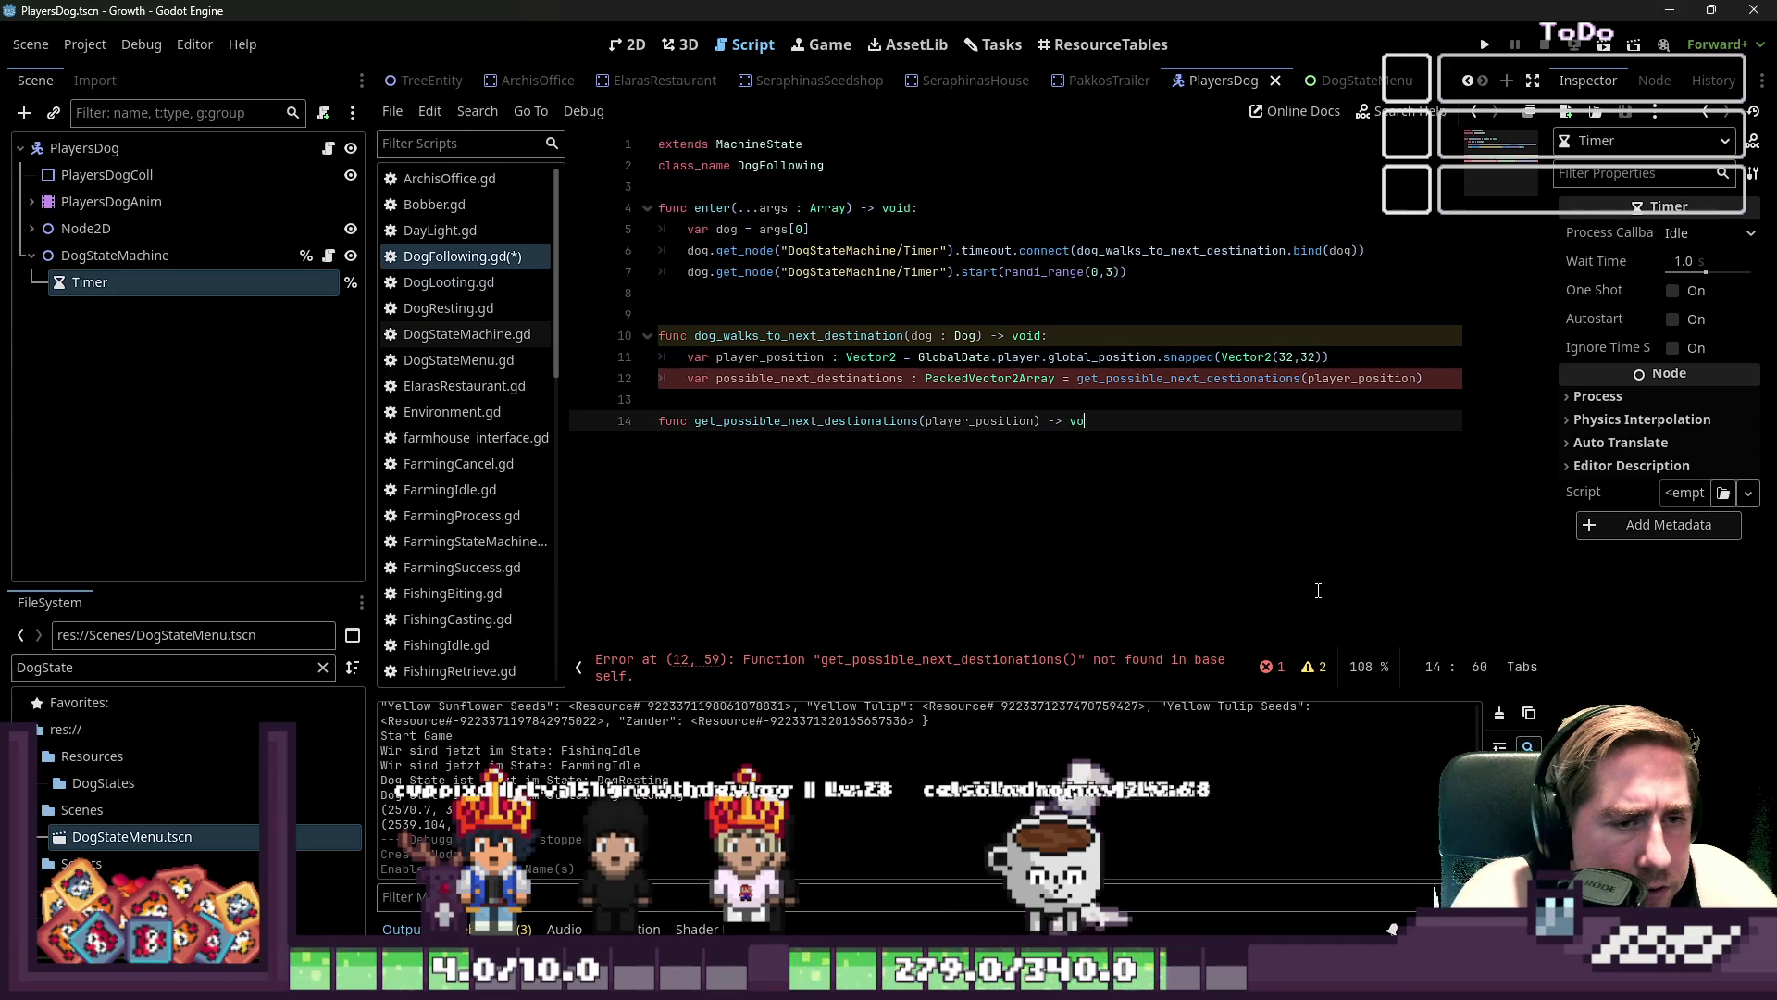
text(id:)
key(Return)
text(pass)
key(Up)
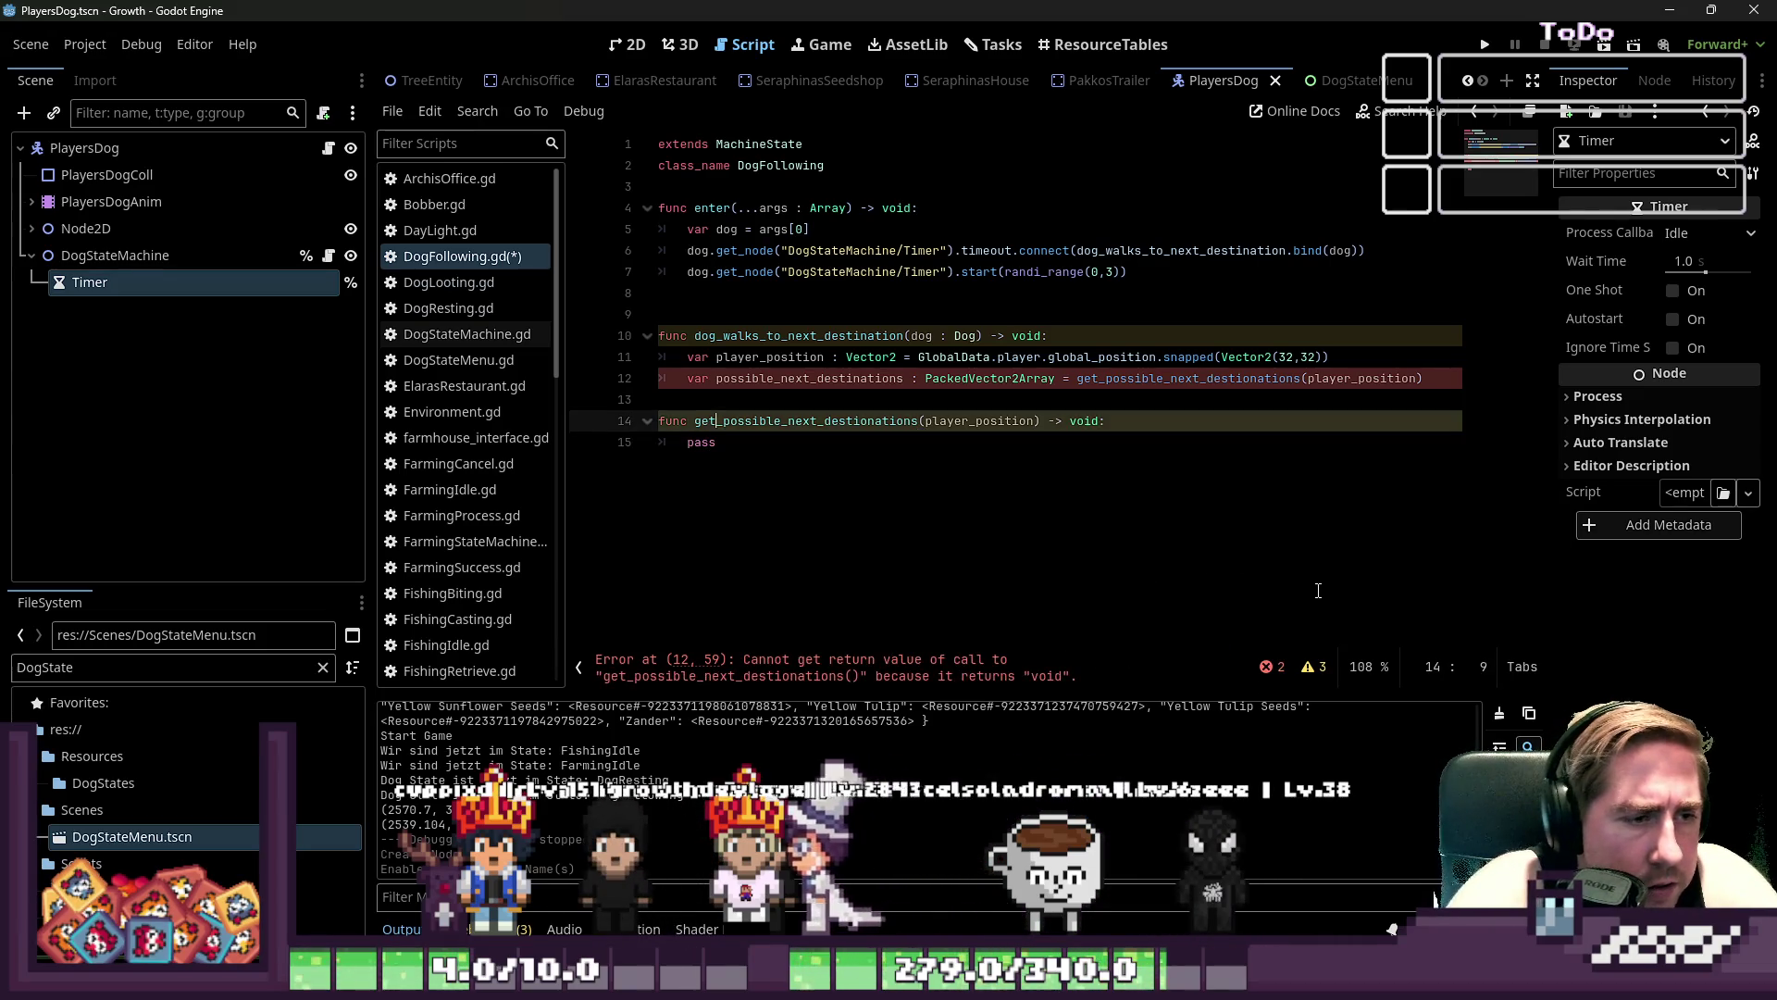
key(ctrl+shift+Left)
text(PlayerPo)
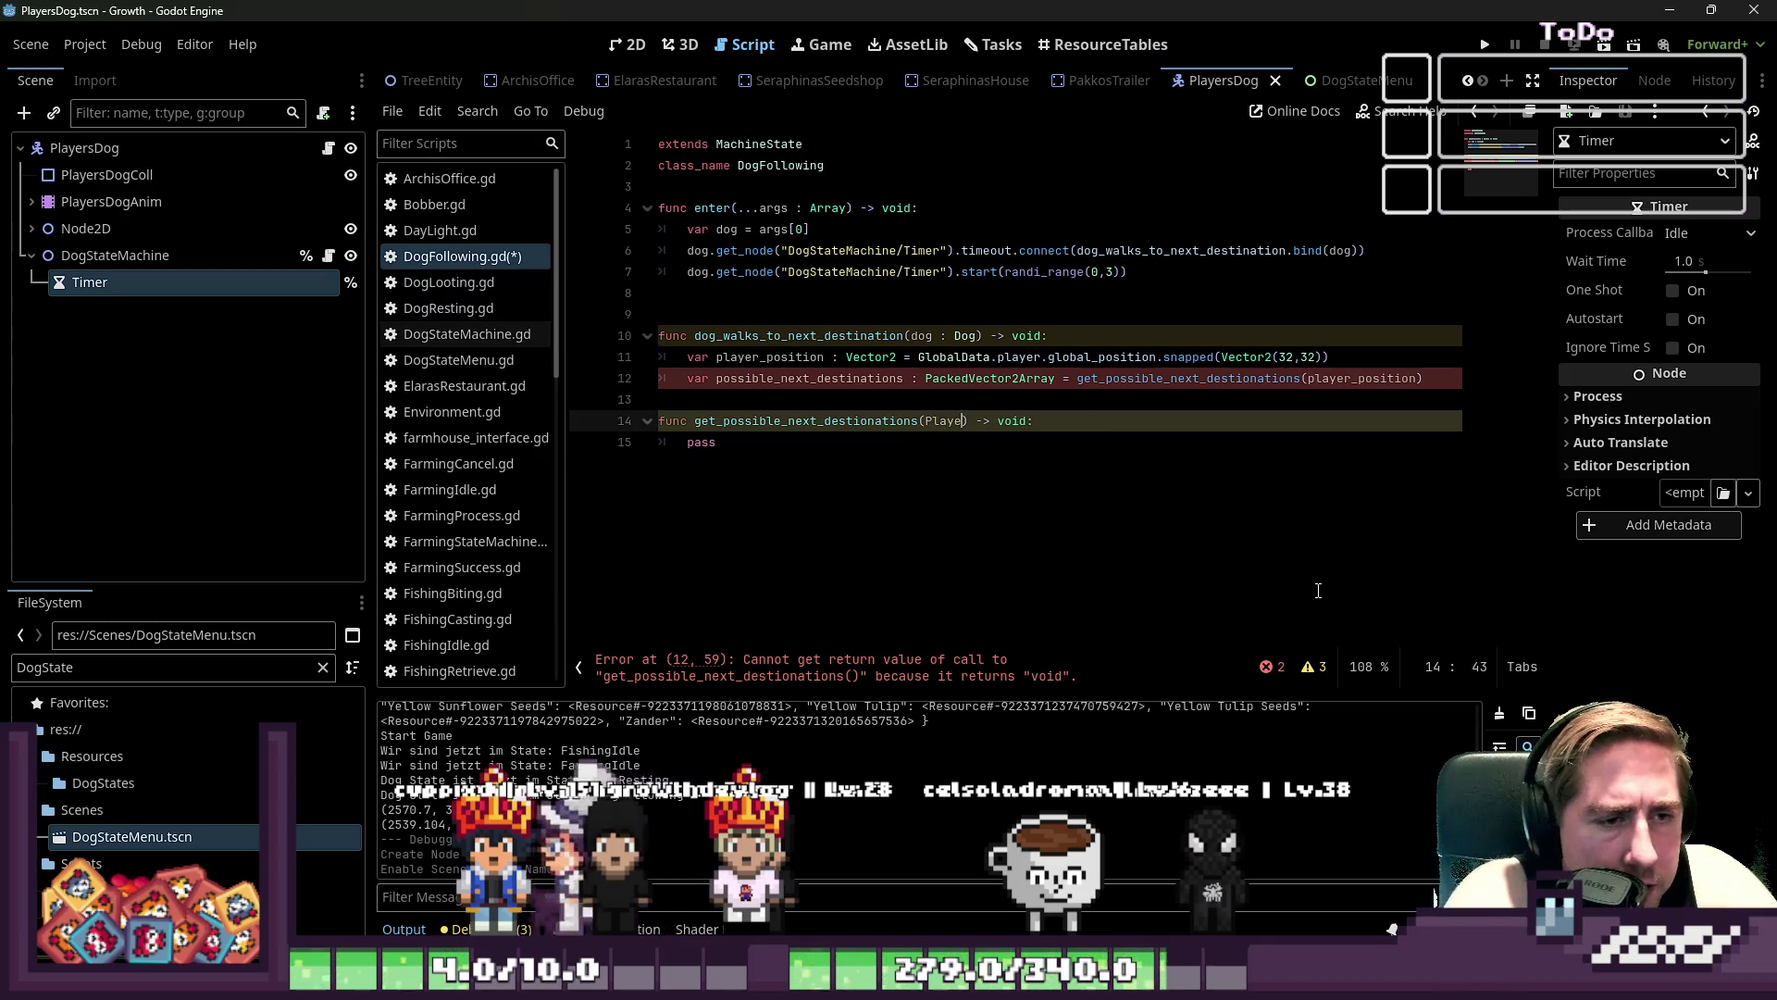
text(sition : Vect)
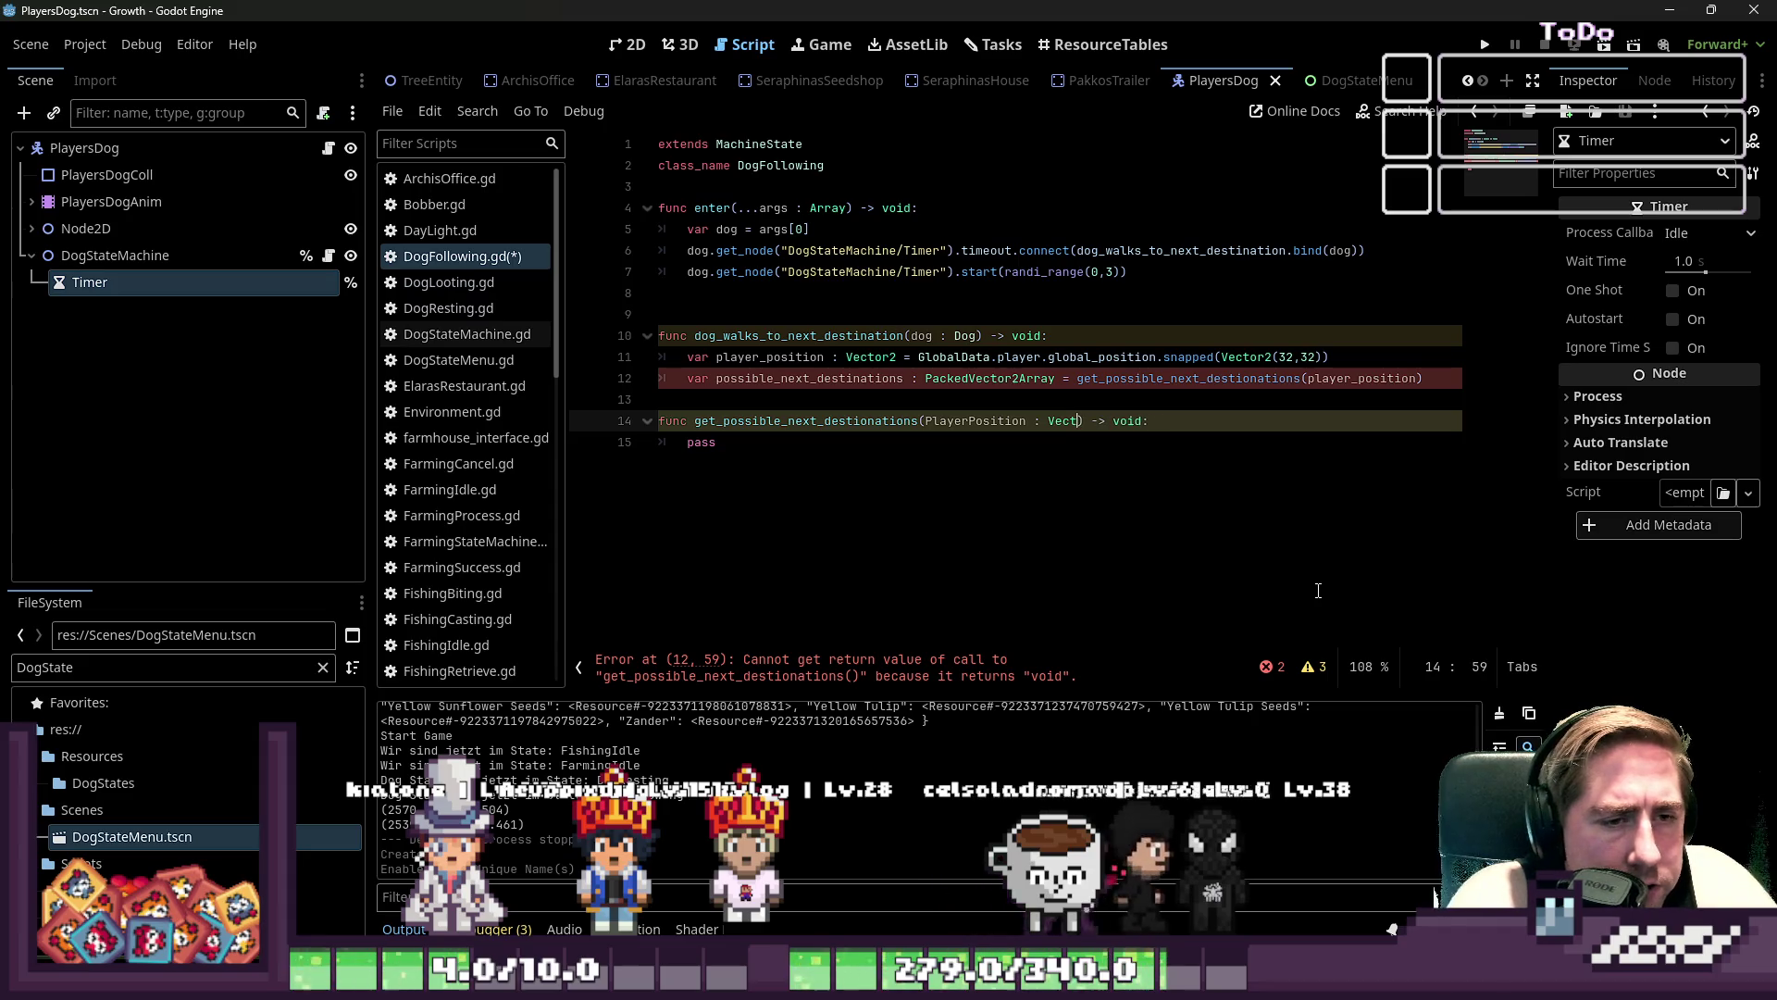
text(or2)
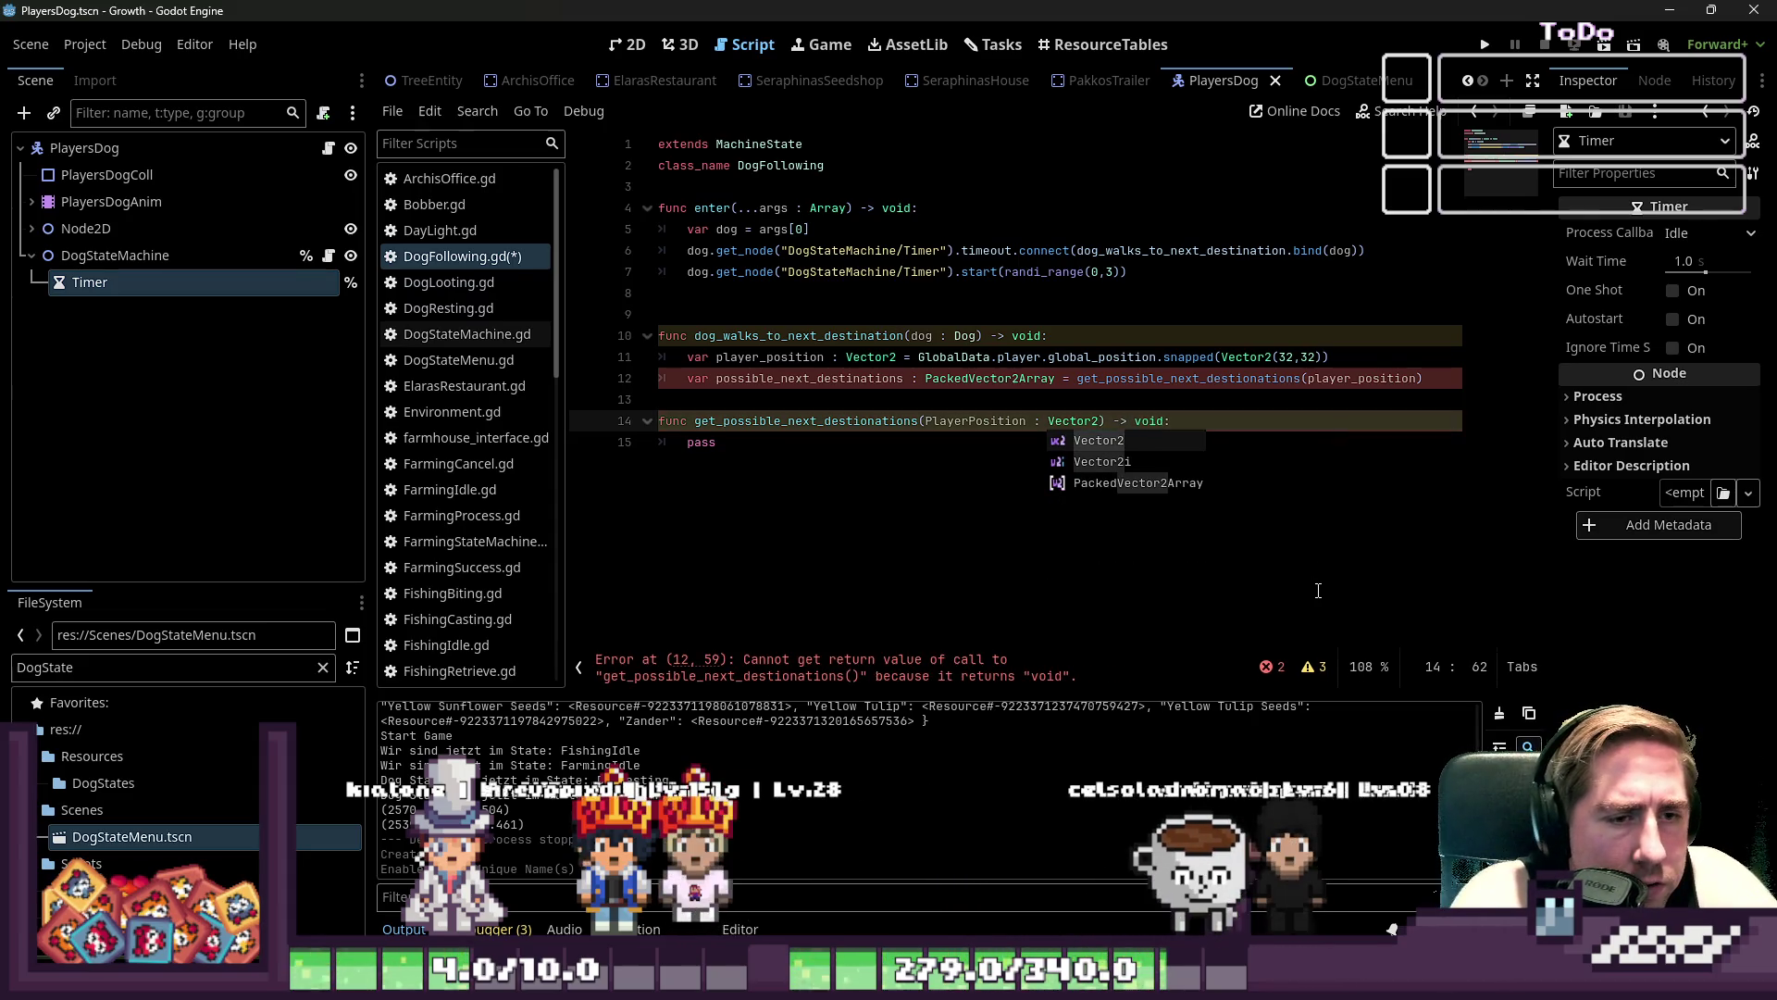
- Declare a local possible_next_destinations : PackedVector2Array and set PackedVector2Array as the return type
click(1318, 590)
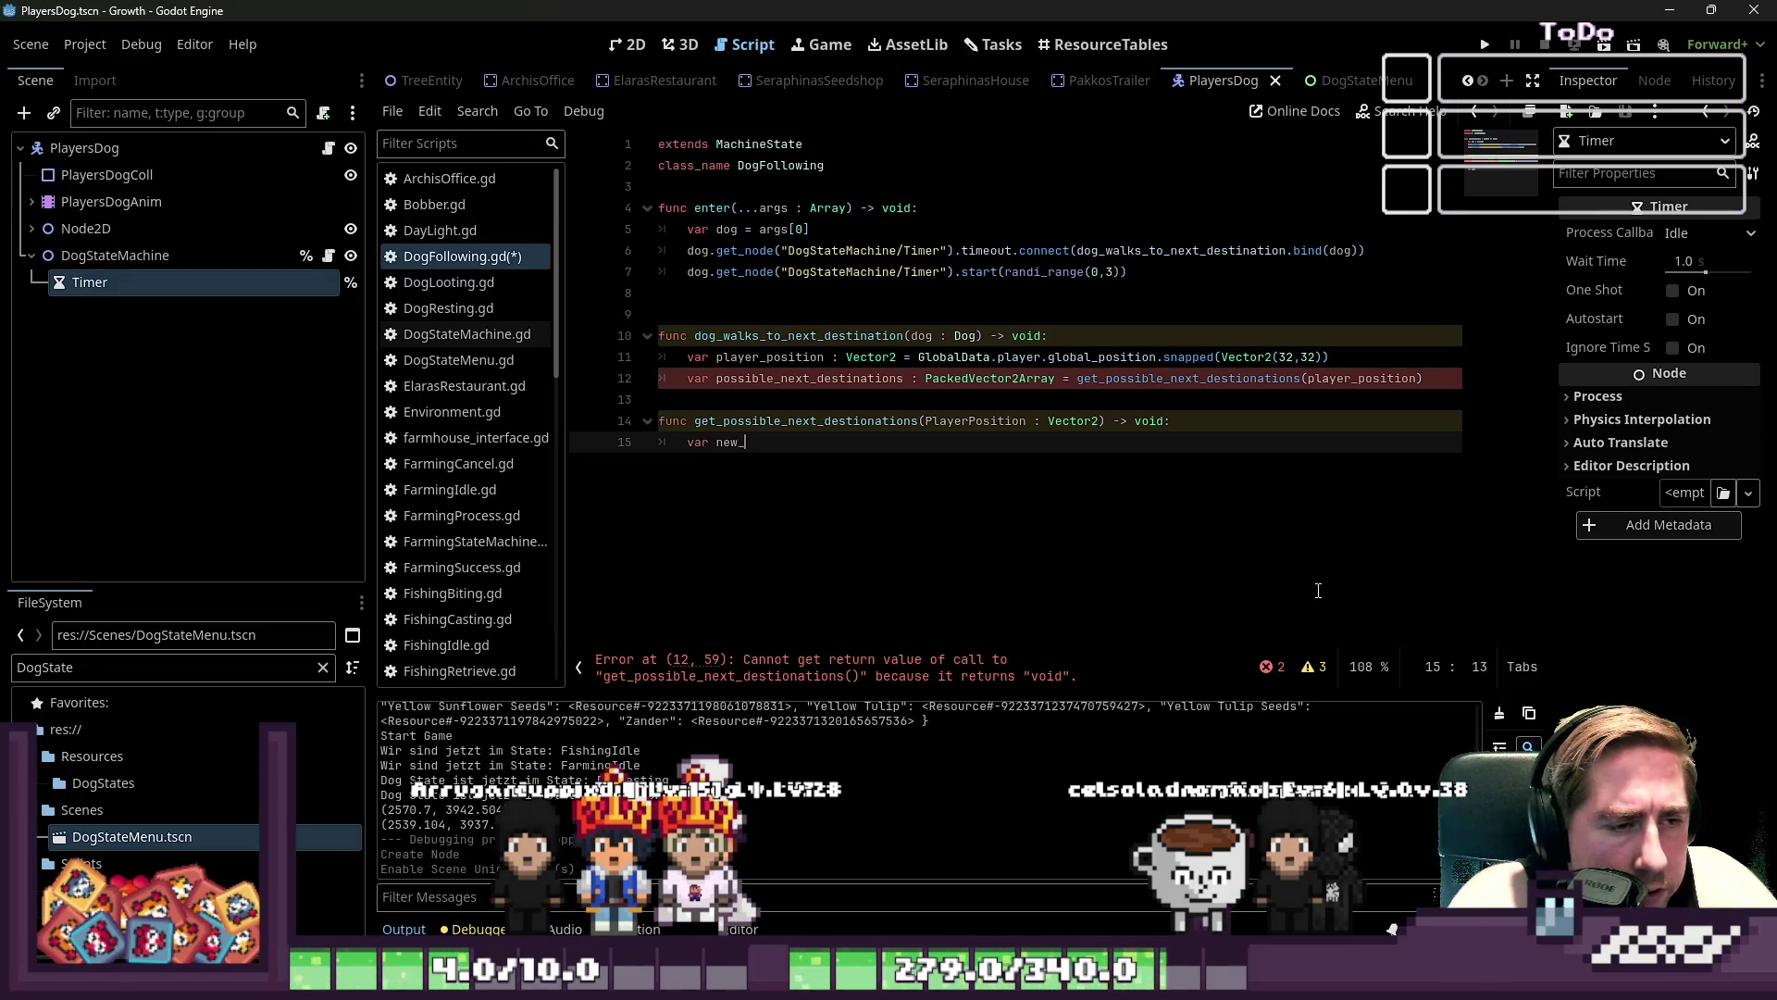
key(BackSpace)
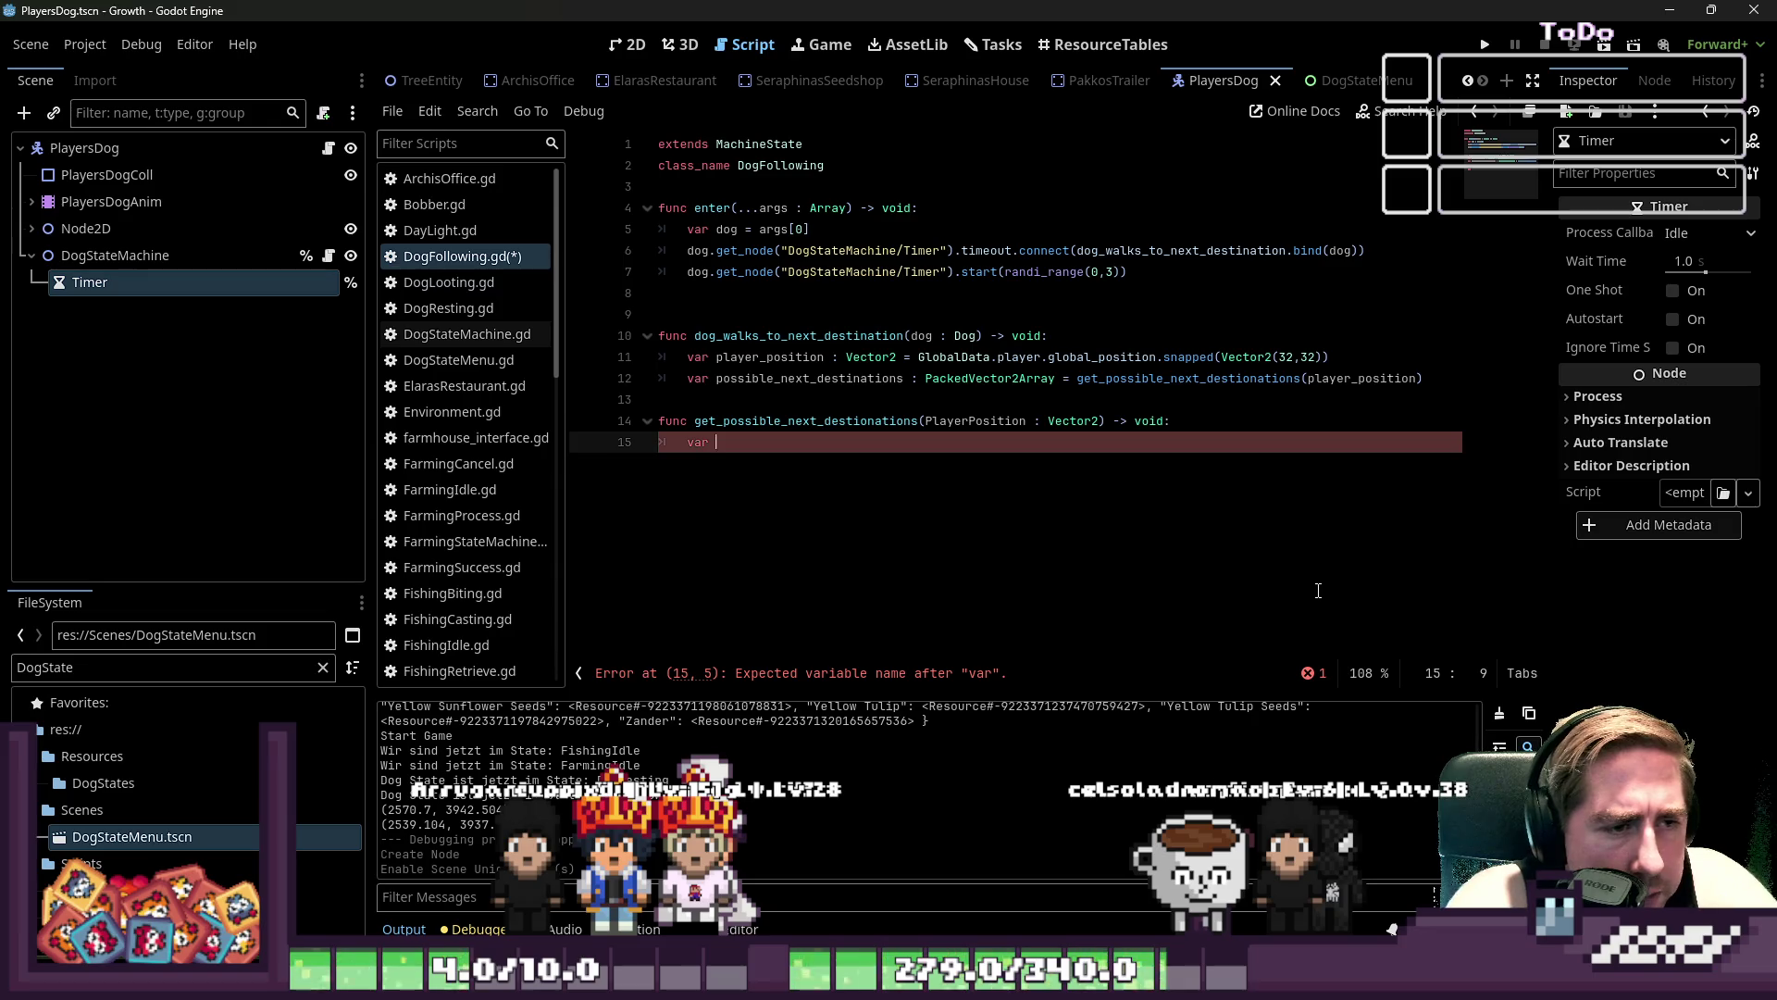
key(Up)
key(Up)
key(Up)
key(ctrl+shift+Right)
key(ctrl+c)
key(Down)
key(Down)
key(Down)
key(ctrl+v)
text(_)
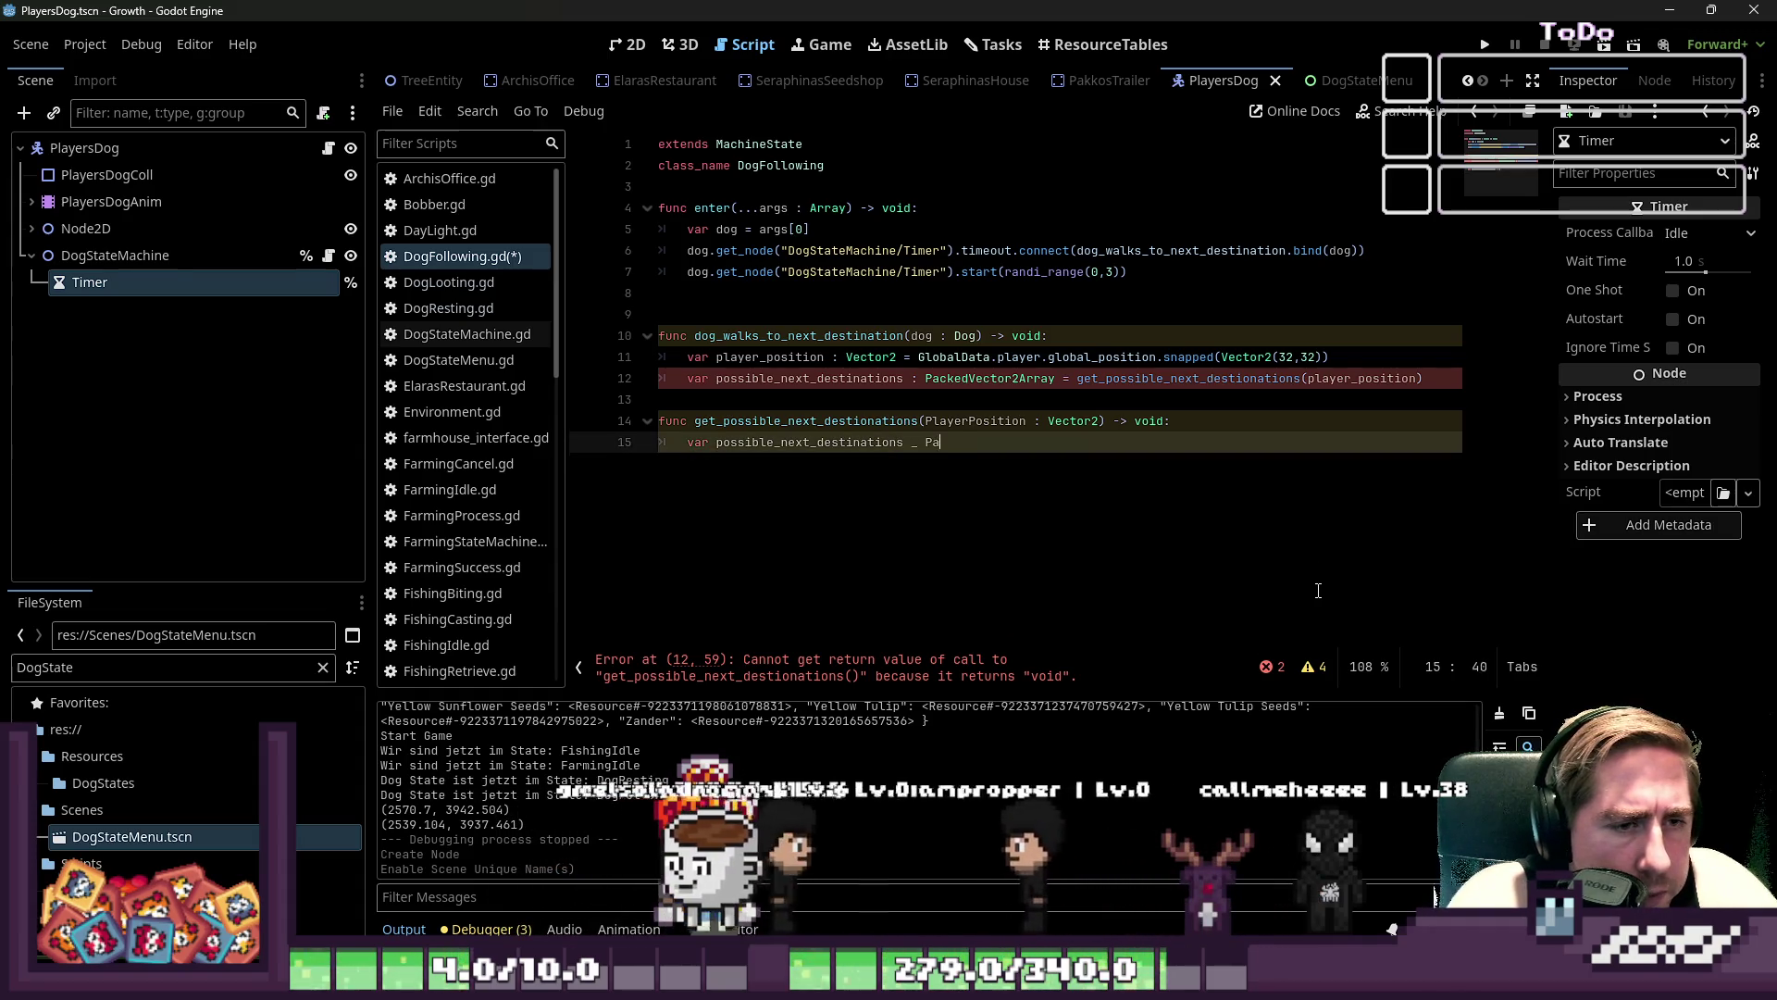
key(BackSpace)
key(BackSpace)
text(:)
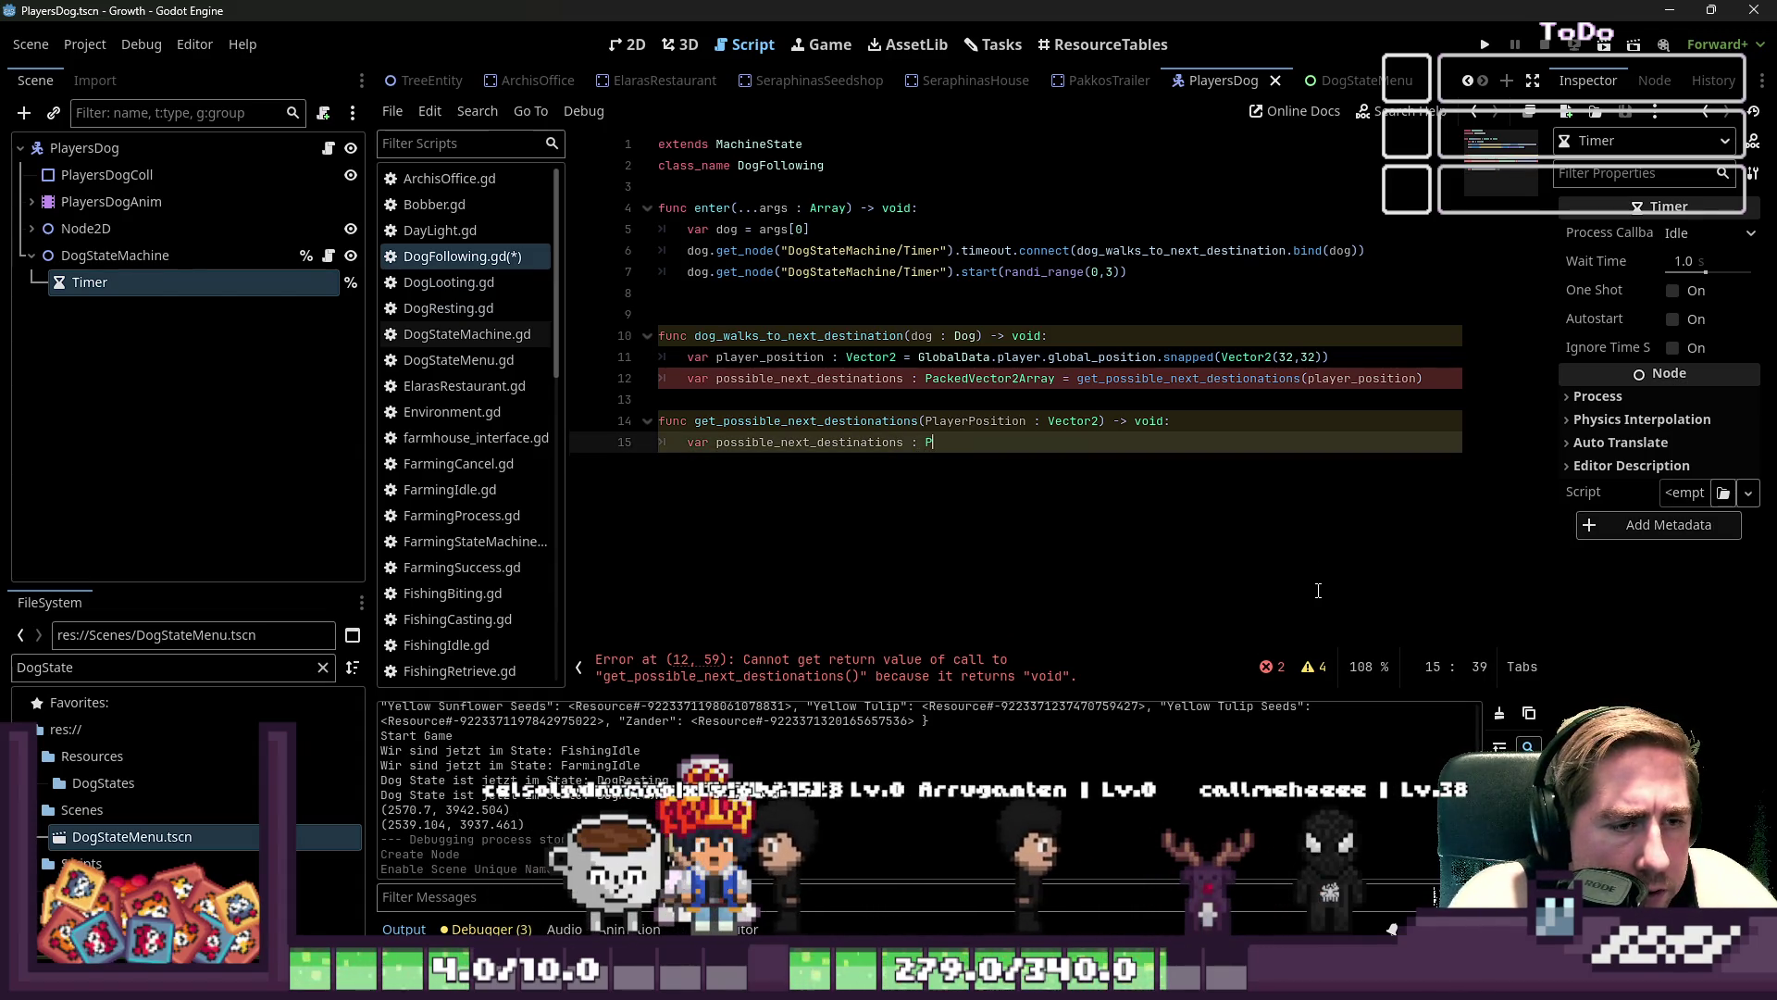
text( PackedV)
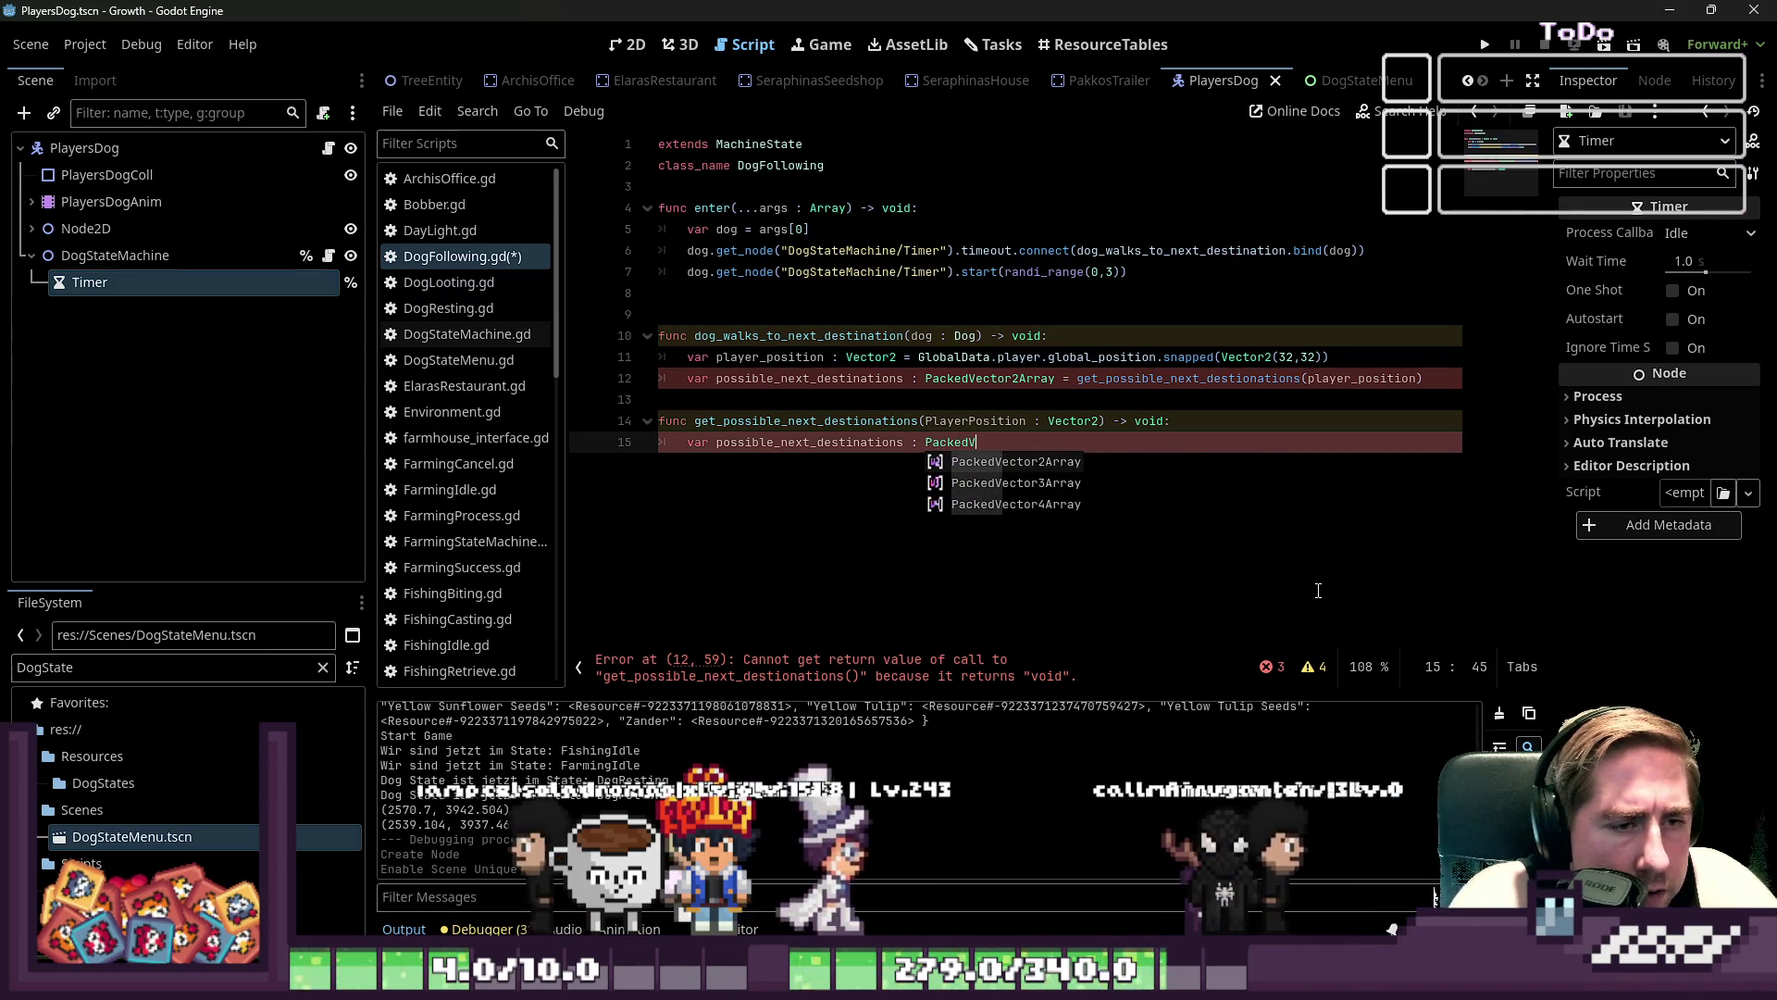
key(Return)
key(Up)
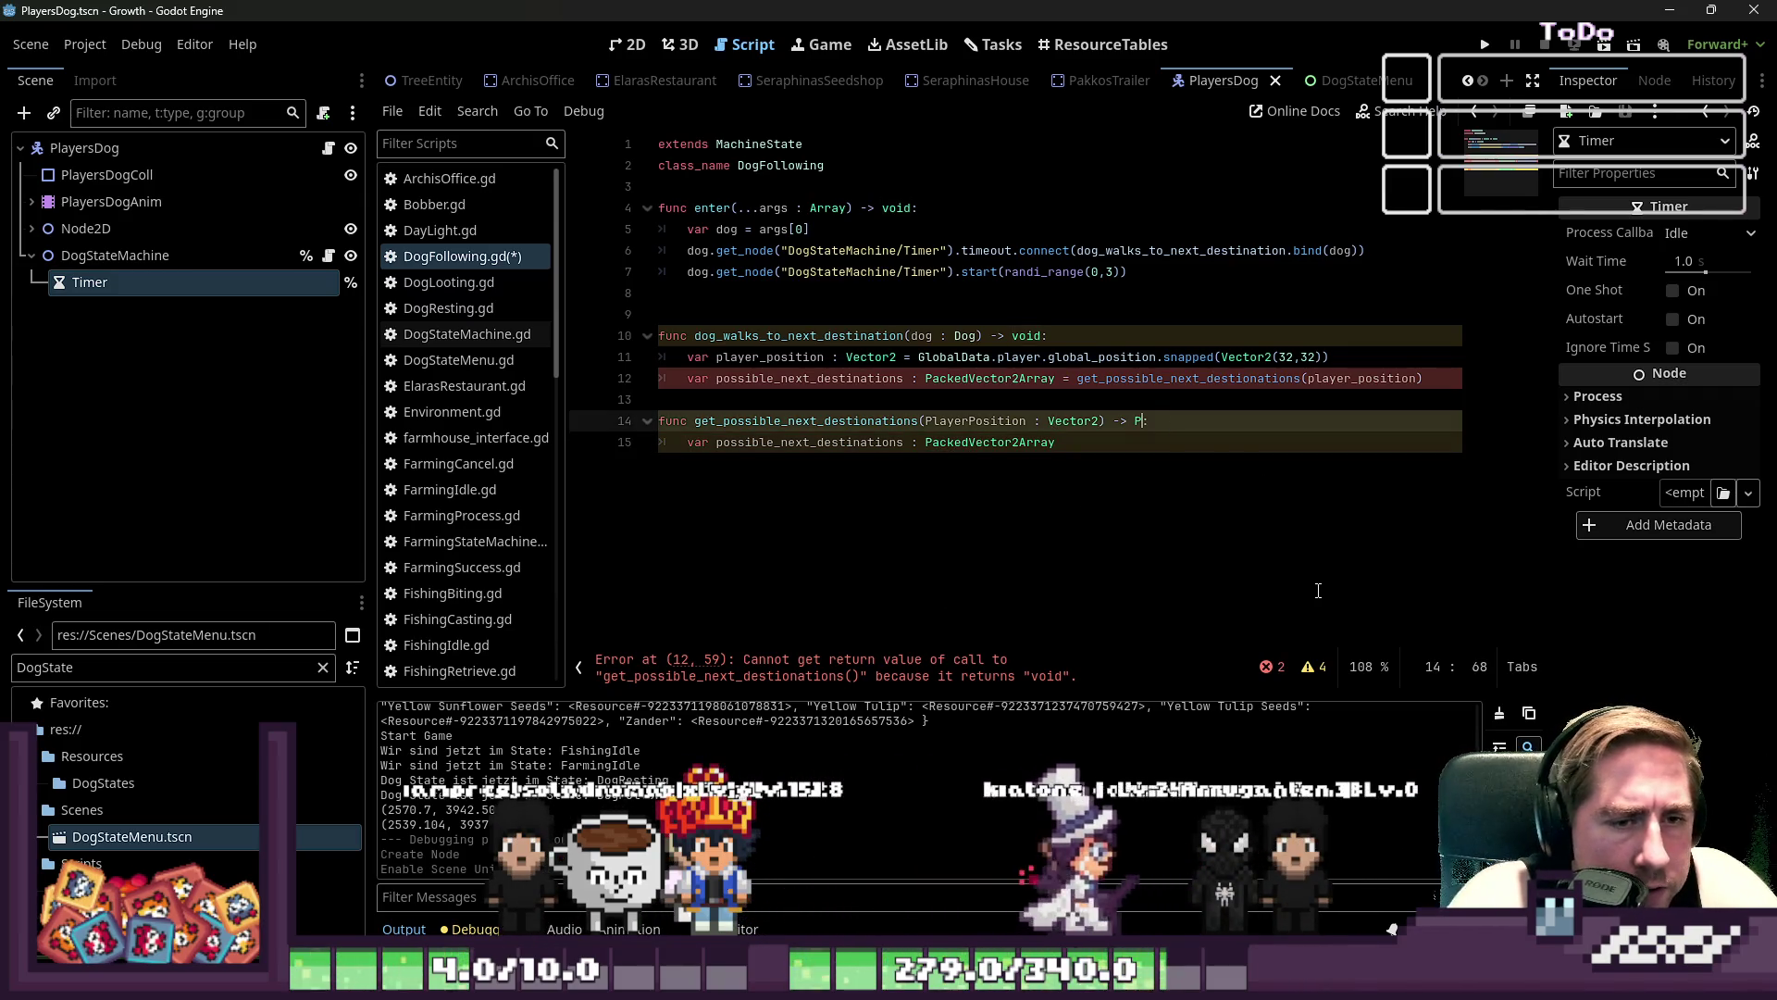
text(acked)
text(Vector)
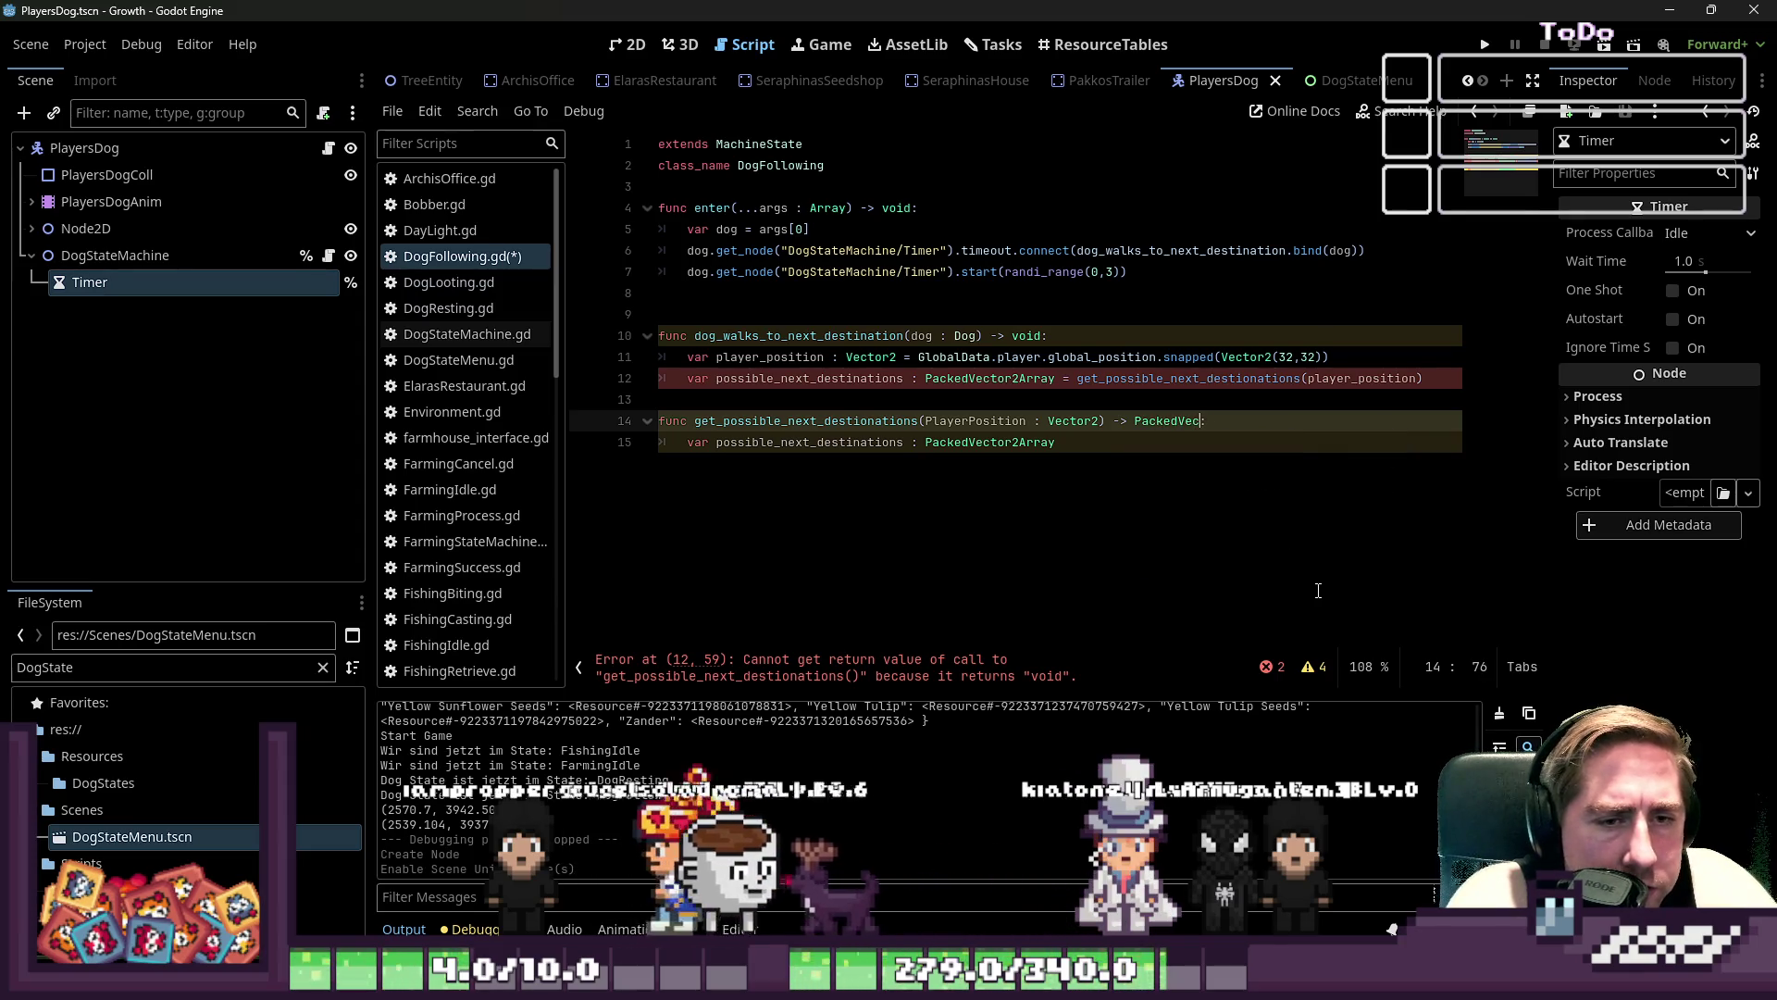
key(Escape)
text(2Array)
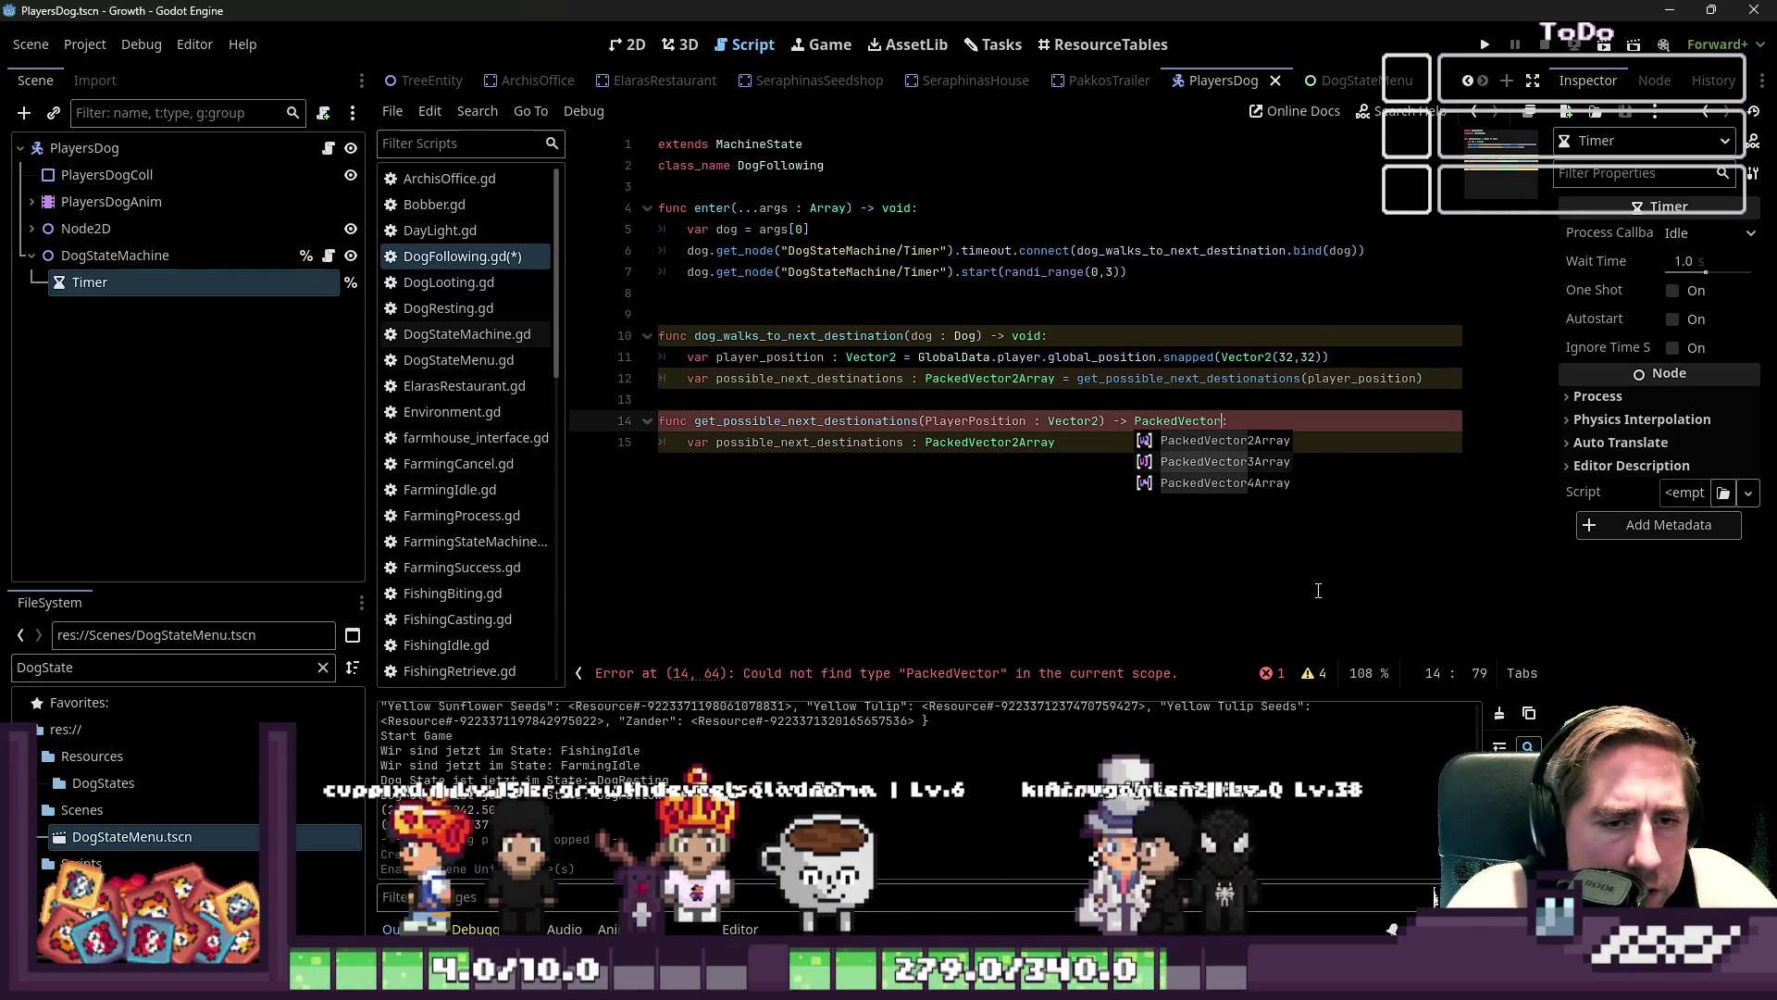
- End the function with 'return possible_next_destinations'
key(Down)
key(Return)
key(Return)
key(Return)
text(eturn P)
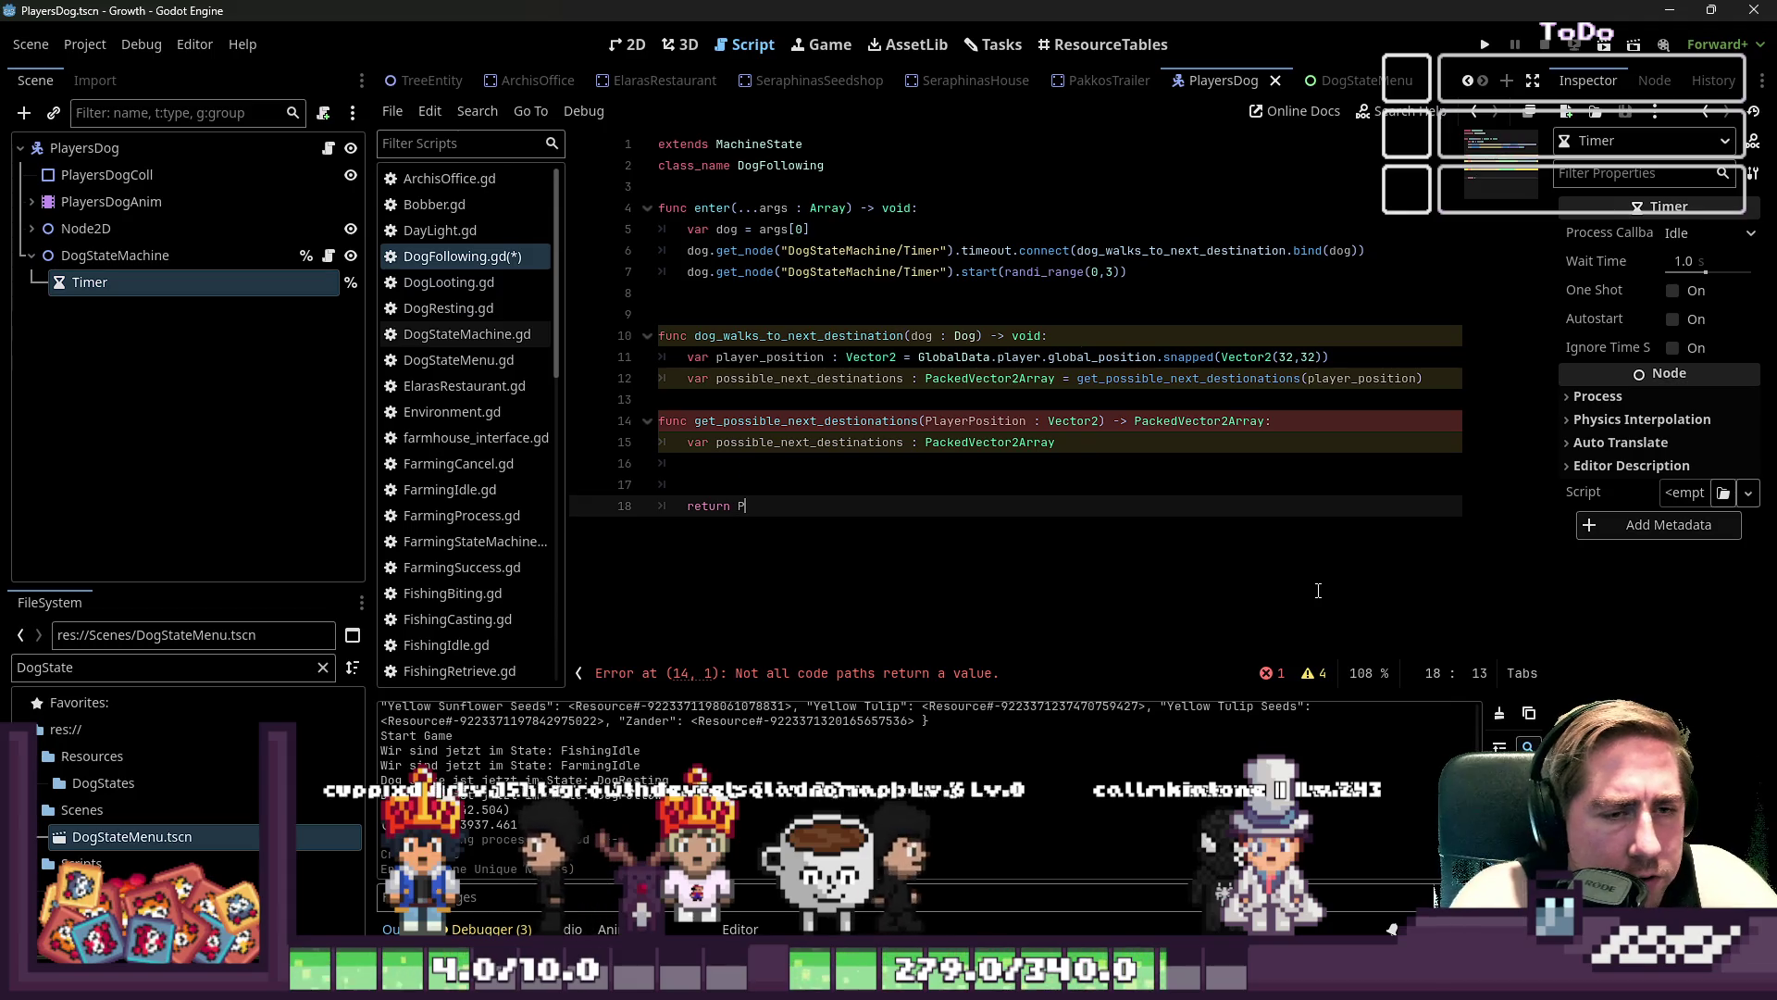
key(BackSpace)
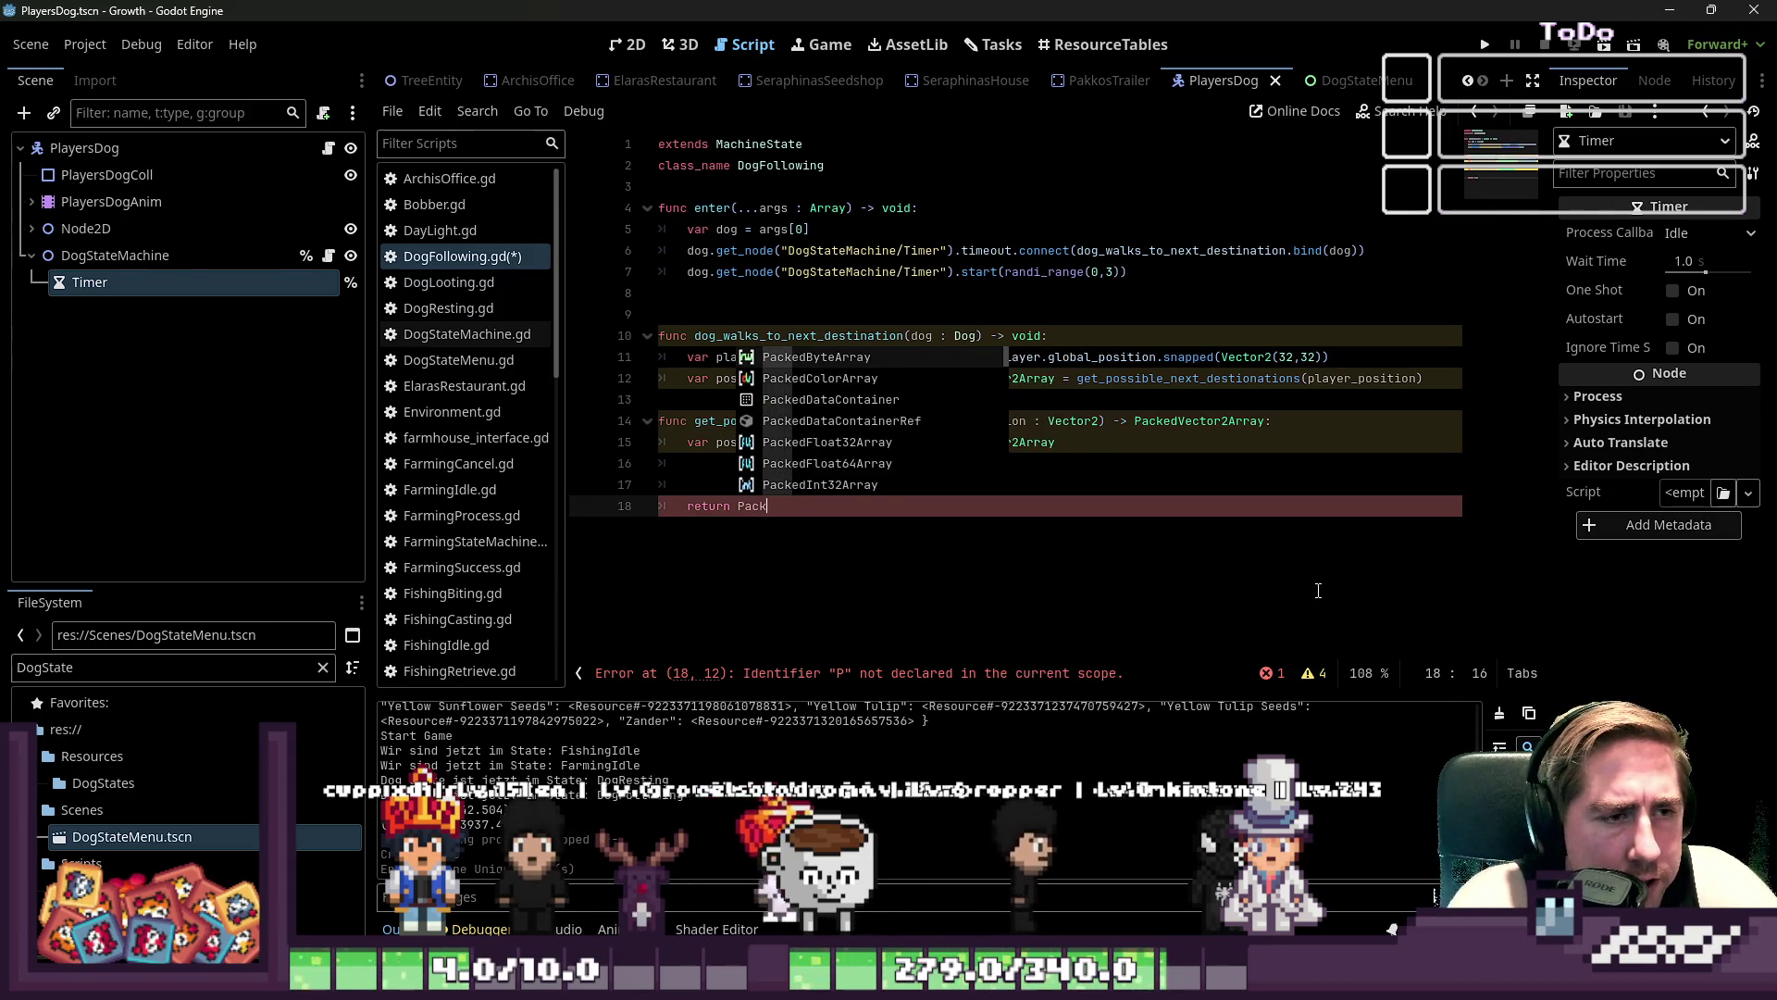
text(poss)
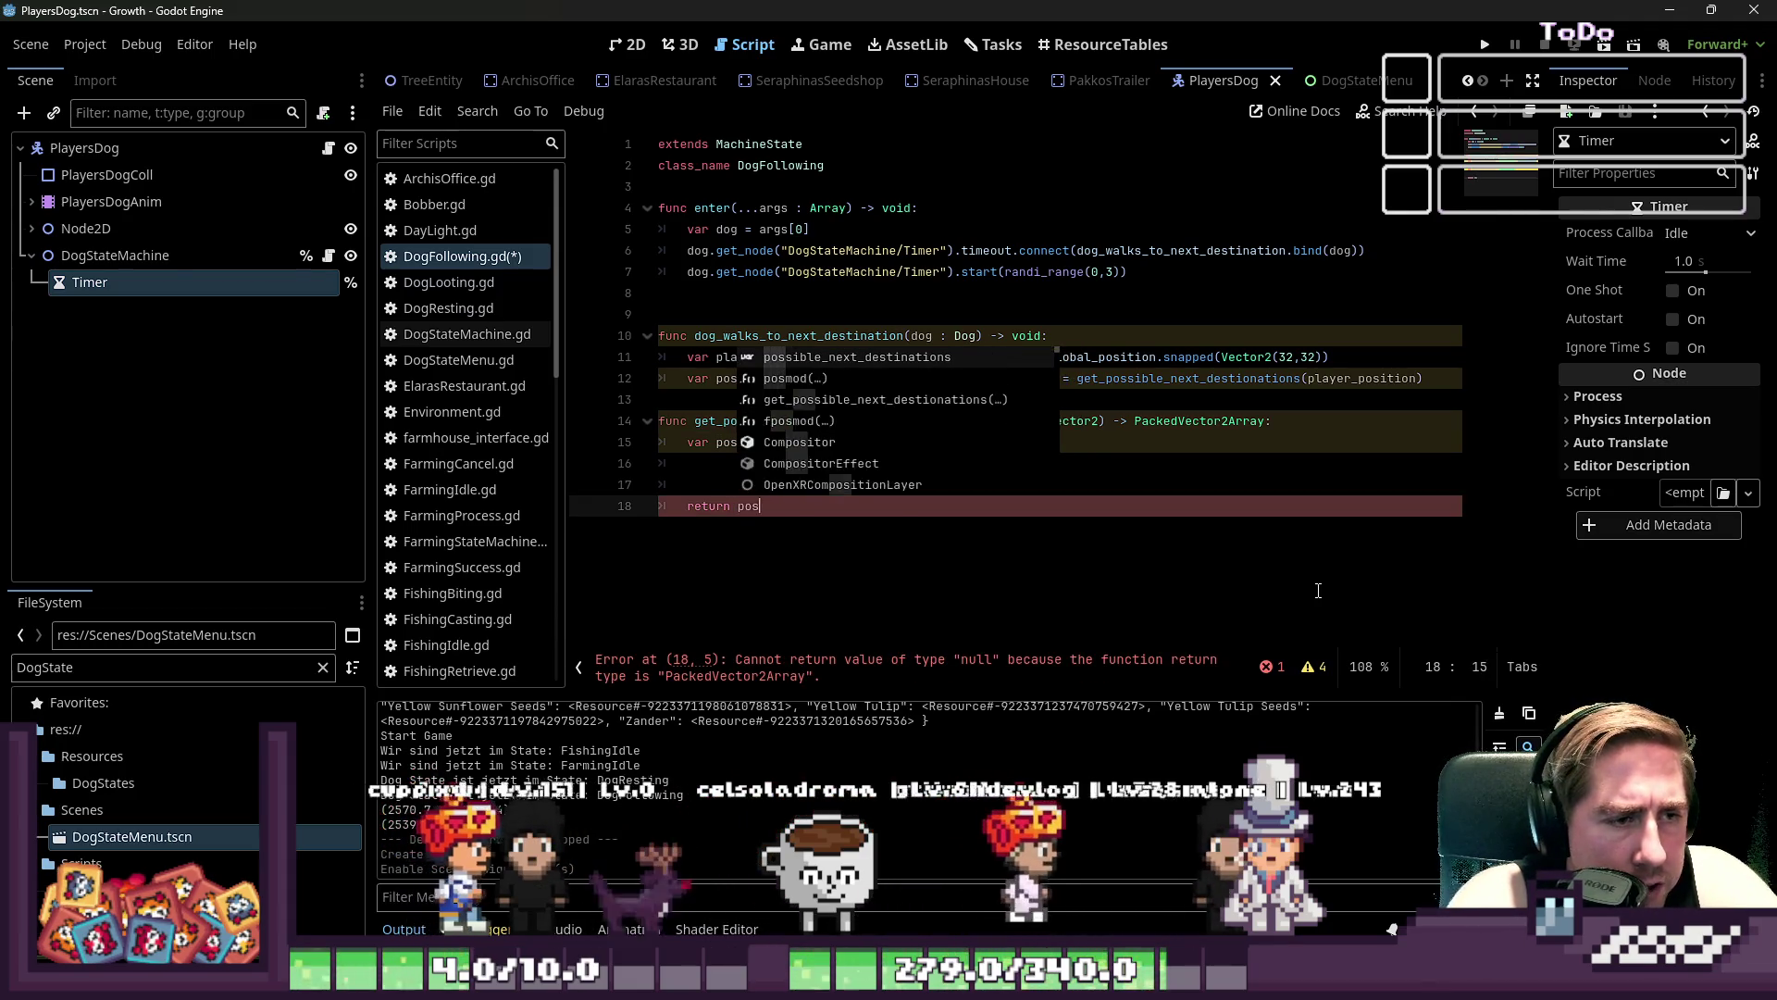
key(Return)
key(Up)
key(Up)
key(Up)
key(End)
key(ctrl+Left)
key(Up)
key(ctrl+Left)
key(ctrl+Left)
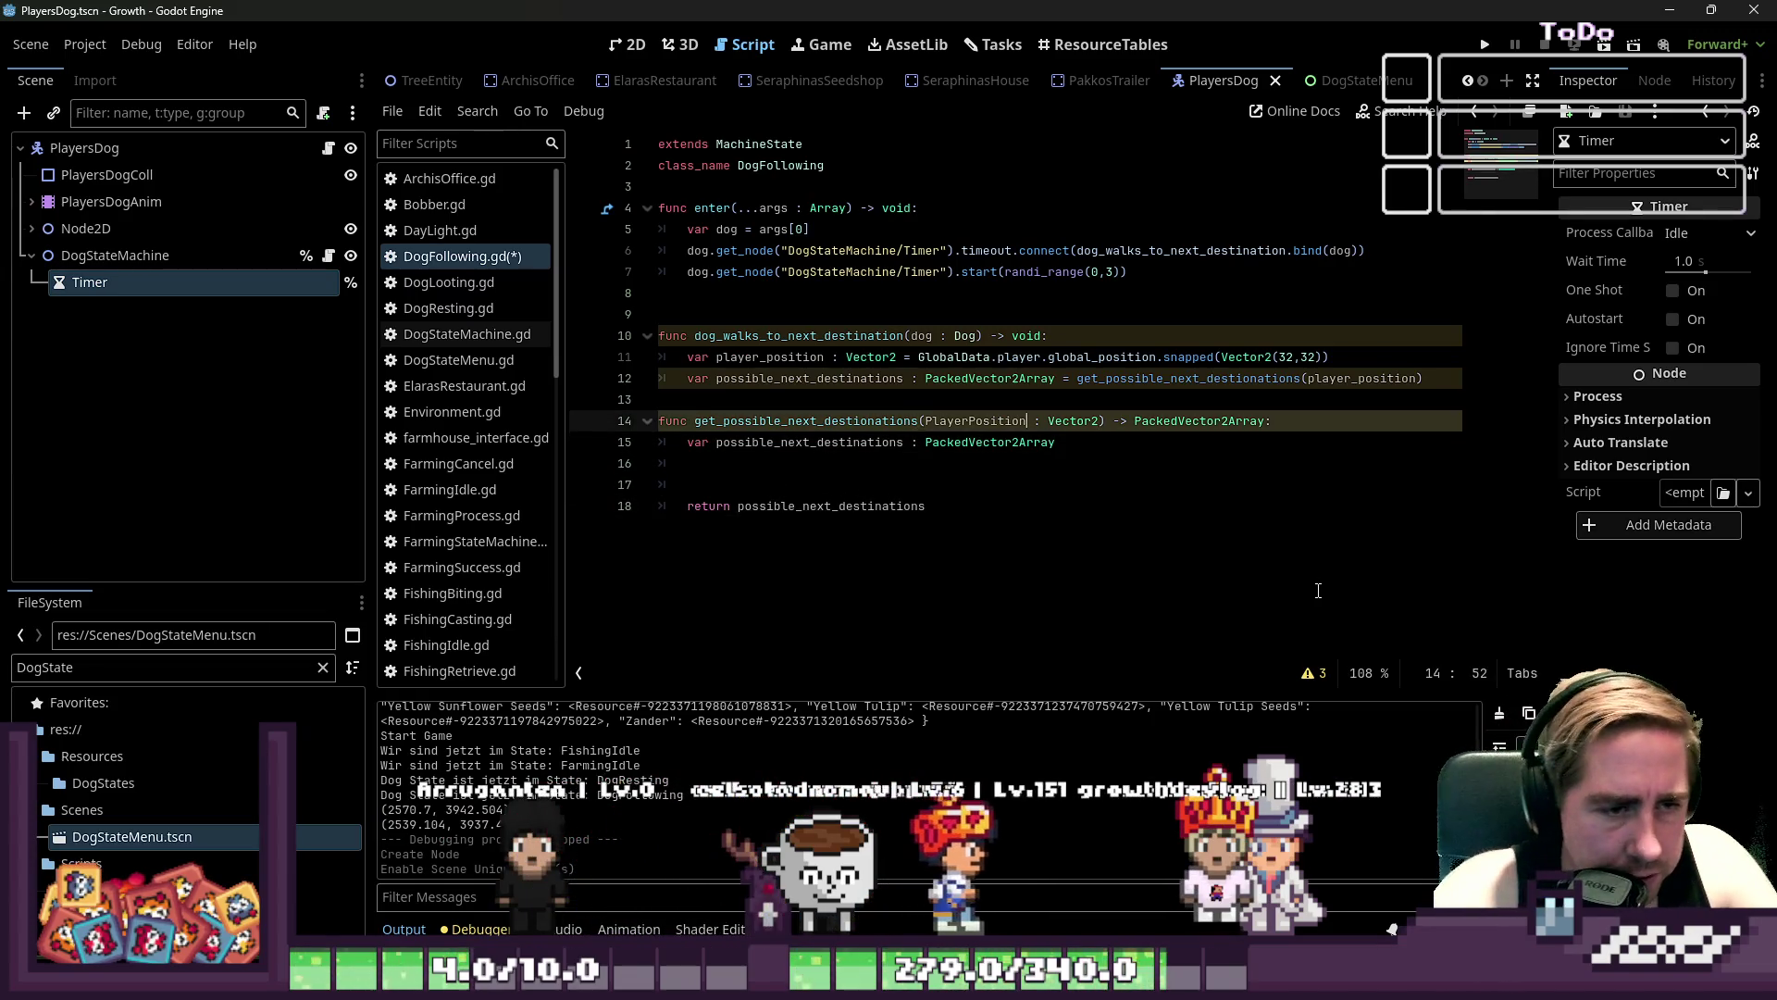
key(Down)
key(Down)
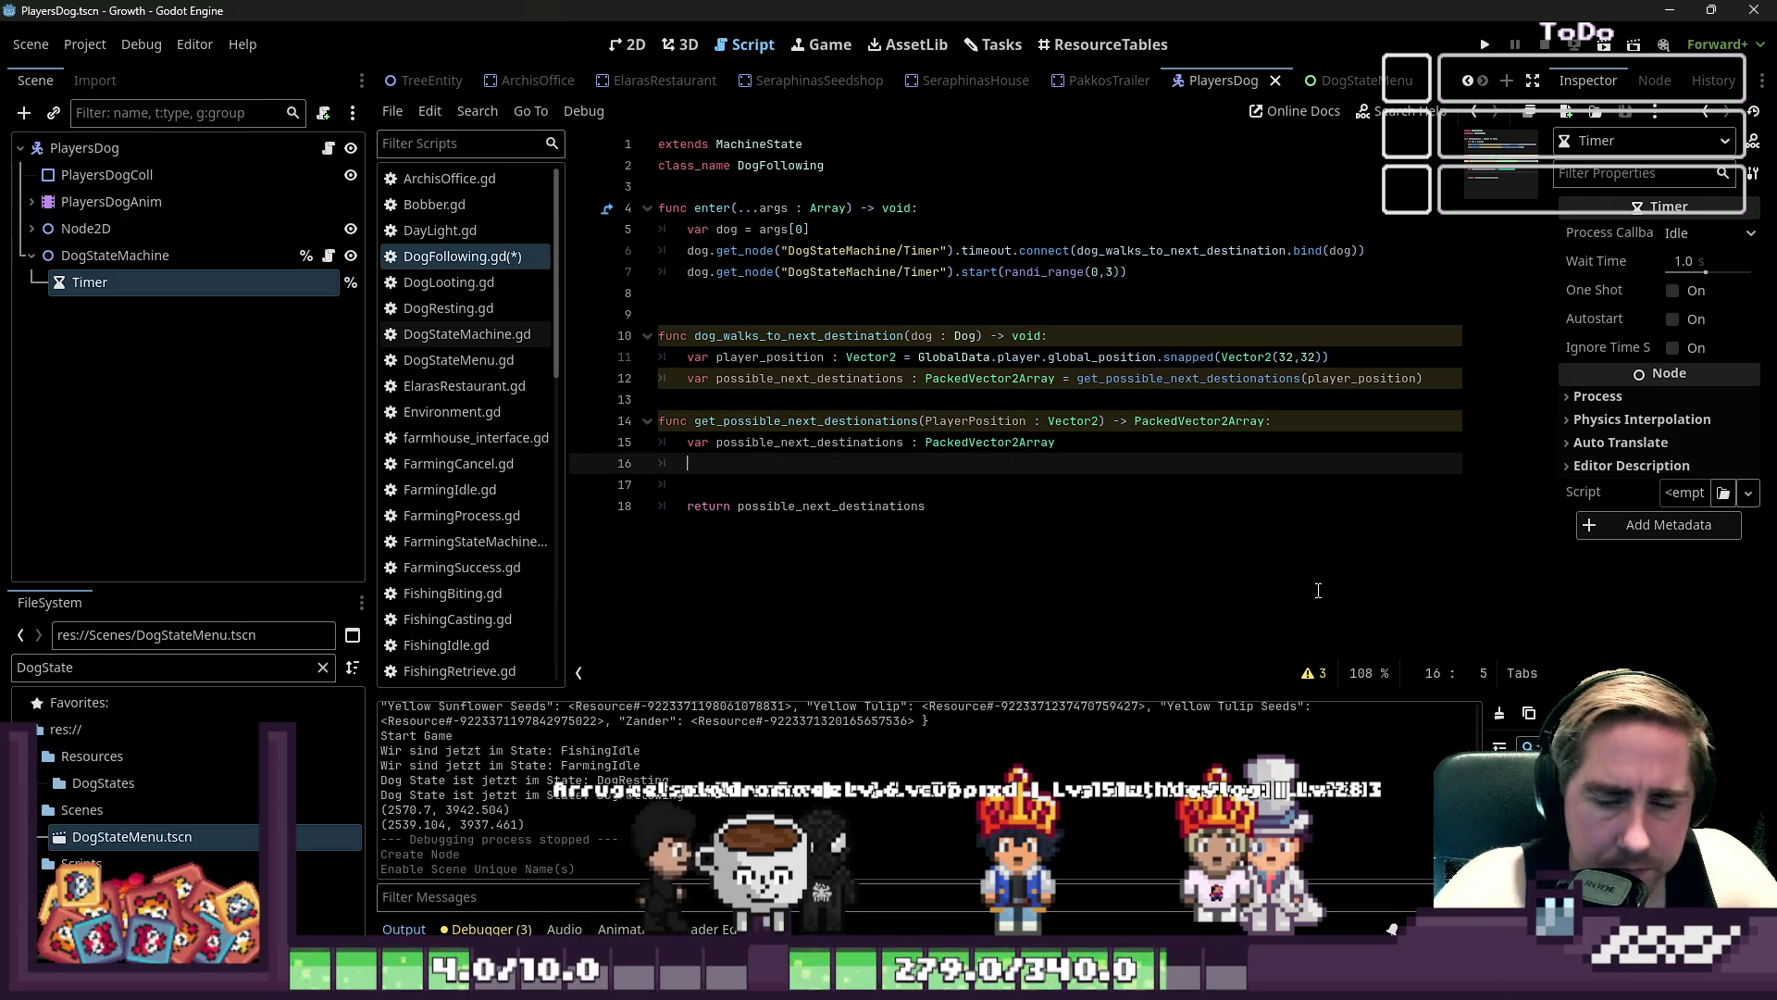
- Insert indented empty lines between the array declaration and return, plus a blank line before the function
key(Return)
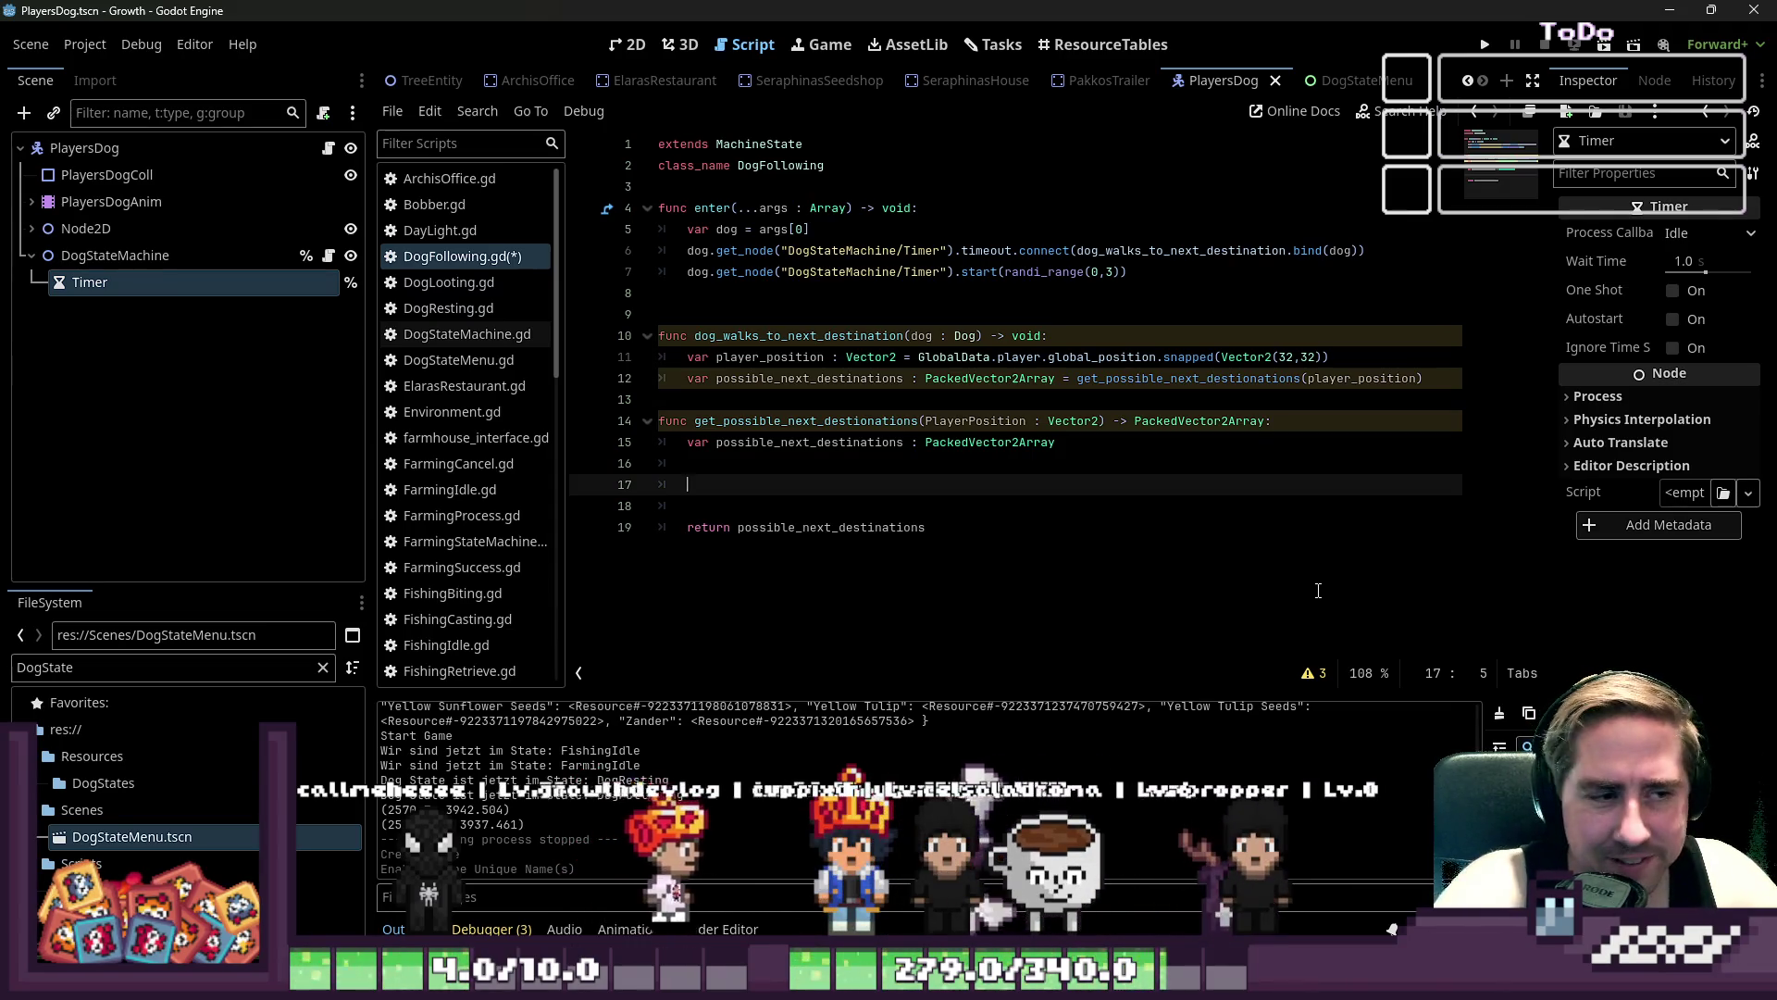
key(Up)
key(Up)
key(Up)
key(Up)
key(Return)
key(Up)
key(Down)
key(Down)
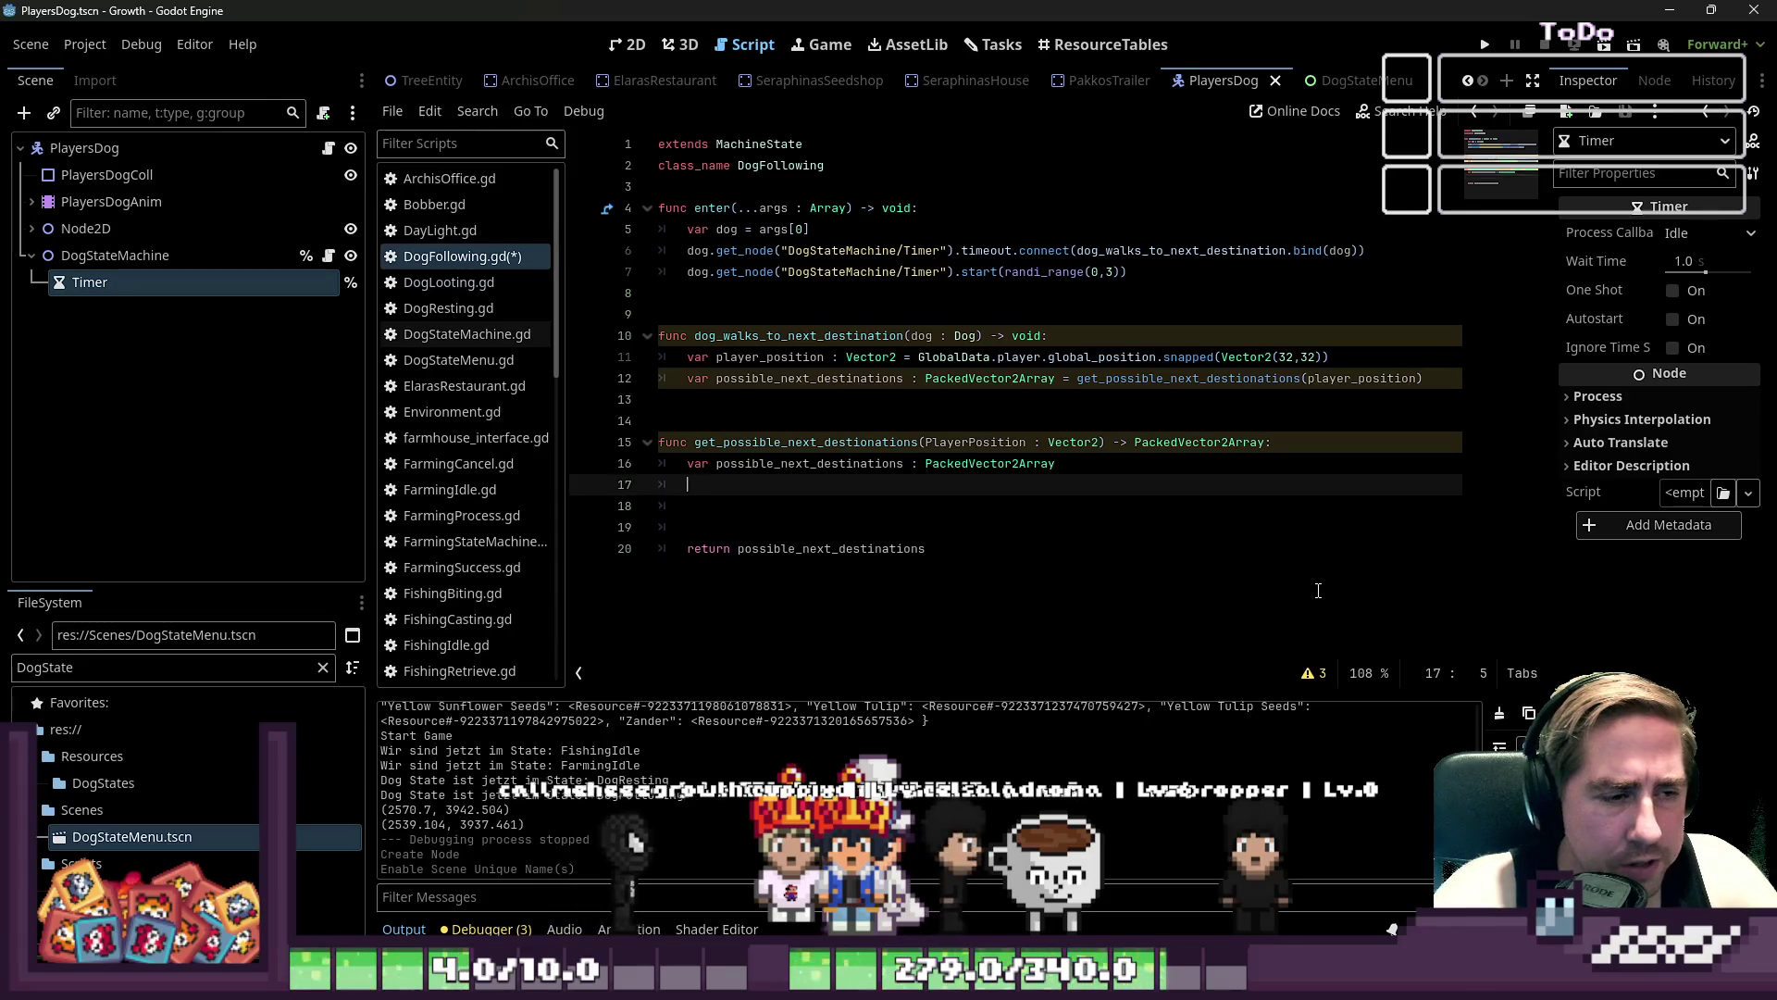
key(Tab)
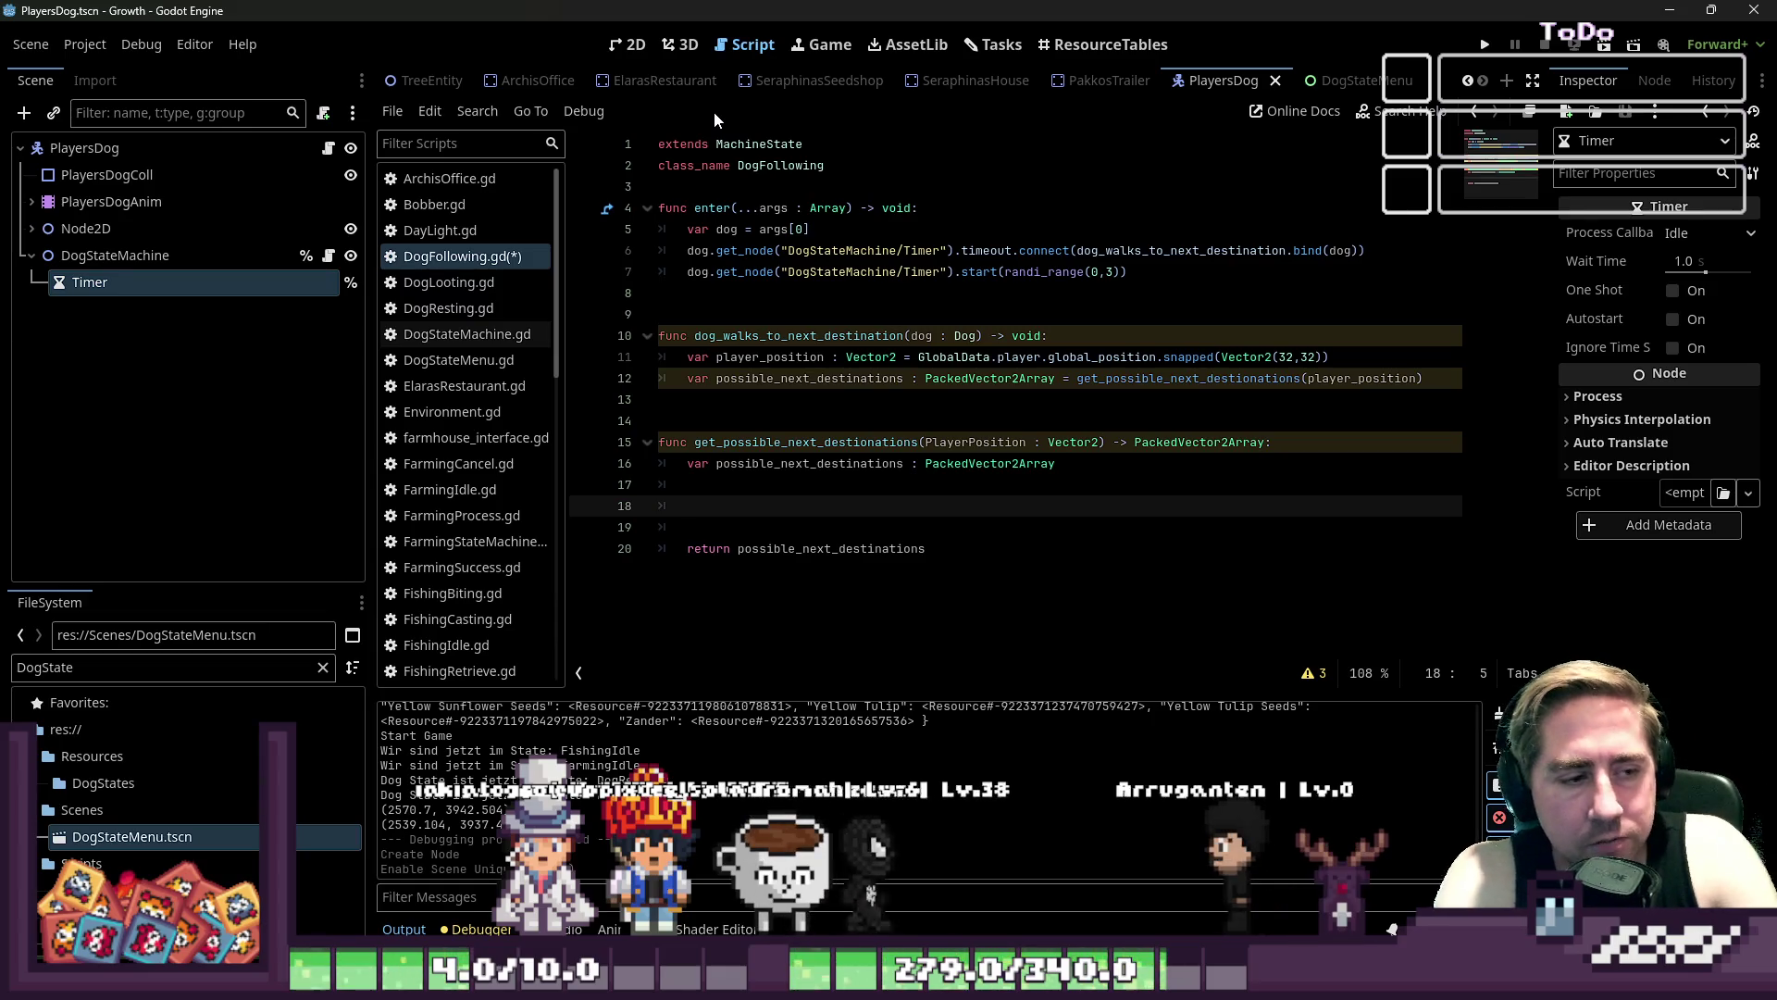
key(Down)
key(Up)
key(Up)
key(Up)
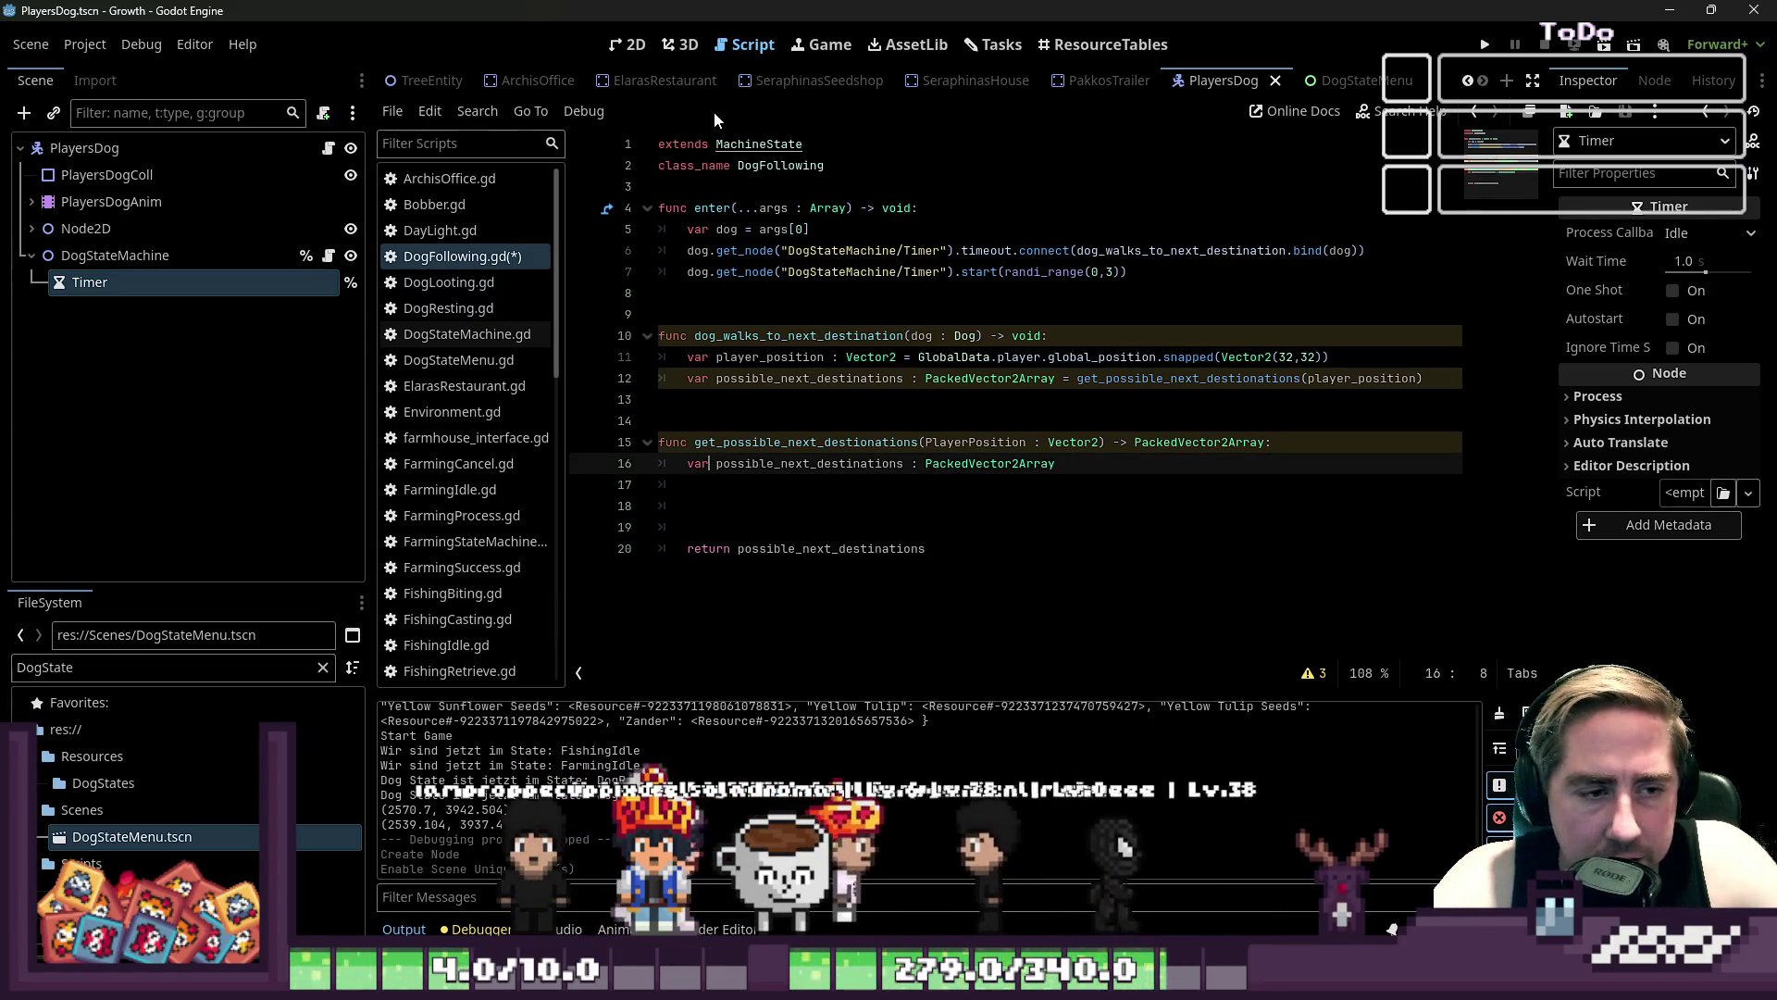
key(Down)
key(Down)
key(Down)
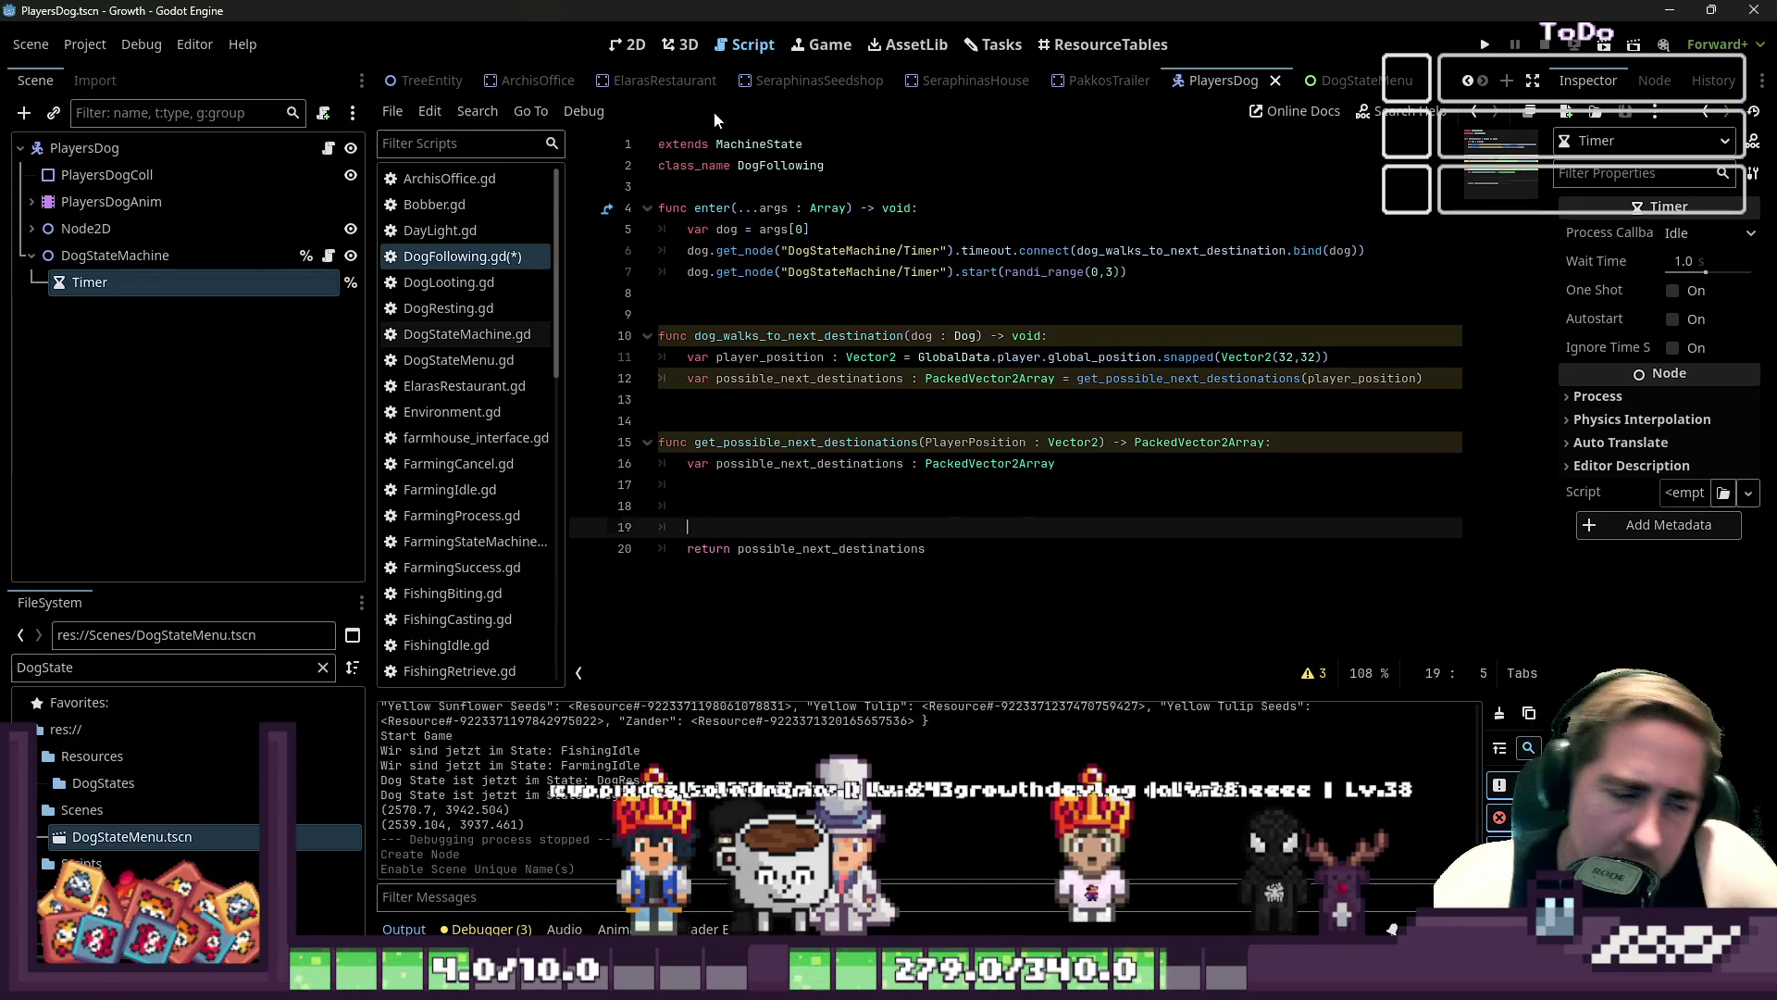
key(Return)
key(Return)
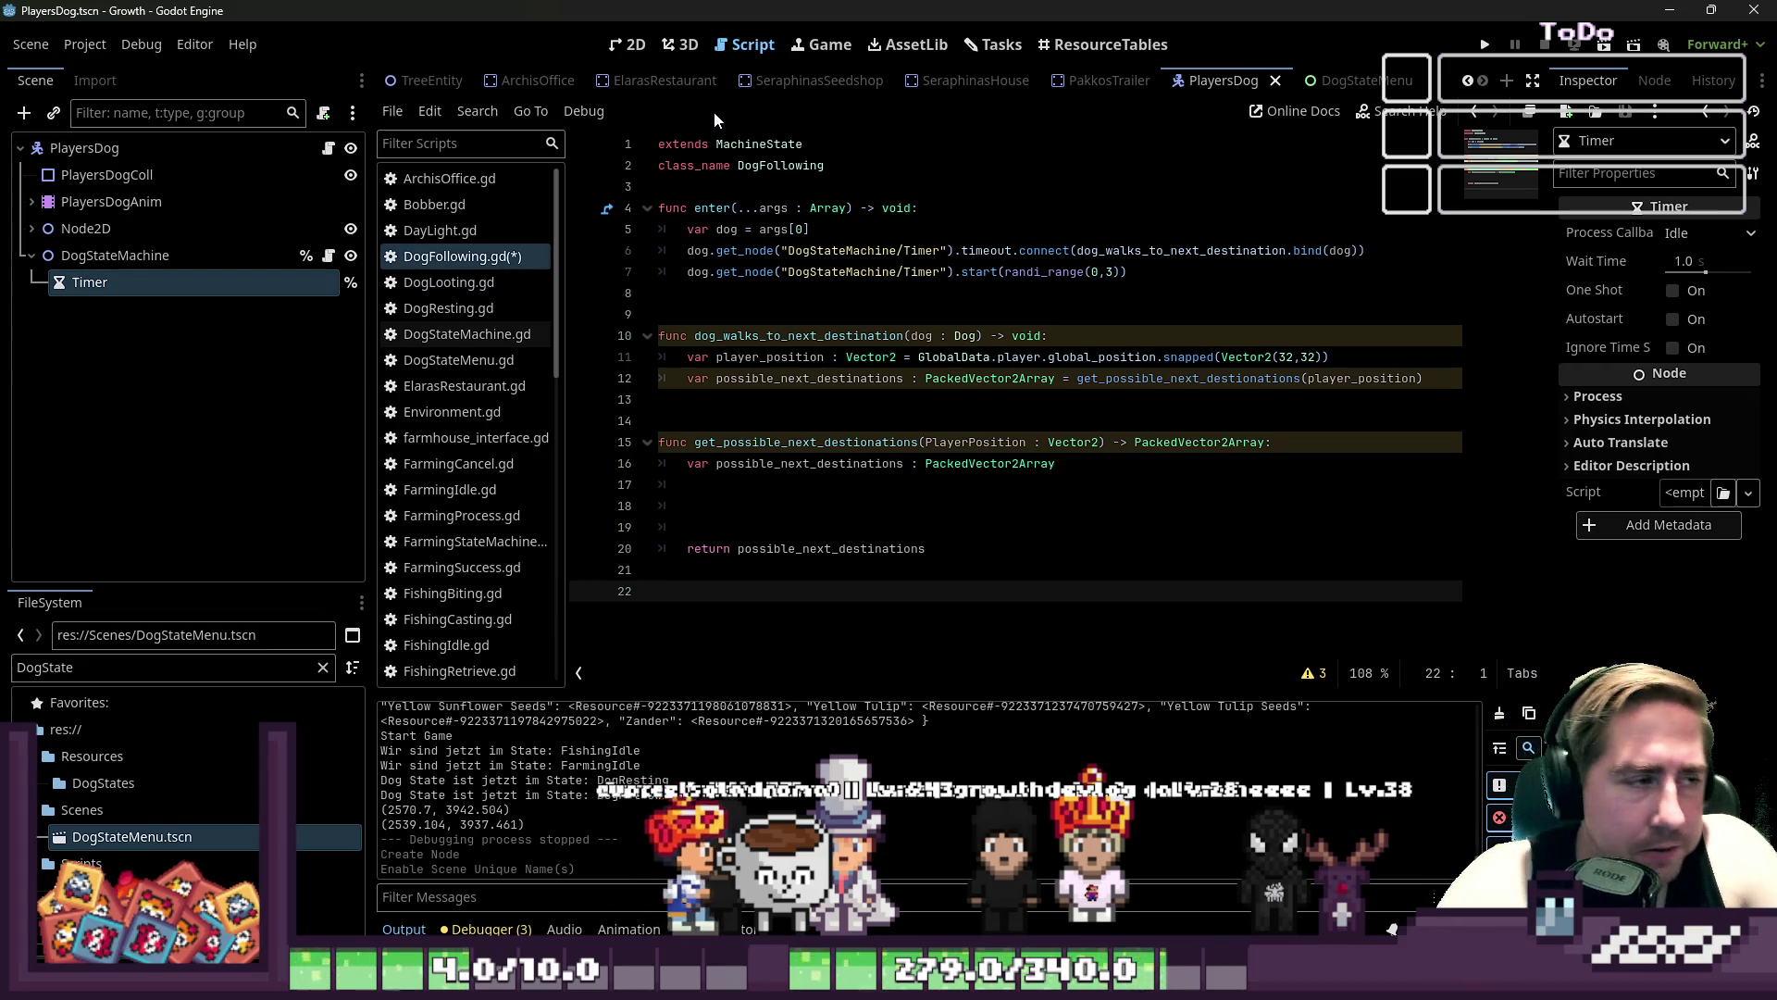
click(750, 527)
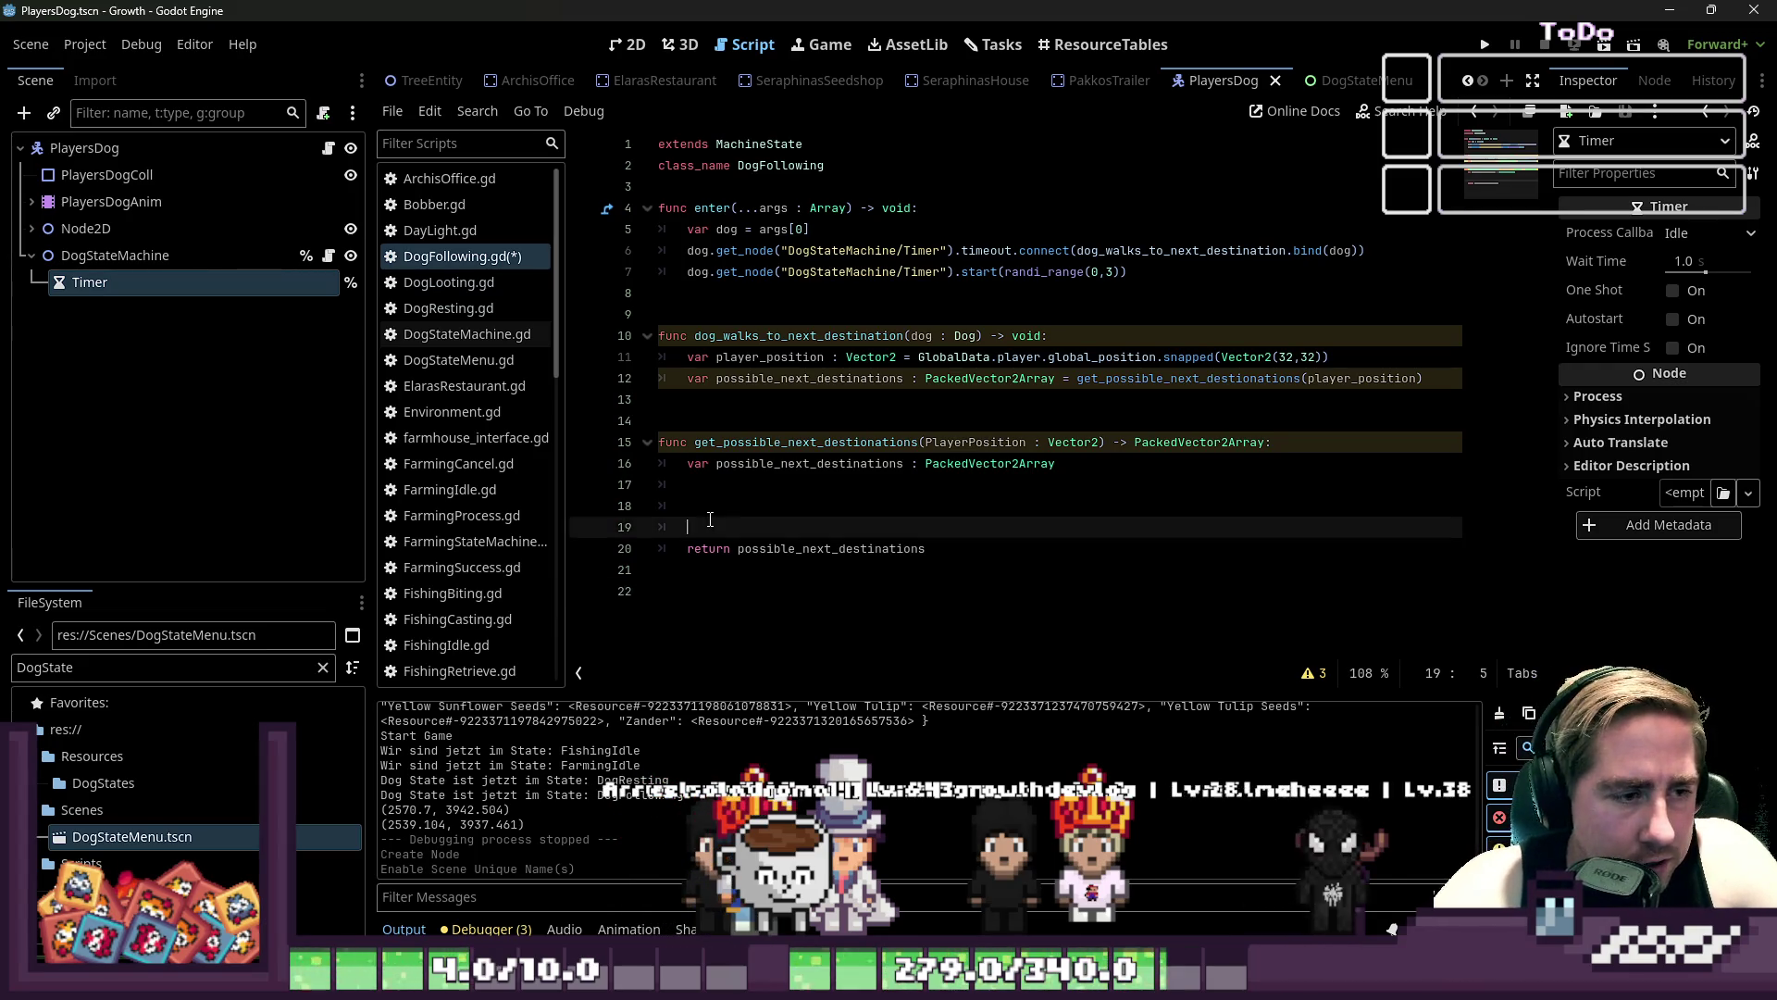
click(751, 512)
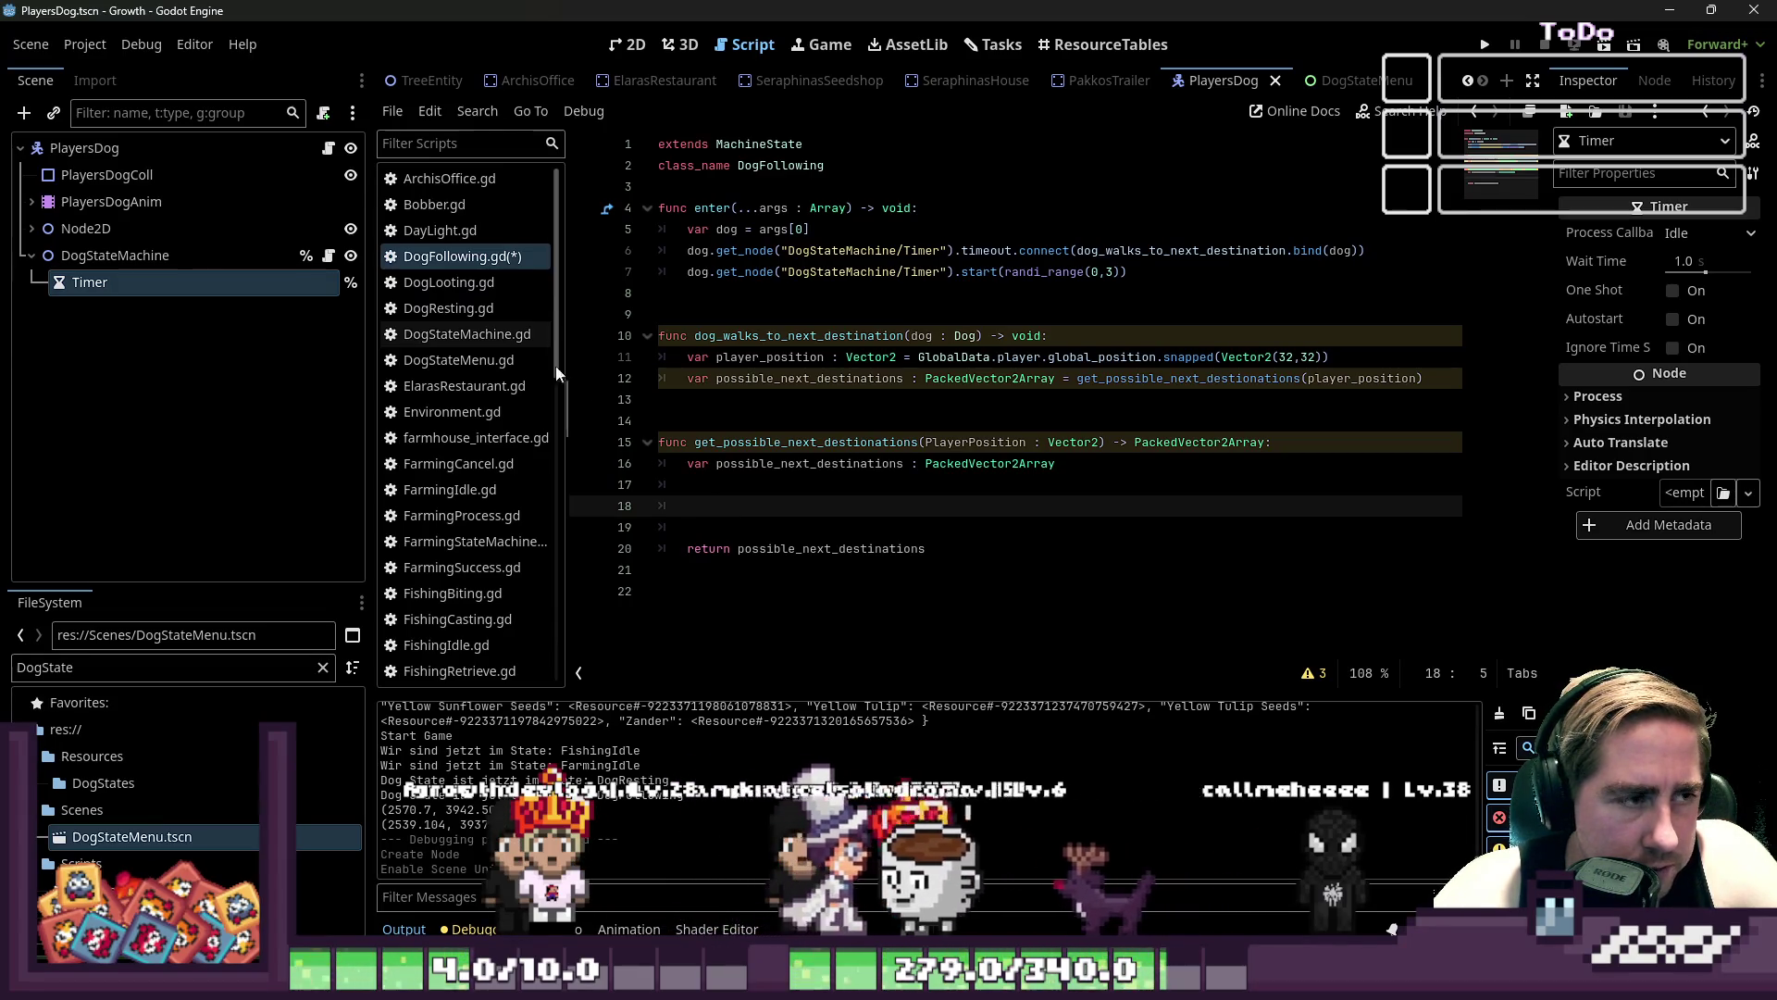
scroll(482, 330, down, 5)
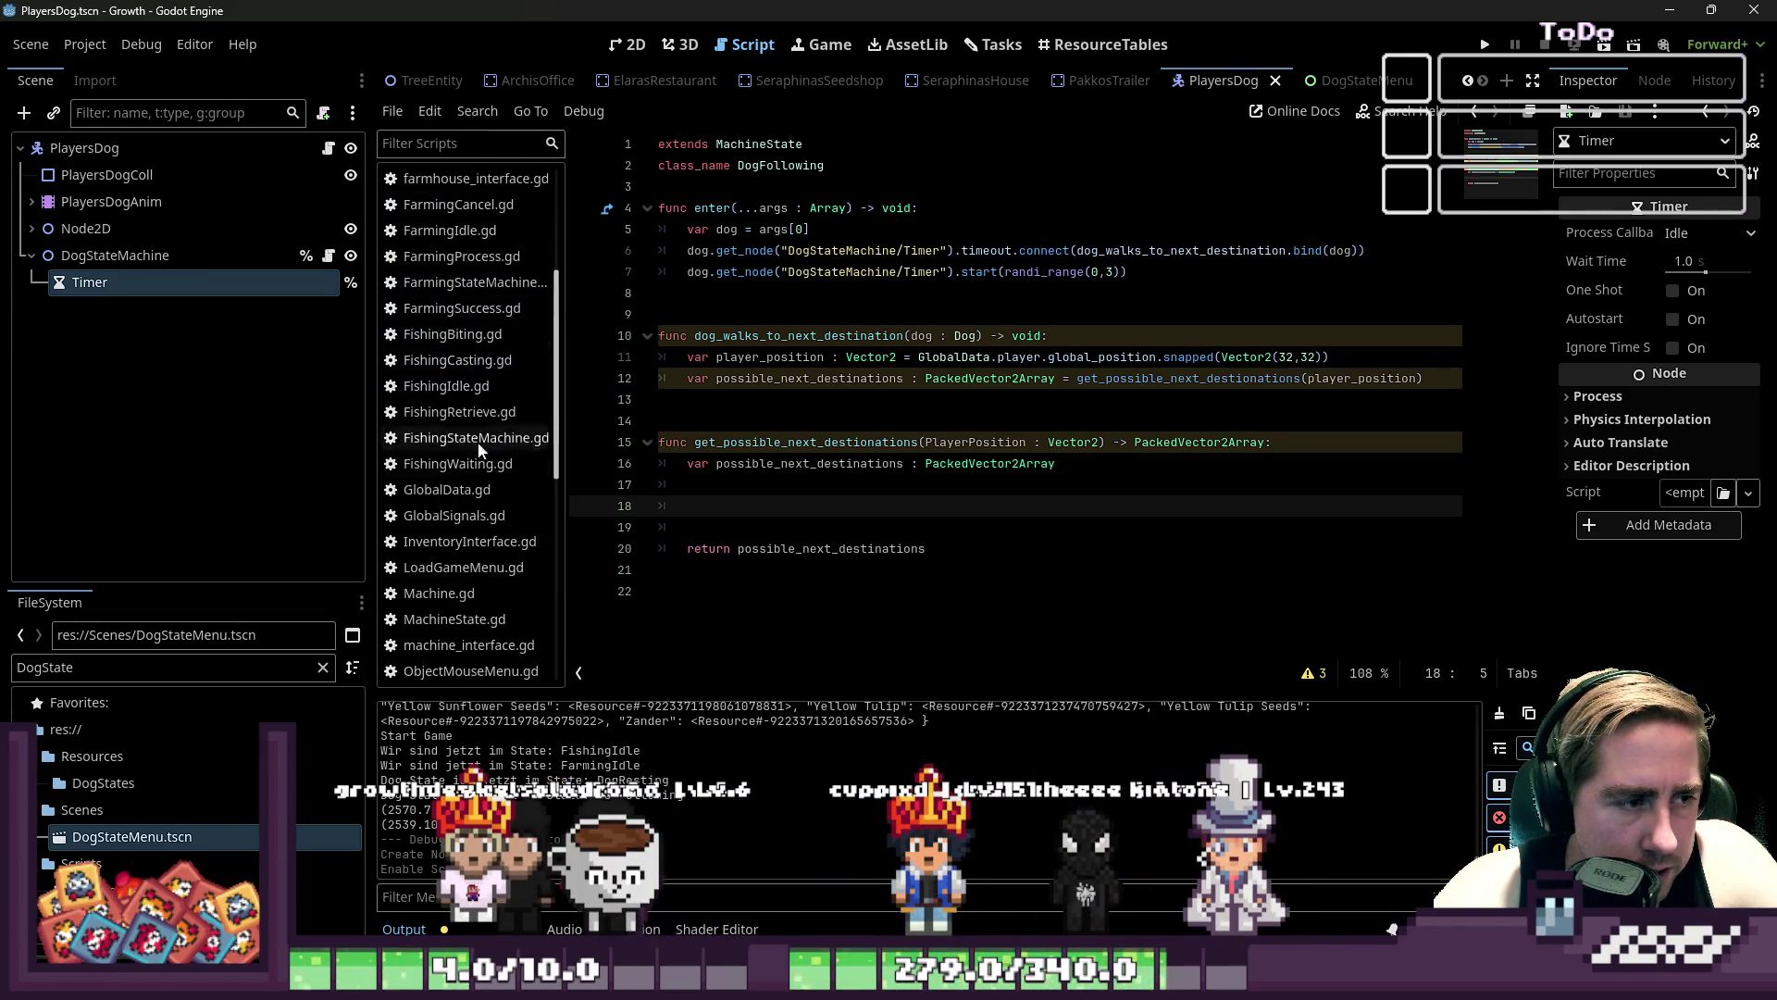
- Find the check_tile_data function in FarmingIdle.gd and select it for copying
click(475, 363)
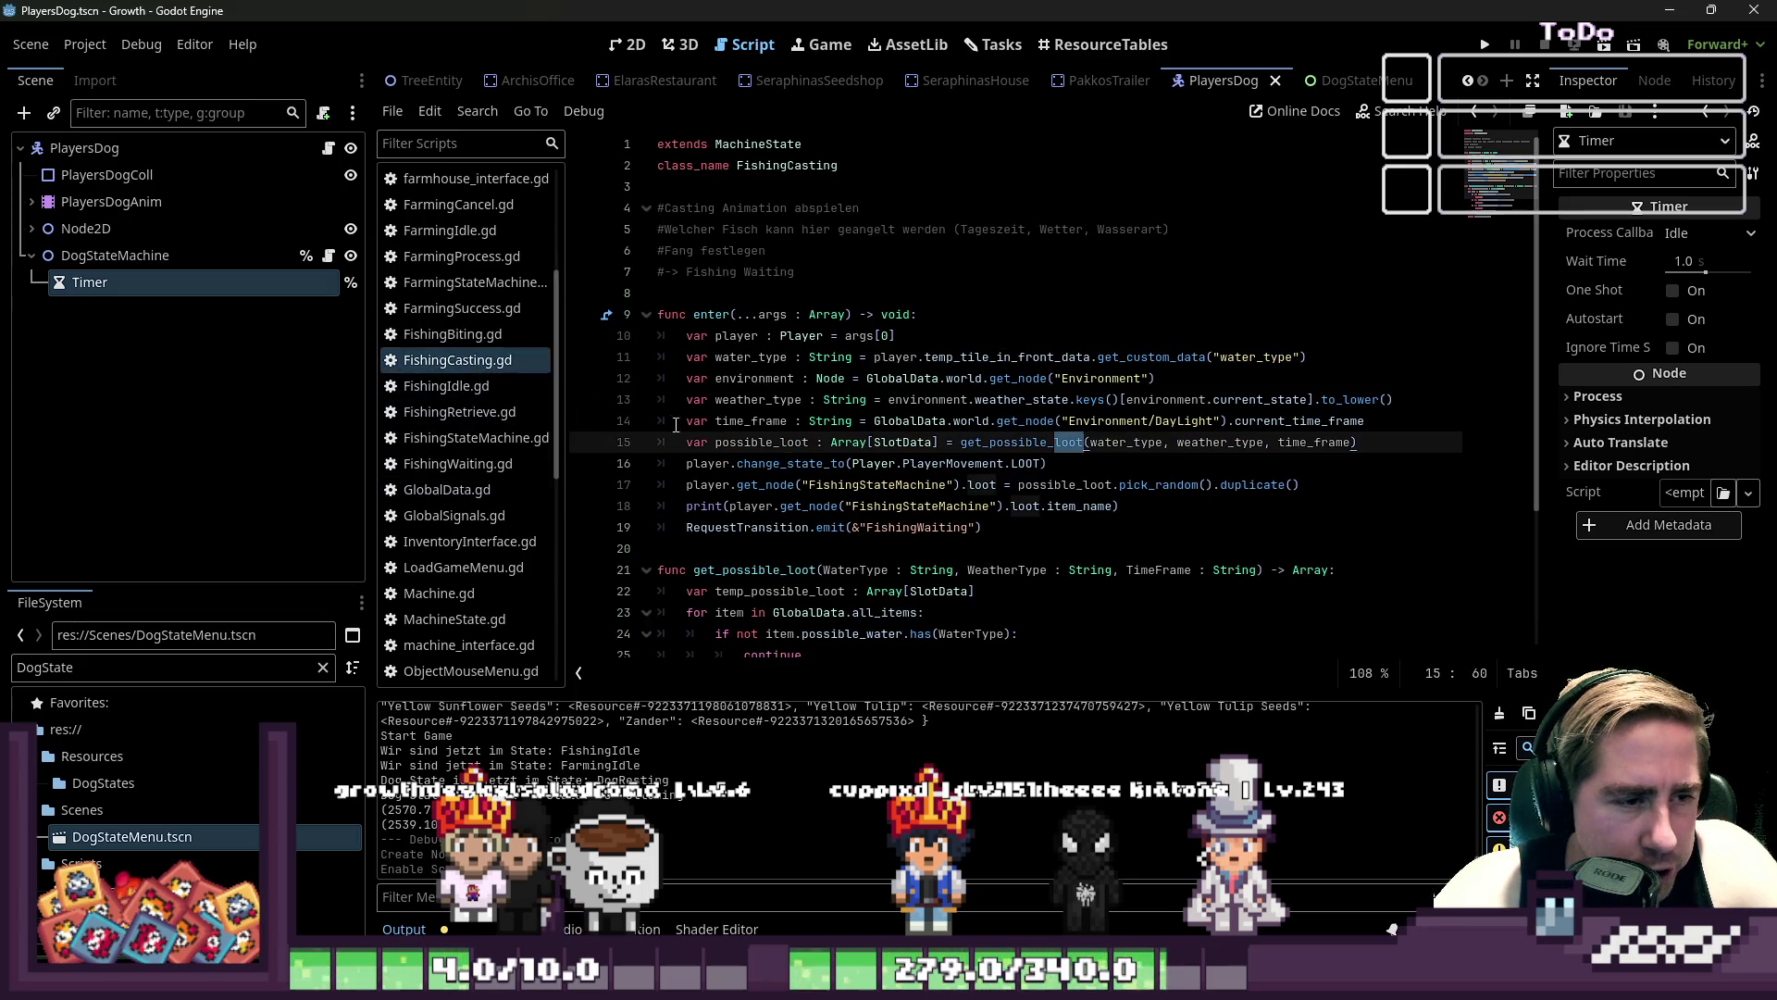
scroll(641, 423, down, 1)
scroll(923, 428, down, 2)
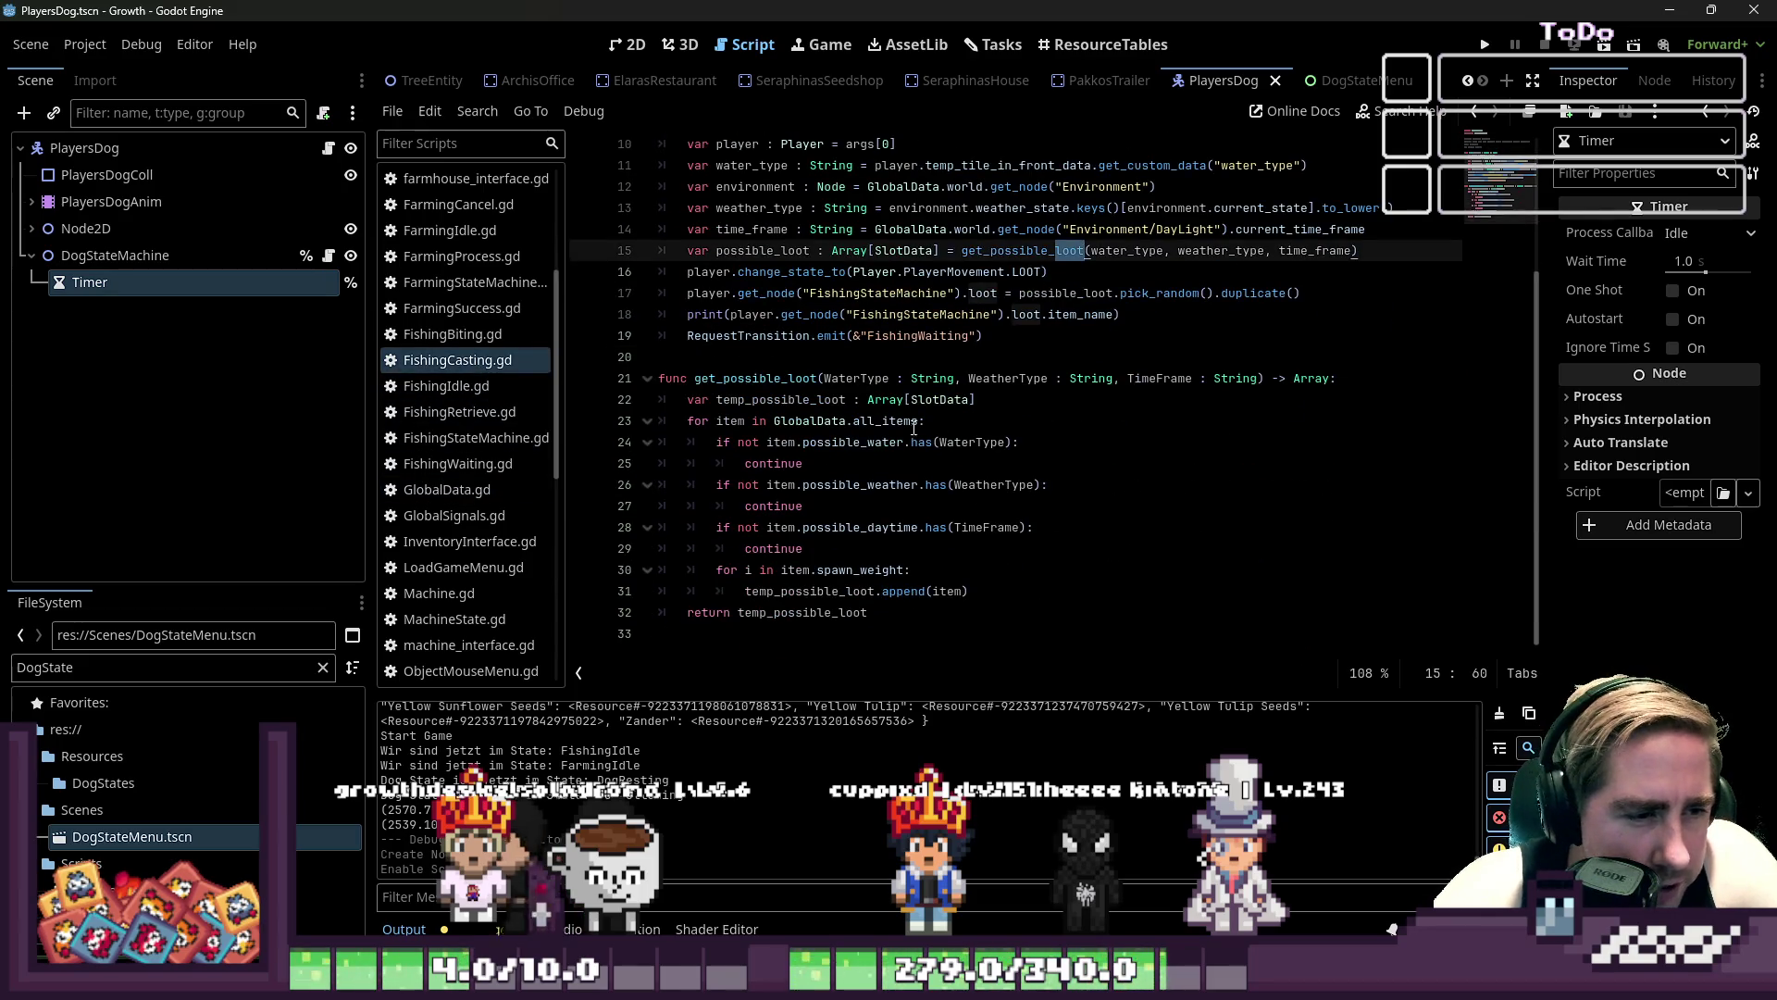
scroll(466, 353, up, 3)
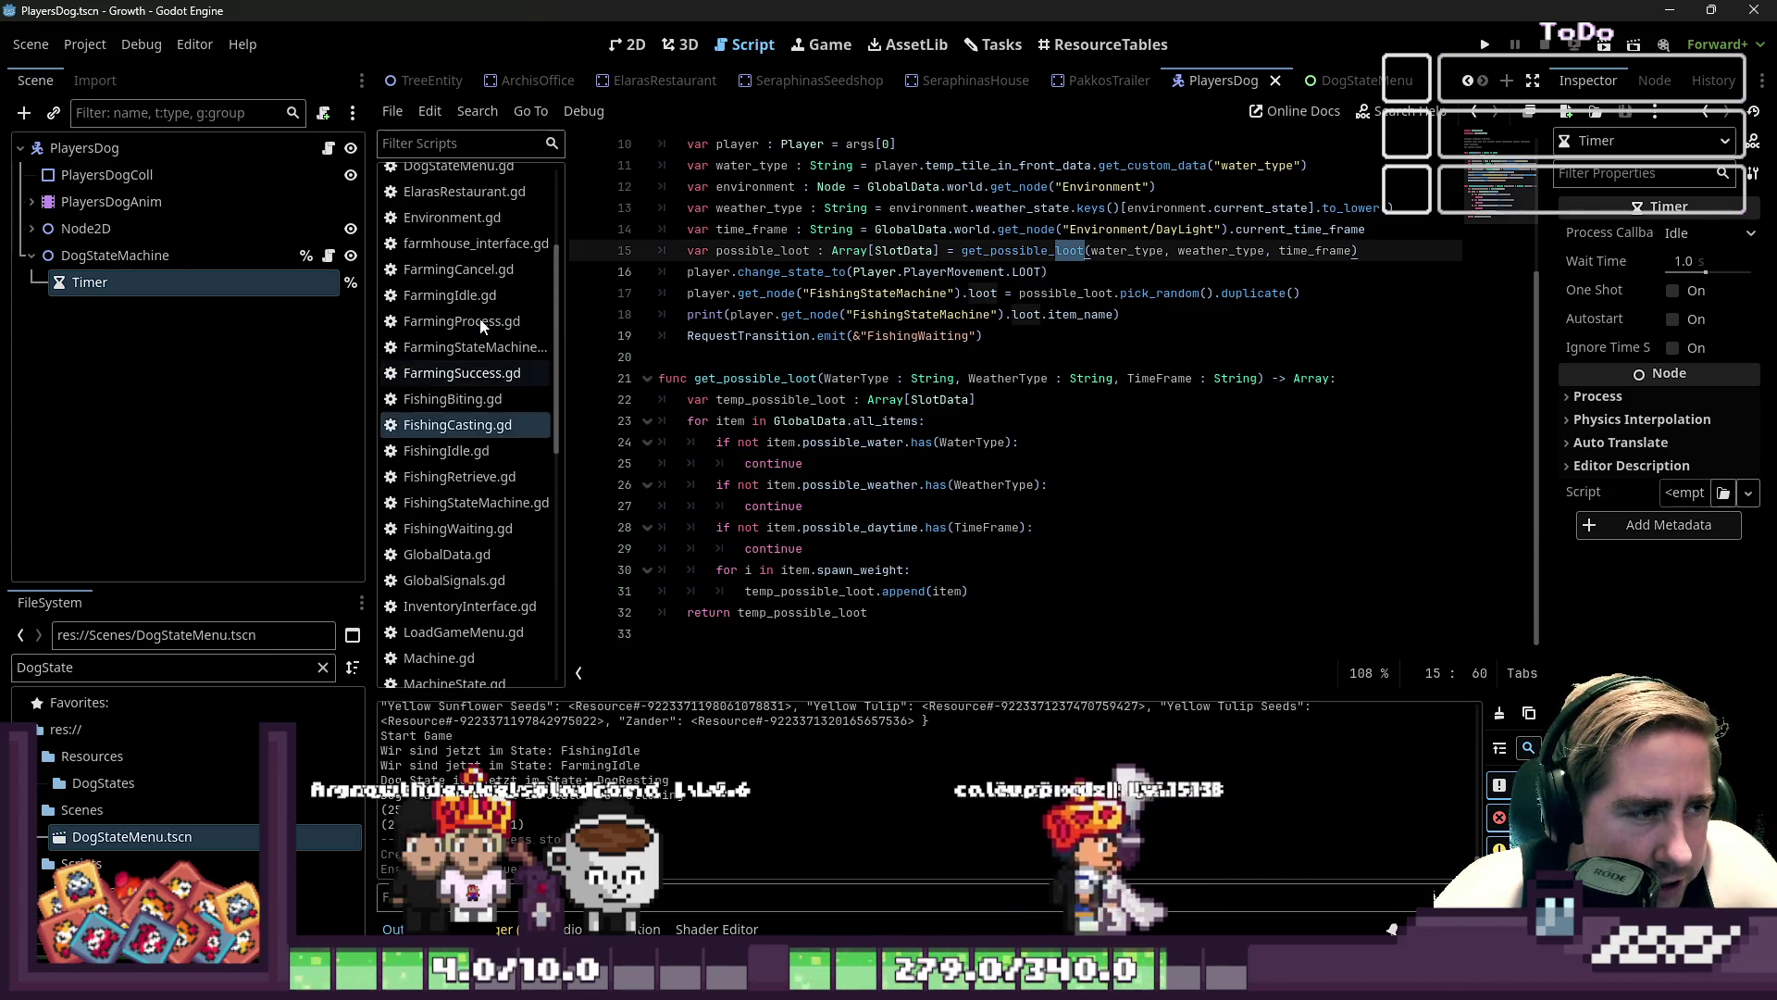
click(466, 359)
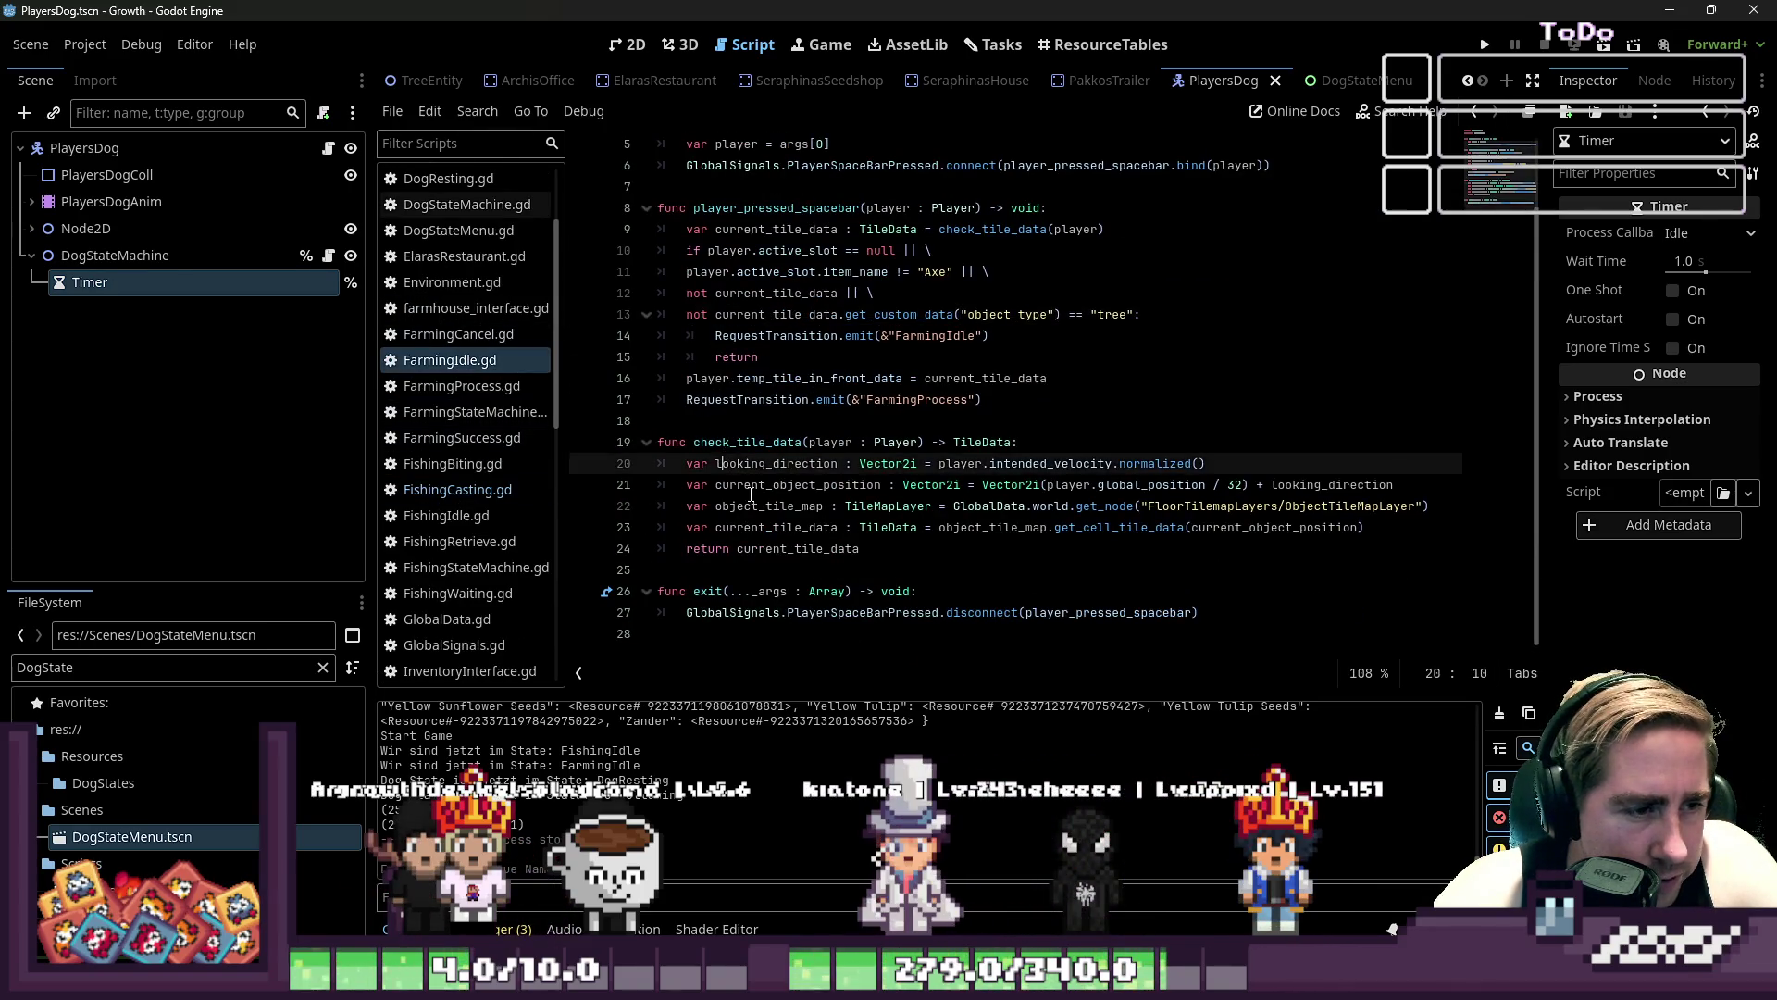
click(752, 484)
drag(916, 549, 597, 446)
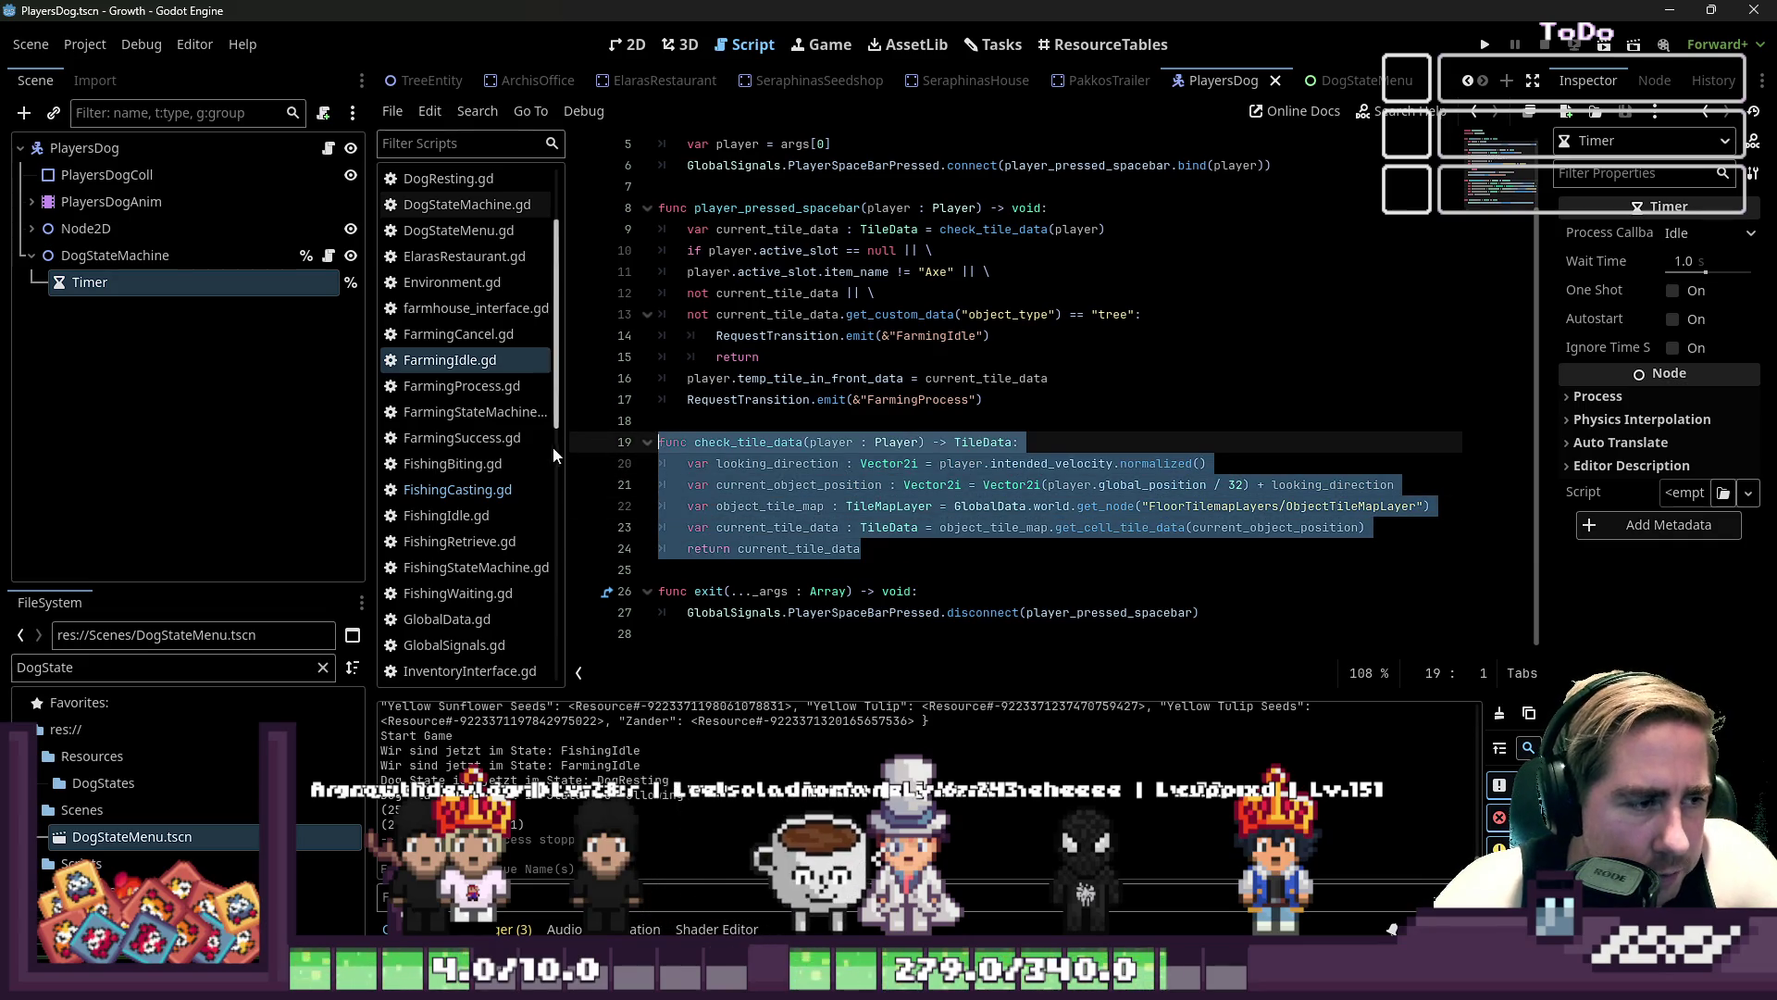
scroll(465, 393, up, 3)
- Paste check_tile_data at the end of DogFollowing.gd and review the earlier functions
click(462, 257)
click(699, 597)
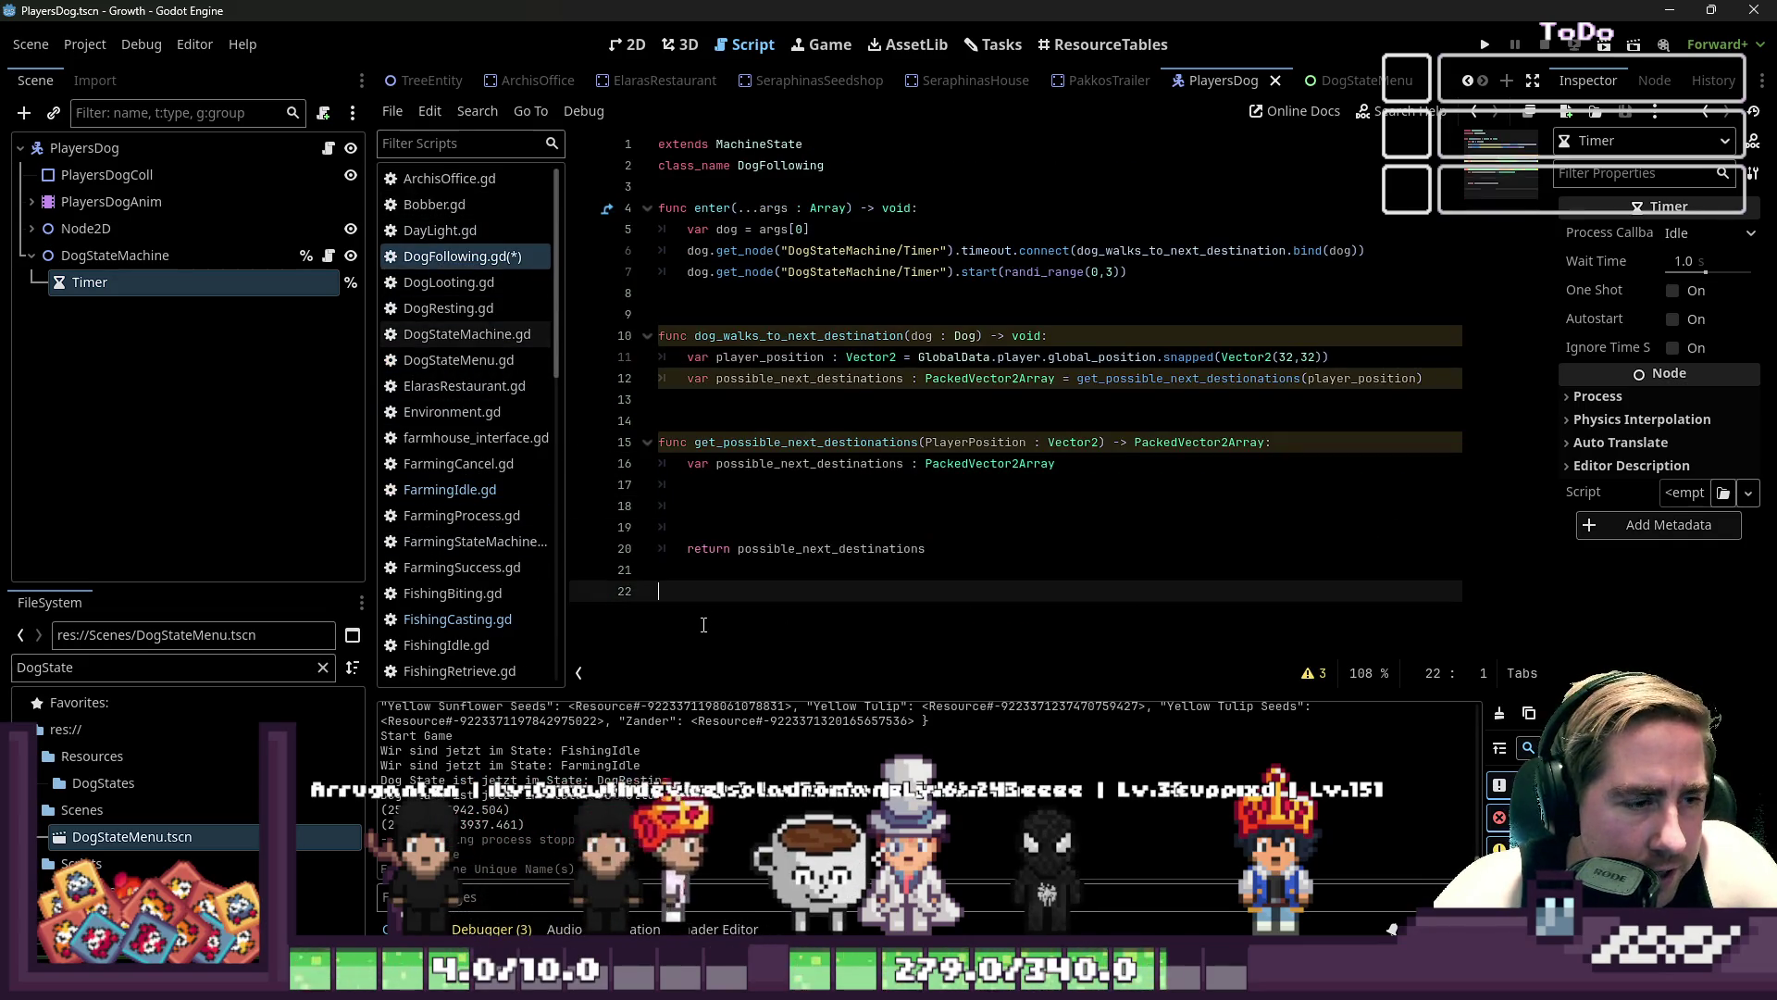
text(func check_tile_data(player : Player) -> TileData: 	var looking_direction : Vector2i = player.intended_velocity.normalized() 	var current_object_position : Vector2i = Vector2i(player.global_position / 32) + looking_direction 	var object_tile_map : TileMapLayer = GlobalData.world.get_node("FloorTilemapLayers/ObjectTileMapLayer") 	var current_tile_data : TileData = object_tile_map.get_cell_tile_data(current_object_position) 	return current_tile_data)
key(Up)
key(Up)
key(Up)
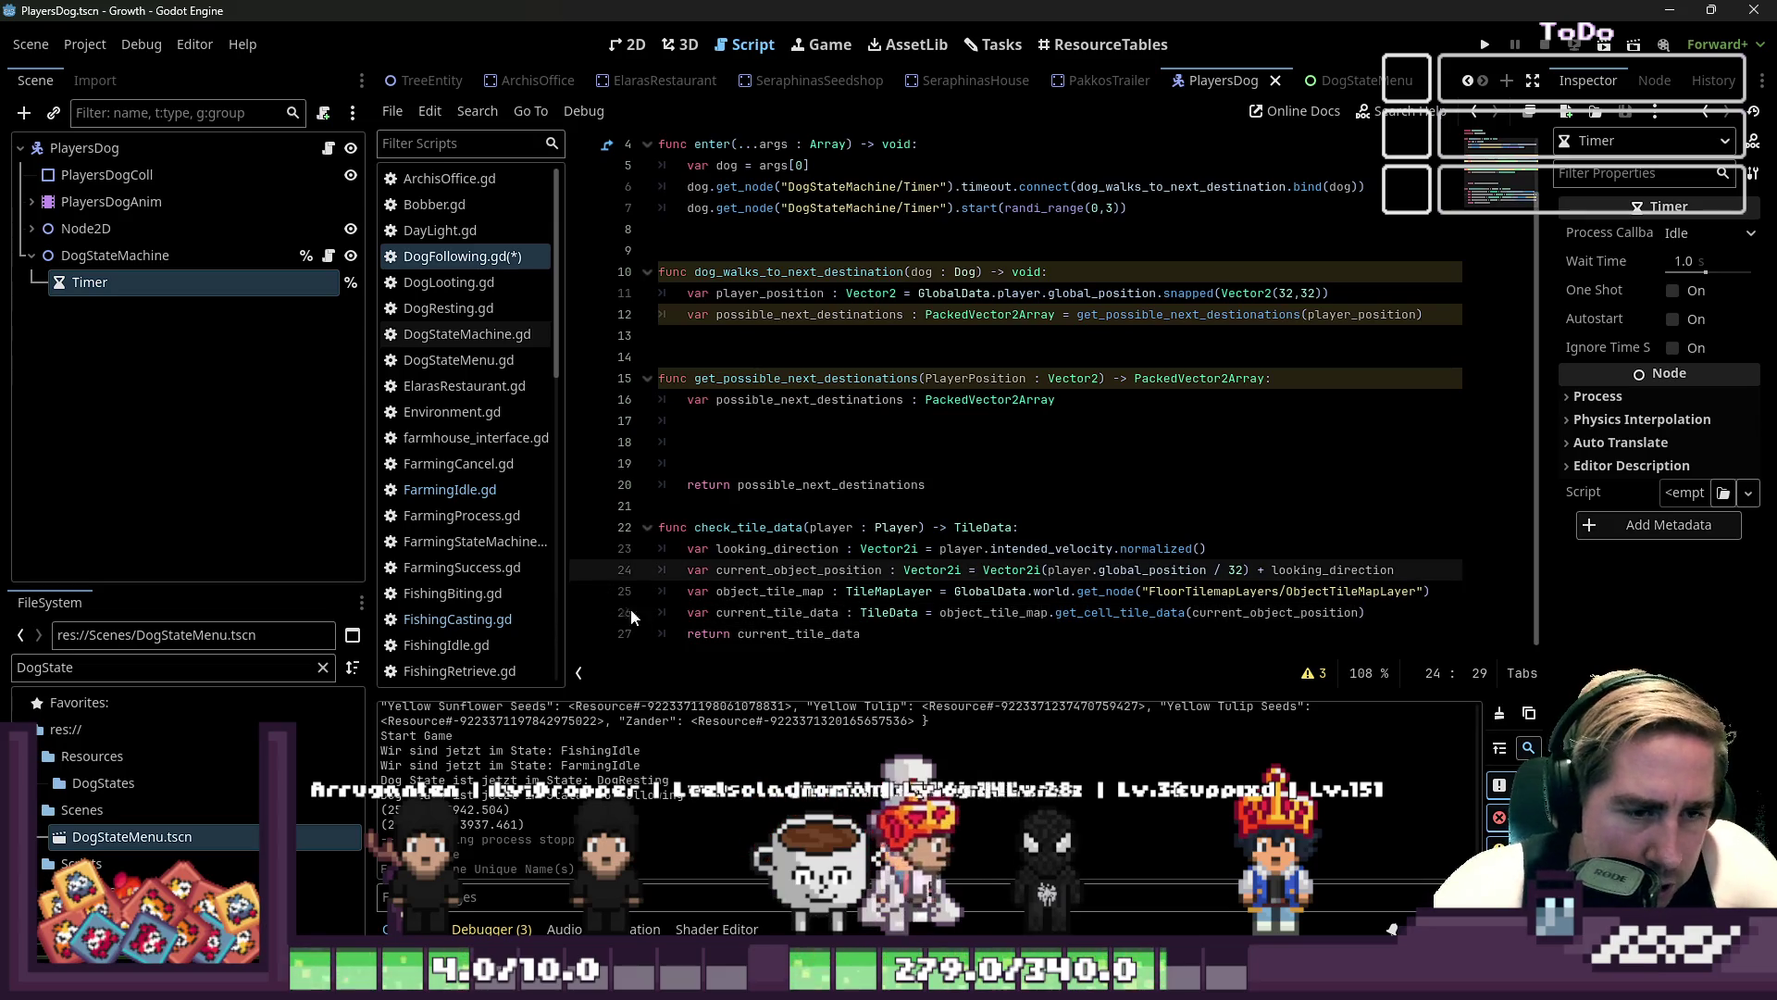
click(803, 638)
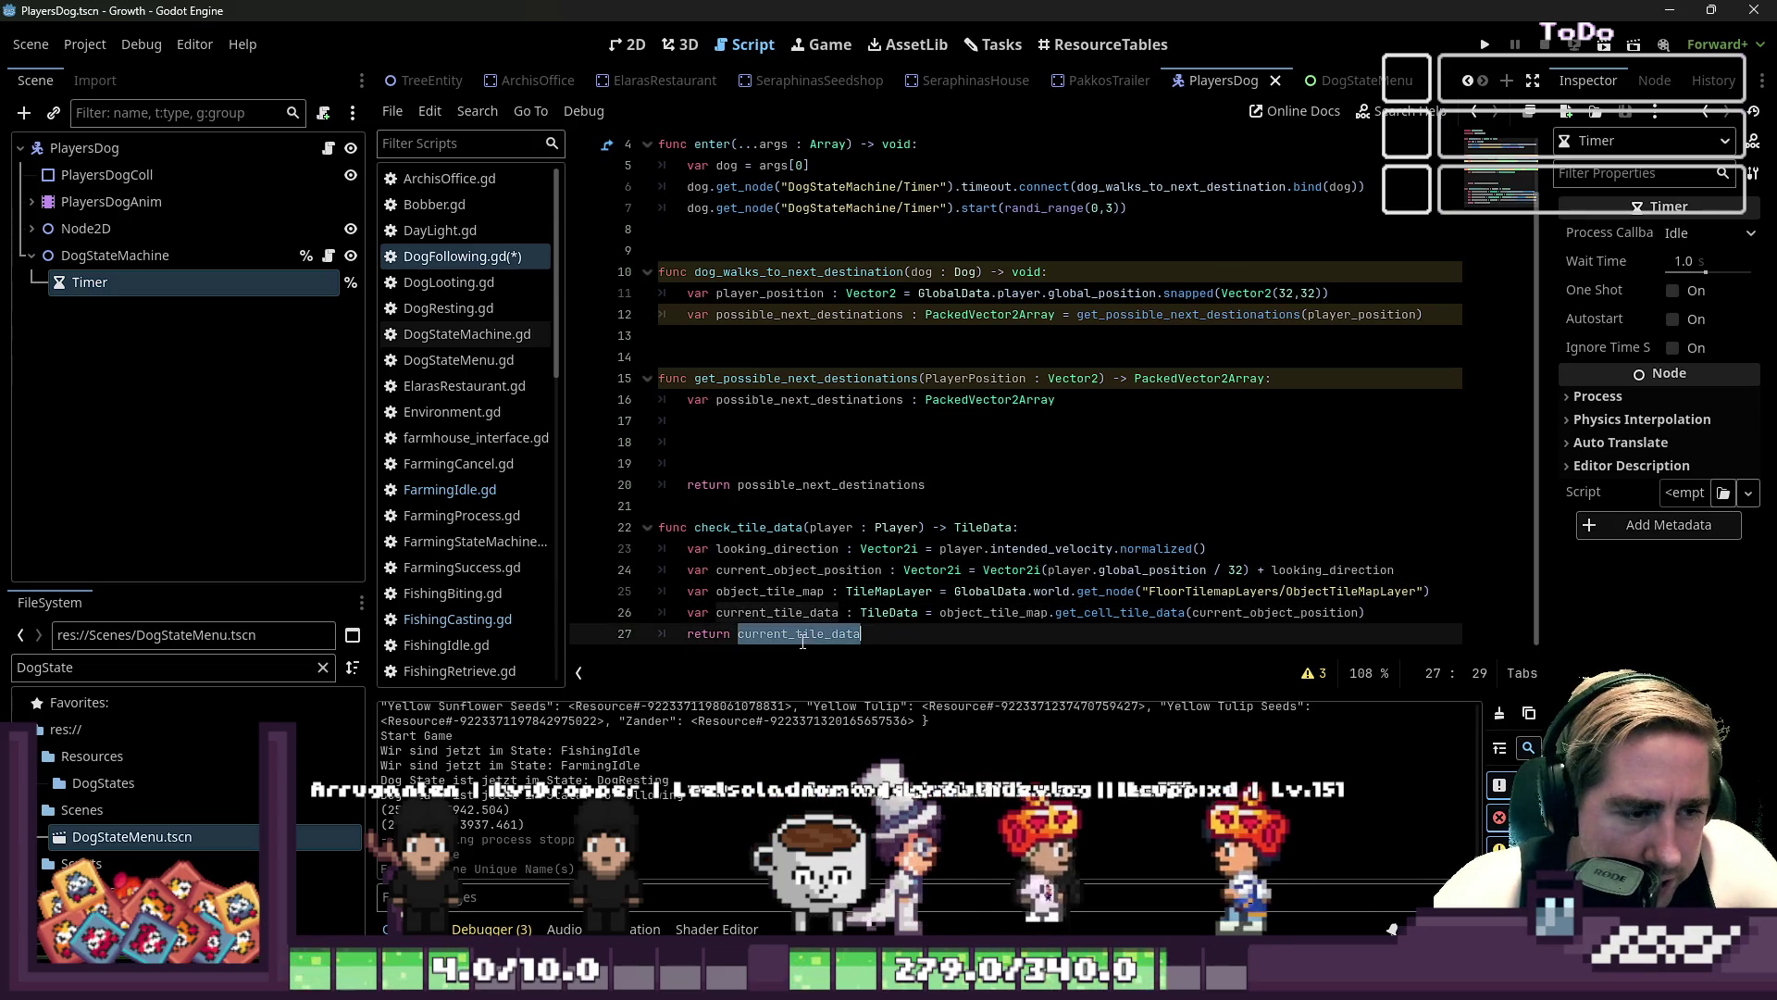
click(768, 526)
click(779, 364)
click(790, 343)
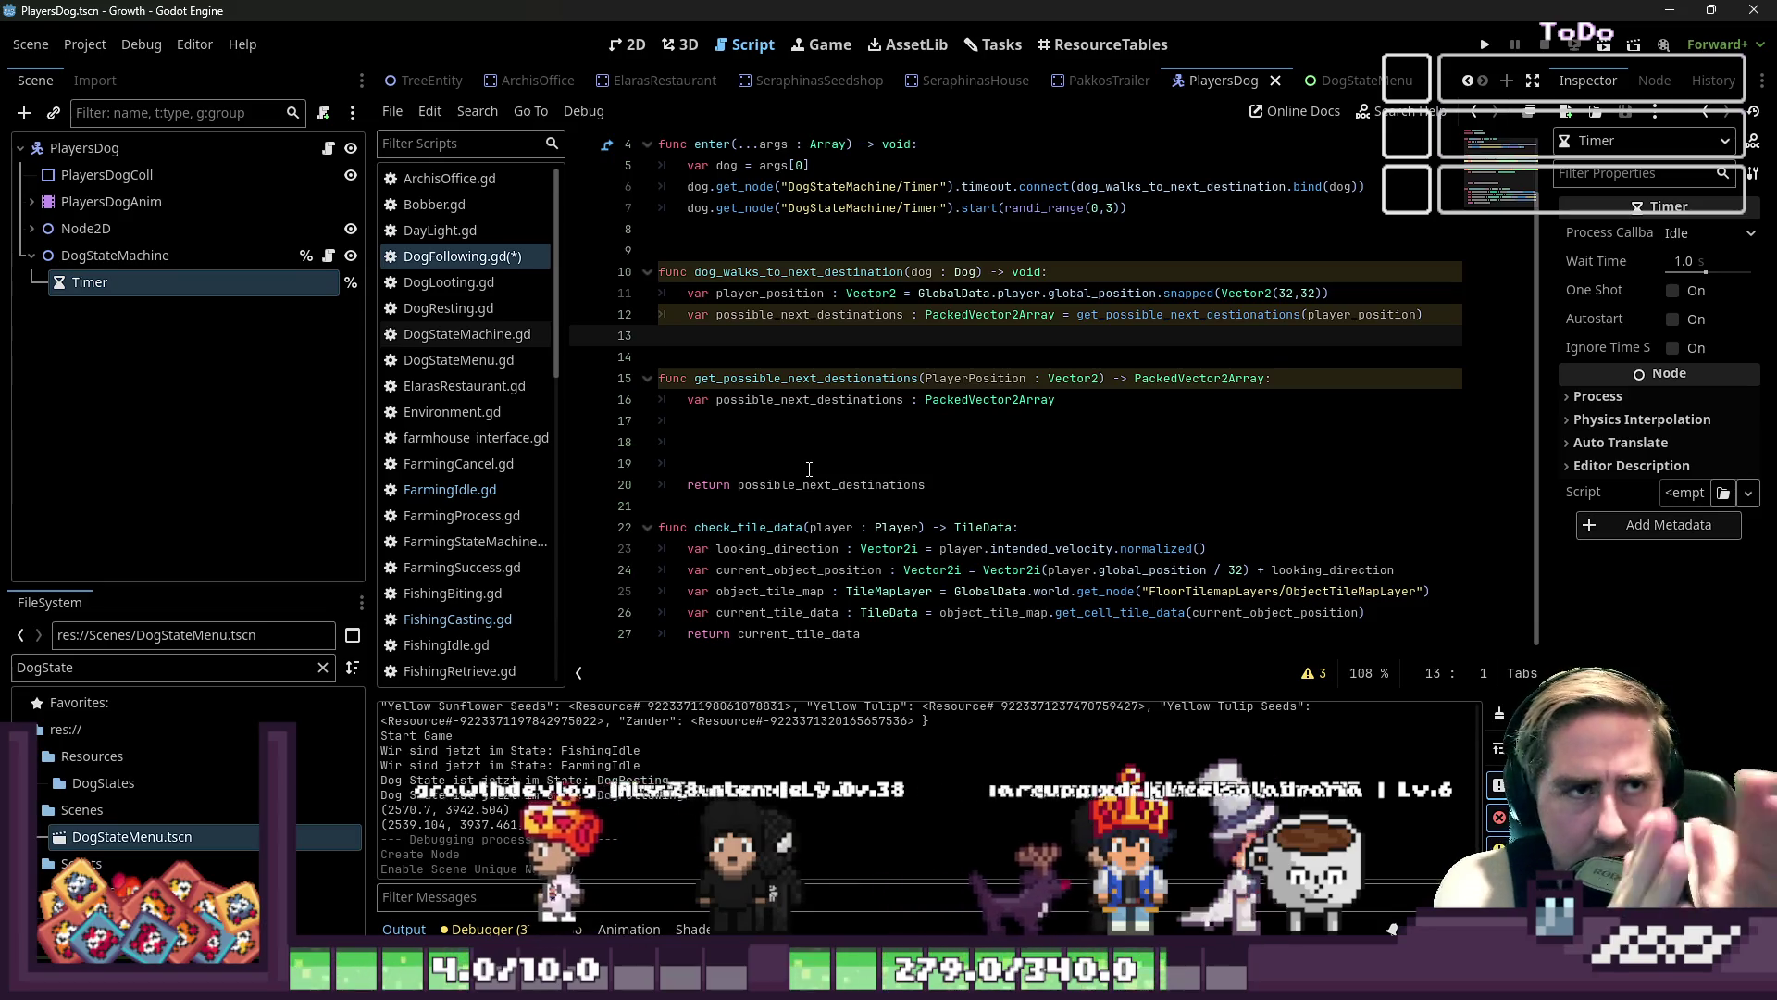
- In Aseprite, create a new transparent sprite with width 48
mouse_move(889, 981)
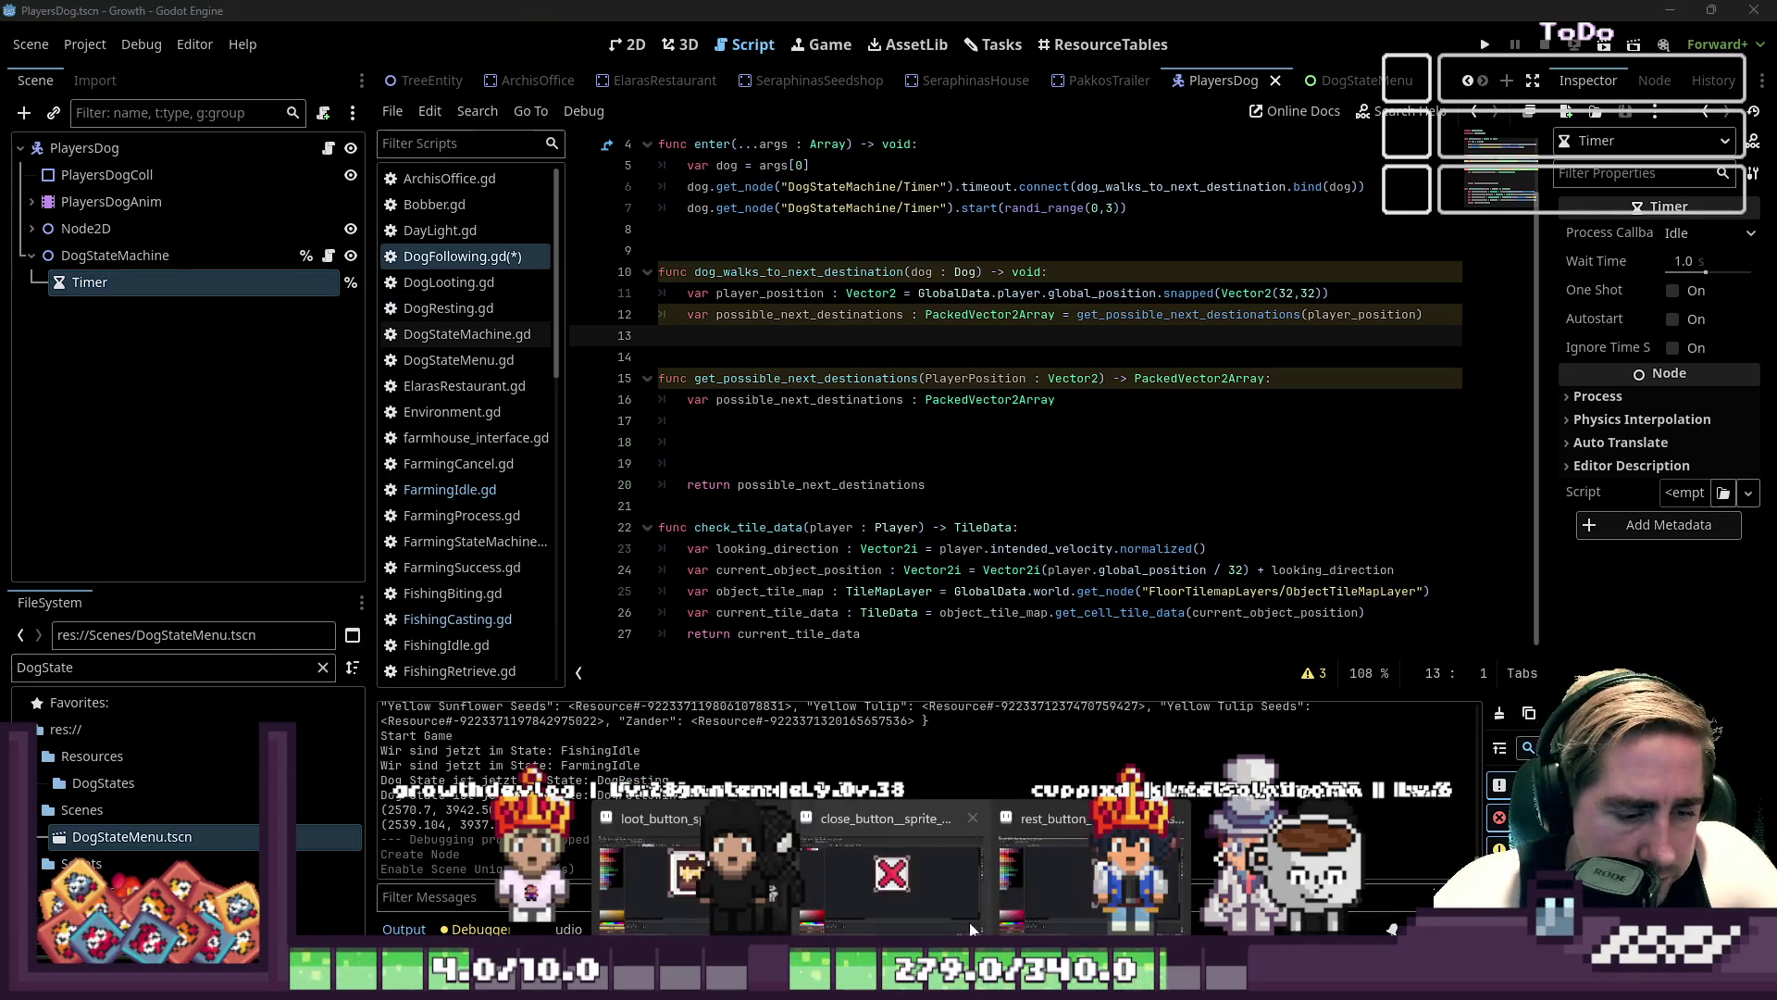
click(1084, 870)
click(19, 30)
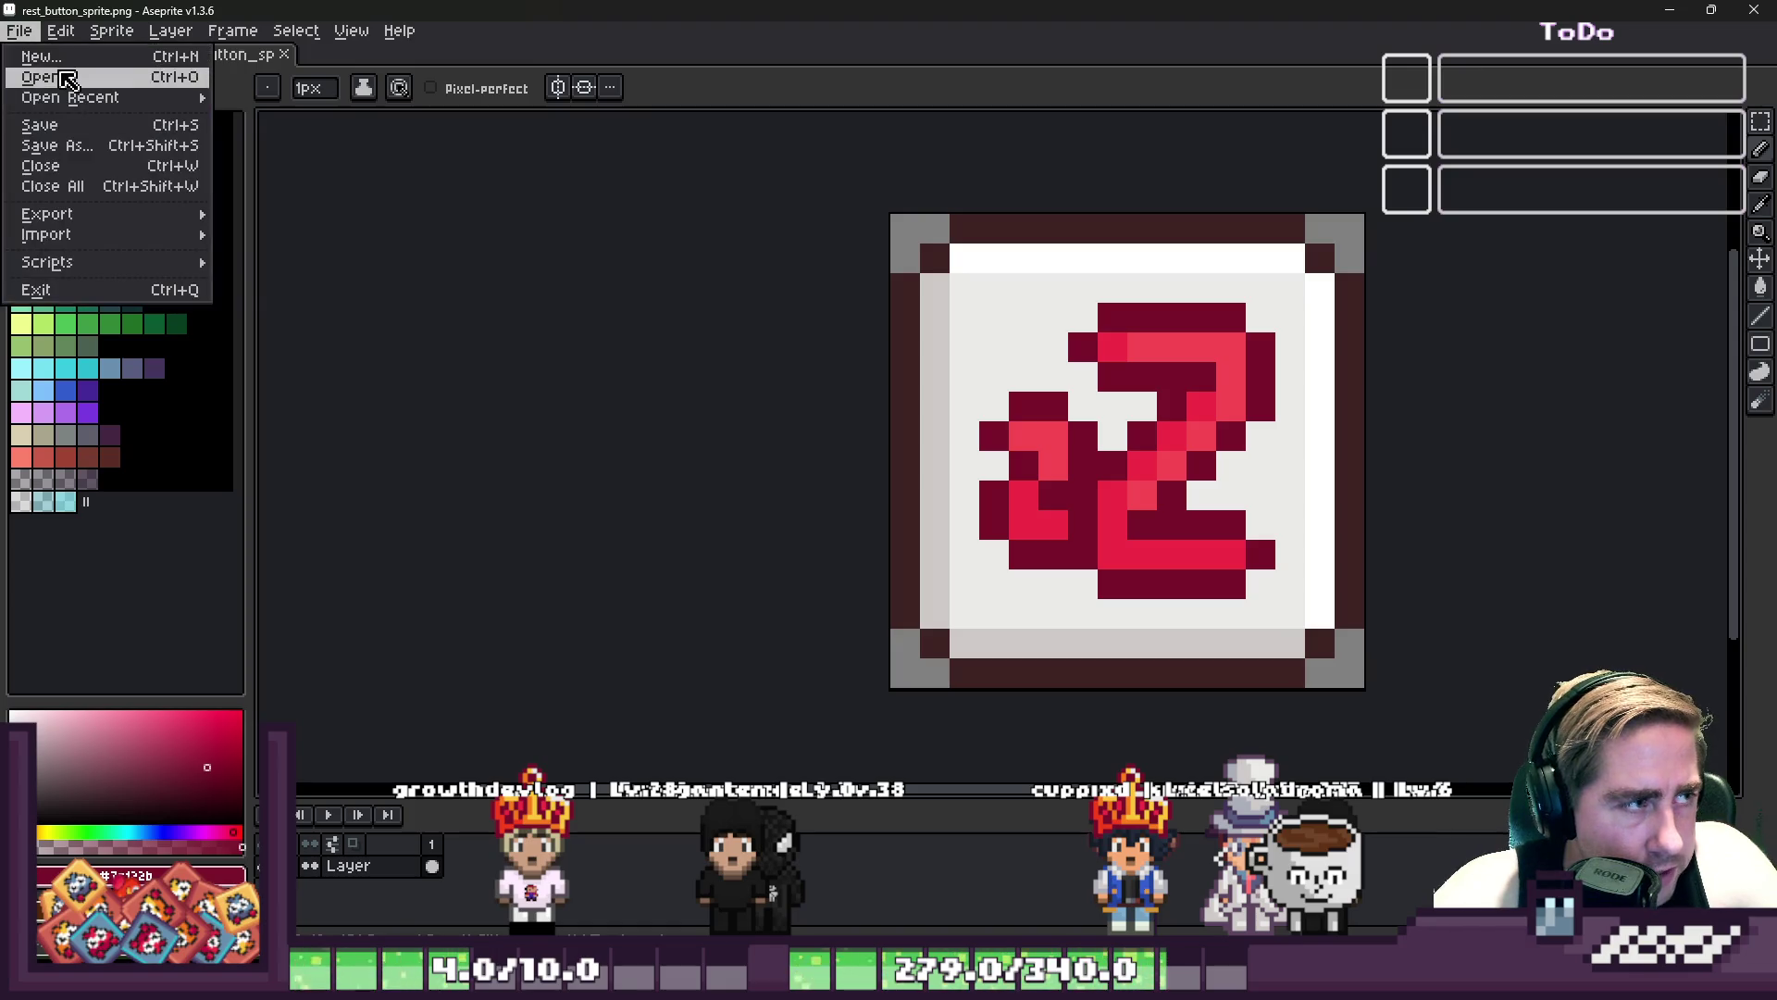
click(70, 67)
text(48)
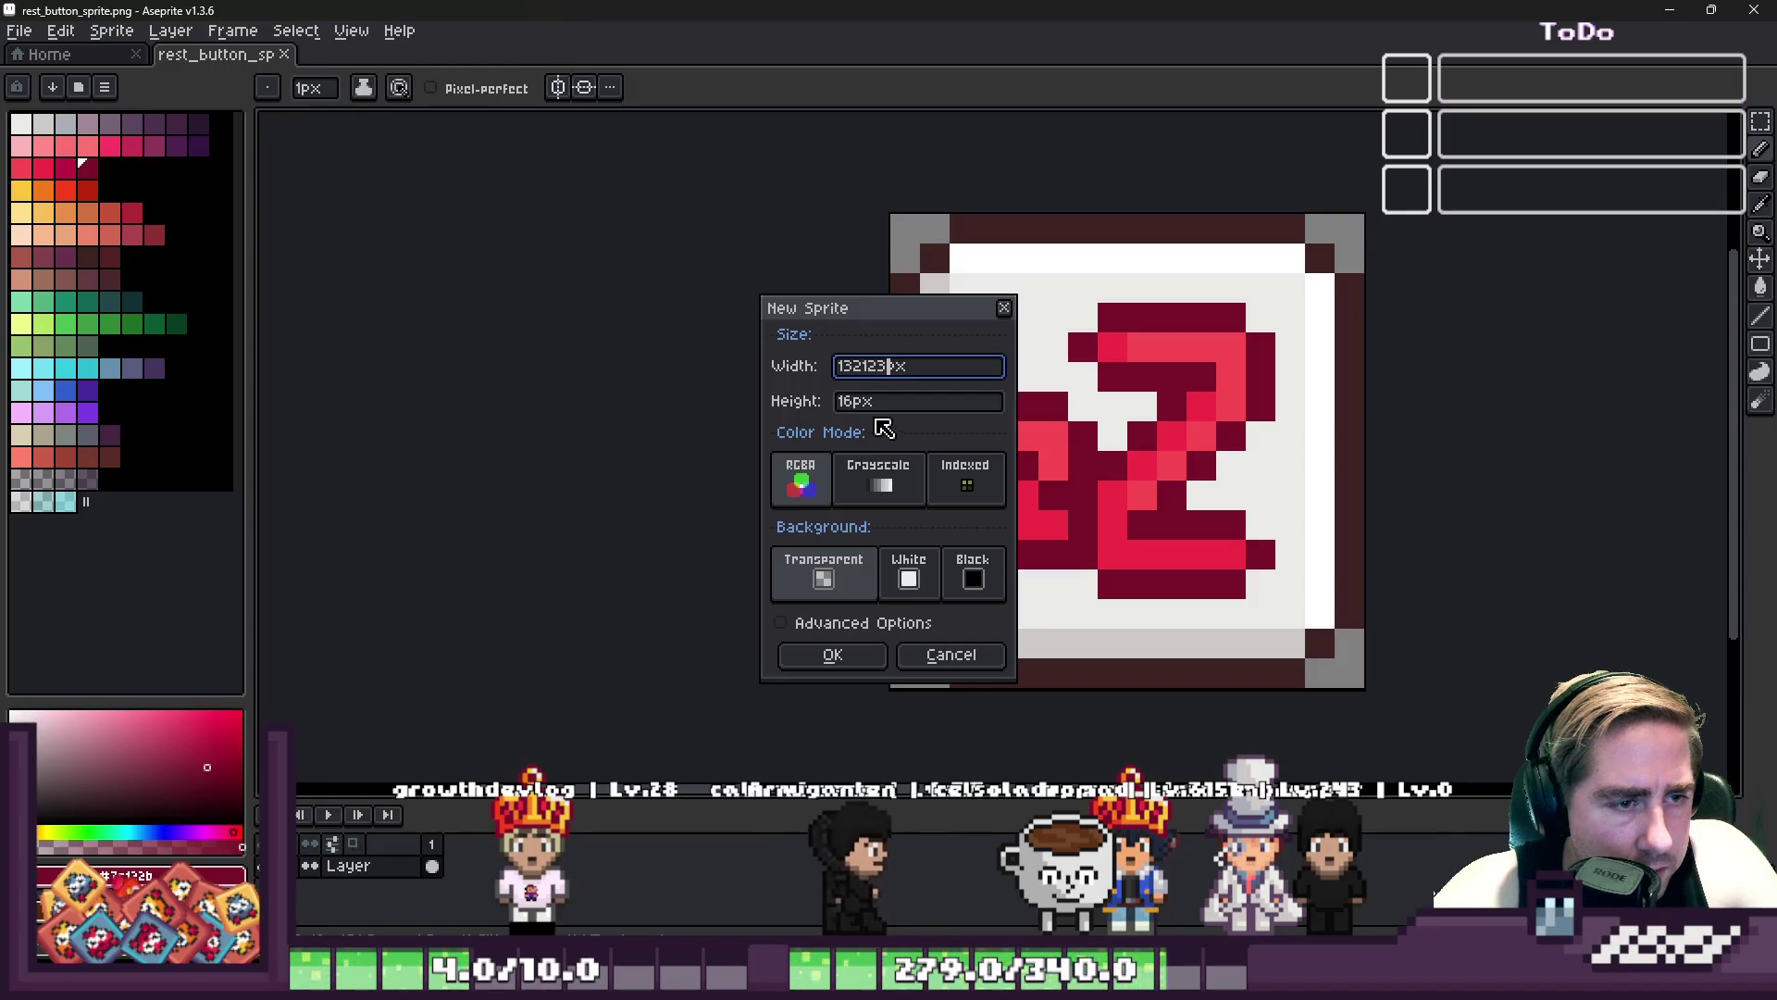
click(824, 658)
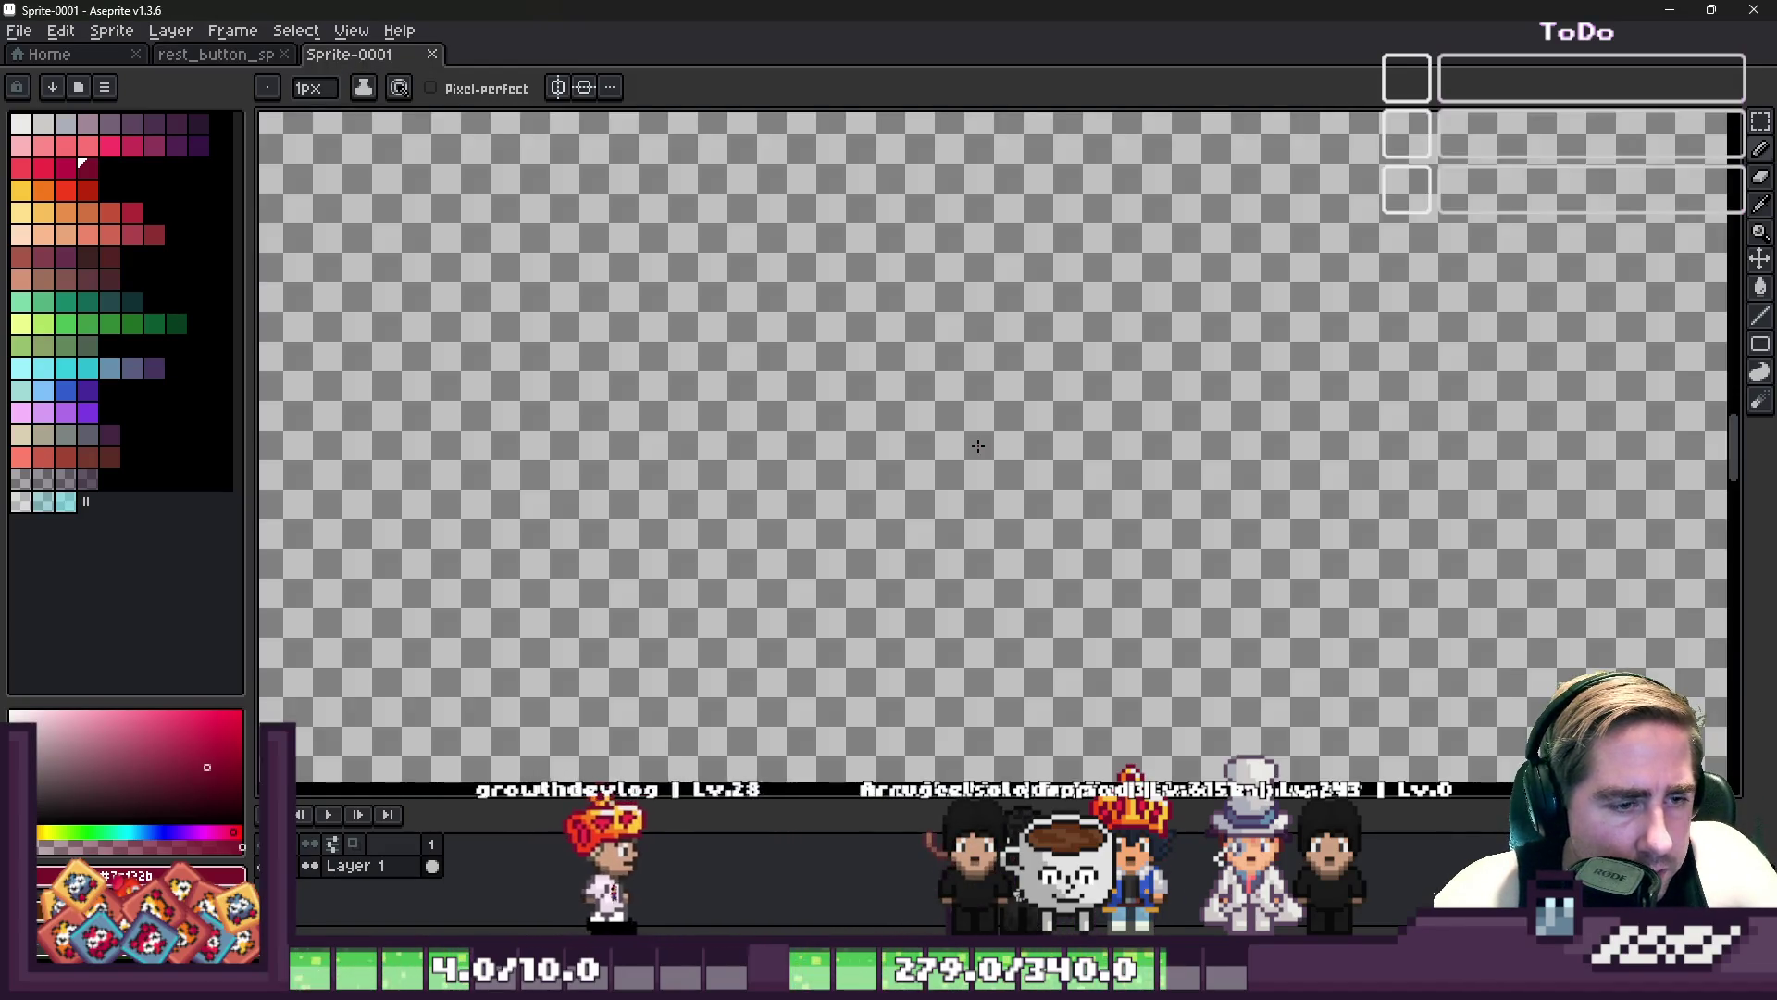
- Undo the stray stroke and stamp a 16px square red tile for the player's position
scroll(970, 444, up, 5)
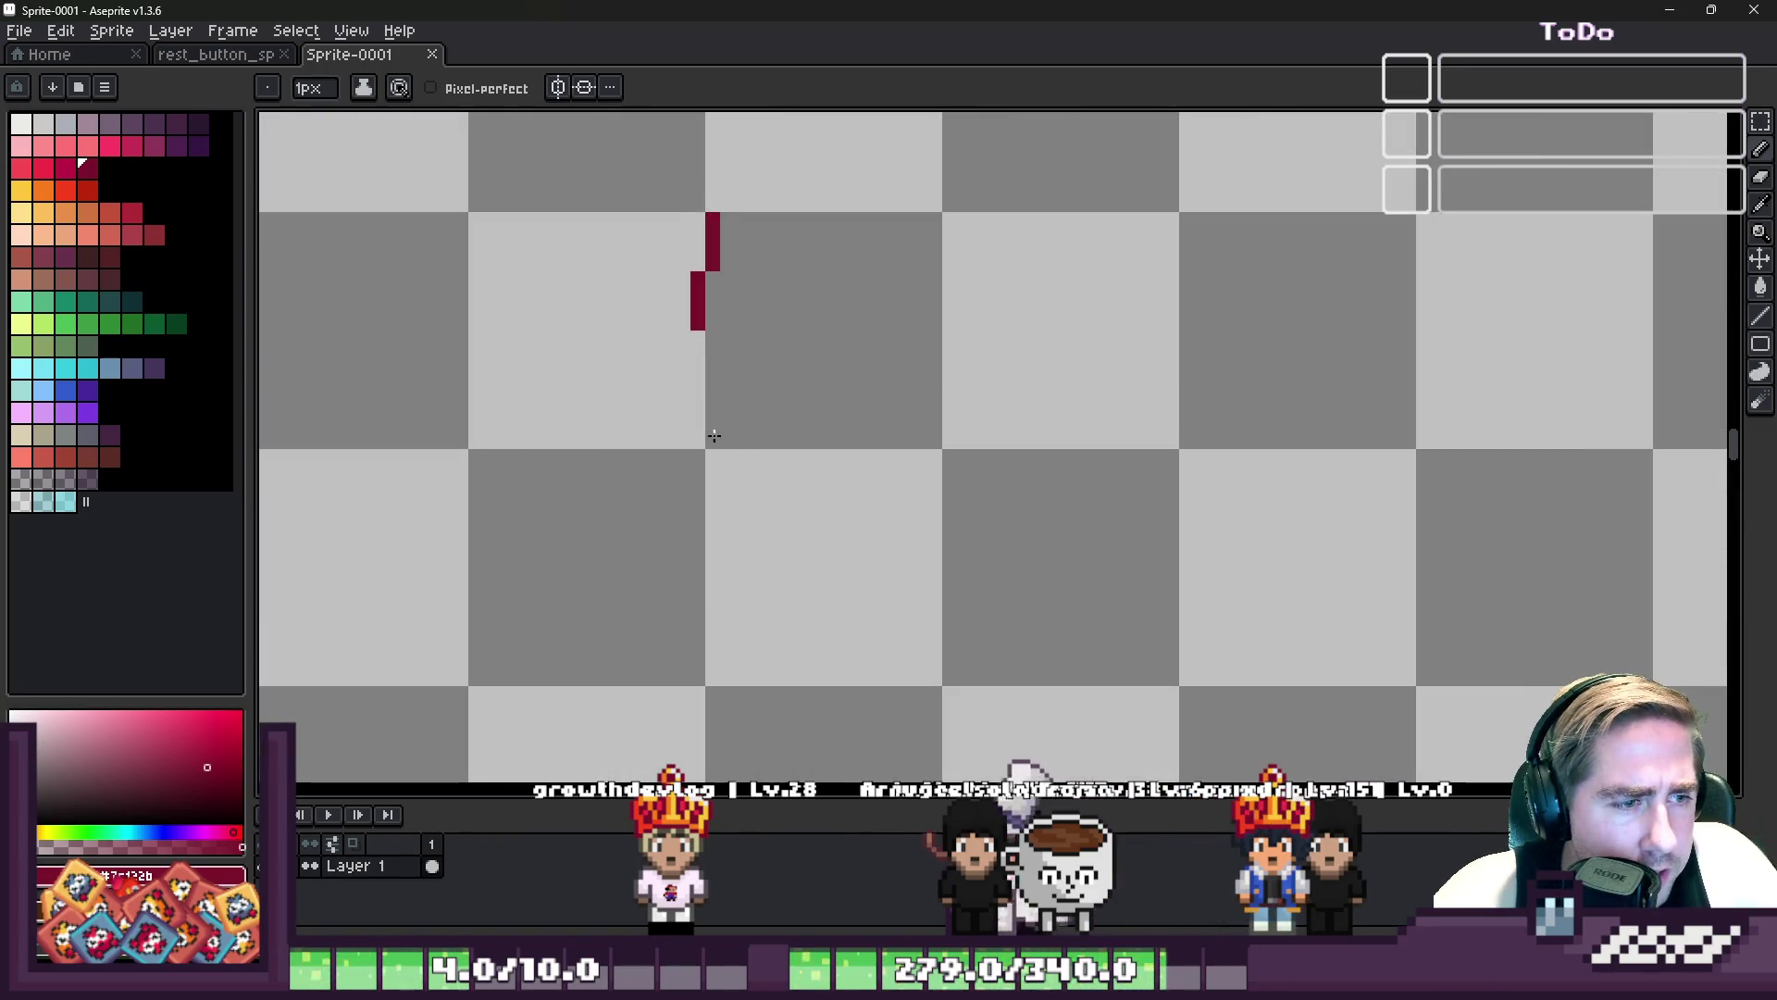
key(ctrl+z)
key(plus)
key(plus)
key(plus)
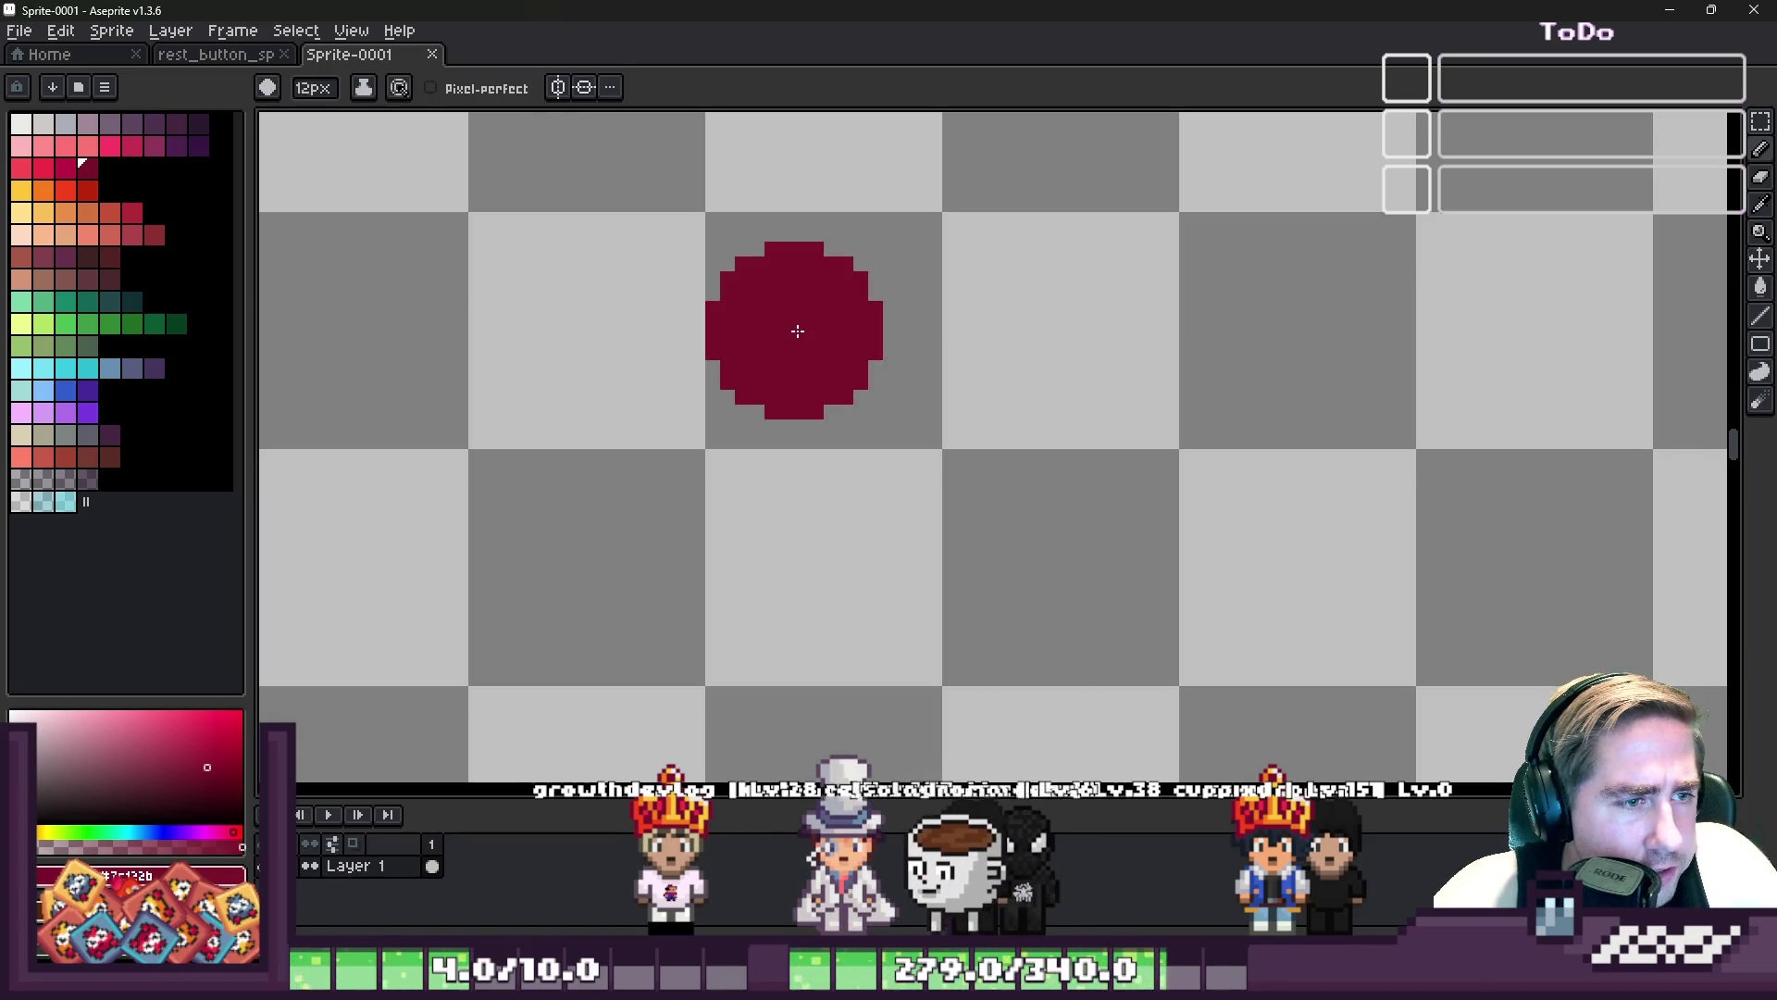
click(267, 87)
click(301, 118)
key(plus)
key(plus)
key(plus)
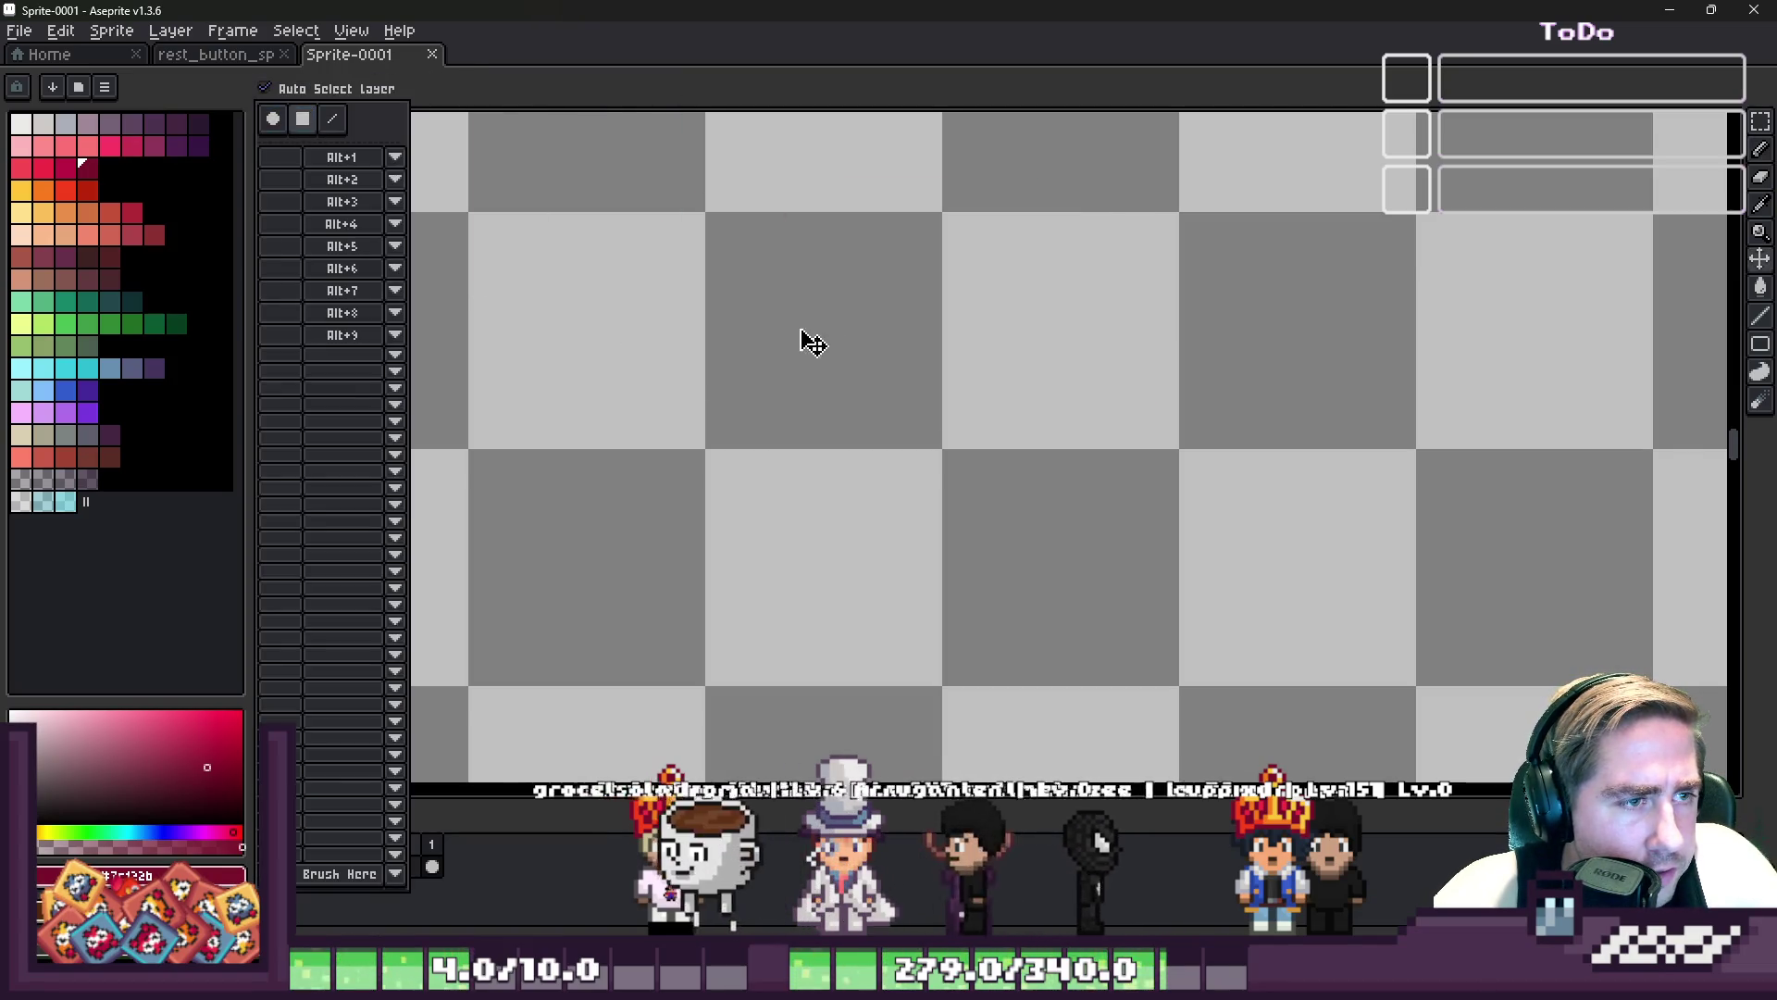
click(833, 344)
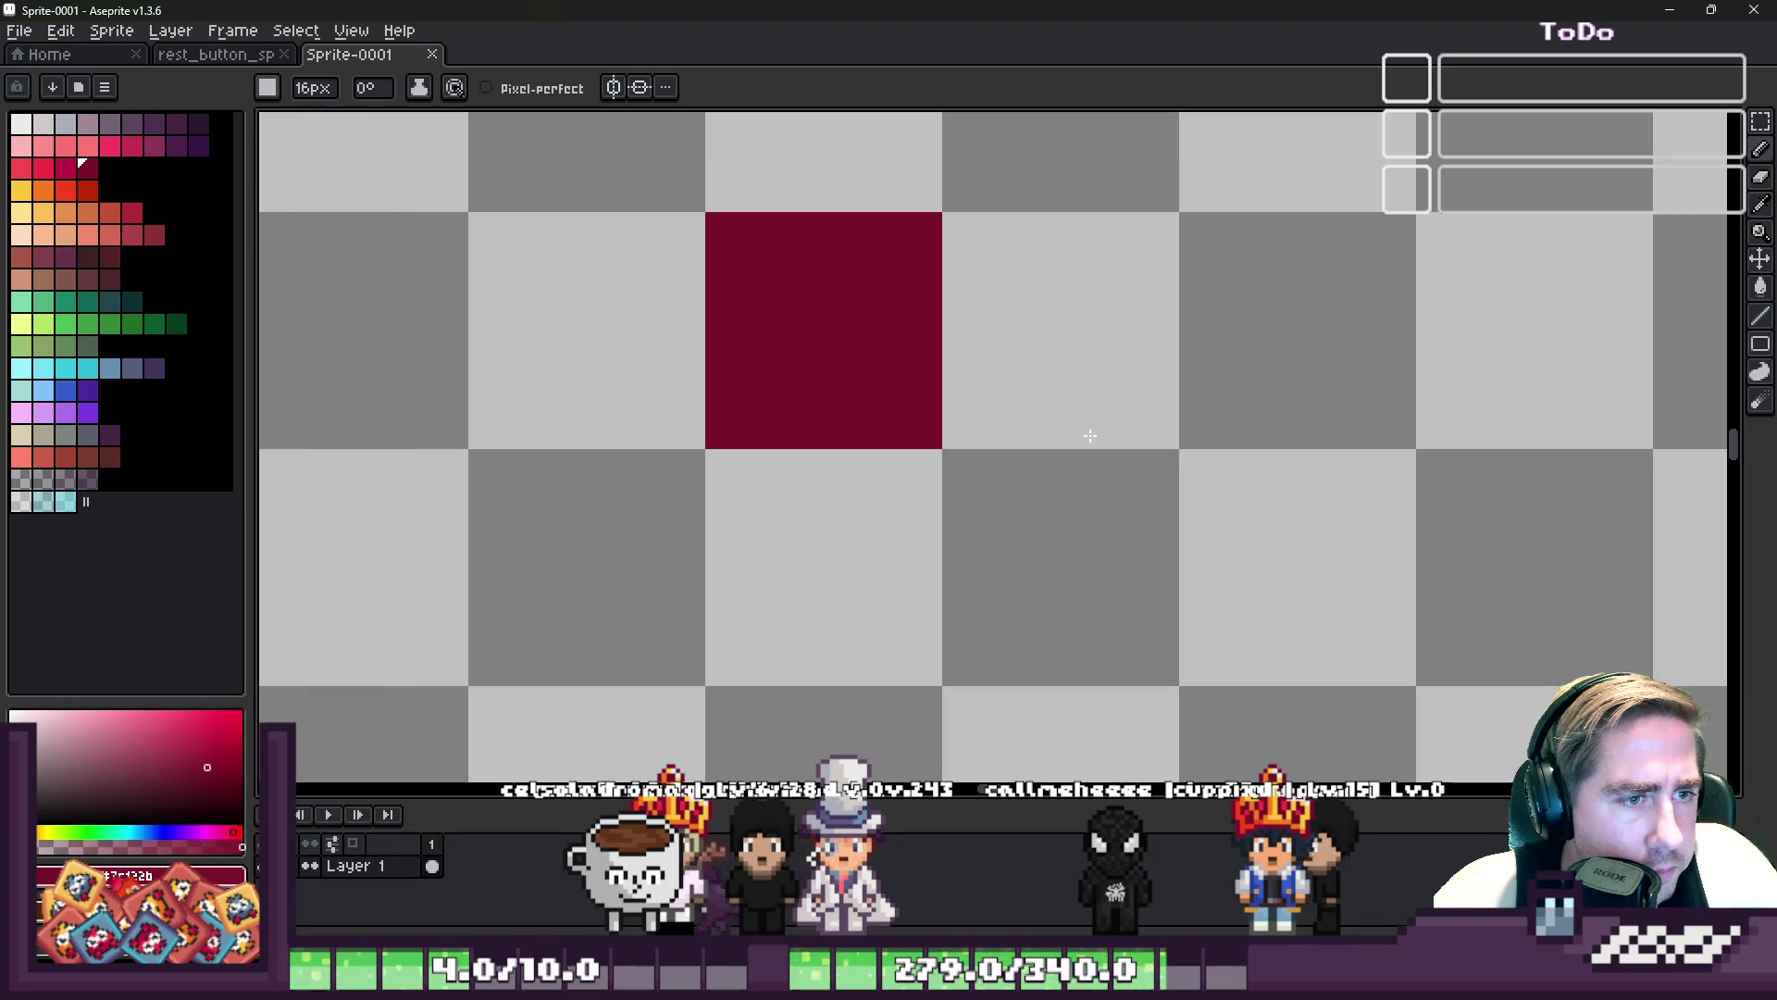
- Paint 14px purple tiles around the red centre, forming a diamond two tiles out
key(minus)
key(minus)
key(minus)
scroll(1086, 416, down, 2)
scroll(916, 361, down, 1)
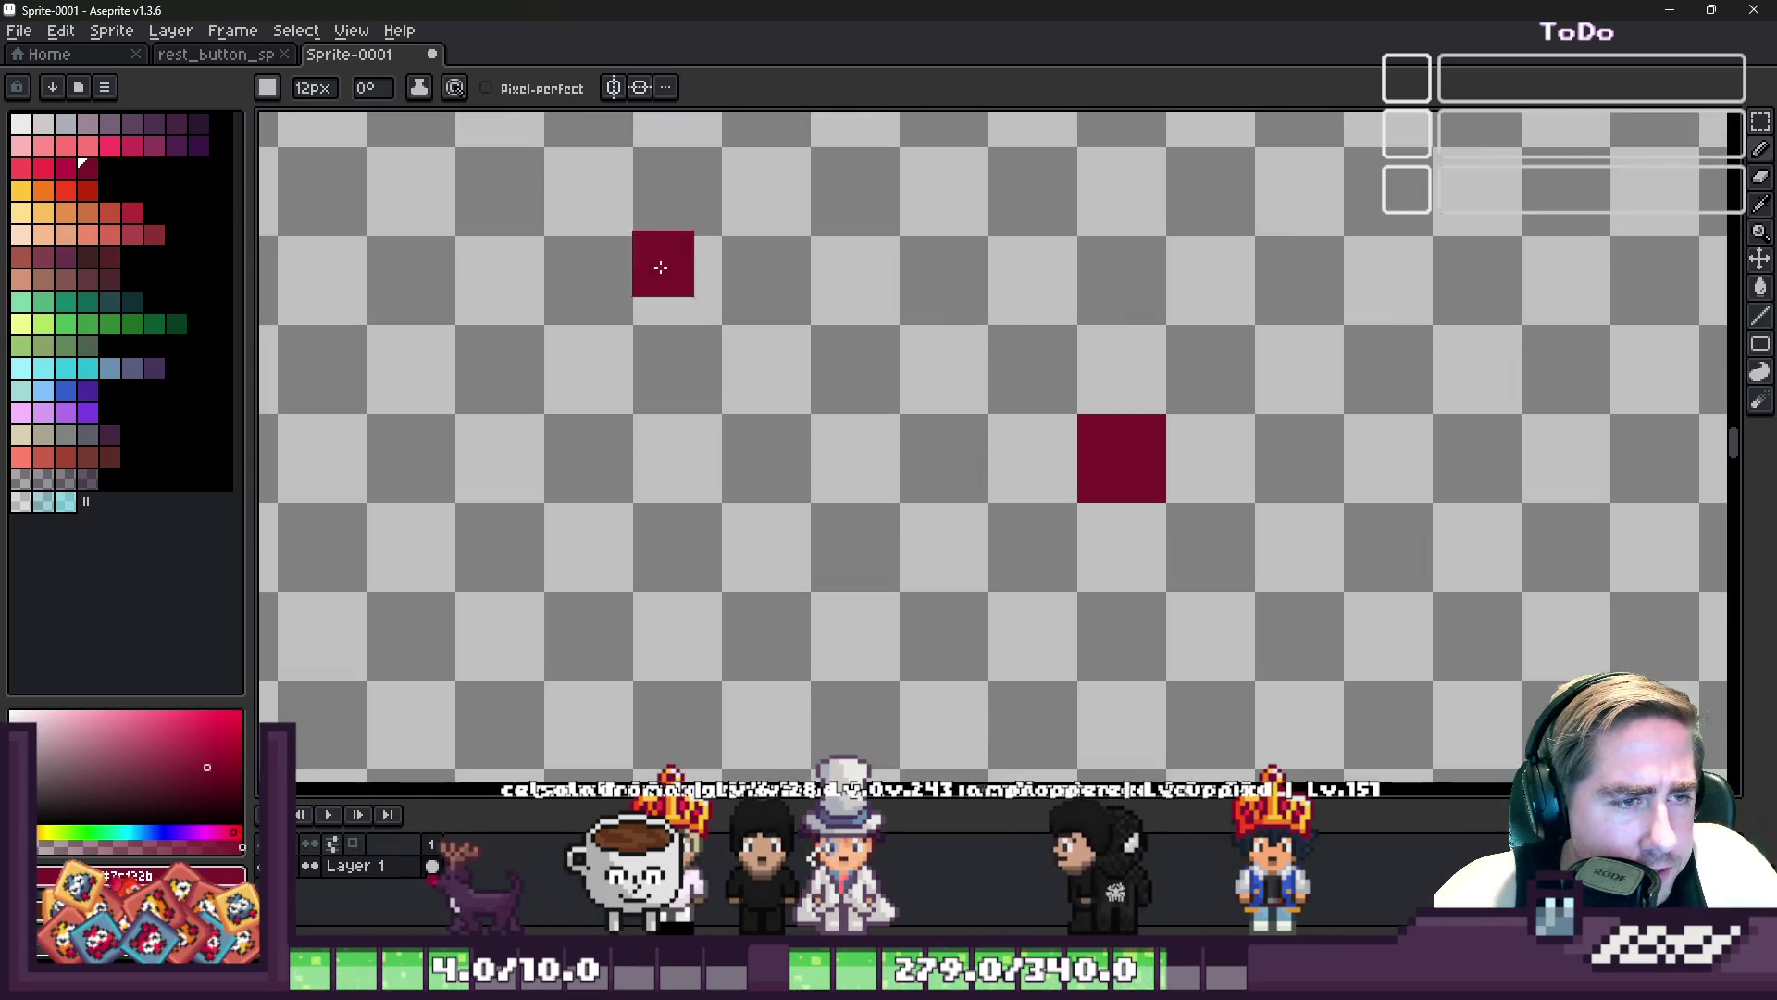
click(103, 123)
scroll(1027, 417, up, 1)
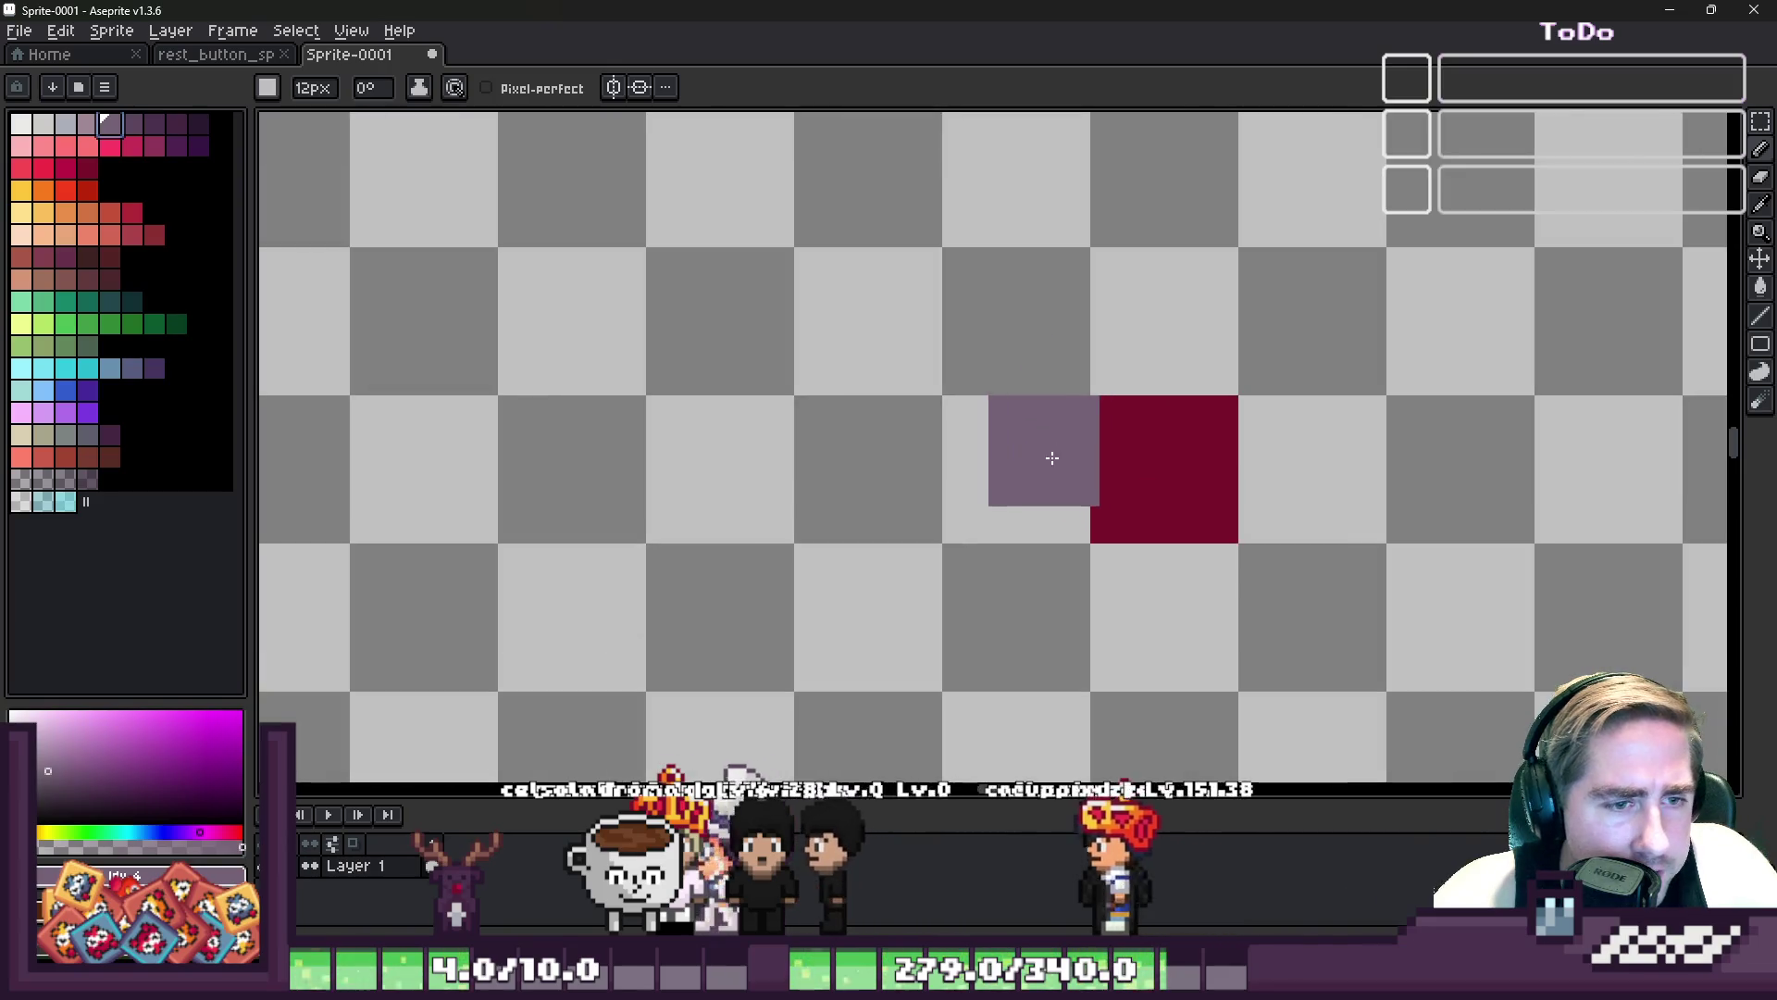
key(plus)
key(plus)
key(plus)
key(plus)
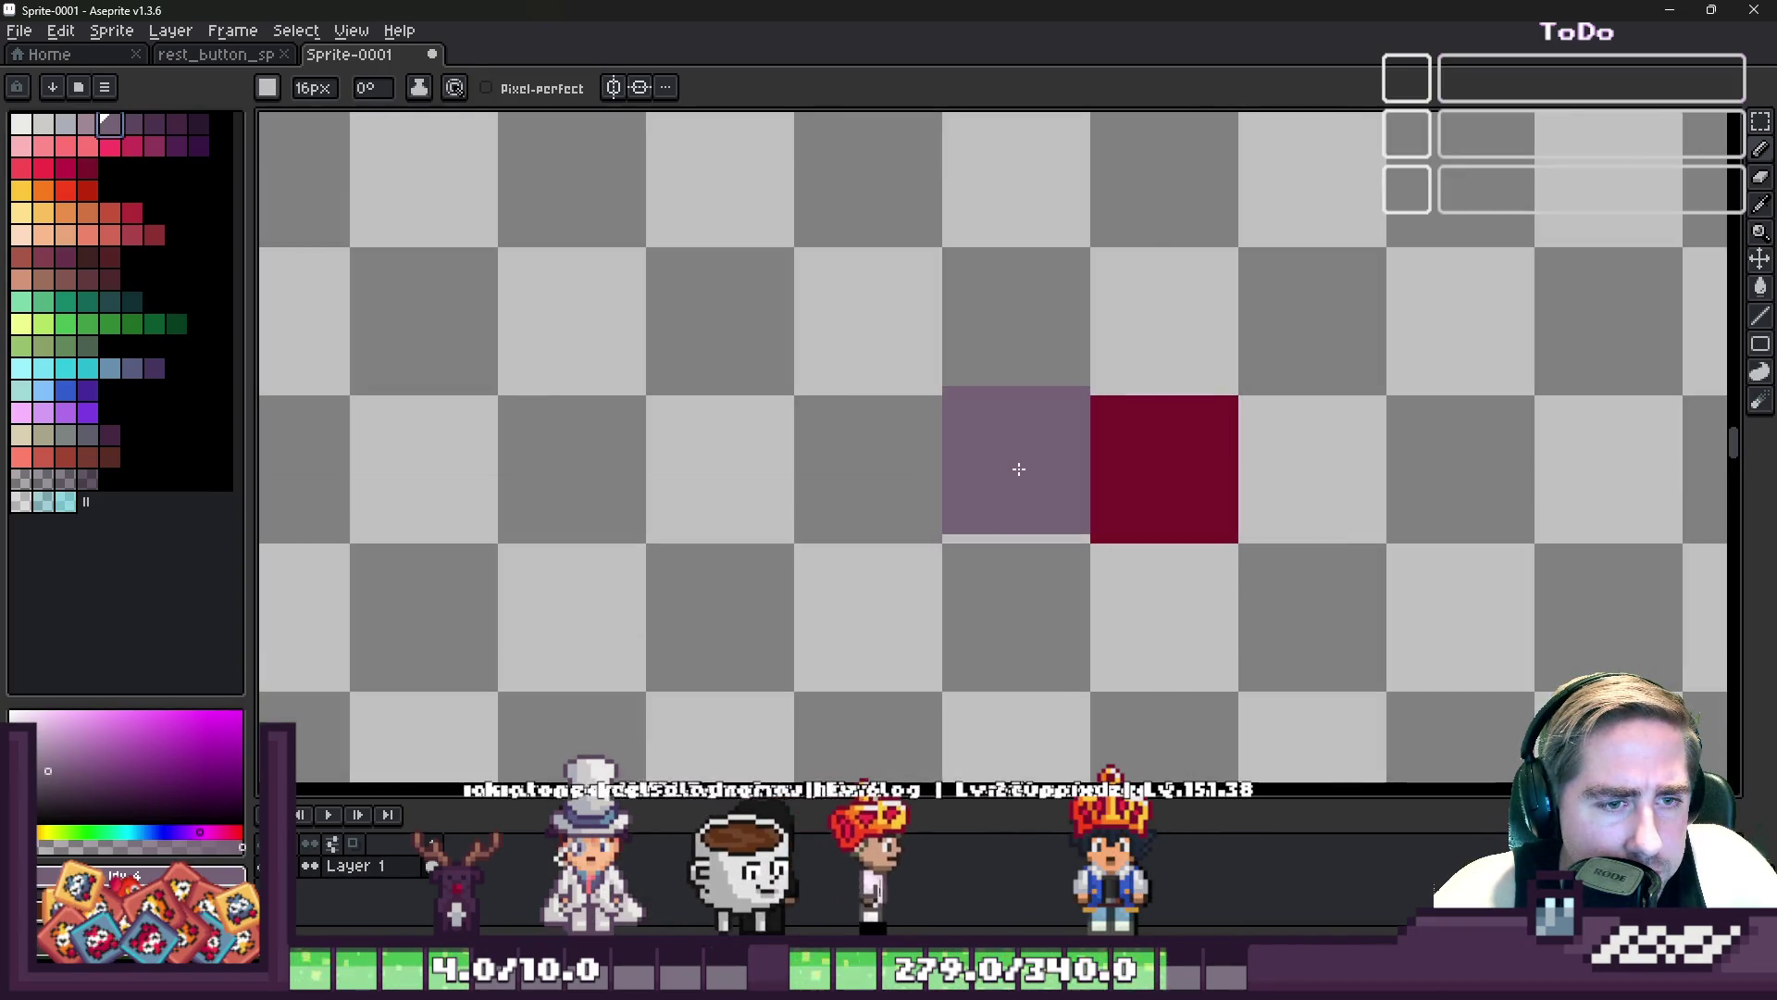
drag(1017, 473, 878, 473)
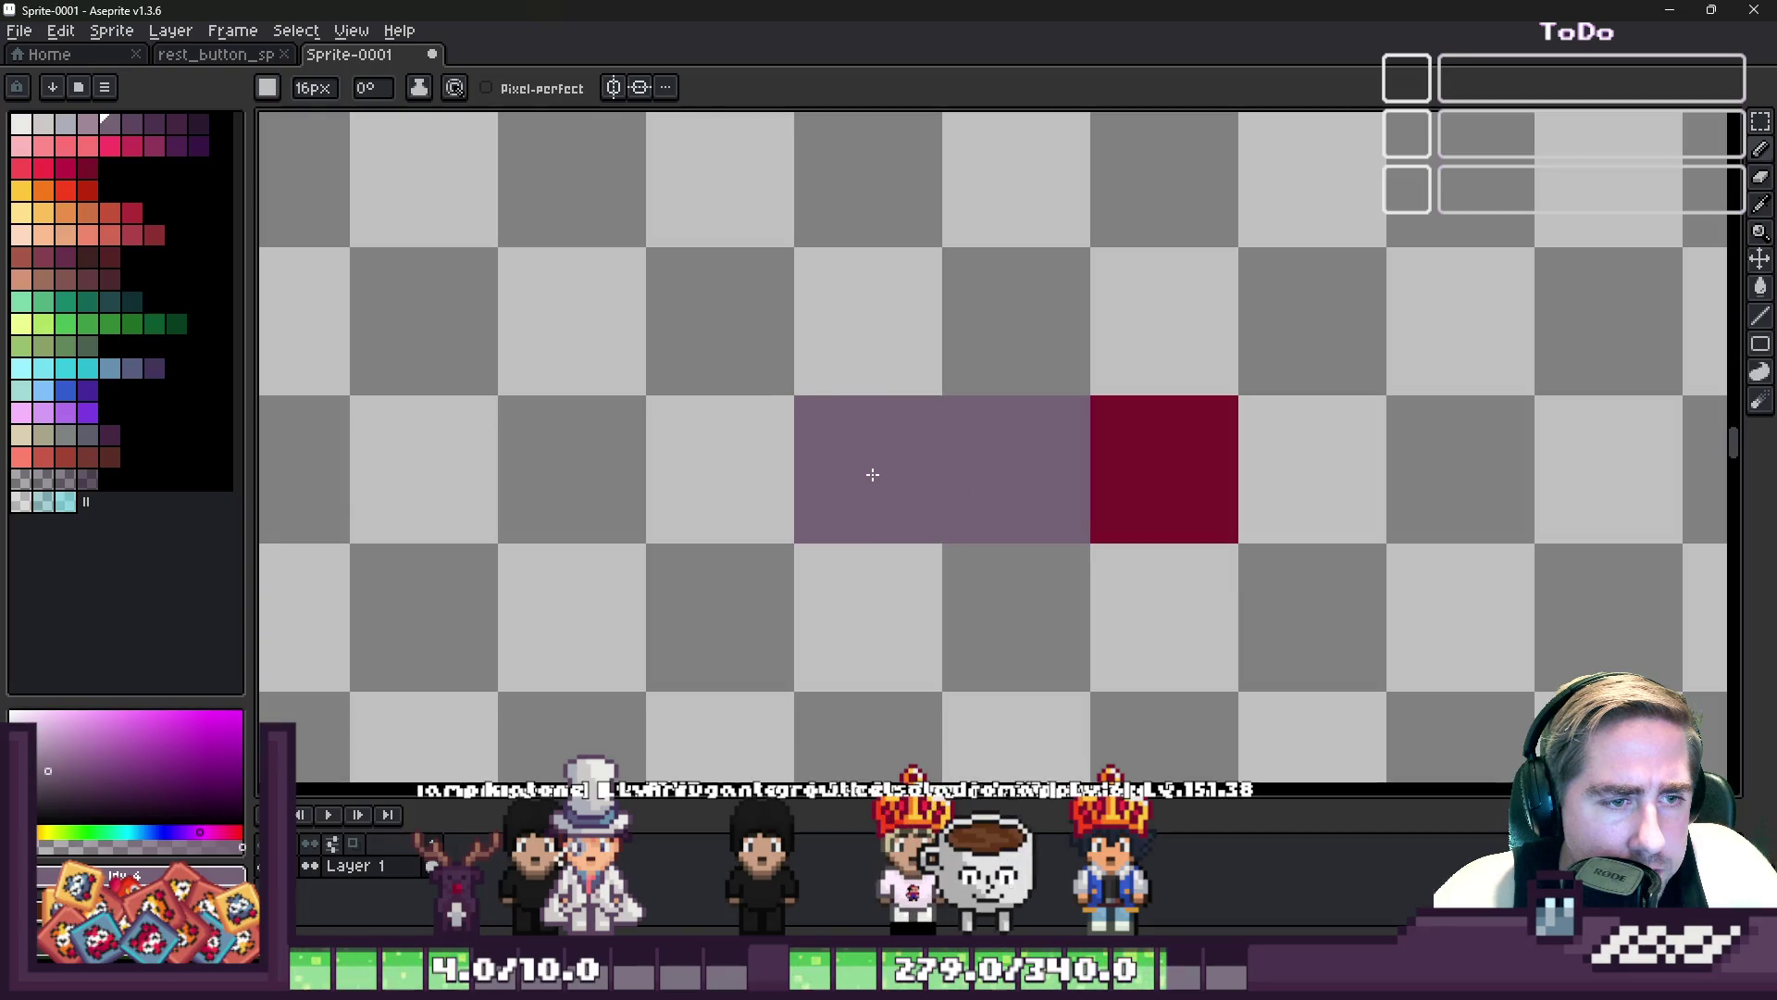
scroll(1087, 268, down, 1)
click(1134, 214)
click(1370, 452)
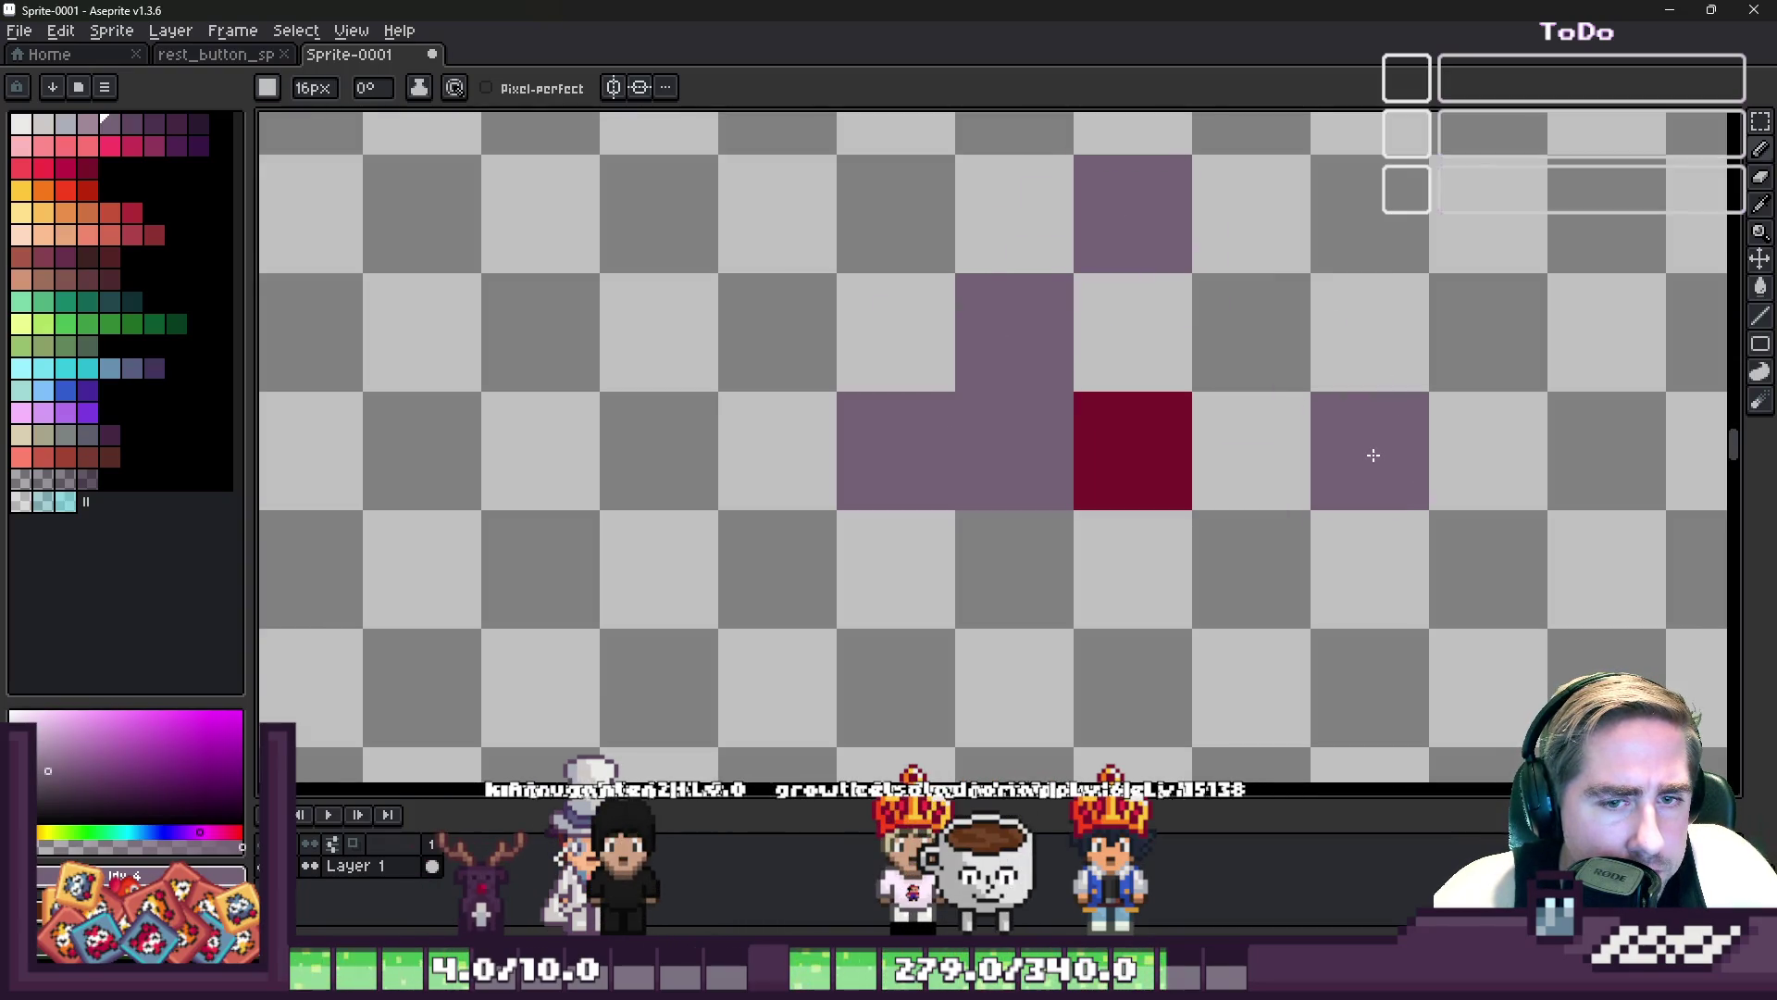
click(1258, 333)
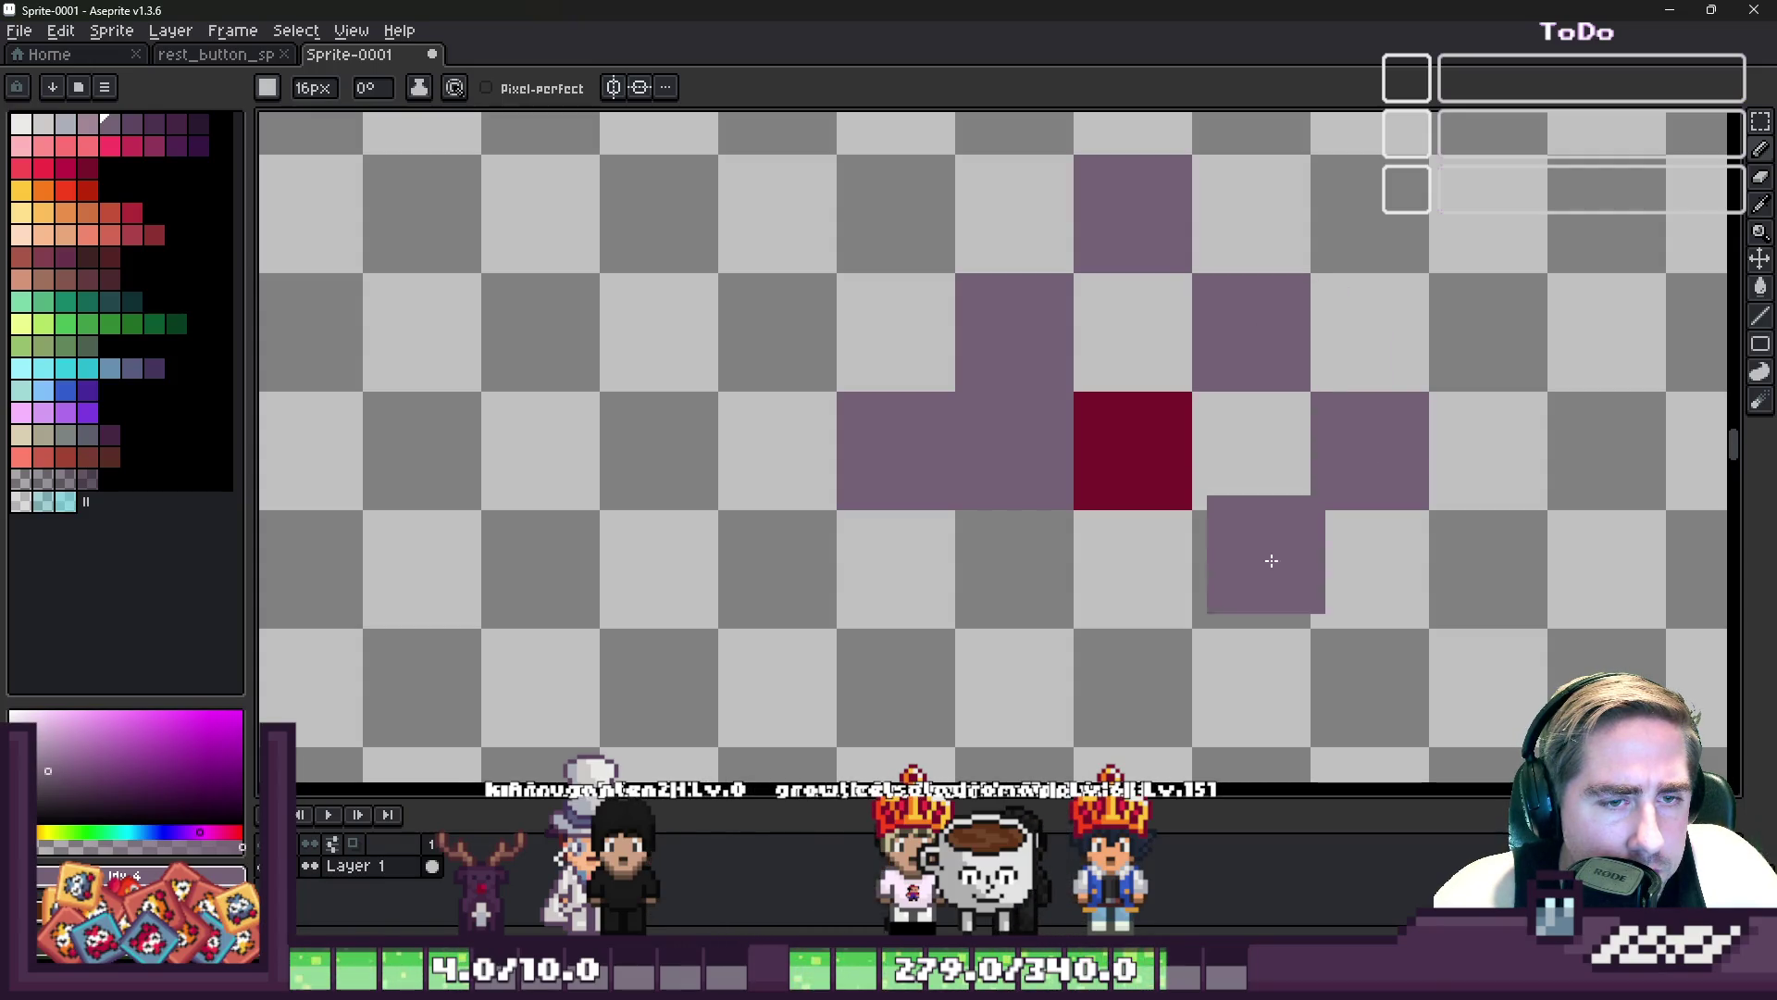
click(1130, 682)
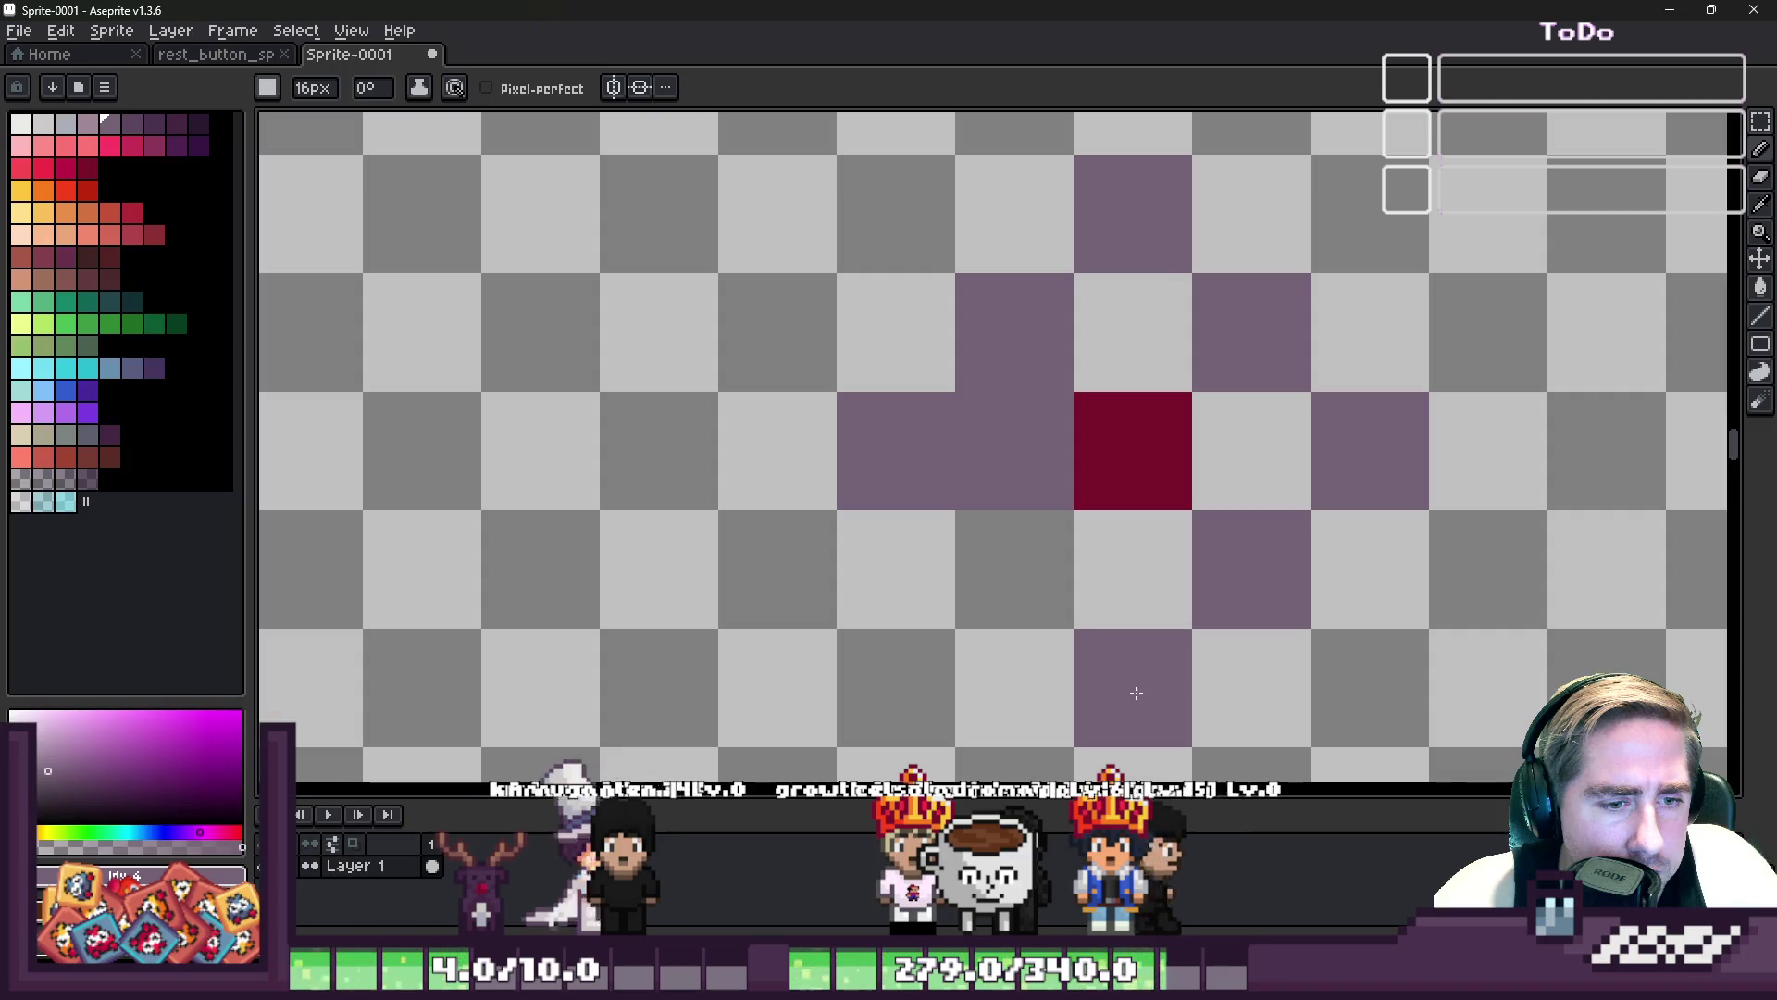
click(1133, 568)
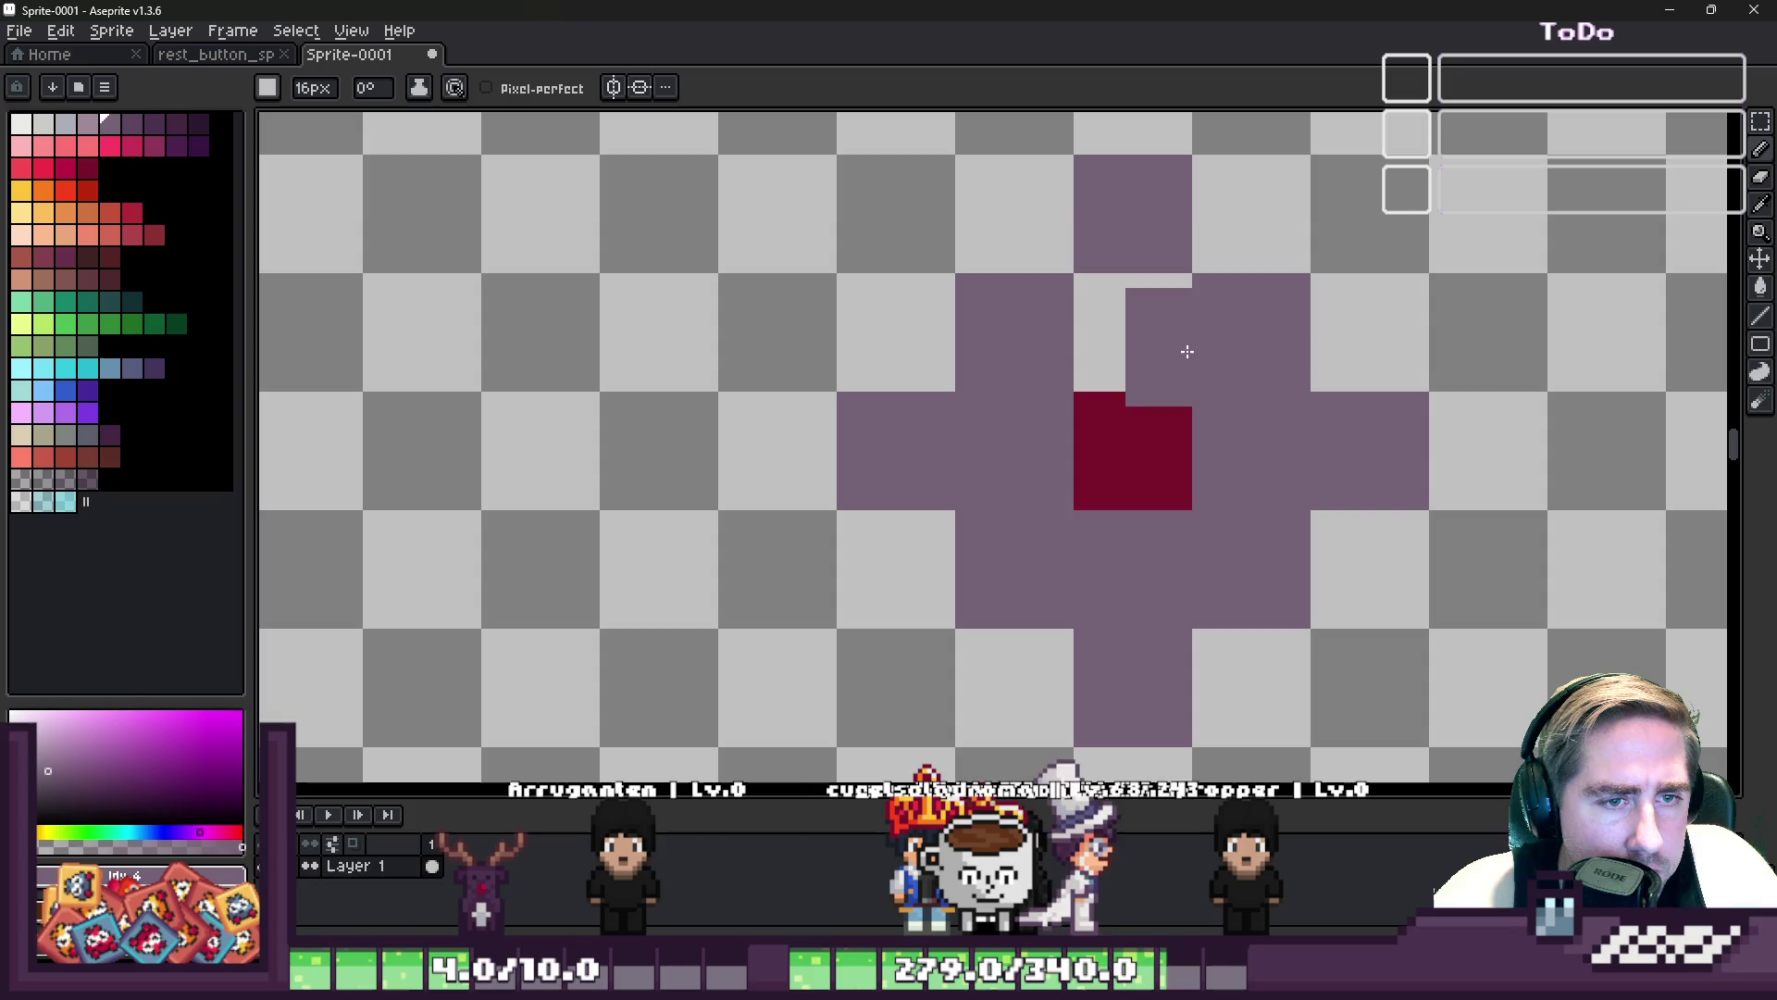
click(1137, 333)
- Switch the pencil to red at single-pixel size for labelling
scroll(1130, 334, down, 5)
scroll(964, 430, up, 5)
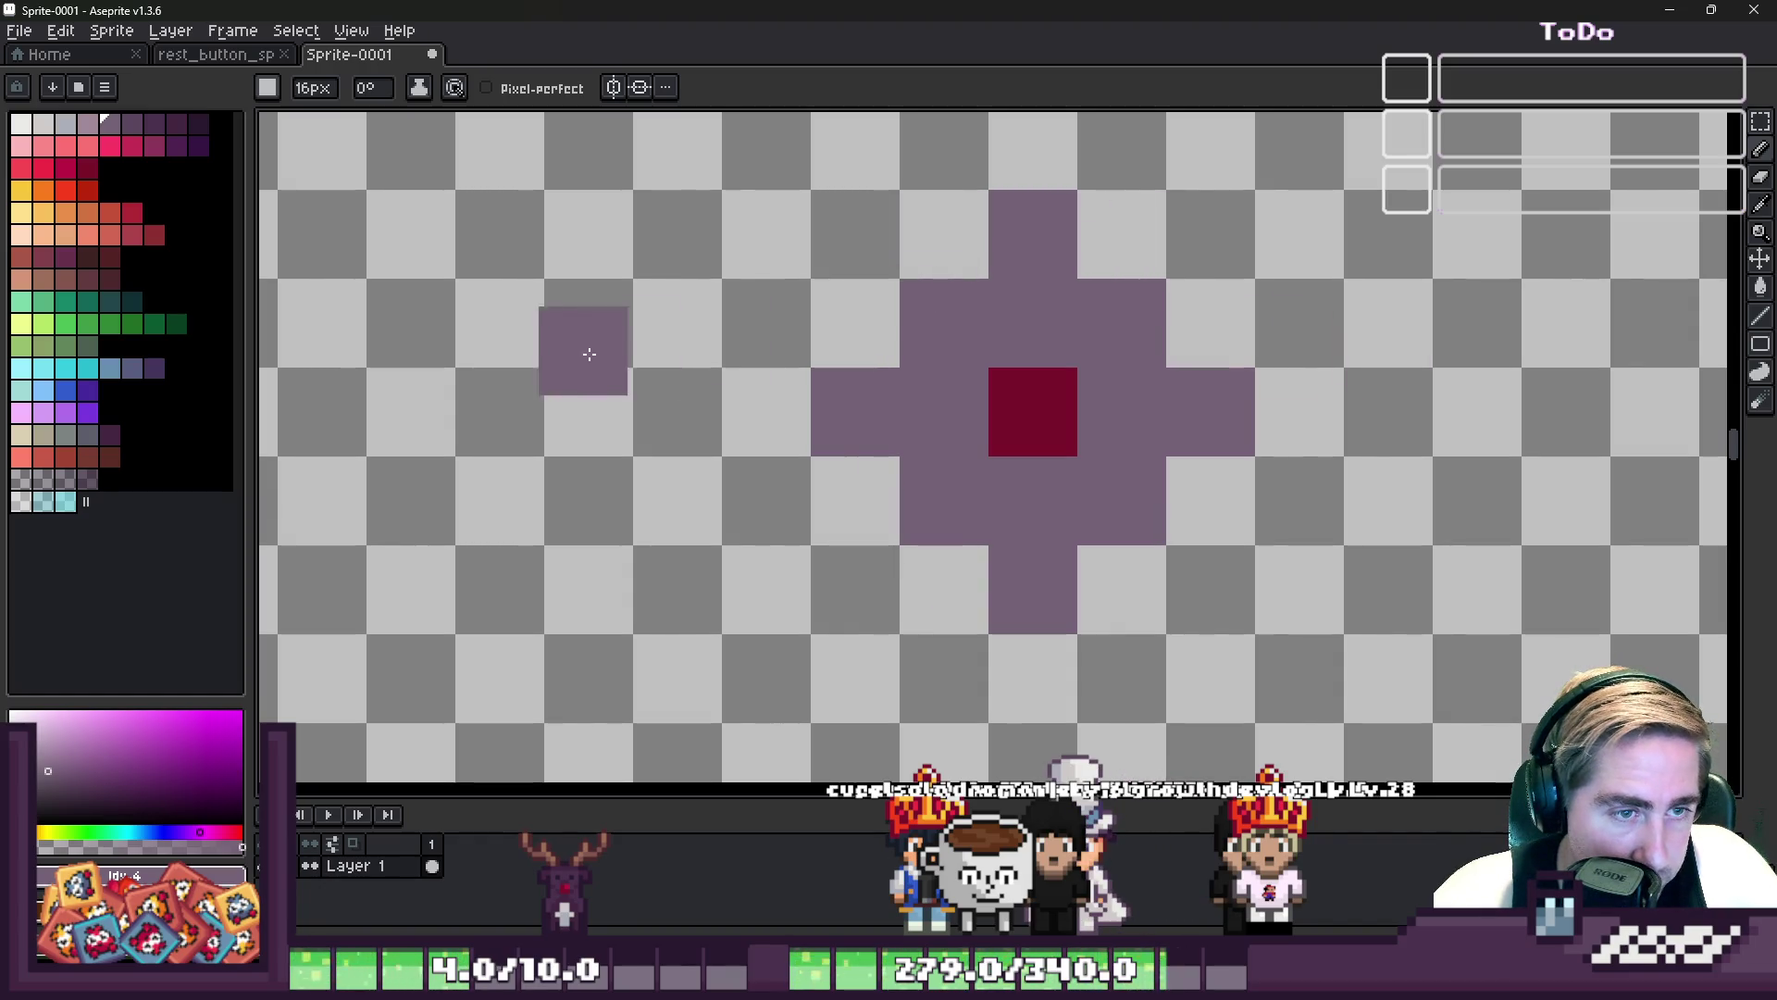
scroll(985, 405, down, 1)
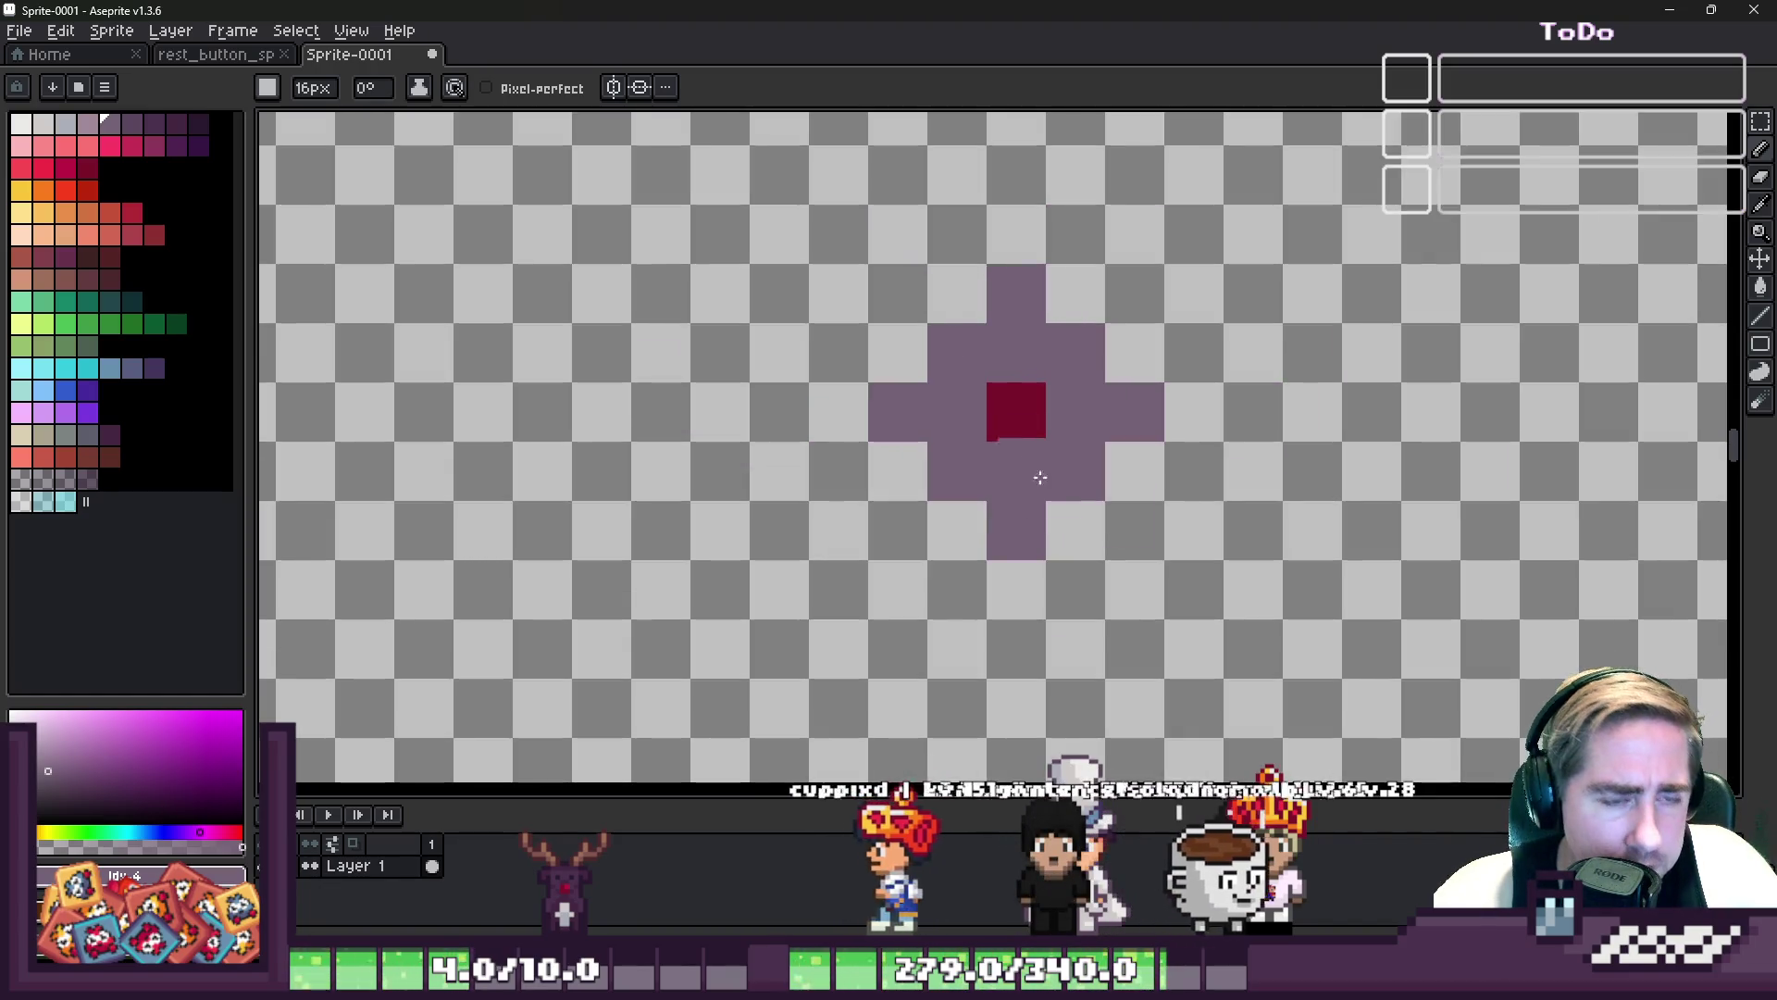
scroll(991, 398, down, 2)
scroll(1009, 271, up, 3)
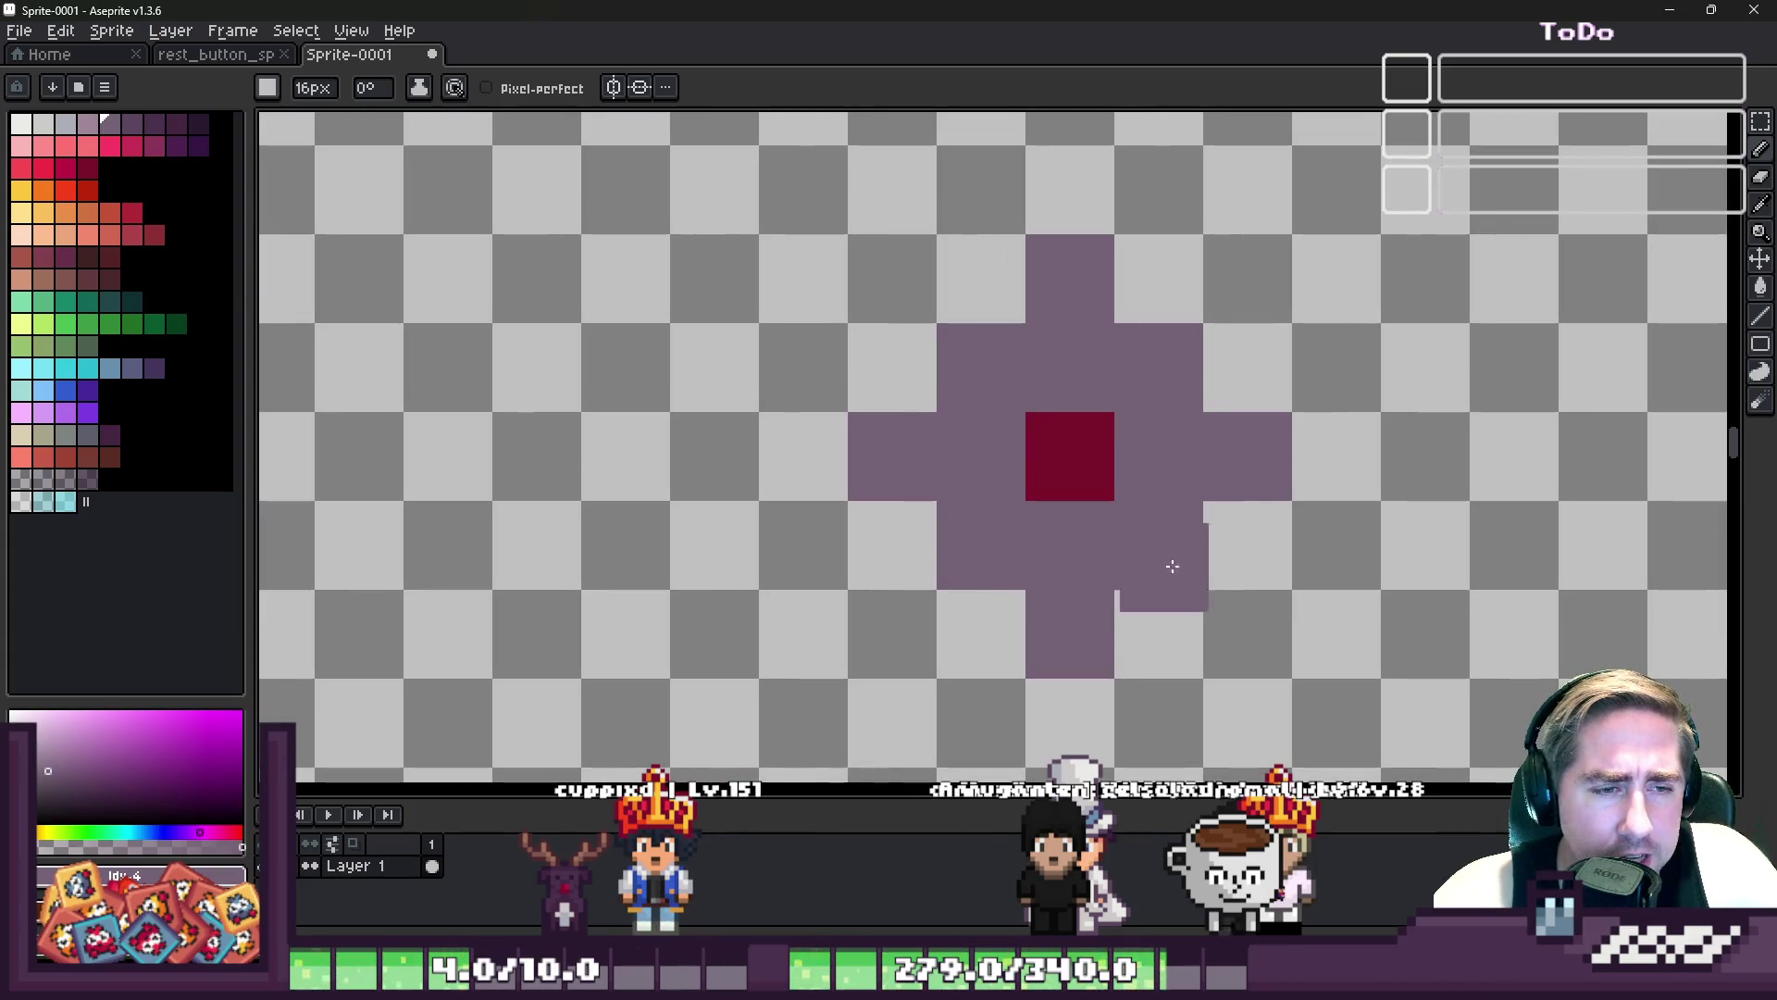
scroll(1317, 408, down, 2)
scroll(1024, 290, up, 2)
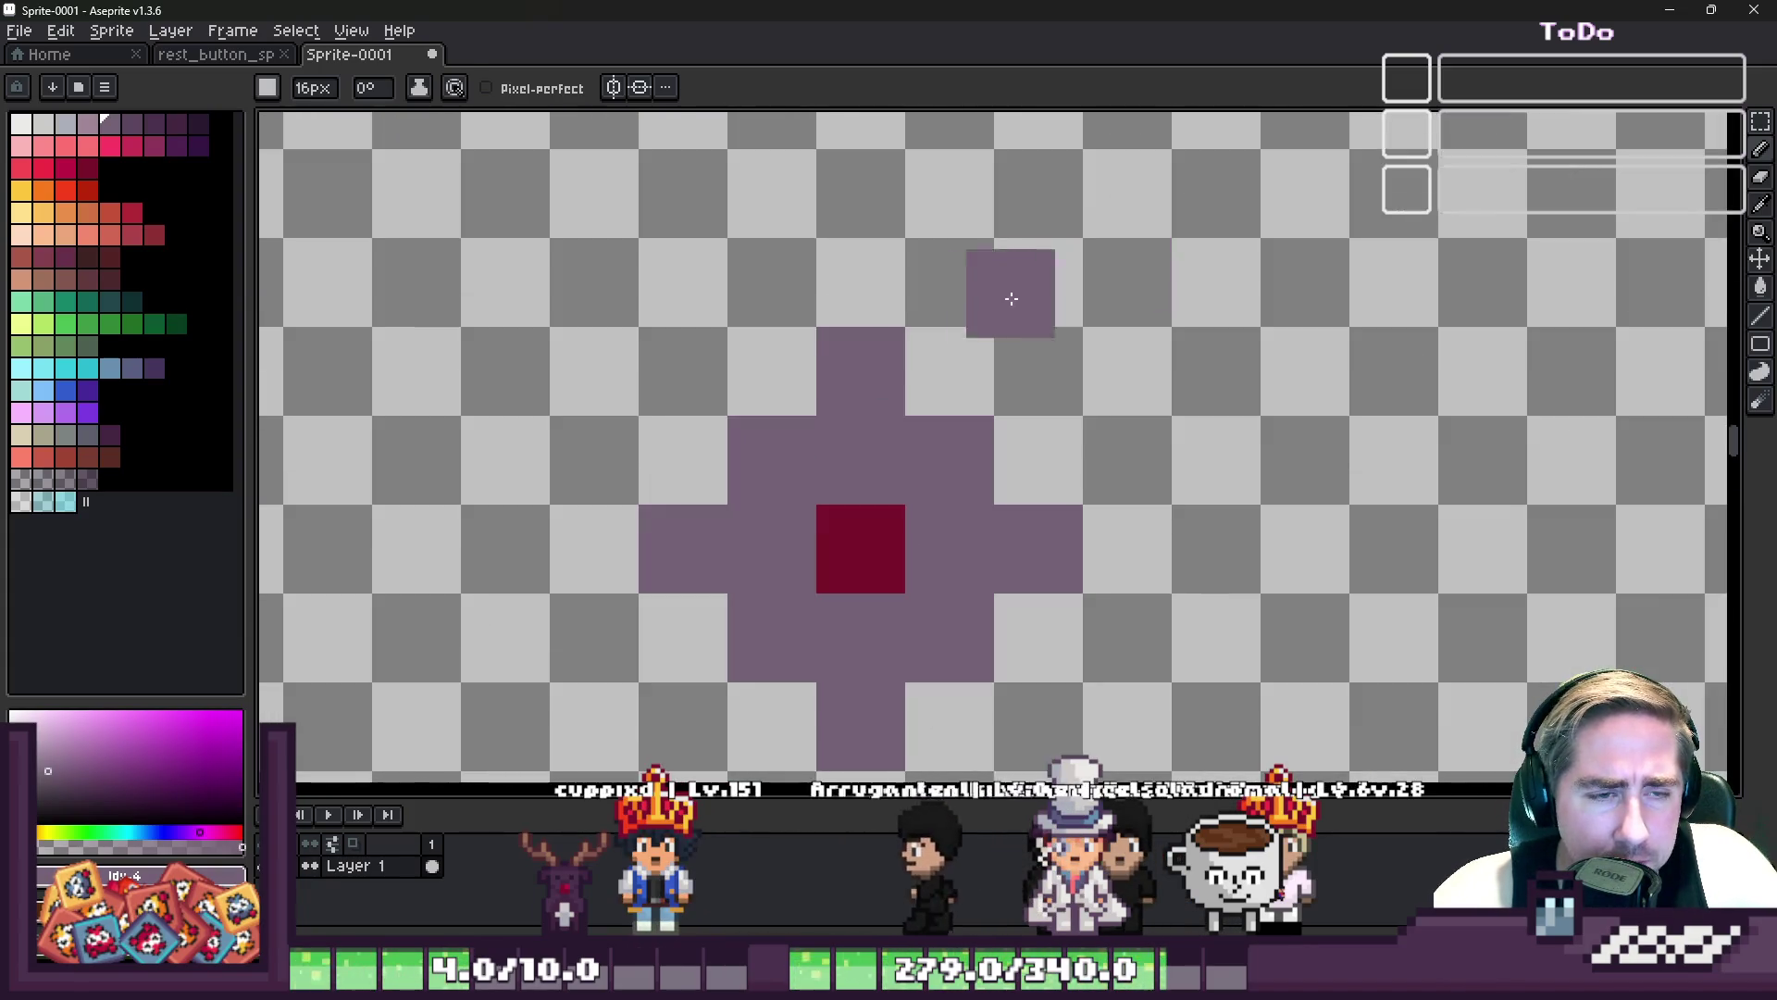
alt+click(853, 555)
key(minus)
key(minus)
key(minus)
scroll(966, 371, up, 2)
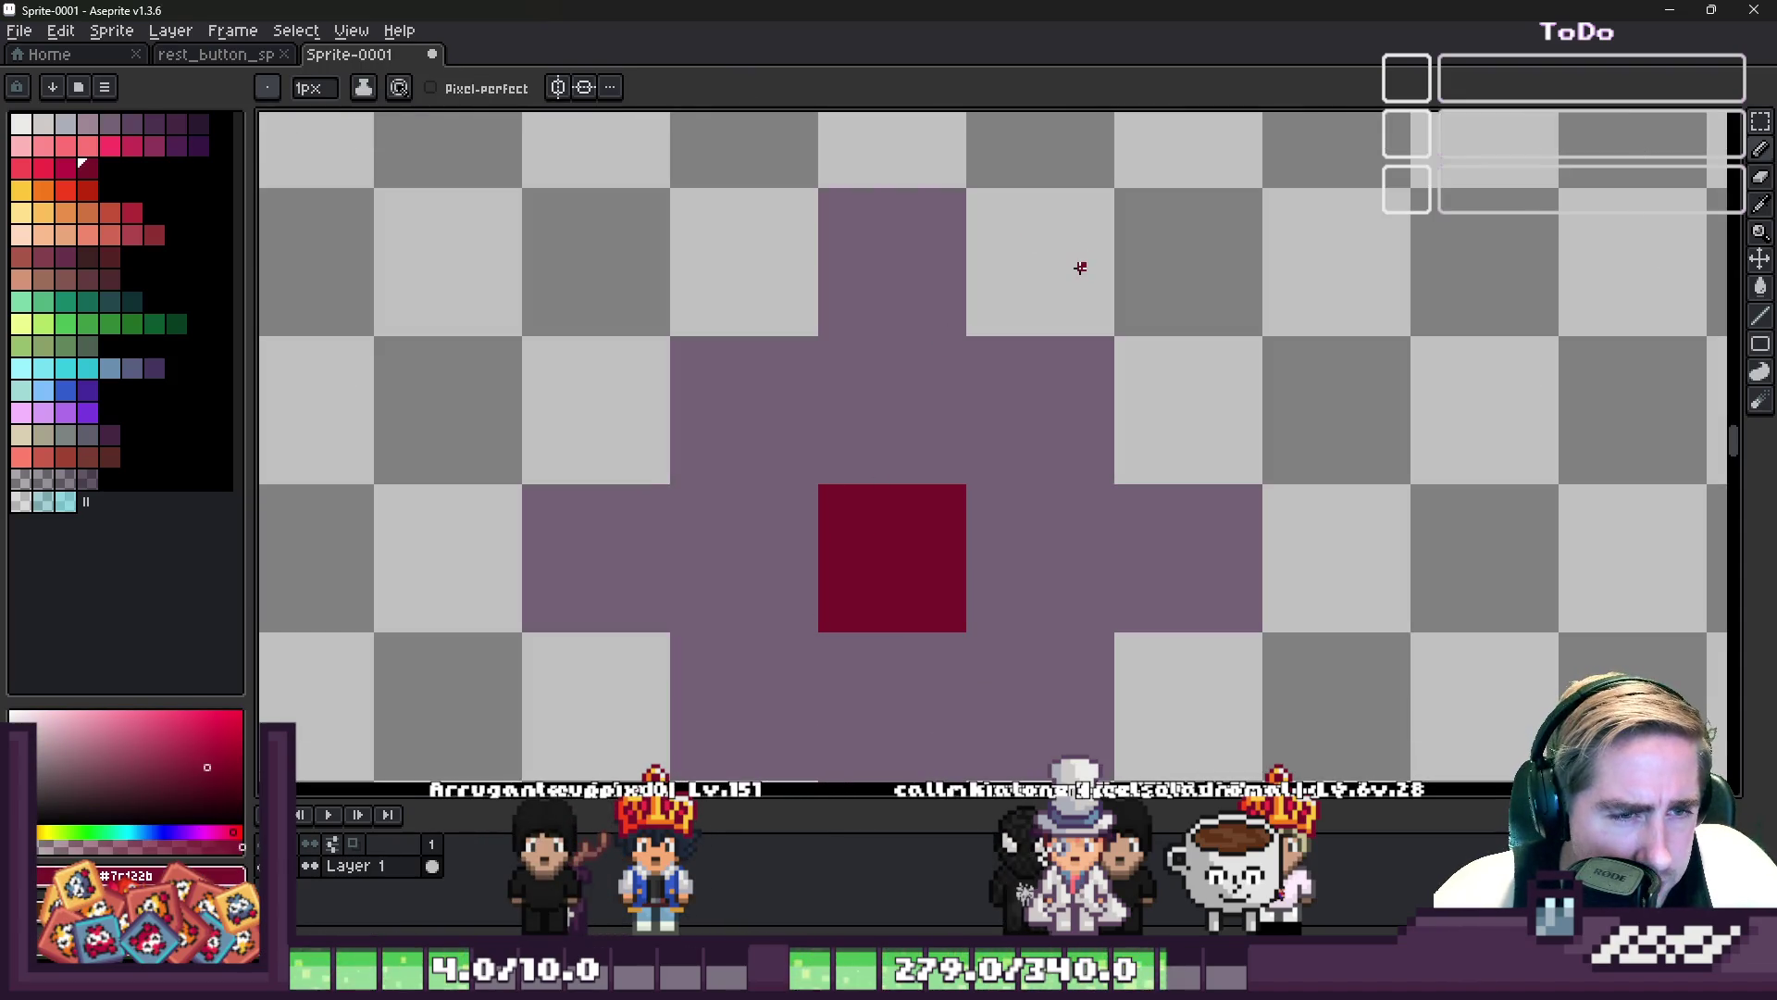
- Write red offset labels 0-1, 0-2 and -1-1 on tiles near the centre
scroll(870, 408, up, 3)
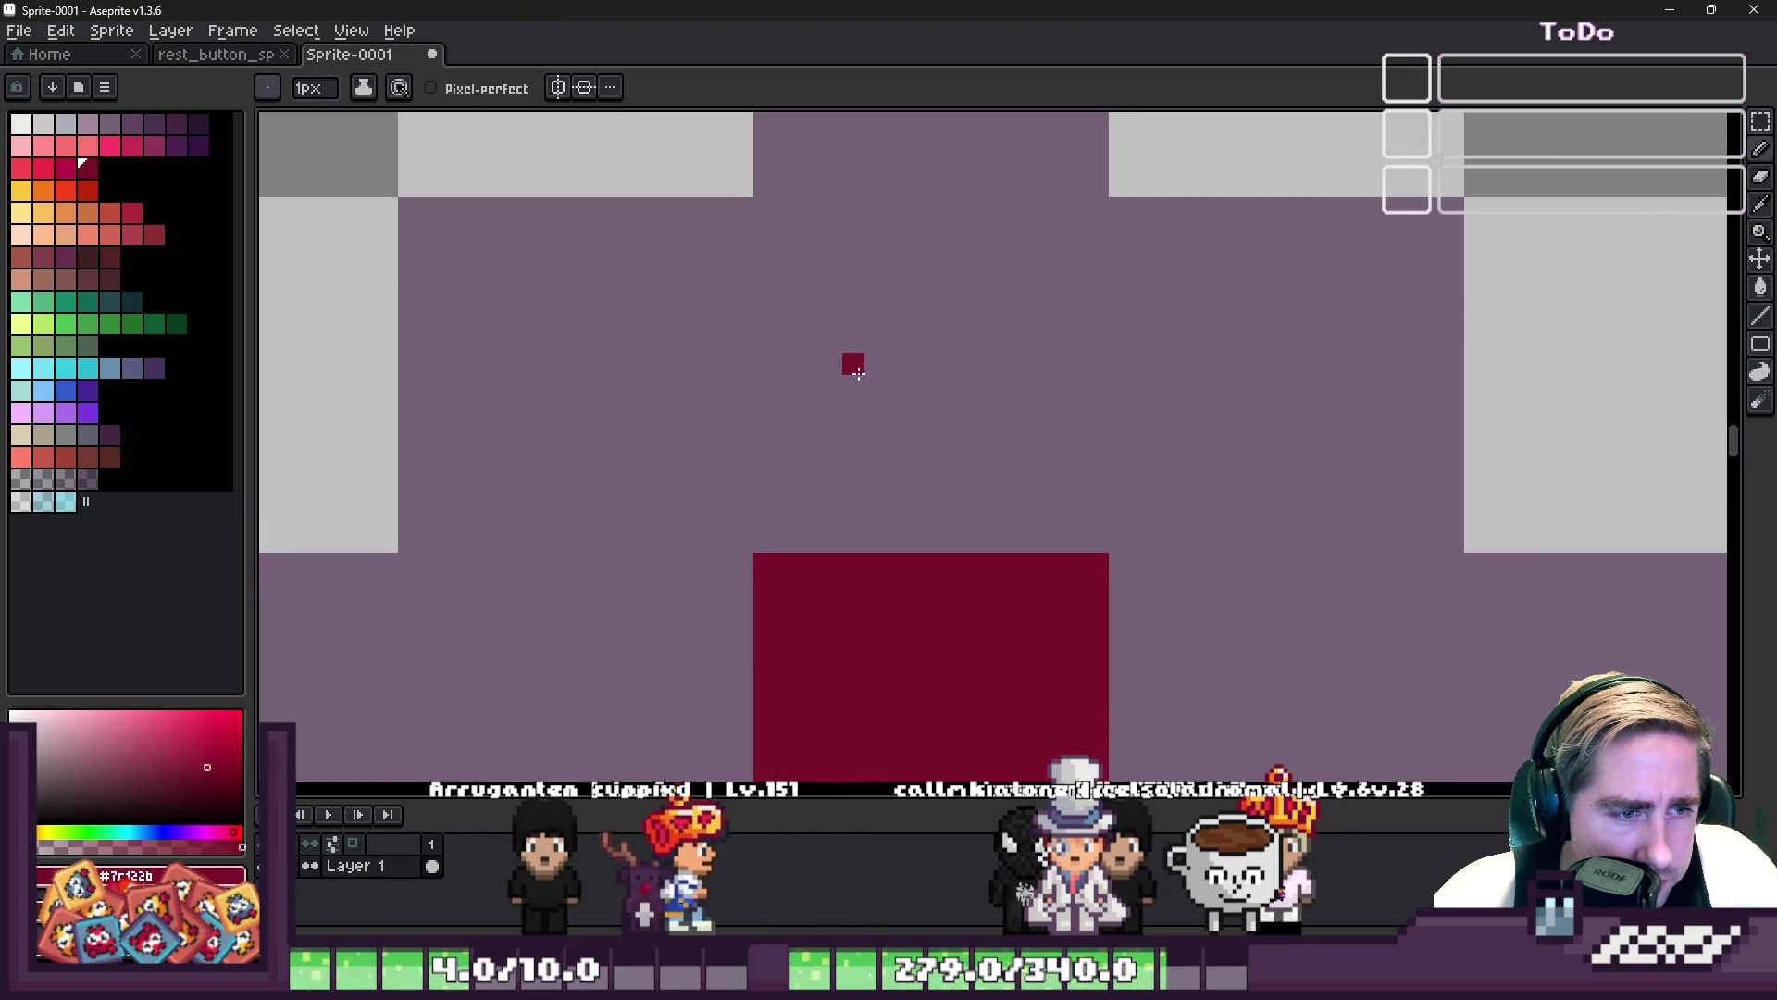
drag(832, 392, 804, 387)
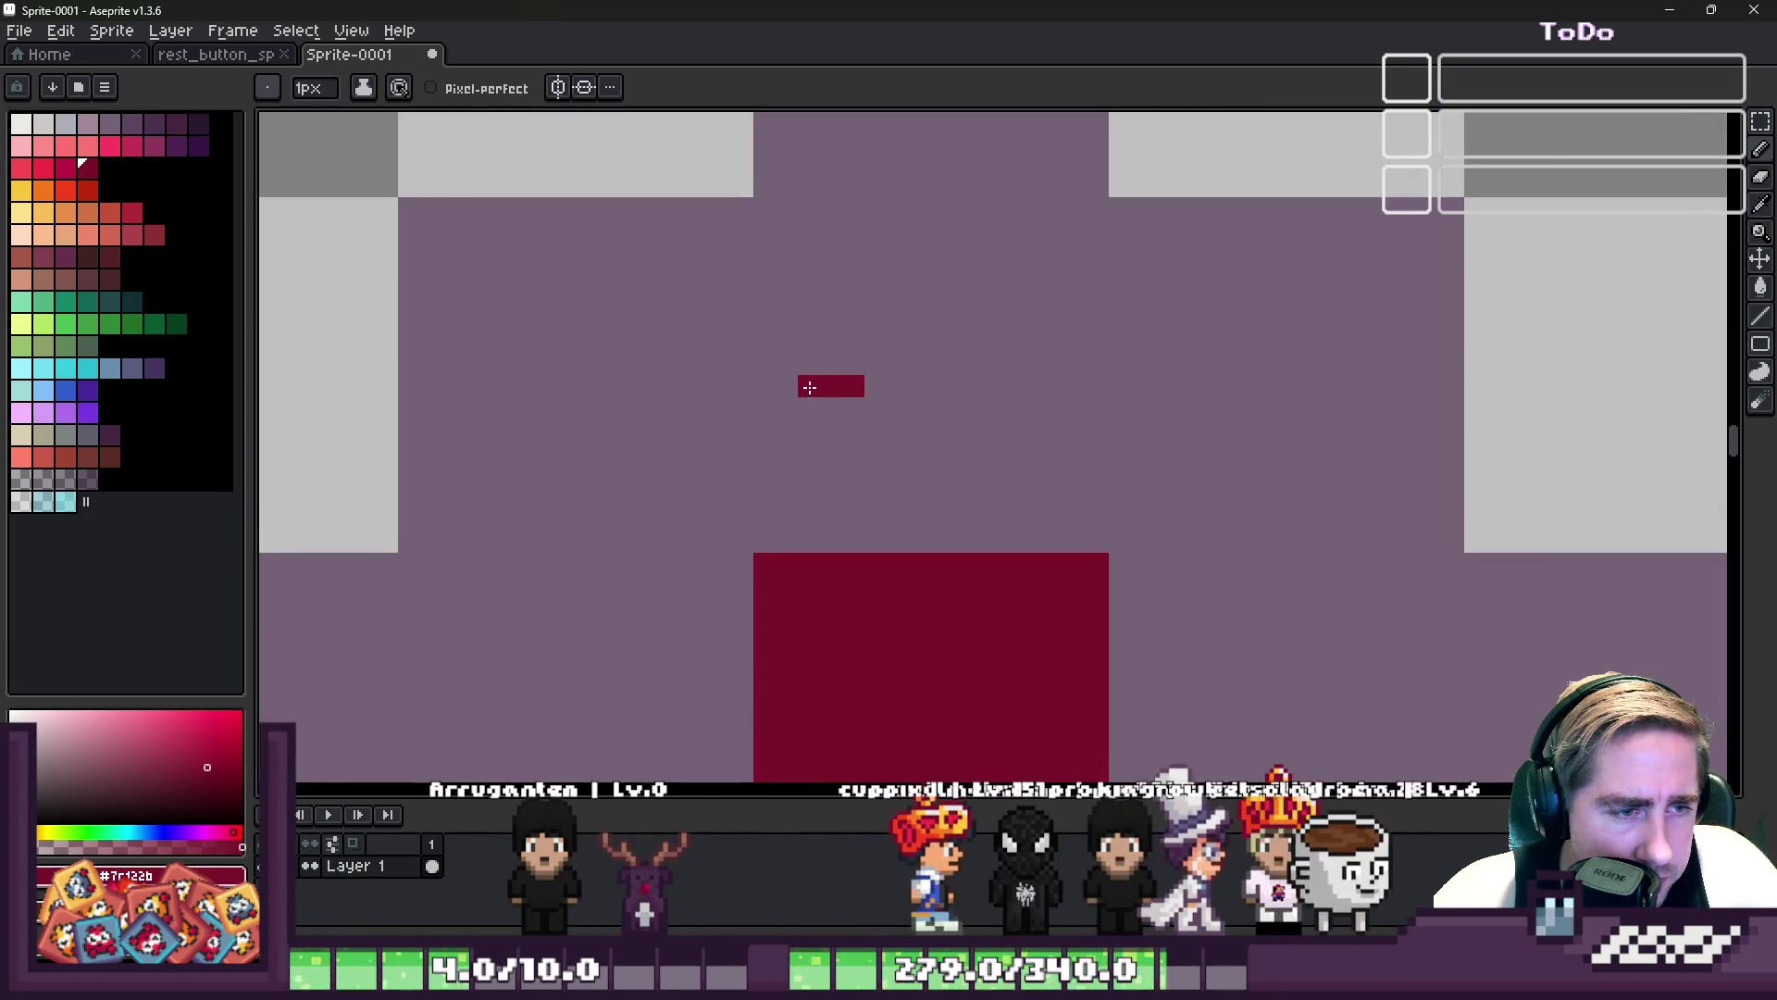
key(ctrl+z)
scroll(1019, 370, down, 3)
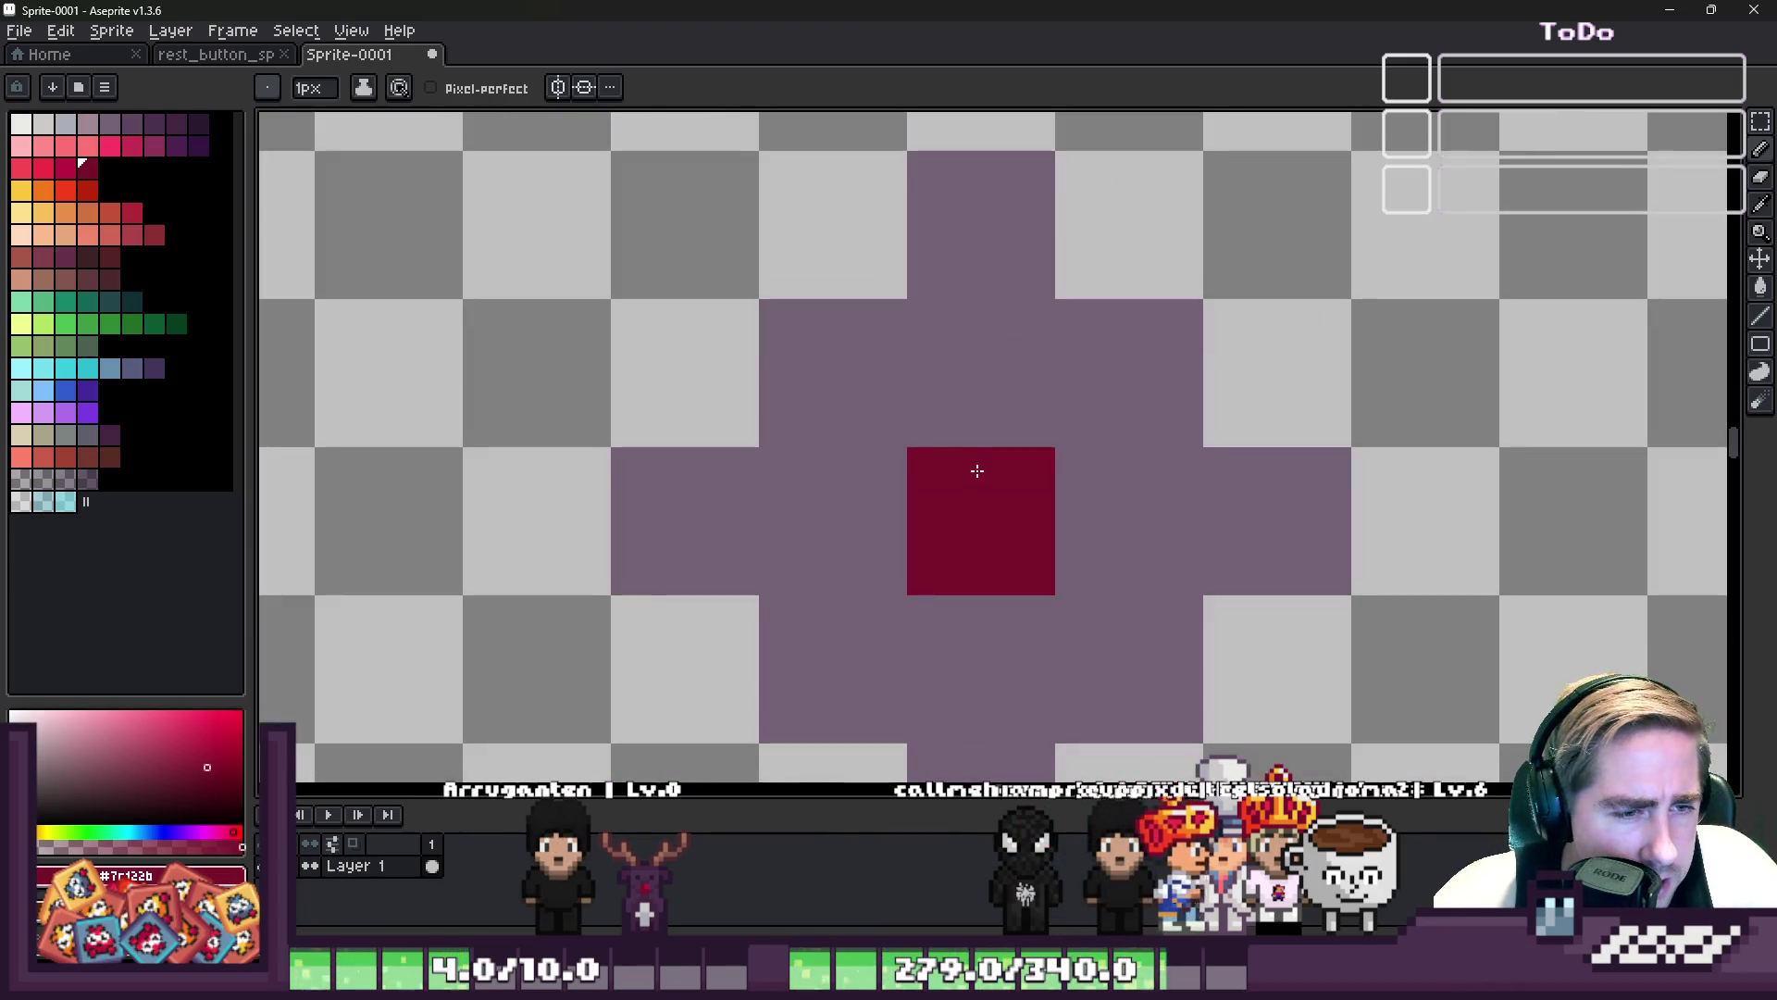
scroll(943, 448, up, 4)
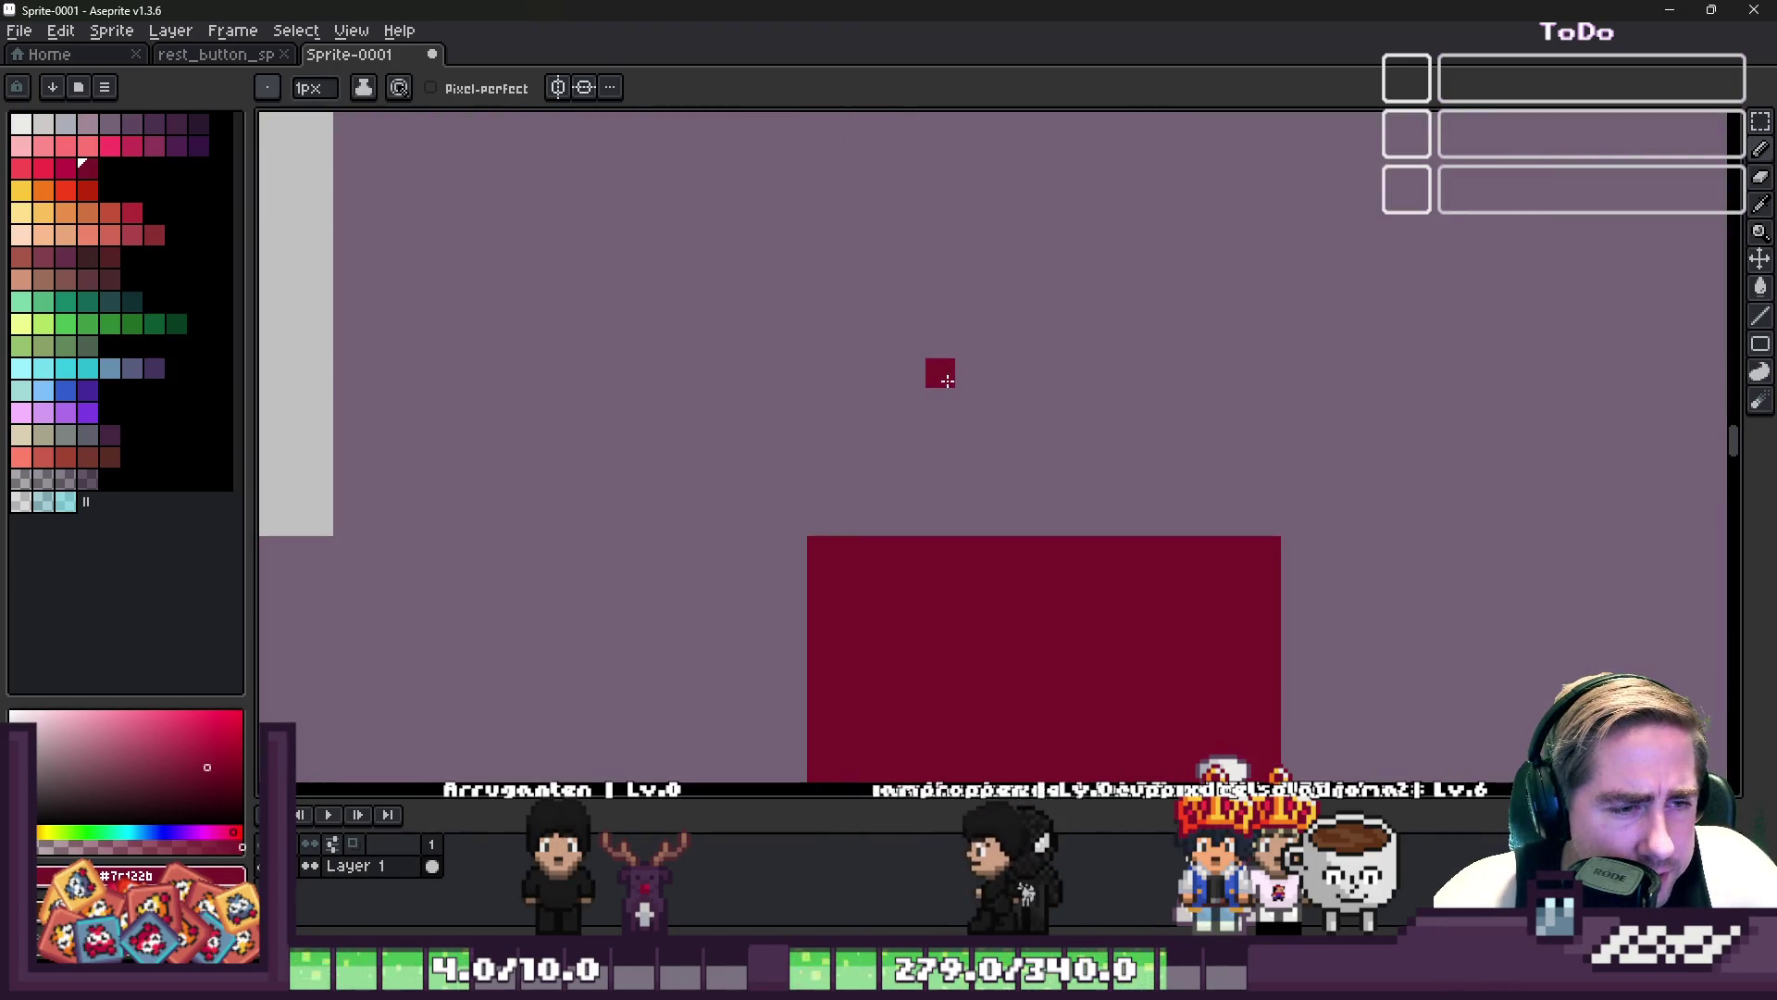
key(ctrl+z)
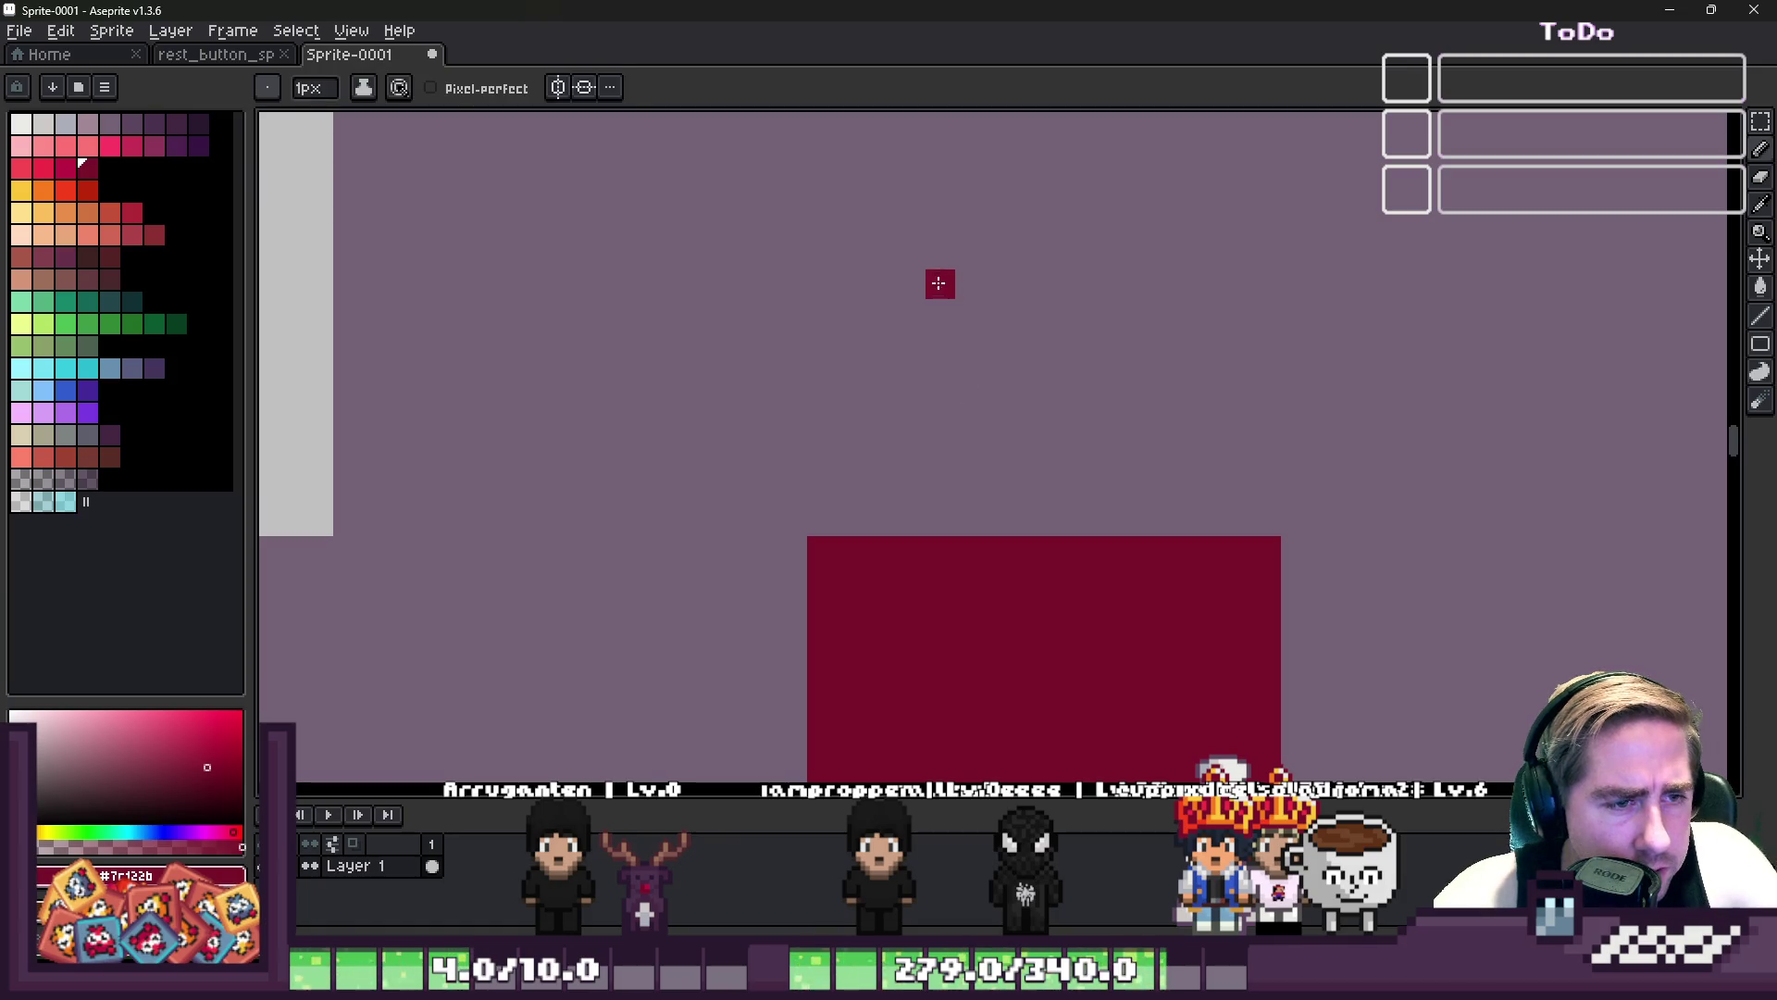
drag(1237, 253, 1296, 380)
scroll(1093, 371, down, 3)
scroll(959, 364, up, 3)
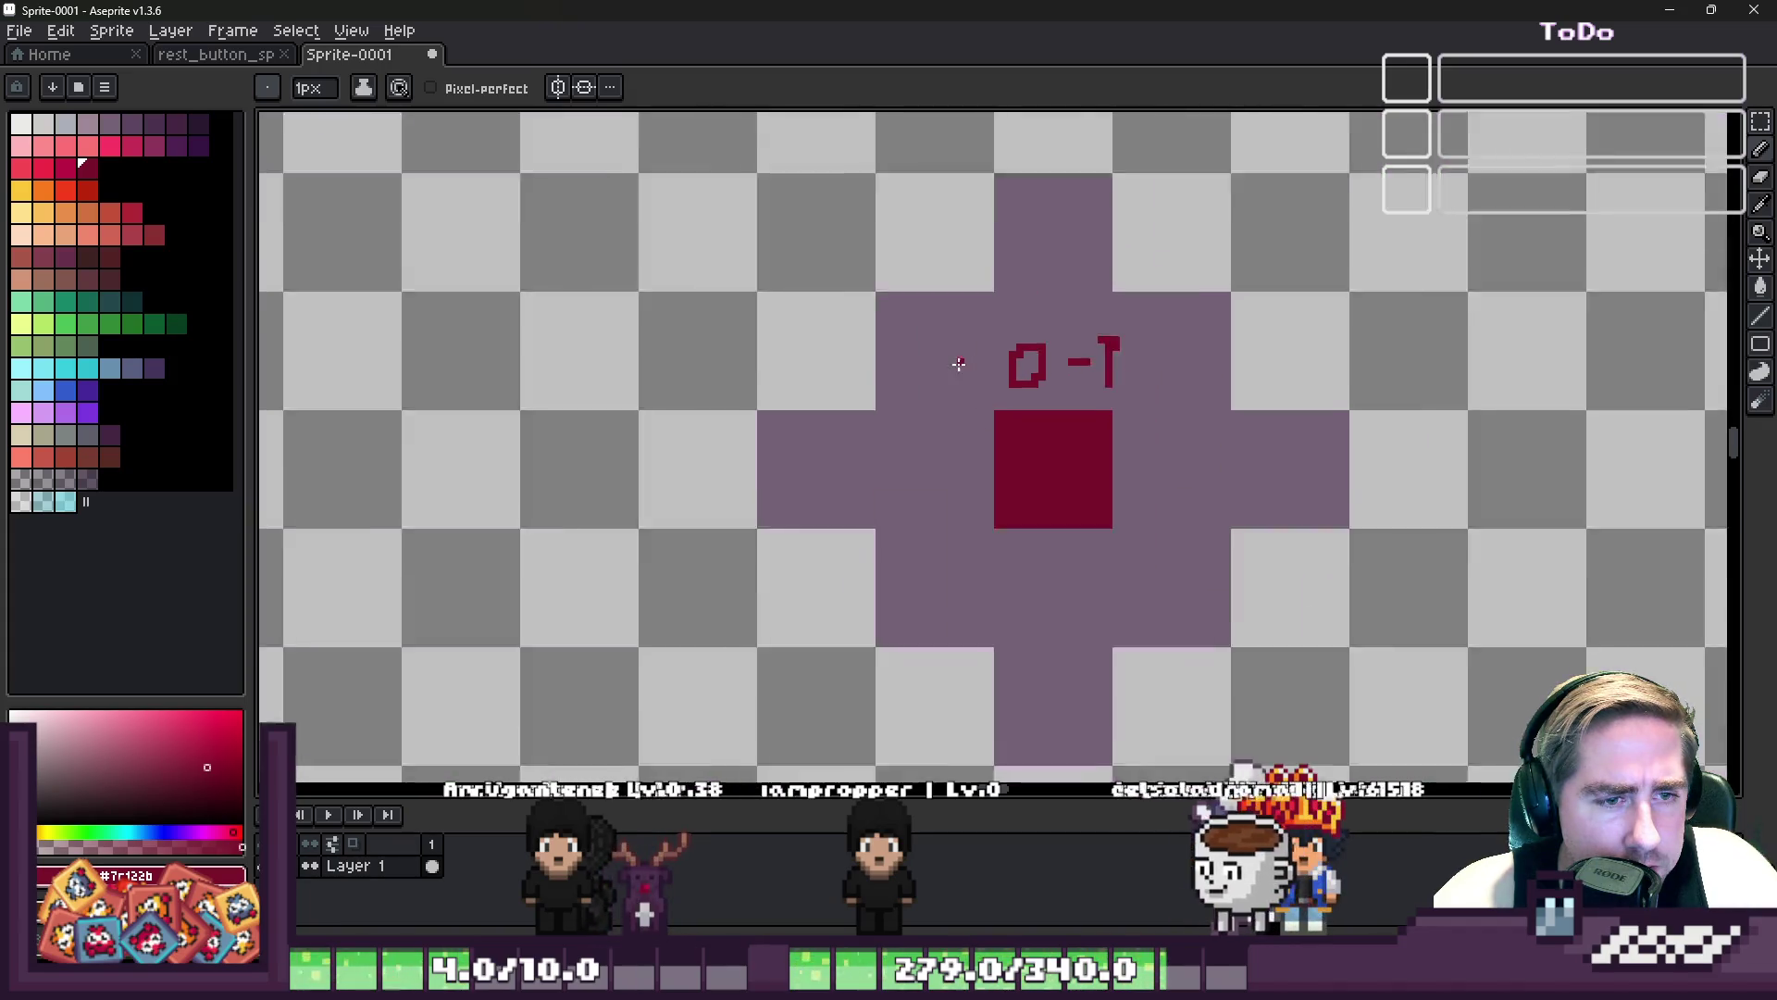
mouse_move(1053, 211)
mouse_down()
mouse_move(968, 255)
mouse_move(1053, 319)
mouse_up()
click(1164, 232)
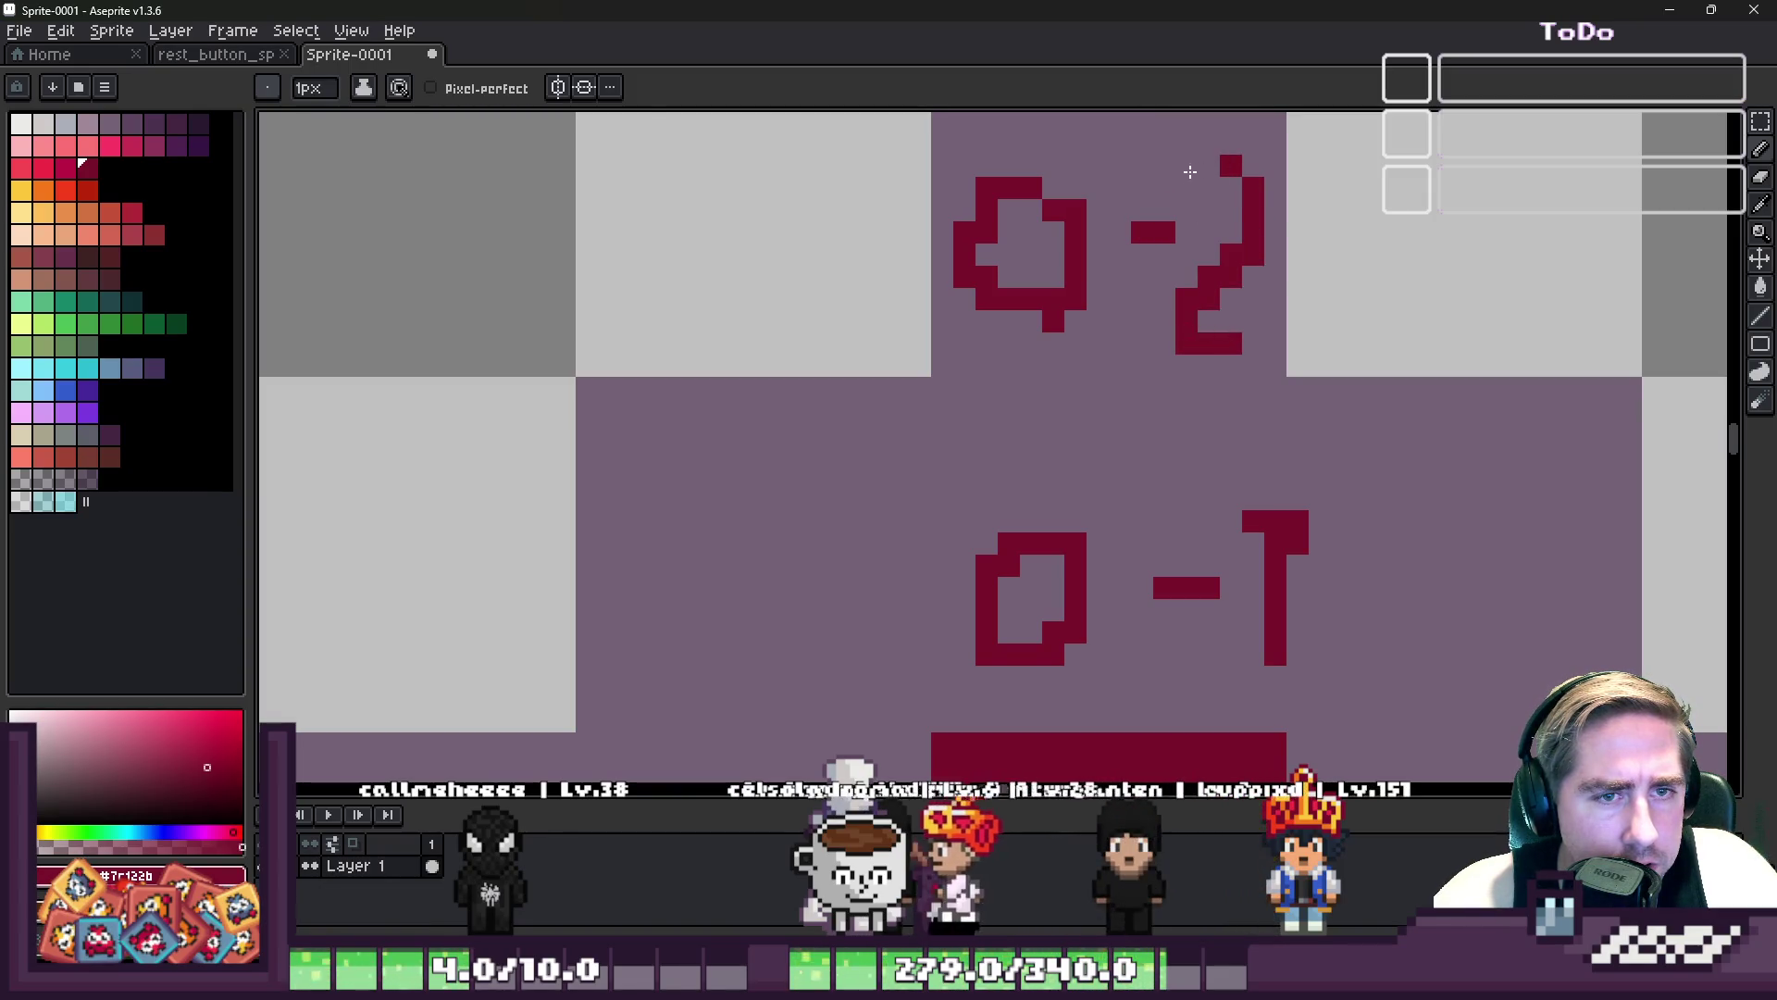
scroll(987, 262, down, 3)
scroll(928, 325, up, 2)
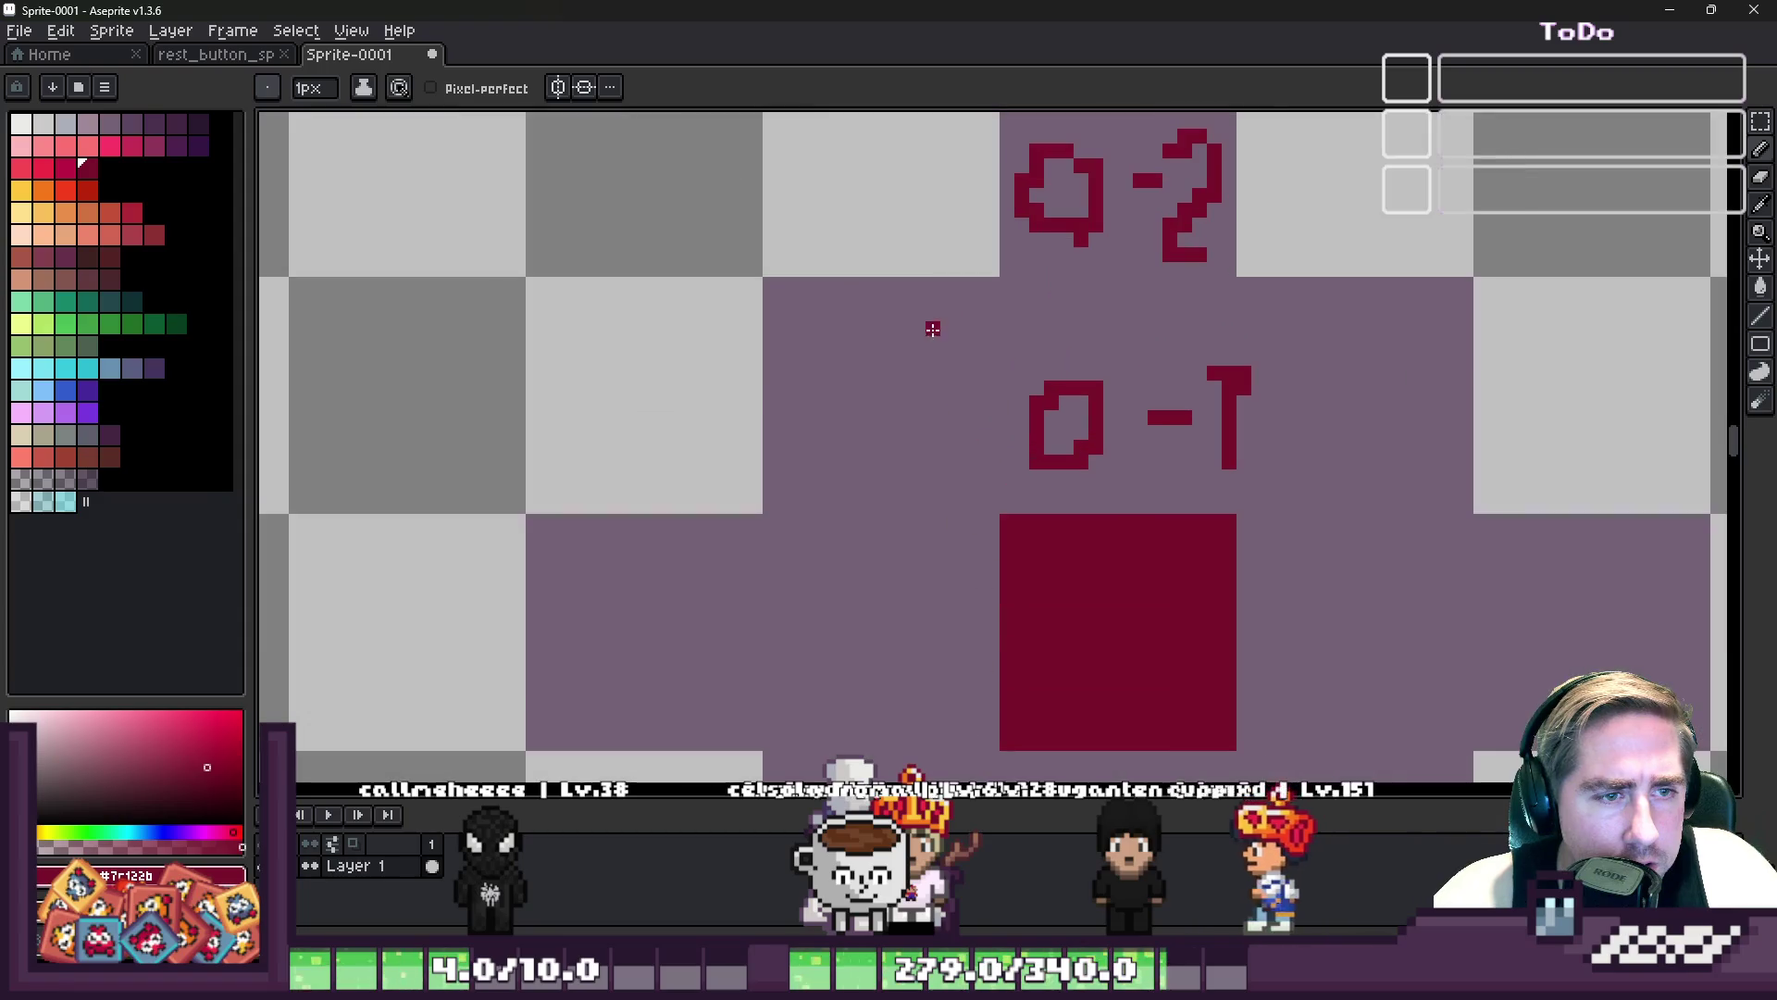
mouse_move(835, 402)
mouse_down()
mouse_move(799, 401)
mouse_move(881, 419)
mouse_move(953, 387)
mouse_up()
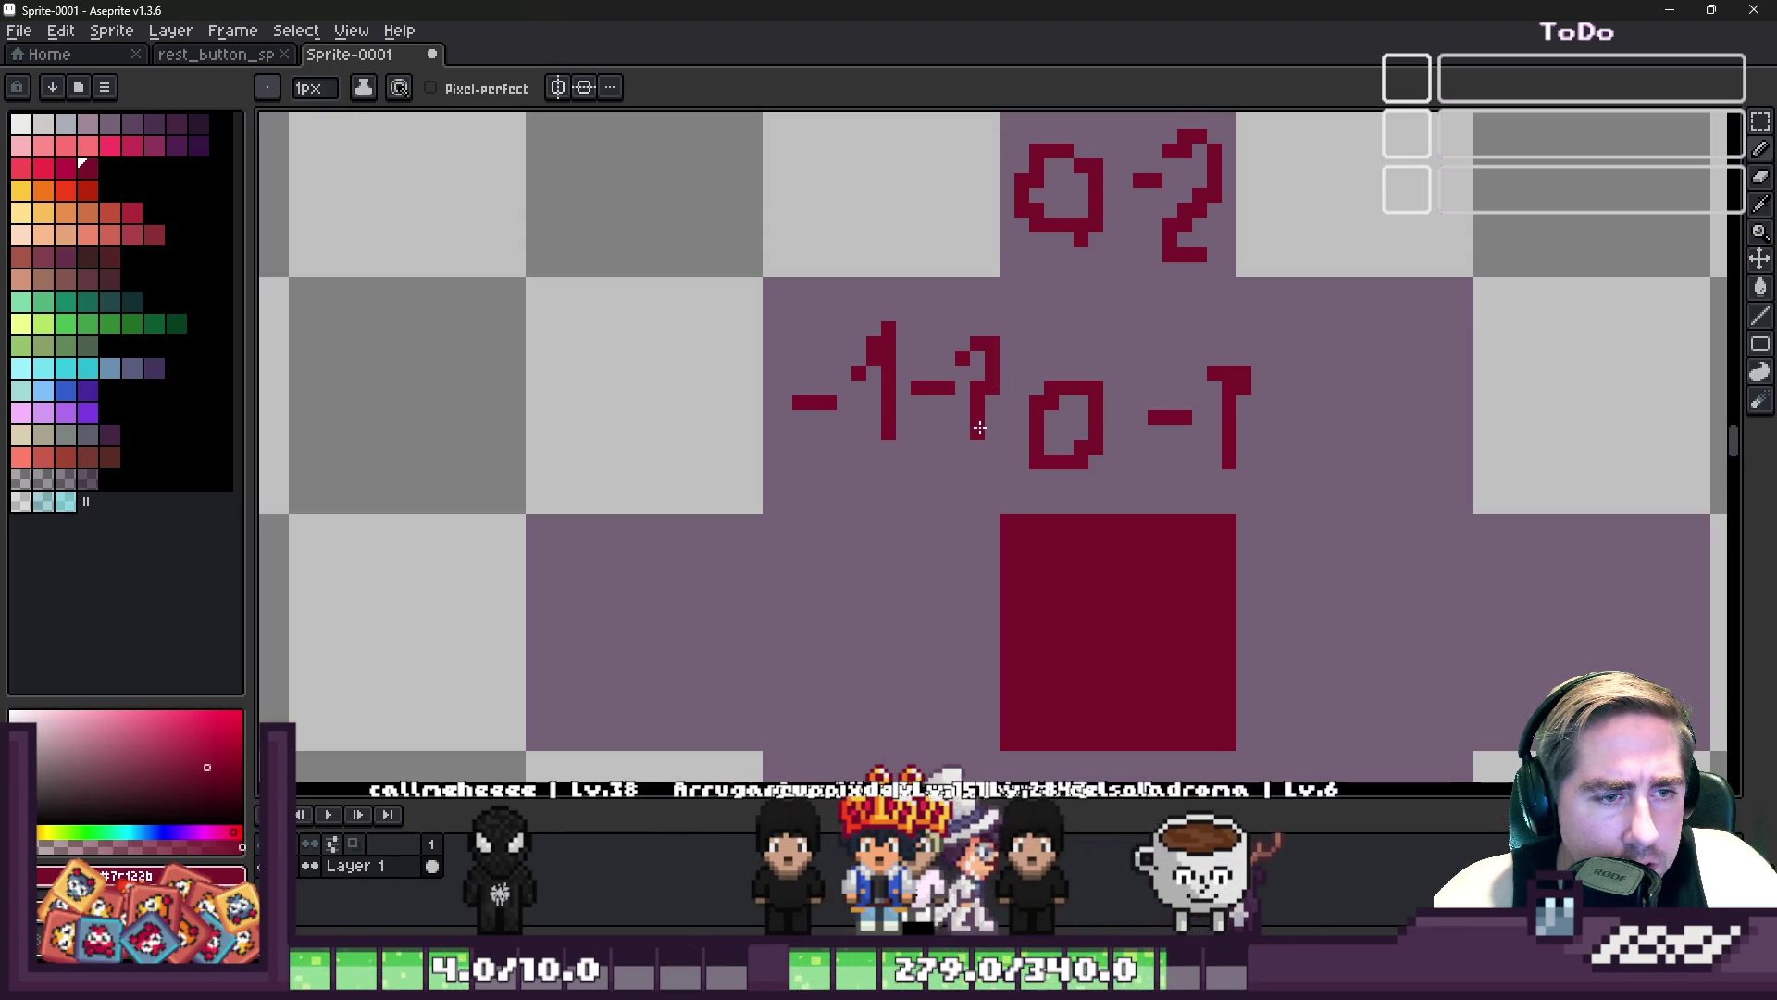
scroll(980, 426, down, 3)
scroll(861, 434, up, 1)
scroll(1116, 387, down, 1)
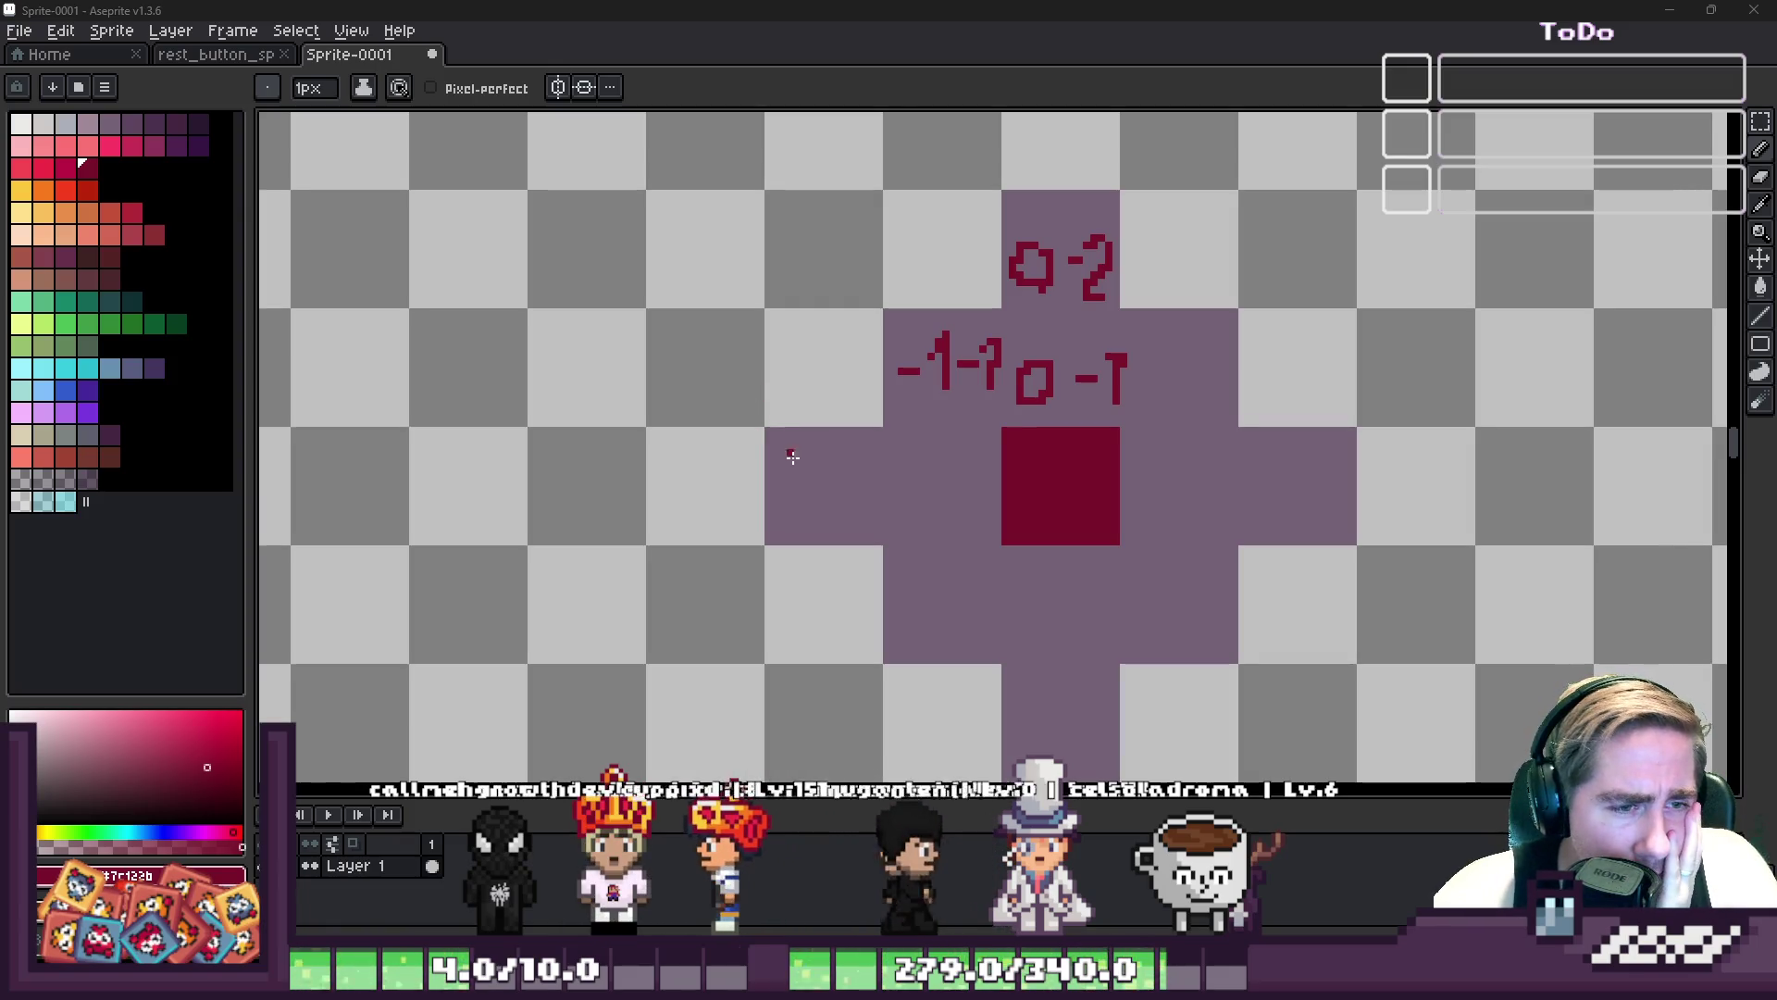
scroll(991, 500, up, 5)
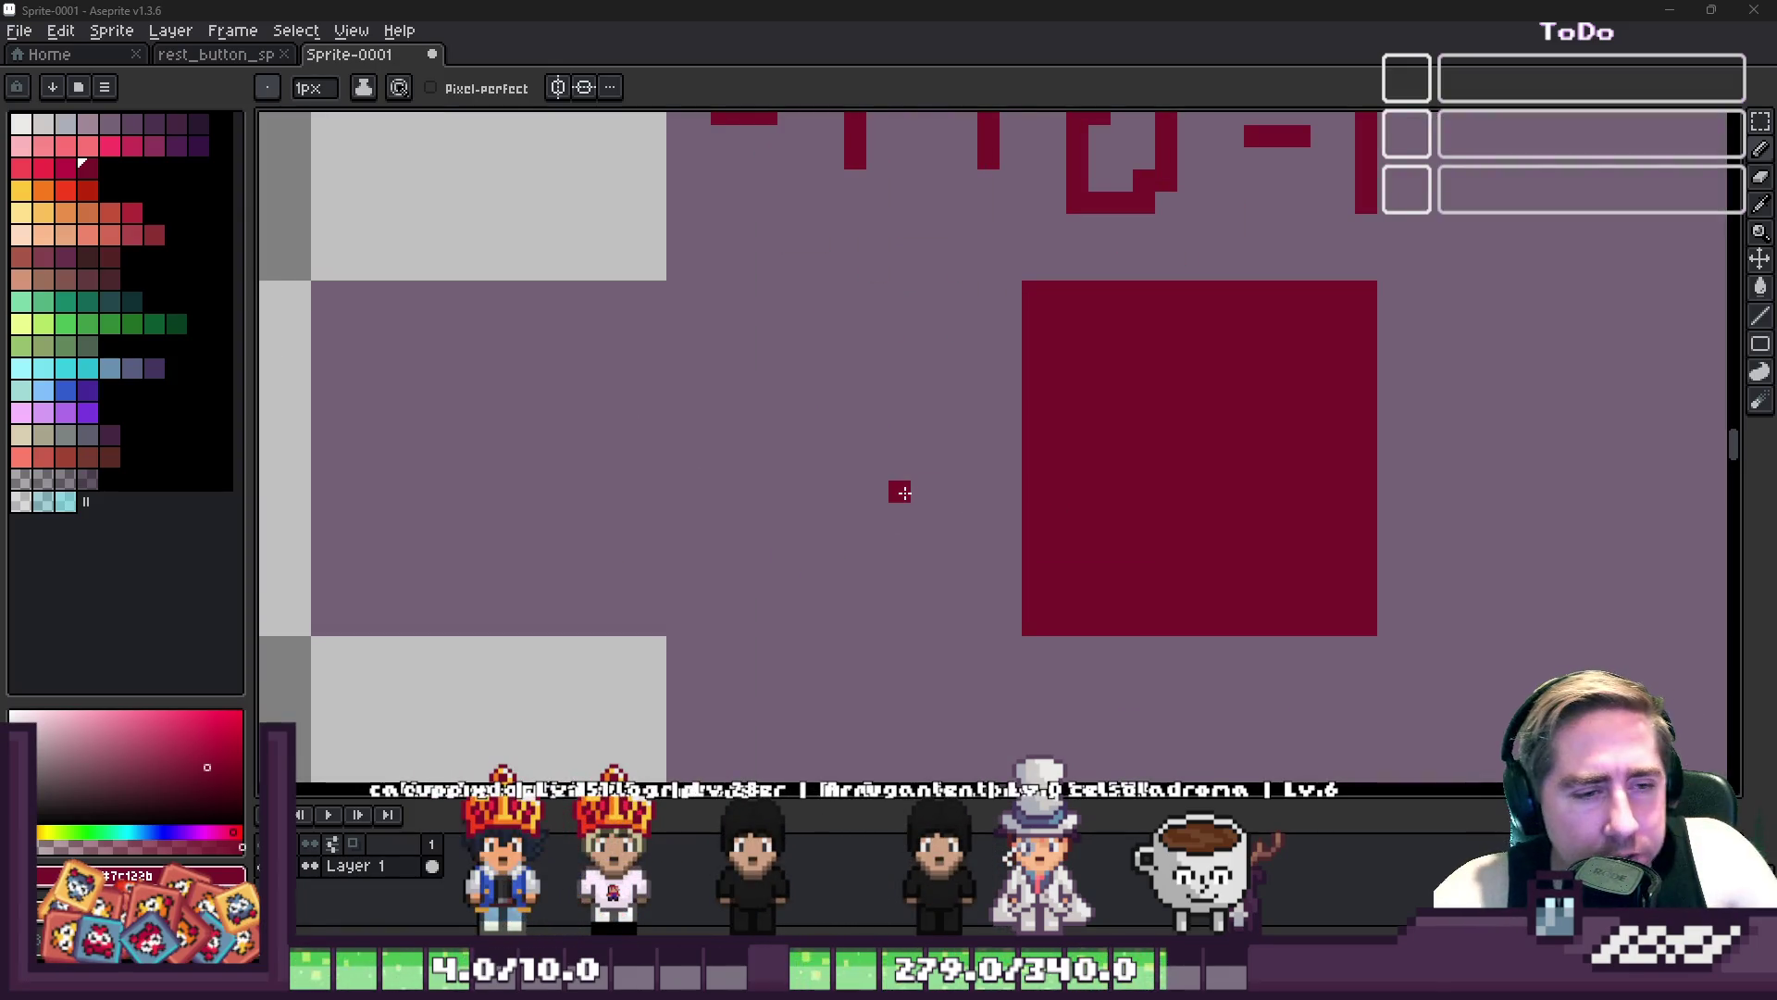
- Pick the grey-purple colour and draw an X across the red centre tile
alt+click(913, 476)
click(1322, 335)
shift+click(1098, 556)
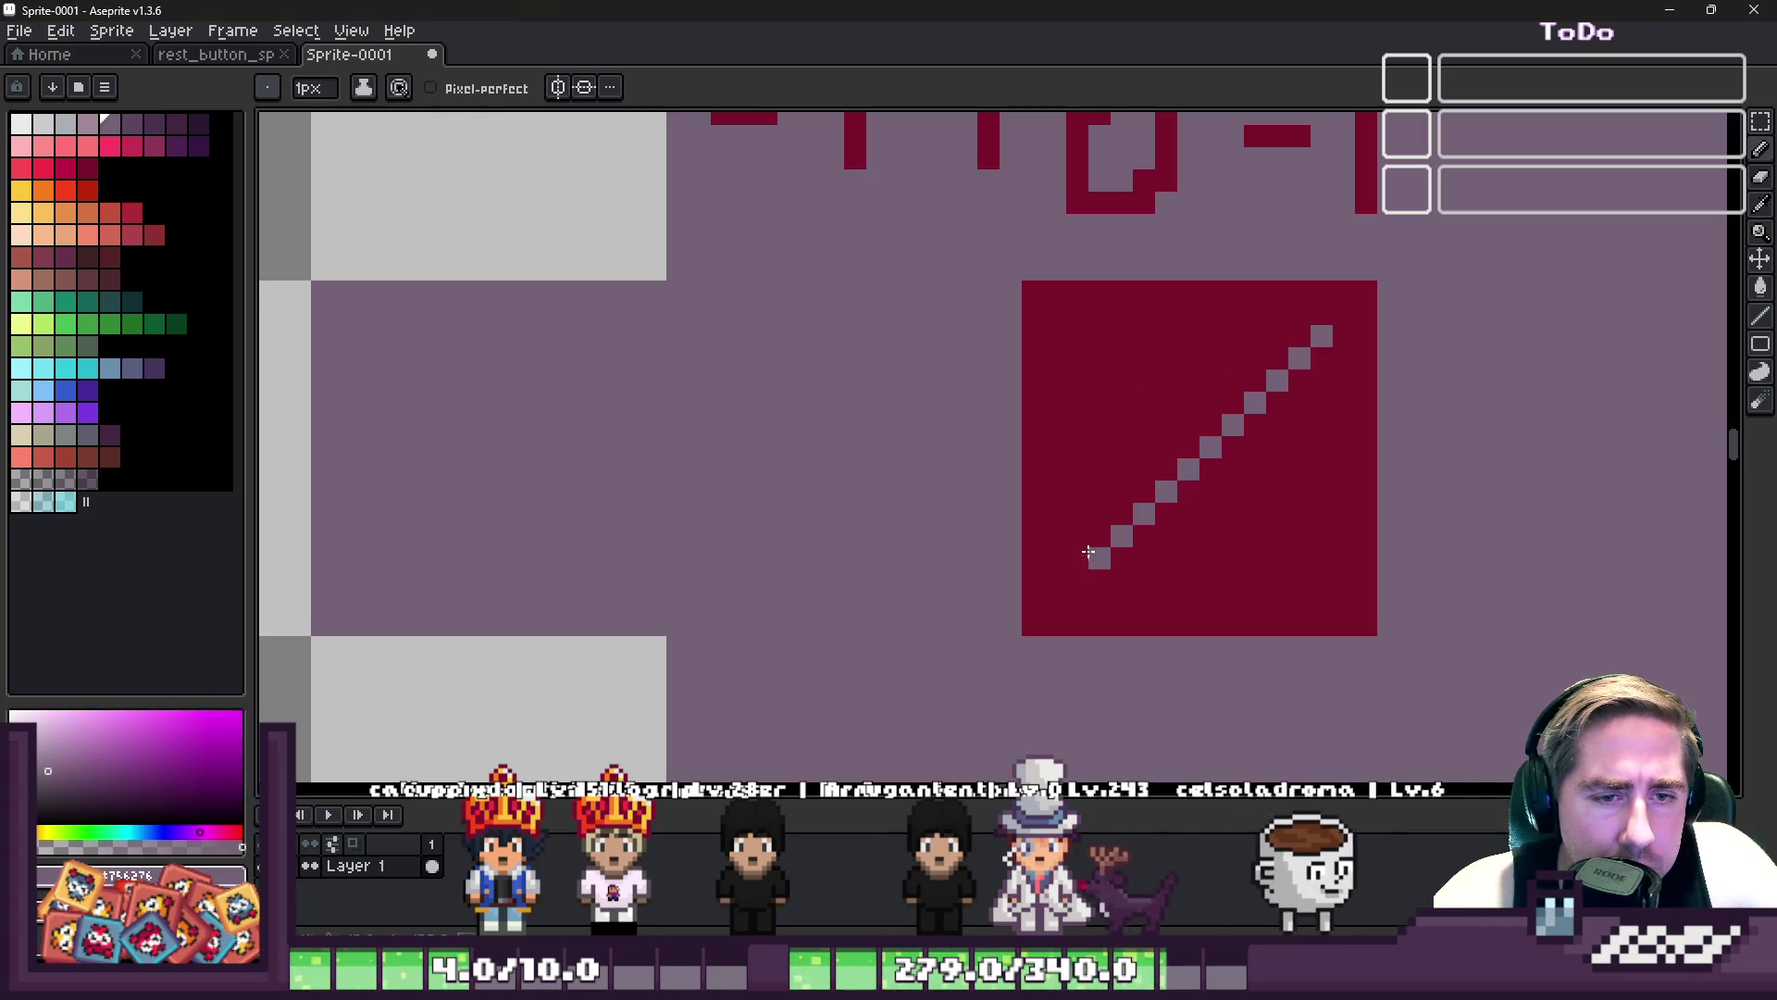
shift+click(1301, 561)
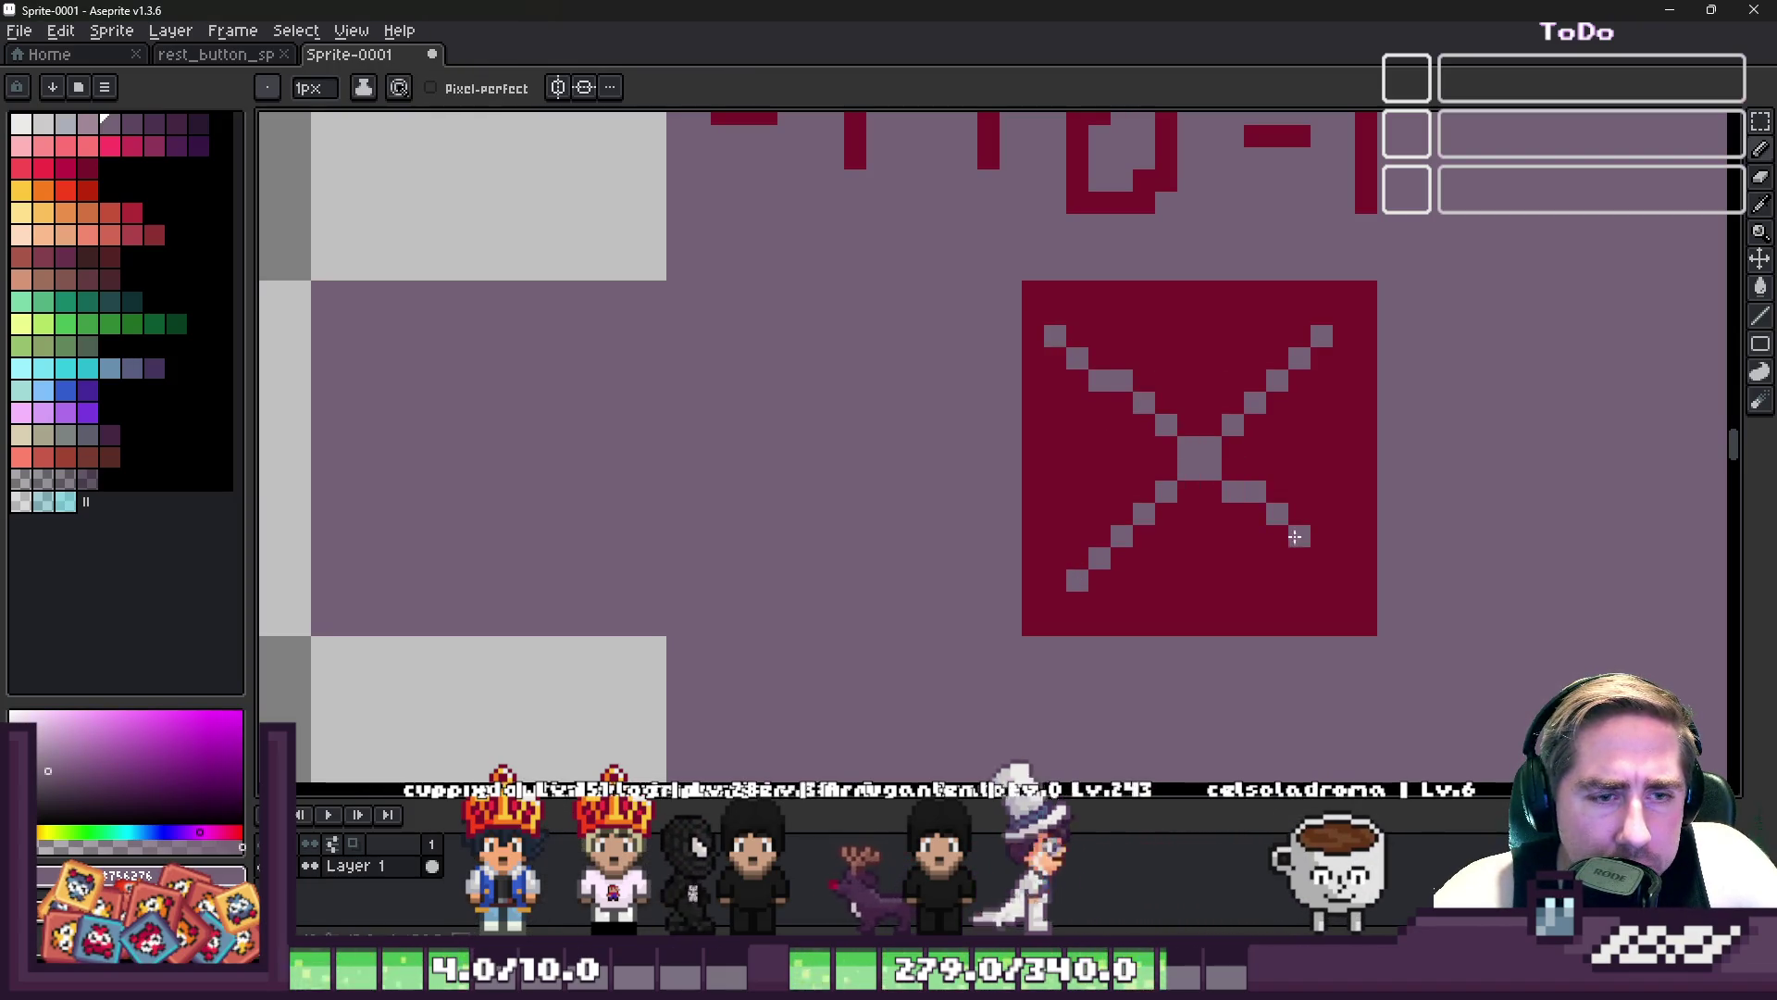
scroll(950, 404, down, 3)
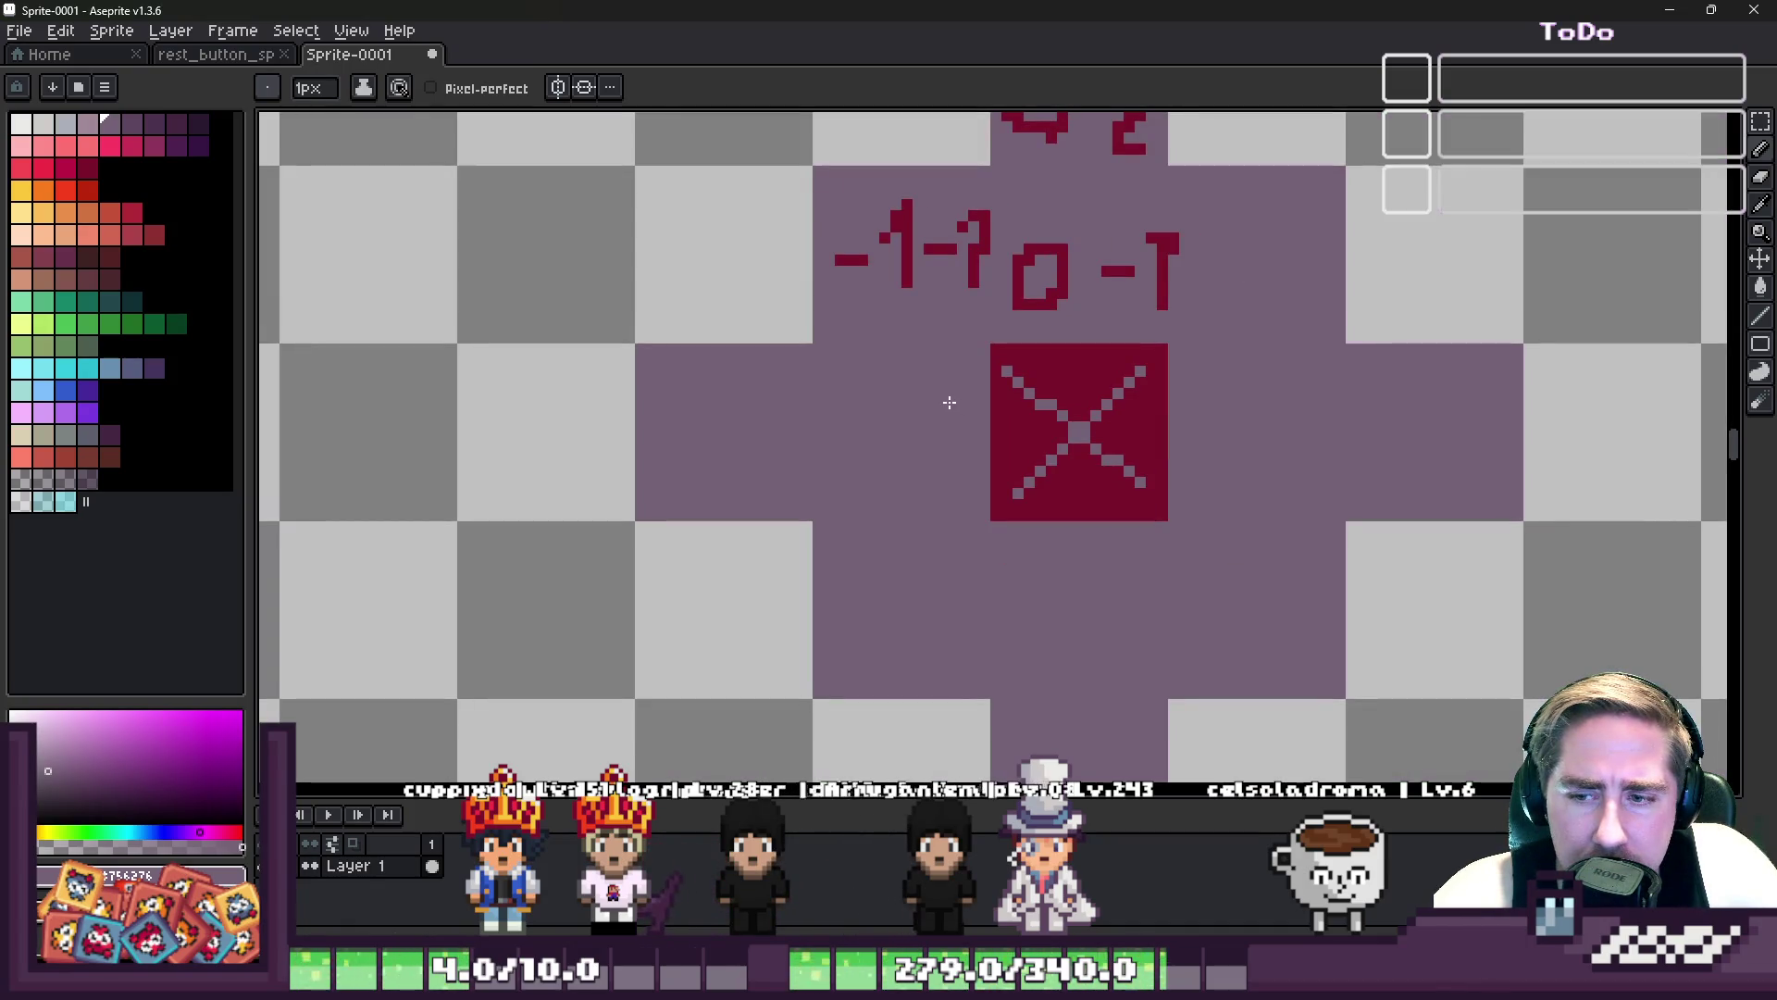
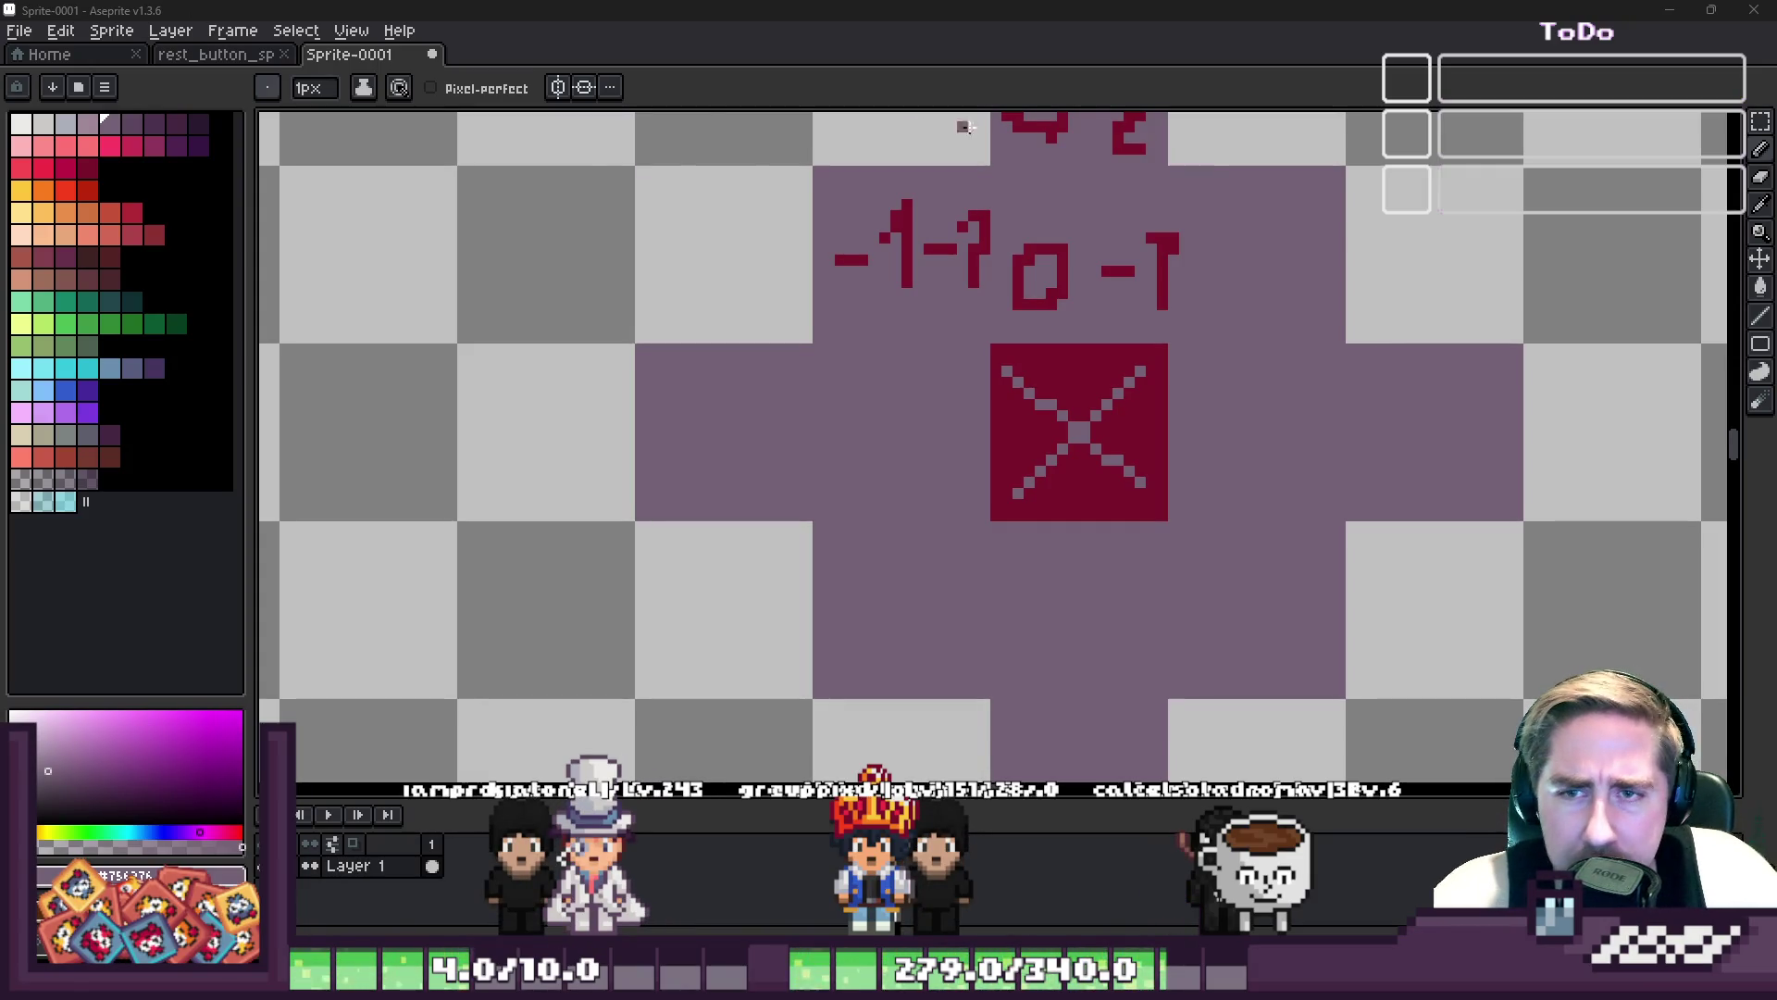
- Thicken the X's top-left to bottom-right diagonal into a blade and paint its corner pixel dark red
scroll(1085, 370, up, 2)
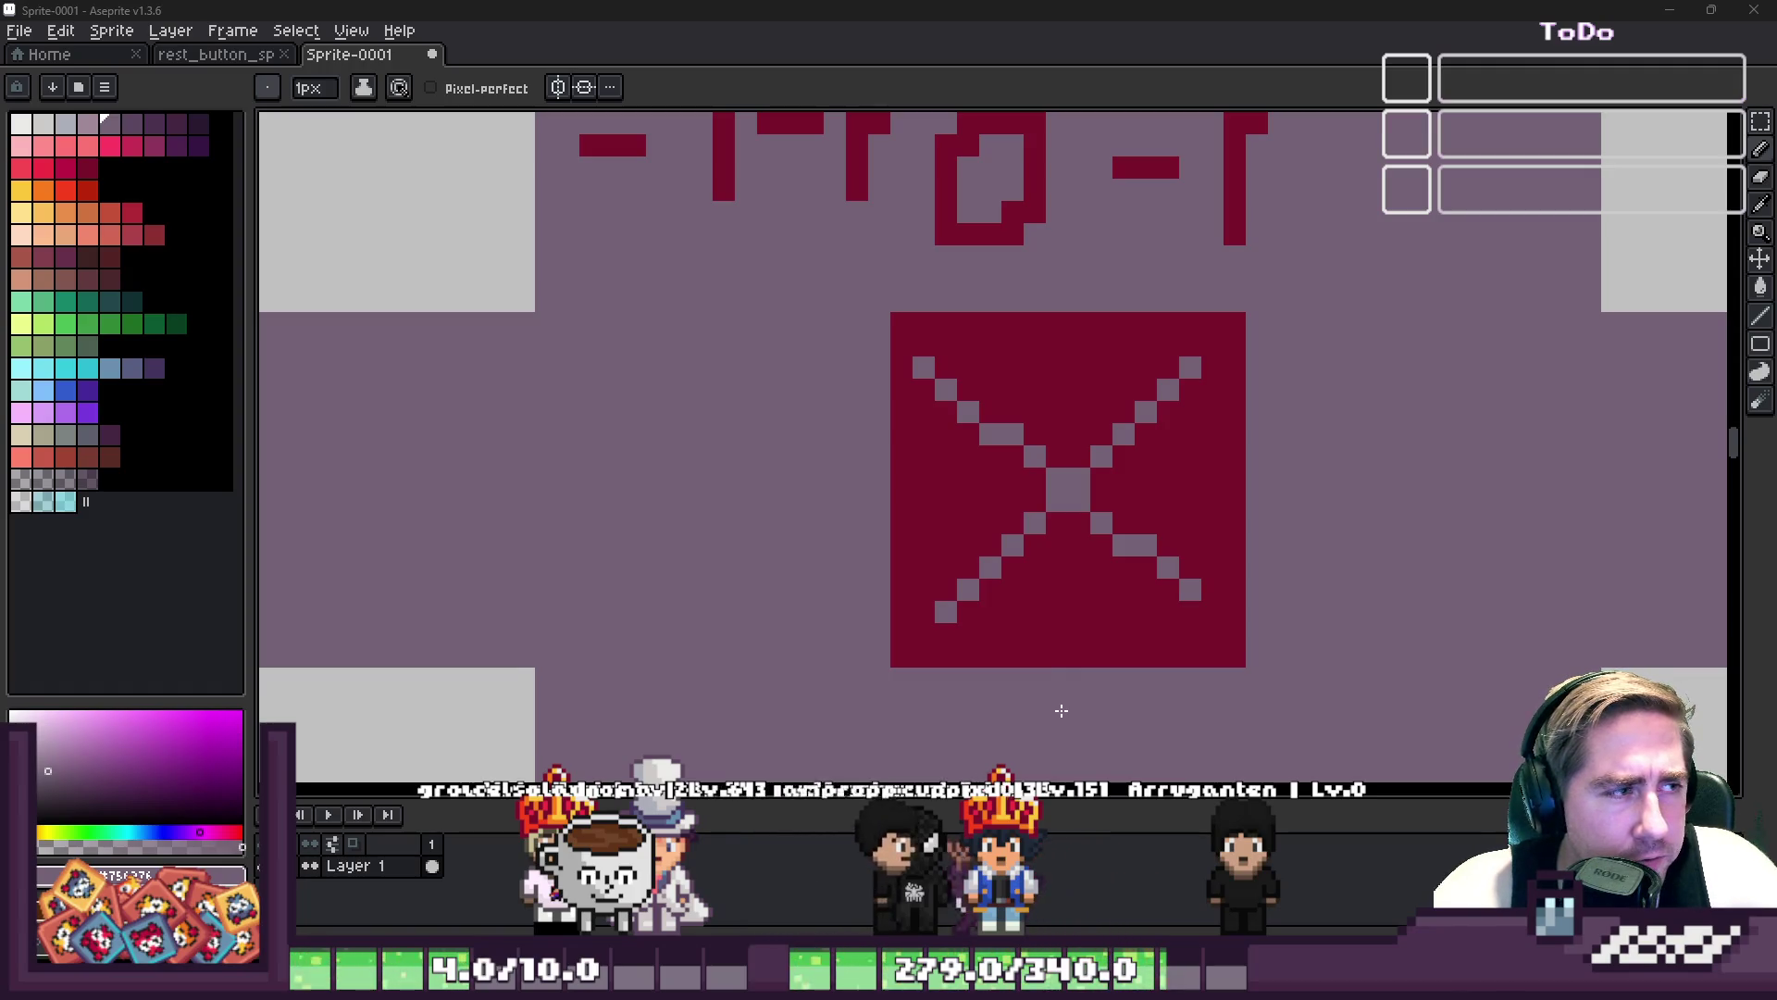
click(926, 341)
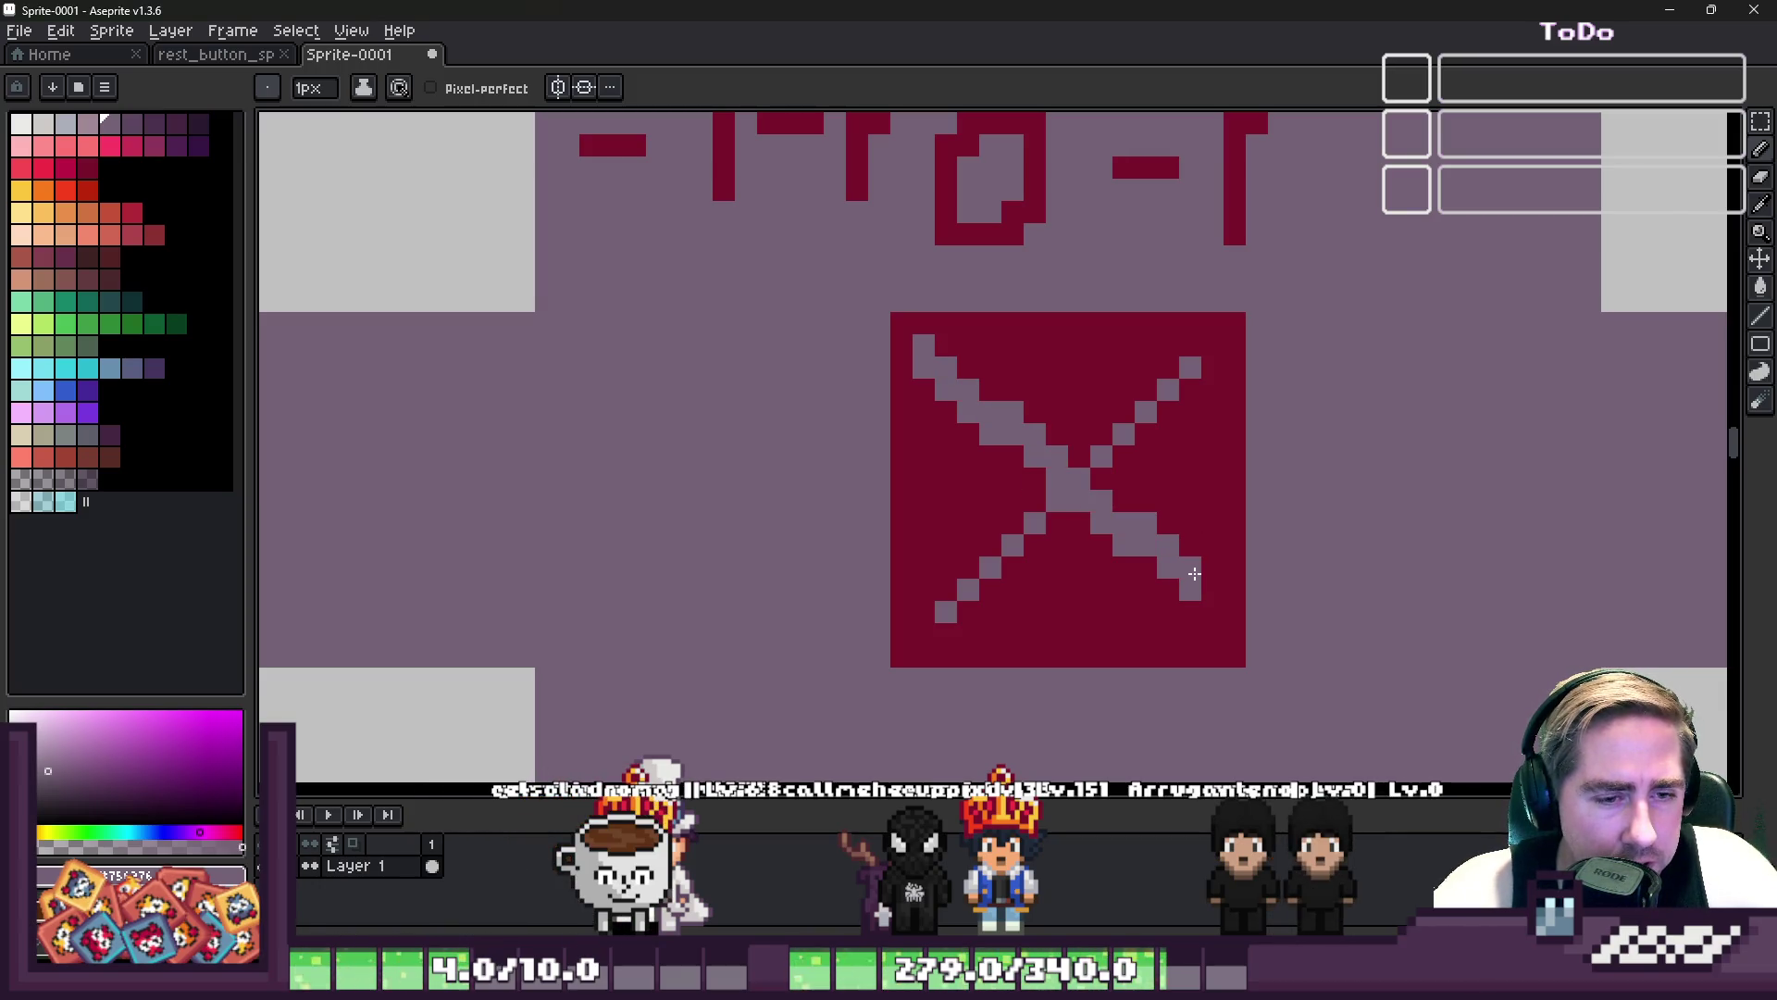
shift+click(1211, 629)
mouse_move(1210, 629)
mouse_down()
mouse_move(1213, 589)
mouse_move(1169, 611)
mouse_move(996, 504)
mouse_move(930, 414)
mouse_move(1059, 503)
mouse_move(1000, 476)
mouse_up()
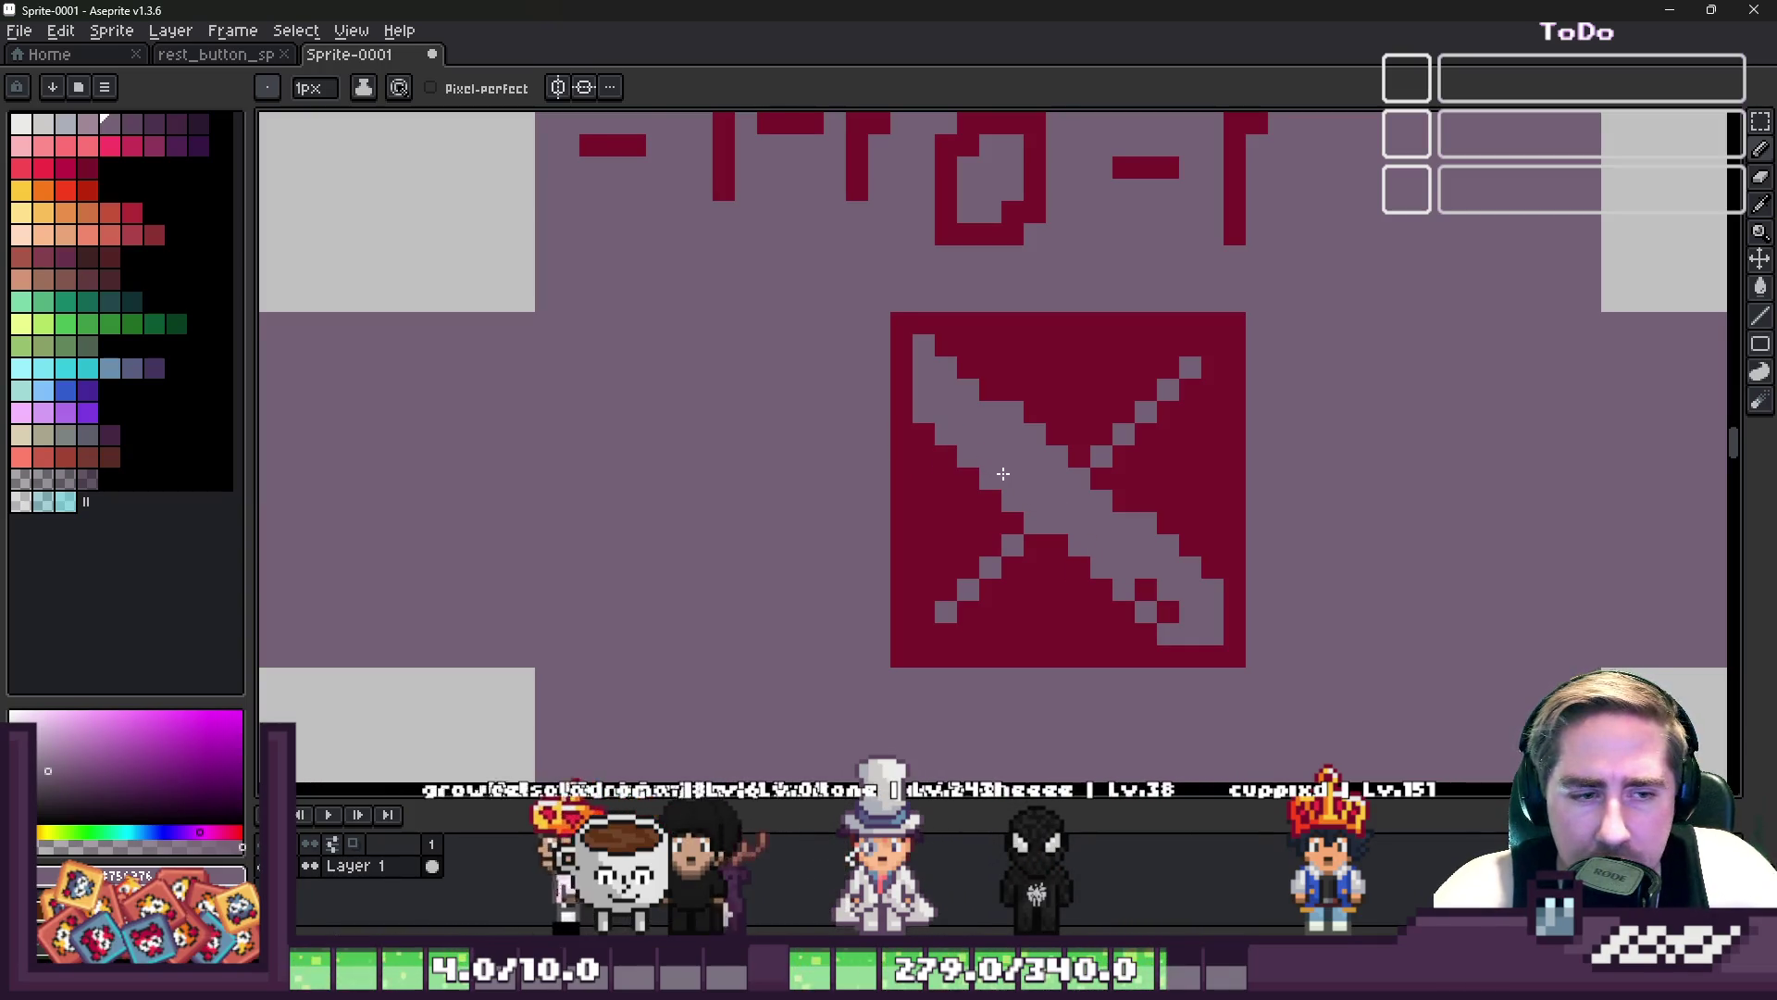
click(938, 338)
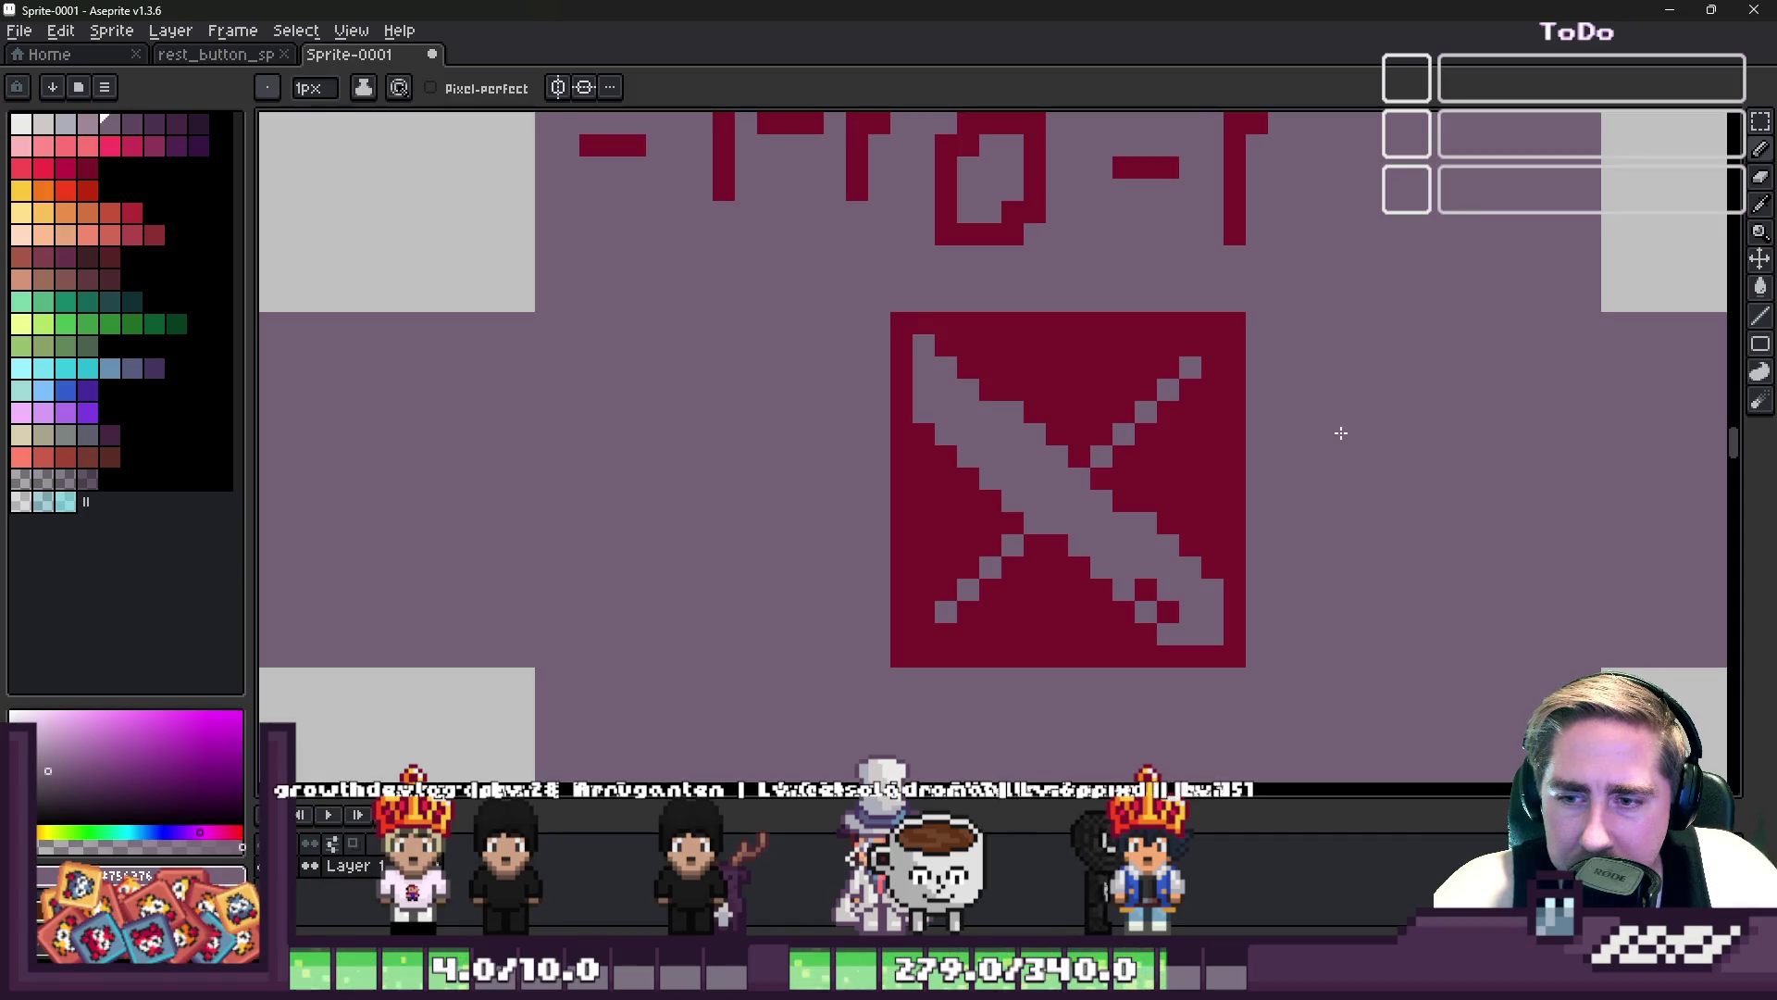
- Pick the icon's dark red as the drawing colour with the Alt eyedropper
scroll(882, 320, down, 2)
scroll(889, 324, up, 2)
scroll(1046, 428, down, 2)
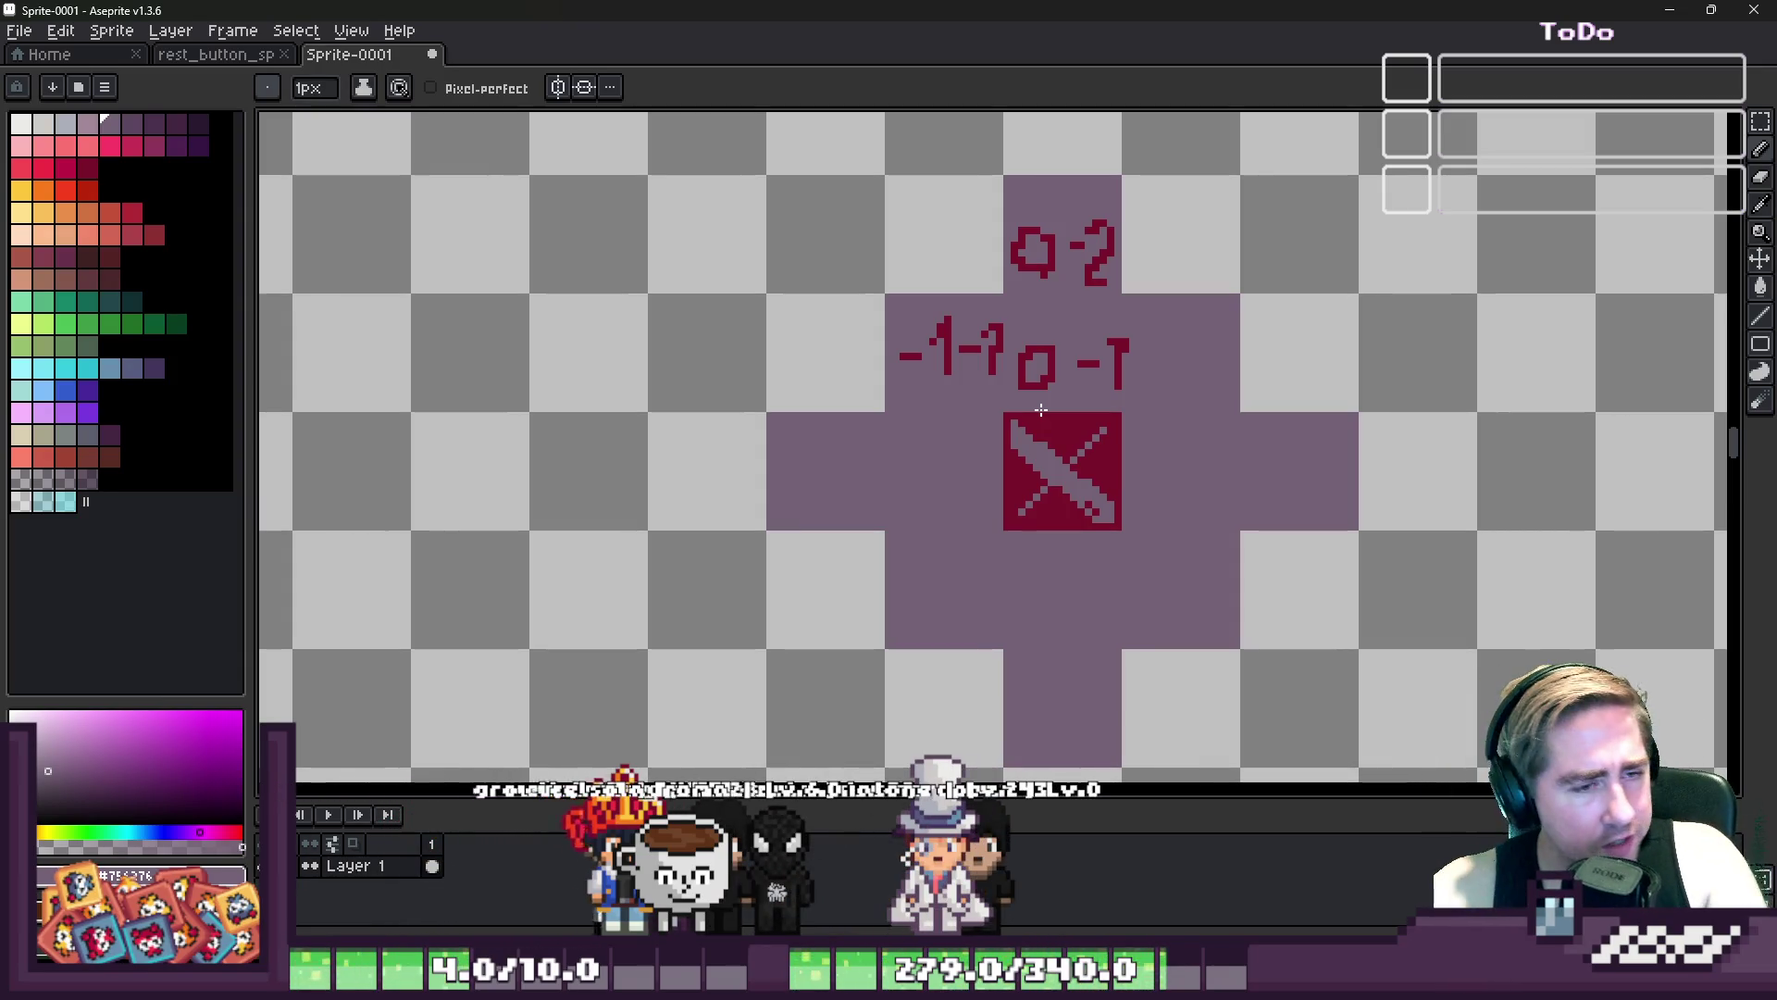
scroll(1041, 410, up, 2)
key(alt)
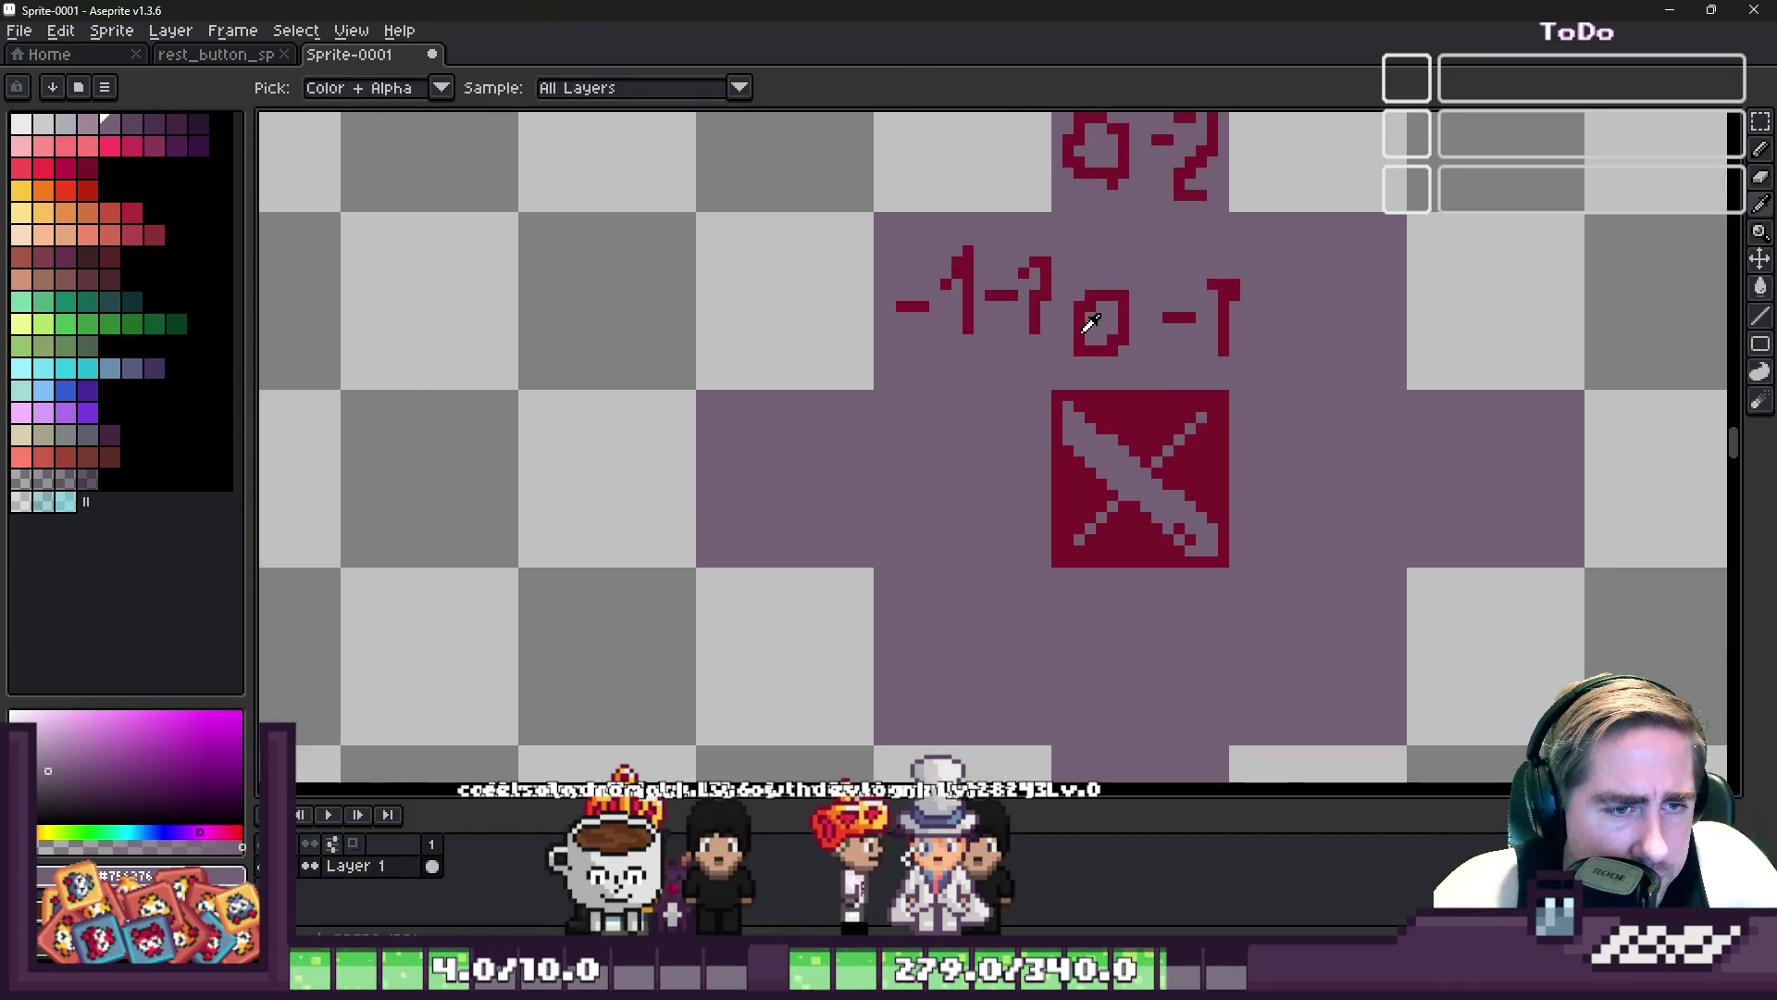
click(1083, 329)
scroll(990, 396, down, 3)
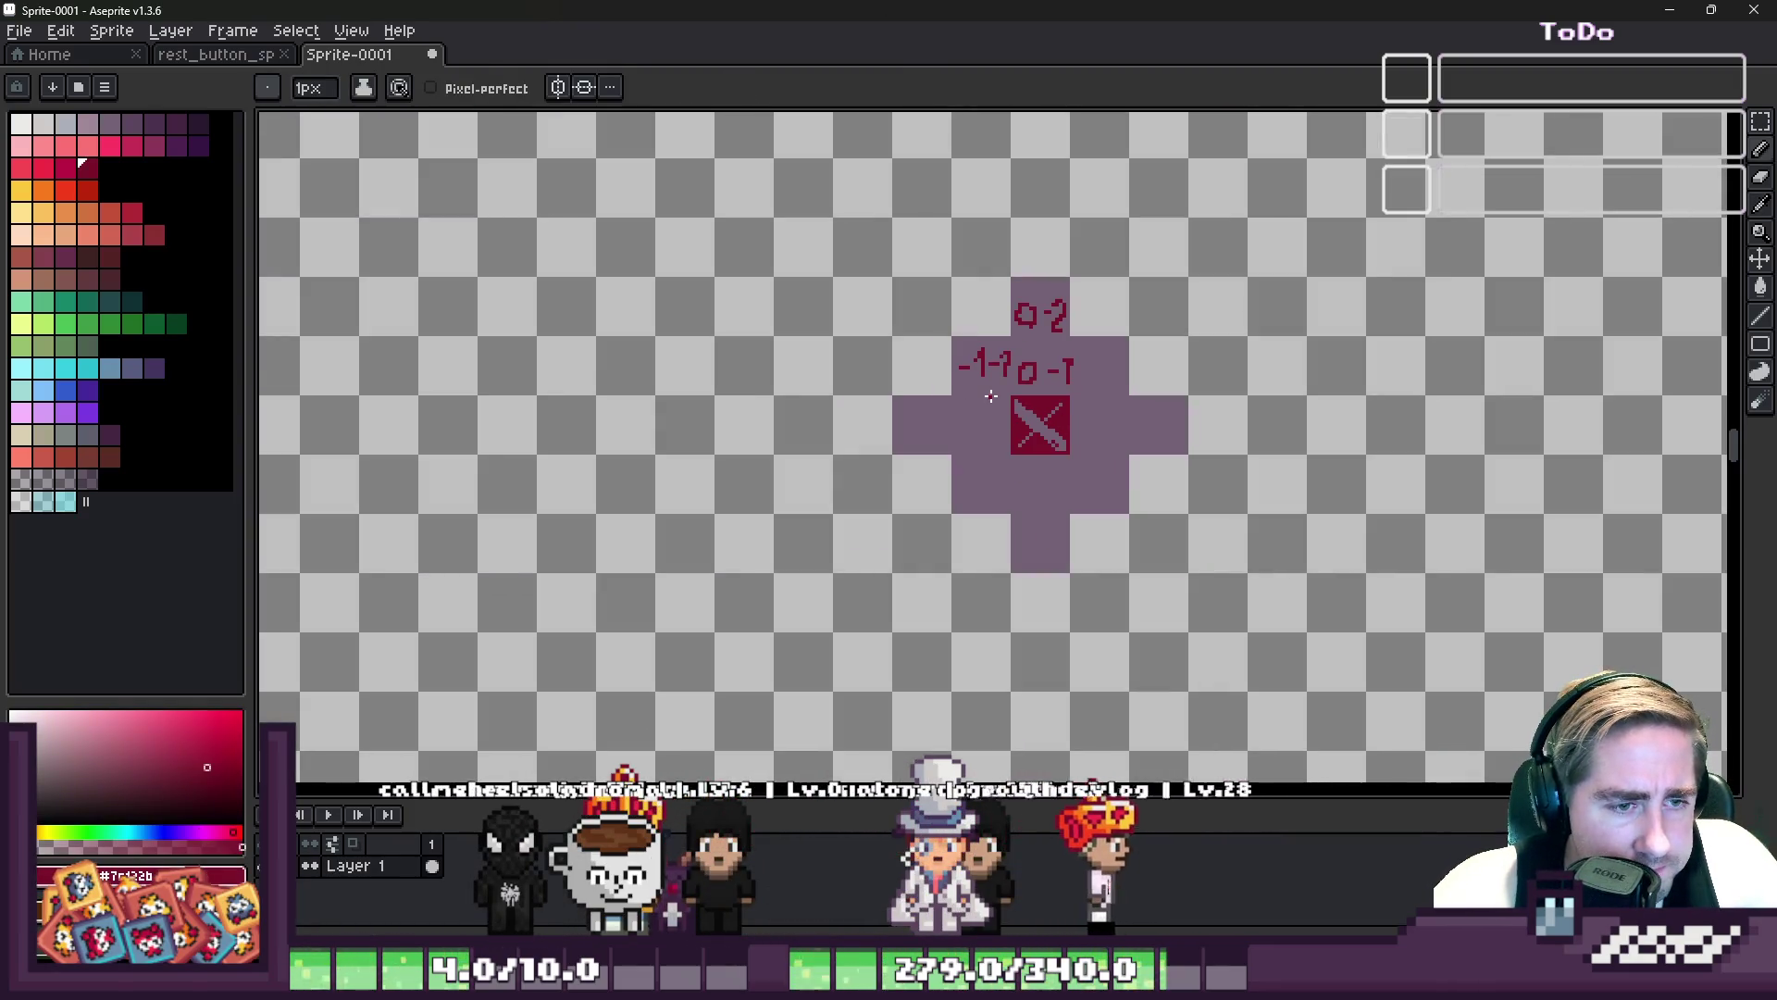
key(alt+Tab)
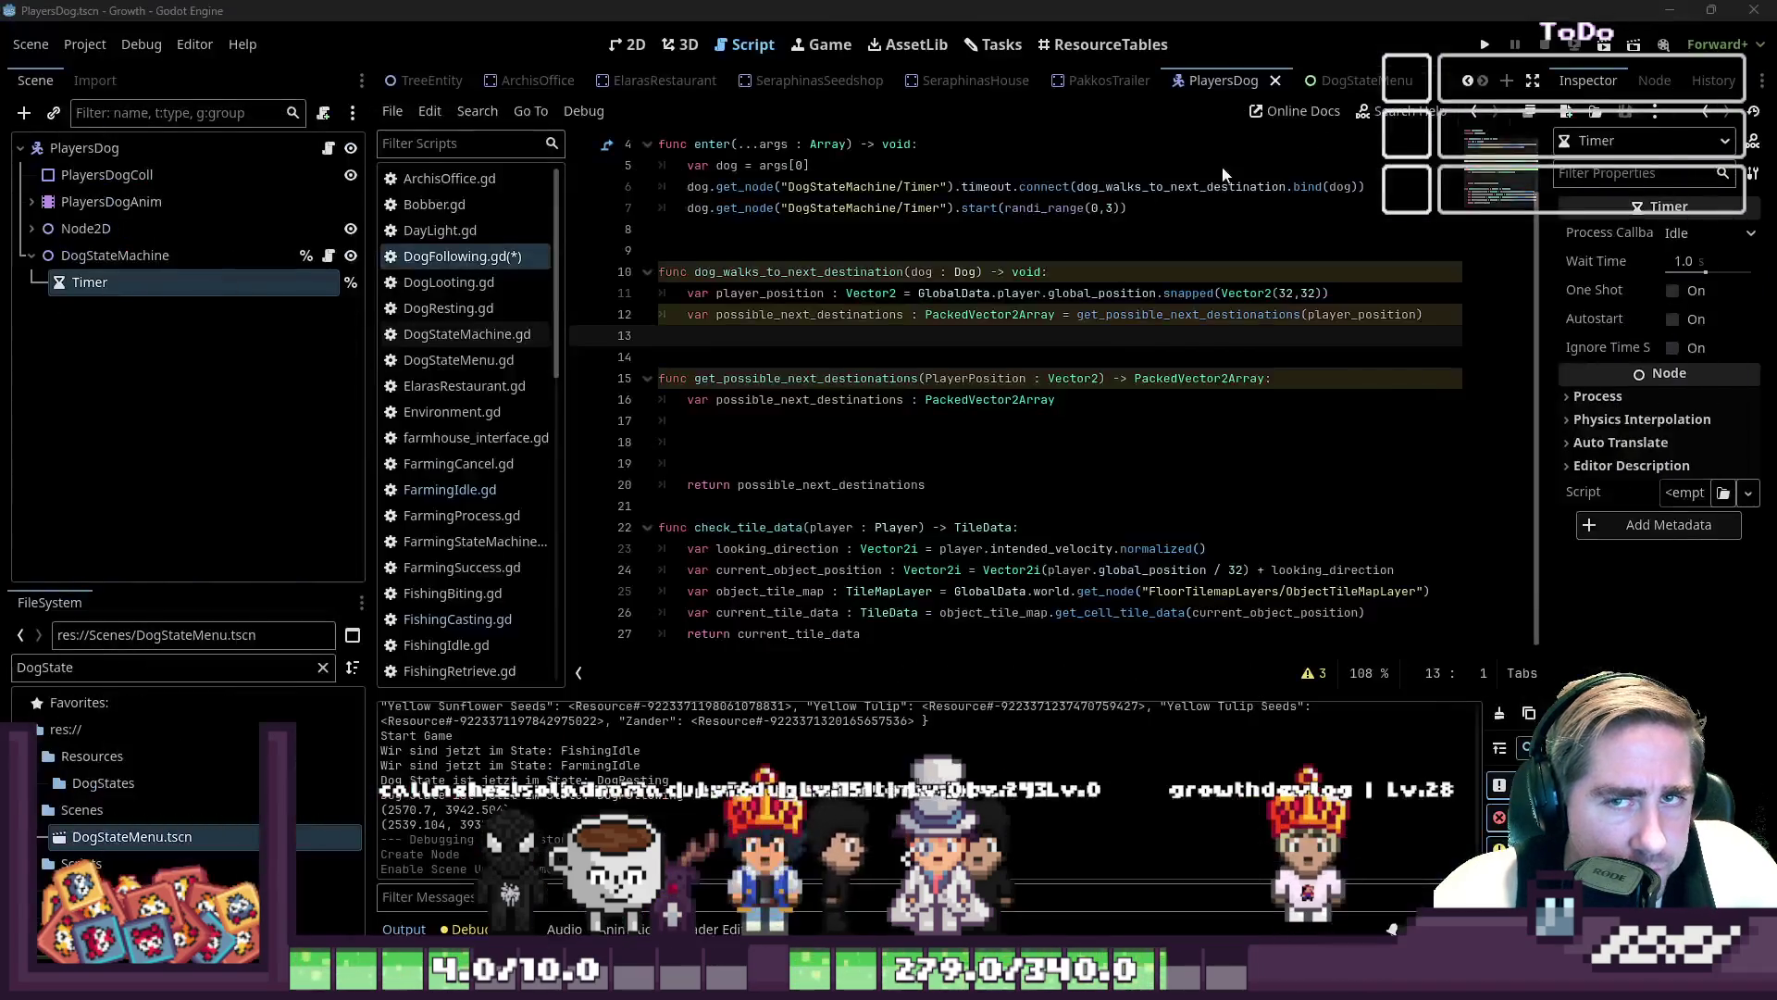
- Add an indented outer loop 'for x in range(-2,2):' after line 12
click(838, 395)
click(784, 457)
click(784, 428)
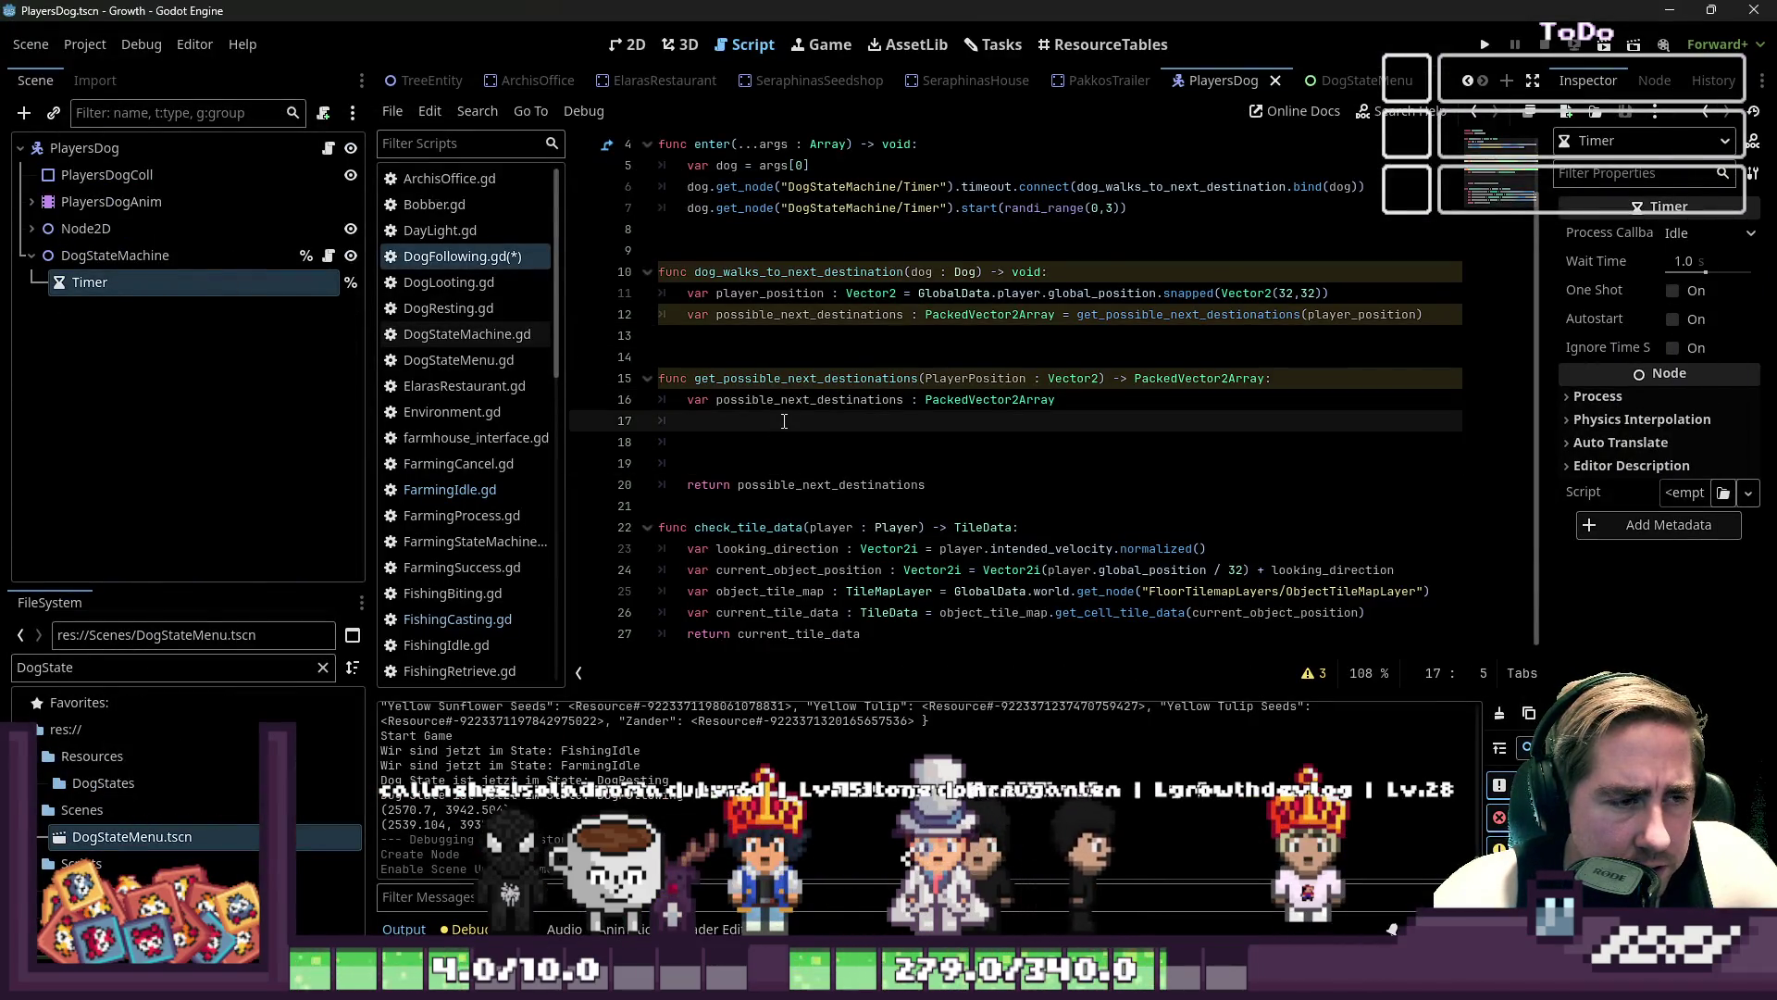
click(769, 342)
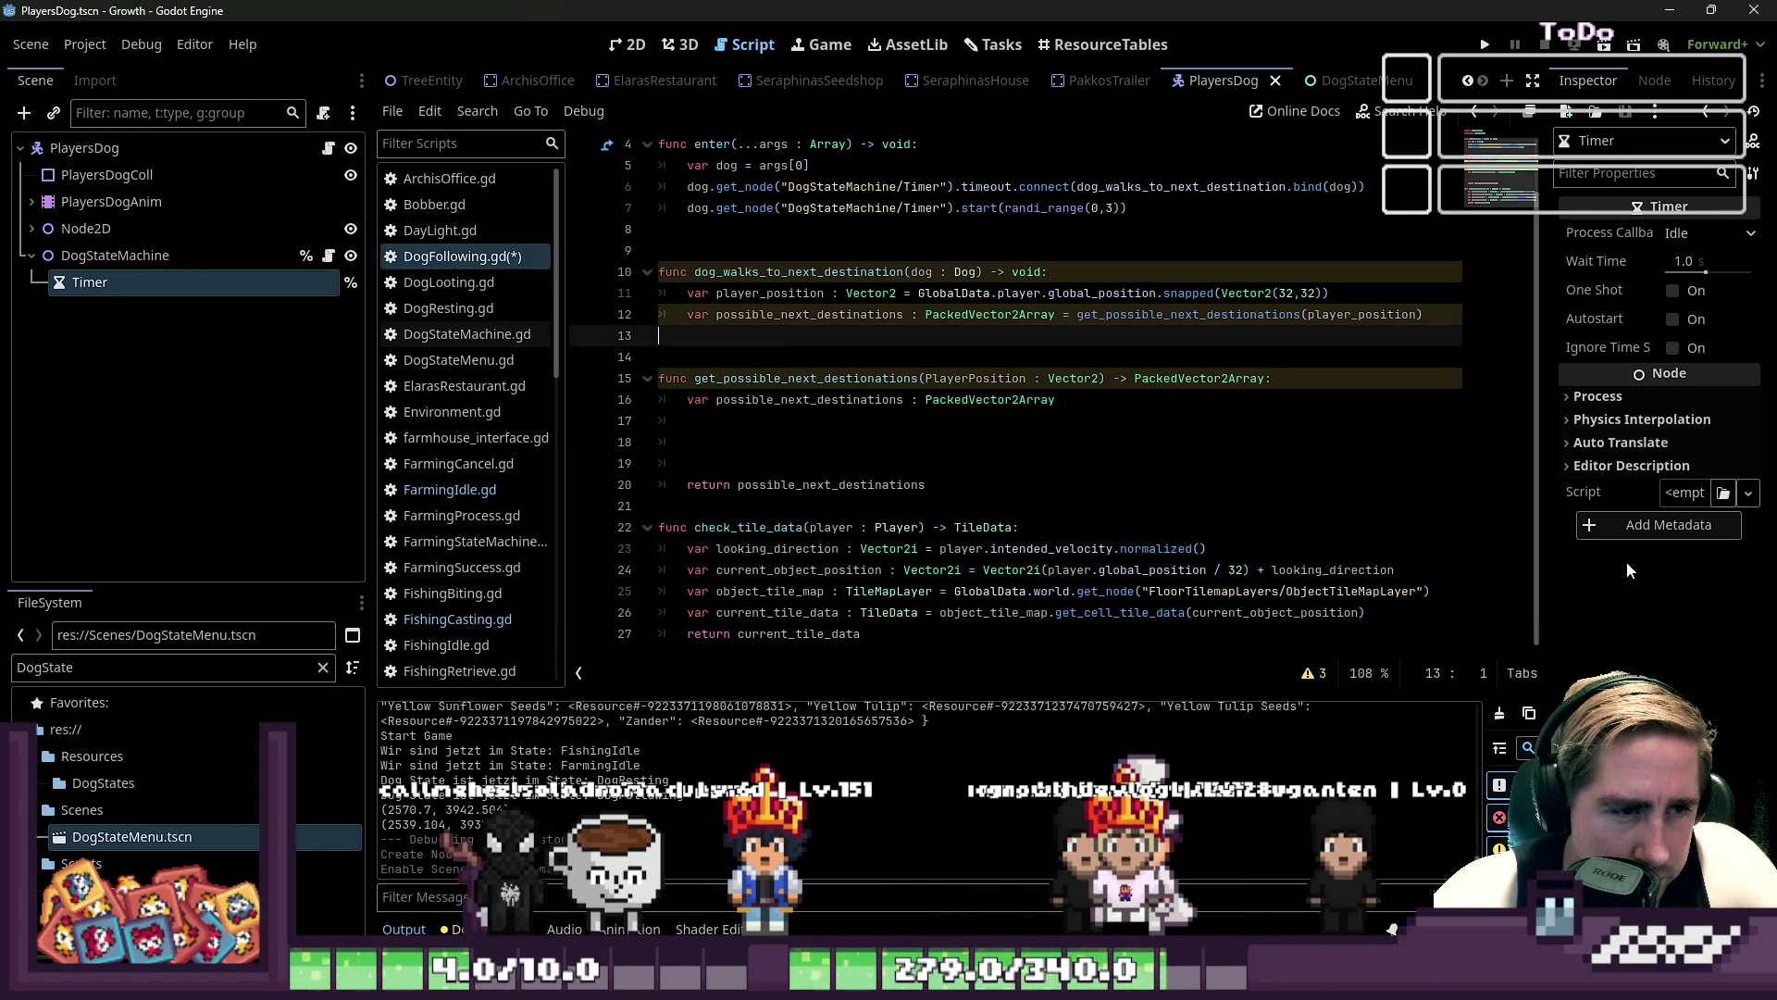
key(Return)
key(Return)
key(Up)
key(Tab)
text(for x in ra)
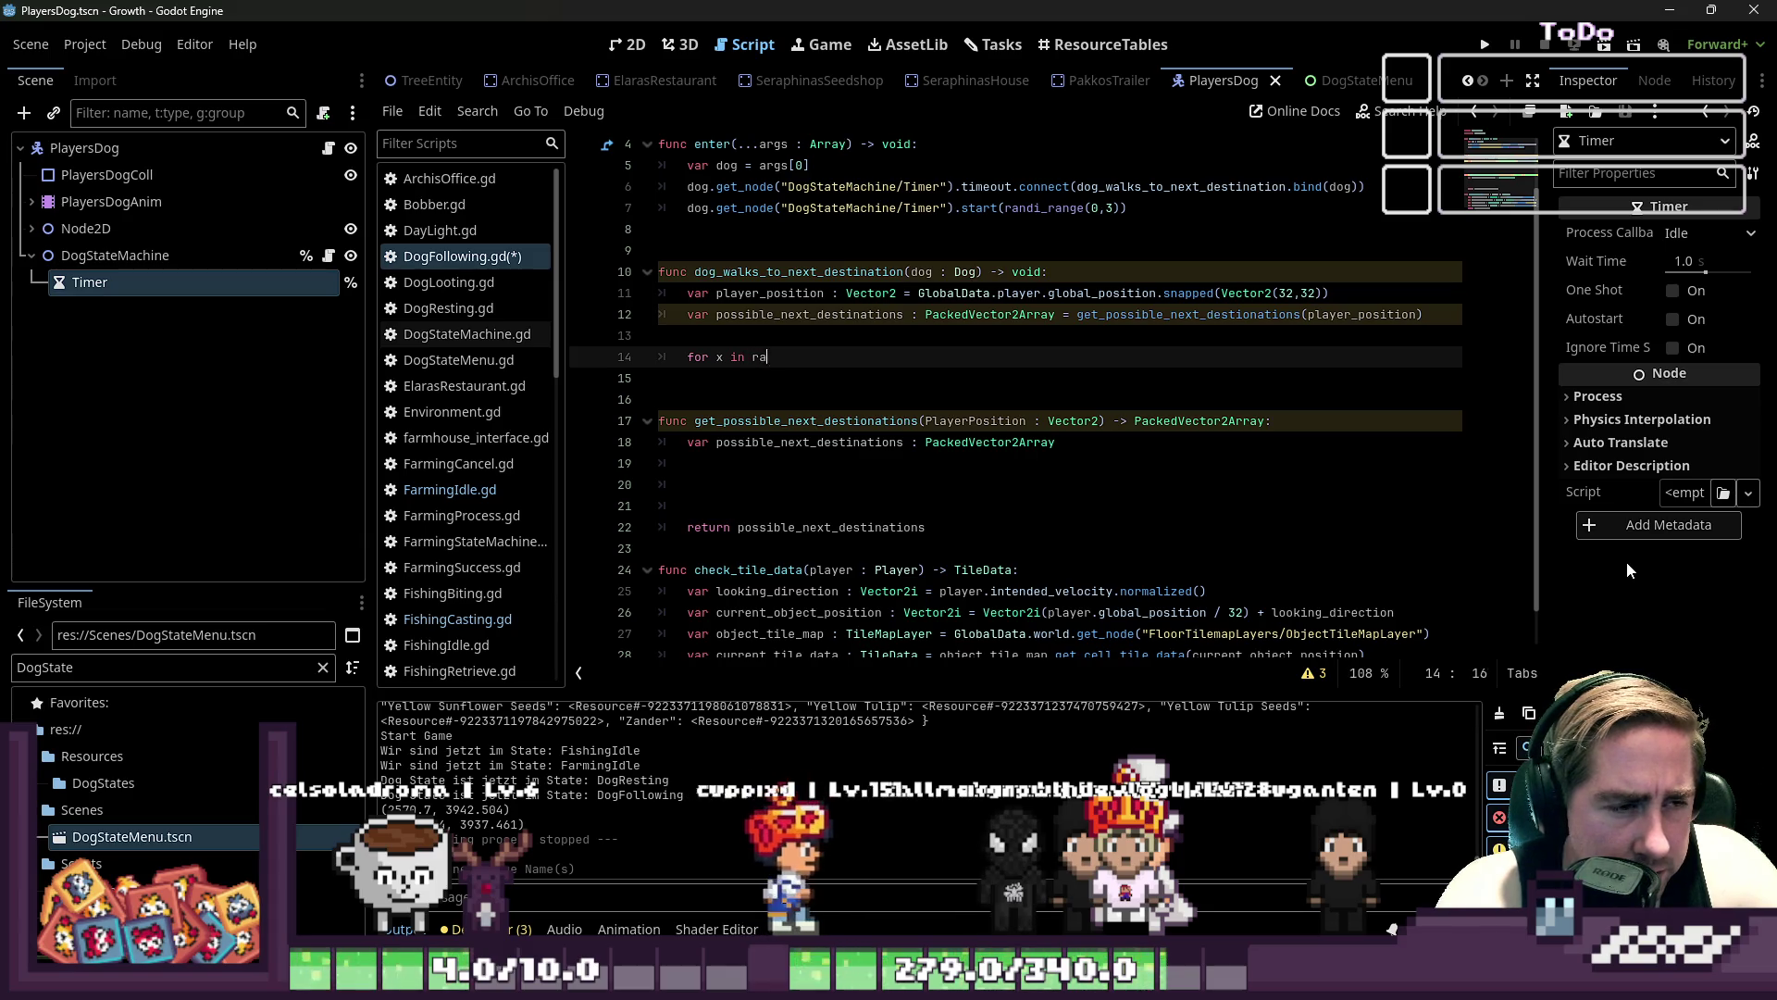
text(nge(-2)
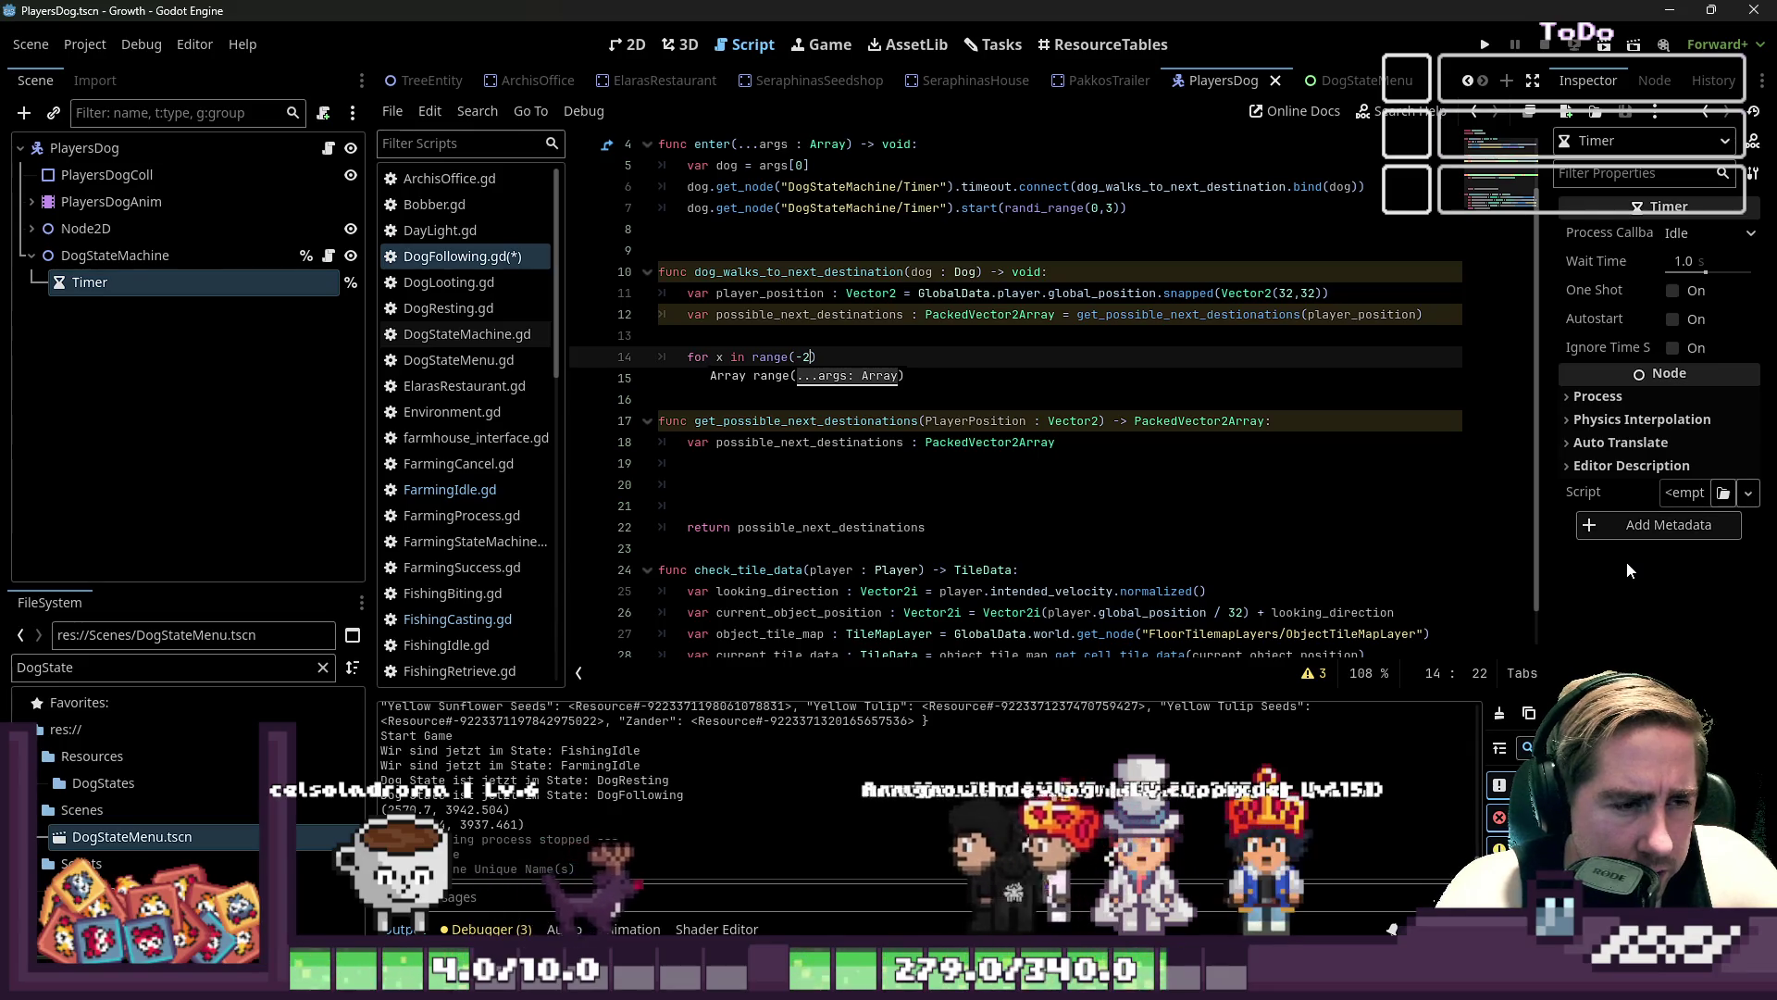
text(,2)
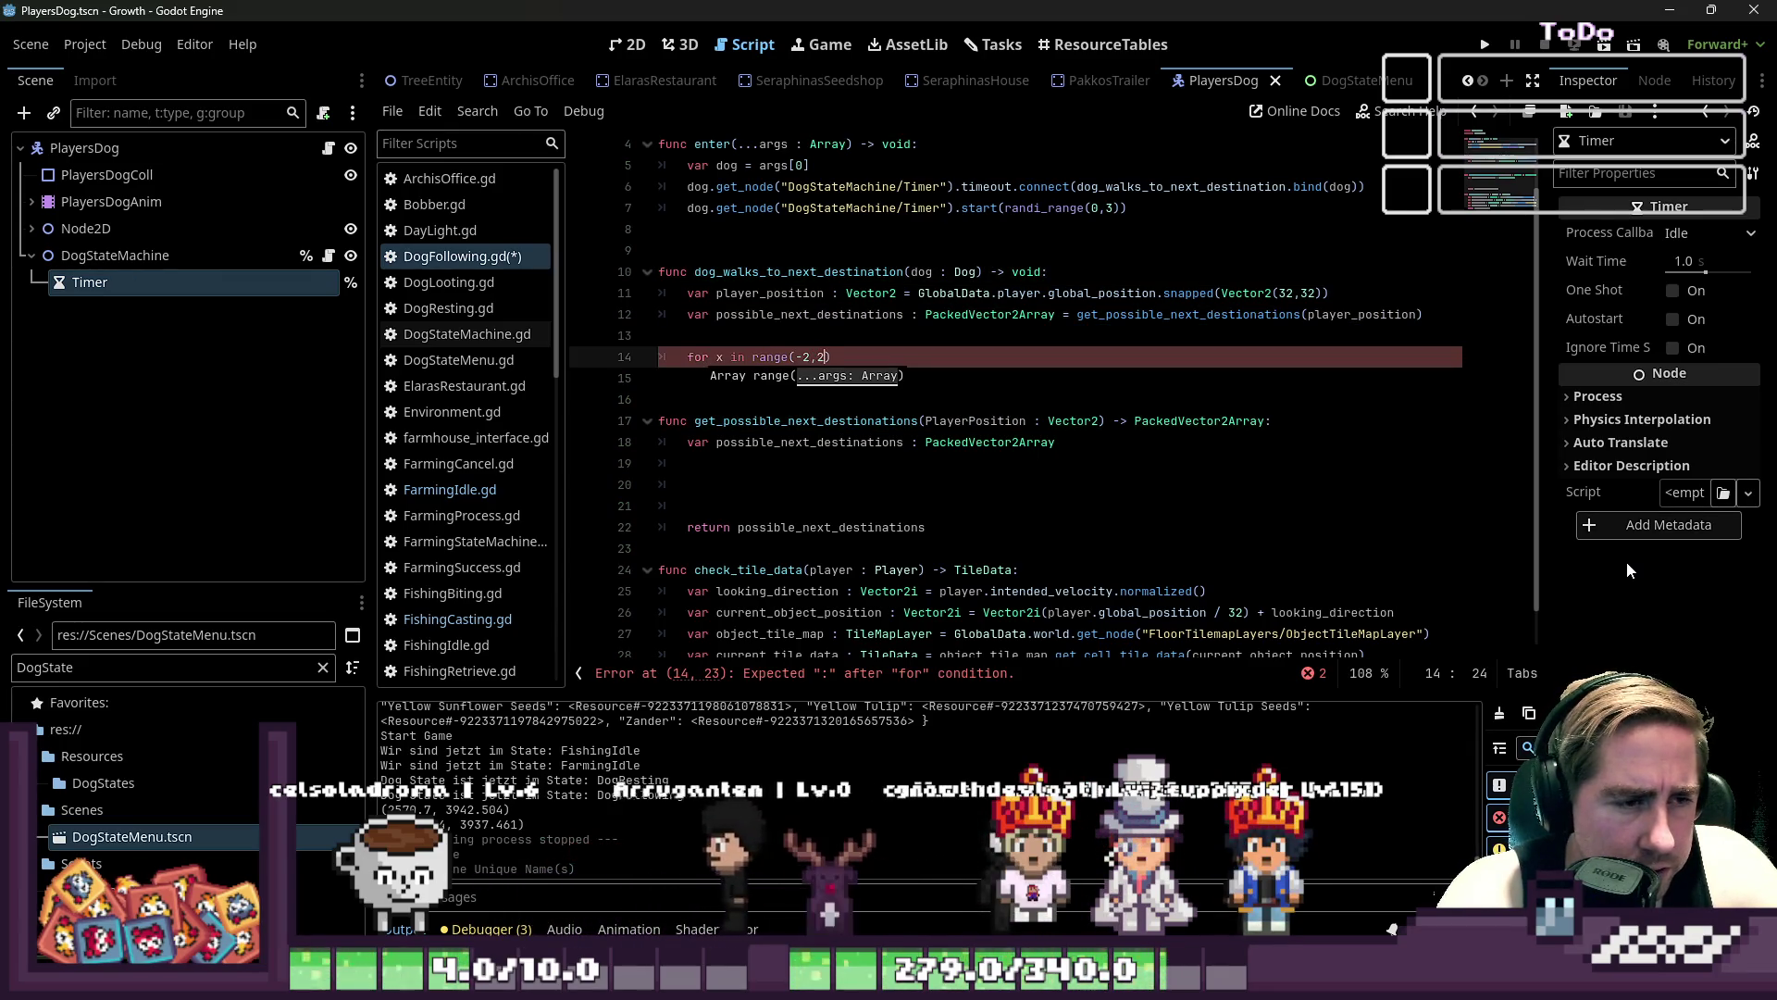
text():)
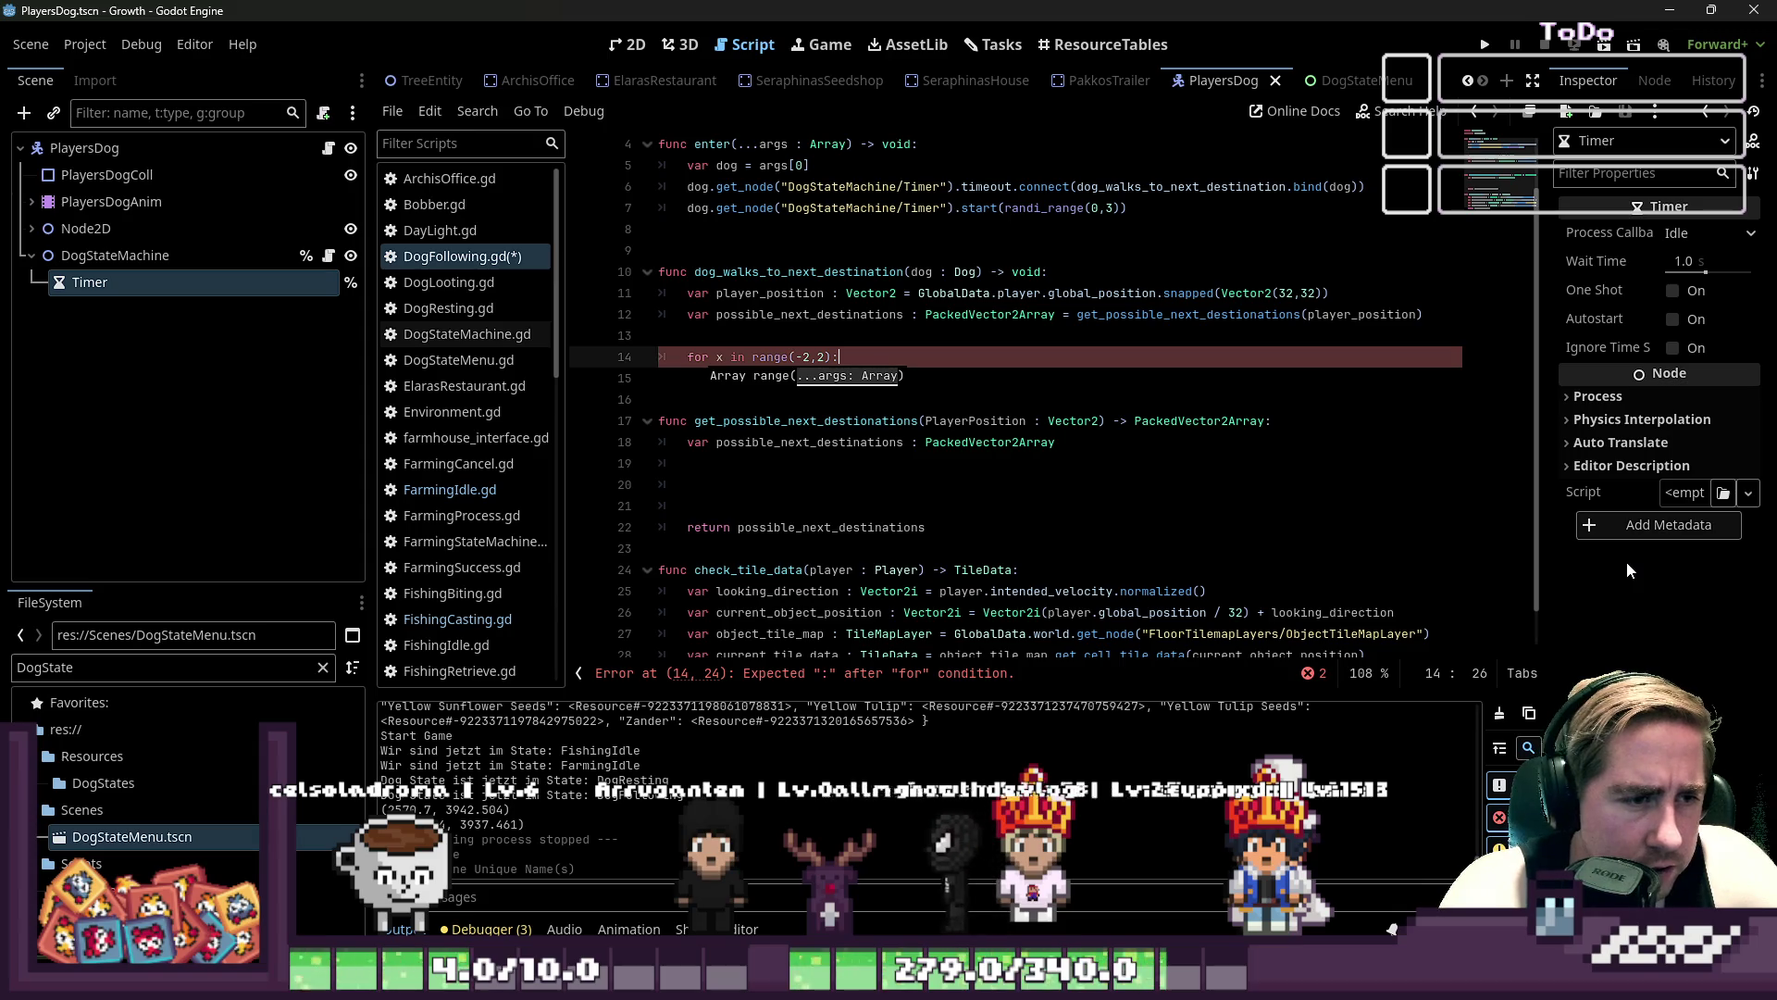
- Nest 'for y in range(-2,2):' inside it with a pass body
key(Return)
text(for y)
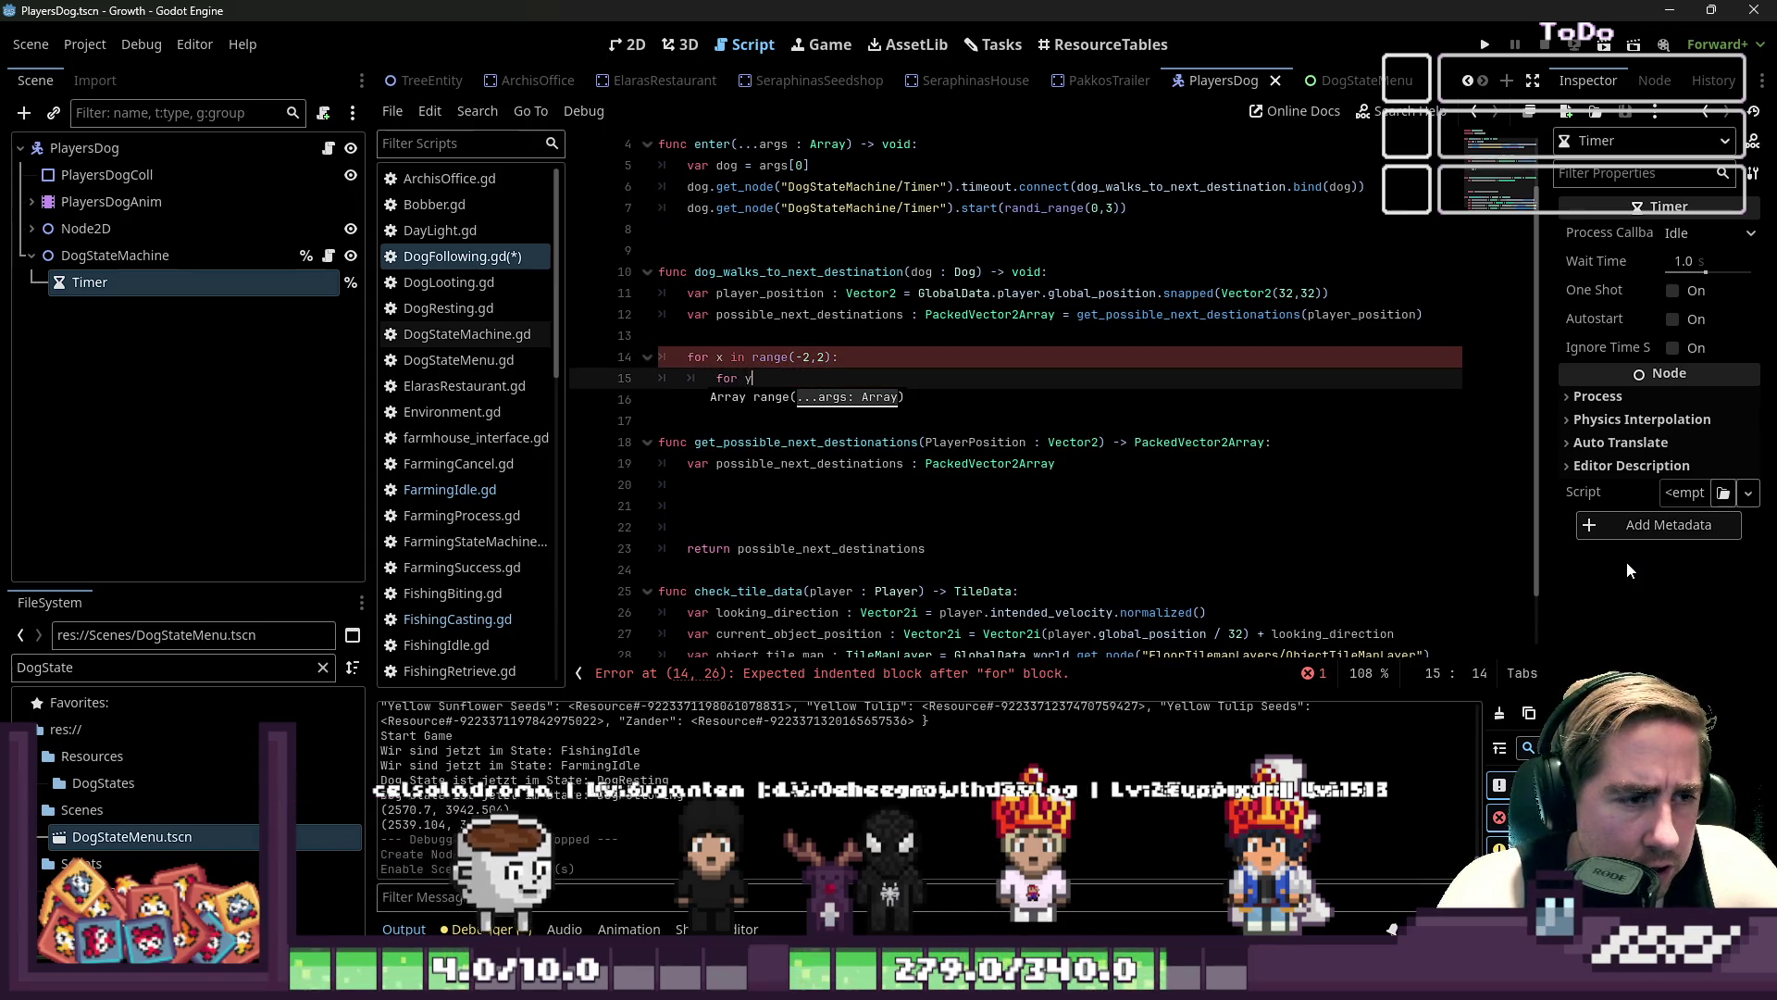
text( in range)
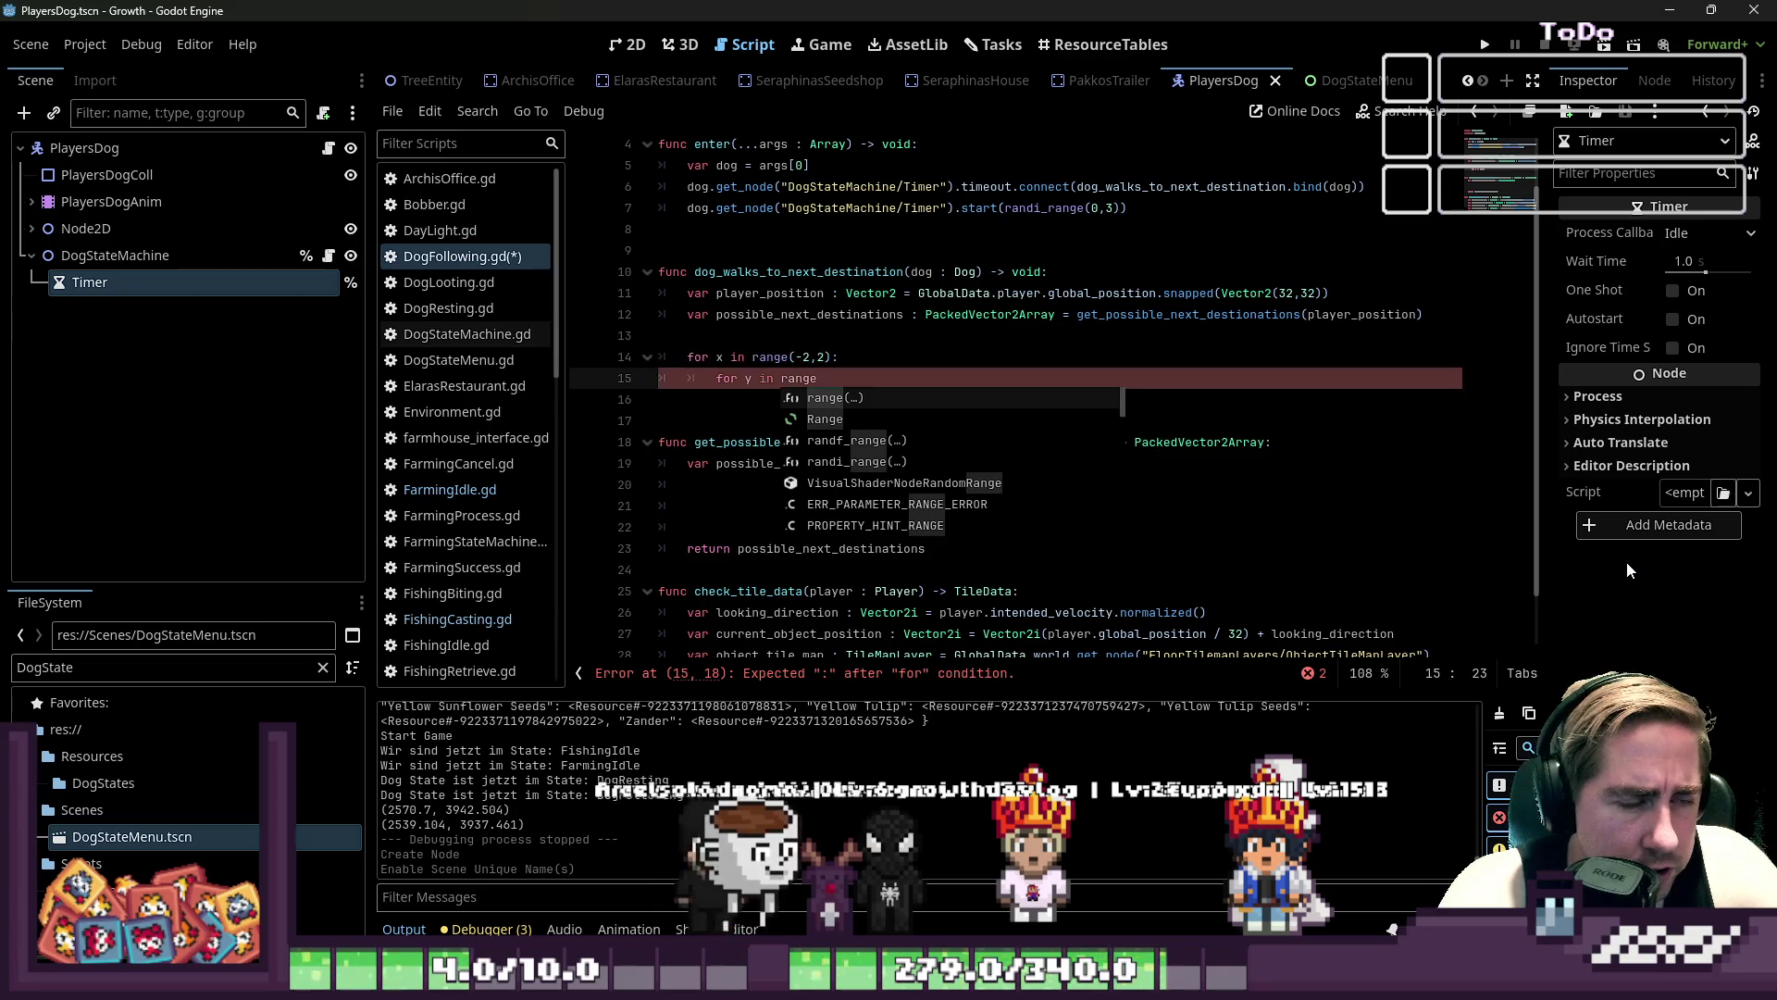
text((-2)
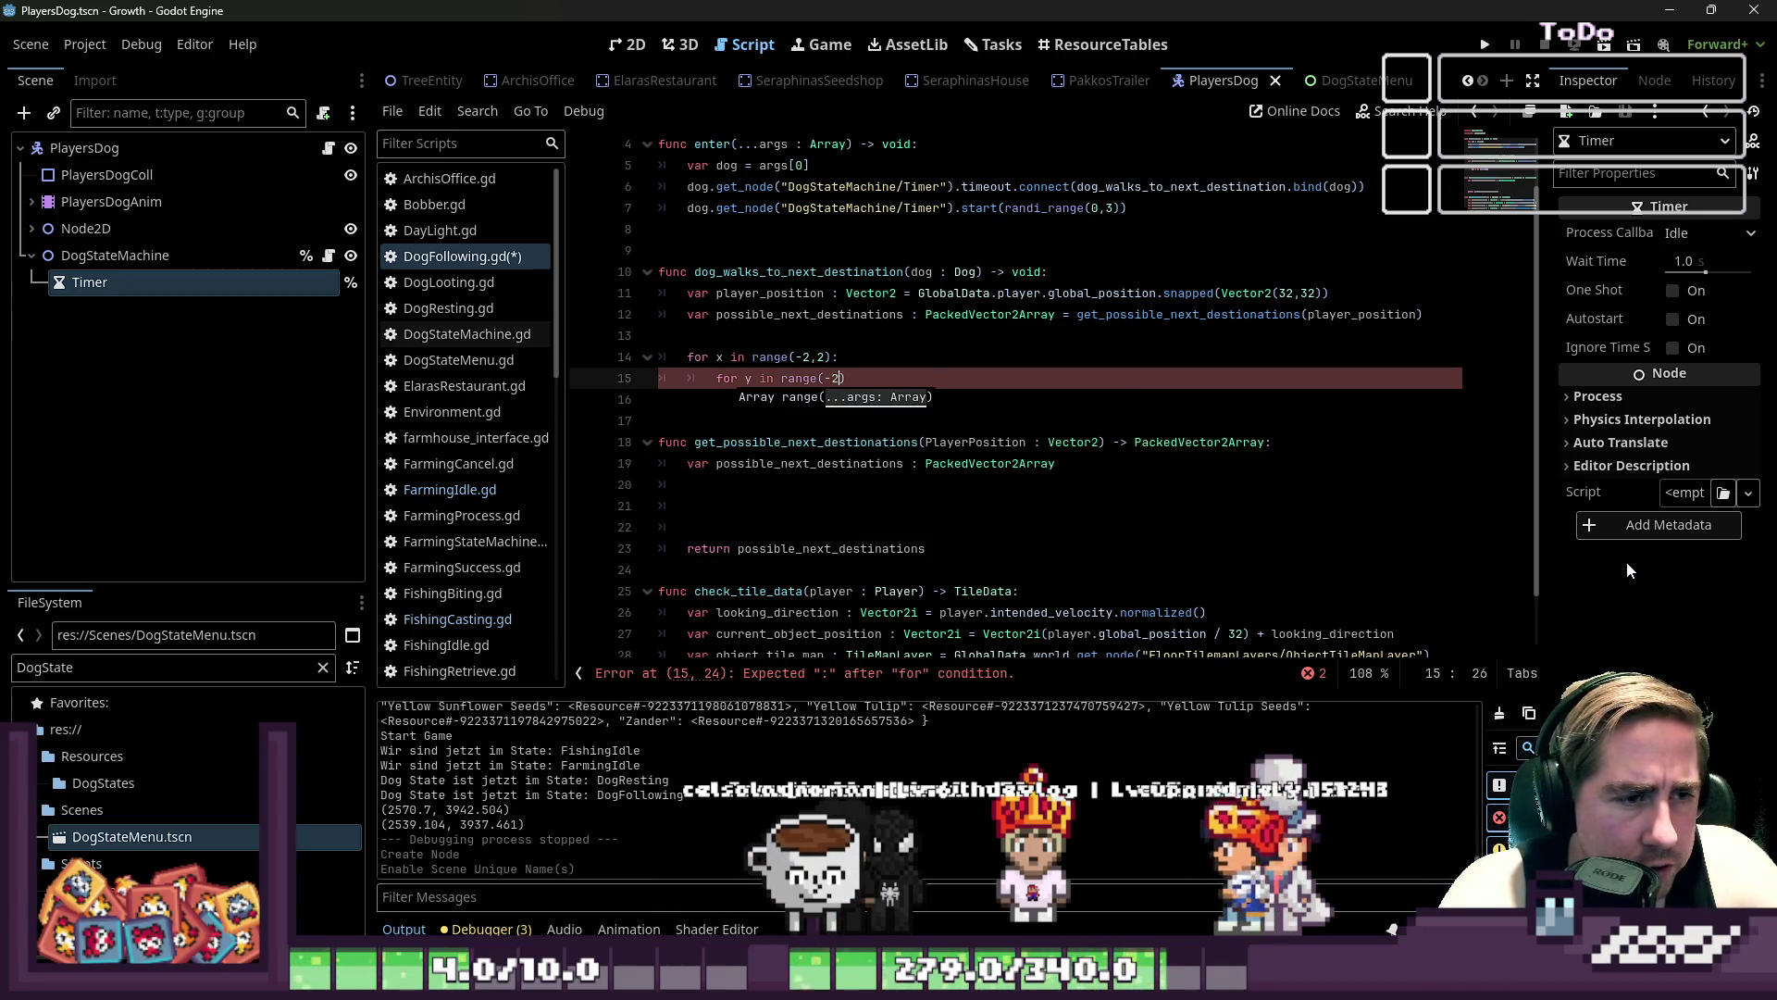
text(,2):)
key(Return)
text(pü)
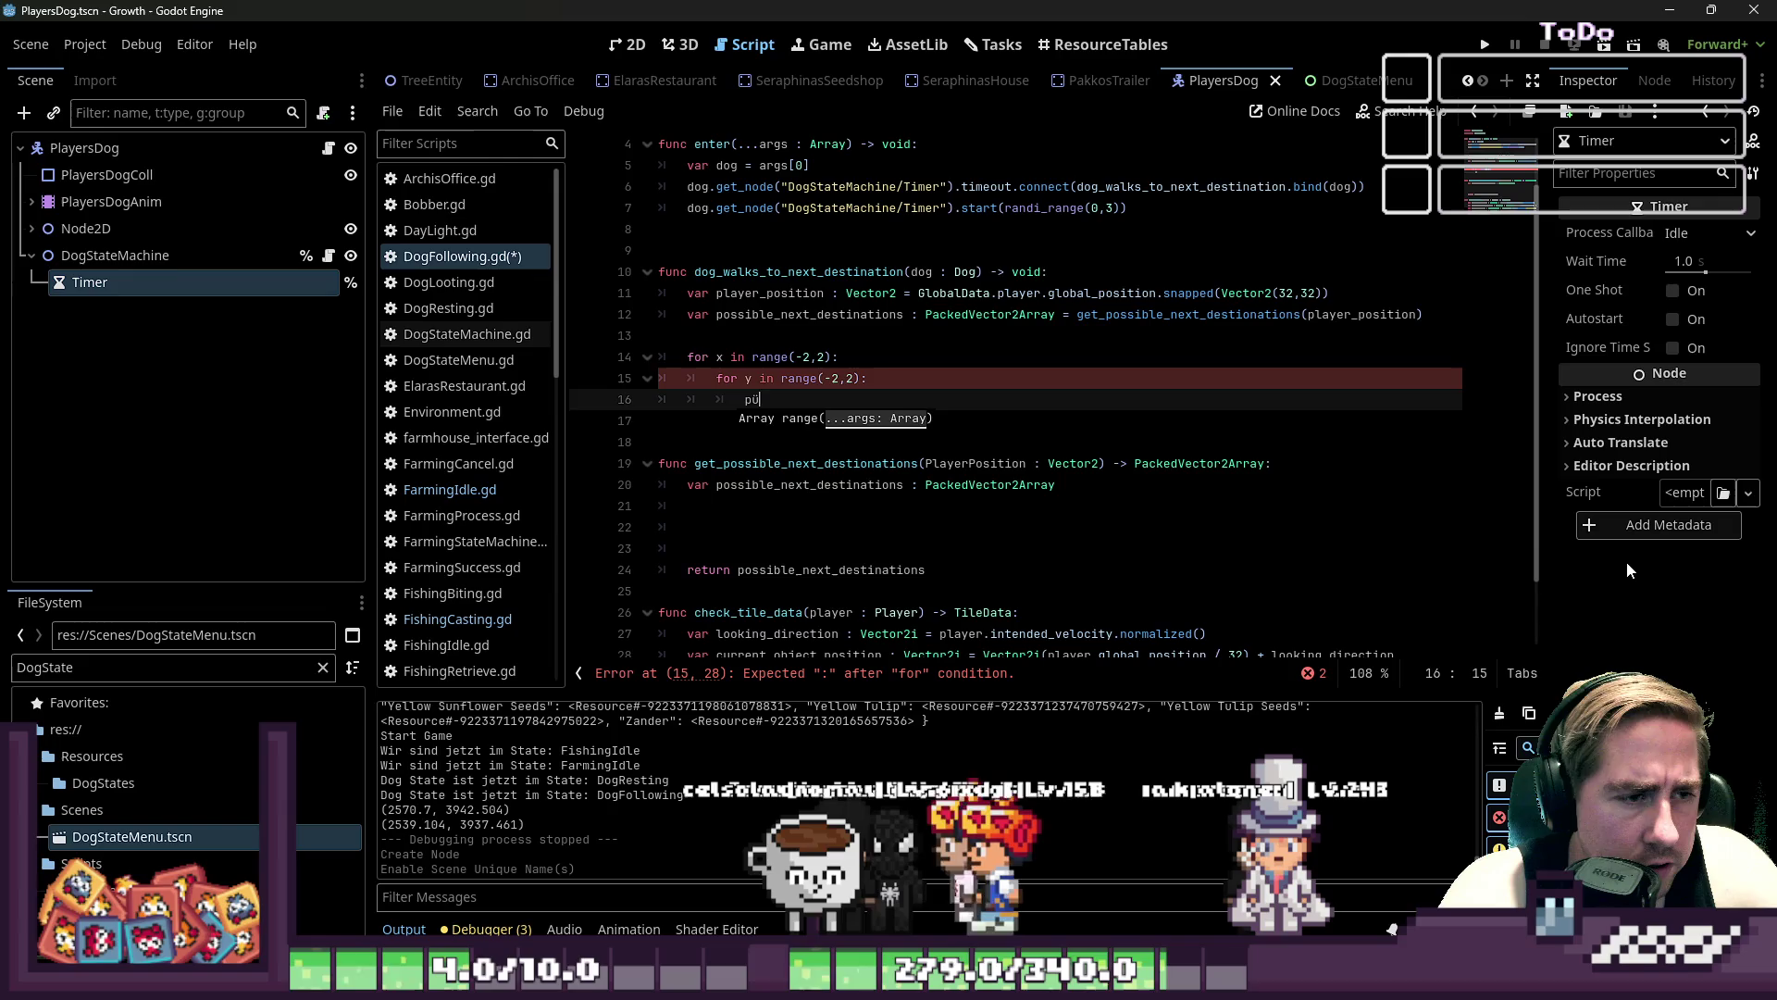
key(BackSpace)
text(ass)
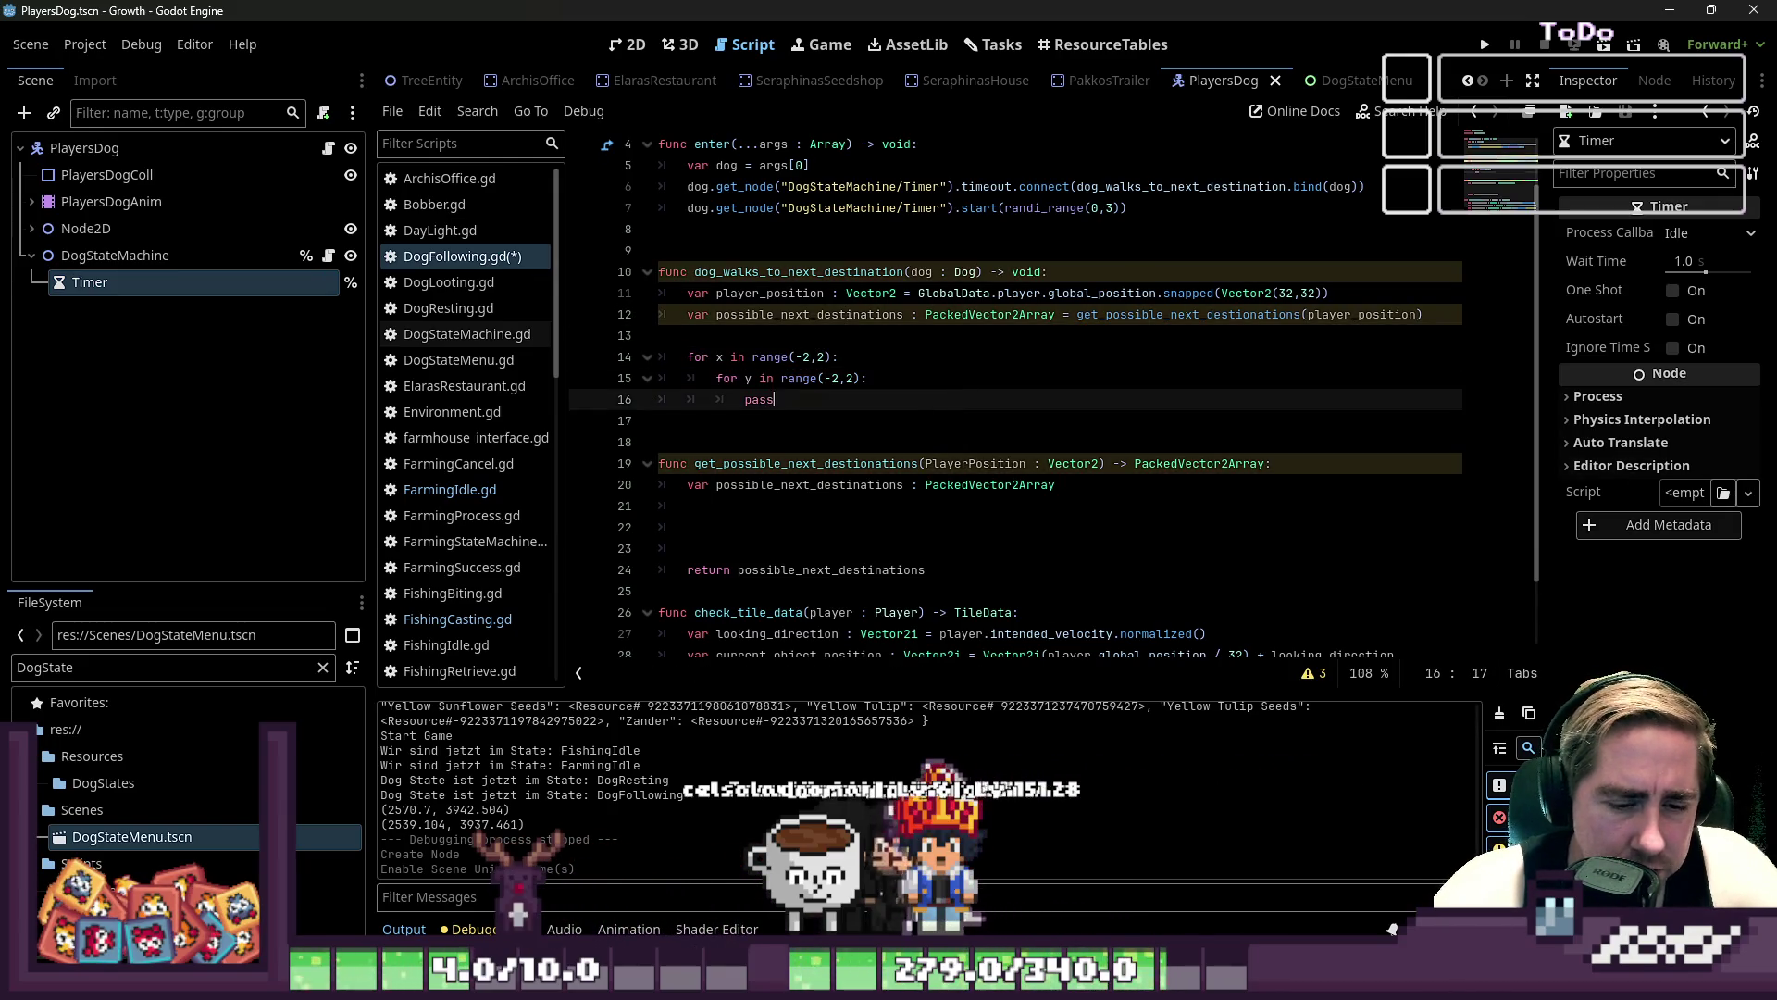
mouse_move(1254, 983)
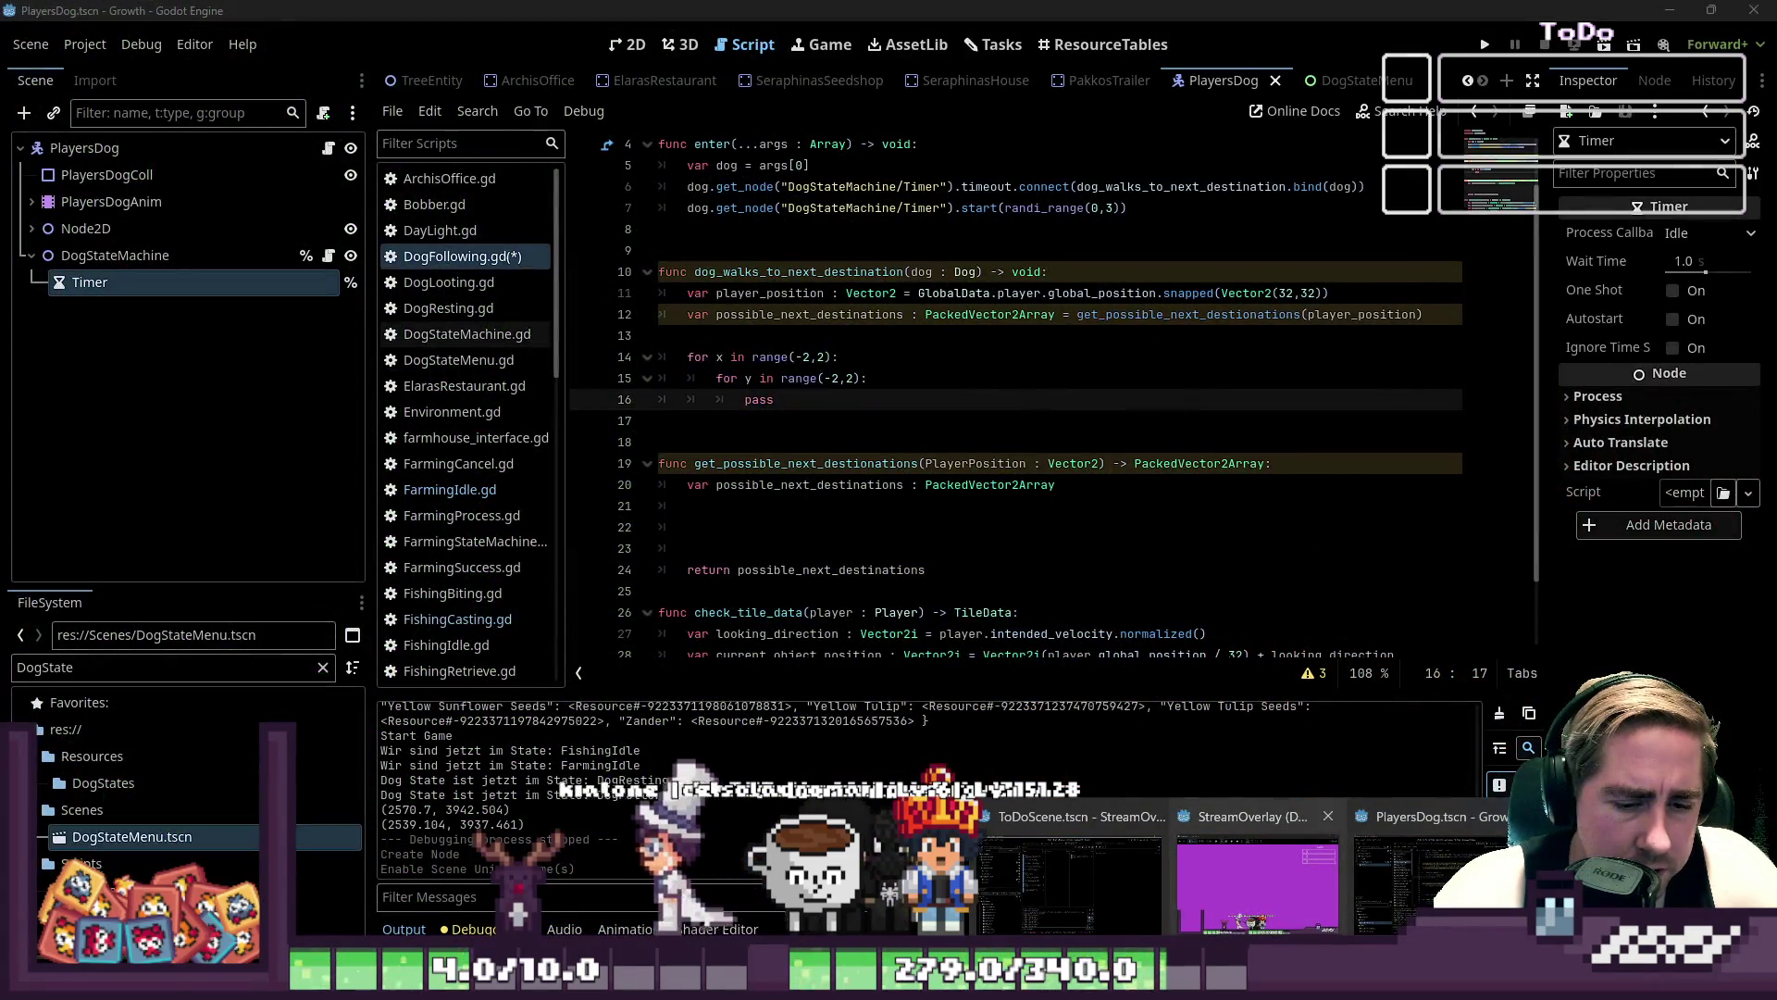
- Paint purple cells around the top and sides of the X-marked tile, enlarging the brush by one
mouse_move(890, 983)
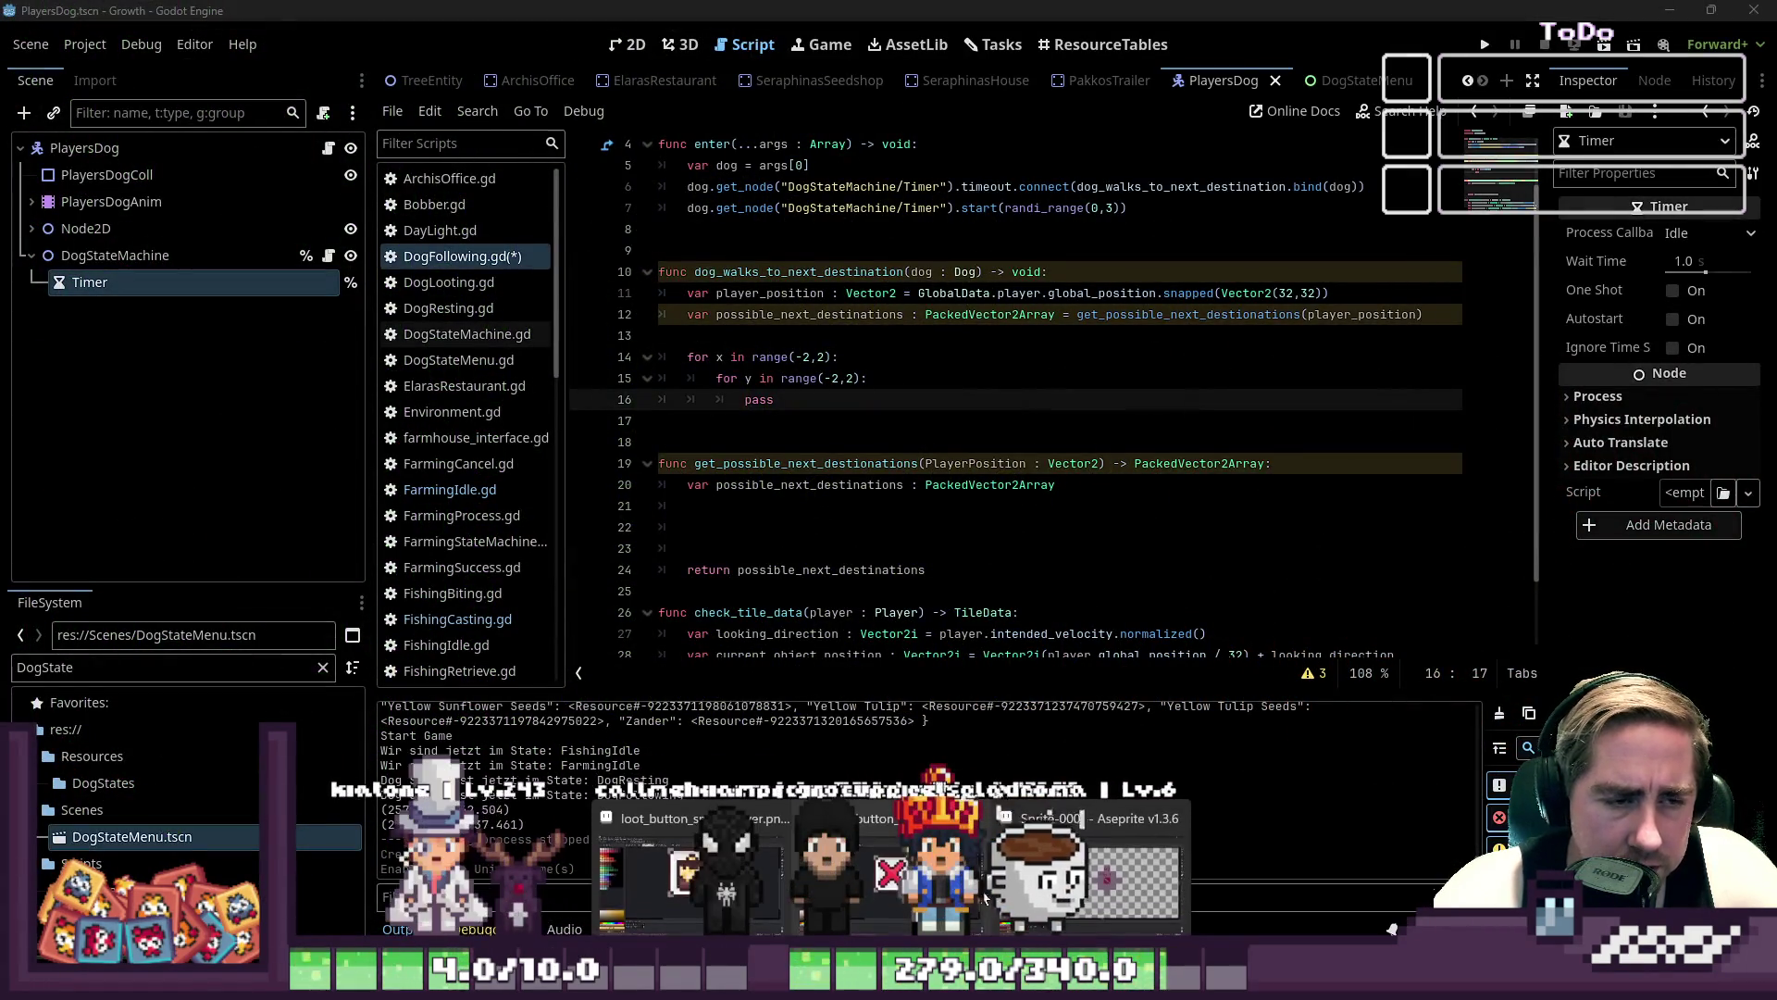
click(1000, 889)
scroll(785, 391, up, 3)
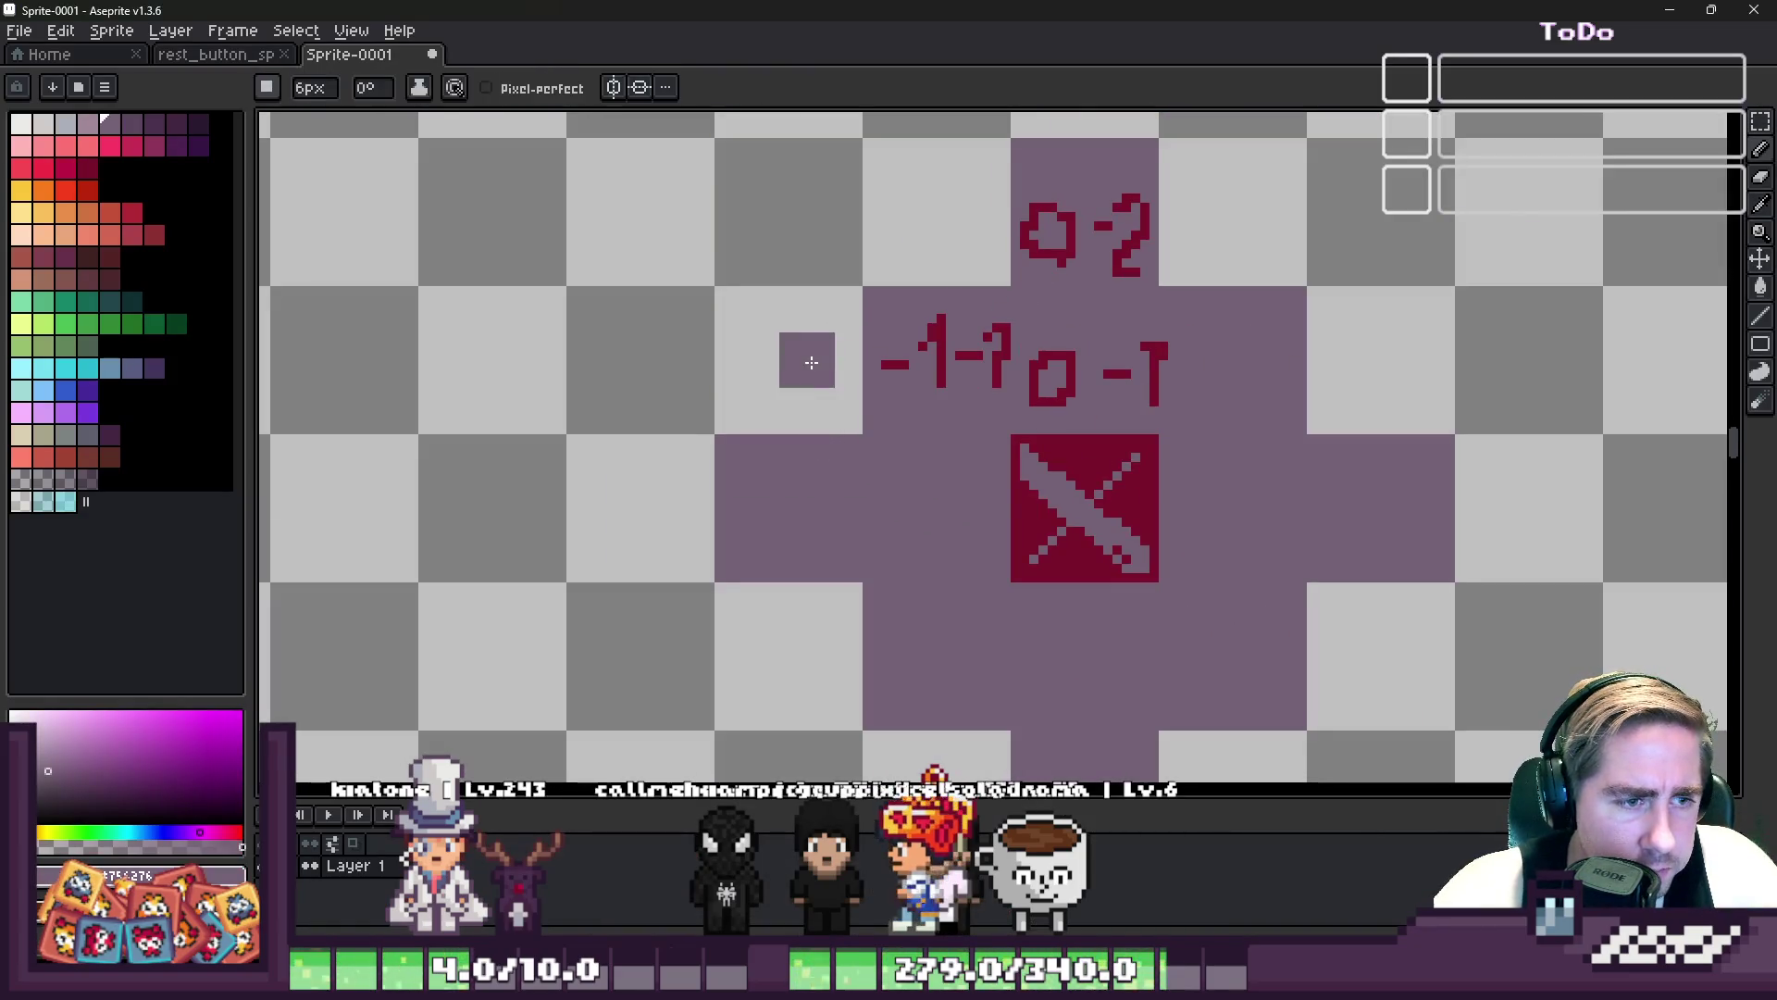
click(808, 353)
key(plus)
click(791, 369)
drag(944, 164, 944, 206)
click(1231, 217)
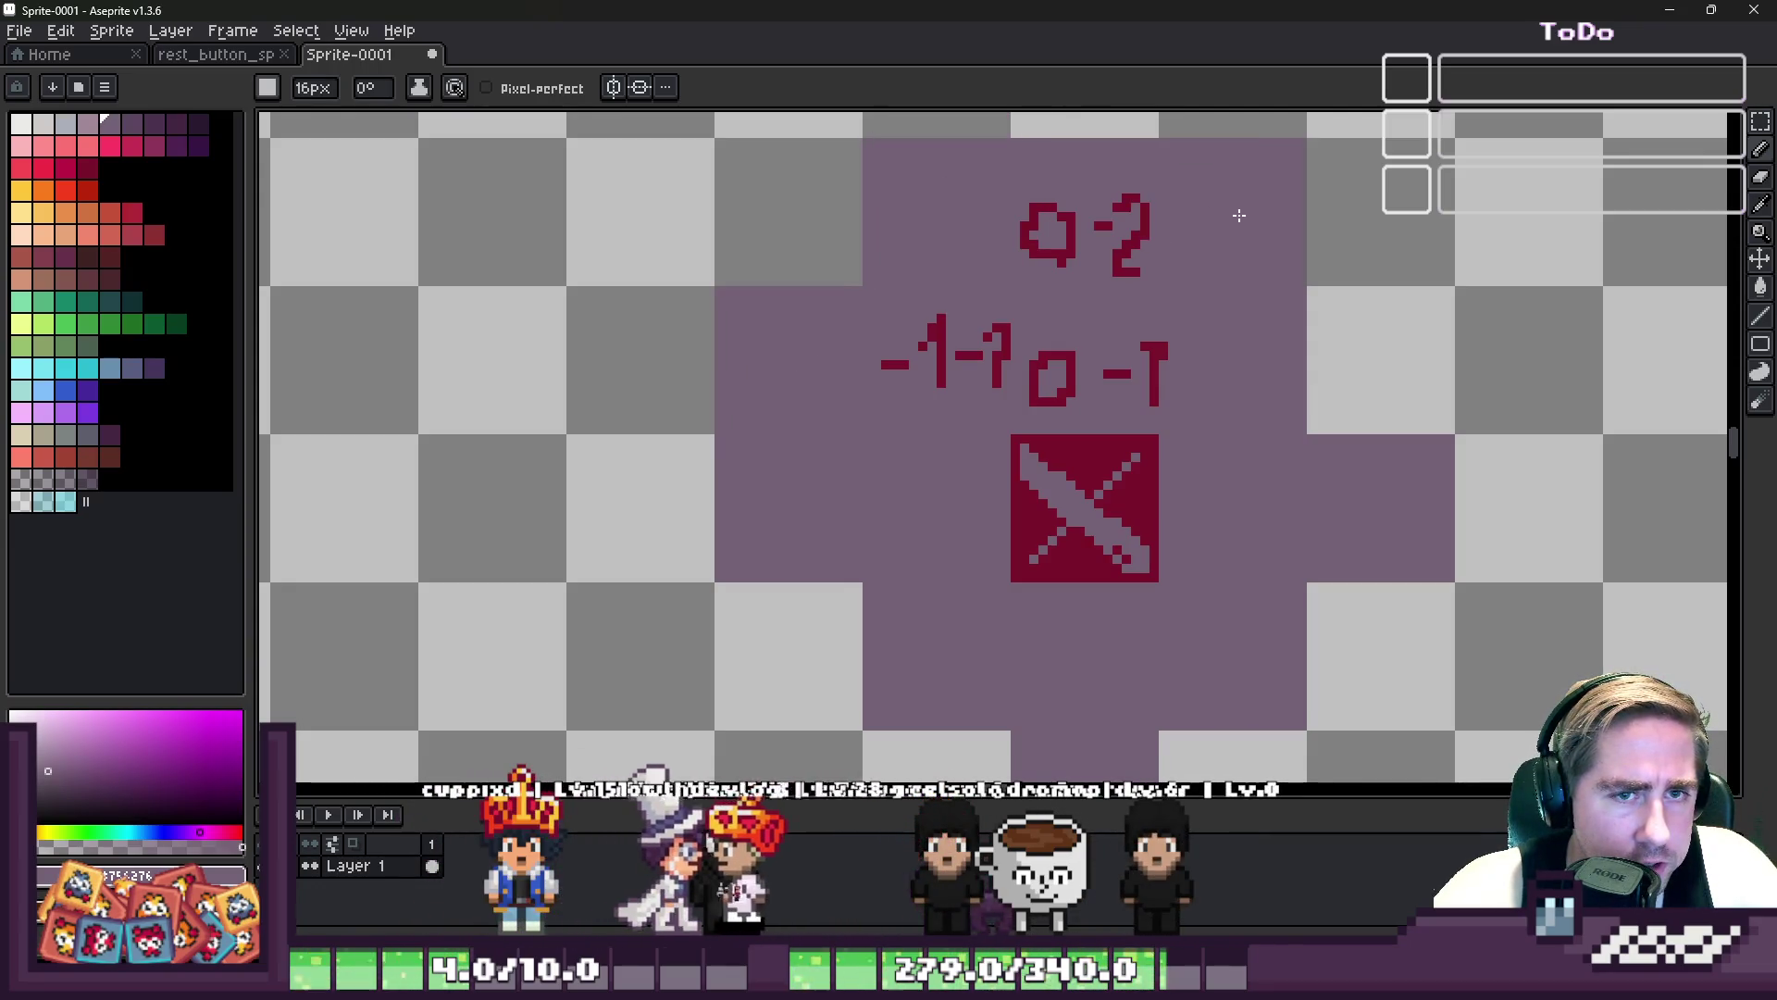
click(1392, 359)
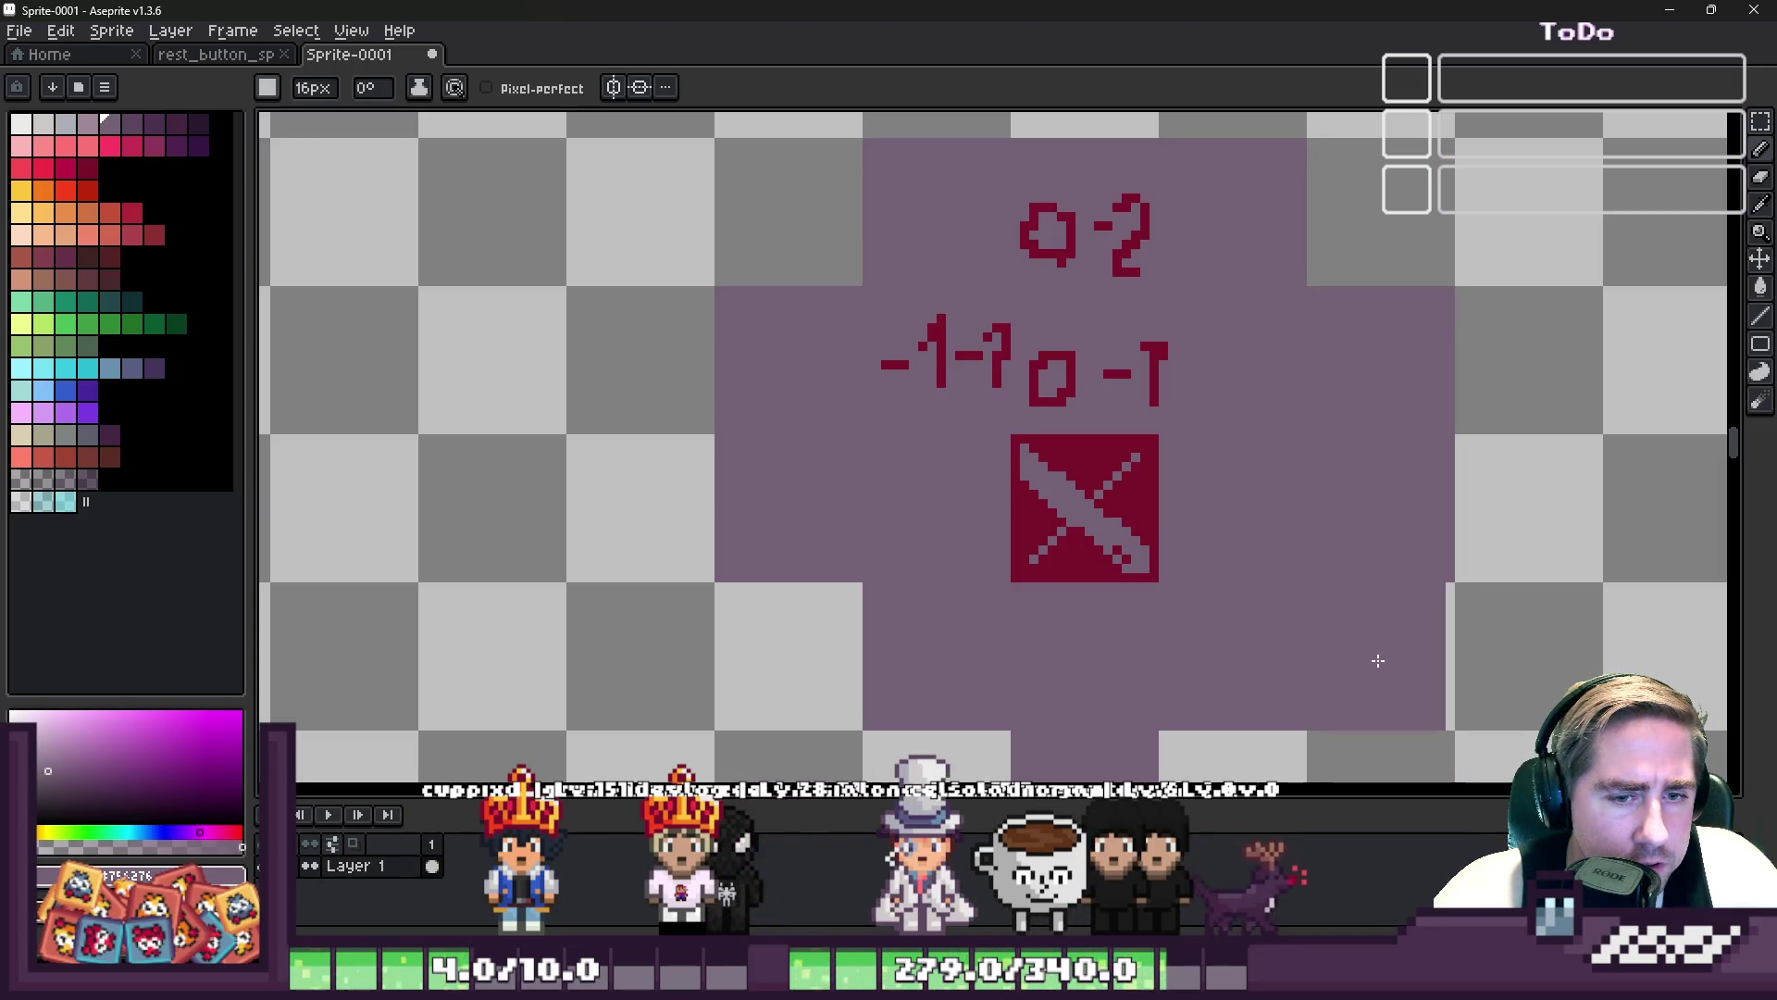
- Extend the purple block with cells below and one cell to the left
scroll(1157, 331, down, 2)
click(1114, 615)
click(1196, 598)
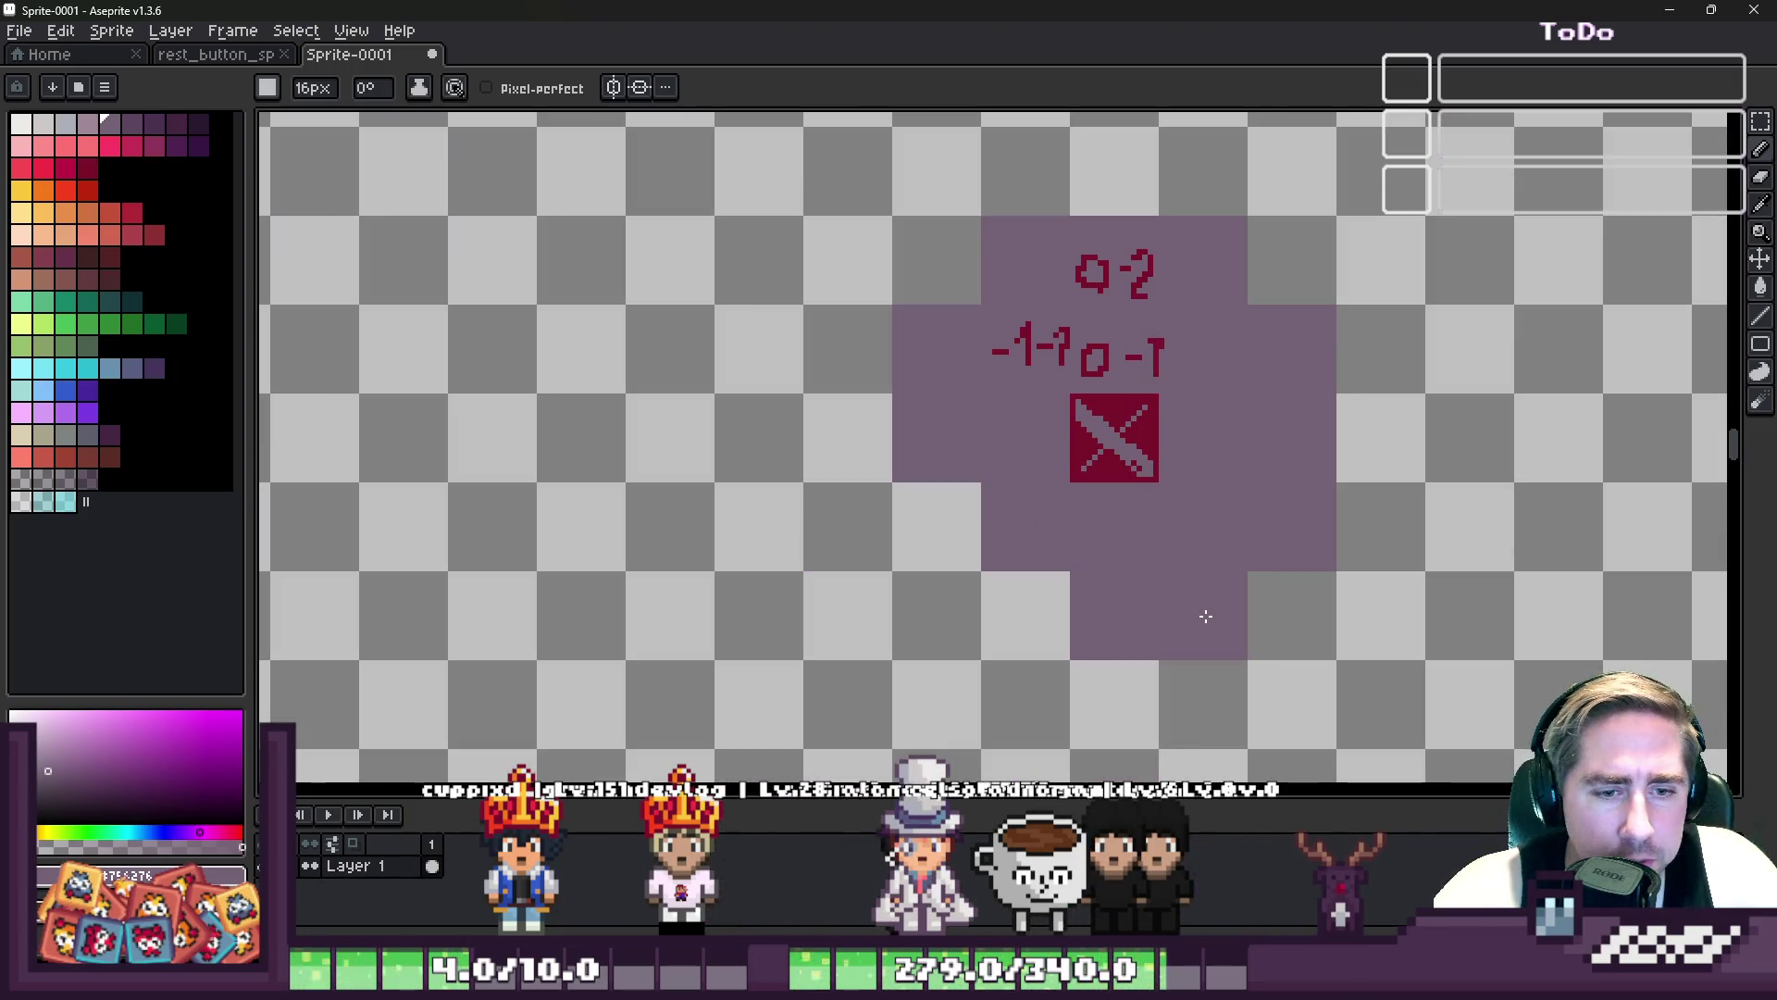
click(1026, 616)
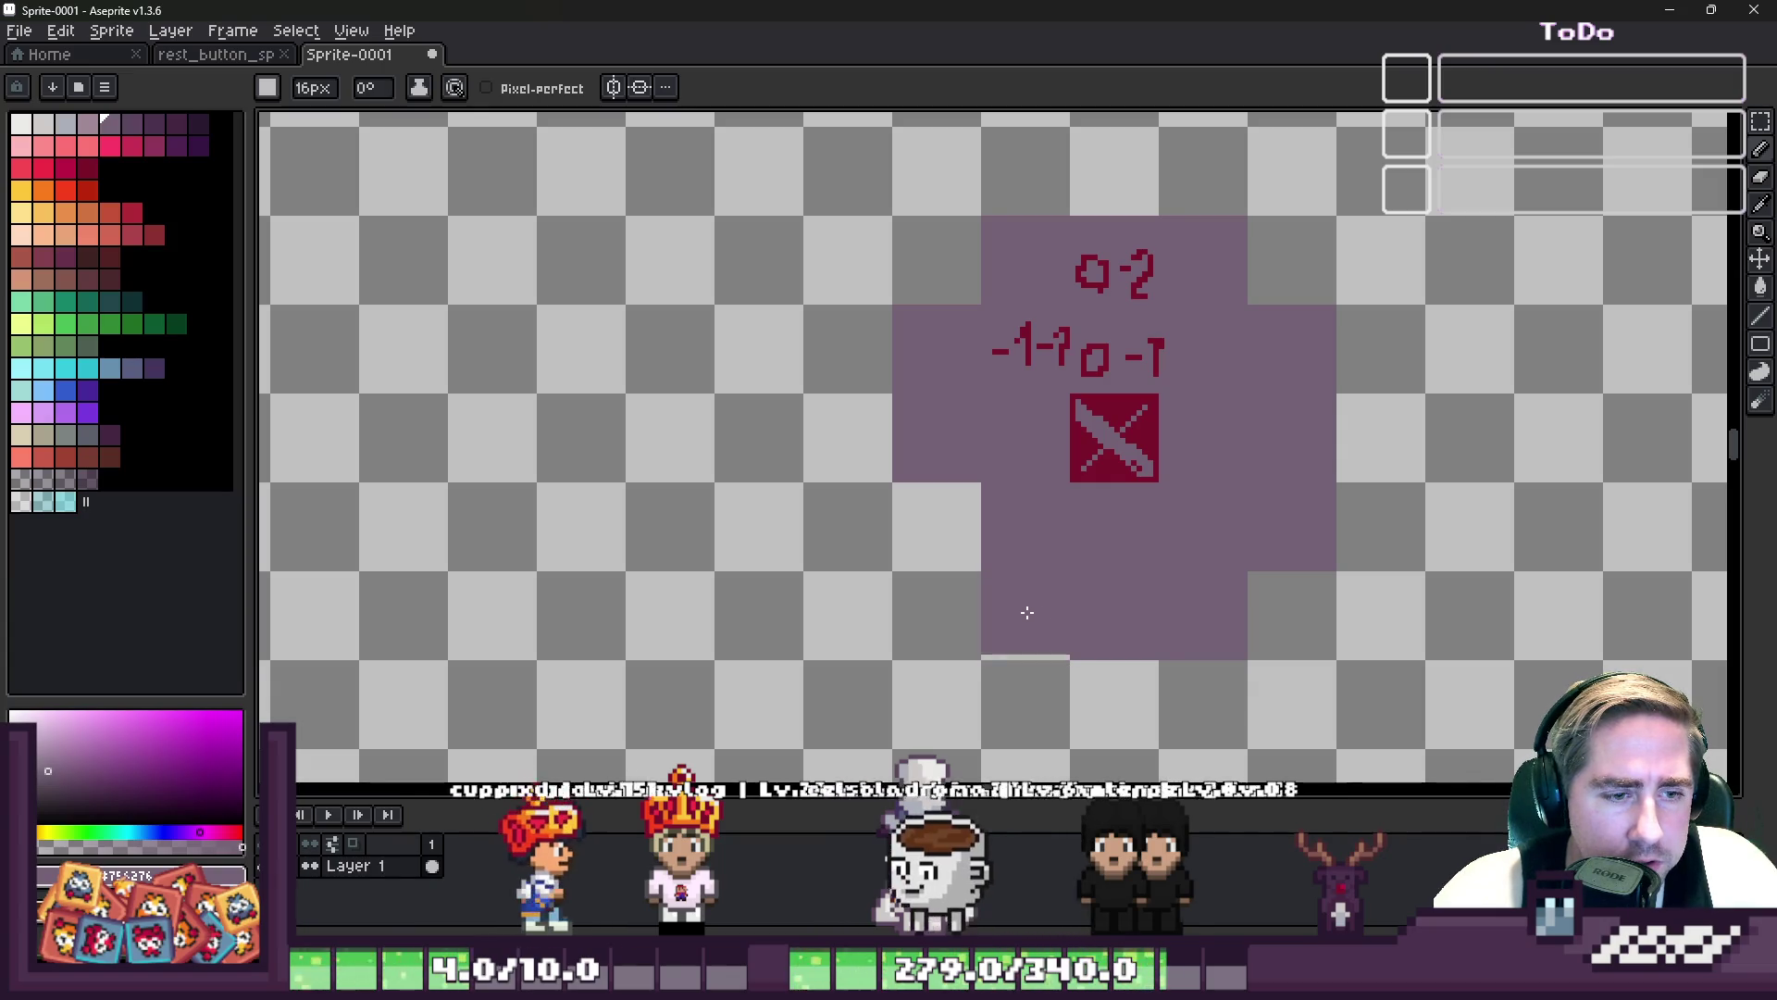
scroll(936, 524, down, 4)
scroll(1005, 472, up, 2)
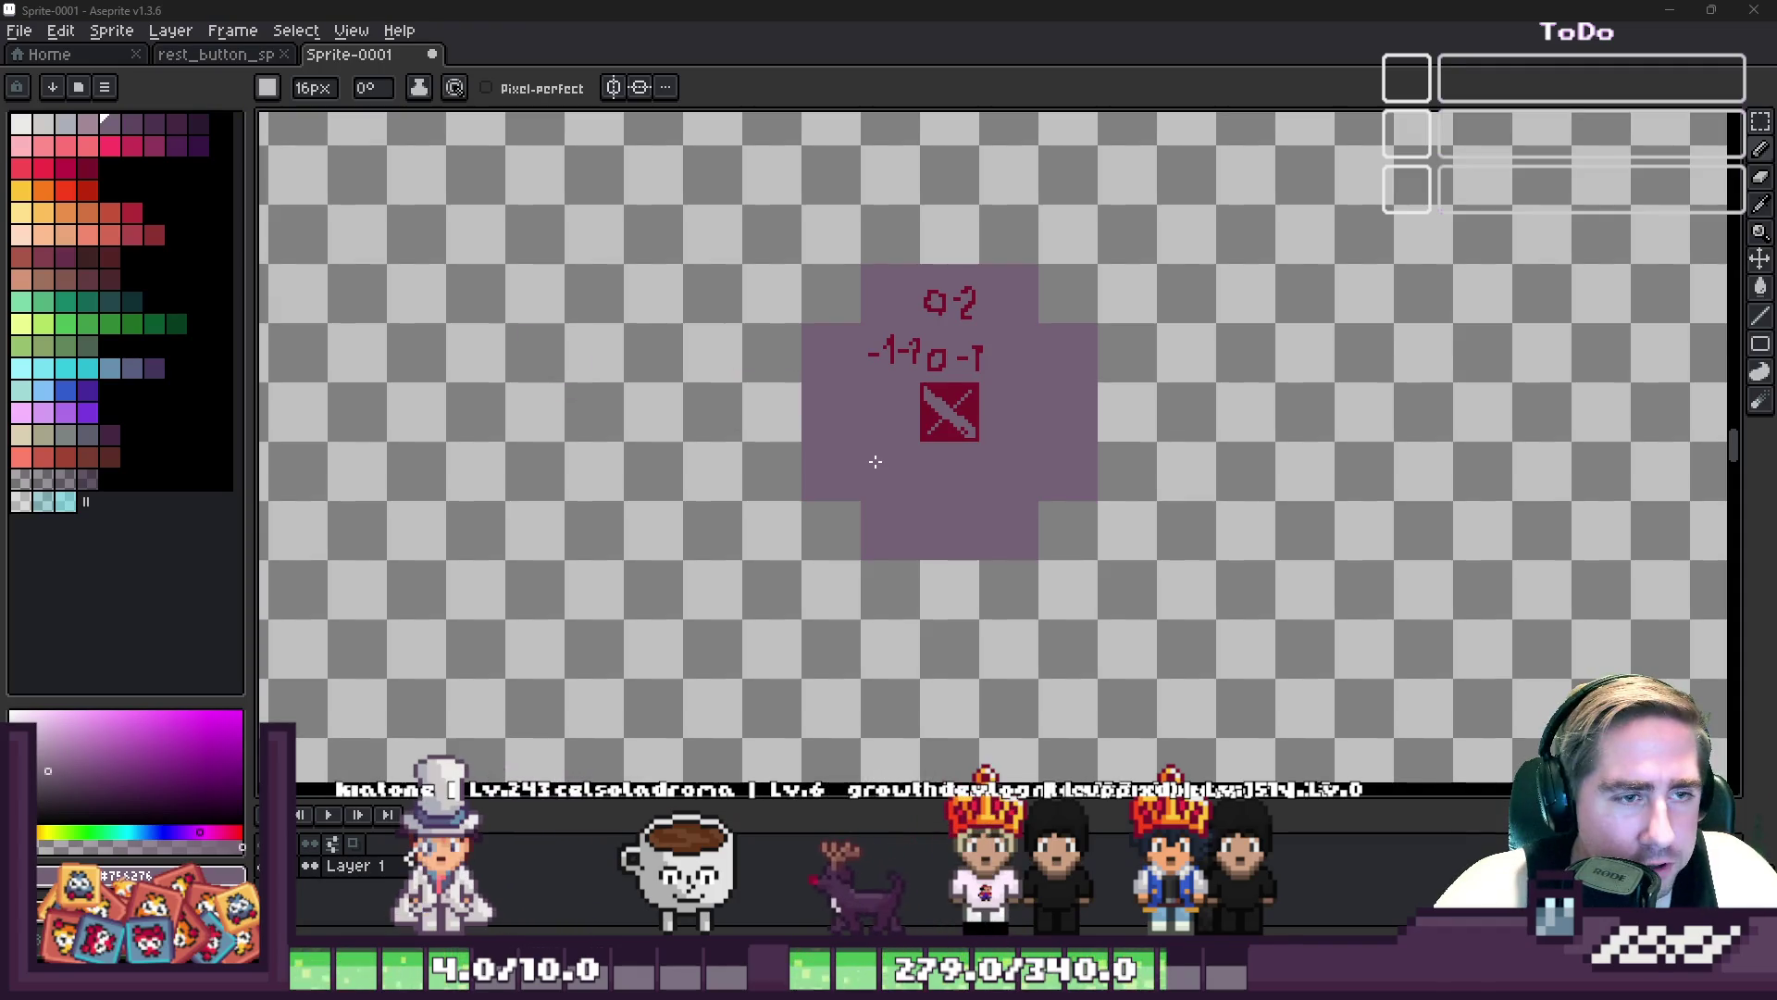
scroll(874, 460, up, 2)
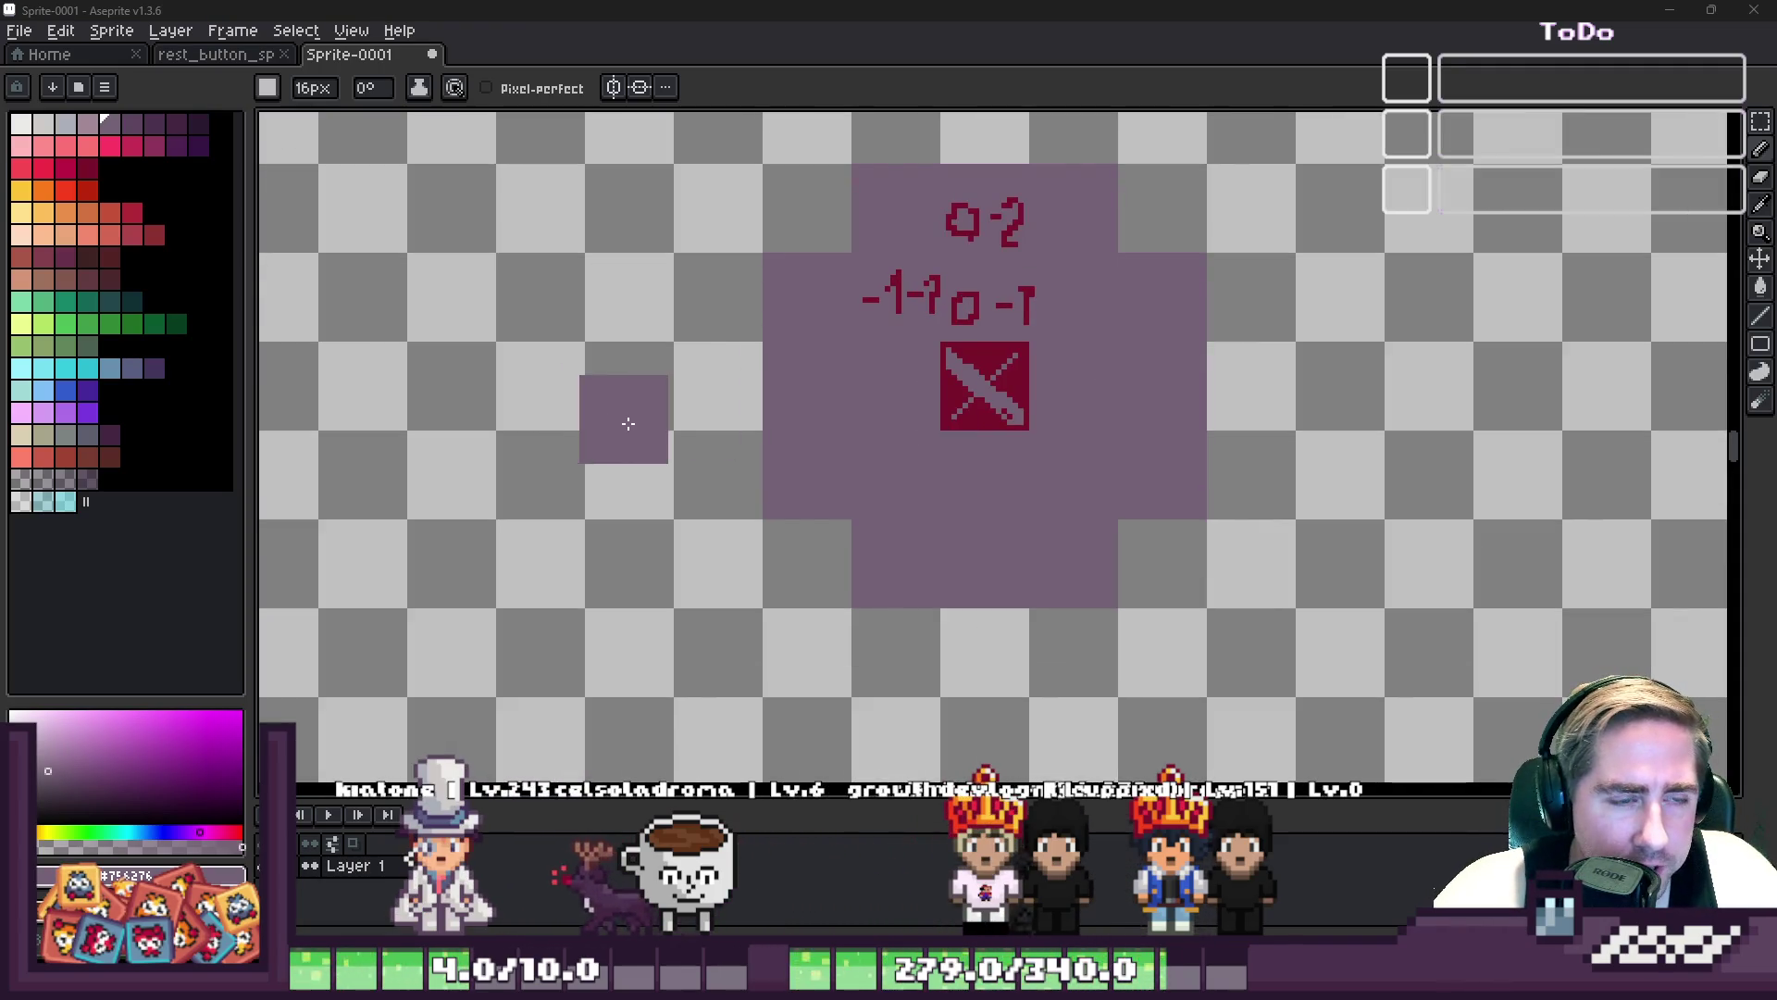
- Undo and redo the recent edits to restore the purple cells and centre X mark
key(v)
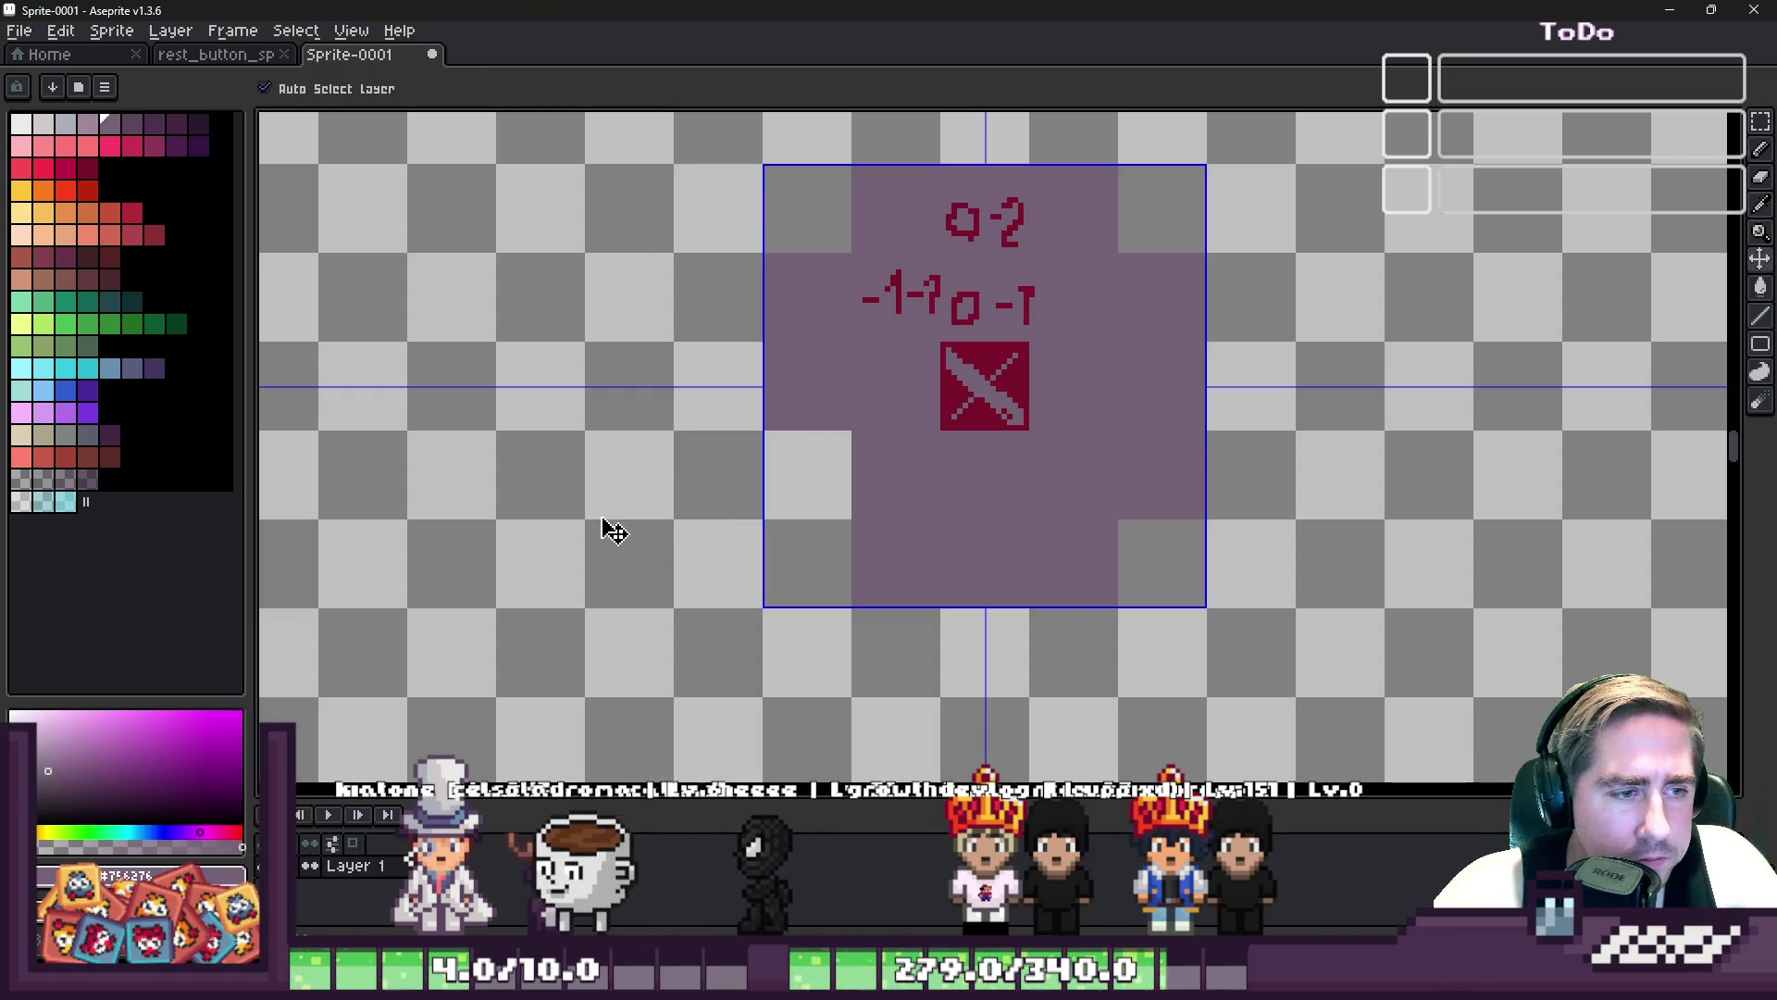
key(ctrl+z)
key(ctrl+z)
key(ctrl+z)
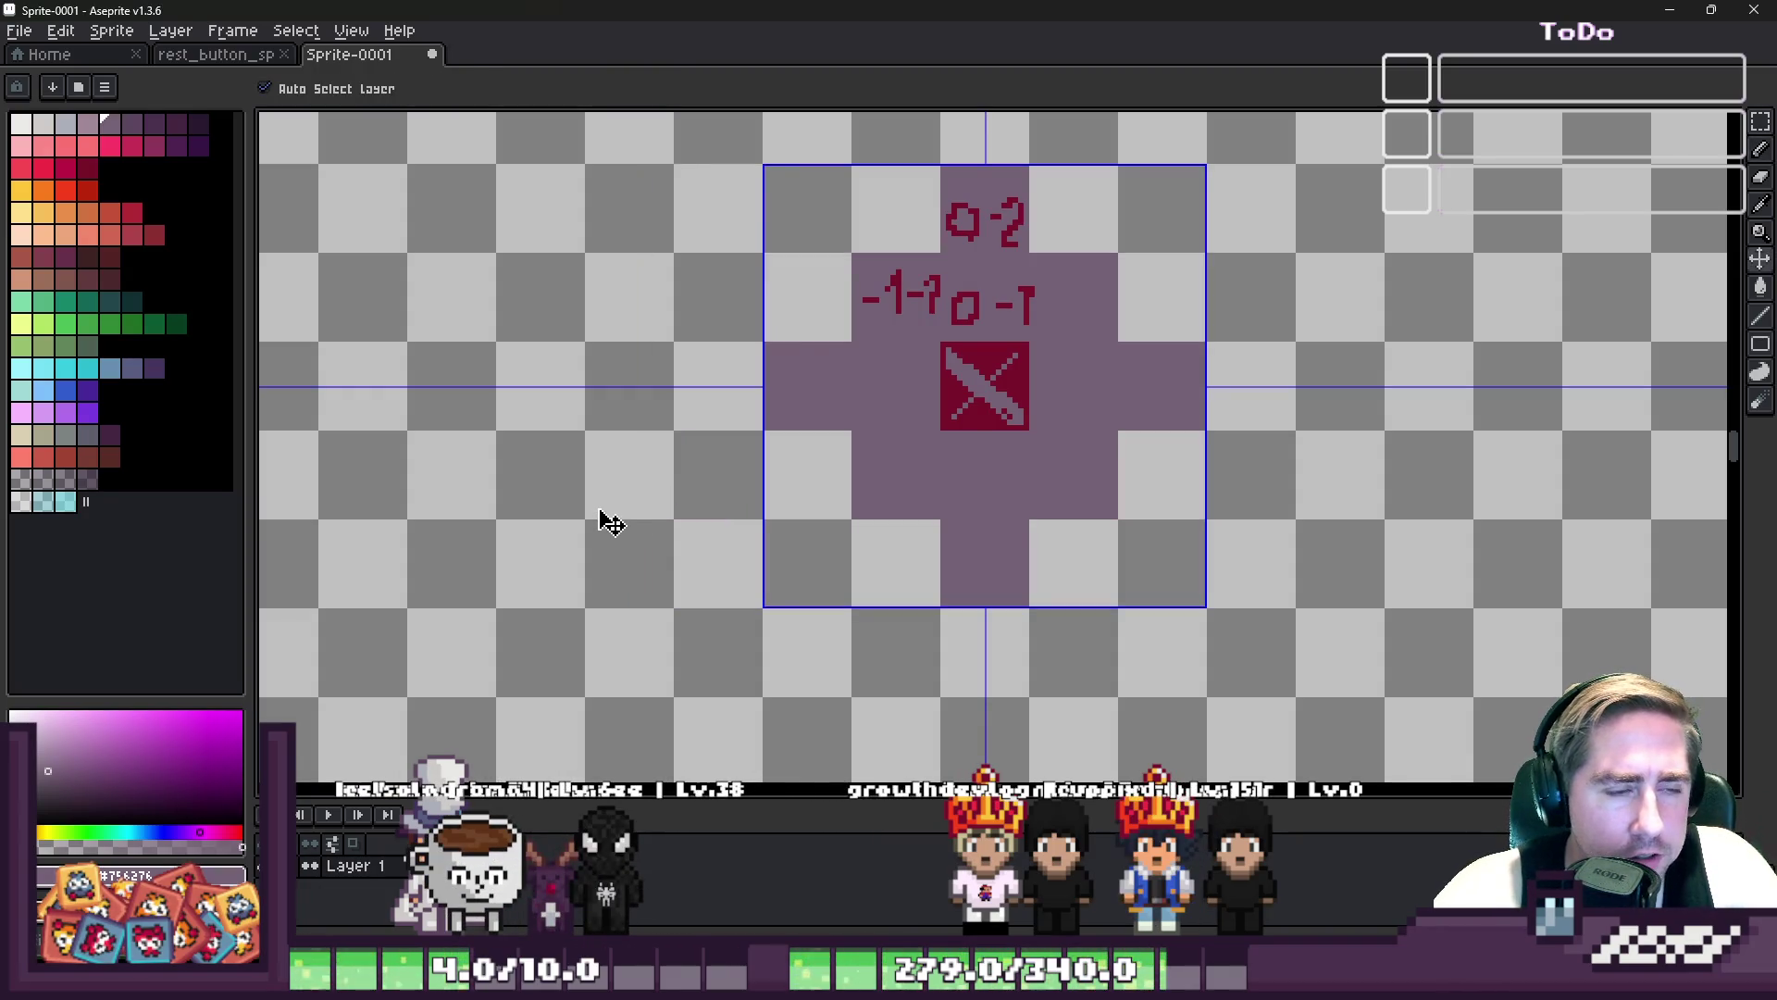
key(b)
key(ctrl+y)
key(ctrl+y)
key(ctrl+y)
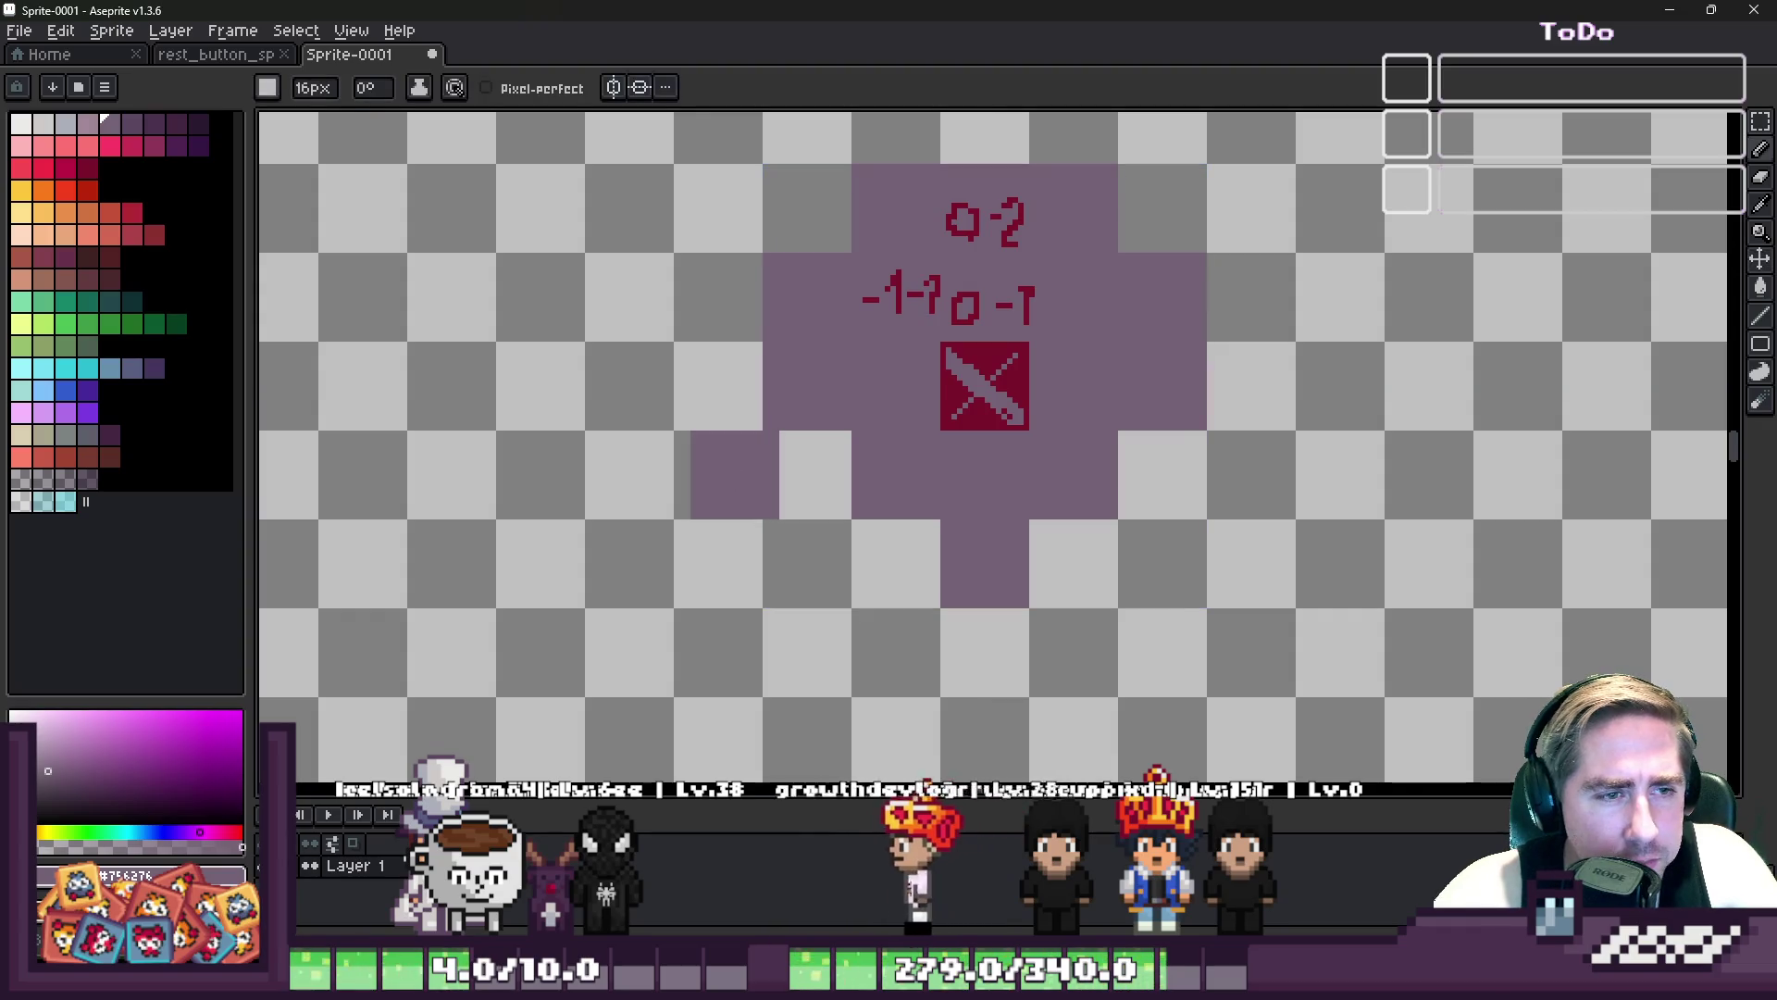
key(ctrl+y)
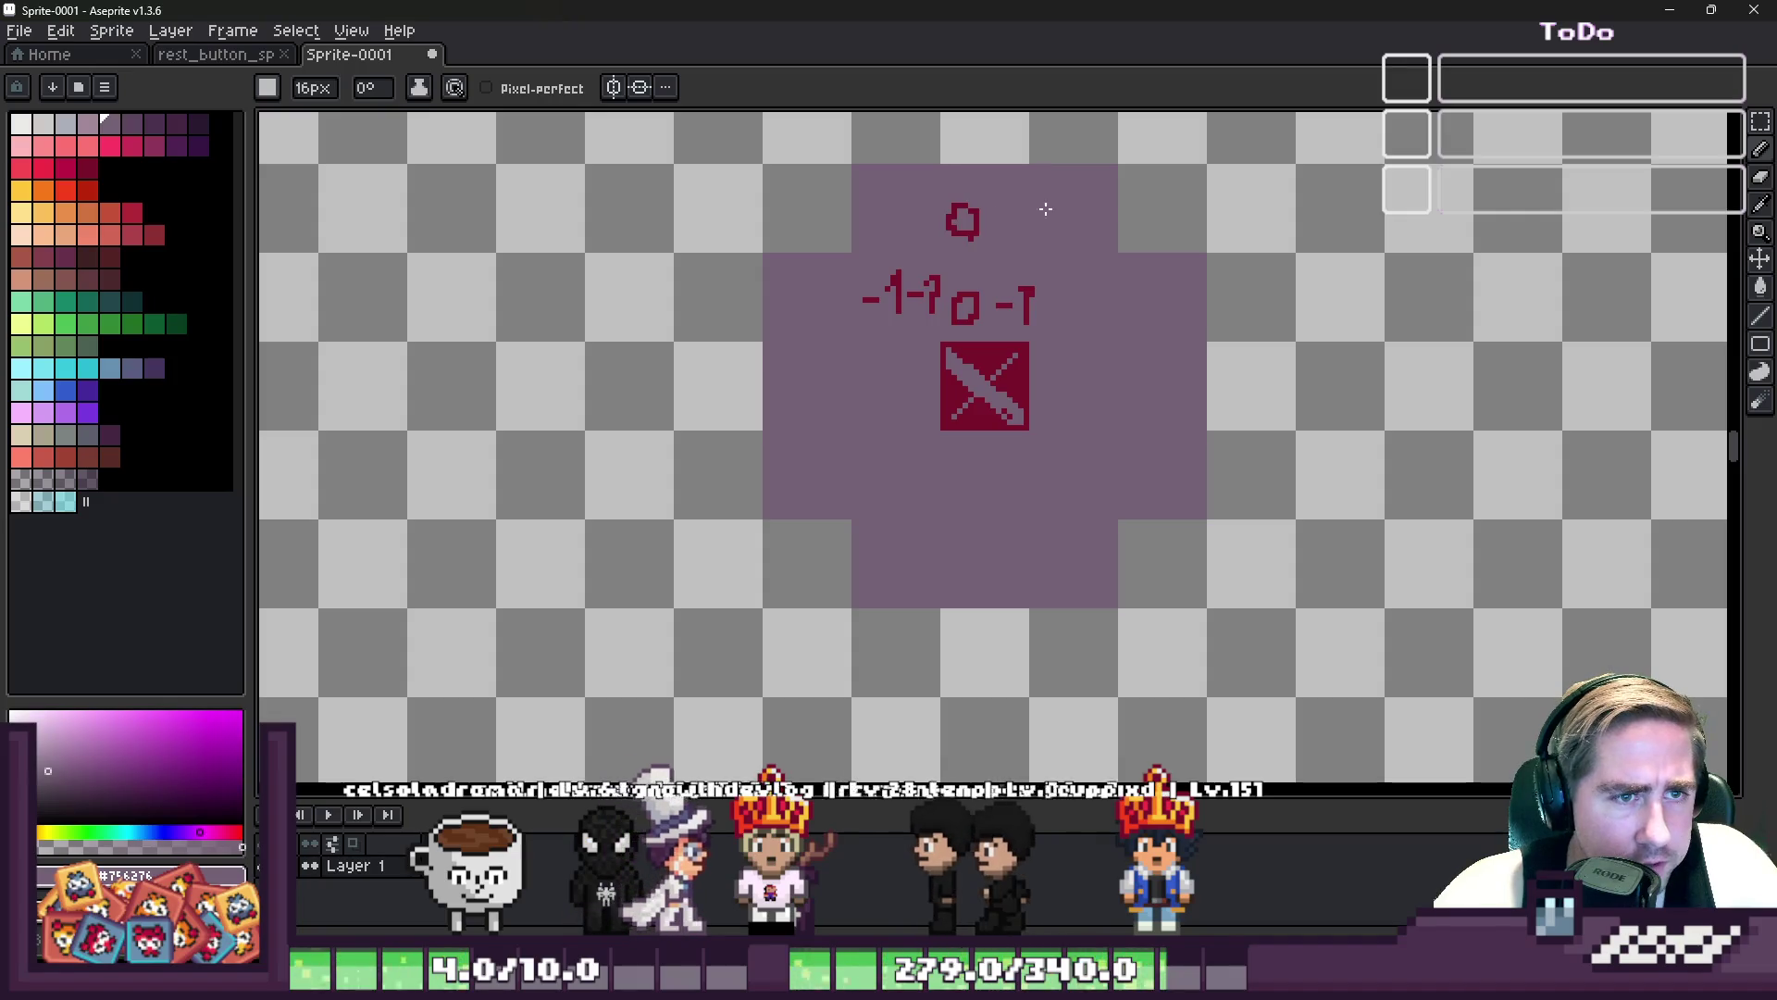
key(ctrl+y)
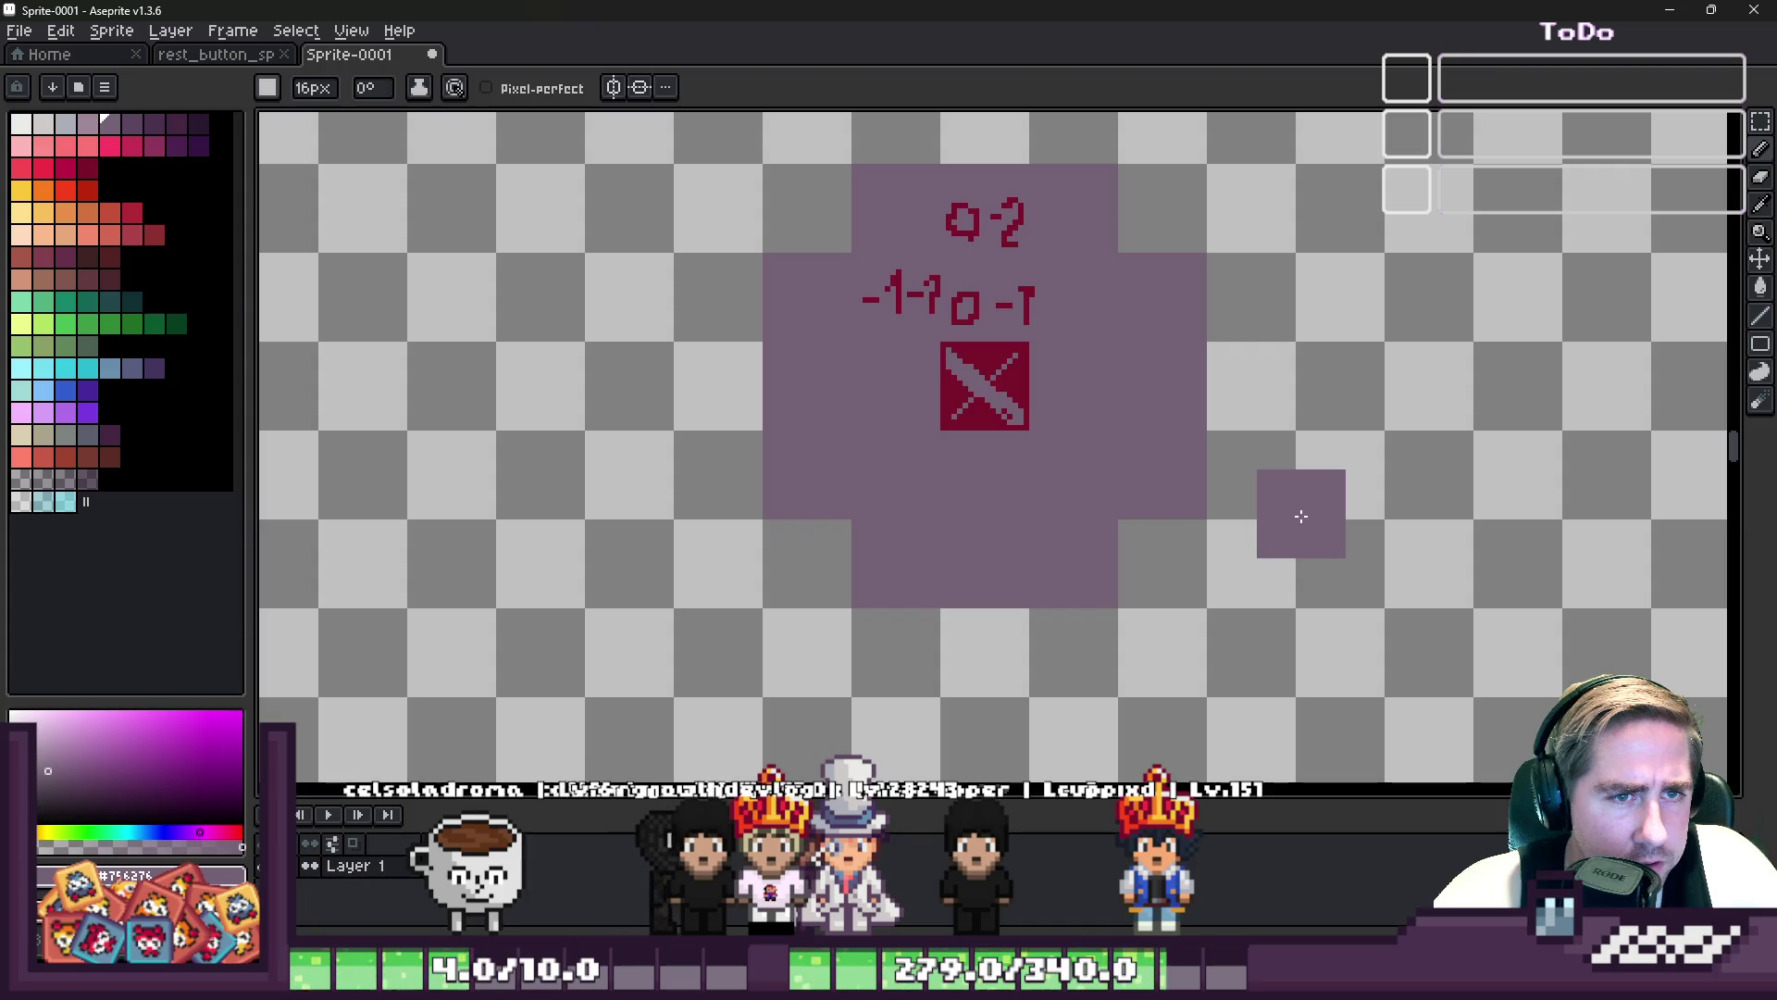
key(ctrl+z)
key(ctrl+y)
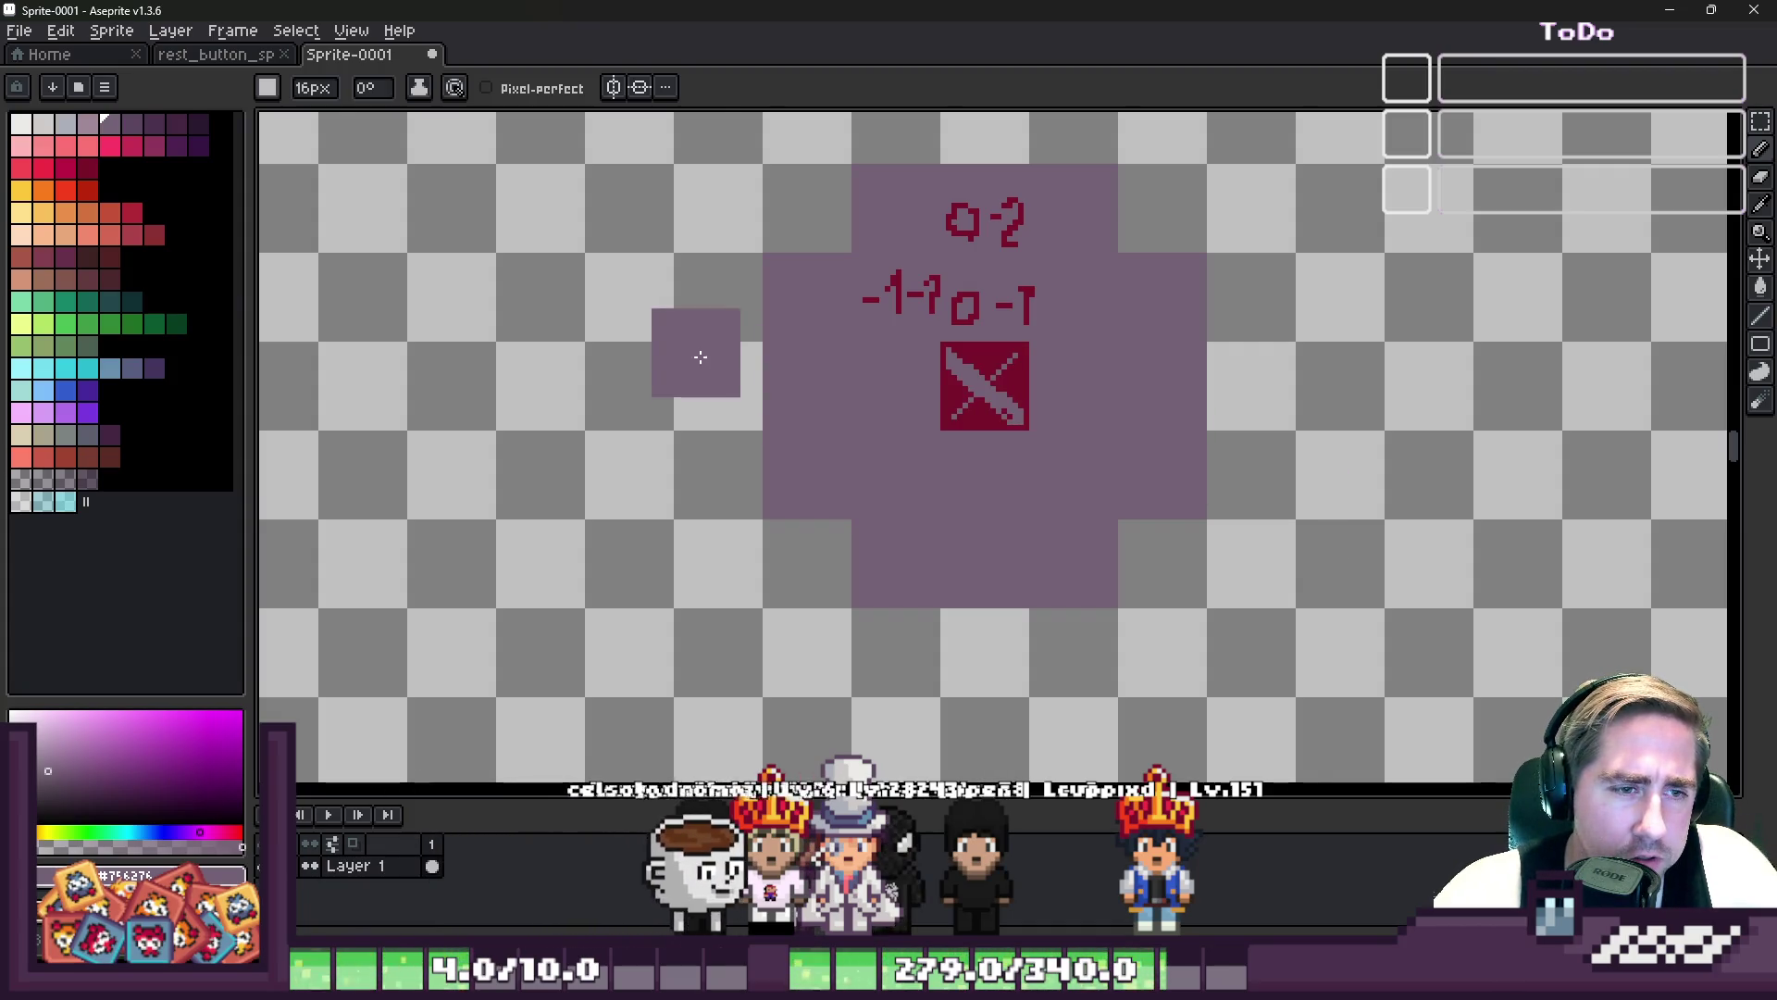
- Set the colour to transparent, select all and deselect, then minimize Aseprite
alt+click(686, 365)
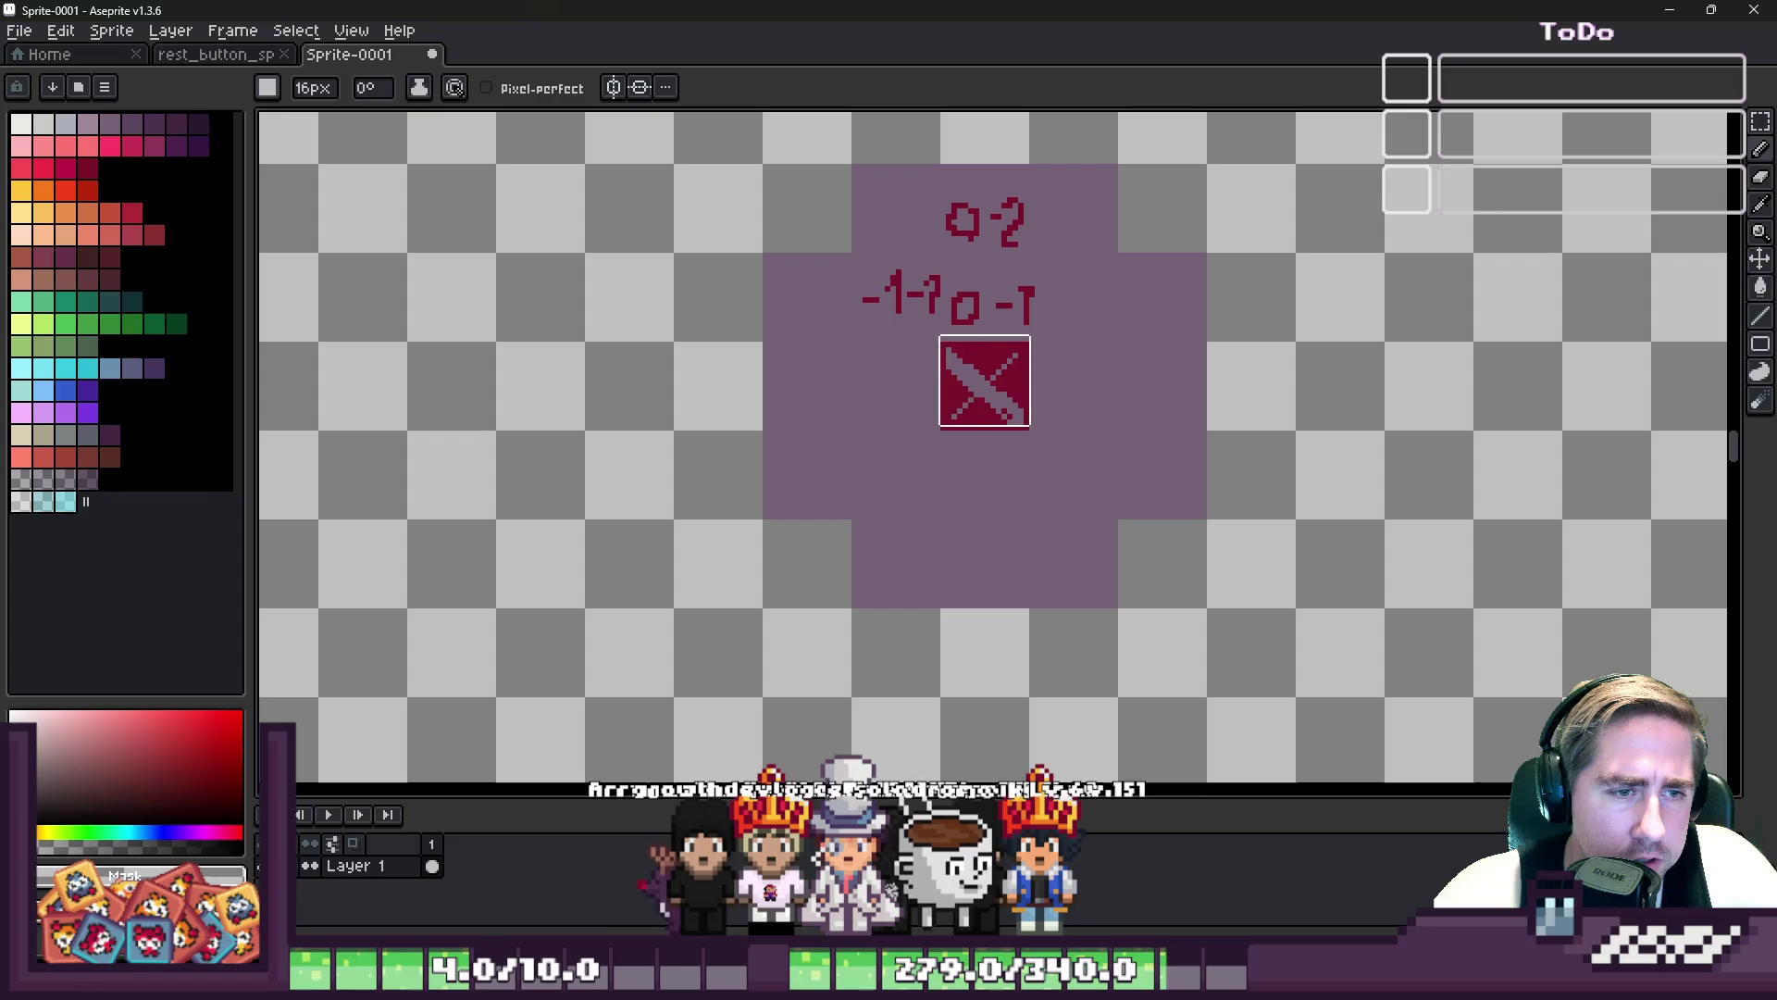
key(ctrl+a)
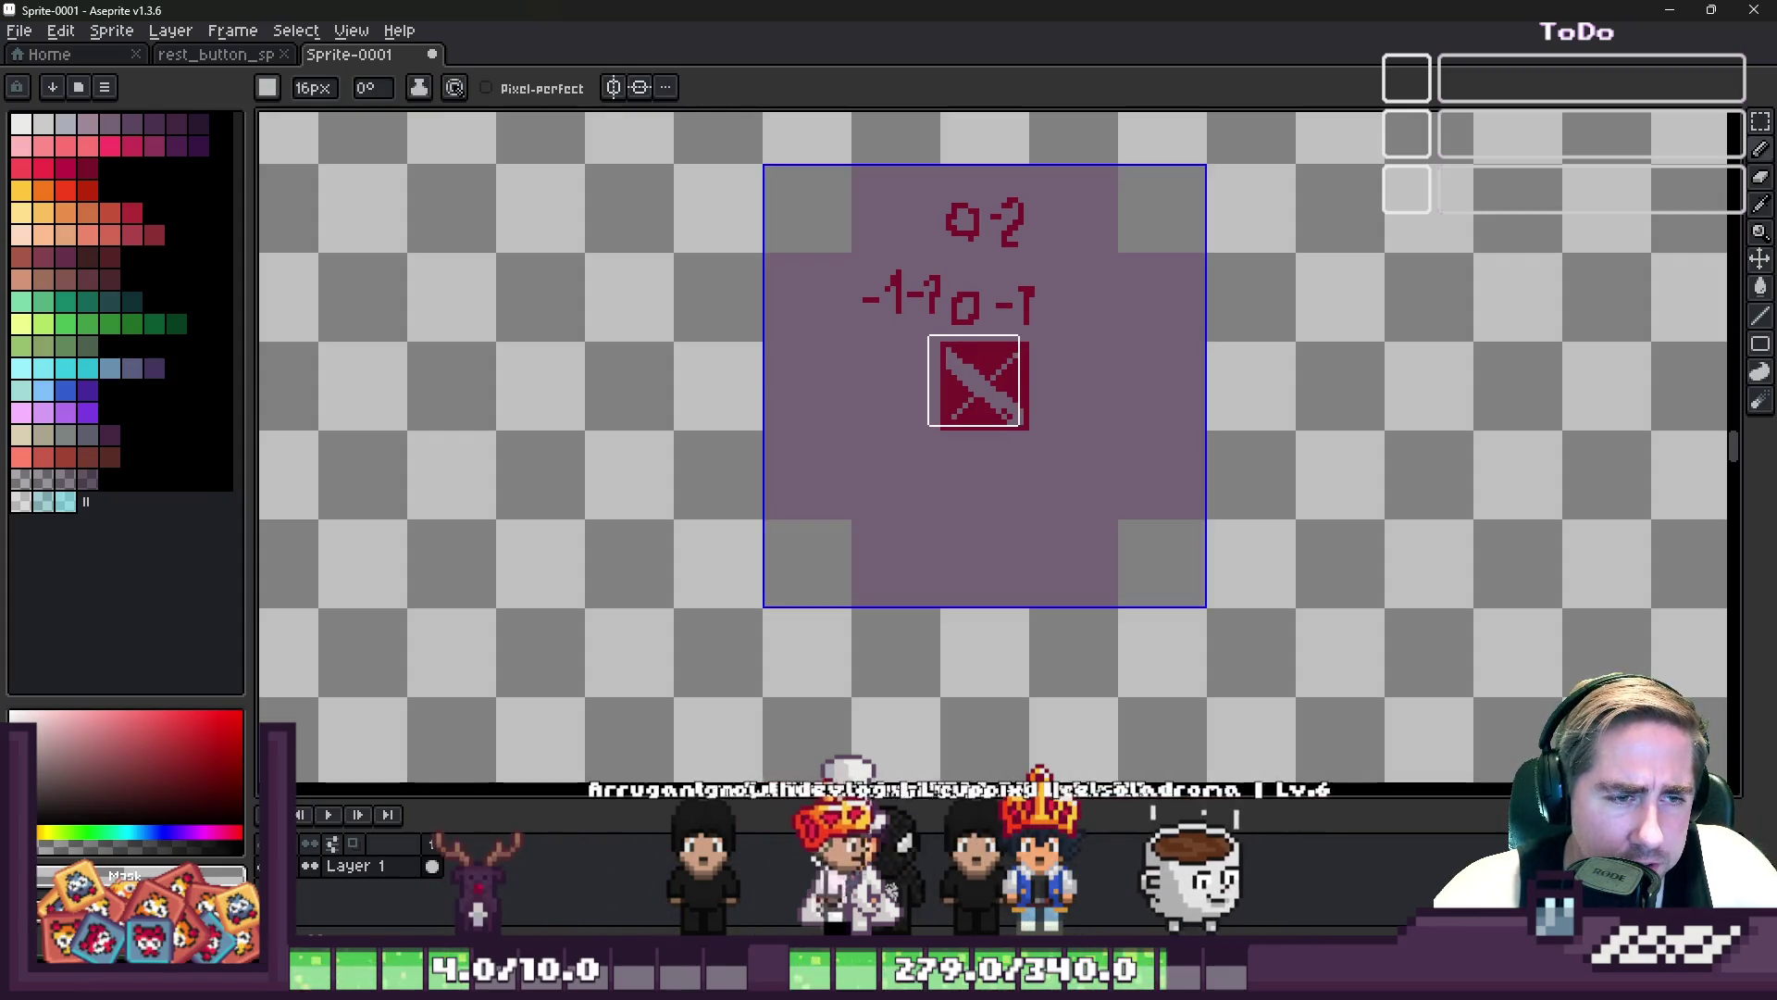
key(ctrl+d)
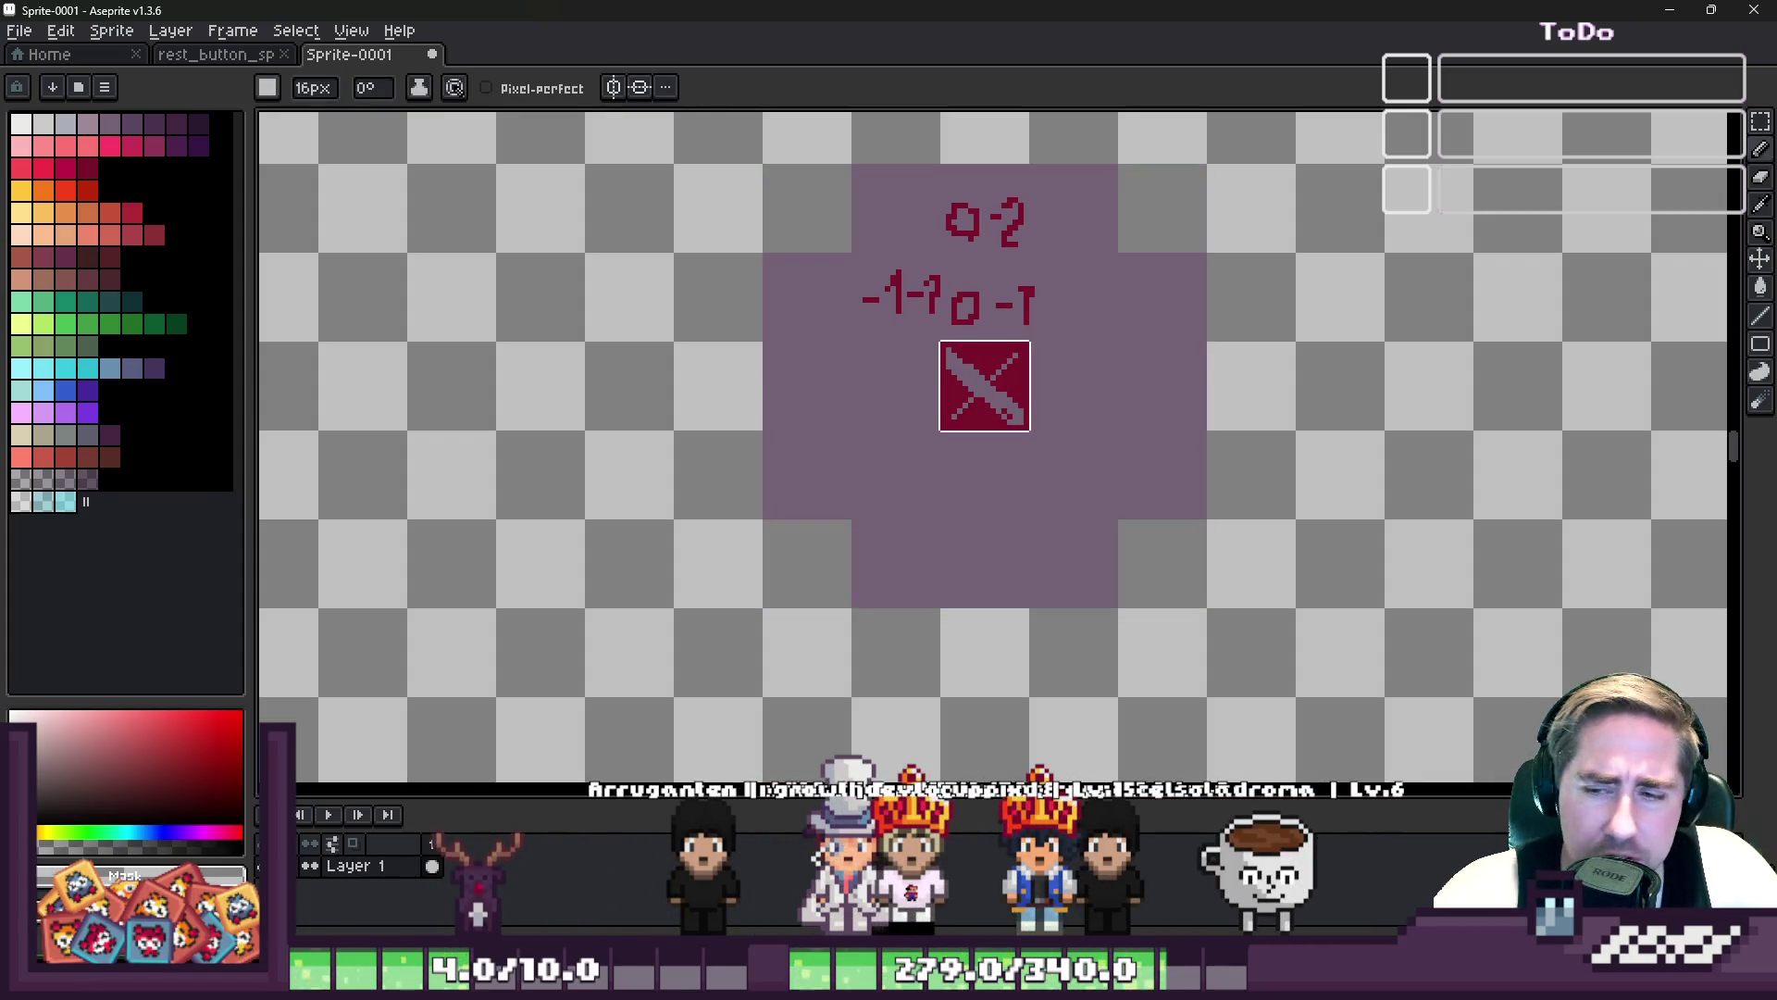
click(1671, 9)
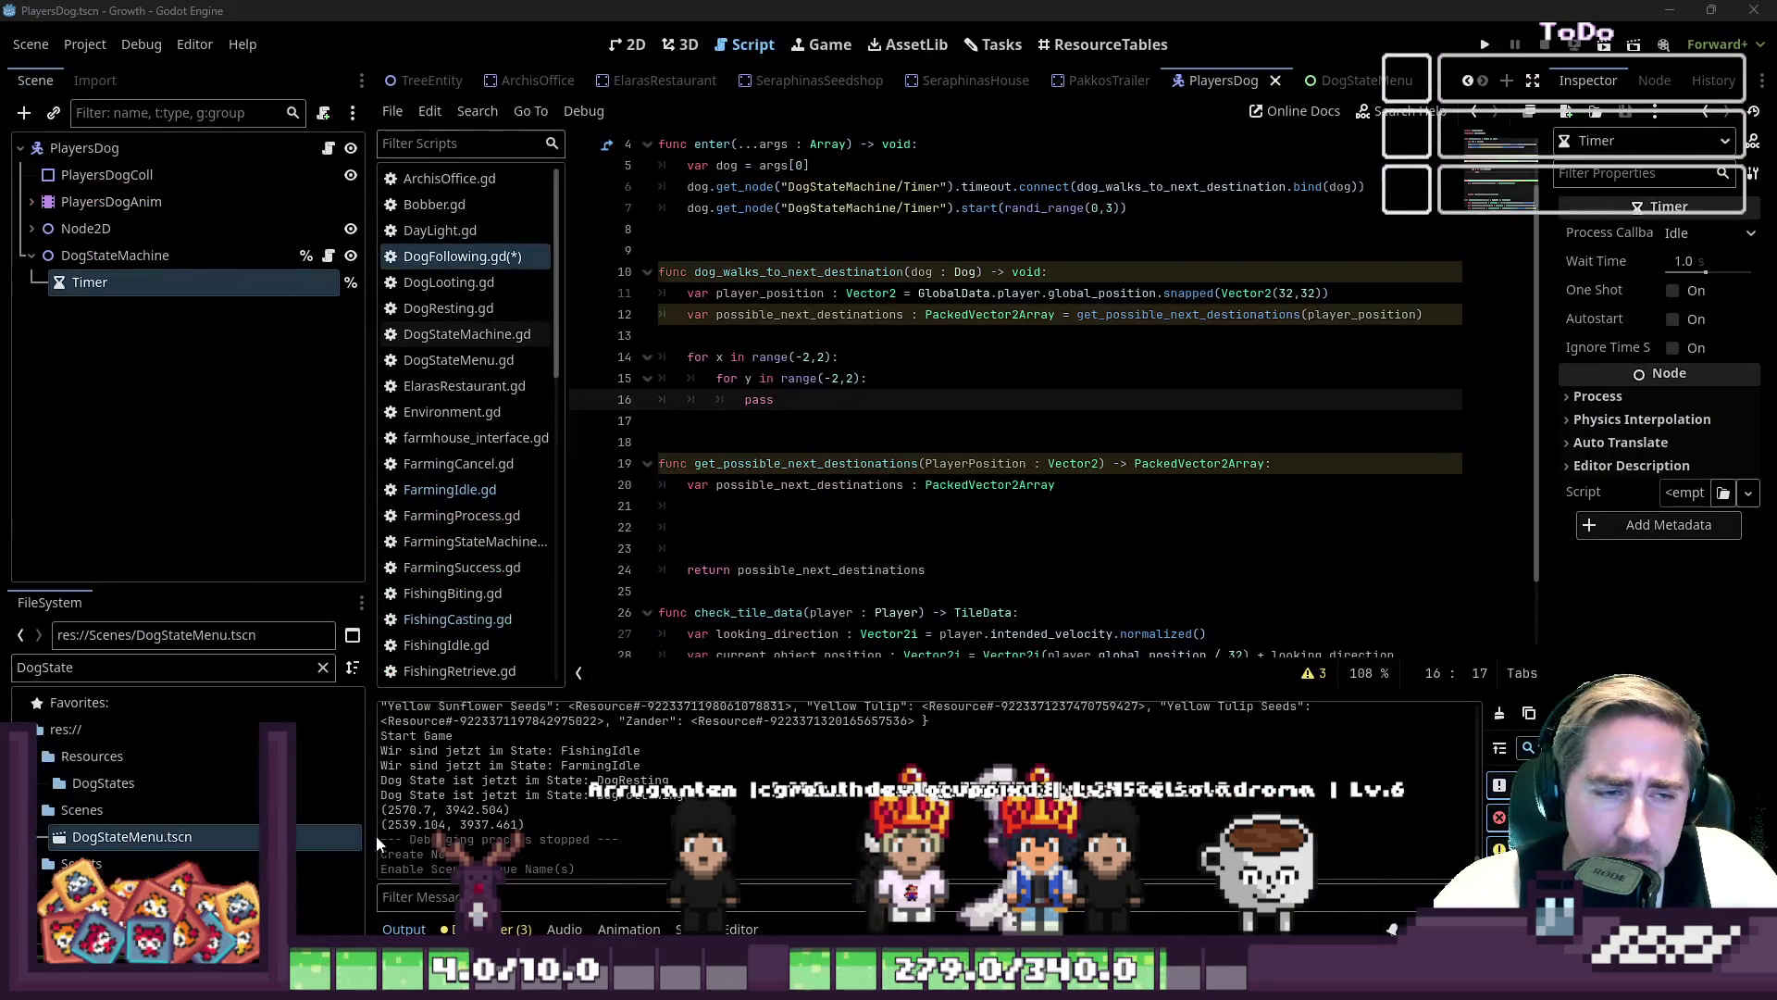
- Append ' / 32' to the snapped player_position on line 11 to get tile coordinates
click(703, 450)
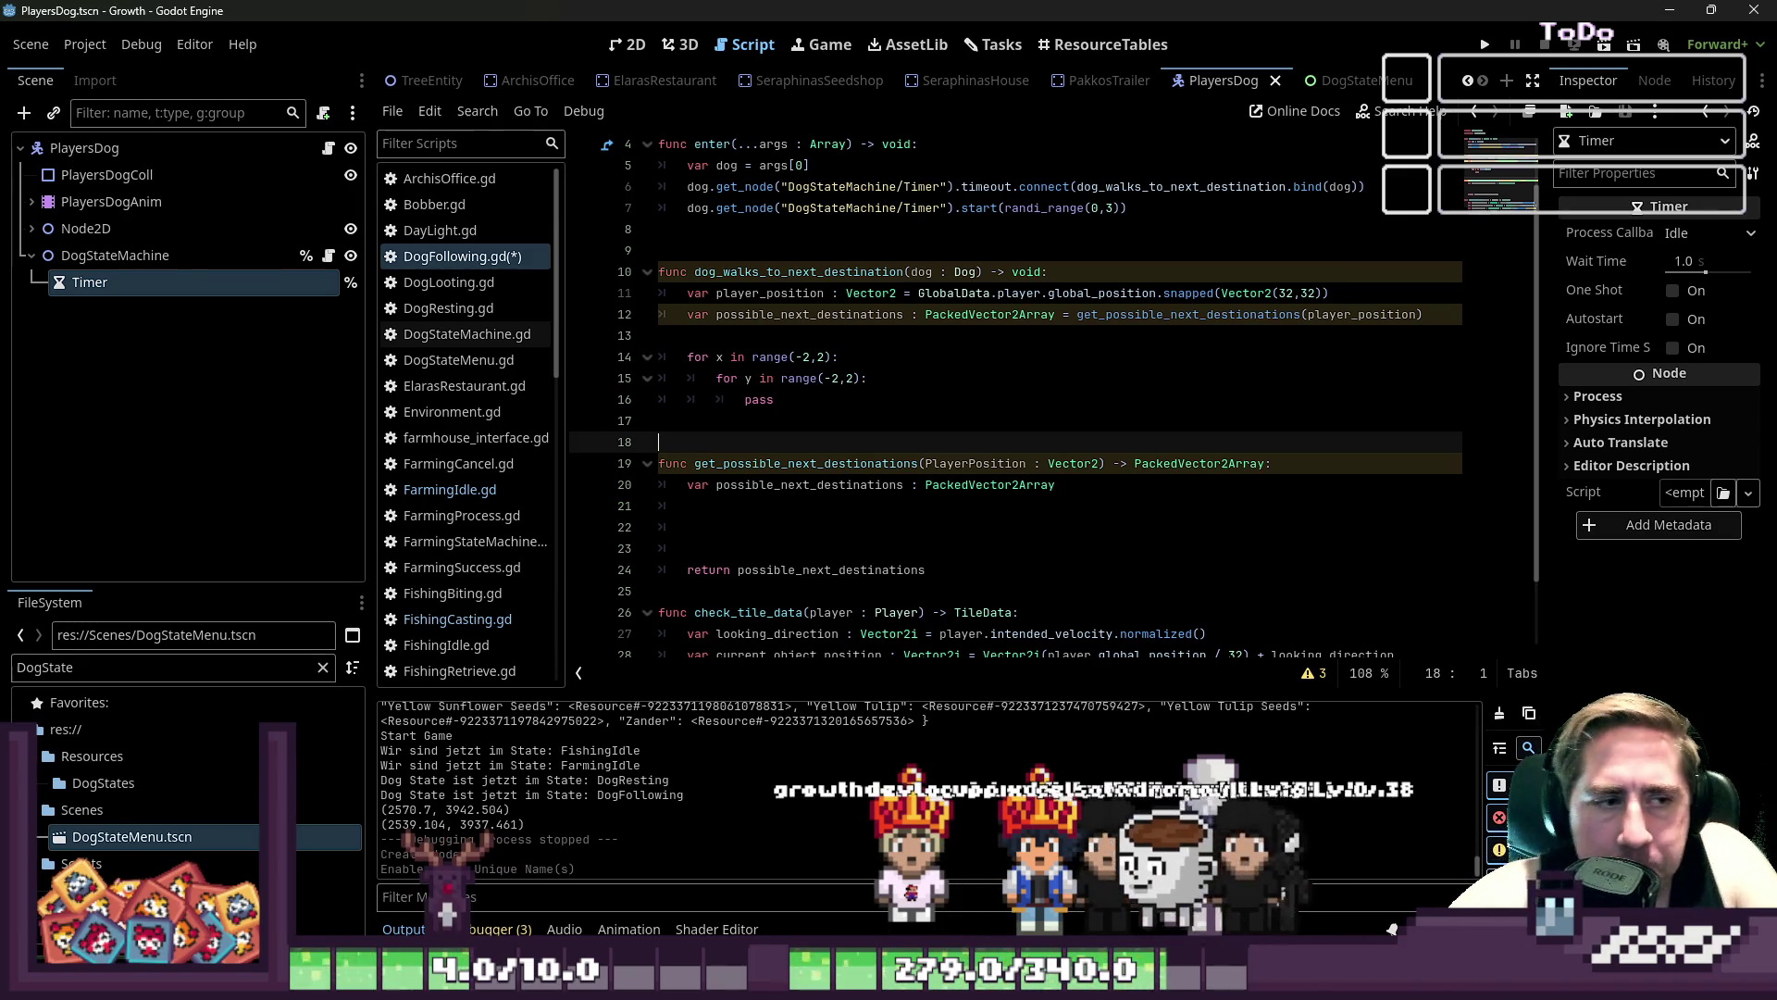
key(Up)
key(Up)
key(Down)
key(Up)
key(Up)
key(Up)
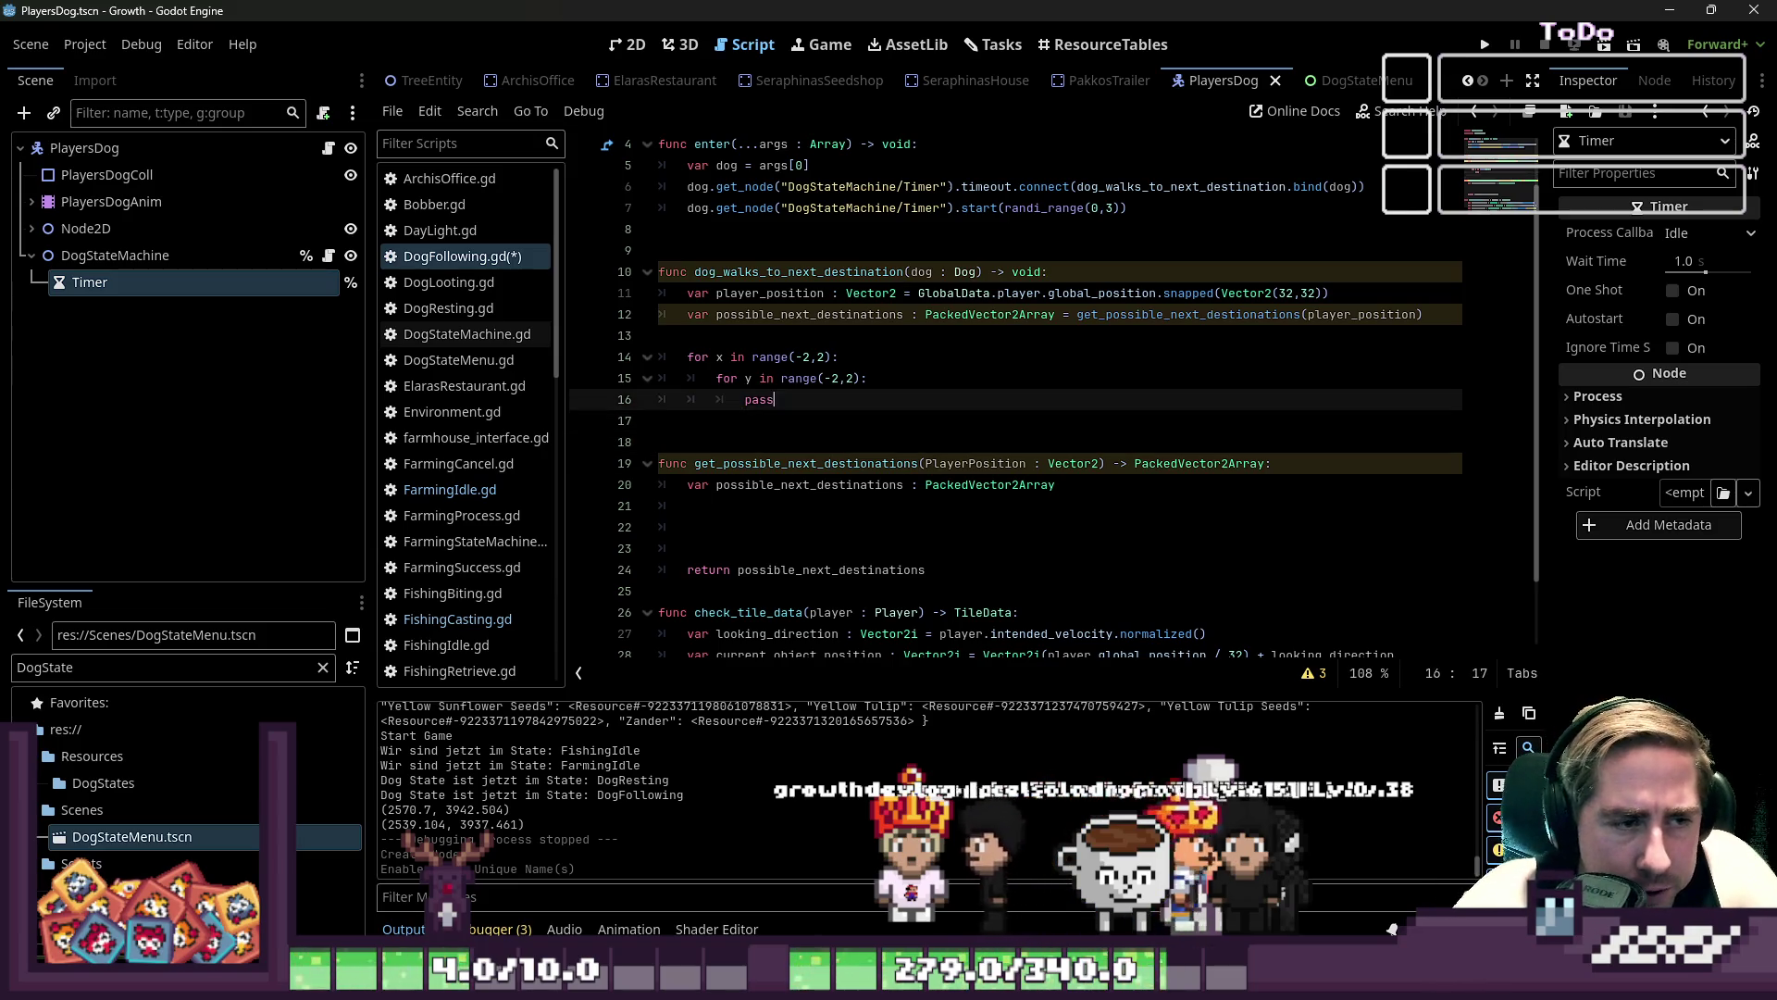
key(Up)
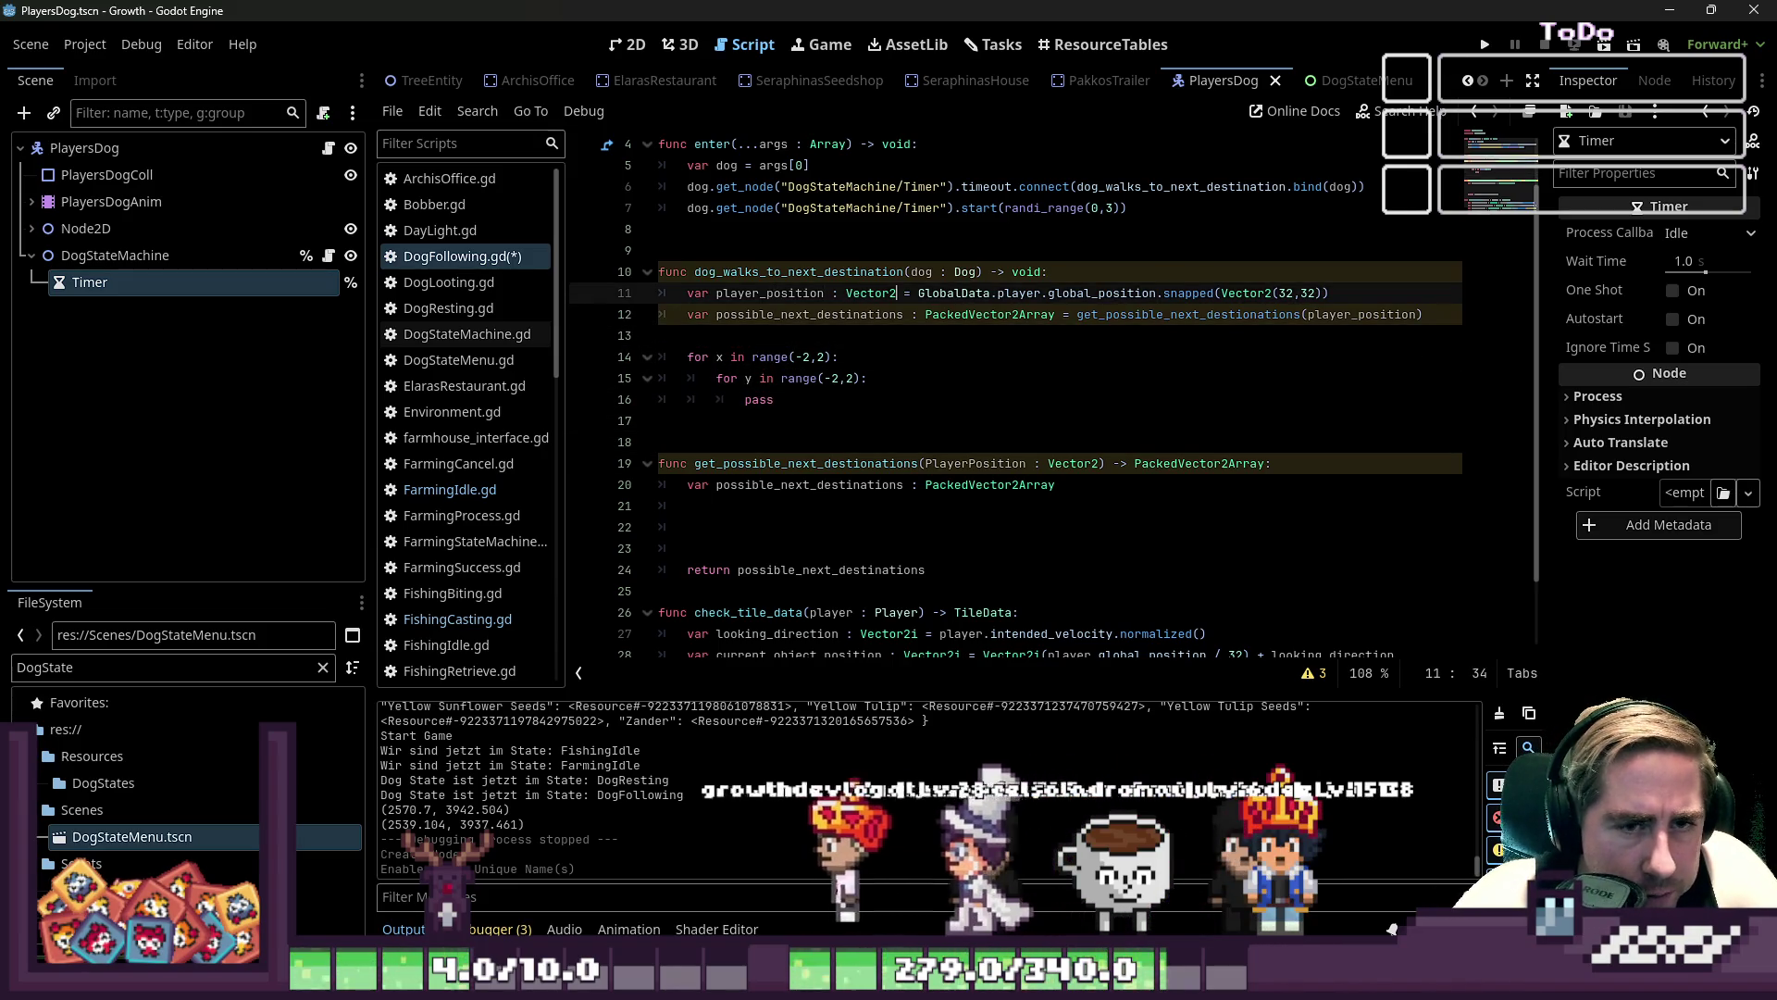
key(End)
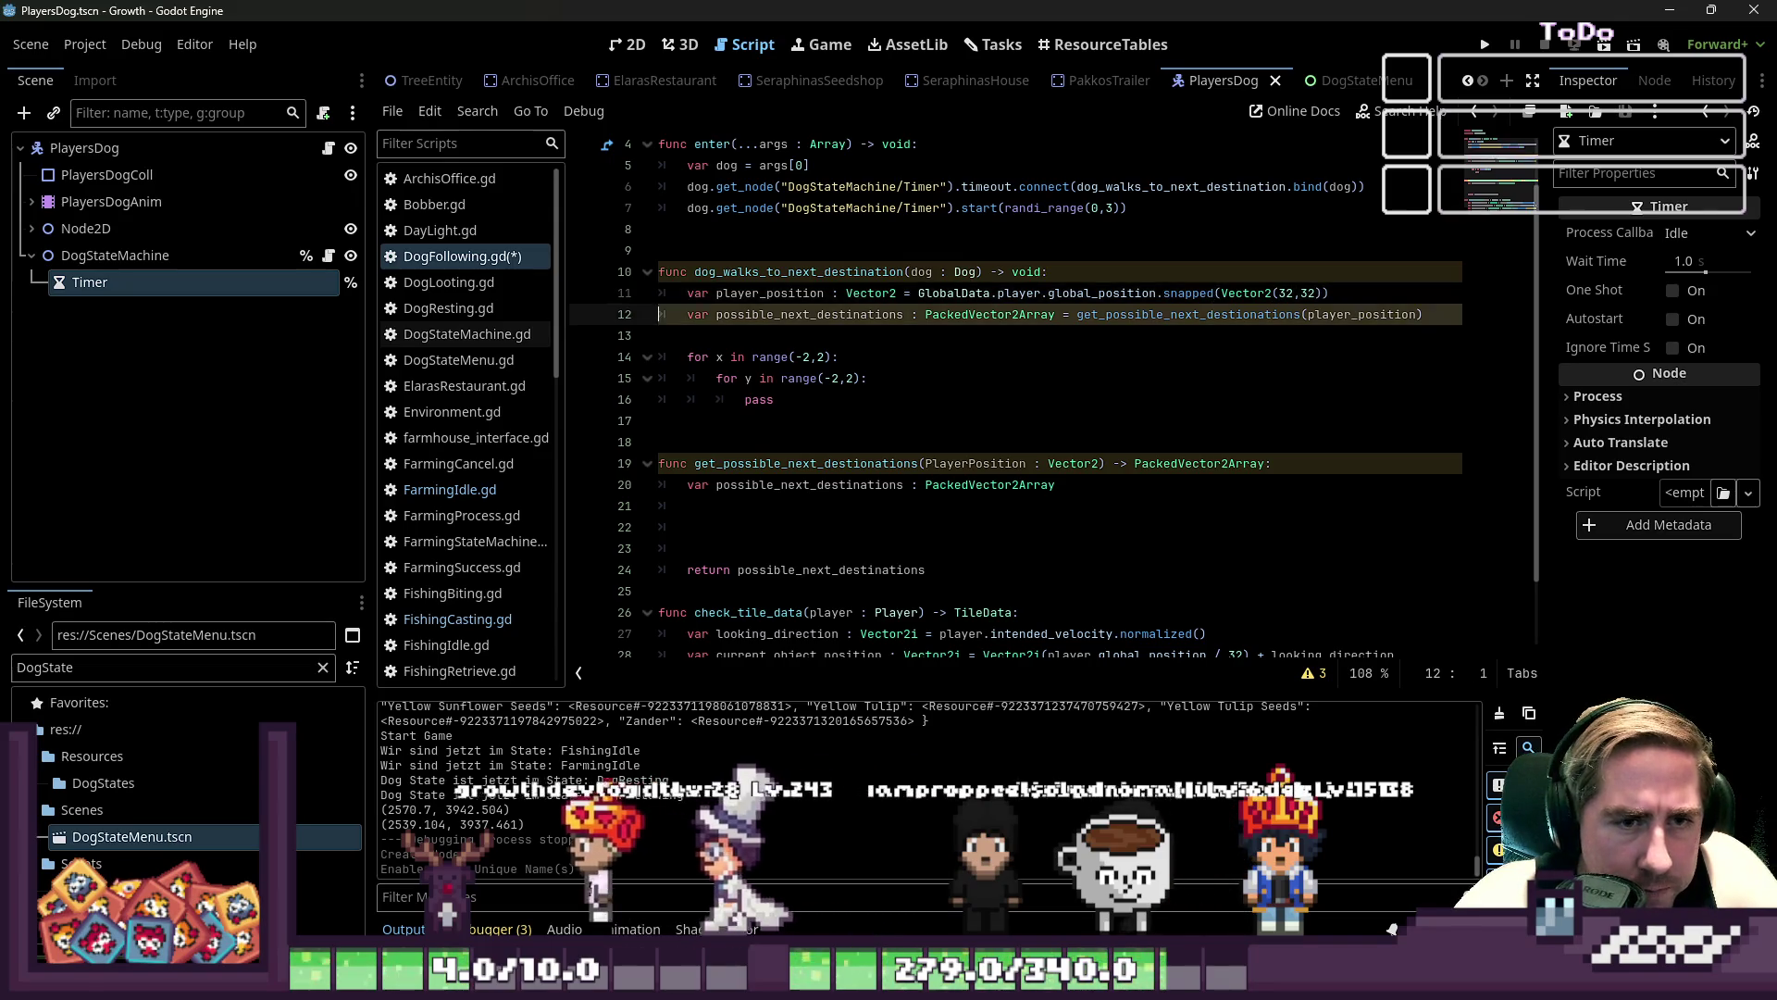
text( / 32)
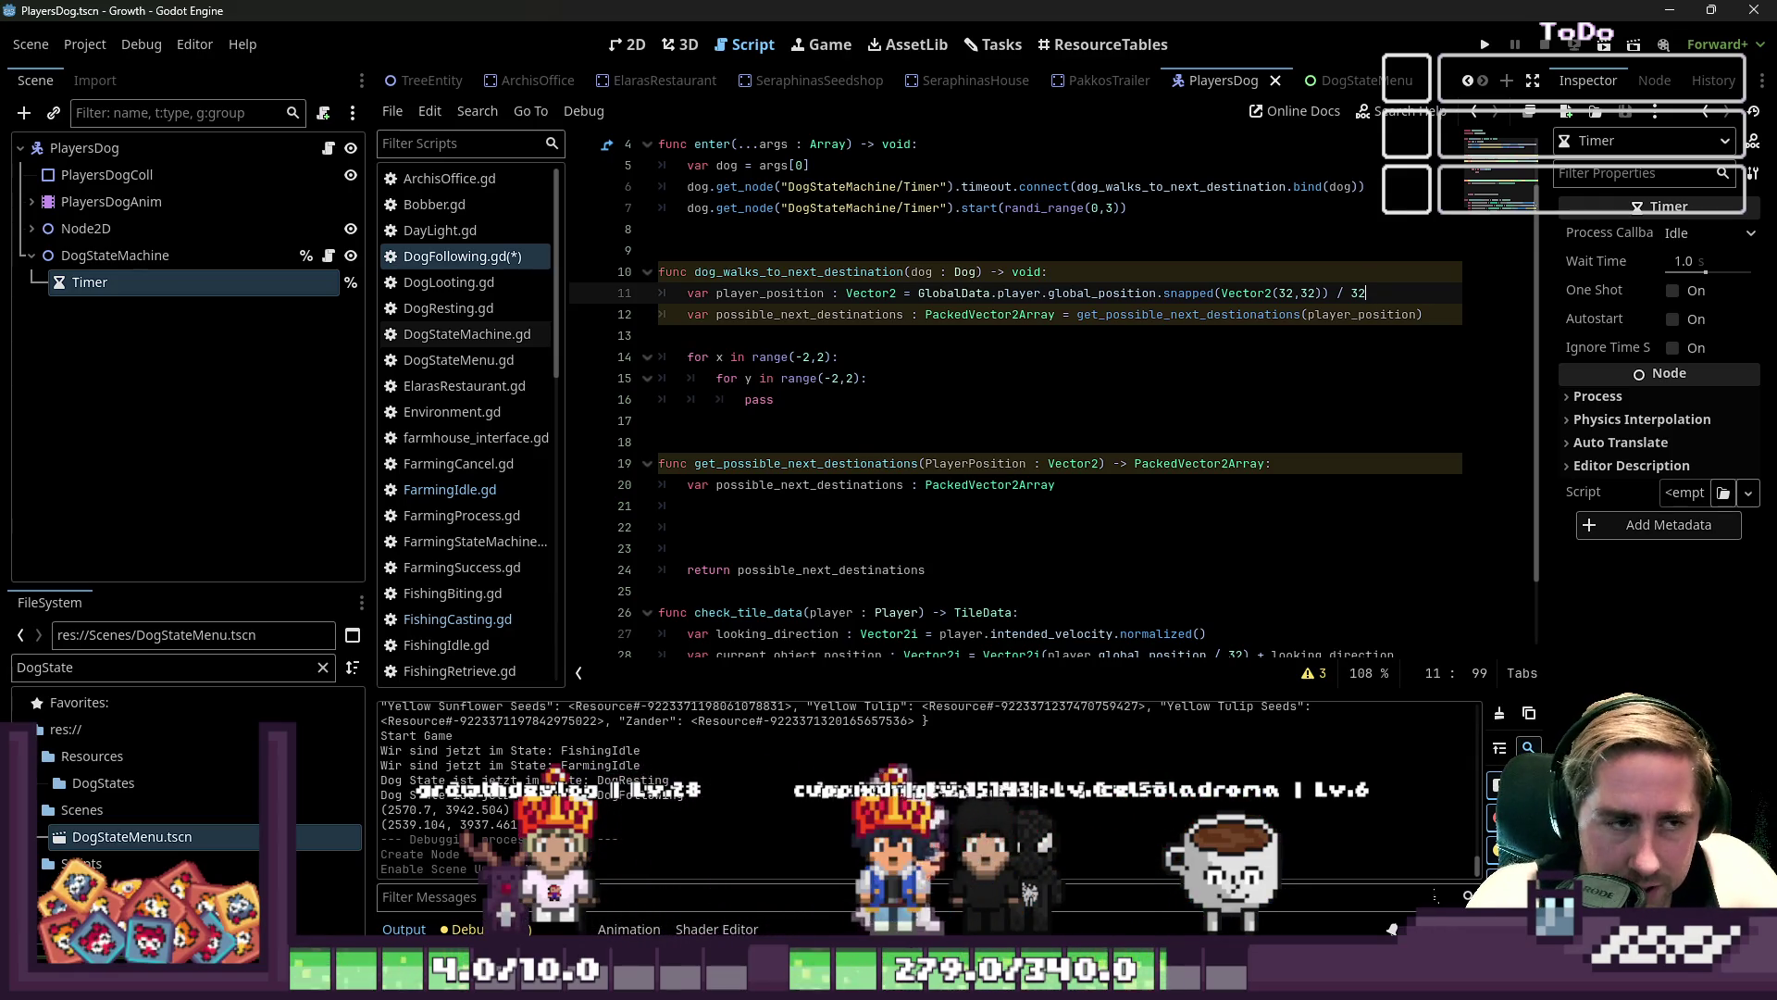
key(Down)
key(Down)
key(Down)
key(Up)
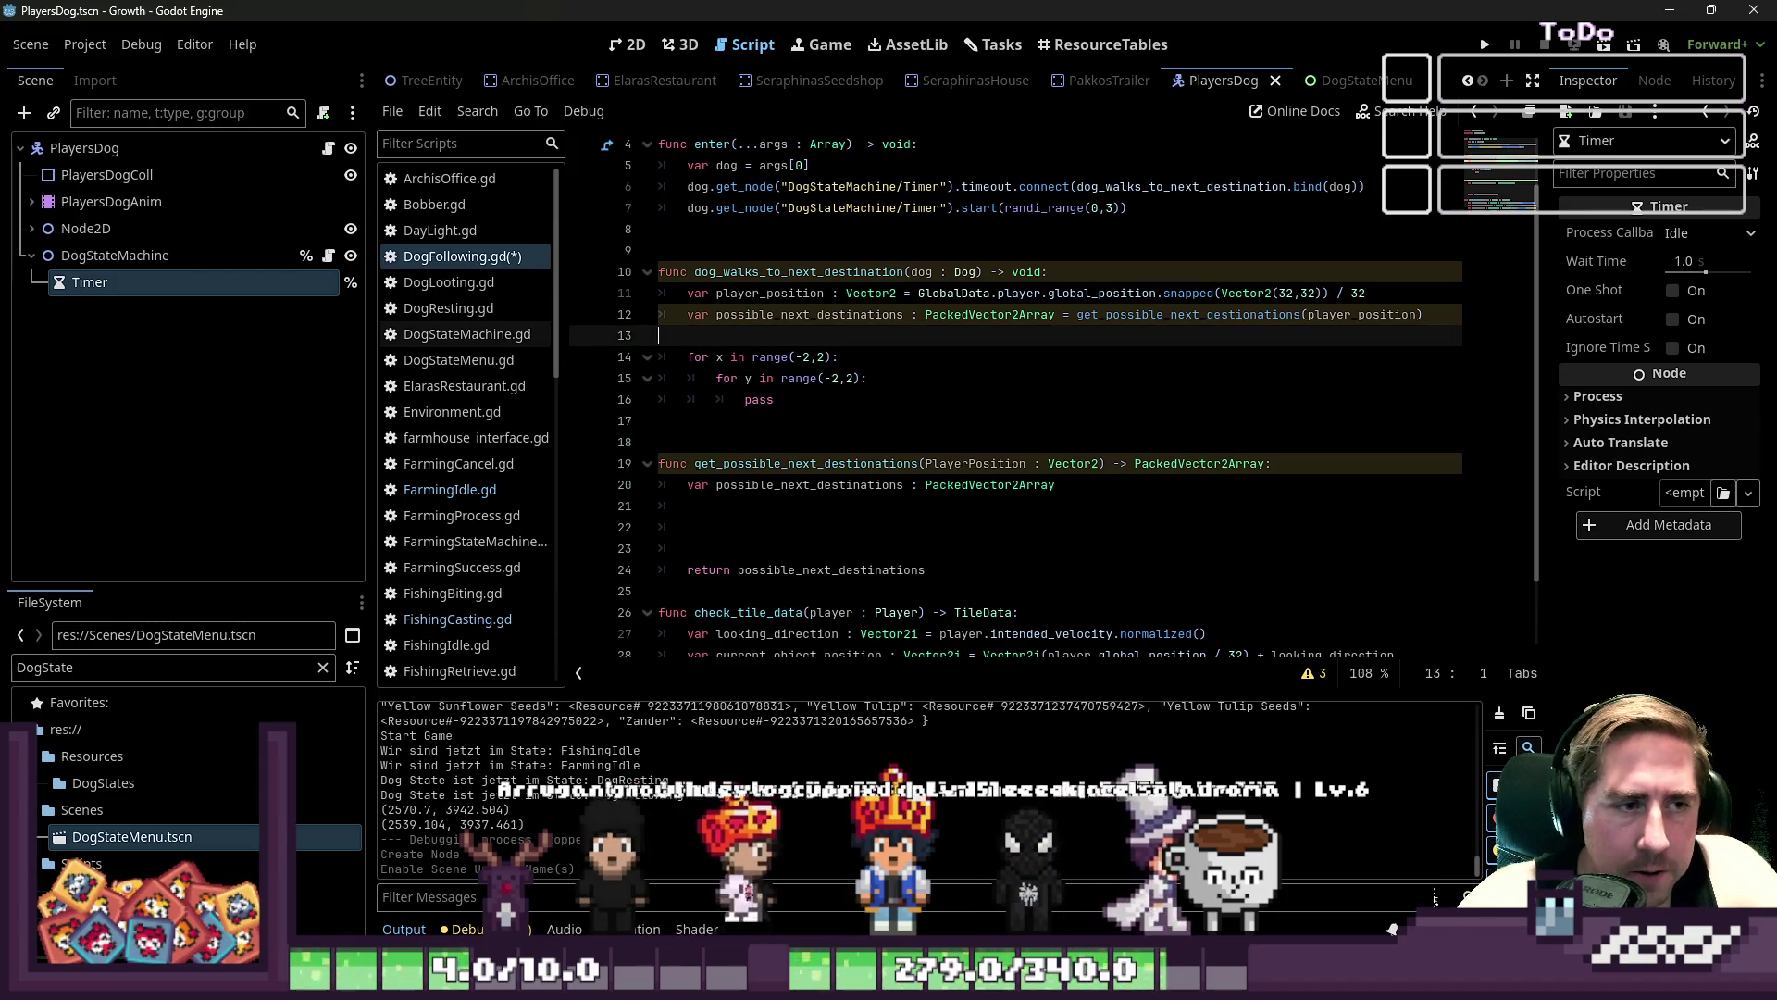
- Open the World scene in the 2D view and select the decoration_village layer
click(612, 48)
scroll(406, 81, down, 5)
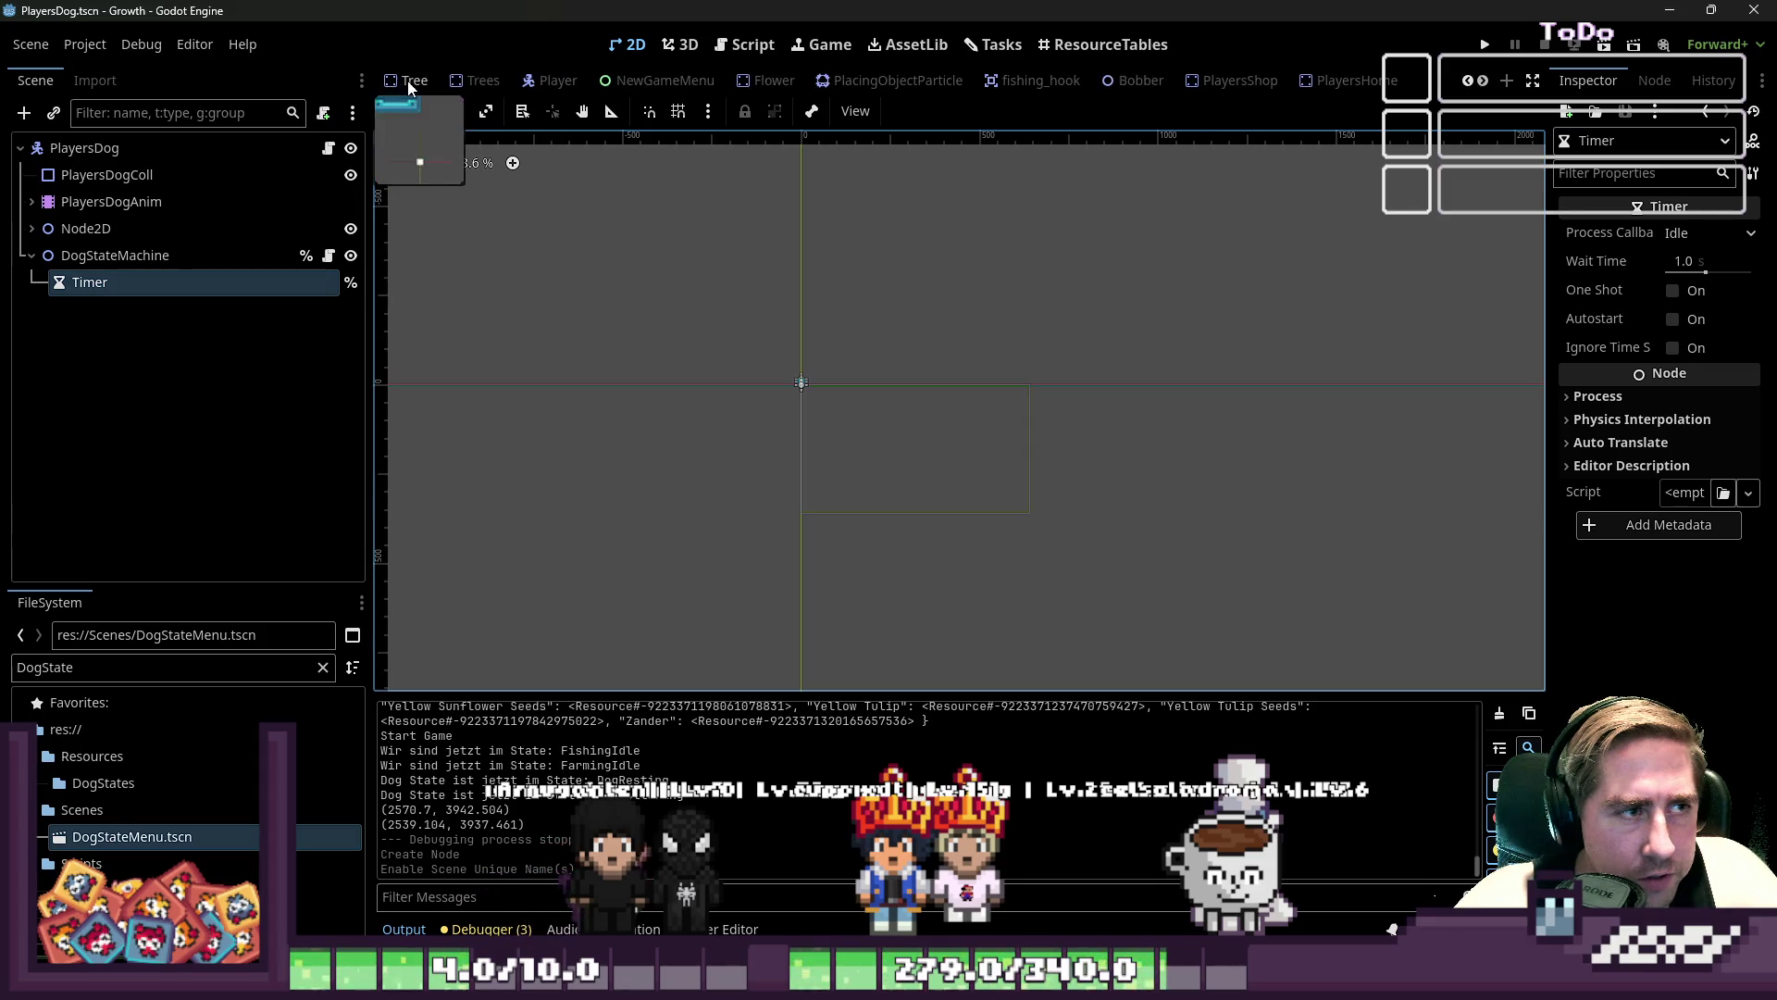
scroll(435, 83, up, 6)
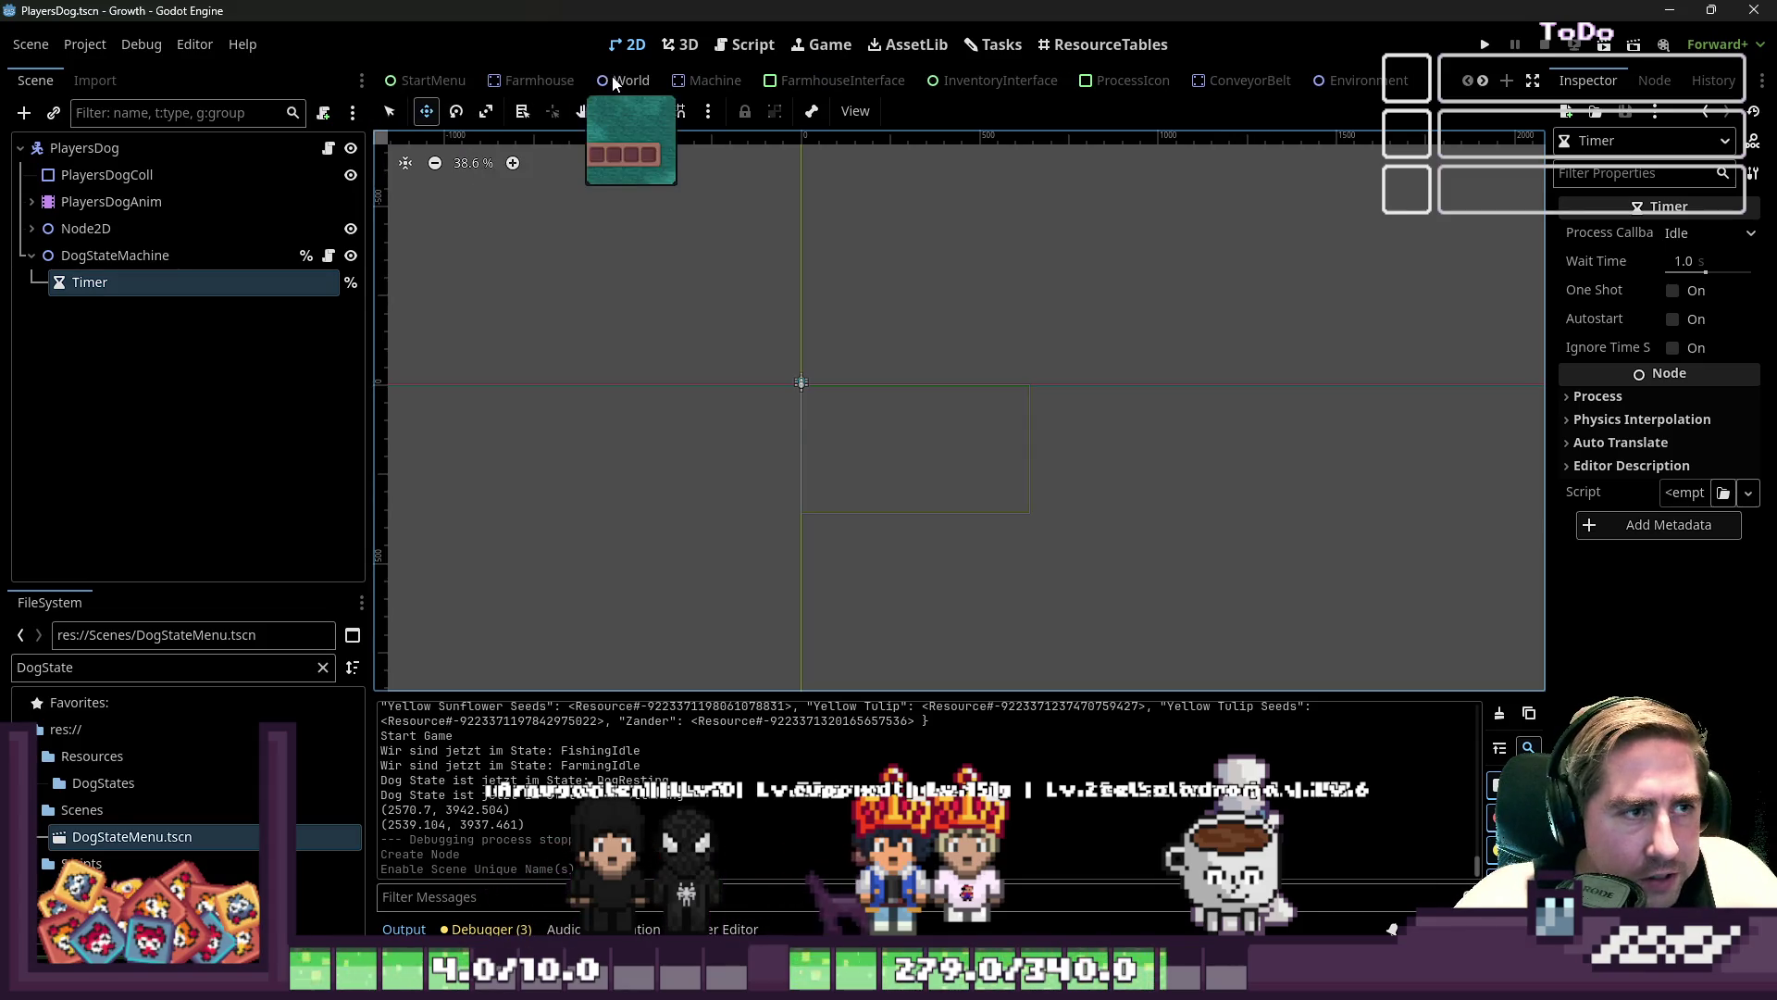
click(614, 81)
click(127, 229)
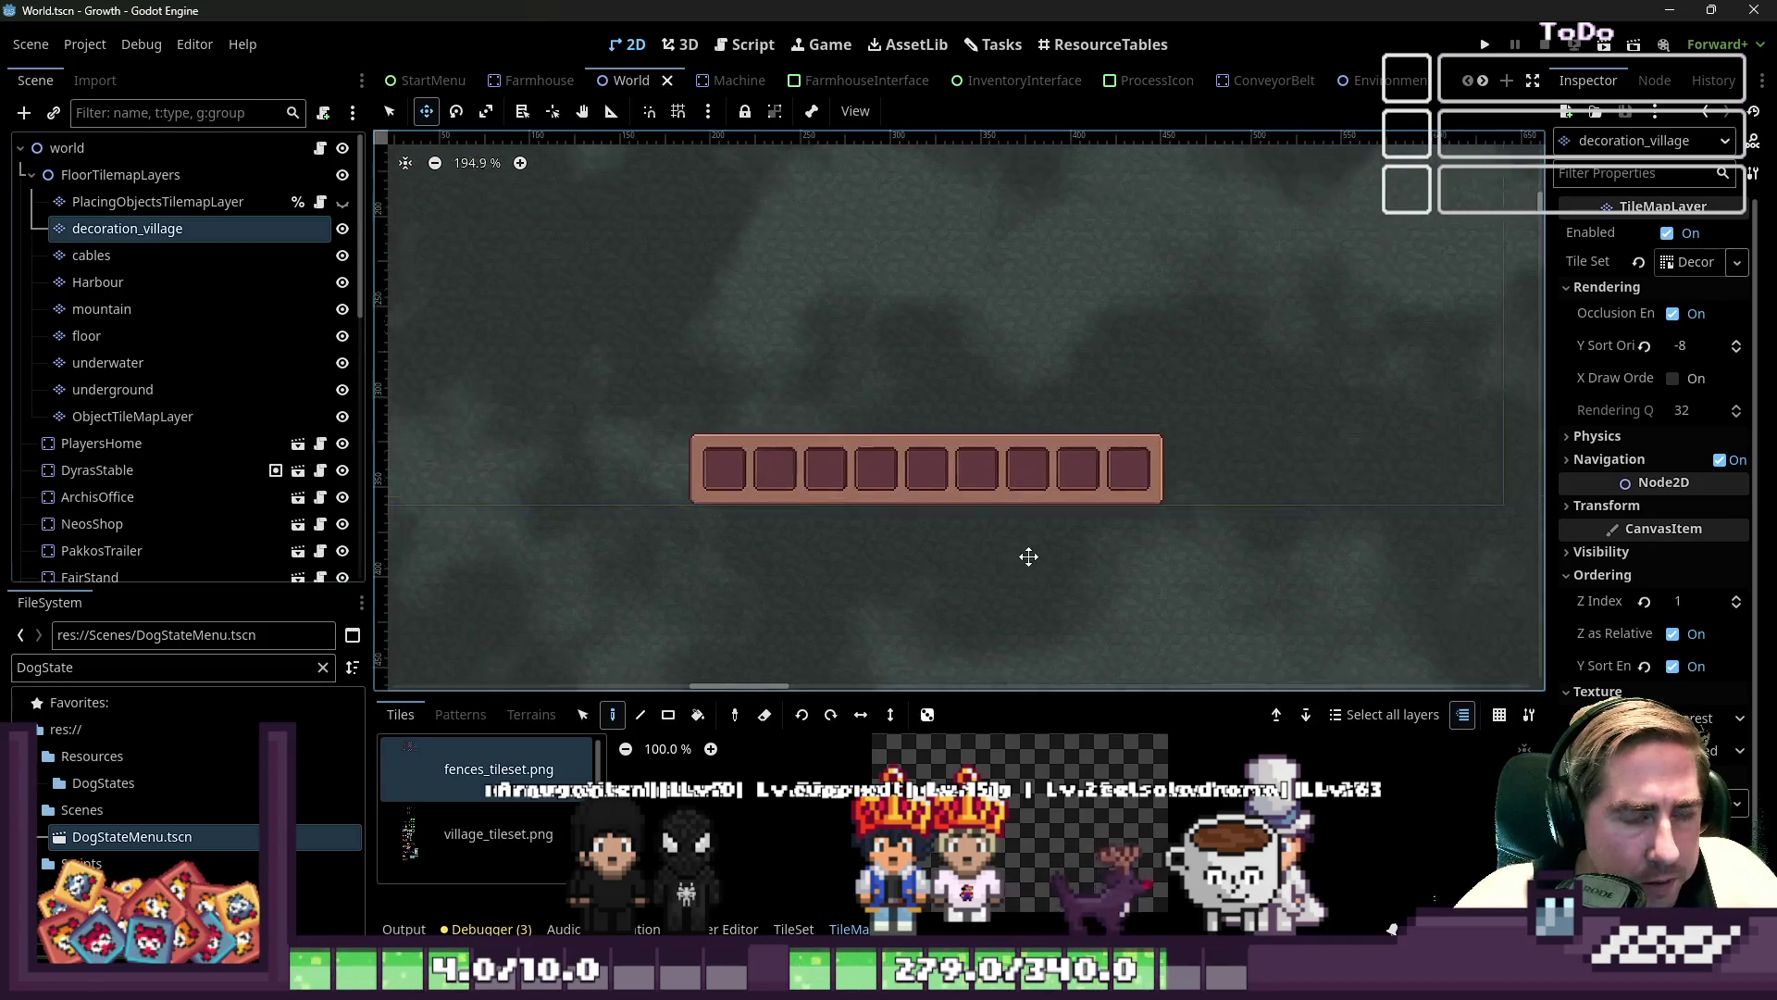
scroll(1028, 555, down, 3)
scroll(698, 385, up, 8)
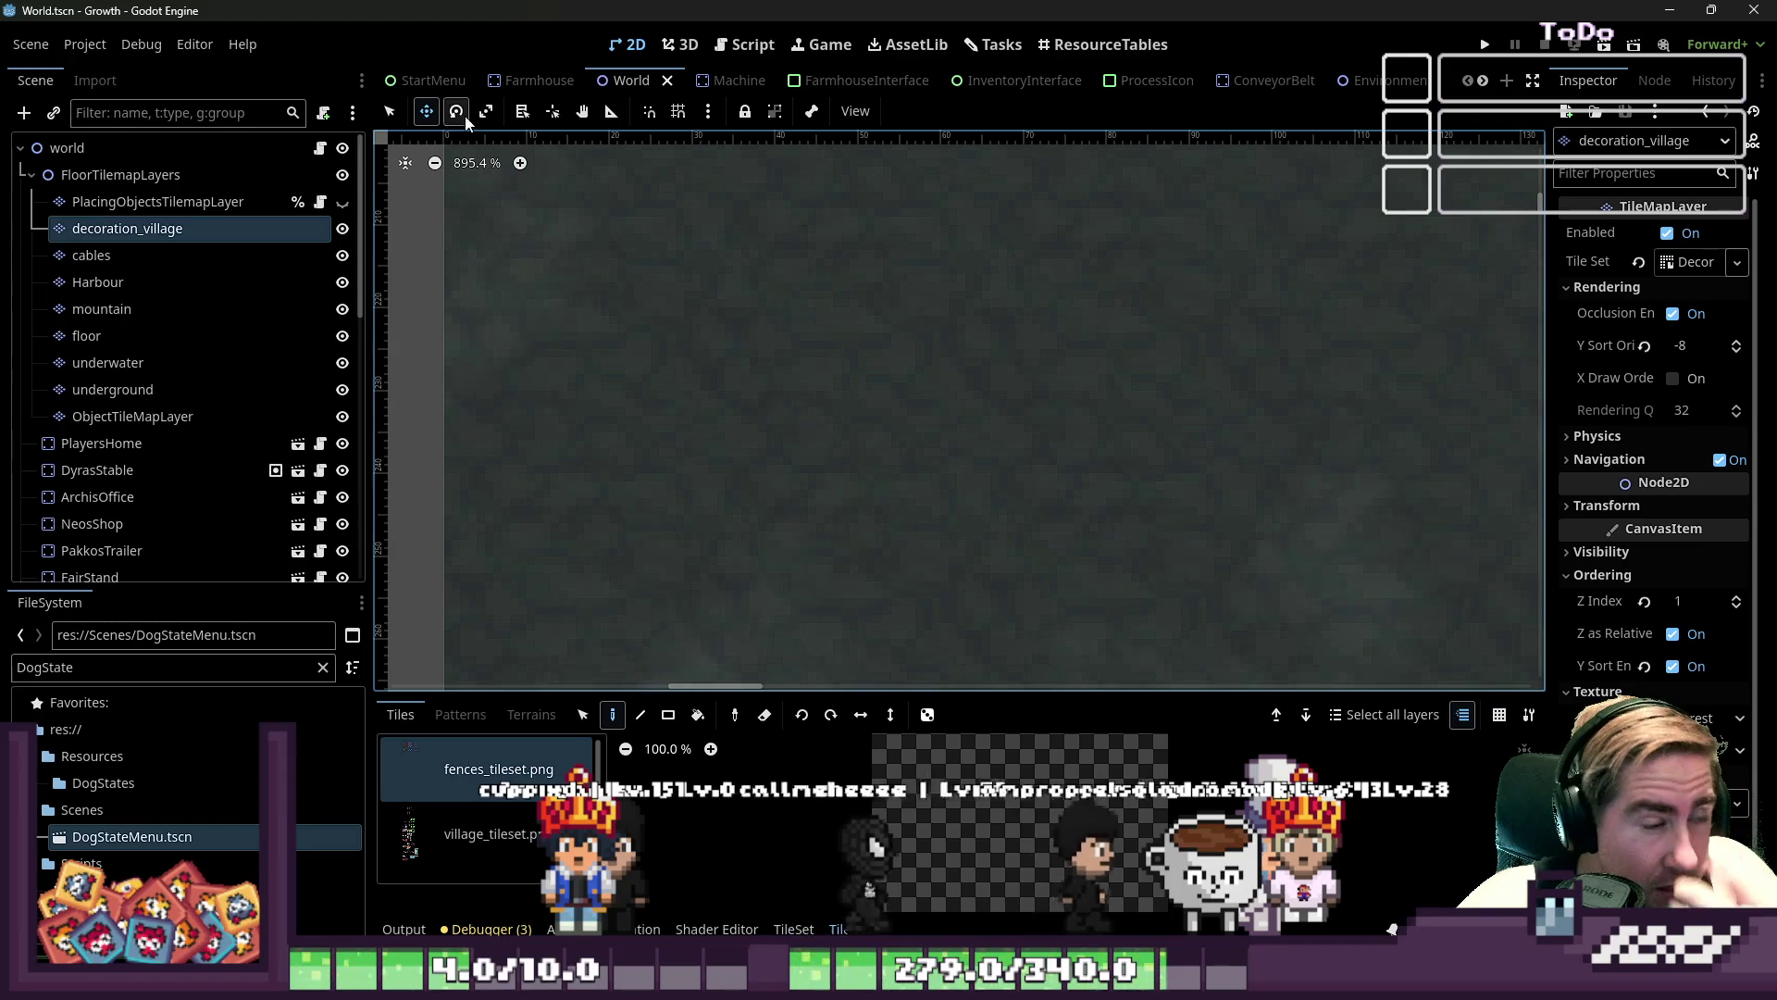
key(q)
scroll(490, 380, down, 2)
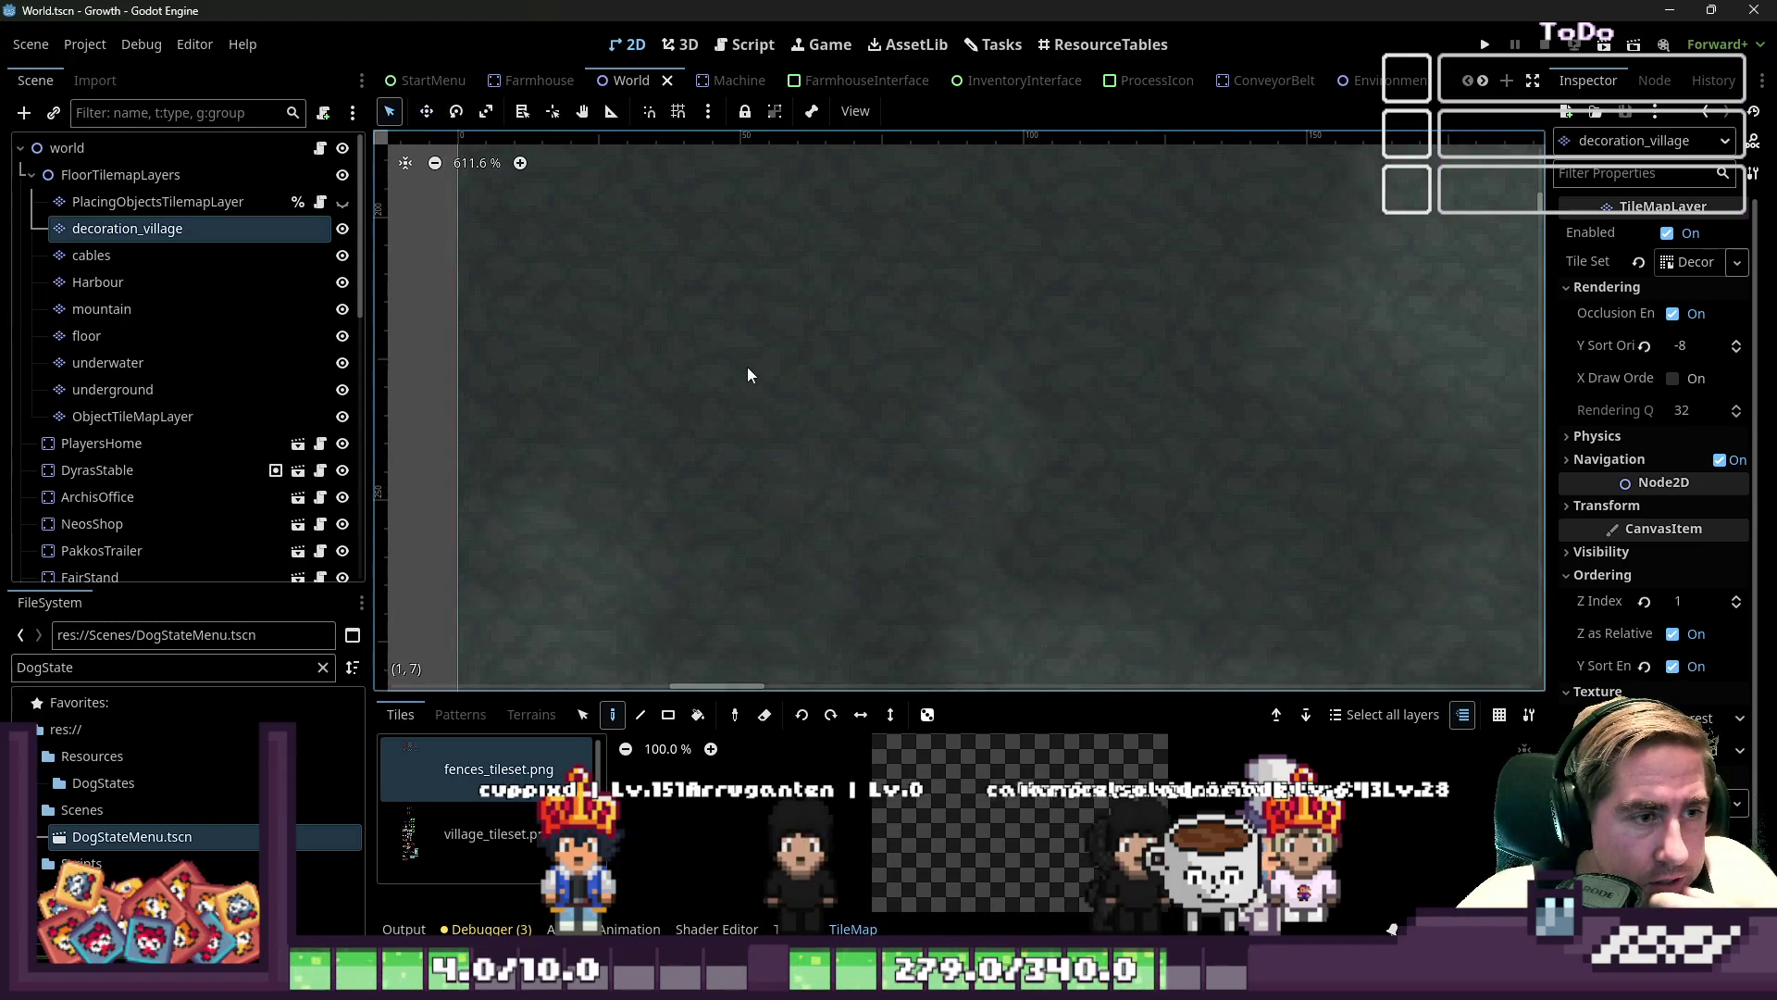
scroll(764, 455, down, 6)
- Enable grid snapping and set the snap grid step to 32 × 32 px
click(677, 112)
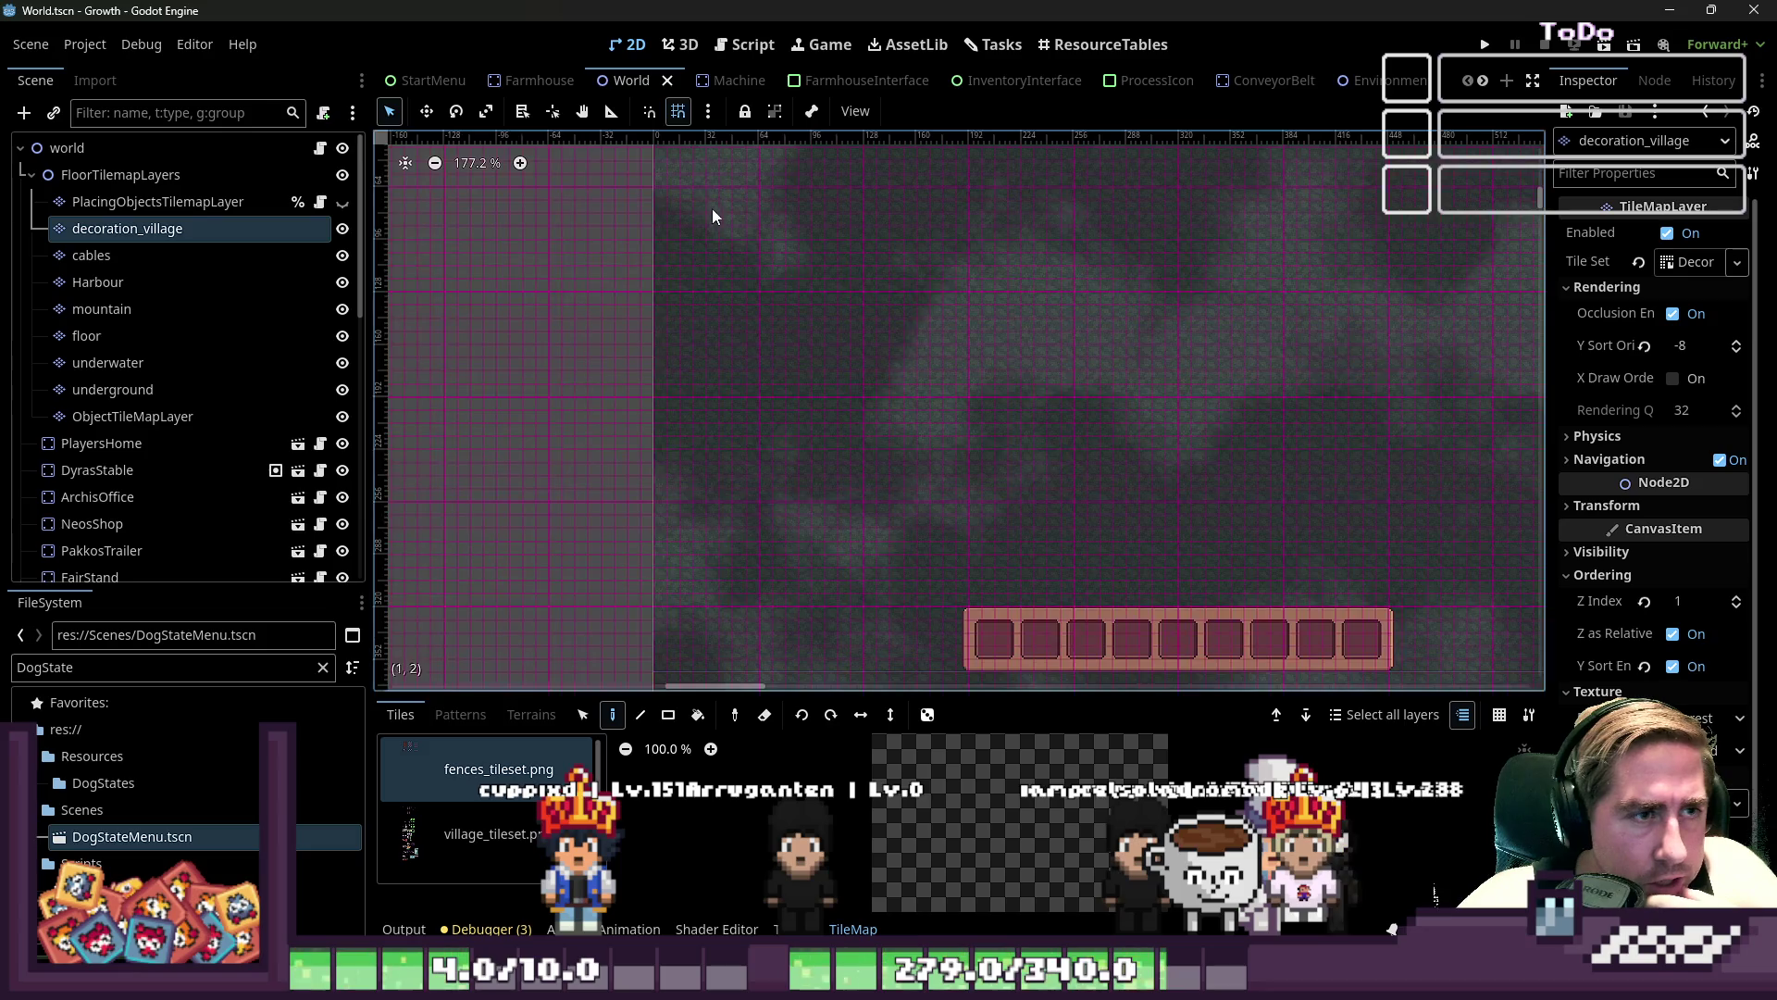
click(708, 113)
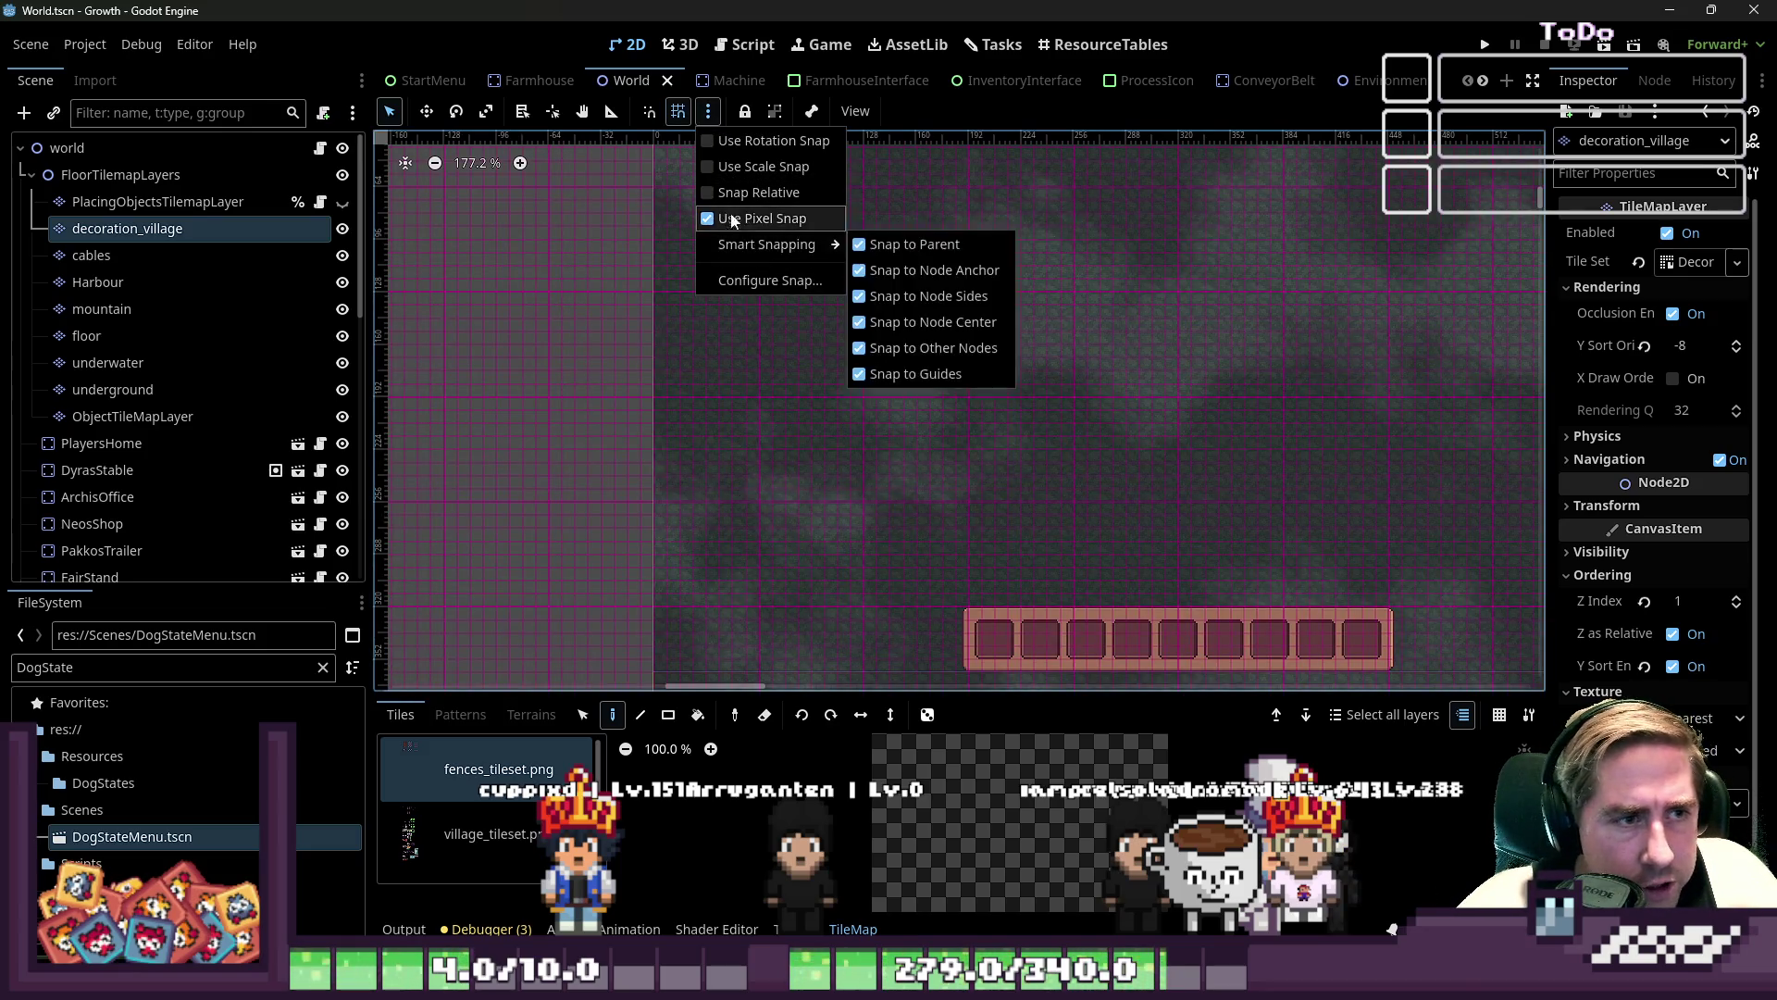
click(748, 280)
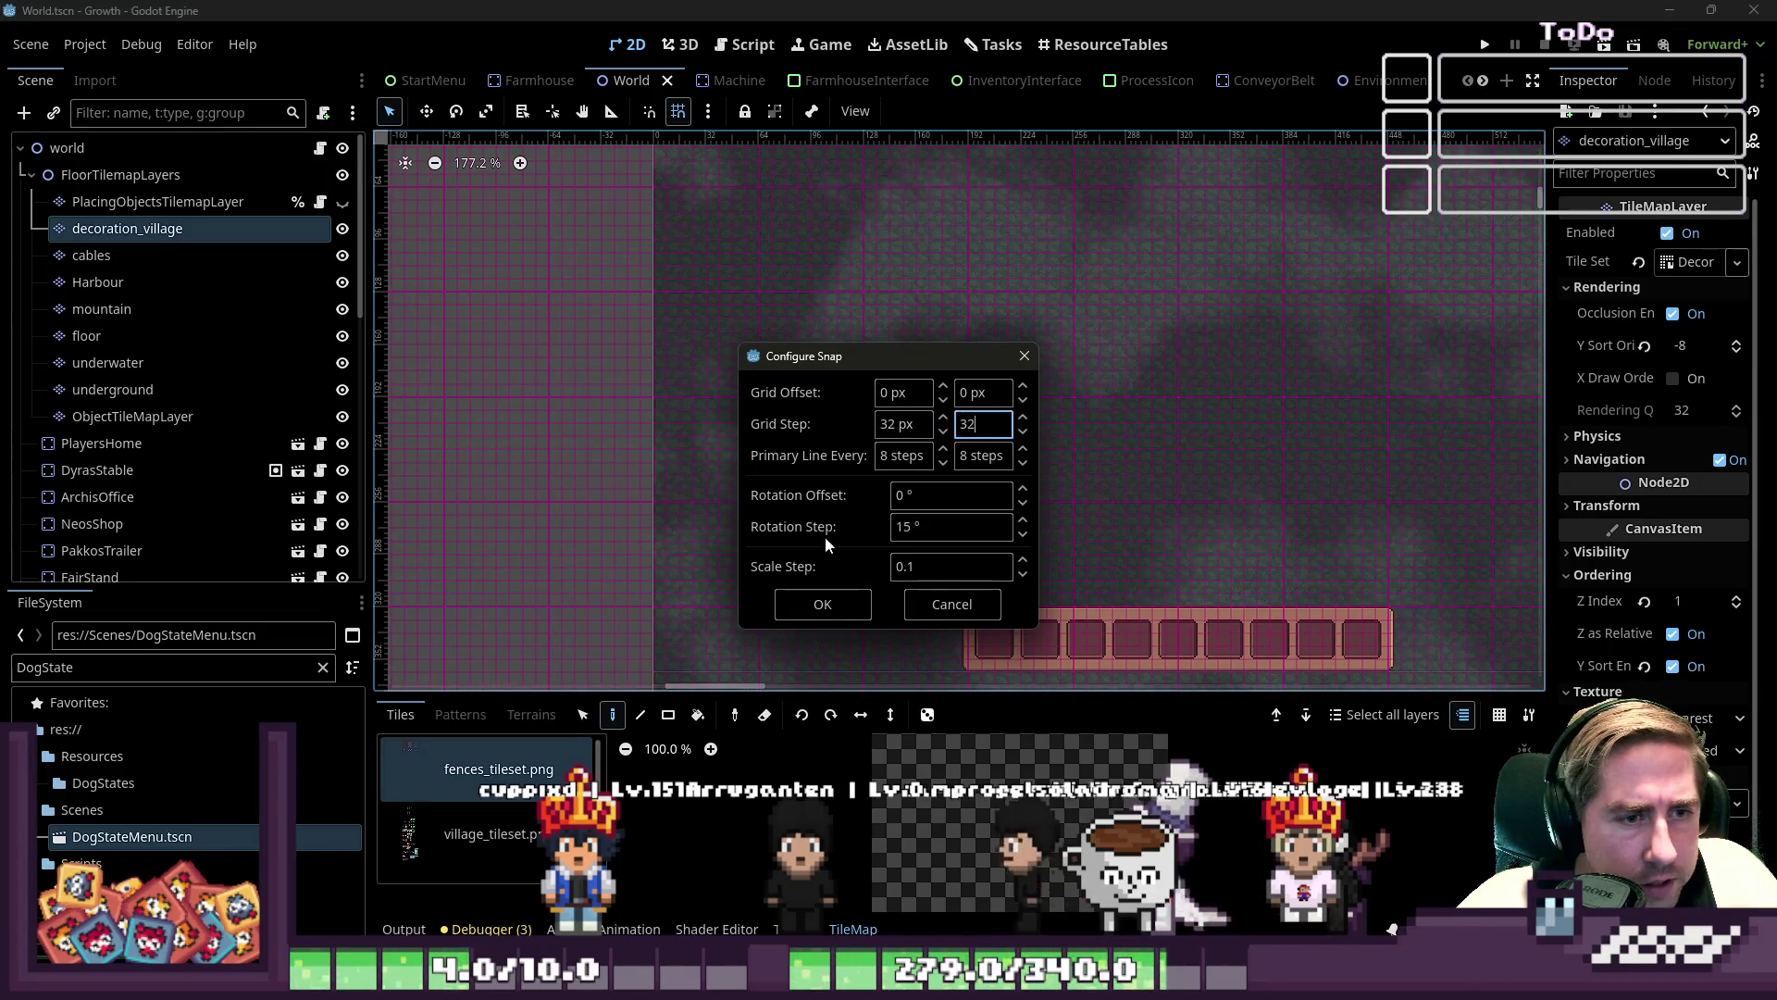
click(821, 602)
scroll(746, 221, up, 5)
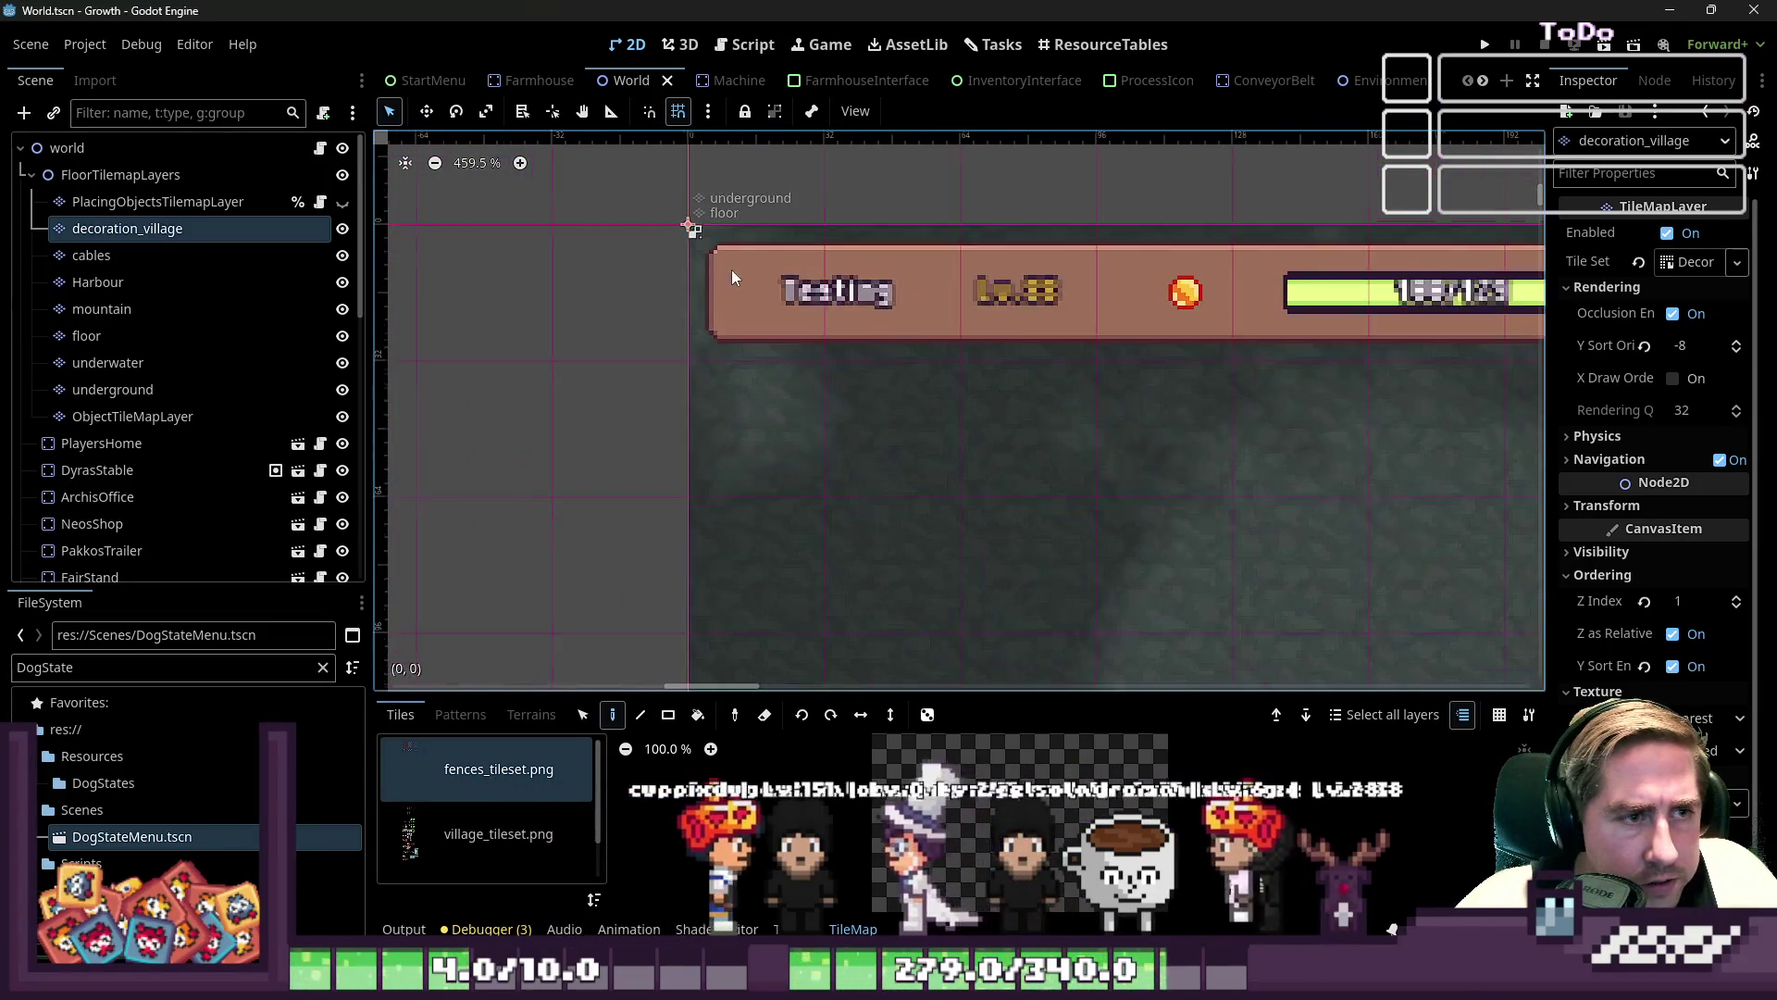
scroll(733, 269, up, 3)
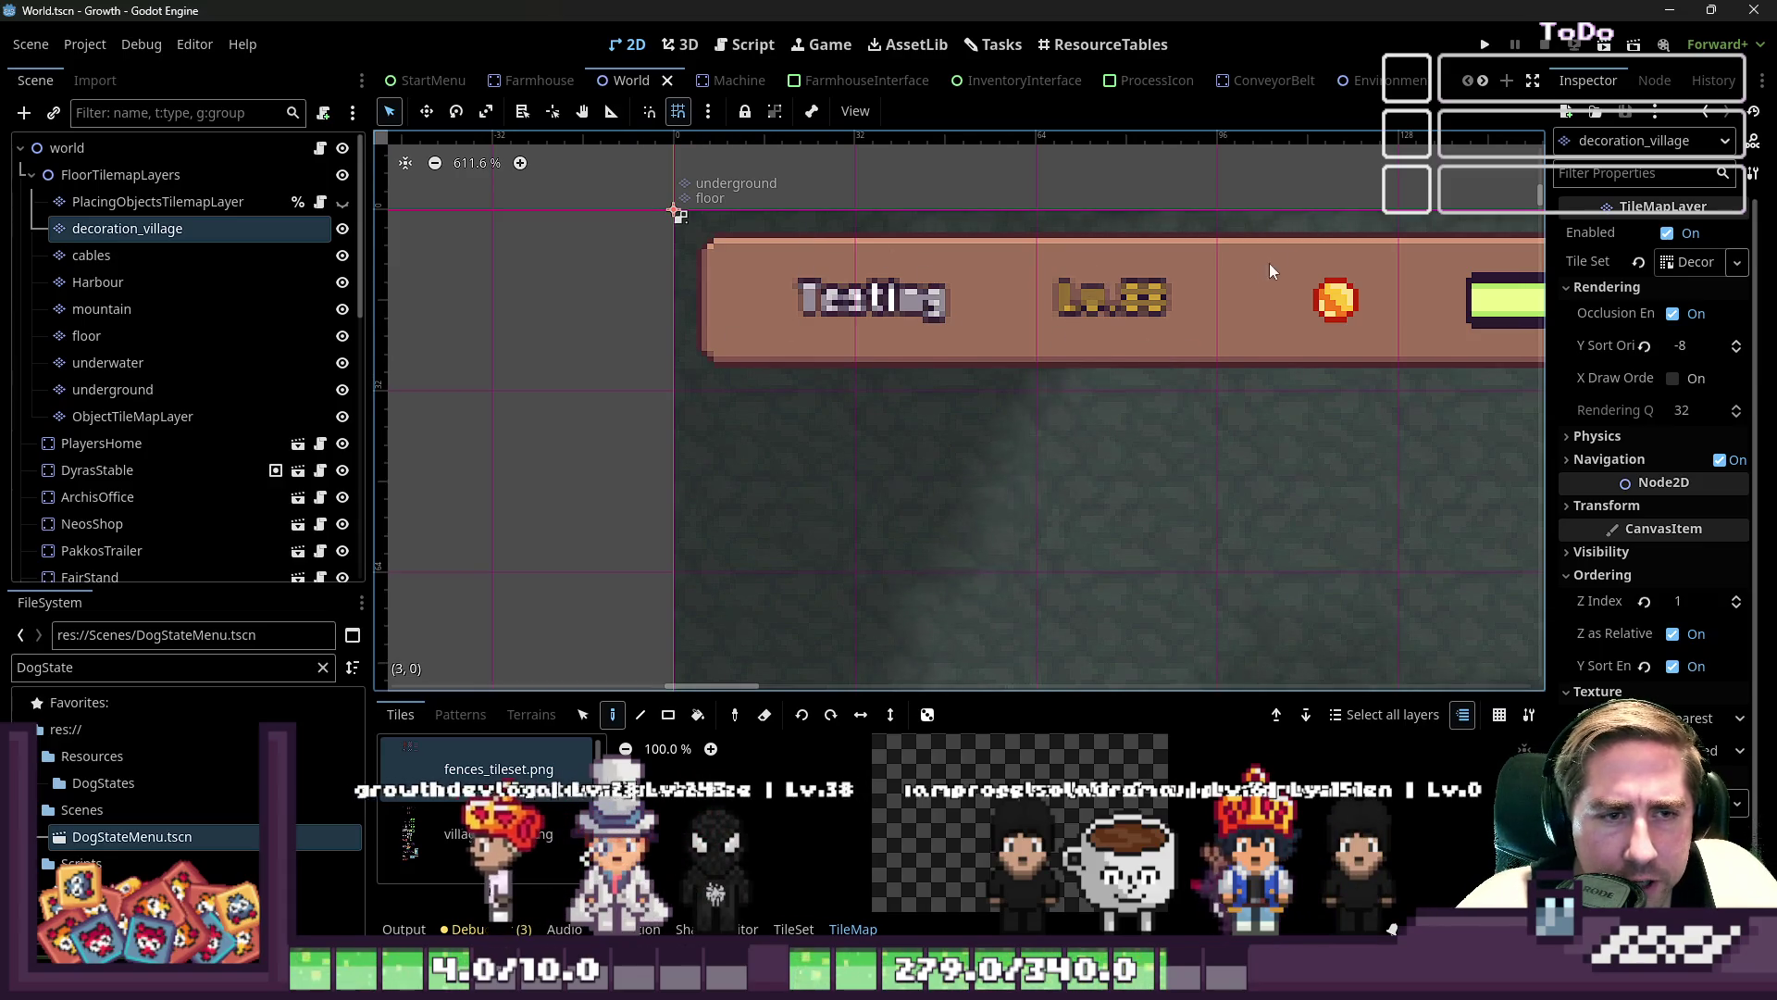
scroll(1001, 259, down, 3)
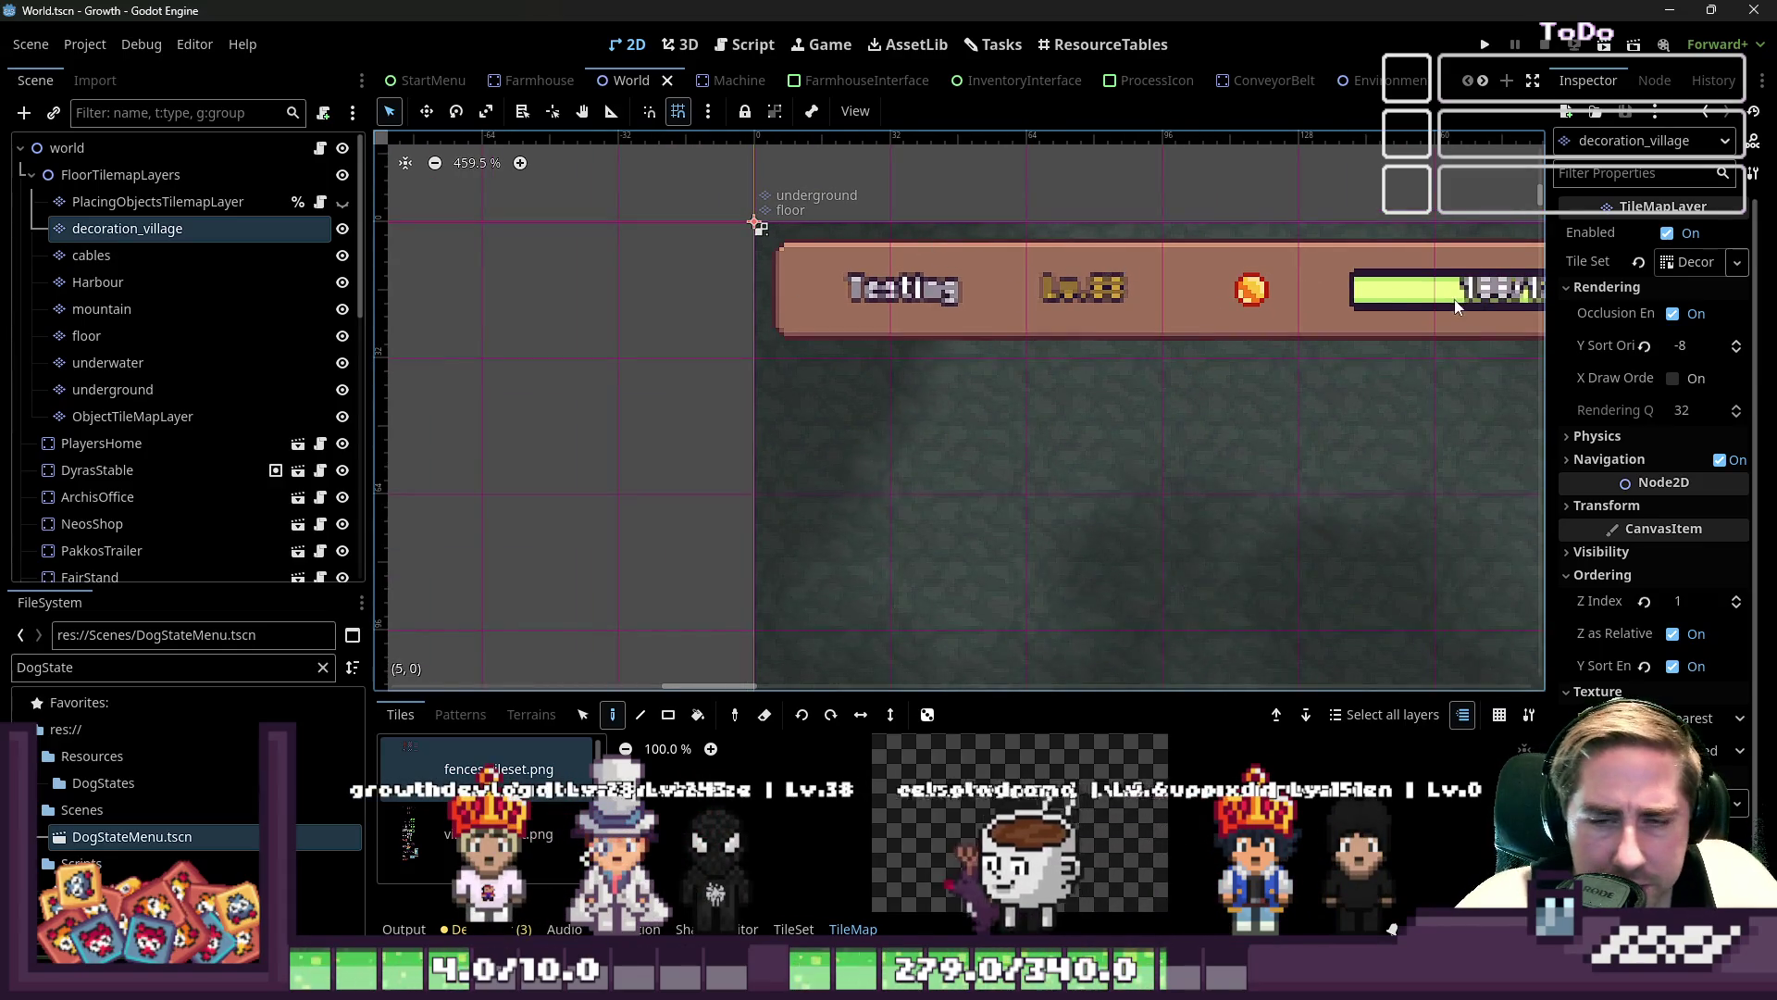
scroll(980, 253, down, 2)
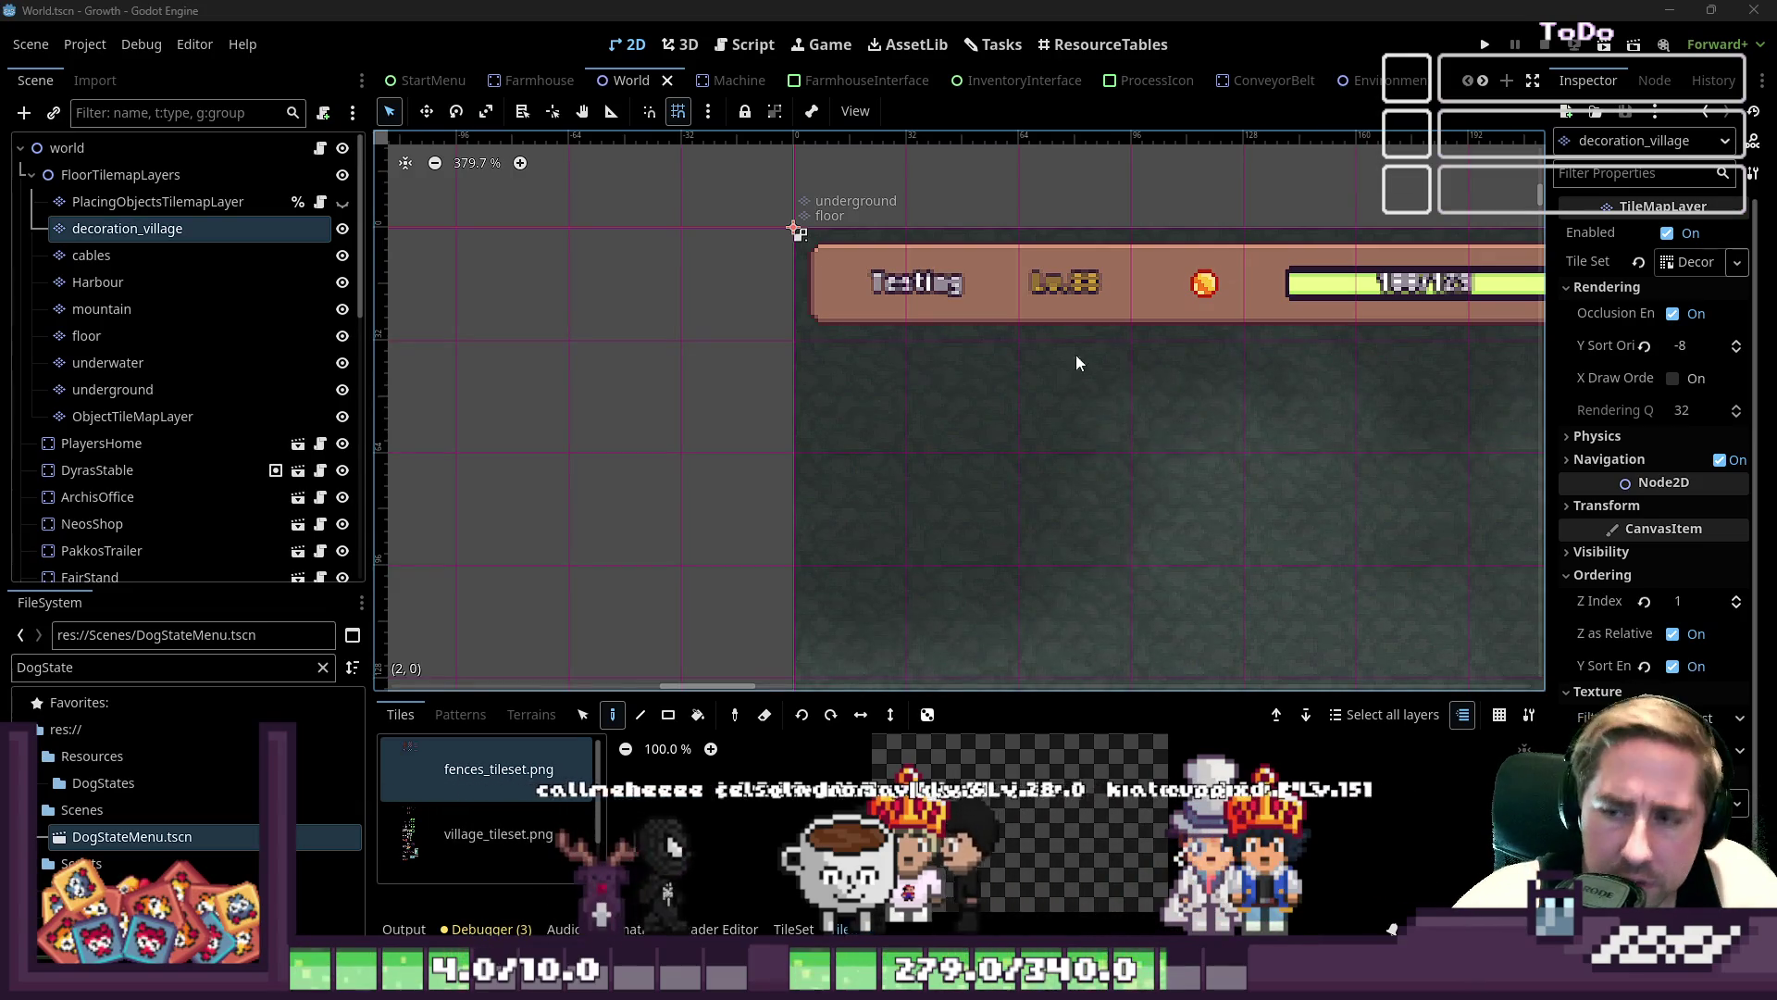
scroll(672, 312, down, 6)
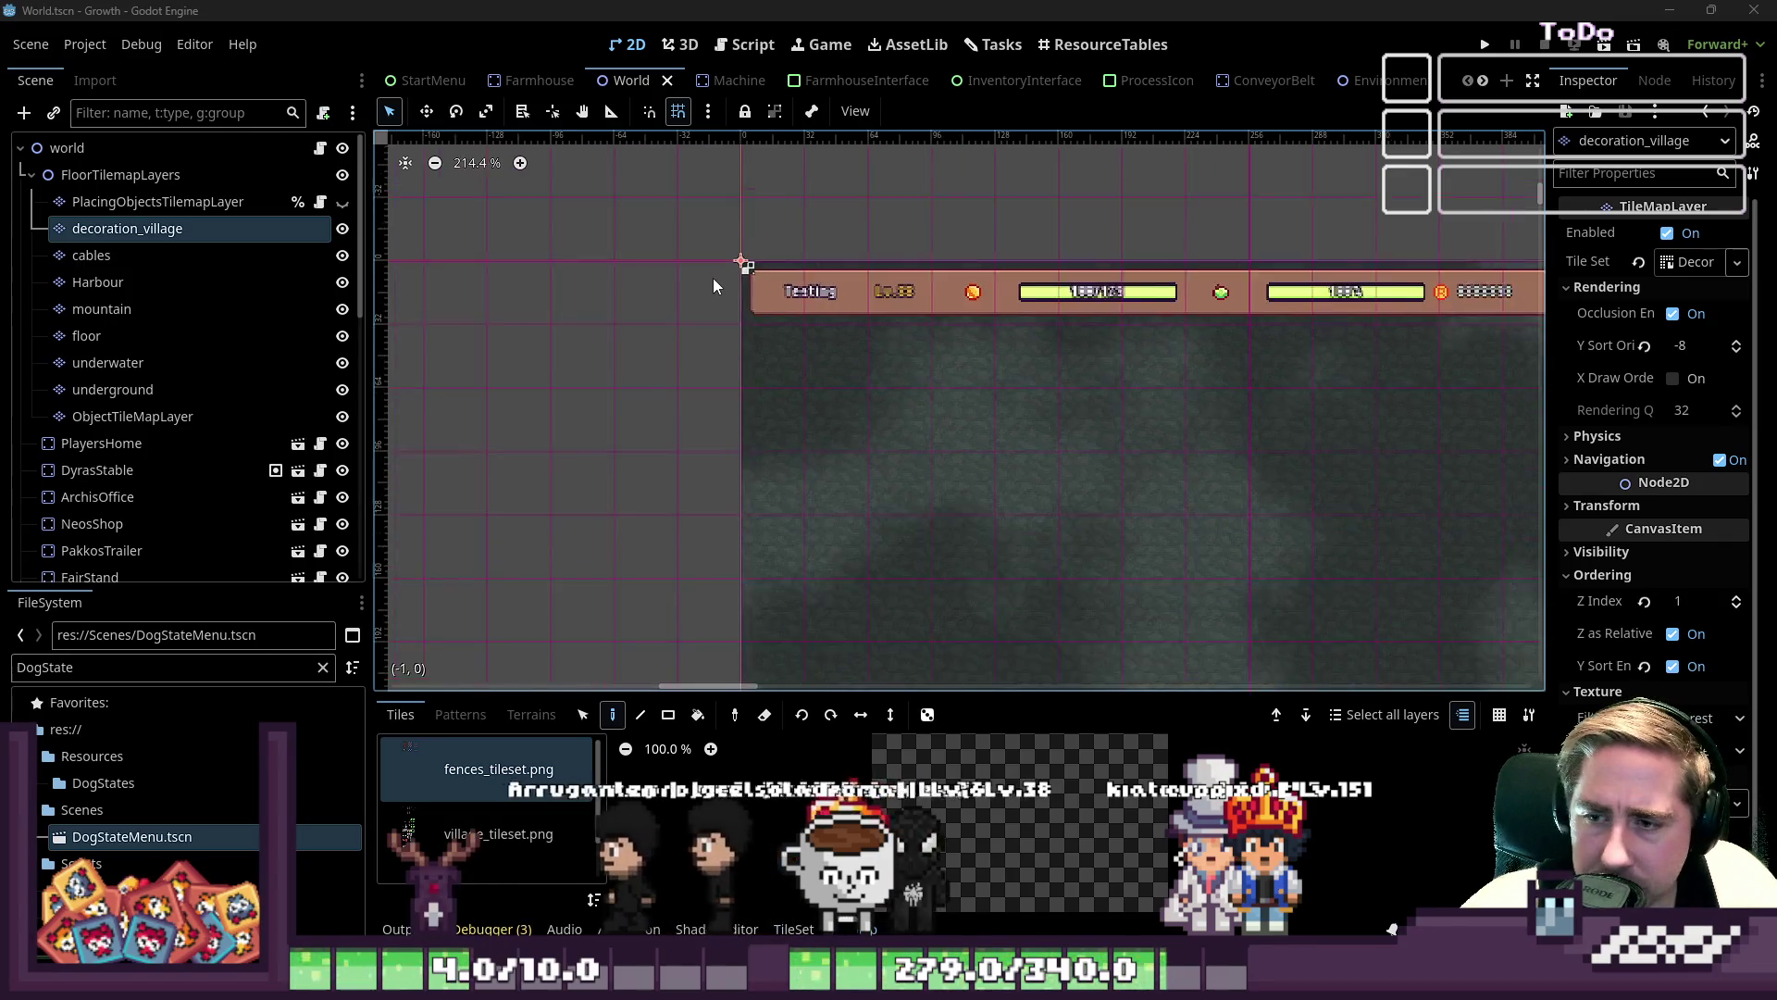
scroll(959, 369, down, 9)
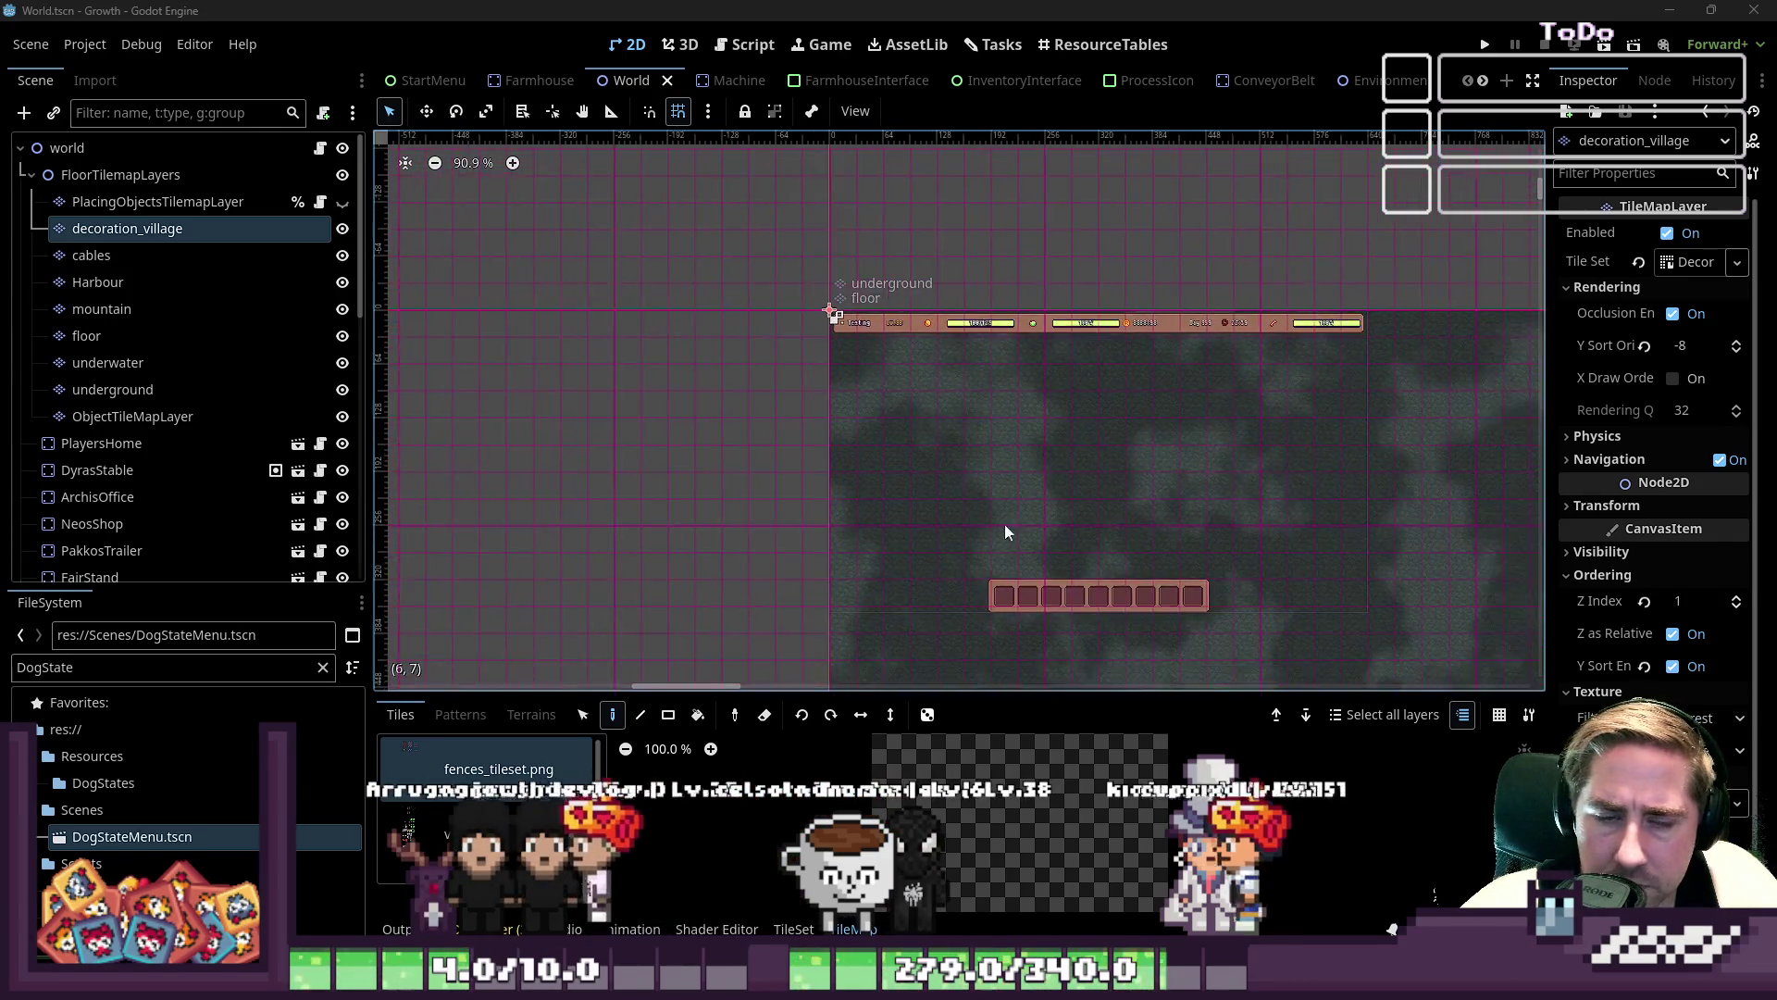
scroll(1002, 522, up, 3)
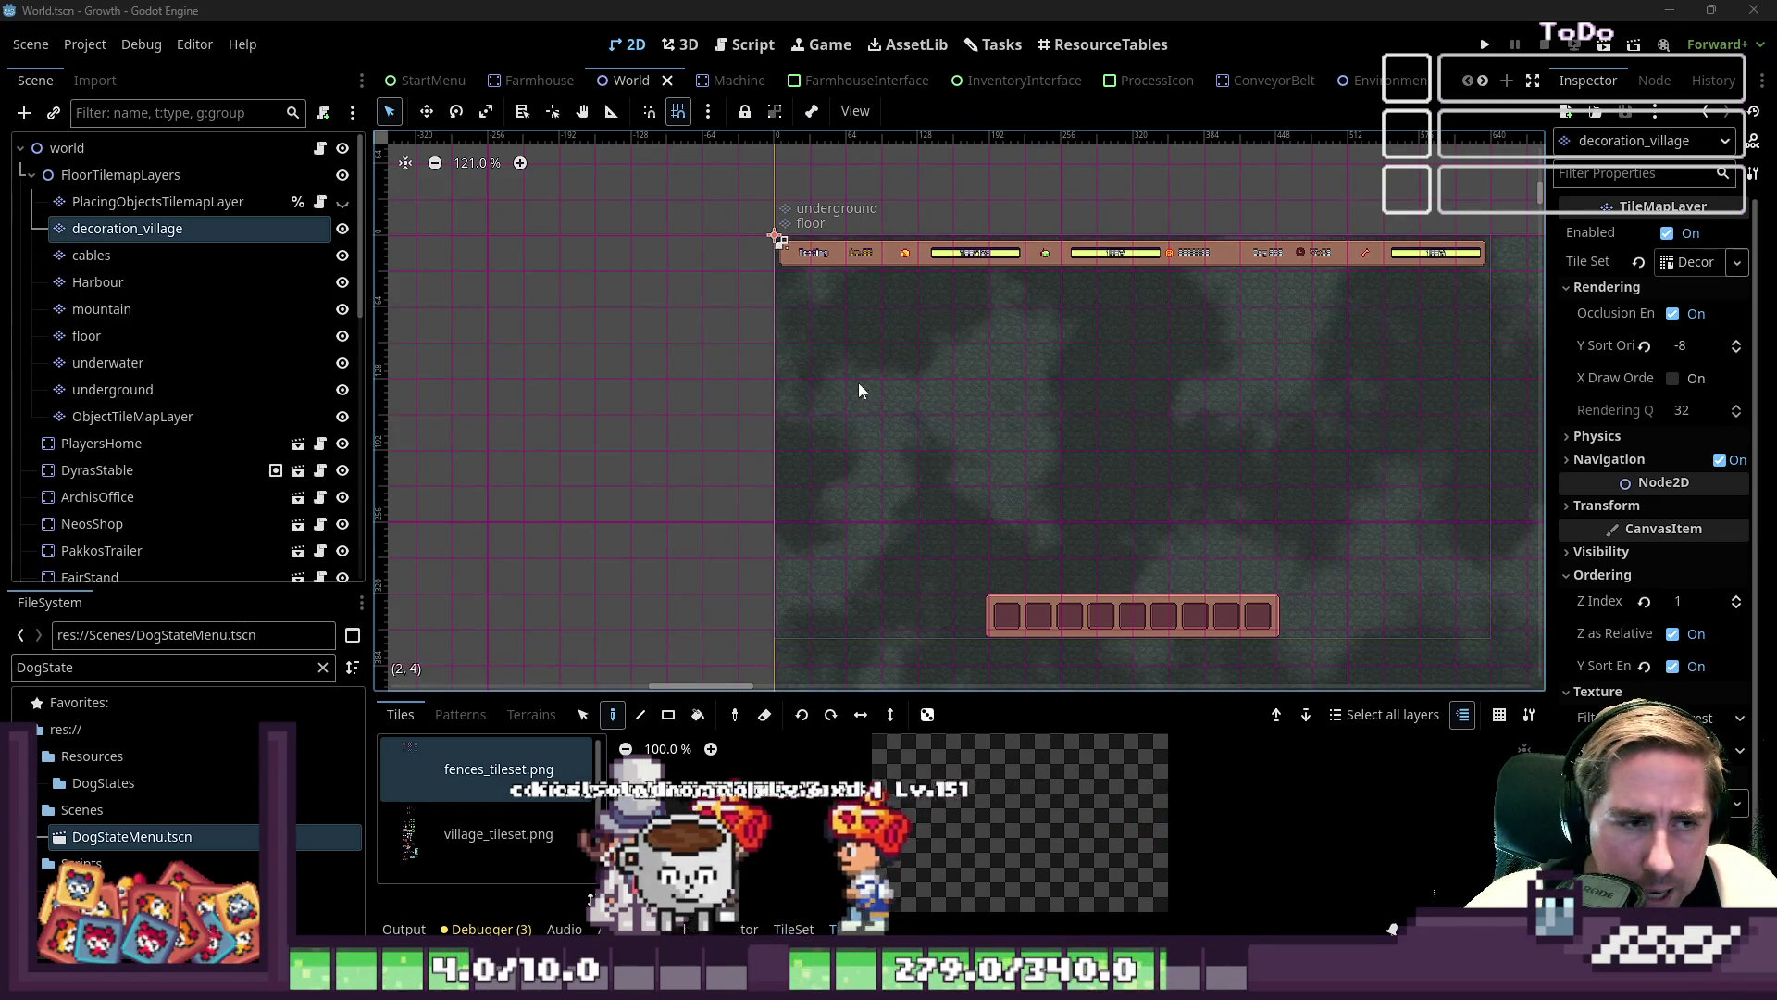
scroll(805, 275, down, 2)
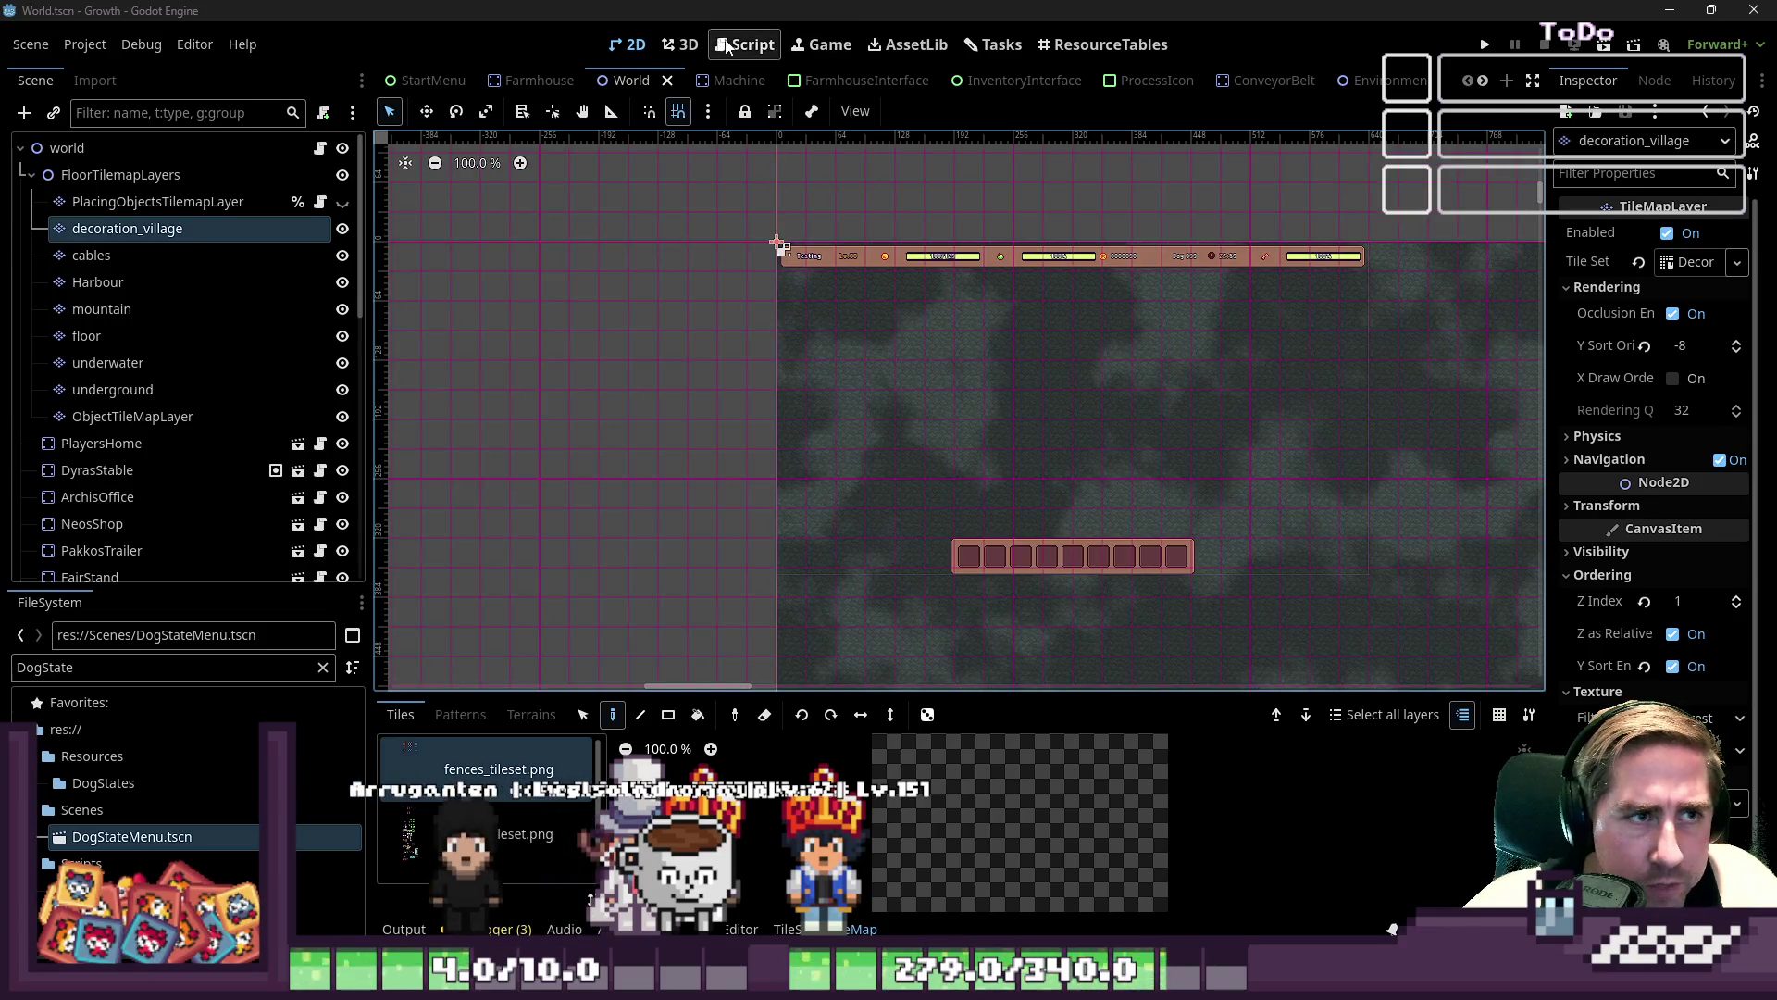
- Change check_tile_data's player : Player parameter to current_position : Vector2
click(729, 46)
click(445, 256)
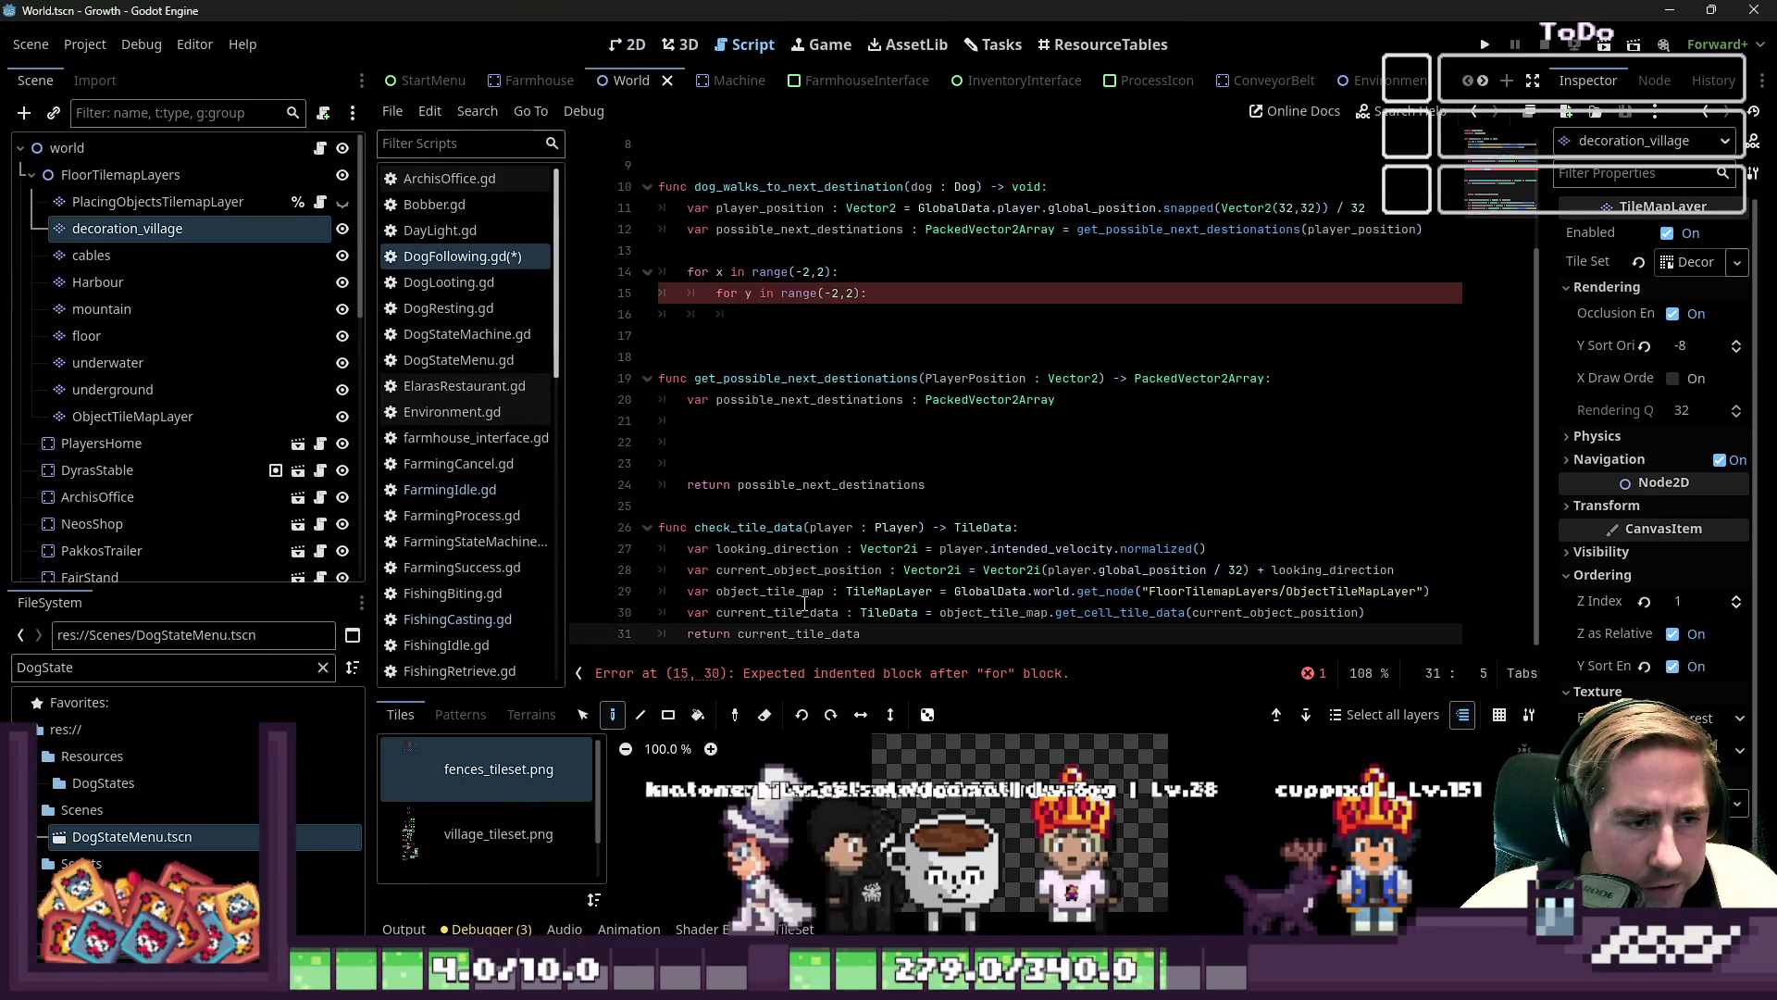
double_click(831, 527)
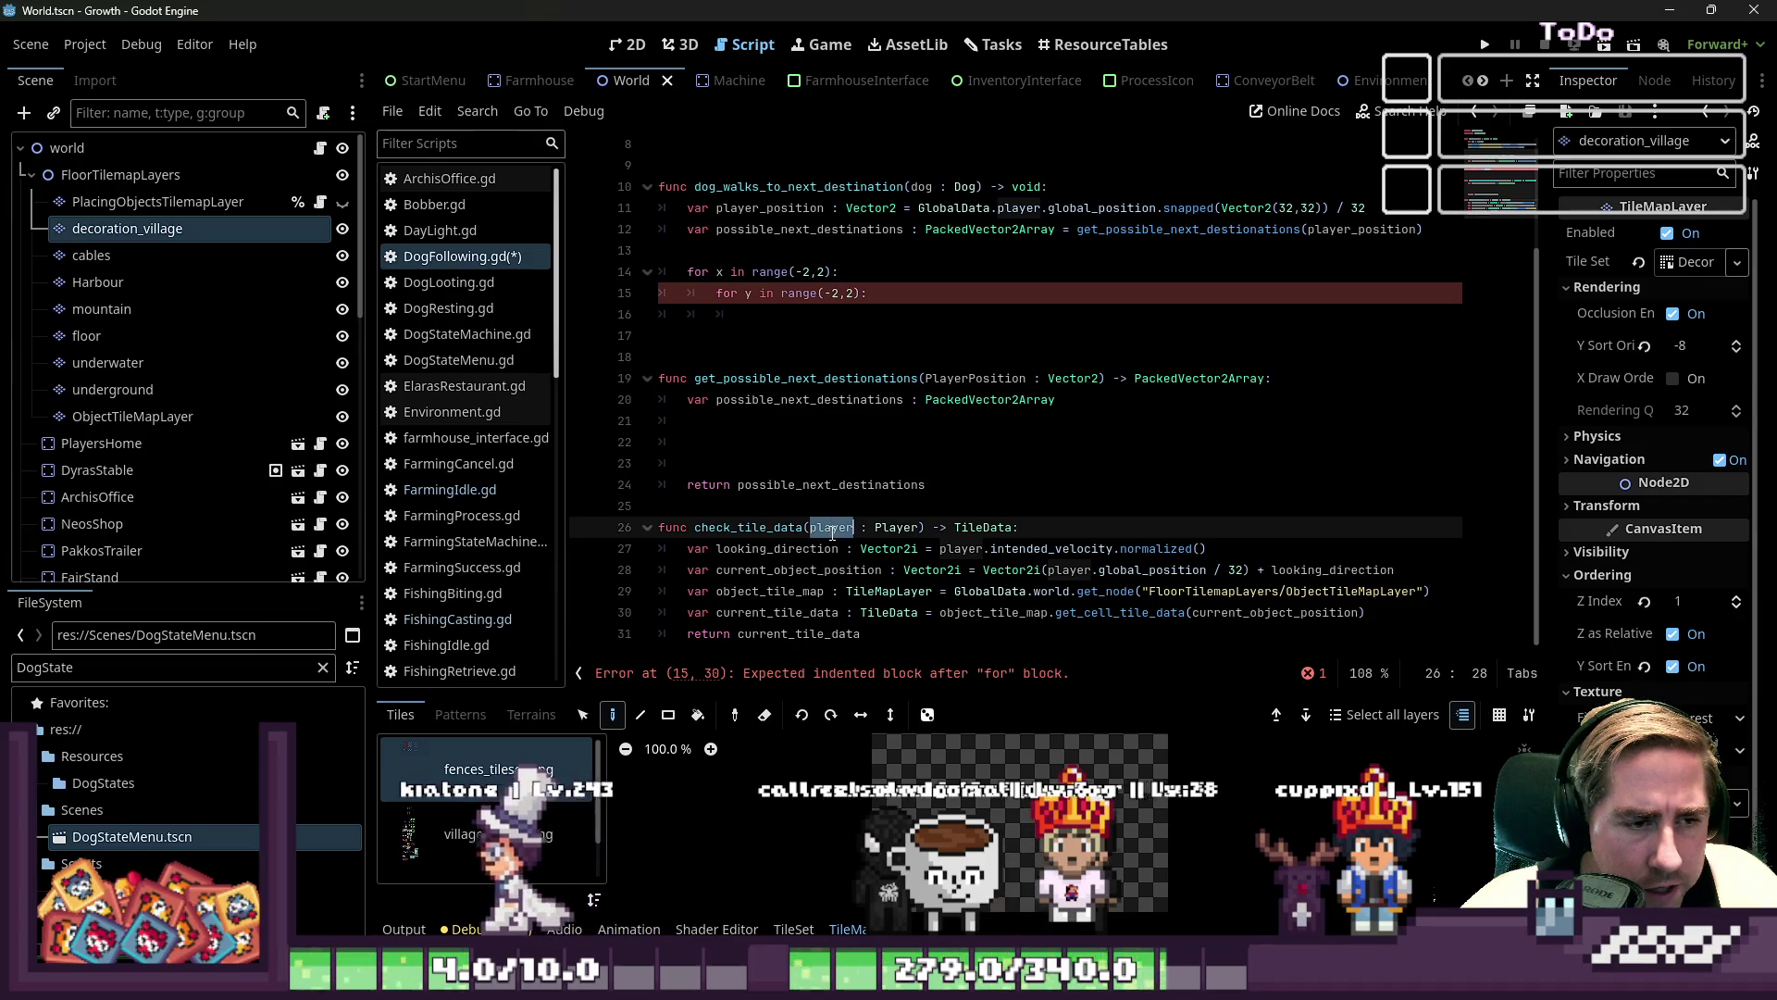
drag(830, 534, 922, 524)
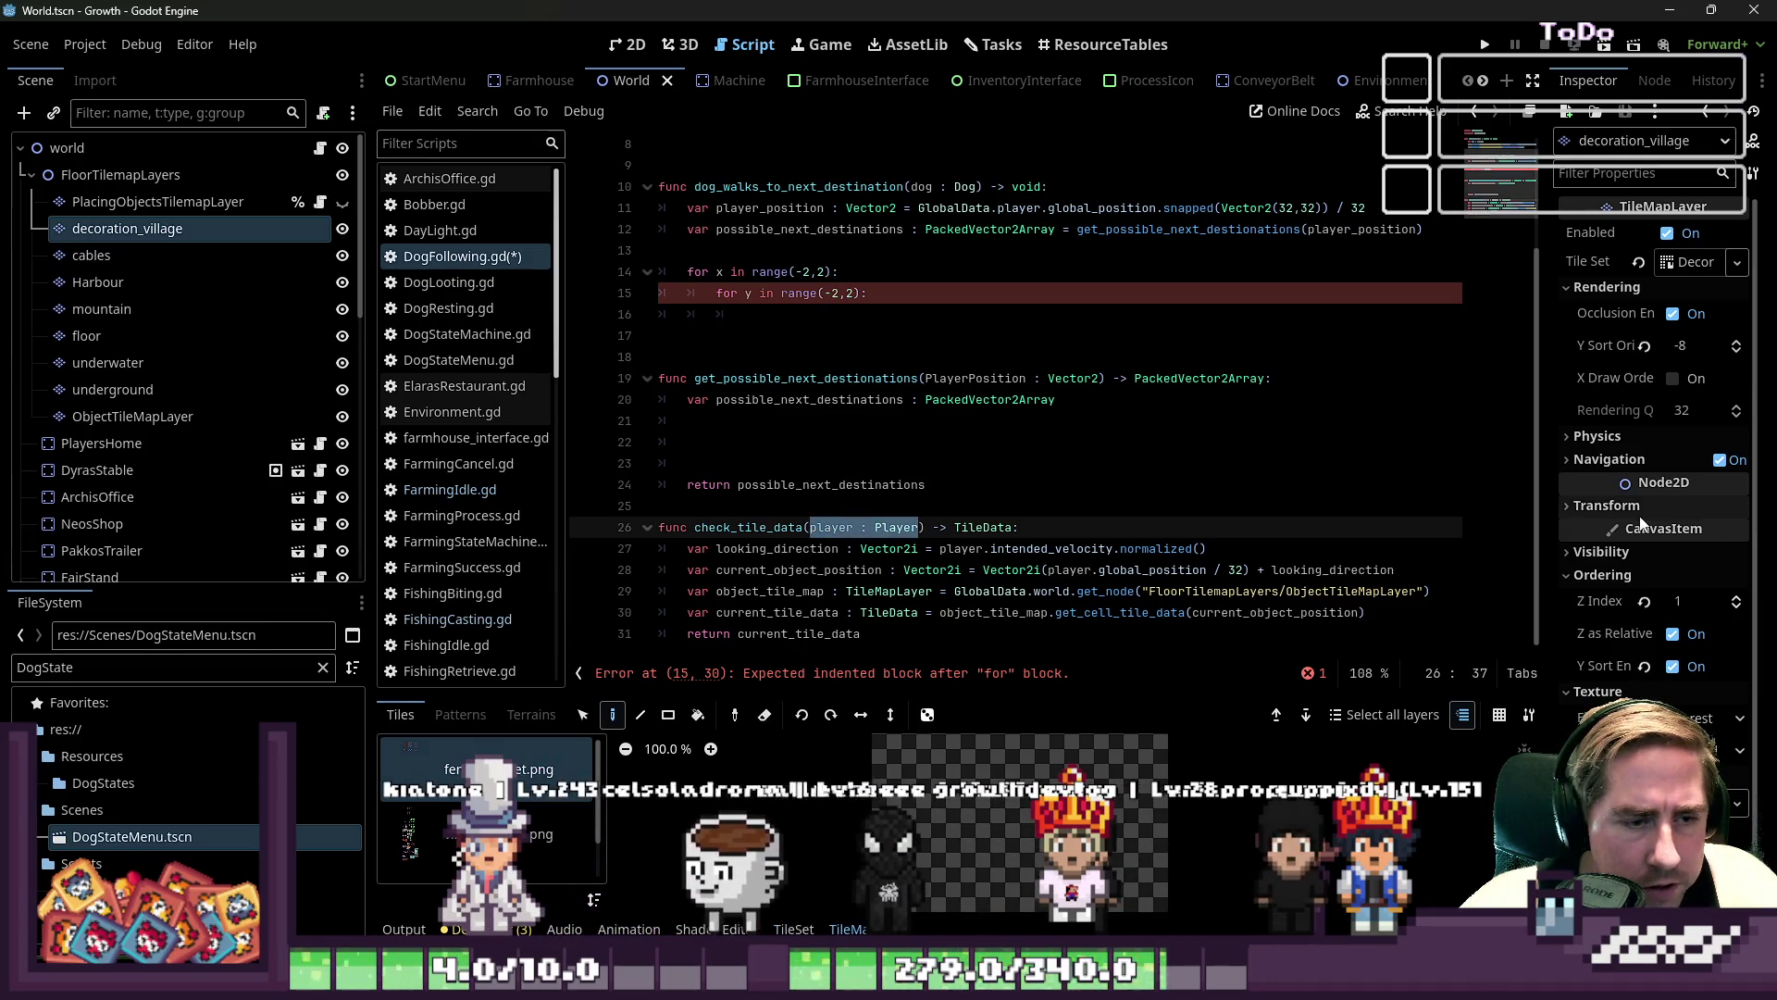
text(position)
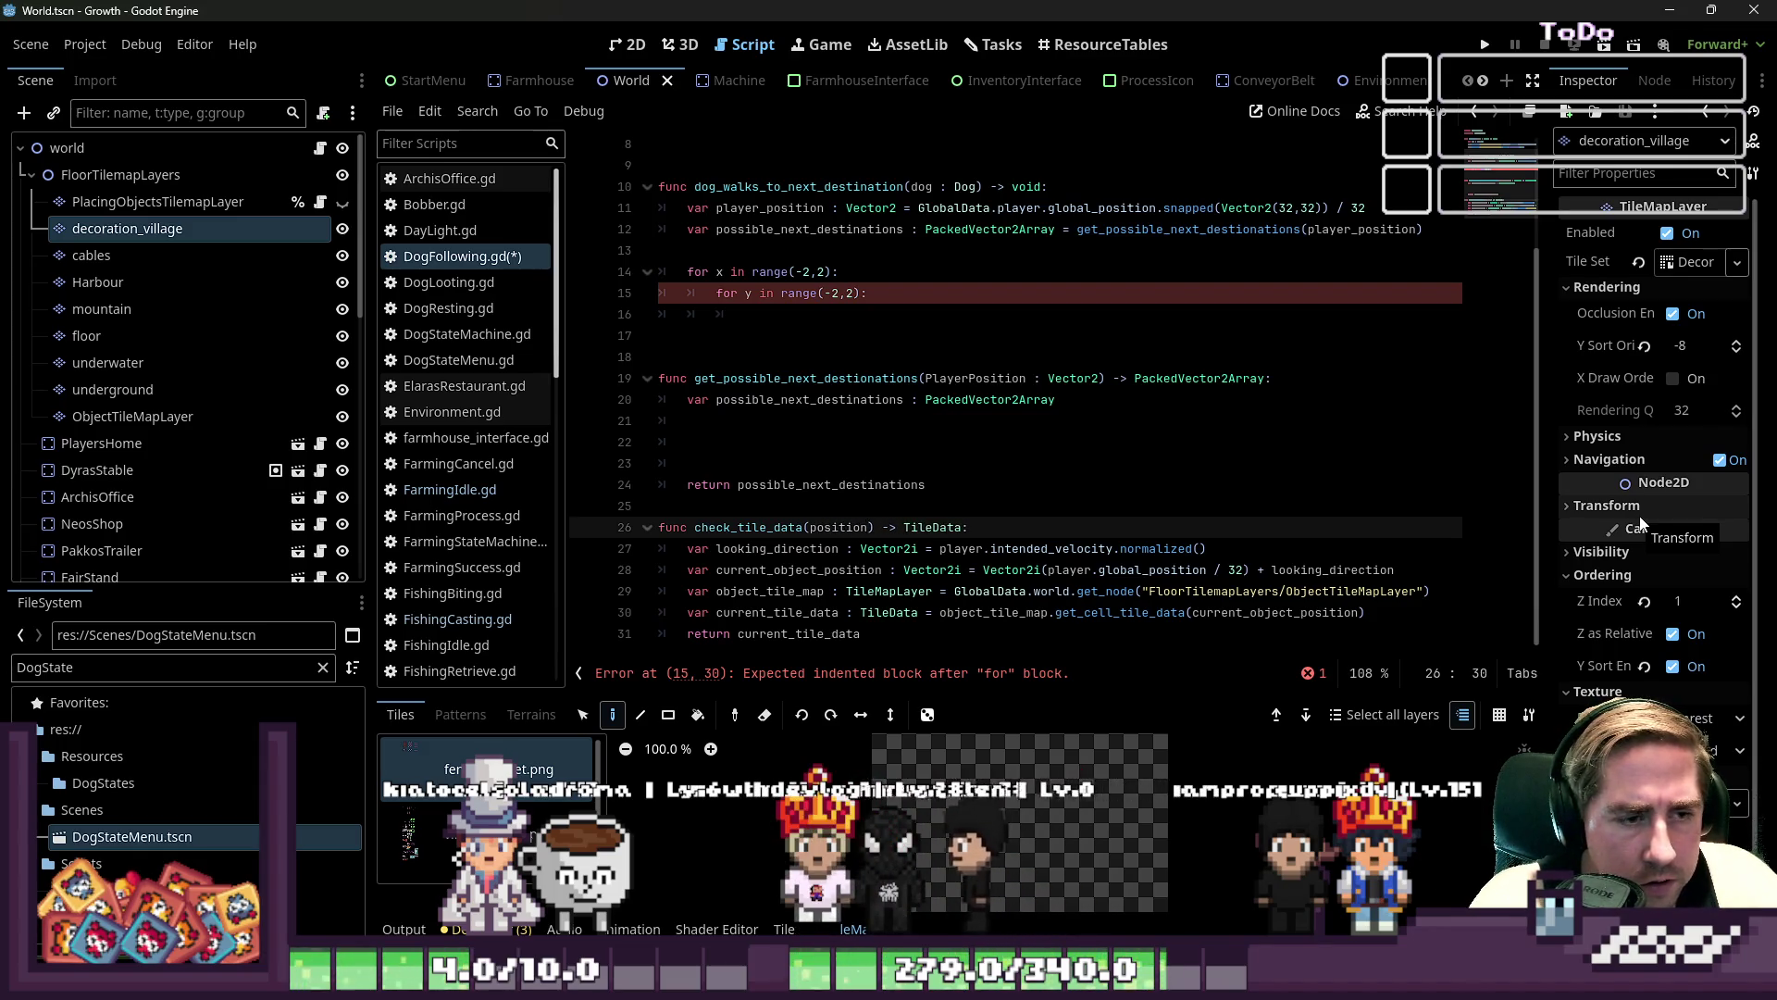
key(ctrl+BackSpace)
text(cu)
text(rrent_)
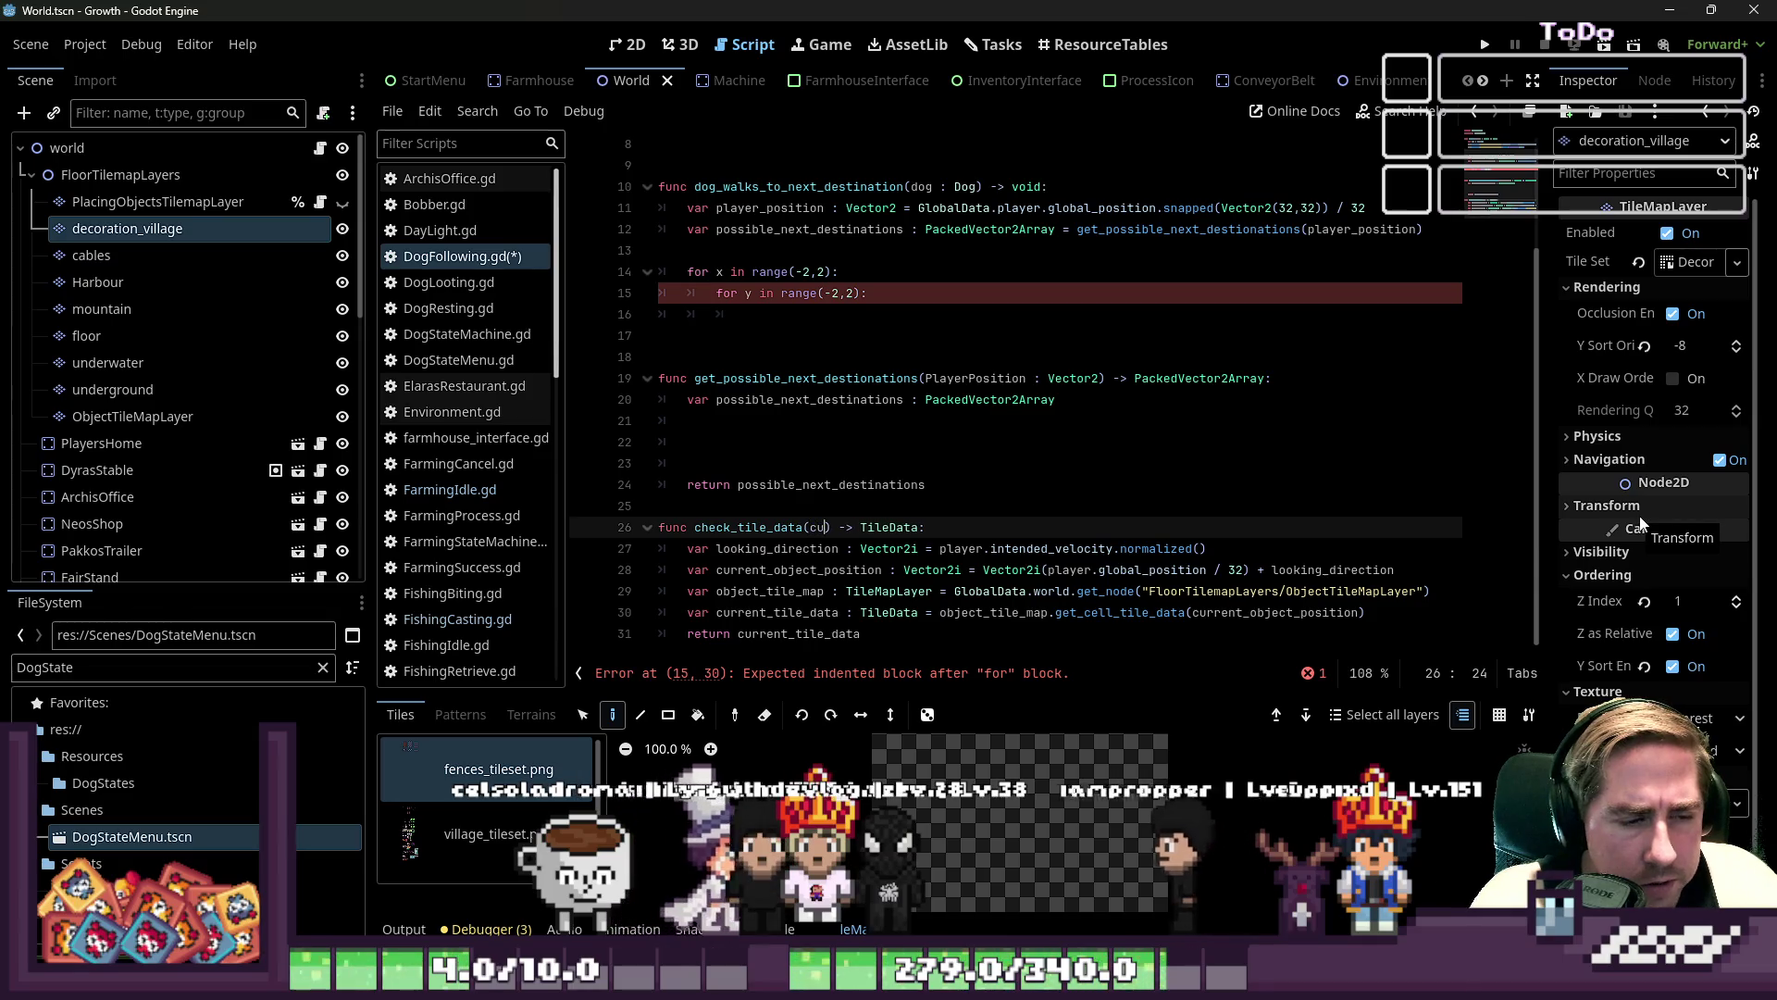
text(positio)
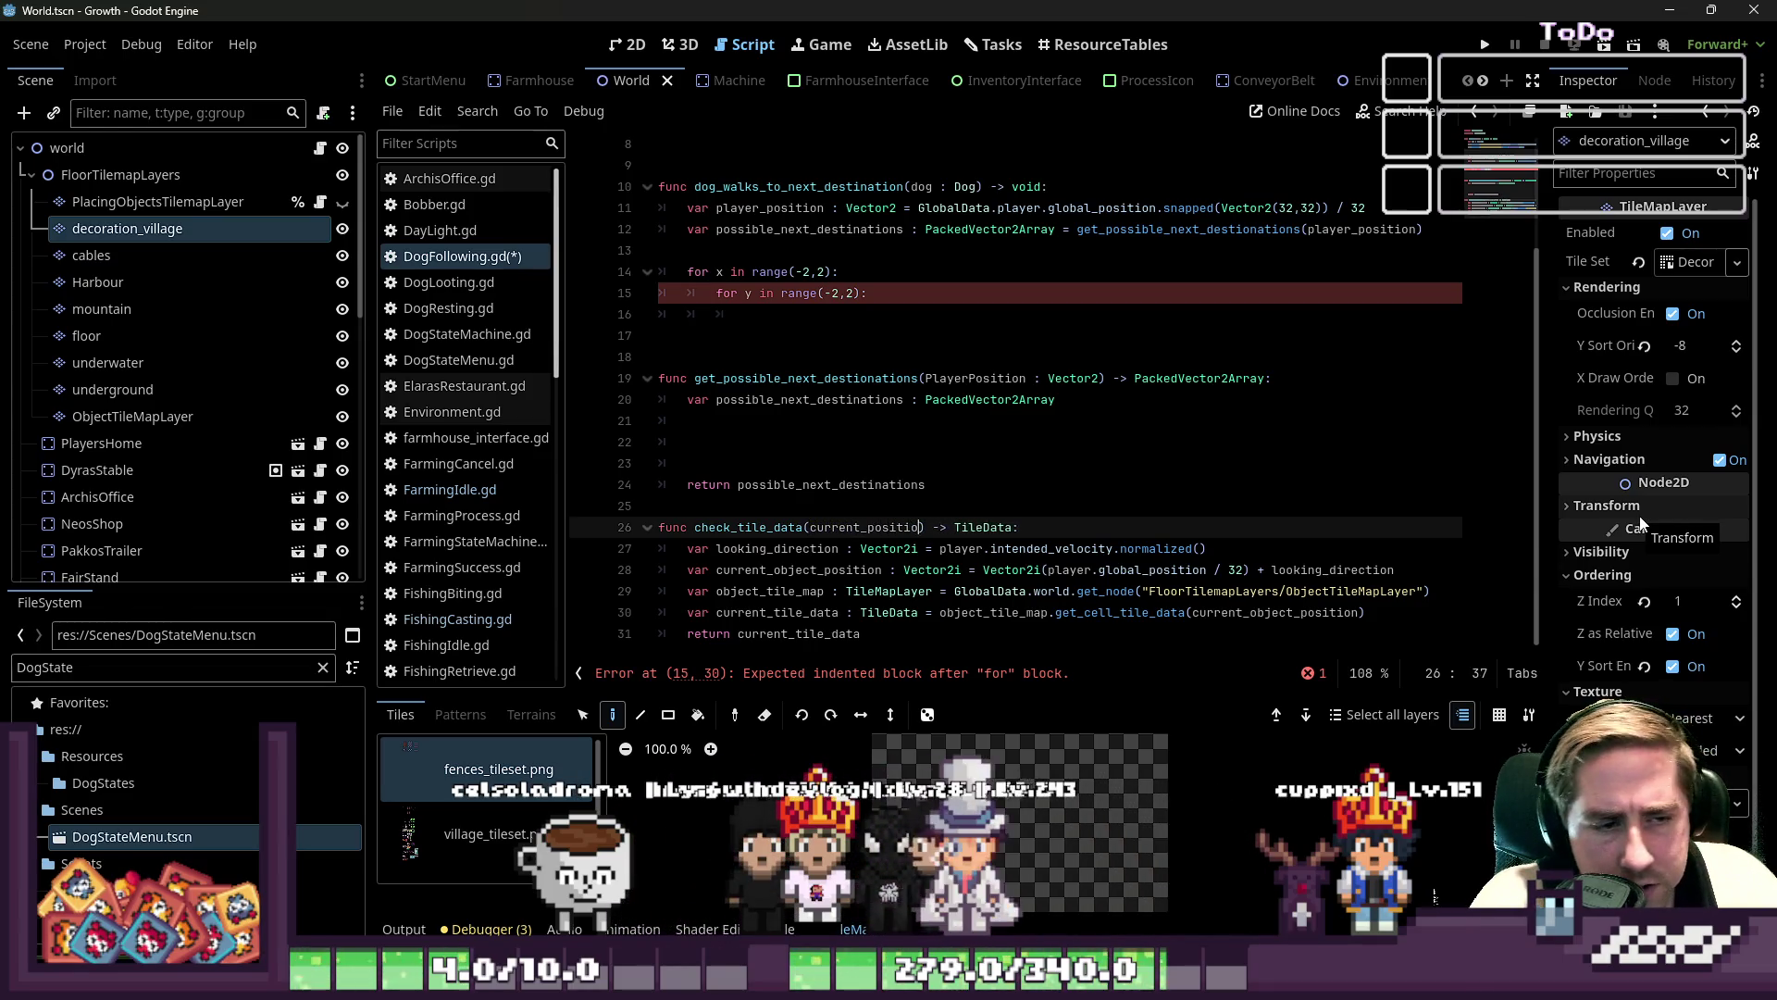
text(n : )
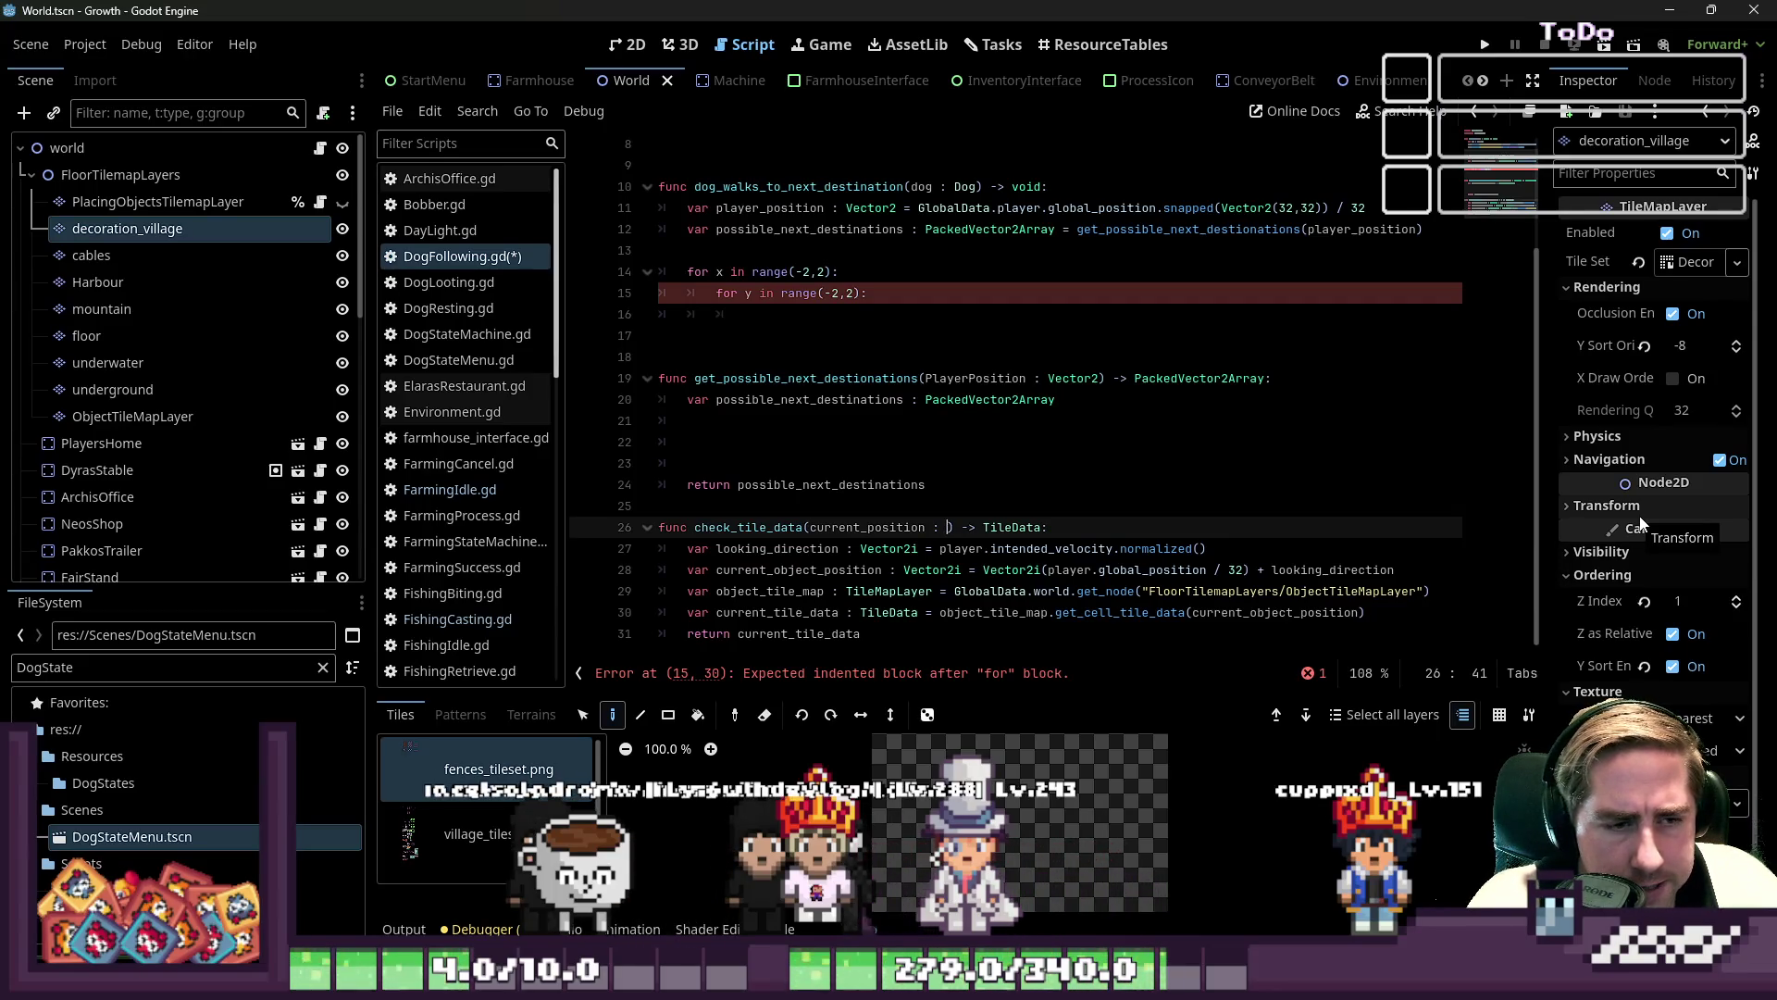
text(Ve)
key(BackSpace)
key(BackSpace)
text(tor2)
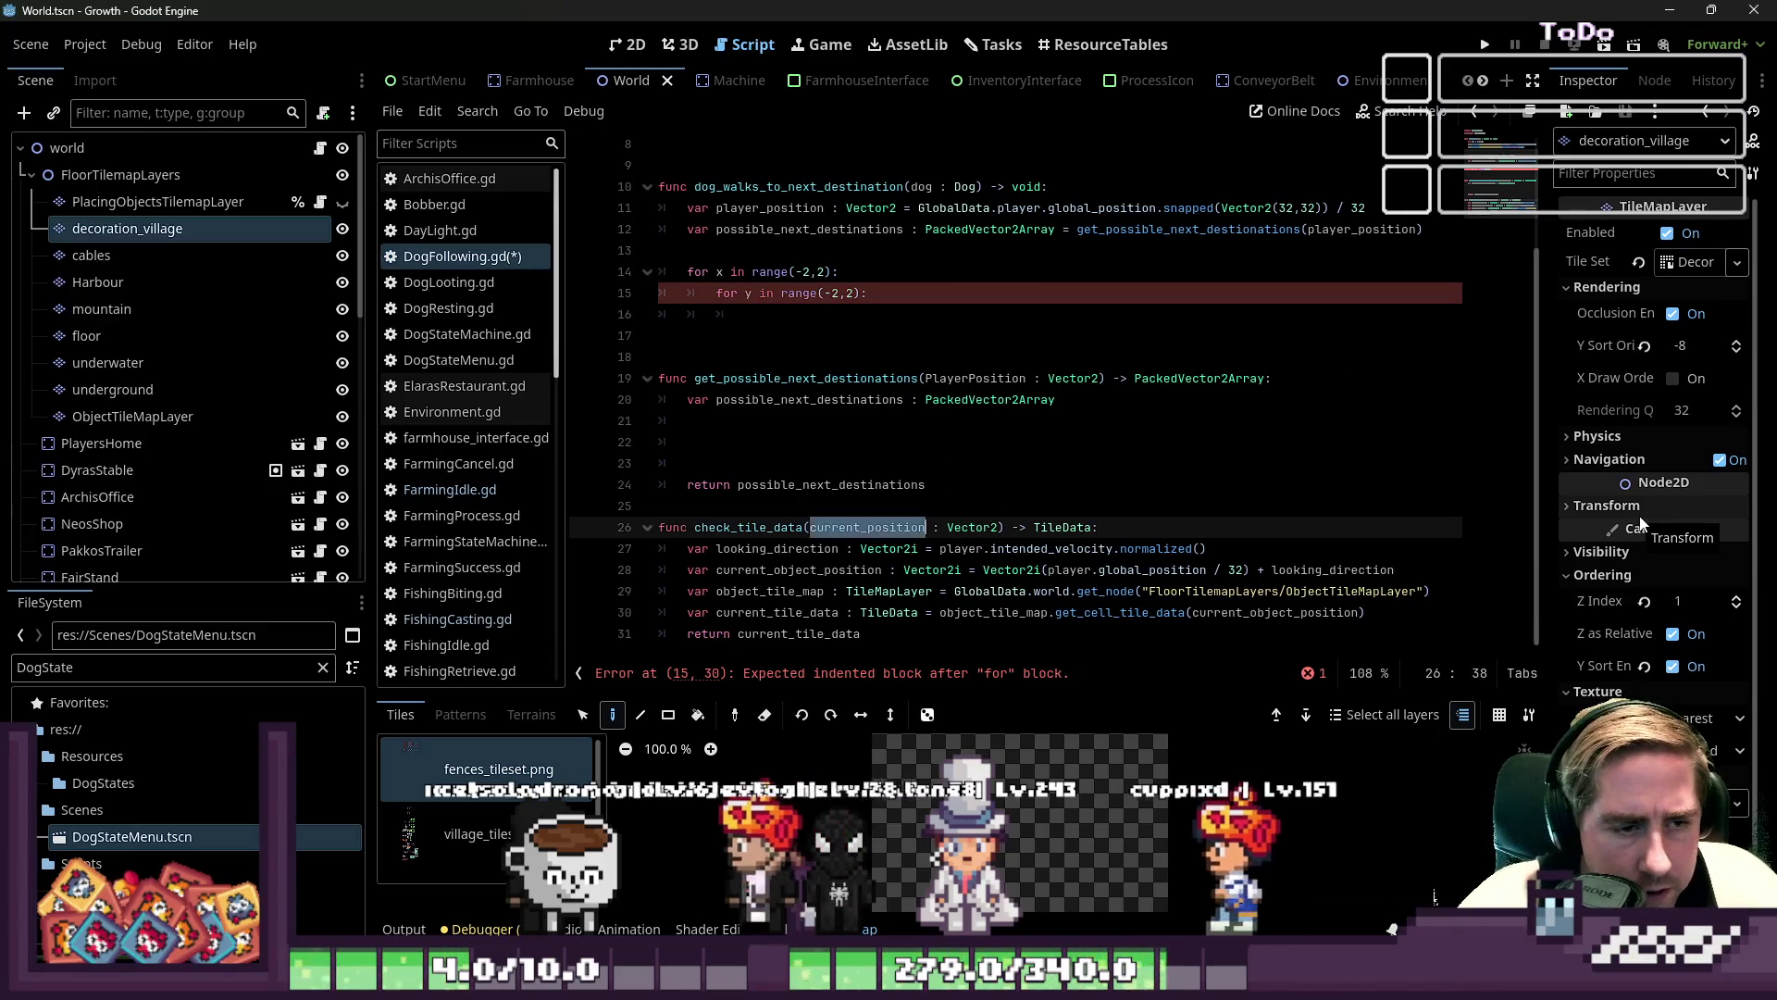
- Delete the looking_direction line and replace player.global_position / 32 with current_position
key(Down)
key(ctrl+Left)
key(ctrl+Left)
key(ctrl+Left)
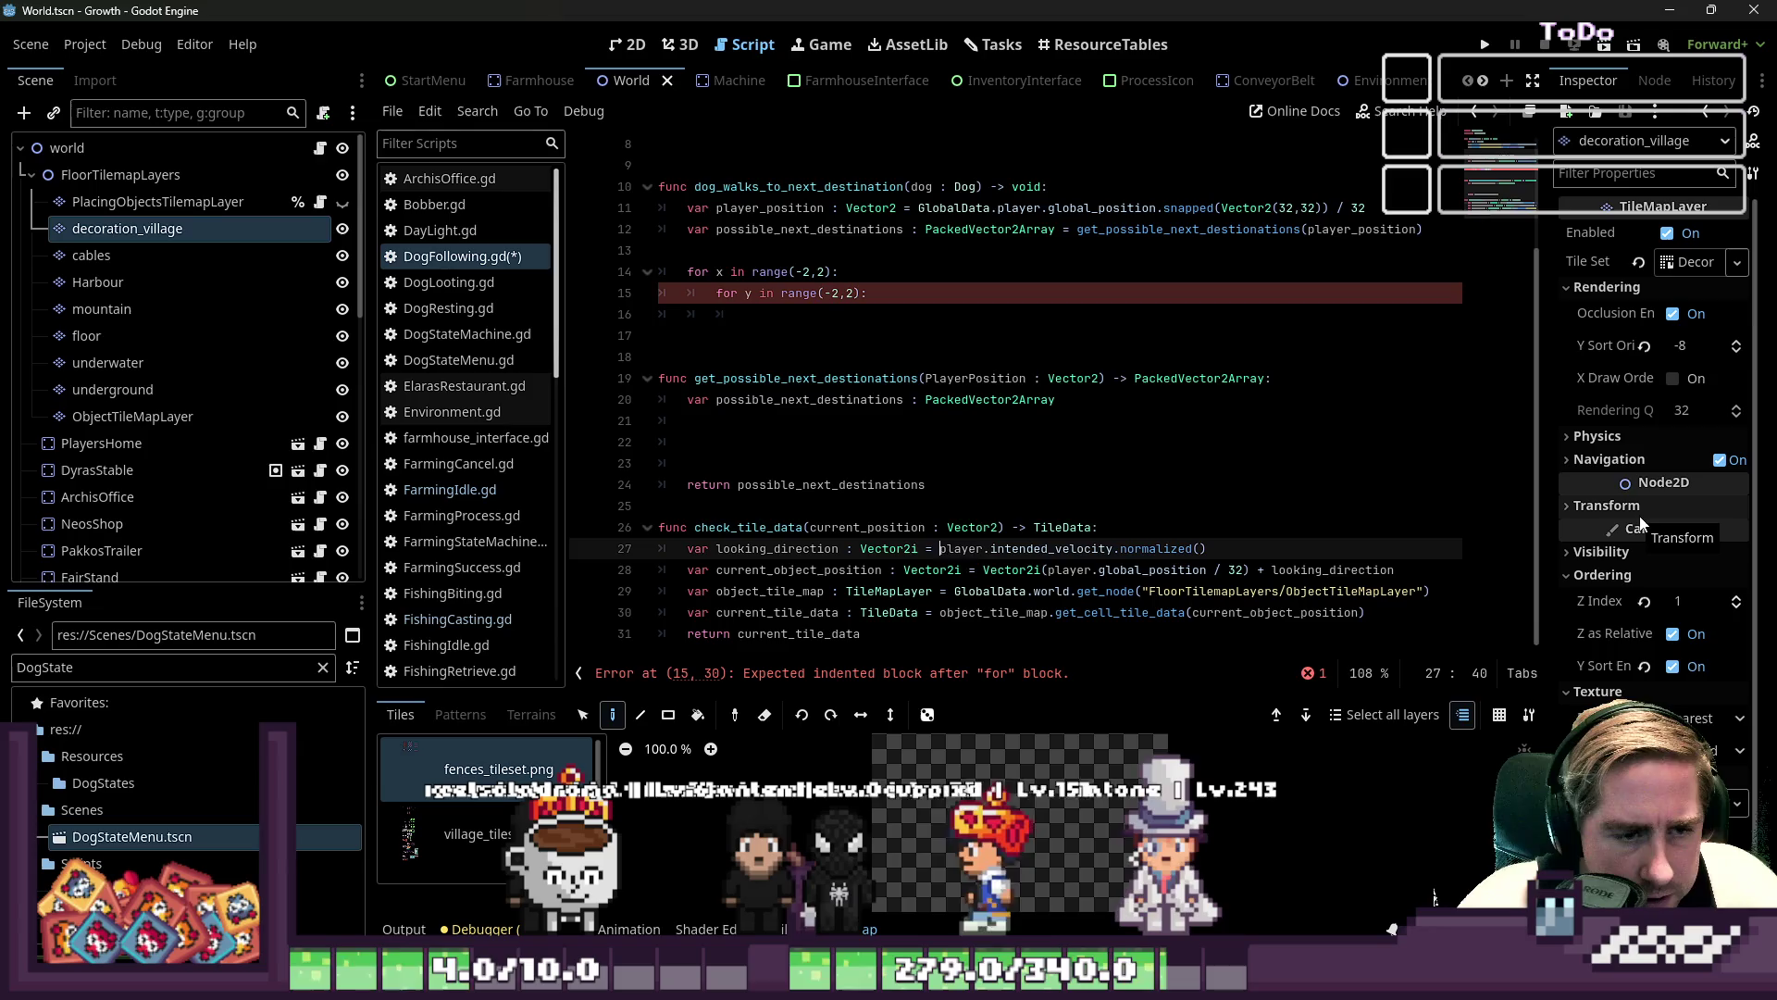
key(End)
key(Left)
key(Home)
key(Home)
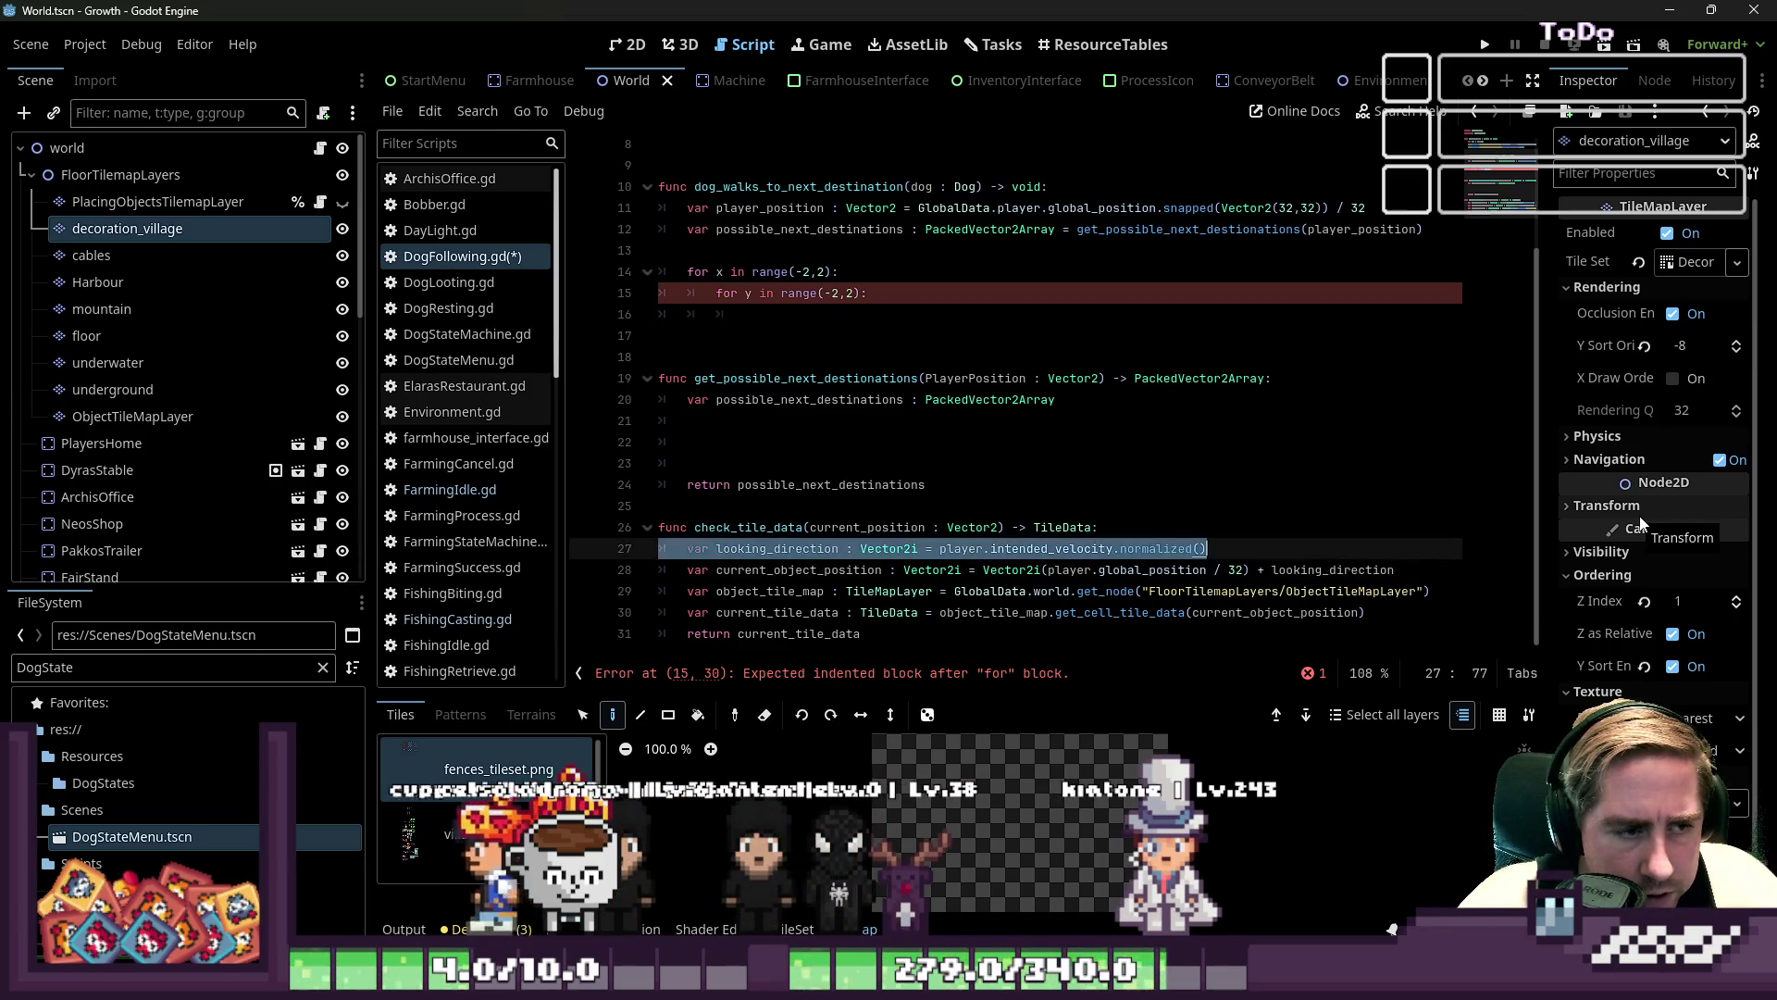
key(shift+Down)
key(Delete)
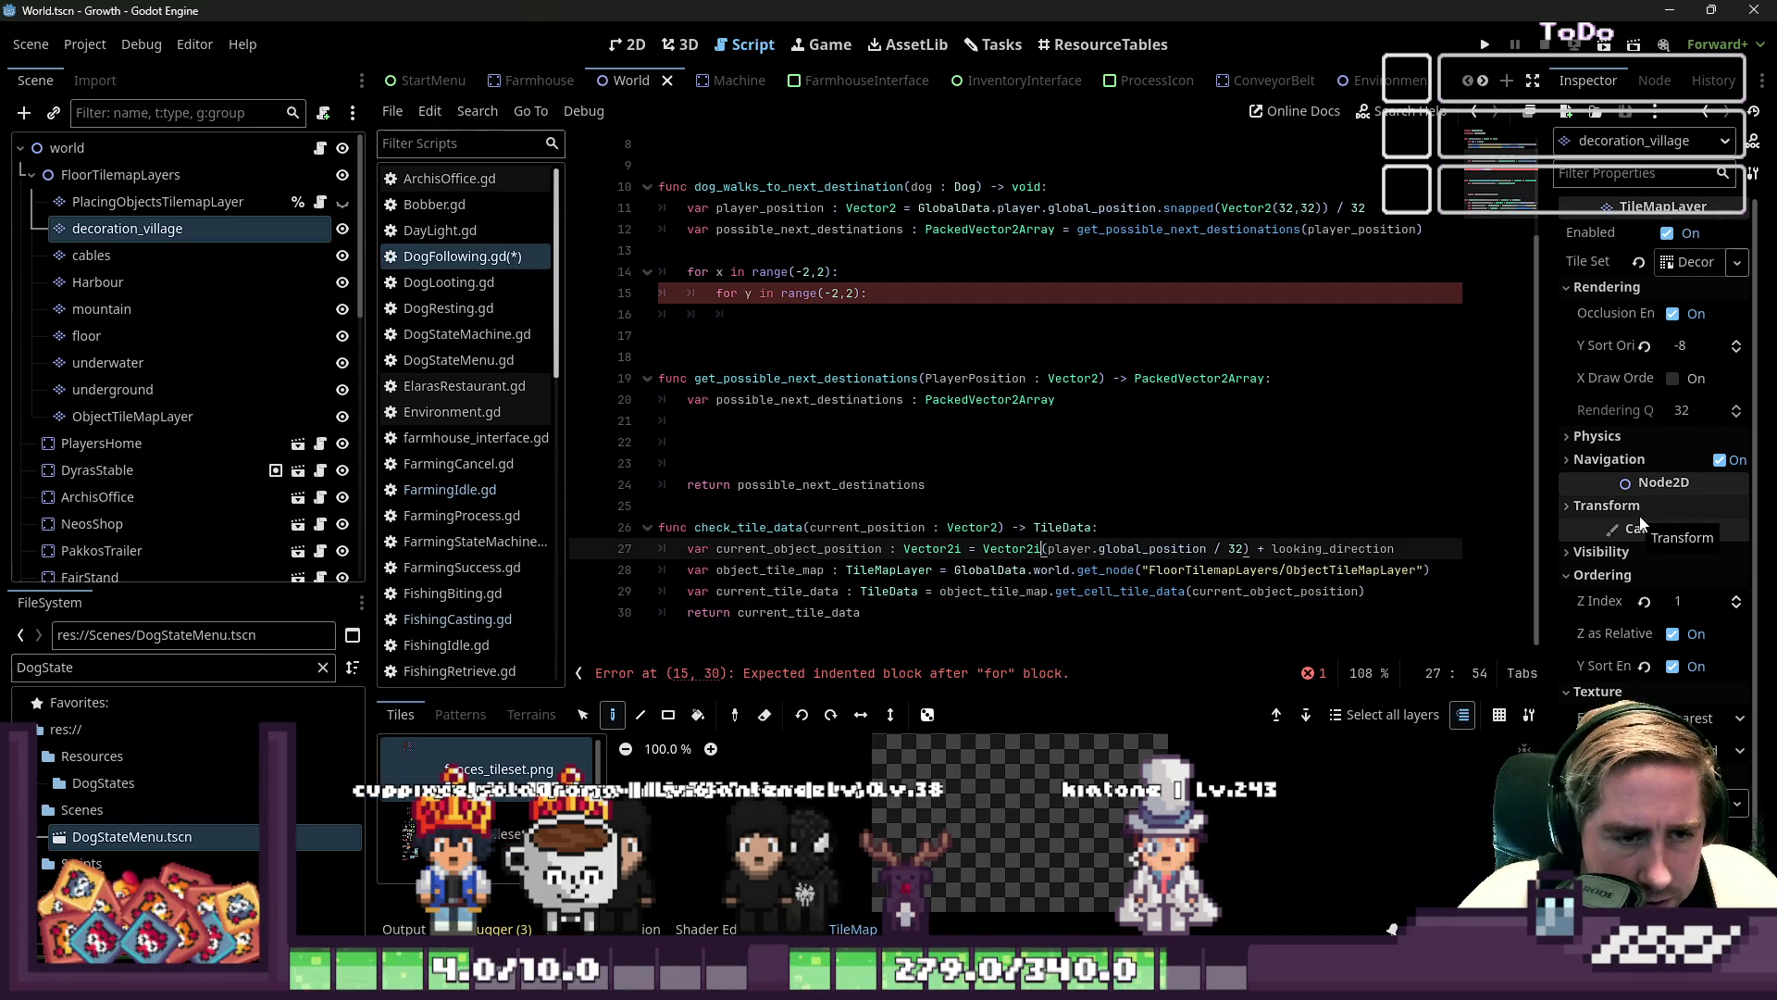
key(shift+Right)
key(shift+Right)
key(shift+Right)
text(current_position)
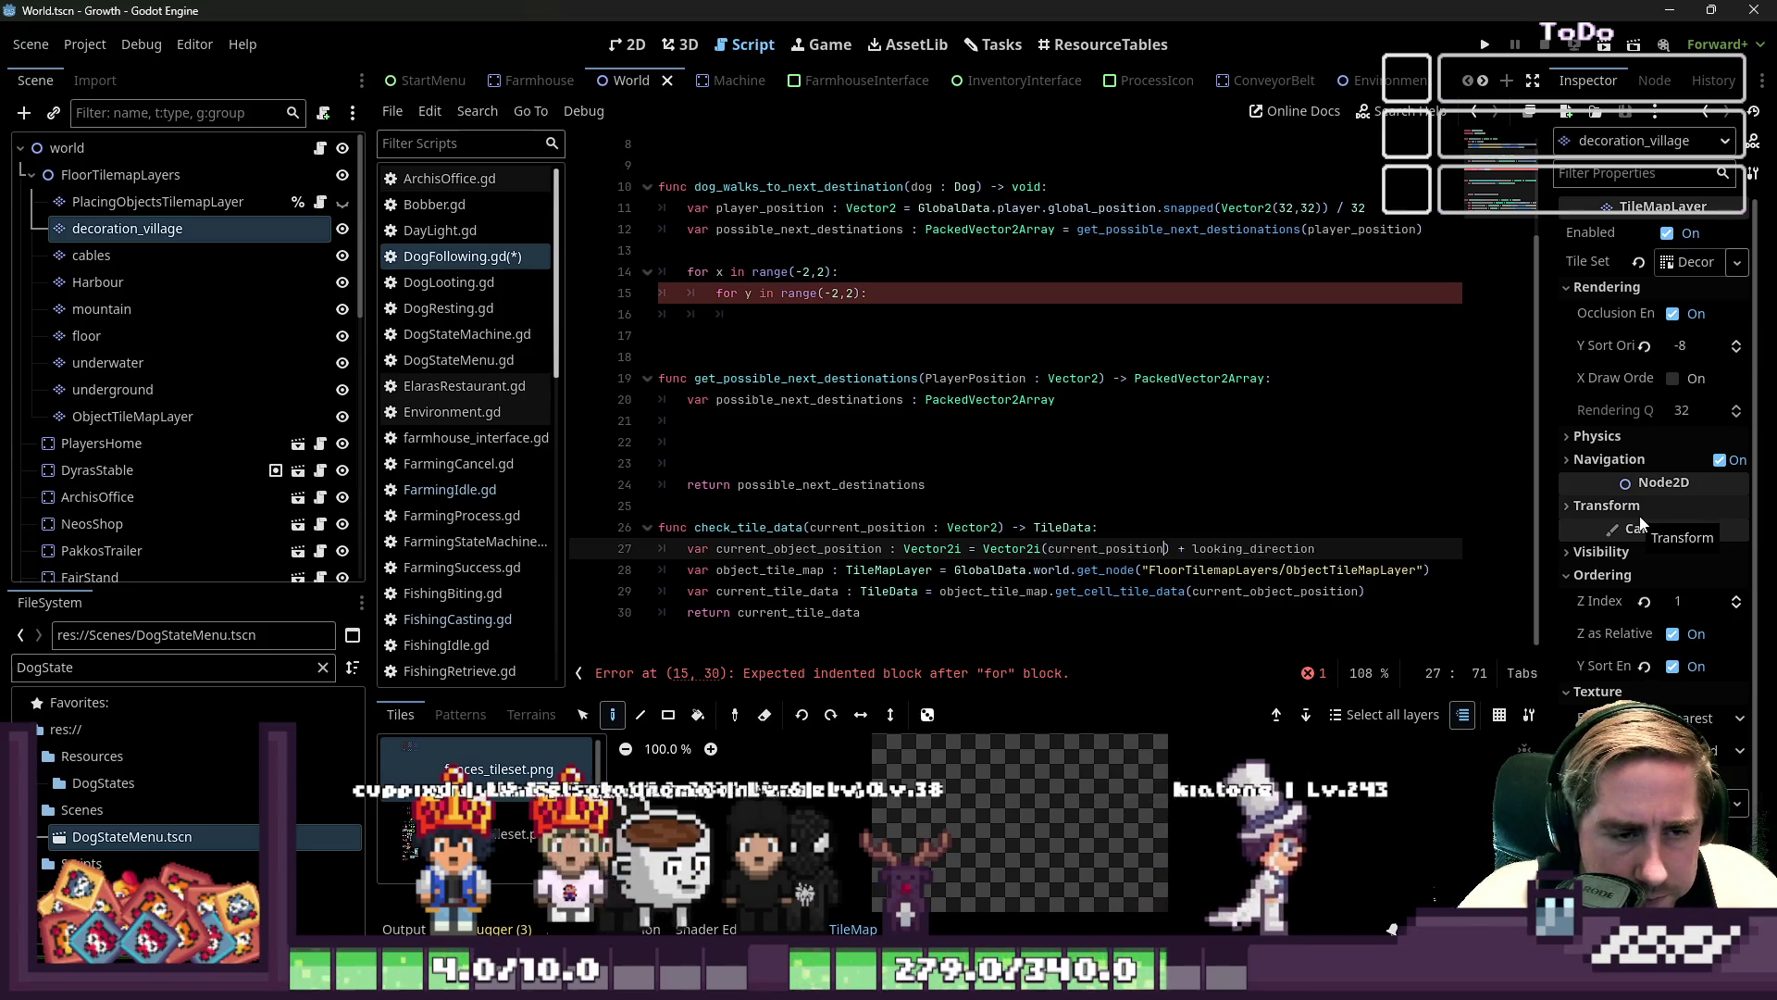